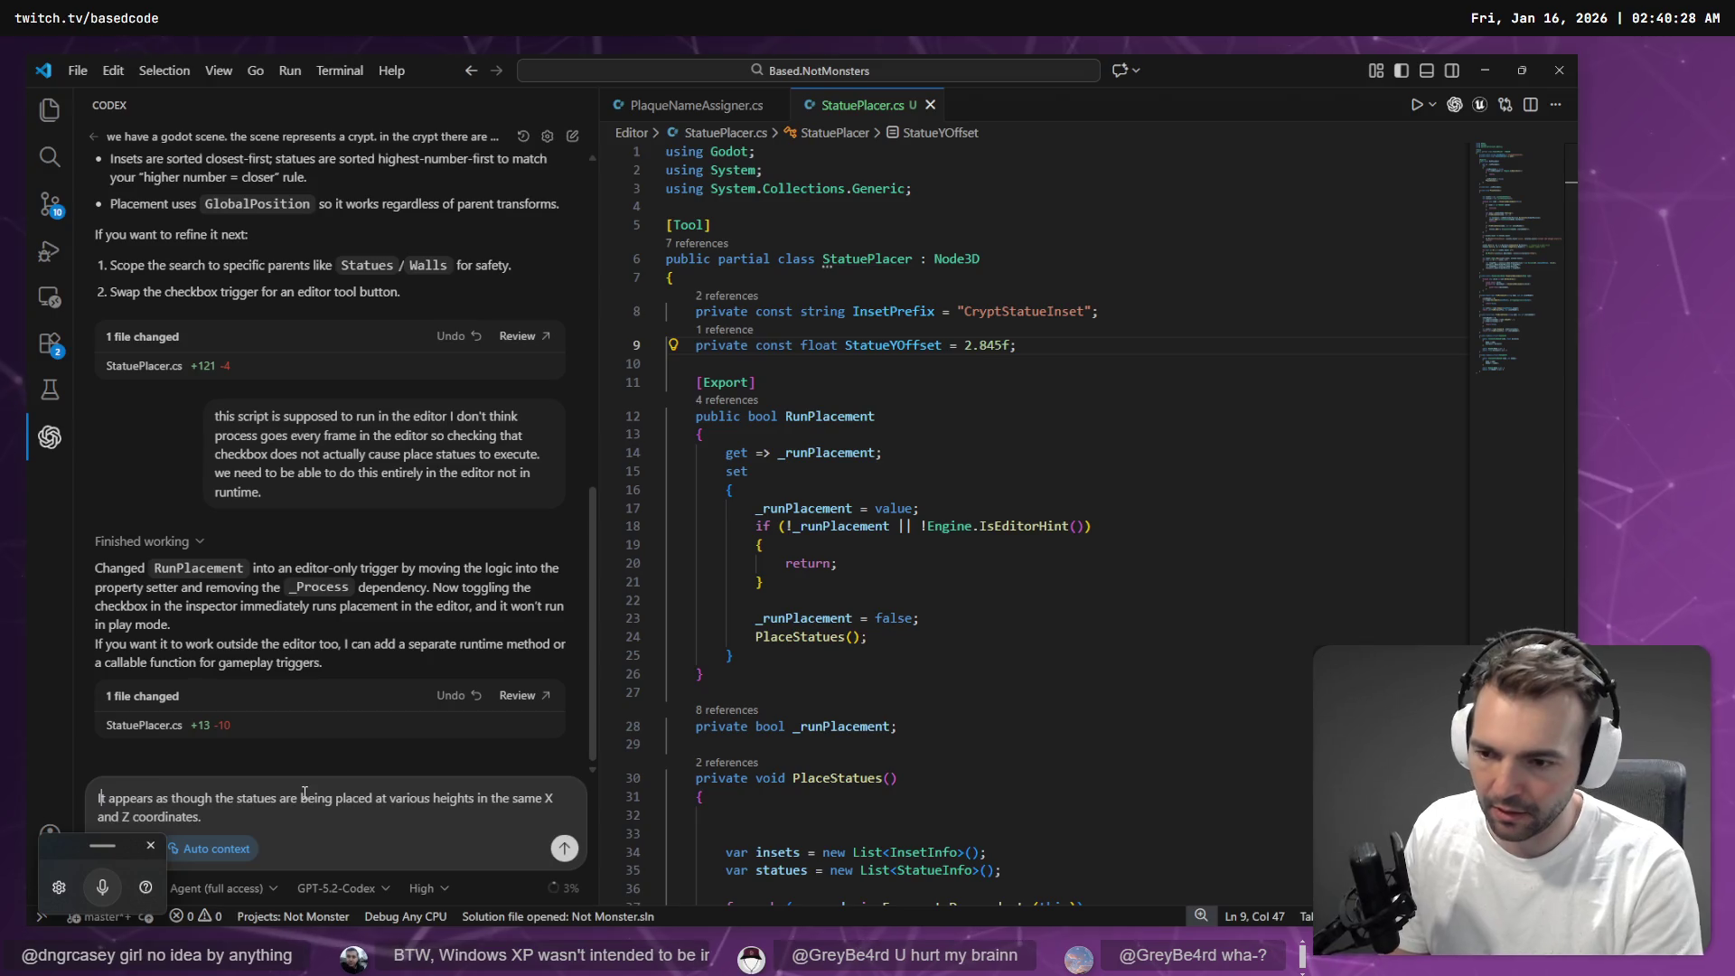
Dictate and send Codex a bug report asking for each statue in one inset, at one height
{"action": "key", "text": "super+h"}
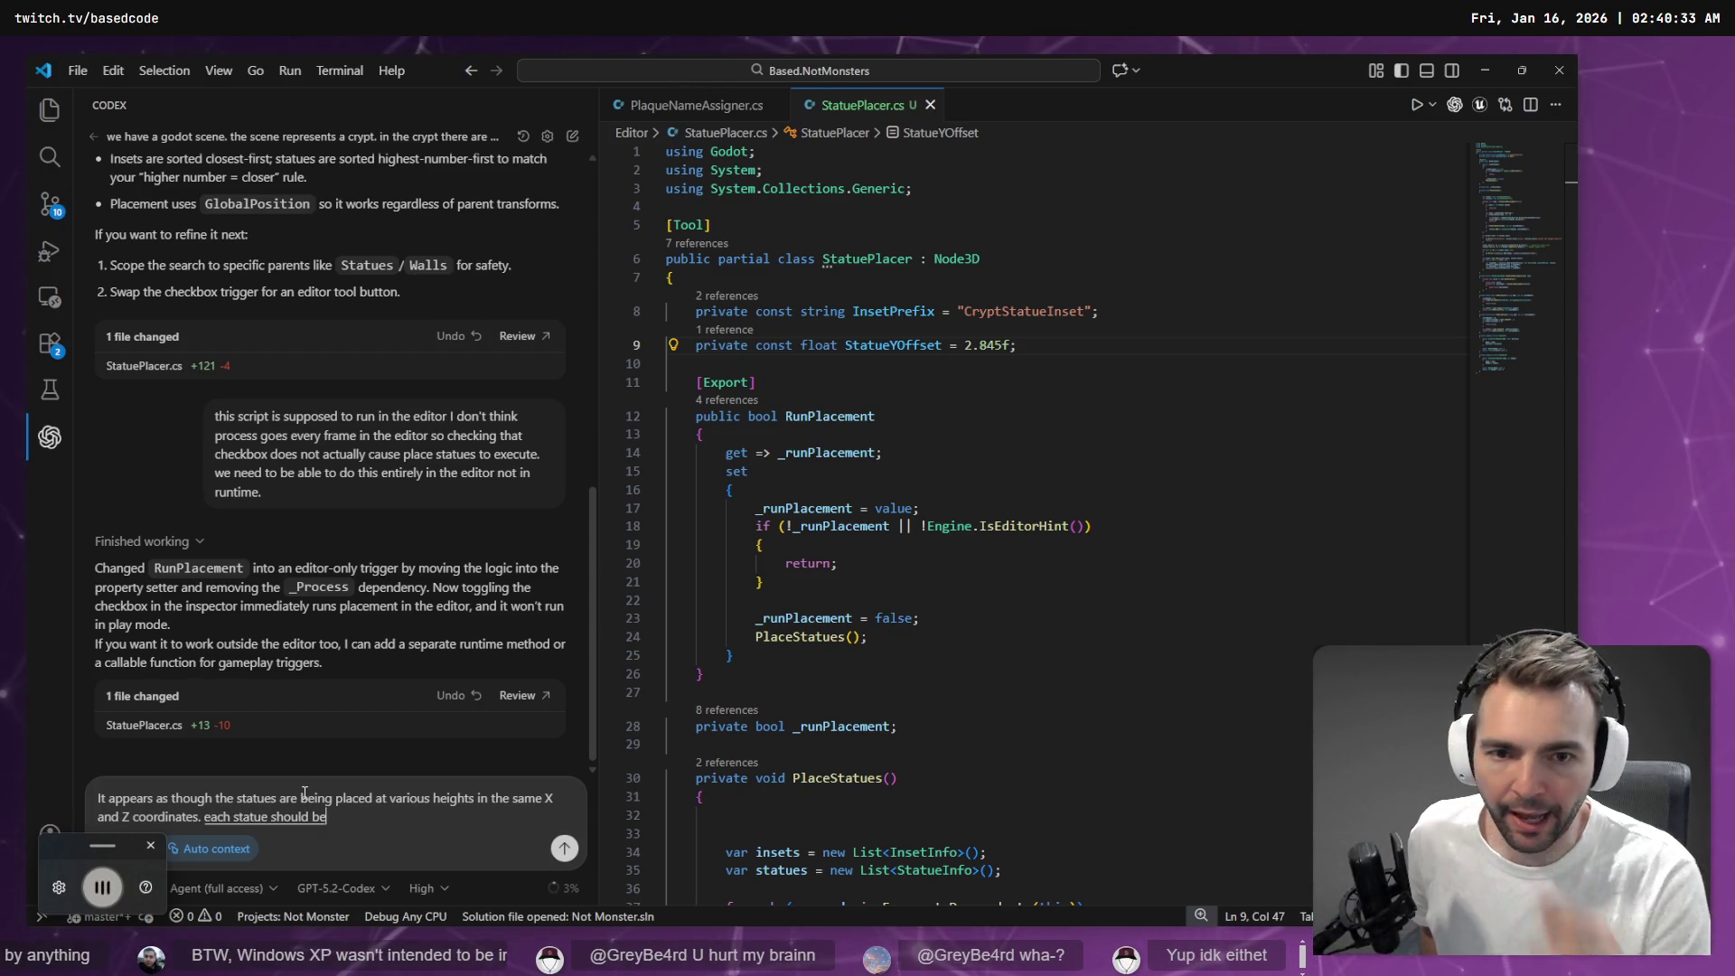
{"action": "scroll", "coordinate": [867, 516], "scroll_direction": "down", "scroll_amount": 7}
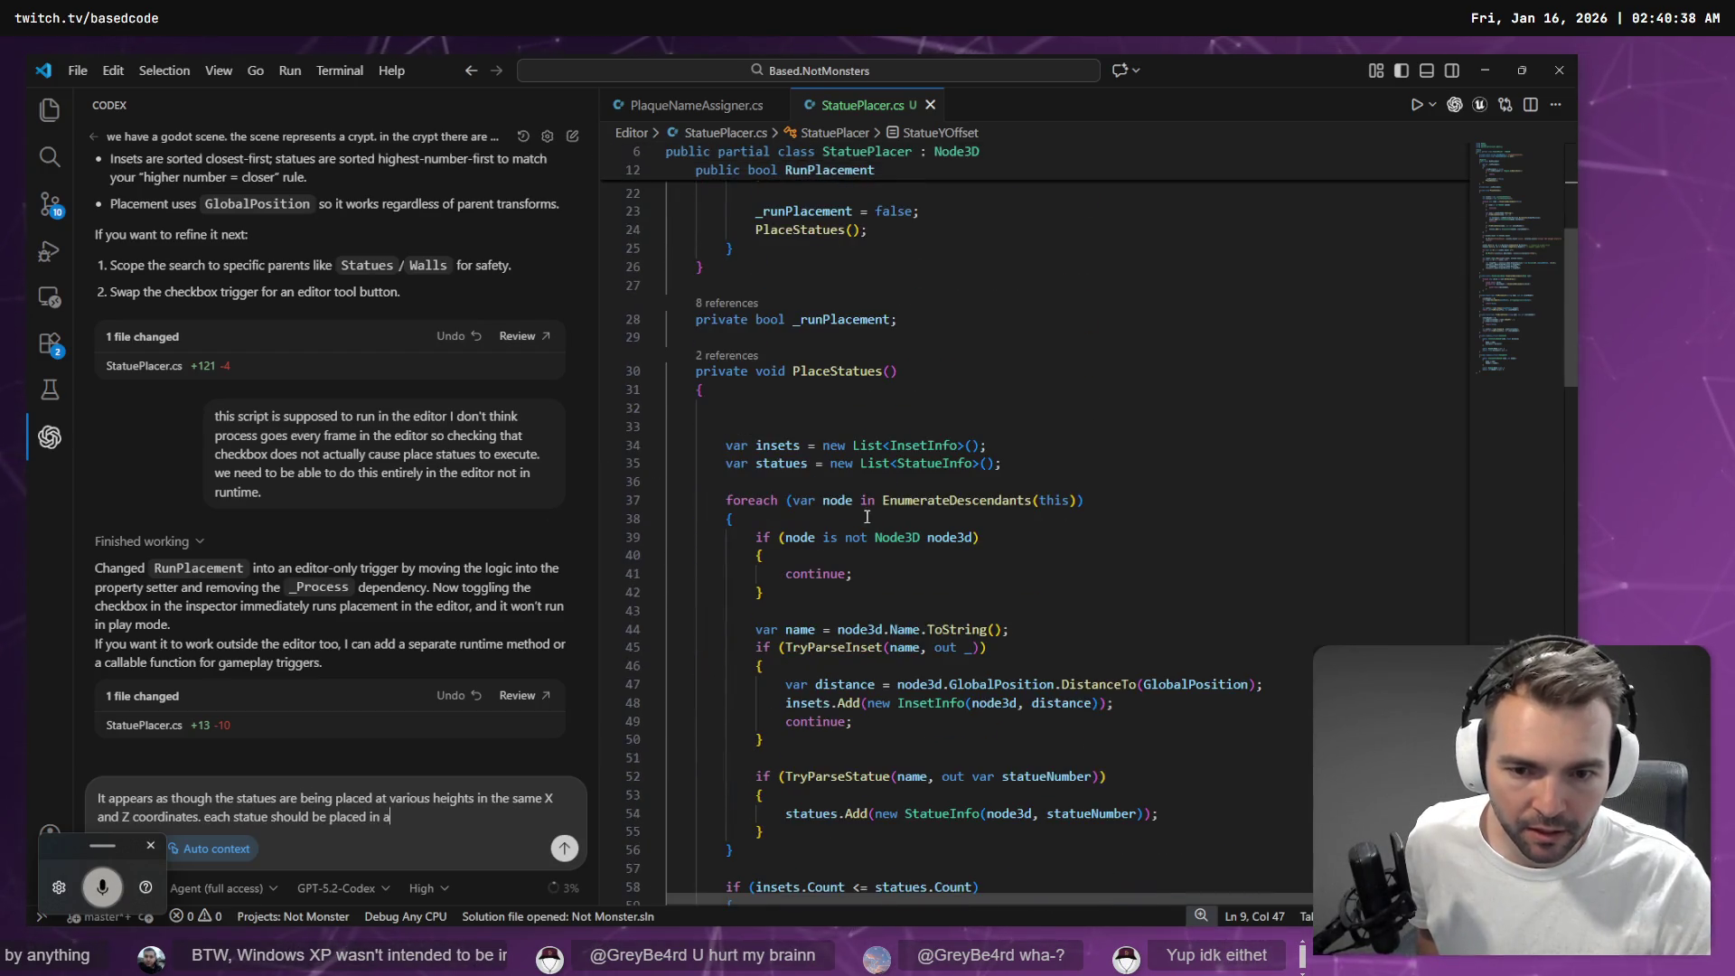
{"action": "mouse_move", "coordinate": [782, 445]}
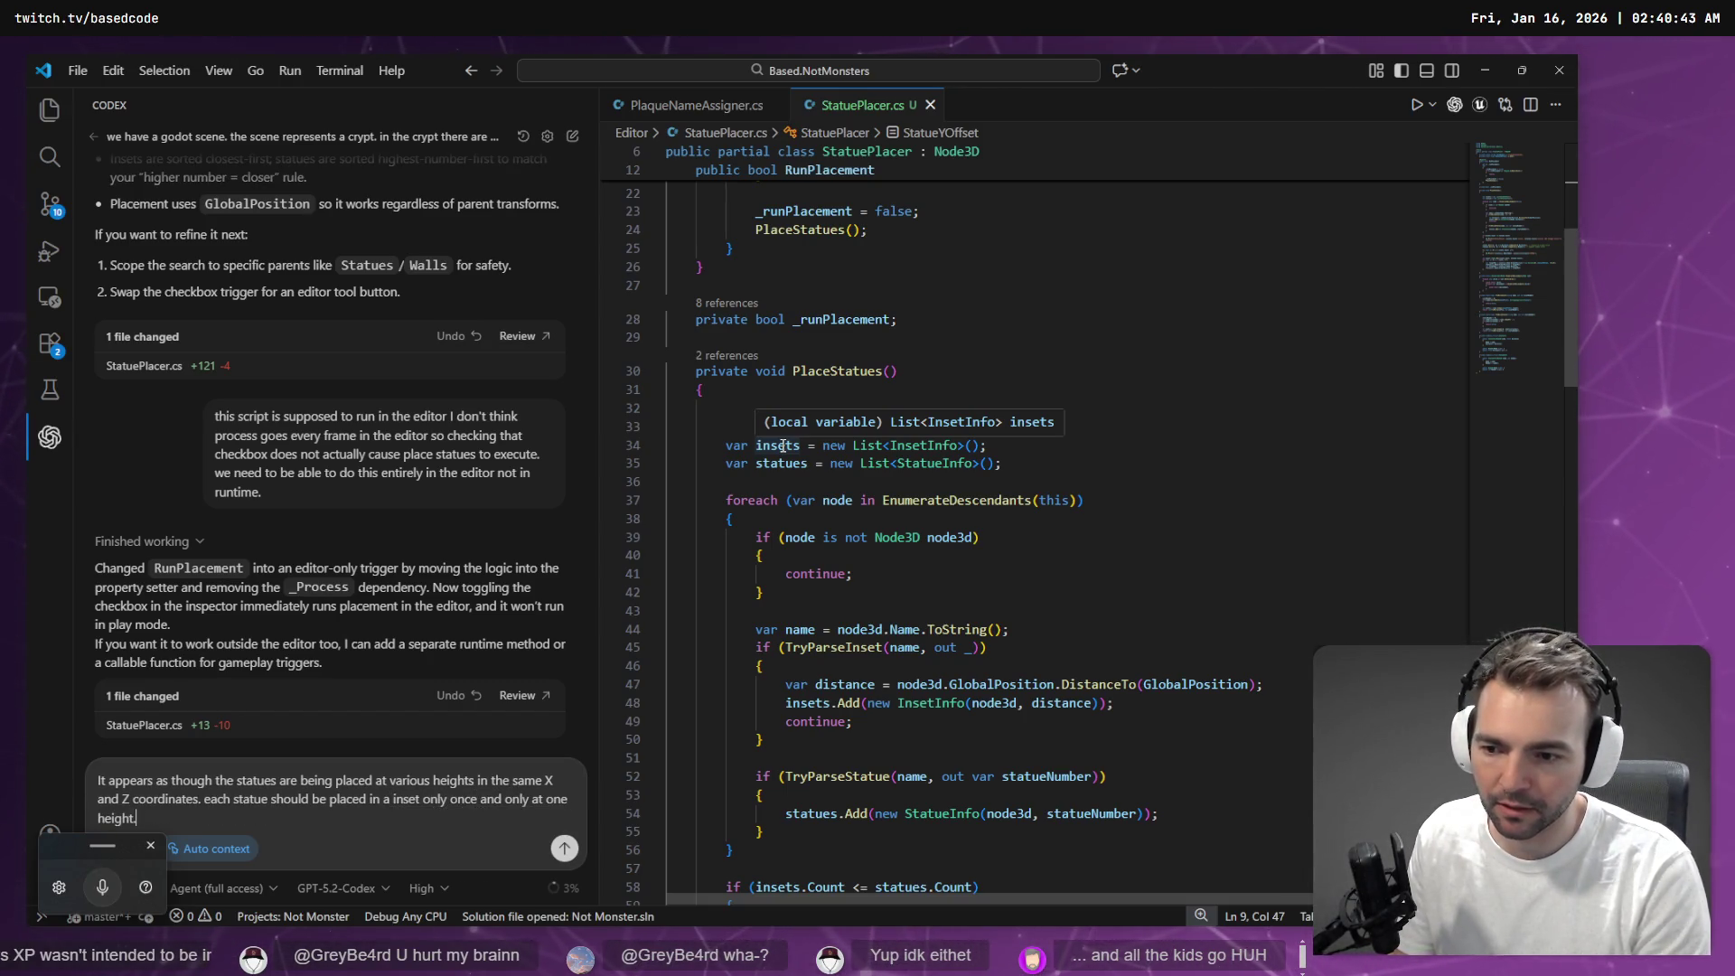
{"action": "key", "text": "Return"}
{"action": "key", "text": "alt+Tab"}
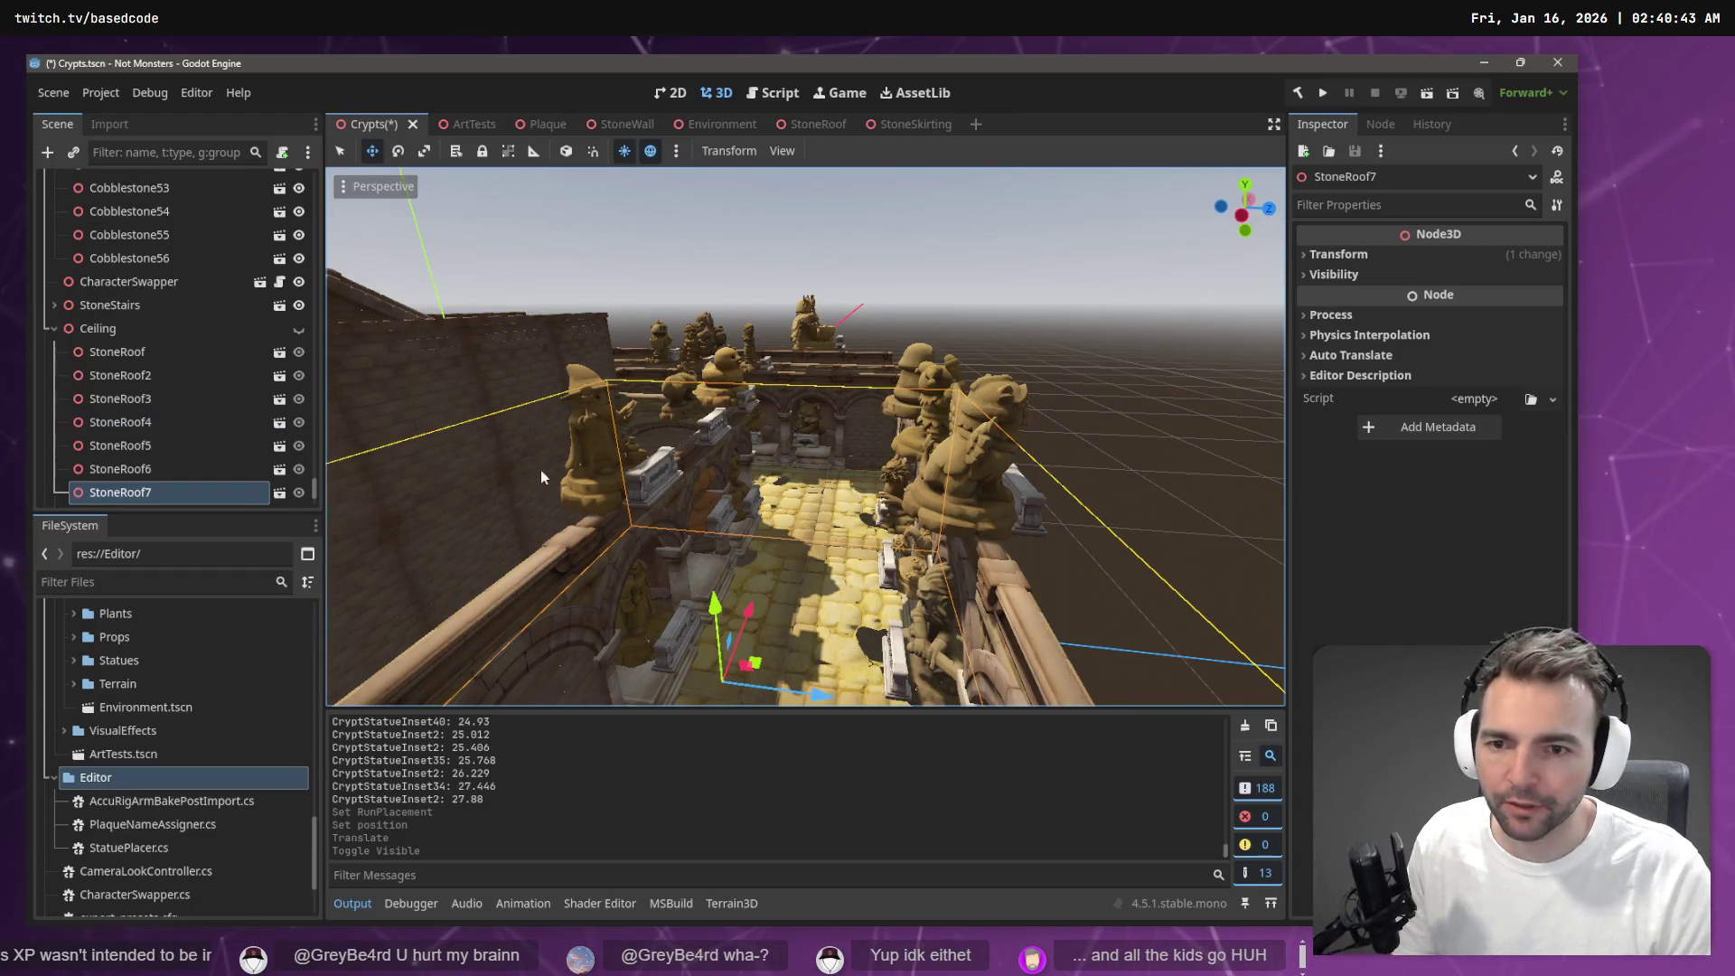
Select statue 37 in the crypt and read its Transform position height of 8.195
{"action": "left_click", "coordinate": [580, 448]}
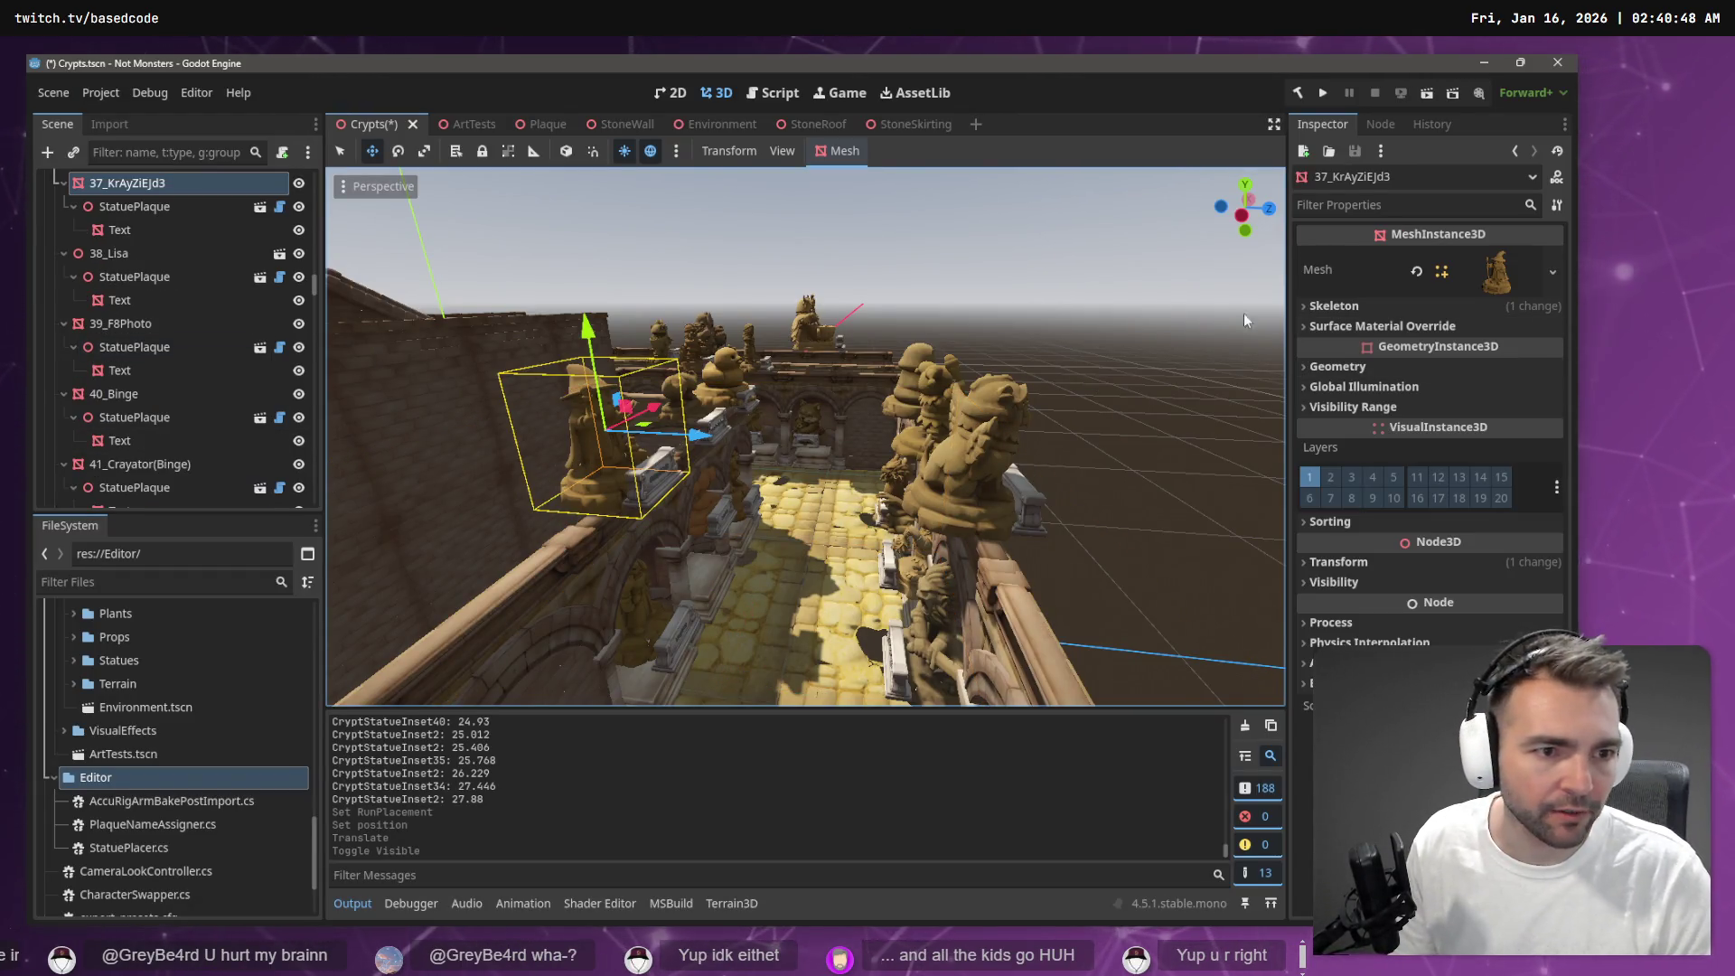
{"action": "scroll", "coordinate": [198, 182], "scroll_direction": "up", "scroll_amount": 2}
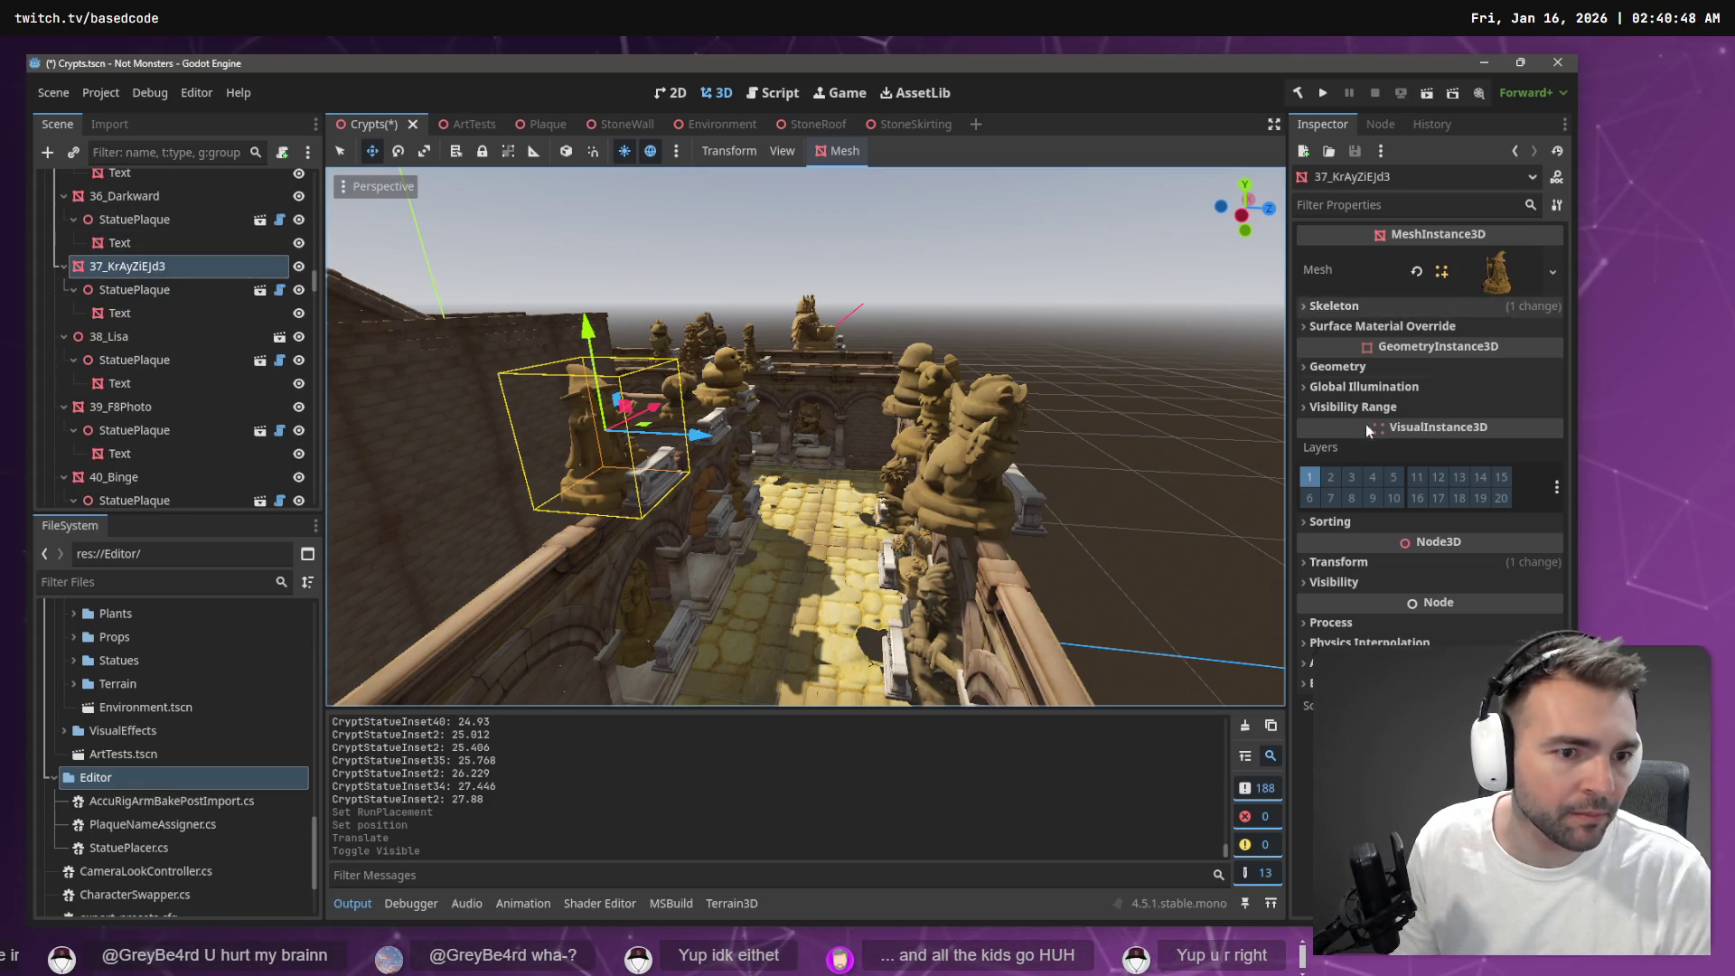
{"action": "left_click", "coordinate": [1339, 562]}
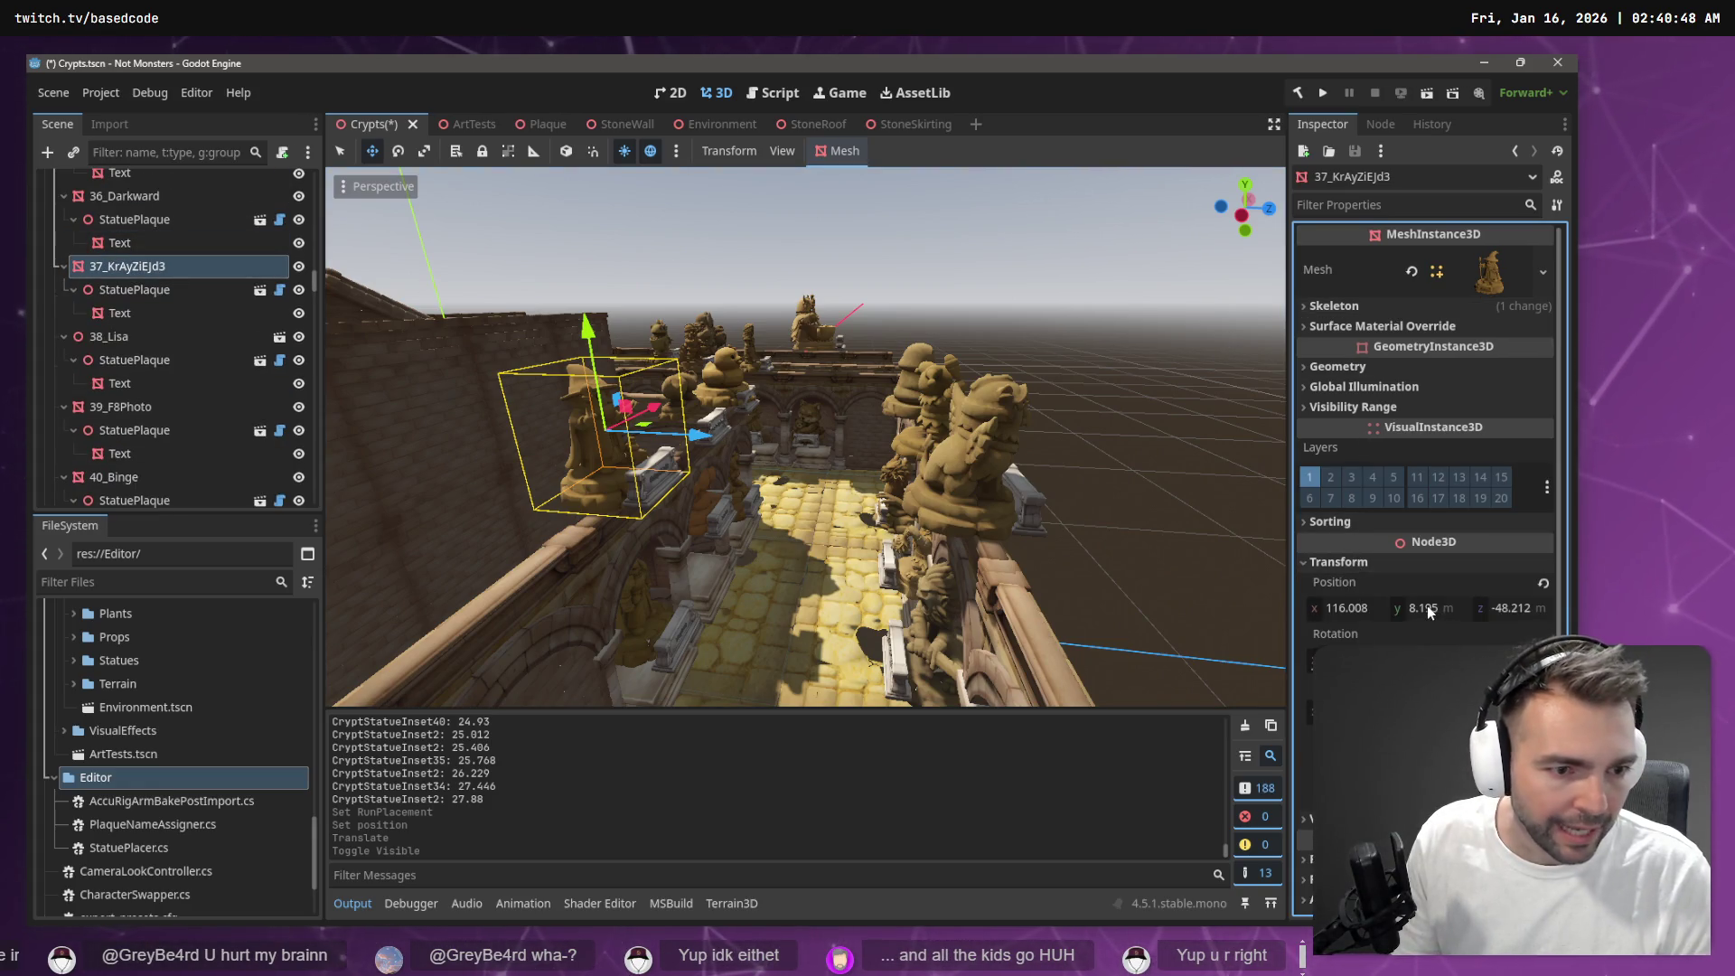
{"action": "key", "text": "alt+Tab"}
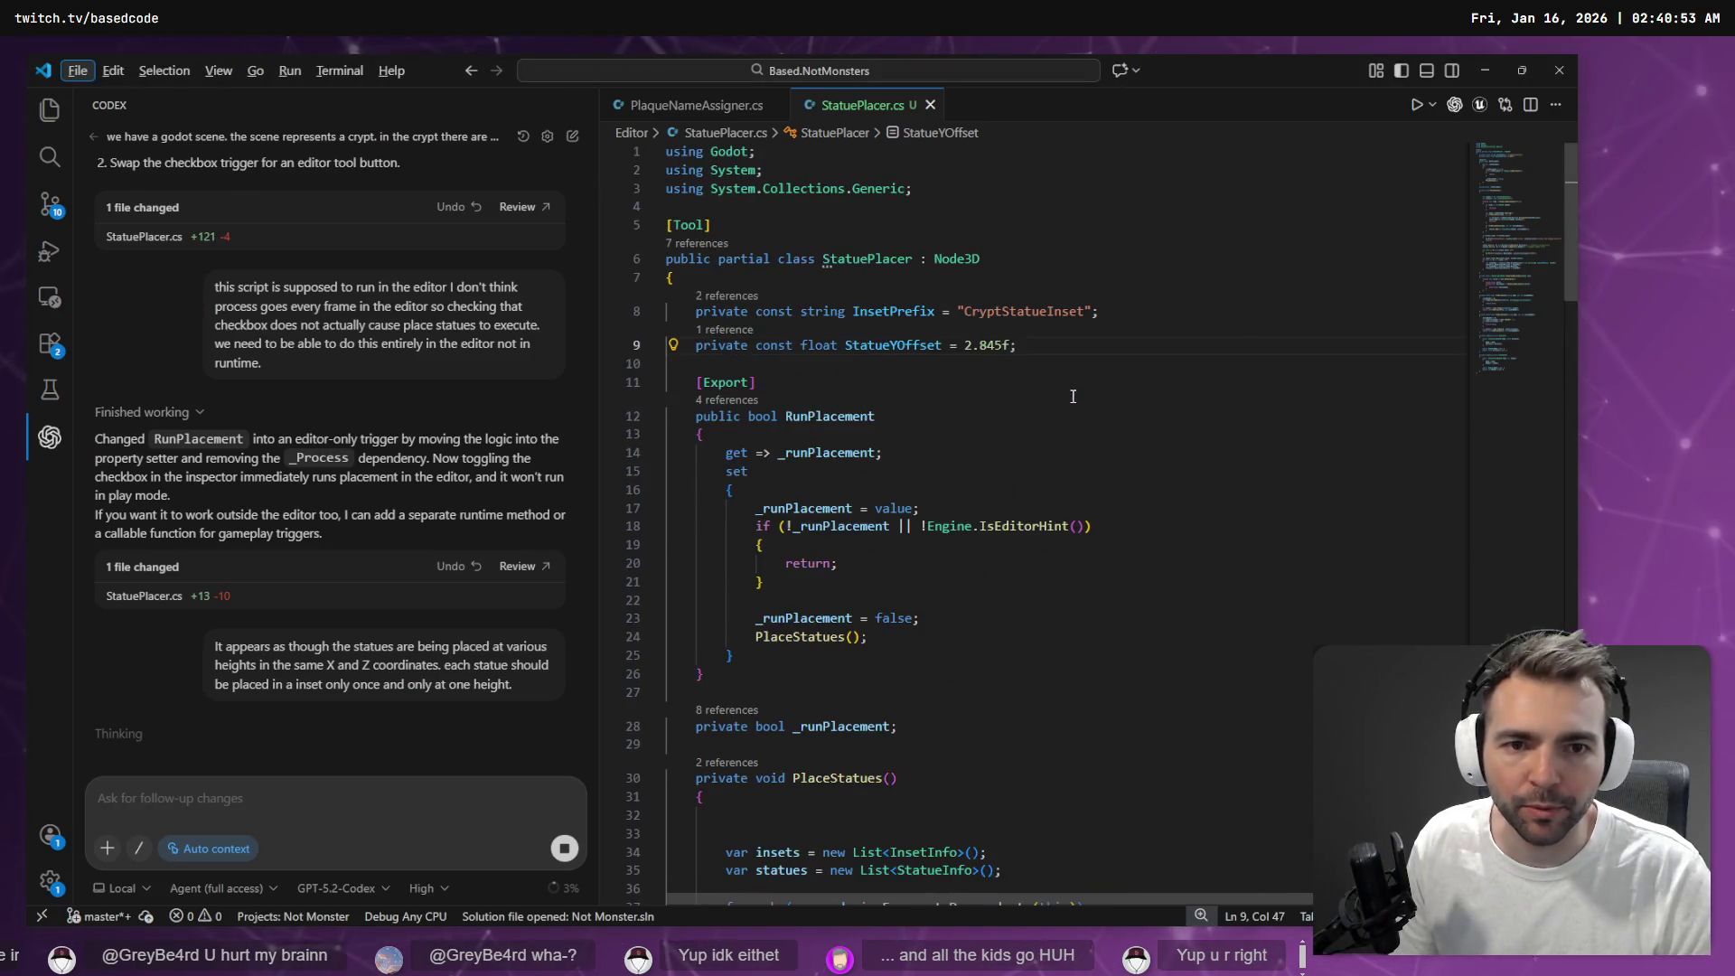
Select the 2.845f StatueYOffset value on line 9 and bring up Calculator
{"action": "key", "text": "ctrl+d"}
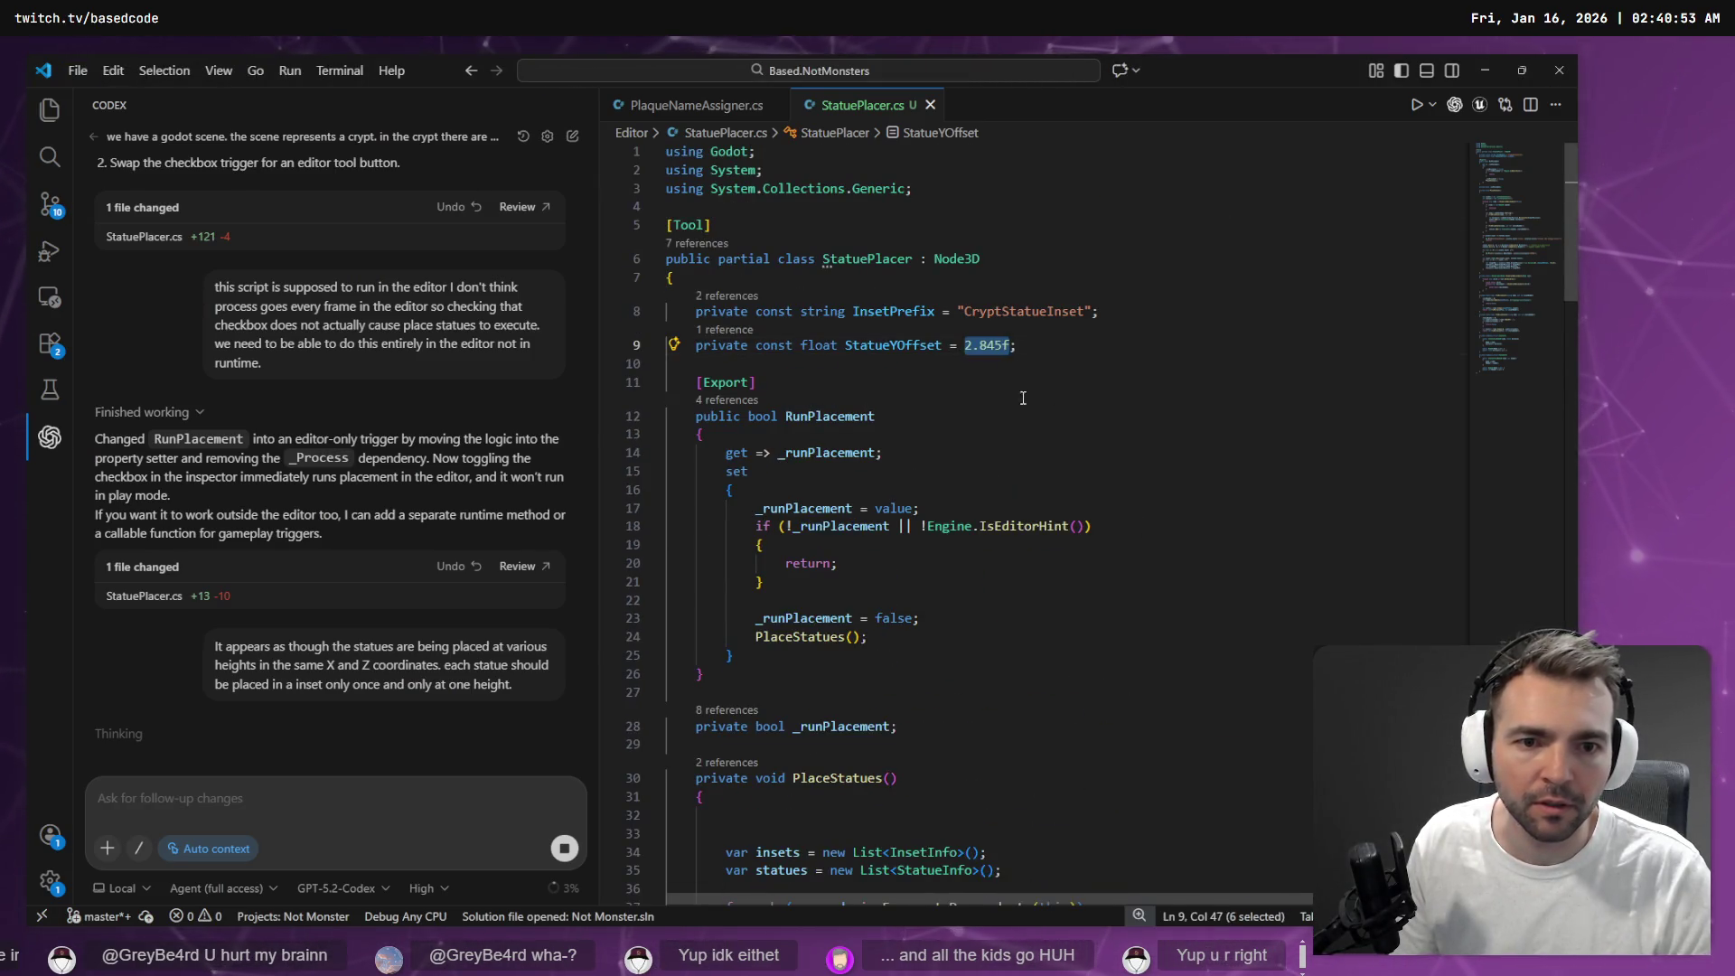
{"action": "key", "text": "alt+Tab"}
{"action": "key", "text": "alt+Tab"}
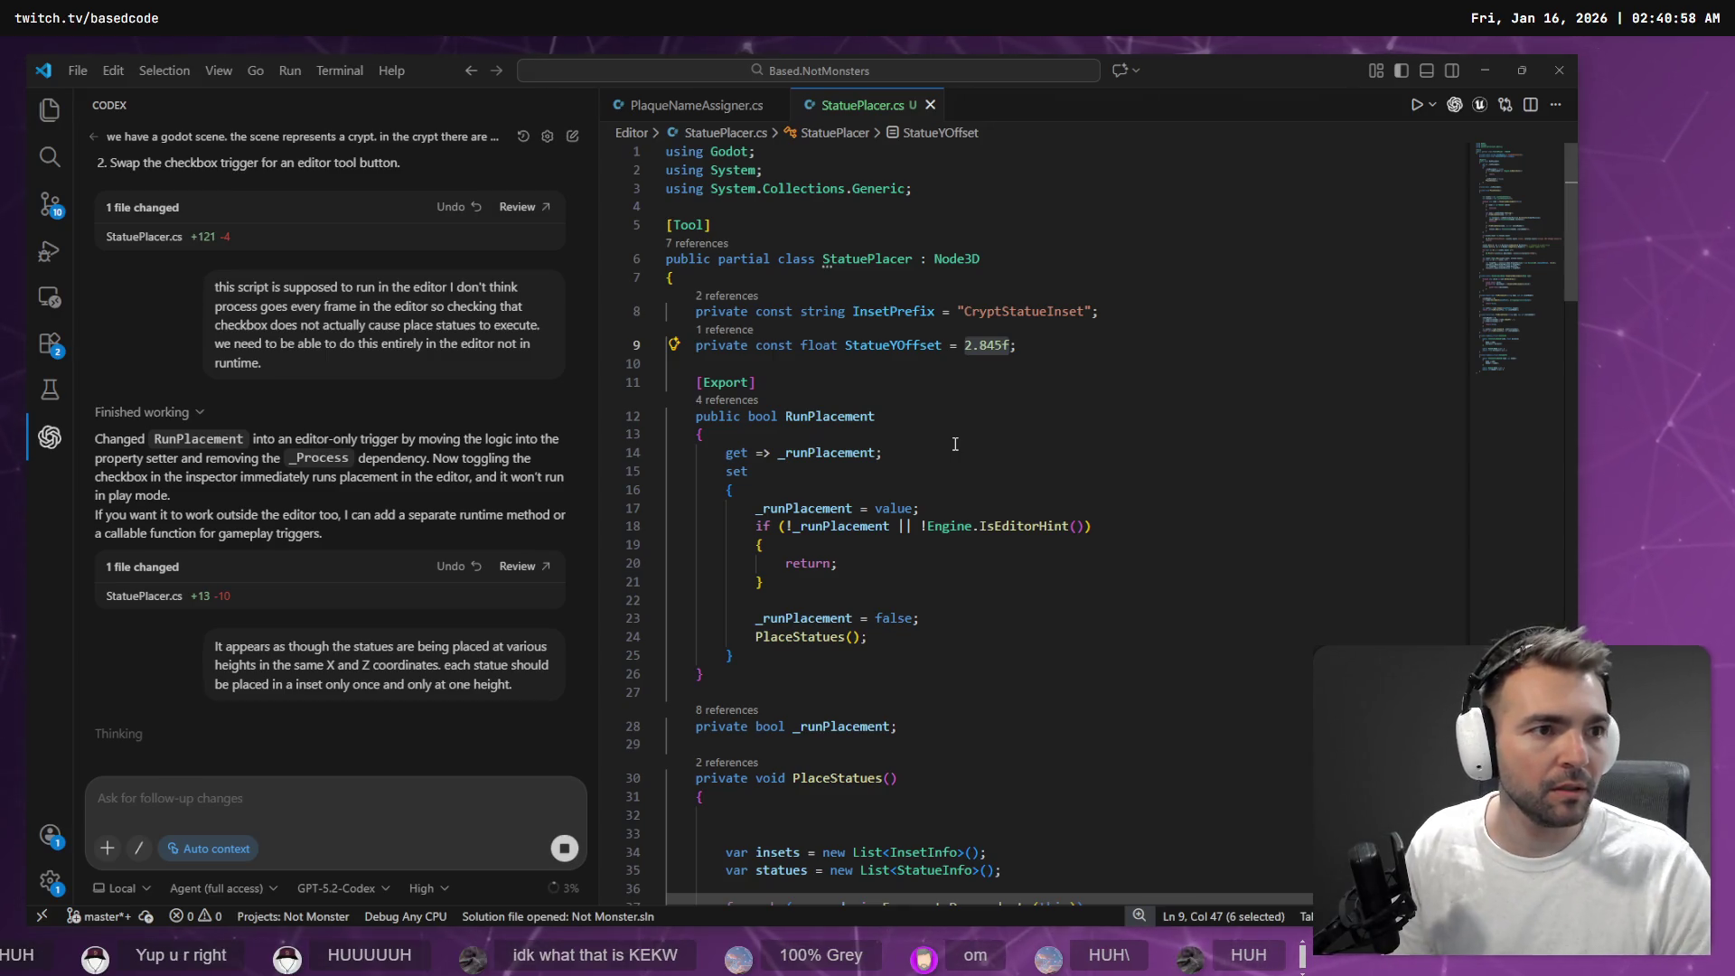
{"action": "key", "text": "XF86Calculator"}
{"action": "left_click", "coordinate": [1103, 311]}
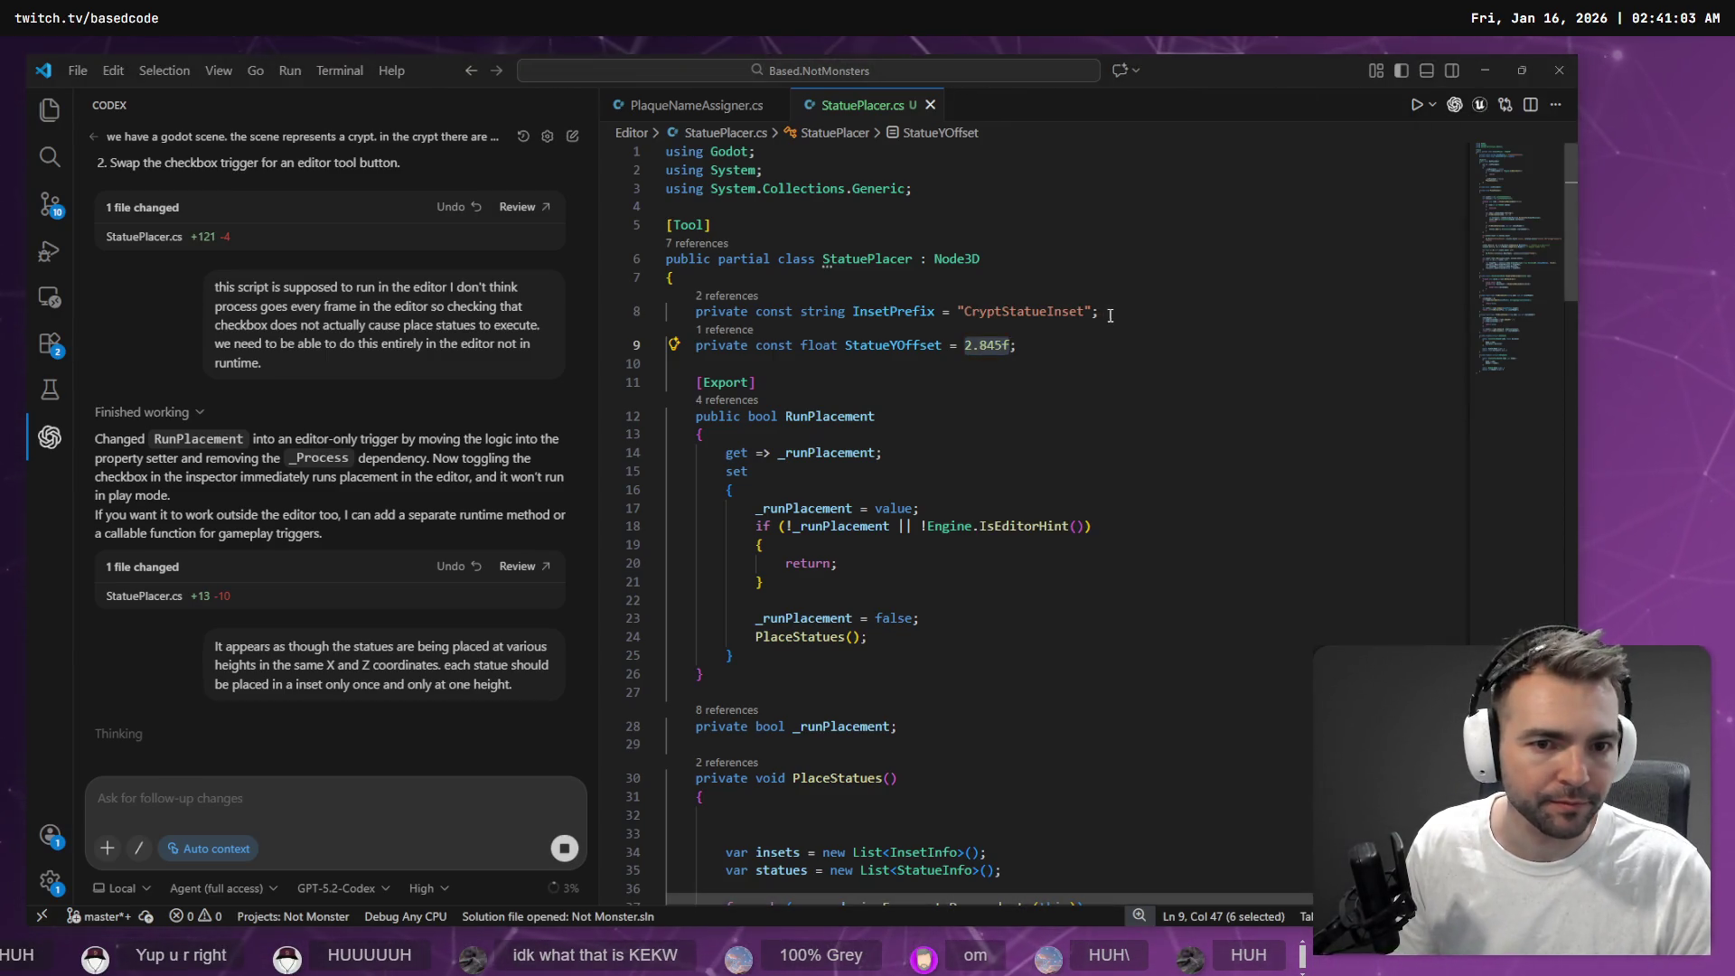
{"action": "key", "text": "alt+Tab"}
{"action": "key", "text": "alt+Tab"}
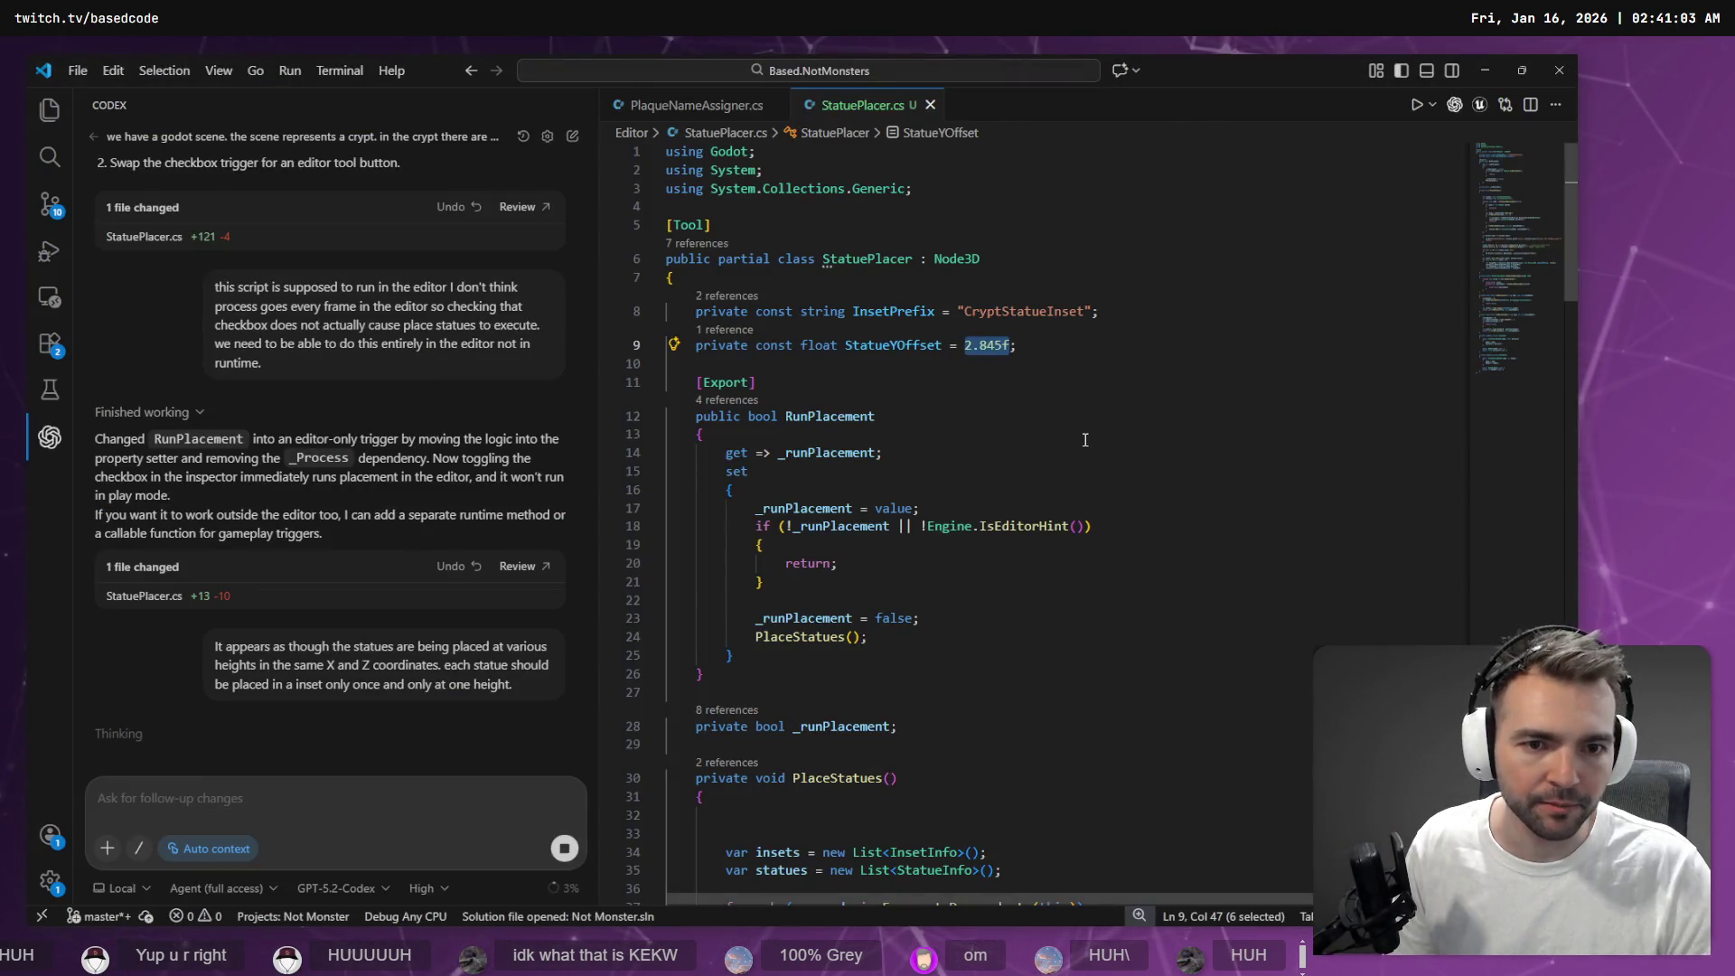
{"action": "key", "text": "XF86Calculator"}
Try pasting the copied 2.845 offset after 8.195/, then clear the invalid input error
{"action": "type", "text": "8.195/"}
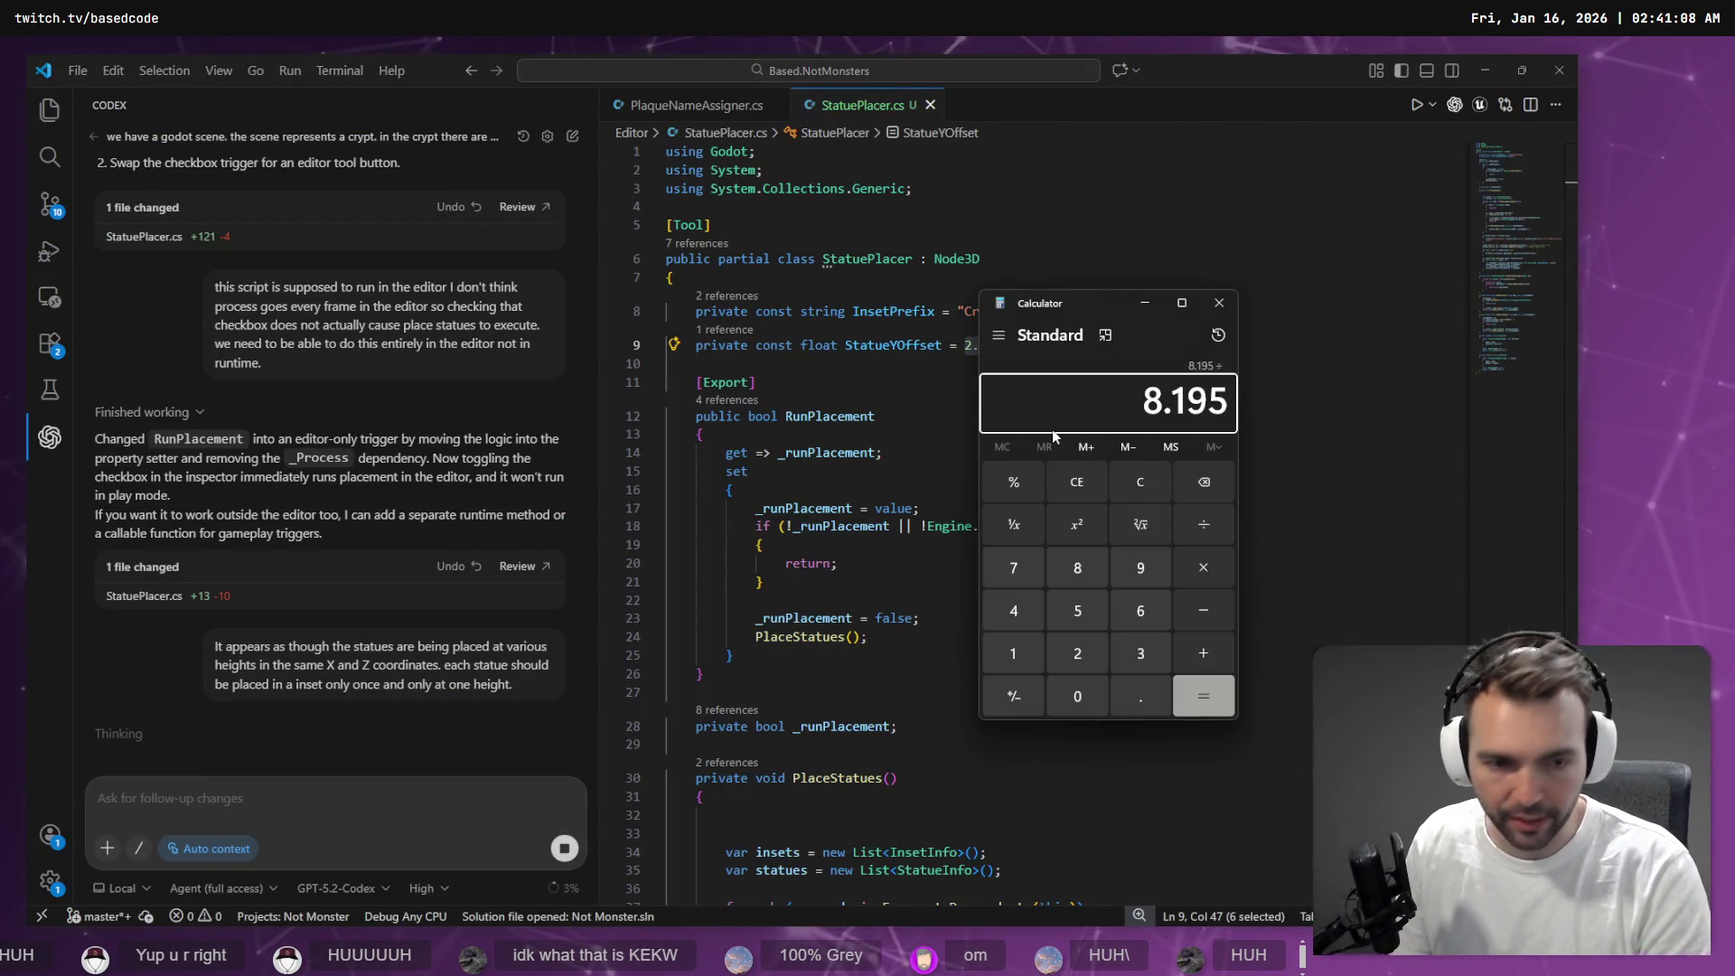
{"action": "key", "text": "alt+Tab"}
{"action": "key", "text": "ctrl+c"}
{"action": "key", "text": "alt+Tab"}
{"action": "key", "text": "ctrl+v"}
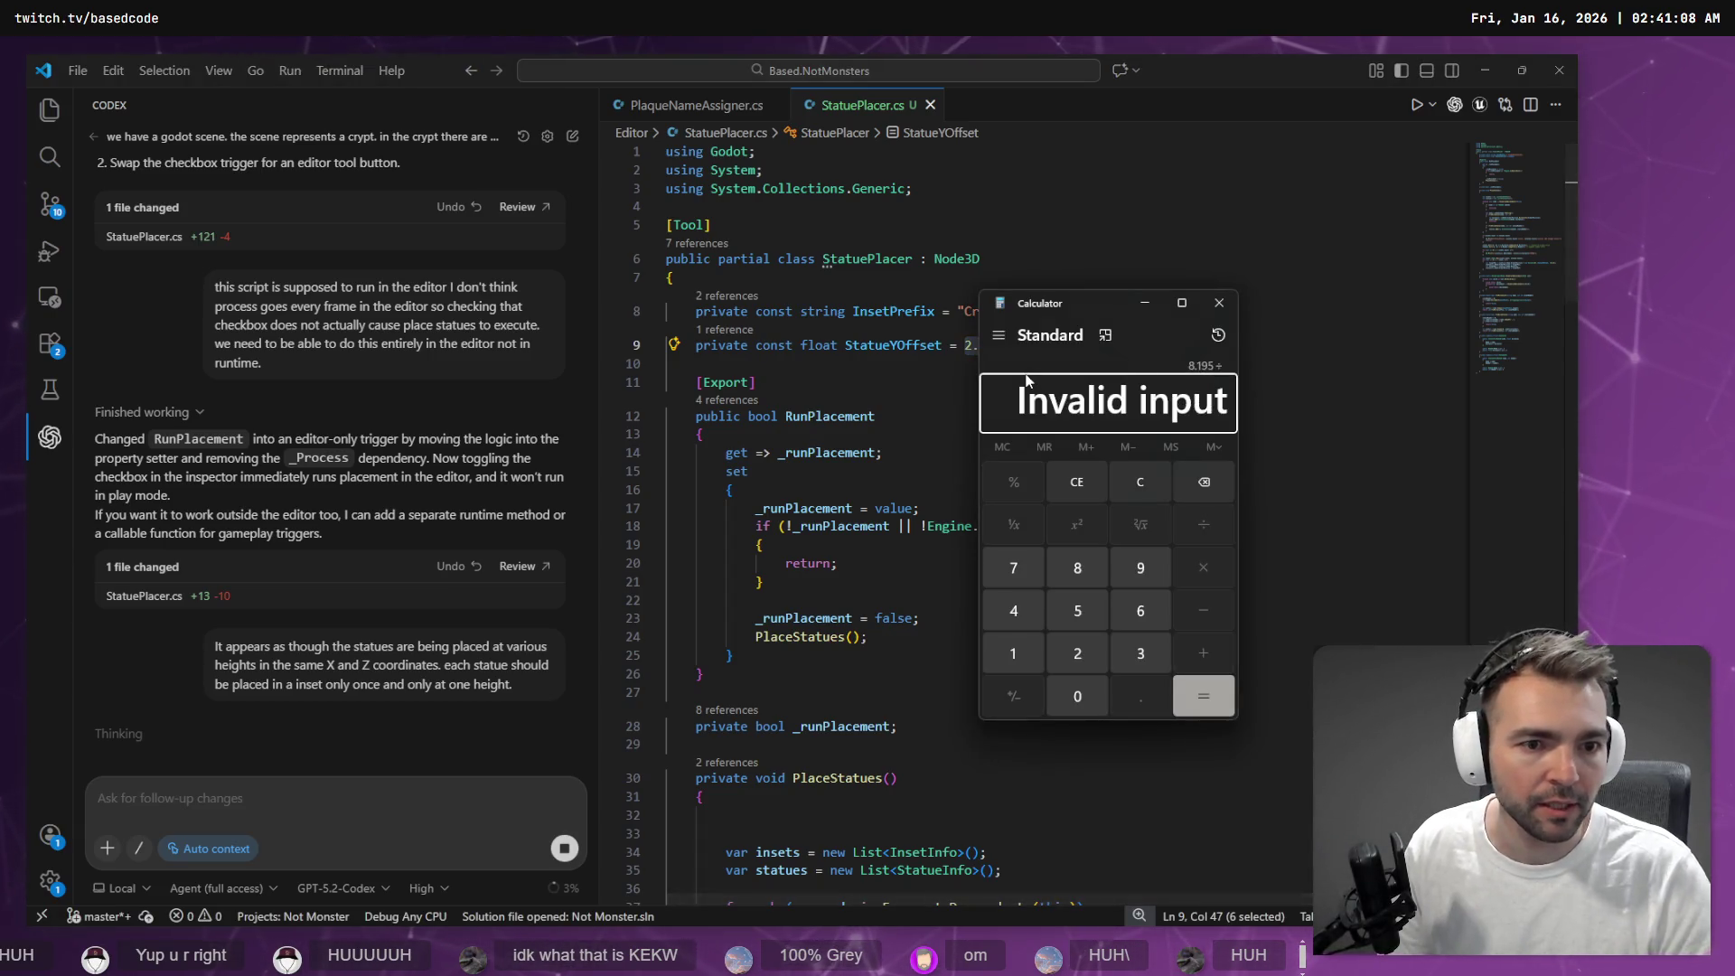
{"action": "key", "text": "Escape"}
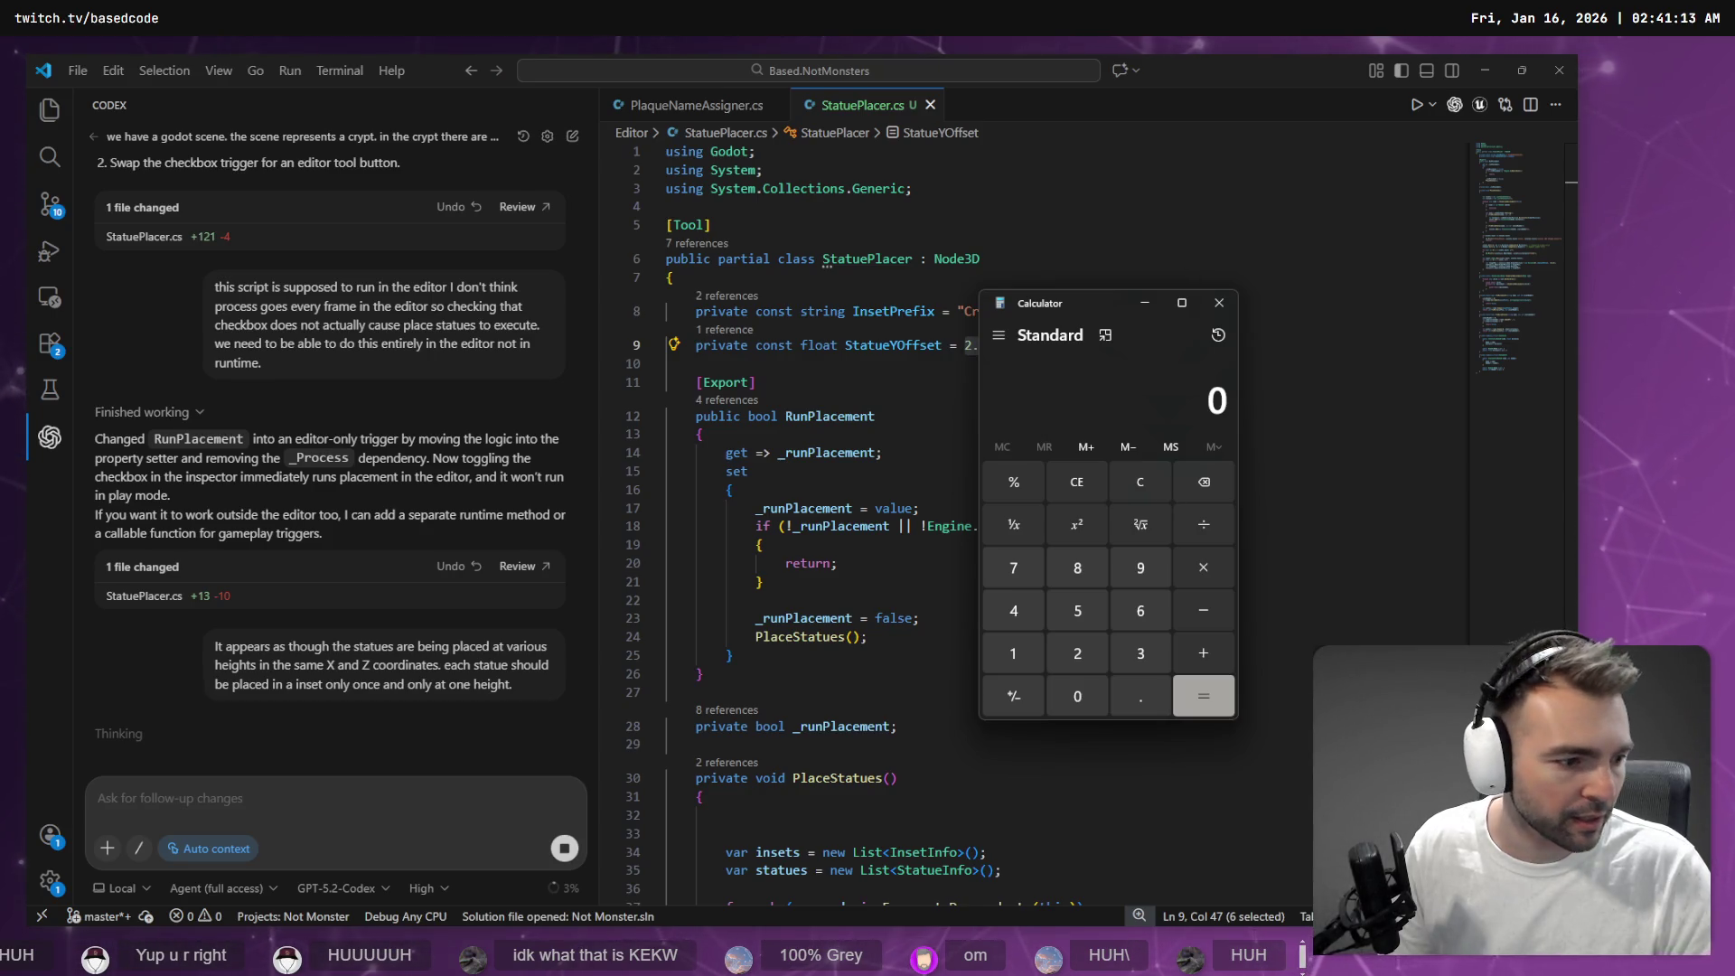
Compute 8.195 / 2.845 in Calculator, getting 2.880492091388401
{"action": "type", "text": "8.195"}
{"action": "key", "text": "alt+Tab"}
{"action": "left_click_drag", "start_coordinate": [1001, 346], "coordinate": [965, 345]}
{"action": "key", "text": "alt+Tab"}
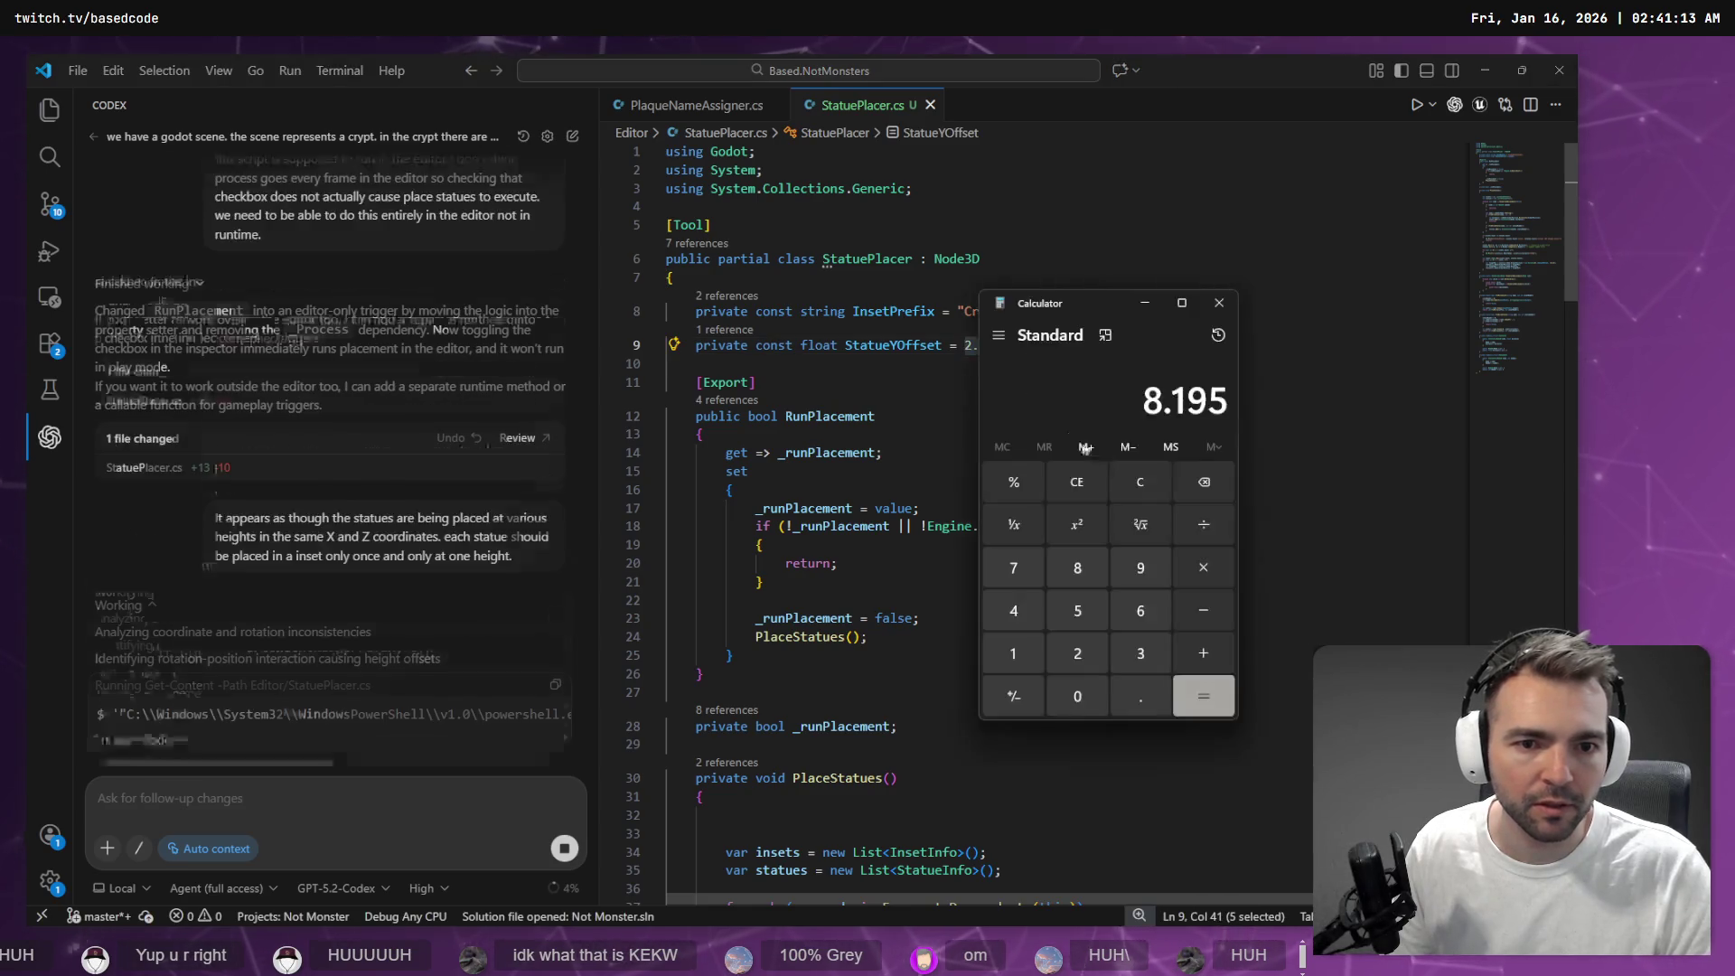
{"action": "type", "text": "/2.845"}
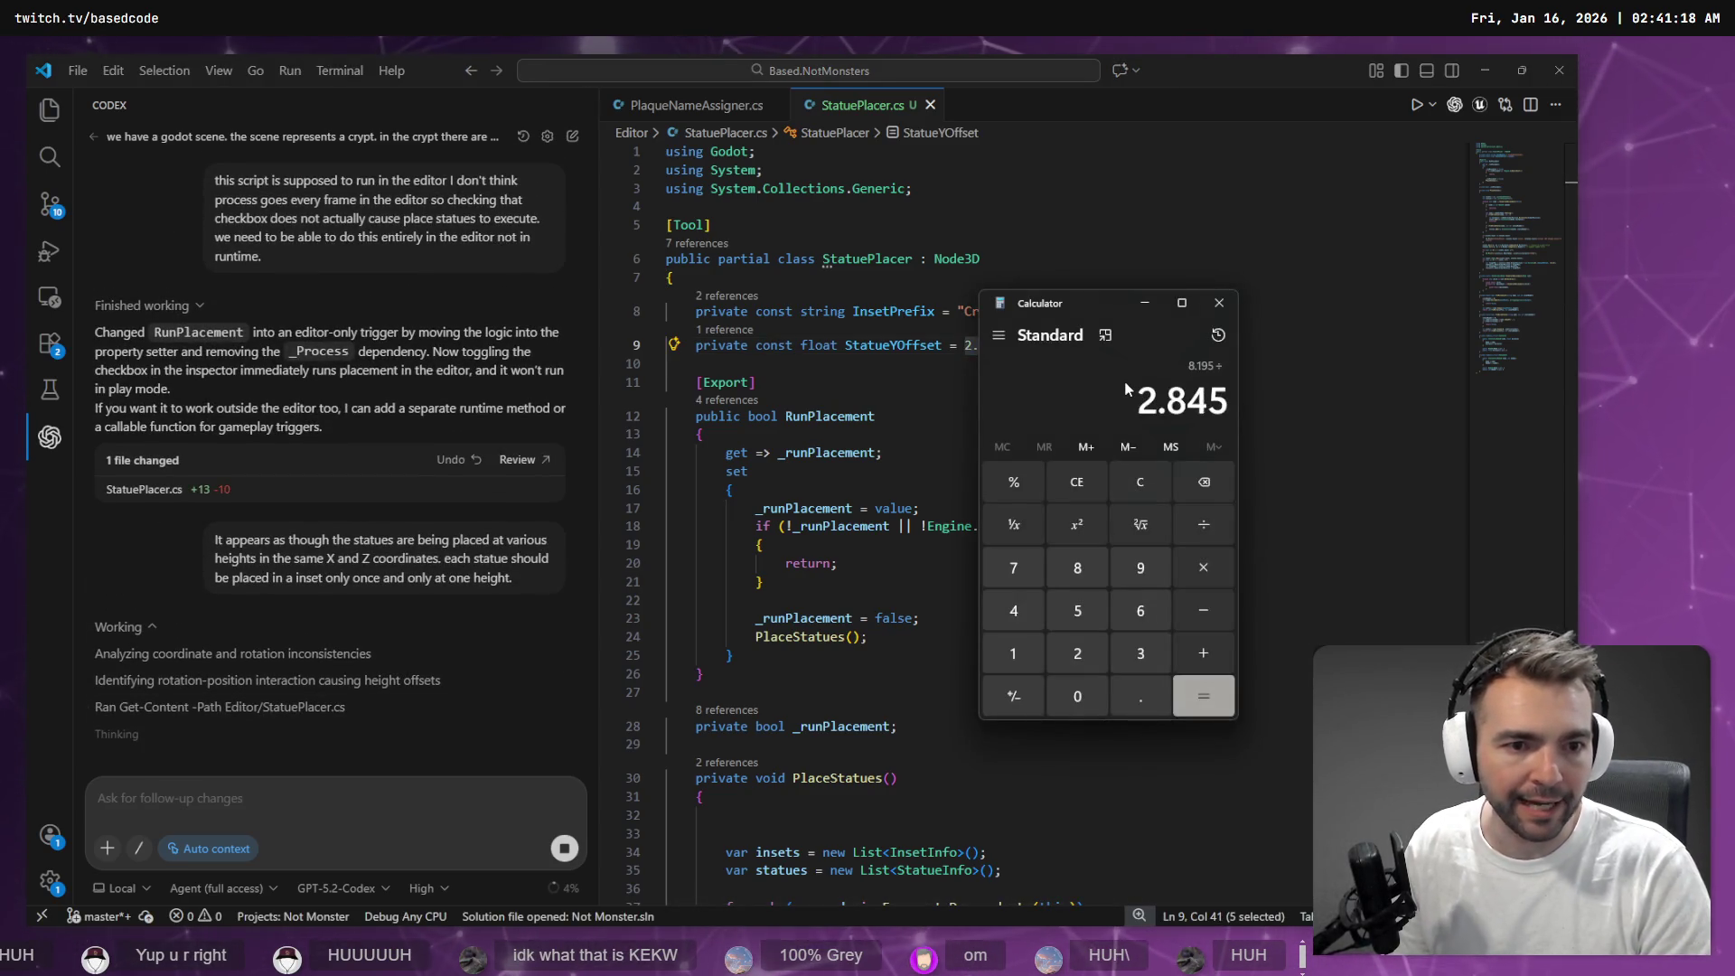
{"action": "key", "text": "Return"}
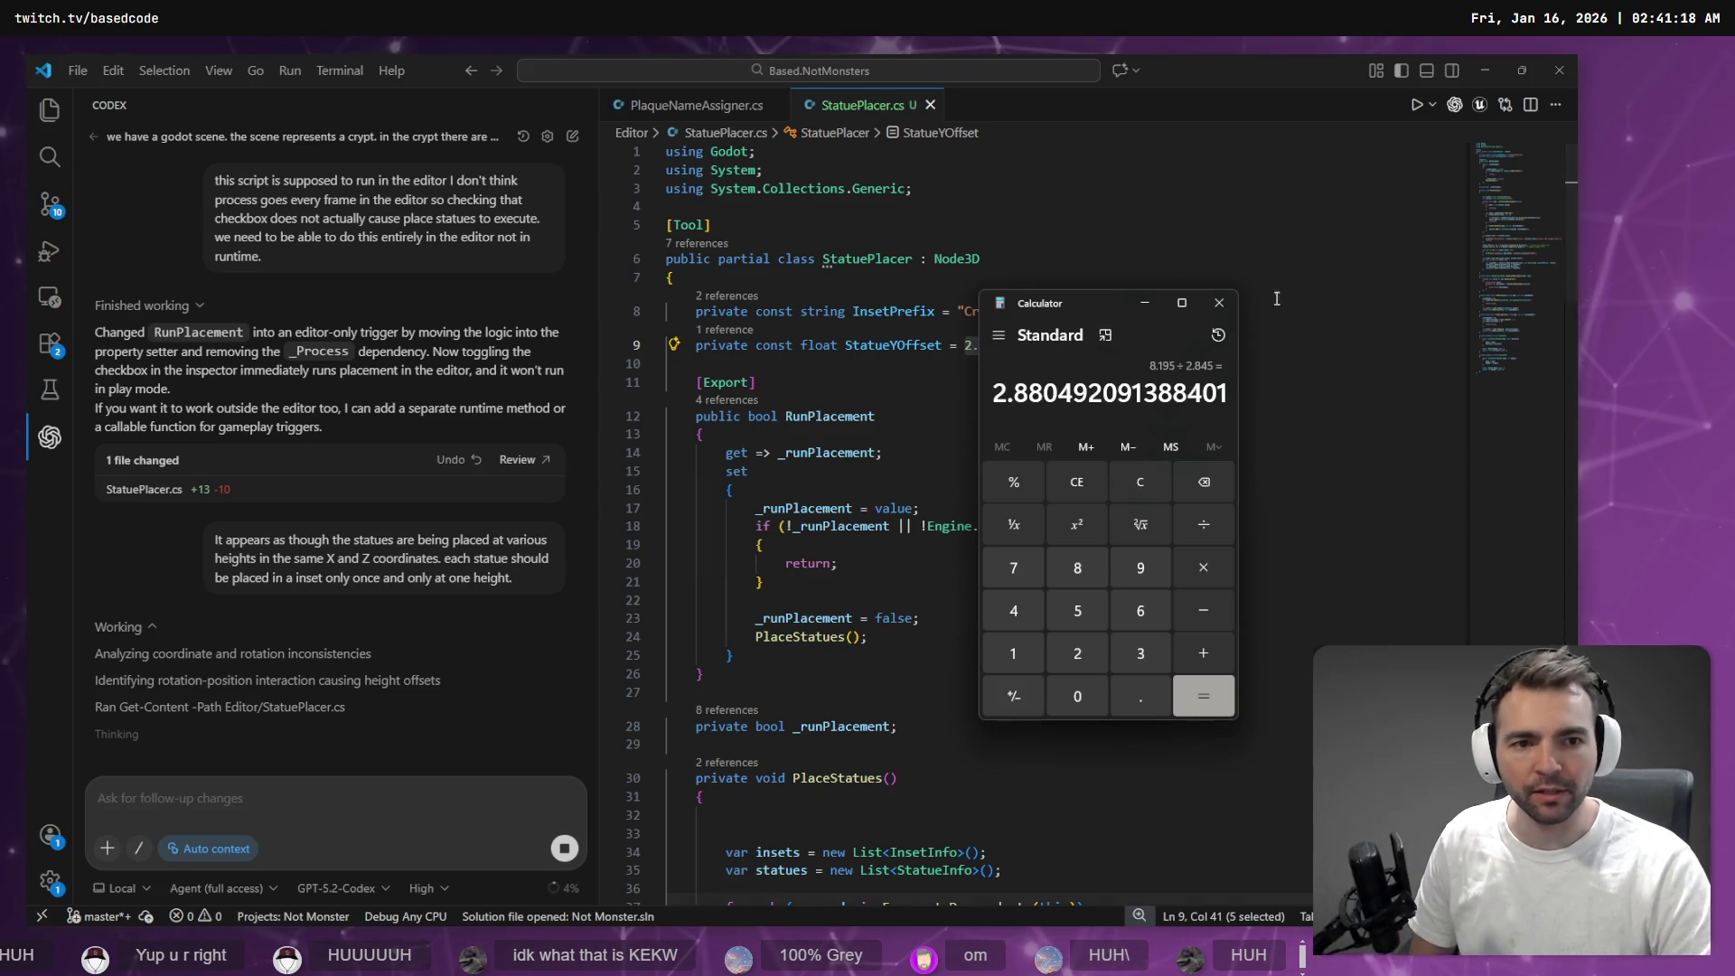
{"action": "key", "text": "alt+Tab"}
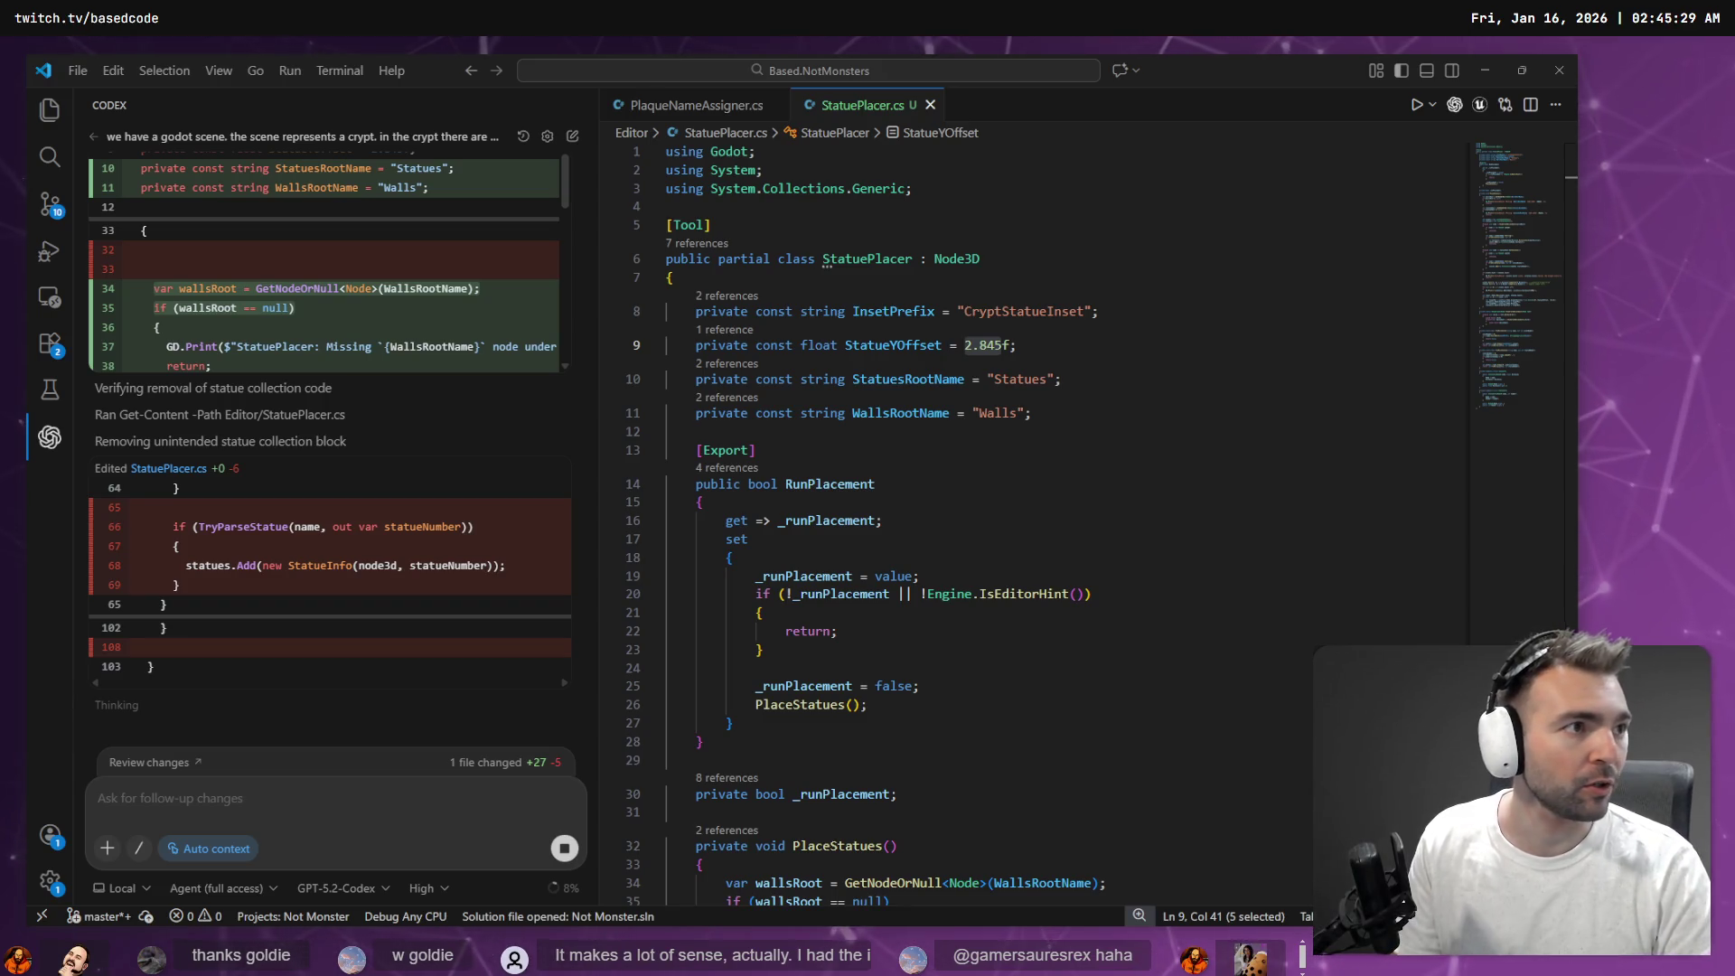
Wait while Codex adds StatuesRootName and WallsRootName constants and new collection logic to StatuePlacer.cs
{"action": "key", "text": "alt+Tab"}
Maximize Chrome, search for 'deep work', and open the first Deep Work book cover image
{"action": "double_click", "coordinate": [938, 189]}
{"action": "type", "text": "deep work"}
{"action": "key", "text": "Return"}
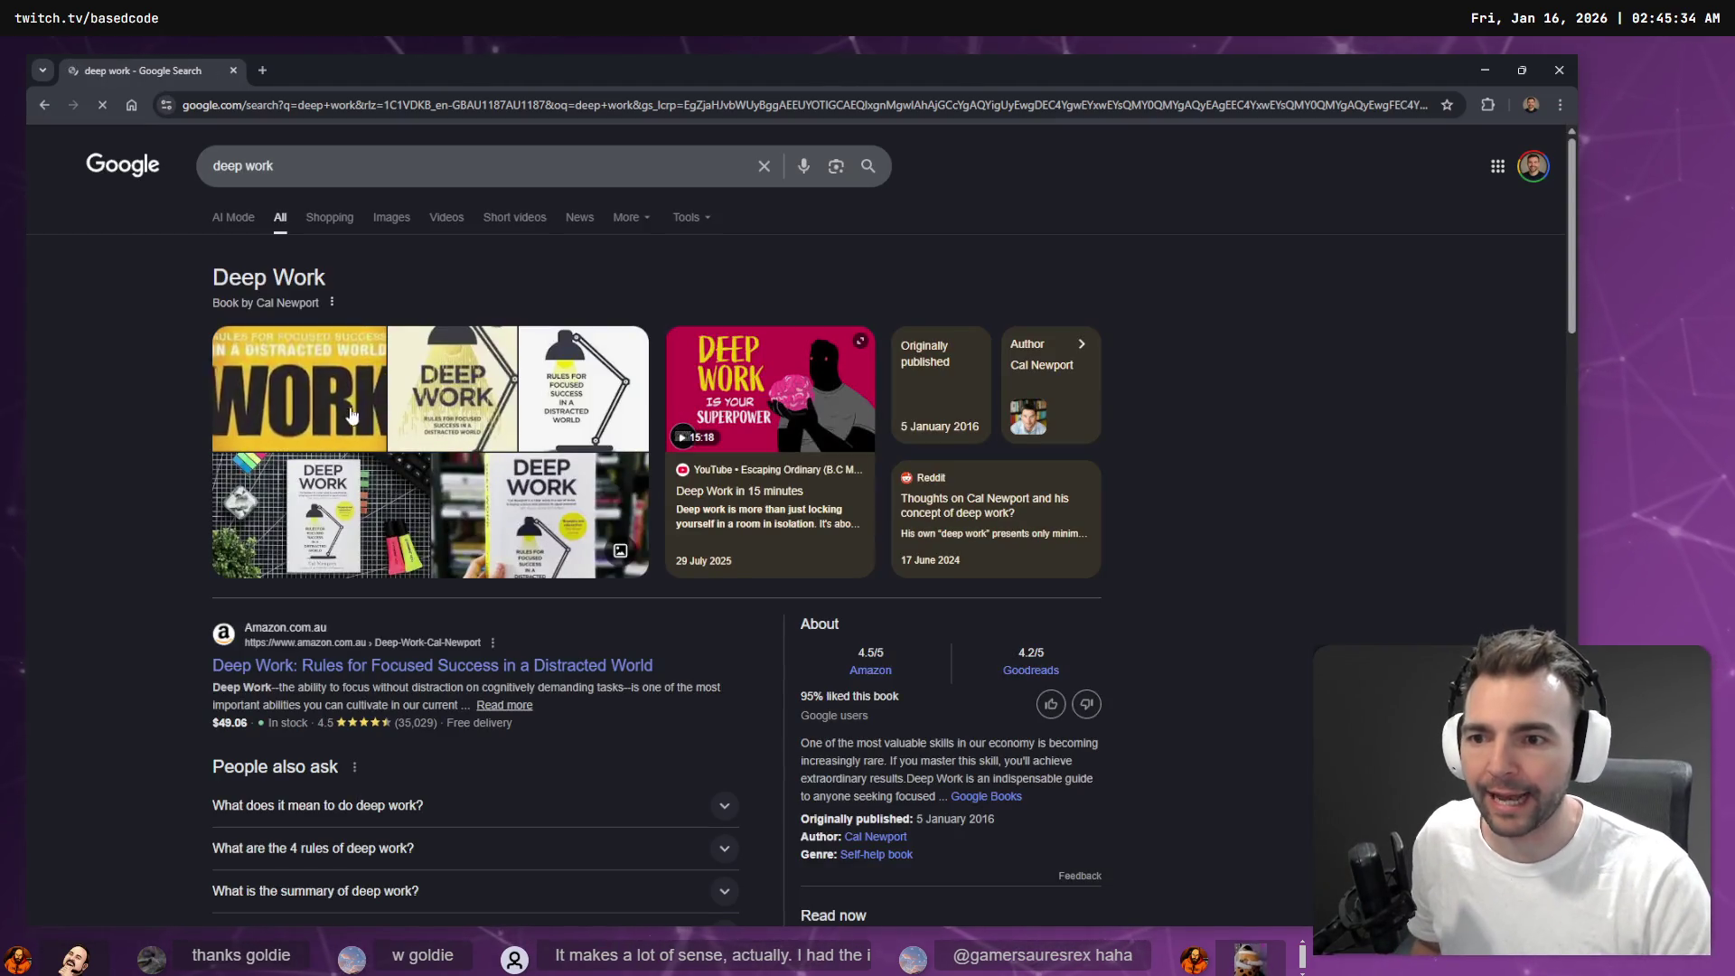
{"action": "left_click", "coordinate": [298, 388]}
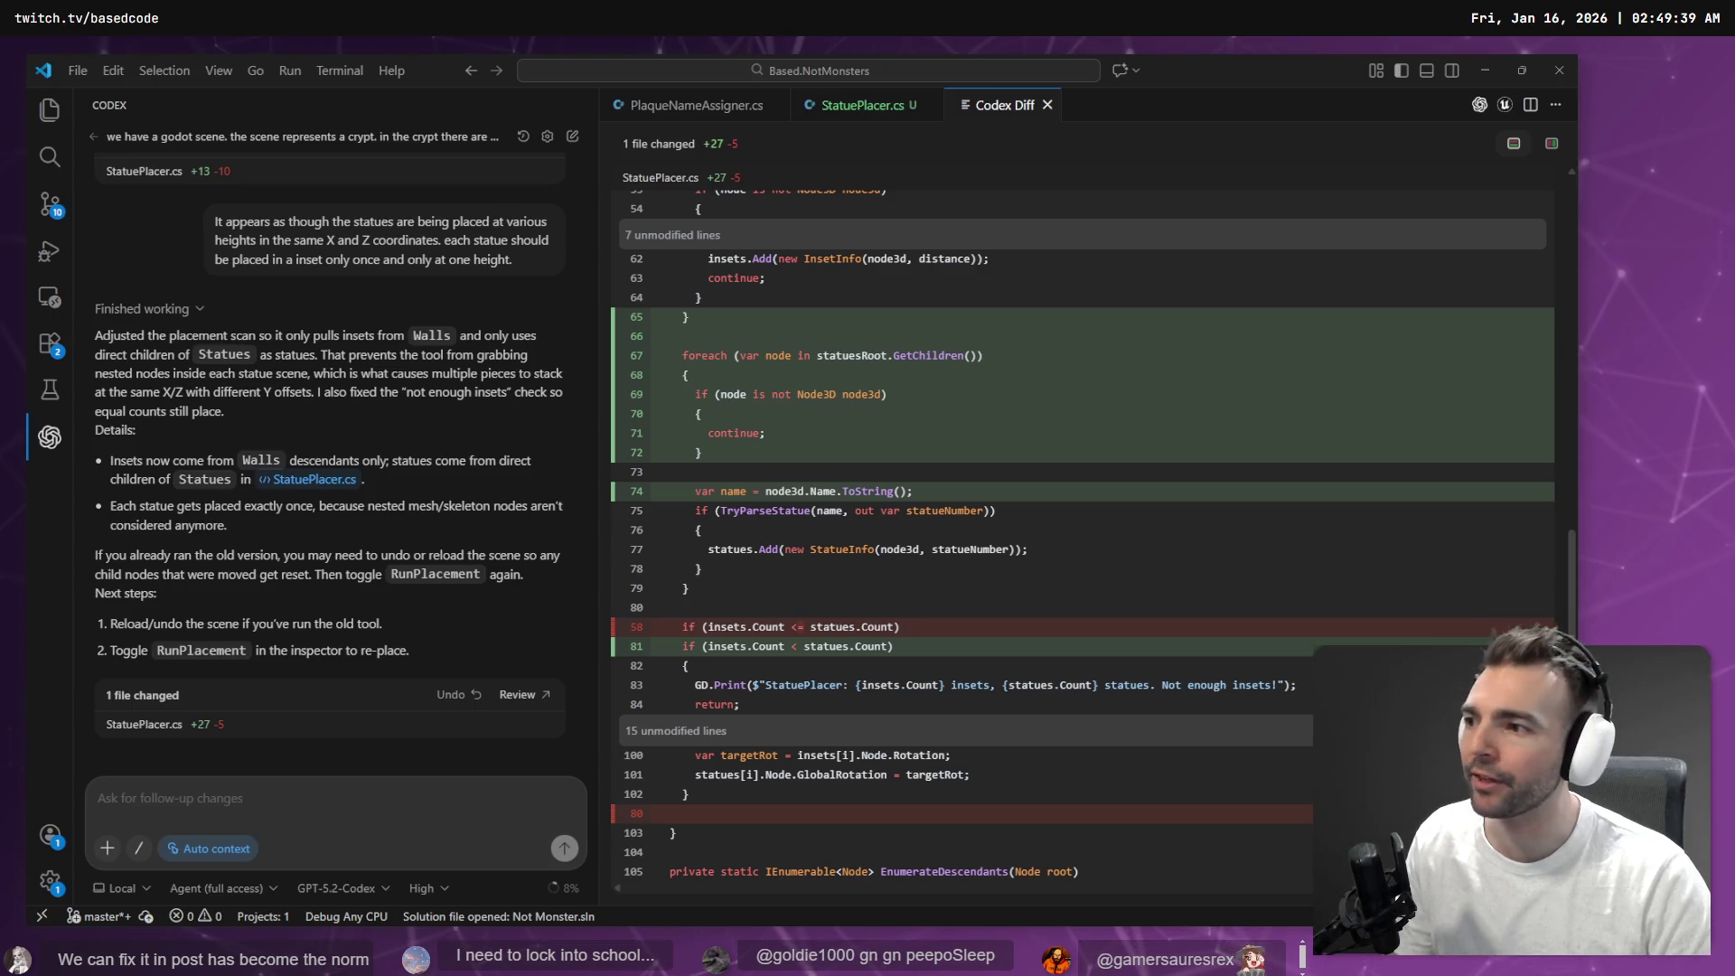
Open StatuePlacer.cs at a changed line from the Codex diff, then return to Godot
{"action": "left_click", "coordinate": [958, 608]}
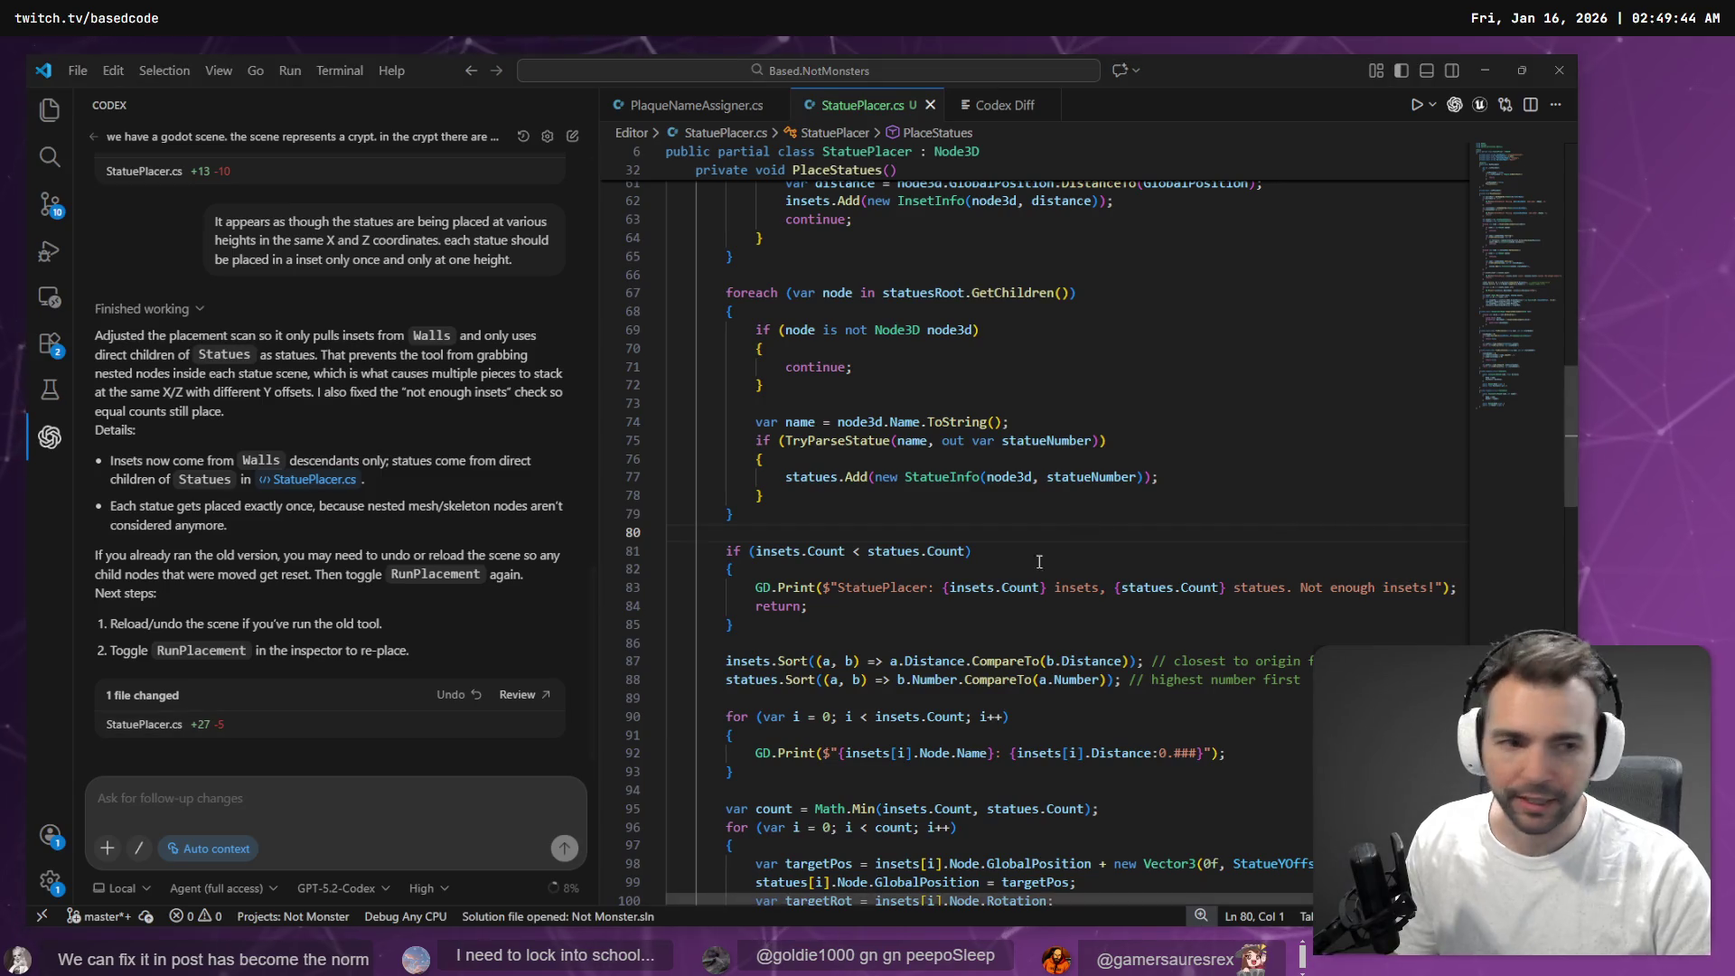
{"action": "key", "text": "alt+Tab"}
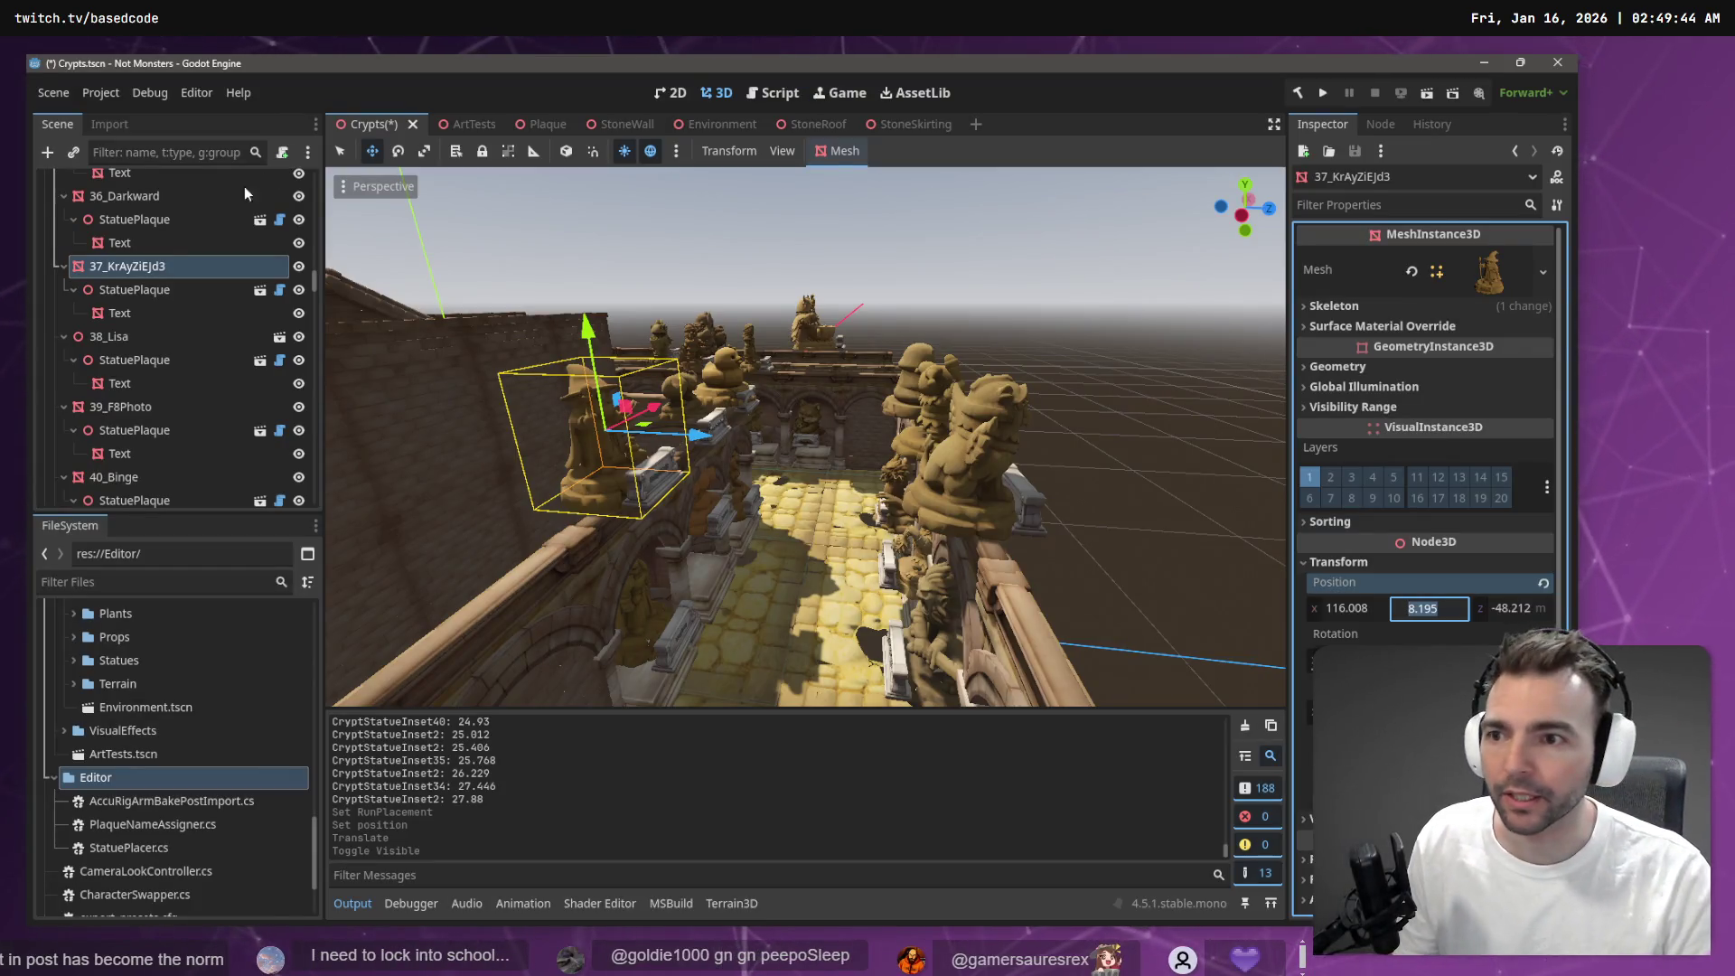
Save the Crypts scene, select the Crypts root's StatuePlacer, and rebuild the C# project
{"action": "scroll", "coordinate": [212, 237], "scroll_direction": "up", "scroll_amount": 10}
{"action": "key", "text": "ctrl+s"}
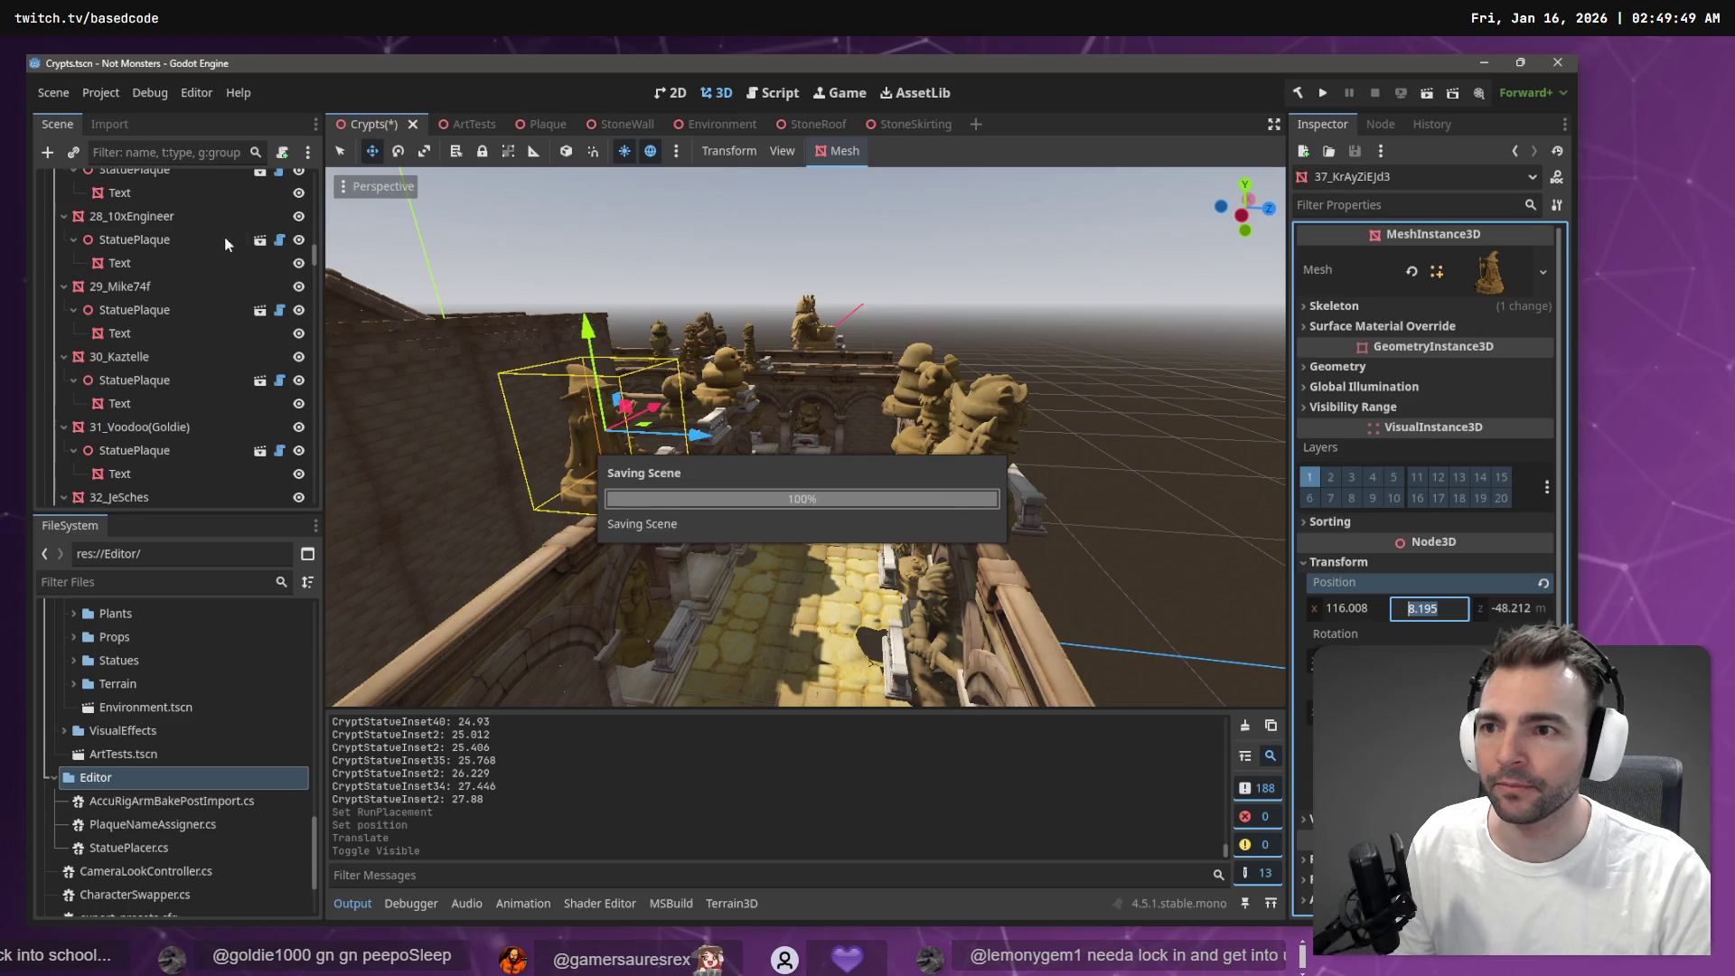
{"action": "scroll", "coordinate": [267, 256], "scroll_direction": "up", "scroll_amount": 15}
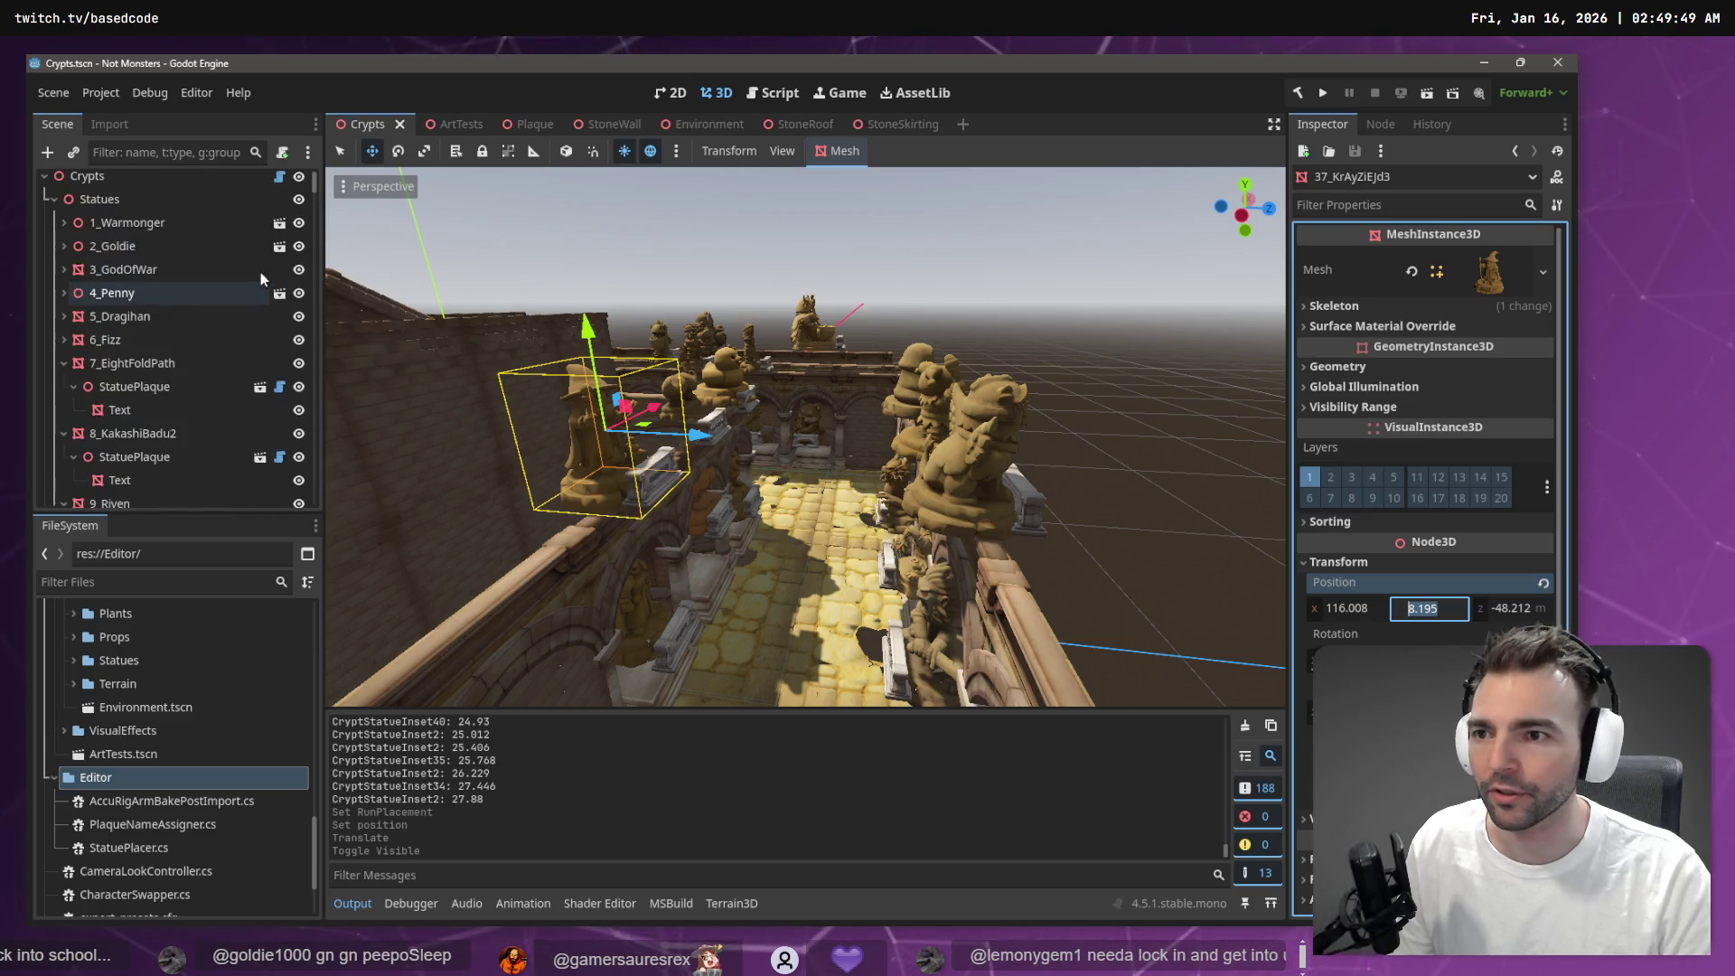
{"action": "left_click", "coordinate": [90, 184]}
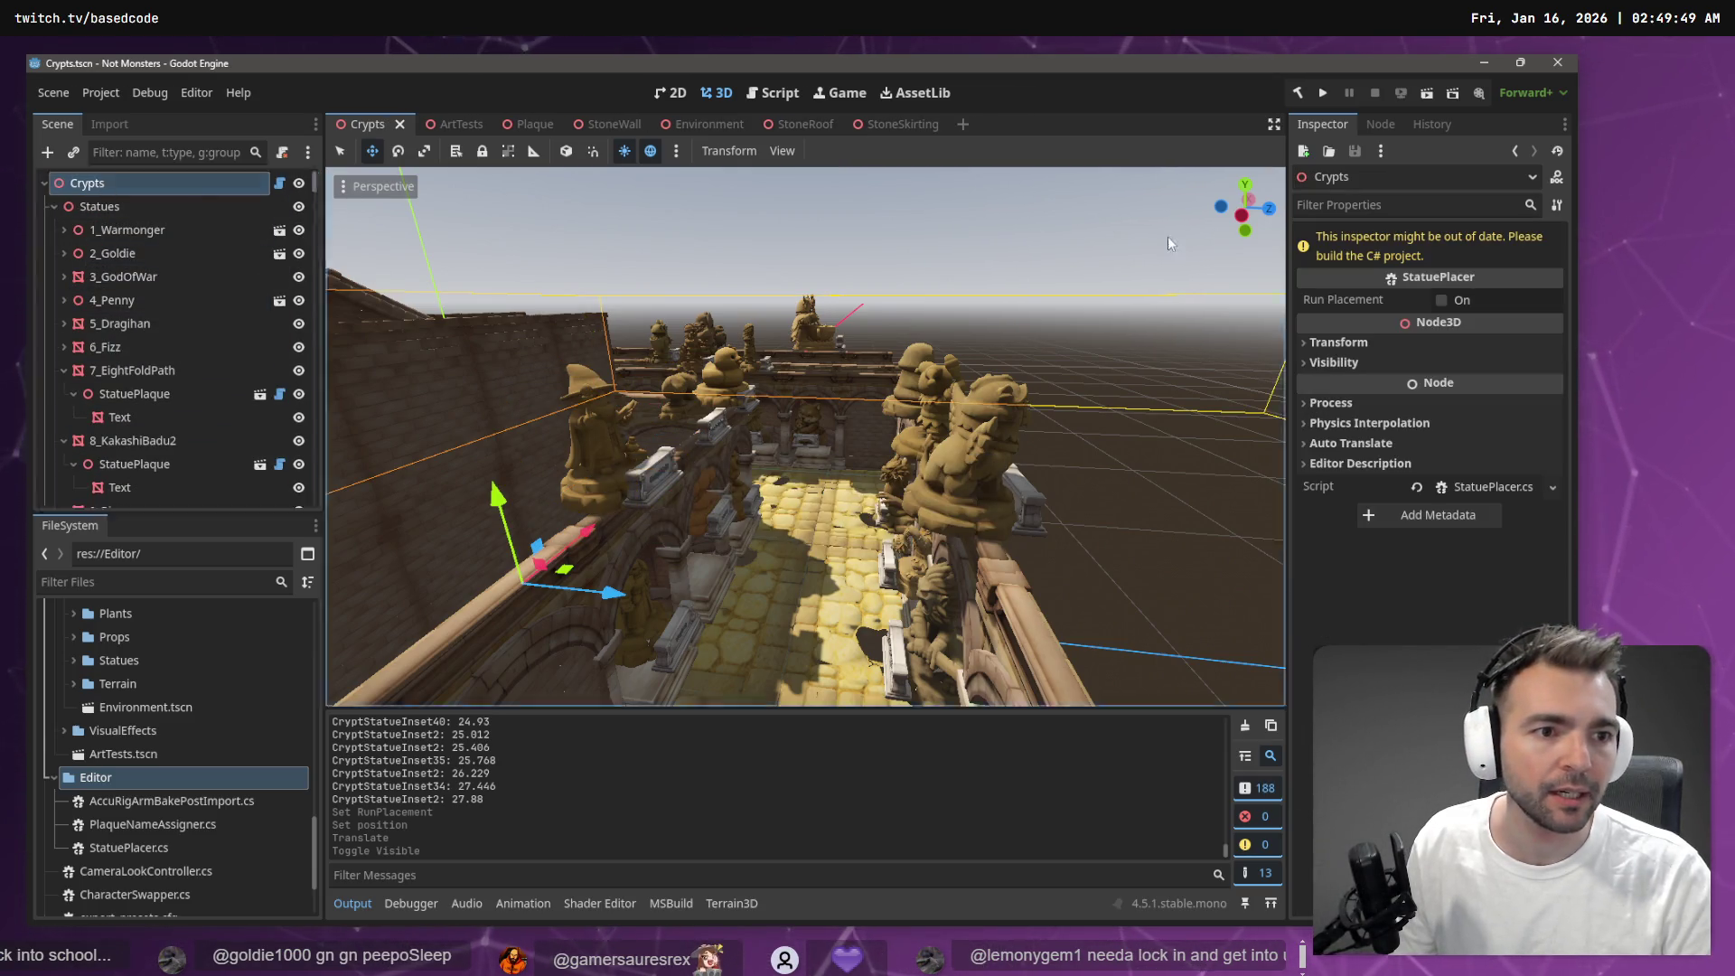
{"action": "left_click", "coordinate": [1296, 94]}
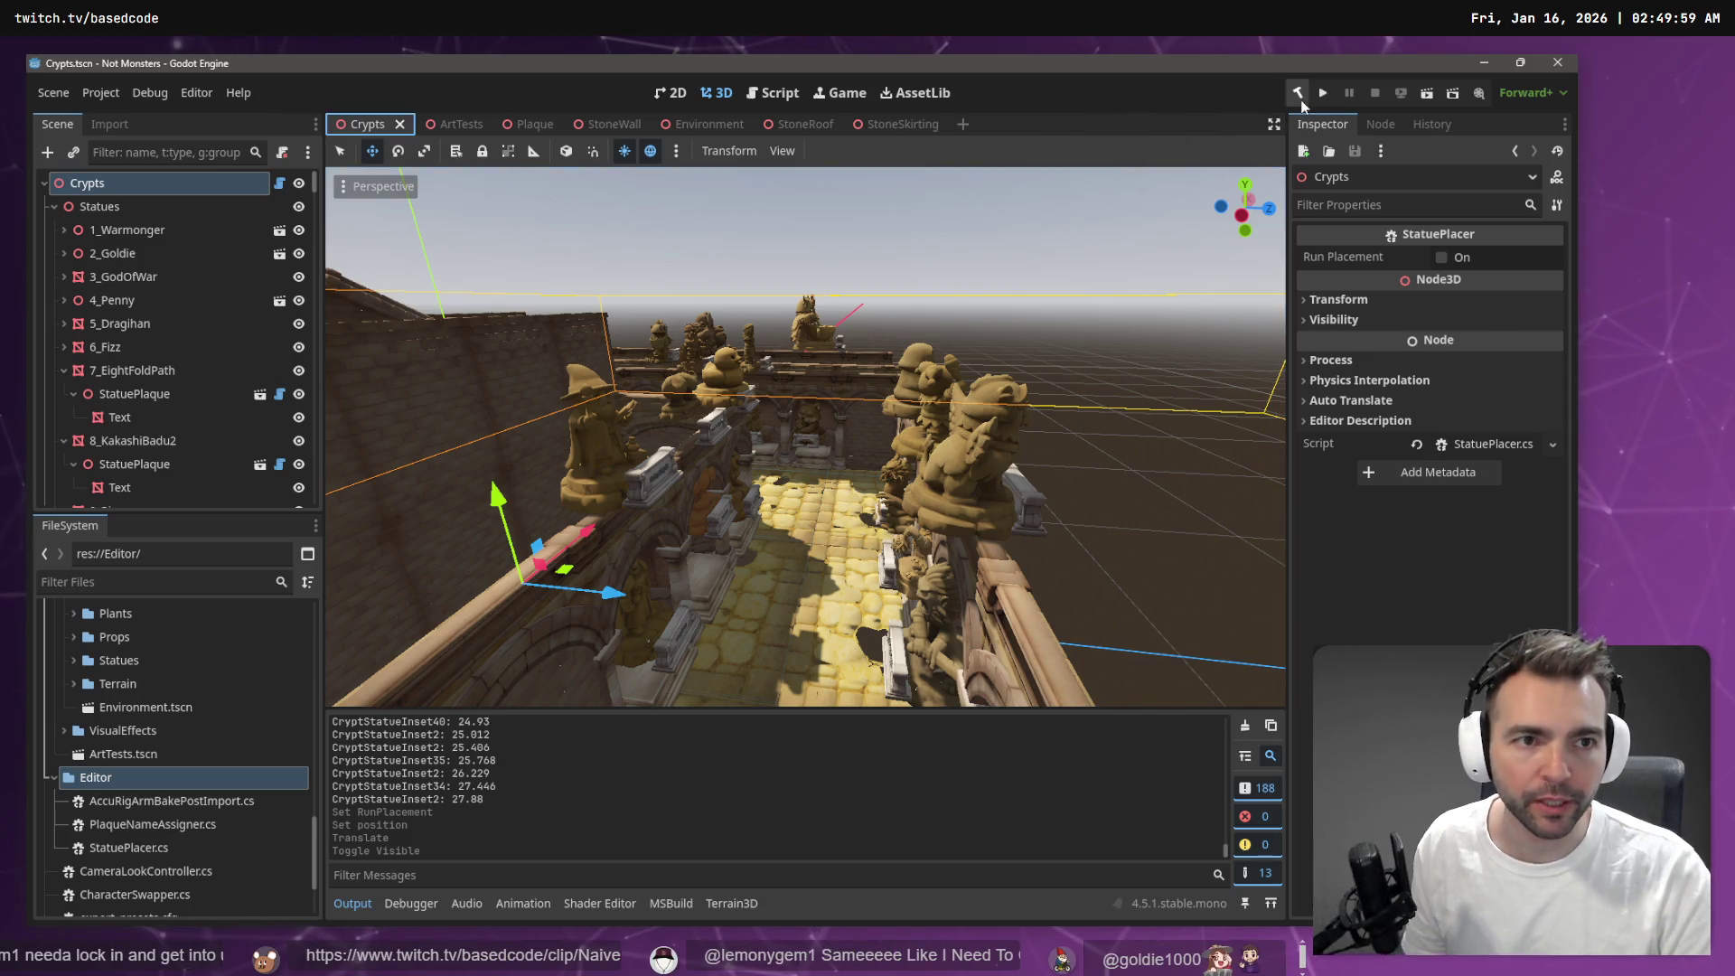
{"action": "left_click_drag", "start_coordinate": [578, 475], "coordinate": [922, 327]}
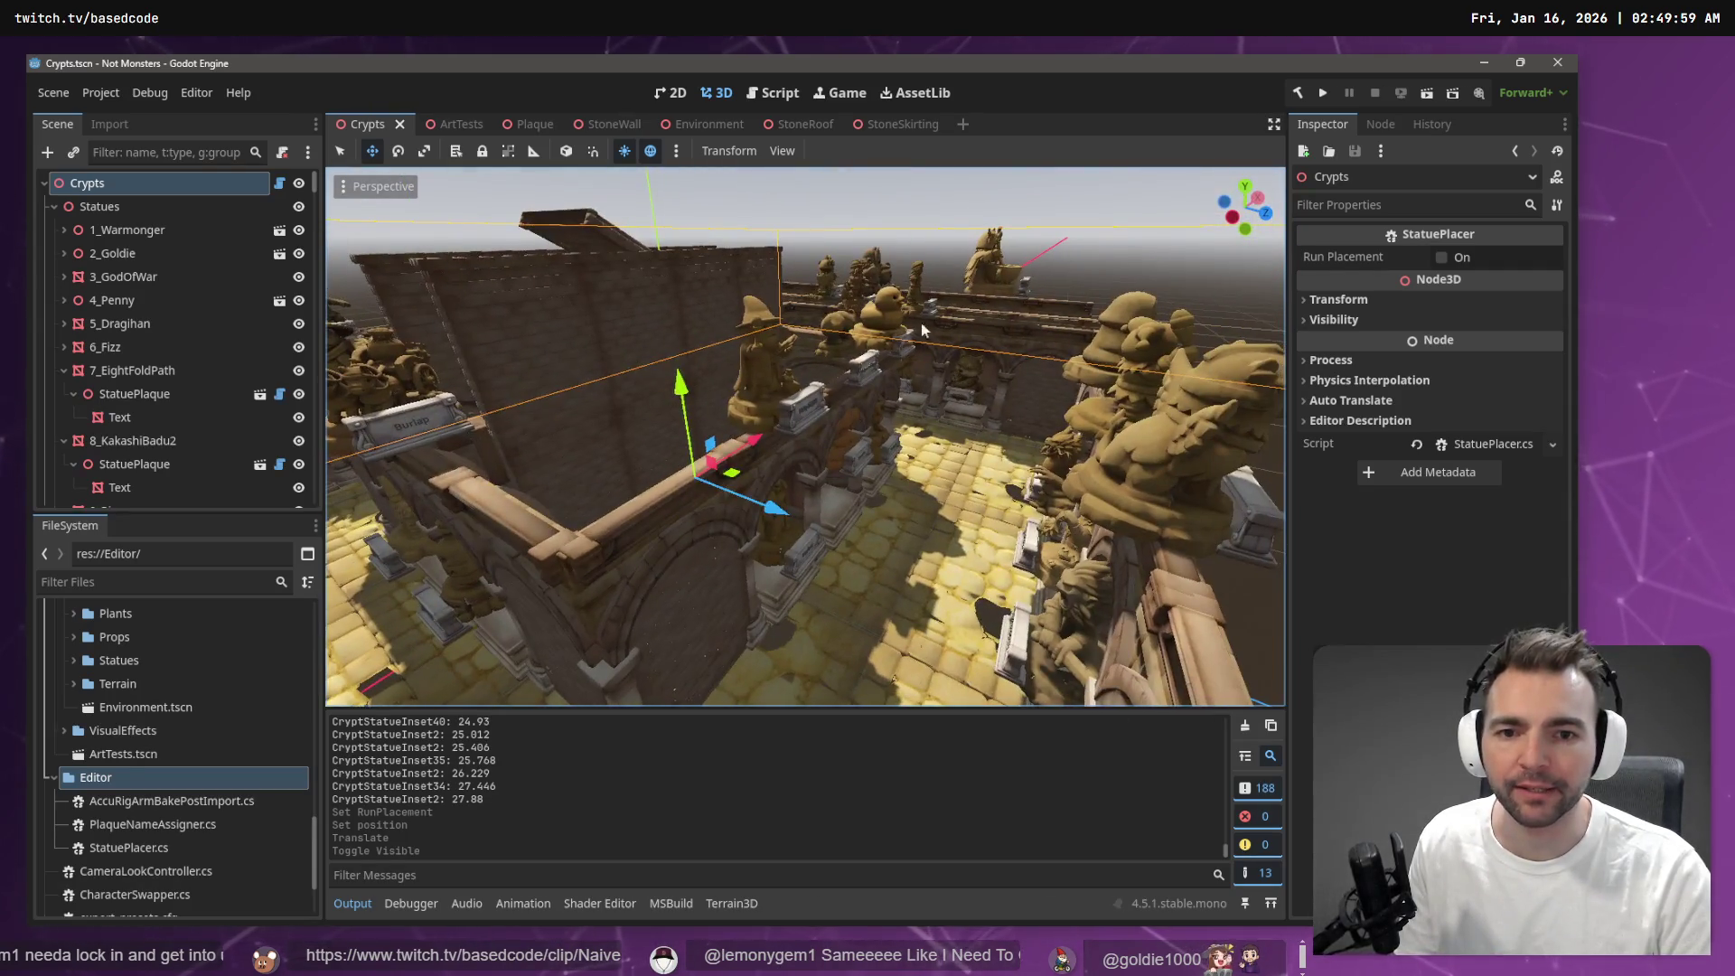
Review the inset nodes under Walls and StoneRoof nodes under Ceiling, collapse them, and rerun placement
{"action": "left_click", "coordinate": [55, 206]}
{"action": "left_click", "coordinate": [55, 229]}
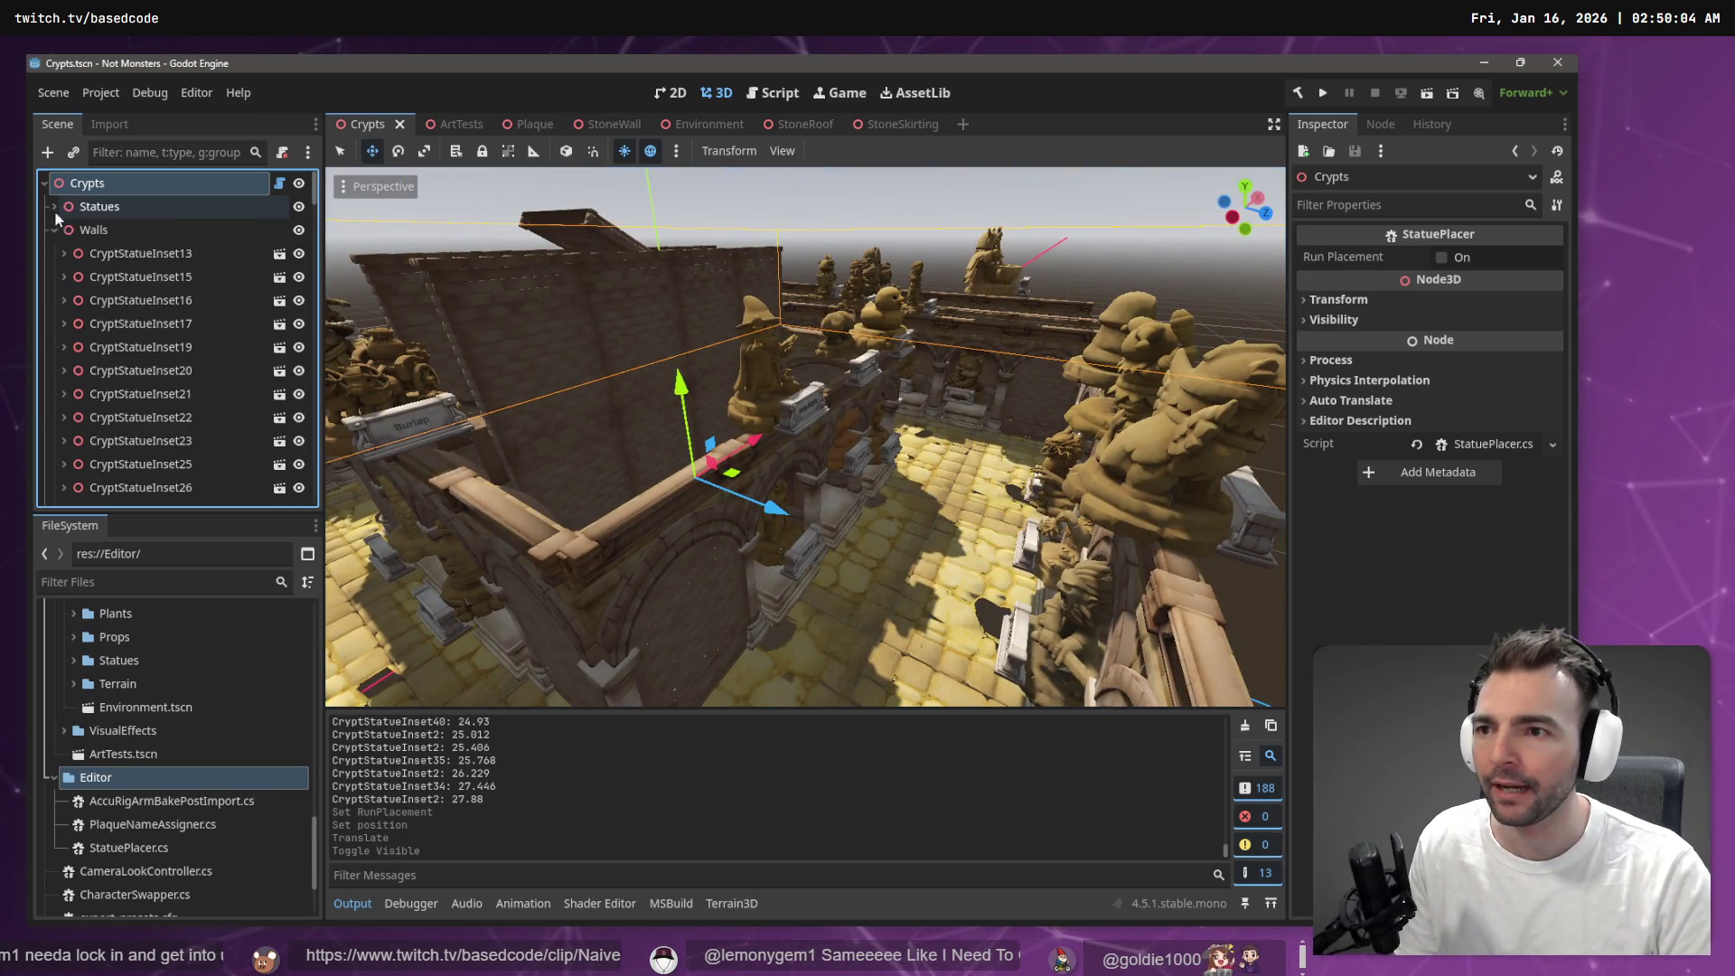
{"action": "left_click", "coordinate": [55, 230]}
{"action": "left_click", "coordinate": [55, 253]}
{"action": "left_click", "coordinate": [54, 253]}
{"action": "left_click", "coordinate": [54, 323]}
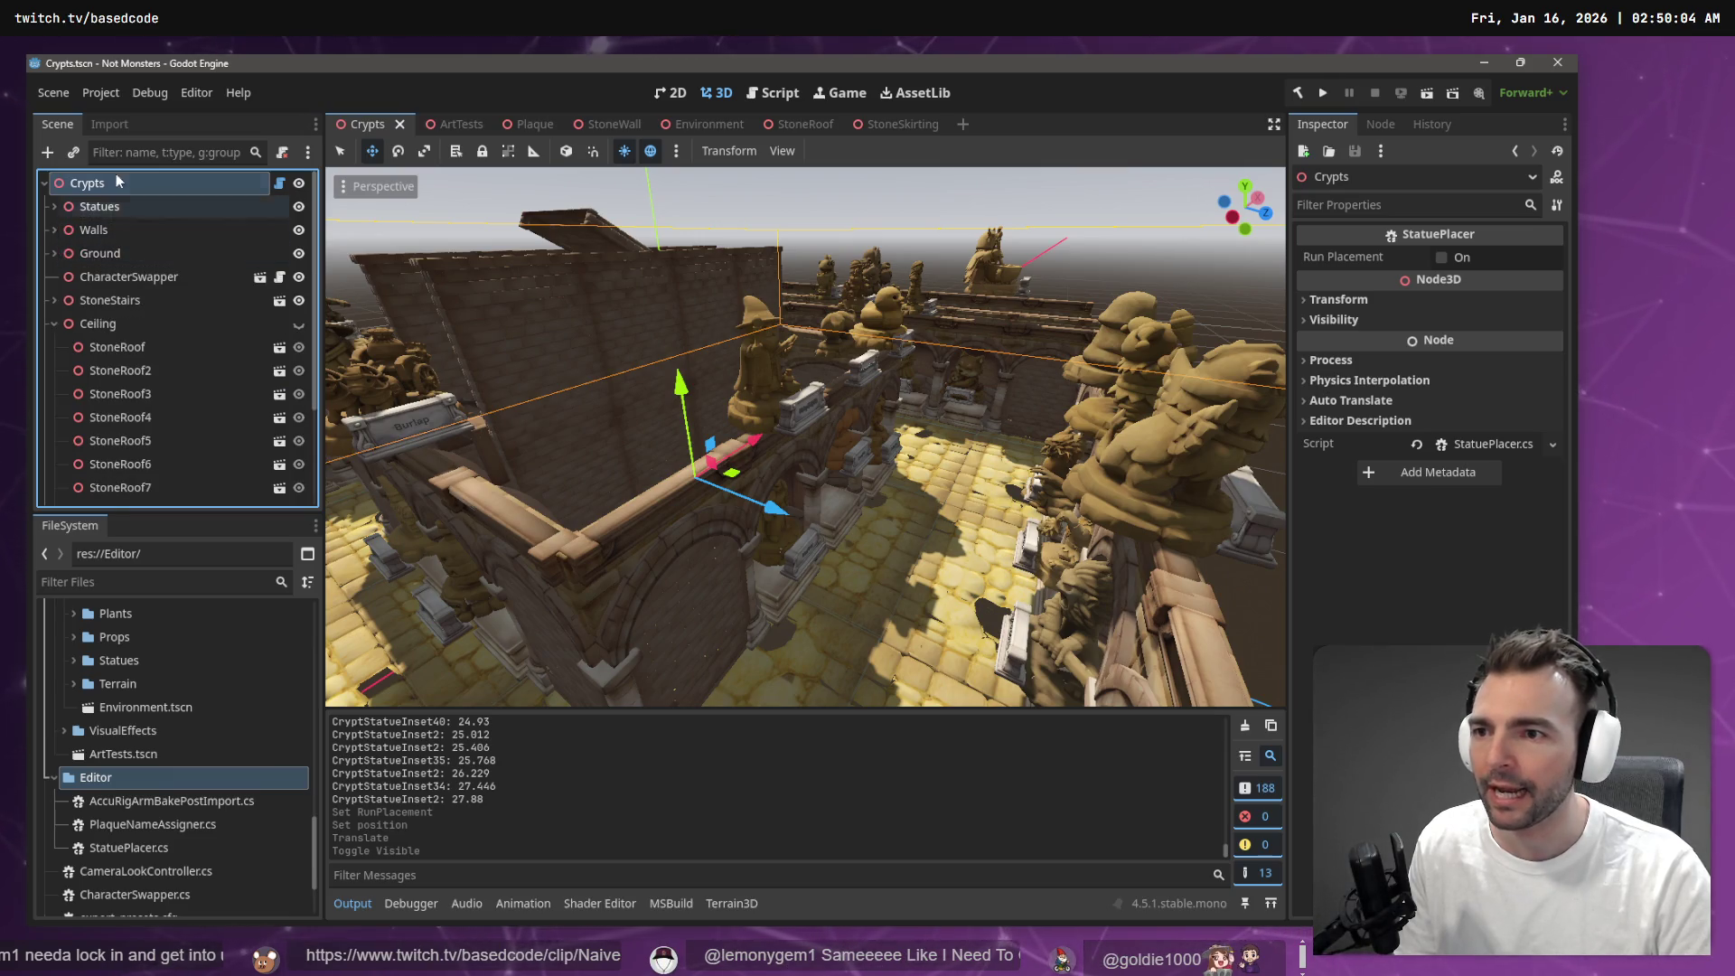
{"action": "left_click", "coordinate": [52, 323]}
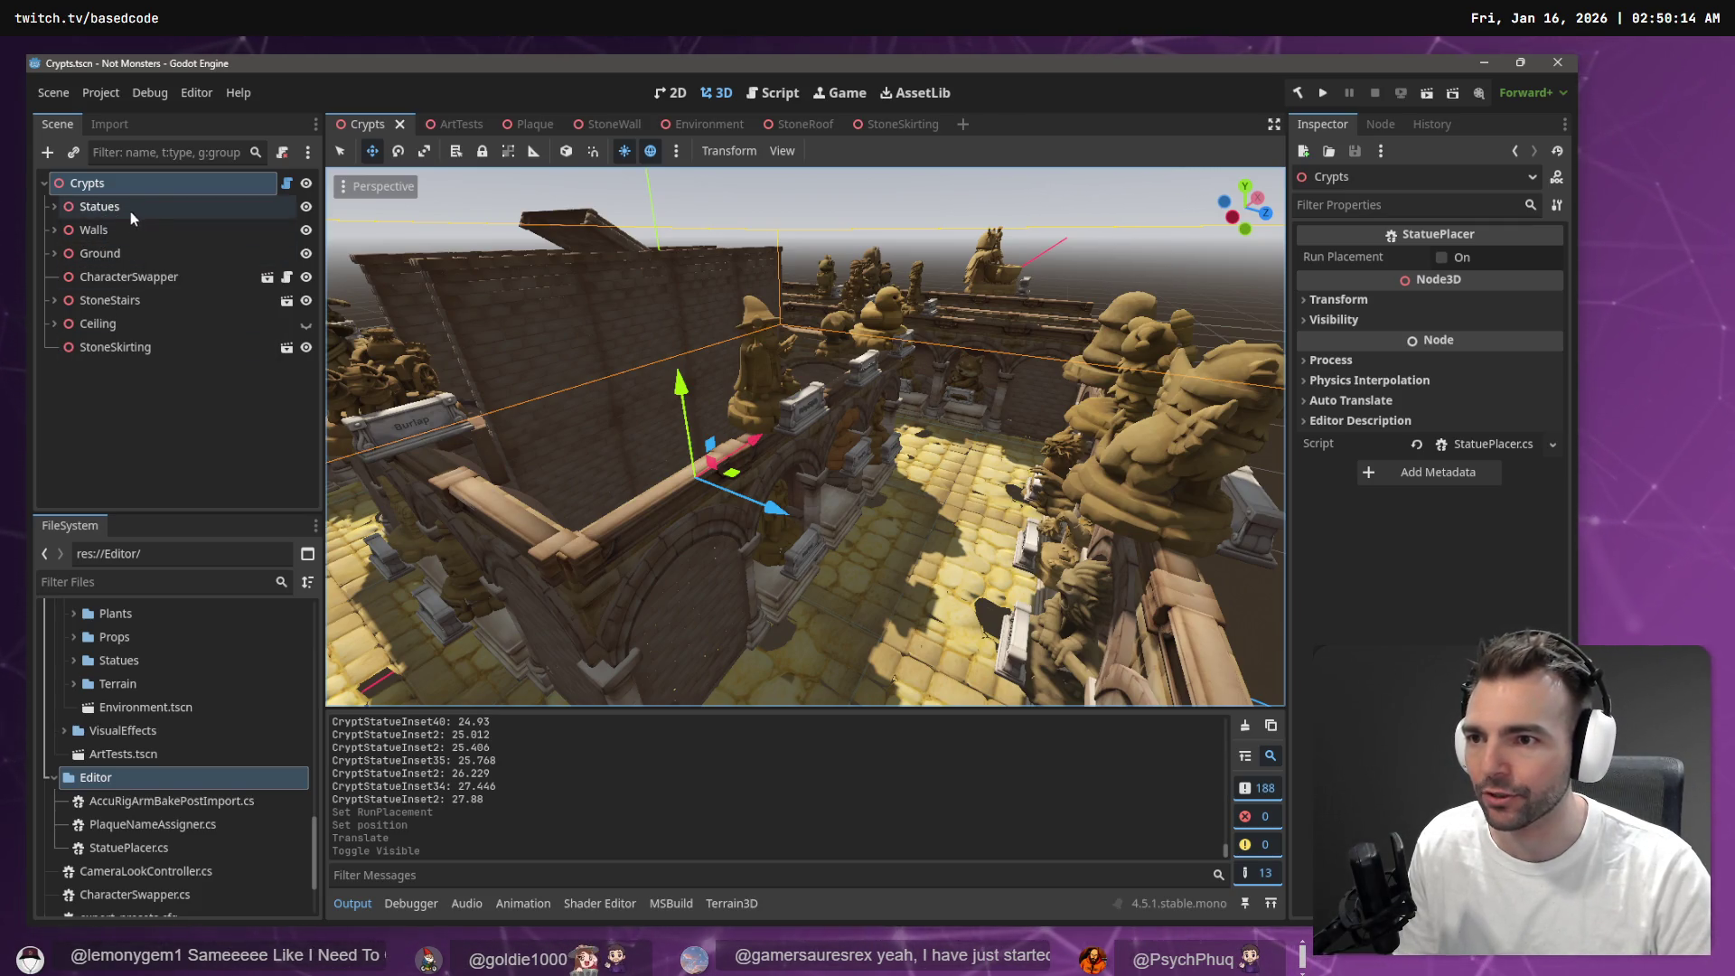
{"action": "left_click", "coordinate": [1439, 256]}
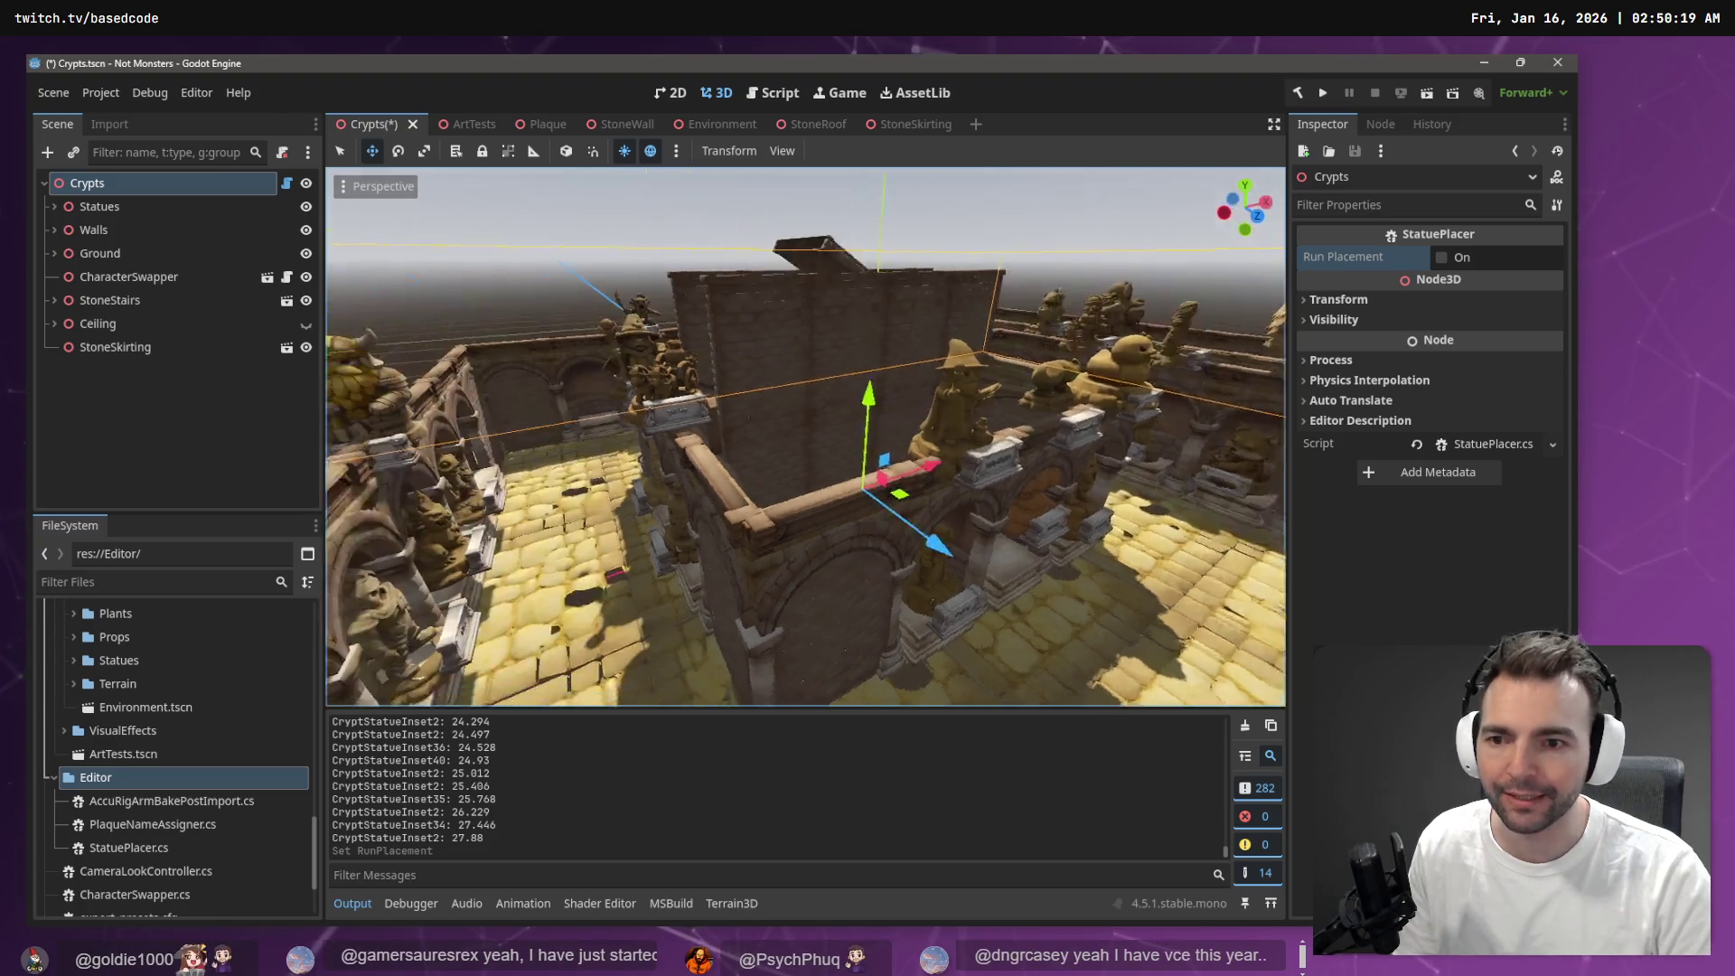
Fly through the crypt corridors into the courtyard, clearing the Output log along the way
{"action": "key", "text": "w"}
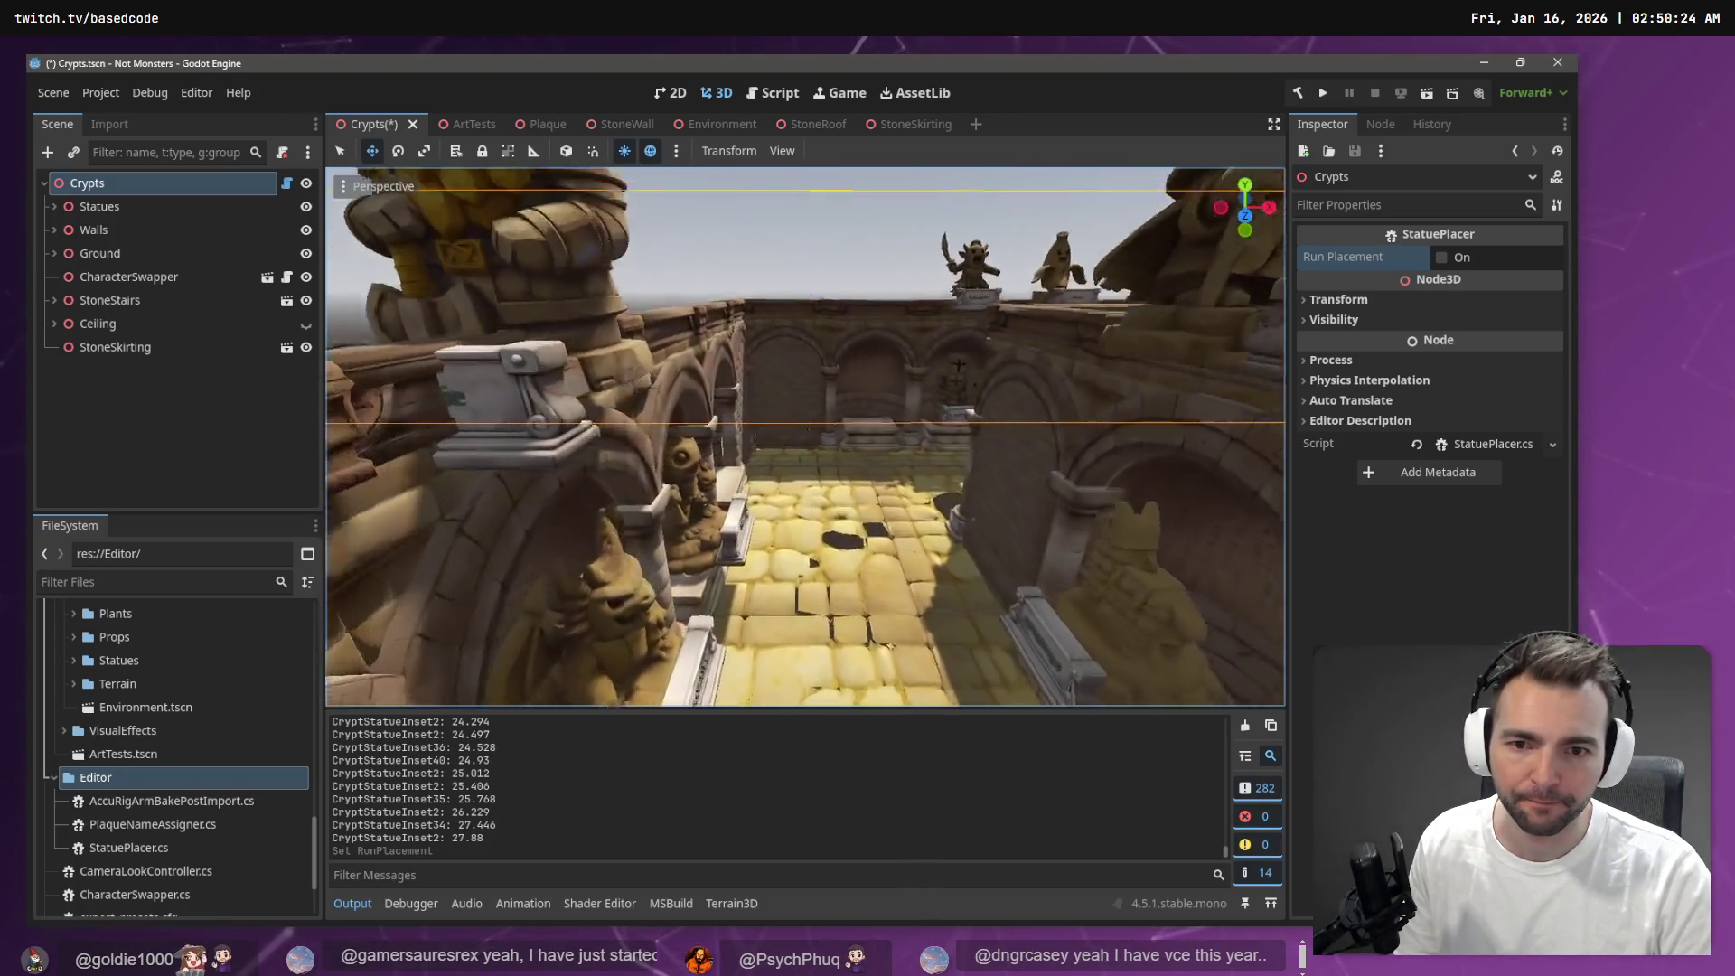
{"action": "key", "text": "w"}
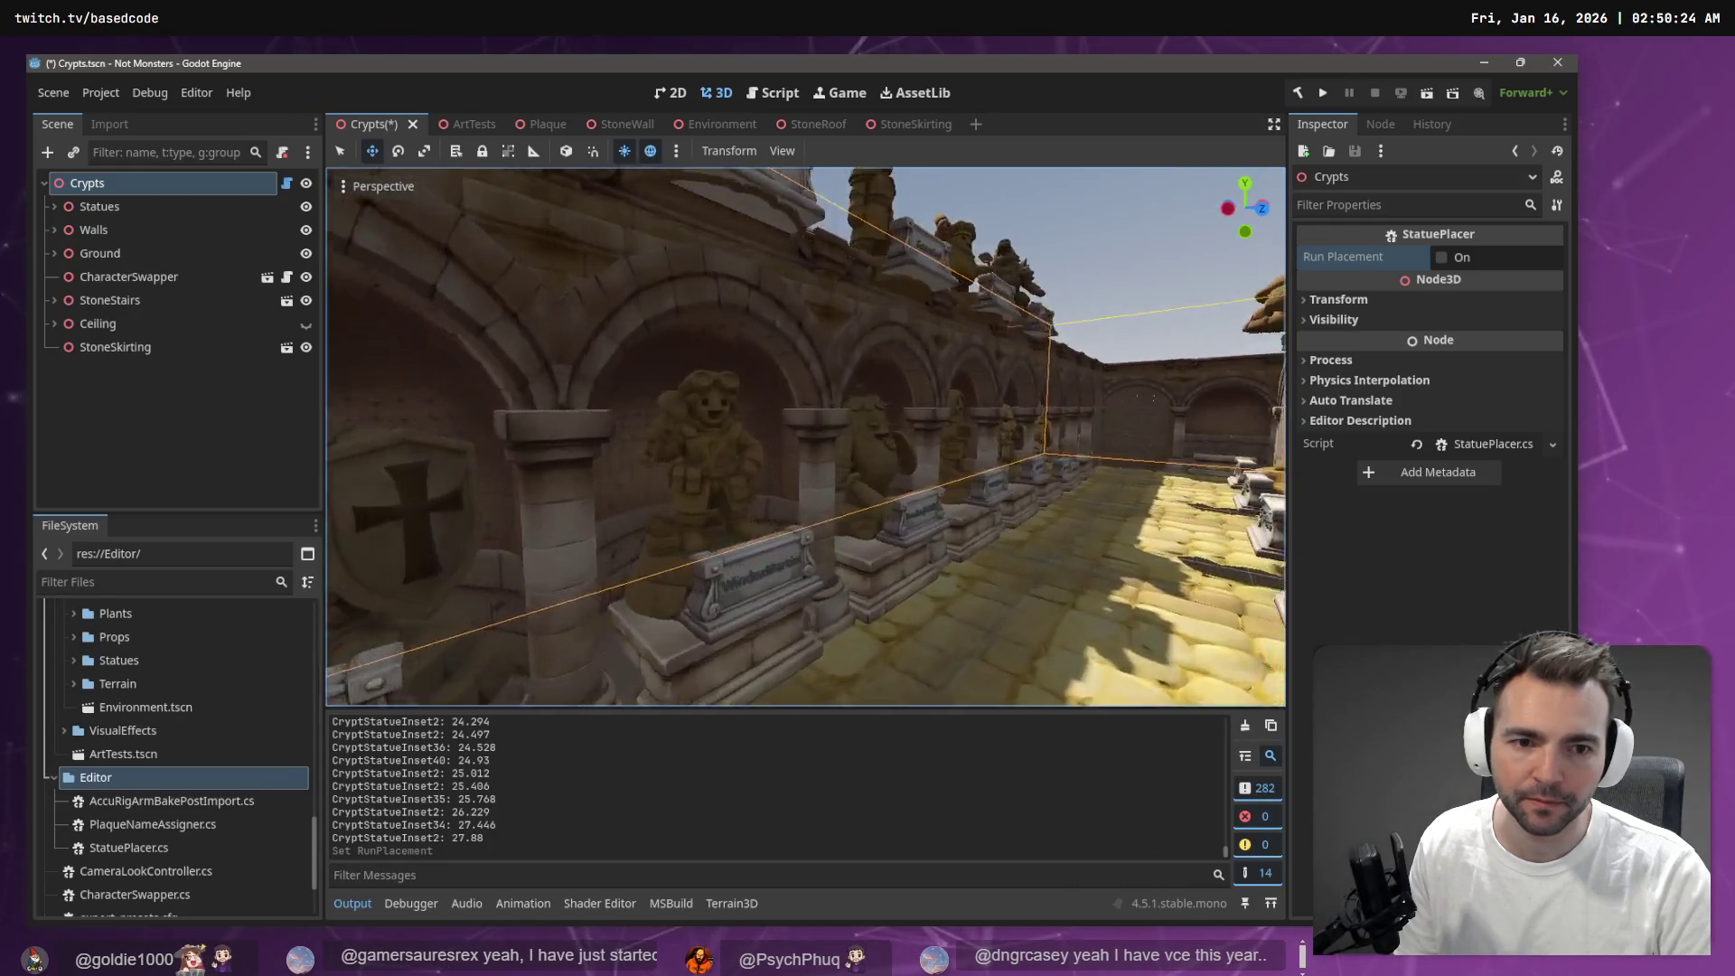
{"action": "key", "text": "w"}
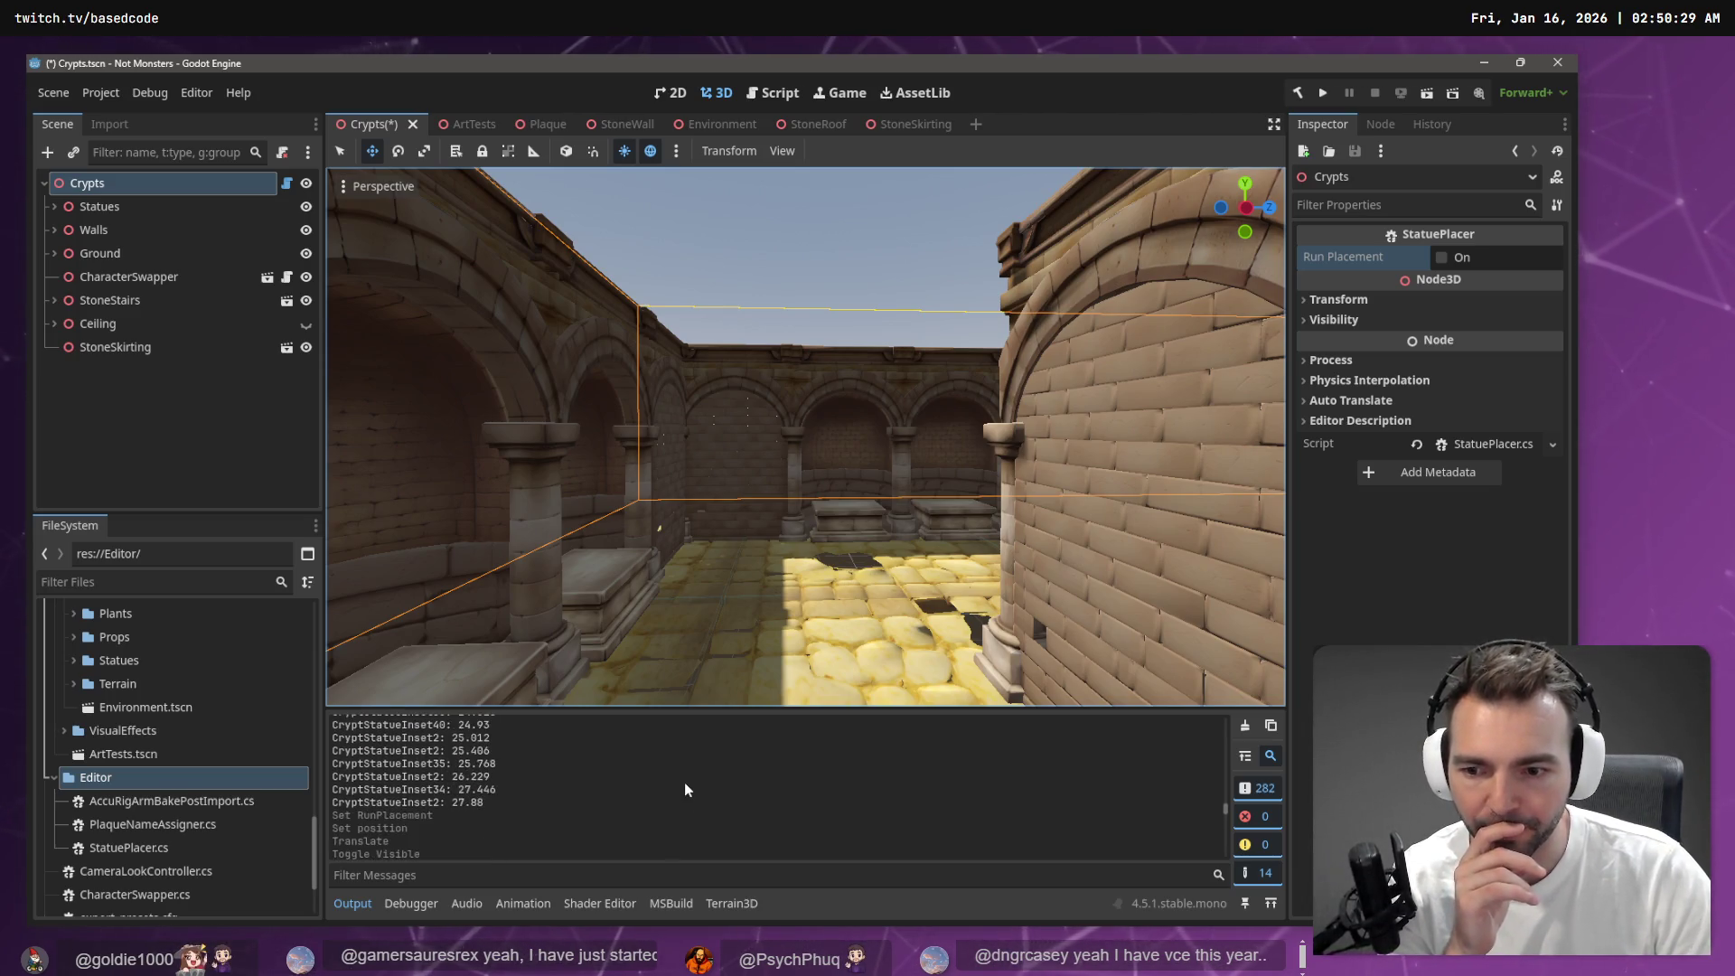
{"action": "left_click", "coordinate": [1245, 728]}
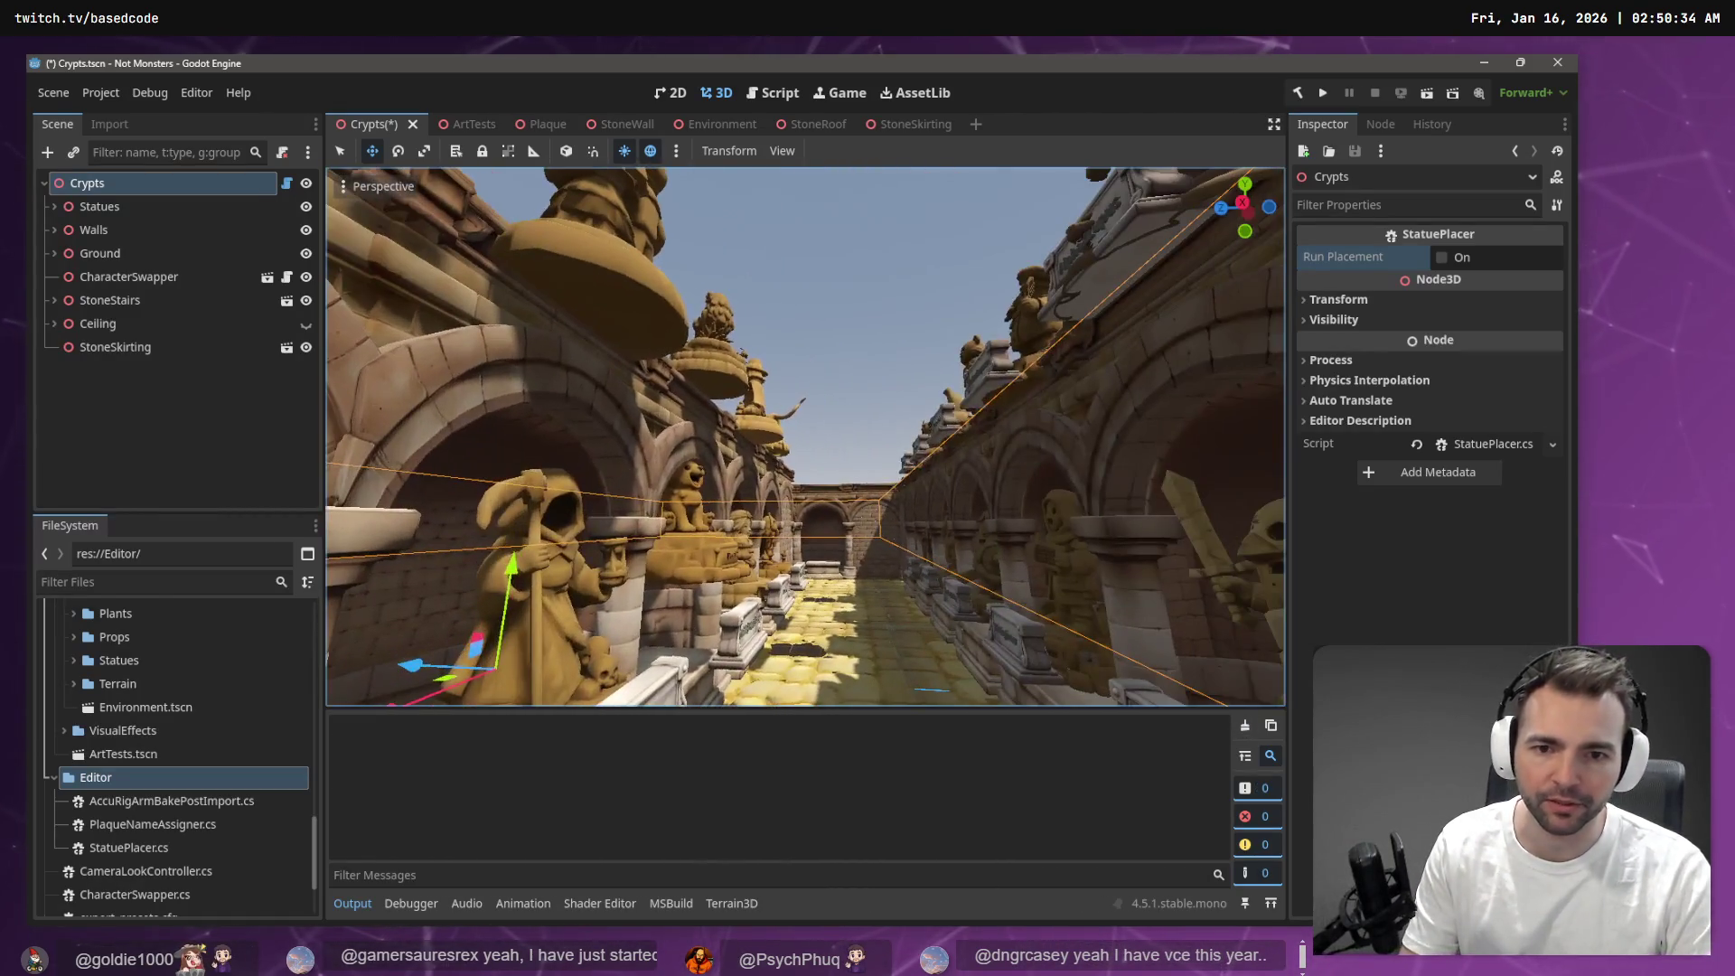
{"action": "key", "text": "e"}
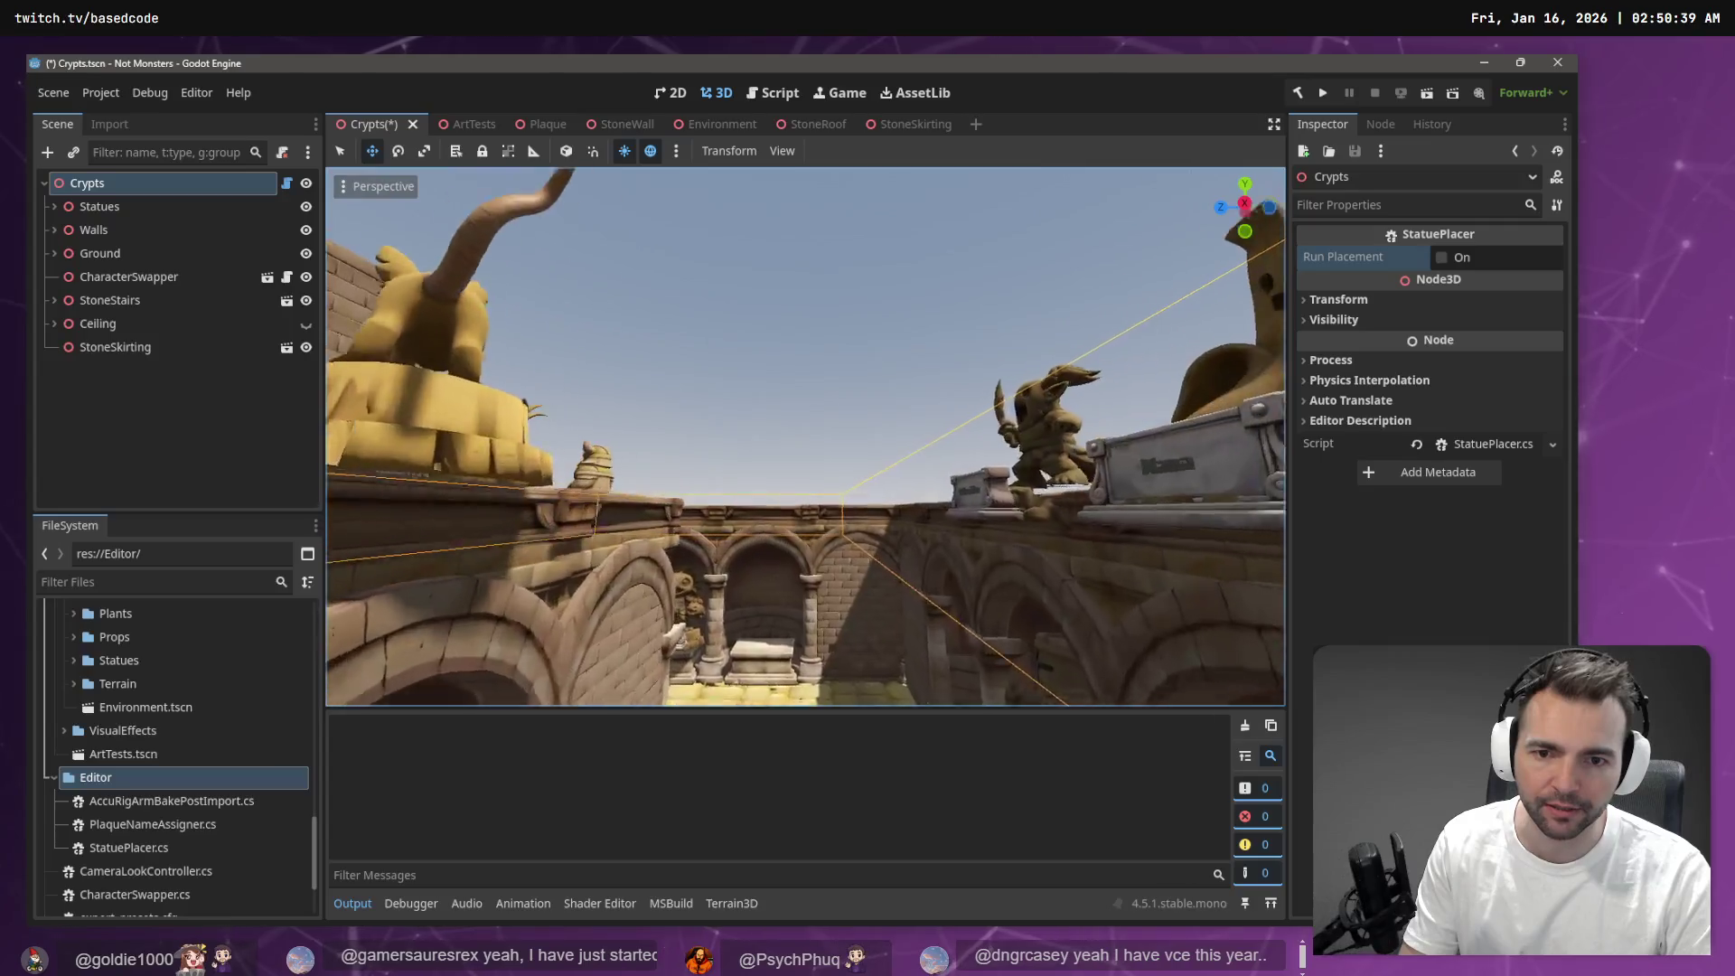
{"action": "key", "text": "q"}
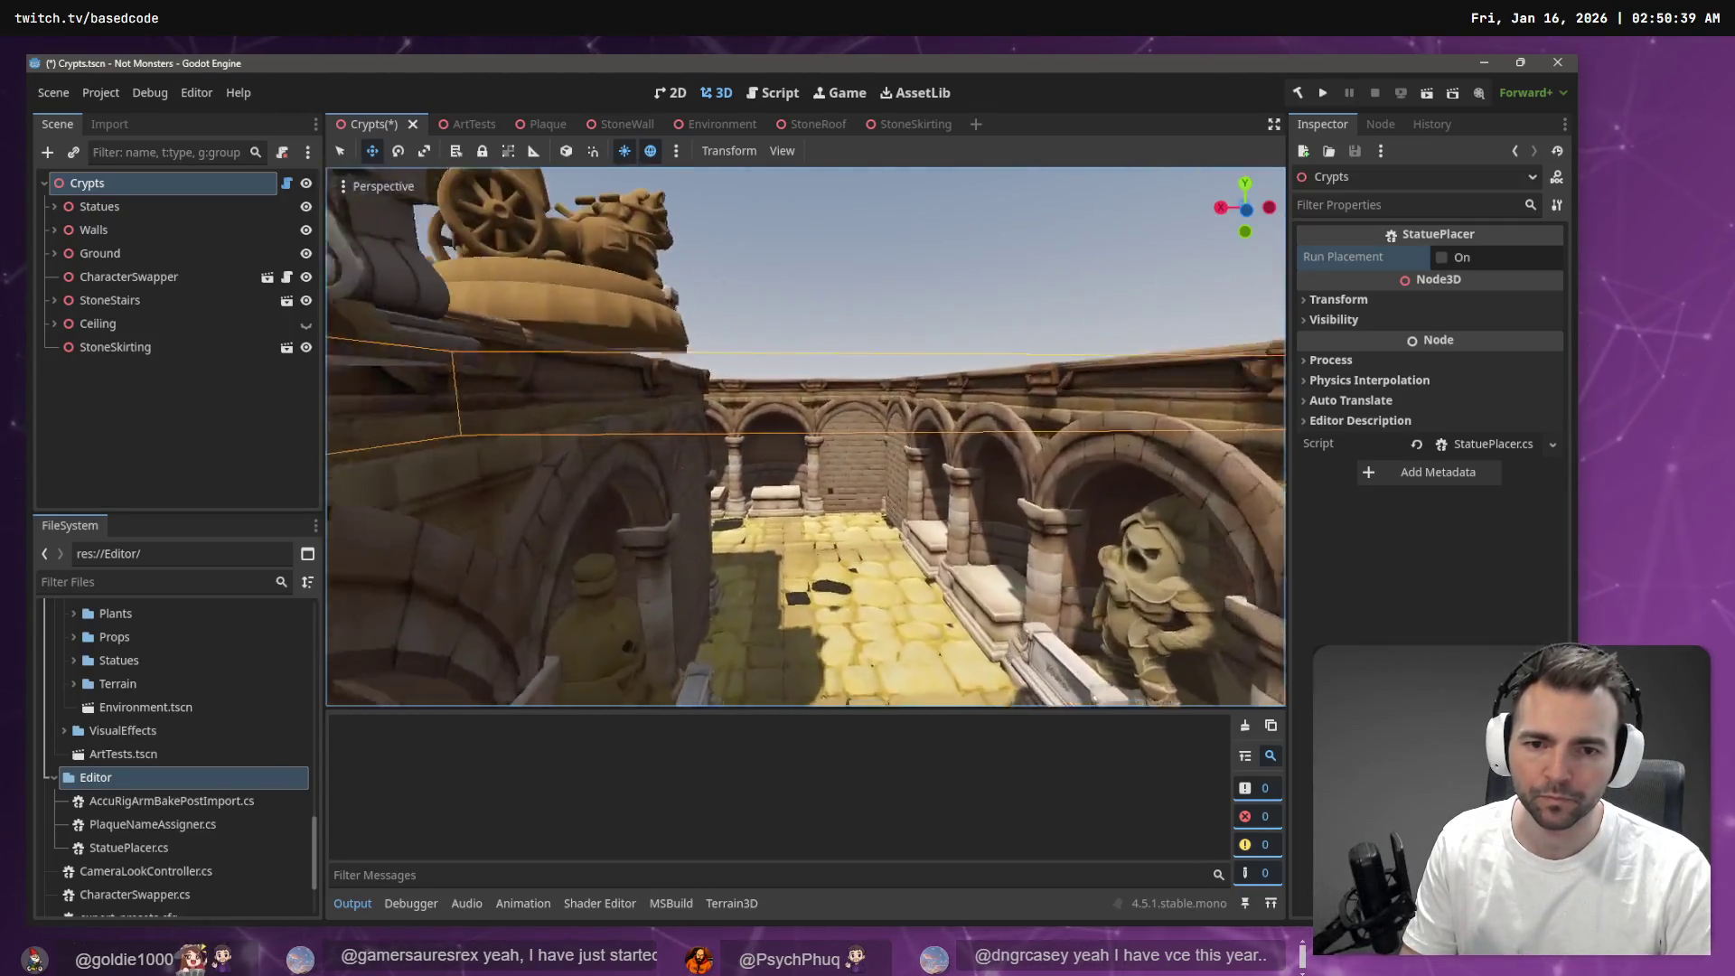
{"action": "key", "text": "w"}
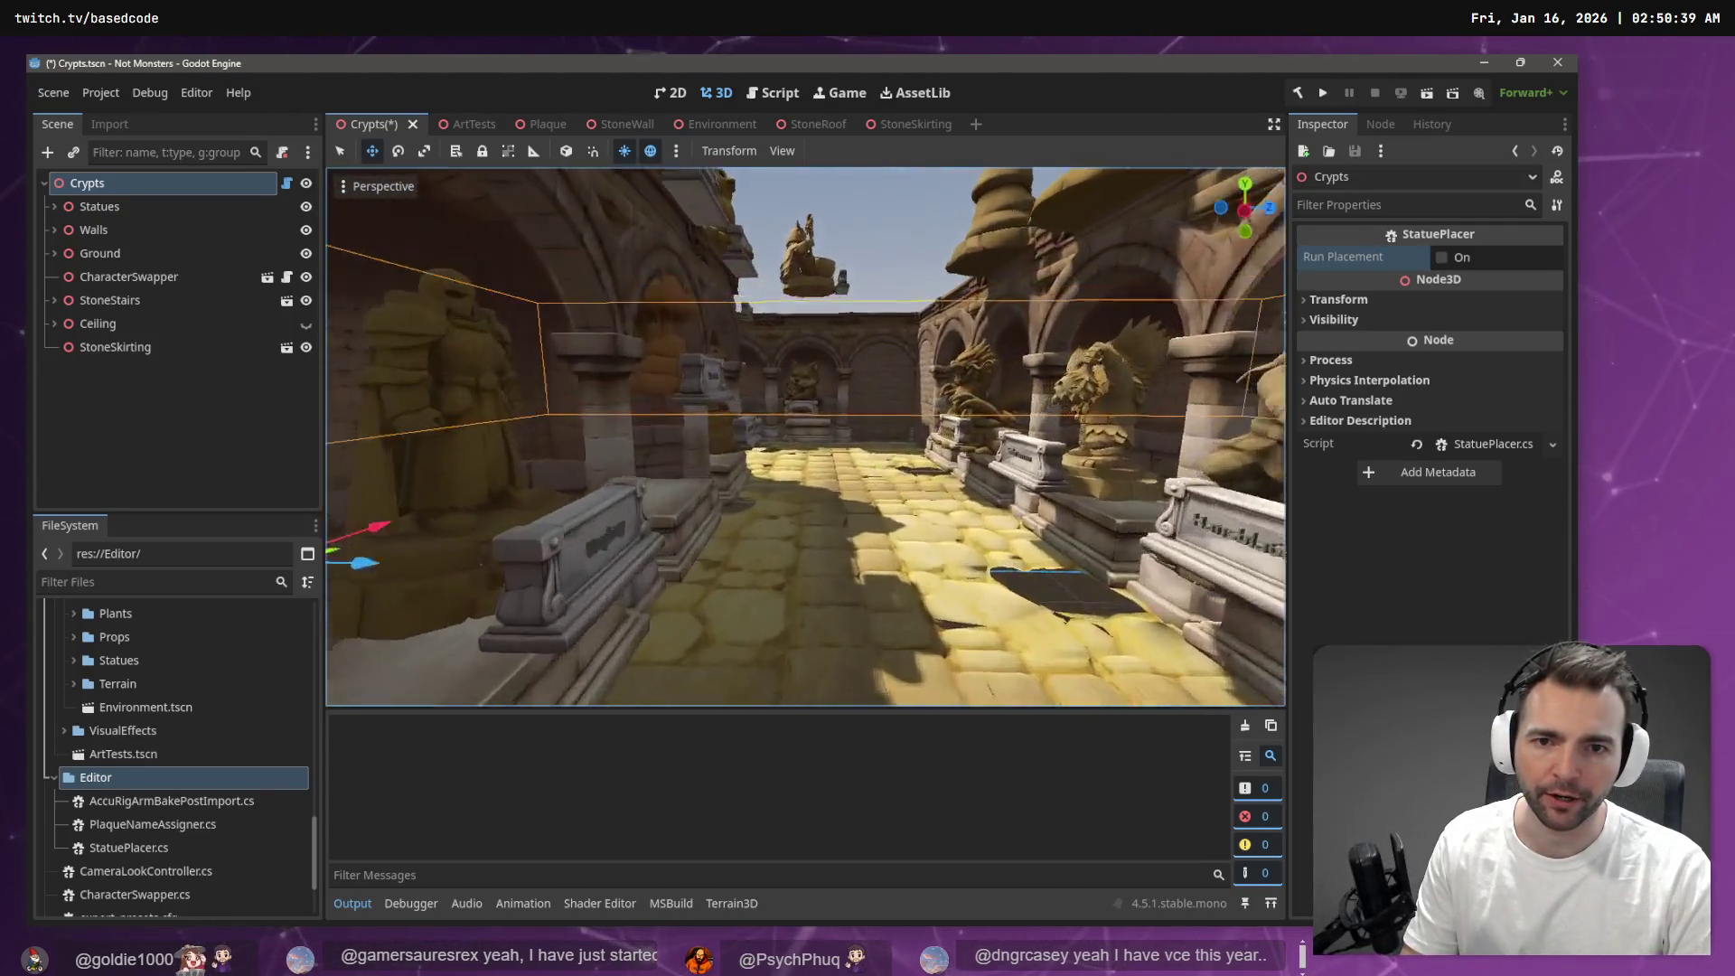
{"action": "key", "text": "w"}
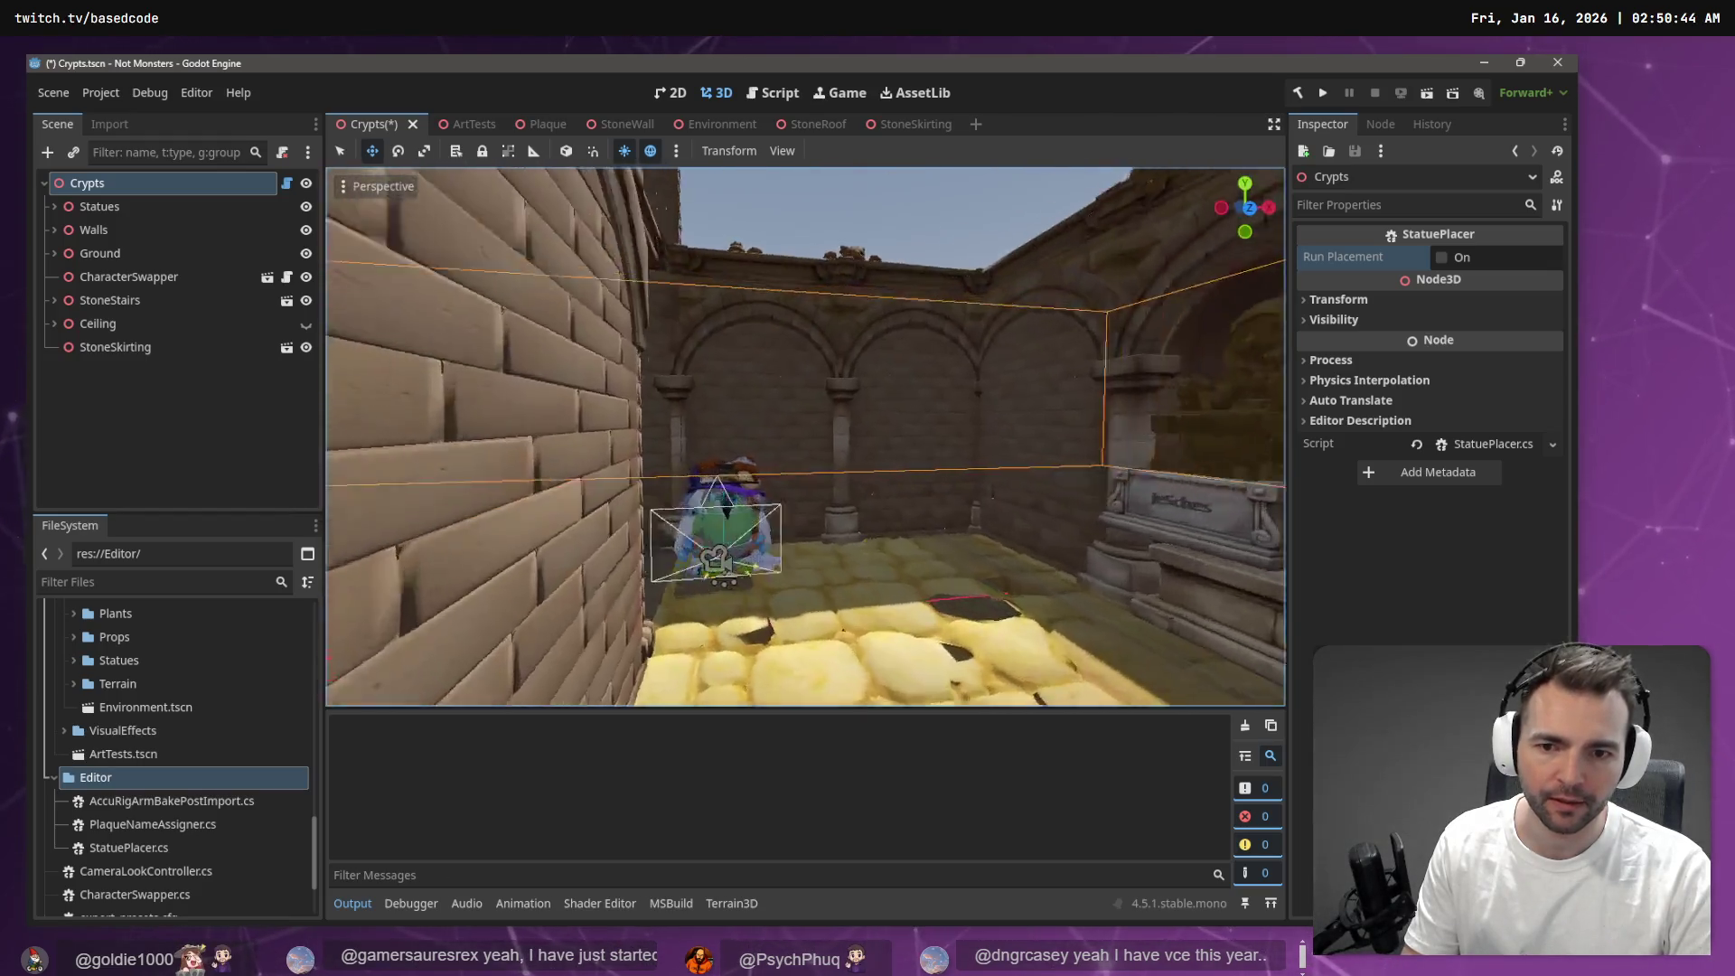
Survey the re-placed statues from above and at eye level, refocusing on the Crypts node
{"action": "key", "text": "s"}
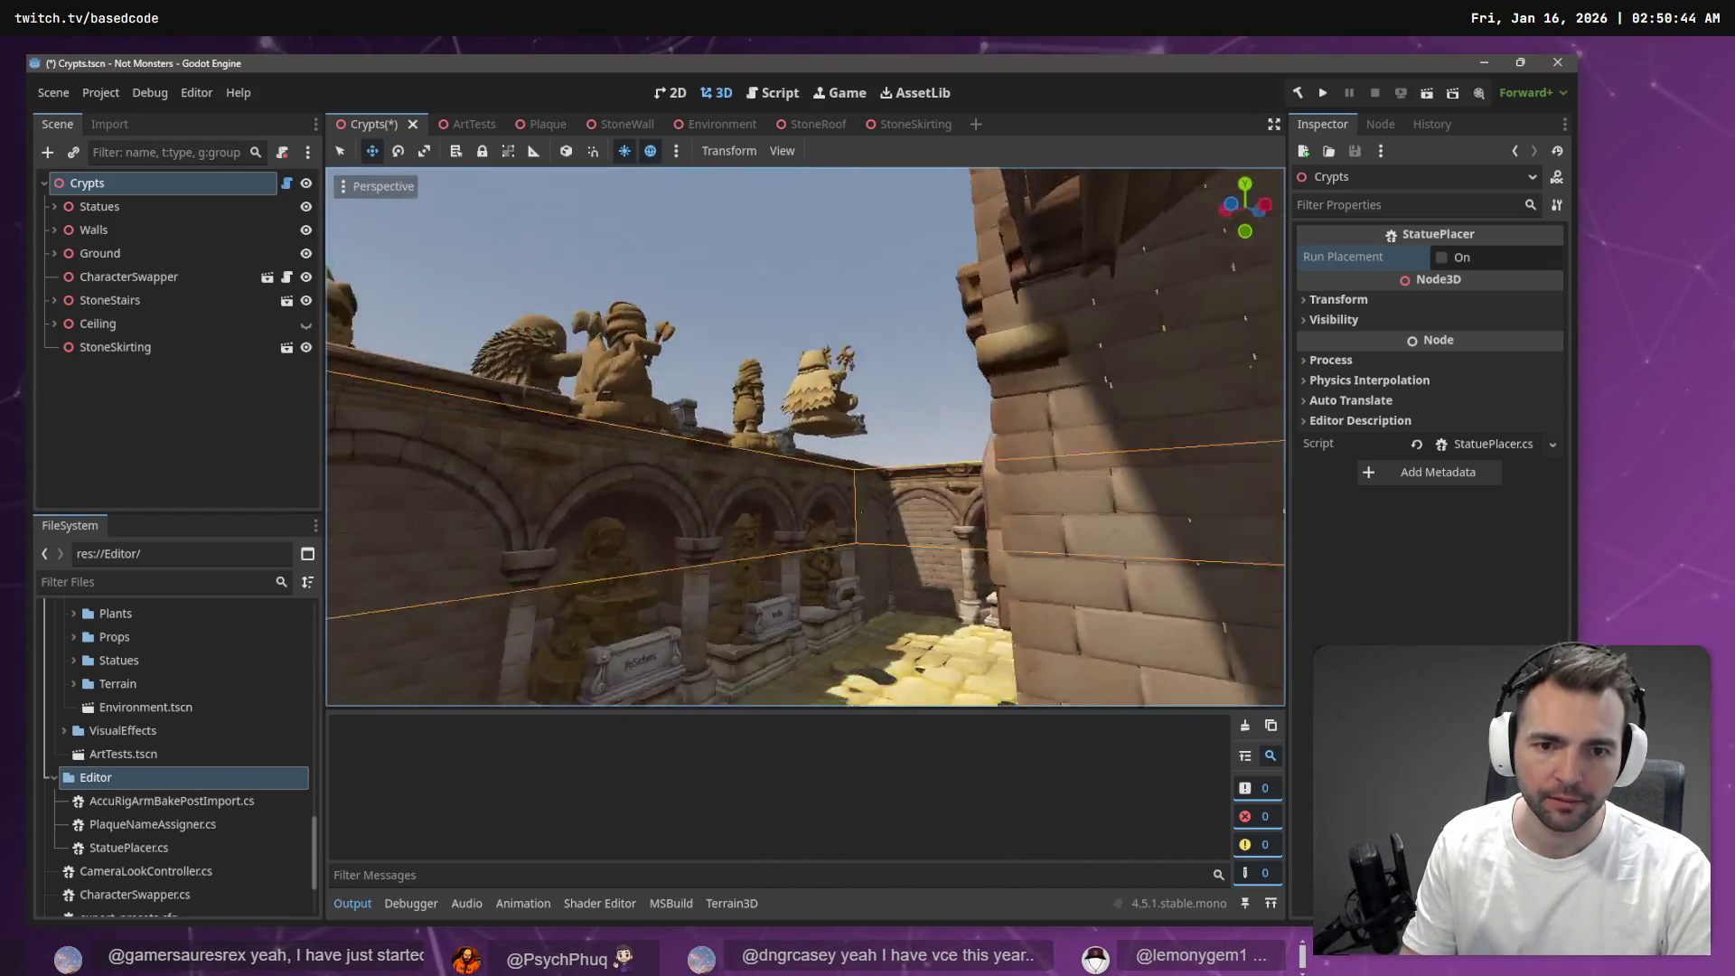
{"action": "key", "text": "w"}
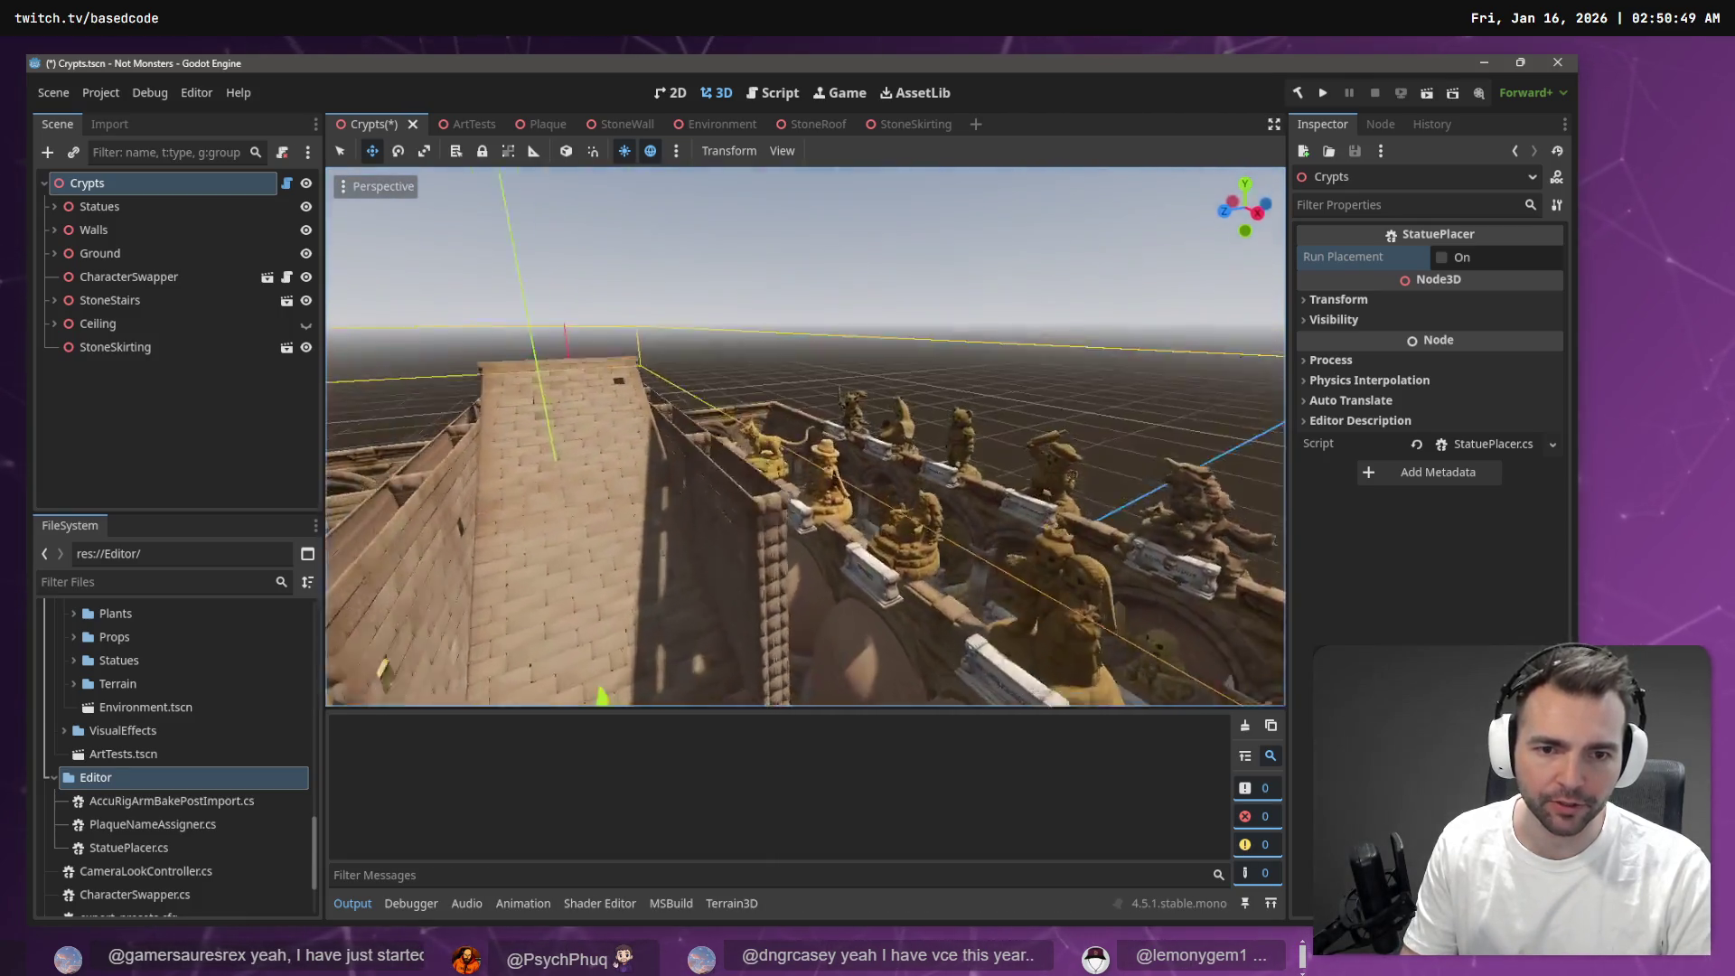
{"action": "key", "text": "w"}
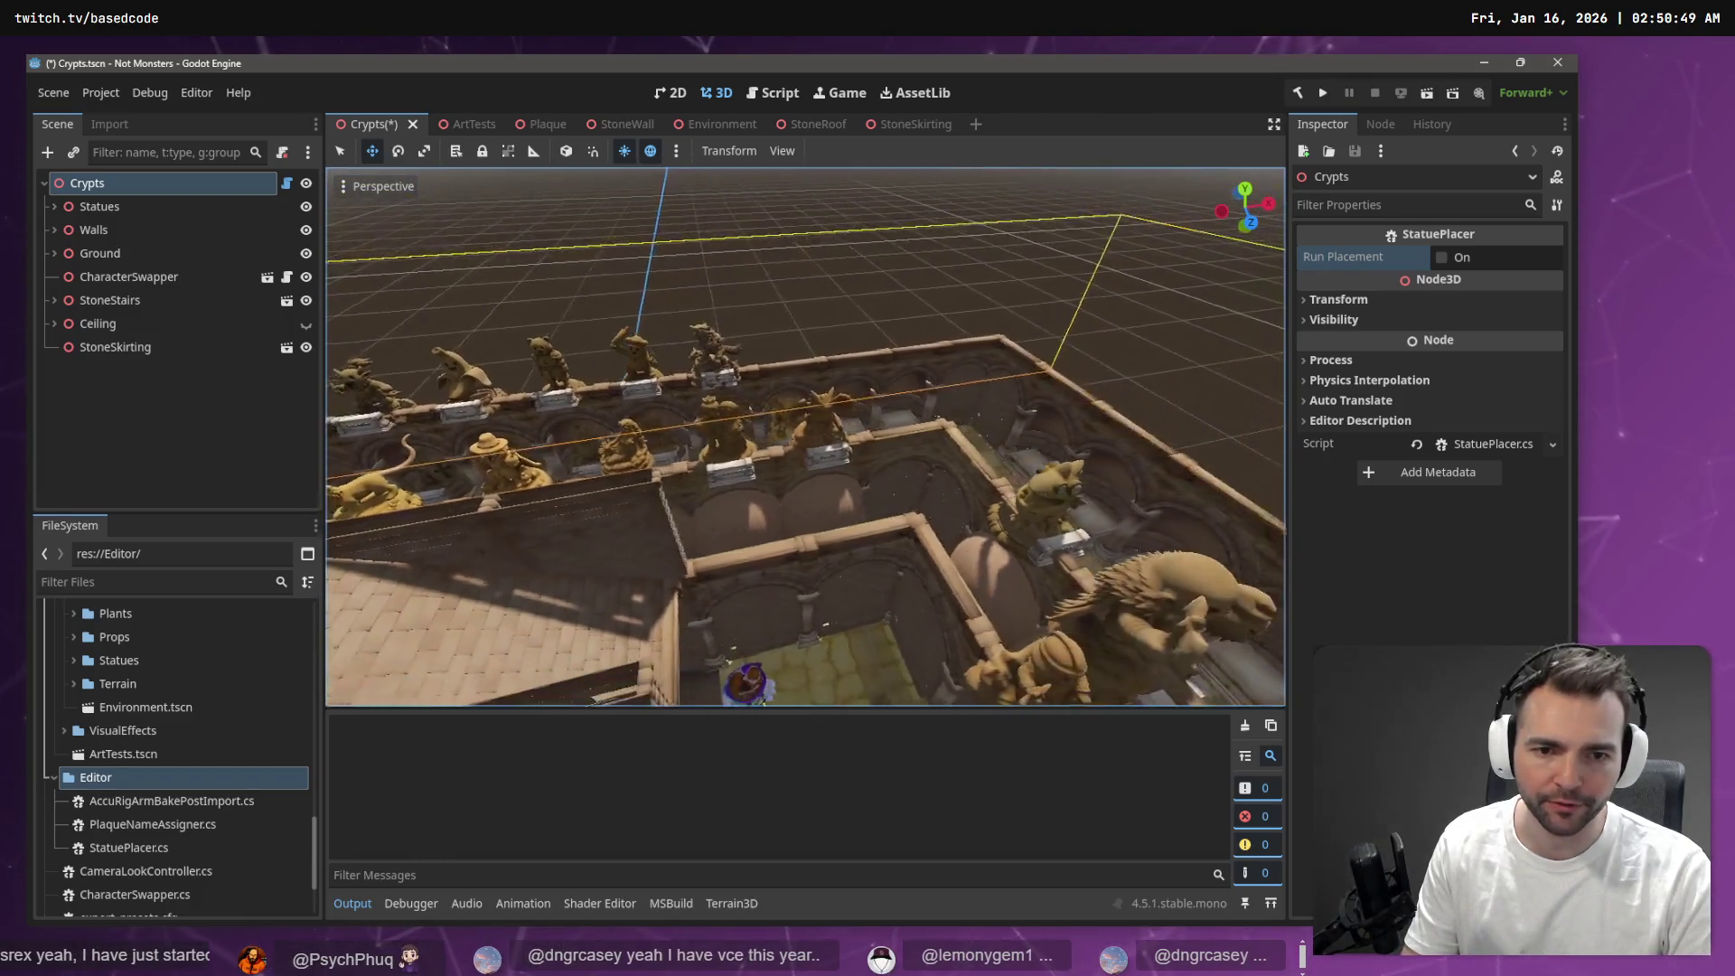
{"action": "key", "text": "w"}
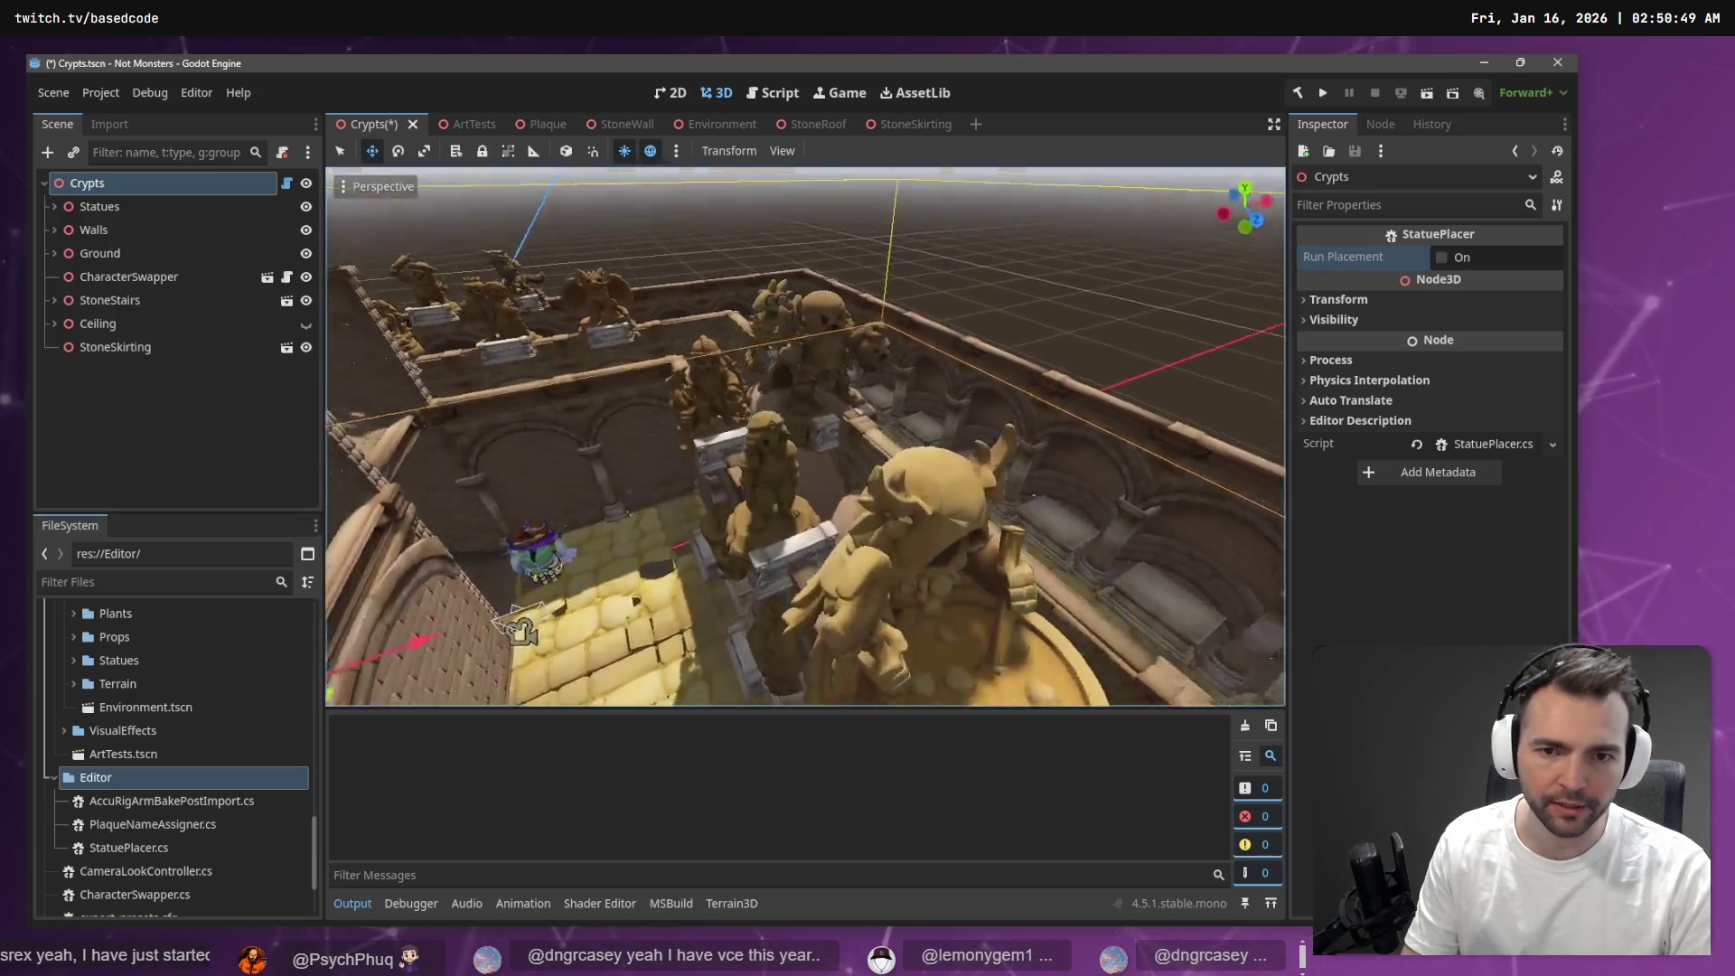
{"action": "key", "text": "w"}
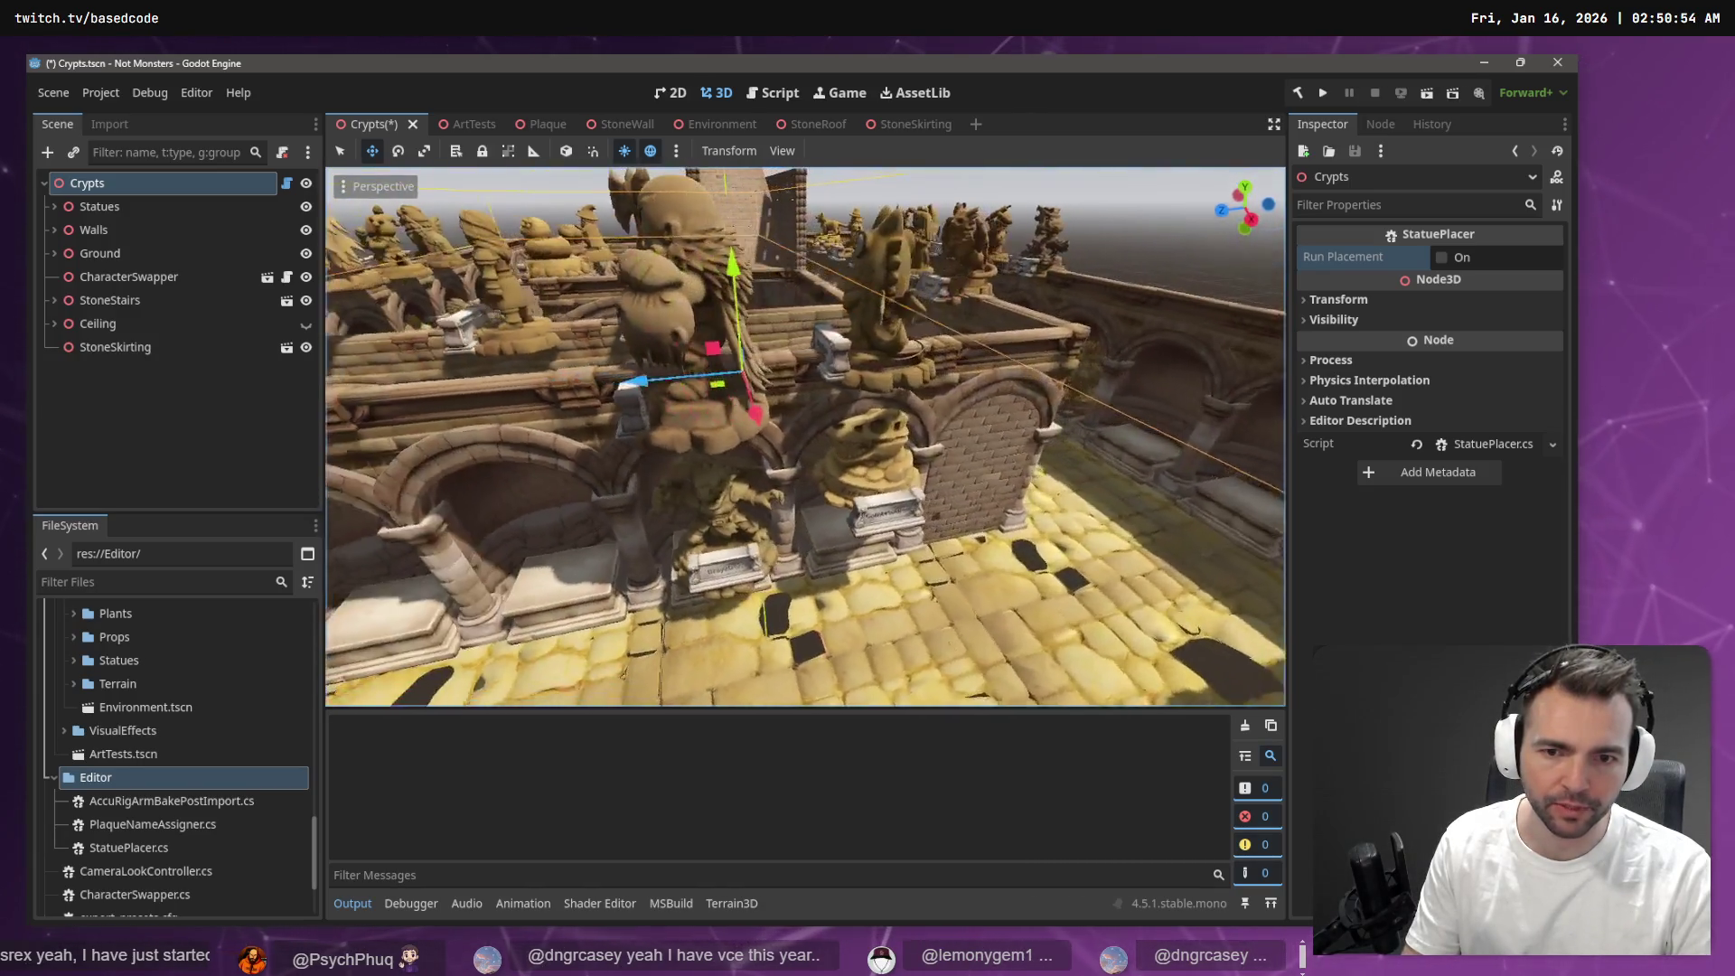
{"action": "key", "text": "w"}
{"action": "key", "text": "f"}
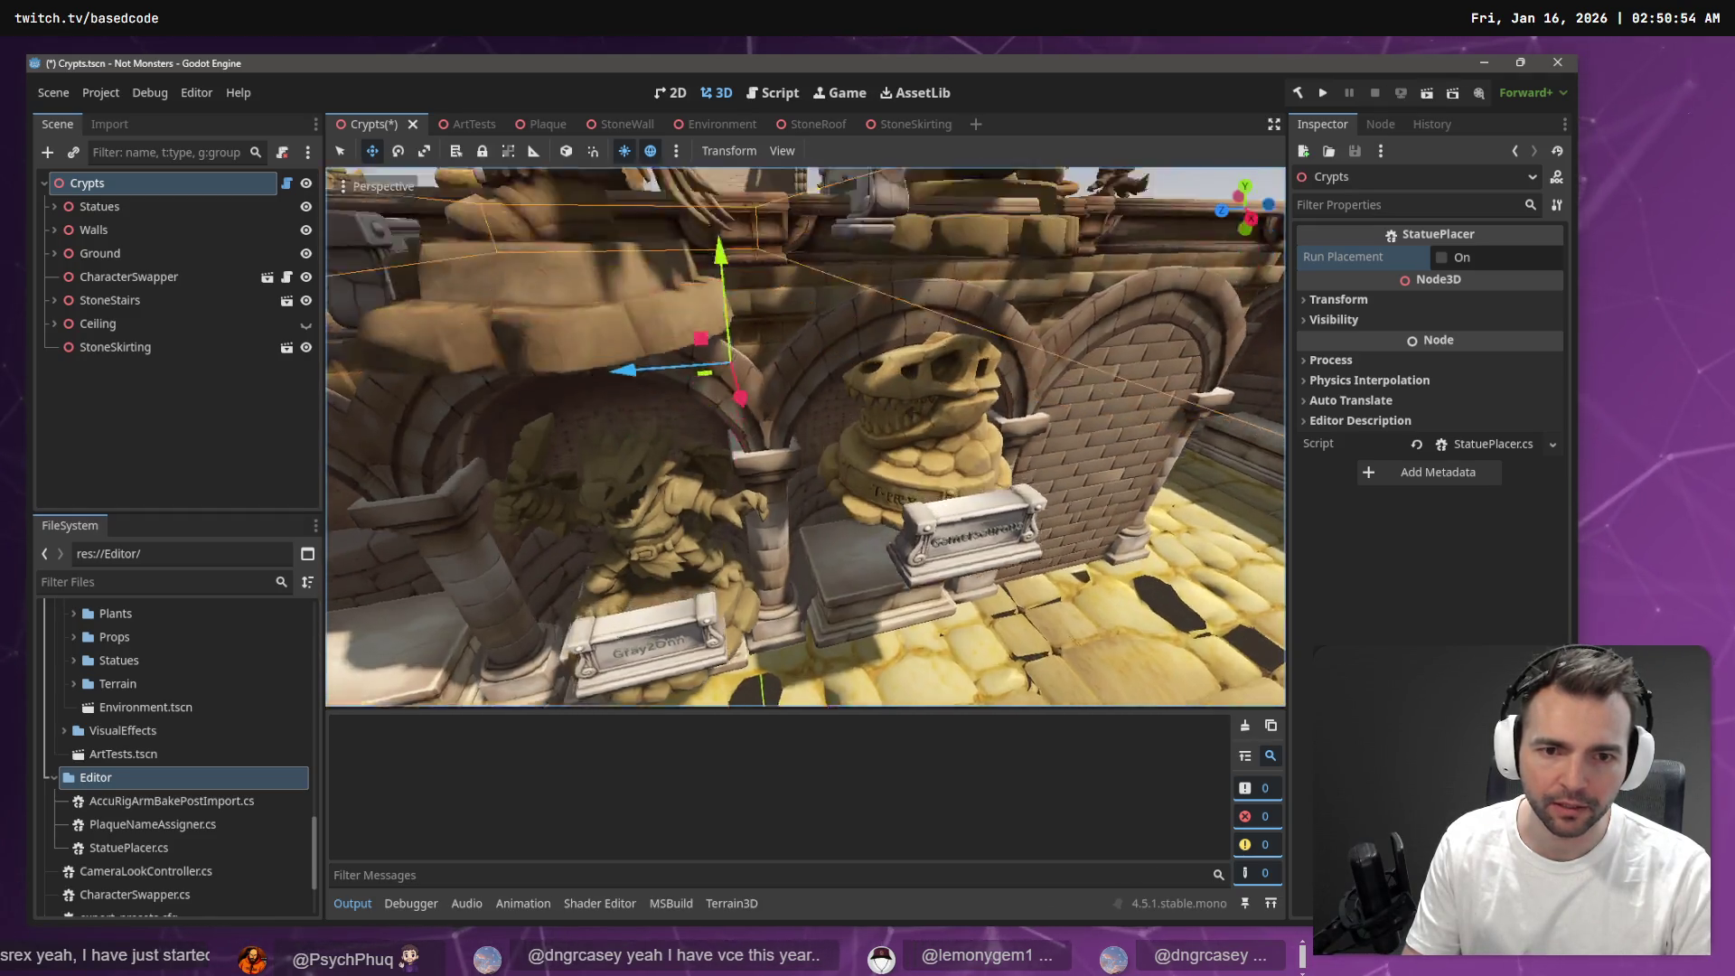
{"action": "key", "text": "w"}
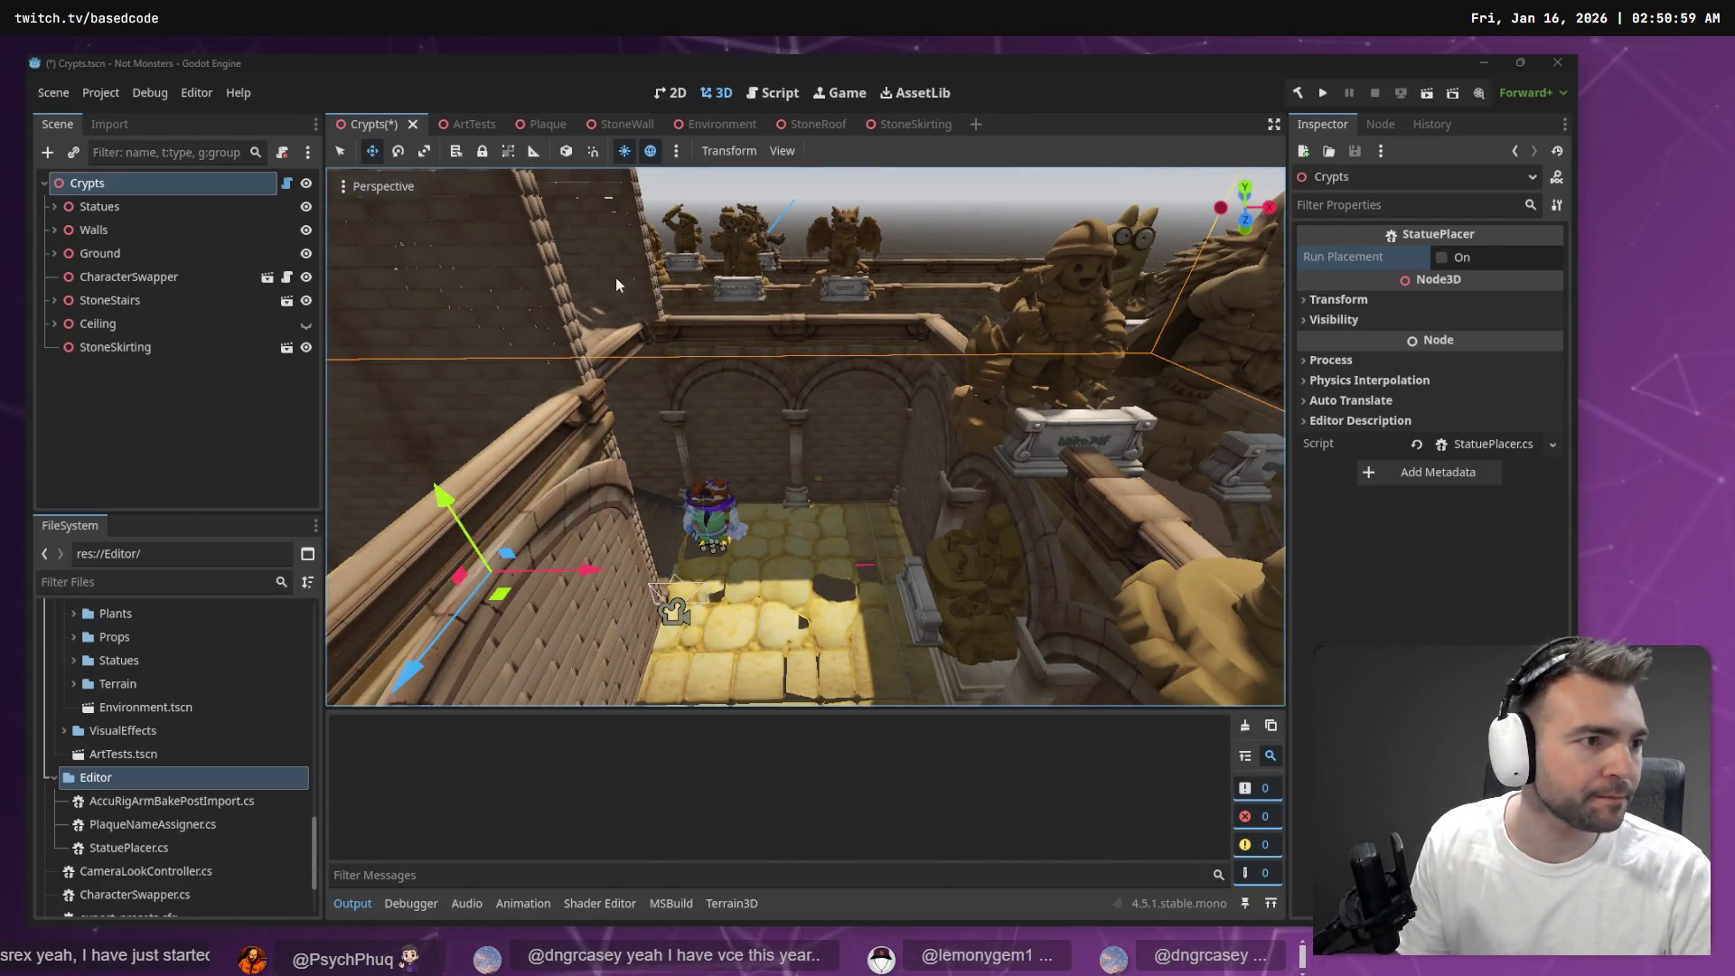
{"action": "key", "text": "alt+Tab"}
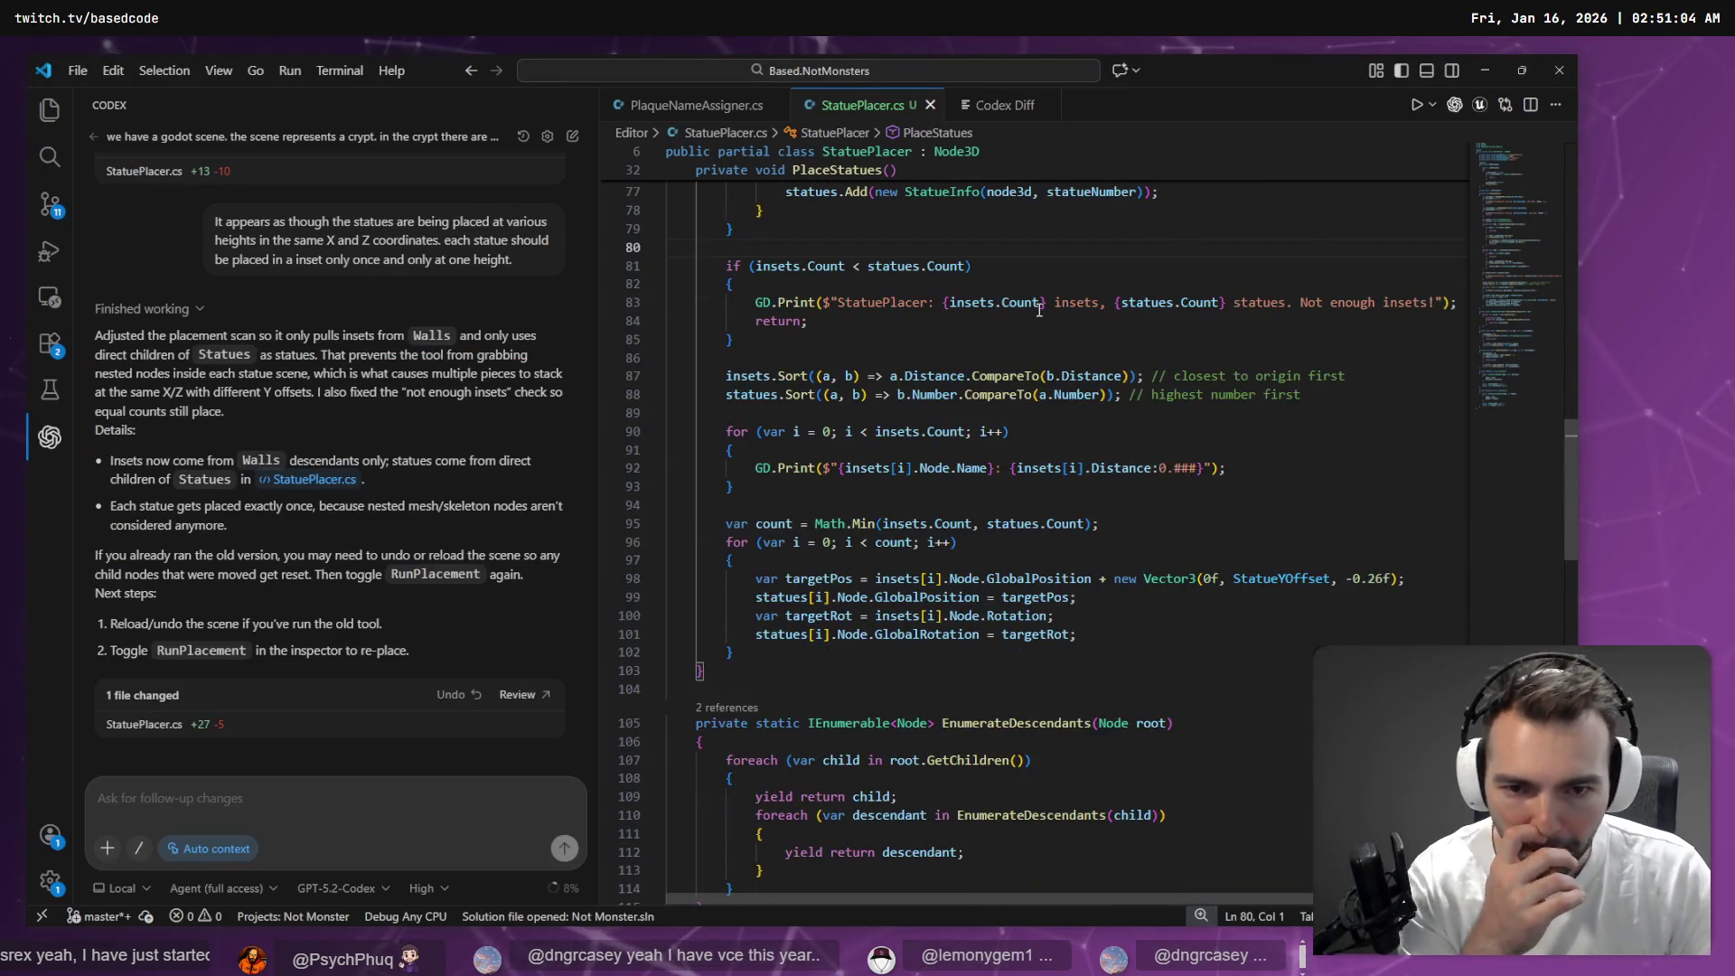
Inspect the target position computation and inset Node reference around line 98
{"action": "left_click", "coordinate": [1010, 578]}
{"action": "left_click", "coordinate": [1264, 578]}
{"action": "left_click", "coordinate": [954, 579]}
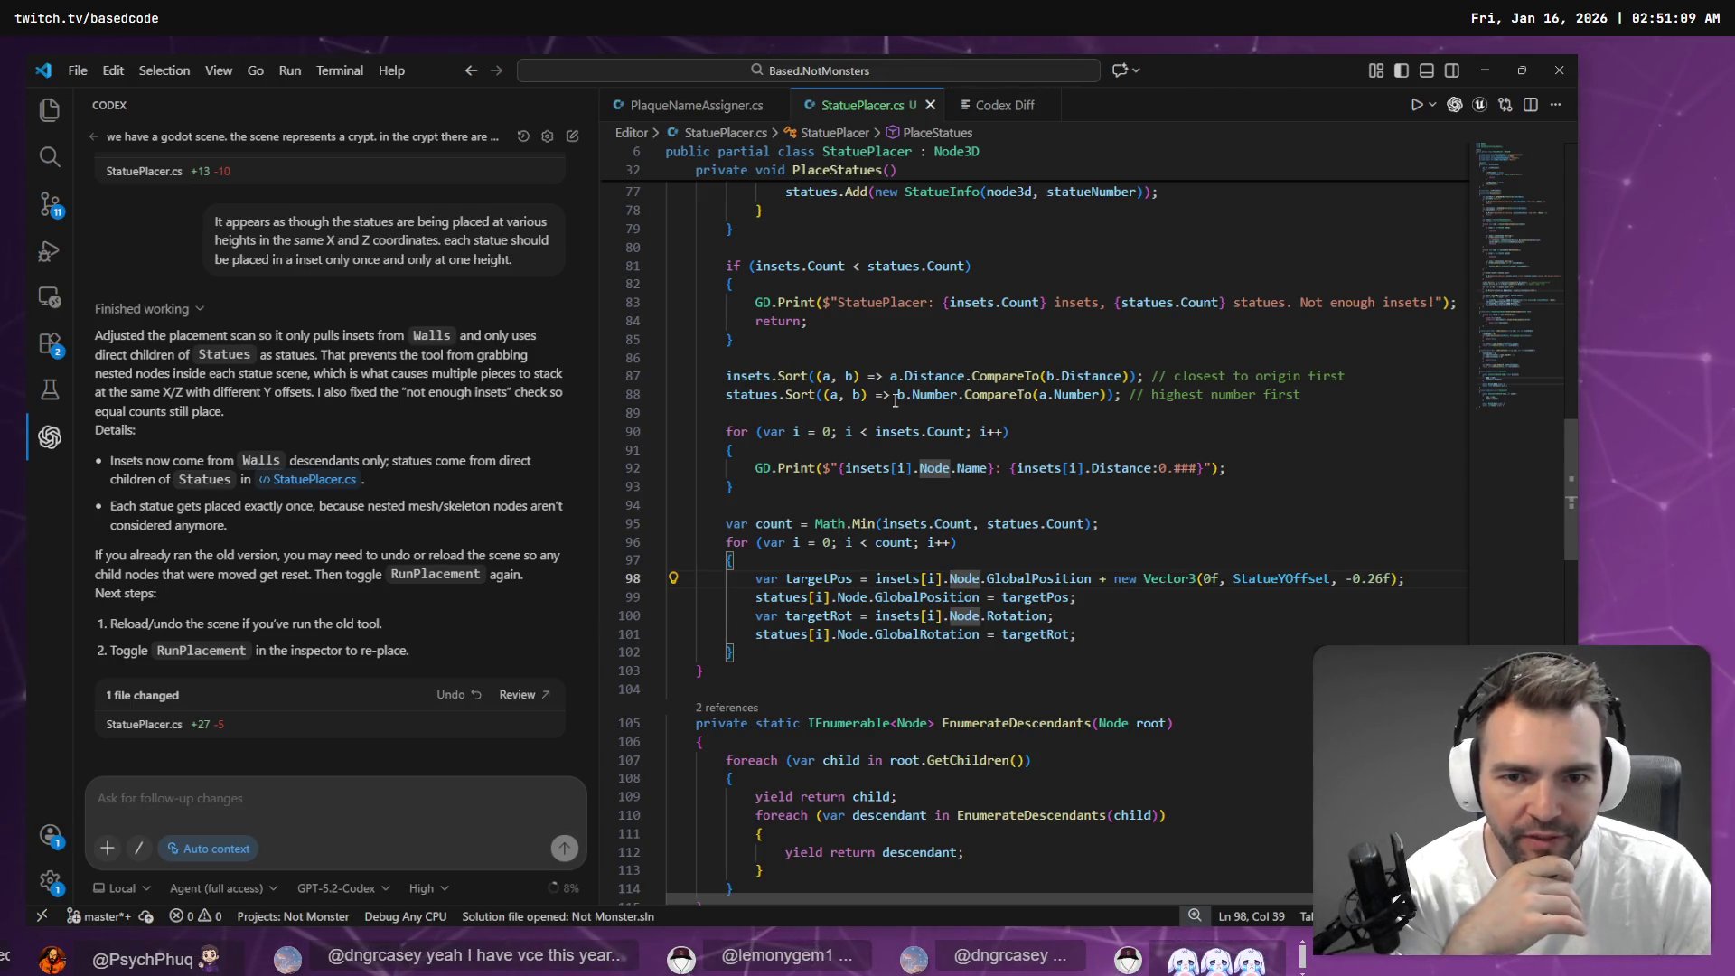
{"action": "scroll", "coordinate": [896, 399], "scroll_direction": "up", "scroll_amount": 5}
{"action": "scroll", "coordinate": [786, 490], "scroll_direction": "up", "scroll_amount": 4}
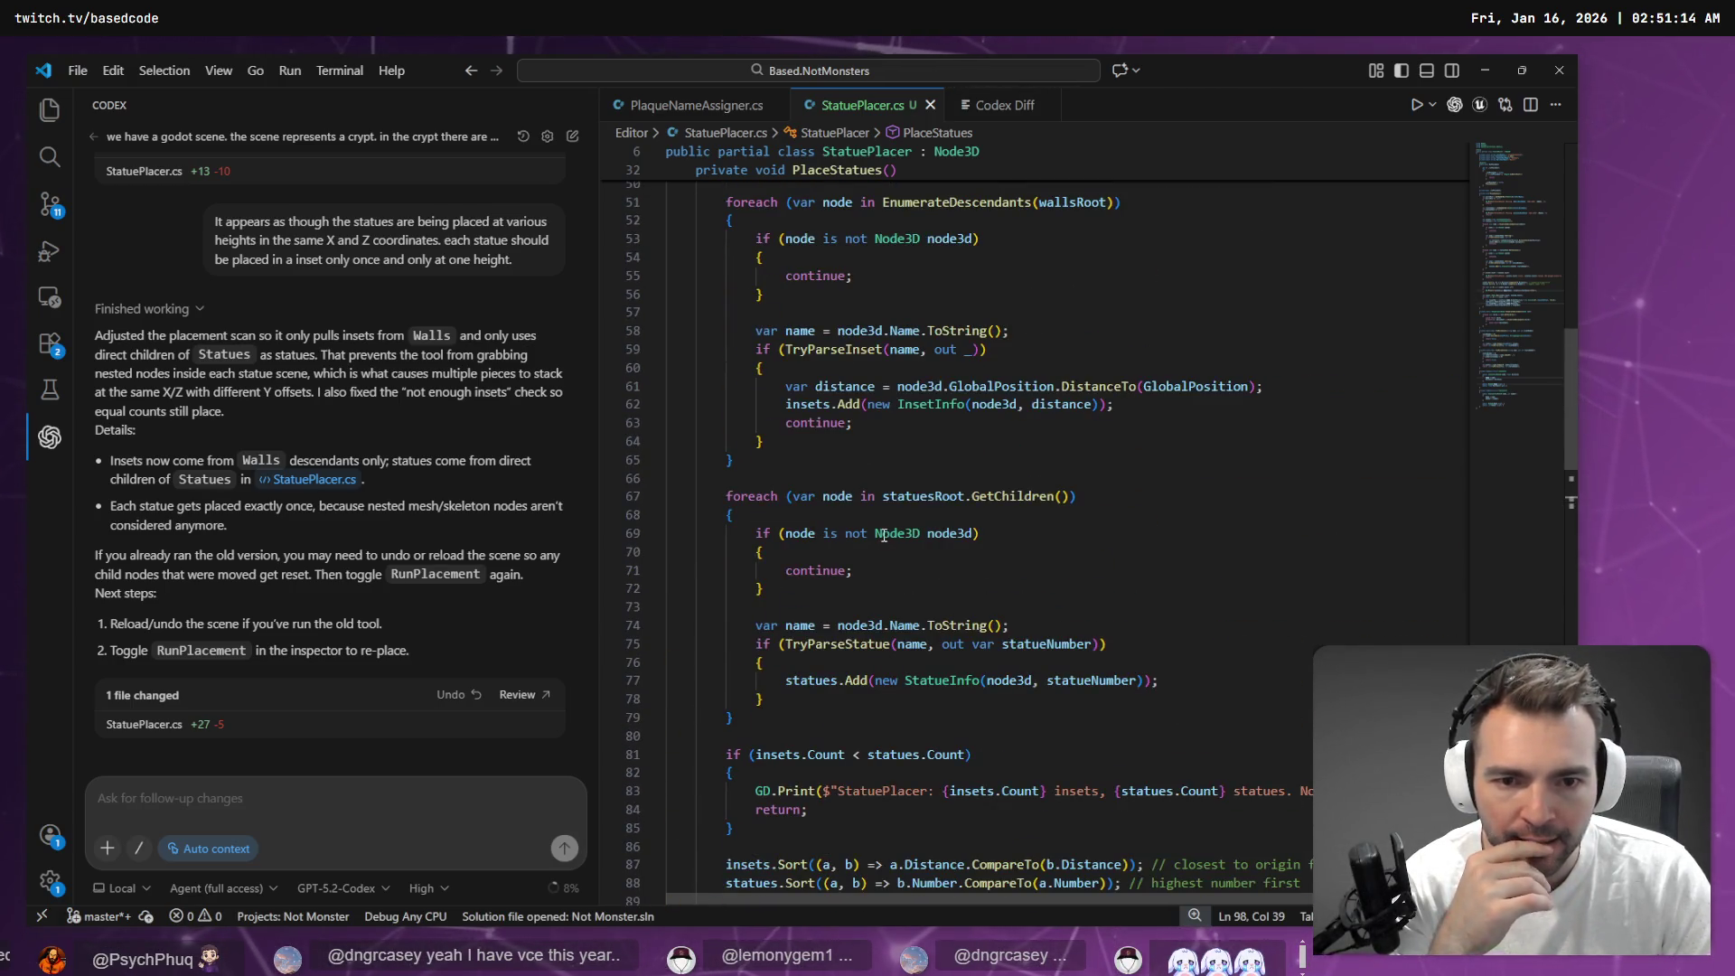
{"action": "scroll", "coordinate": [967, 494], "scroll_direction": "up", "scroll_amount": 1}
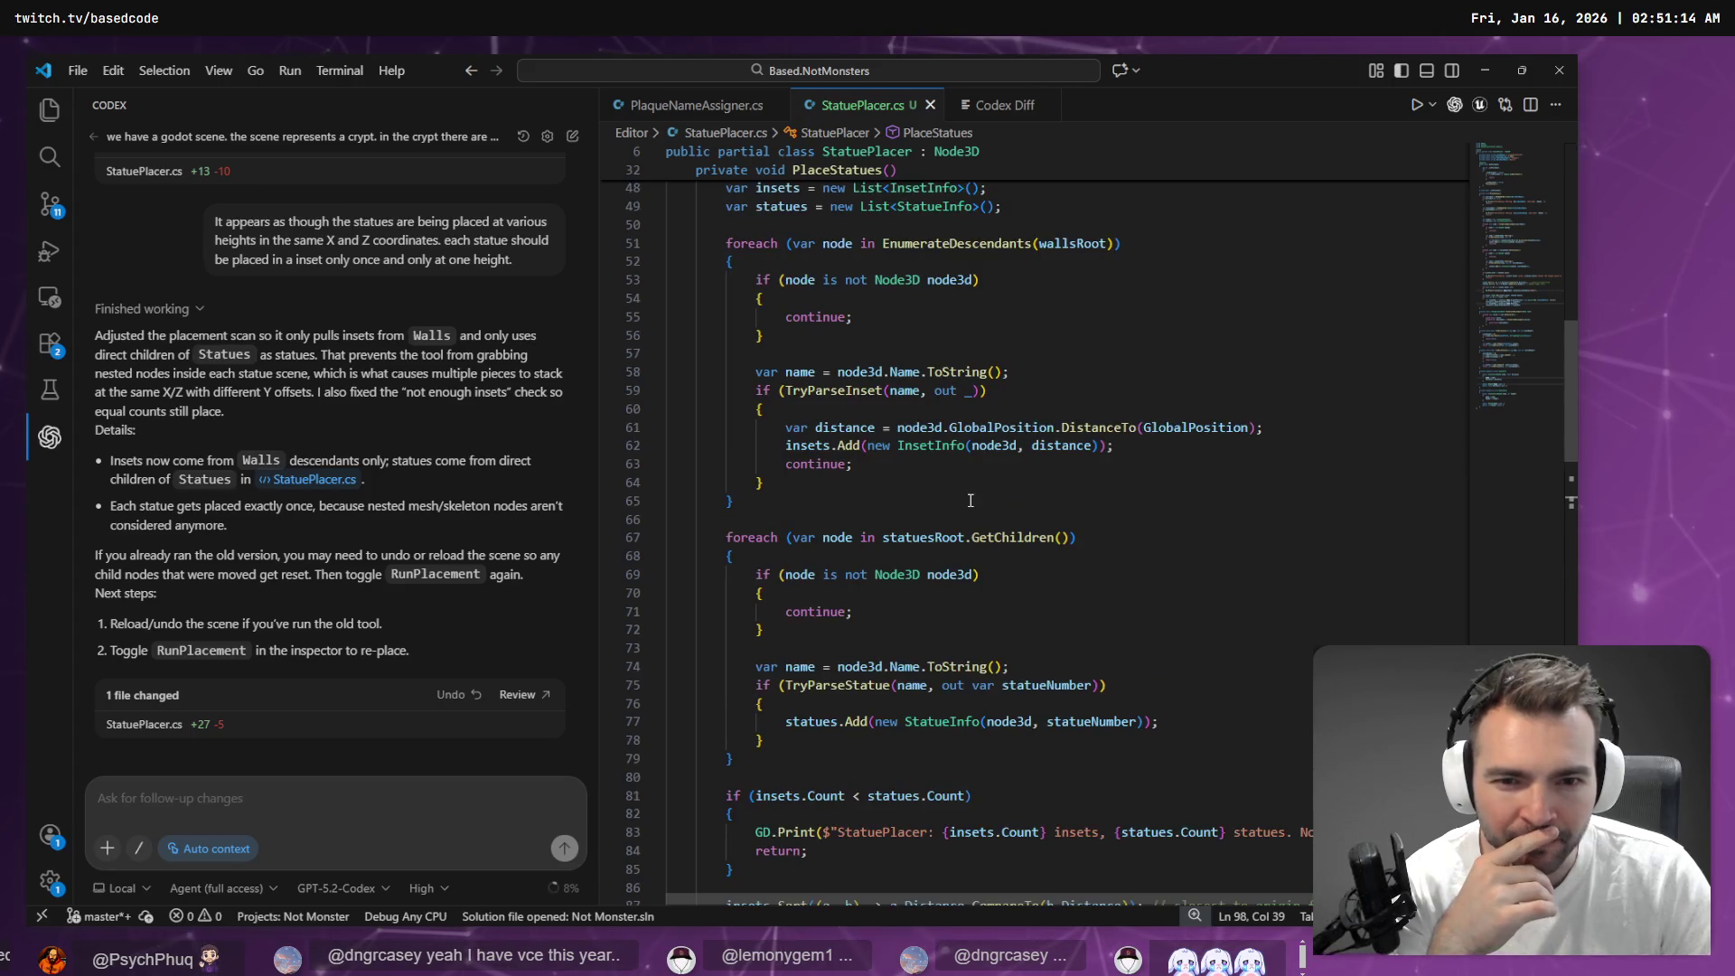
Follow TryParseInset to the InsetPrefix definition, select the CryptStatueInset string, and return to the diff
{"action": "left_click", "coordinate": [825, 390], "text": "ctrl"}
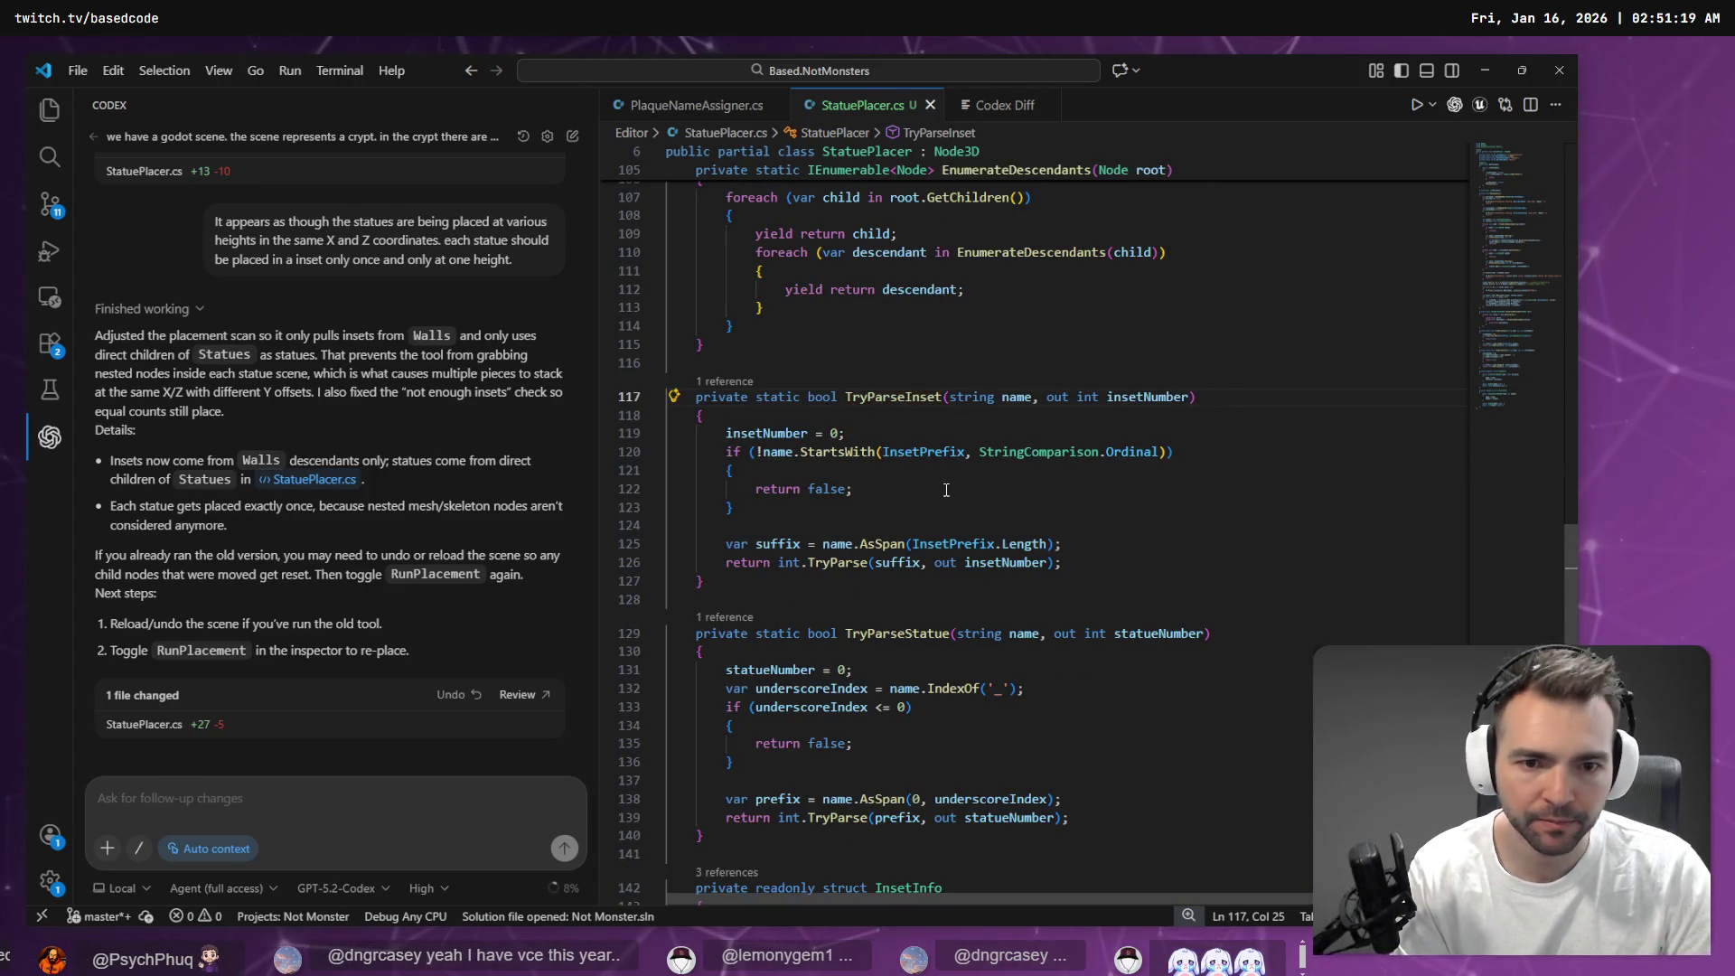
{"action": "left_click", "coordinate": [913, 452], "text": "ctrl"}
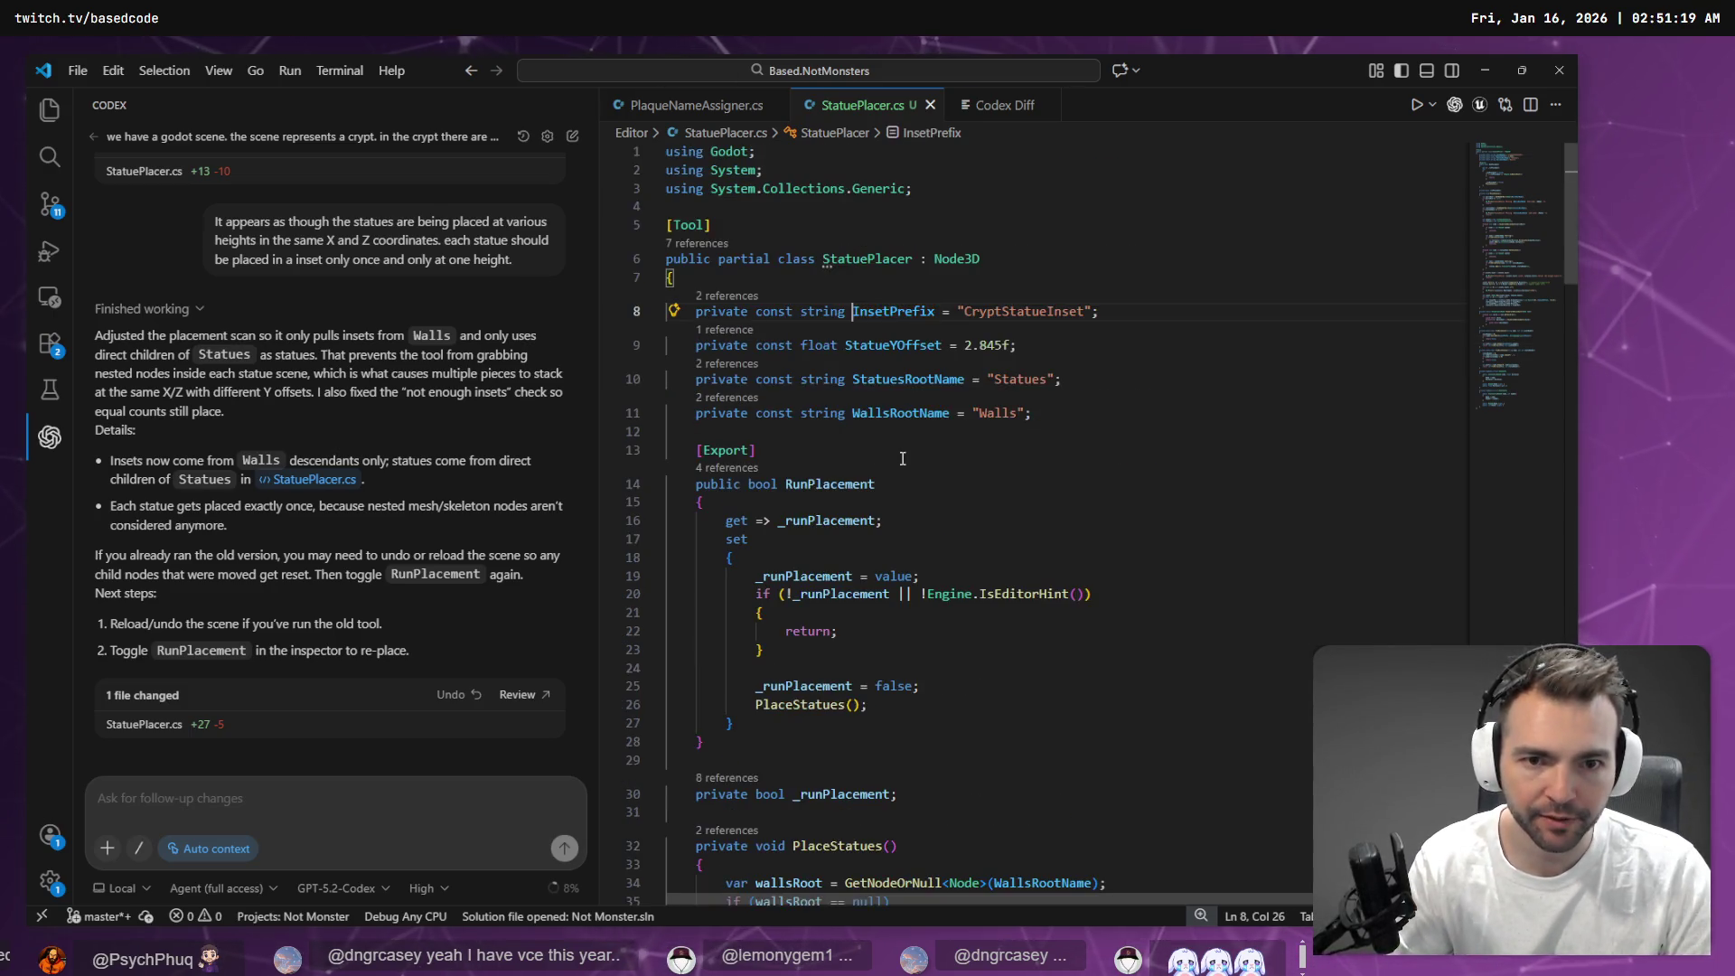
{"action": "double_click", "coordinate": [1024, 310]}
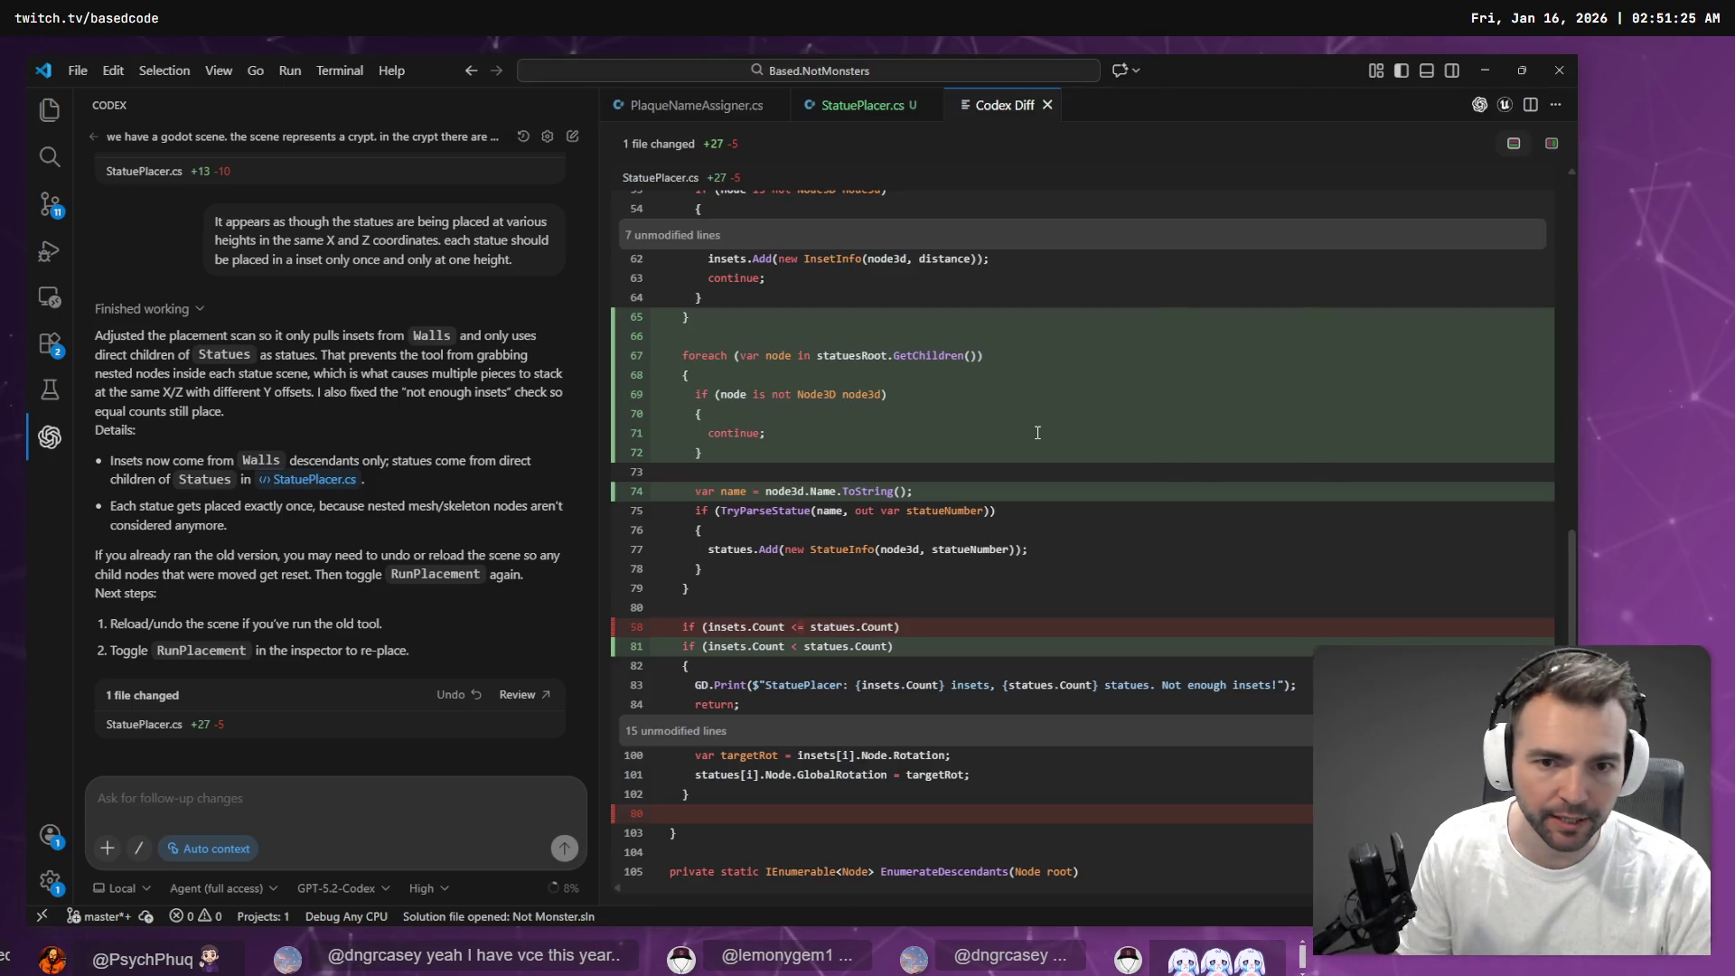
{"action": "key", "text": "ctrl+Tab"}
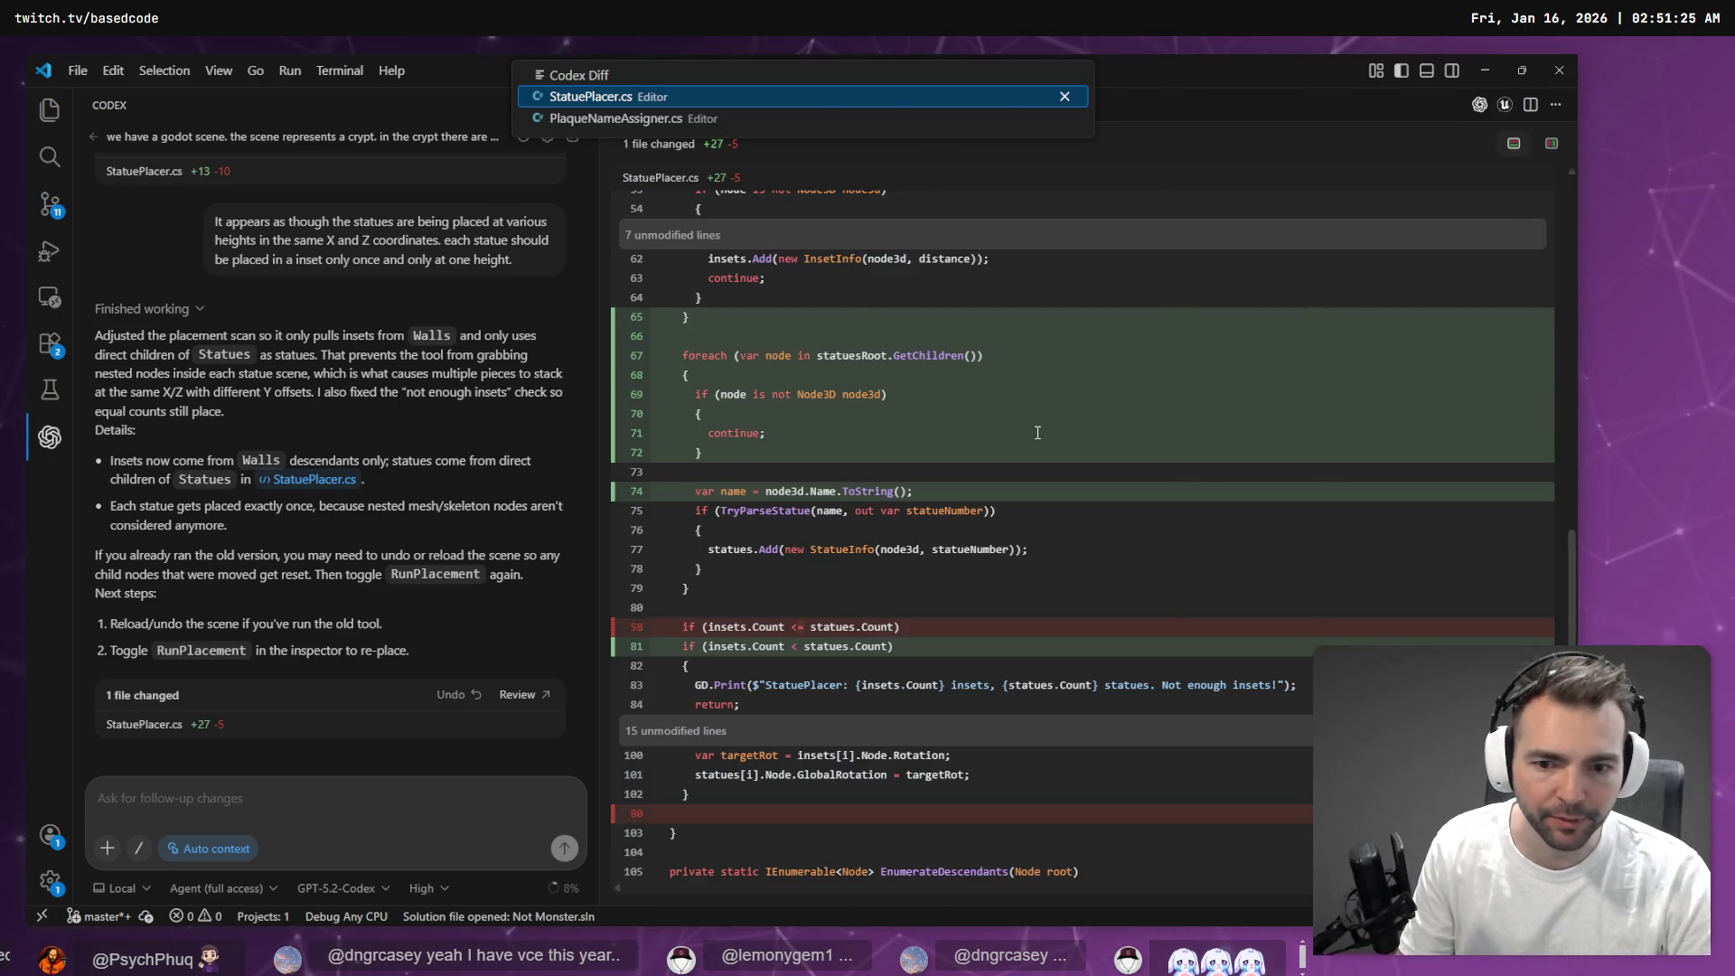
{"action": "key", "text": "Escape"}
{"action": "scroll", "coordinate": [1022, 461], "scroll_direction": "up", "scroll_amount": 10}
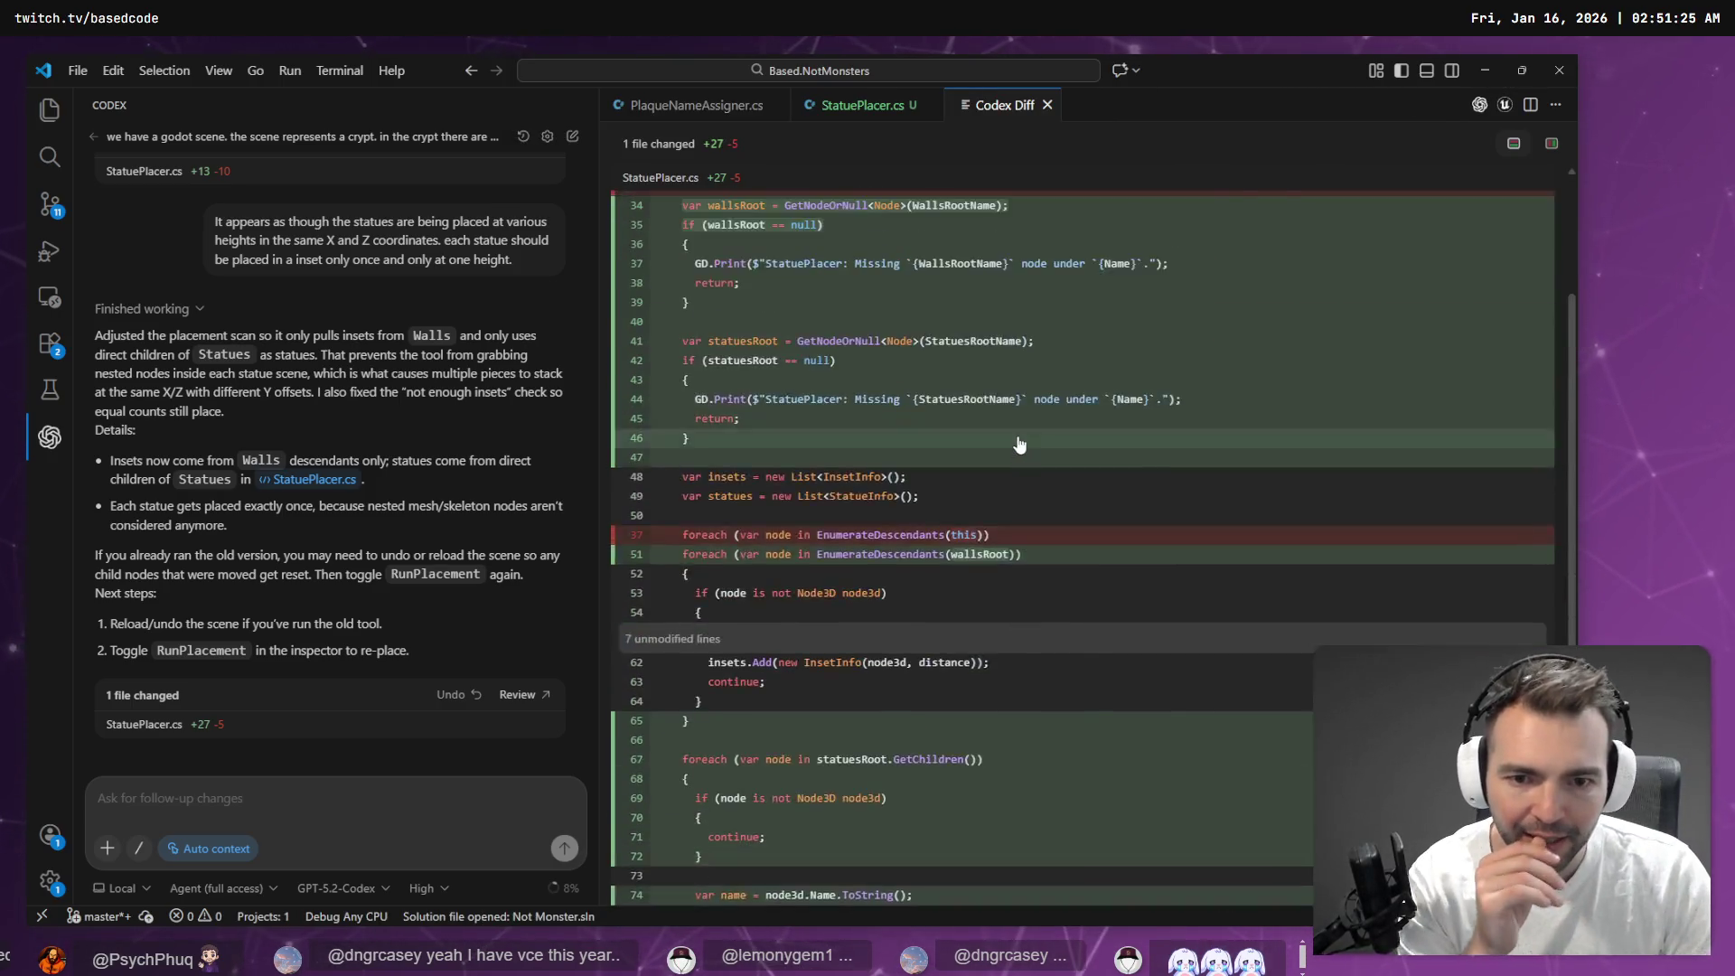
{"action": "scroll", "coordinate": [1021, 451], "scroll_direction": "down", "scroll_amount": 3}
{"action": "scroll", "coordinate": [994, 506], "scroll_direction": "up", "scroll_amount": 5}
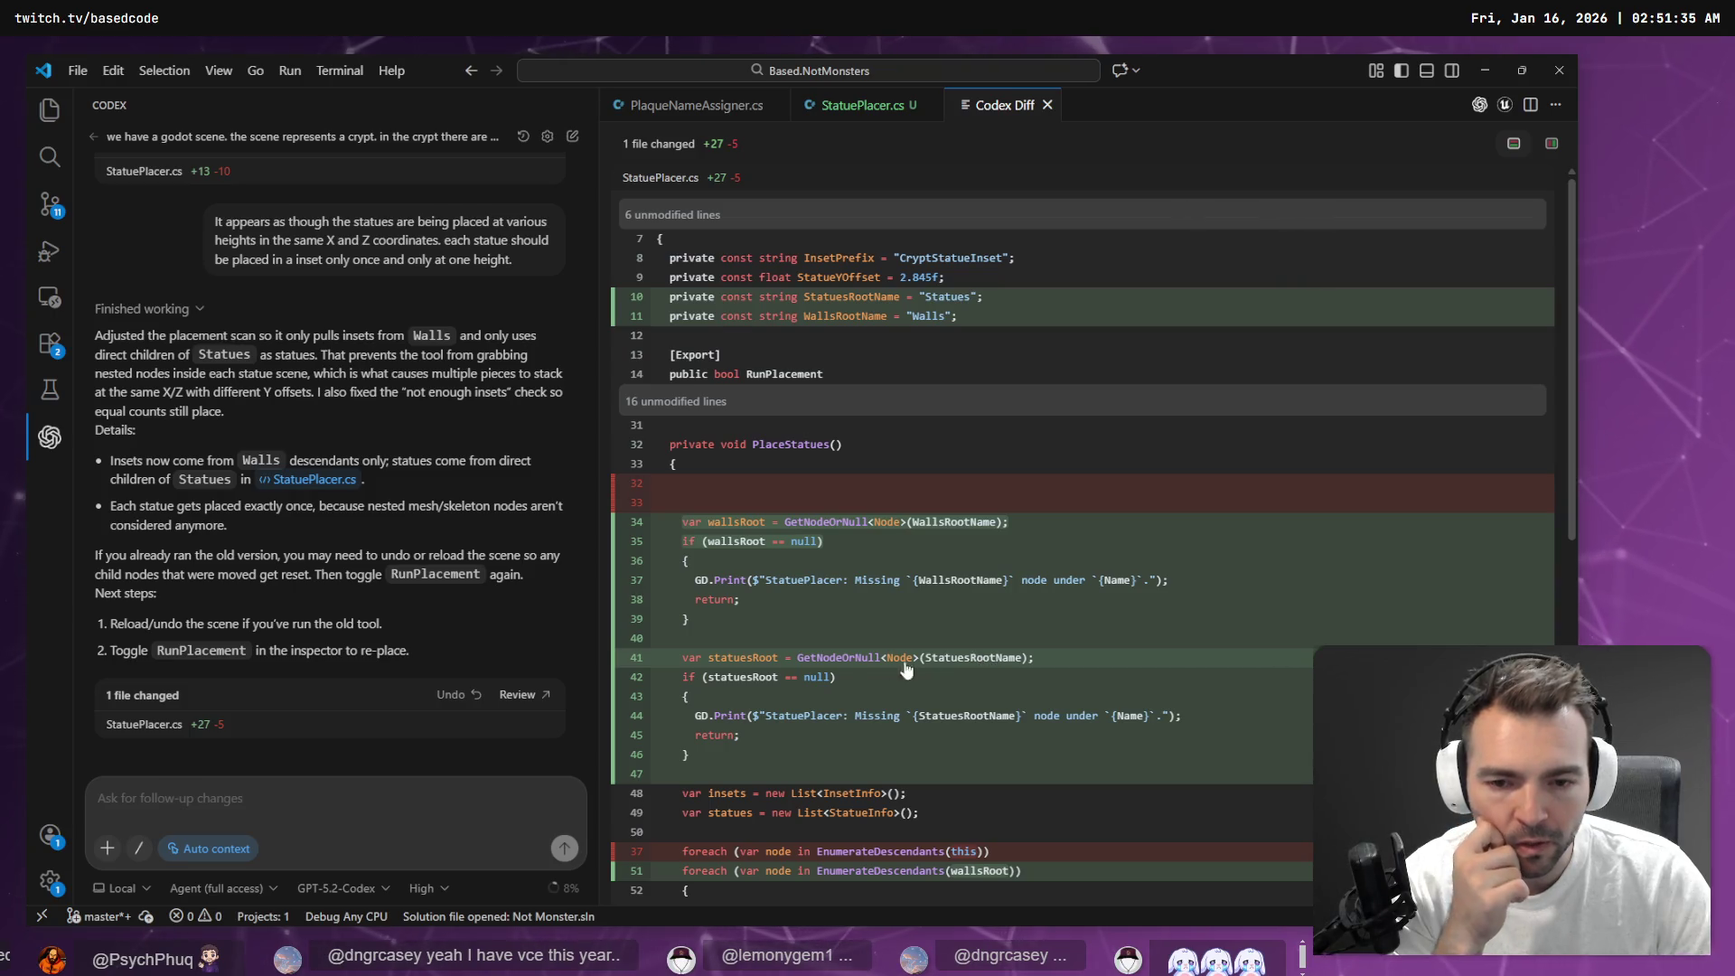
{"action": "scroll", "coordinate": [801, 659], "scroll_direction": "down", "scroll_amount": 4}
{"action": "scroll", "coordinate": [977, 470], "scroll_direction": "down", "scroll_amount": 6}
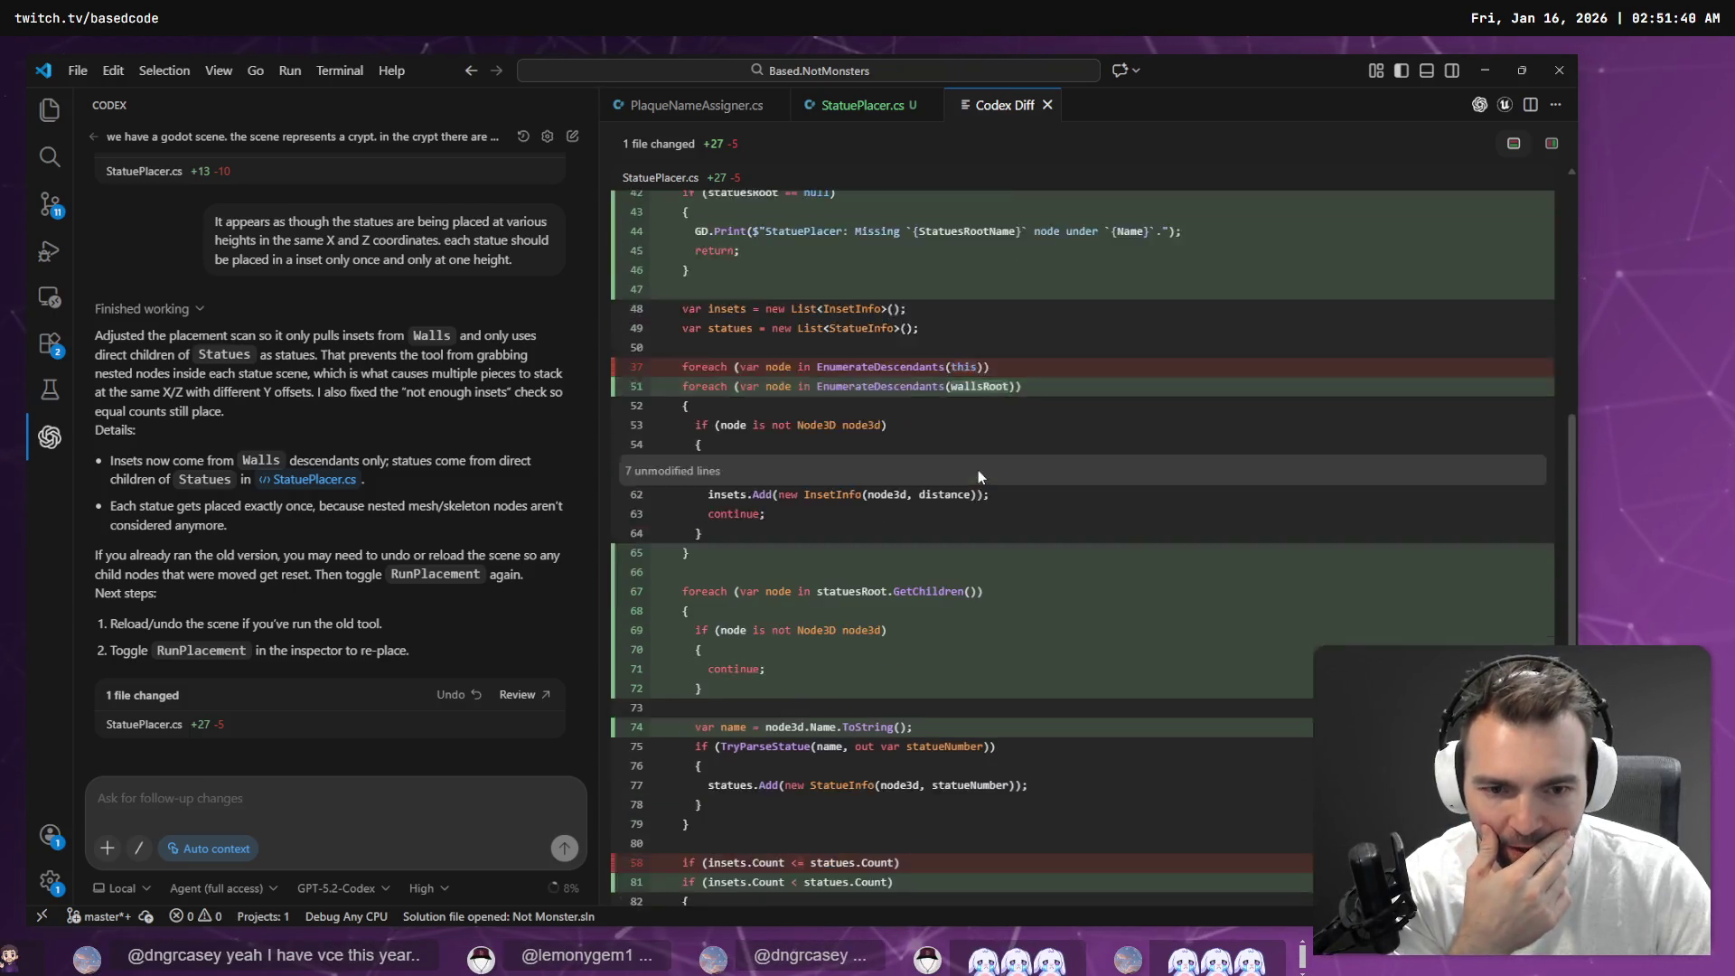
{"action": "scroll", "coordinate": [859, 562], "scroll_direction": "down", "scroll_amount": 1}
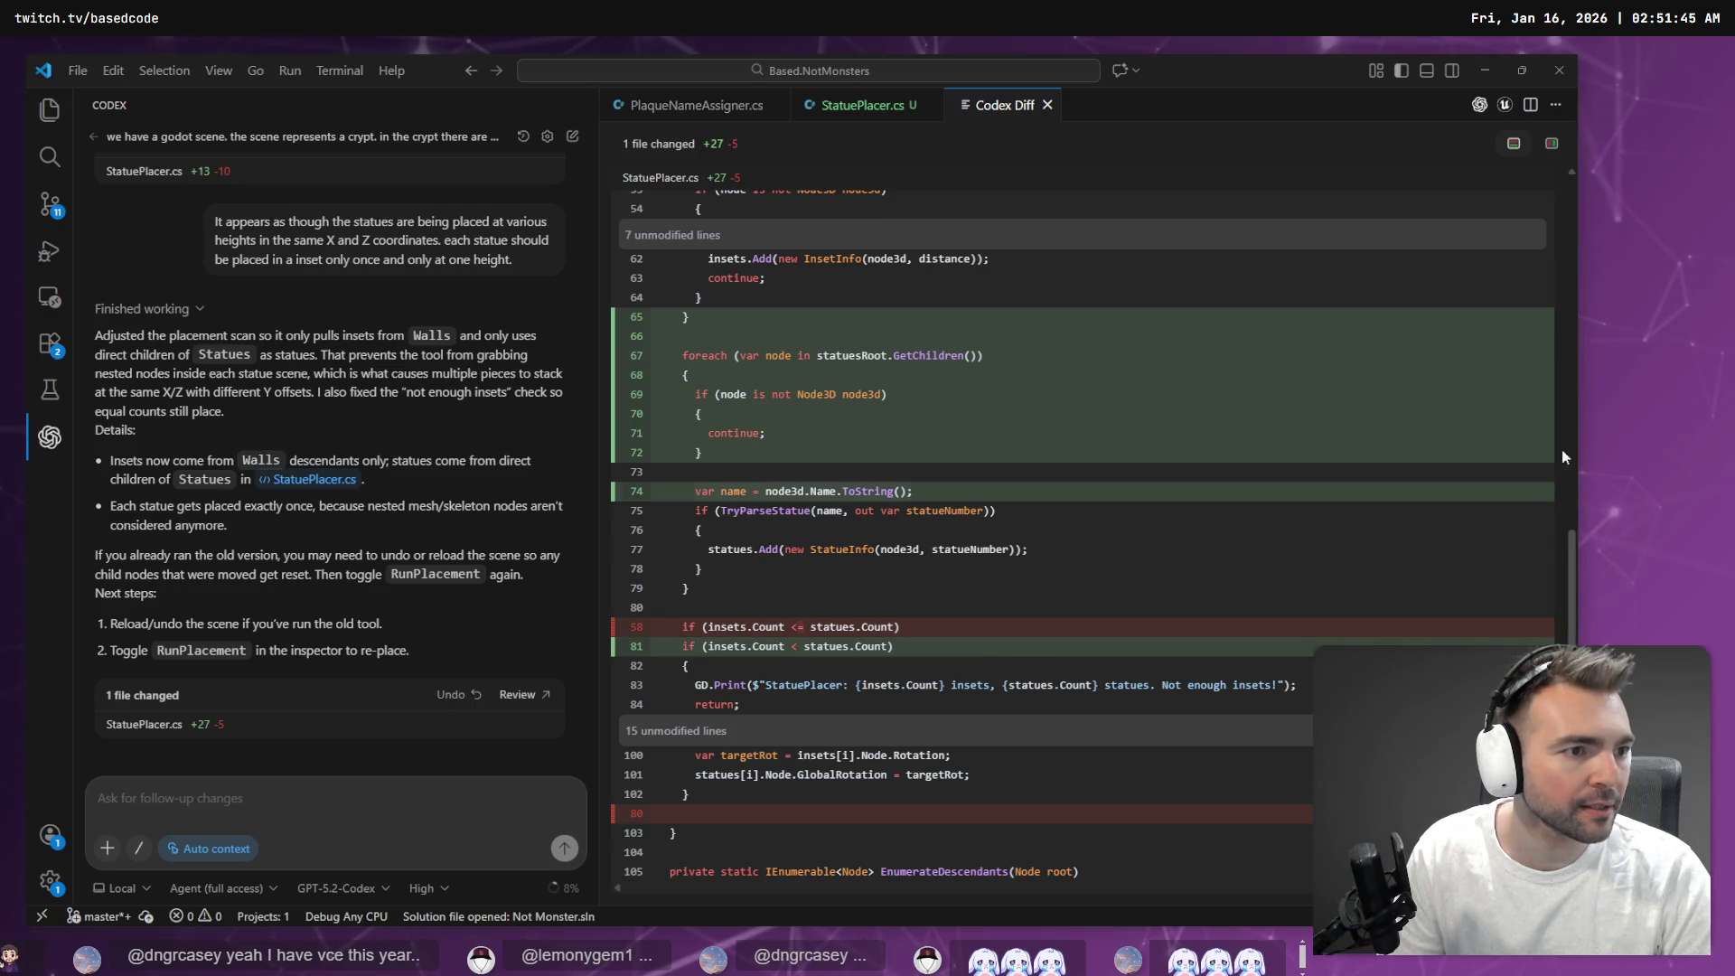
{"action": "key", "text": "alt+Tab"}
Scroll through PlaceStatues in StatuePlacer.cs and highlight the usages of targetRot, statues and targetPos
{"action": "scroll", "coordinate": [992, 489], "scroll_direction": "down", "scroll_amount": 10}
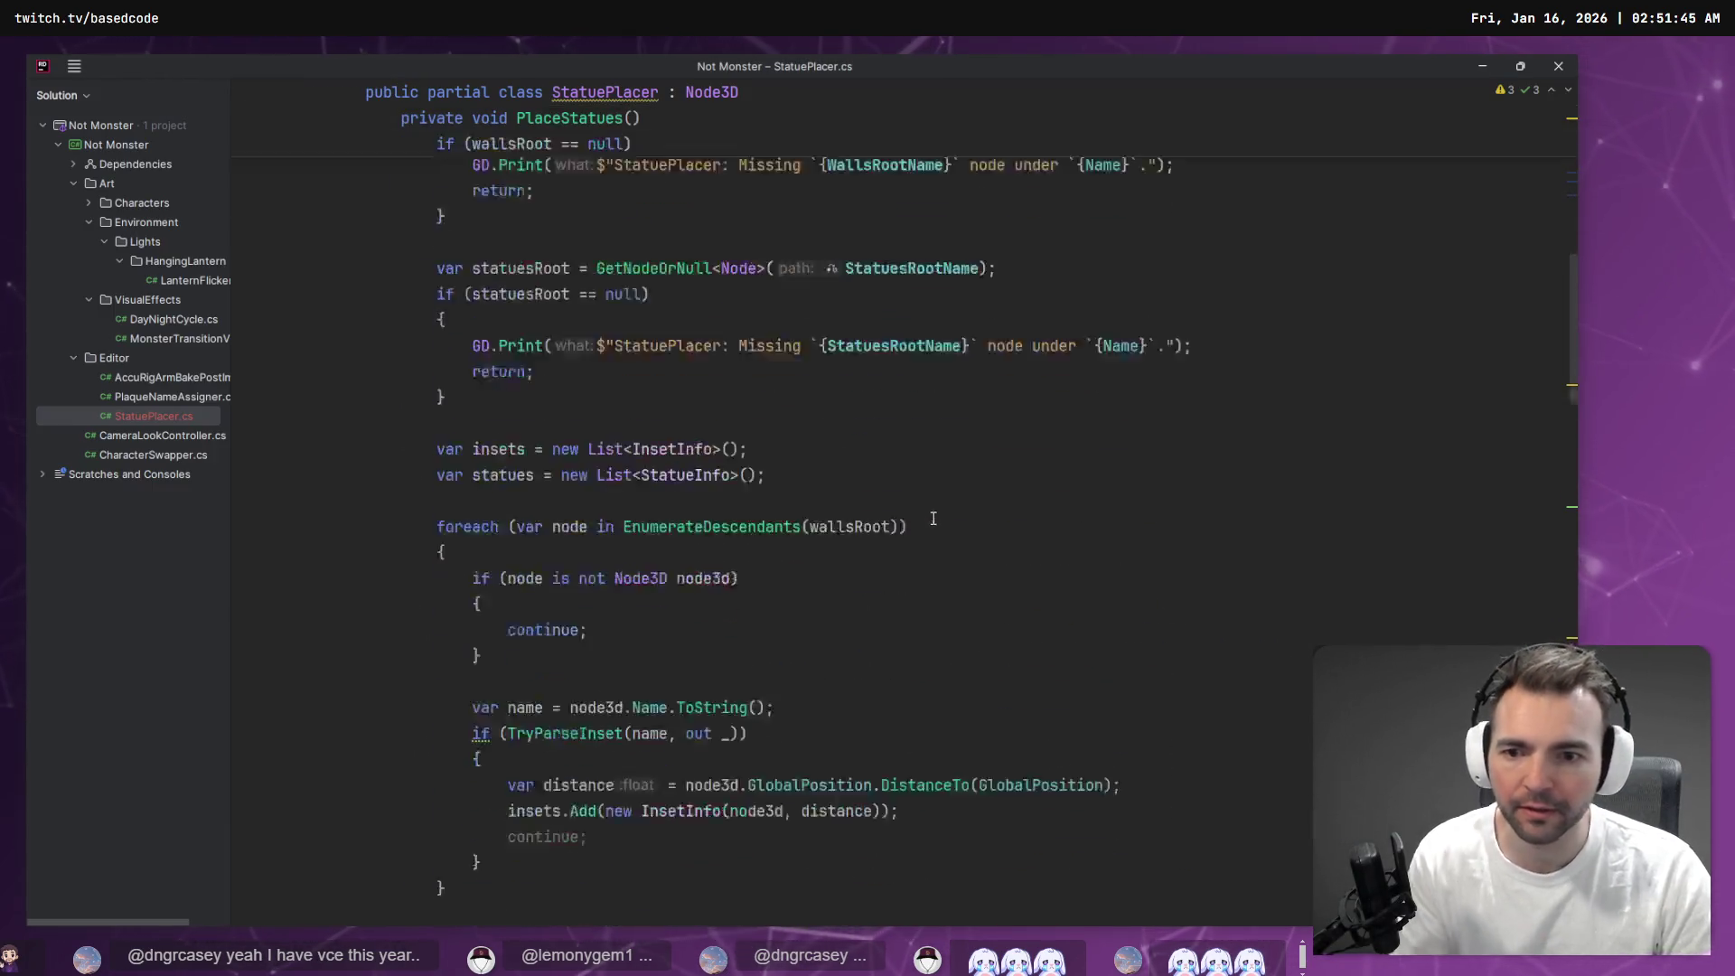
{"action": "scroll", "coordinate": [602, 536], "scroll_direction": "down", "scroll_amount": 3}
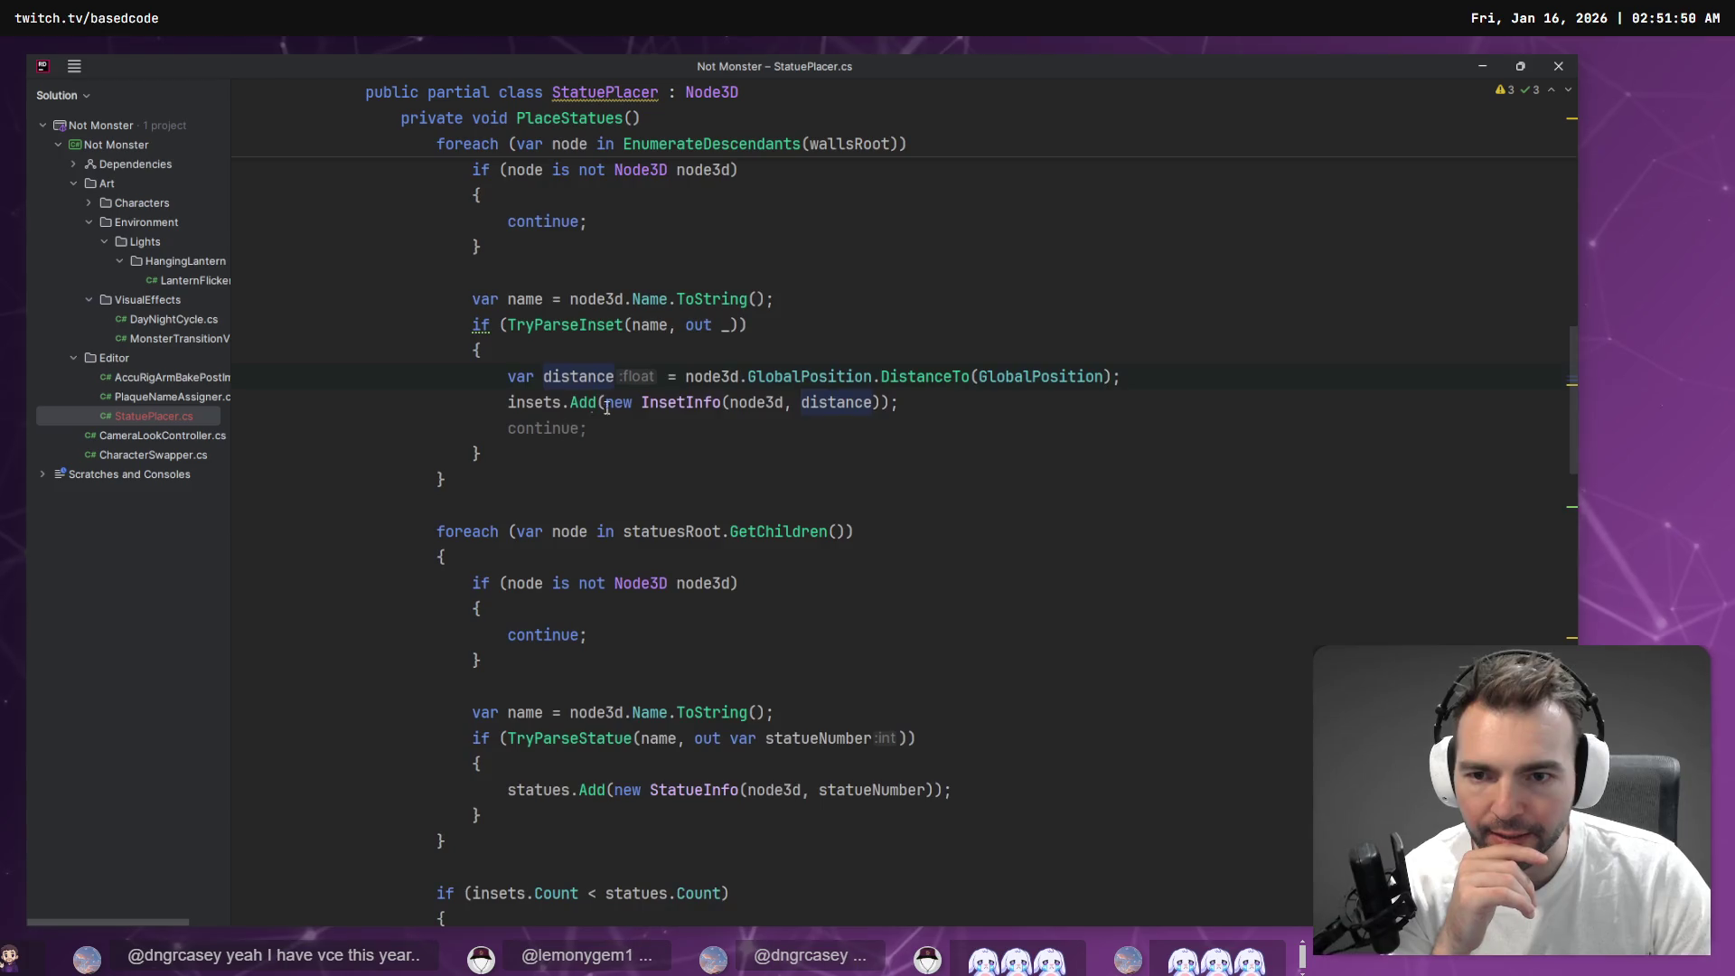
{"action": "scroll", "coordinate": [560, 376], "scroll_direction": "down", "scroll_amount": 3}
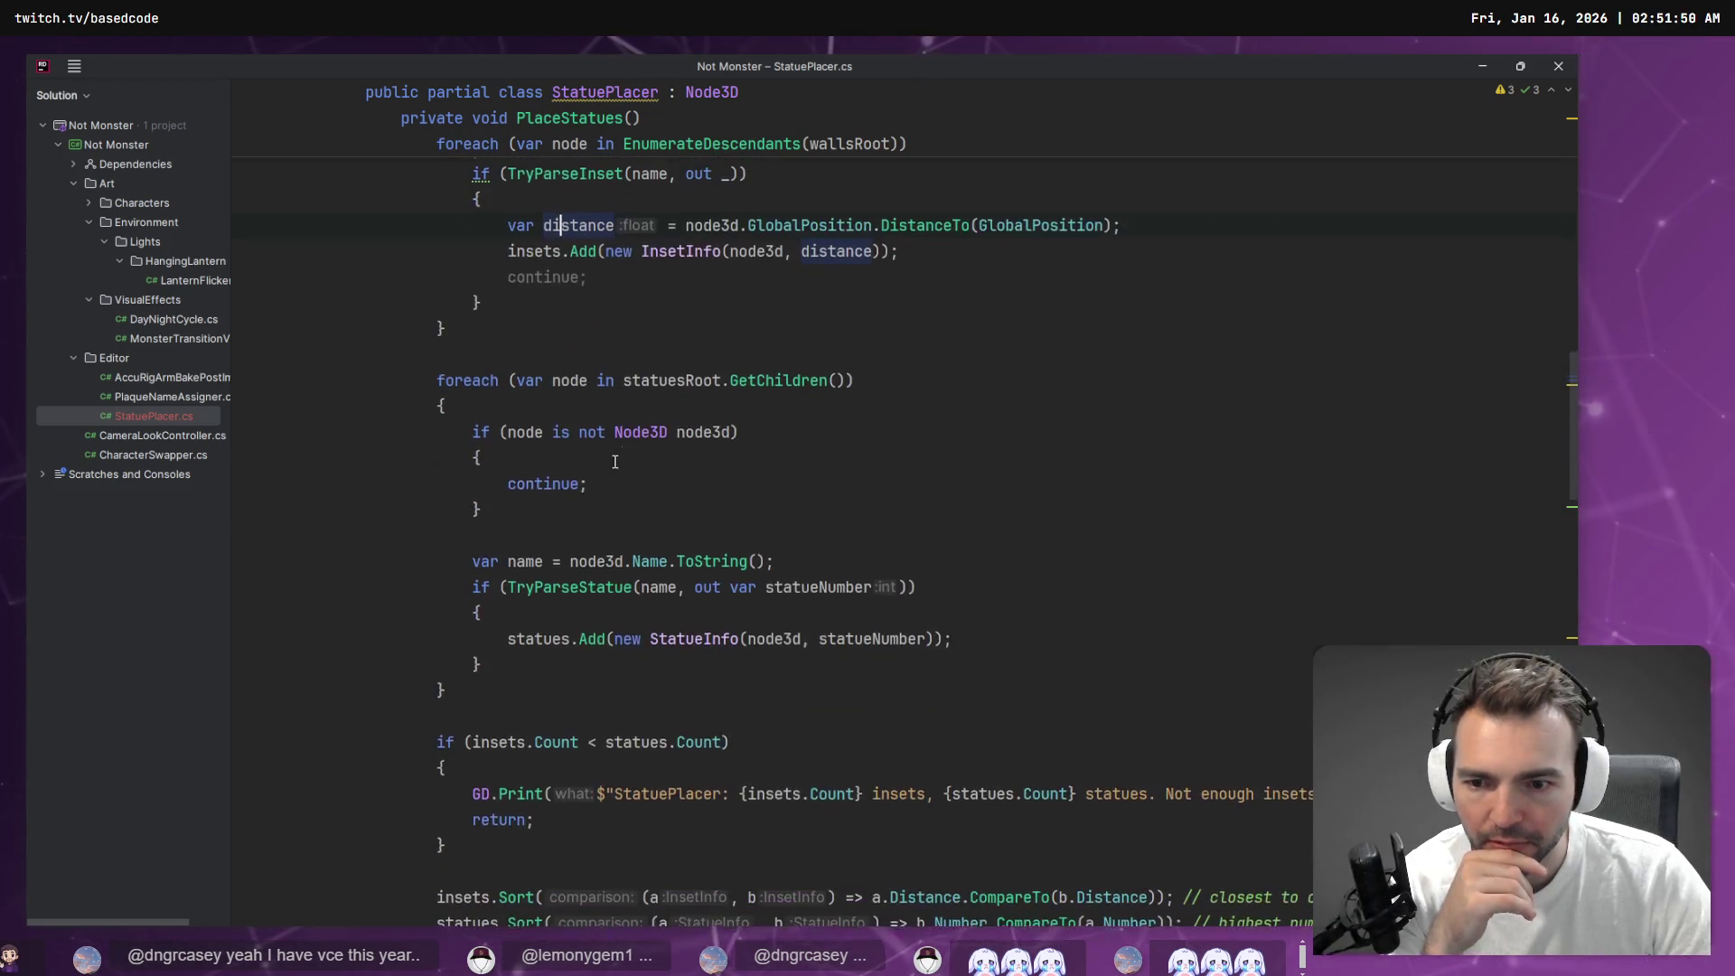
{"action": "scroll", "coordinate": [623, 621], "scroll_direction": "down", "scroll_amount": 5}
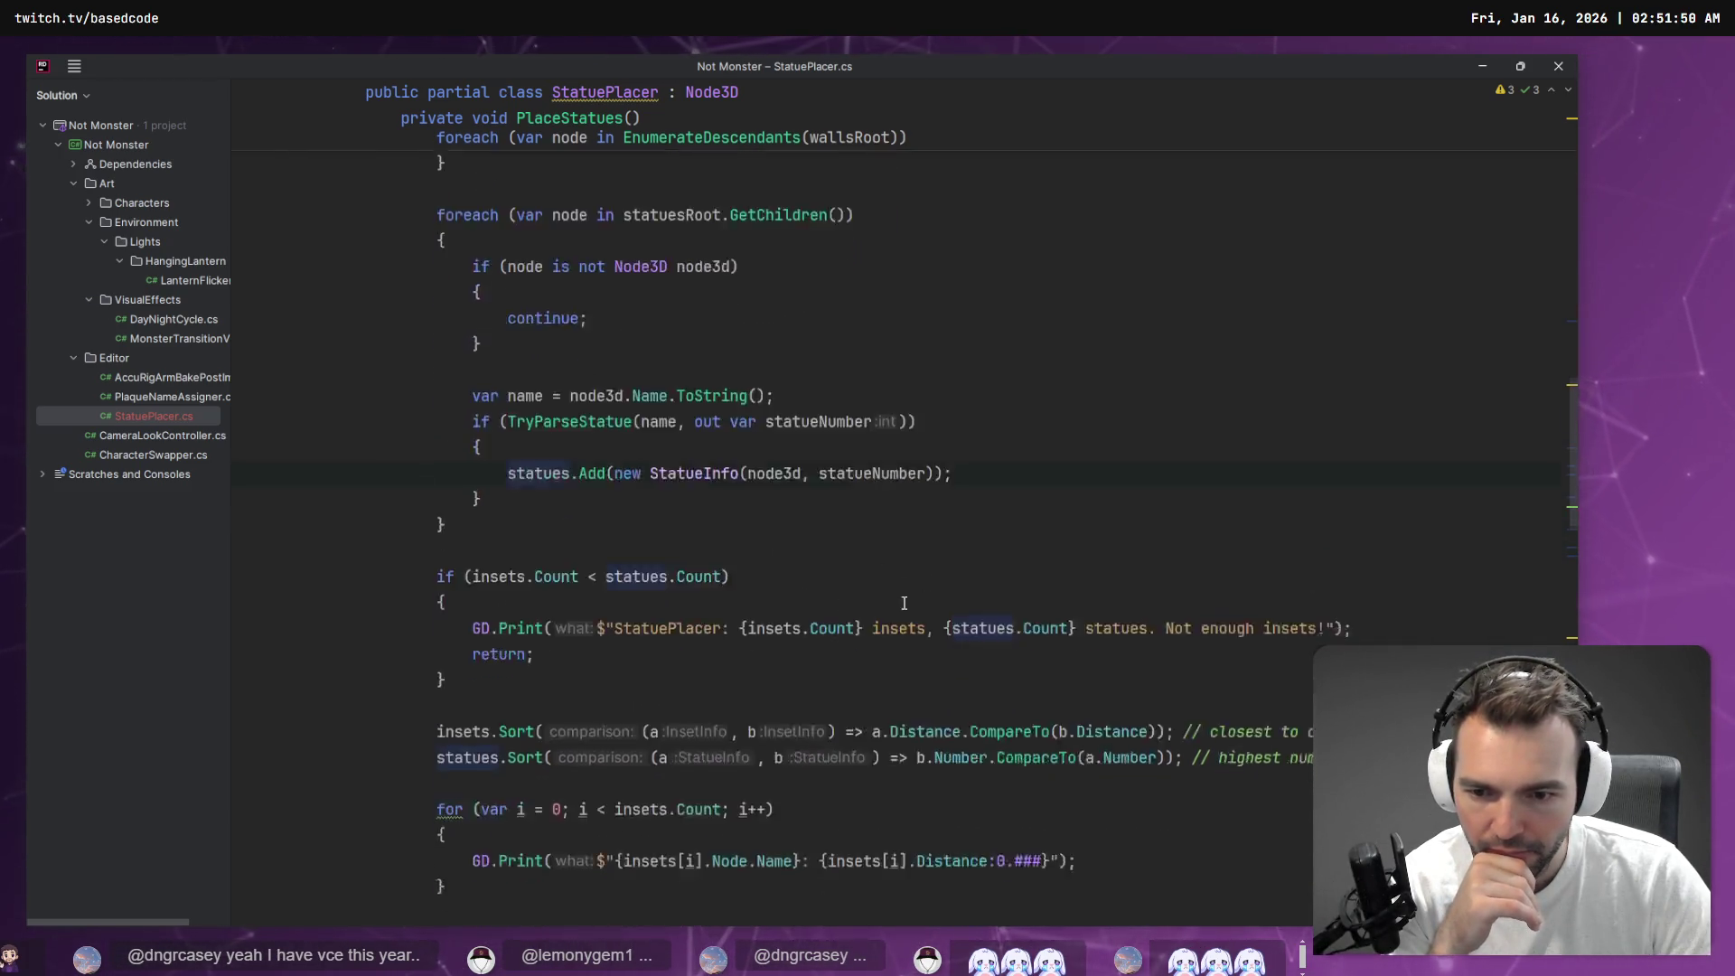
{"action": "scroll", "coordinate": [542, 732], "scroll_direction": "down", "scroll_amount": 4}
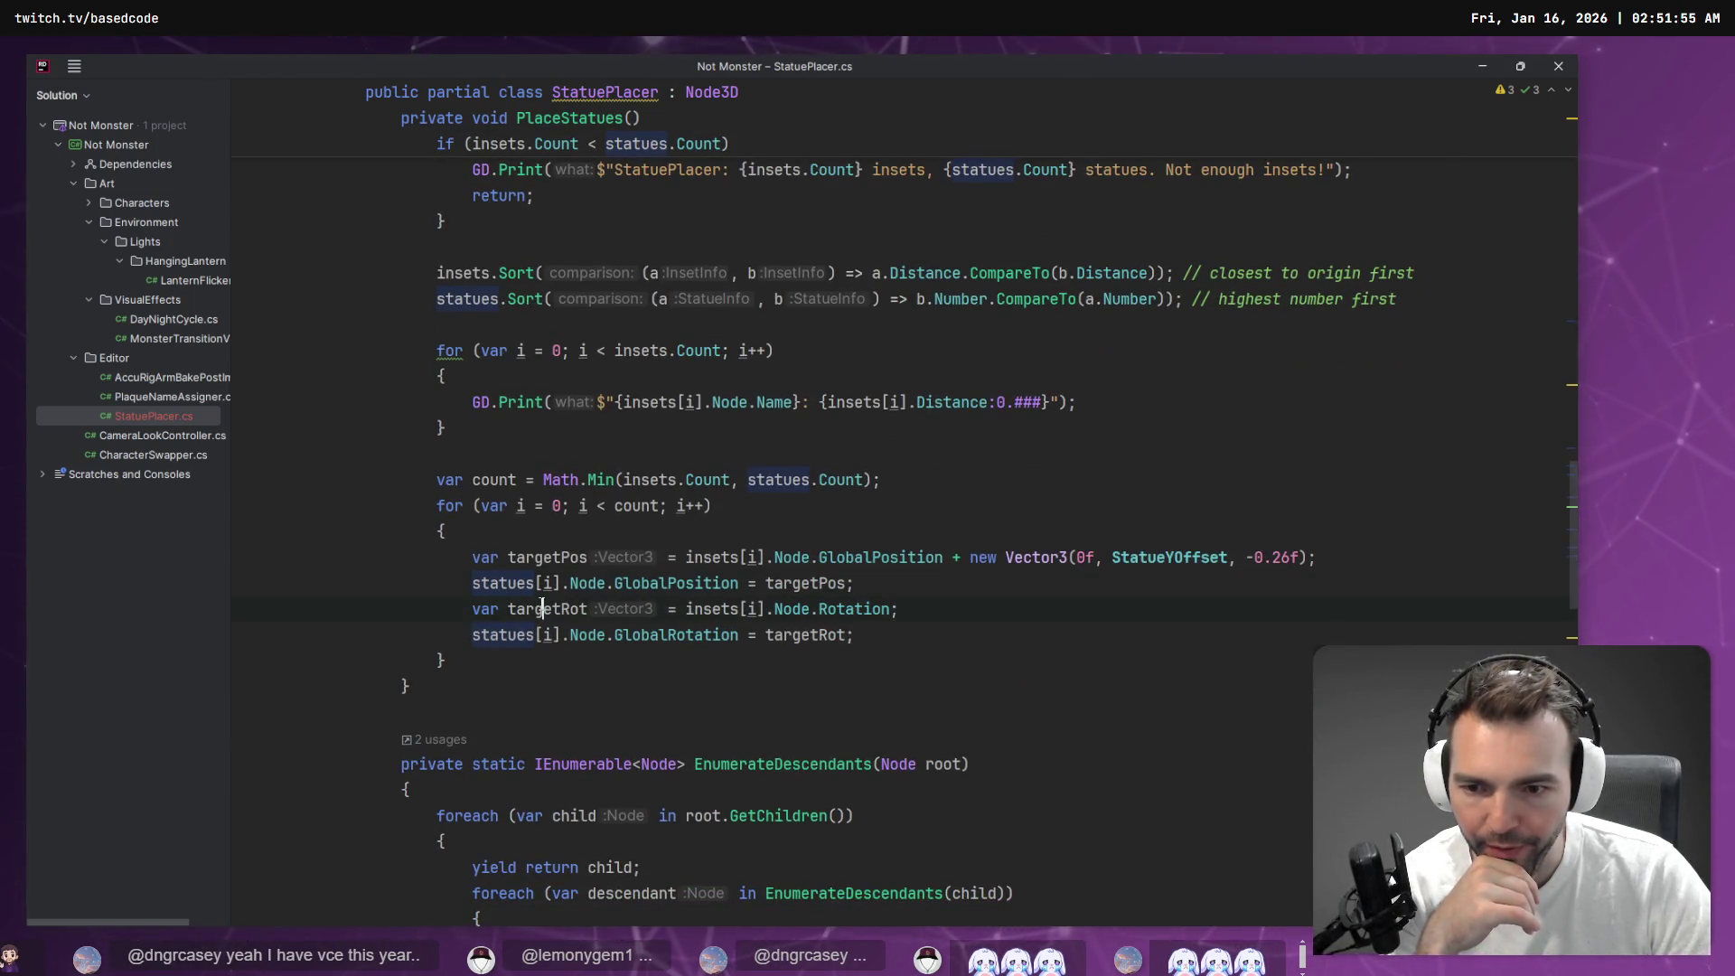
{"action": "left_click", "coordinate": [543, 608]}
{"action": "left_click", "coordinate": [498, 583]}
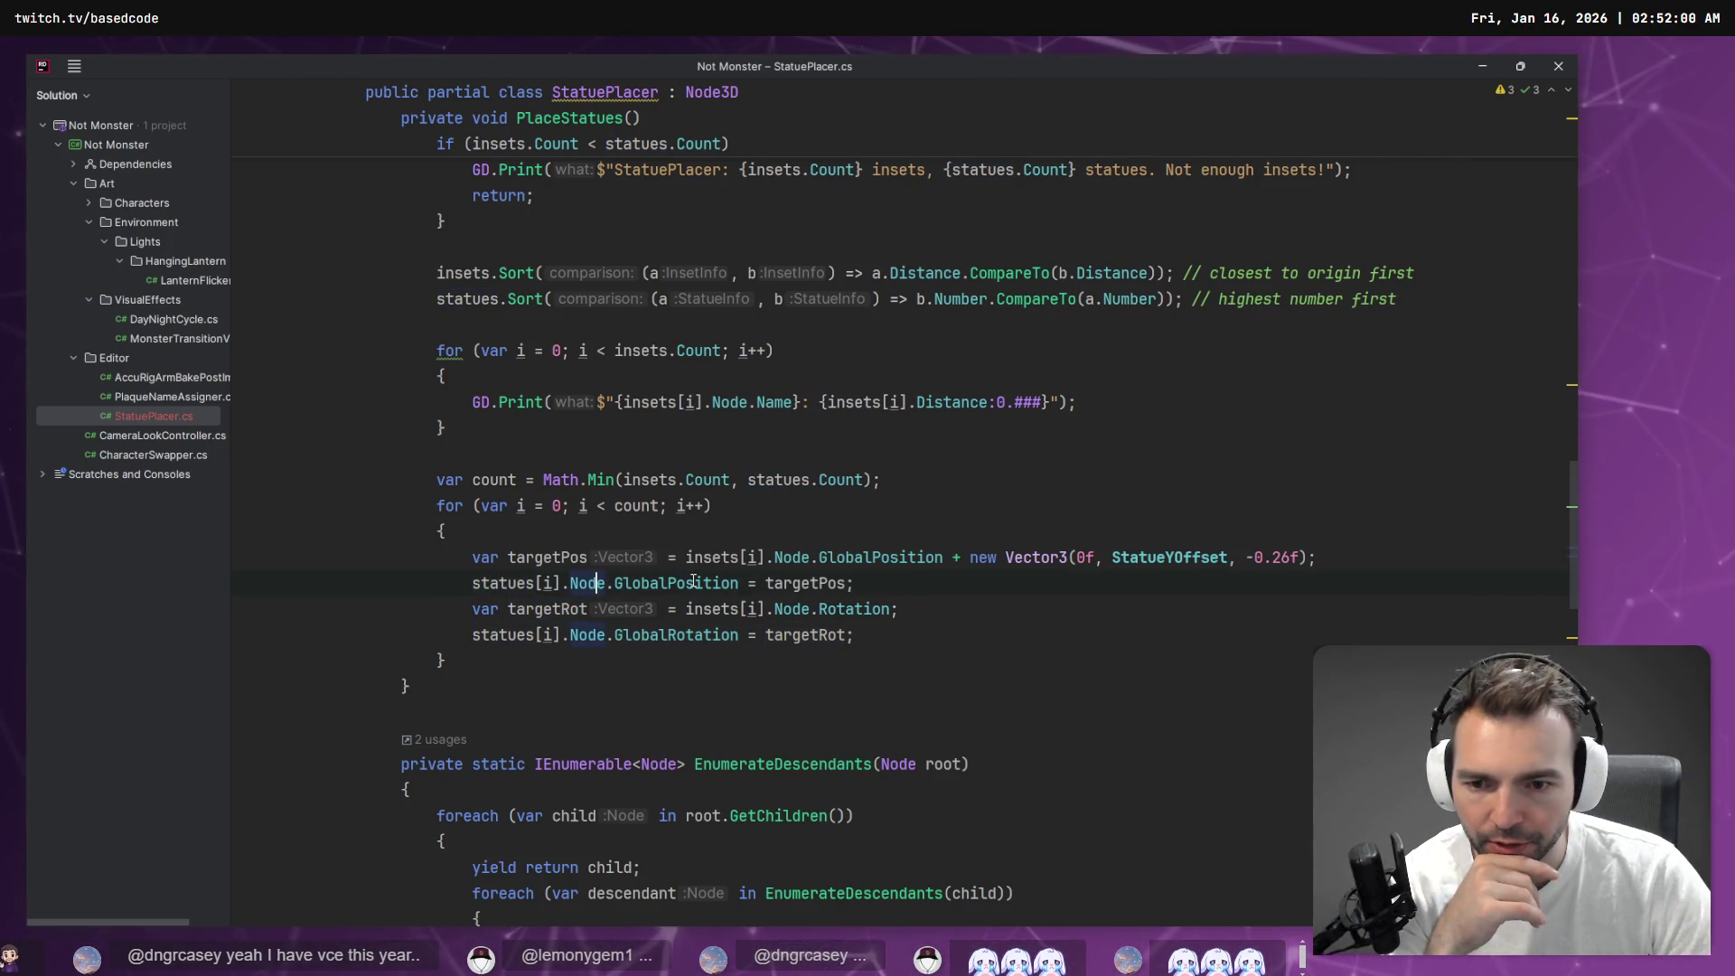
{"action": "left_click", "coordinate": [845, 583]}
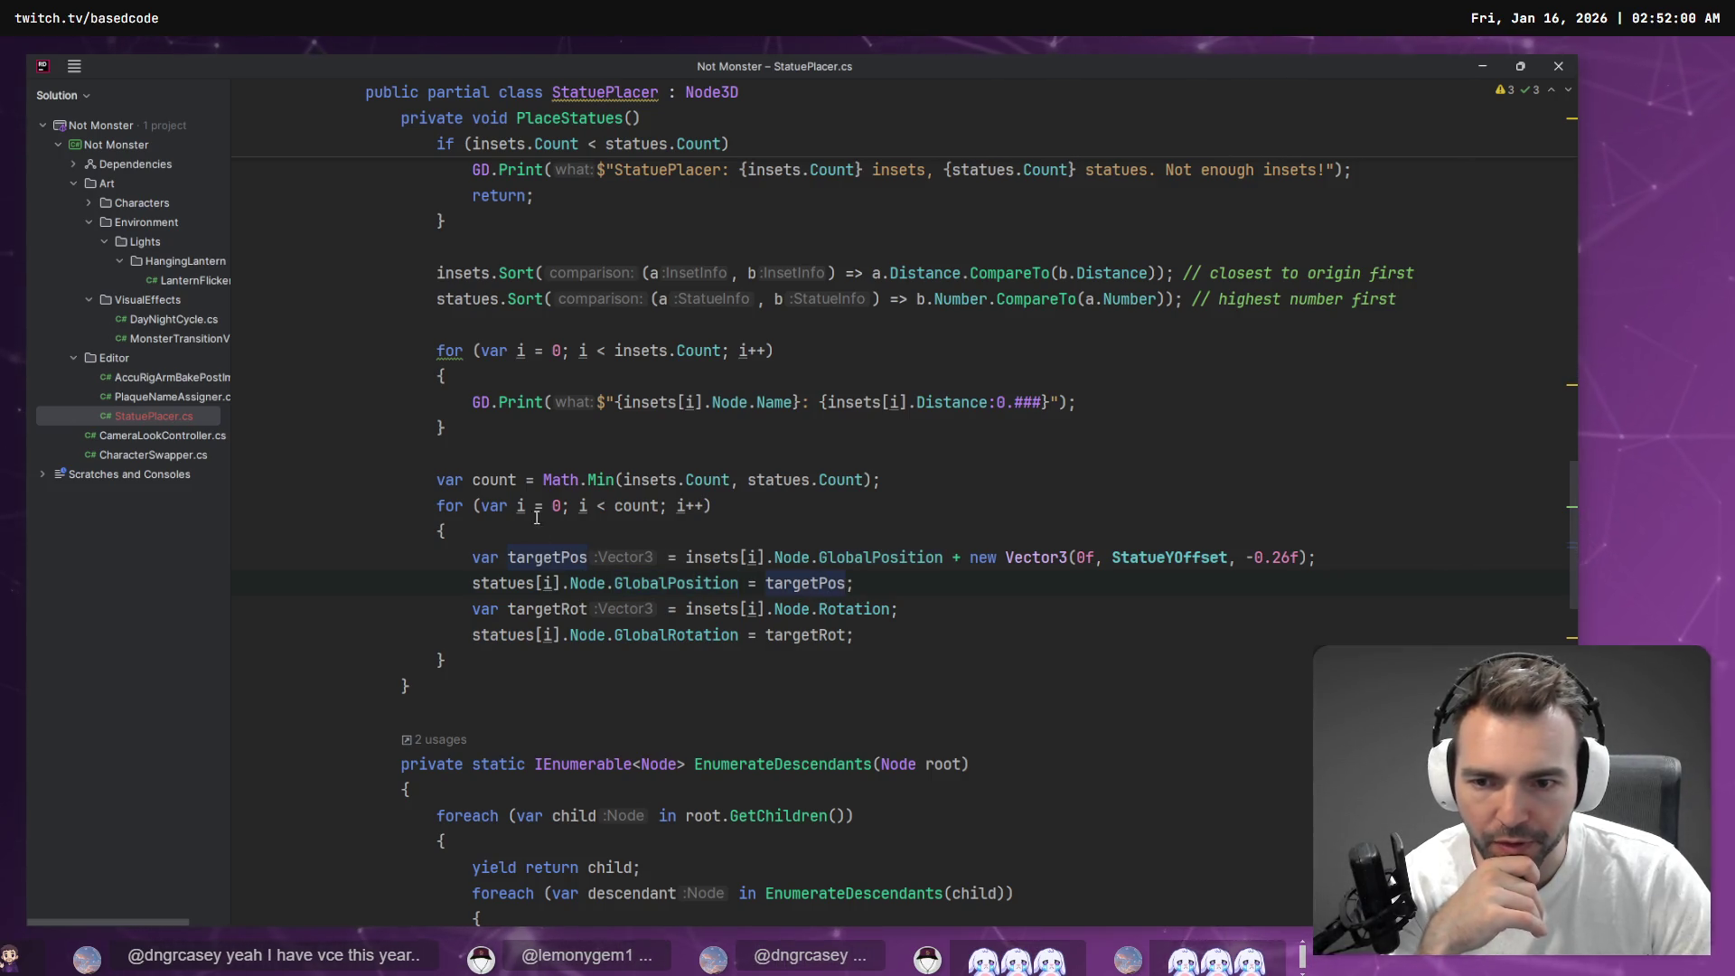
Scan the script again and highlight every use of the statues list
{"action": "scroll", "coordinate": [559, 512], "scroll_direction": "up", "scroll_amount": 9}
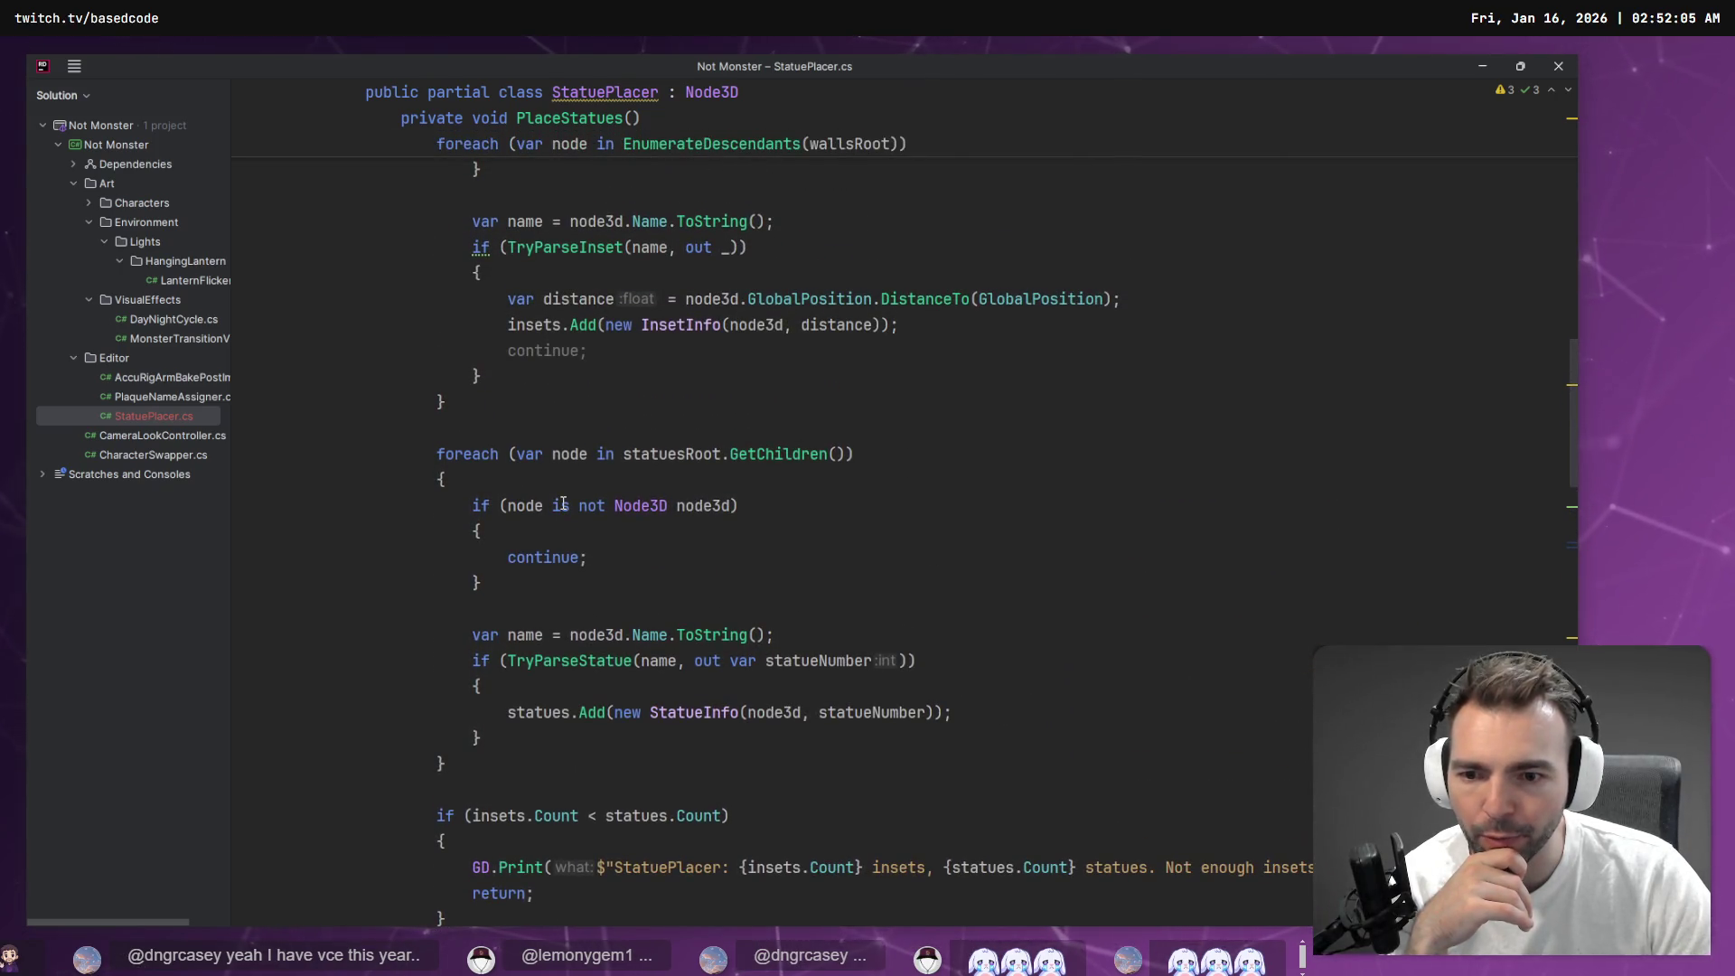
{"action": "scroll", "coordinate": [479, 530], "scroll_direction": "up", "scroll_amount": 4}
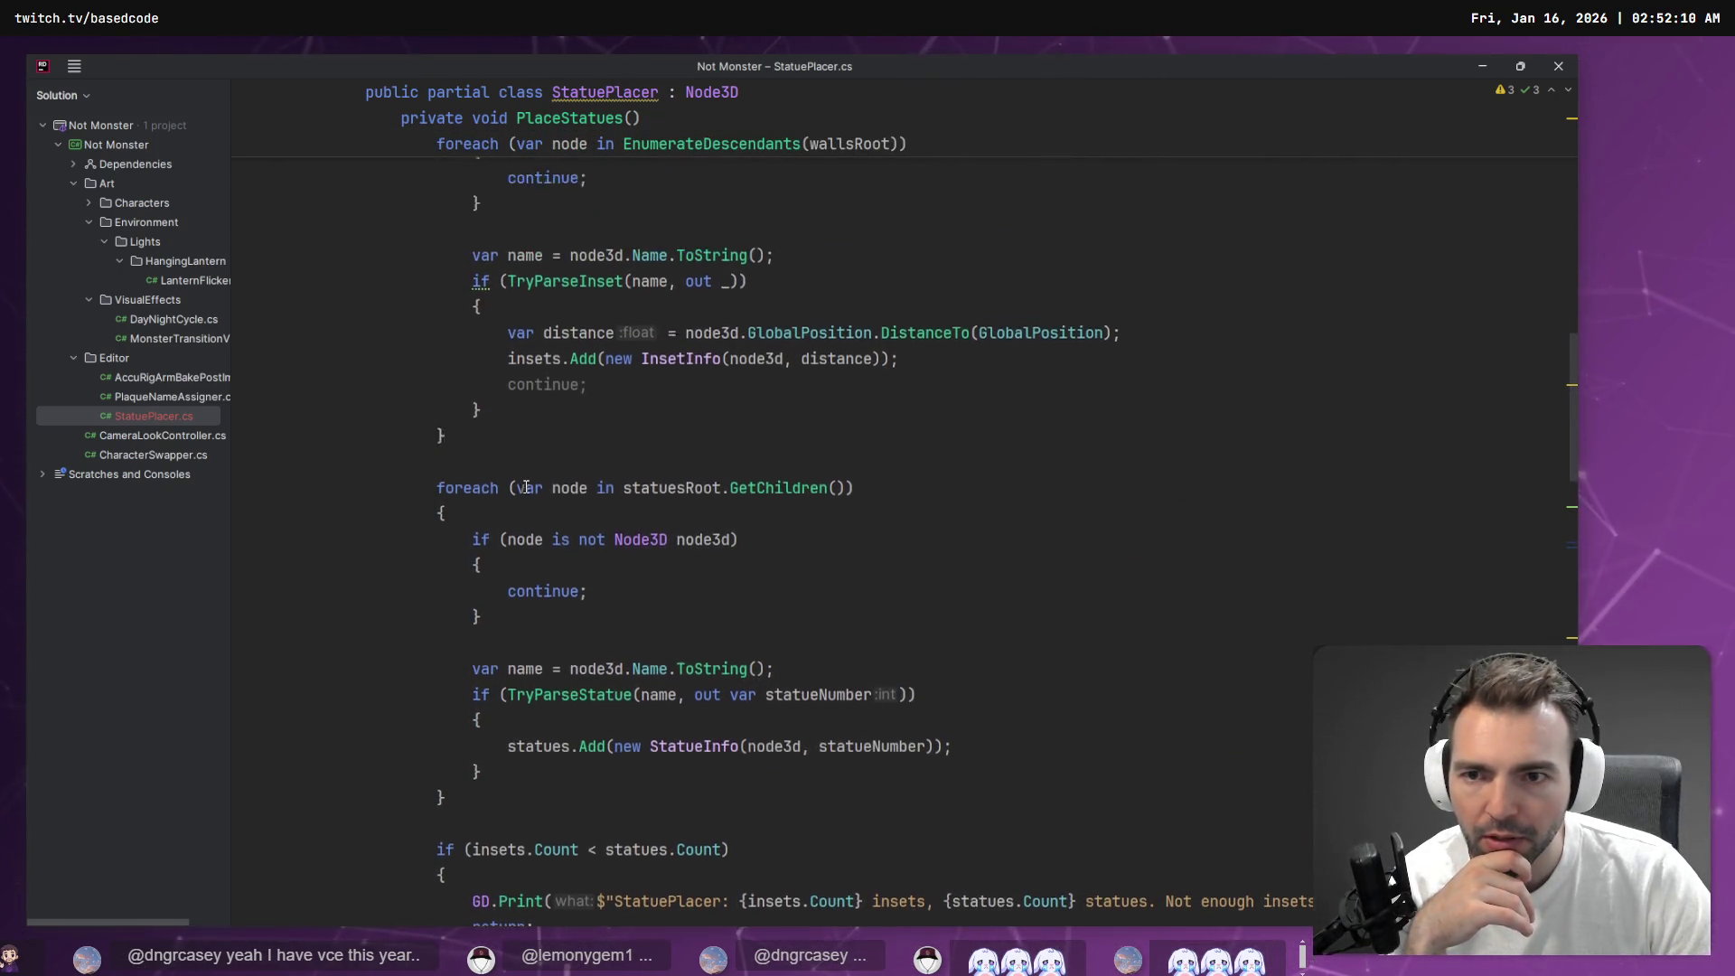
{"action": "scroll", "coordinate": [575, 359], "scroll_direction": "down", "scroll_amount": 11}
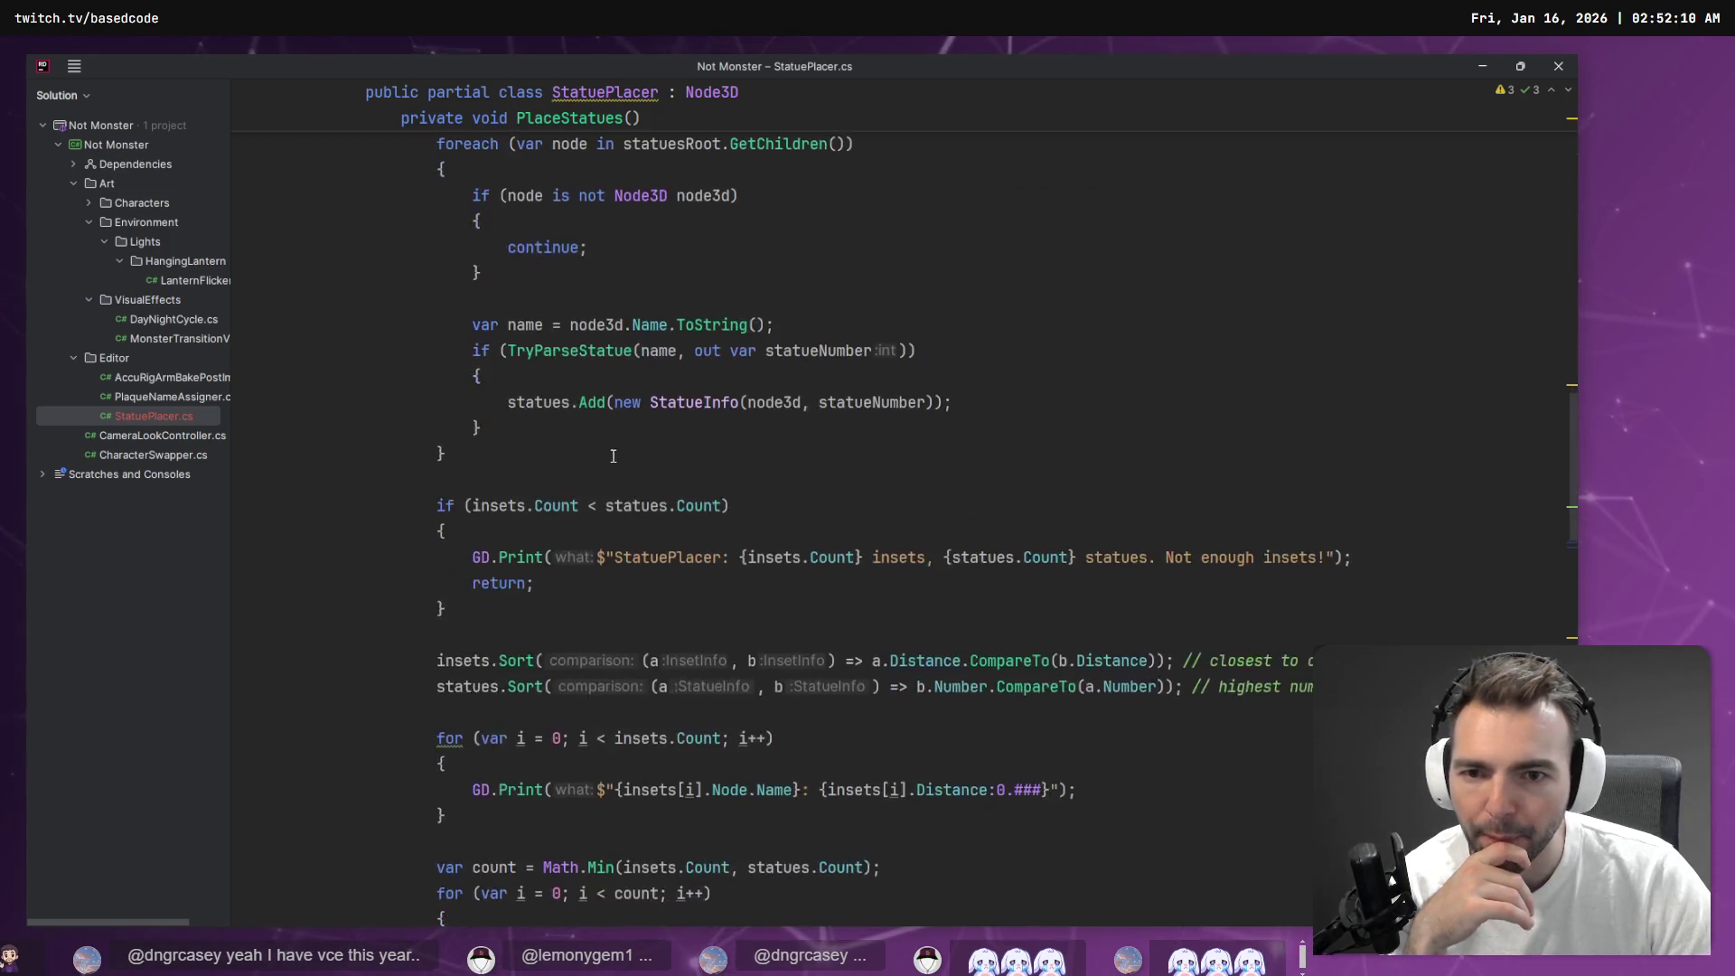
{"action": "scroll", "coordinate": [630, 440], "scroll_direction": "up", "scroll_amount": 7}
{"action": "scroll", "coordinate": [631, 439], "scroll_direction": "up", "scroll_amount": 4}
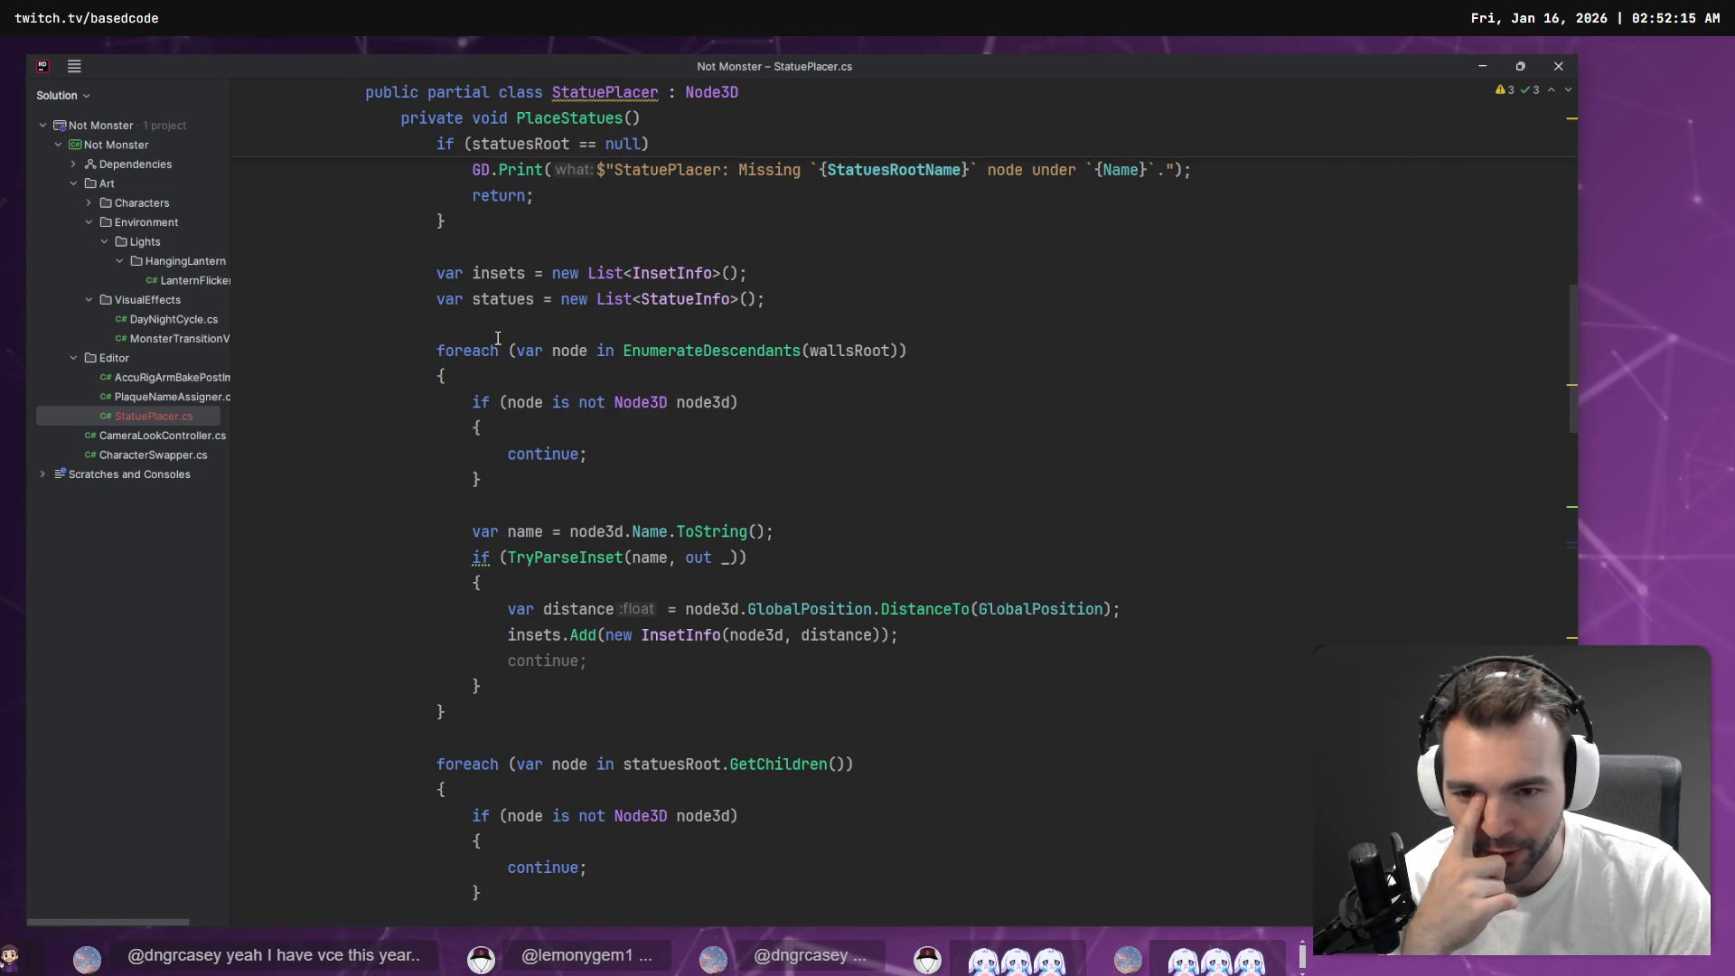
{"action": "scroll", "coordinate": [579, 353], "scroll_direction": "down", "scroll_amount": 10}
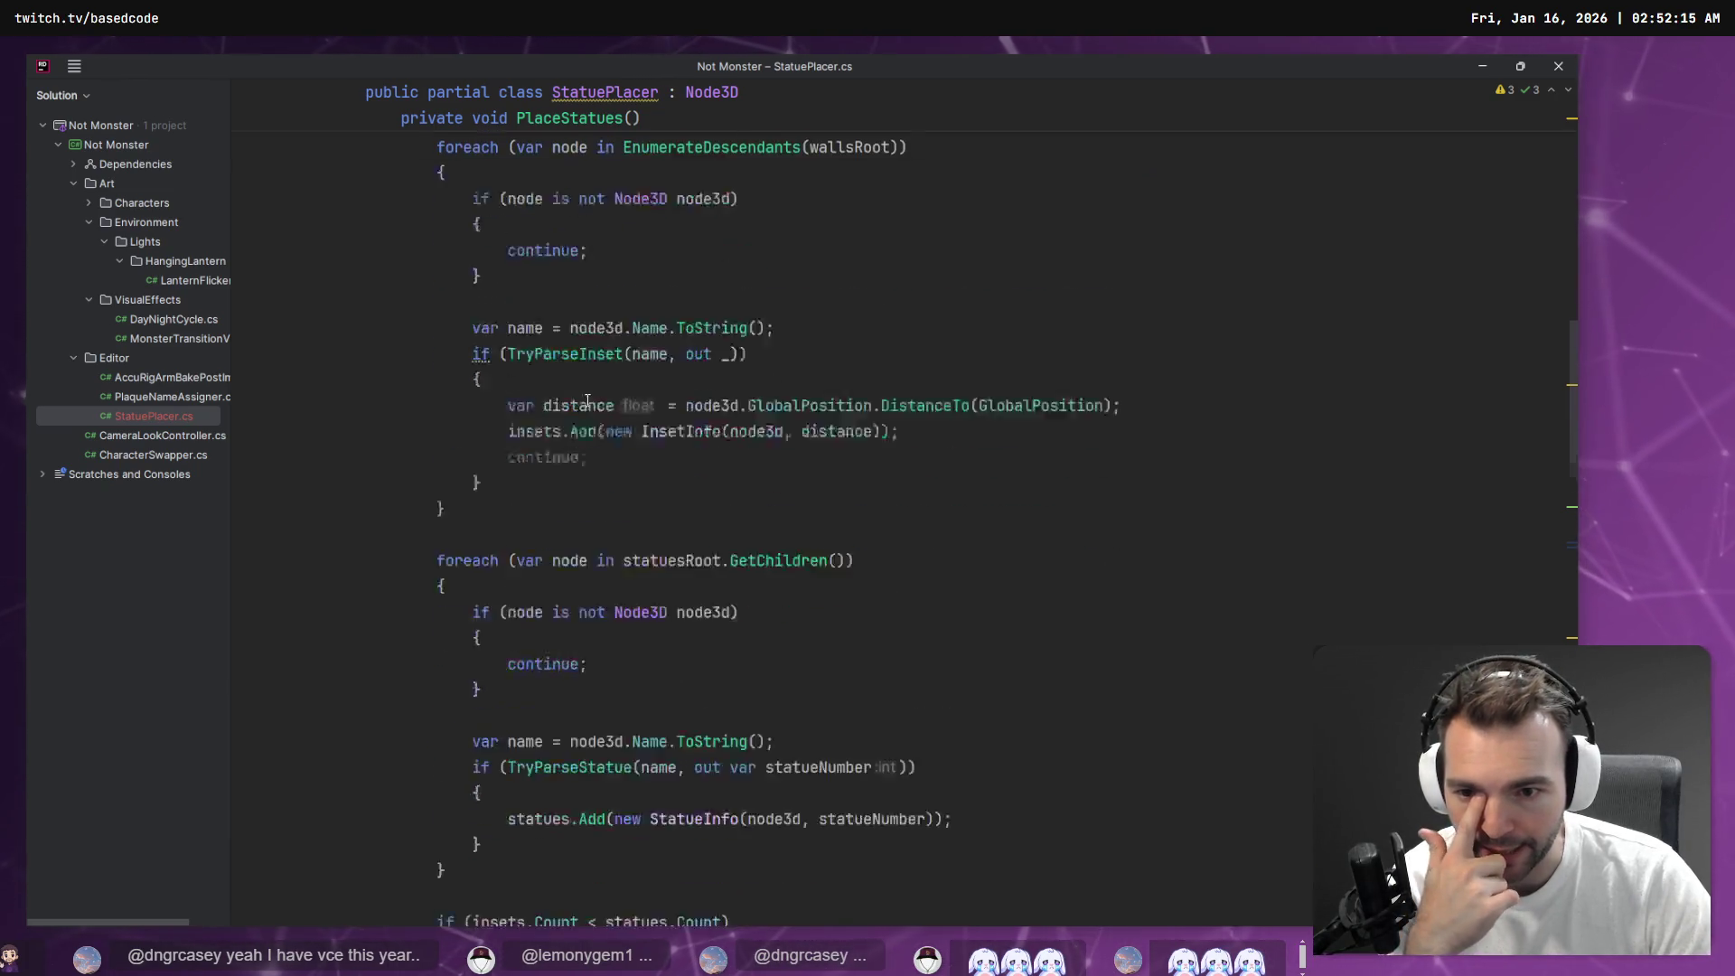
{"action": "scroll", "coordinate": [570, 387], "scroll_direction": "down", "scroll_amount": 4}
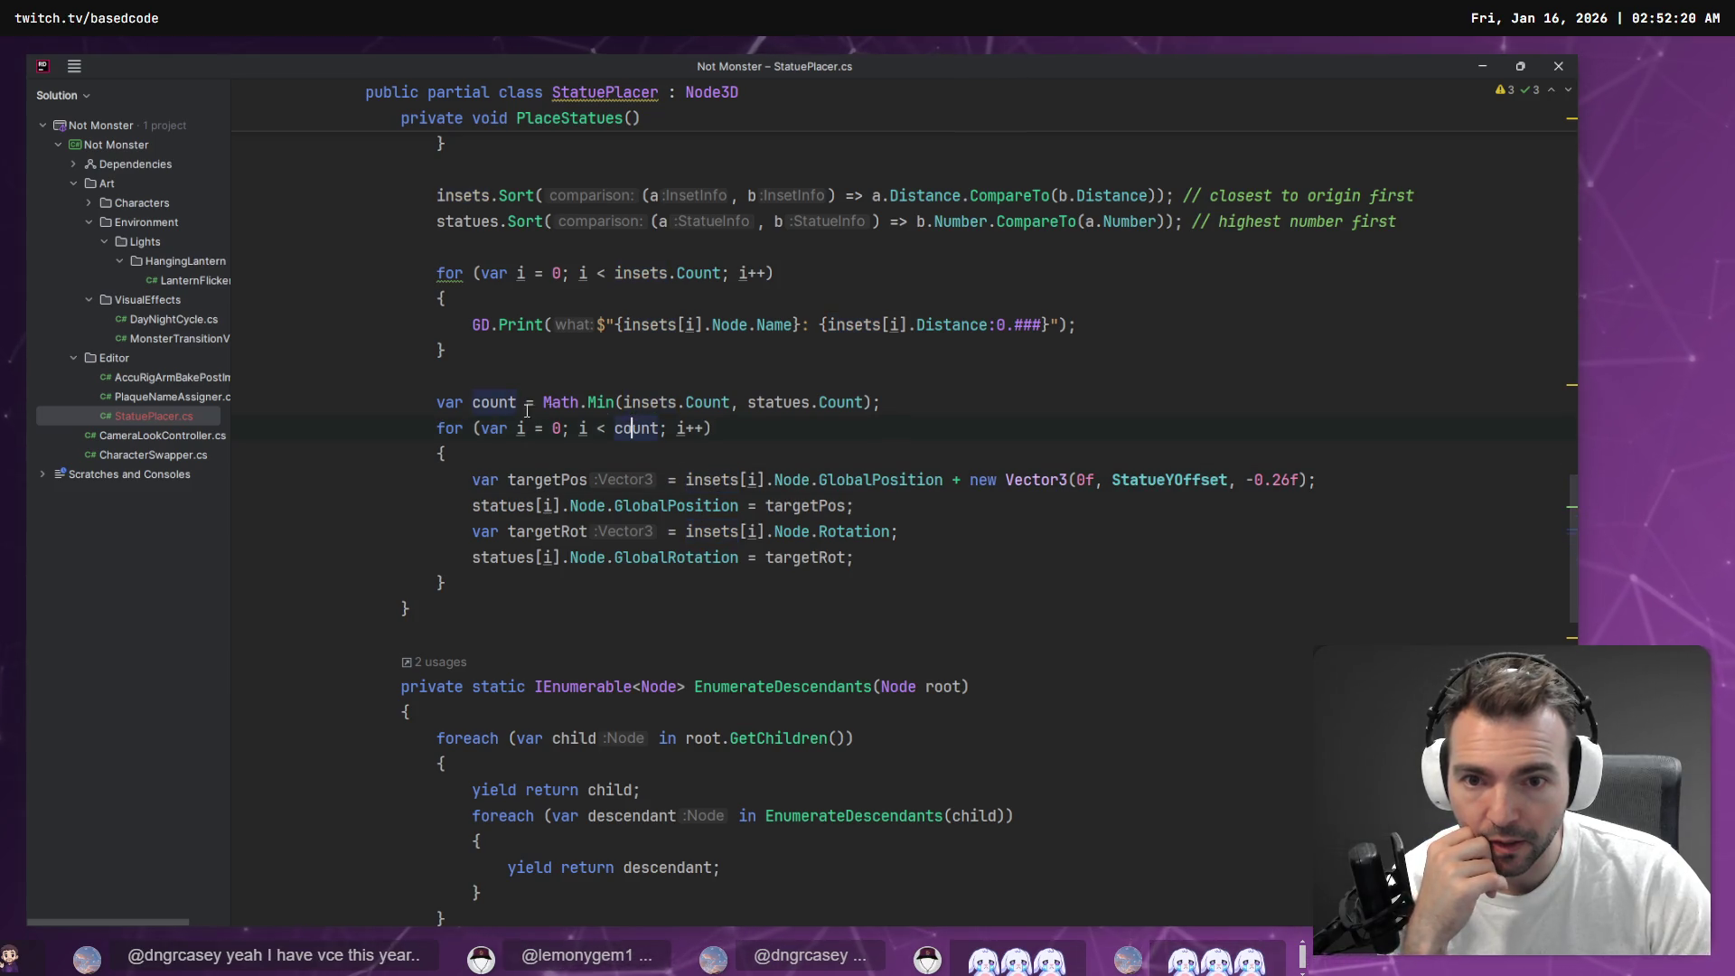
{"action": "left_click", "coordinate": [783, 401]}
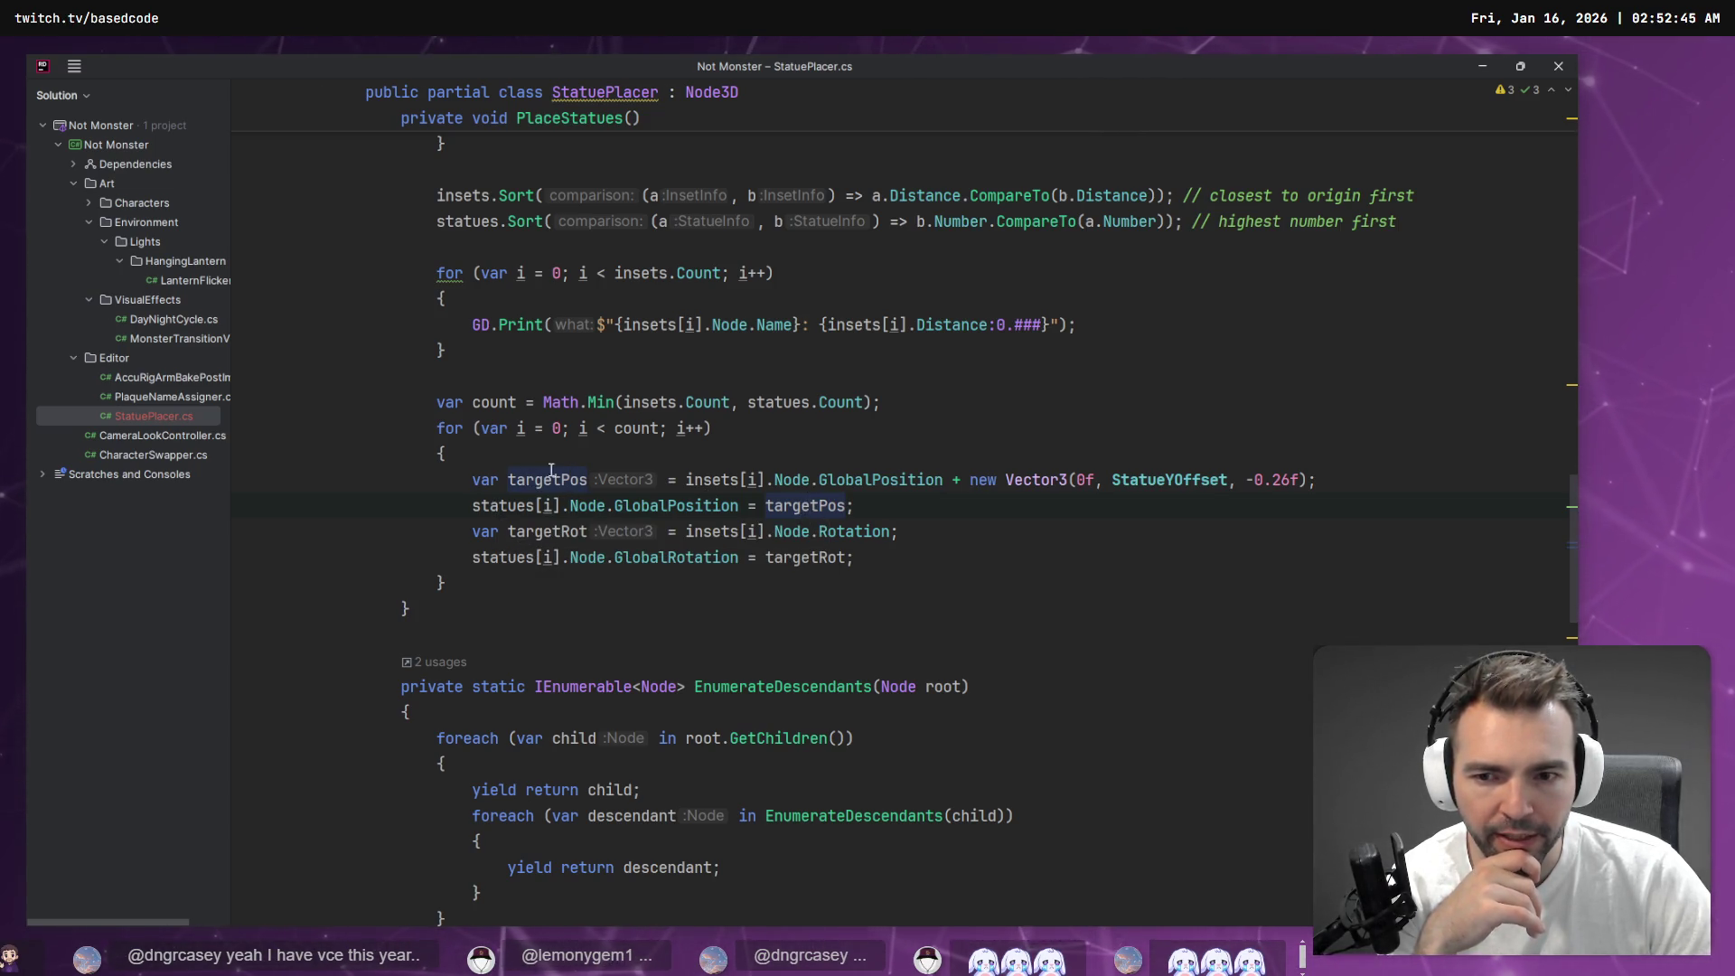
Select the targetPos offset and check that StatueYOffset reads 2.845, then return to Godot
{"action": "left_click_drag", "start_coordinate": [1331, 486], "coordinate": [601, 482]}
{"action": "left_click_drag", "start_coordinate": [408, 474], "coordinate": [339, 485]}
{"action": "double_click", "coordinate": [1165, 479]}
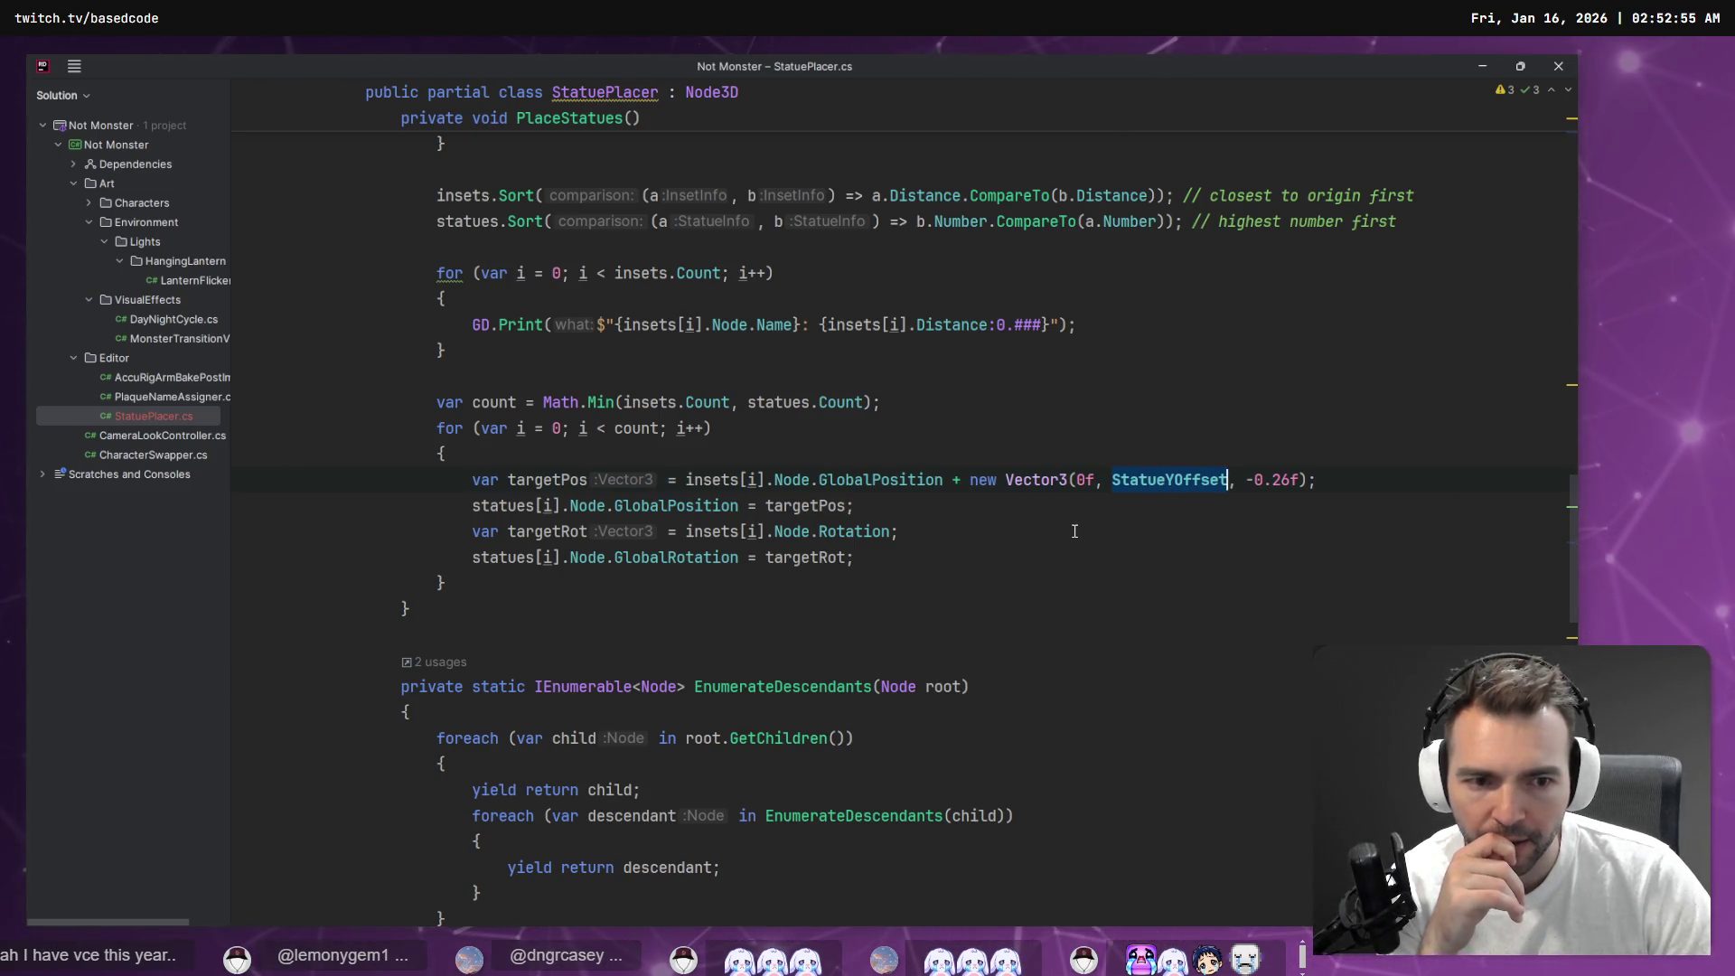
{"action": "mouse_move", "coordinate": [1158, 480]}
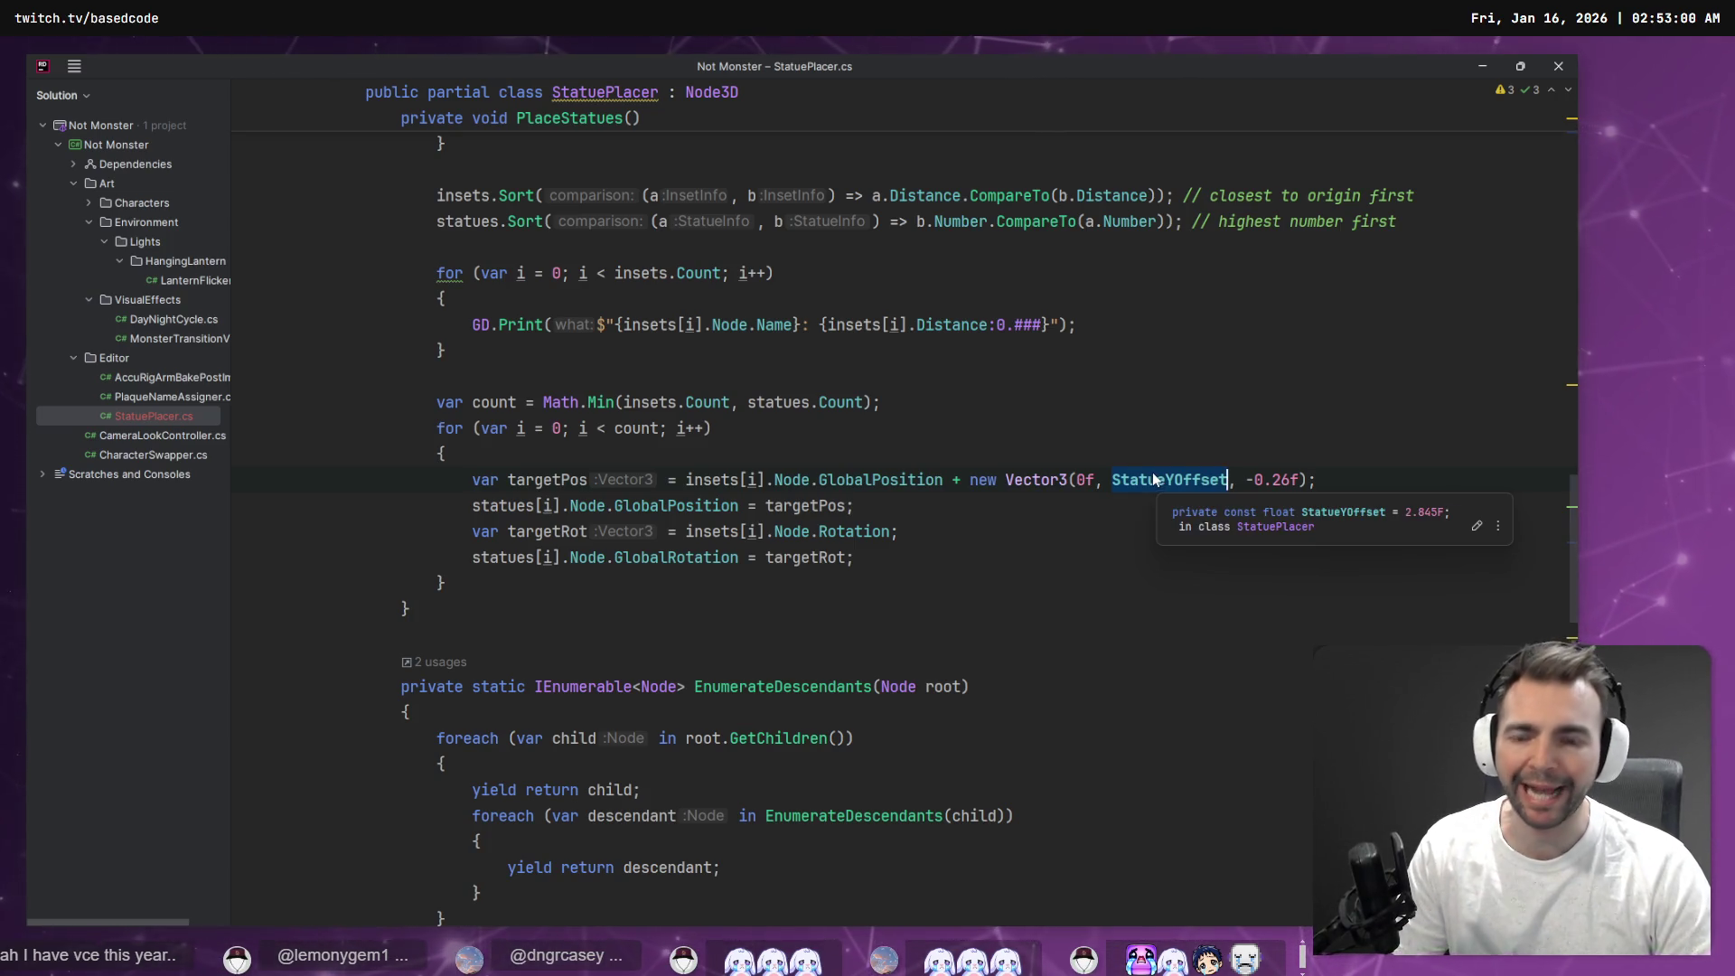
{"action": "key", "text": "alt+Tab"}
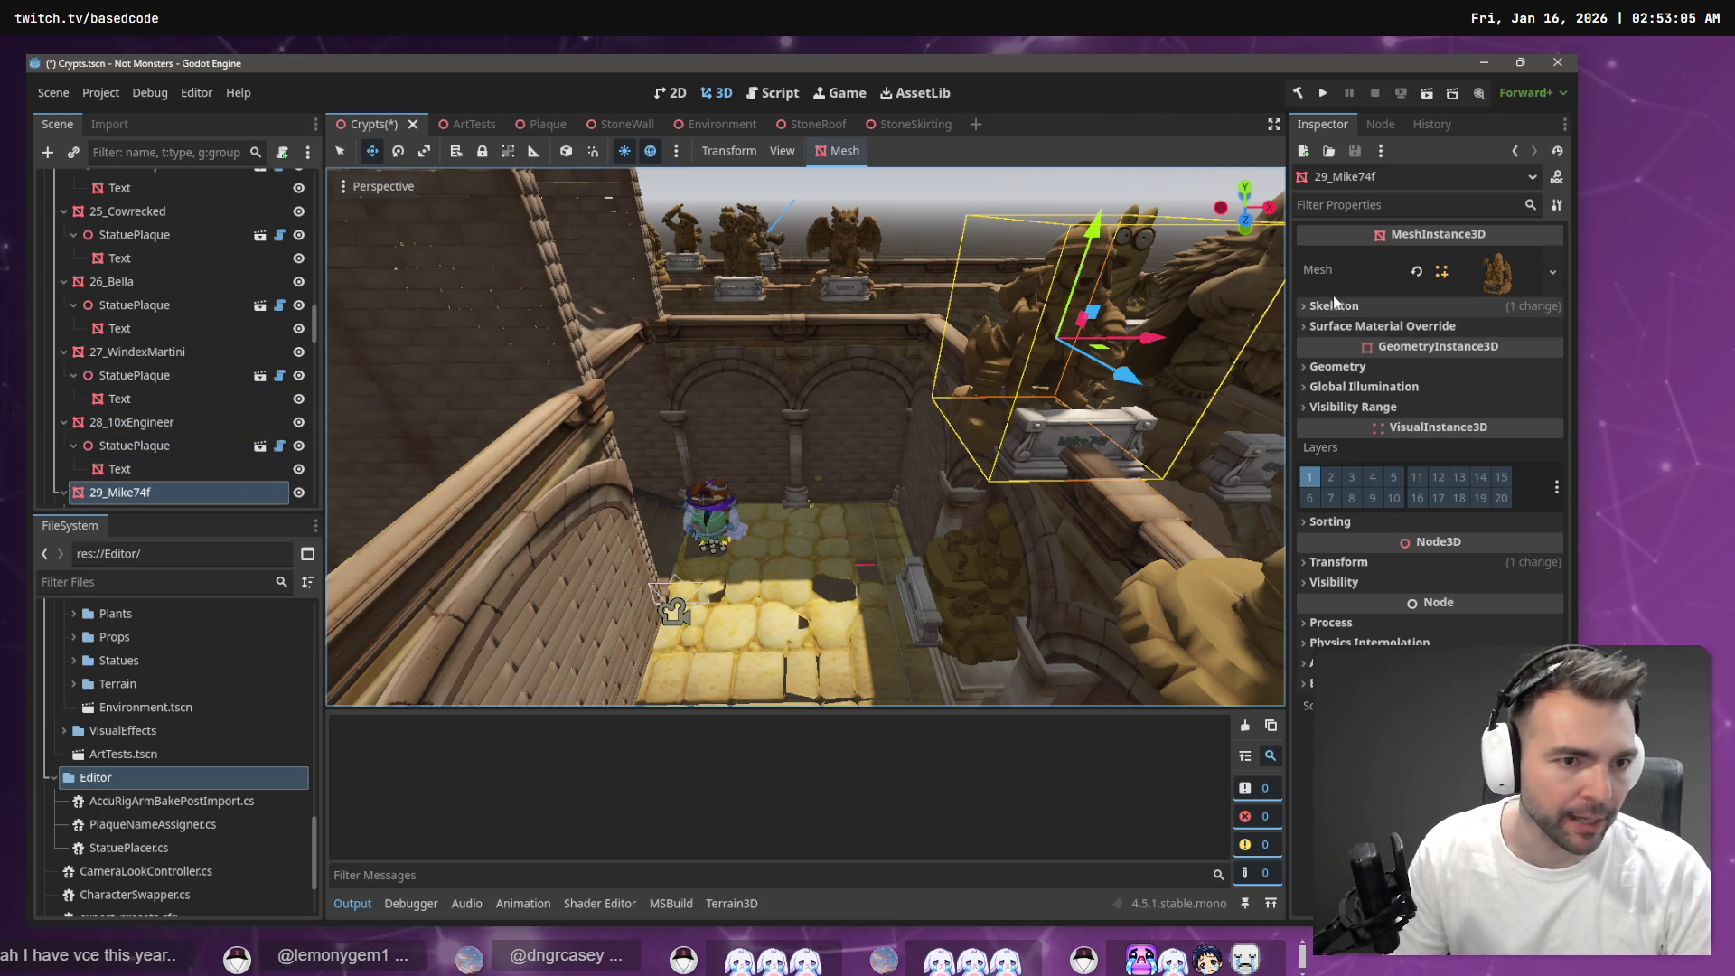
Expand the last statue's Transform and fly around the crypt to view the statues in their insets
{"action": "left_click", "coordinate": [1350, 562]}
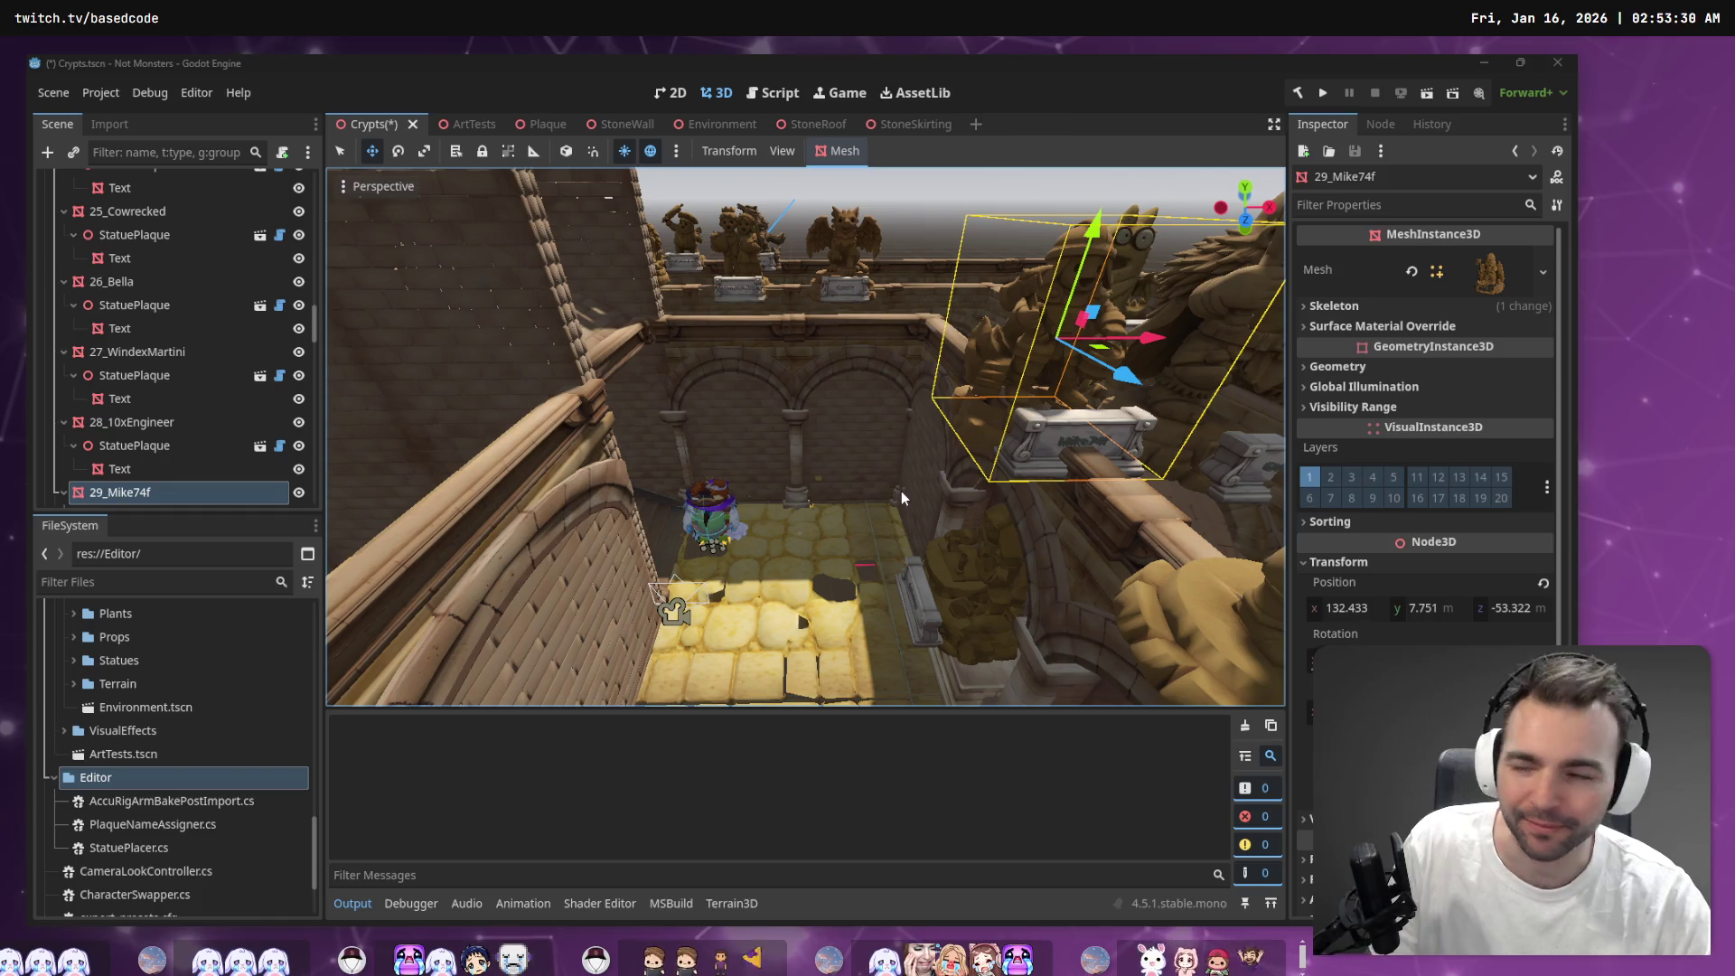
{"action": "key", "text": "s"}
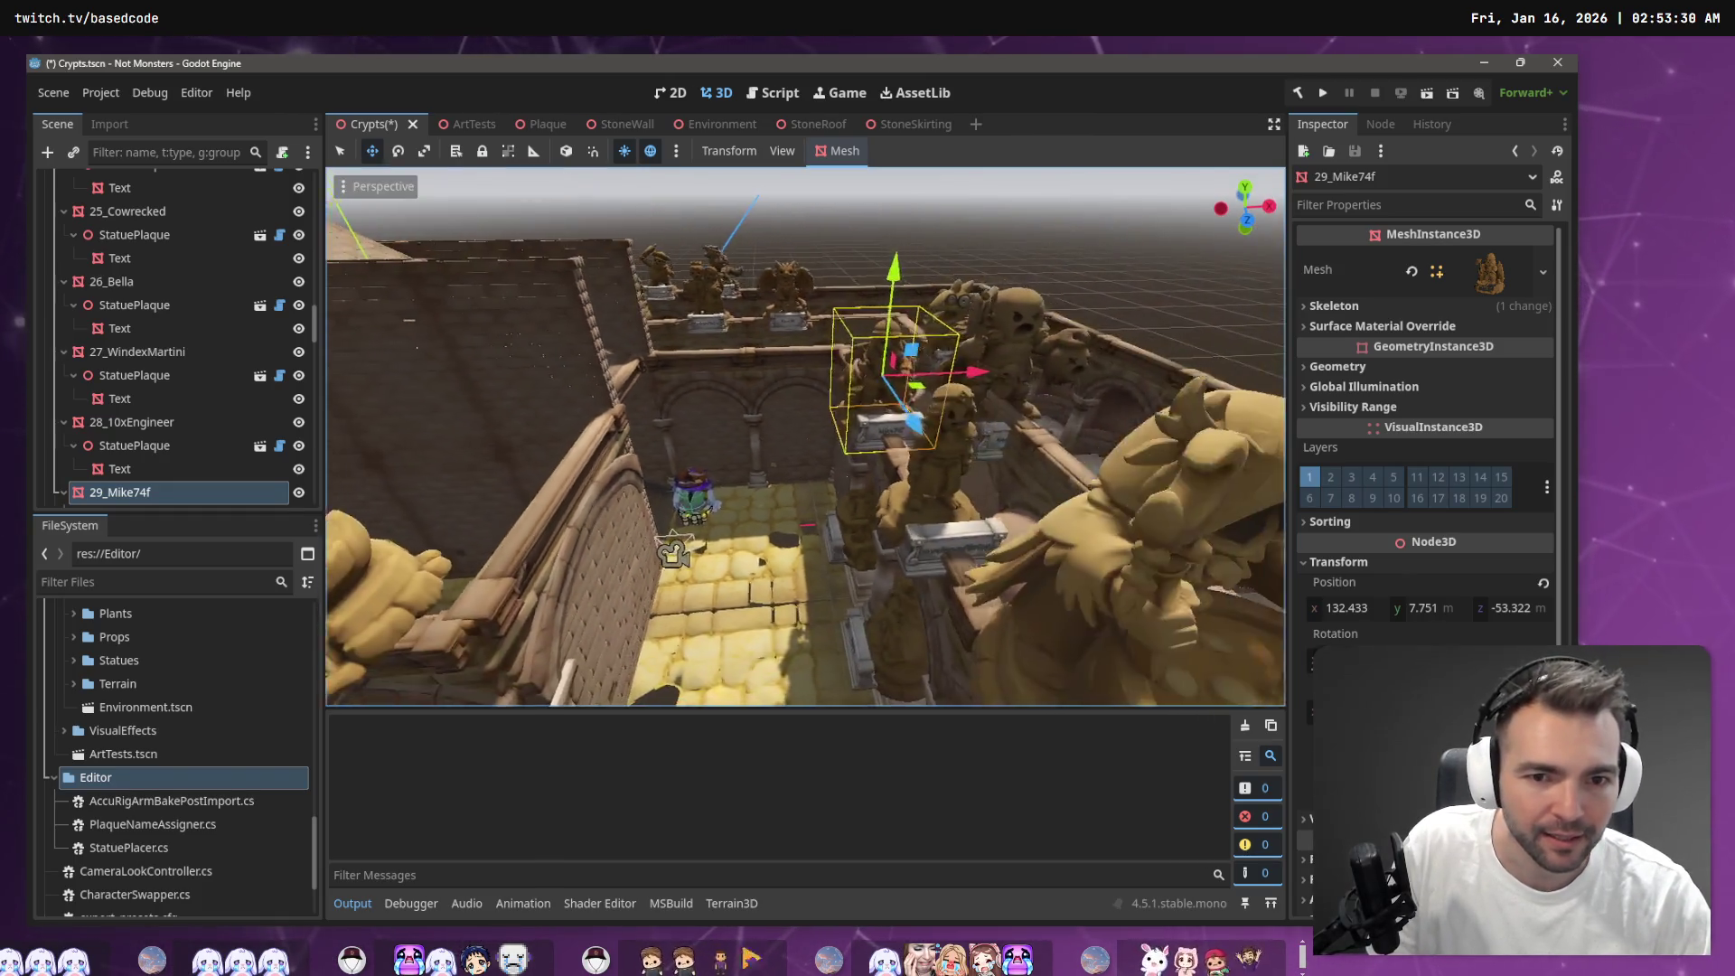
{"action": "key", "text": "w"}
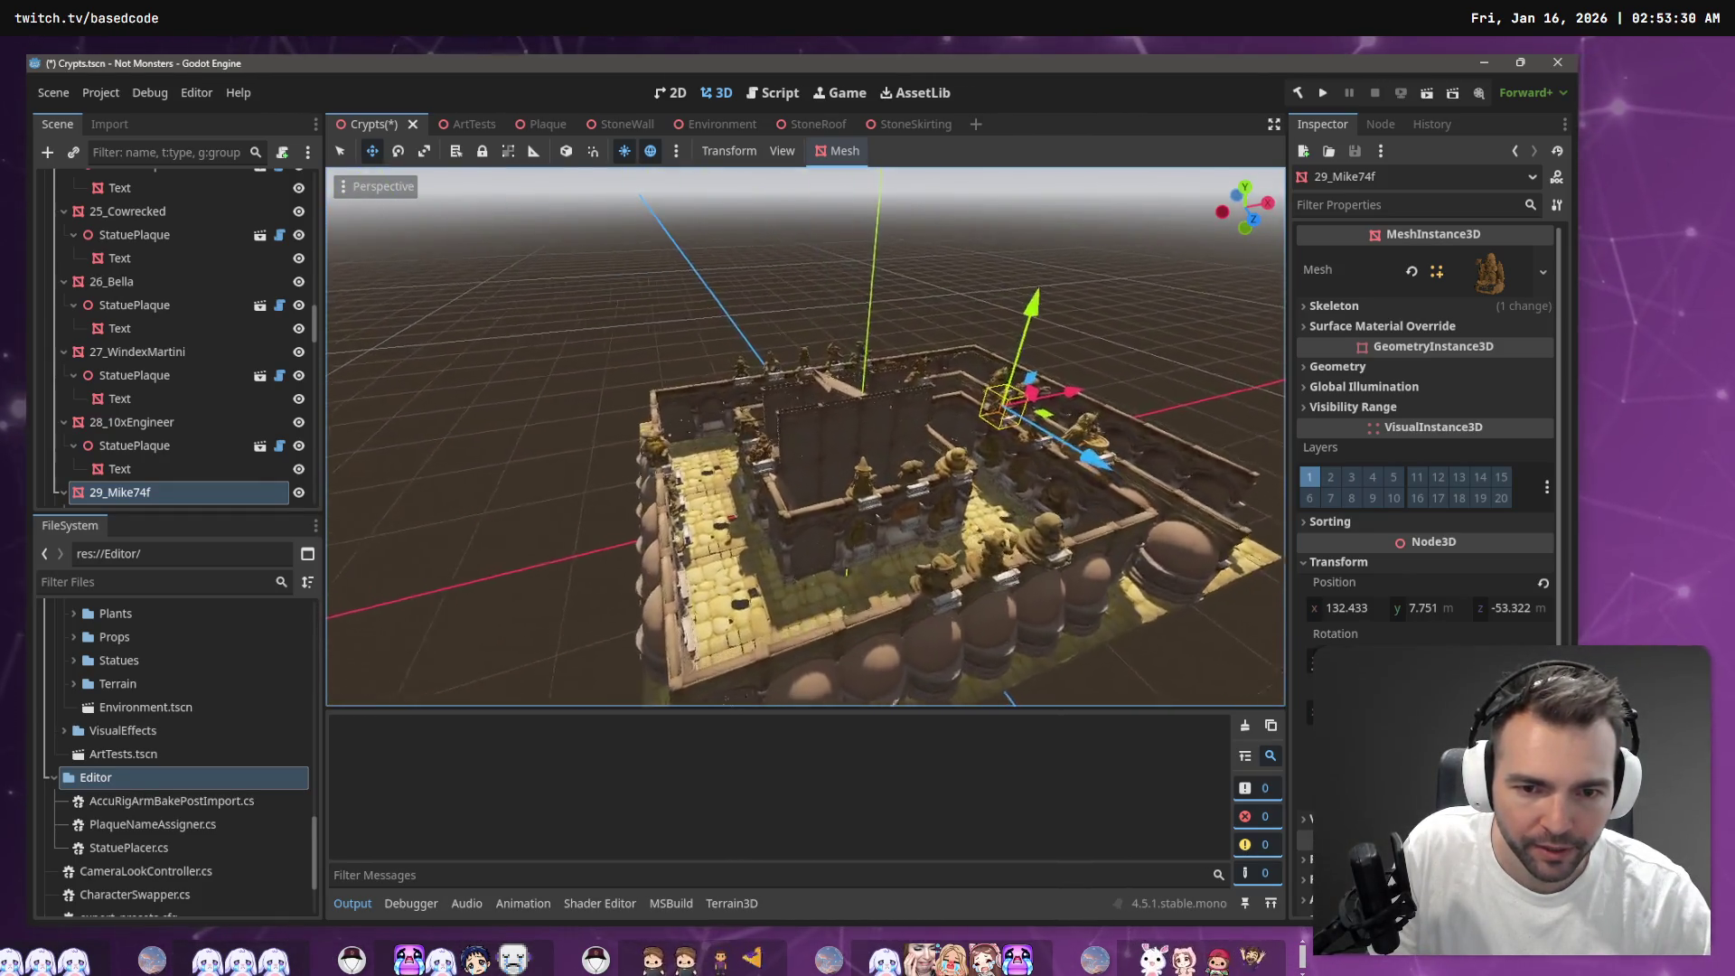
{"action": "key", "text": "d"}
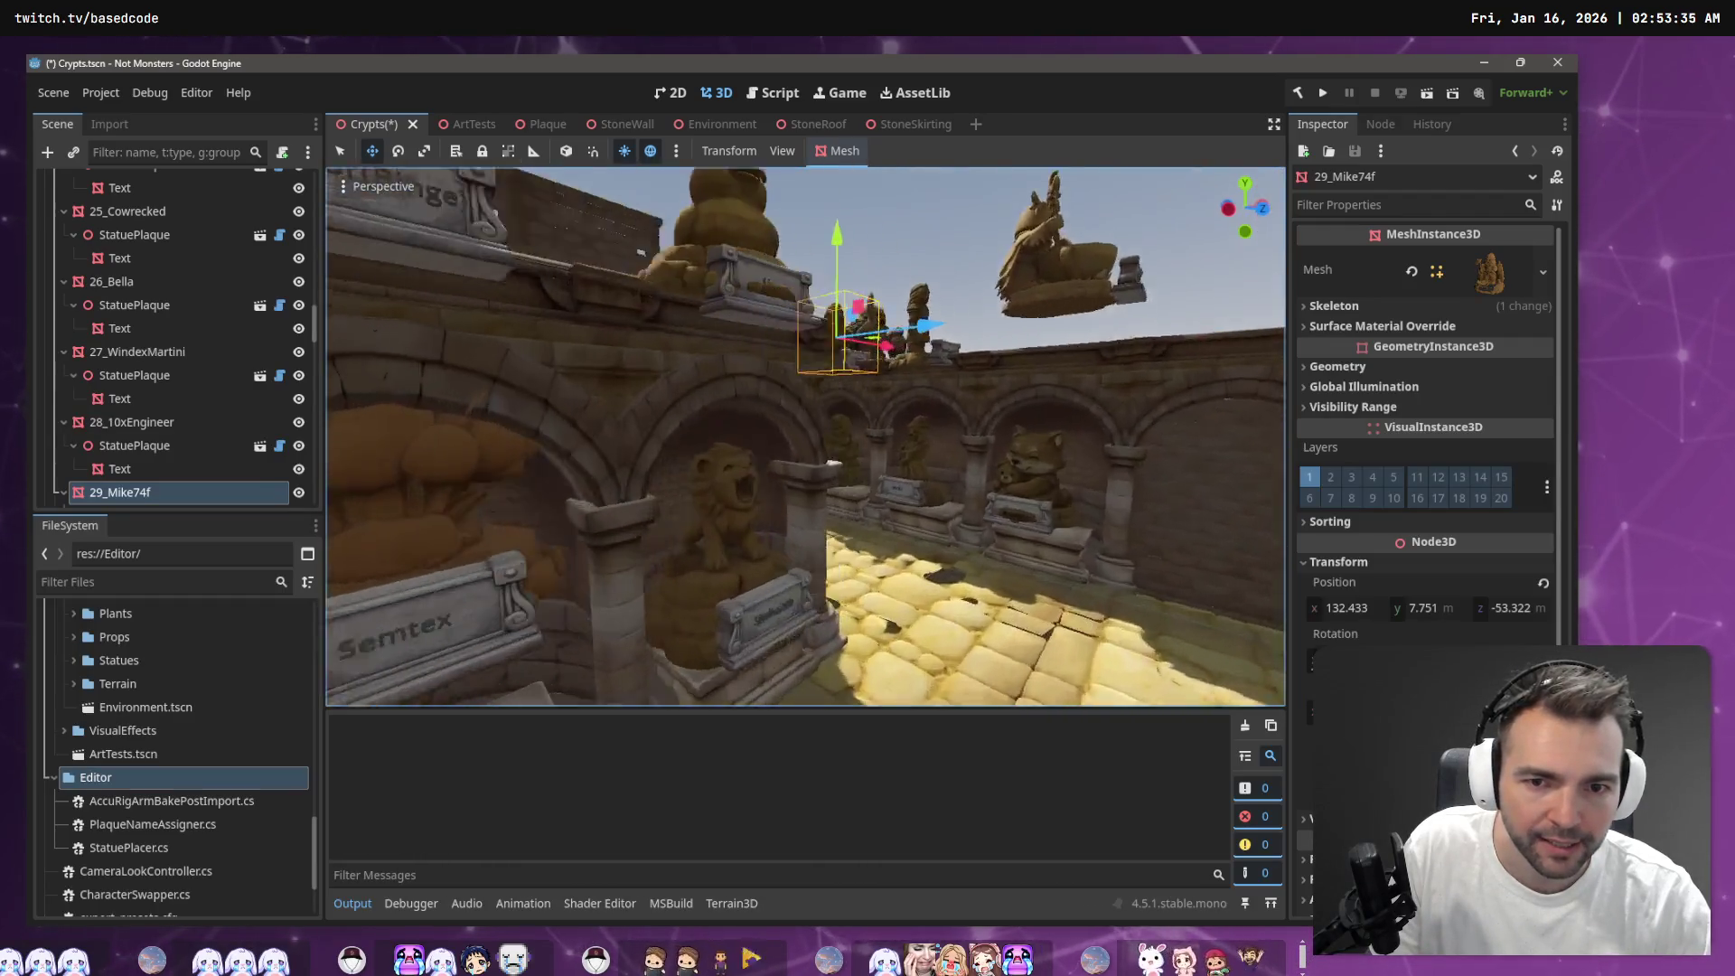
{"action": "key", "text": "e"}
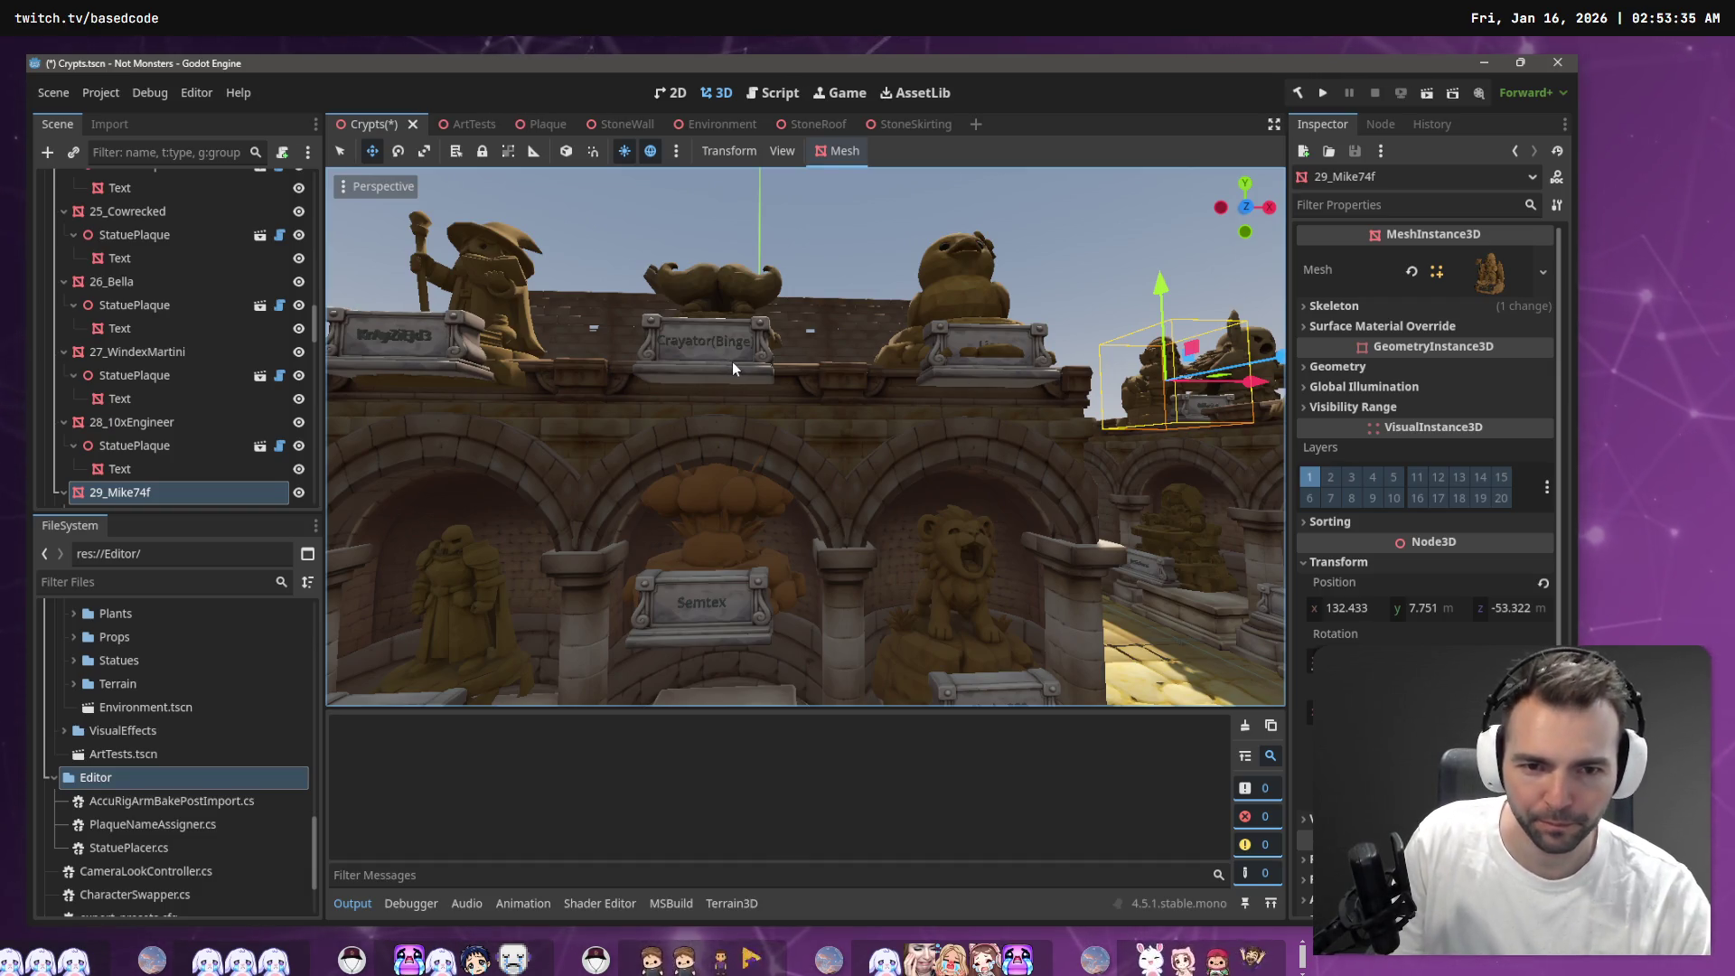
Go back to the StatuePlacer.cs code and scroll through it
{"action": "key", "text": "alt+Tab"}
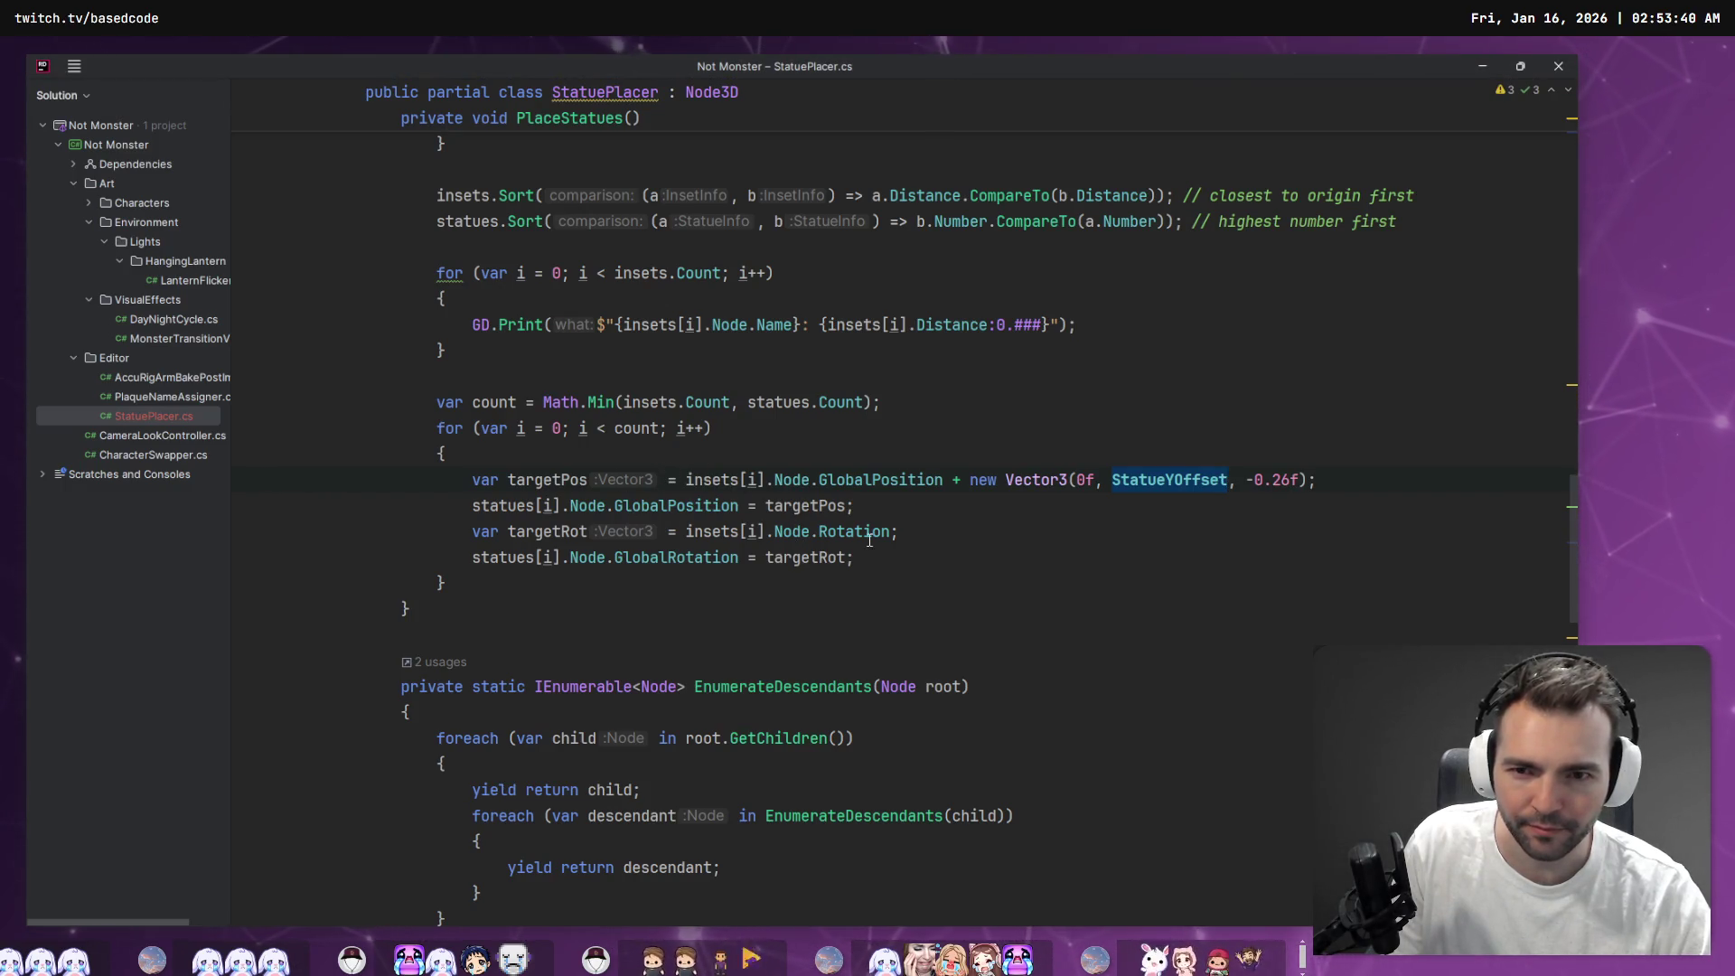
{"action": "scroll", "coordinate": [869, 540], "scroll_direction": "up", "scroll_amount": 6}
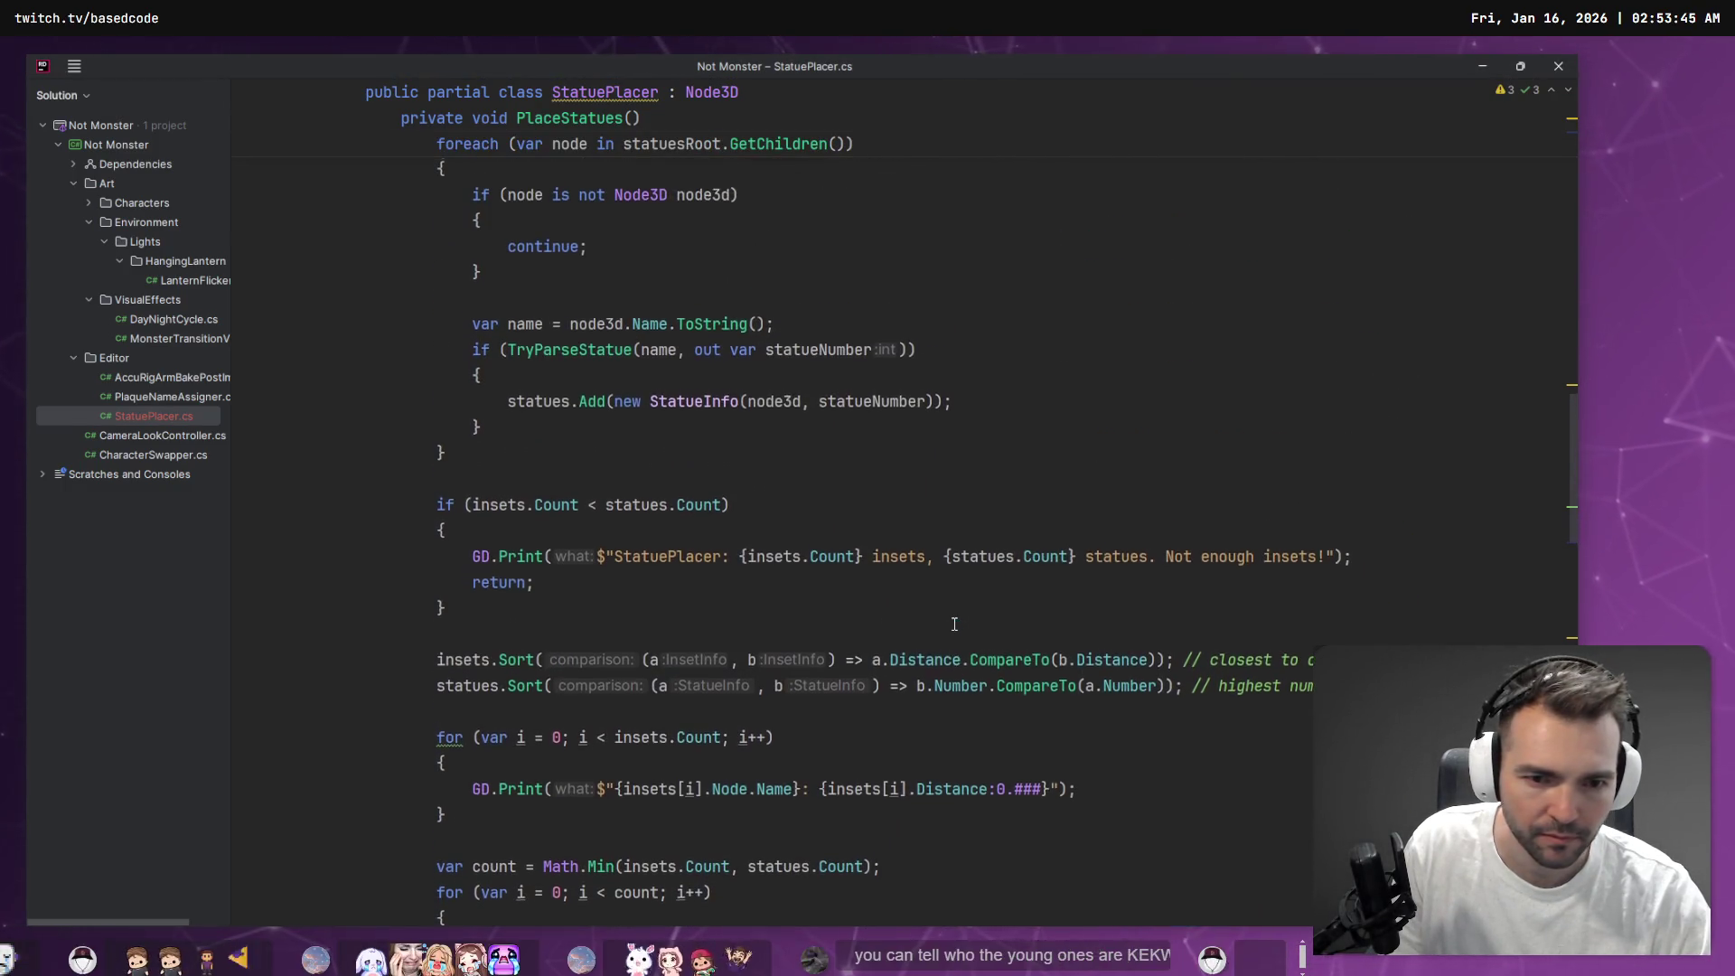
{"action": "scroll", "coordinate": [954, 633], "scroll_direction": "down", "scroll_amount": 8}
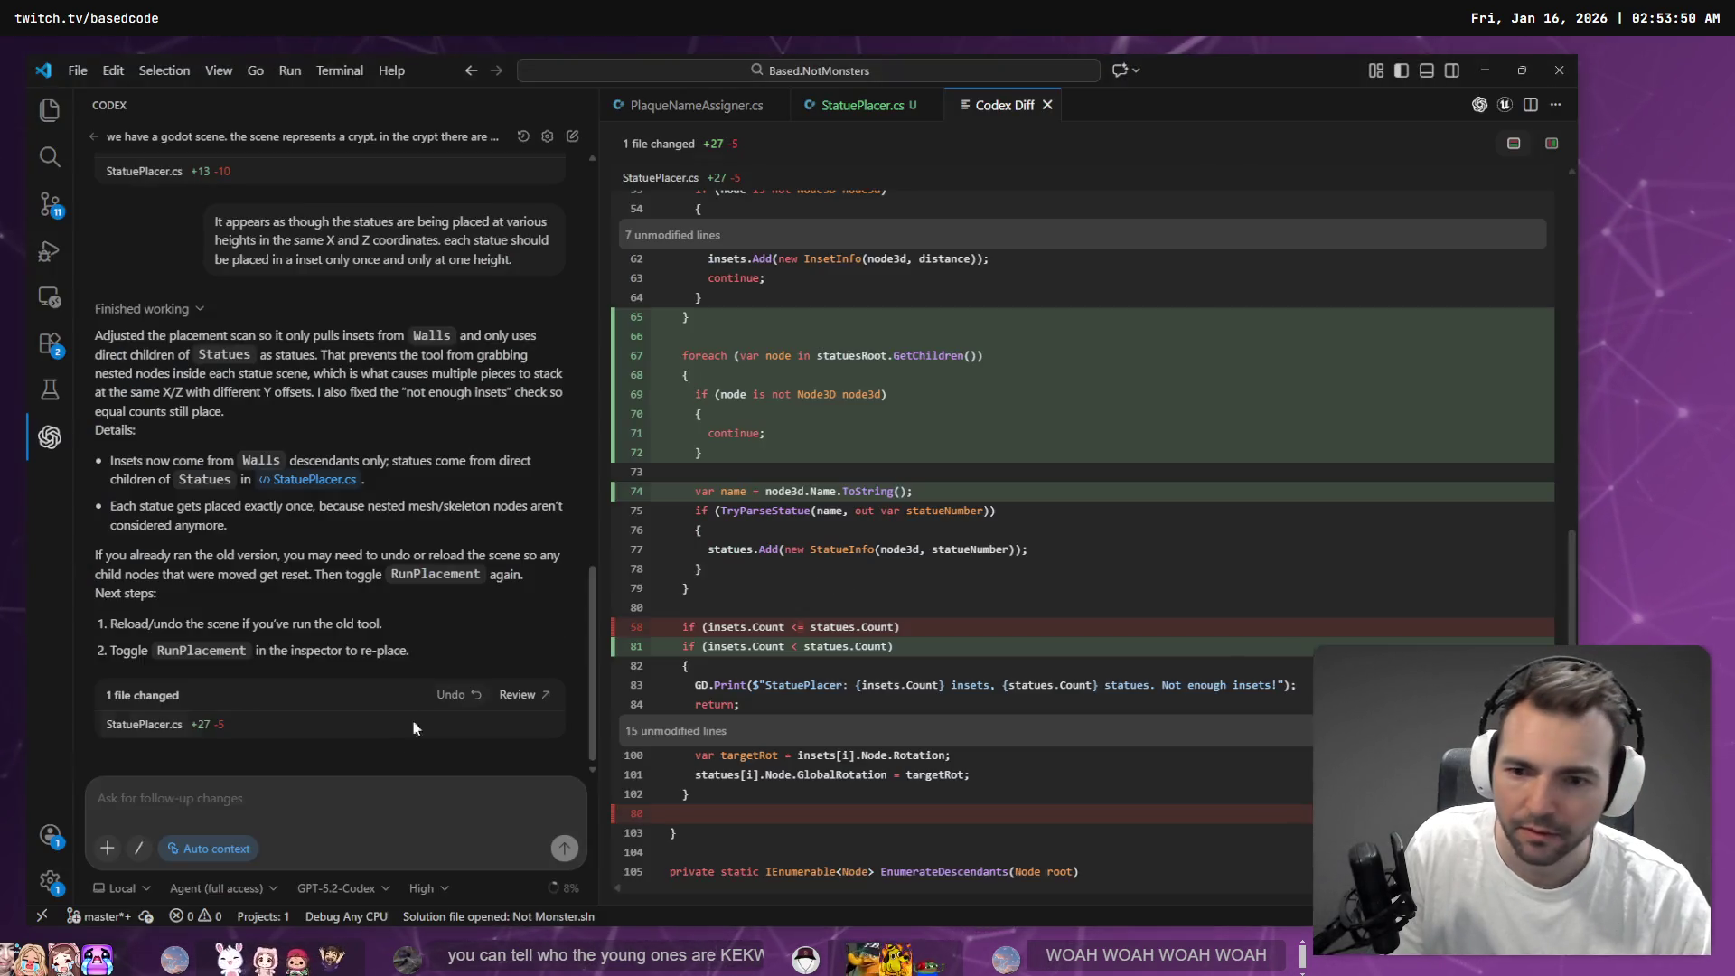
Dictate and send a Codex follow-up asking what else sets statue height, since statues still stack
{"action": "left_click", "coordinate": [293, 808]}
{"action": "key", "text": "super+h"}
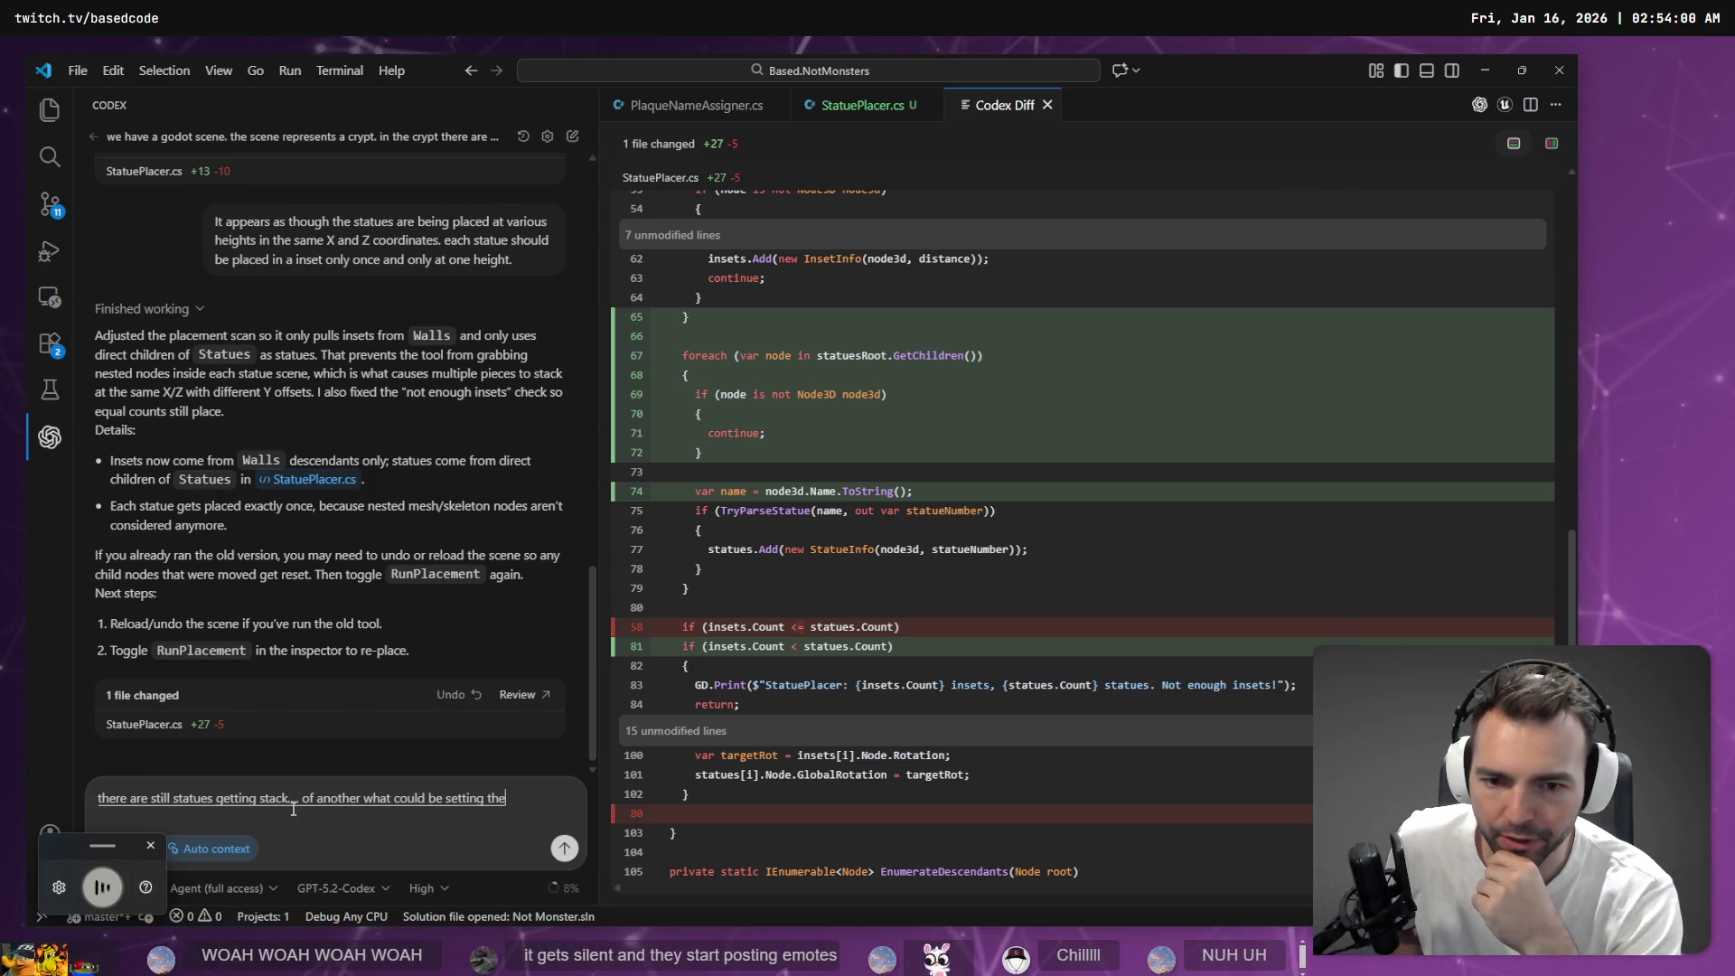
{"action": "scroll", "coordinate": [1181, 528], "scroll_direction": "up", "scroll_amount": 8}
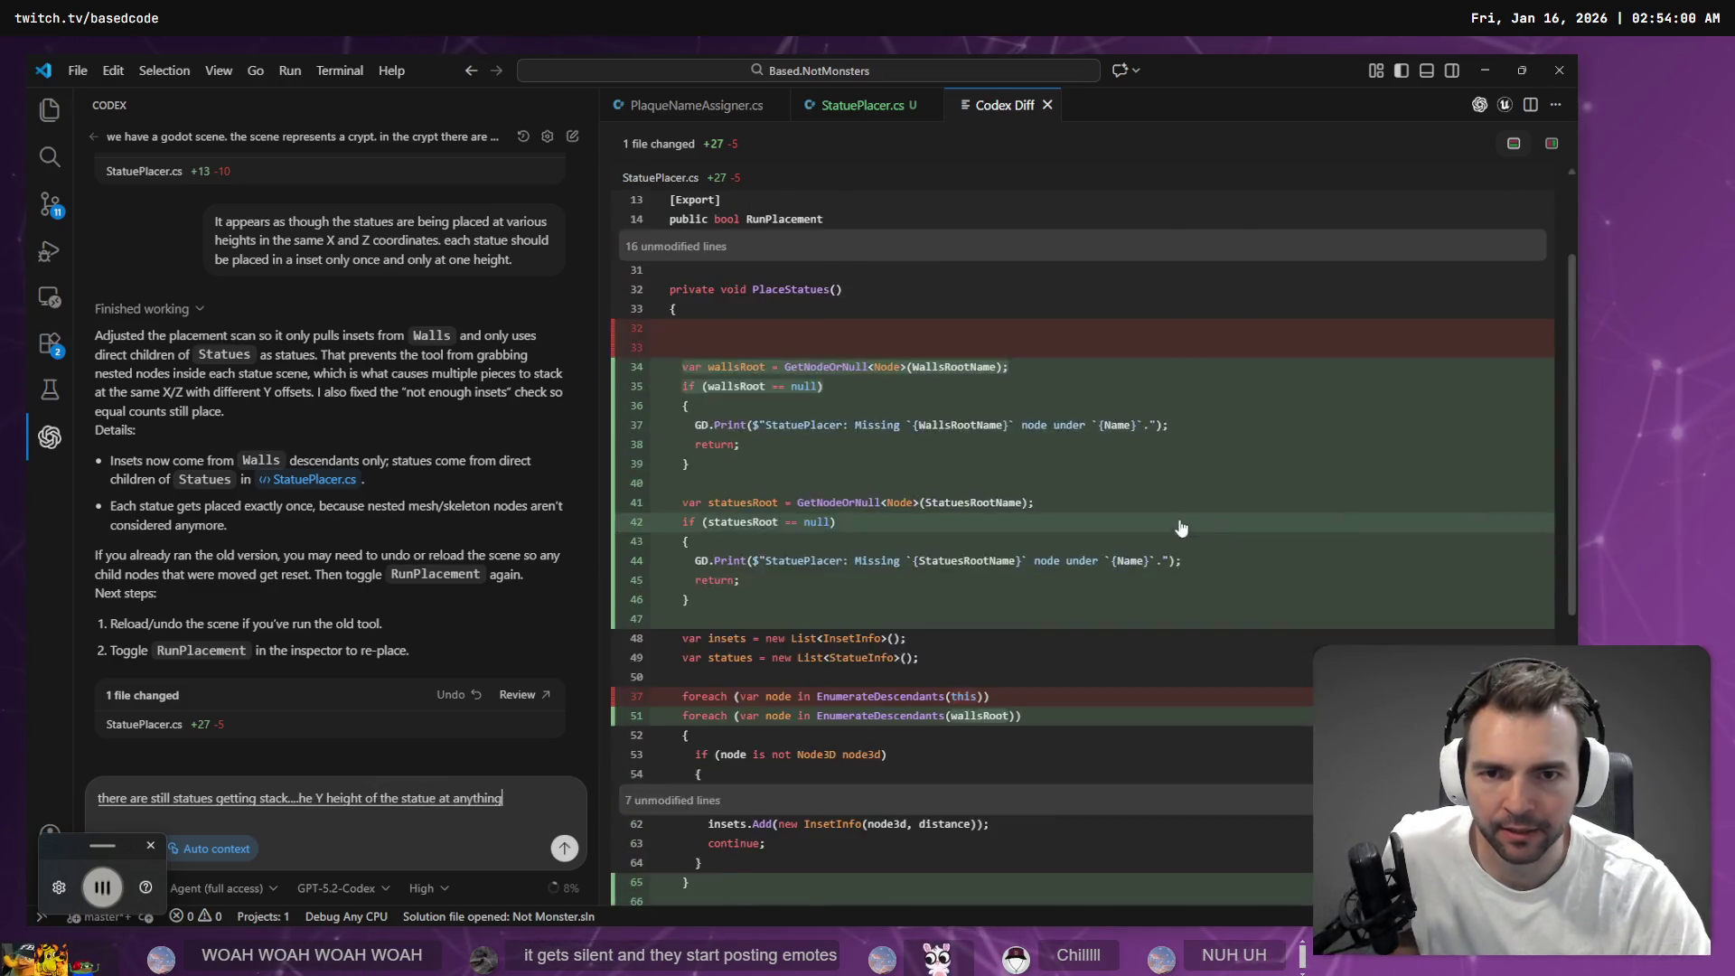
{"action": "scroll", "coordinate": [1181, 528], "scroll_direction": "up", "scroll_amount": 2}
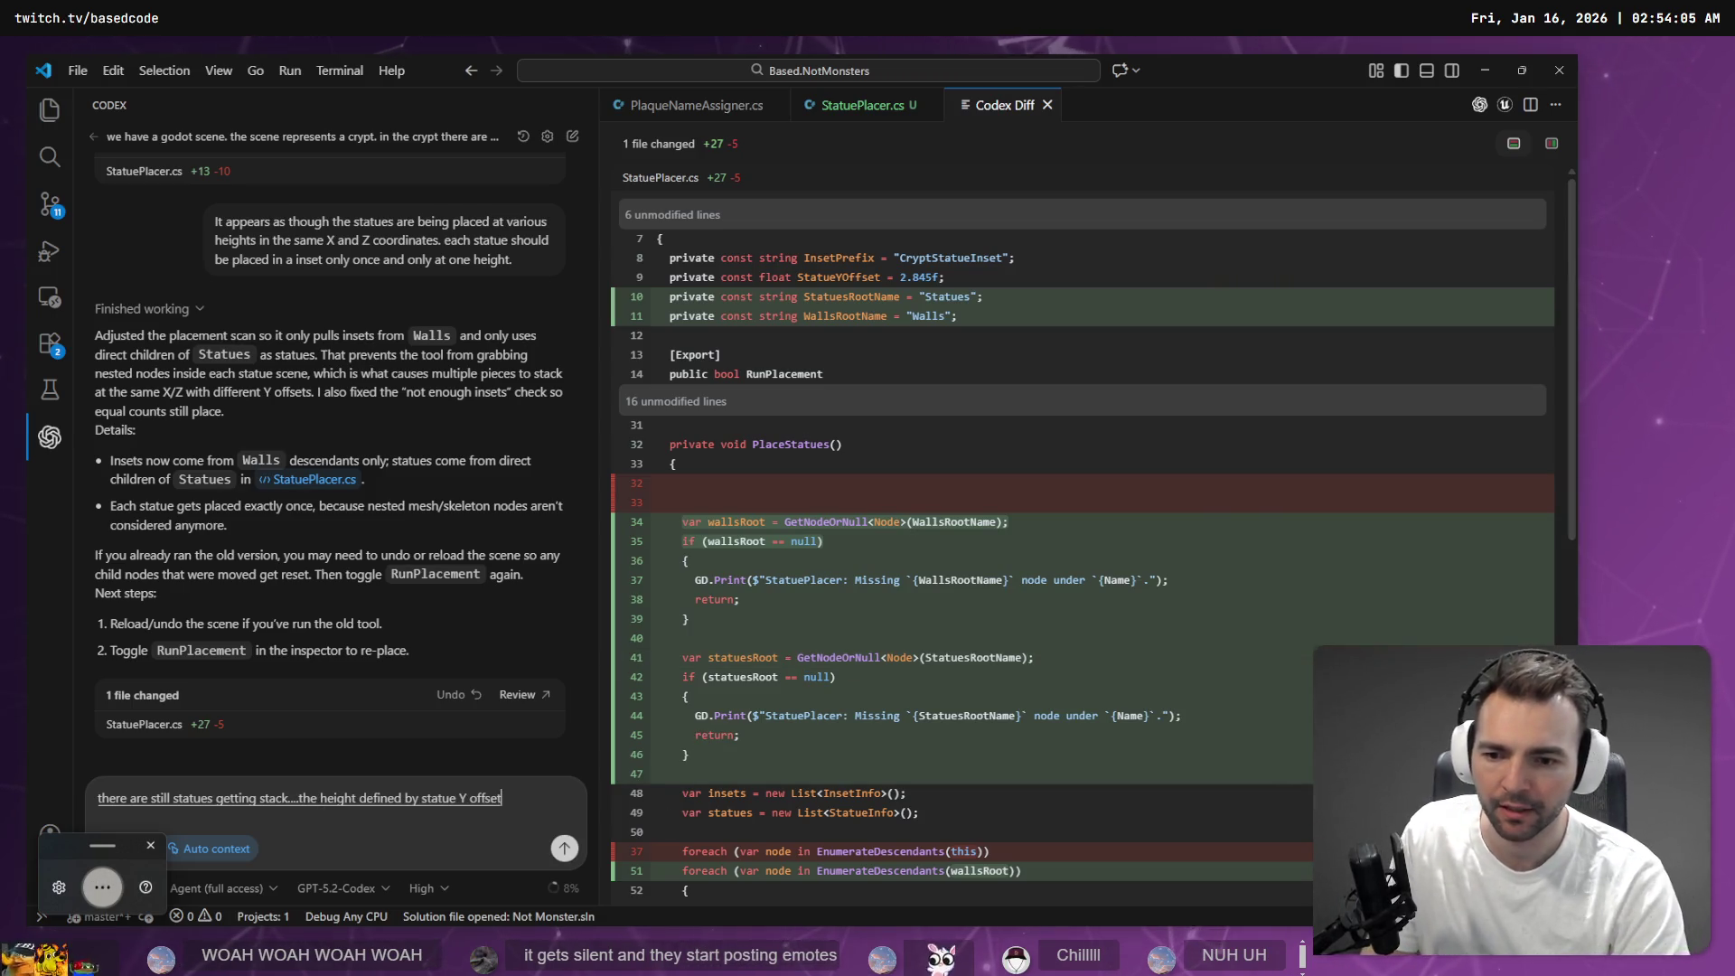
{"action": "key", "text": "Return"}
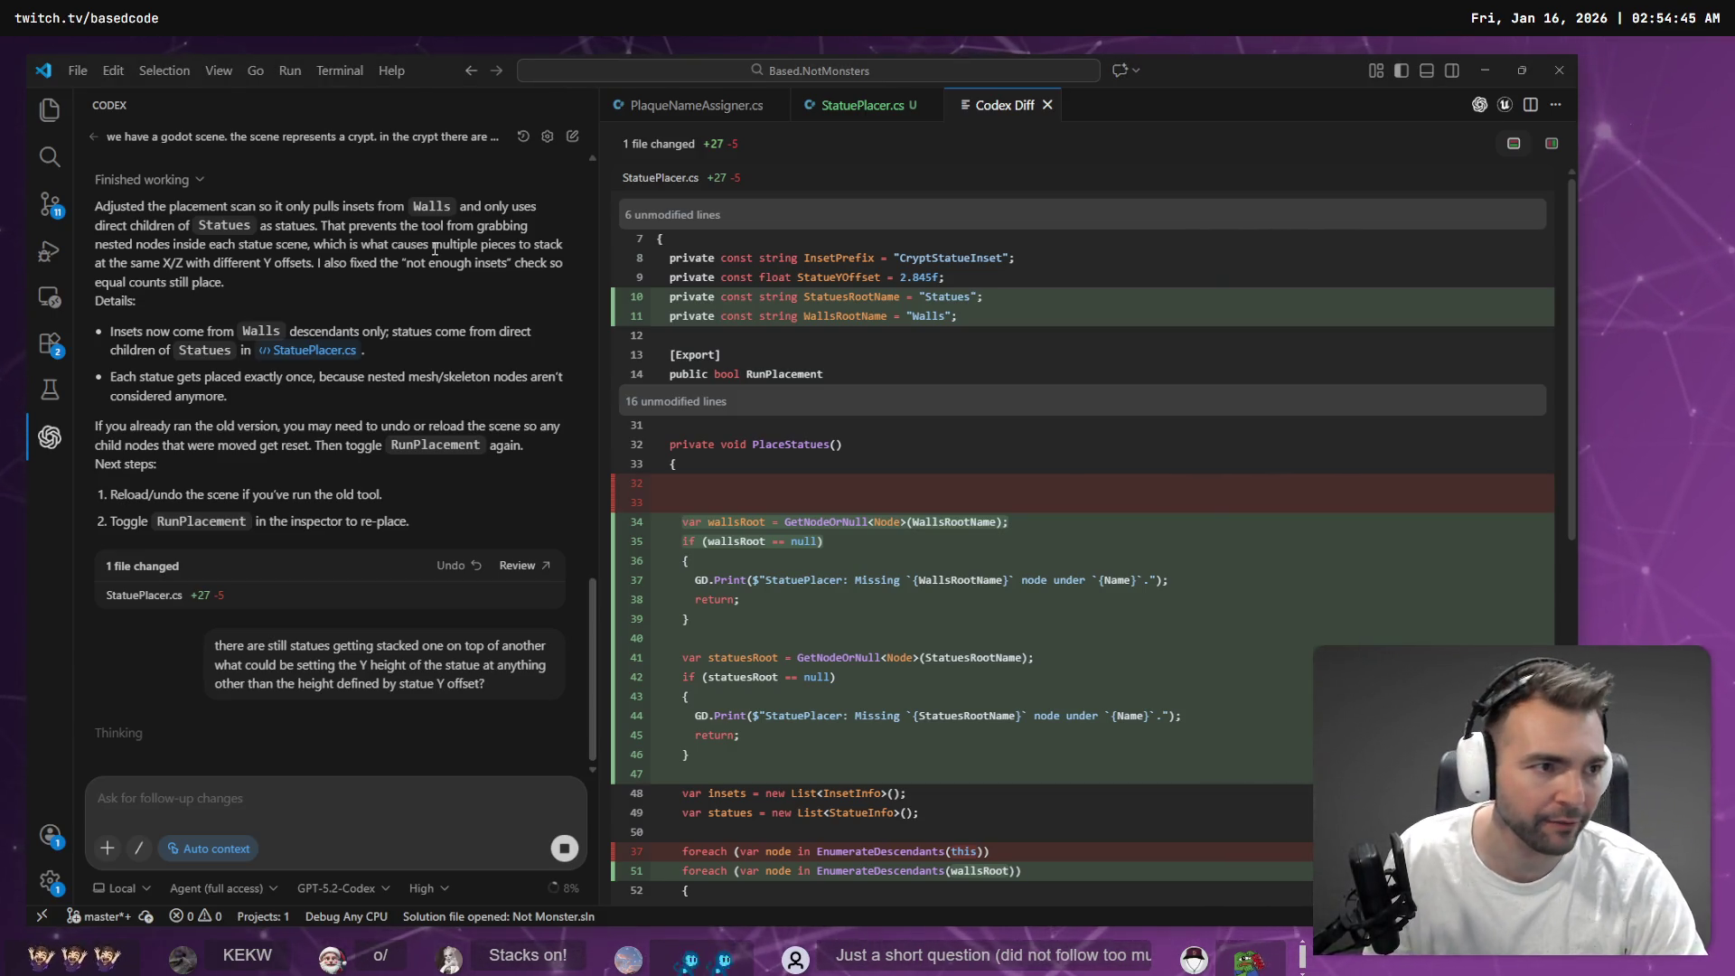
{"action": "key", "text": "alt+Tab"}
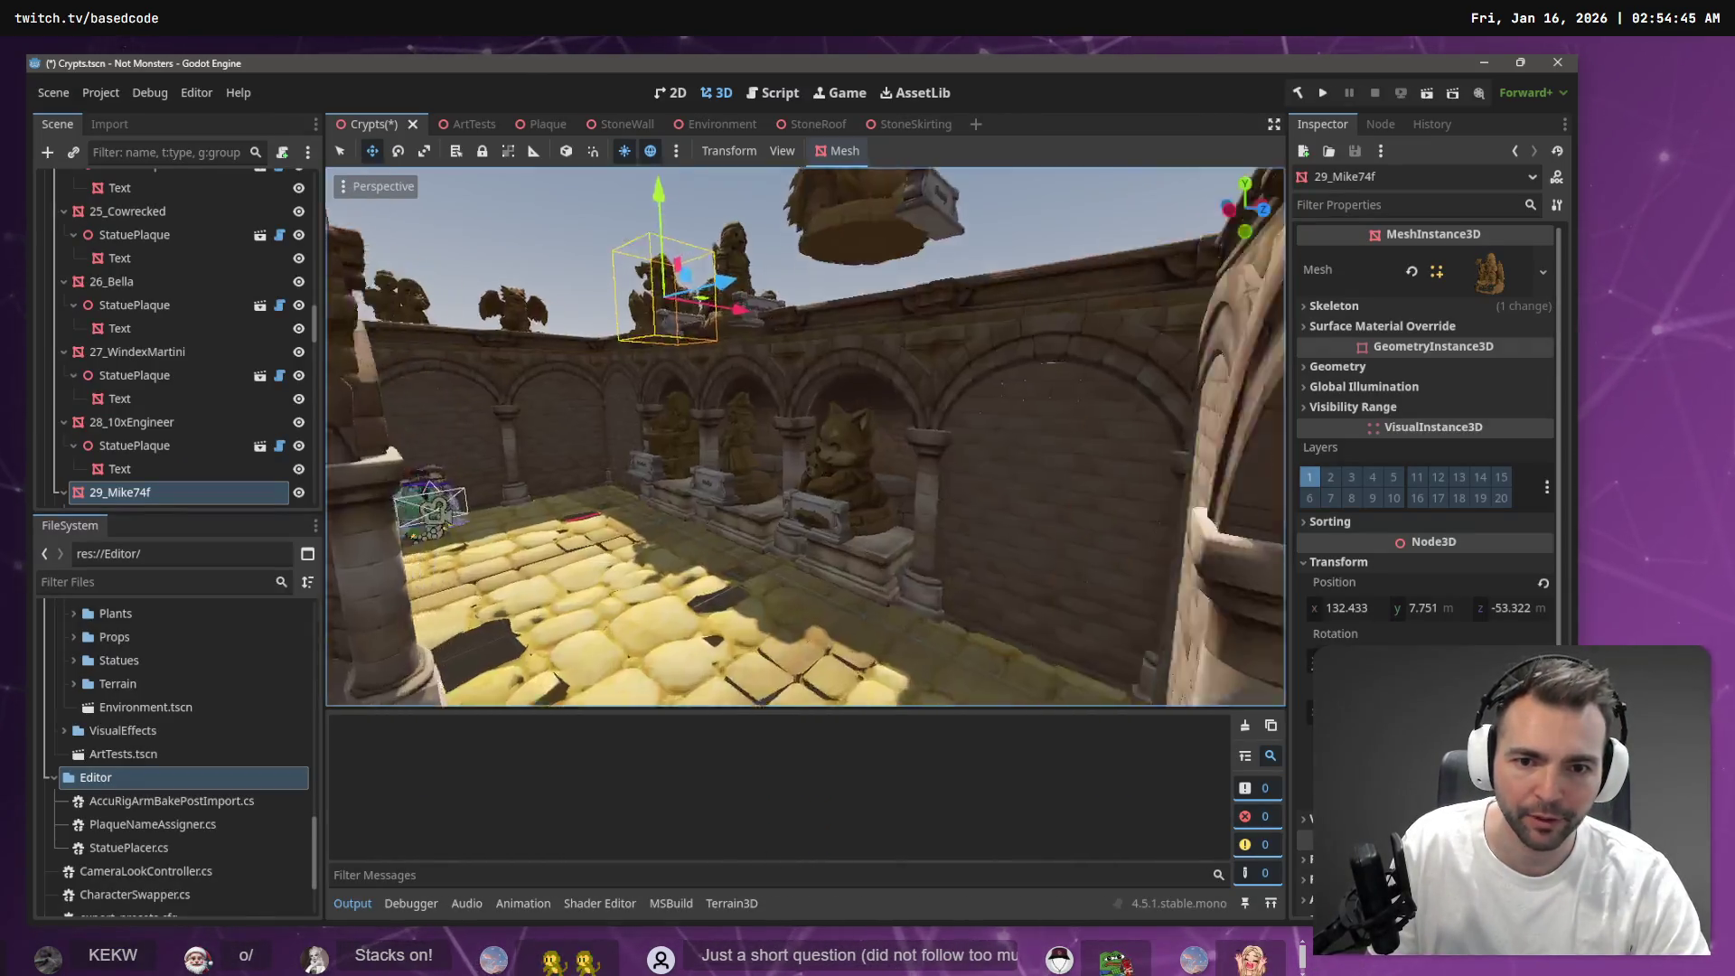
Fly through the crypt toward the alcoves and rise to see statues on the arch tops
{"action": "key", "text": "w"}
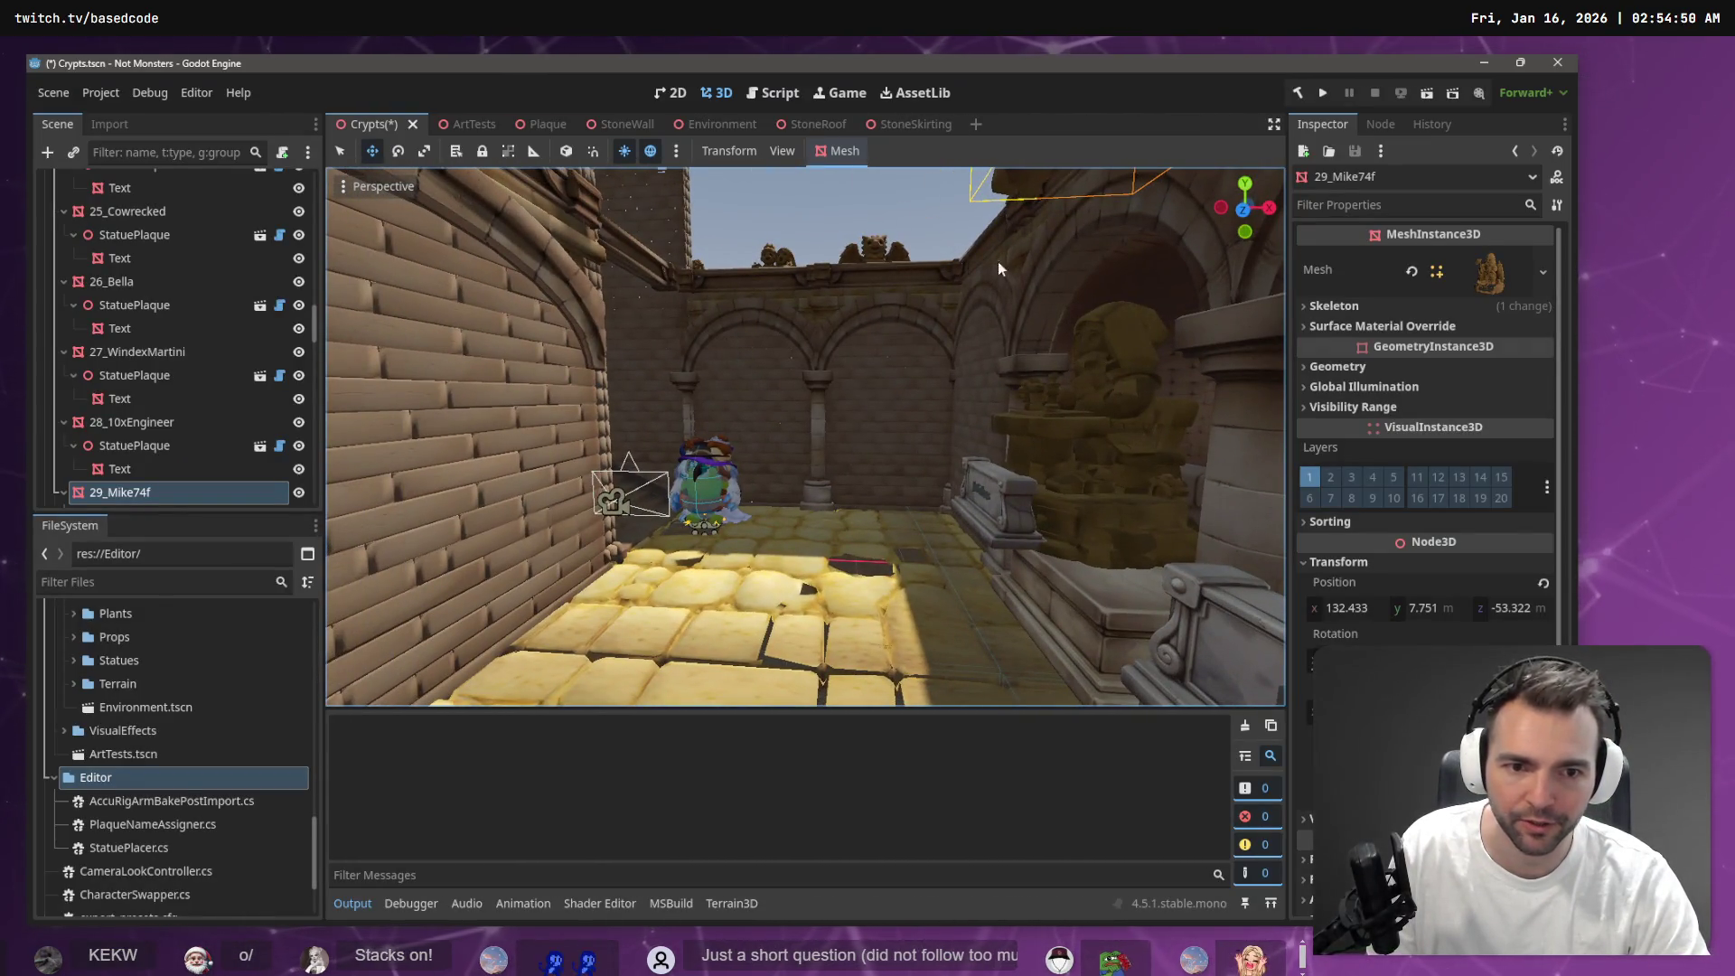
{"action": "key", "text": "w"}
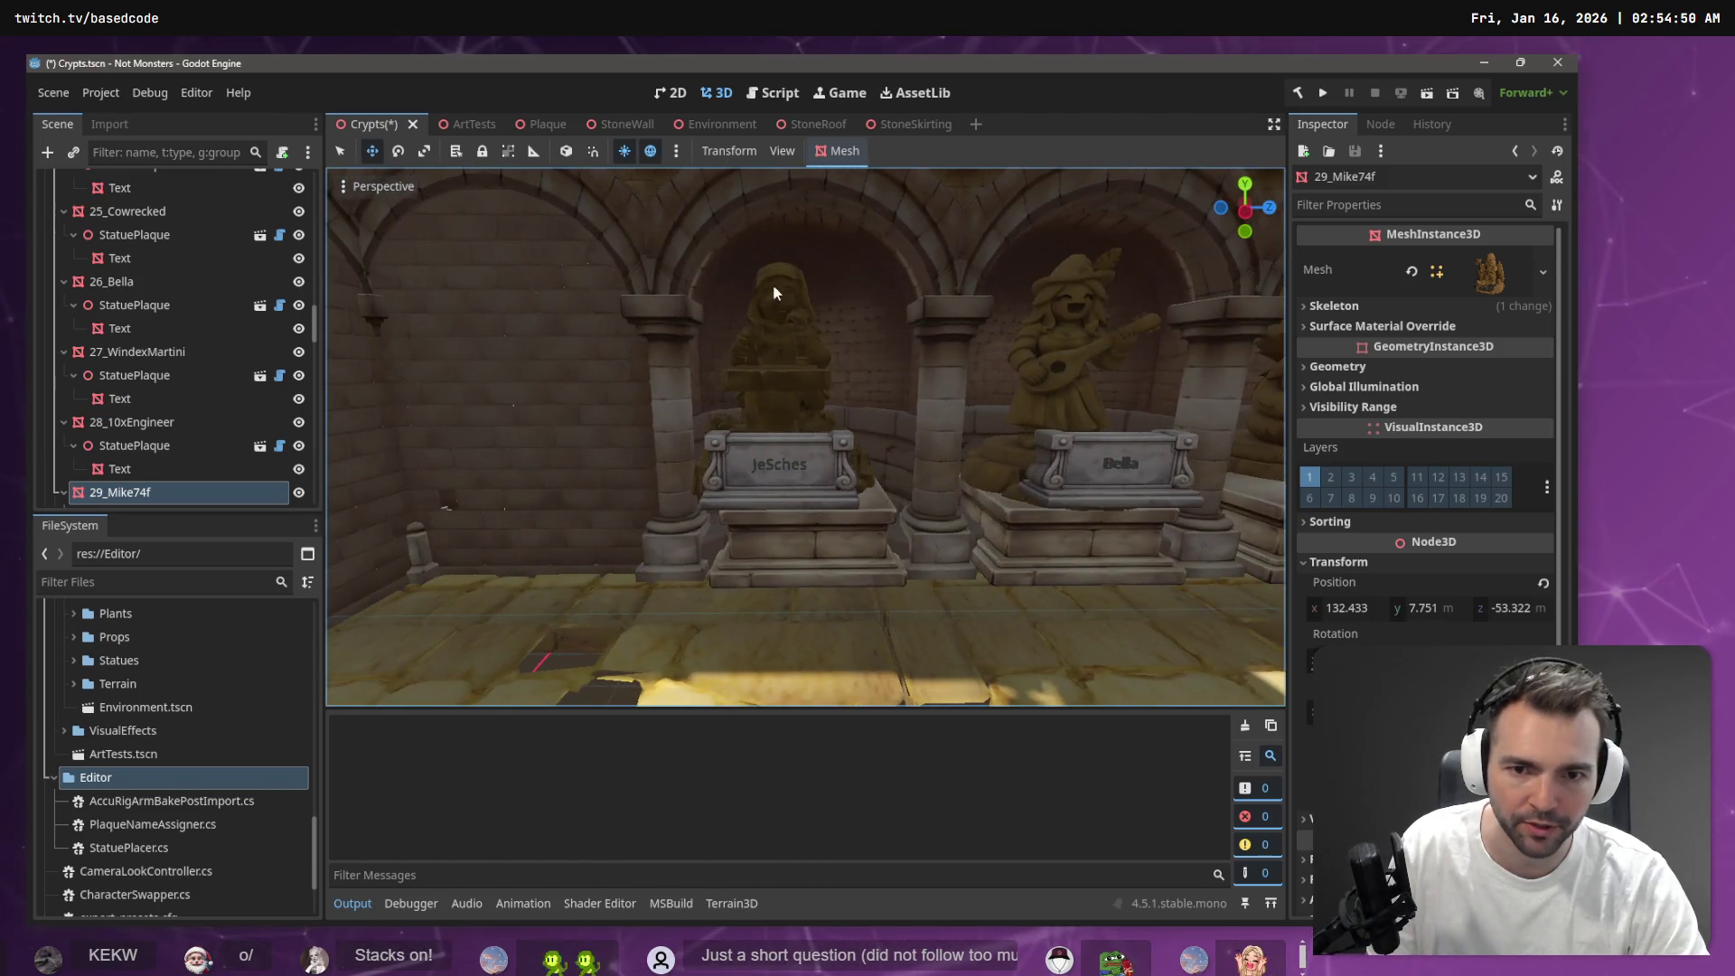
{"action": "key", "text": "w"}
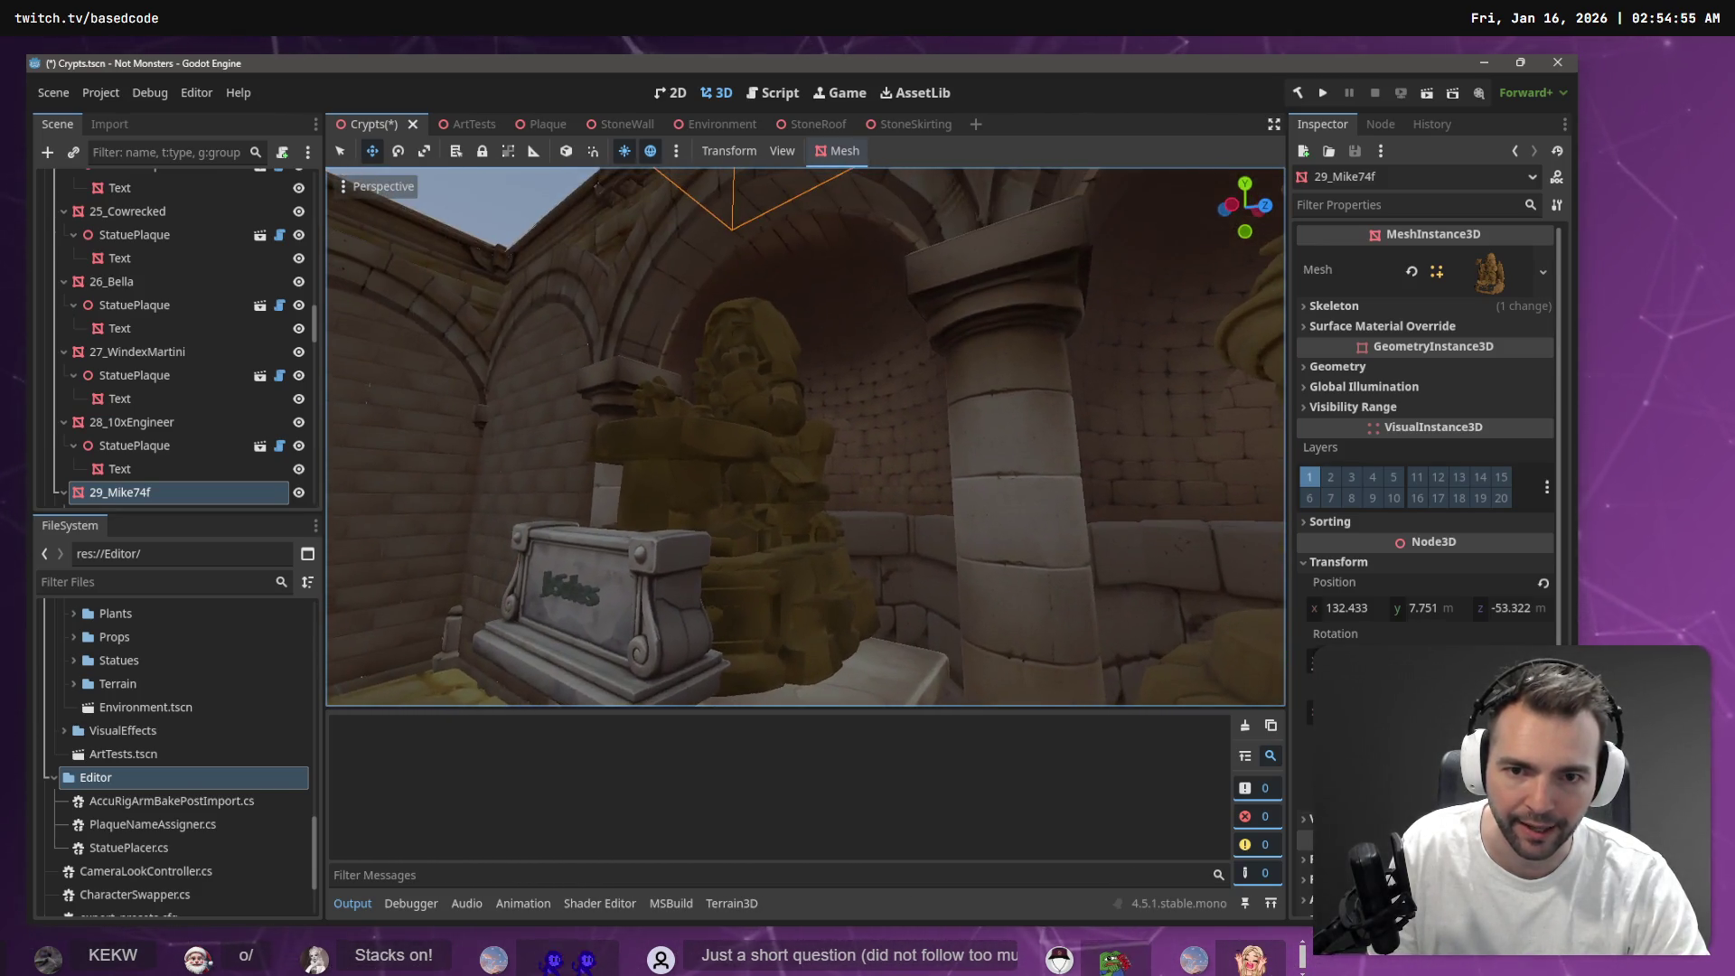
{"action": "key", "text": "w"}
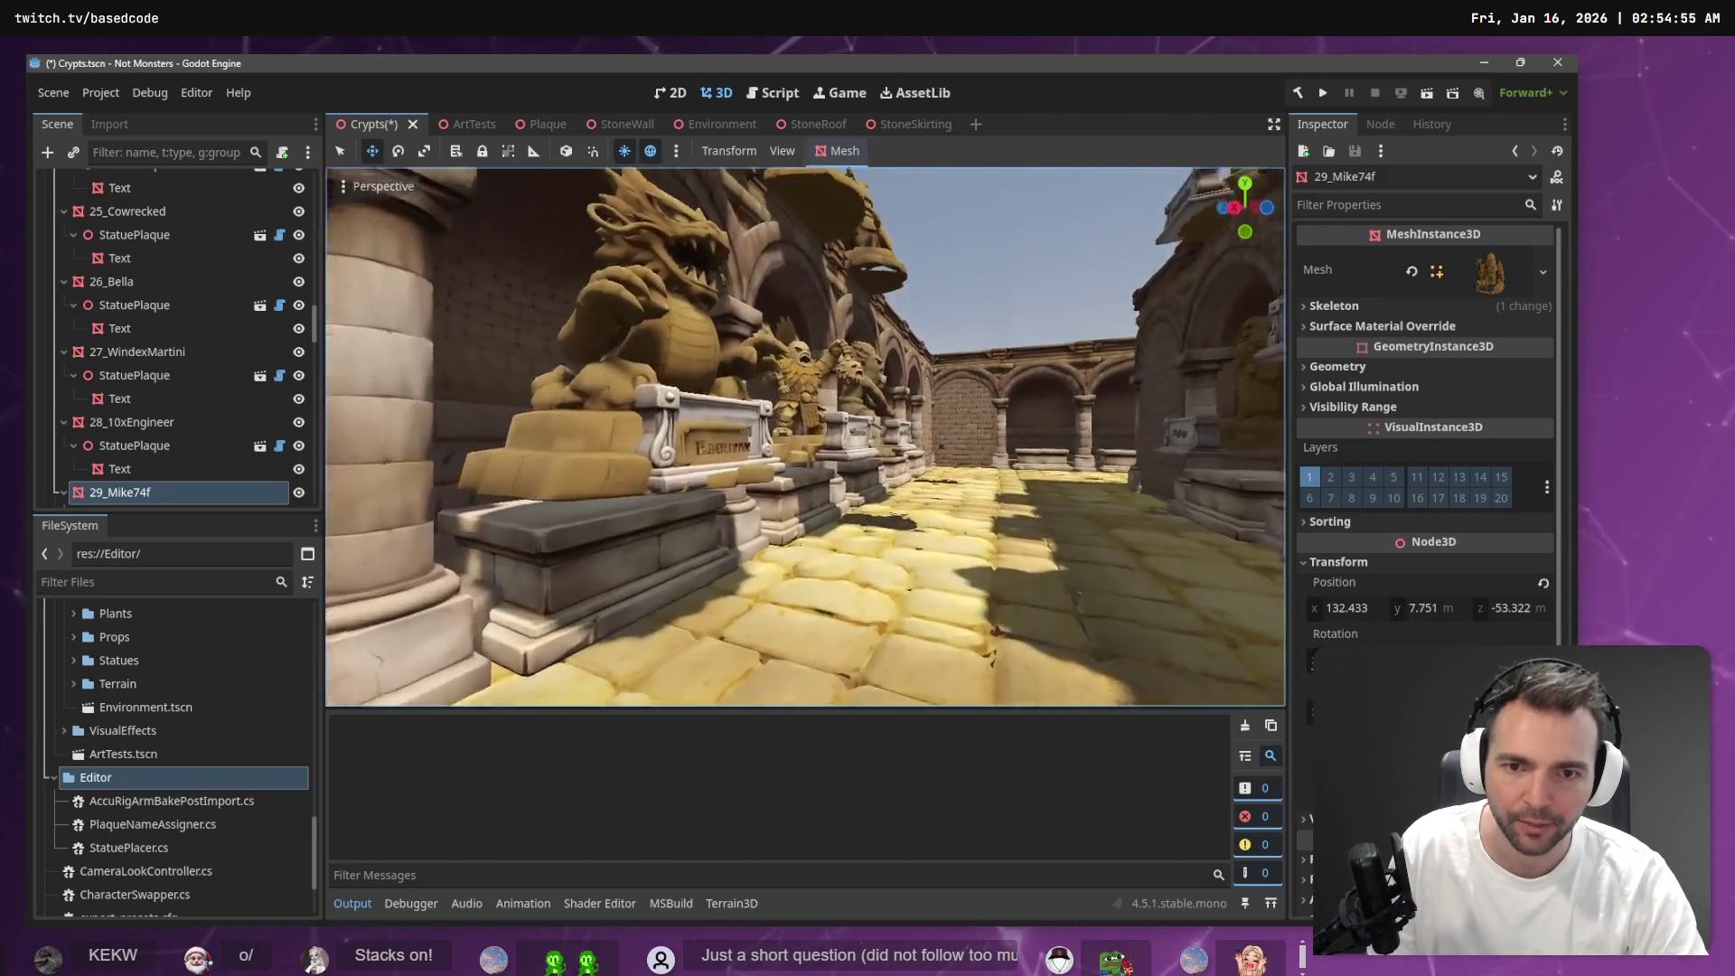
{"action": "key", "text": "e"}
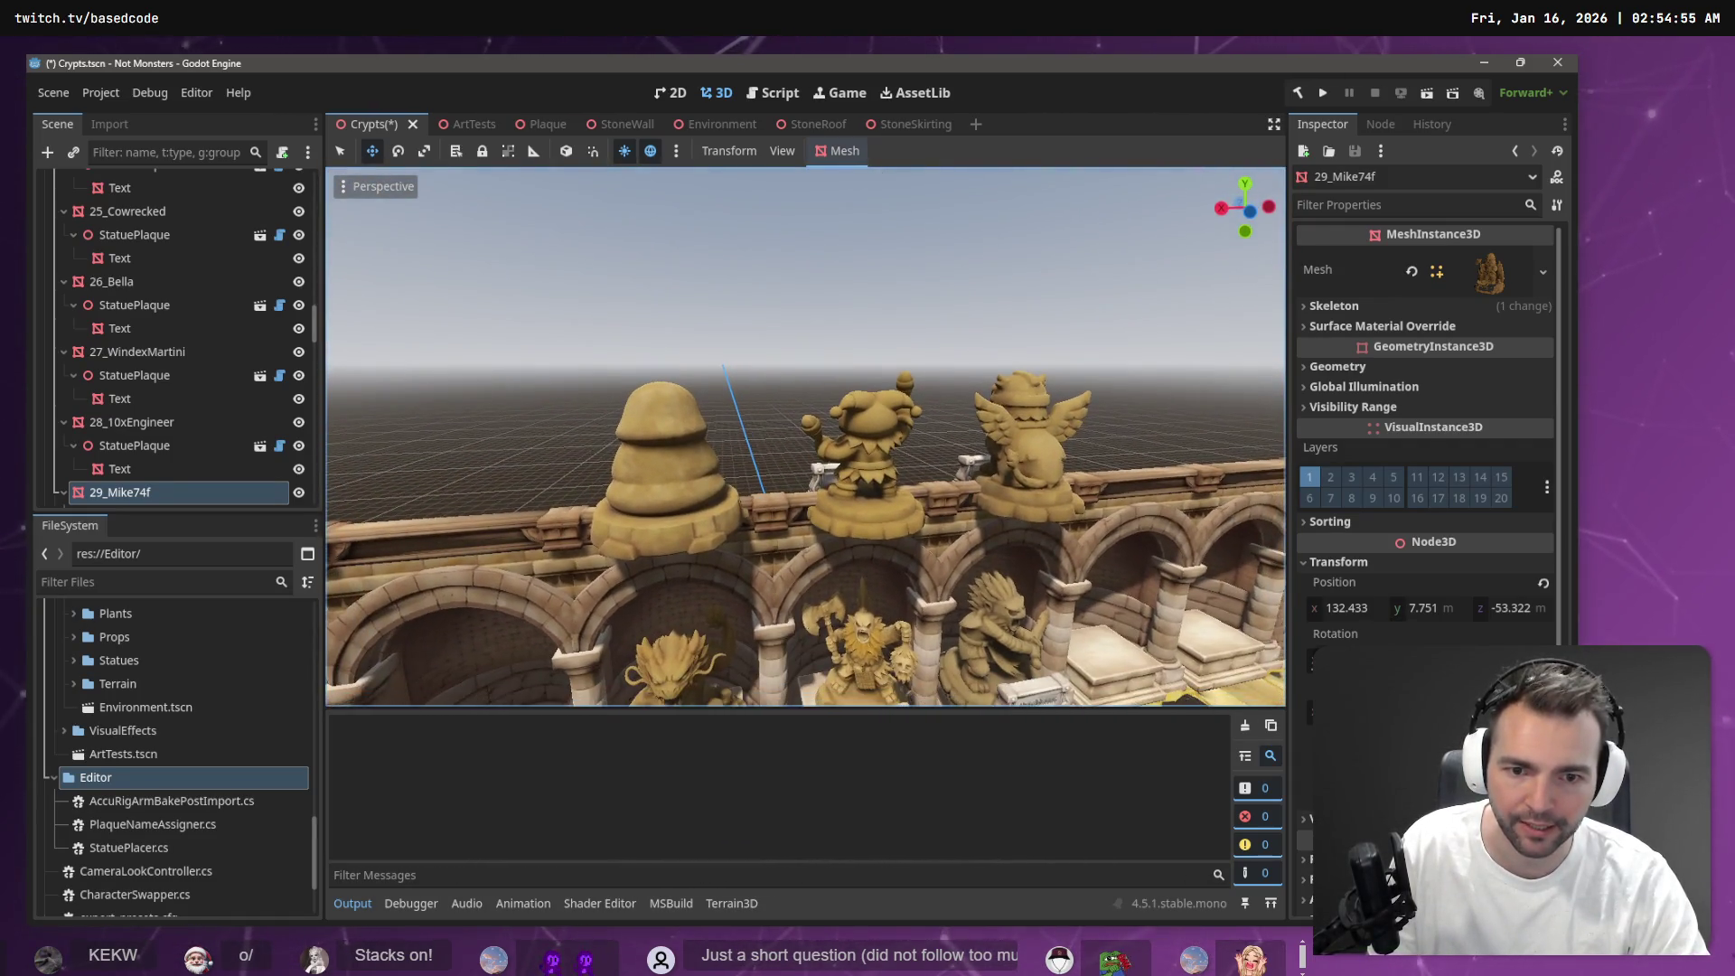
{"action": "key", "text": "w"}
Select CryptStatueInset54, circle around it along the wall, and select the KakashiBadu2 griffin statue
{"action": "left_click", "coordinate": [824, 548]}
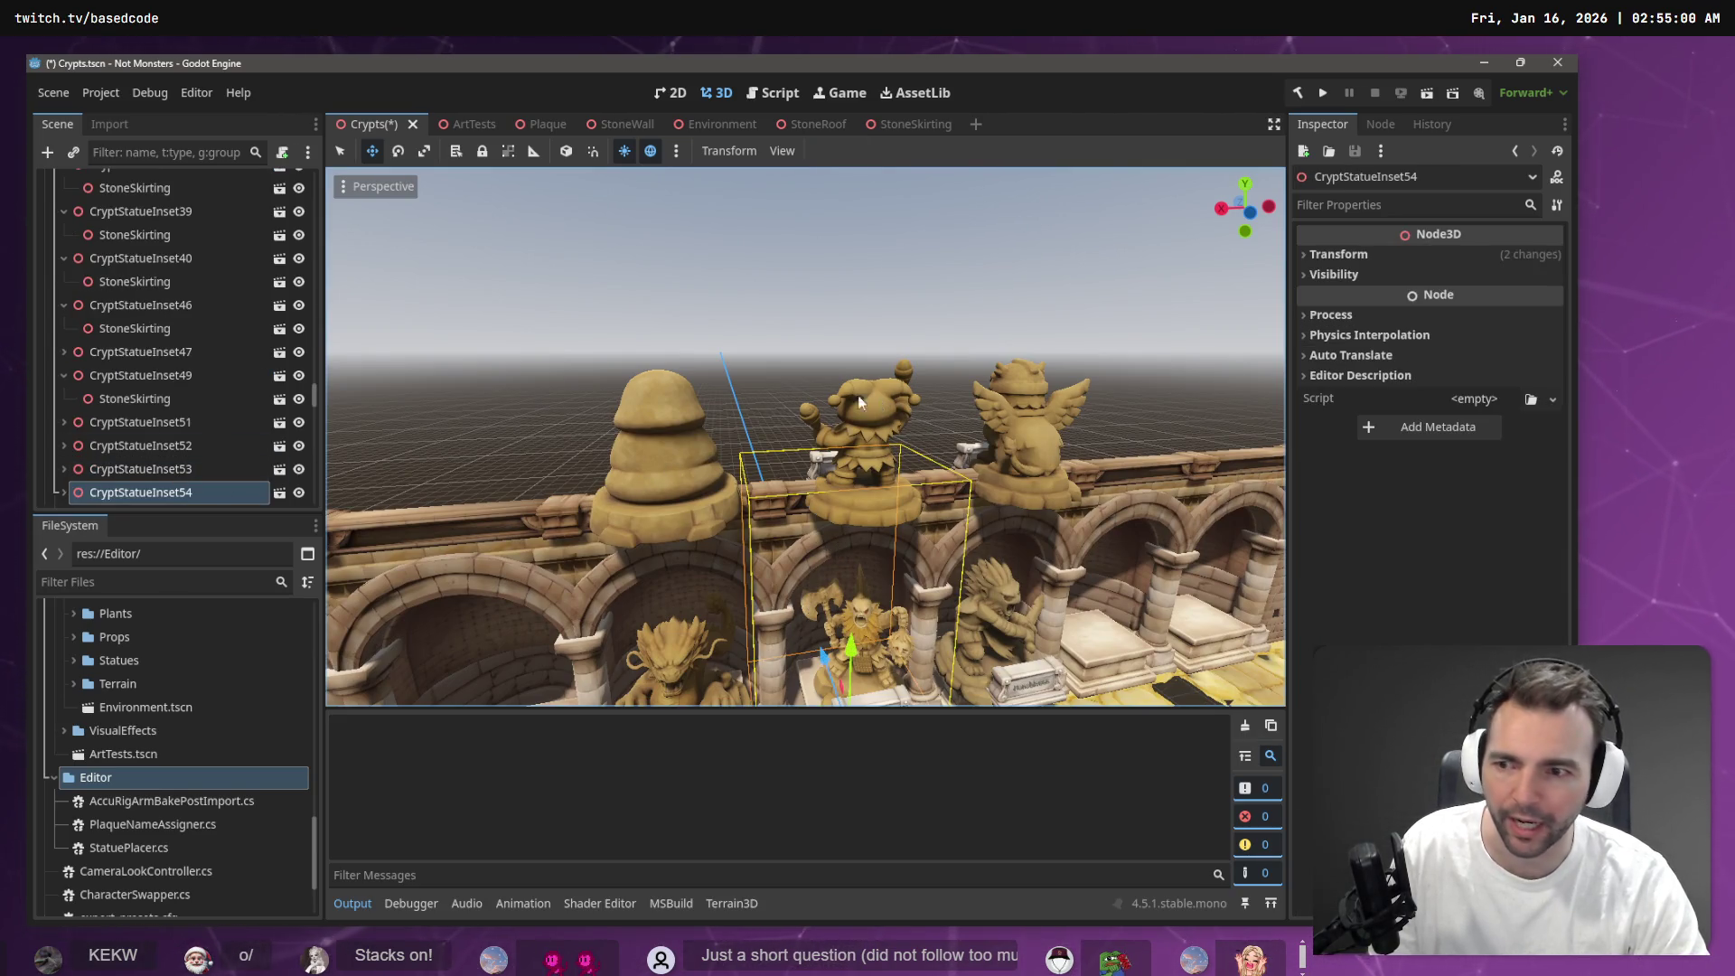
{"action": "key", "text": "w"}
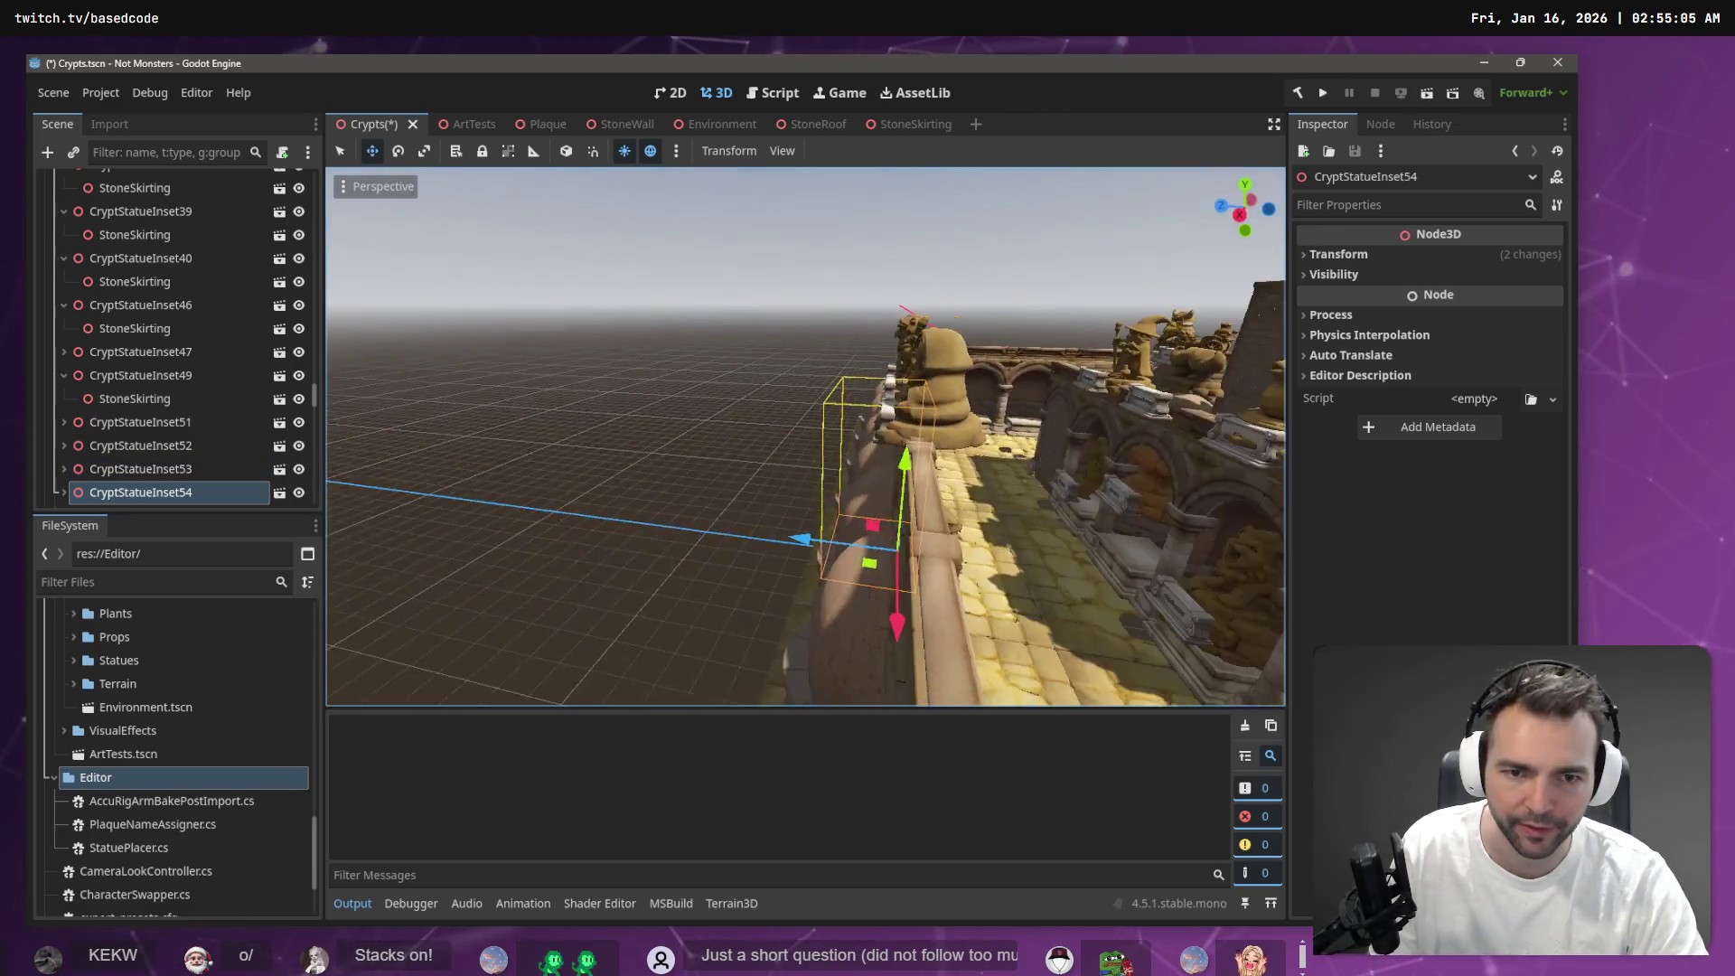
{"action": "key", "text": "a"}
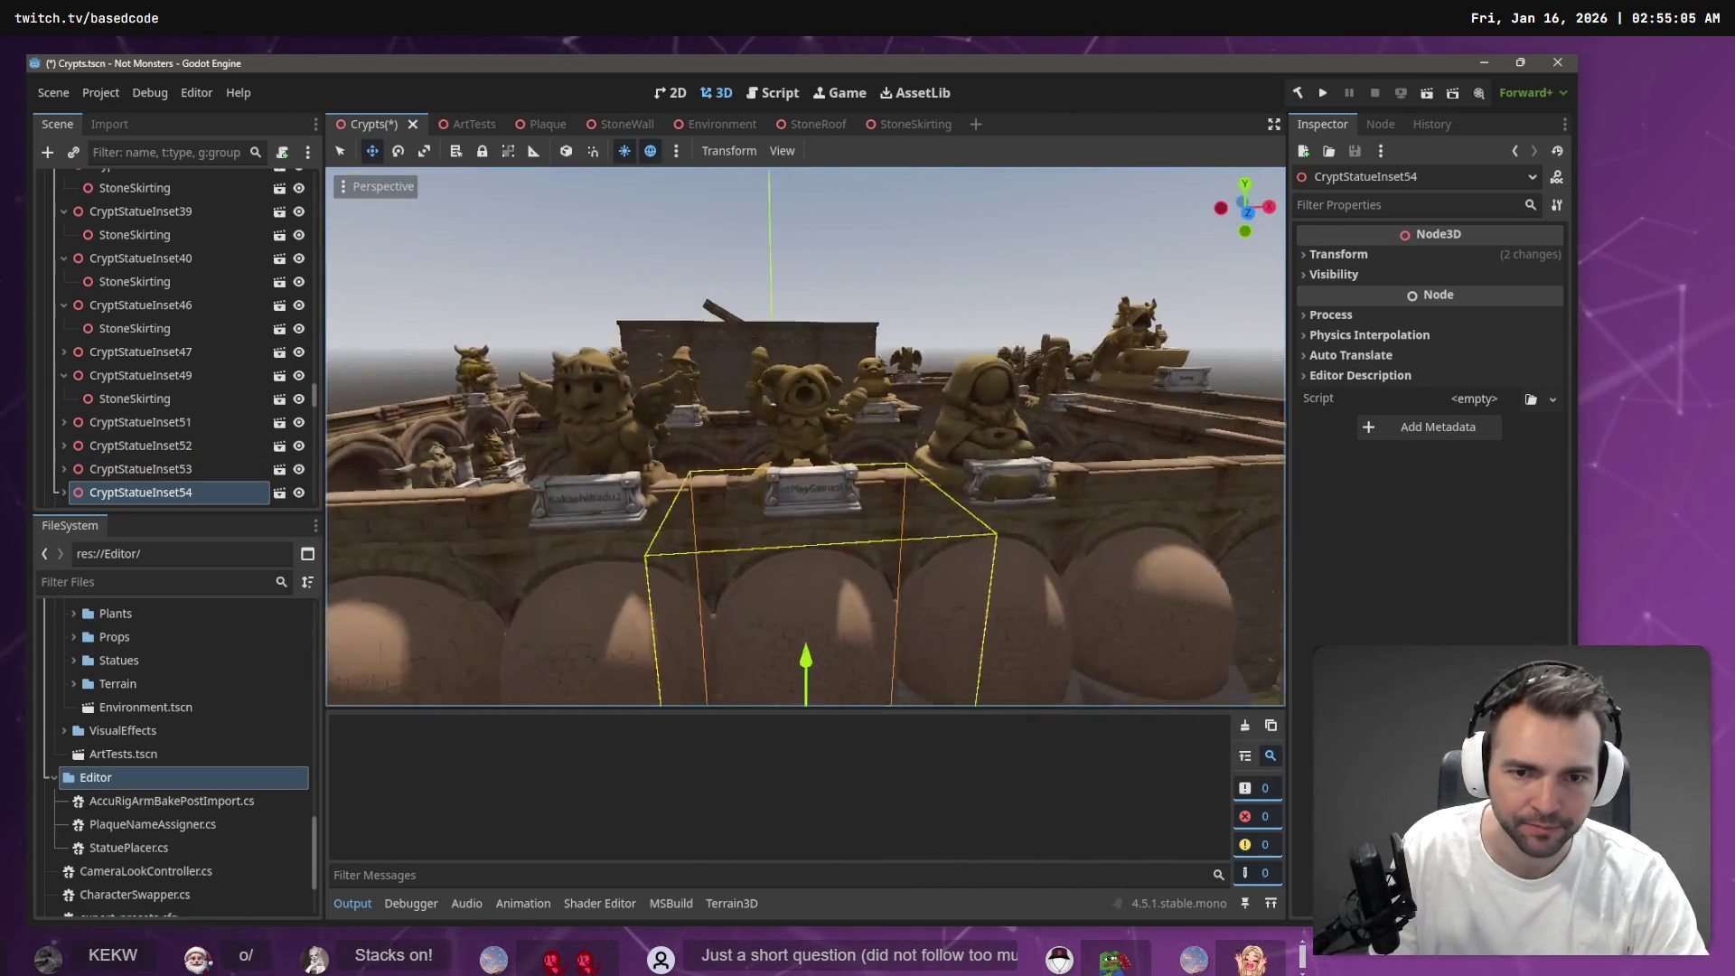
{"action": "key", "text": "w"}
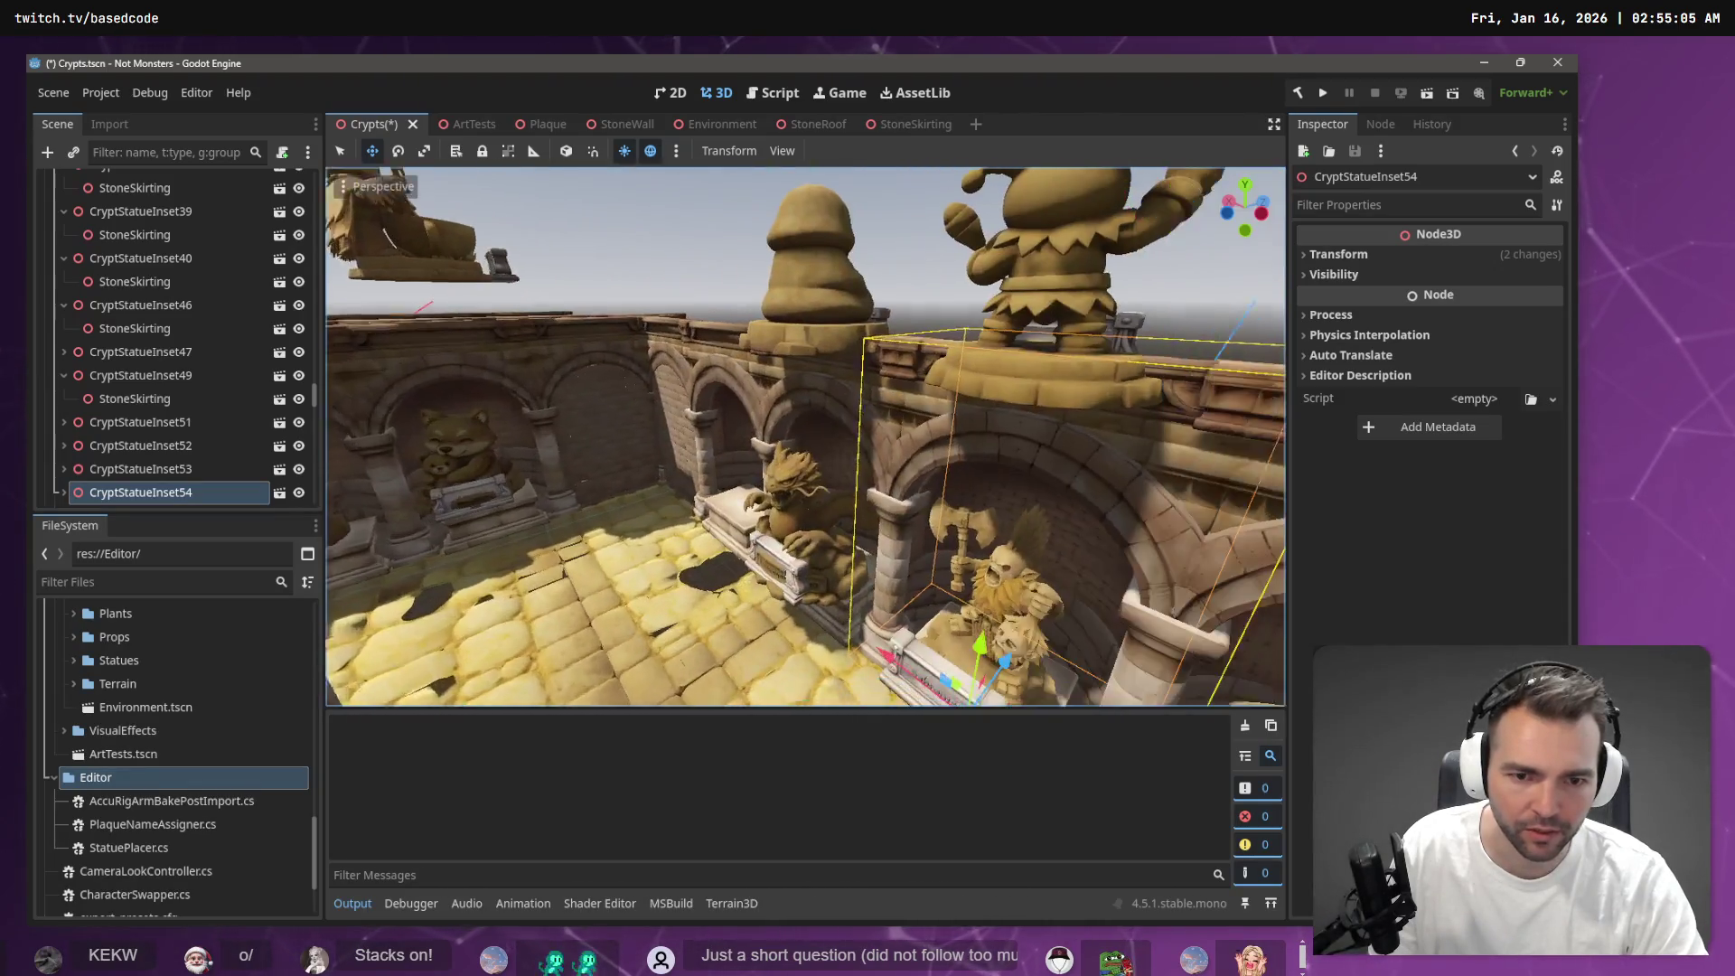
{"action": "key", "text": "s"}
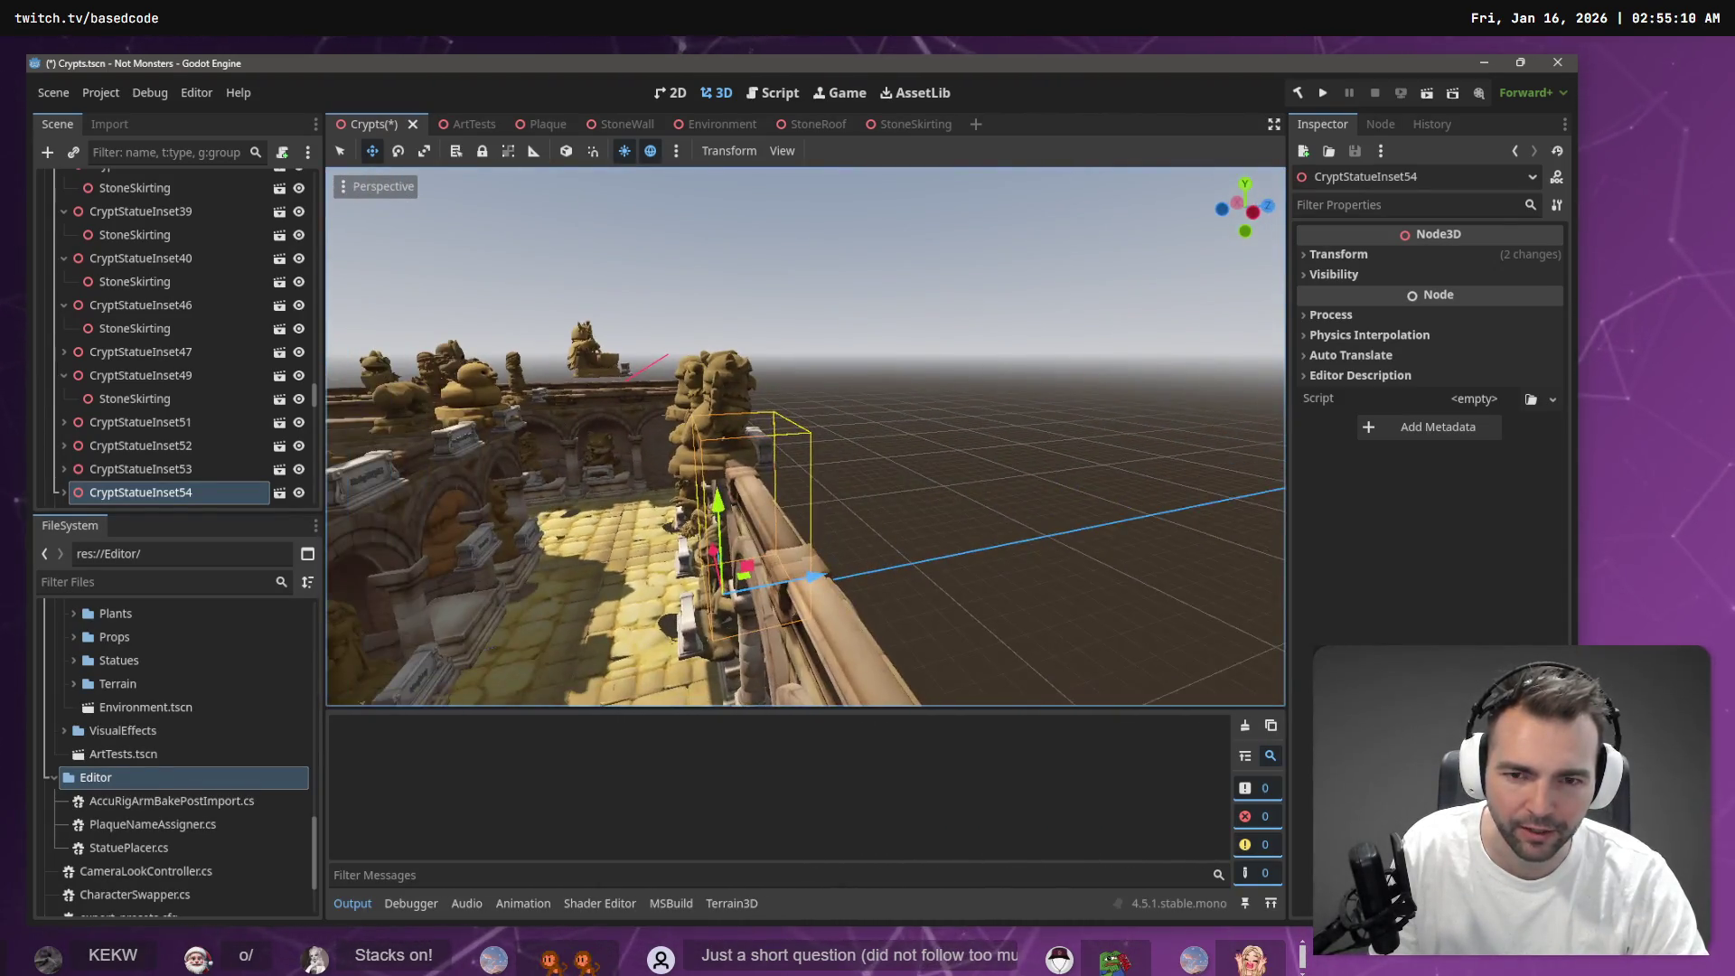
{"action": "key", "text": "w"}
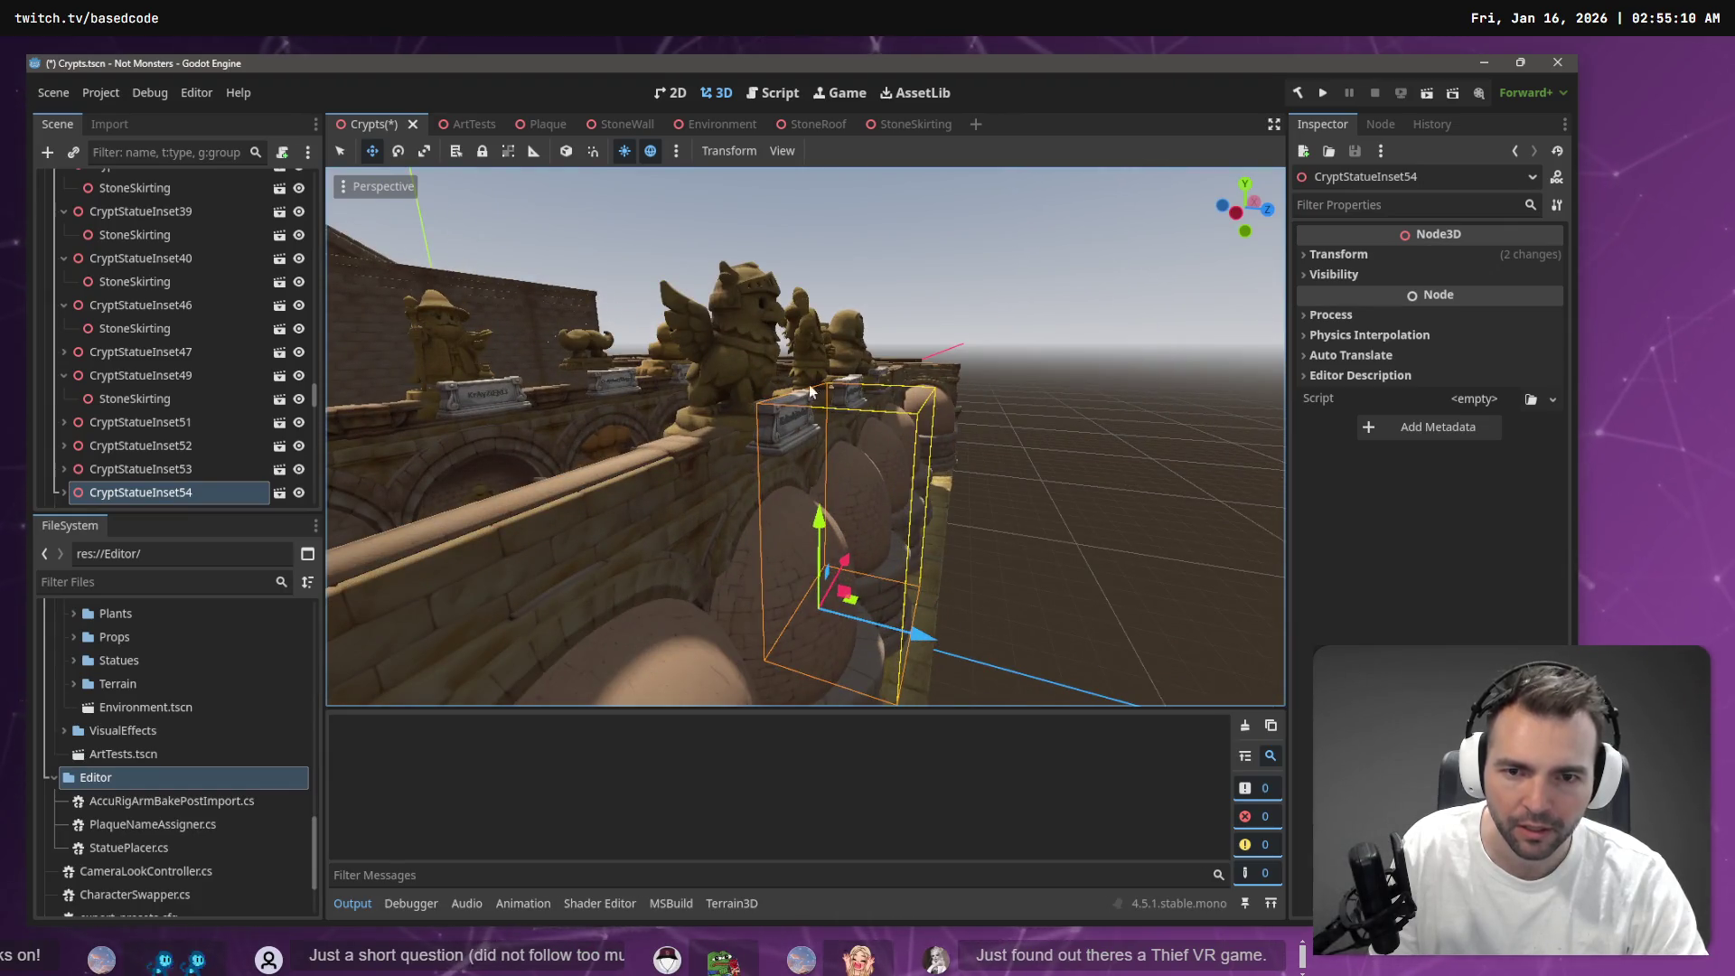
{"action": "left_click", "coordinate": [714, 404]}
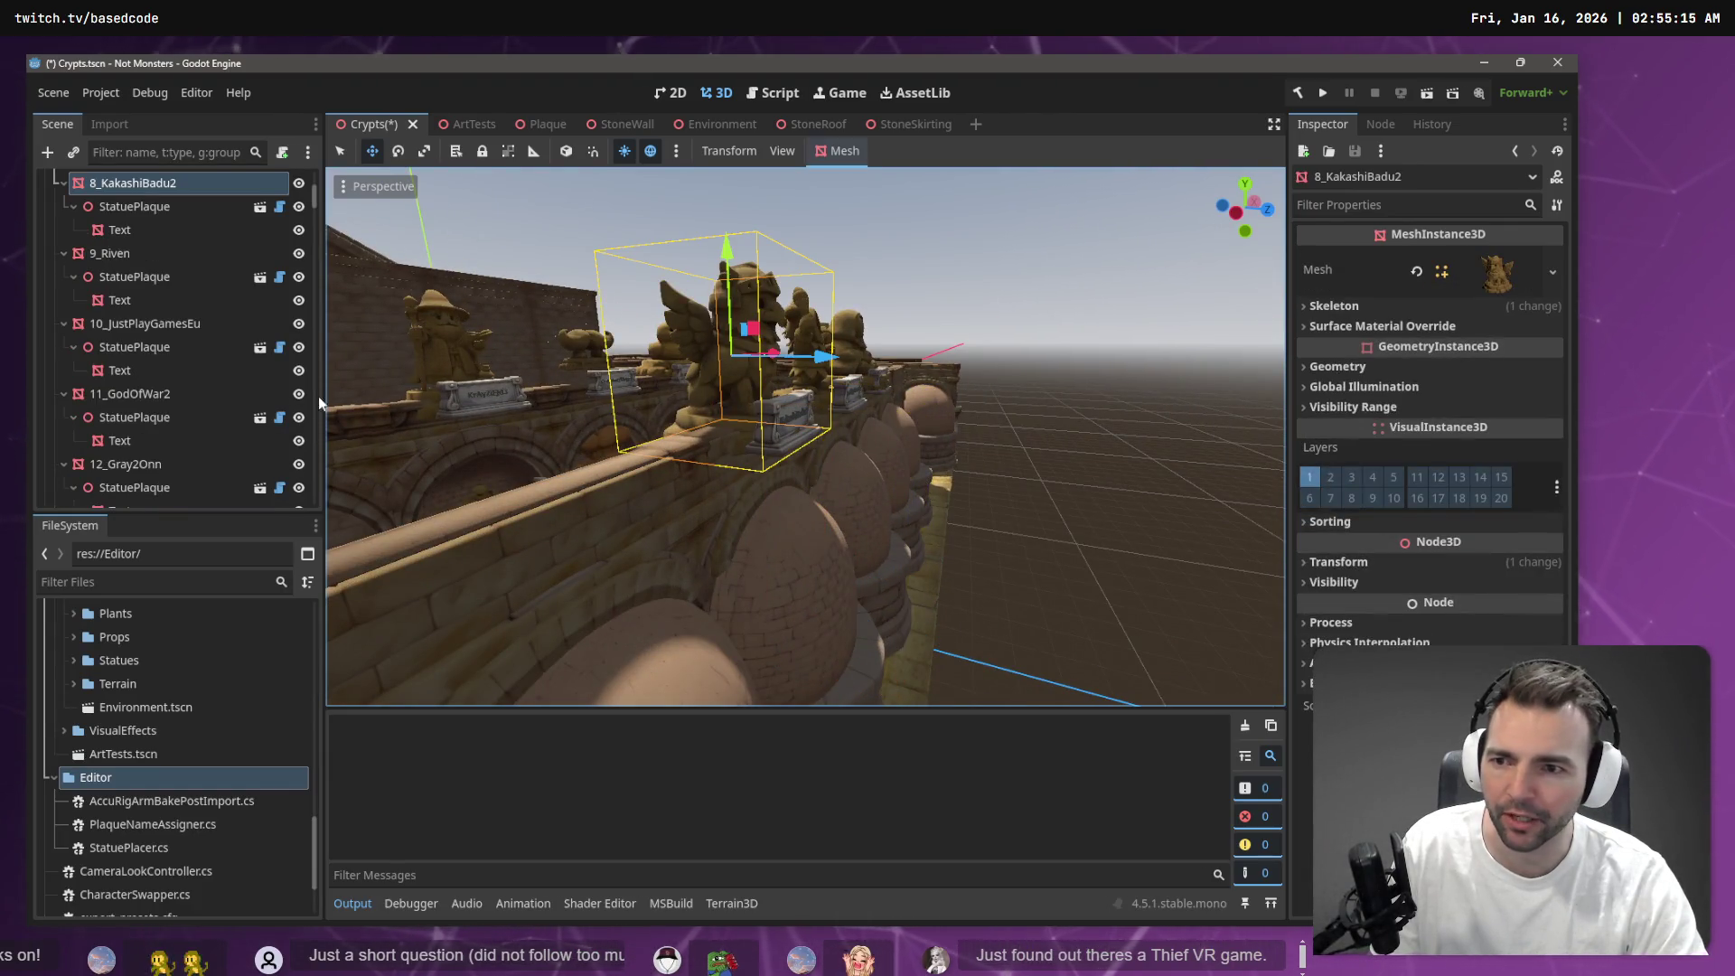
{"action": "scroll", "coordinate": [155, 278], "scroll_direction": "up", "scroll_amount": 3}
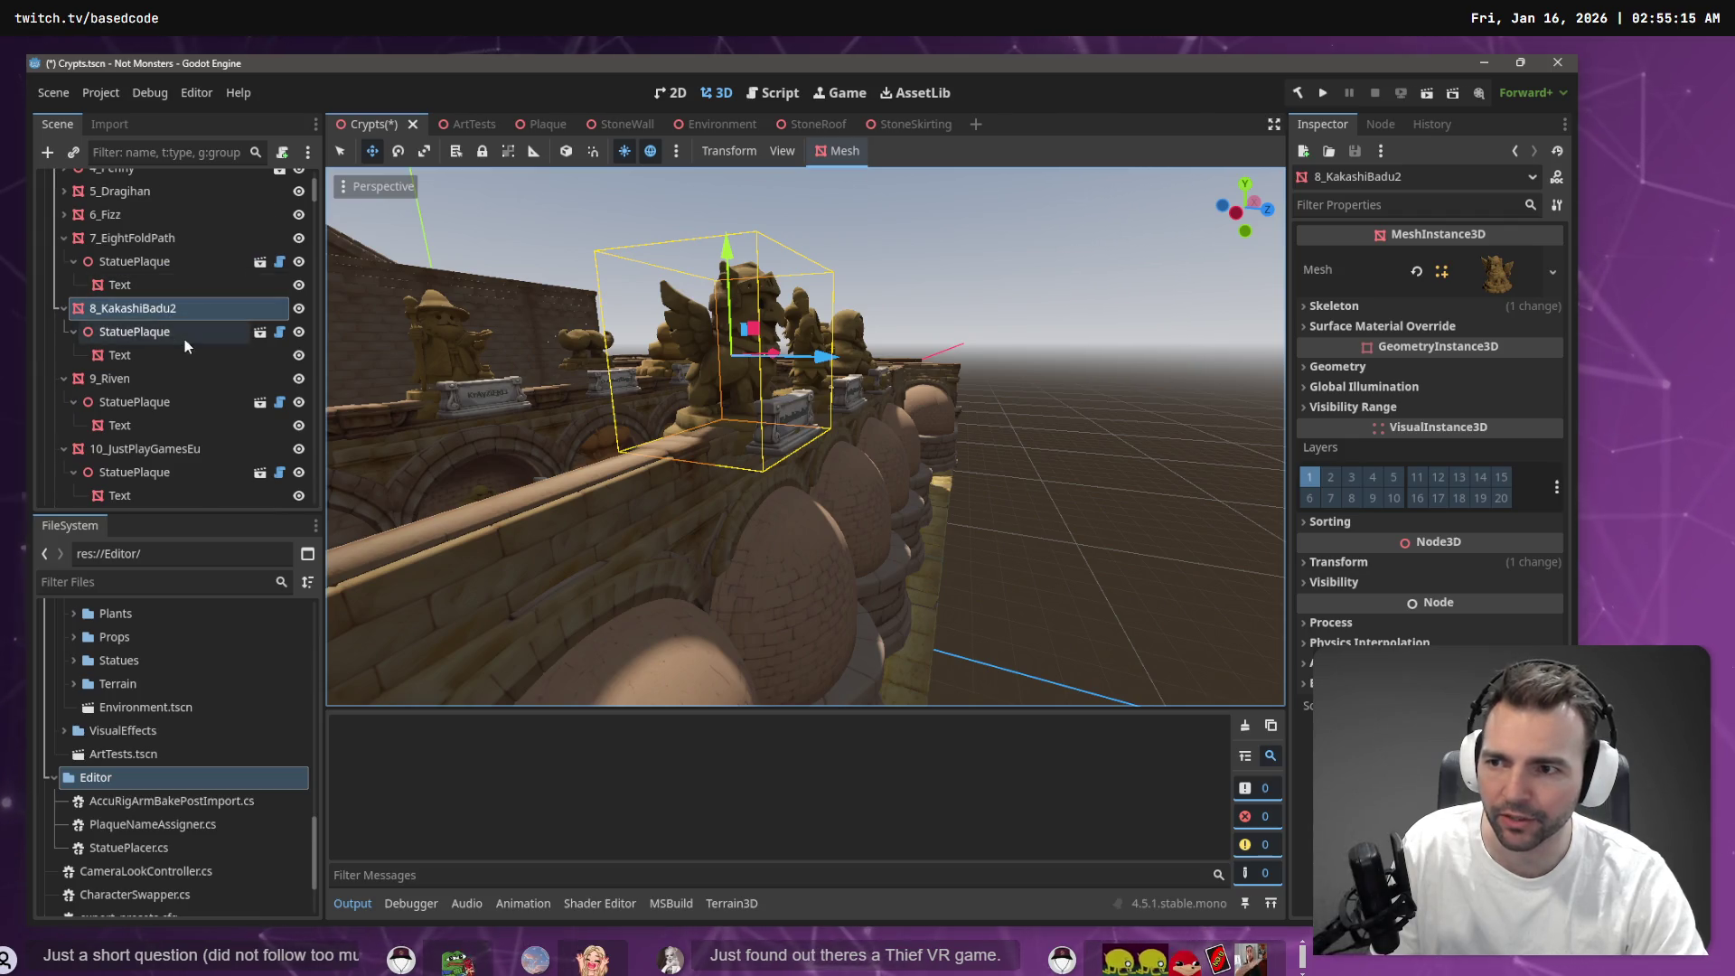
{"action": "scroll", "coordinate": [184, 339], "scroll_direction": "up", "scroll_amount": 3}
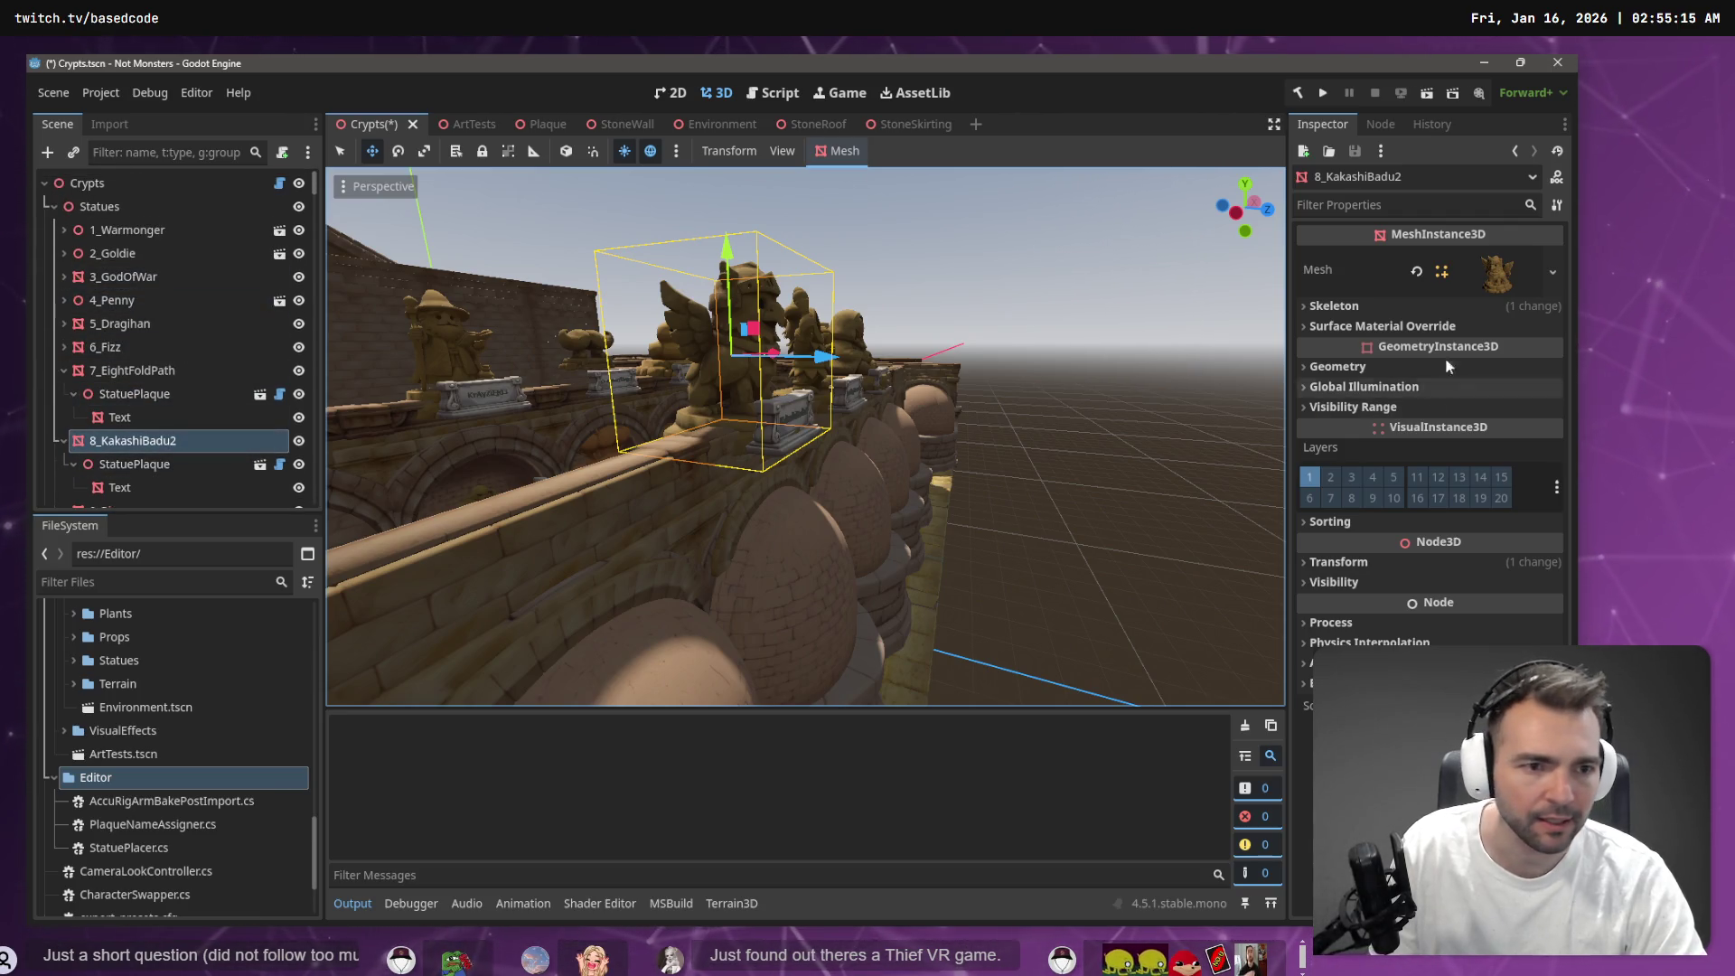
{"action": "left_click", "coordinate": [1347, 581]}
{"action": "left_click", "coordinate": [1367, 564]}
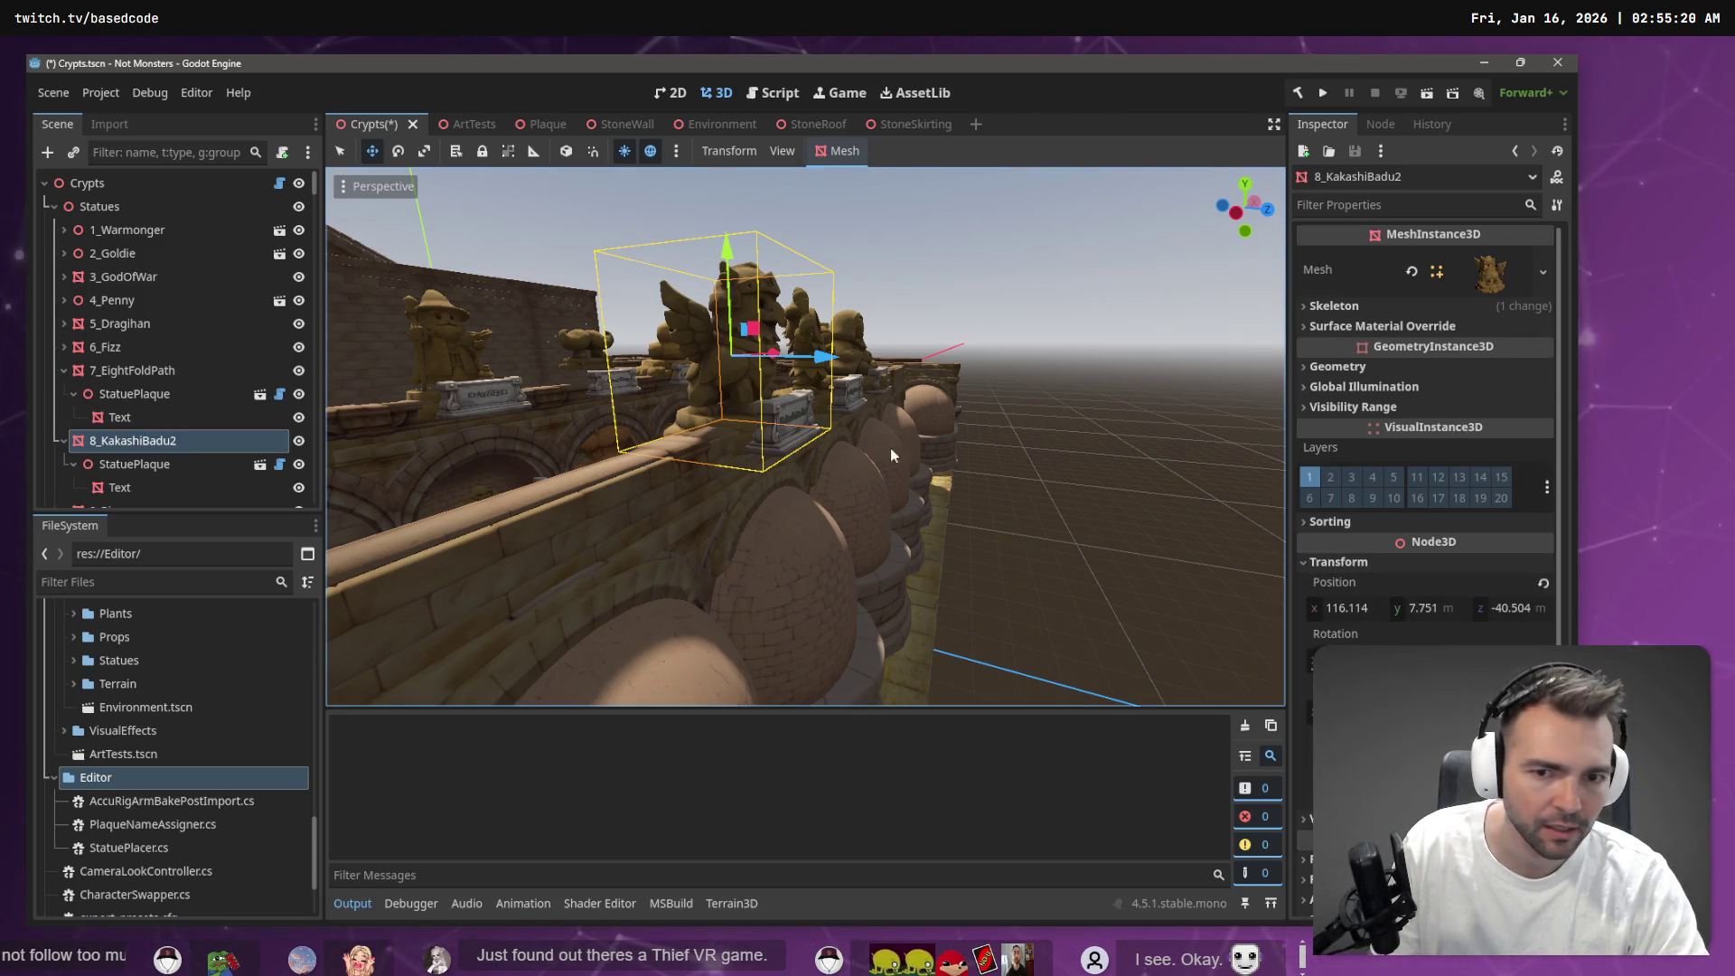
{"action": "left_click_drag", "start_coordinate": [891, 448], "coordinate": [904, 360]}
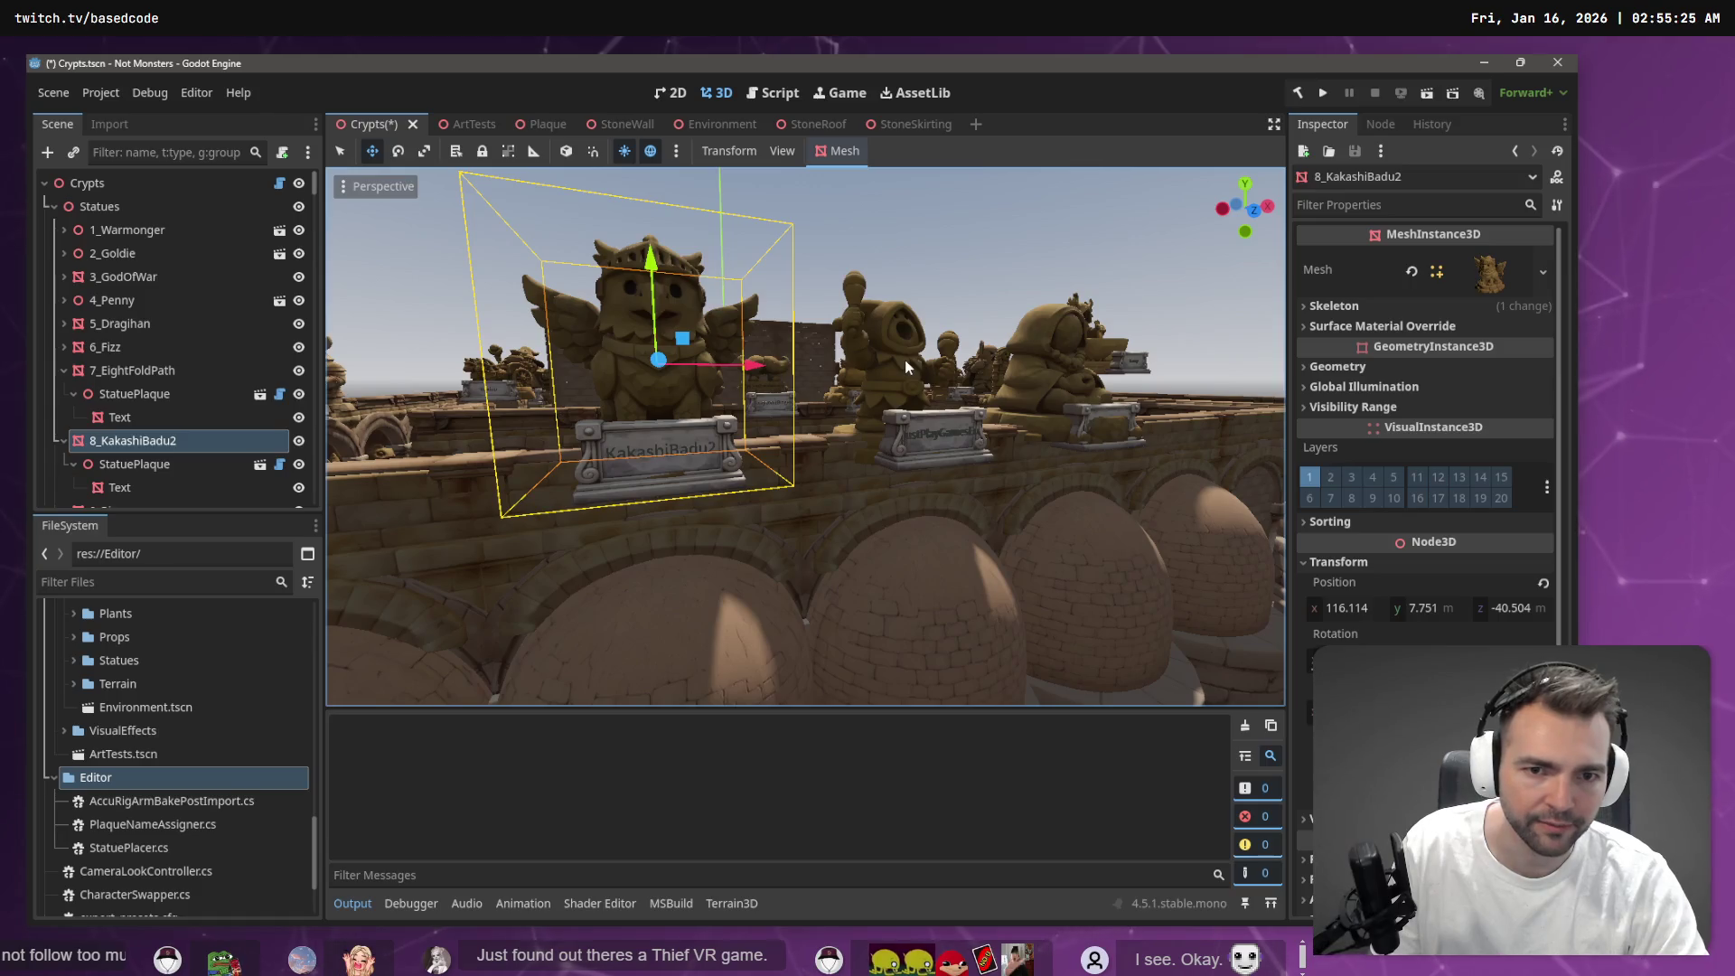
{"action": "left_click", "coordinate": [904, 359]}
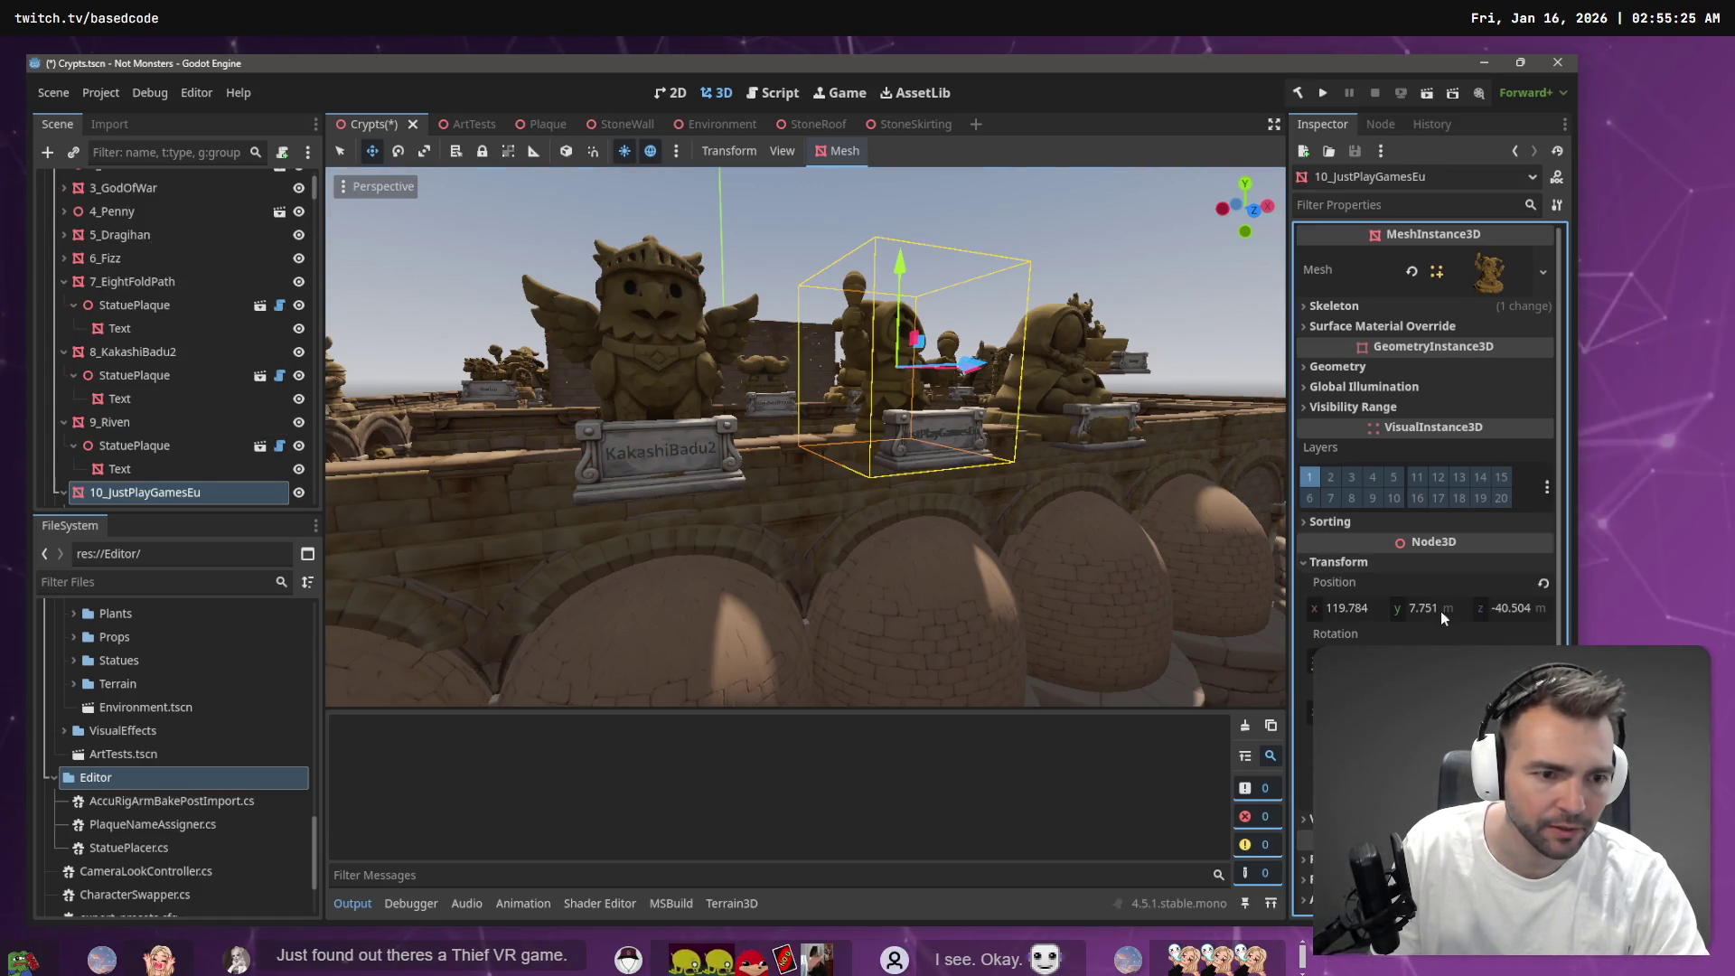
{"action": "left_click", "coordinate": [1437, 610]}
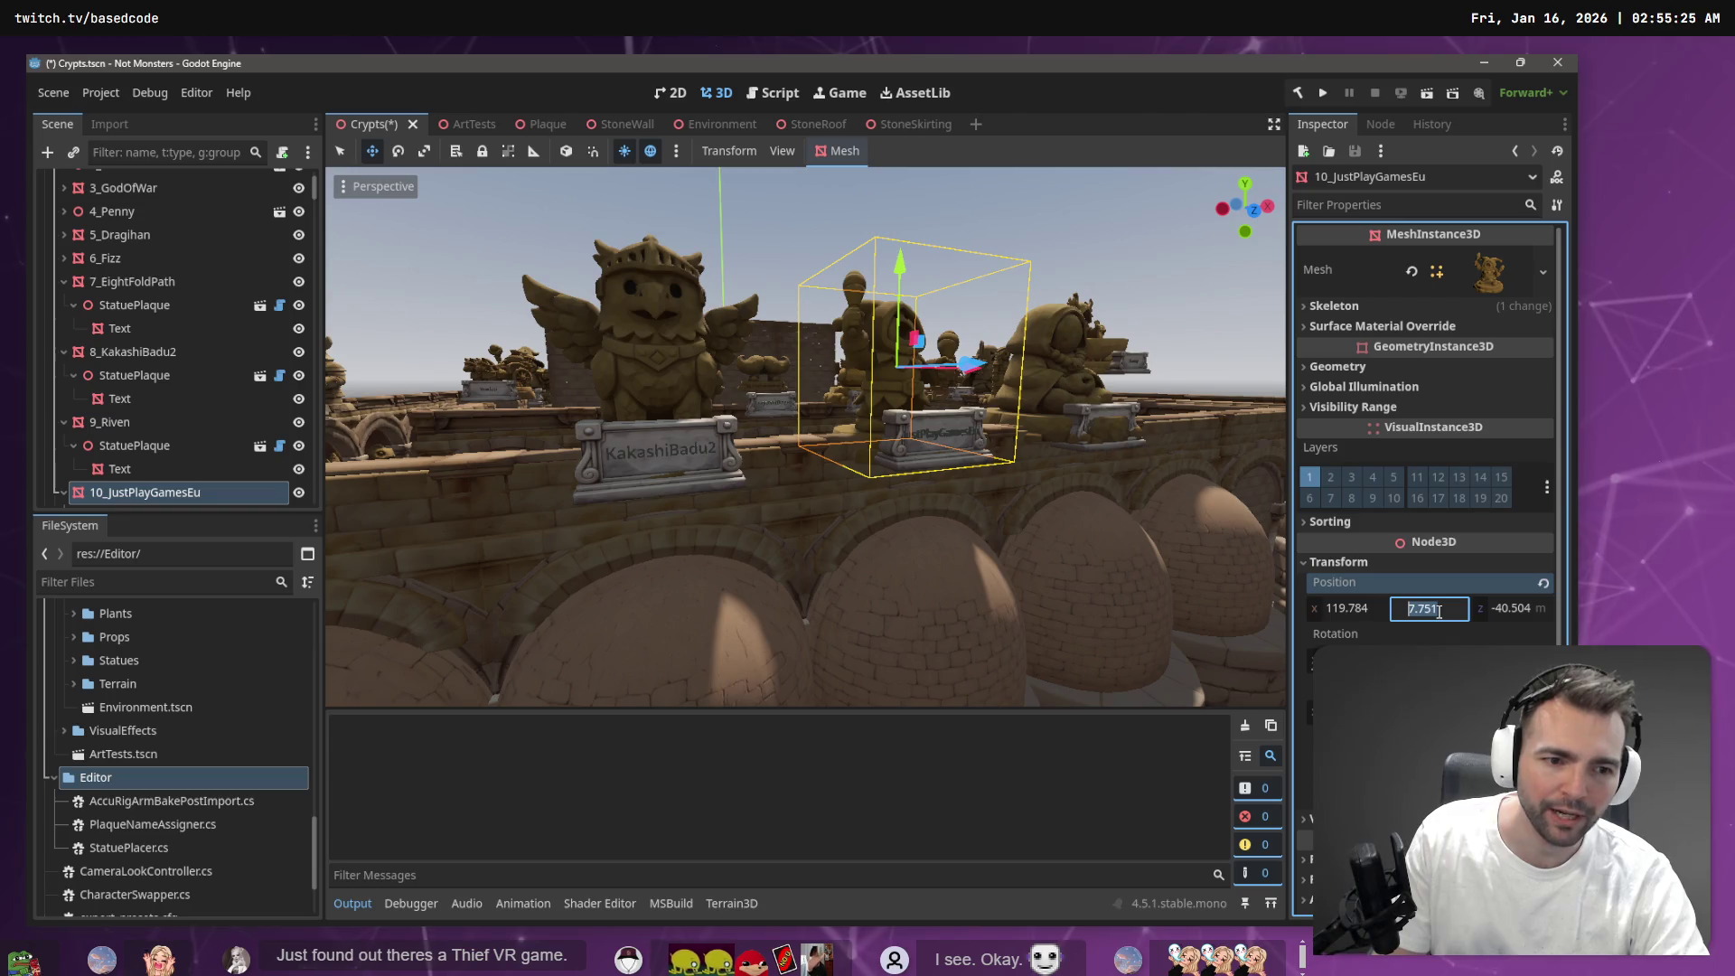
{"action": "key", "text": "alt+Tab"}
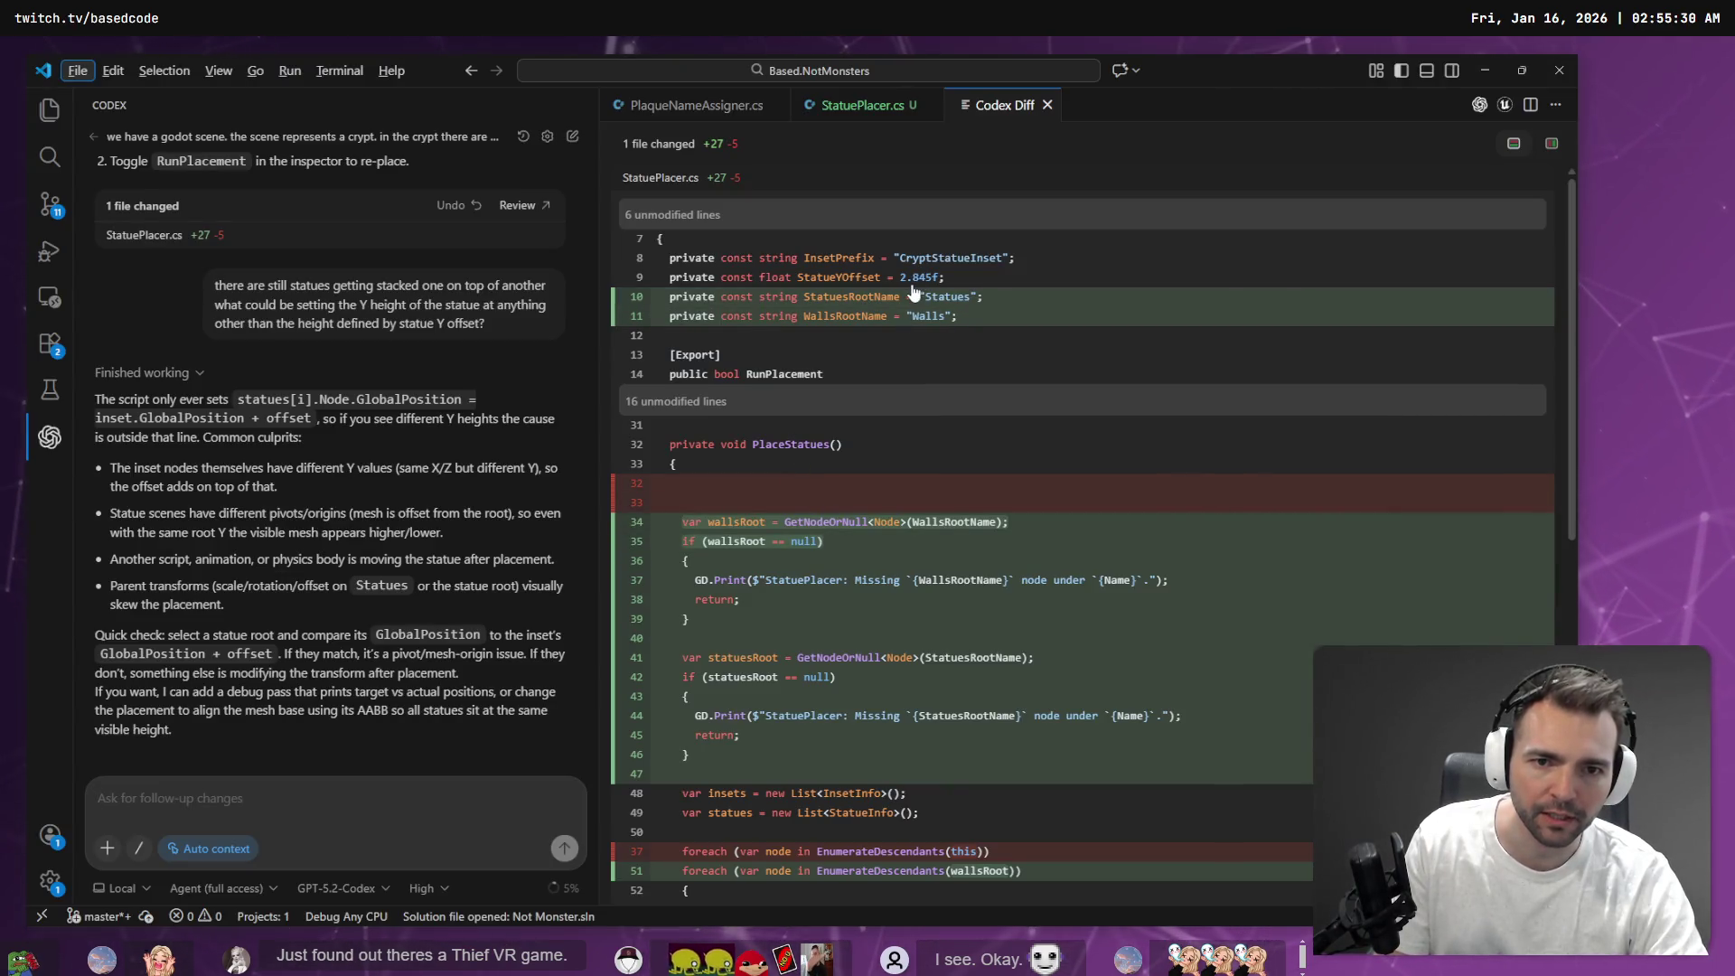
Divide 7.751 by the 2.845 StatueYOffset in Calculator, getting about 2.724, then return to Godot
{"action": "key", "text": "XF86Calculator"}
{"action": "type", "text": "7.751"}
{"action": "key", "text": "slash"}
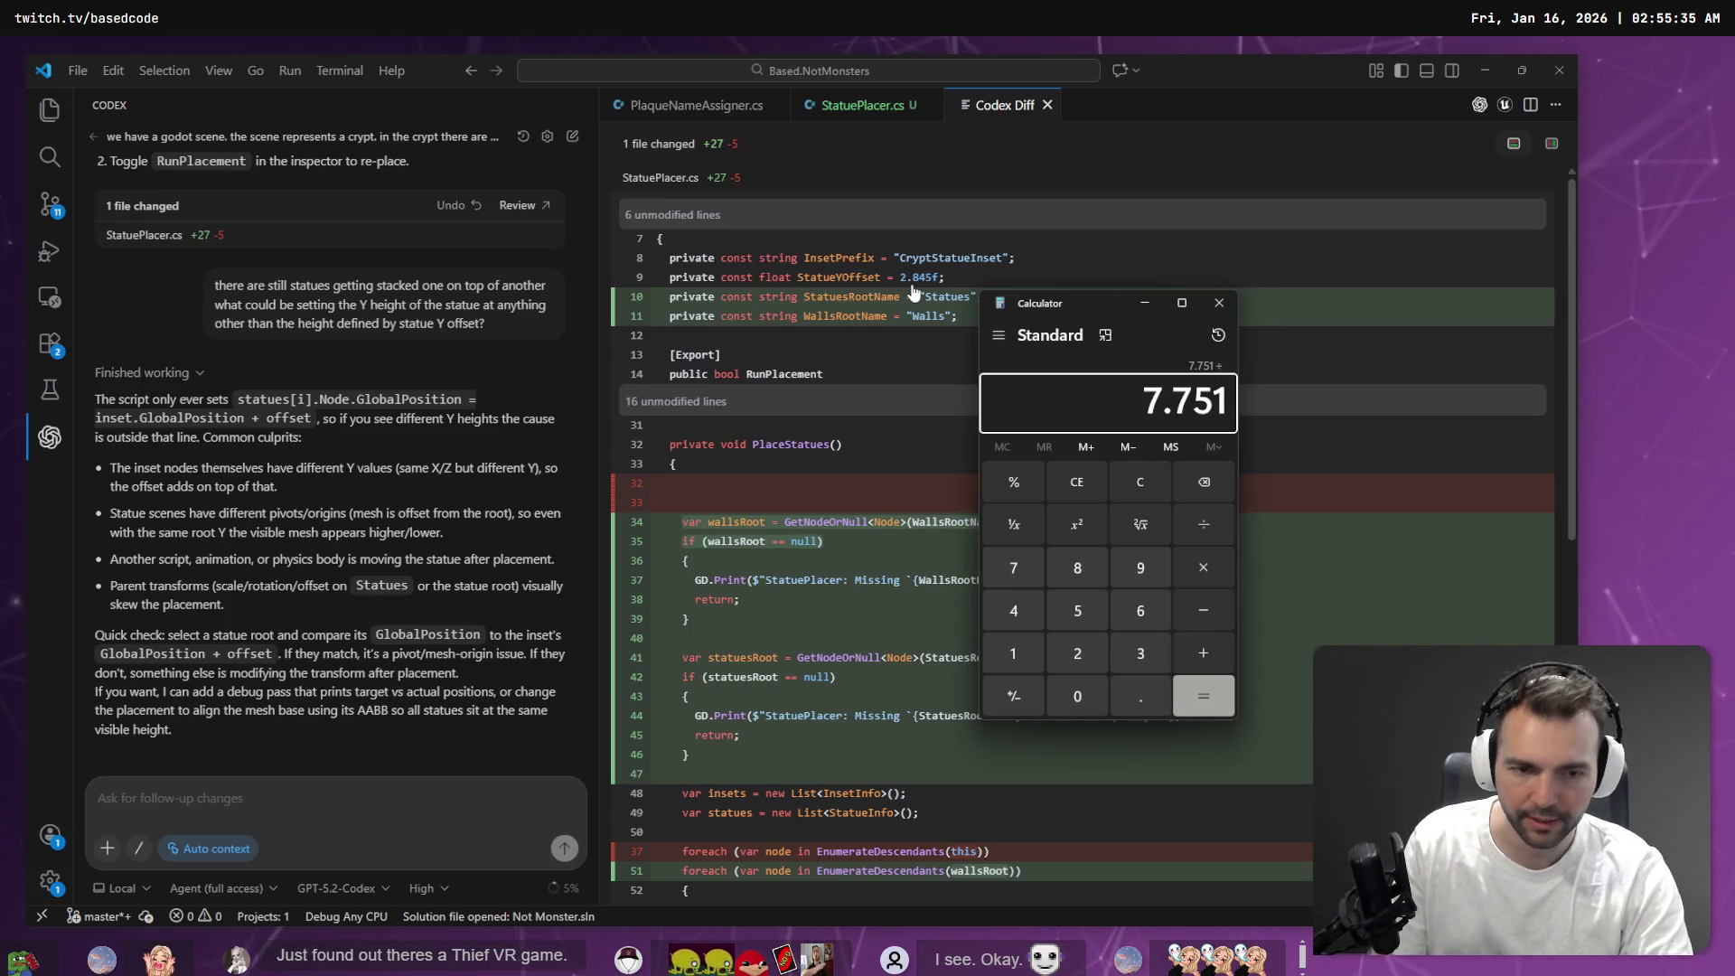
{"action": "left_click_drag", "start_coordinate": [900, 278], "coordinate": [932, 278]}
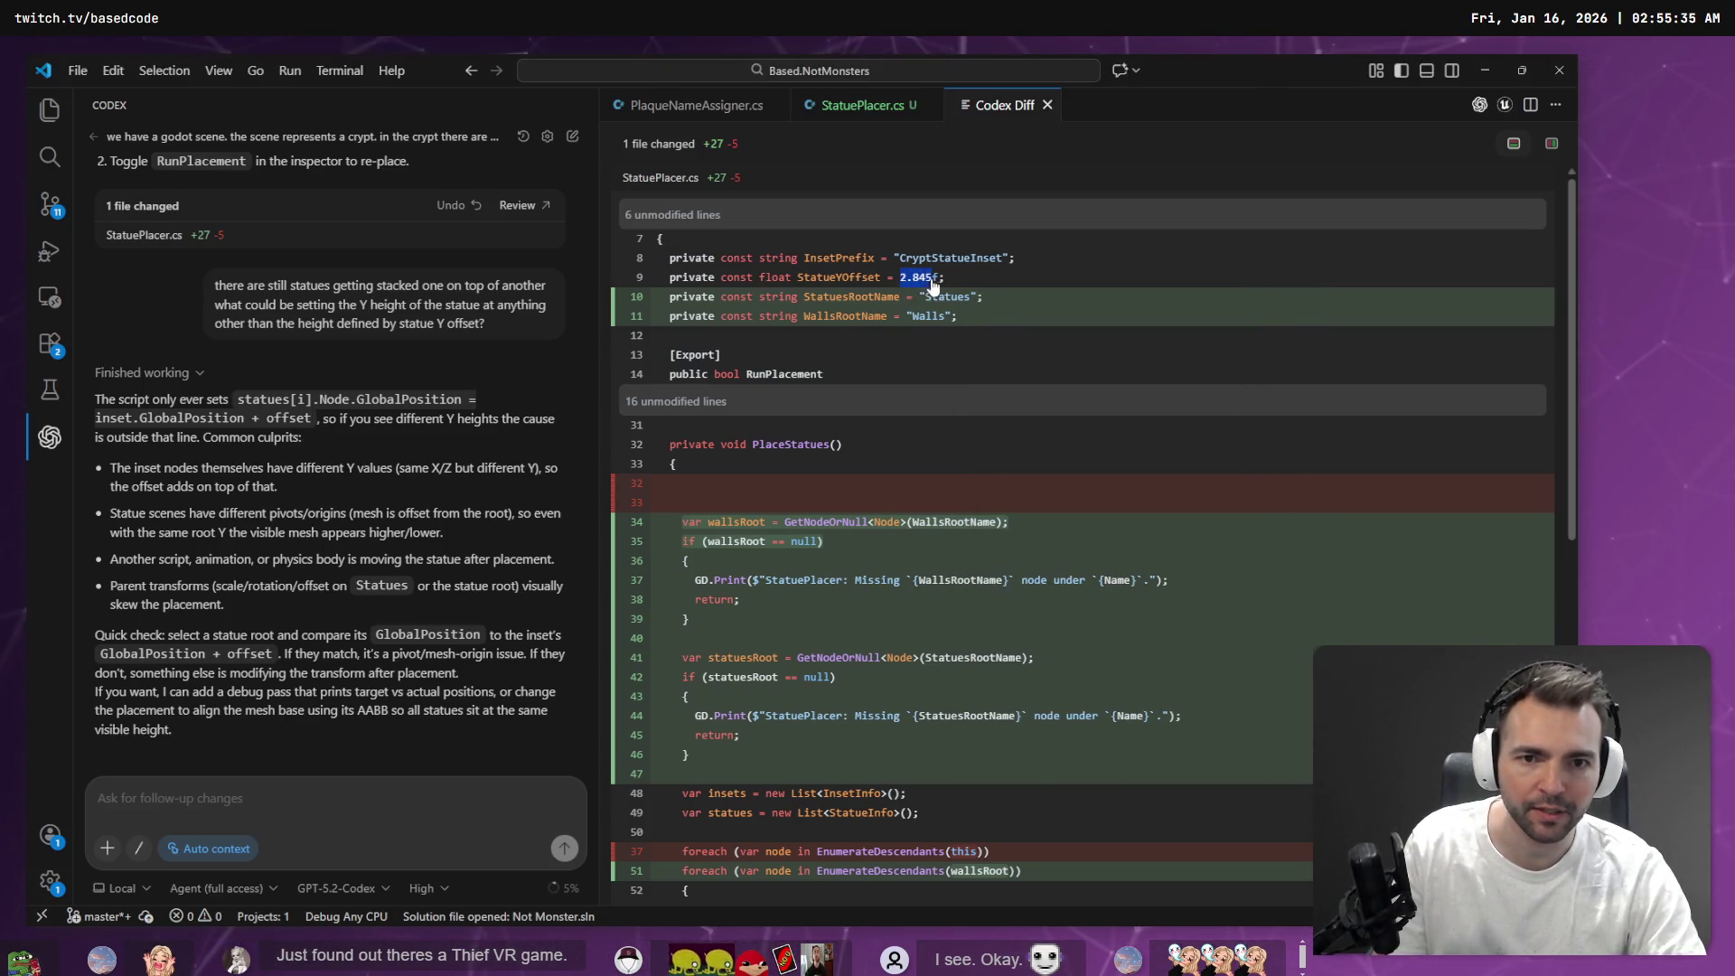
{"action": "left_click", "coordinate": [936, 284]}
{"action": "left_click_drag", "start_coordinate": [965, 347], "coordinate": [1000, 347]}
{"action": "key", "text": "ctrl+c"}
{"action": "key", "text": "alt+Tab"}
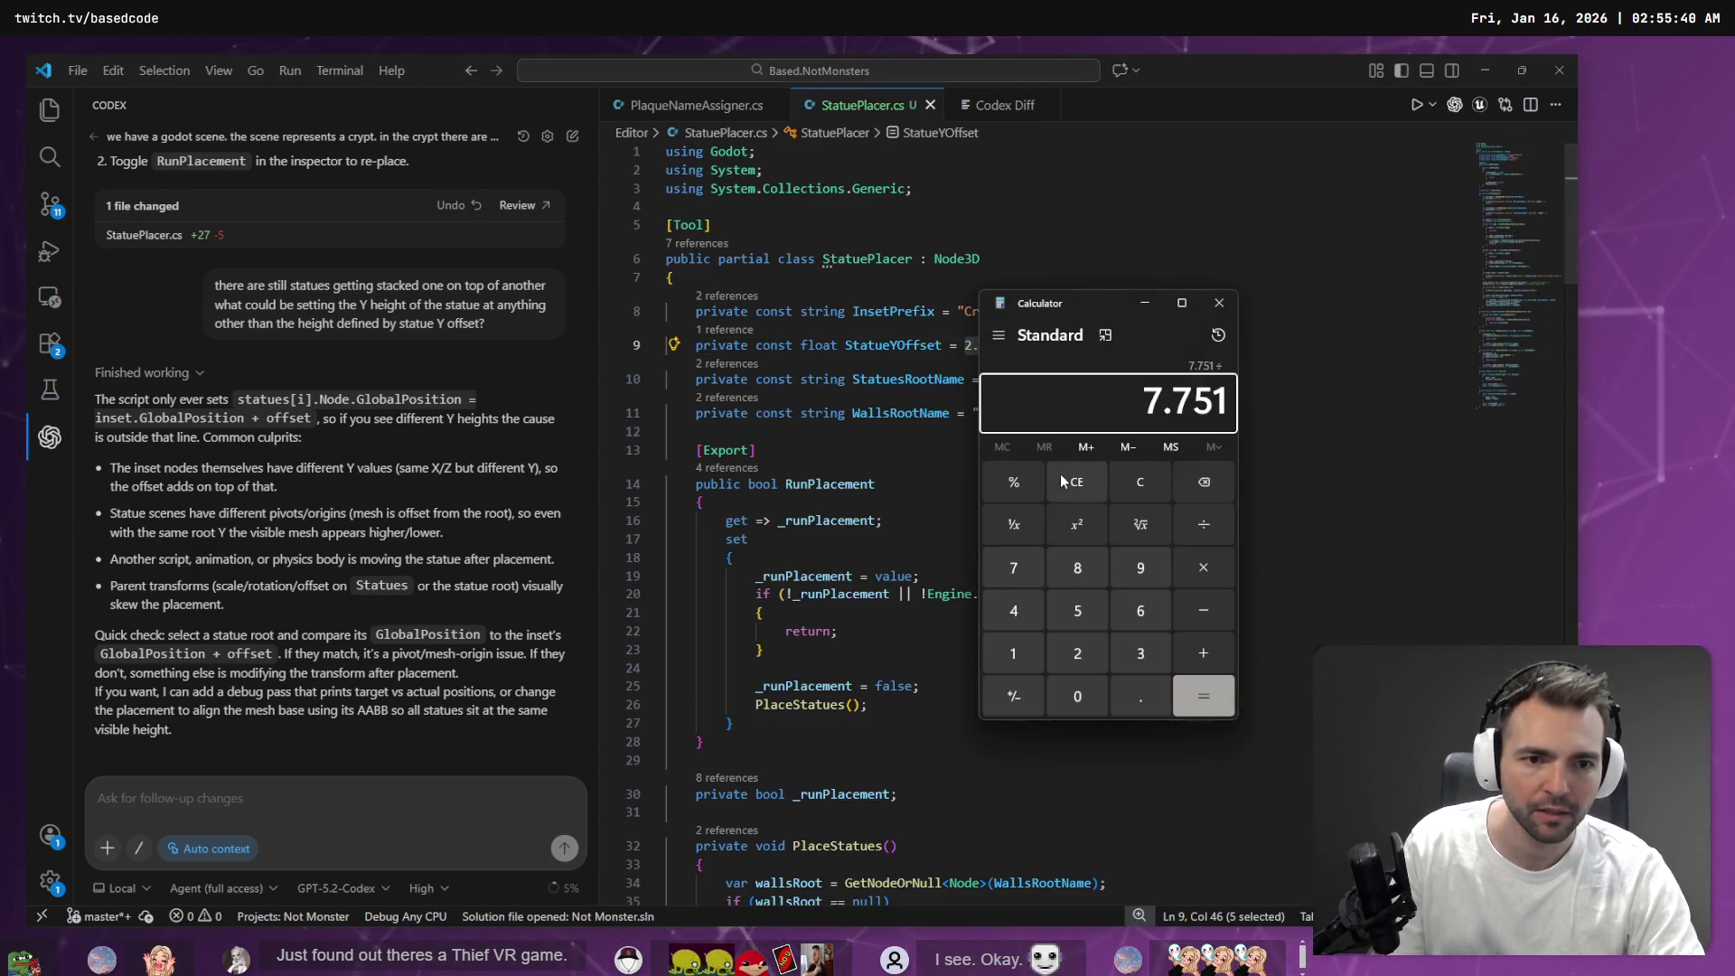
{"action": "key", "text": "ctrl+v"}
{"action": "key", "text": "Return"}
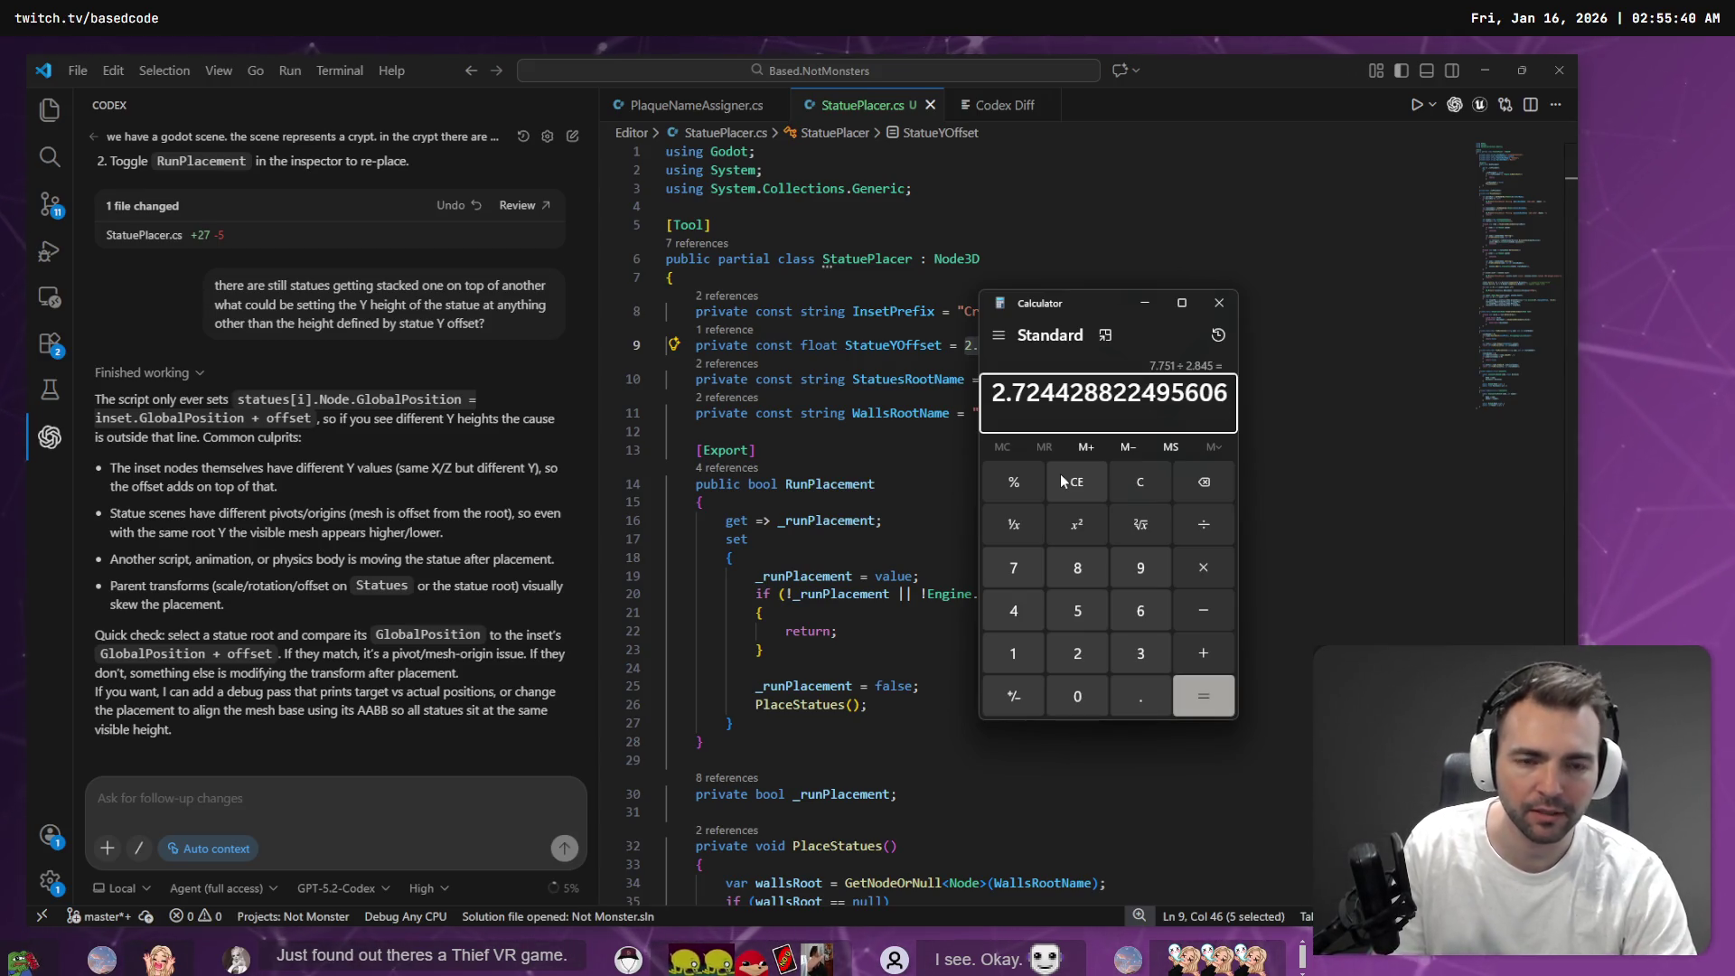
{"action": "left_click", "coordinate": [1227, 307]}
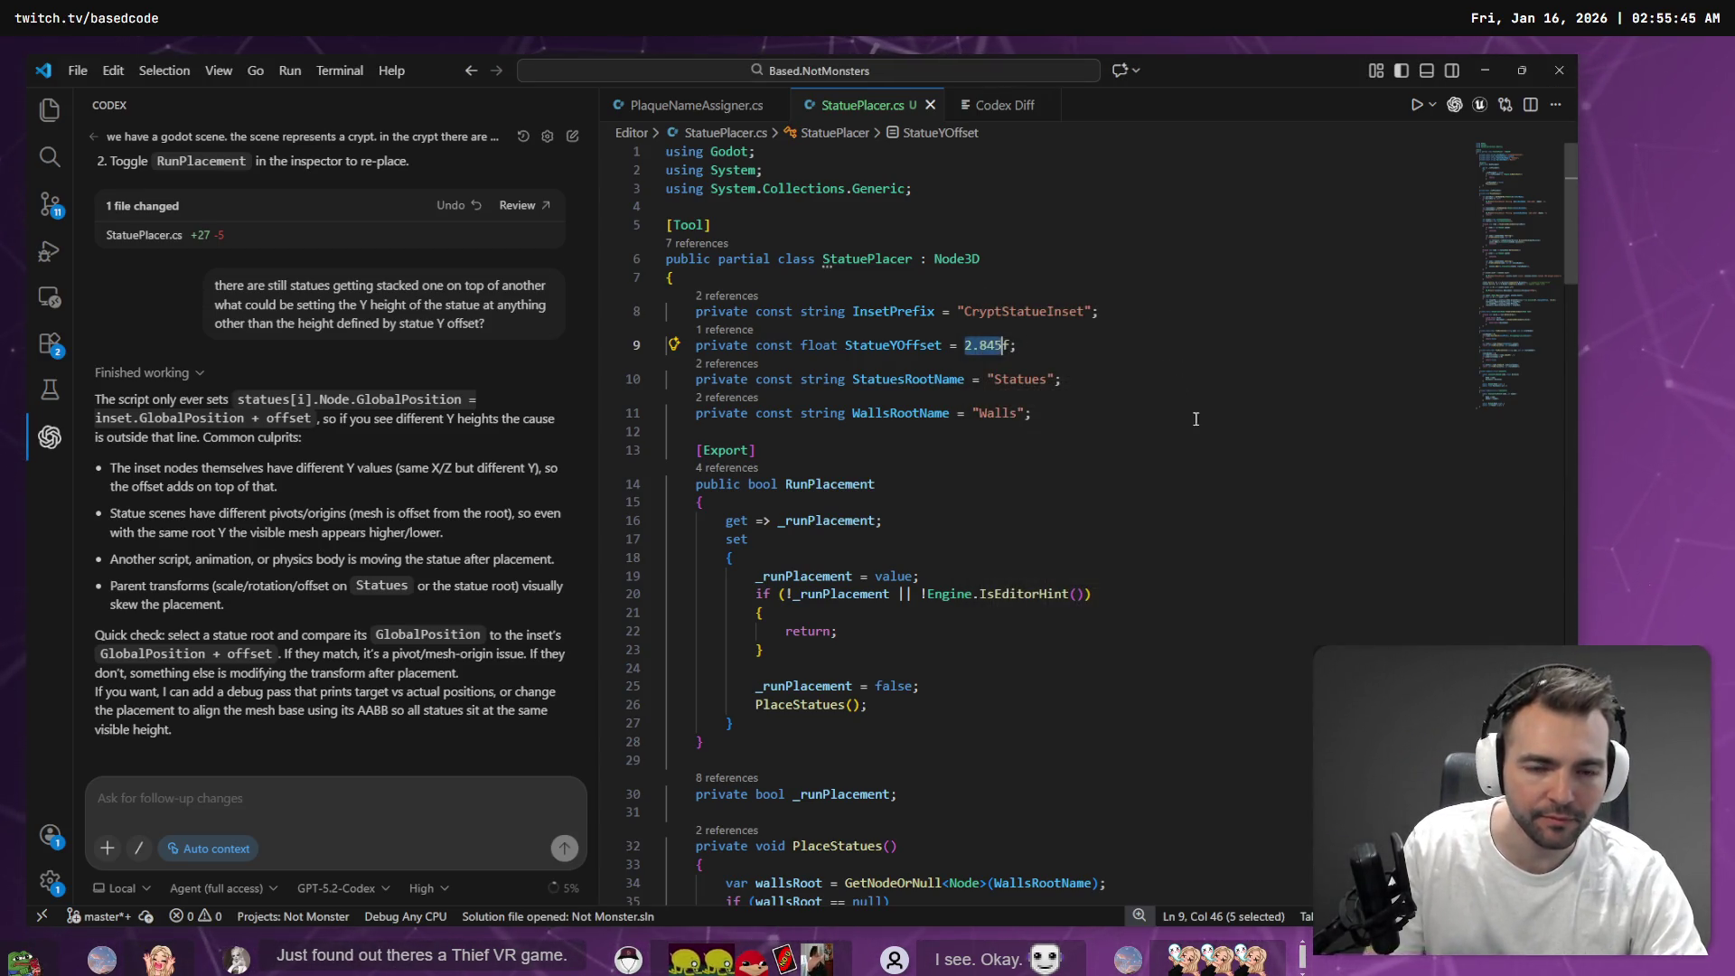
{"action": "key", "text": "alt+Tab"}
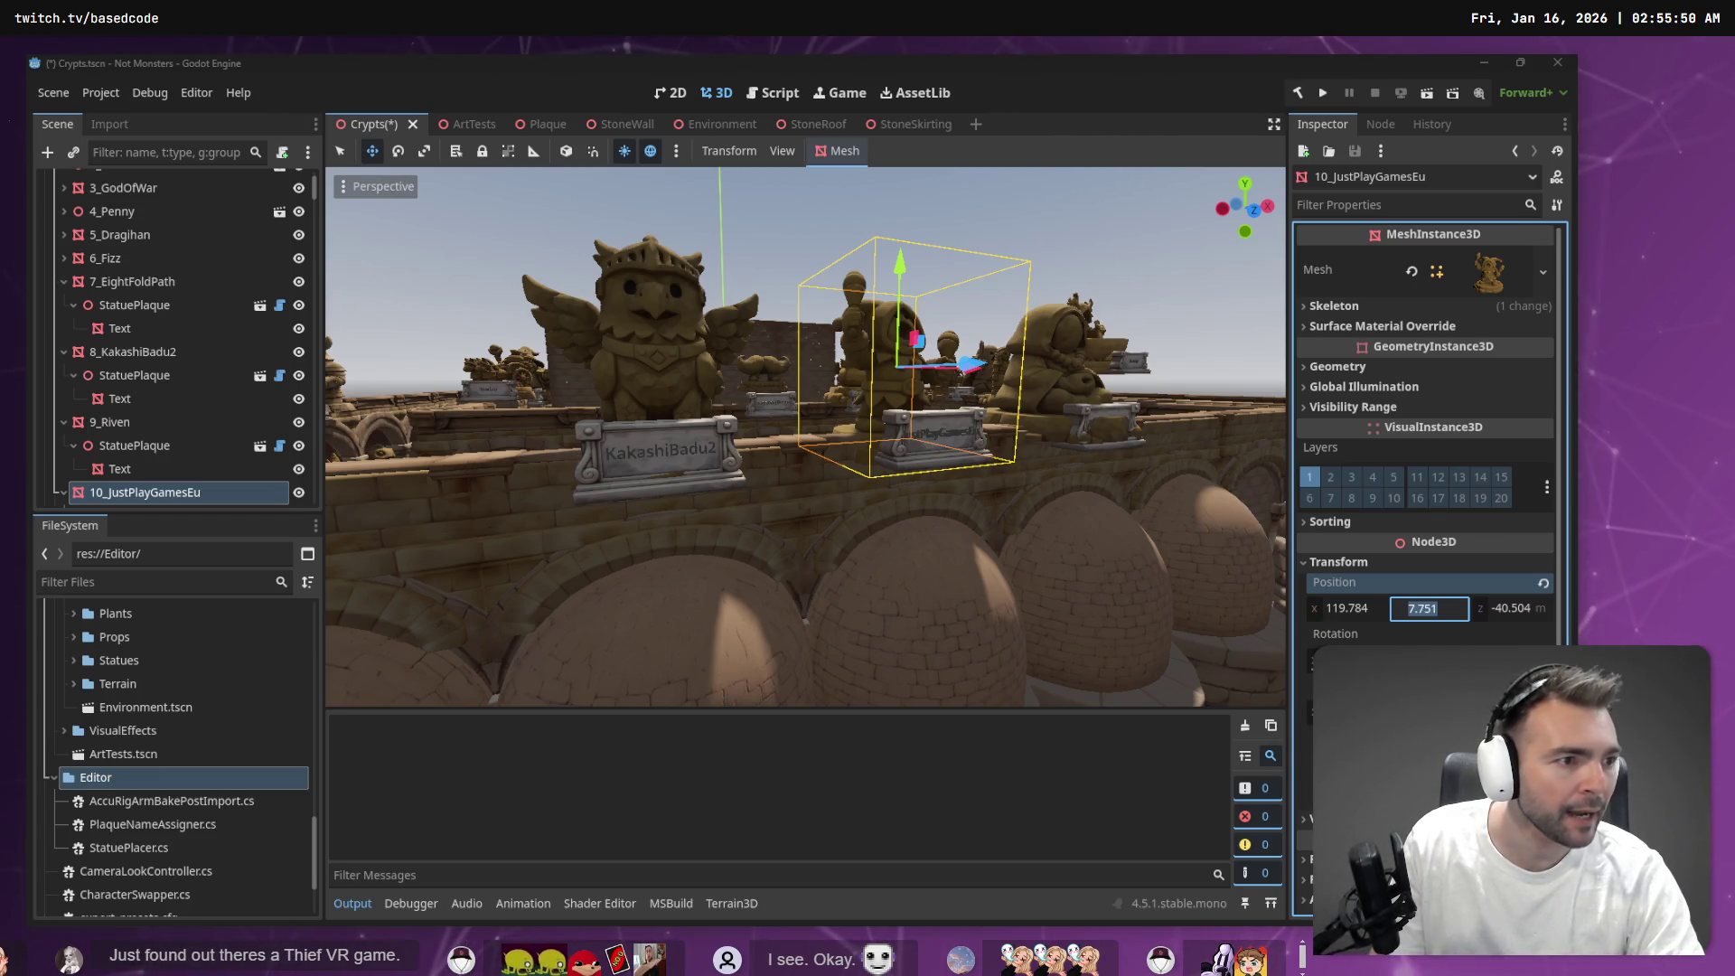
Read Codex's reply blaming inset heights or statue pivot offsets in VS Code, then return to Godot
{"action": "key", "text": "alt+Tab"}
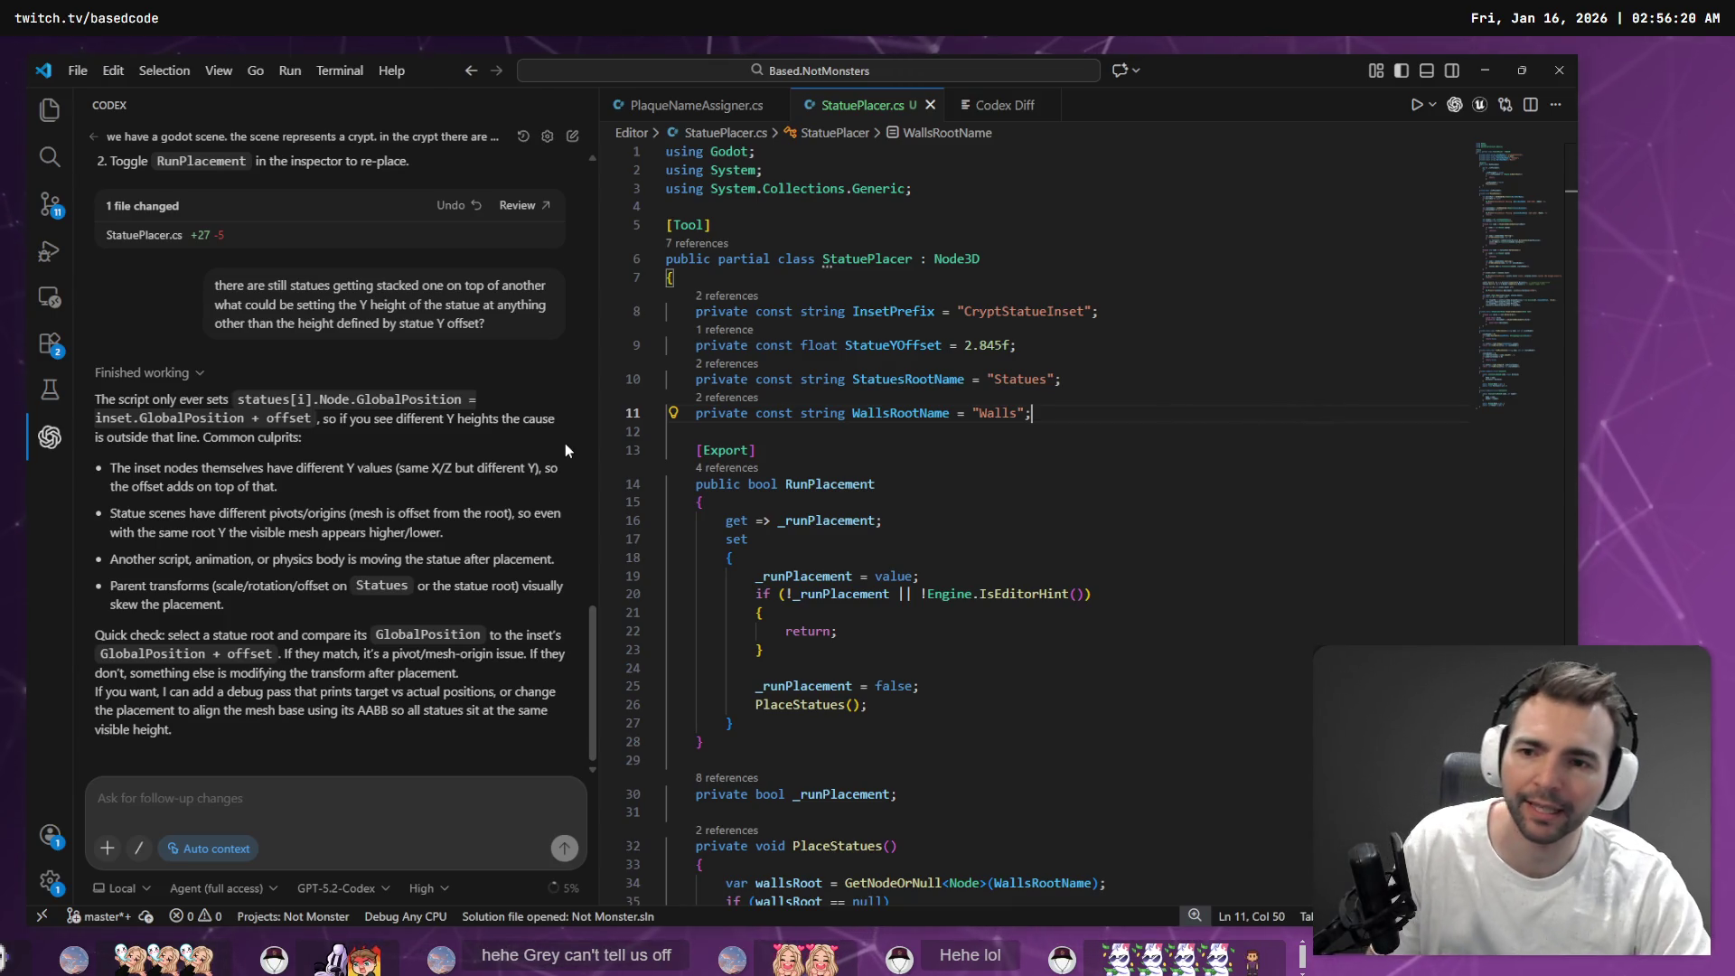
{"action": "key", "text": "alt+Tab"}
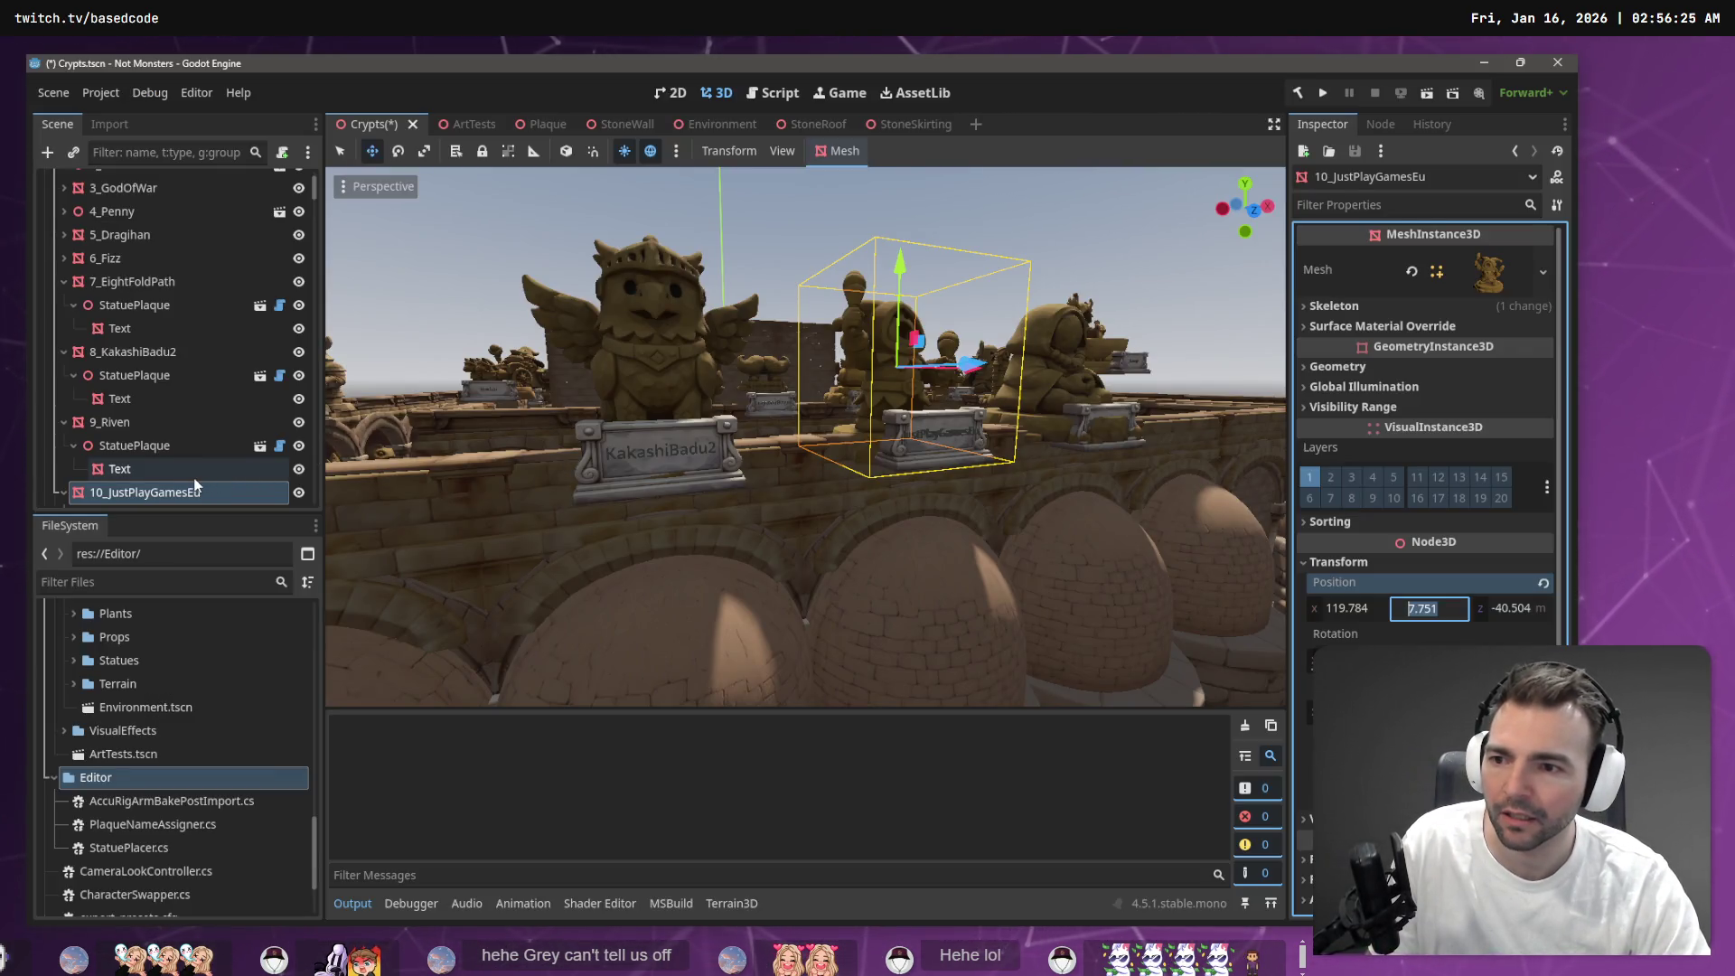
Collapse the statue plaque entries and the Statues node to reveal the wall insets under Walls
{"action": "scroll", "coordinate": [813, 534], "scroll_direction": "down", "scroll_amount": 5}
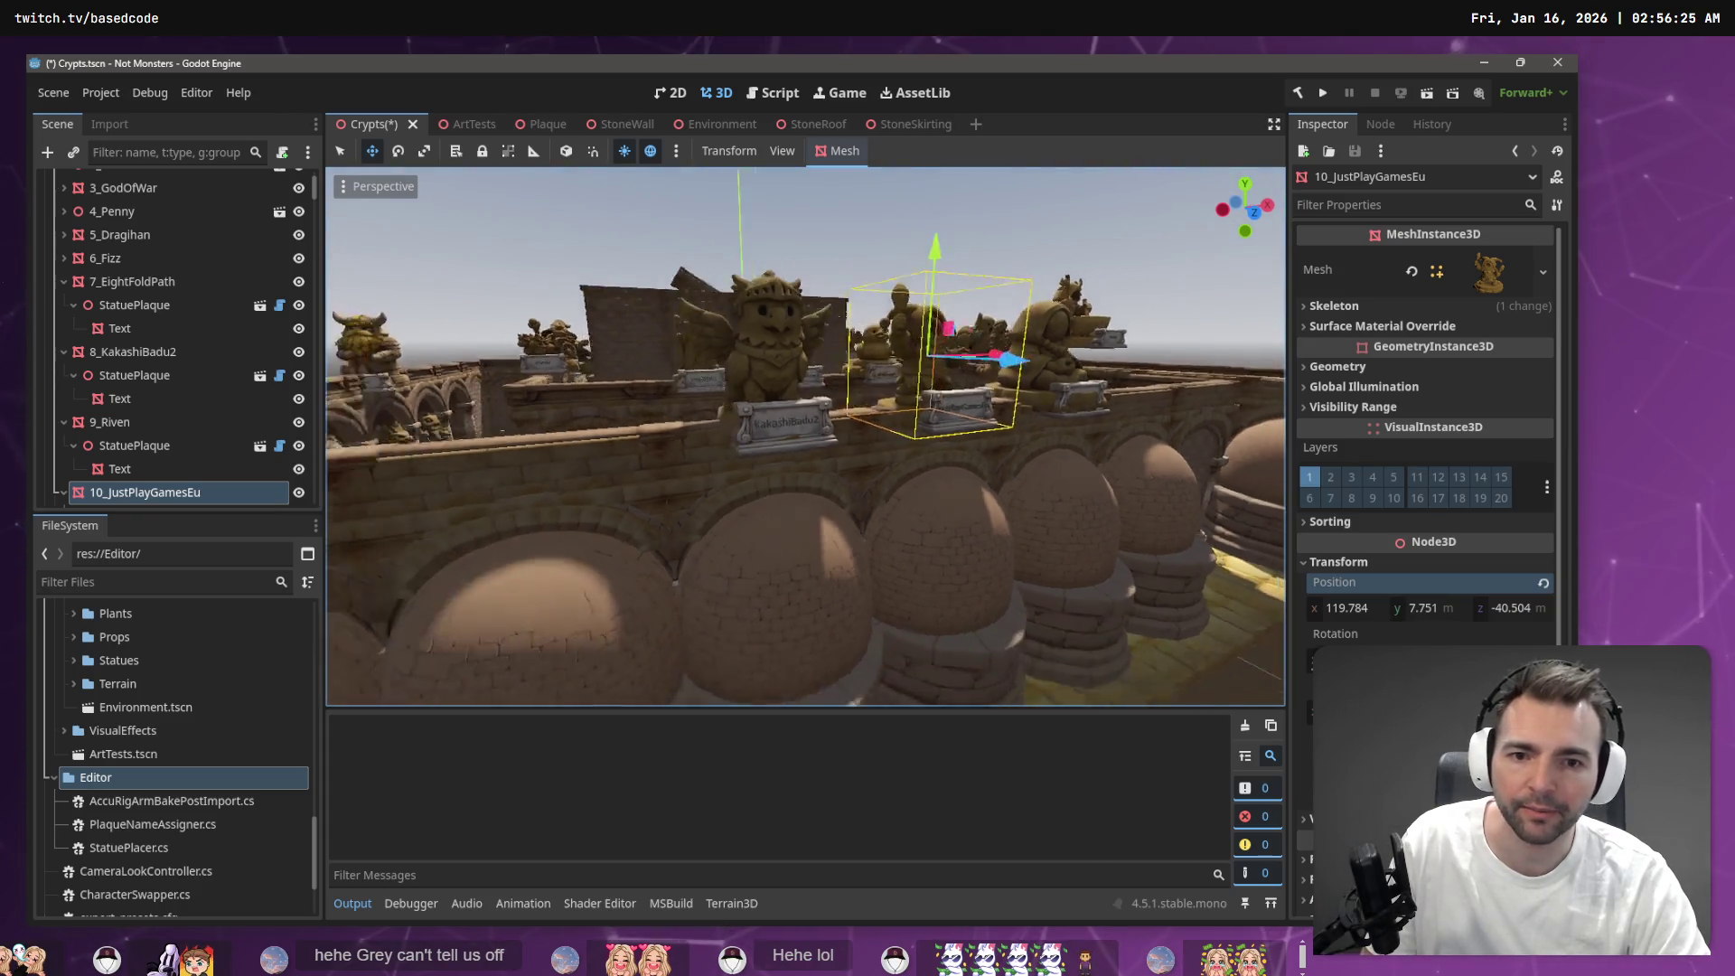
{"action": "scroll", "coordinate": [800, 511], "scroll_direction": "up", "scroll_amount": 2}
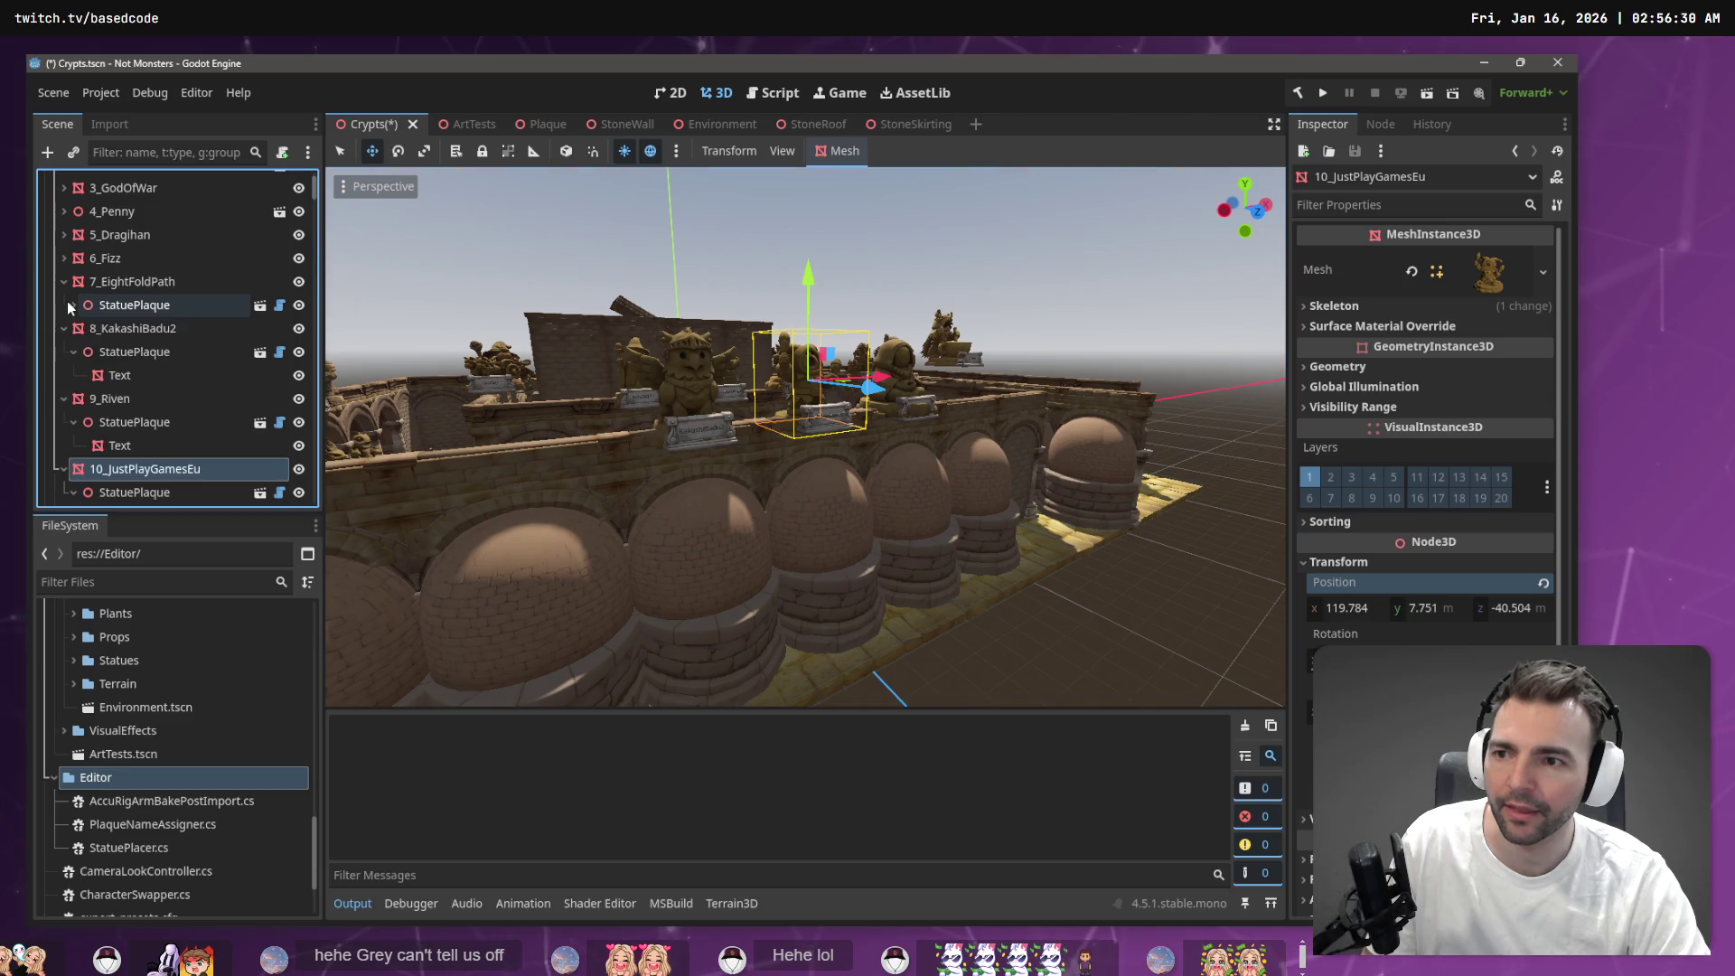
{"action": "left_click", "coordinate": [68, 304]}
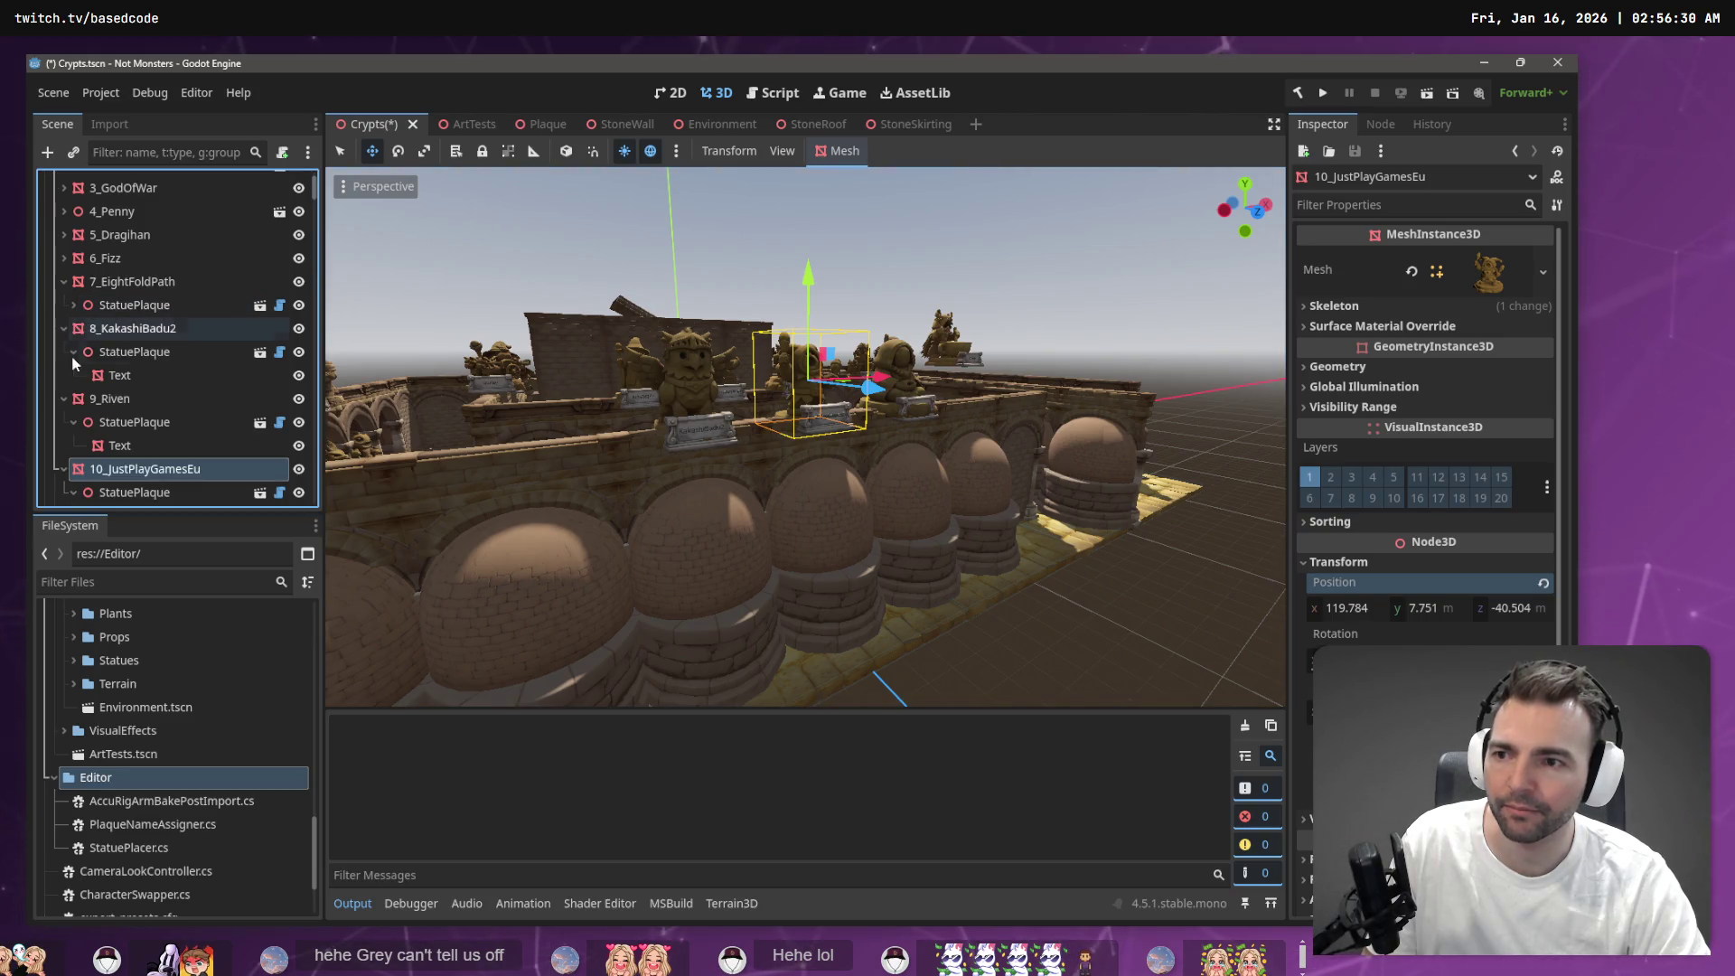
{"action": "left_click", "coordinate": [73, 352]}
{"action": "left_click", "coordinate": [72, 399]}
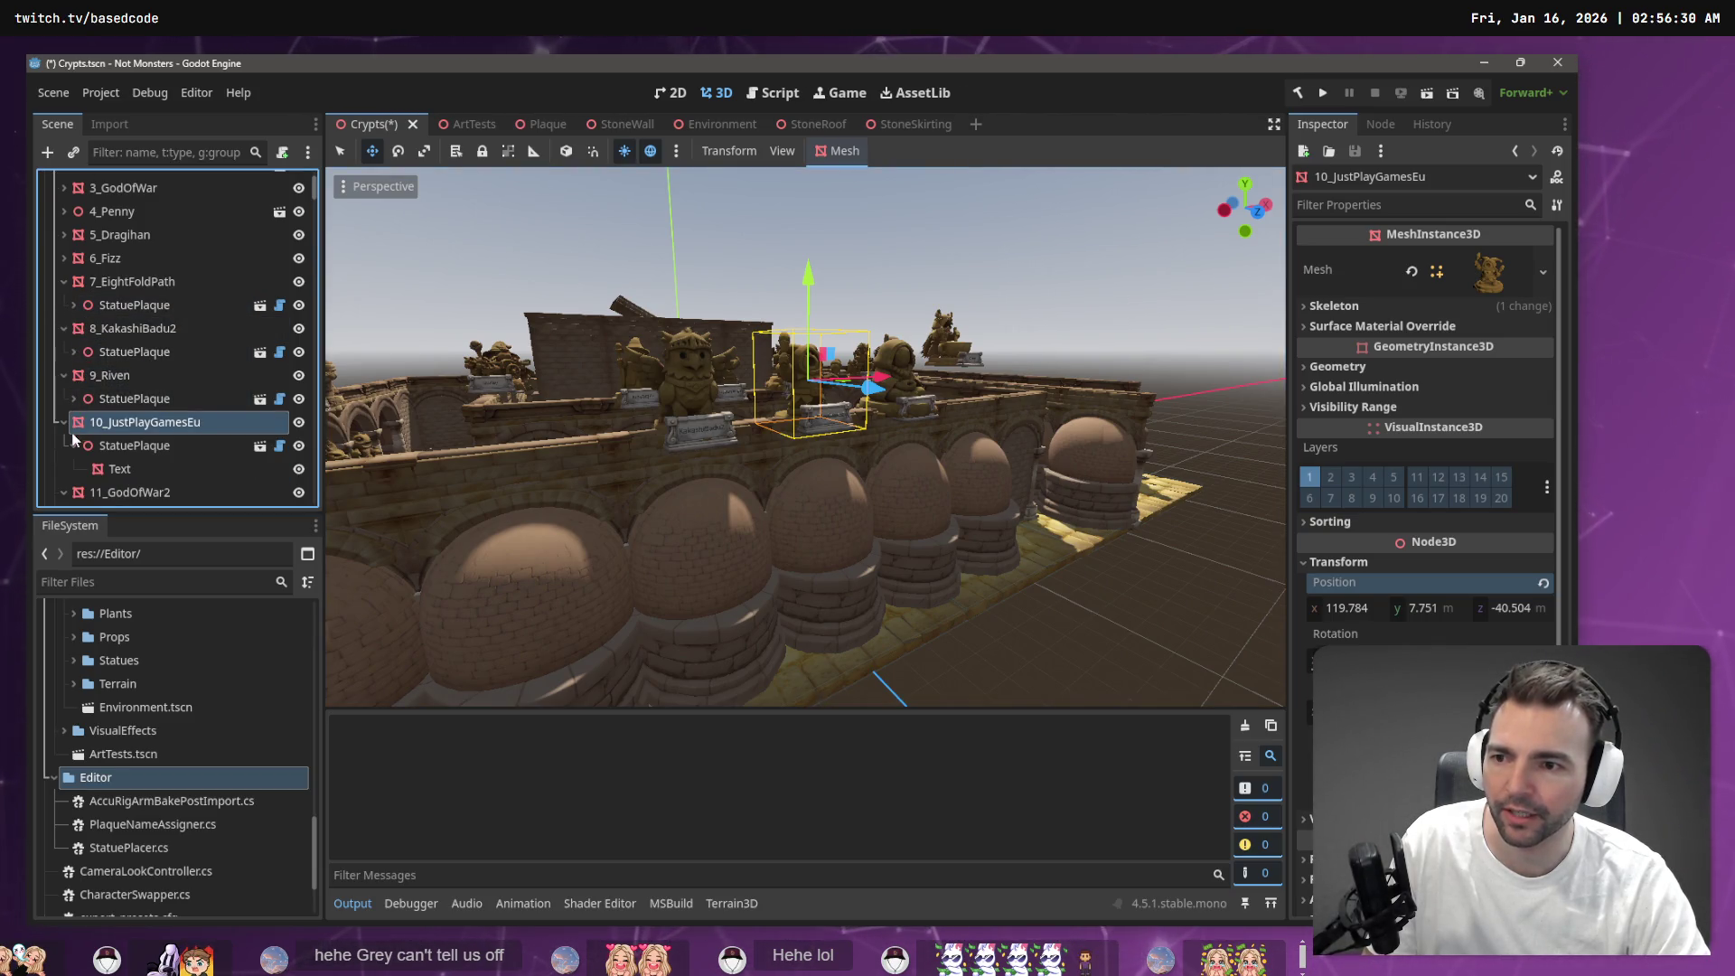
{"action": "scroll", "coordinate": [108, 425], "scroll_direction": "up", "scroll_amount": 3}
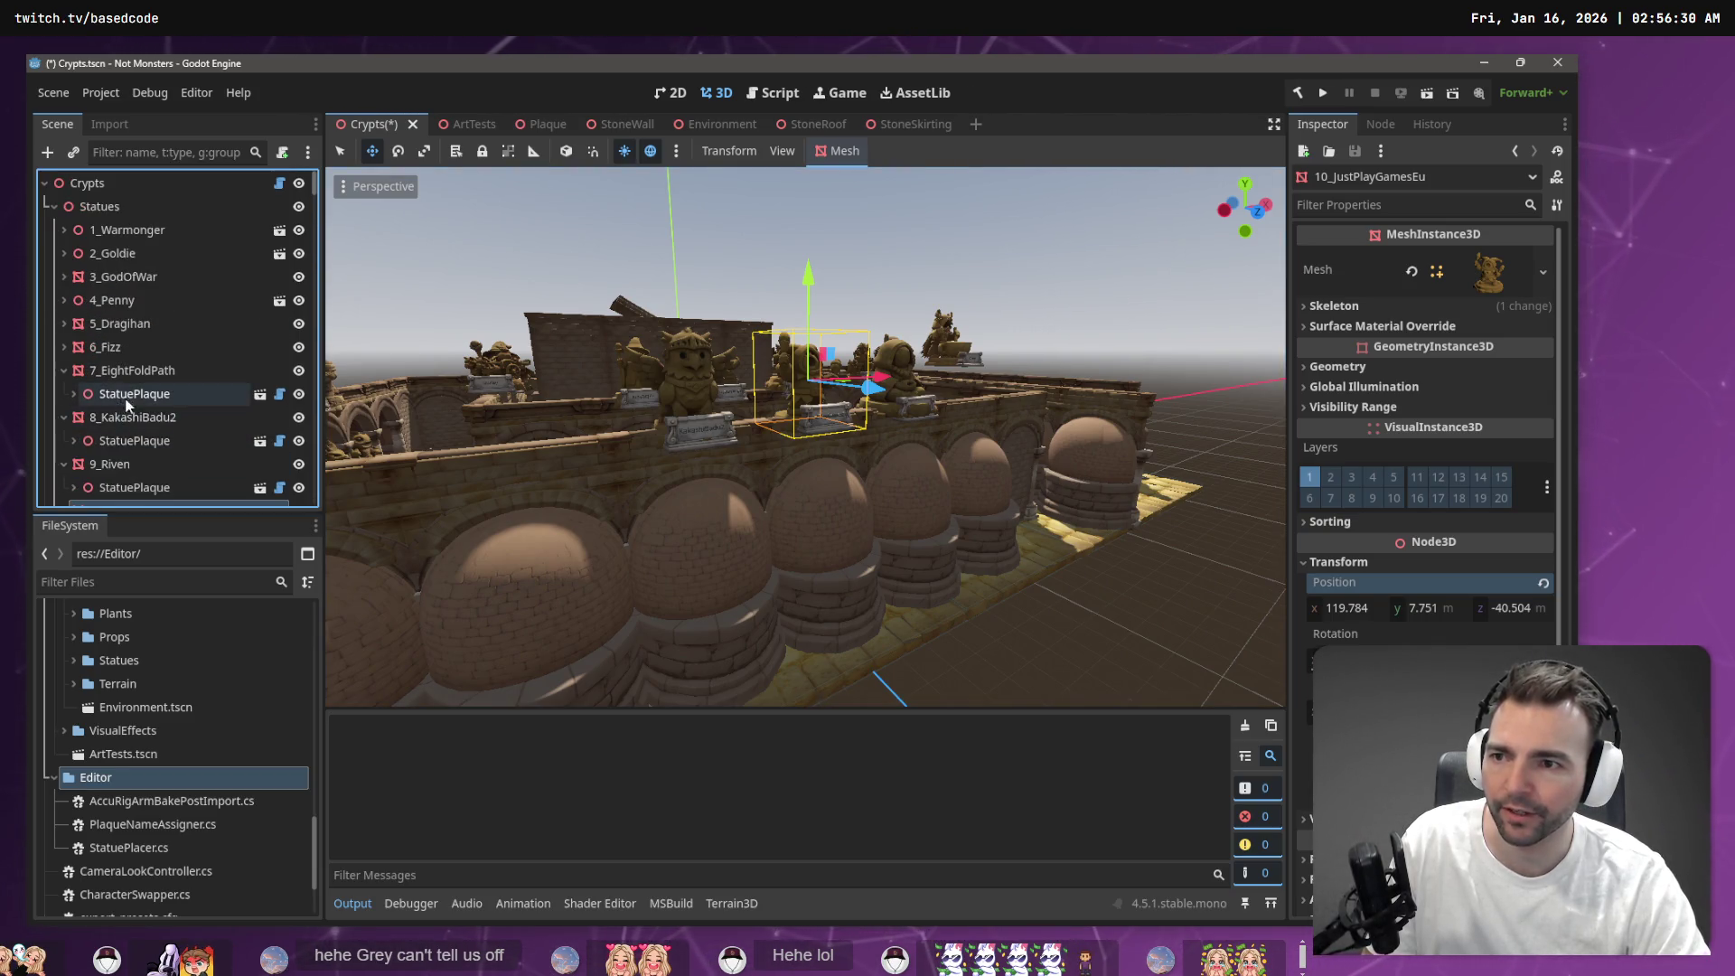
{"action": "left_click", "coordinate": [54, 206]}
Select CryptStatueInset13, keep its name unchanged, and open its CryptStatueInset scene for editing
{"action": "left_click", "coordinate": [132, 257]}
{"action": "left_click", "coordinate": [64, 253]}
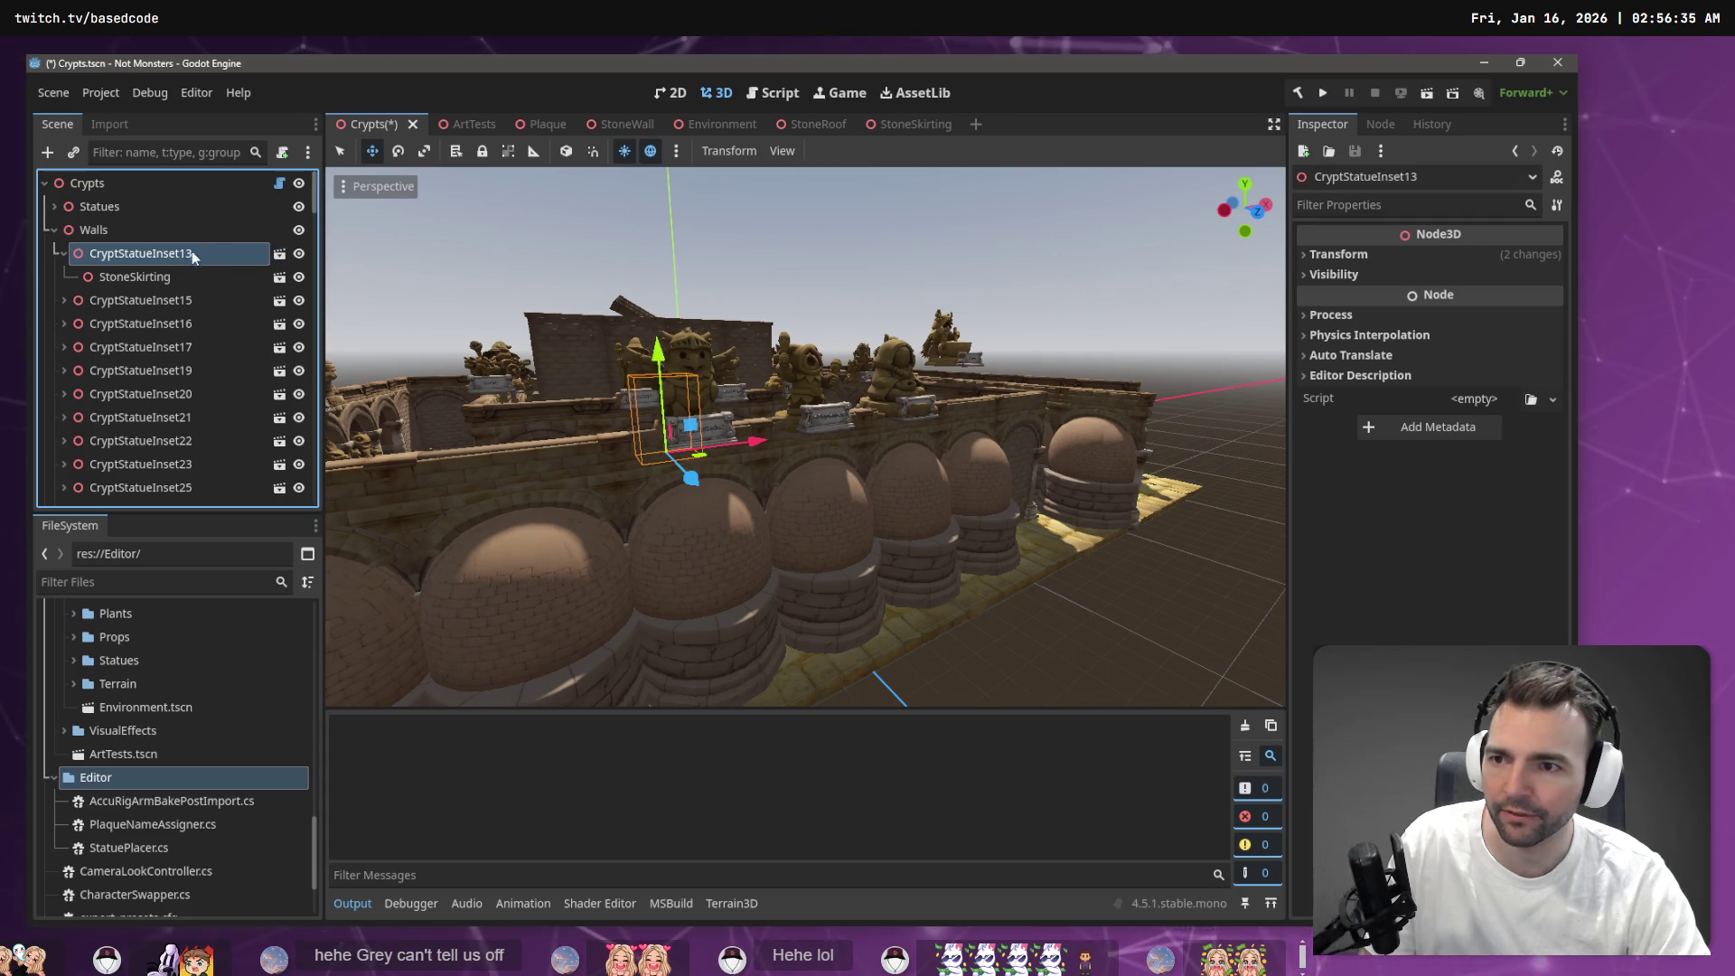
{"action": "double_click", "coordinate": [154, 258]}
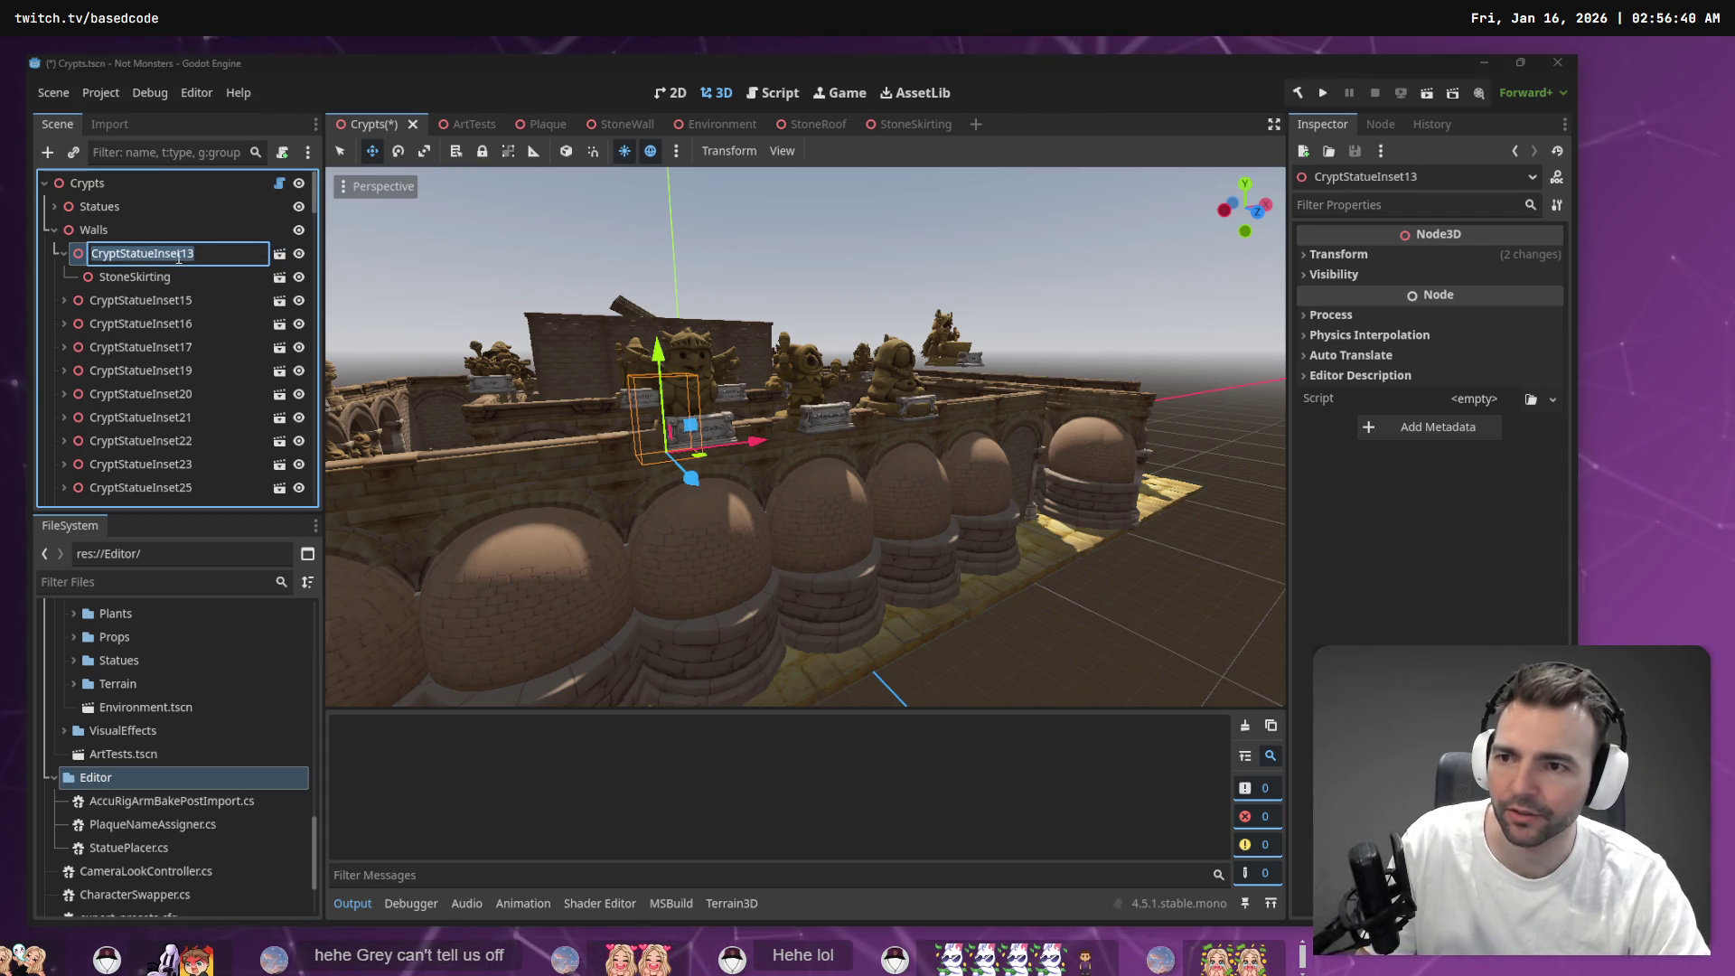
{"action": "key", "text": "End"}
{"action": "key", "text": "Return"}
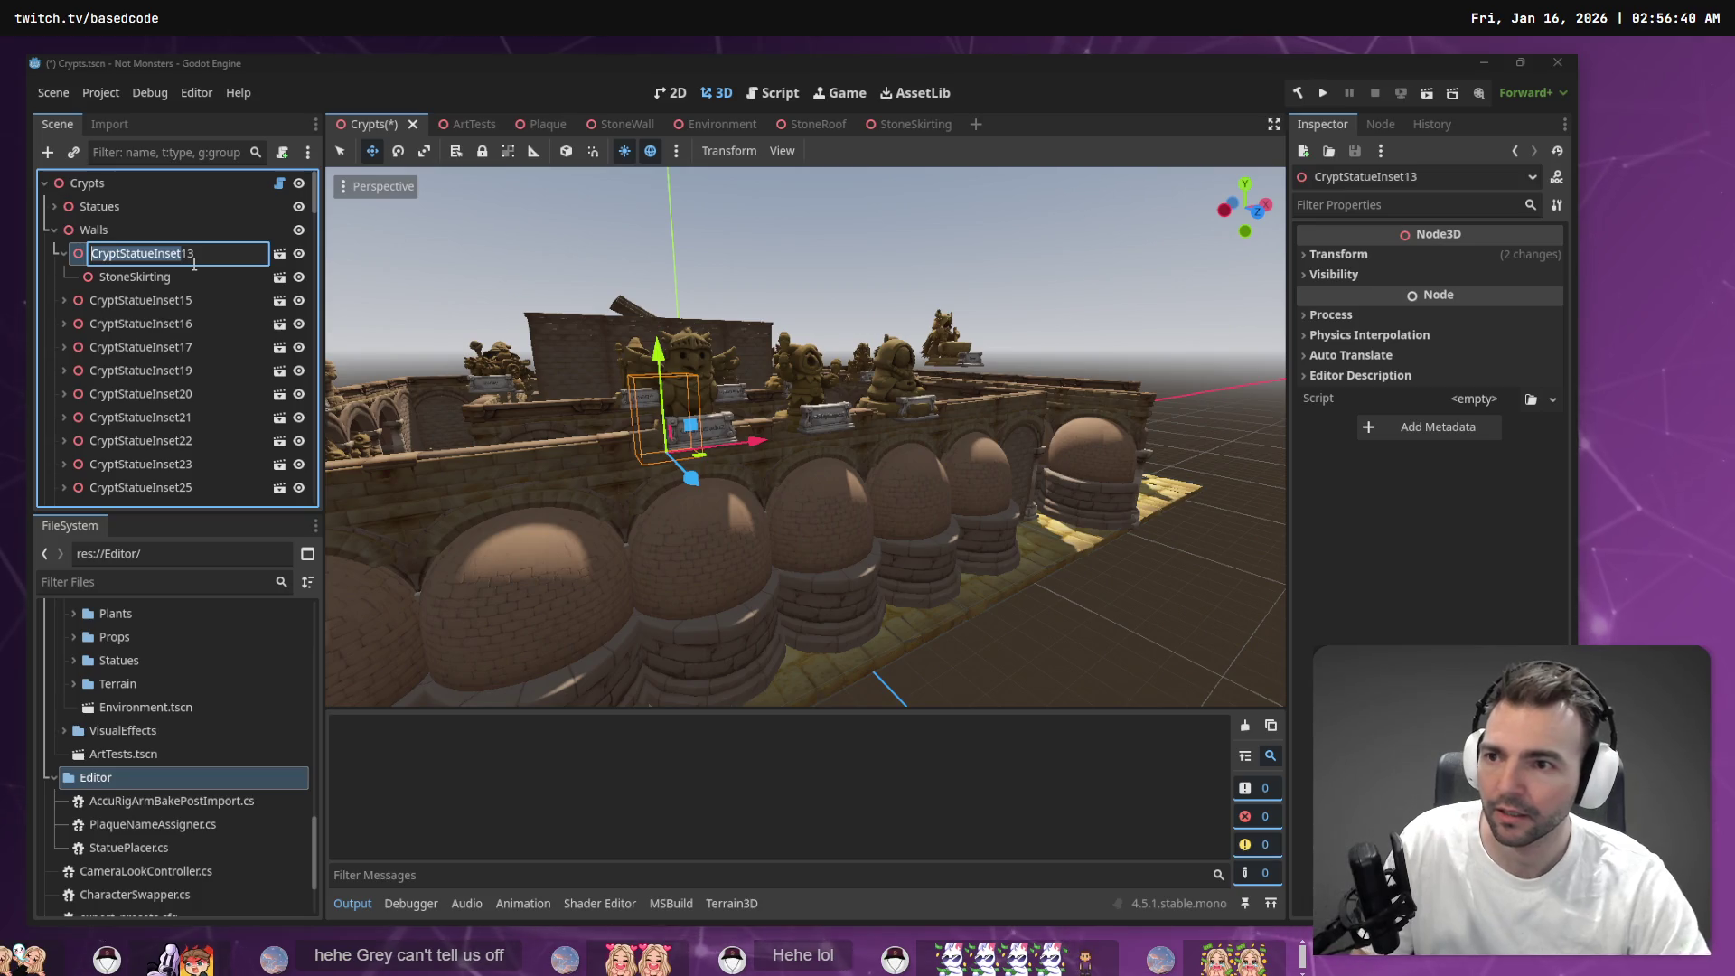
{"action": "left_click", "coordinate": [280, 256]}
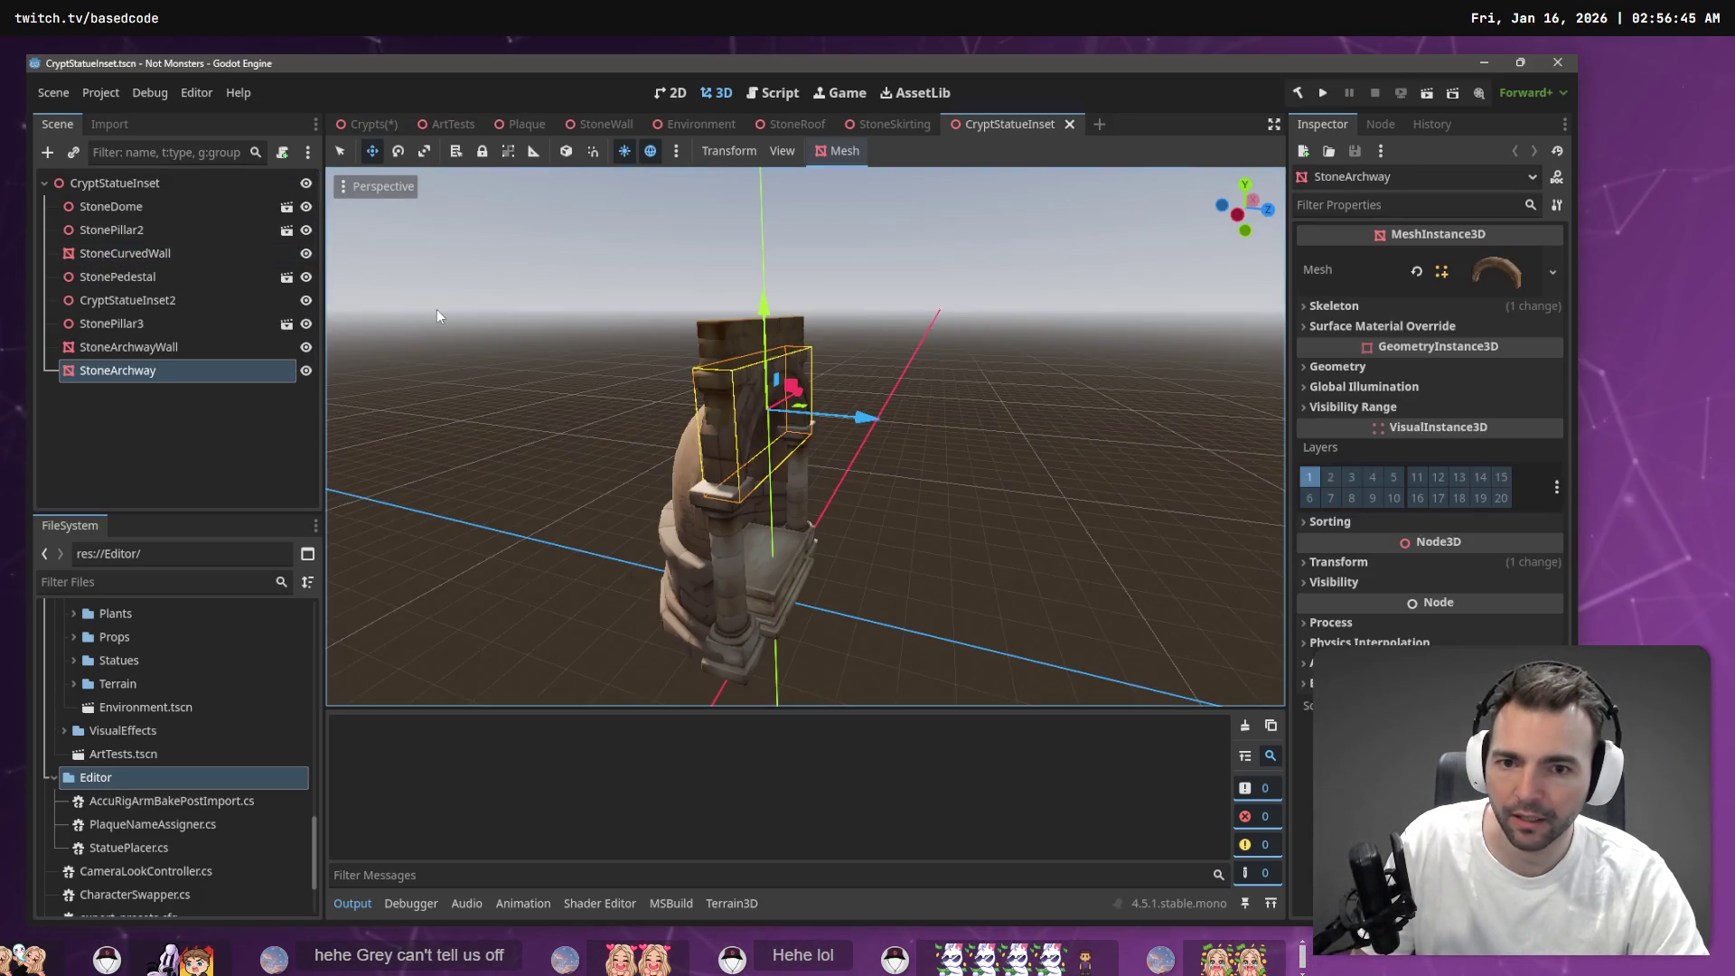
Inspect the inset scene's root and its nested CryptStatueInset2 node, cancelling an accidental rename
{"action": "left_click", "coordinate": [150, 187]}
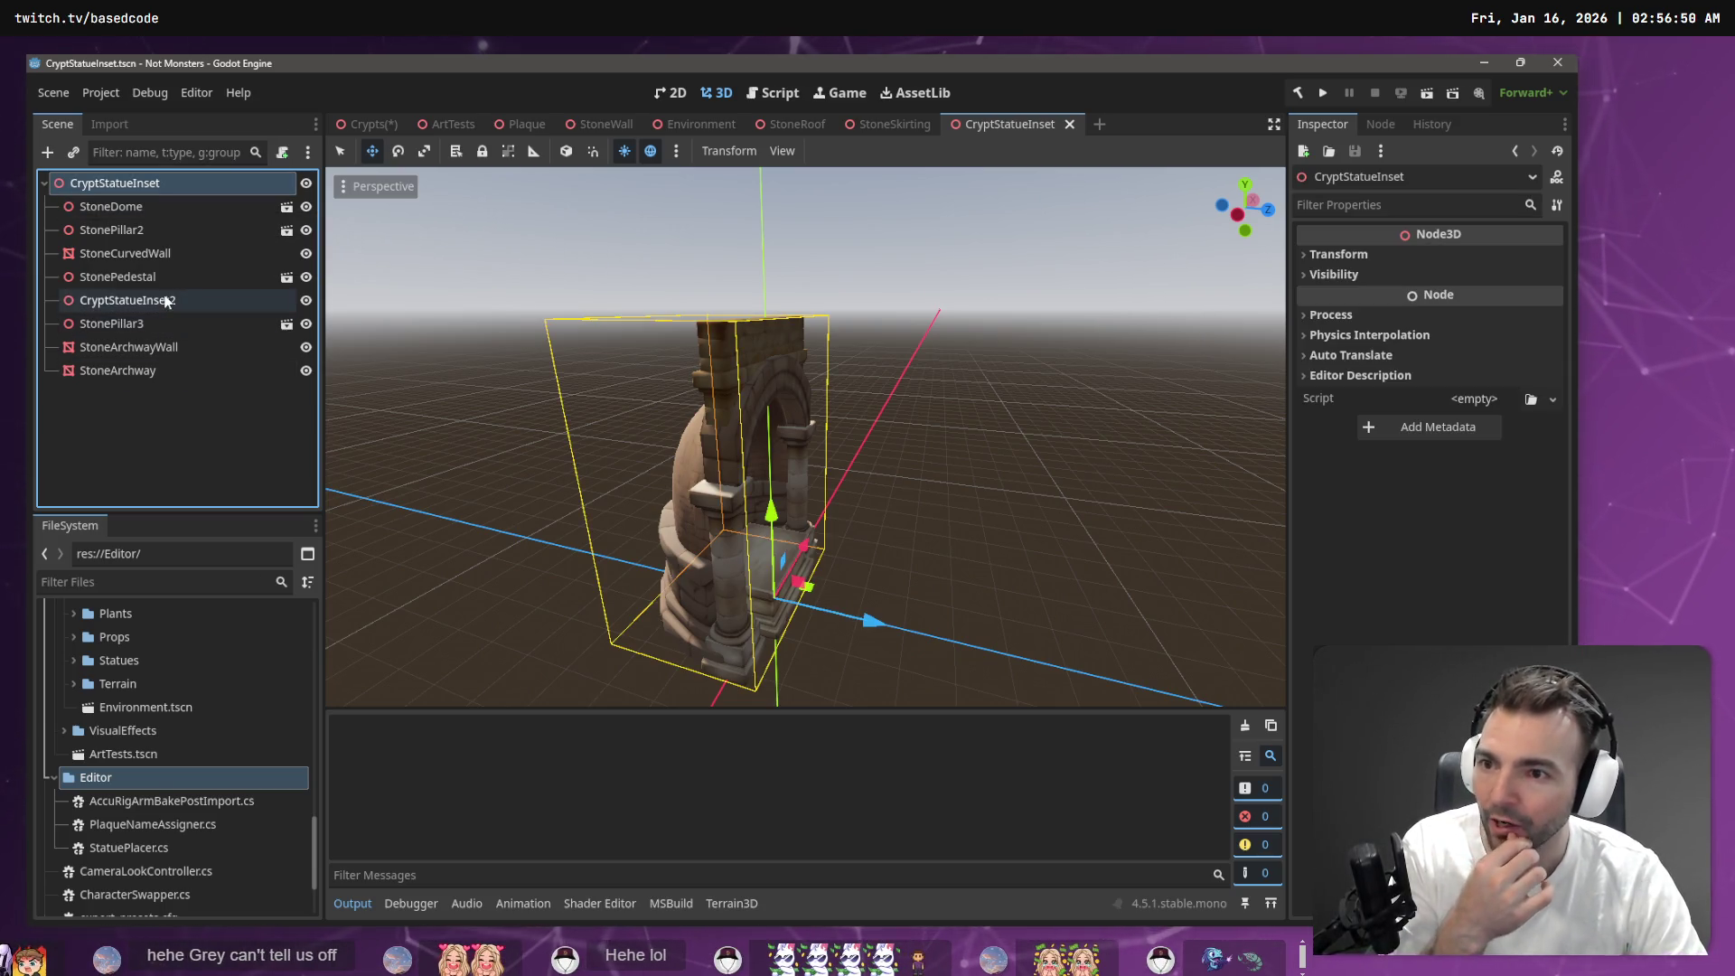
{"action": "left_click", "coordinate": [127, 300]}
{"action": "left_click_drag", "start_coordinate": [361, 345], "coordinate": [361, 345]}
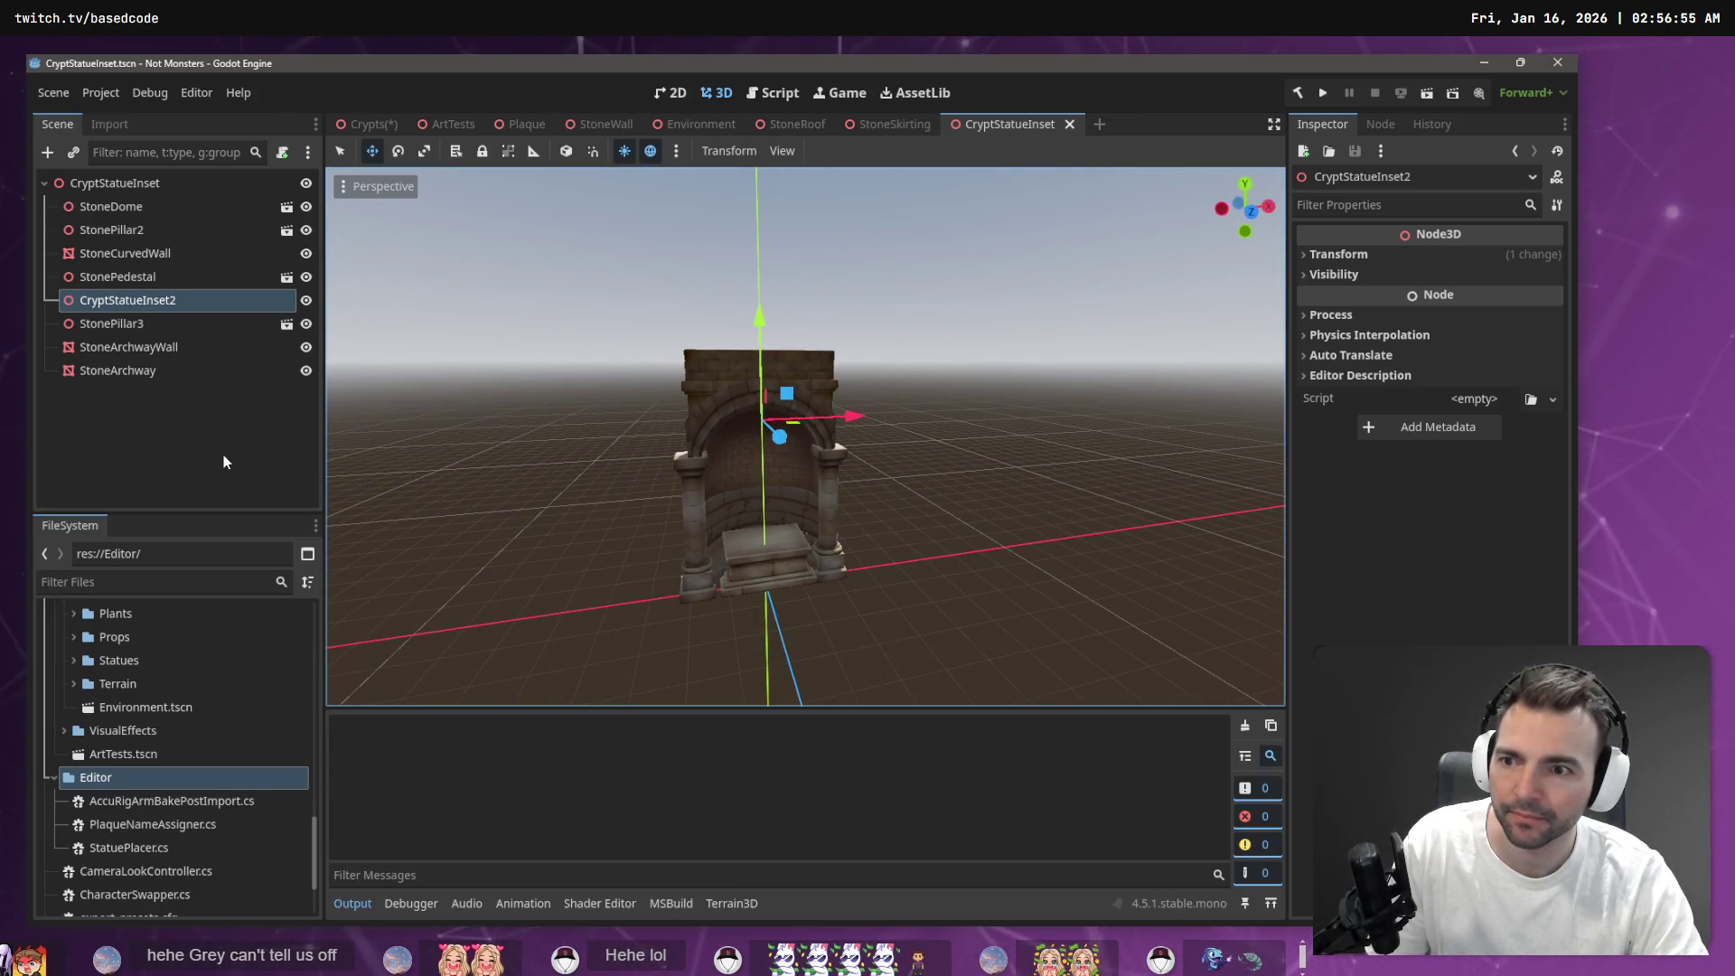
{"action": "left_click", "coordinate": [157, 191]}
{"action": "left_click", "coordinate": [157, 190]}
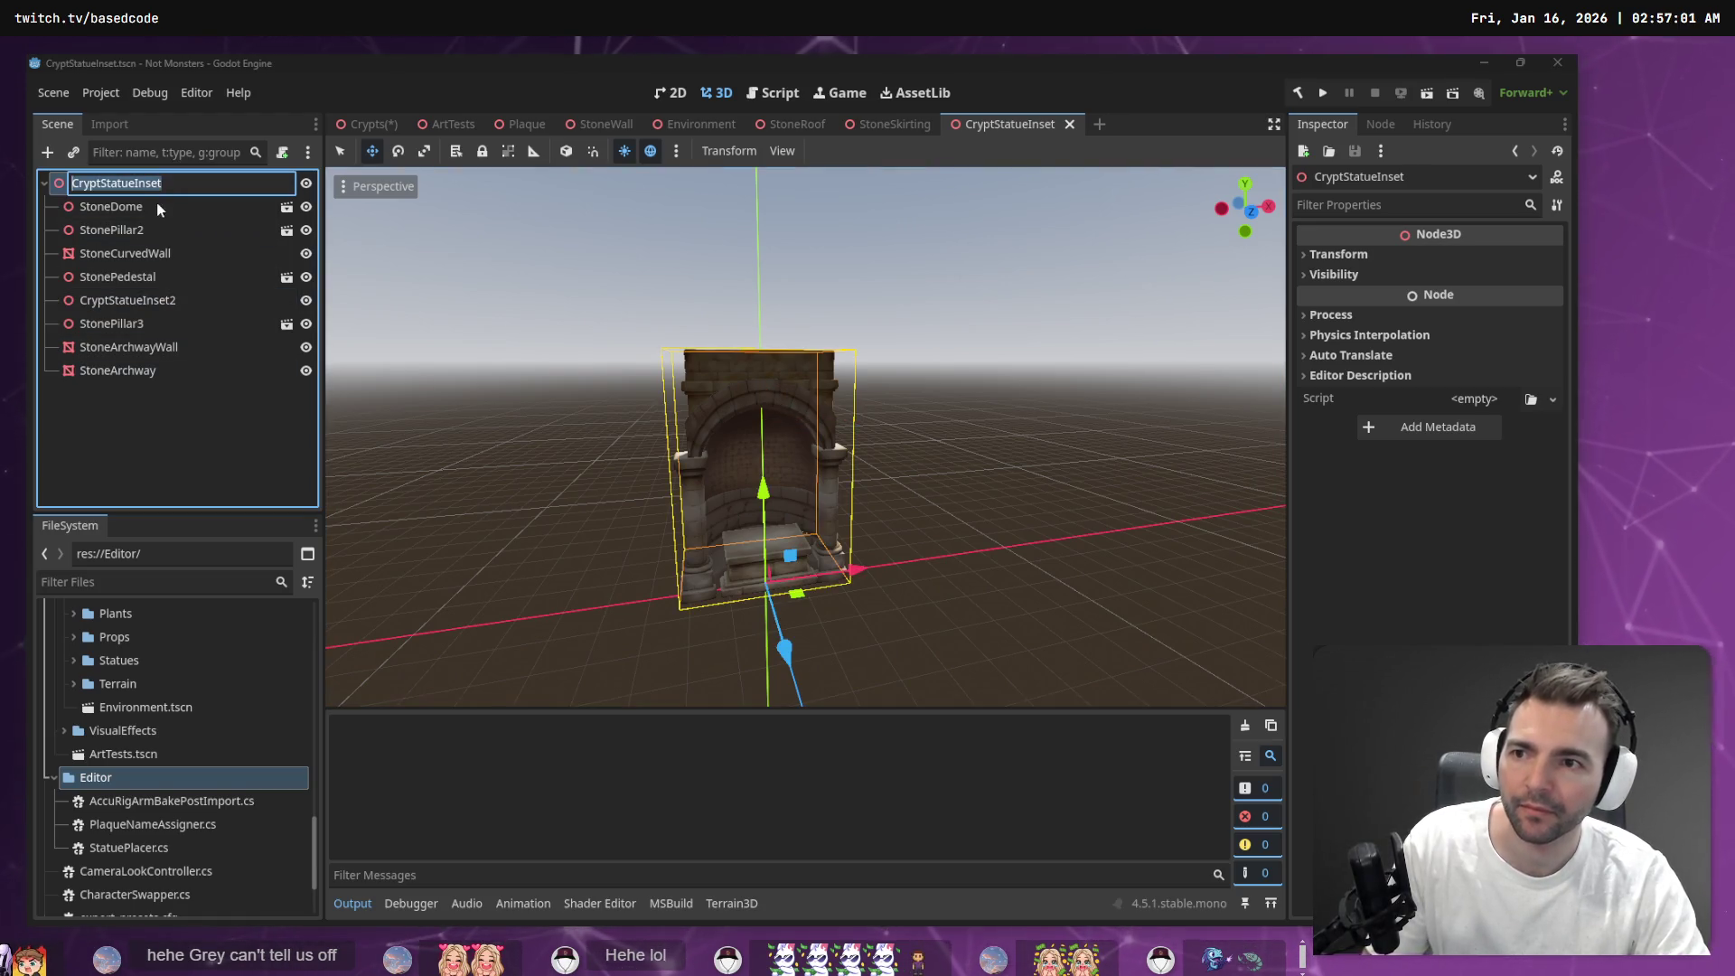
{"action": "key", "text": "Escape"}
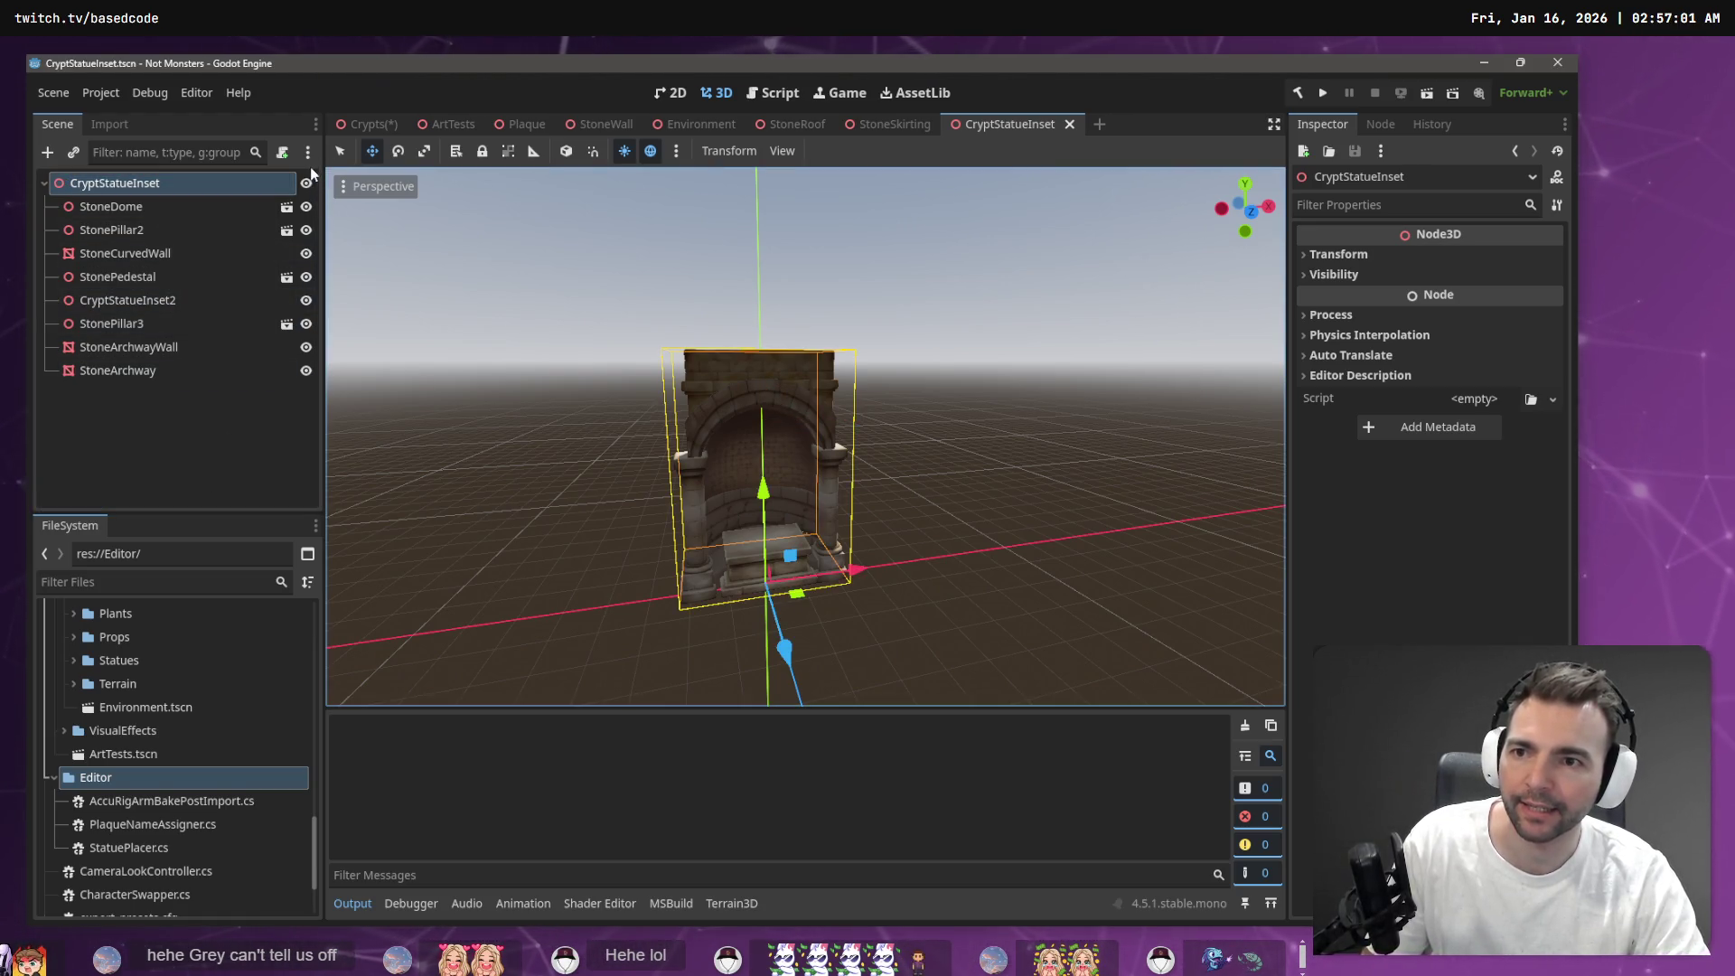
Capture a region screenshot of the Scene dock's node tree and switch to VS Code
{"action": "key", "text": "Print"}
{"action": "left_click_drag", "start_coordinate": [316, 170], "coordinate": [38, 394]}
{"action": "key", "text": "alt+Tab"}
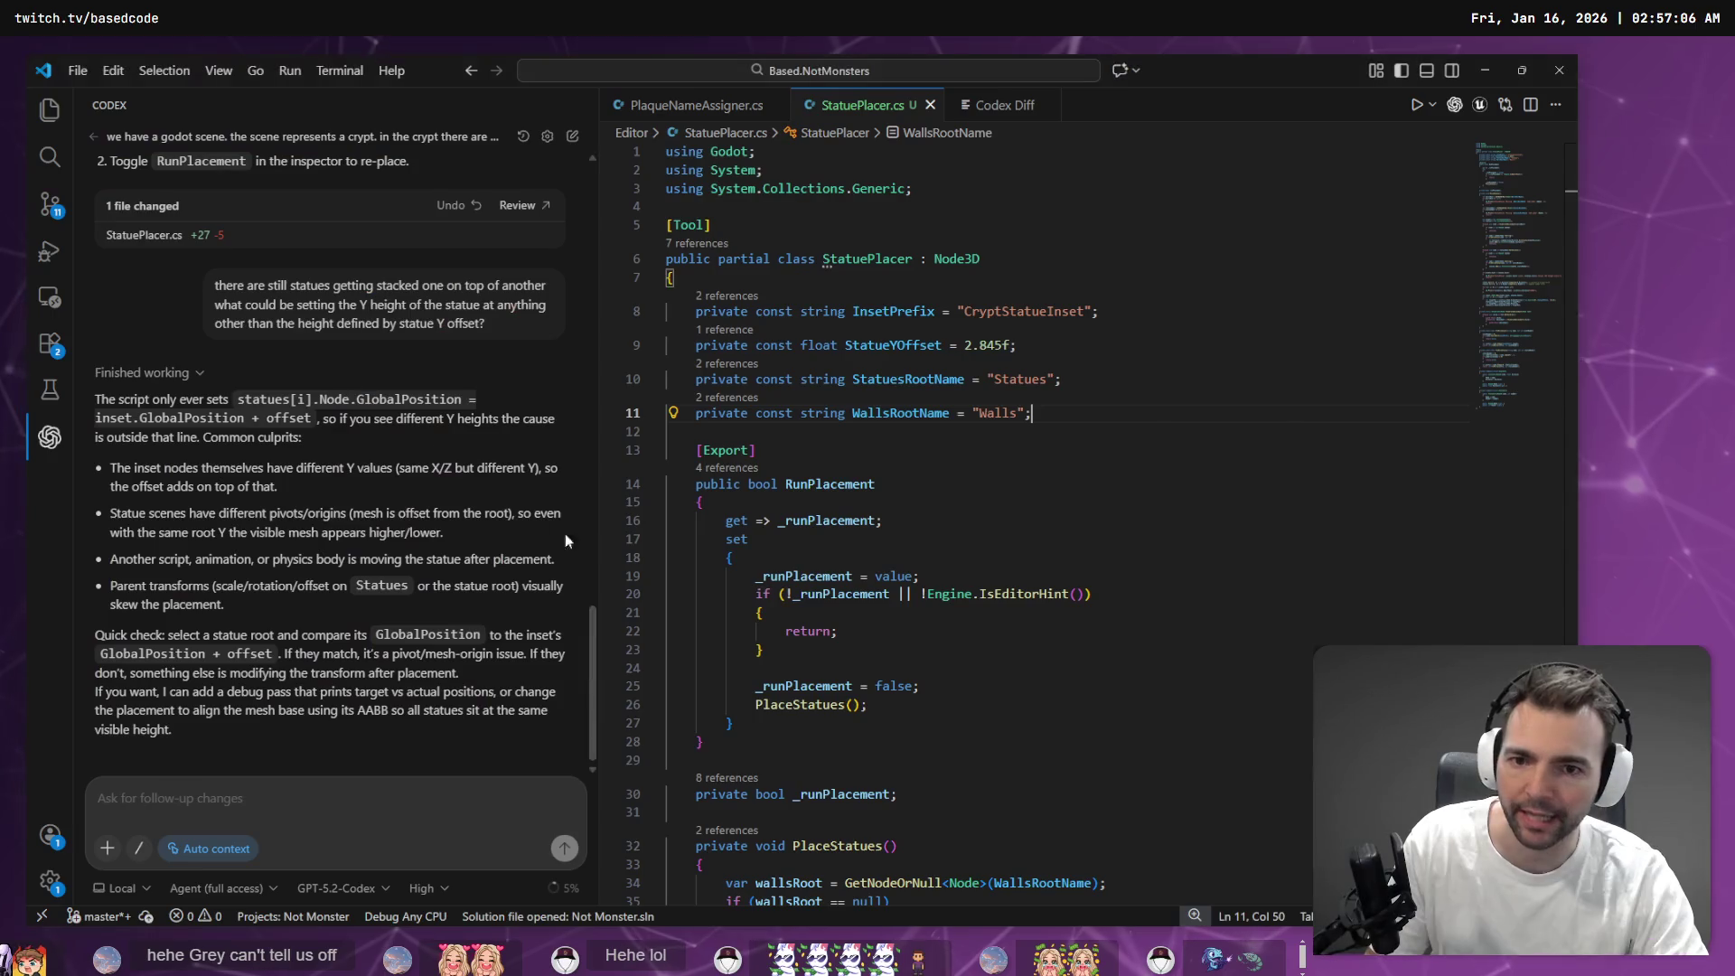
Dictate a Codex note with the scene-tree screenshot about the nested CryptStatueInset, fixing misheard names
{"action": "key", "text": "super+h"}
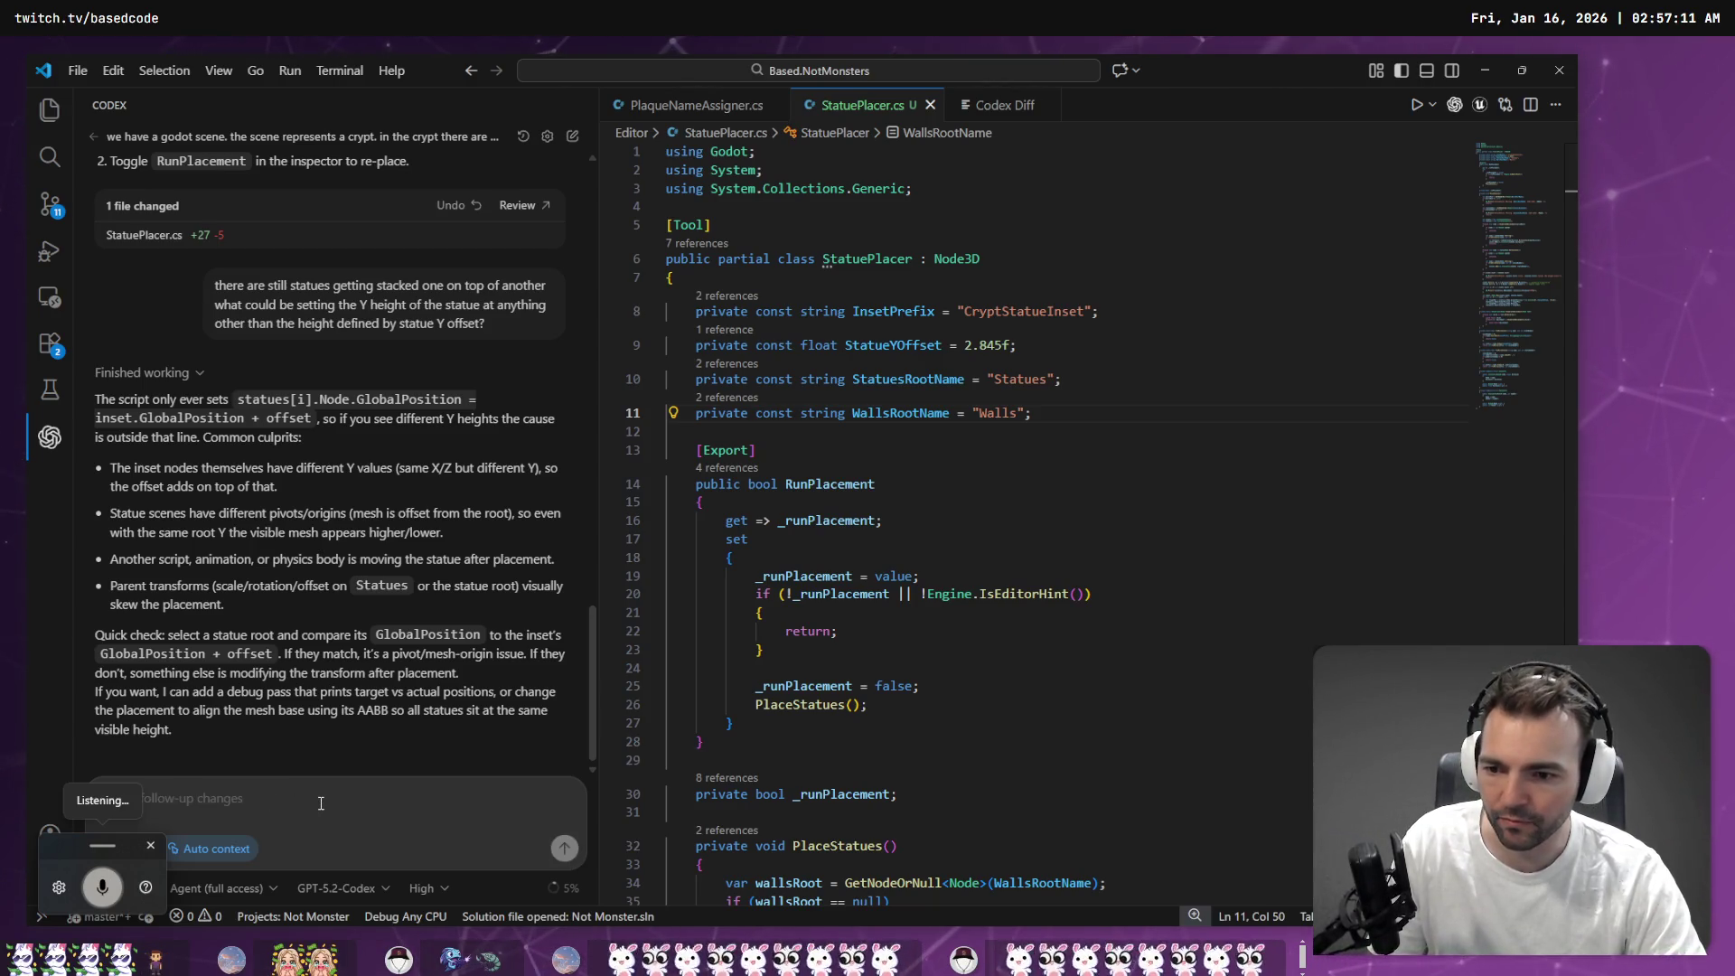
{"action": "key", "text": "ctrl+v"}
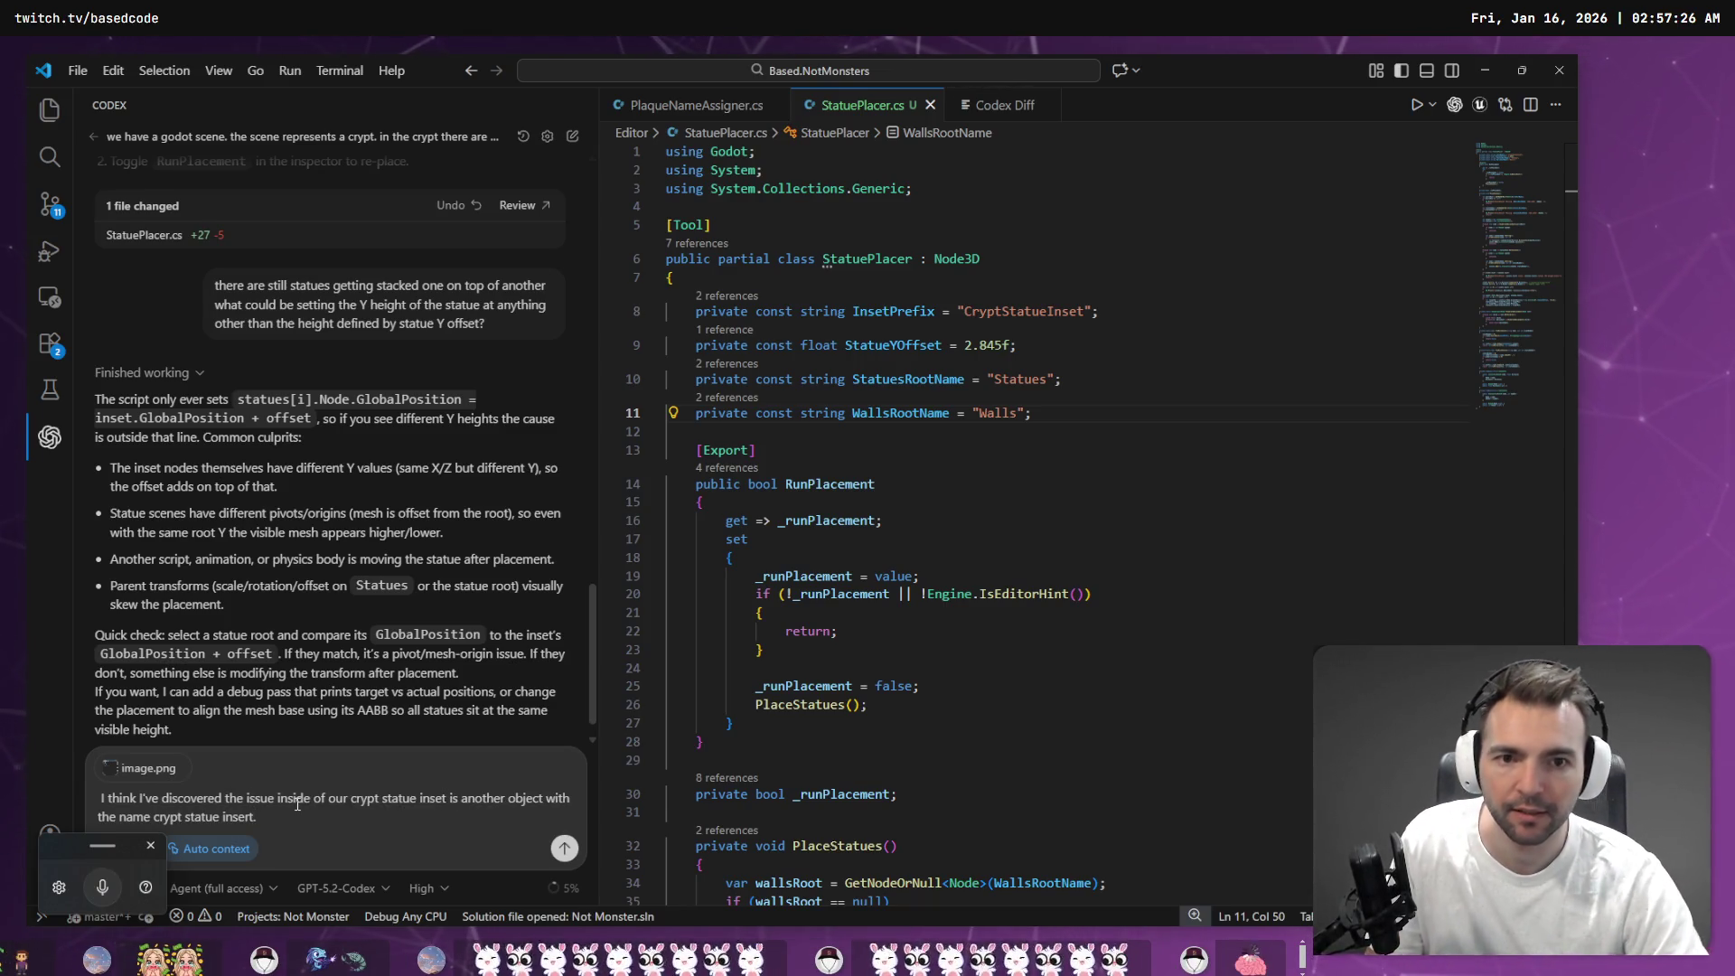
{"action": "double_click", "coordinate": [1040, 311]}
{"action": "key", "text": "ctrl+c"}
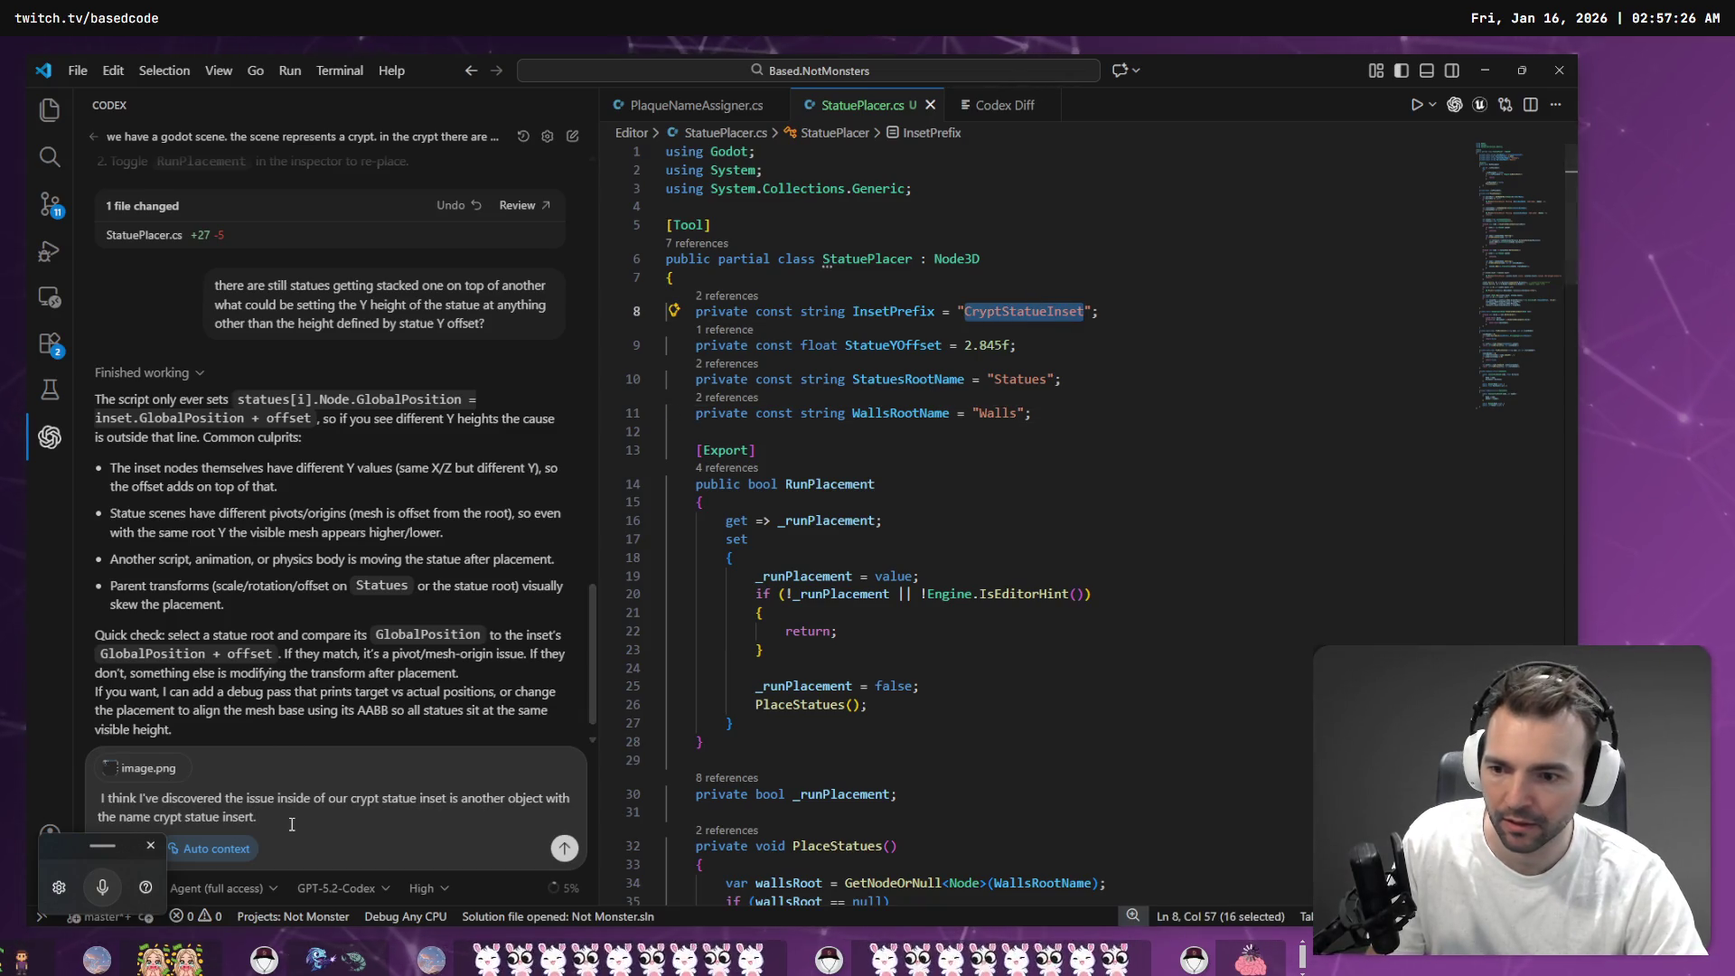
{"action": "left_click", "coordinate": [190, 818]}
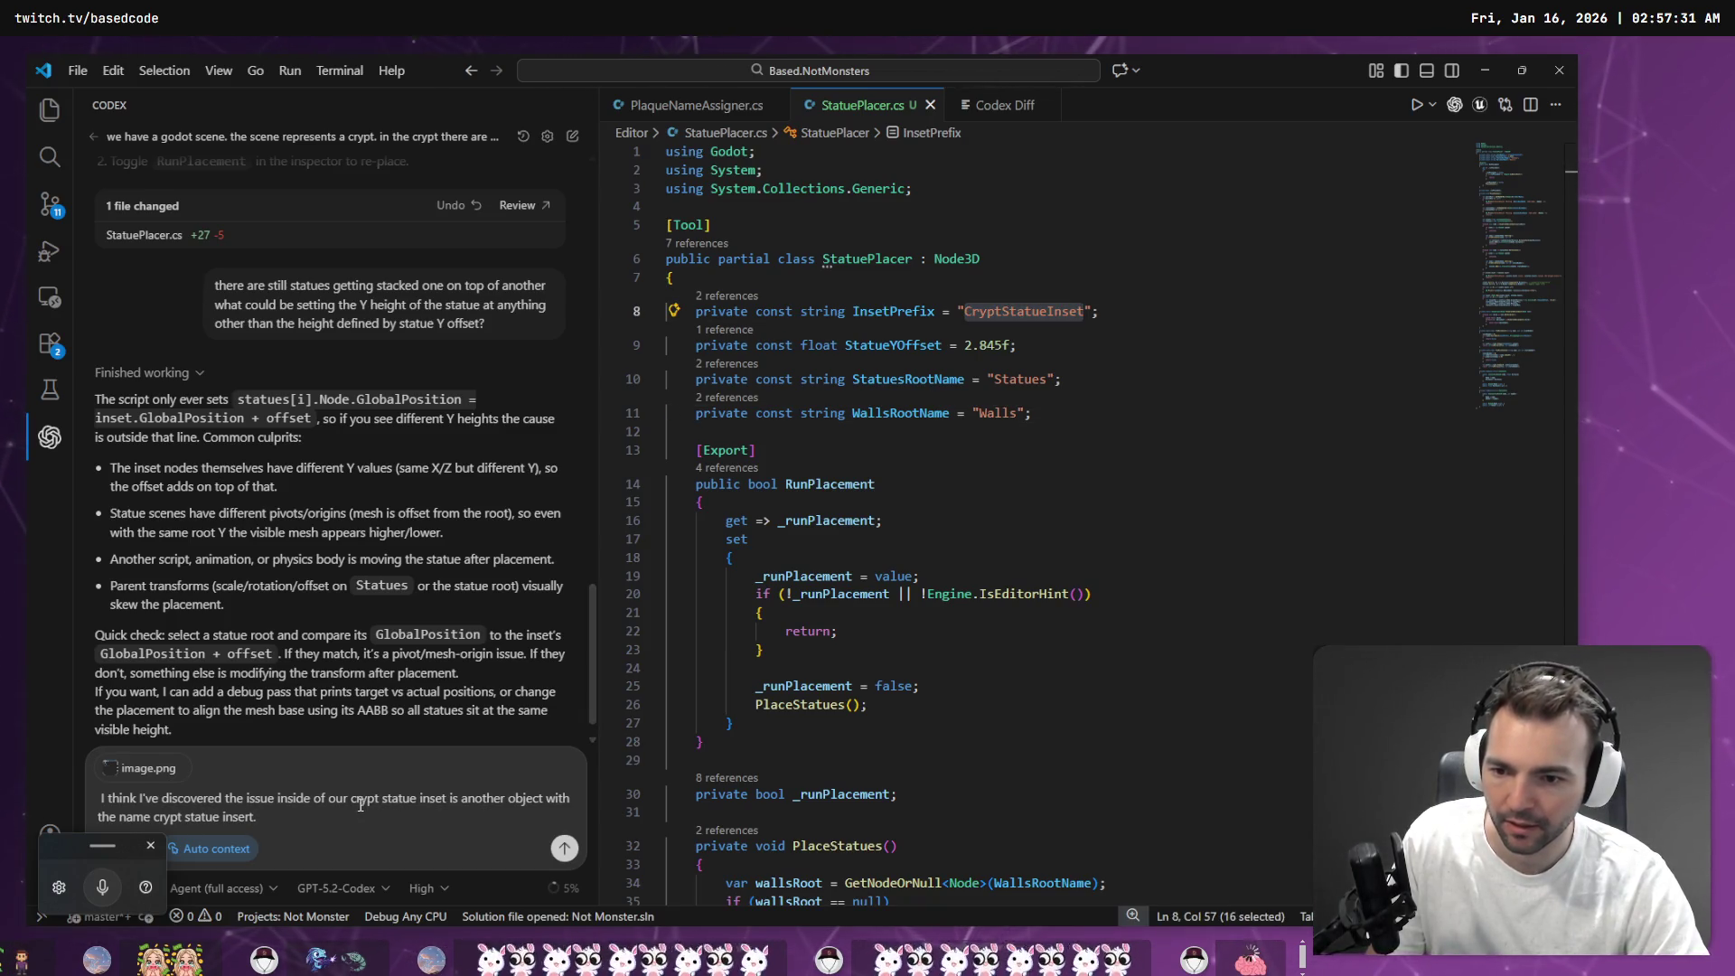
{"action": "key", "text": "ctrl+v"}
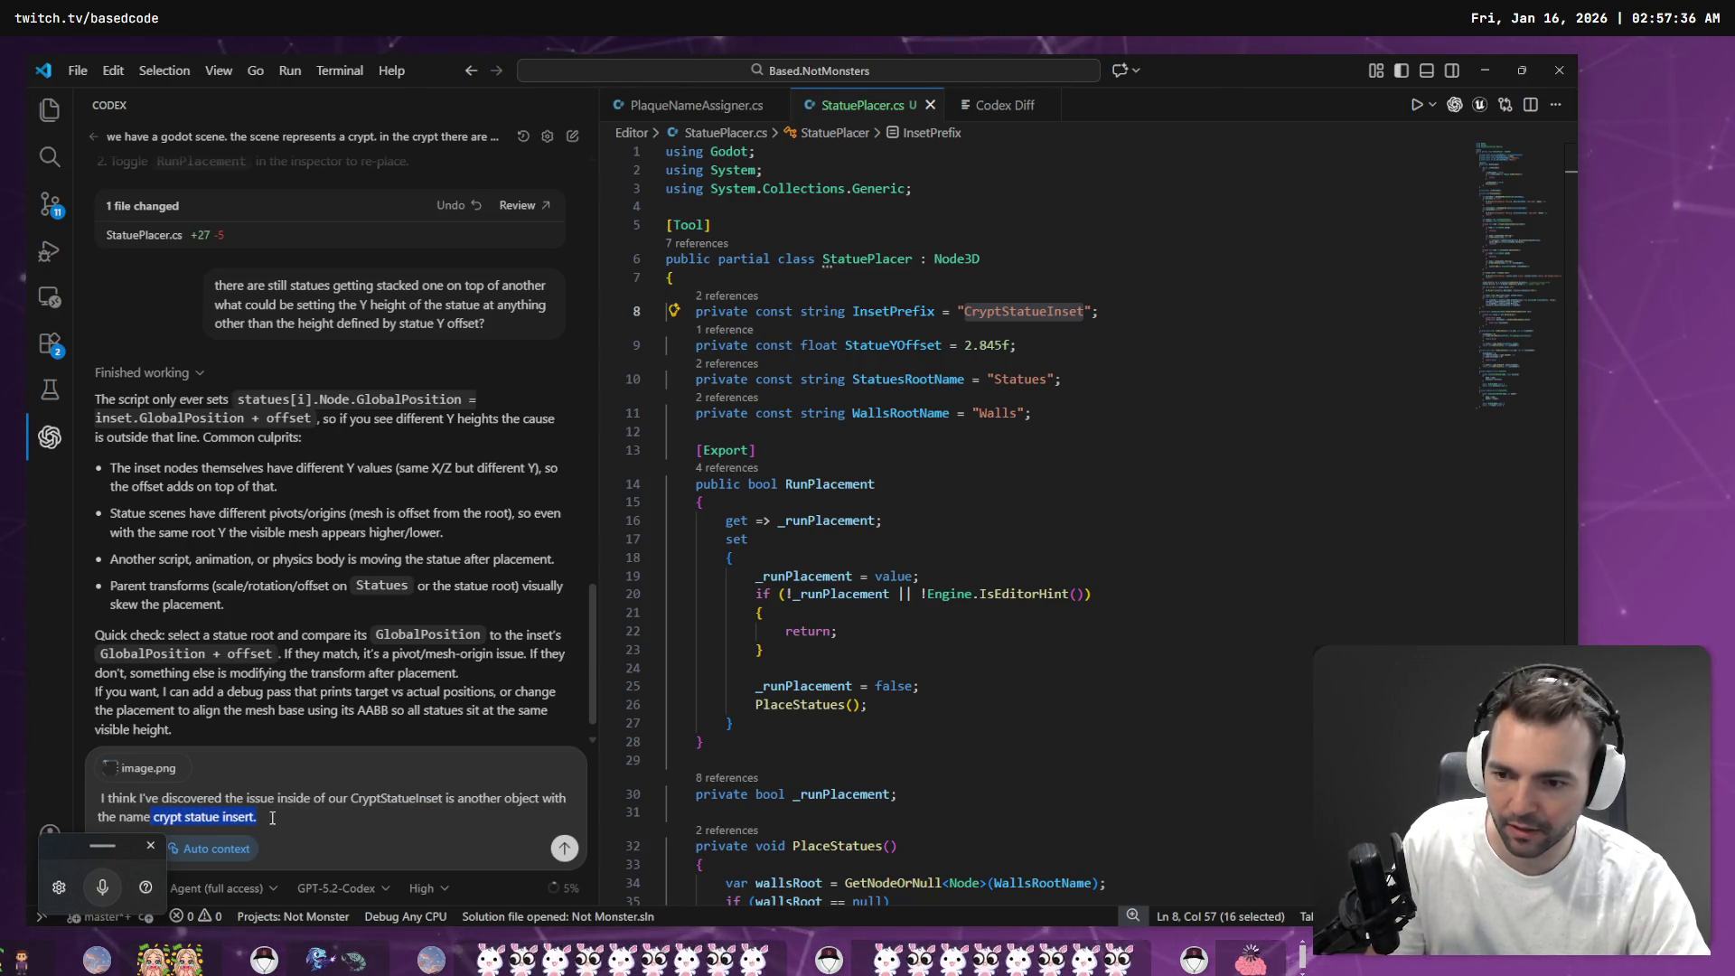
{"action": "key", "text": "ctrl+v"}
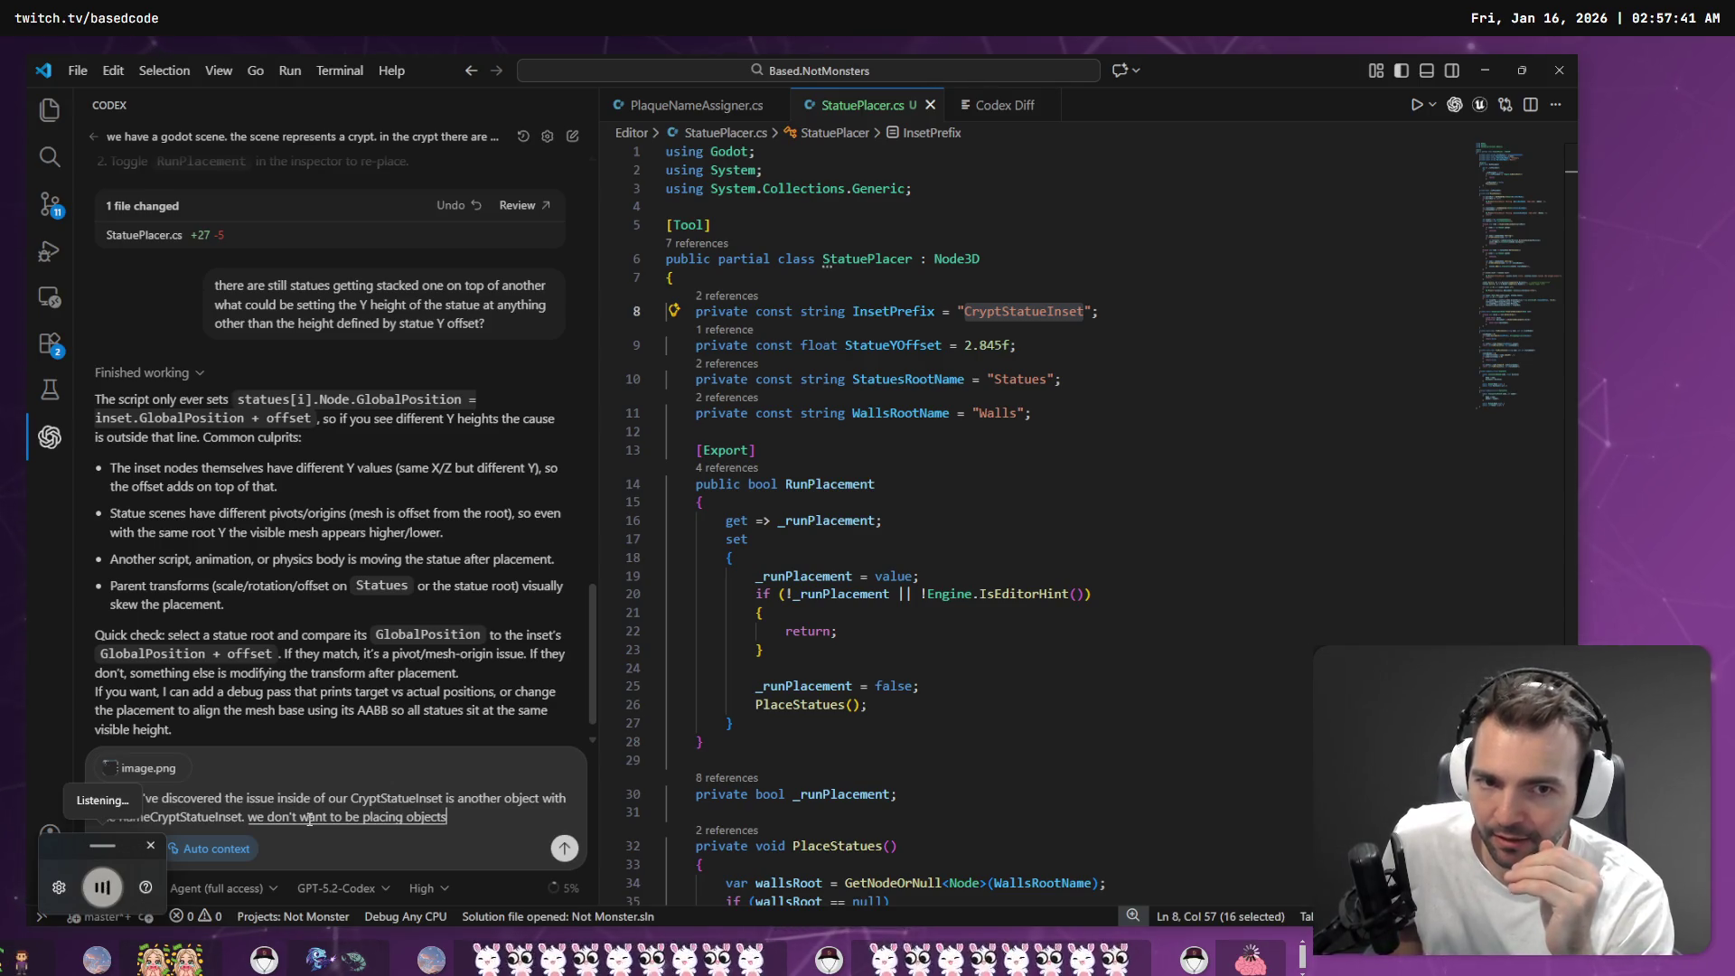
{"action": "key", "text": "alt+Tab"}
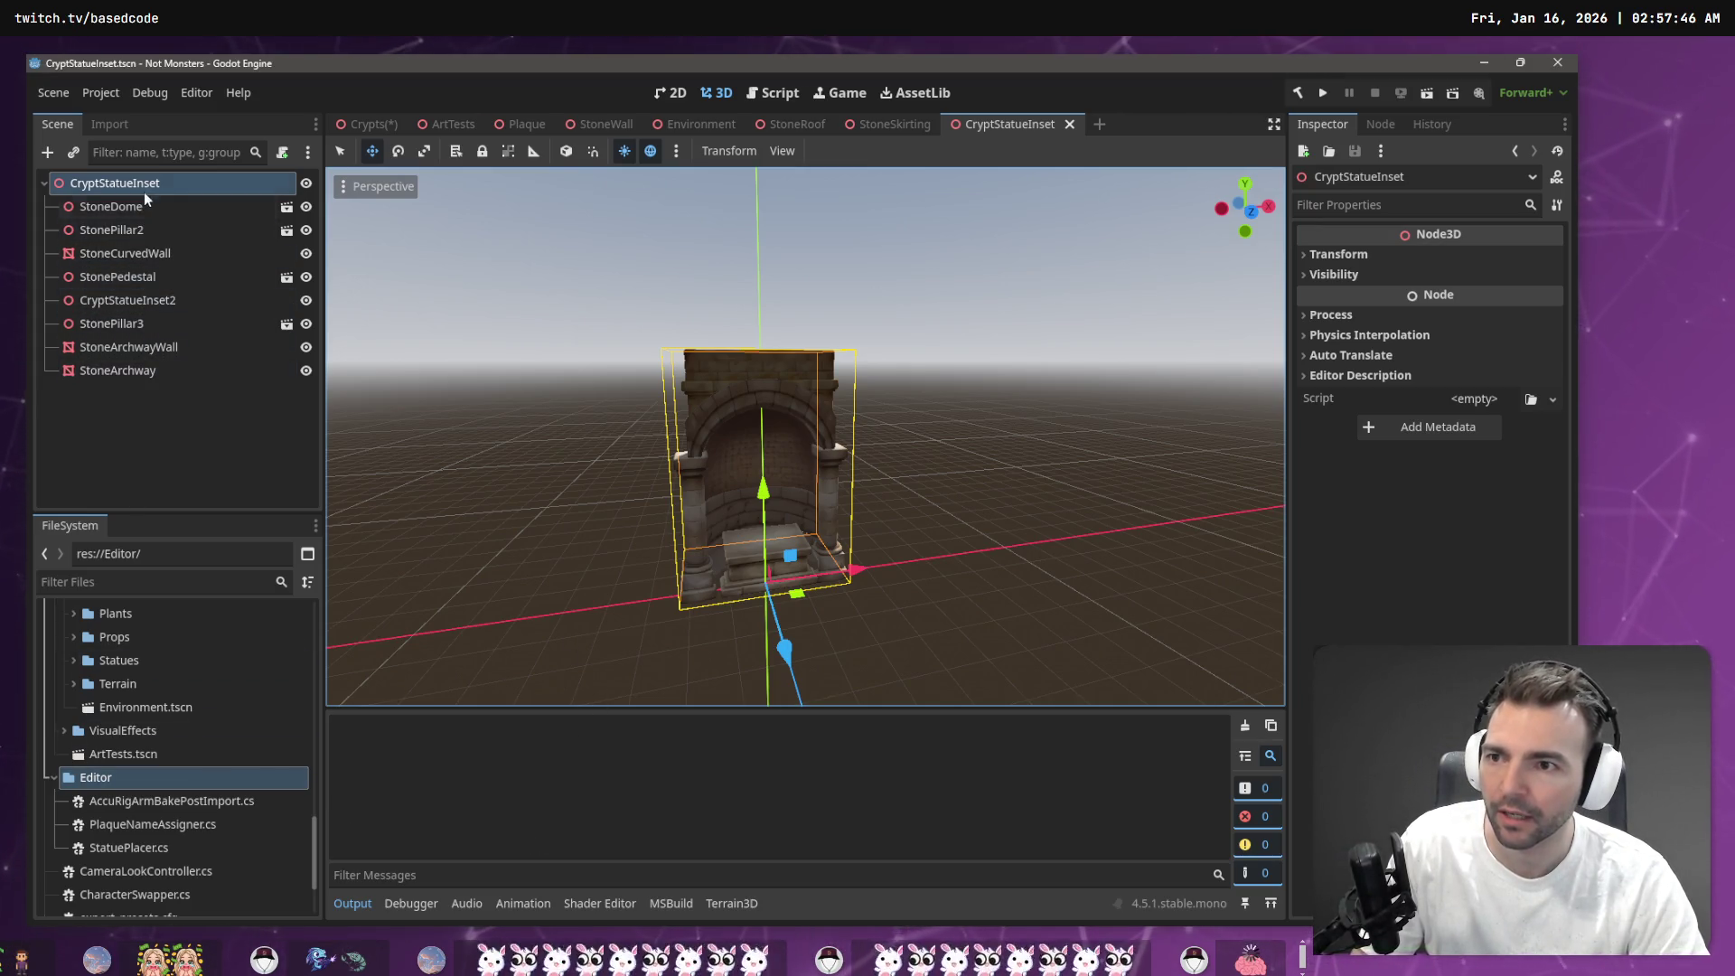
Delete the nested CryptStatueInset2 node from the inset scene and go back to the Crypts scene
{"action": "double_click", "coordinate": [137, 301]}
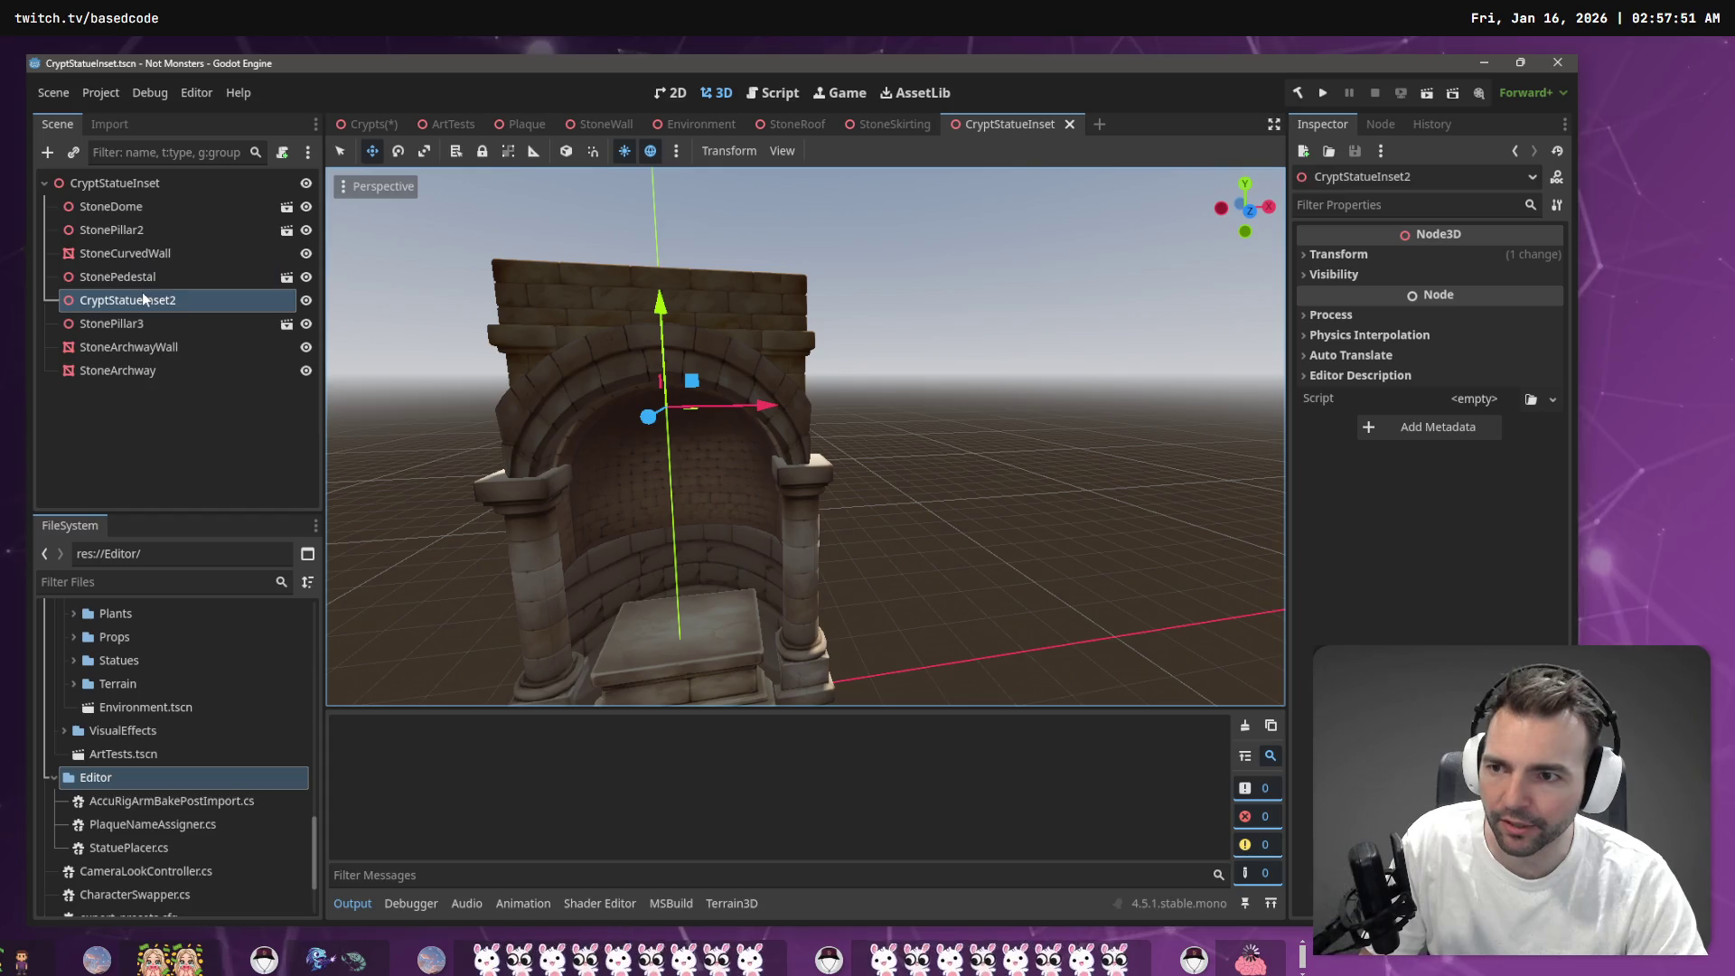
{"action": "key", "text": "Delete"}
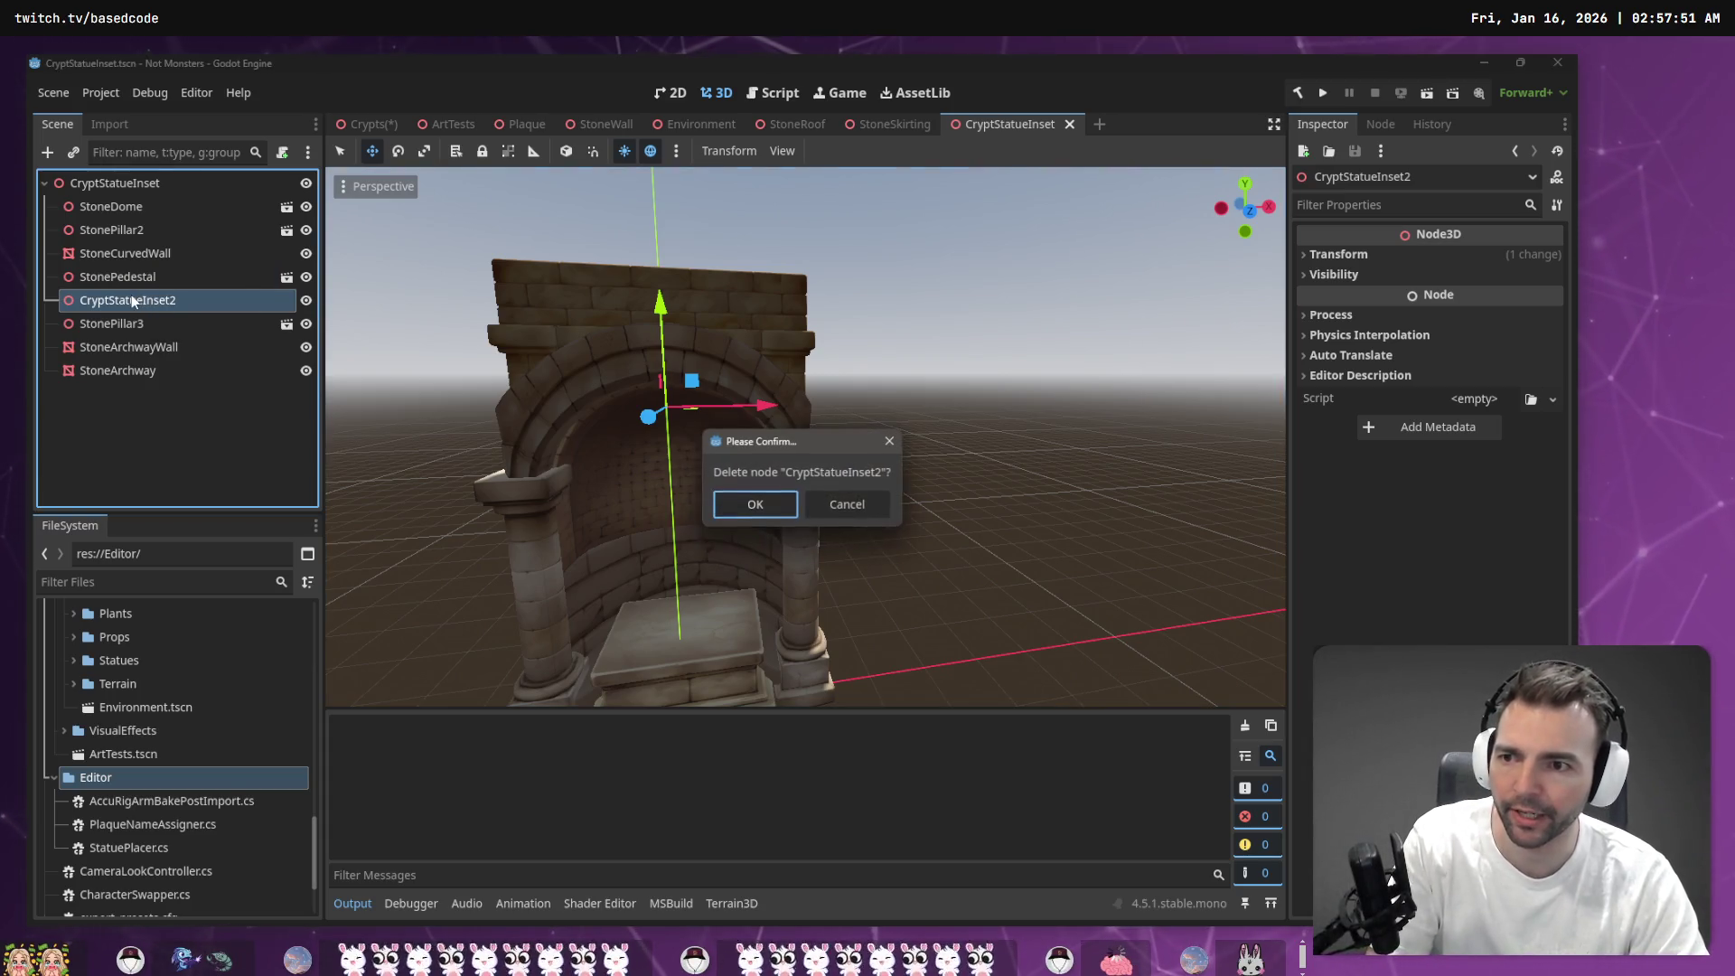
{"action": "left_click", "coordinate": [757, 502]}
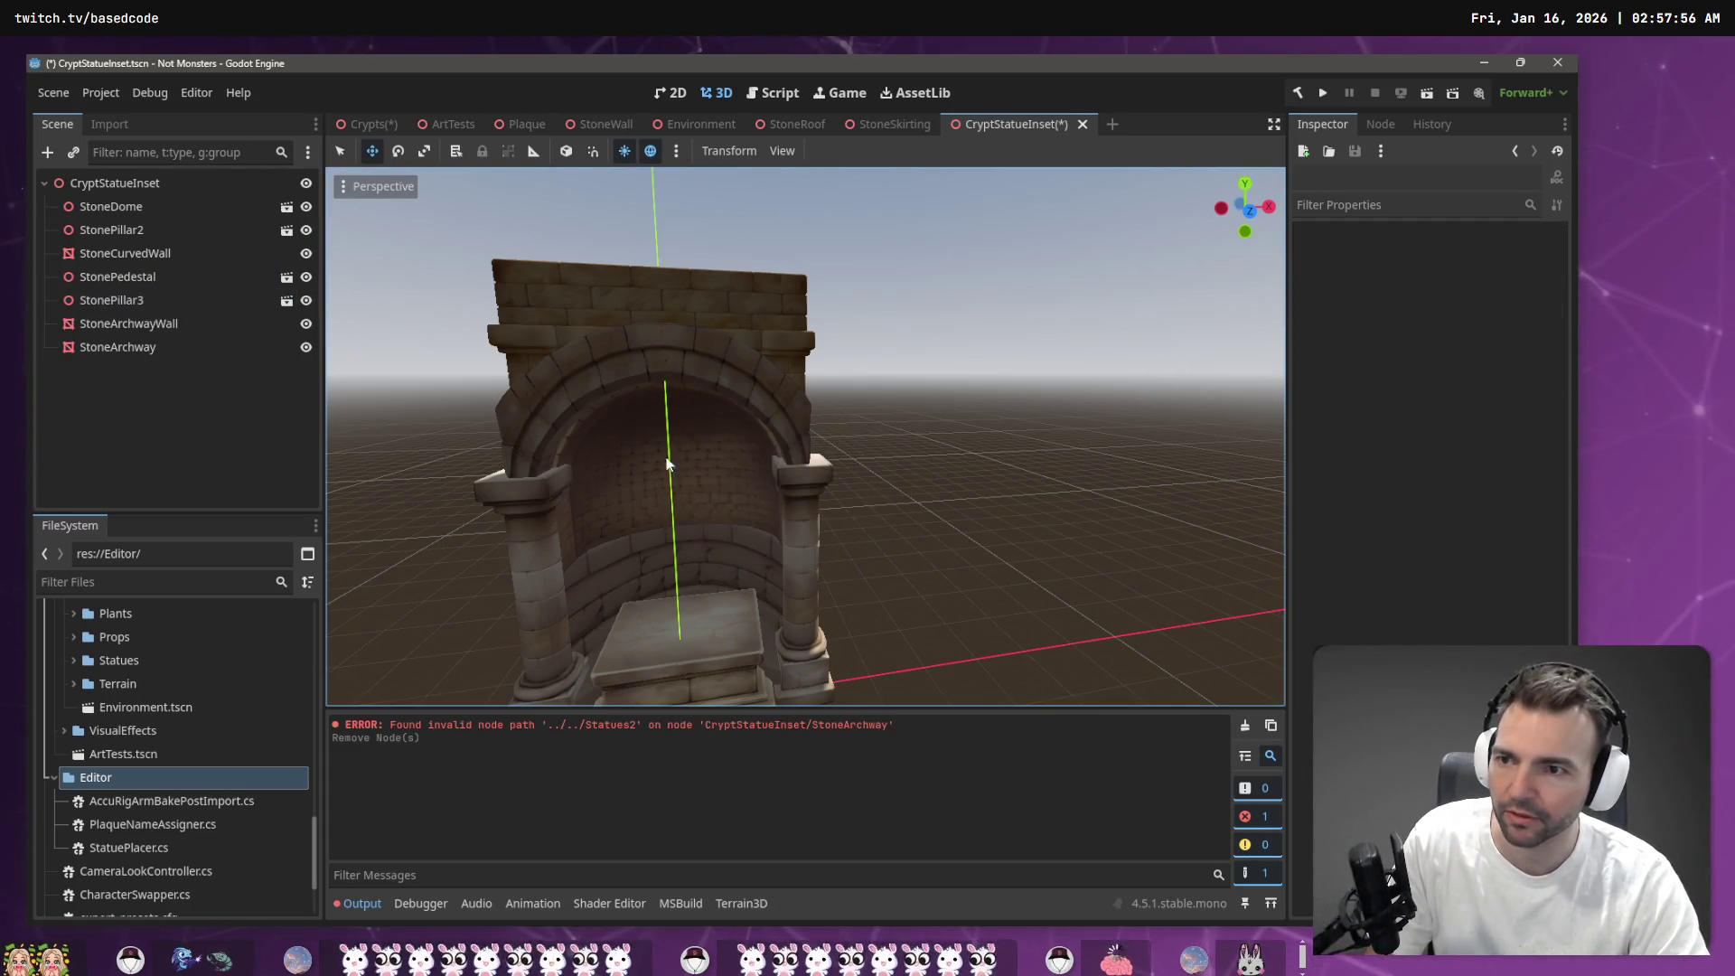
{"action": "left_click", "coordinate": [355, 129]}
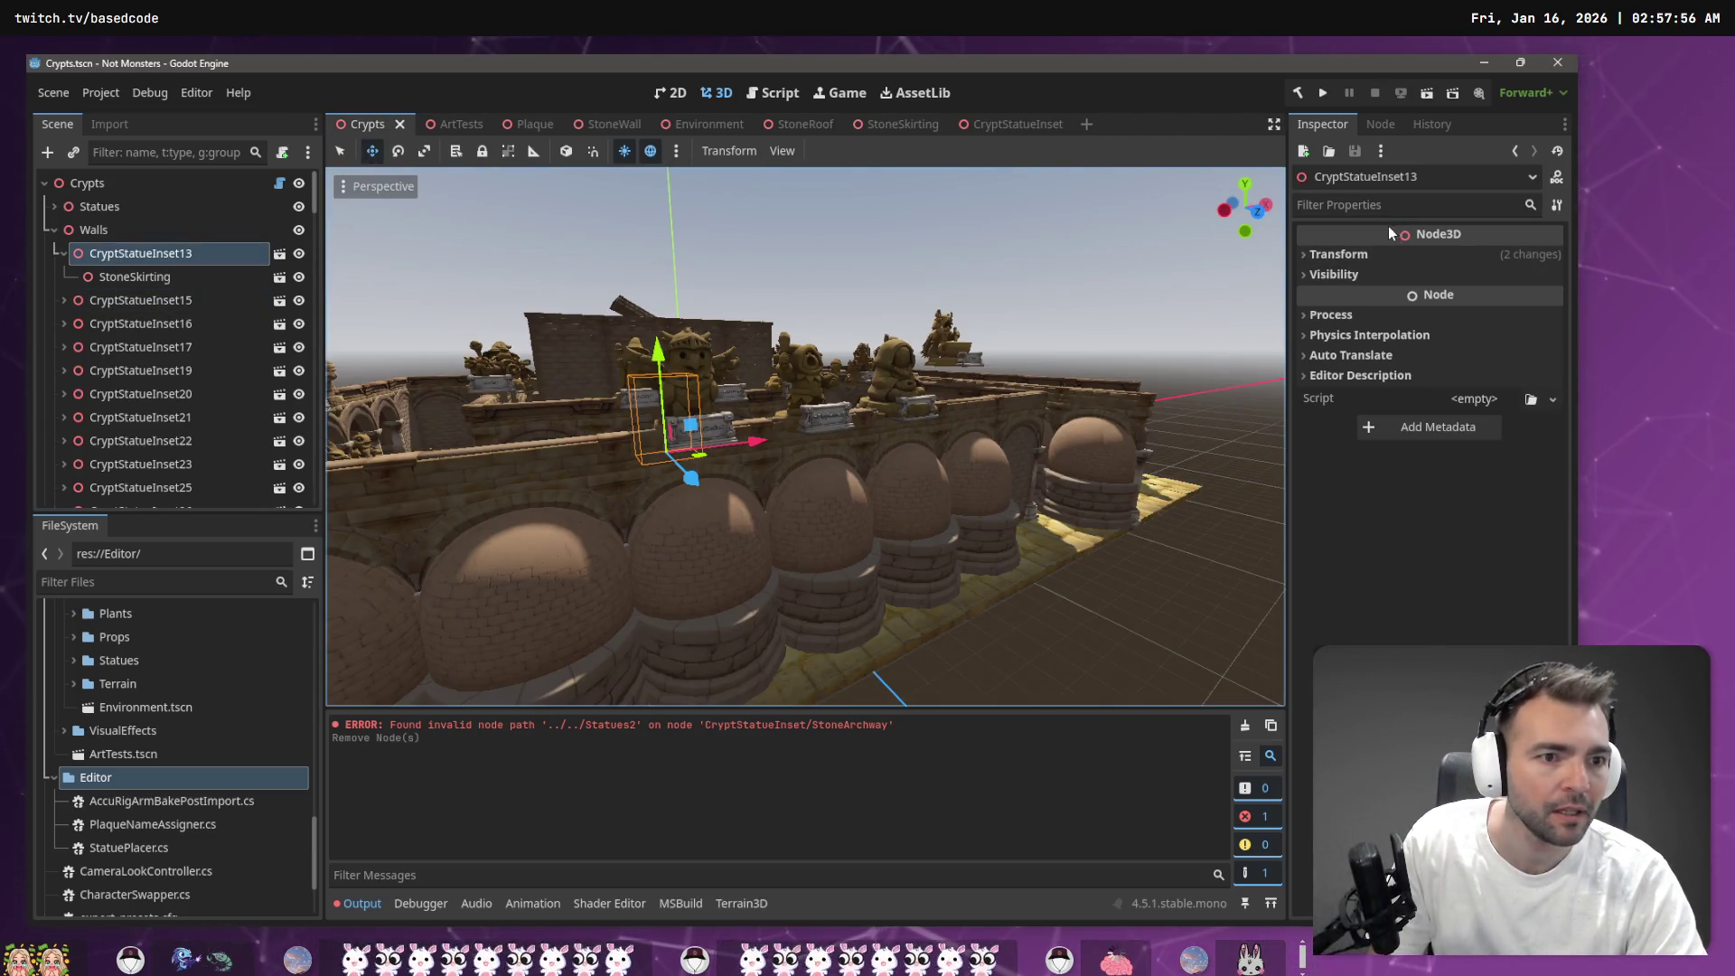
Run StatuePlacer on the Crypts root and fly through the crypt to inspect the 47-inset result
{"action": "left_click", "coordinate": [135, 183]}
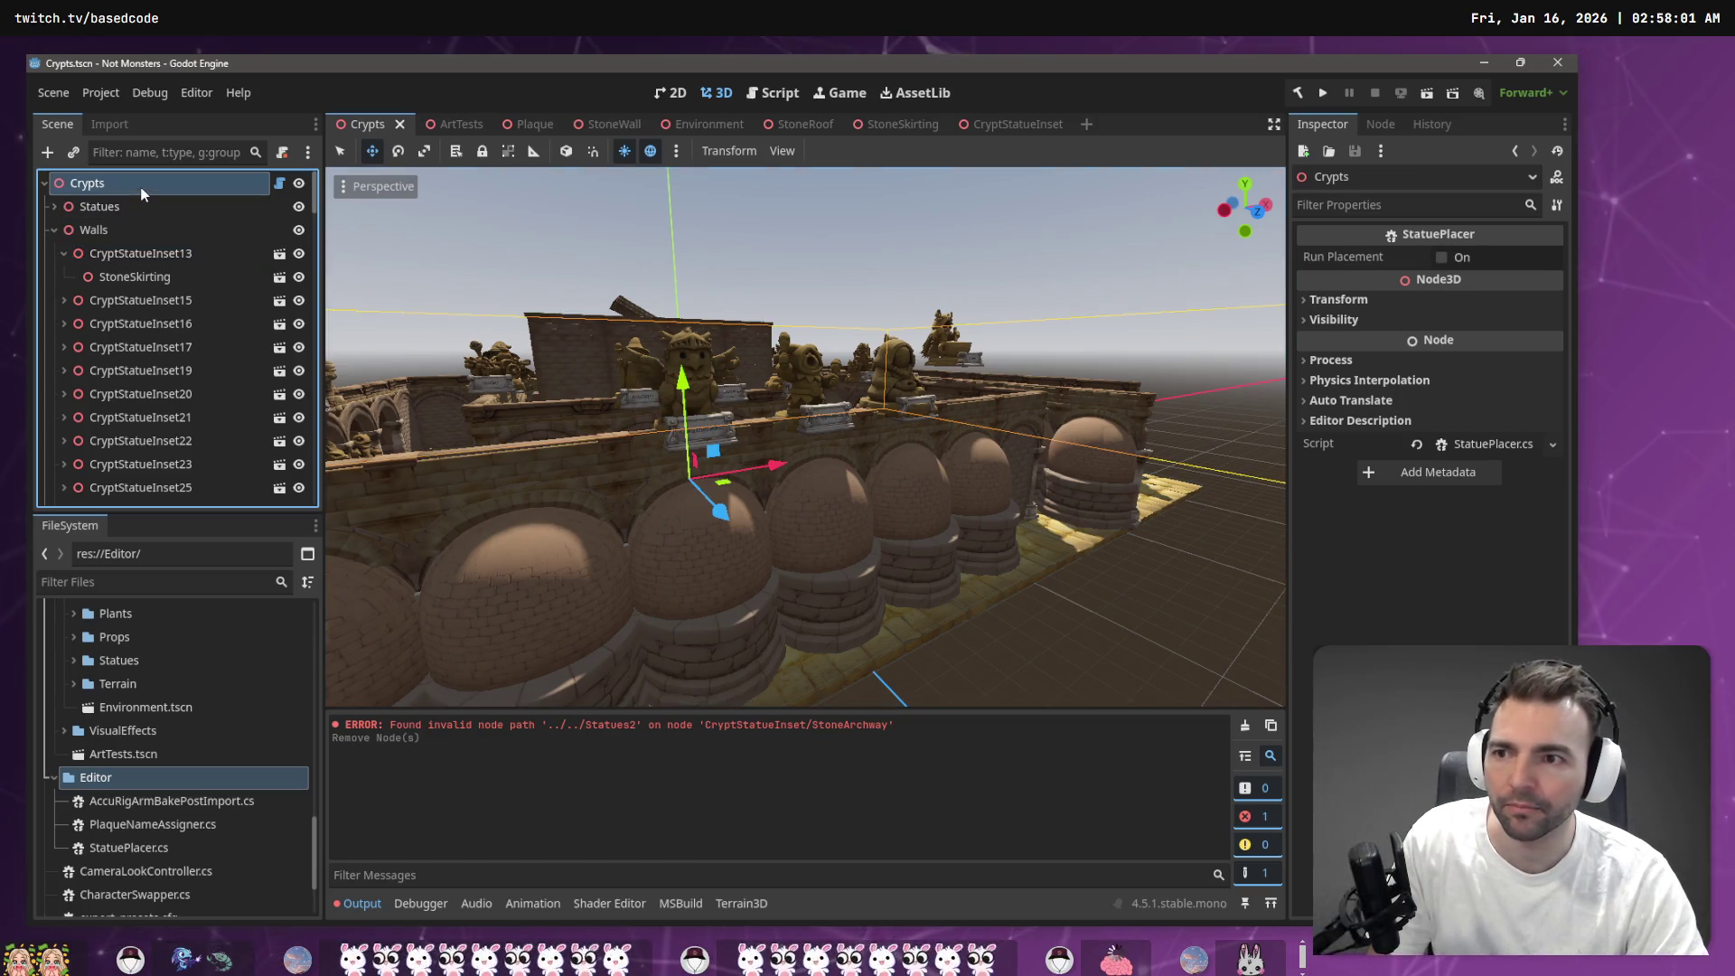
{"action": "left_click", "coordinate": [1442, 259]}
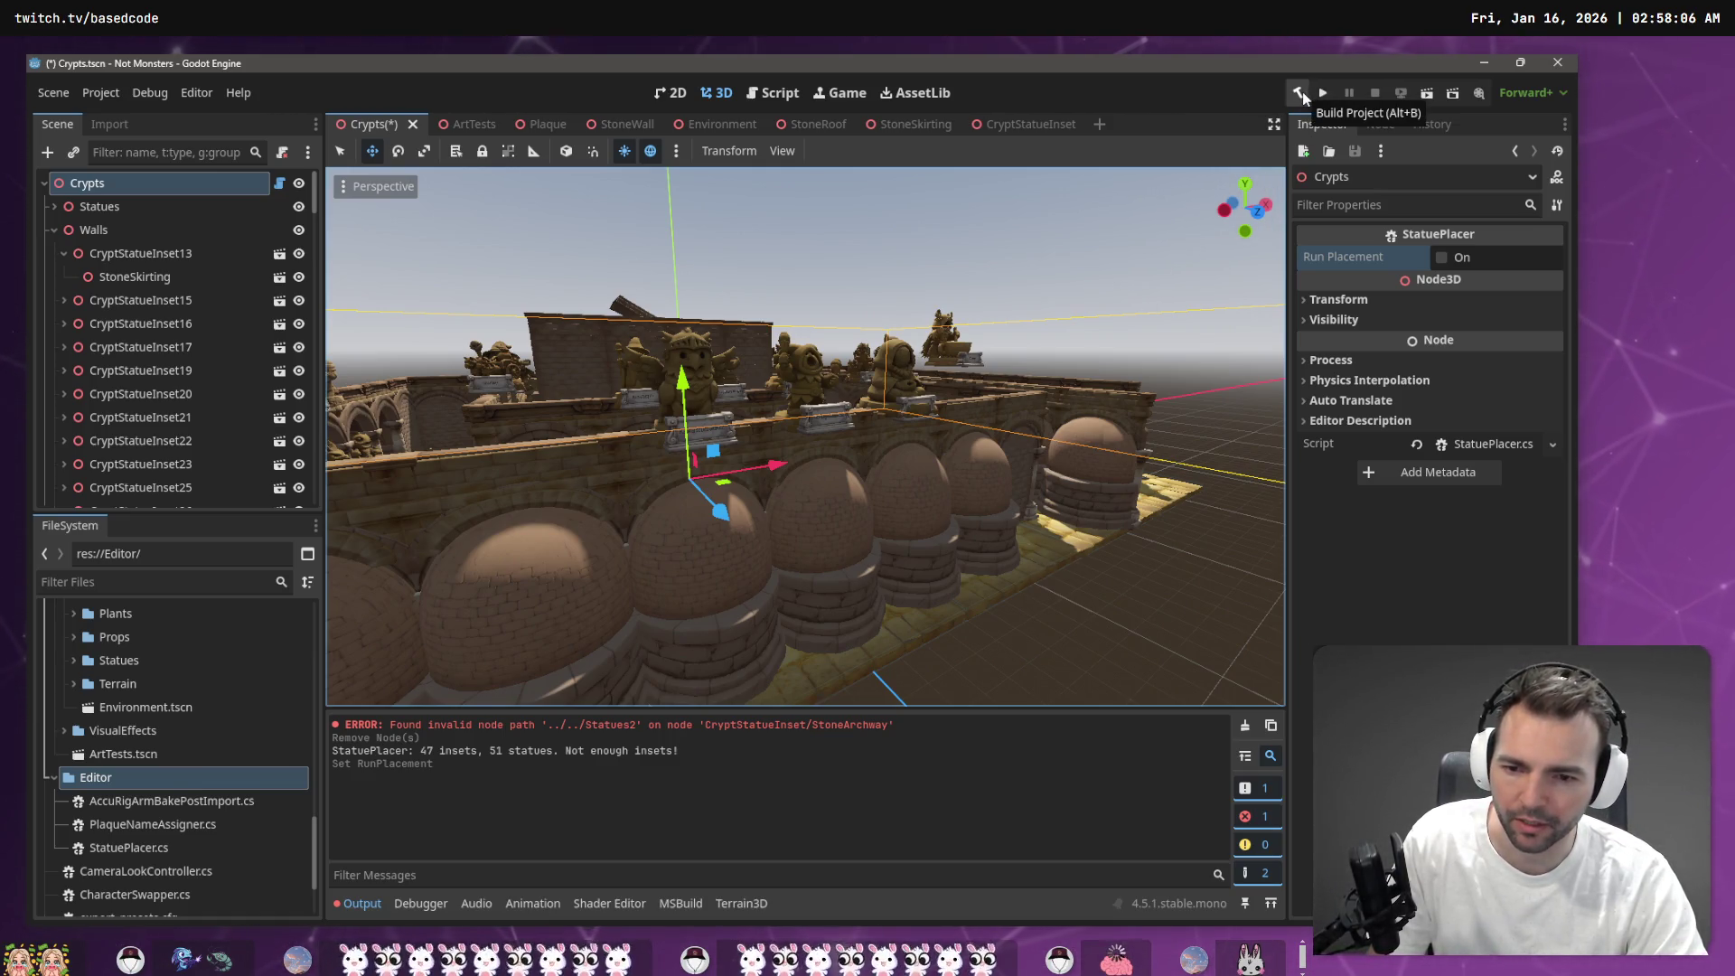
{"action": "key", "text": "w"}
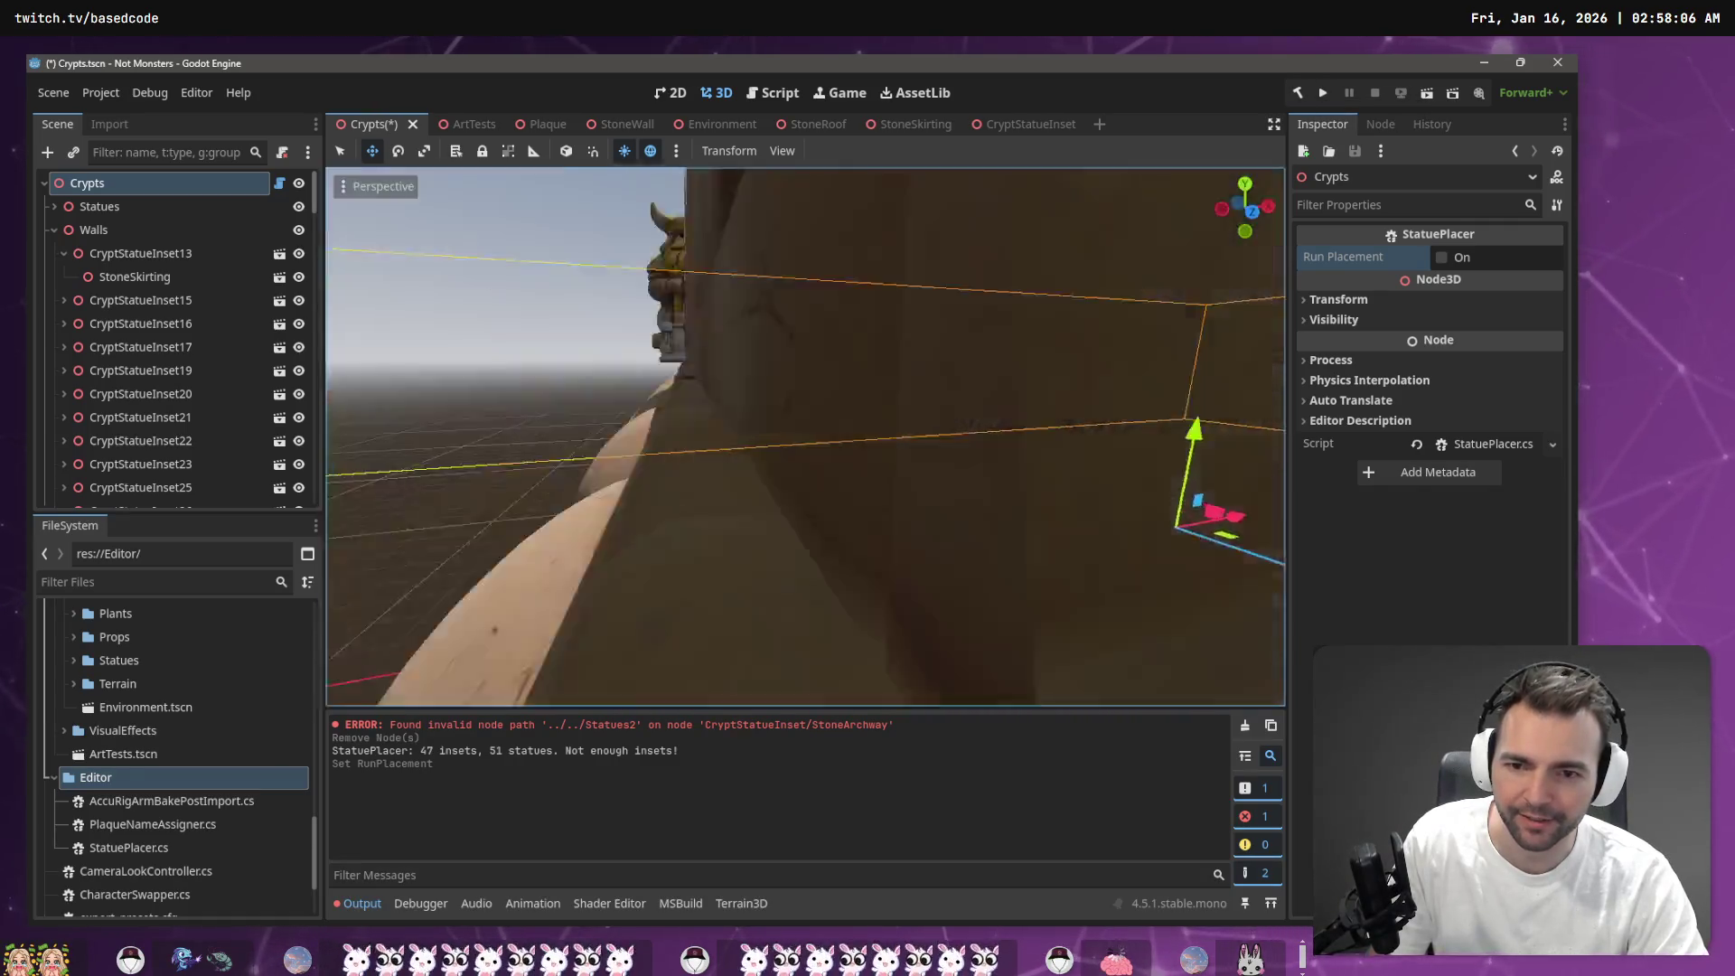
{"action": "key", "text": "w"}
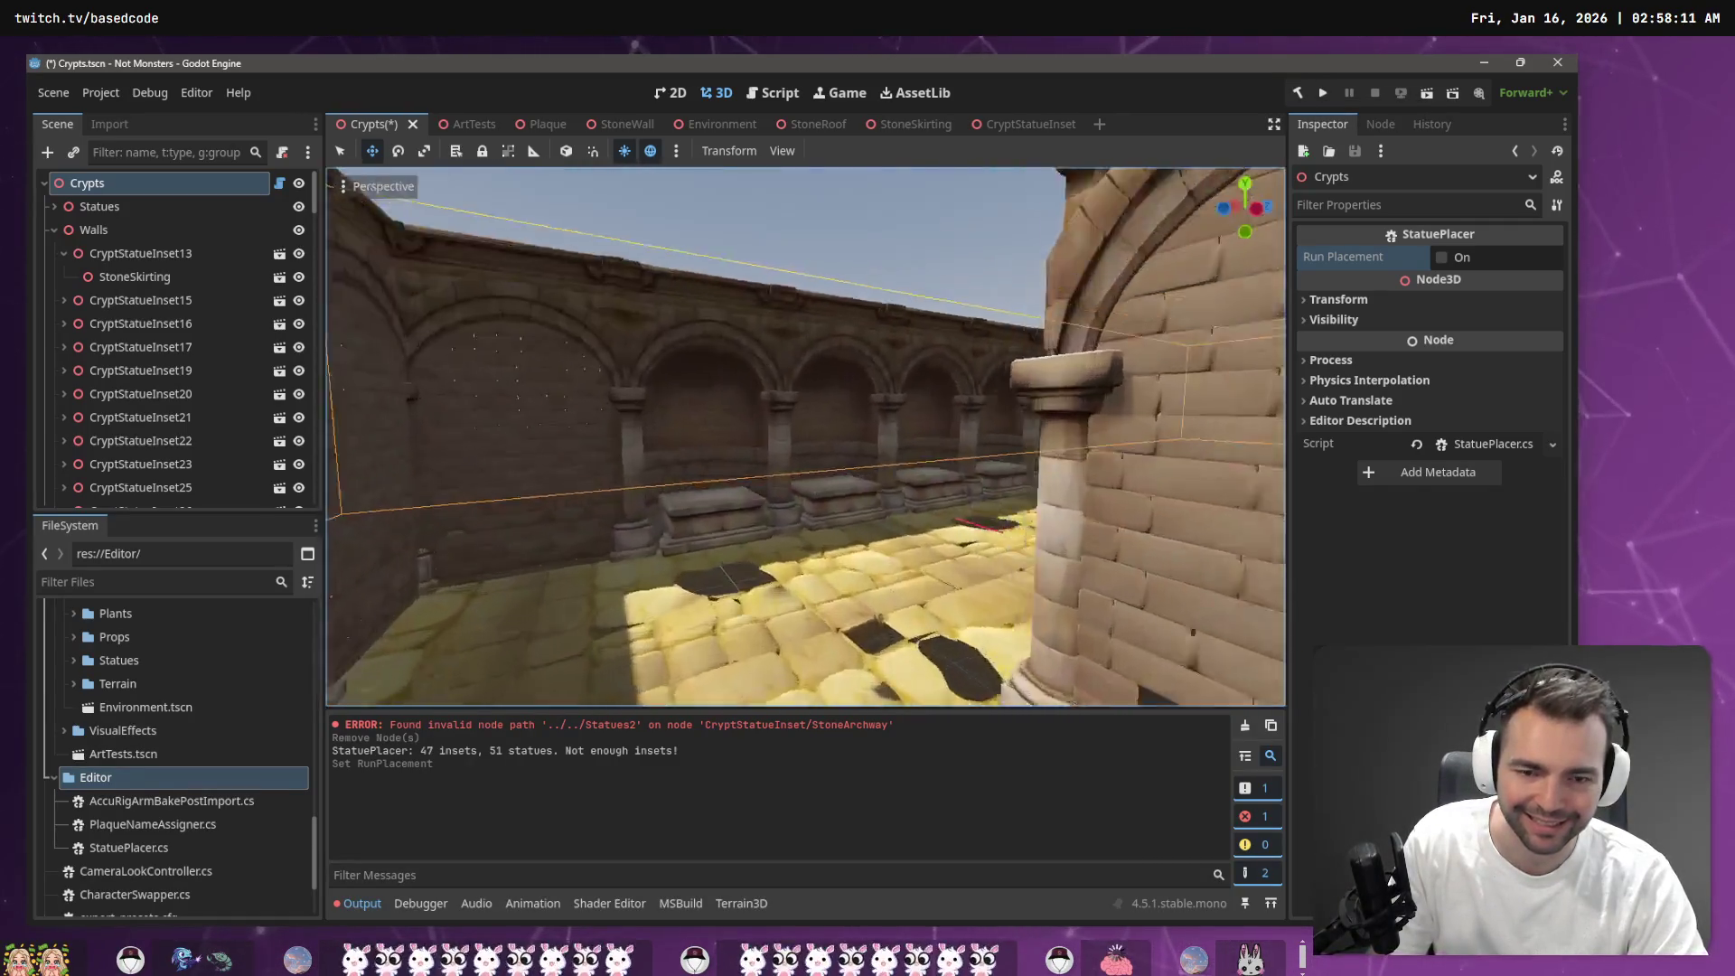
{"action": "key", "text": "f"}
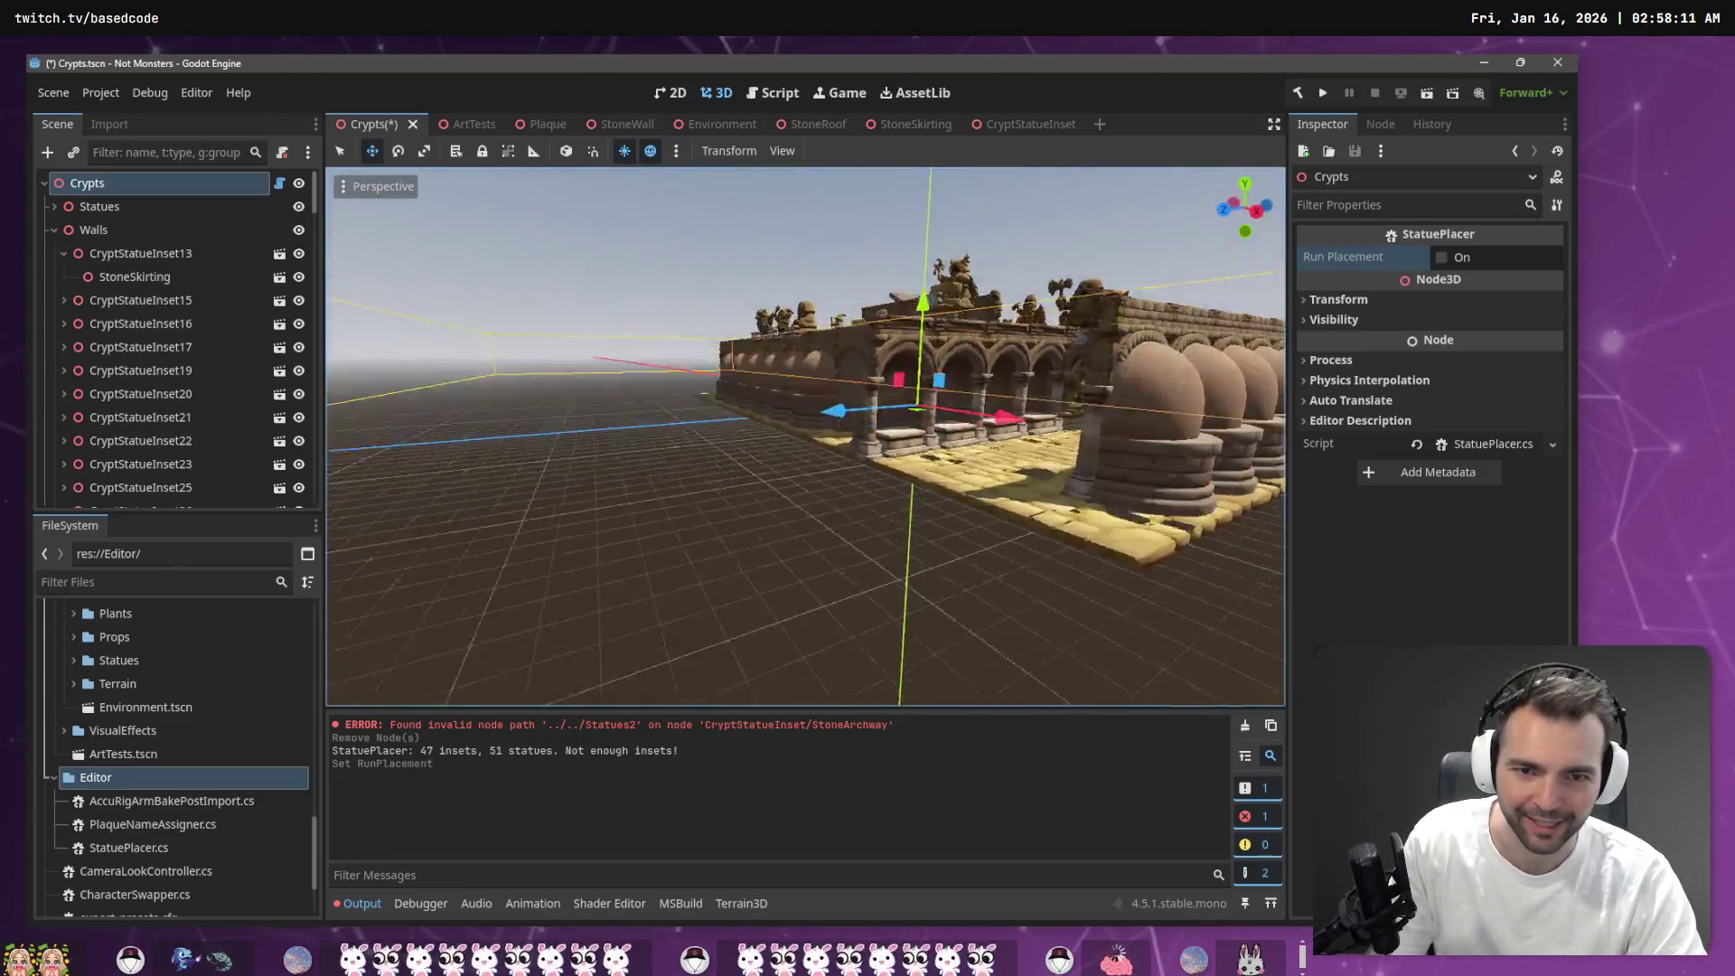
{"action": "left_click_drag", "start_coordinate": [813, 433], "coordinate": [1059, 225]}
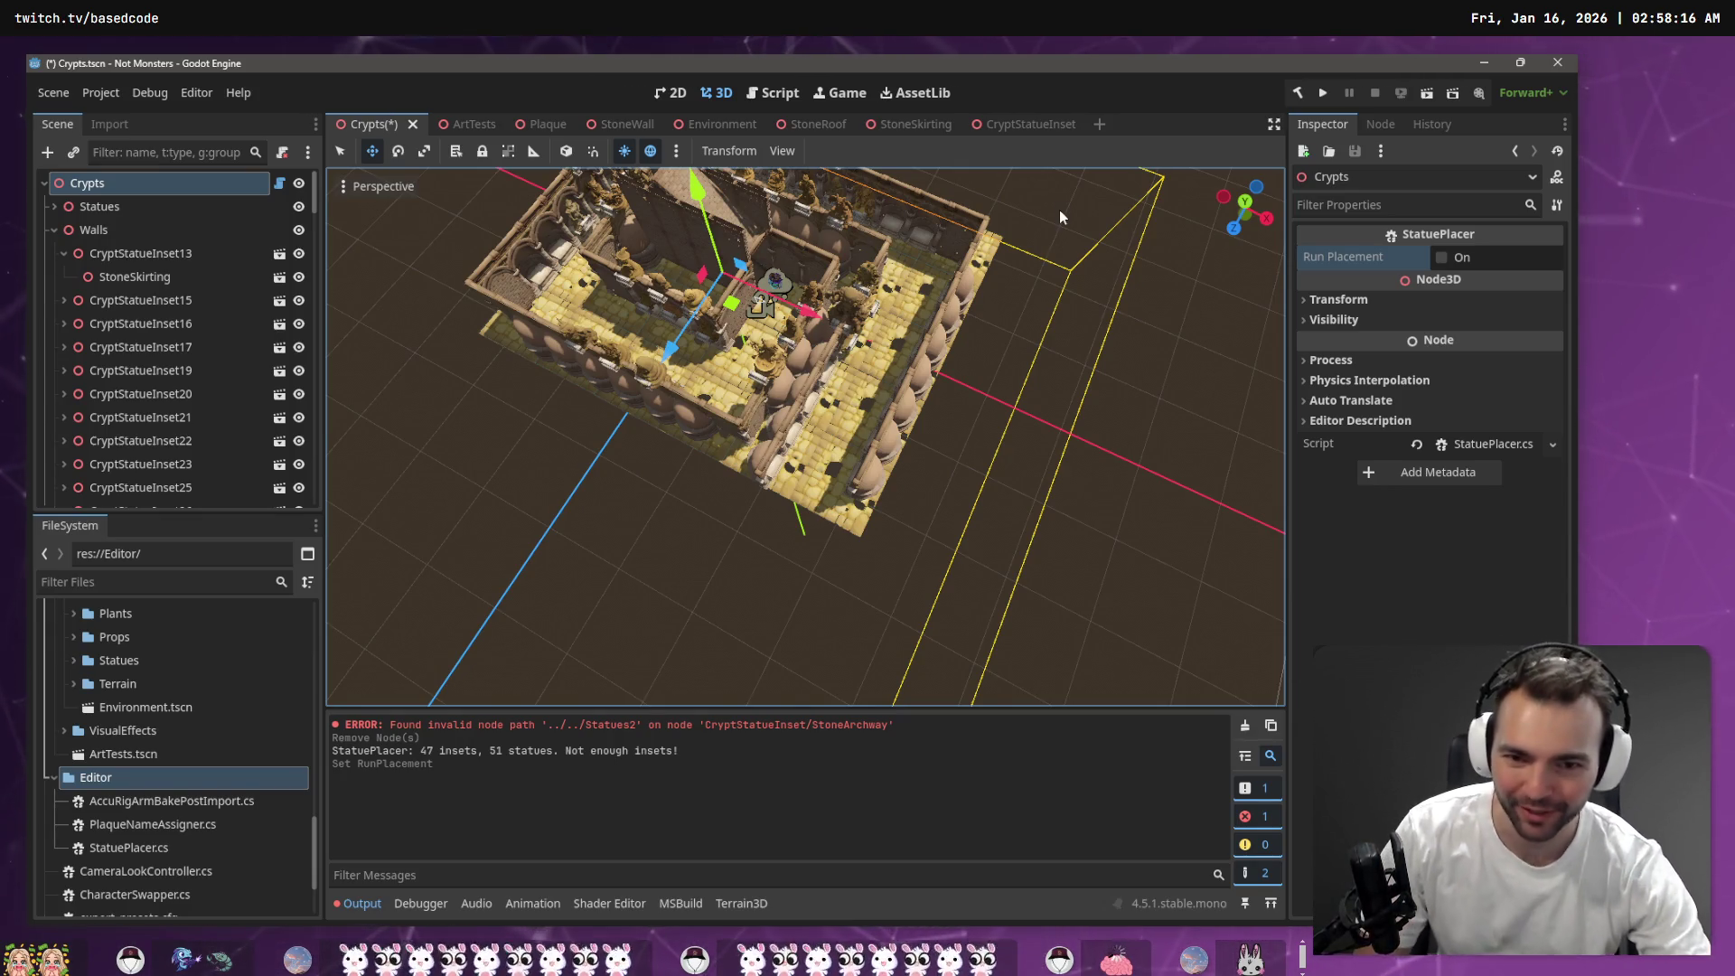
Copy three outer-wall statue insets, paste them, and slide the copies into the empty wall arches
{"action": "left_click", "coordinate": [885, 469]}
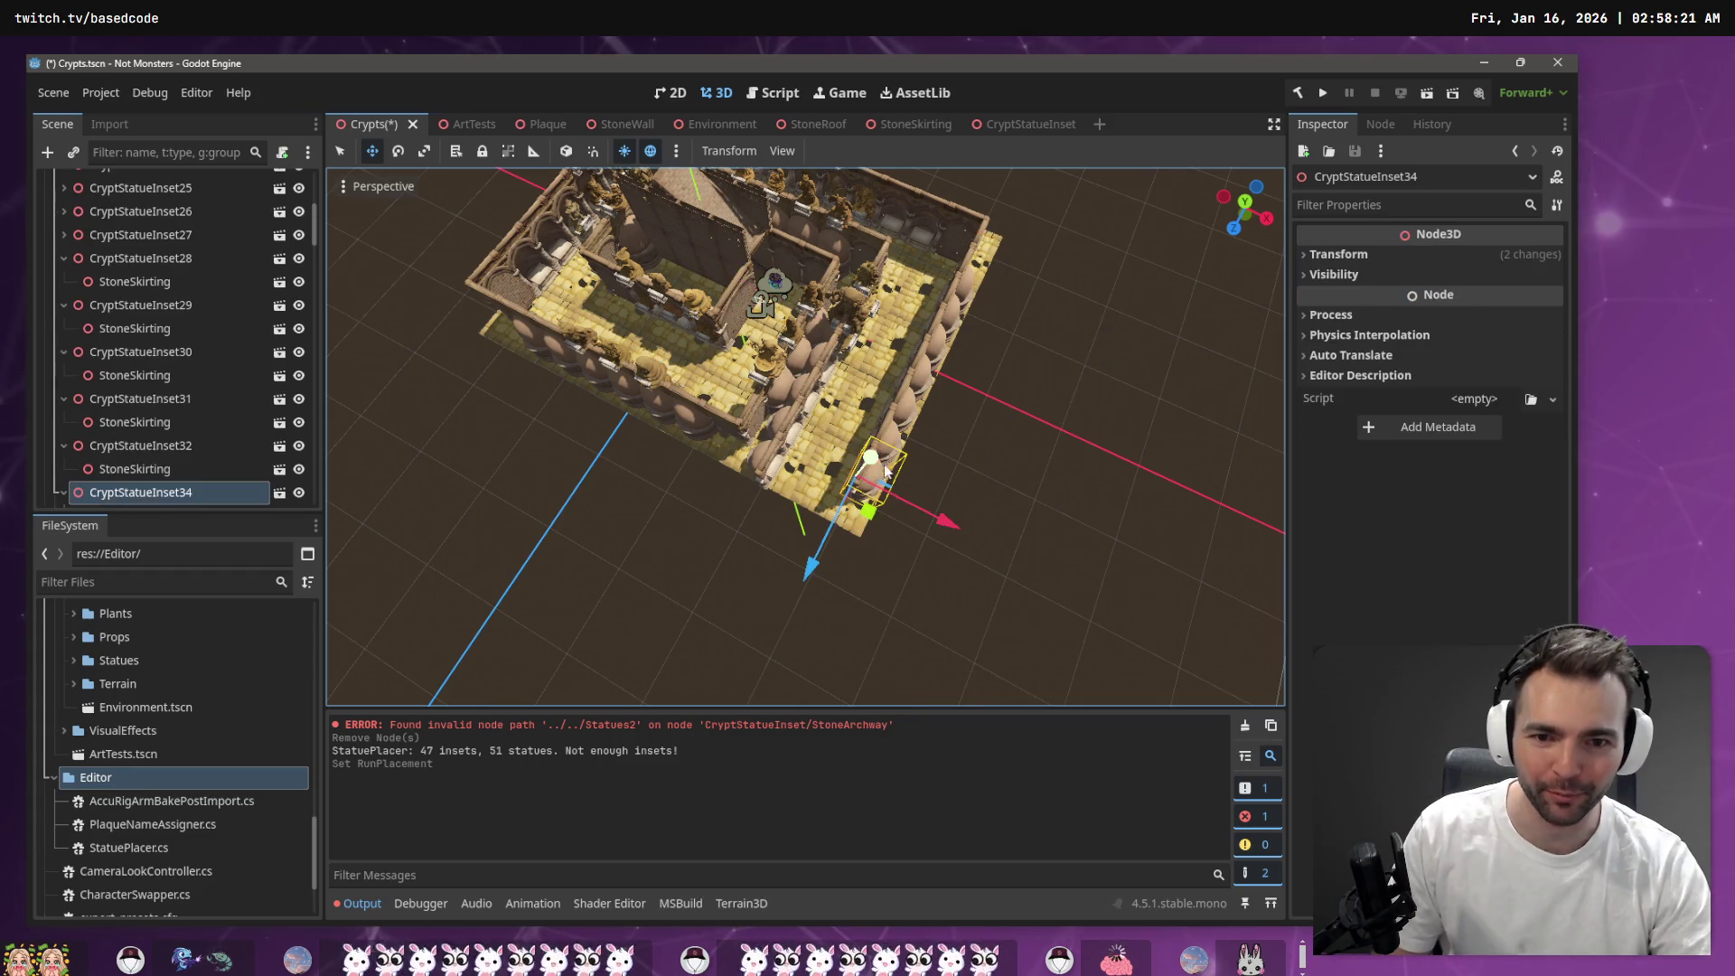
{"action": "left_click", "coordinate": [901, 421], "text": "shift"}
{"action": "left_click", "coordinate": [911, 408], "text": "shift"}
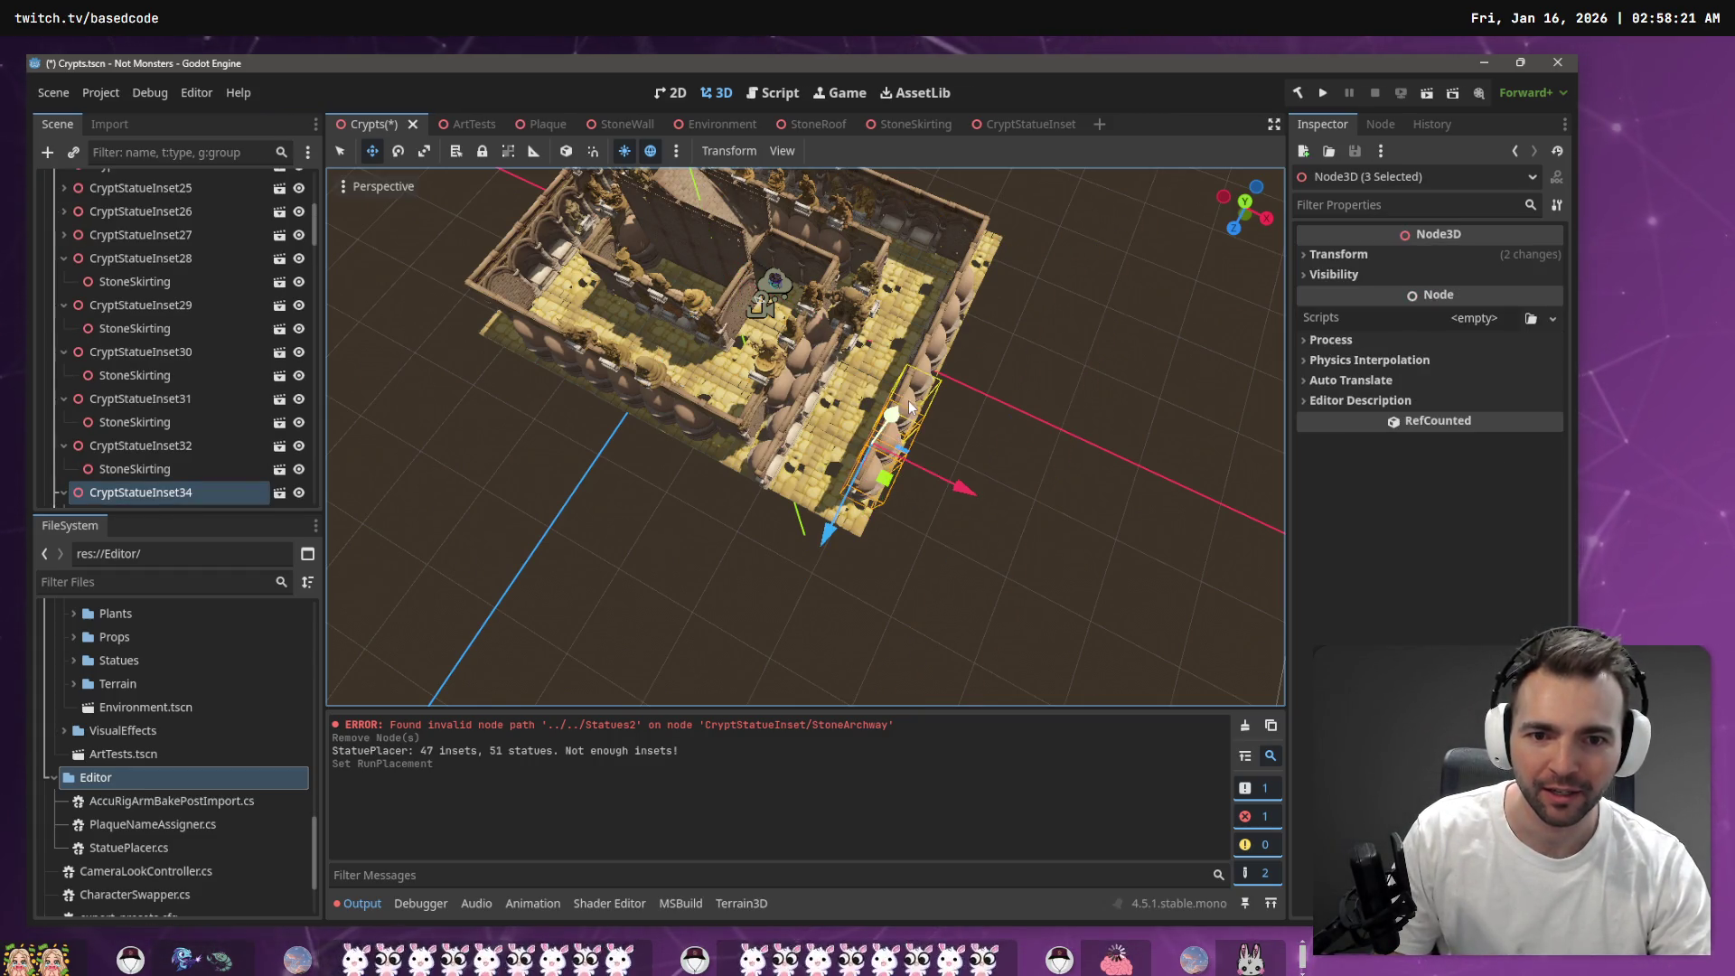
{"action": "scroll", "coordinate": [116, 458], "scroll_direction": "down", "scroll_amount": 5}
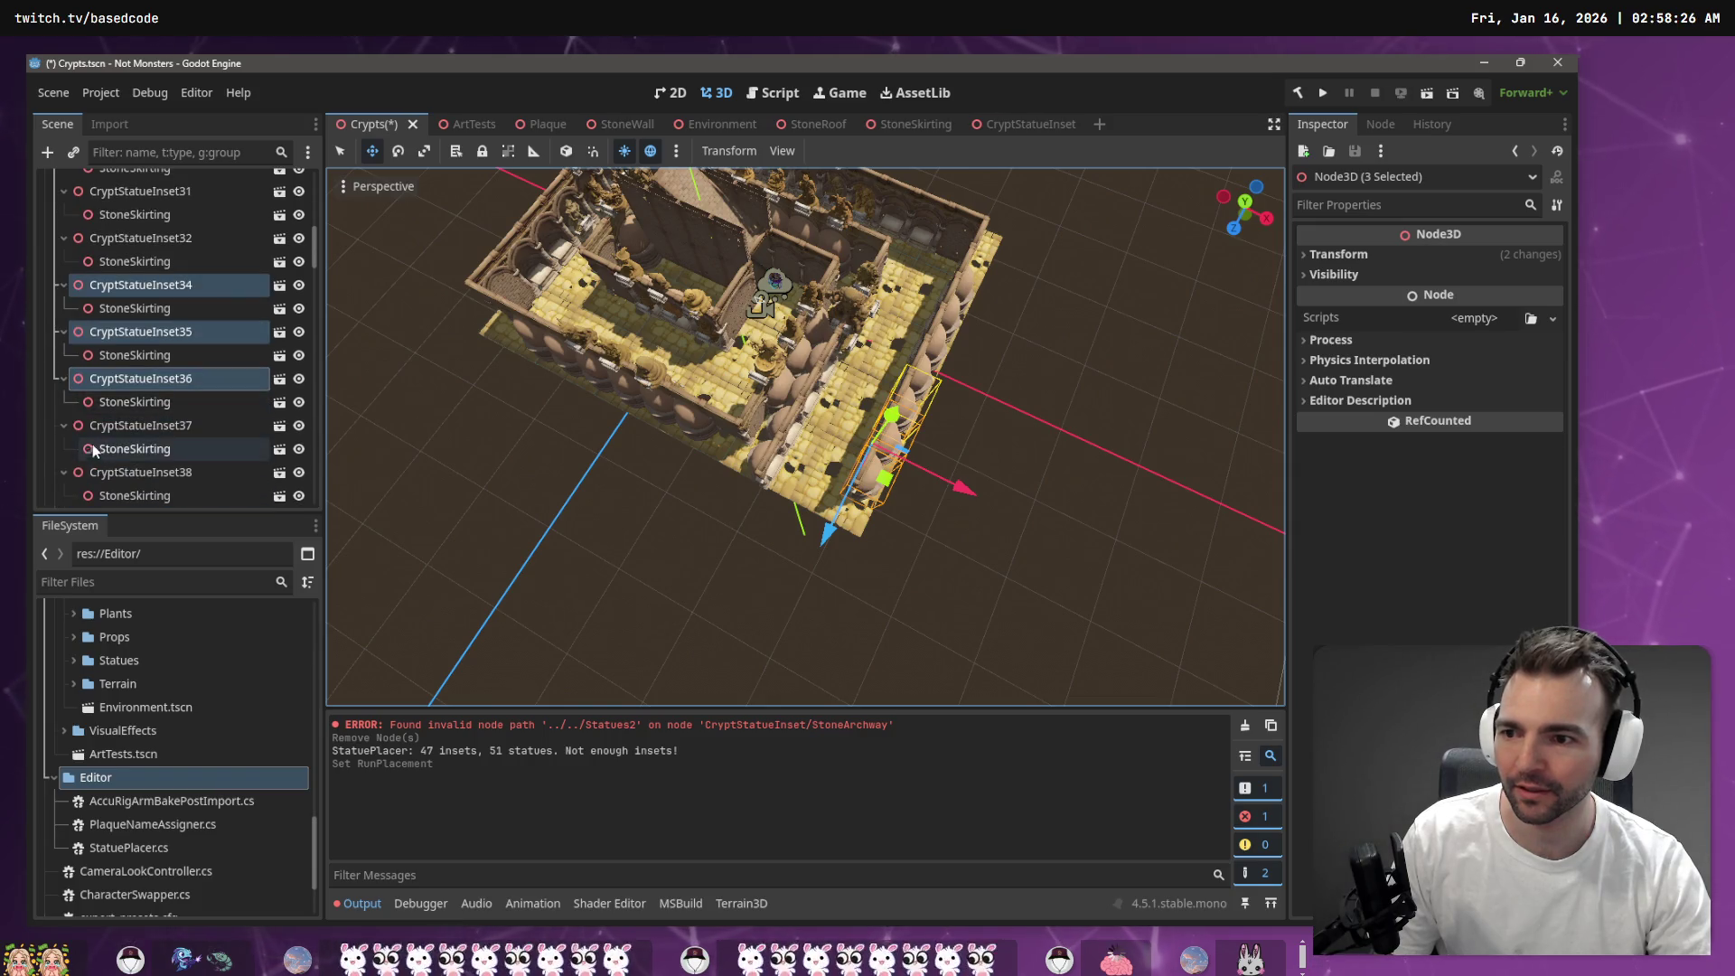
{"action": "key", "text": "ctrl+v"}
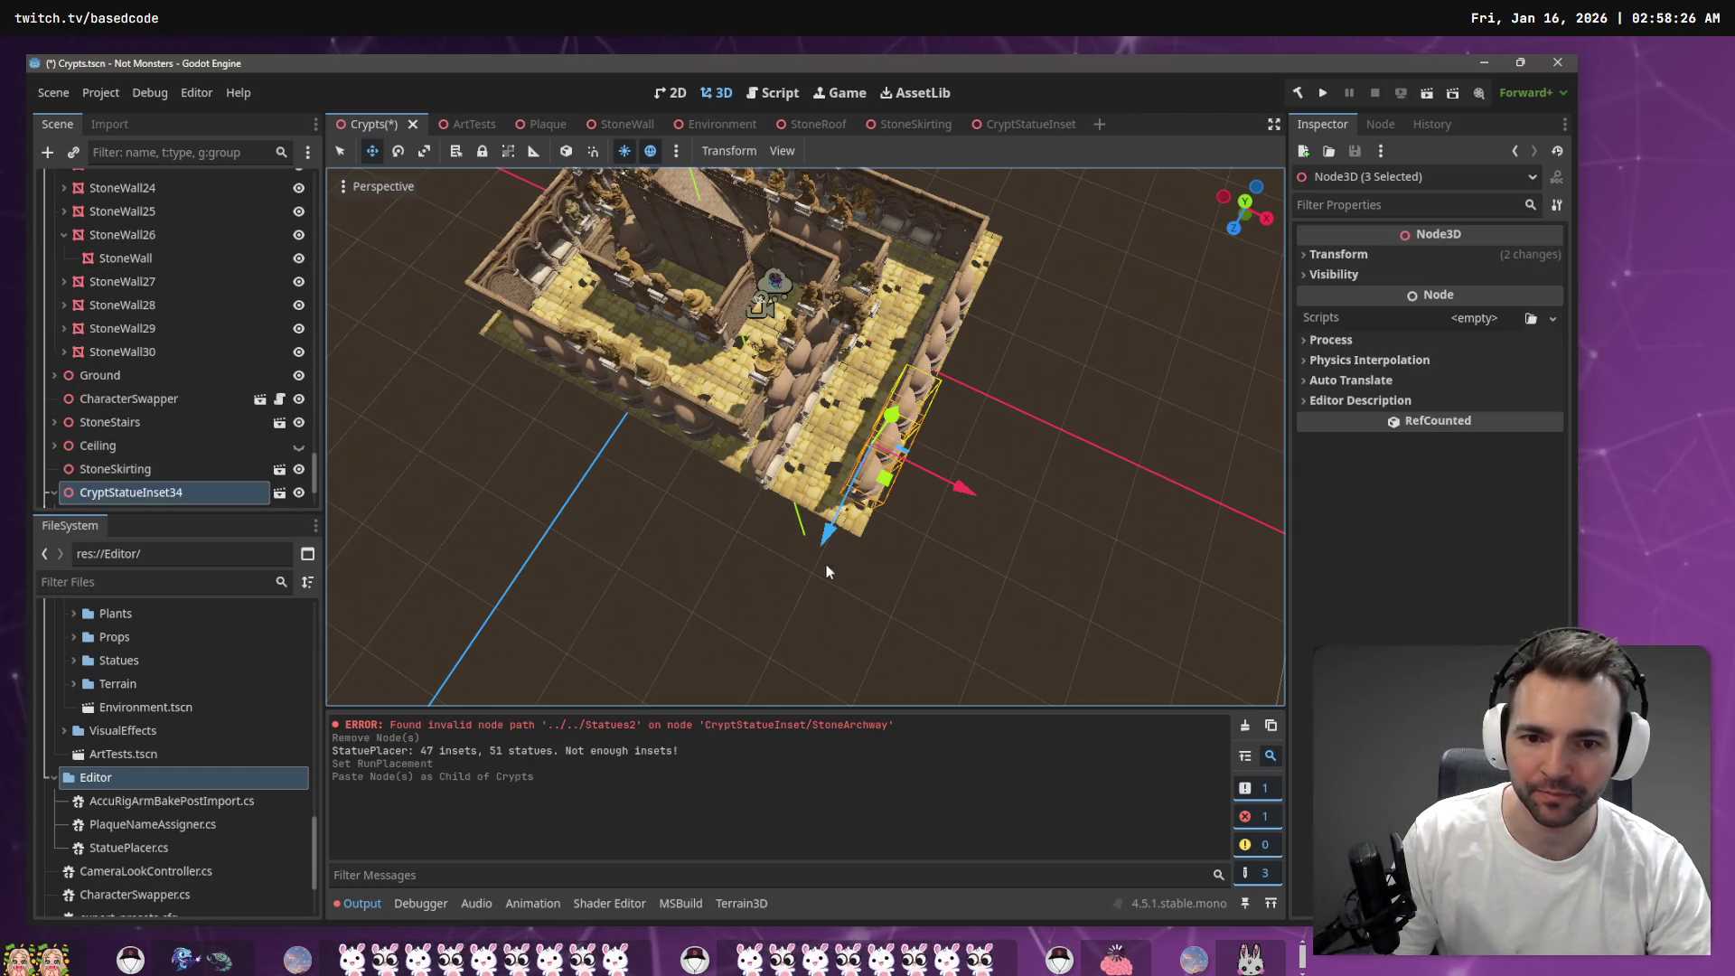
{"action": "mouse_move", "coordinate": [829, 533]}
{"action": "left_mouse_down"}
{"action": "mouse_move", "coordinate": [774, 663]}
{"action": "mouse_move", "coordinate": [750, 593]}
{"action": "left_mouse_up"}
{"action": "scroll", "coordinate": [750, 592], "scroll_direction": "up", "scroll_amount": 5}
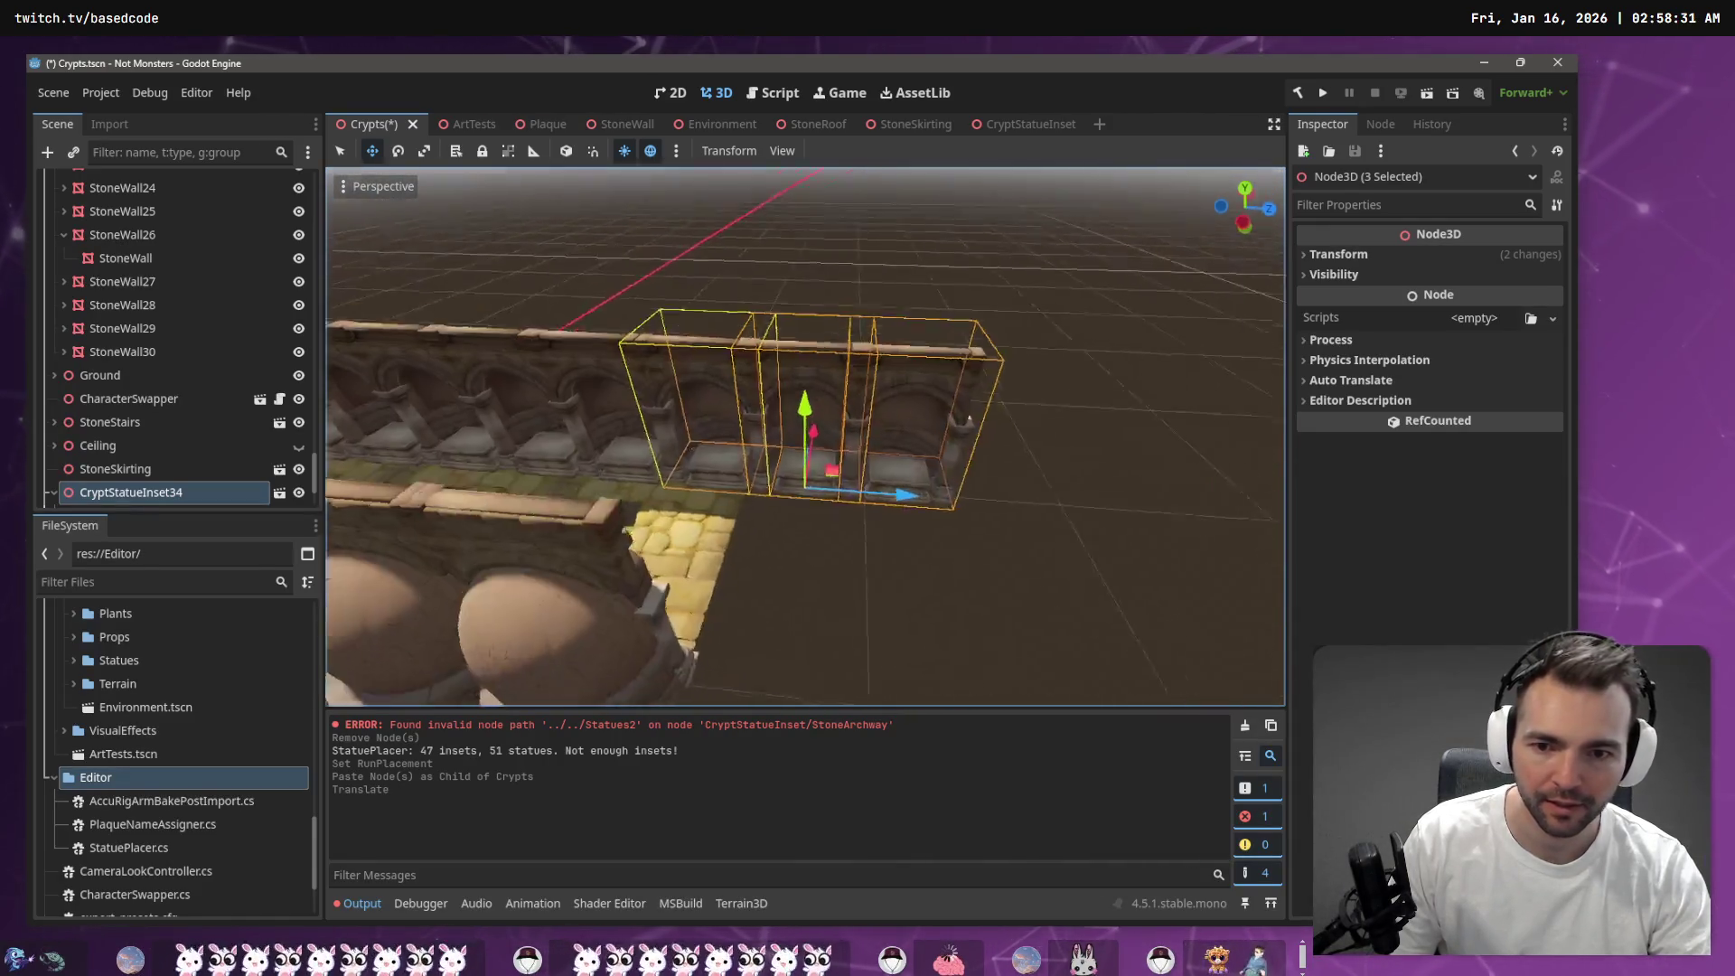
{"action": "scroll", "coordinate": [804, 434], "scroll_direction": "up", "scroll_amount": 5}
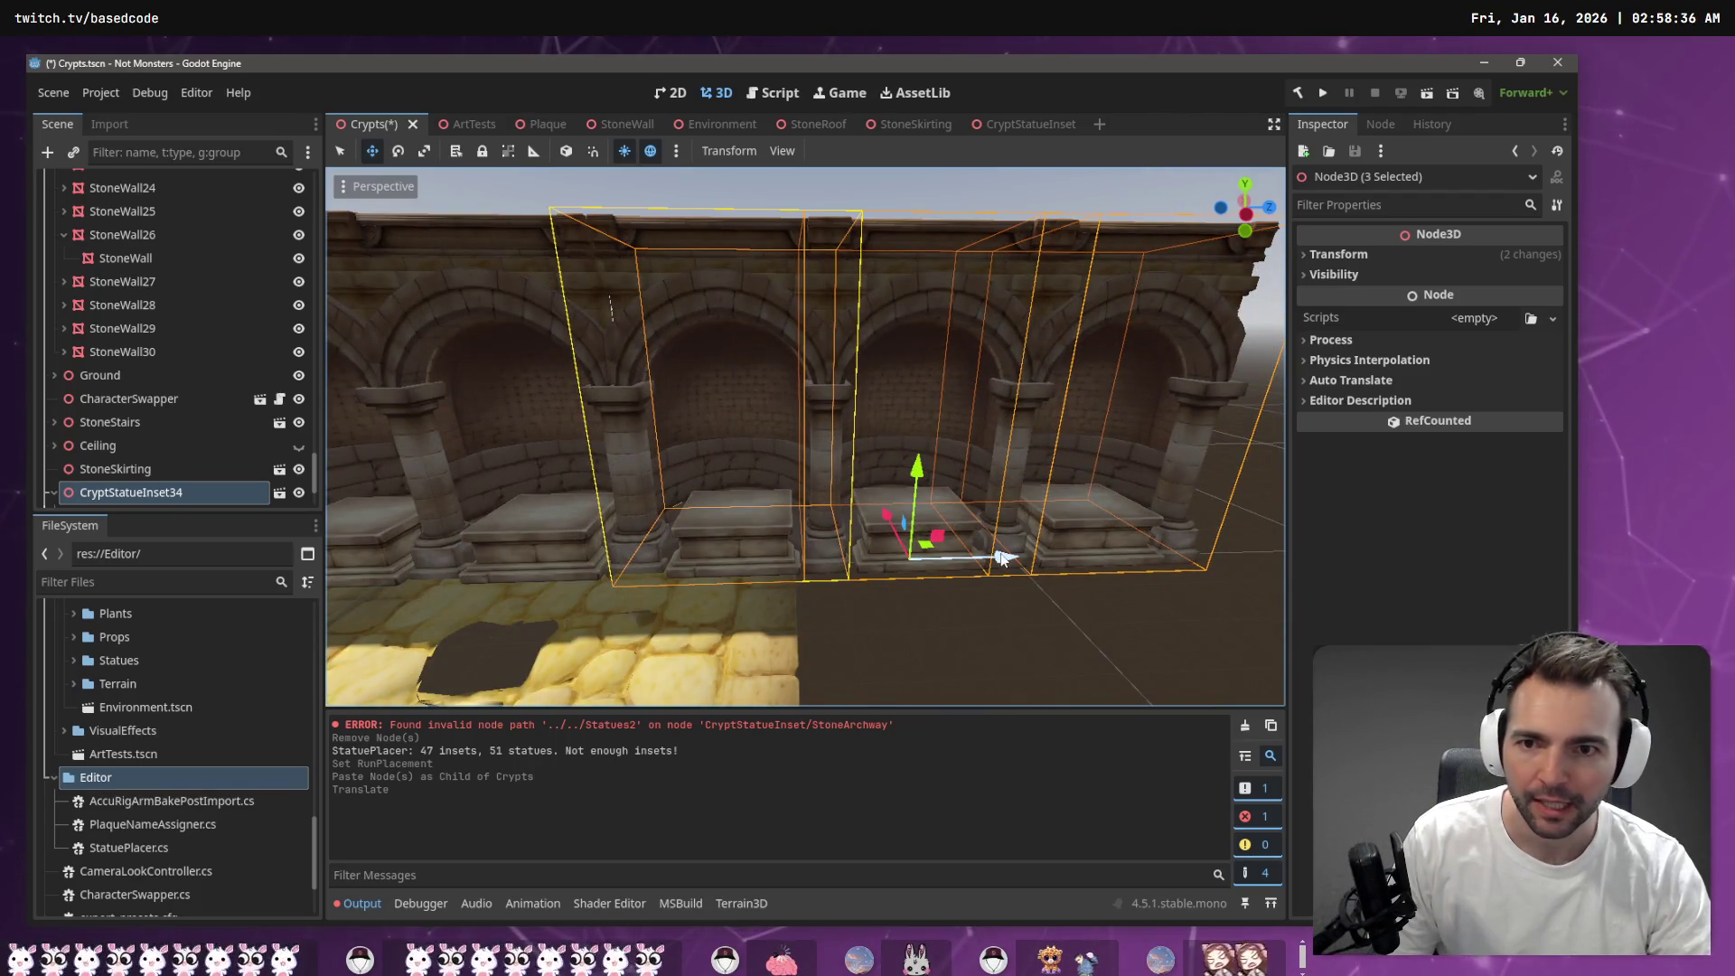
{"action": "left_click_drag", "start_coordinate": [1001, 558], "coordinate": [980, 557]}
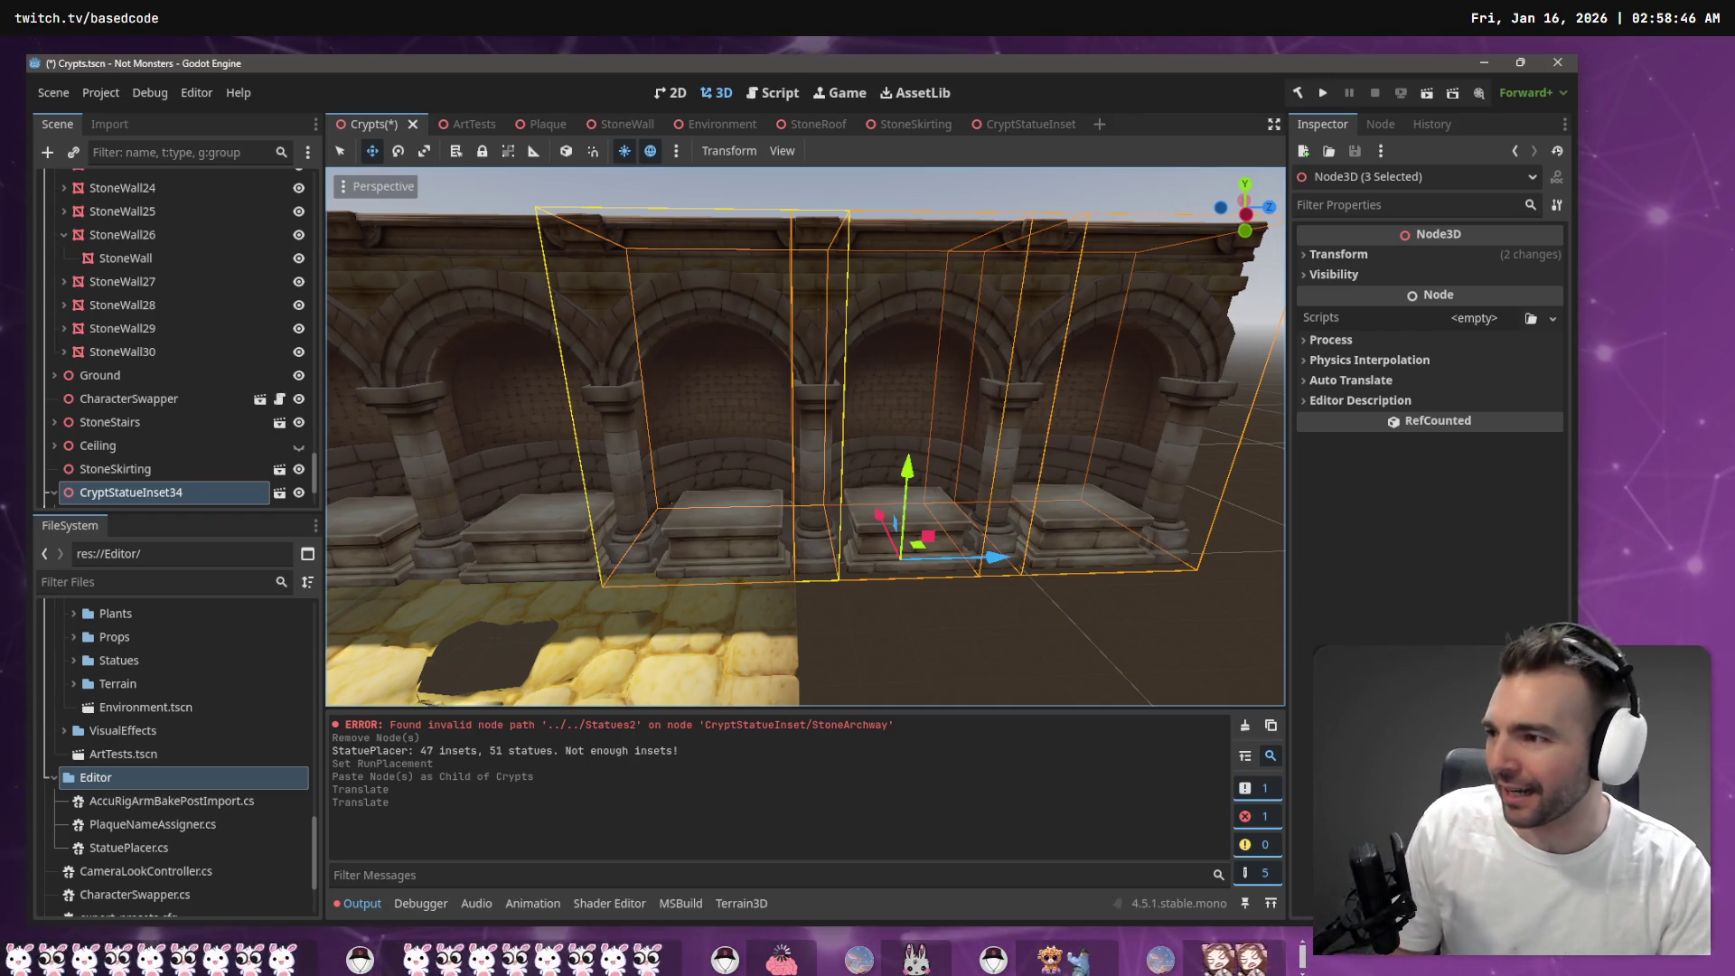
{"action": "left_click", "coordinate": [989, 631]}
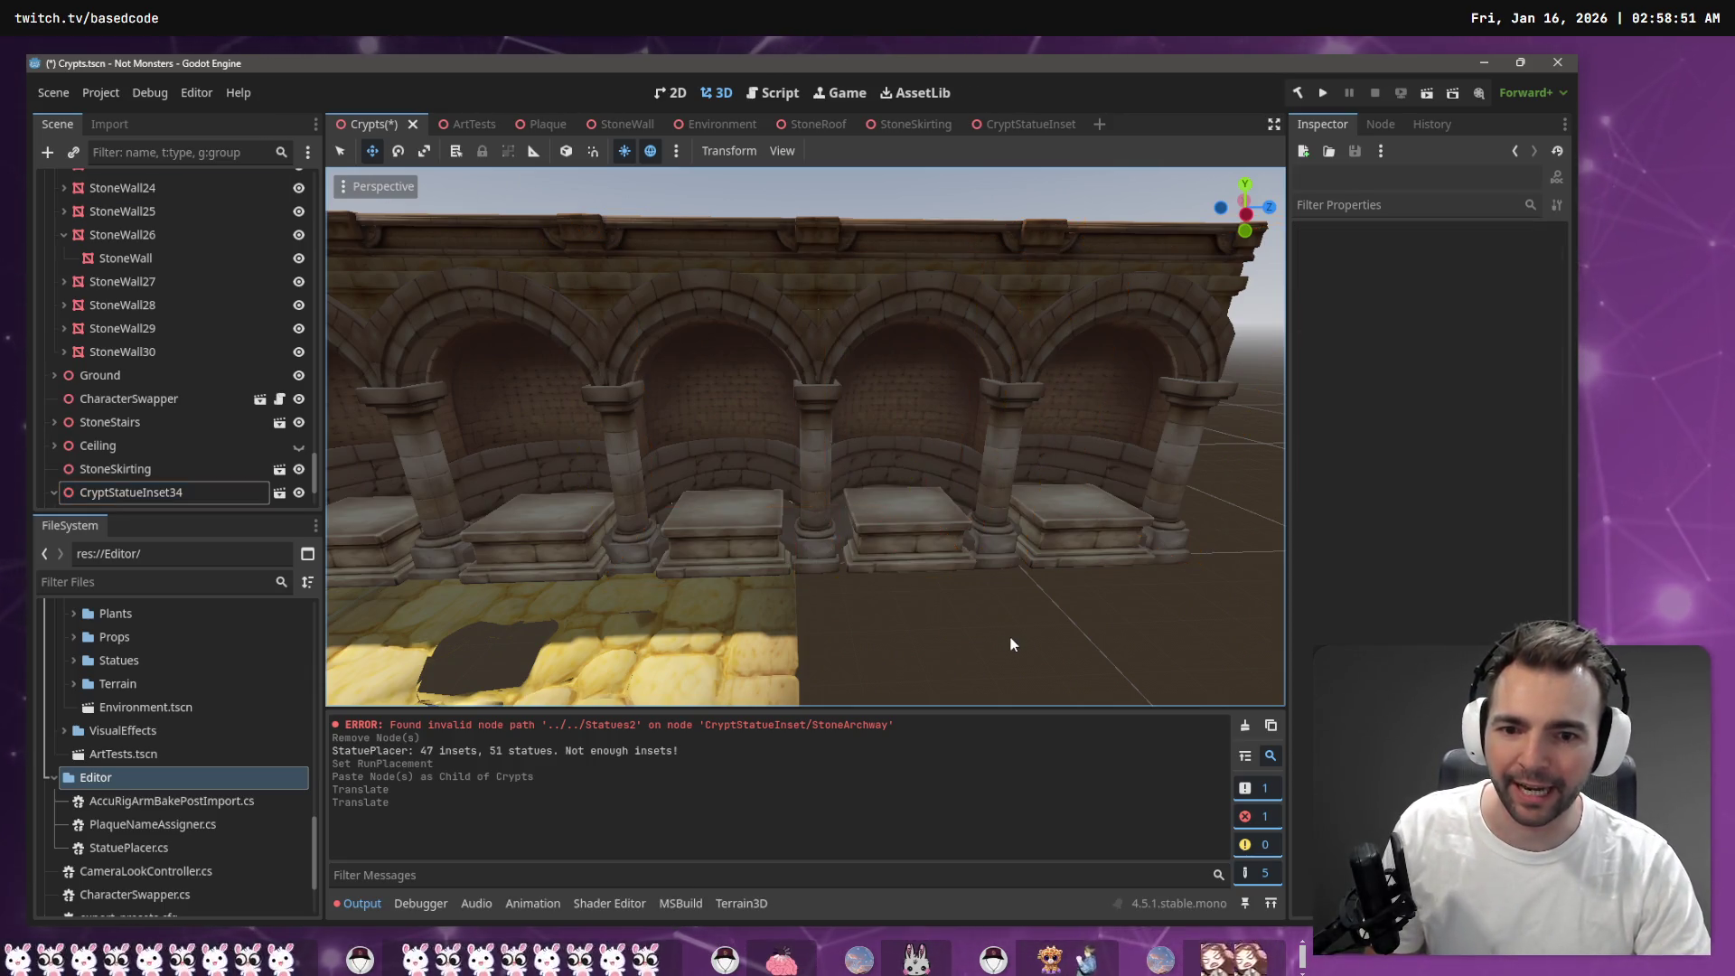
Save the Crypts scene, clear the Output log, and select the Crypts root after viewing the wall
{"action": "key", "text": "ctrl+s"}
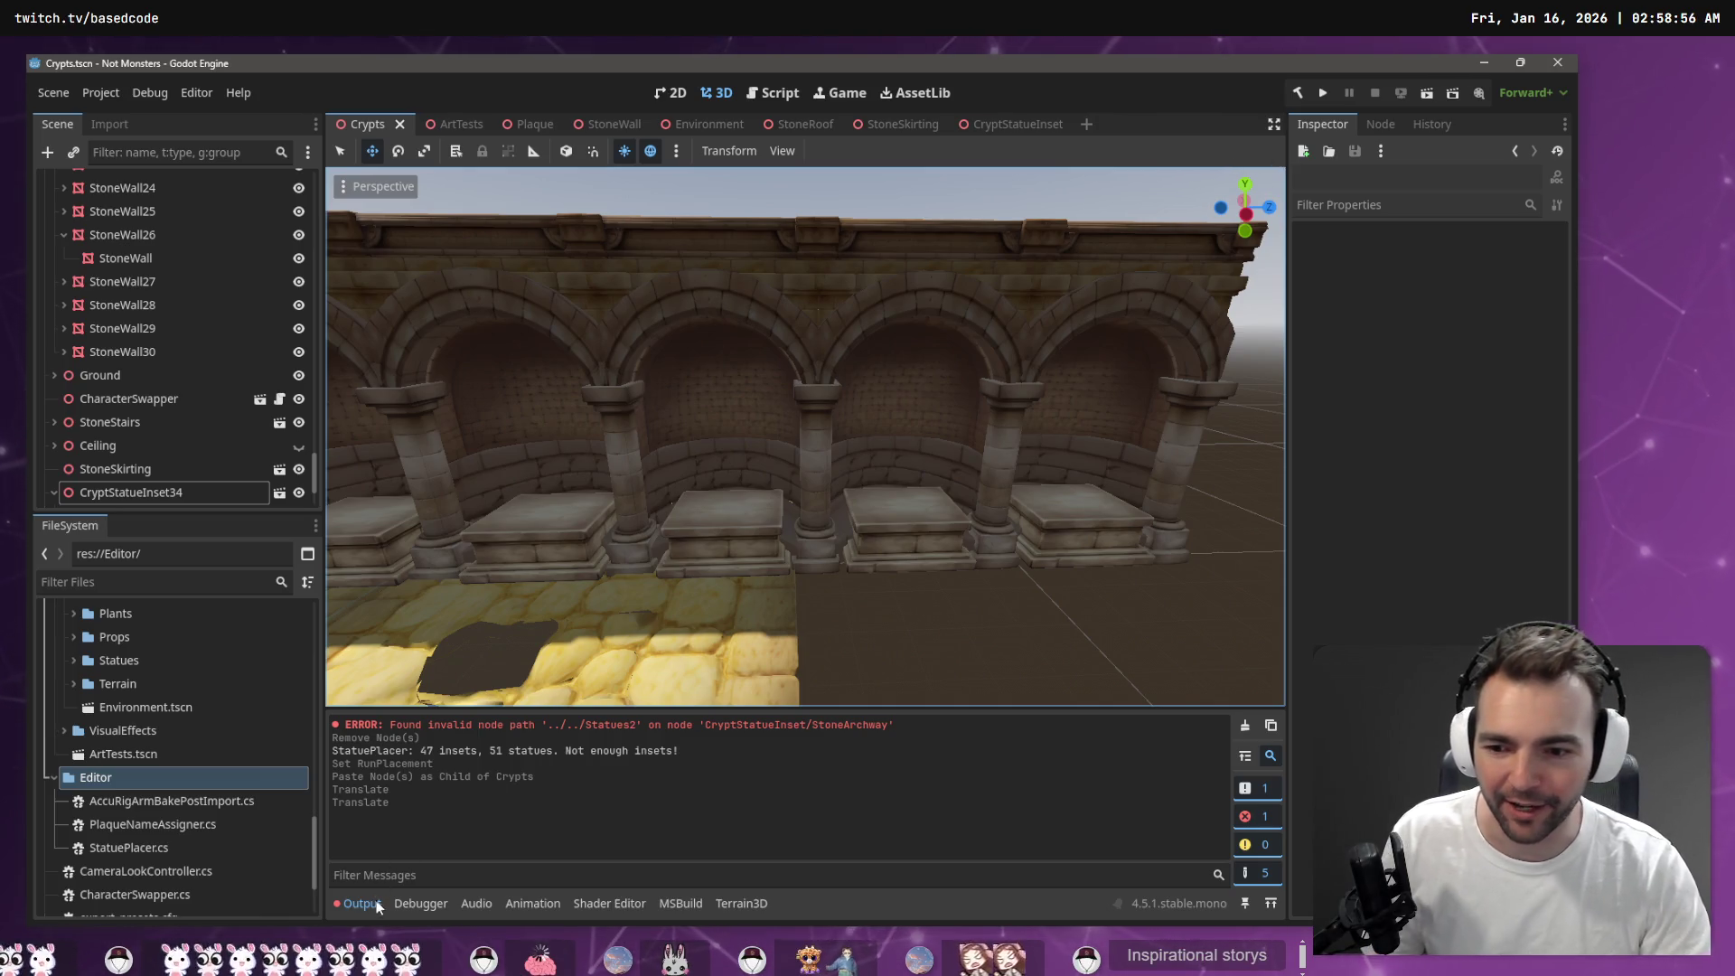
{"action": "left_click", "coordinate": [1244, 725]}
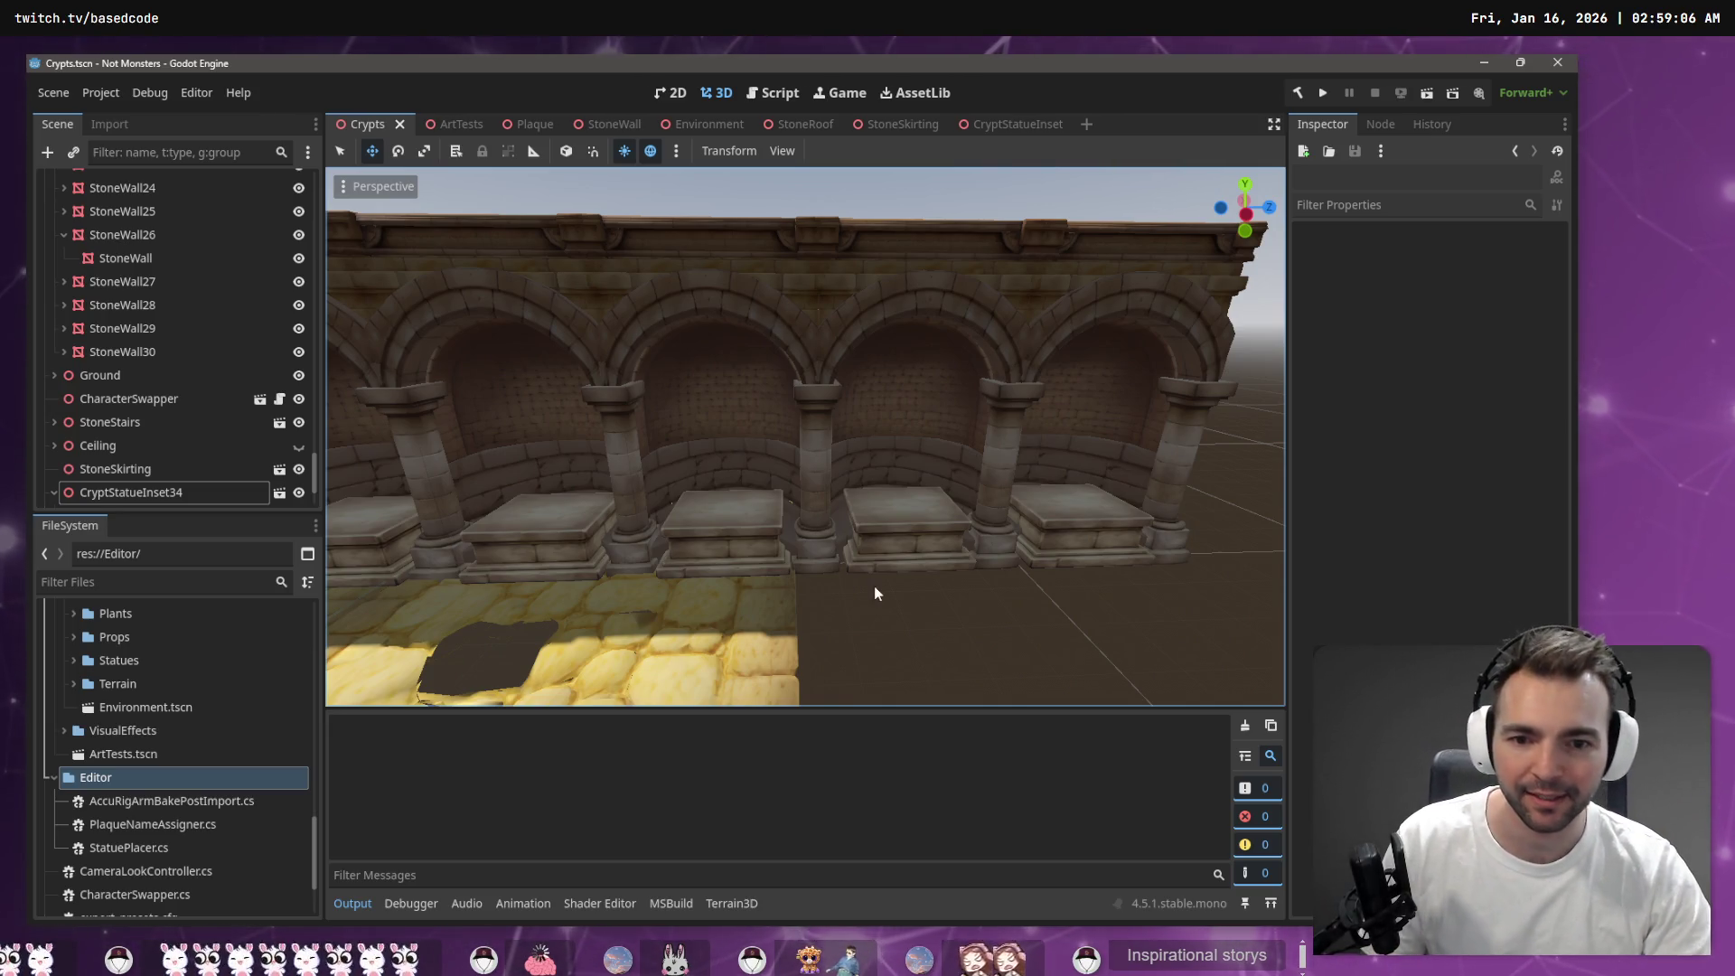
{"action": "left_click_drag", "start_coordinate": [881, 607], "coordinate": [873, 545]}
{"action": "left_click_drag", "start_coordinate": [812, 224], "coordinate": [790, 226]}
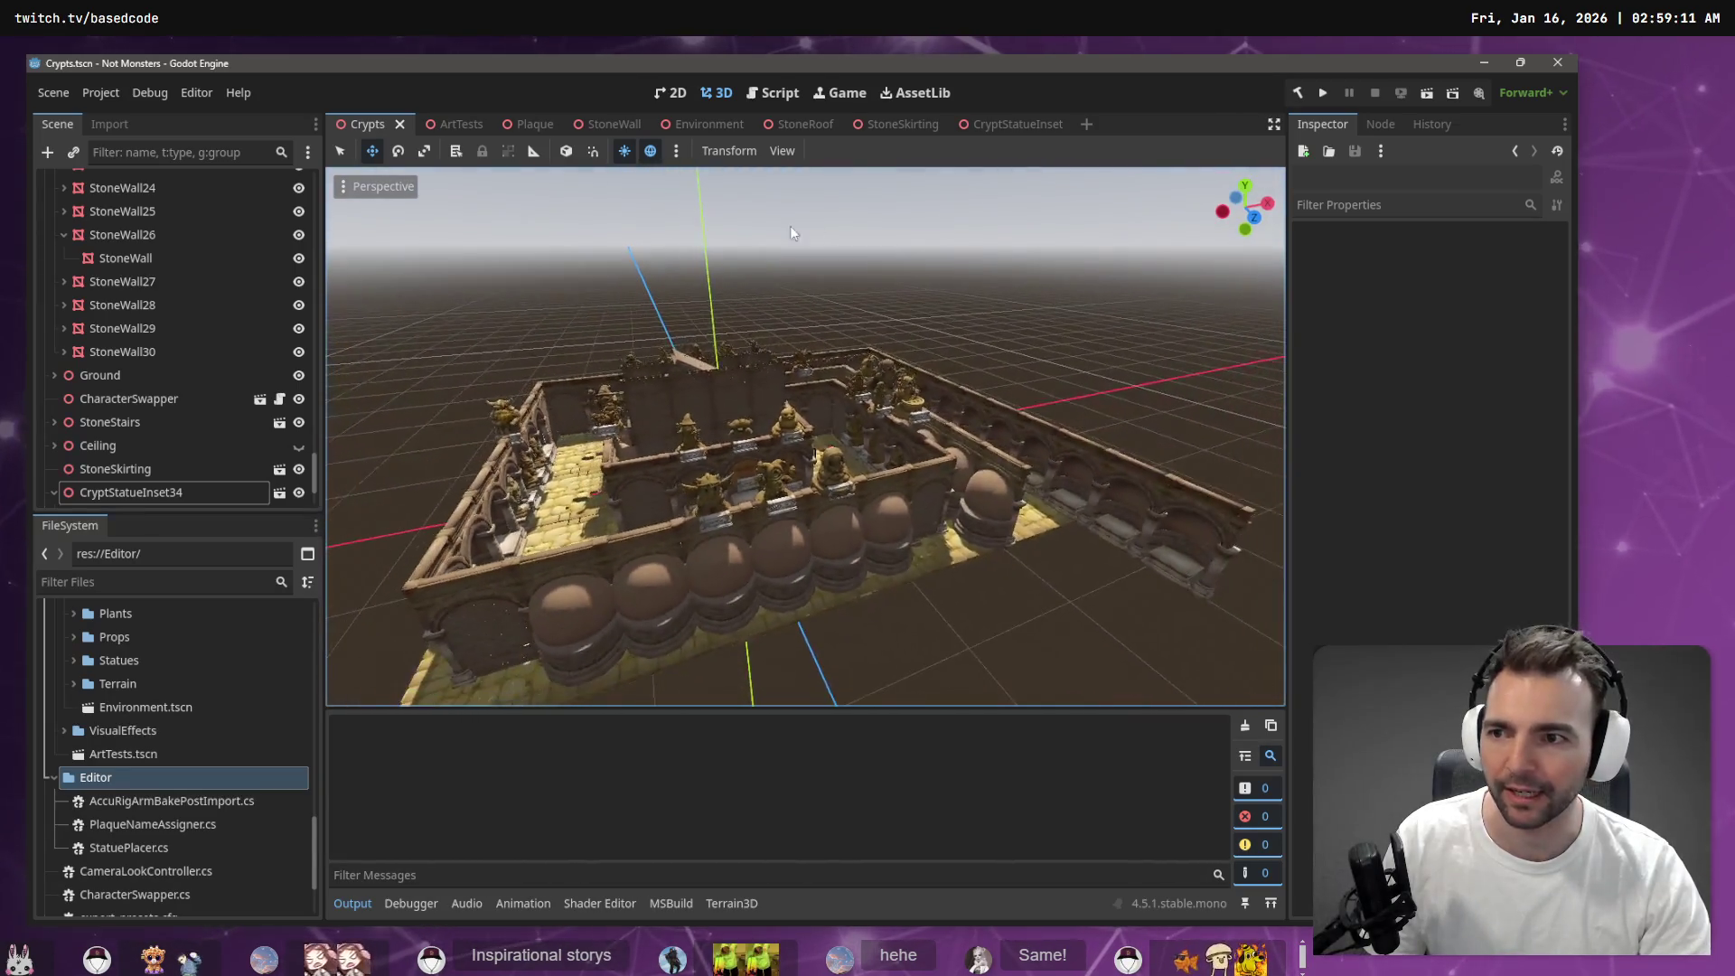
{"action": "scroll", "coordinate": [181, 362], "scroll_direction": "up", "scroll_amount": 10}
{"action": "left_click", "coordinate": [86, 182]}
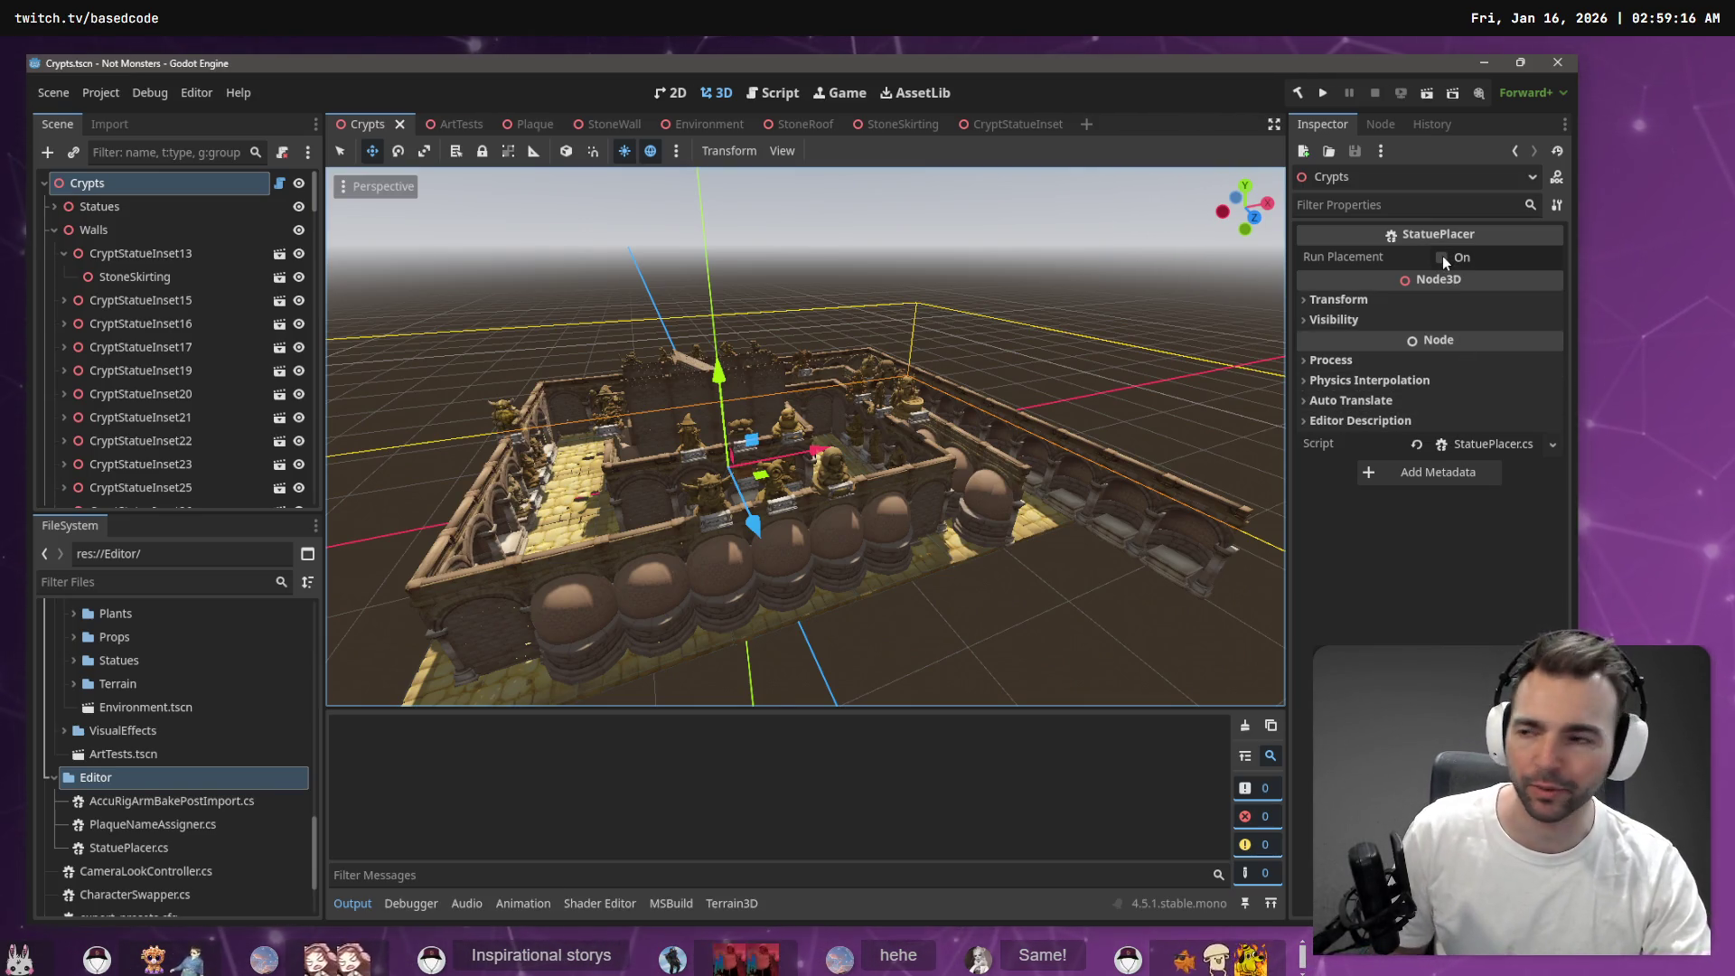
Rerun placement, which still logs 47 insets for 51 statues, and save the Crypts scene
{"action": "left_click", "coordinate": [1442, 256]}
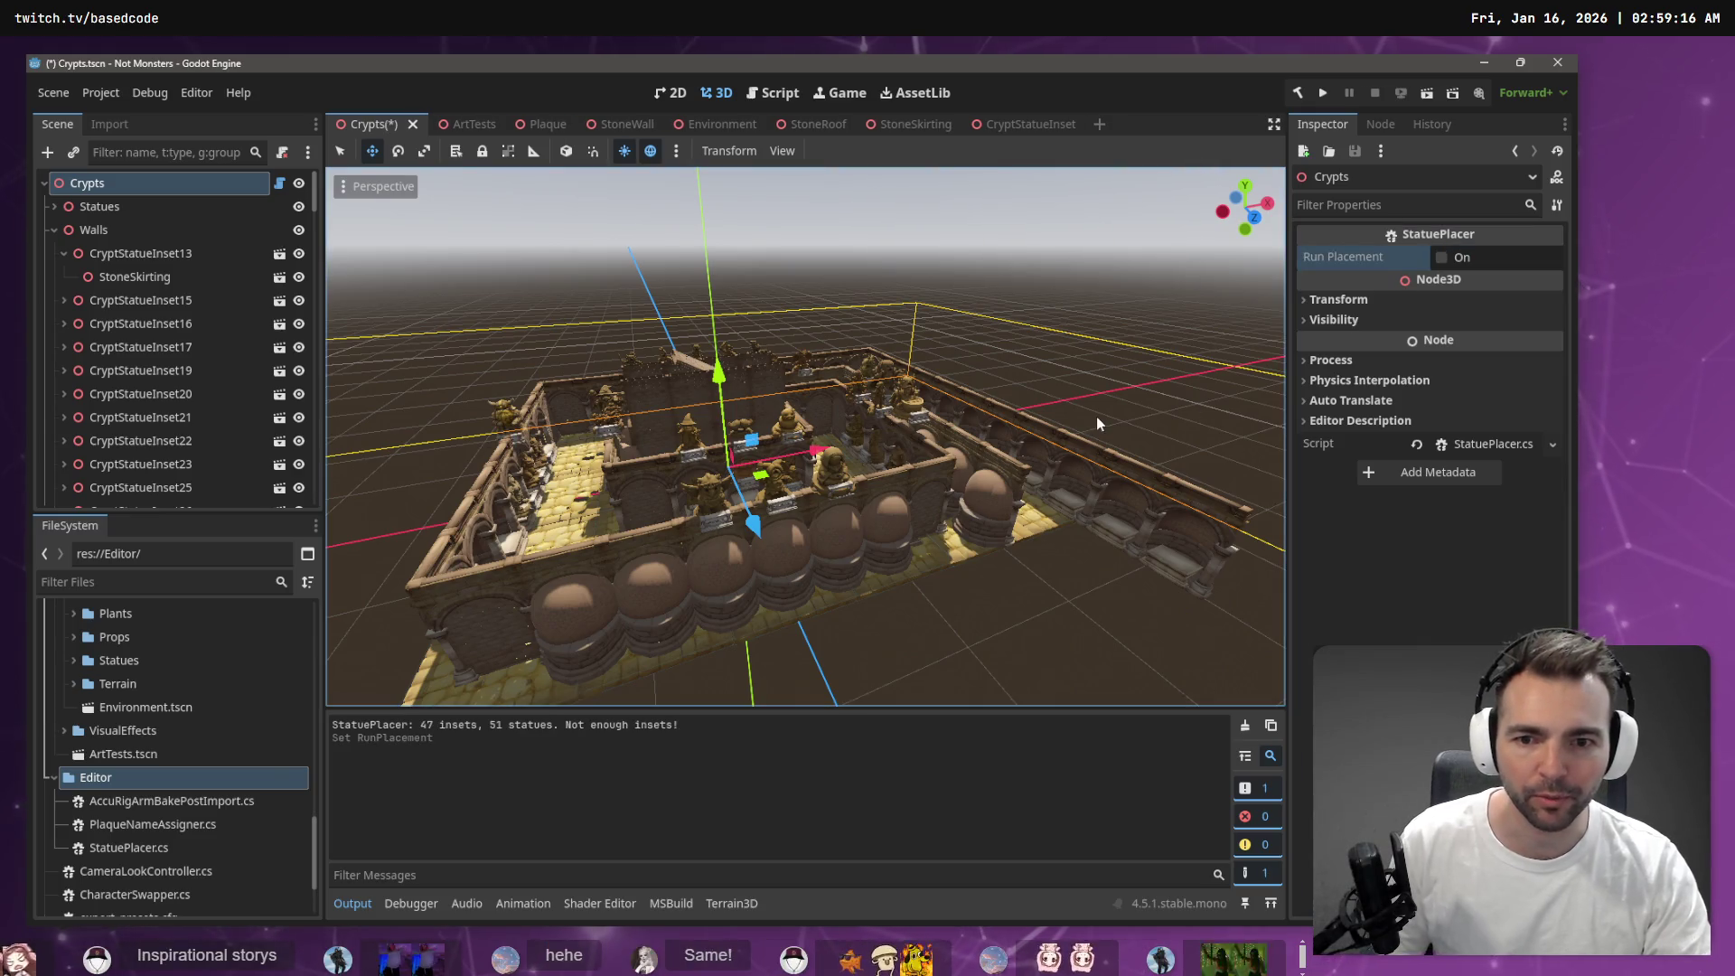
{"action": "key", "text": "ctrl+s"}
{"action": "left_click", "coordinate": [1100, 629]}
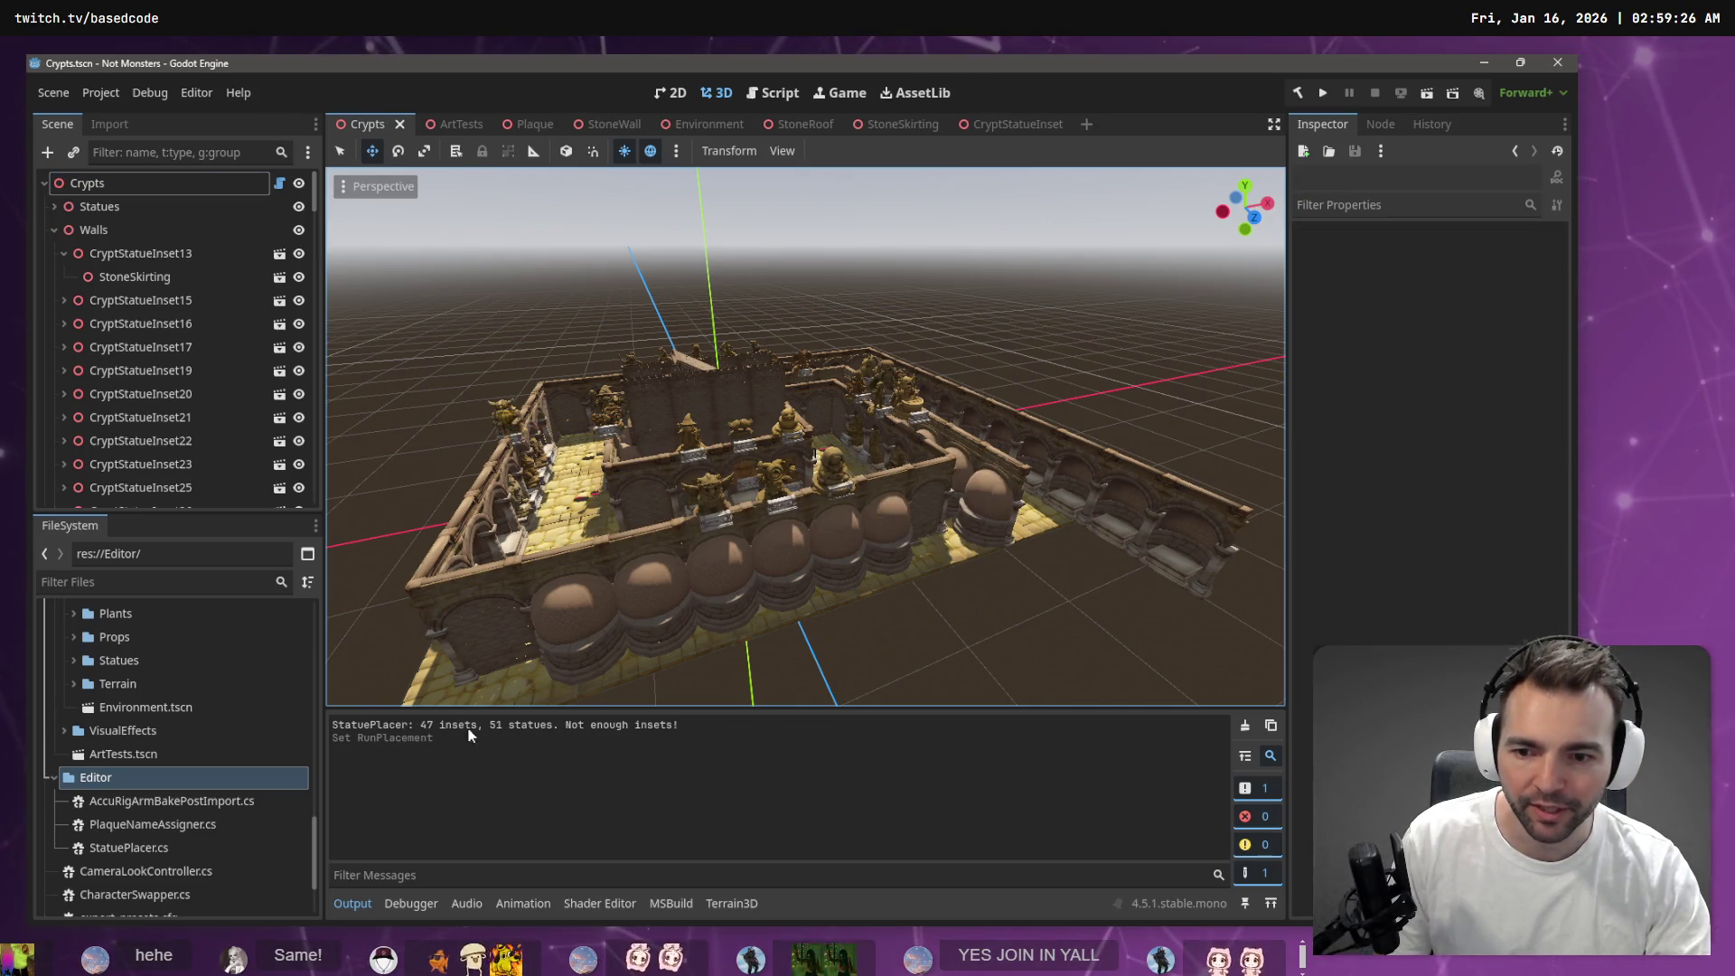
{"action": "left_click", "coordinate": [64, 253]}
{"action": "scroll", "coordinate": [135, 374], "scroll_direction": "down", "scroll_amount": 5}
{"action": "scroll", "coordinate": [166, 371], "scroll_direction": "down", "scroll_amount": 10}
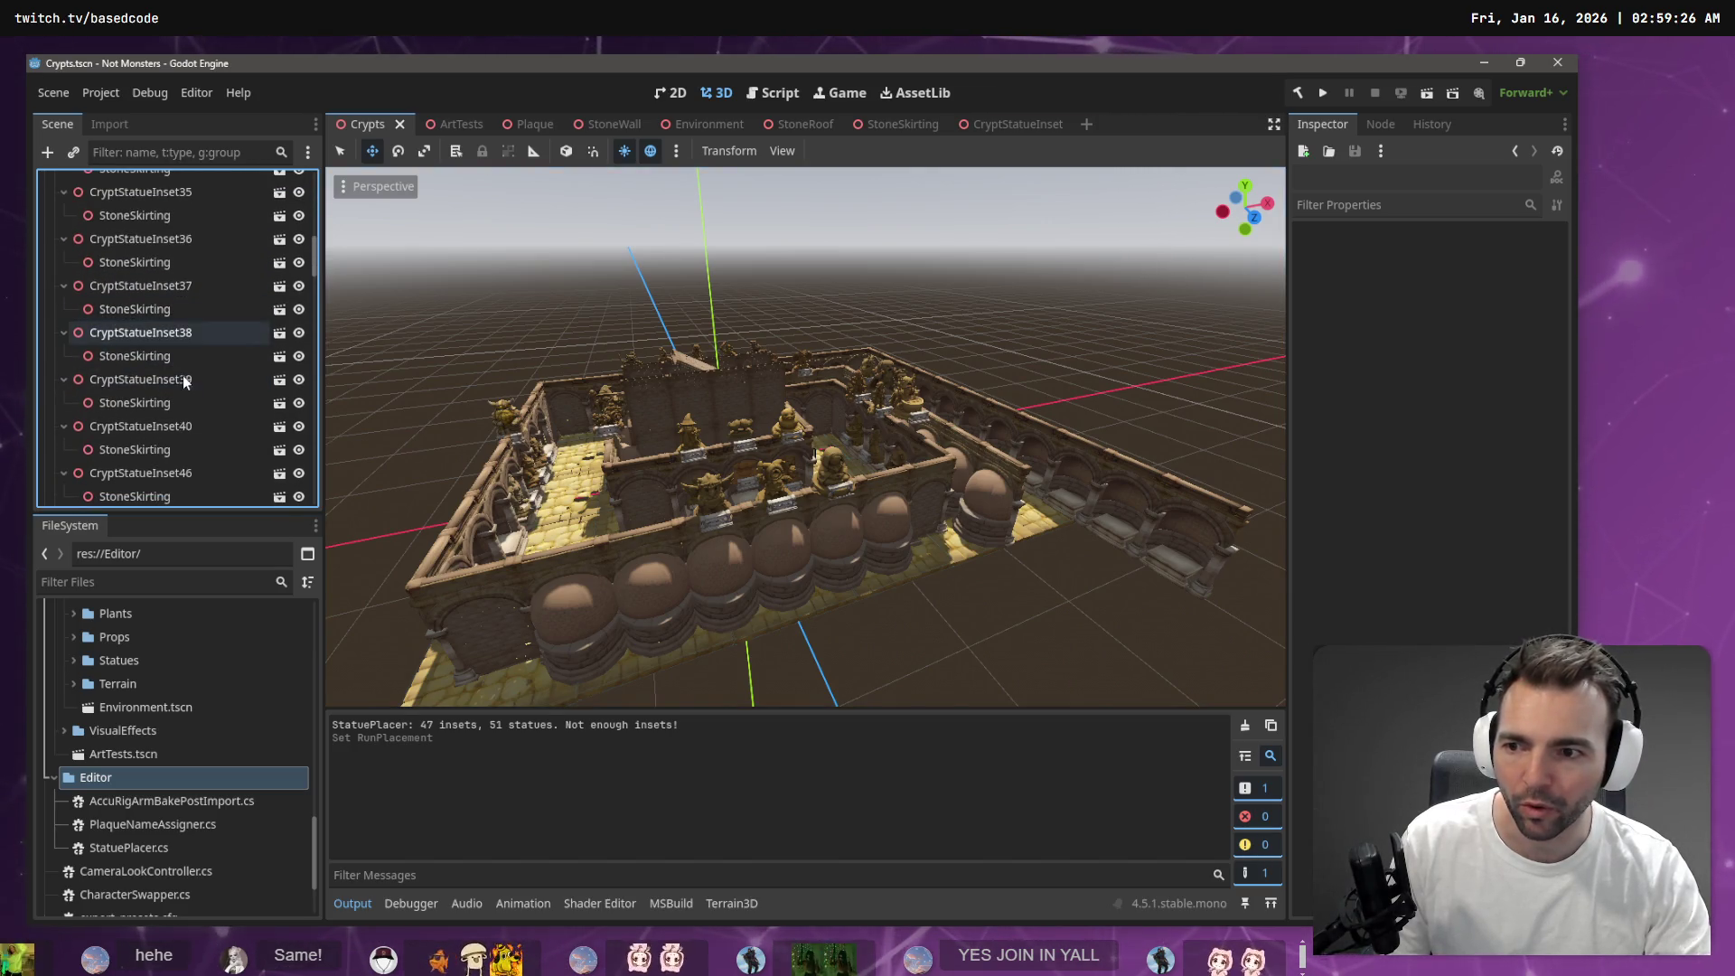
{"action": "scroll", "coordinate": [190, 412], "scroll_direction": "up", "scroll_amount": 5}
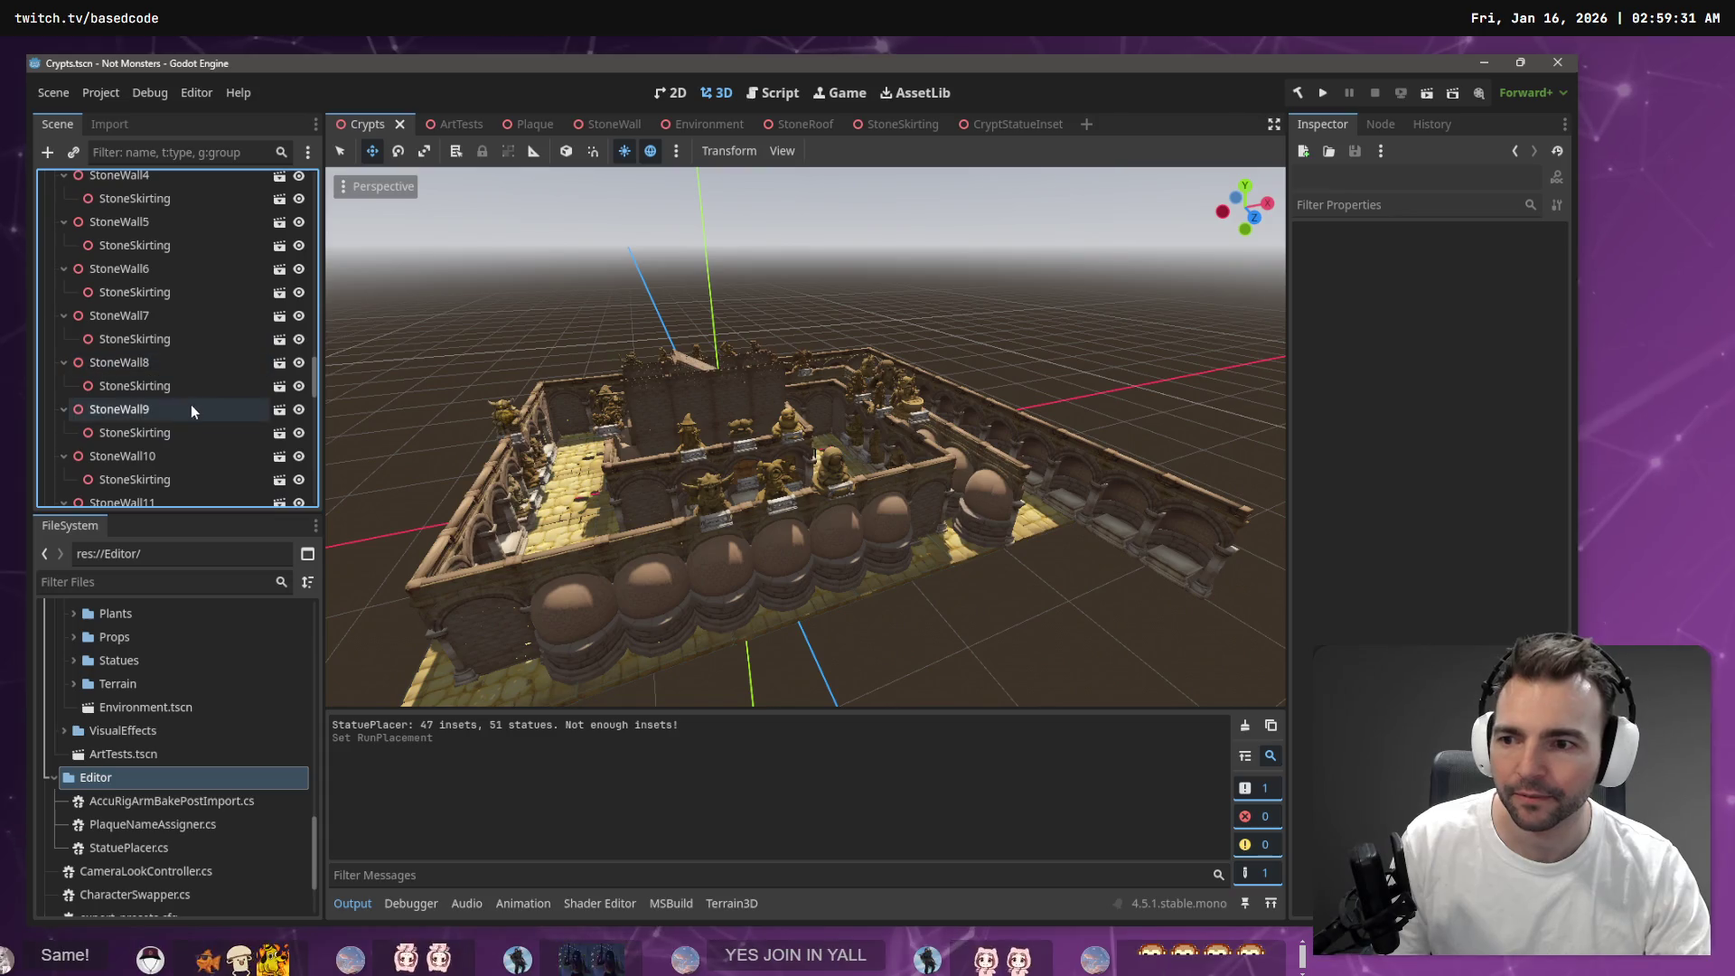
{"action": "scroll", "coordinate": [136, 380], "scroll_direction": "down", "scroll_amount": 3}
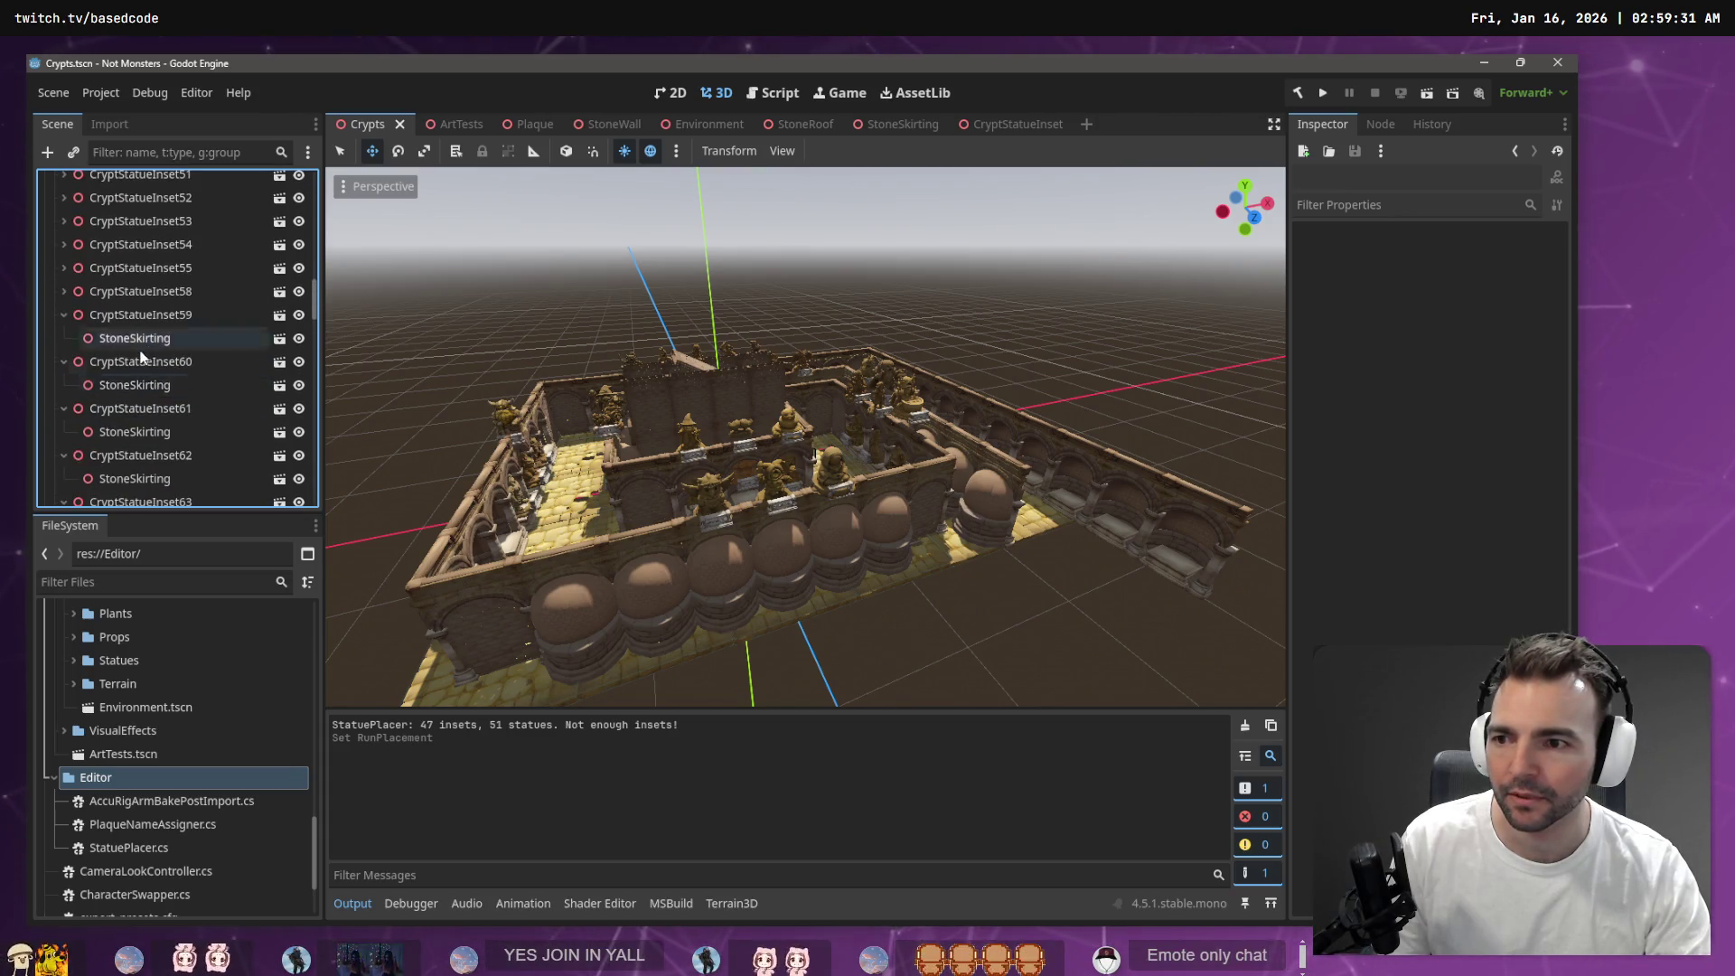
{"action": "scroll", "coordinate": [108, 456], "scroll_direction": "down", "scroll_amount": 5}
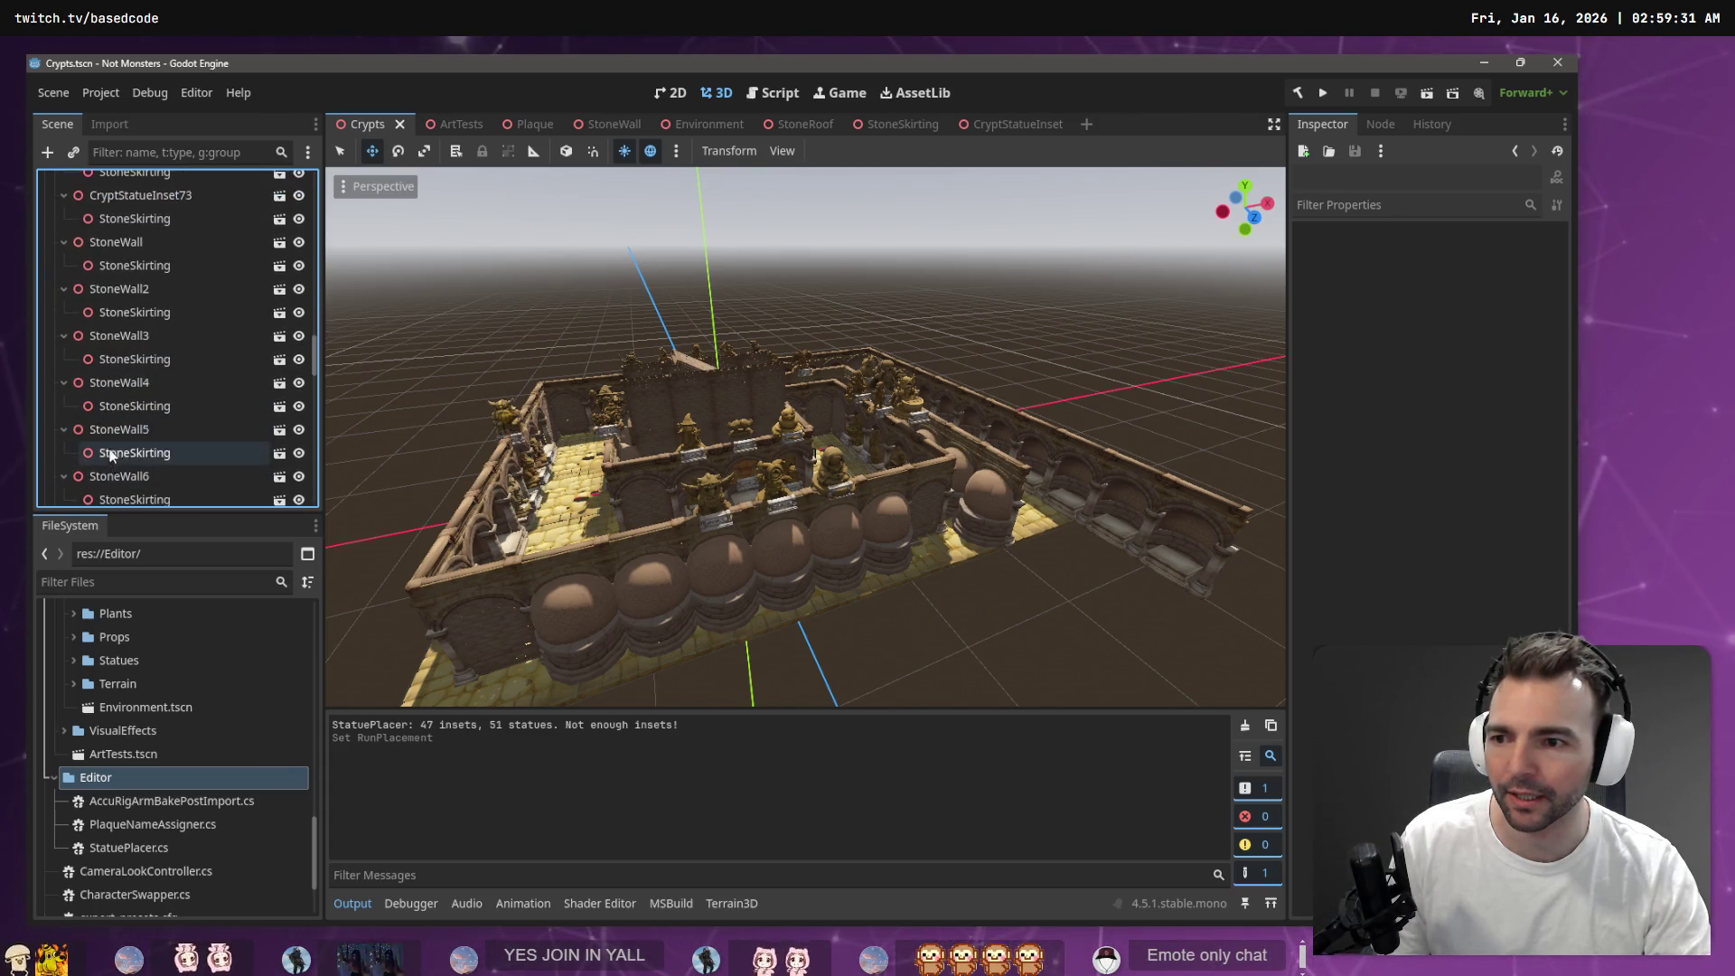
Collapse StoneWall5 and CryptStatueInset59–63 in the Scene dock to hide their StoneSkirting children
{"action": "left_click", "coordinate": [132, 388]}
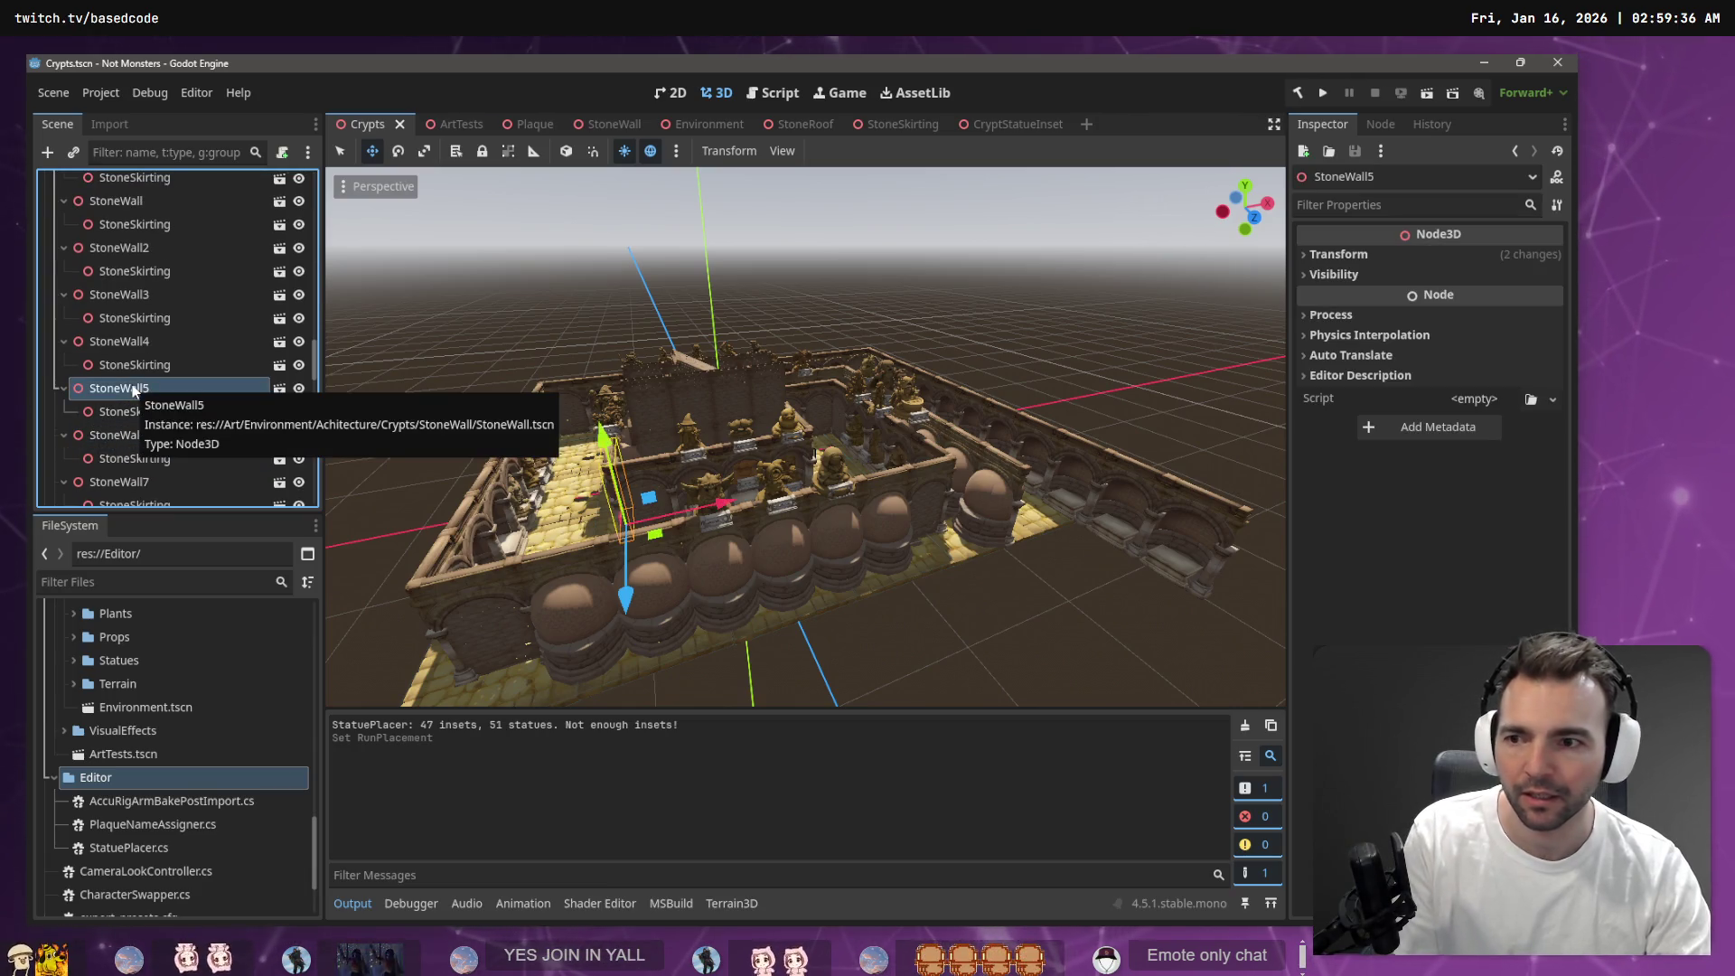
{"action": "key", "text": "Left"}
{"action": "left_click", "coordinate": [180, 357]}
{"action": "scroll", "coordinate": [149, 303], "scroll_direction": "up", "scroll_amount": 10}
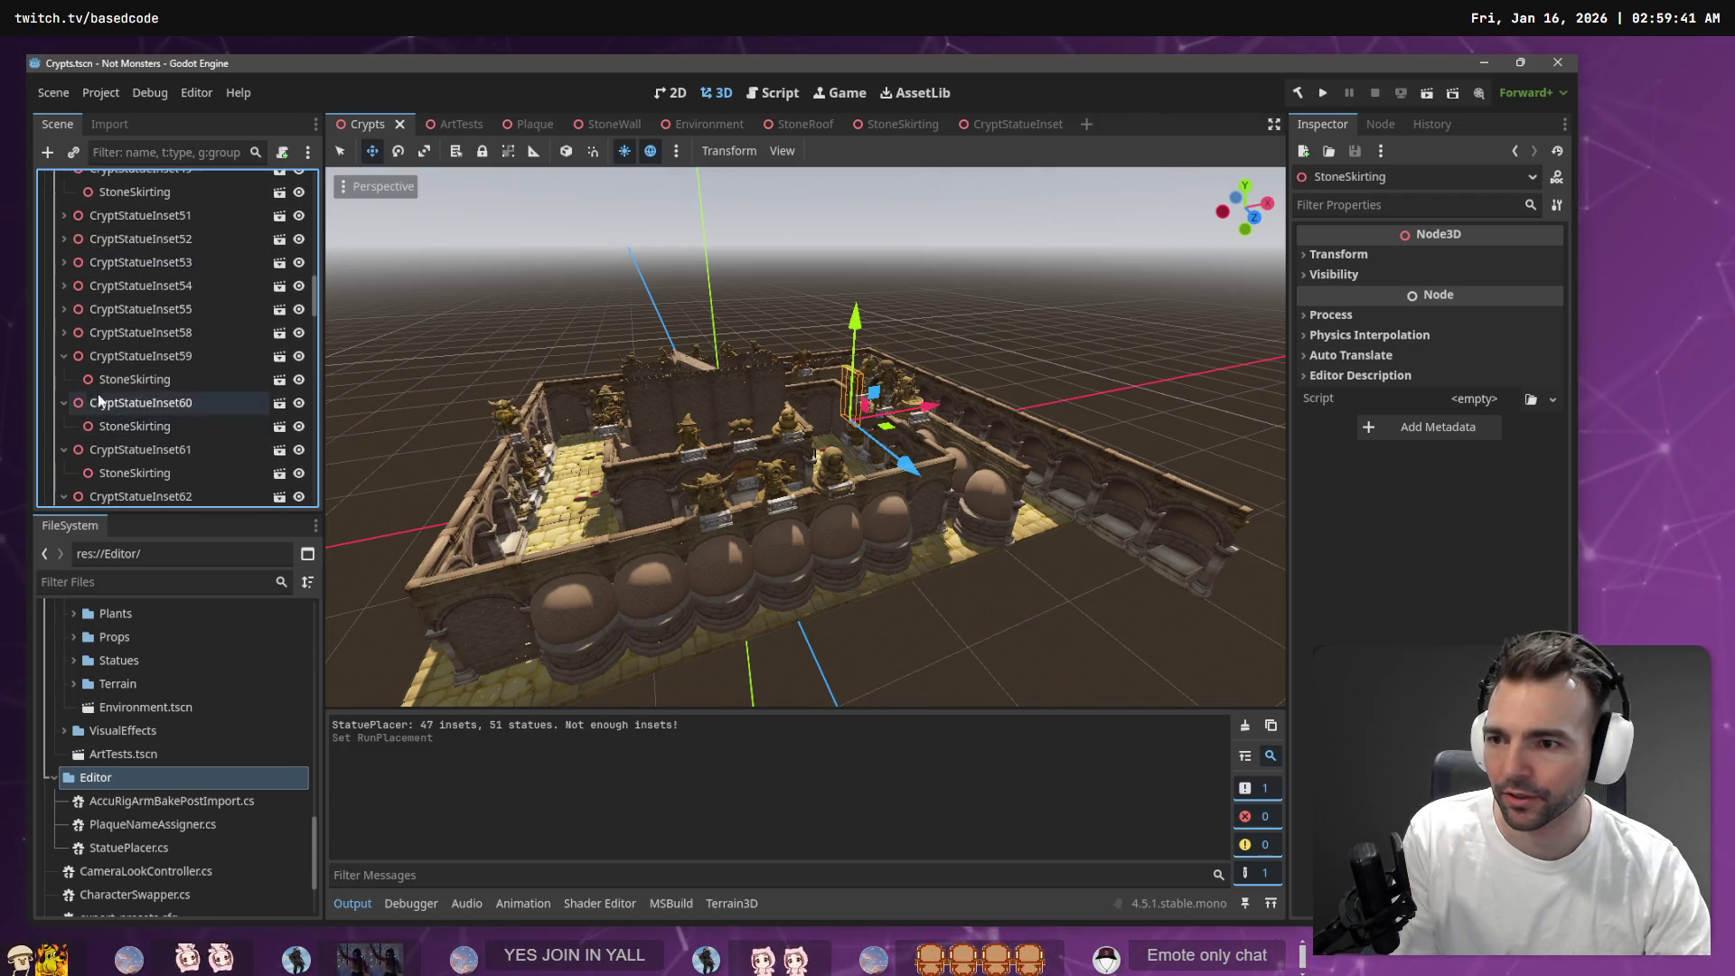
{"action": "left_click", "coordinate": [63, 356]}
{"action": "left_click", "coordinate": [64, 380]}
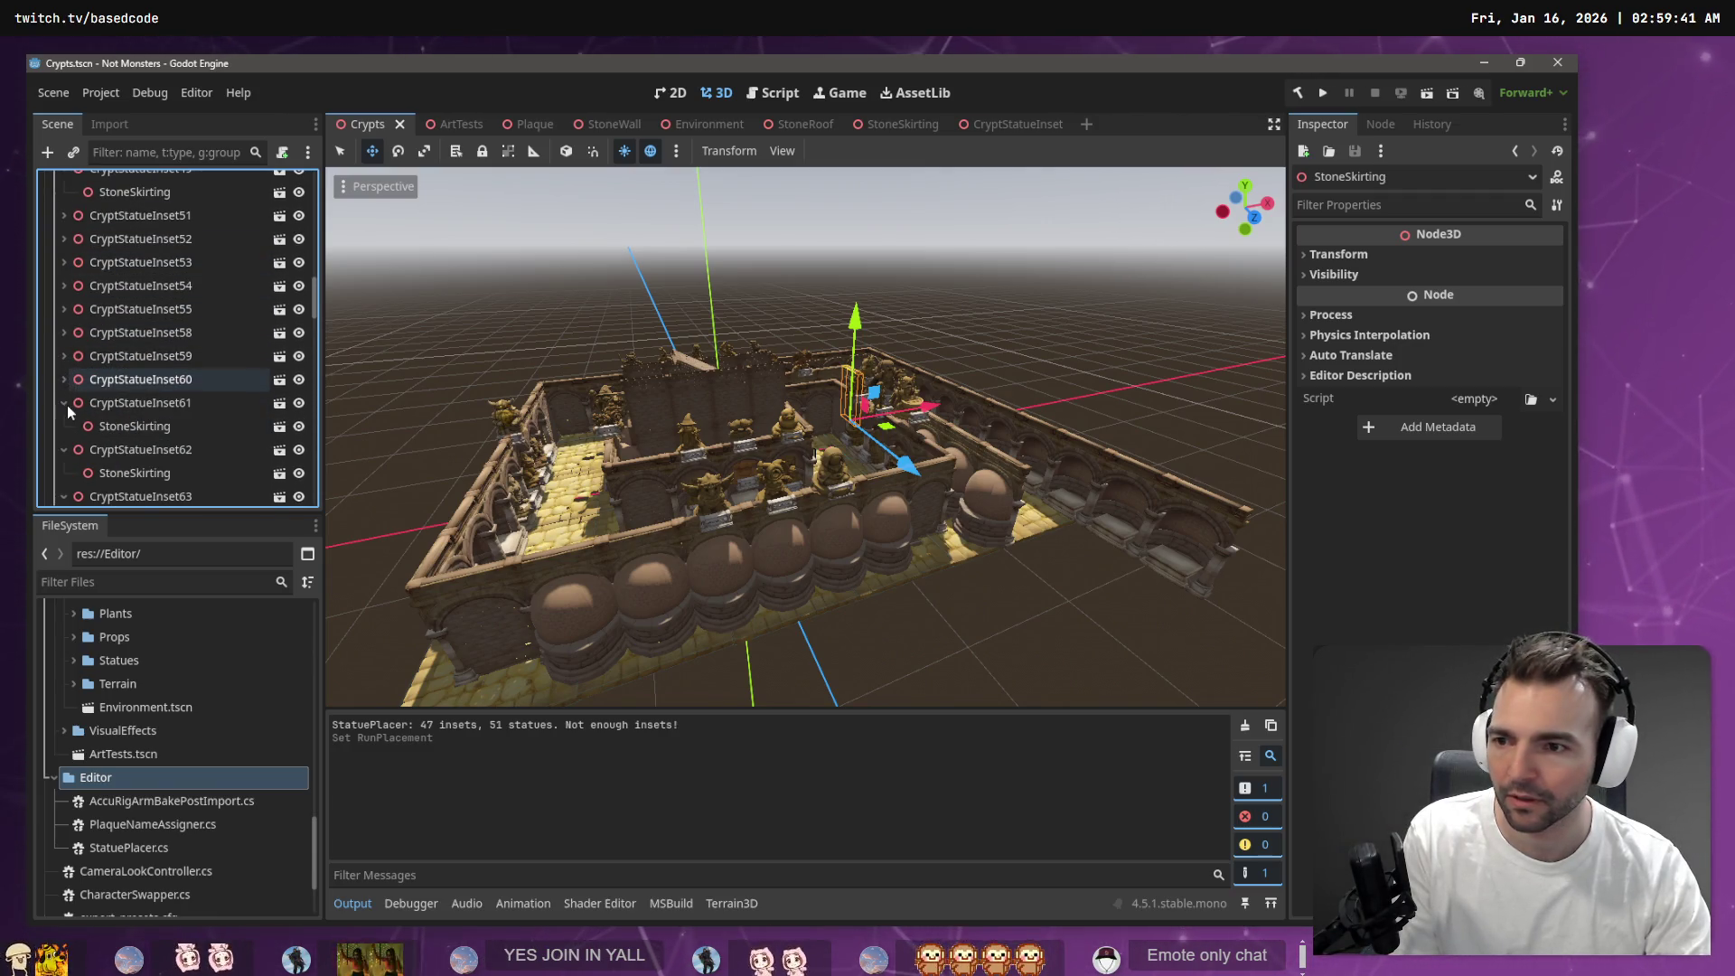
{"action": "left_click", "coordinate": [65, 403]}
{"action": "left_click", "coordinate": [71, 426]}
{"action": "left_click", "coordinate": [63, 426]}
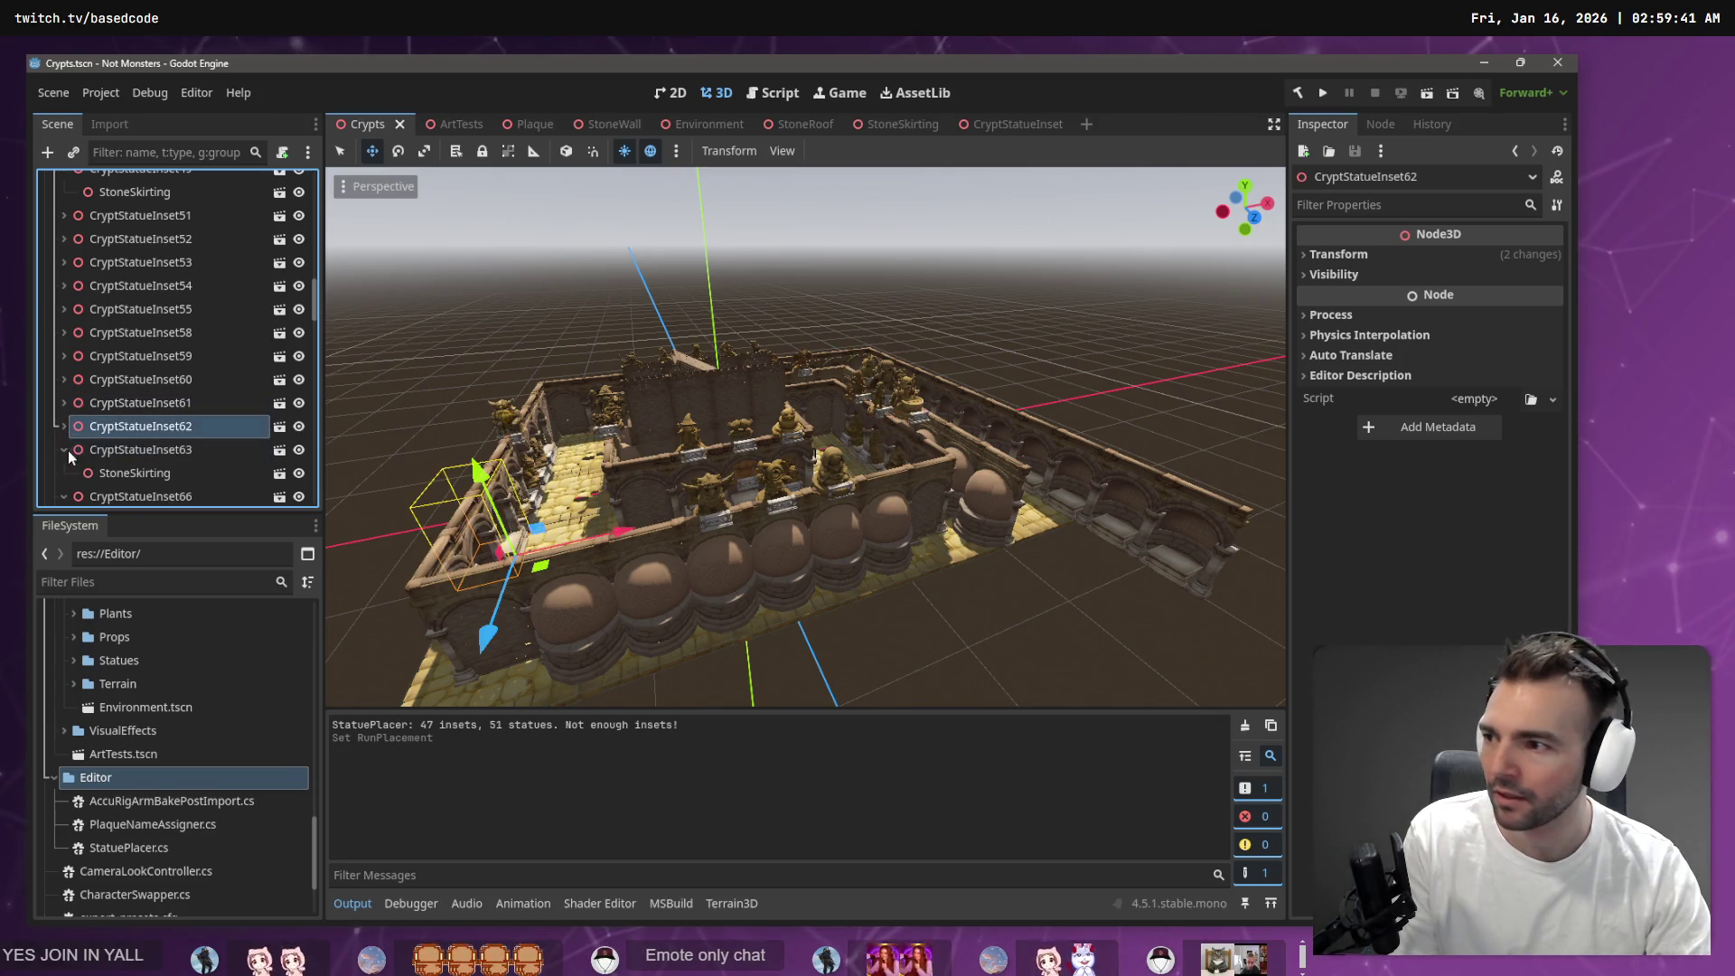
{"action": "left_click", "coordinate": [65, 450]}
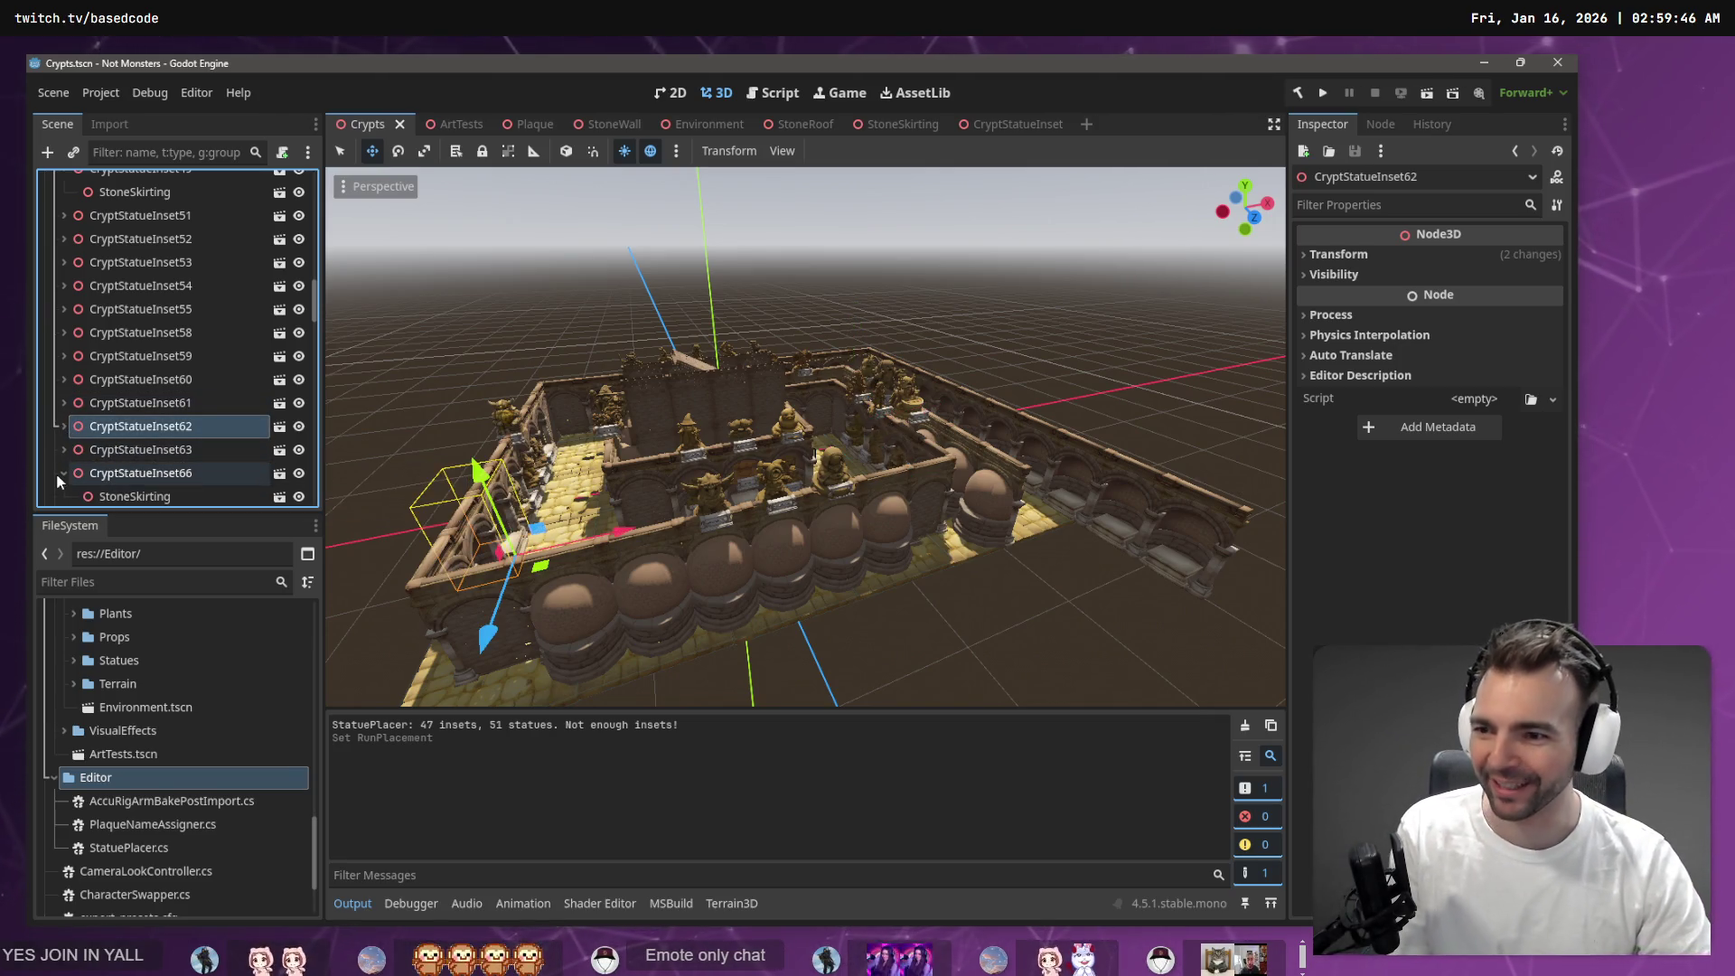
Collapse CryptStatueInset66, 67, 69, 71, 73 and StoneWall3–4 to hide their StoneSkirting
{"action": "left_click", "coordinate": [62, 472]}
{"action": "scroll", "coordinate": [61, 472], "scroll_direction": "down", "scroll_amount": 1}
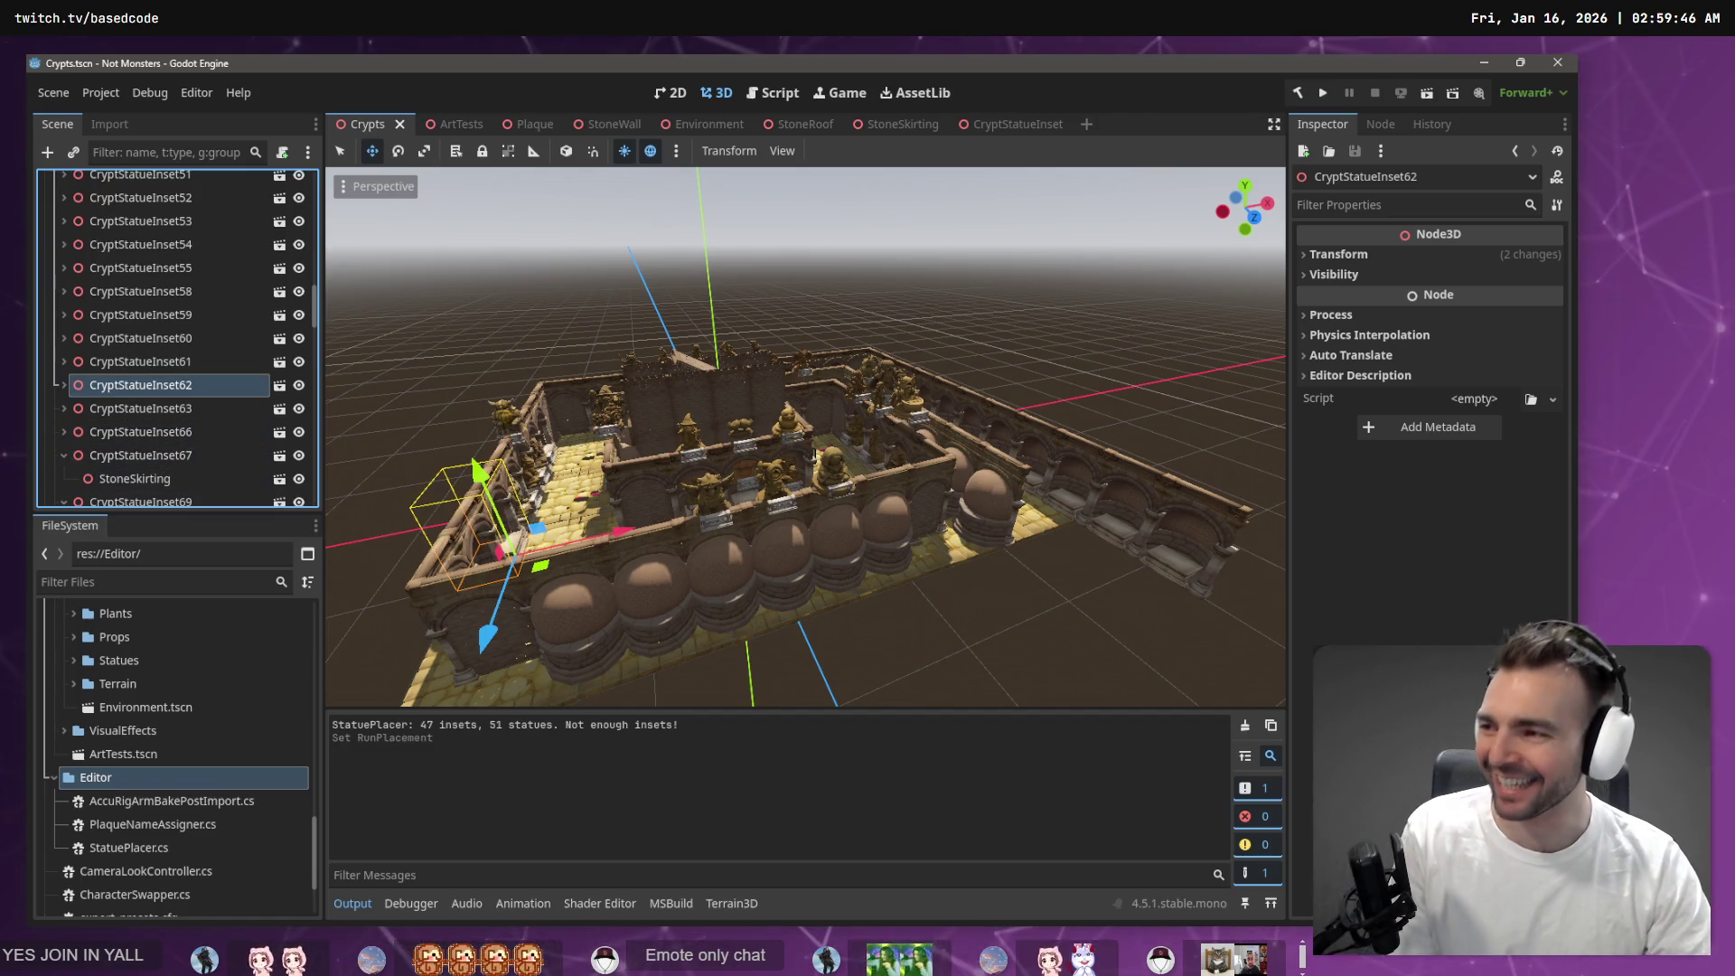
{"action": "left_click", "coordinate": [62, 452]}
{"action": "scroll", "coordinate": [62, 448], "scroll_direction": "down", "scroll_amount": 2}
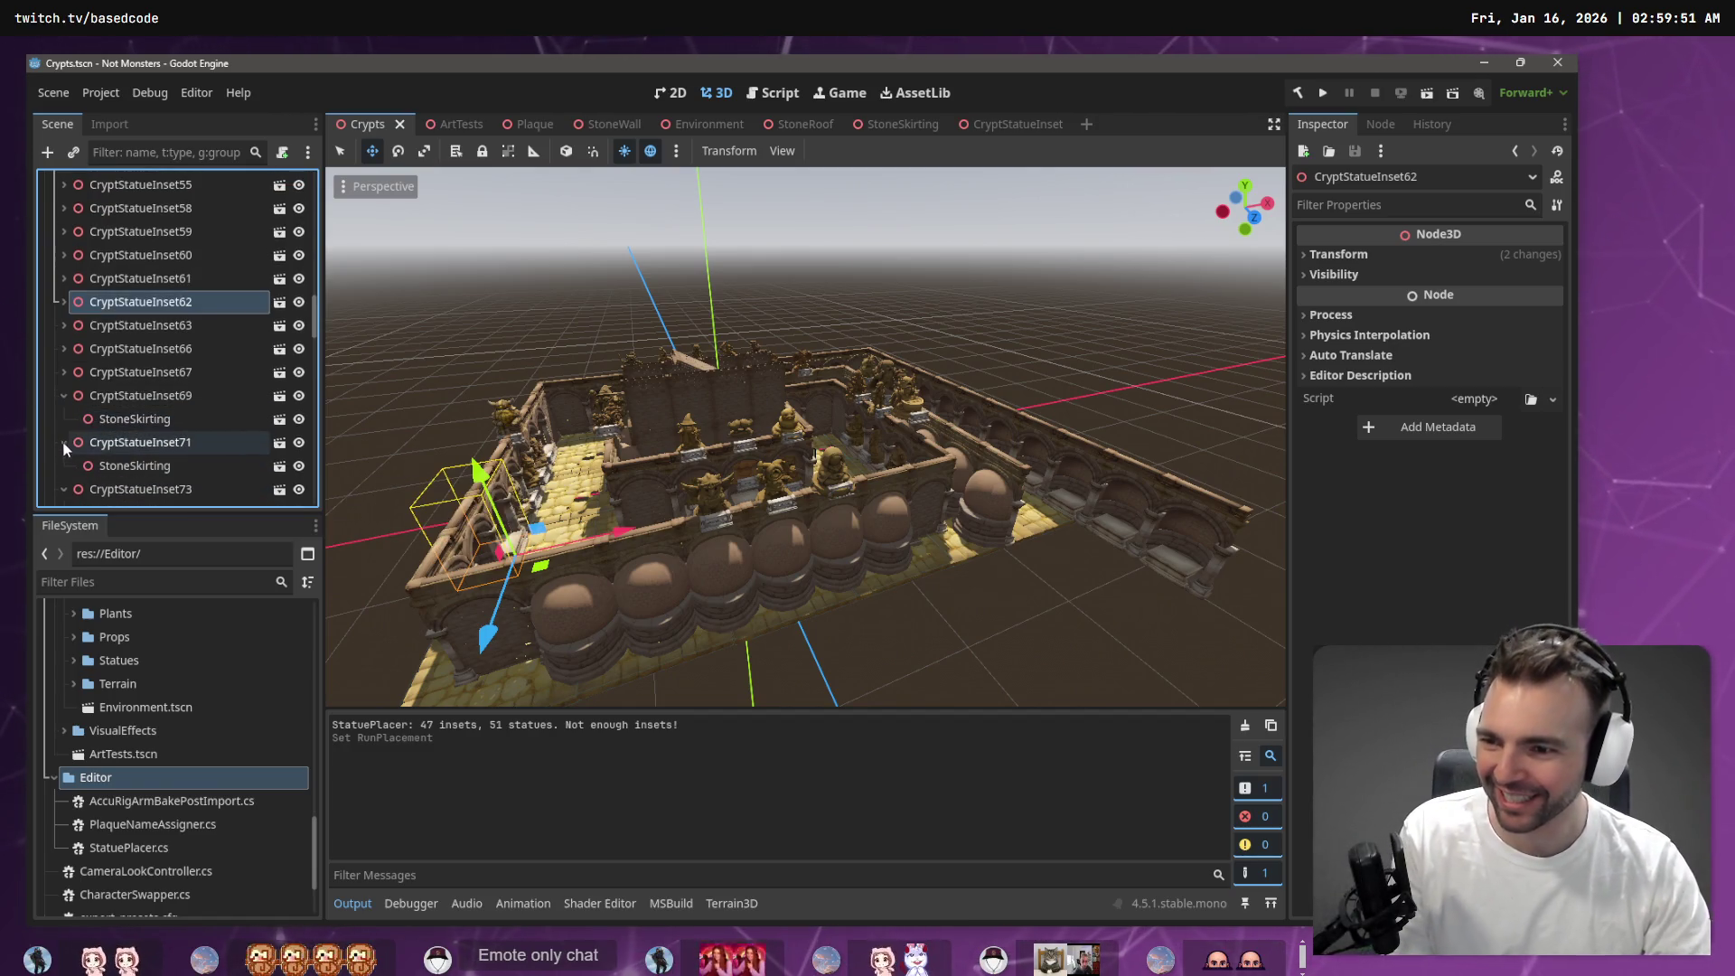
{"action": "left_click", "coordinate": [65, 399]}
{"action": "left_click", "coordinate": [65, 421]}
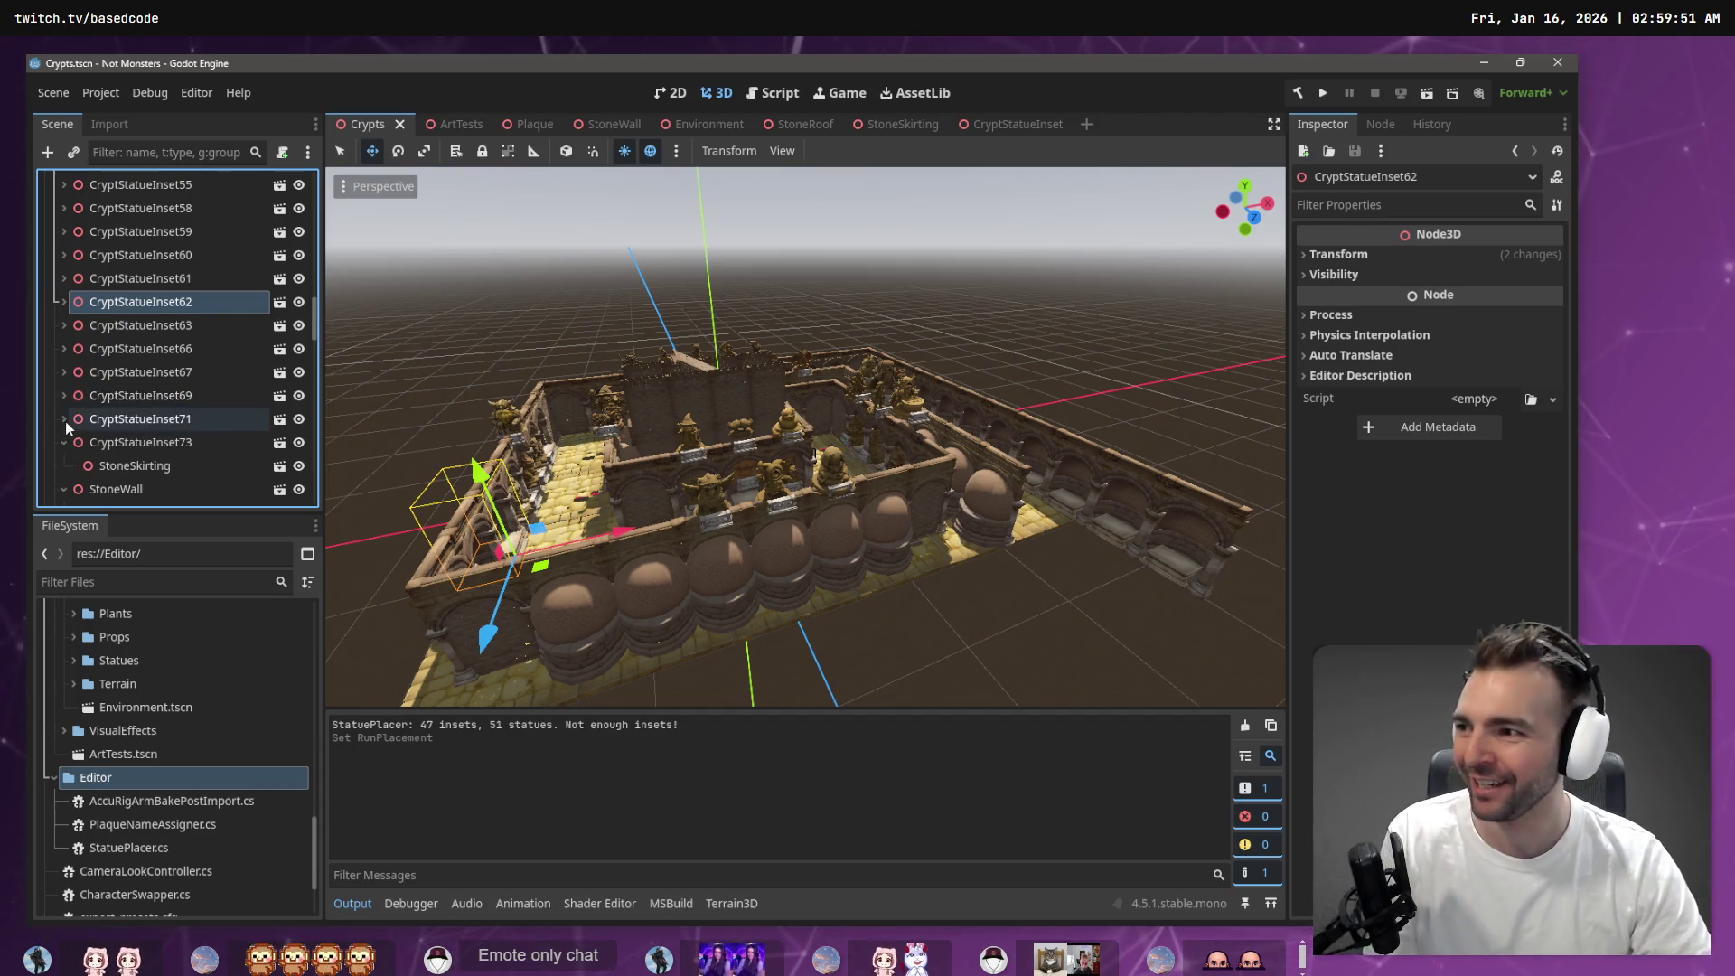
{"action": "left_click", "coordinate": [63, 442]}
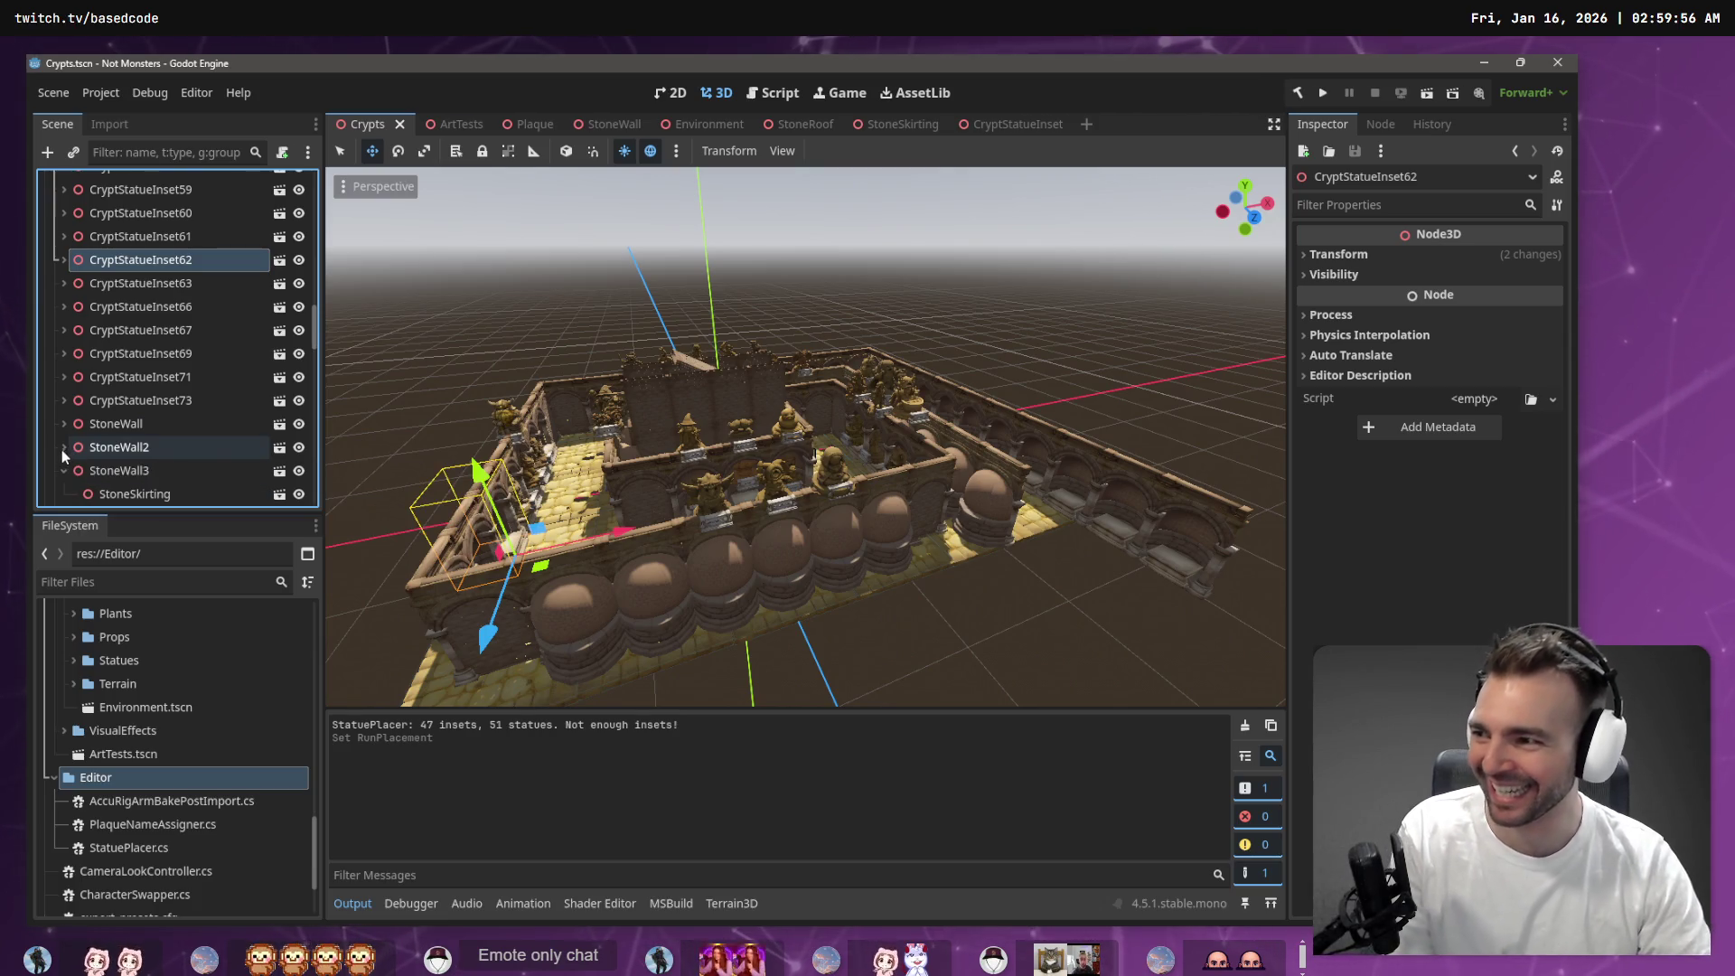
{"action": "scroll", "coordinate": [63, 444], "scroll_direction": "down", "scroll_amount": 2}
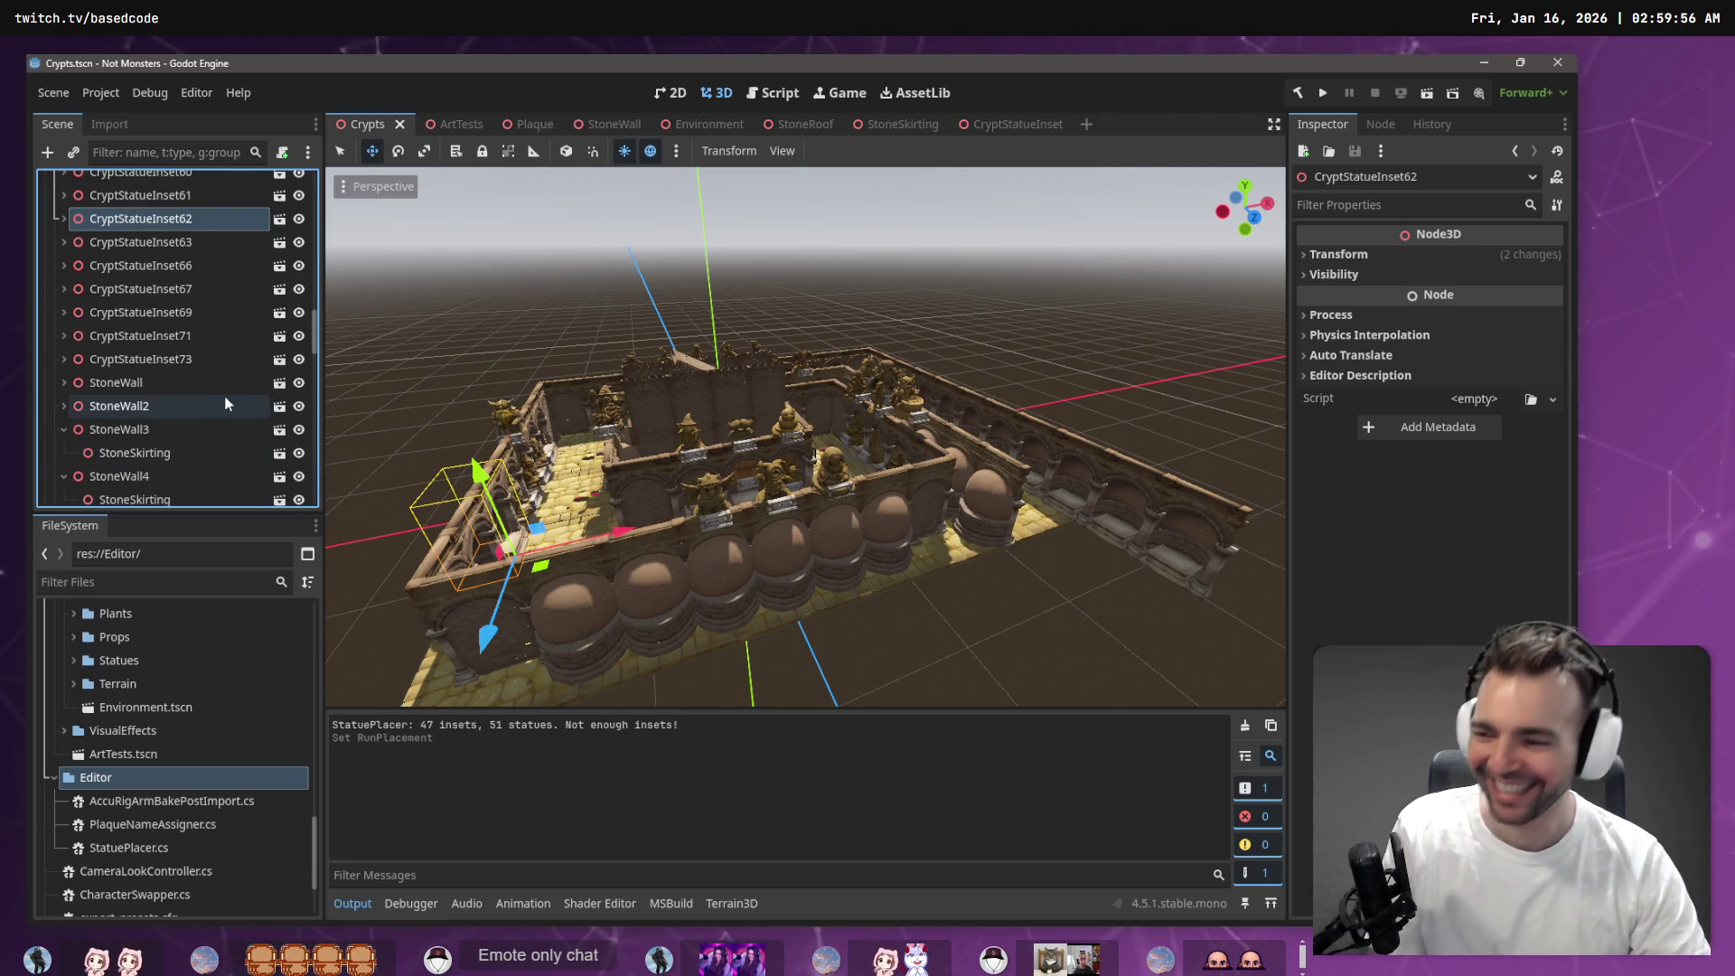
{"action": "left_click", "coordinate": [65, 429]}
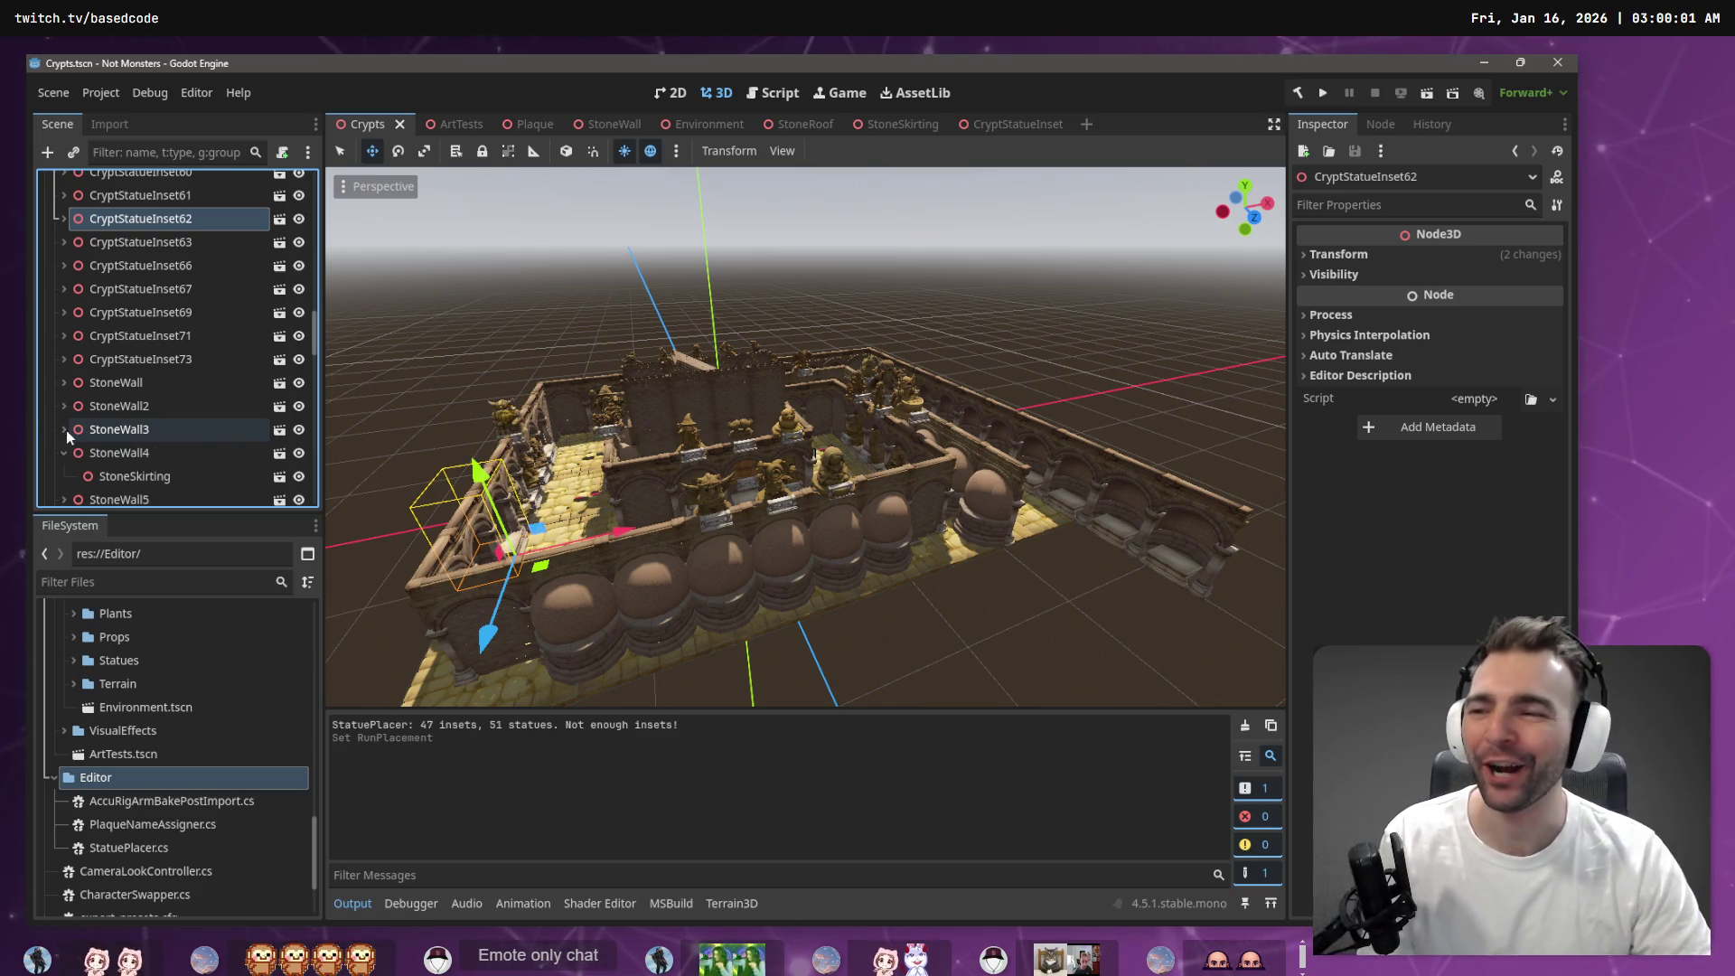
{"action": "left_click", "coordinate": [65, 452]}
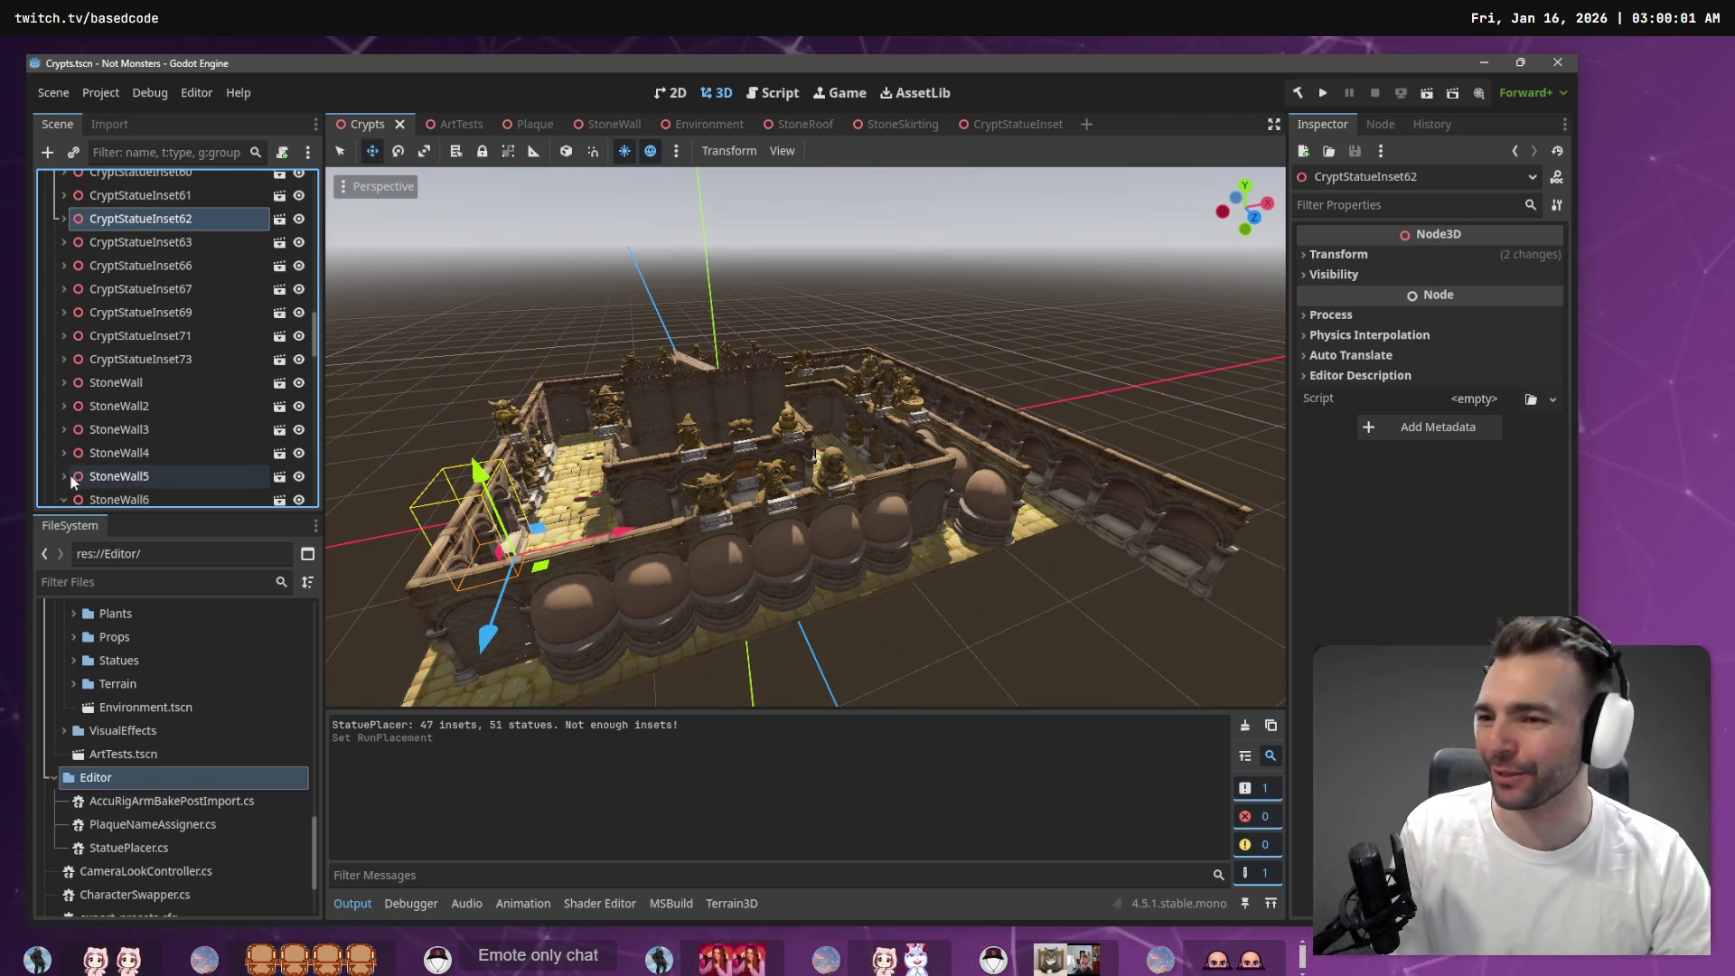
Collapse StoneWall6 through StoneWall14 so their StoneSkirting children are hidden
{"action": "scroll", "coordinate": [70, 476], "scroll_direction": "down", "scroll_amount": 2}
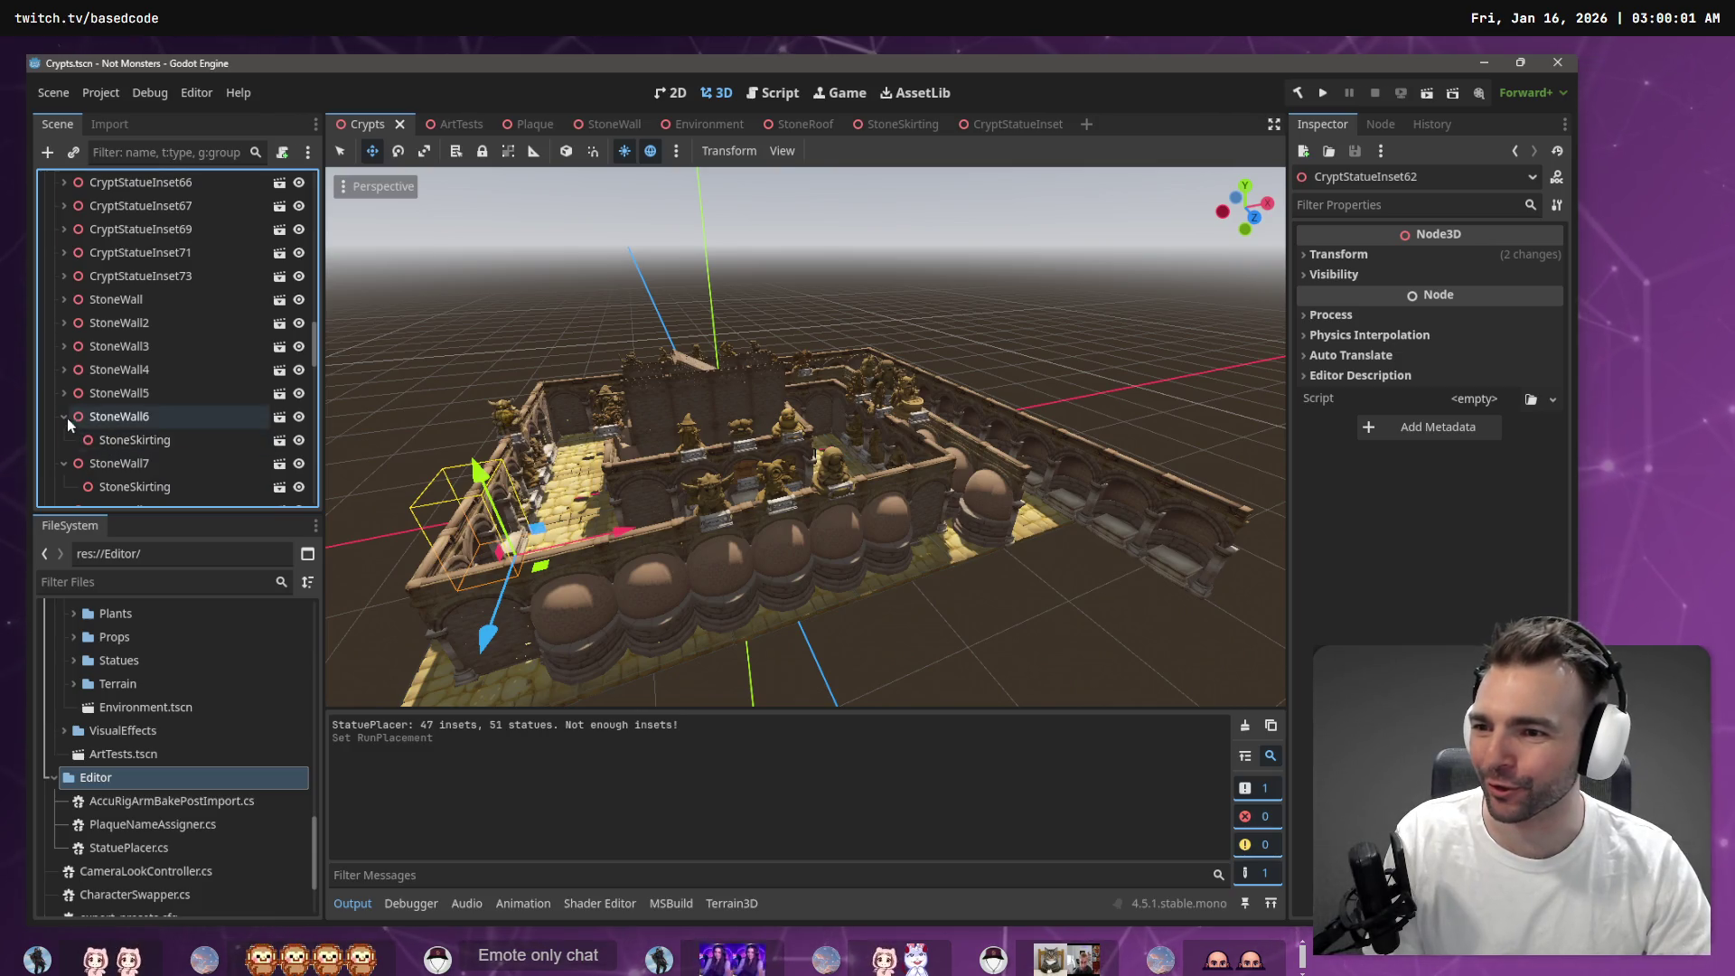
{"action": "left_click", "coordinate": [64, 417]}
{"action": "left_click", "coordinate": [64, 440]}
{"action": "left_click", "coordinate": [64, 464]}
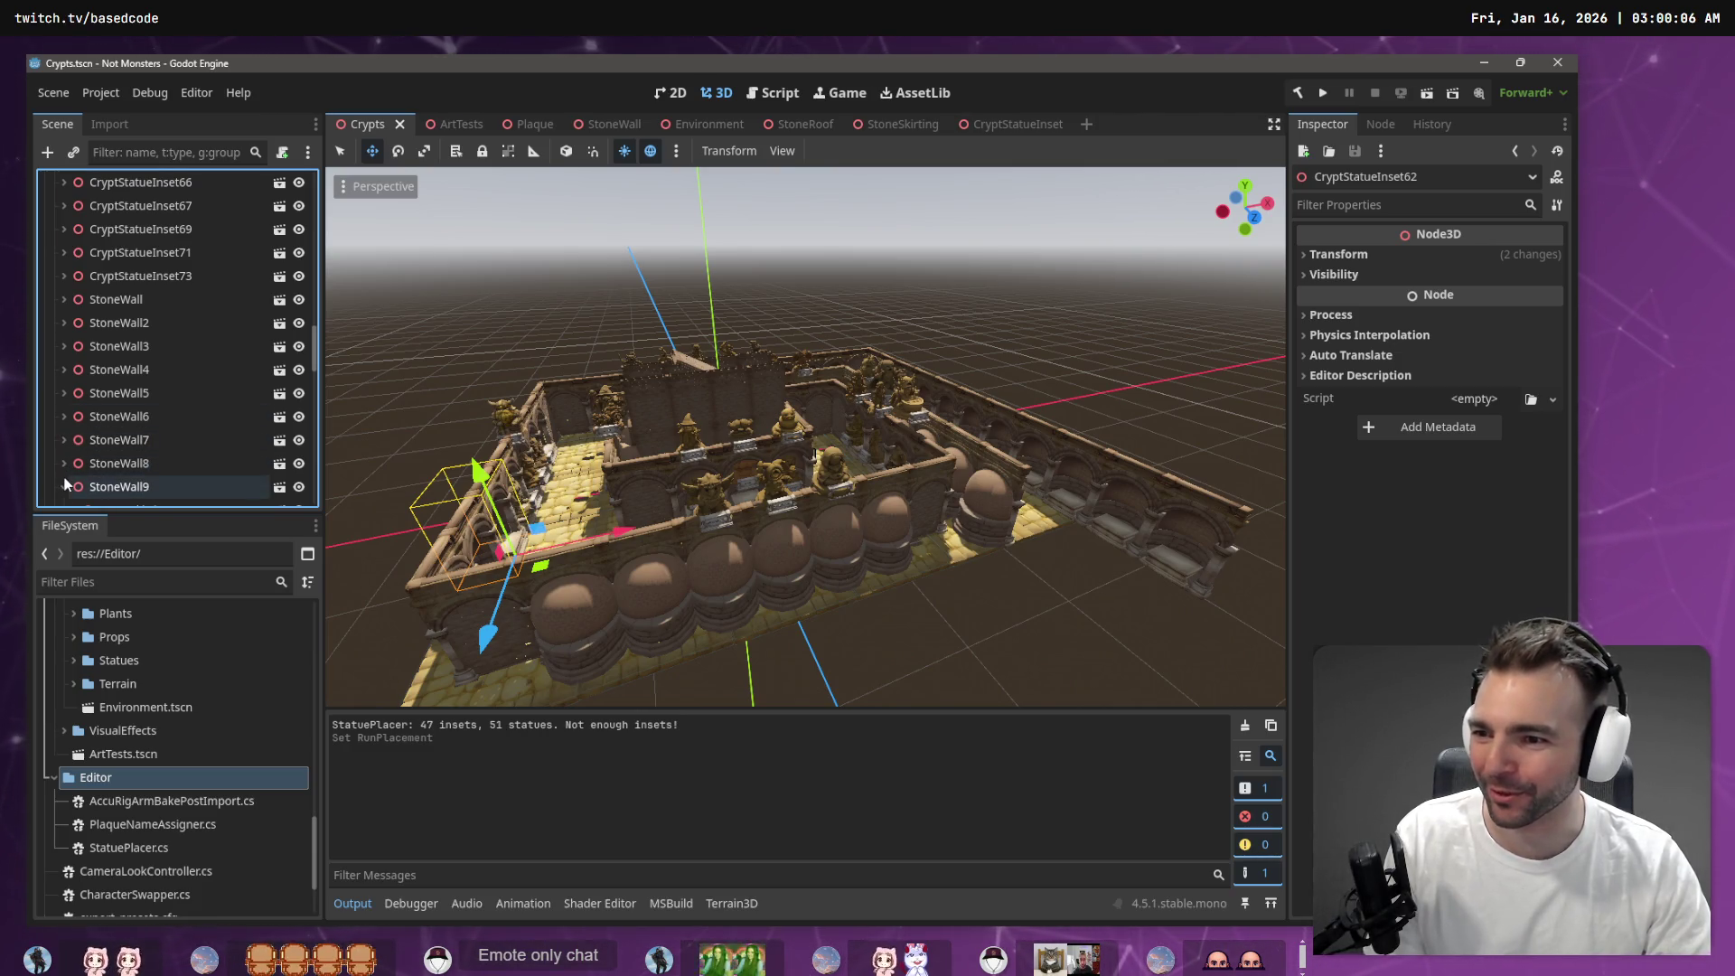
{"action": "scroll", "coordinate": [73, 470], "scroll_direction": "down", "scroll_amount": 1}
{"action": "left_click", "coordinate": [62, 446]}
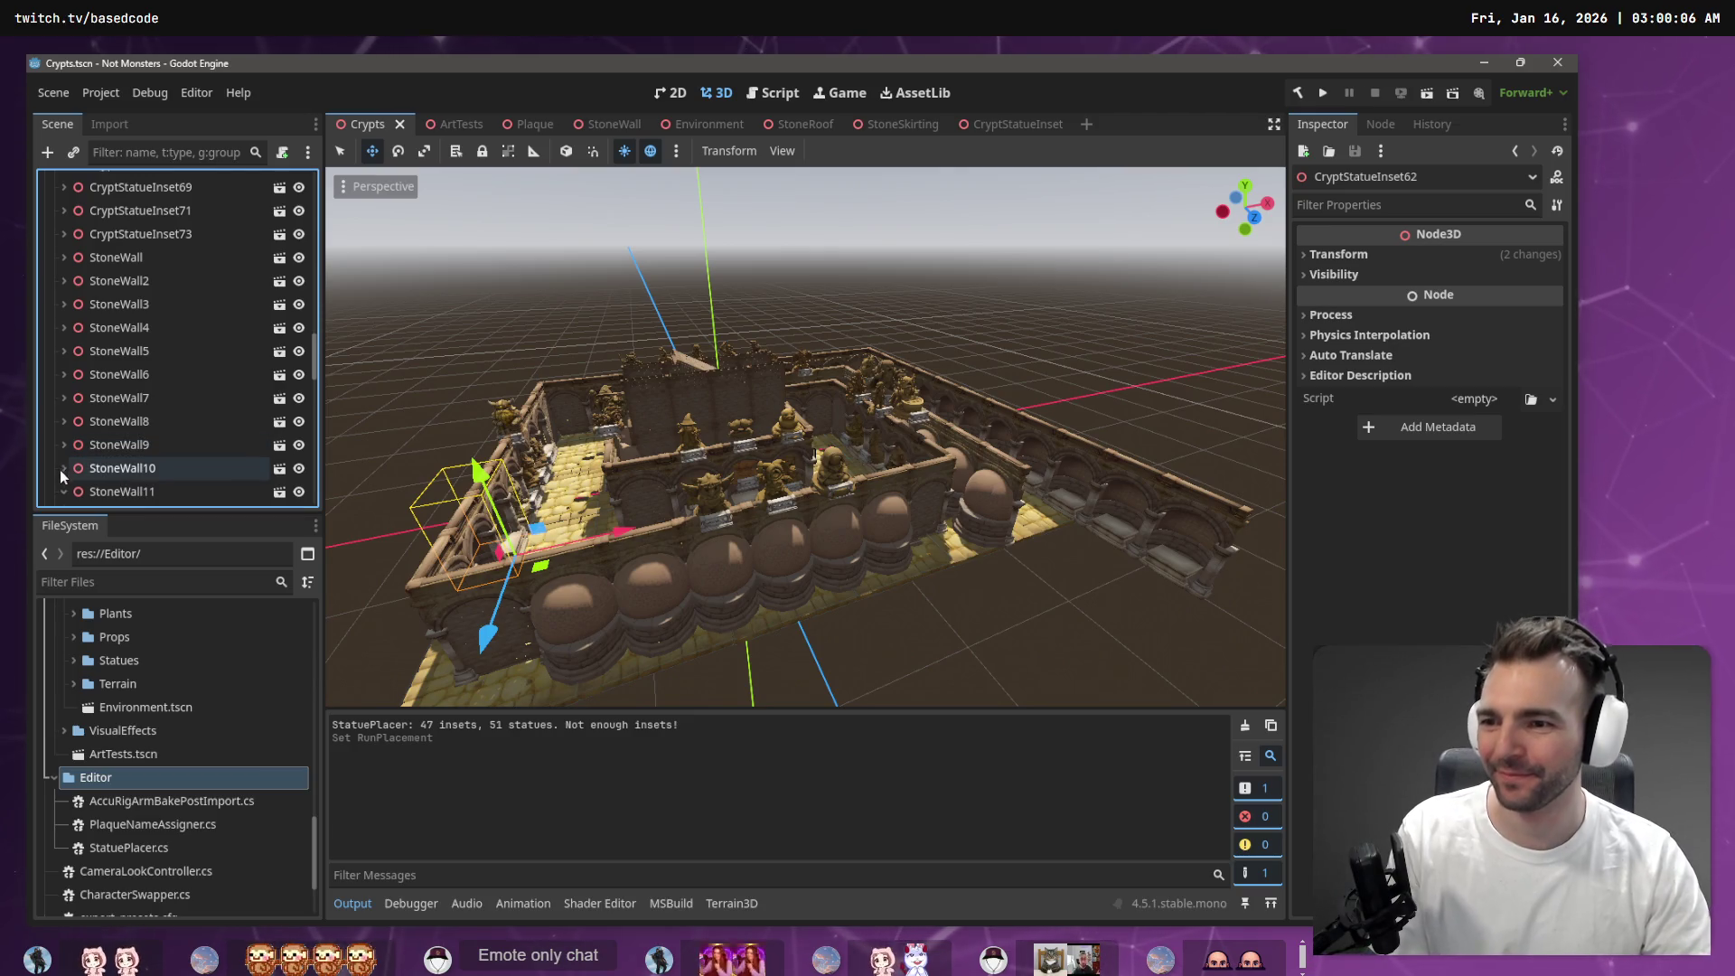
{"action": "scroll", "coordinate": [60, 469], "scroll_direction": "down", "scroll_amount": 1}
{"action": "left_click", "coordinate": [65, 451]}
{"action": "scroll", "coordinate": [65, 459], "scroll_direction": "down", "scroll_amount": 1}
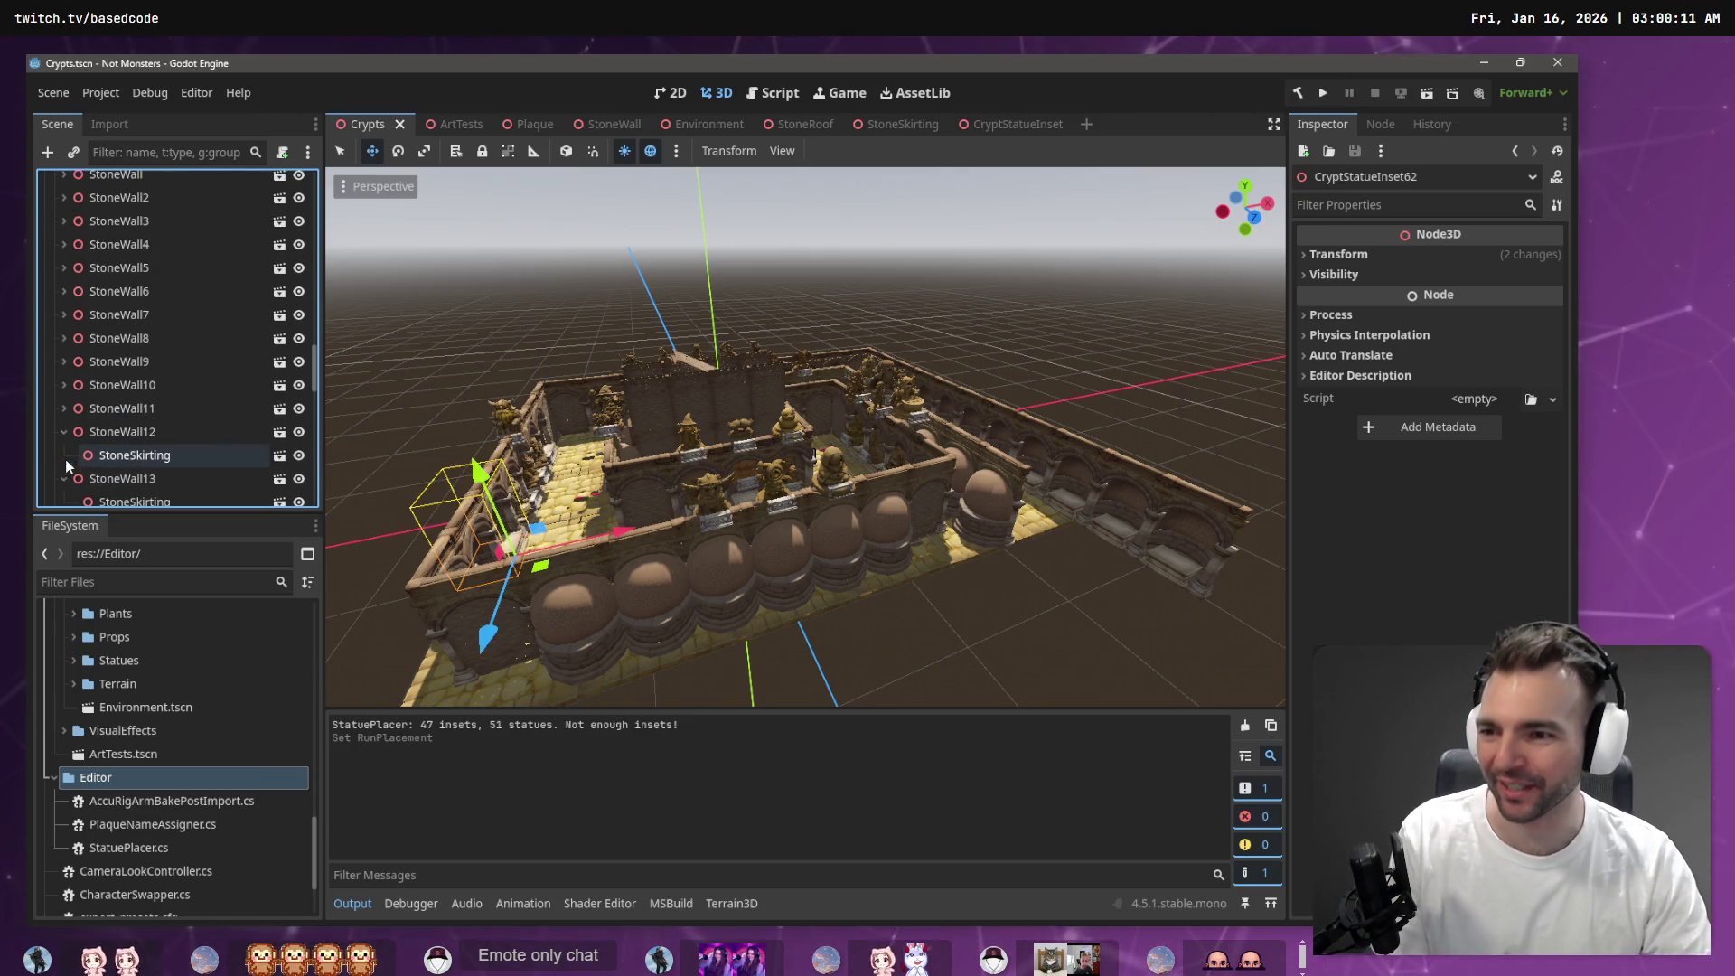
{"action": "left_click", "coordinate": [63, 433]}
{"action": "left_click", "coordinate": [61, 455]}
{"action": "left_click", "coordinate": [61, 470]}
Collapse StoneWall15–18, CryptStatueInset56 and CryptStatueInset18, then select CryptStatueInset33
{"action": "scroll", "coordinate": [72, 443], "scroll_direction": "down", "scroll_amount": 2}
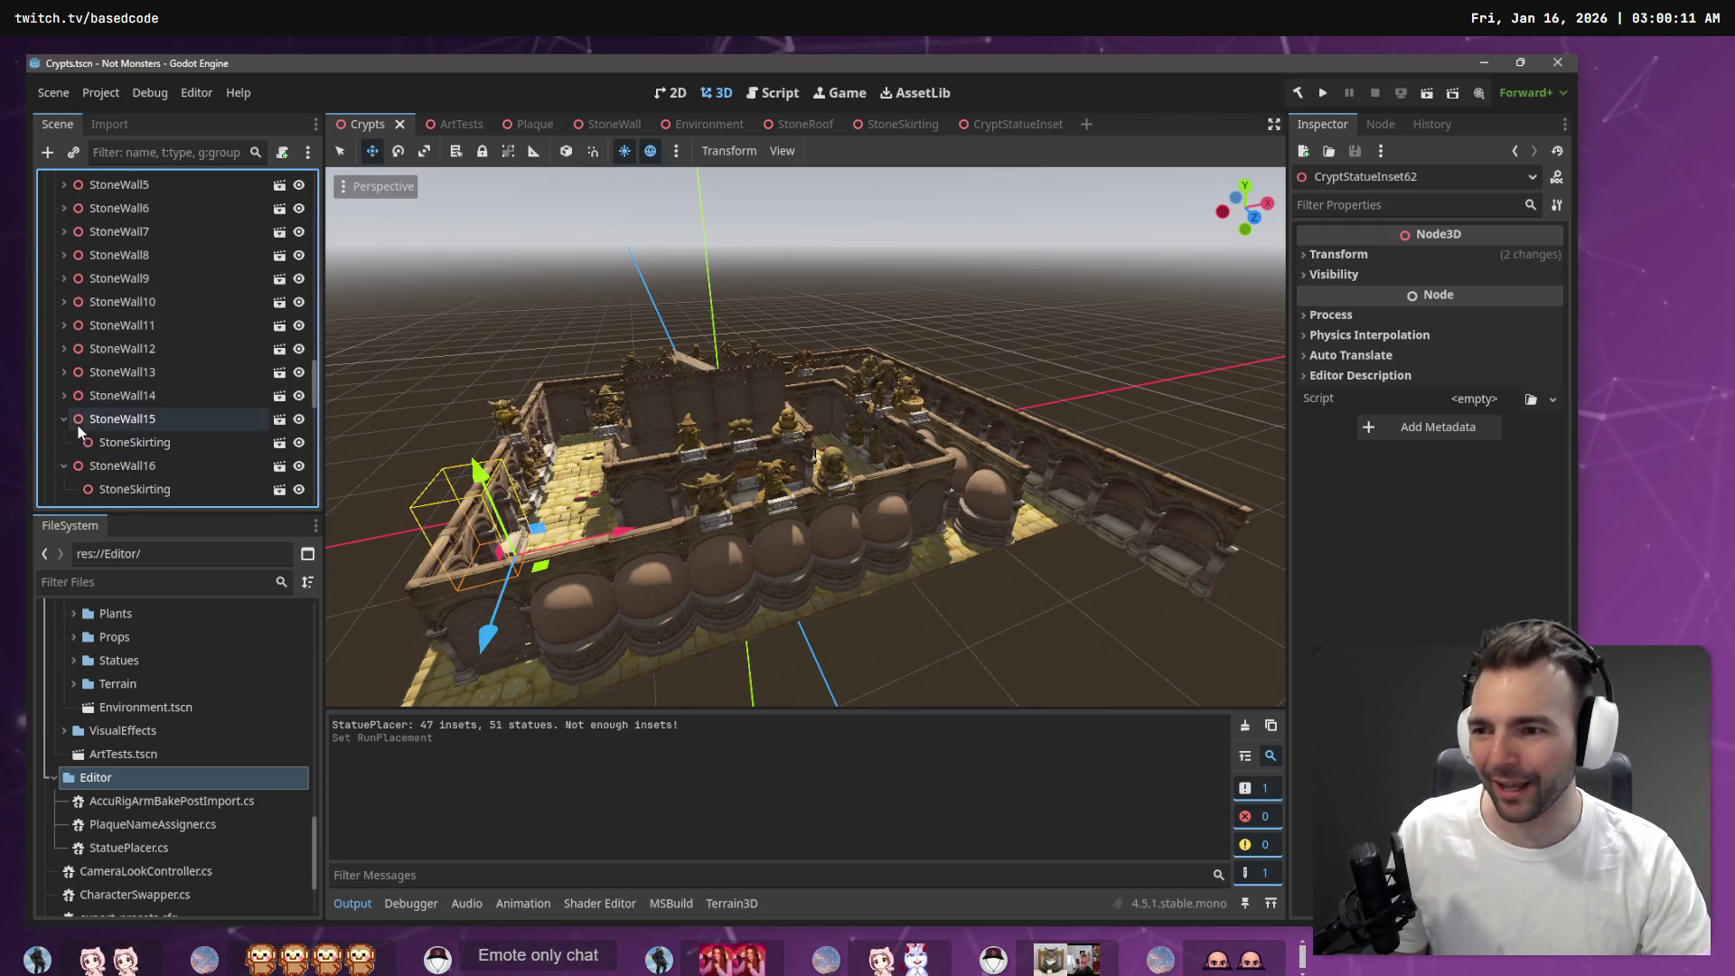
{"action": "left_click", "coordinate": [63, 420]}
{"action": "left_click", "coordinate": [63, 442]}
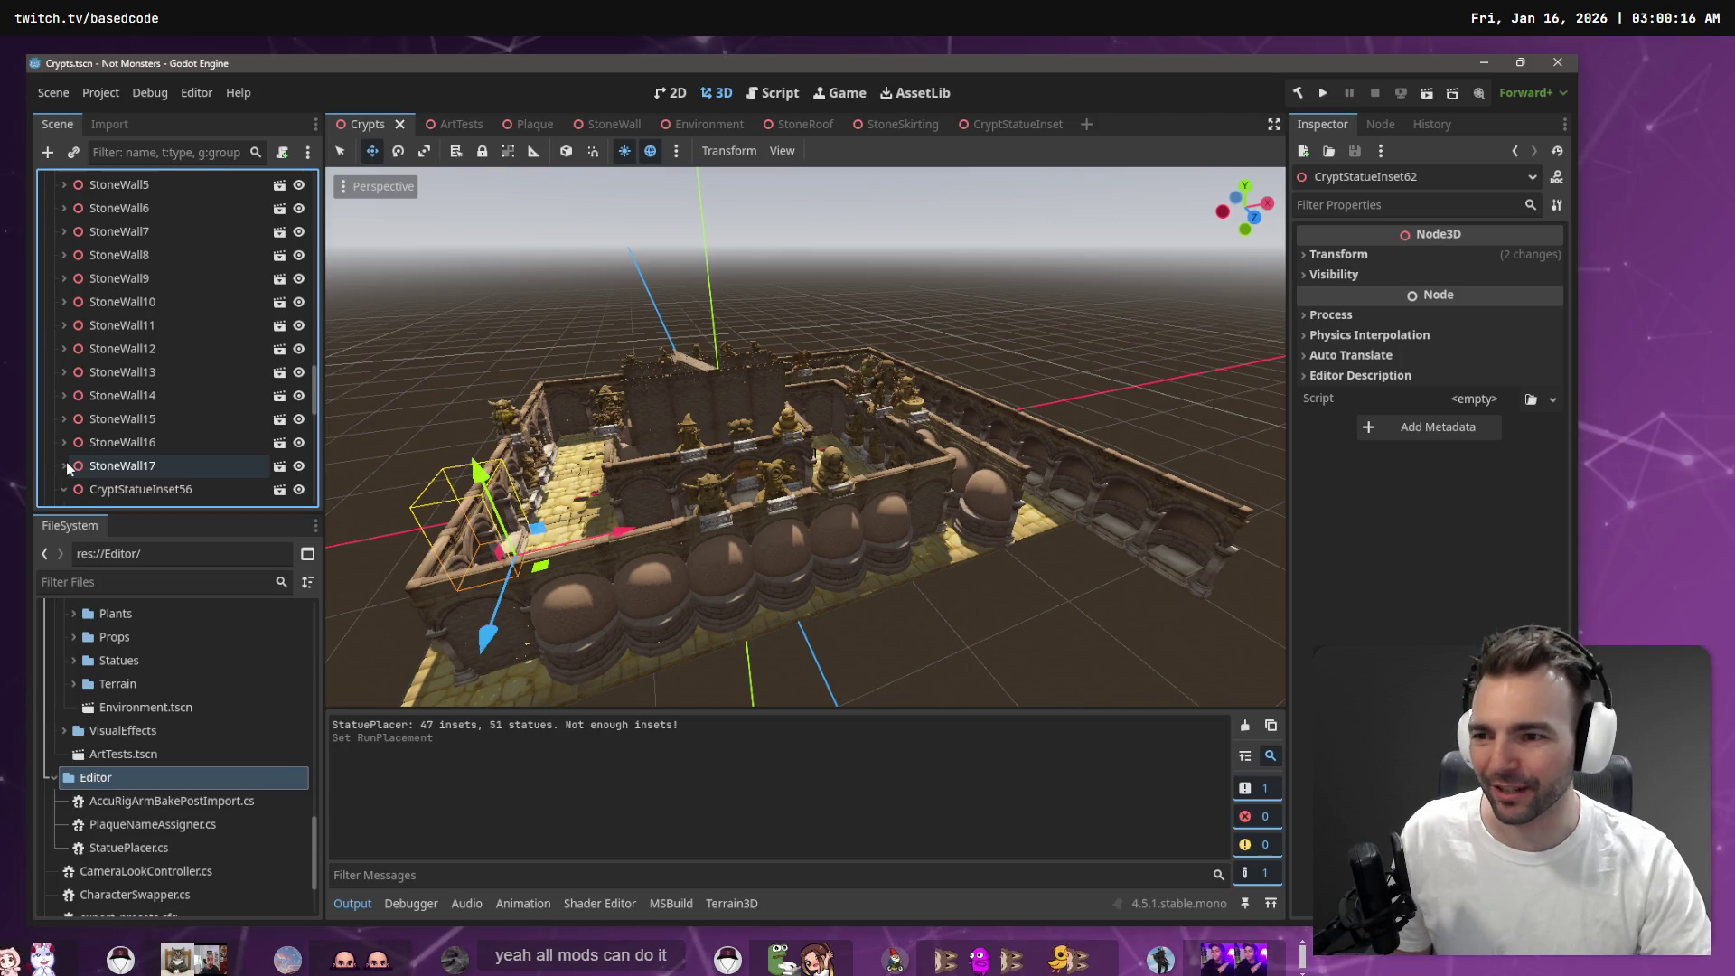
{"action": "scroll", "coordinate": [81, 447], "scroll_direction": "down", "scroll_amount": 2}
{"action": "left_click", "coordinate": [62, 408]}
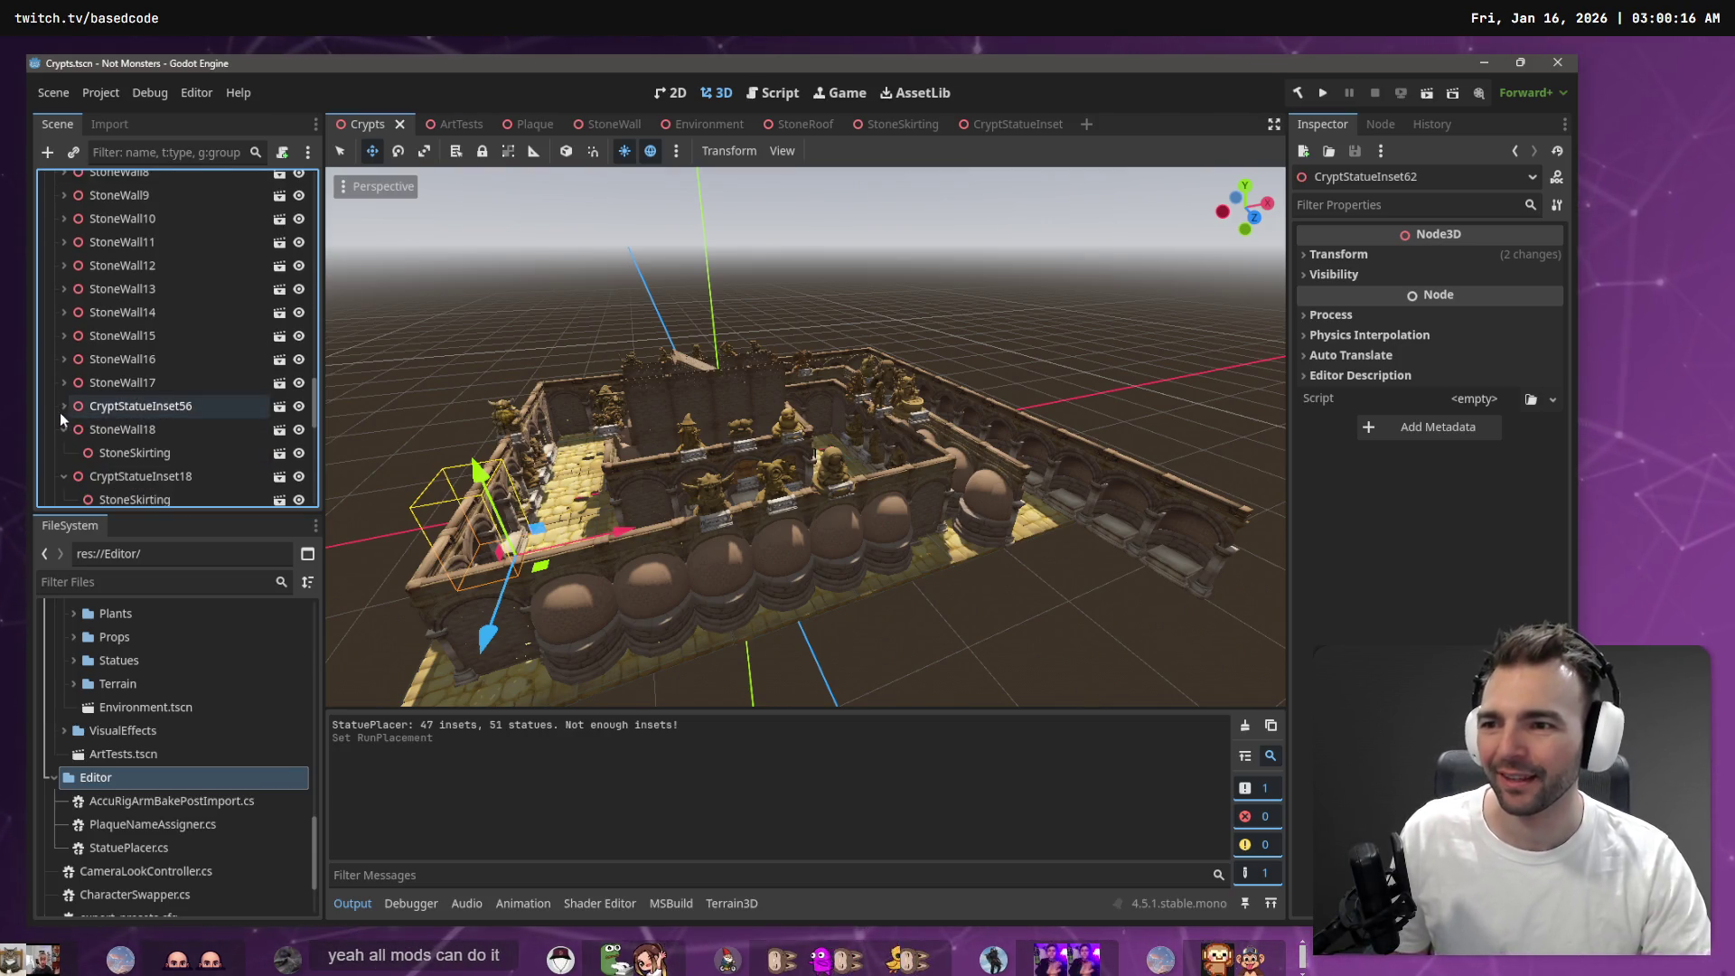
{"action": "left_click", "coordinate": [63, 428]}
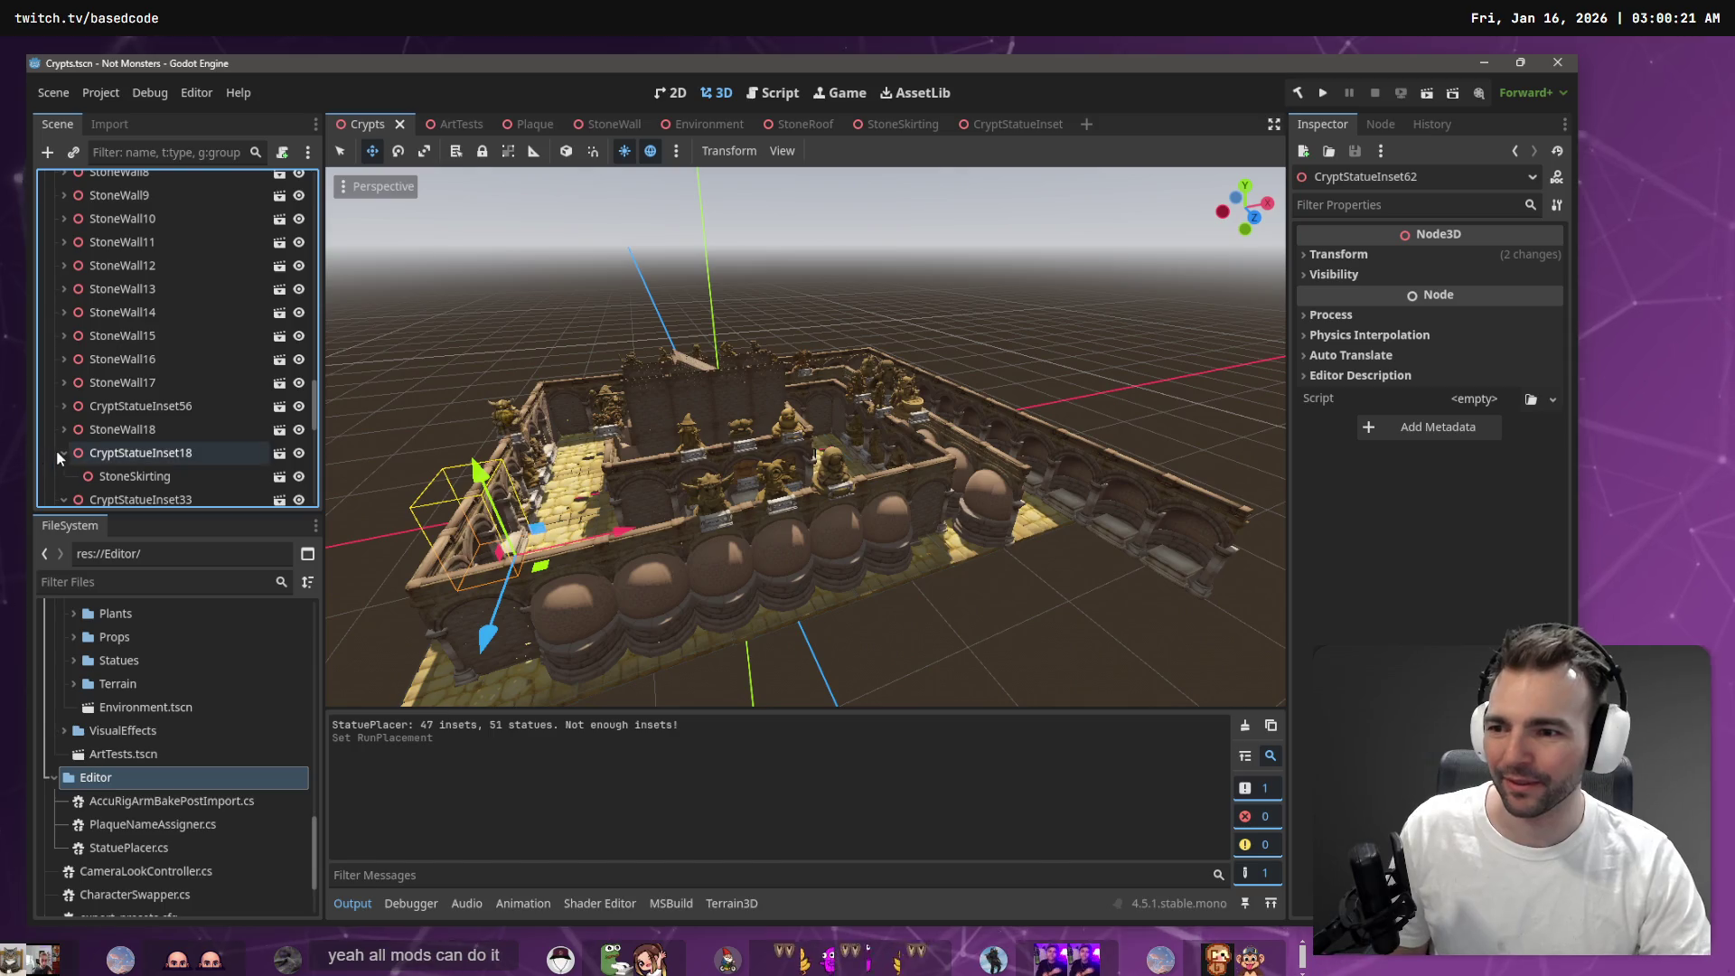
{"action": "left_click", "coordinate": [62, 452]}
{"action": "left_click", "coordinate": [117, 476]}
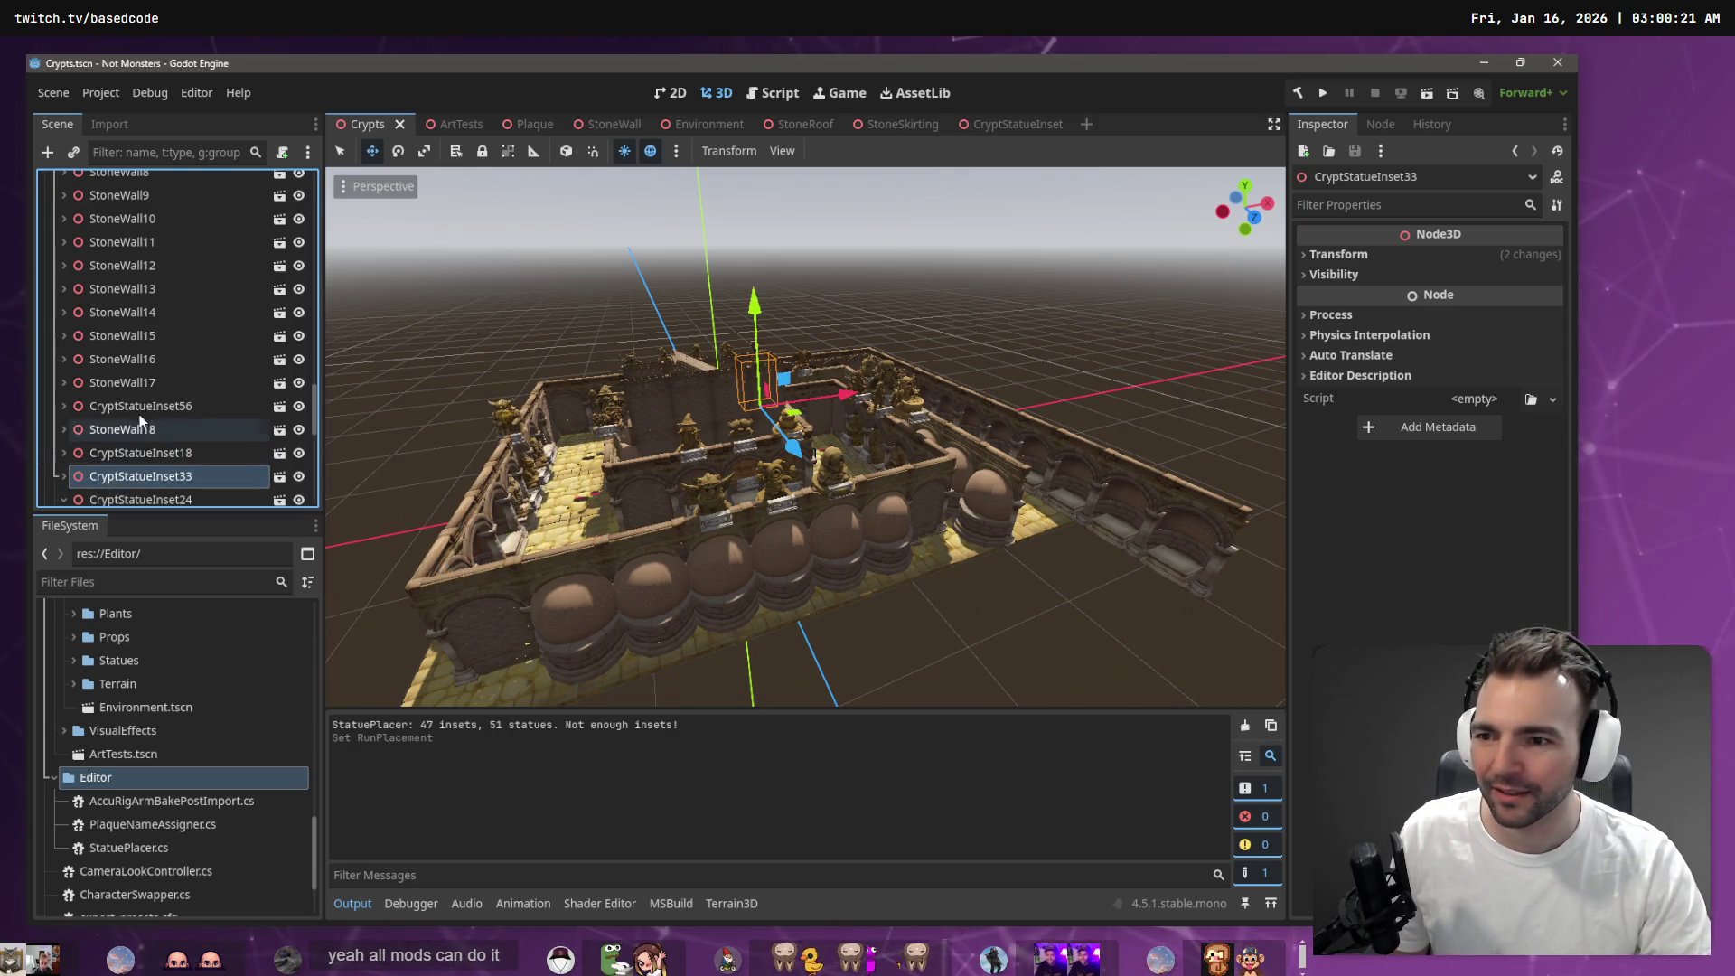
Check where CryptStatueInset56, 18 and 33 sit, save the scene, and select the Crypts root
{"action": "left_click", "coordinate": [145, 407]}
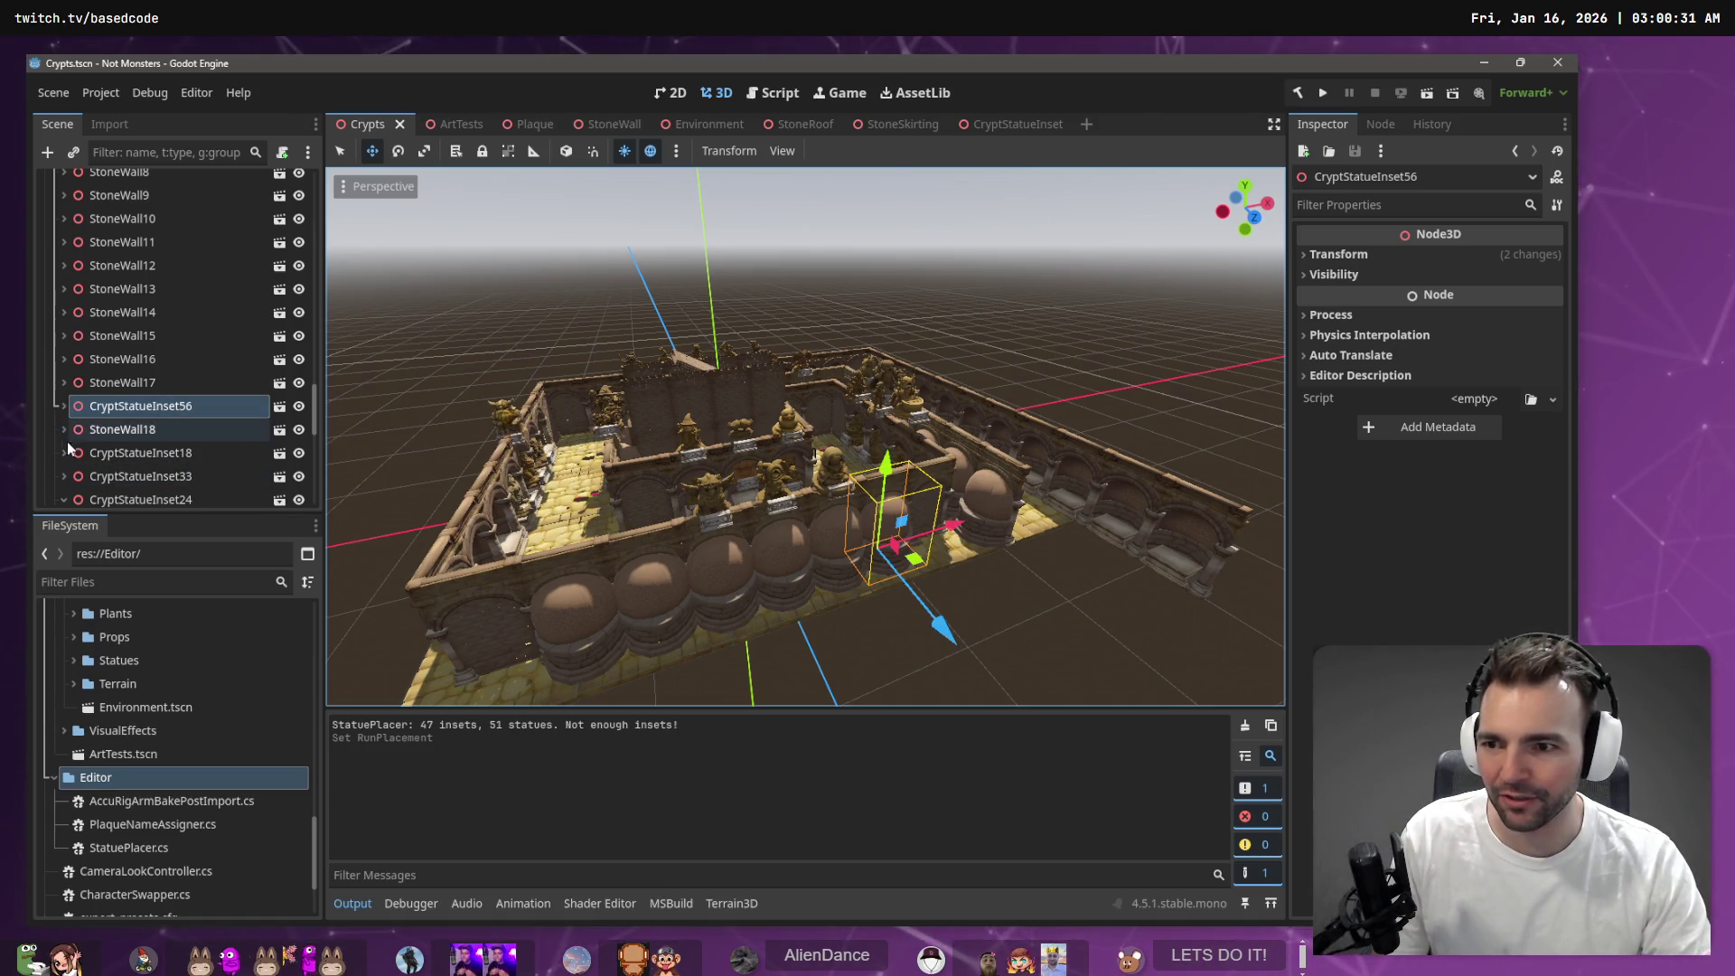
{"action": "scroll", "coordinate": [190, 407], "scroll_direction": "down", "scroll_amount": 1}
{"action": "left_click", "coordinate": [197, 417]}
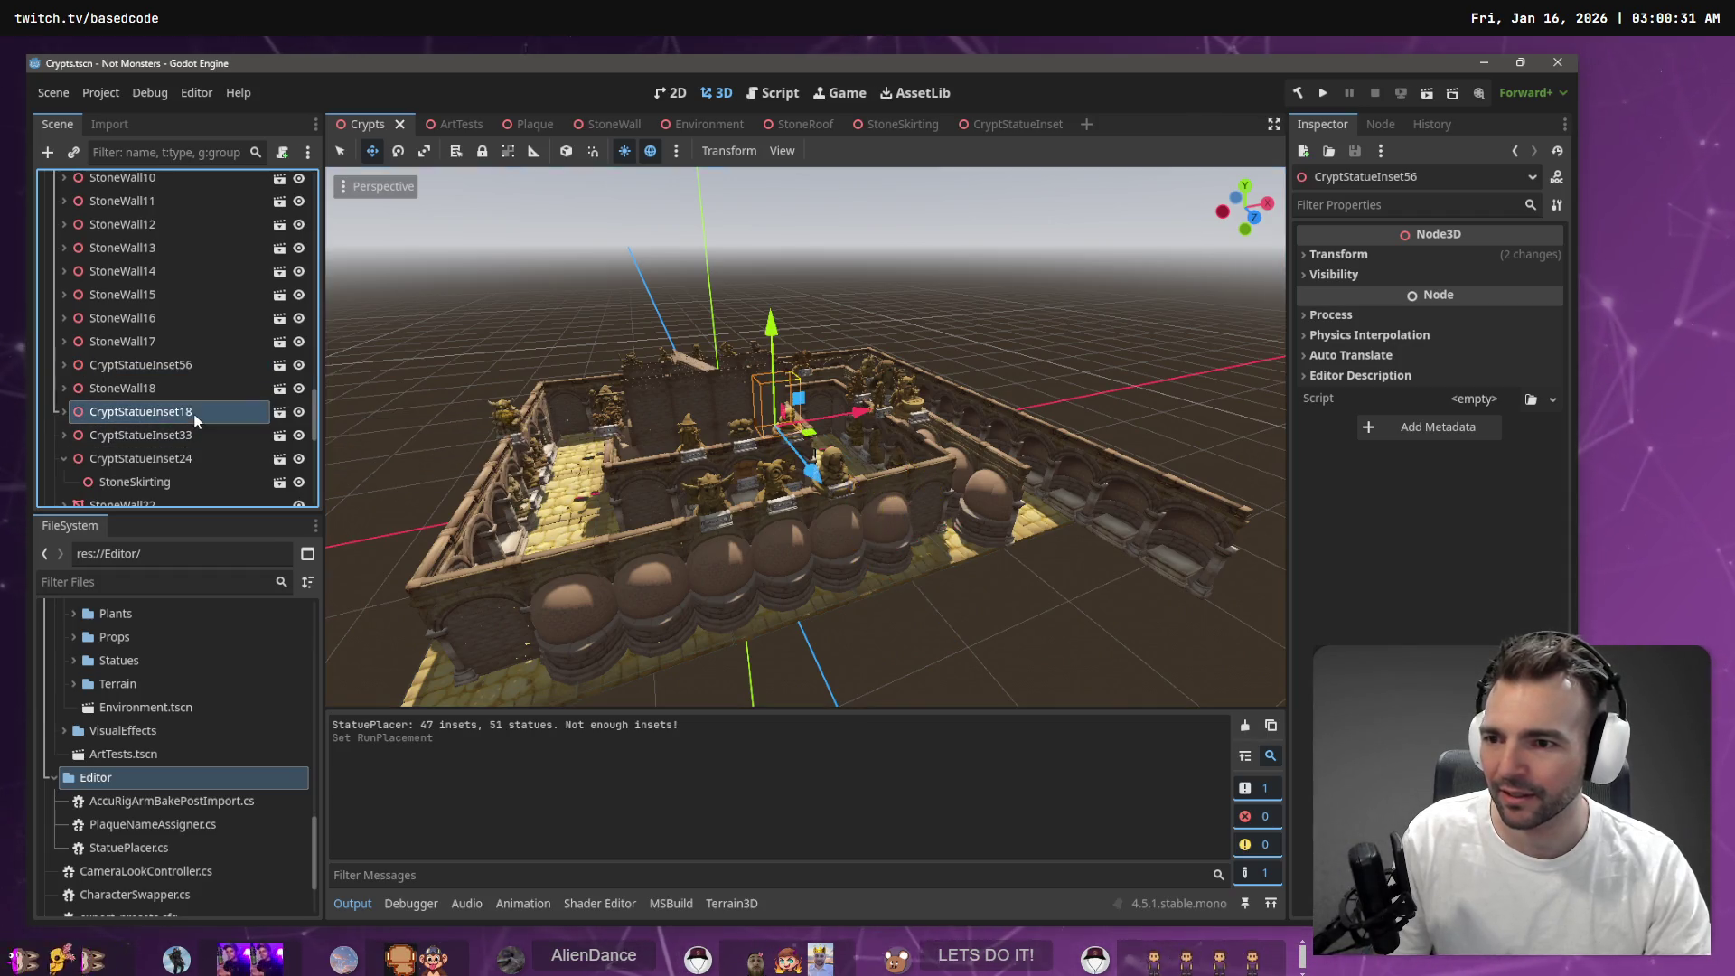
{"action": "left_click", "coordinate": [66, 459]}
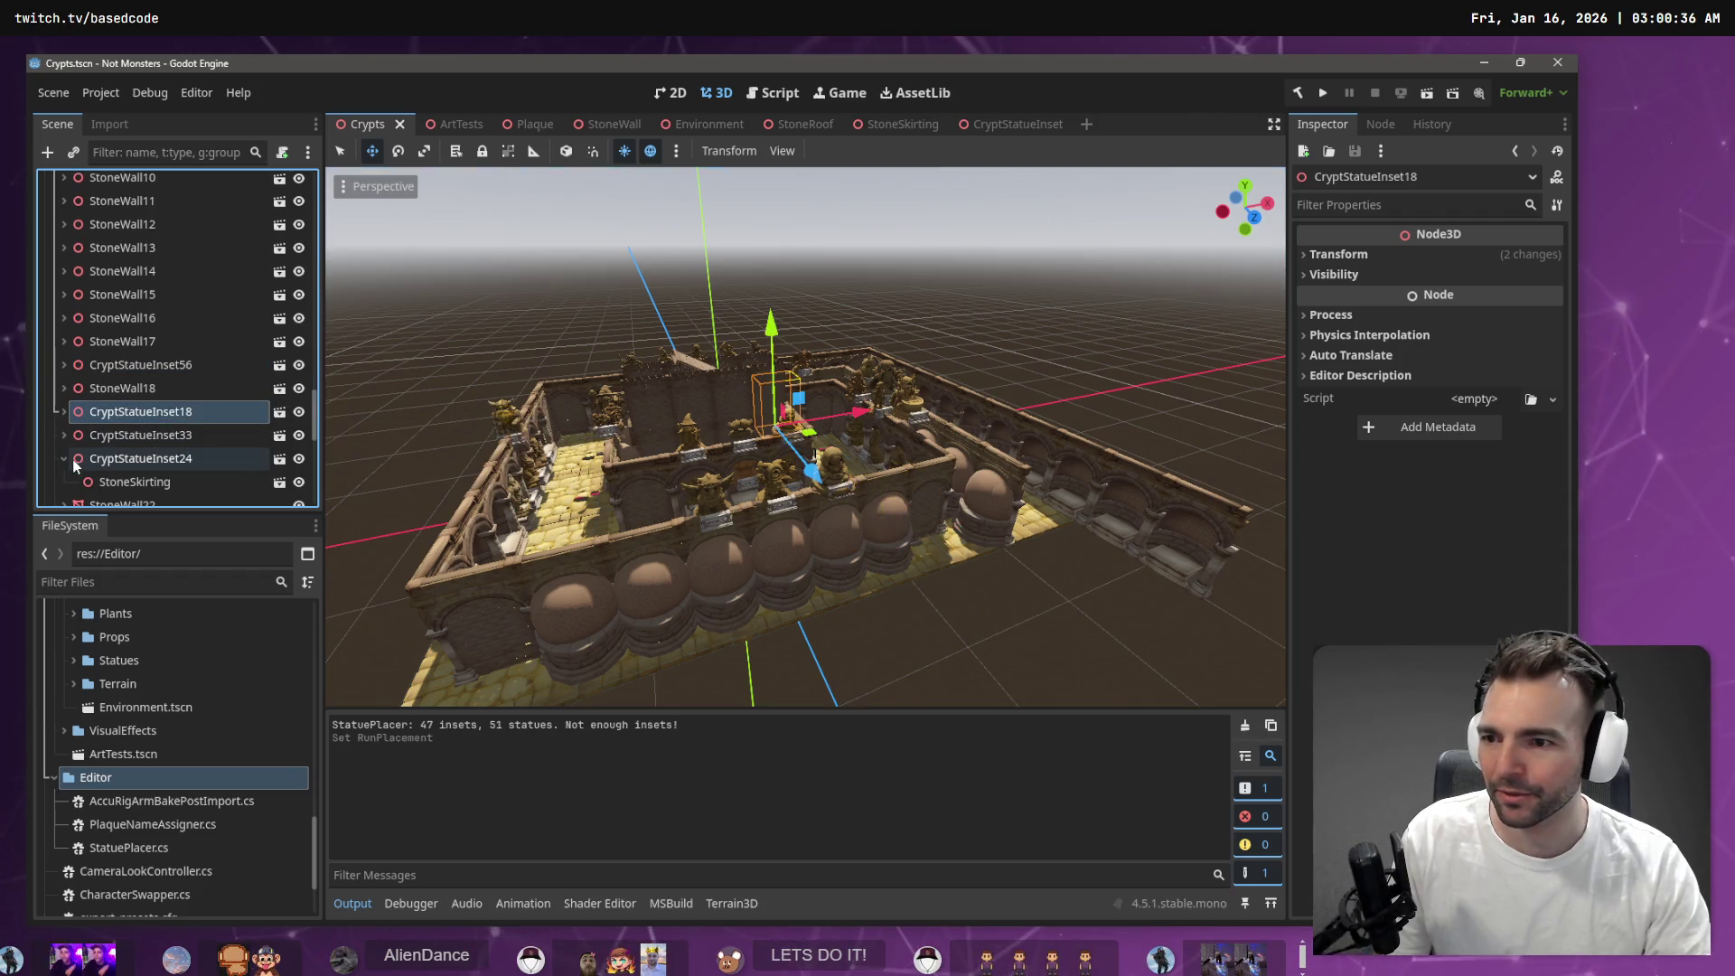
{"action": "left_click", "coordinate": [183, 437]}
{"action": "left_click", "coordinate": [963, 623]}
{"action": "key", "text": "ctrl+s"}
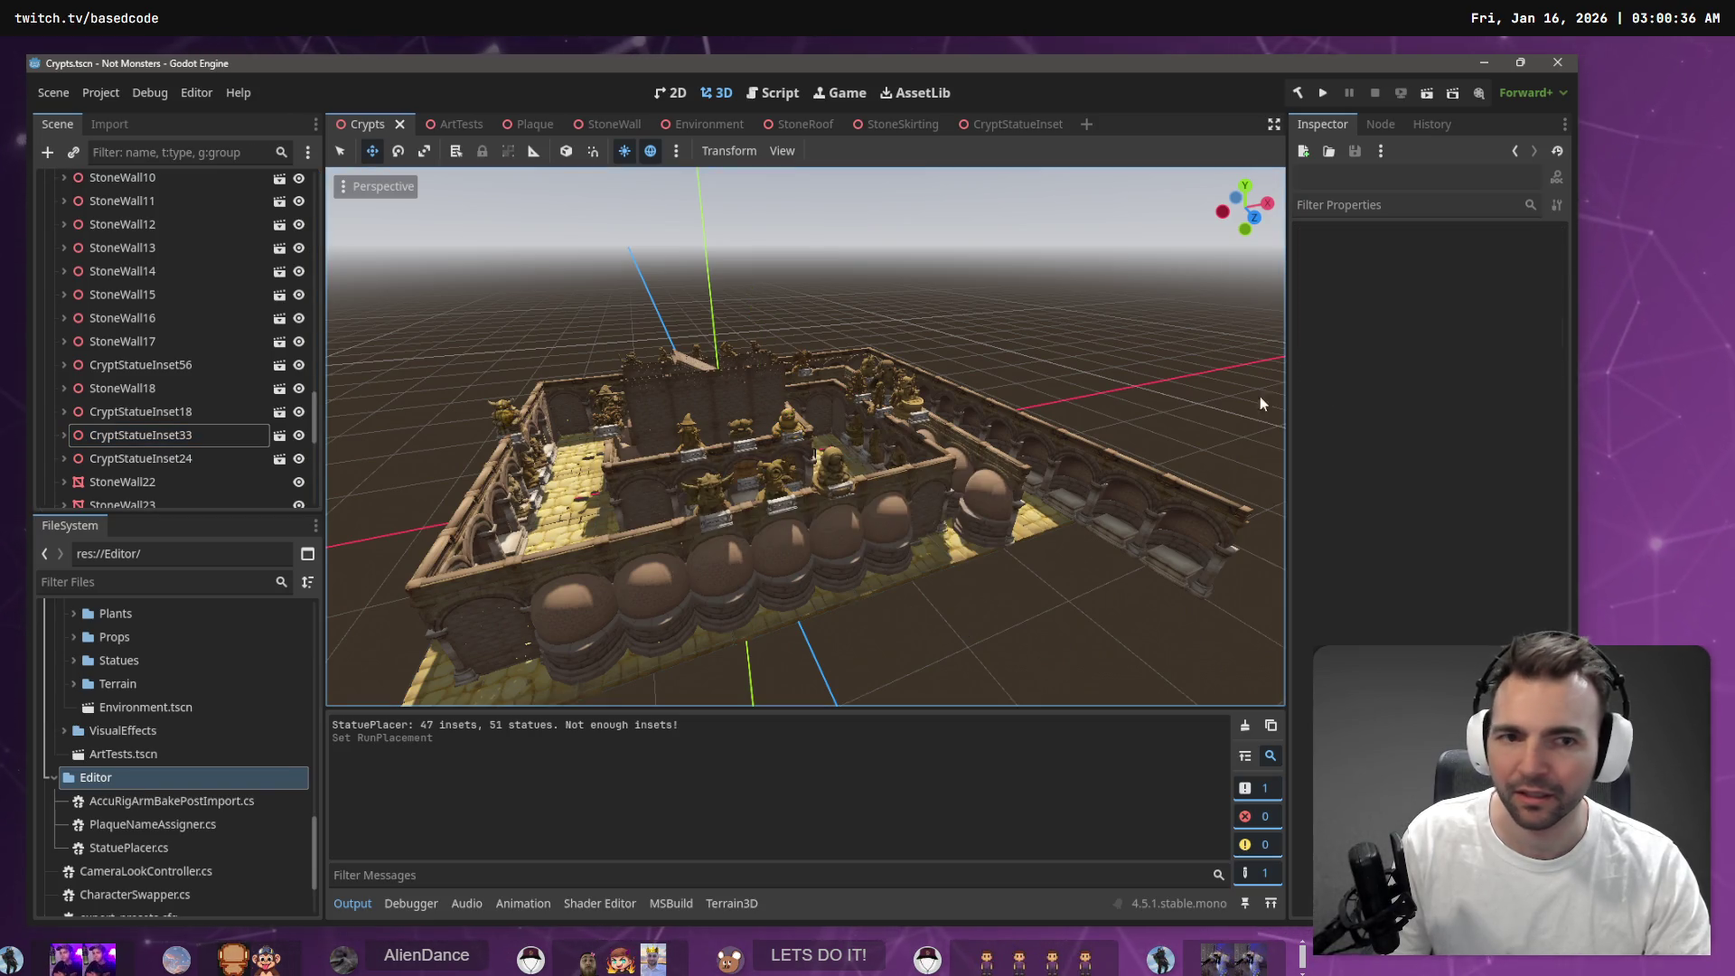
{"action": "left_click_drag", "start_coordinate": [311, 419], "coordinate": [294, 135]}
{"action": "left_click", "coordinate": [111, 184]}
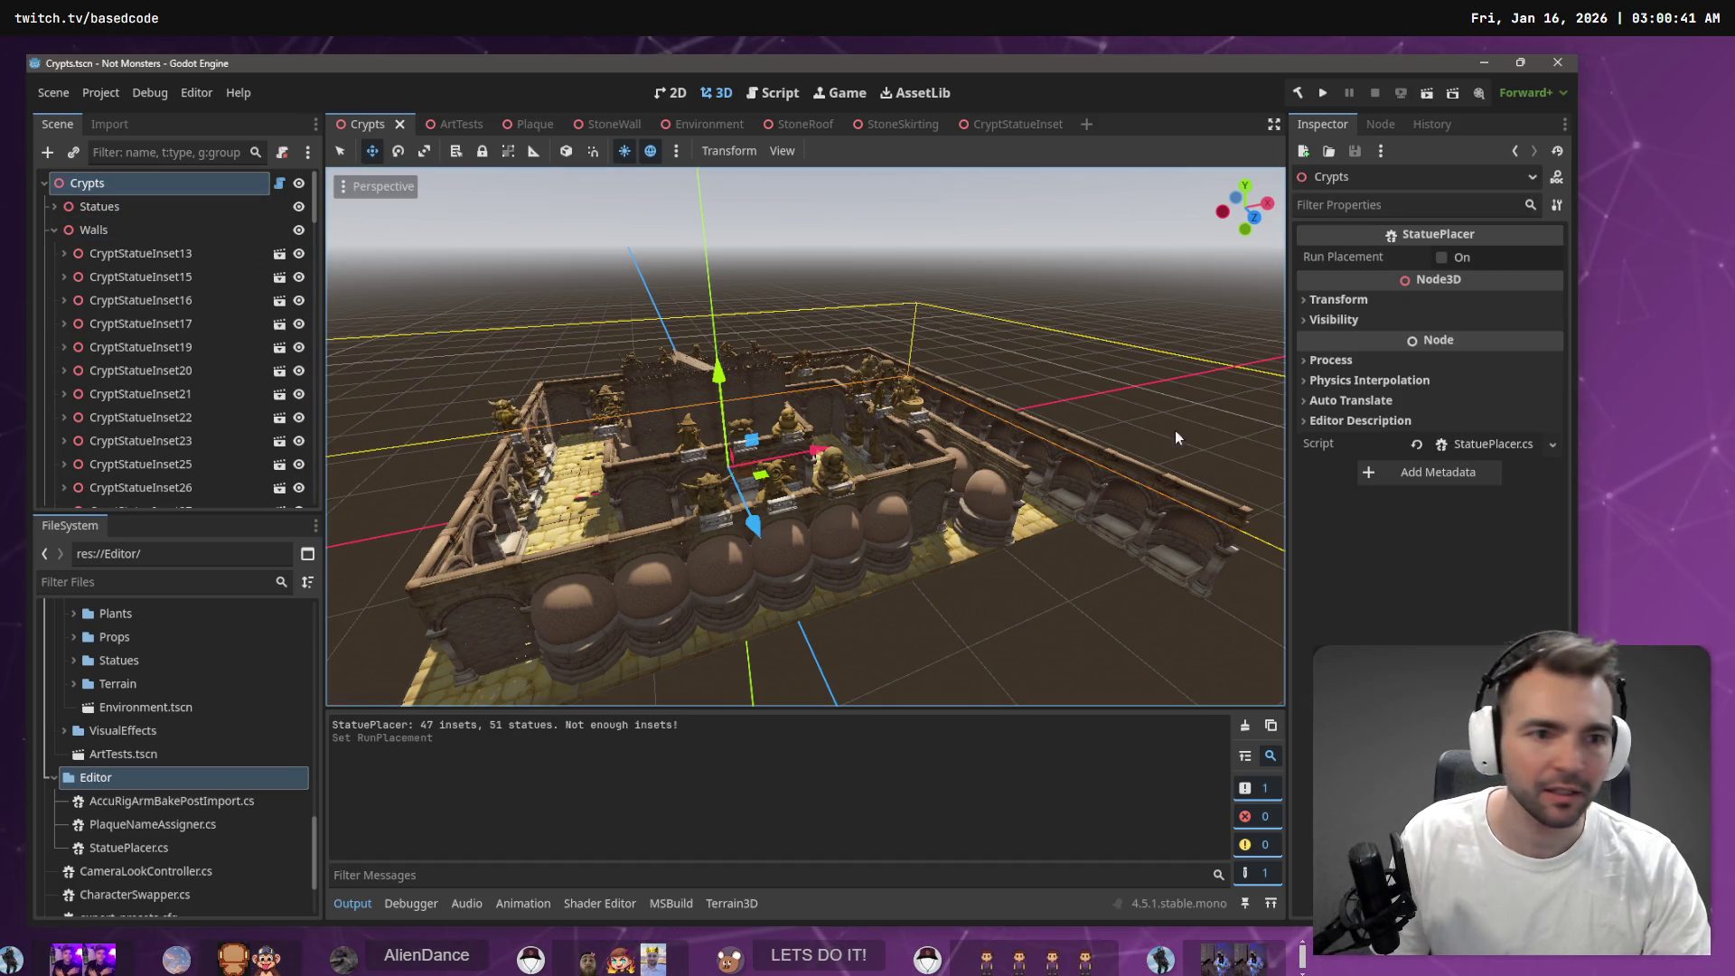
Rerun placement, paste an inset copy as CryptStatueInset37, move it about 5.5 units along Z, and save
{"action": "left_click", "coordinate": [1443, 258]}
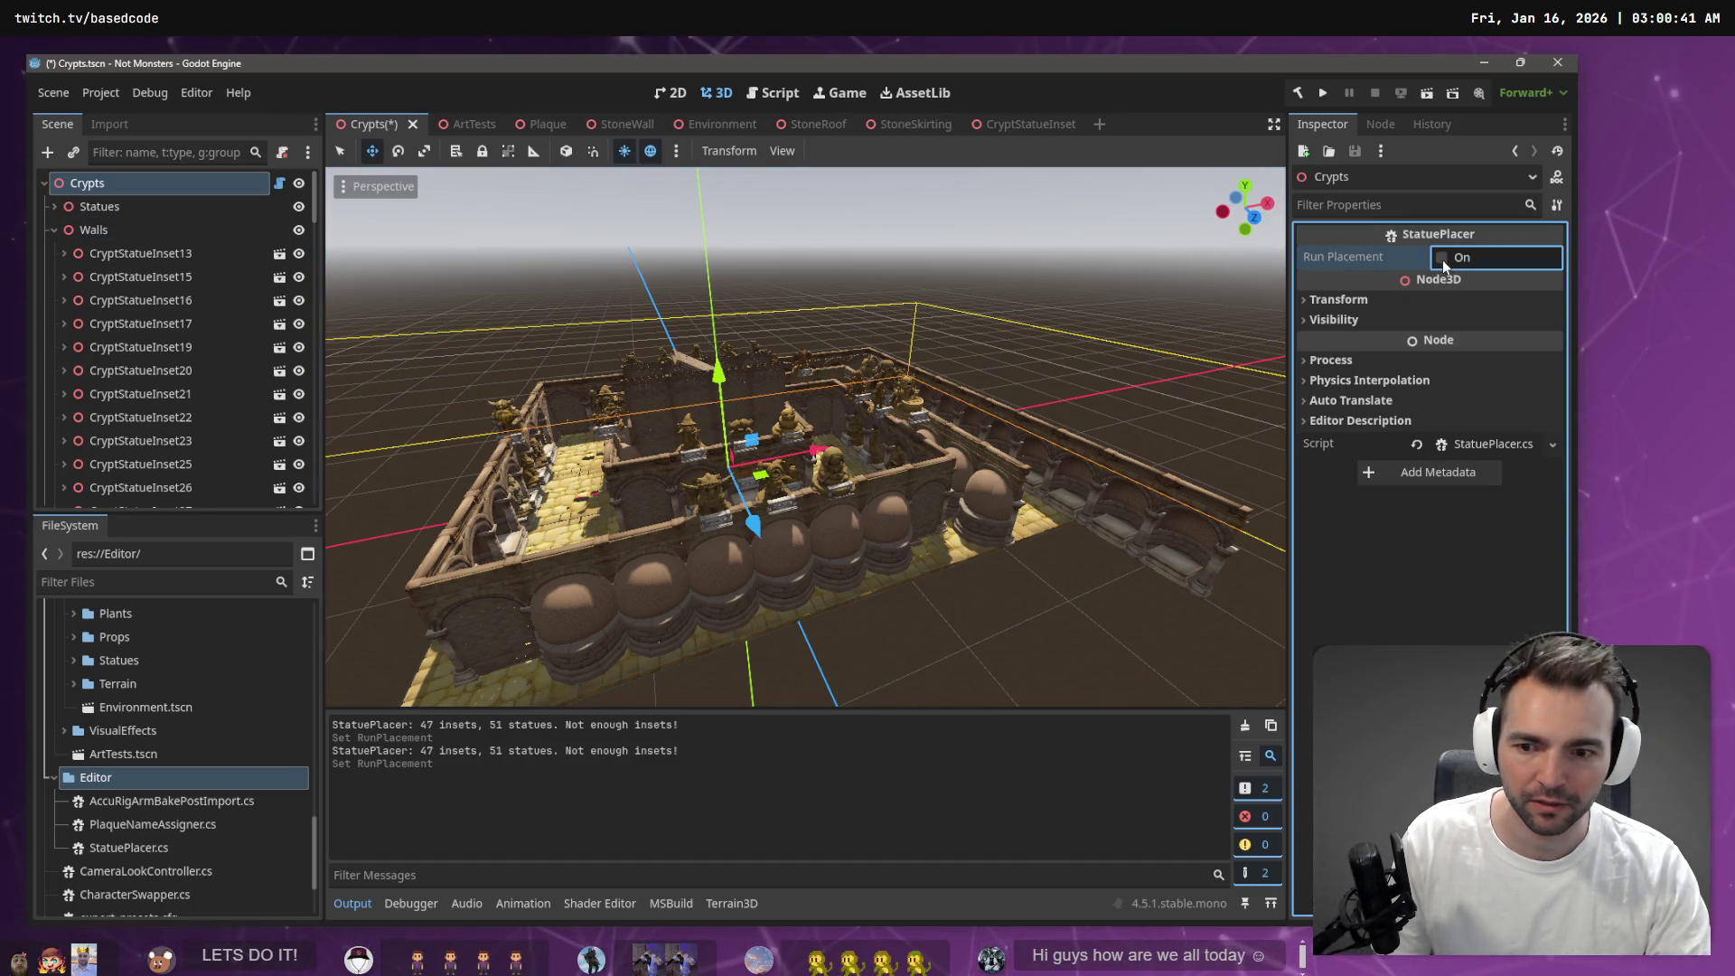
{"action": "left_click", "coordinate": [1162, 534]}
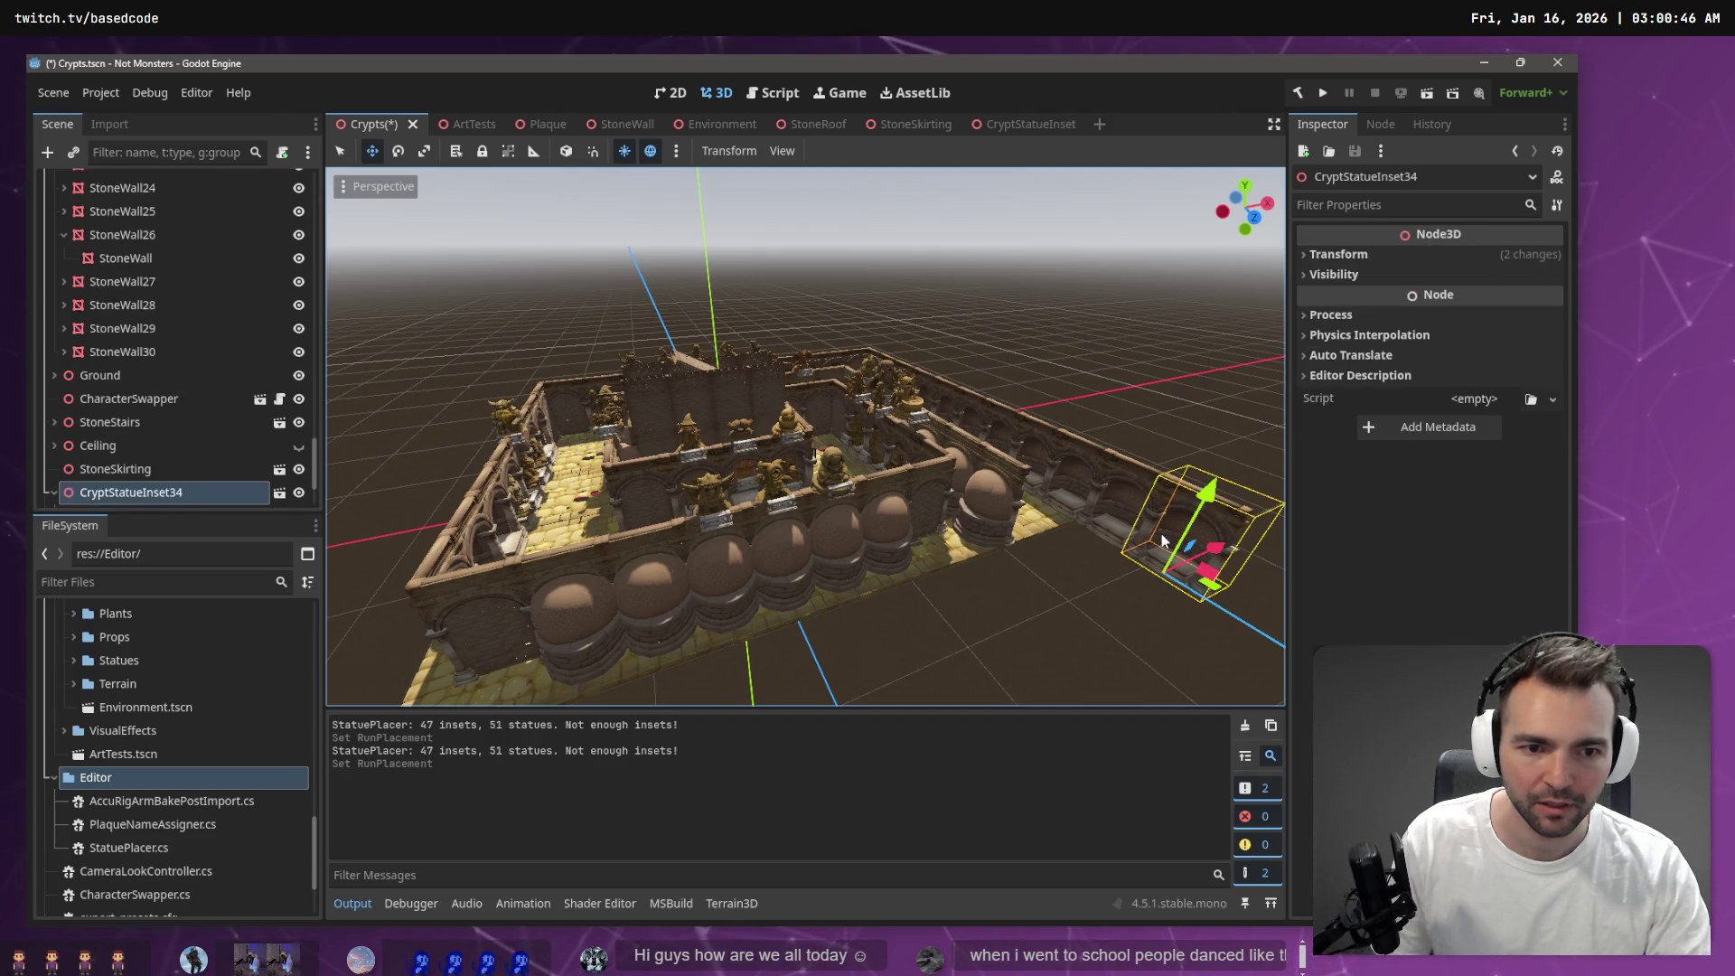
{"action": "key", "text": "ctrl+v"}
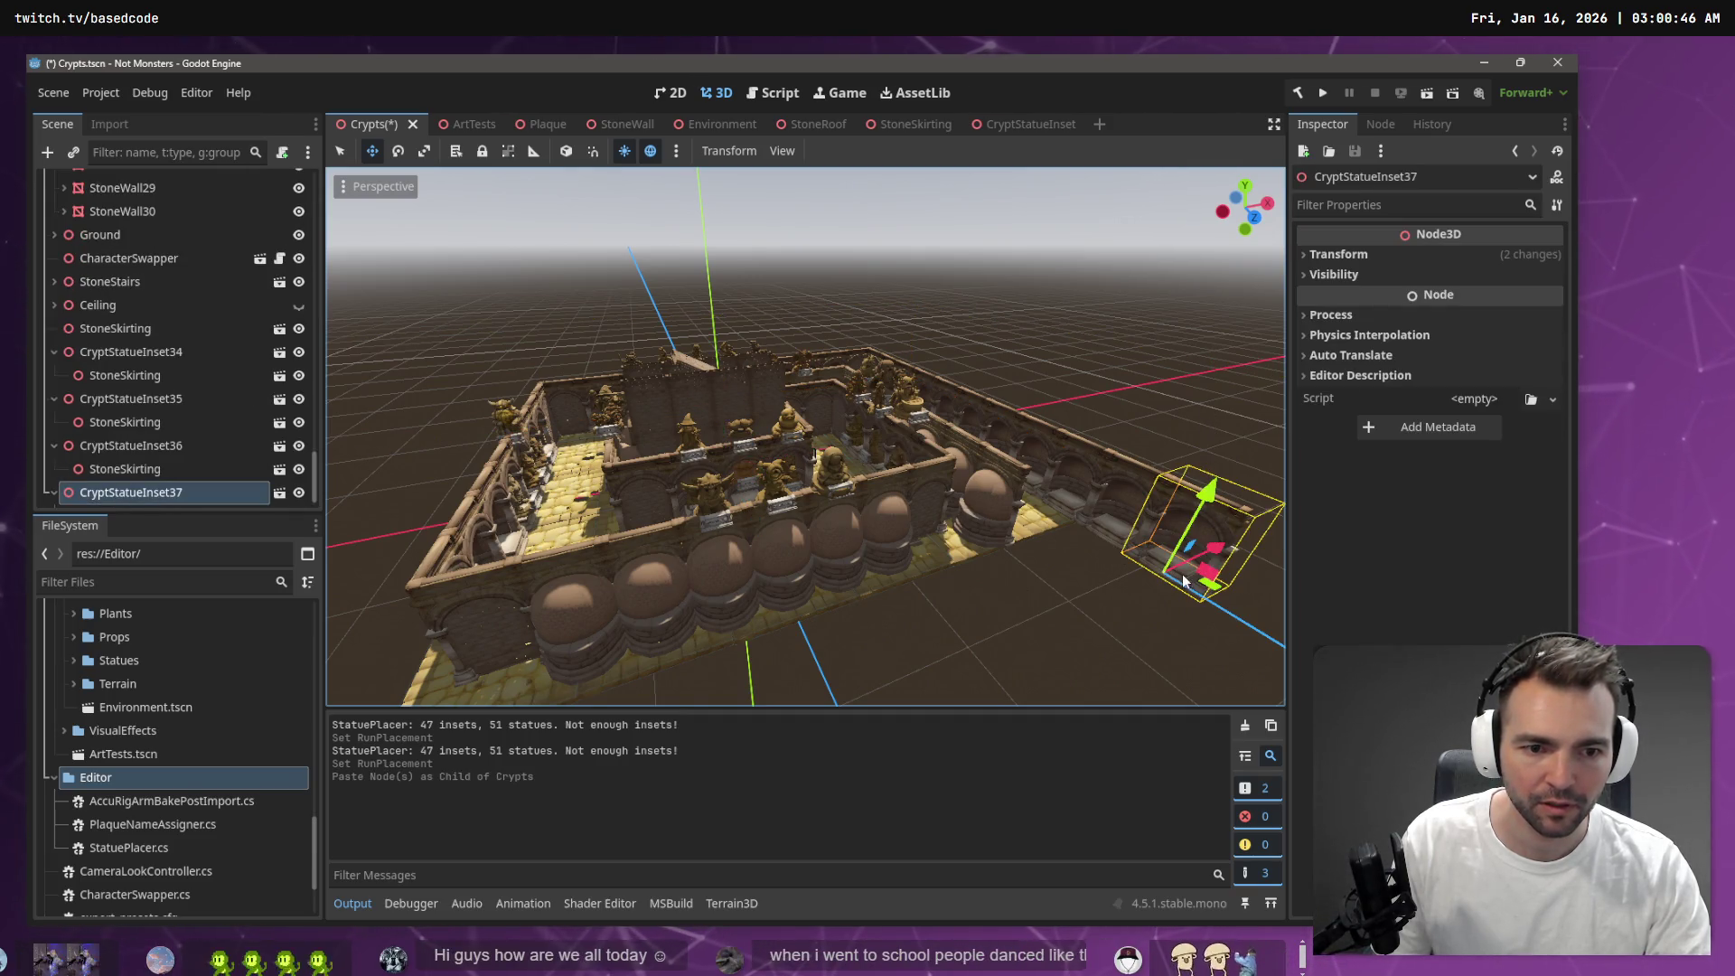
{"action": "key", "text": "f"}
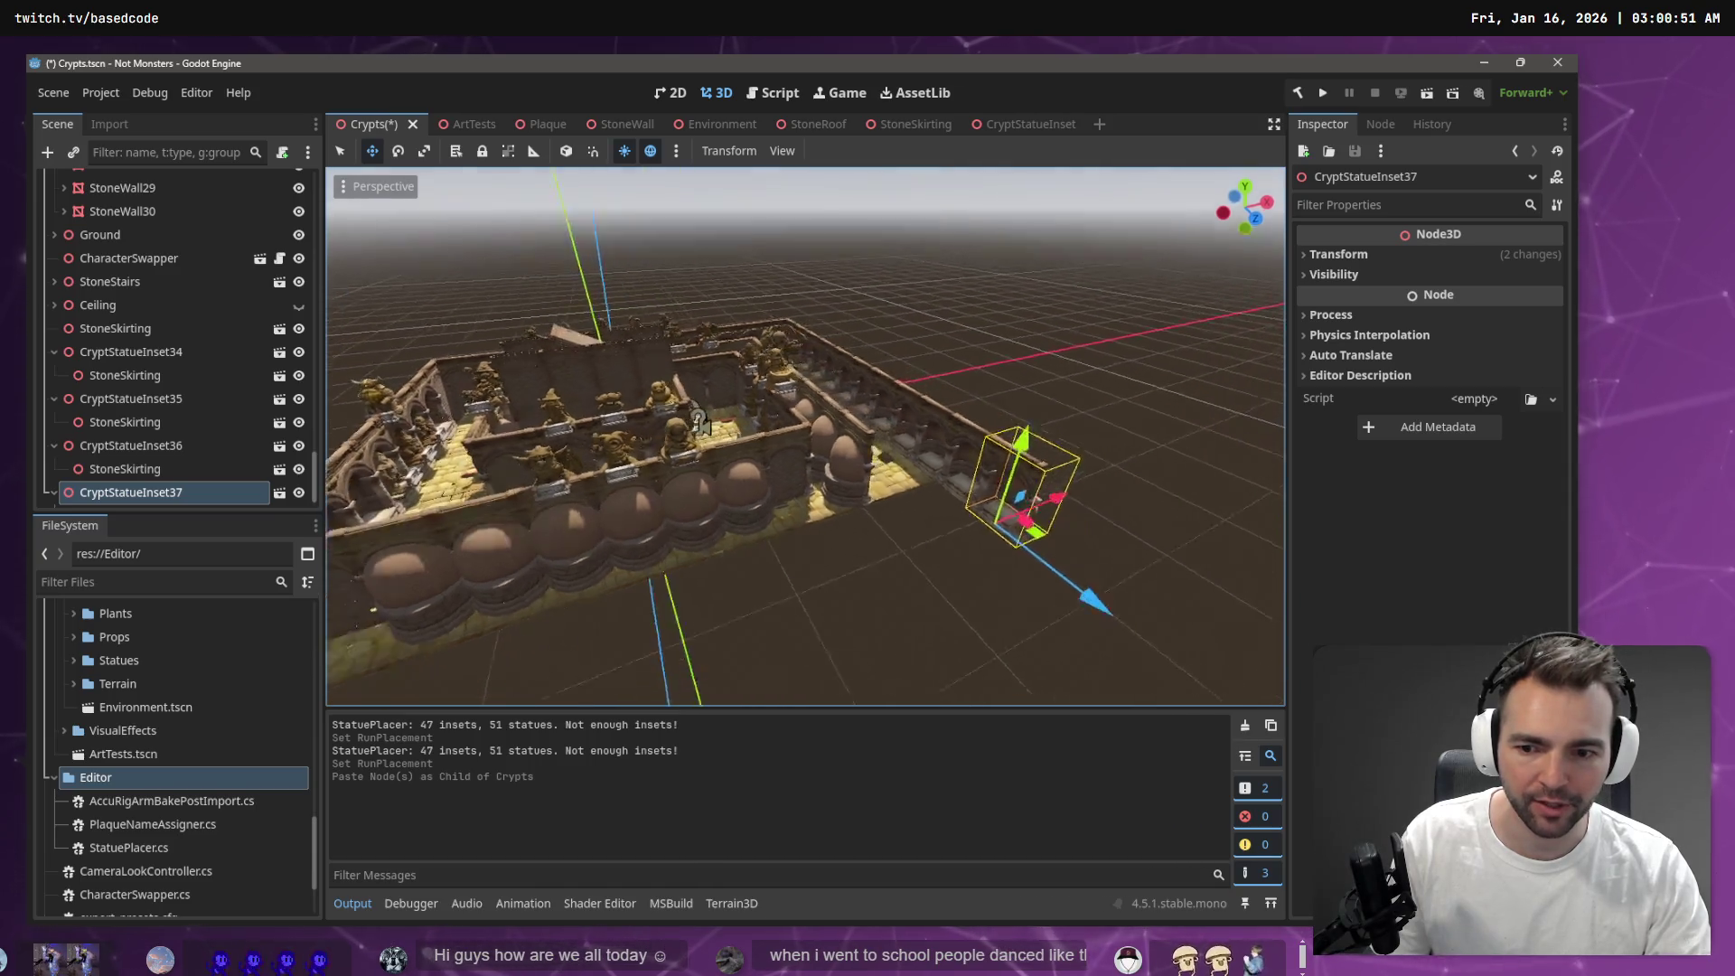
{"action": "left_click_drag", "start_coordinate": [931, 587], "coordinate": [983, 661]}
{"action": "key", "text": "ctrl+s"}
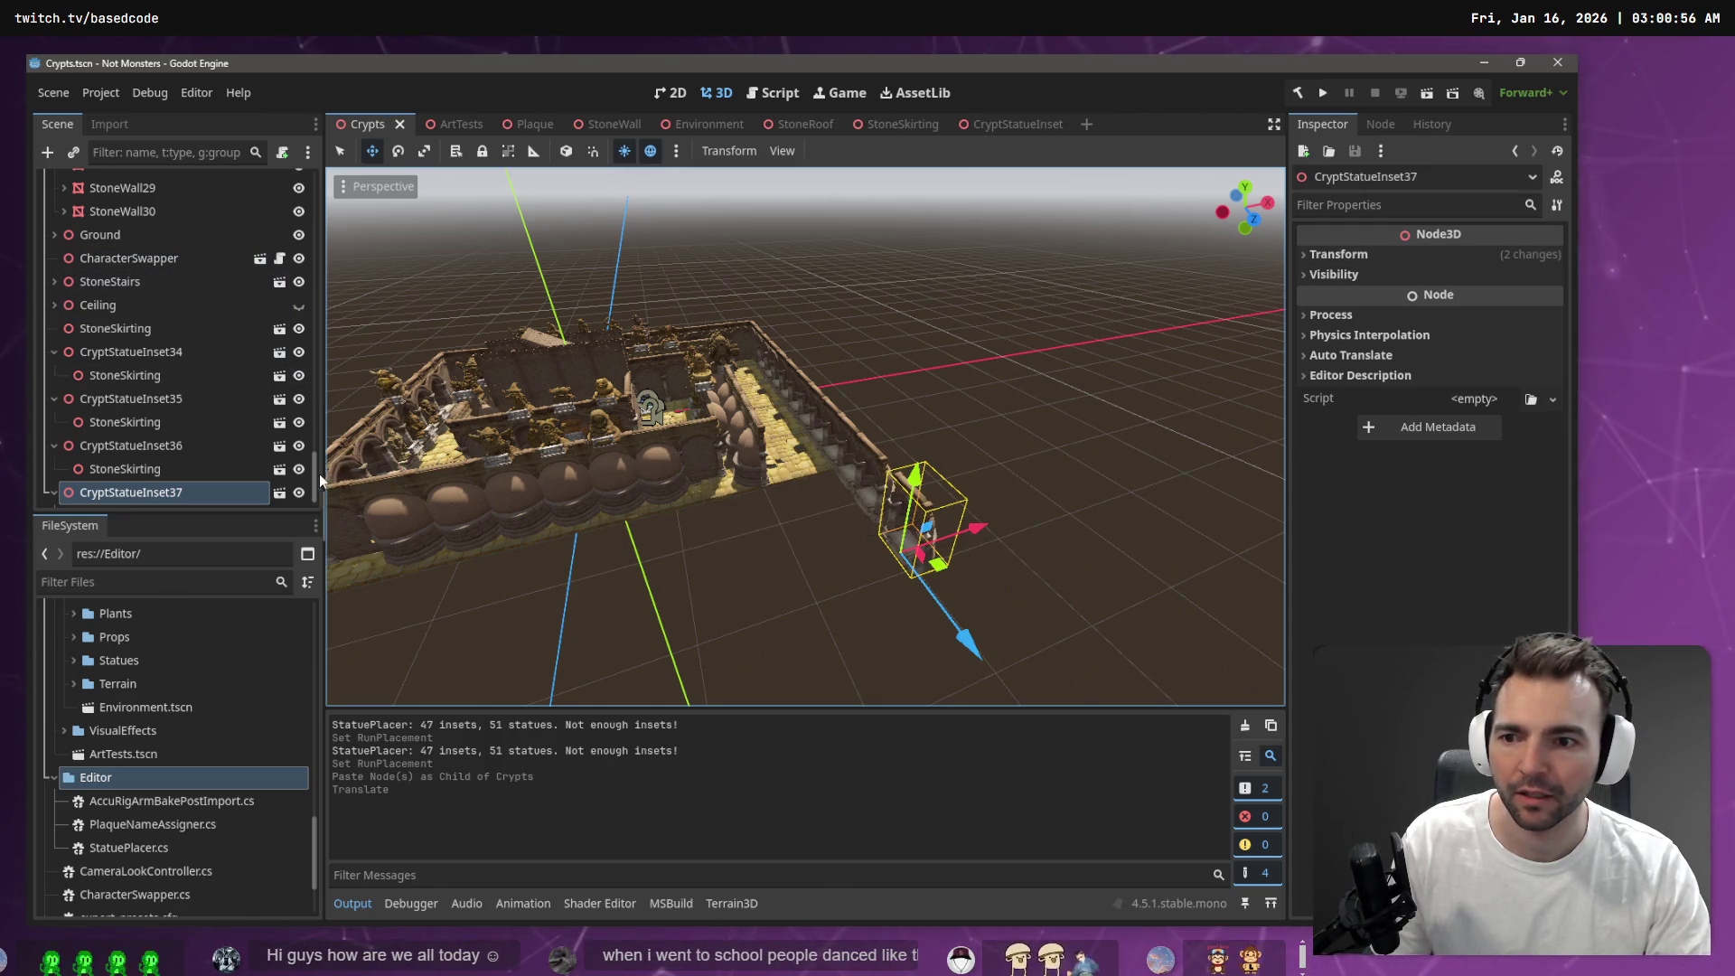
Select the Crypts root and rerun placement, still 47 insets for 51 statues
{"action": "left_click_drag", "start_coordinate": [318, 474], "coordinate": [327, 156]}
{"action": "left_click", "coordinate": [99, 186]}
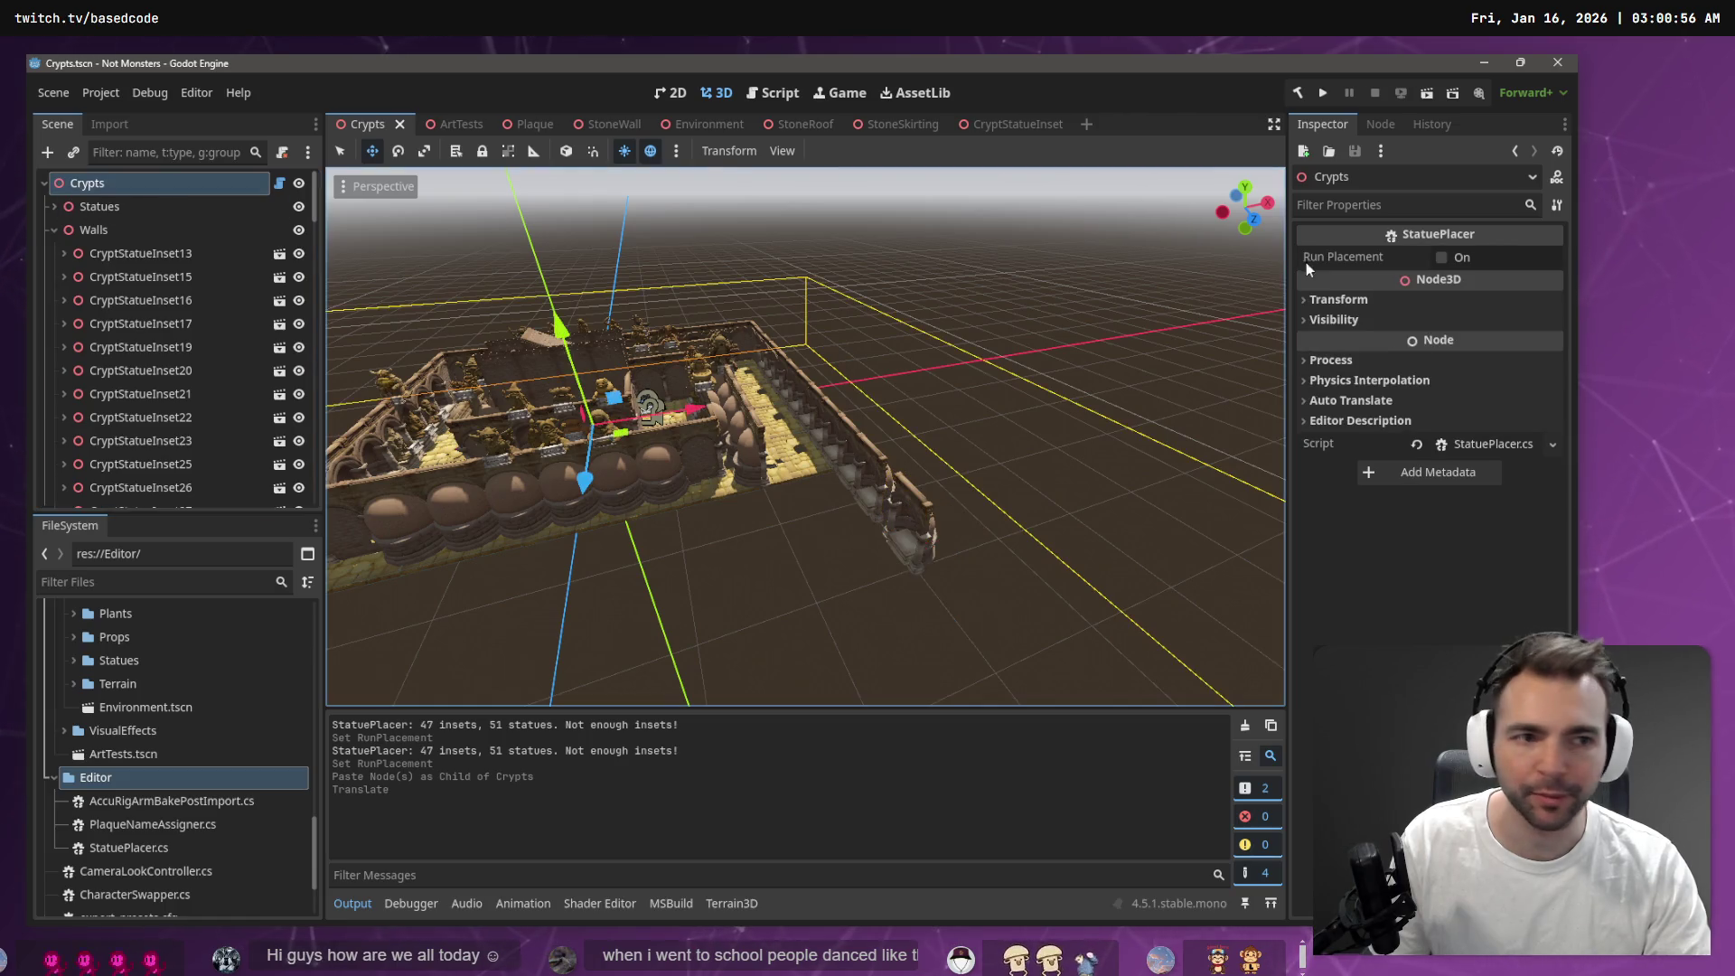
{"action": "left_click", "coordinate": [1440, 258]}
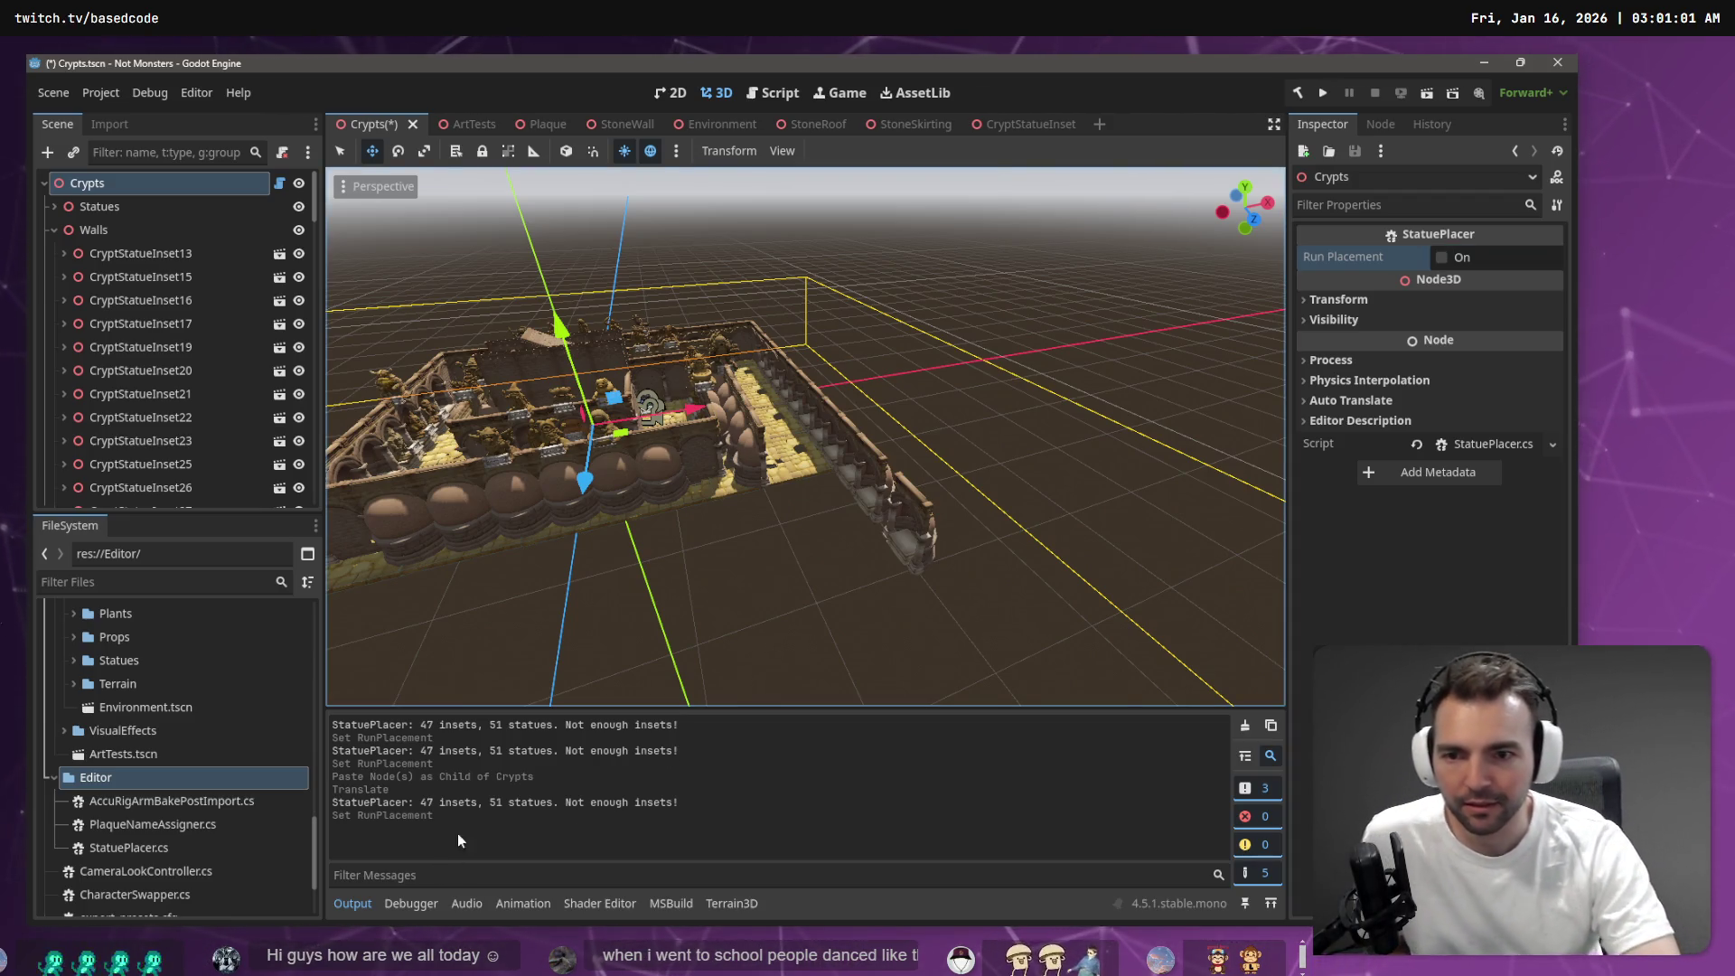
Build the .NET project and move CryptStatueInset34–37 into the Walls group
{"action": "left_click", "coordinate": [52, 227]}
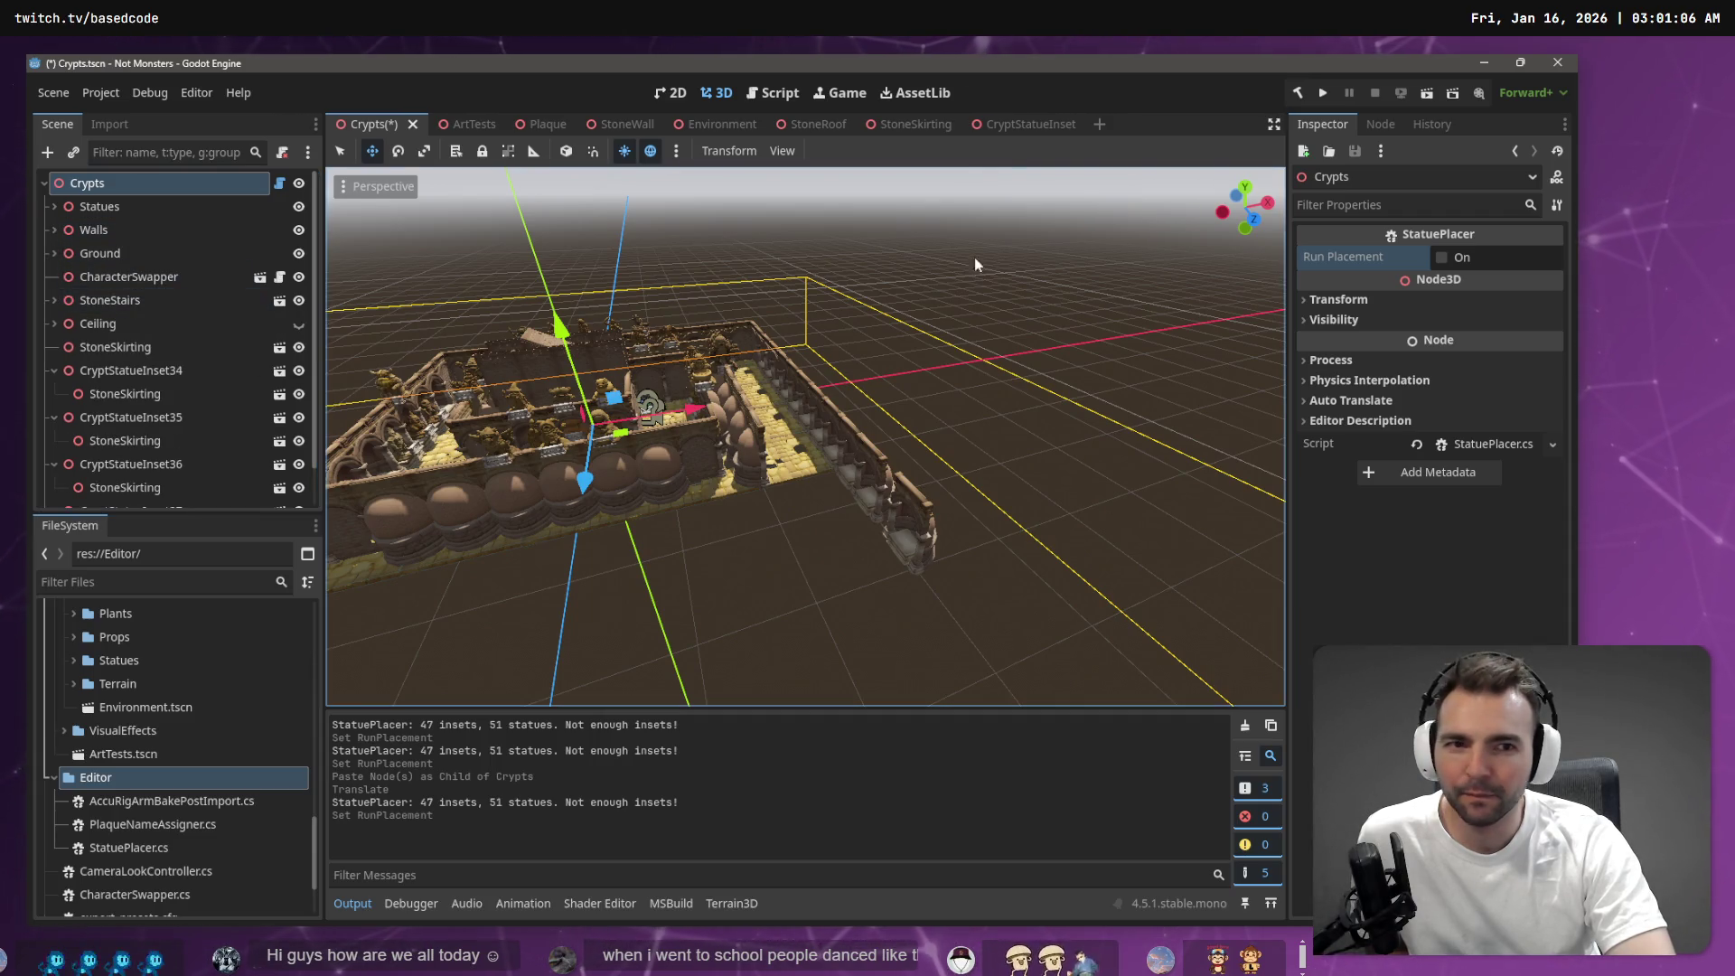
{"action": "left_click", "coordinate": [1295, 91]}
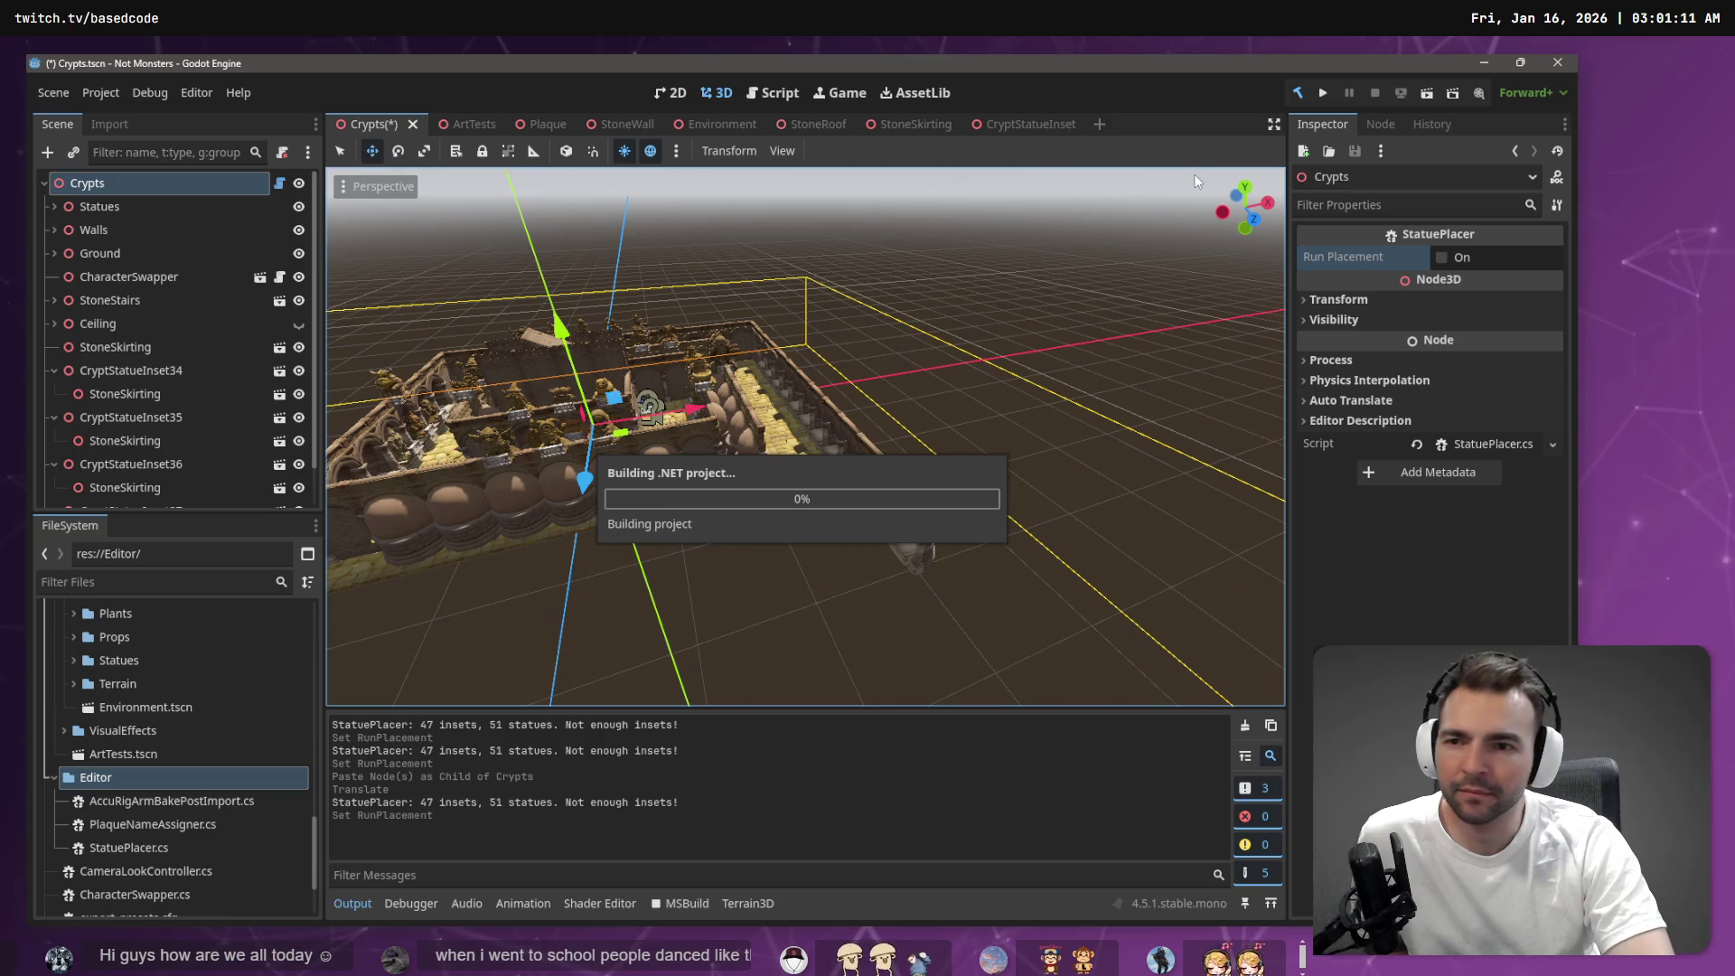
{"action": "left_click", "coordinate": [53, 370]}
{"action": "left_click", "coordinate": [54, 394]}
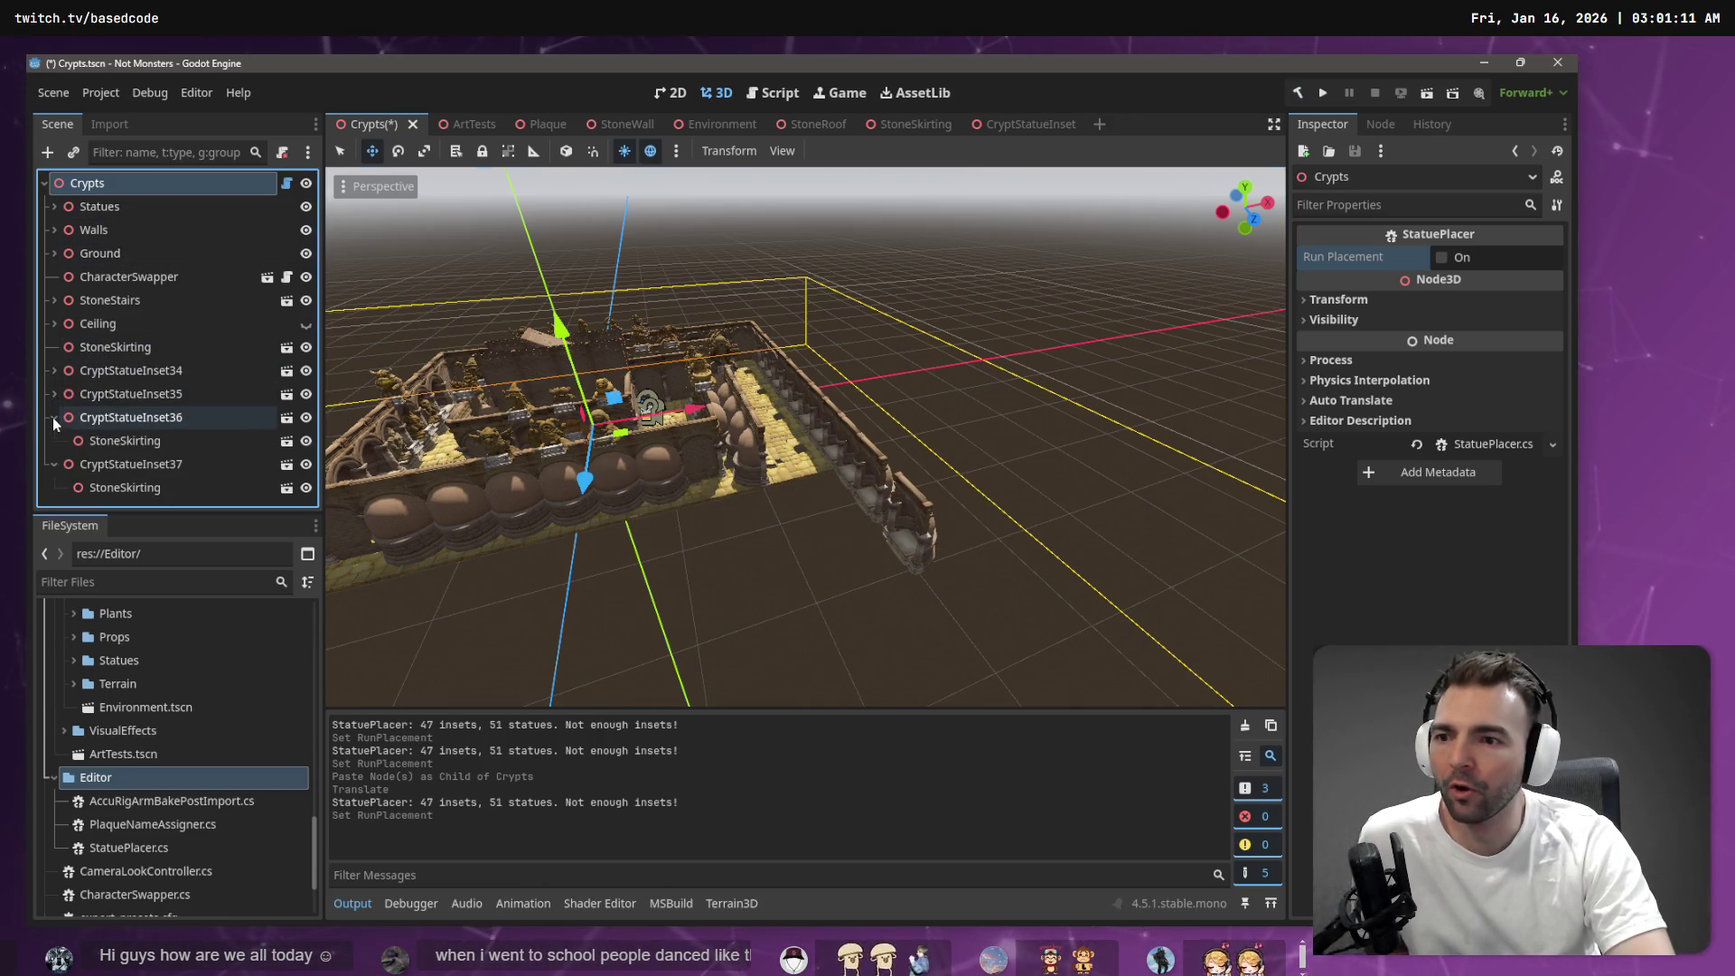
{"action": "left_click", "coordinate": [54, 417]}
{"action": "left_click", "coordinate": [54, 440]}
{"action": "left_click", "coordinate": [120, 370]}
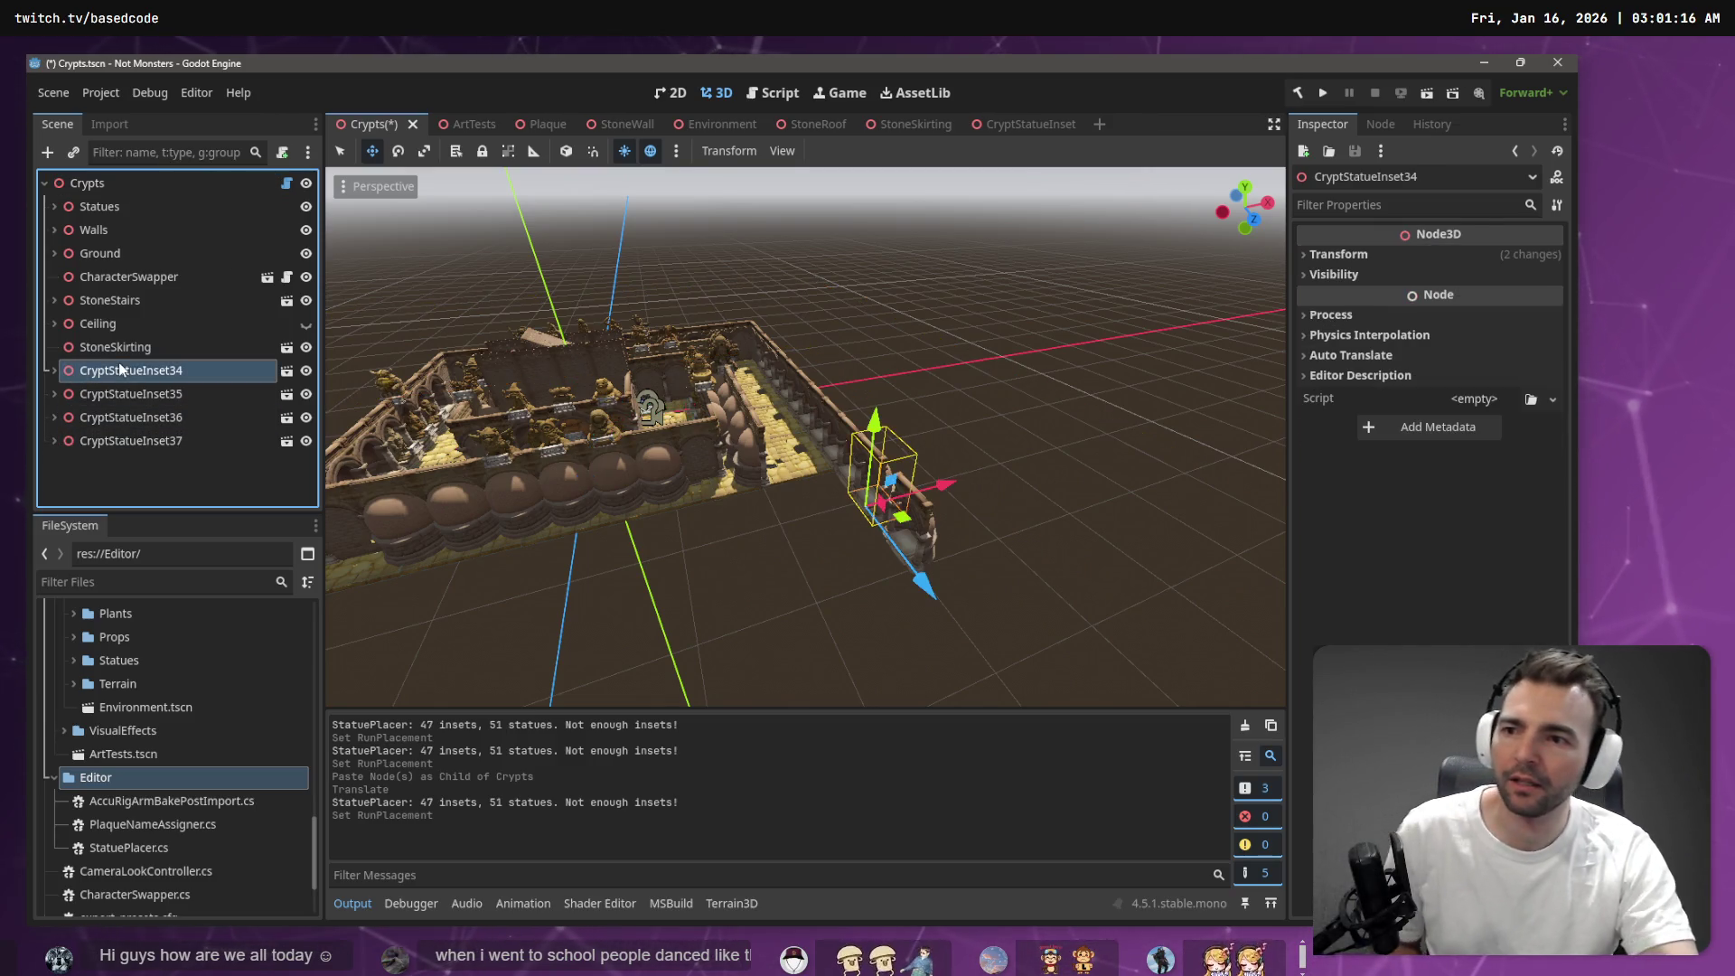
{"action": "left_click", "coordinate": [128, 440], "text": "shift"}
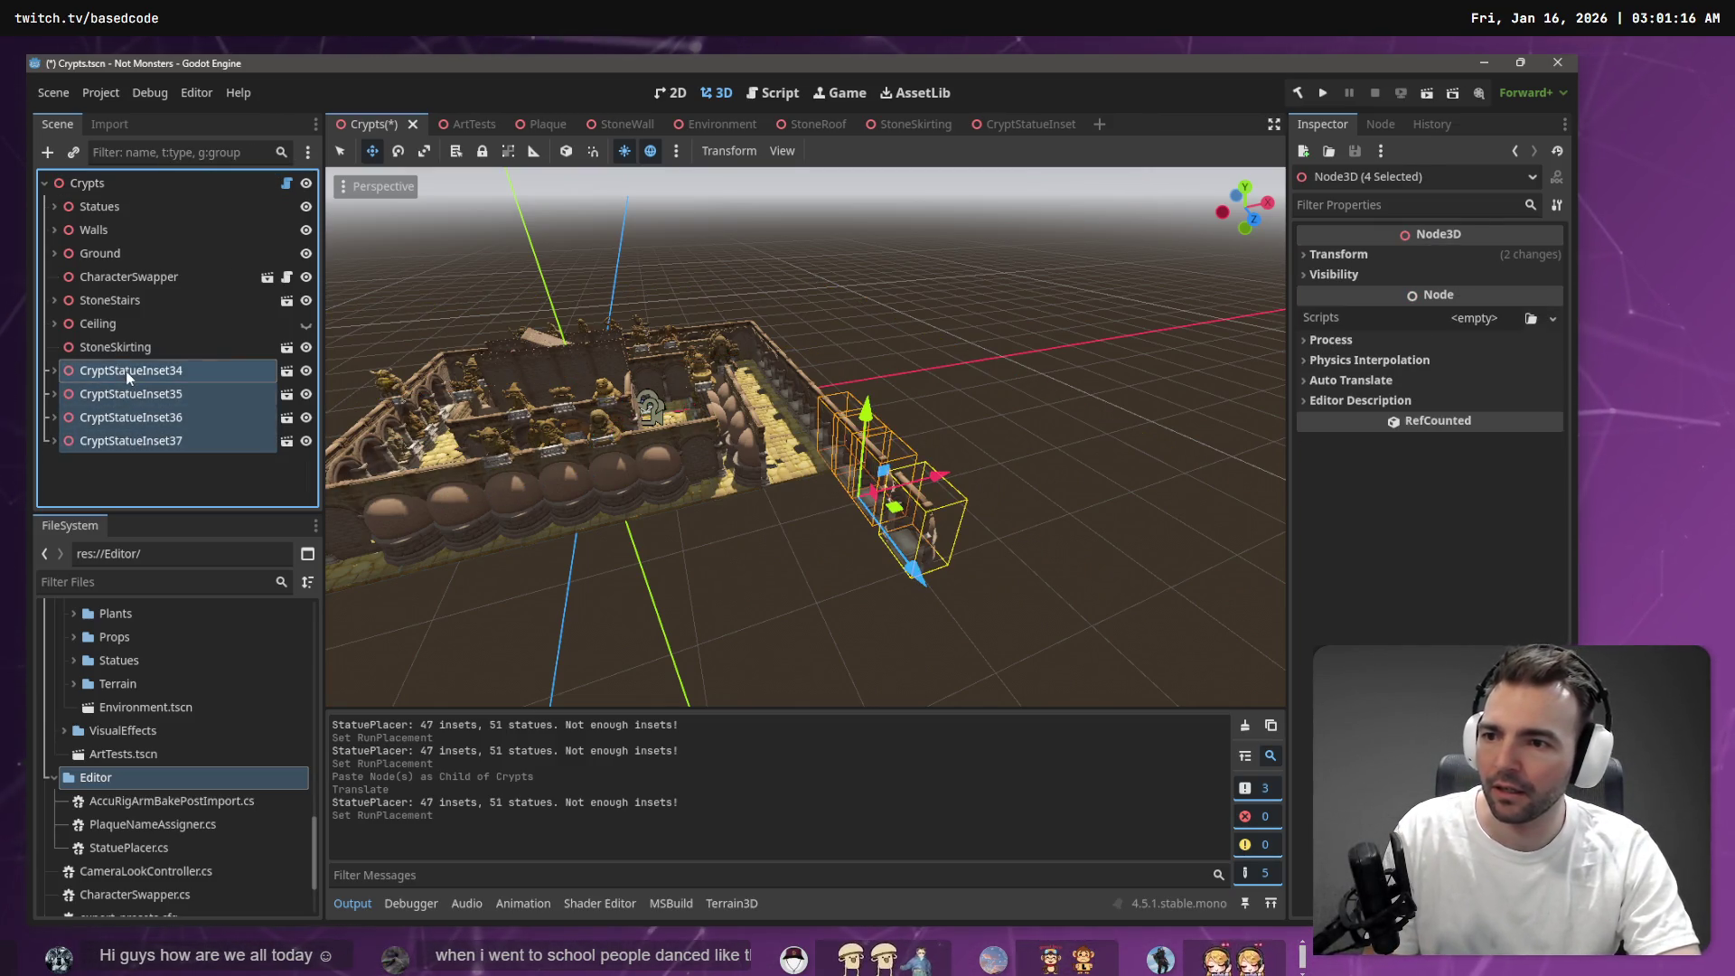
{"action": "mouse_move", "coordinate": [127, 377]}
{"action": "left_mouse_down"}
{"action": "mouse_move", "coordinate": [99, 210]}
{"action": "mouse_move", "coordinate": [111, 229]}
{"action": "left_mouse_up"}
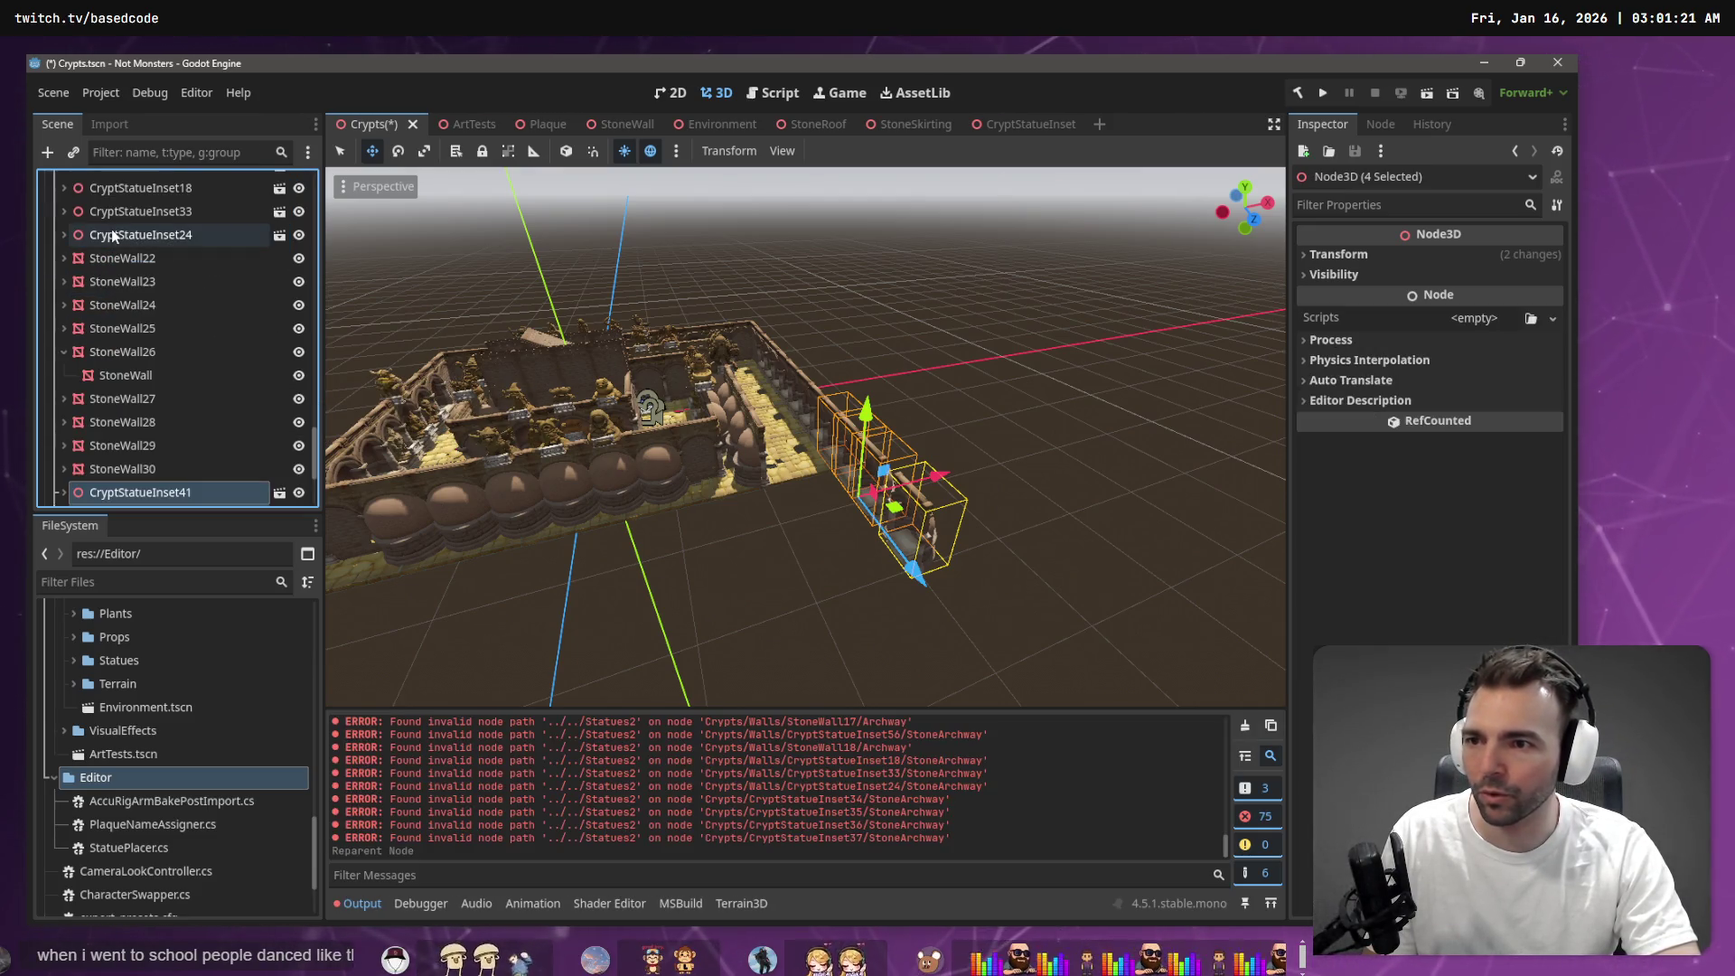
Reparent StoneWall22 through StoneWall30 into the Walls group
{"action": "left_click", "coordinate": [62, 351]}
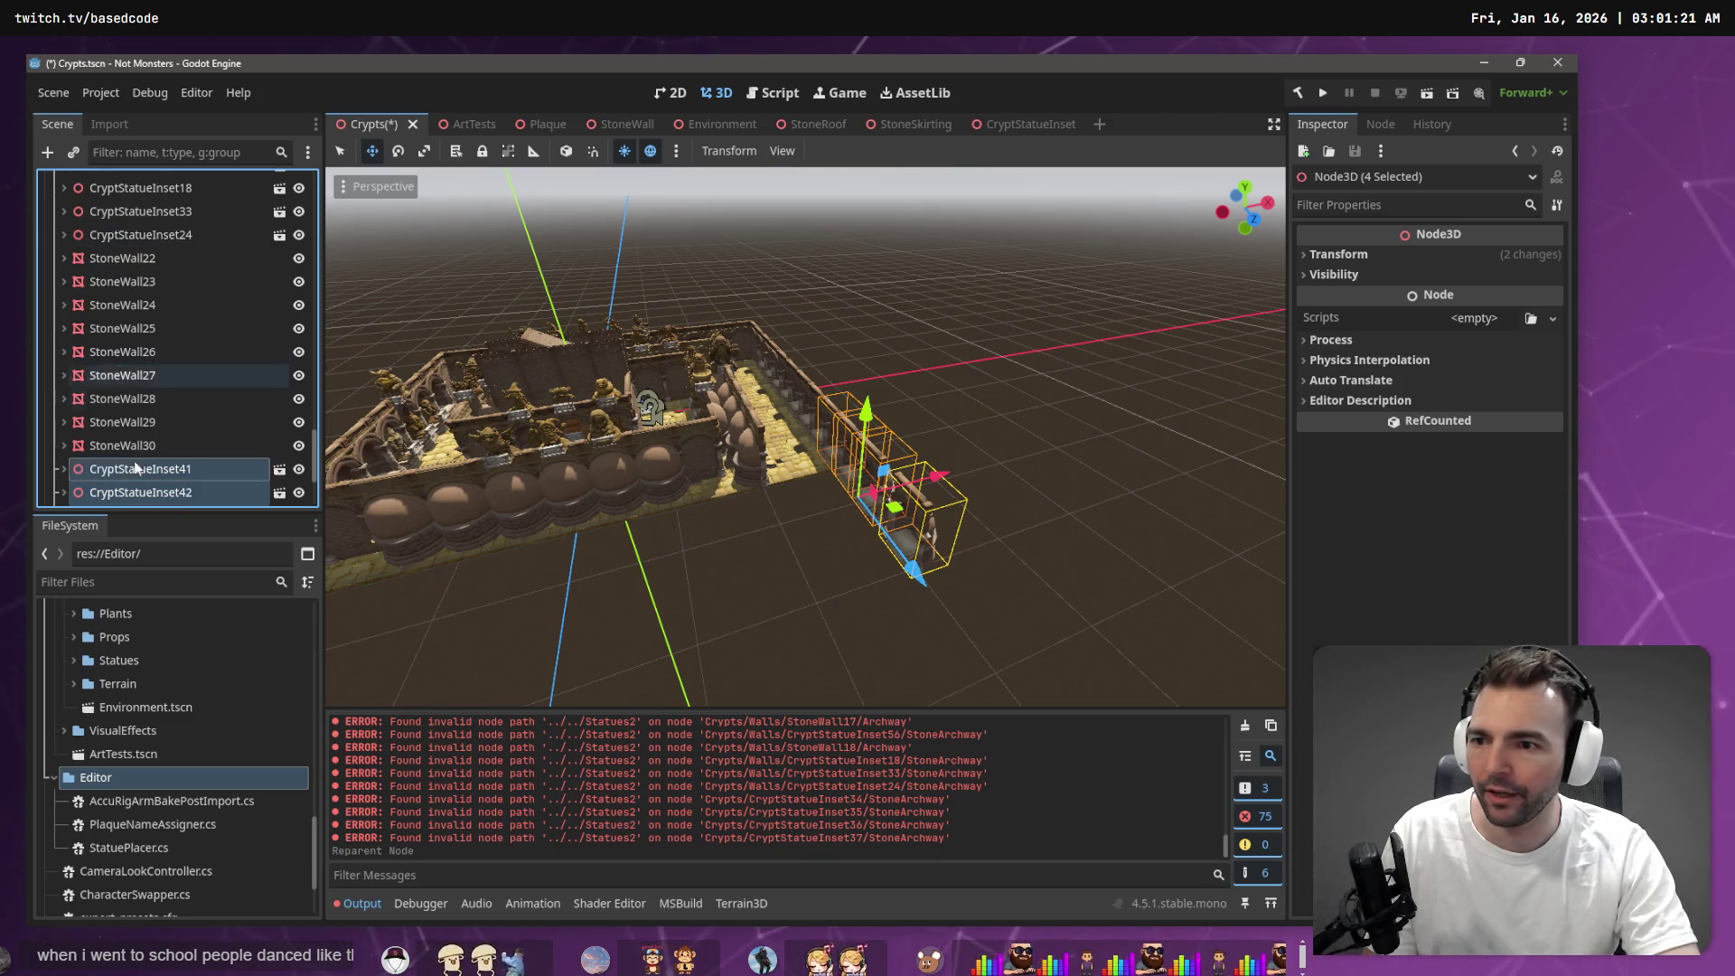
{"action": "scroll", "coordinate": [136, 379], "scroll_direction": "down", "scroll_amount": 3}
{"action": "scroll", "coordinate": [144, 302], "scroll_direction": "up", "scroll_amount": 3}
{"action": "left_click_drag", "start_coordinate": [142, 311], "coordinate": [143, 303]}
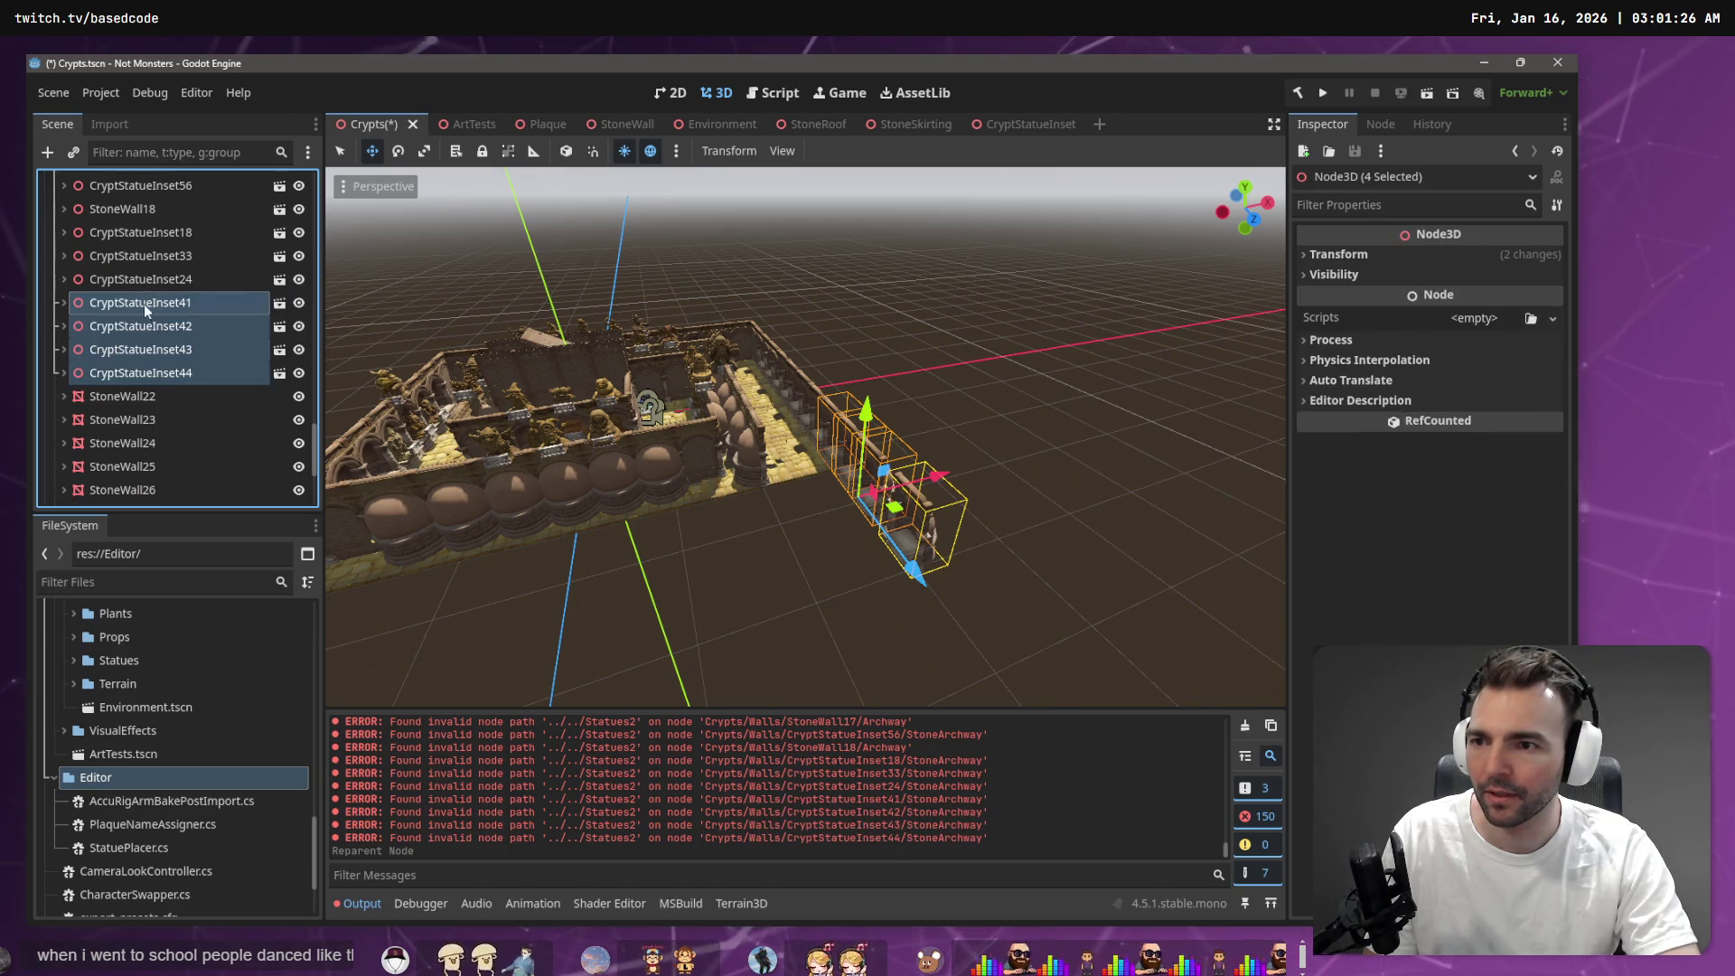
{"action": "left_click", "coordinate": [149, 398]}
{"action": "scroll", "coordinate": [165, 416], "scroll_direction": "down", "scroll_amount": 5}
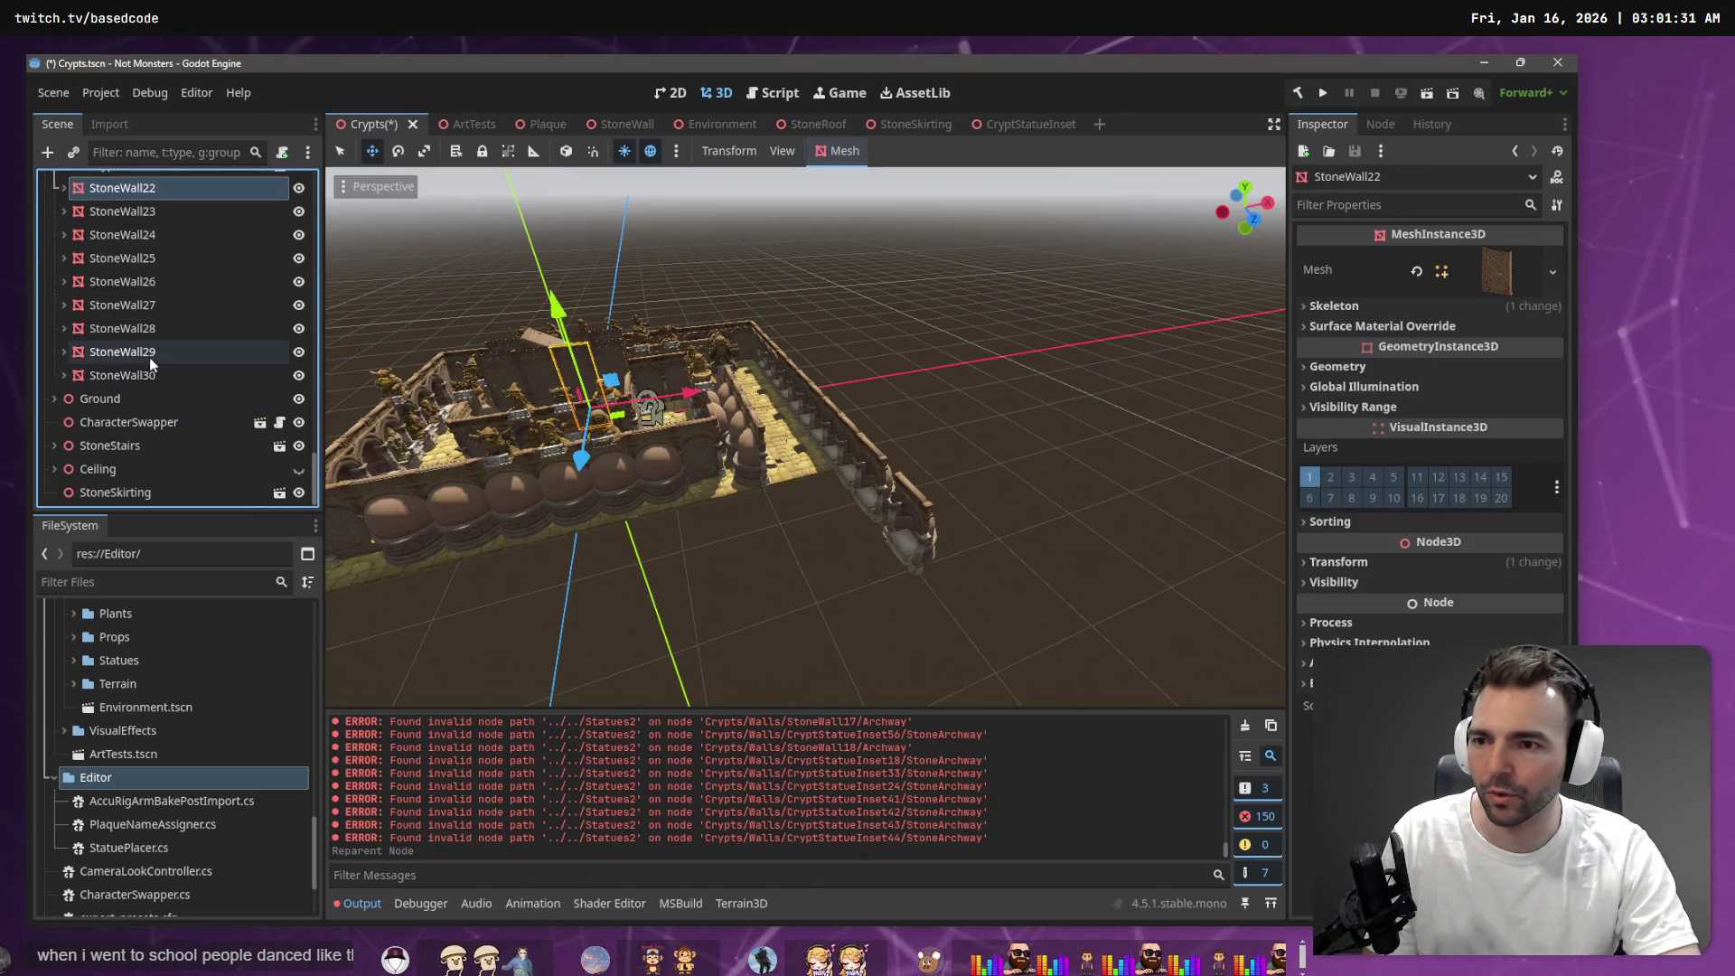
{"action": "left_click", "coordinate": [144, 374], "text": "shift"}
{"action": "scroll", "coordinate": [153, 397], "scroll_direction": "up", "scroll_amount": 5}
{"action": "mouse_move", "coordinate": [135, 441]}
{"action": "left_mouse_down"}
{"action": "mouse_move", "coordinate": [134, 316]}
{"action": "mouse_move", "coordinate": [161, 323]}
{"action": "left_mouse_up"}
{"action": "scroll", "coordinate": [135, 379], "scroll_direction": "down", "scroll_amount": 5}
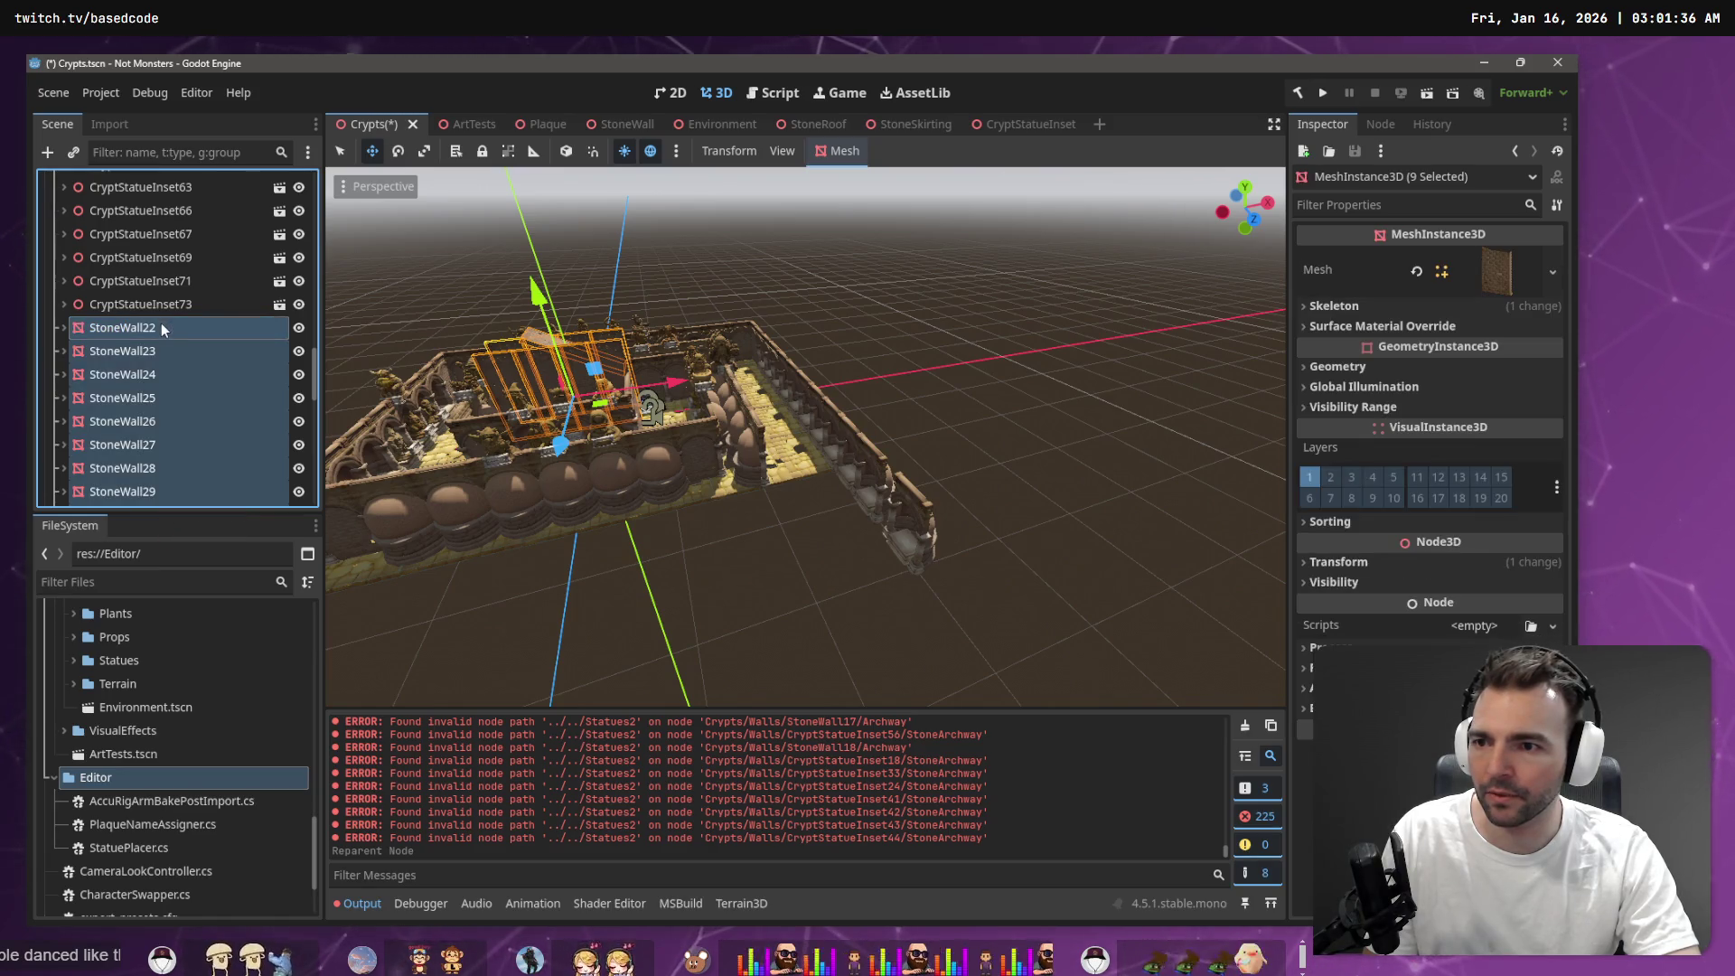
{"action": "scroll", "coordinate": [165, 334], "scroll_direction": "down", "scroll_amount": 2}
{"action": "scroll", "coordinate": [161, 374], "scroll_direction": "down", "scroll_amount": 4}
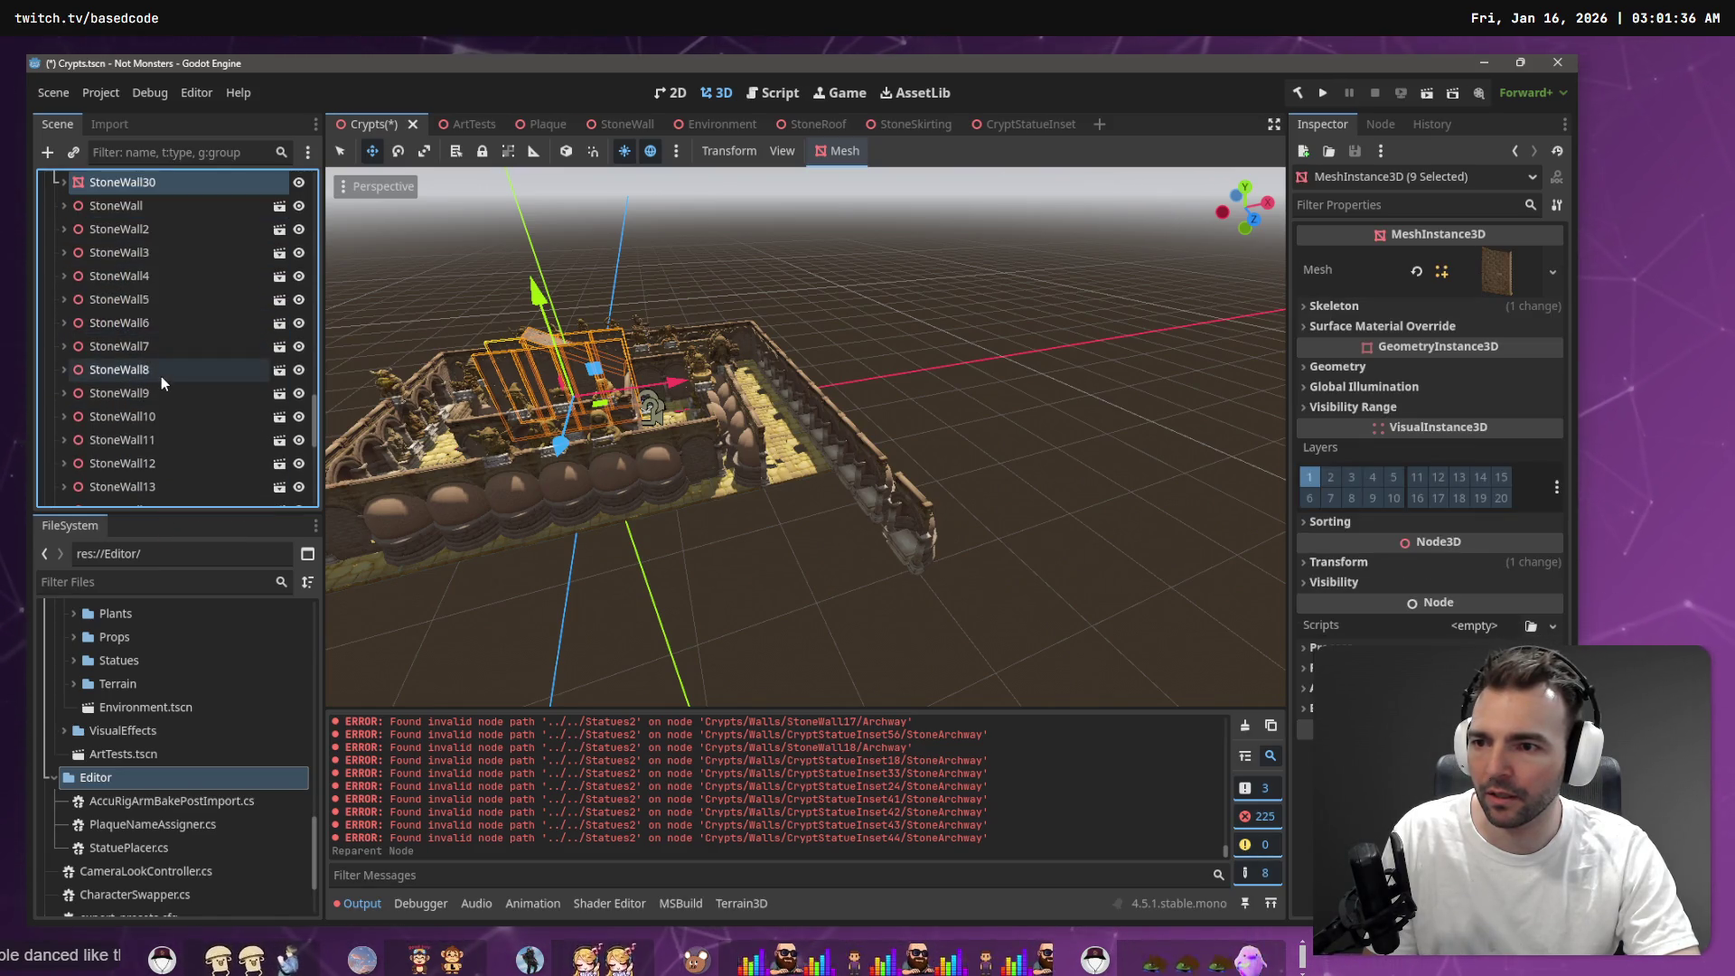
{"action": "scroll", "coordinate": [165, 393], "scroll_direction": "down", "scroll_amount": 3}
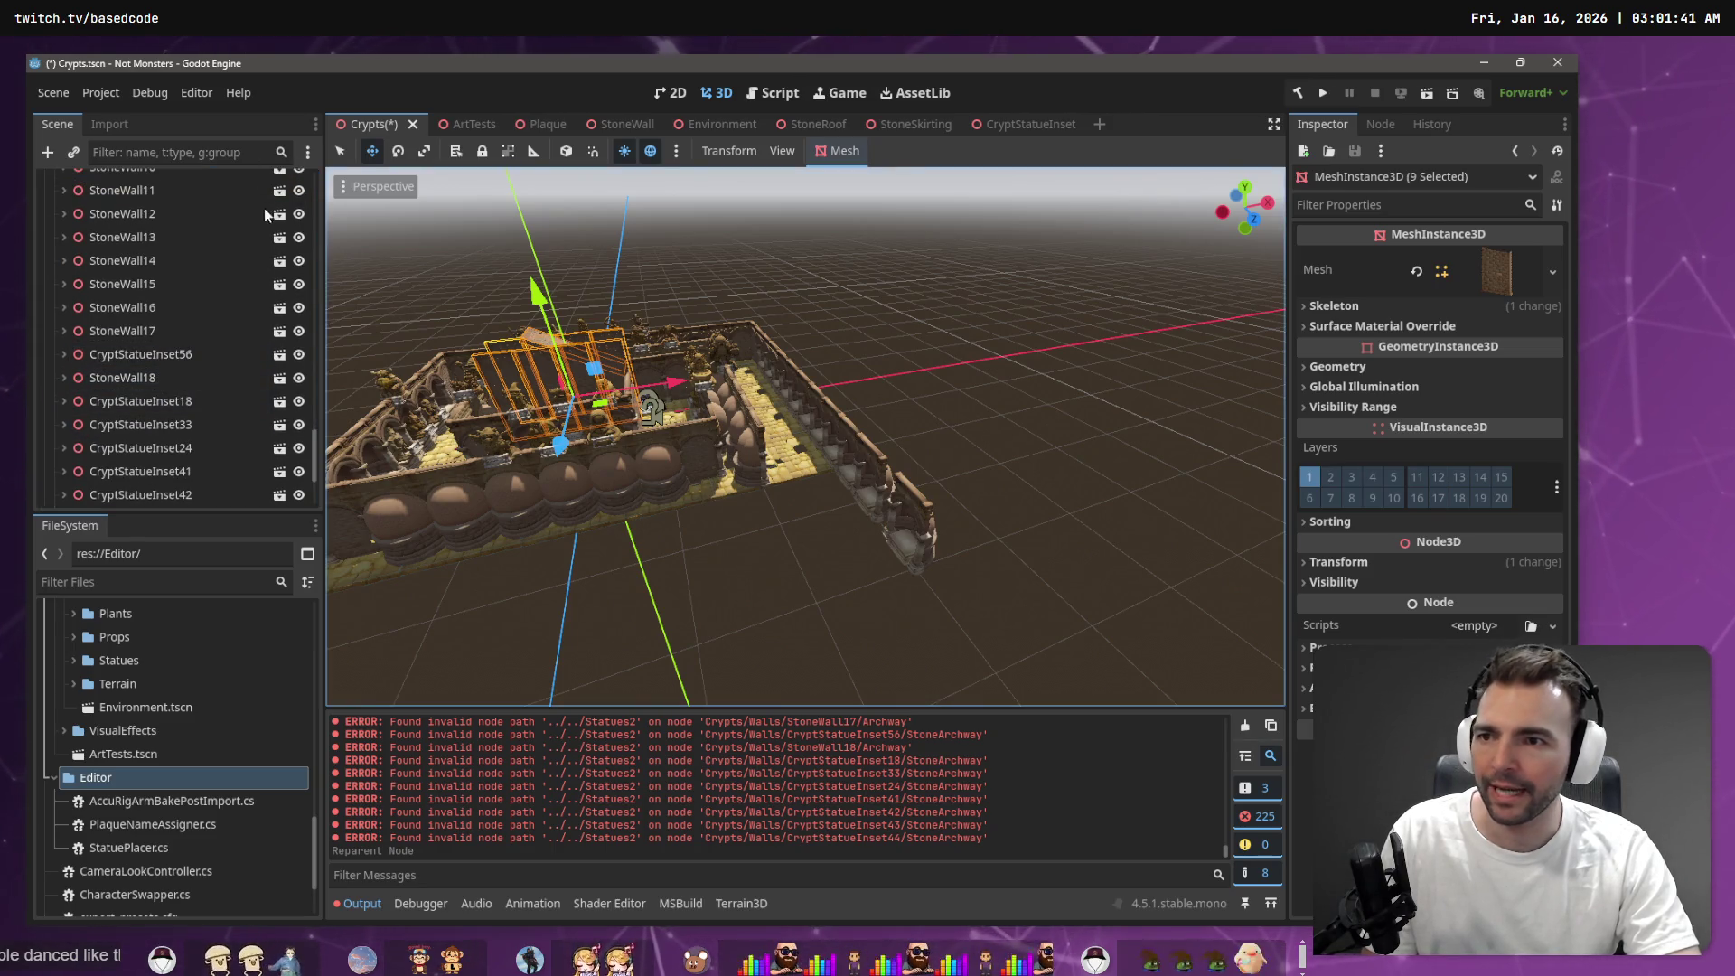
Deselect the walls, save the Crypts scene, and select the Crypts root
{"action": "left_click", "coordinate": [409, 238]}
{"action": "key", "text": "ctrl+s"}
{"action": "left_click_drag", "start_coordinate": [314, 461], "coordinate": [313, 194]}
{"action": "left_click", "coordinate": [94, 186]}
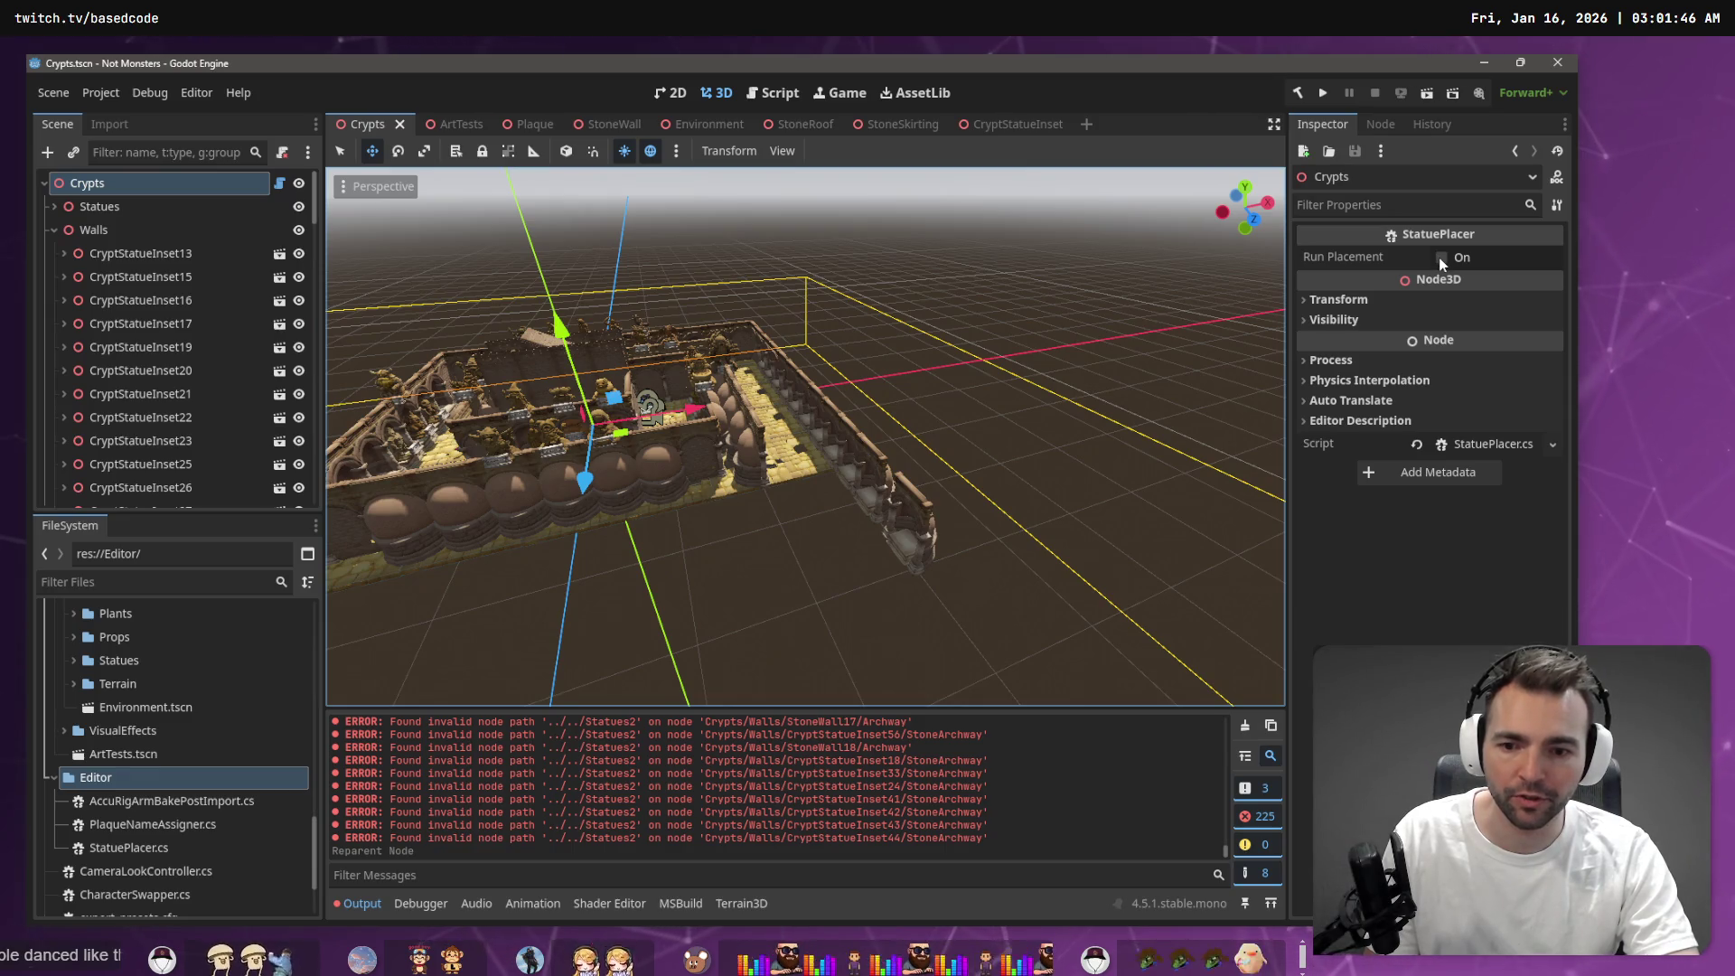
Clear the Output, rerun placement, and fly the corridors checking each statue above its plaque
{"action": "left_click", "coordinate": [1243, 728]}
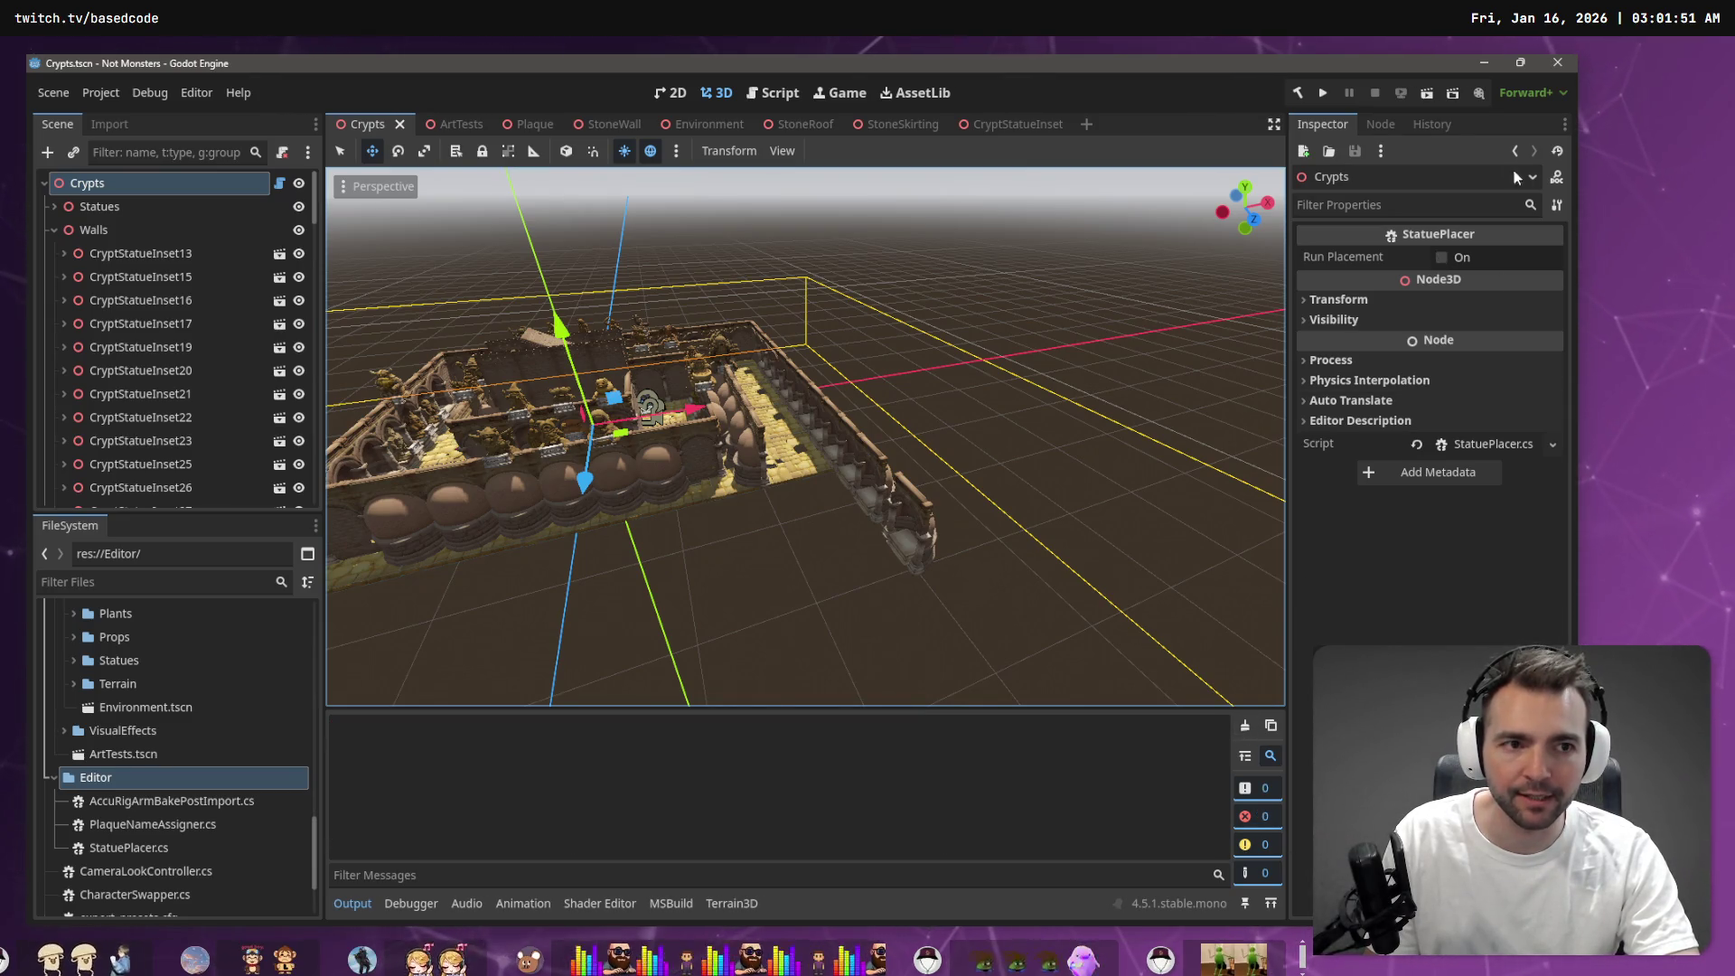
{"action": "left_click", "coordinate": [1443, 258]}
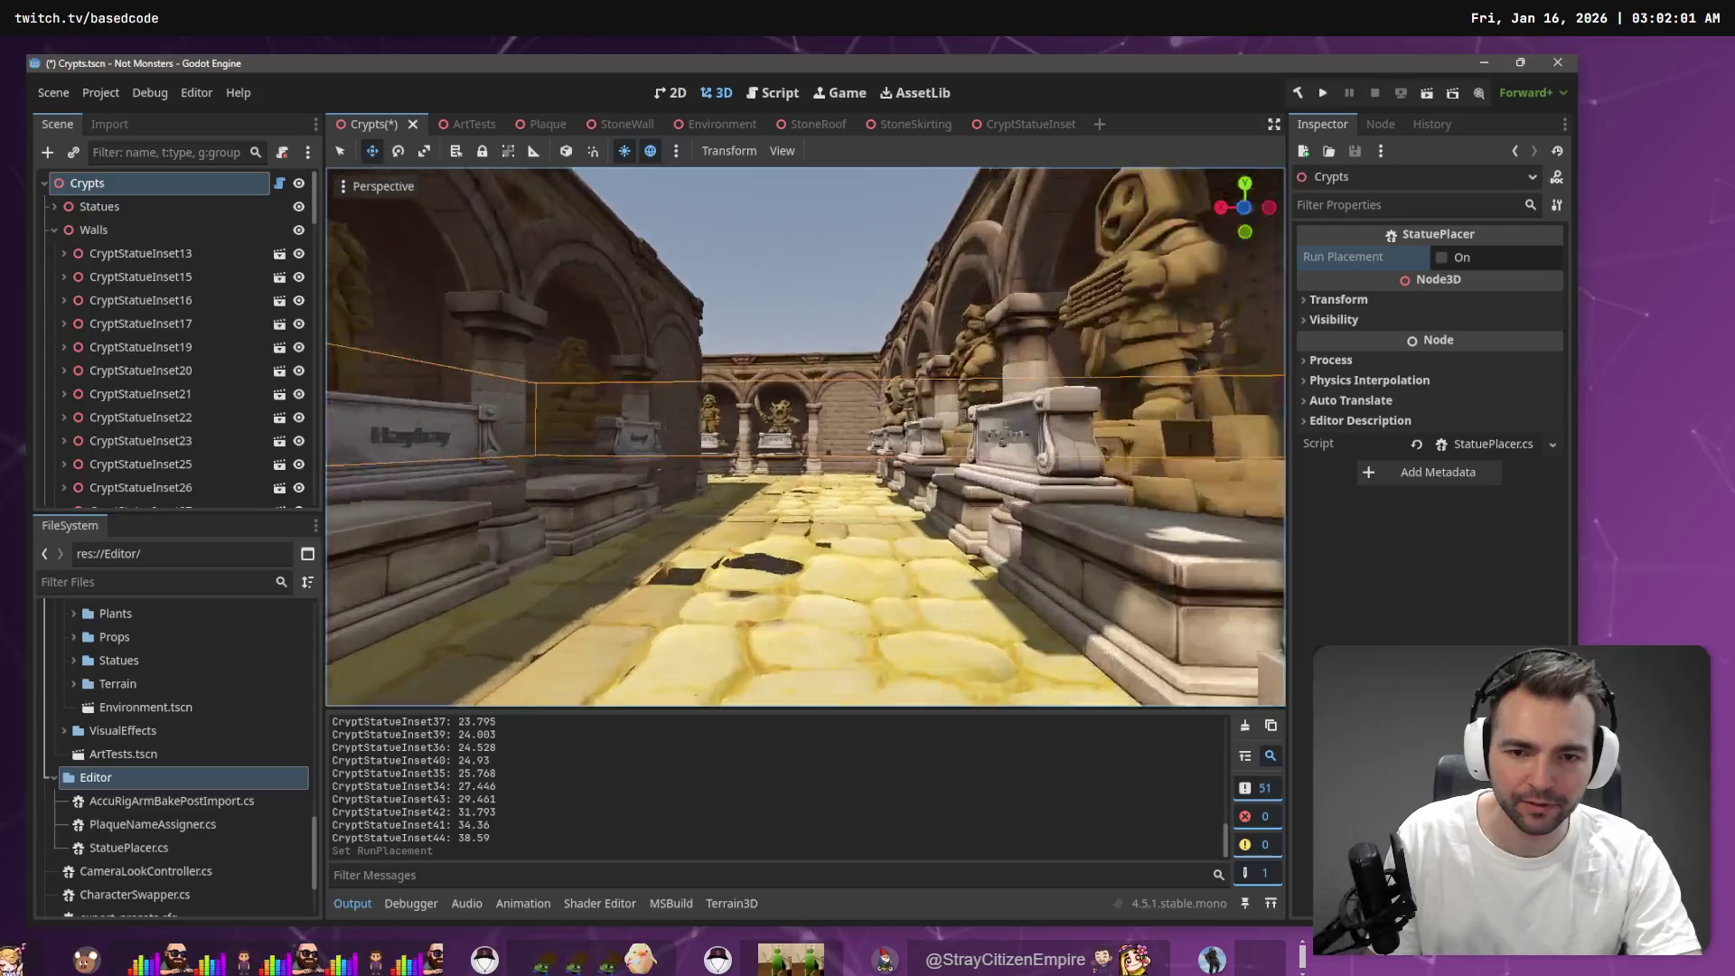
{"action": "key", "text": "w"}
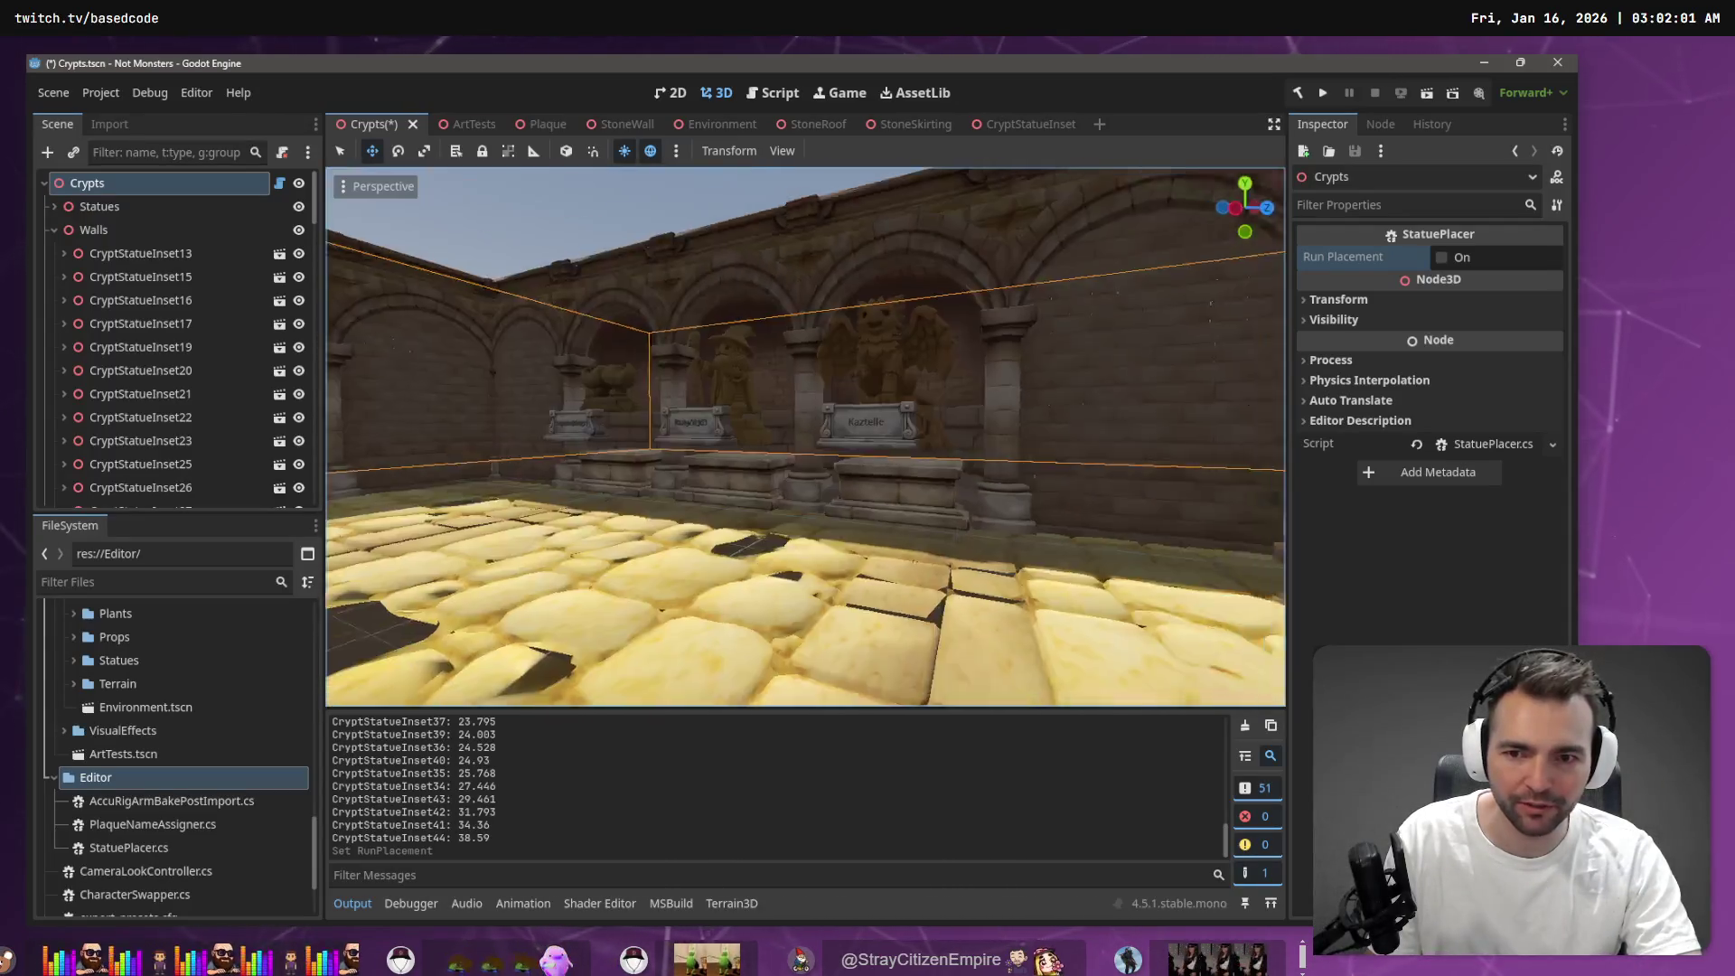
{"action": "key", "text": "w"}
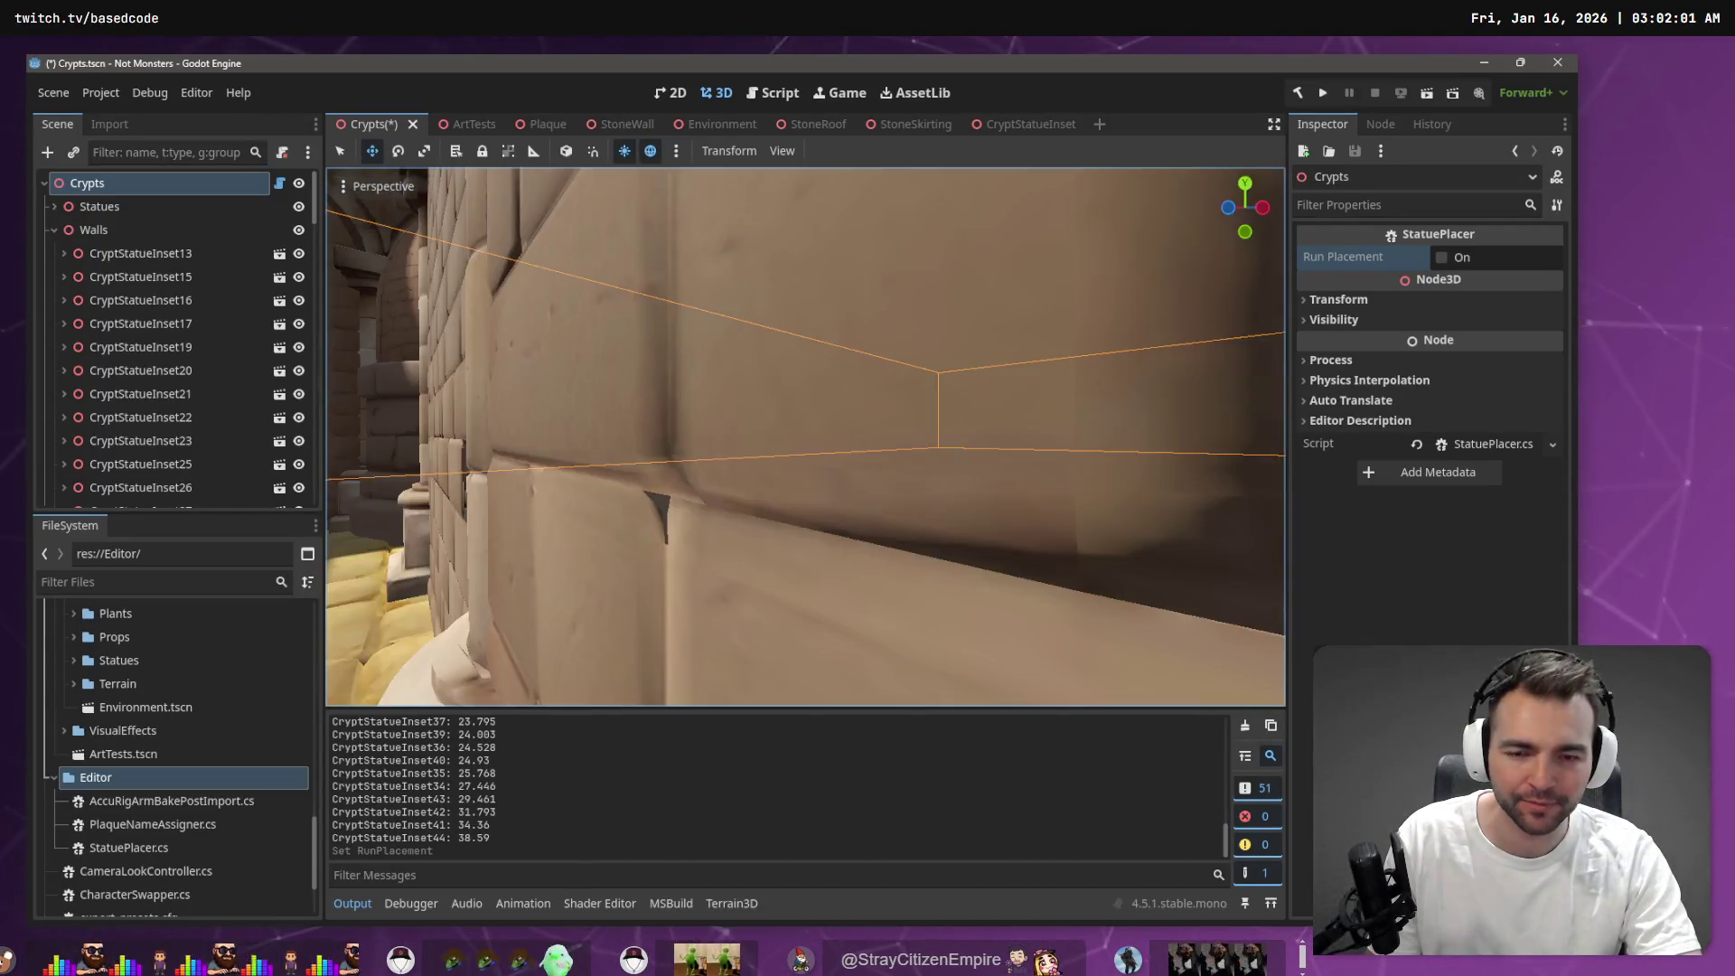
{"action": "key", "text": "s"}
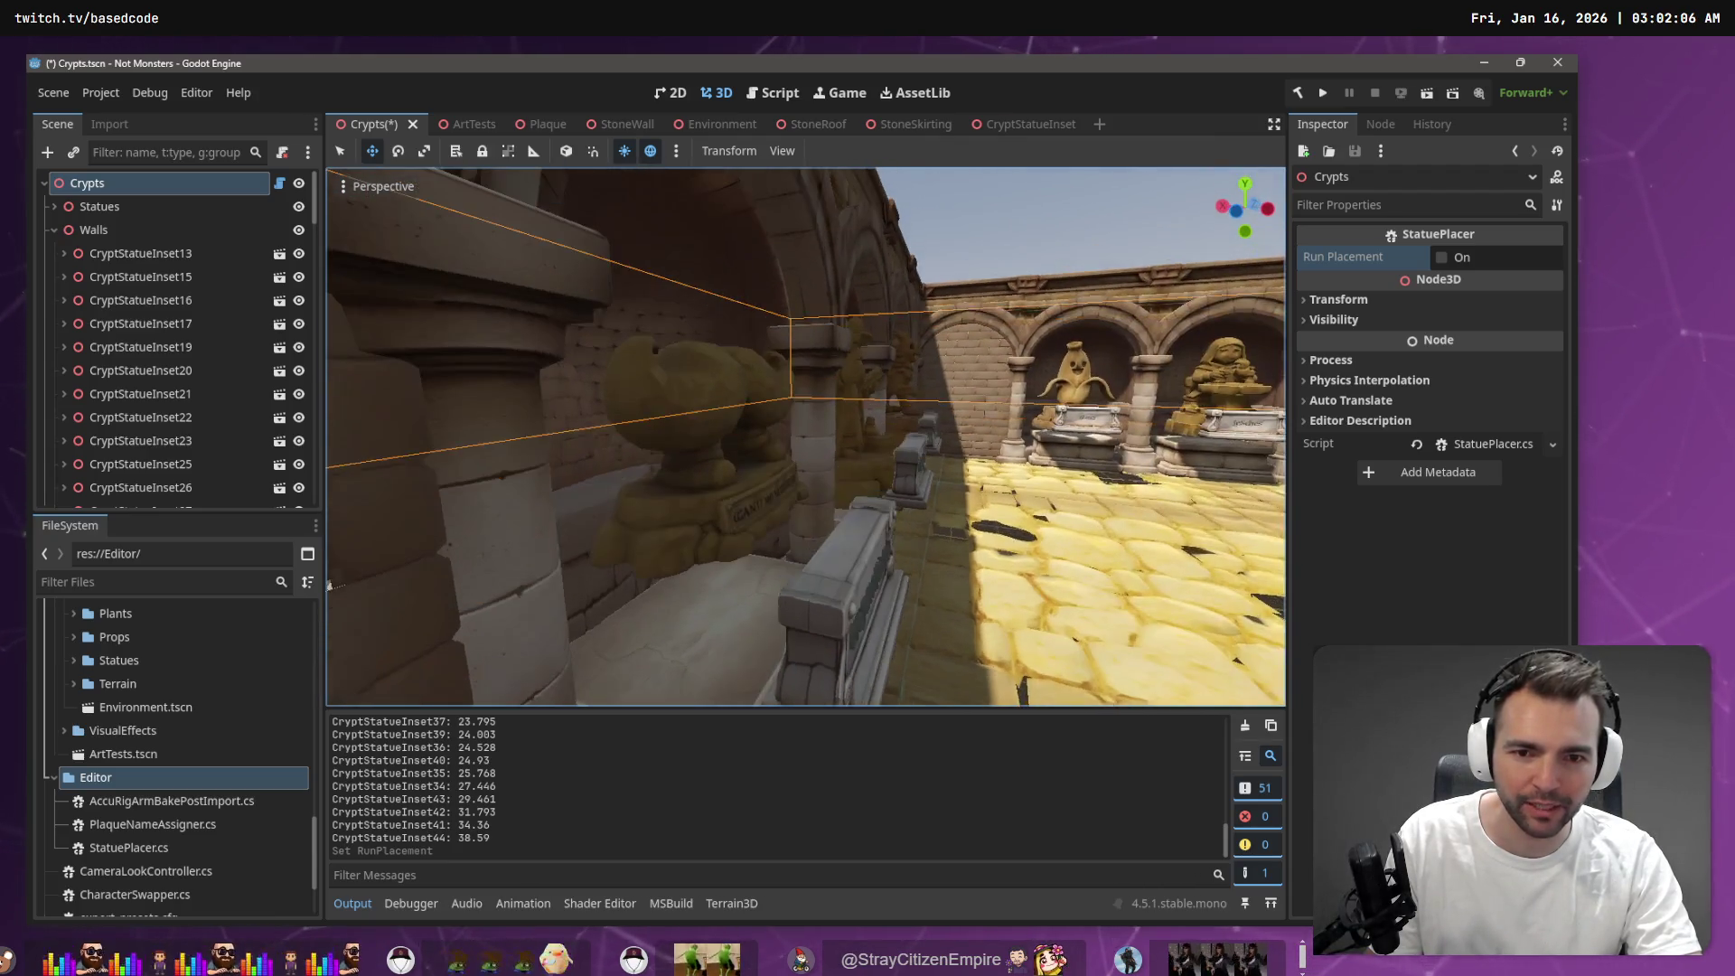
{"action": "key", "text": "w"}
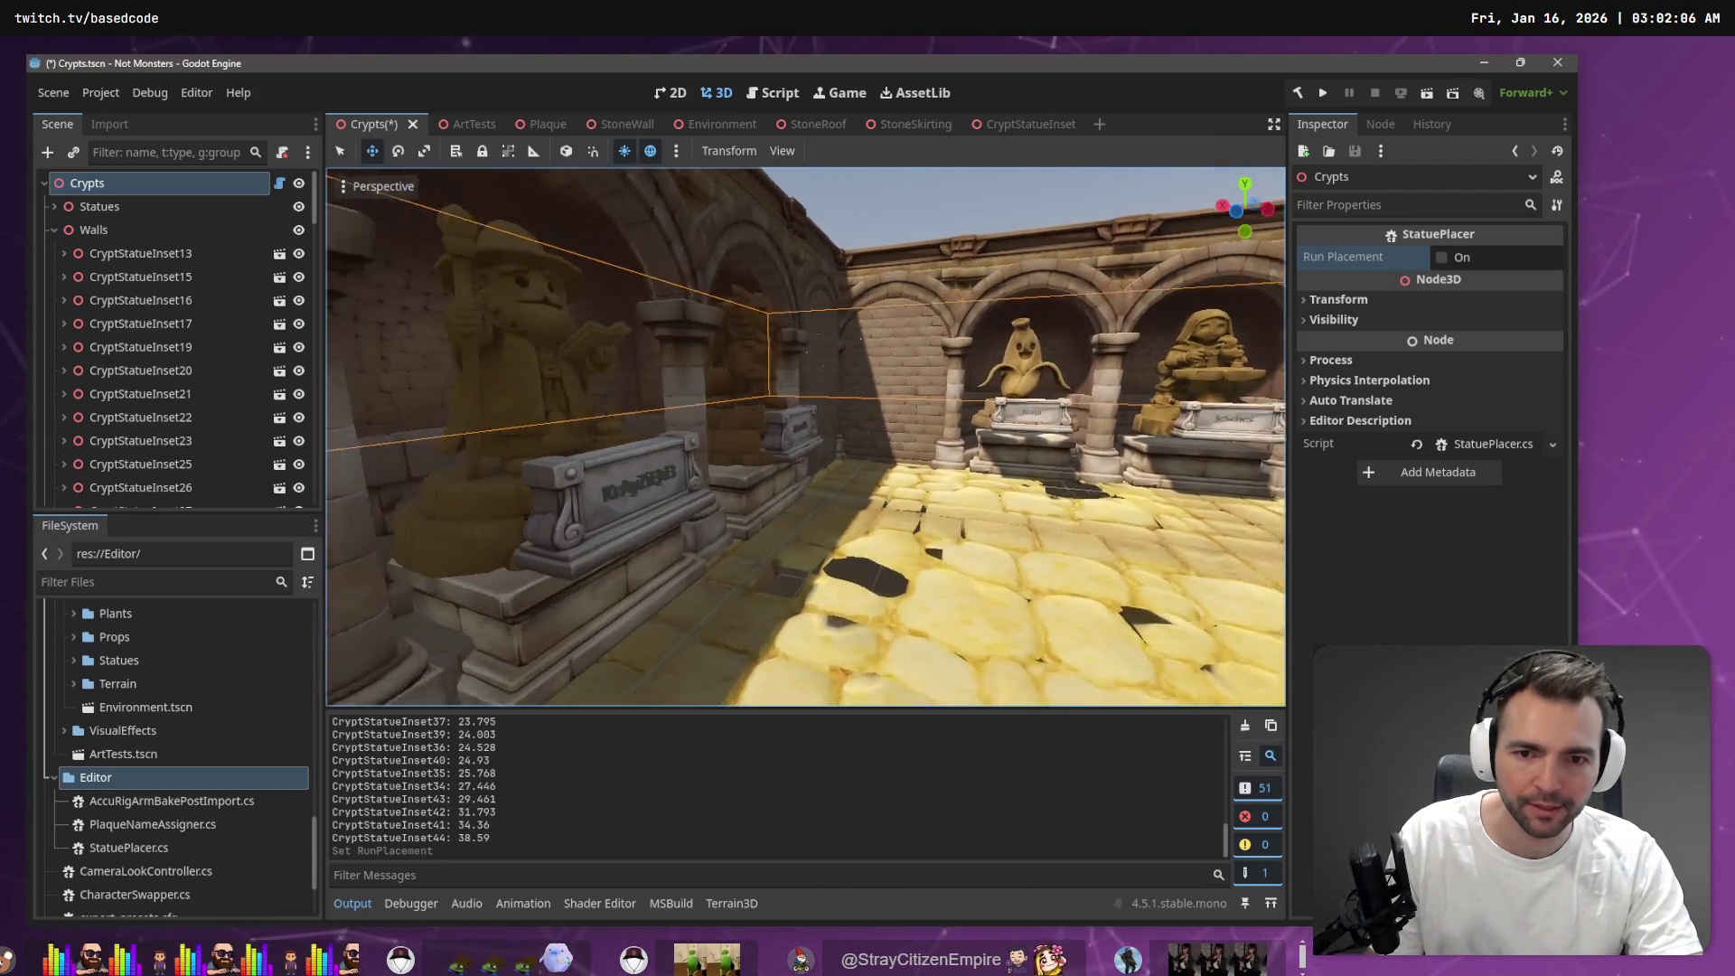
{"action": "key", "text": "w"}
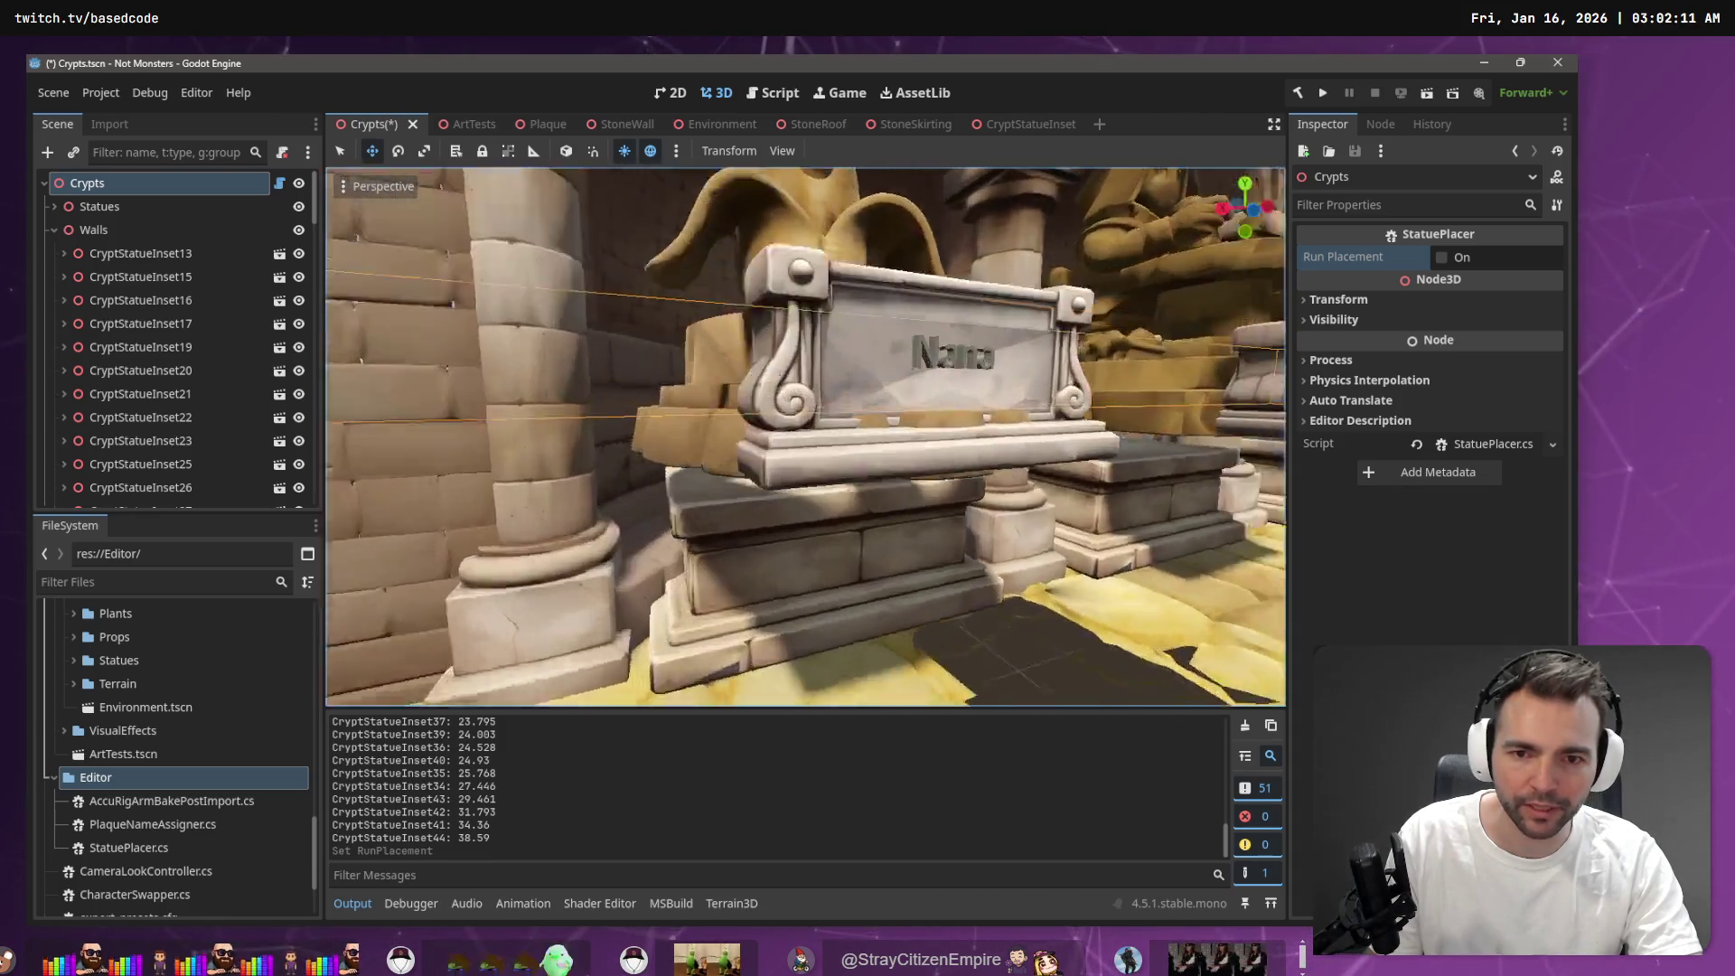
{"action": "key", "text": "s"}
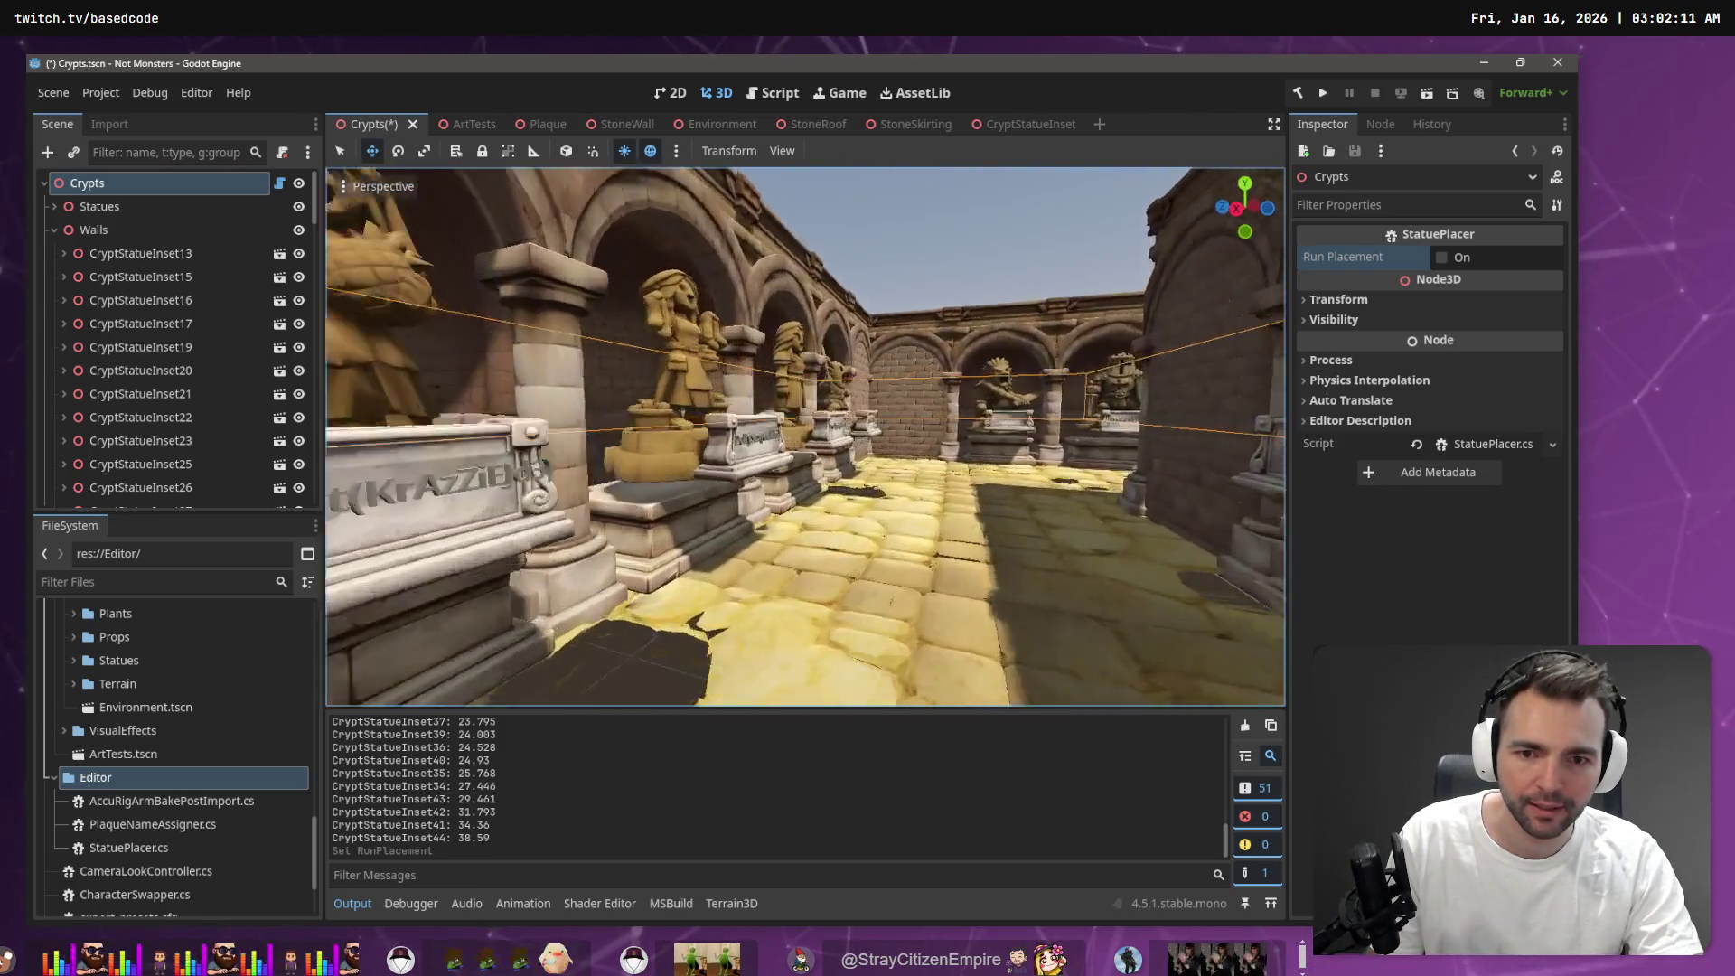
{"action": "key", "text": "w"}
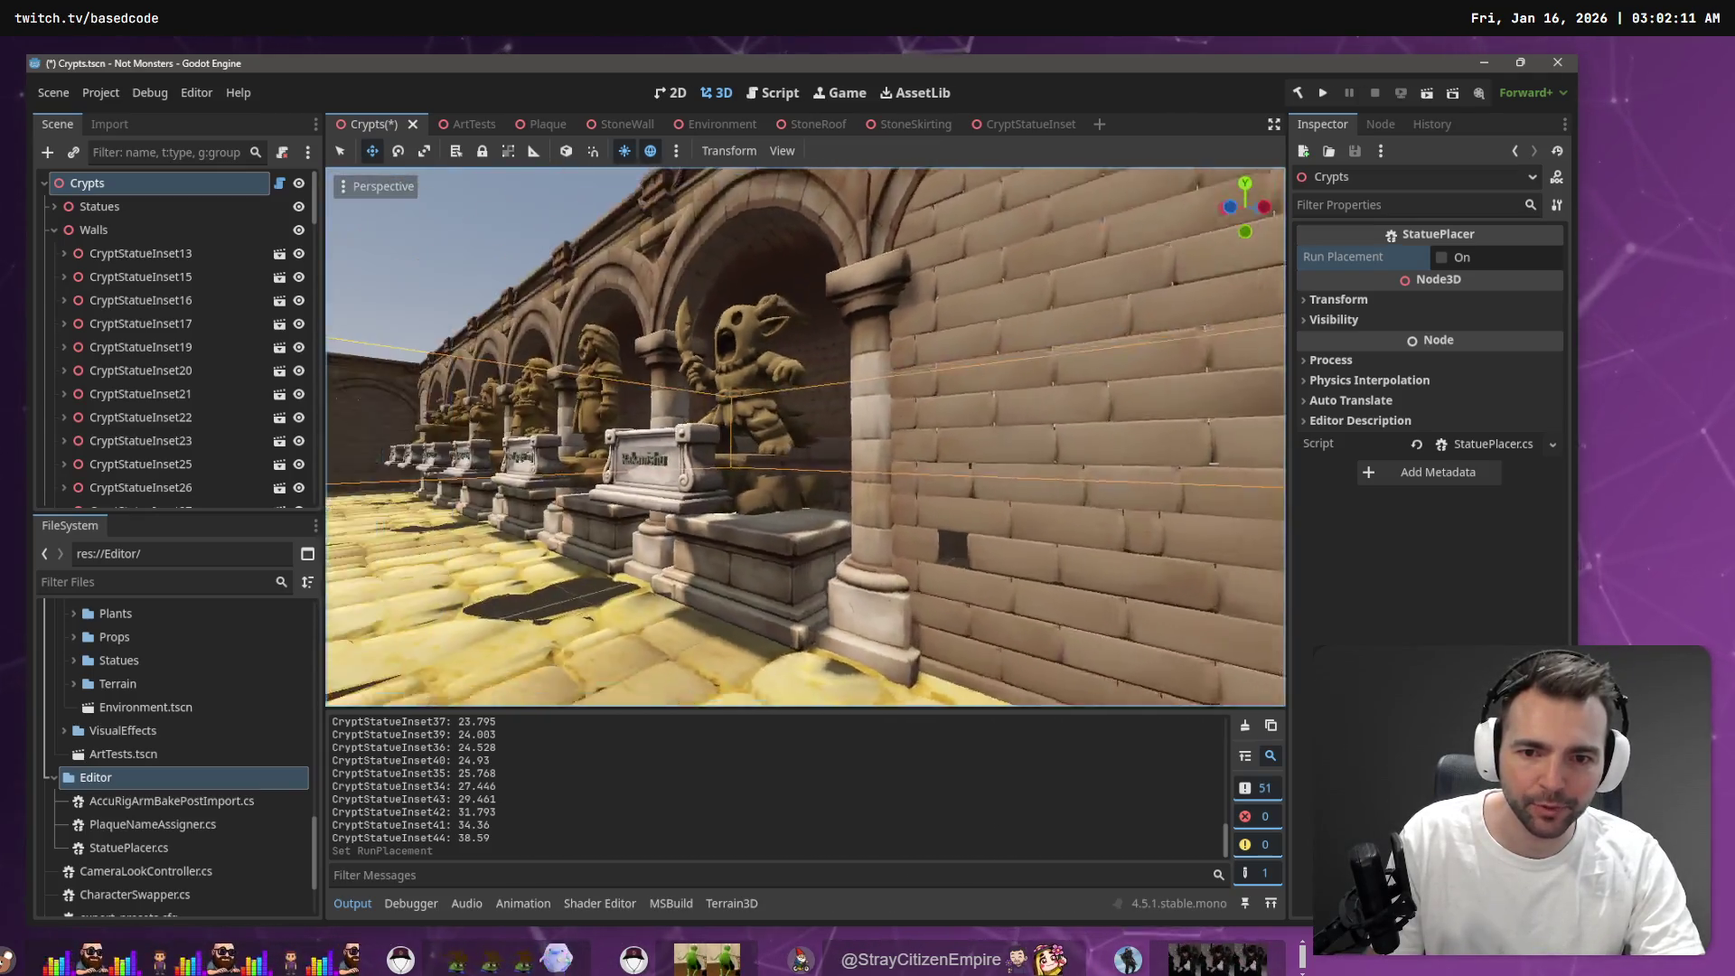
{"action": "left_click", "coordinate": [910, 304]}
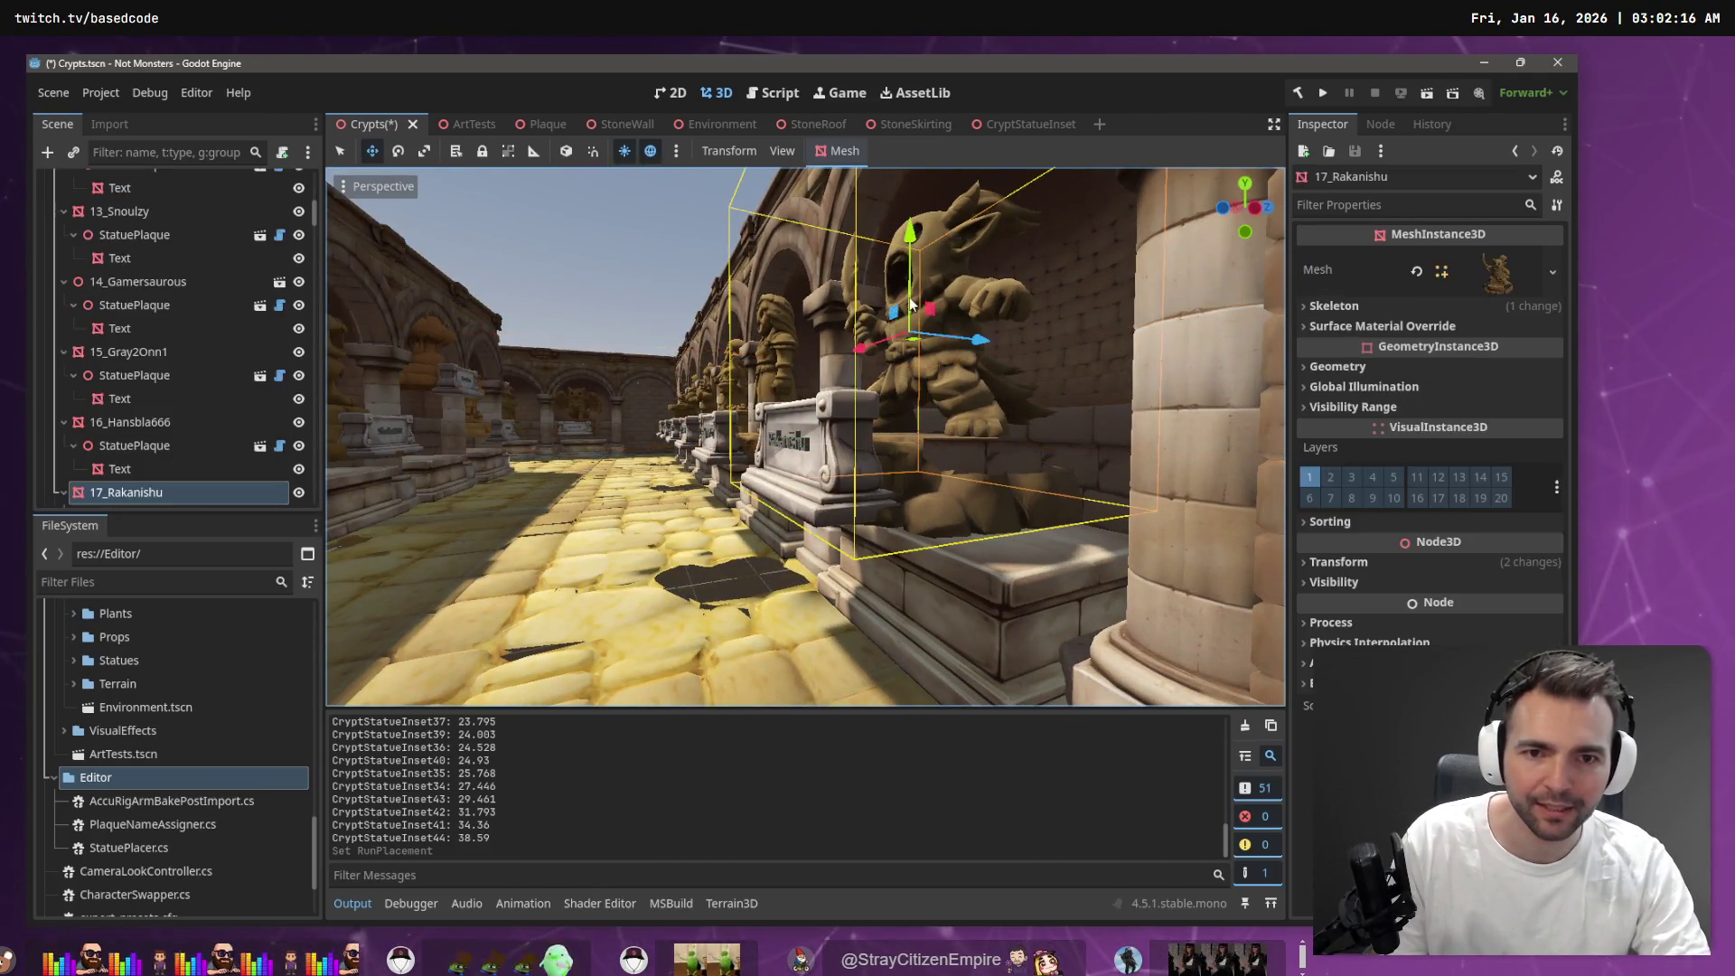
Lower the 17_Rakanishu statue from Y 3.162 to 2.78 with the move gizmo
{"action": "left_click_drag", "start_coordinate": [911, 233], "coordinate": [913, 263]}
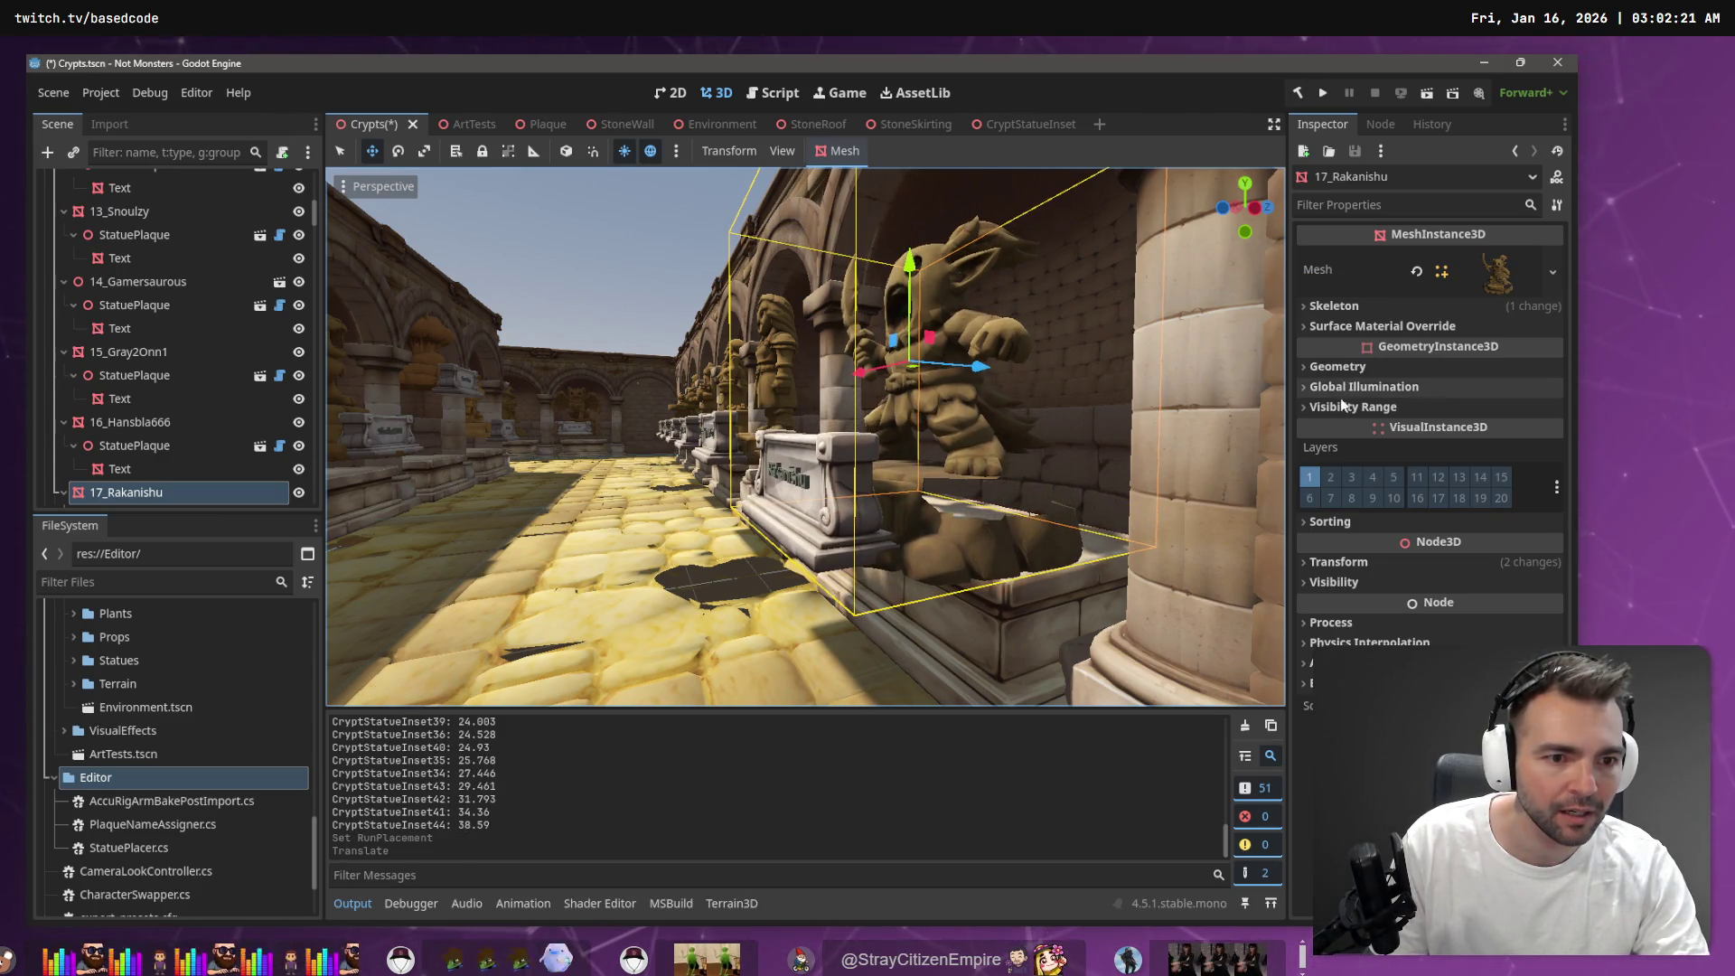
{"action": "key", "text": "ctrl+z"}
{"action": "left_click", "coordinate": [1350, 561]}
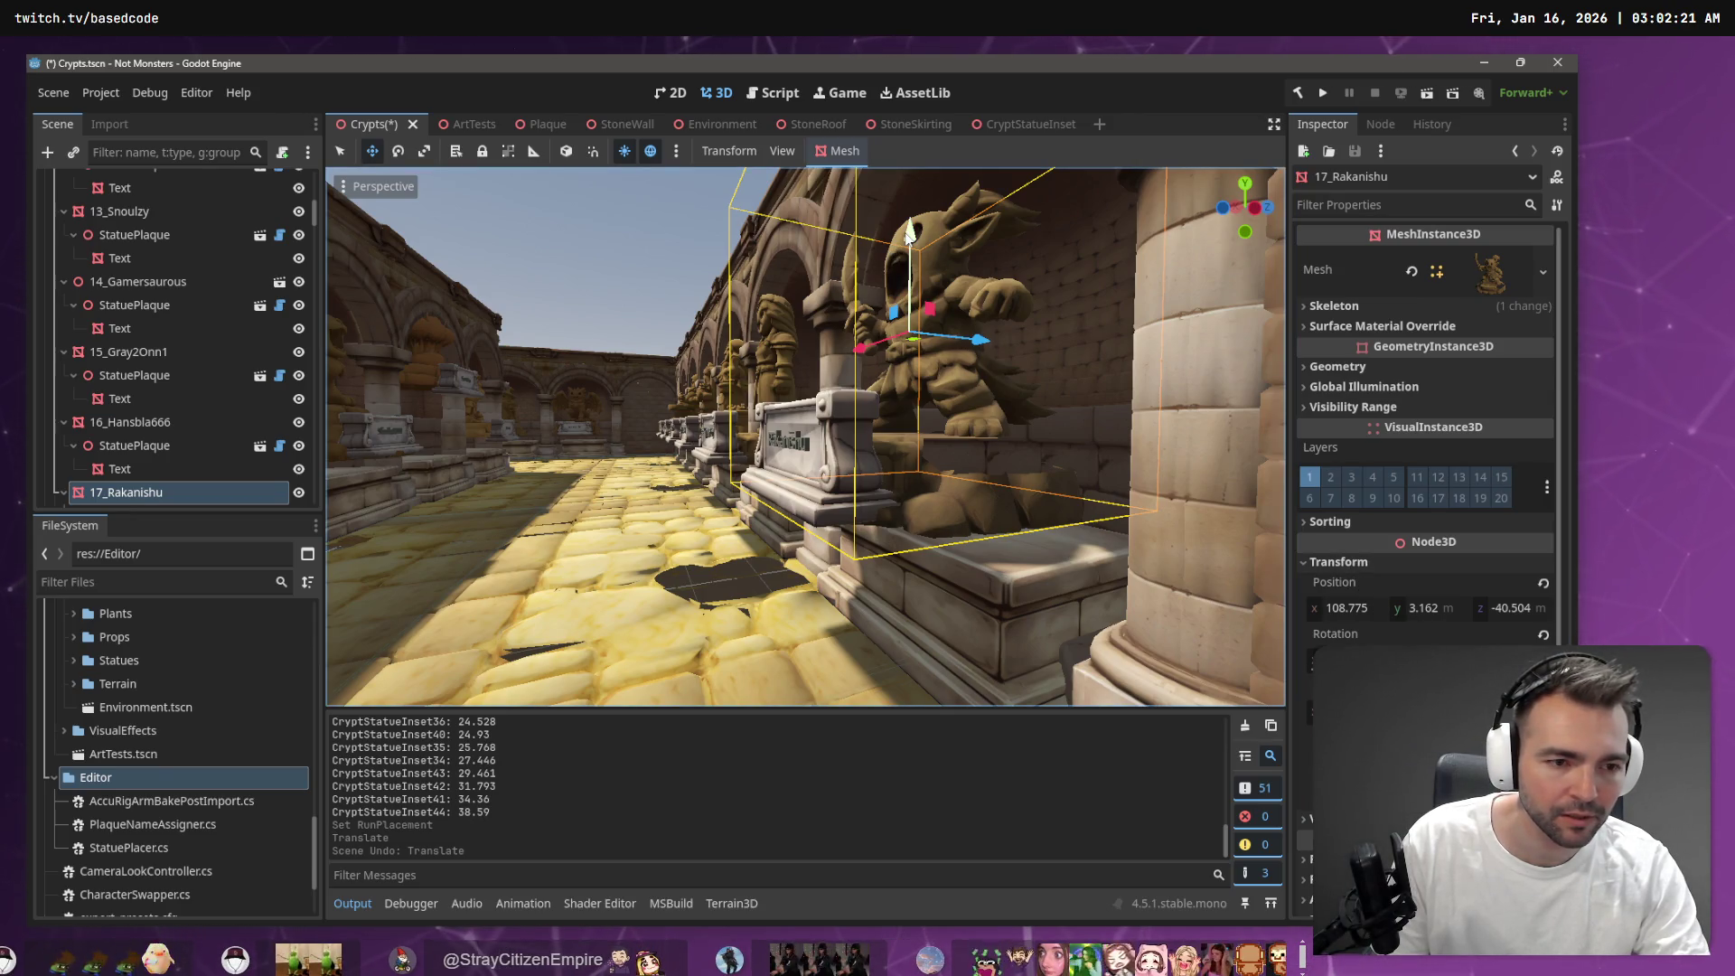
{"action": "left_click_drag", "start_coordinate": [909, 233], "coordinate": [914, 281]}
Commit the new statue position, fly toward it, and bring up StatuePlacer.cs in VS Code
{"action": "key", "text": "q"}
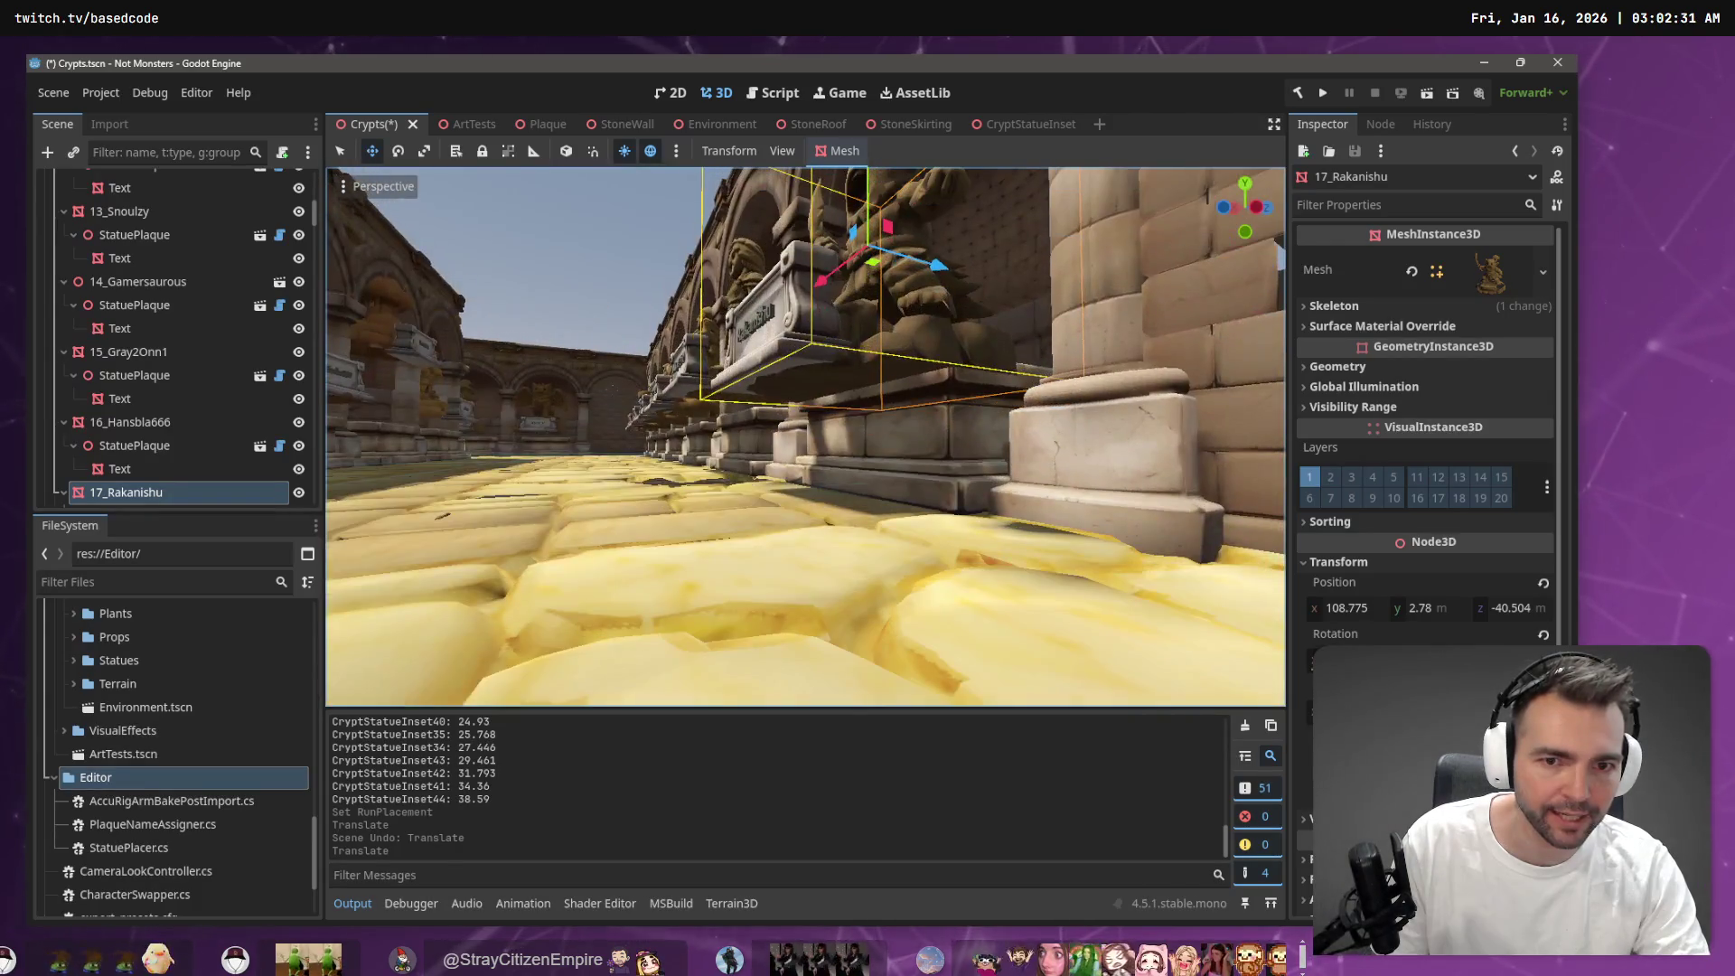
{"action": "key", "text": "w"}
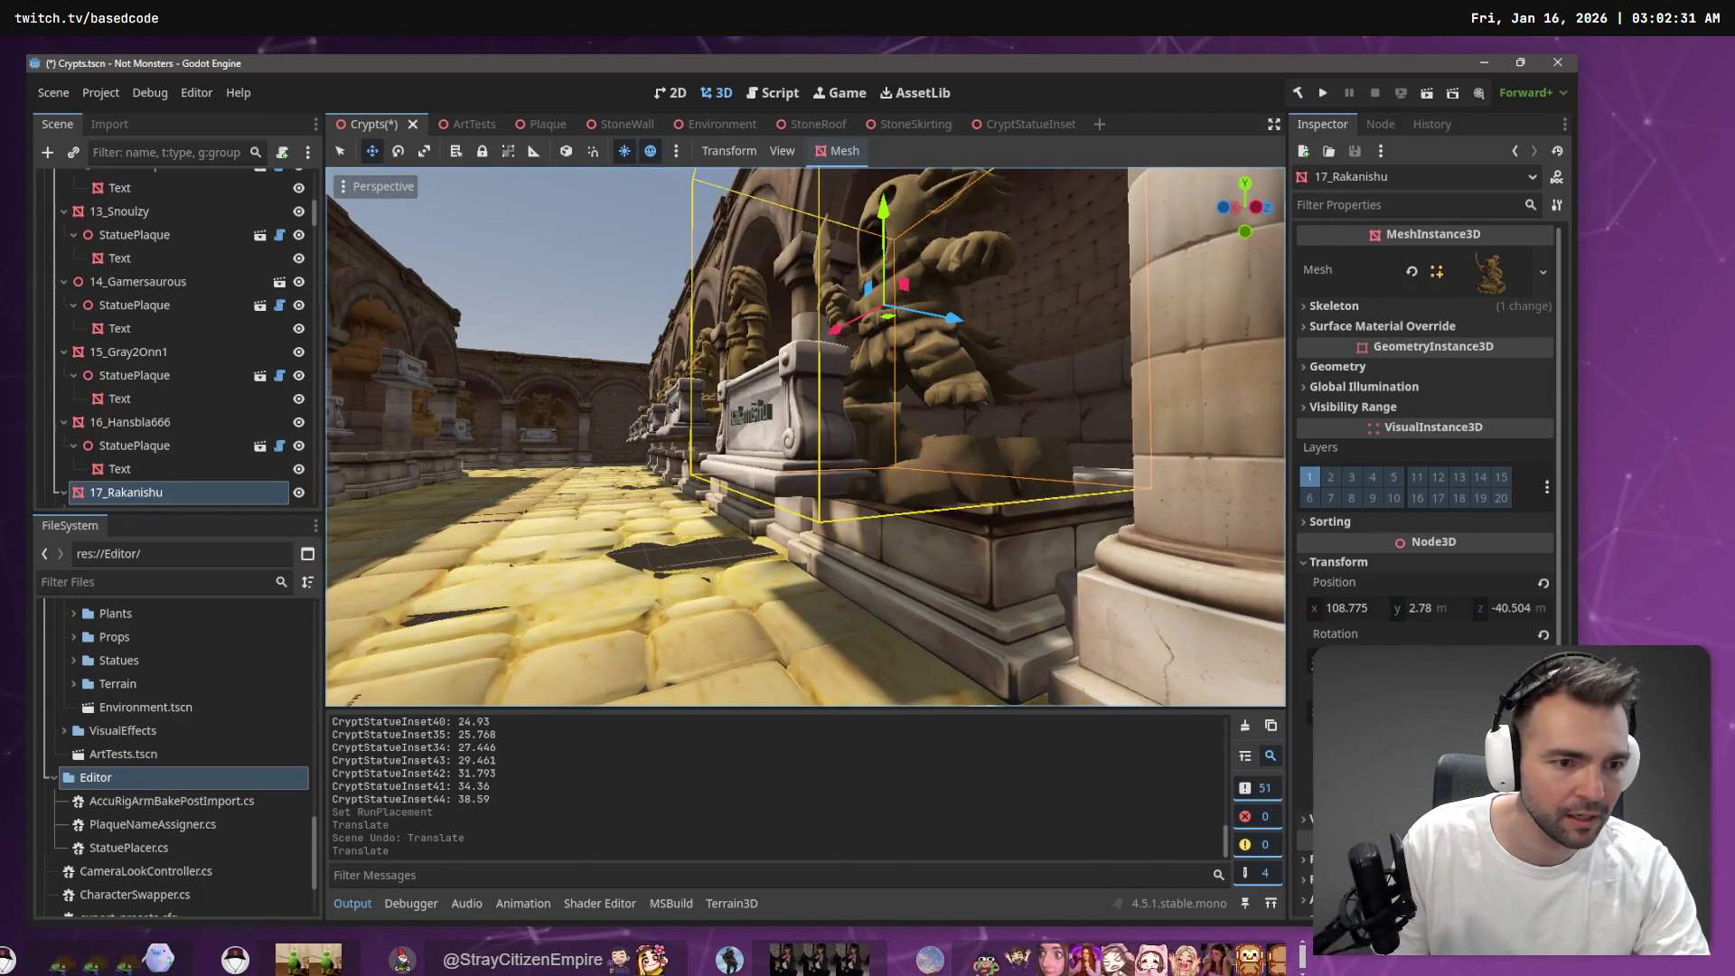
{"action": "key", "text": "alt+Tab"}
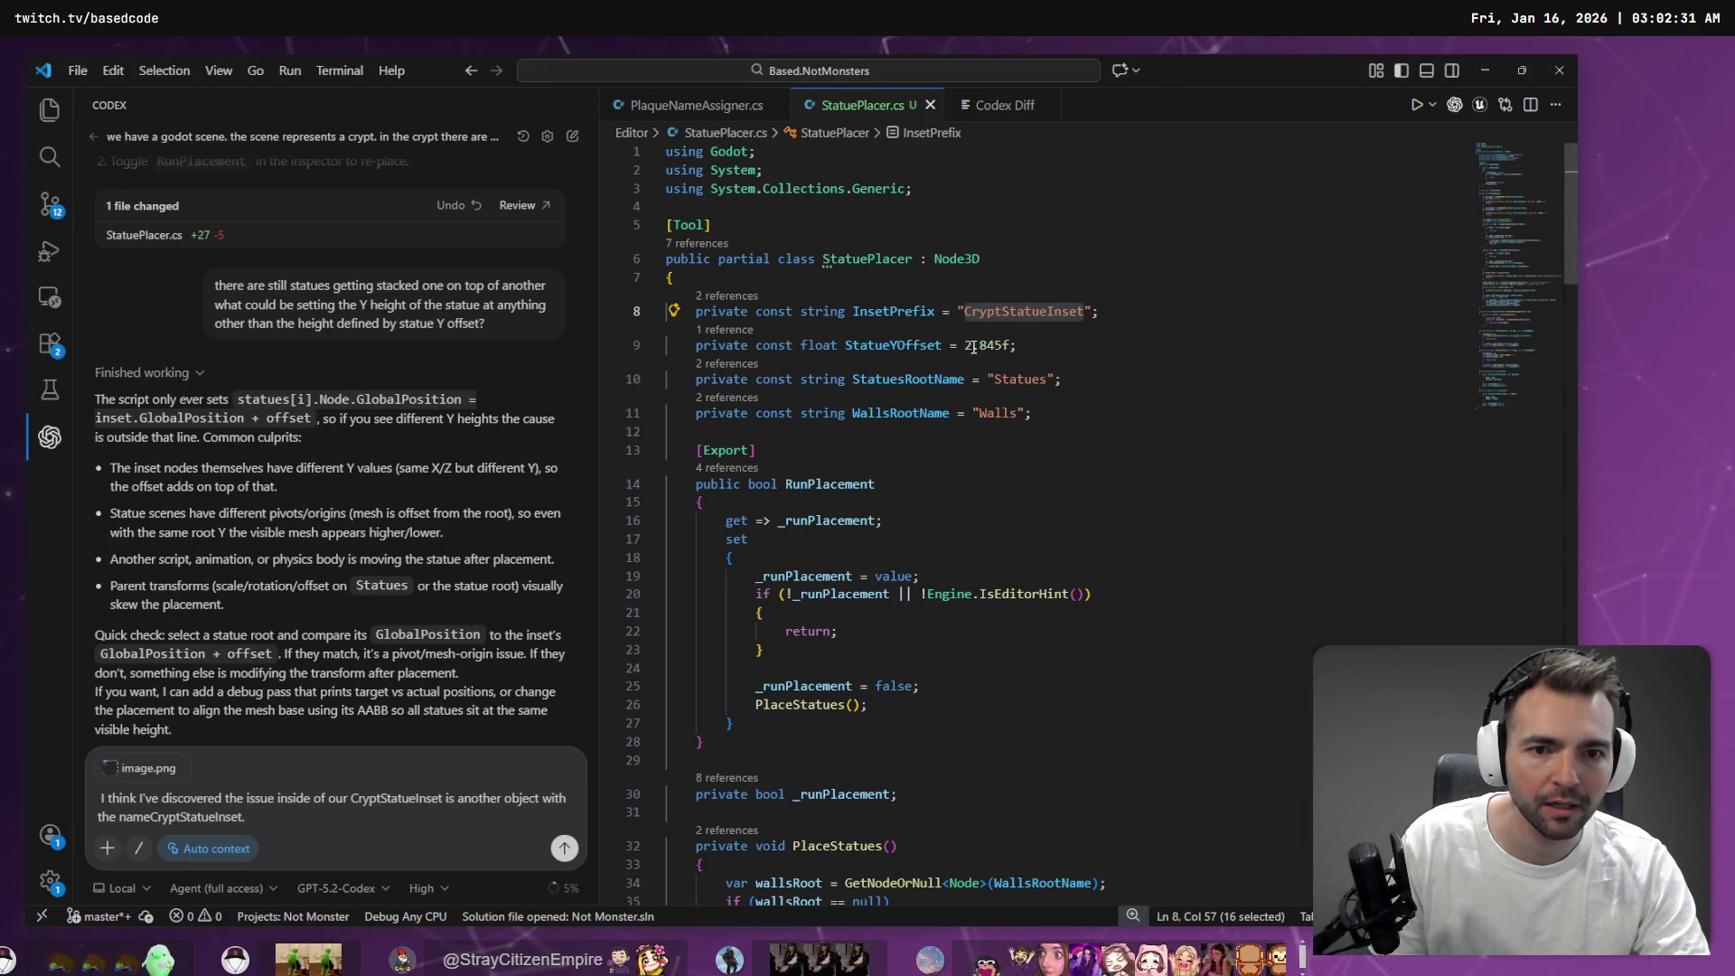
Undo the statue move back to Y 3.162, then insert 3.162f before 2.845f on line 9
{"action": "key", "text": "alt+Tab"}
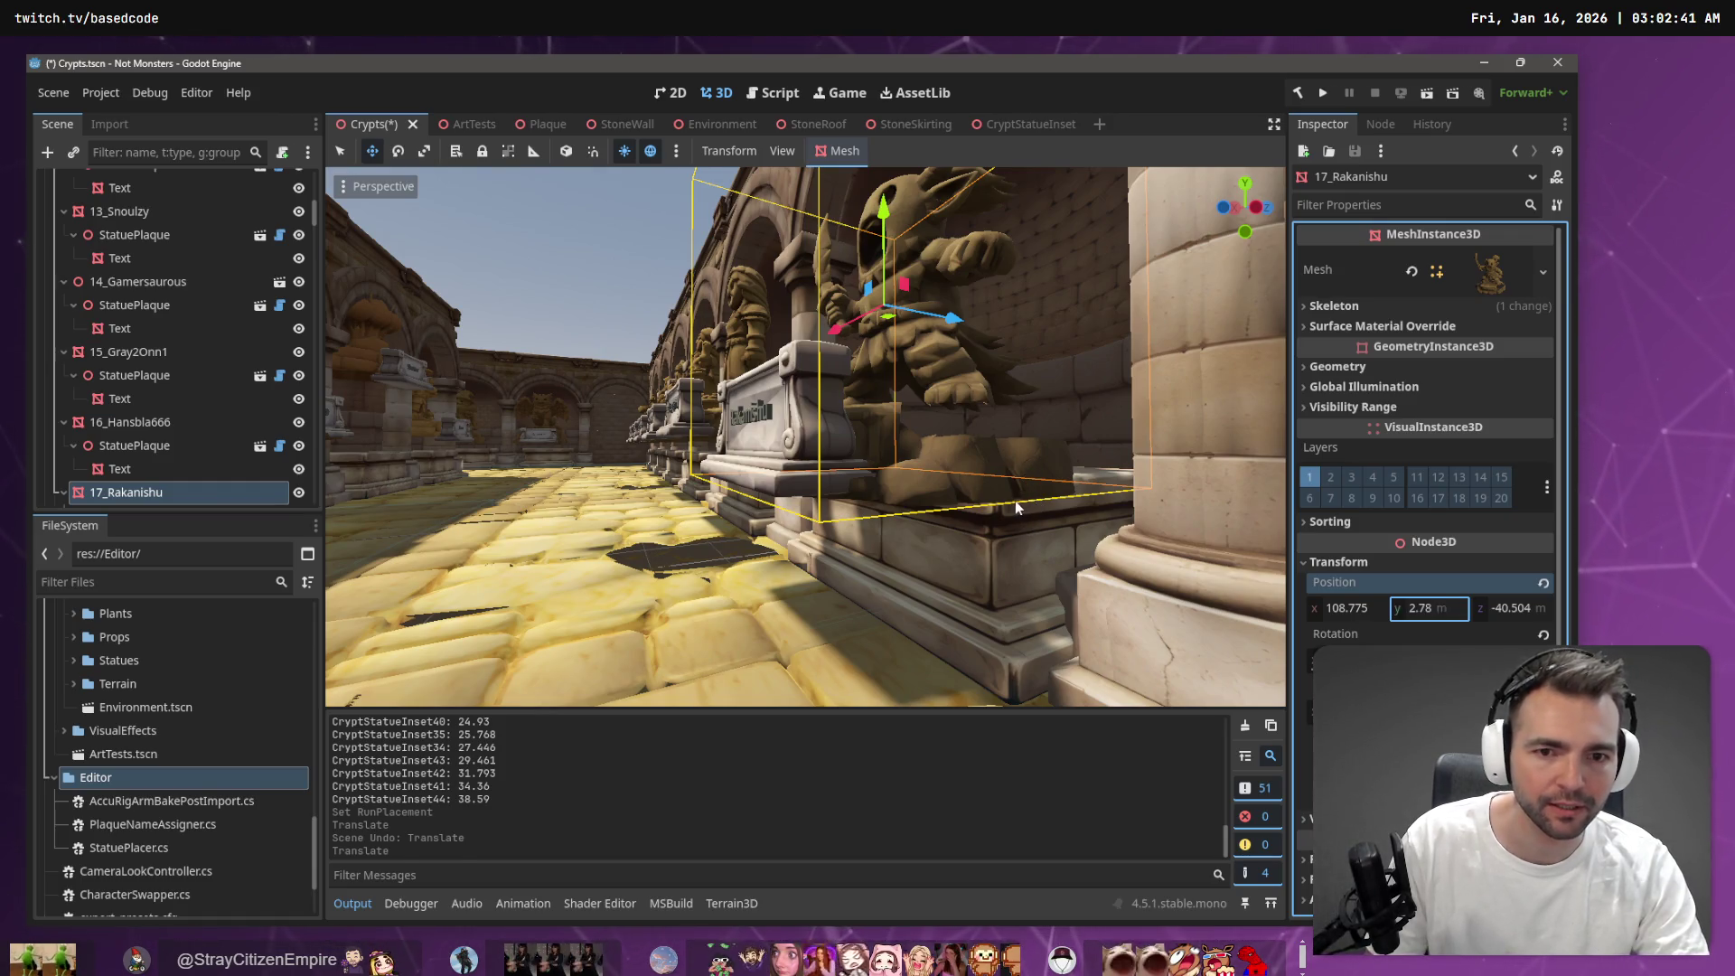
{"action": "key", "text": "ctrl+z"}
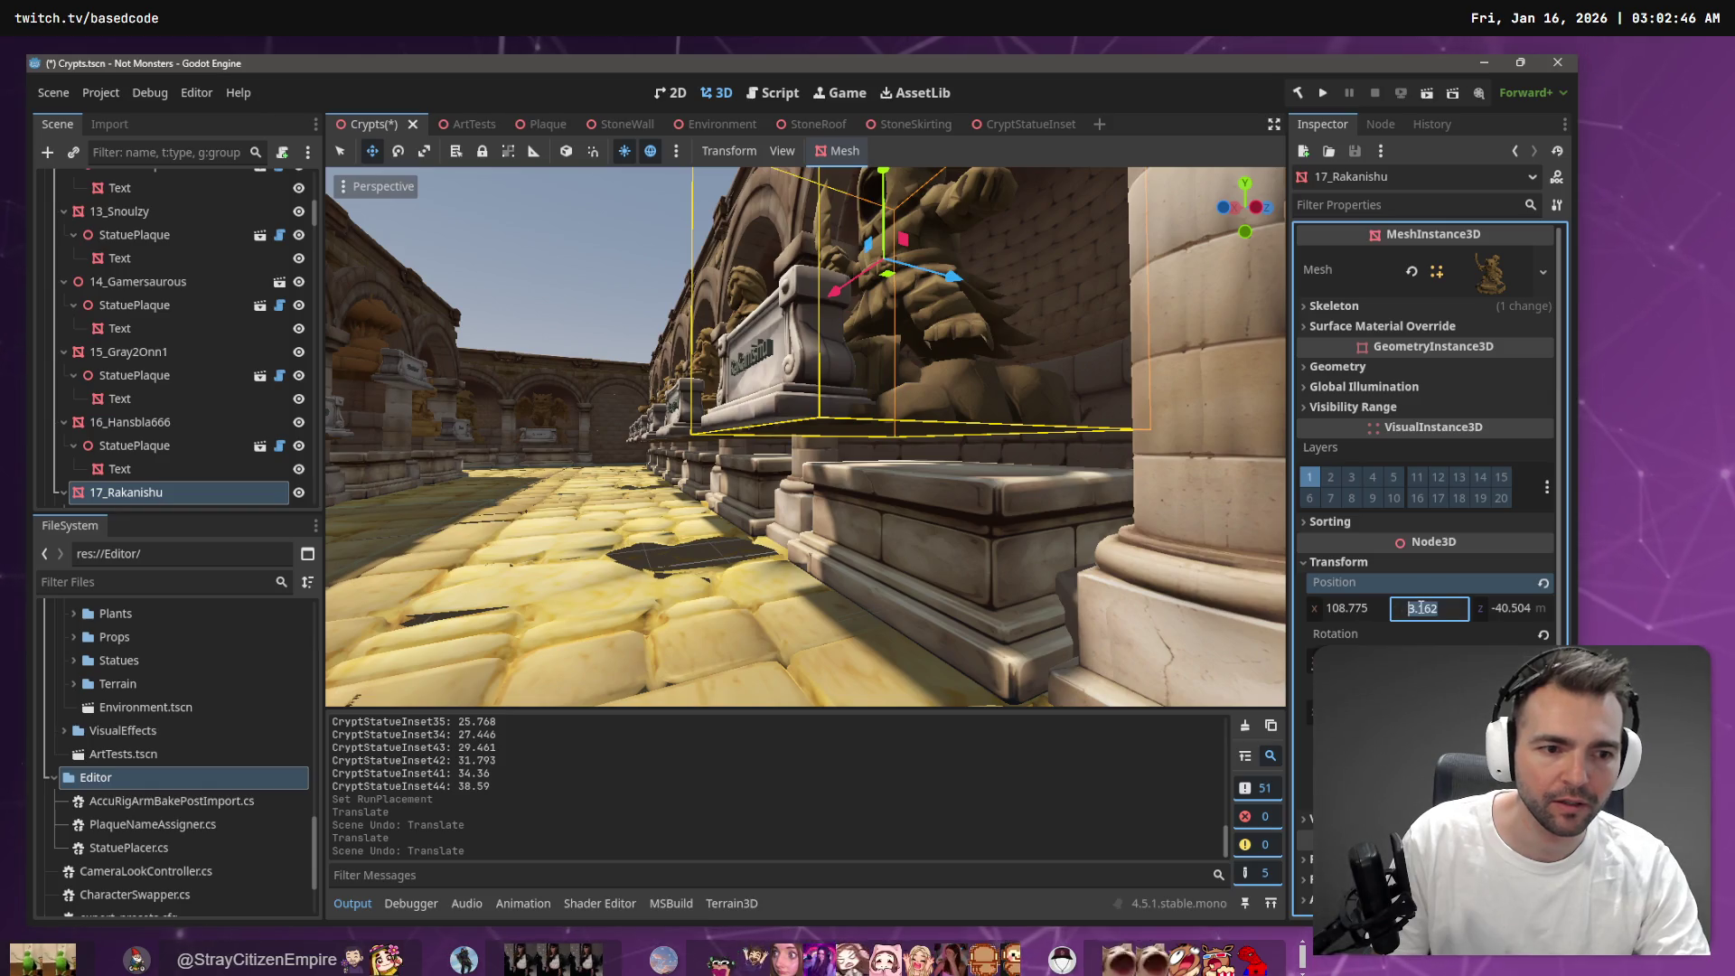
{"action": "key", "text": "alt+Tab"}
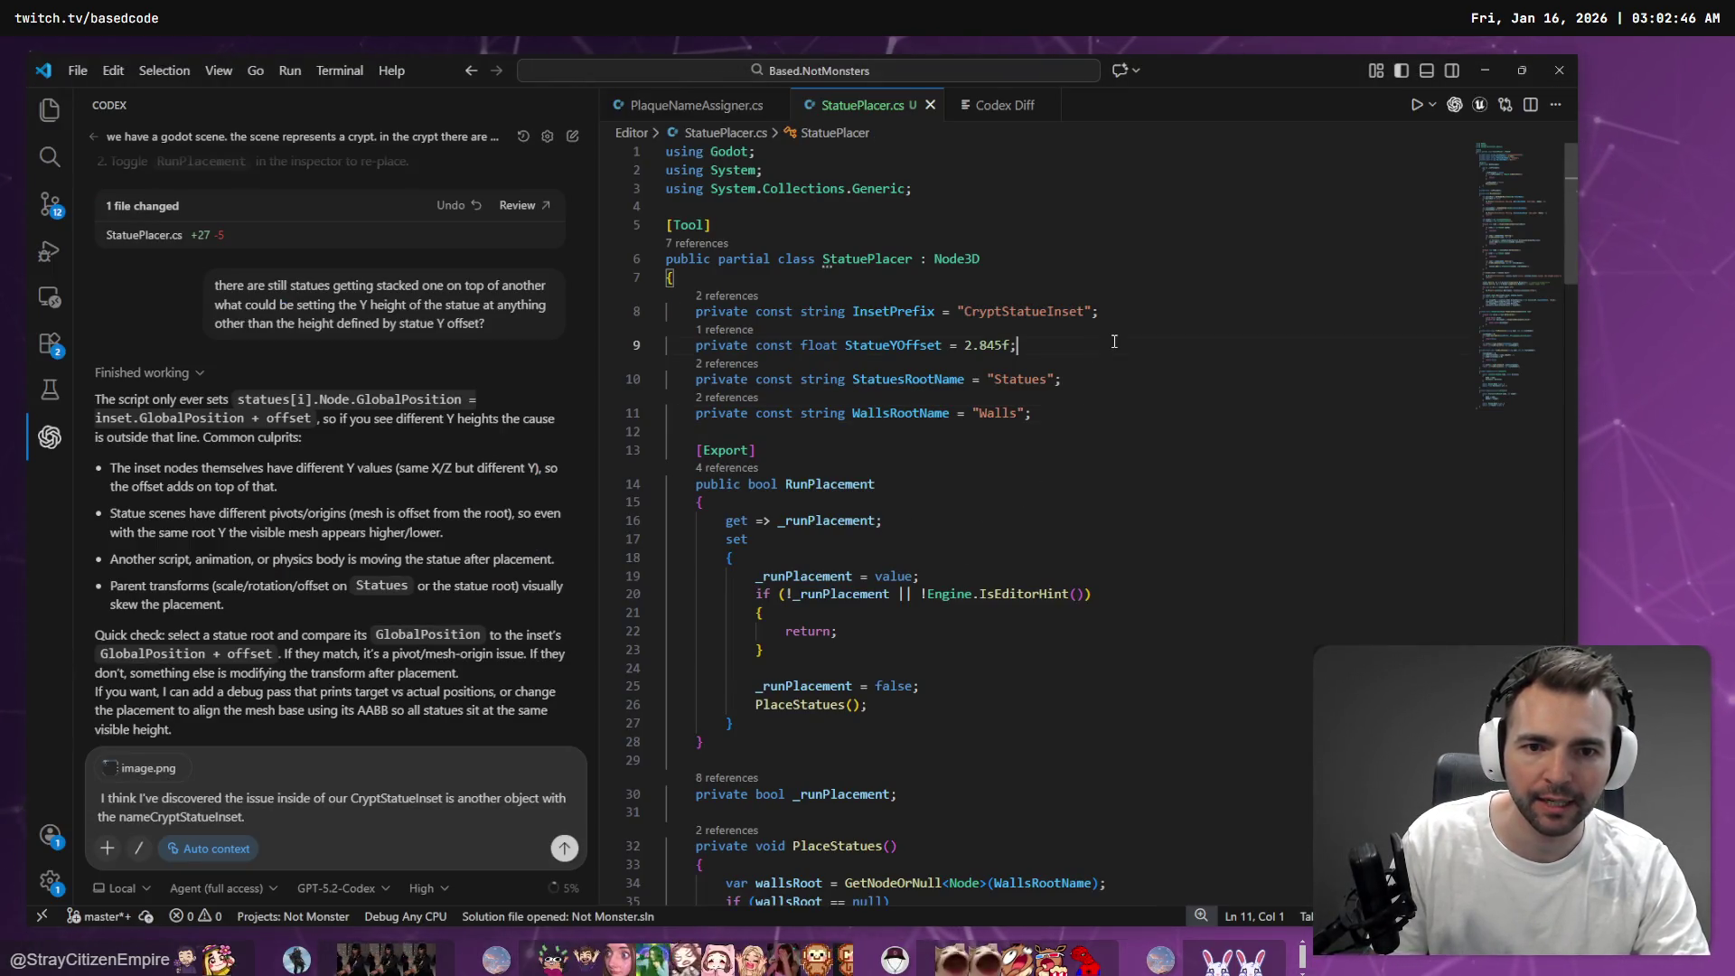
{"action": "left_click", "coordinate": [964, 345]}
{"action": "type", "text": "3.162f -"}
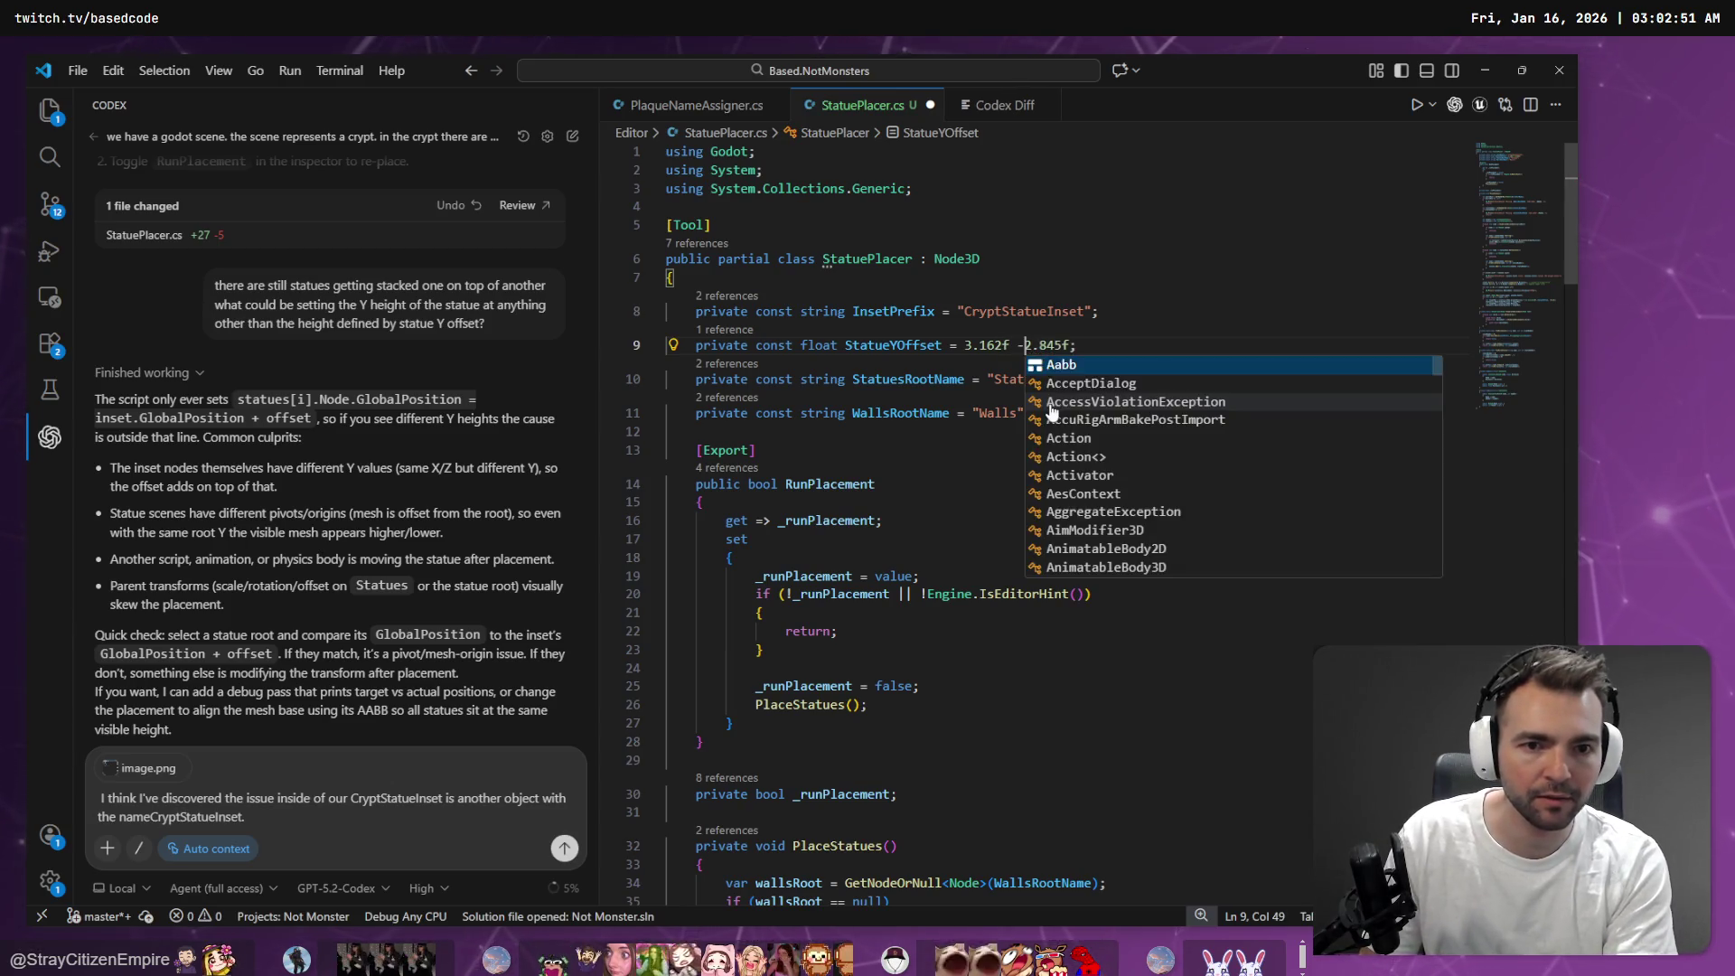
{"action": "key", "text": "Escape"}
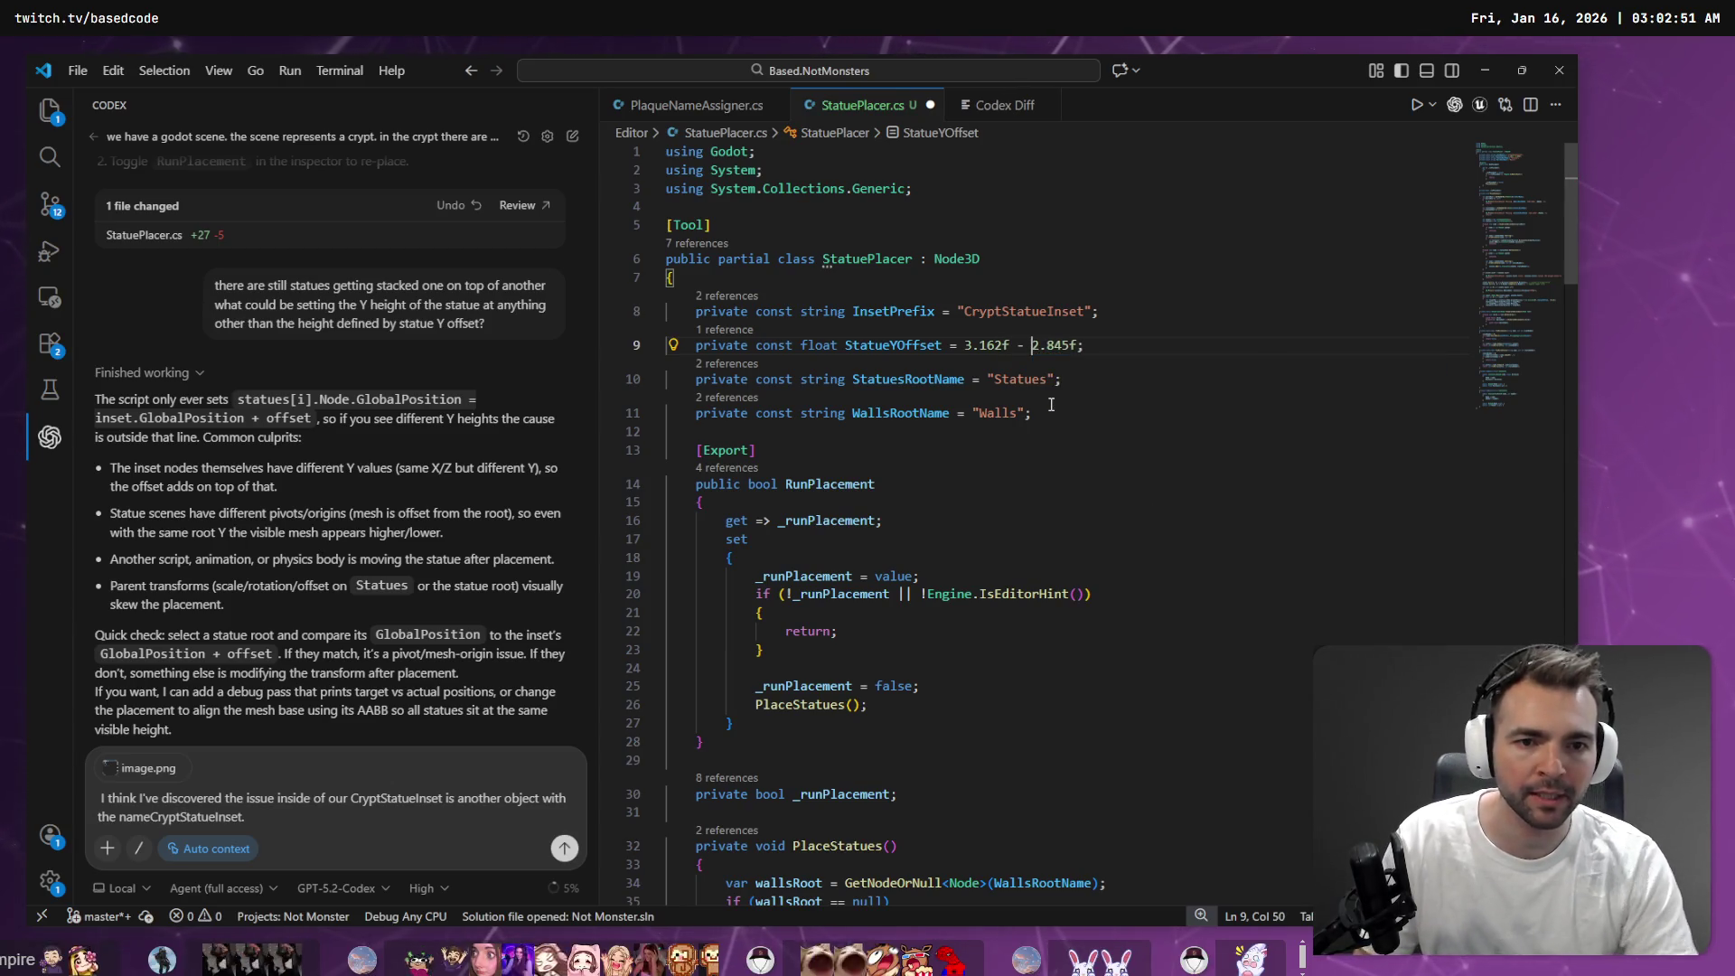
Lower 17_Rakanishu onto its plinth and read its Y position of 2.859
{"action": "key", "text": "alt+Tab"}
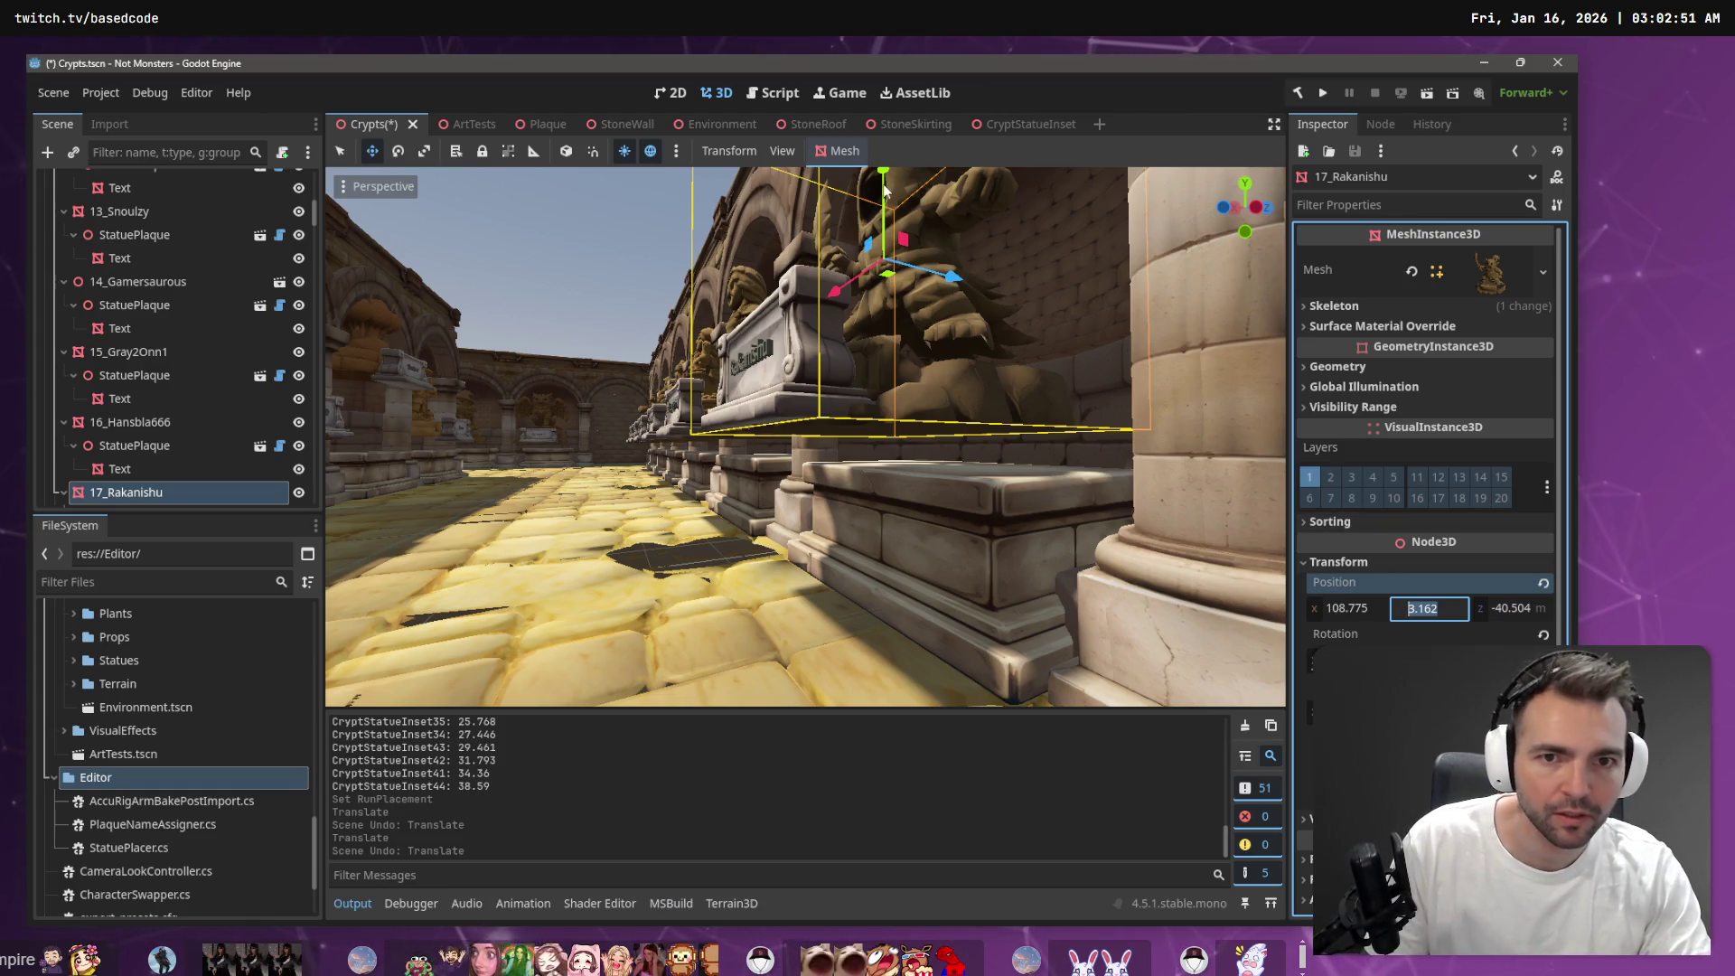
{"action": "left_click_drag", "start_coordinate": [884, 172], "coordinate": [899, 216]}
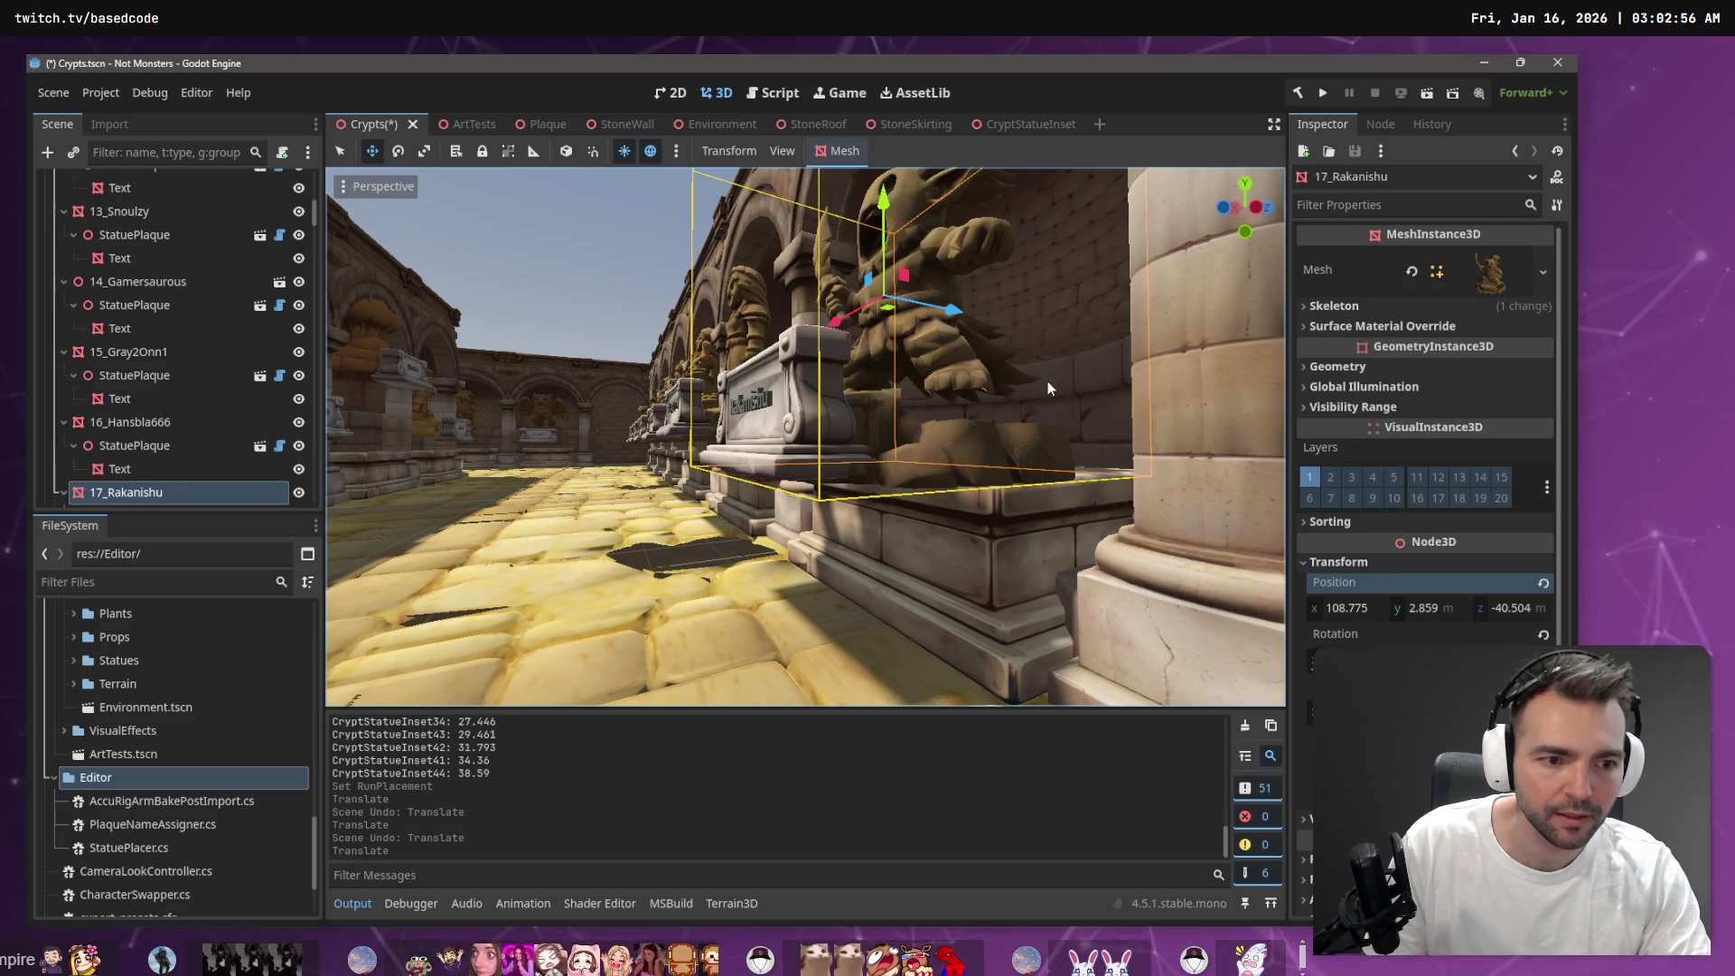
{"action": "left_click", "coordinate": [1433, 607]}
Finish the StatueYOffset expression as (3.162f - 2.859f) -2.845f and return to Godot
{"action": "key", "text": "alt+Tab"}
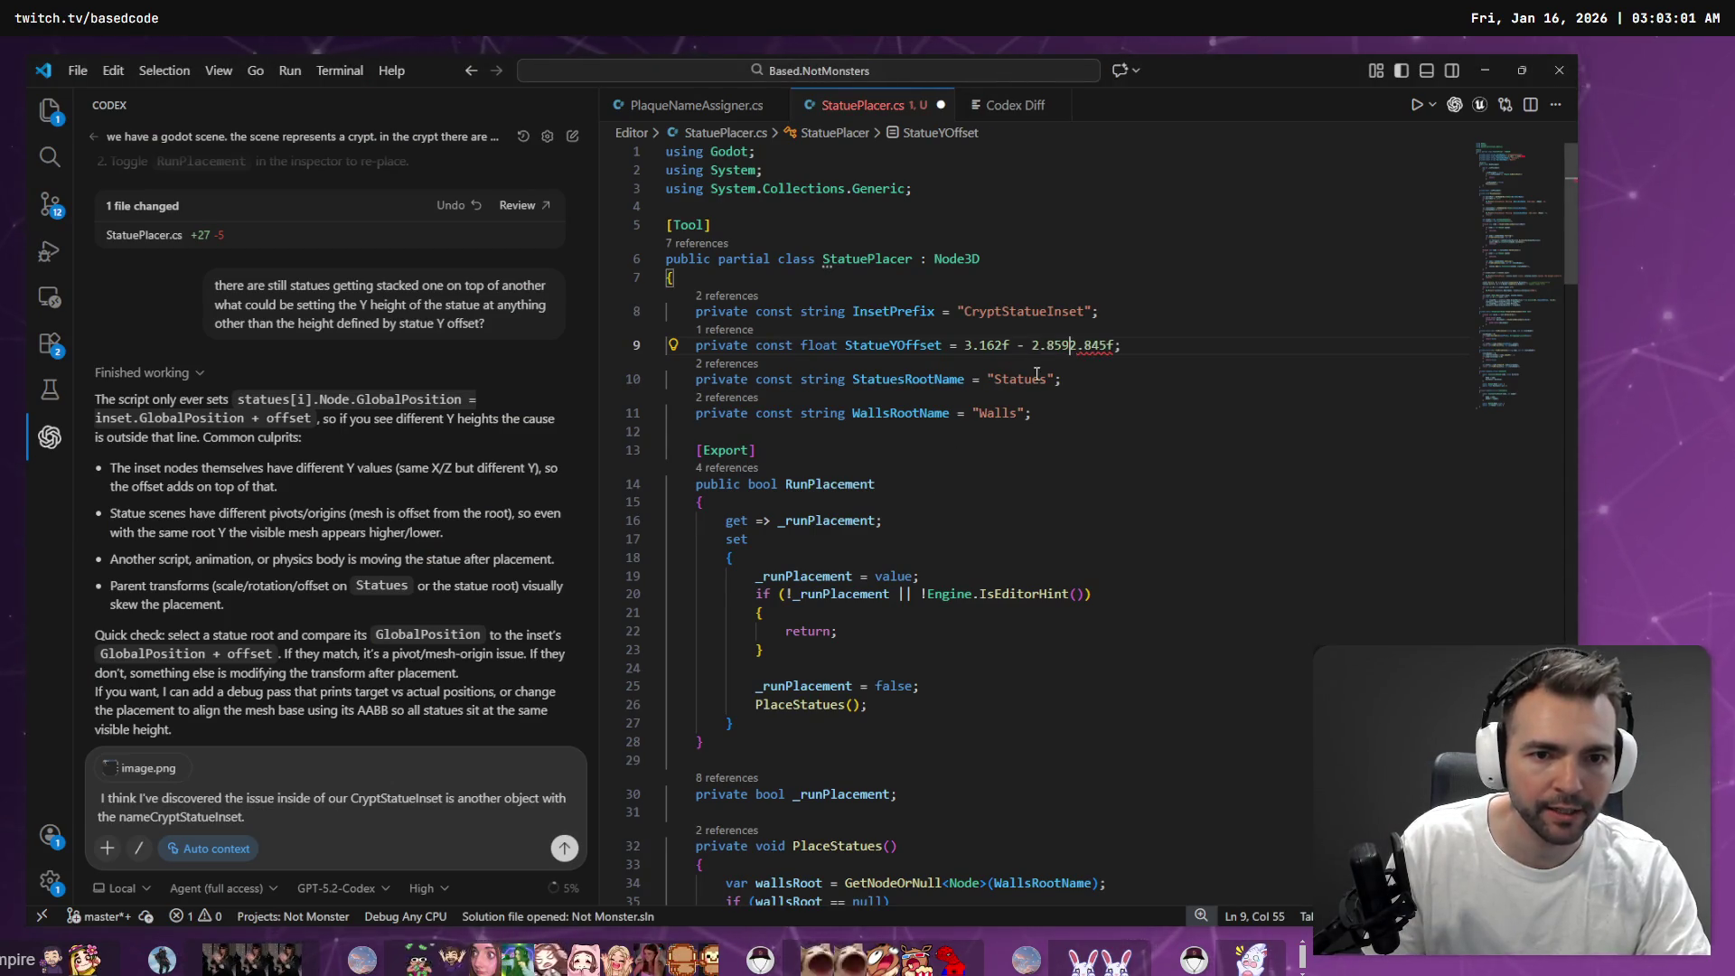
{"action": "type", "text": "2.859f"}
{"action": "key", "text": "BackSpace"}
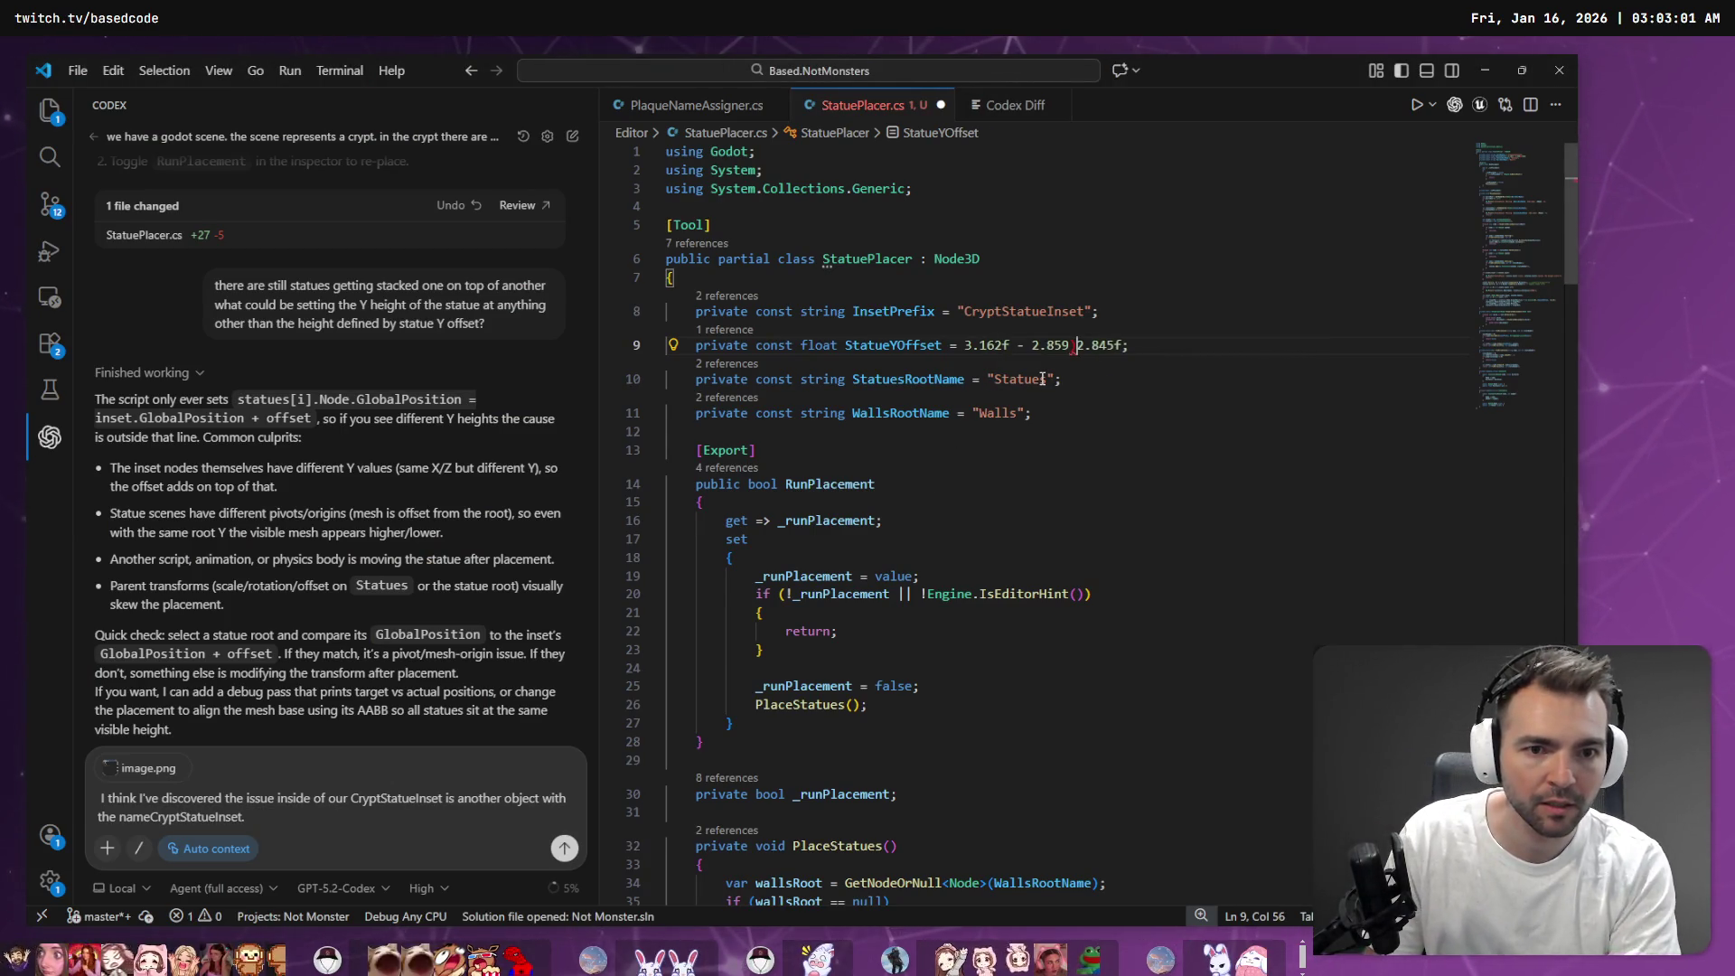
{"action": "type", "text": "-"}
{"action": "key", "text": "Left"}
{"action": "key", "text": "Left"}
{"action": "type", "text": ")"}
{"action": "key", "text": "Left"}
{"action": "key", "text": "Left"}
{"action": "key", "text": "Left"}
{"action": "type", "text": "("}
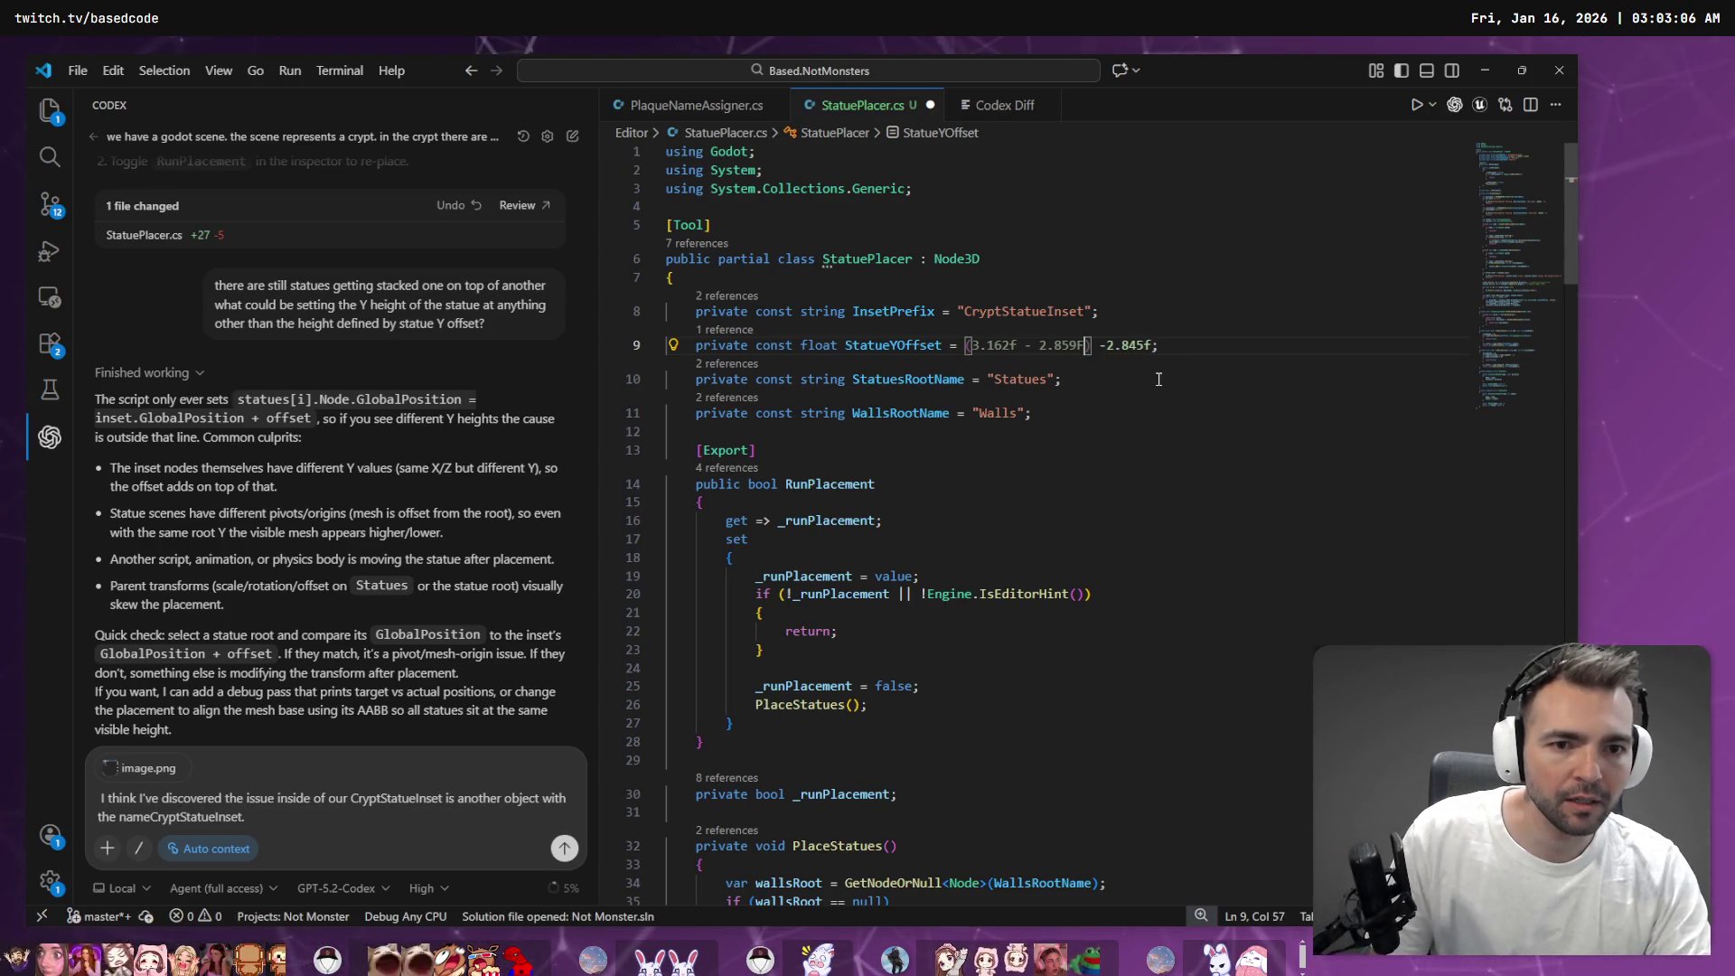
{"action": "left_click_drag", "start_coordinate": [1084, 347], "coordinate": [1080, 348]}
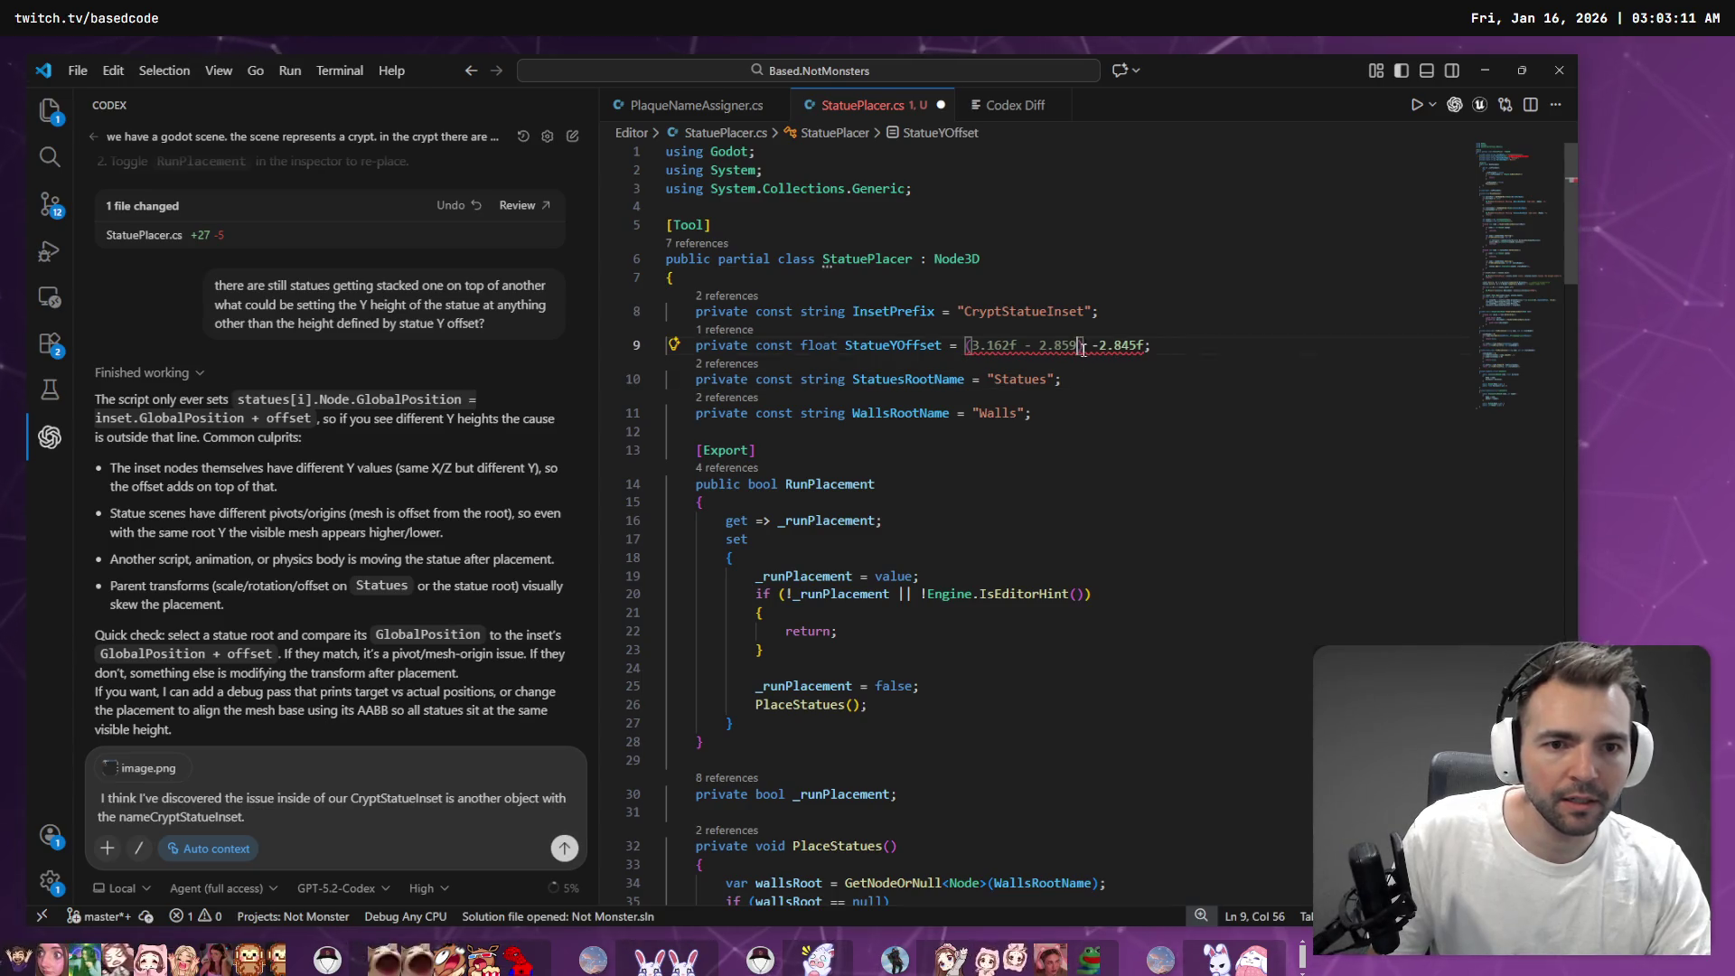
{"action": "type", "text": "f"}
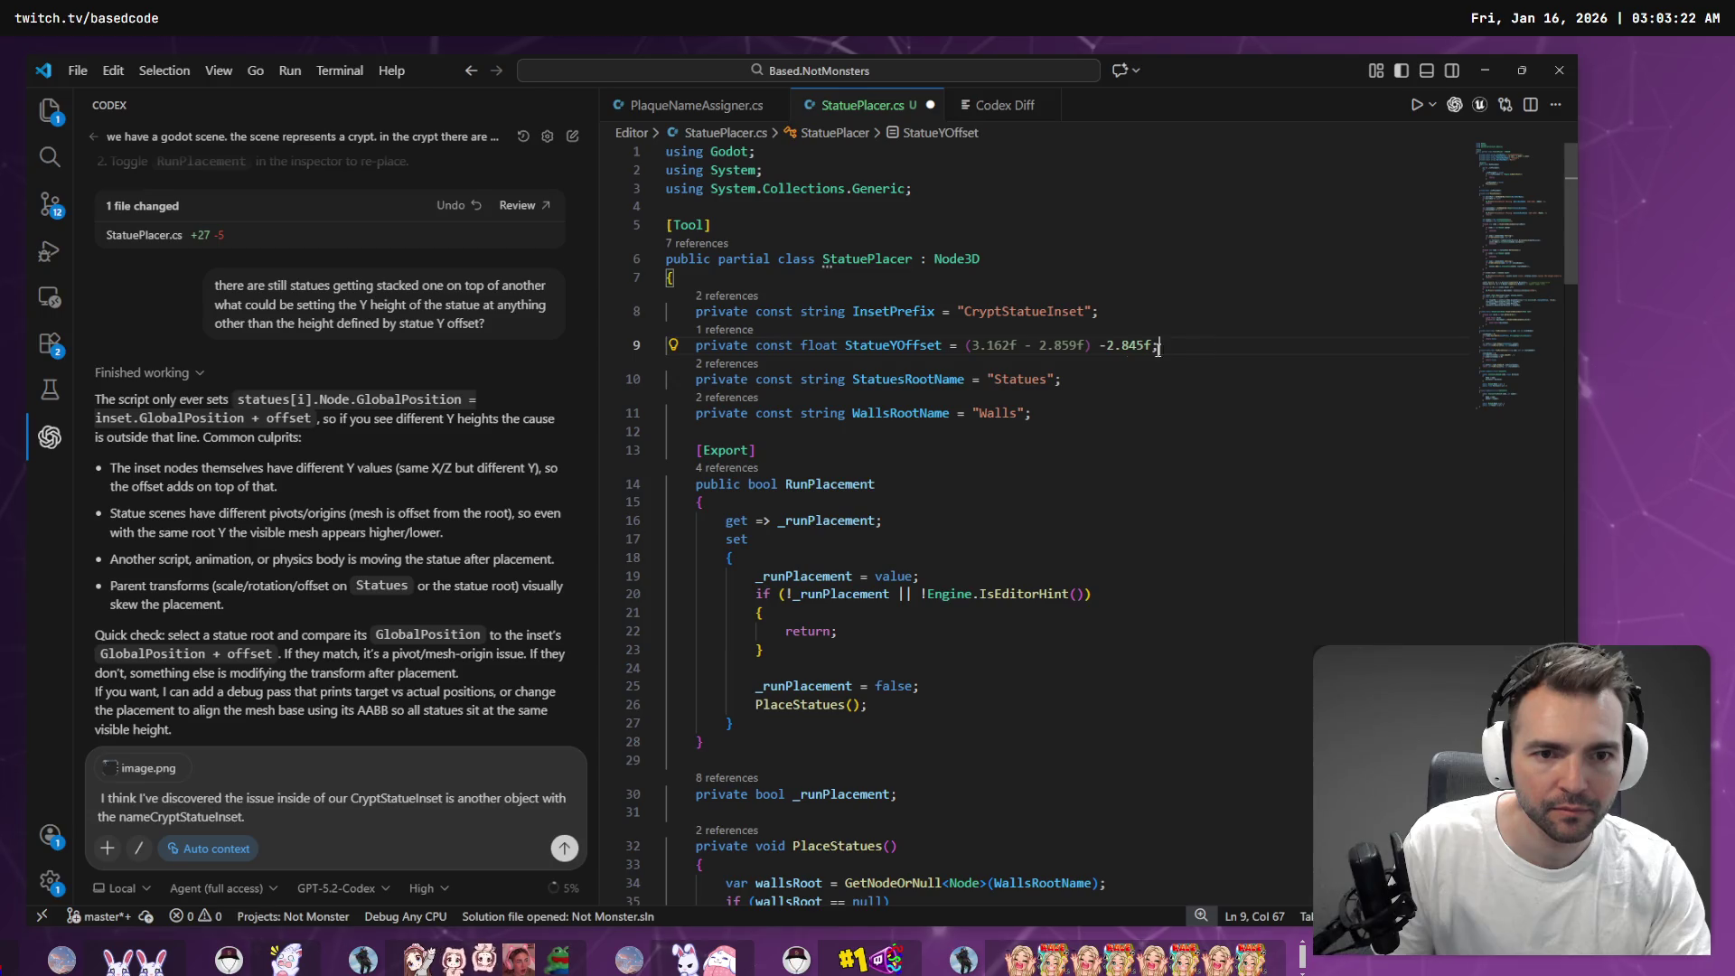
{"action": "key", "text": "alt+Tab"}
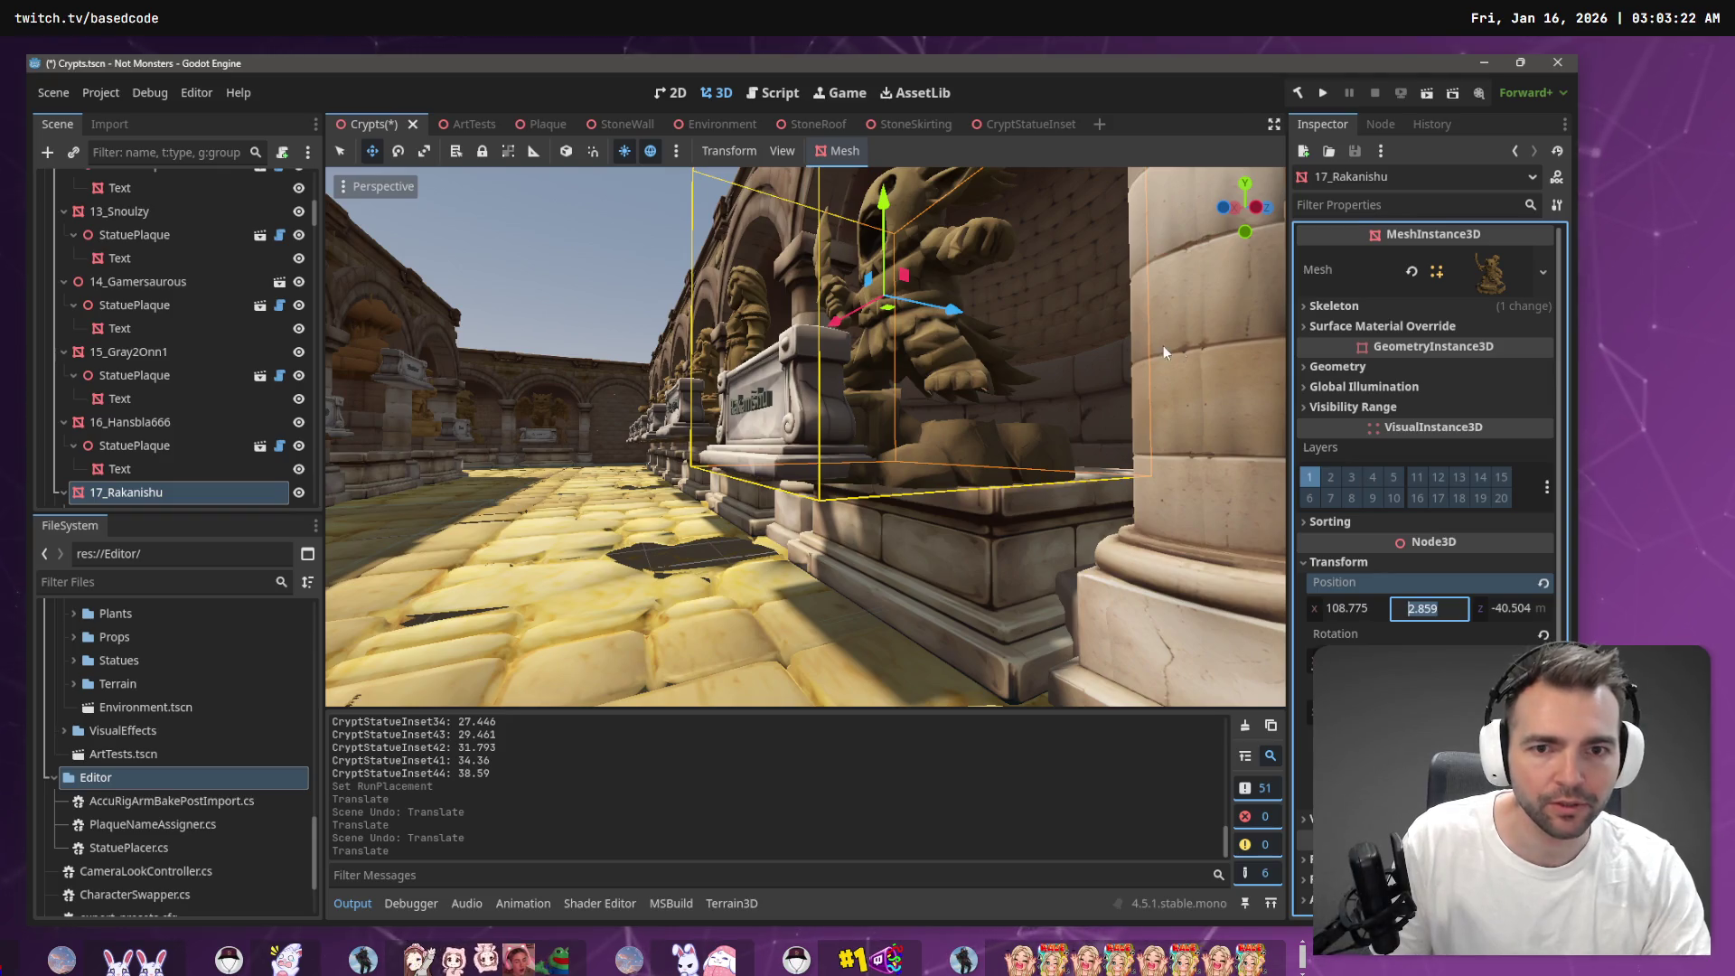
Rebuild the .NET project and rerun statue placement on the Crypts node
{"action": "left_click", "coordinate": [1297, 92]}
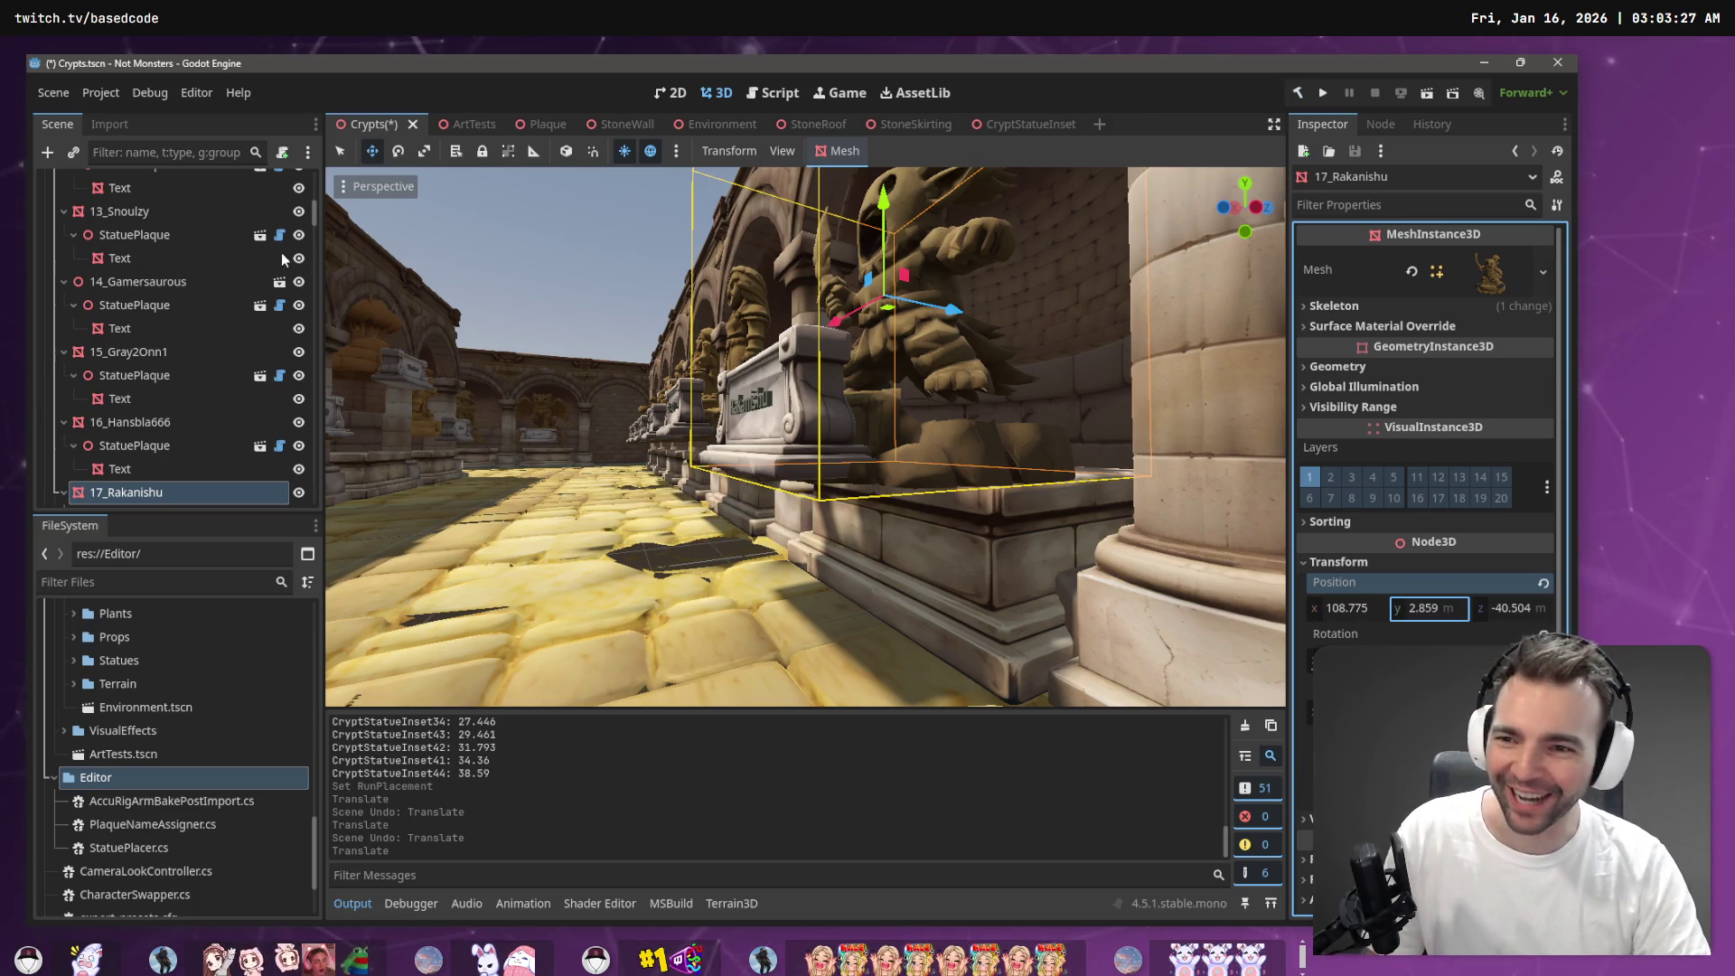
{"action": "scroll", "coordinate": [253, 229], "scroll_direction": "up", "scroll_amount": 15}
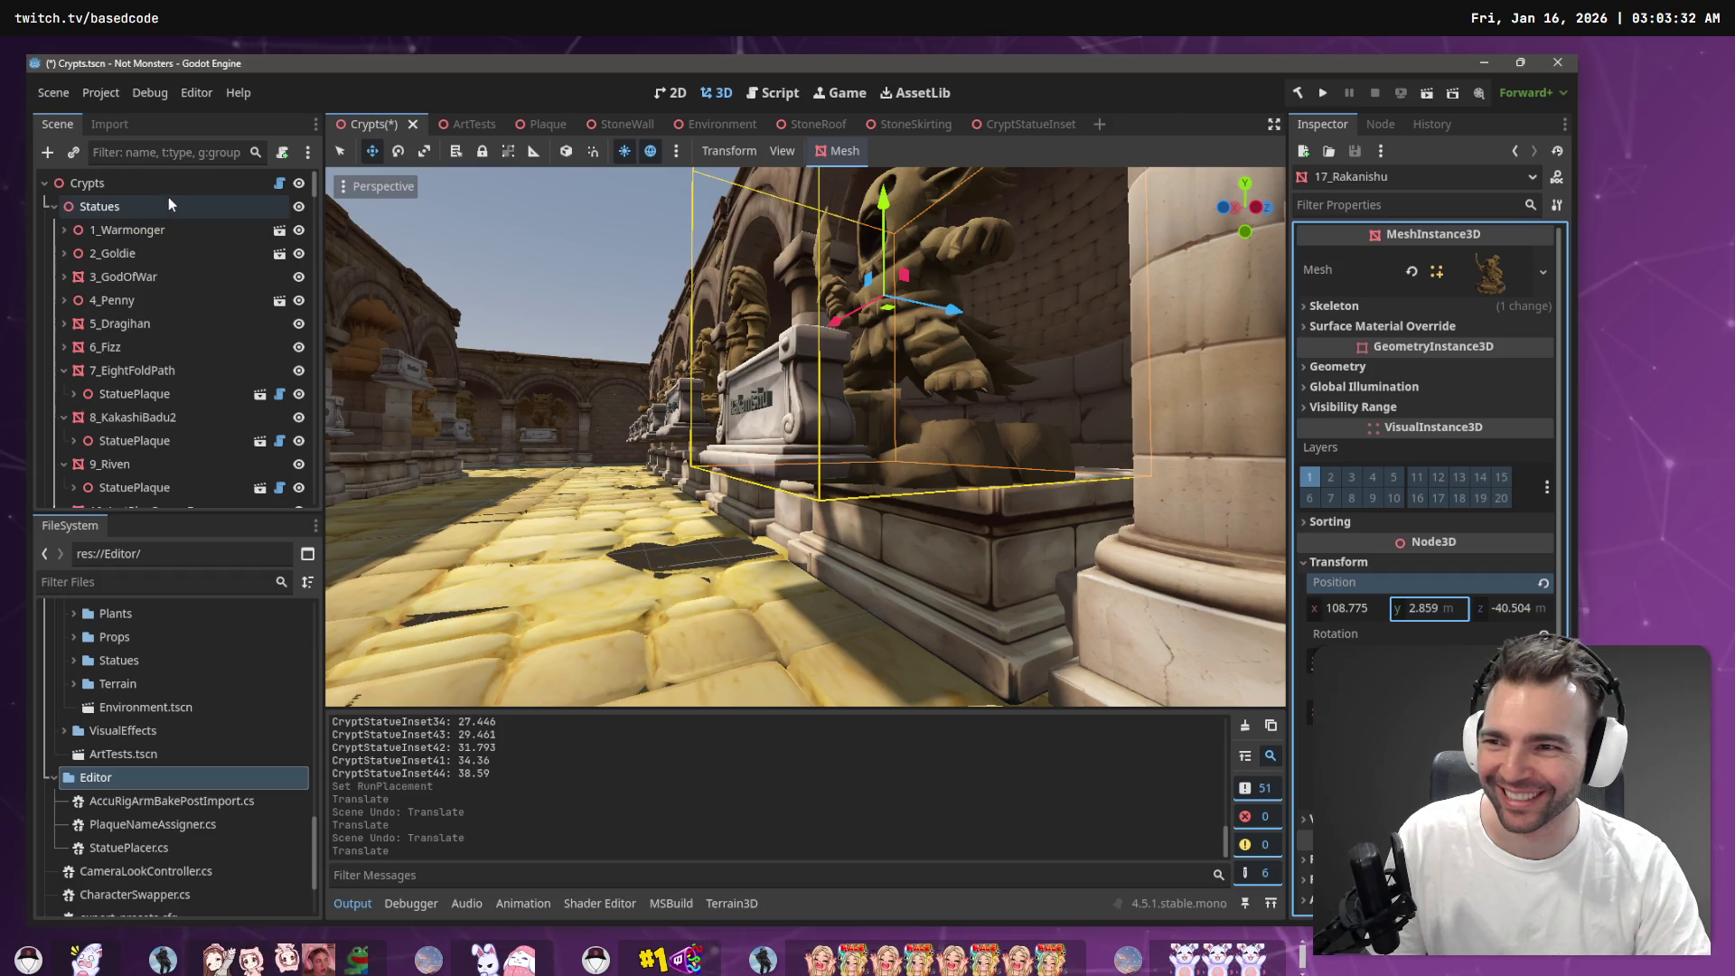
{"action": "left_click", "coordinate": [165, 186]}
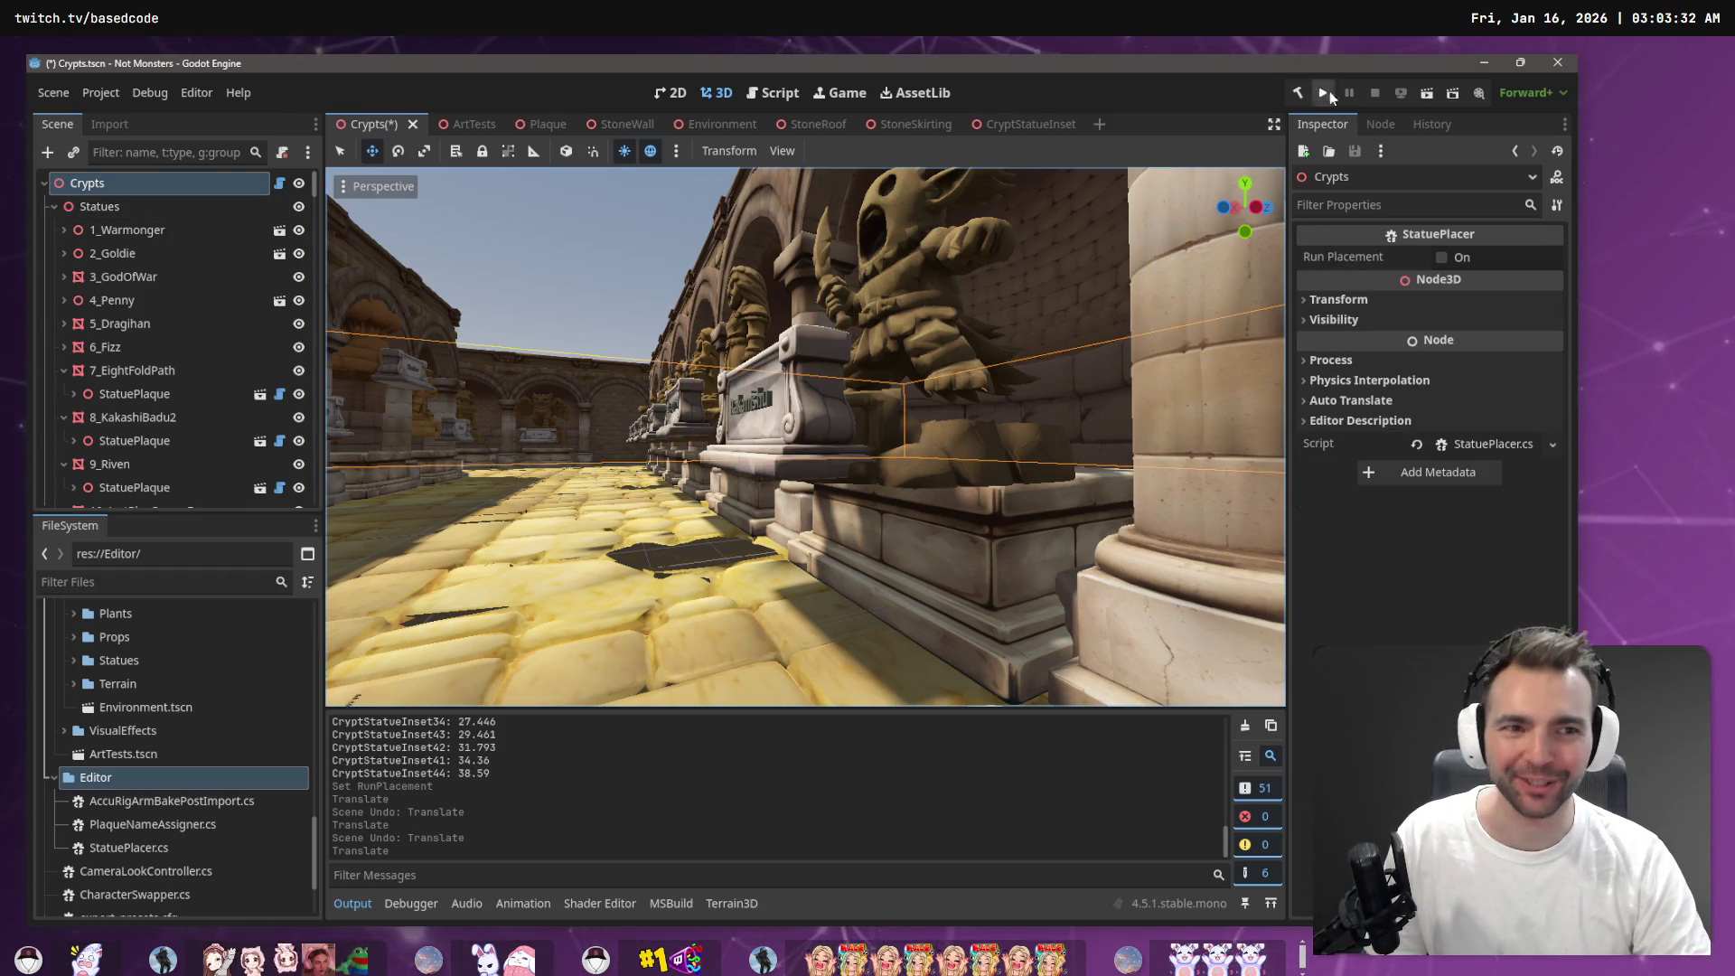
{"action": "left_click", "coordinate": [1442, 256]}
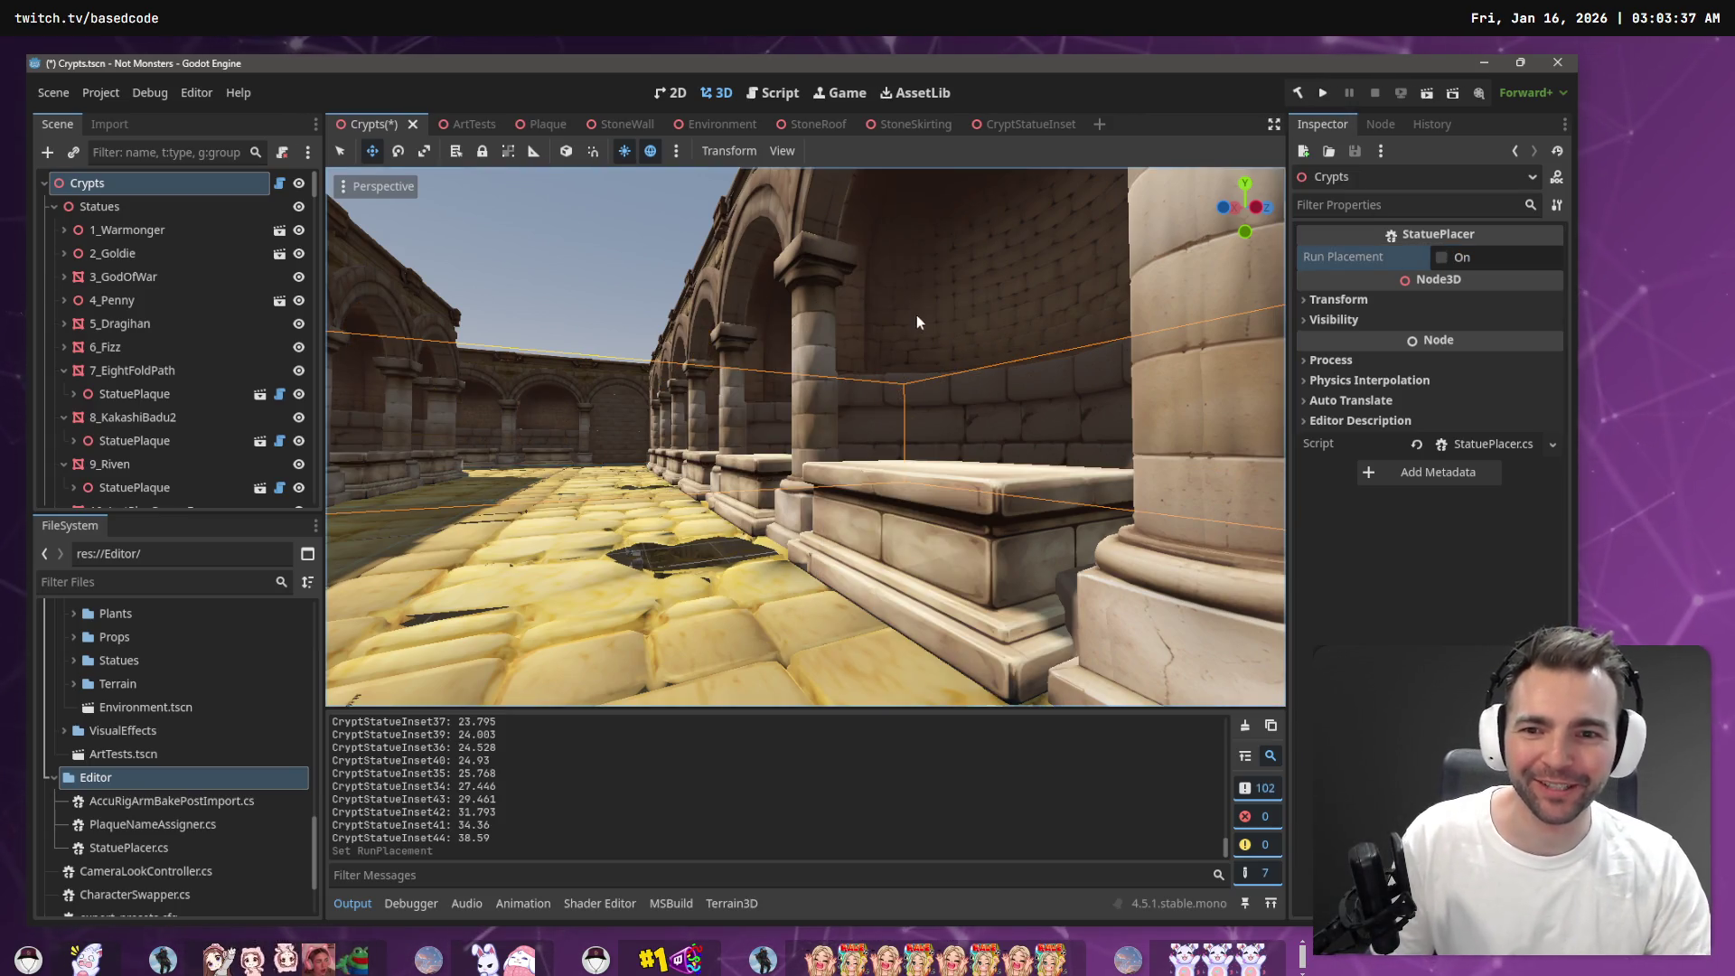
Fly around the crypt to check the statues sitting below the floor, then return to StatuePlacer.cs
{"action": "key", "text": "s"}
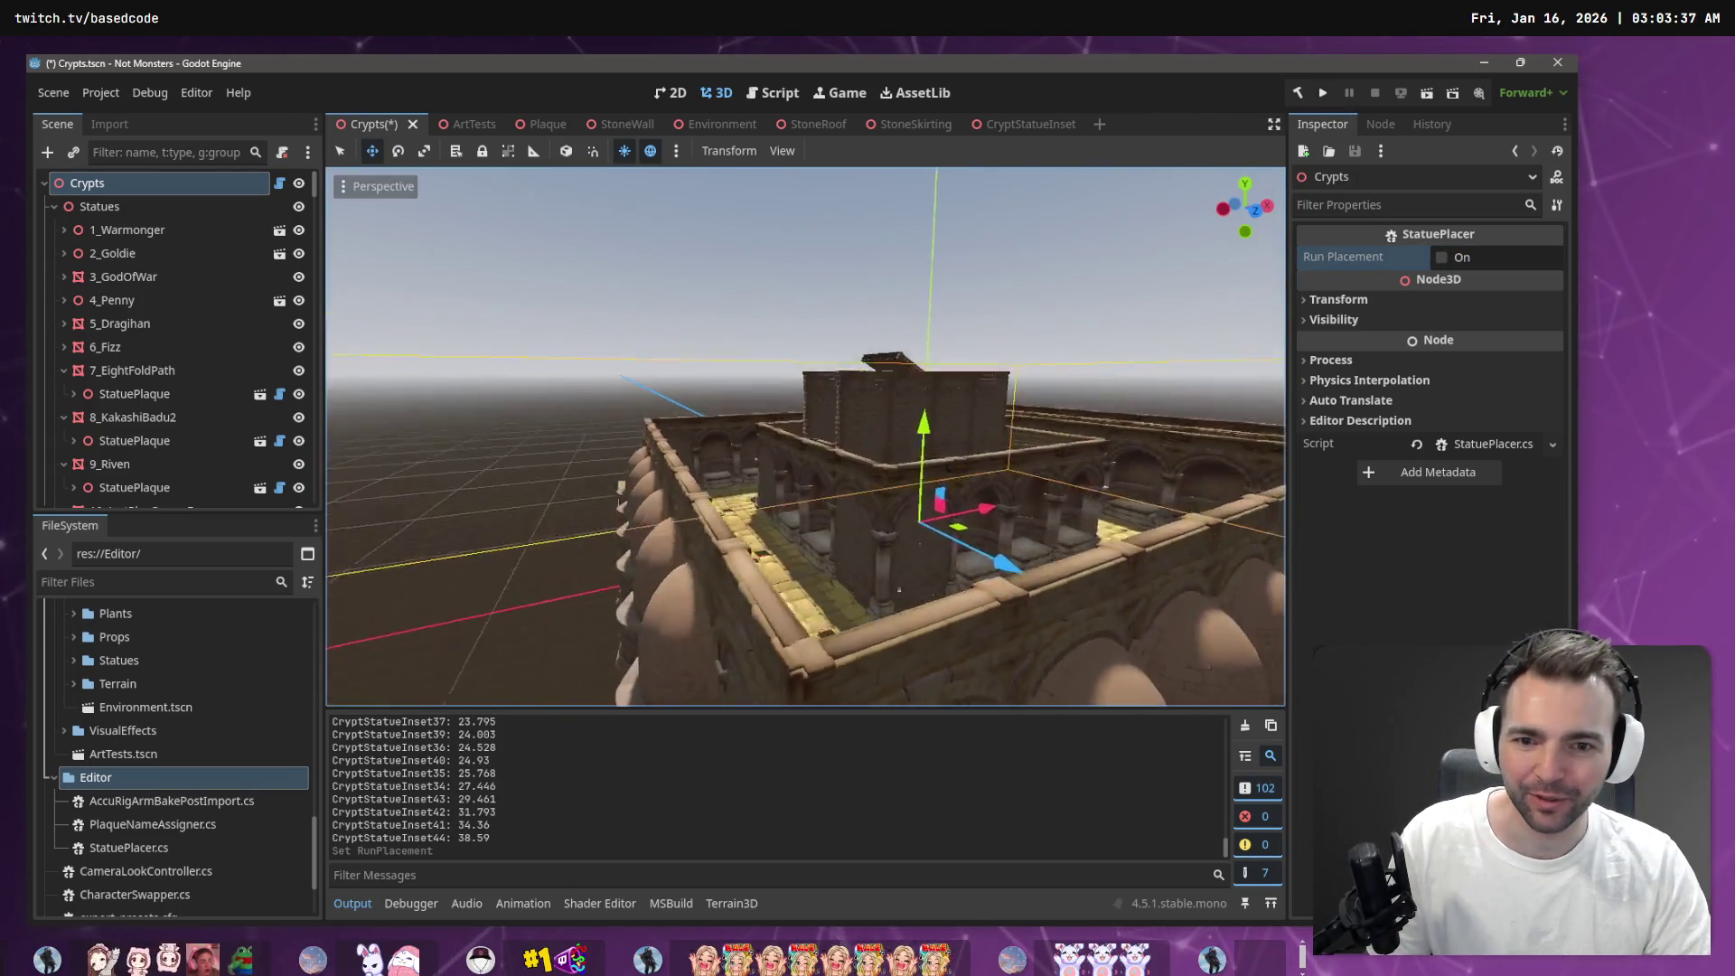
{"action": "key", "text": "s"}
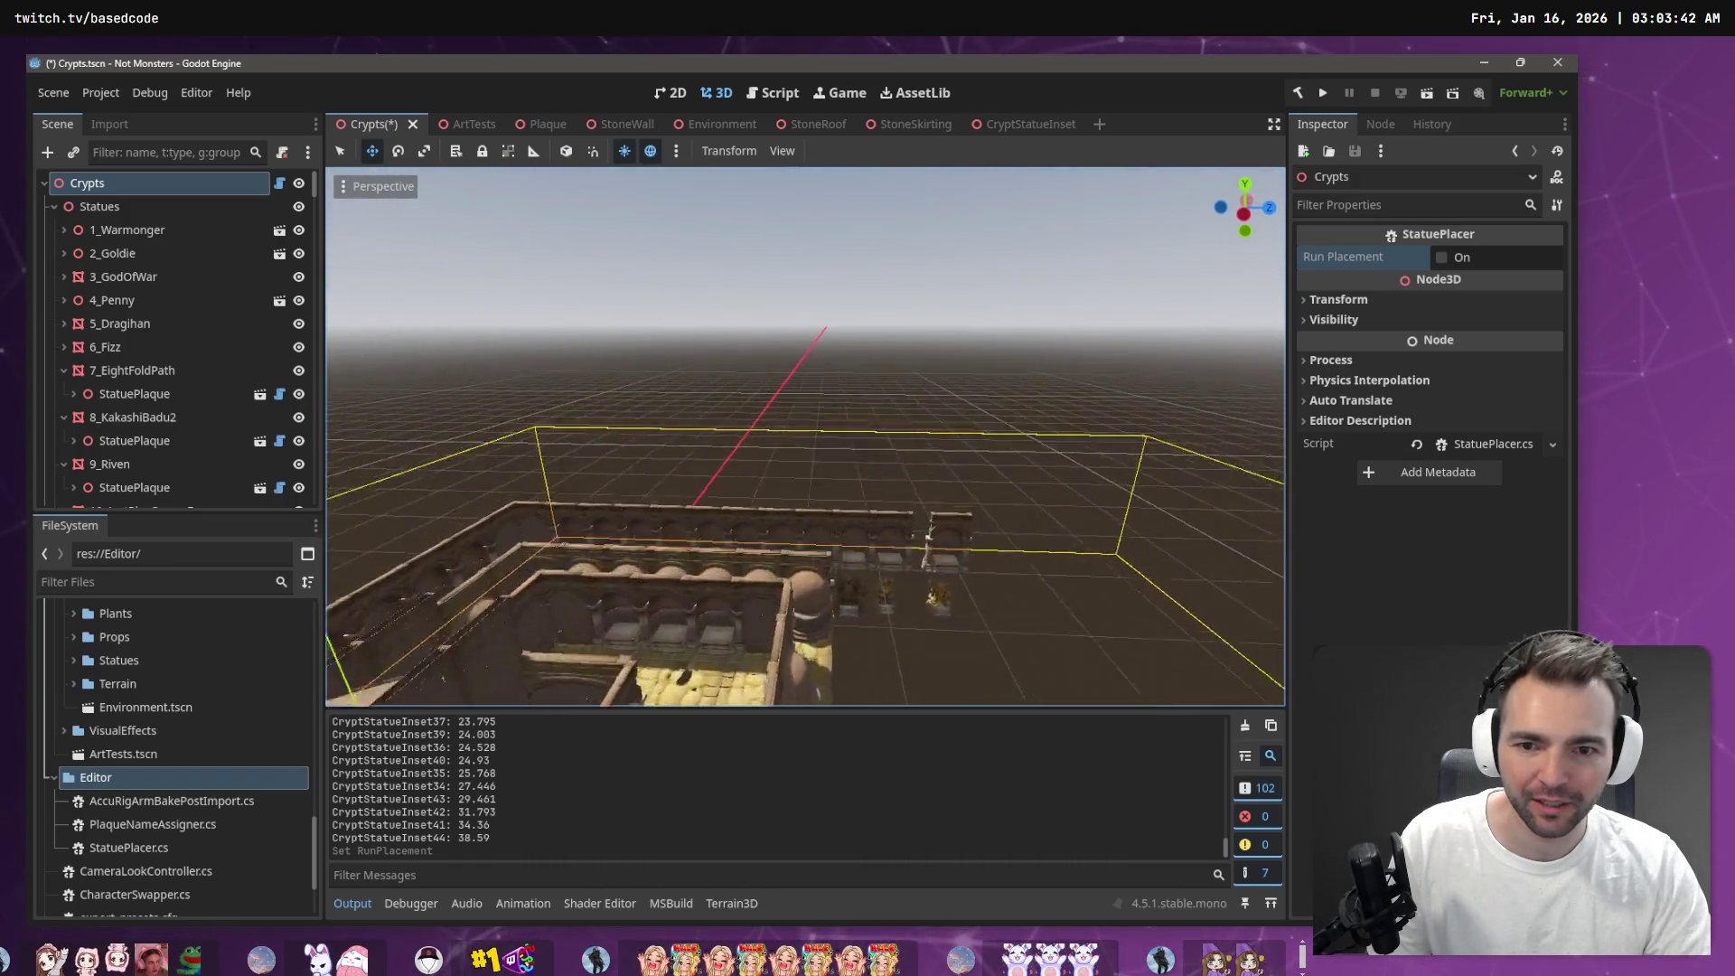
{"action": "key", "text": "w"}
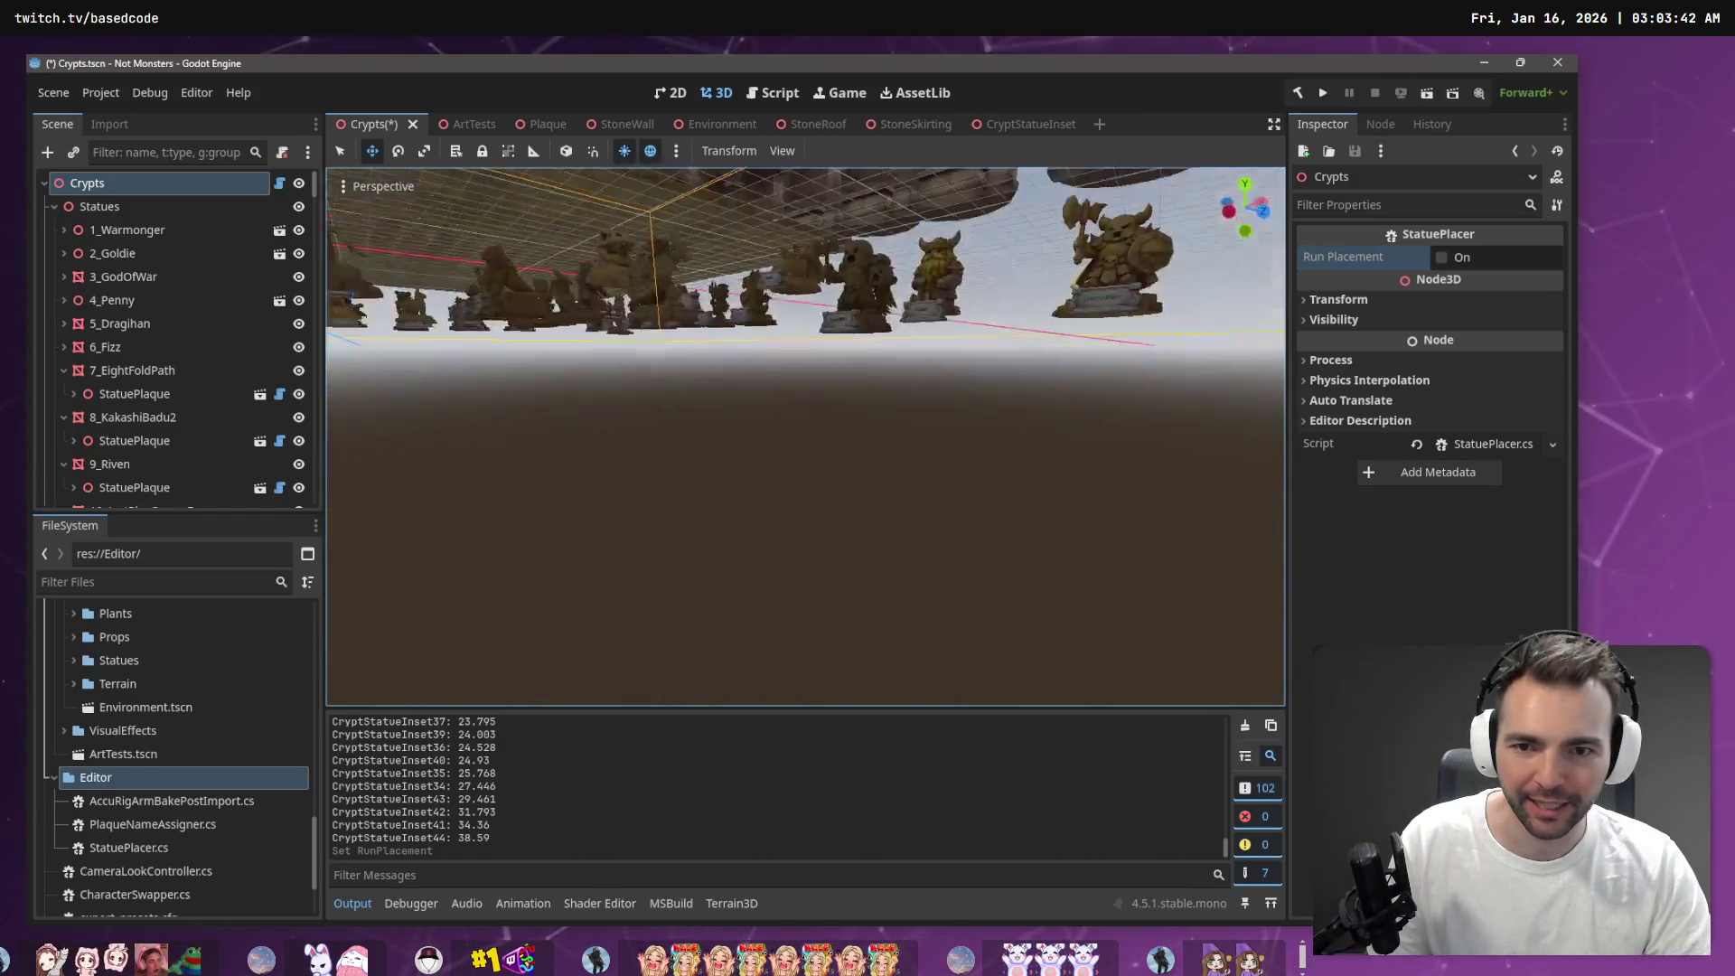
{"action": "key", "text": "e"}
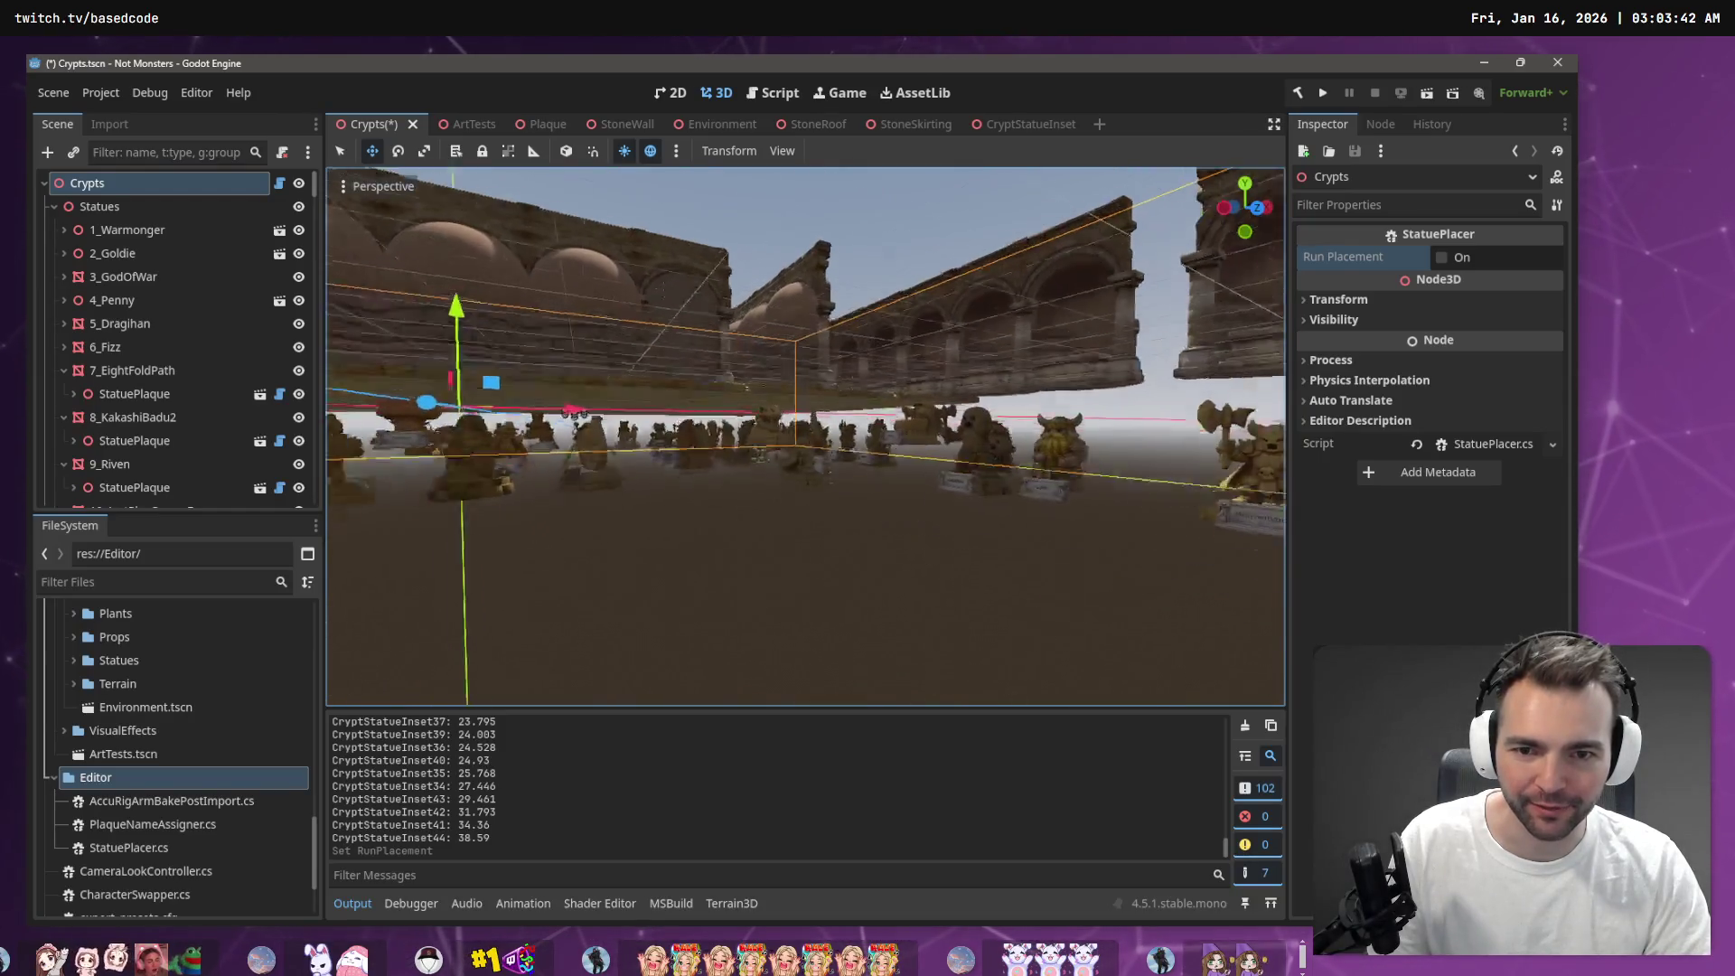
{"action": "key", "text": "alt+Tab"}
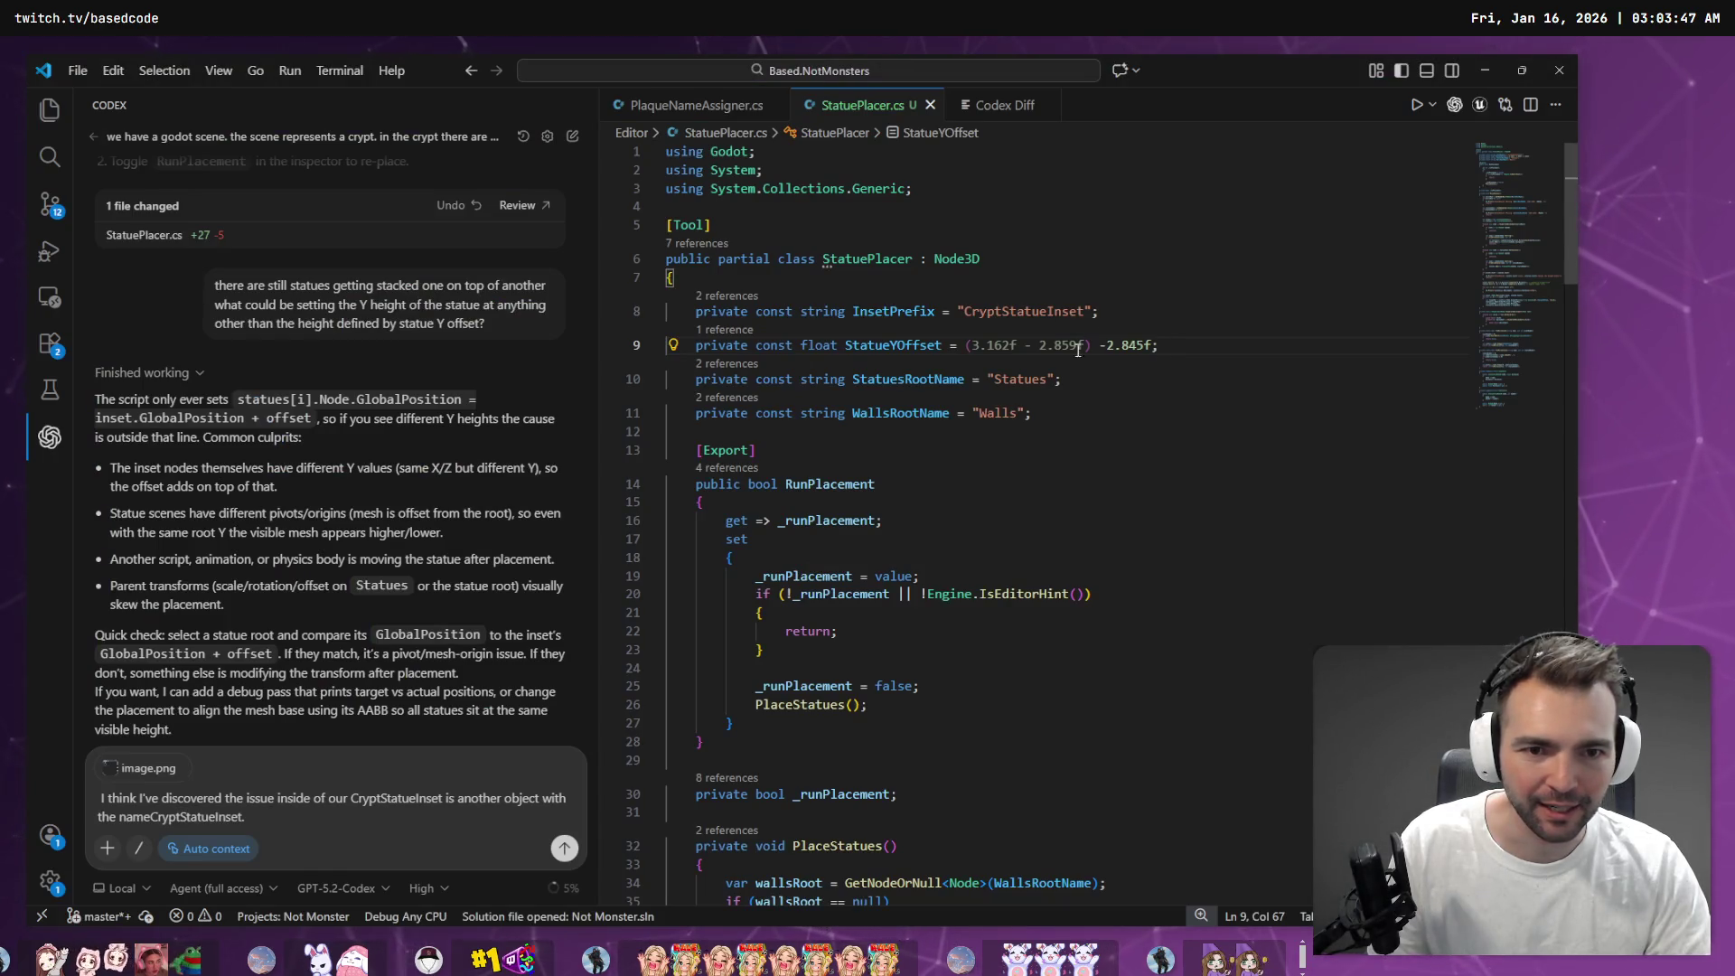
Select the '(3.162f - 2.859f) -' prefix of StatueYOffset on line 9
{"action": "left_click", "coordinate": [1099, 346]}
{"action": "mouse_move", "coordinate": [1075, 344]}
{"action": "left_mouse_down"}
{"action": "mouse_move", "coordinate": [1109, 339]}
{"action": "mouse_move", "coordinate": [1097, 350]}
{"action": "left_mouse_up"}
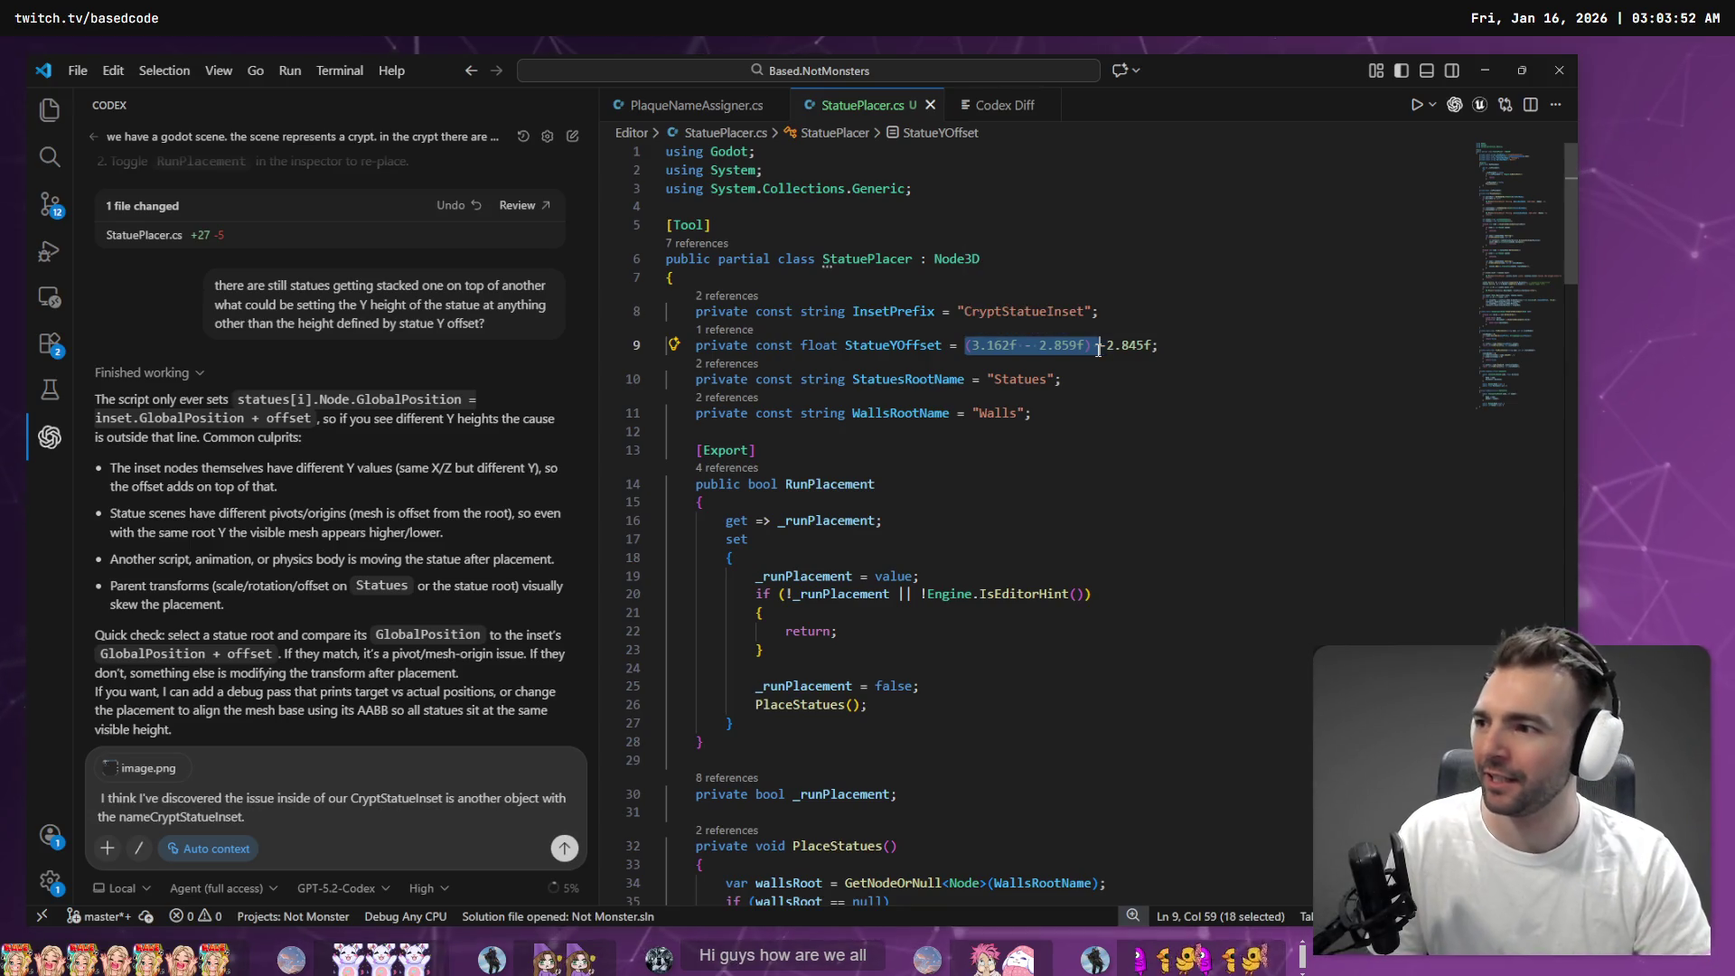
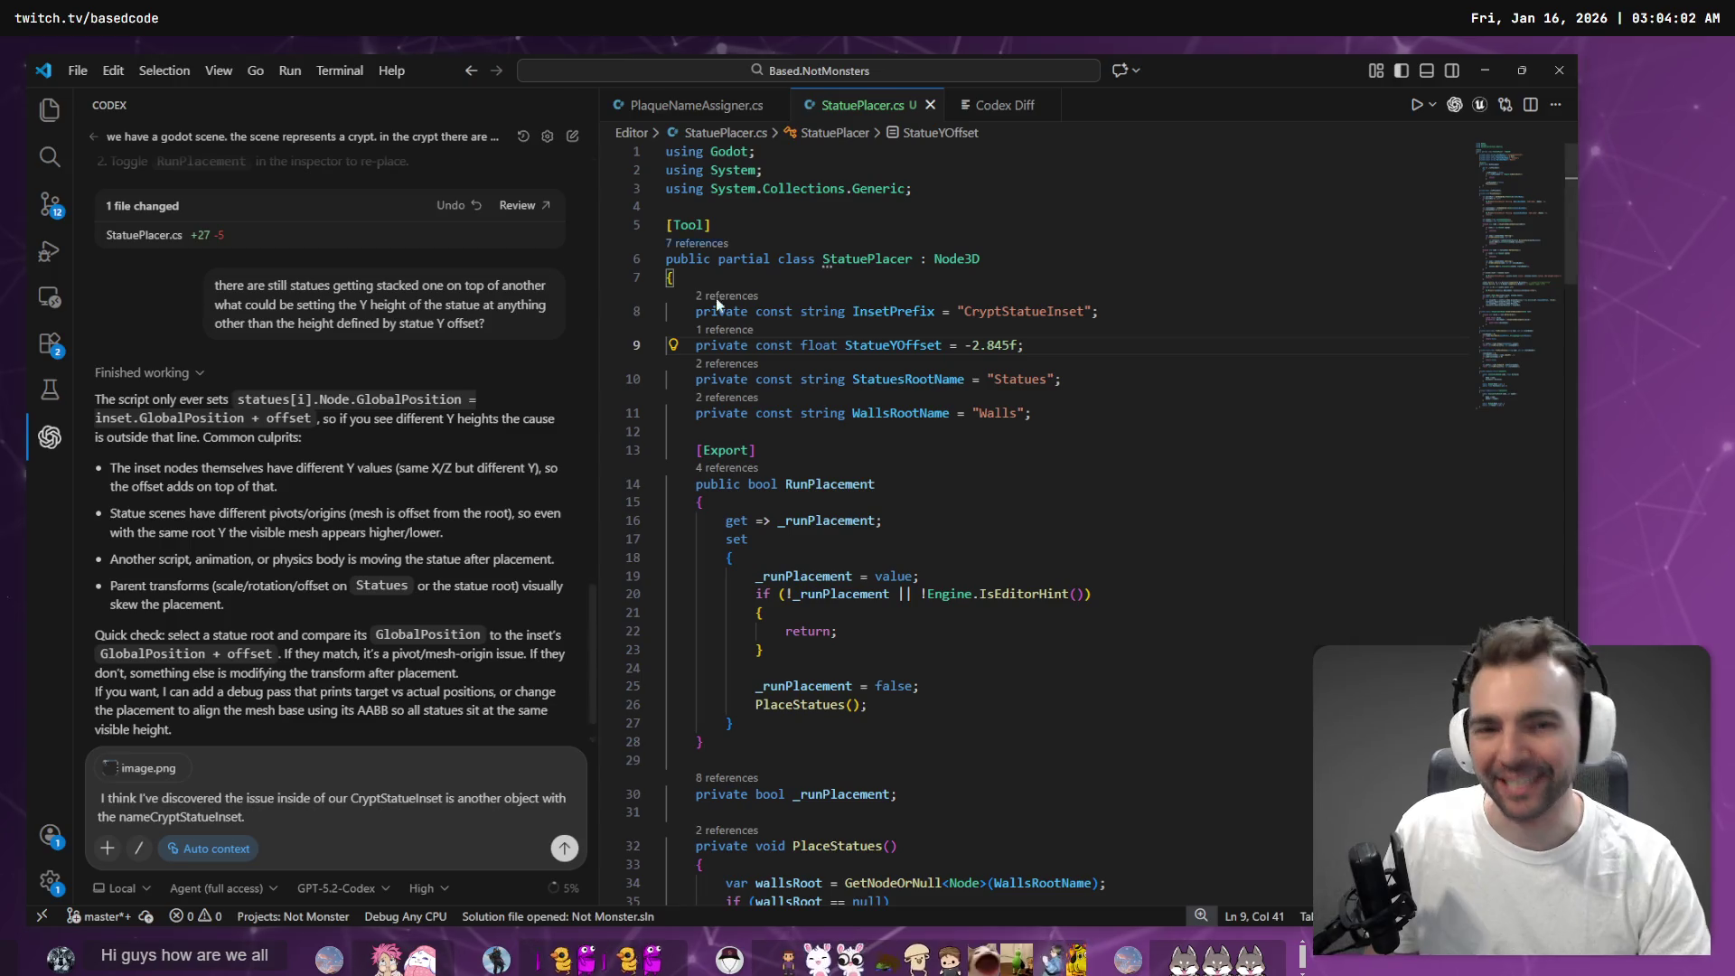
Save the Crypts scene, re-run the statue placement and rebuild the C# project
{"action": "left_click", "coordinate": [994, 345]}
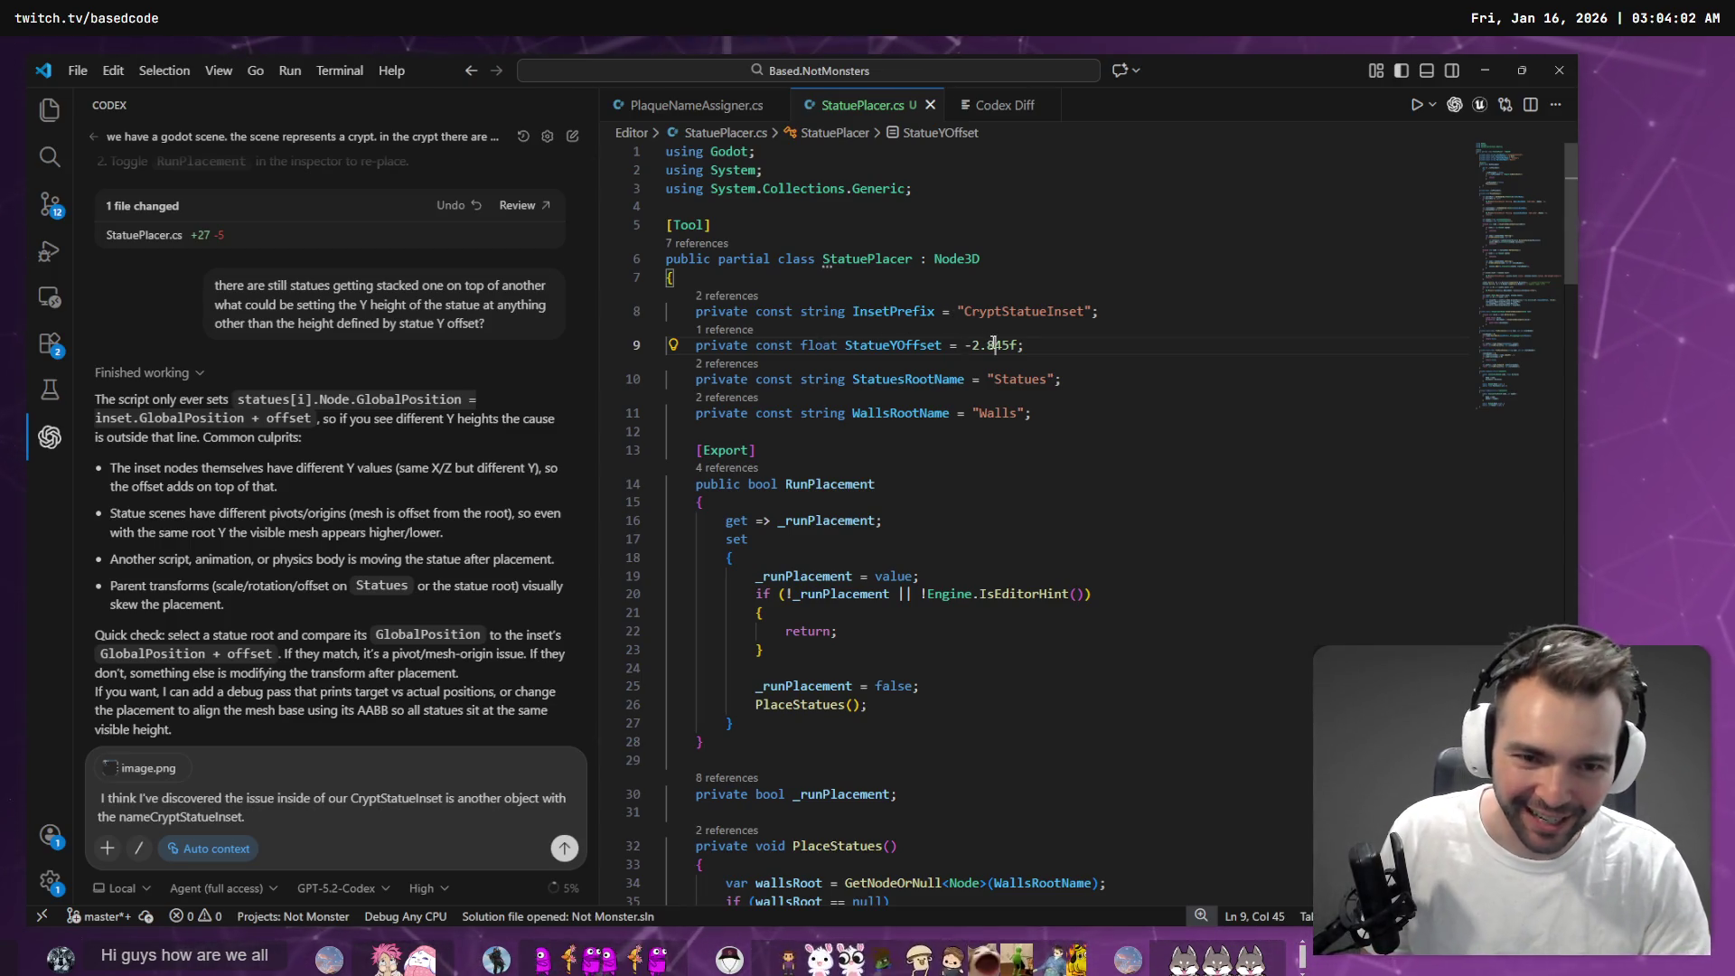
{"action": "type", "text": "4"}
{"action": "key", "text": "alt+Tab"}
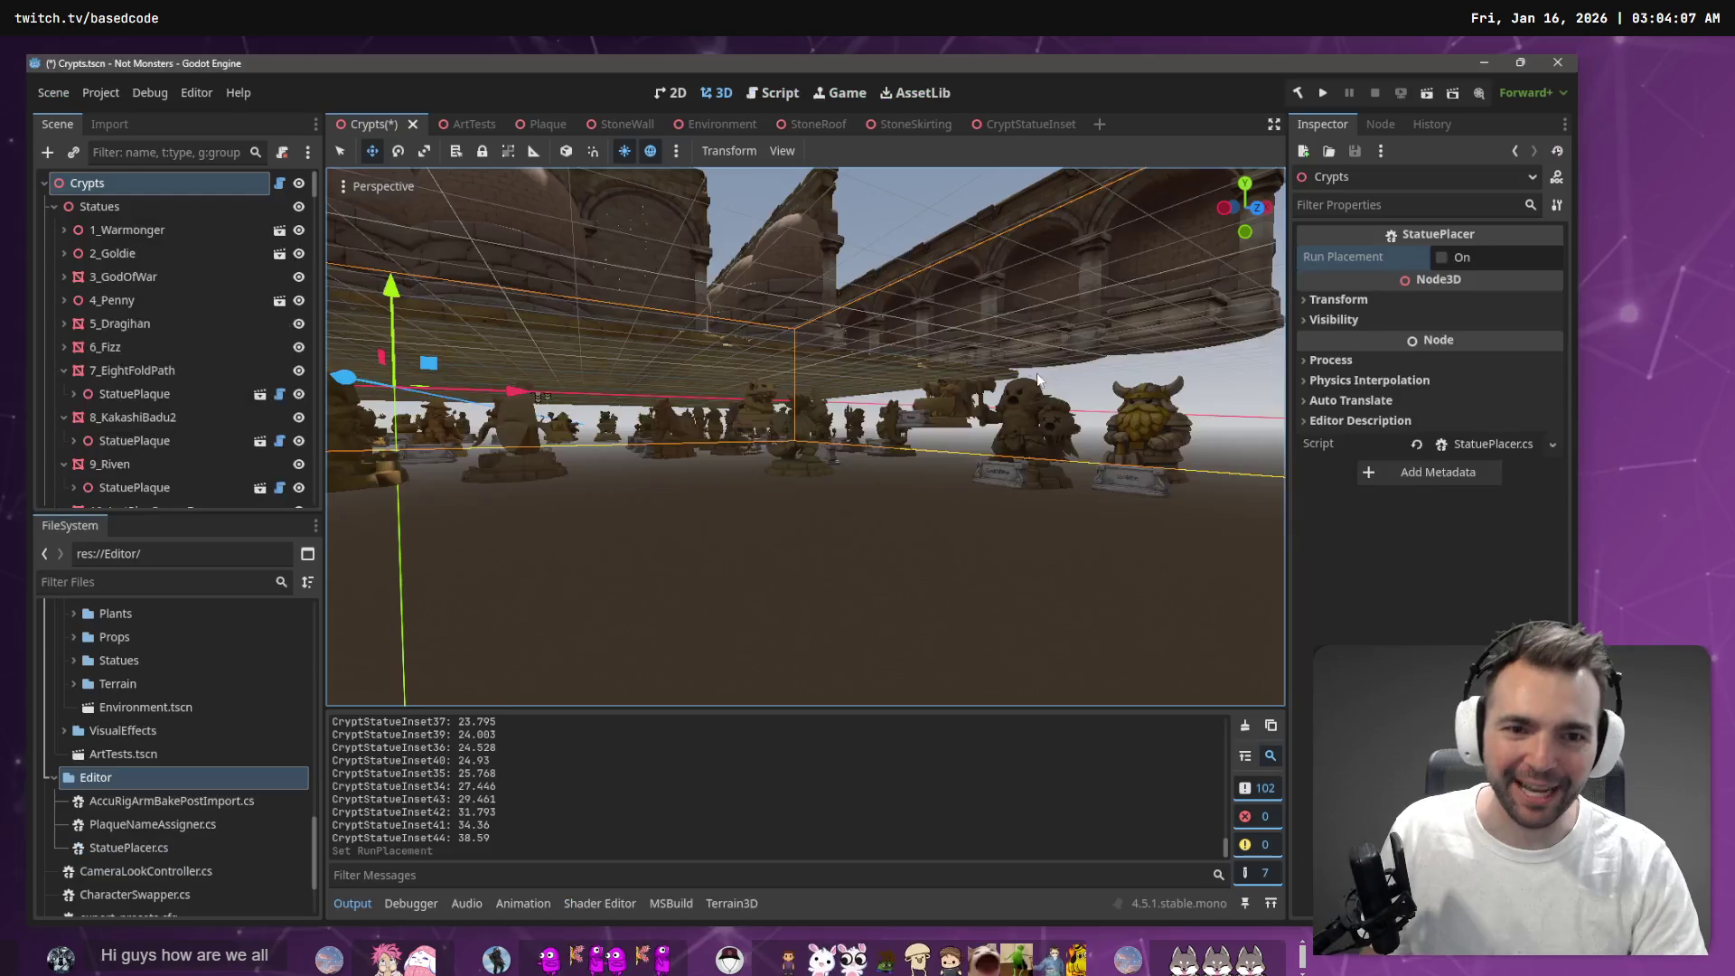
{"action": "key", "text": "ctrl+s"}
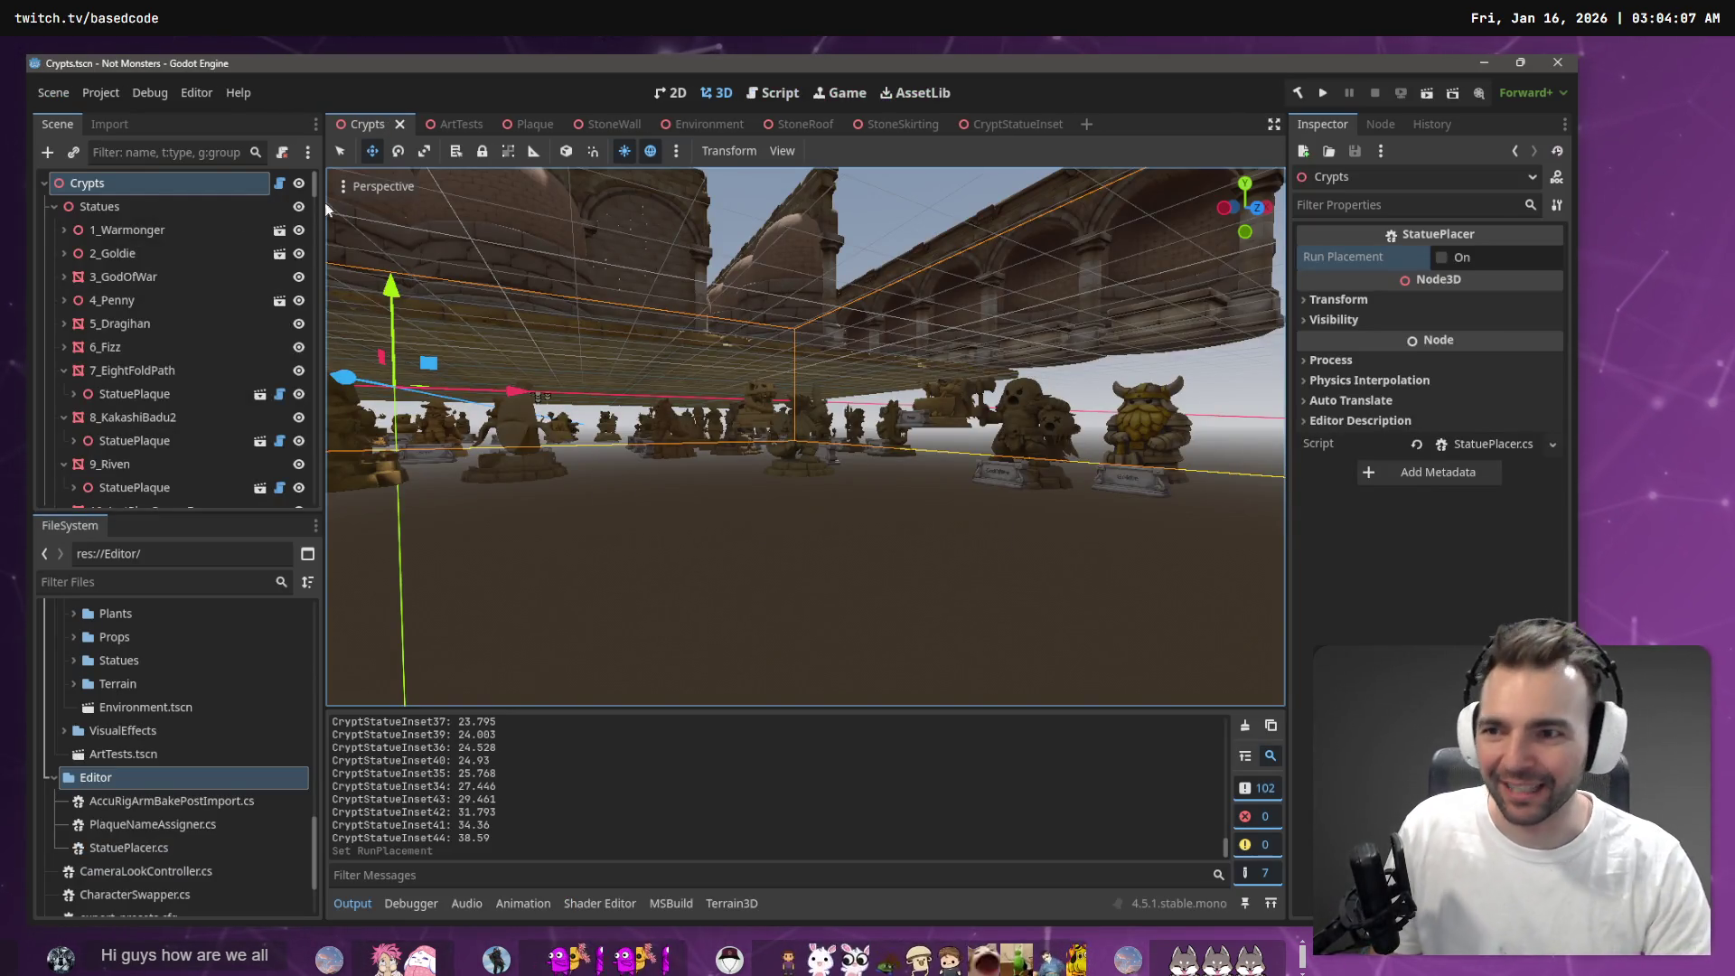
{"action": "left_click", "coordinate": [1443, 258]}
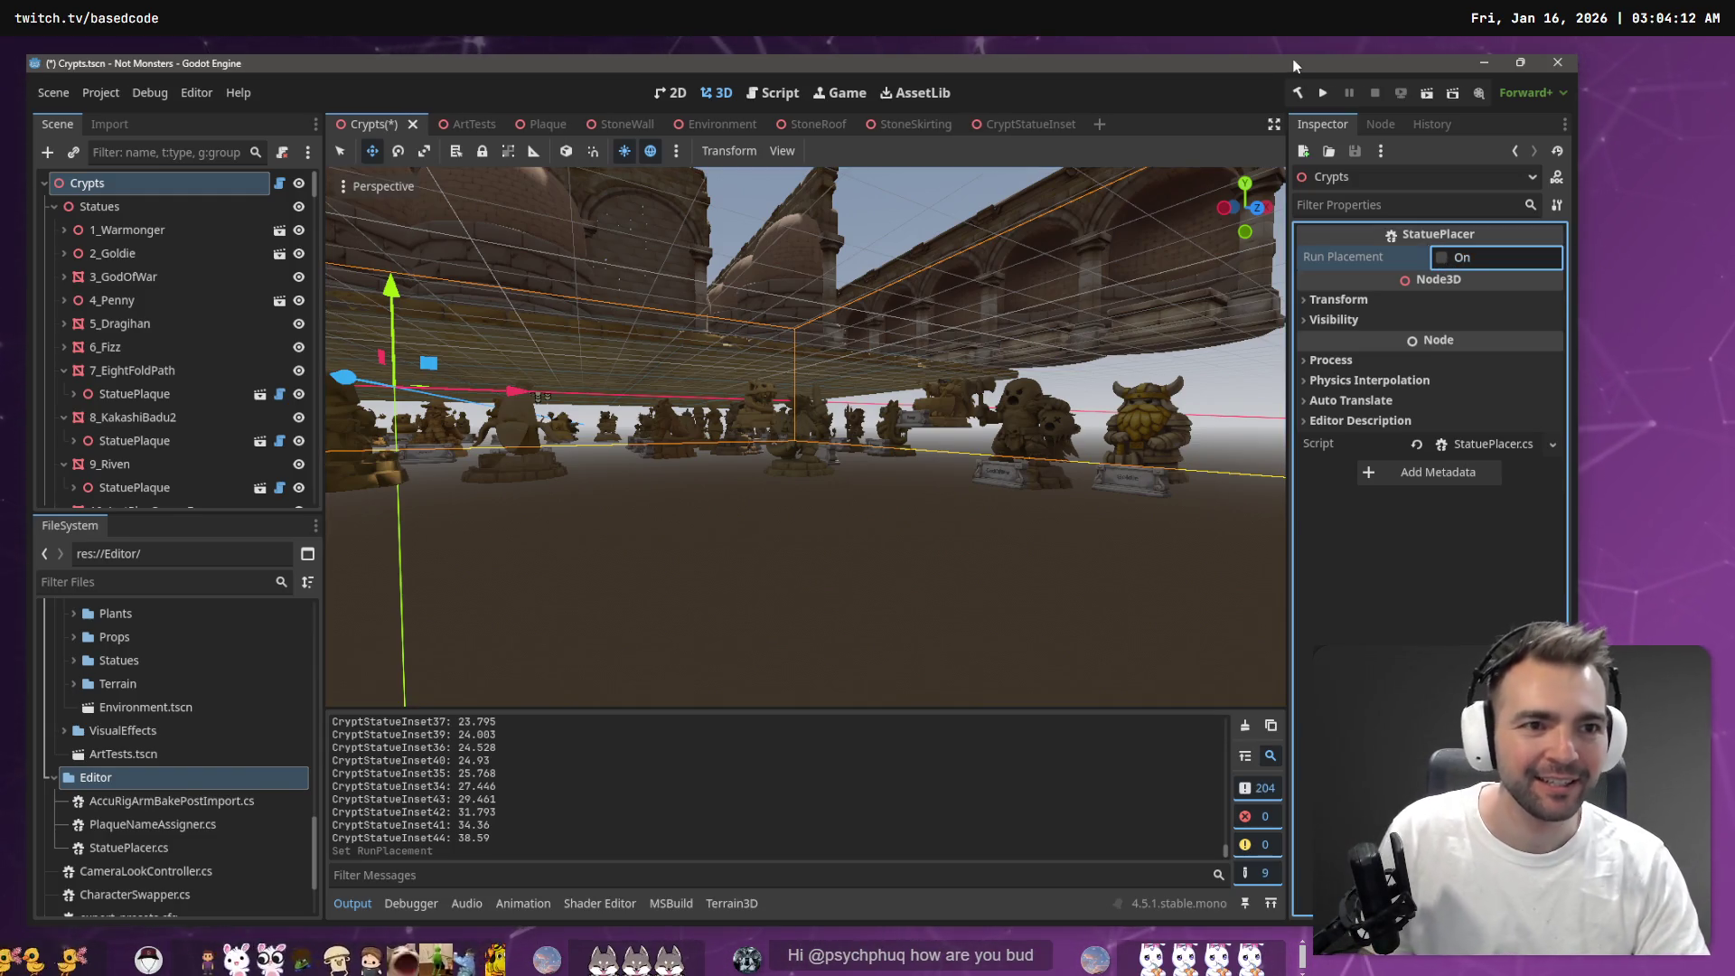
{"action": "left_click", "coordinate": [1298, 92]}
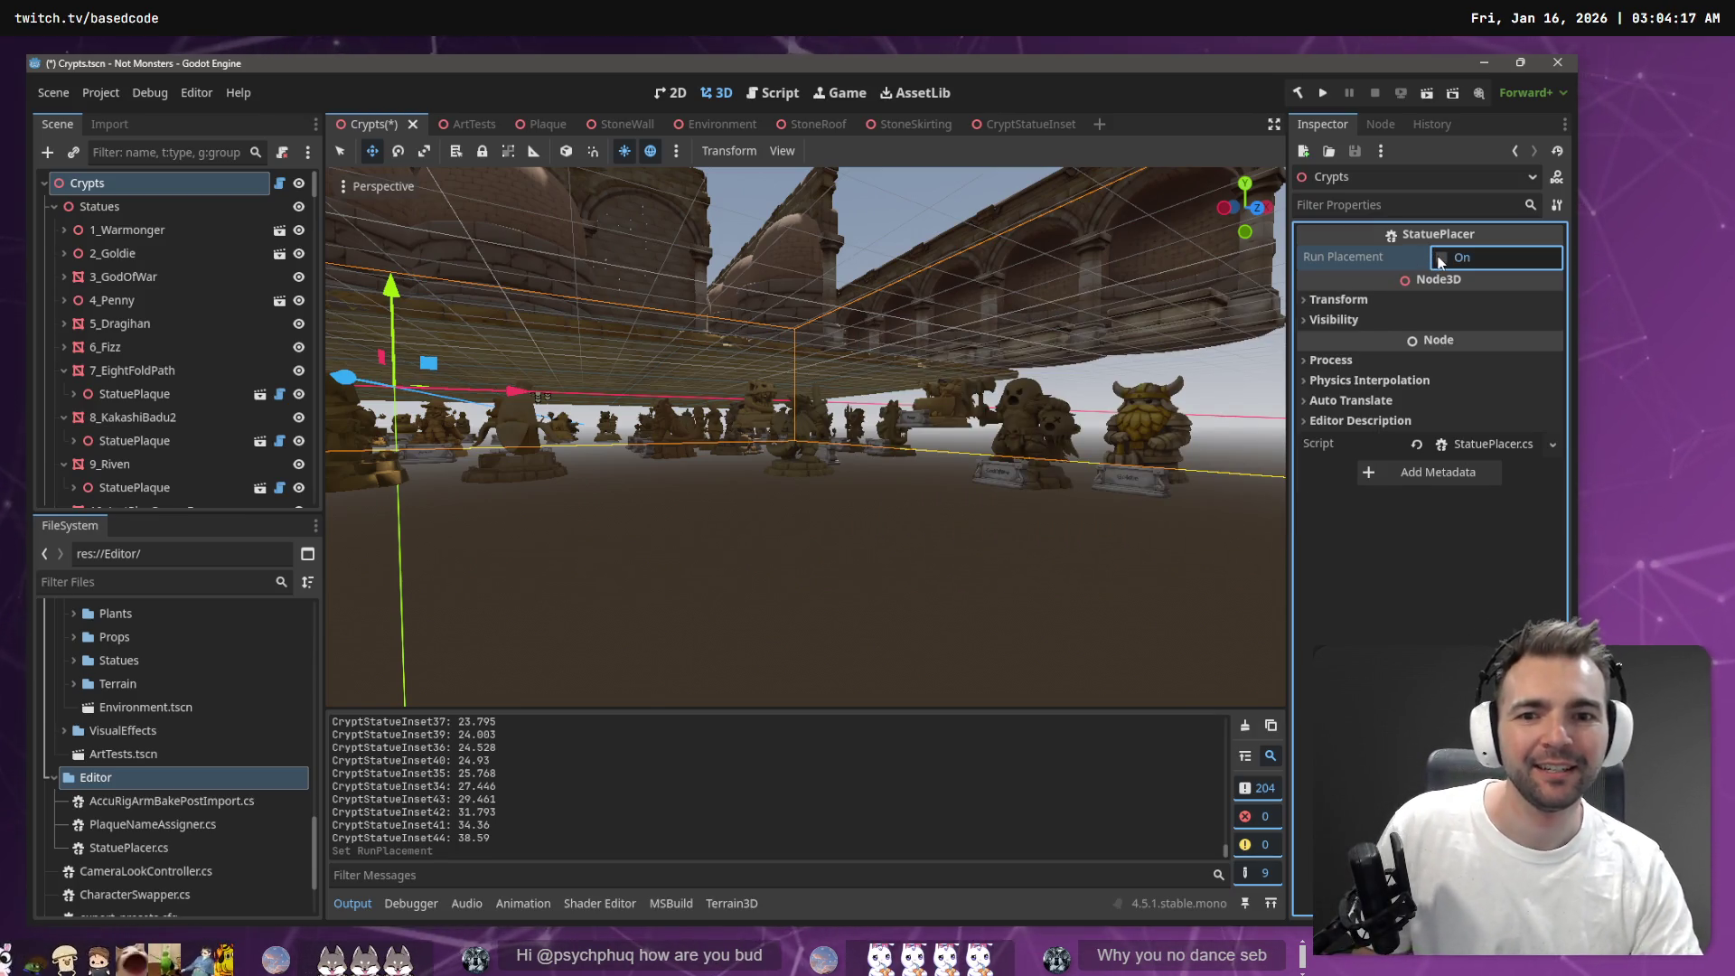
{"action": "key", "text": "alt+Tab"}
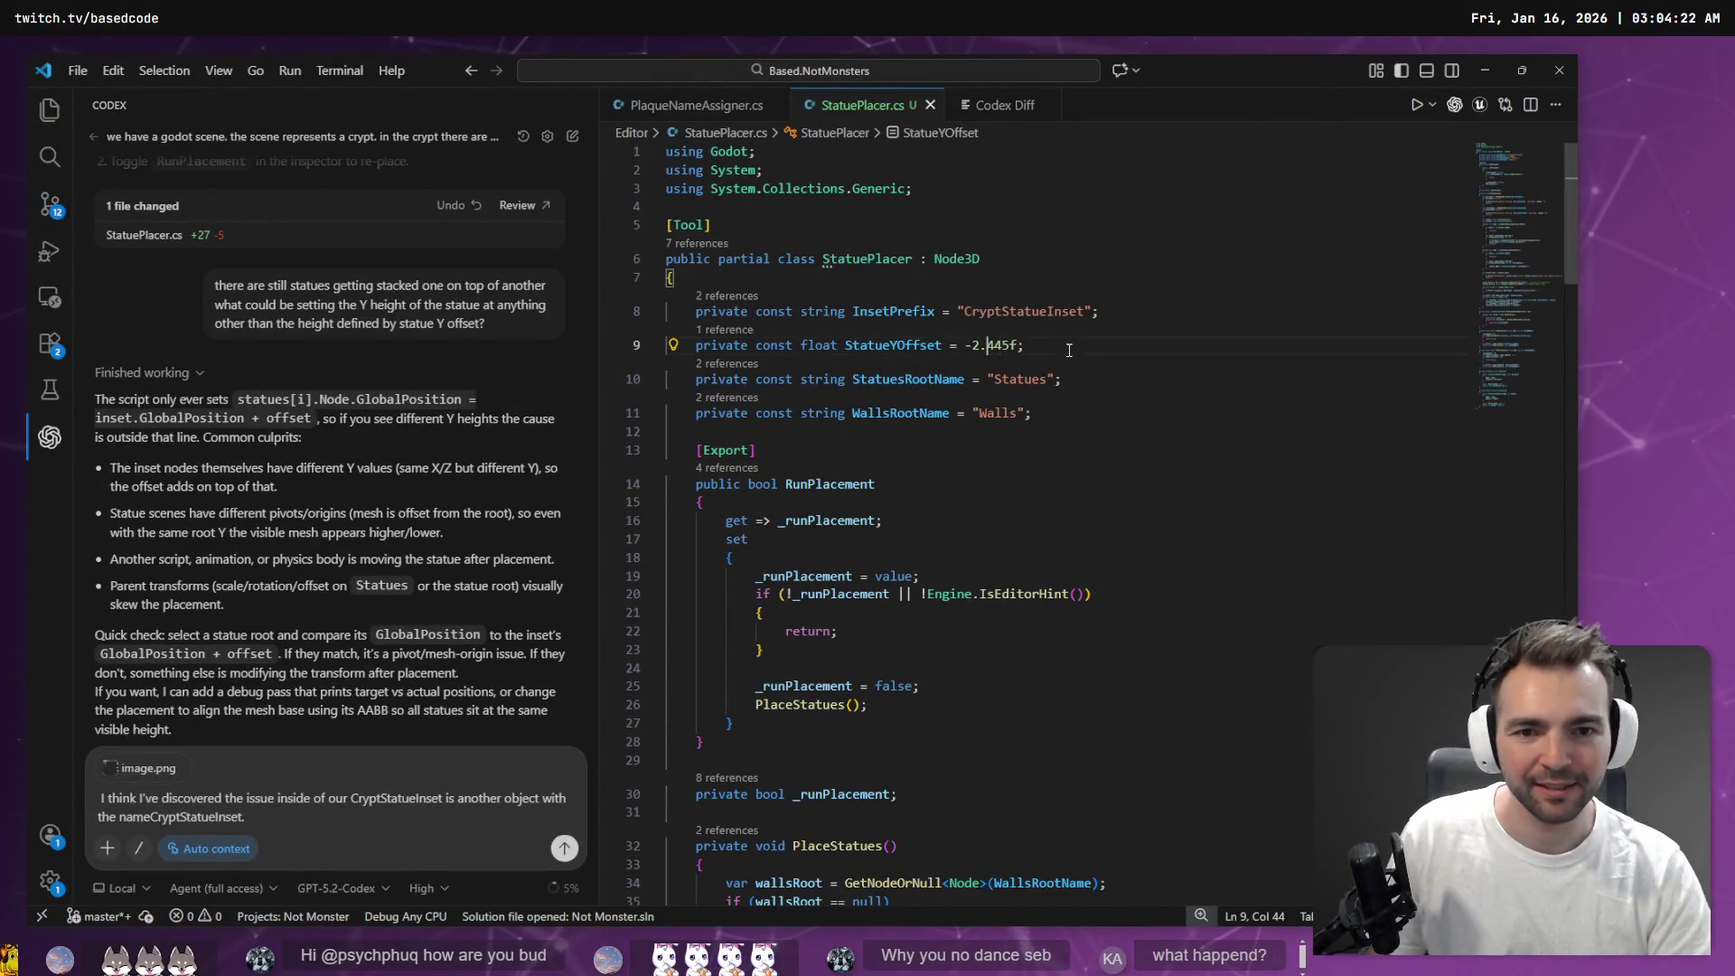
Rebuild, change StatueYOffset to a positive 2.845f, and re-run the statue placement
{"action": "key", "text": "alt+Tab"}
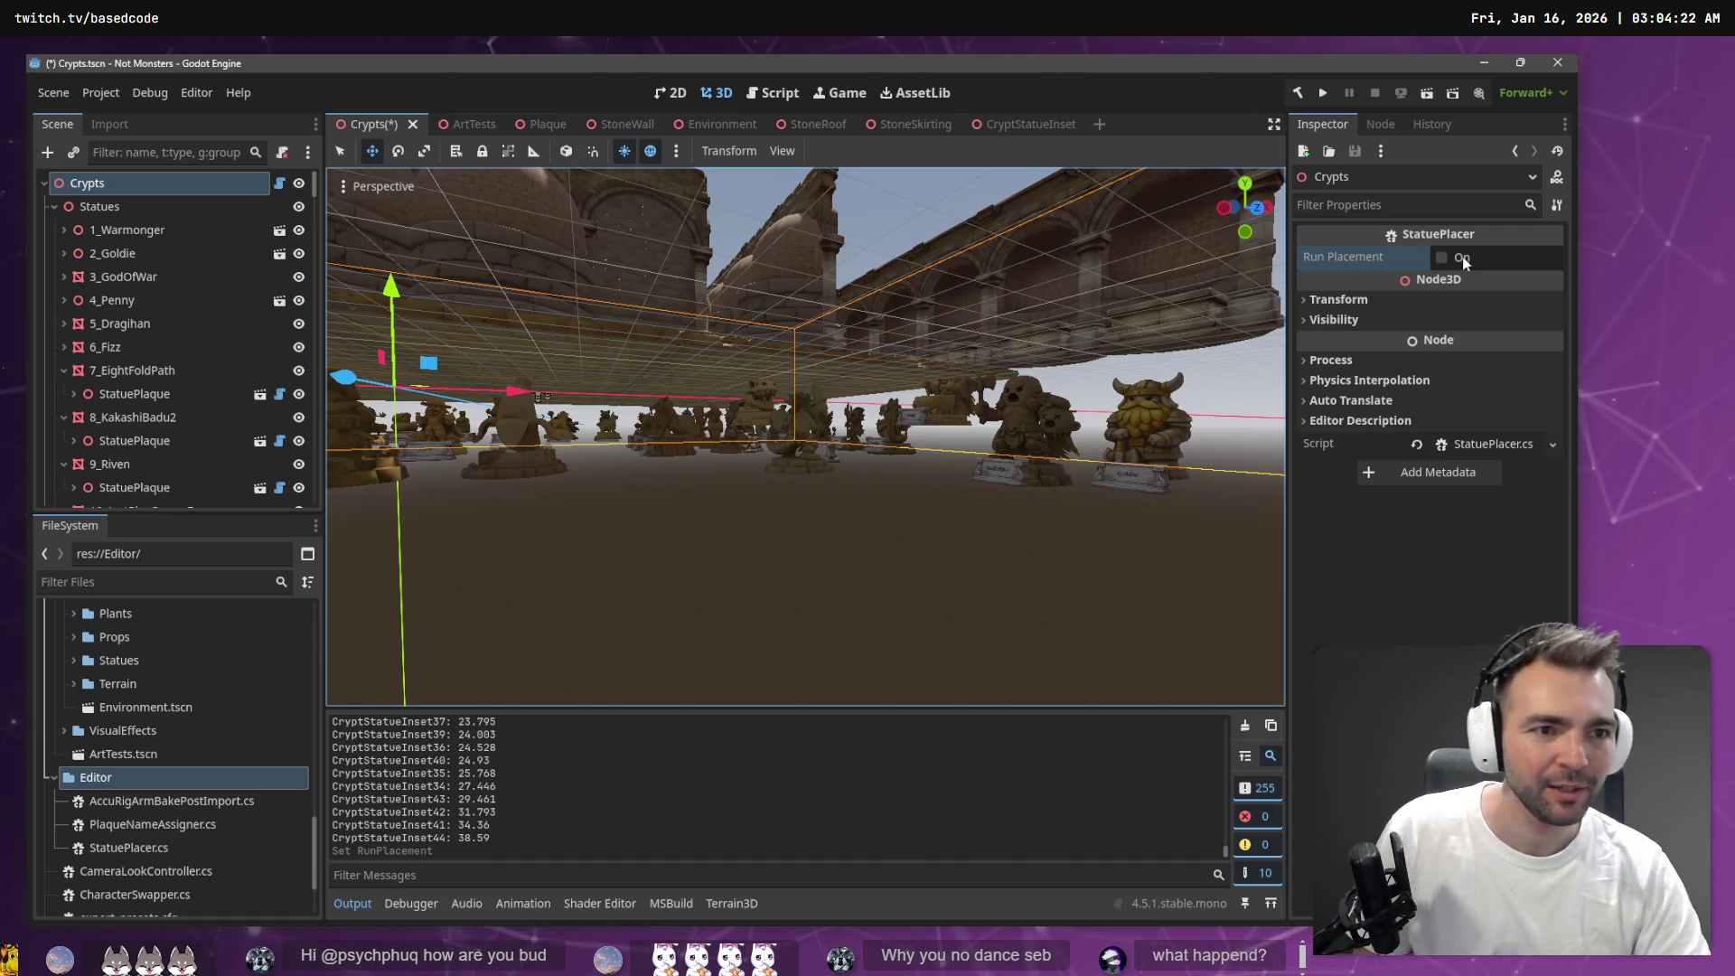
{"action": "left_click", "coordinate": [1298, 93]}
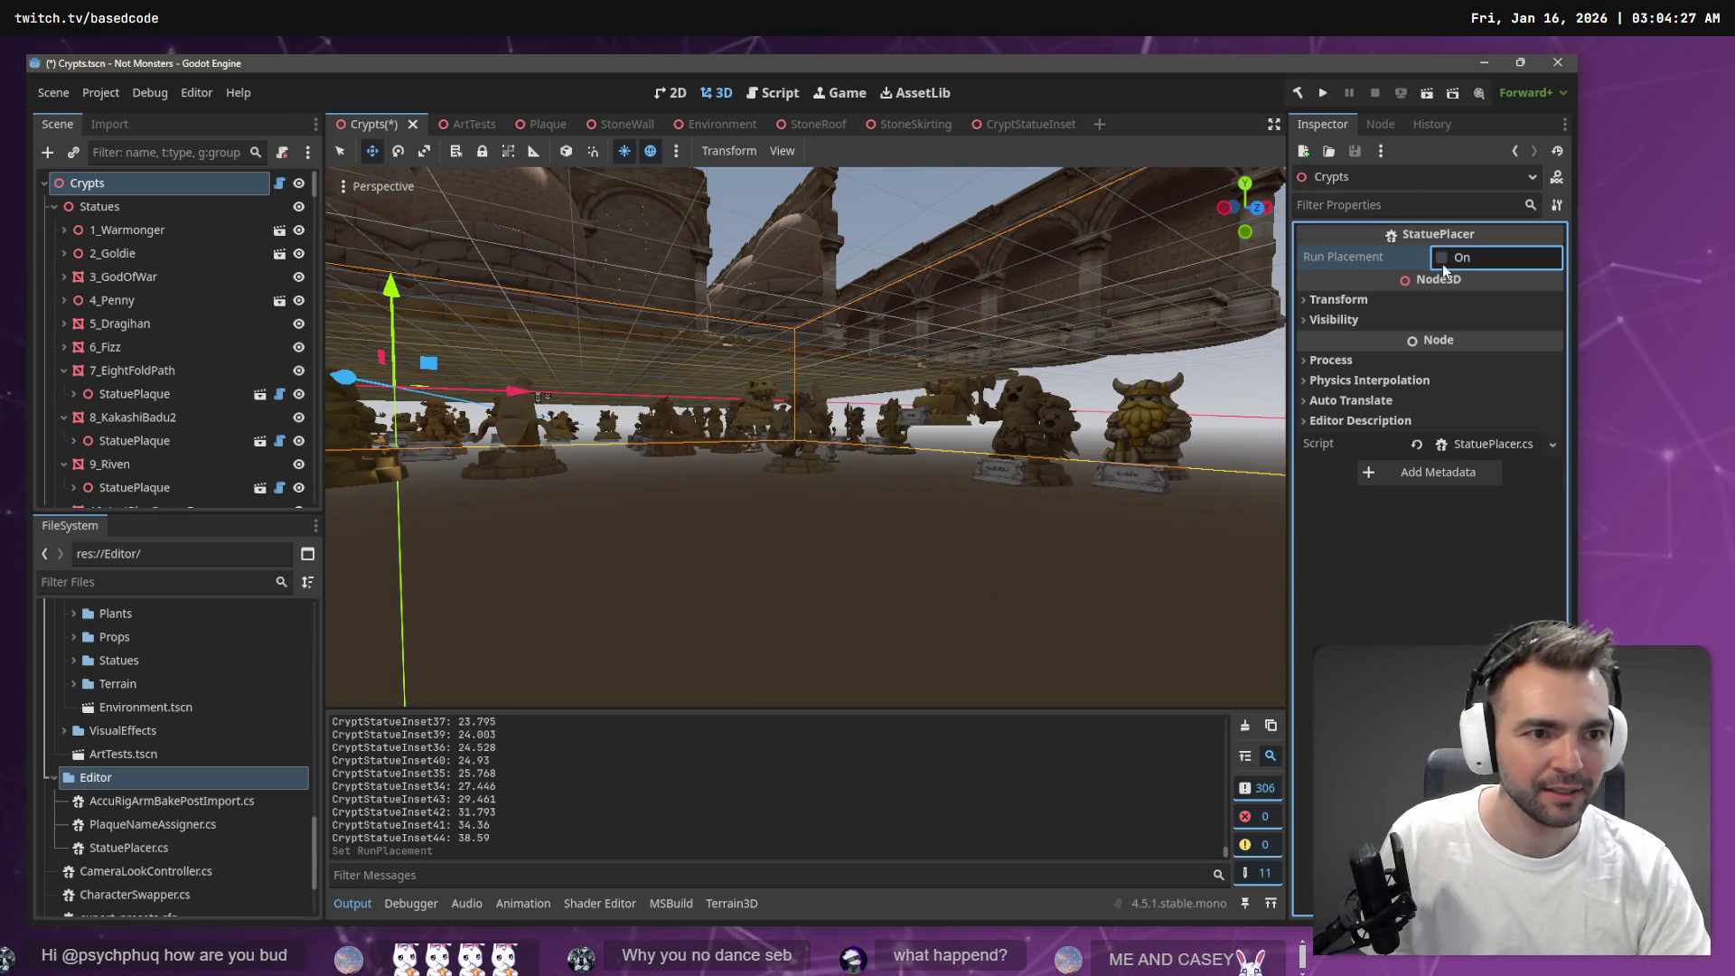
{"action": "key", "text": "alt+Tab"}
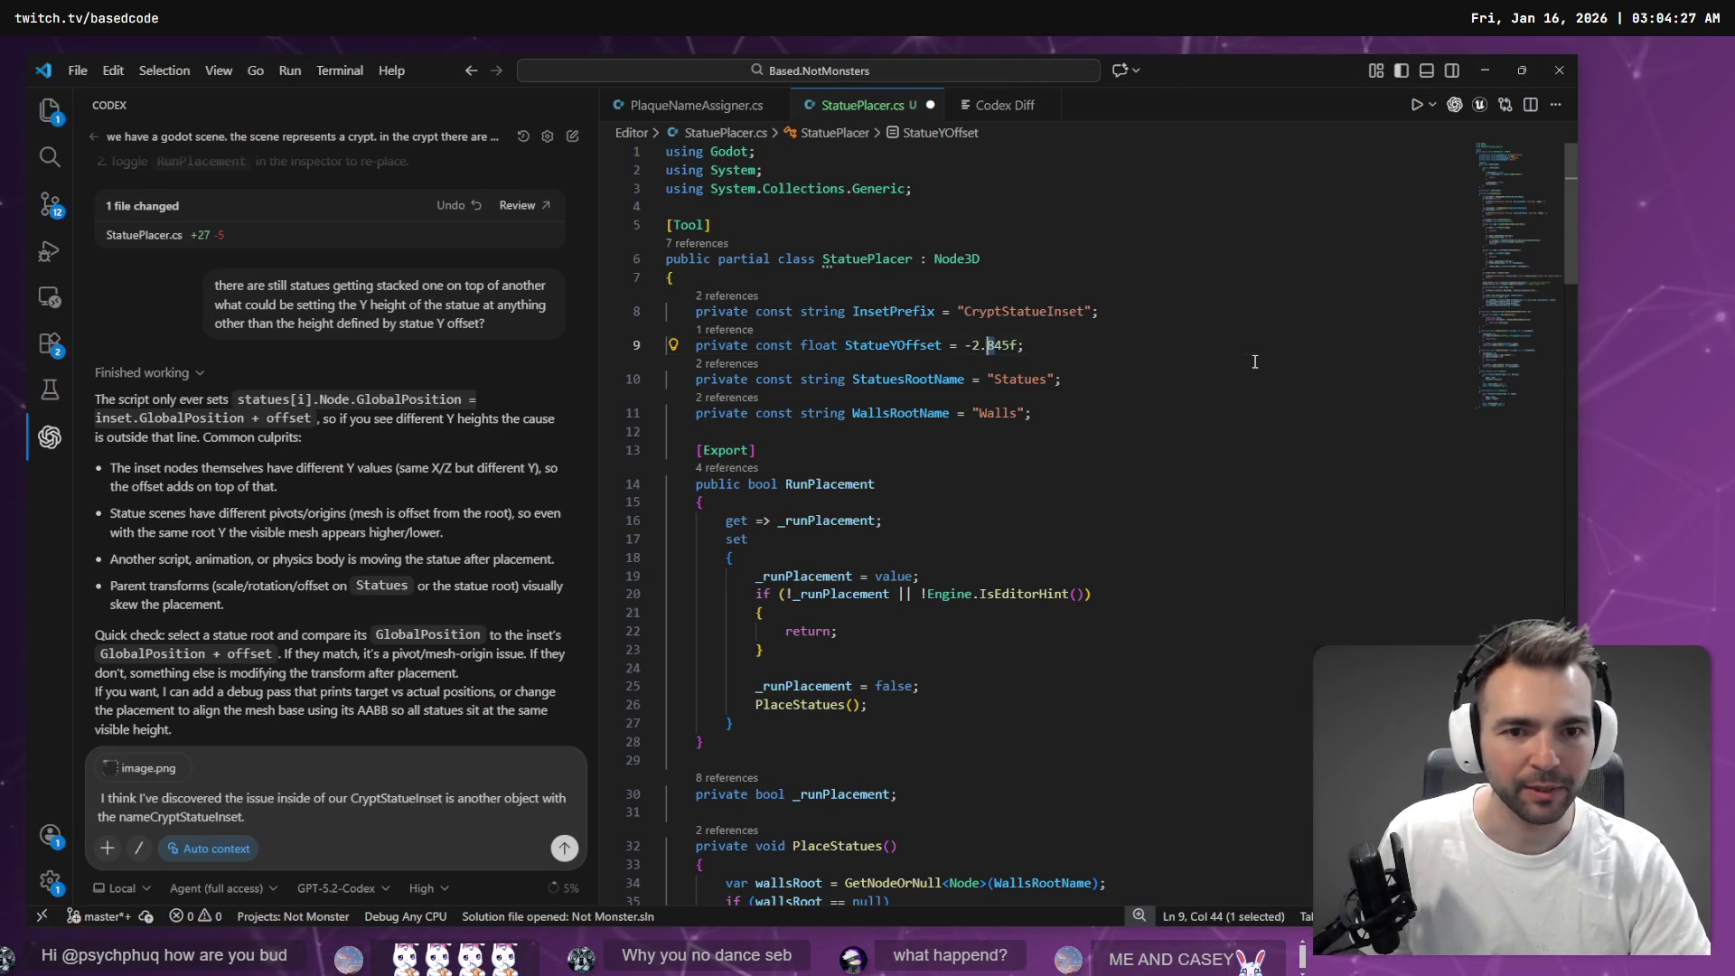
{"action": "type", "text": "3.162f - 2.859"}
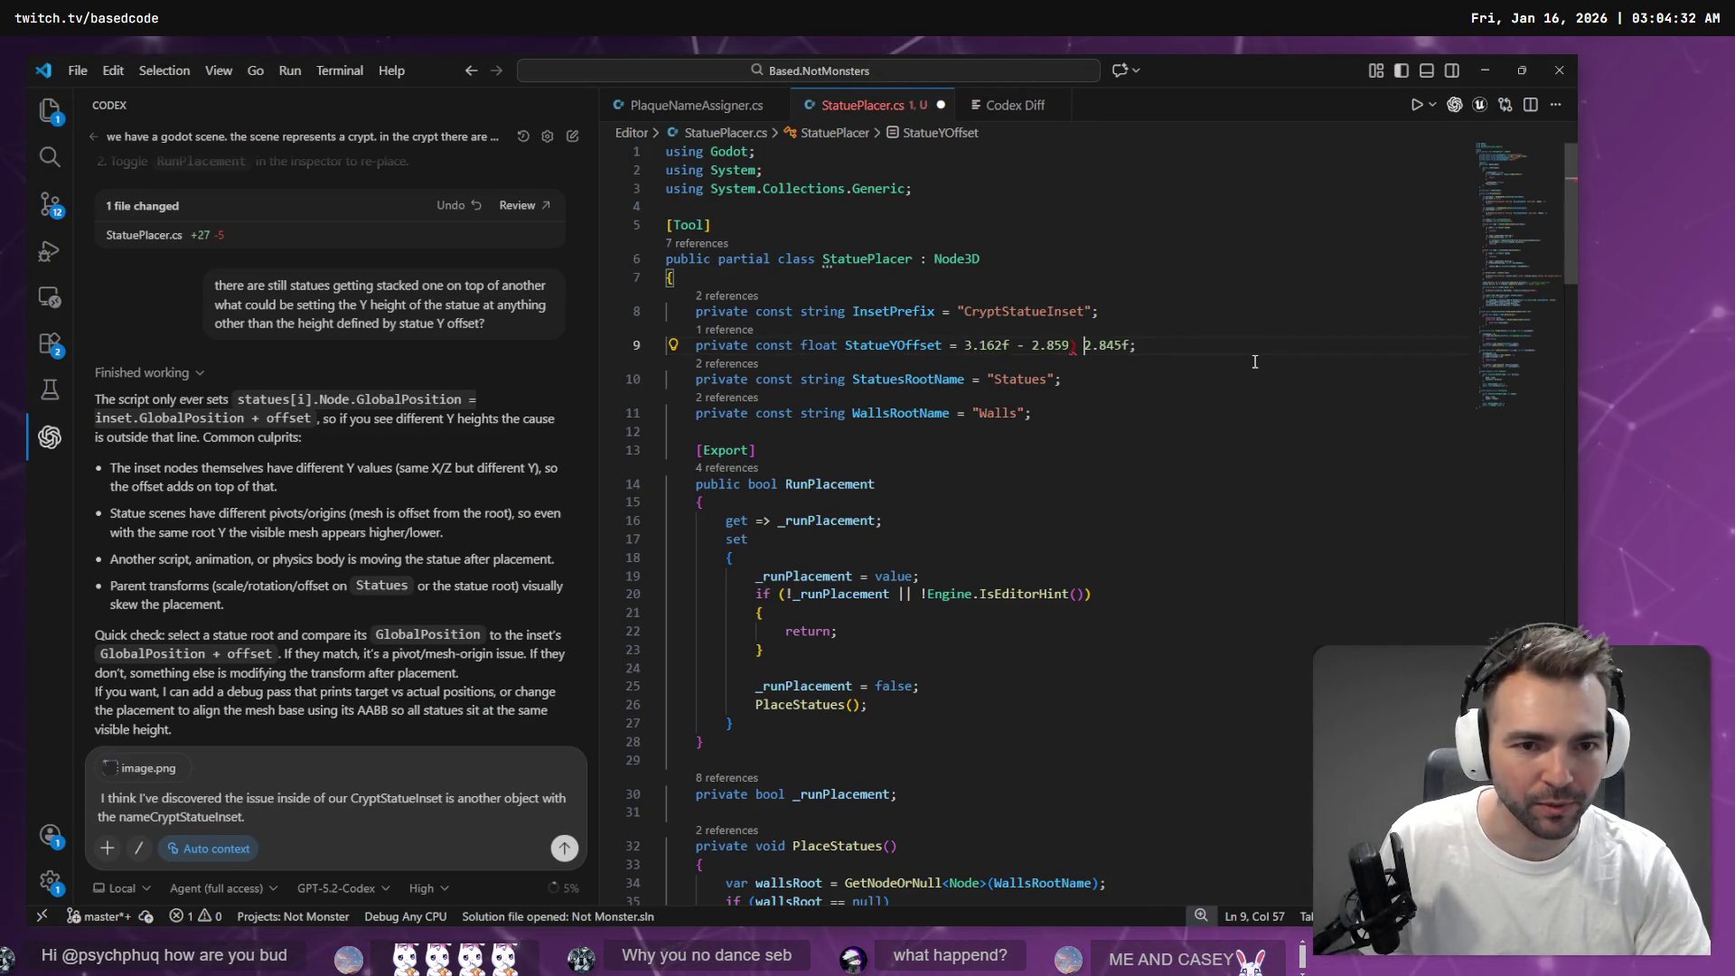
{"action": "key", "text": "BackSpace"}
{"action": "key", "text": "BackSpace"}
{"action": "key", "text": "BackSpace"}
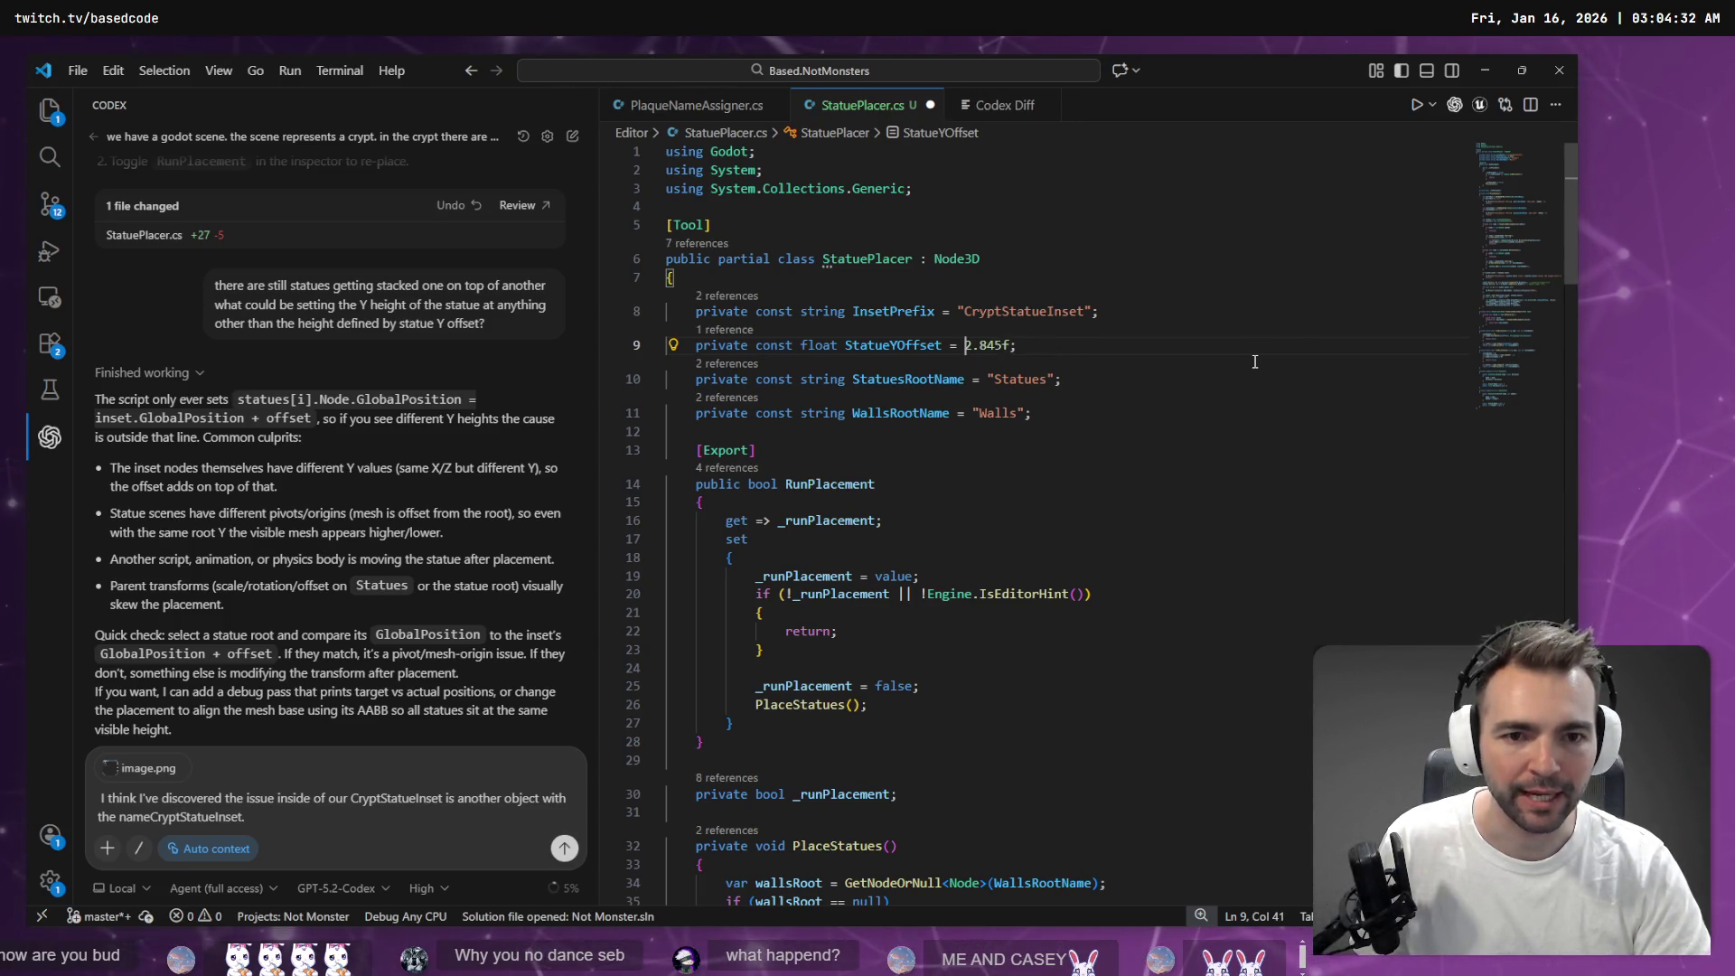
{"action": "key", "text": "alt+Tab"}
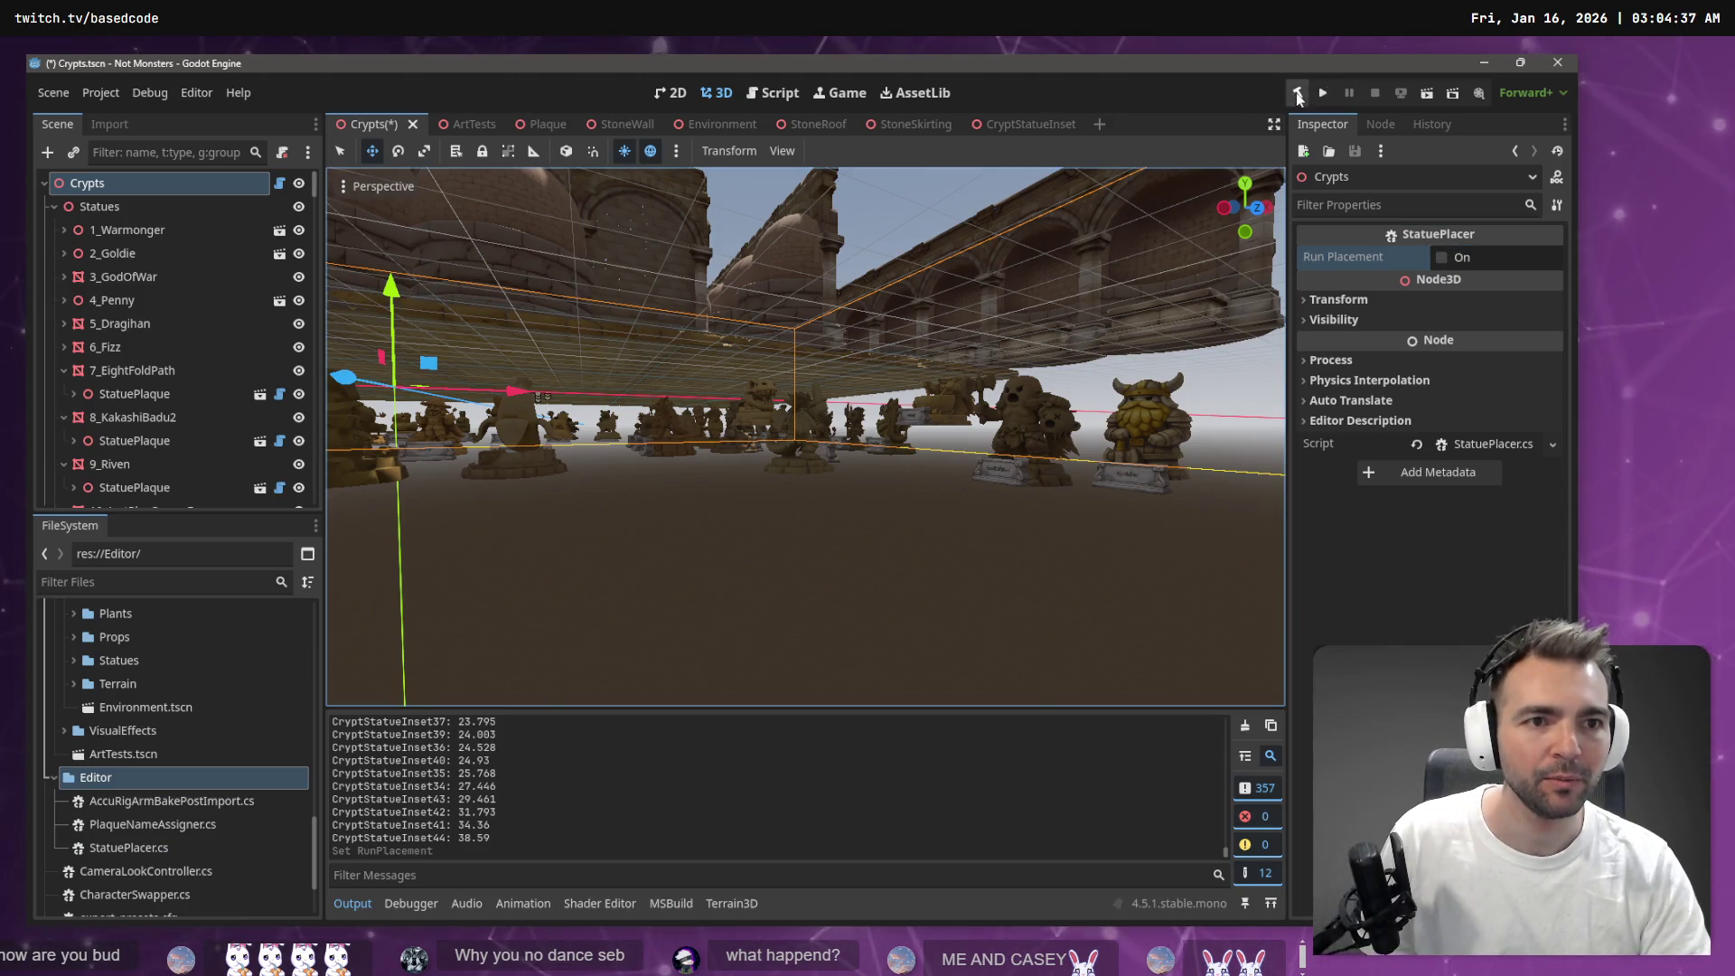
{"action": "left_click", "coordinate": [1445, 257]}
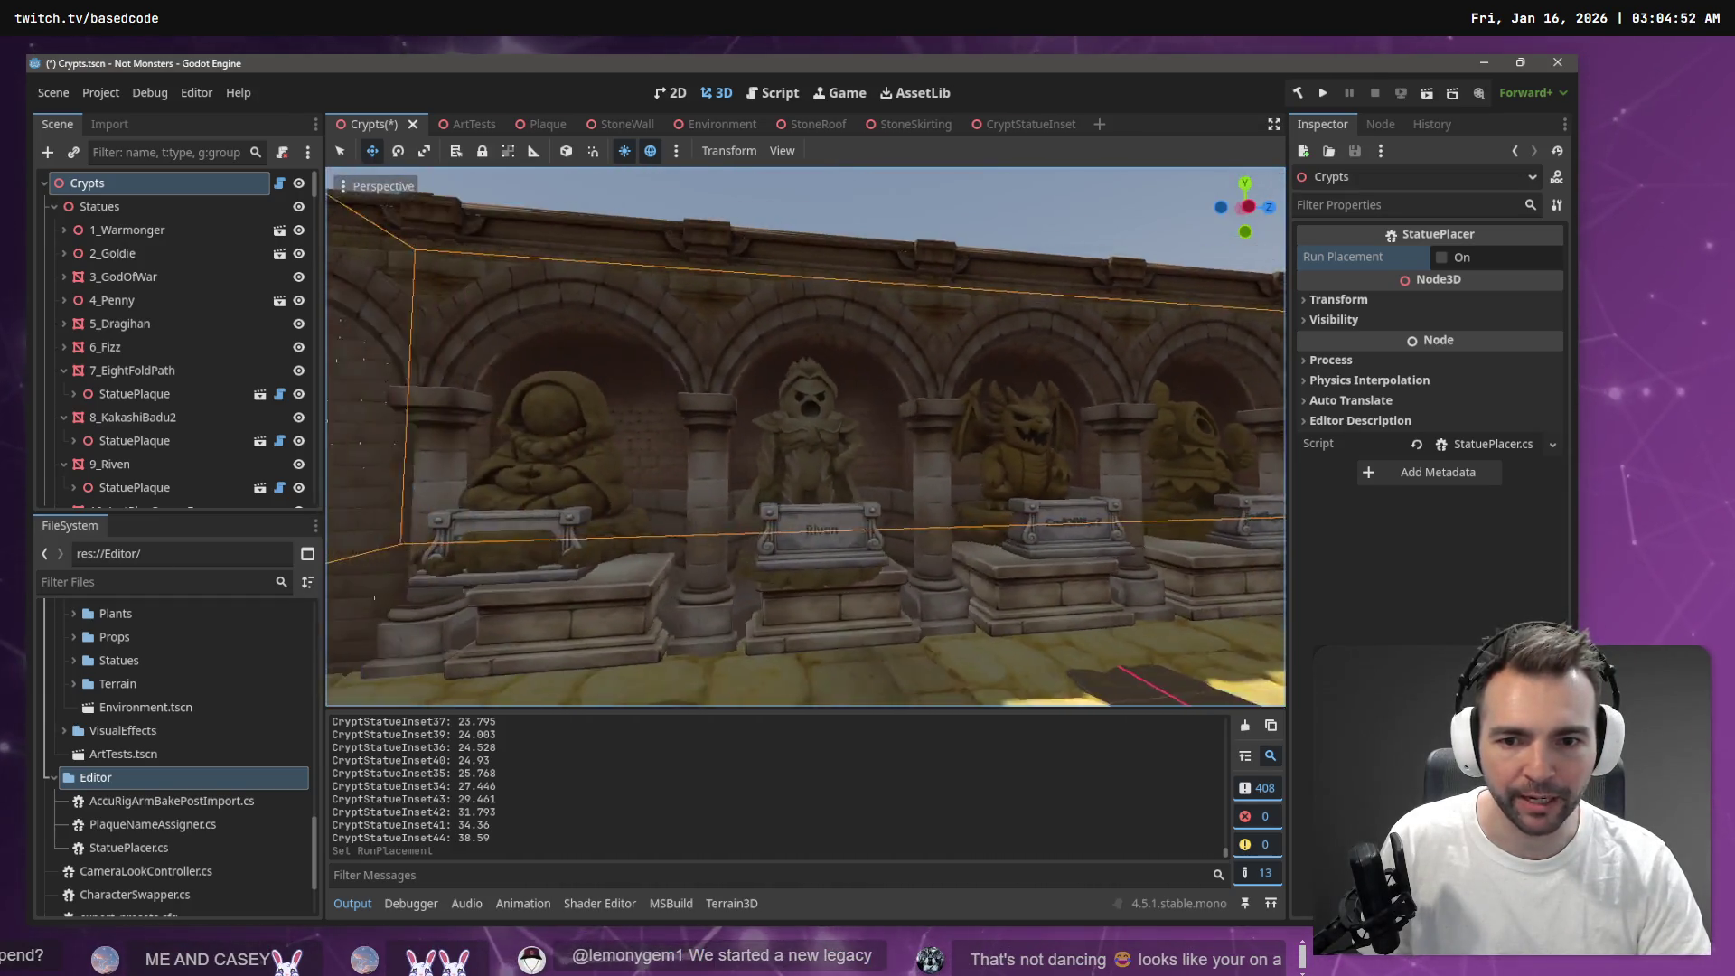
Select and frame the hooded 7_EightFoldPath statue, then drag it about 0.379 units down
{"action": "left_click", "coordinate": [817, 444]}
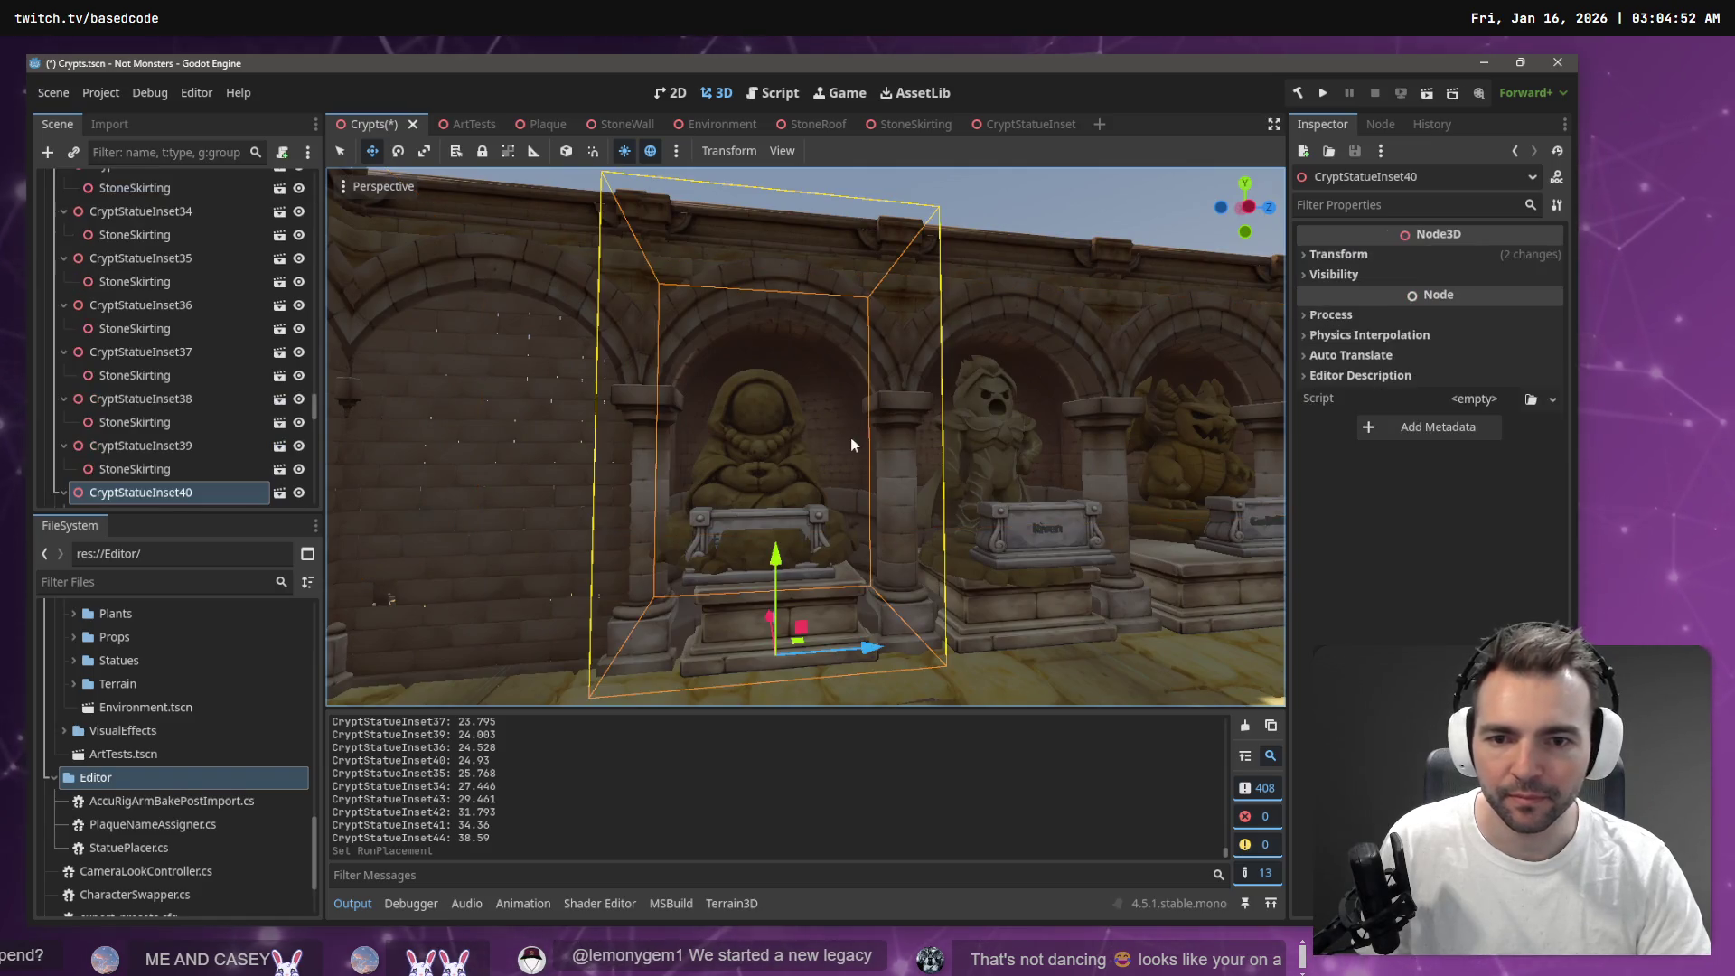
{"action": "left_click", "coordinate": [764, 470]}
{"action": "scroll", "coordinate": [179, 253], "scroll_direction": "up", "scroll_amount": 3}
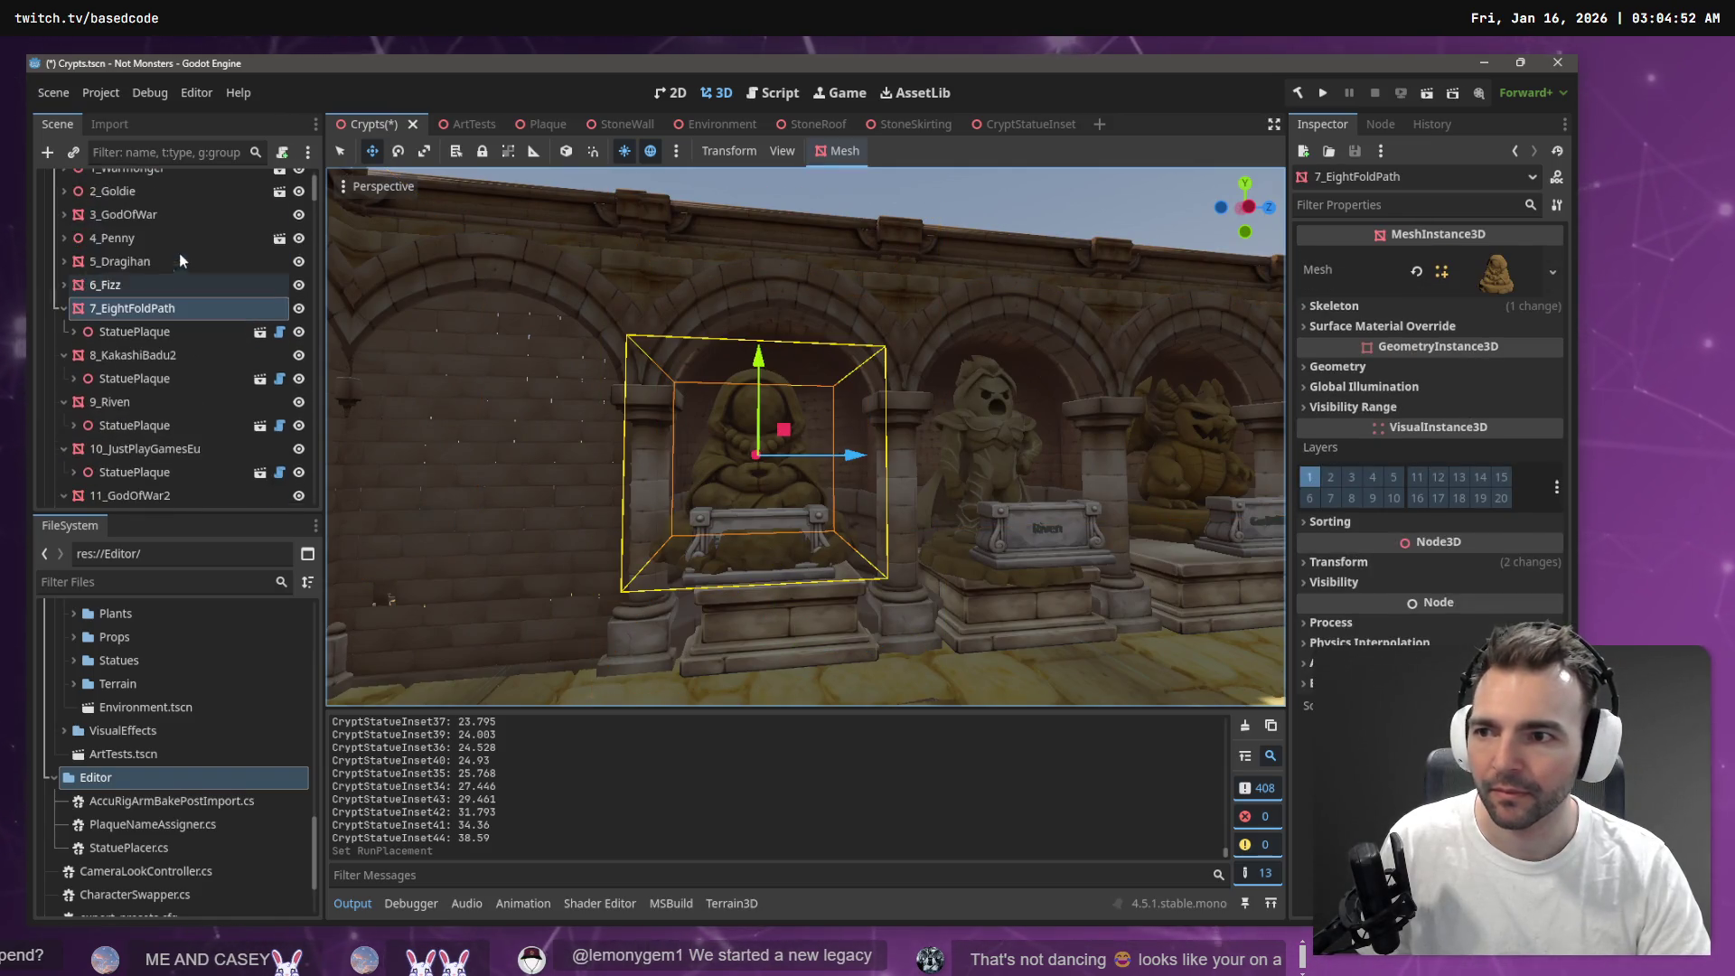
{"action": "left_click", "coordinate": [149, 330]}
{"action": "left_click", "coordinate": [141, 312]}
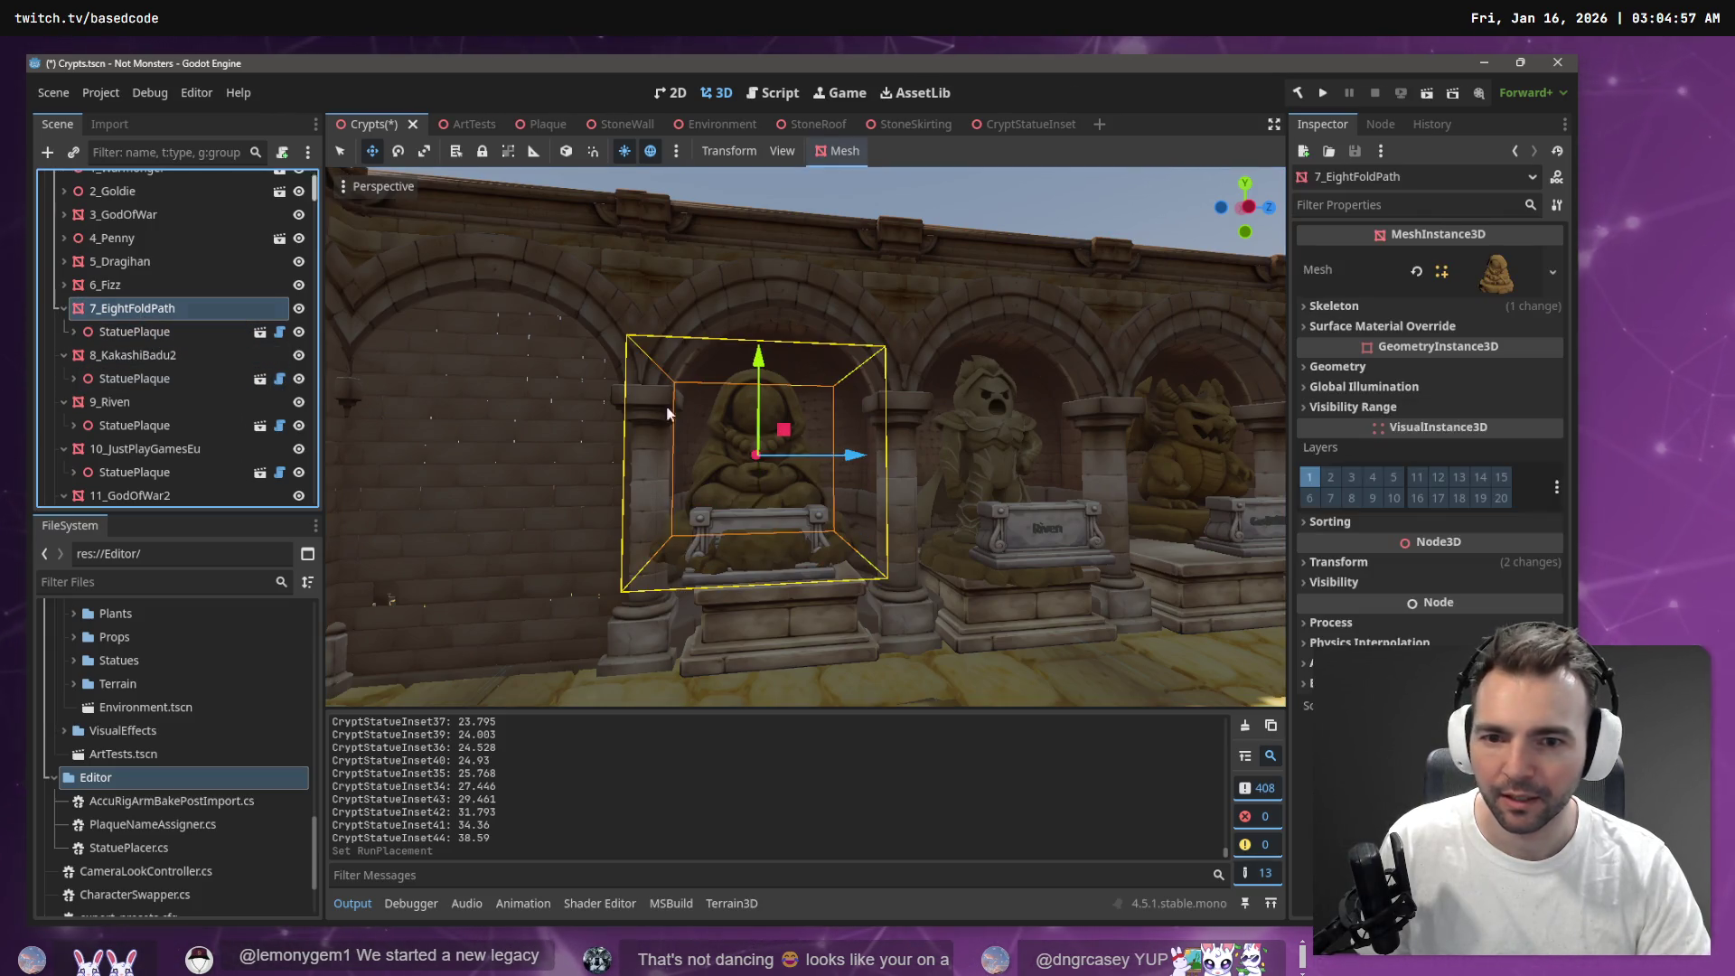
{"action": "double_click", "coordinate": [141, 310]}
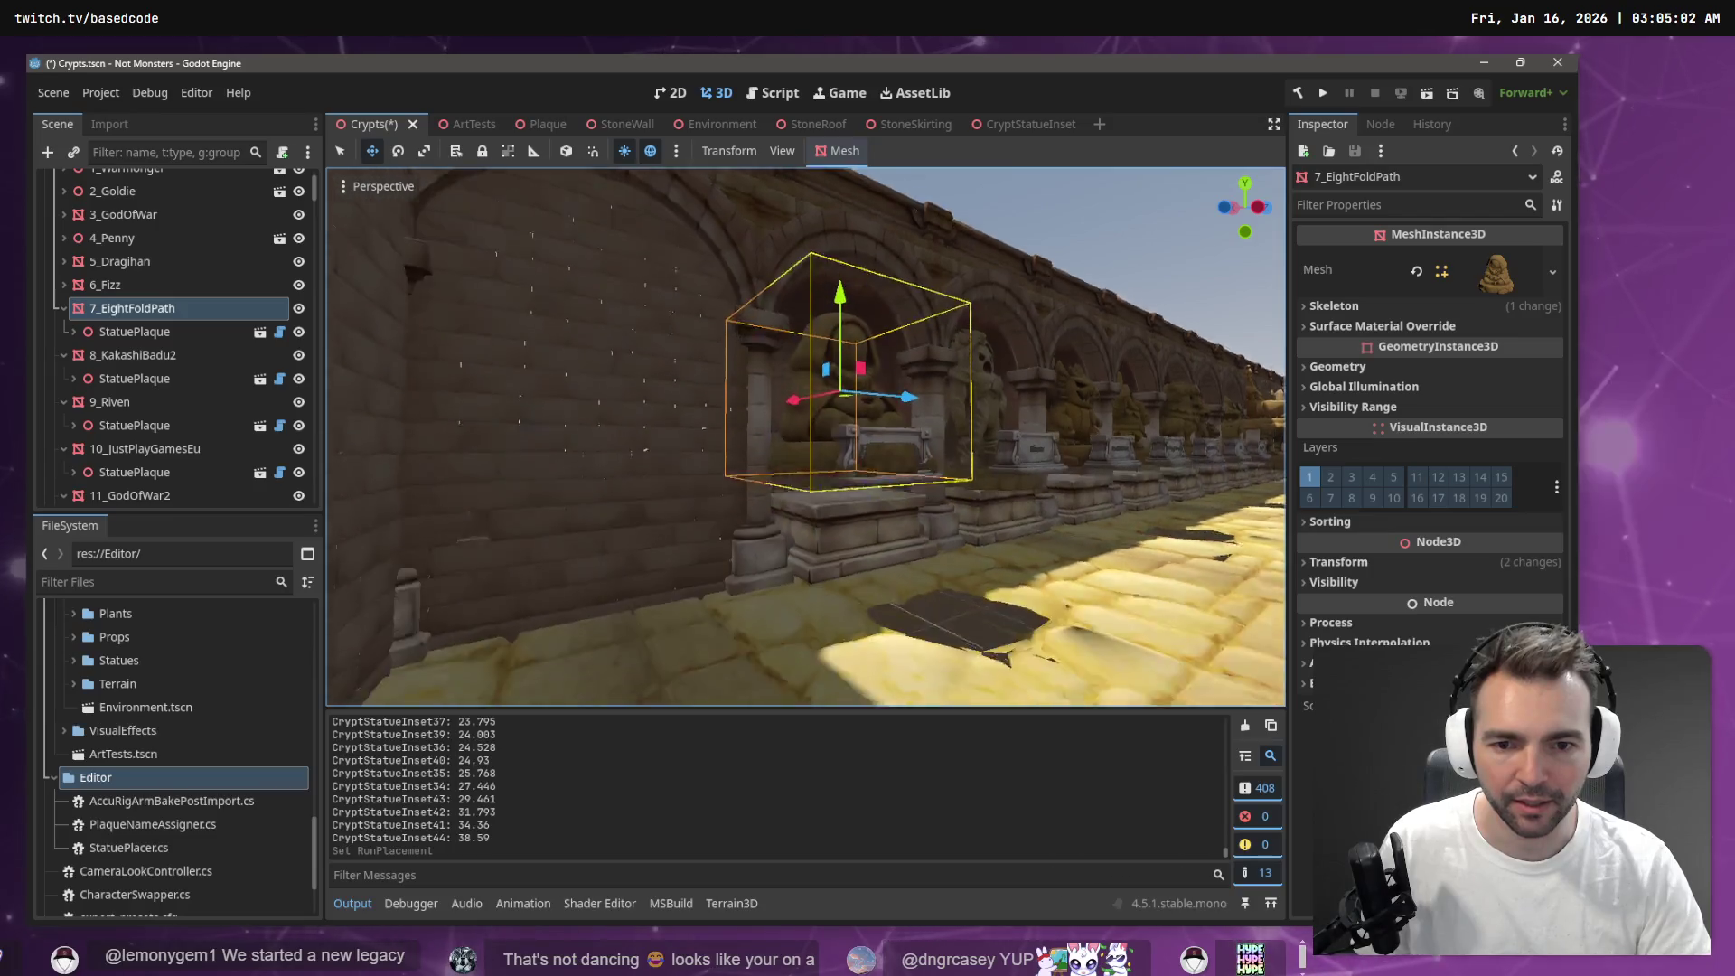
{"action": "scroll", "coordinate": [856, 317], "scroll_direction": "up", "scroll_amount": 3}
{"action": "left_click_drag", "start_coordinate": [856, 317], "coordinate": [858, 331]}
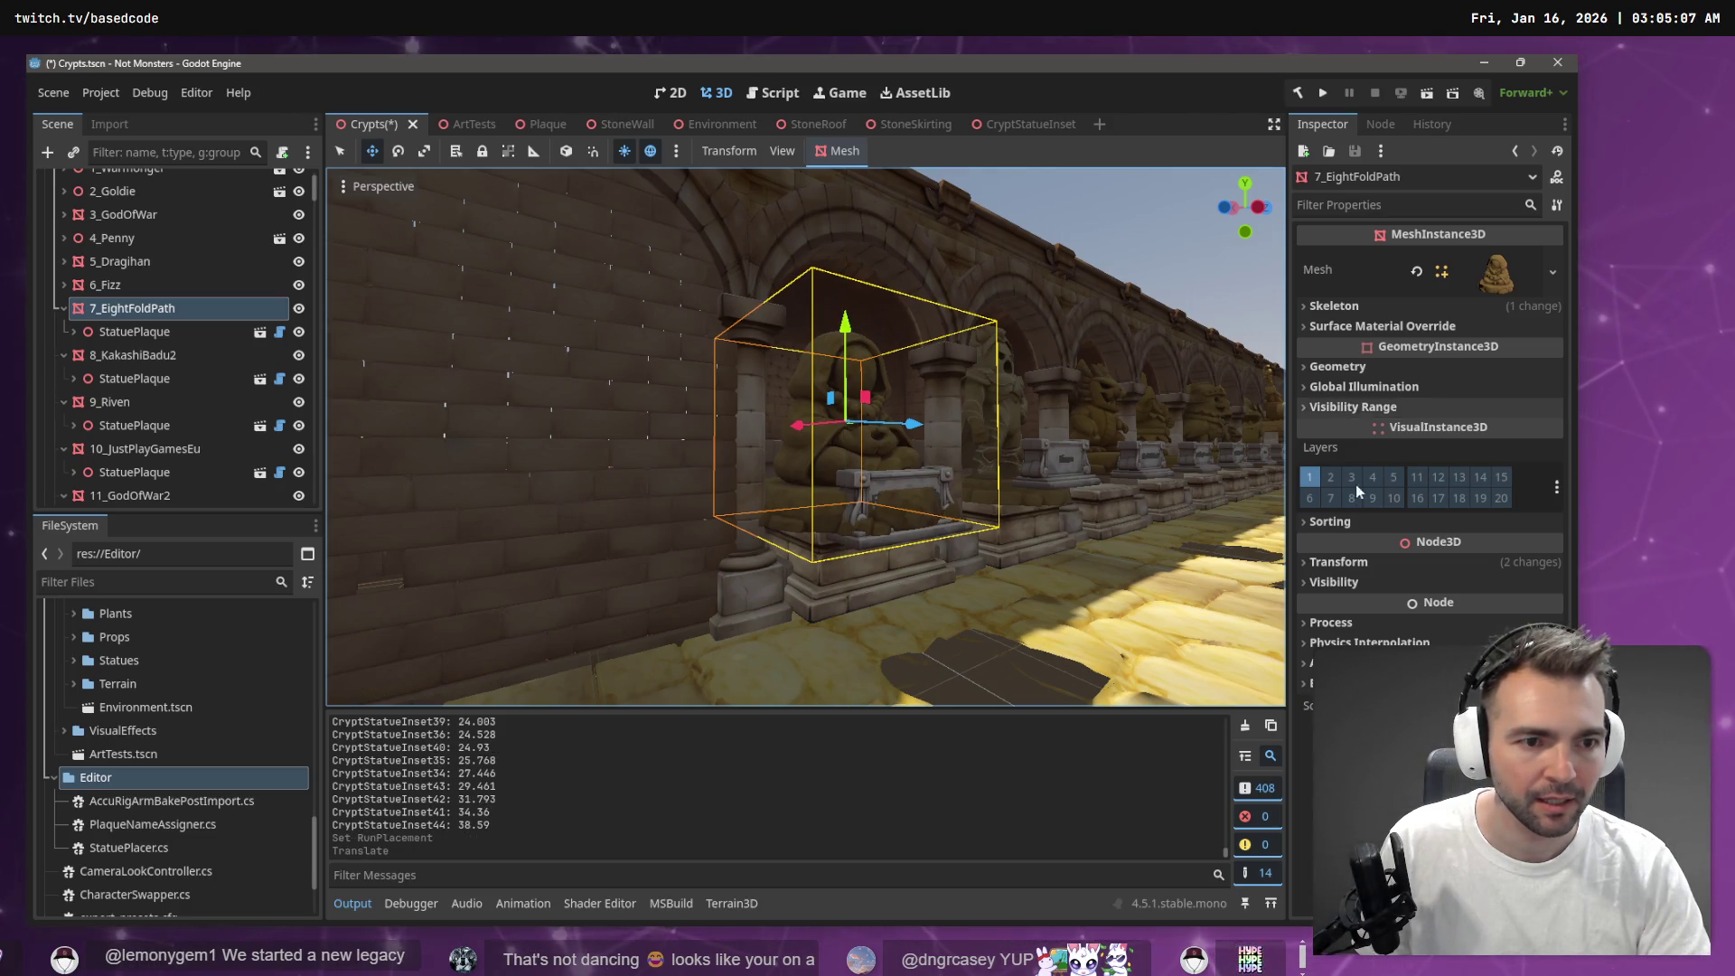
Undo the move, start a calculation from Y 3.162, and drag the statue down to Y 2.691
{"action": "left_click", "coordinate": [1341, 562]}
{"action": "key", "text": "ctrl+z"}
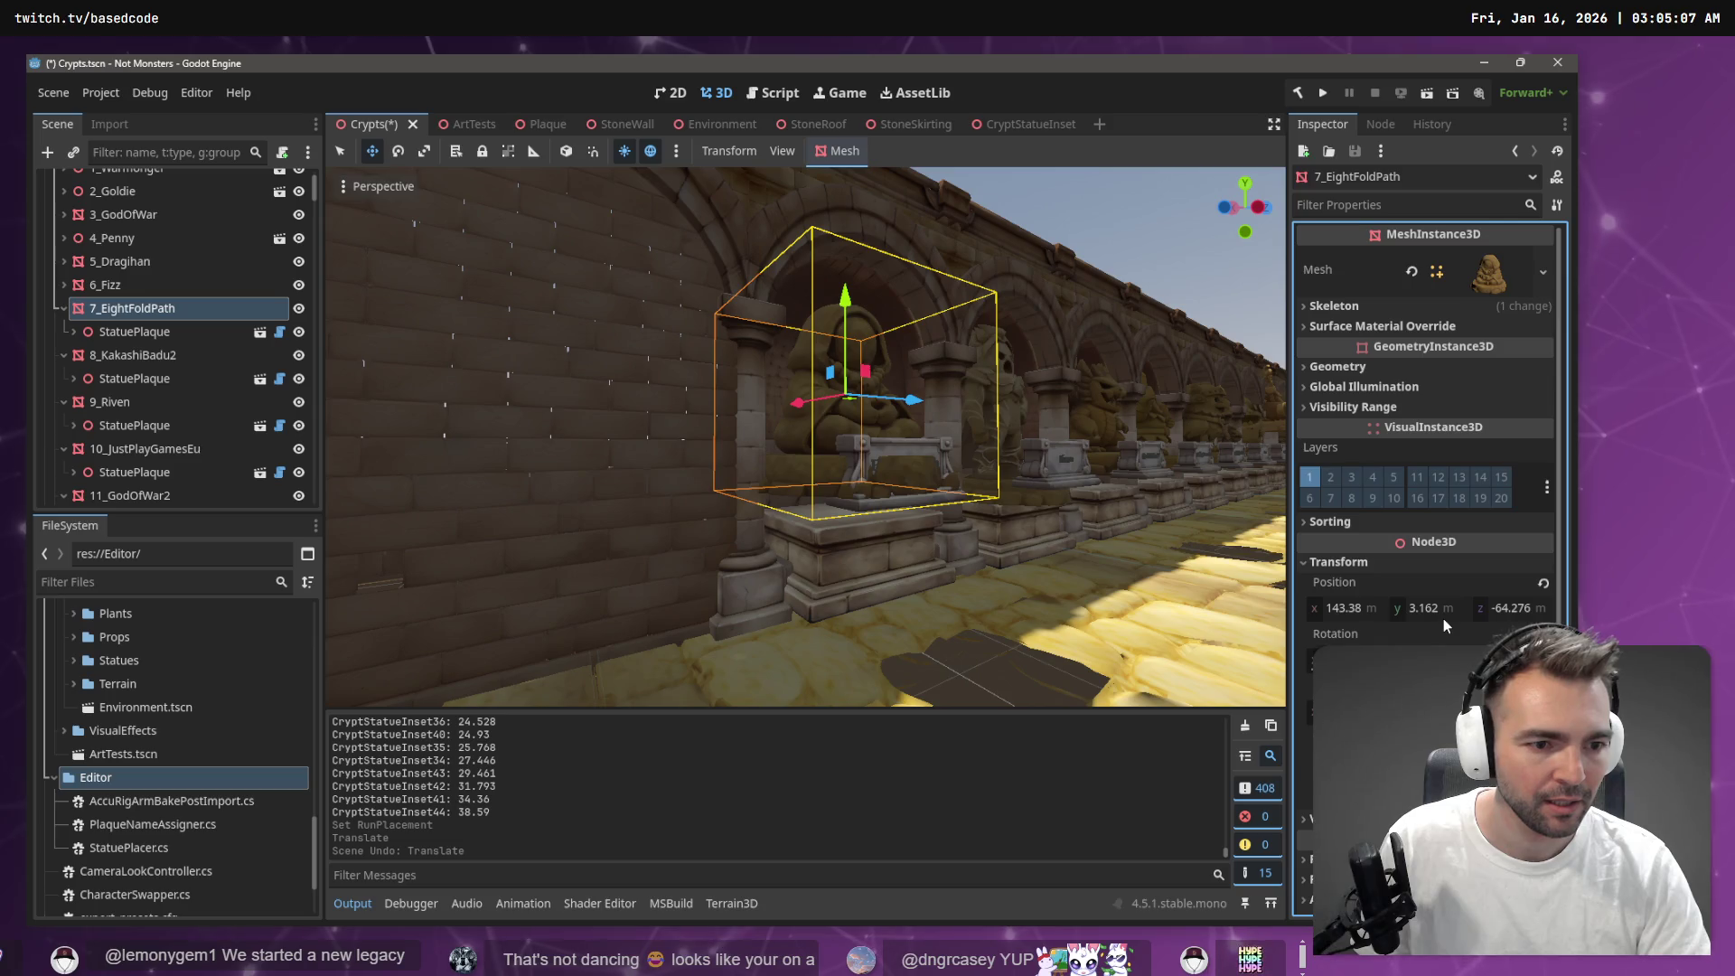
{"action": "left_click", "coordinate": [1440, 615]}
{"action": "key", "text": "XF86Calculator"}
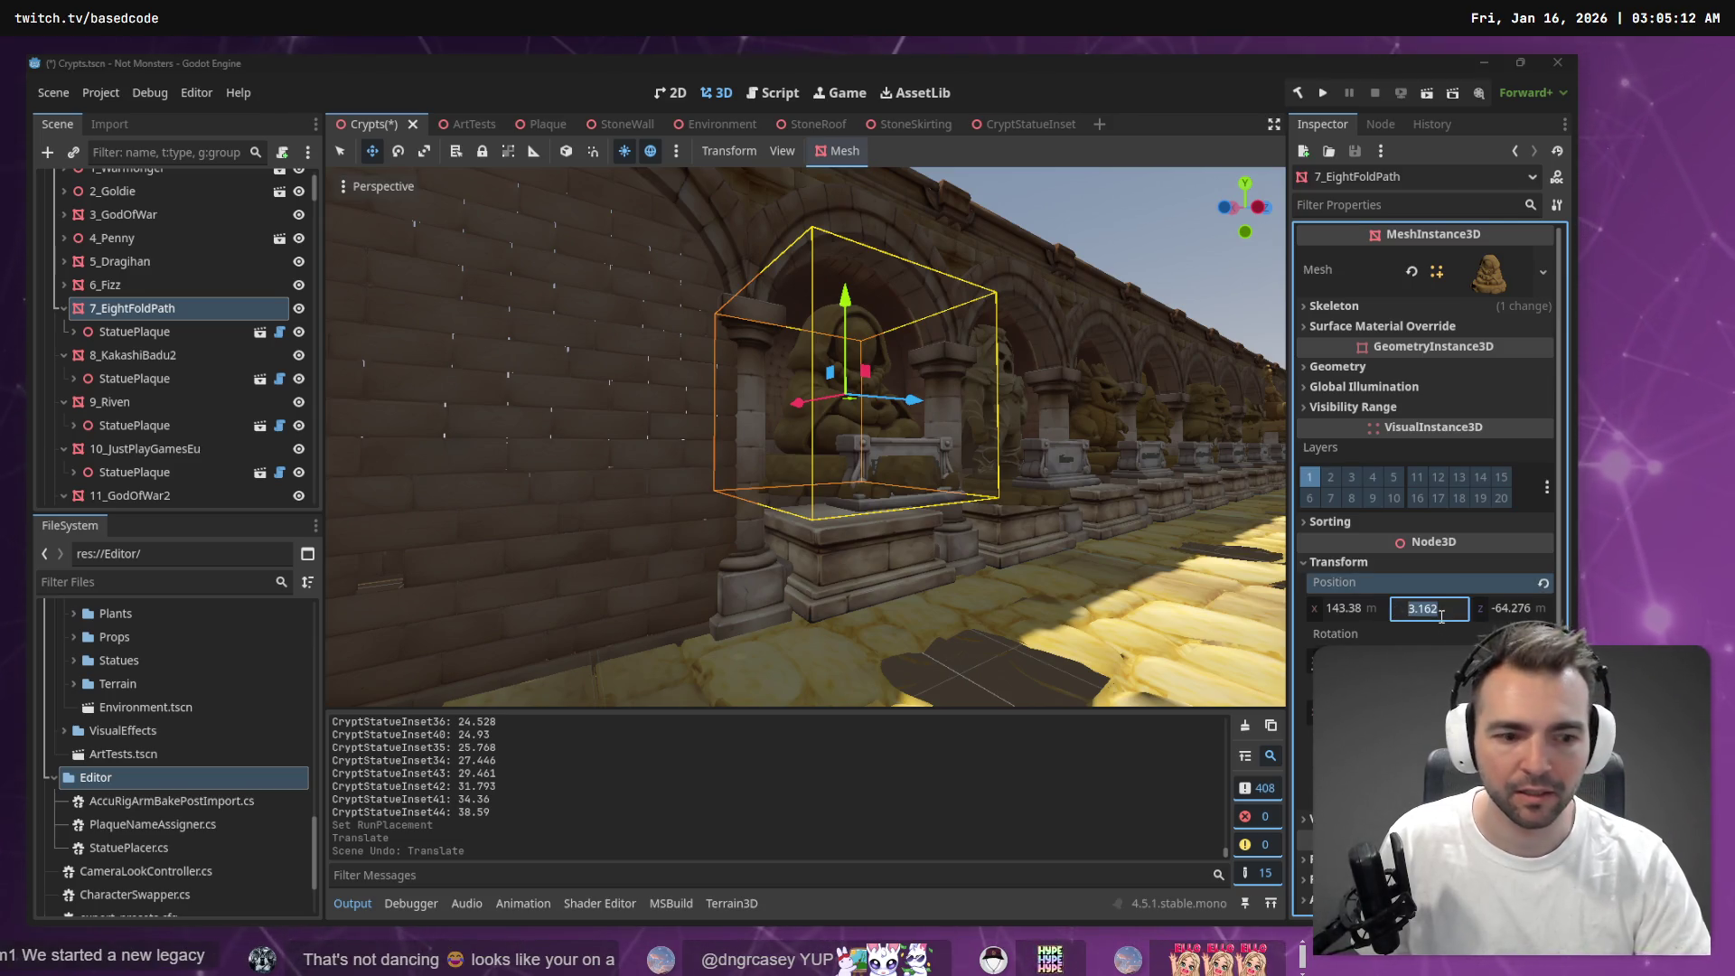
{"action": "type", "text": "3.162"}
{"action": "type", "text": "-"}
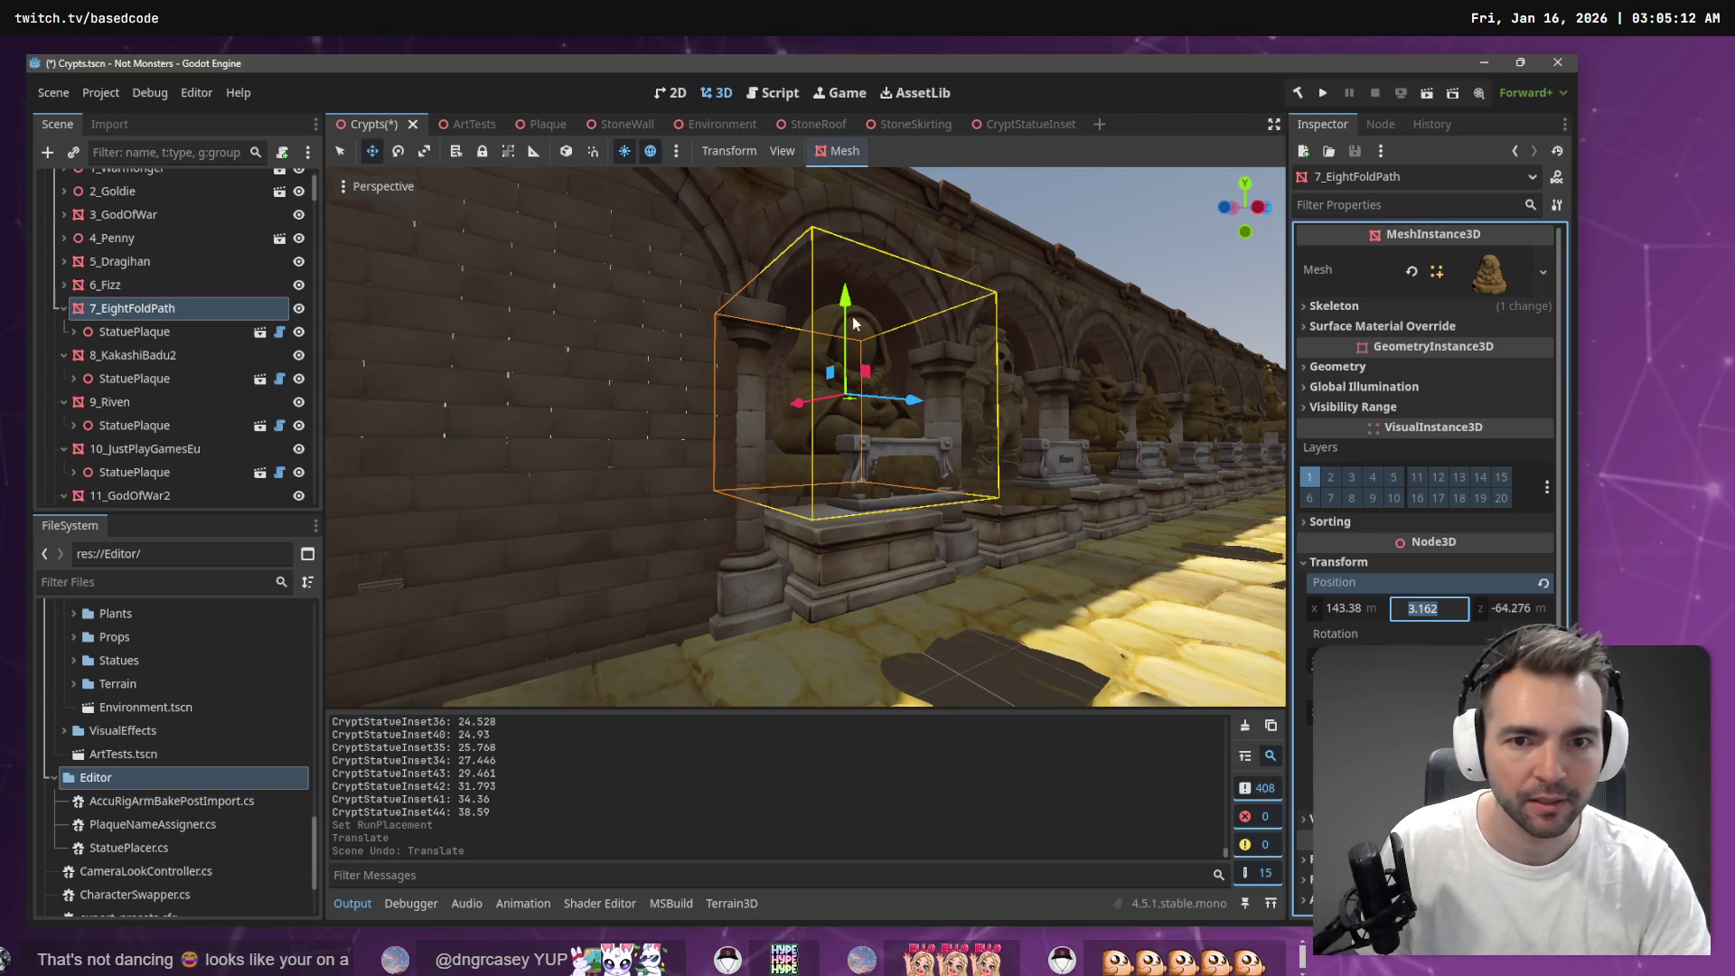
{"action": "left_click_drag", "start_coordinate": [845, 298], "coordinate": [853, 339]}
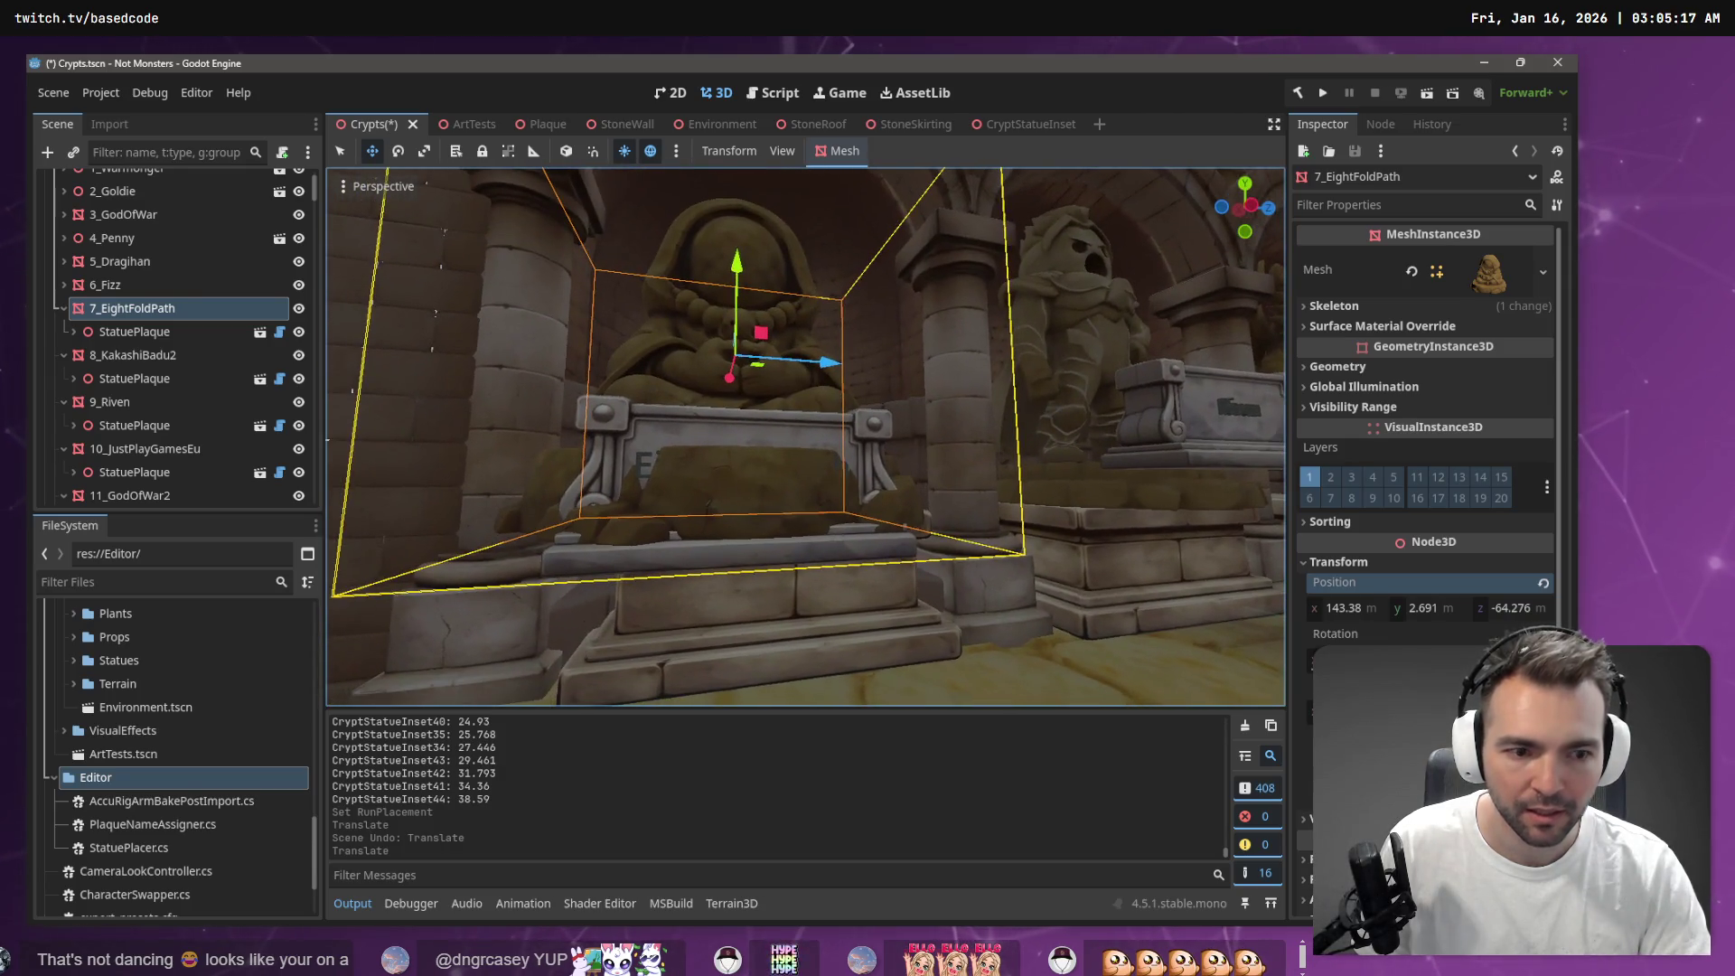
Compute 3.162 − 2.691 = 0.471 in Calculator and return to the StatueYOffset line
{"action": "left_click", "coordinate": [1426, 607]}
{"action": "key", "text": "alt+Tab"}
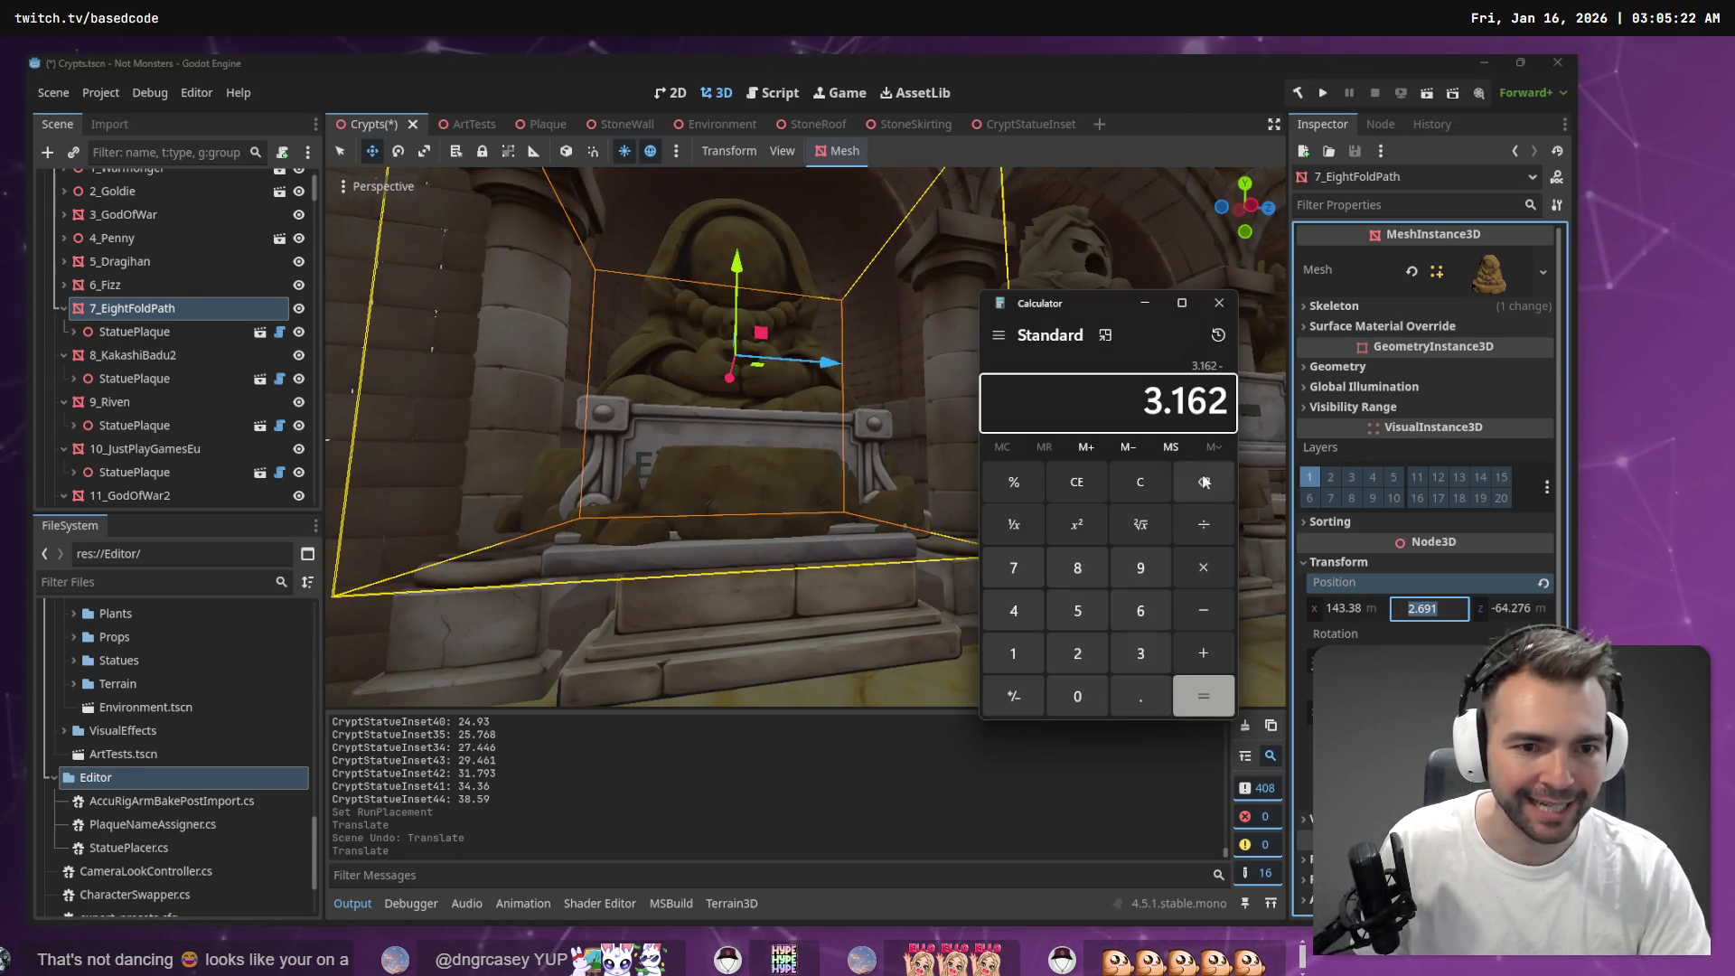
{"action": "type", "text": "2.691"}
{"action": "key", "text": "Return"}
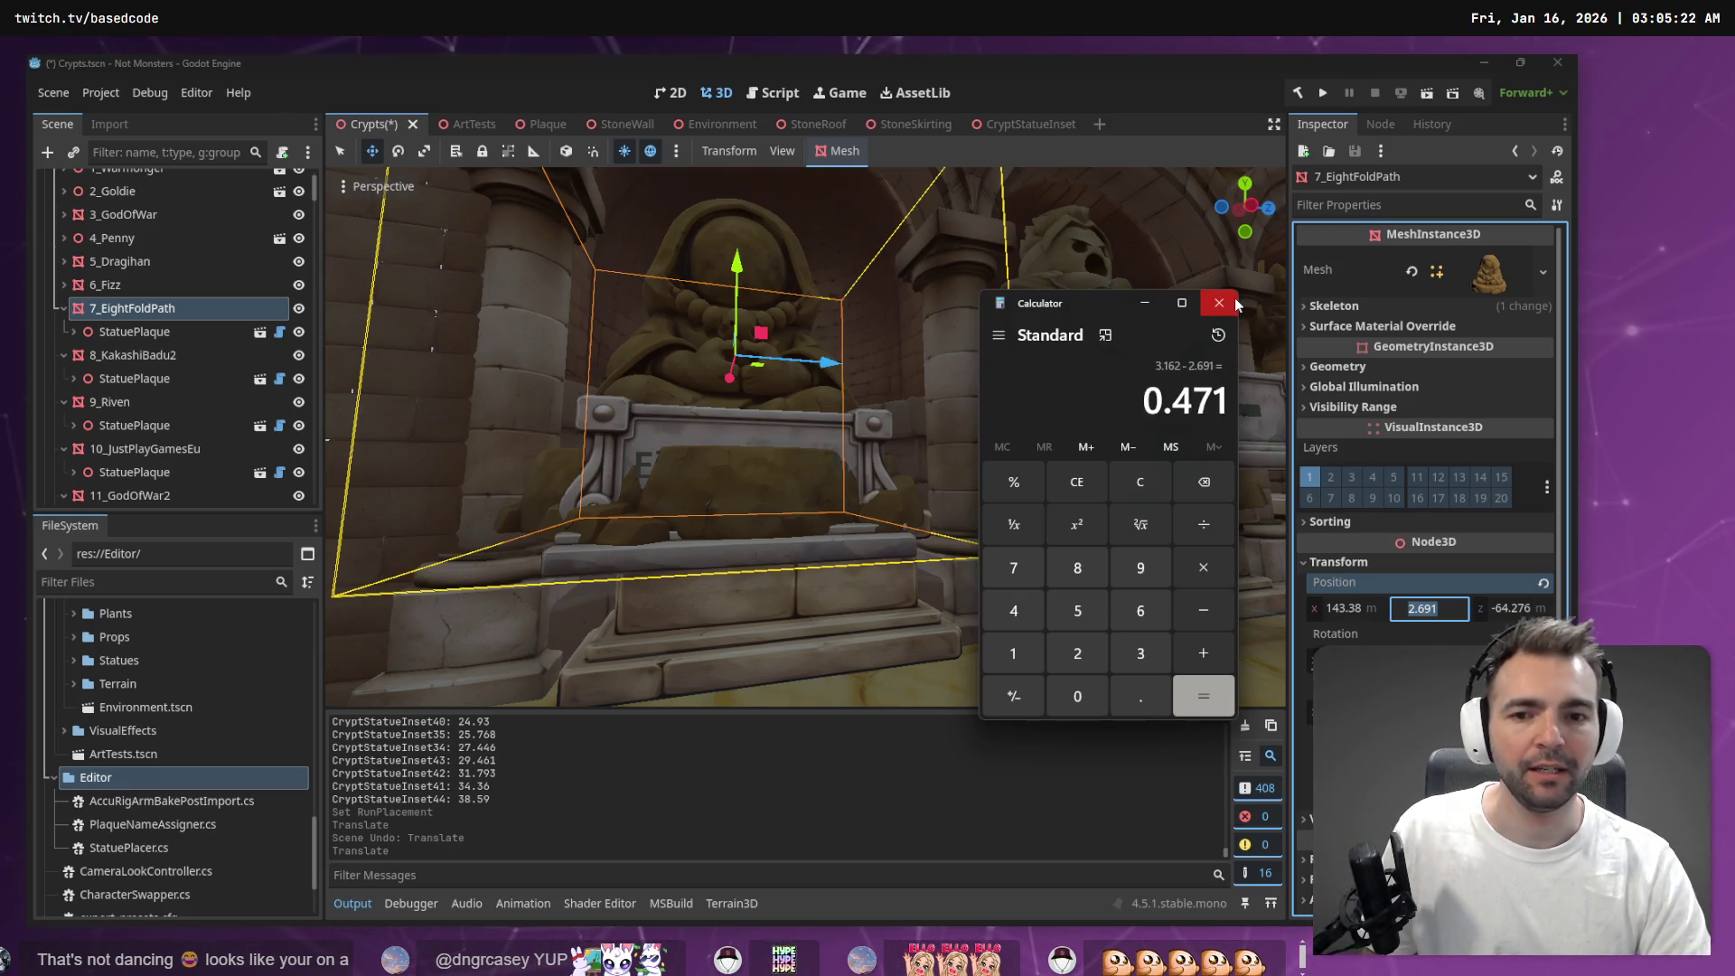
{"action": "key", "text": "alt+F4"}
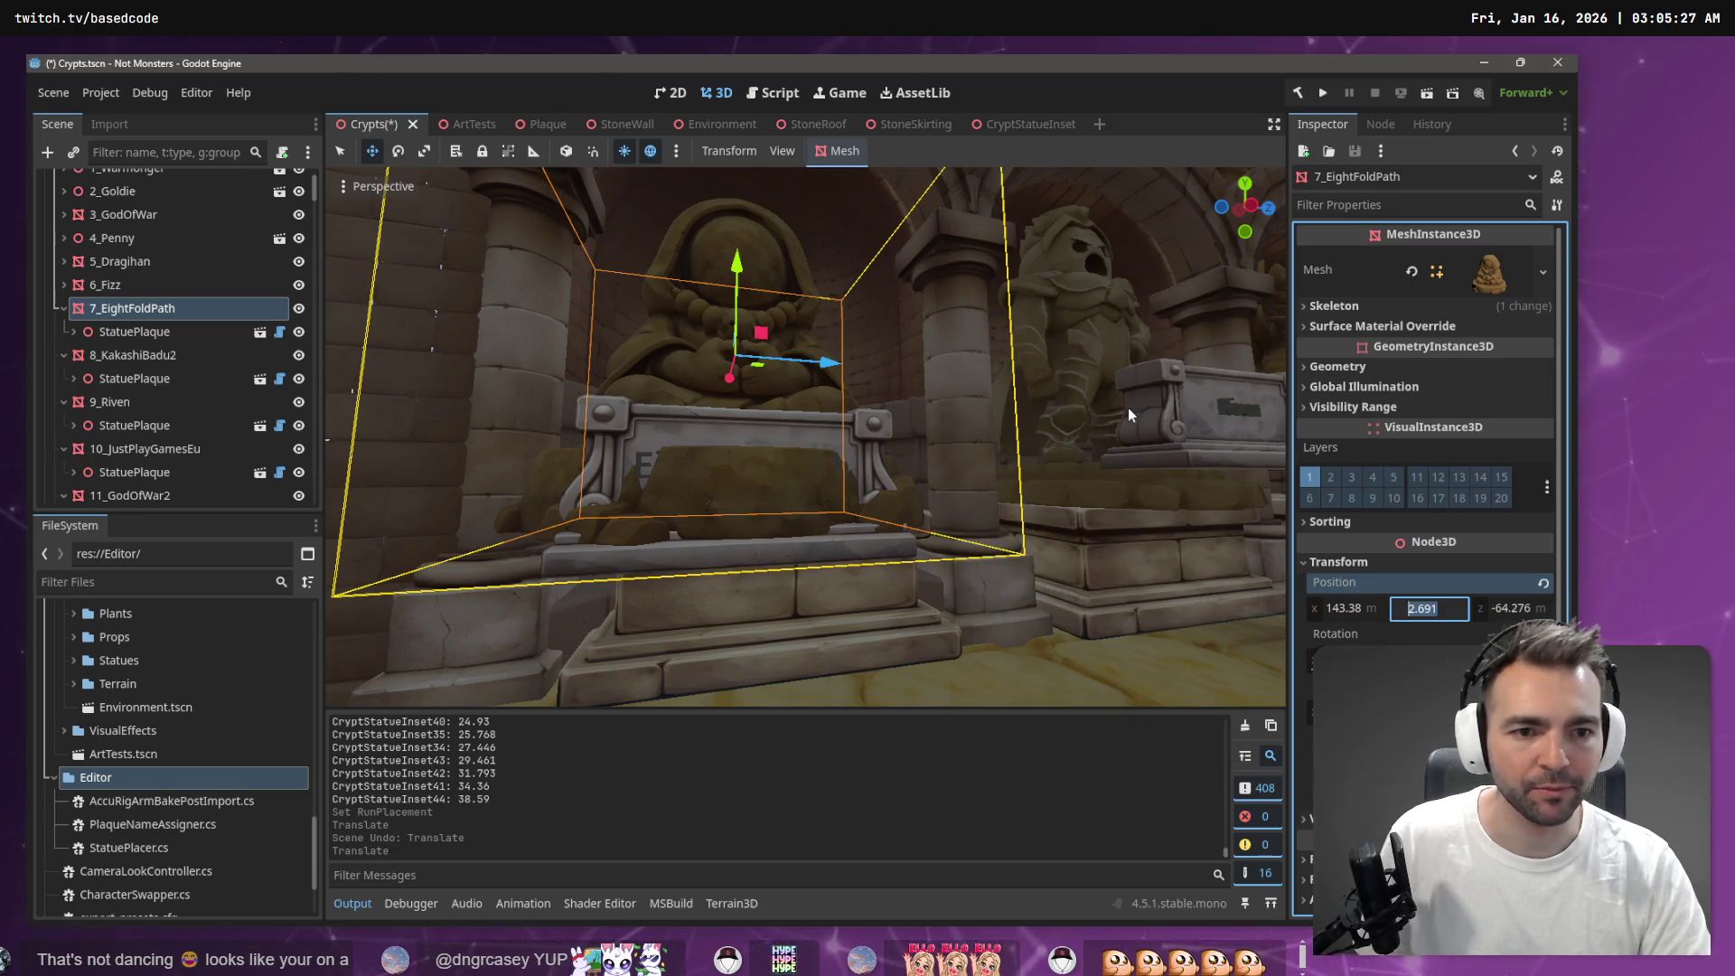
{"action": "key", "text": "alt+Tab"}
{"action": "left_click", "coordinate": [1002, 346]}
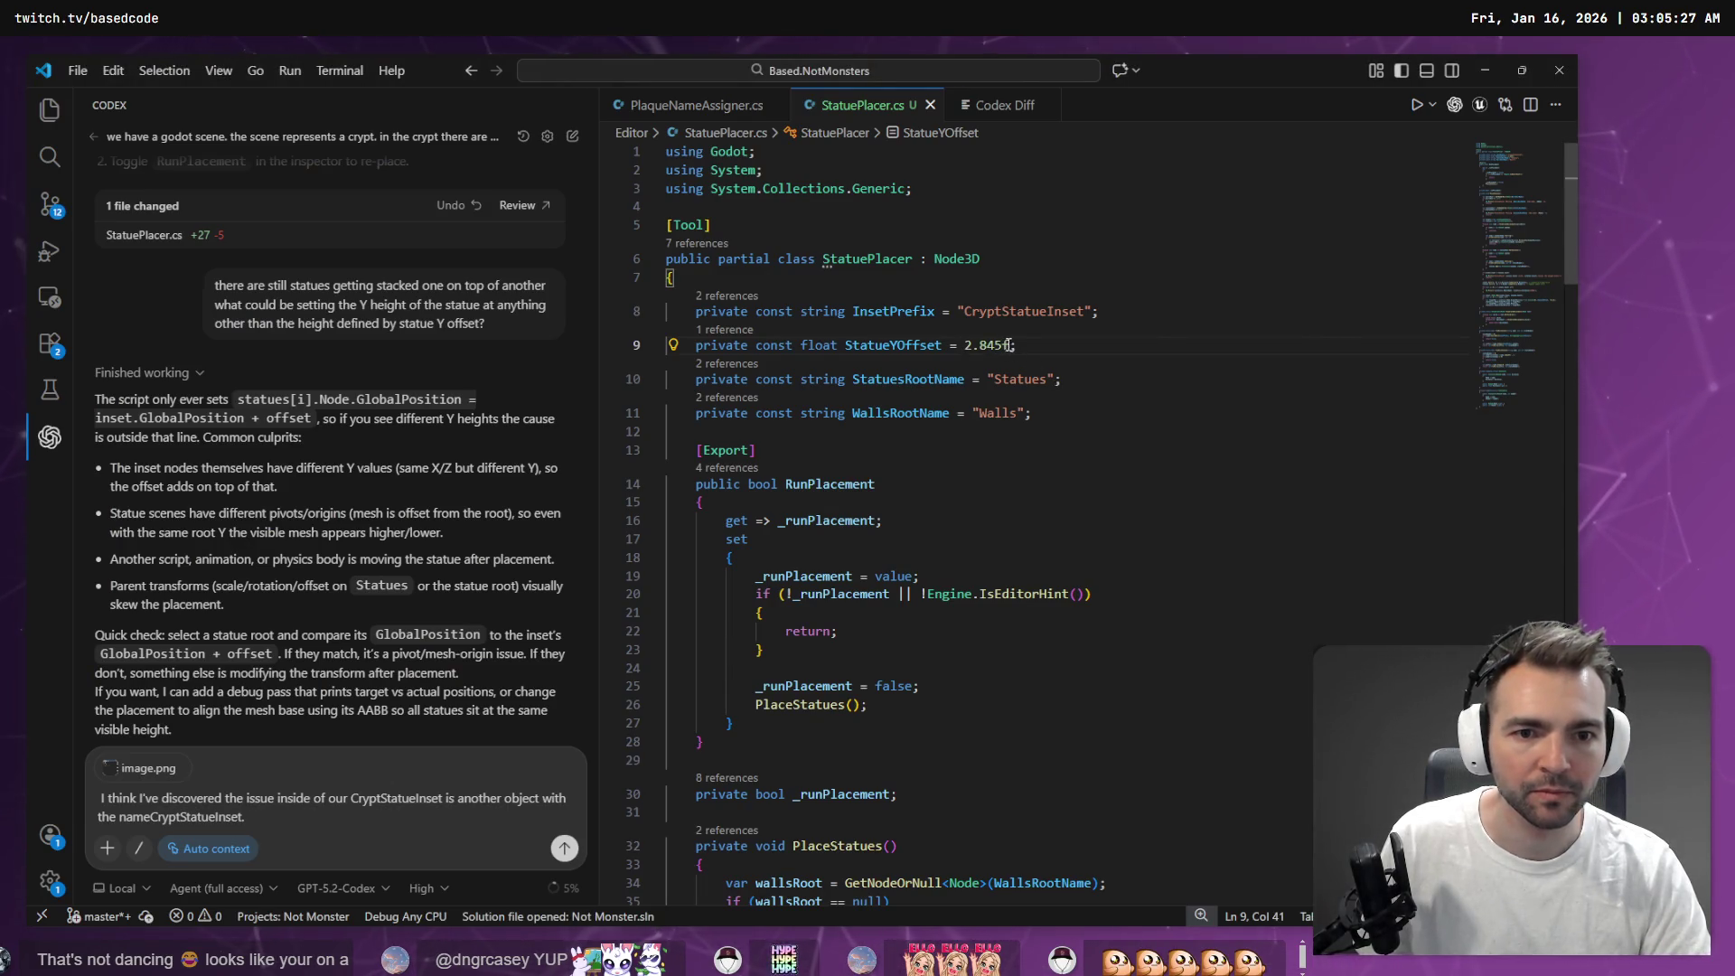
Rewrite StatueYOffset as (2.845f - 0.471f) to lower the offset by the measured difference
{"action": "key", "text": "shift+Left"}
{"action": "key", "text": "shift+Left"}
{"action": "key", "text": "shift+Left"}
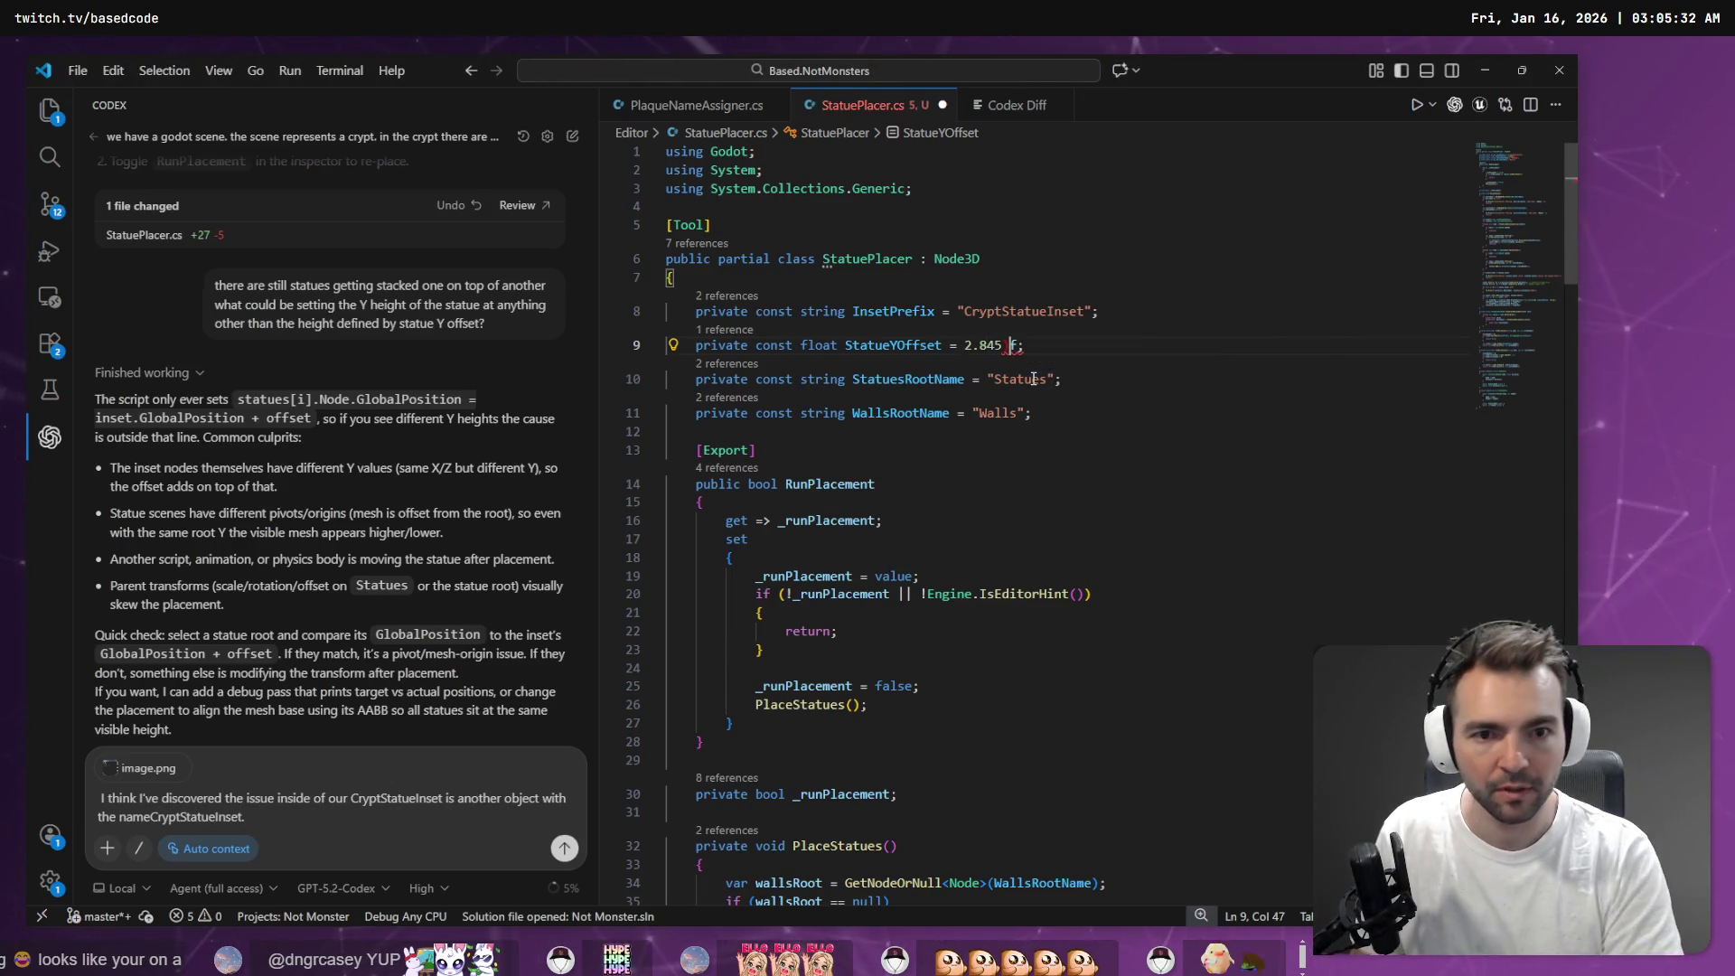
{"action": "type", "text": "("}
{"action": "key", "text": "Right"}
{"action": "key", "text": "Right"}
{"action": "key", "text": "Right"}
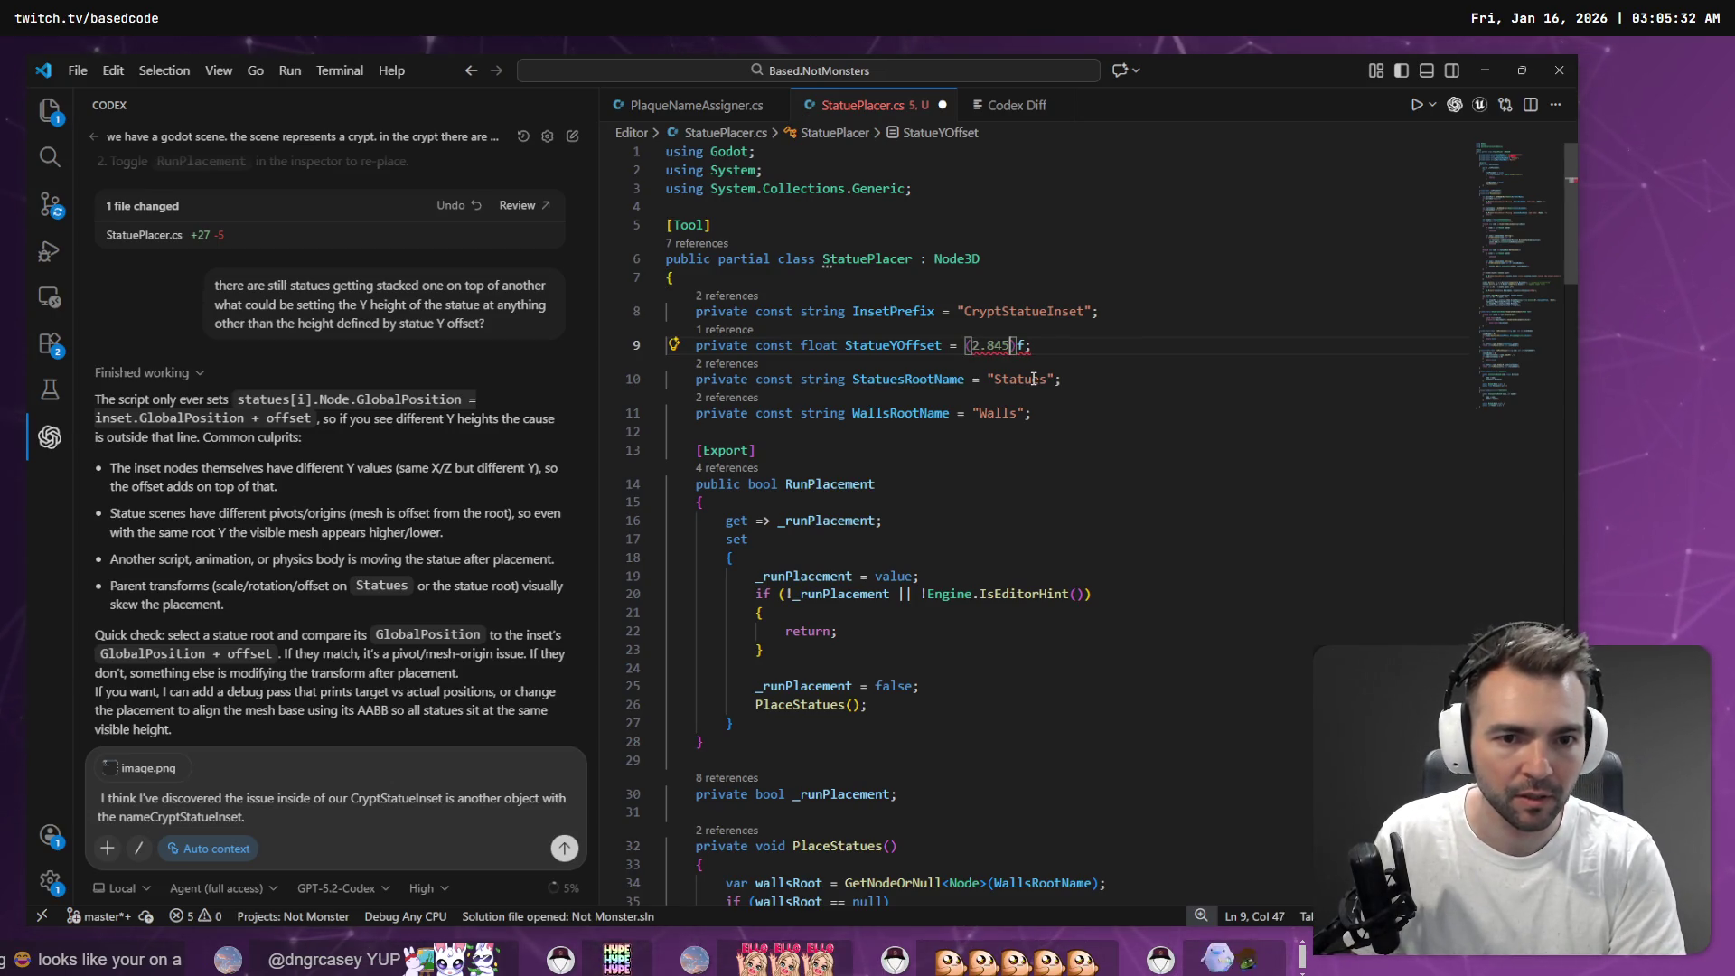
{"action": "type", "text": "- 0.471F"}
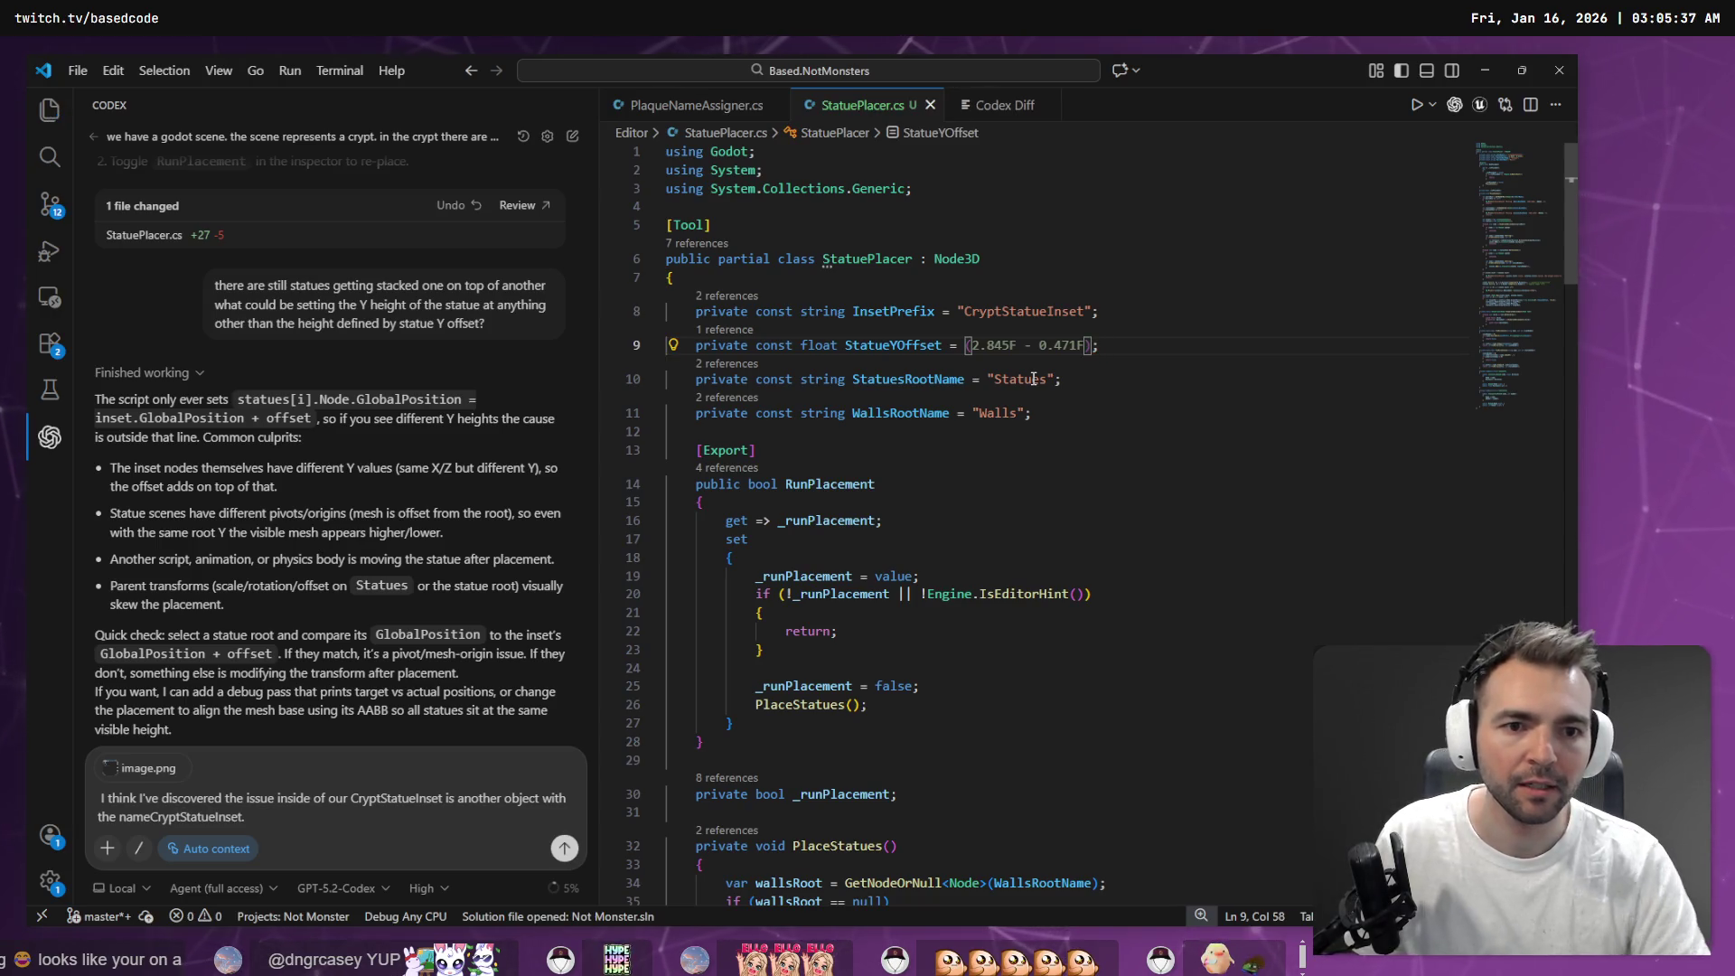
{"action": "key", "text": "alt+Tab"}
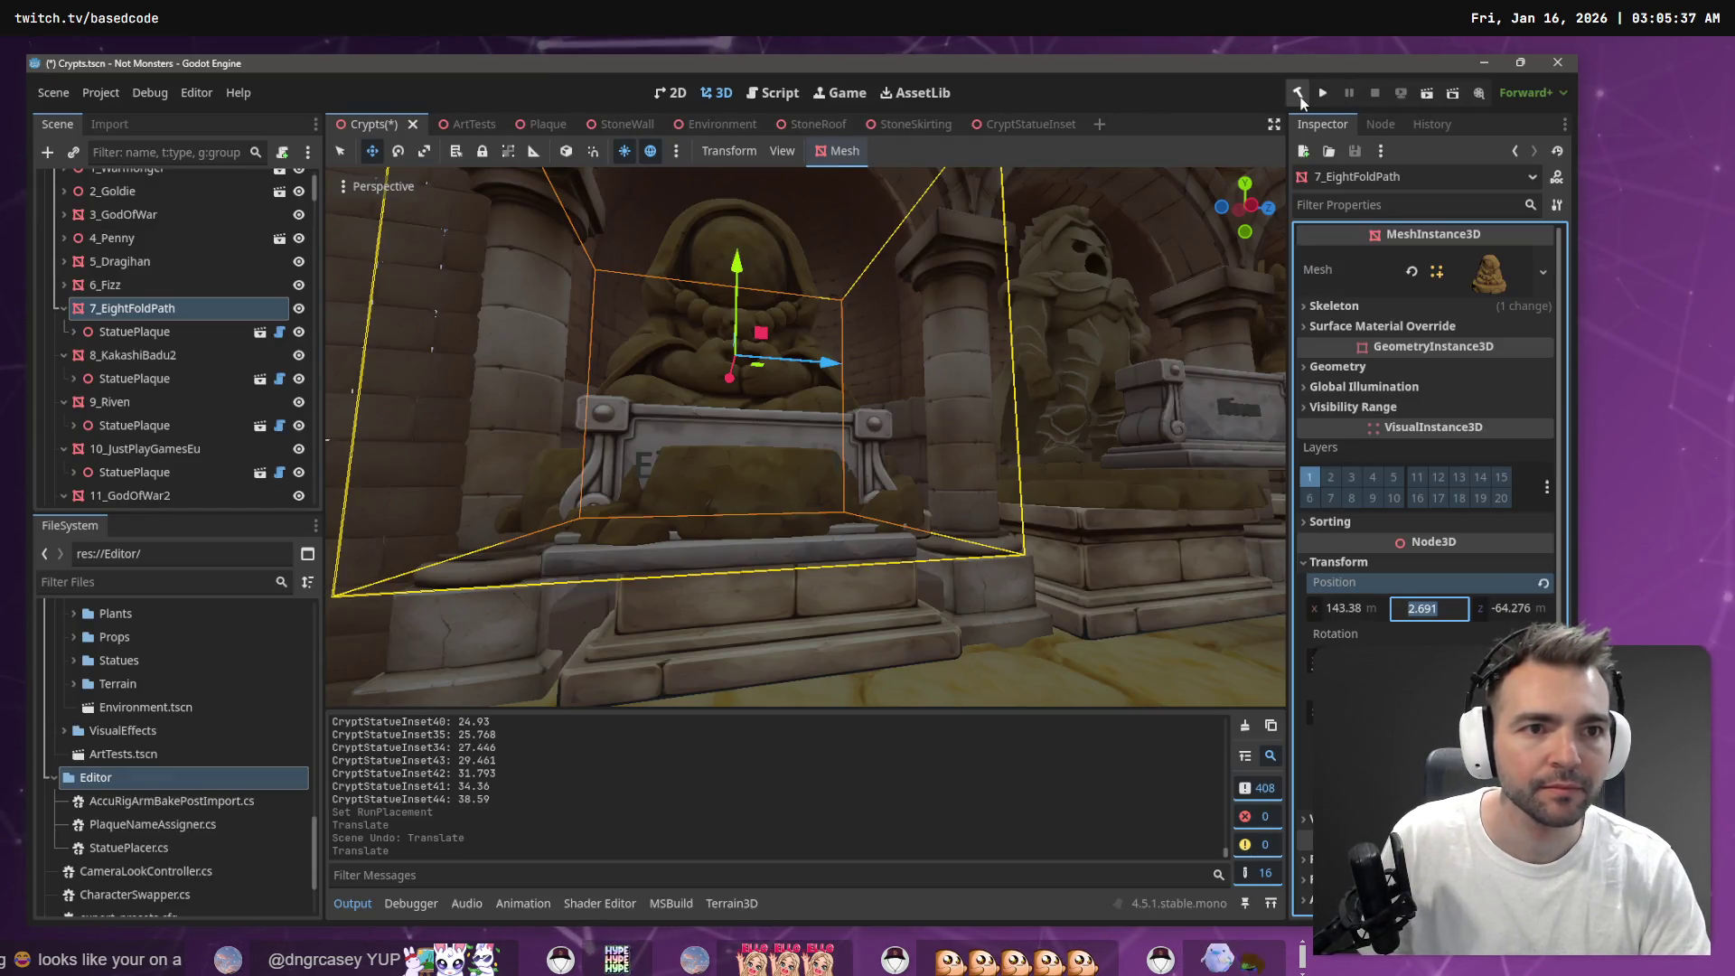
Rebuild the C# scripts, rerun placement from the Crypts root, and select the GodOfWar statue
{"action": "left_click", "coordinate": [1299, 96]}
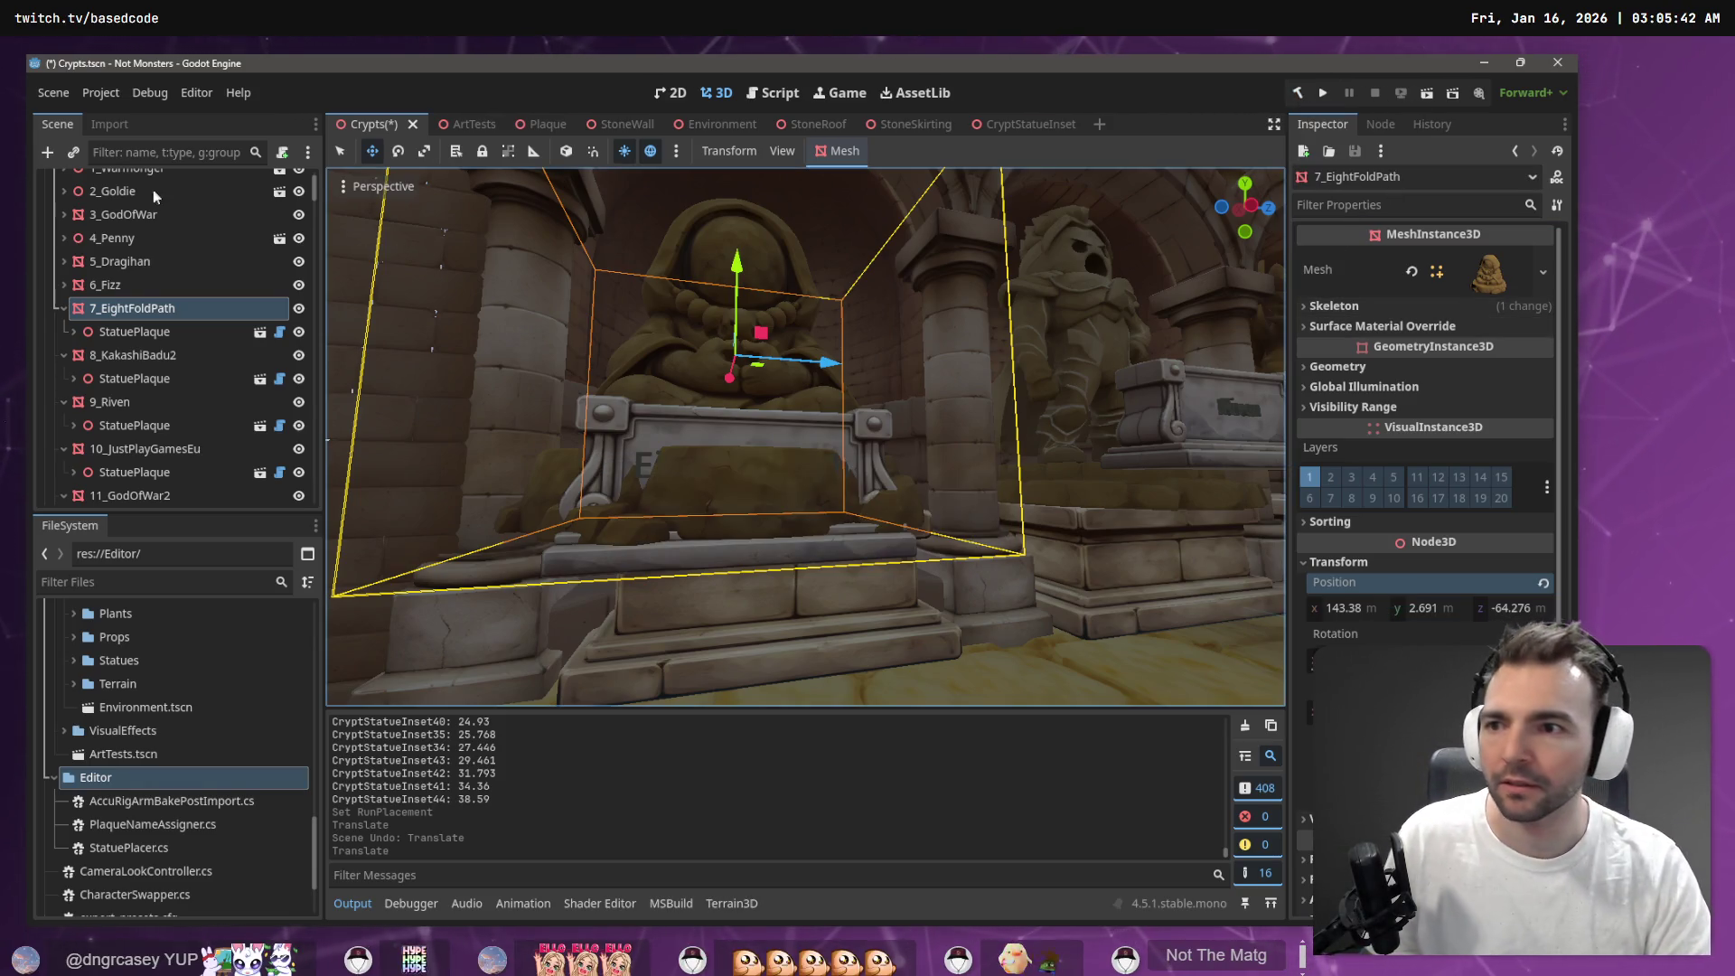
{"action": "scroll", "coordinate": [271, 192], "scroll_direction": "up", "scroll_amount": 2}
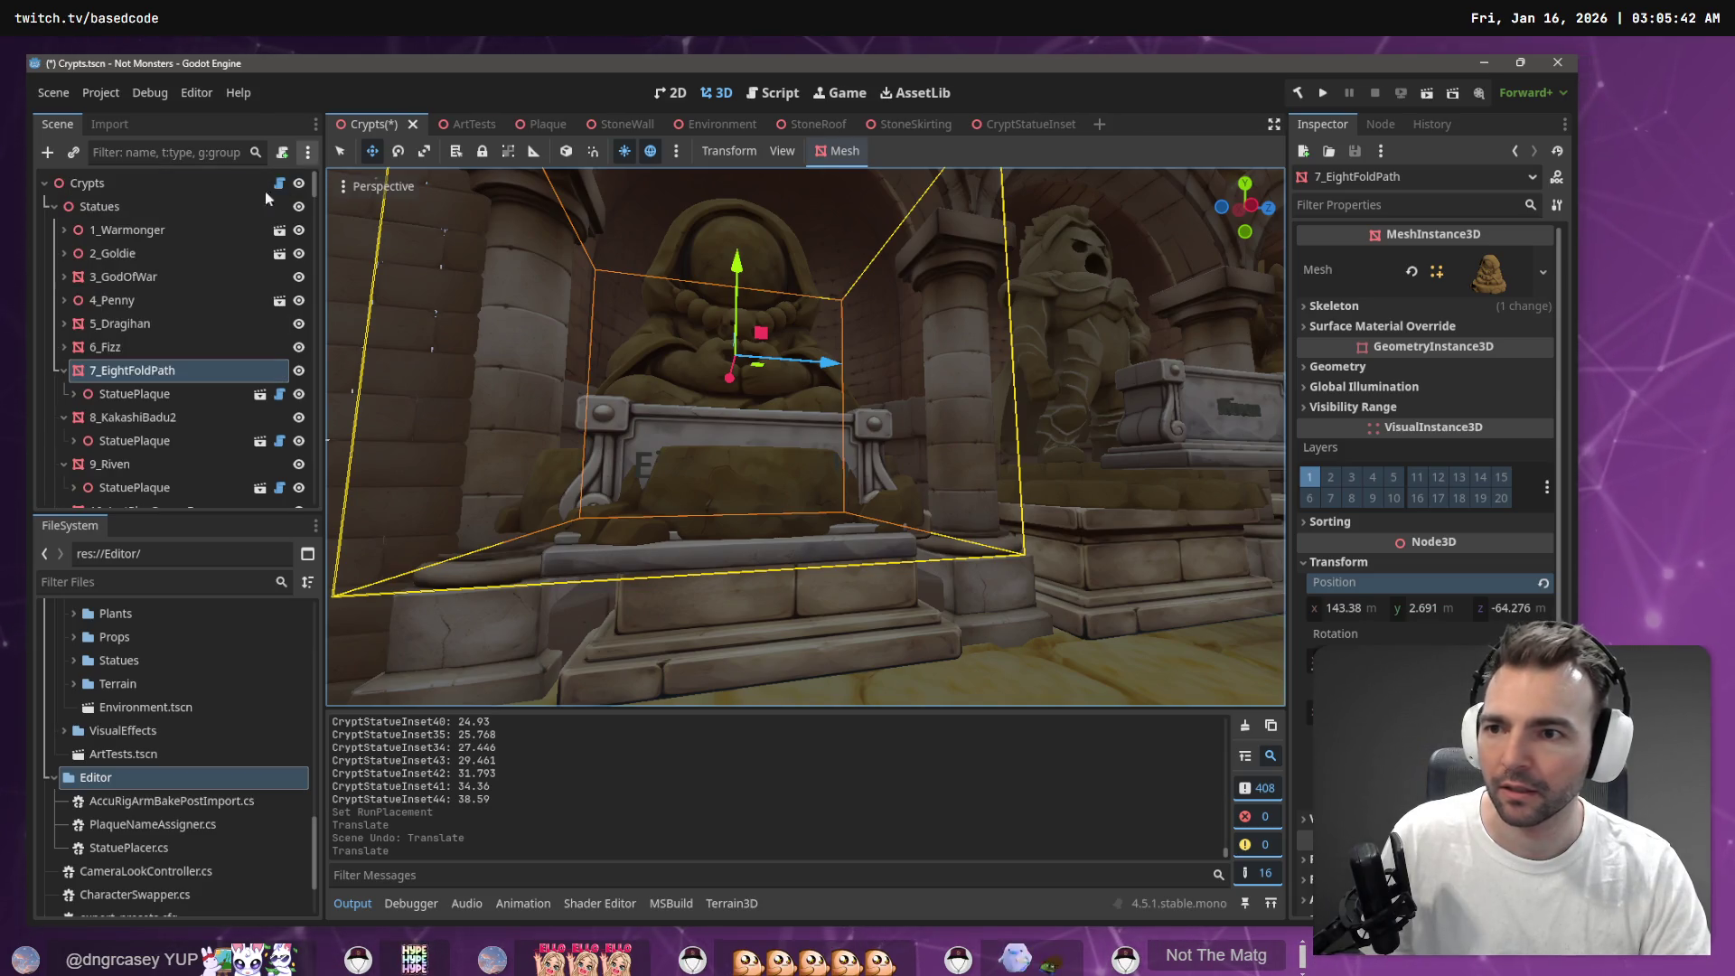
{"action": "left_click", "coordinate": [127, 206]}
{"action": "left_click", "coordinate": [128, 185]}
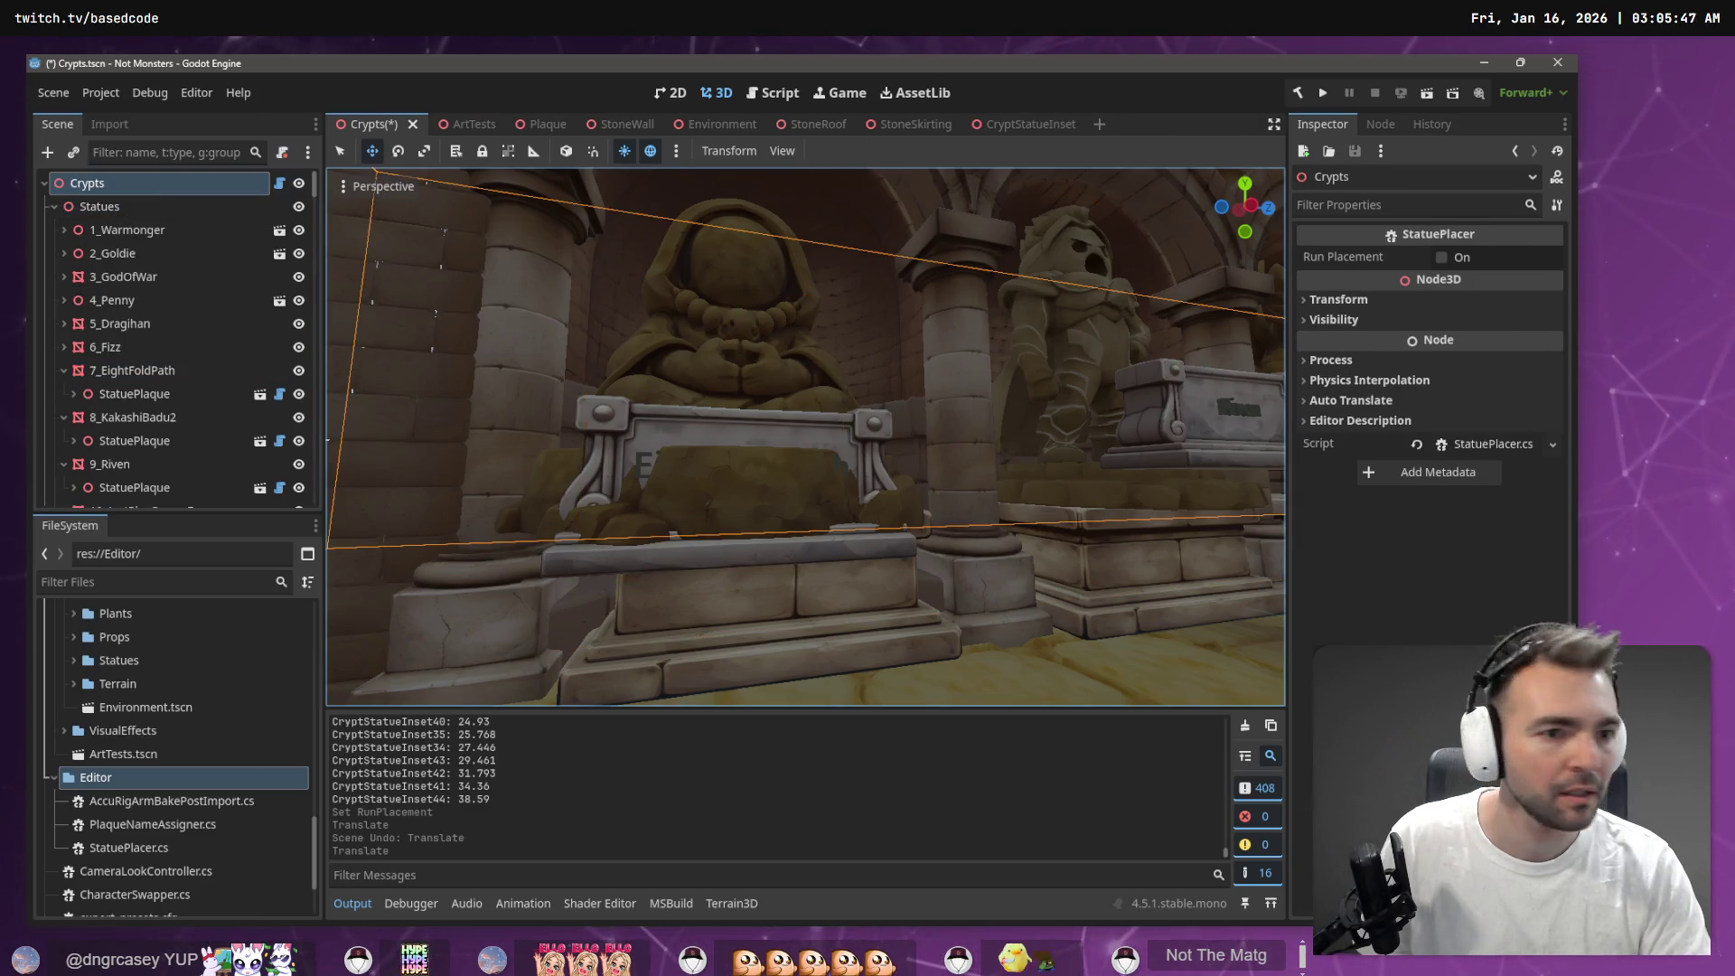
{"action": "left_click", "coordinate": [1441, 257]}
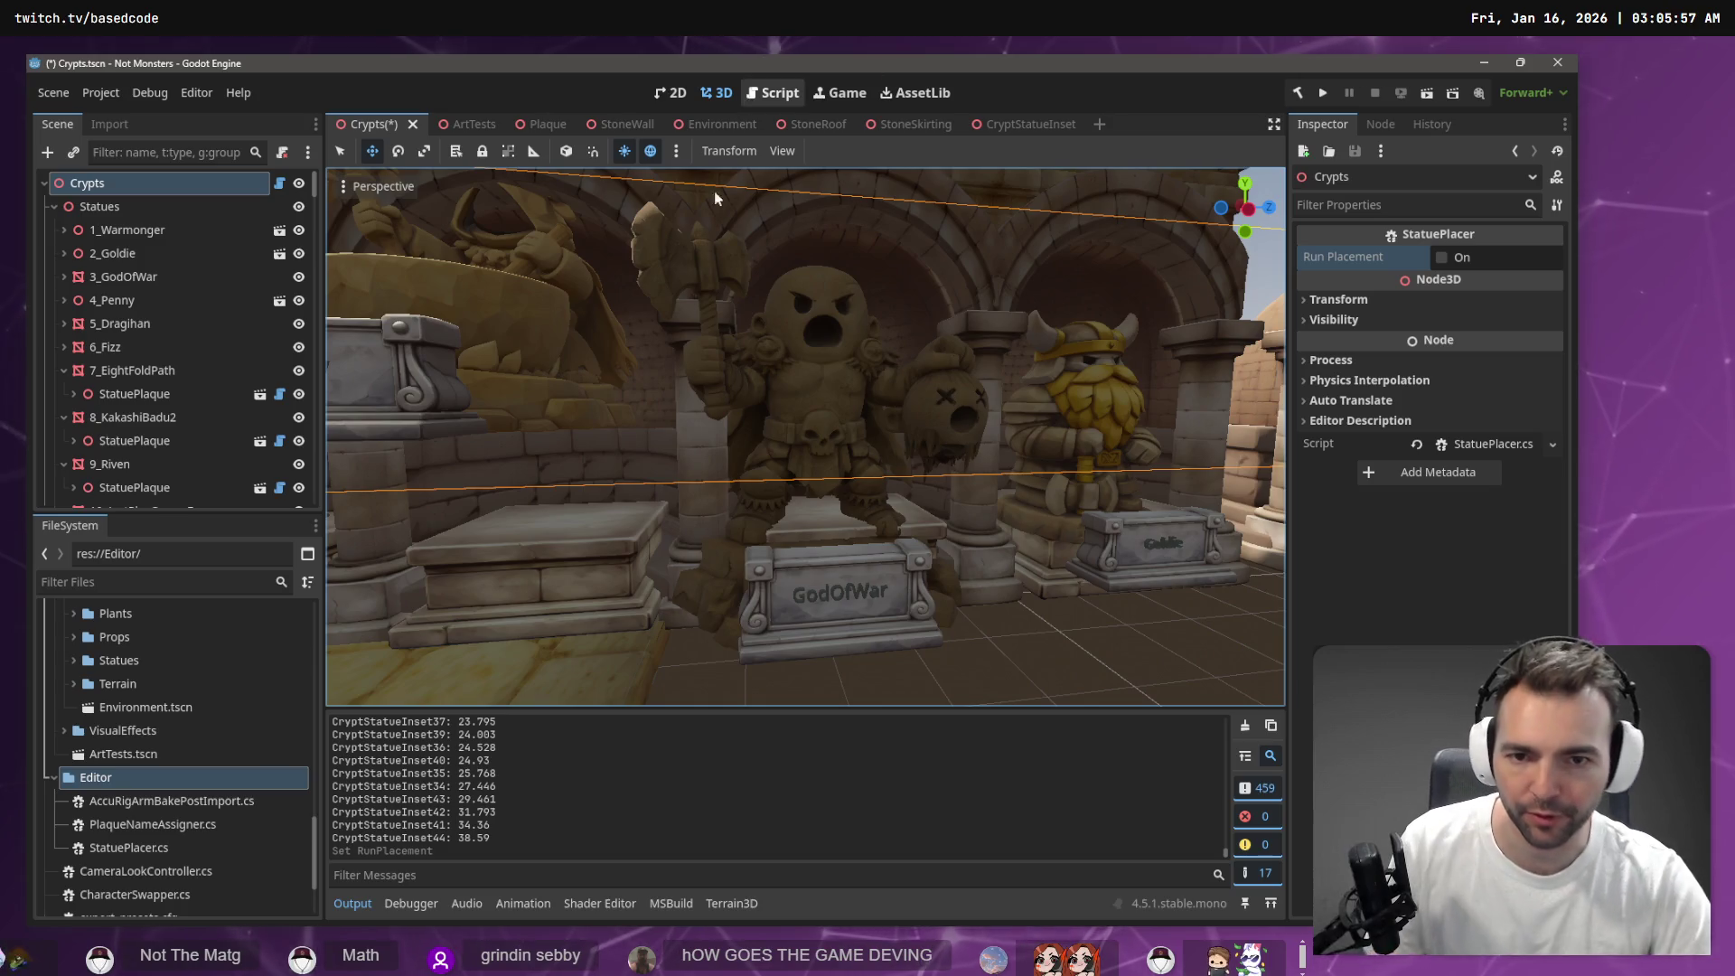
{"action": "left_click", "coordinate": [815, 398]}
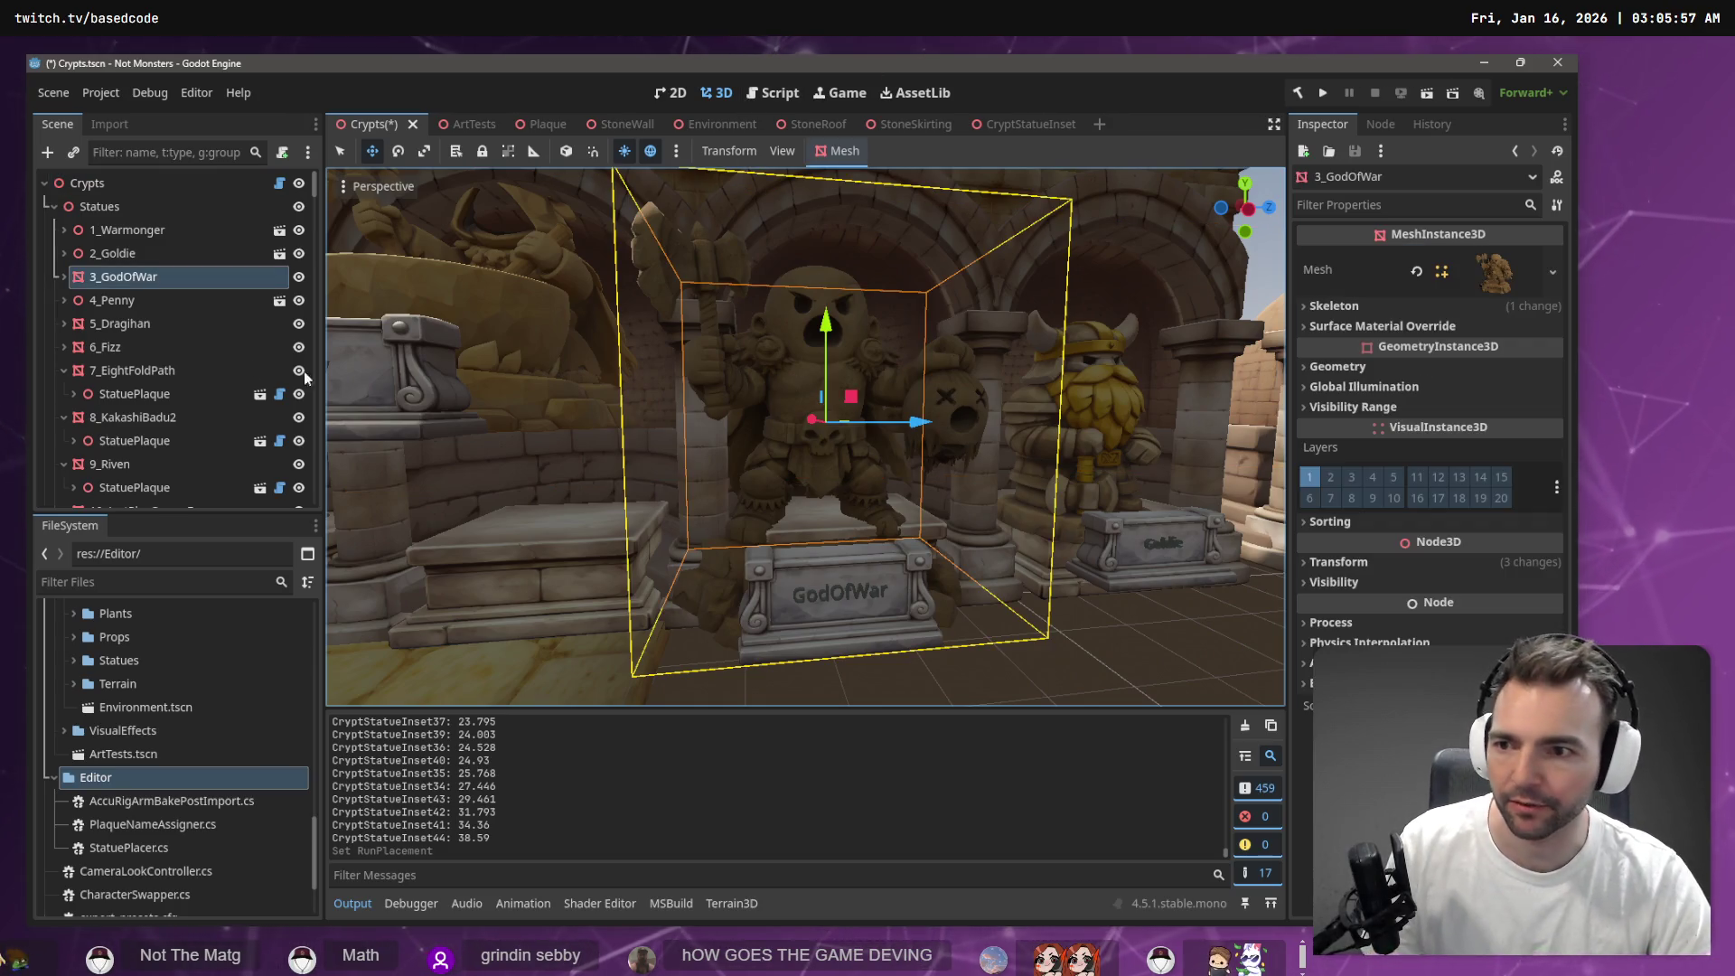
Check the 3_GodOfWar statue's plaque and Text node, then frame the statue
{"action": "left_click", "coordinate": [65, 276]}
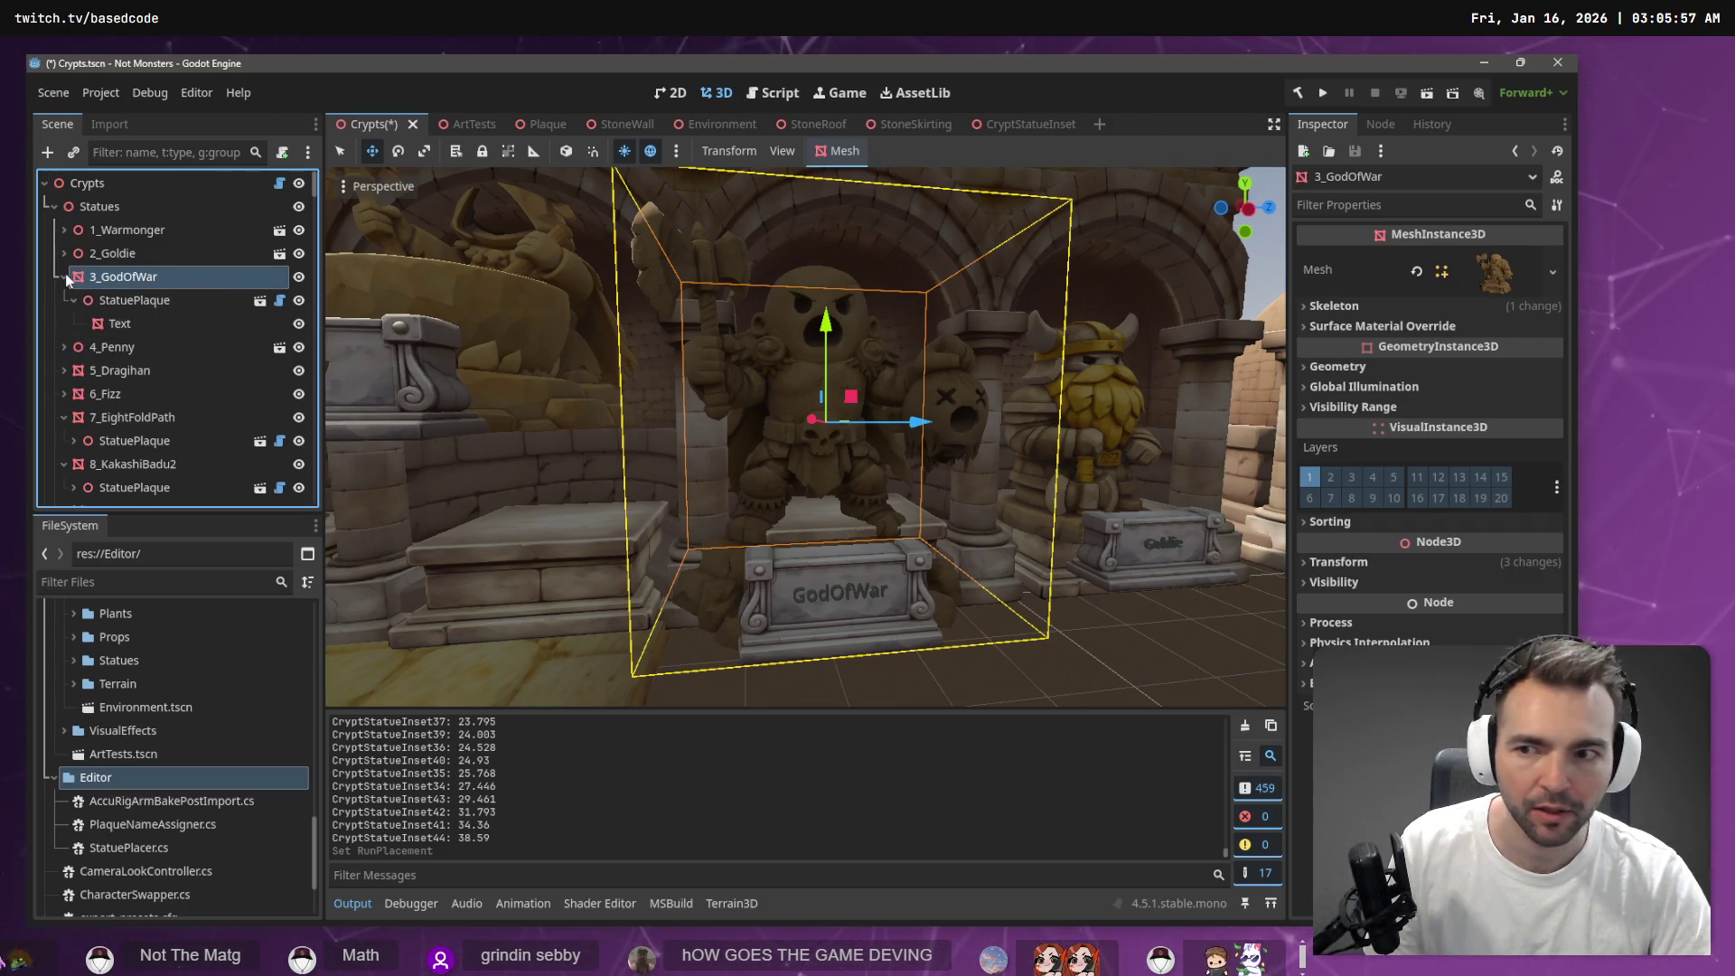
{"action": "left_click", "coordinate": [123, 307]}
{"action": "left_click", "coordinate": [119, 324]}
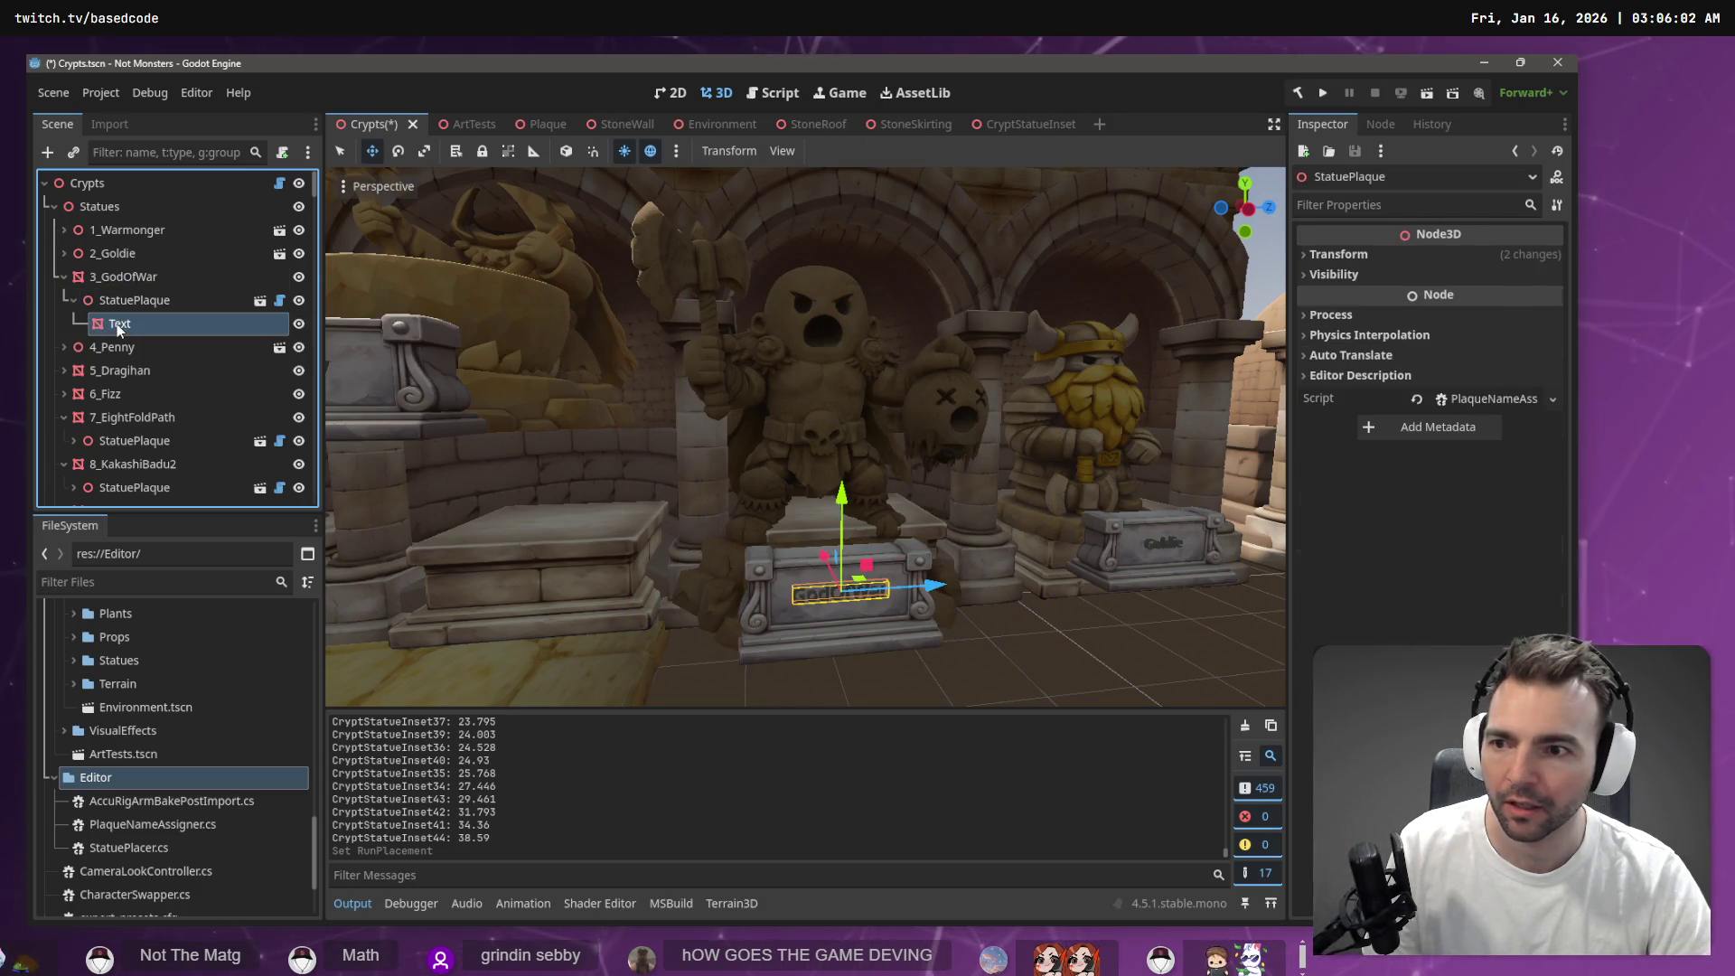
{"action": "left_click", "coordinate": [96, 302]}
{"action": "double_click", "coordinate": [108, 278]}
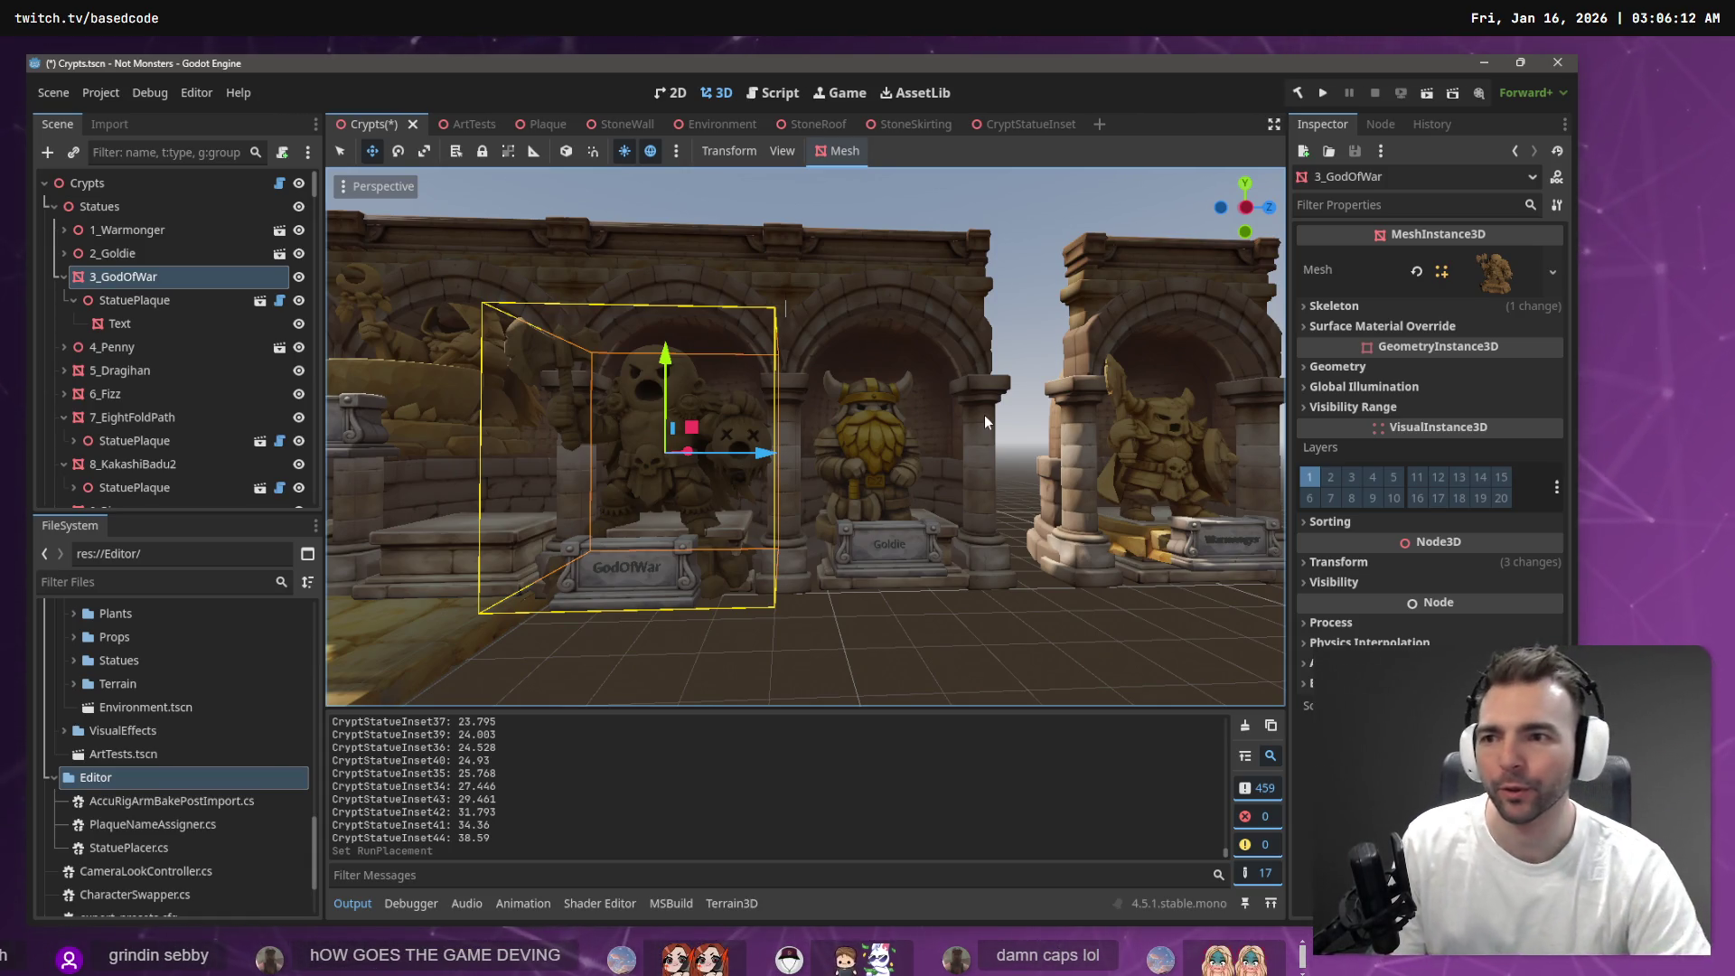
Frame the 2_Goldie statue up close and open its source model scene
{"action": "left_click", "coordinate": [129, 260]}
{"action": "left_click", "coordinate": [62, 253]}
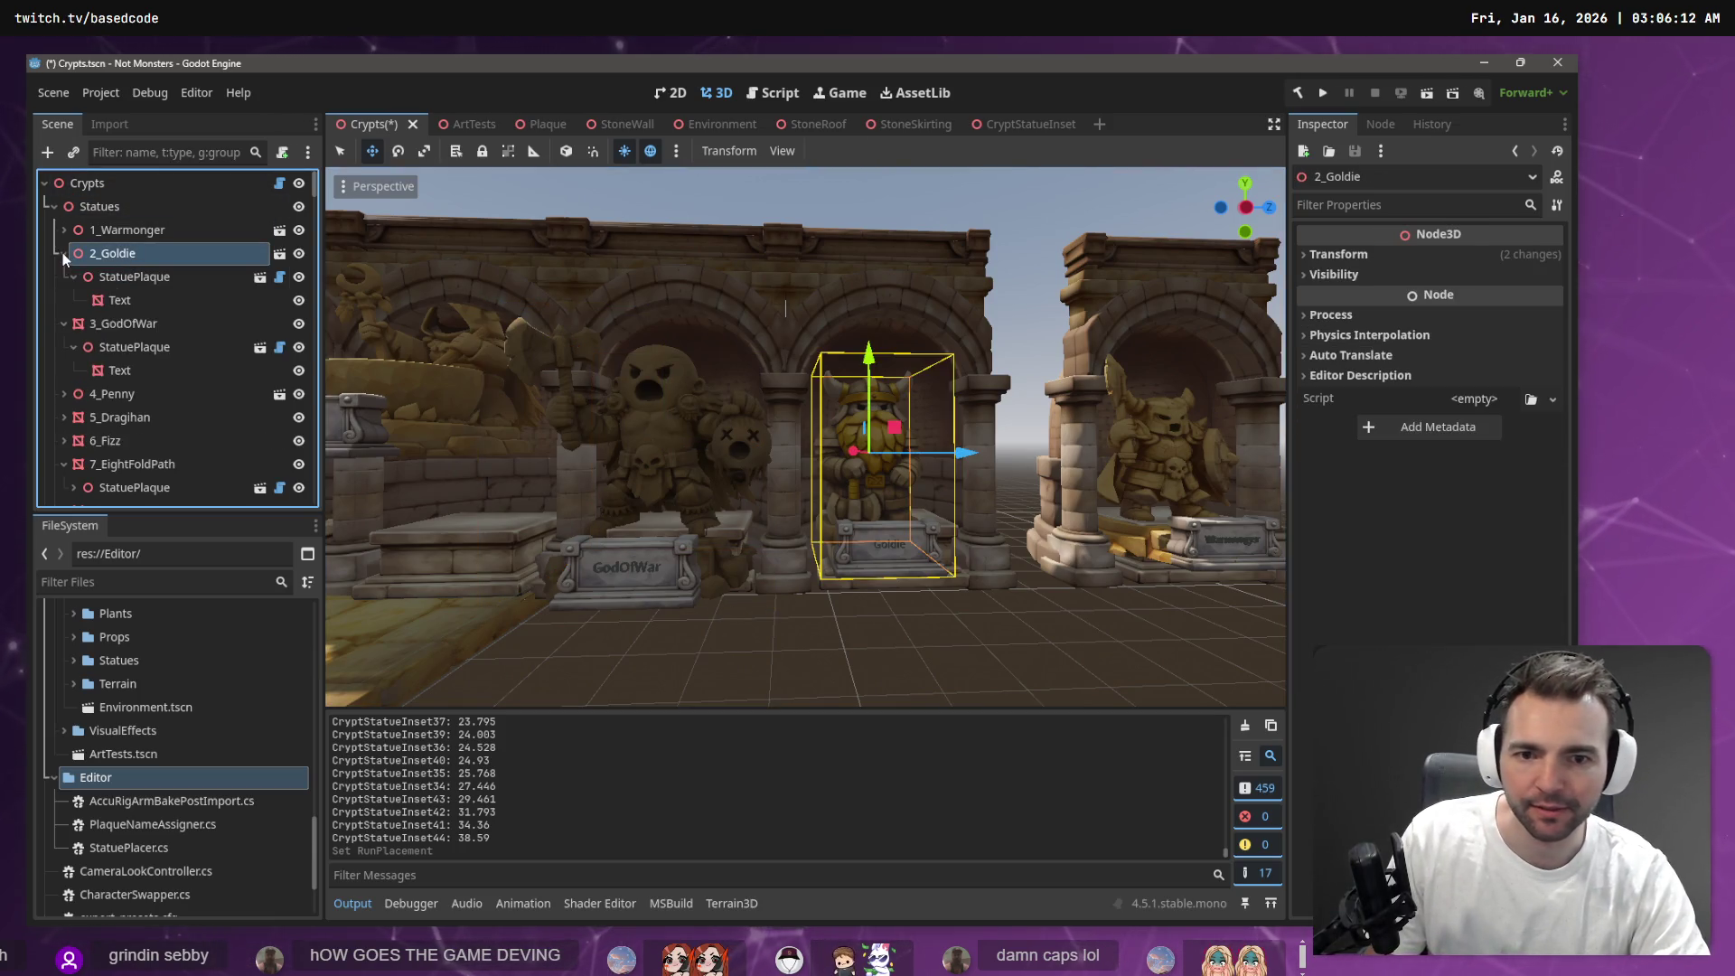
{"action": "key", "text": "f"}
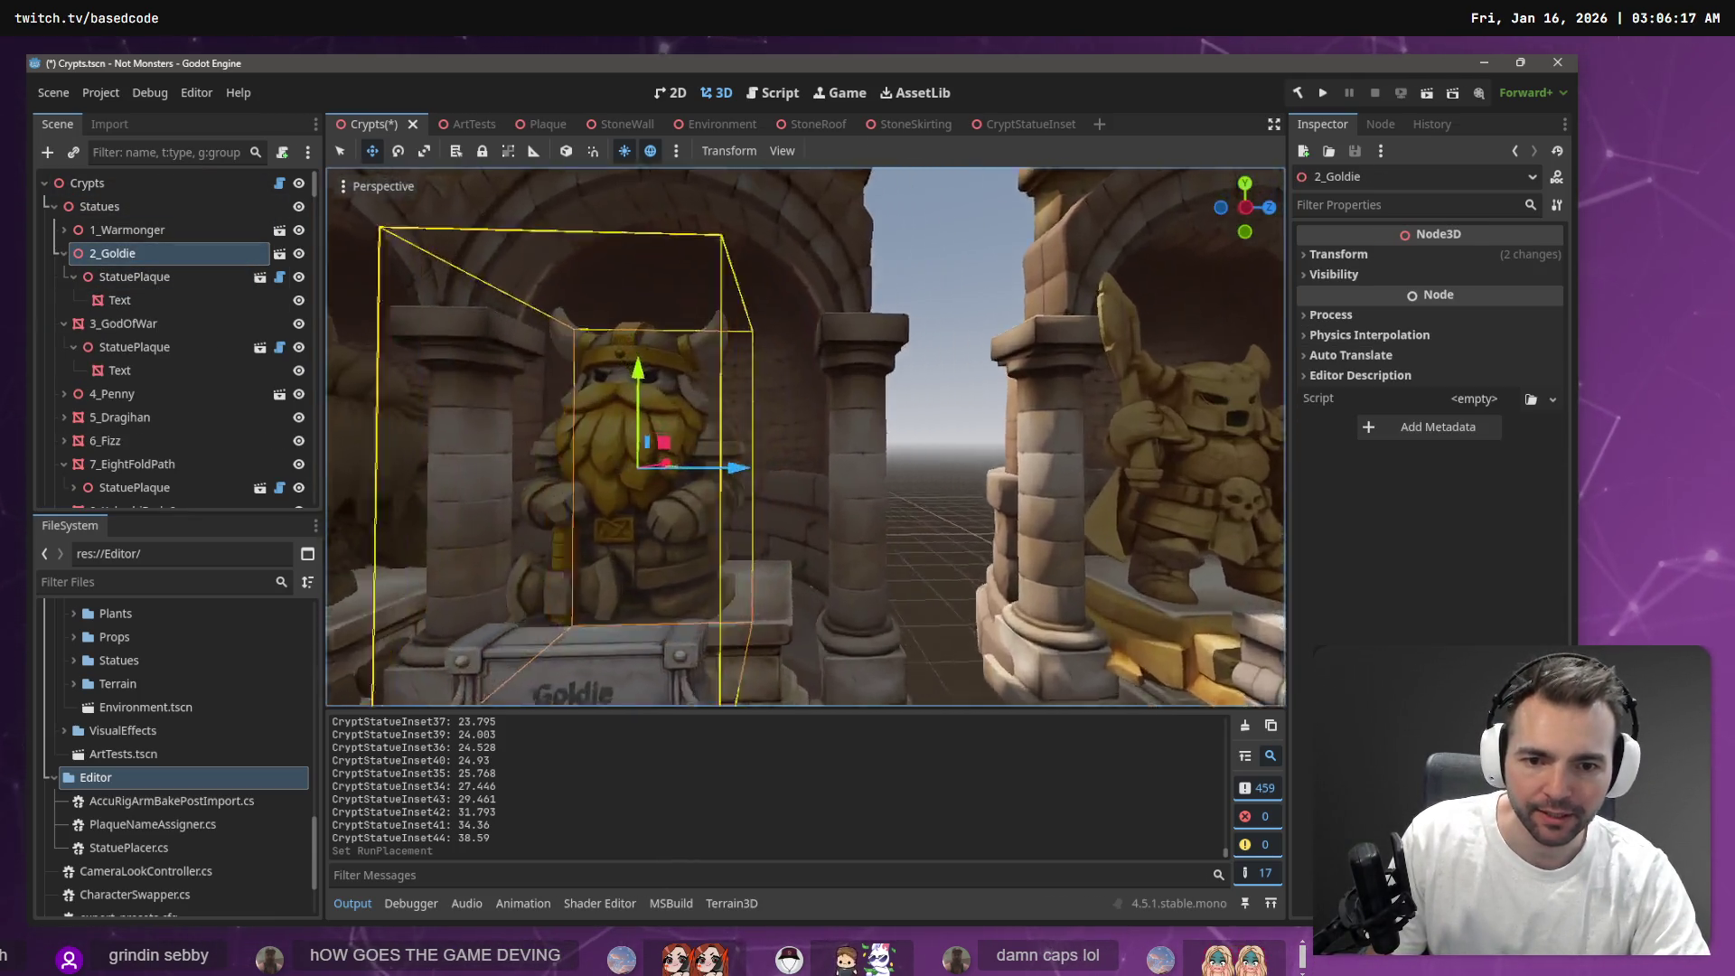
{"action": "left_click_drag", "start_coordinate": [329, 356], "coordinate": [329, 356]}
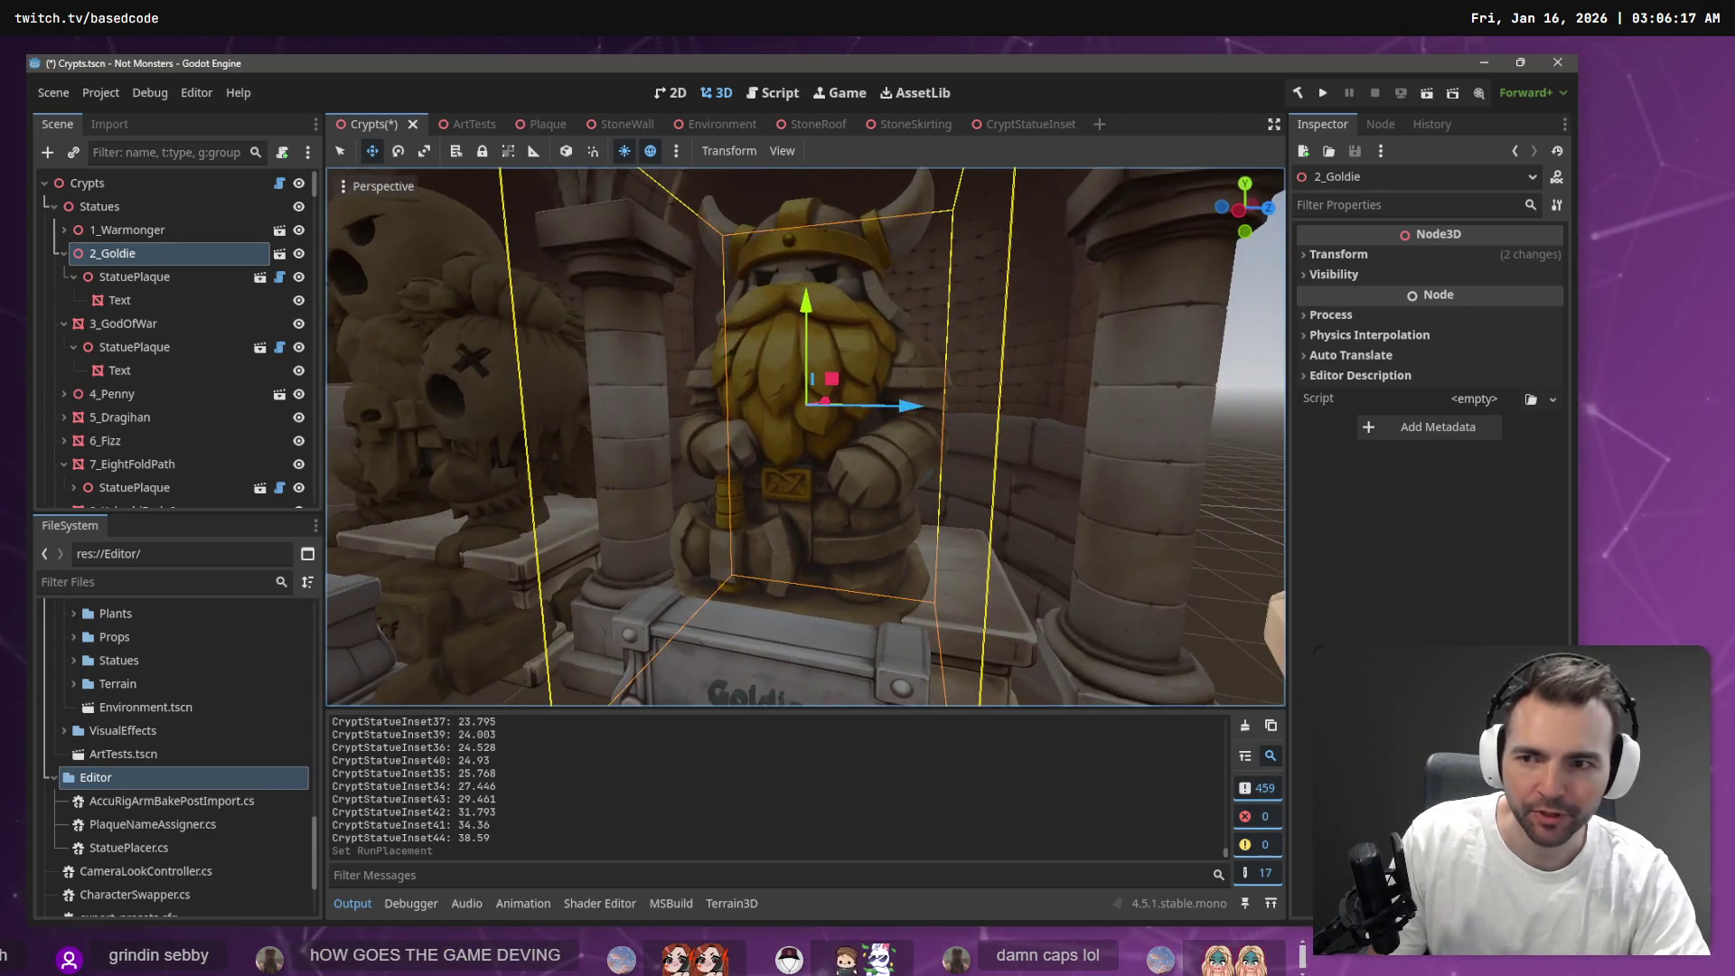
{"action": "left_click", "coordinate": [136, 280]}
{"action": "left_click", "coordinate": [128, 255]}
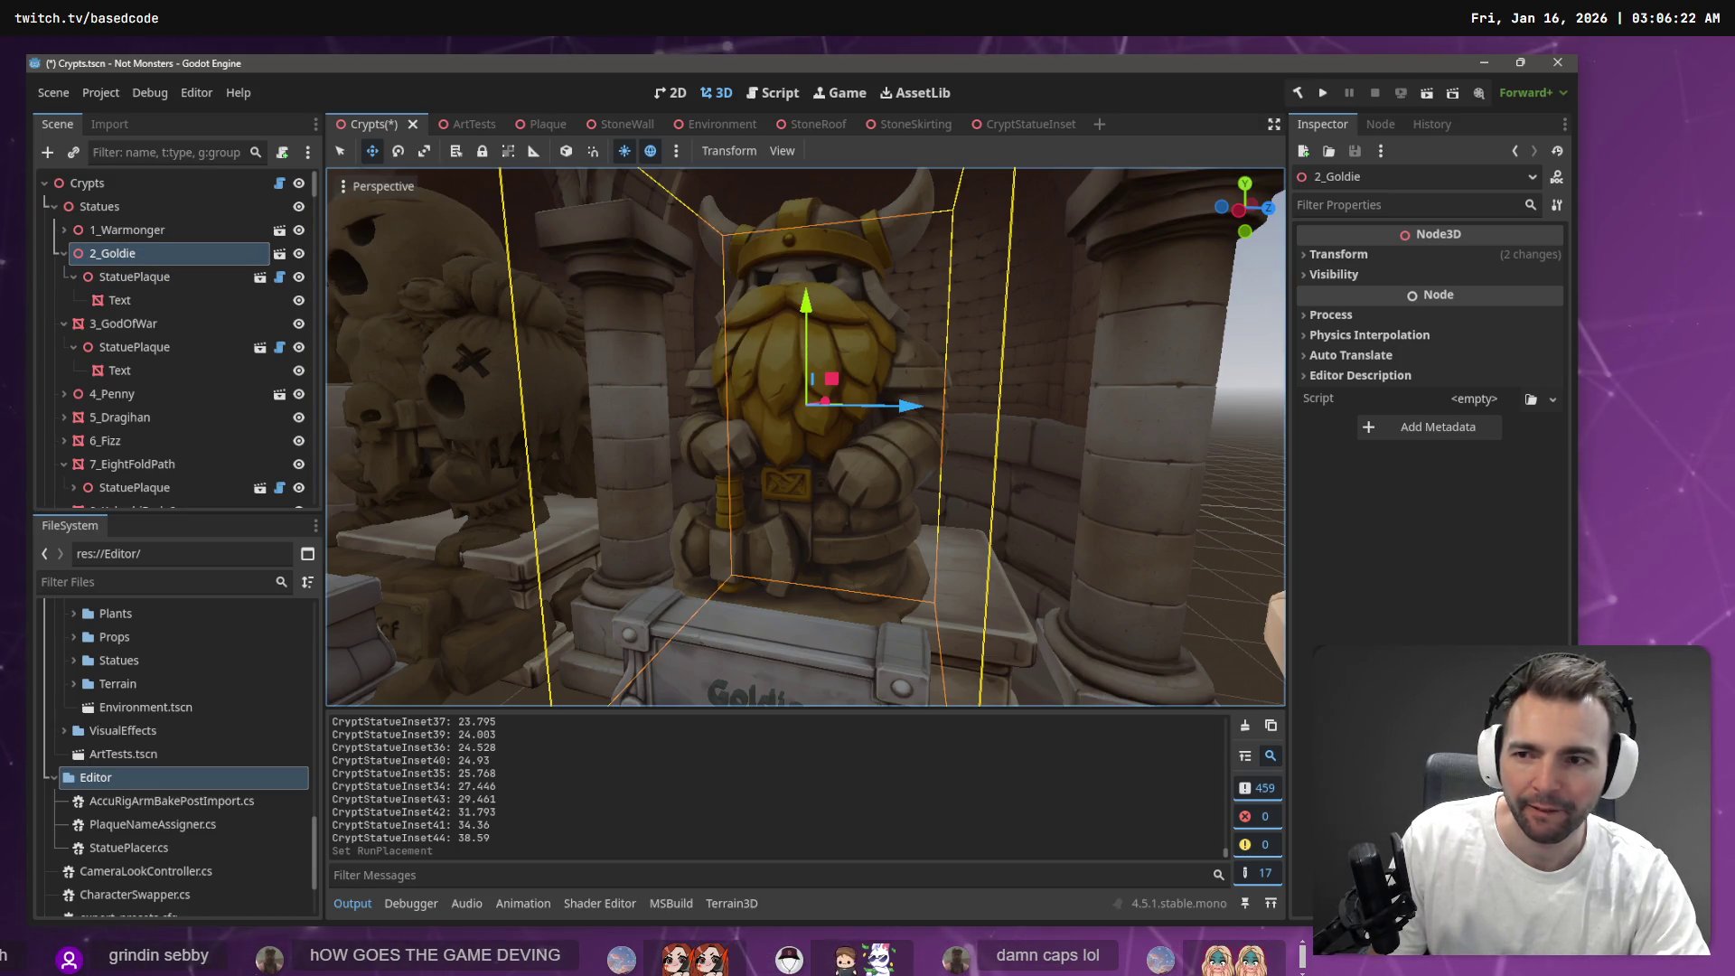
{"action": "key", "text": "f"}
{"action": "left_click", "coordinate": [278, 256]}
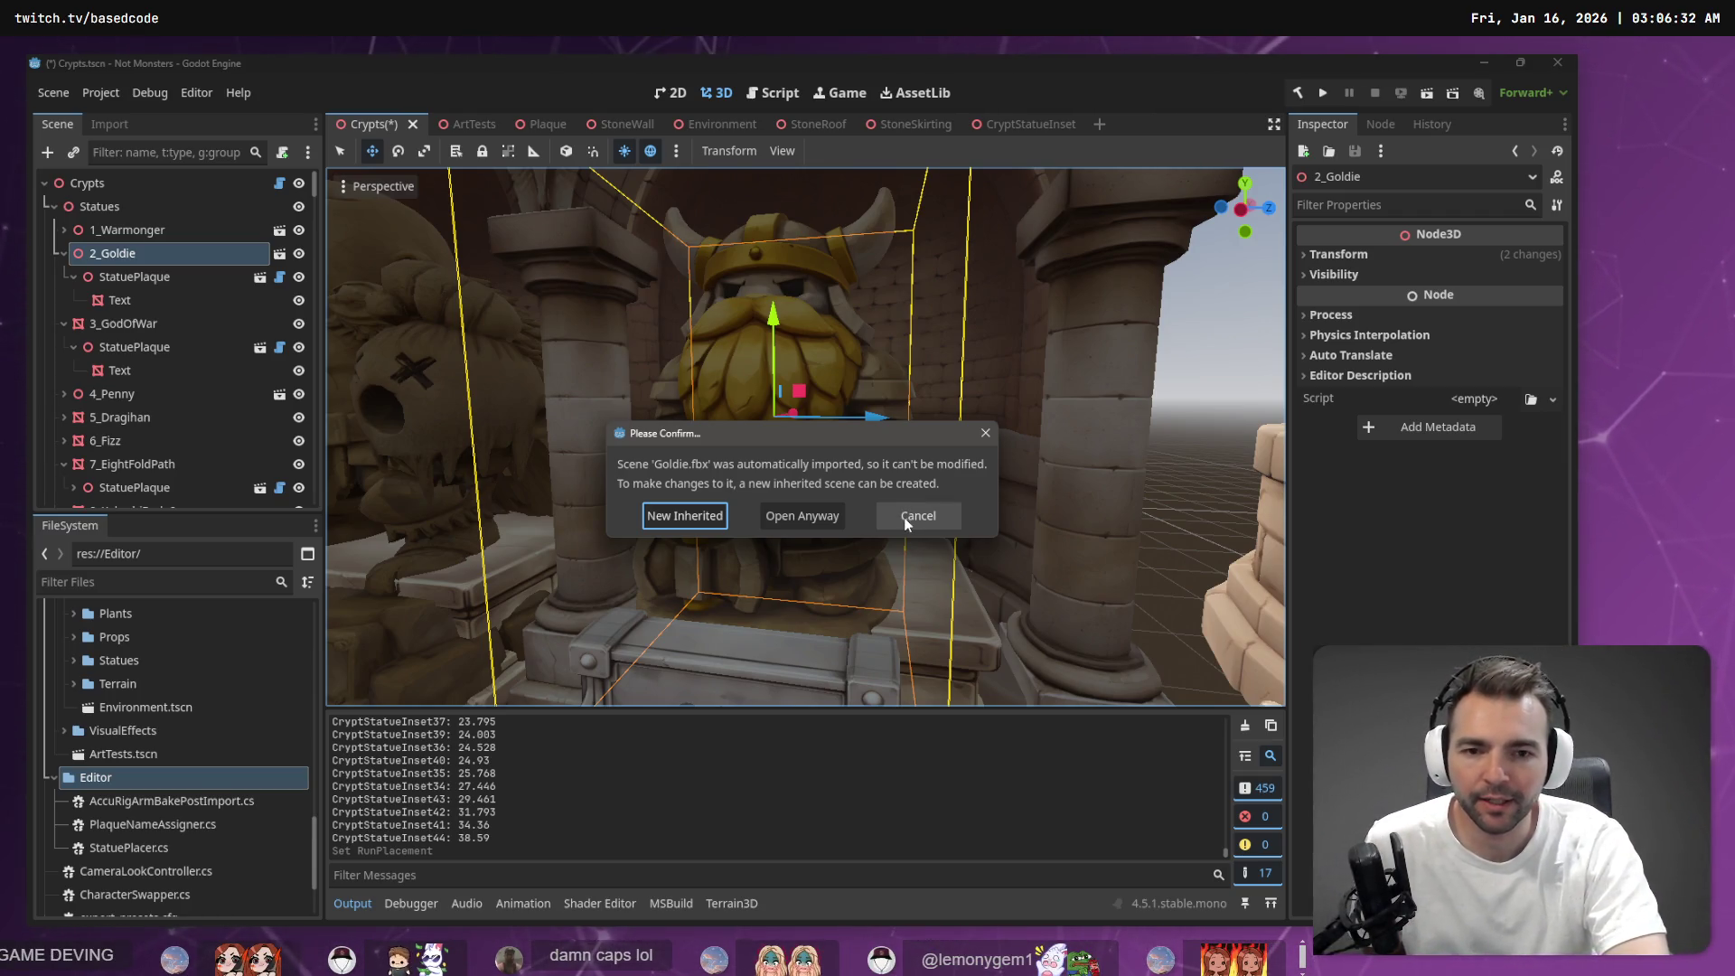
Create a new inherited Goldie scene and raise its mesh about 1.456 units along Y
{"action": "left_click", "coordinate": [683, 518]}
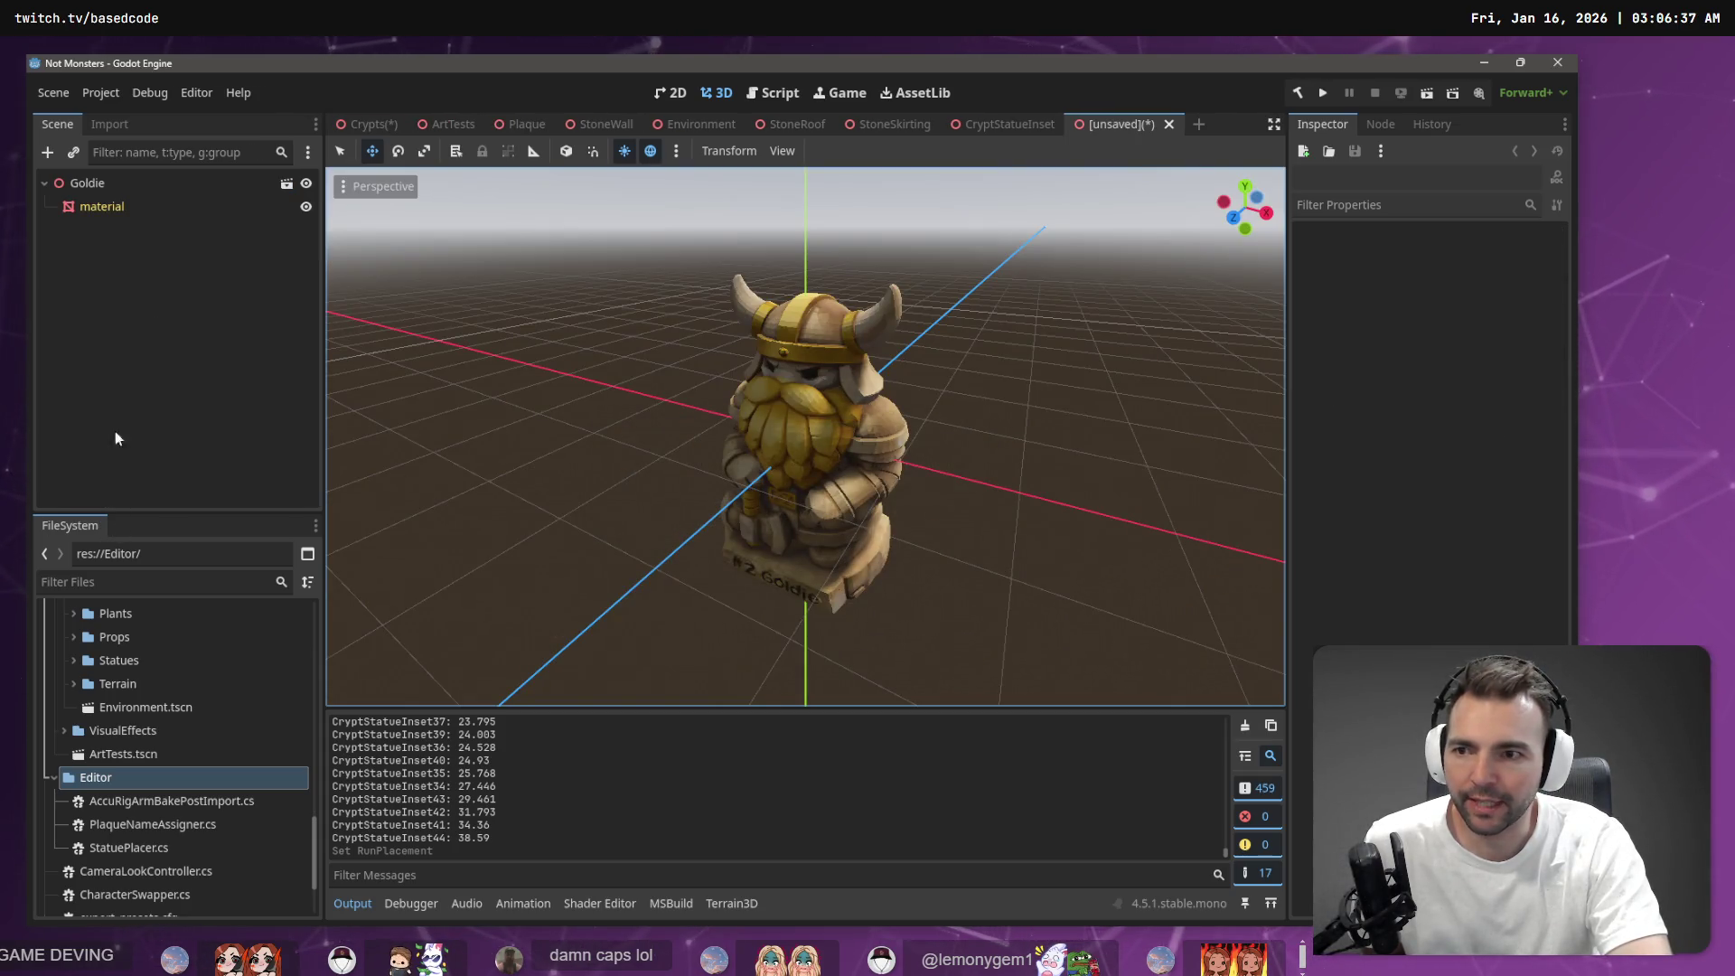
{"action": "left_click", "coordinate": [76, 204]}
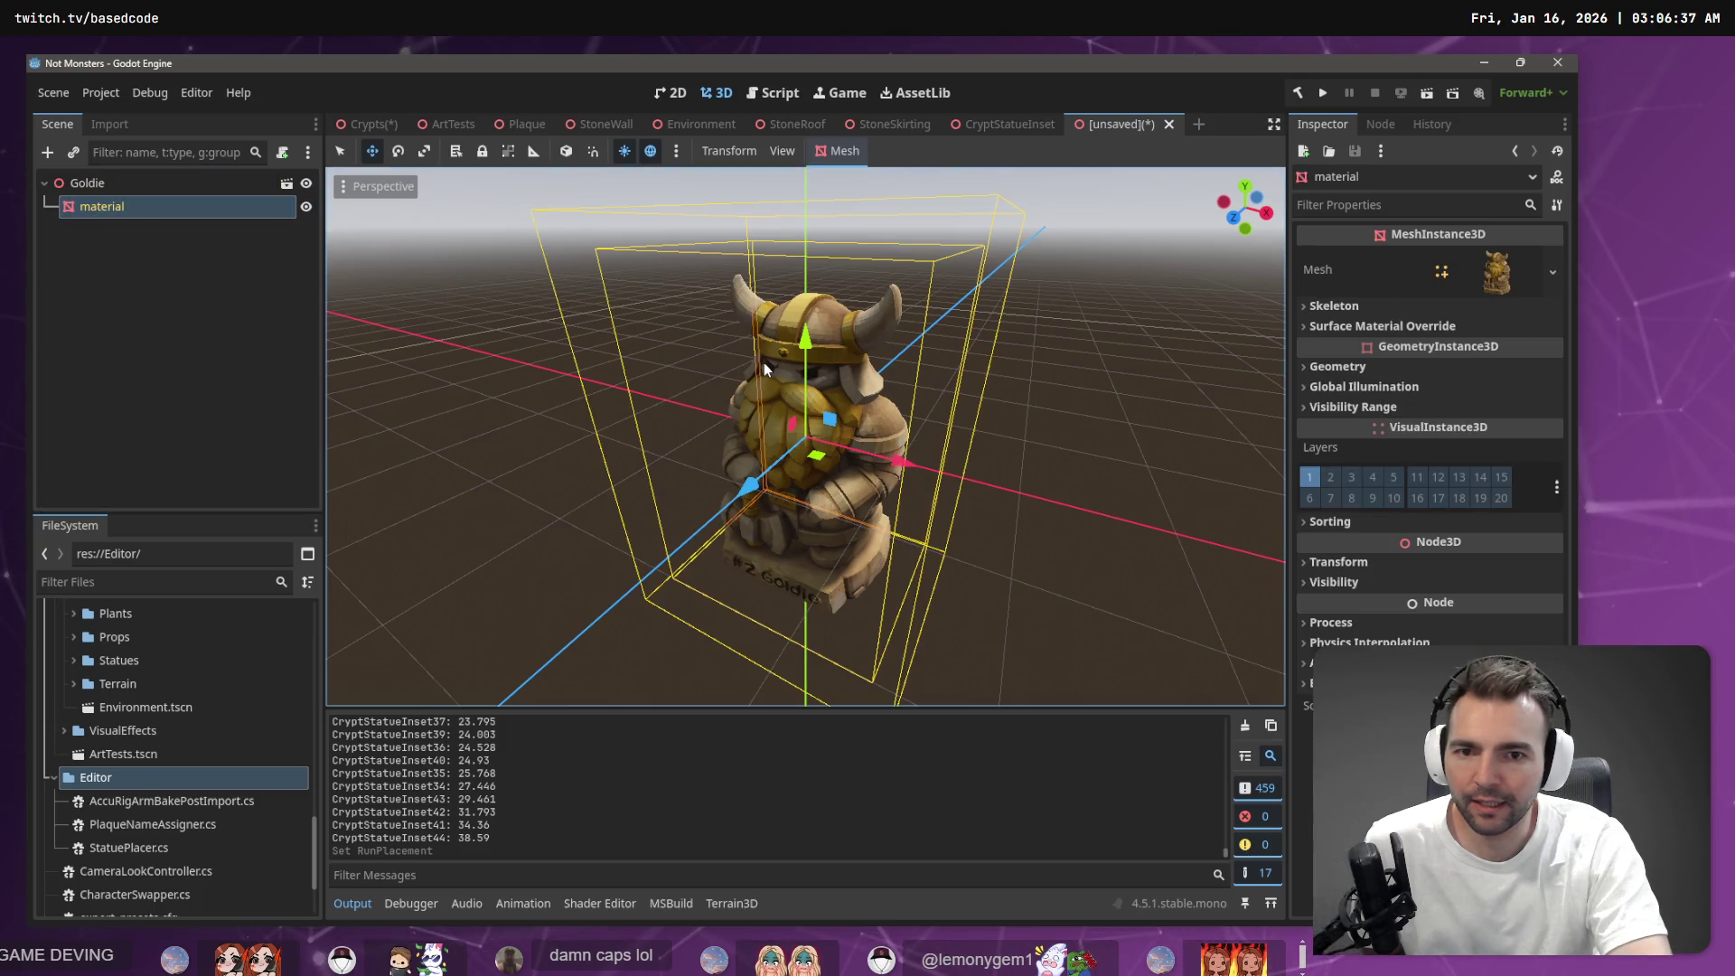
{"action": "left_click_drag", "start_coordinate": [807, 341], "coordinate": [822, 137]}
Start Save Scene As from the Goldie root and browse to res://Art/Environment/Statues/Goldie
{"action": "left_click", "coordinate": [107, 180]}
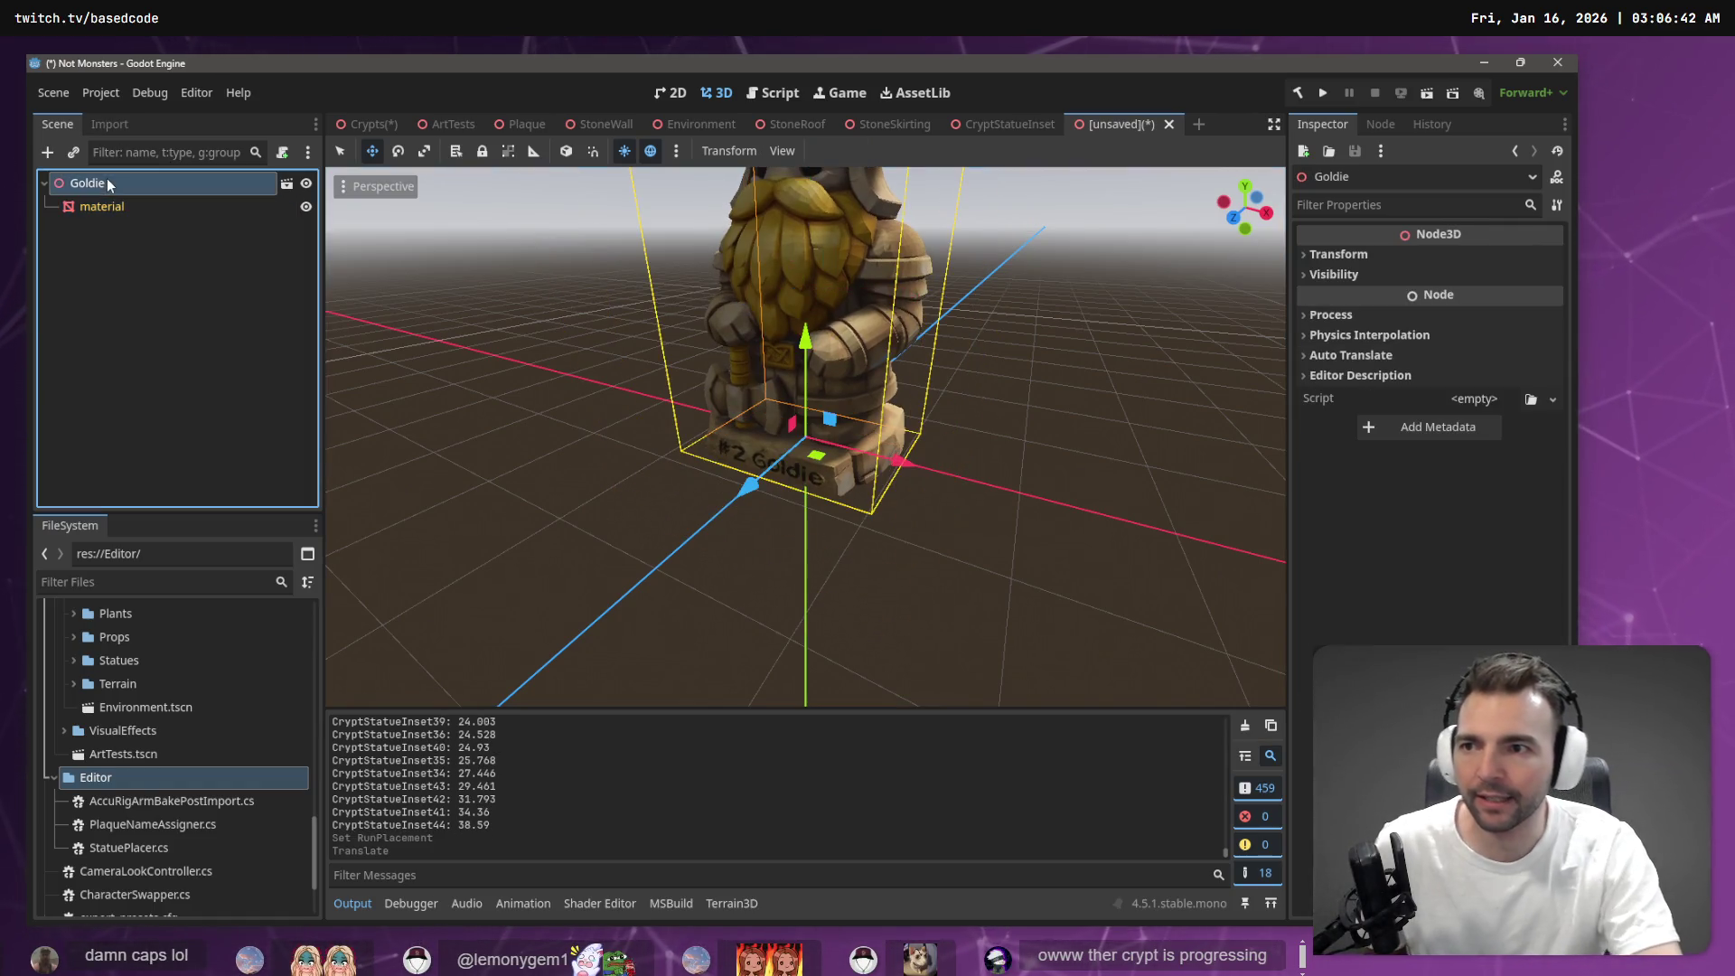
{"action": "left_click", "coordinate": [53, 92]}
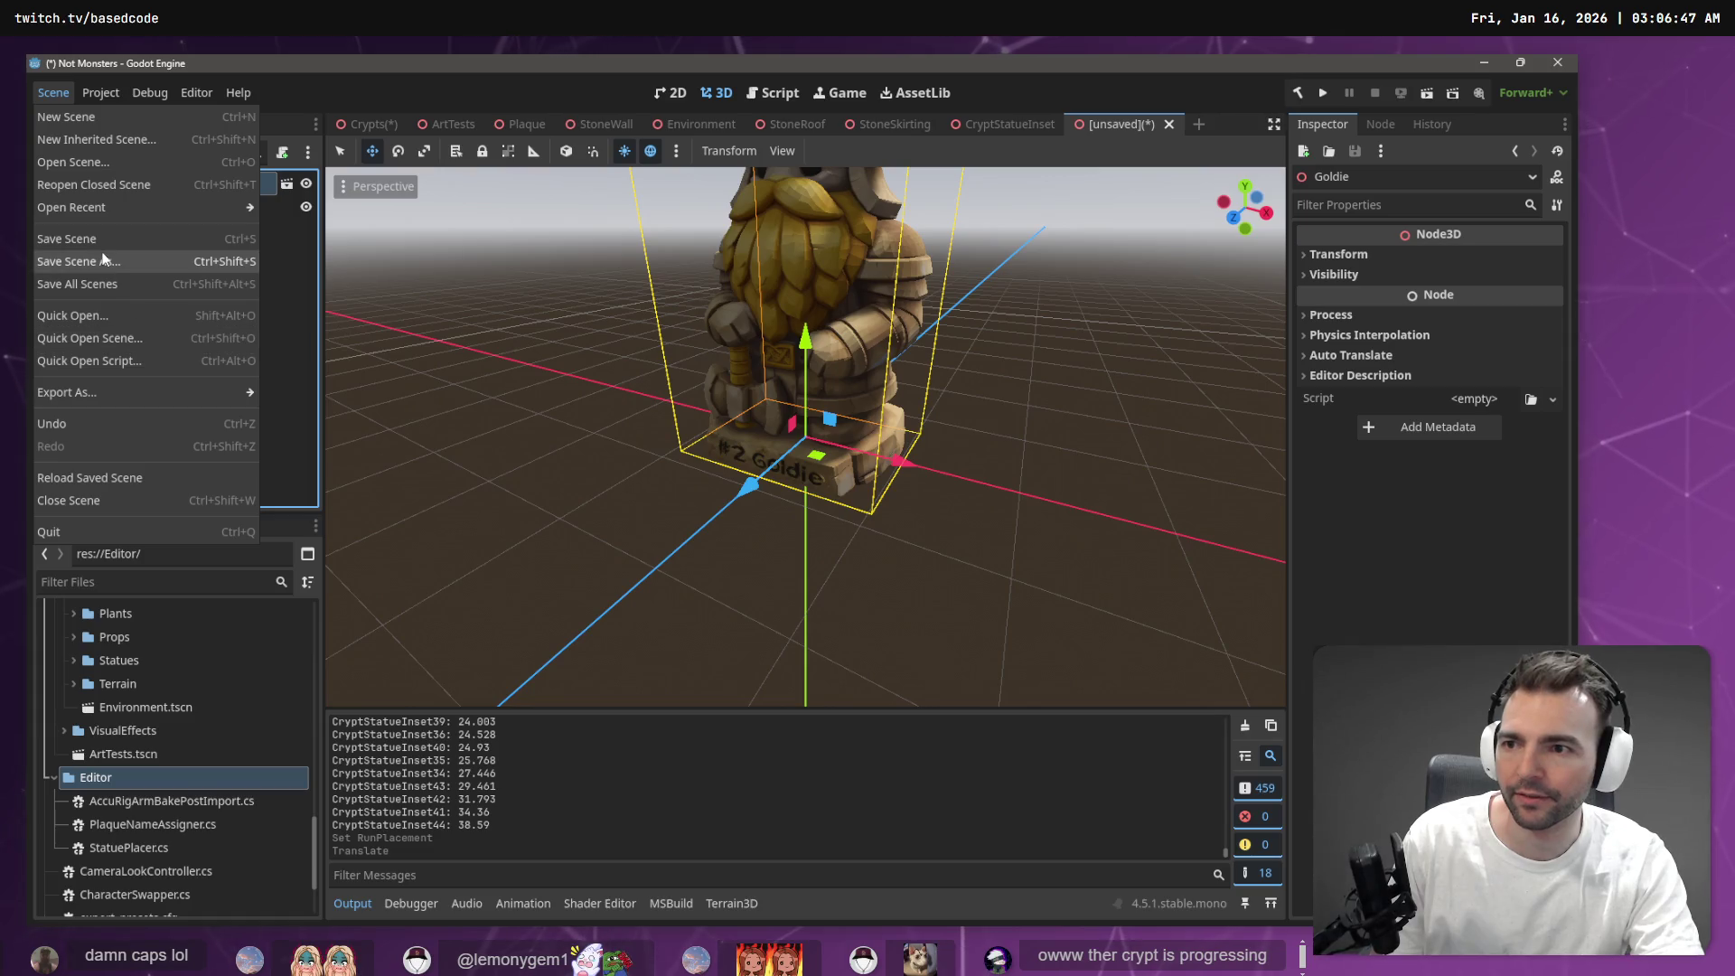
{"action": "left_click", "coordinate": [108, 262]}
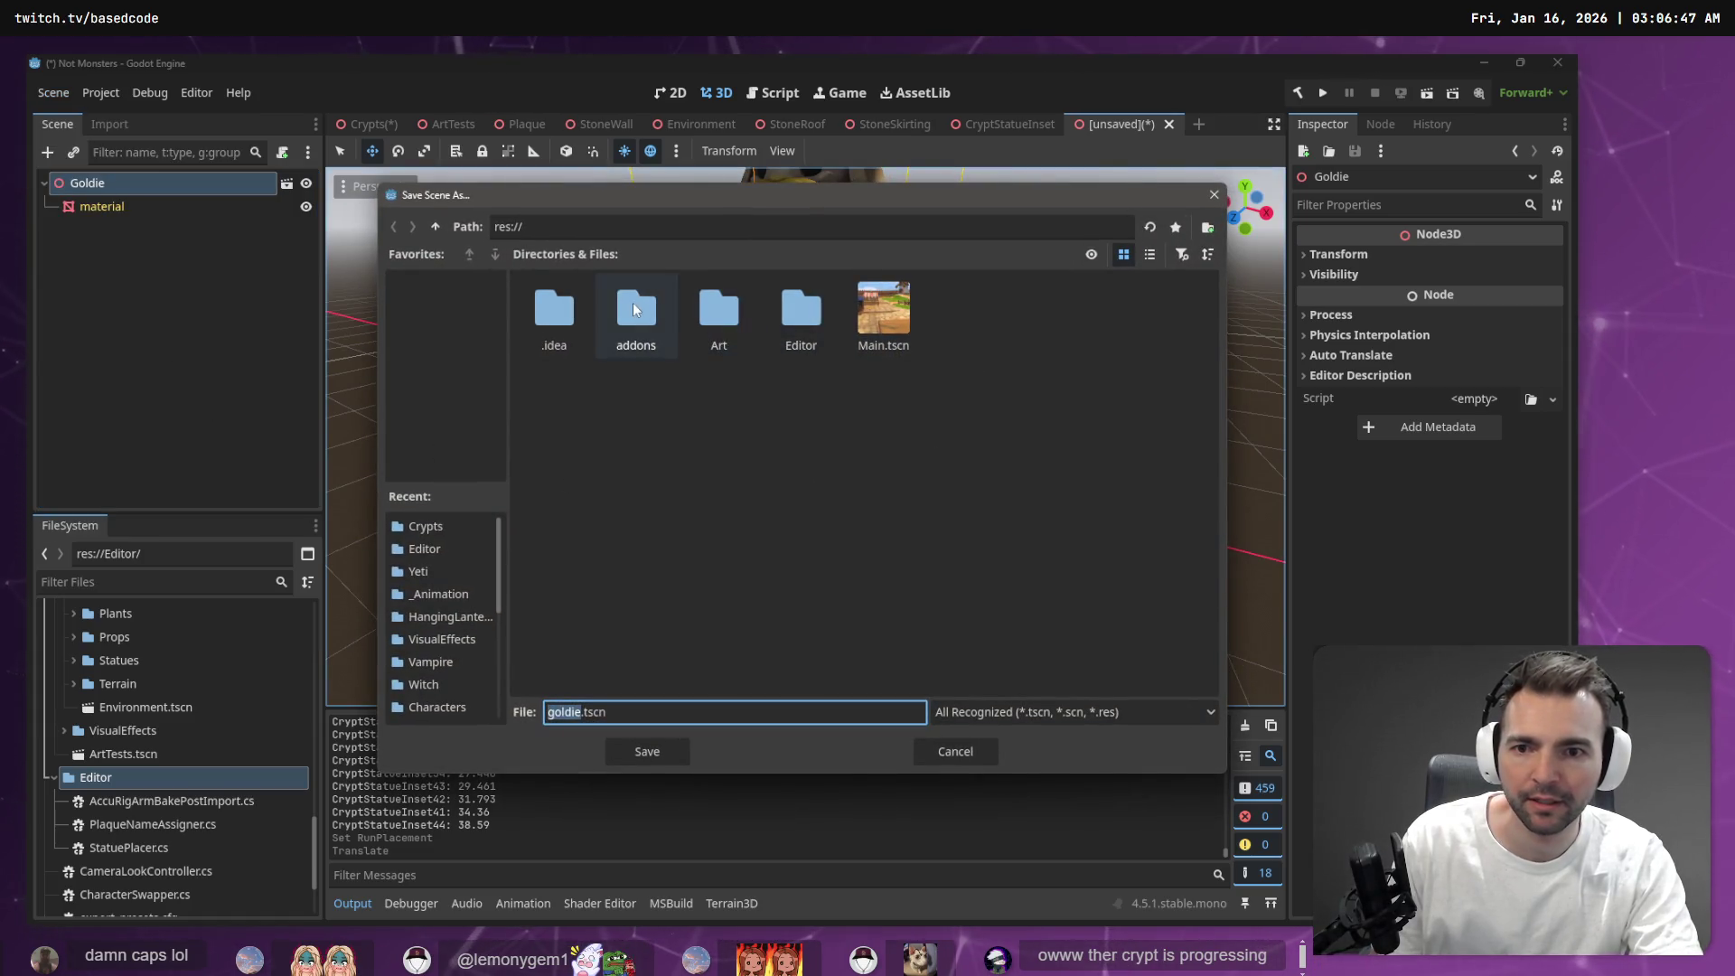
{"action": "double_click", "coordinate": [710, 337]}
{"action": "double_click", "coordinate": [716, 336]}
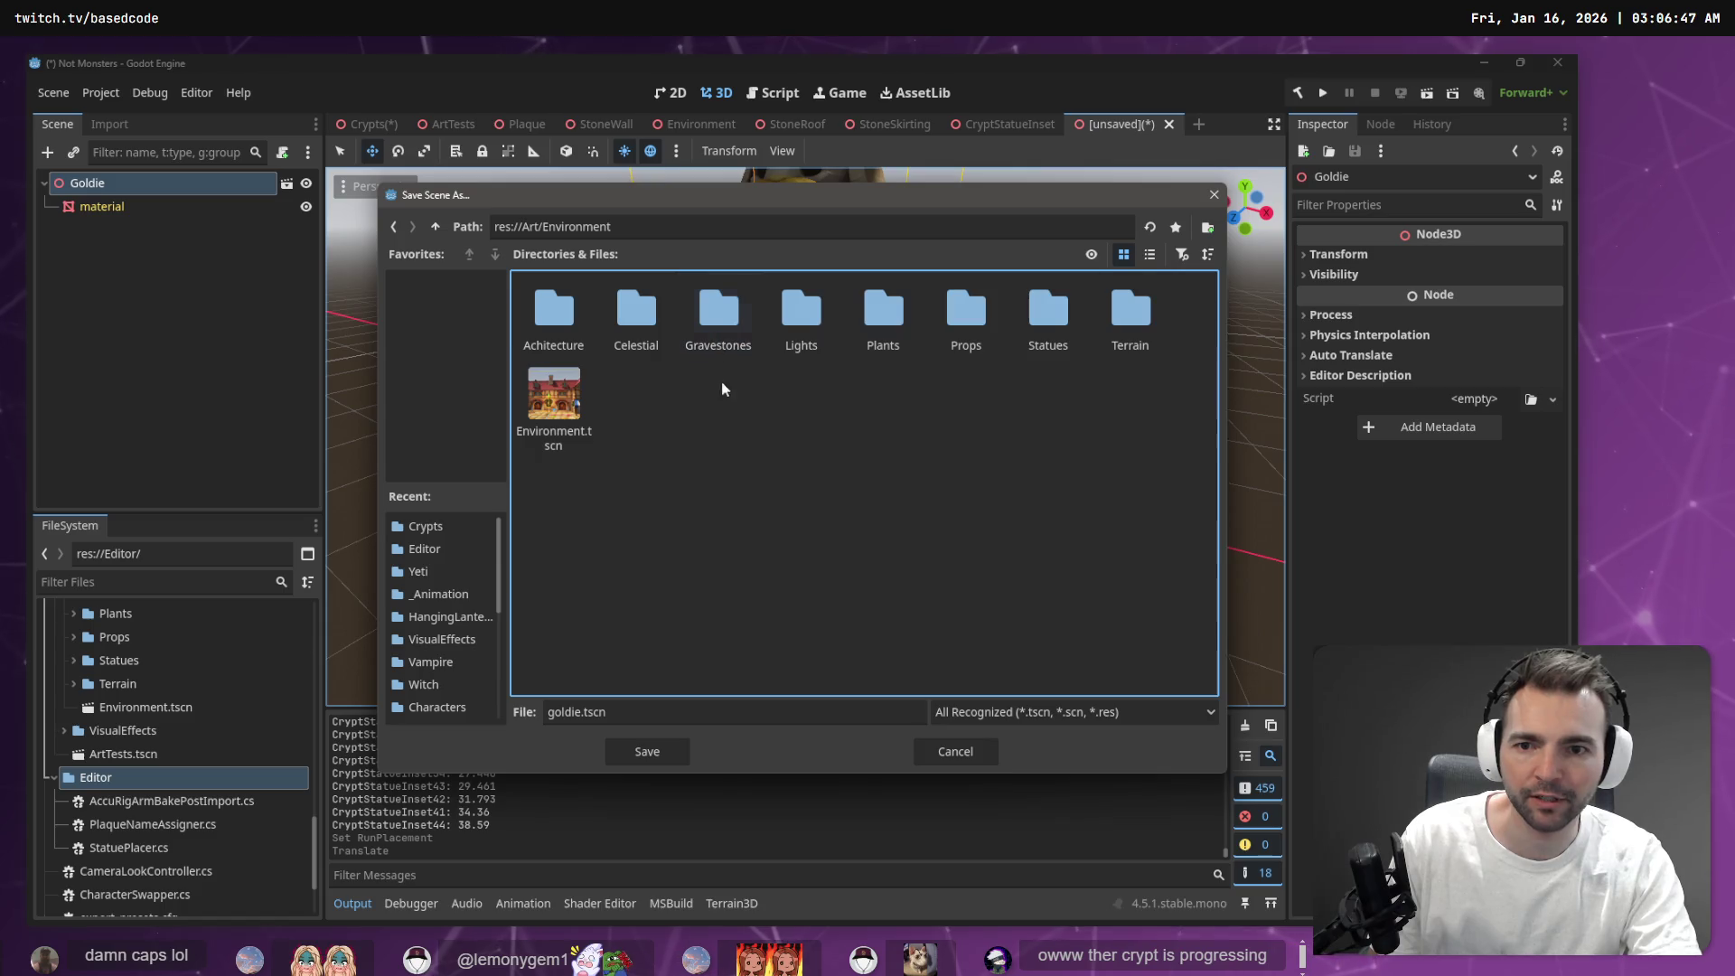
{"action": "double_click", "coordinate": [1048, 330]}
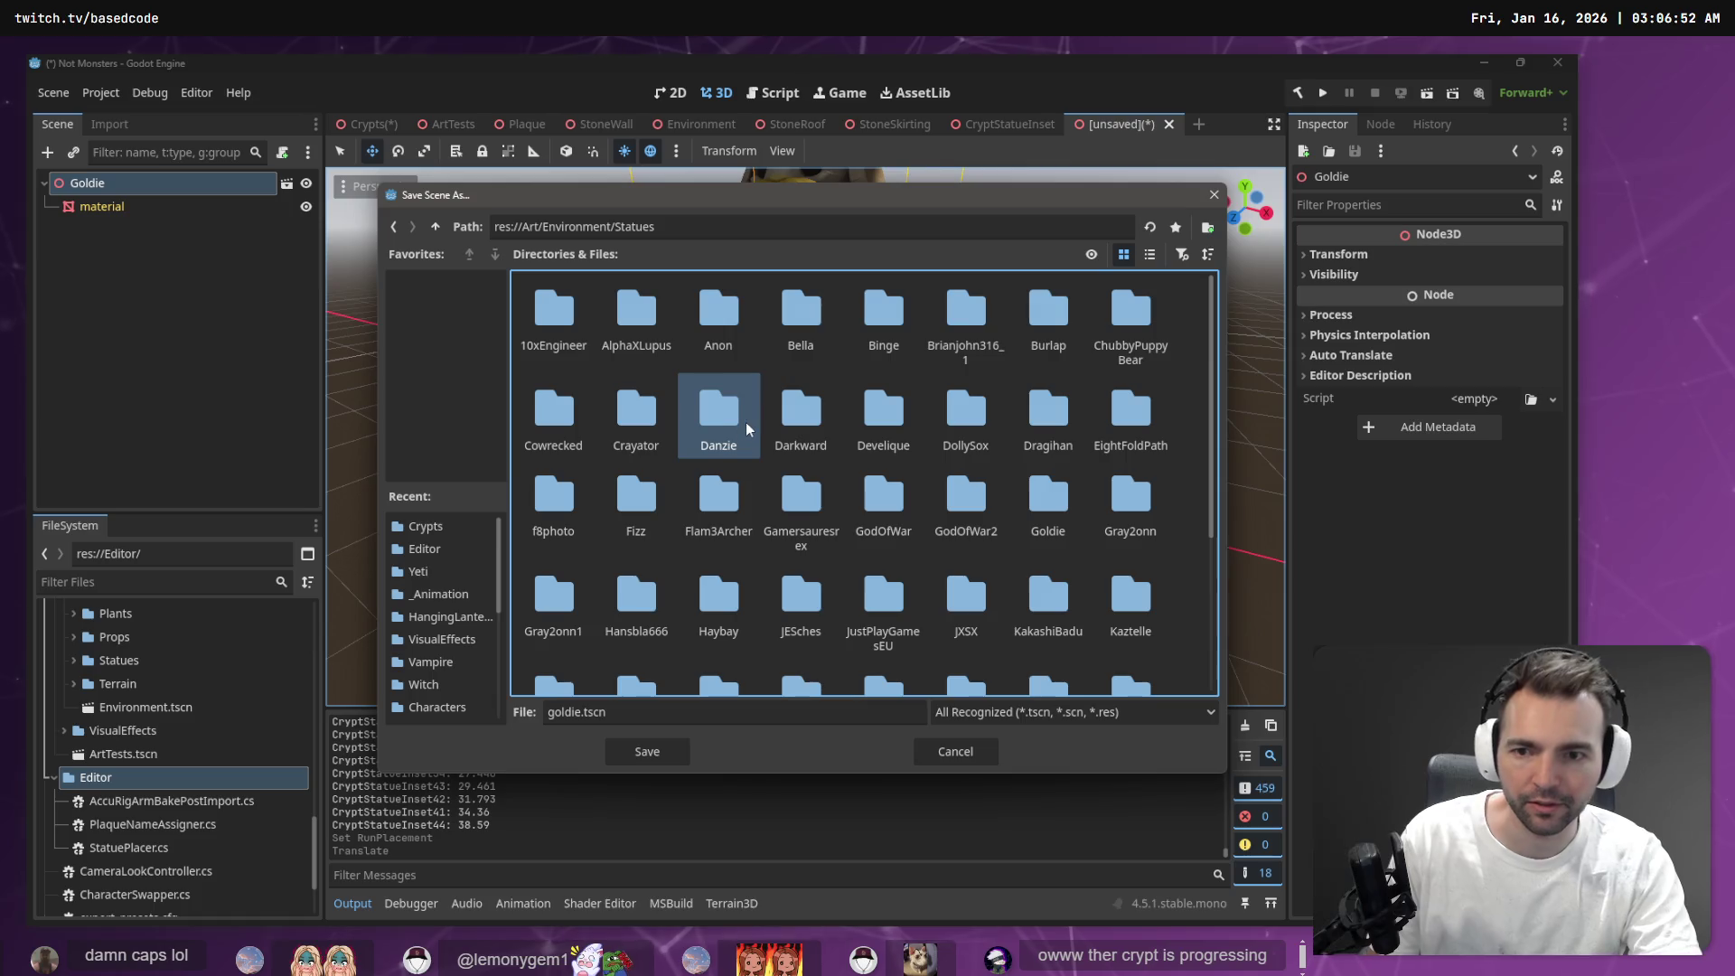
{"action": "type", "text": "goldie"}
{"action": "key", "text": "Return"}
Name the file Goldie.tscn by dropping the 2_ prefix from 2_Goldie.tscn, and save
{"action": "left_click", "coordinate": [572, 316]}
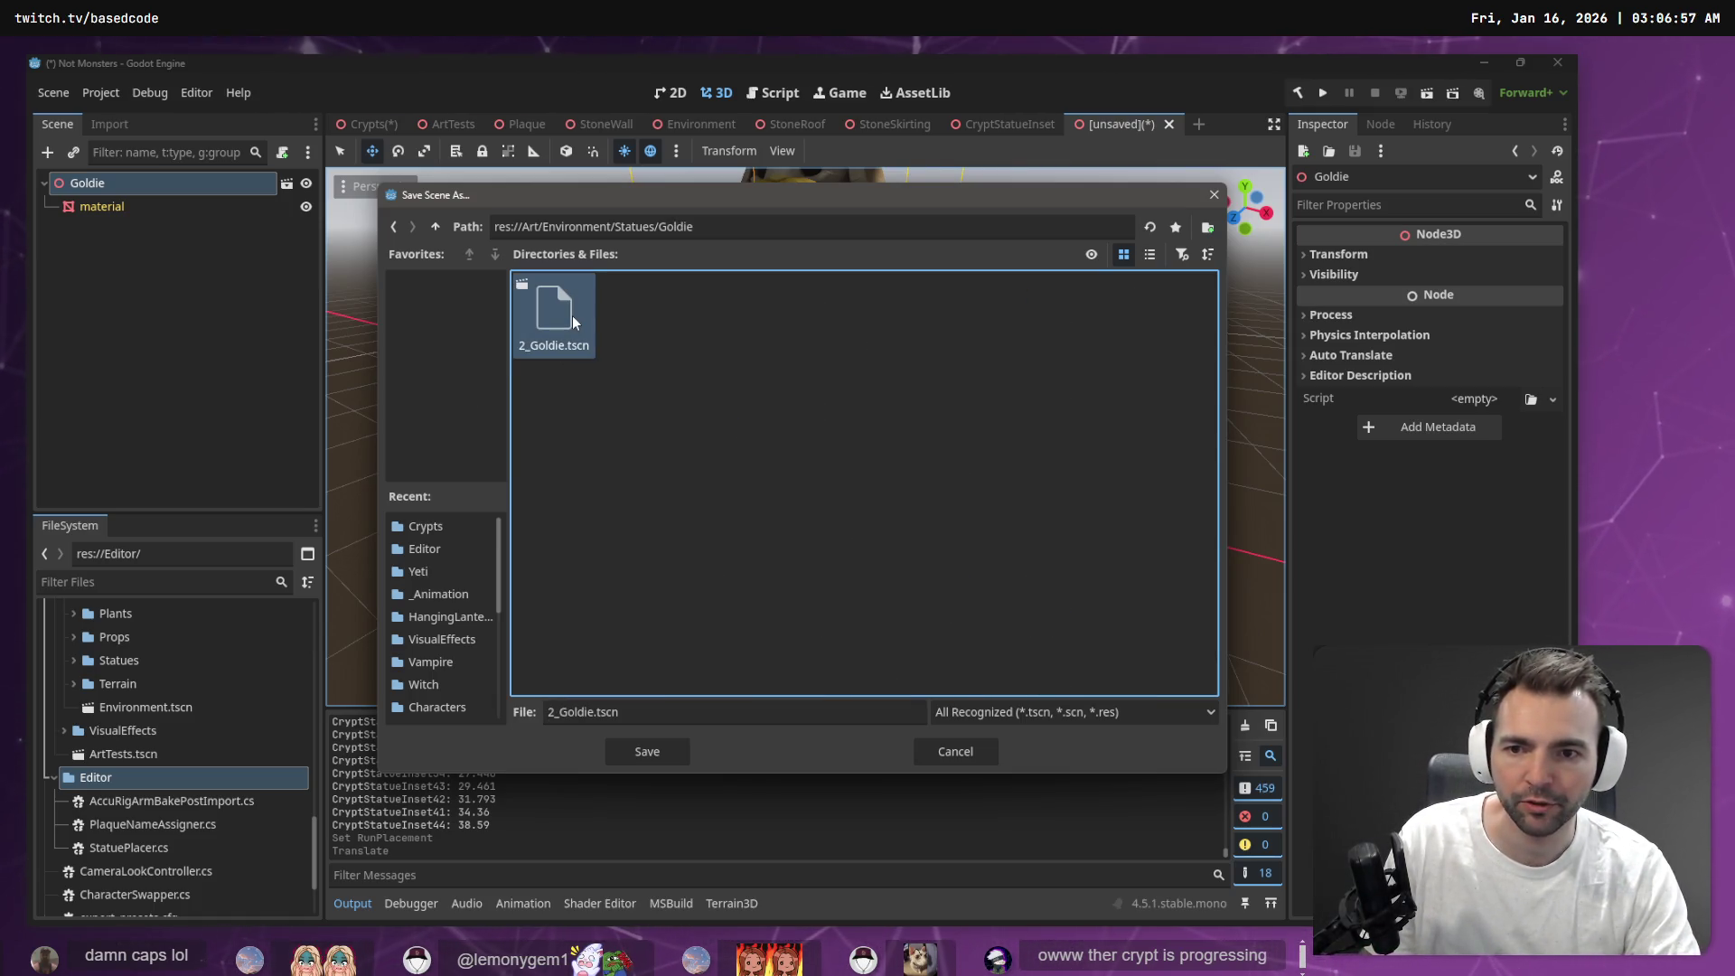
{"action": "double_click", "coordinate": [573, 322]}
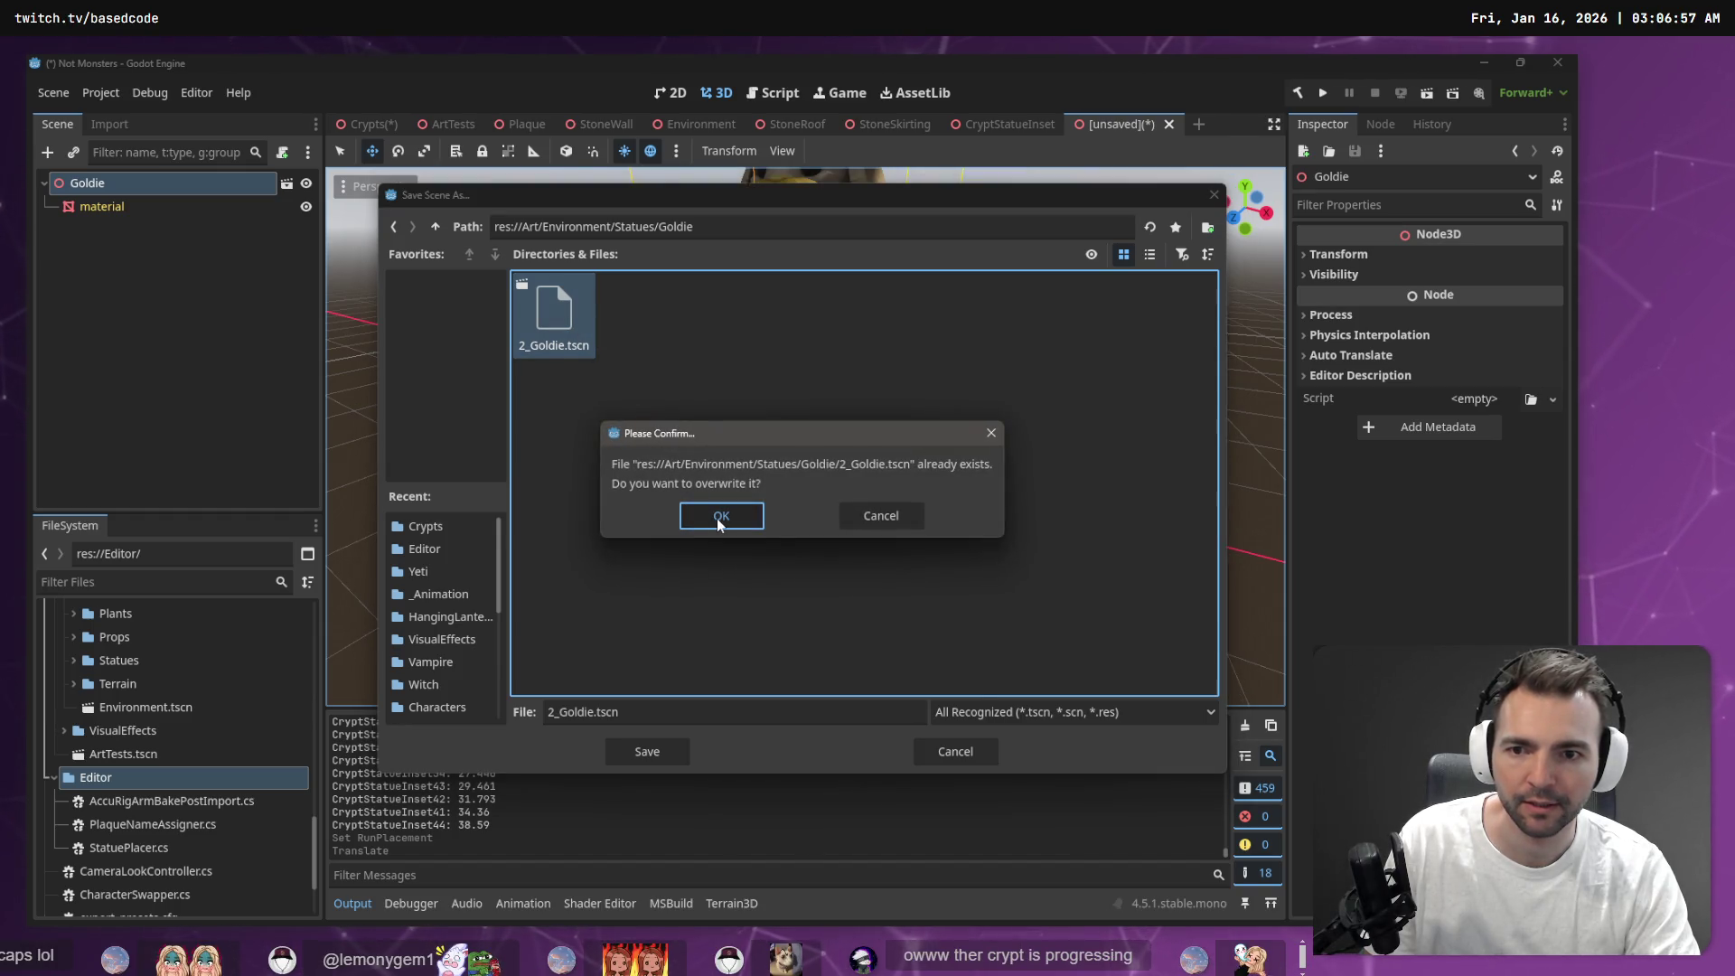
{"action": "left_click", "coordinate": [725, 518]}
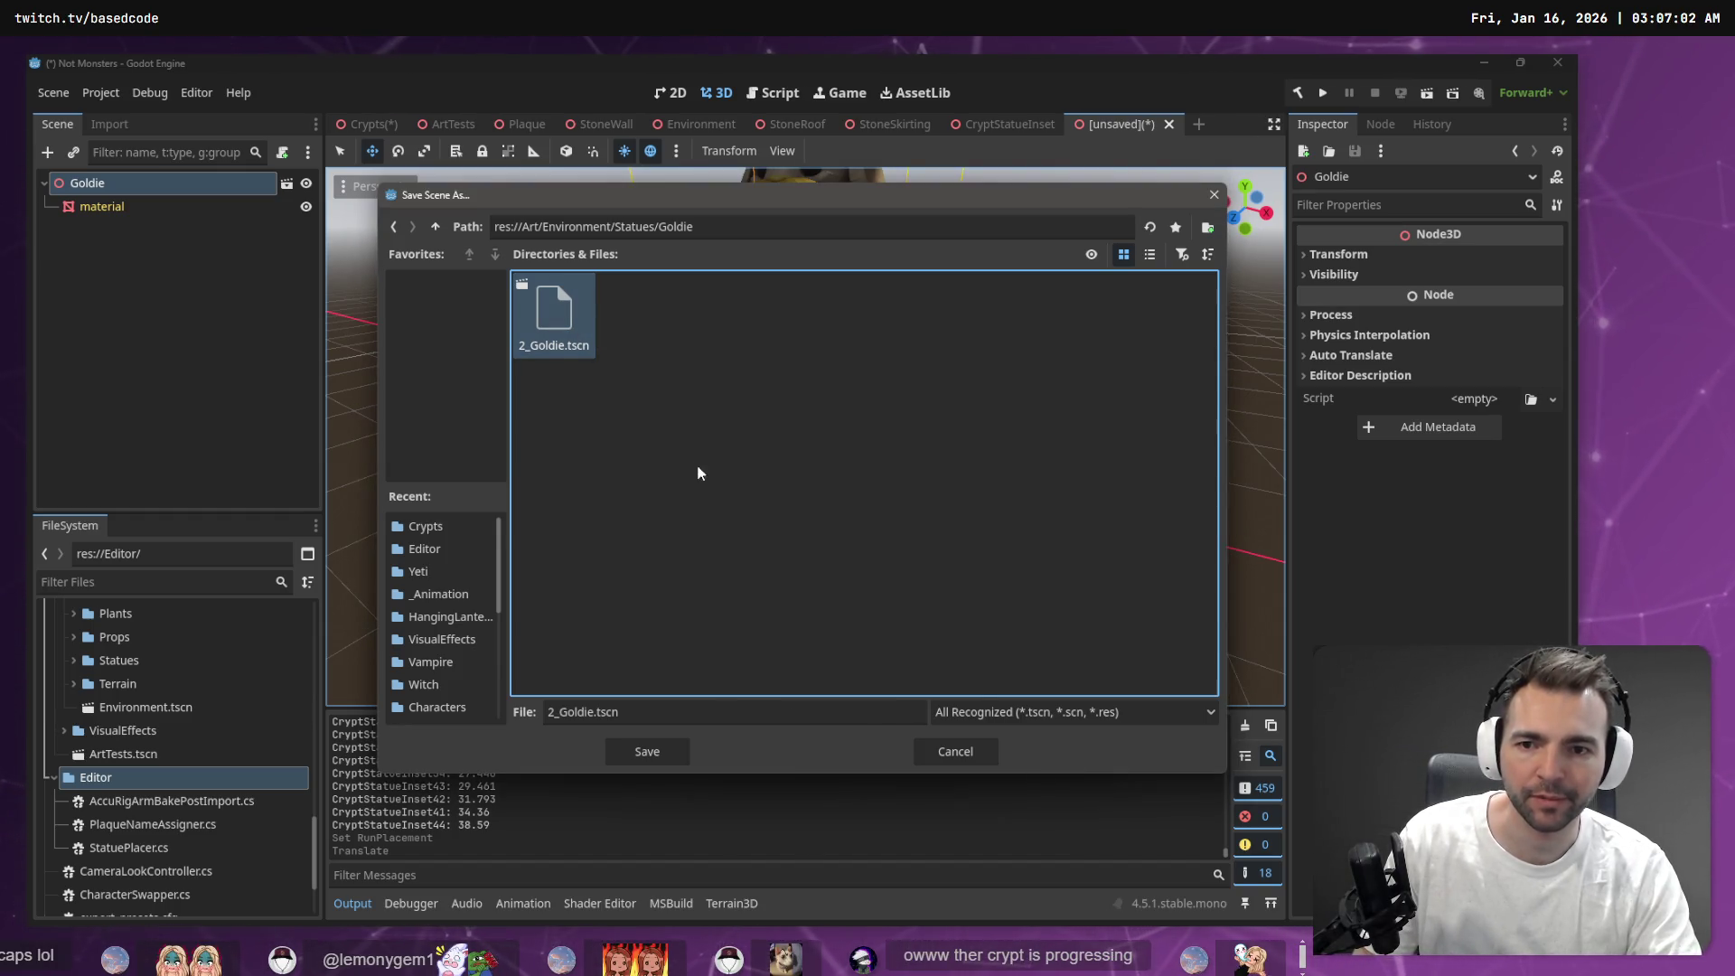
{"action": "left_click", "coordinate": [549, 712]}
{"action": "key", "text": "Delete"}
{"action": "key", "text": "Delete"}
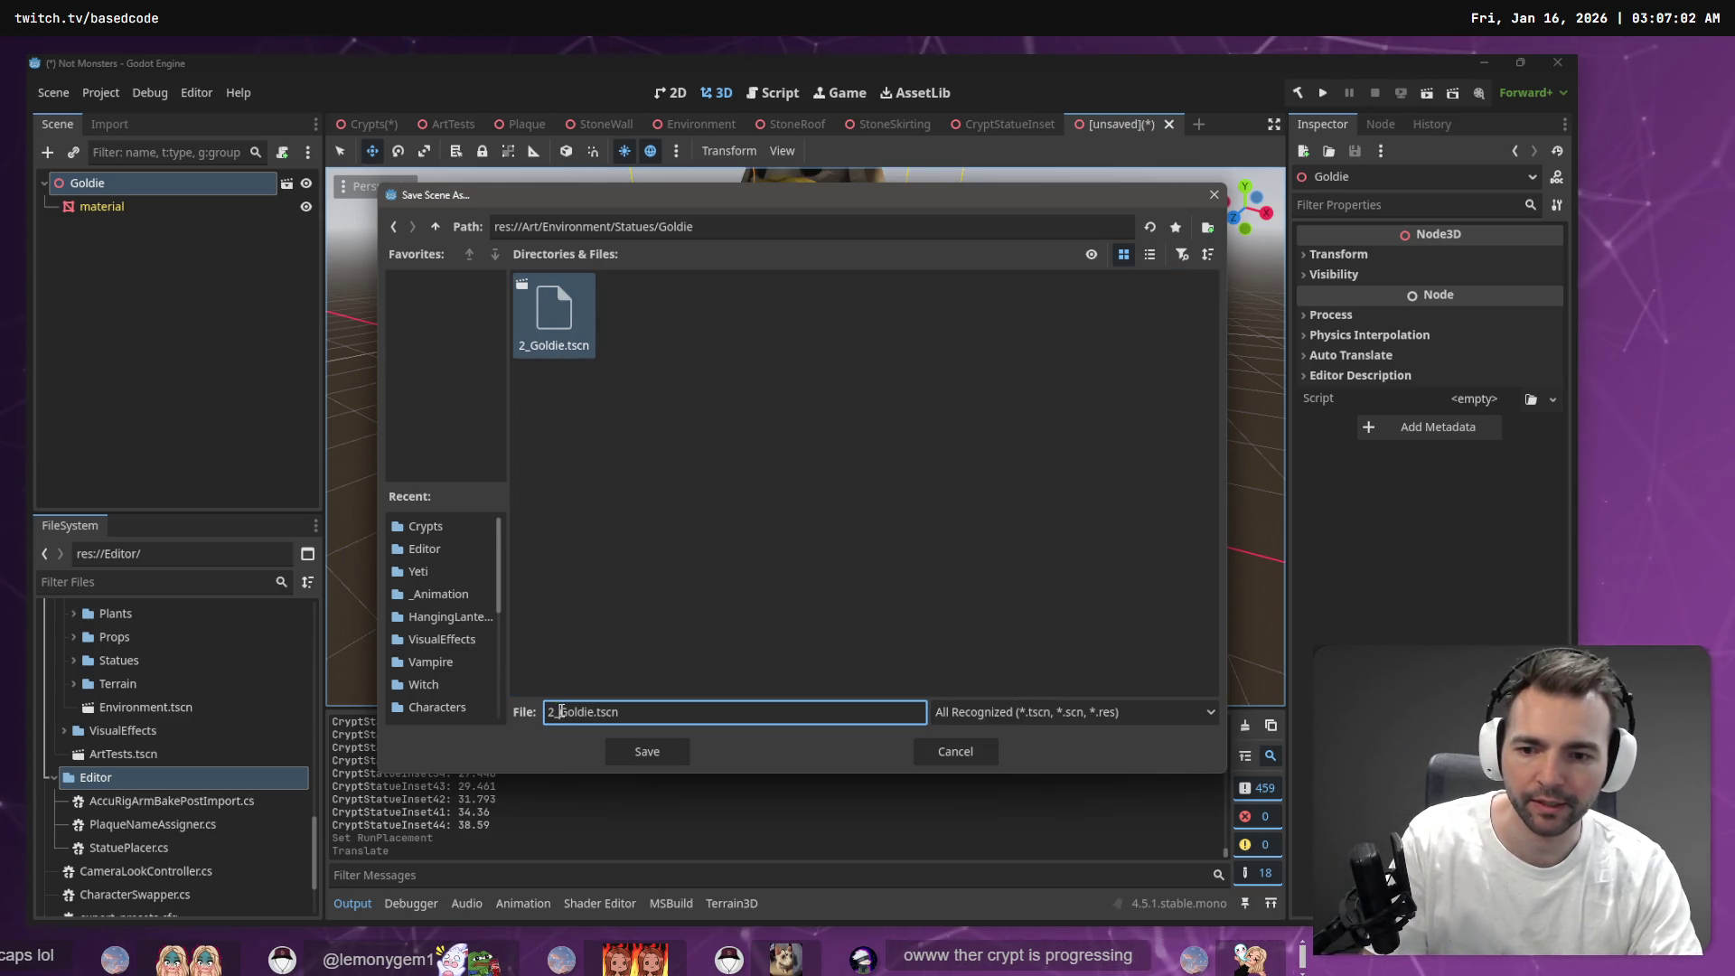
{"action": "key", "text": "Return"}
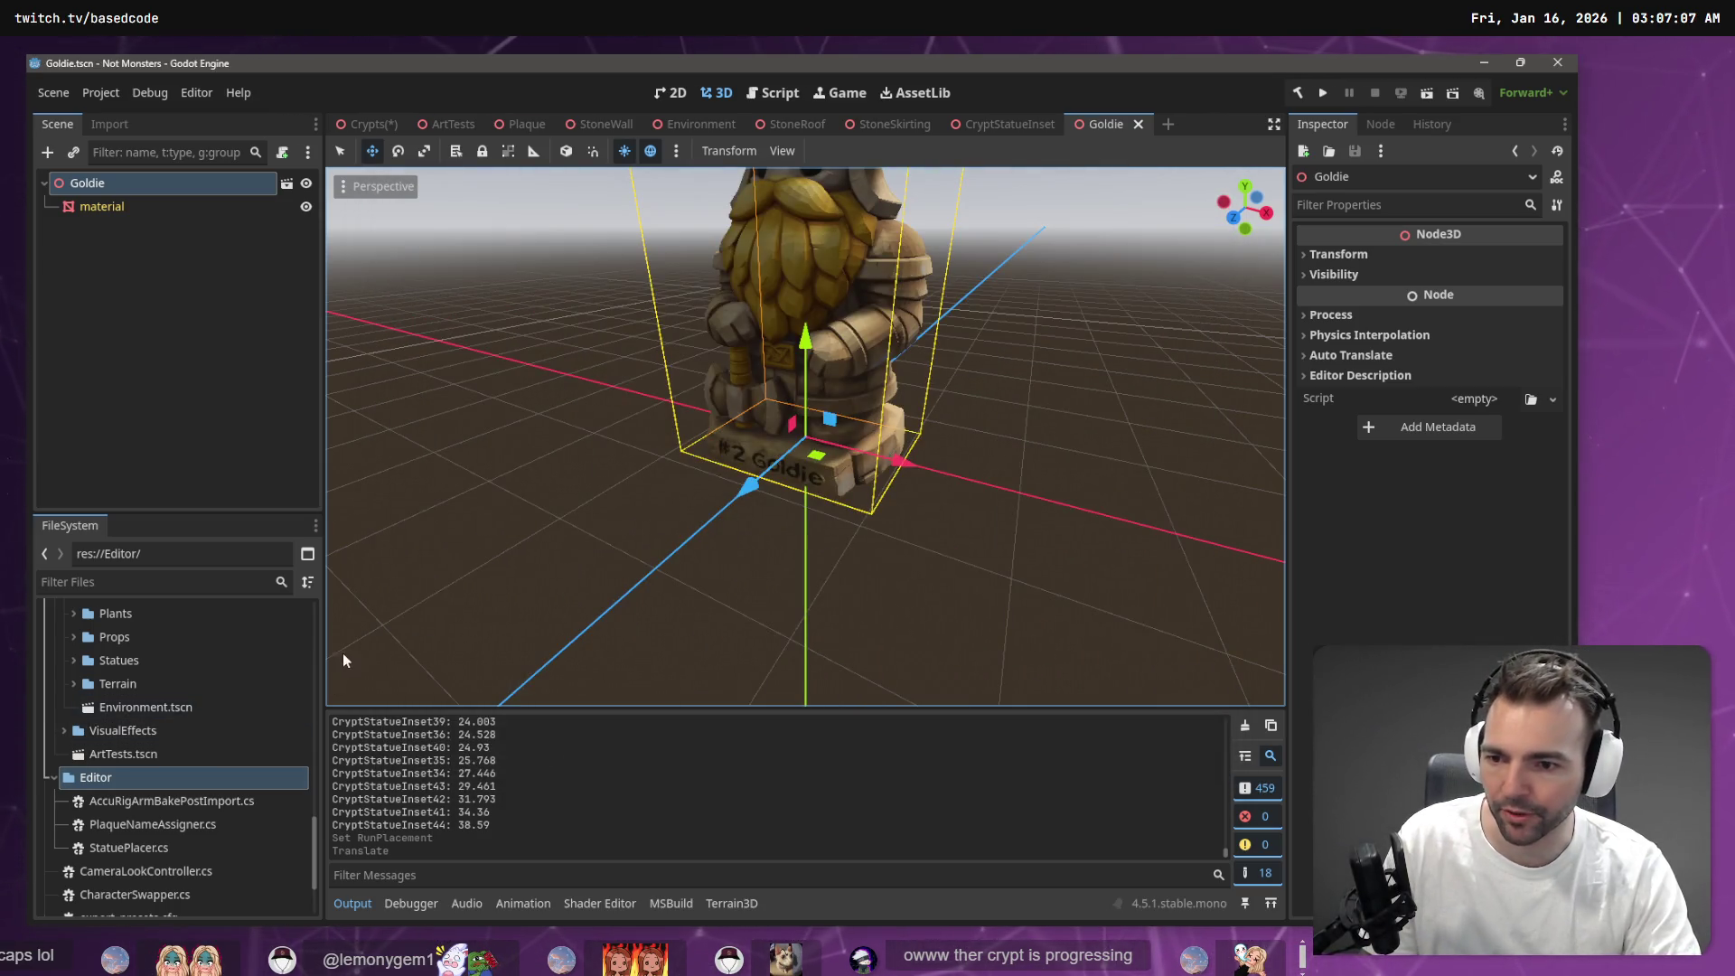
Close the Goldie, StoneRoof, Environment, StoneWall, Plaque, ArtTests and other tabs, leaving only Crypts
{"action": "scroll", "coordinate": [310, 650], "scroll_direction": "up", "scroll_amount": 5}
{"action": "scroll", "coordinate": [310, 650], "scroll_direction": "up", "scroll_amount": 4}
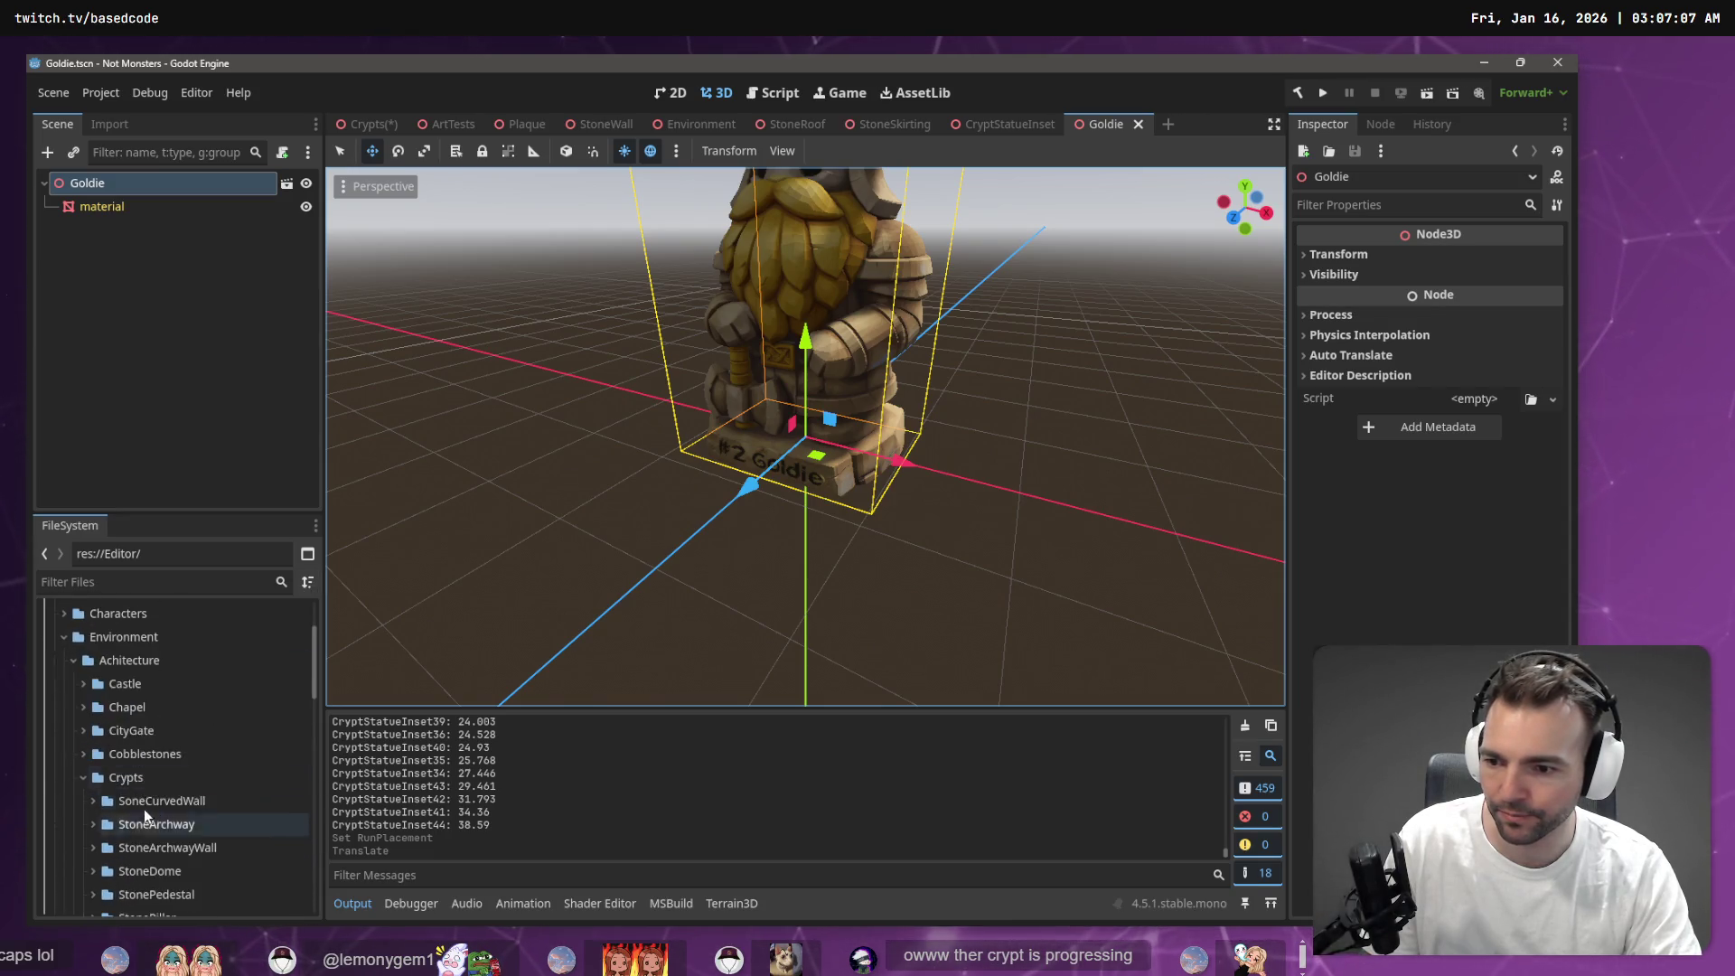
{"action": "left_click", "coordinate": [1138, 124]}
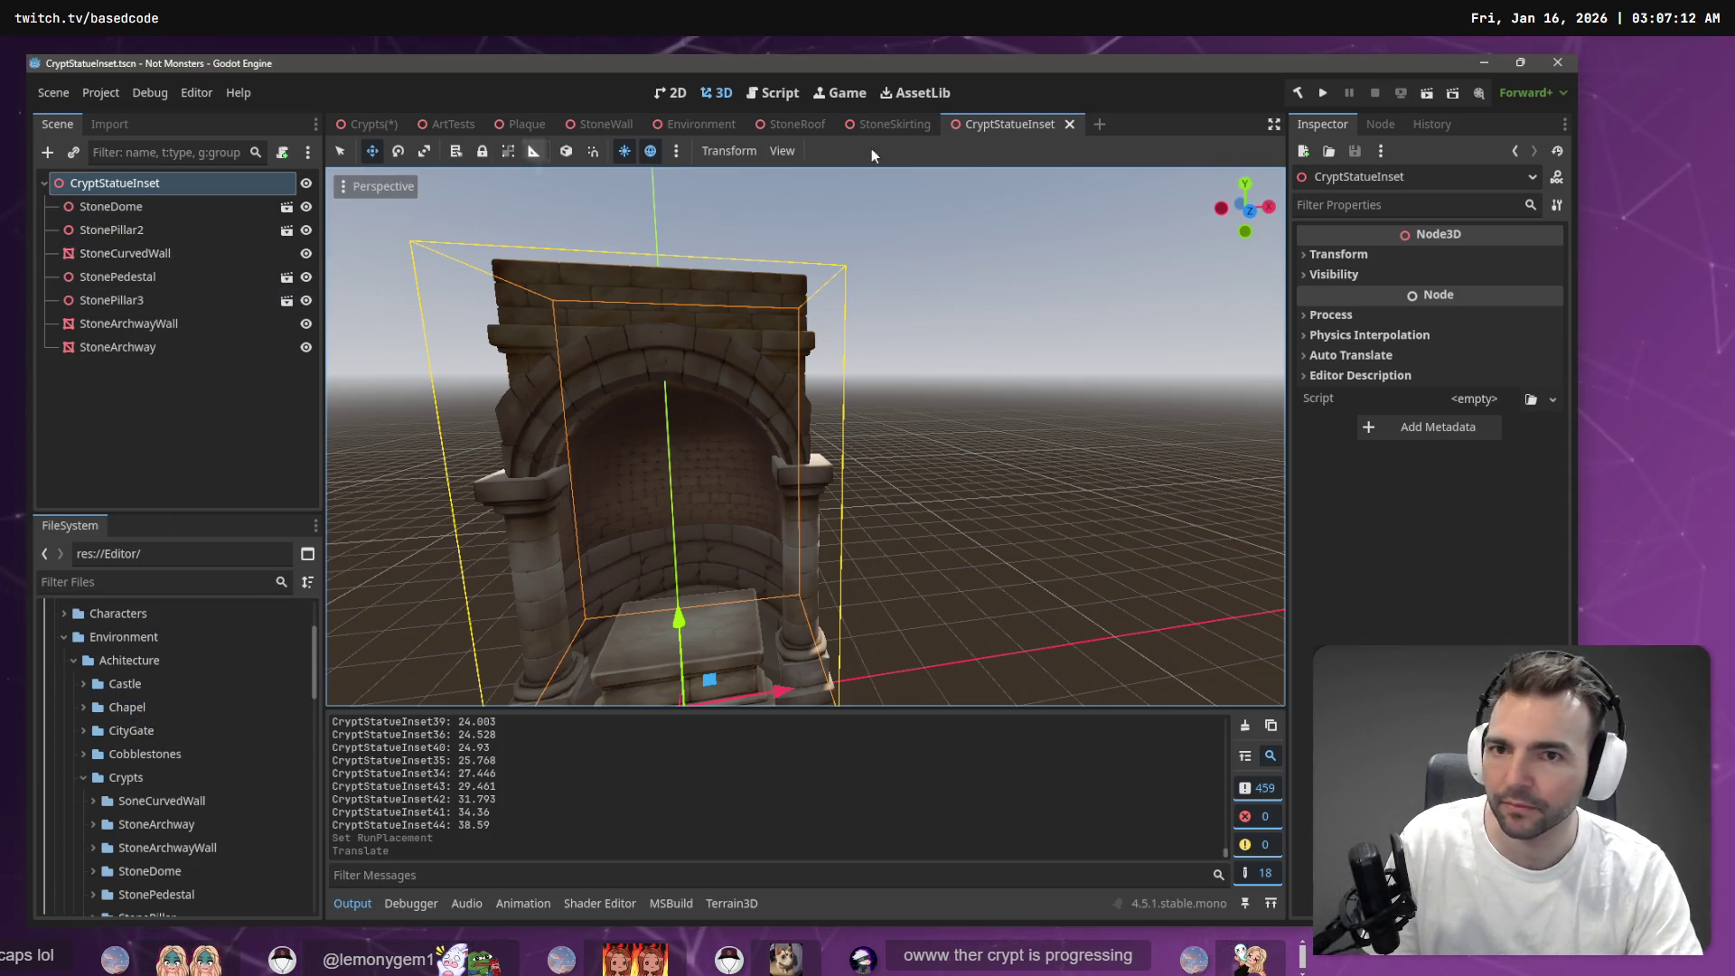
{"action": "middle_click", "coordinate": [999, 124]}
{"action": "middle_click", "coordinate": [898, 121]}
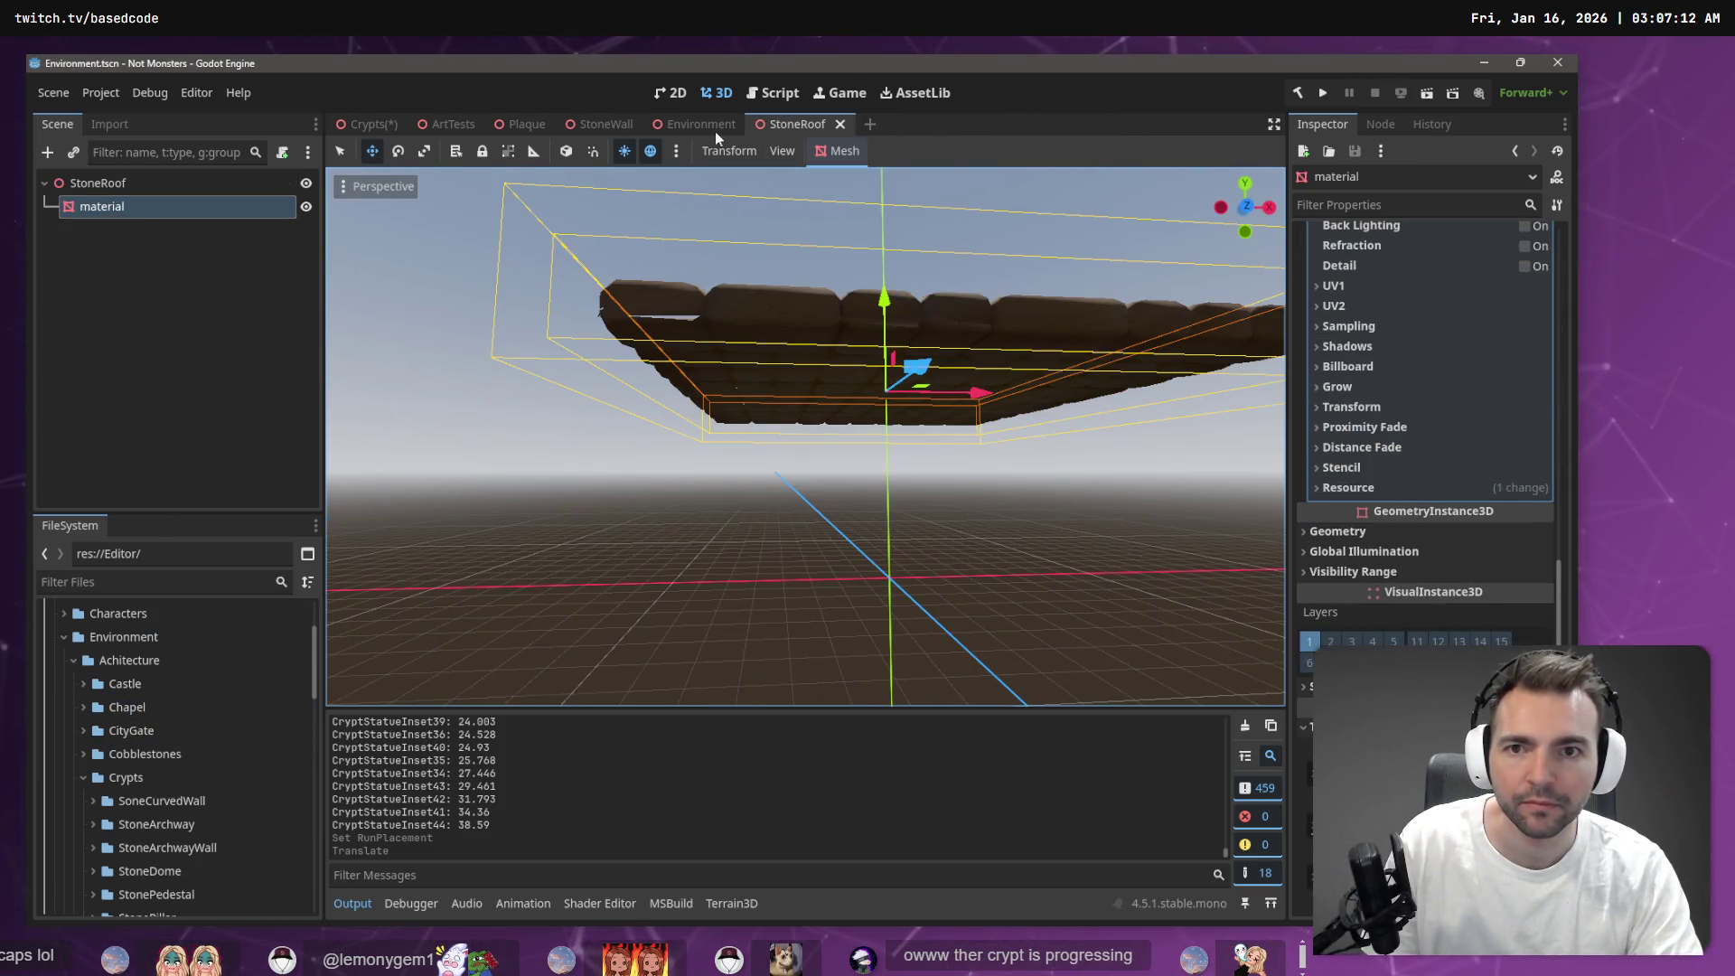
{"action": "middle_click", "coordinate": [794, 124]}
{"action": "middle_click", "coordinate": [701, 124]}
{"action": "middle_click", "coordinate": [601, 124]}
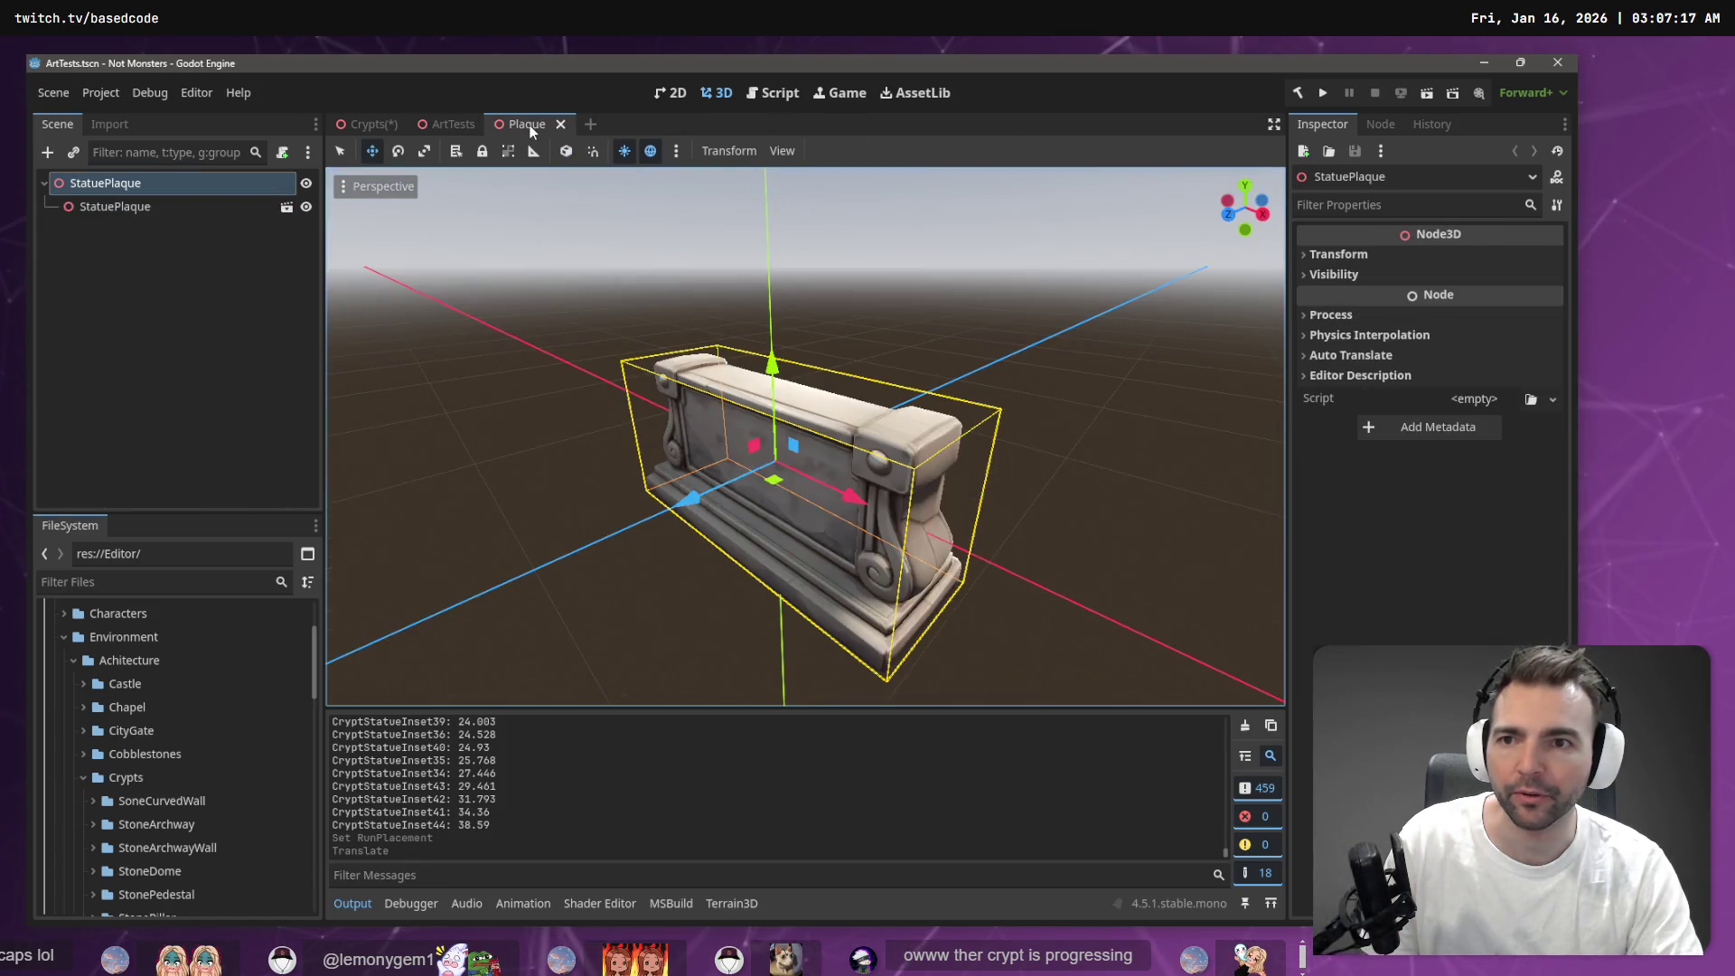
{"action": "middle_click", "coordinate": [529, 124]}
{"action": "middle_click", "coordinate": [438, 123]}
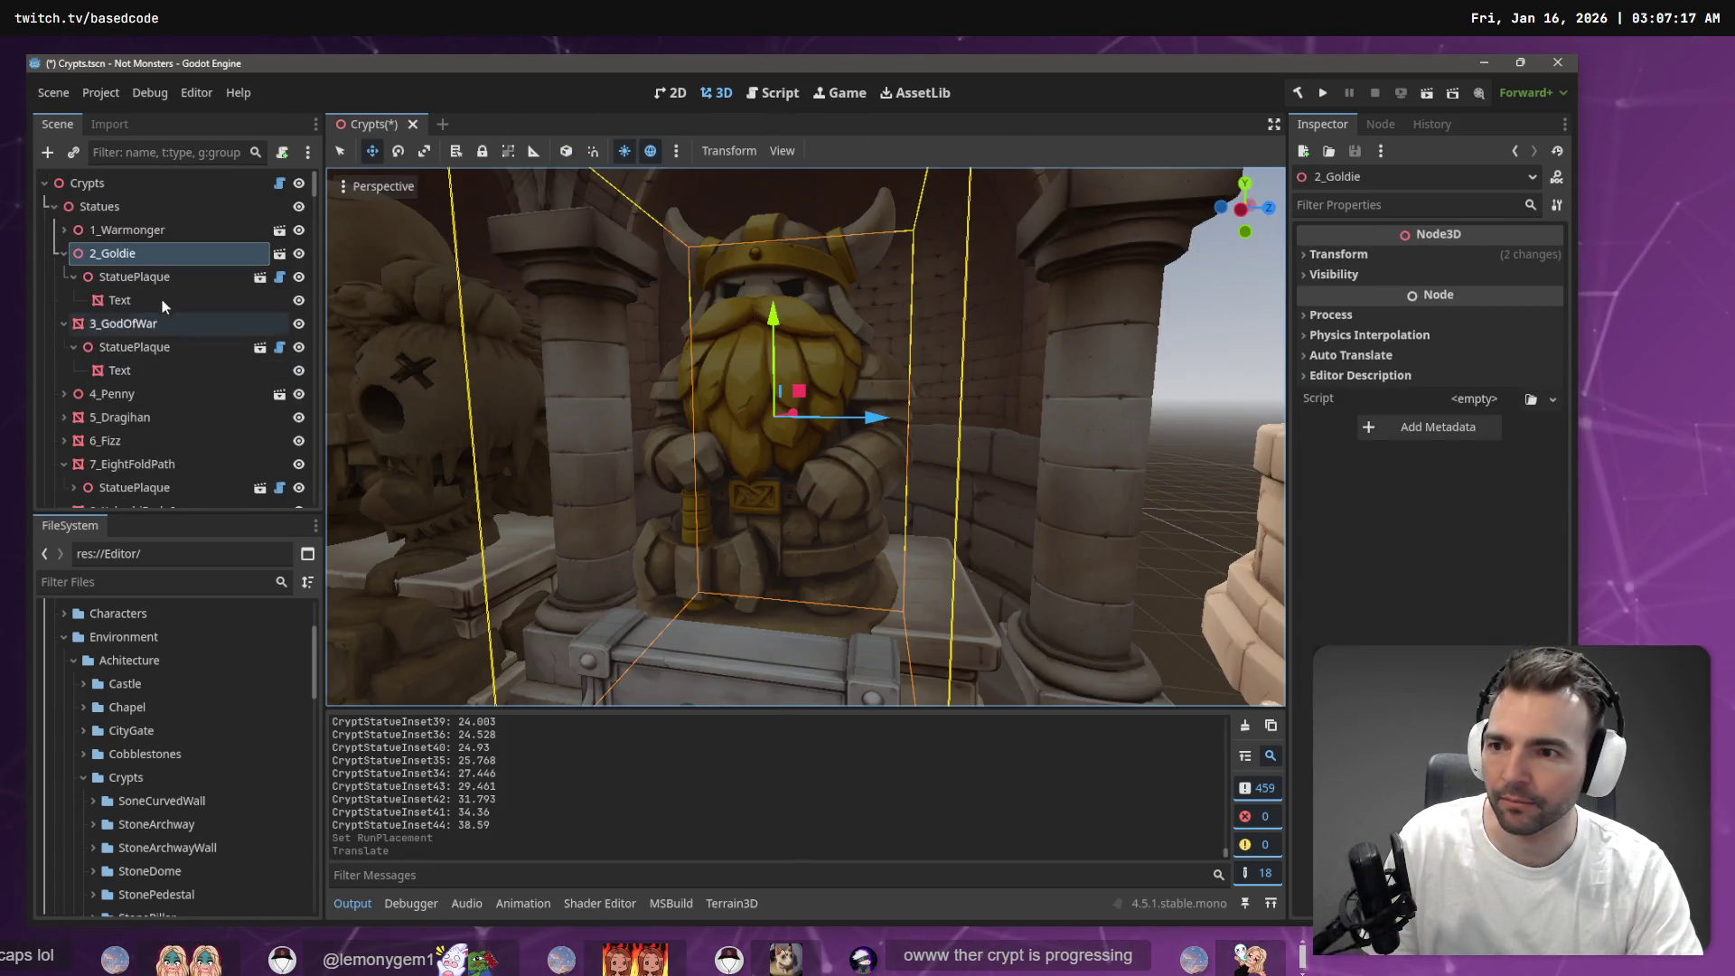
Frame Goldie, reveal 2_Goldie.tscn in FileSystem, and raise Goldie's StatuePlaque
{"action": "double_click", "coordinate": [112, 253]}
{"action": "mouse_move", "coordinate": [804, 434]}
{"action": "left_mouse_down"}
{"action": "mouse_move", "coordinate": [633, 424]}
{"action": "mouse_move", "coordinate": [687, 434]}
{"action": "mouse_move", "coordinate": [849, 394]}
{"action": "left_mouse_up"}
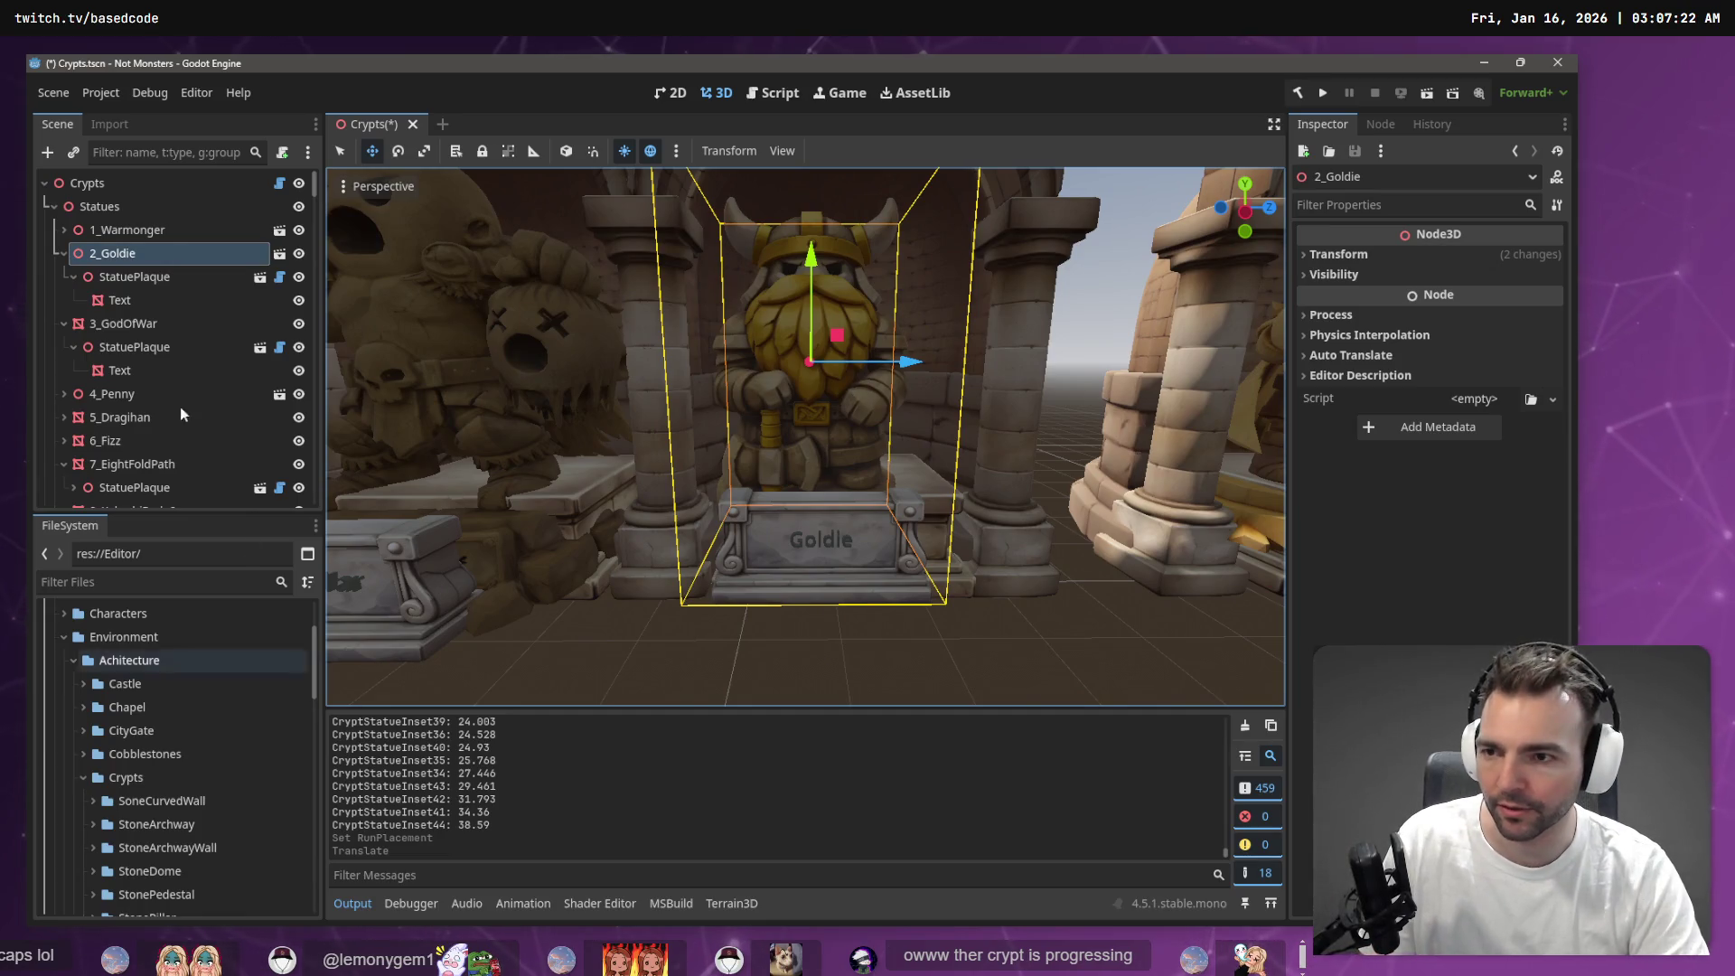
{"action": "right_click", "coordinate": [139, 256]}
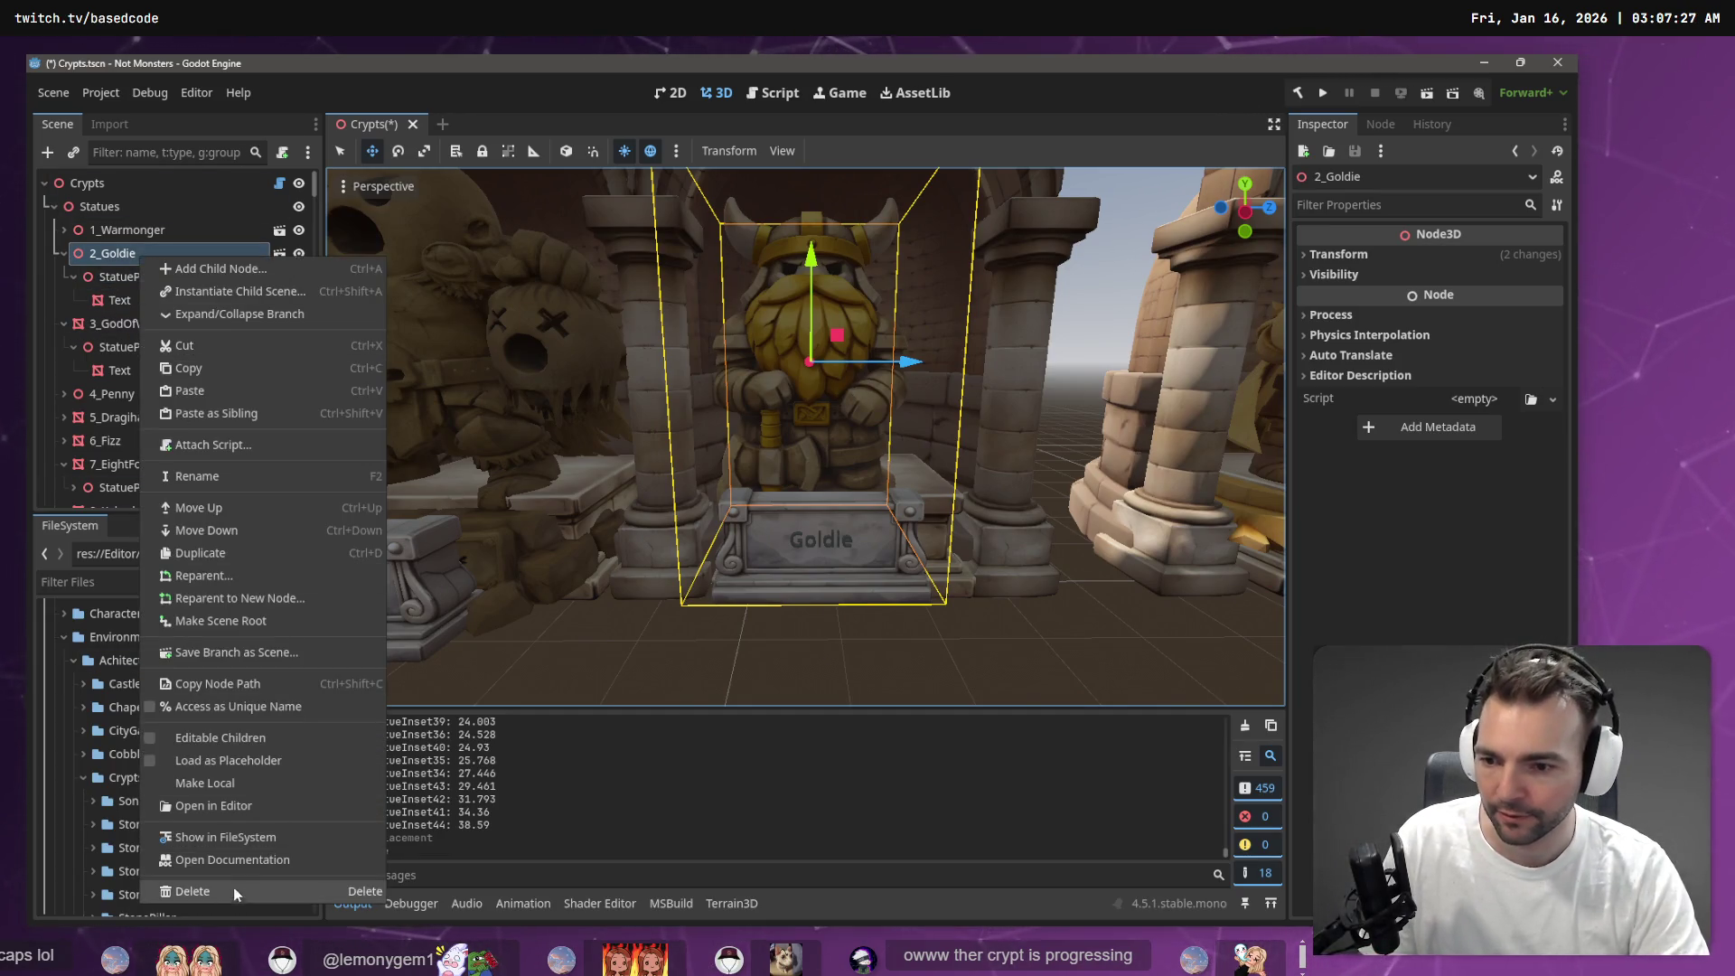
{"action": "left_click", "coordinate": [250, 838]}
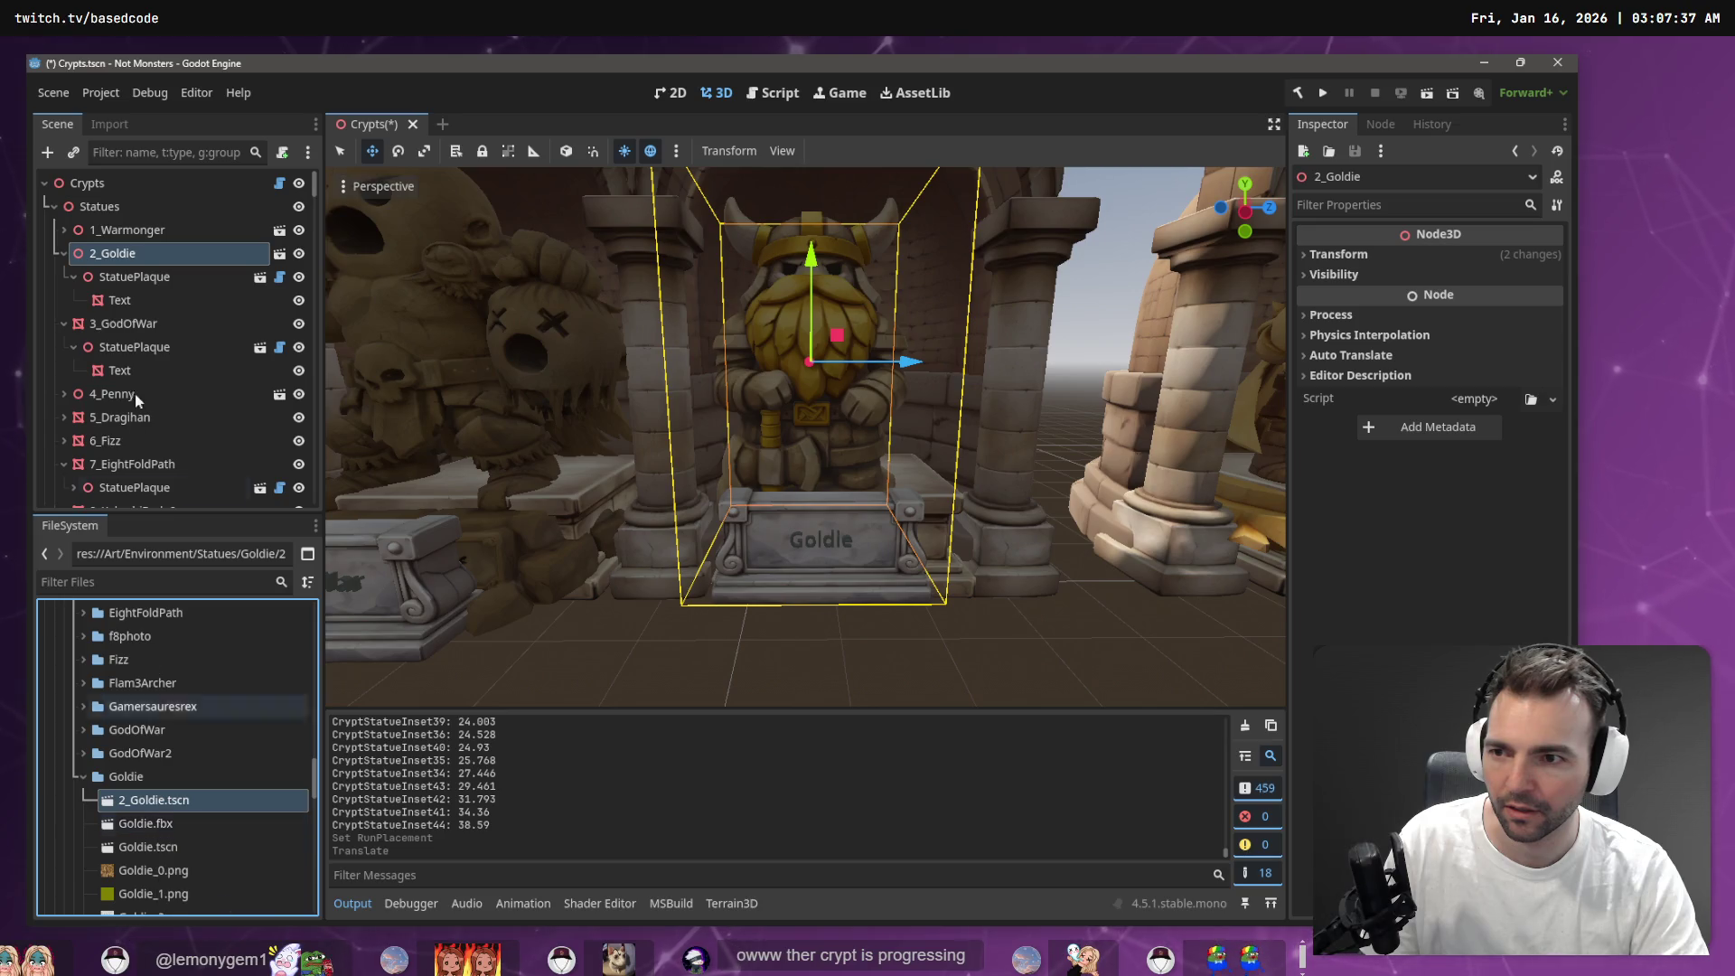
{"action": "left_click", "coordinate": [151, 276]}
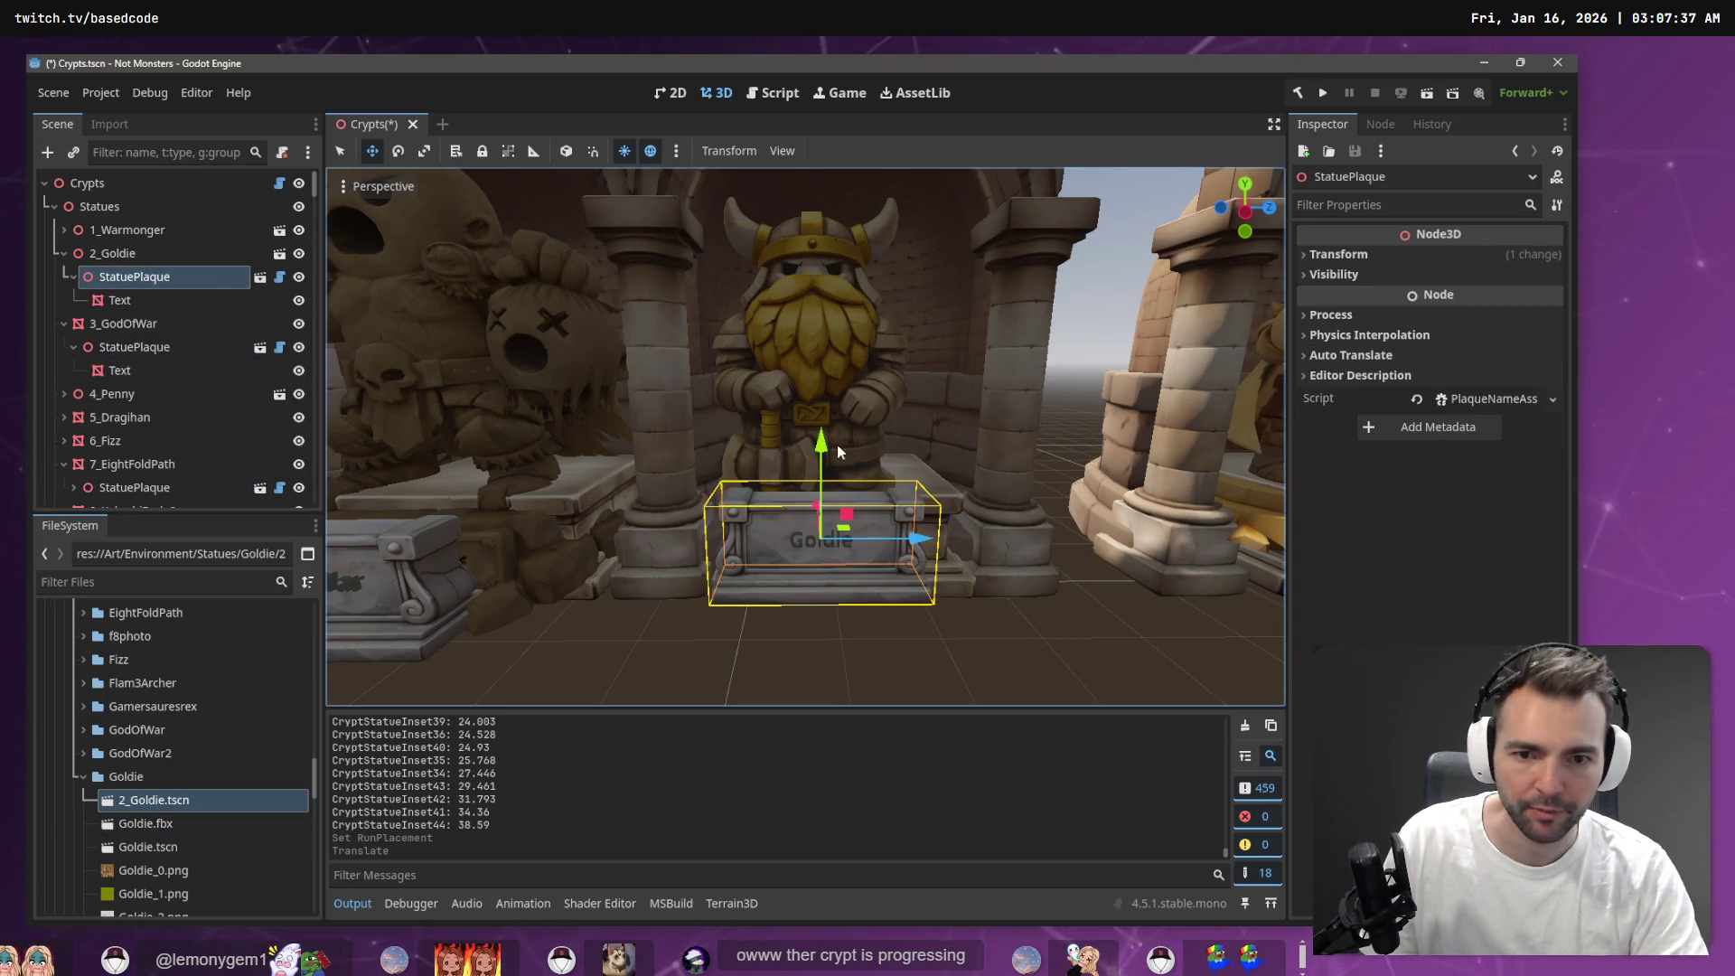
{"action": "left_click_drag", "start_coordinate": [822, 443], "coordinate": [821, 348]}
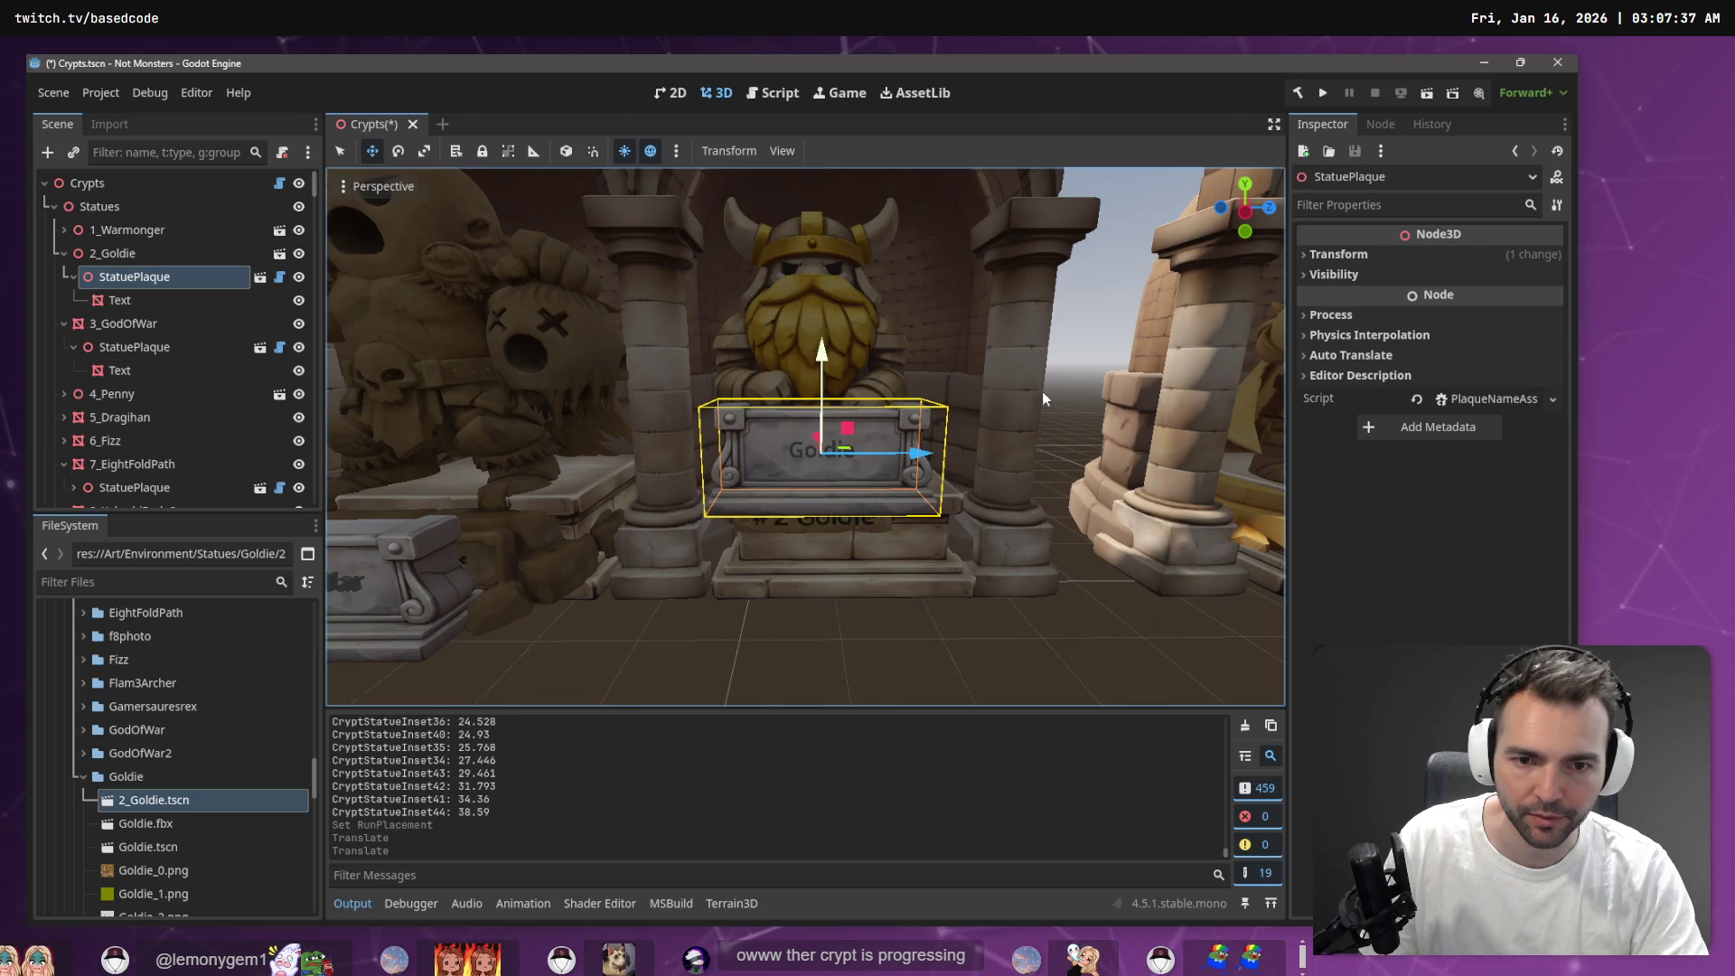
Fly down the crypt corridor and over its wall, checking how statues and plaques sit
{"action": "scroll", "coordinate": [804, 434], "scroll_direction": "down", "scroll_amount": 5}
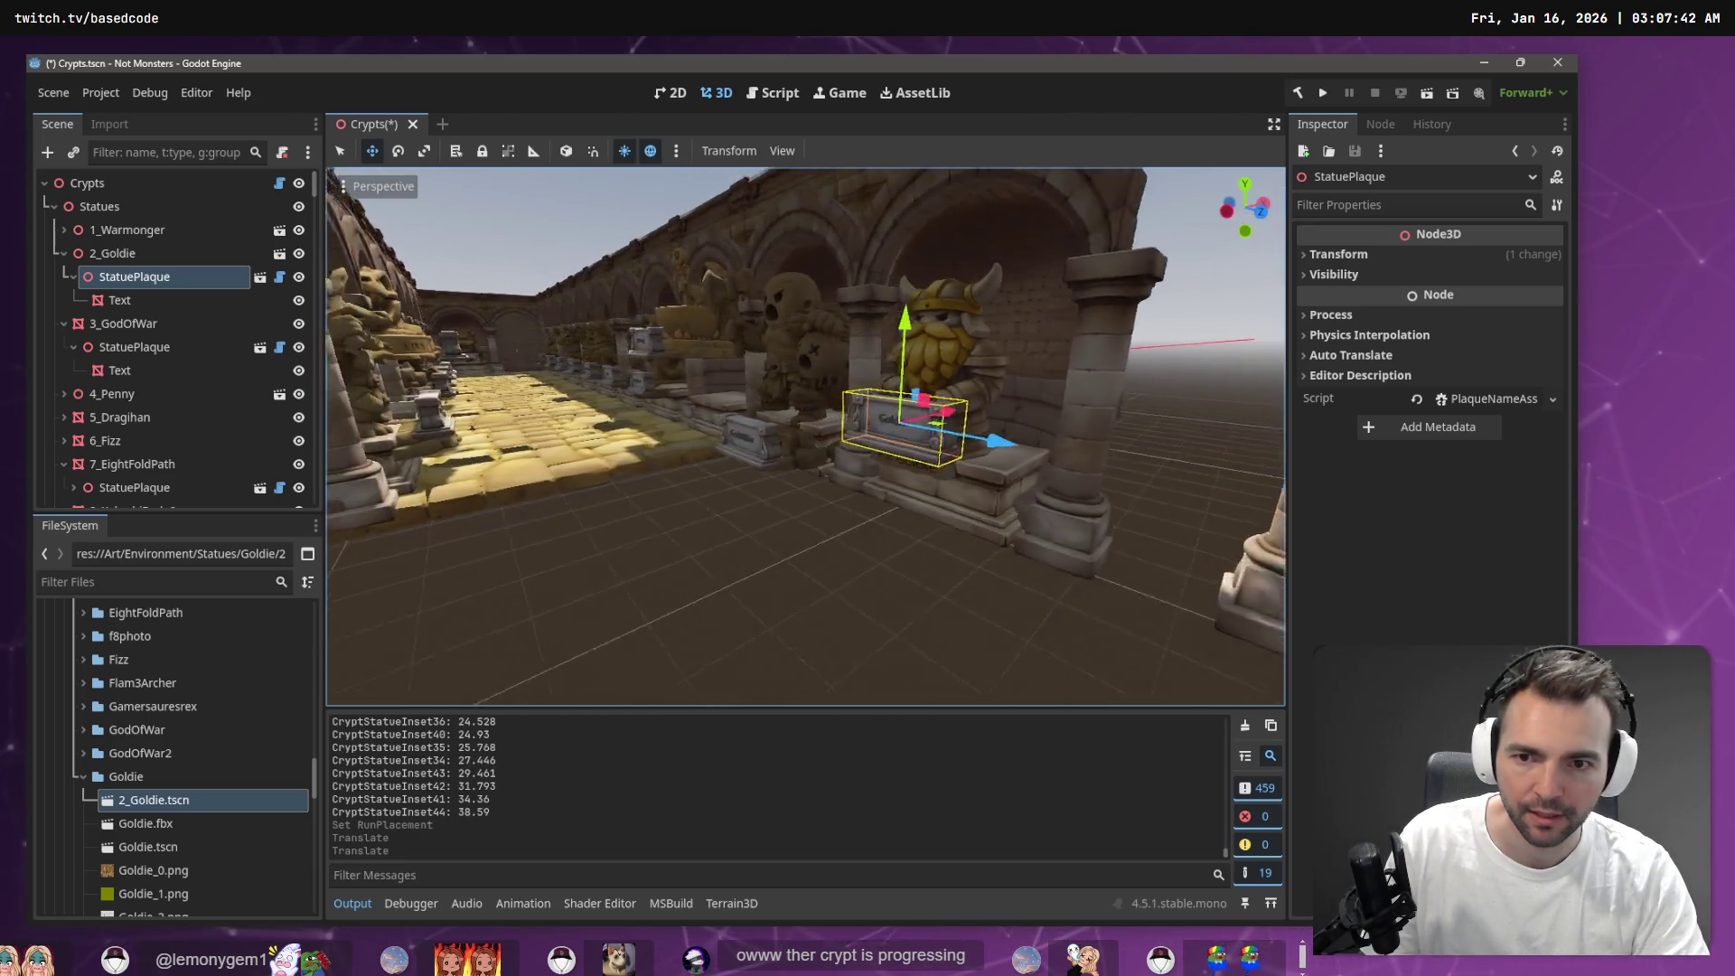
{"action": "key", "text": "w"}
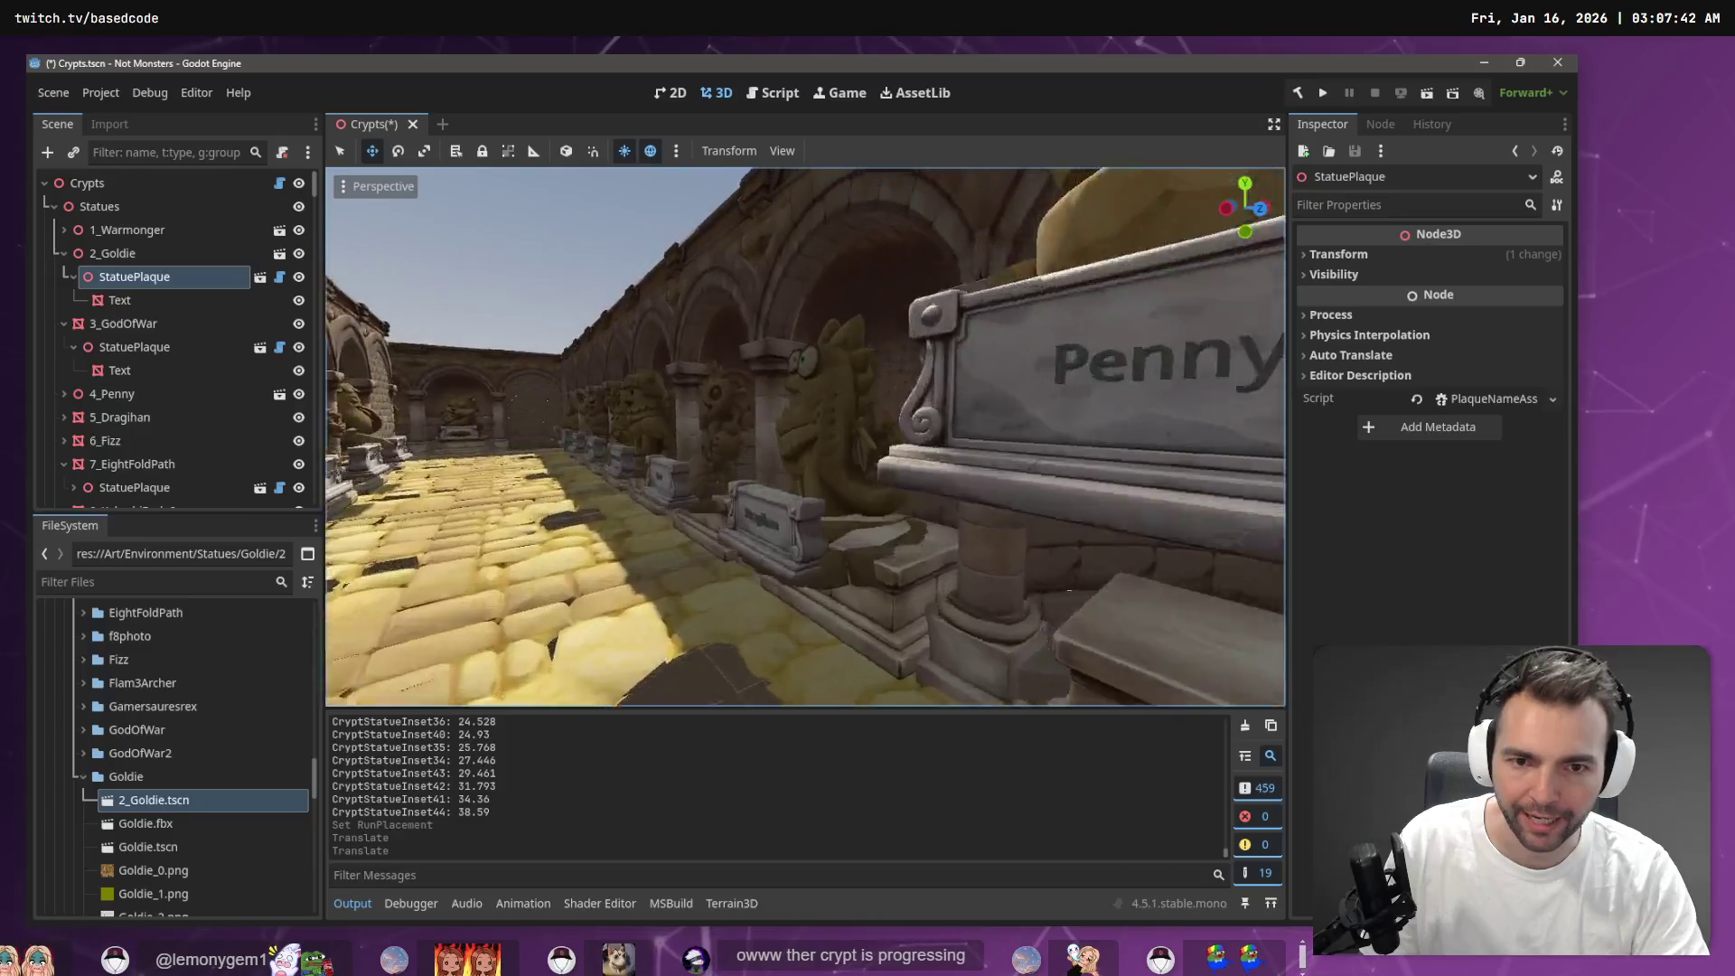
{"action": "key", "text": "w"}
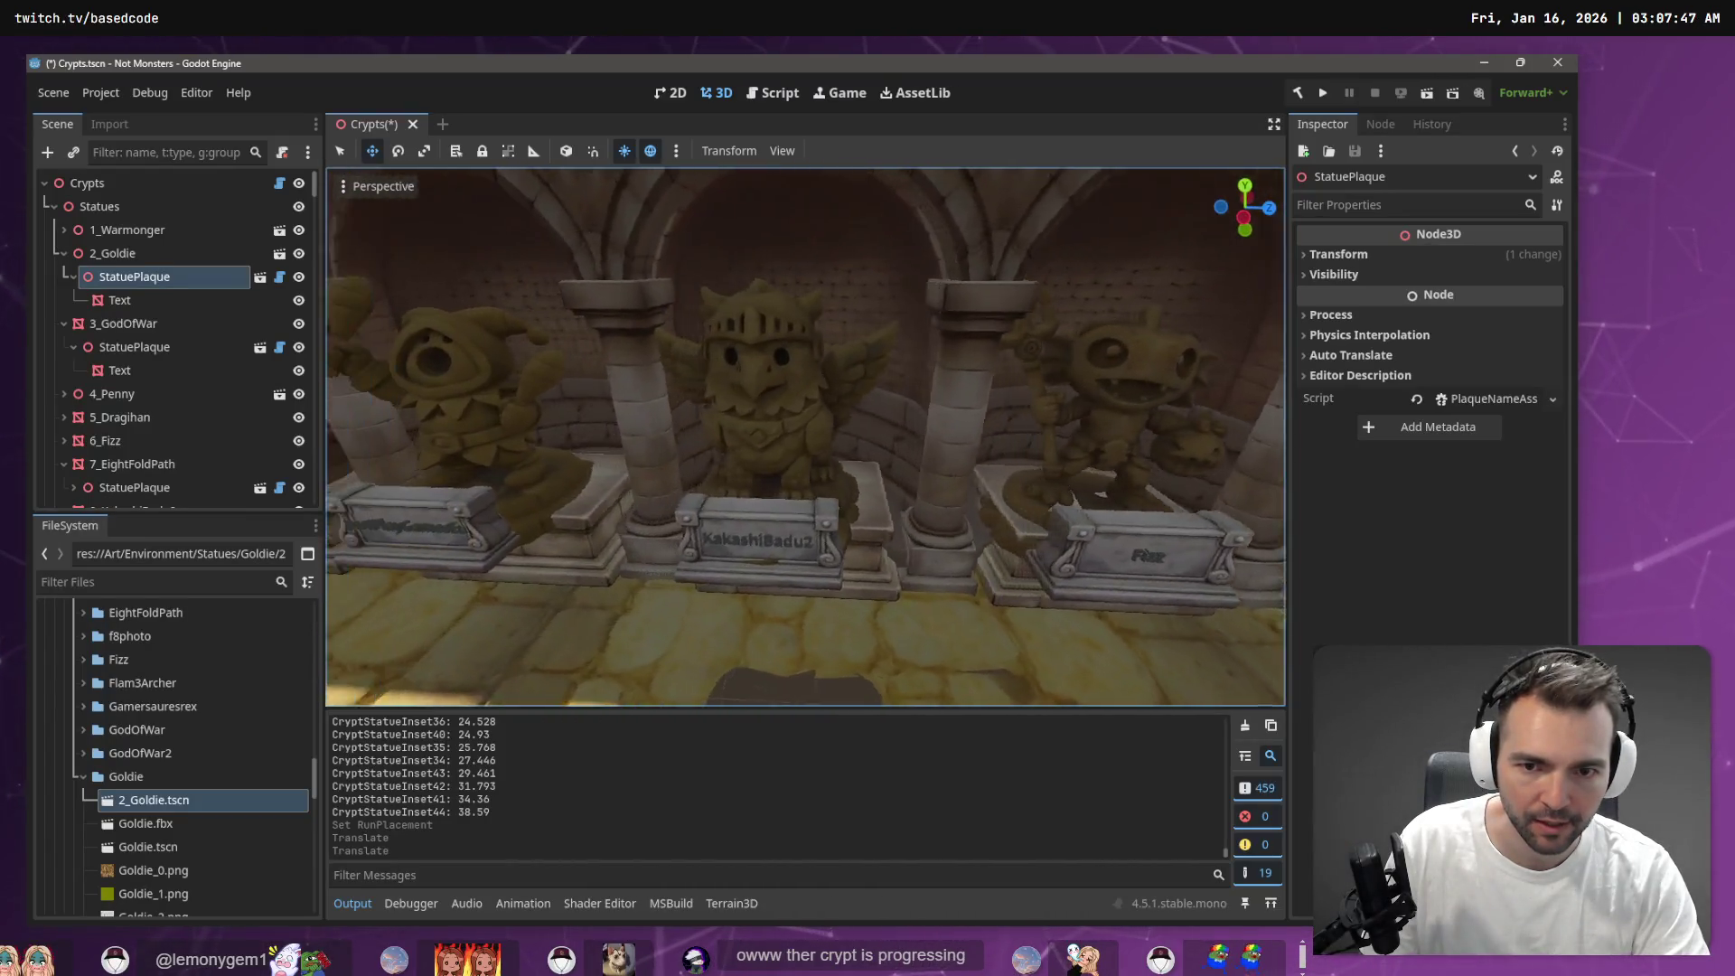
{"action": "key", "text": "s"}
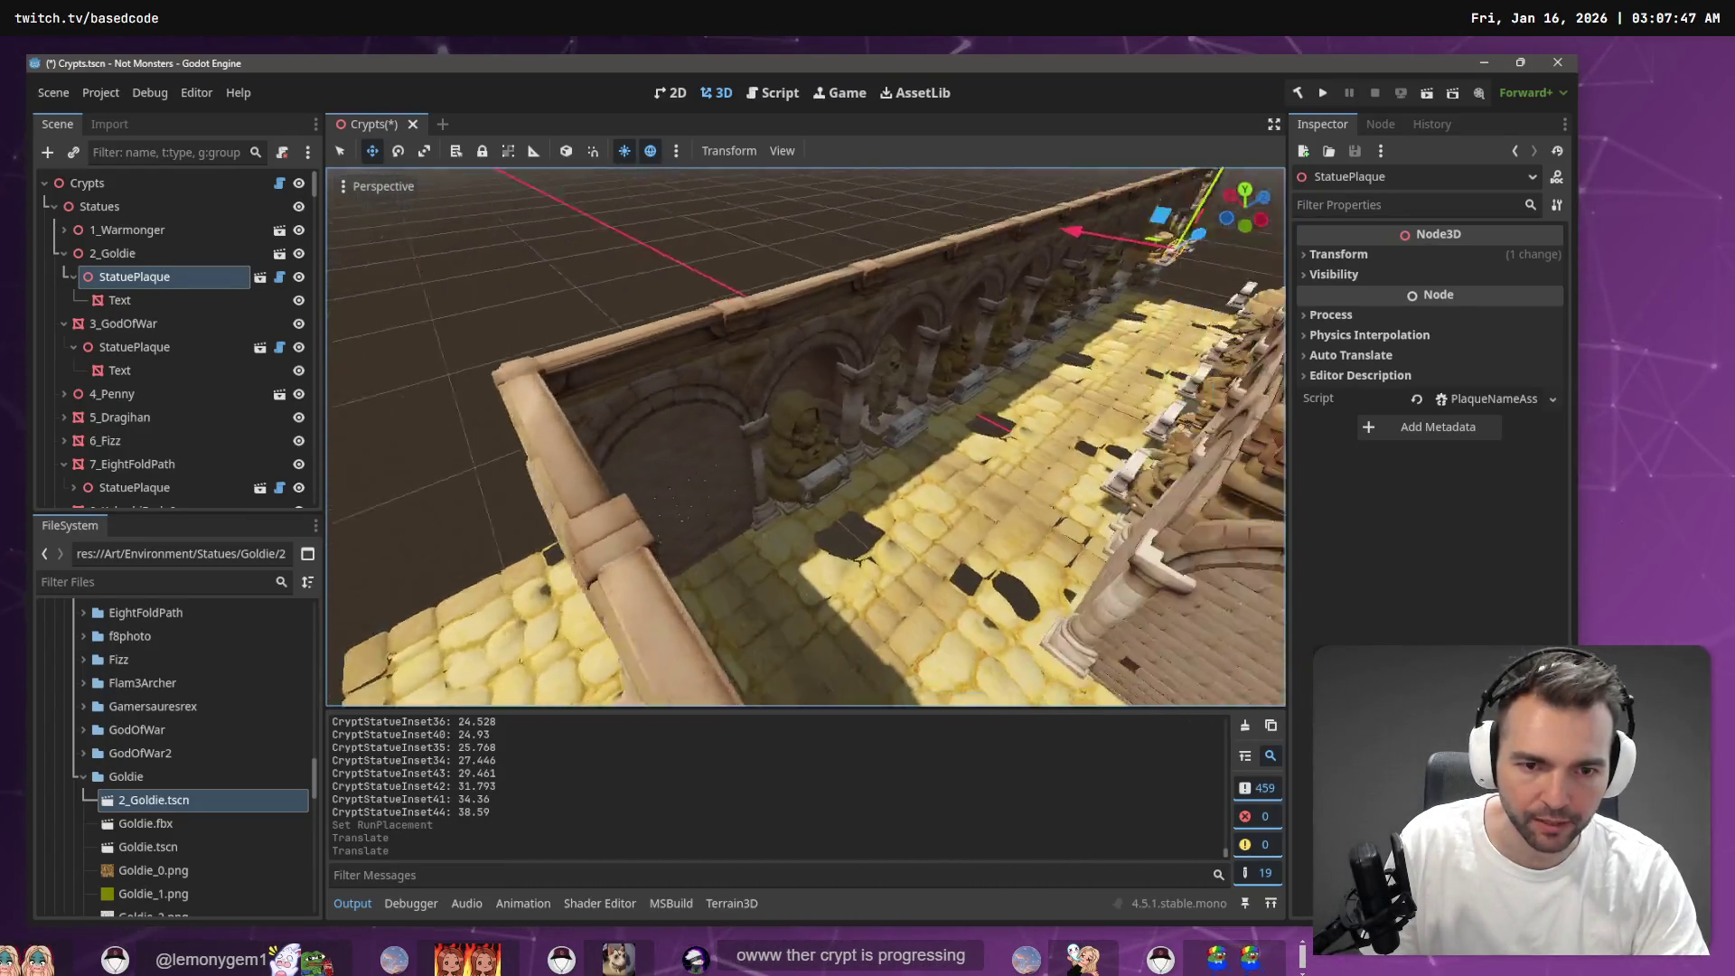
{"action": "key", "text": "w"}
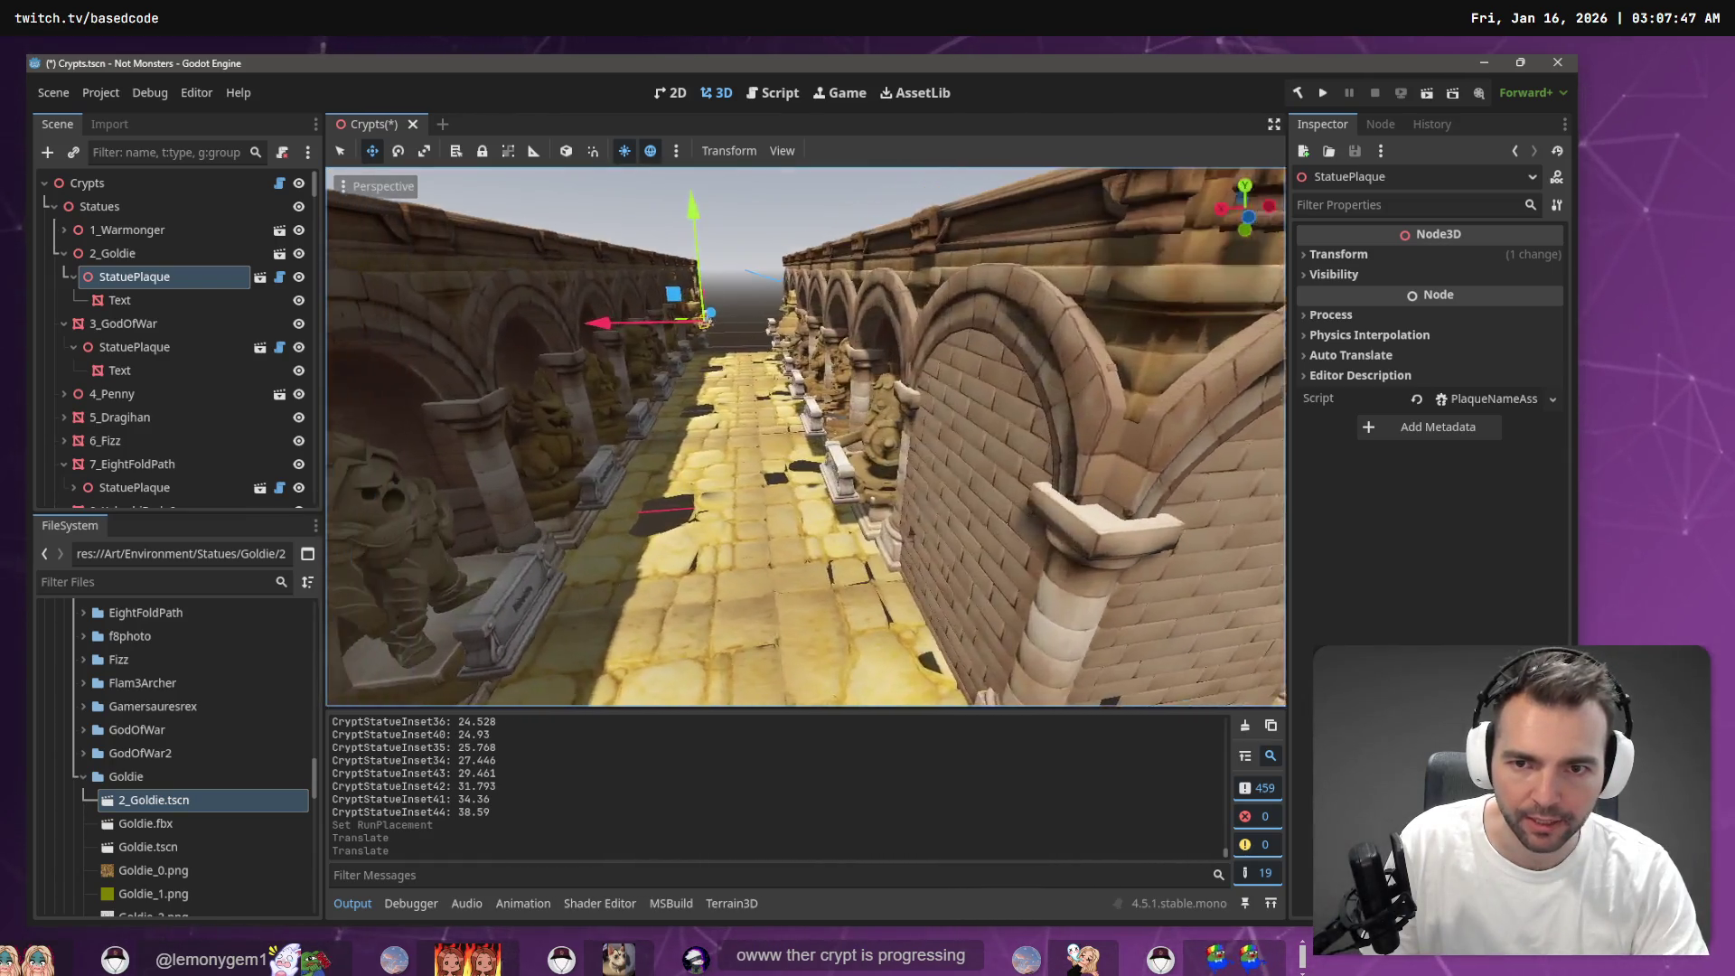
{"action": "key", "text": "w"}
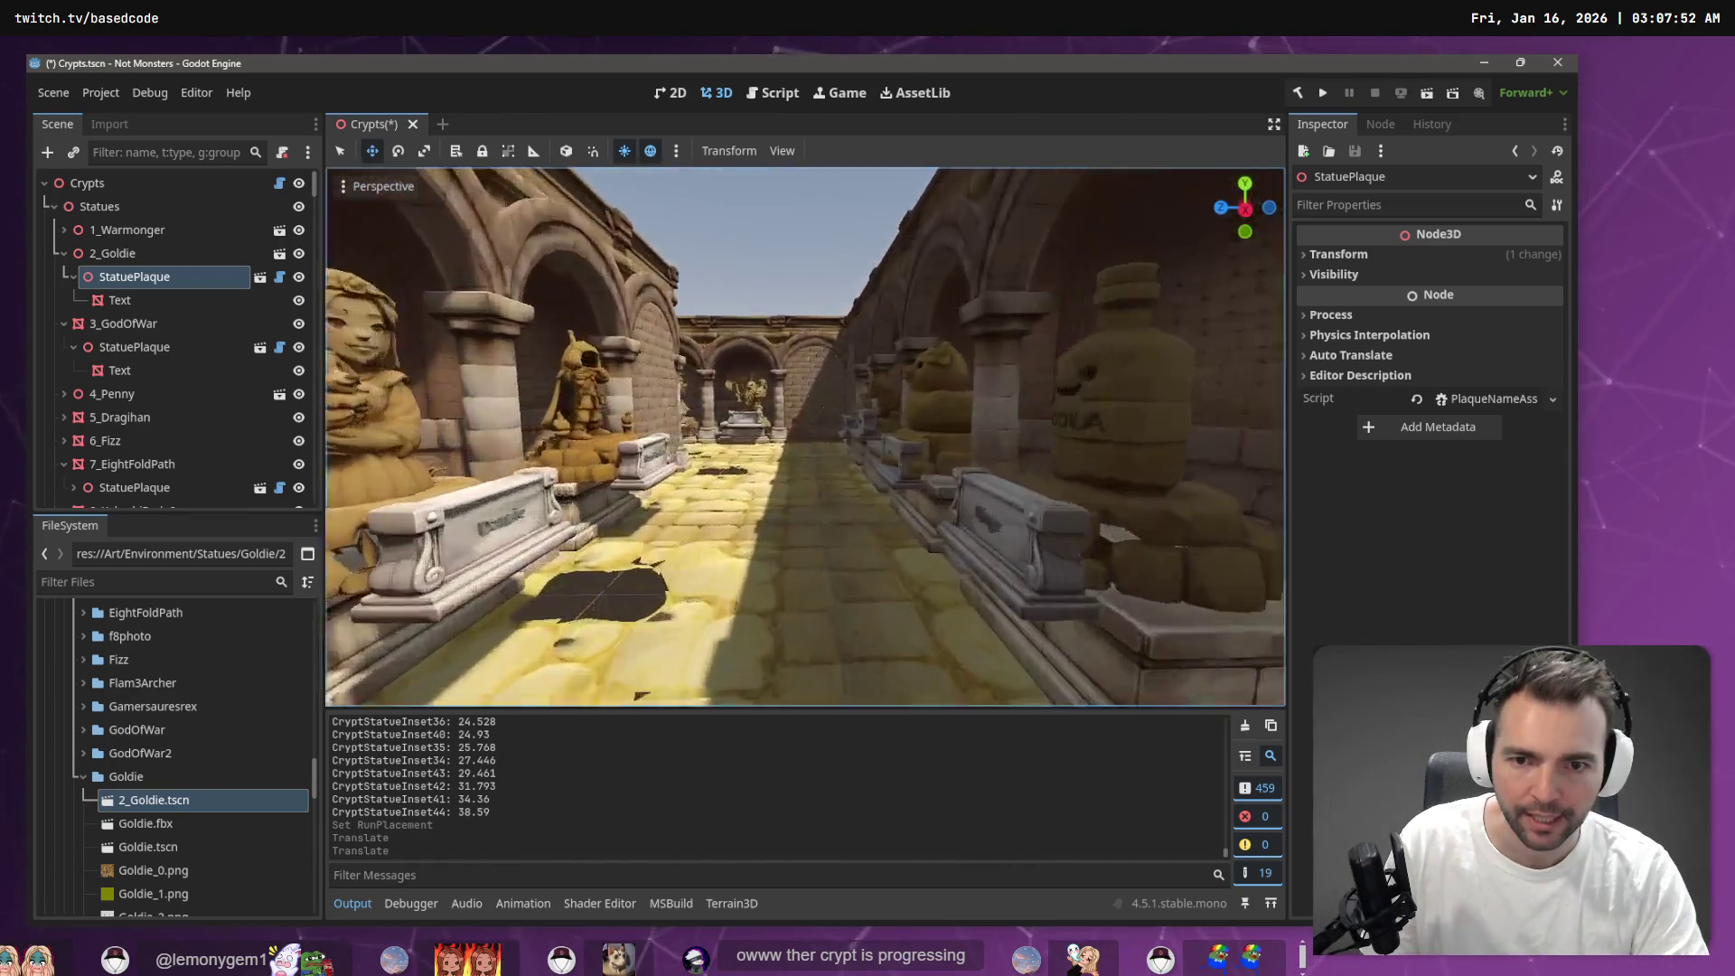
{"action": "key", "text": "w"}
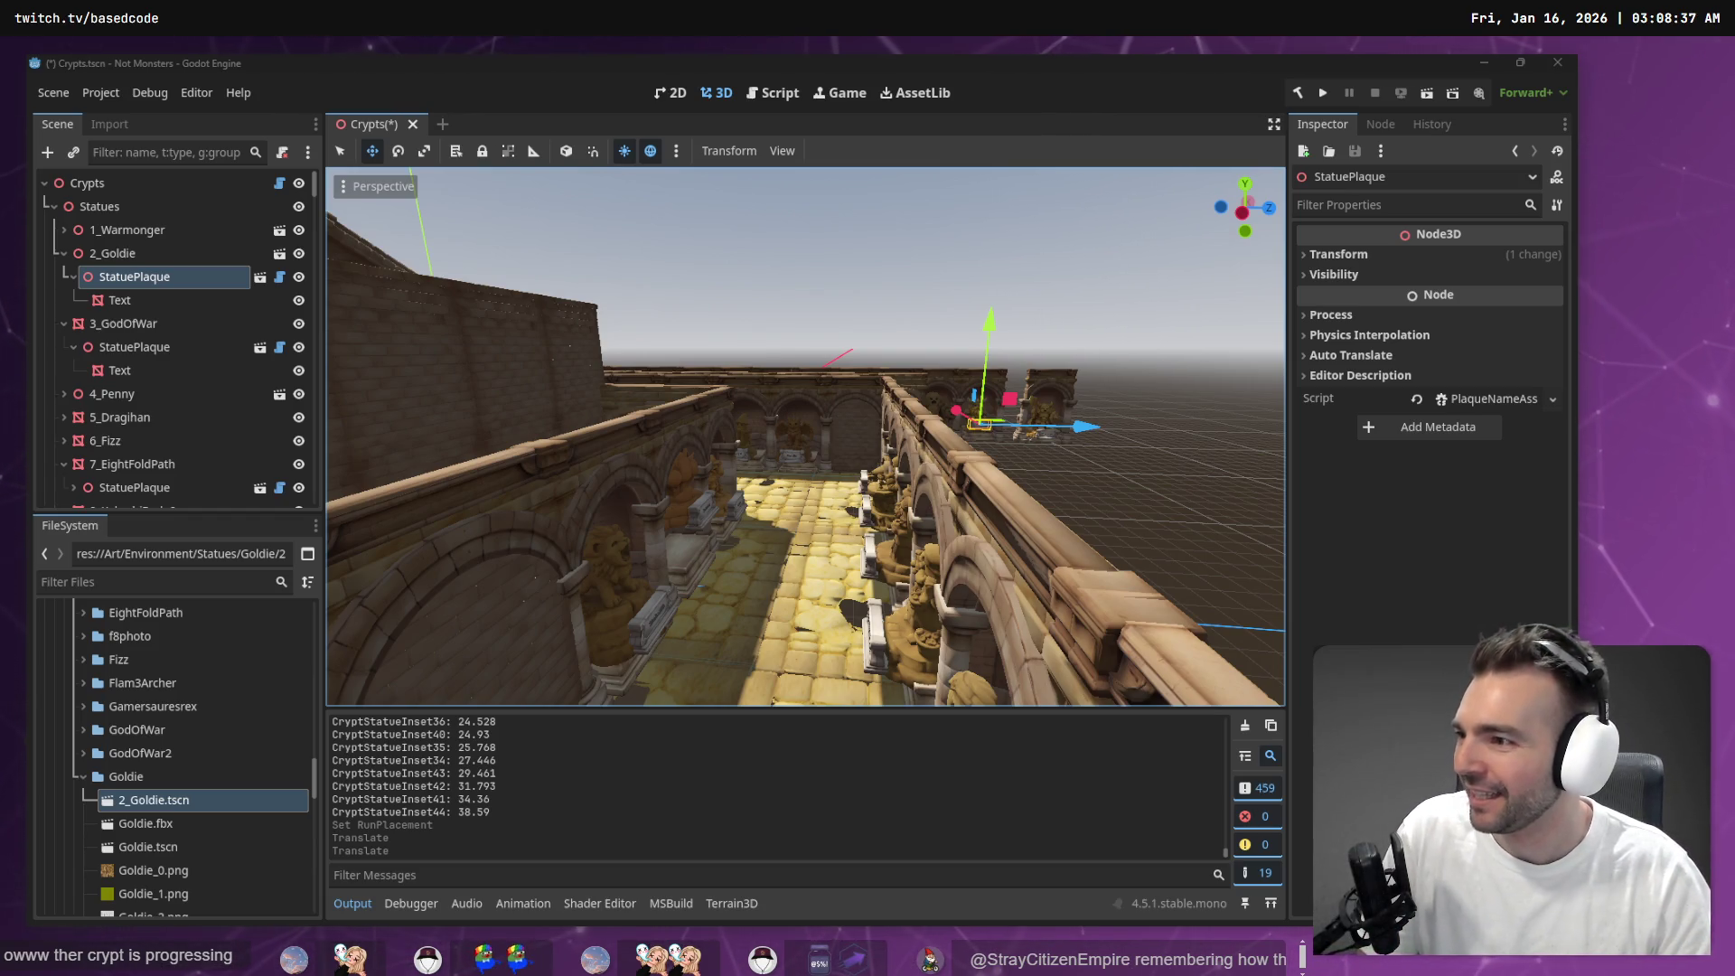
{"action": "left_click", "coordinate": [763, 259]}
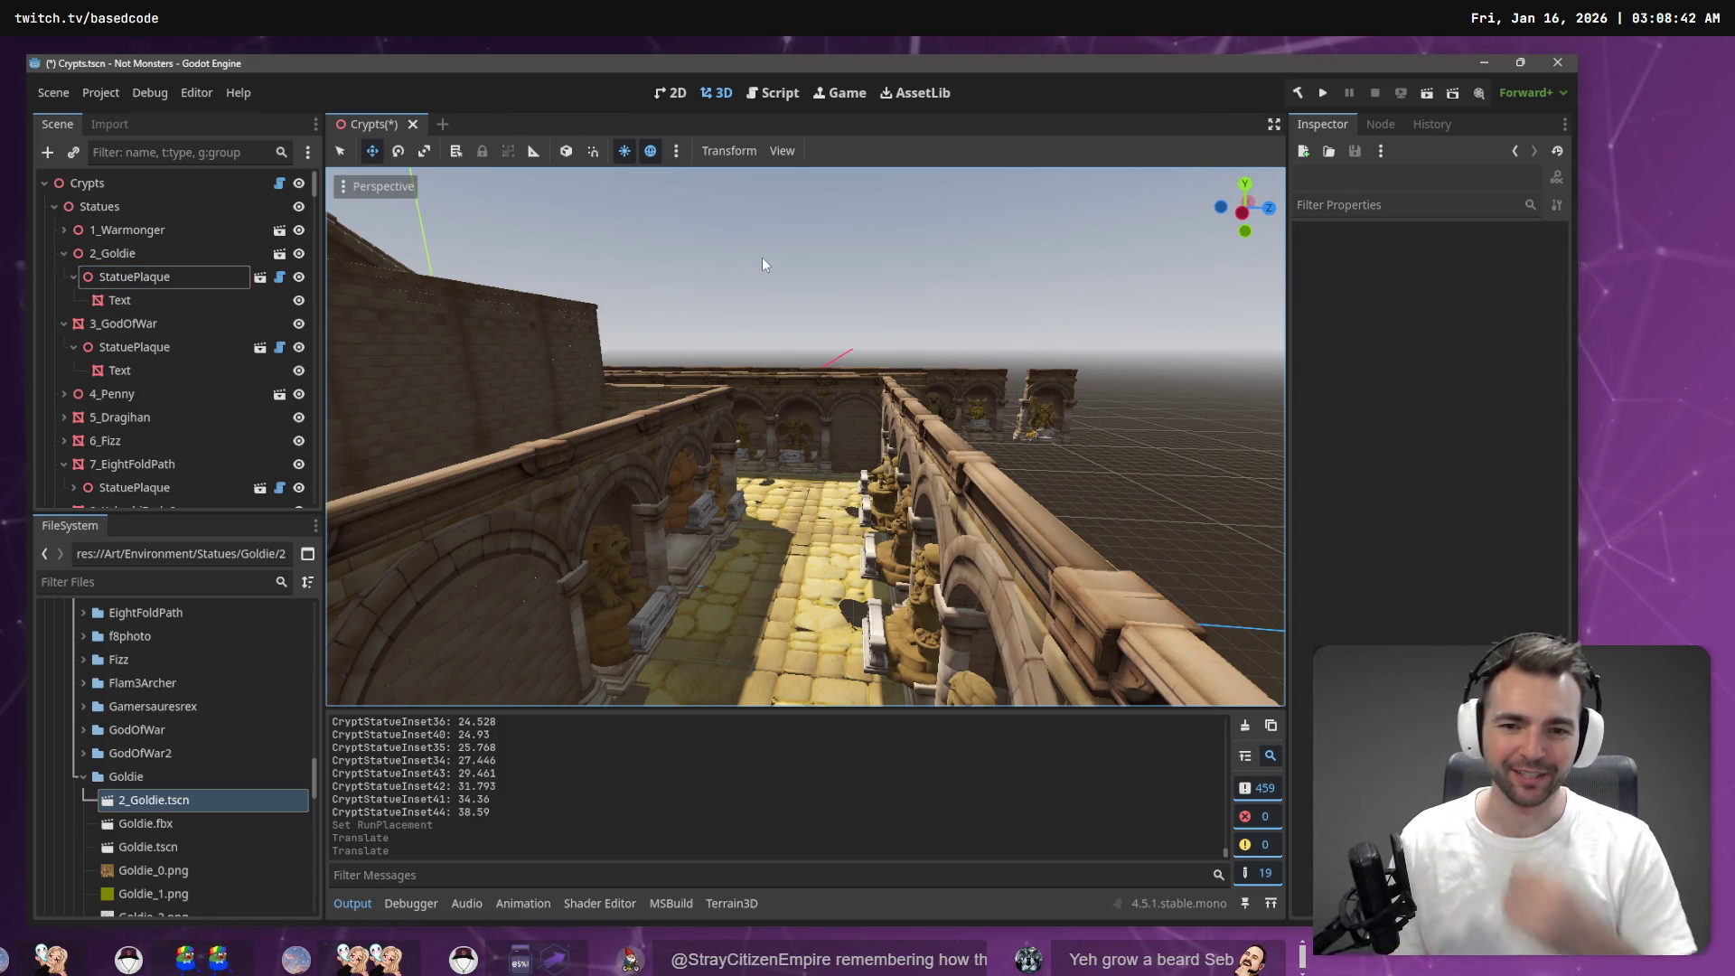
{"action": "key", "text": "d"}
{"action": "key", "text": "s"}
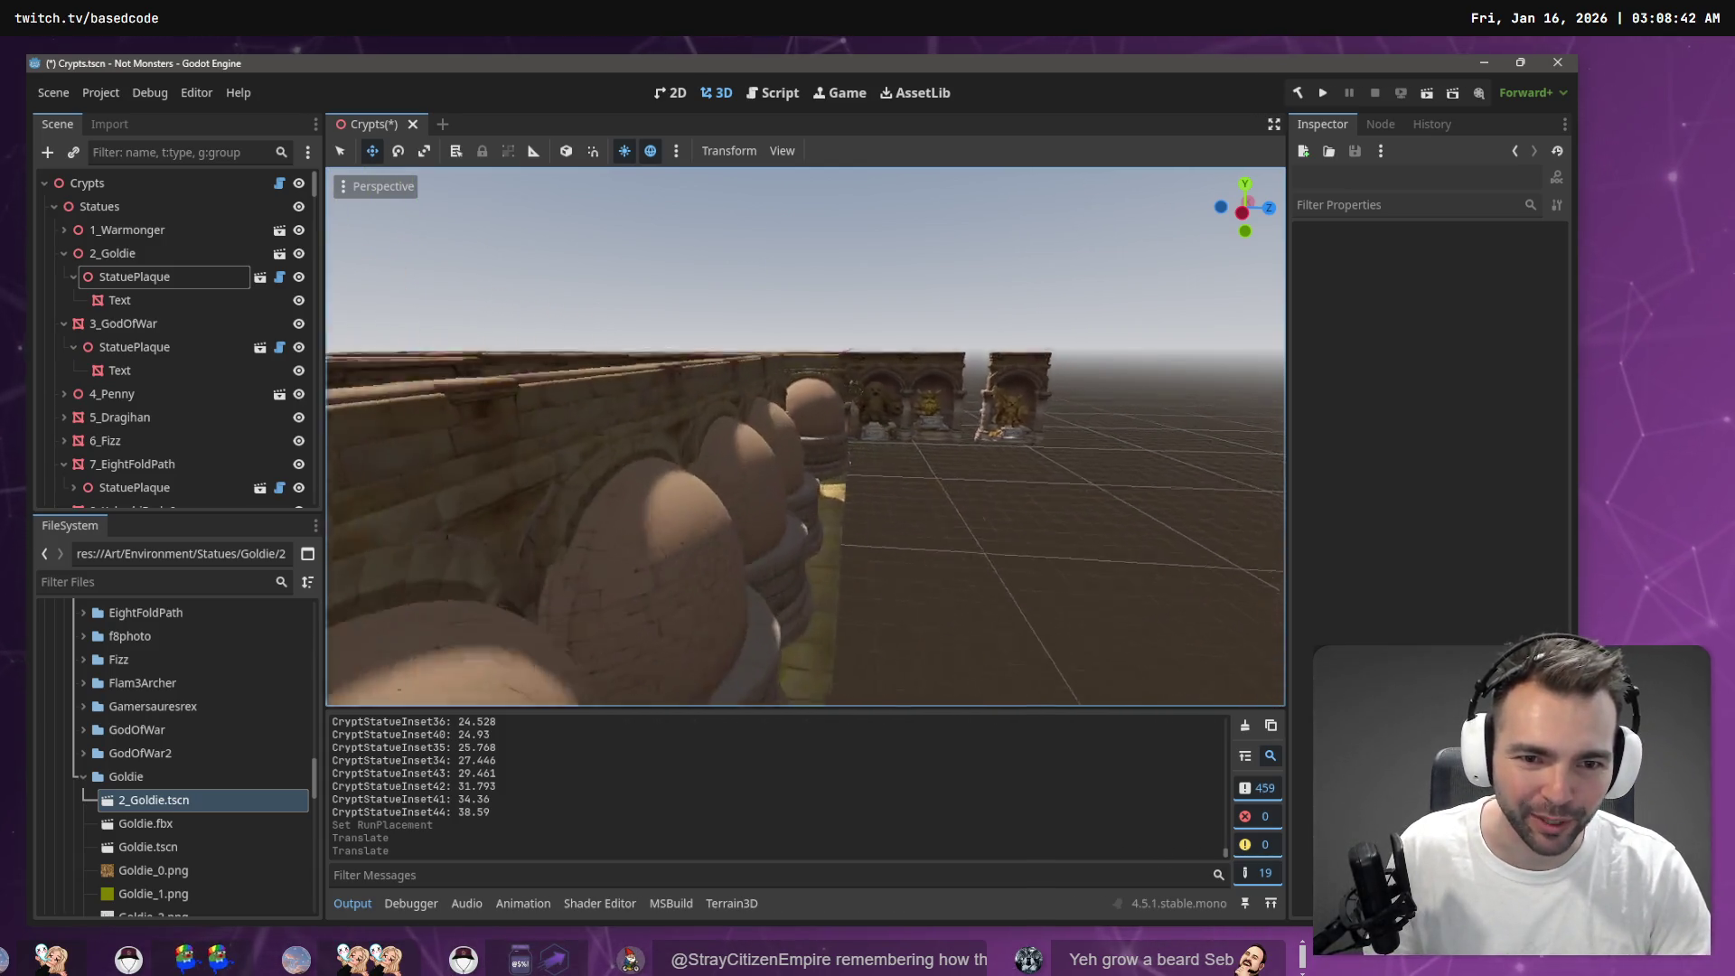
{"action": "key", "text": "w"}
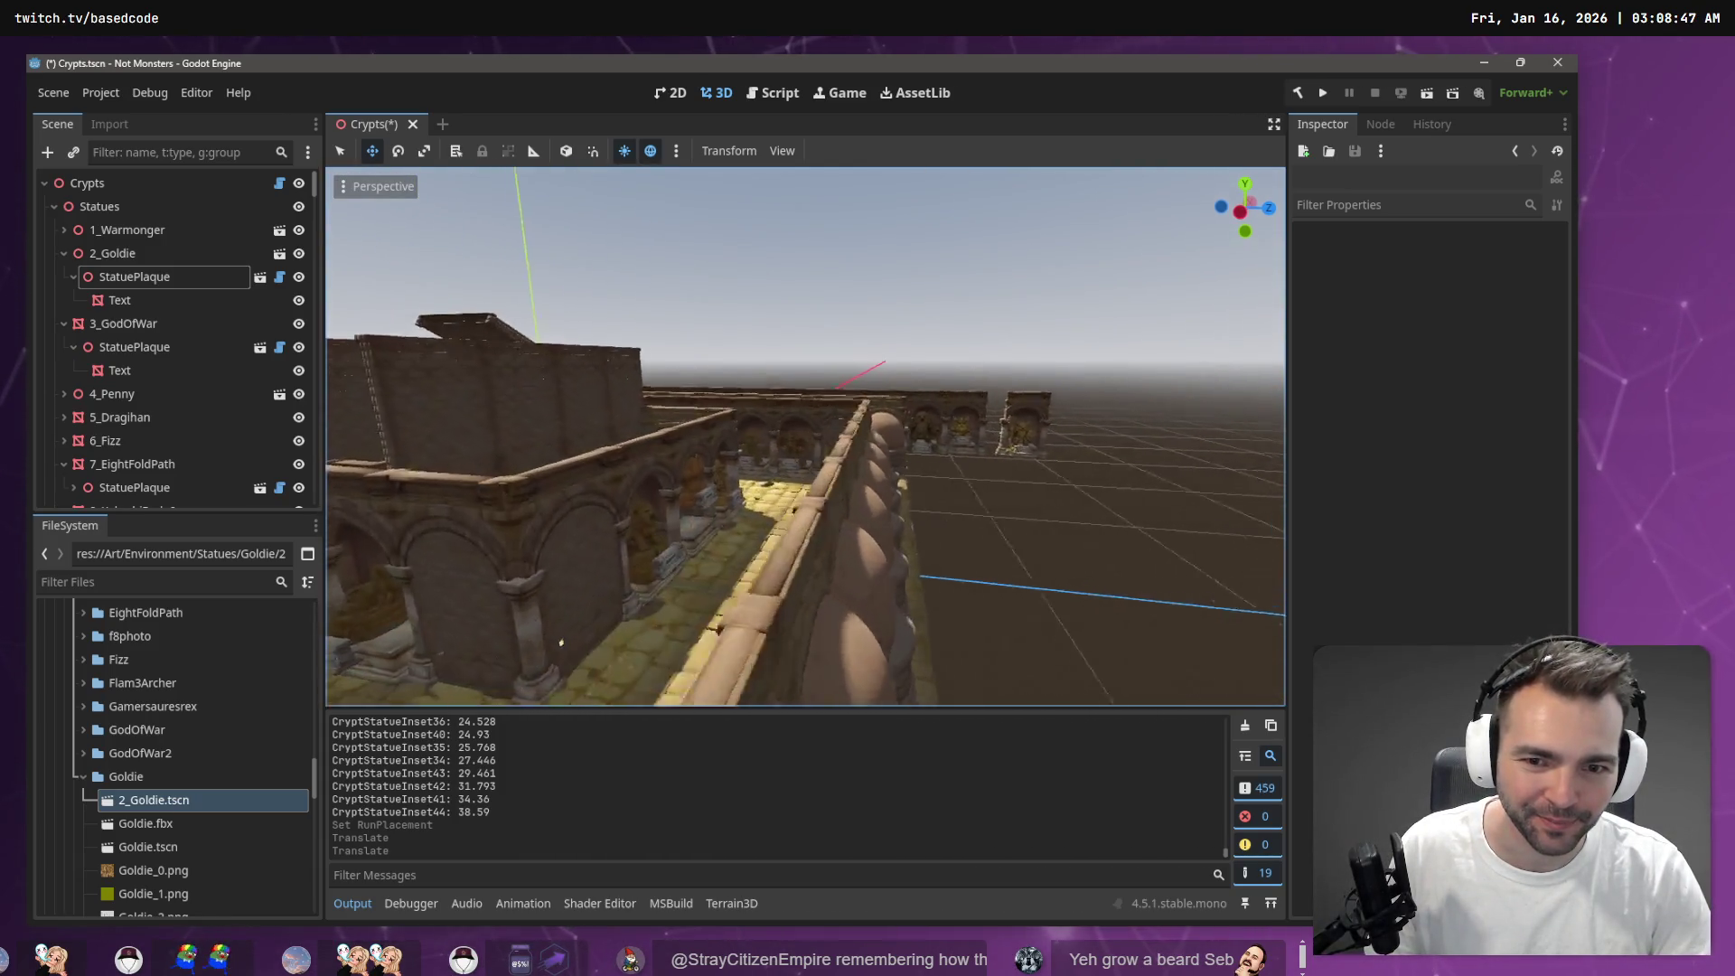
{"action": "key", "text": "s"}
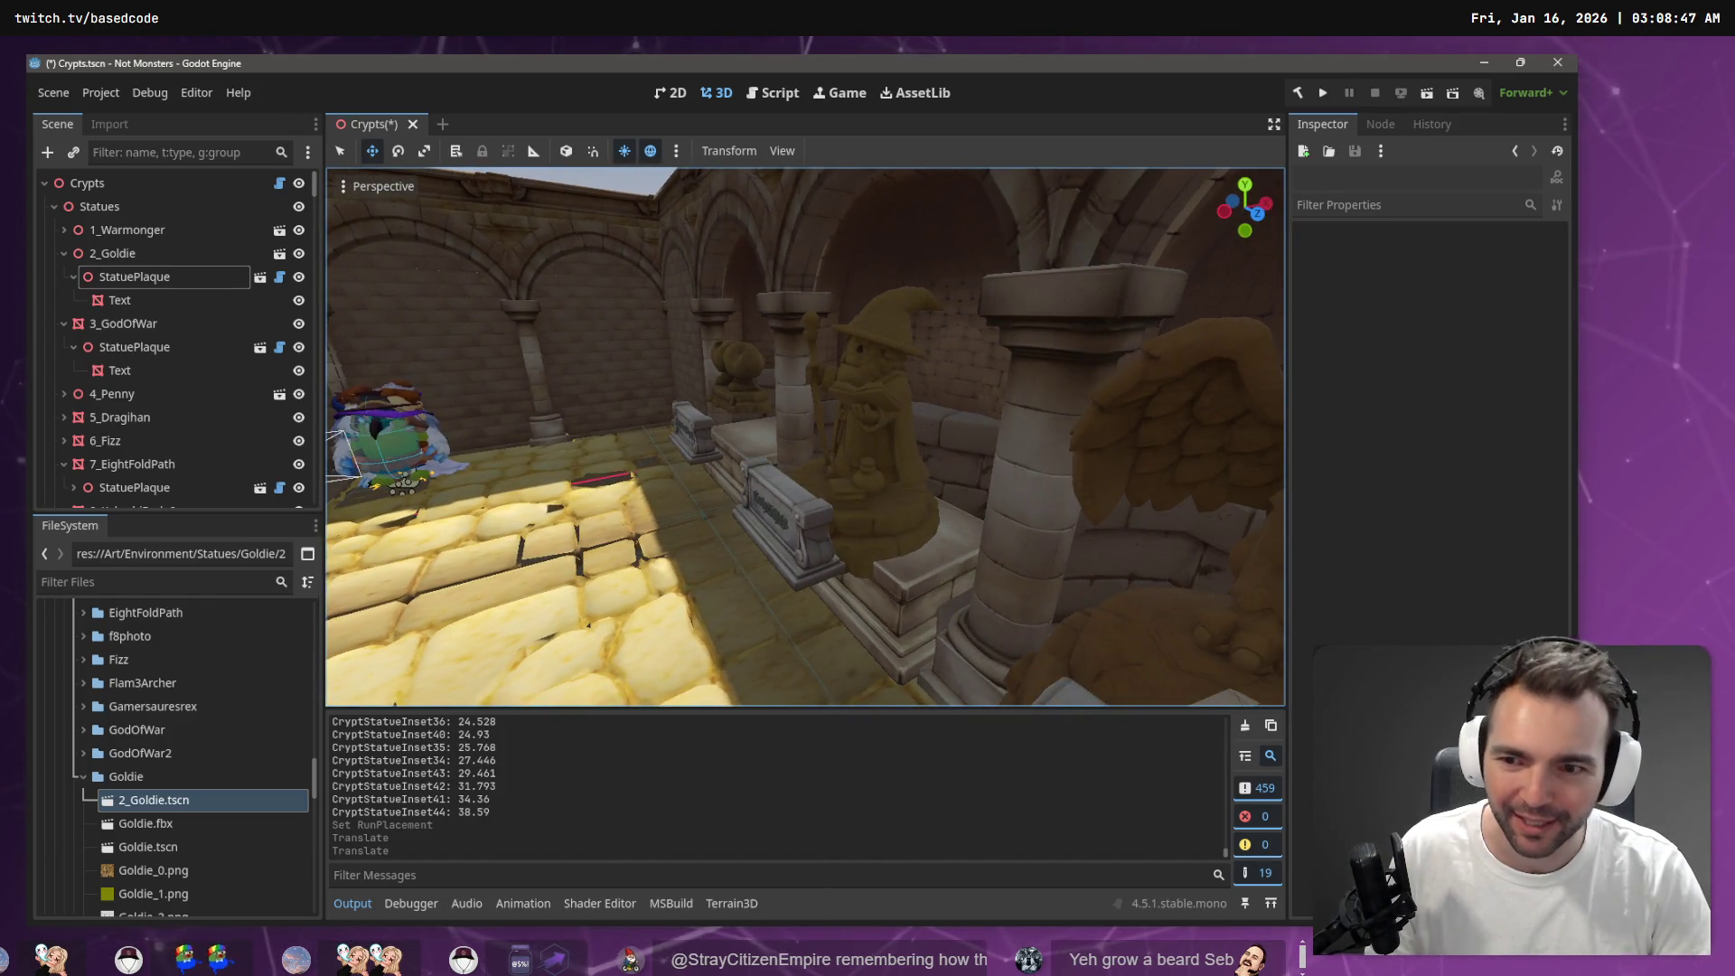
{"action": "left_click", "coordinate": [883, 531]}
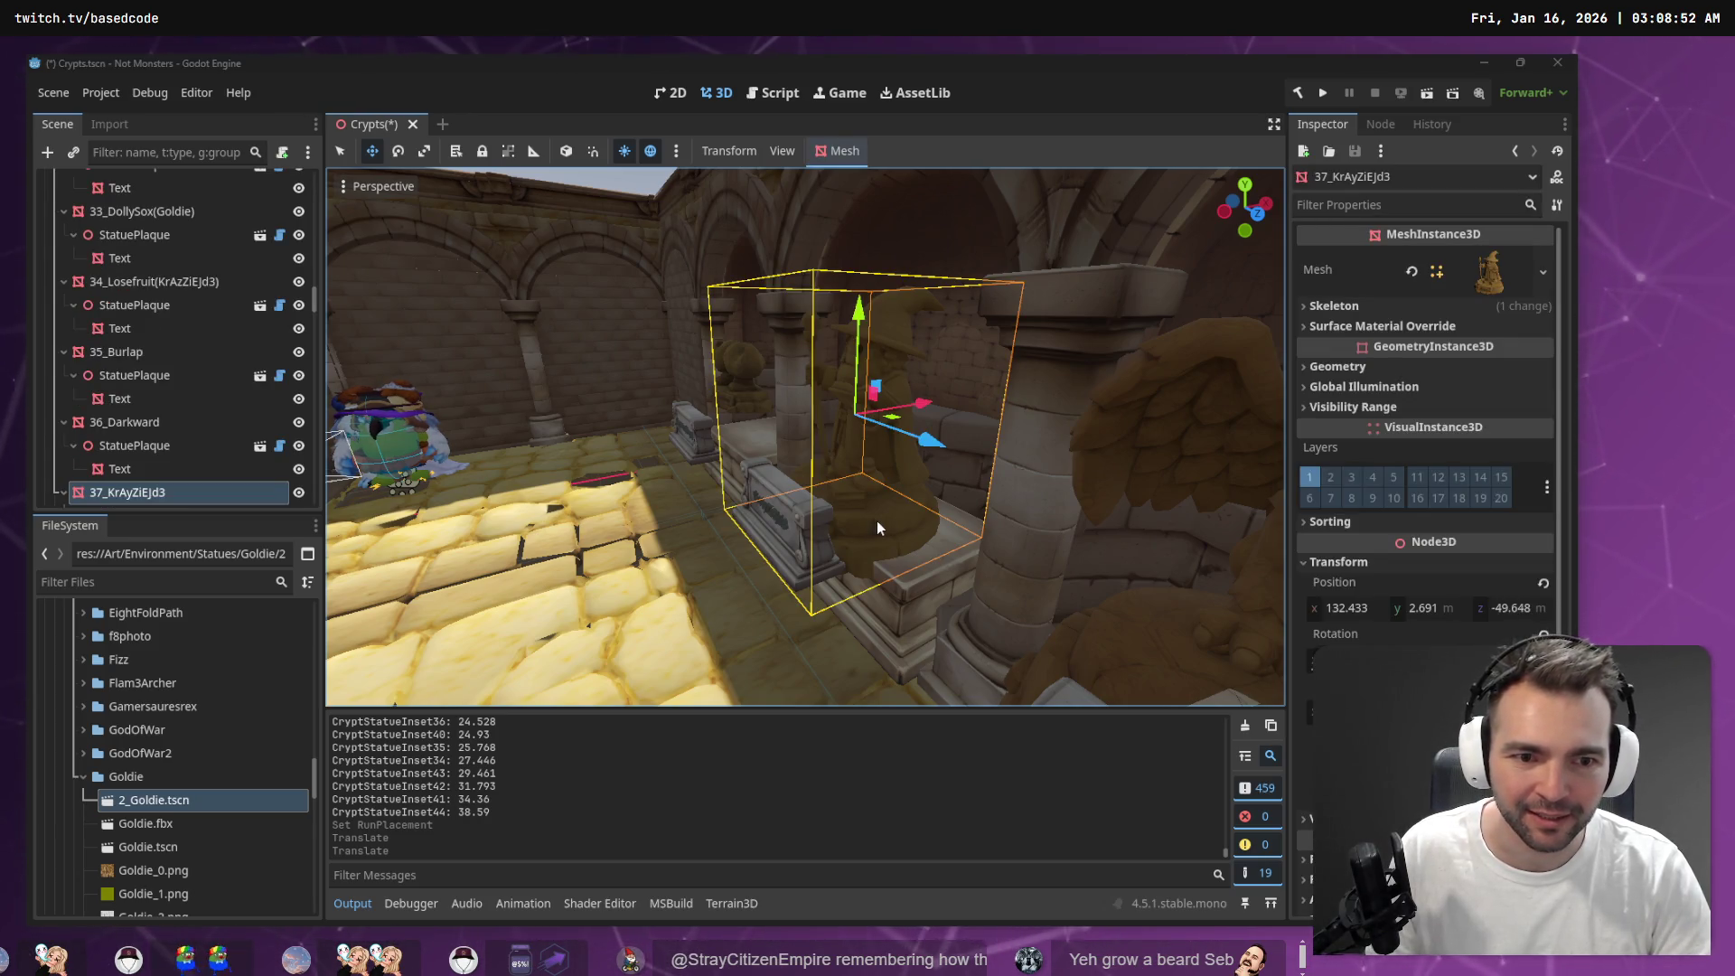
{"action": "key", "text": "alt+Tab"}
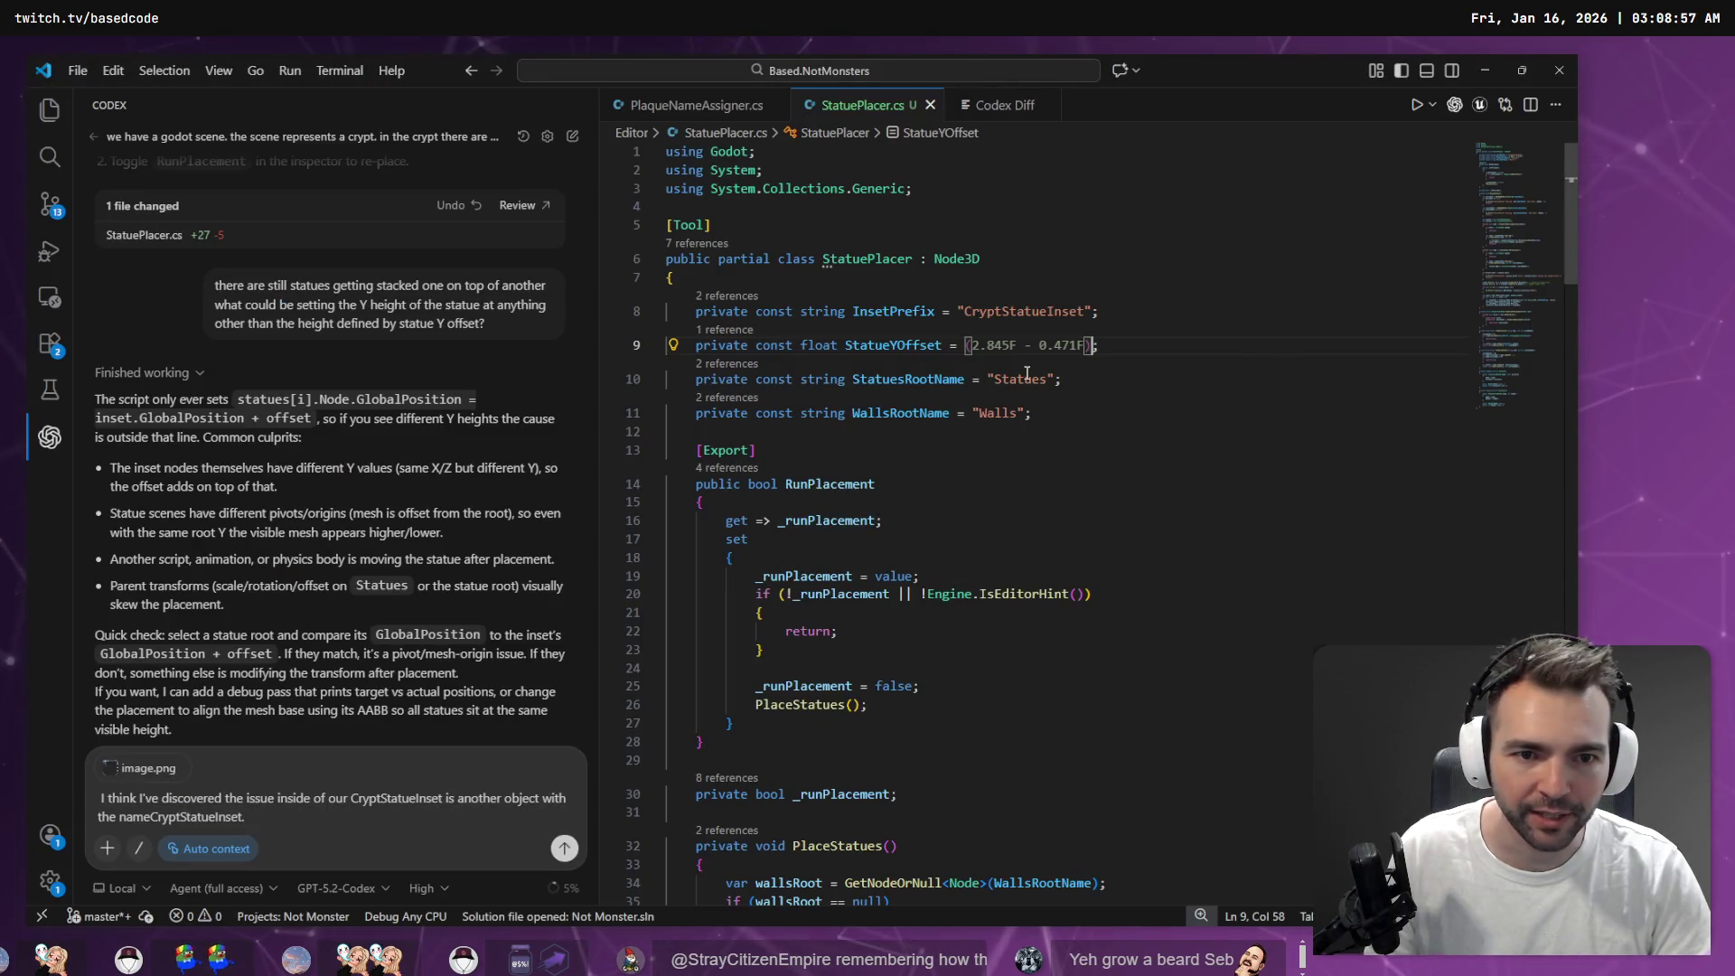
Replace the hard-coded -0.26f offset on line 98 with the StatieZOffset name
{"action": "left_click", "coordinate": [972, 346]}
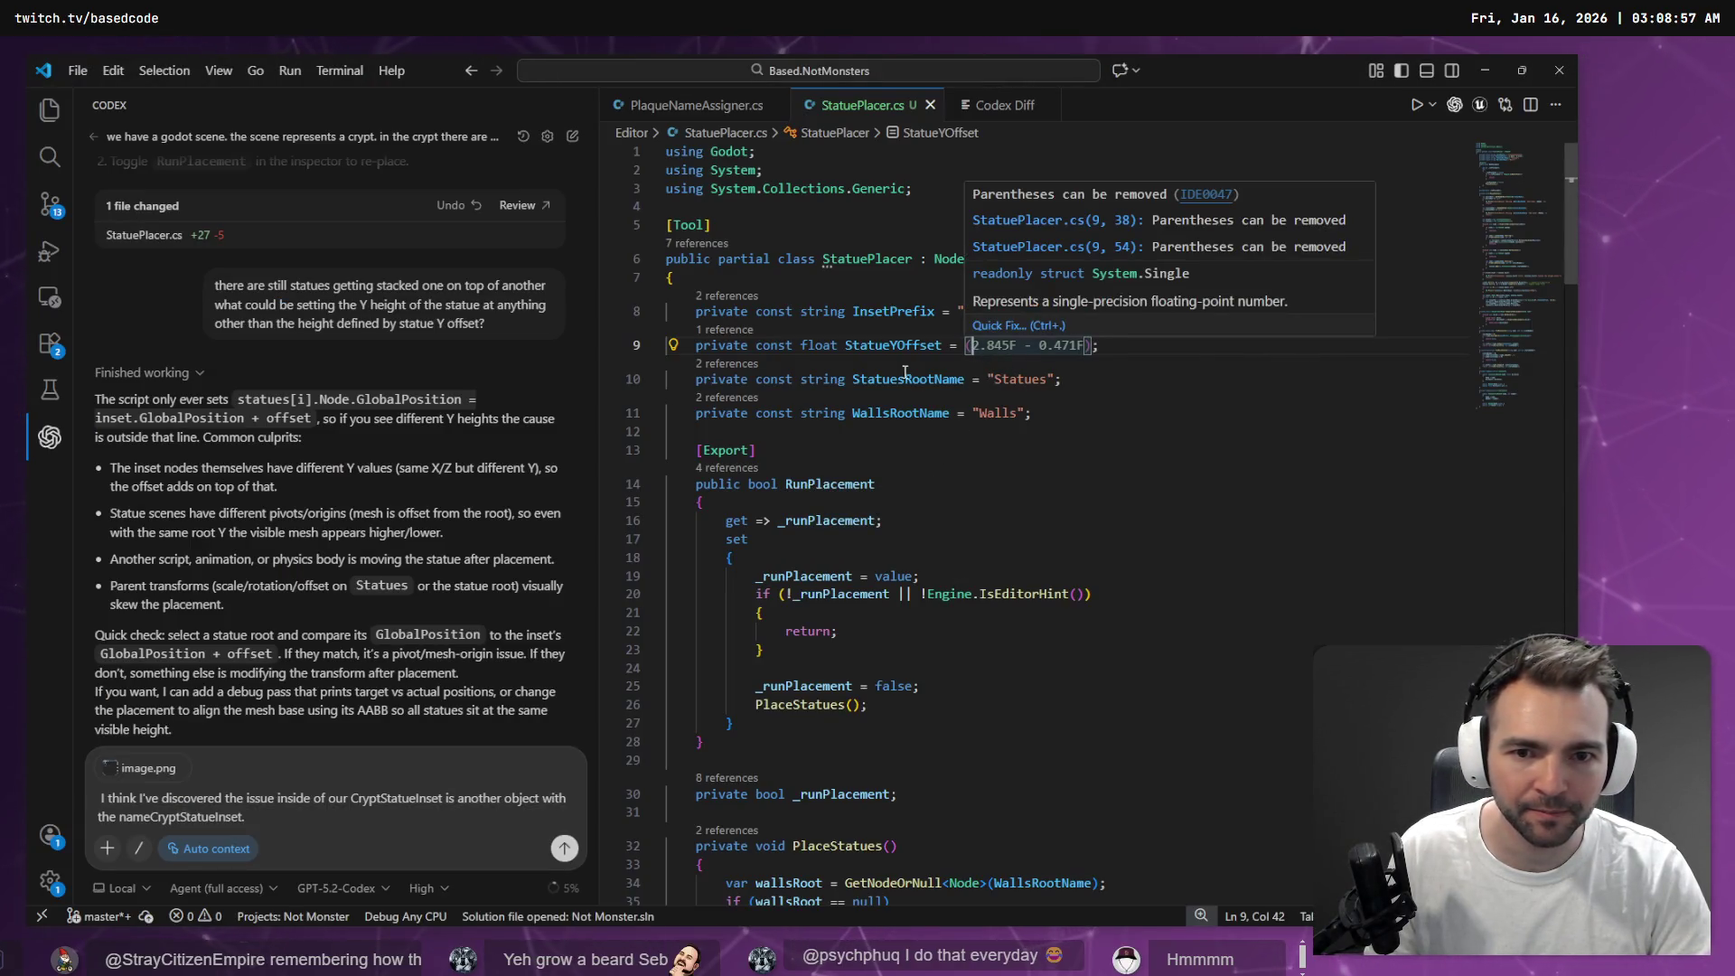
{"action": "left_click", "coordinate": [861, 349]}
{"action": "double_click", "coordinate": [862, 349]}
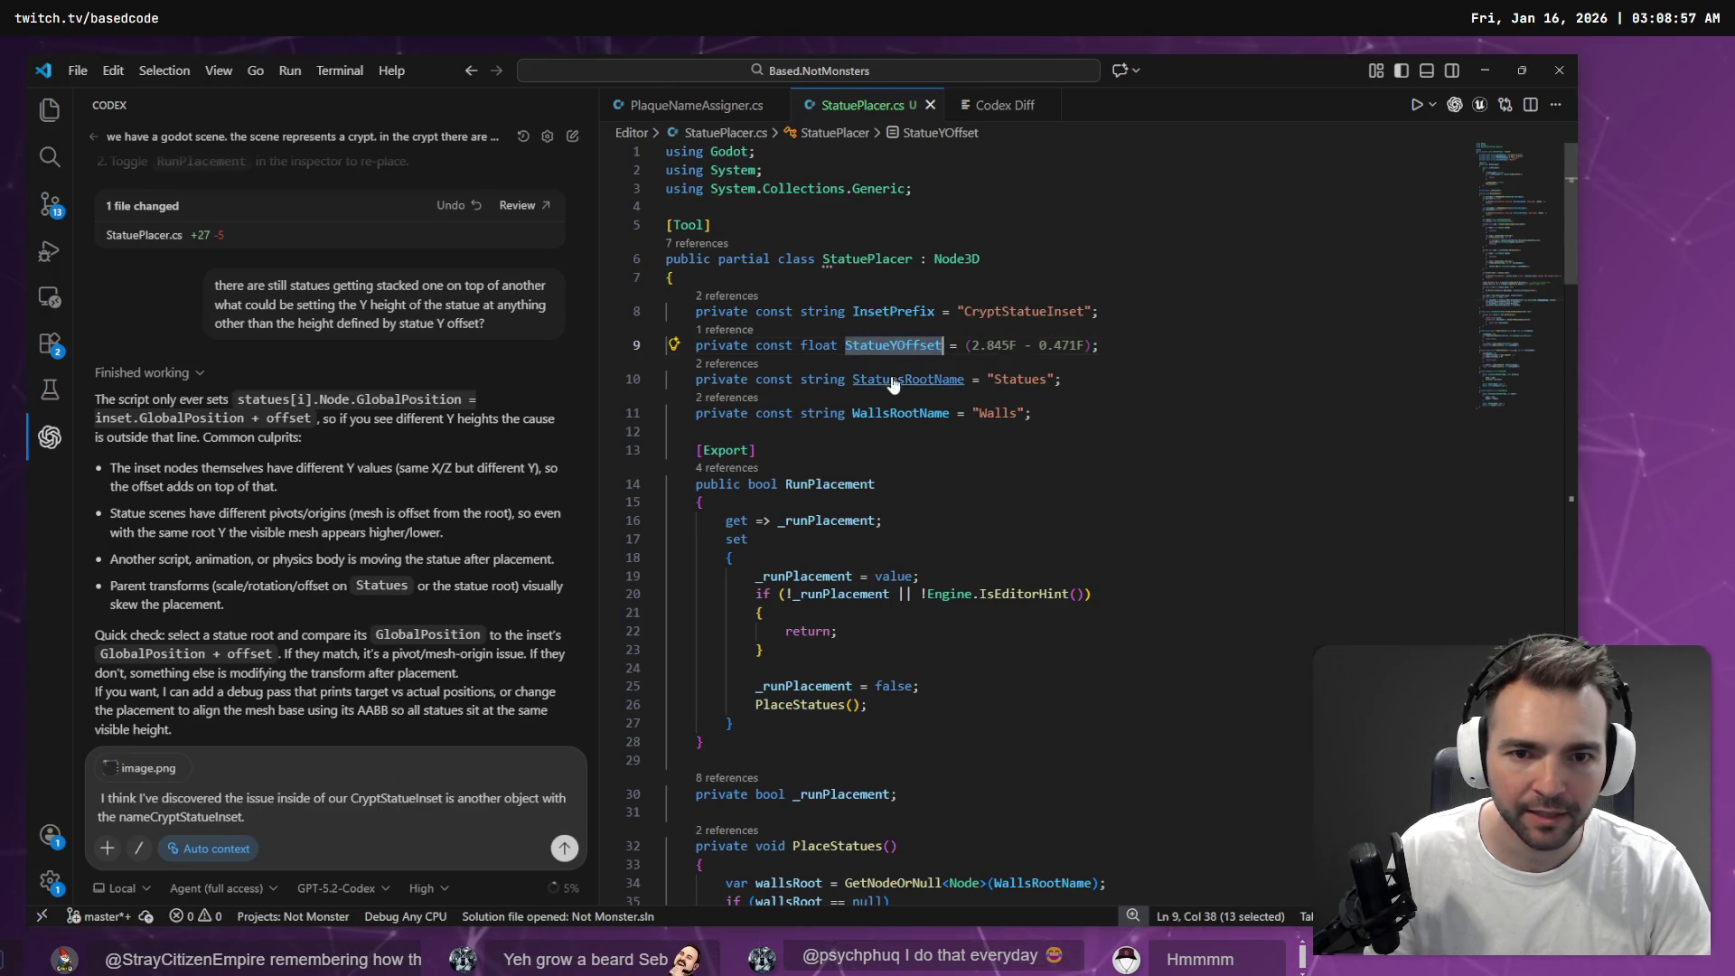
{"action": "scroll", "coordinate": [1071, 558], "scroll_direction": "down", "scroll_amount": 15}
{"action": "scroll", "coordinate": [1070, 558], "scroll_direction": "down", "scroll_amount": 12}
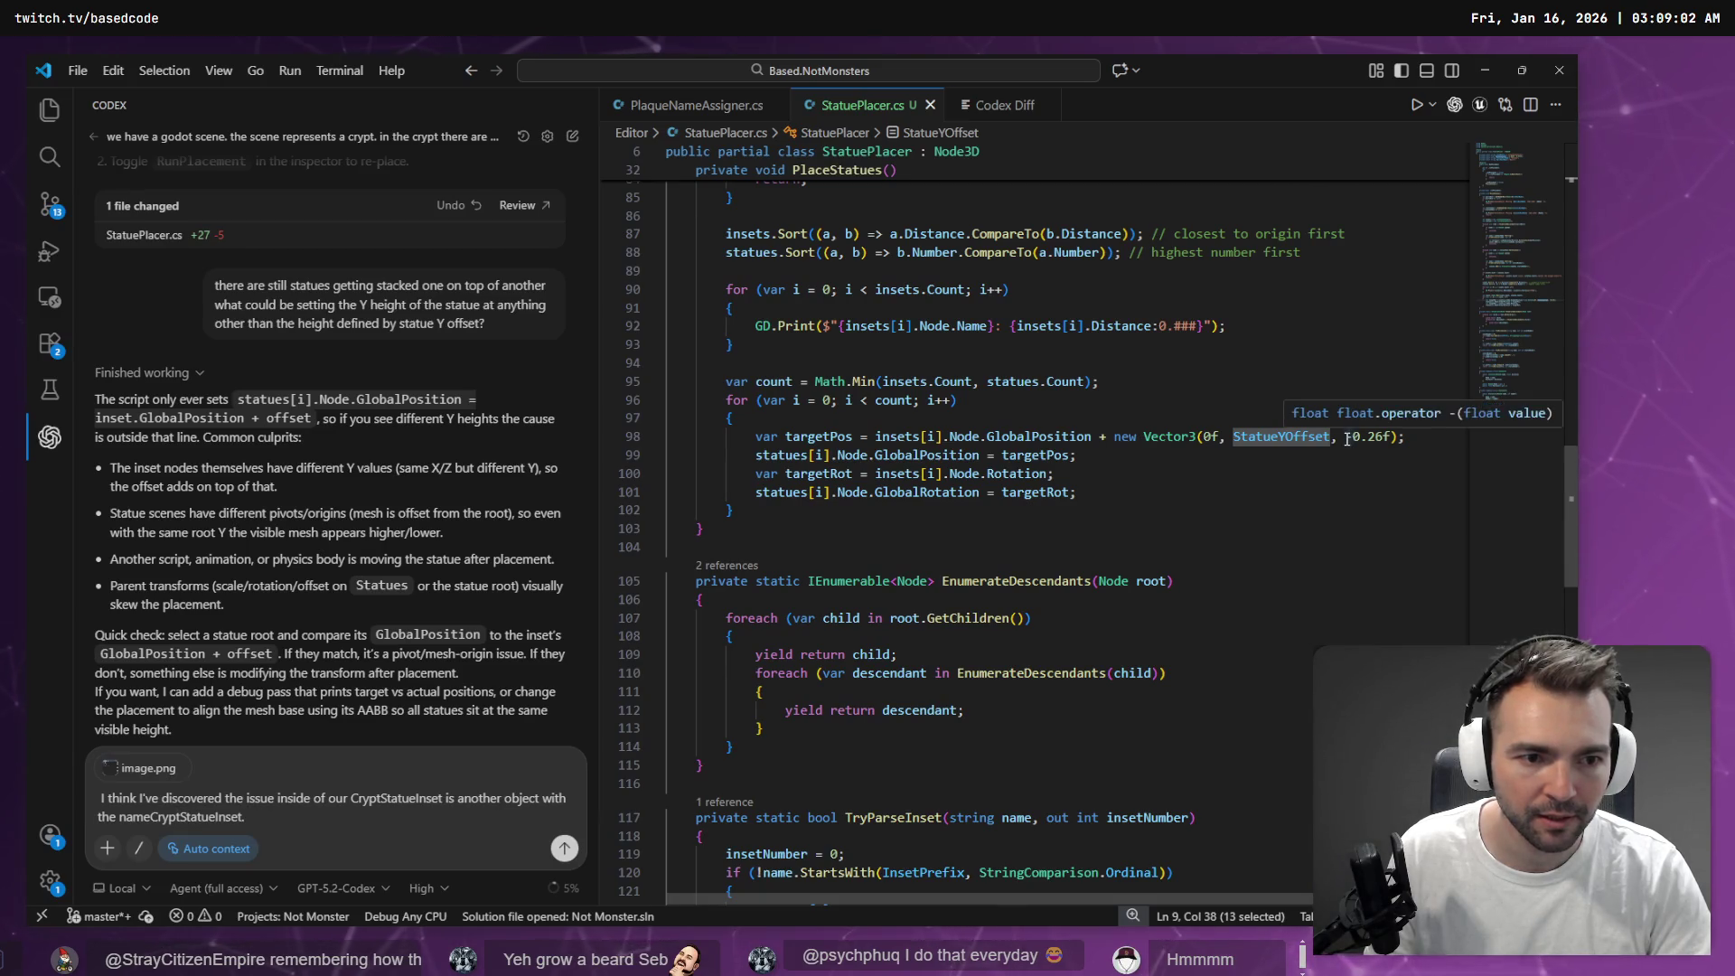
{"action": "left_click", "coordinate": [1348, 438]}
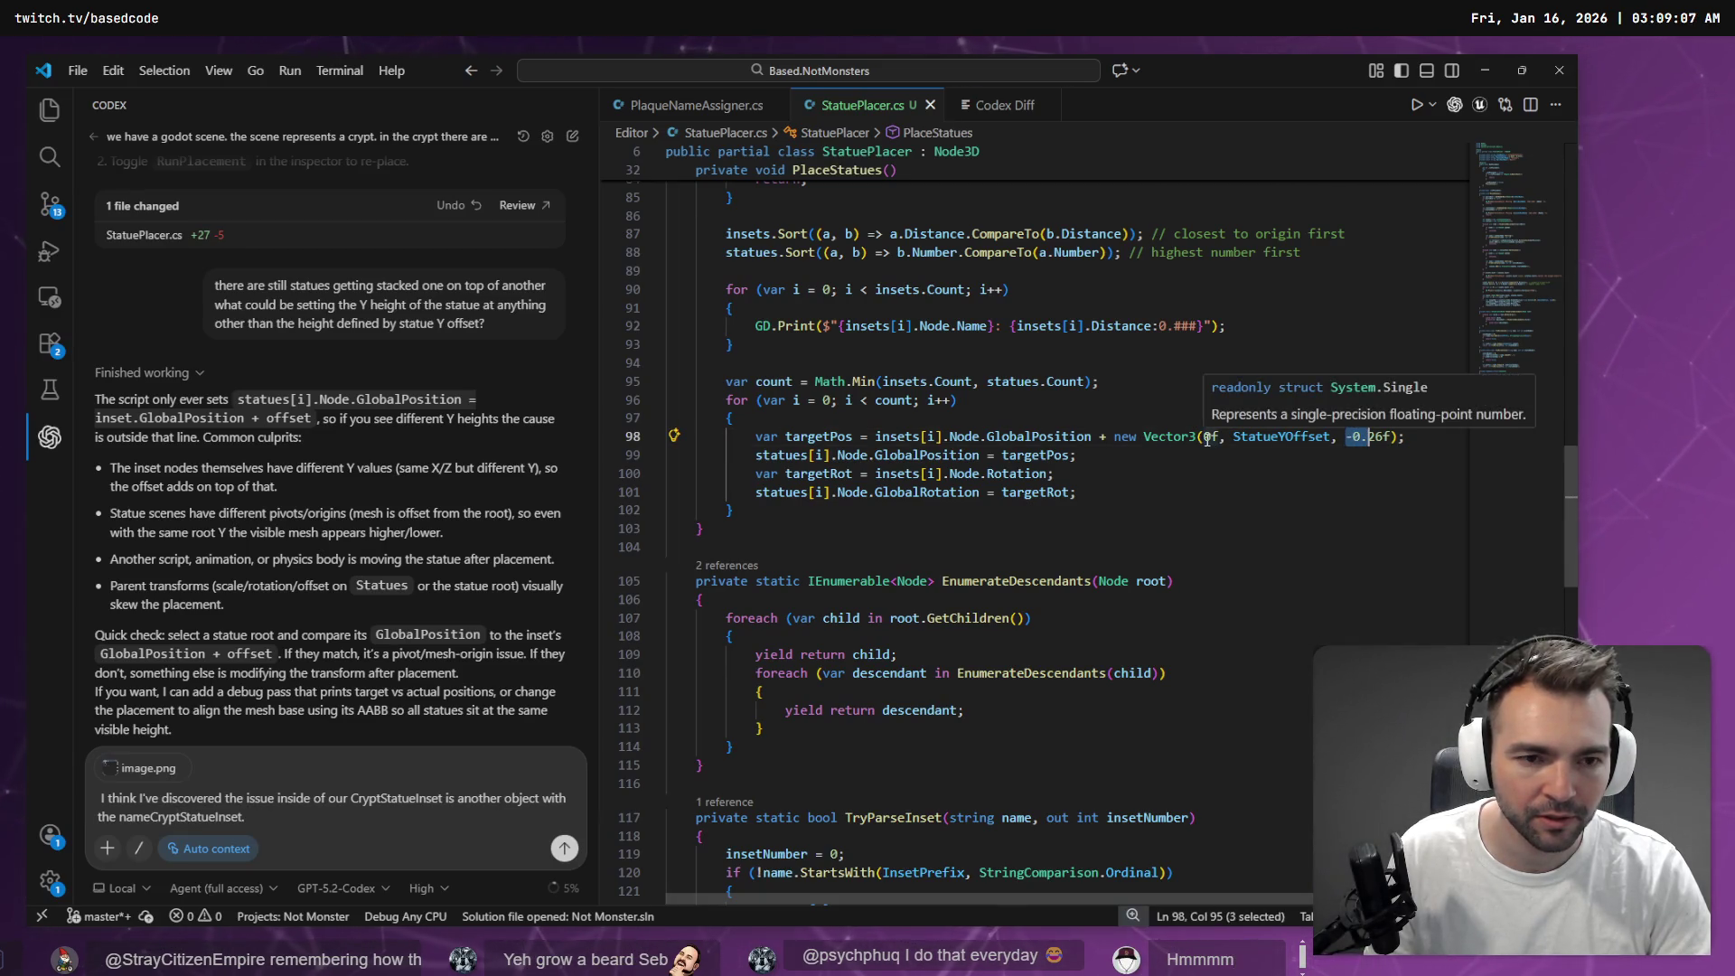
{"action": "left_click", "coordinate": [1339, 438]}
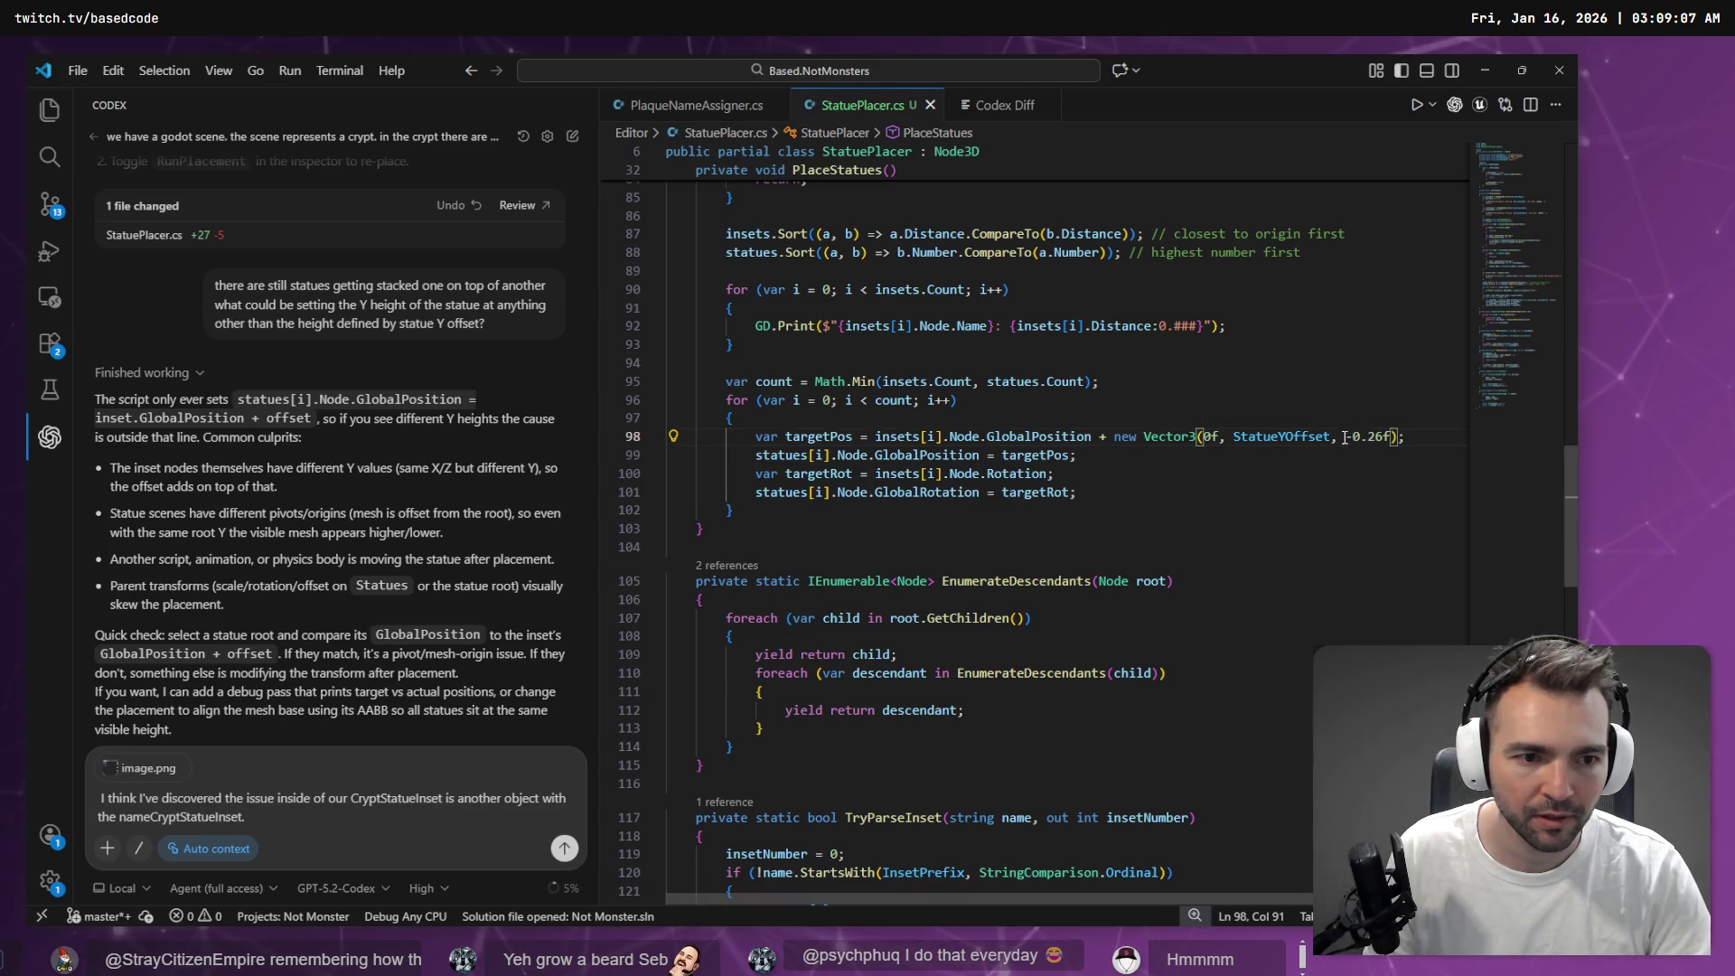
{"action": "double_click", "coordinate": [1279, 437]}
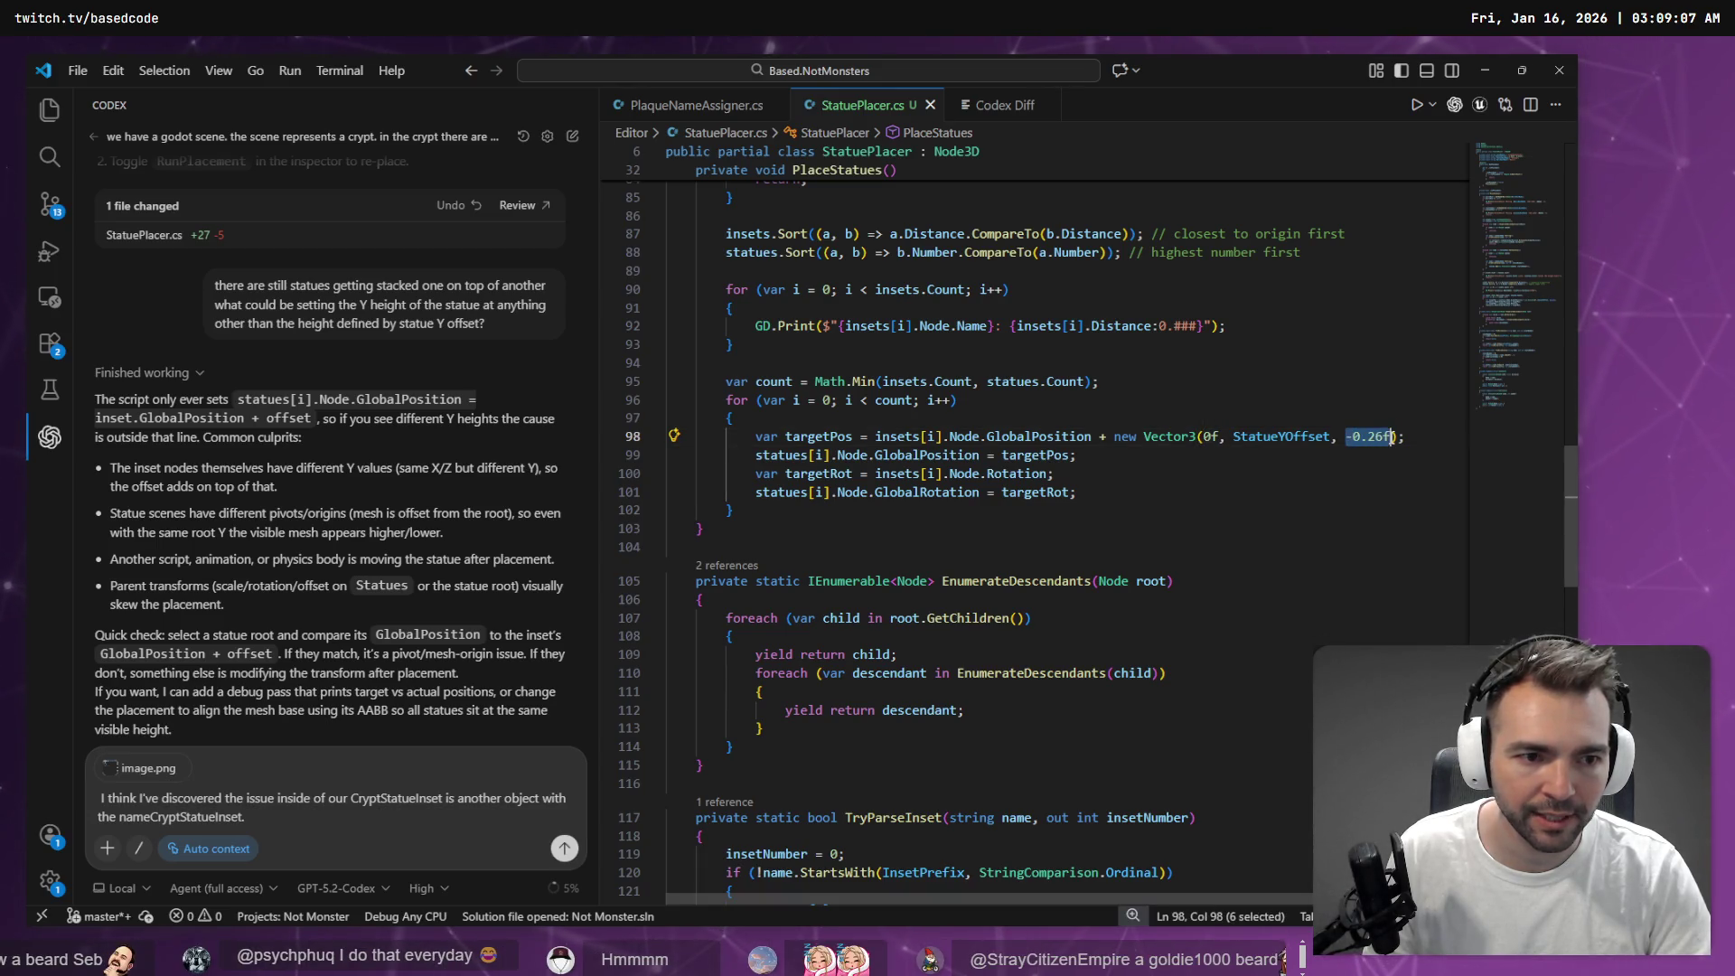
{"action": "left_click_drag", "start_coordinate": [1350, 438], "coordinate": [1396, 439]}
{"action": "key", "text": "BackSpace"}
{"action": "type", "text": "StatieZOffset"}
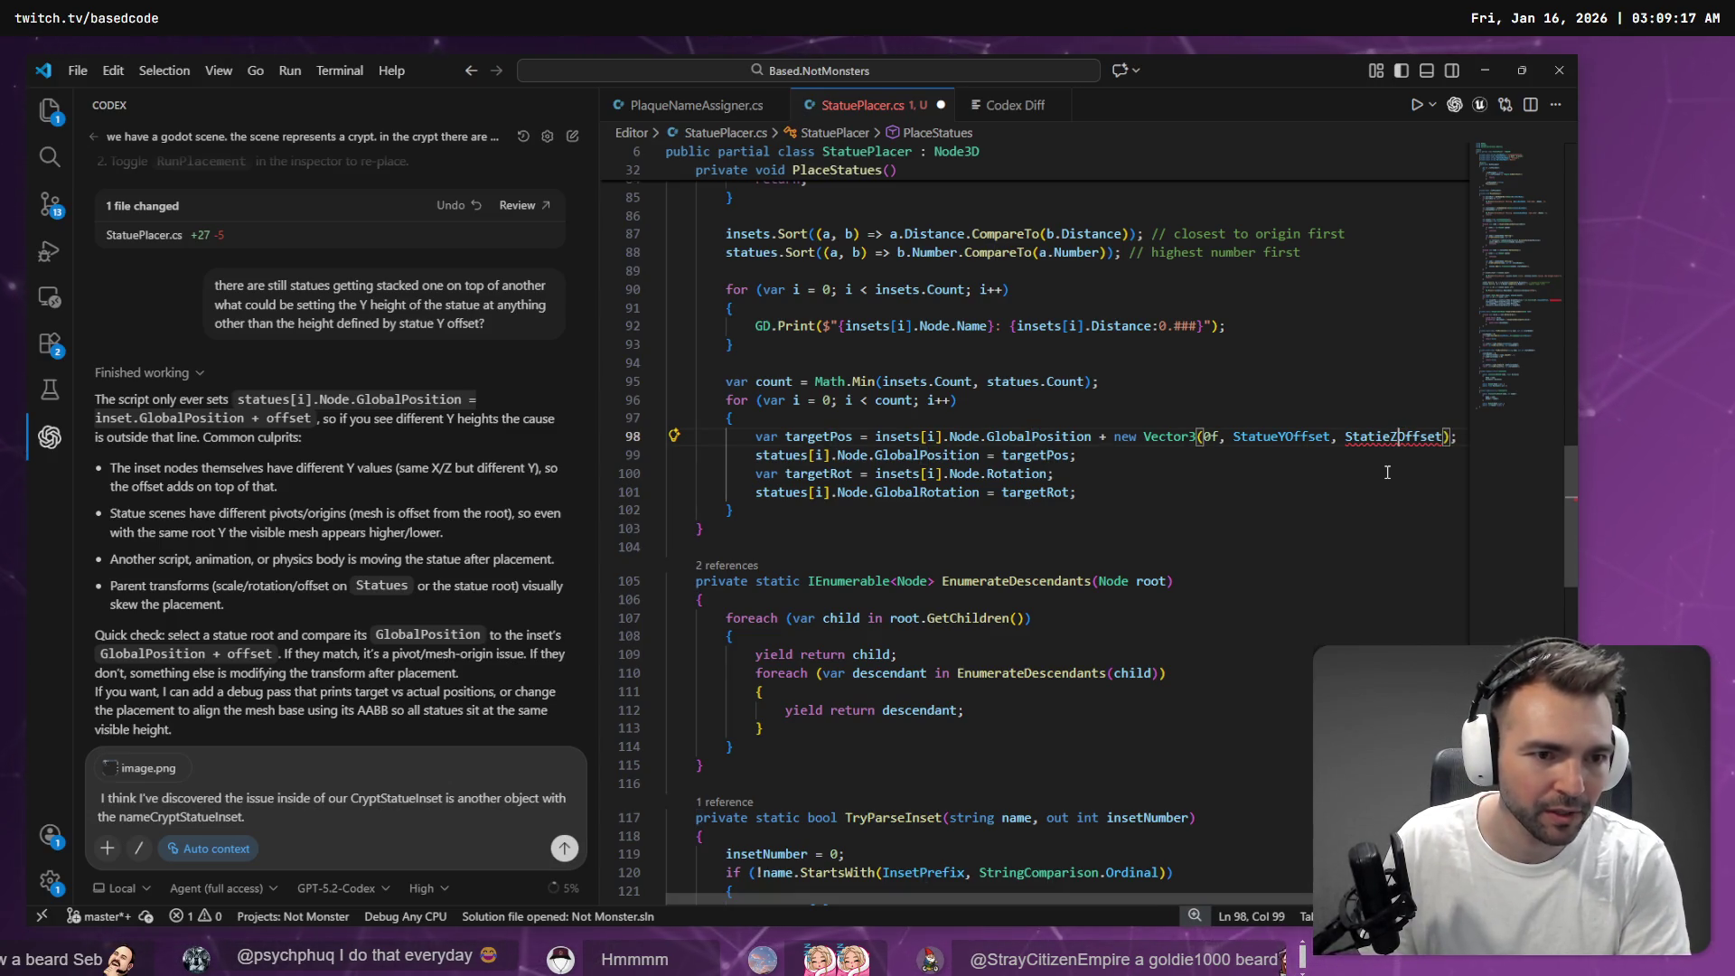
Use StatueXOffset as the x component of the offset vector
{"action": "key", "text": "ctrl+Left"}
{"action": "key", "text": "ctrl+Left"}
{"action": "key", "text": "ctrl+Left"}
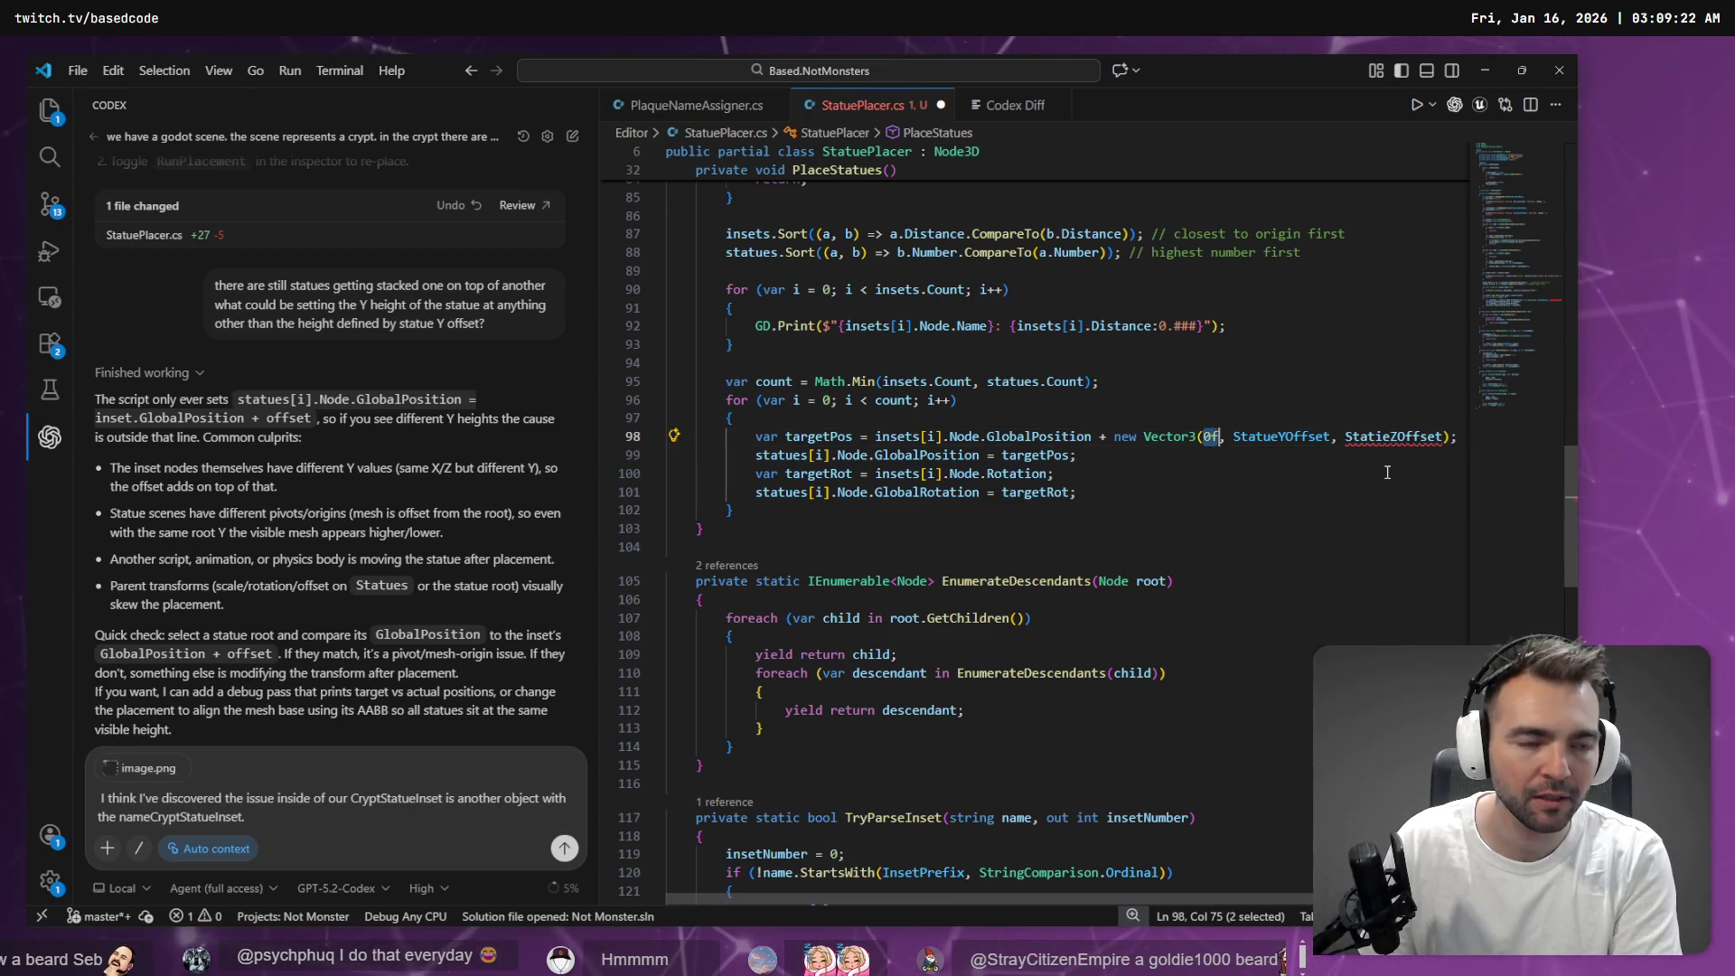
{"action": "type", "text": "StatueXOffset"}
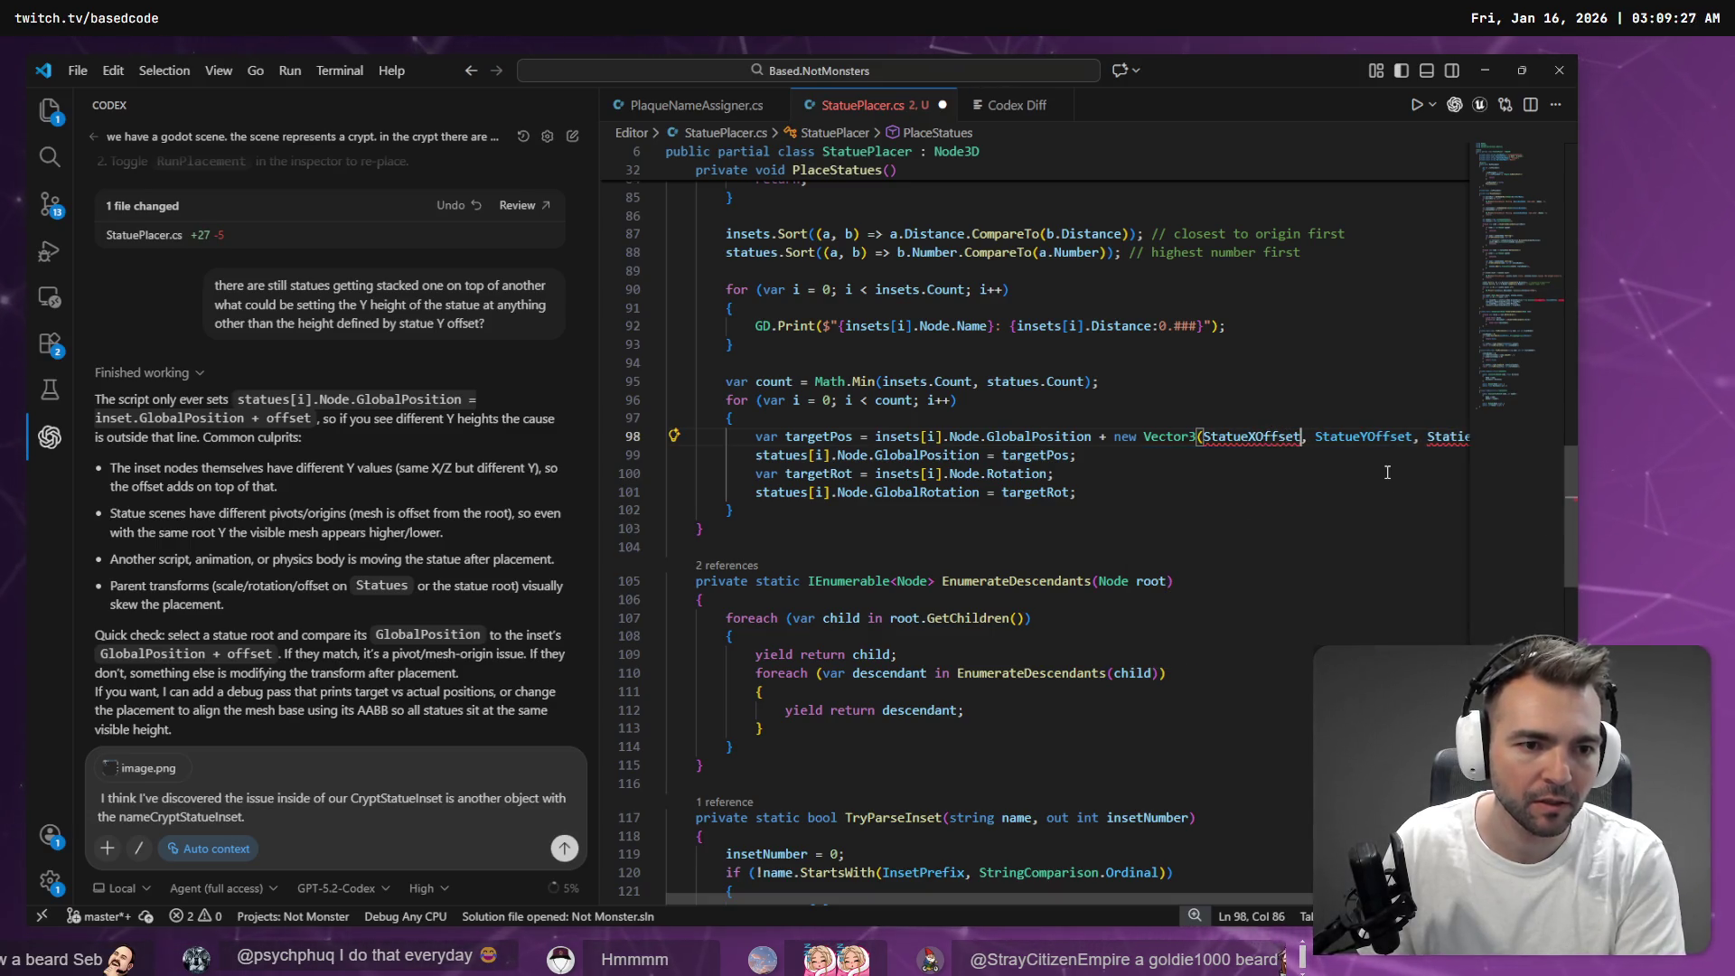
{"action": "key", "text": "ctrl+period"}
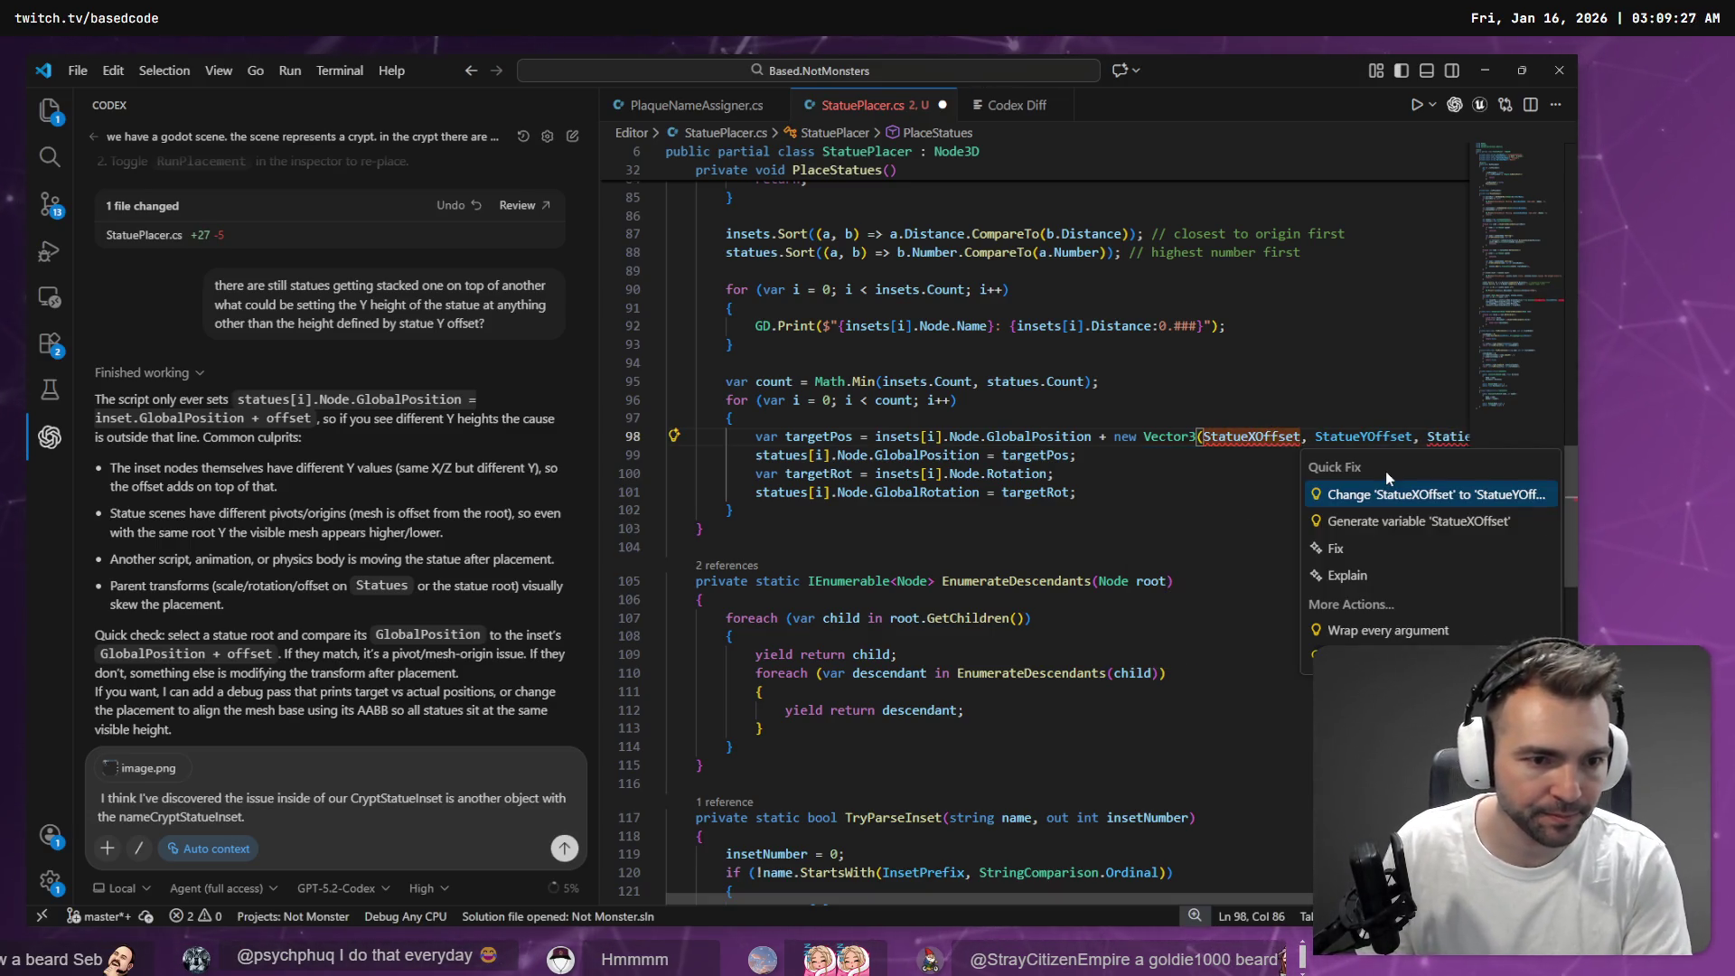
{"action": "key", "text": "Escape"}
{"action": "scroll", "coordinate": [1245, 441], "scroll_direction": "up", "scroll_amount": 20}
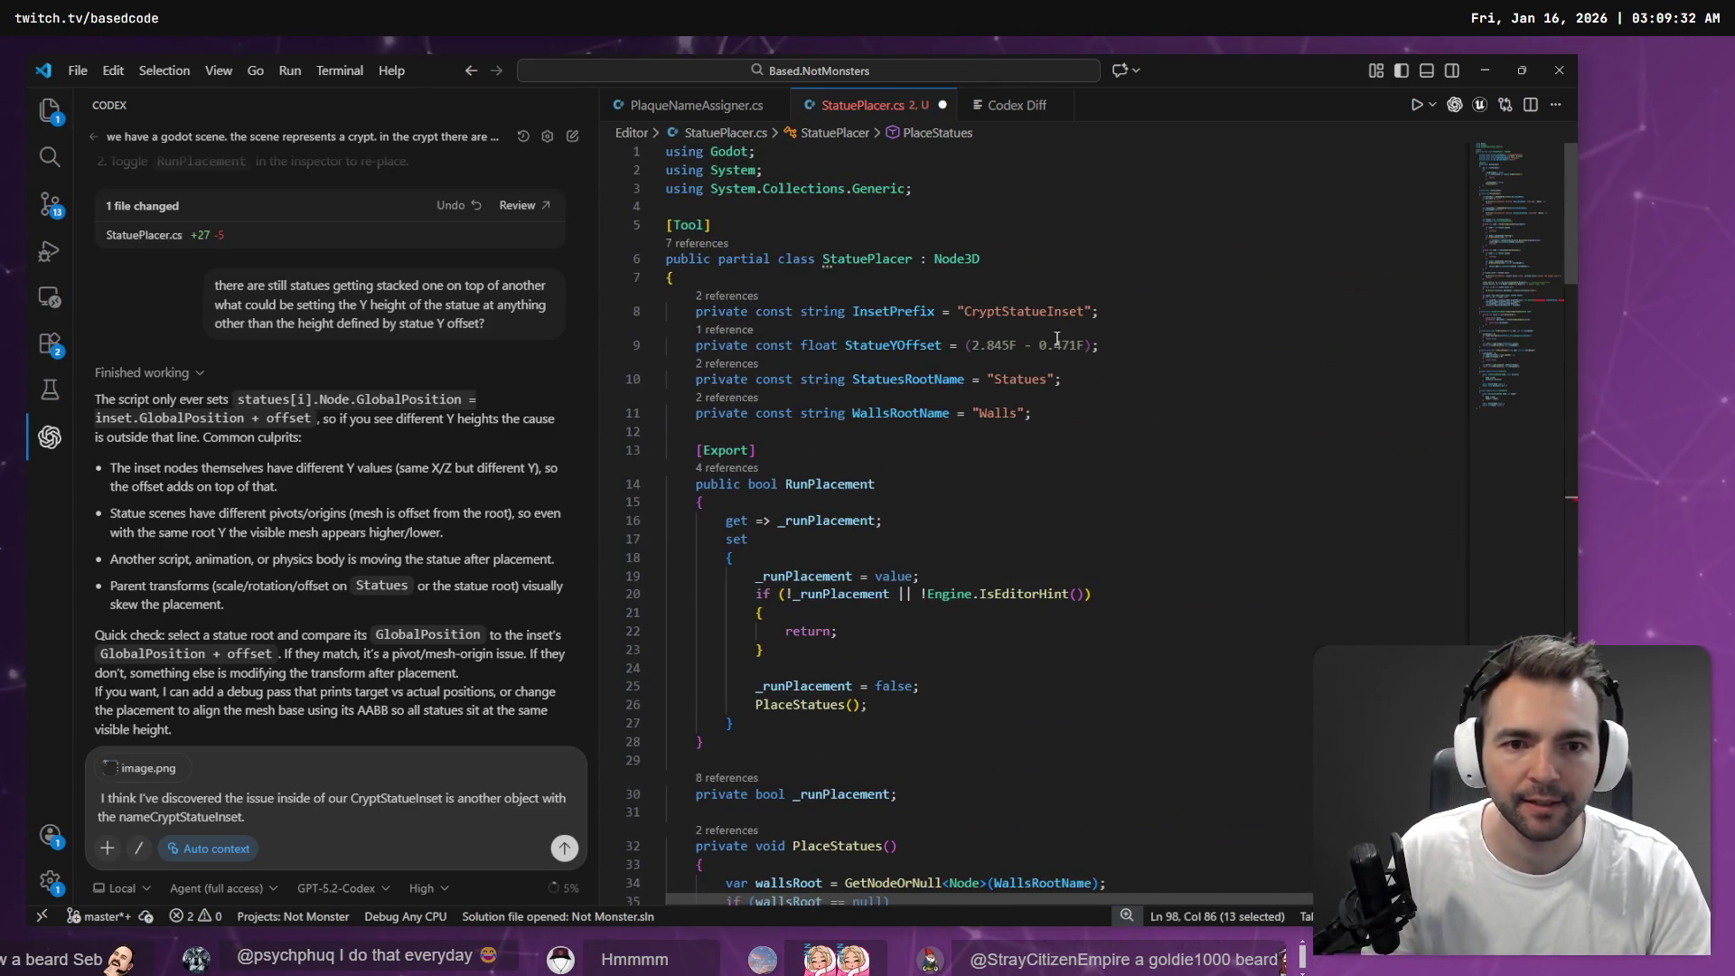
Duplicate the StatueYOffset declaration and chain both copies into one comma-separated declaration
{"action": "left_click", "coordinate": [851, 344]}
{"action": "key", "text": "Return"}
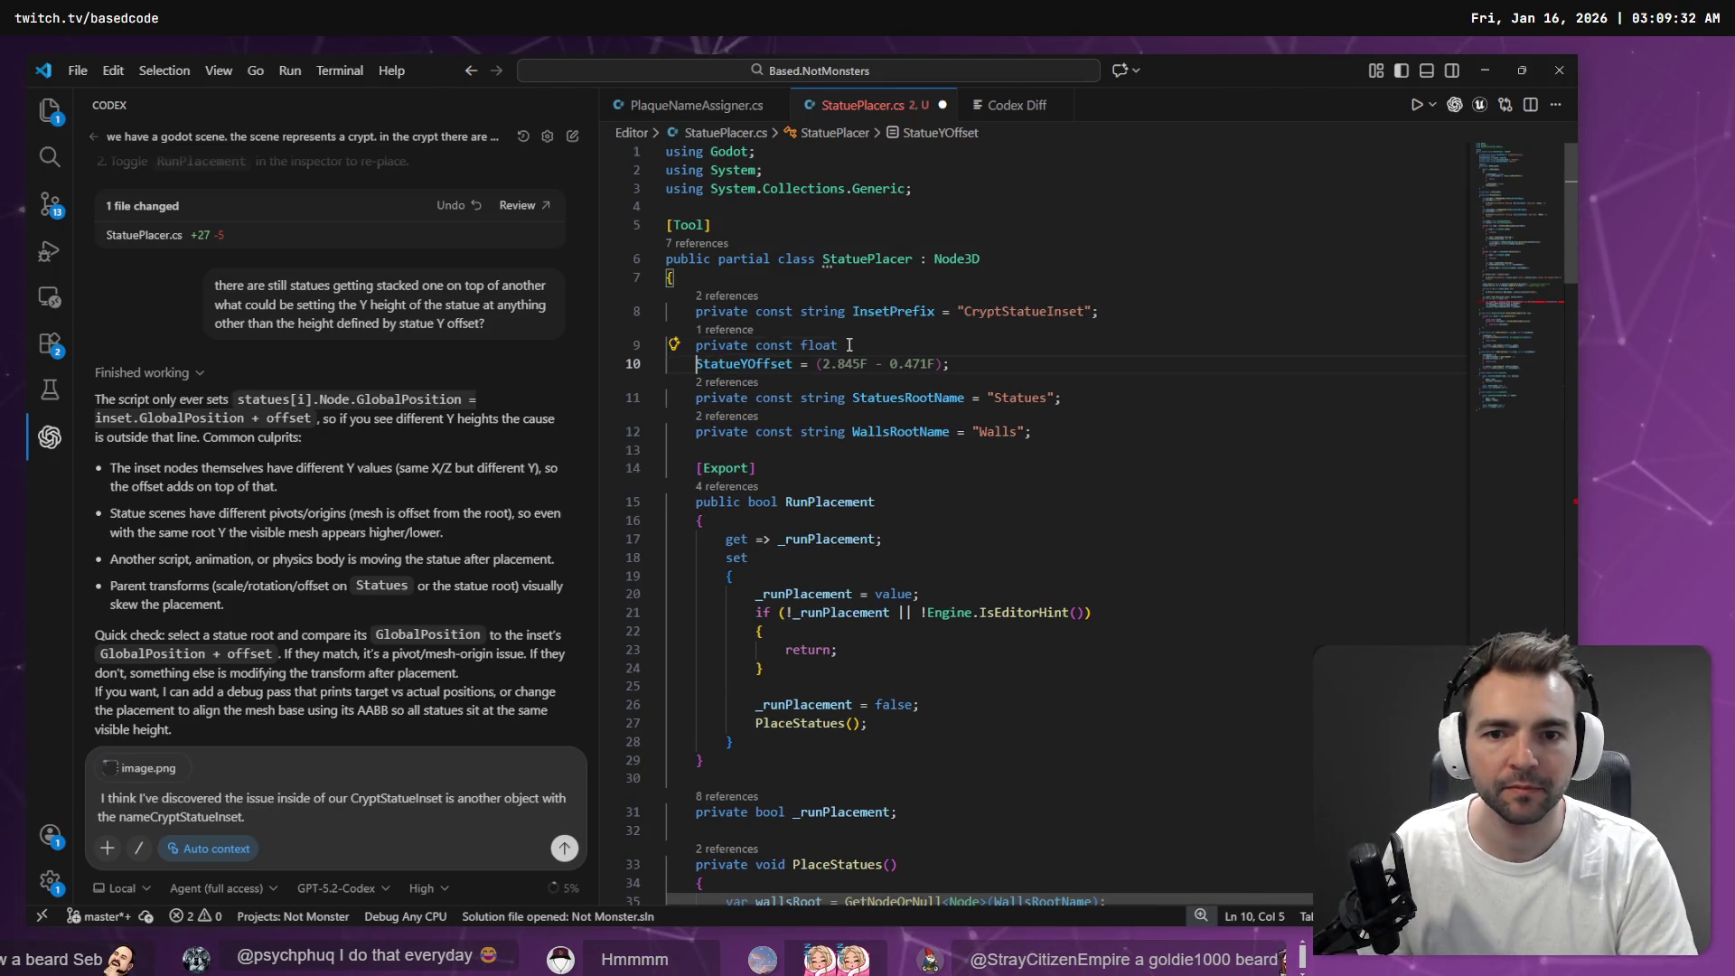
{"action": "key", "text": "shift+End"}
{"action": "key", "text": "ctrl+c"}
{"action": "key", "text": "End"}
{"action": "key", "text": "Return"}
{"action": "key", "text": "ctrl+v"}
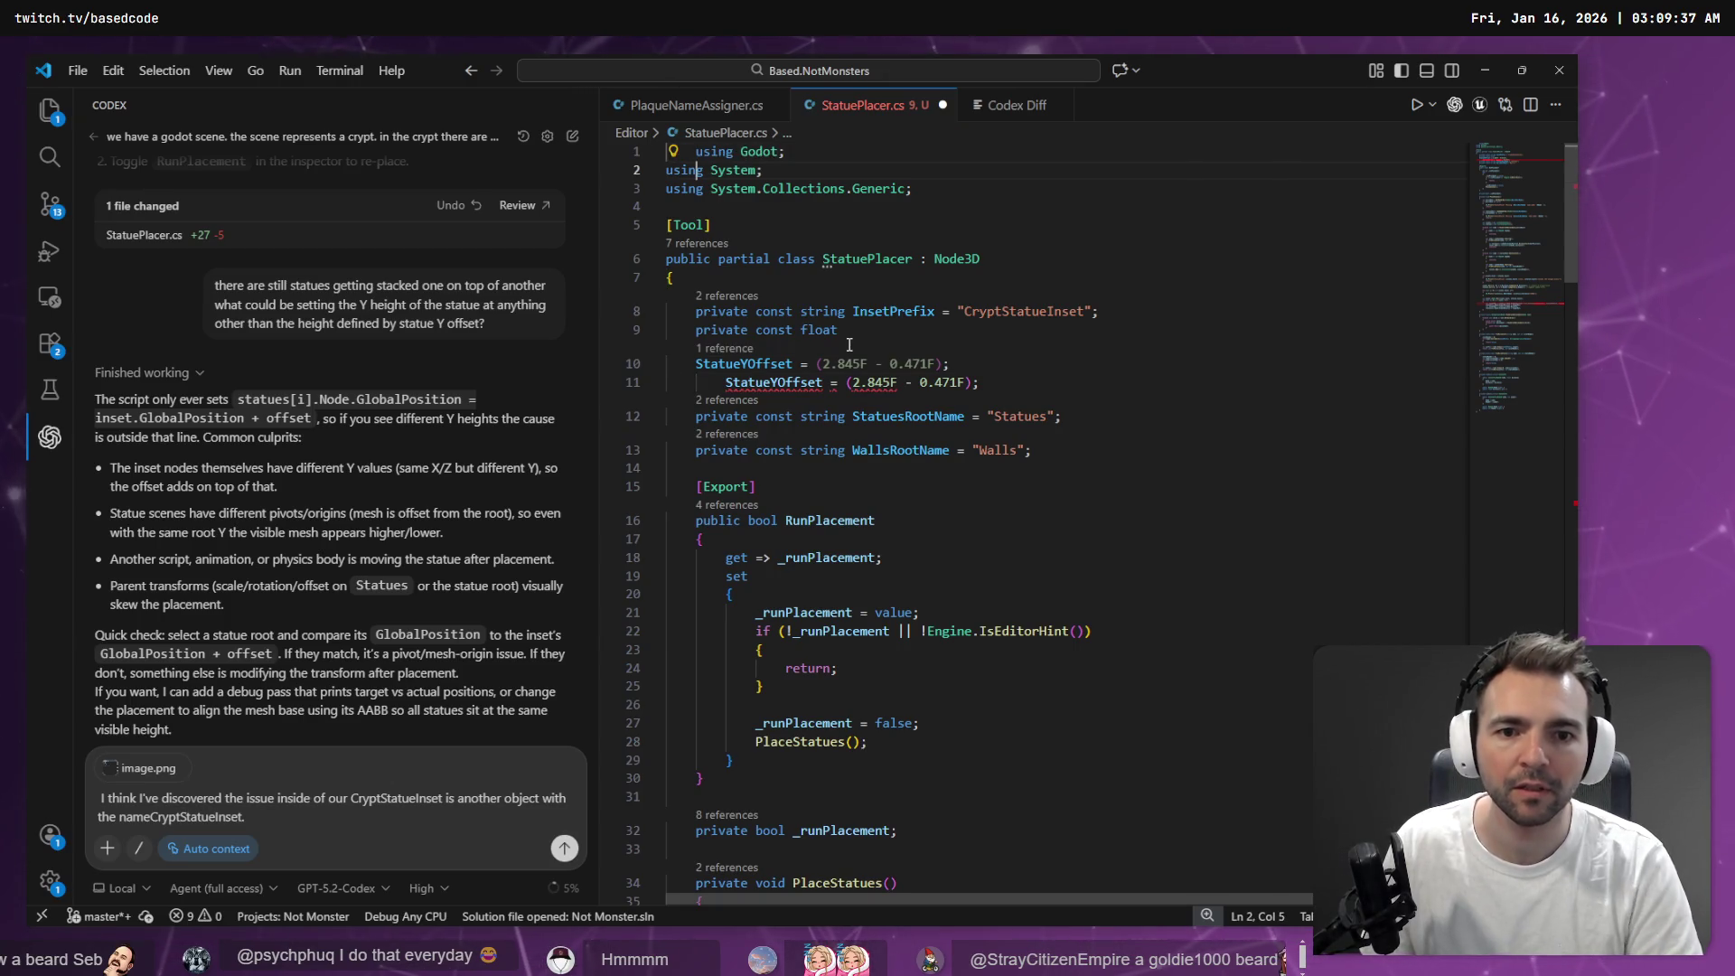
{"action": "left_click", "coordinate": [923, 365]}
{"action": "key", "text": "Home"}
{"action": "key", "text": "Tab"}
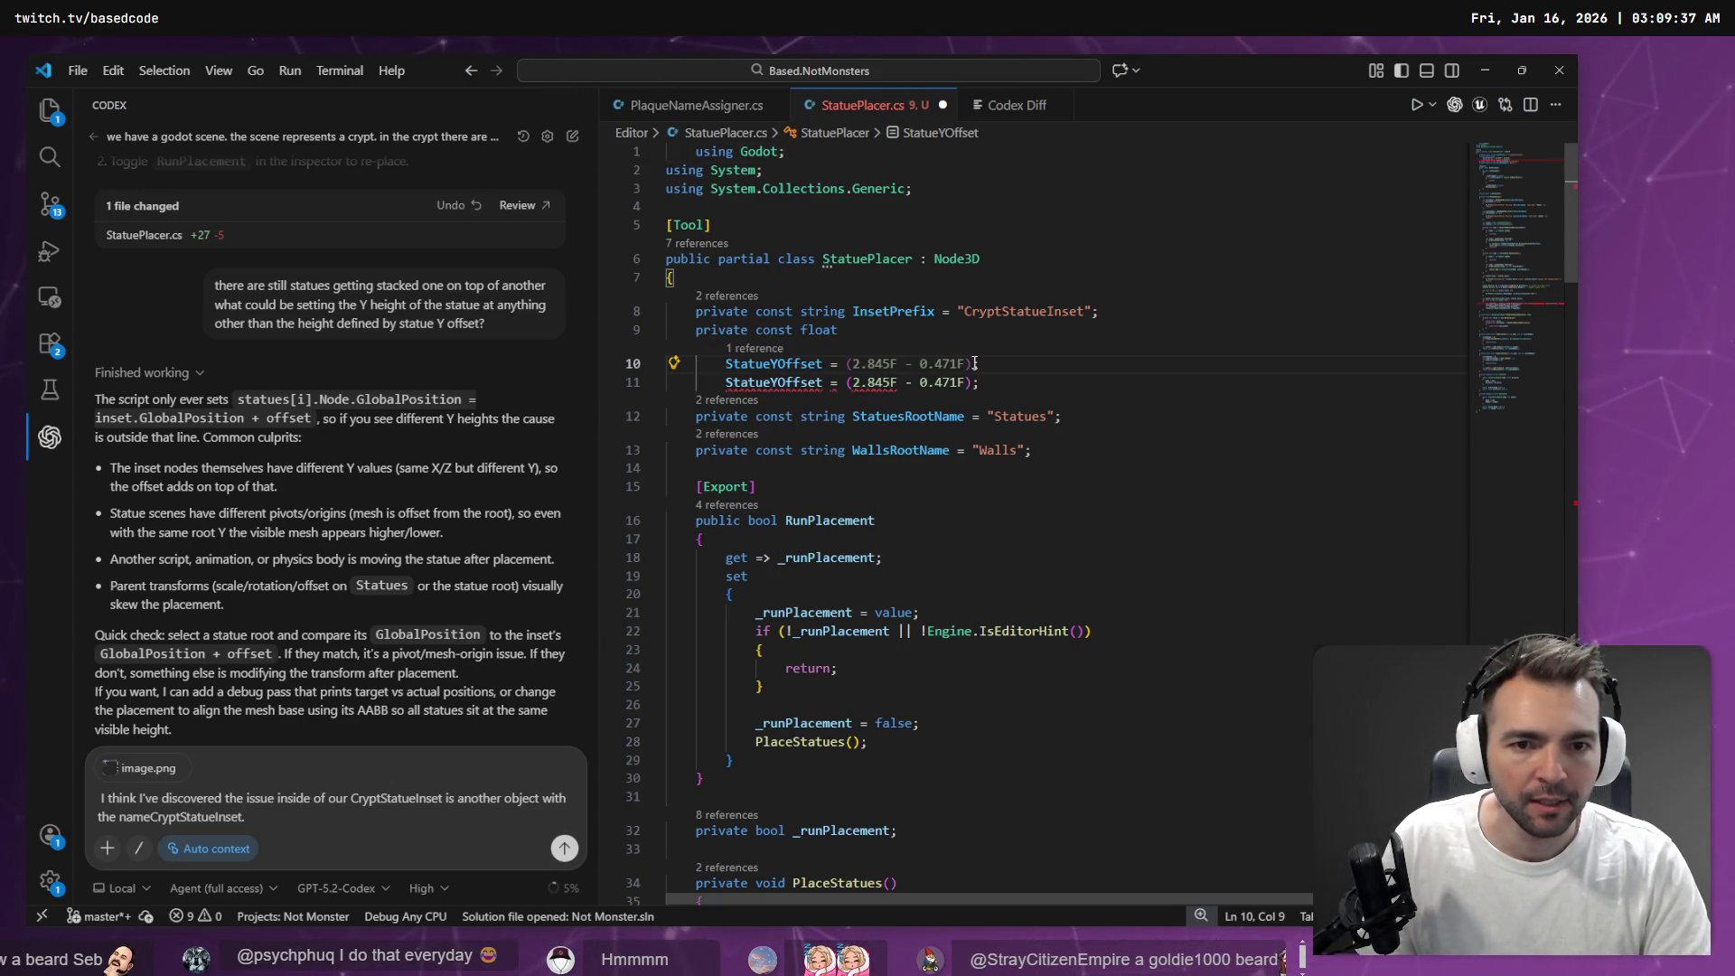
{"action": "key", "text": "Delete"}
{"action": "type", "text": ","}
{"action": "key", "text": "Down"}
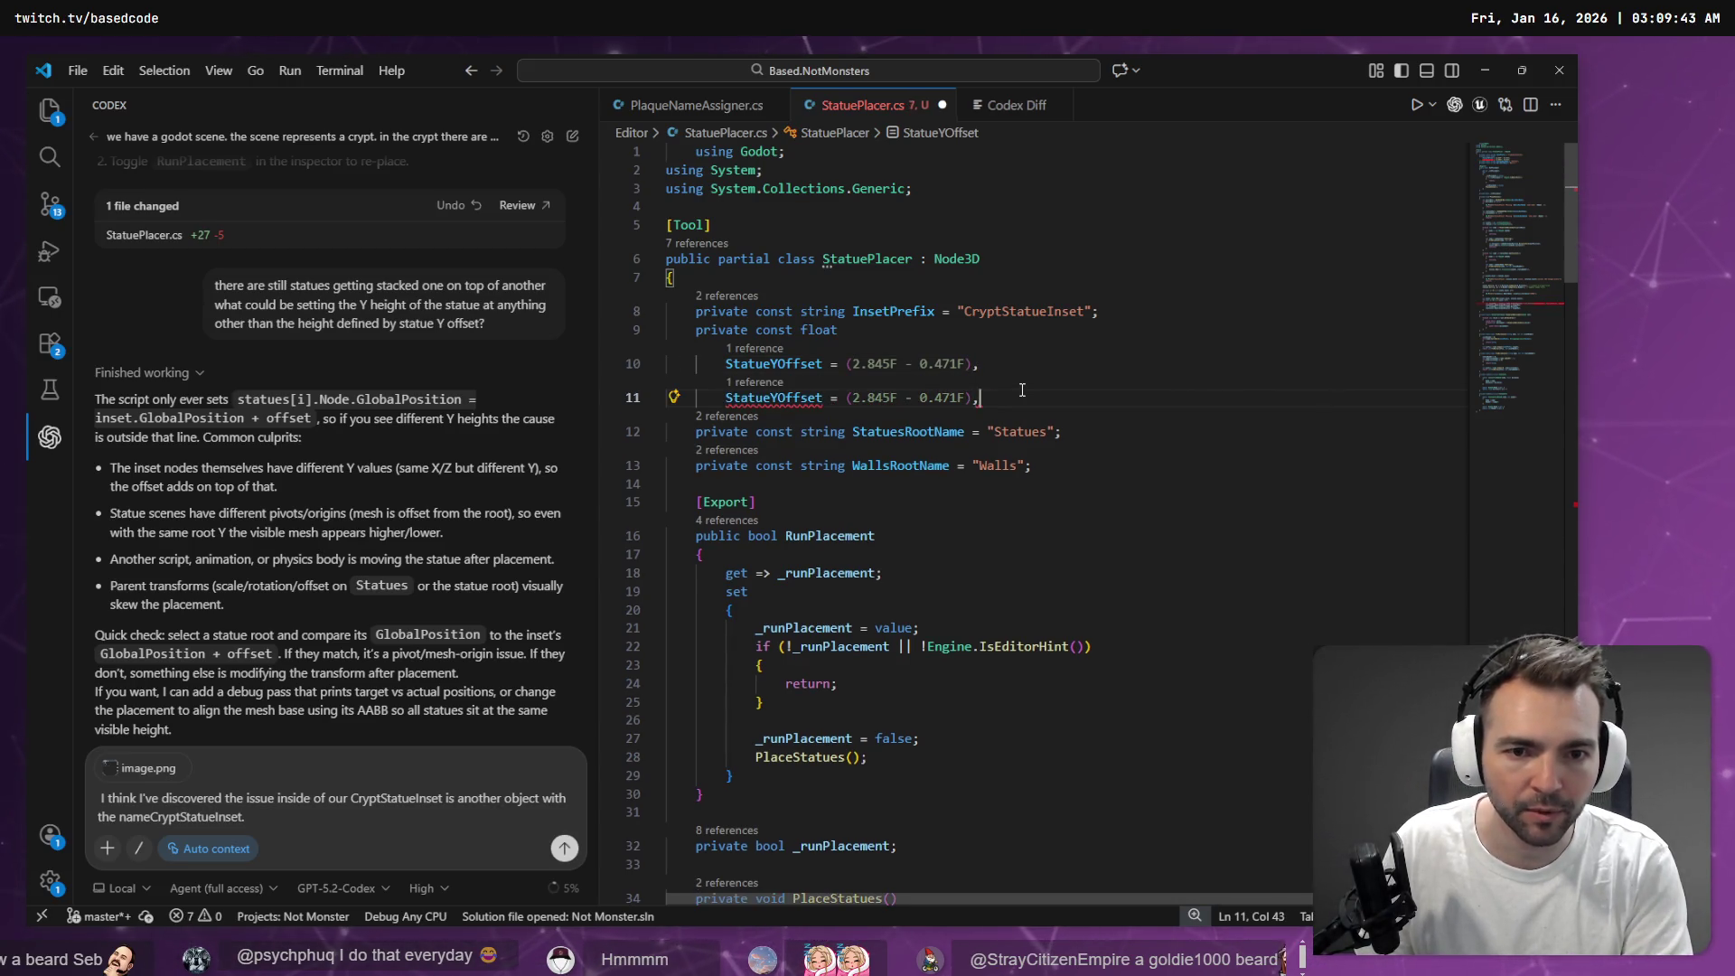
Add a StatueZOffset copy as the last entry, ending it with a semicolon
{"action": "key", "text": "shift+alt+Down"}
{"action": "key", "text": "Left"}
{"action": "key", "text": "Left"}
{"action": "key", "text": "Home"}
{"action": "key", "text": "ctrl+shift+Right"}
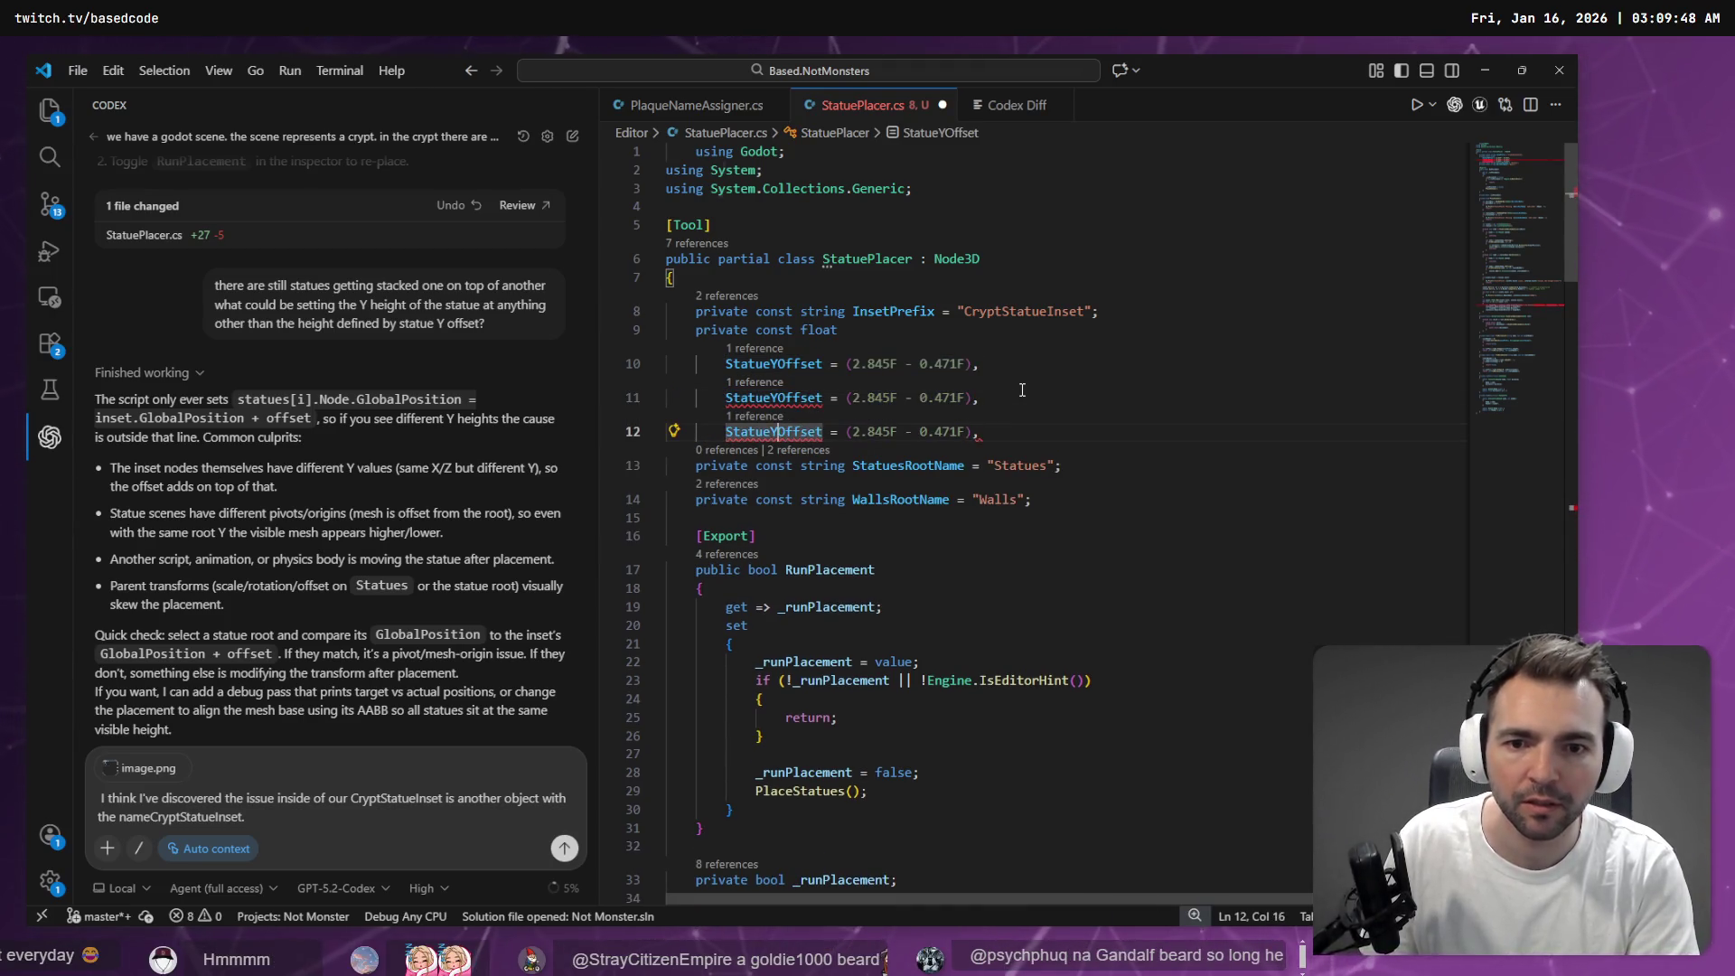
{"action": "key", "text": "Left"}
{"action": "key", "text": "Left"}
{"action": "key", "text": "BackSpace"}
{"action": "type", "text": "Z"}
{"action": "key", "text": "End"}
{"action": "key", "text": "Return"}
{"action": "key", "text": "Up"}
{"action": "key", "text": "End"}
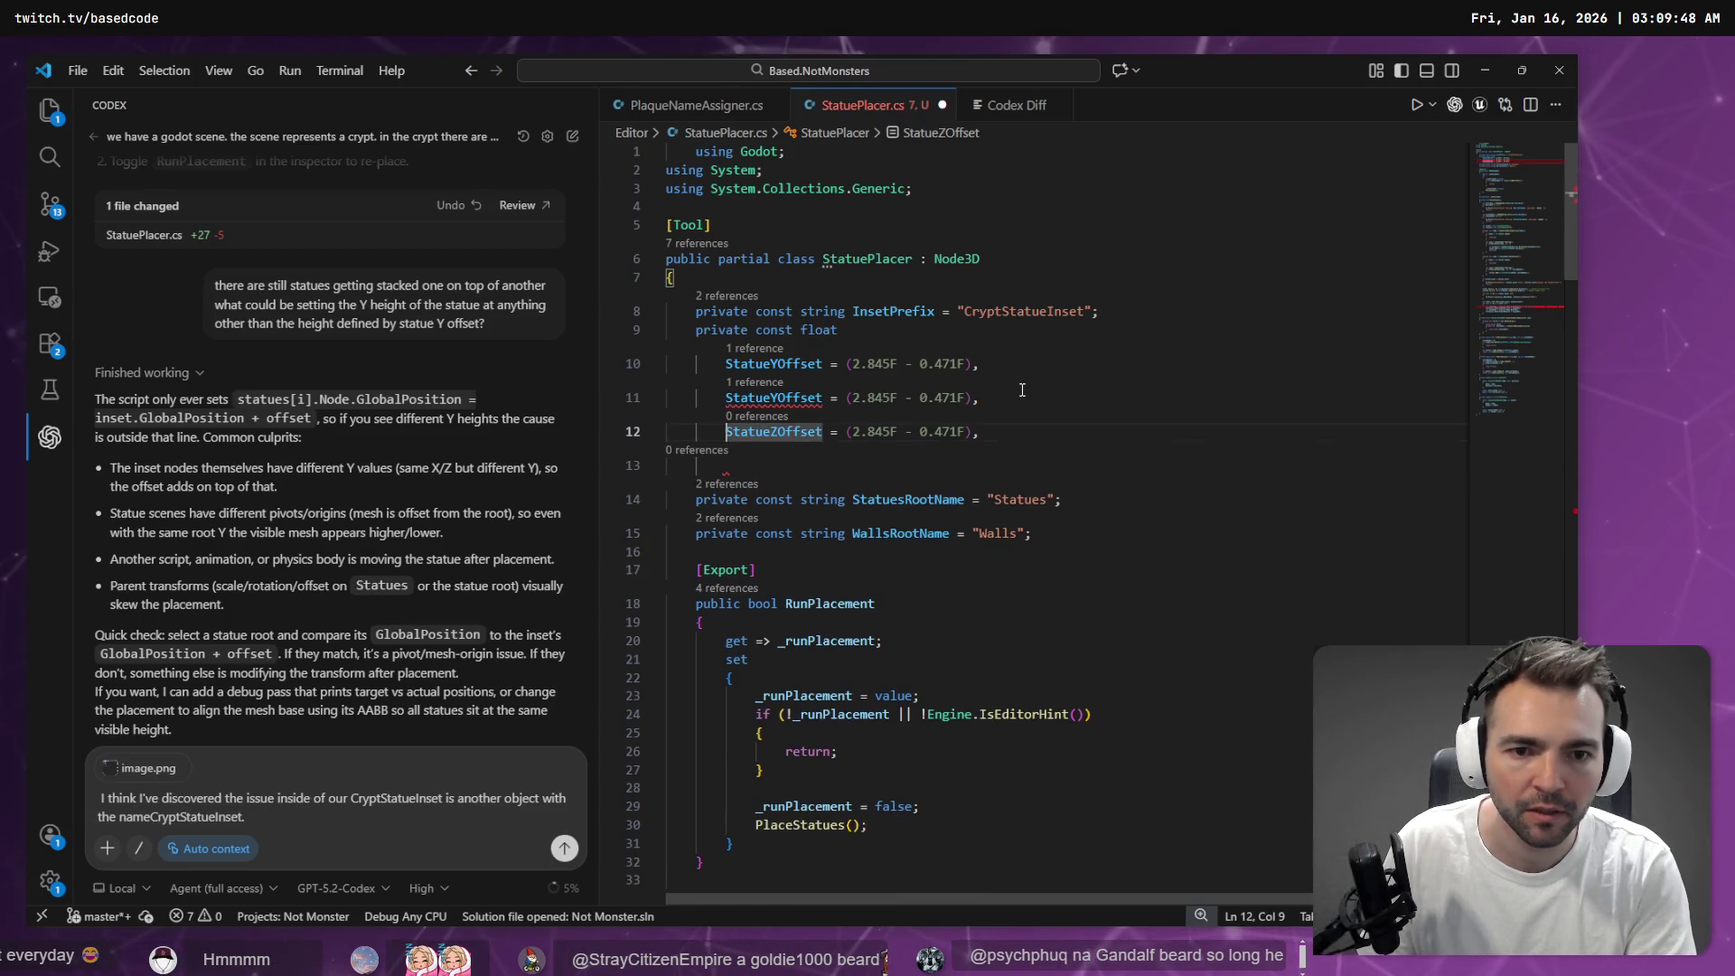
{"action": "key", "text": "BackSpace"}
{"action": "type", "text": ";"}
Rename the first copy to StatueXOffset and set the X and Z offset values to 0
{"action": "key", "text": "Up"}
{"action": "key", "text": "Up"}
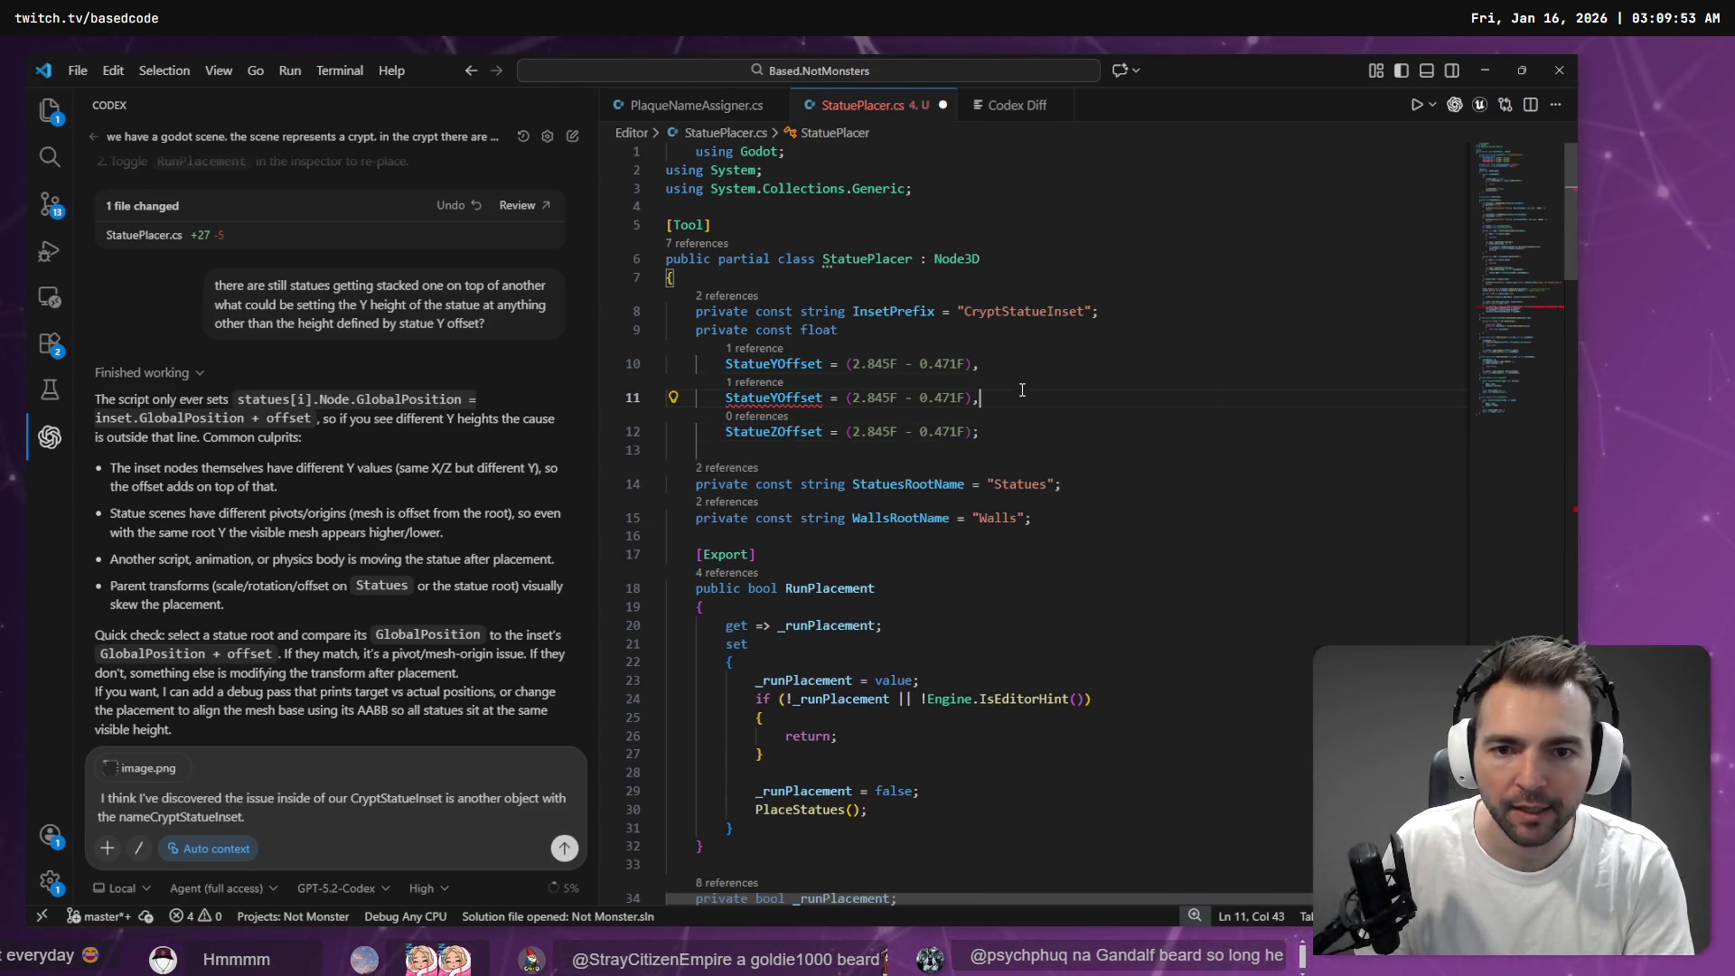
{"action": "key", "text": "Home"}
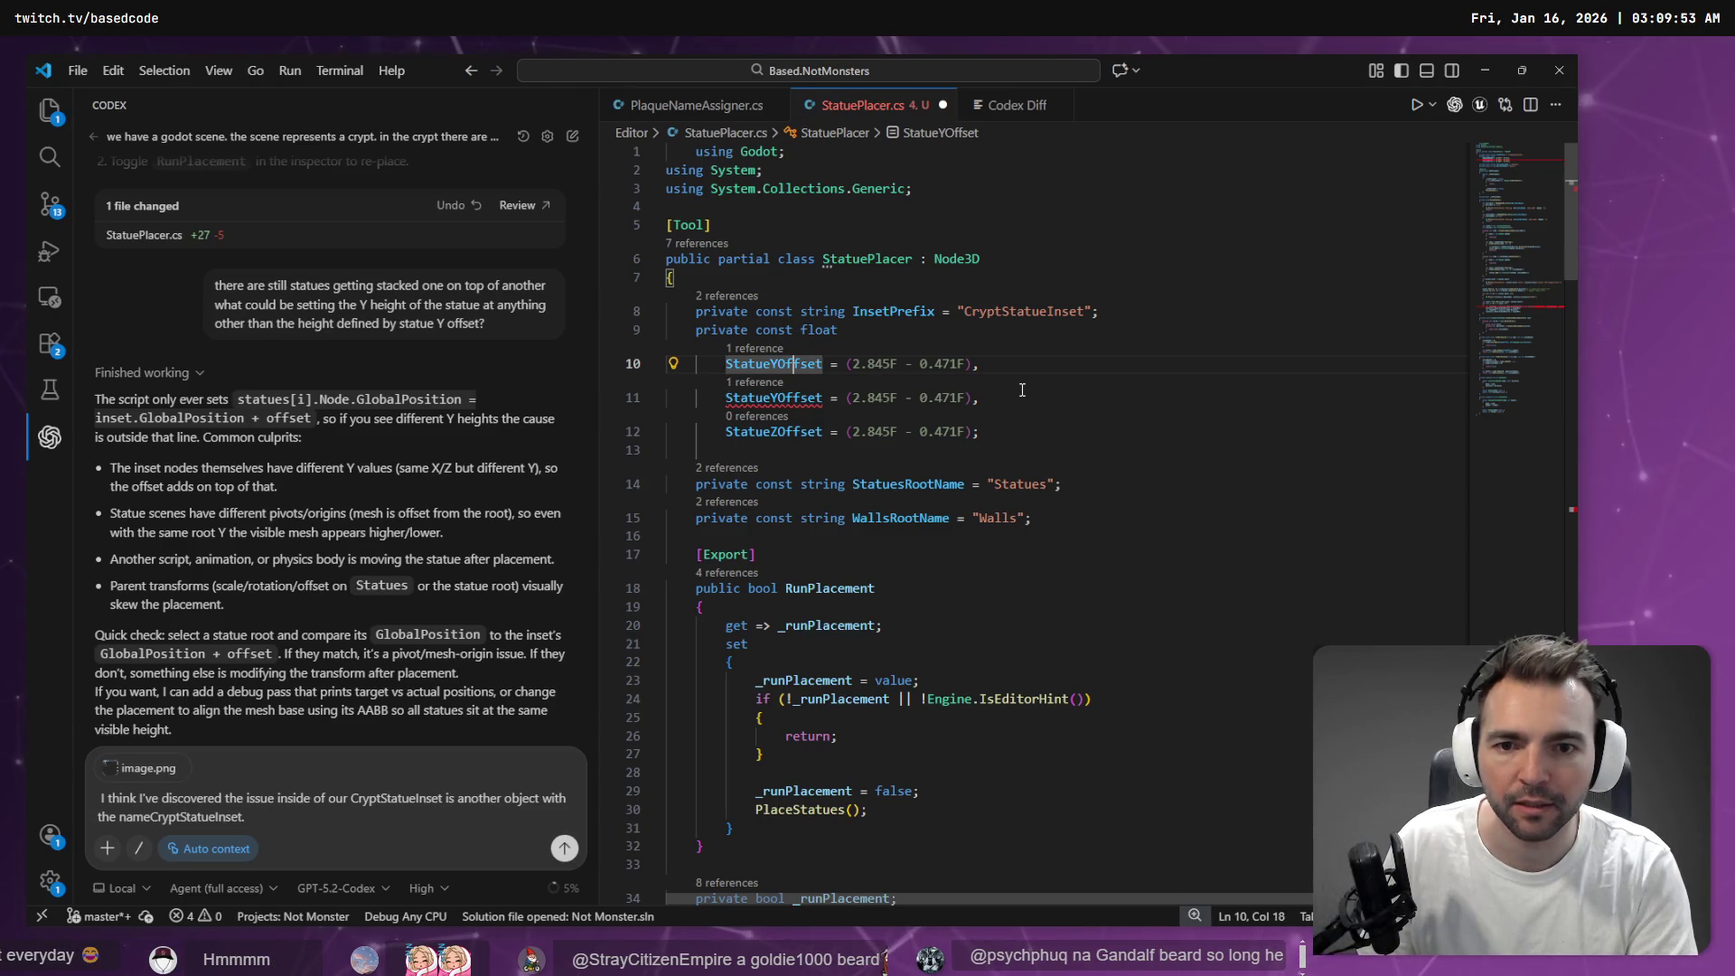
{"action": "key", "text": "BackSpace"}
{"action": "type", "text": "X"}
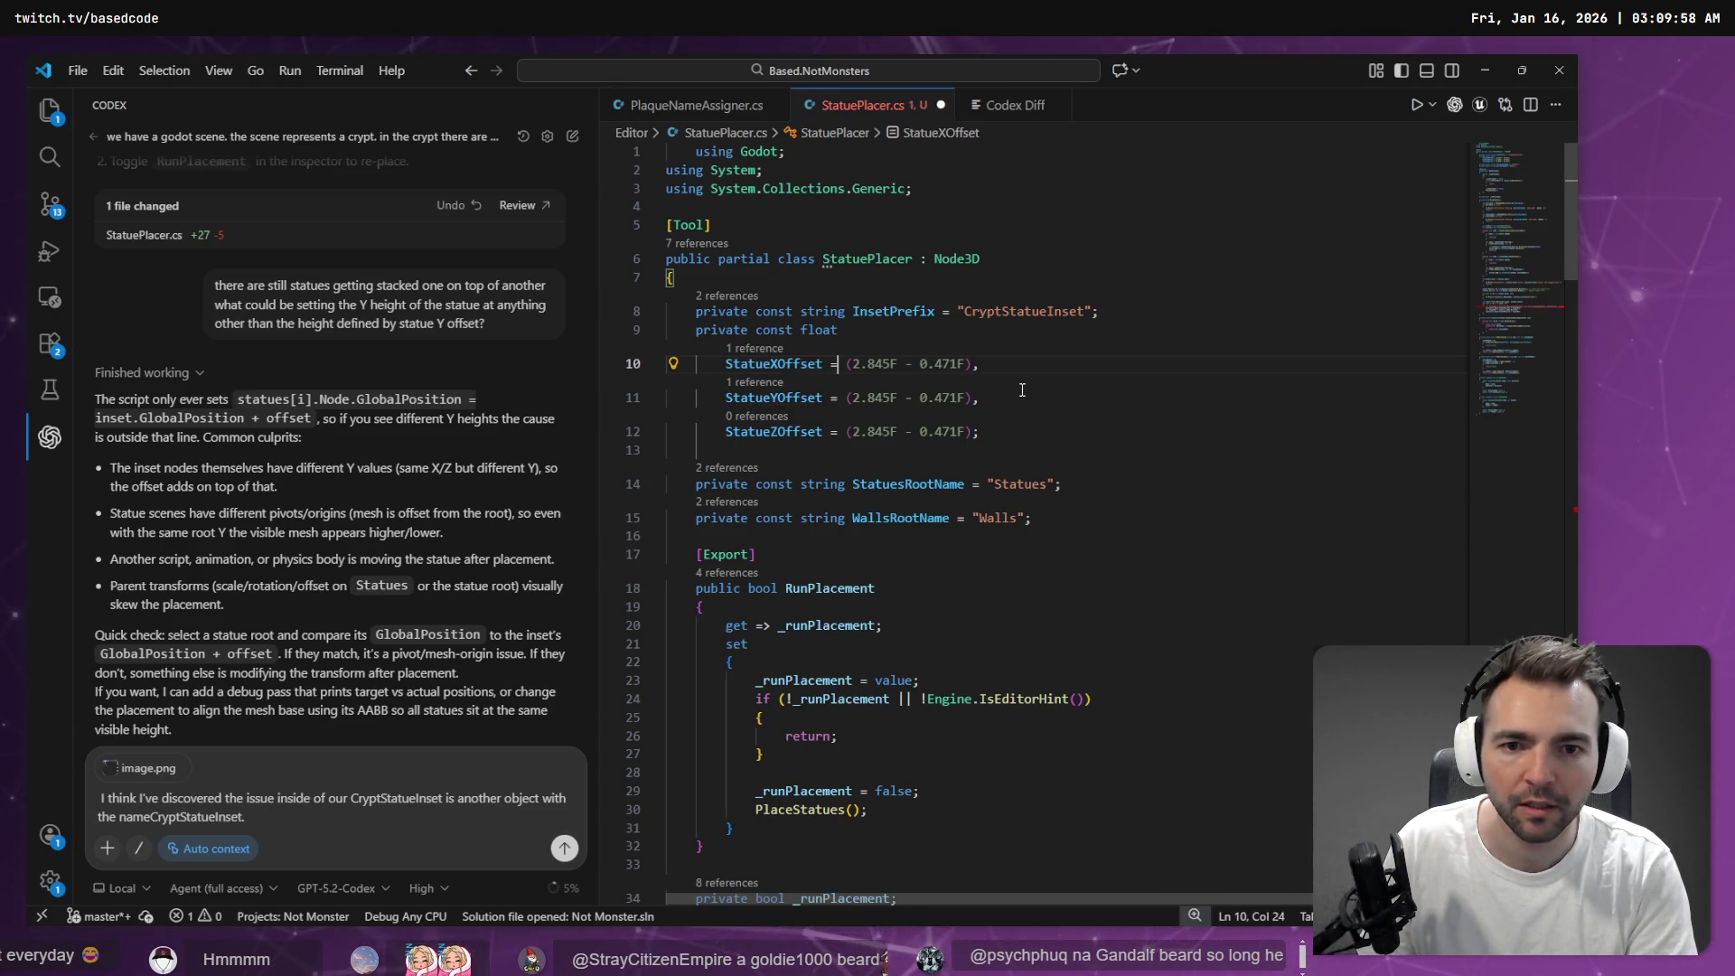
{"action": "key", "text": "shift+End"}
{"action": "type", "text": "-"}
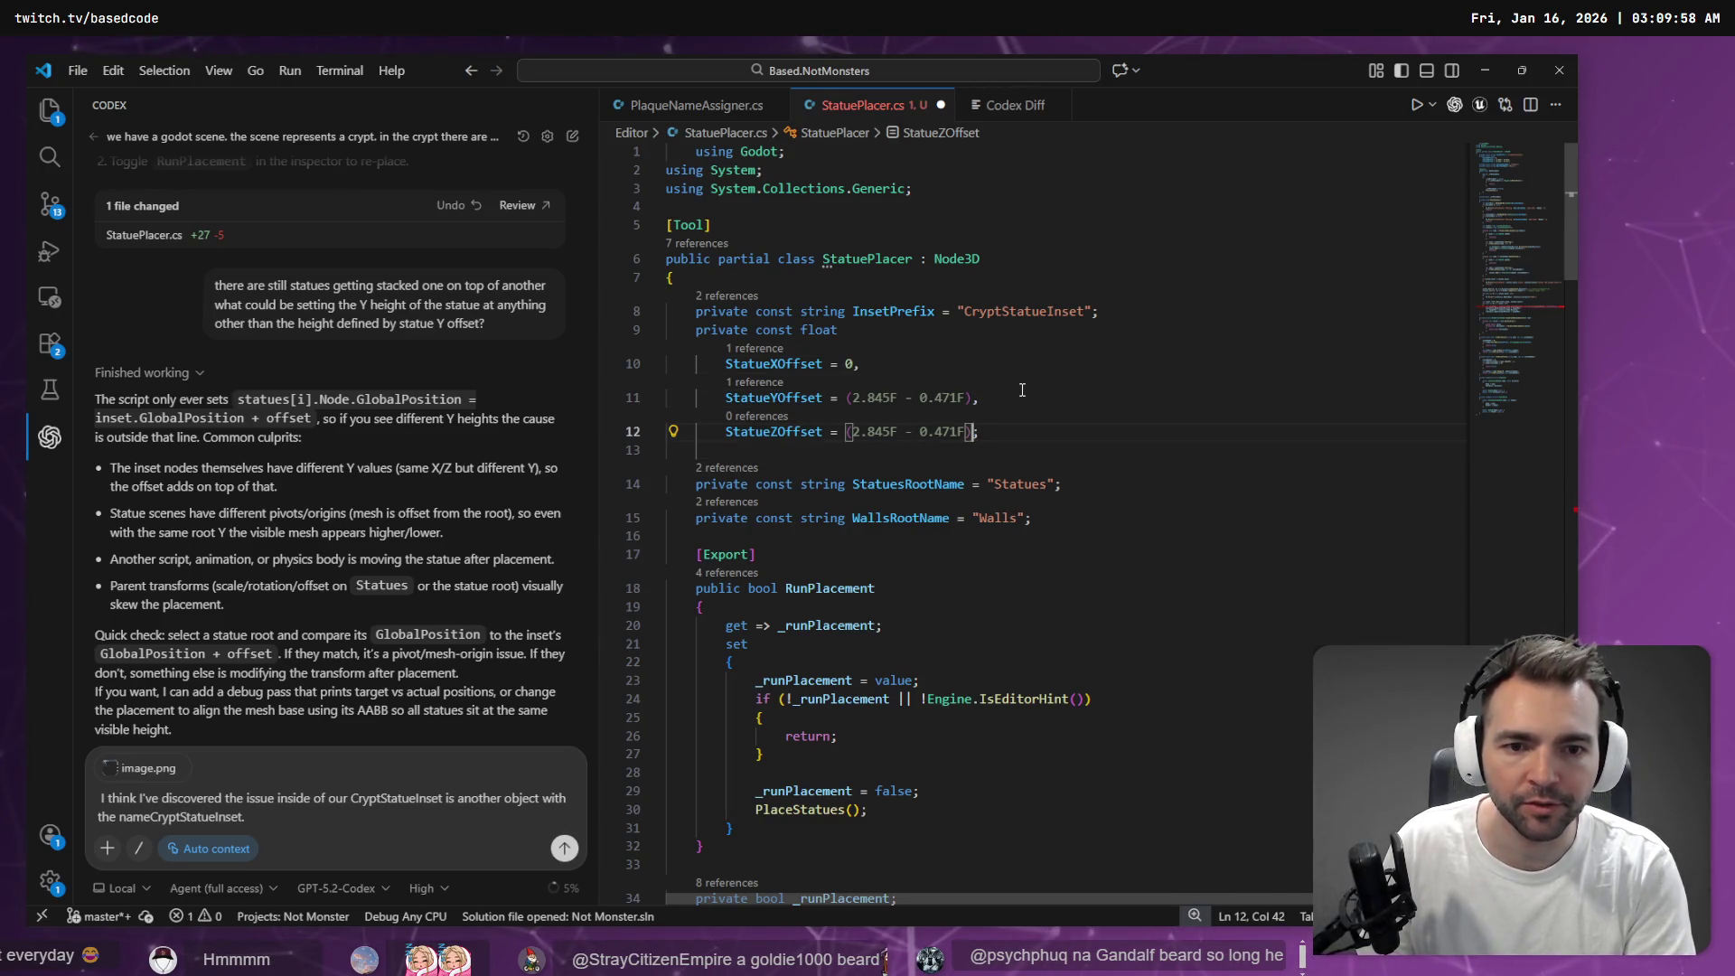
{"action": "key", "text": "shift+Home"}
{"action": "key", "text": "ctrl+shift+Right"}
{"action": "key", "text": "ctrl+shift+Right"}
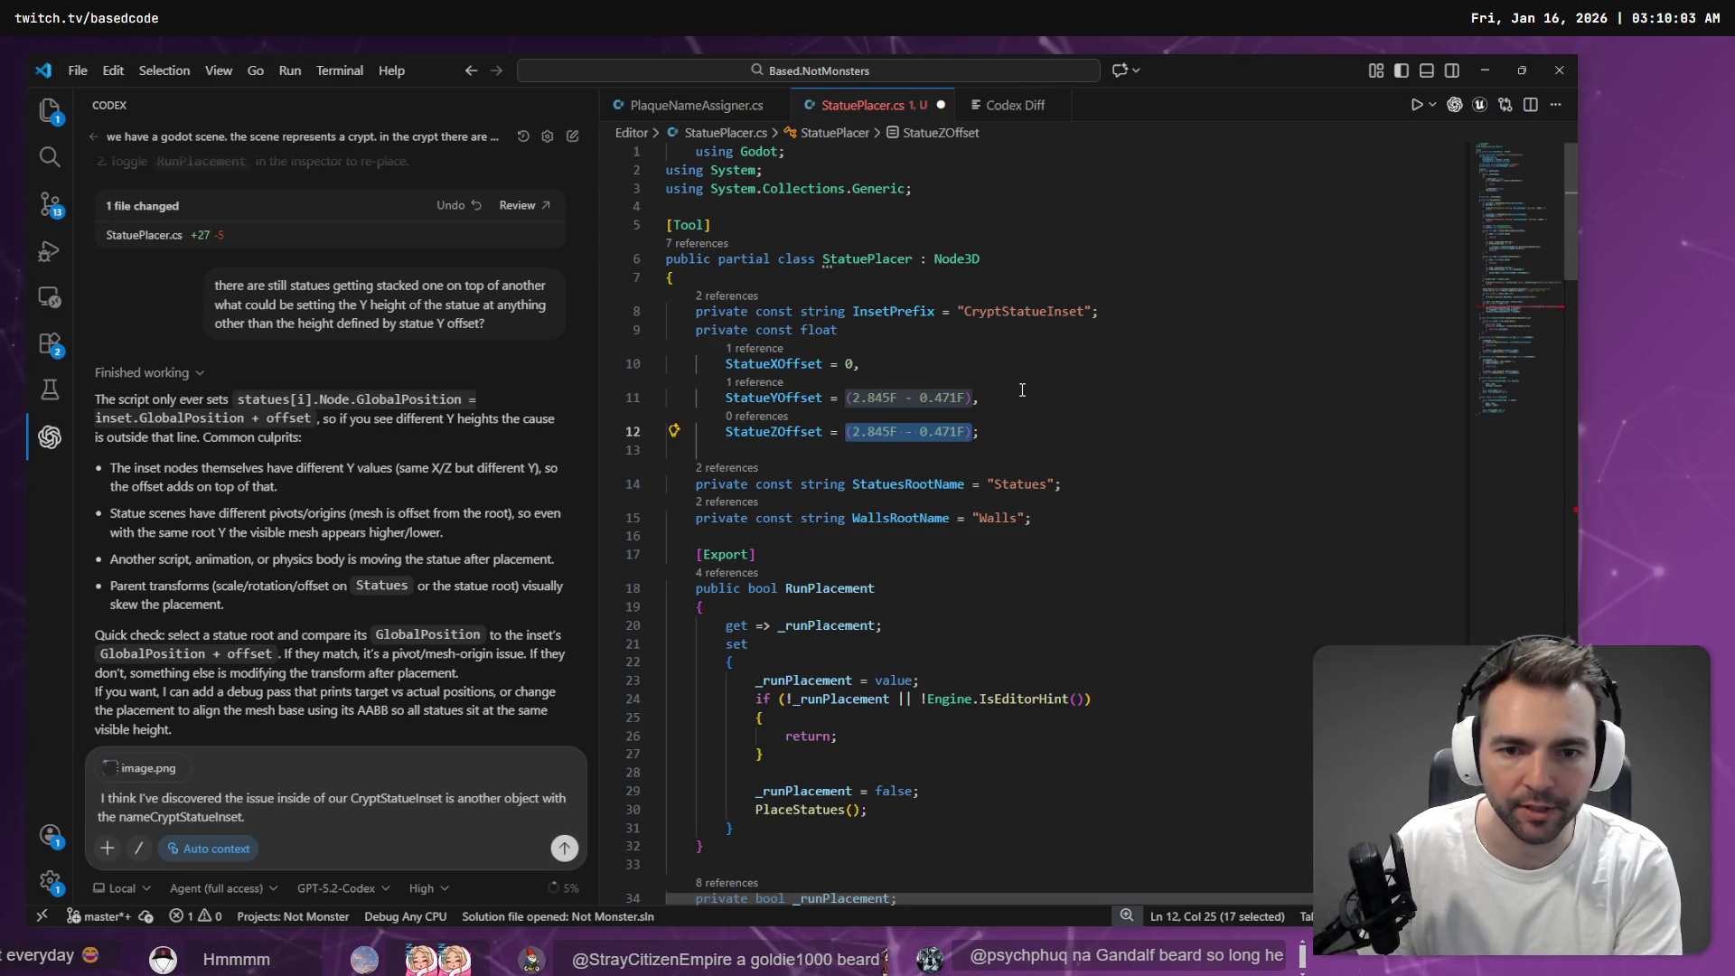
{"action": "type", "text": "0"}
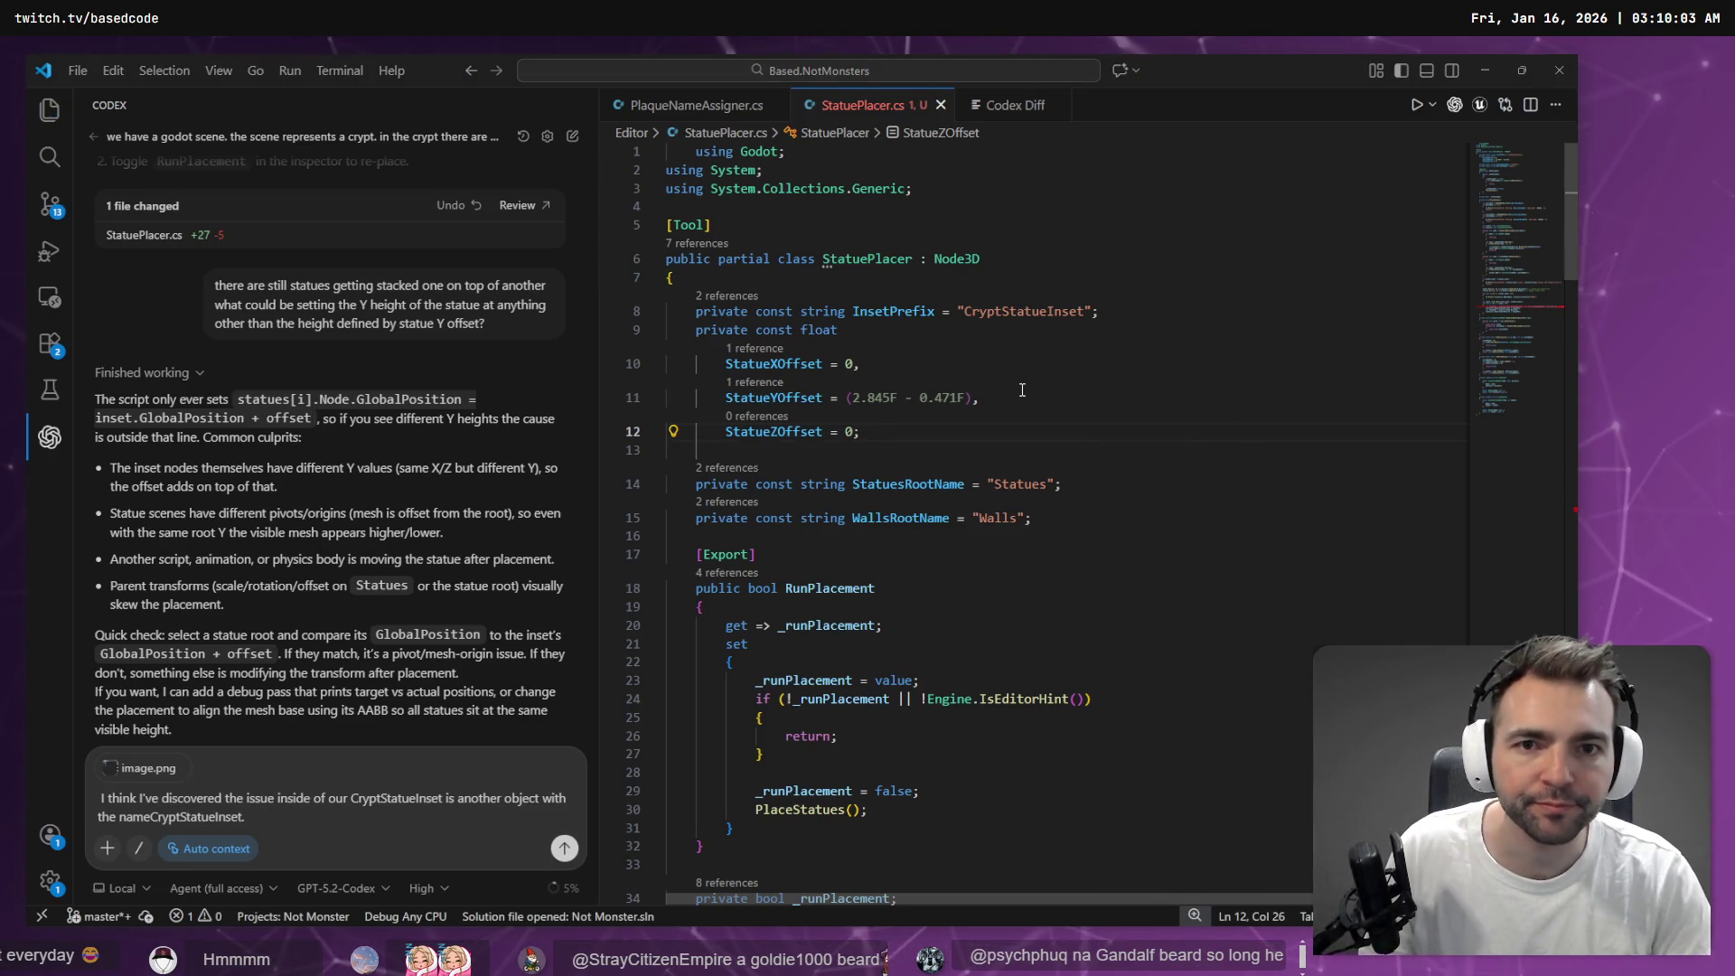
{"action": "key", "text": "alt+Tab"}
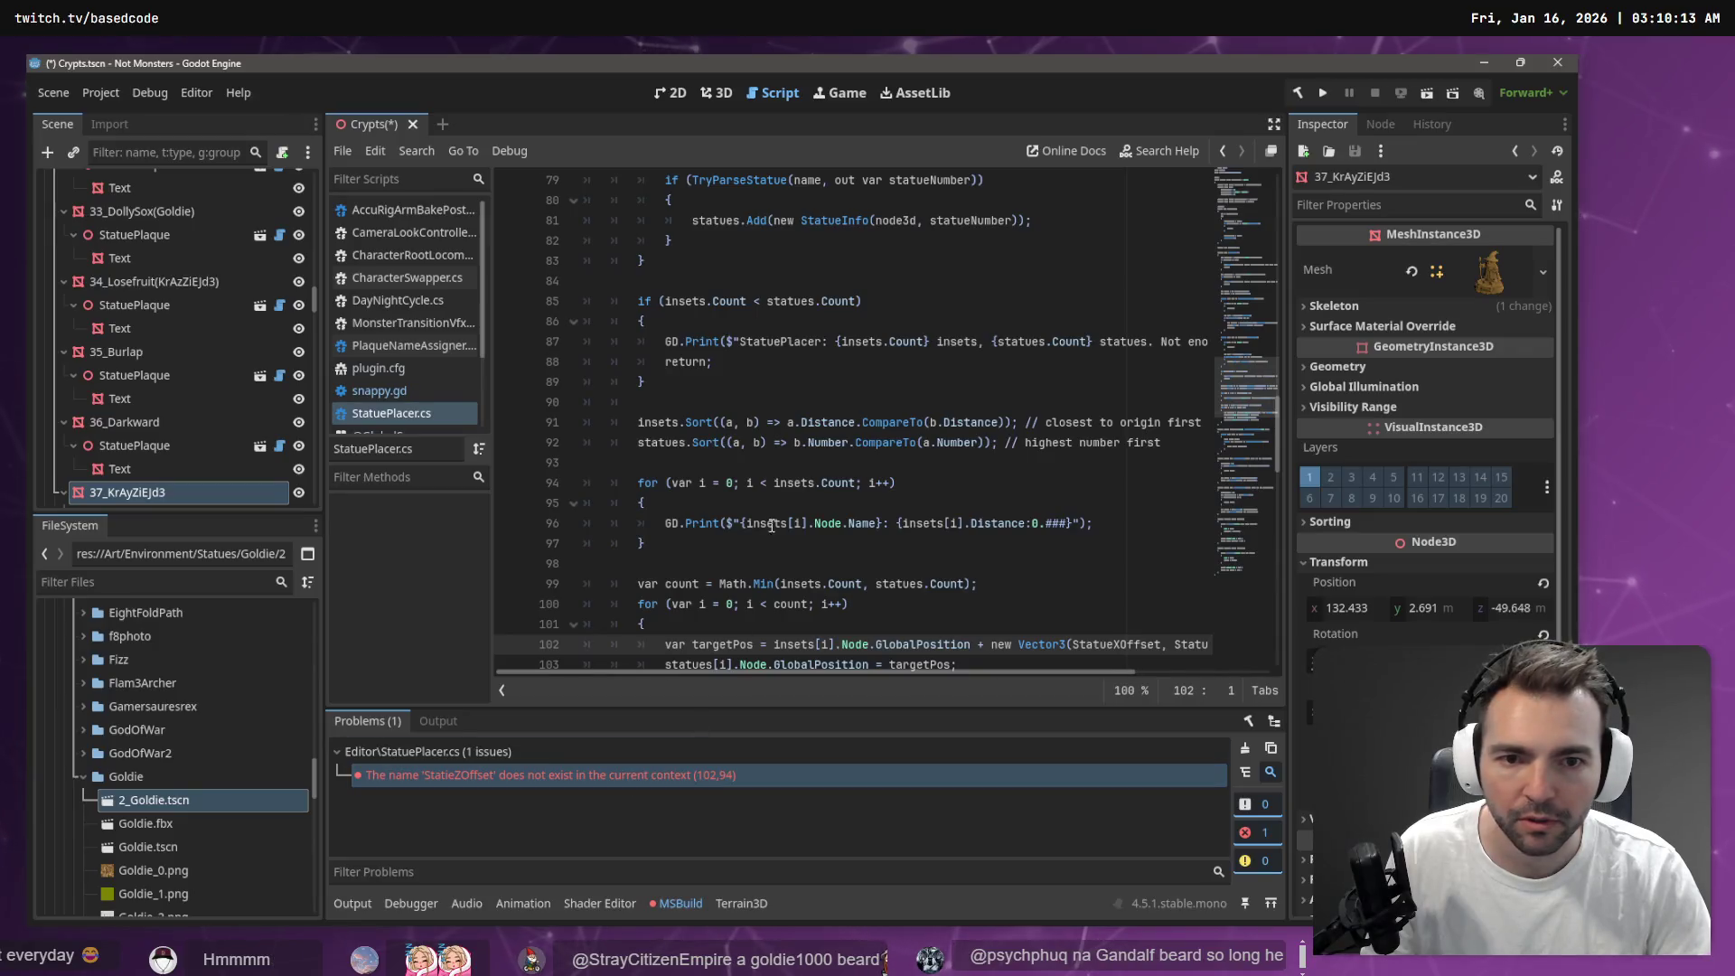
Find the references to StatueYOffset and StatueXOffset, reaching the Vector3 line 102
{"action": "key", "text": "alt+Tab"}
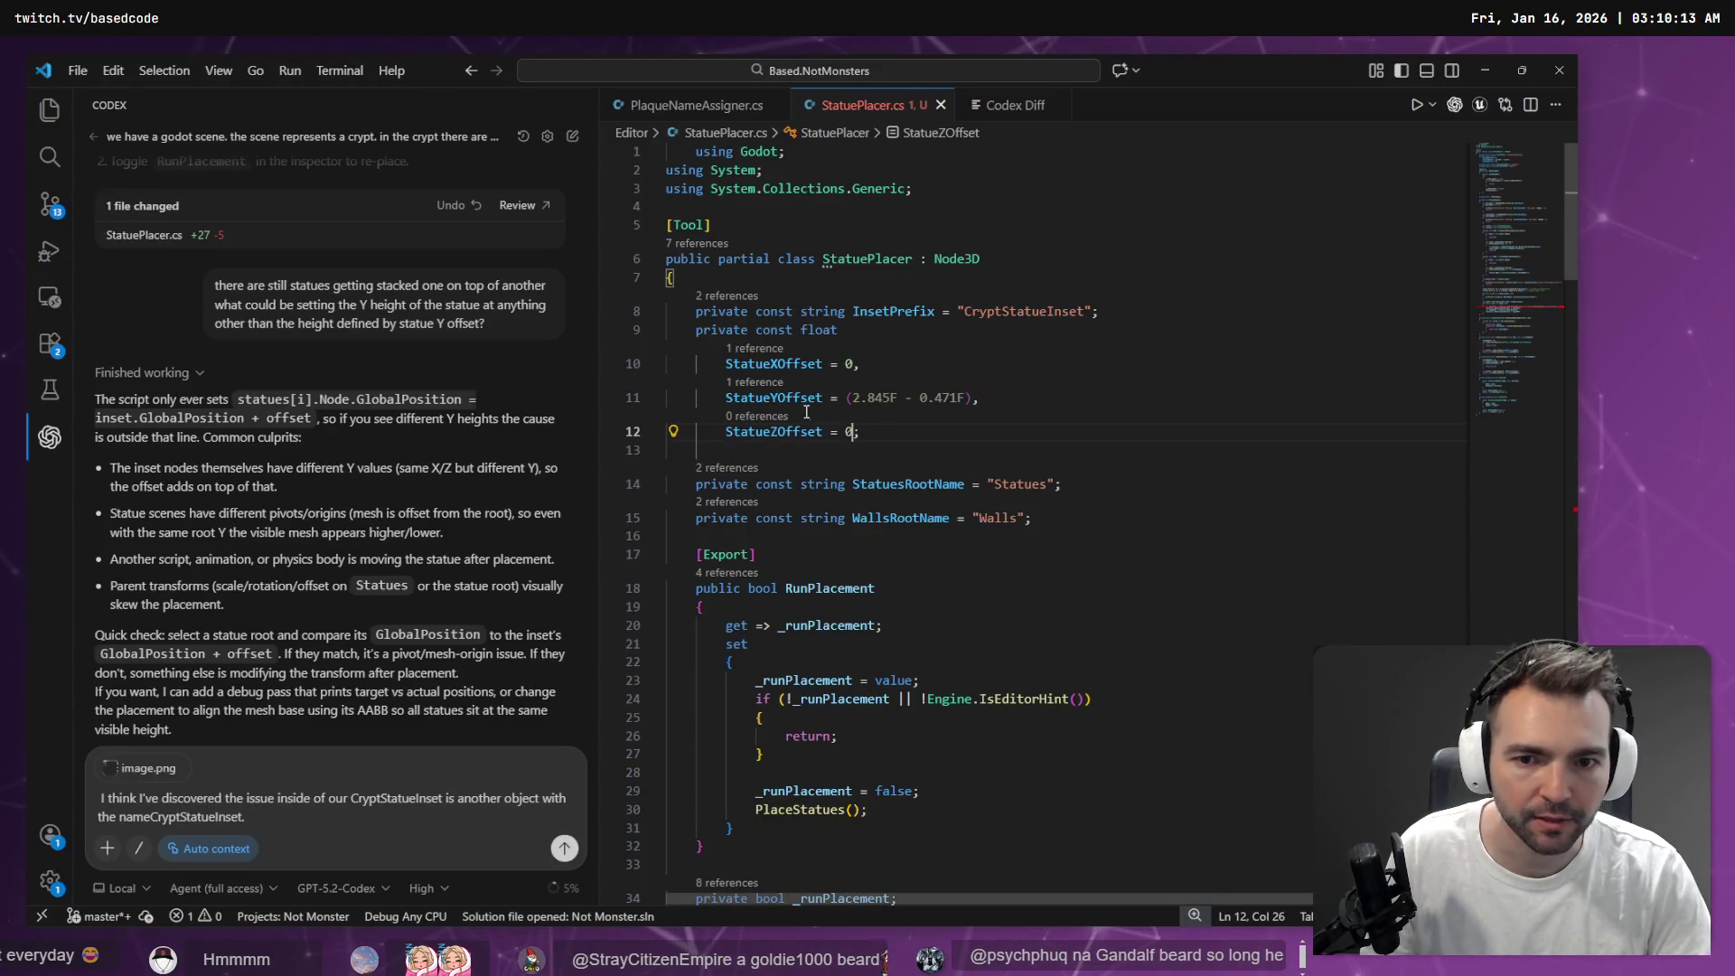
{"action": "left_click", "coordinate": [755, 382]}
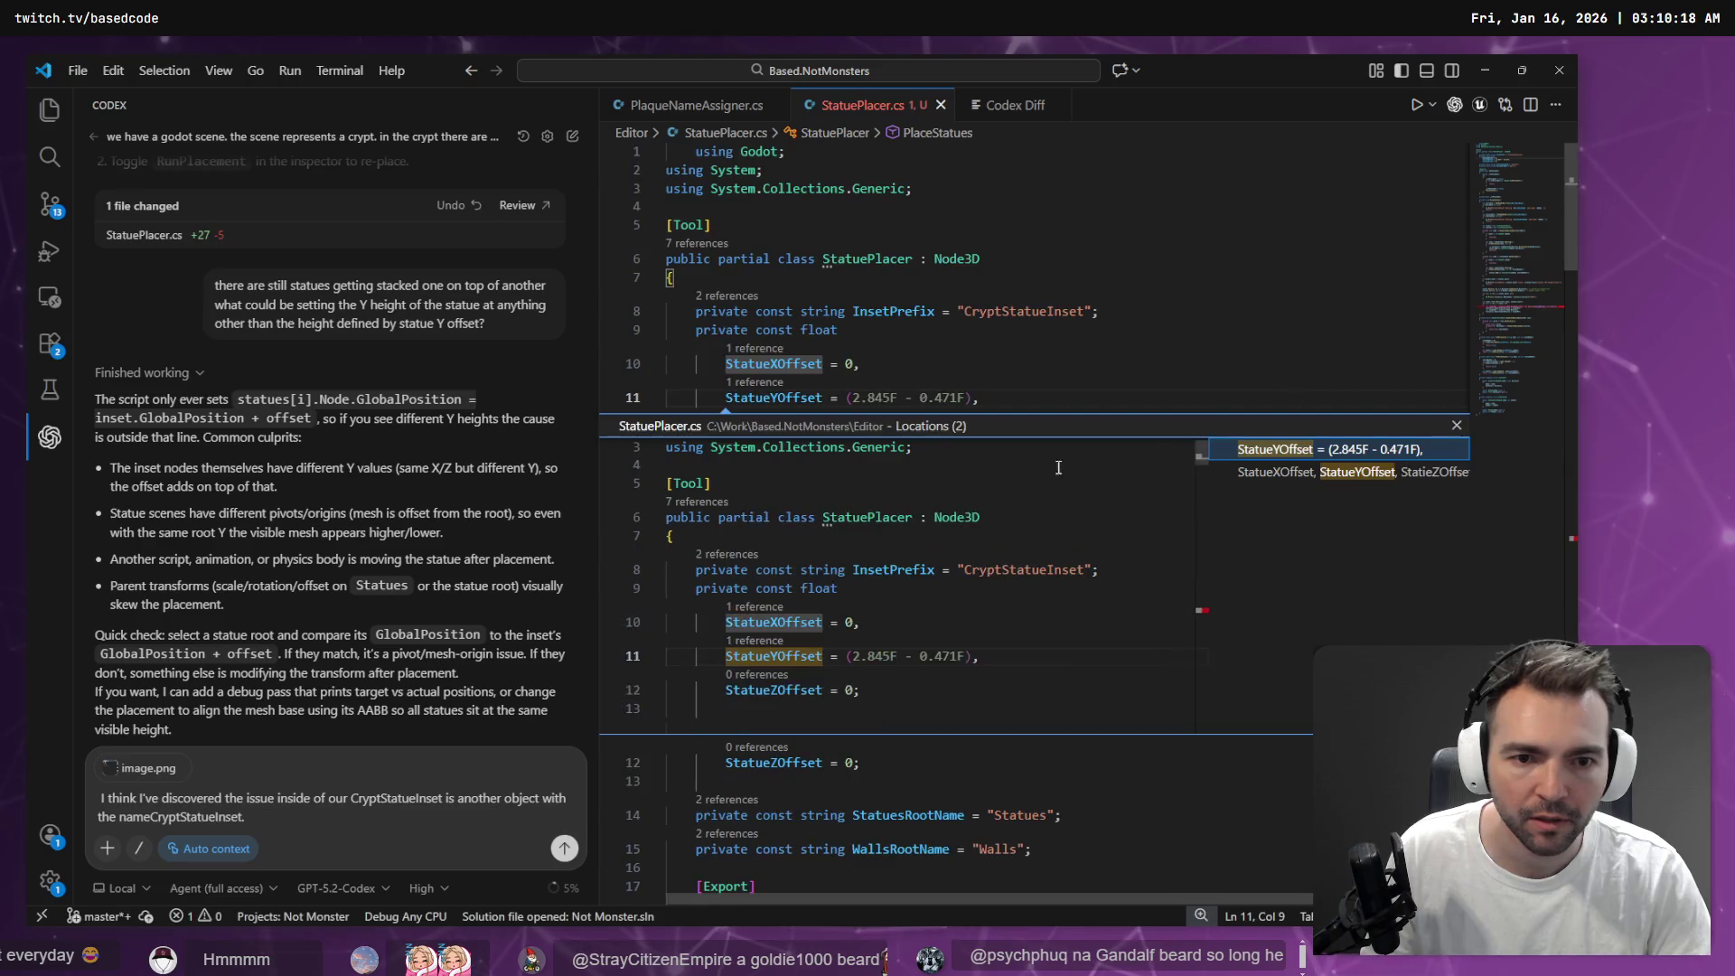
{"action": "left_click", "coordinate": [1299, 369]}
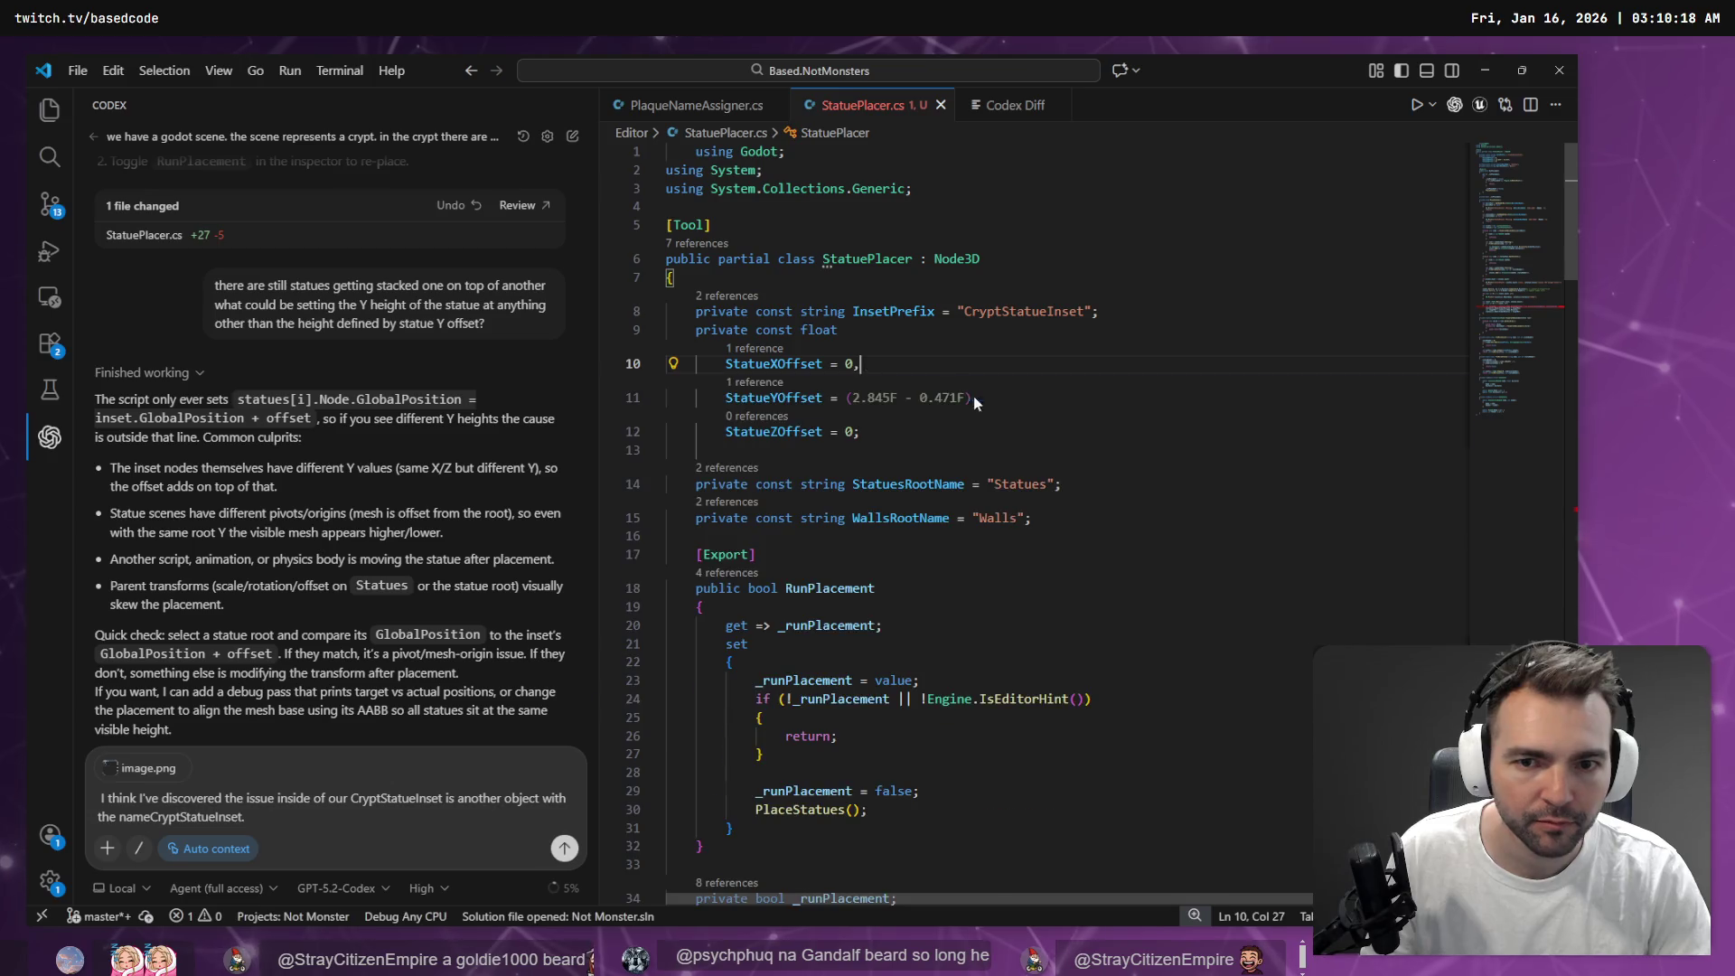
{"action": "left_click", "coordinate": [759, 347]}
{"action": "left_click", "coordinate": [1301, 438]}
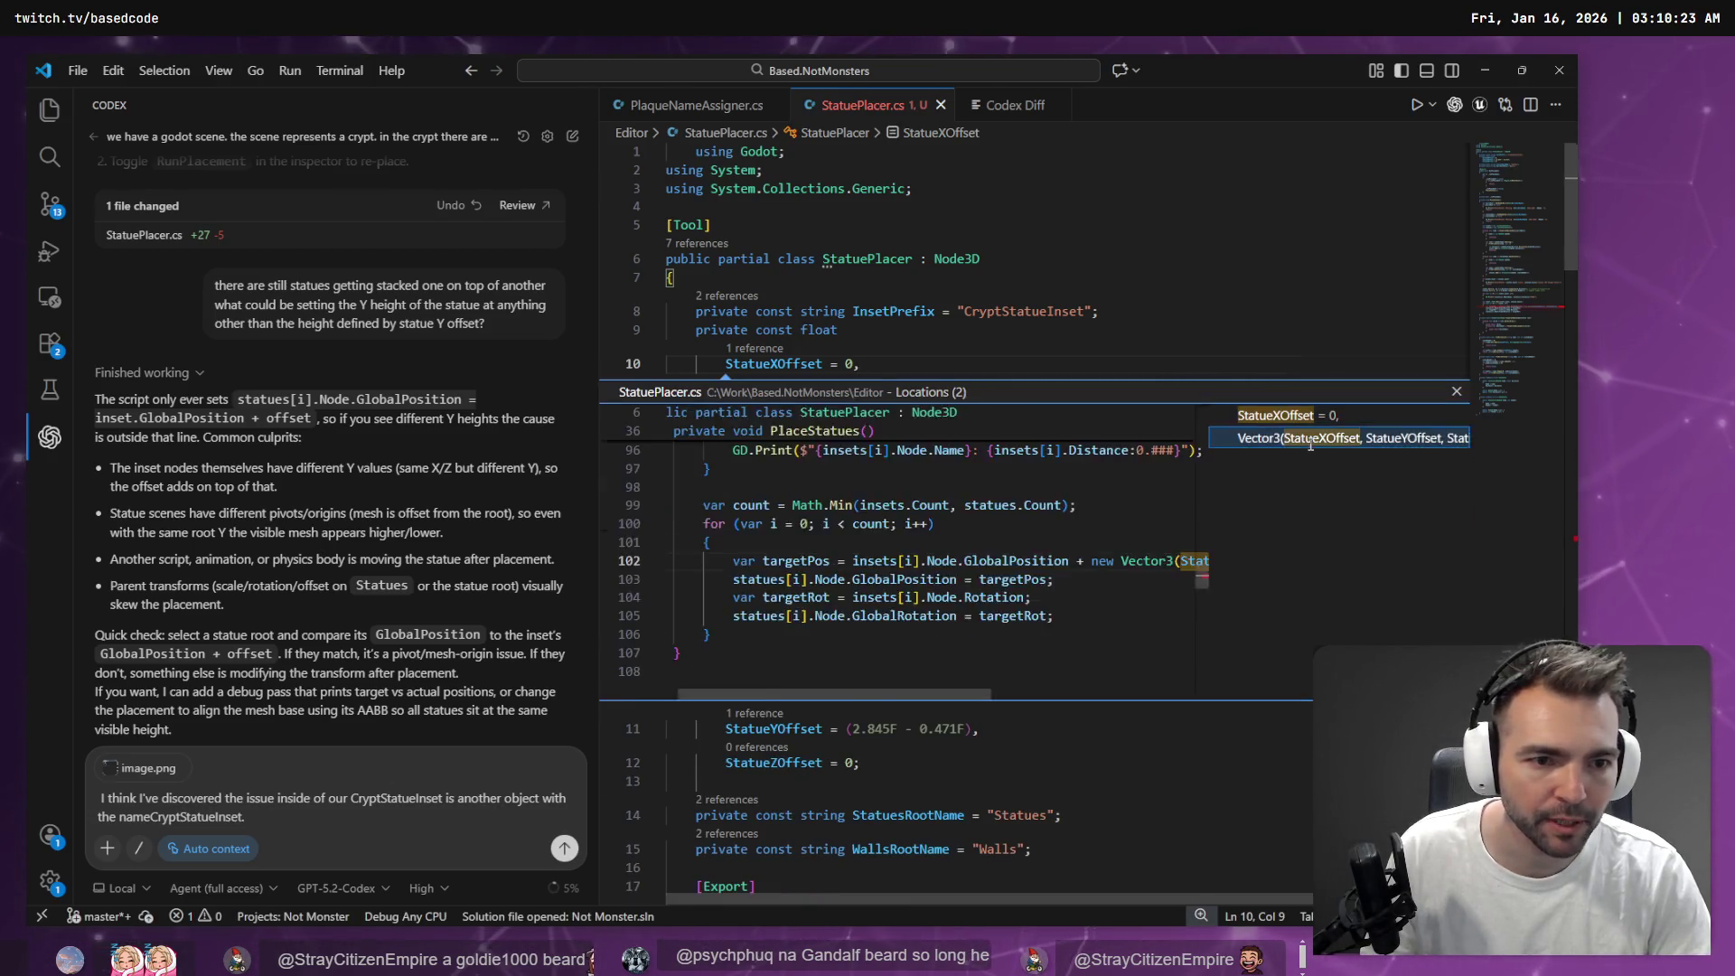
Fix the misspelled third Vector3 argument to StatueZOffset using autocomplete
{"action": "left_click", "coordinate": [1456, 482]}
{"action": "left_click", "coordinate": [1444, 452]}
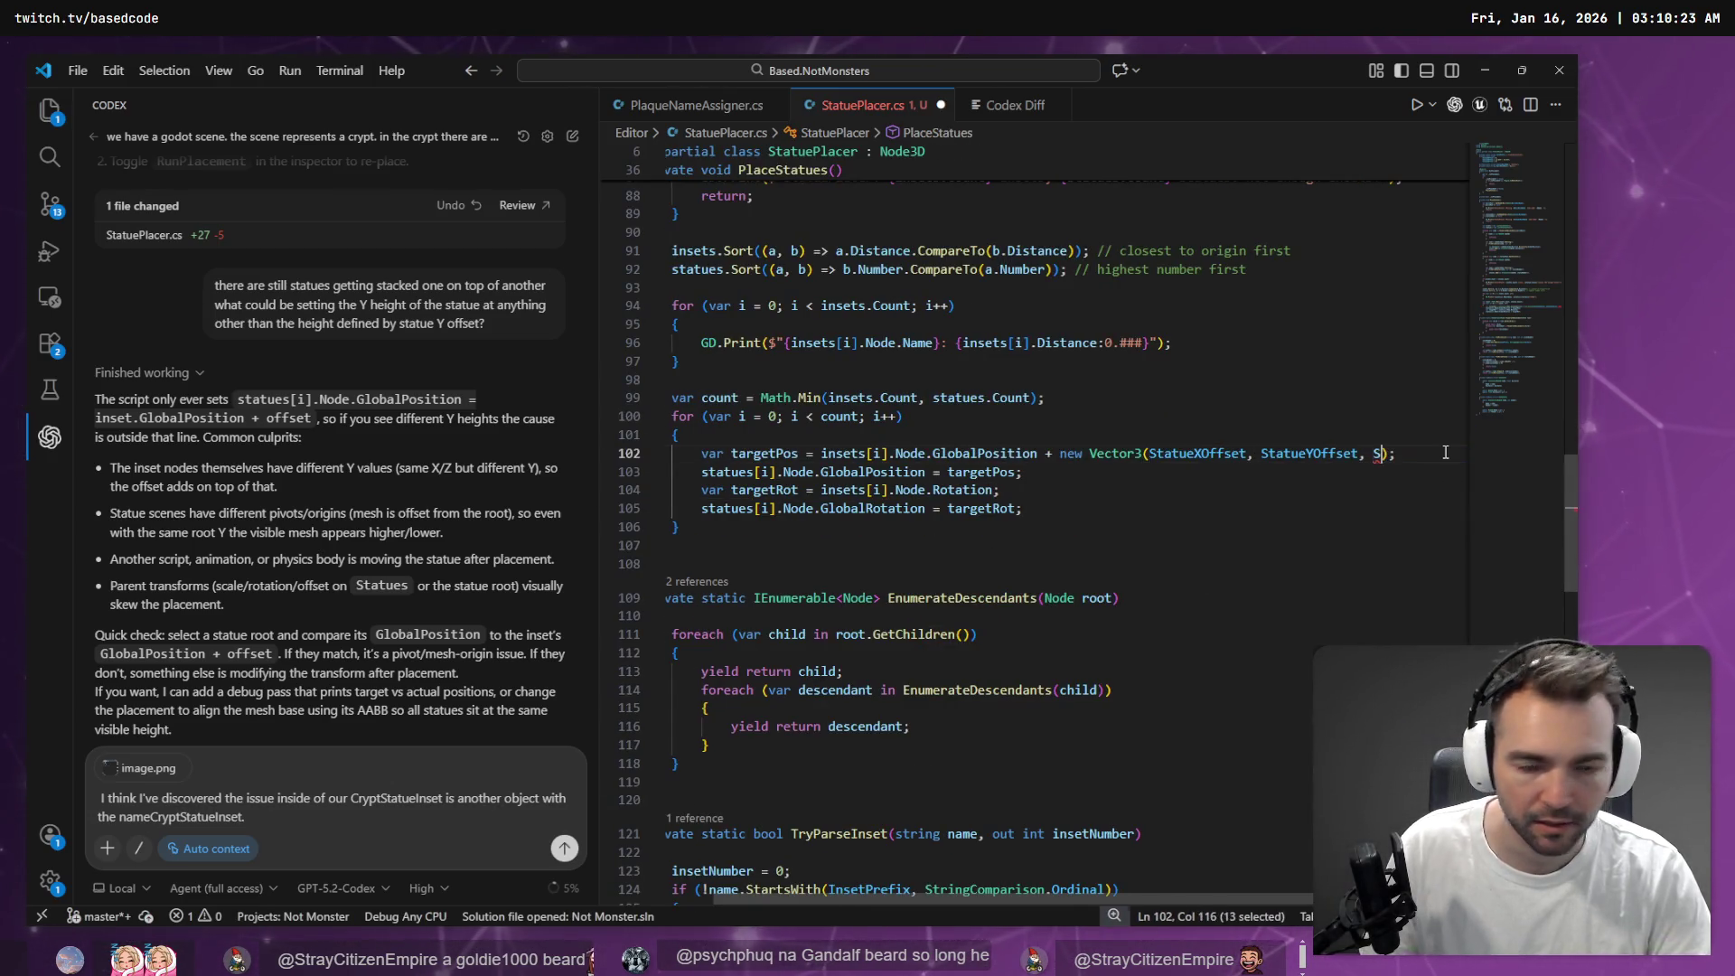
{"action": "key", "text": "BackSpace"}
{"action": "key", "text": "BackSpace"}
{"action": "key", "text": "BackSpace"}
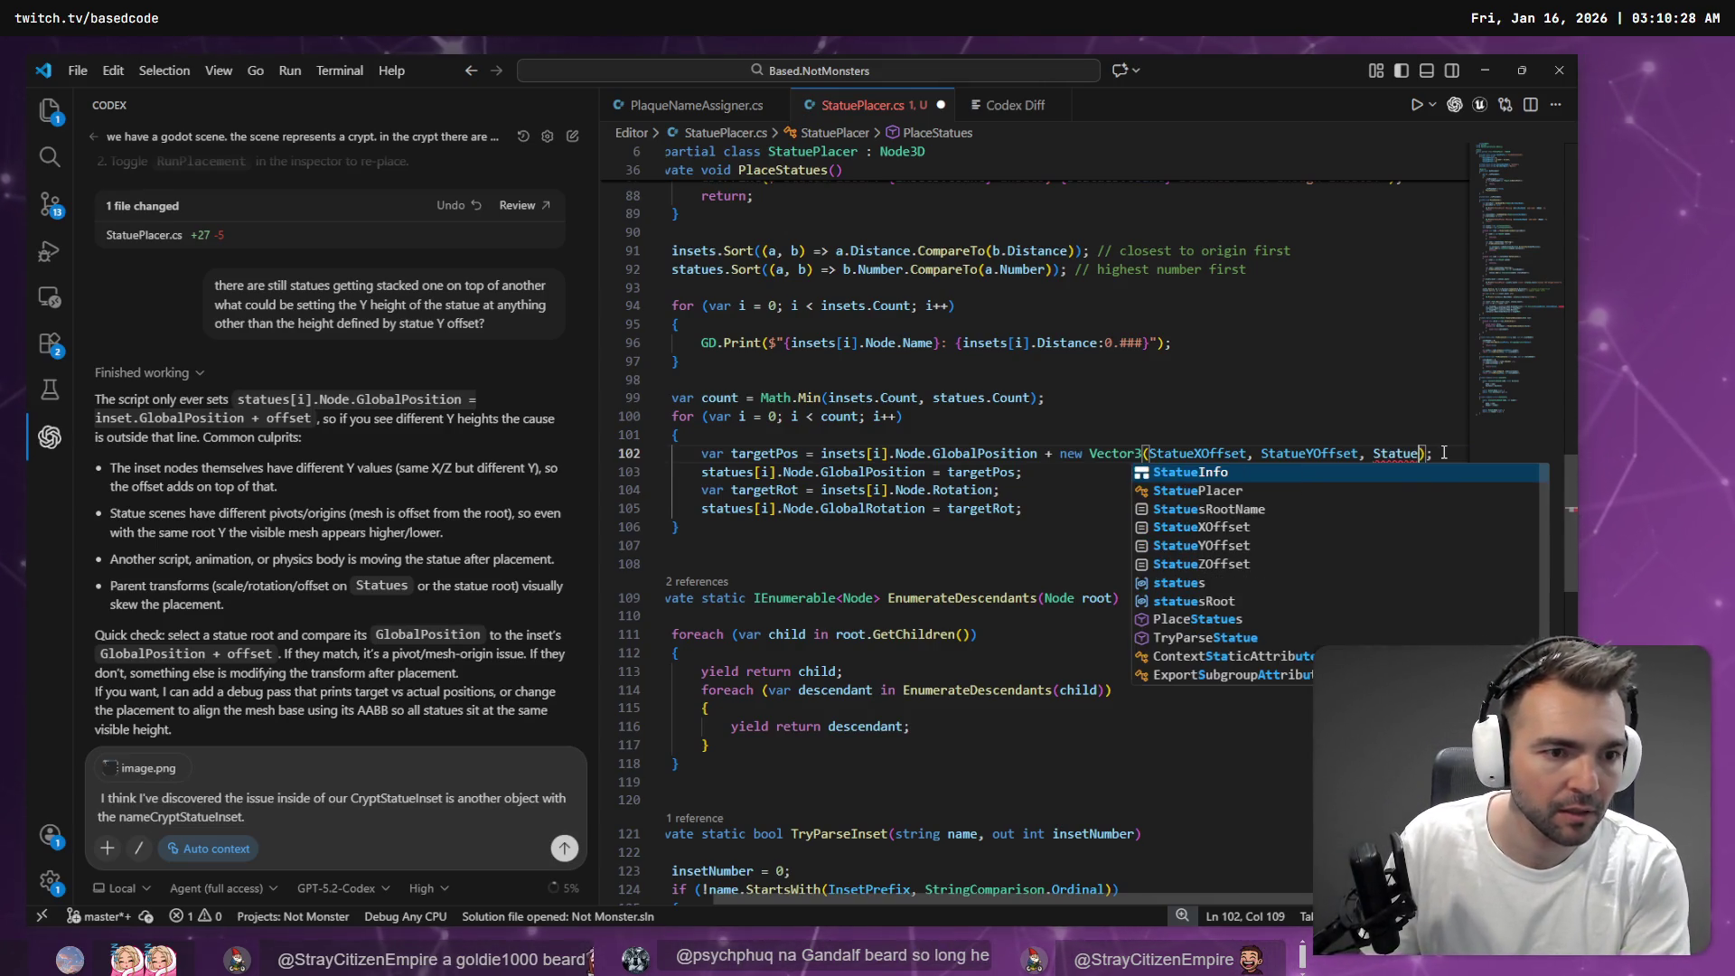
{"action": "type", "text": "Z"}
{"action": "key", "text": "Tab"}
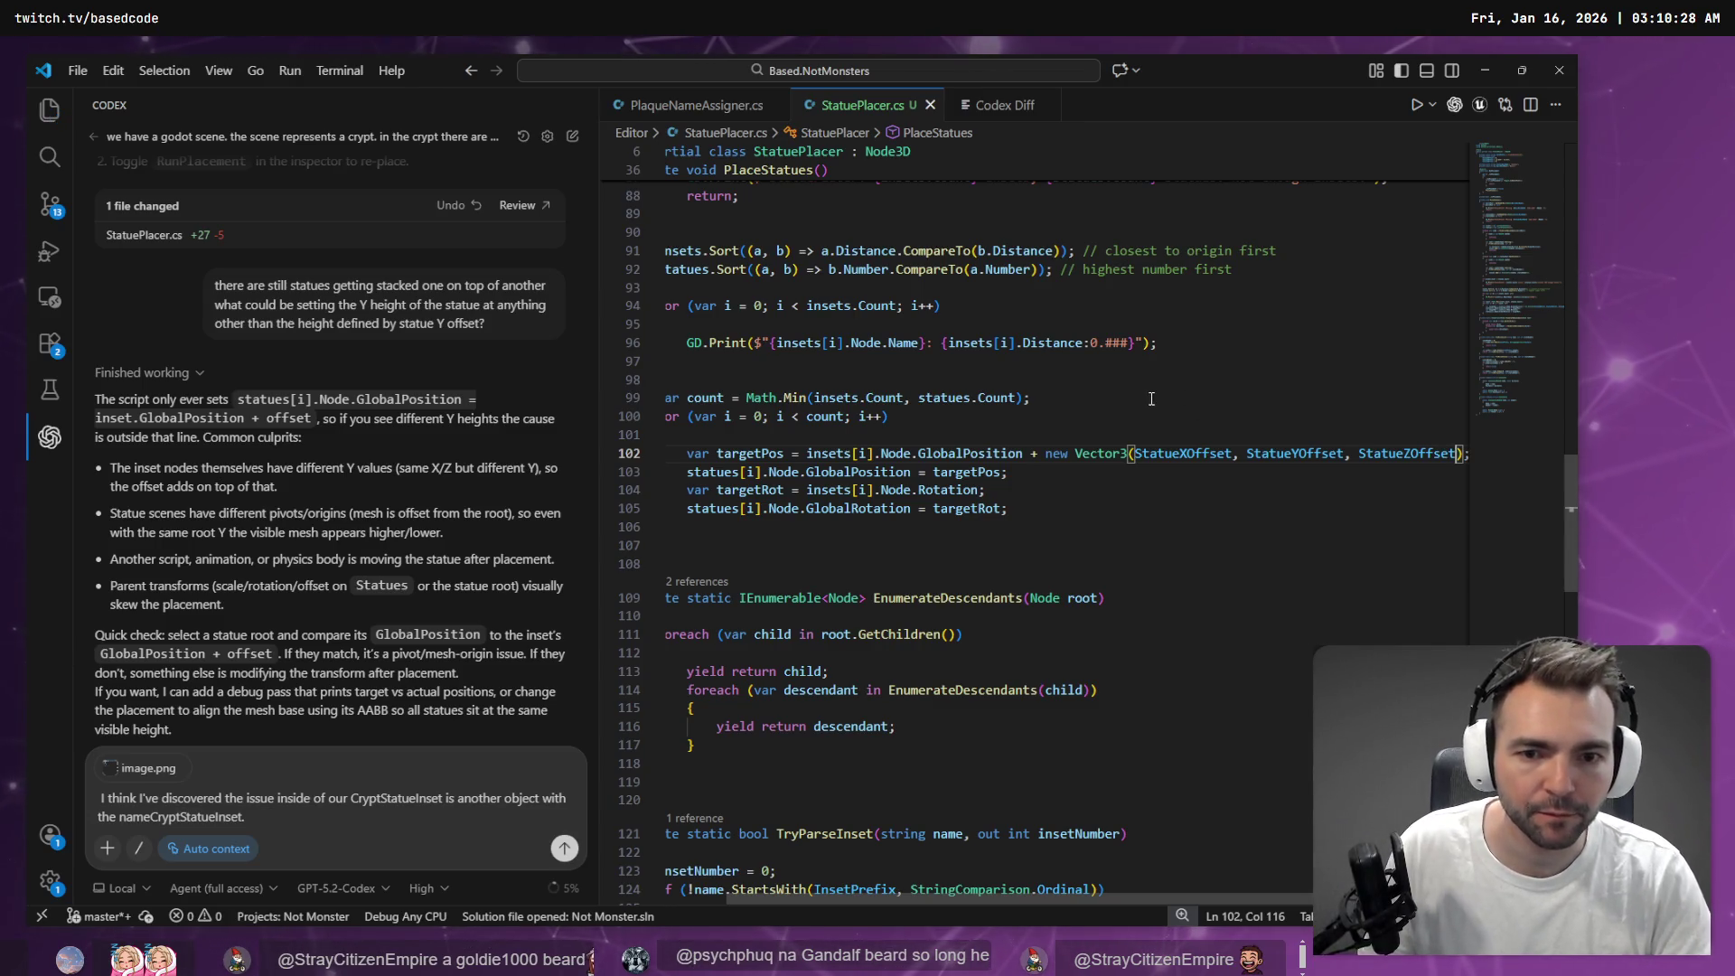
{"action": "key", "text": "alt+Tab"}
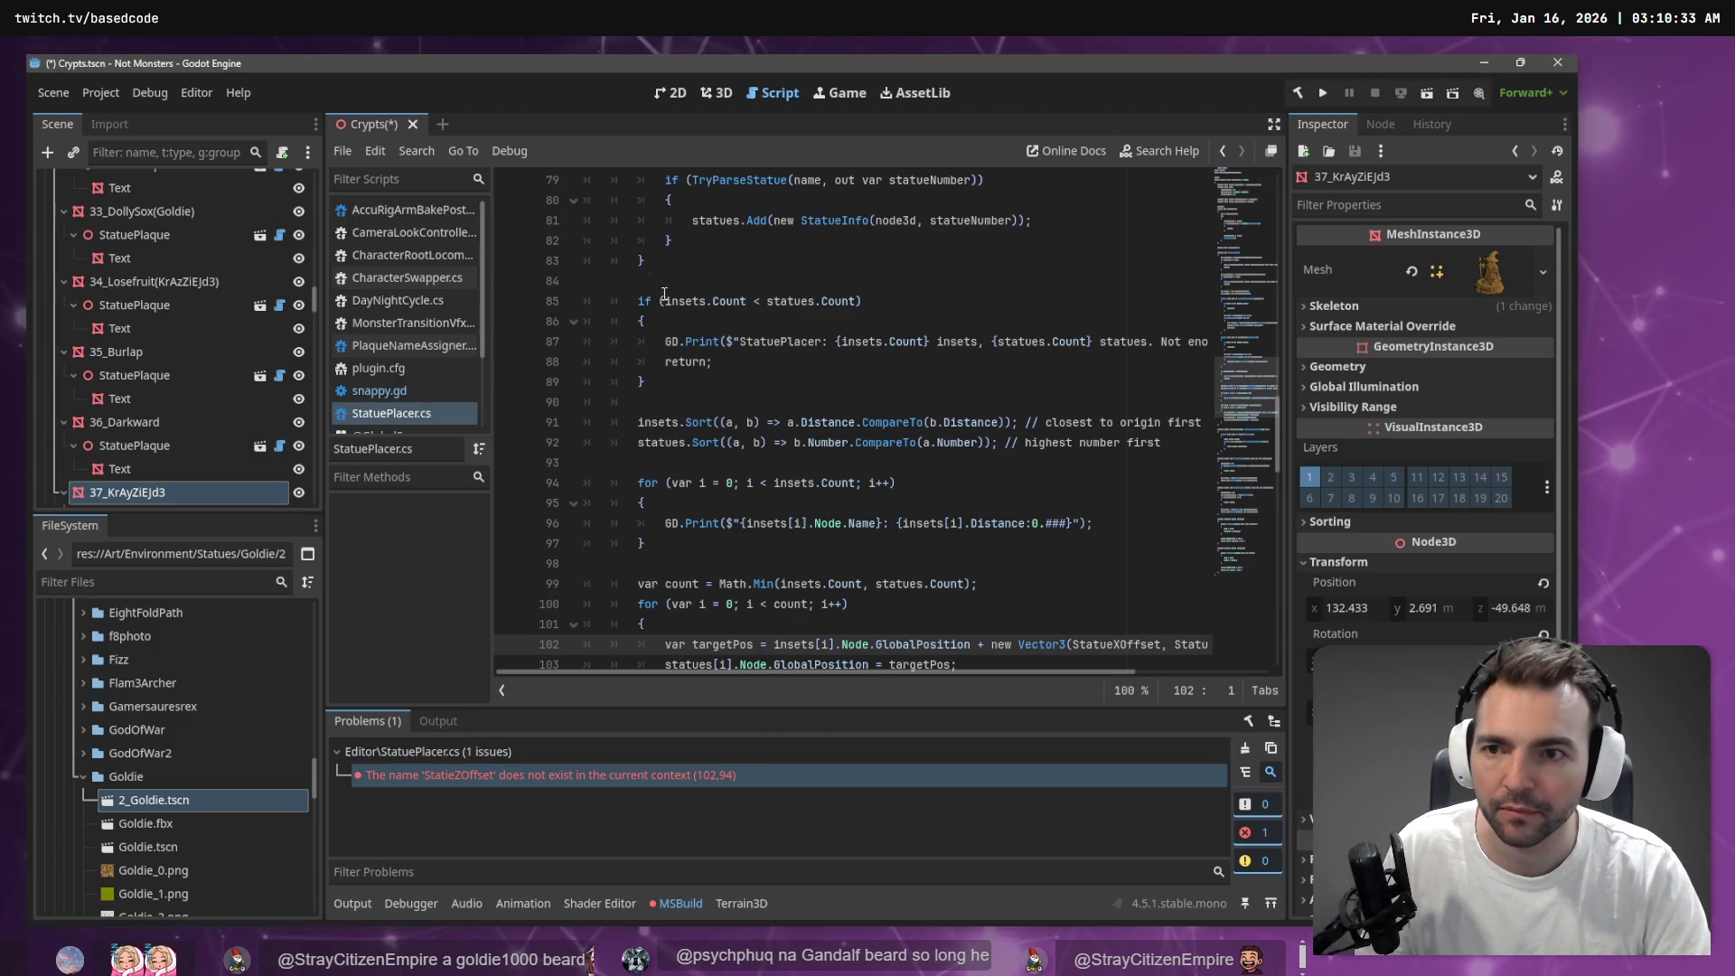
Save the Crypts scene, rebuild the C# project and re-run statue placement on Crypts
{"action": "left_click", "coordinate": [643, 260]}
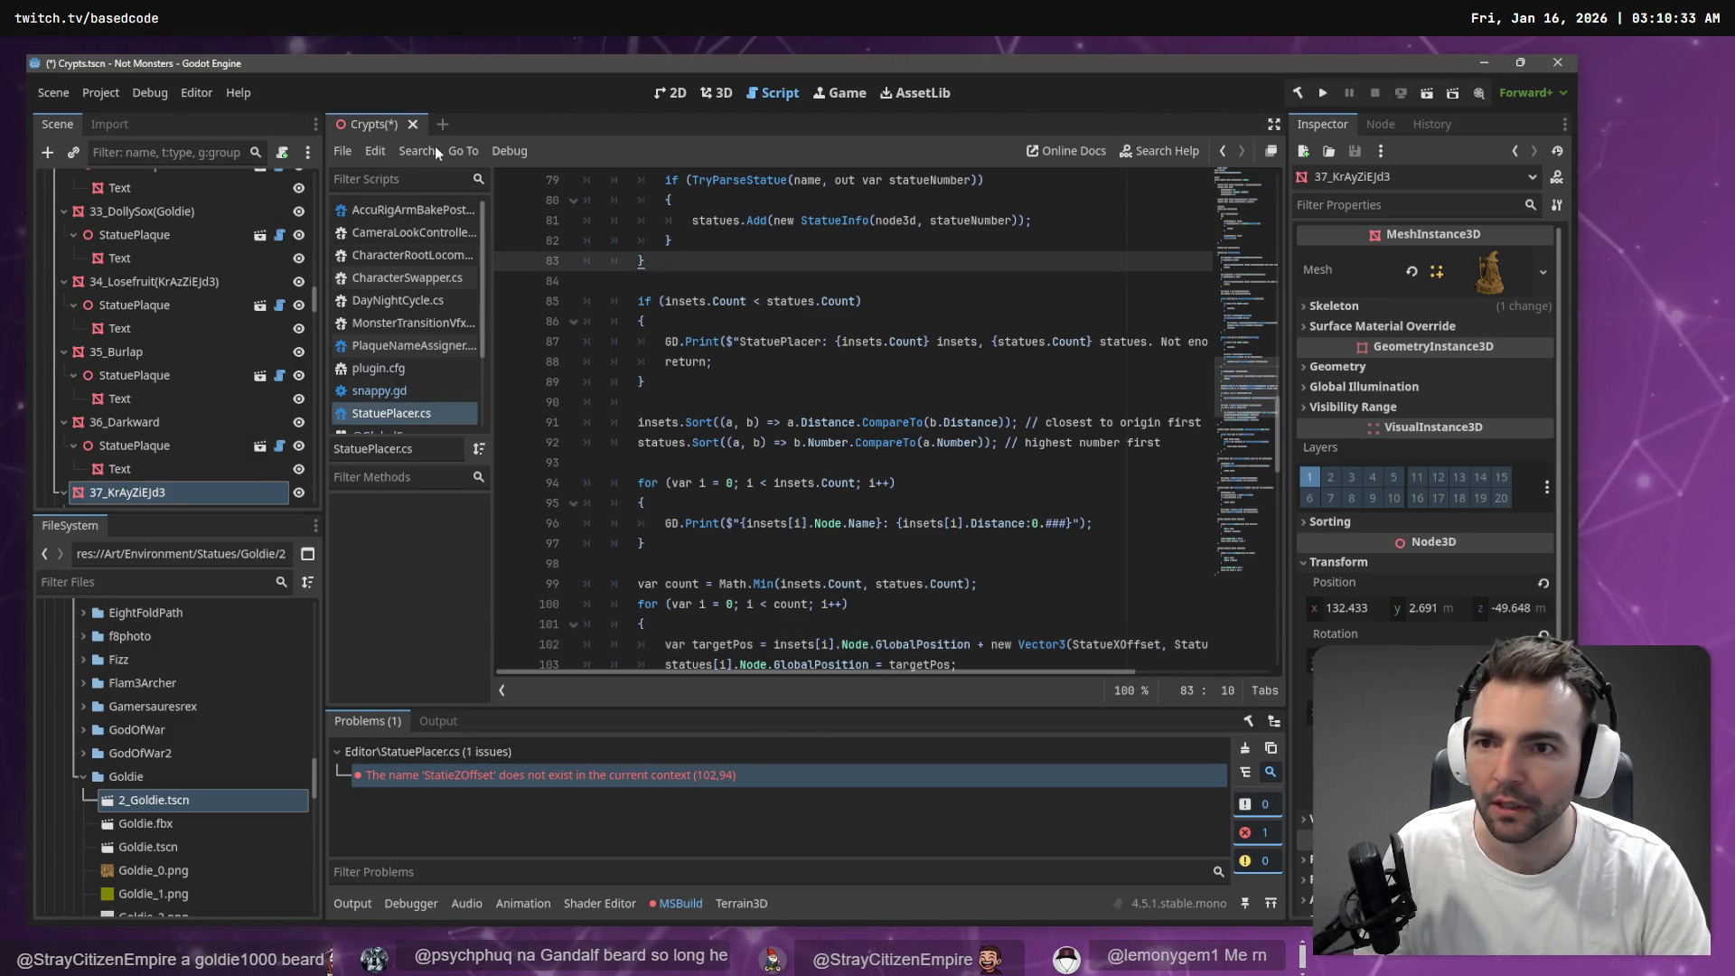
{"action": "left_click", "coordinate": [713, 92]}
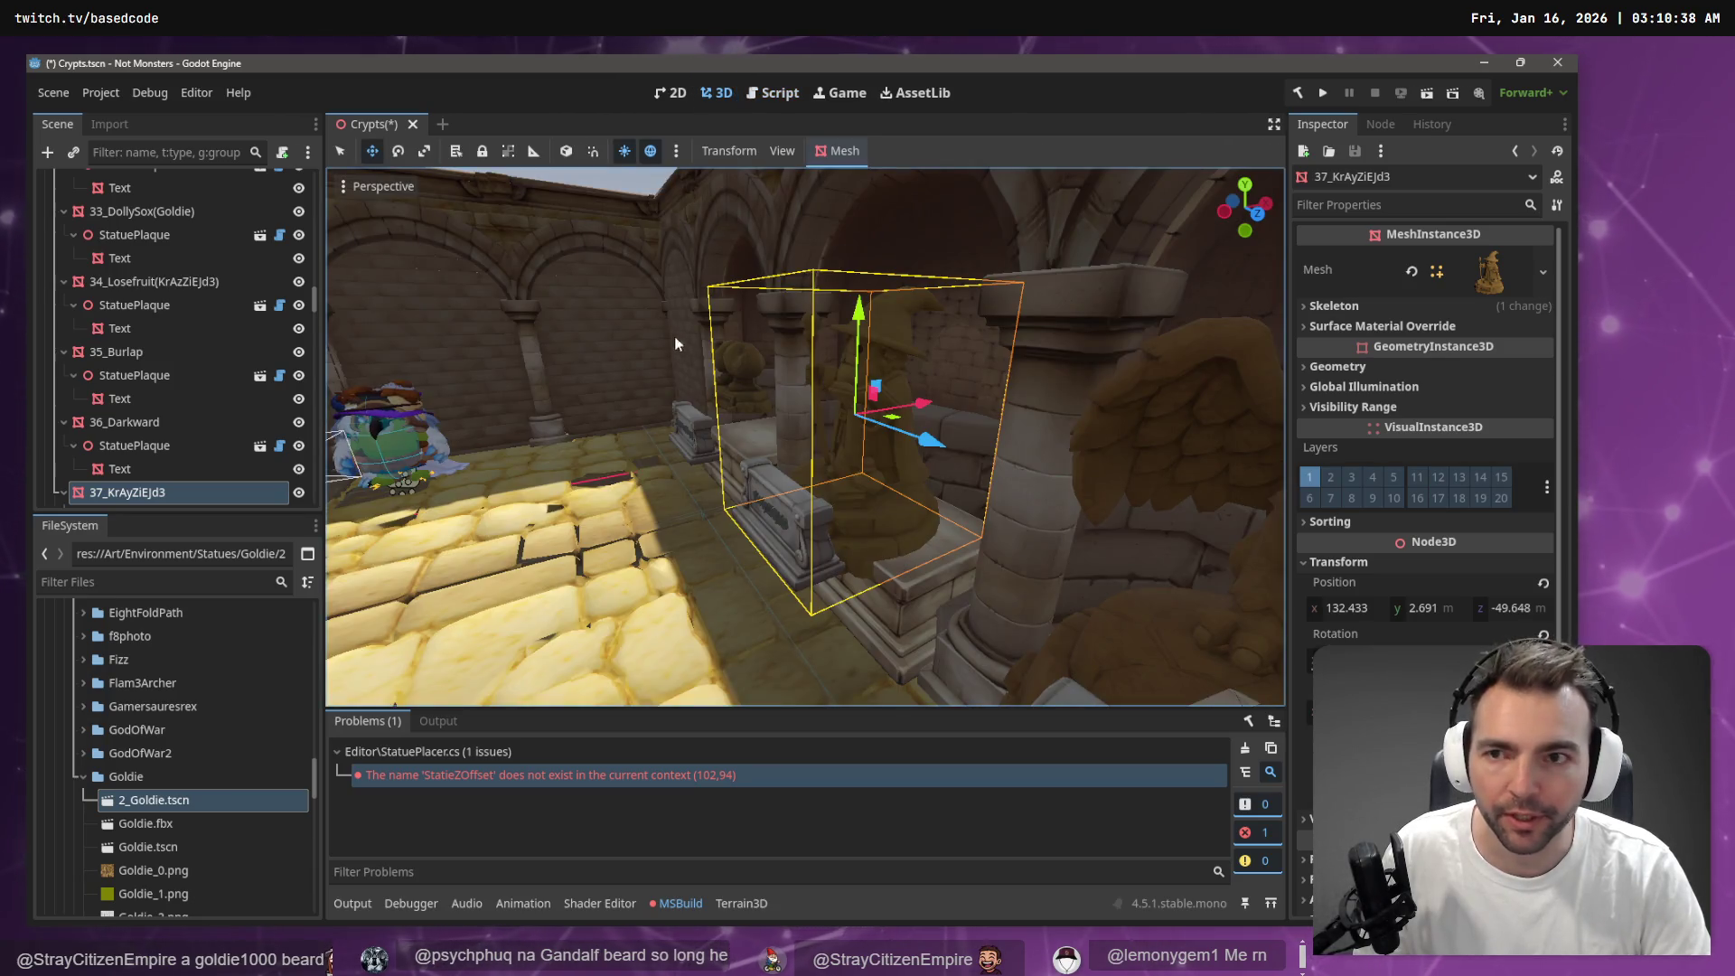
{"action": "key", "text": "ctrl+s"}
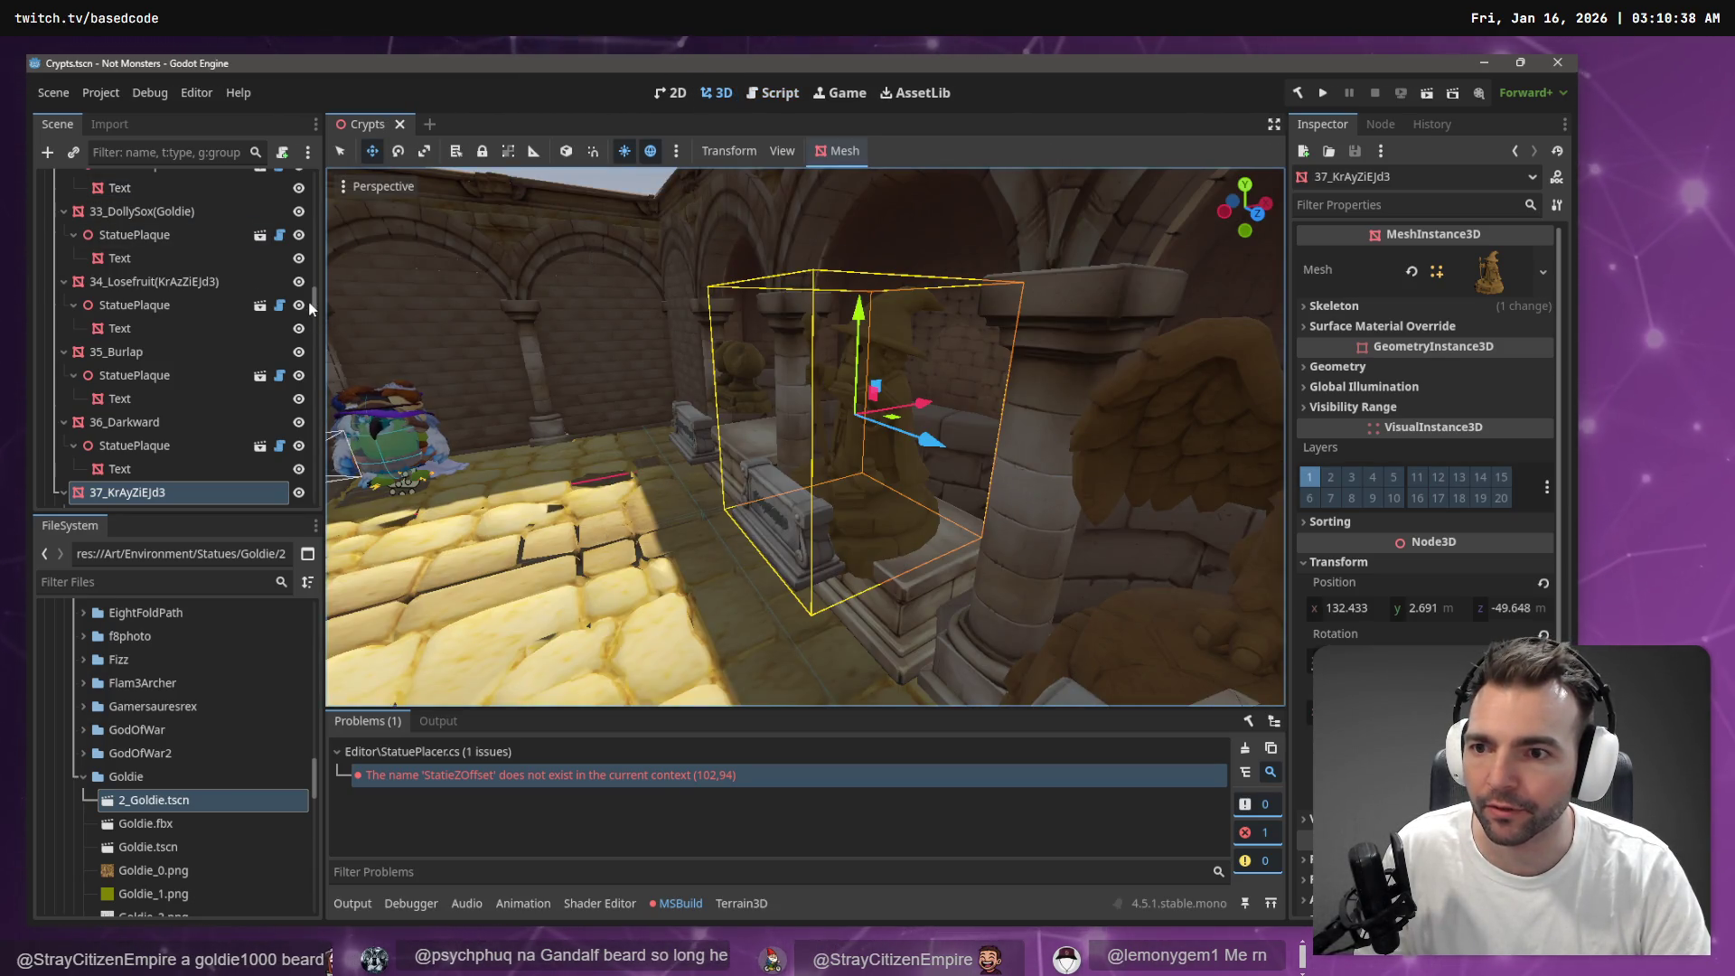
{"action": "scroll", "coordinate": [310, 308], "scroll_direction": "up", "scroll_amount": 15}
{"action": "left_click", "coordinate": [108, 183]}
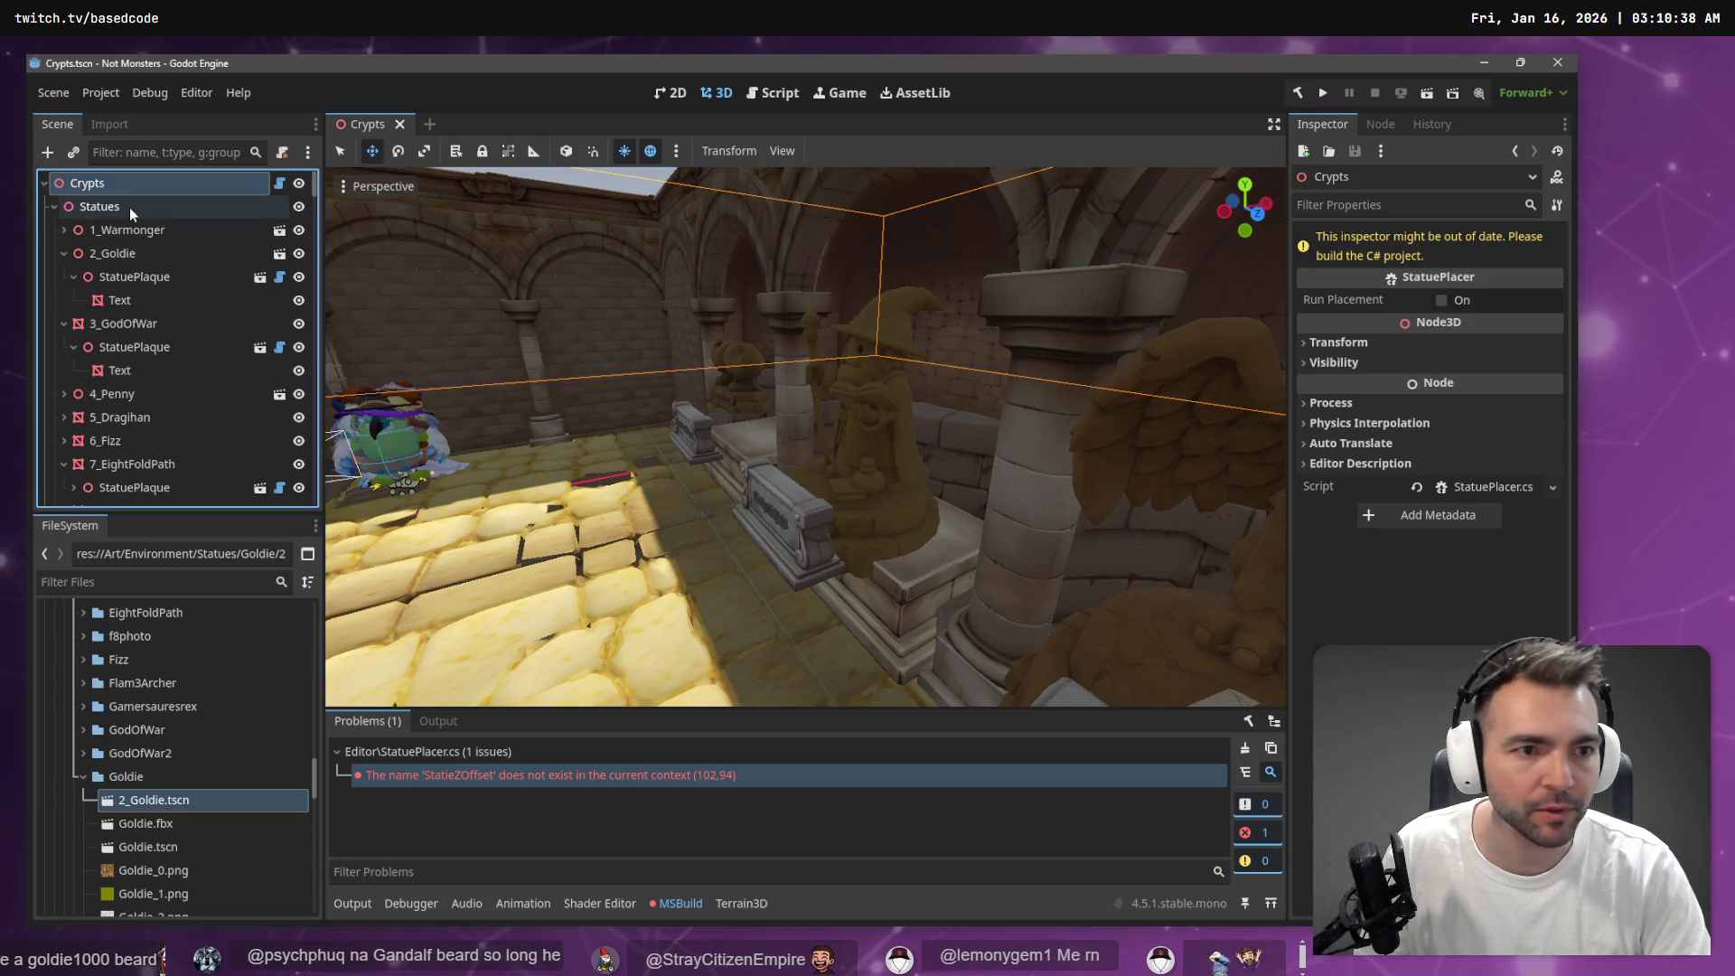
{"action": "left_click", "coordinate": [1296, 93]}
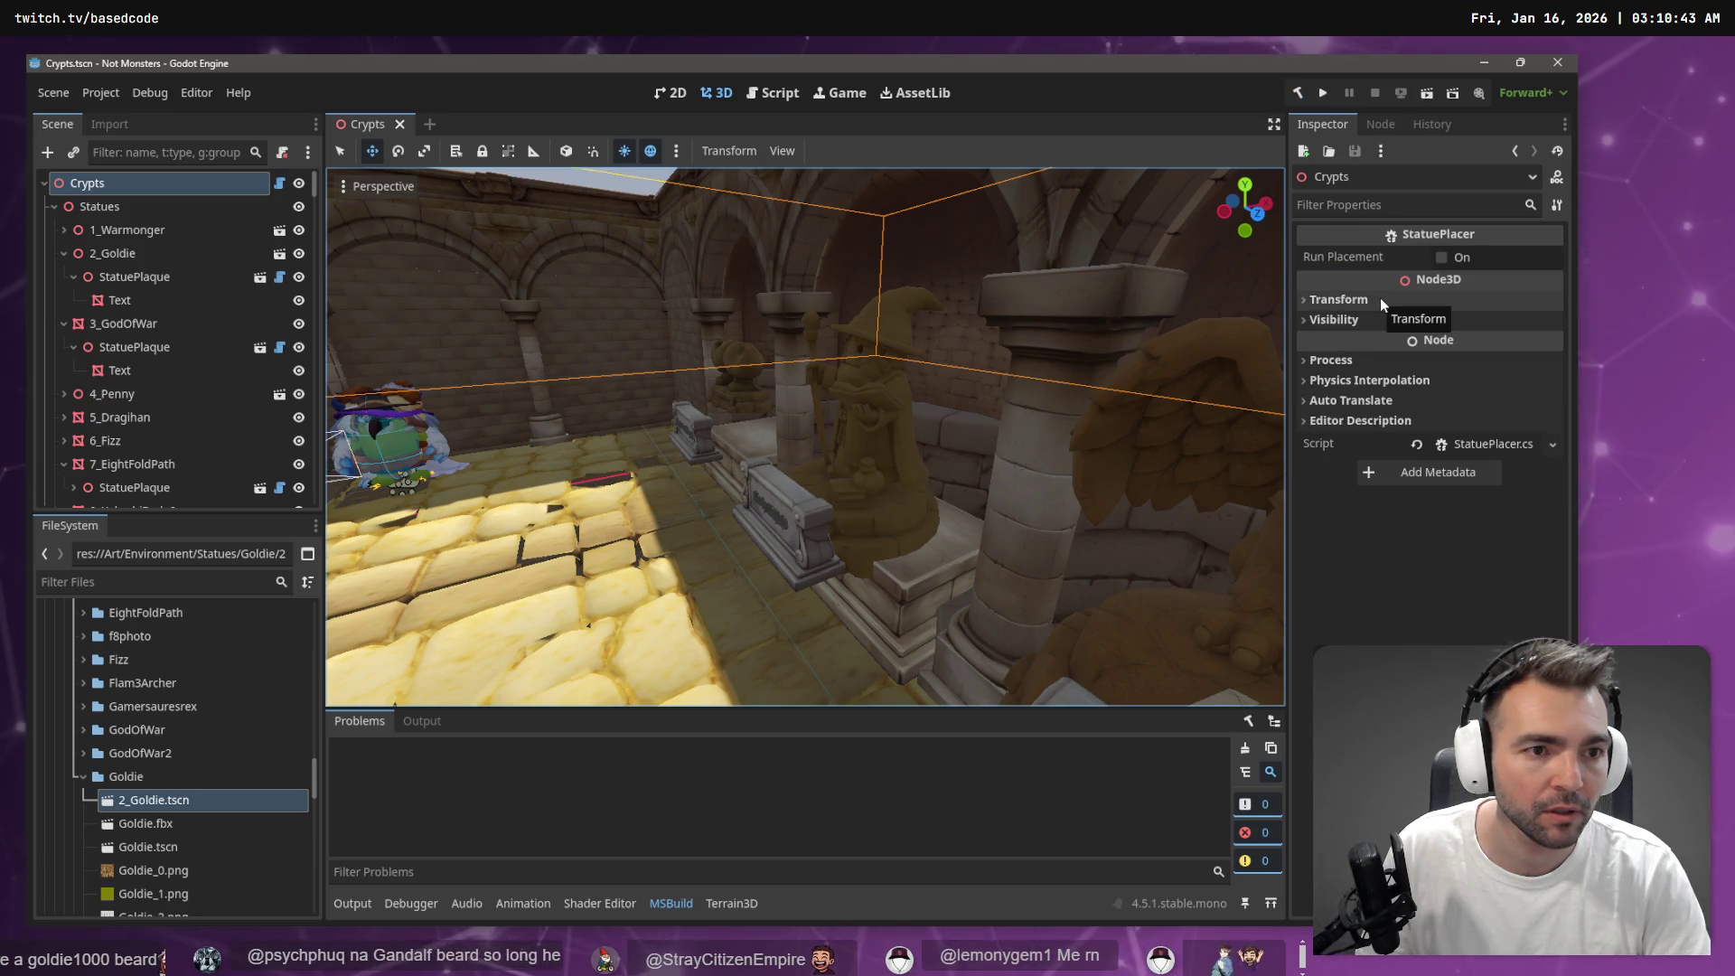
{"action": "left_click", "coordinate": [1451, 257]}
Orbit to another statue wall, then select and frame statue 34
{"action": "mouse_move", "coordinate": [1031, 339]}
{"action": "left_mouse_down"}
{"action": "mouse_move", "coordinate": [542, 357]}
{"action": "mouse_move", "coordinate": [795, 362]}
{"action": "left_mouse_up"}
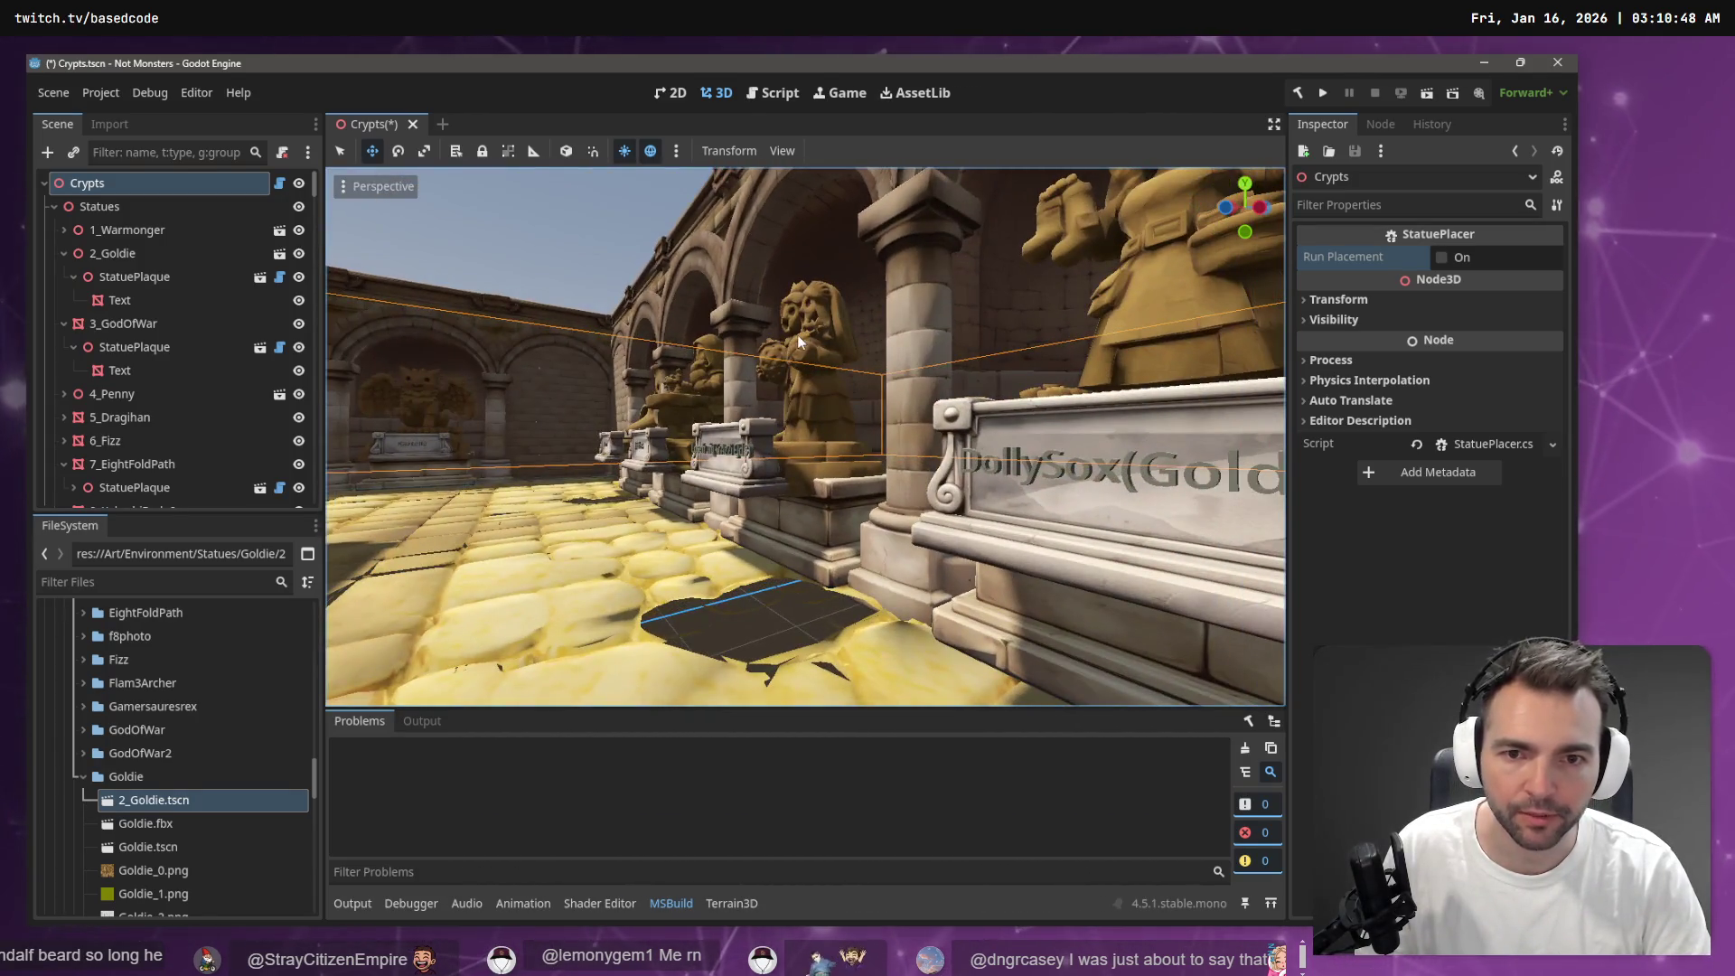
{"action": "left_click", "coordinate": [799, 353]}
{"action": "key", "text": "f"}
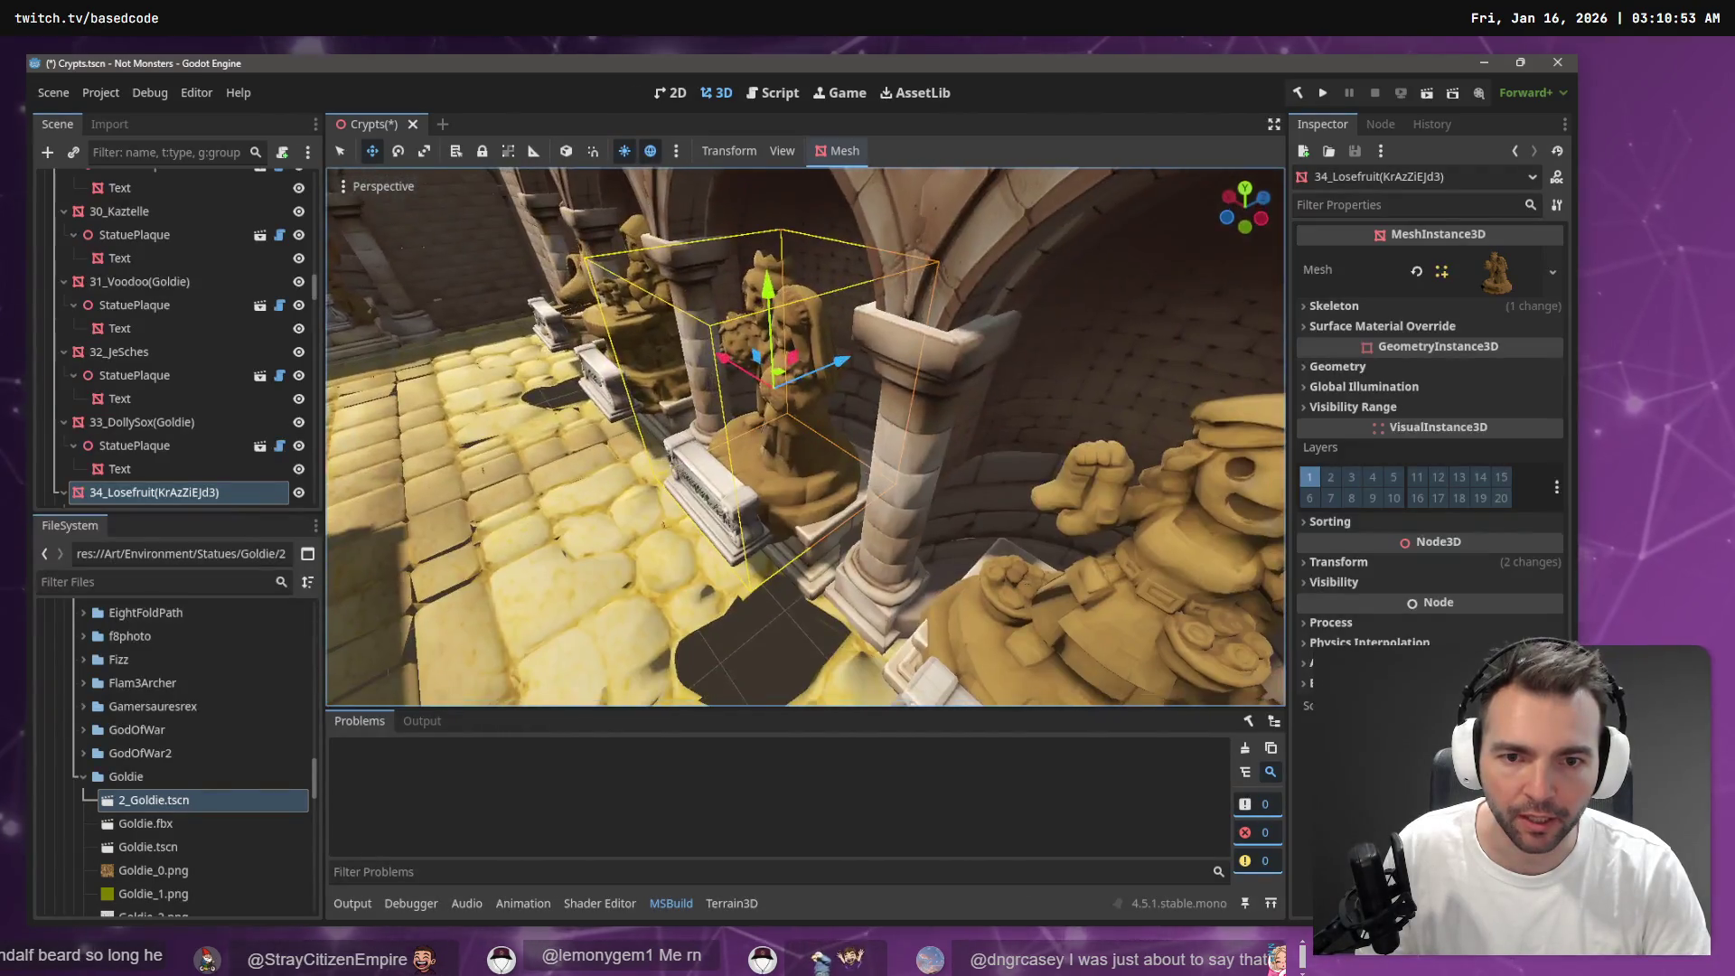
{"action": "key", "text": "alt+Tab"}
{"action": "scroll", "coordinate": [1486, 381], "scroll_direction": "up", "scroll_amount": 20}
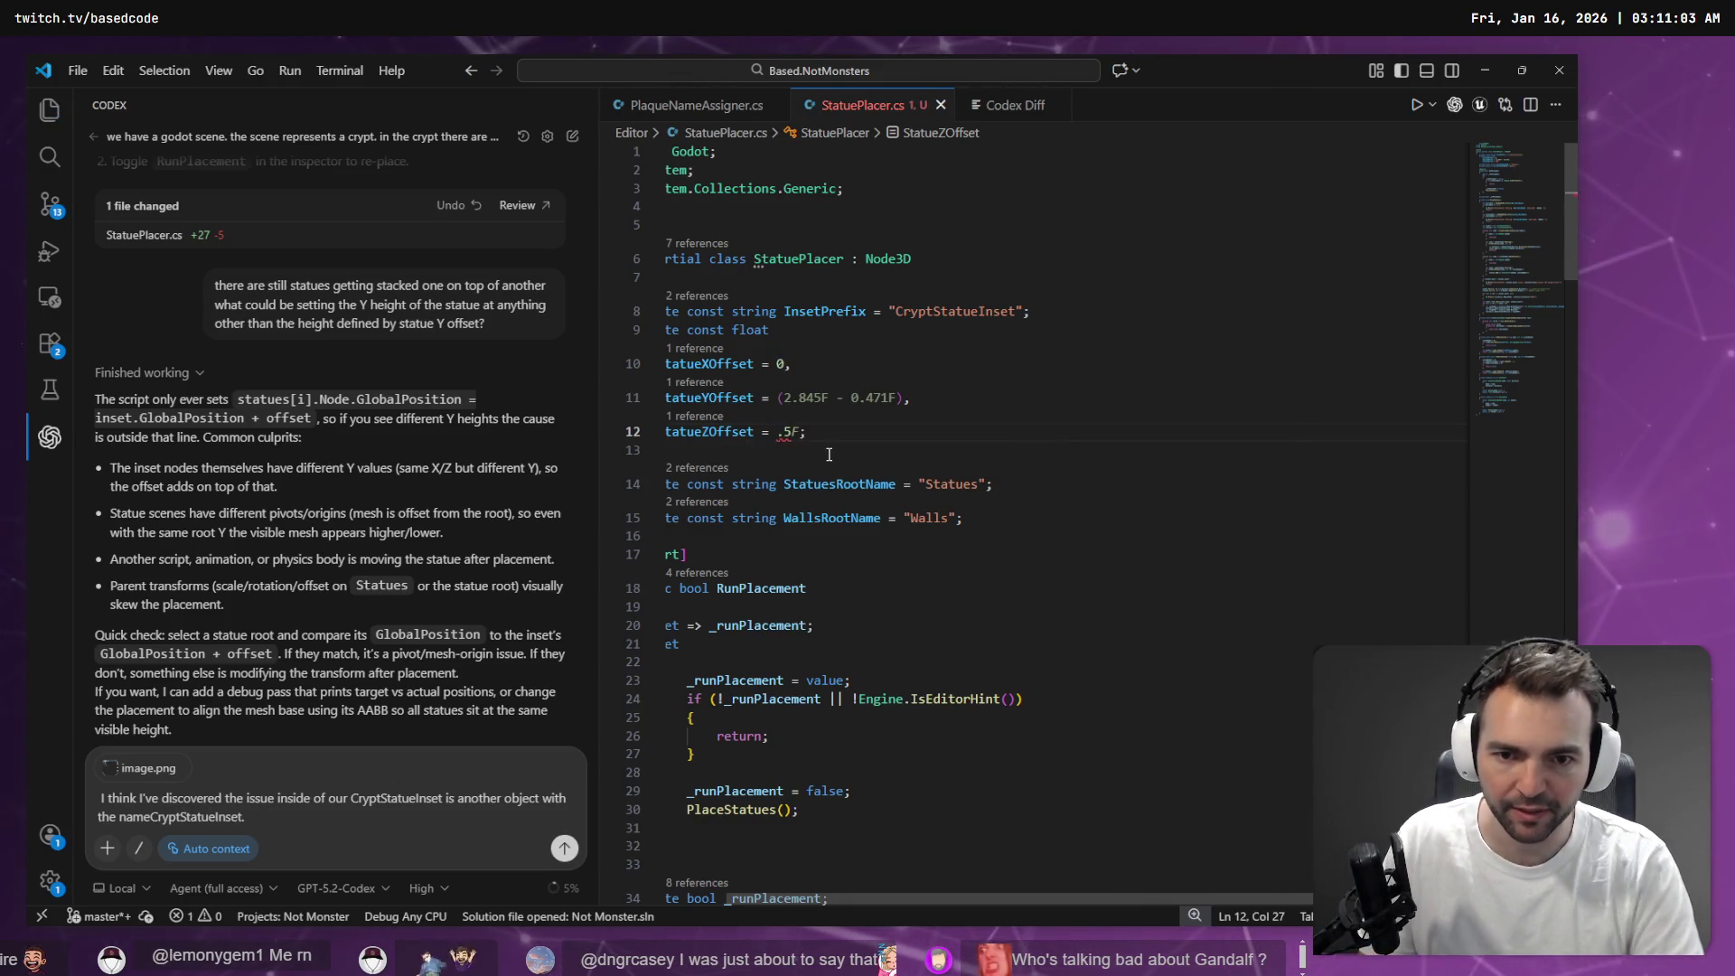
Set StatueZOffset to .5f, rebuild, and re-run placement on the Crypts root to view the statues
{"action": "type", "text": ".5f"}
{"action": "key", "text": "alt+Tab"}
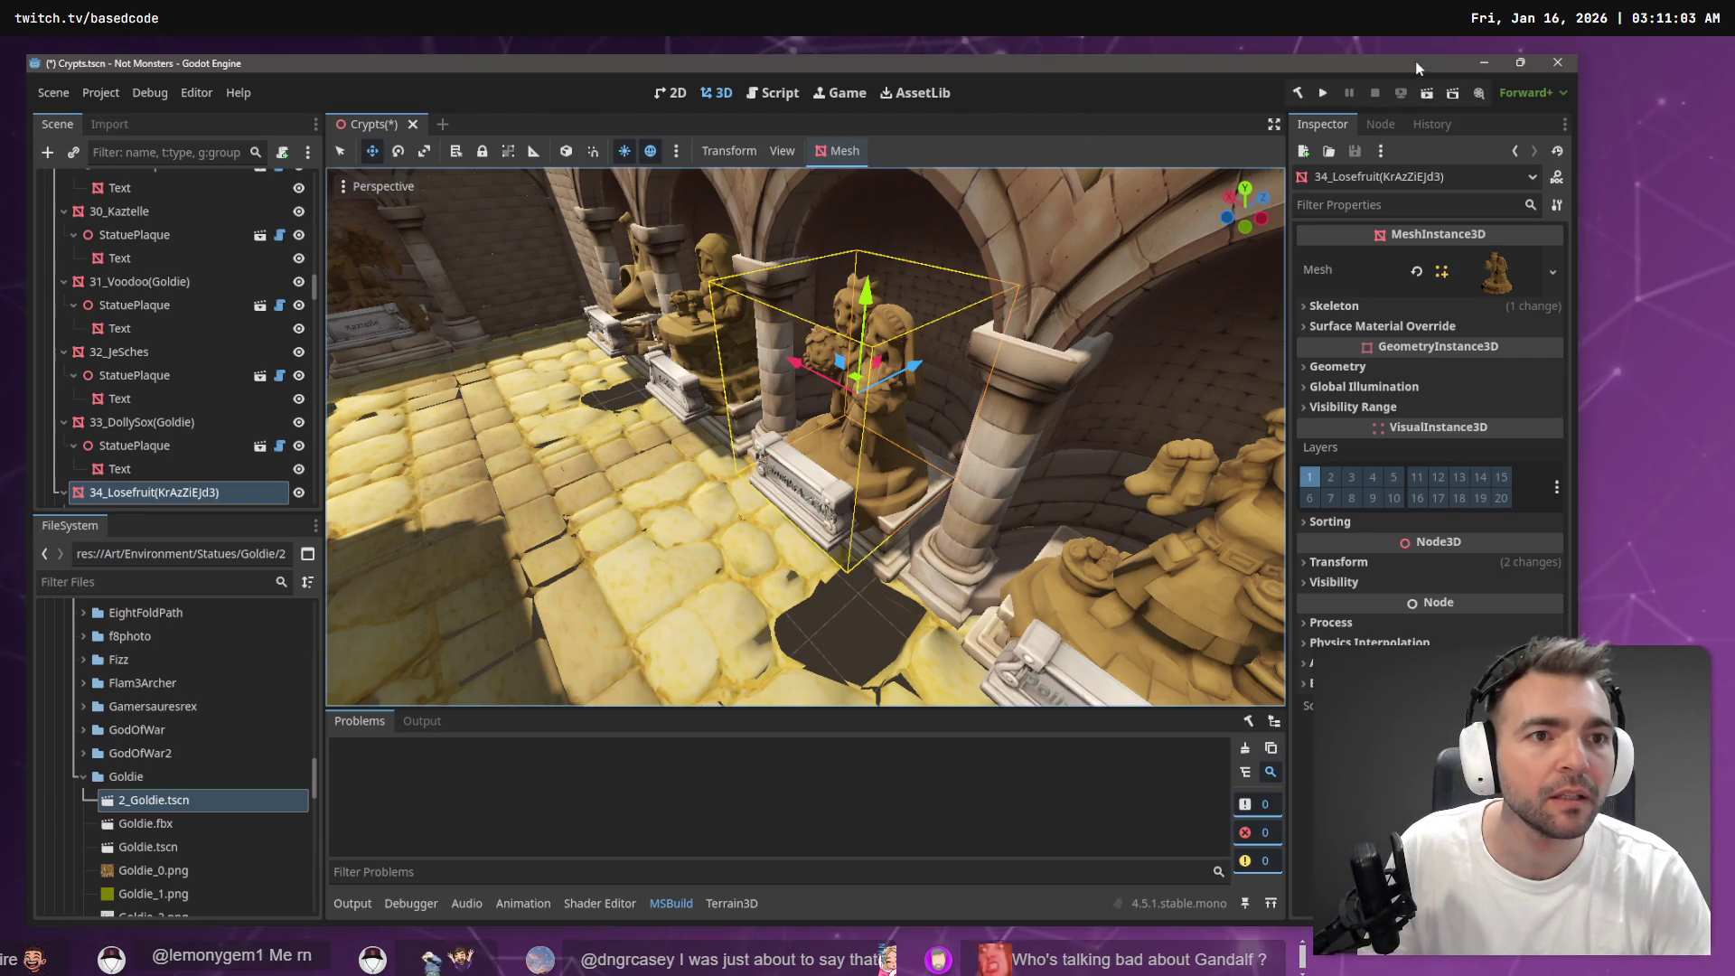
{"action": "left_click", "coordinate": [1297, 94]}
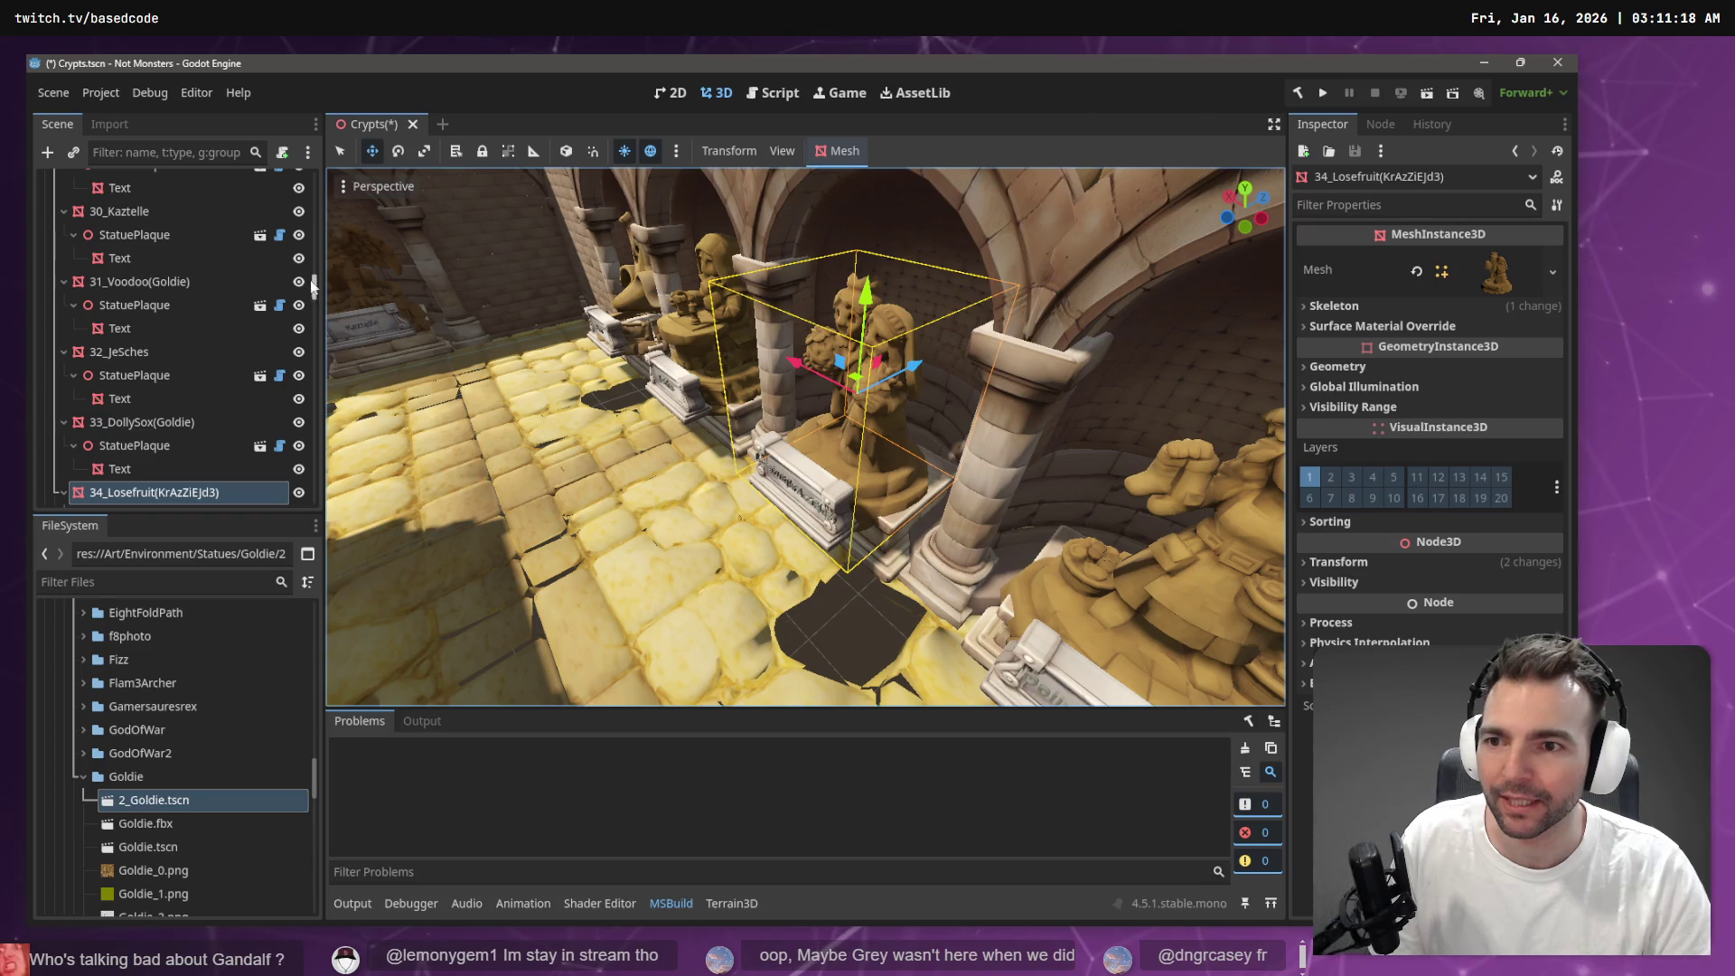
{"action": "scroll", "coordinate": [312, 202], "scroll_direction": "up", "scroll_amount": 10}
{"action": "scroll", "coordinate": [312, 203], "scroll_direction": "up", "scroll_amount": 5}
{"action": "left_click", "coordinate": [127, 181]}
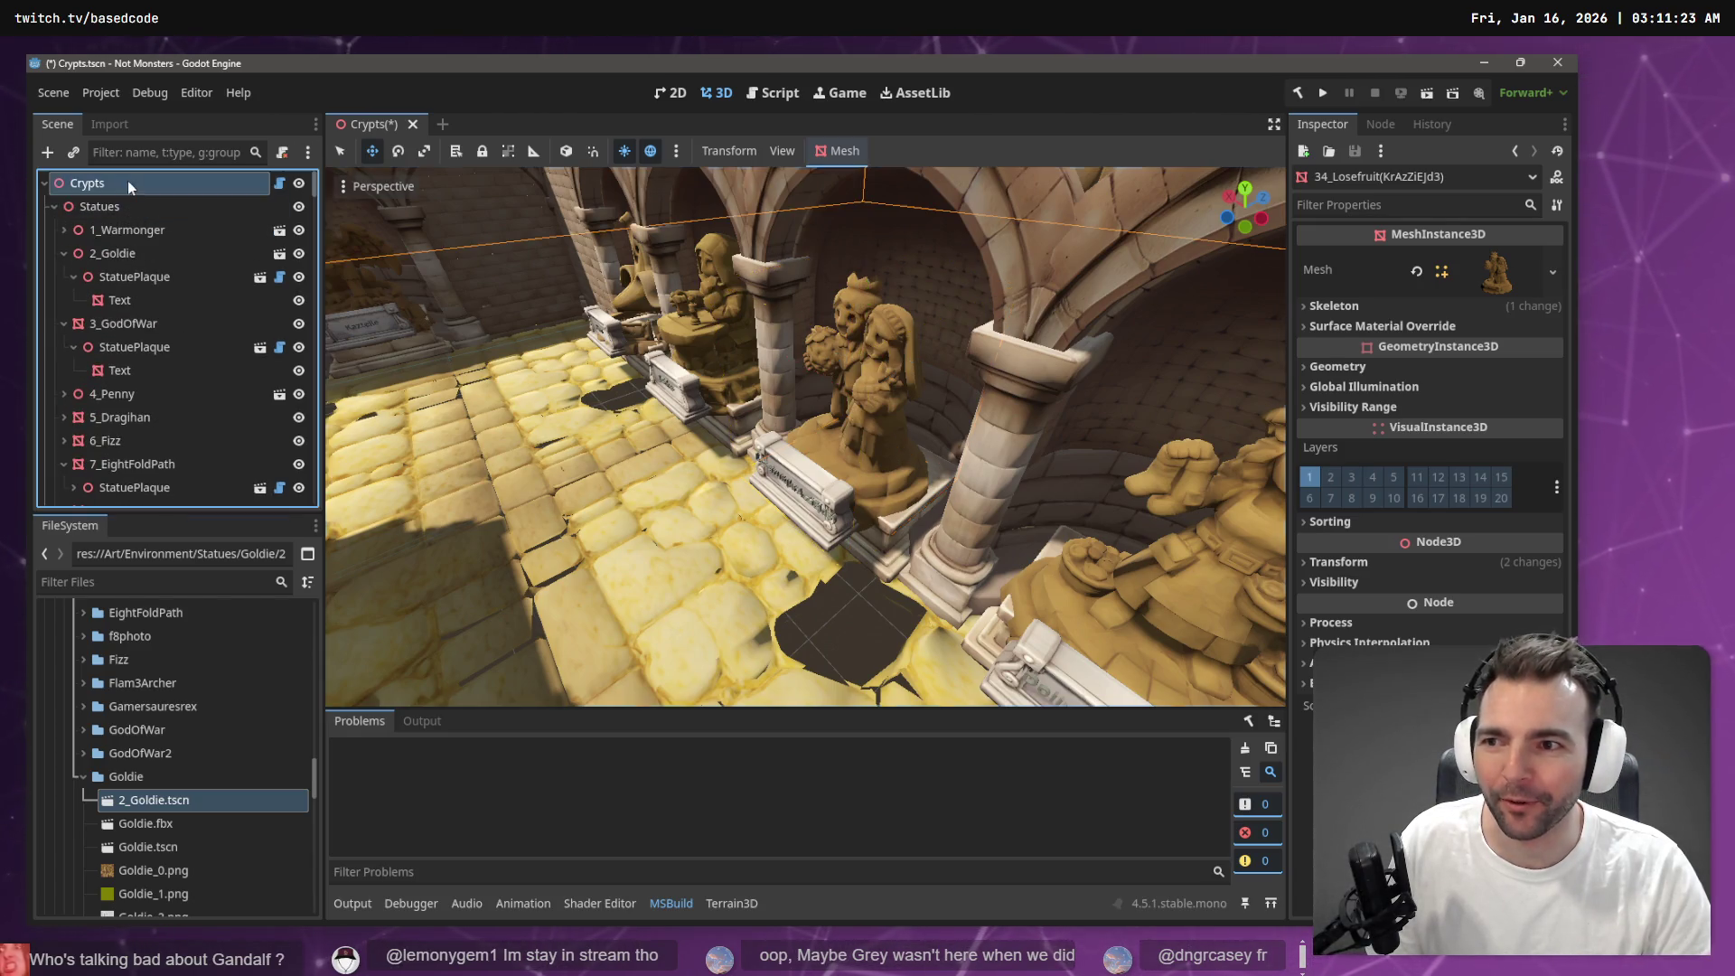
{"action": "left_click", "coordinate": [1440, 258]}
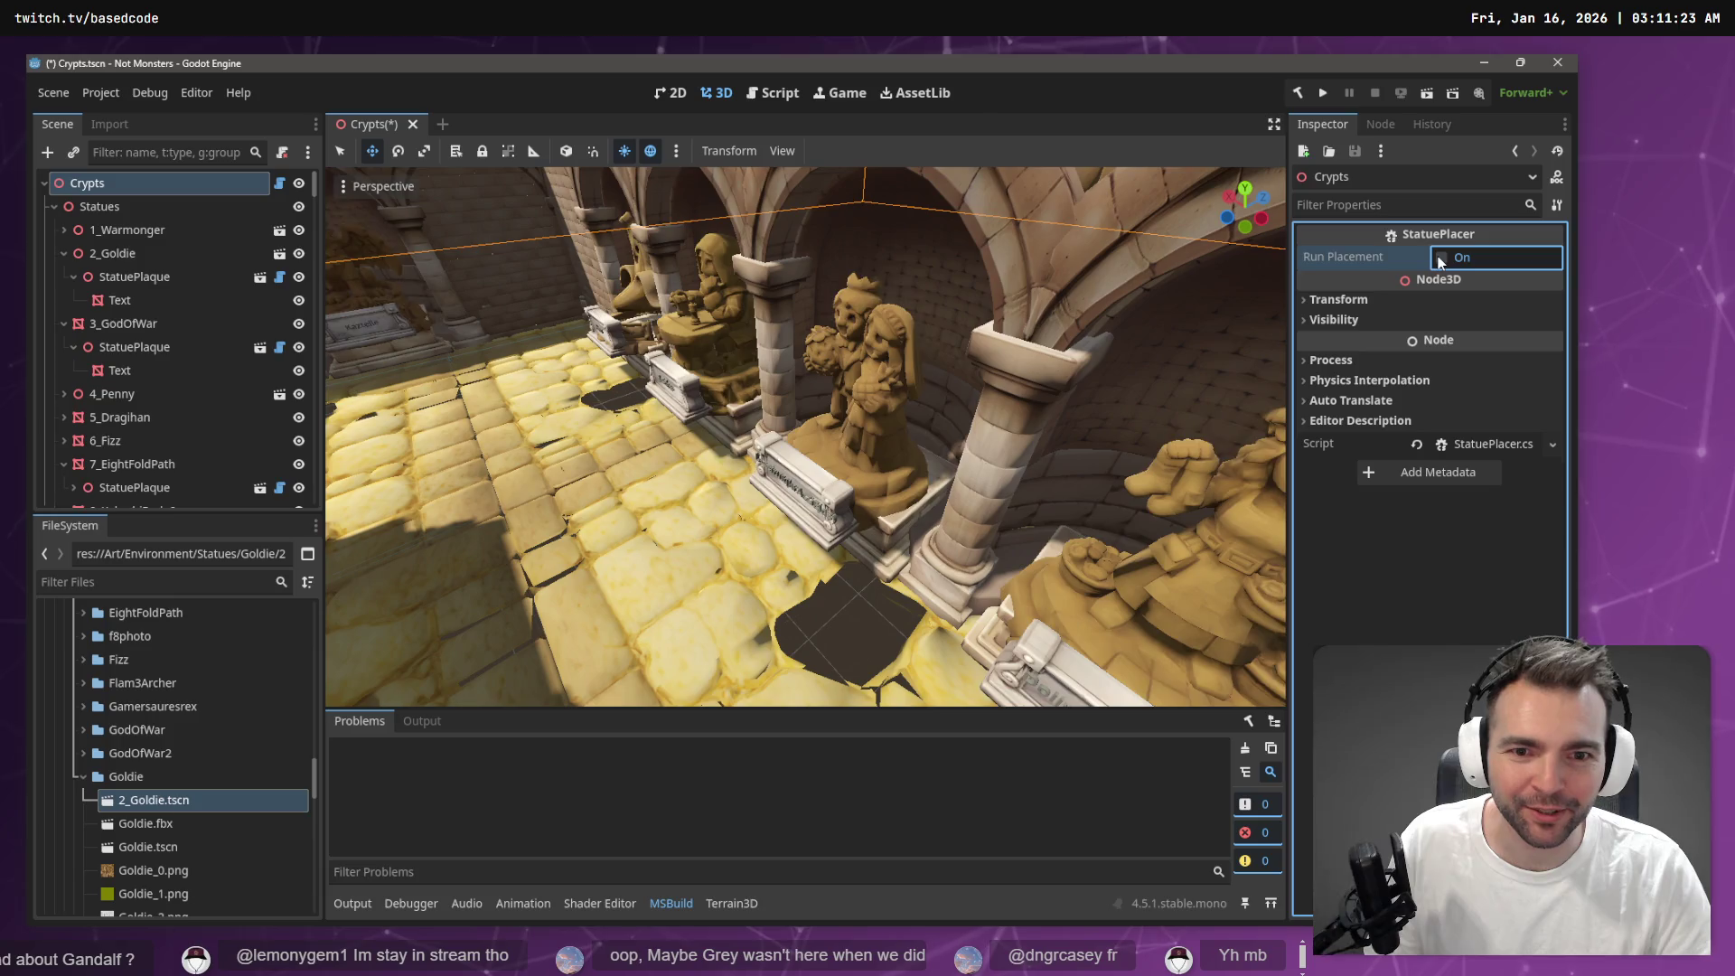
{"action": "left_click_drag", "start_coordinate": [808, 383], "coordinate": [808, 383]}
{"action": "key", "text": "alt+Tab"}
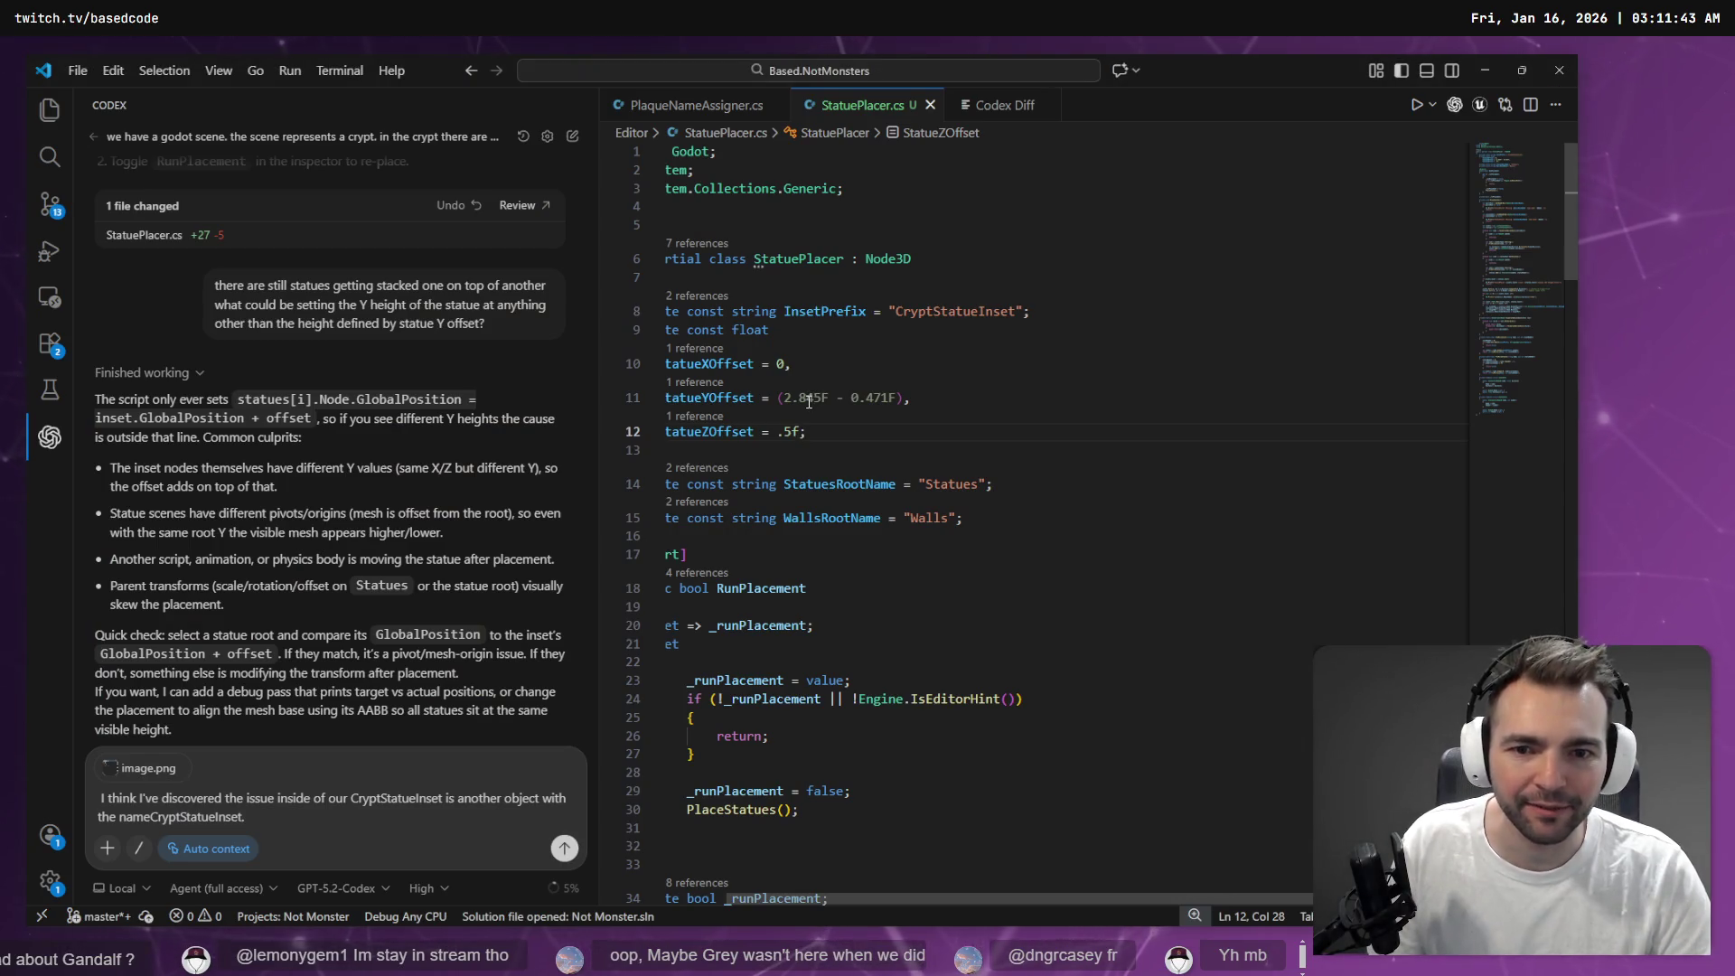
Change StatueZOffset to 1f, rebuild, re-run placement and compare the result with the code
{"action": "key", "text": "Left"}
{"action": "key", "text": "Left"}
{"action": "key", "text": "Left"}
{"action": "key", "text": "shift+Right"}
{"action": "type", "text": "1"}
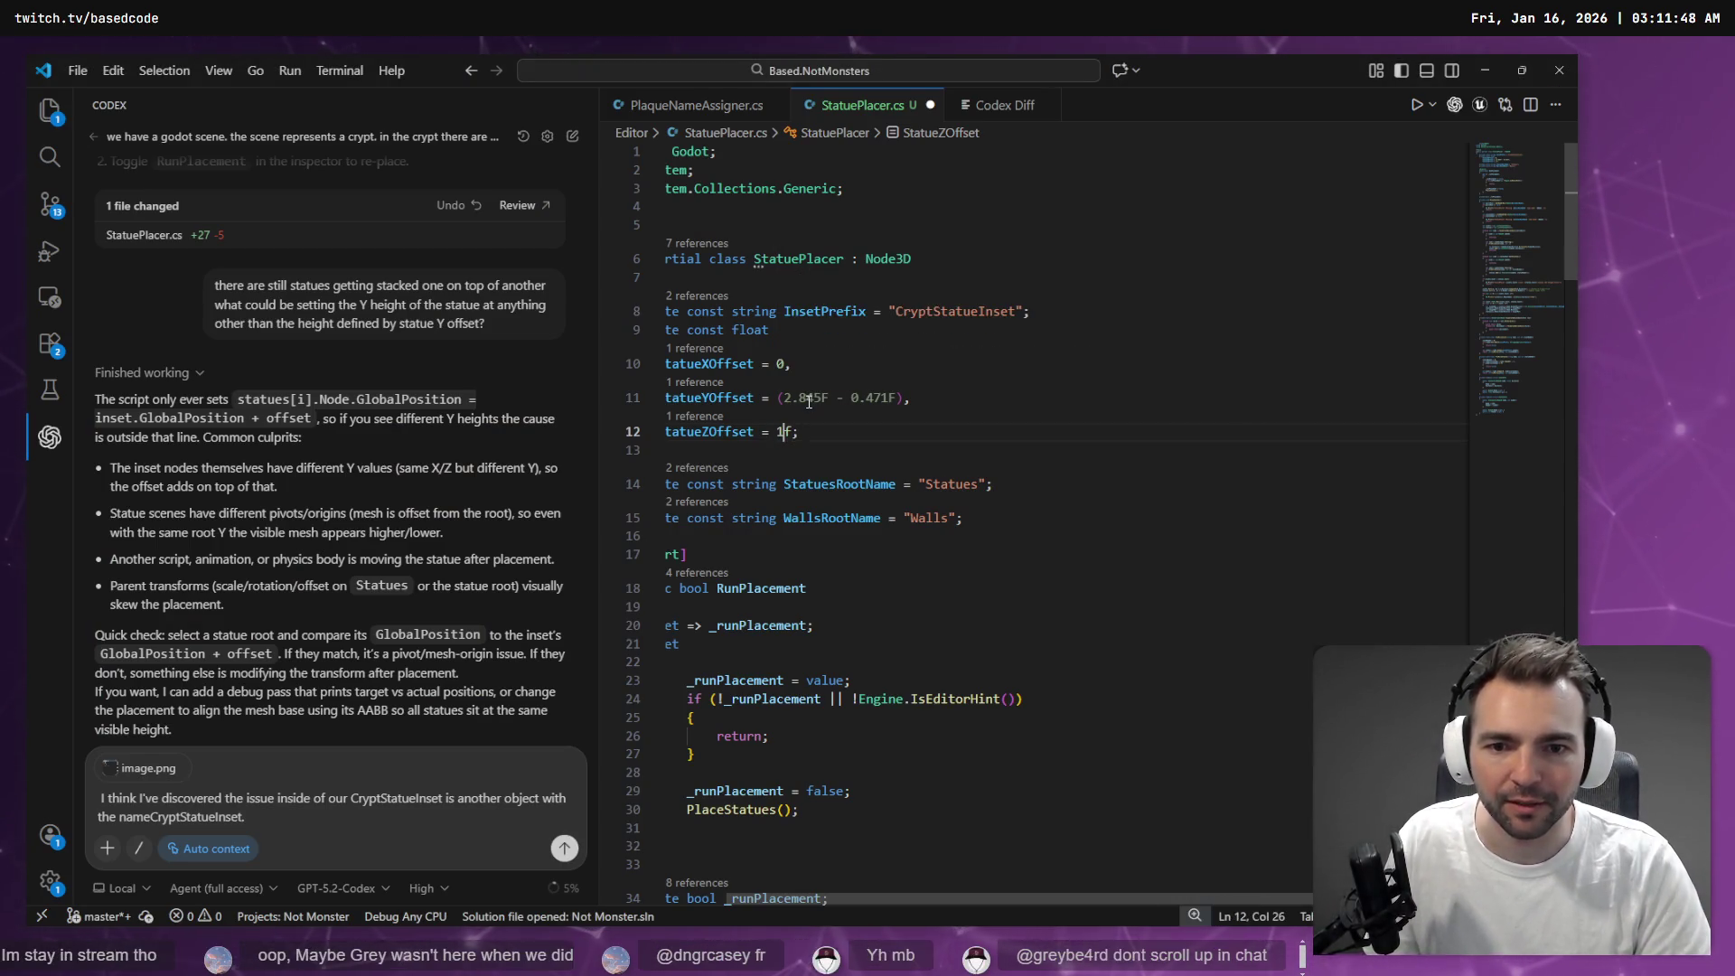
{"action": "key", "text": "alt+Tab"}
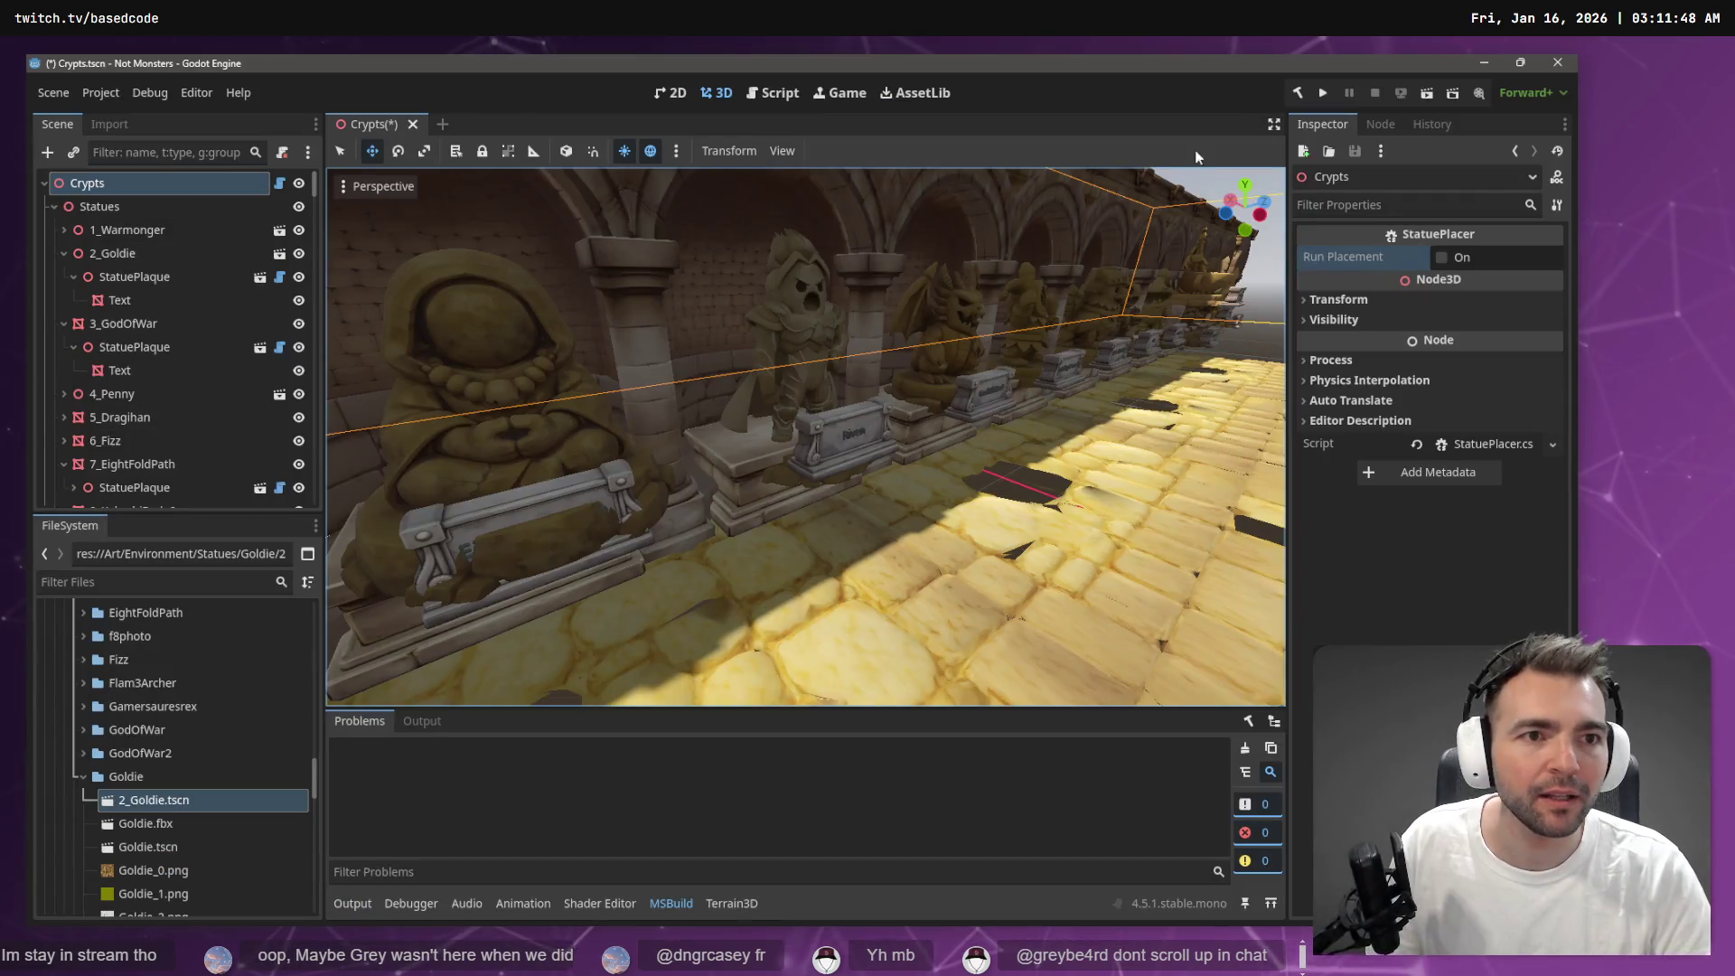
{"action": "left_click", "coordinate": [1300, 95]}
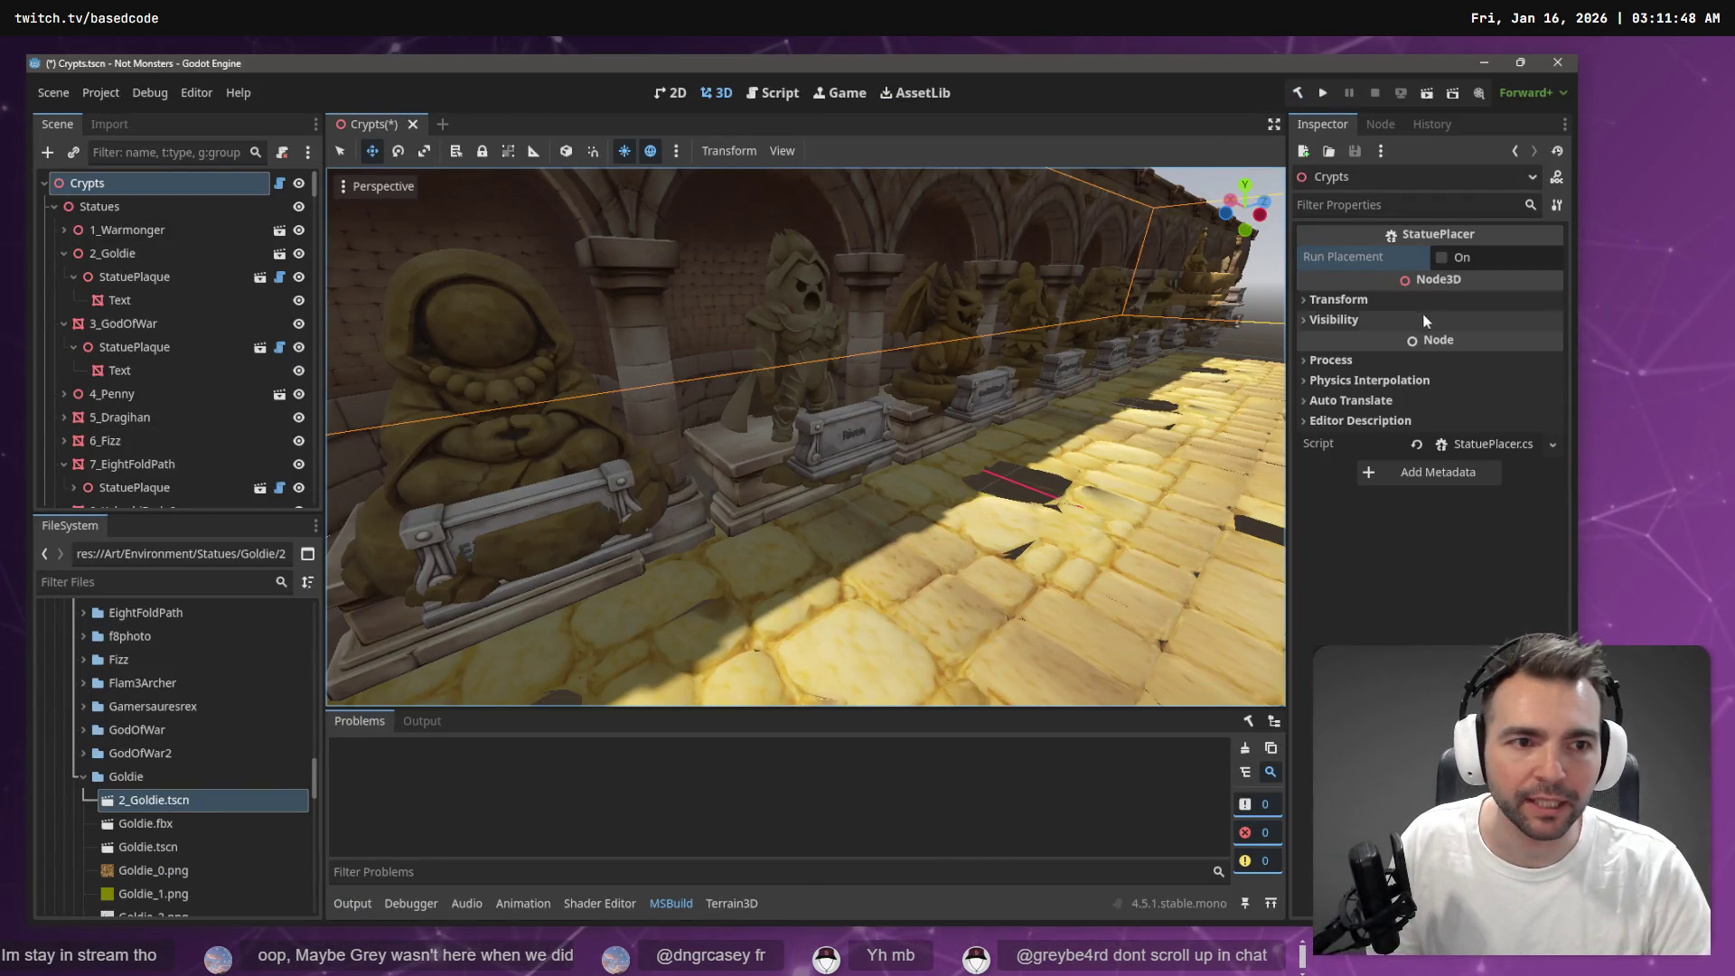
{"action": "left_click", "coordinate": [1443, 259]}
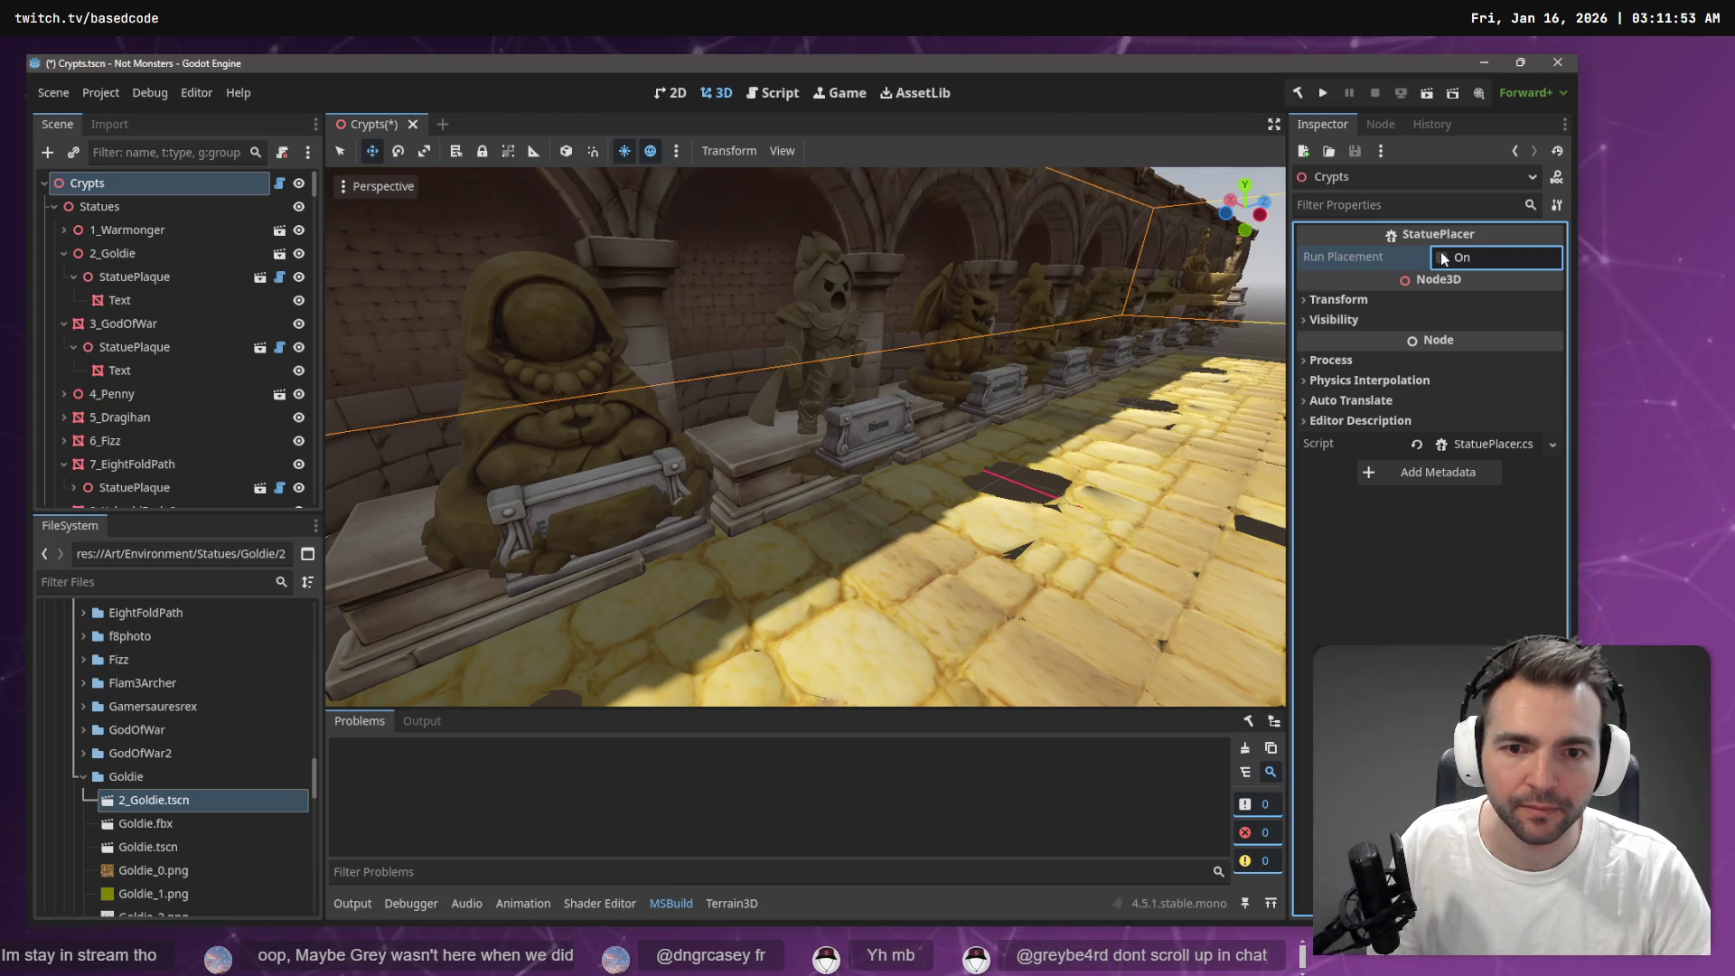
{"action": "key", "text": "alt+Tab"}
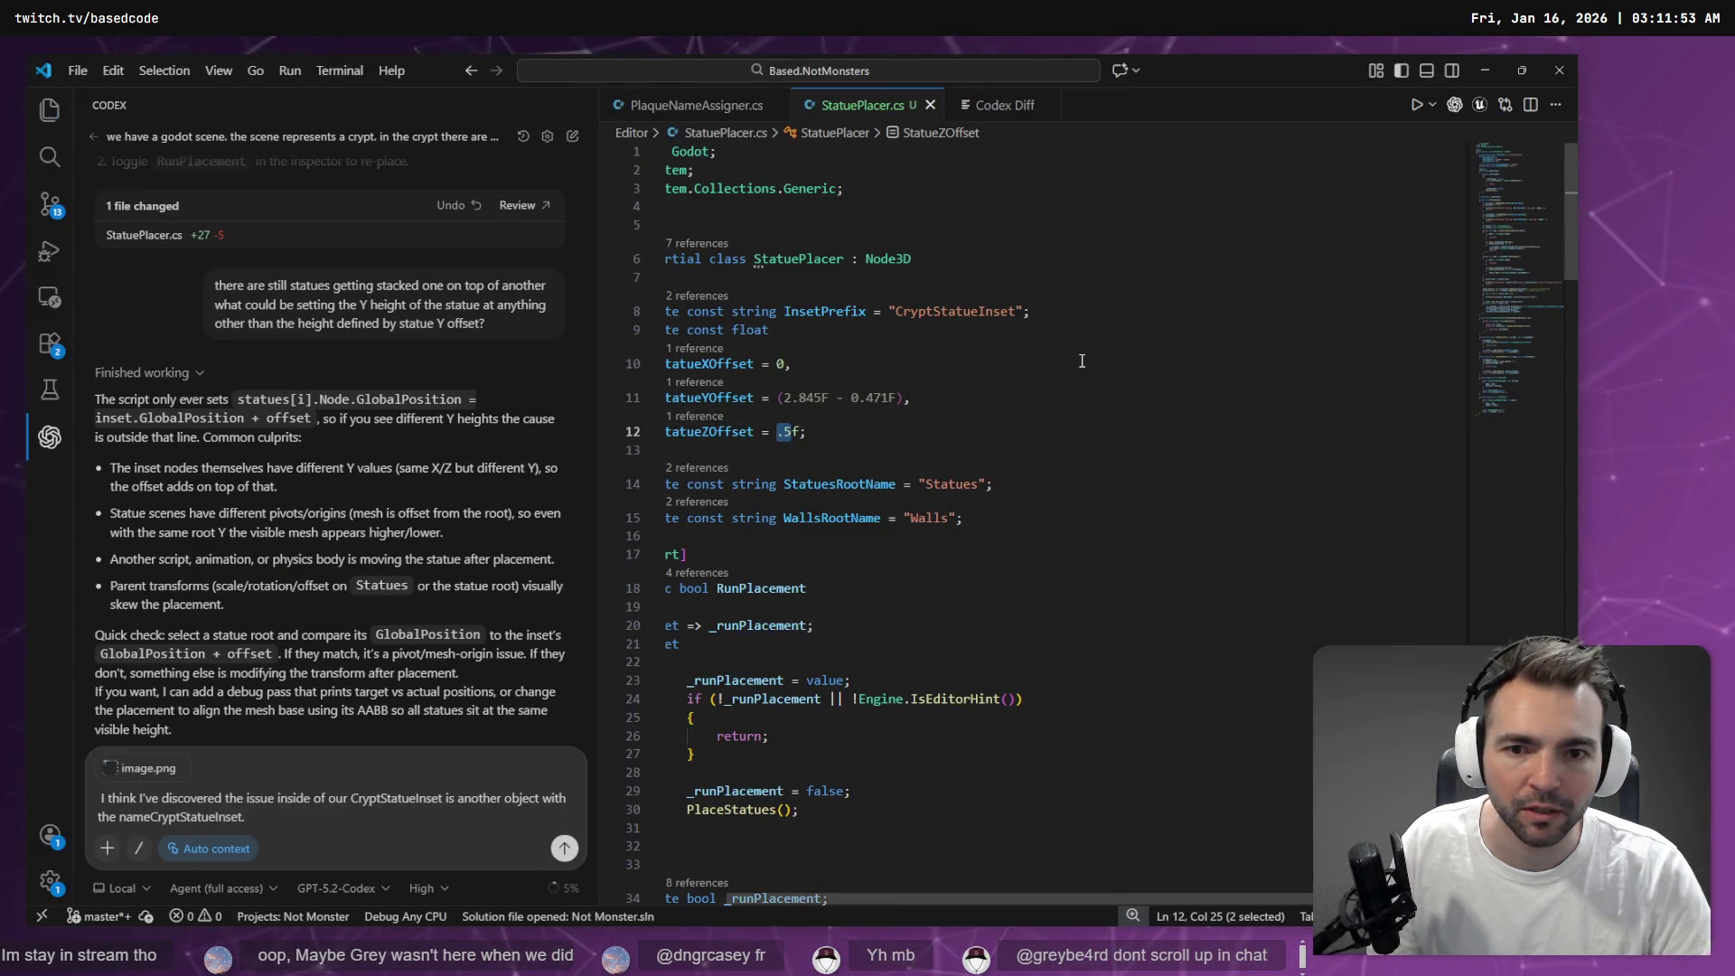
{"action": "key", "text": "alt+Tab"}
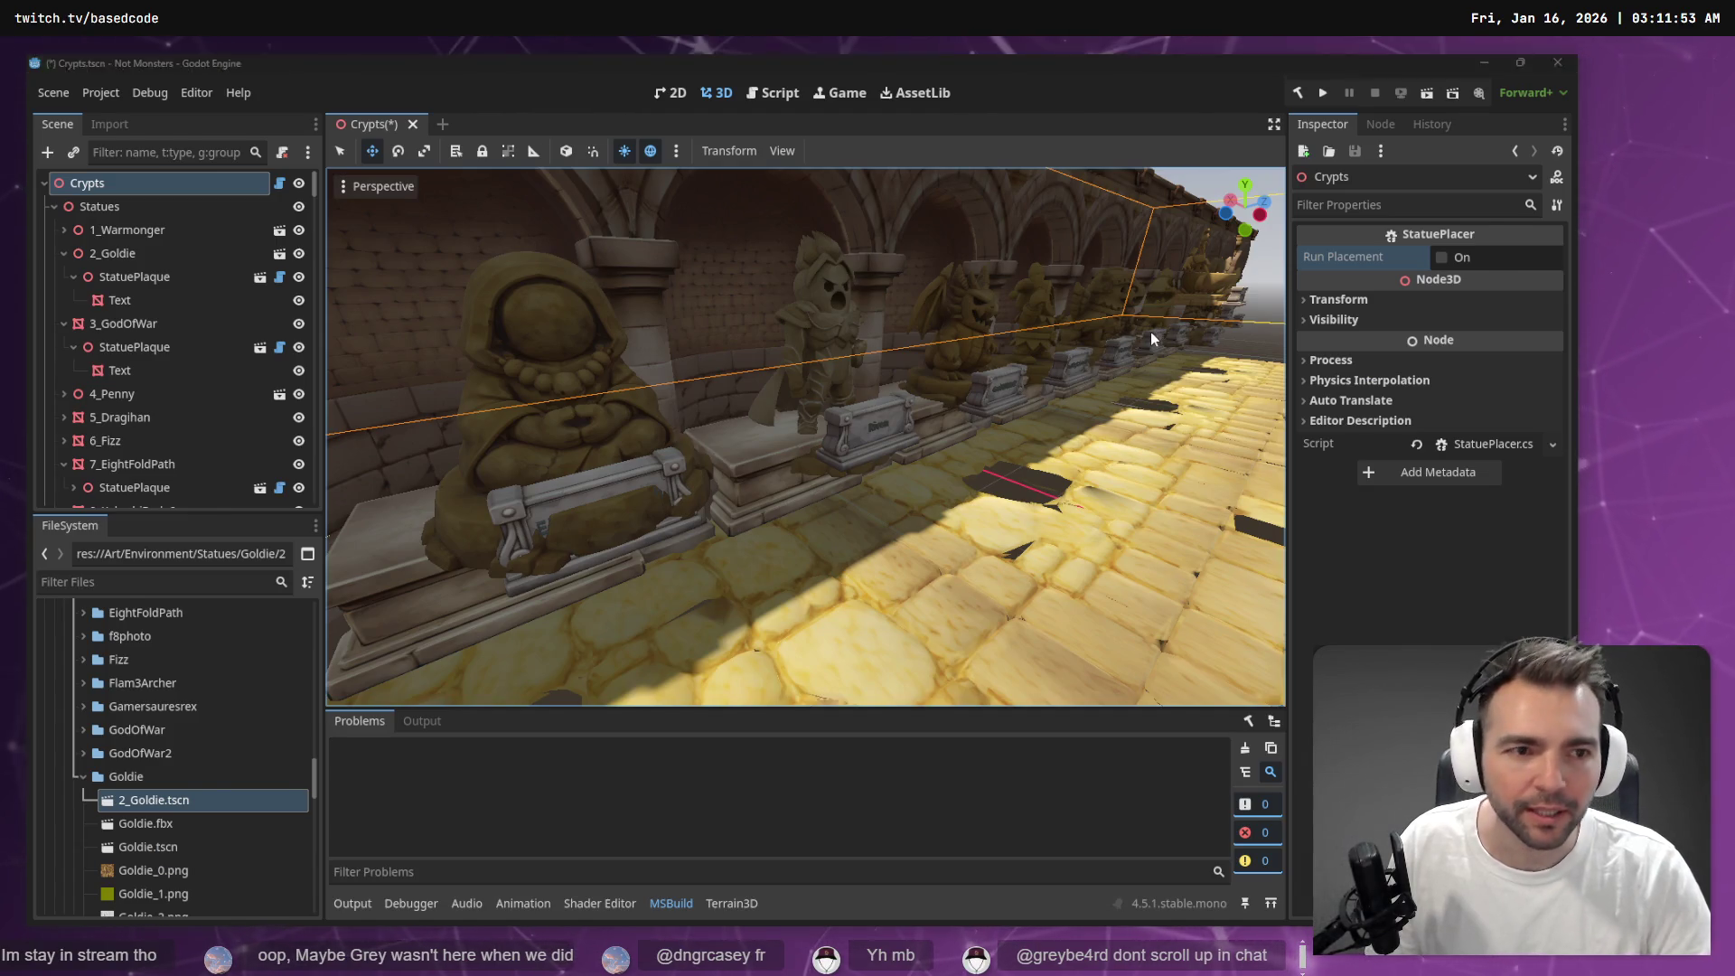
{"action": "key", "text": "alt+Tab"}
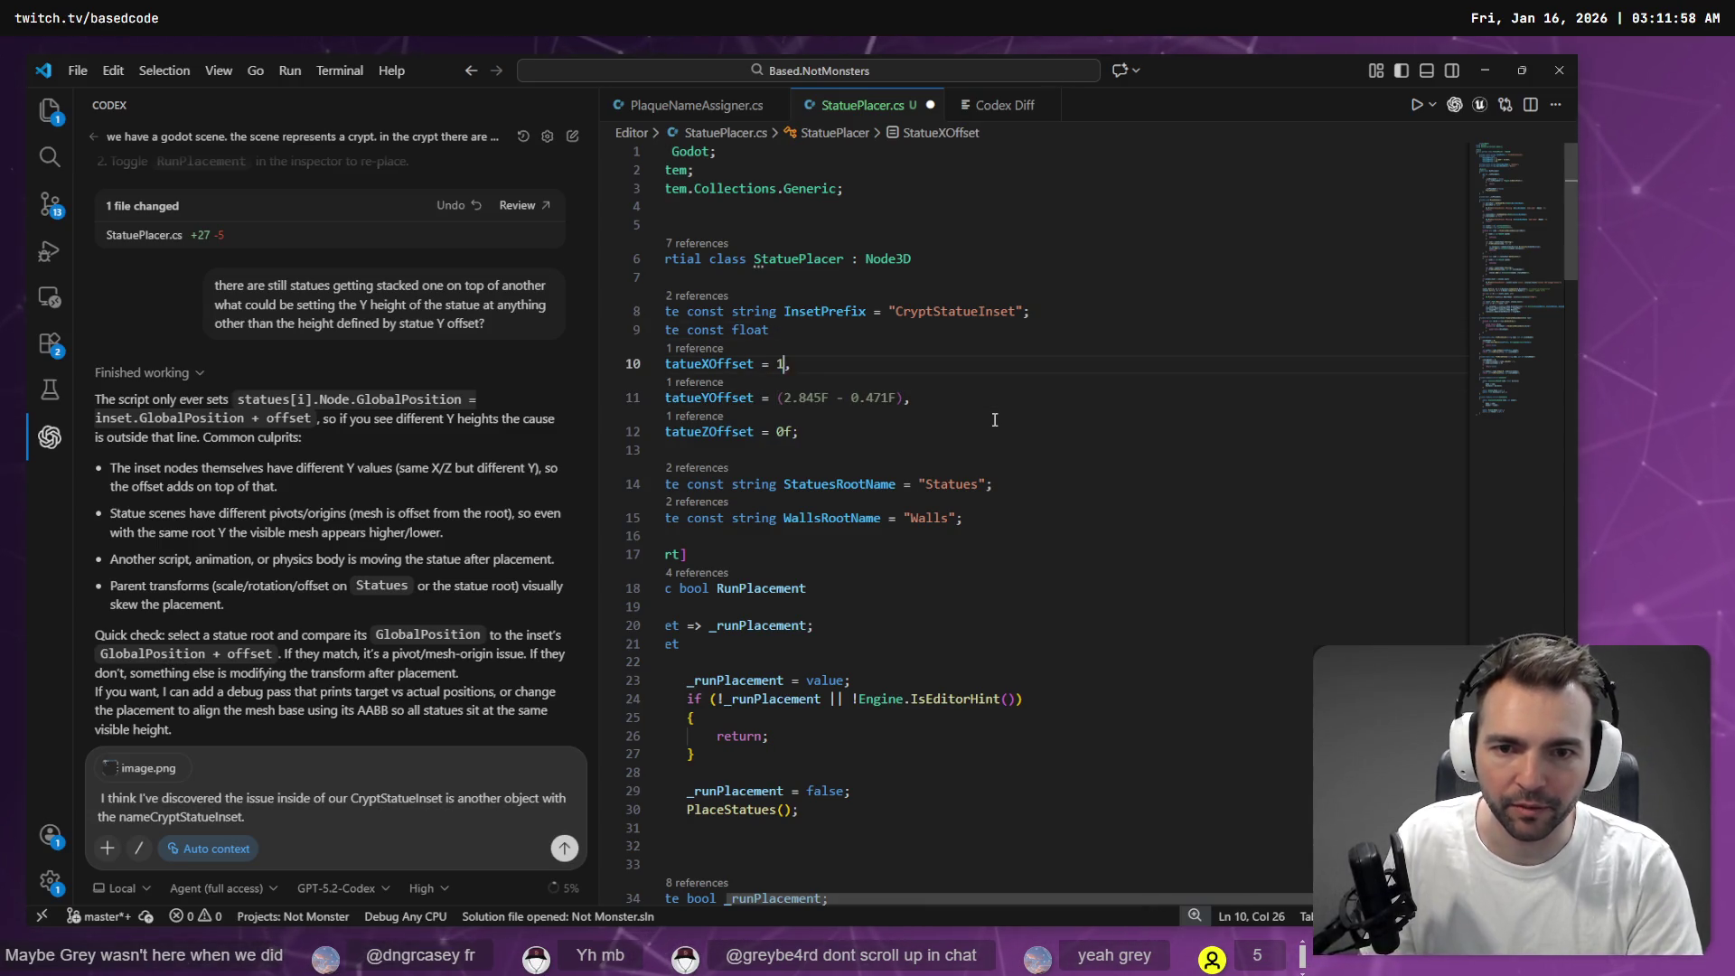
Save StatuePlacer.cs, then select statue 9, frame it and view it from the front
{"action": "key", "text": "ctrl+s"}
{"action": "key", "text": "Return"}
{"action": "key", "text": "alt+Tab"}
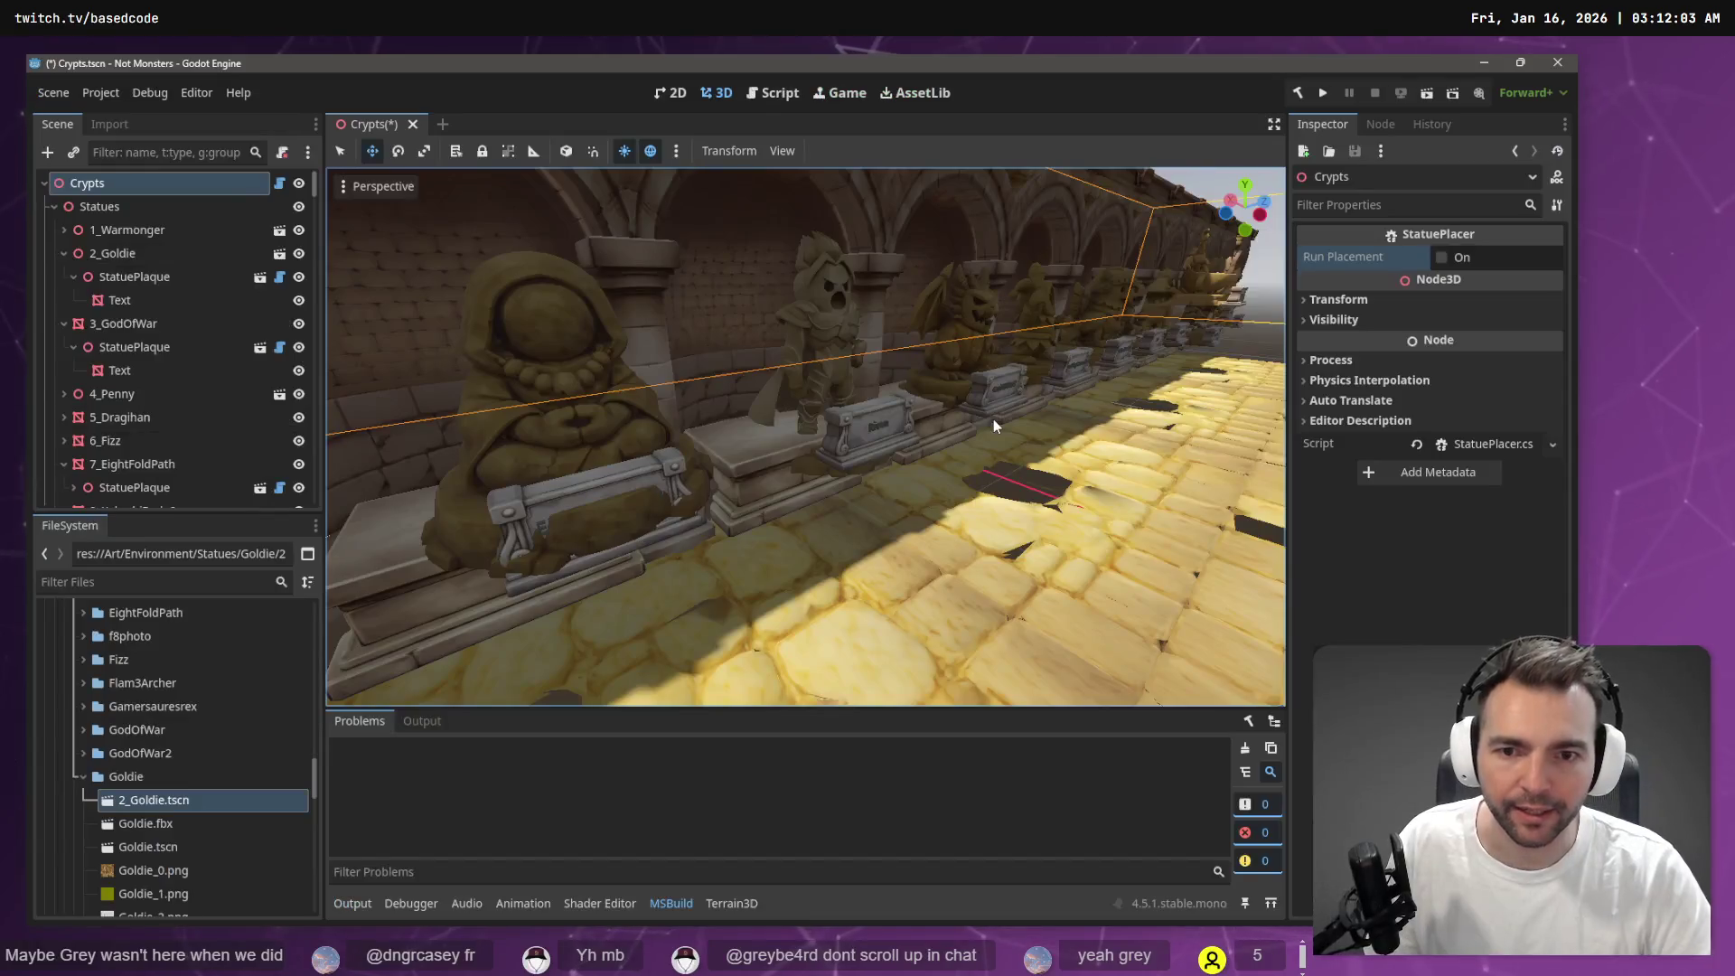
{"action": "left_click", "coordinate": [835, 383]}
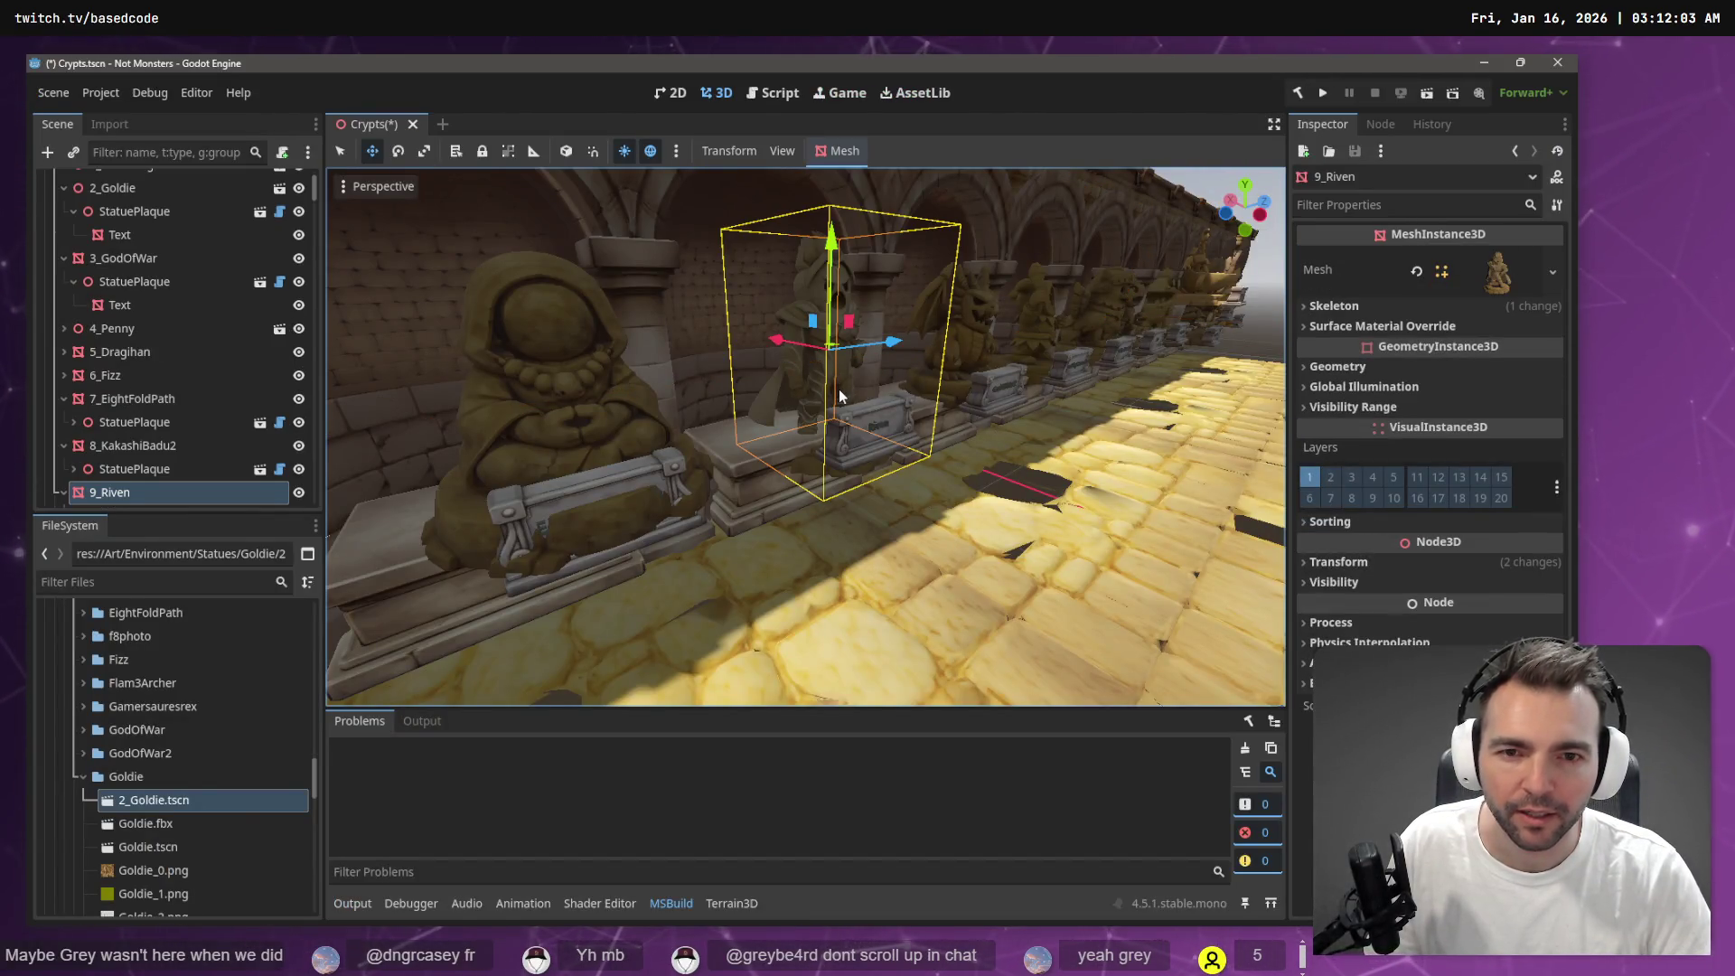
{"action": "key", "text": "alt+Tab"}
{"action": "key", "text": "alt+Tab"}
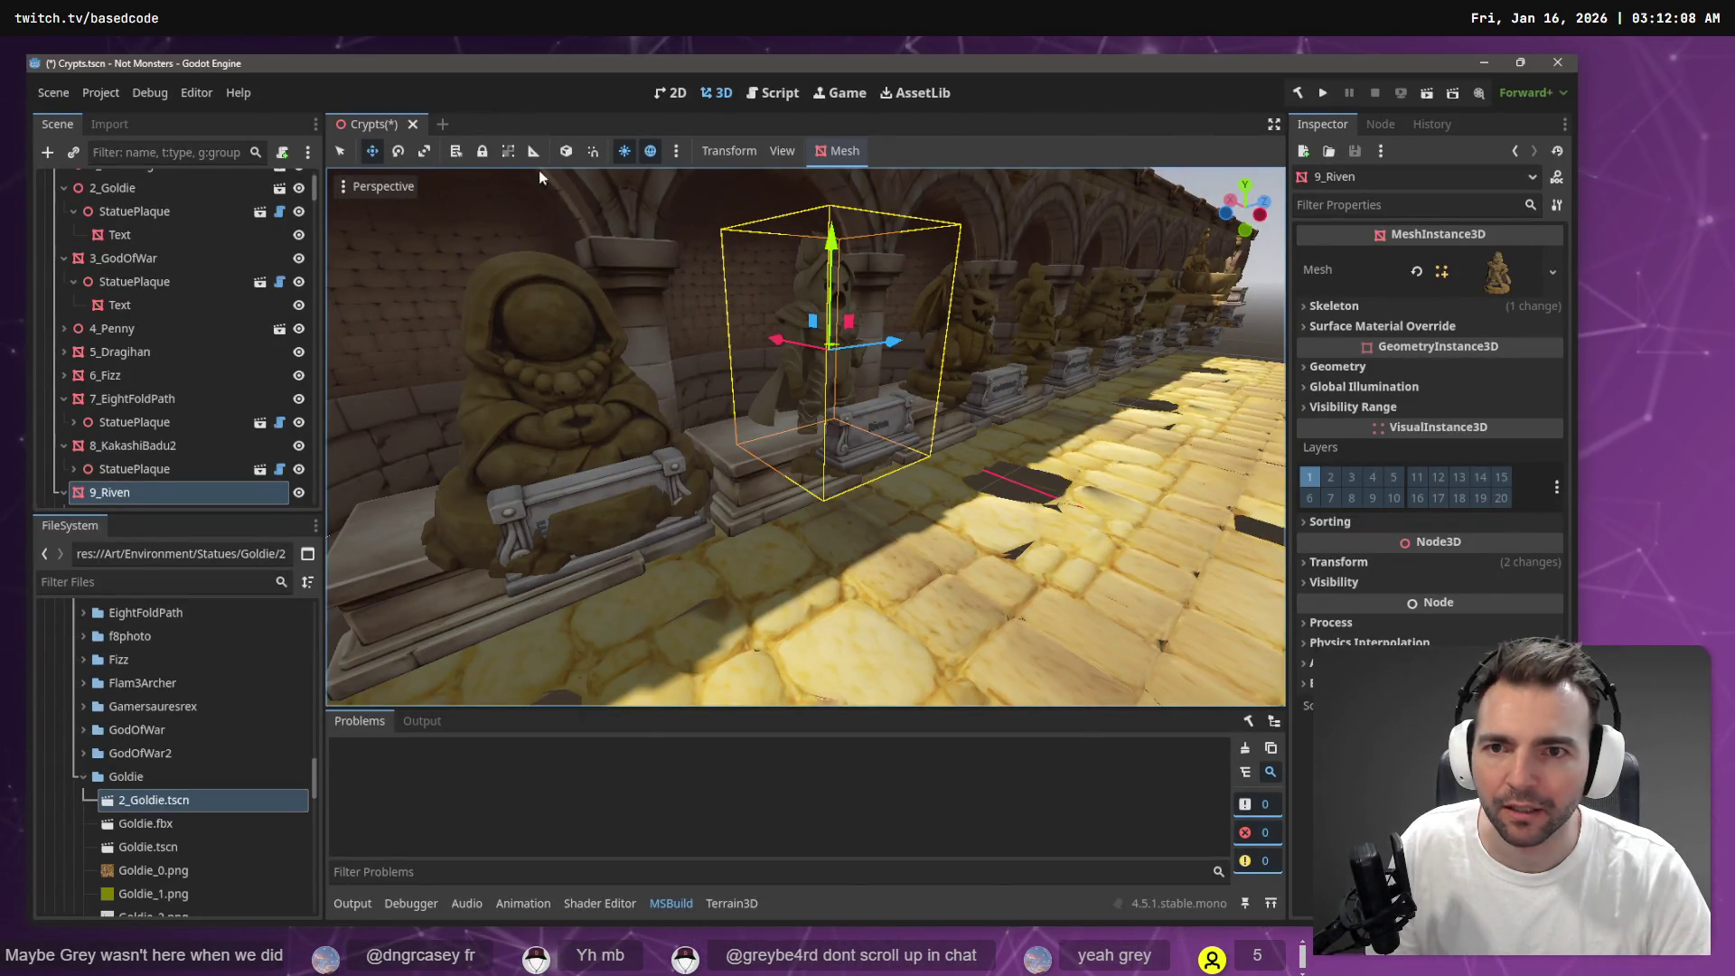
{"action": "key", "text": "f"}
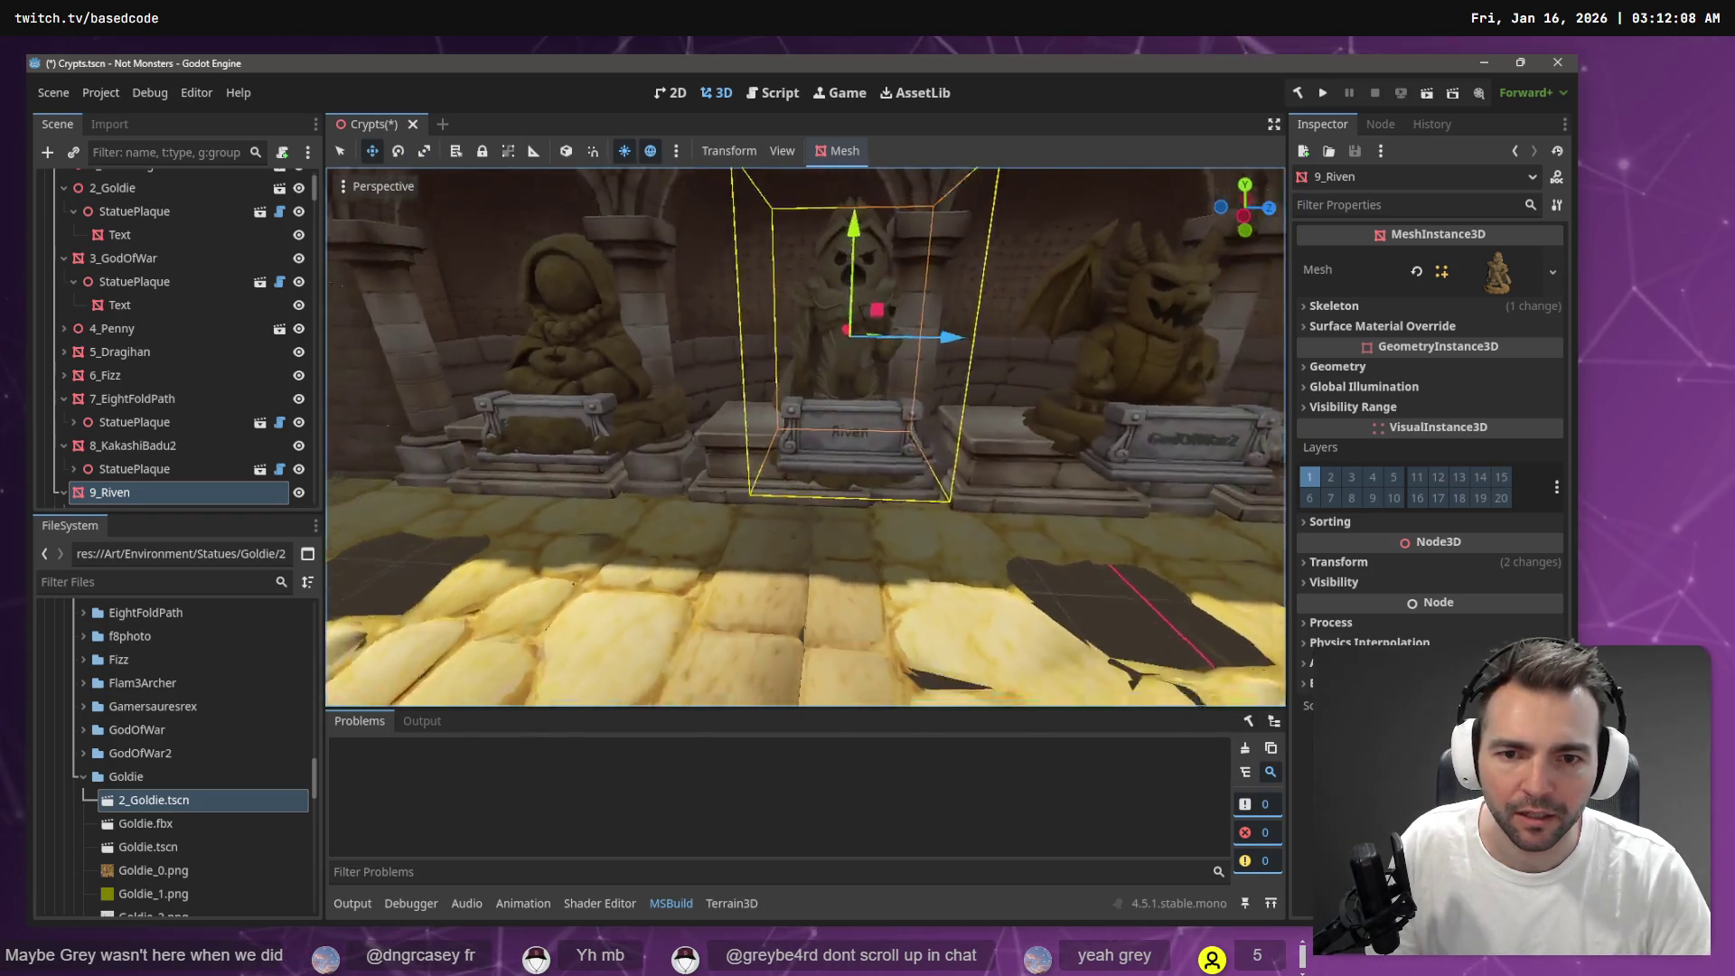
{"action": "left_click_drag", "start_coordinate": [886, 425], "coordinate": [953, 431]}
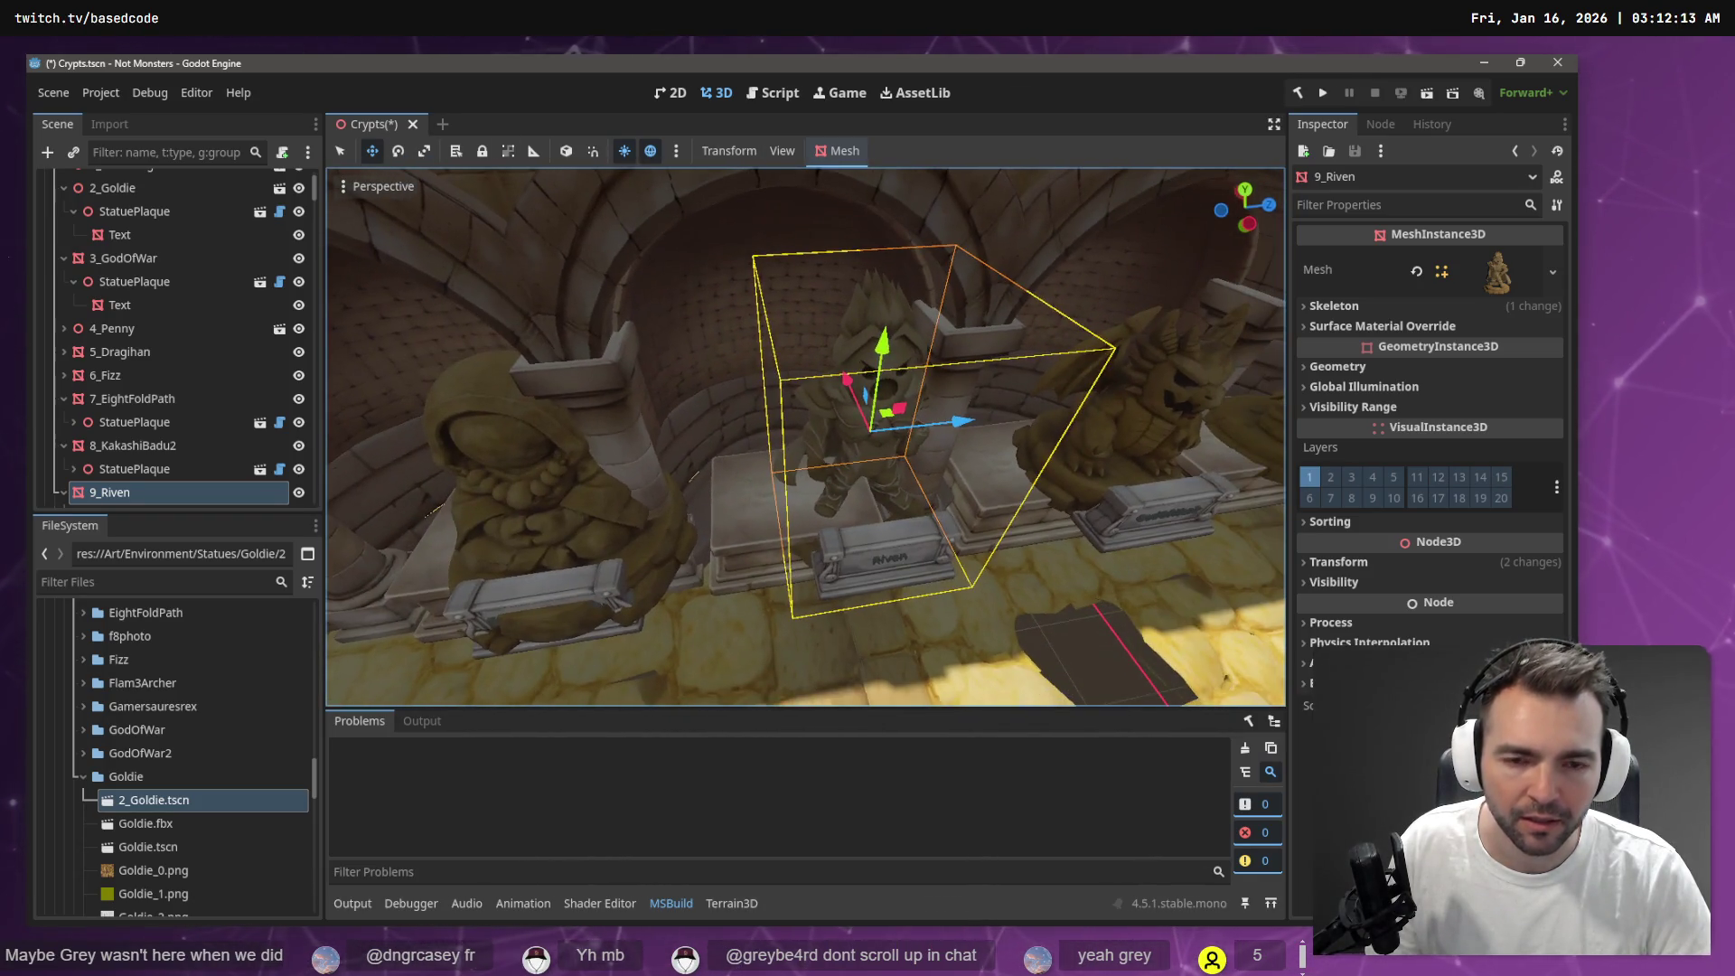
{"action": "key", "text": "alt+Tab"}
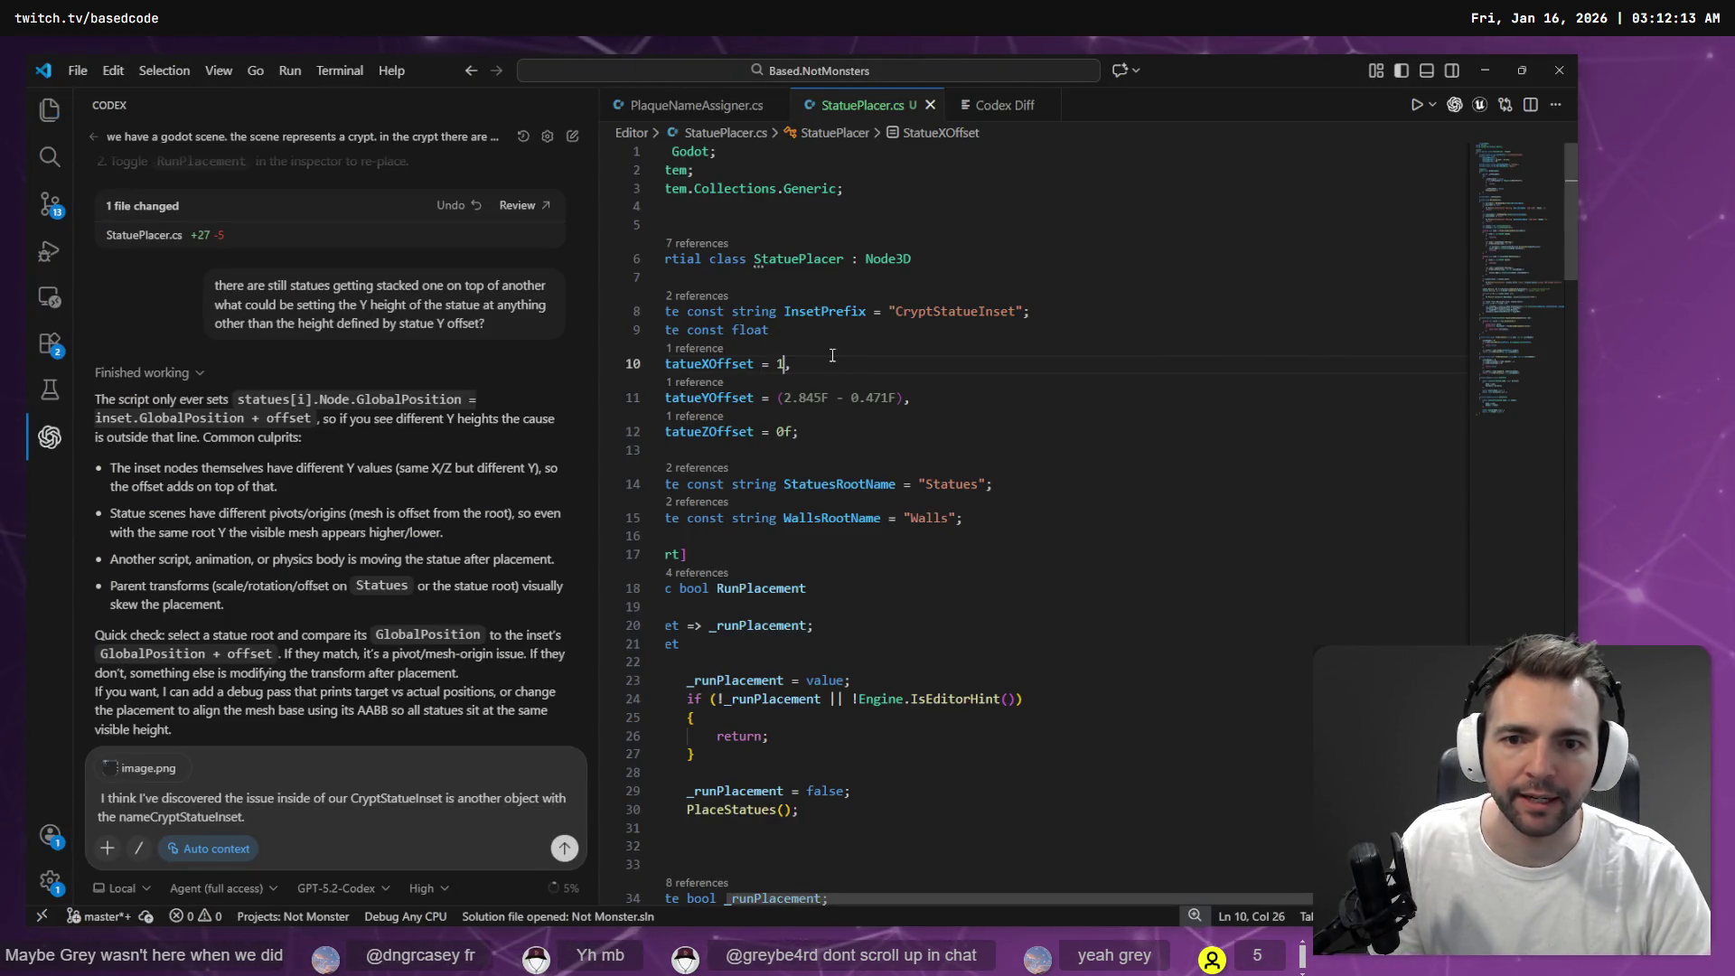
{"action": "key", "text": "alt+Tab"}
Rebuild, re-run placement on the Crypts root, and fly along the statue arcade
{"action": "left_click", "coordinate": [1298, 93]}
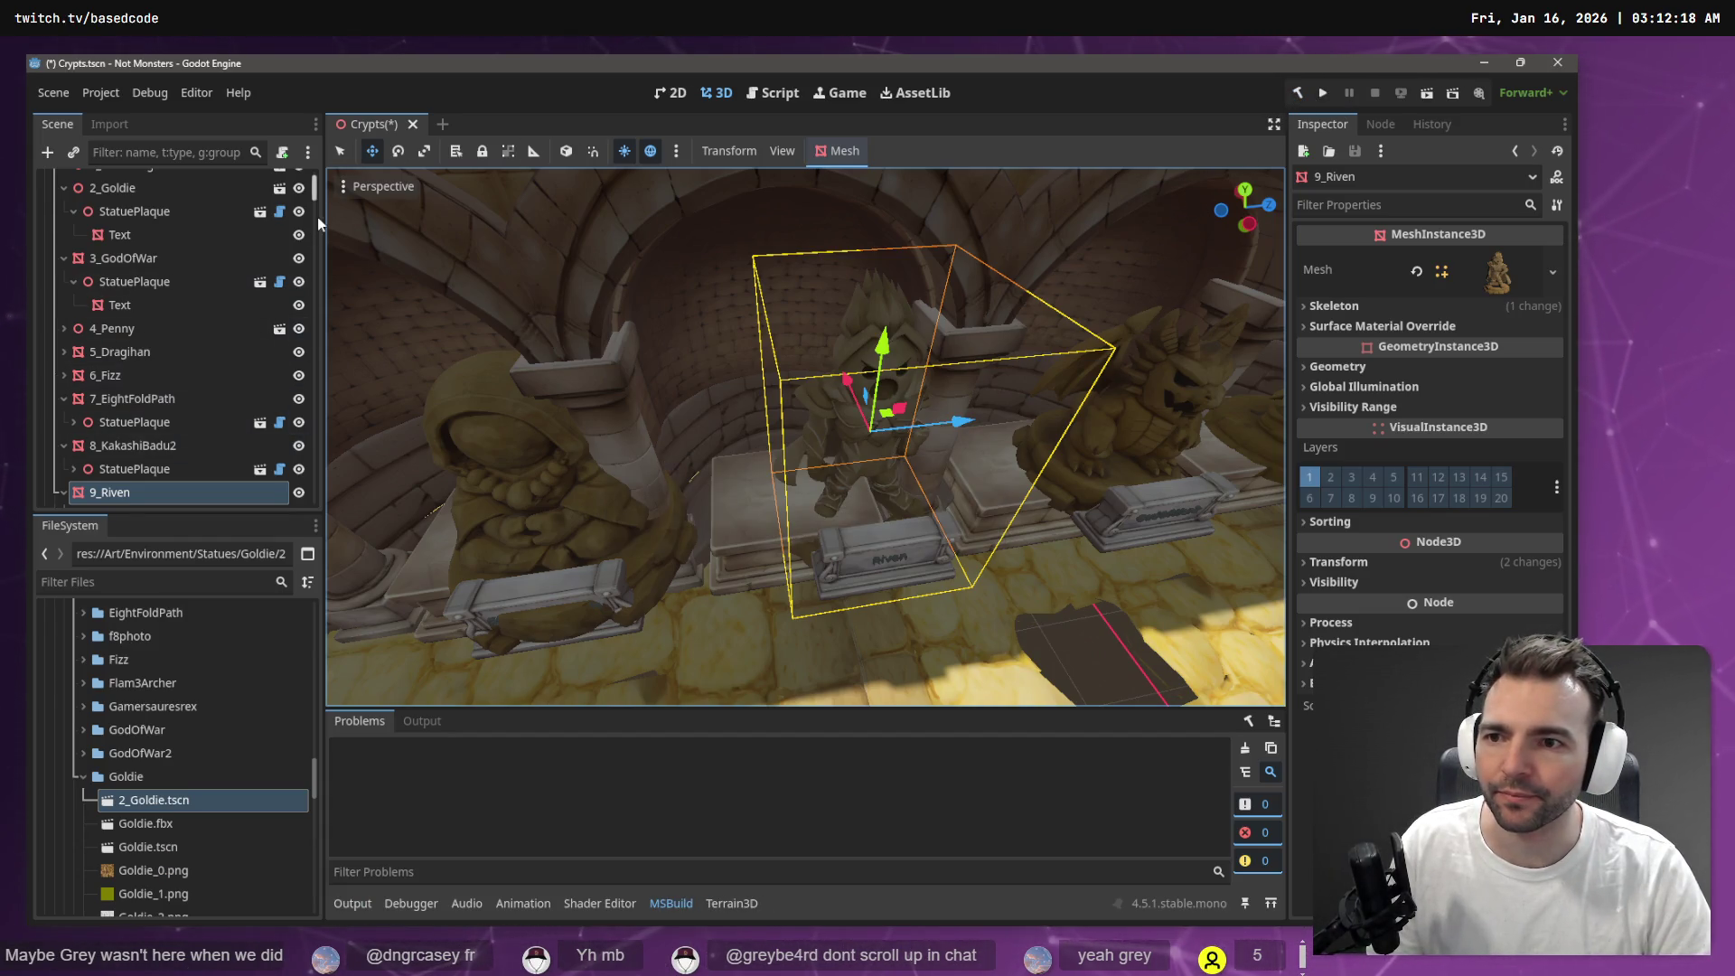
{"action": "scroll", "coordinate": [318, 217], "scroll_direction": "up", "scroll_amount": 2}
{"action": "left_click", "coordinate": [177, 188]}
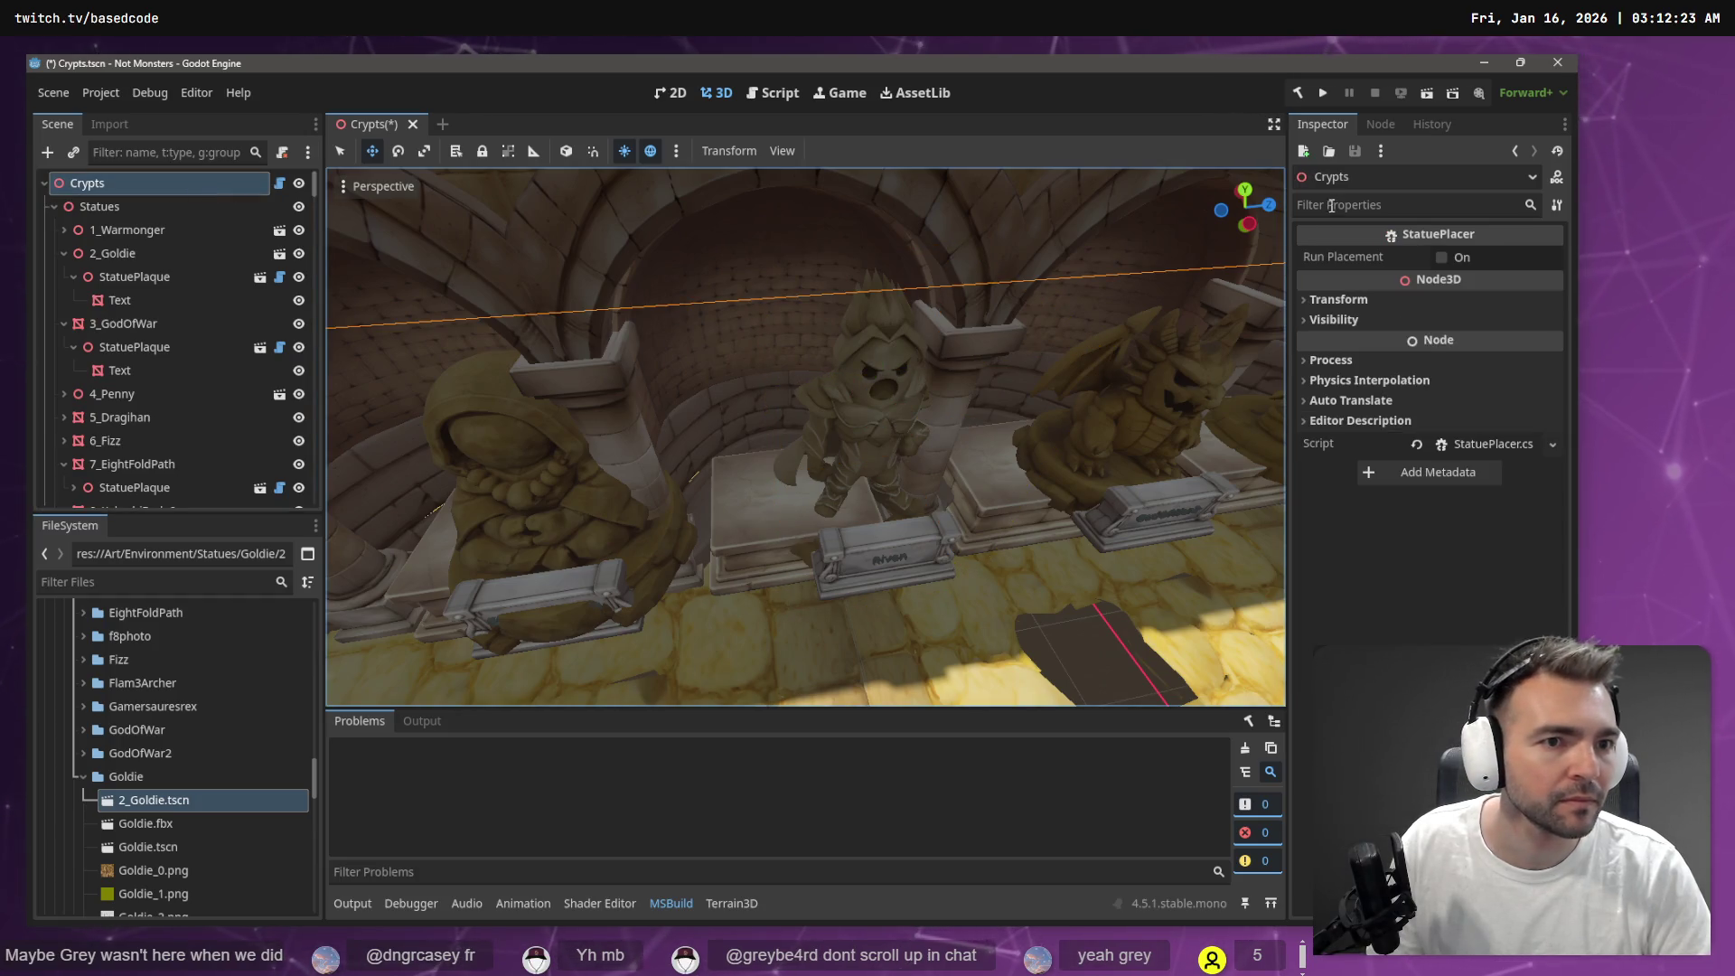
{"action": "left_click", "coordinate": [1442, 259]}
{"action": "left_click_drag", "start_coordinate": [805, 434], "coordinate": [272, 412]}
{"action": "key", "text": "alt+Tab"}
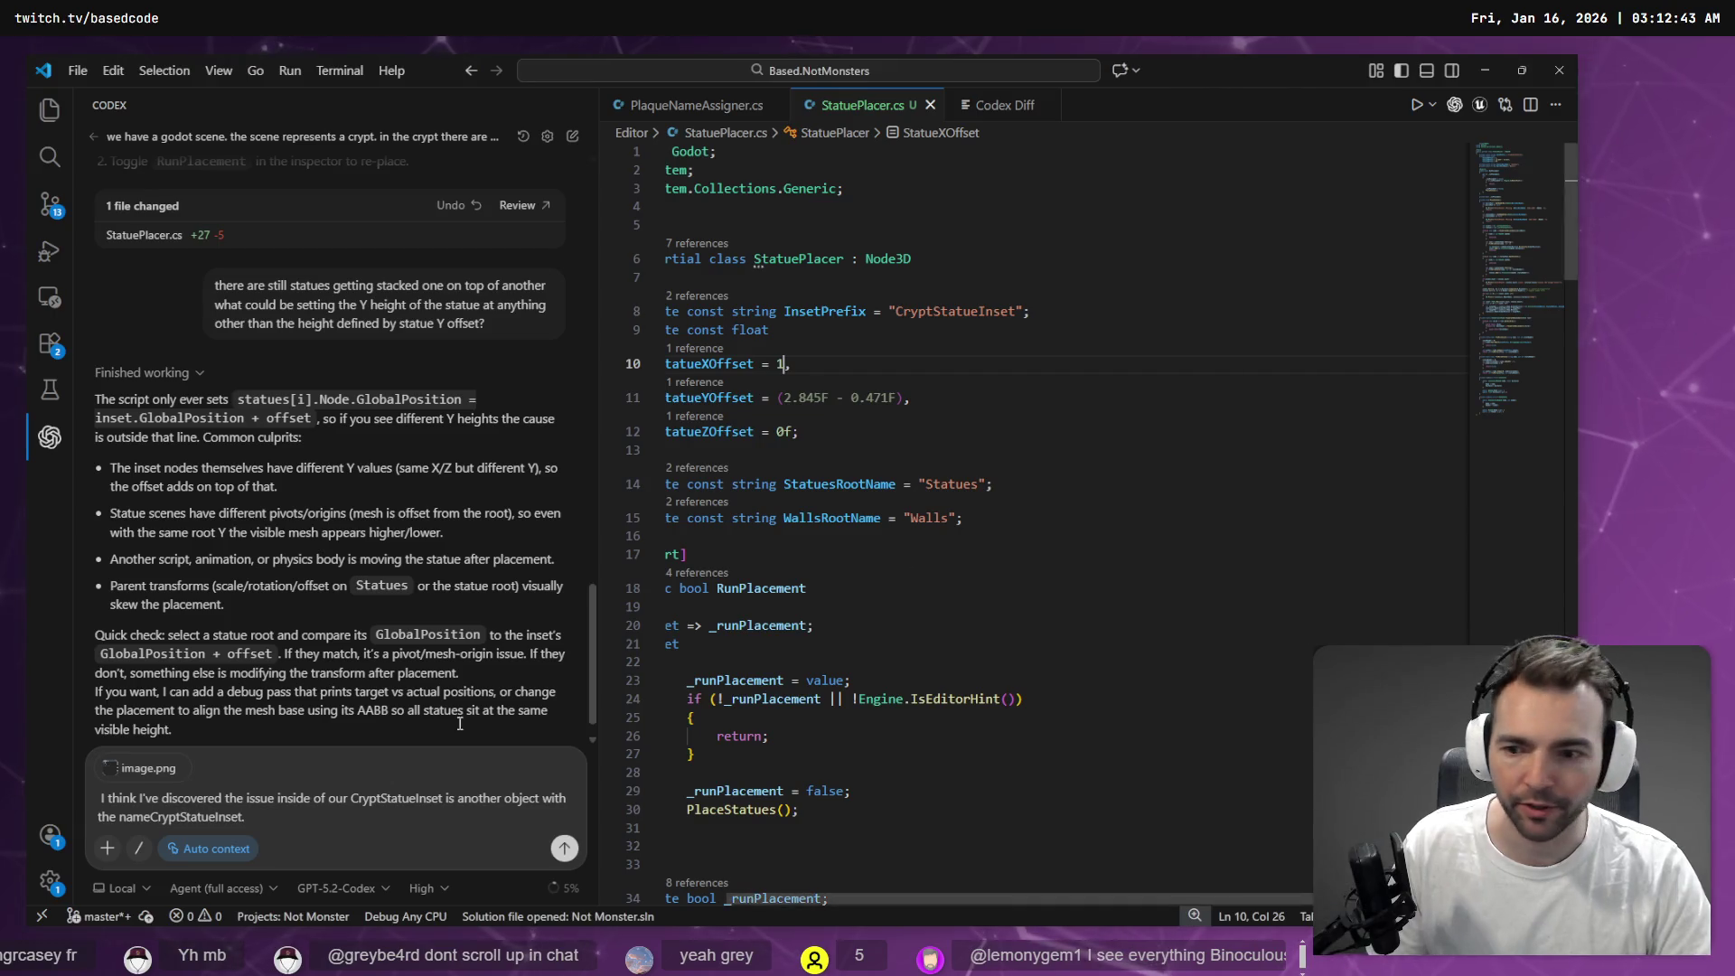
Clear the old Codex draft and screenshot, then dictate and send the rotation-relative offset request
{"action": "key", "text": "ctrl+a"}
{"action": "key", "text": "BackSpace"}
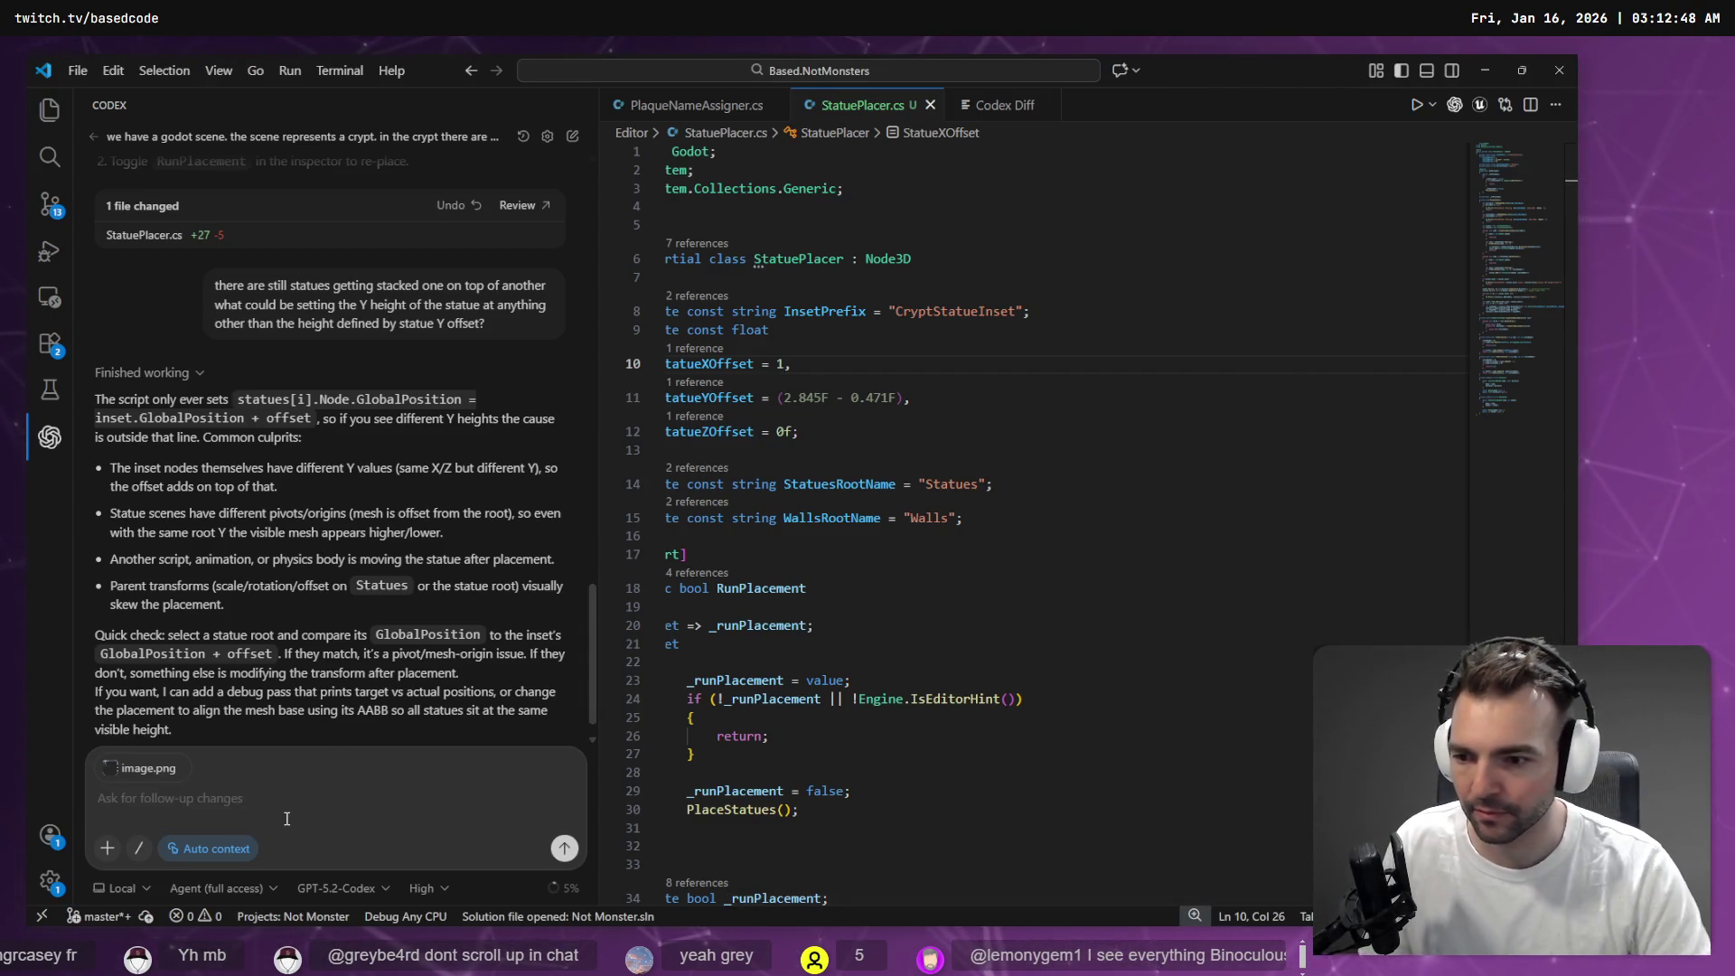
{"action": "left_click", "coordinate": [110, 767]}
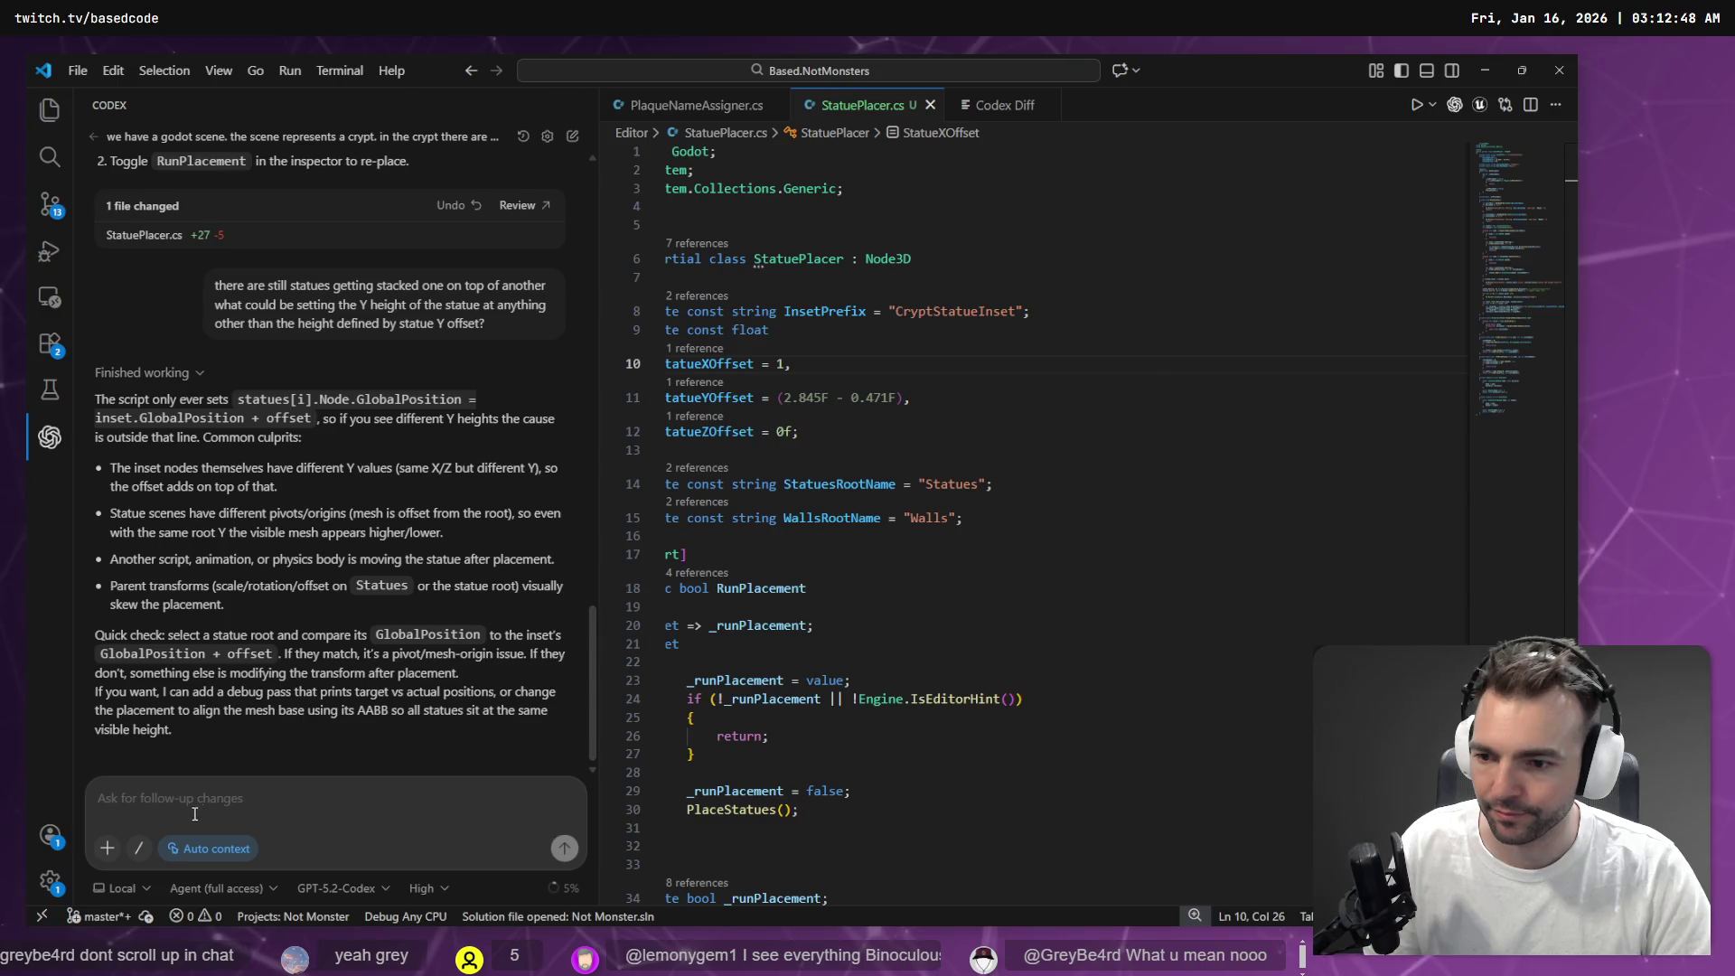
{"action": "key", "text": "super+h"}
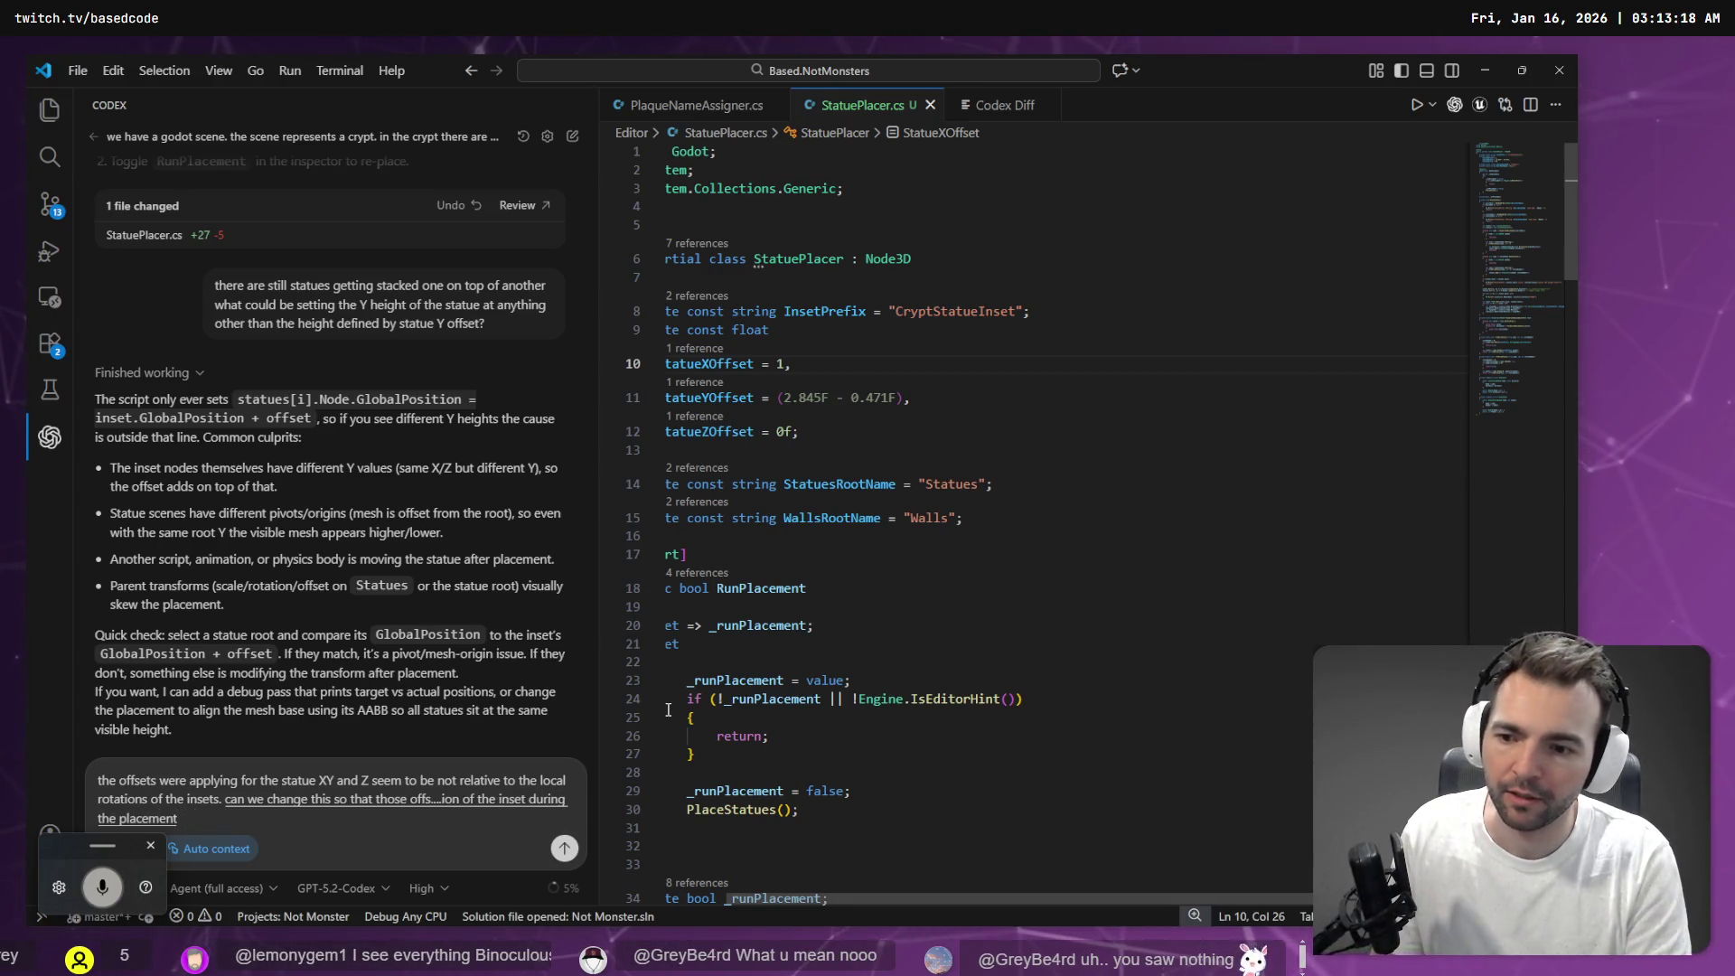
{"action": "key", "text": "super+h"}
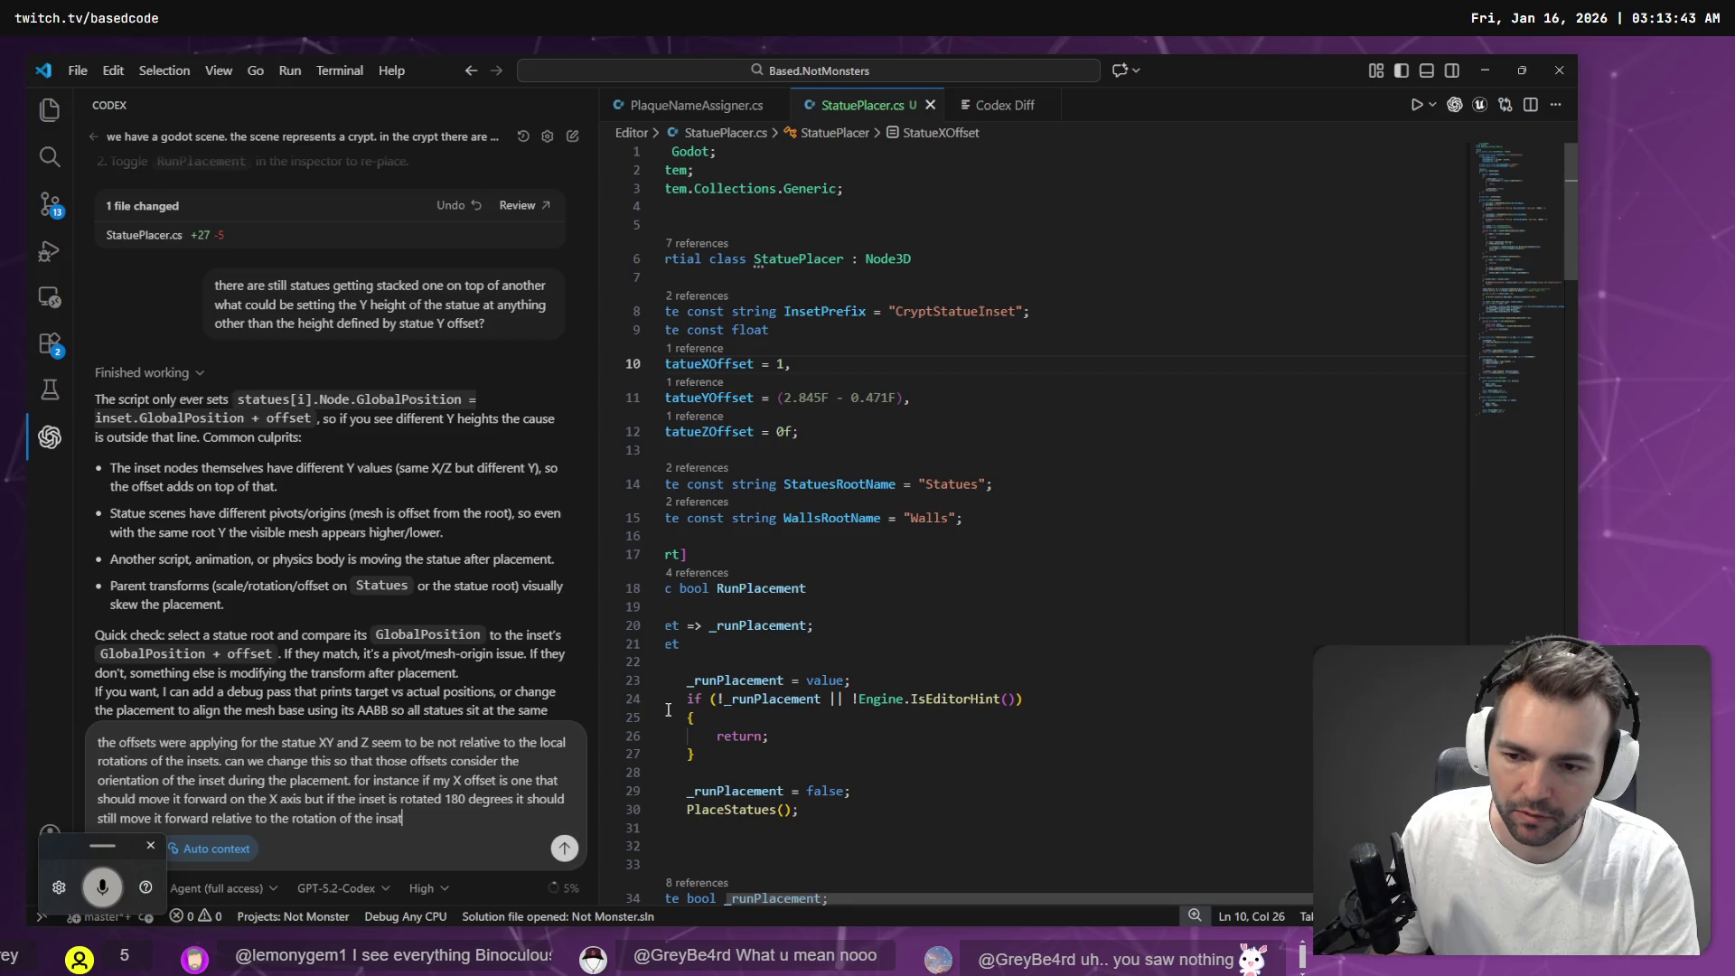
{"action": "key", "text": "BackSpace"}
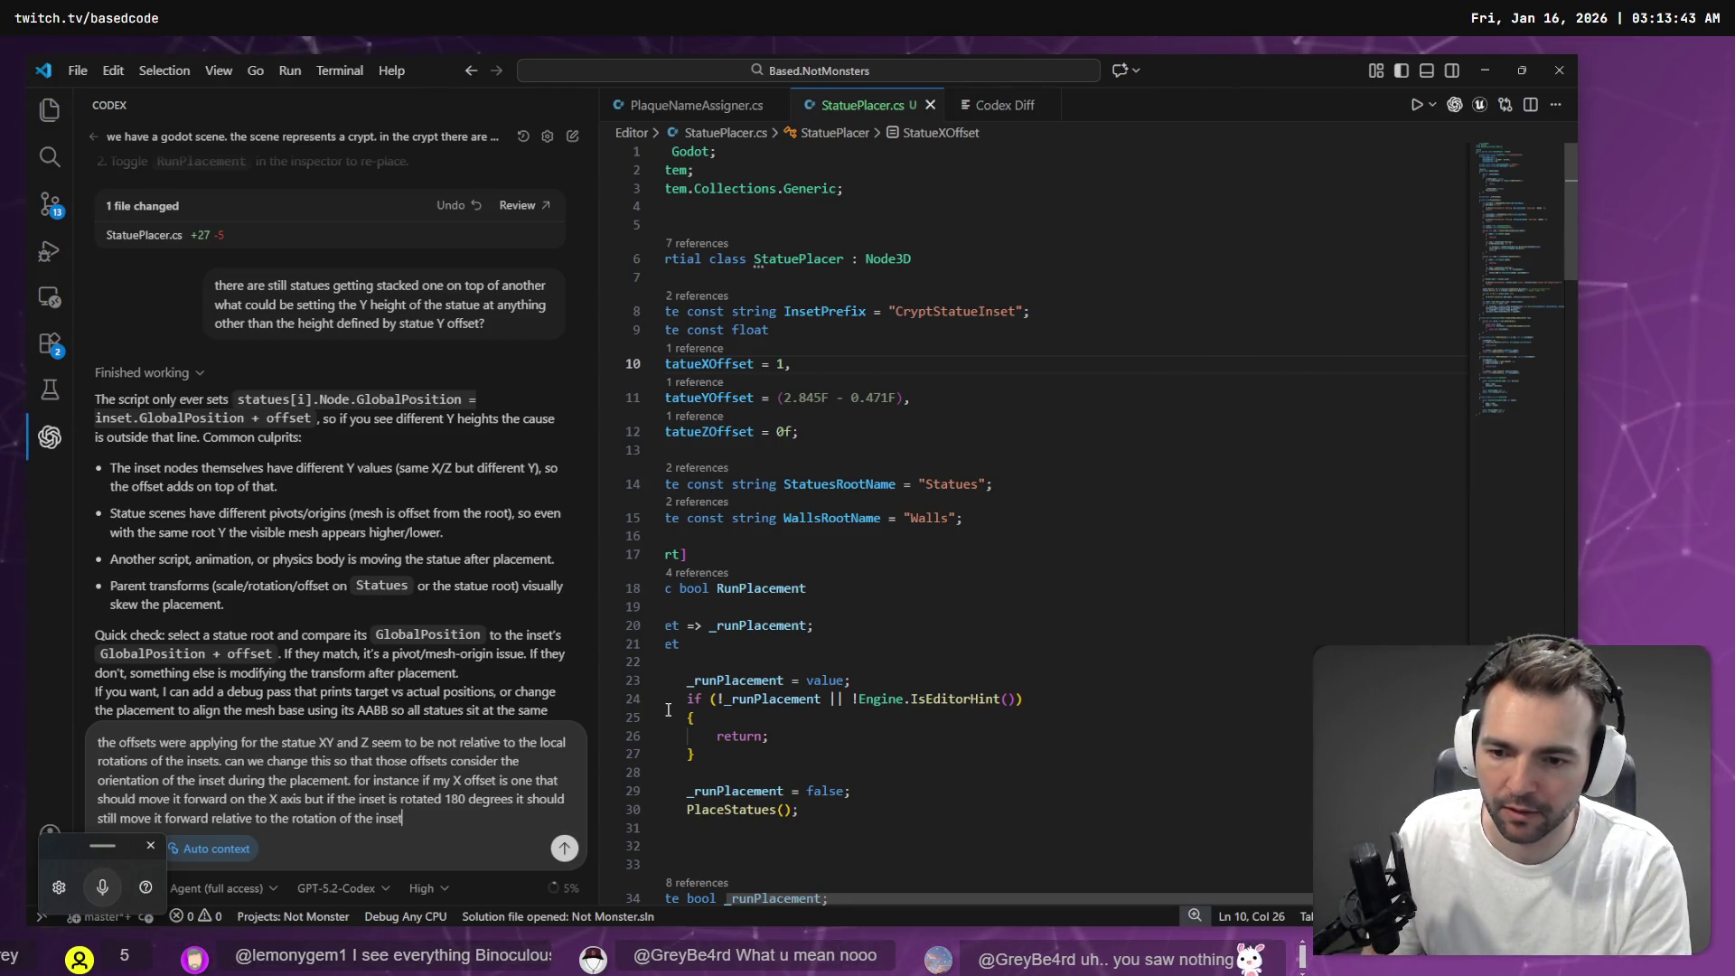
{"action": "key", "text": "Return"}
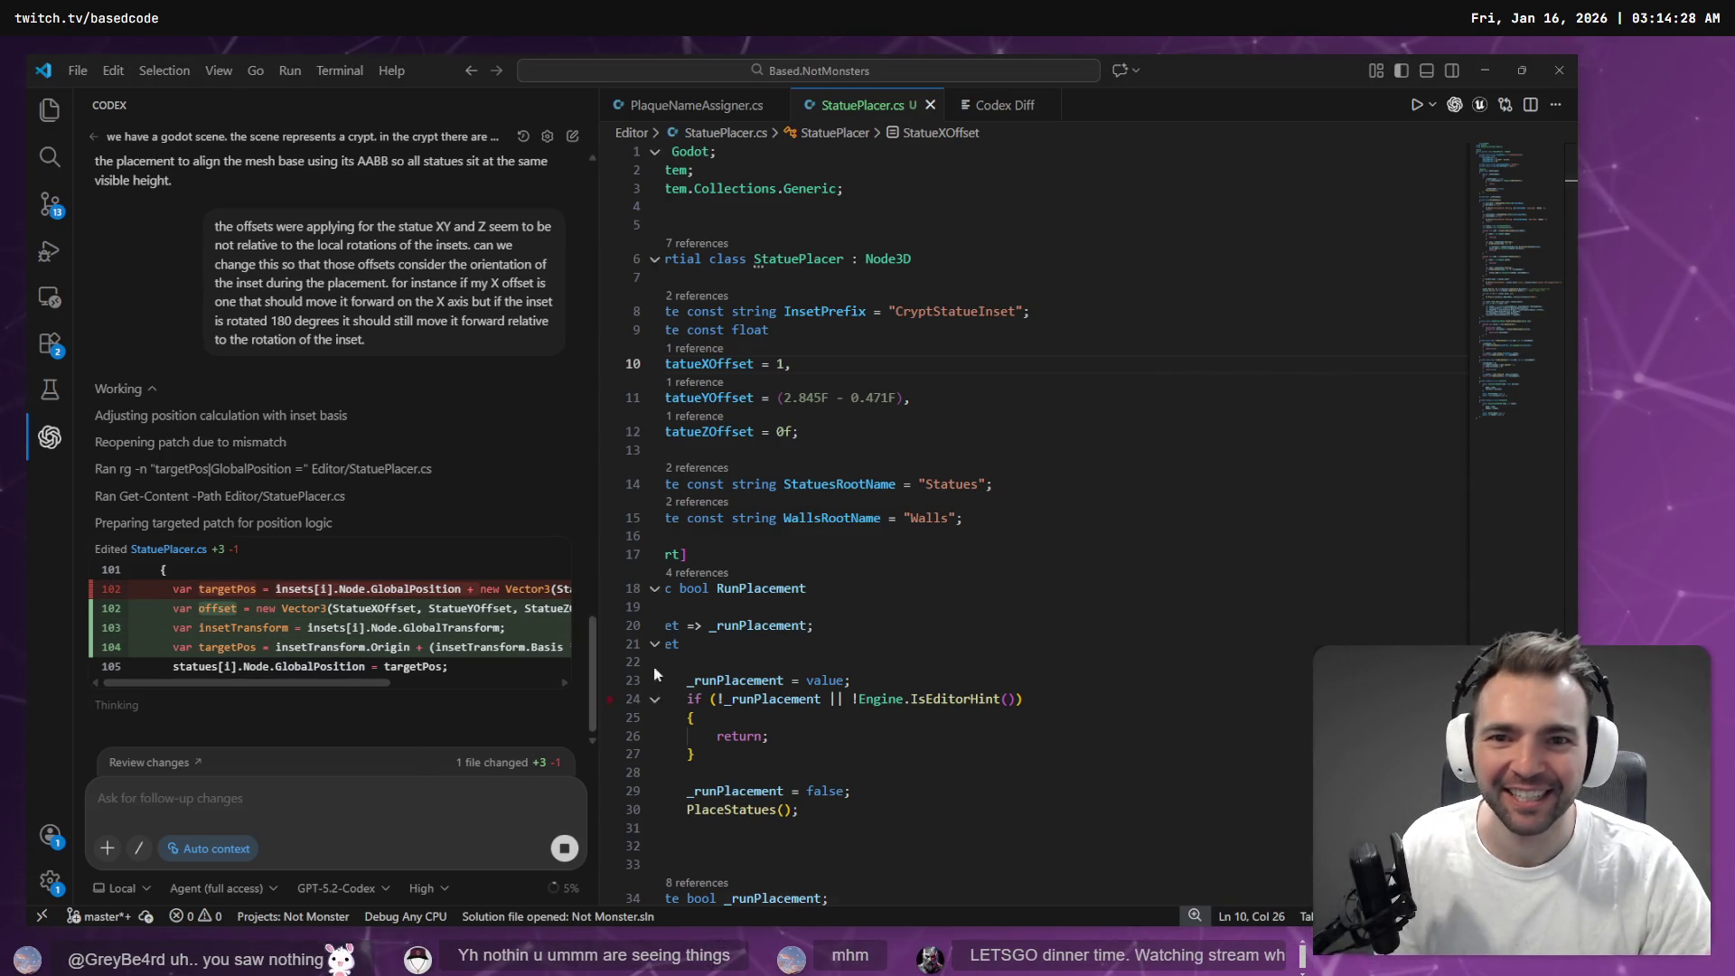
Return to the Godot editor after Codex patches offsets to use each inset's GlobalTransform basis
{"action": "key", "text": "alt+Tab"}
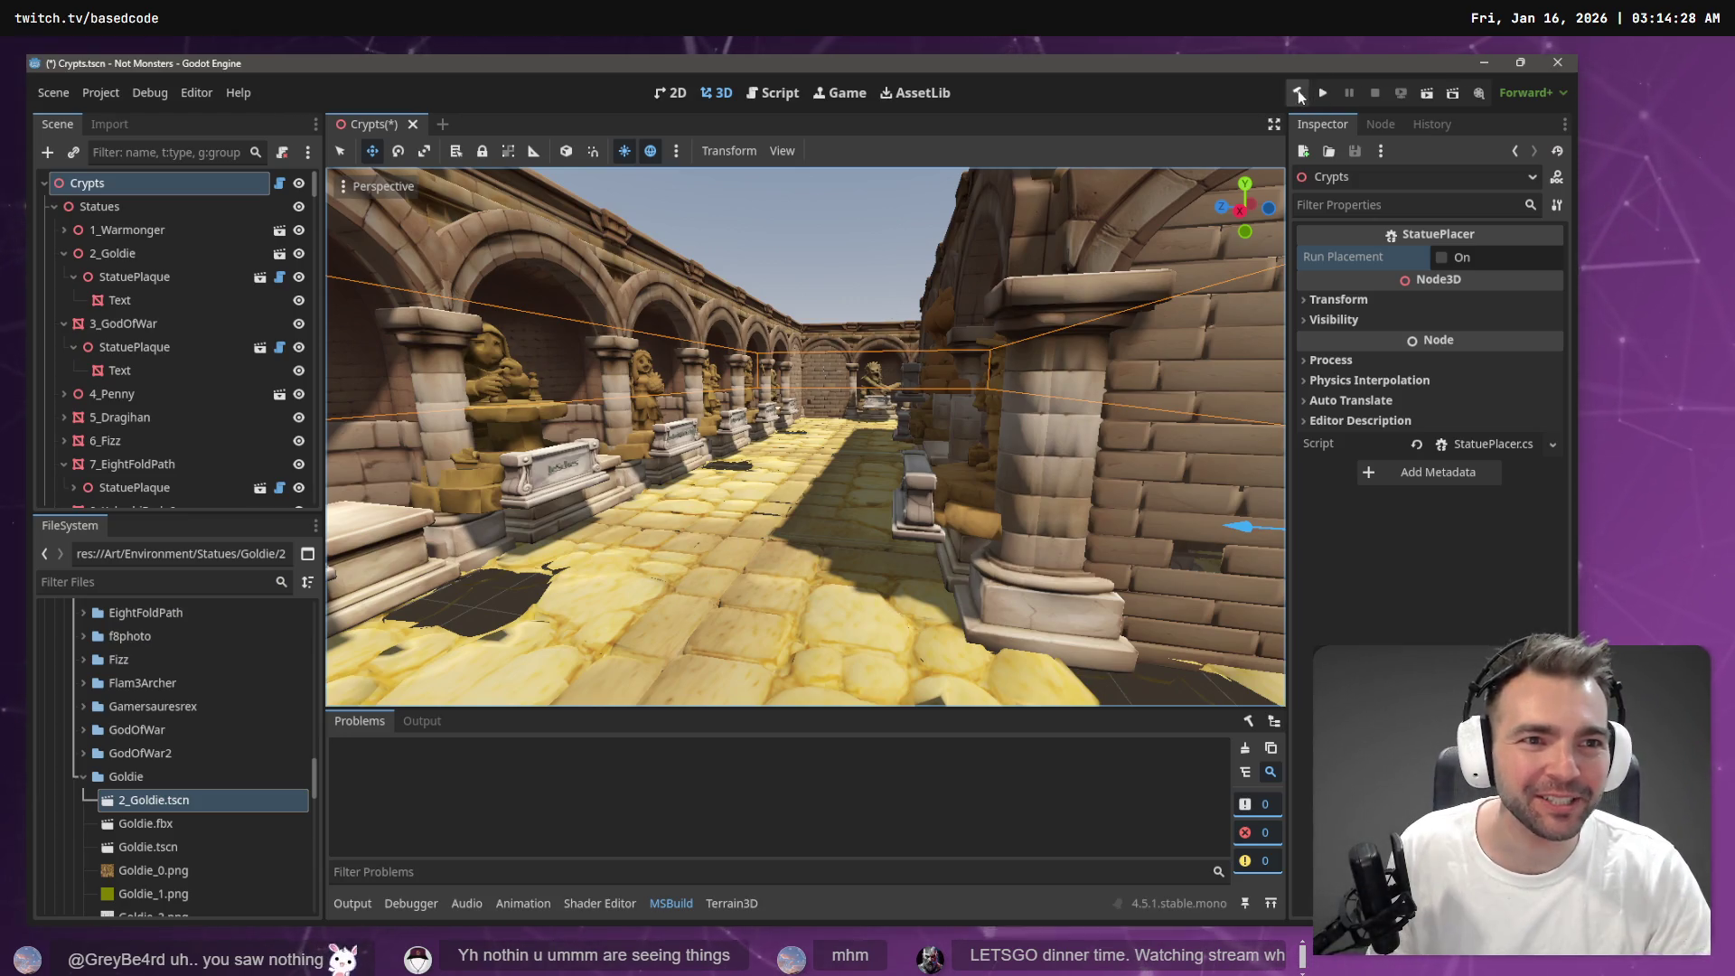
Rebuild, re-run statue placement and fly the corridor to check the repositioned statues and plinths
{"action": "left_click", "coordinate": [1298, 92]}
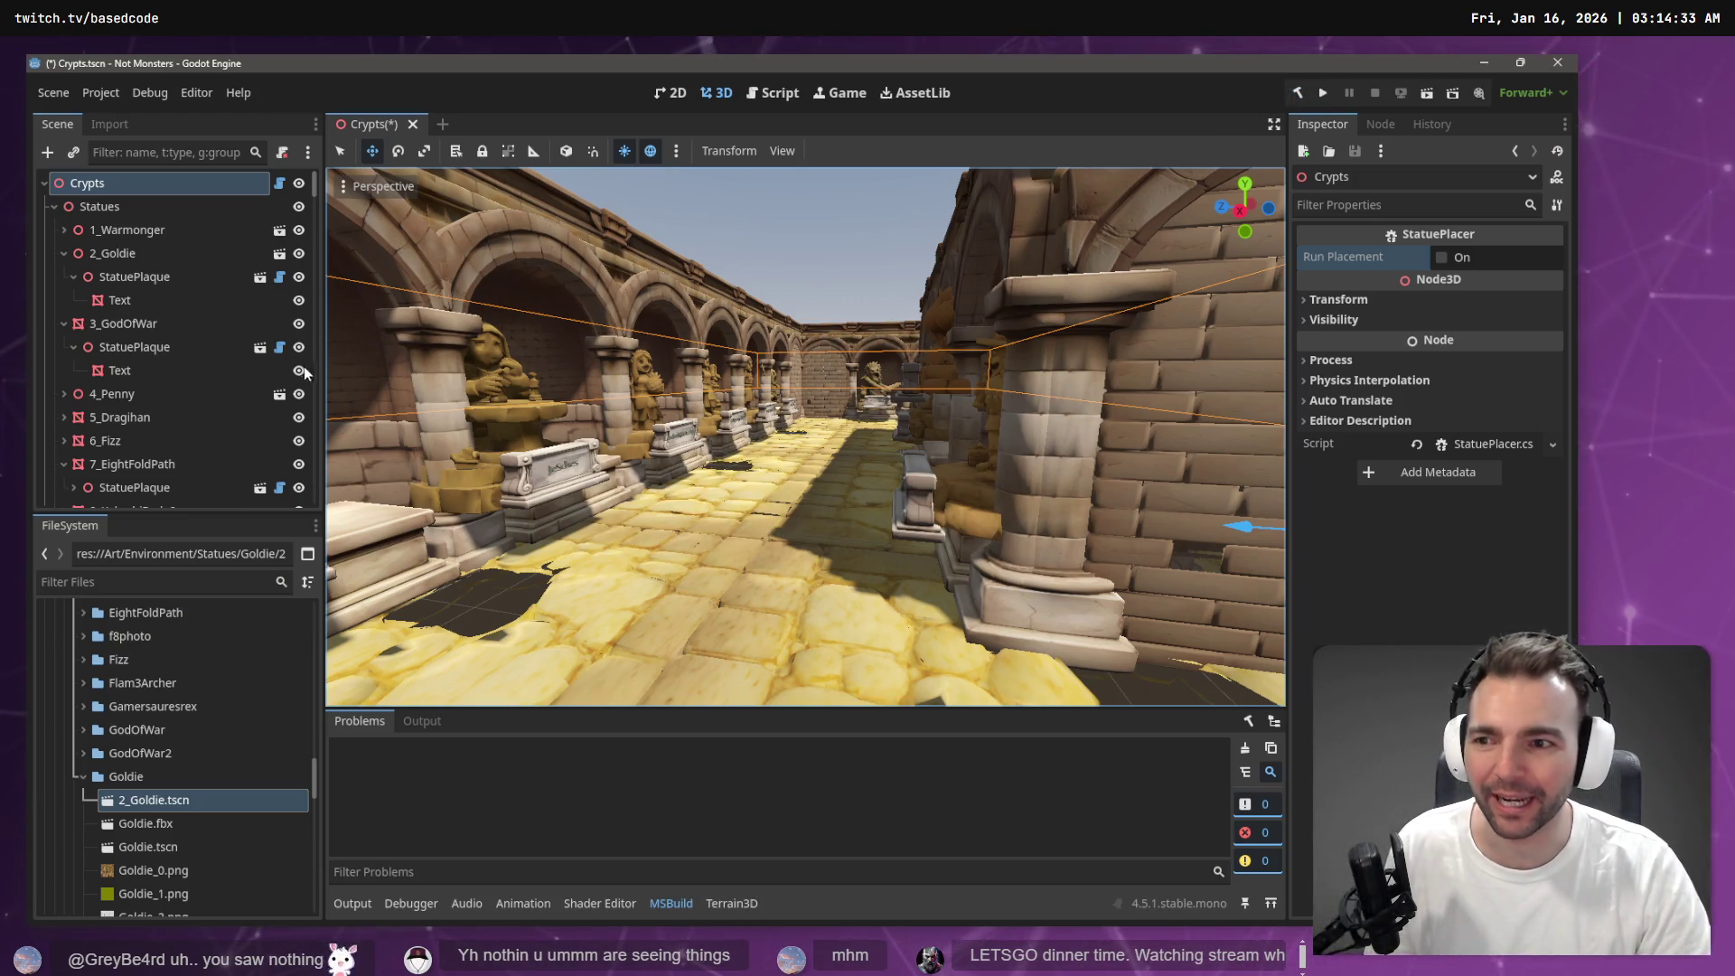
{"action": "left_click", "coordinate": [1442, 257]}
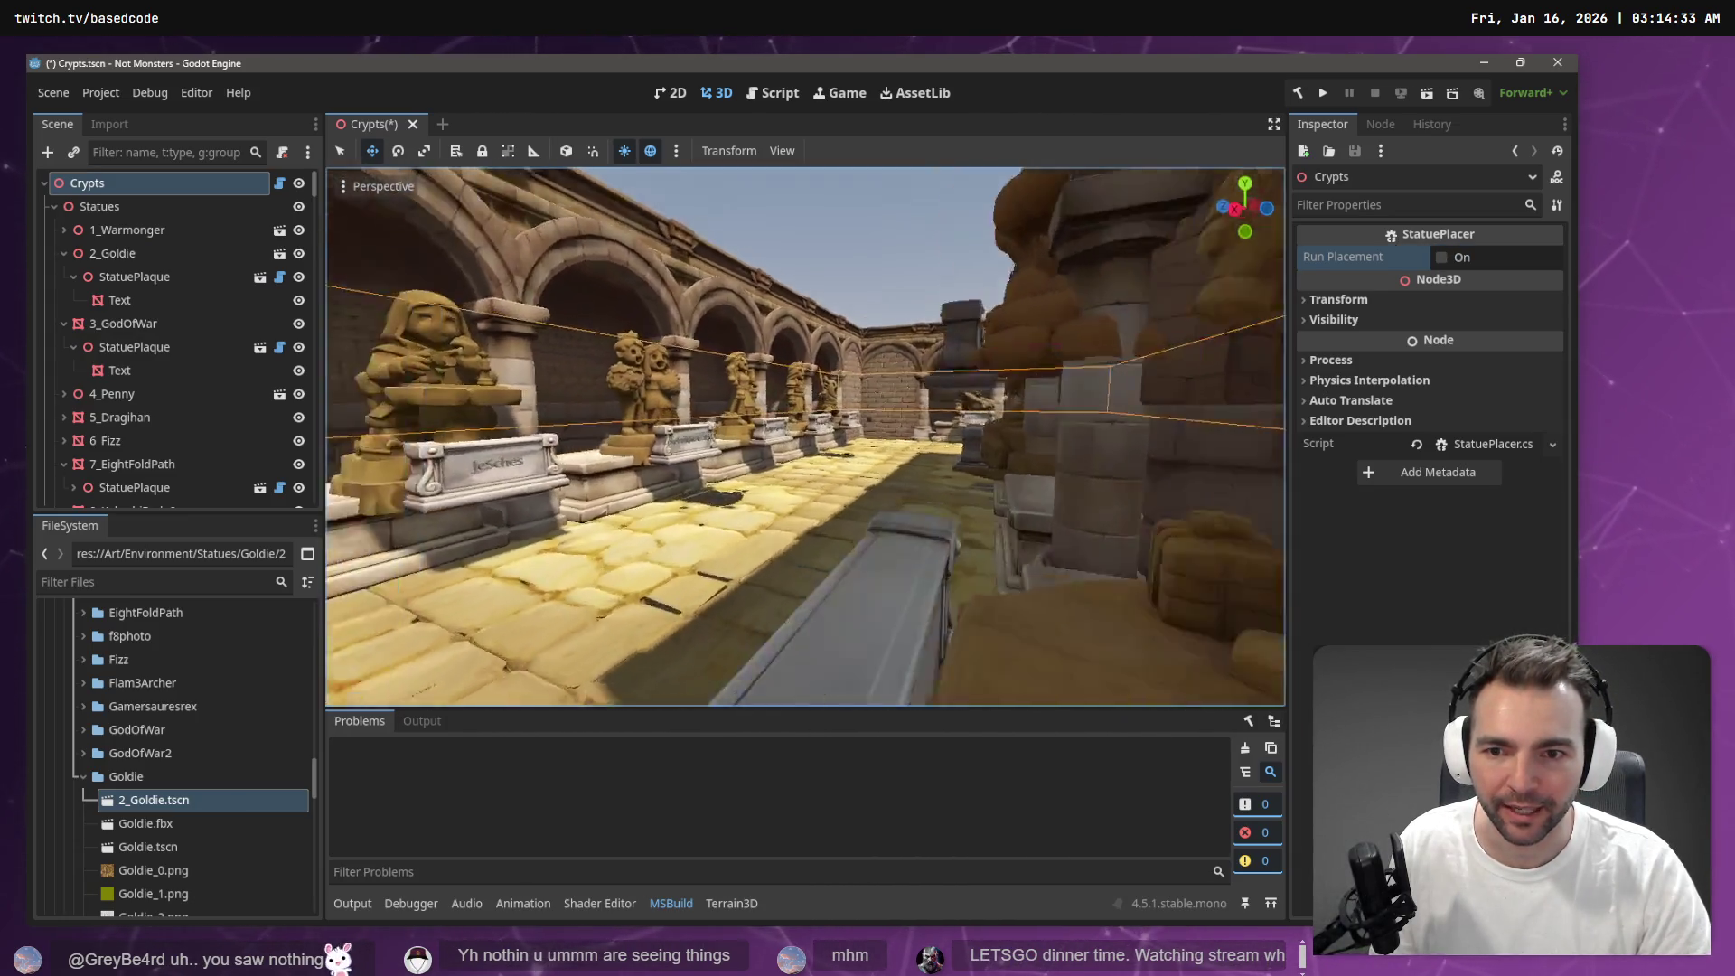
{"action": "key", "text": "w"}
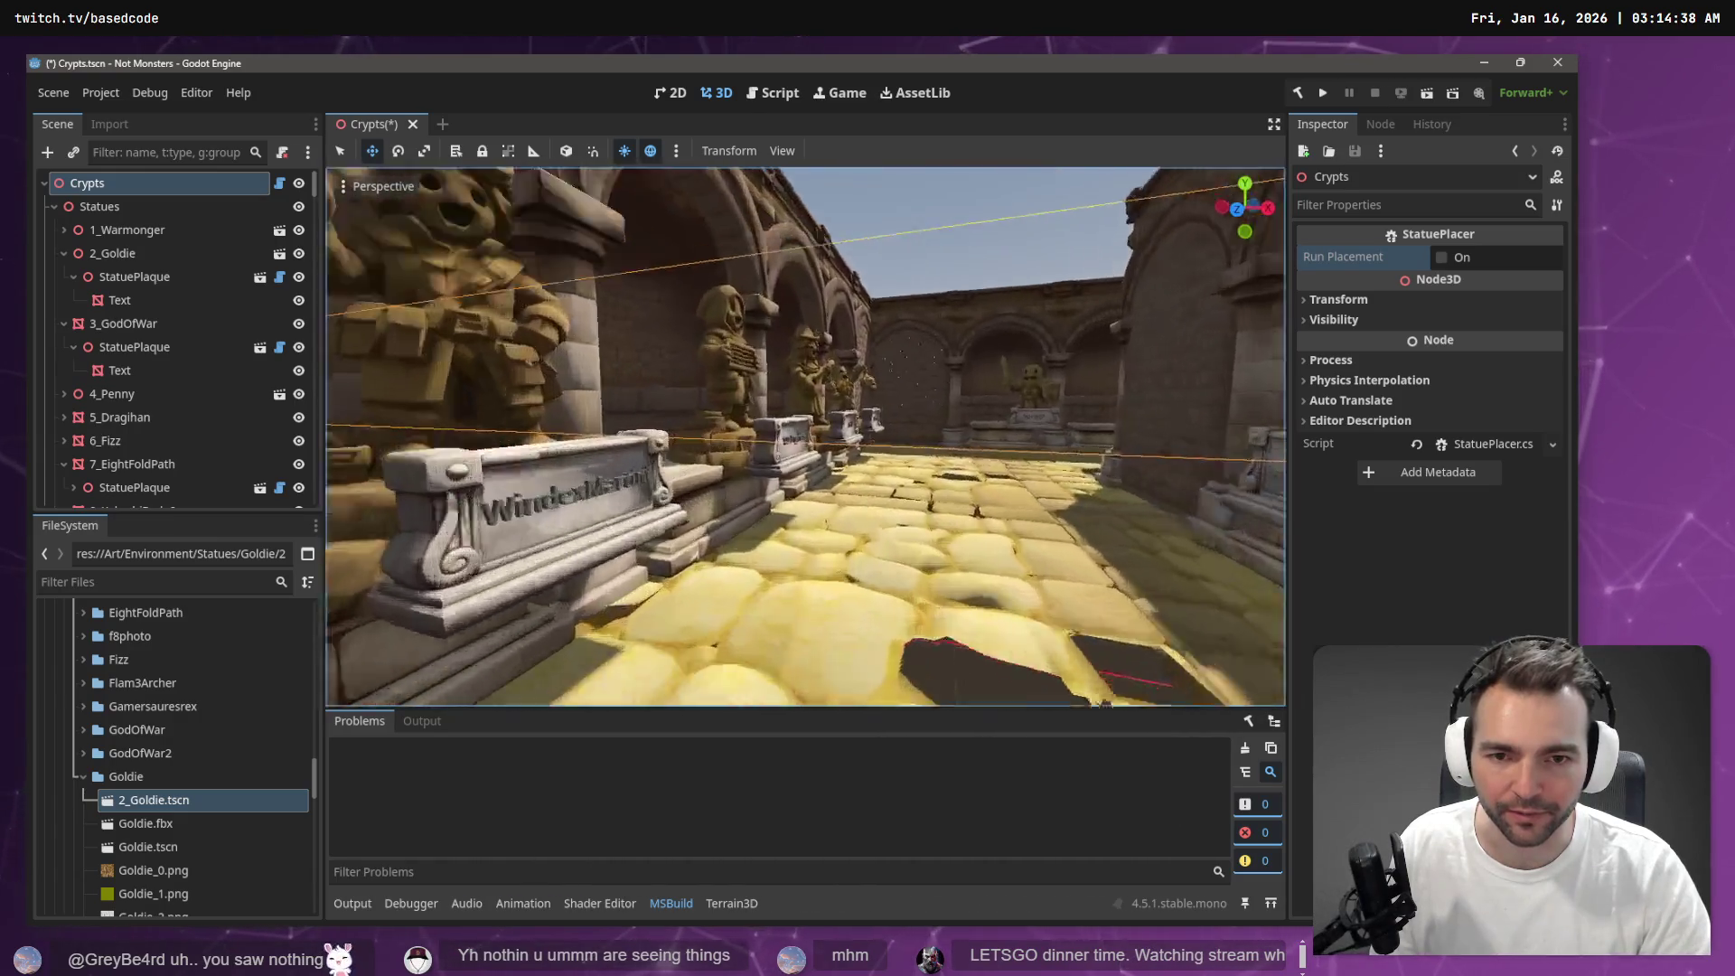
{"action": "key", "text": "s"}
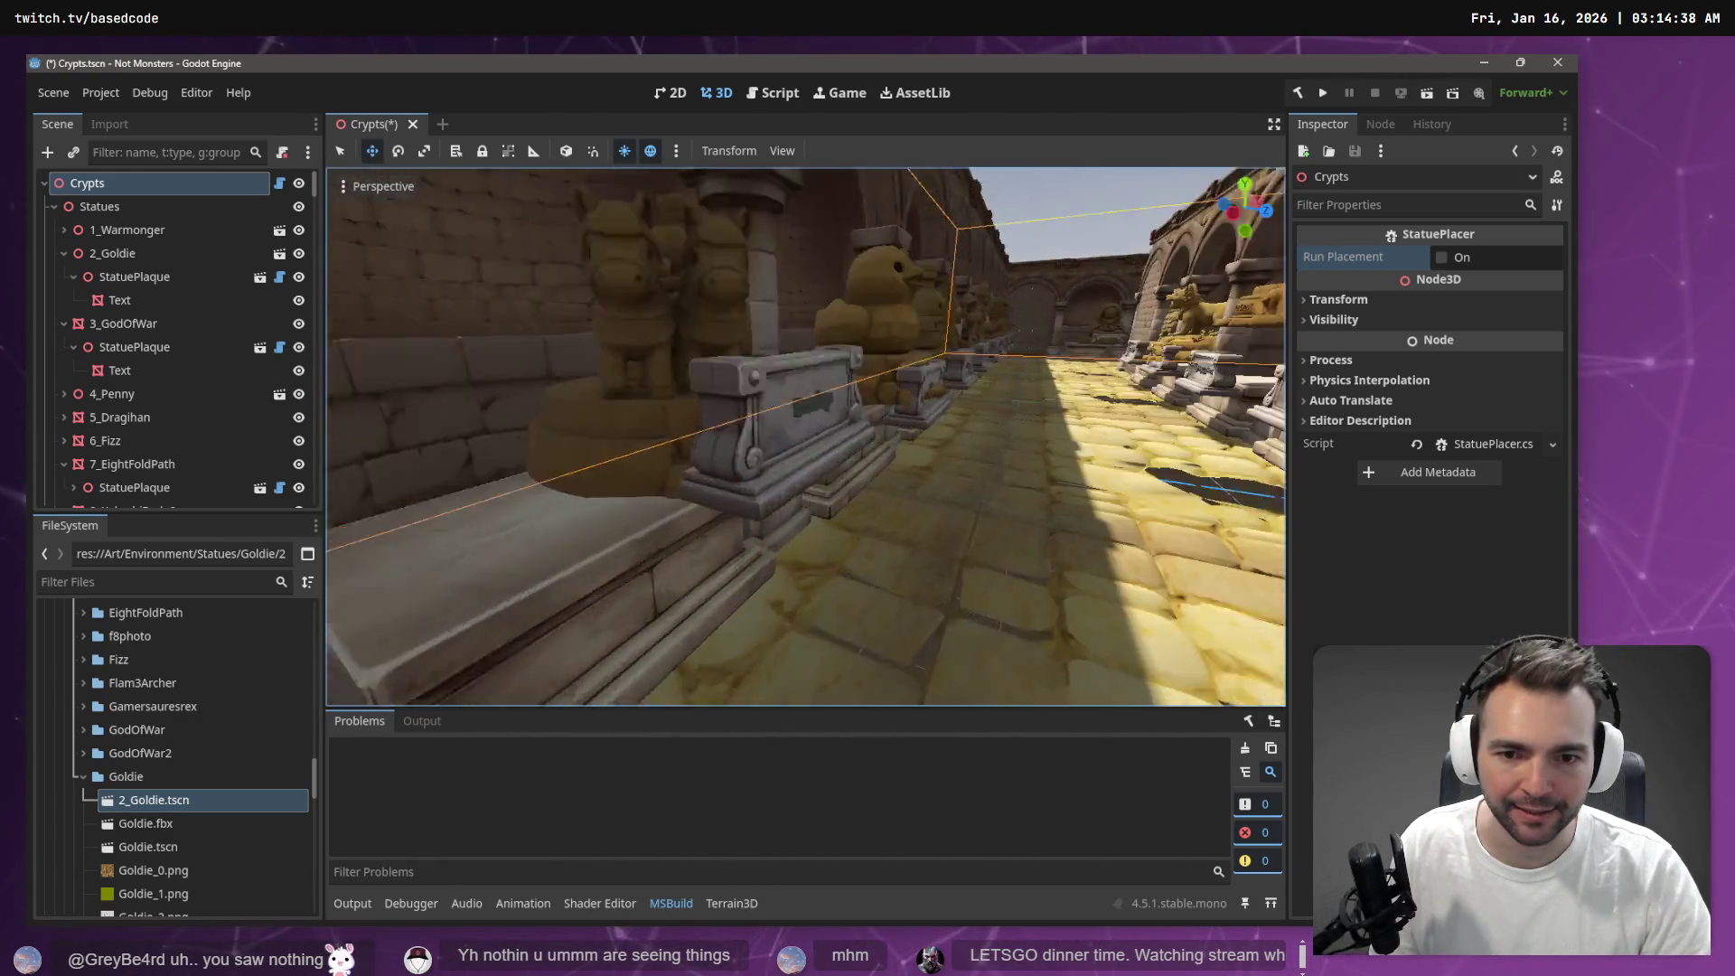
{"action": "key", "text": "w"}
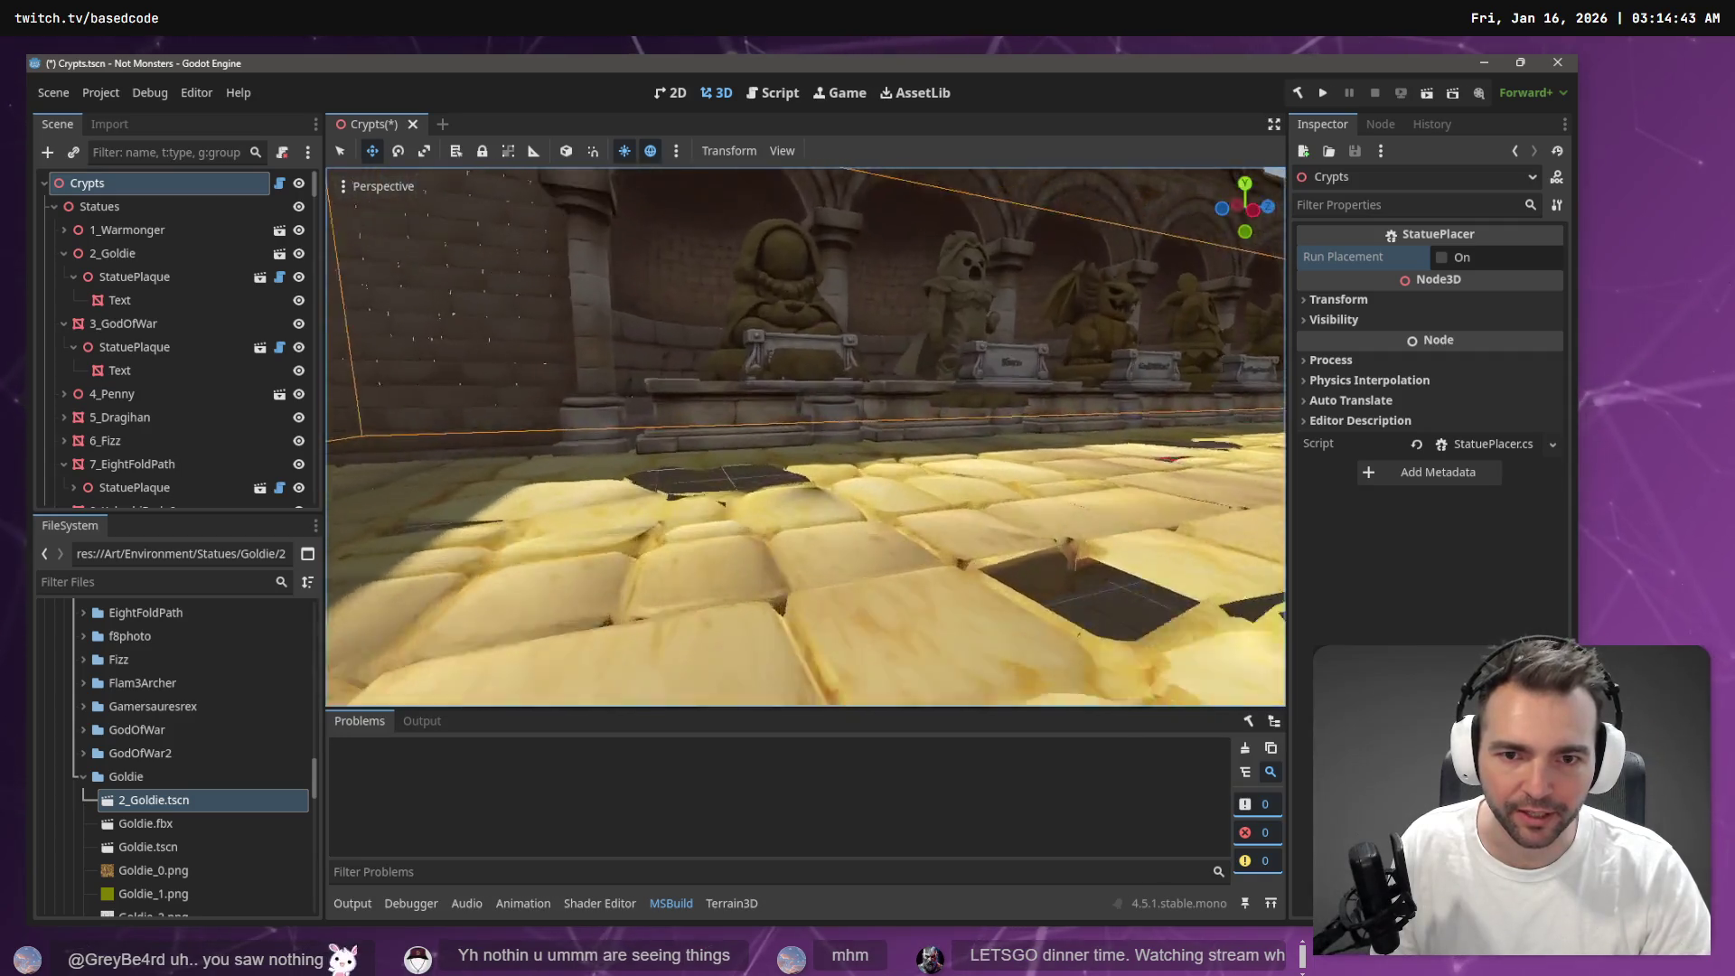
{"action": "key", "text": "s"}
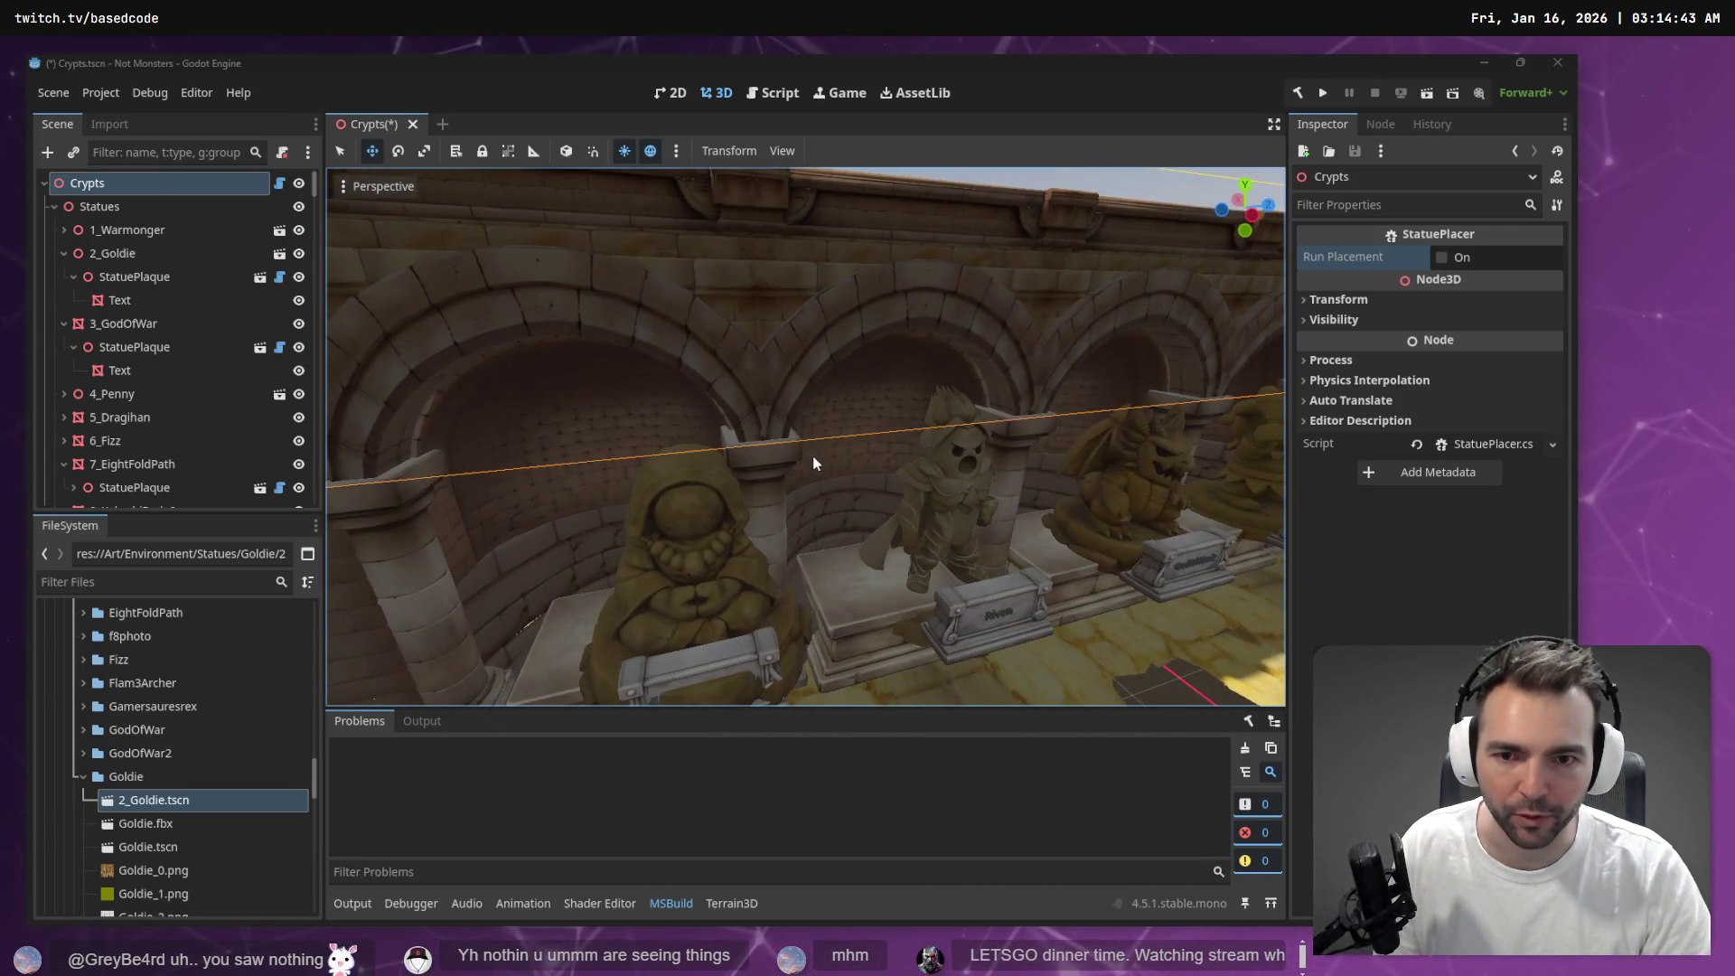
{"action": "key", "text": "alt+Tab"}
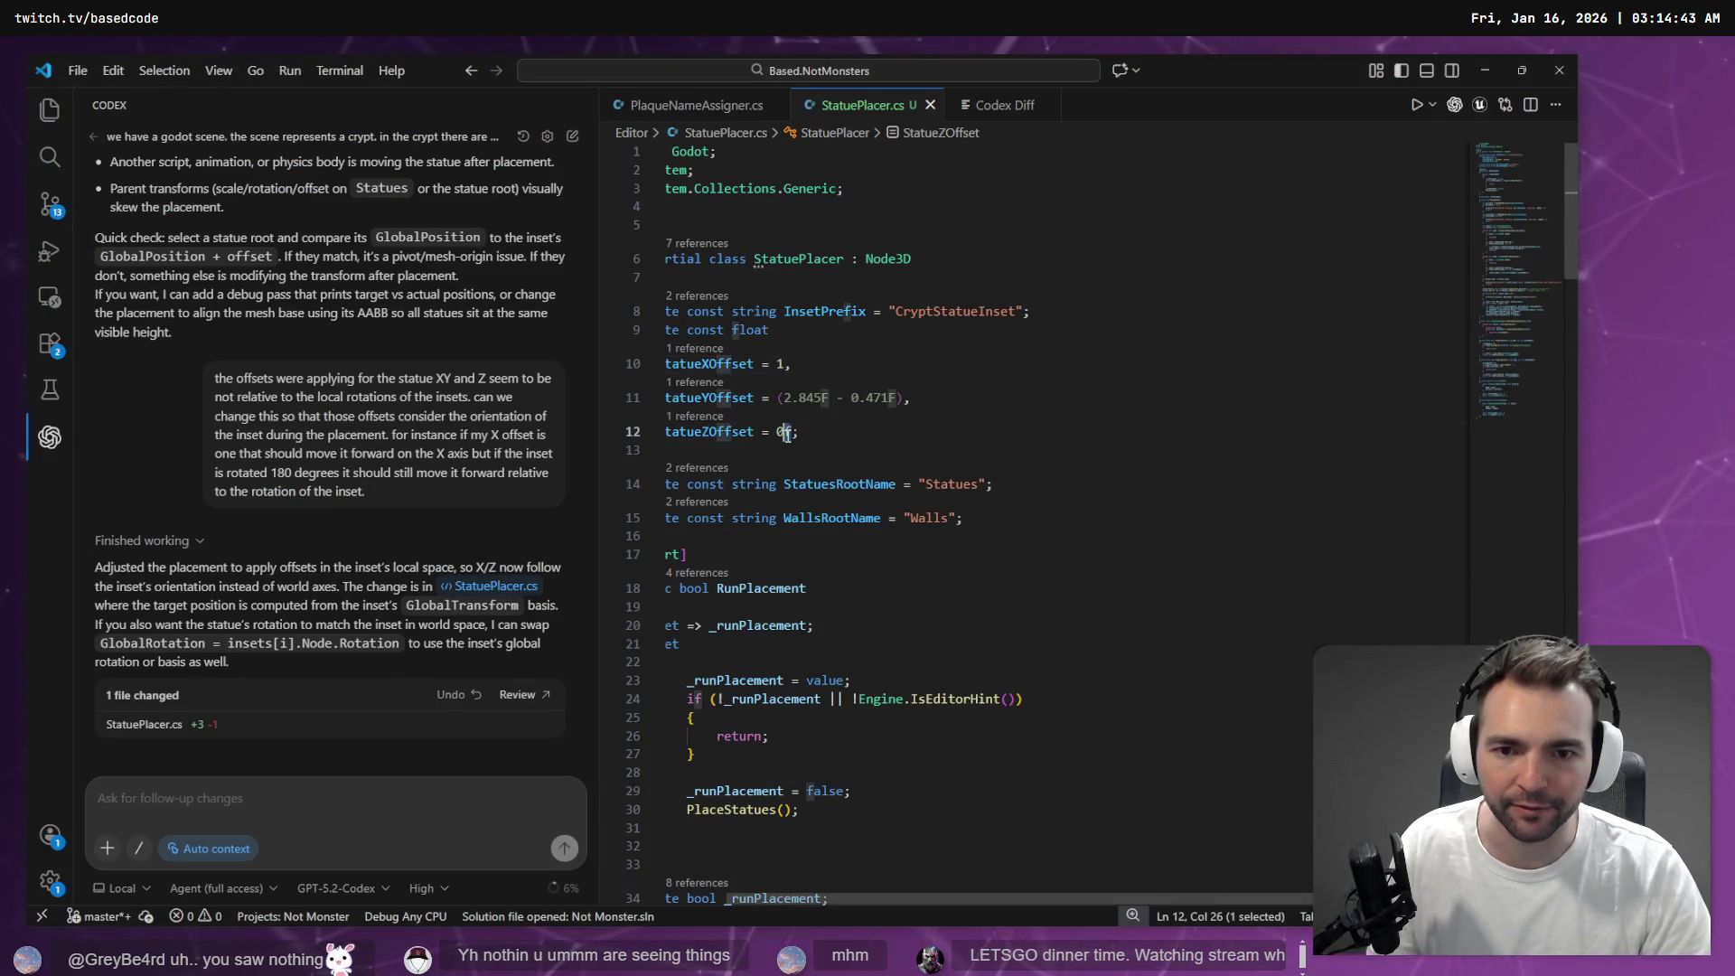
Set StatueXOffset to 0 and StatueZOffset to 1, rebuild, and re-run statue placement in Godot
{"action": "key", "text": "Delete"}
{"action": "type", "text": "1"}
{"action": "key", "text": "Up"}
{"action": "key", "text": "Up"}
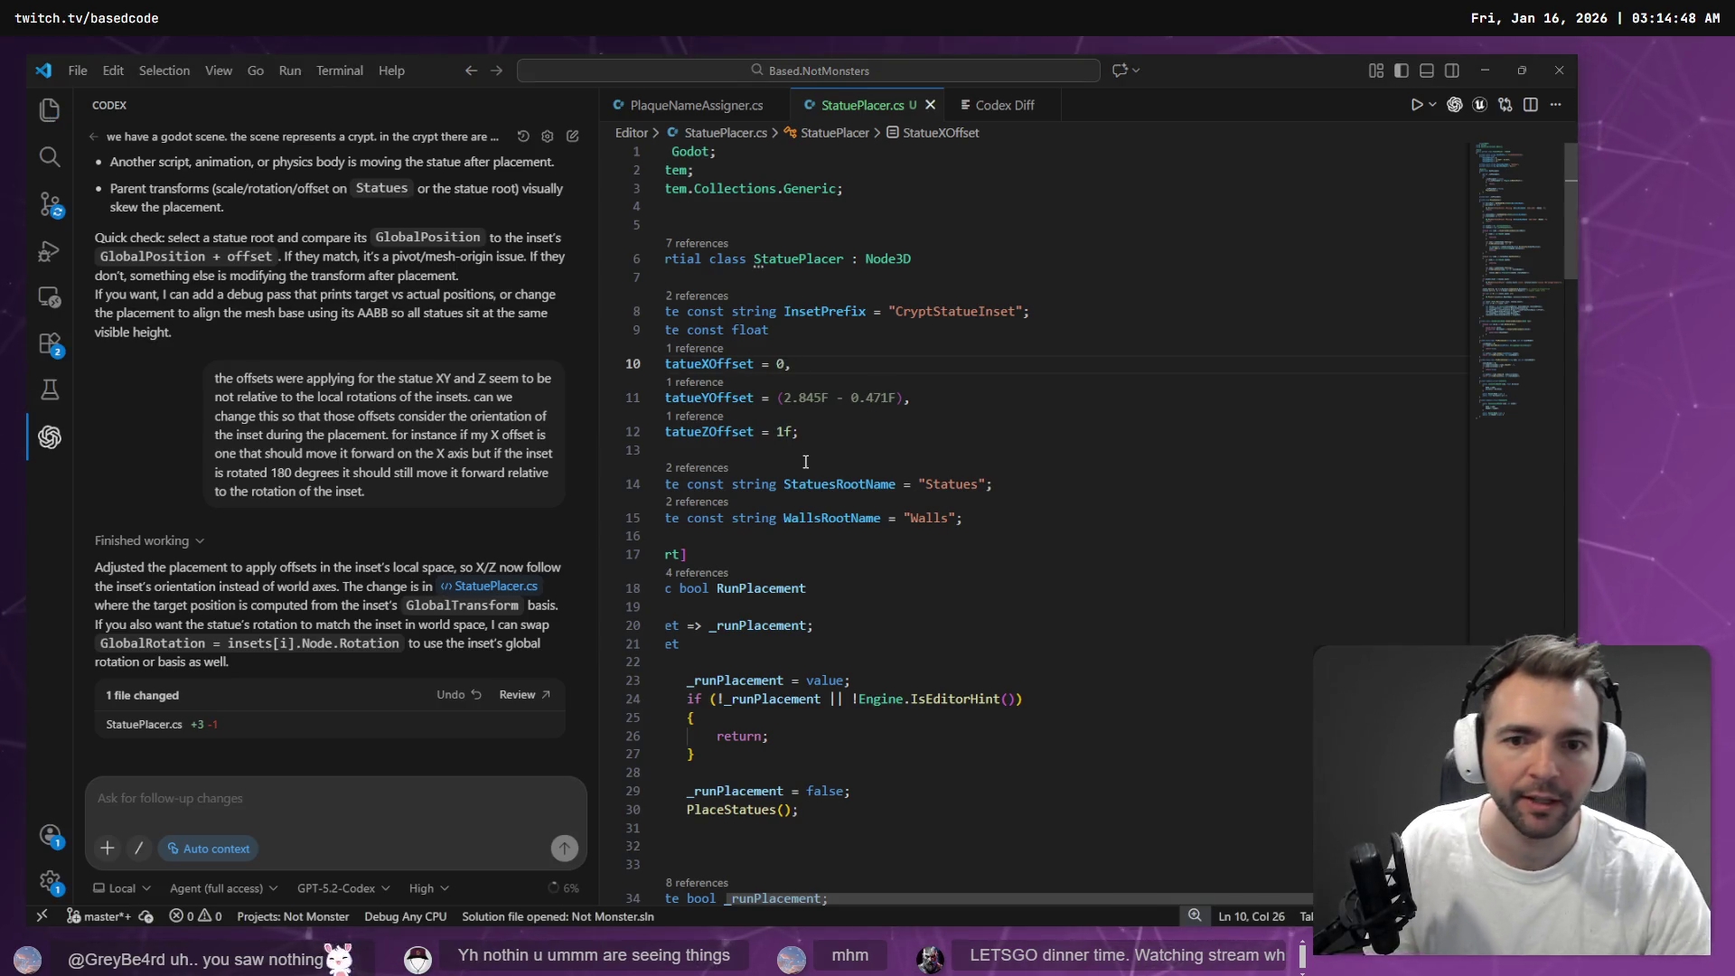
{"action": "key", "text": "alt+Tab"}
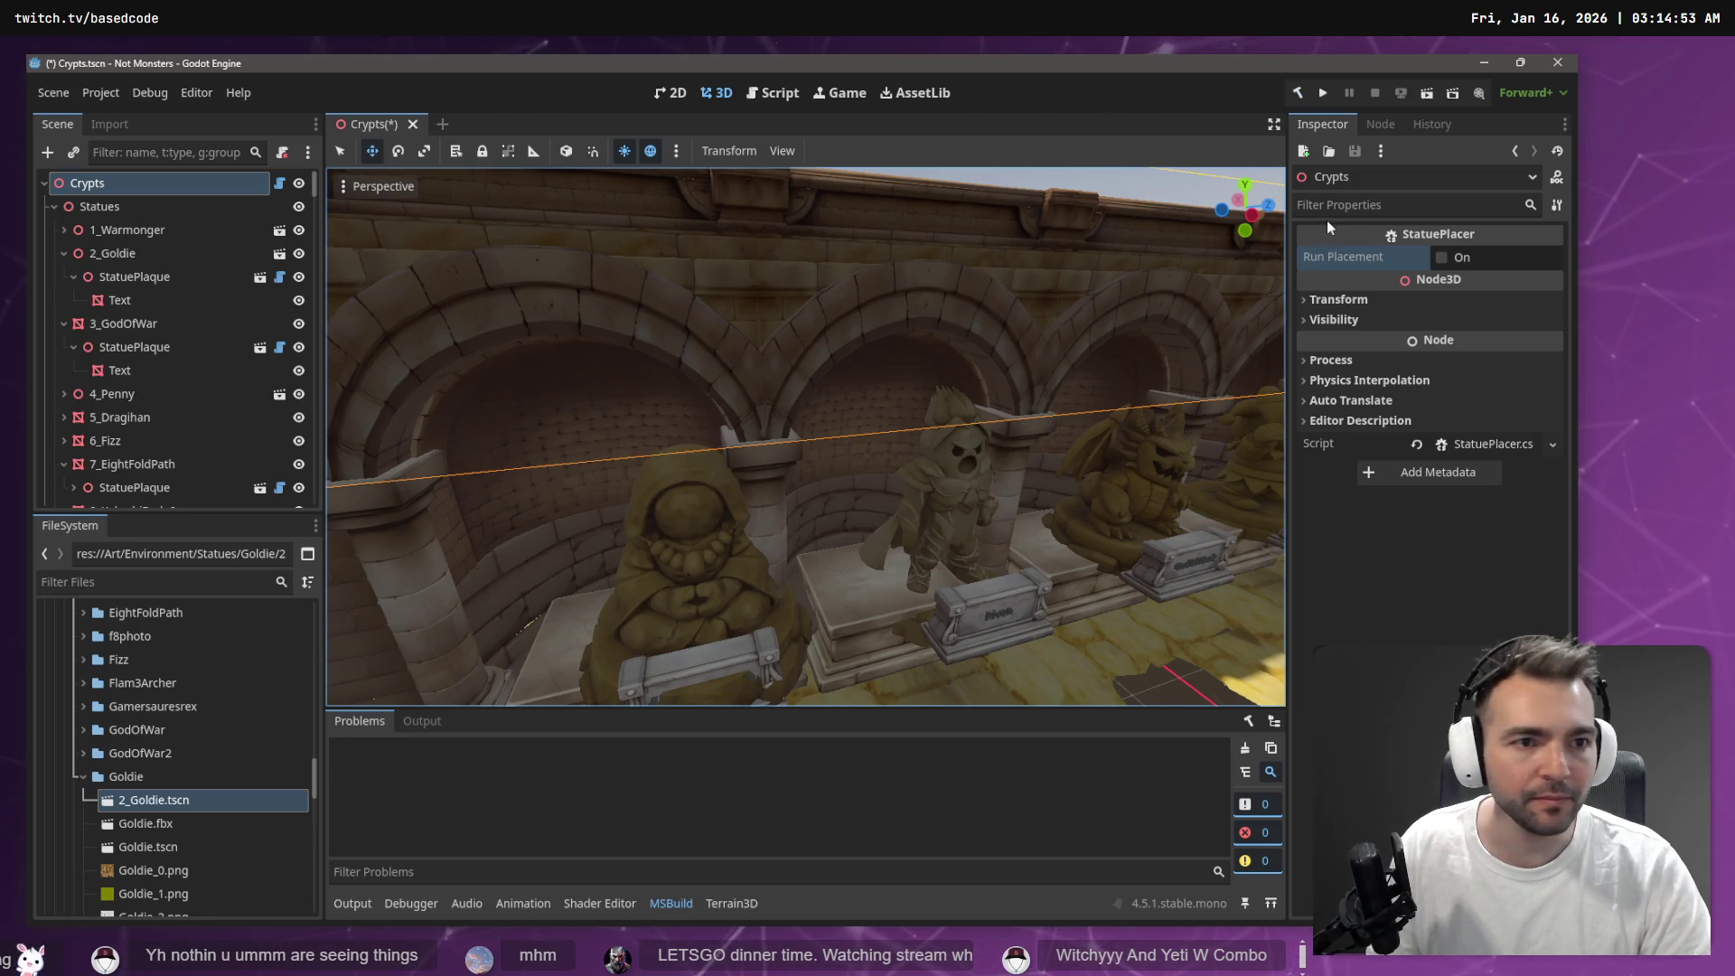
{"action": "left_click", "coordinate": [1443, 257]}
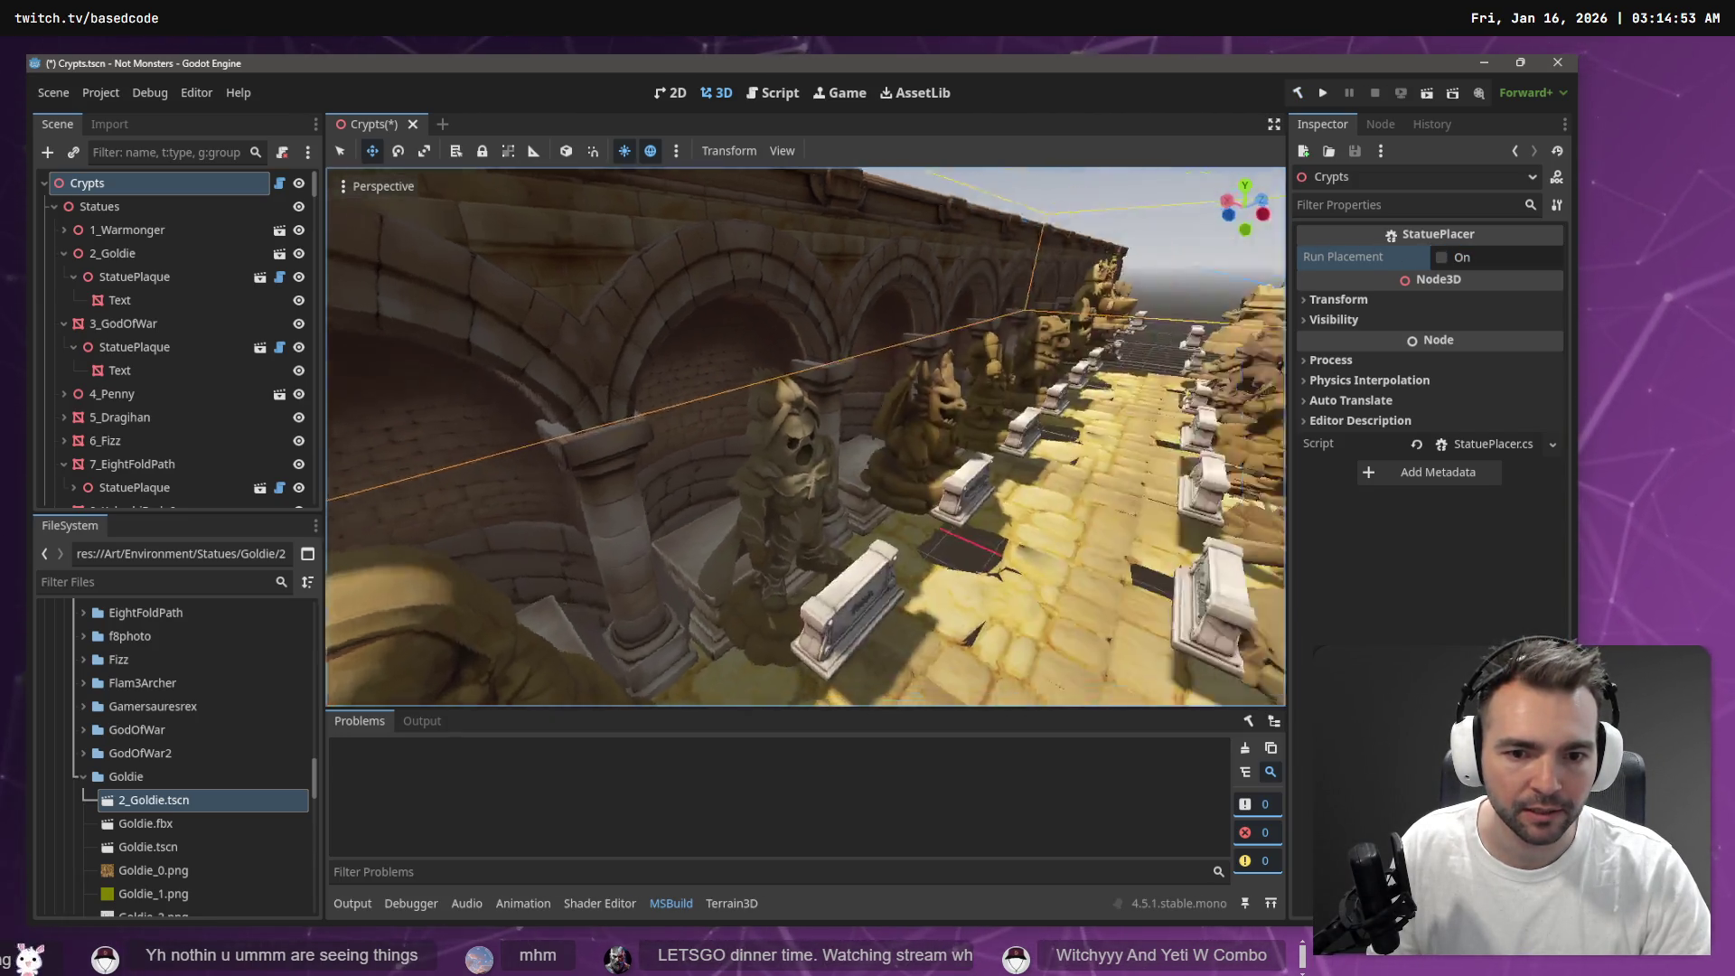
{"action": "key", "text": "alt+Tab"}
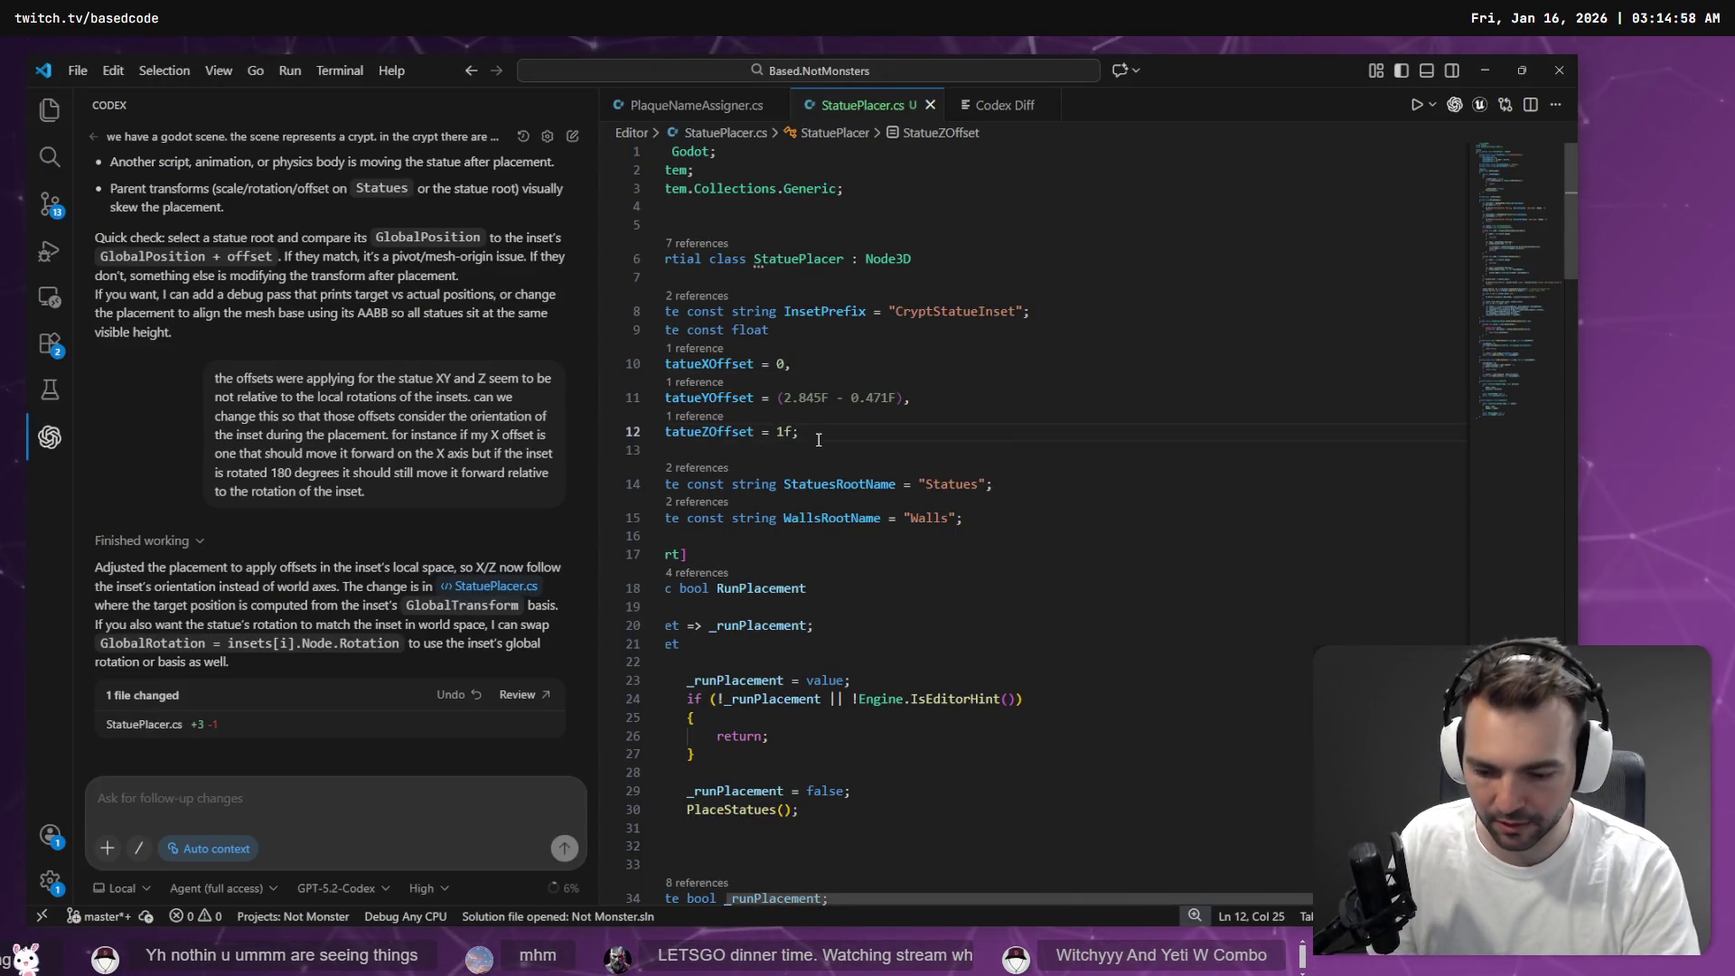
{"action": "key", "text": "alt+Tab"}
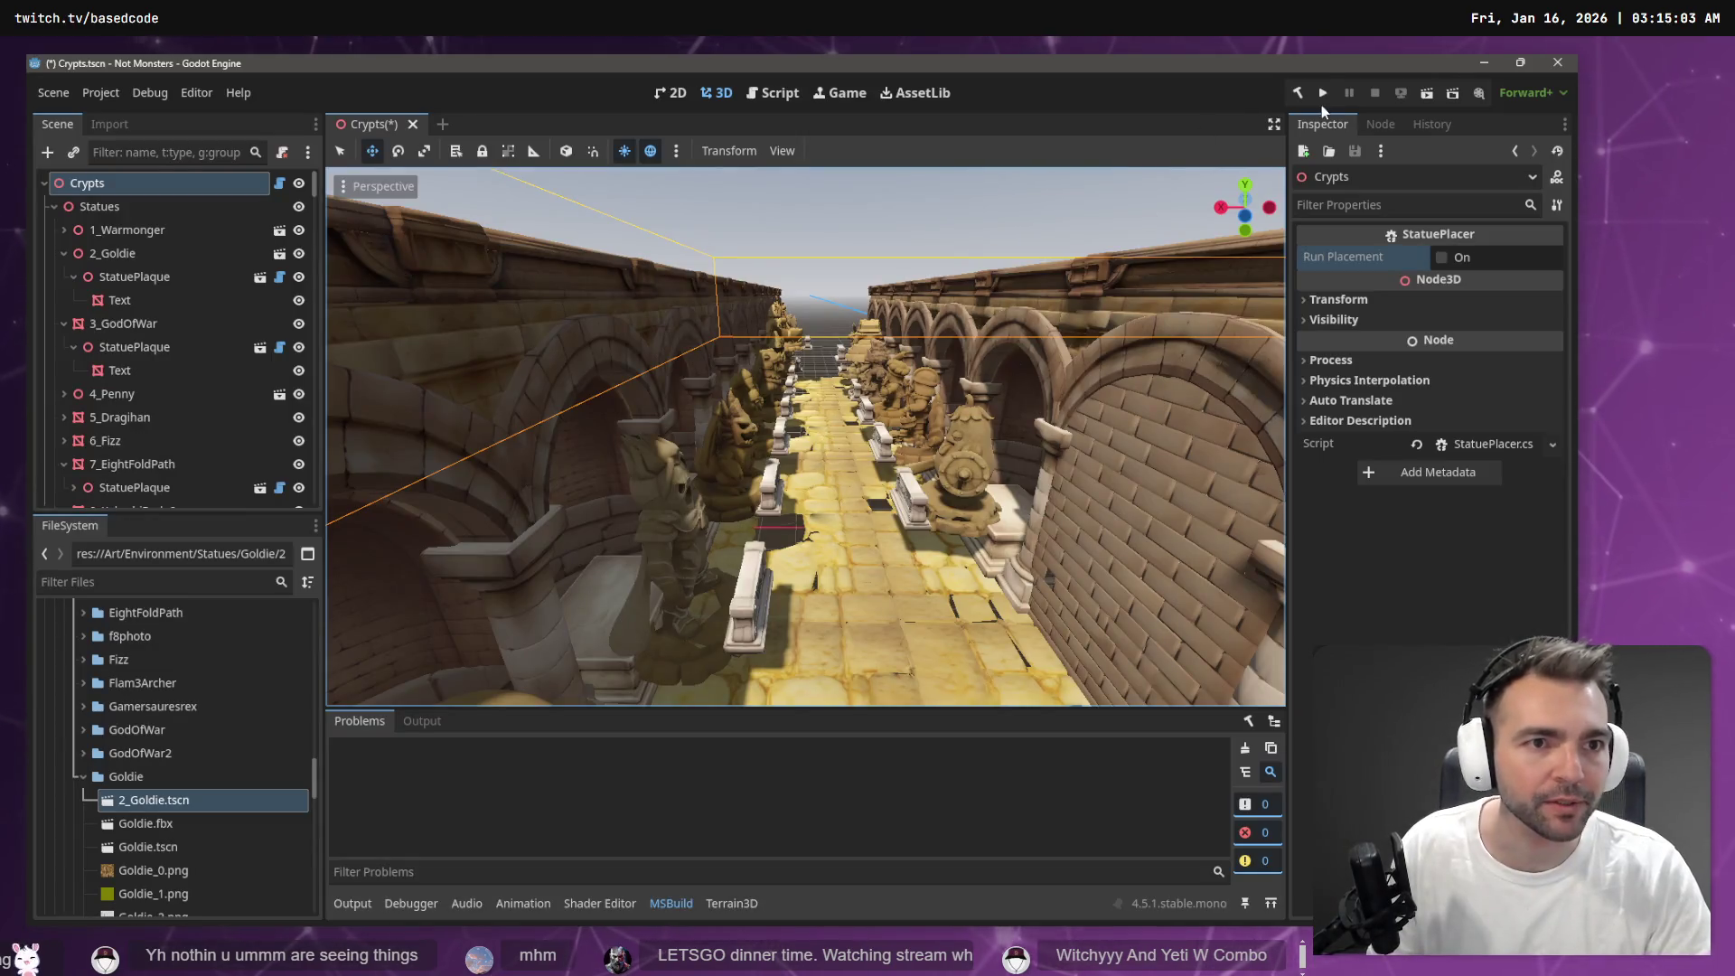
{"action": "left_click", "coordinate": [1298, 93]}
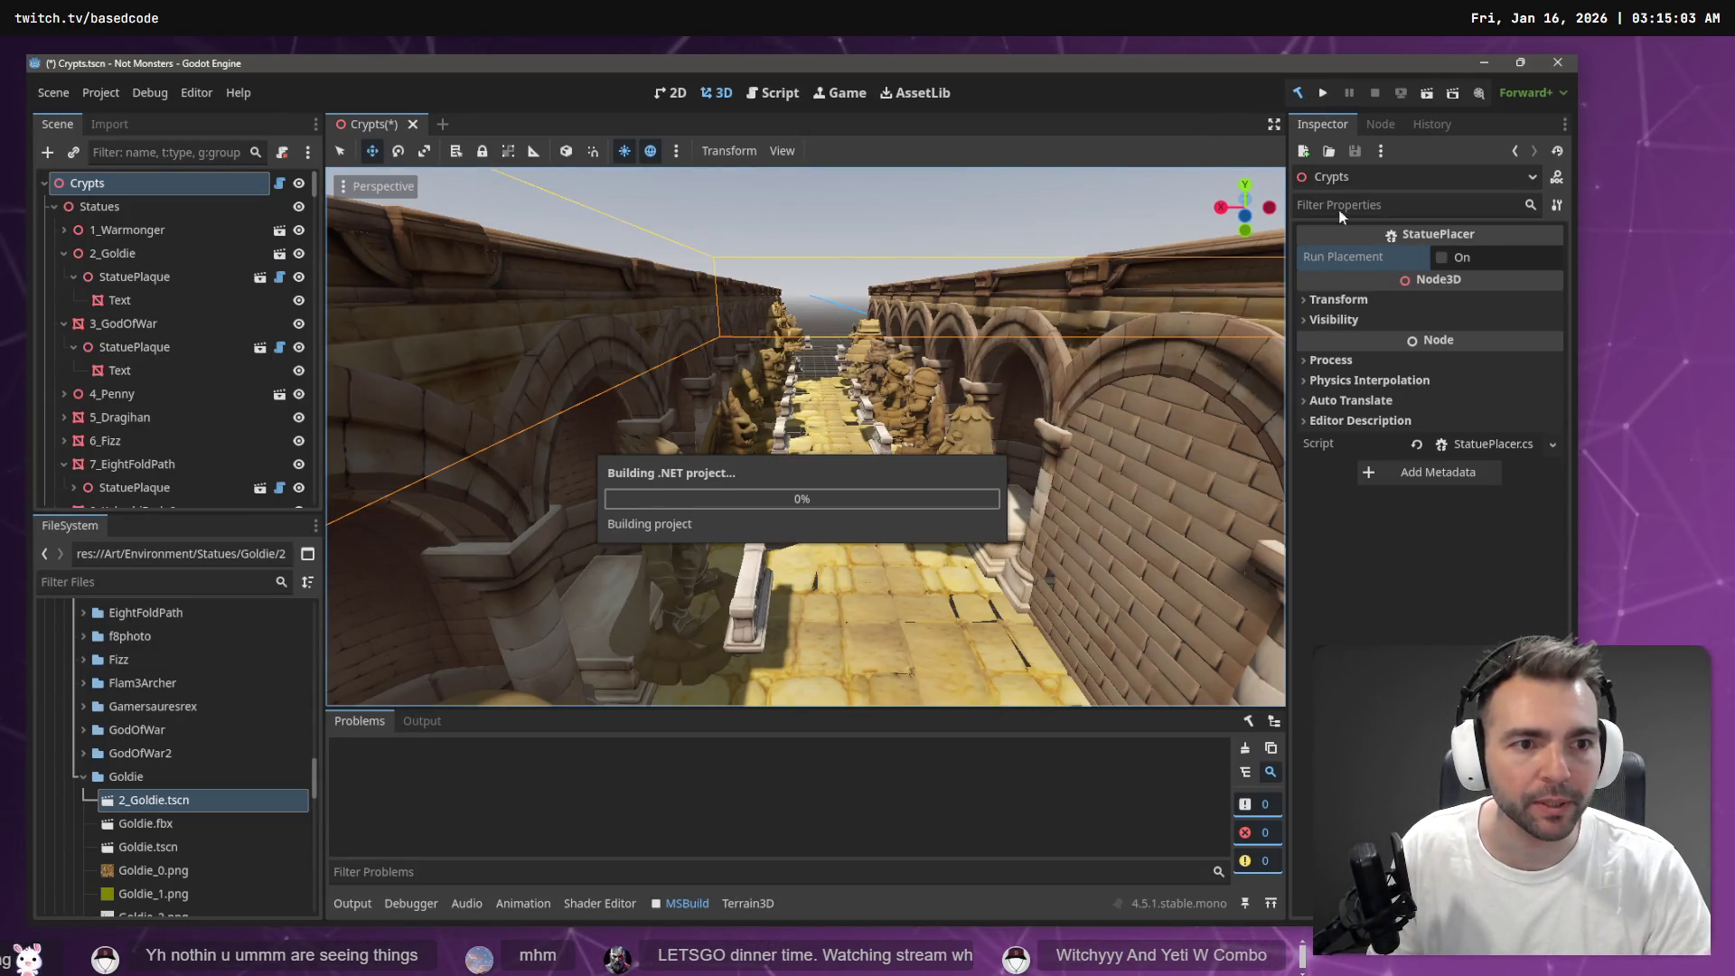
{"action": "left_click", "coordinate": [1443, 258]}
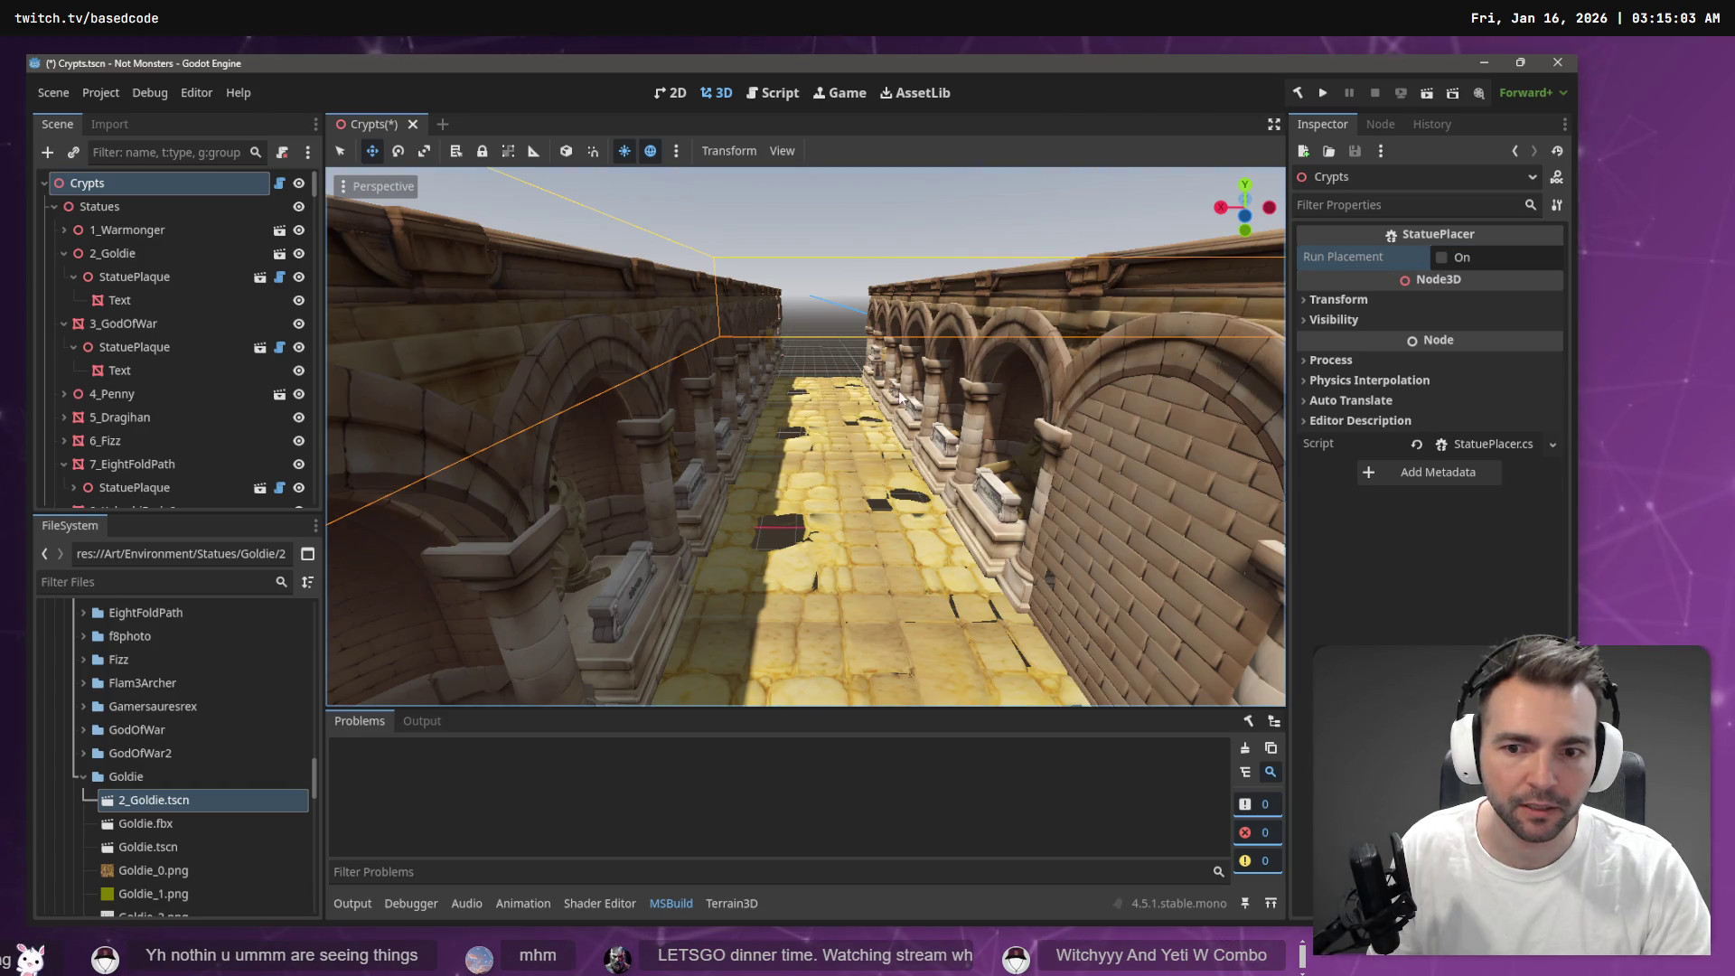
Check the statues, then change StatueZOffset to -.8f and rebuild the C# project
{"action": "key", "text": "w"}
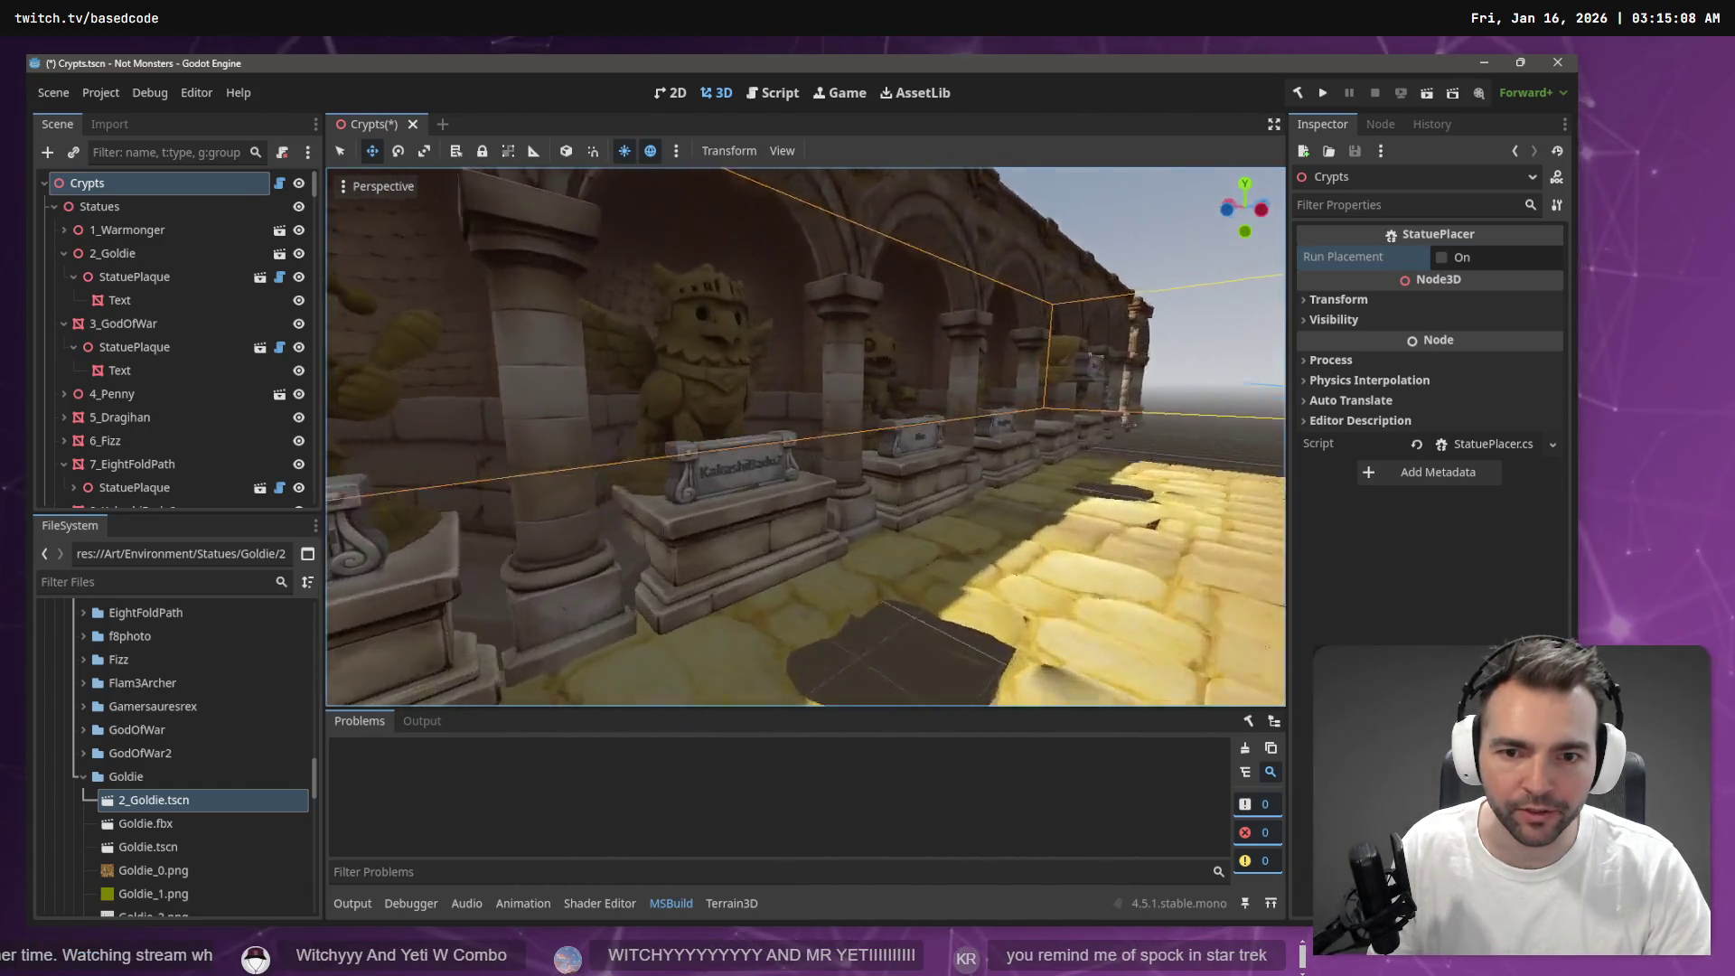
{"action": "key", "text": "alt+Tab"}
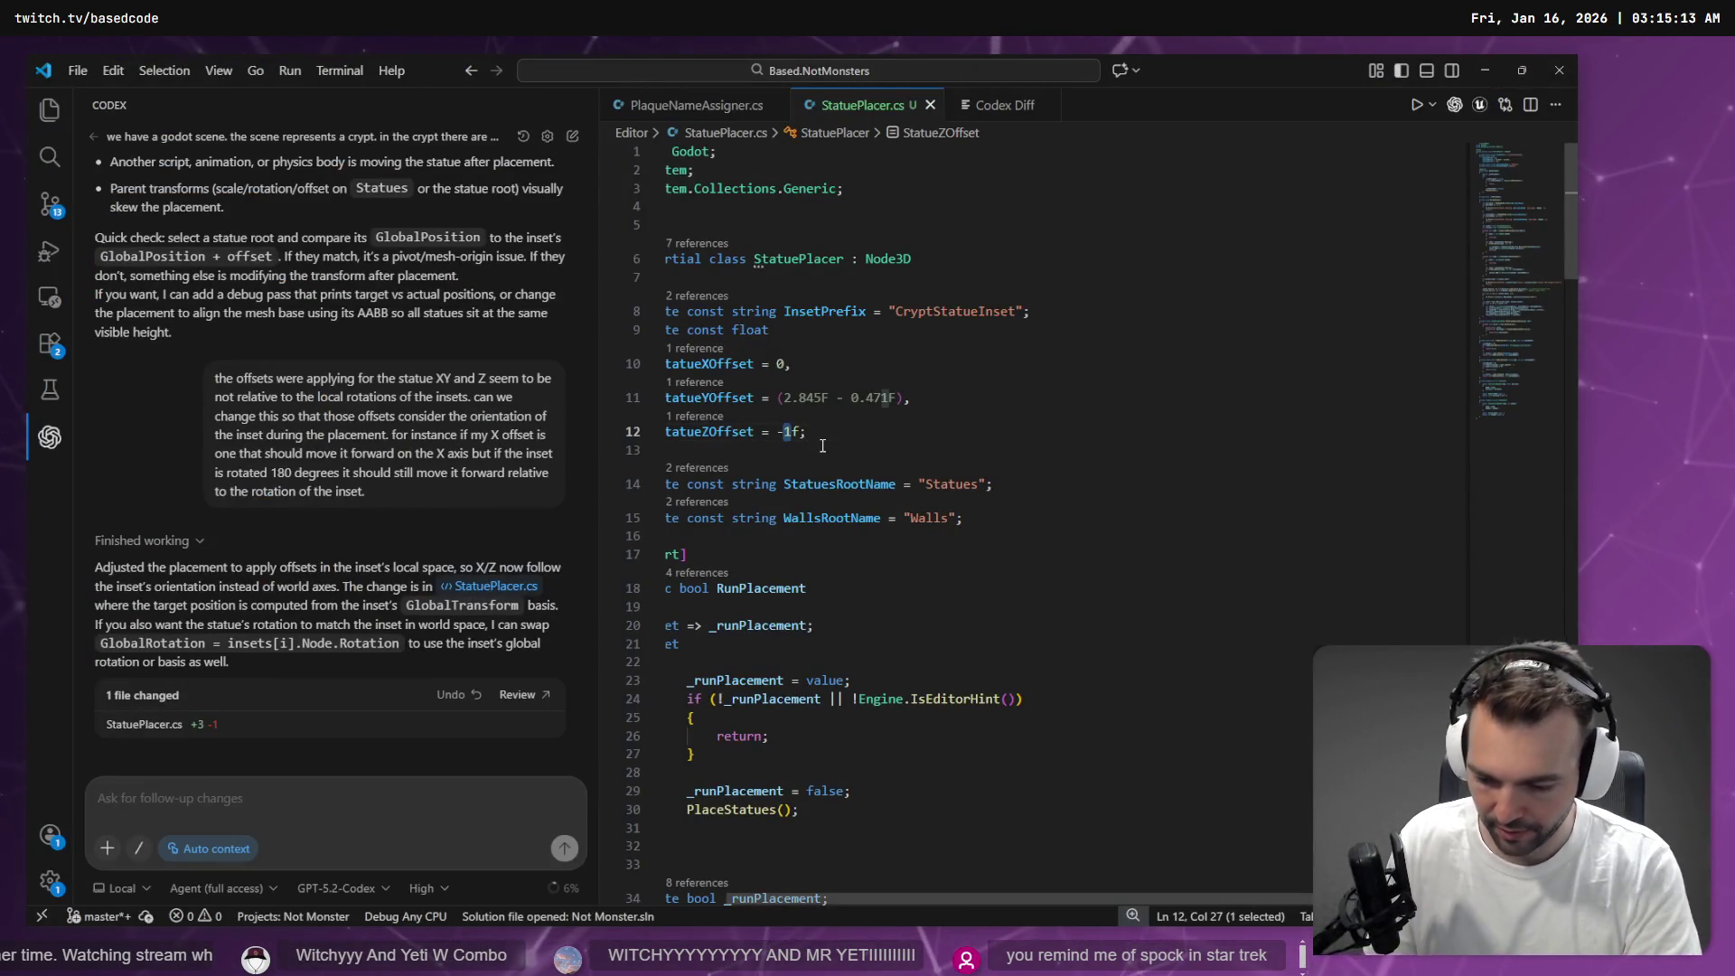
{"action": "type", "text": ".8"}
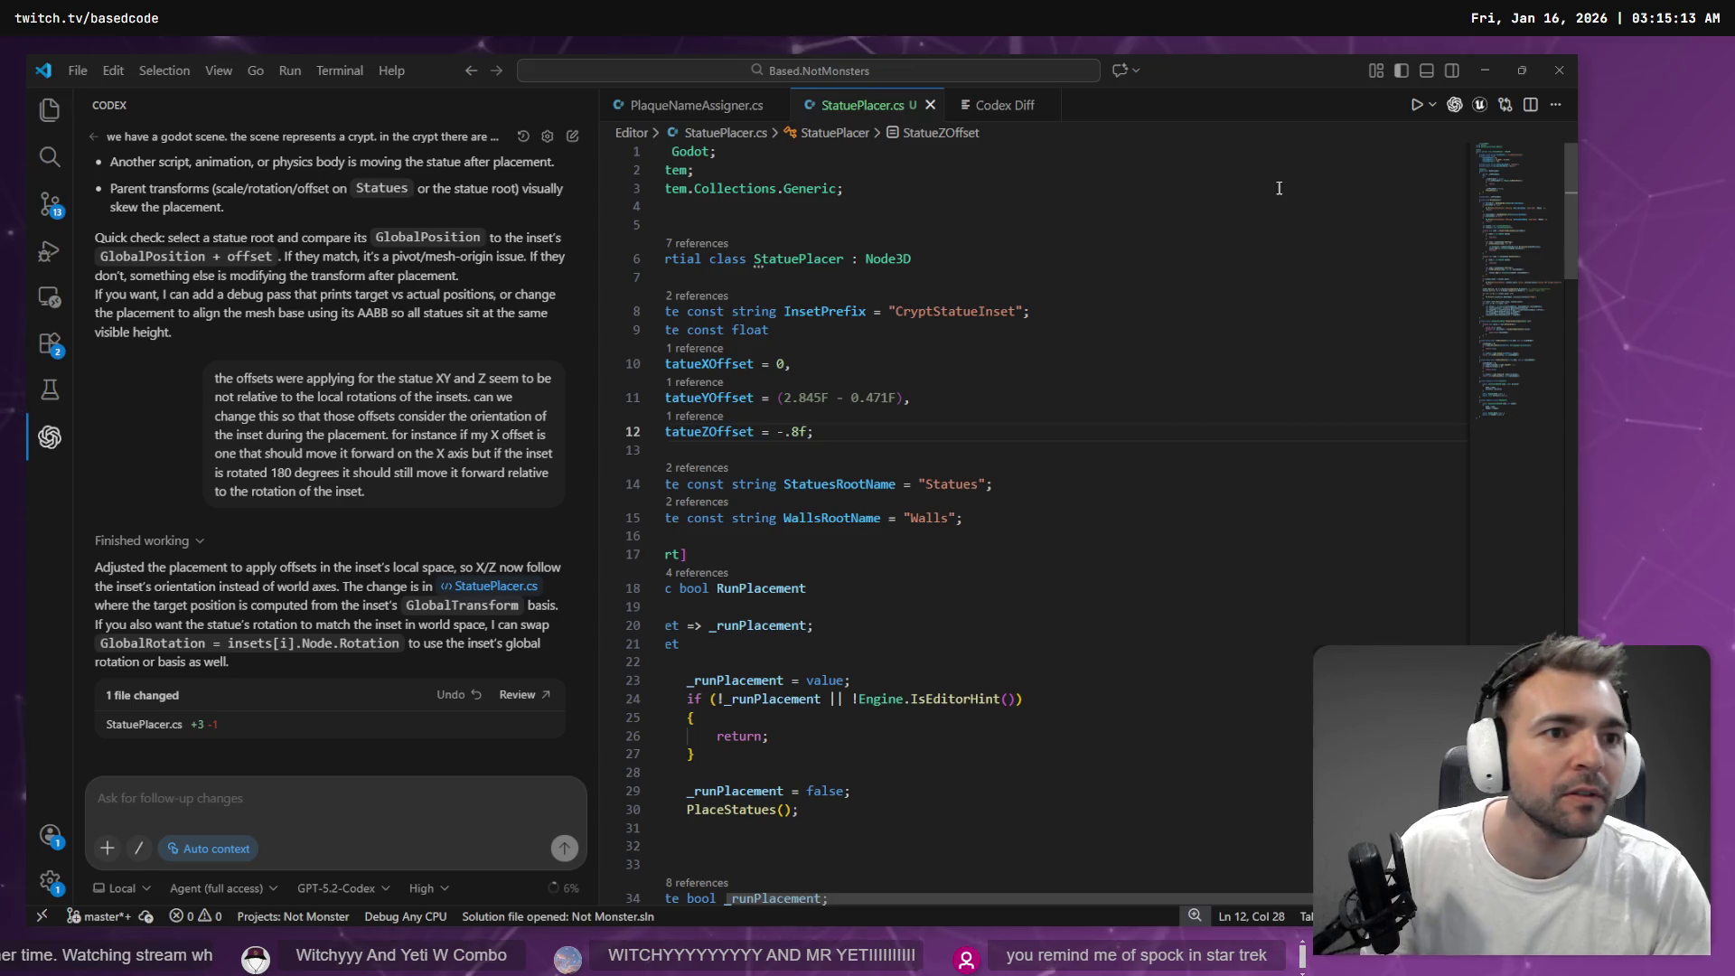
{"action": "key", "text": "alt+Tab"}
{"action": "left_click", "coordinate": [1298, 93]}
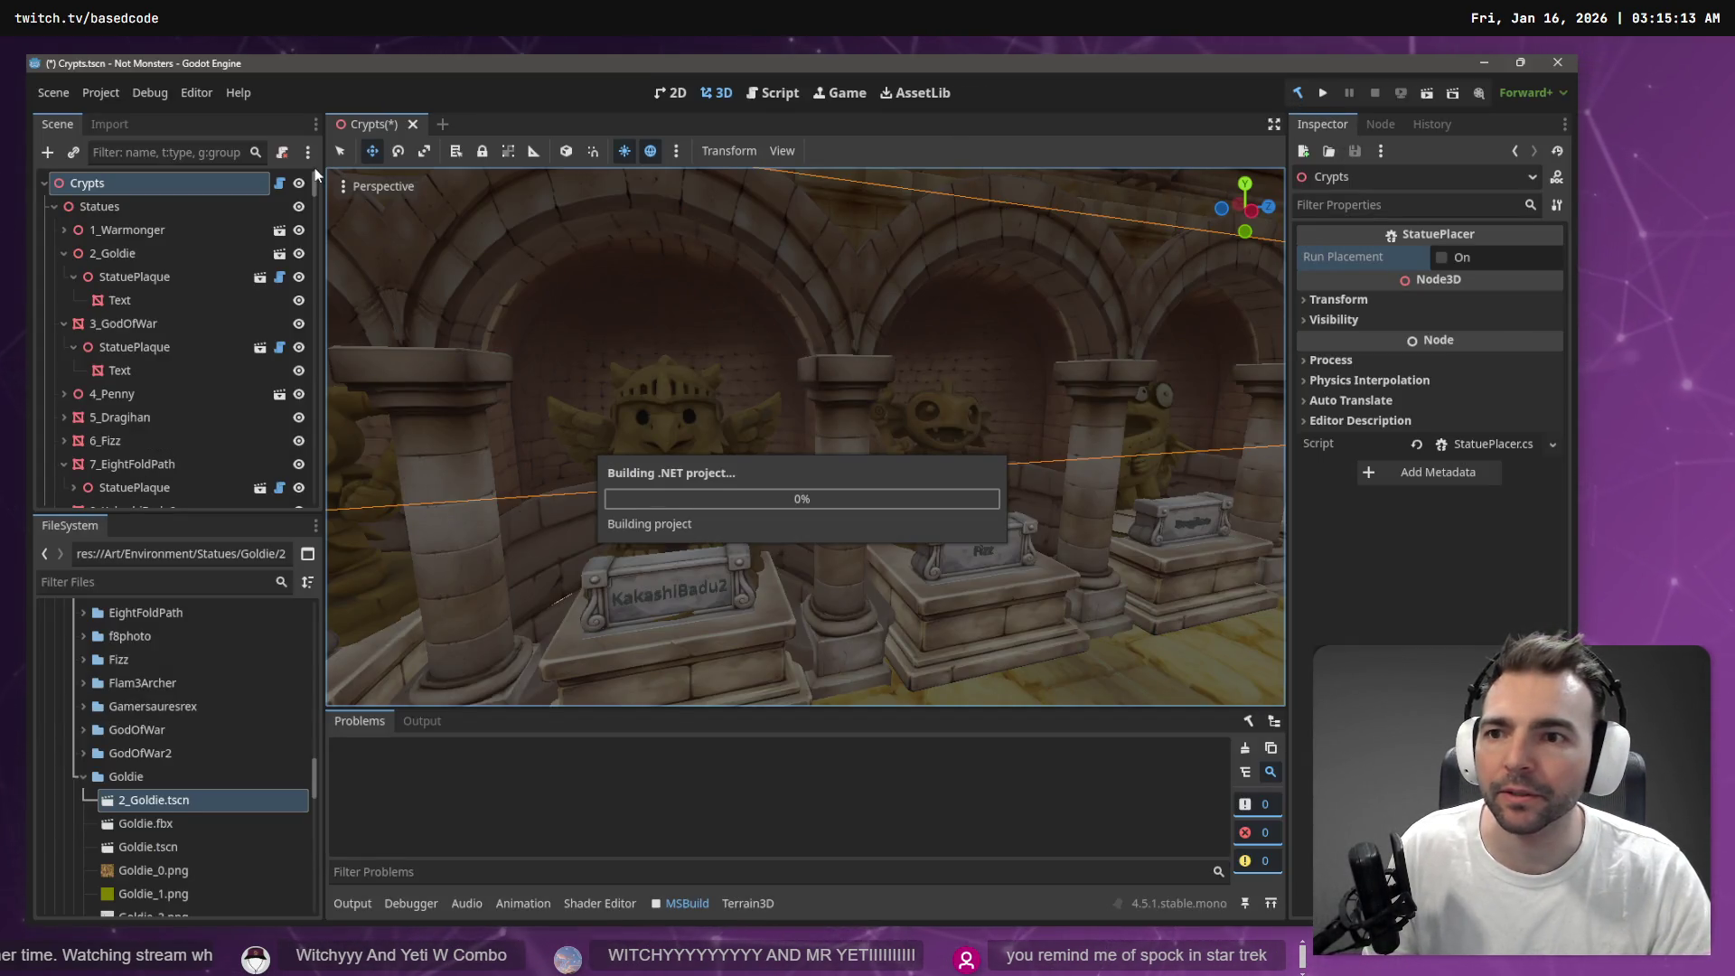
Tick Run Placement to place the statues with the -.8f Z offset, then return to StatuePlacer.cs
{"action": "left_click", "coordinate": [1442, 257]}
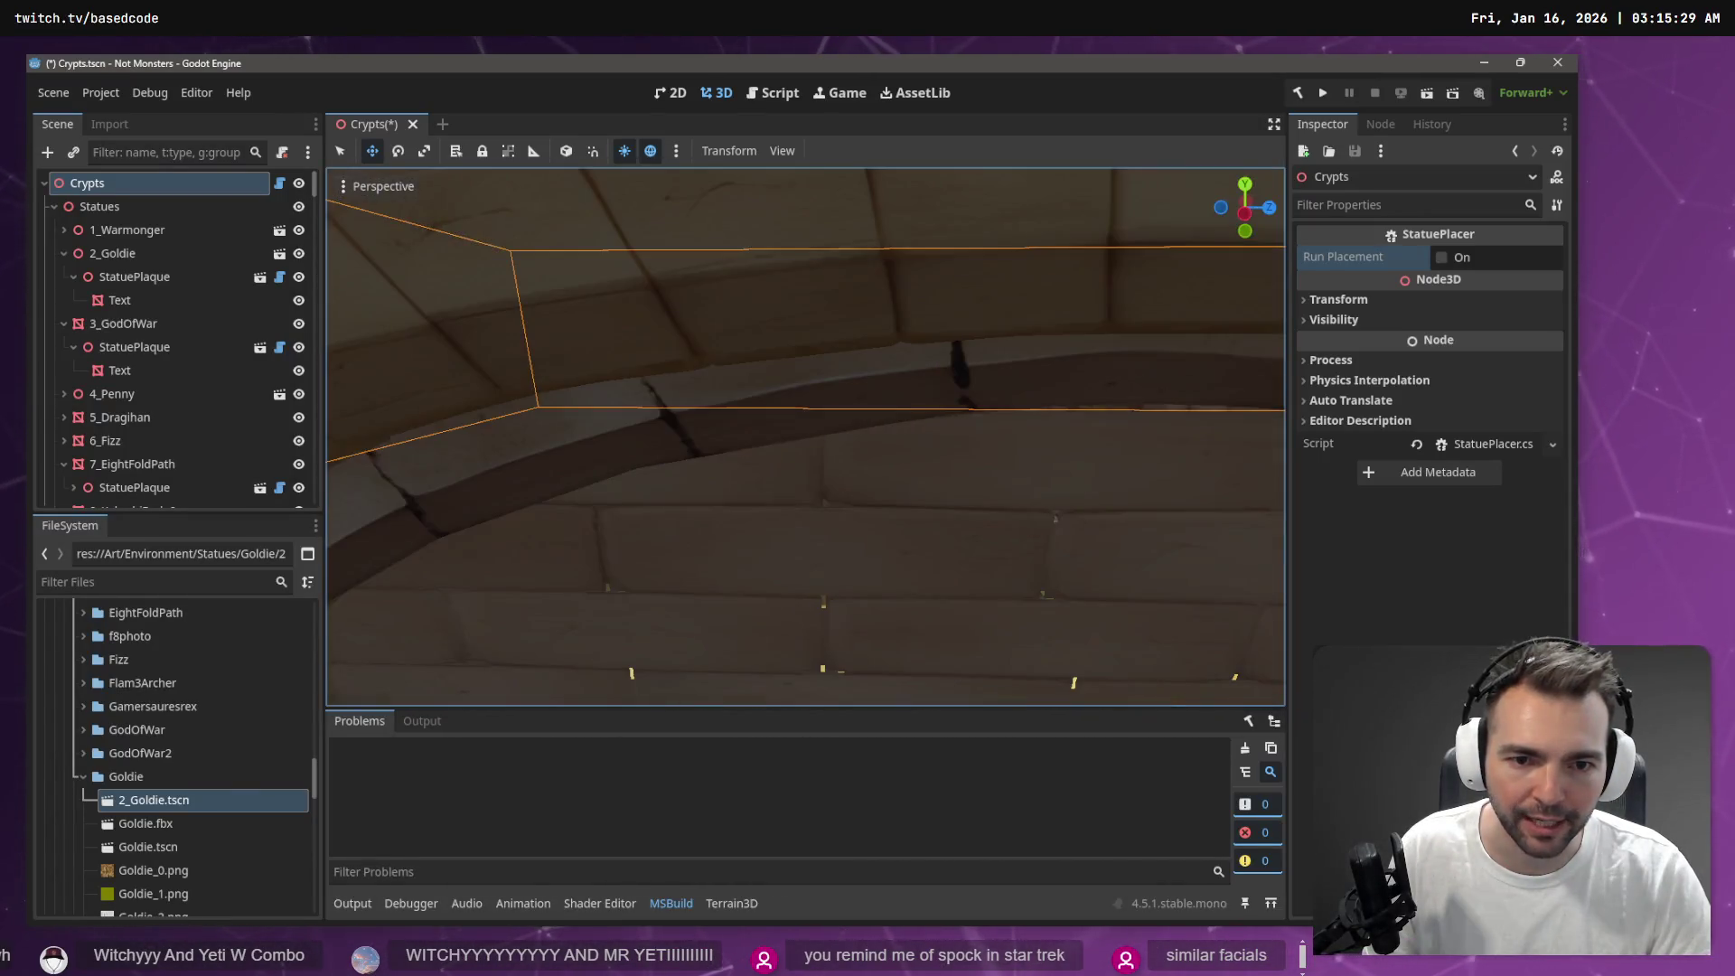
{"action": "key", "text": "alt+Tab"}
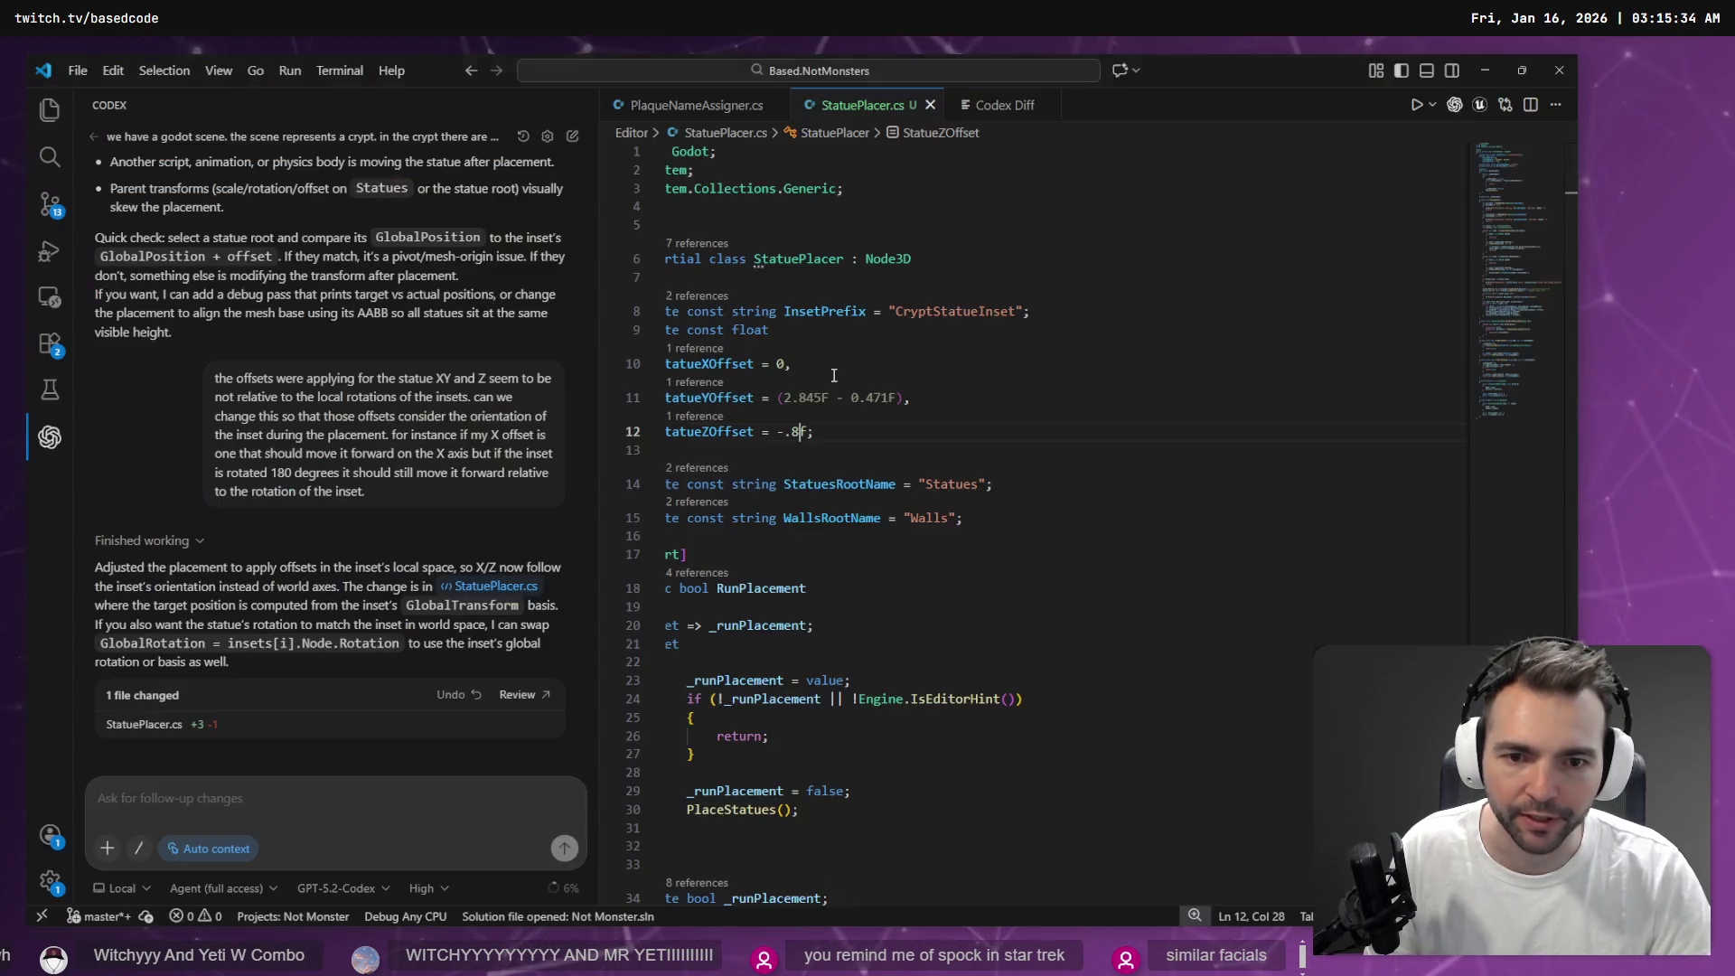
{"action": "scroll", "coordinate": [1025, 519], "scroll_direction": "down", "scroll_amount": 10}
{"action": "scroll", "coordinate": [1025, 520], "scroll_direction": "down", "scroll_amount": 10}
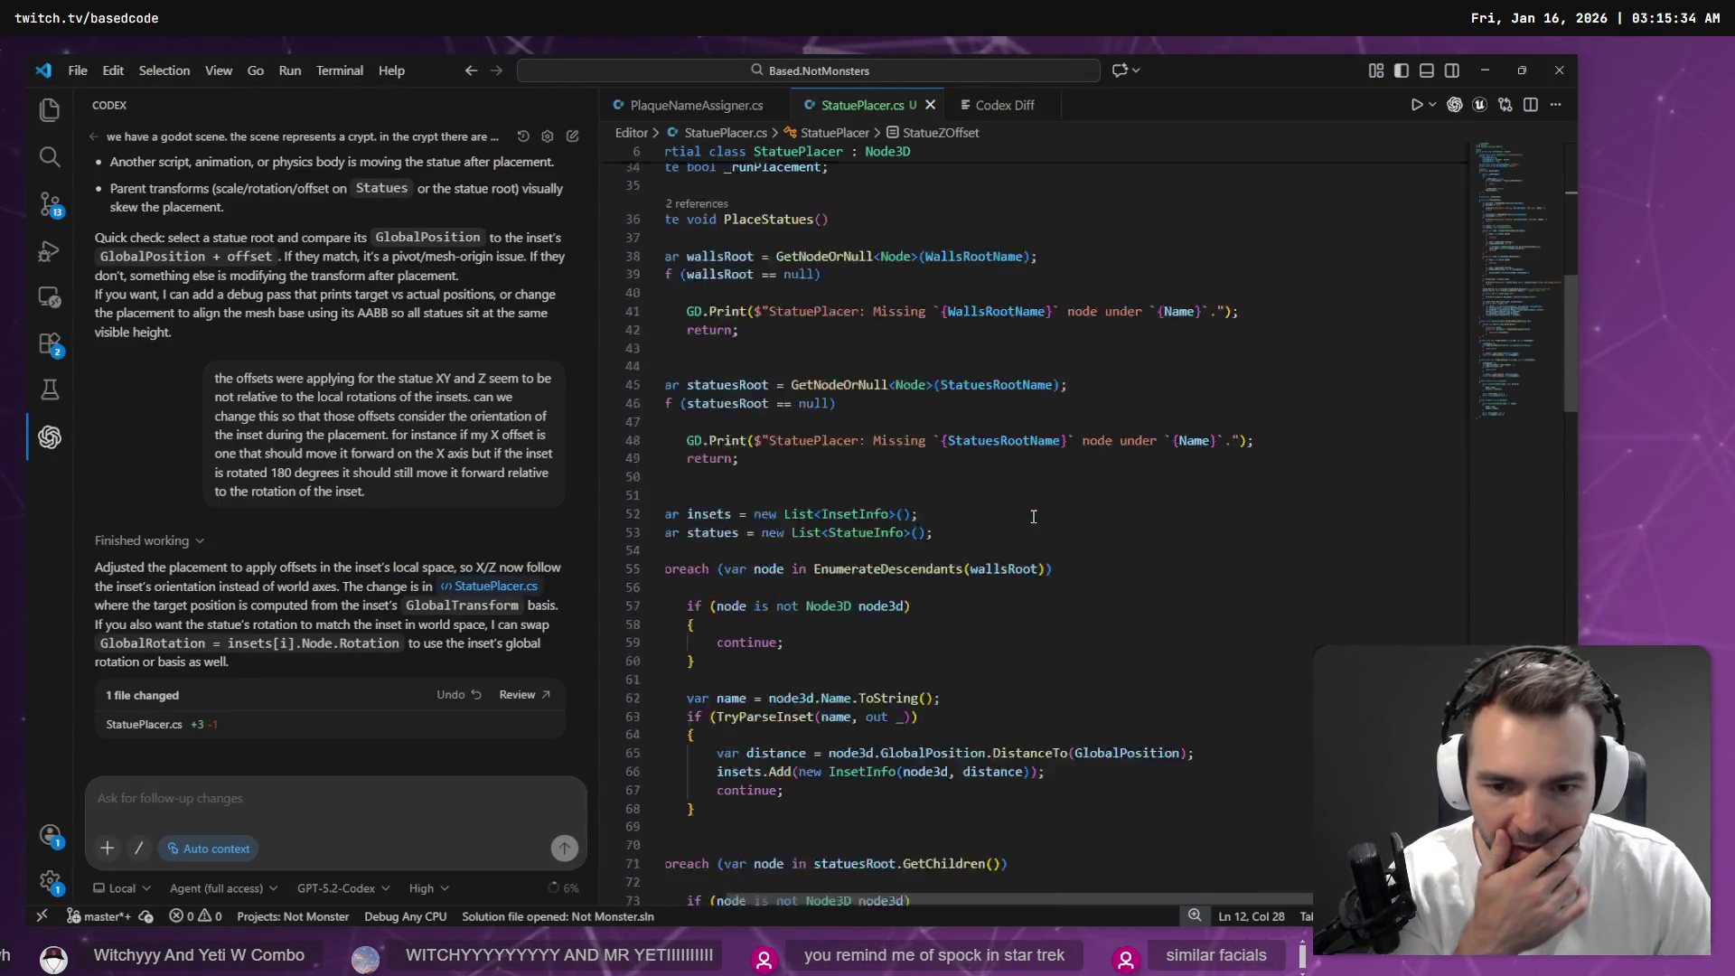
{"action": "scroll", "coordinate": [1022, 540], "scroll_direction": "down", "scroll_amount": 14}
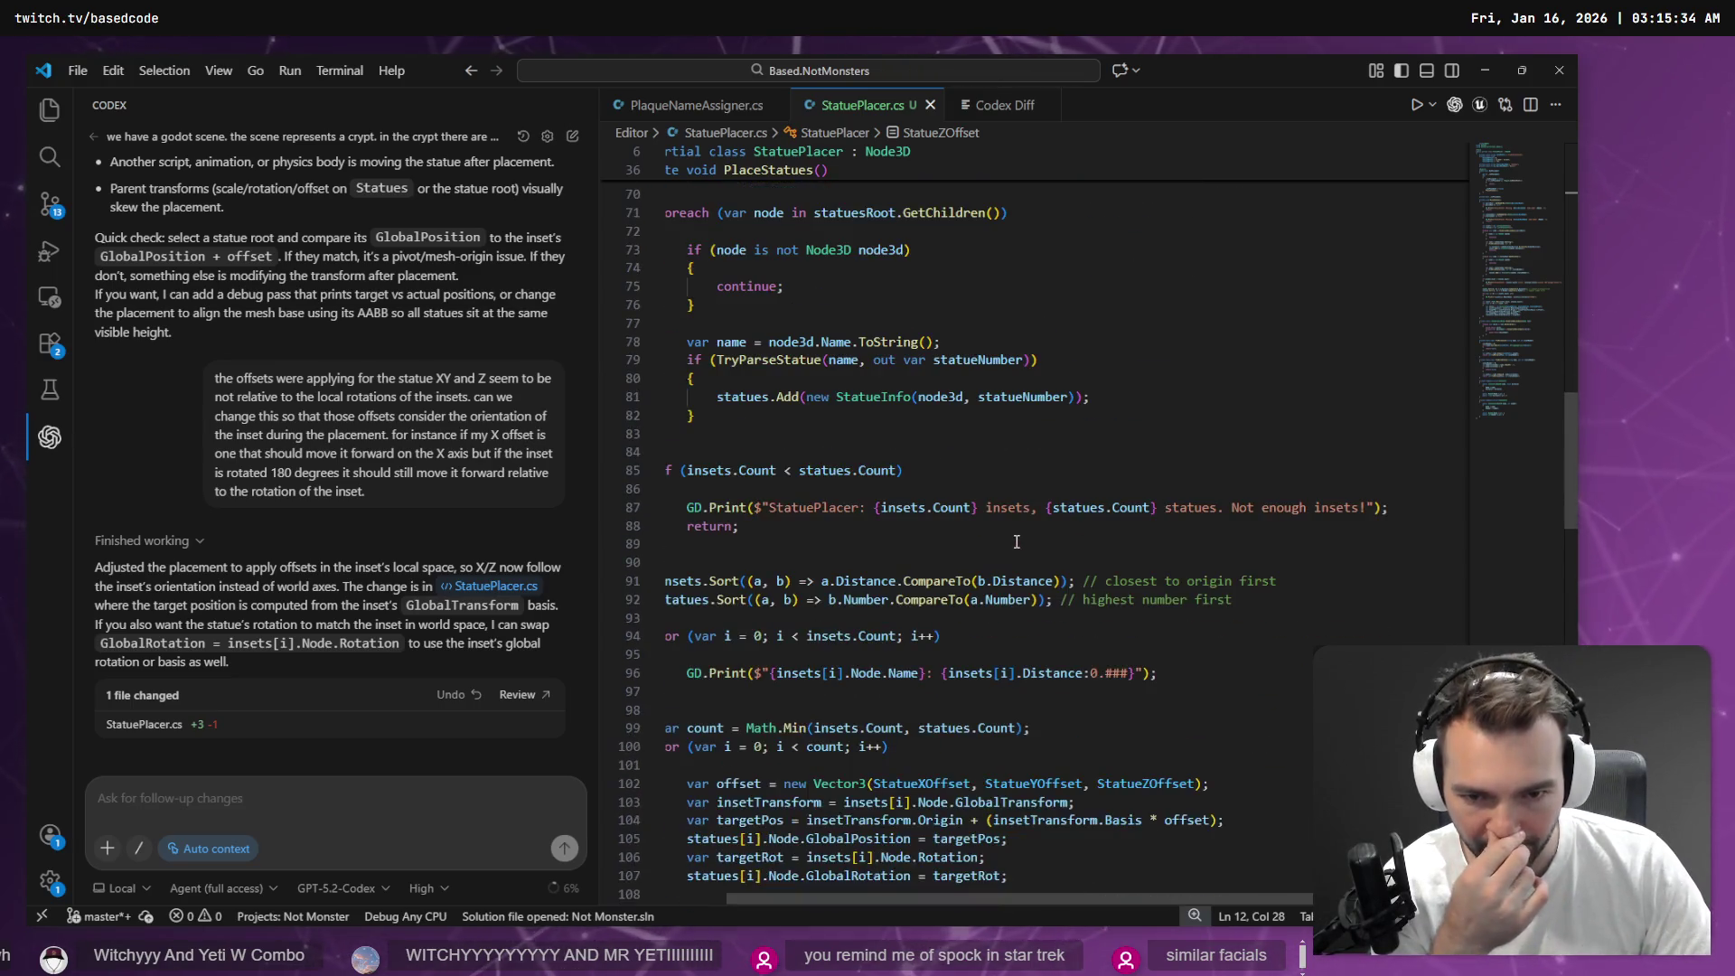
{"action": "scroll", "coordinate": [1013, 565], "scroll_direction": "down", "scroll_amount": 6}
{"action": "scroll", "coordinate": [795, 729], "scroll_direction": "up", "scroll_amount": 6}
{"action": "left_click", "coordinate": [857, 354]}
{"action": "scroll", "coordinate": [858, 361], "scroll_direction": "up", "scroll_amount": 12}
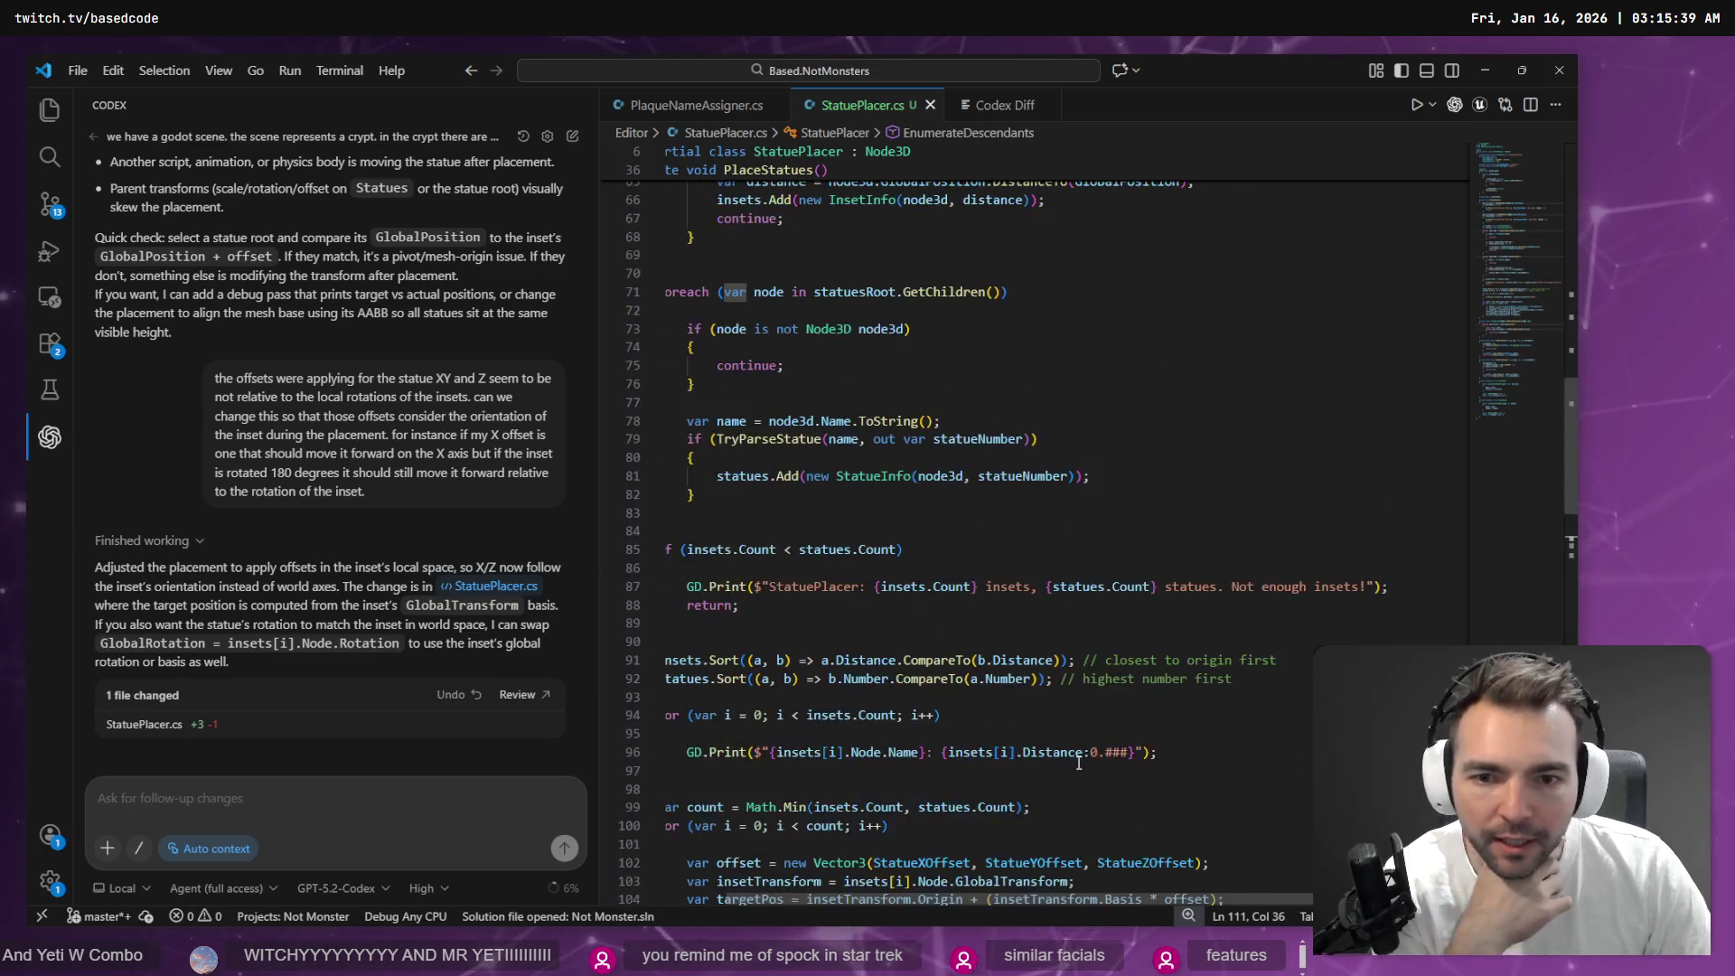
{"action": "scroll", "coordinate": [1035, 900], "scroll_direction": "left", "scroll_amount": 5}
{"action": "left_click", "coordinate": [836, 697]}
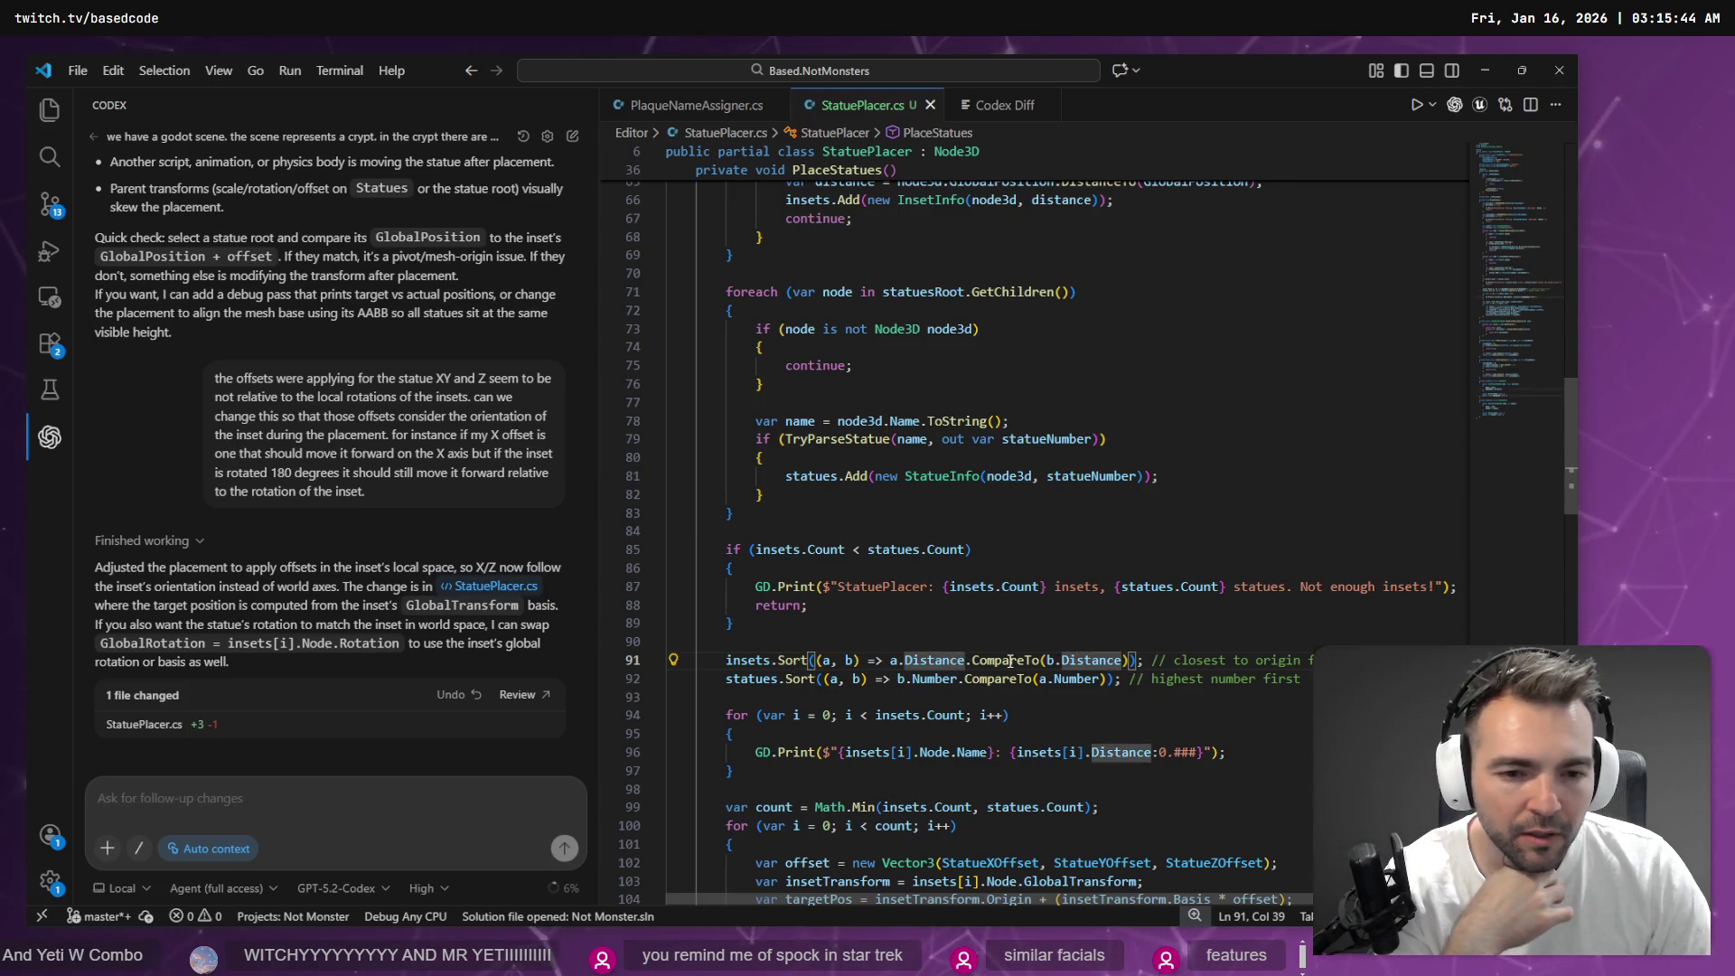
{"action": "mouse_move", "coordinate": [1017, 661]}
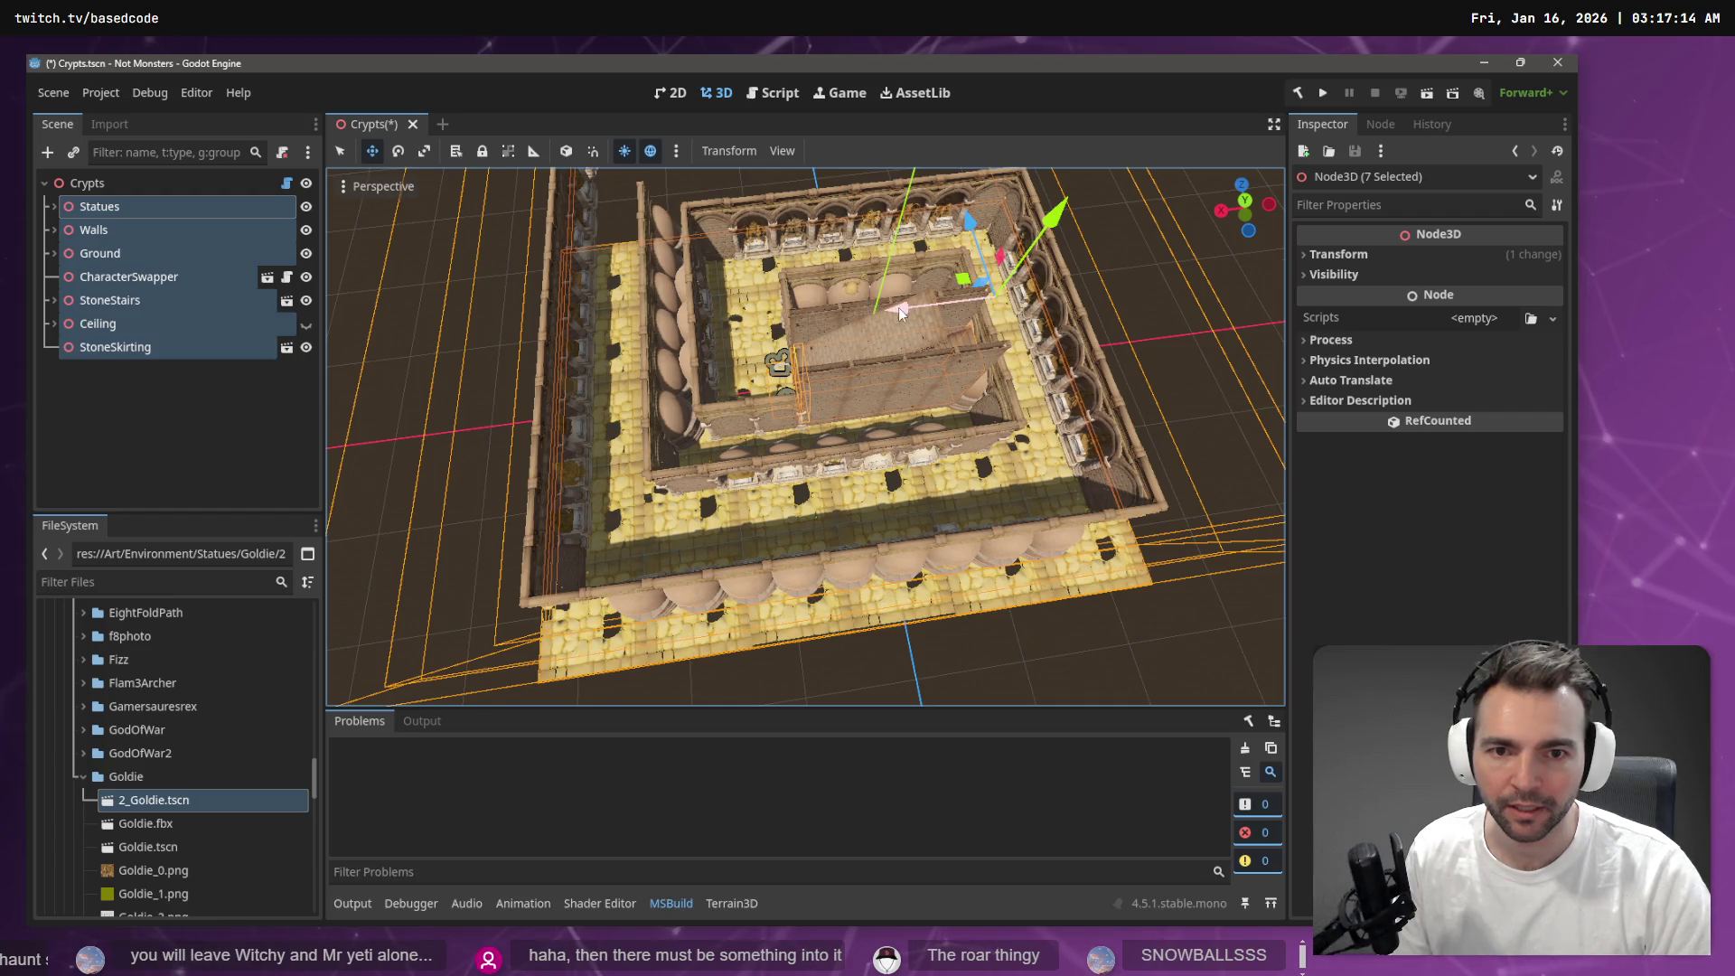
Shift Statues through StoneSkirting about 1.7 units along Z, then reselect the Crypts root
{"action": "left_click", "coordinate": [168, 185]}
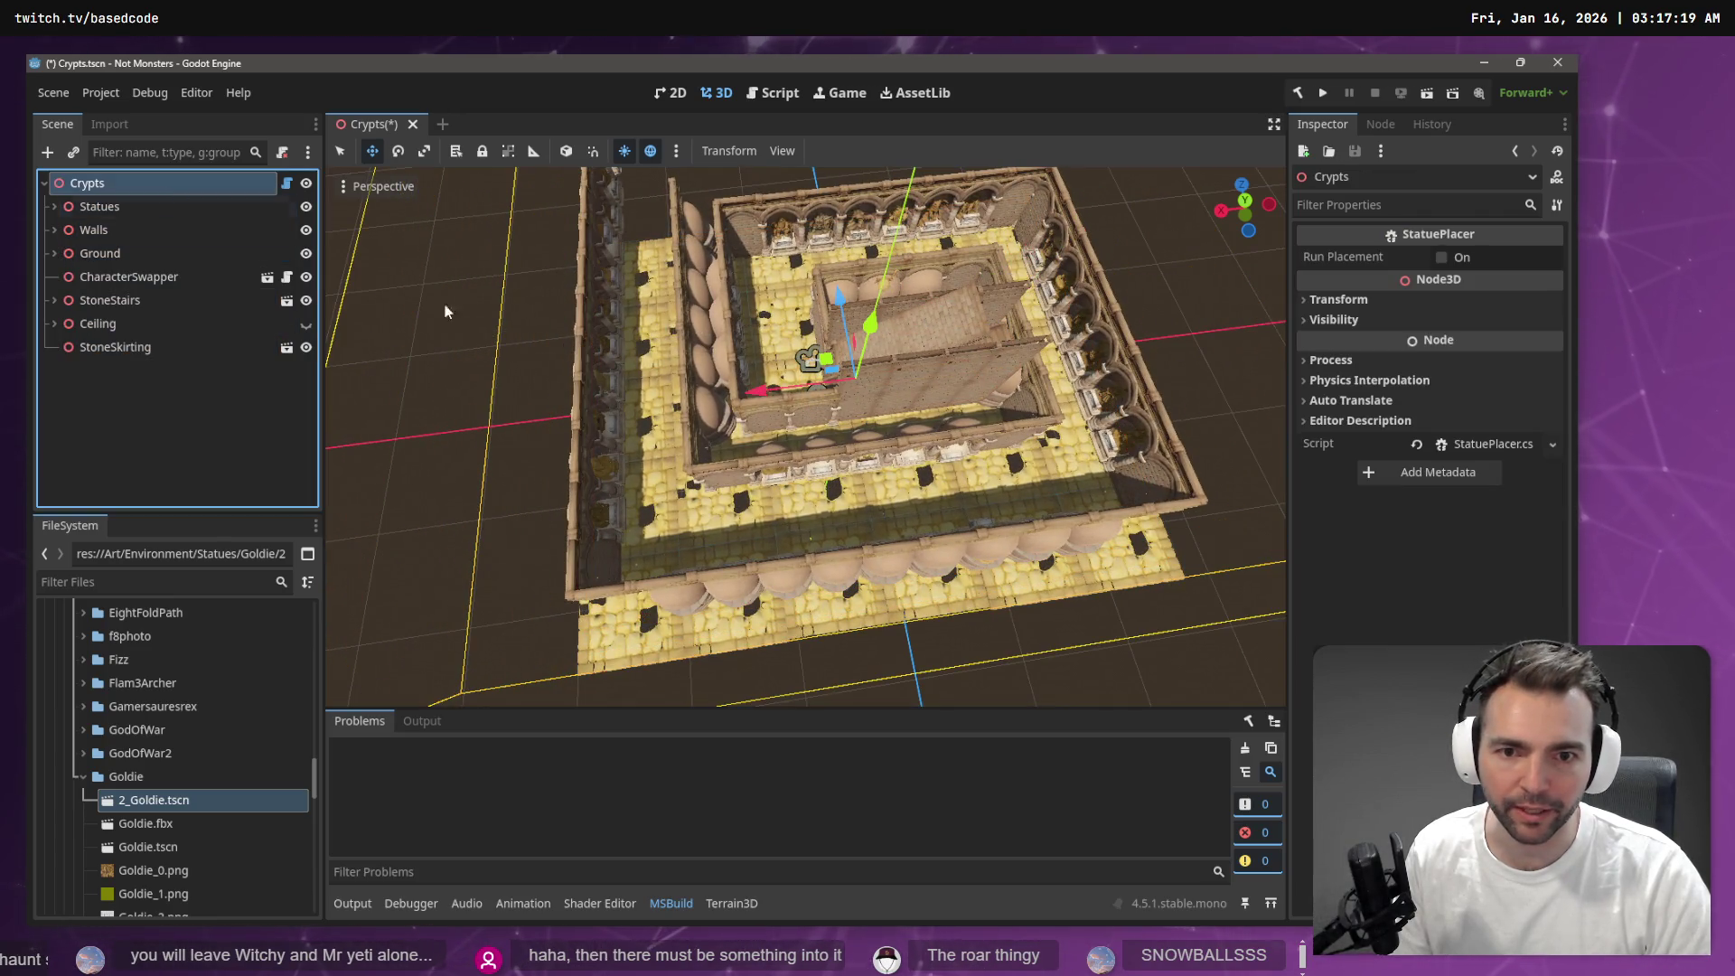
{"action": "left_click", "coordinate": [95, 208]}
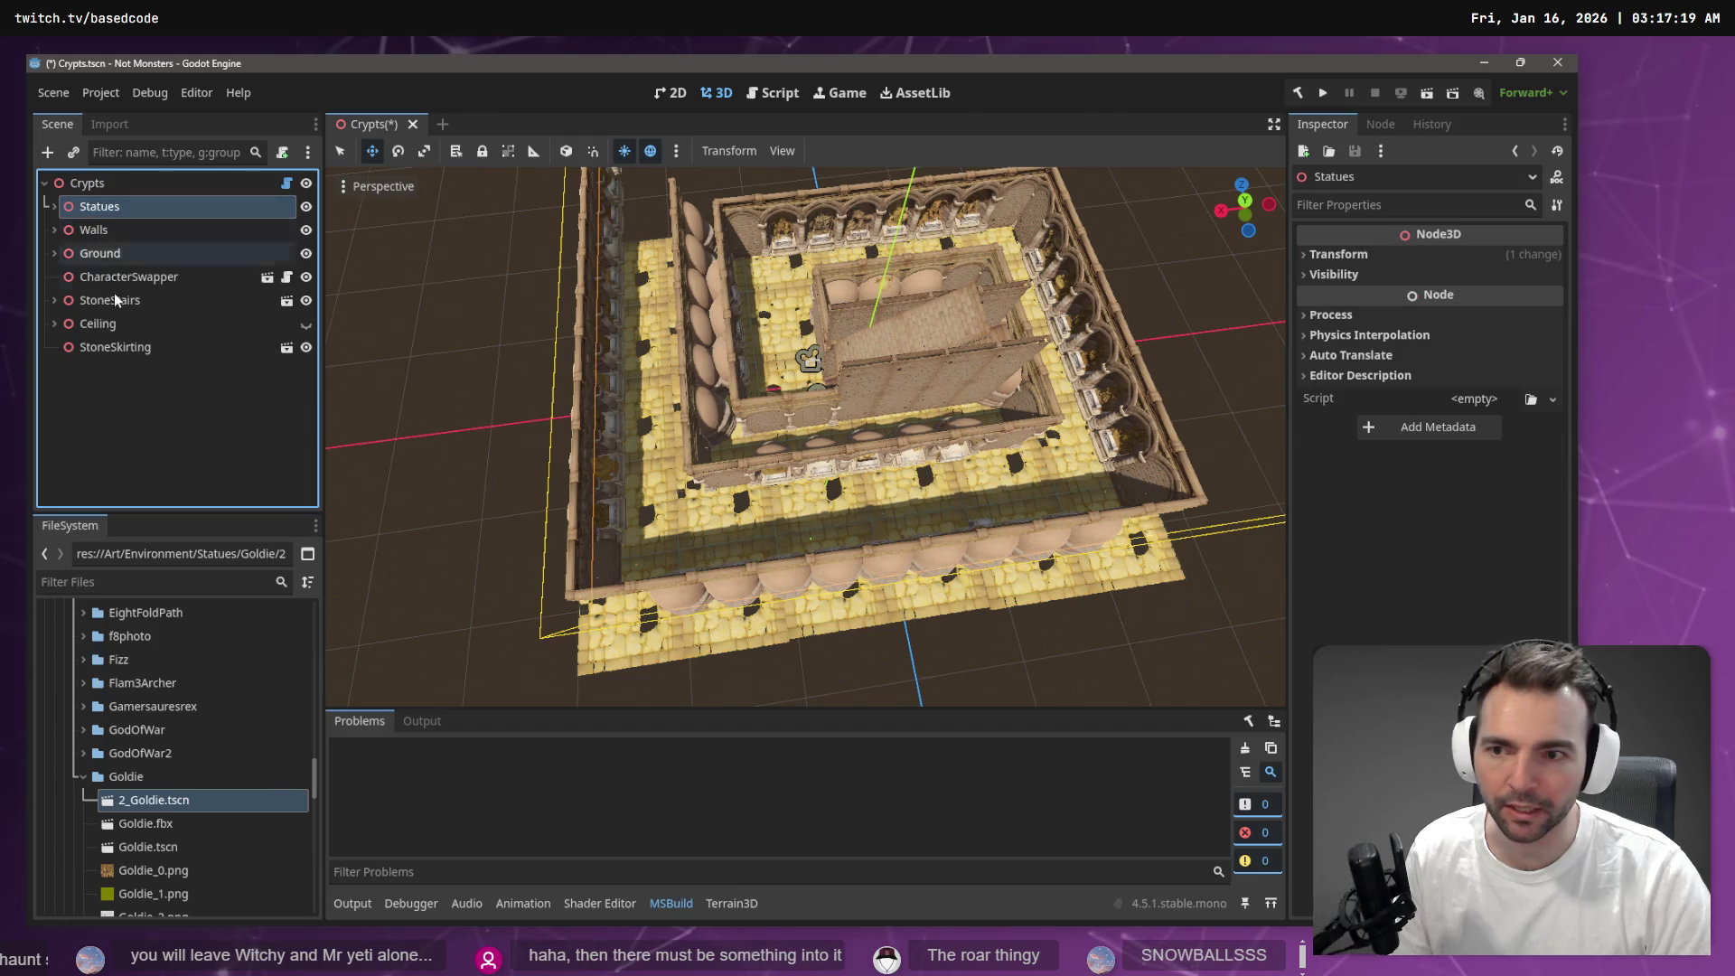
{"action": "left_click", "coordinate": [112, 346], "text": "shift"}
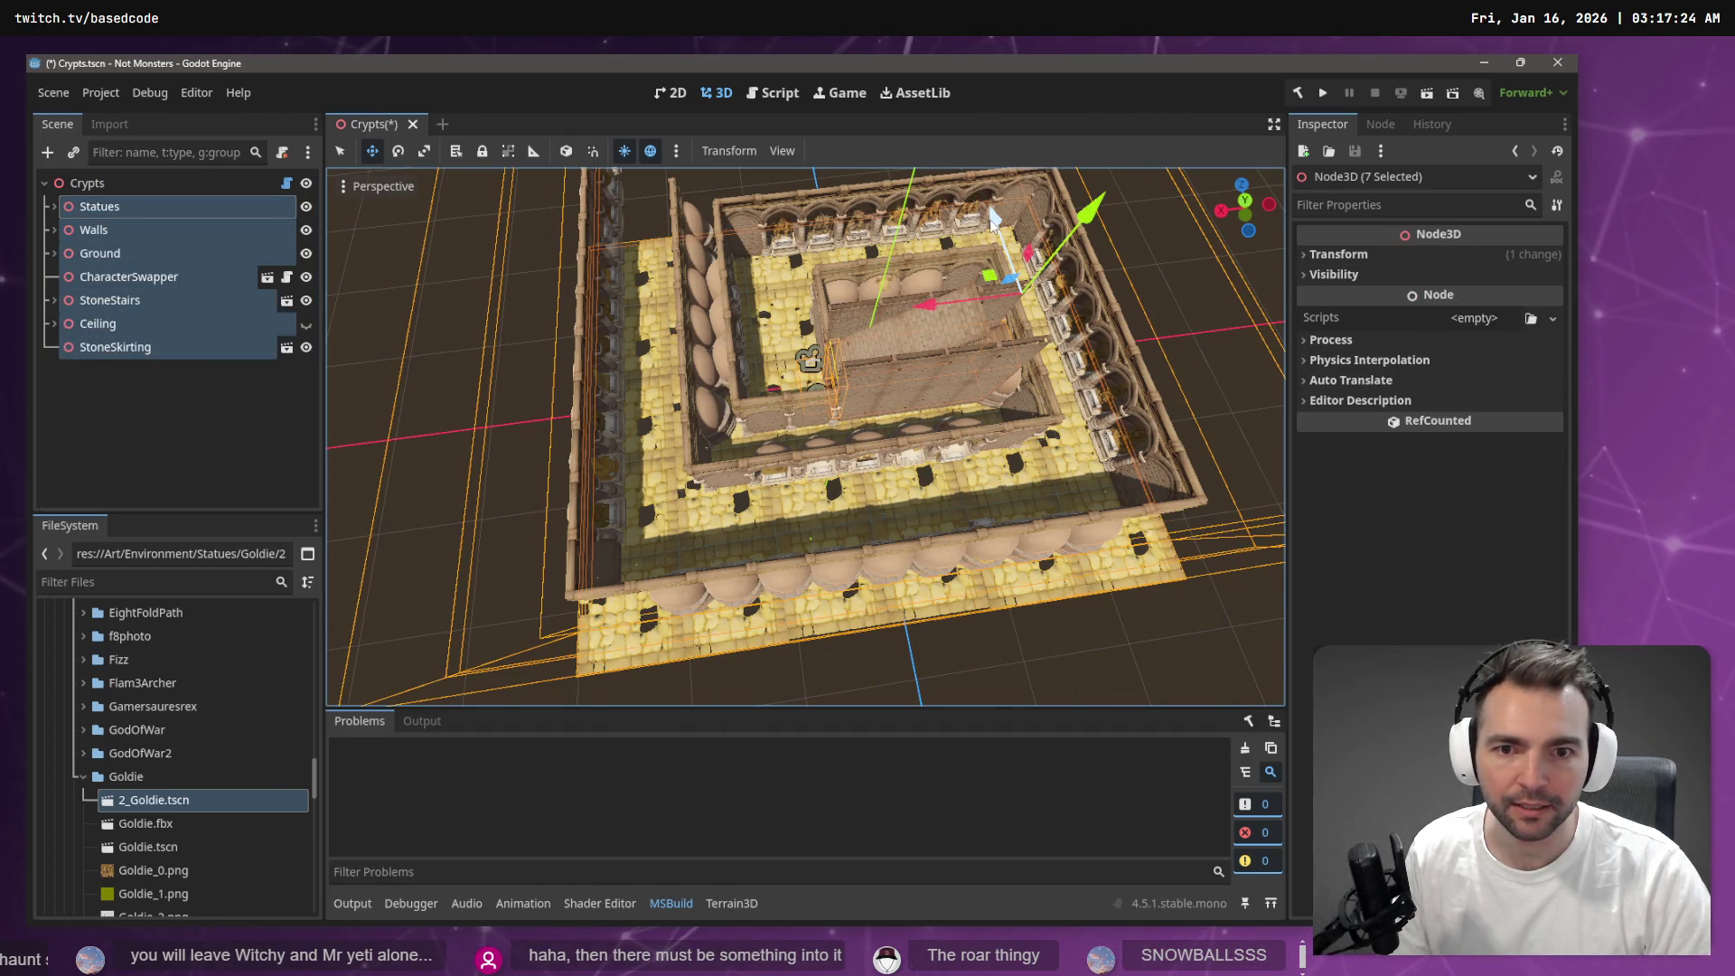
{"action": "left_click_drag", "start_coordinate": [992, 217], "coordinate": [999, 233]}
{"action": "left_click_drag", "start_coordinate": [935, 317], "coordinate": [958, 307]}
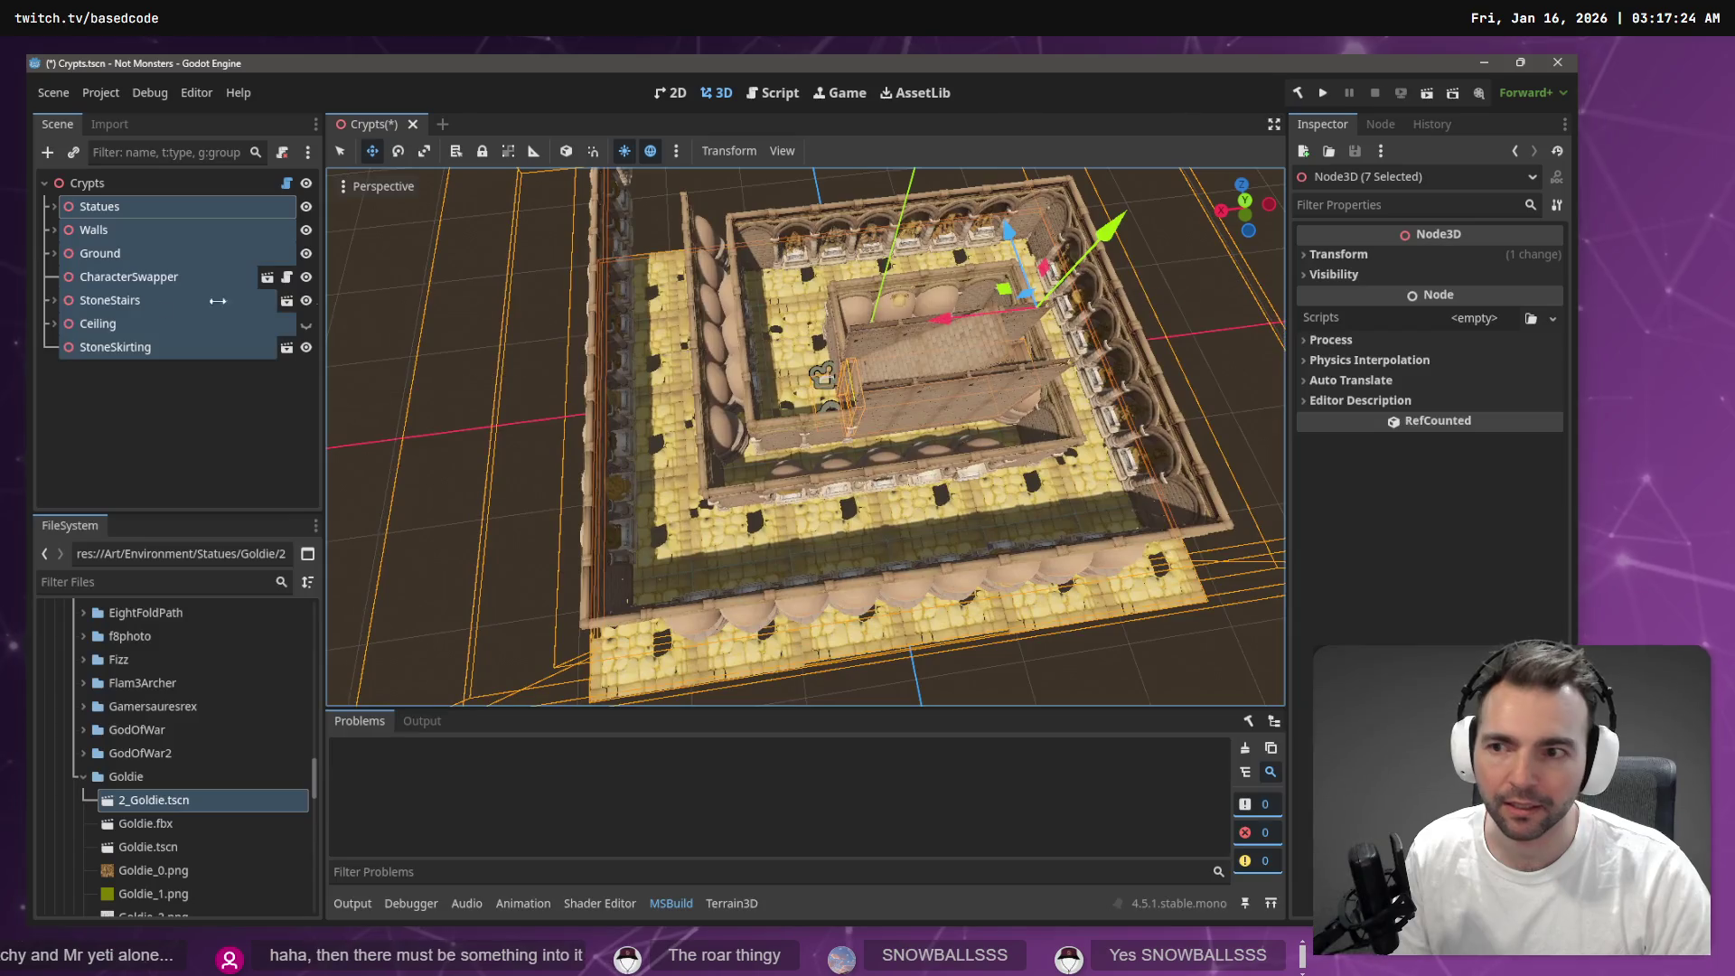
{"action": "left_click", "coordinate": [111, 388]}
{"action": "left_click", "coordinate": [122, 182]}
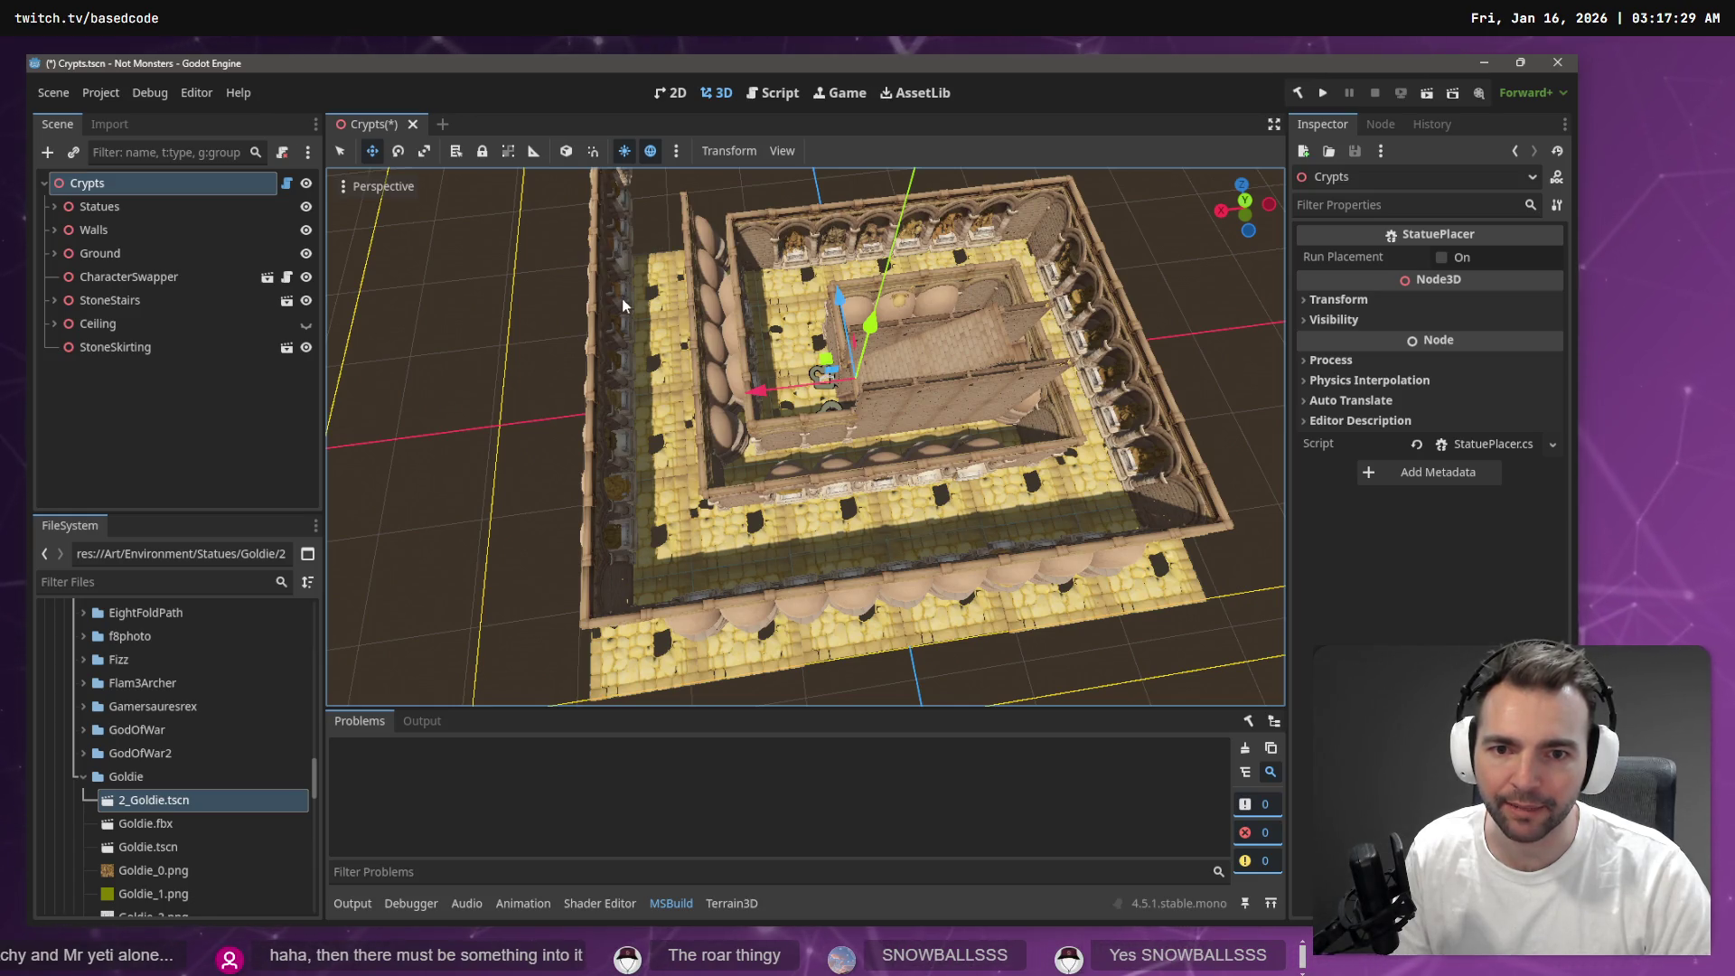
Run statue placement on Crypts and fly the camera over the crypt to check it
{"action": "left_click", "coordinate": [1444, 258]}
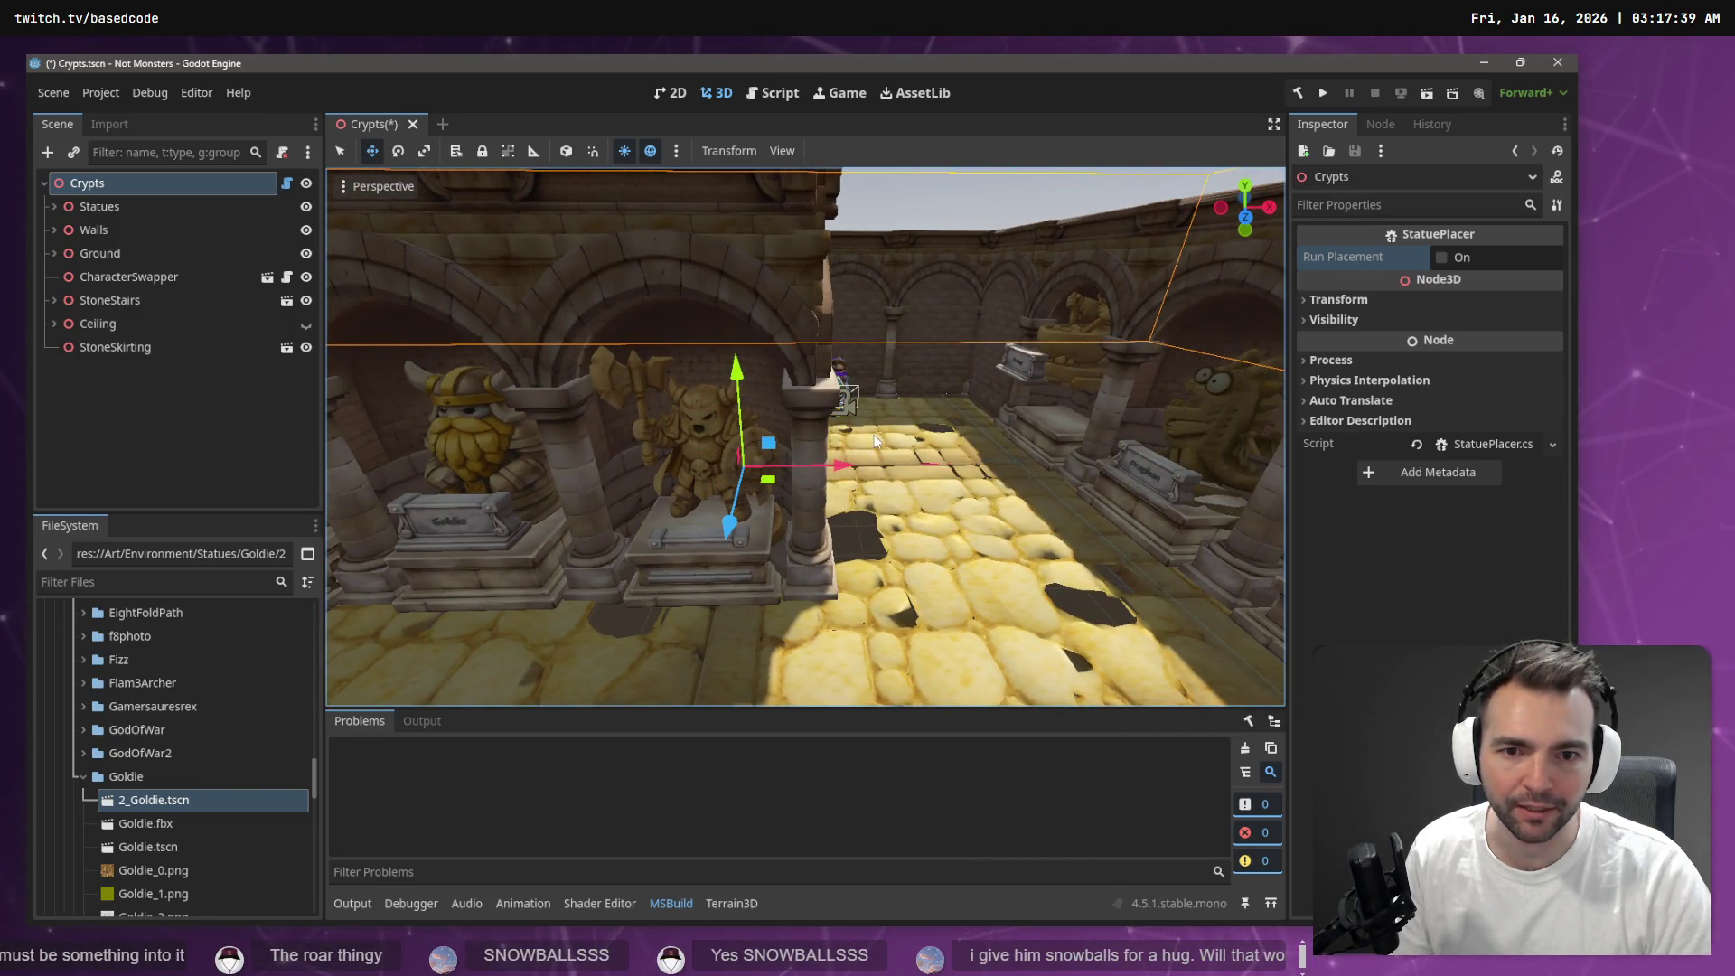
{"action": "left_click", "coordinate": [885, 207]}
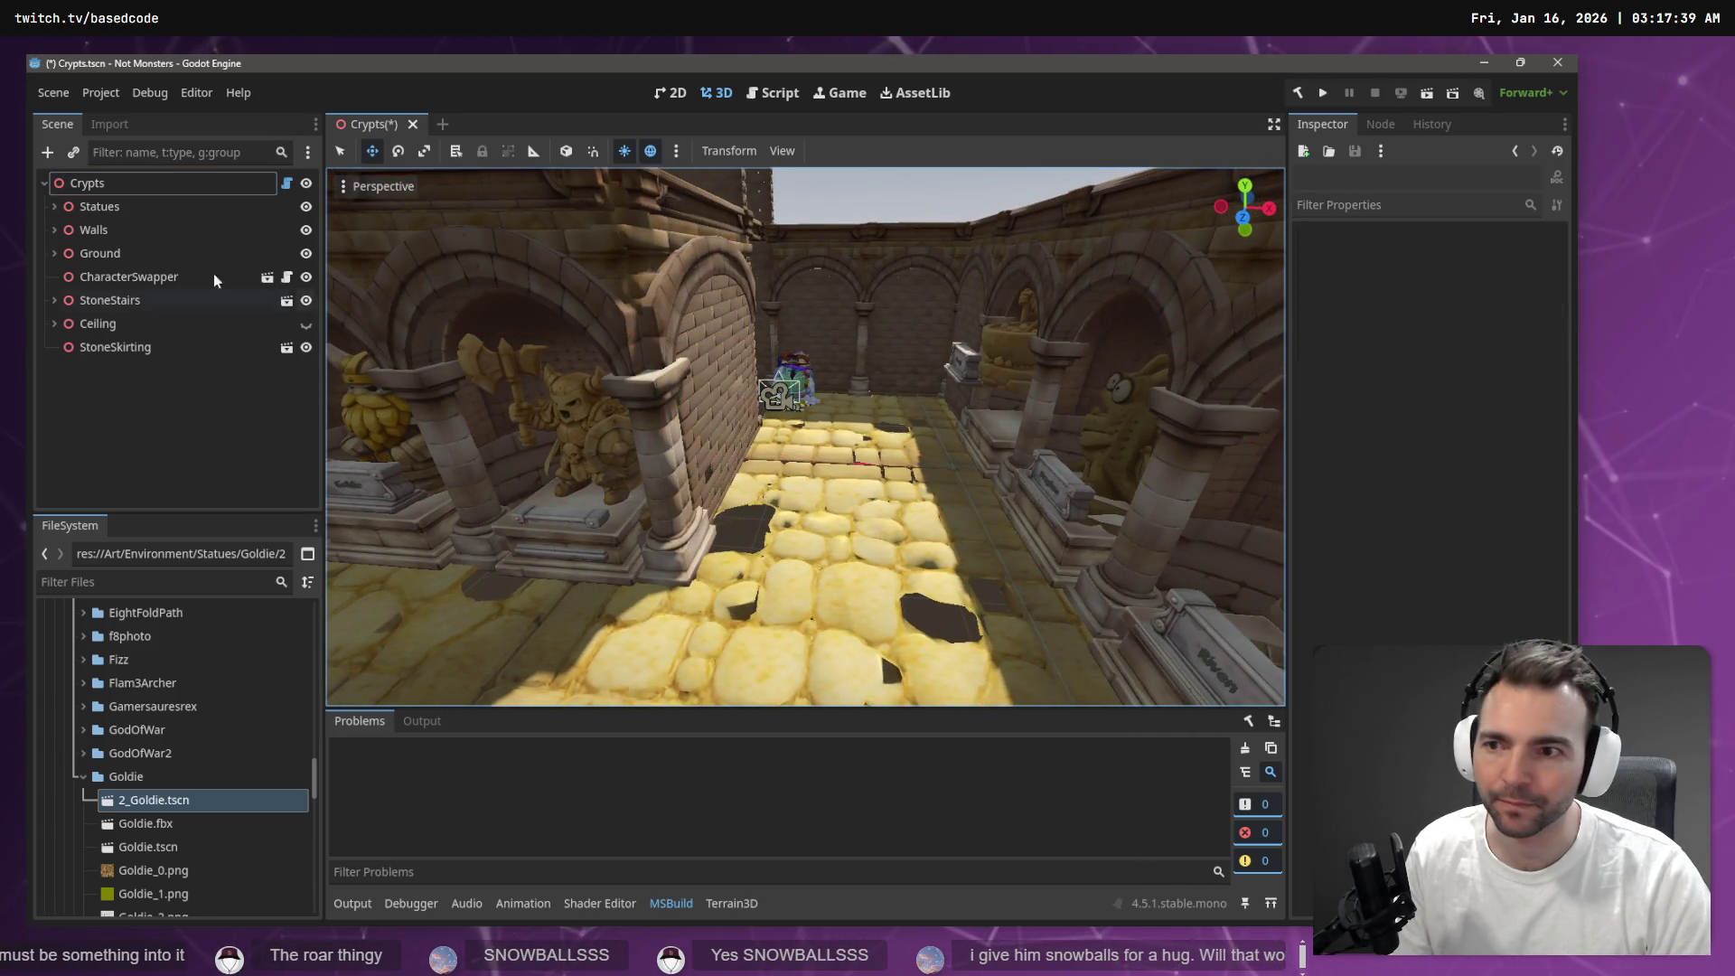
{"action": "left_click", "coordinate": [88, 183]}
{"action": "left_click", "coordinate": [100, 207]}
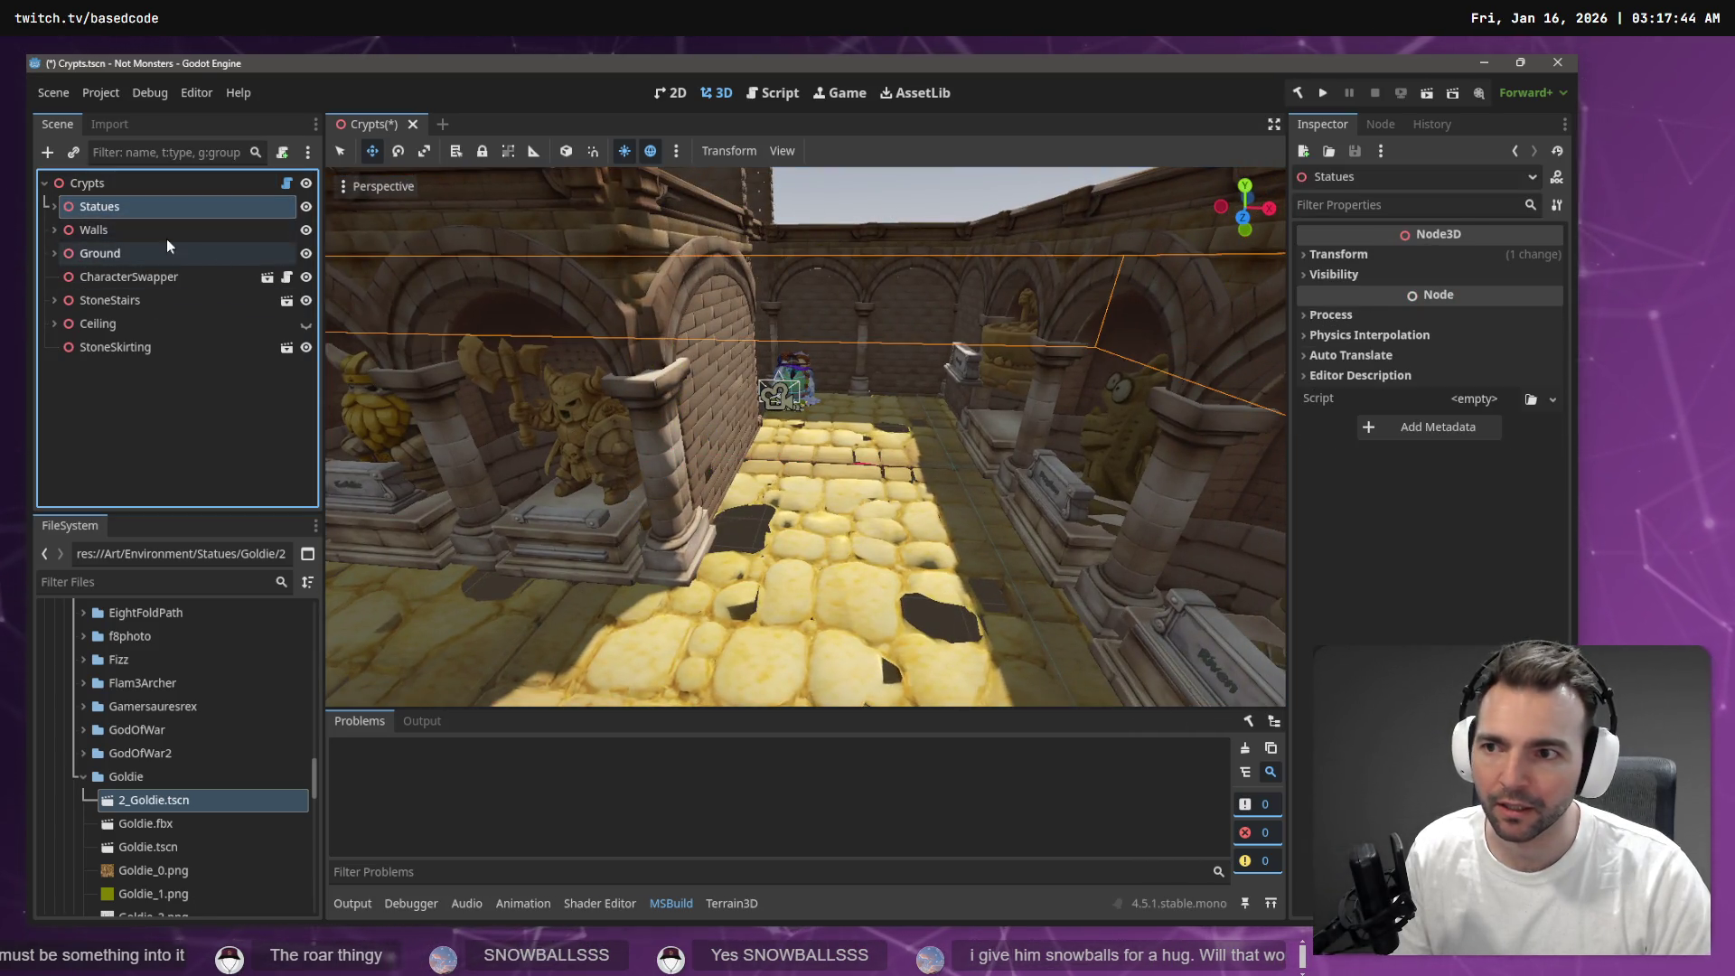
{"action": "left_click", "coordinate": [886, 207]}
{"action": "scroll", "coordinate": [1036, 249], "scroll_direction": "down", "scroll_amount": 5}
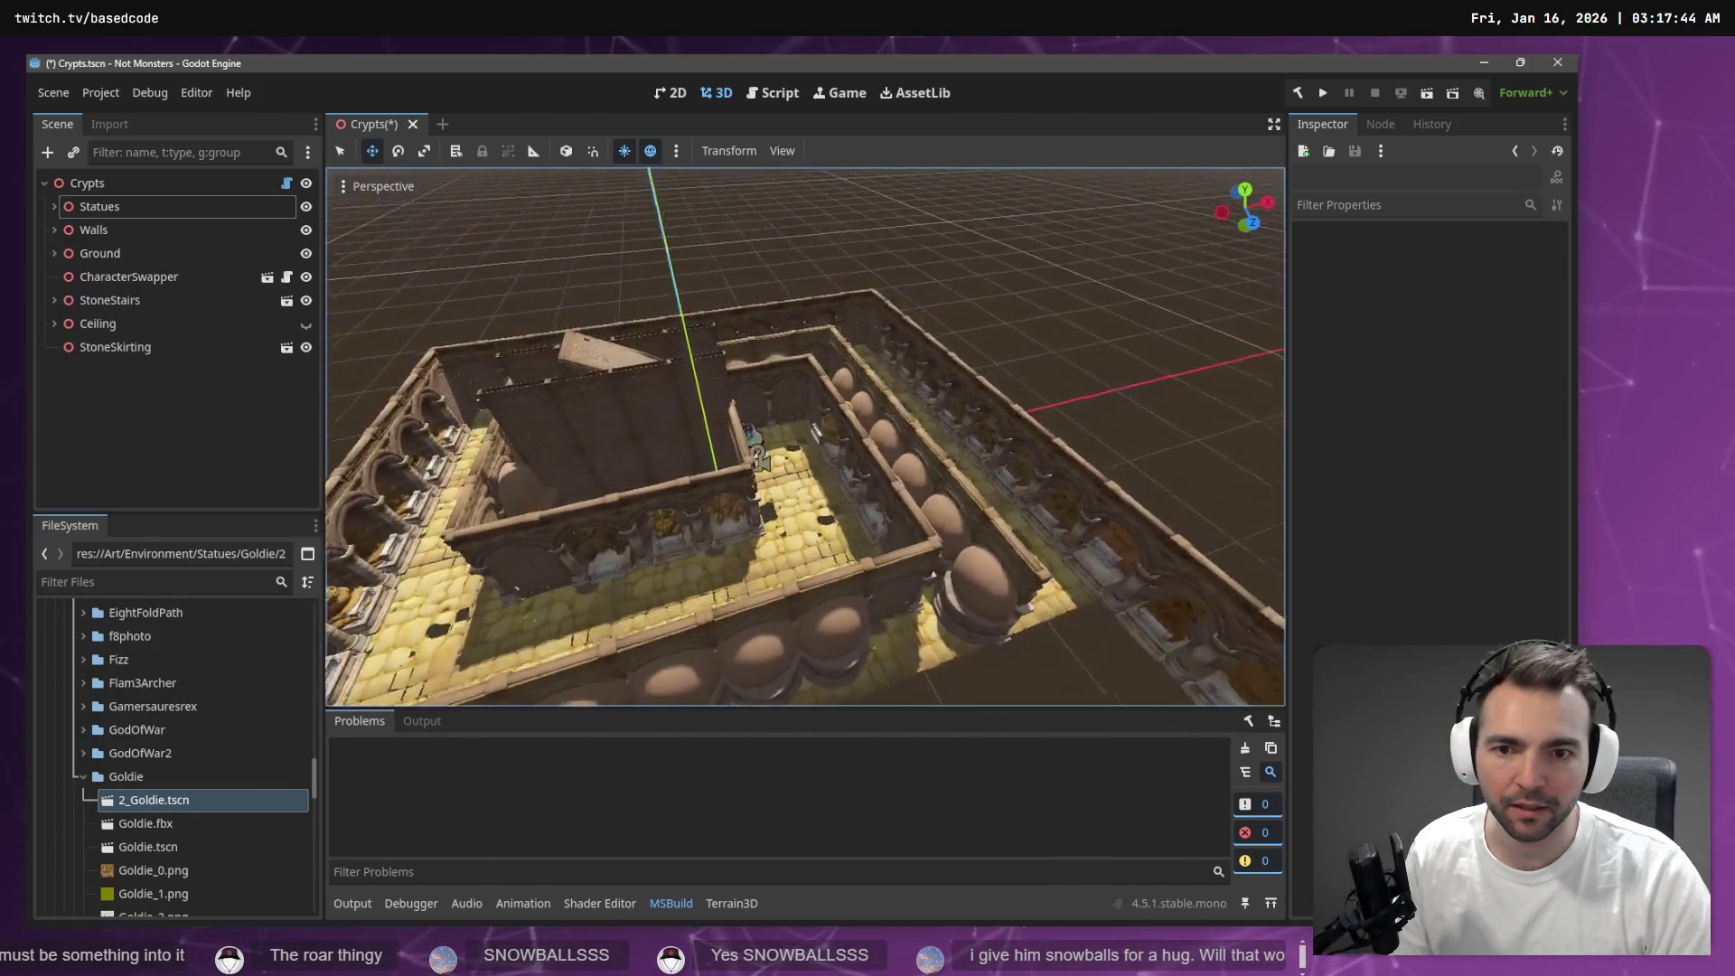
{"action": "key", "text": "w"}
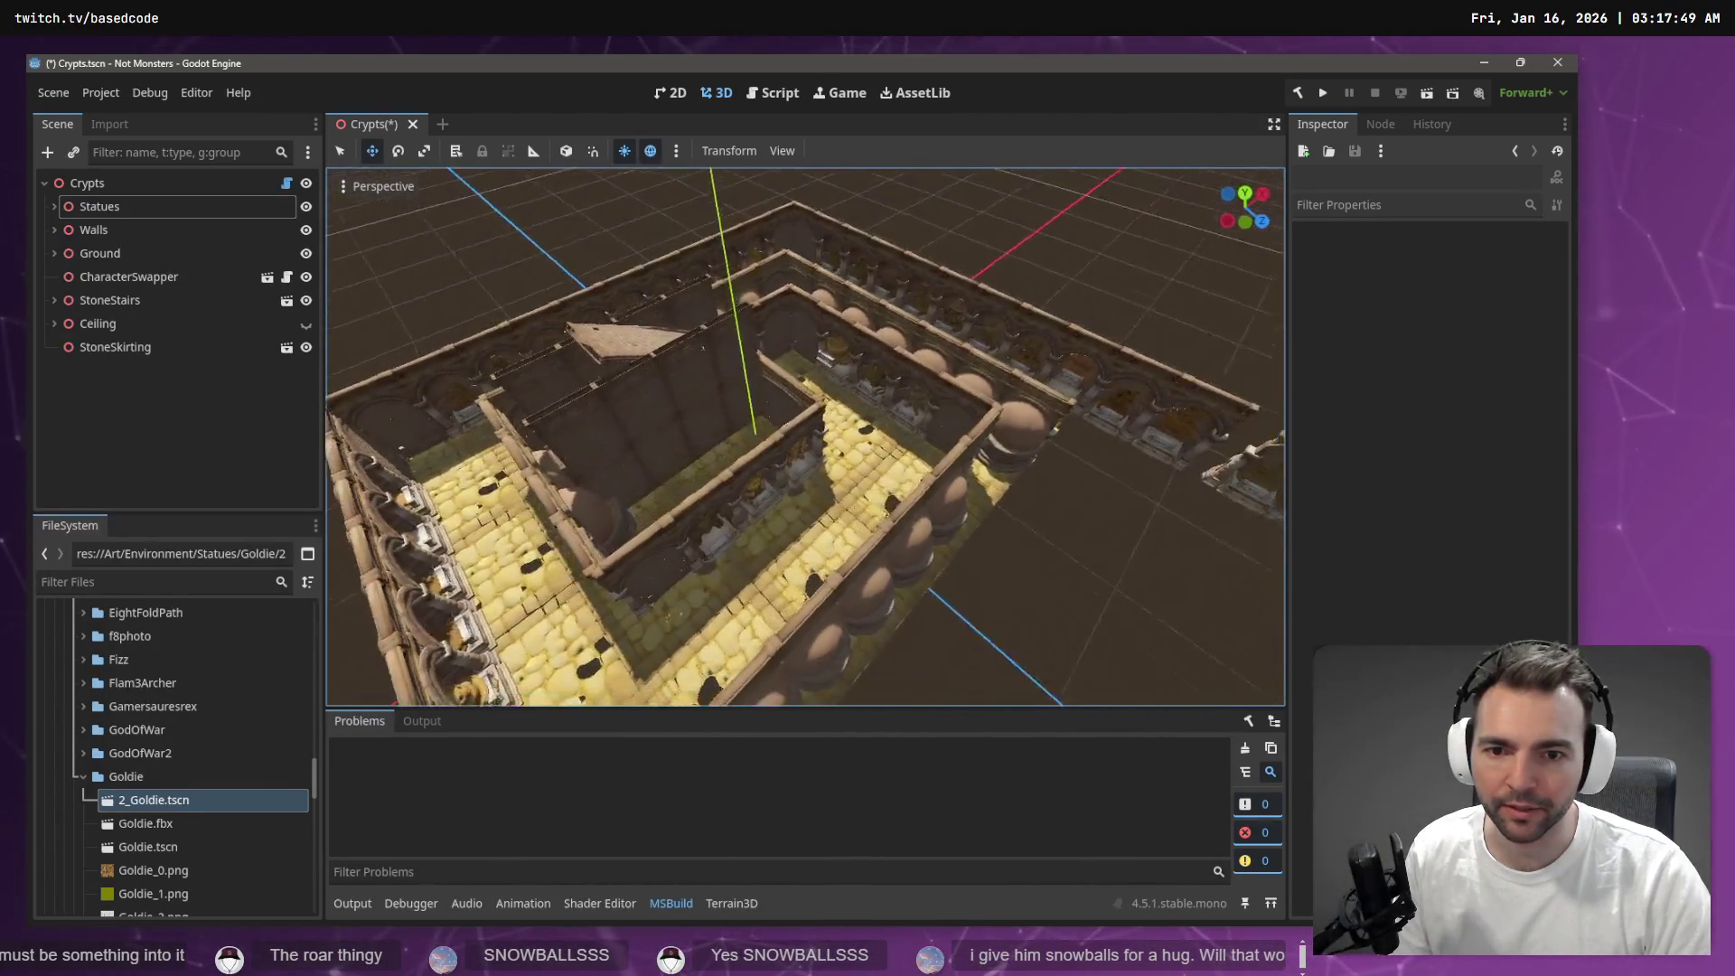
{"action": "key", "text": "s"}
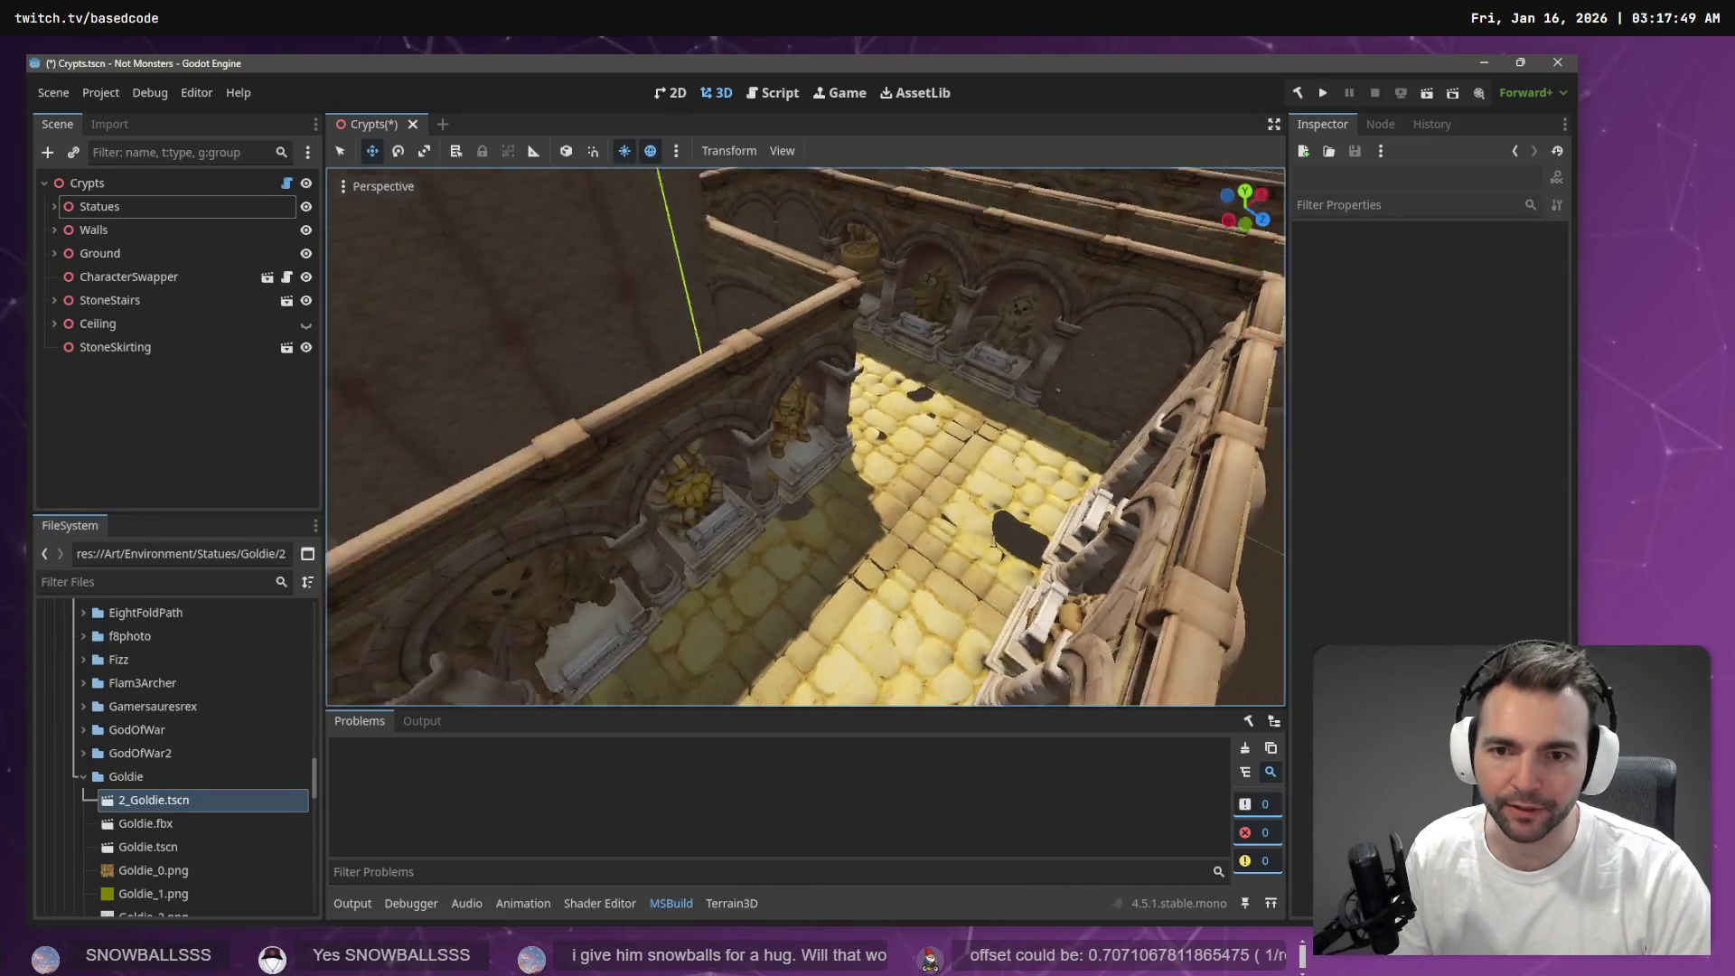
{"action": "key", "text": "w"}
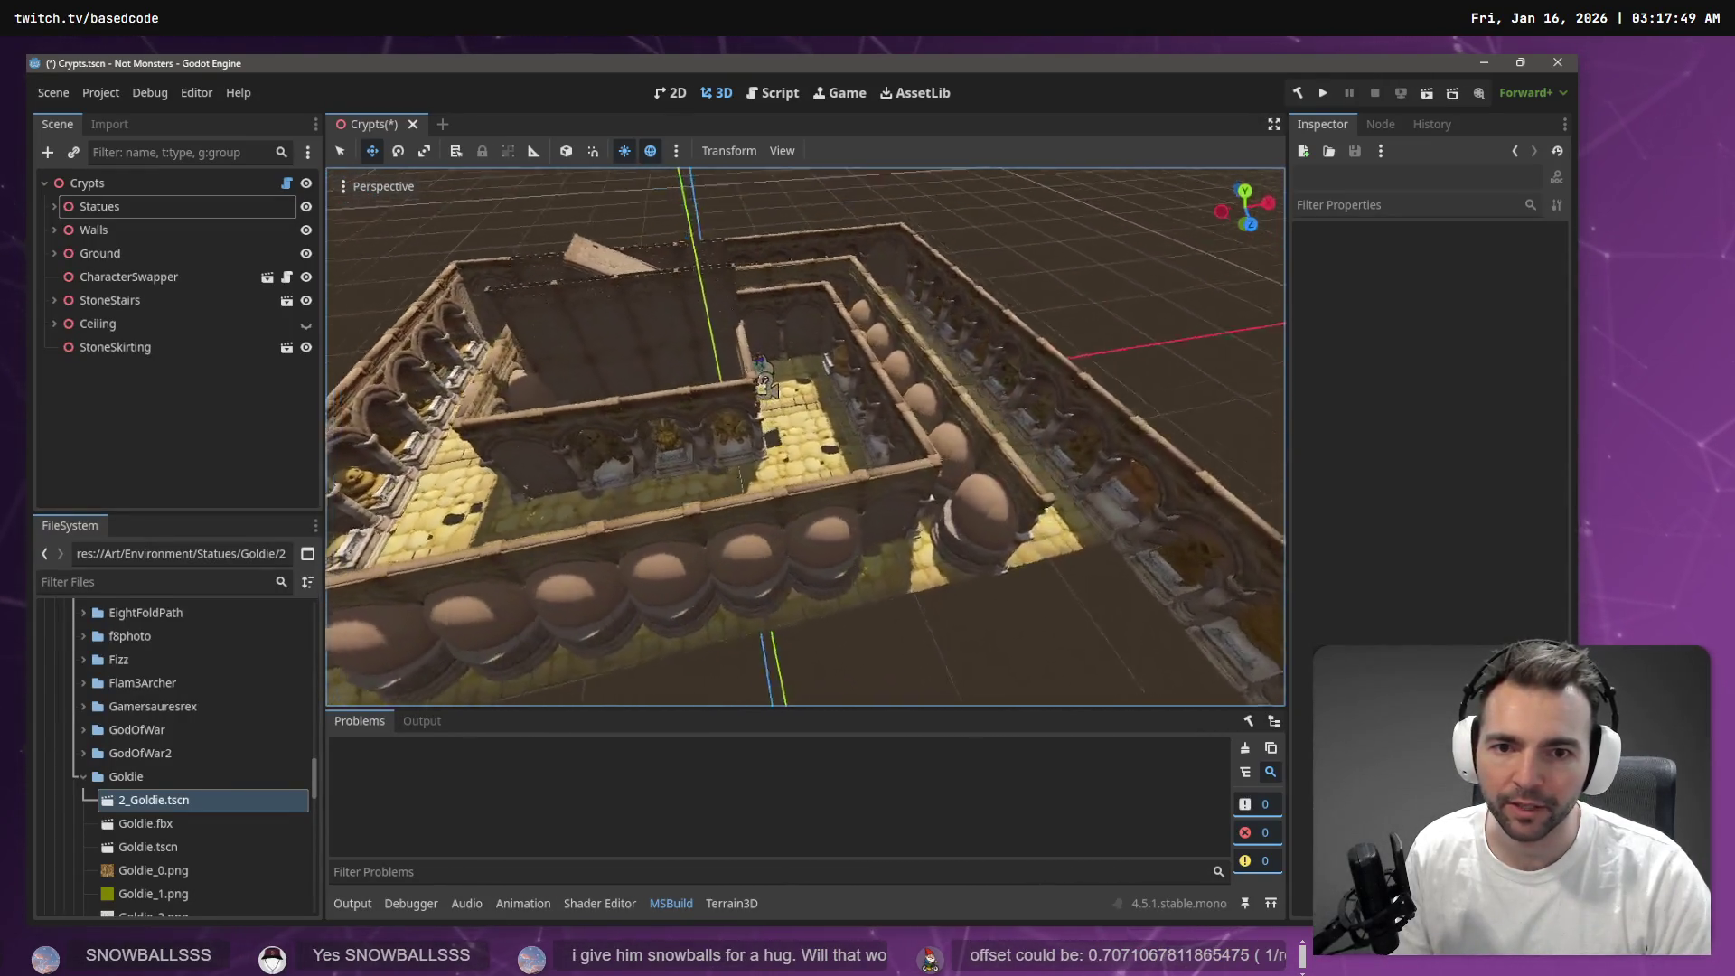
Move the seven crypt nodes about -6.556 along X and rerun placement on Crypts
{"action": "left_click", "coordinate": [130, 204]}
{"action": "left_click", "coordinate": [136, 349], "text": "shift"}
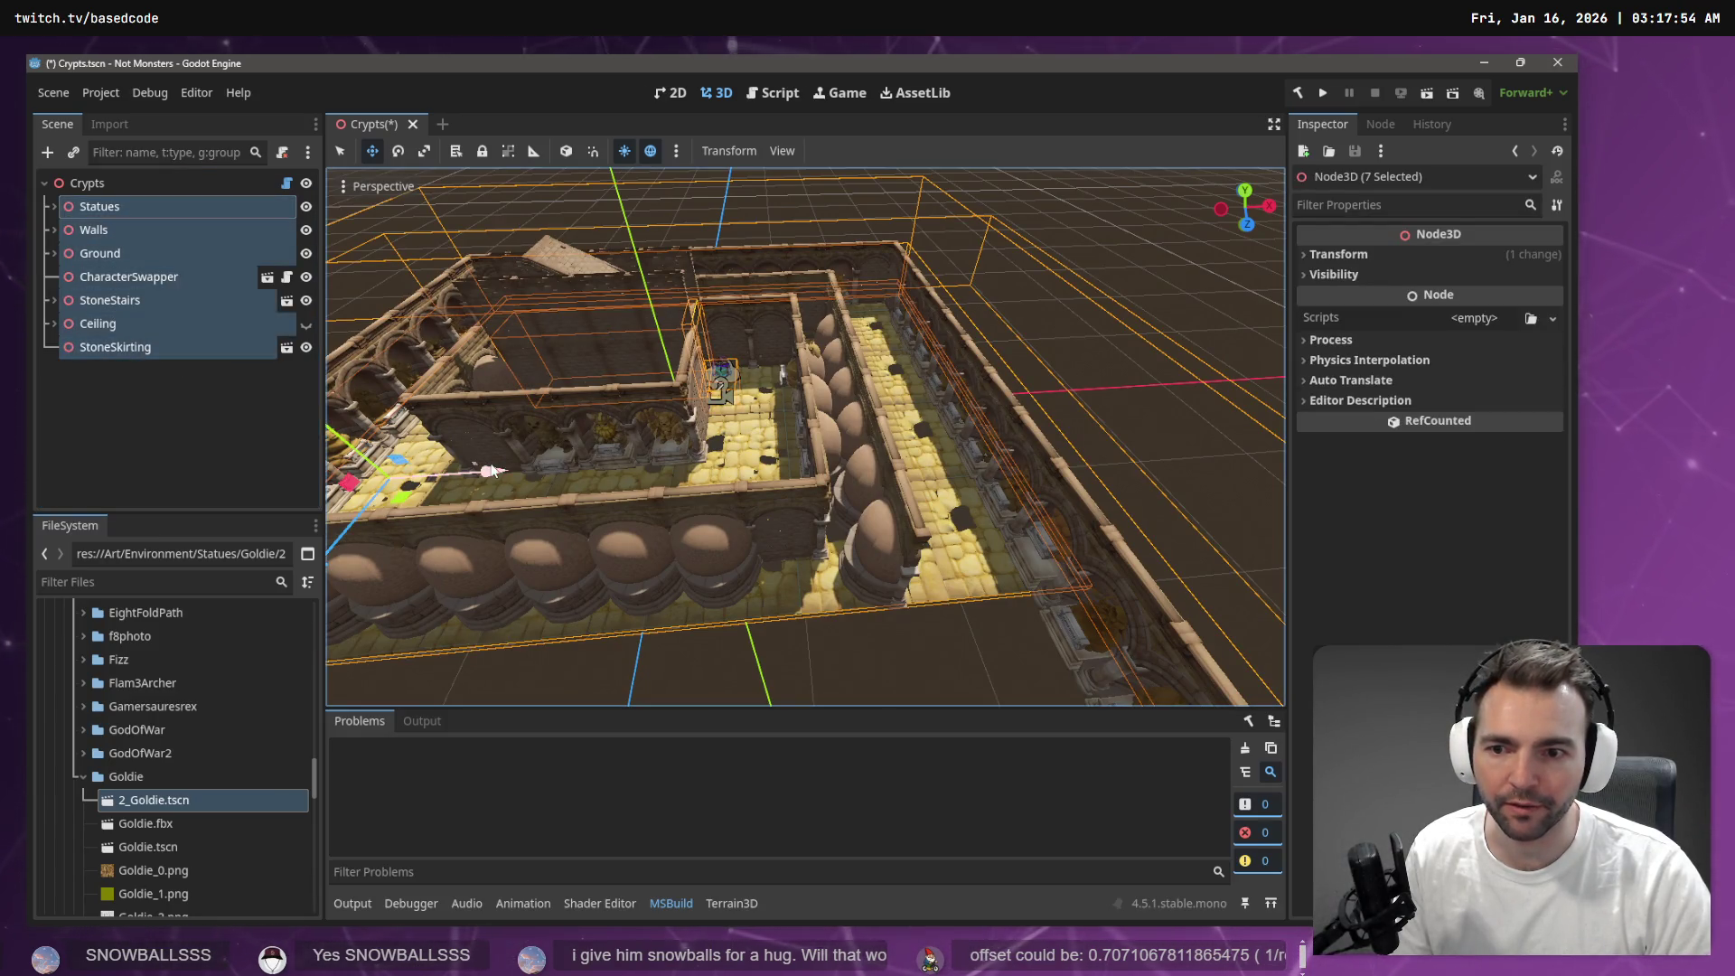
{"action": "mouse_move", "coordinate": [494, 468]}
{"action": "left_mouse_down"}
{"action": "mouse_move", "coordinate": [384, 478]}
{"action": "mouse_move", "coordinate": [442, 432]}
{"action": "left_mouse_up"}
{"action": "left_click_drag", "start_coordinate": [805, 433], "coordinate": [768, 416]}
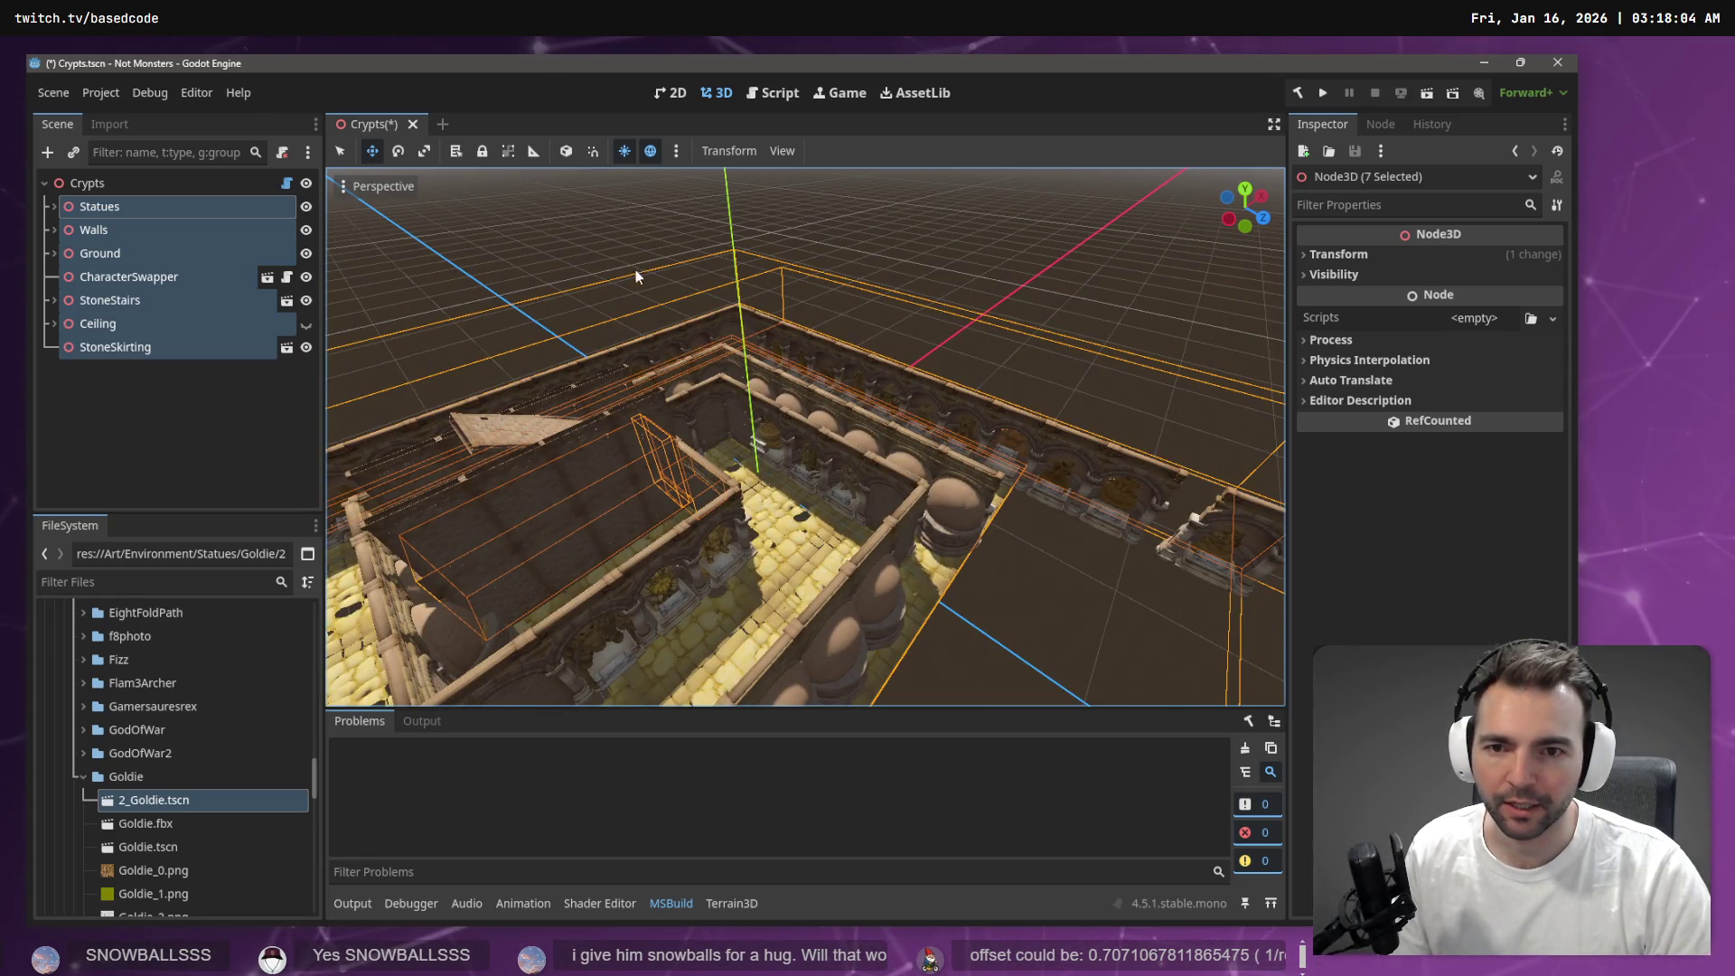
{"action": "left_click", "coordinate": [596, 232]}
{"action": "left_click", "coordinate": [119, 184]}
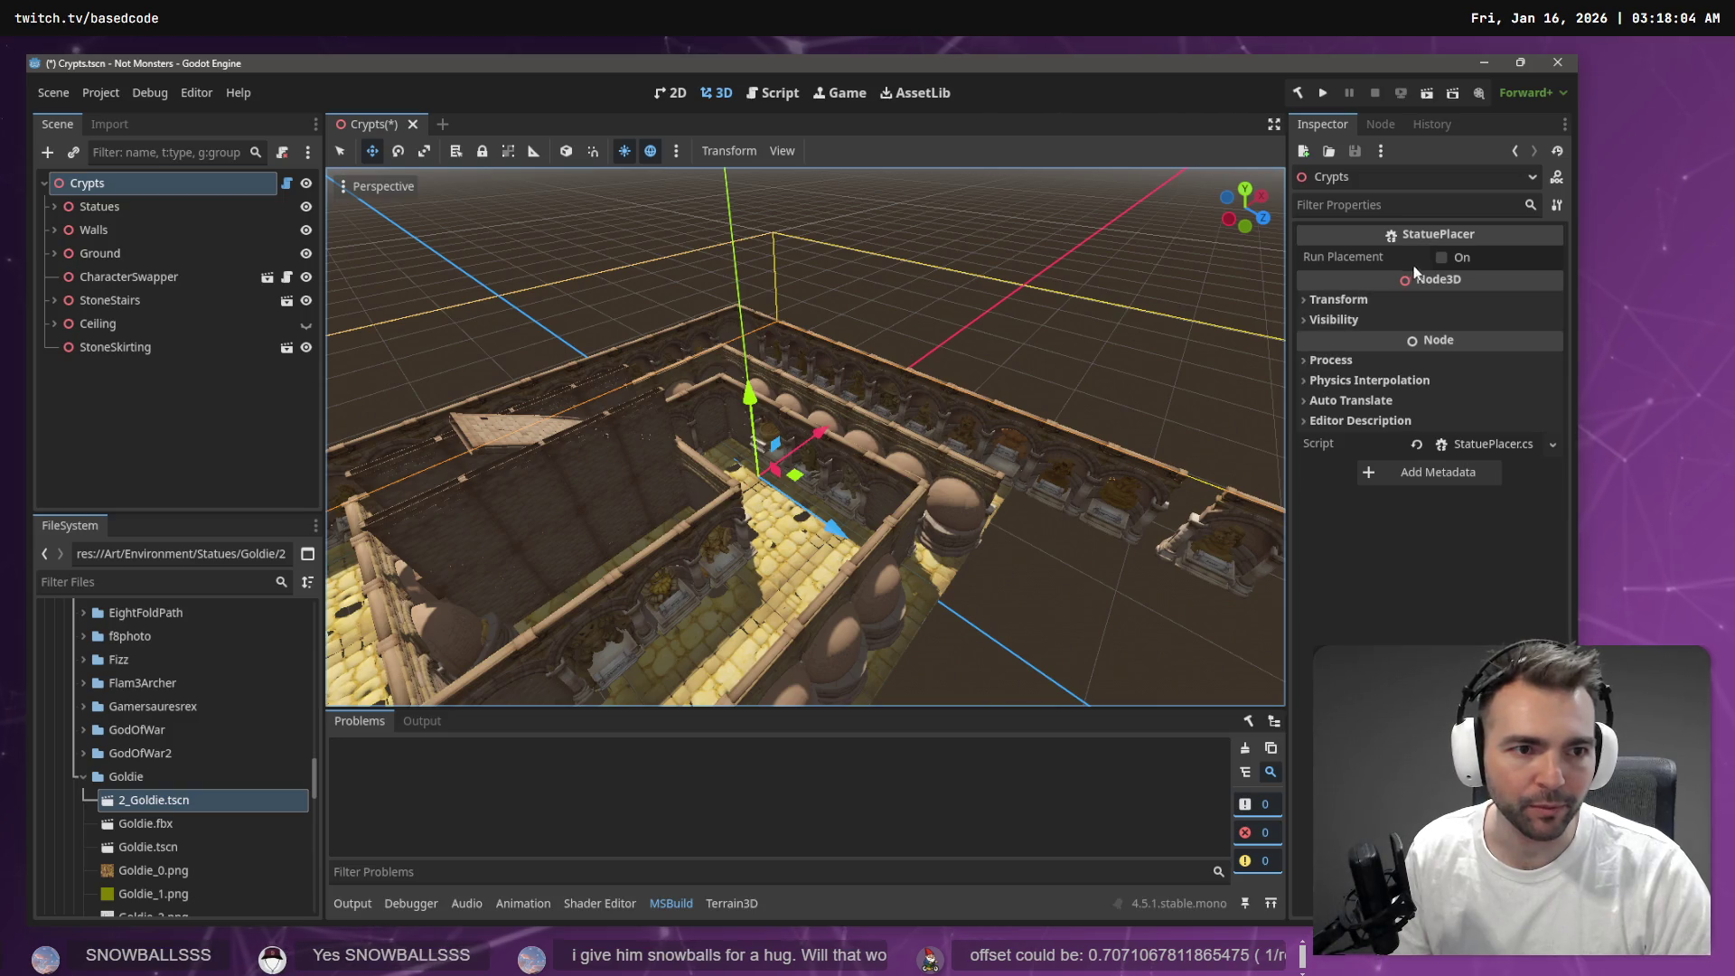
{"action": "left_click", "coordinate": [1441, 258]}
{"action": "left_click", "coordinate": [865, 273]}
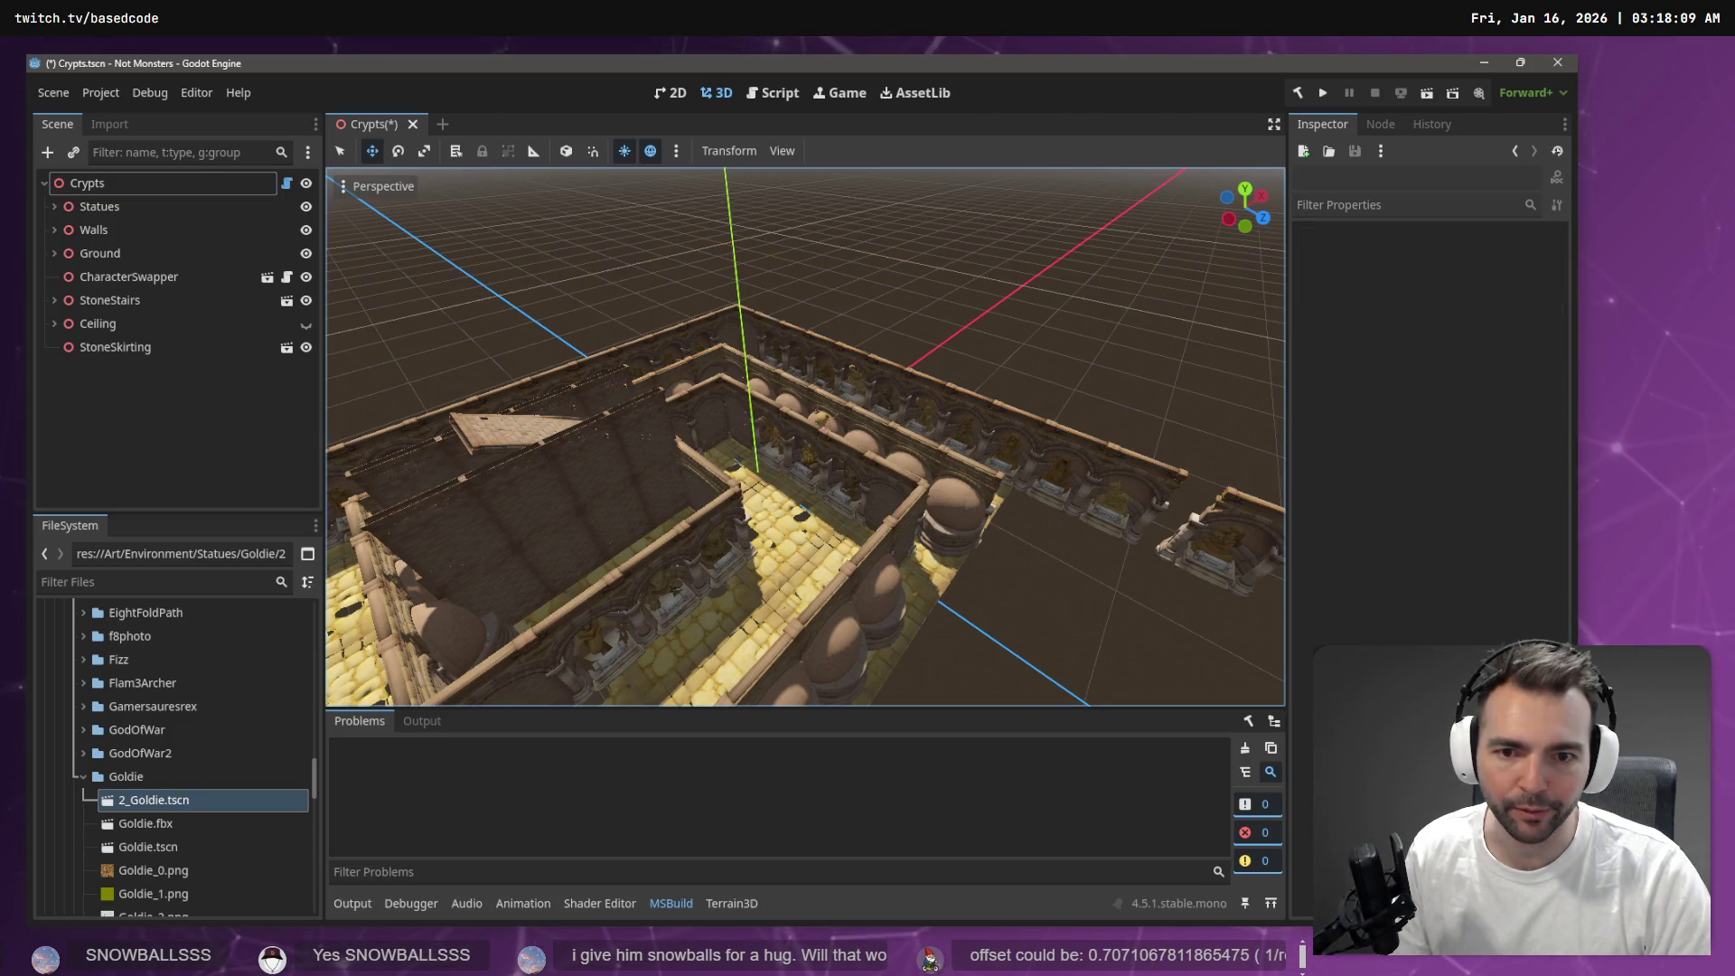
Fly through the crypt corridor to inspect the statues in their alcoves
{"action": "key", "text": "w"}
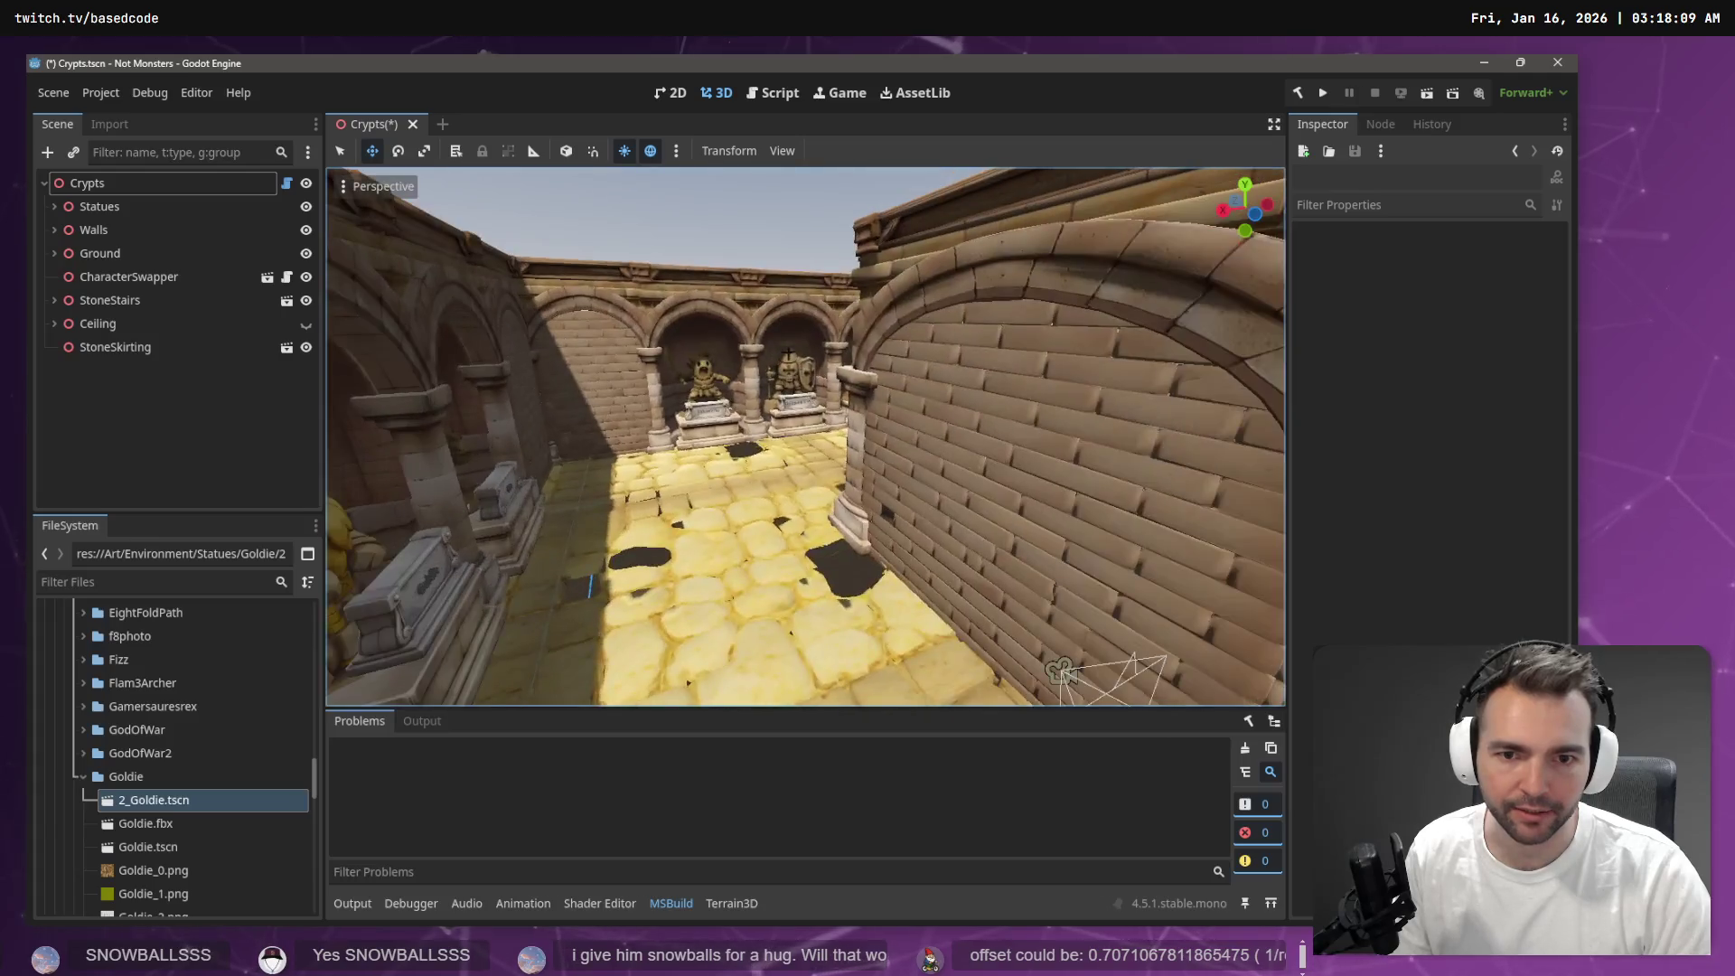
{"action": "key", "text": "w"}
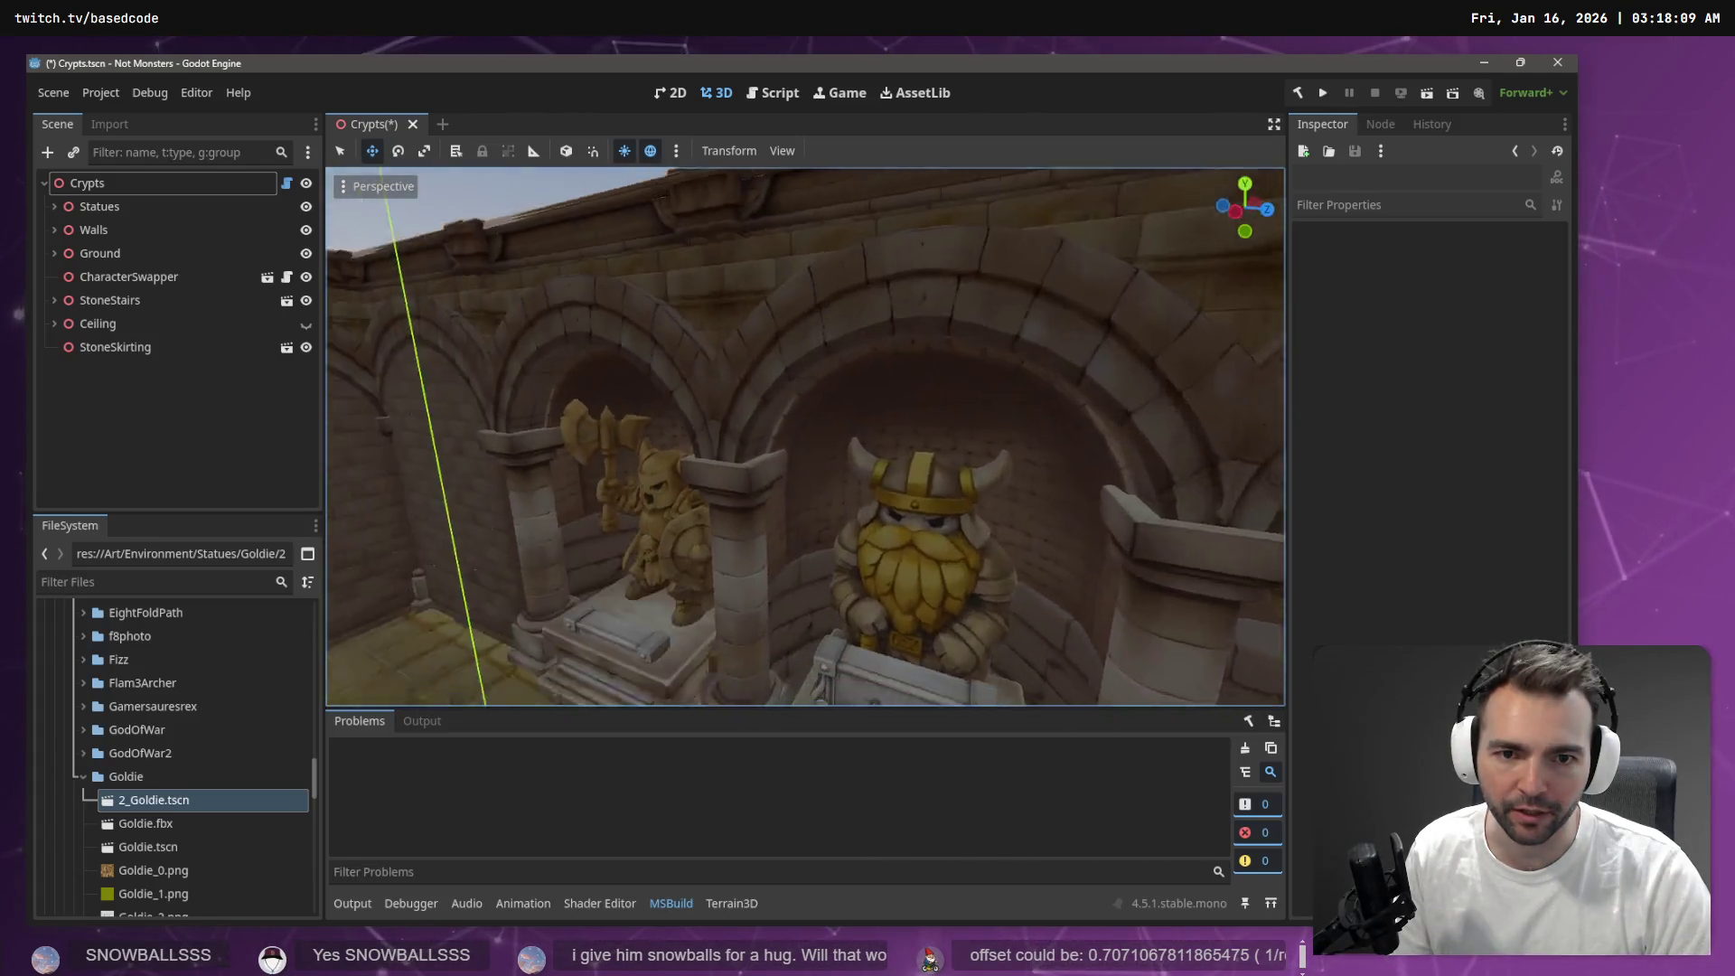
{"action": "key", "text": "w"}
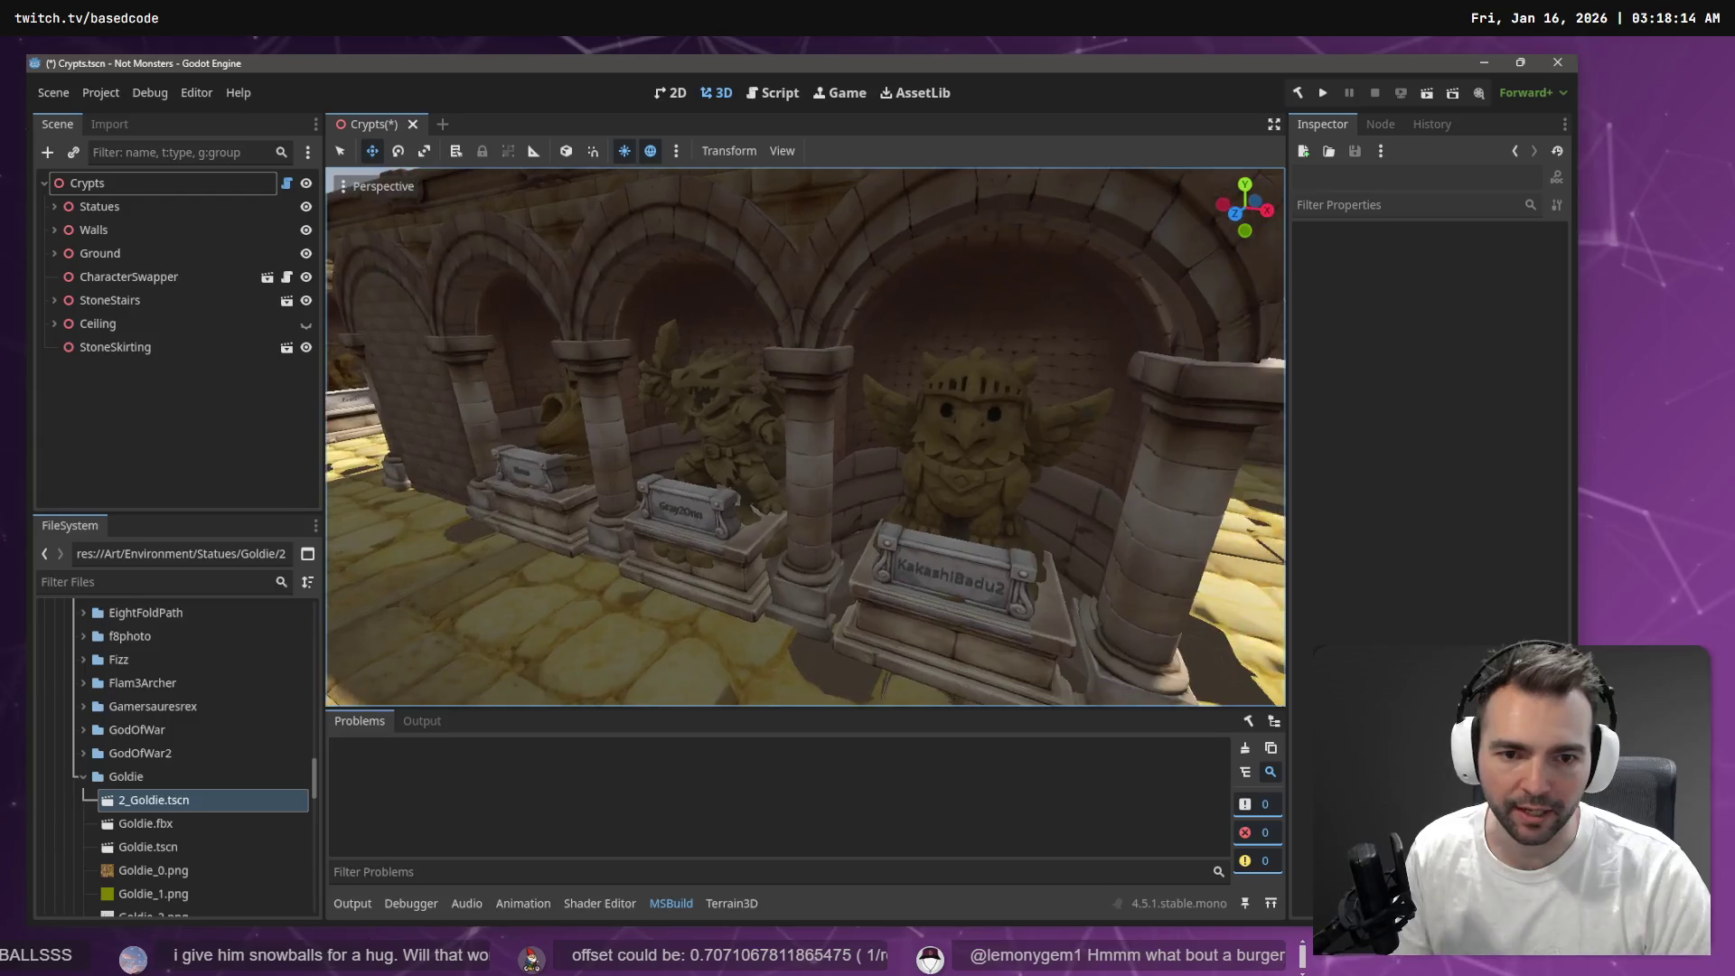
{"action": "key", "text": "w"}
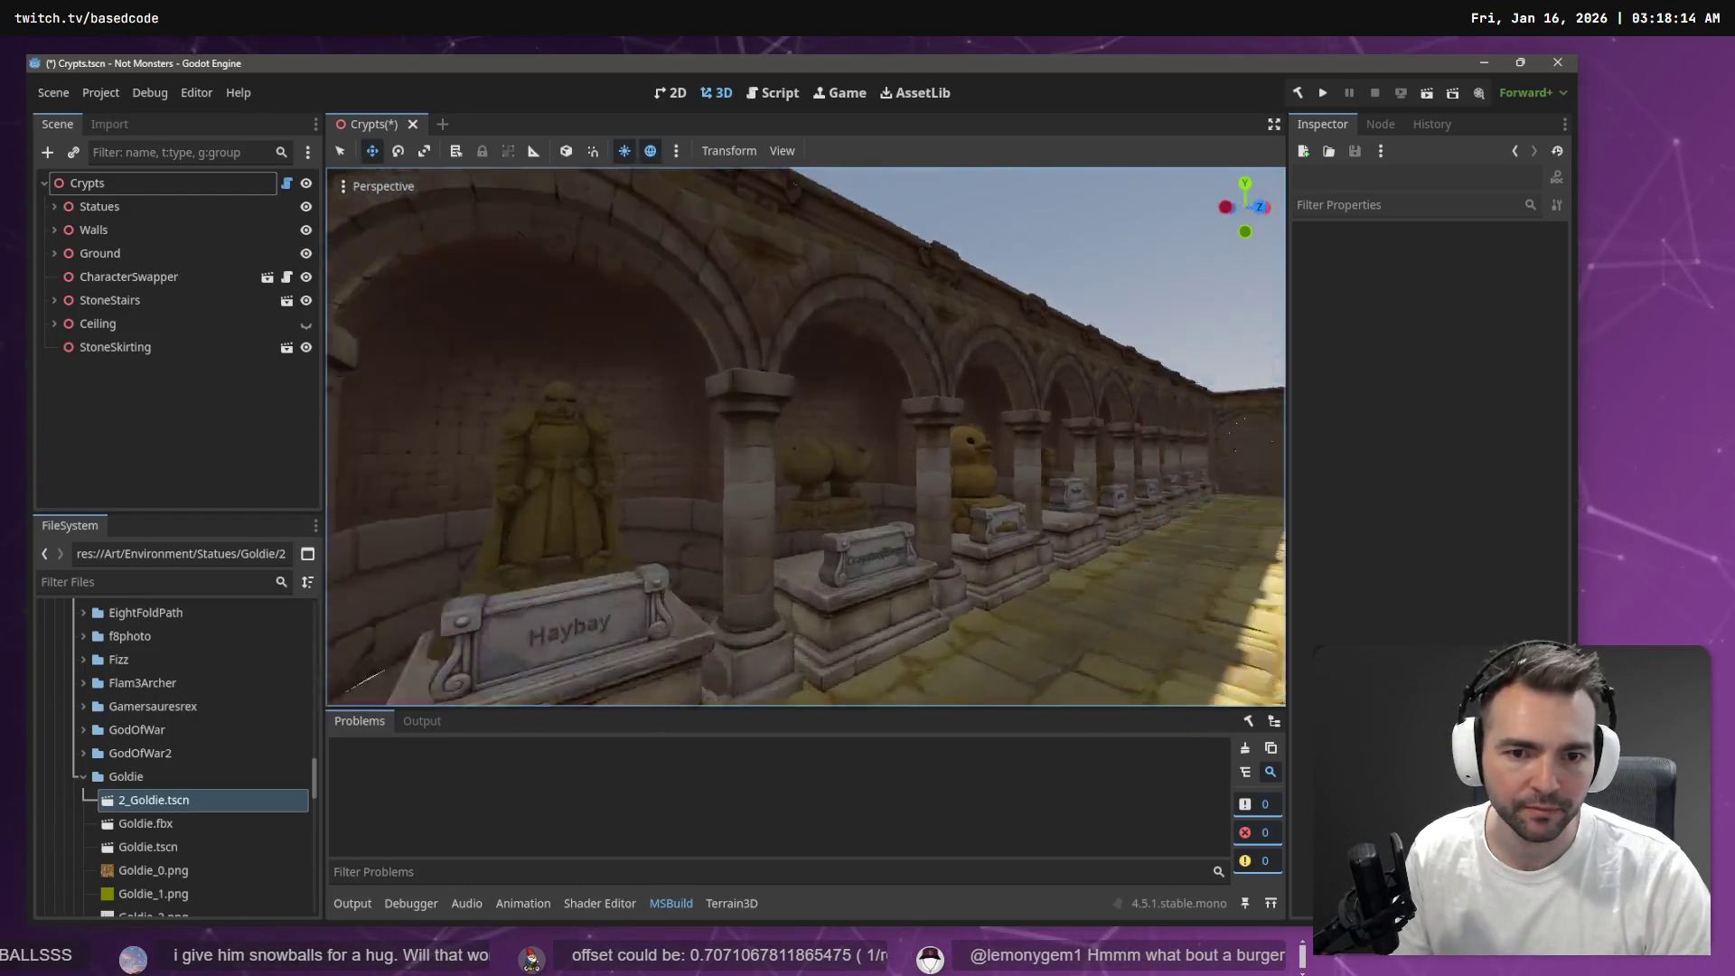
{"action": "key", "text": "w"}
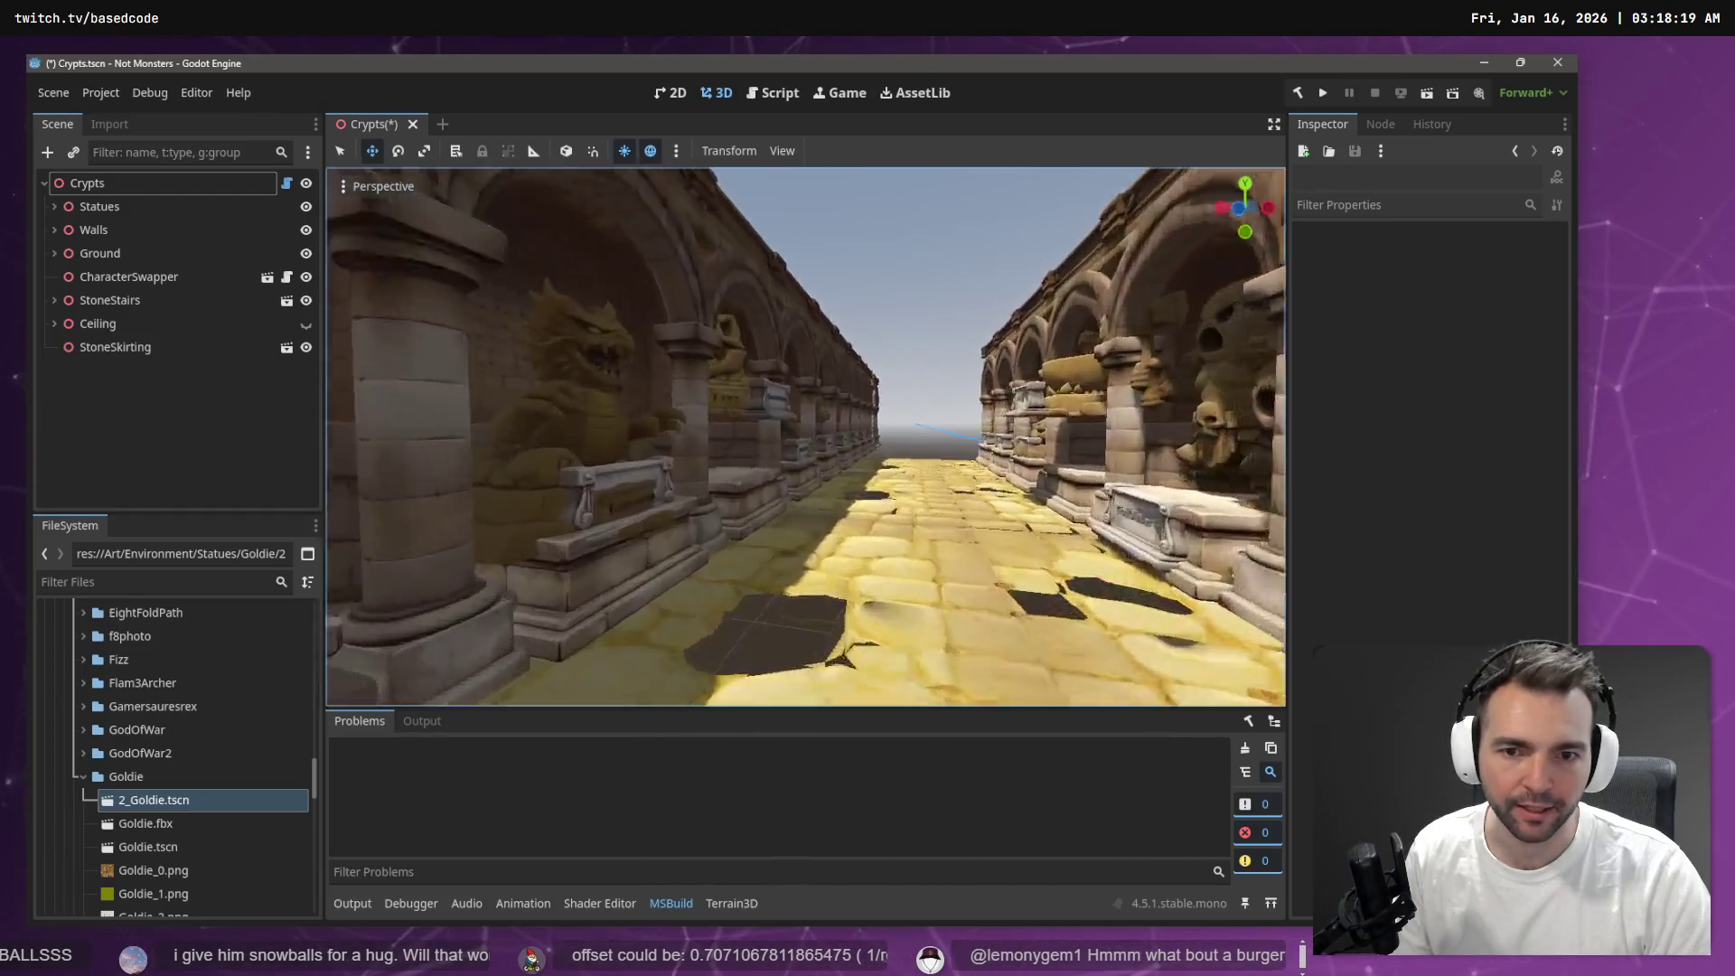
{"action": "key", "text": "e"}
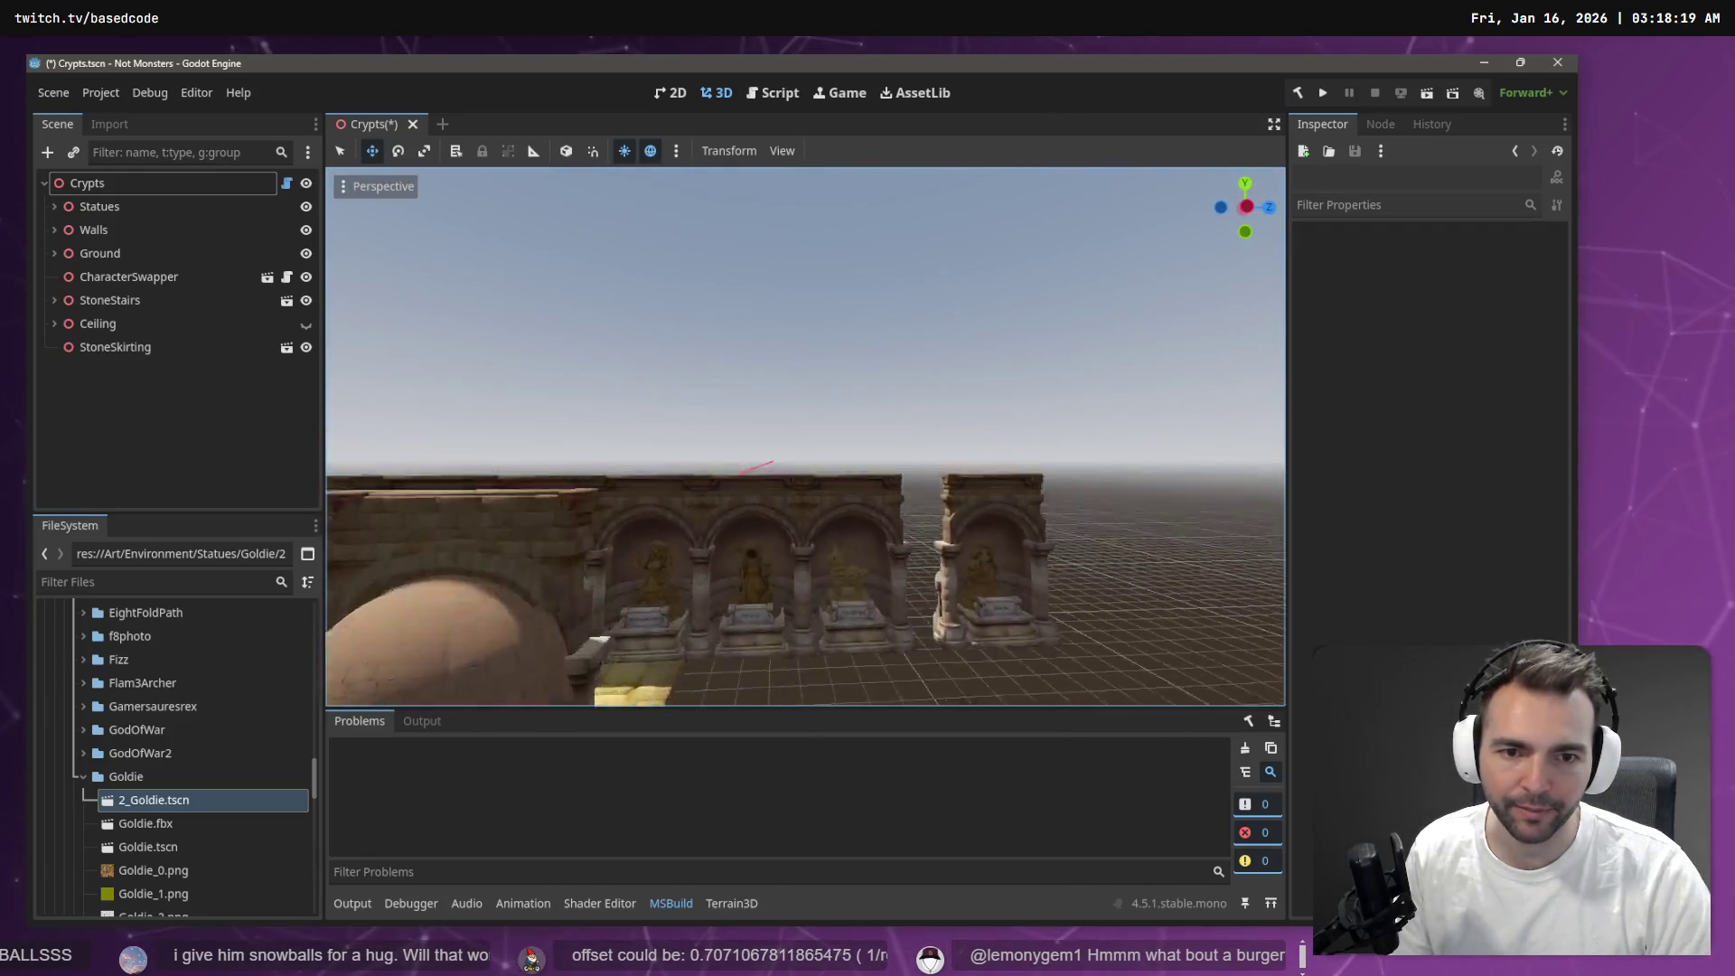
{"action": "key", "text": "w"}
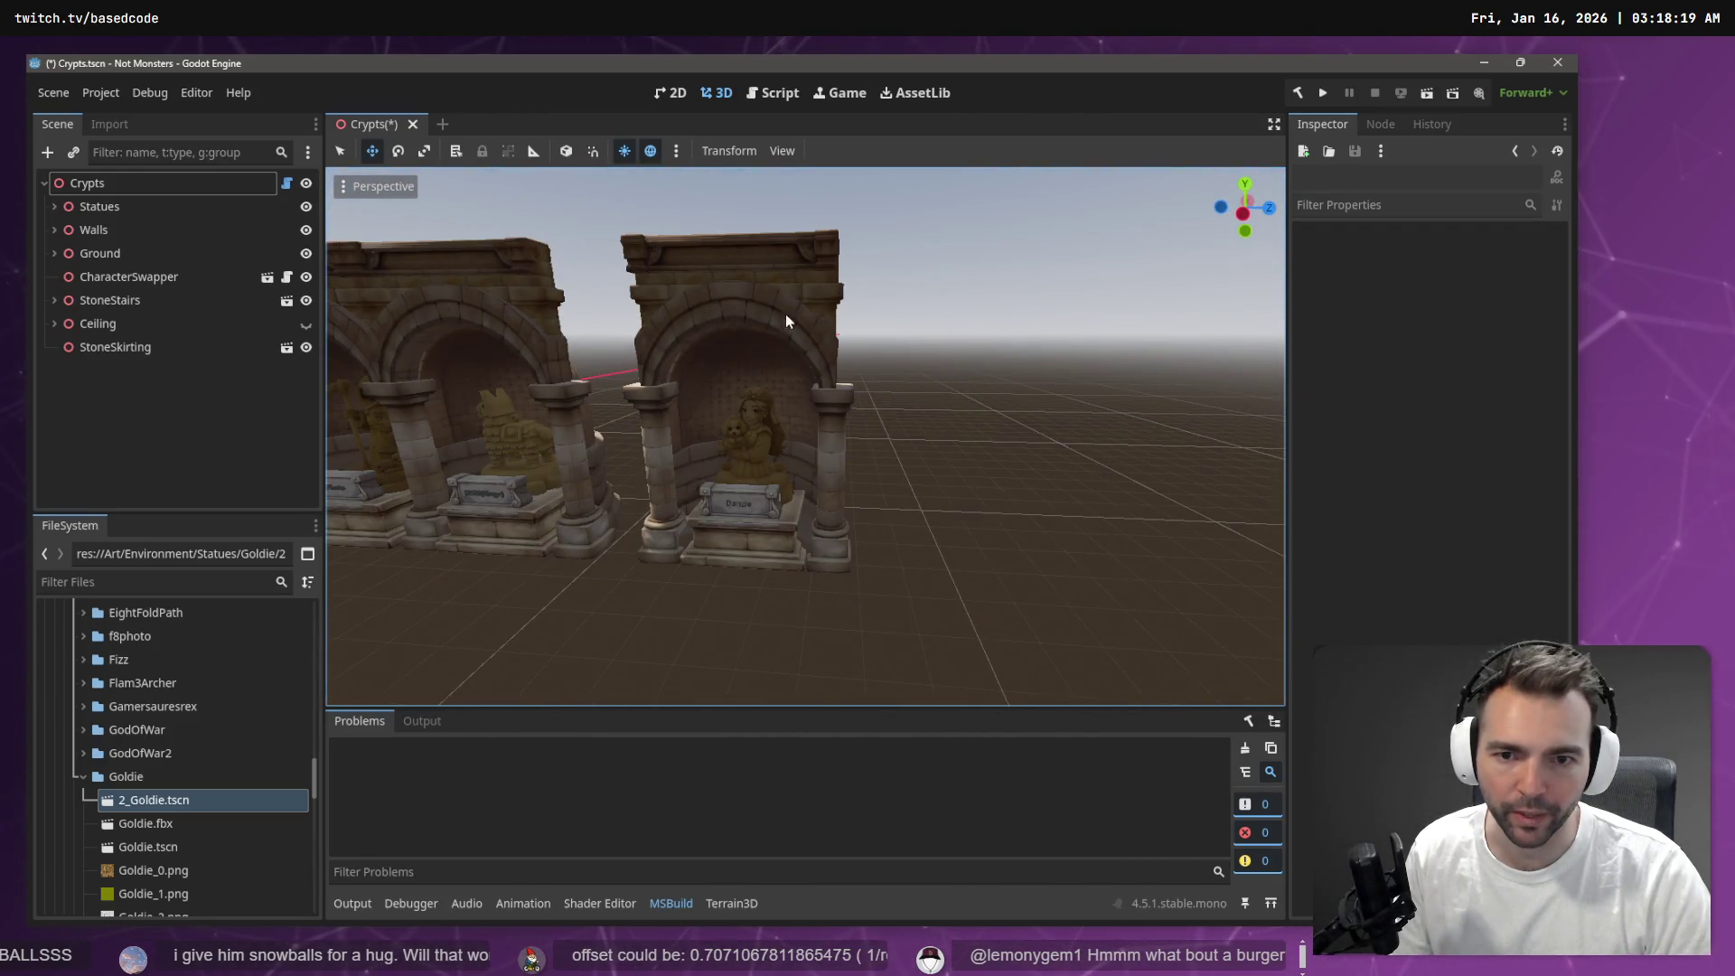
Move CryptStatueInset44 about -1.9 along Z, then select the Penny statue
{"action": "left_click", "coordinate": [769, 289]}
{"action": "left_click_drag", "start_coordinate": [851, 567], "coordinate": [752, 542]}
{"action": "left_click", "coordinate": [810, 523]}
{"action": "key", "text": "w"}
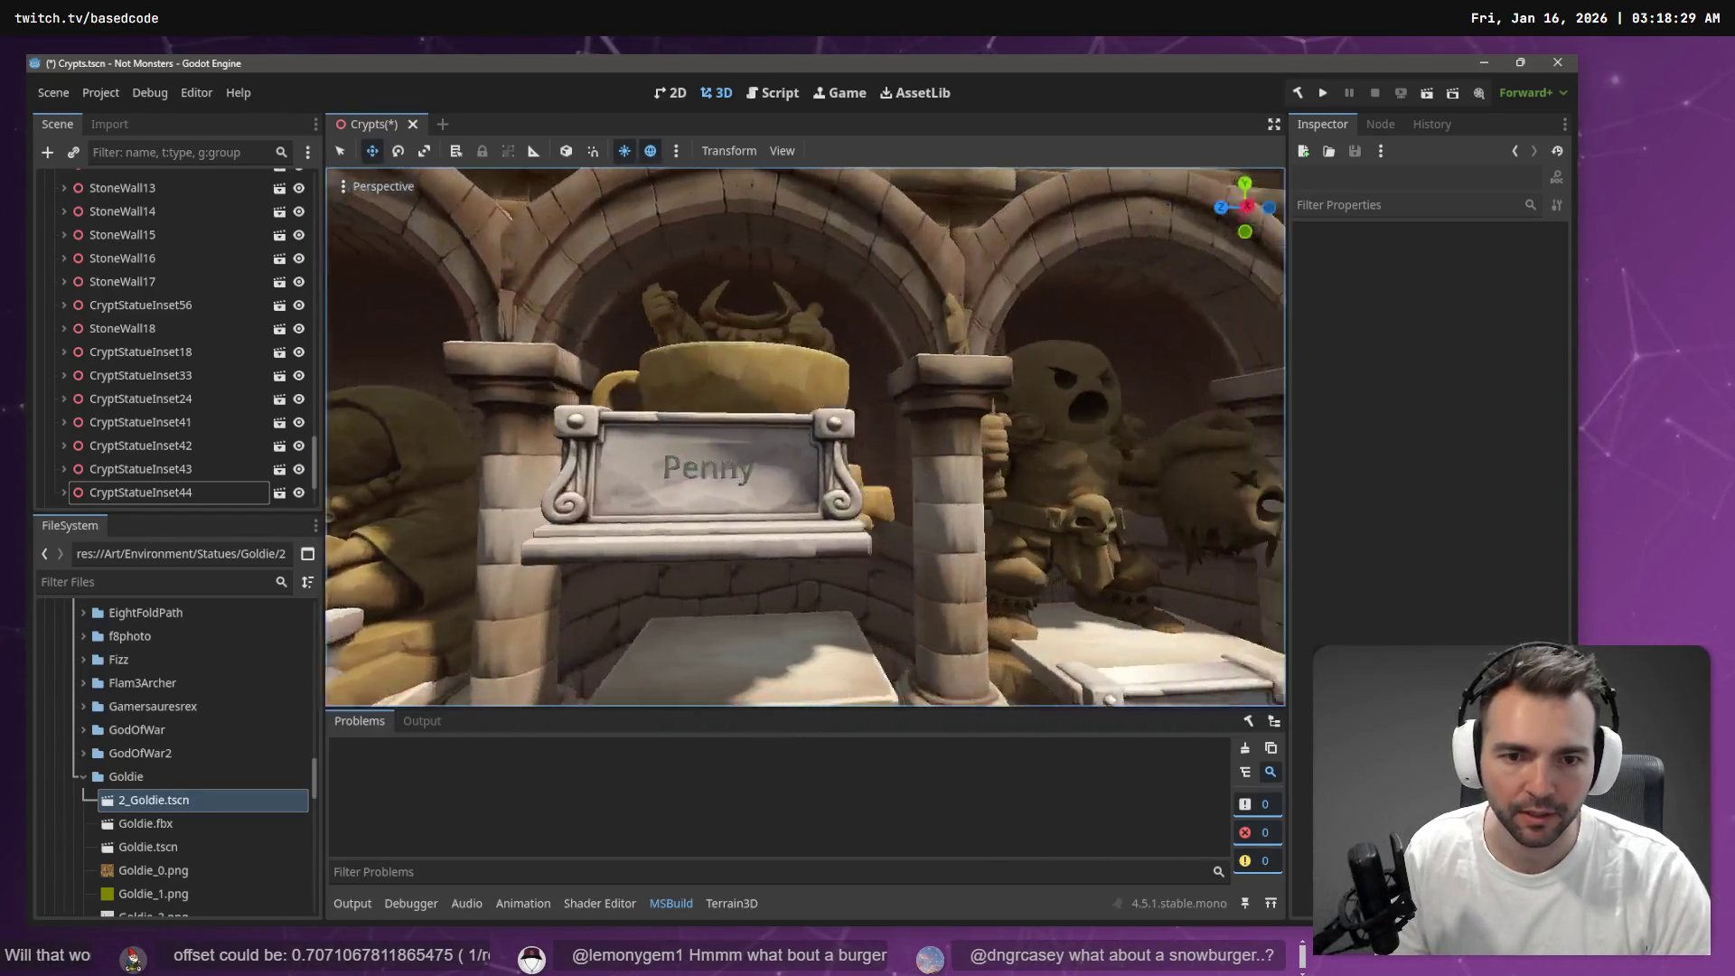
{"action": "left_click", "coordinate": [730, 443]}
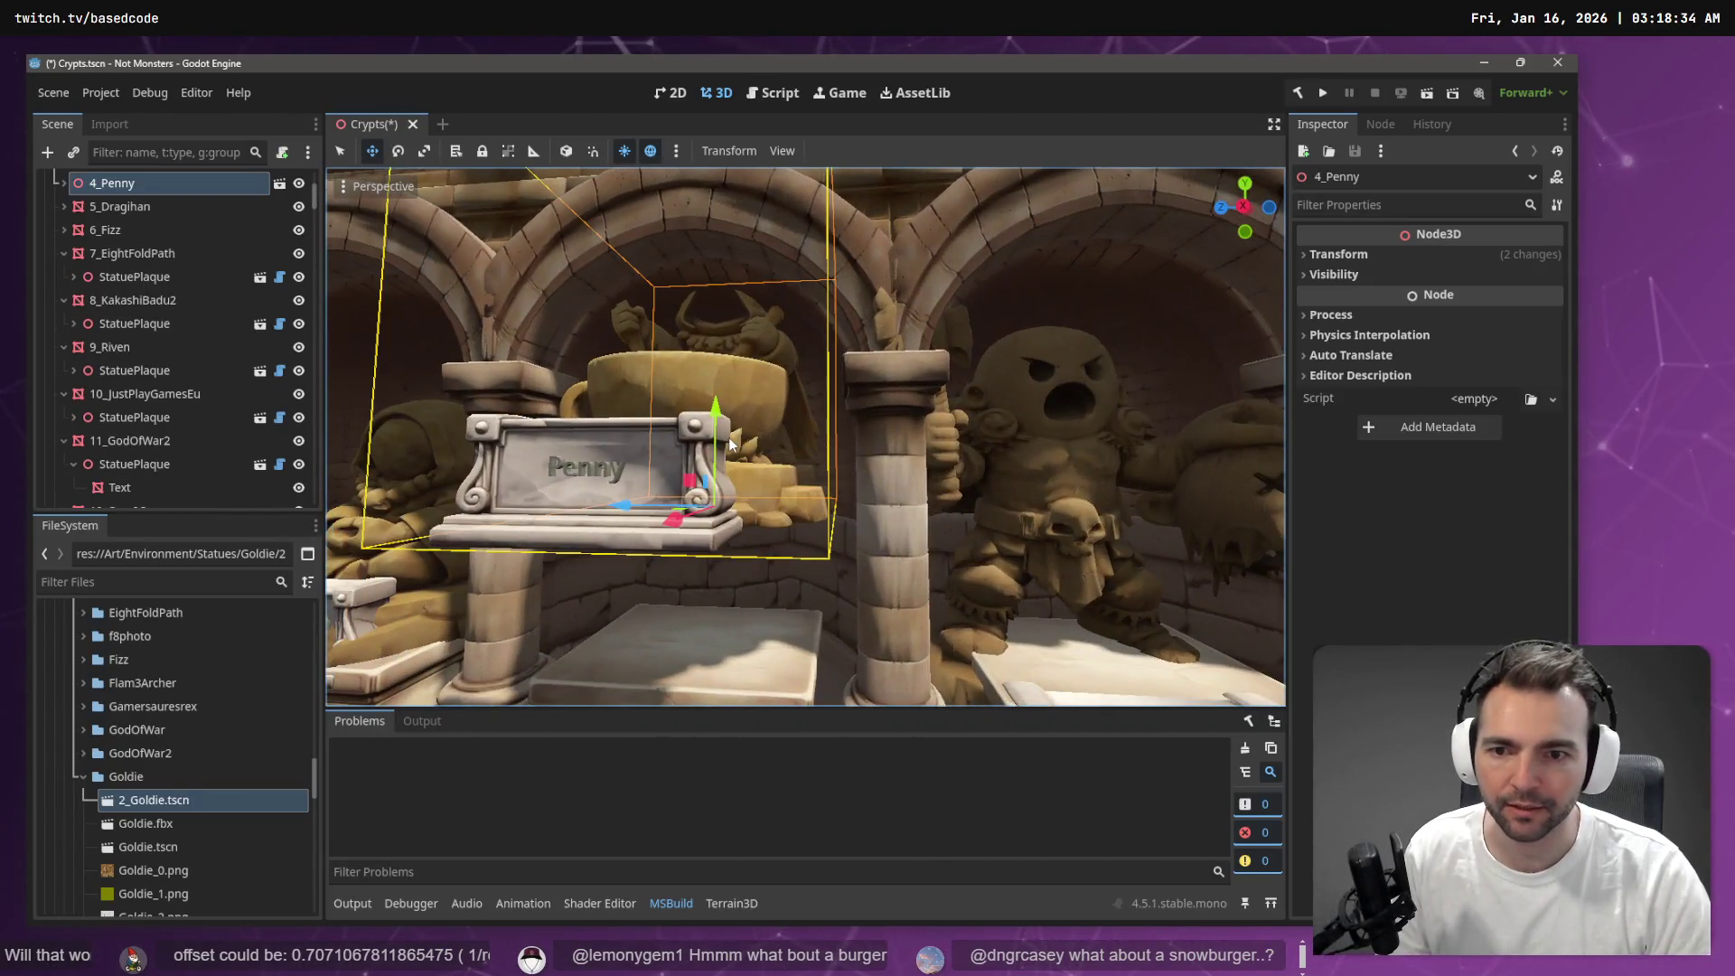
Create a new inherited scene from Penny.glb and frame its mesh node
{"action": "left_click", "coordinate": [63, 182]}
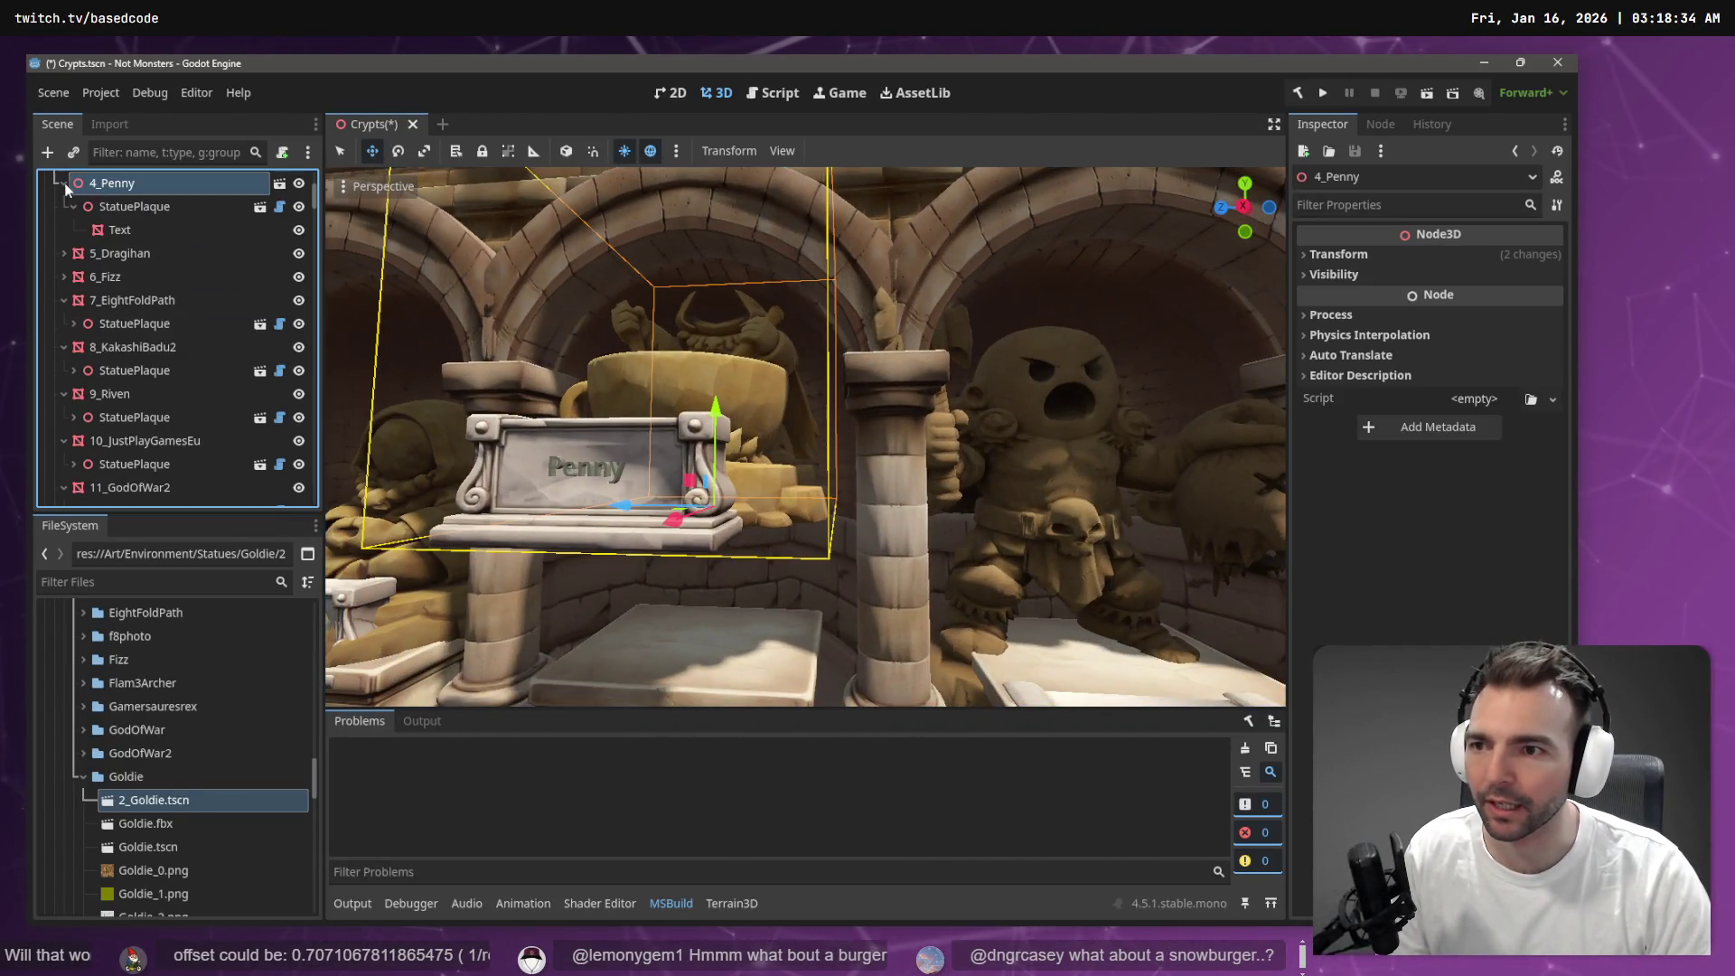
{"action": "left_click", "coordinate": [281, 186]}
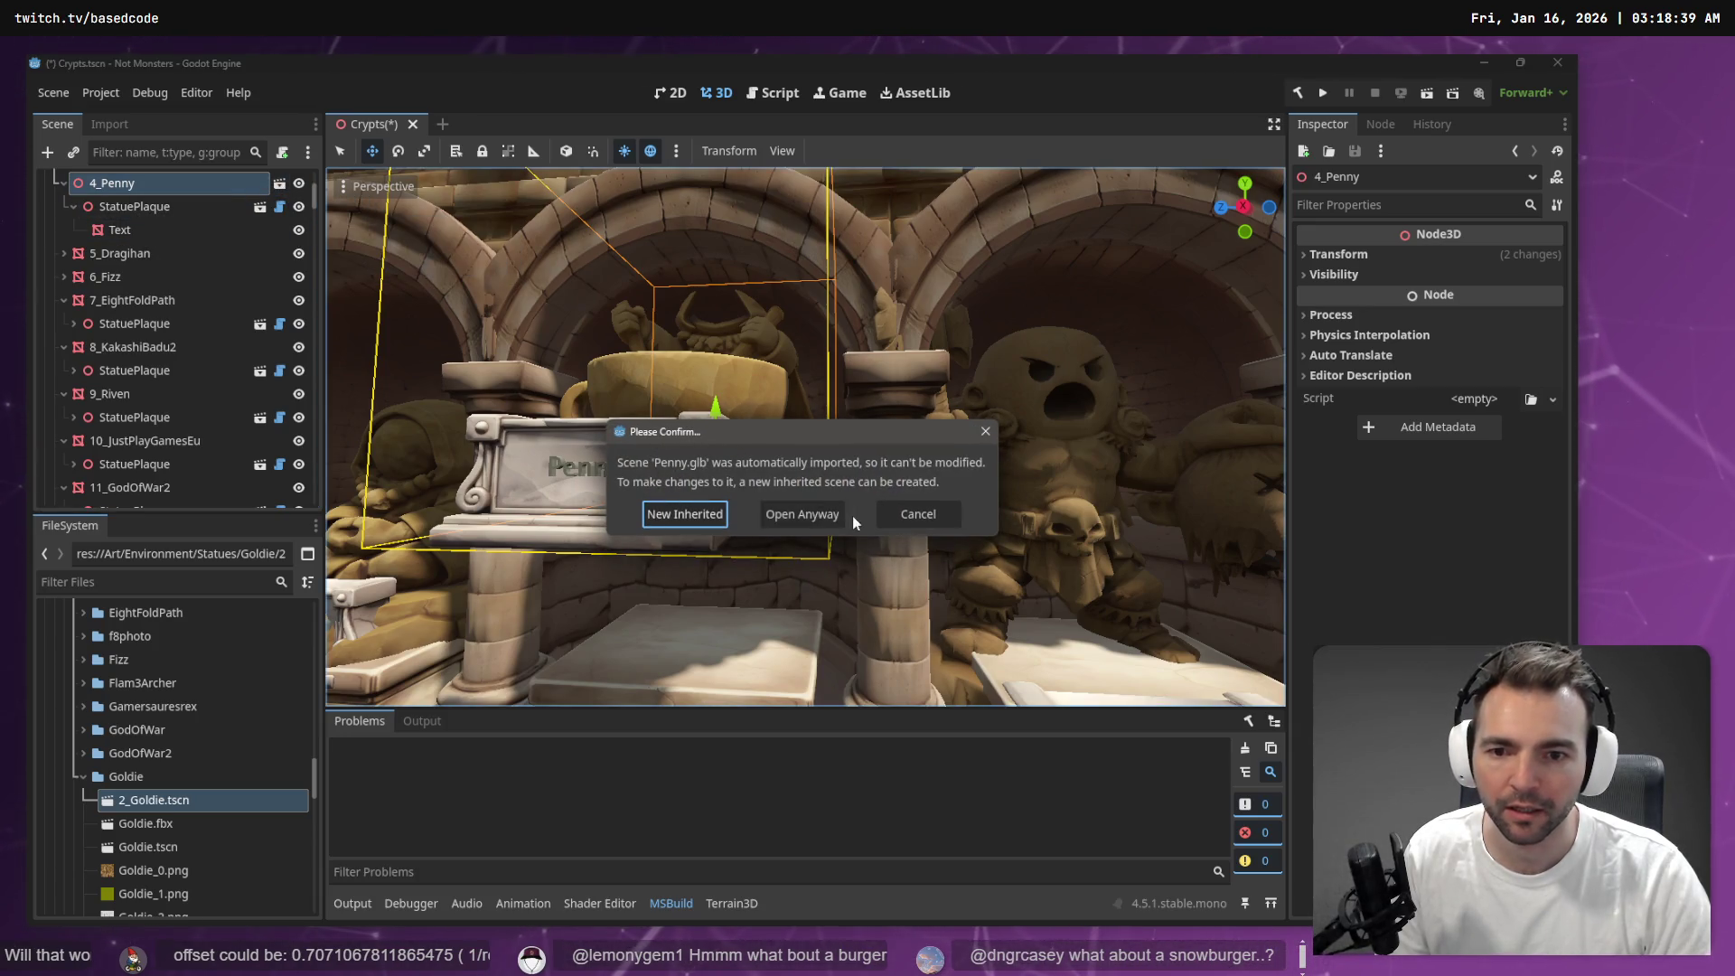
{"action": "left_click", "coordinate": [697, 518]}
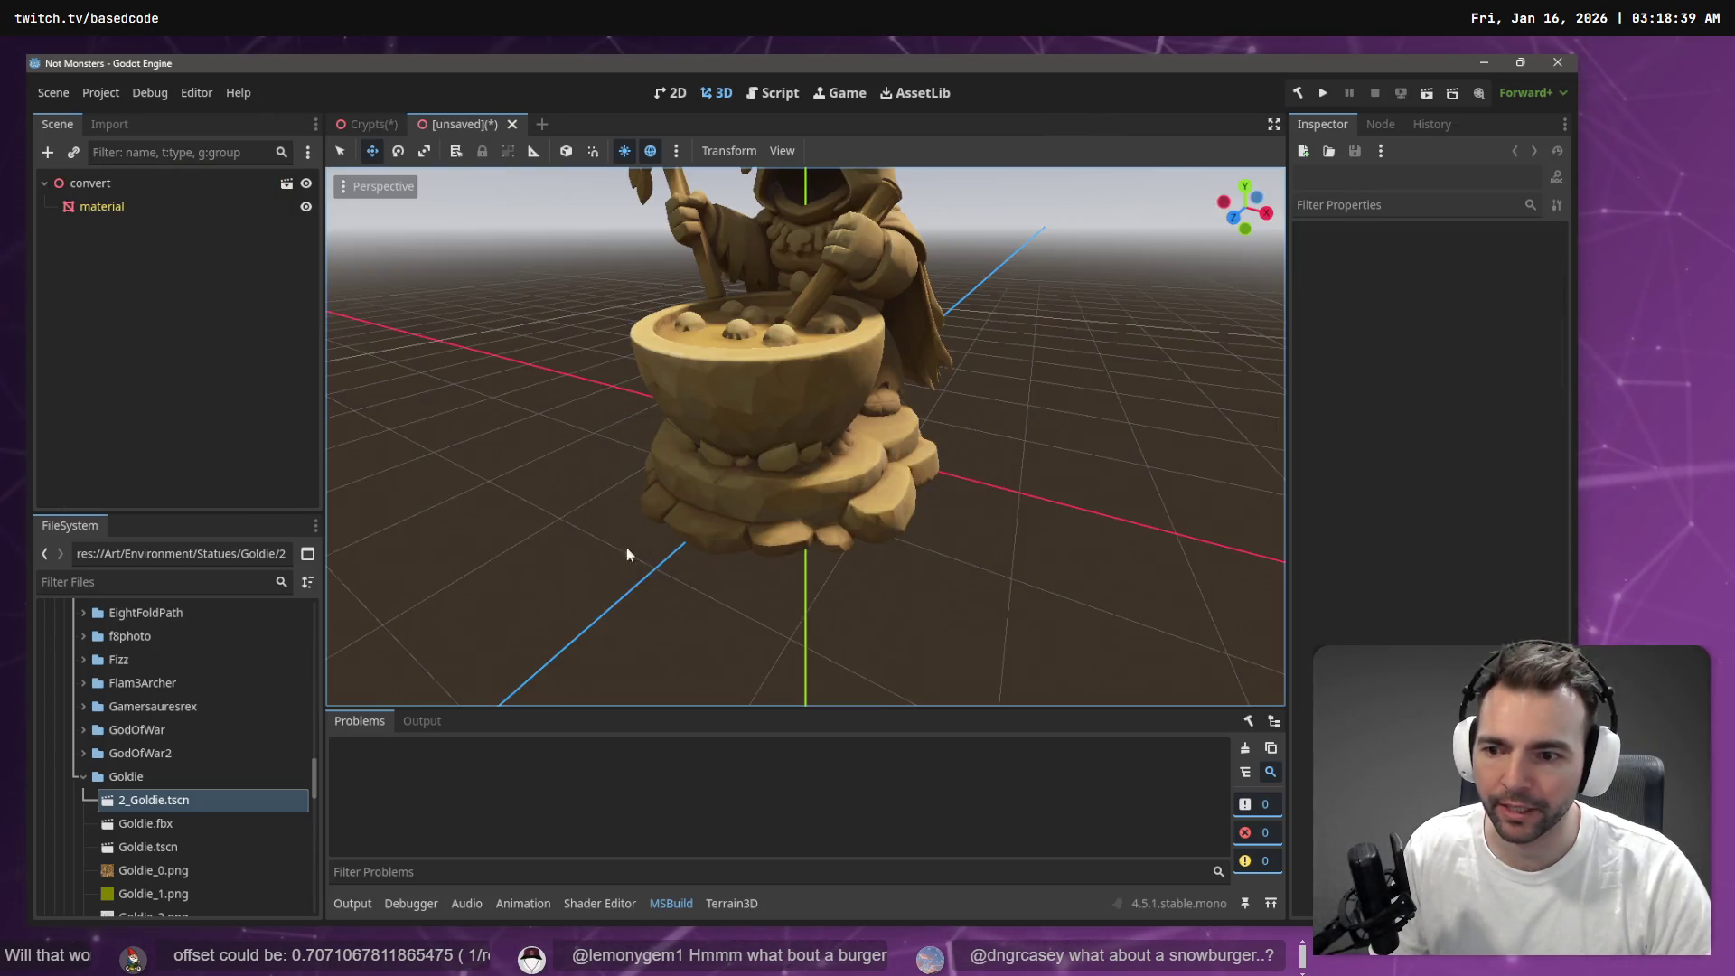
{"action": "left_click", "coordinate": [105, 207]}
{"action": "key", "text": "f"}
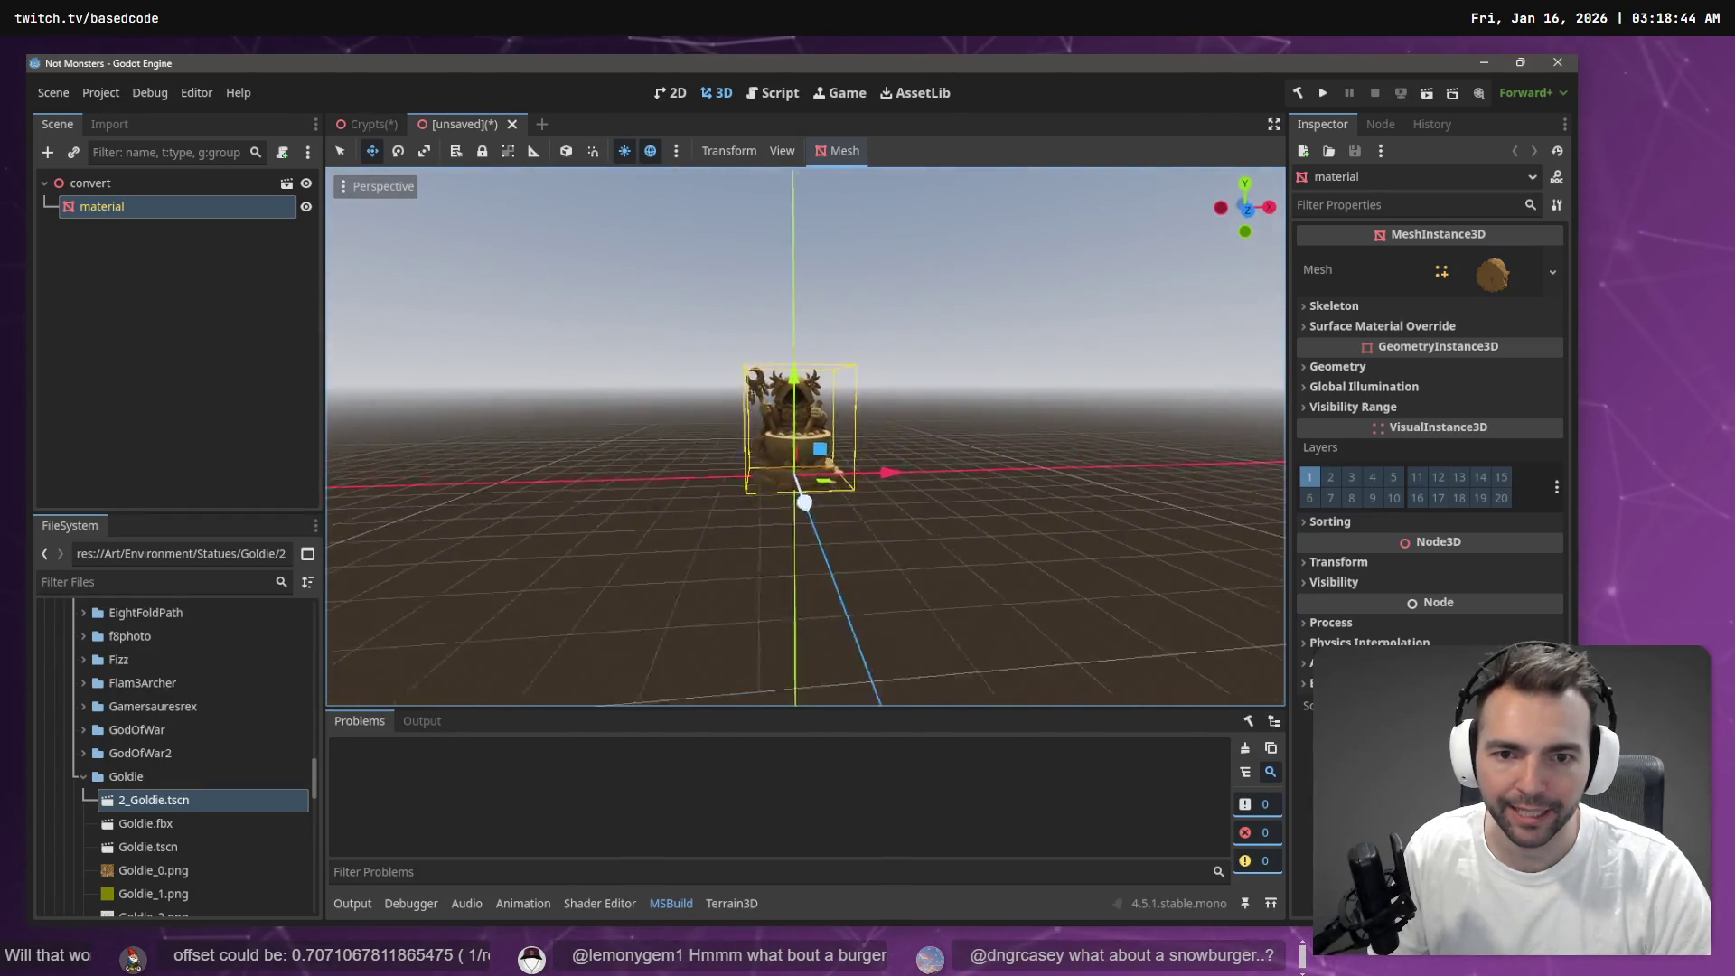
Back in Crypts, select the 4_Penny group and focus the viewport on it
{"action": "left_click", "coordinate": [366, 123]}
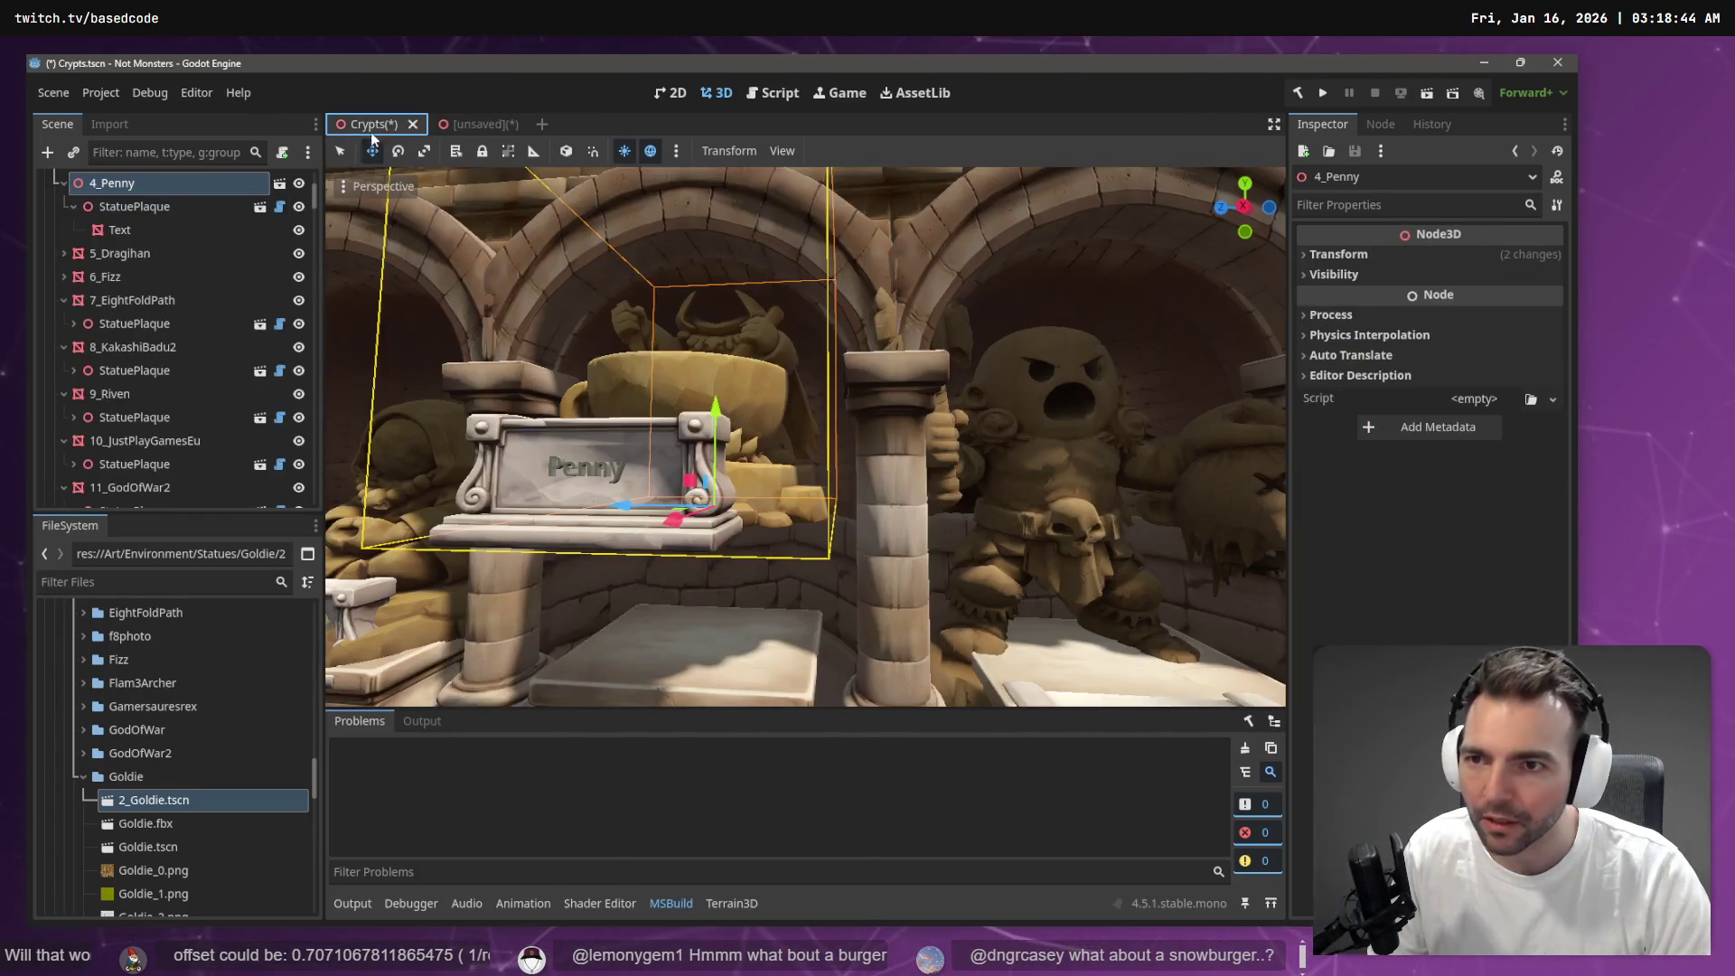
{"action": "left_click", "coordinate": [144, 204]}
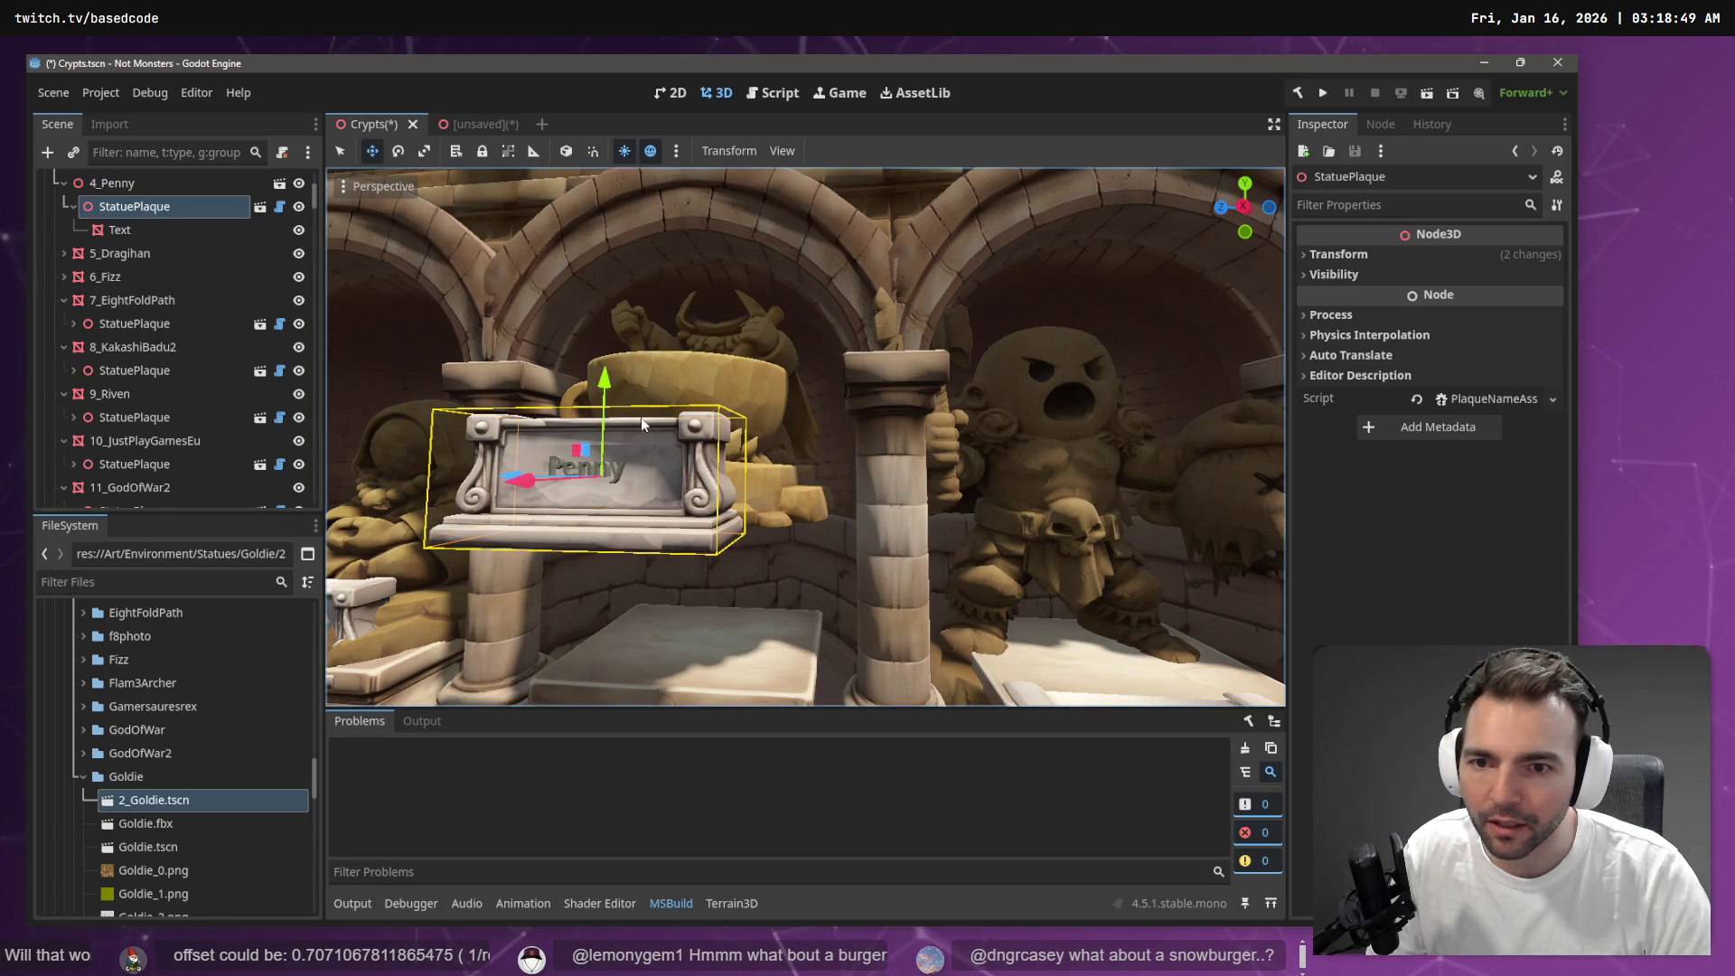
{"action": "left_click", "coordinate": [137, 184]}
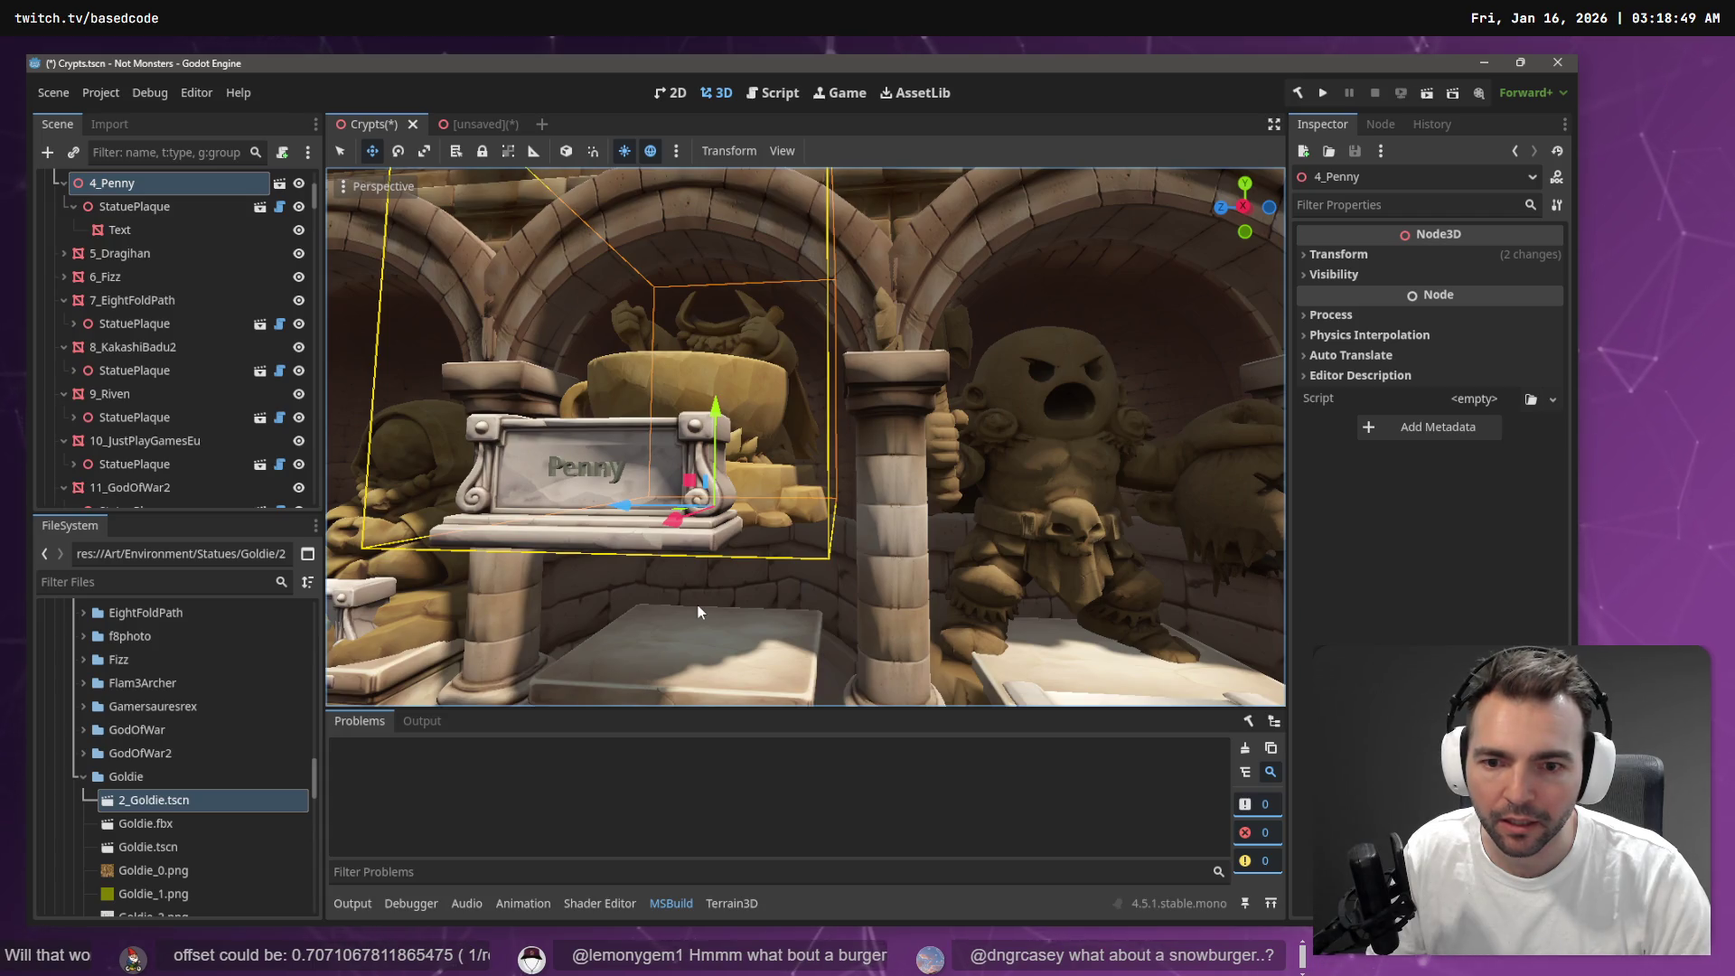
{"action": "key", "text": "f"}
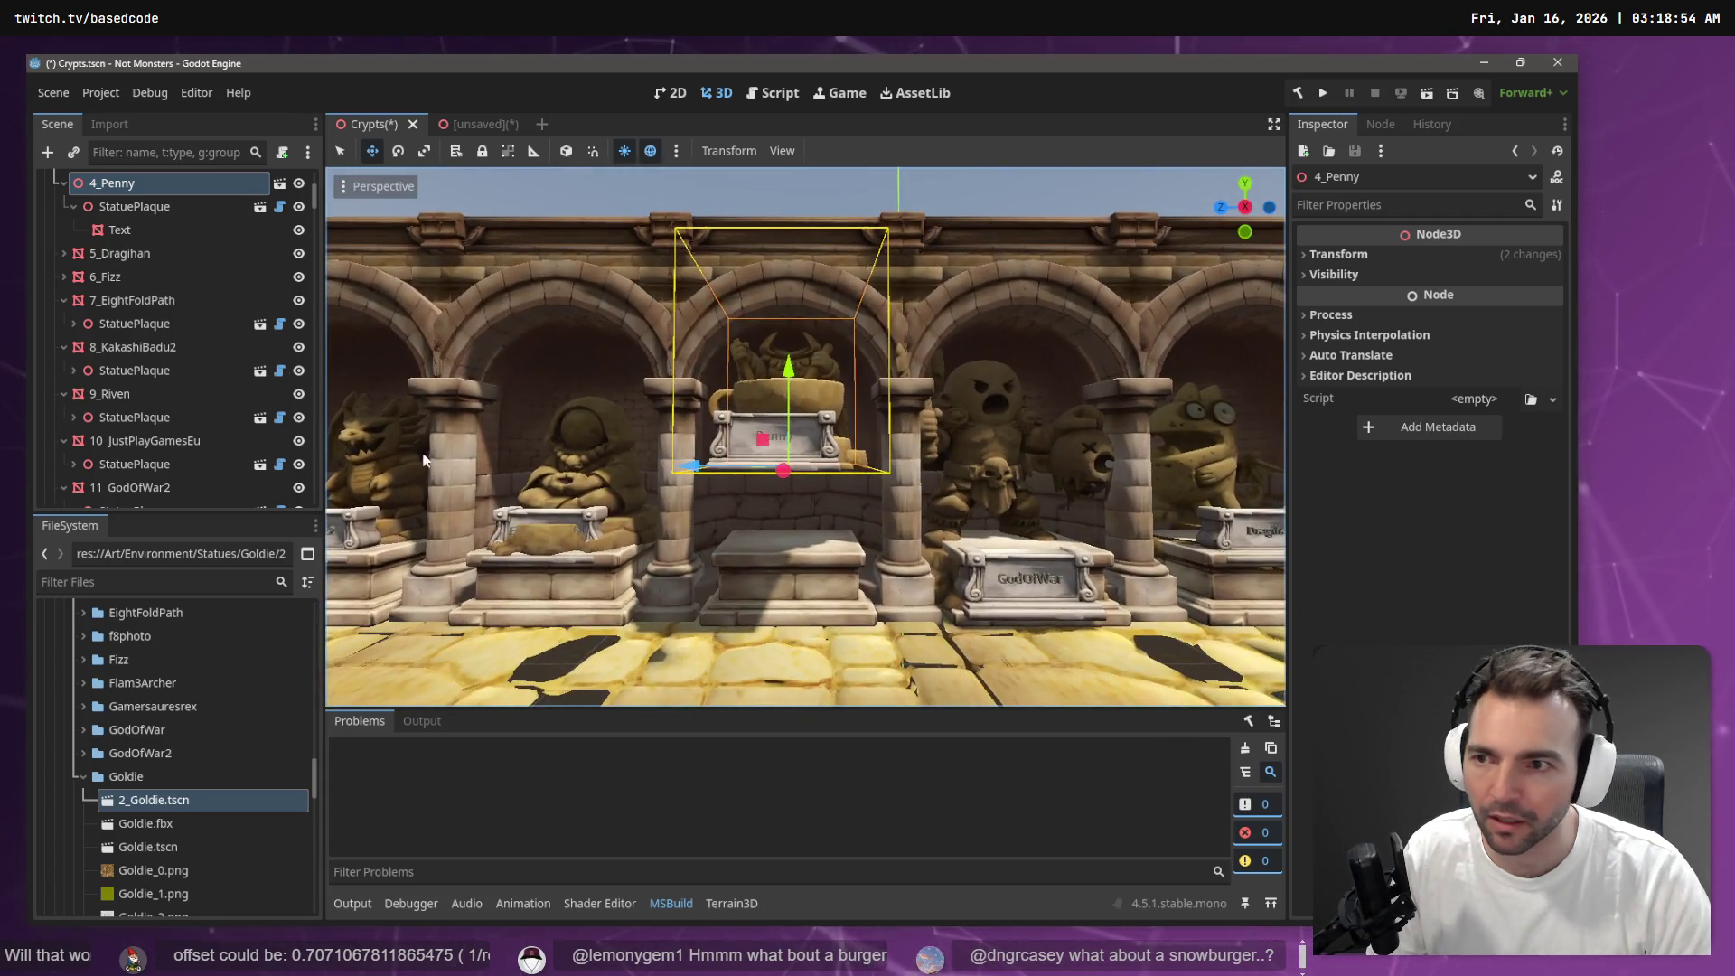
{"action": "scroll", "coordinate": [164, 240], "scroll_direction": "up", "scroll_amount": 2}
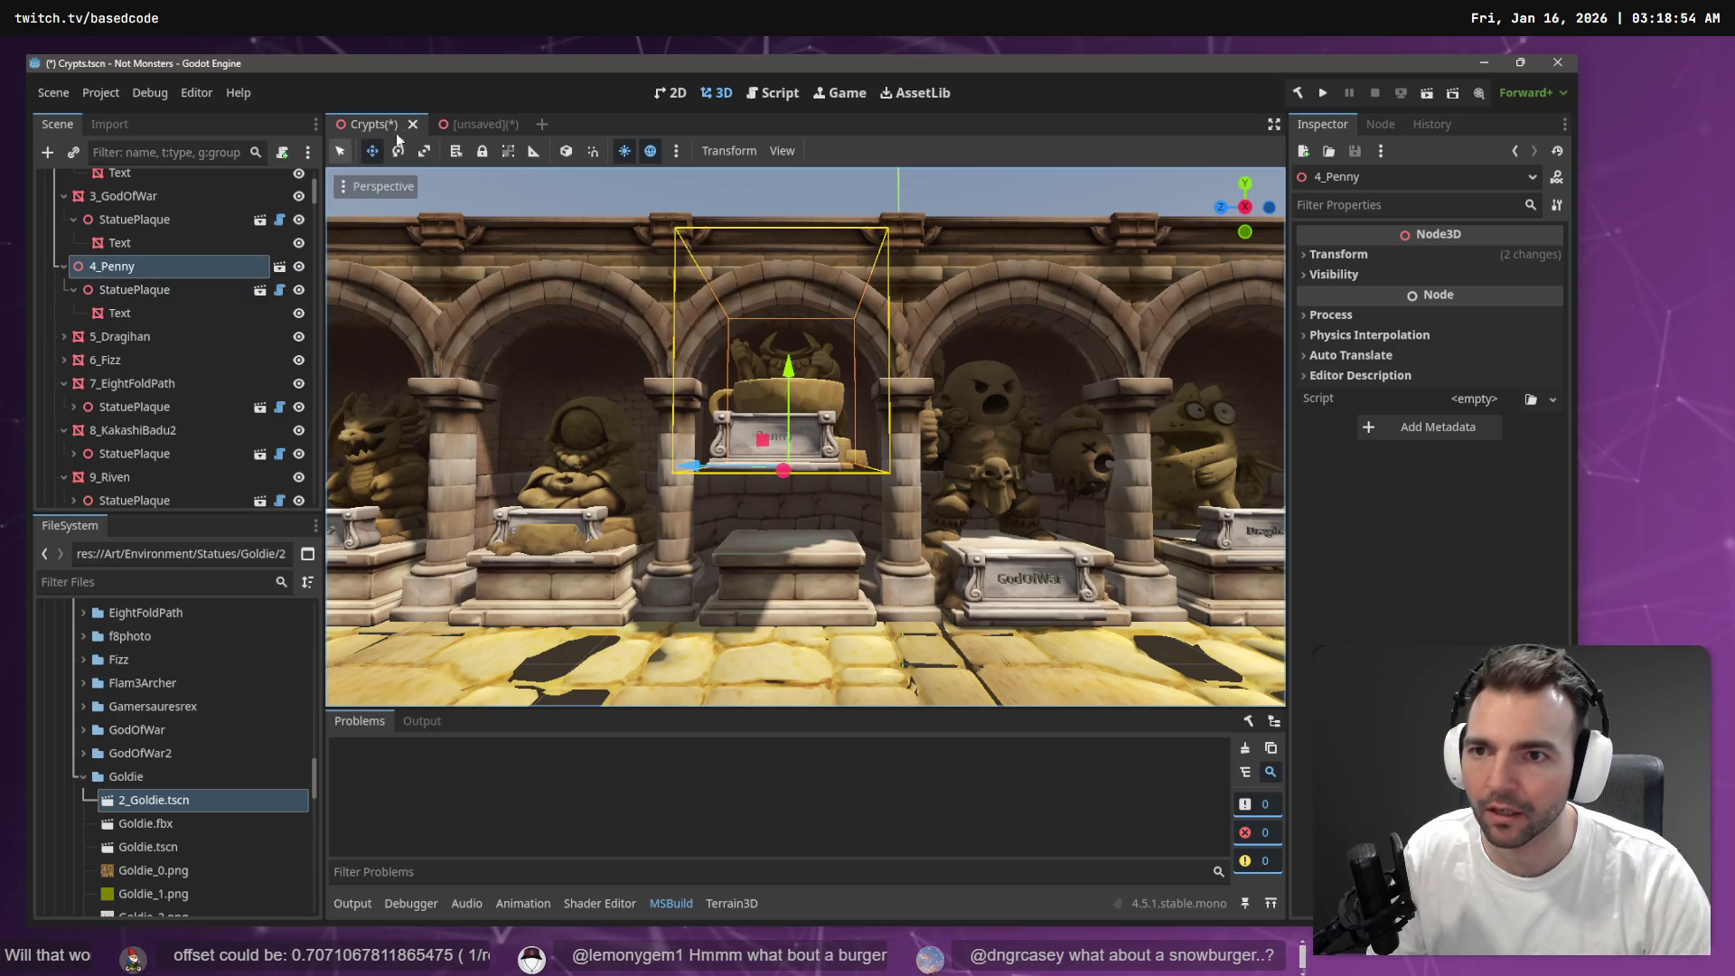
Open the CryptStatueInset scene from CryptStatueInset22 and close it again
{"action": "left_click", "coordinate": [787, 535]}
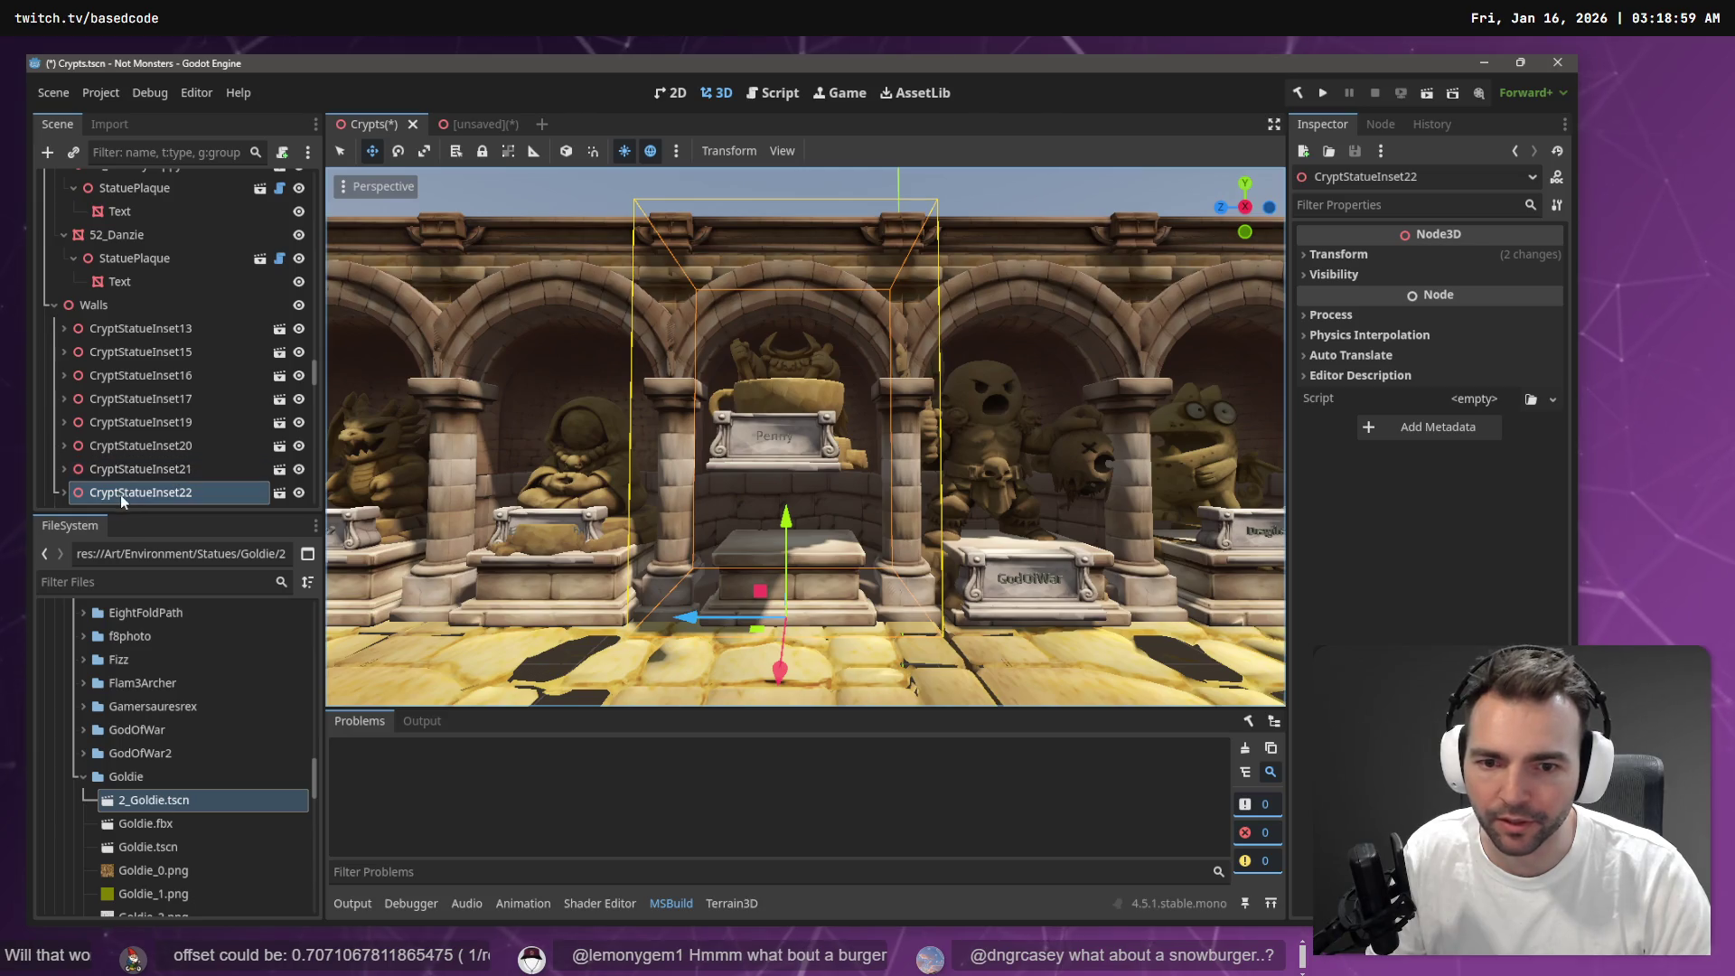
{"action": "left_click", "coordinate": [60, 492]}
{"action": "scroll", "coordinate": [136, 433], "scroll_direction": "down", "scroll_amount": 2}
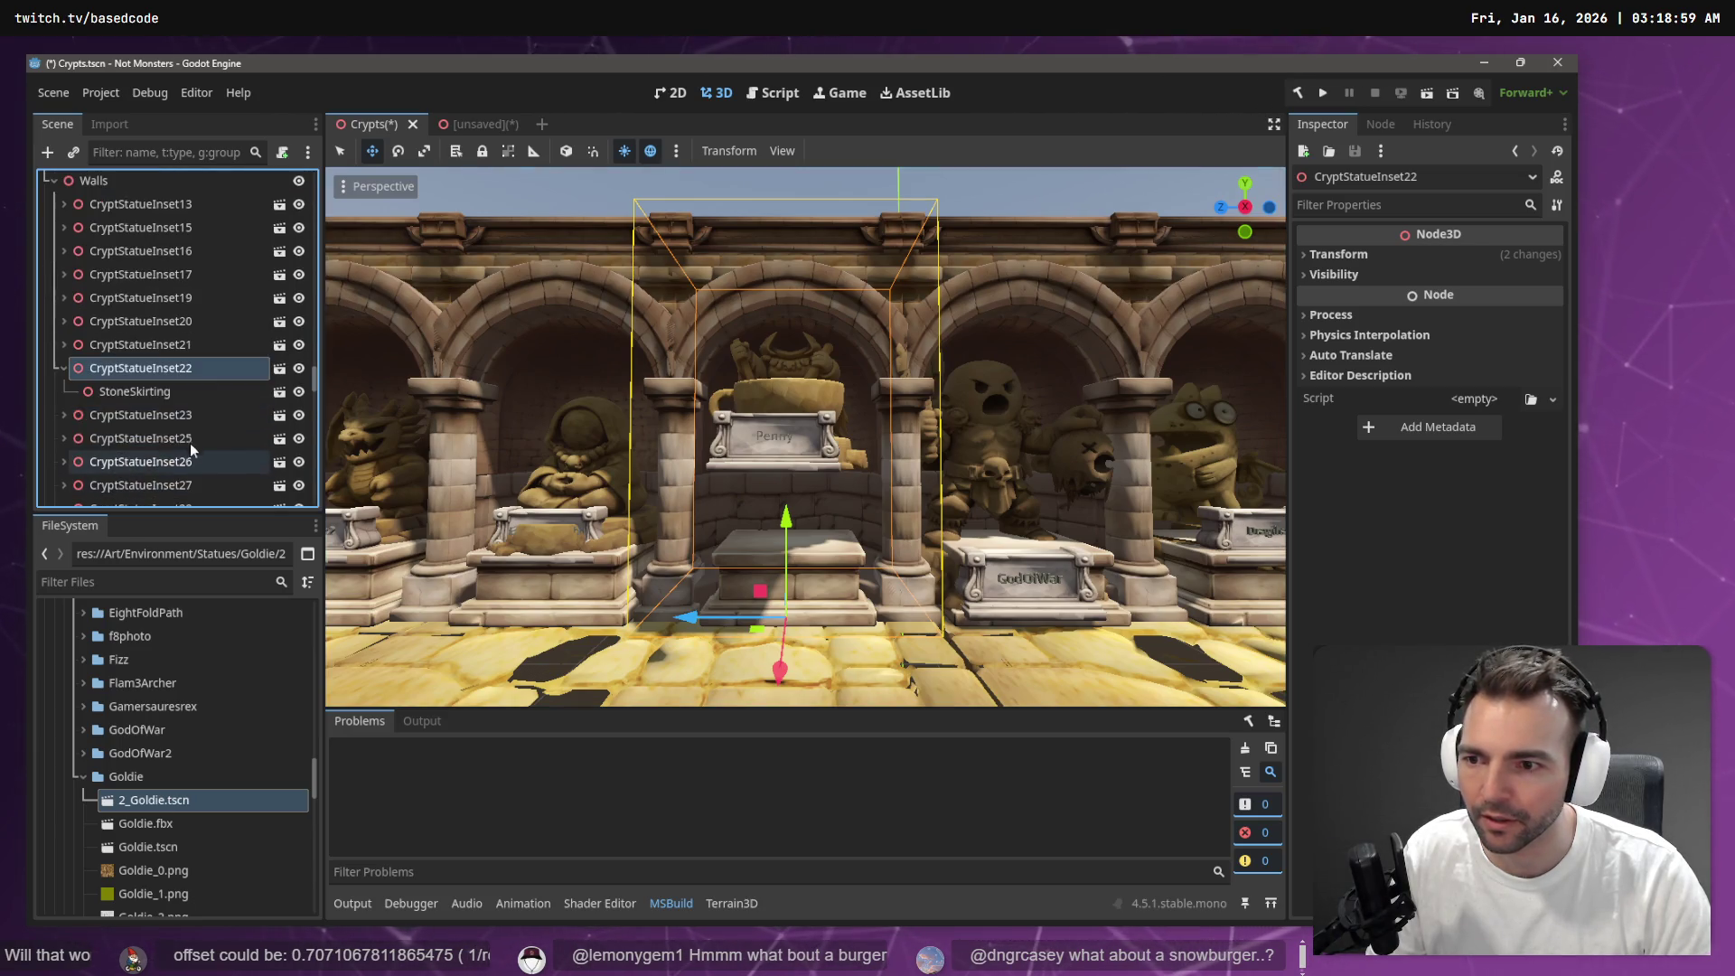
{"action": "left_click", "coordinate": [280, 368]}
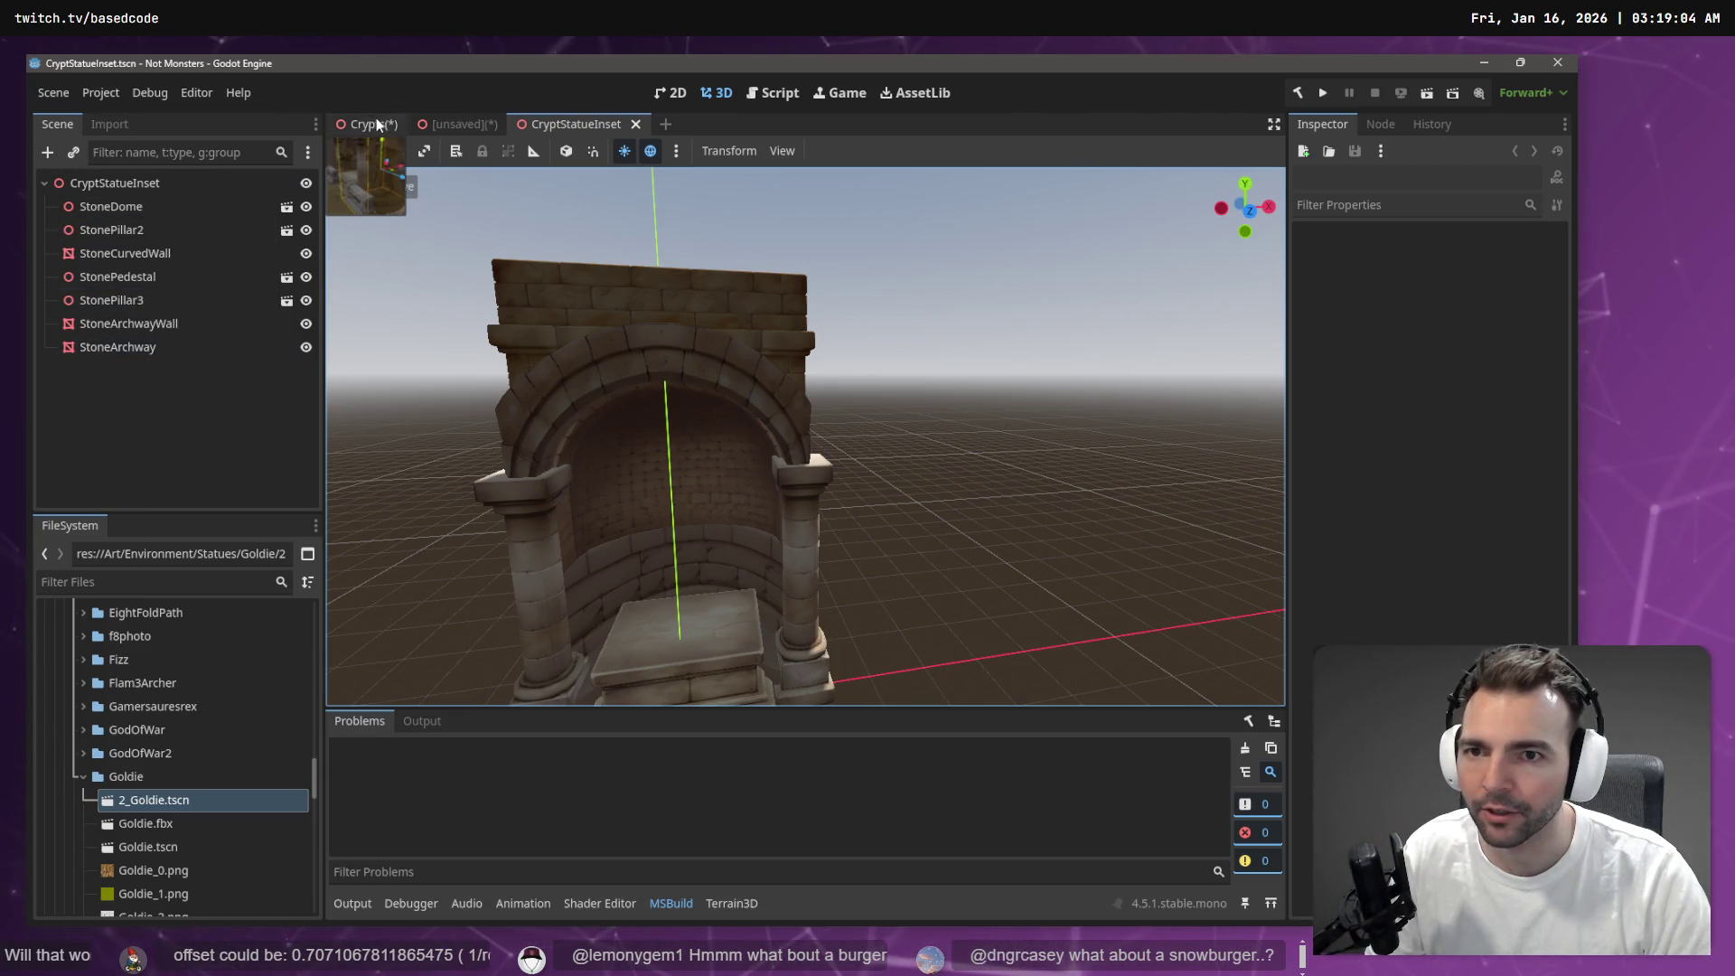
{"action": "left_click", "coordinate": [637, 123]}
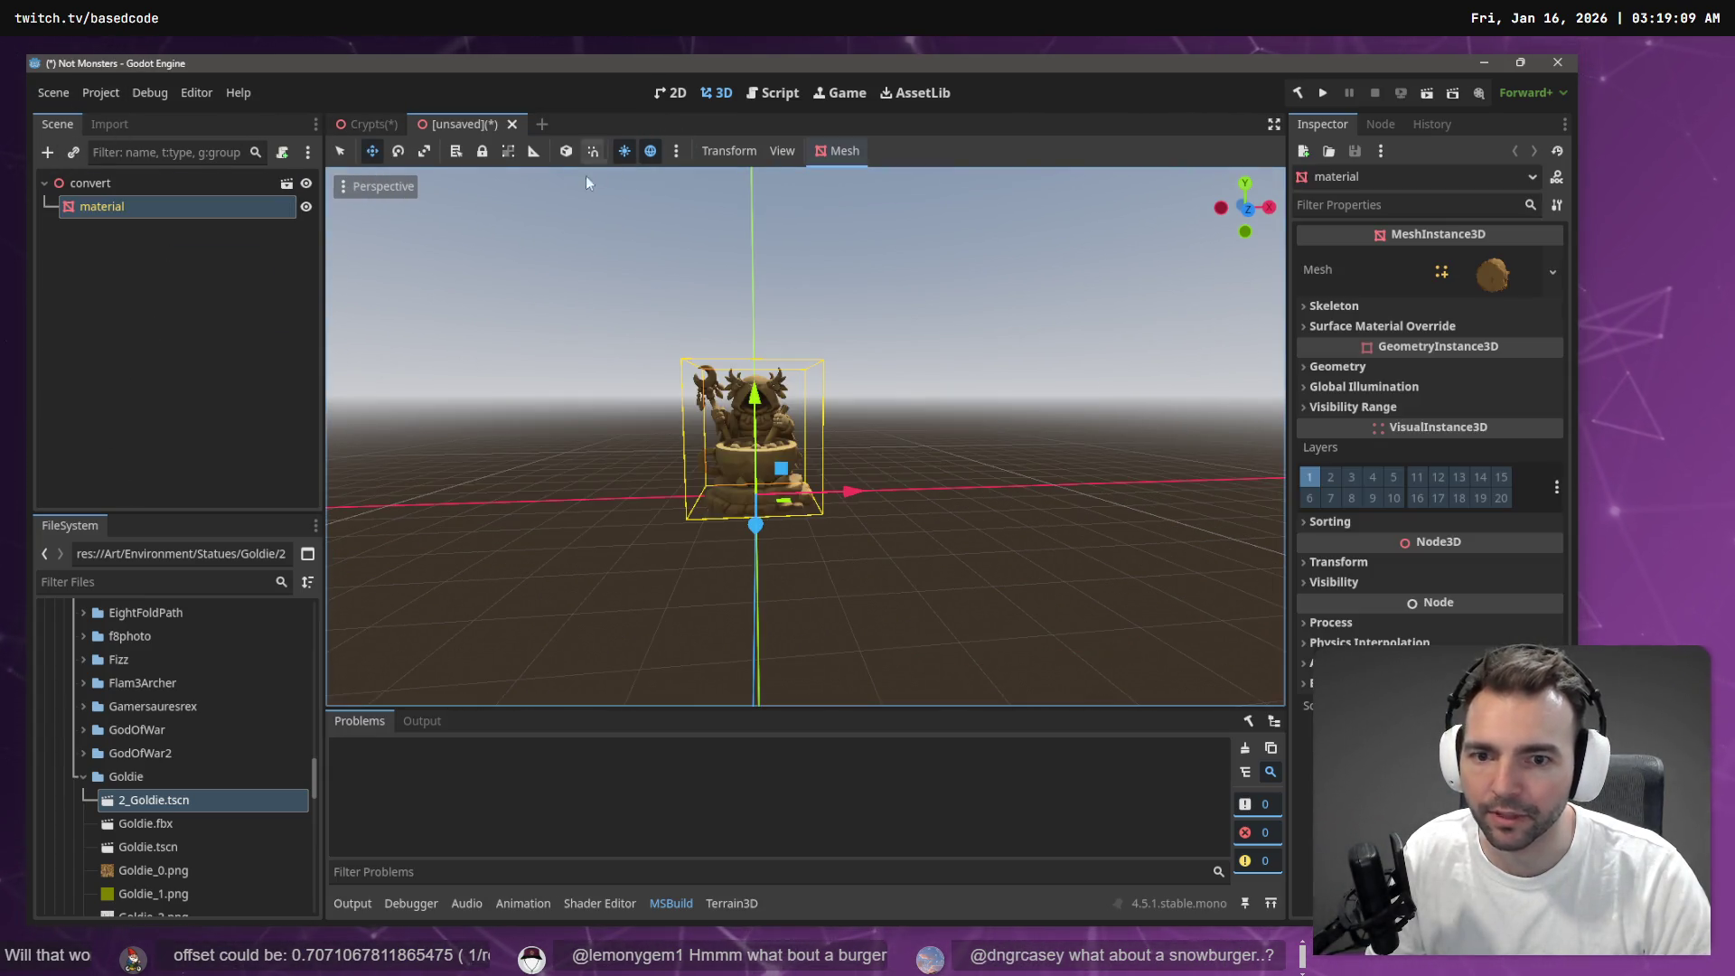
Close the unsaved scene with Don't Save, then reselect the 4_Penny statue
{"action": "left_click", "coordinate": [512, 124]}
{"action": "left_click", "coordinate": [914, 529]}
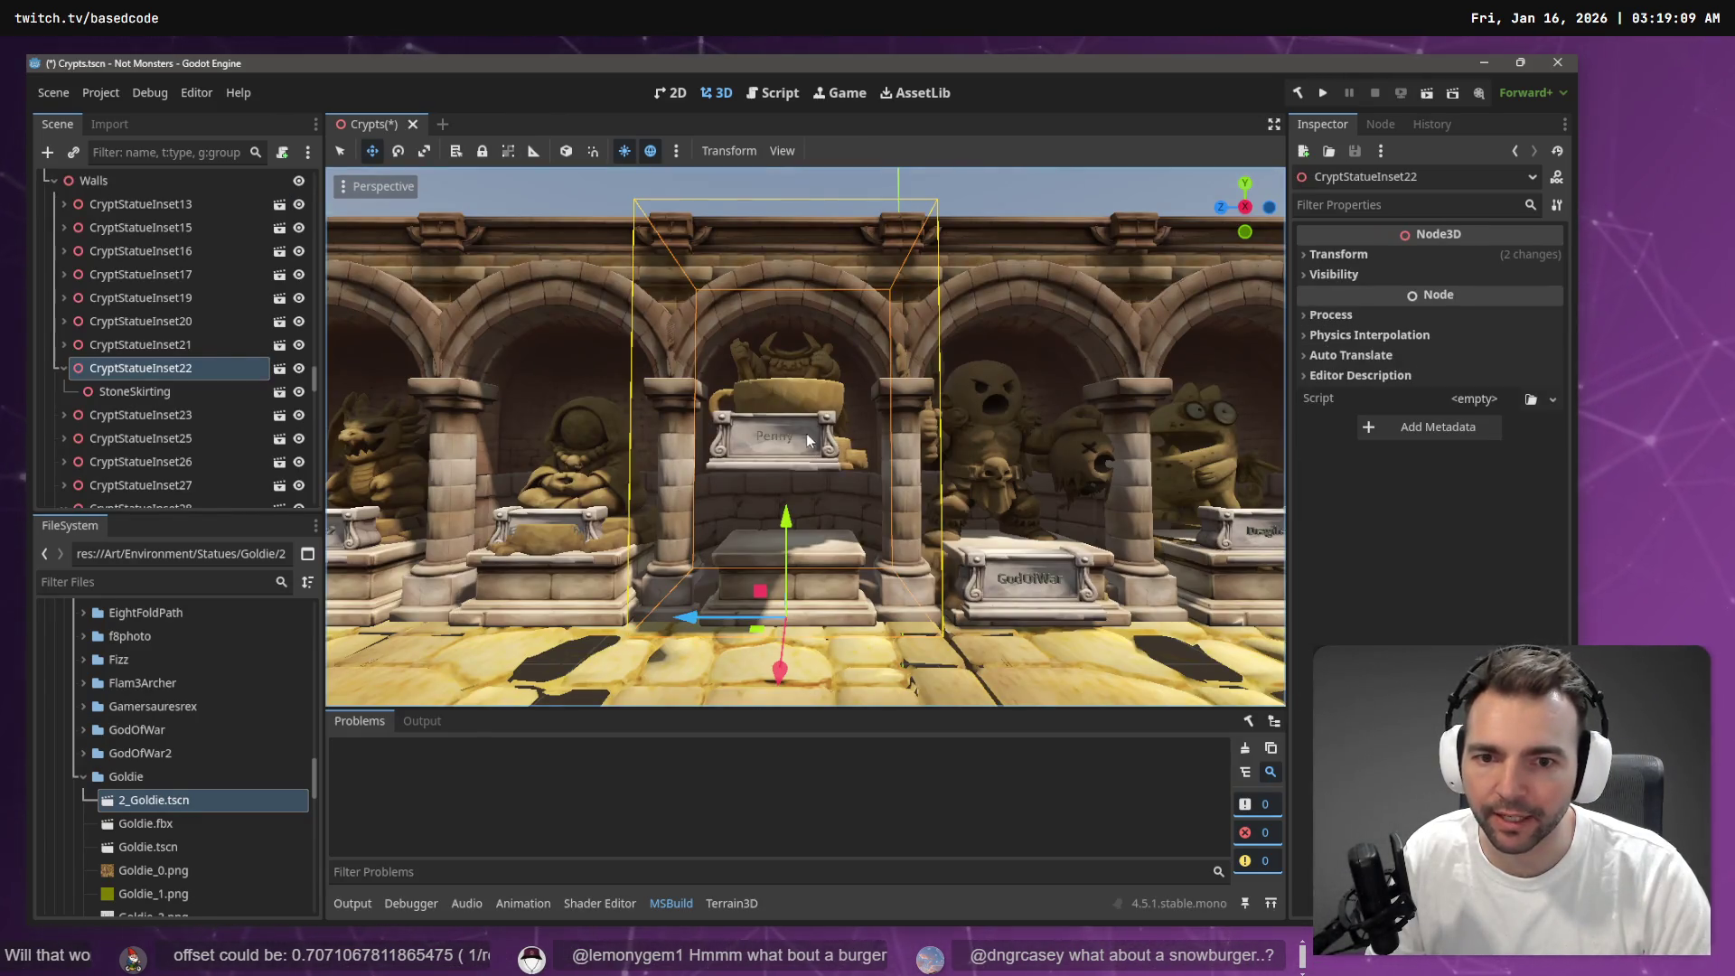
{"action": "left_click", "coordinate": [226, 346]}
{"action": "left_click", "coordinate": [184, 369]}
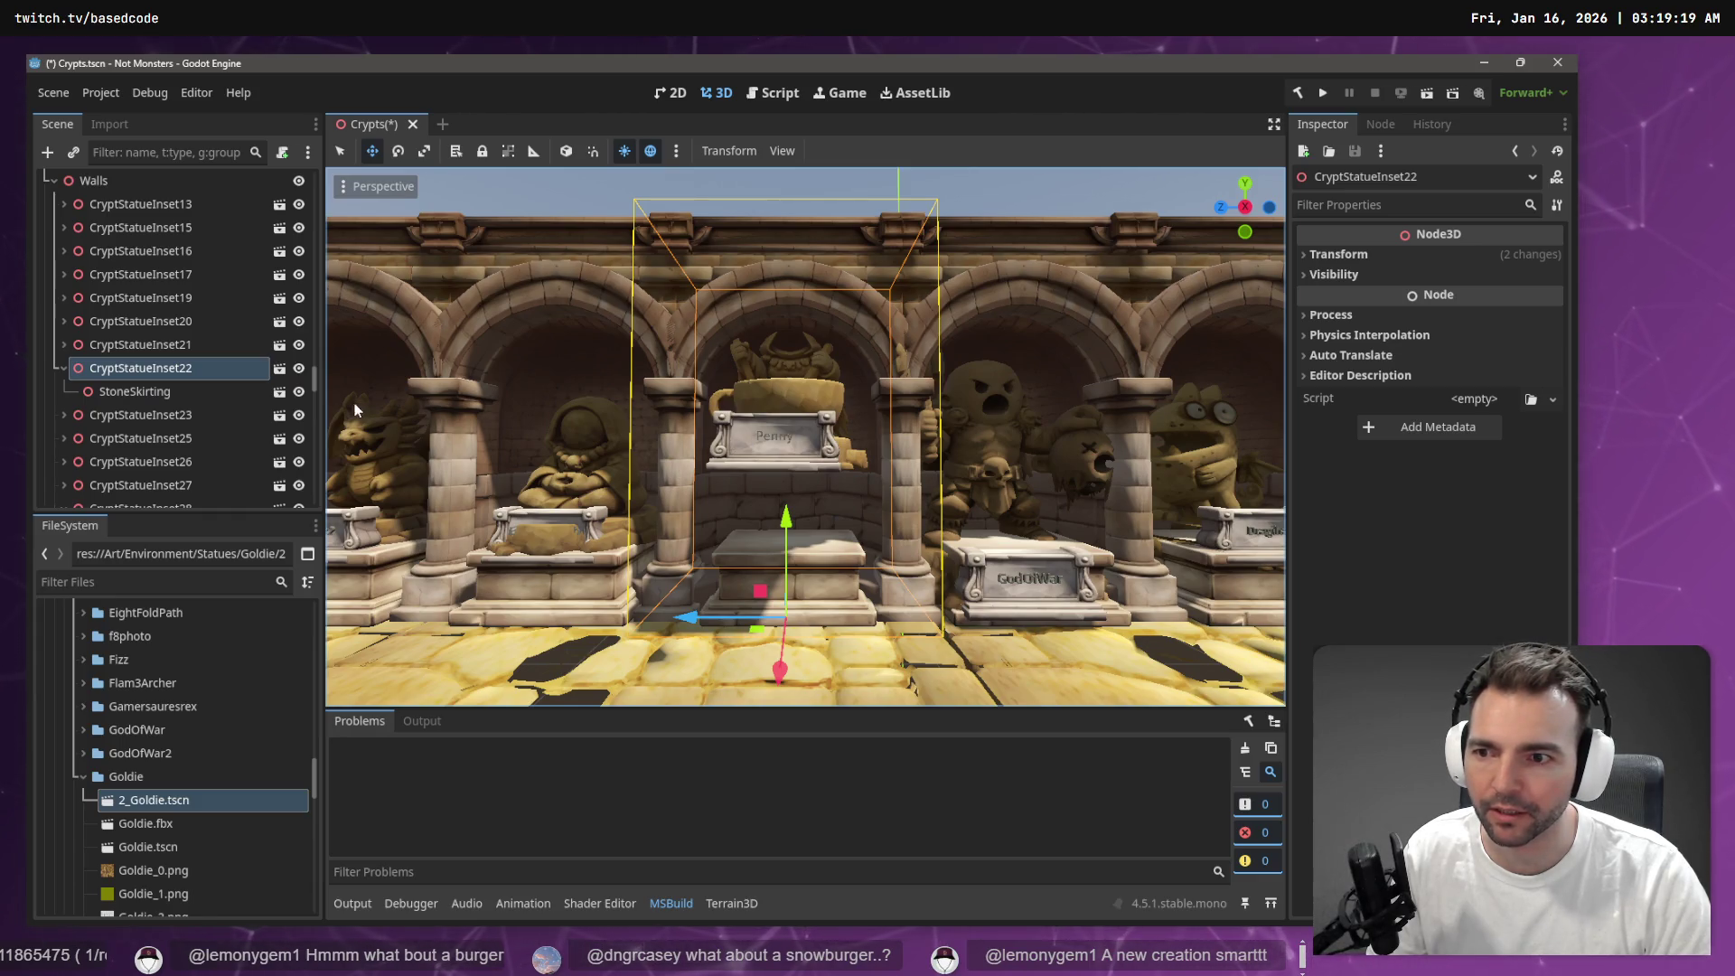
{"action": "left_click", "coordinate": [280, 368]}
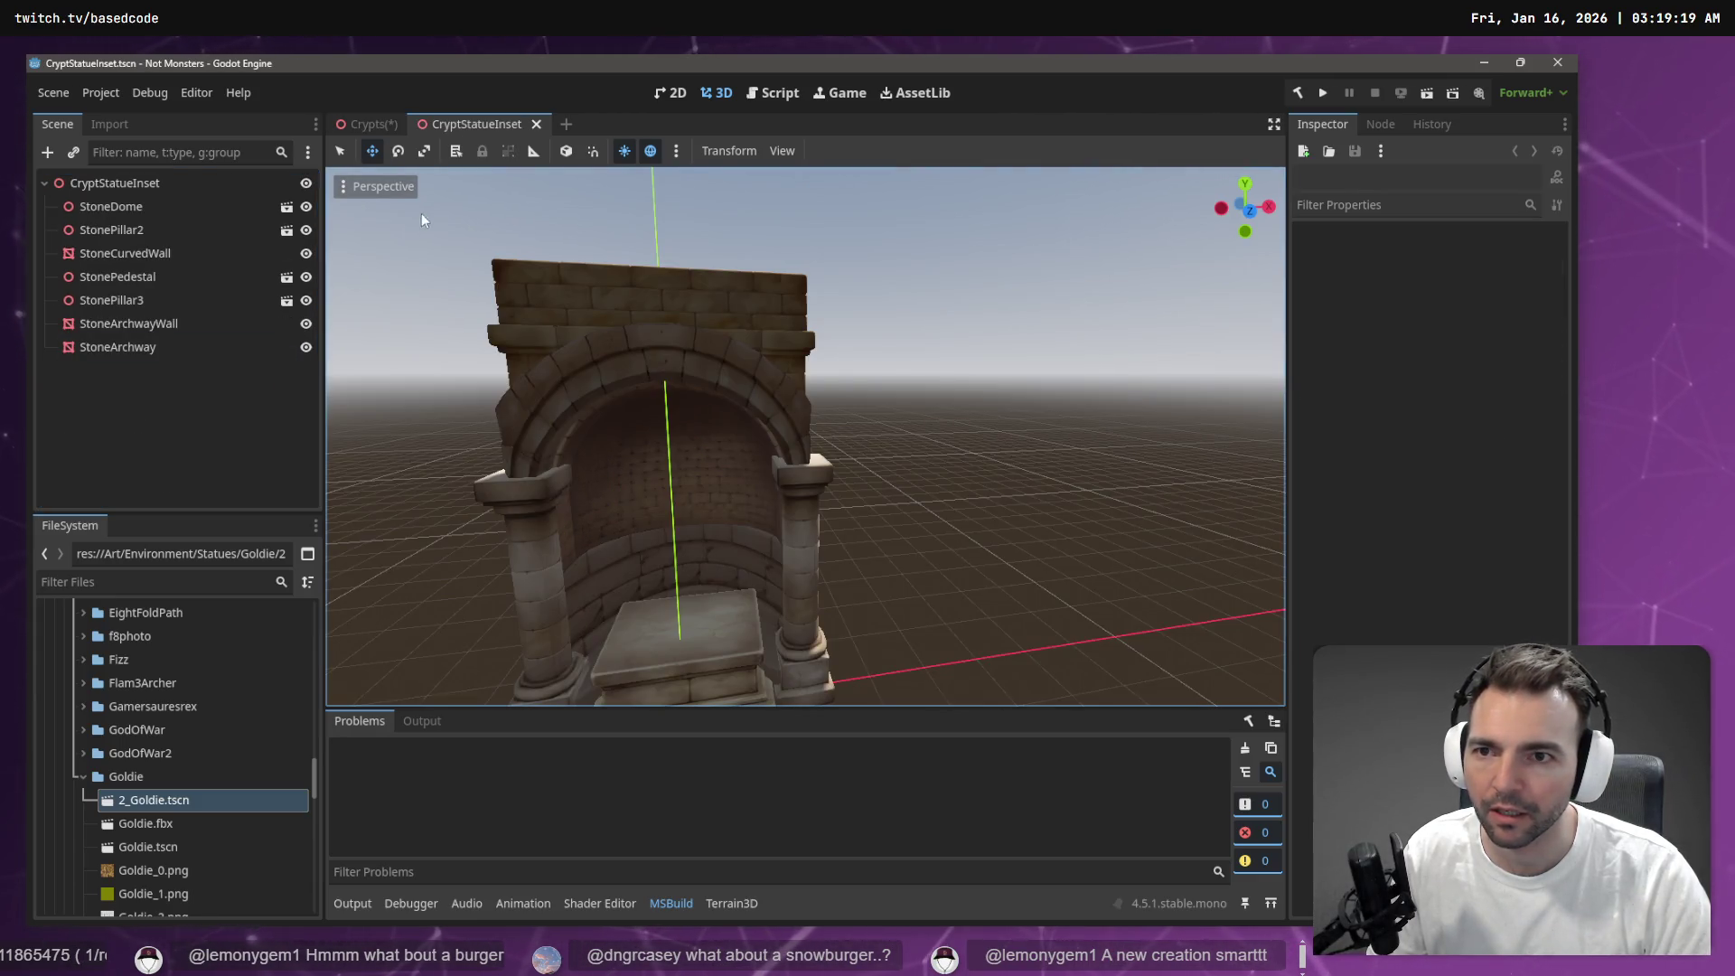
{"action": "middle_click", "coordinate": [492, 129]}
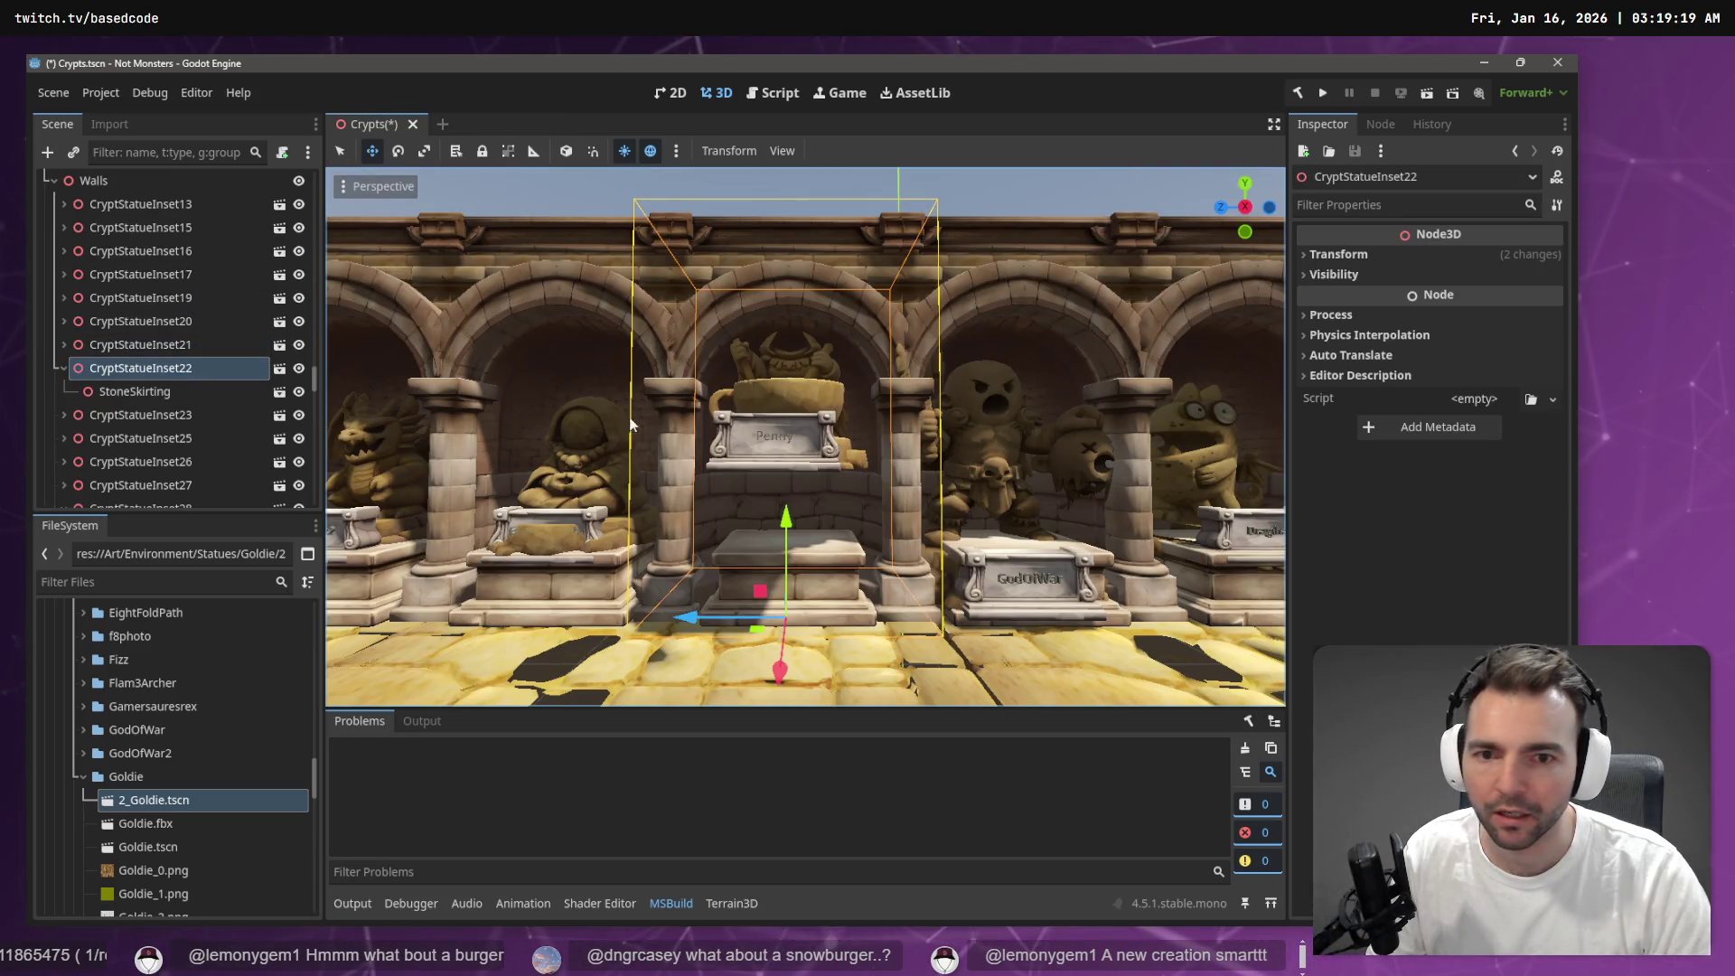
{"action": "left_click", "coordinate": [773, 403]}
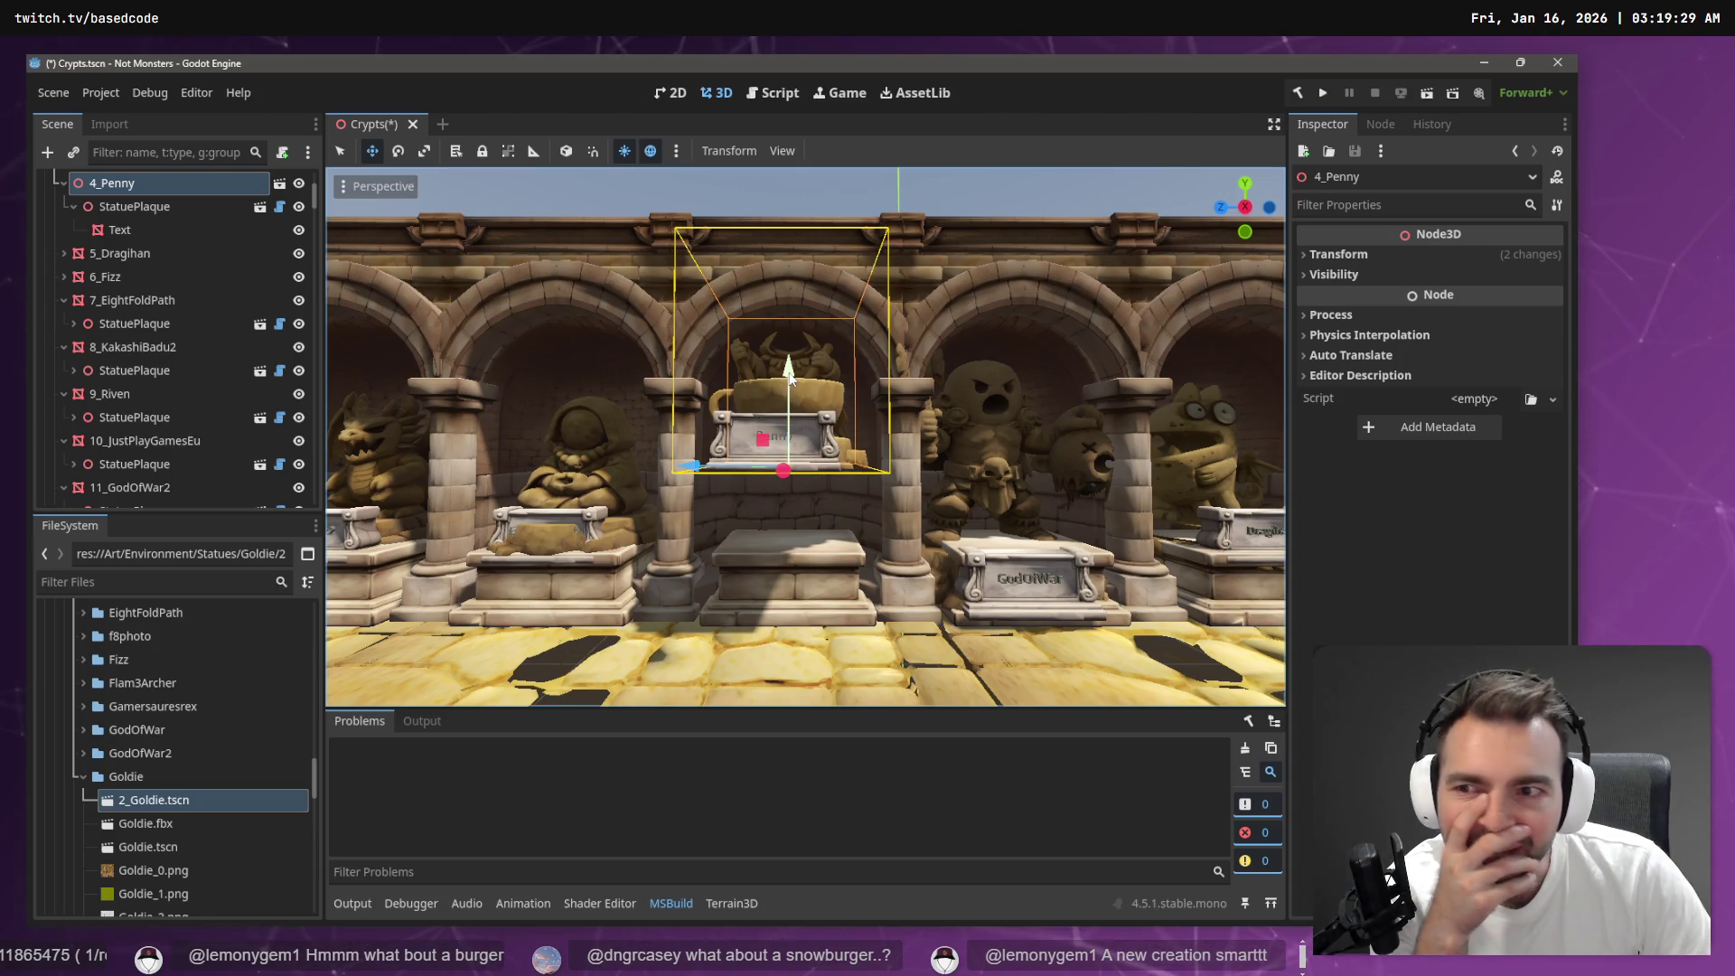
Compare the Transform position and rotation of 4_Penny and 3_GodOfWar
{"action": "left_click", "coordinate": [1347, 255]}
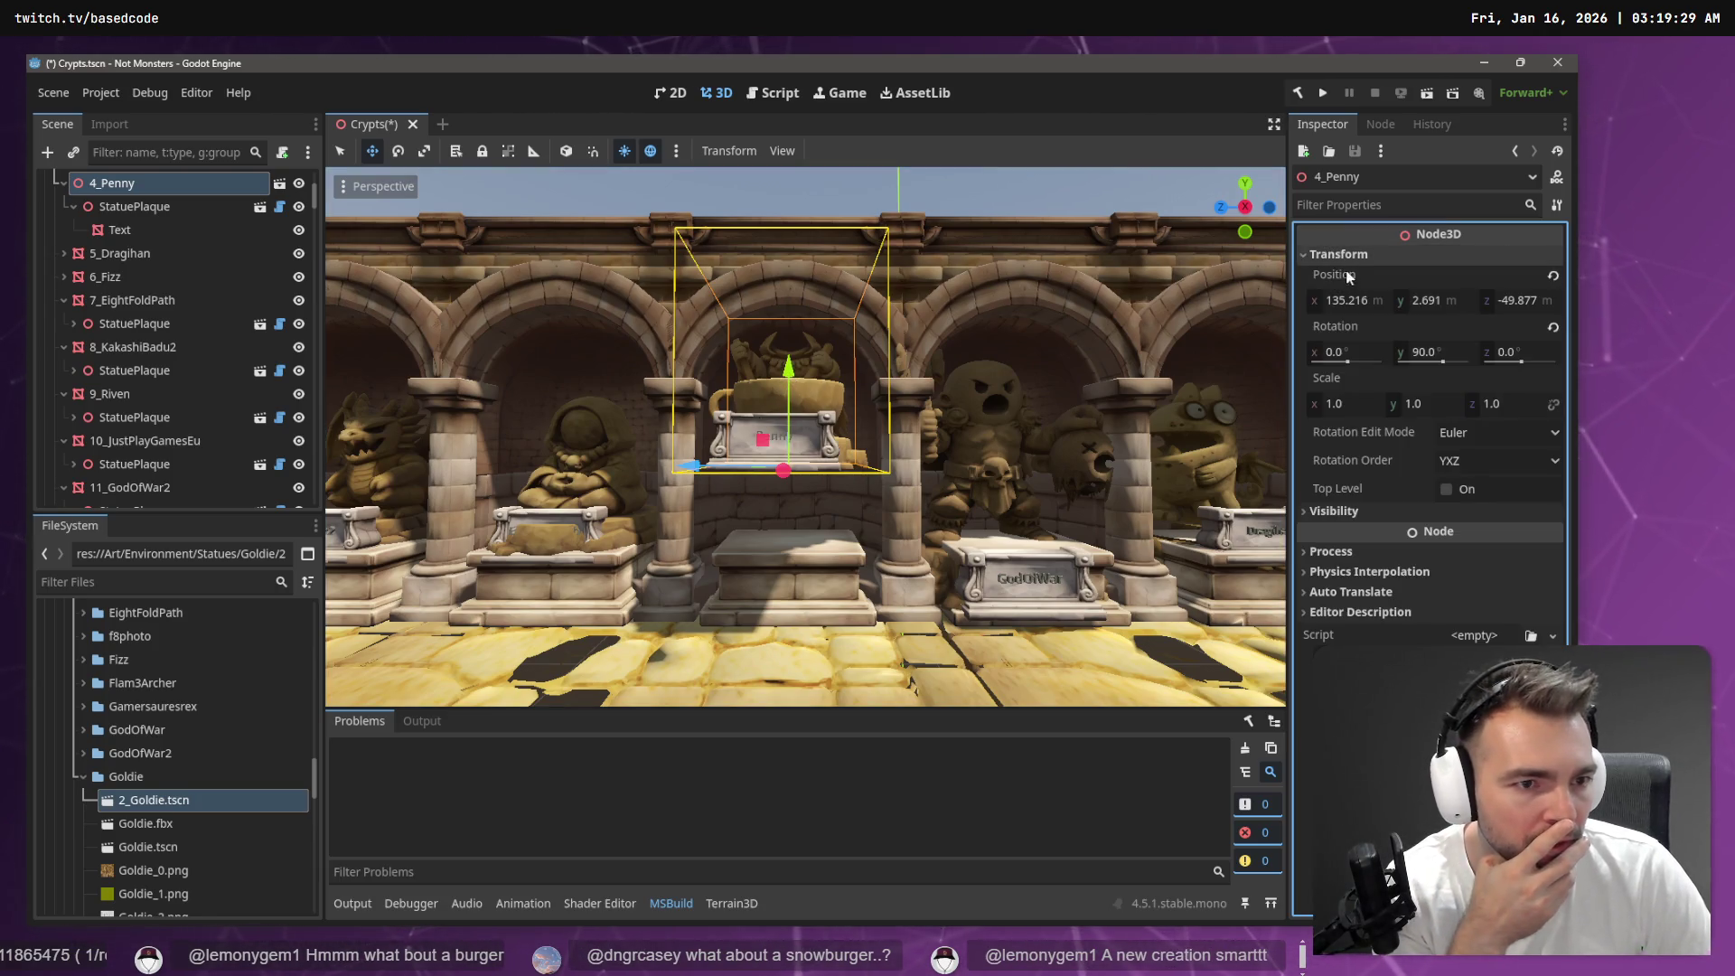
{"action": "left_click", "coordinate": [1020, 436]}
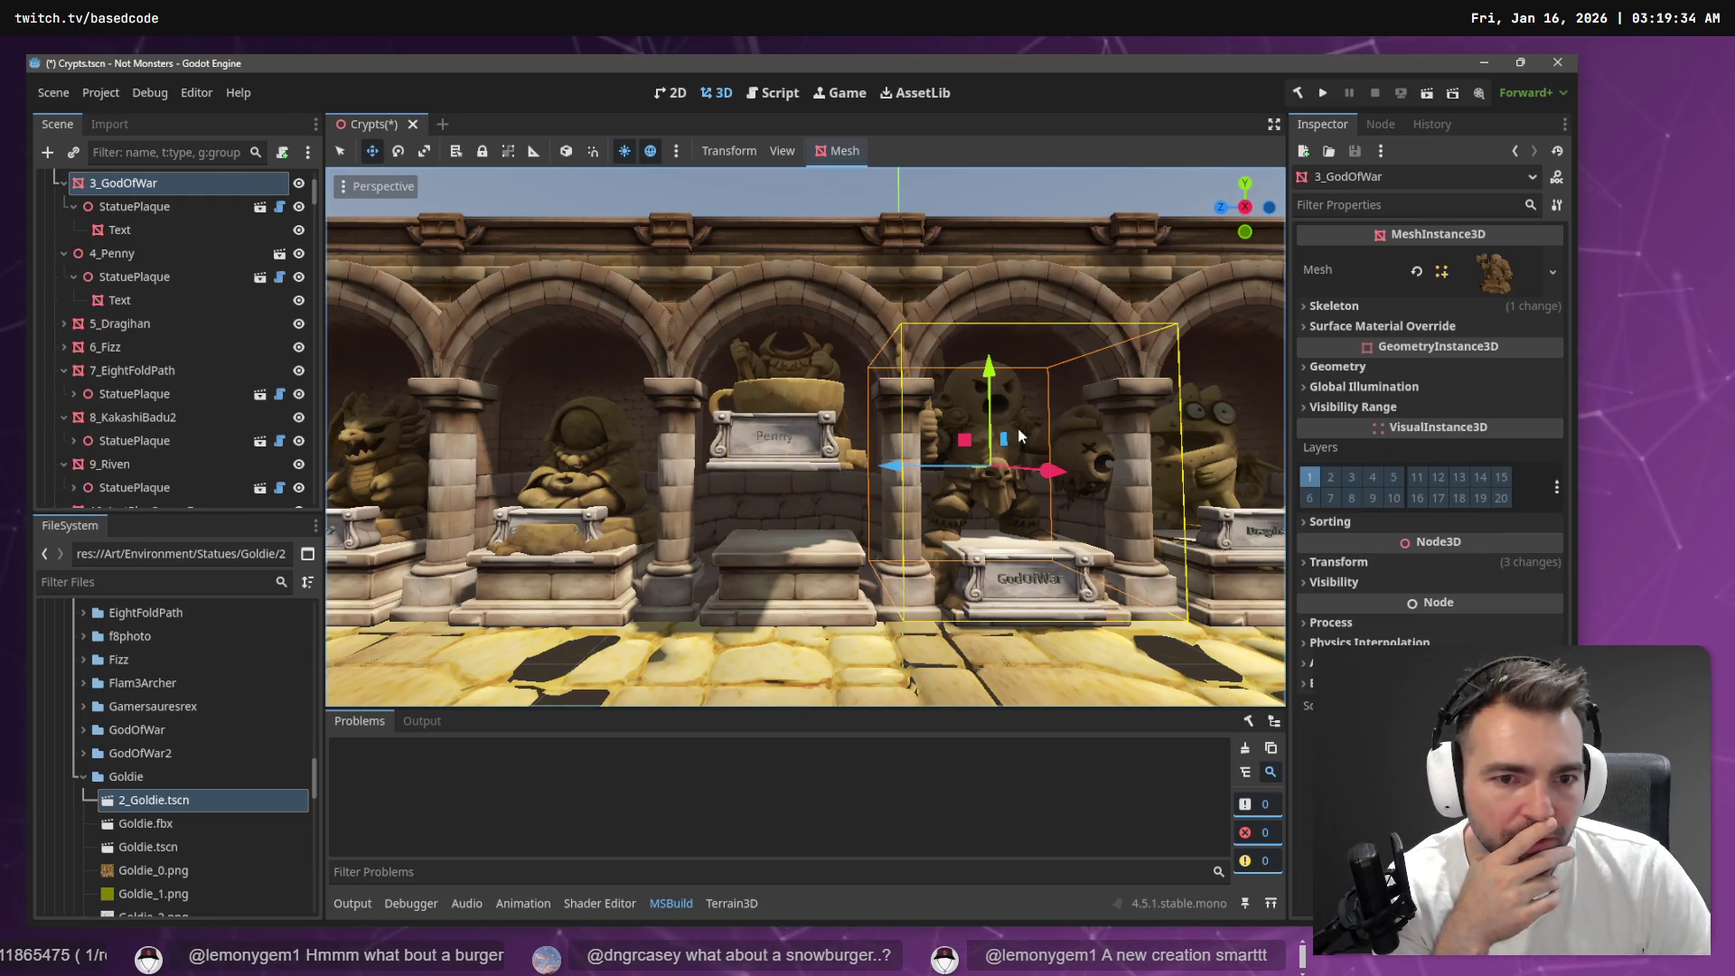
{"action": "left_click", "coordinate": [1345, 582]}
{"action": "left_click", "coordinate": [1341, 584]}
{"action": "left_click", "coordinate": [1347, 563]}
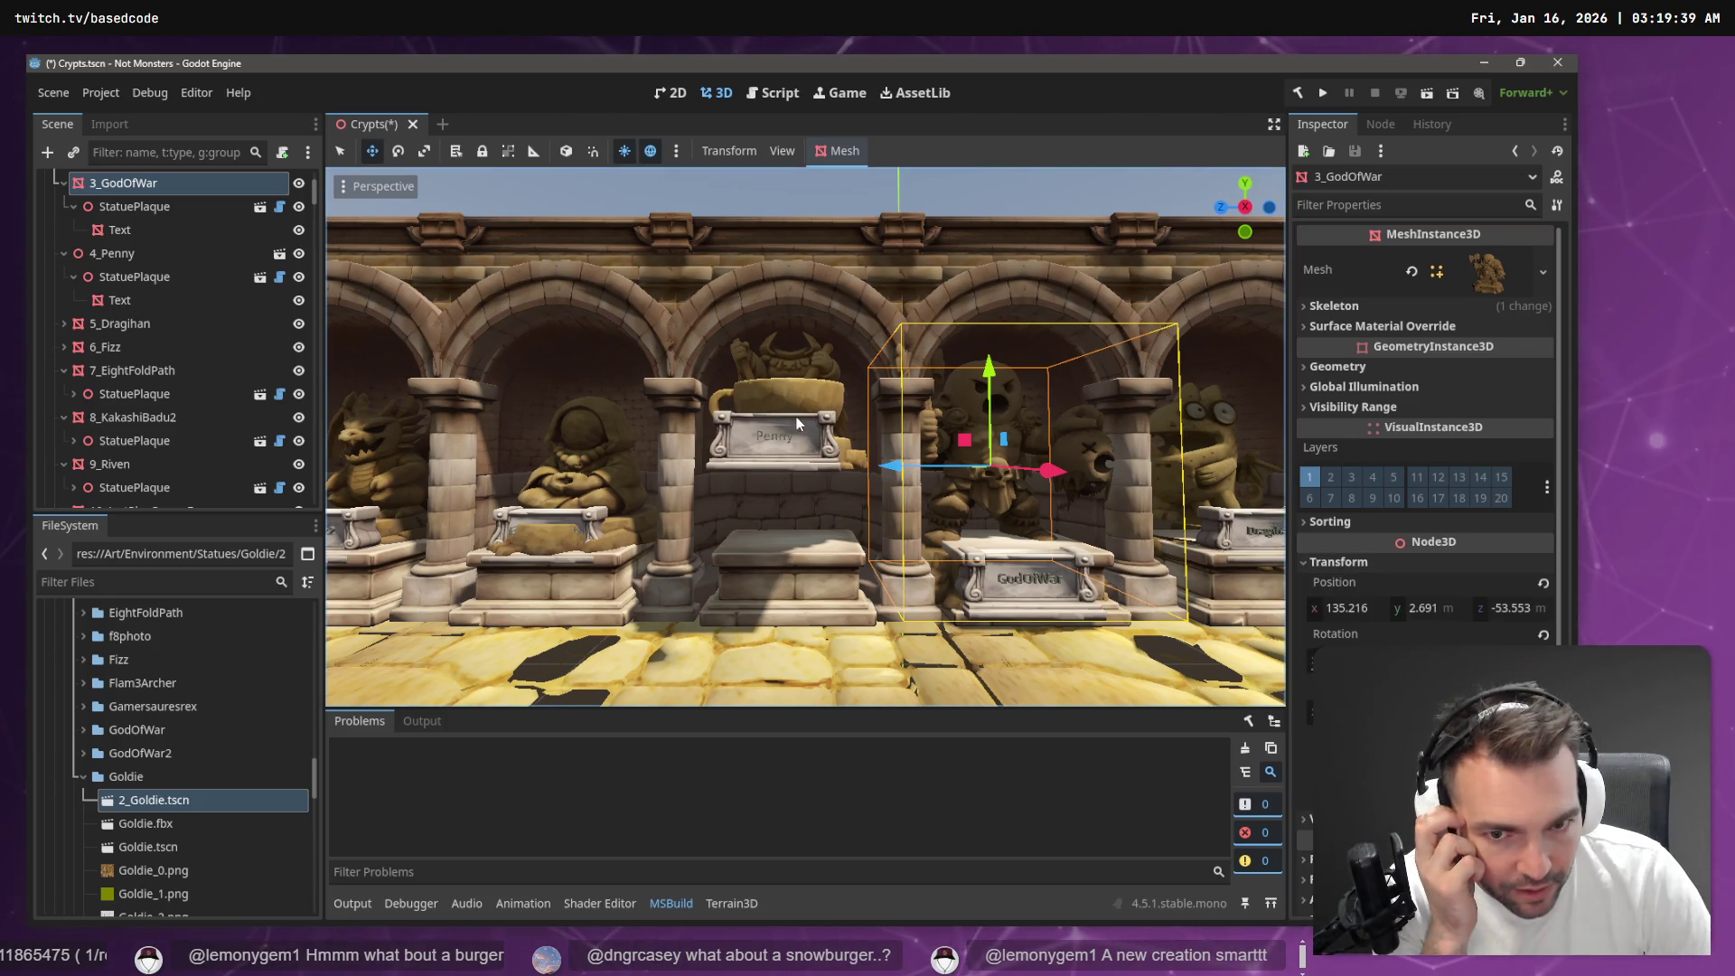
{"action": "left_click", "coordinate": [793, 391]}
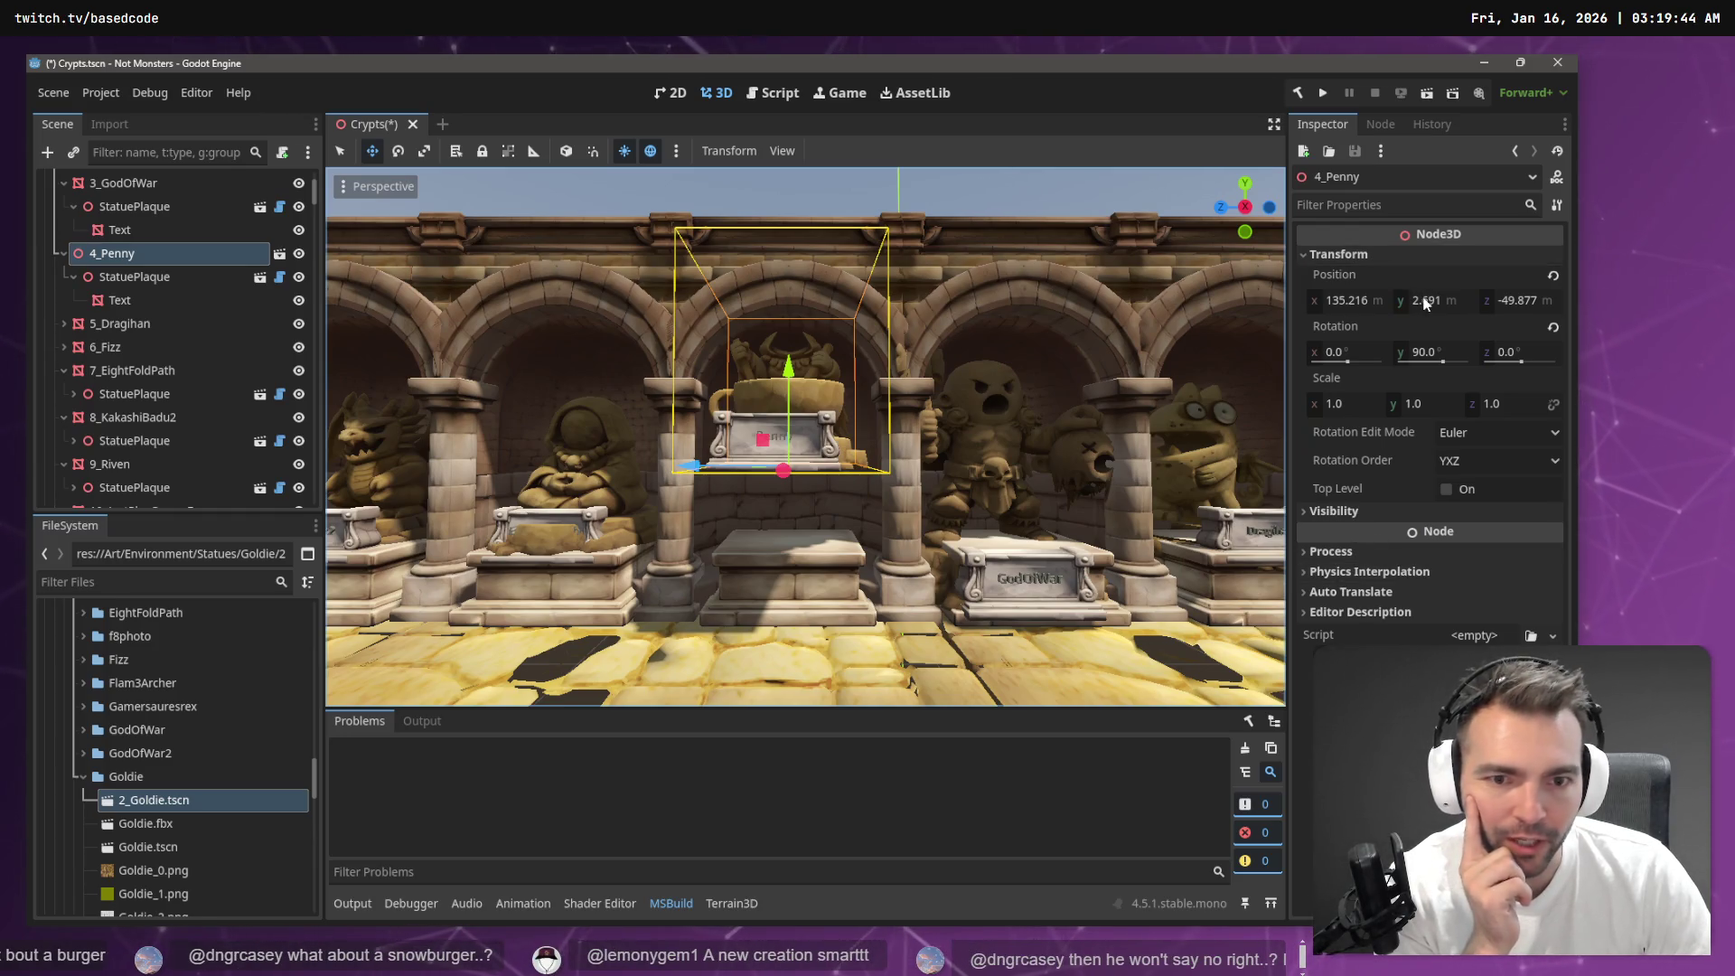
{"action": "left_click", "coordinate": [998, 440]}
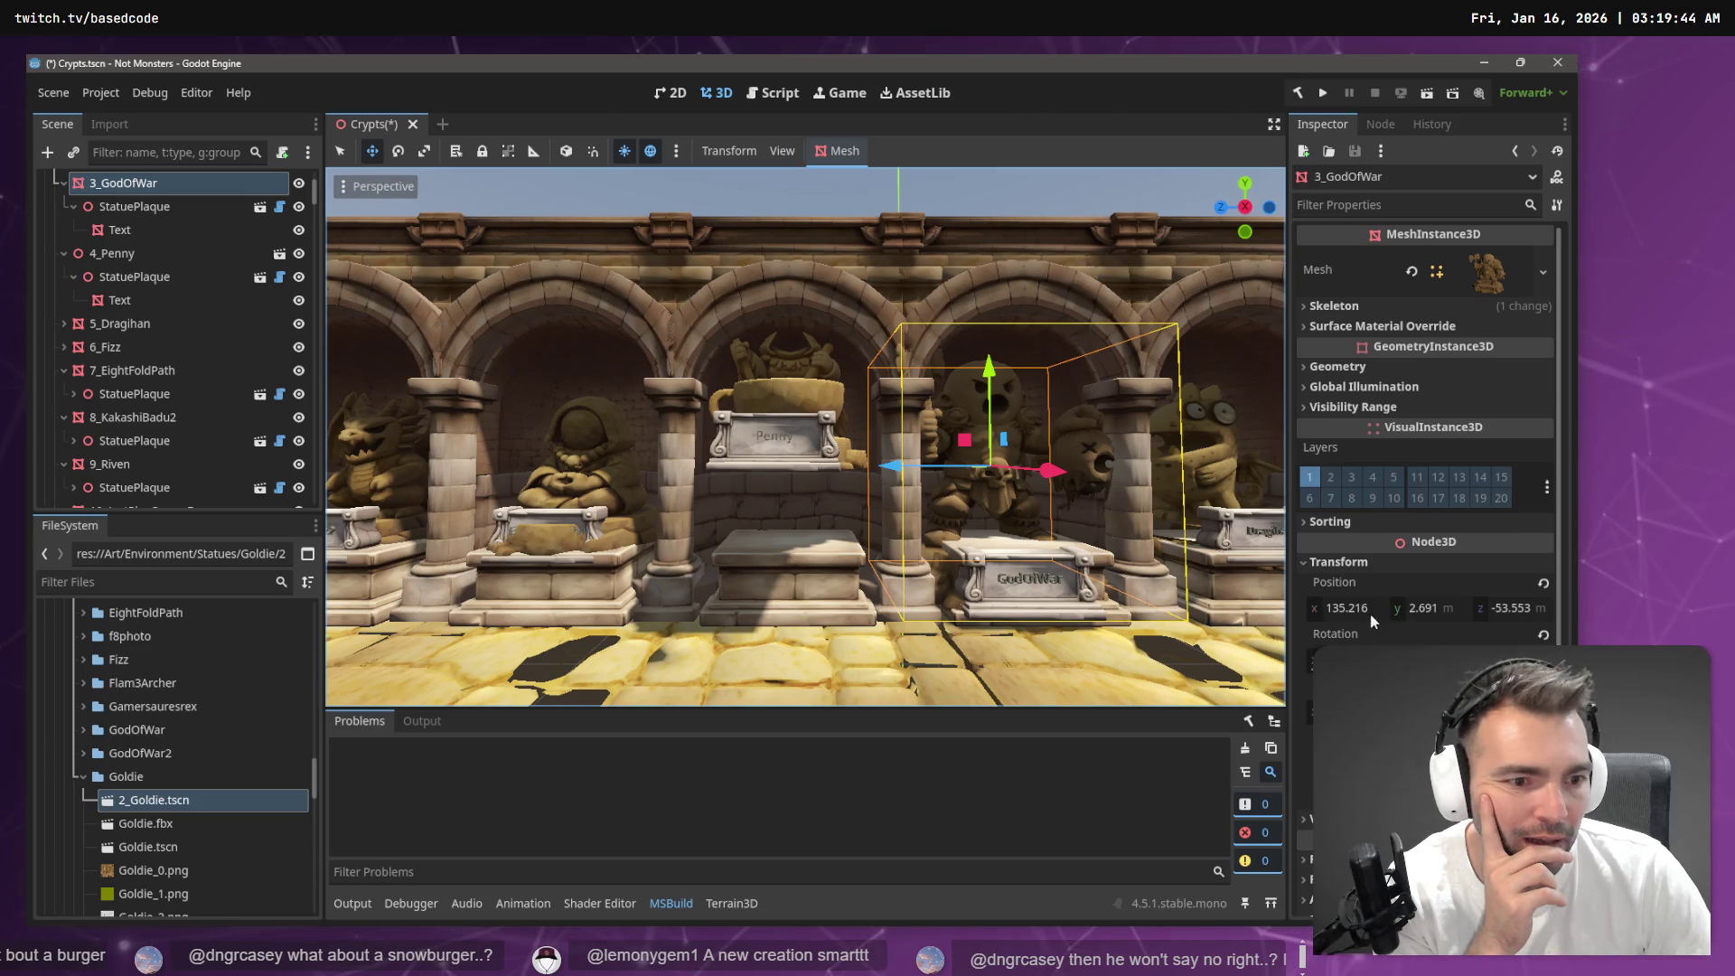
{"action": "left_click", "coordinate": [824, 397]}
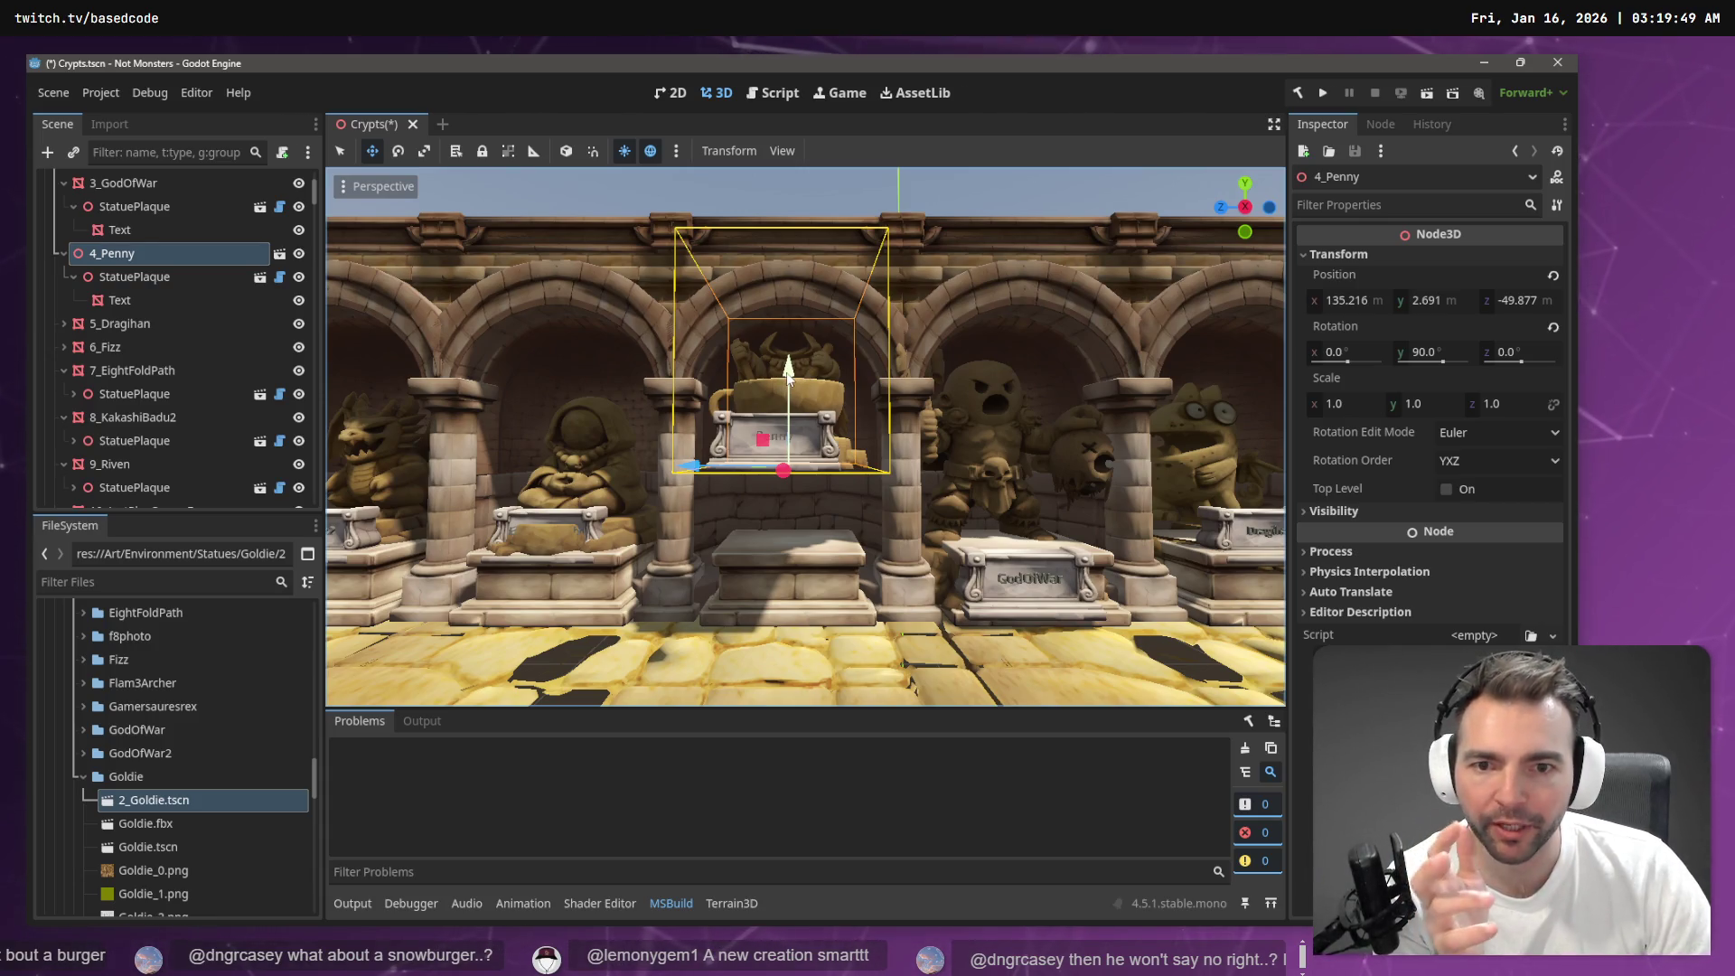
Delete 2_Goldie.tscn from the Goldie folder, then select Goldie.tscn
{"action": "left_click", "coordinate": [175, 807]}
{"action": "left_click", "coordinate": [176, 805]}
{"action": "key", "text": "Delete"}
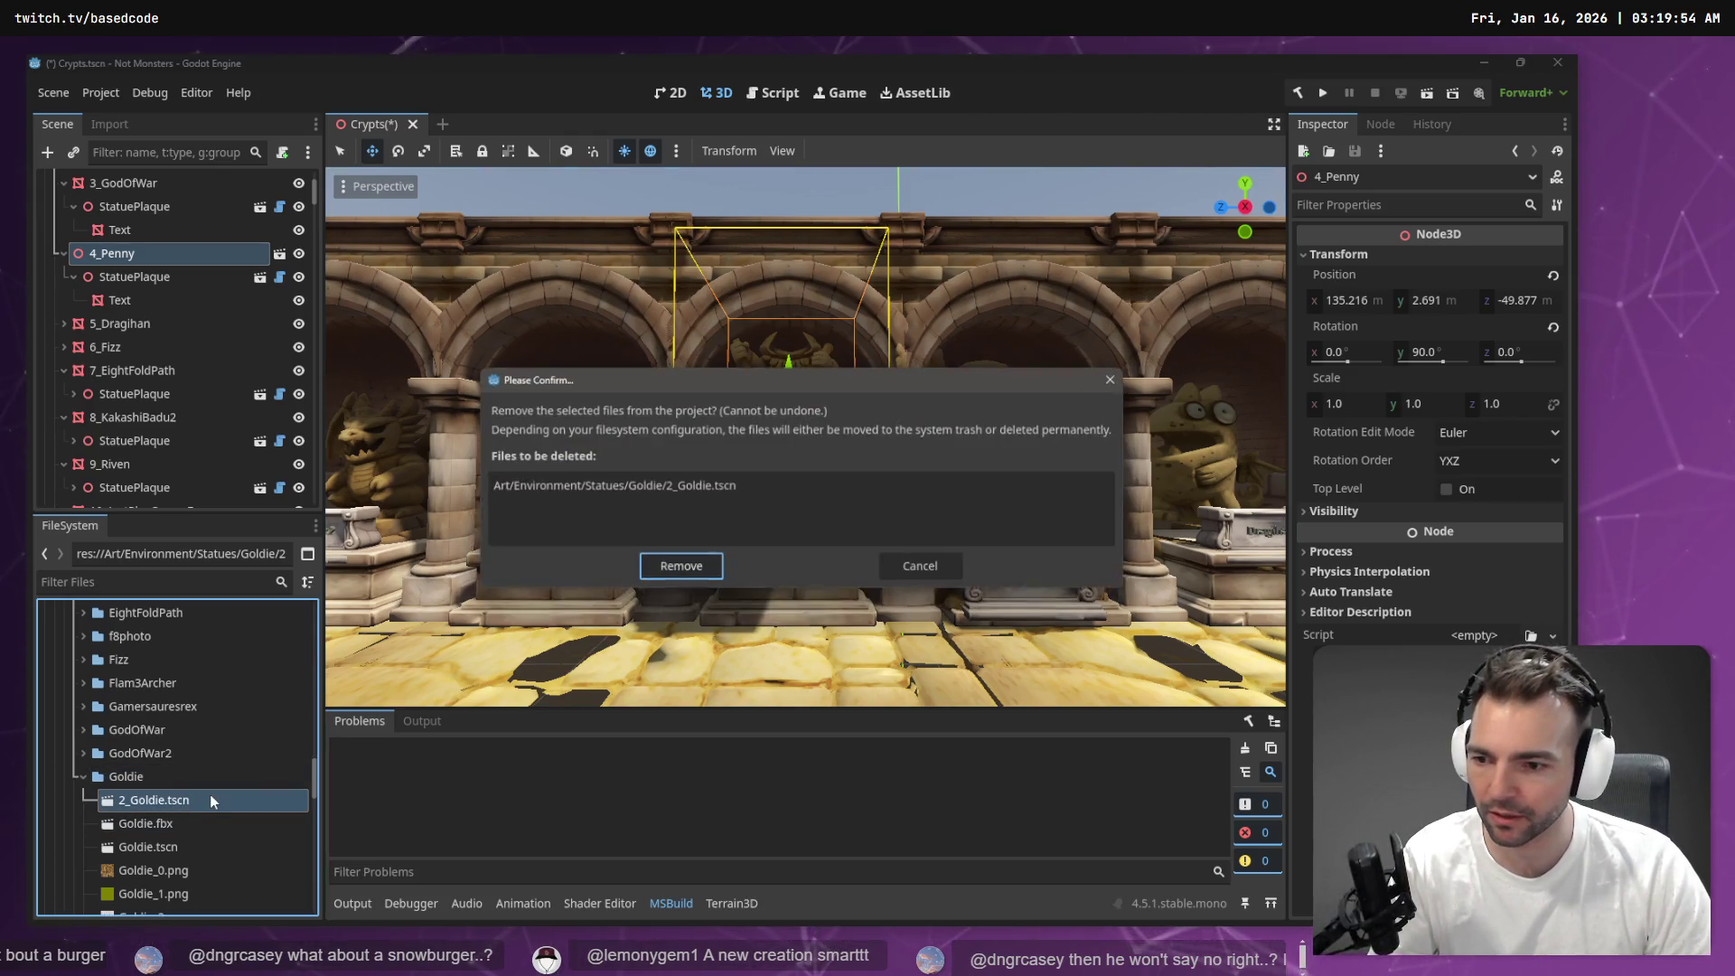
{"action": "key", "text": "Return"}
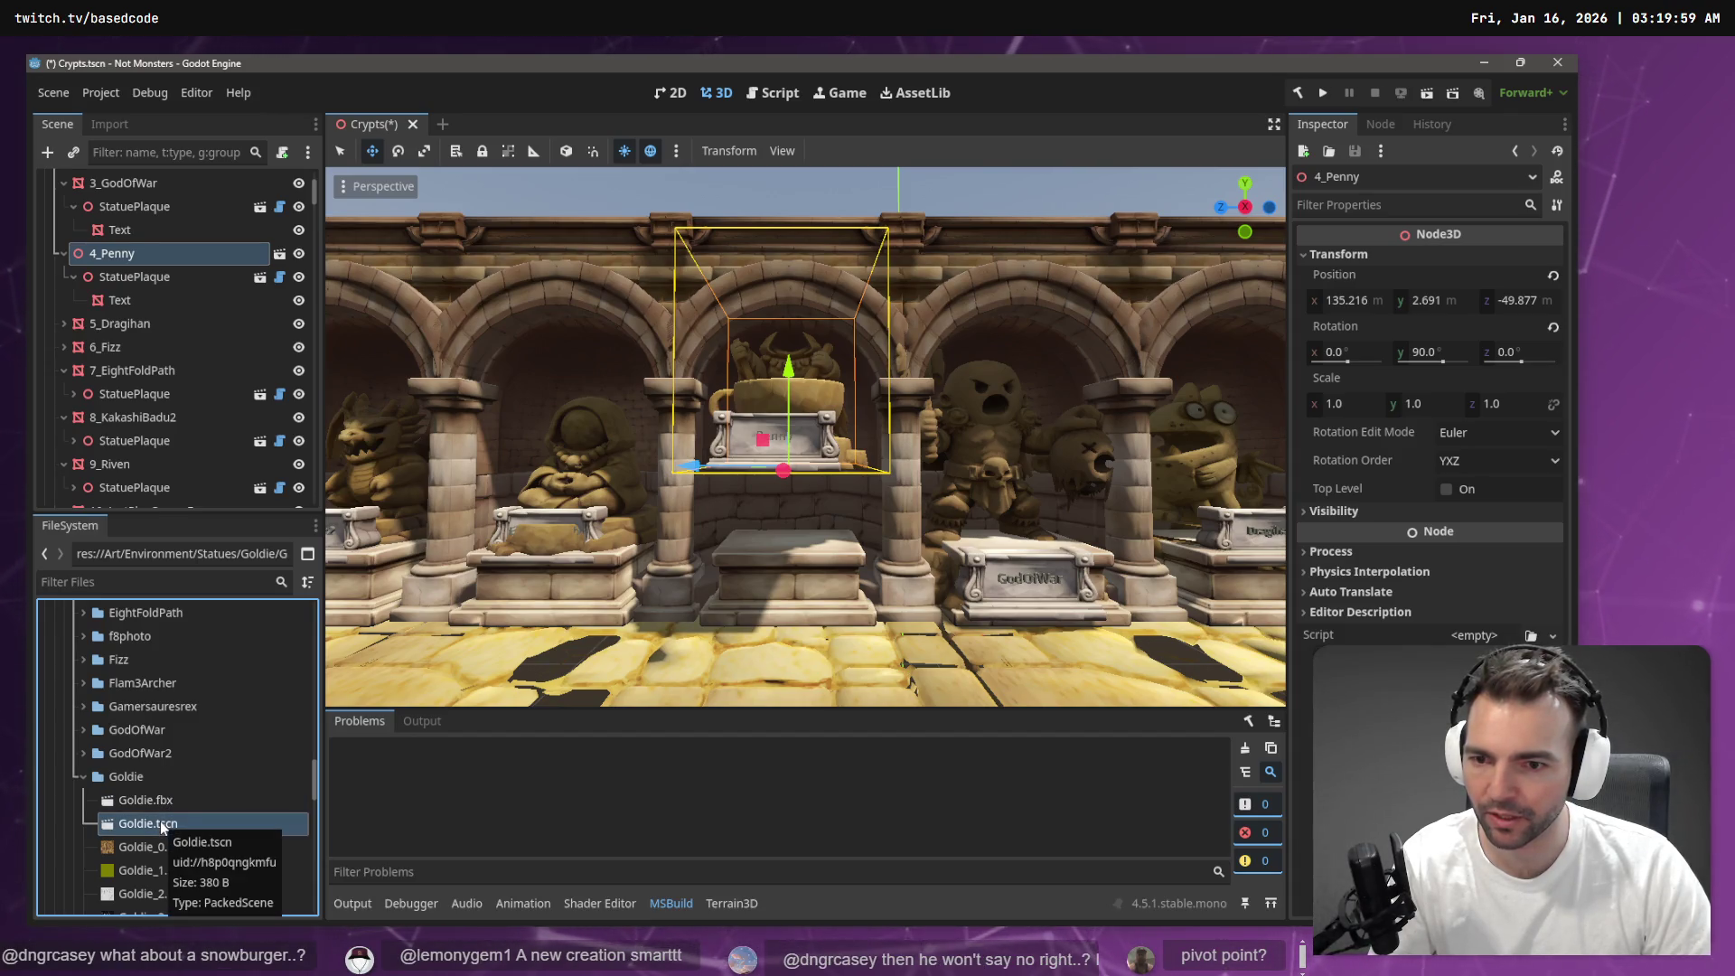
{"action": "left_click", "coordinate": [160, 821]}
Fly along the corridor to view the Goldie and Fizz statues on their pedestals
{"action": "key", "text": "w"}
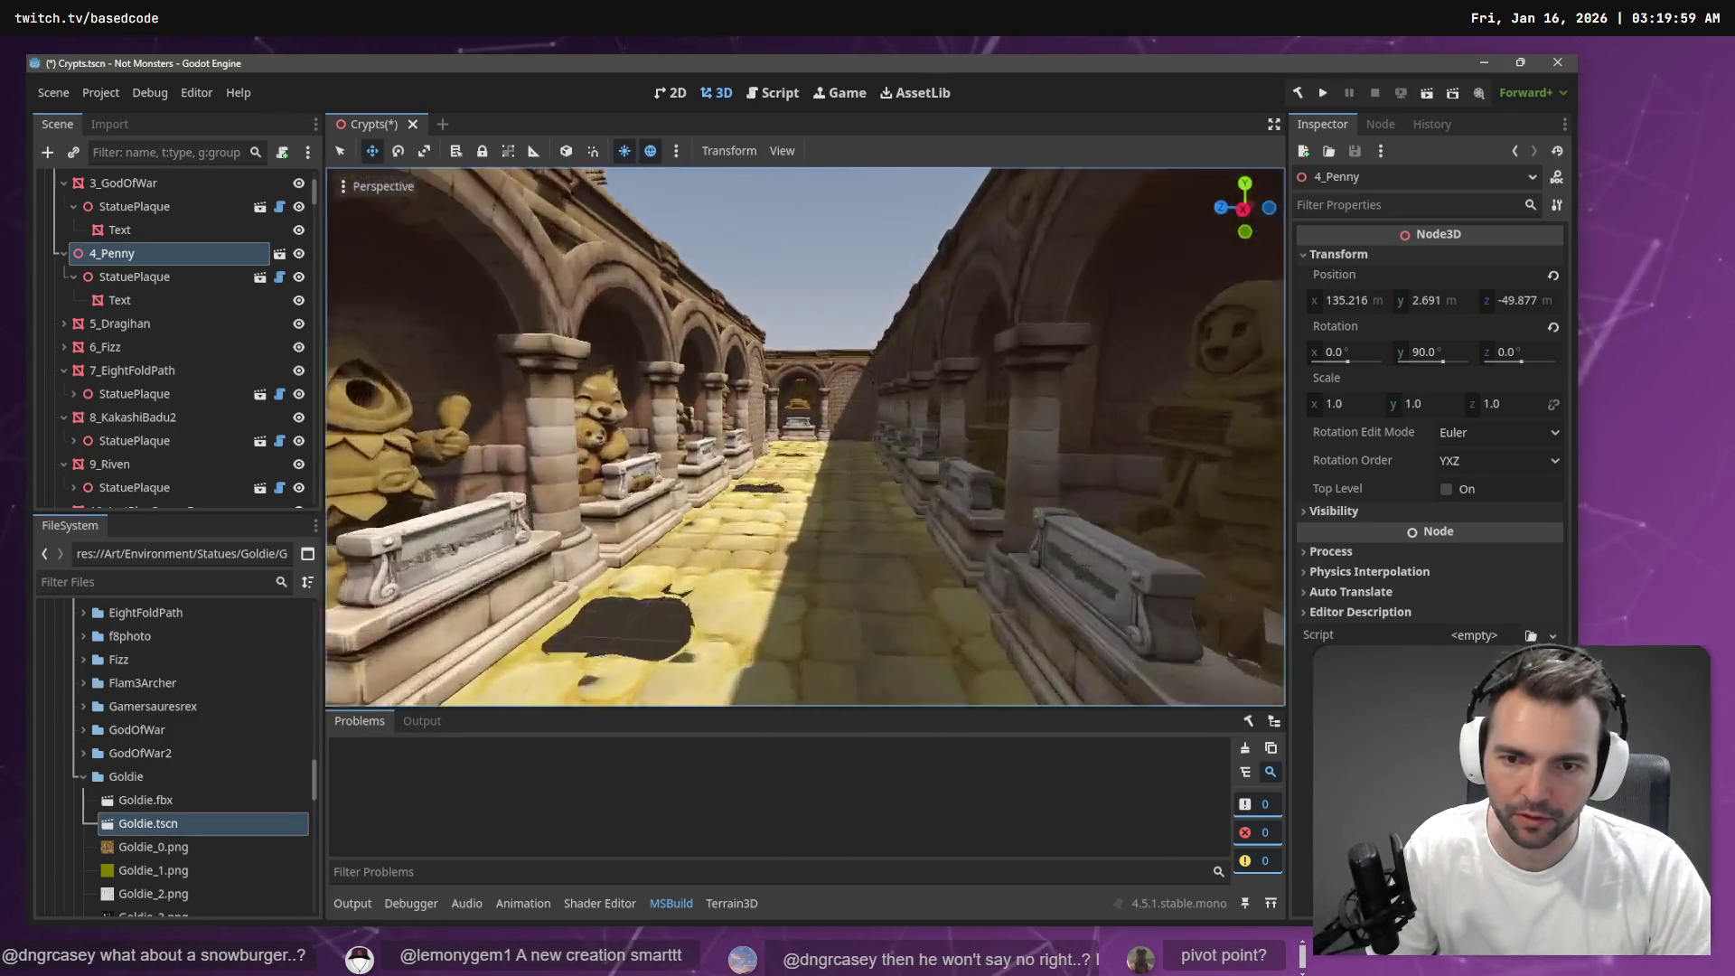
{"action": "key", "text": "w"}
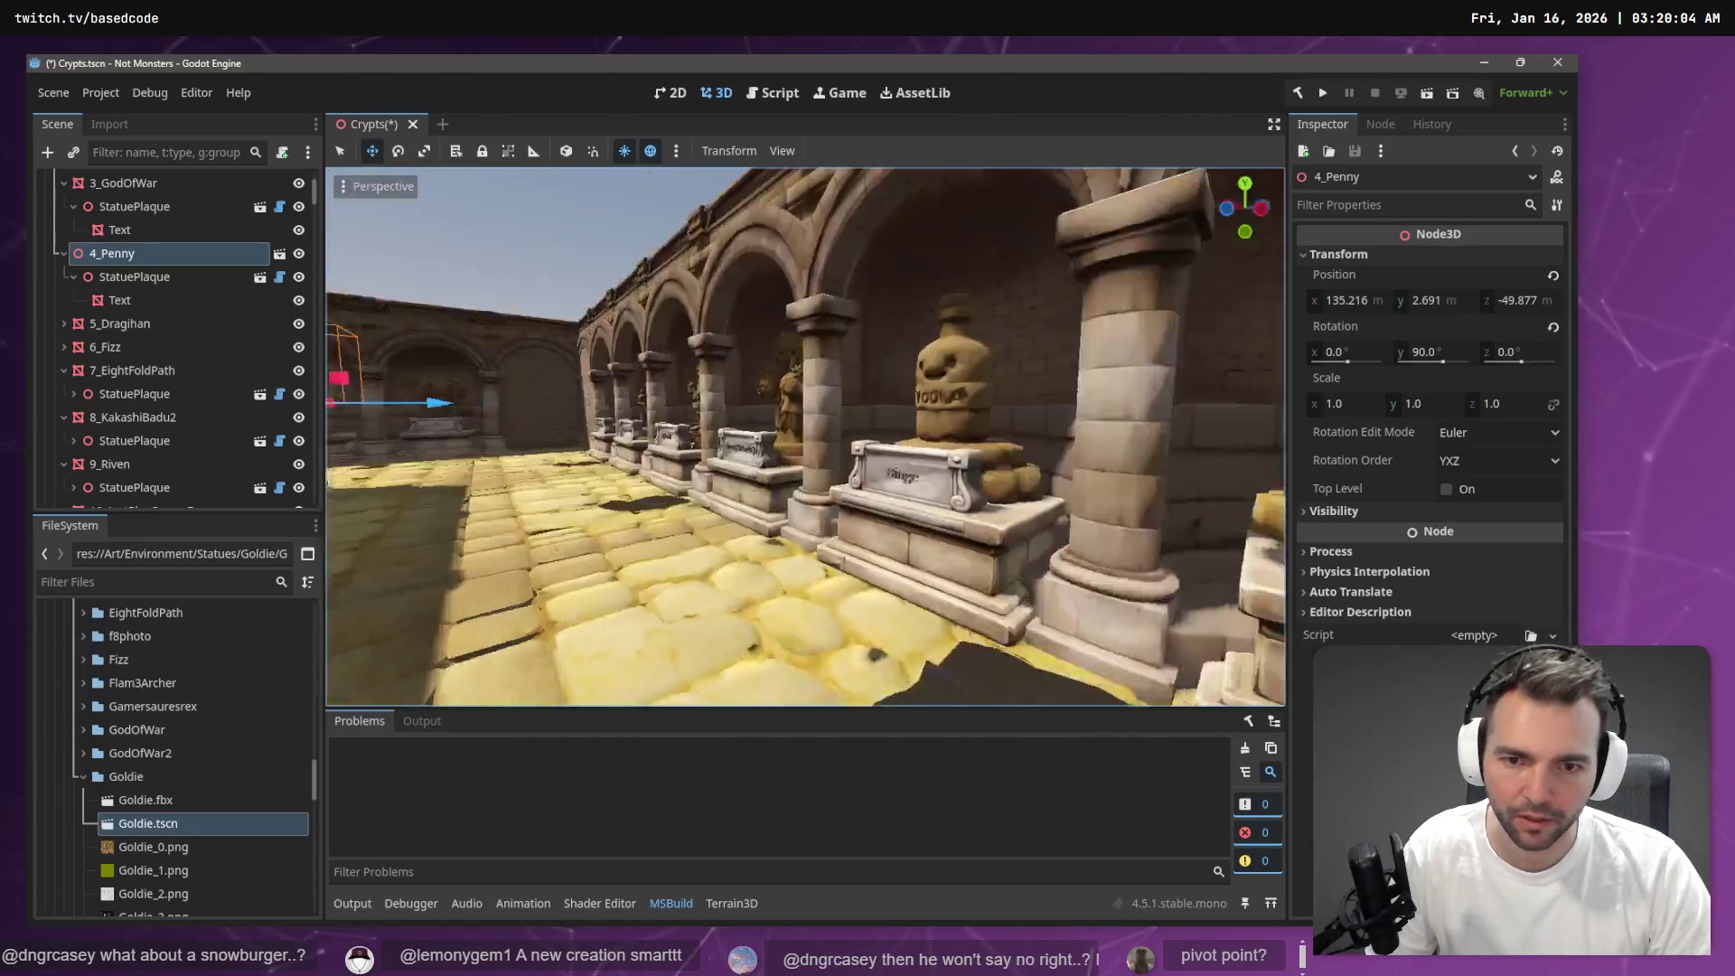
{"action": "key", "text": "w"}
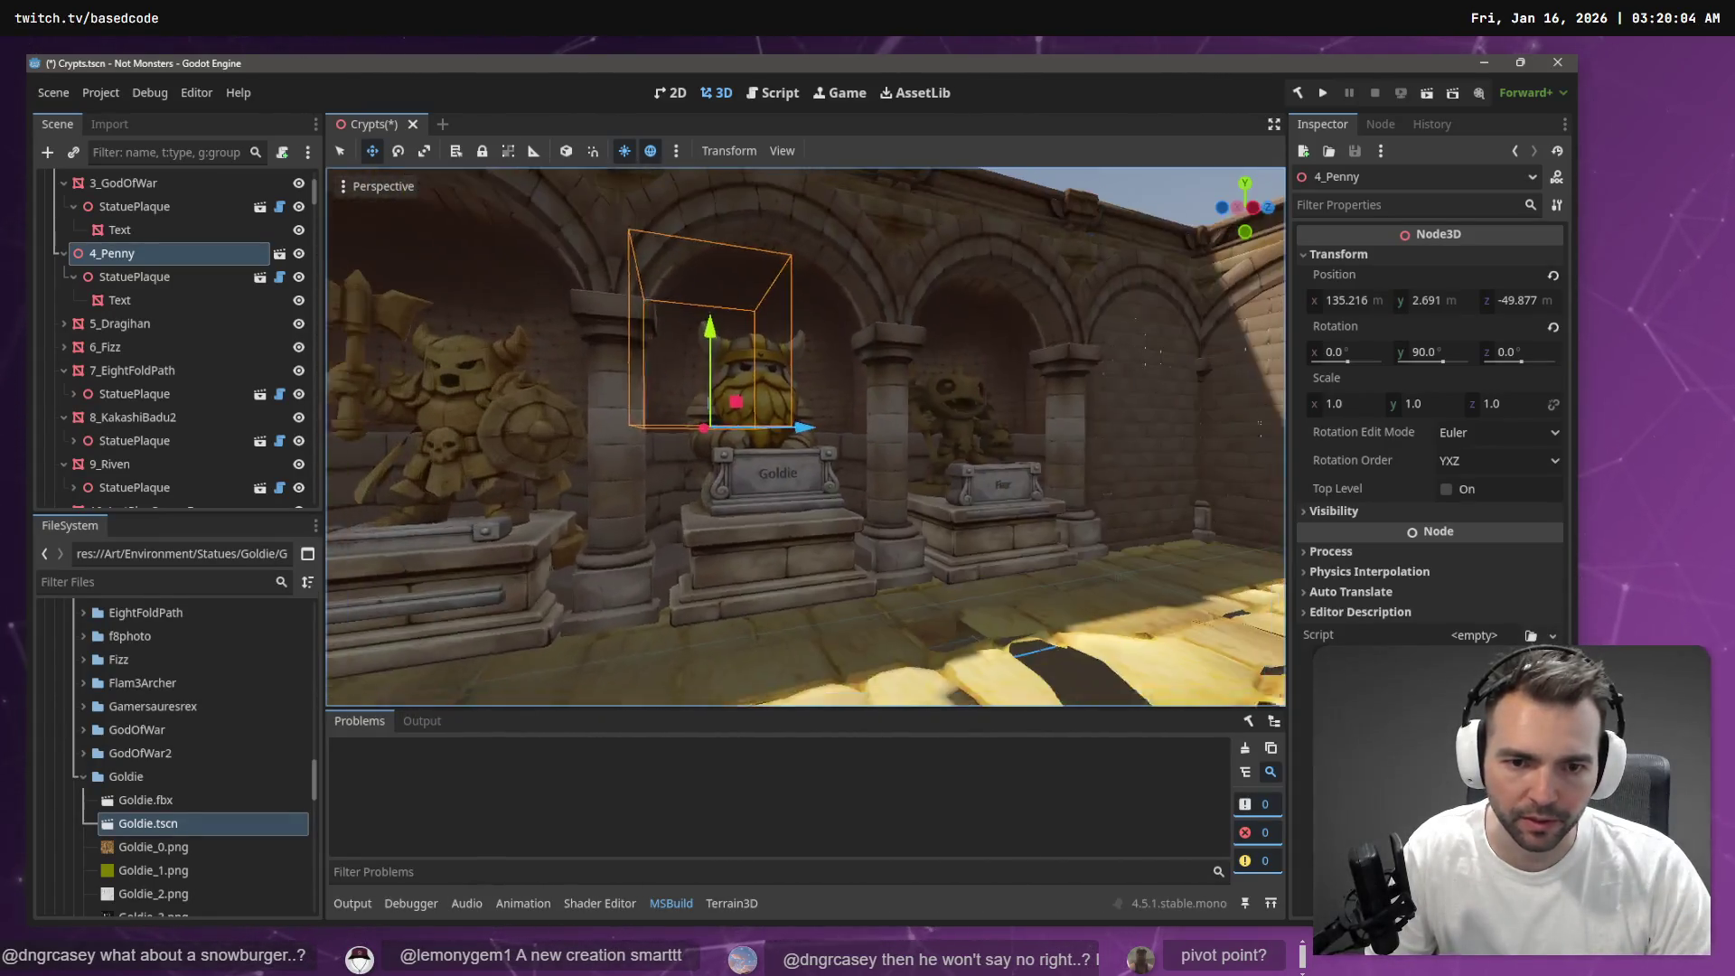
{"action": "left_click", "coordinate": [969, 222]}
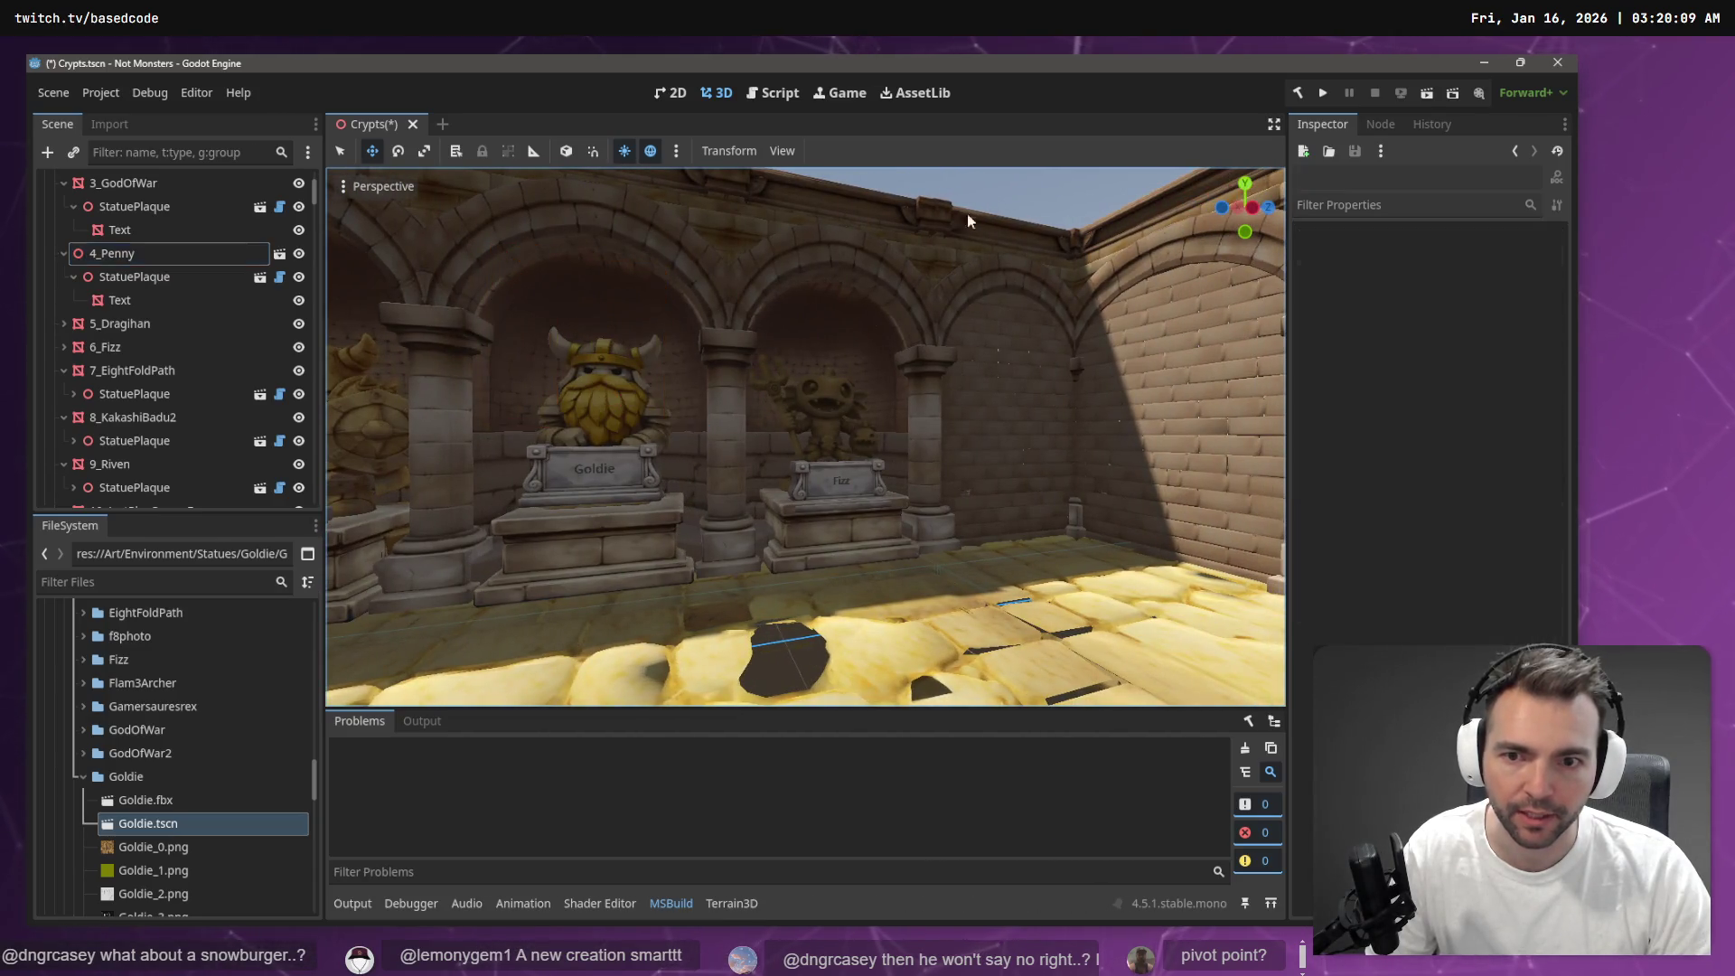
{"action": "key", "text": "s"}
{"action": "key", "text": "w"}
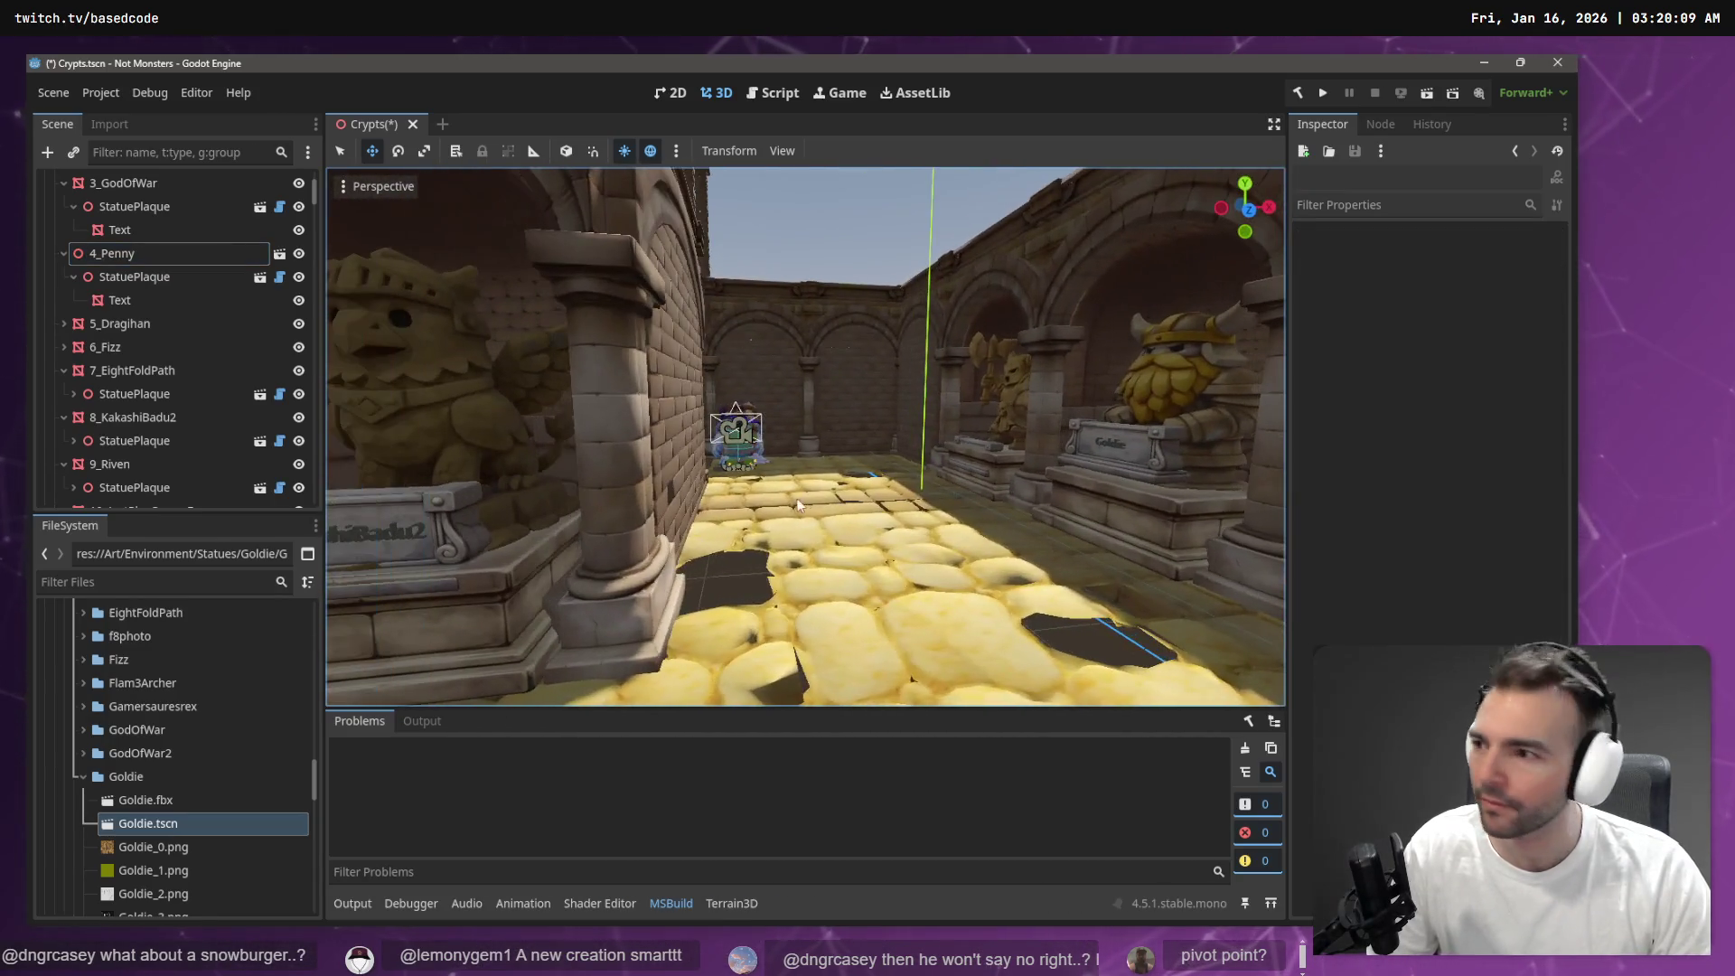
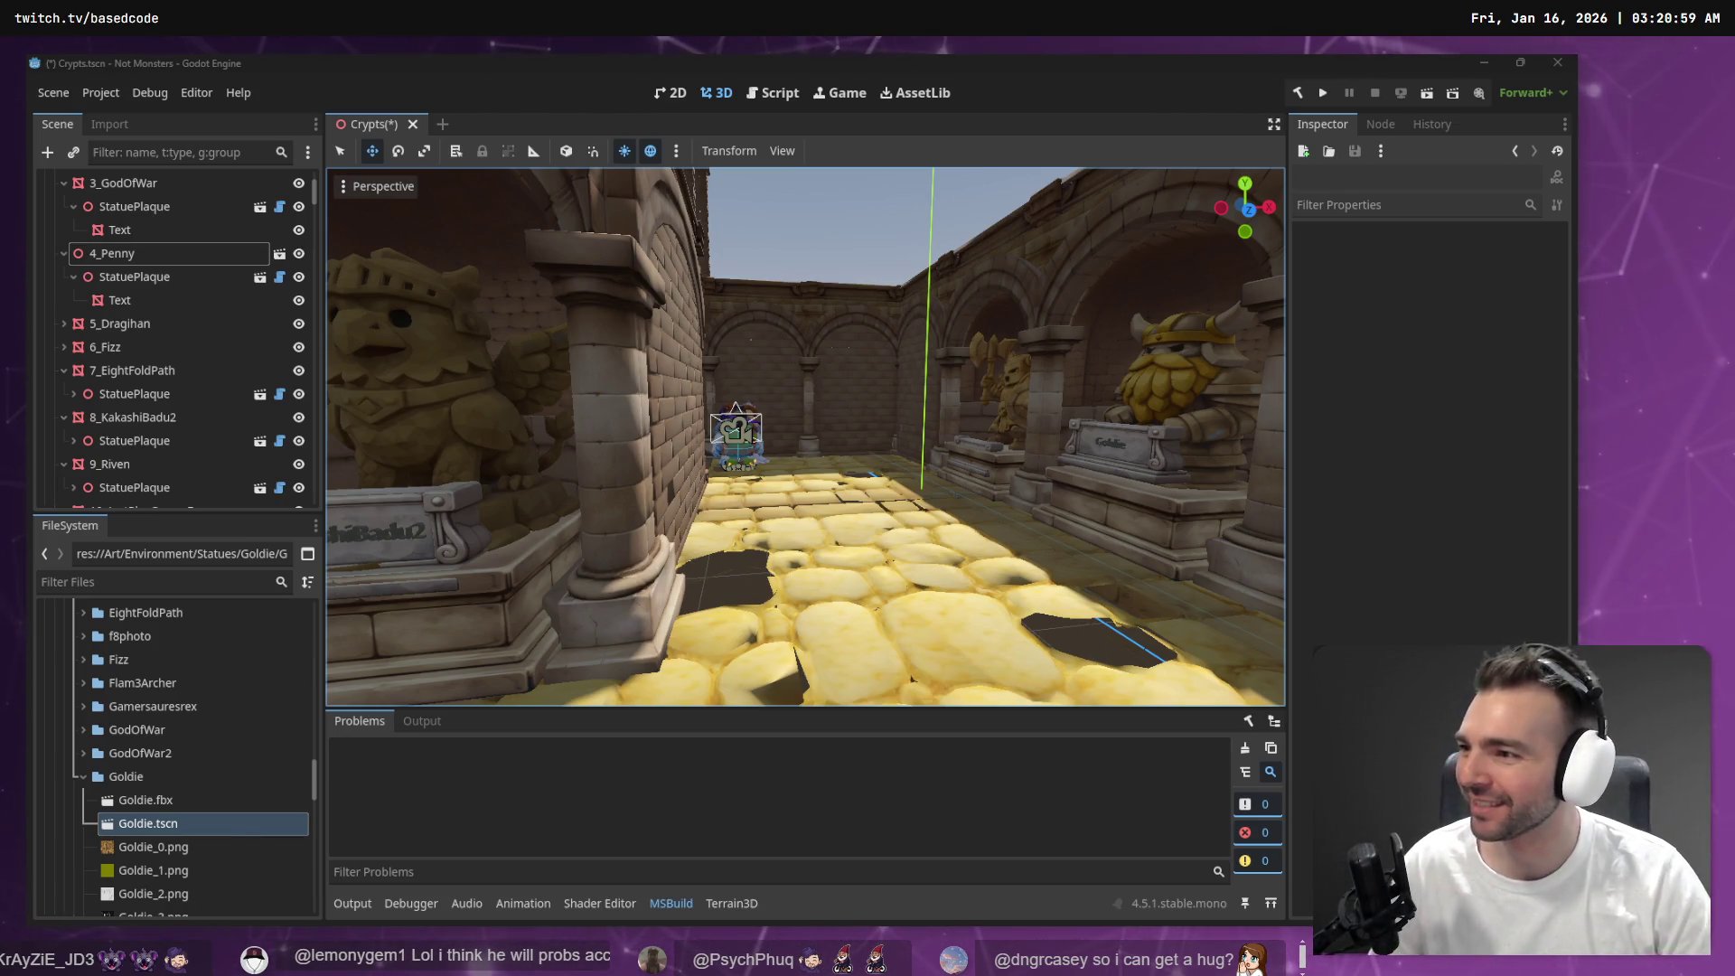
Fly down the crypt corridor and select the 20_Brianjohn3161 knight statue mesh
{"action": "scroll", "coordinate": [1000, 293], "scroll_direction": "up", "scroll_amount": 2}
{"action": "mouse_move", "coordinate": [911, 231]}
{"action": "left_mouse_down"}
{"action": "mouse_move", "coordinate": [1247, 238]}
{"action": "mouse_move", "coordinate": [909, 284]}
{"action": "left_mouse_up"}
{"action": "left_click", "coordinate": [836, 408]}
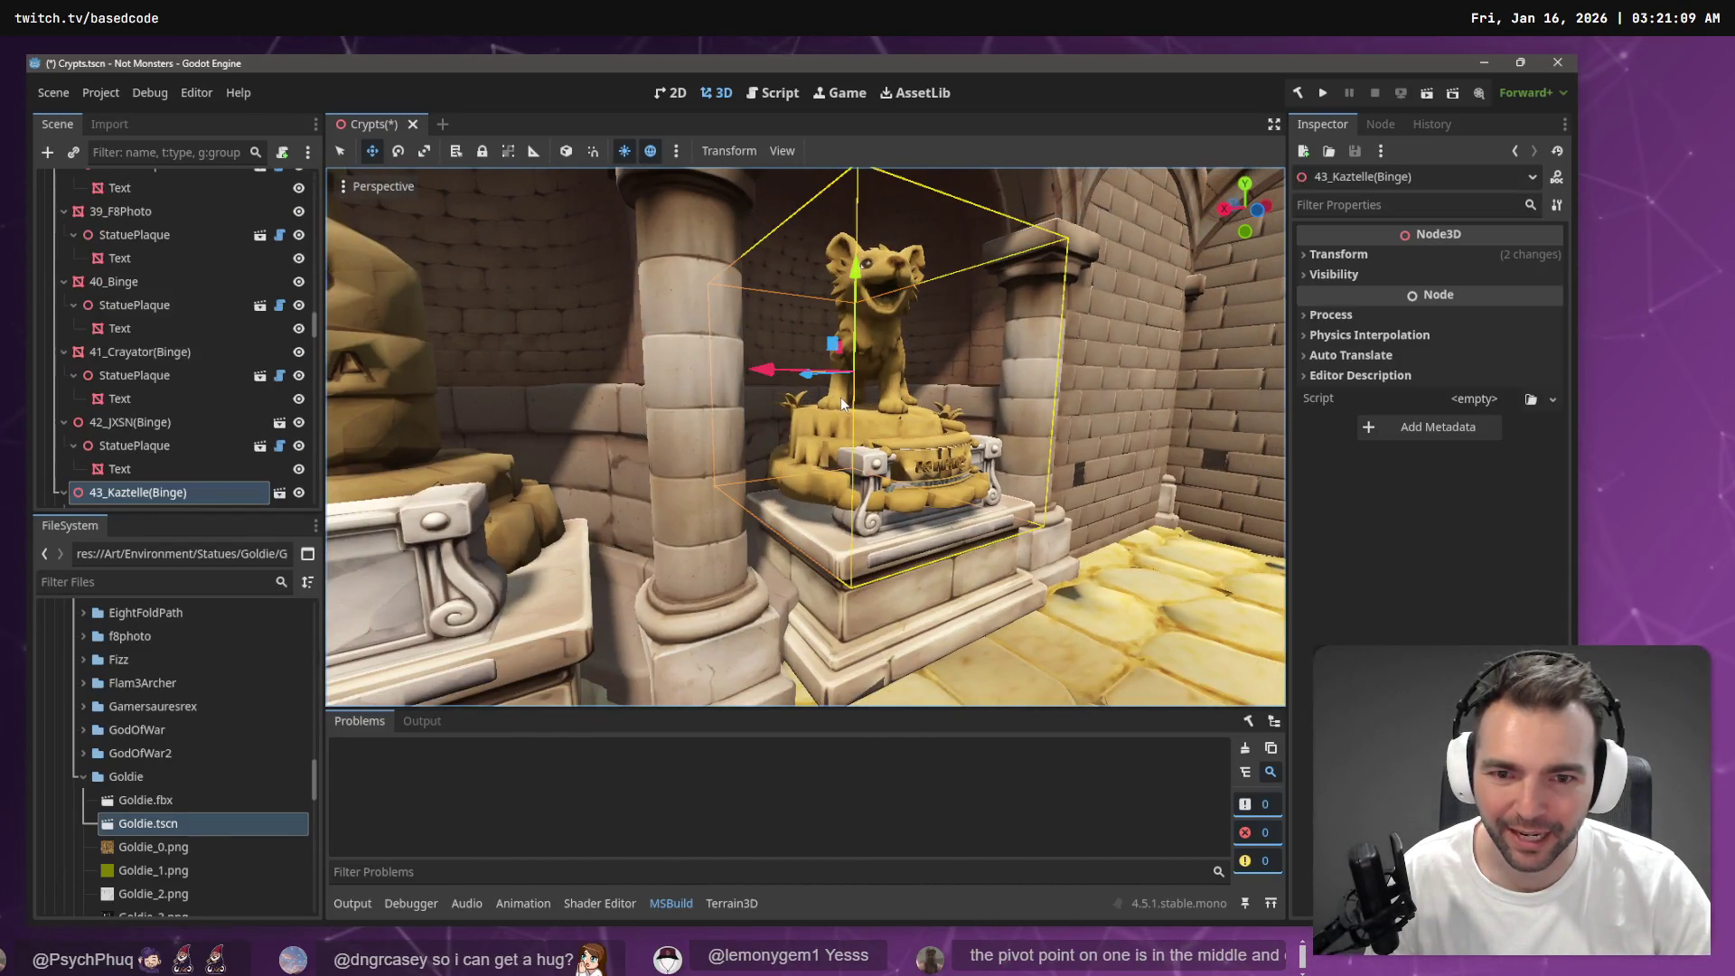
{"action": "mouse_move", "coordinate": [837, 405]}
{"action": "left_mouse_down"}
{"action": "mouse_move", "coordinate": [723, 422]}
{"action": "mouse_move", "coordinate": [786, 421]}
{"action": "left_mouse_up"}
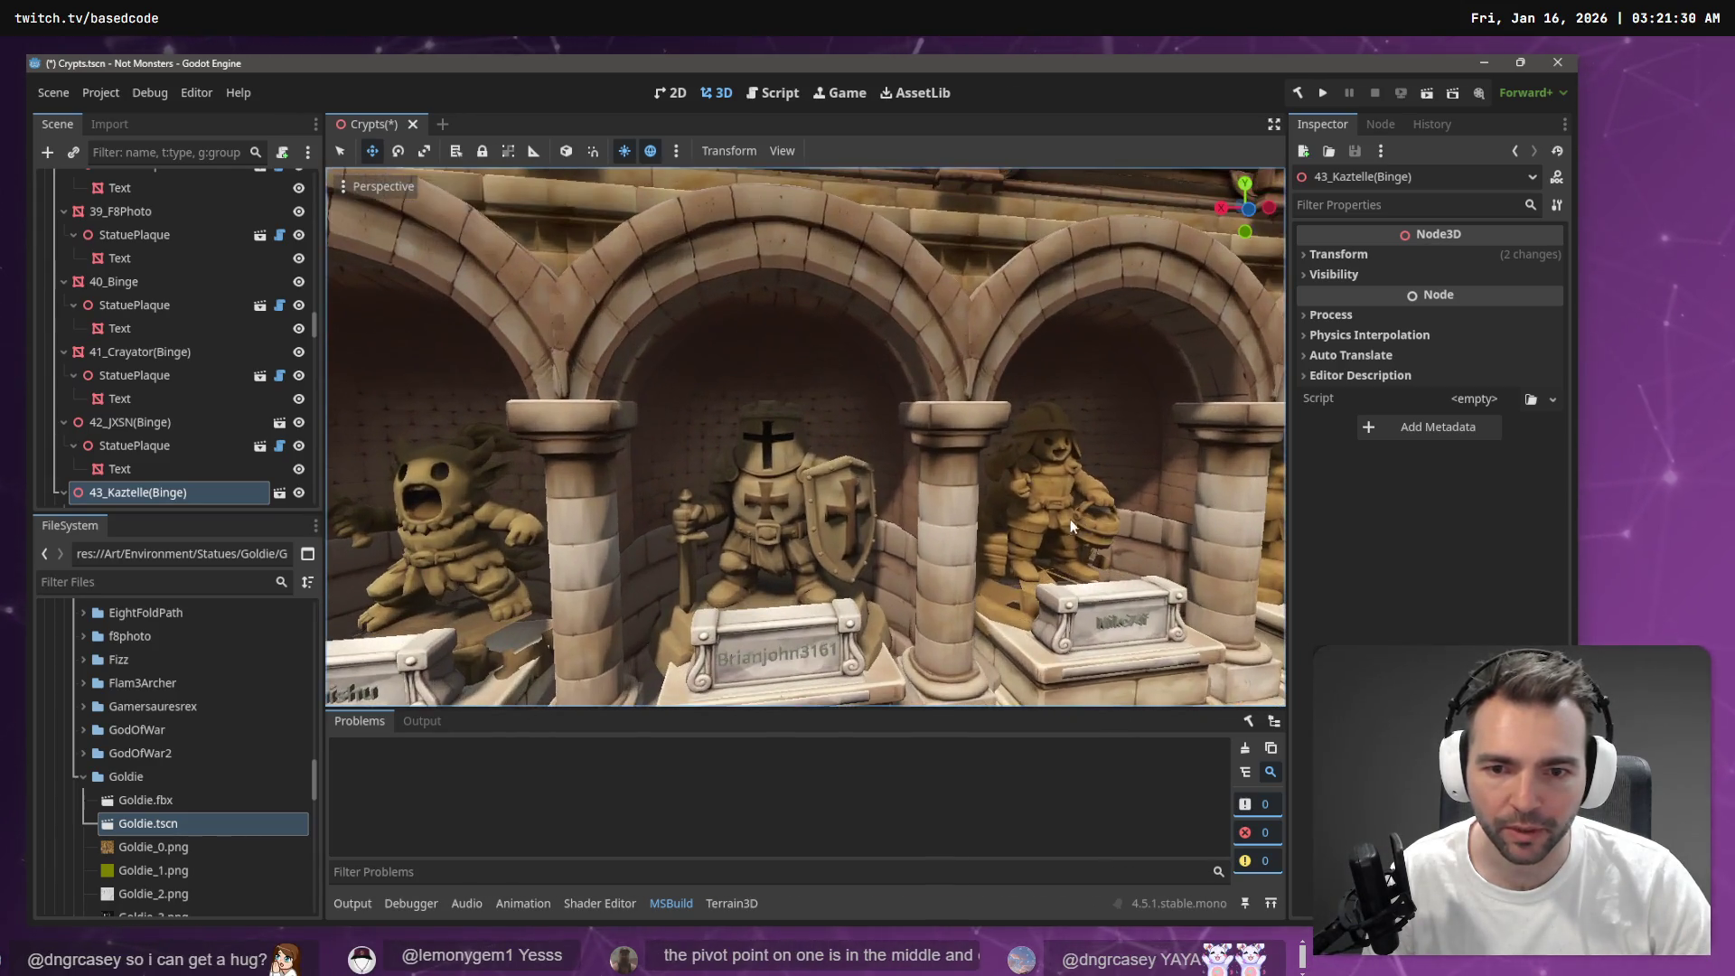
{"action": "left_click", "coordinate": [790, 555]}
{"action": "left_click", "coordinate": [788, 533]}
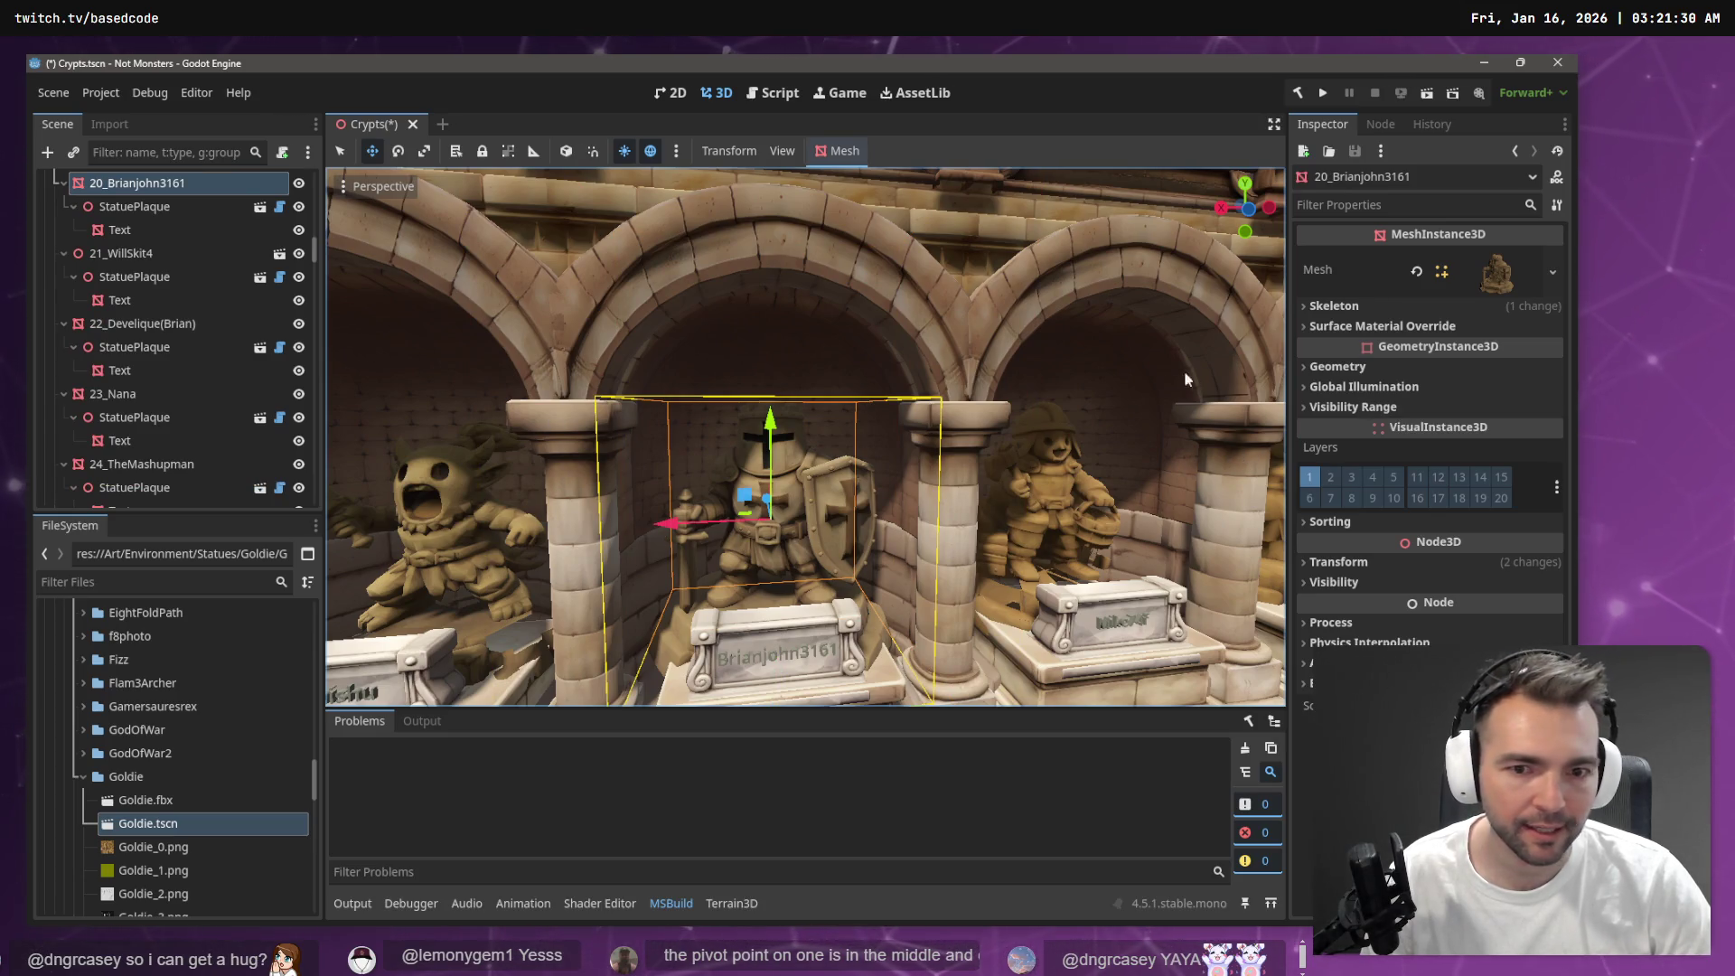
{"action": "left_click_drag", "start_coordinate": [725, 484], "coordinate": [763, 485]}
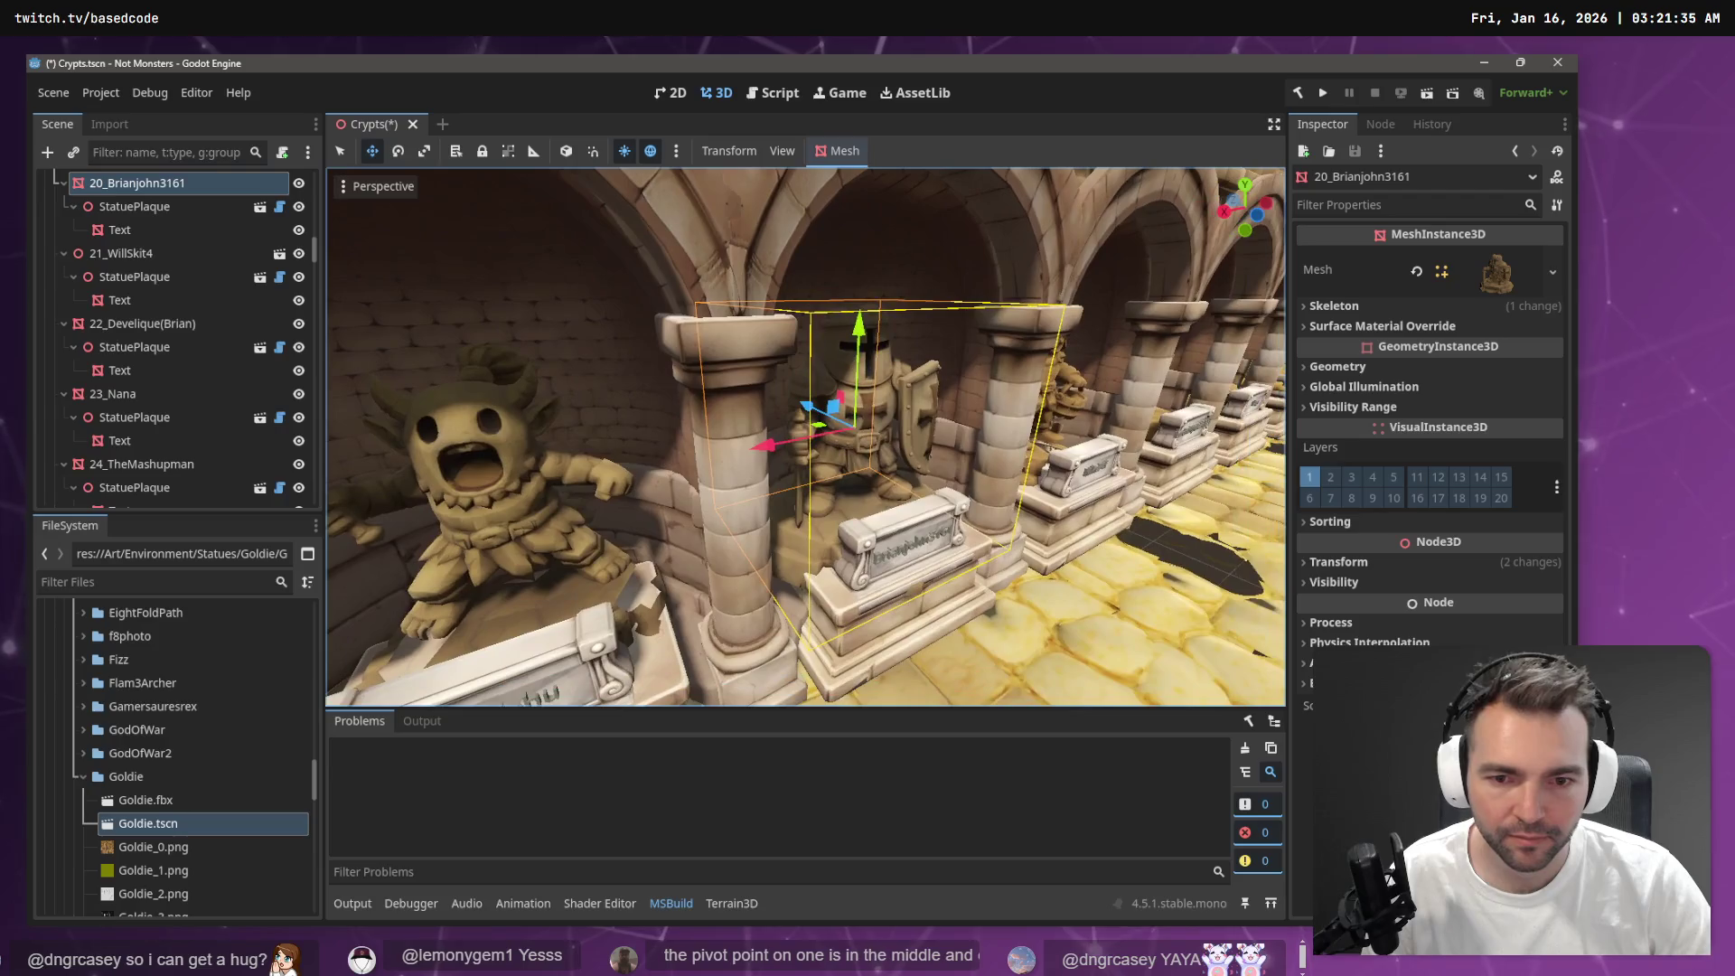
{"action": "scroll", "coordinate": [106, 859], "scroll_direction": "up", "scroll_amount": 2}
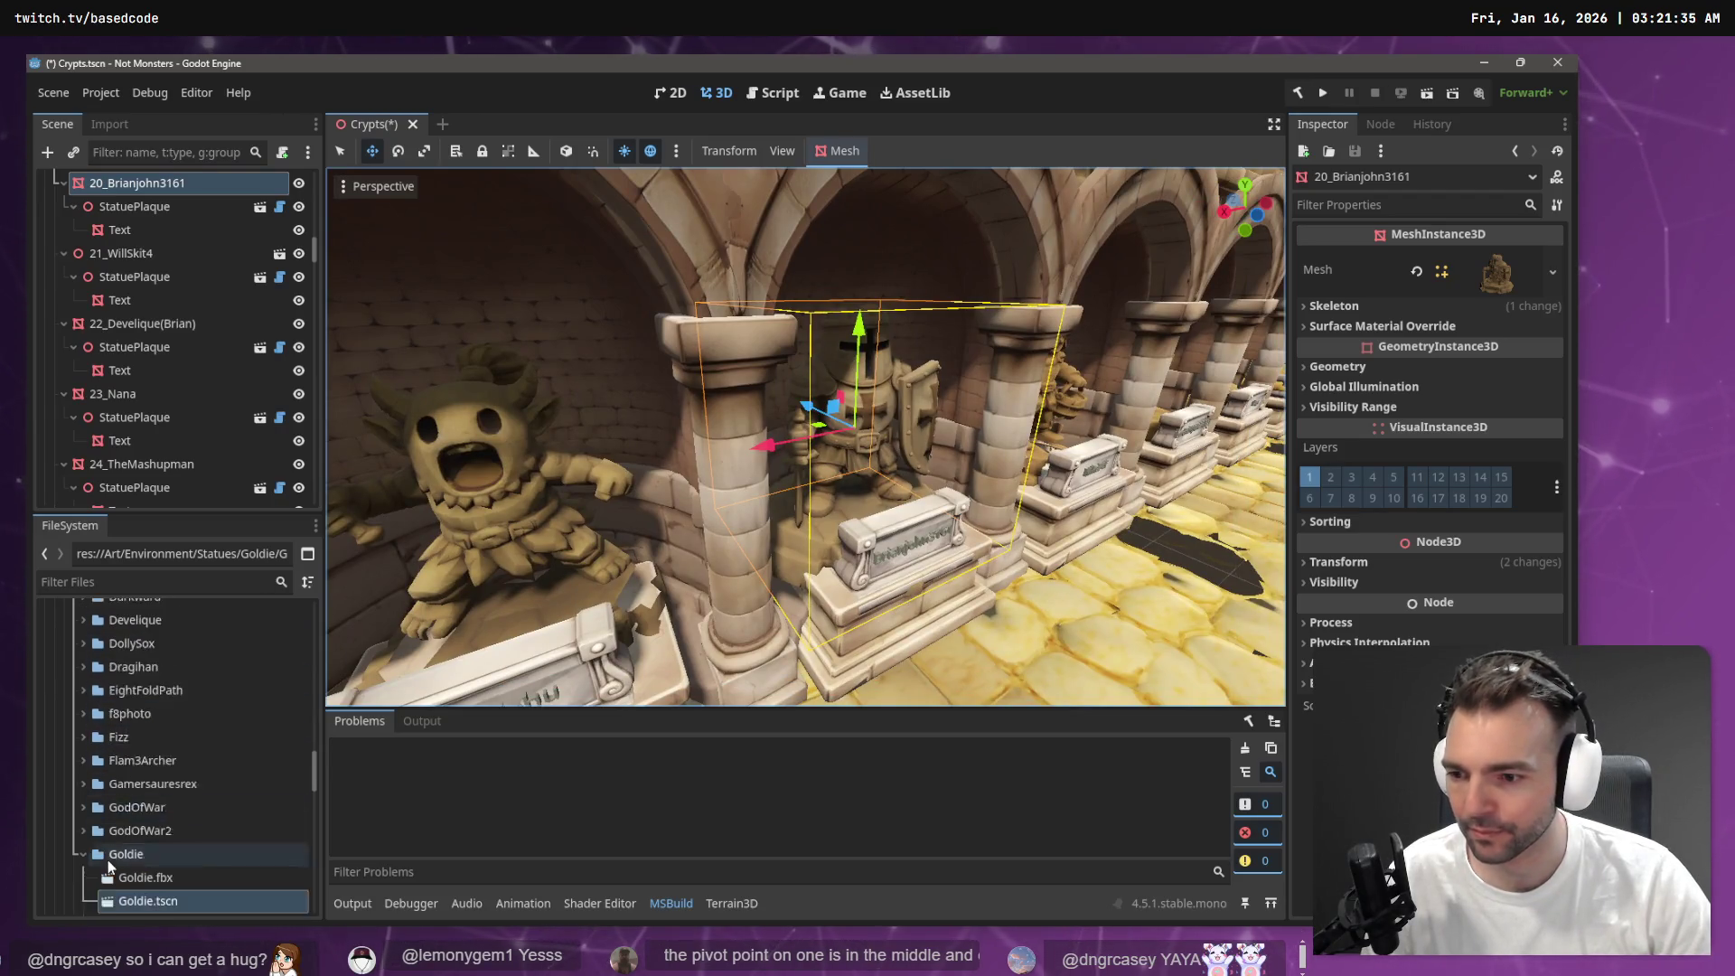
{"action": "left_click", "coordinate": [85, 816]}
{"action": "scroll", "coordinate": [109, 804], "scroll_direction": "up", "scroll_amount": 10}
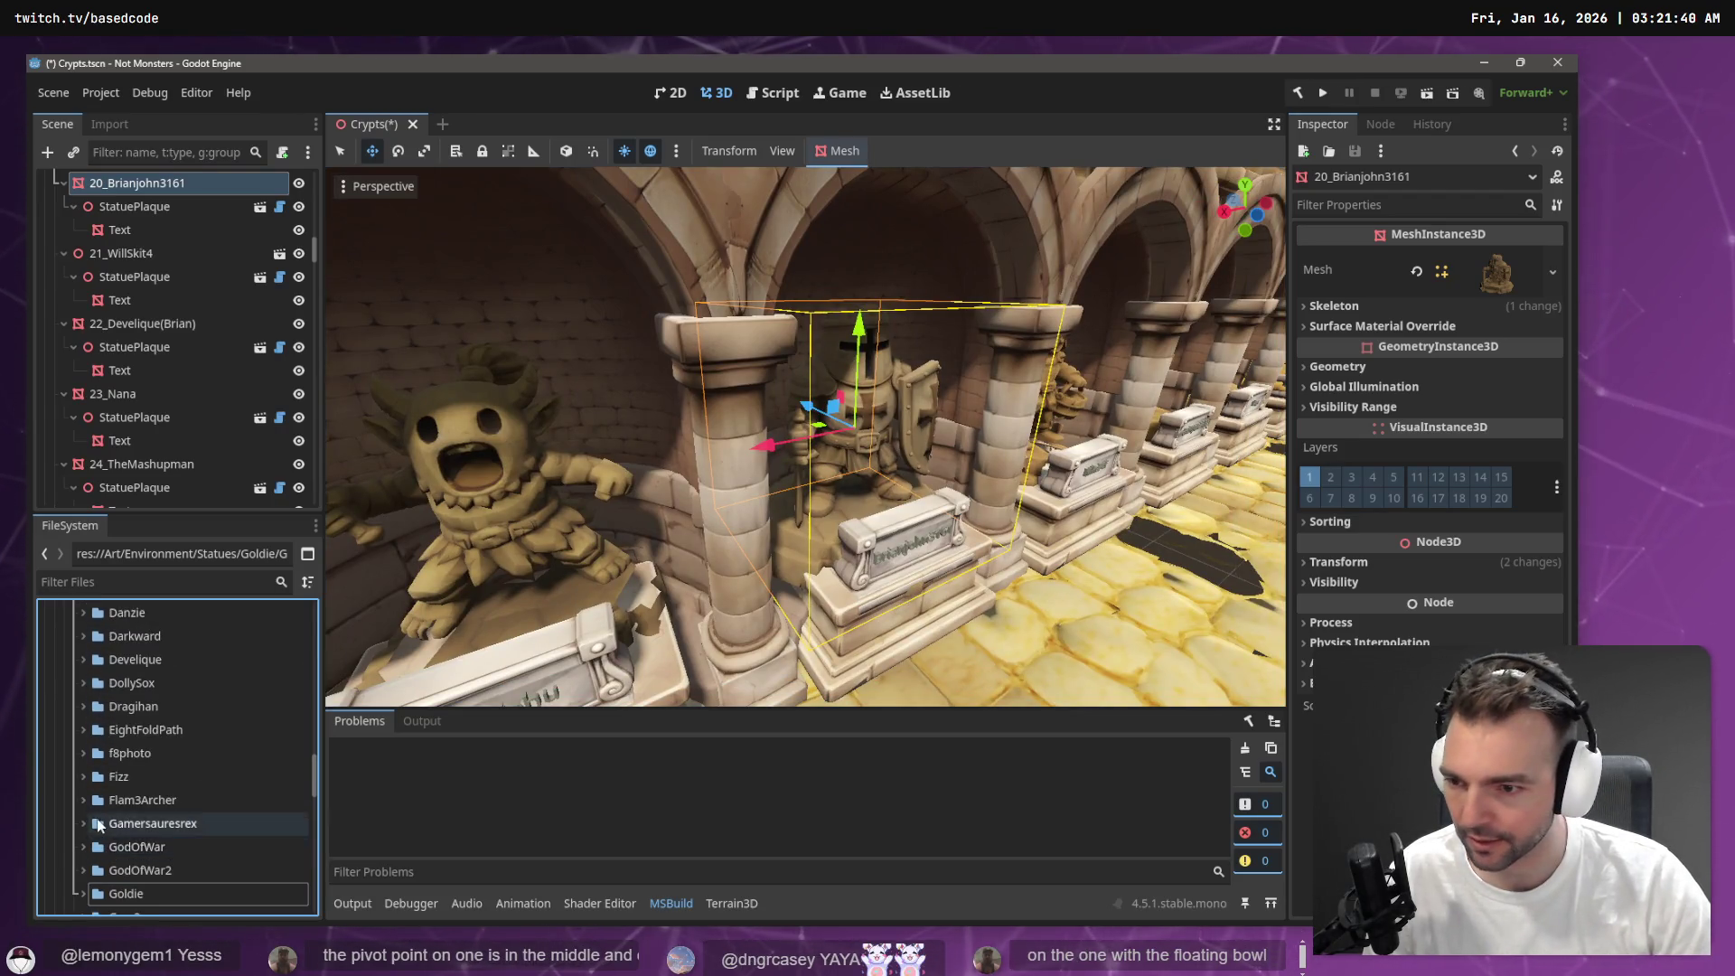
{"action": "scroll", "coordinate": [118, 793], "scroll_direction": "up", "scroll_amount": 4}
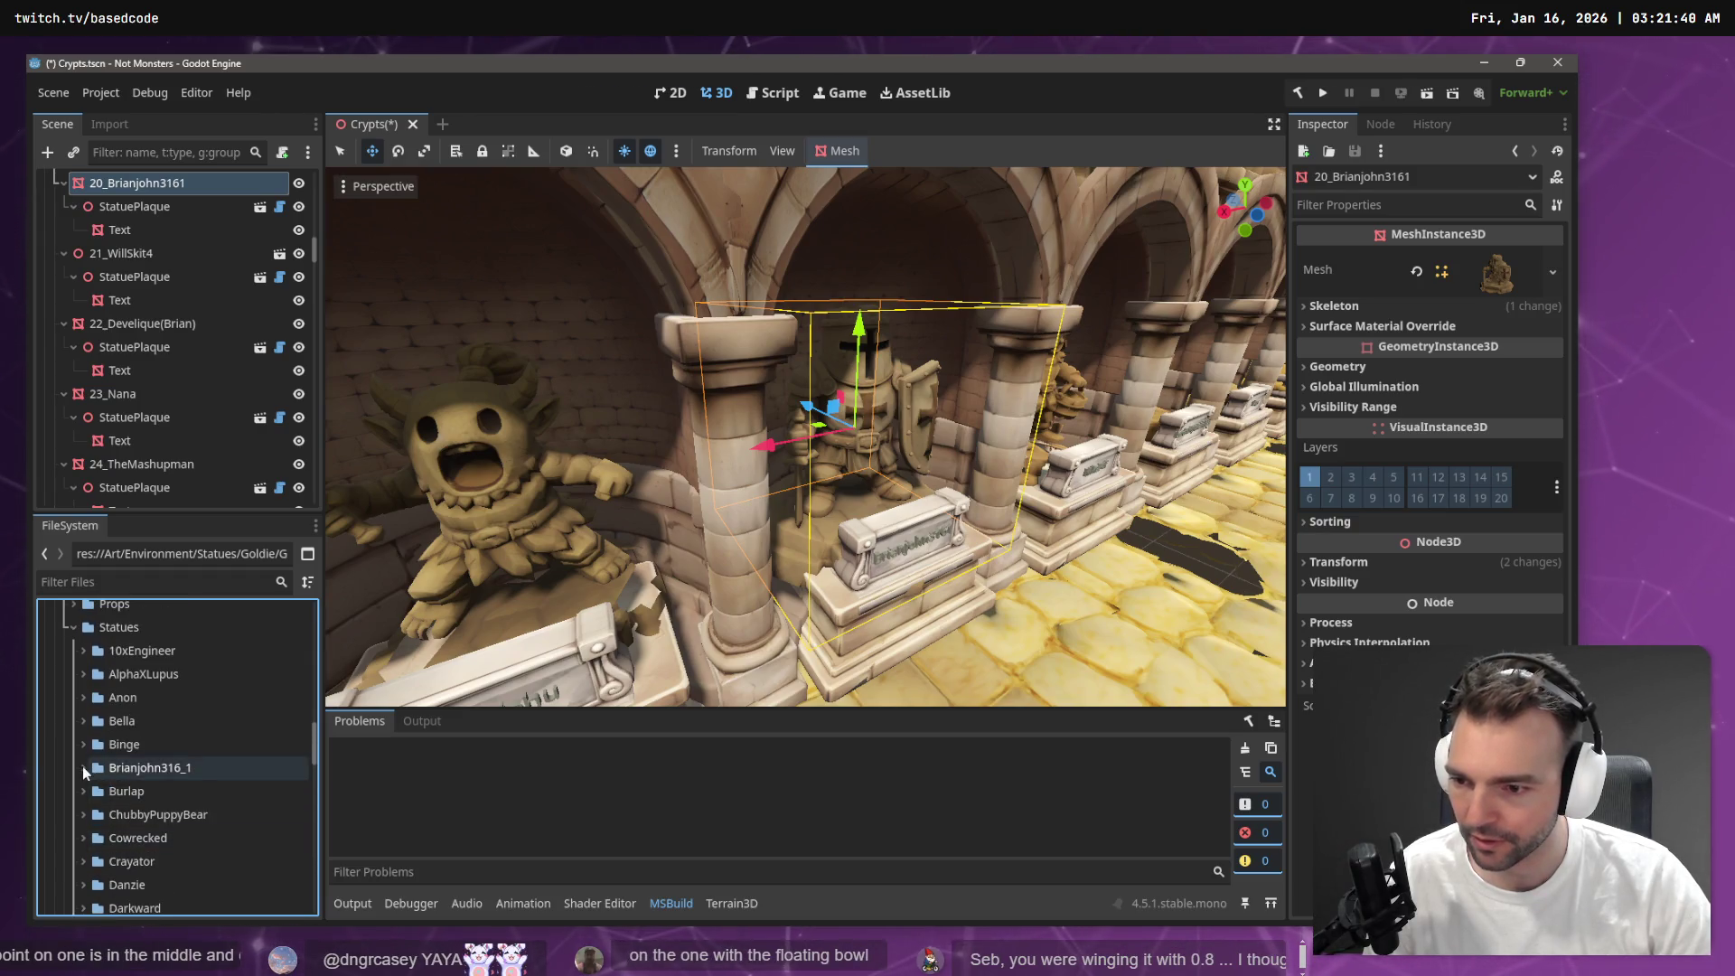
{"action": "left_click", "coordinate": [84, 767]}
{"action": "left_click", "coordinate": [154, 792]}
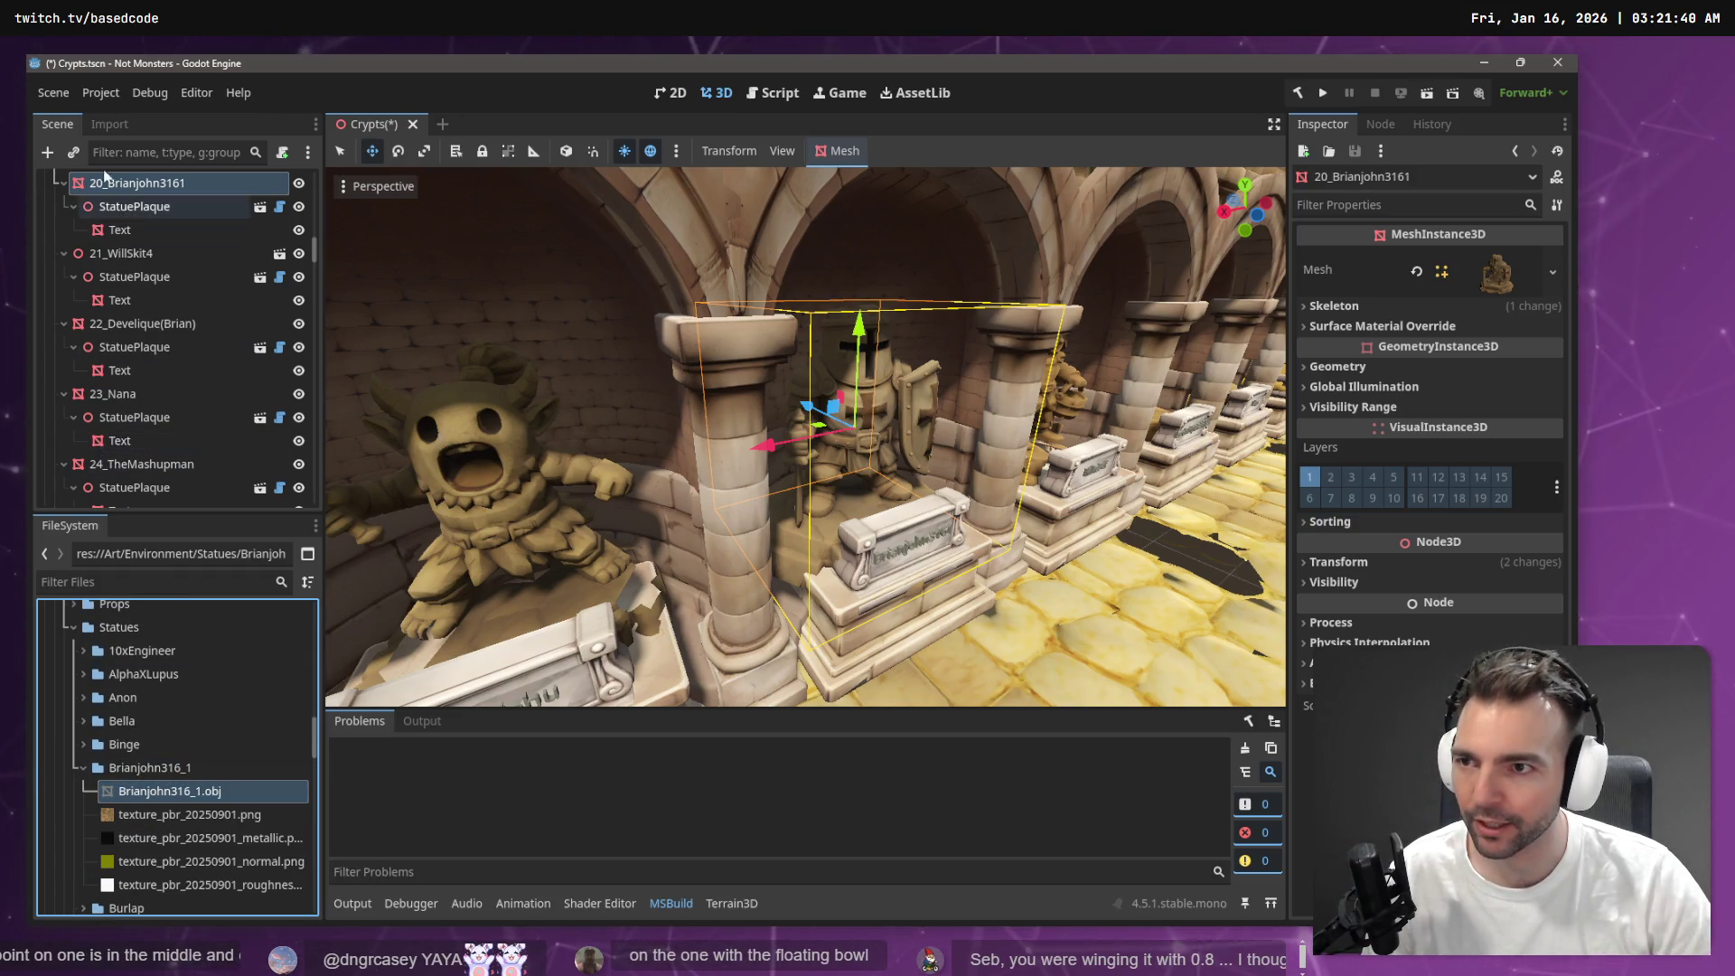
{"action": "left_click", "coordinate": [111, 127]}
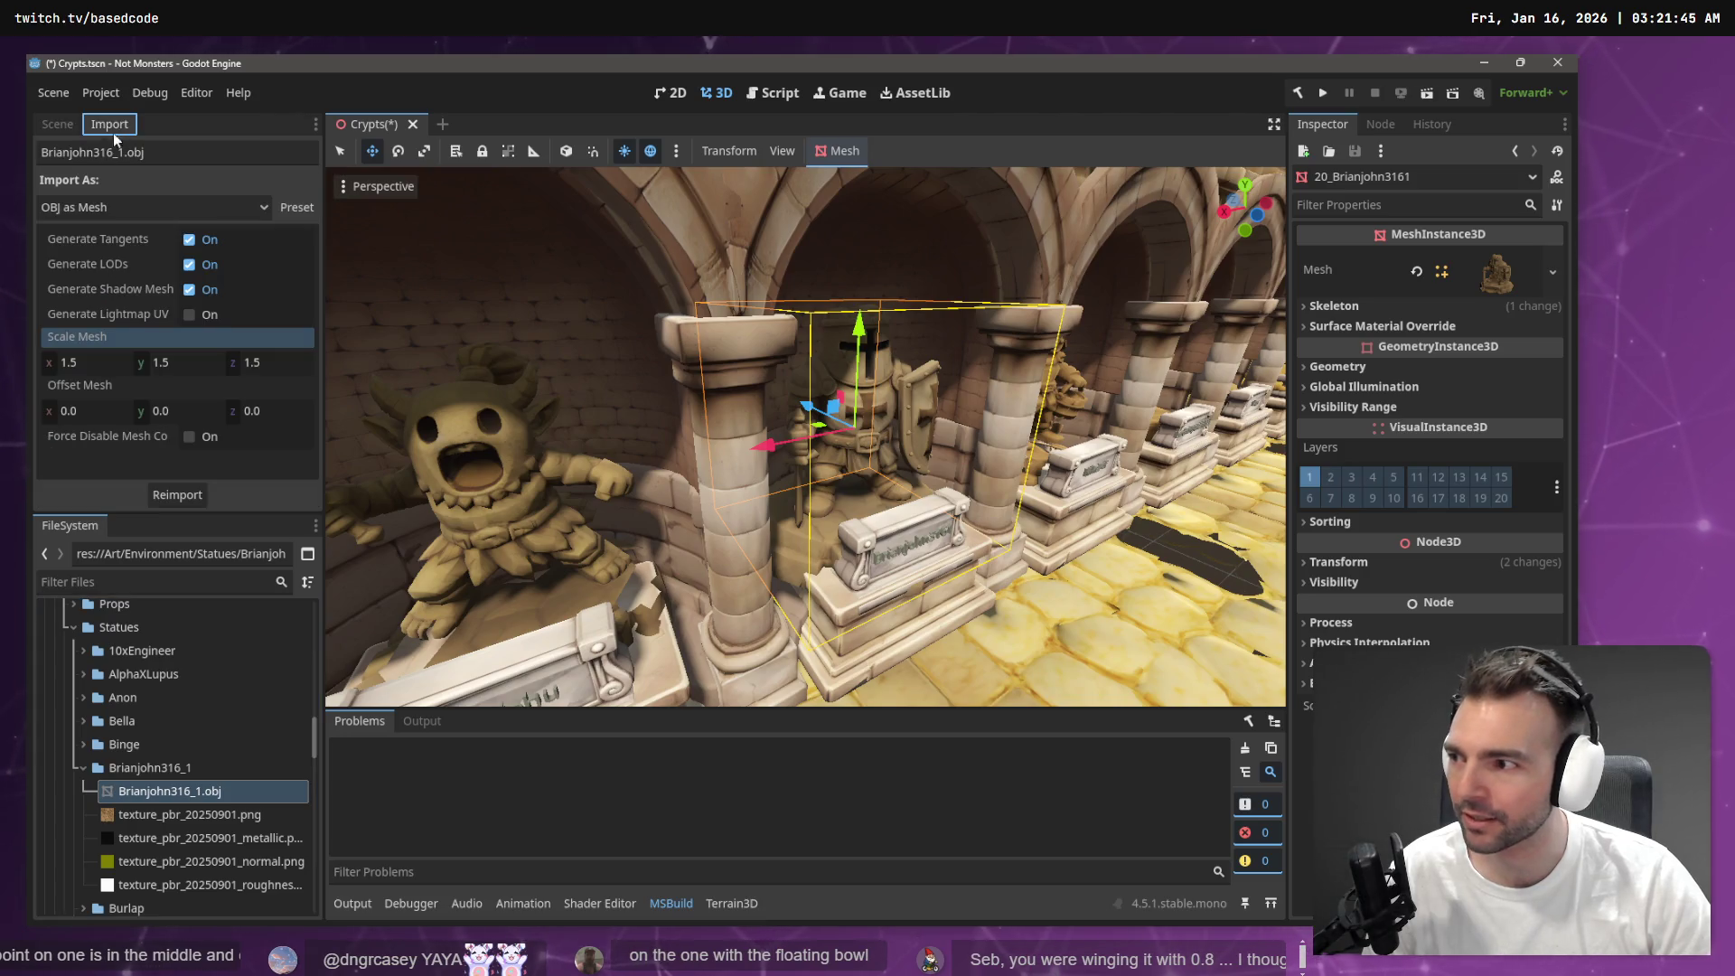
Reimport the knight statue with mesh scale 1.4 on x, y and z
{"action": "left_click", "coordinate": [100, 366]}
{"action": "type", "text": "1.4"}
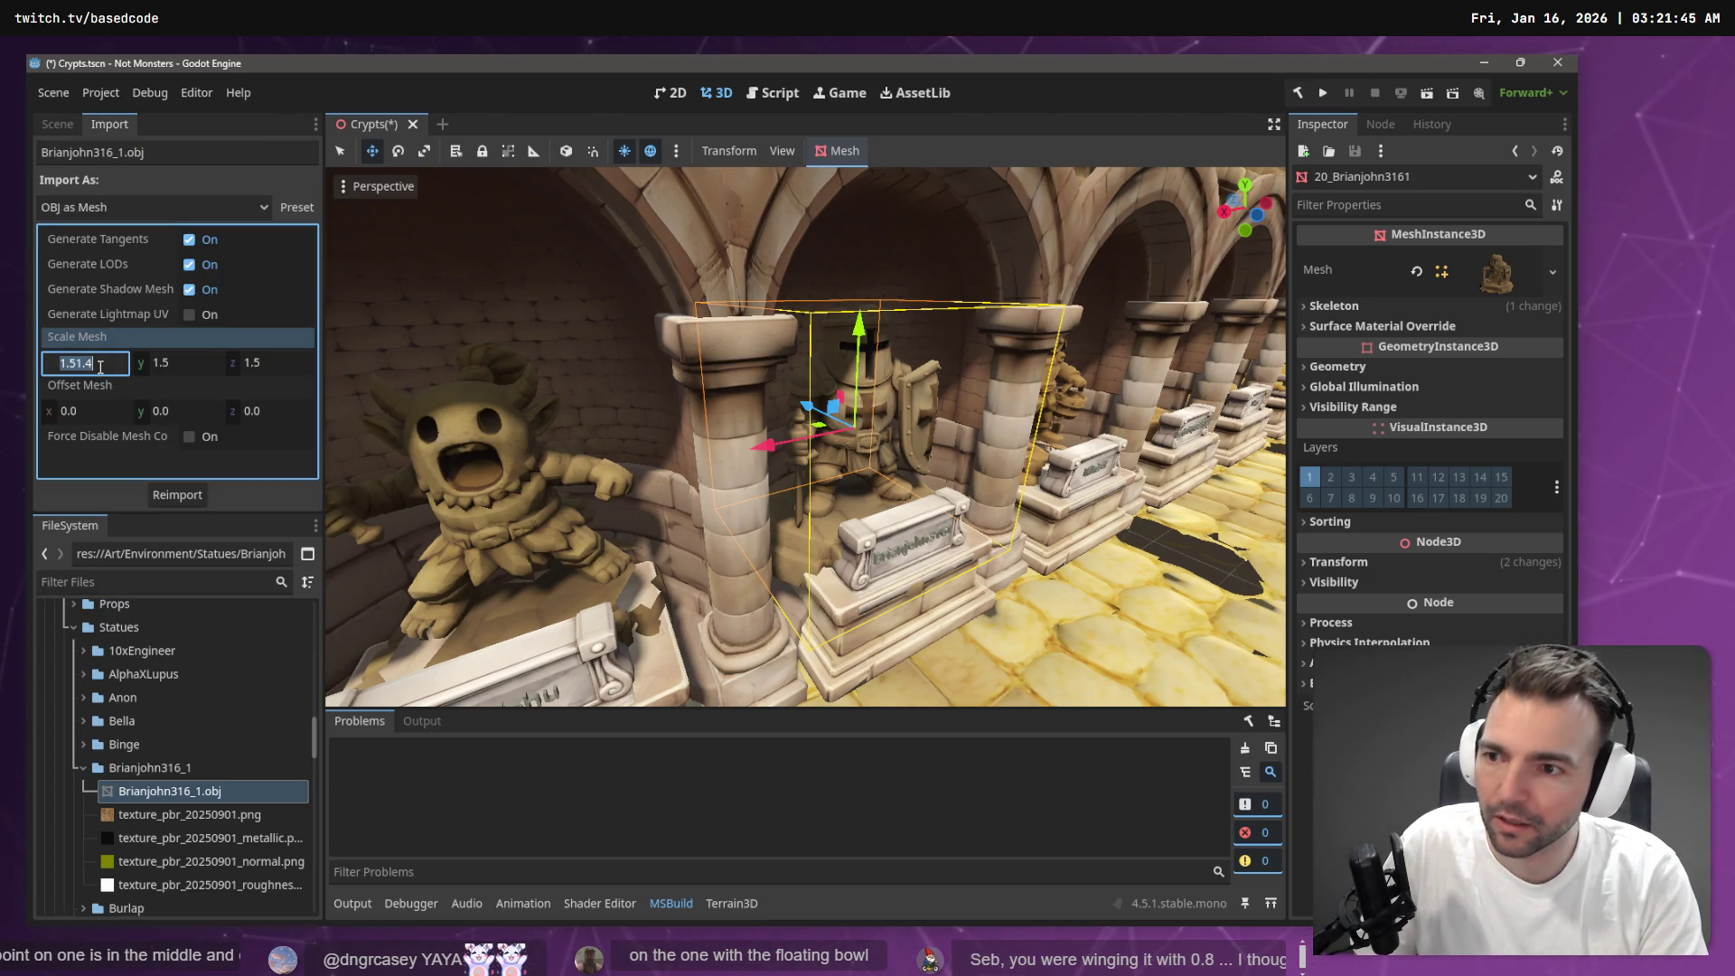
{"action": "key", "text": "Tab"}
{"action": "type", "text": "1.4"}
{"action": "key", "text": "Tab"}
{"action": "type", "text": "1.4"}
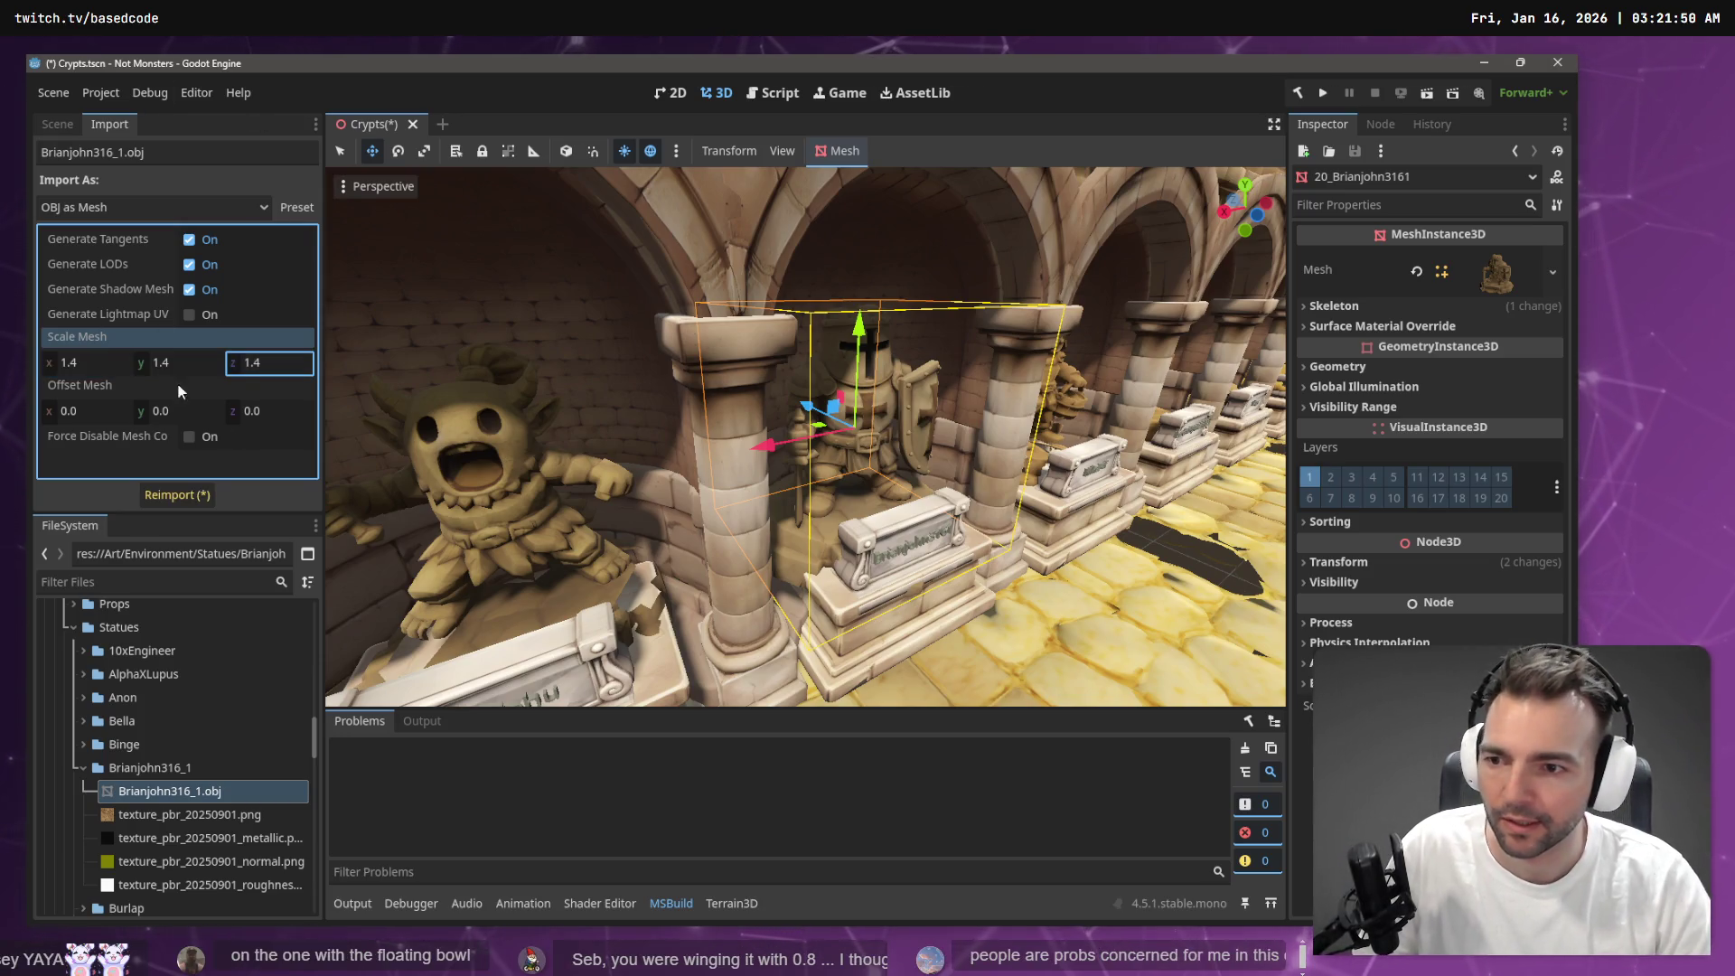
{"action": "left_click", "coordinate": [179, 496]}
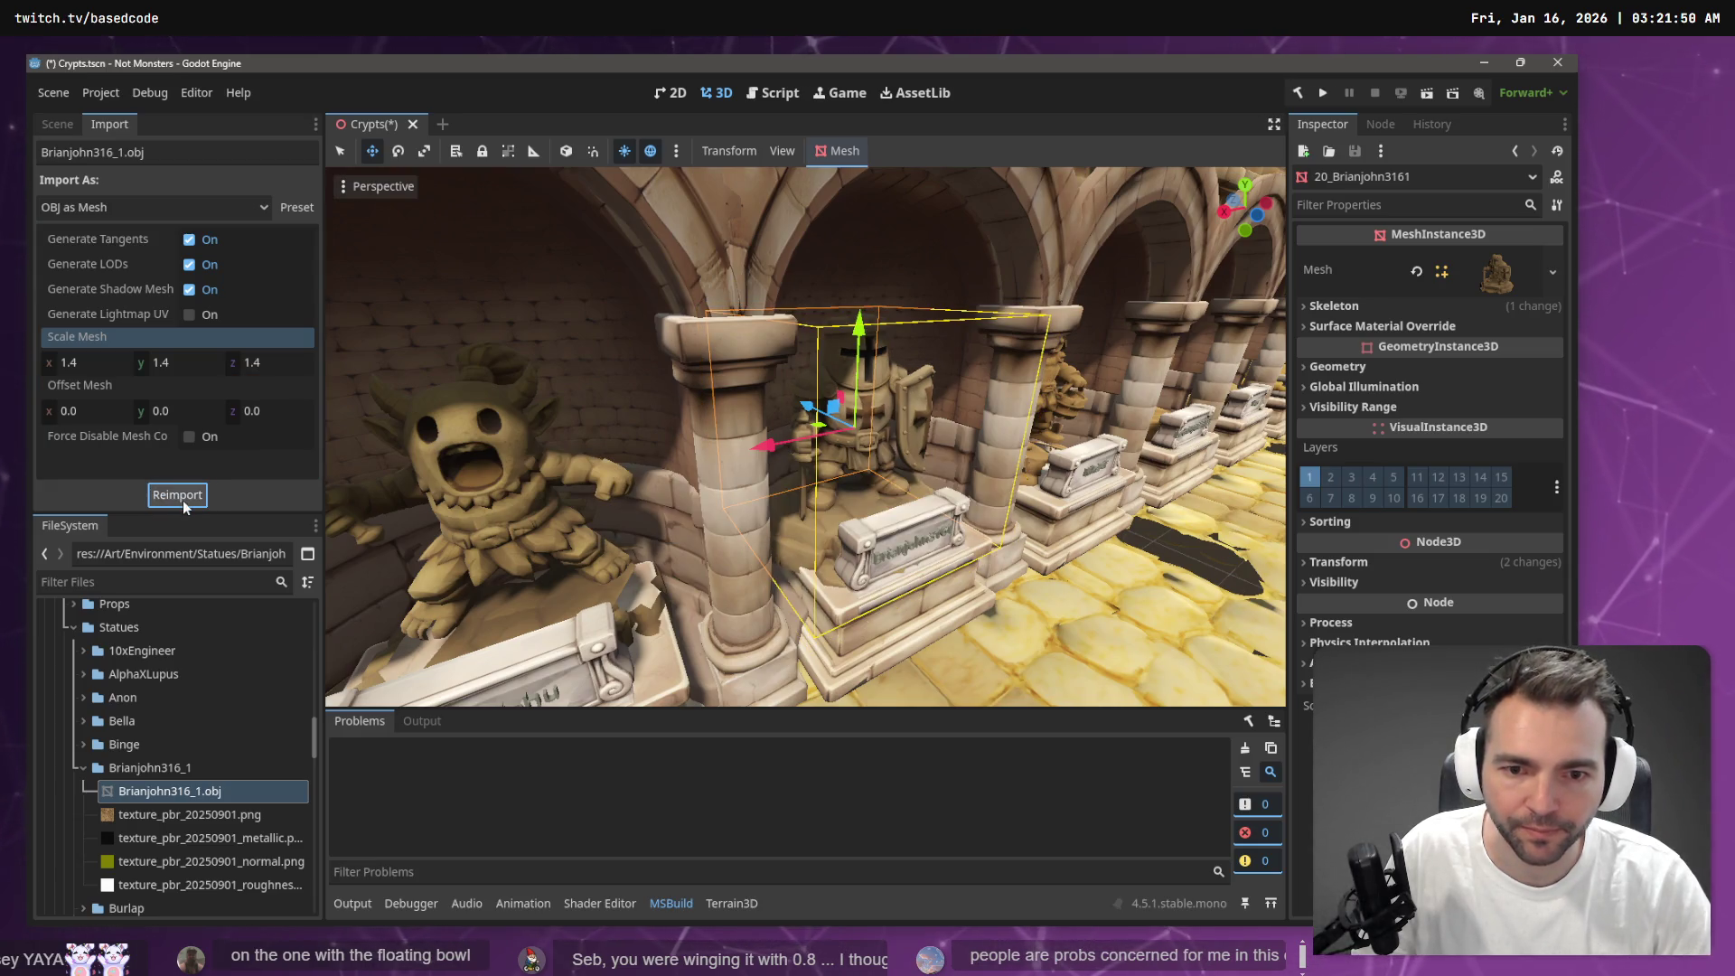
Reimport the knight statue again at mesh scale 1.3 on all axes
{"action": "left_click", "coordinate": [104, 366]}
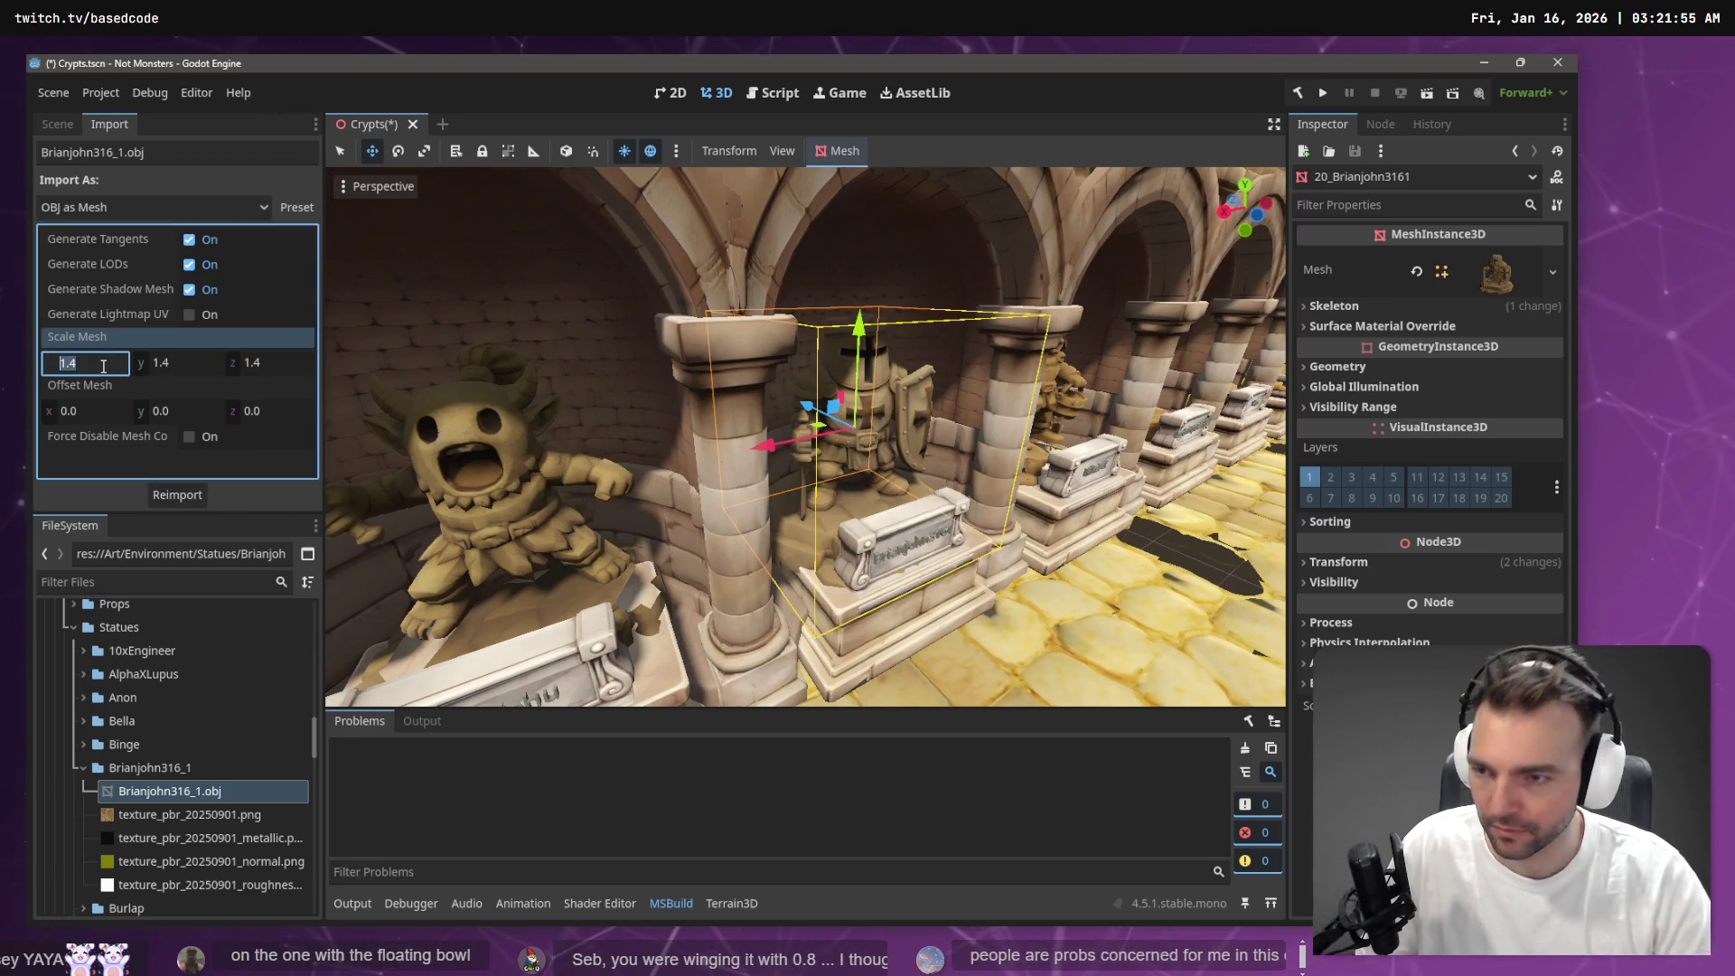
{"action": "key", "text": "Tab"}
{"action": "type", "text": "1.3"}
{"action": "key", "text": "Tab"}
{"action": "type", "text": "1.3"}
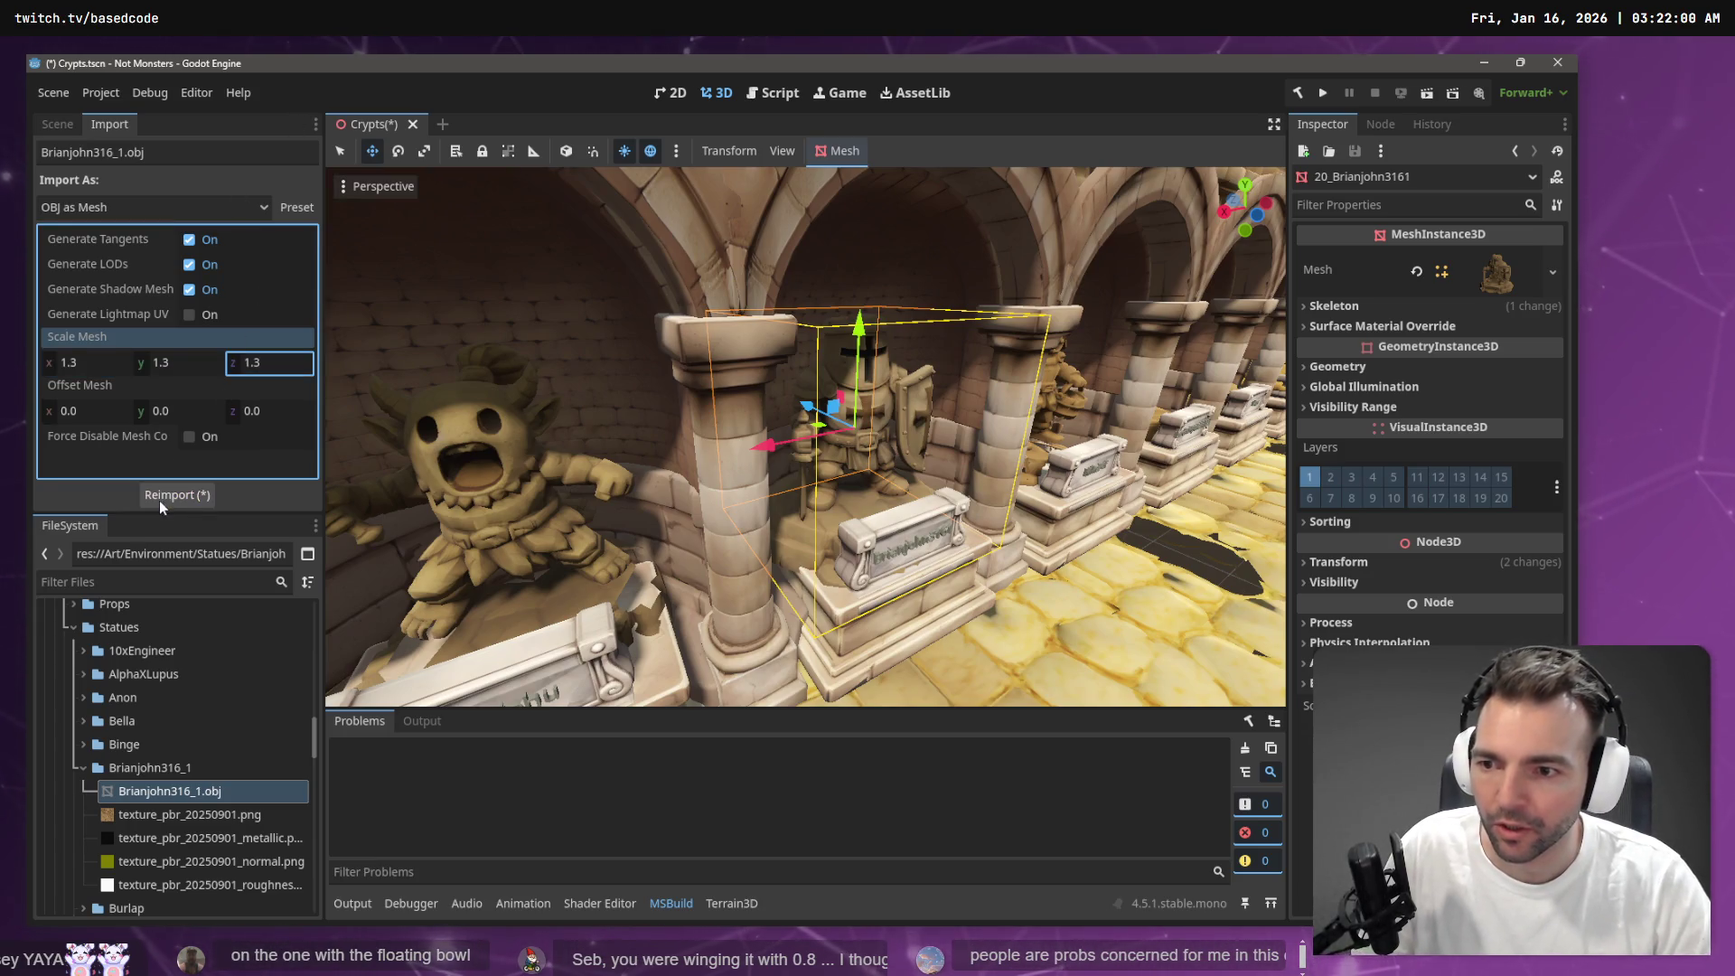
{"action": "left_click", "coordinate": [166, 496]}
Fly along the statues, select and frame 43_Kaztelle(Binge), and bring back the scene tree
{"action": "key", "text": "w"}
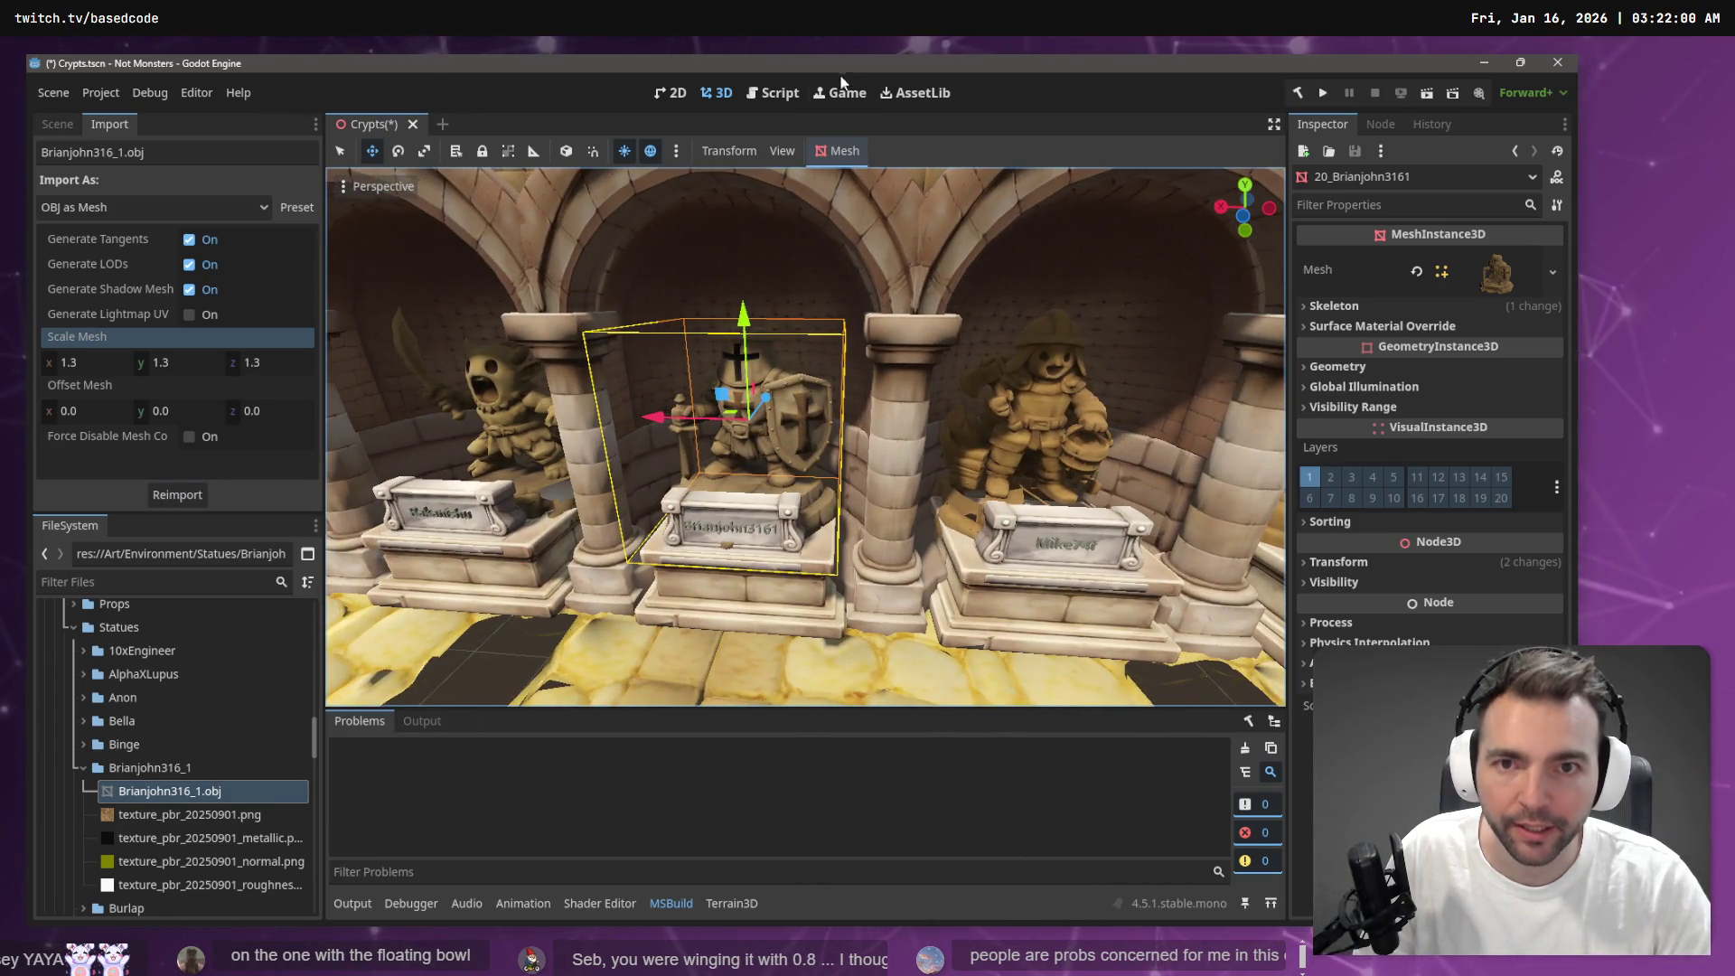
{"action": "key", "text": "d"}
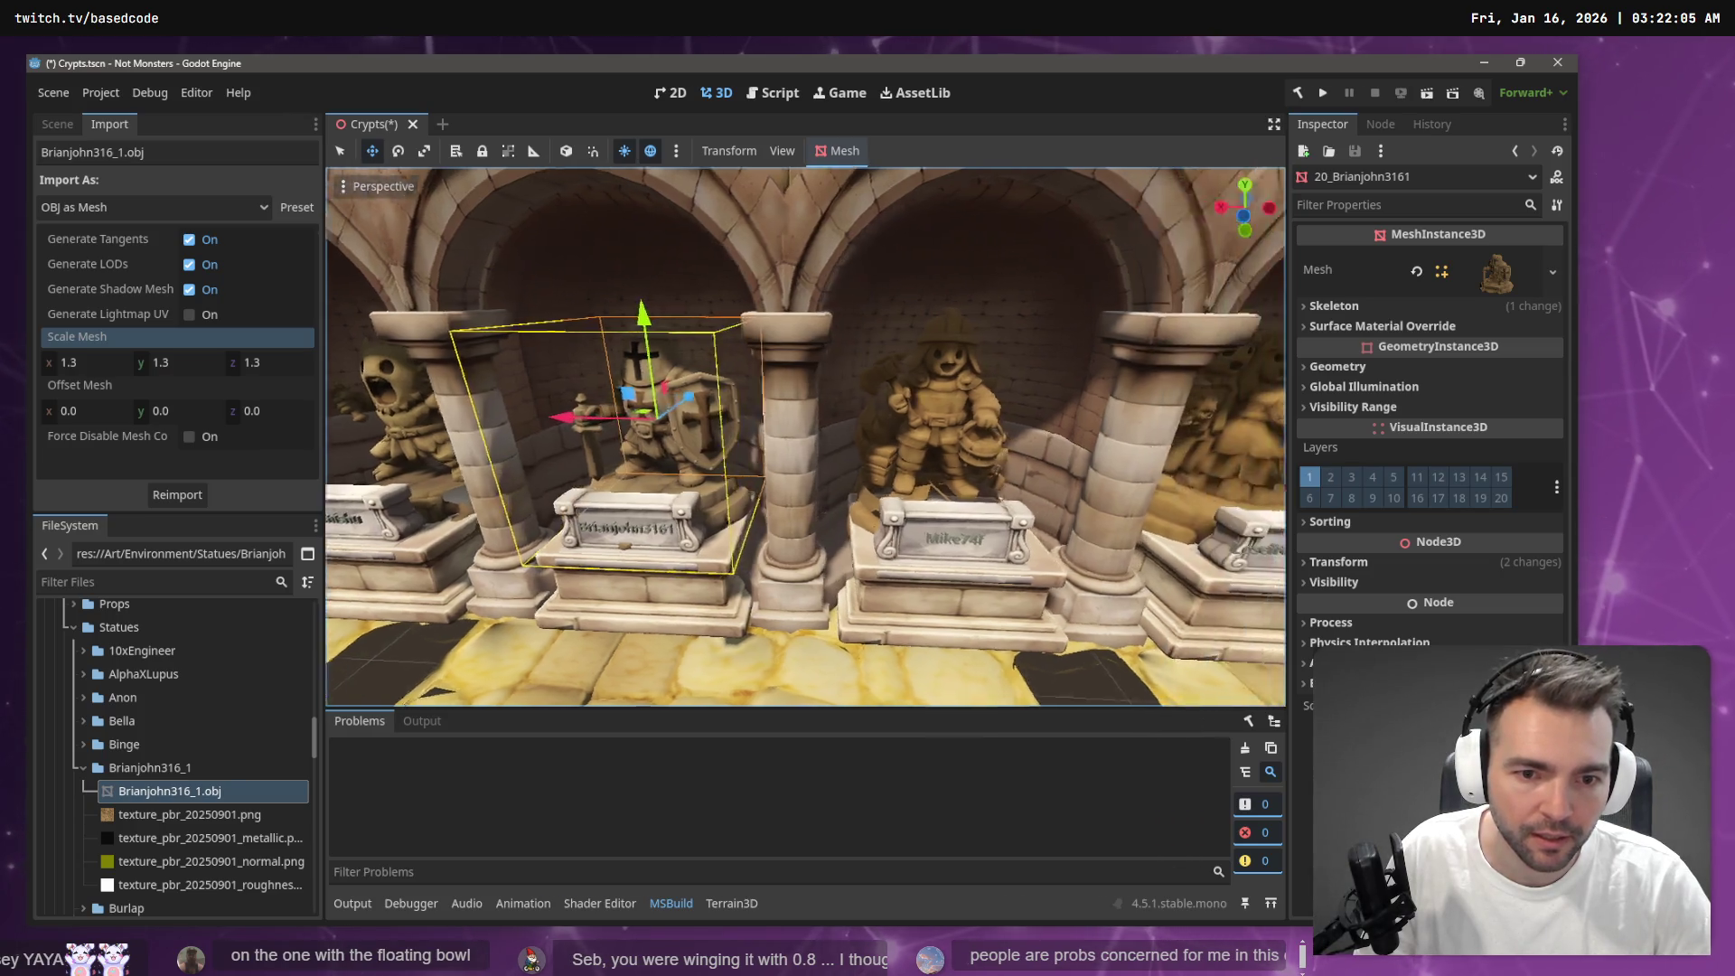
{"action": "key", "text": "d"}
{"action": "key", "text": "d"}
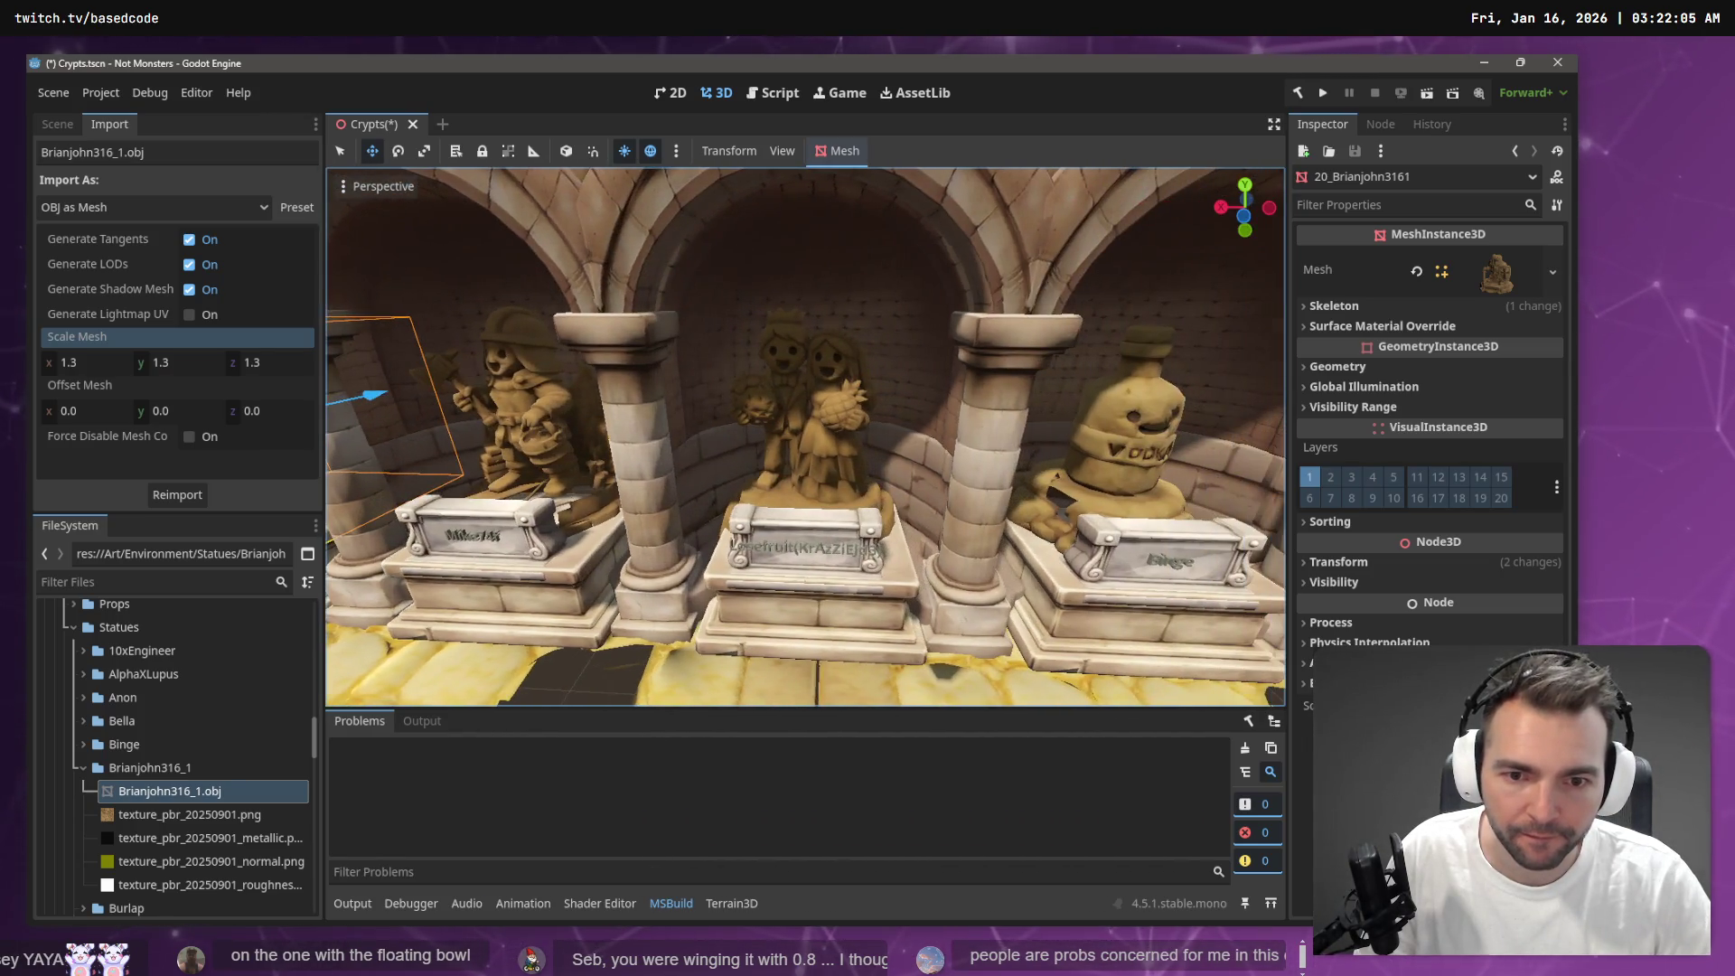
{"action": "key", "text": "d"}
{"action": "key", "text": "d"}
{"action": "key", "text": "d"}
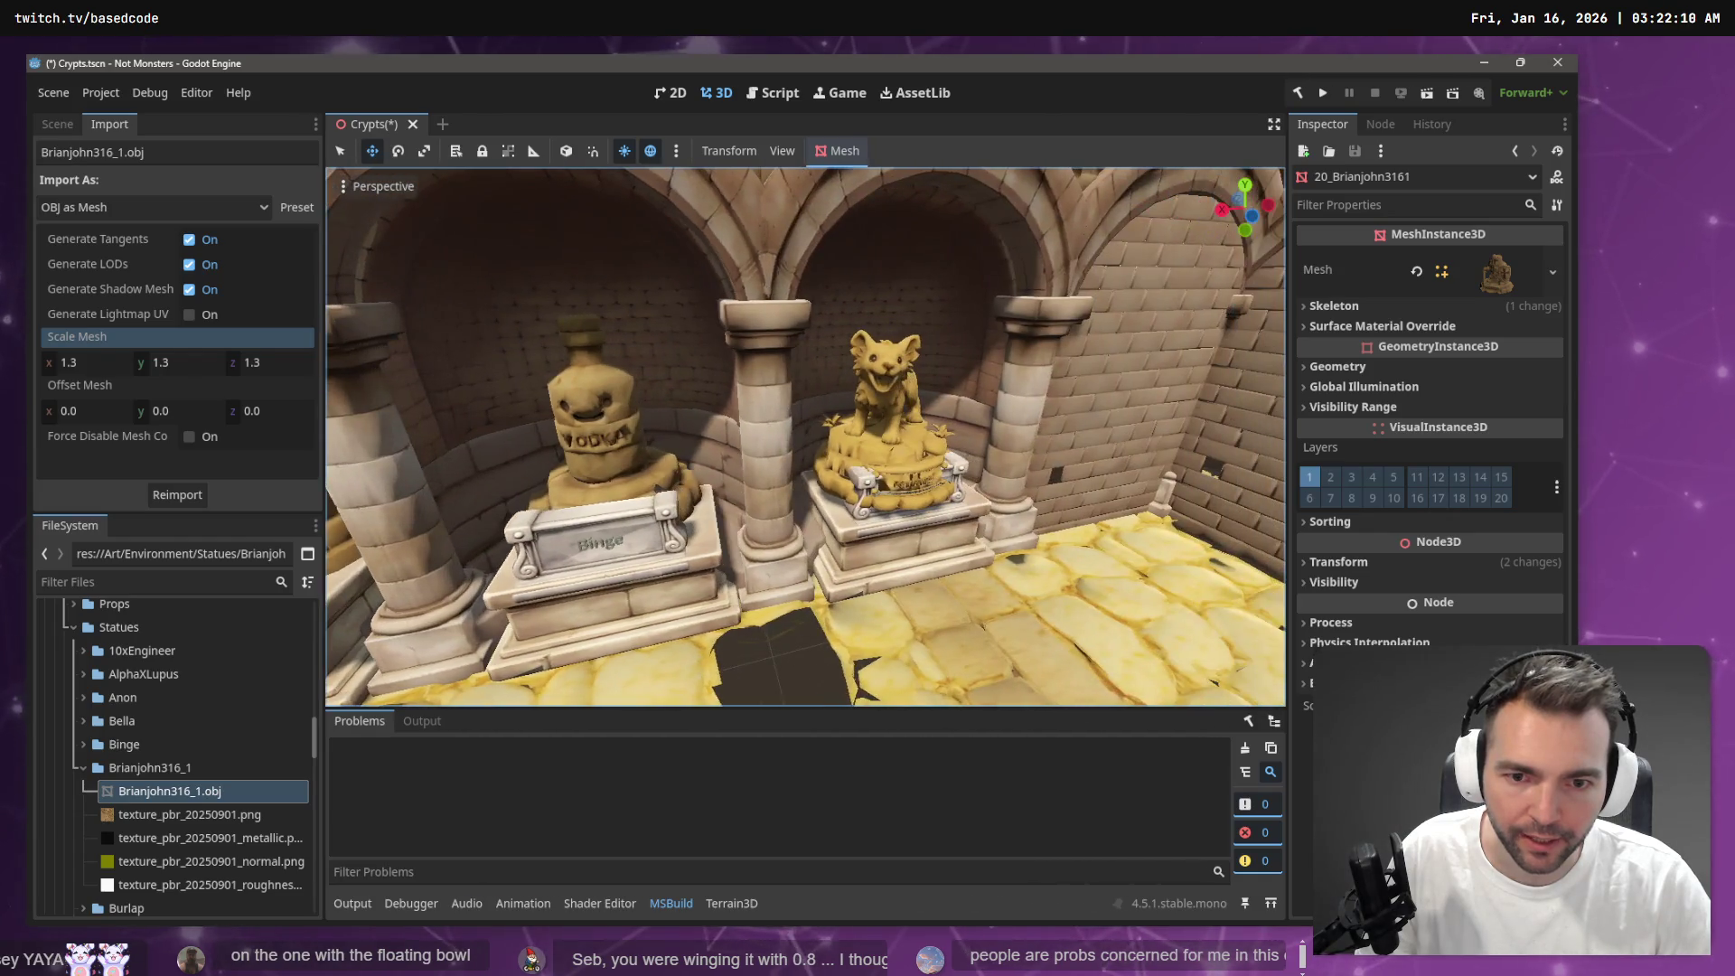
{"action": "left_click", "coordinate": [783, 430]}
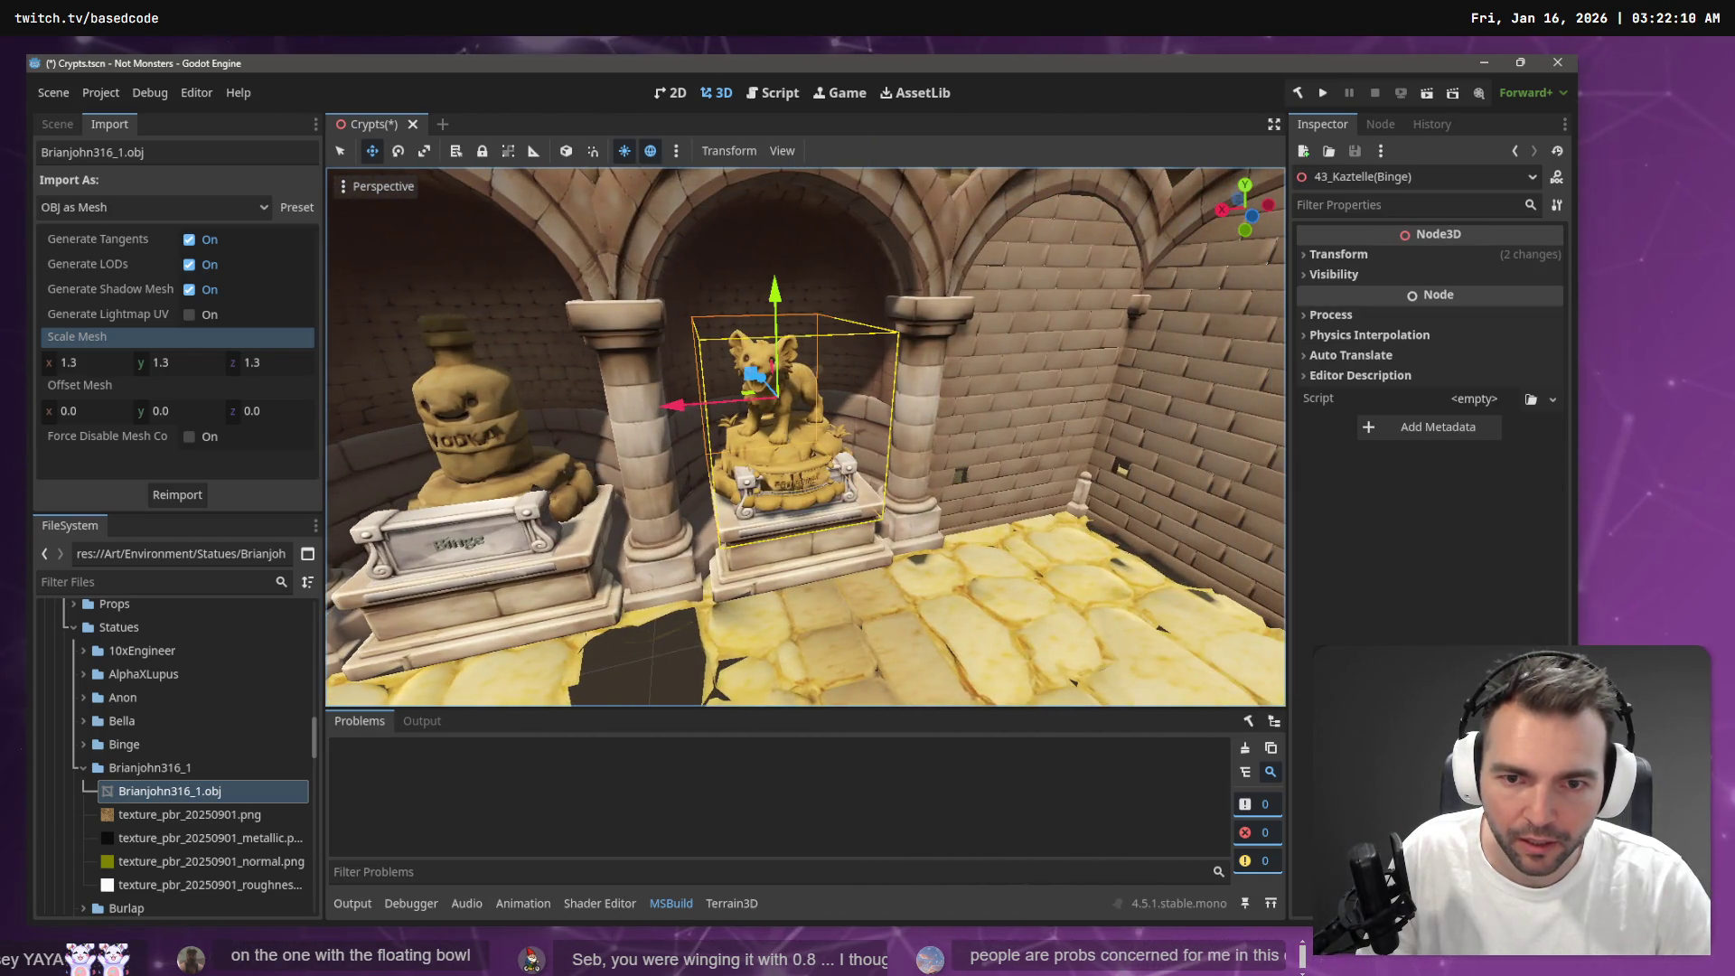
{"action": "key", "text": "f"}
{"action": "key", "text": "w"}
{"action": "key", "text": "w"}
{"action": "key", "text": "w"}
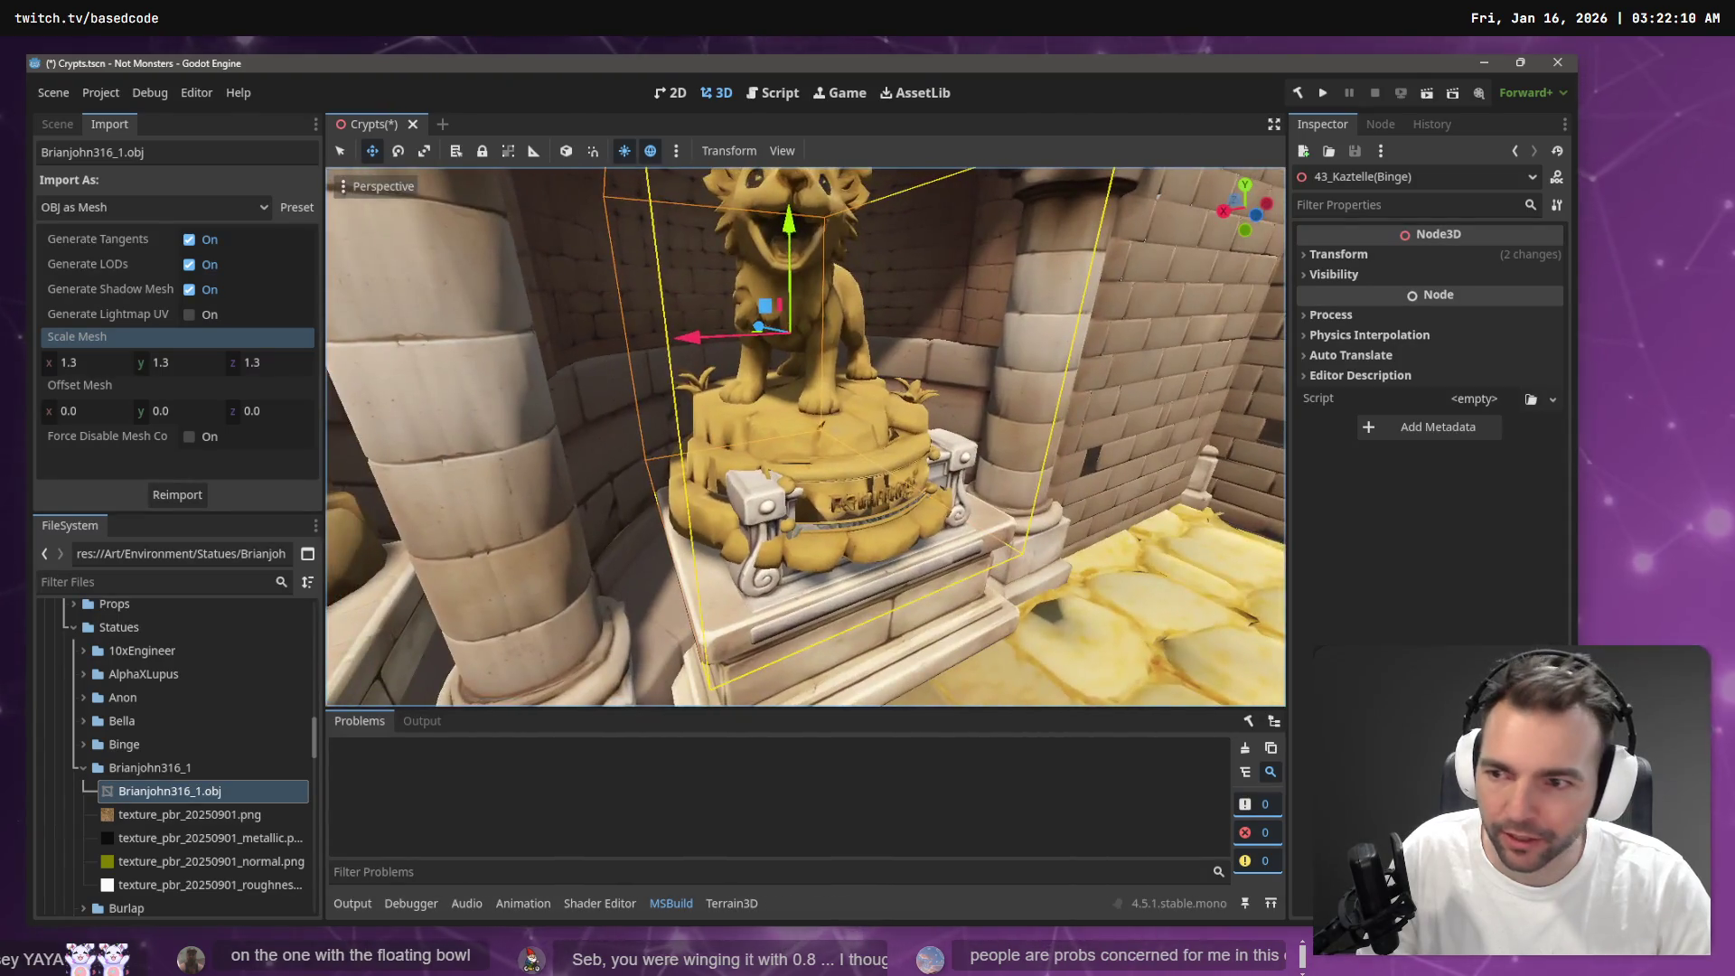
{"action": "left_click", "coordinate": [57, 125]}
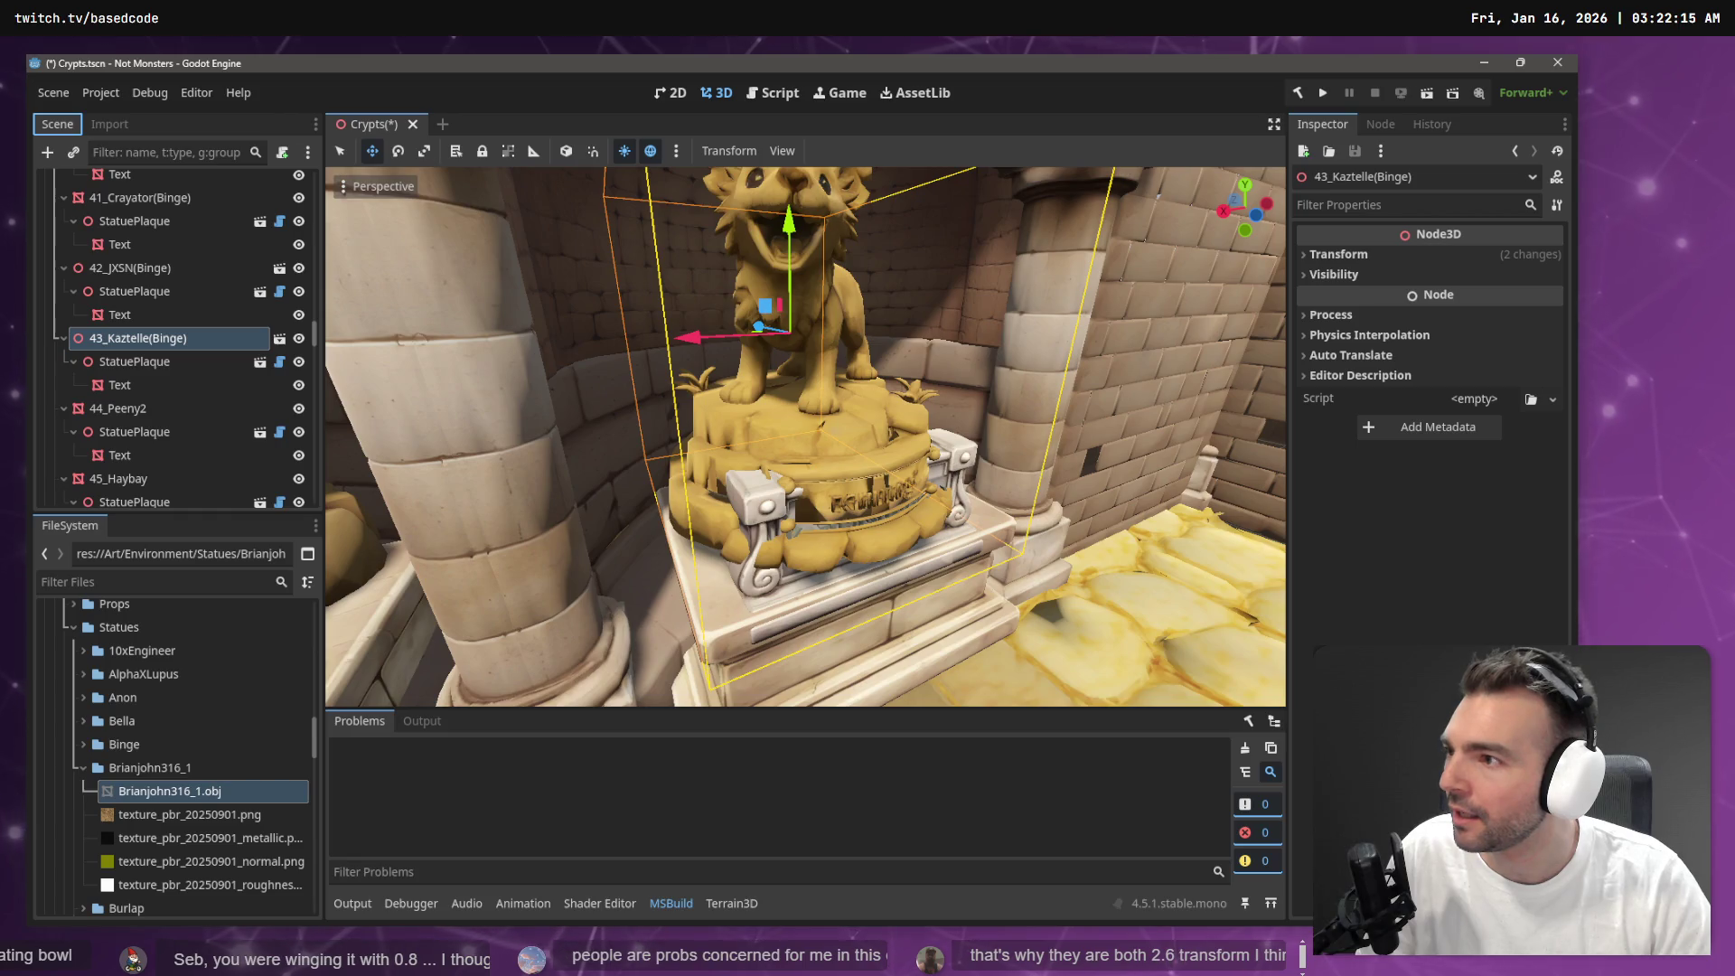
Cancel opening the statue's imported scene and open 43_Kaztelle(Binge)'s node options
{"action": "key", "text": "alt+Tab"}
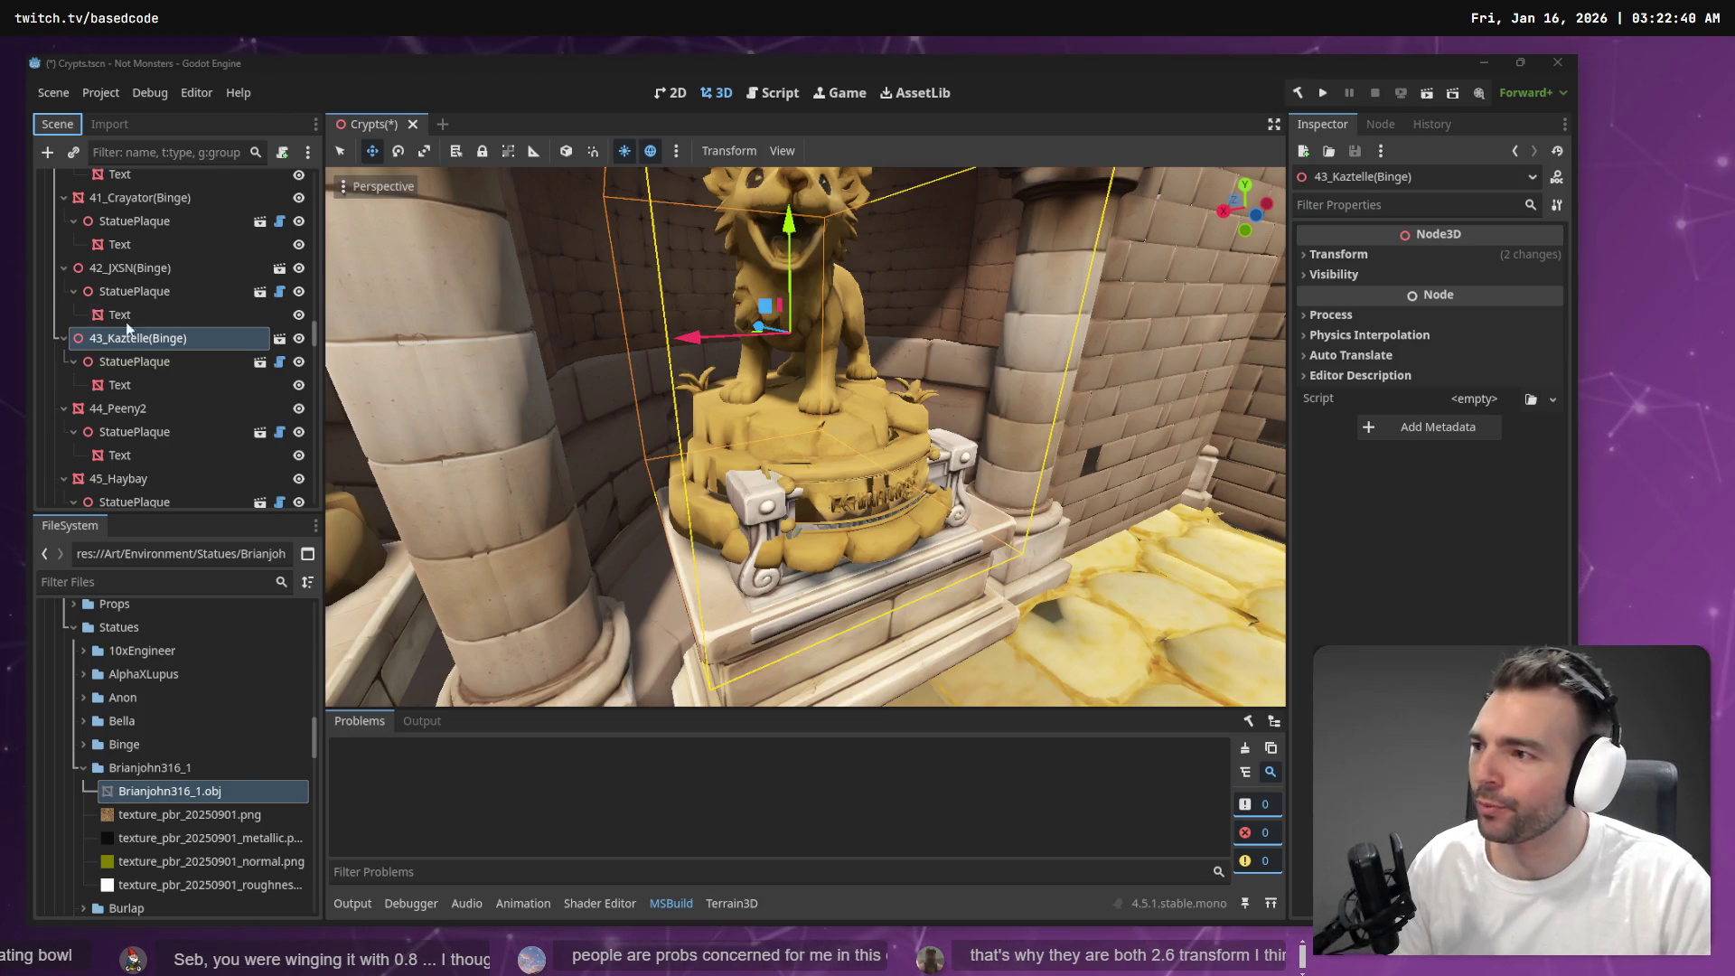
{"action": "key", "text": "s"}
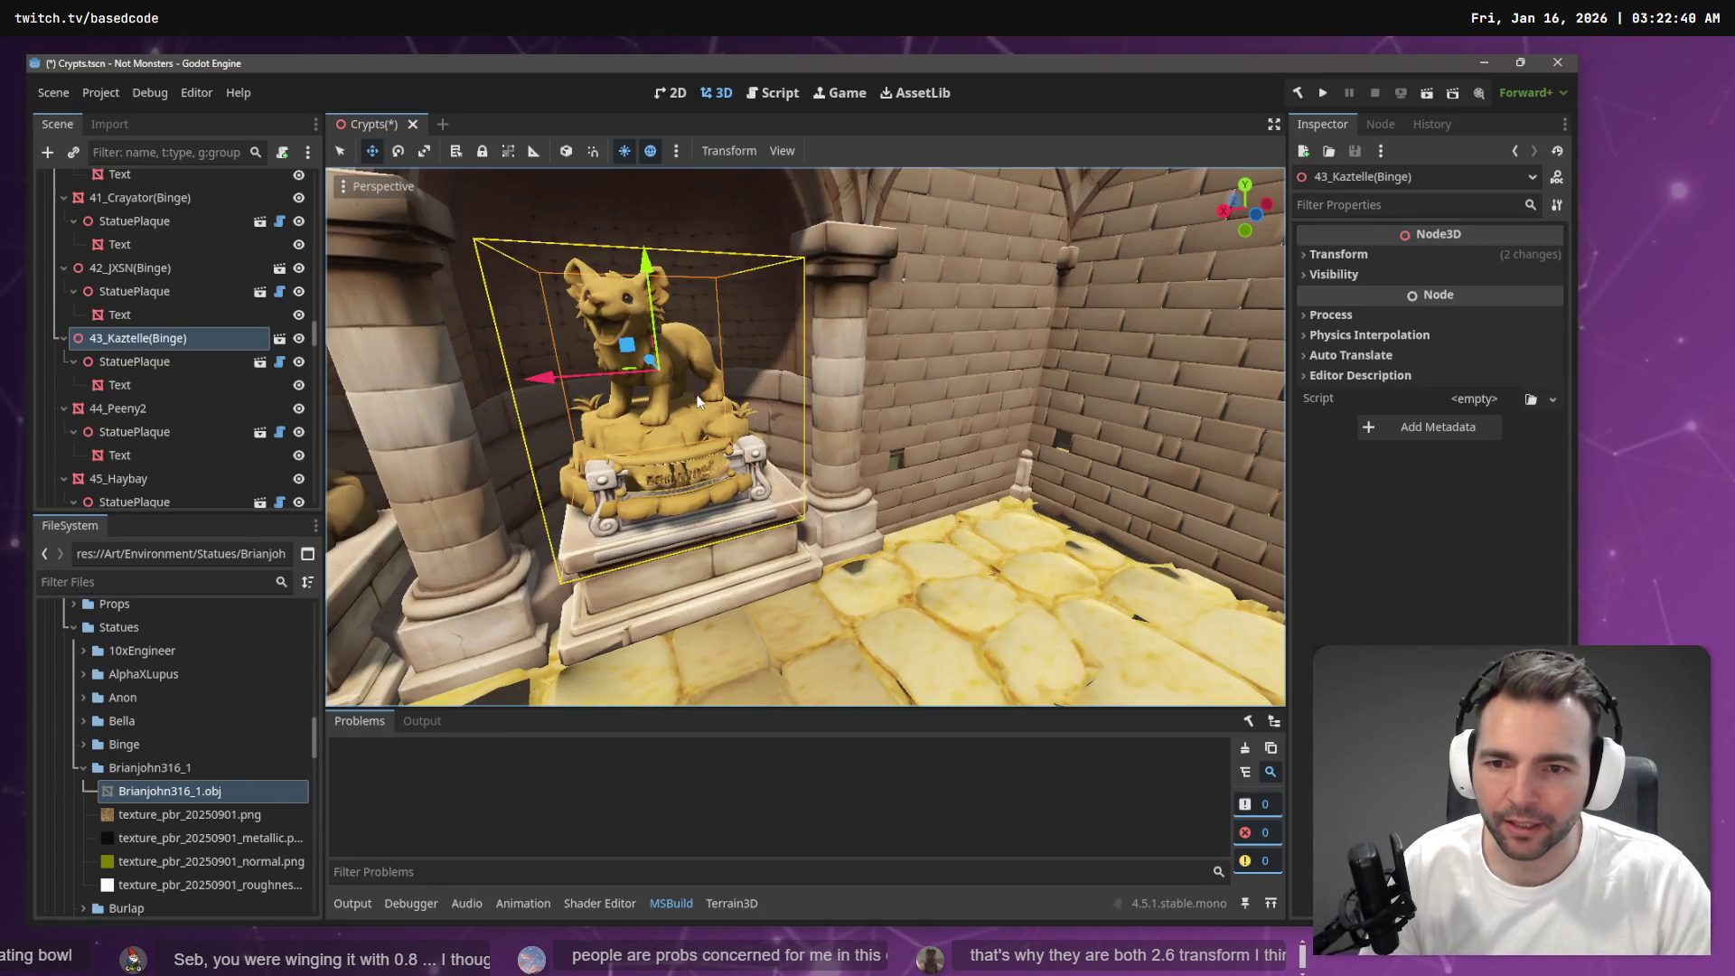
{"action": "left_click", "coordinate": [281, 342]}
{"action": "key", "text": "Escape"}
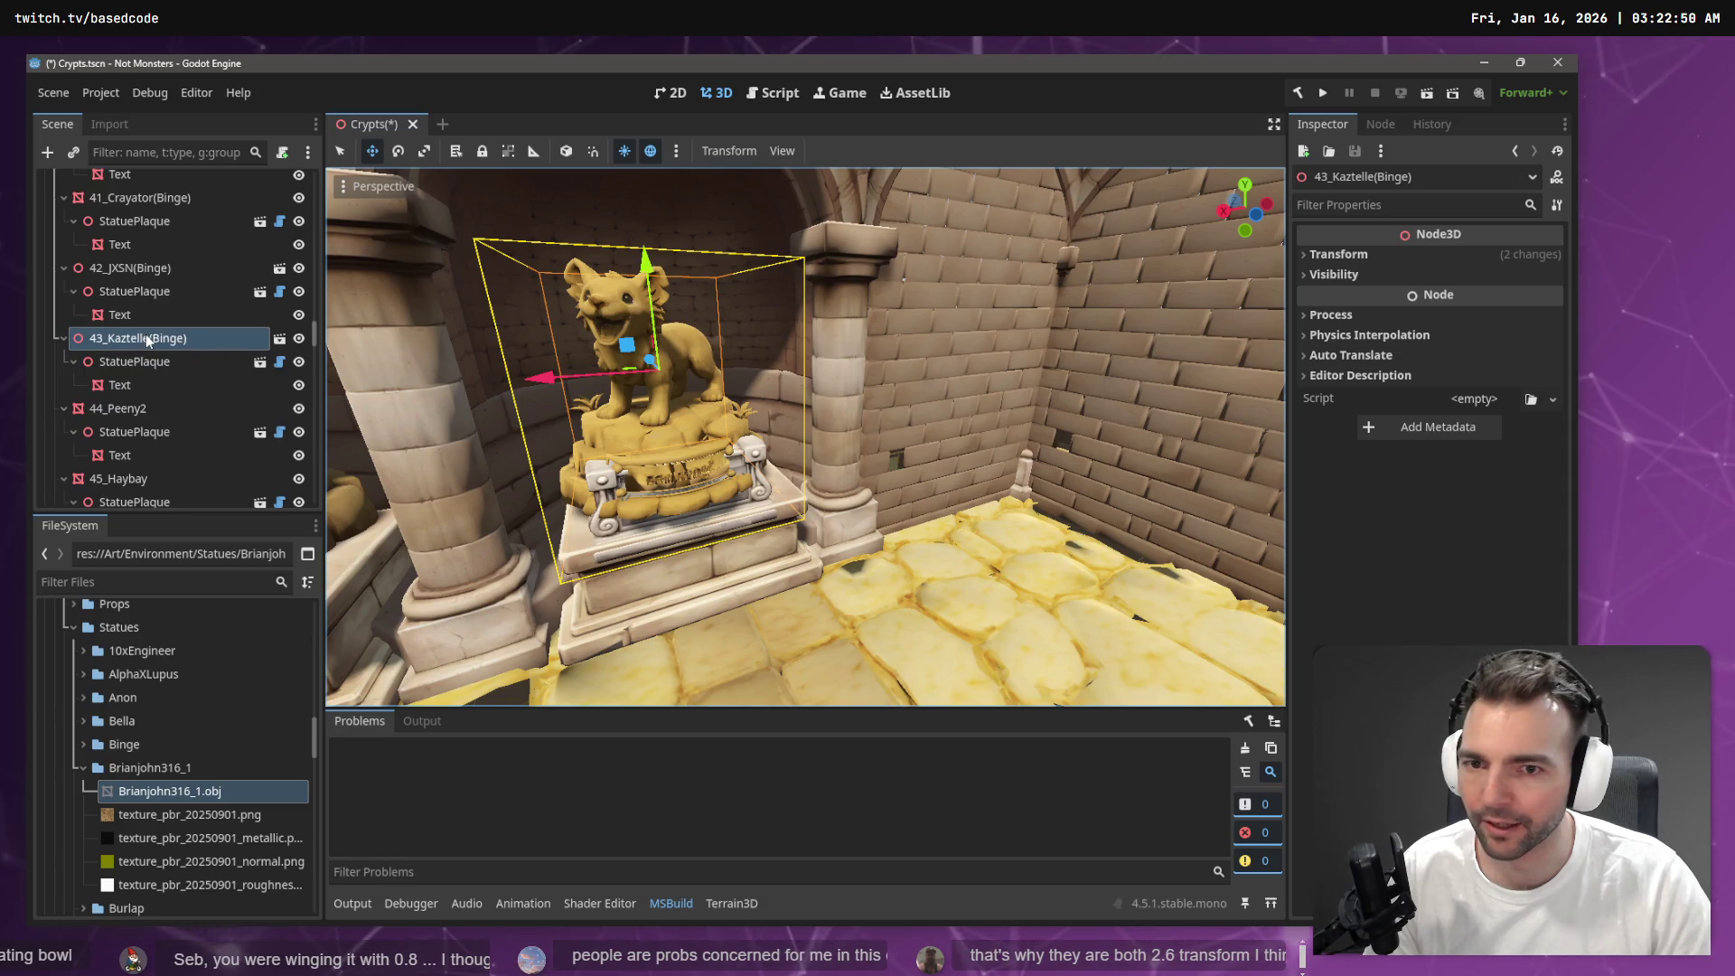
{"action": "right_click", "coordinate": [156, 340]}
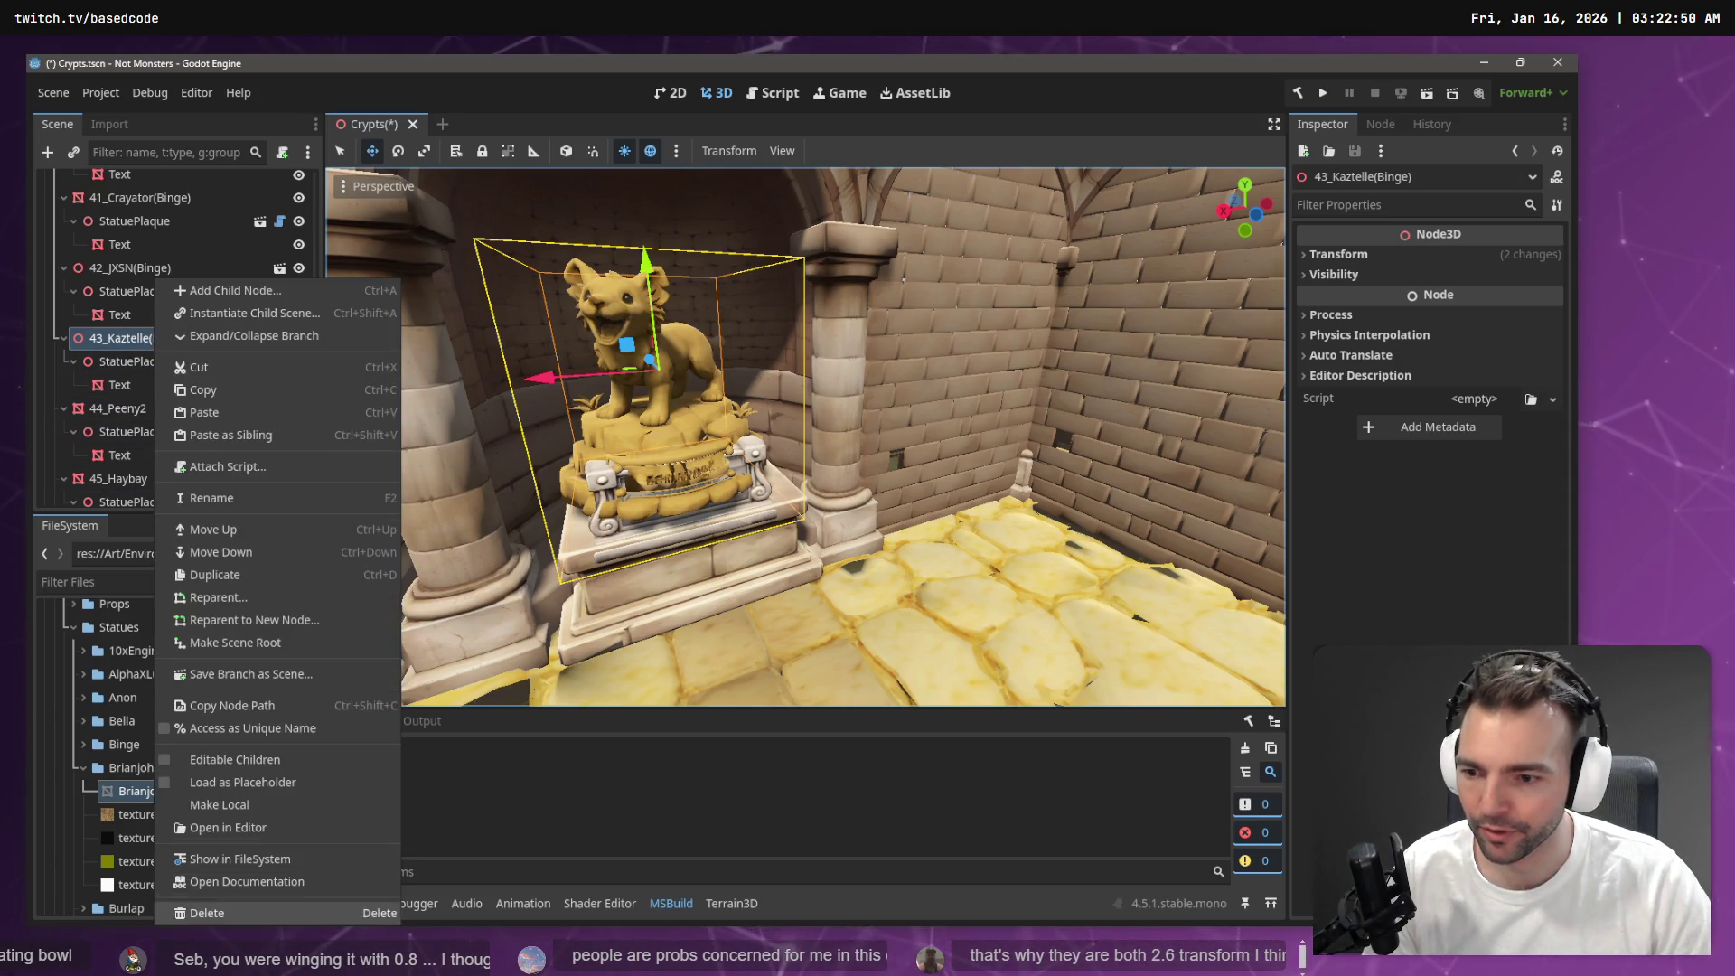
Create a new scene named RatDog in the RatDog folder beside RatDog.glb
{"action": "left_click", "coordinate": [279, 860]}
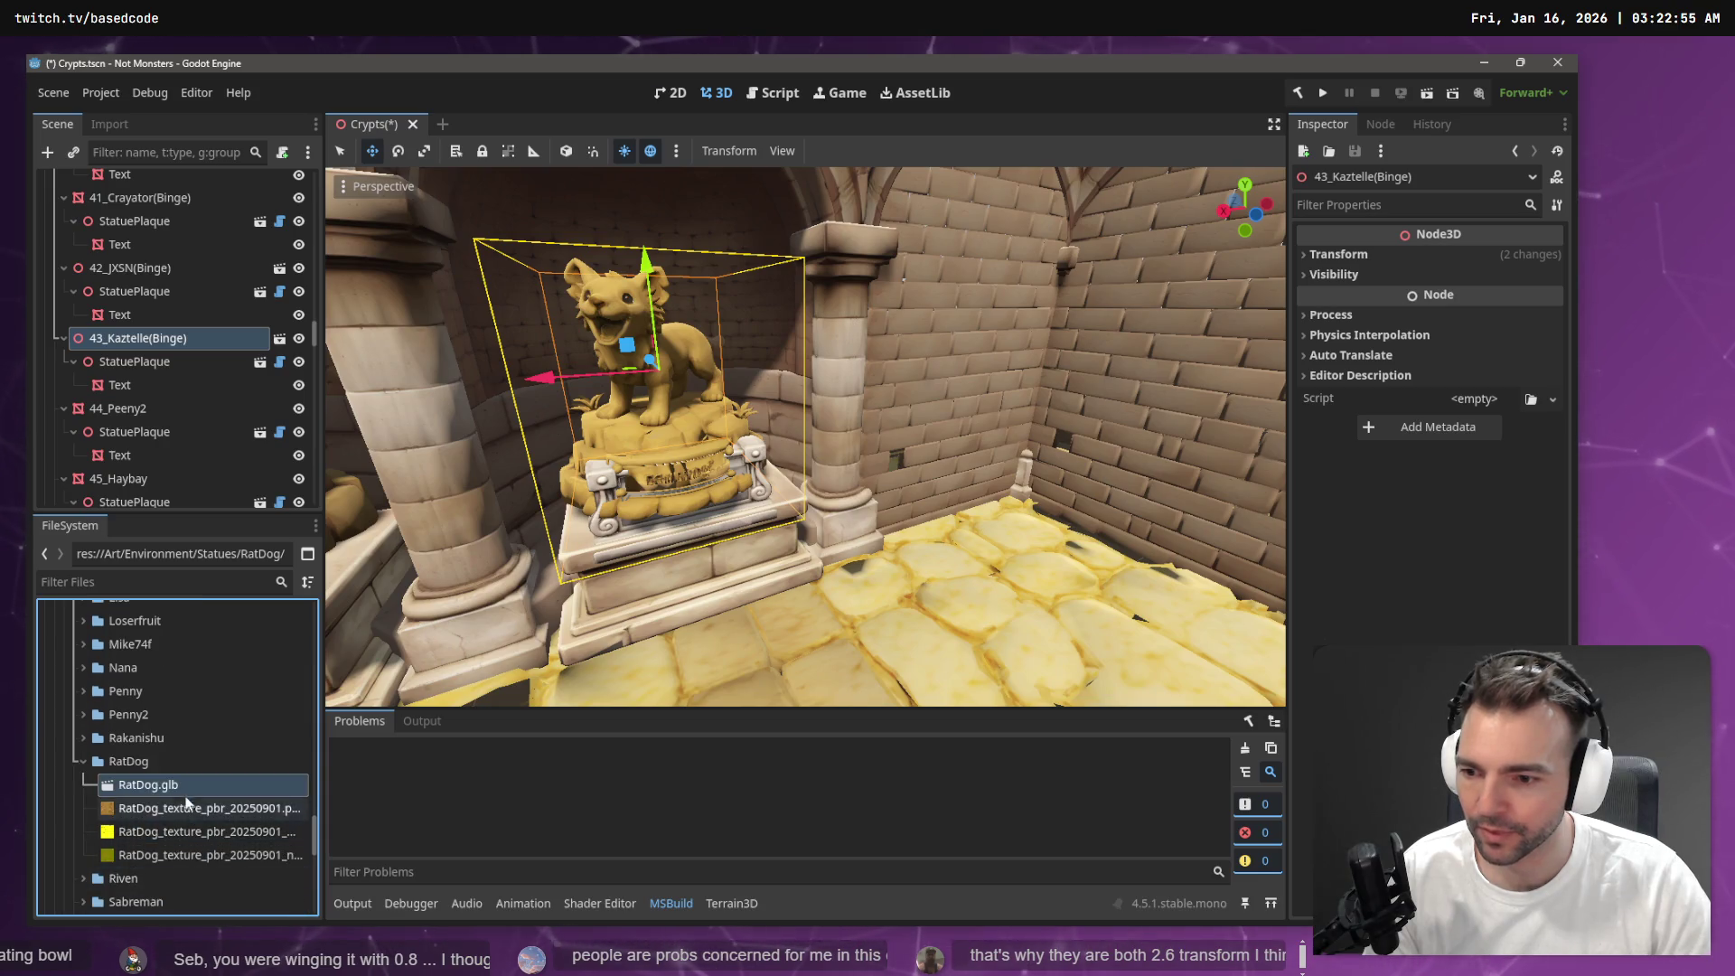
{"action": "scroll", "coordinate": [187, 802], "scroll_direction": "down", "scroll_amount": 1}
{"action": "right_click", "coordinate": [122, 685]}
{"action": "mouse_move", "coordinate": [235, 585]}
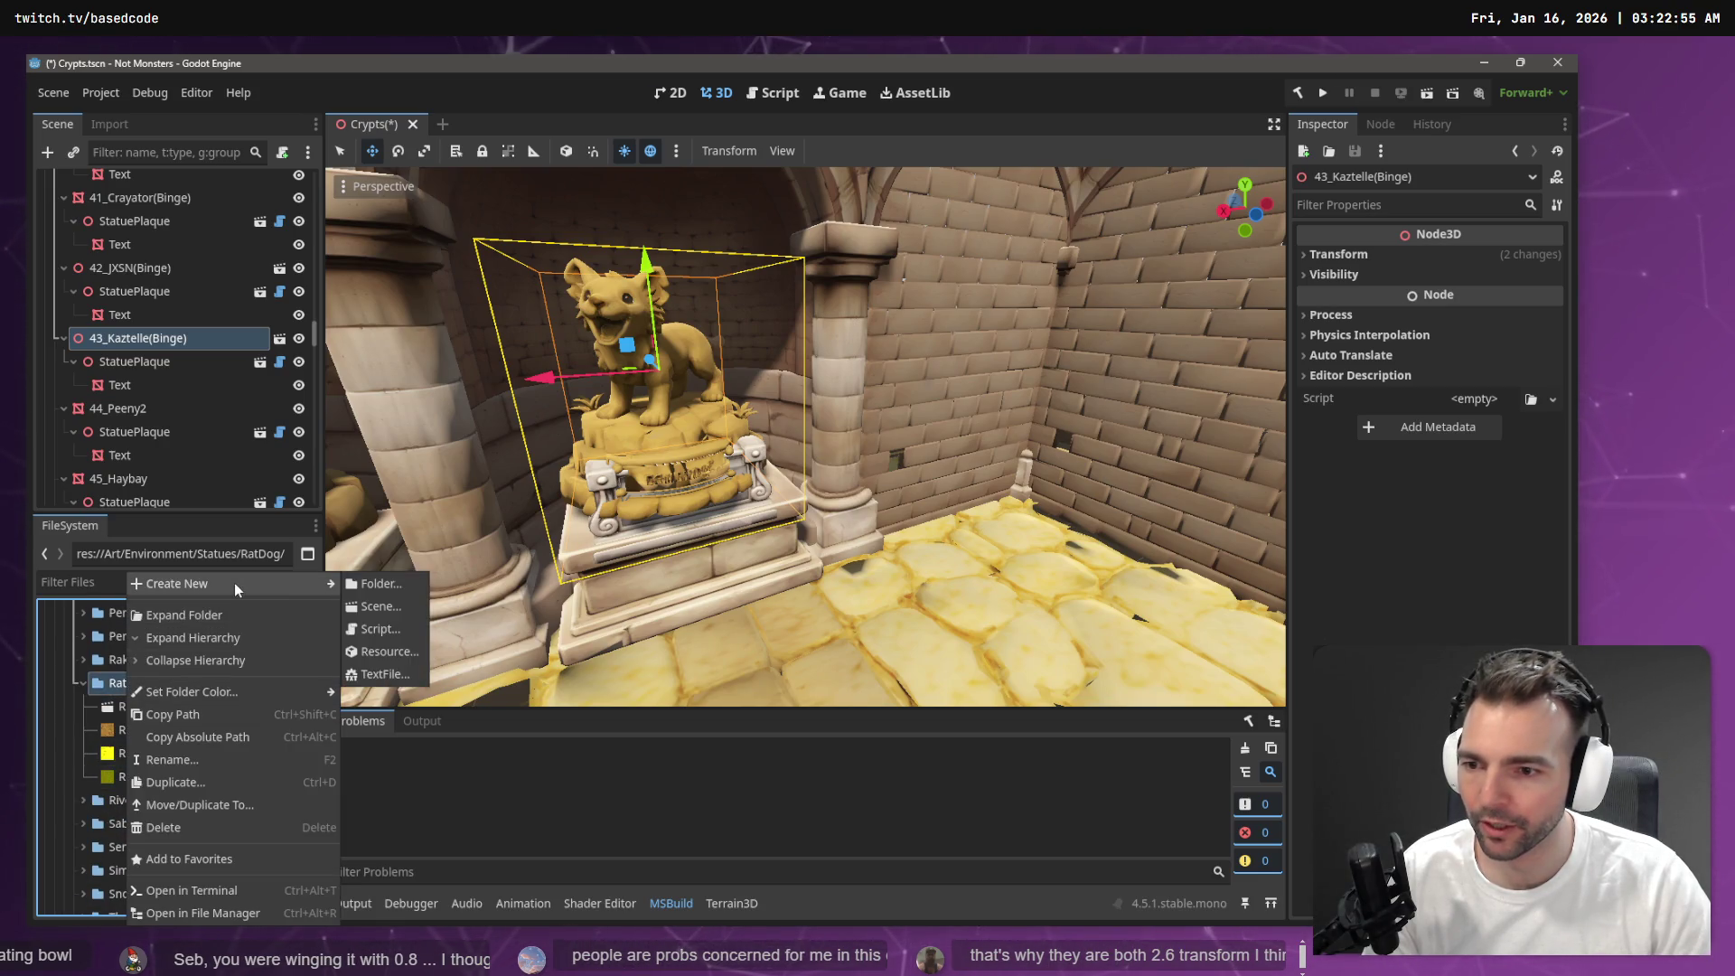
{"action": "left_click", "coordinate": [387, 609]}
{"action": "type", "text": "Rat"}
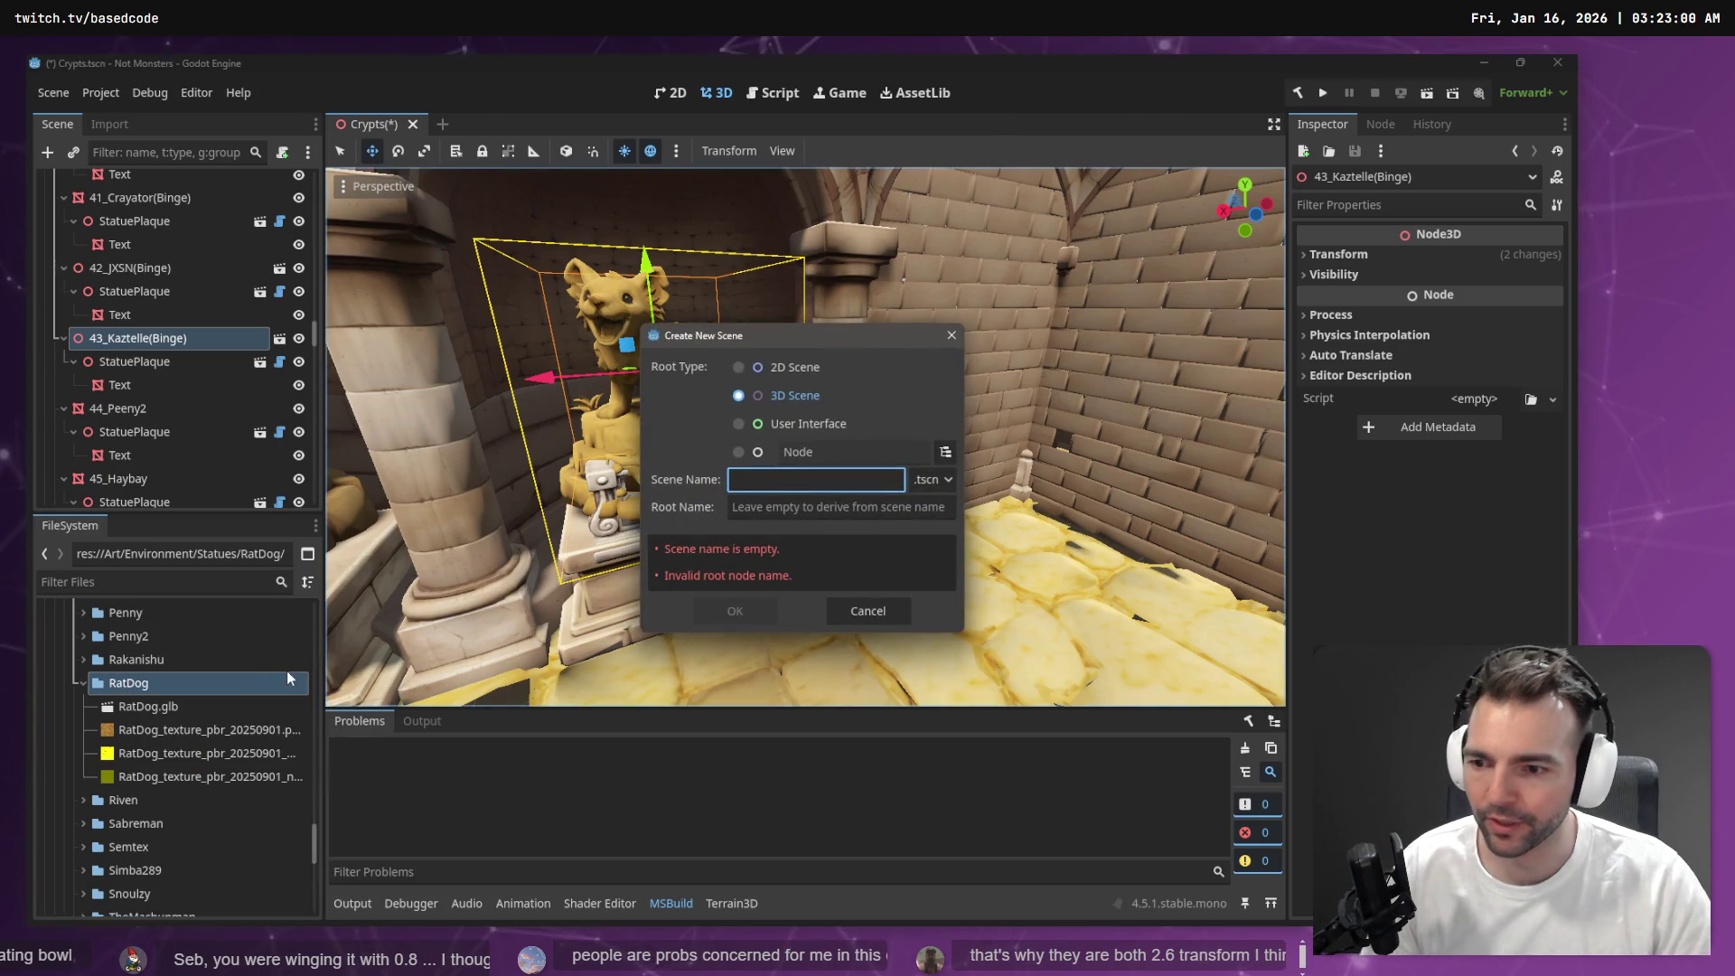
{"action": "type", "text": "Dog"}
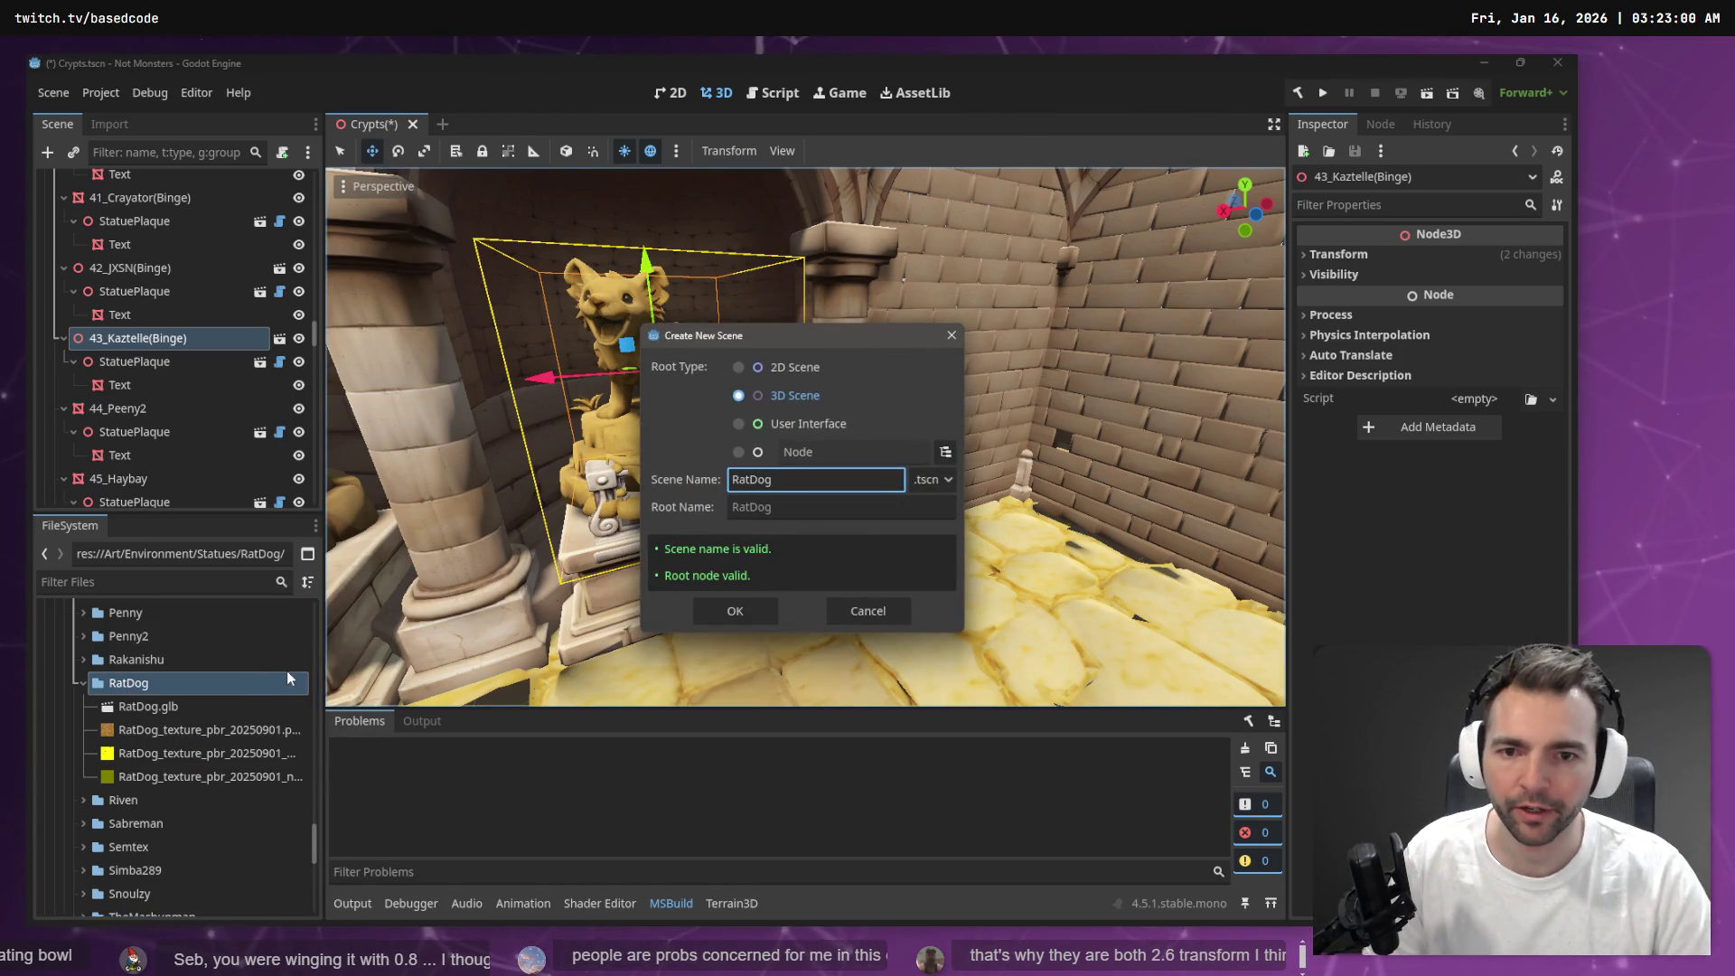
{"action": "left_click", "coordinate": [742, 615]}
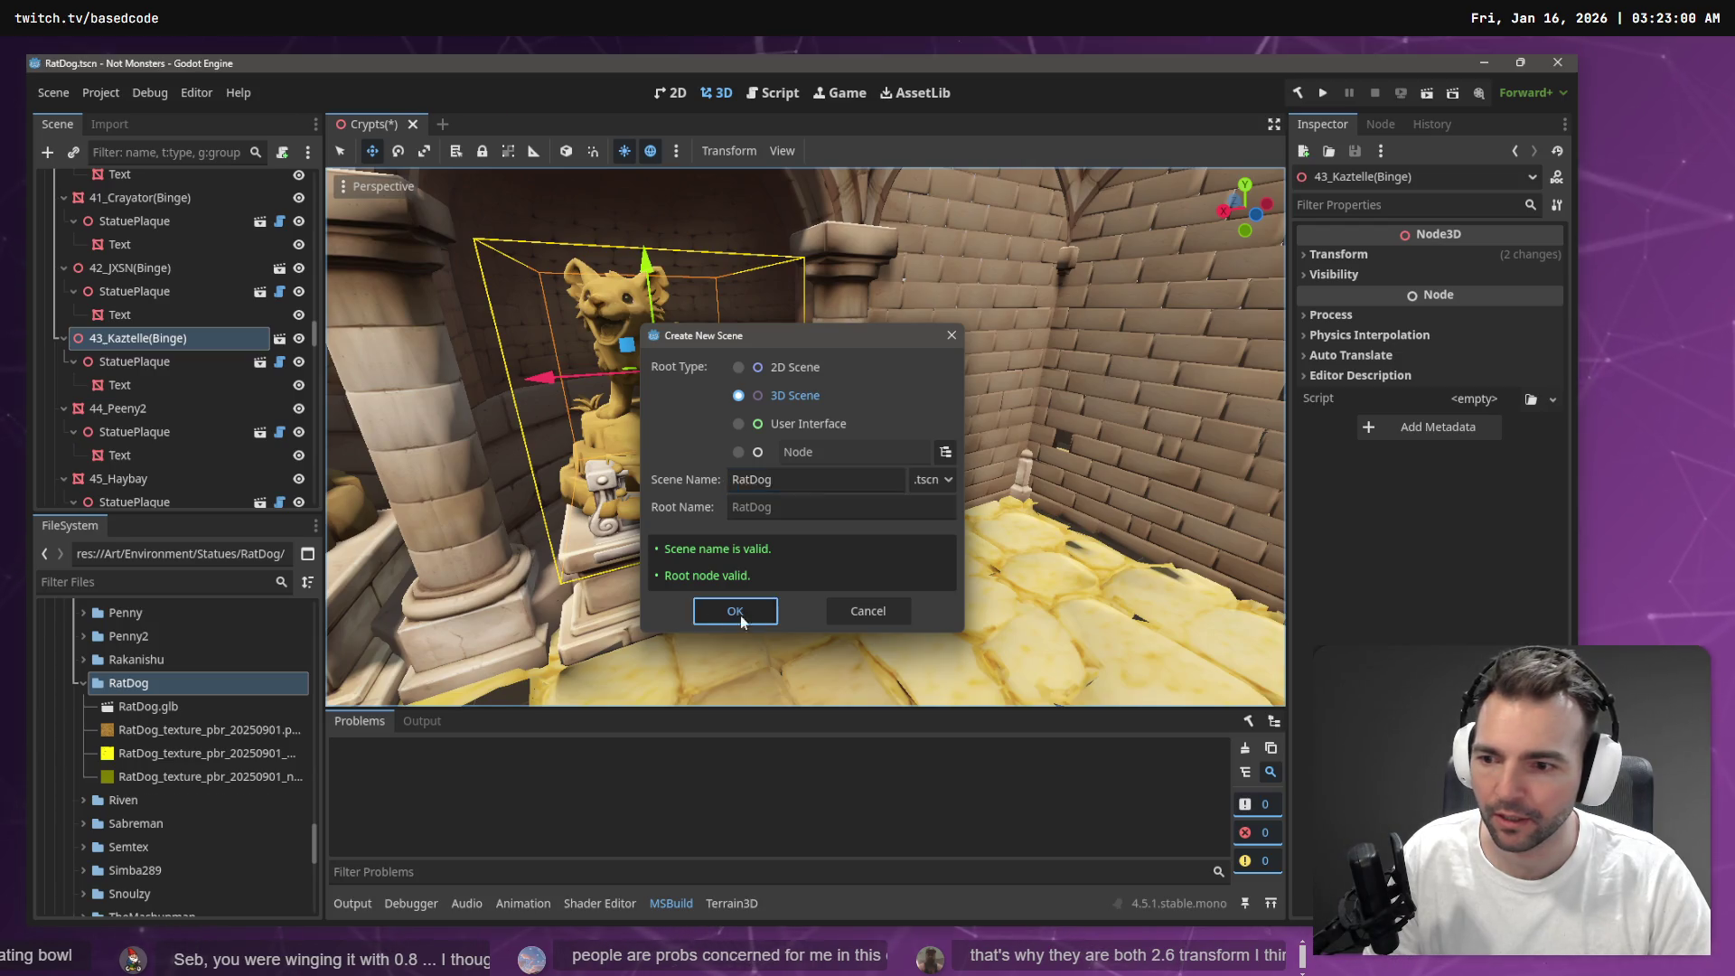
Add RatDog.glb raised along Y, save, and instance RatDog under 43_Kaztelle(Binge)
{"action": "left_click_drag", "start_coordinate": [153, 709], "coordinate": [137, 194]}
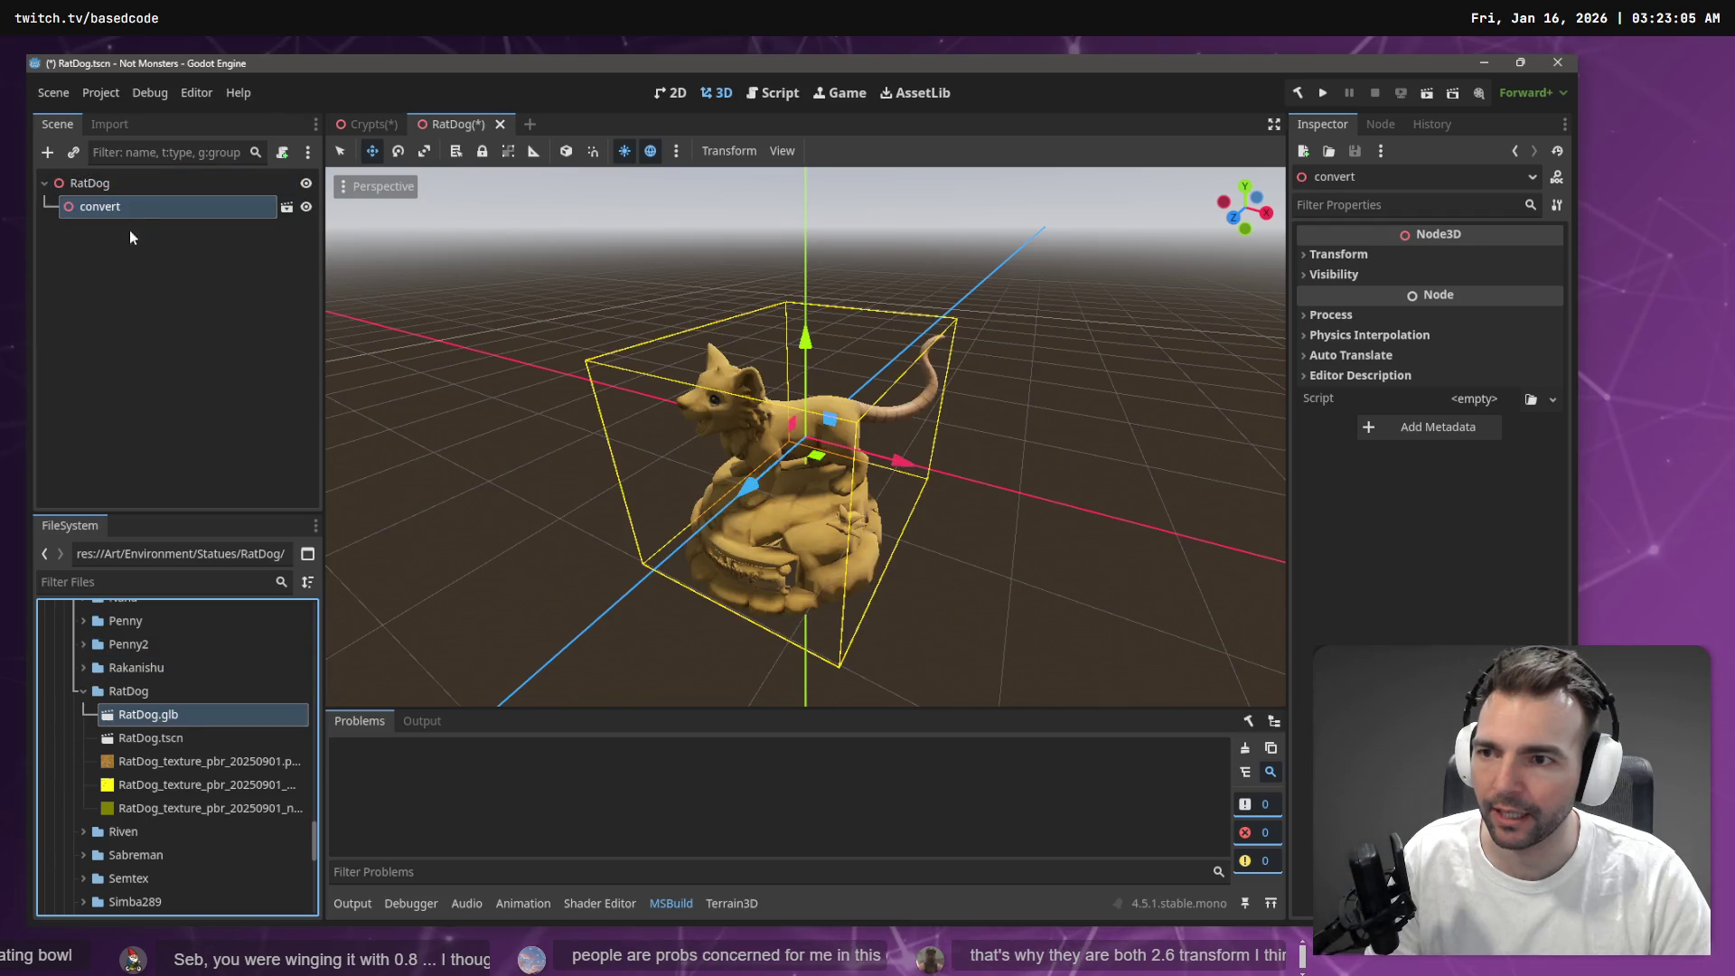
{"action": "left_click_drag", "start_coordinate": [802, 338], "coordinate": [802, 231]}
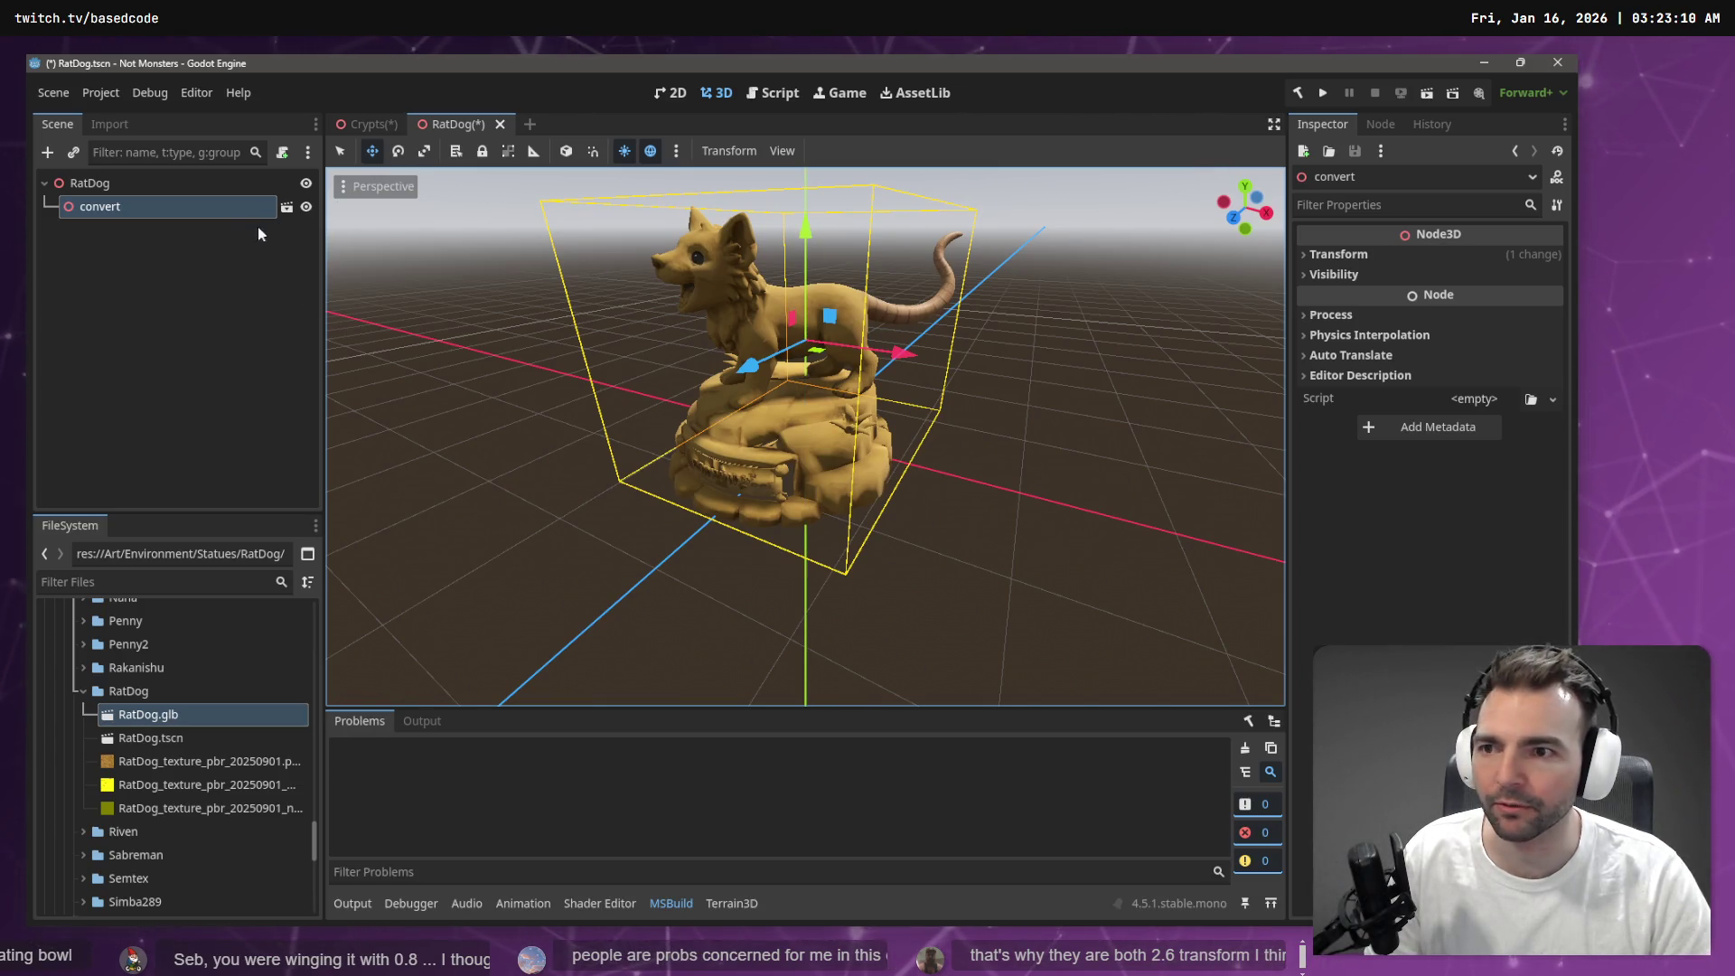
{"action": "key", "text": "ctrl+s"}
{"action": "left_click", "coordinate": [345, 130]}
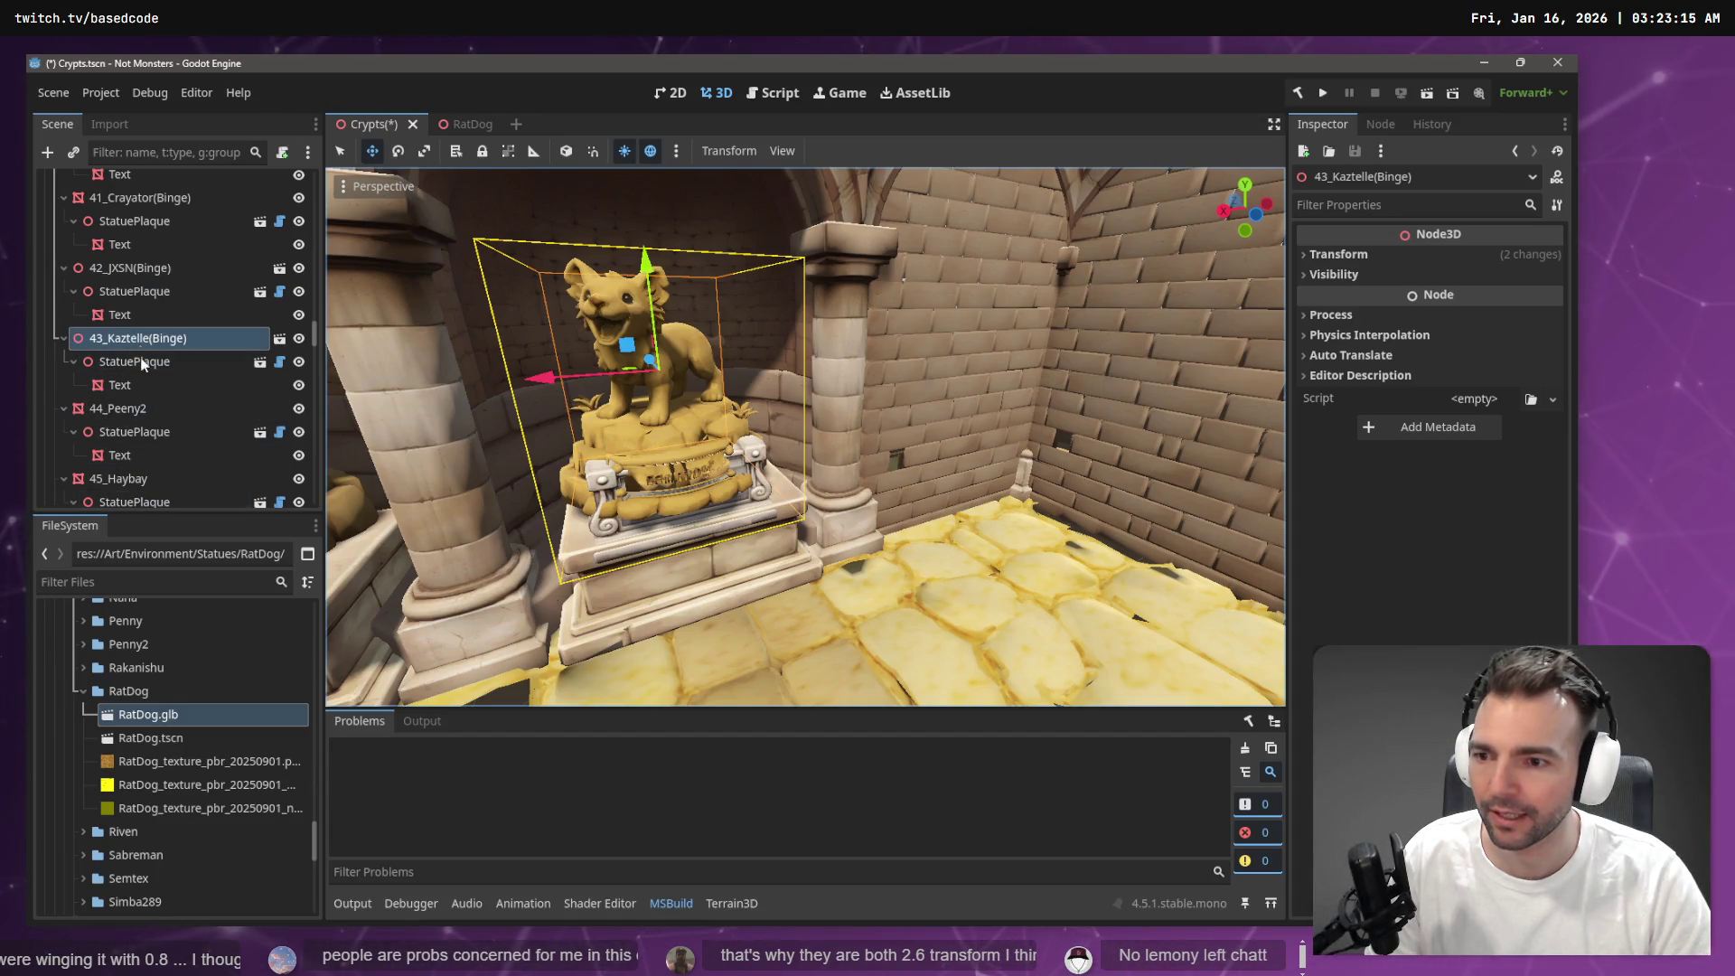
{"action": "mouse_move", "coordinate": [149, 737]}
{"action": "left_mouse_down"}
{"action": "mouse_move", "coordinate": [166, 430]}
{"action": "mouse_move", "coordinate": [138, 345]}
{"action": "left_mouse_up"}
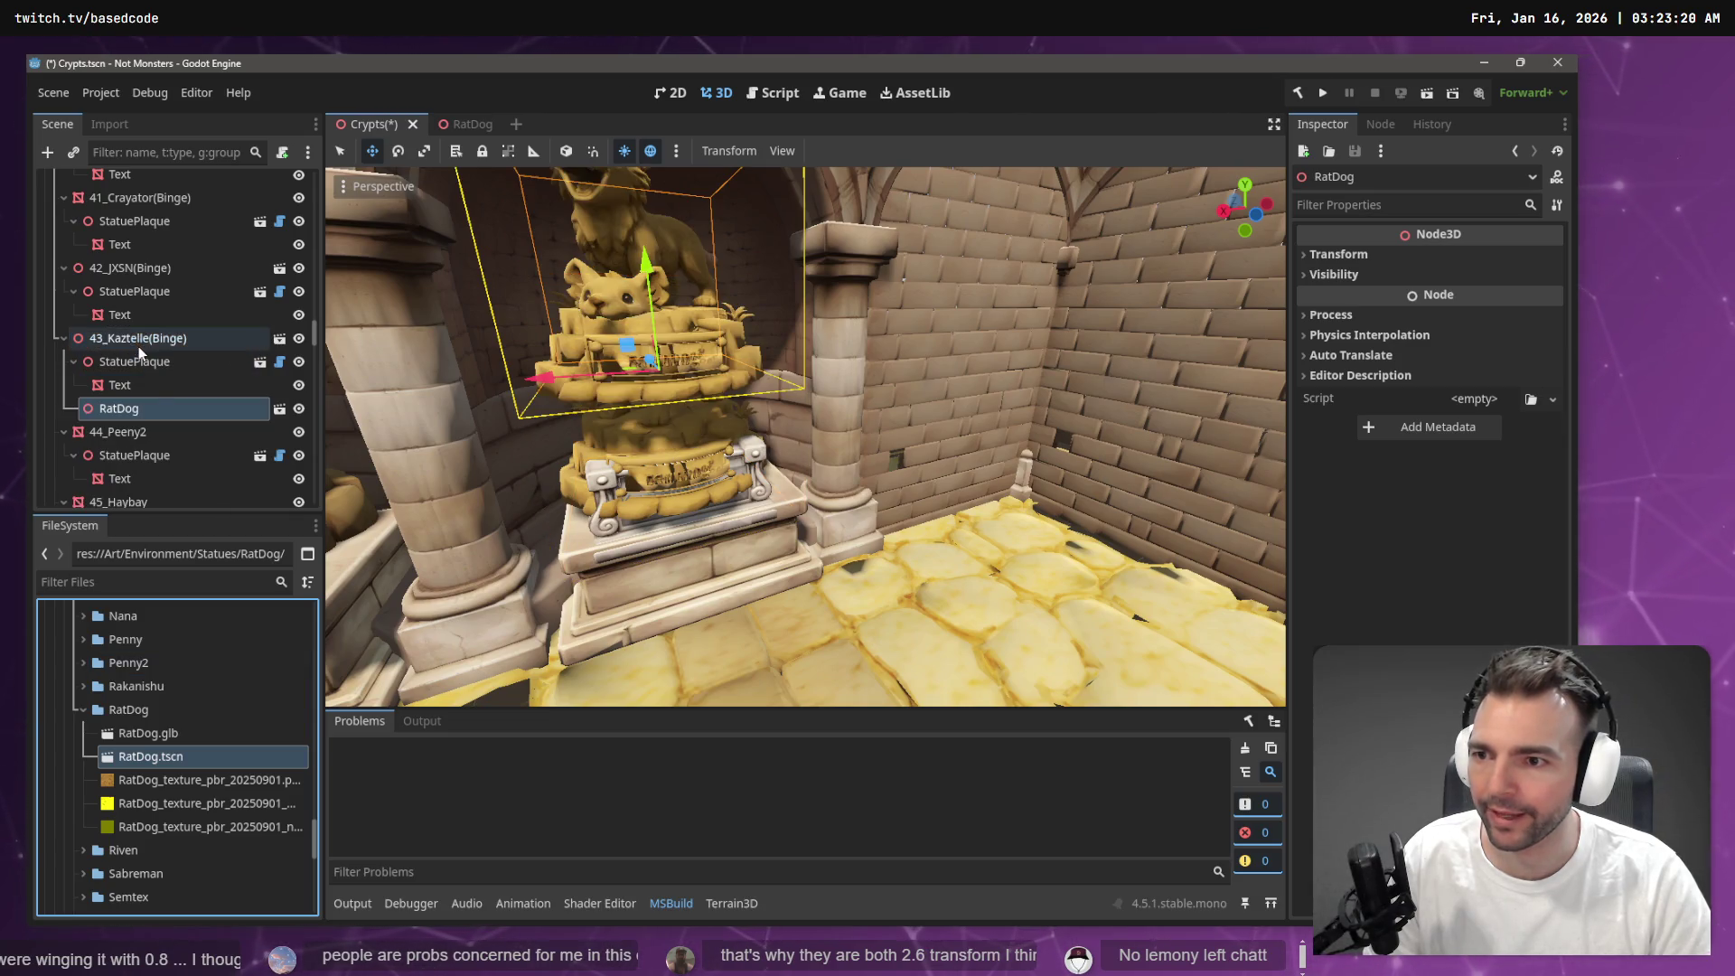
Rename the RatDog instance to 43_Kaztelle(Binge) and mark the original node as old
{"action": "double_click", "coordinate": [153, 345]}
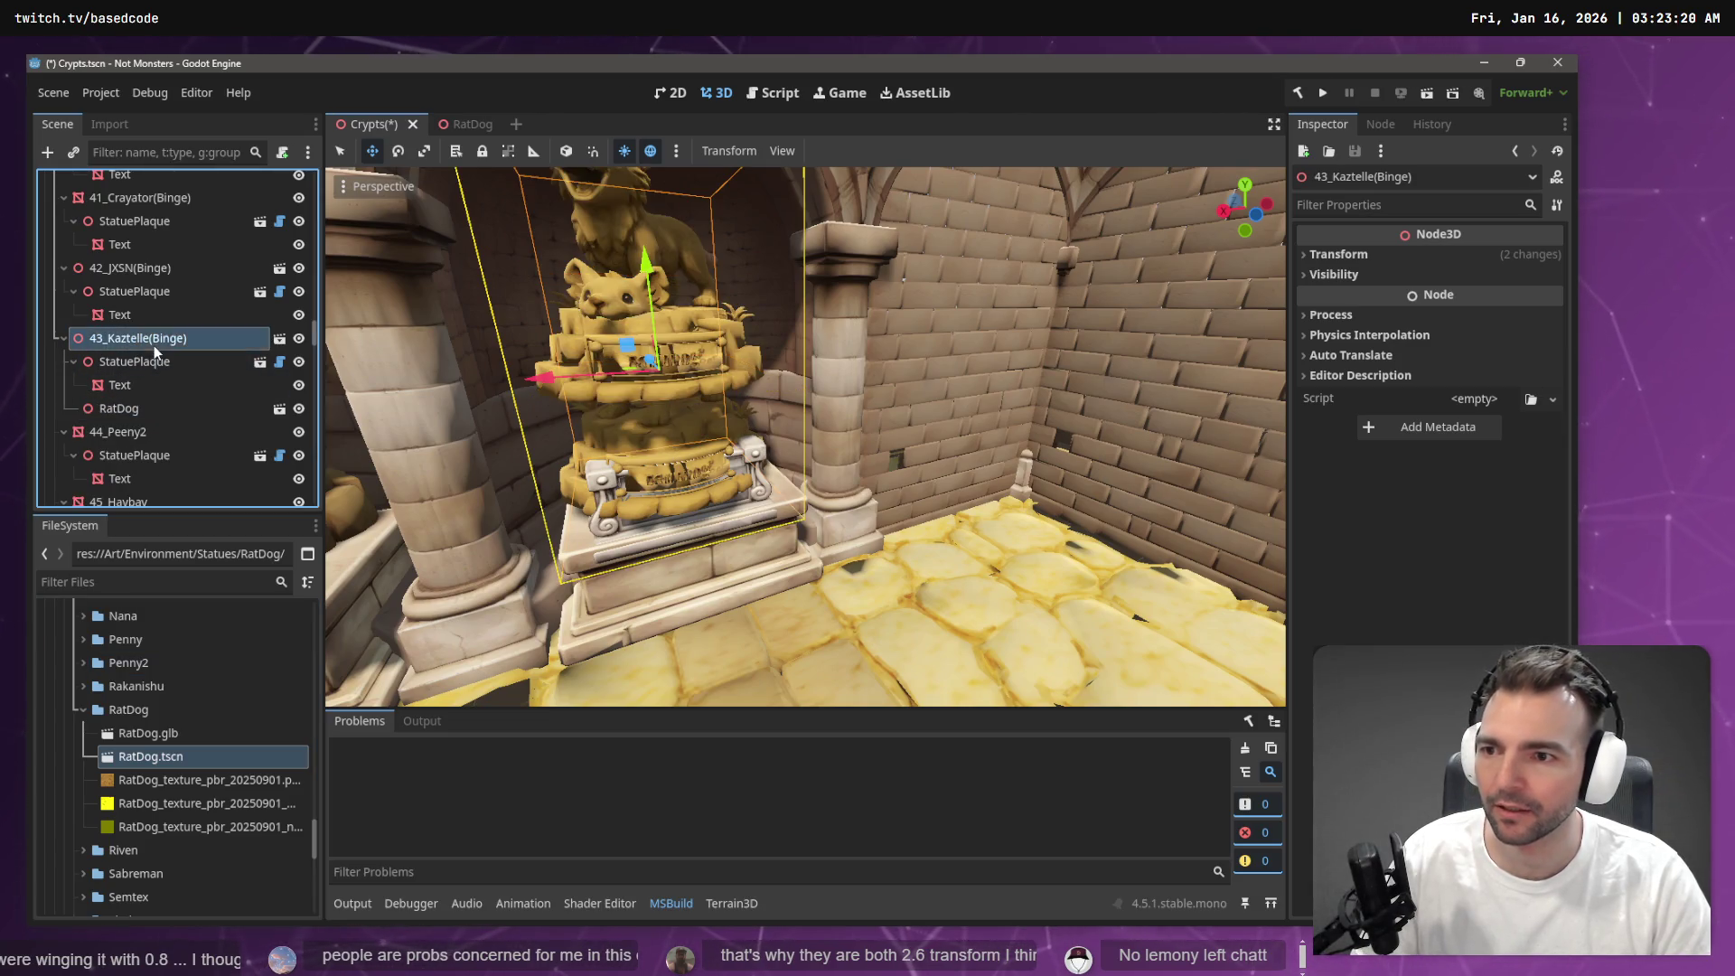
{"action": "left_click", "coordinate": [145, 407]}
{"action": "left_click", "coordinate": [145, 408]}
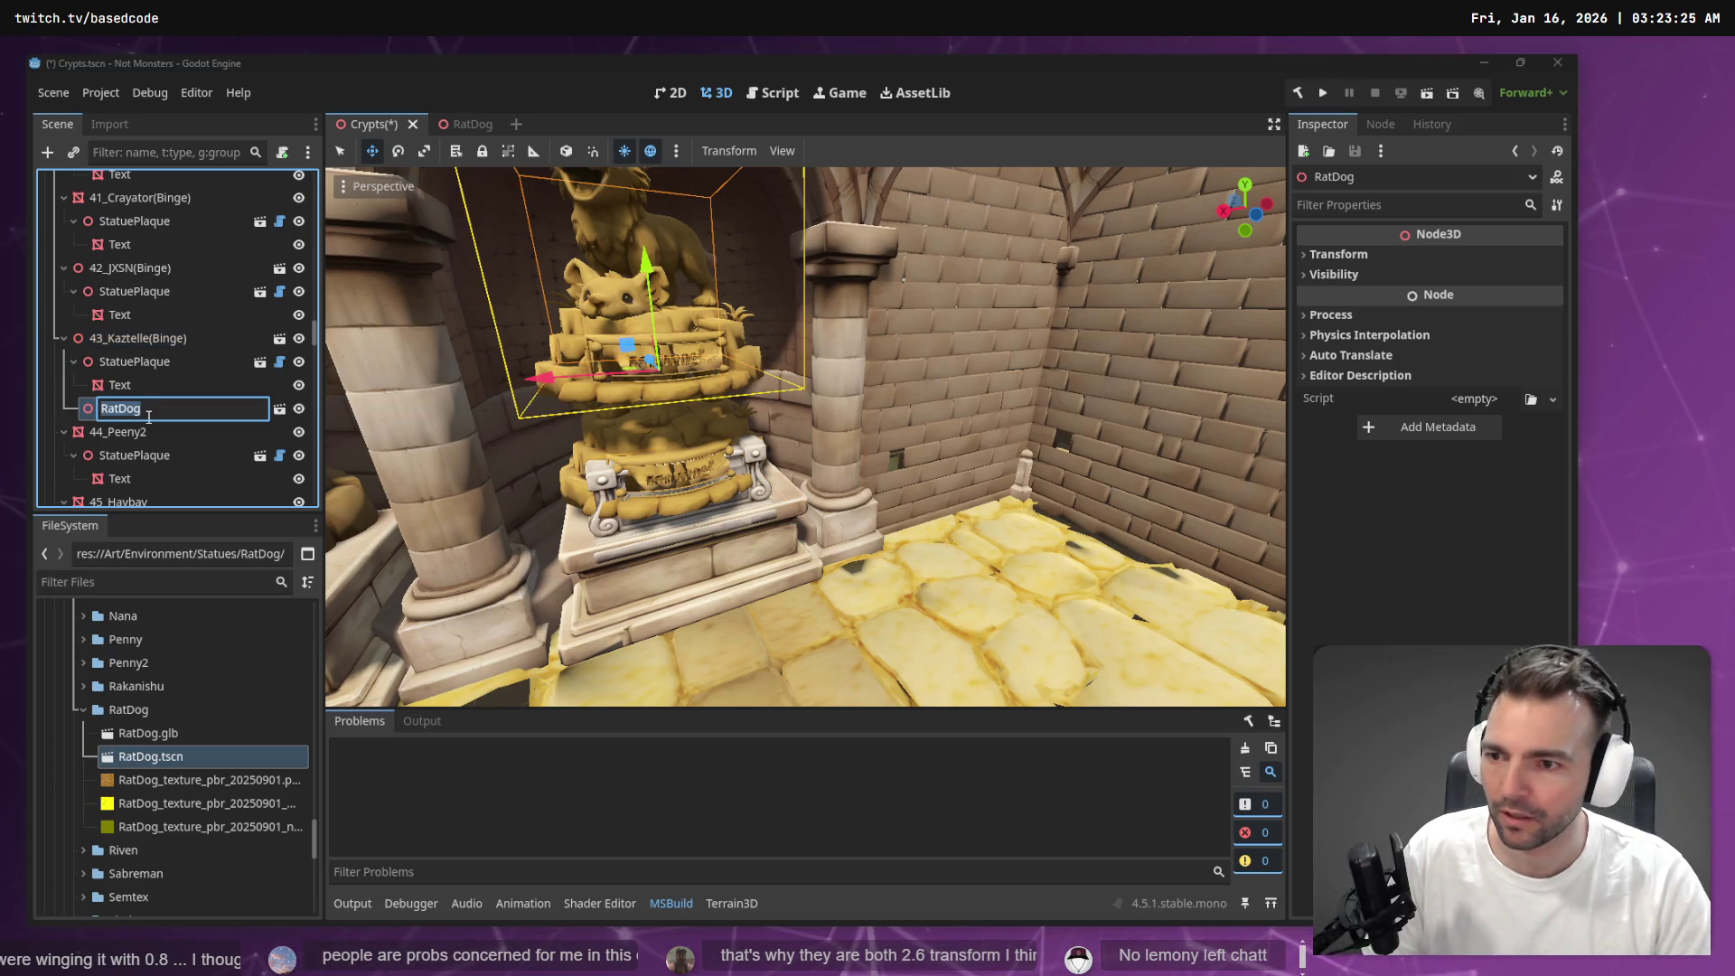
{"action": "type", "text": "43_Kaztelle(Binge)"}
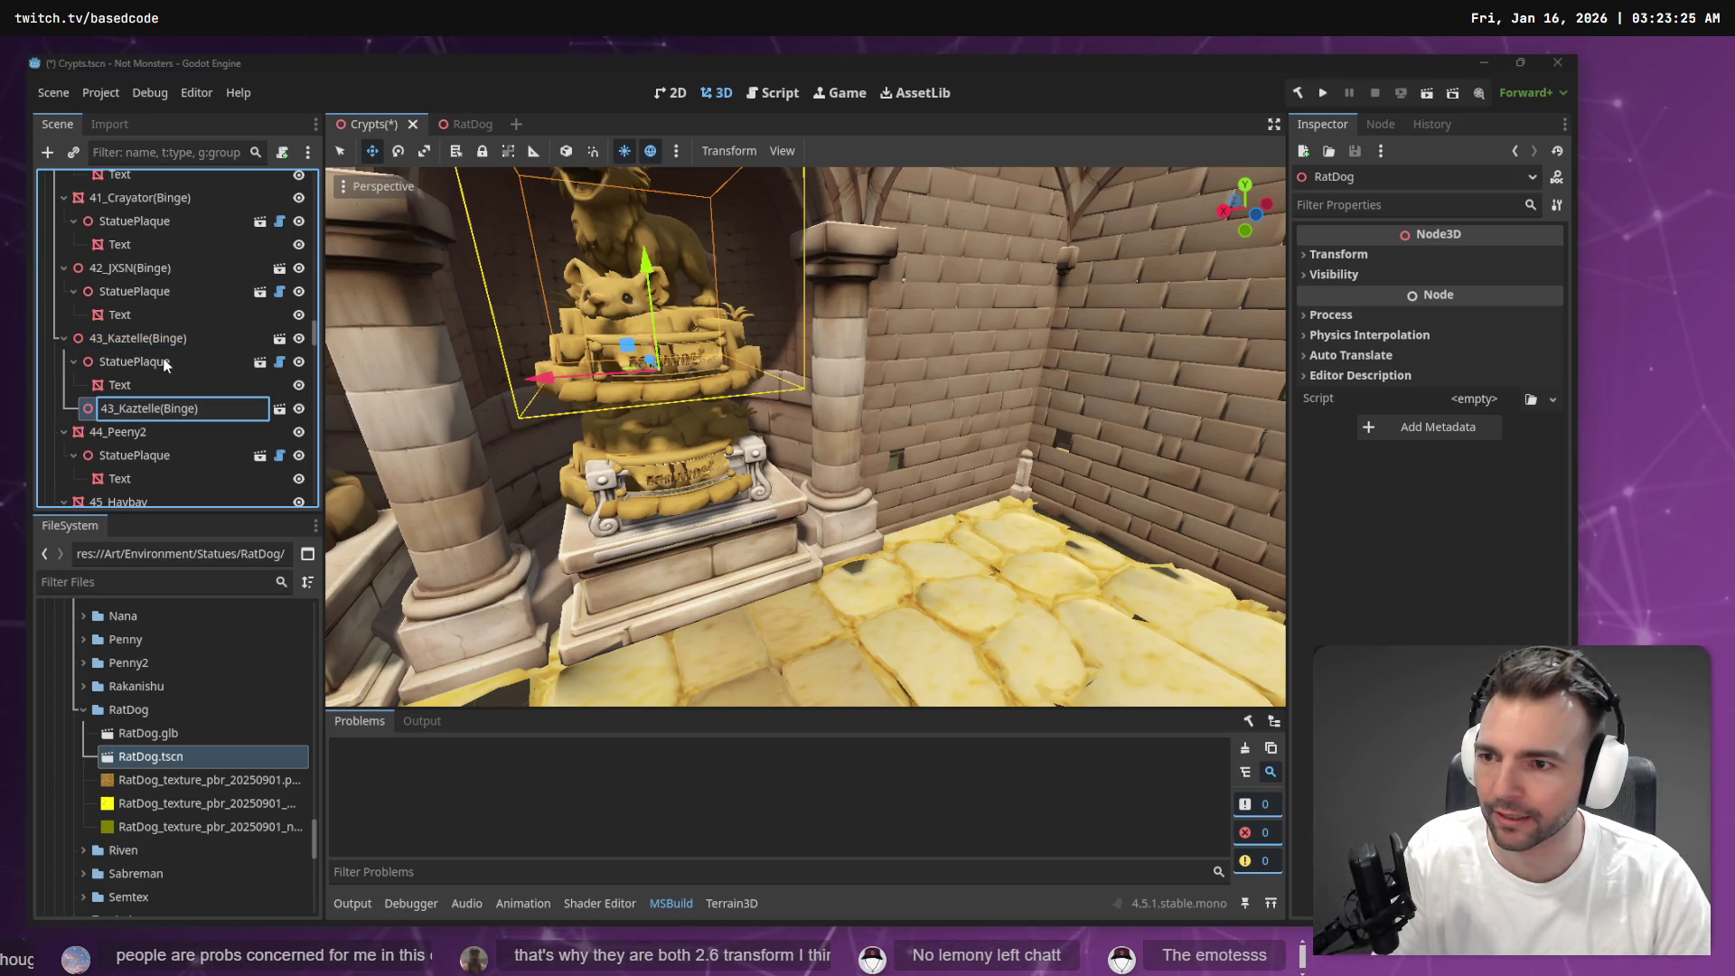
{"action": "left_click", "coordinate": [188, 338]}
{"action": "left_click", "coordinate": [201, 338]}
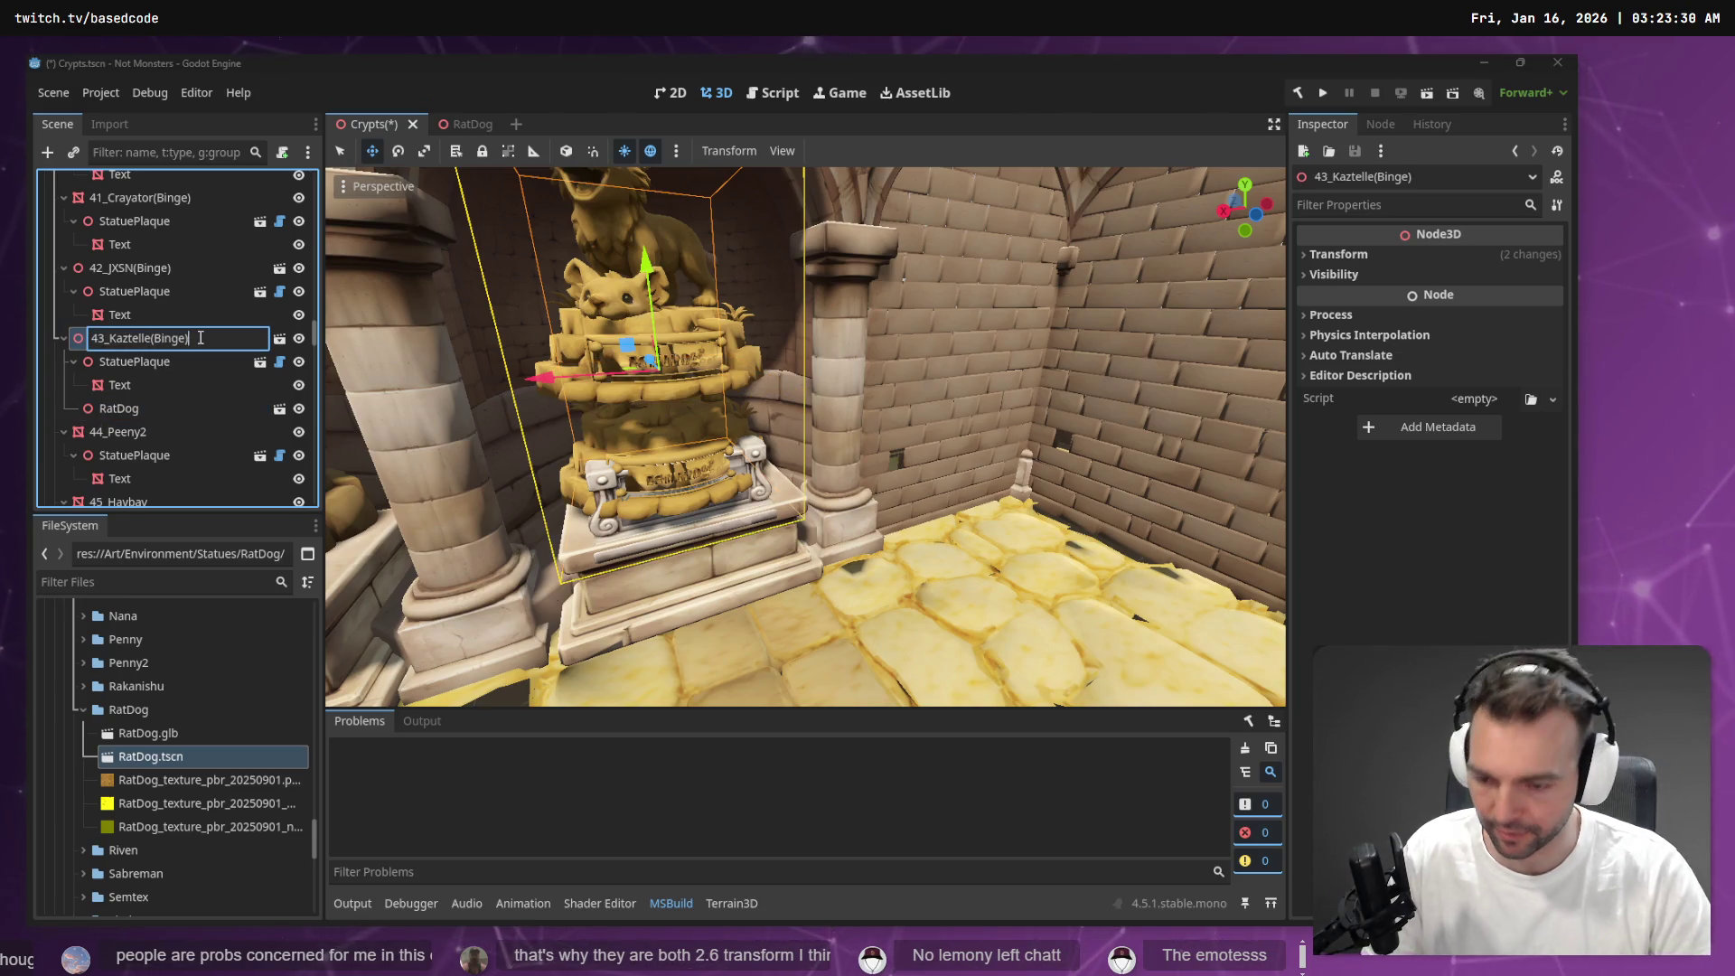
{"action": "double_click", "coordinate": [111, 414]}
{"action": "type", "text": "43_Kaztelle(Binge)"}
{"action": "key", "text": "Return"}
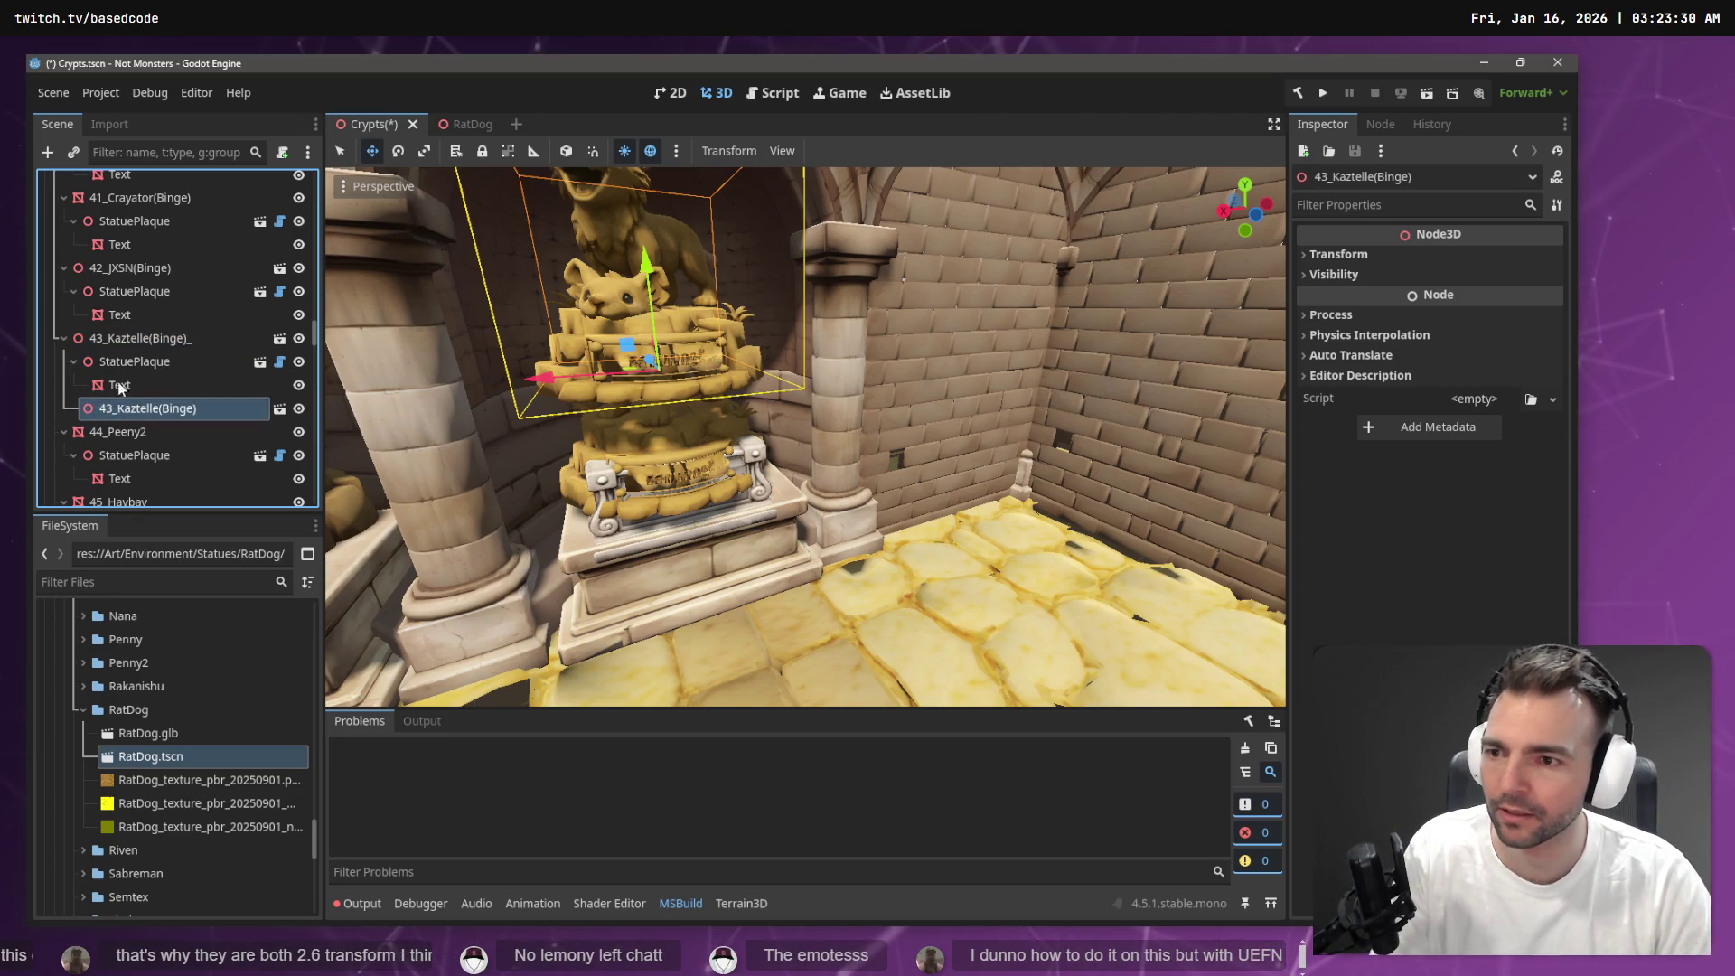
{"action": "left_click", "coordinate": [127, 362]}
{"action": "mouse_move", "coordinate": [143, 412]}
{"action": "left_mouse_down"}
{"action": "mouse_move", "coordinate": [67, 300]}
{"action": "mouse_move", "coordinate": [29, 327]}
{"action": "mouse_move", "coordinate": [43, 327]}
{"action": "left_mouse_up"}
{"action": "left_click", "coordinate": [158, 412]}
{"action": "key", "text": "Delete"}
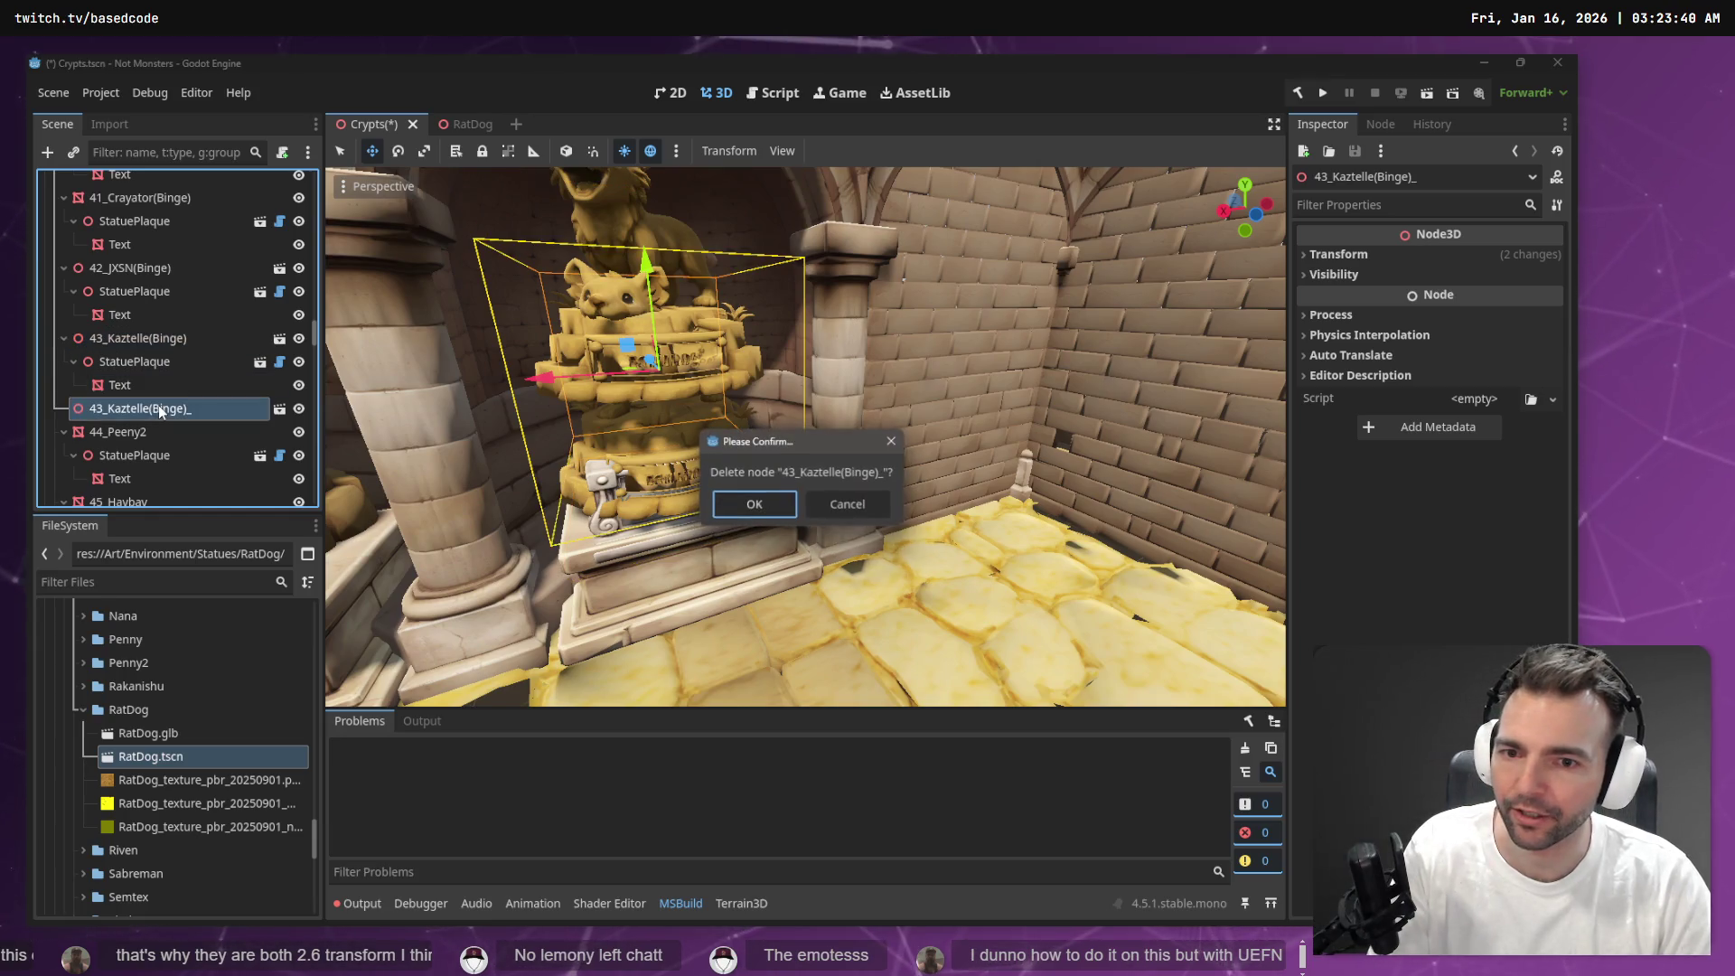
{"action": "key", "text": "Return"}
{"action": "left_click", "coordinate": [105, 338]}
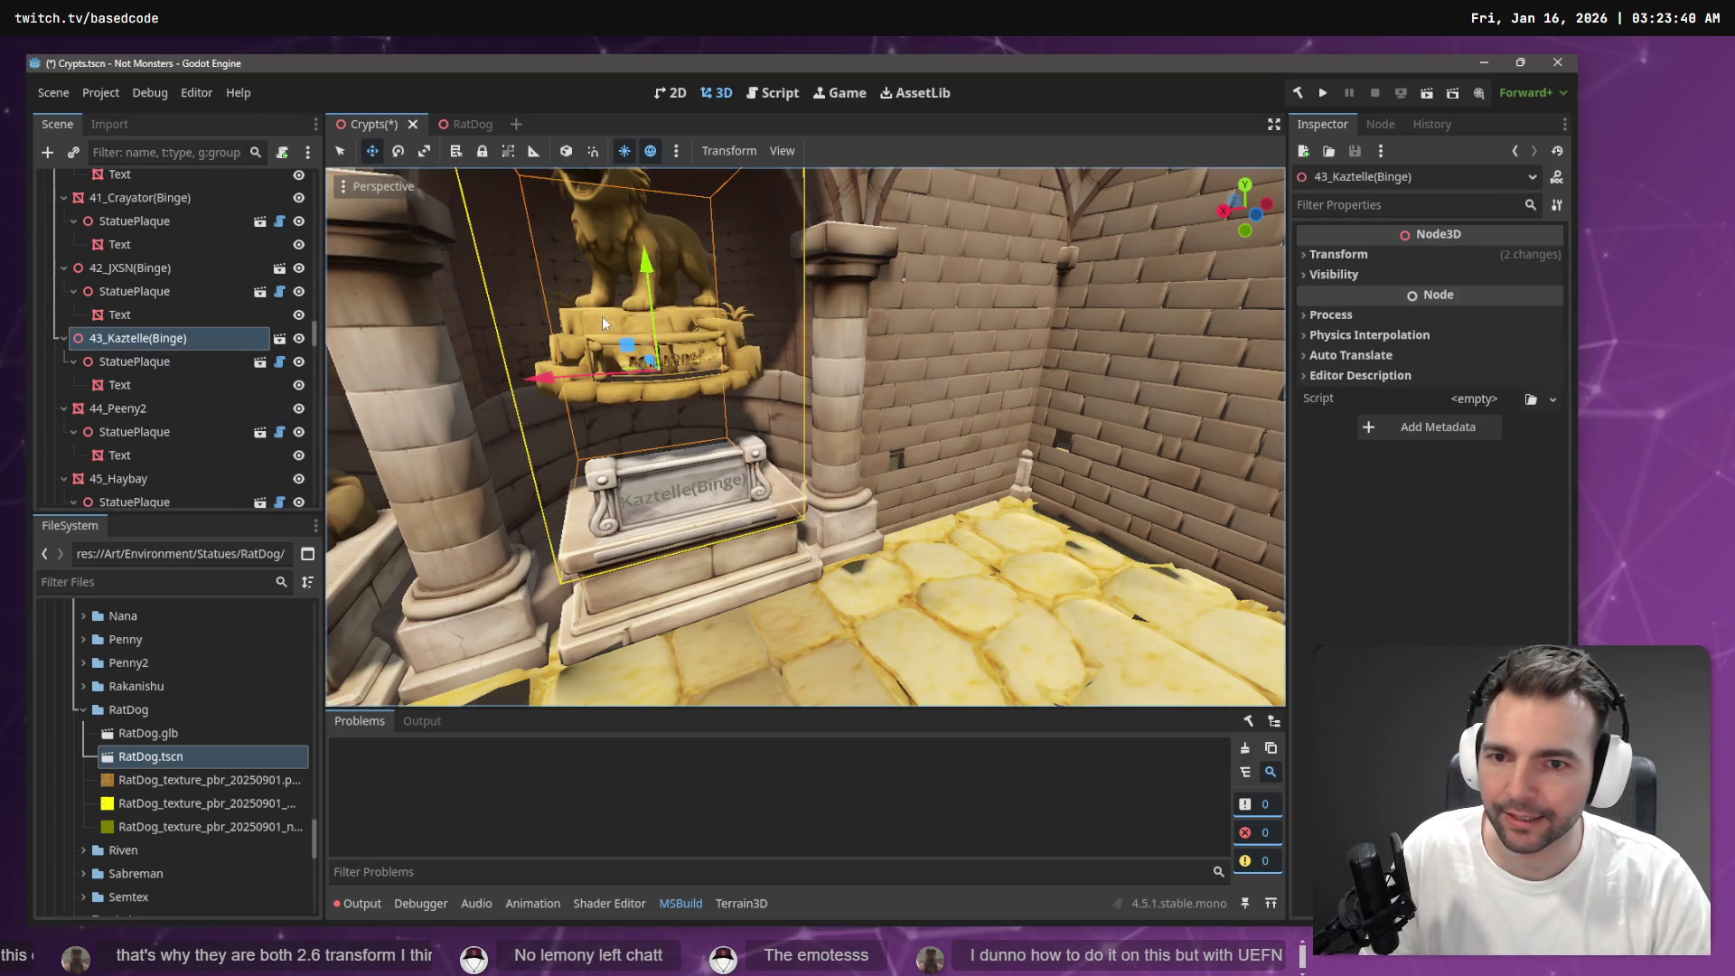
{"action": "left_click", "coordinate": [461, 124]}
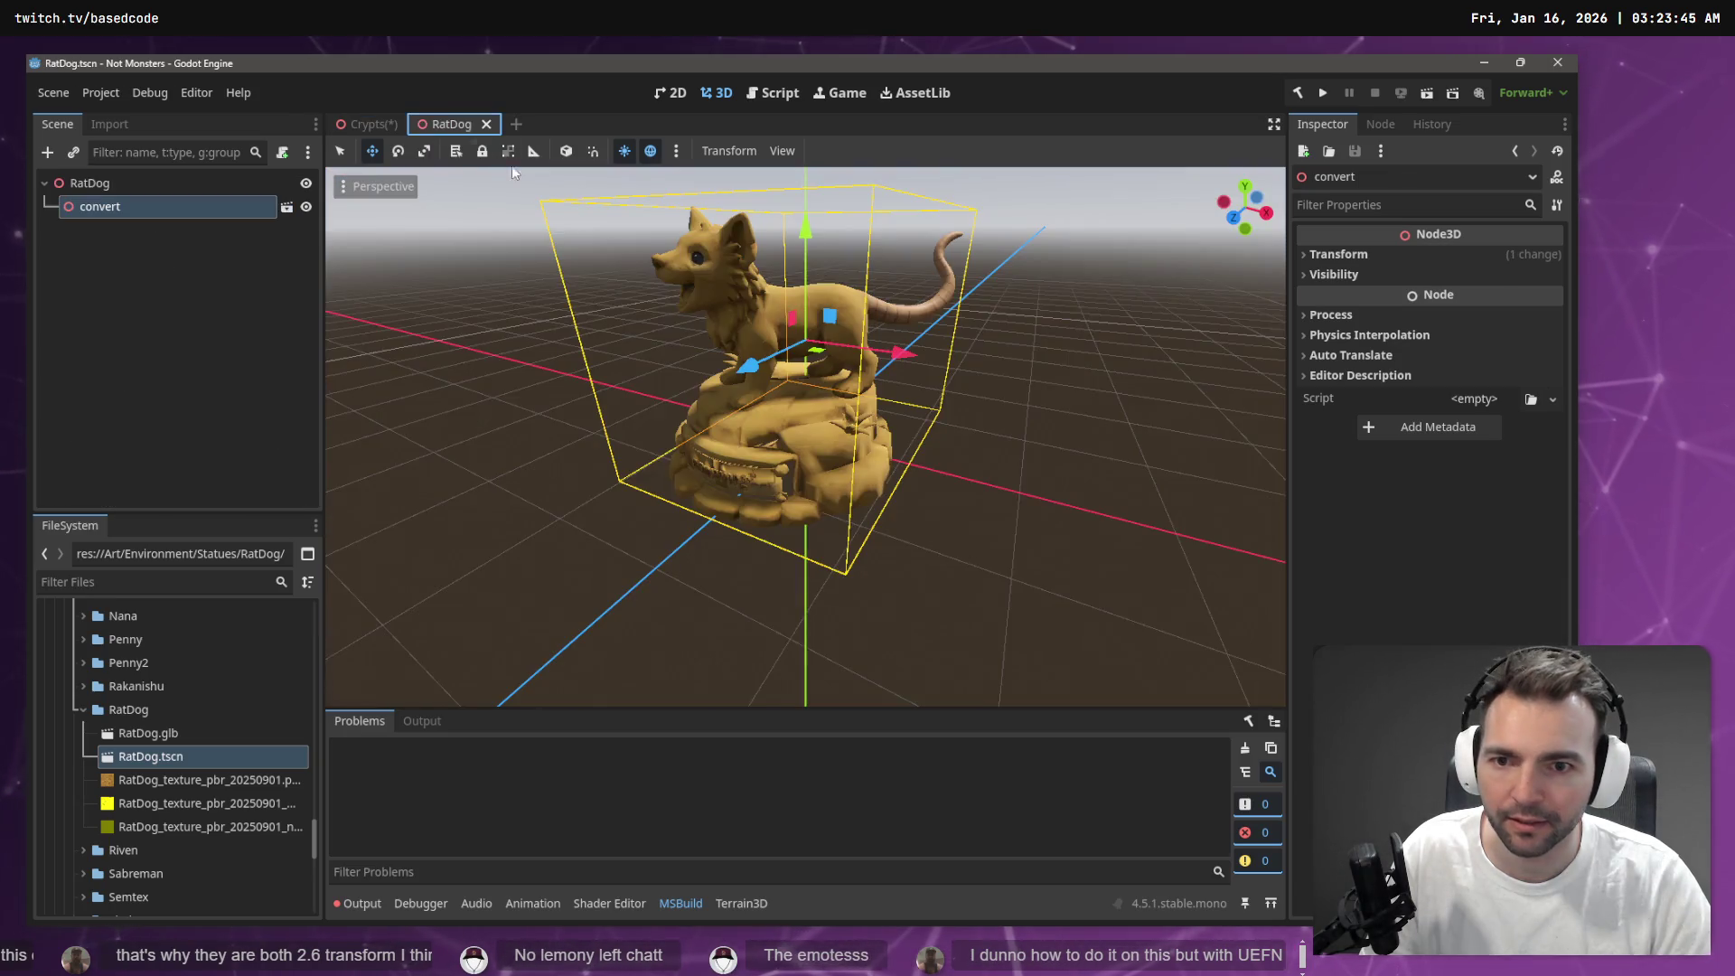
{"action": "left_click", "coordinate": [354, 124]}
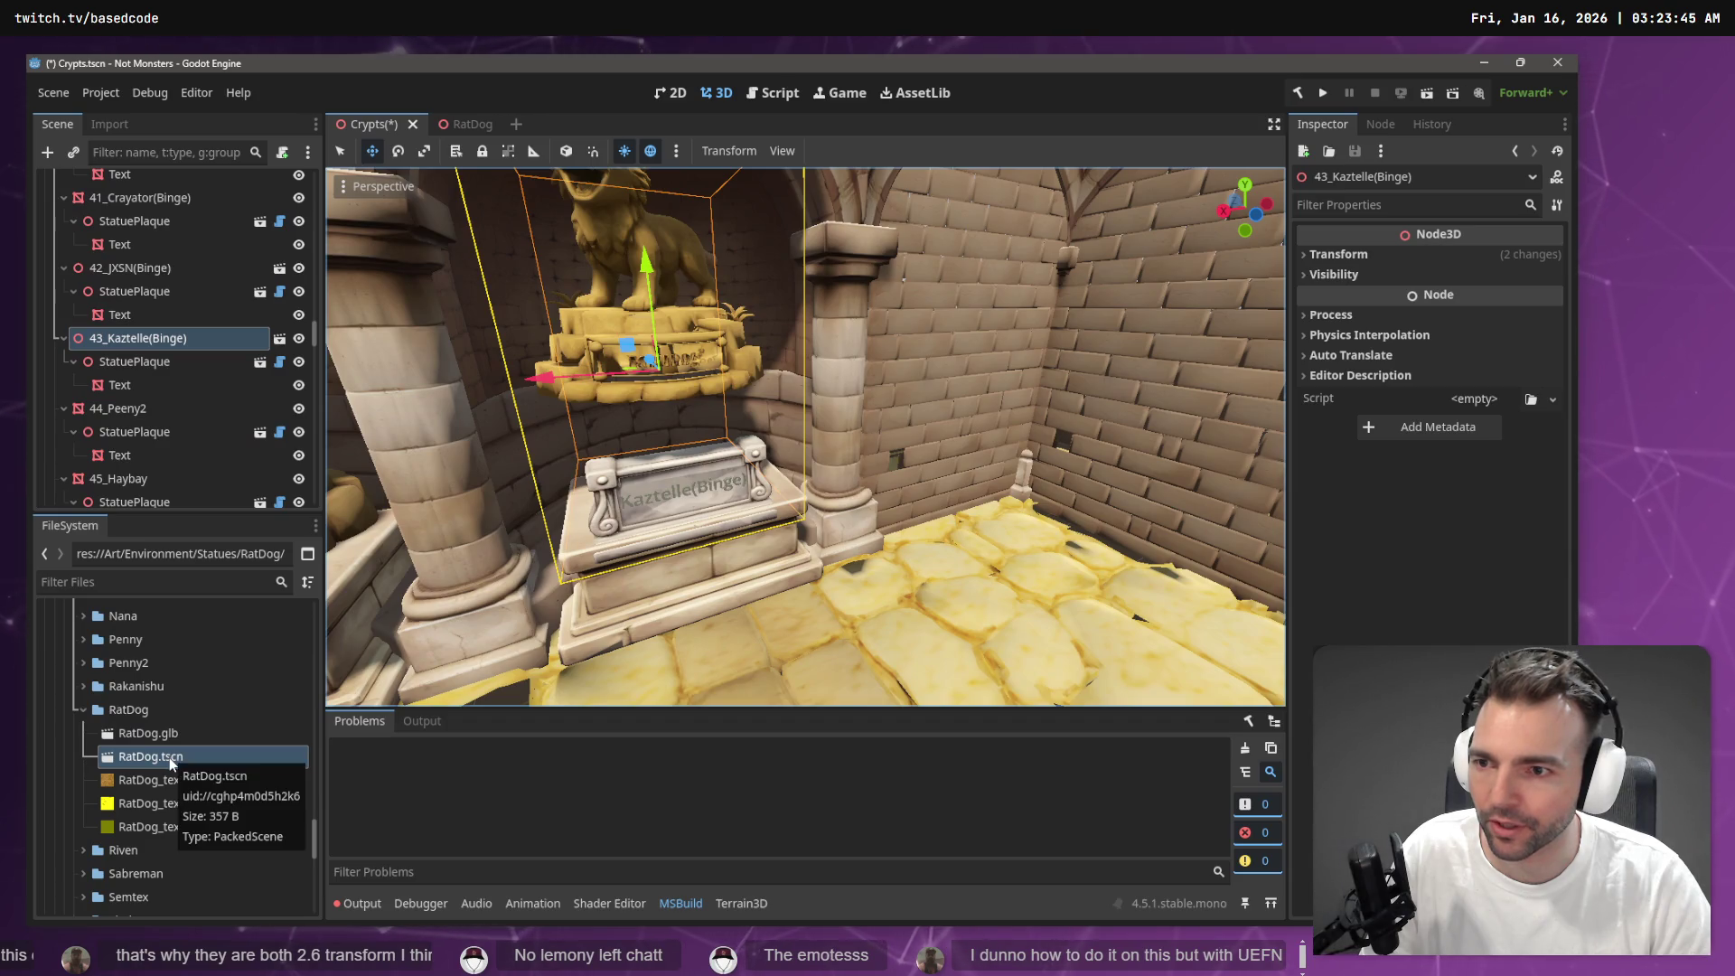
Lower the Kaztelle statue and raise its plaque by about 1.2 units
{"action": "left_click_drag", "start_coordinate": [646, 260], "coordinate": [657, 366]}
{"action": "left_click", "coordinate": [147, 360]}
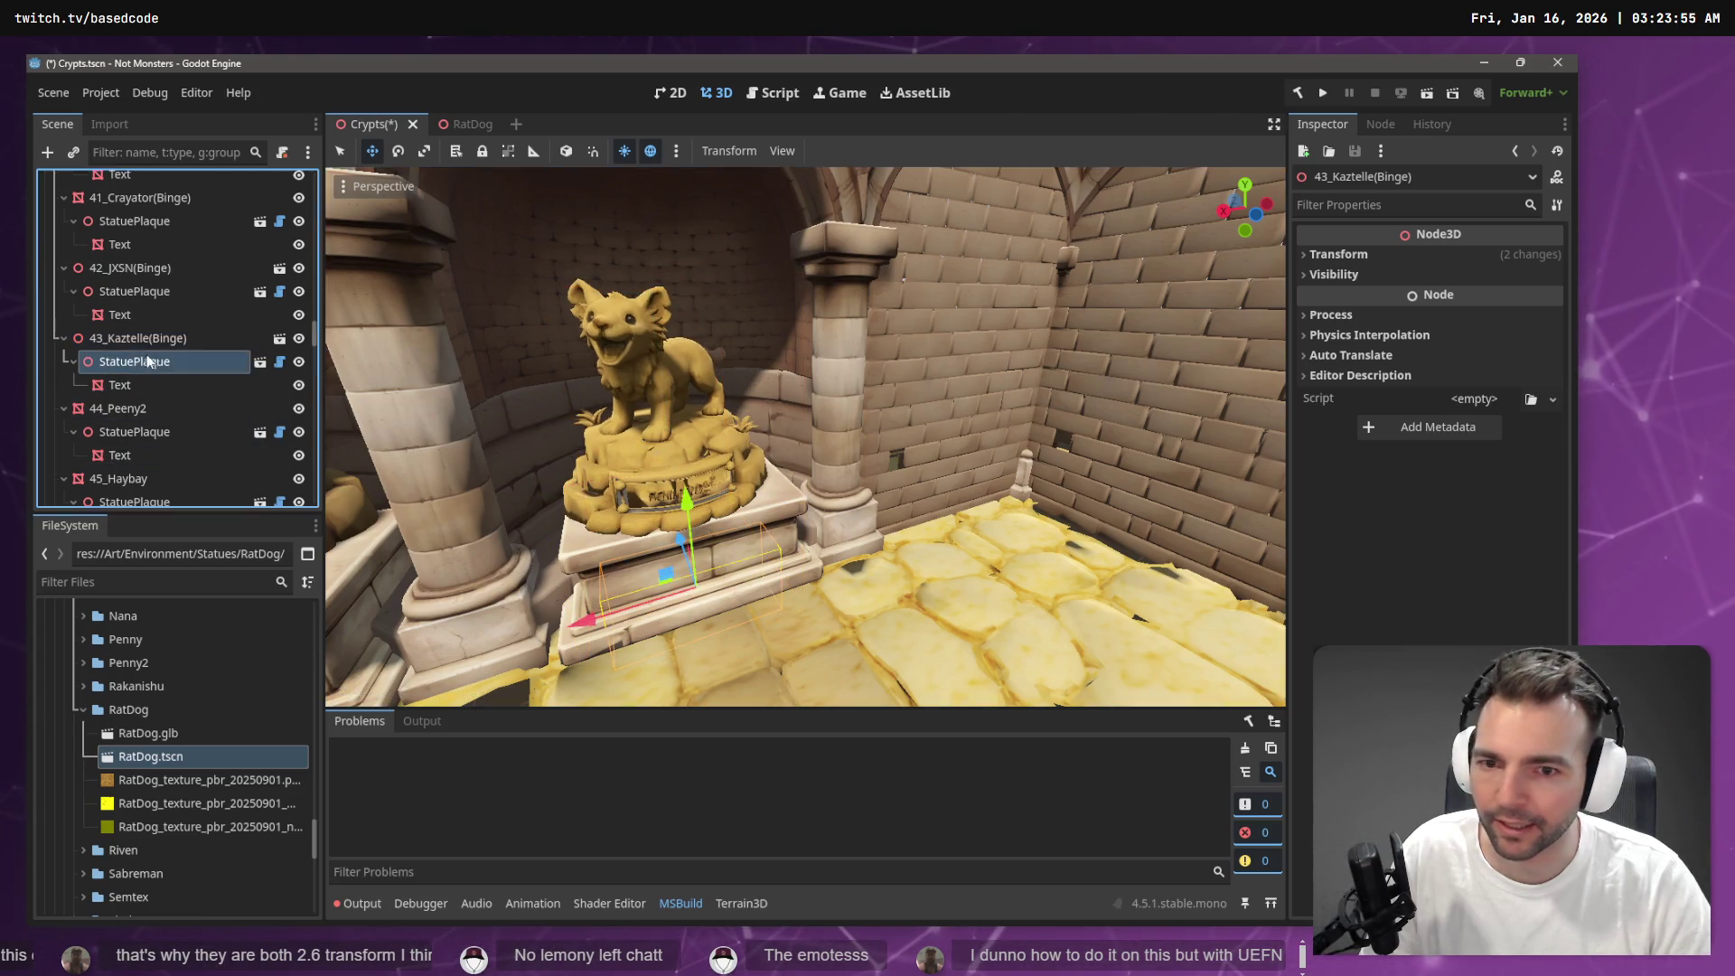
{"action": "left_click_drag", "start_coordinate": [687, 500], "coordinate": [686, 388]}
{"action": "left_click", "coordinate": [139, 338]}
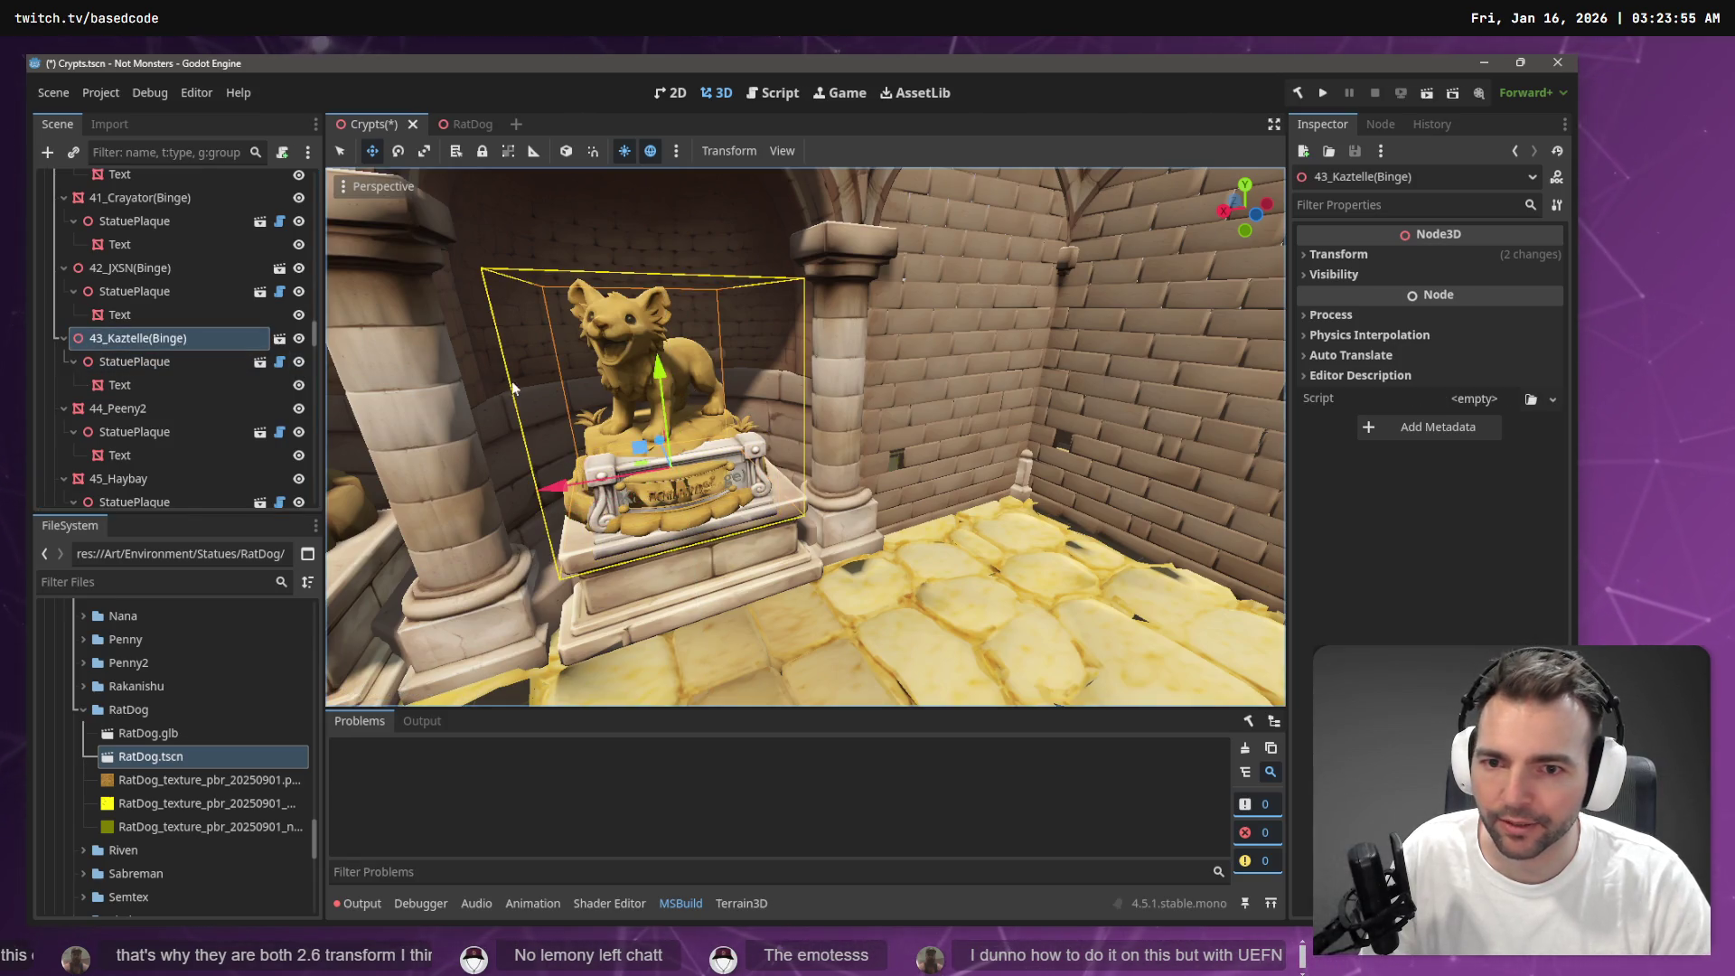
{"action": "key", "text": "f"}
{"action": "scroll", "coordinate": [503, 187], "scroll_direction": "down", "scroll_amount": 5}
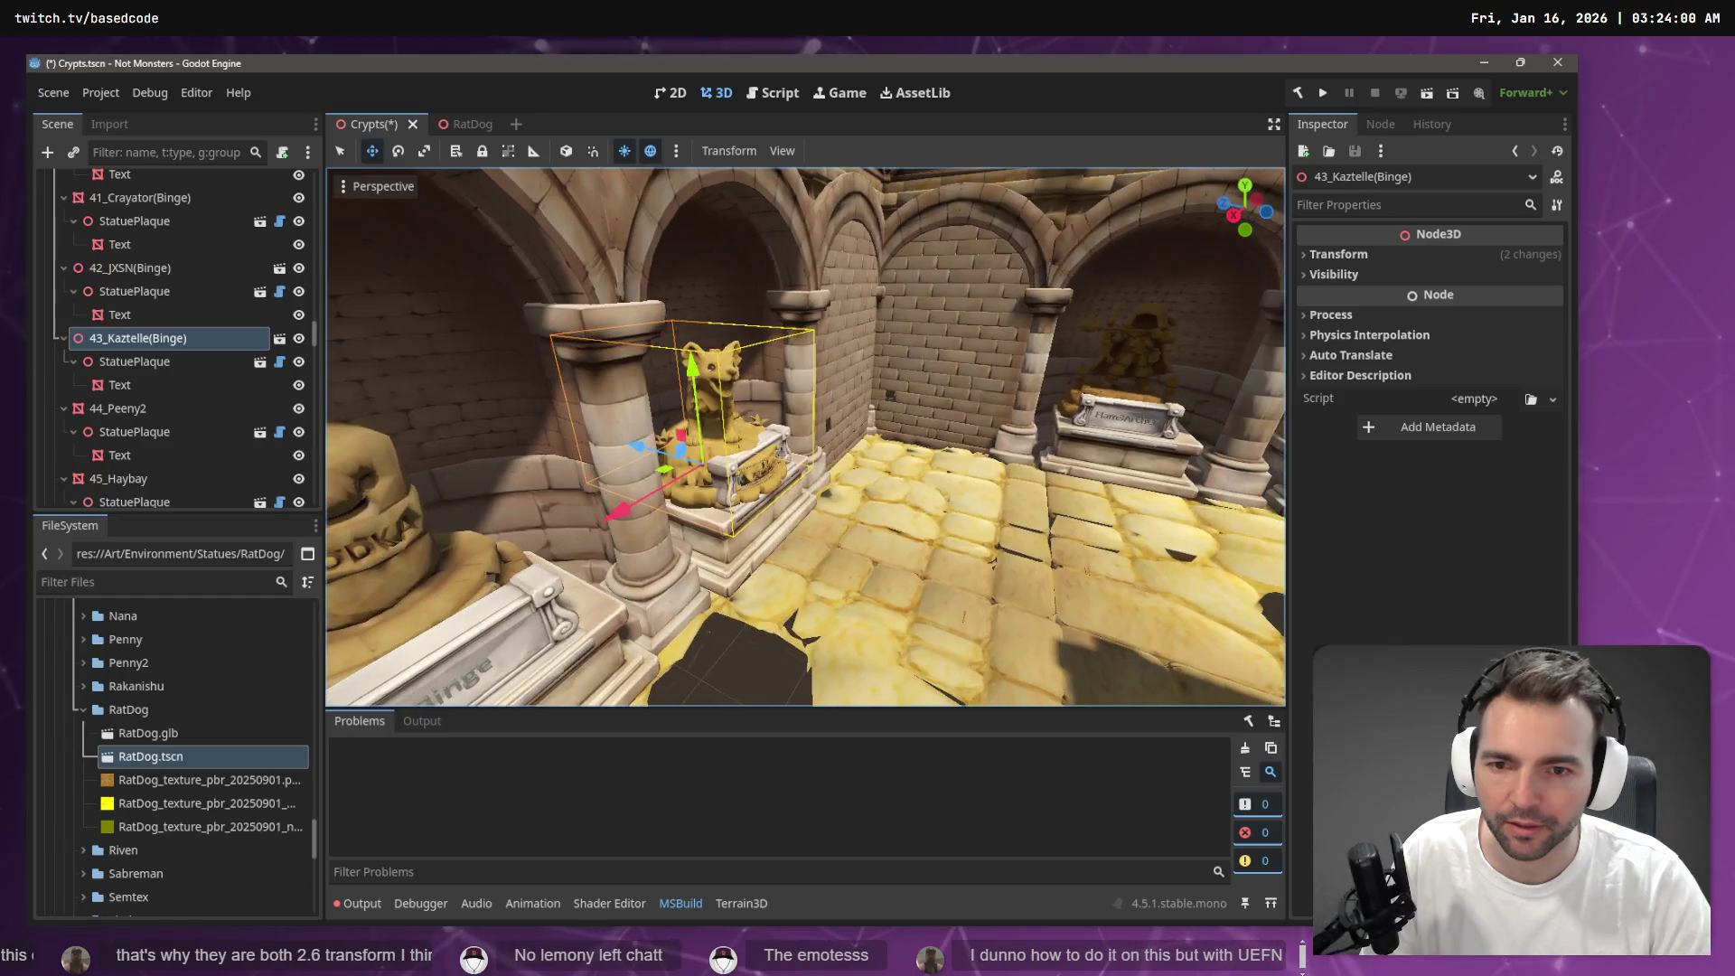
Shift the model along Z inside the RatDog scene, then refocus on the Kaztelle statue
{"action": "left_click", "coordinate": [464, 123]}
{"action": "left_click_drag", "start_coordinate": [1060, 340], "coordinate": [949, 365]}
{"action": "left_click_drag", "start_coordinate": [558, 395], "coordinate": [588, 392]}
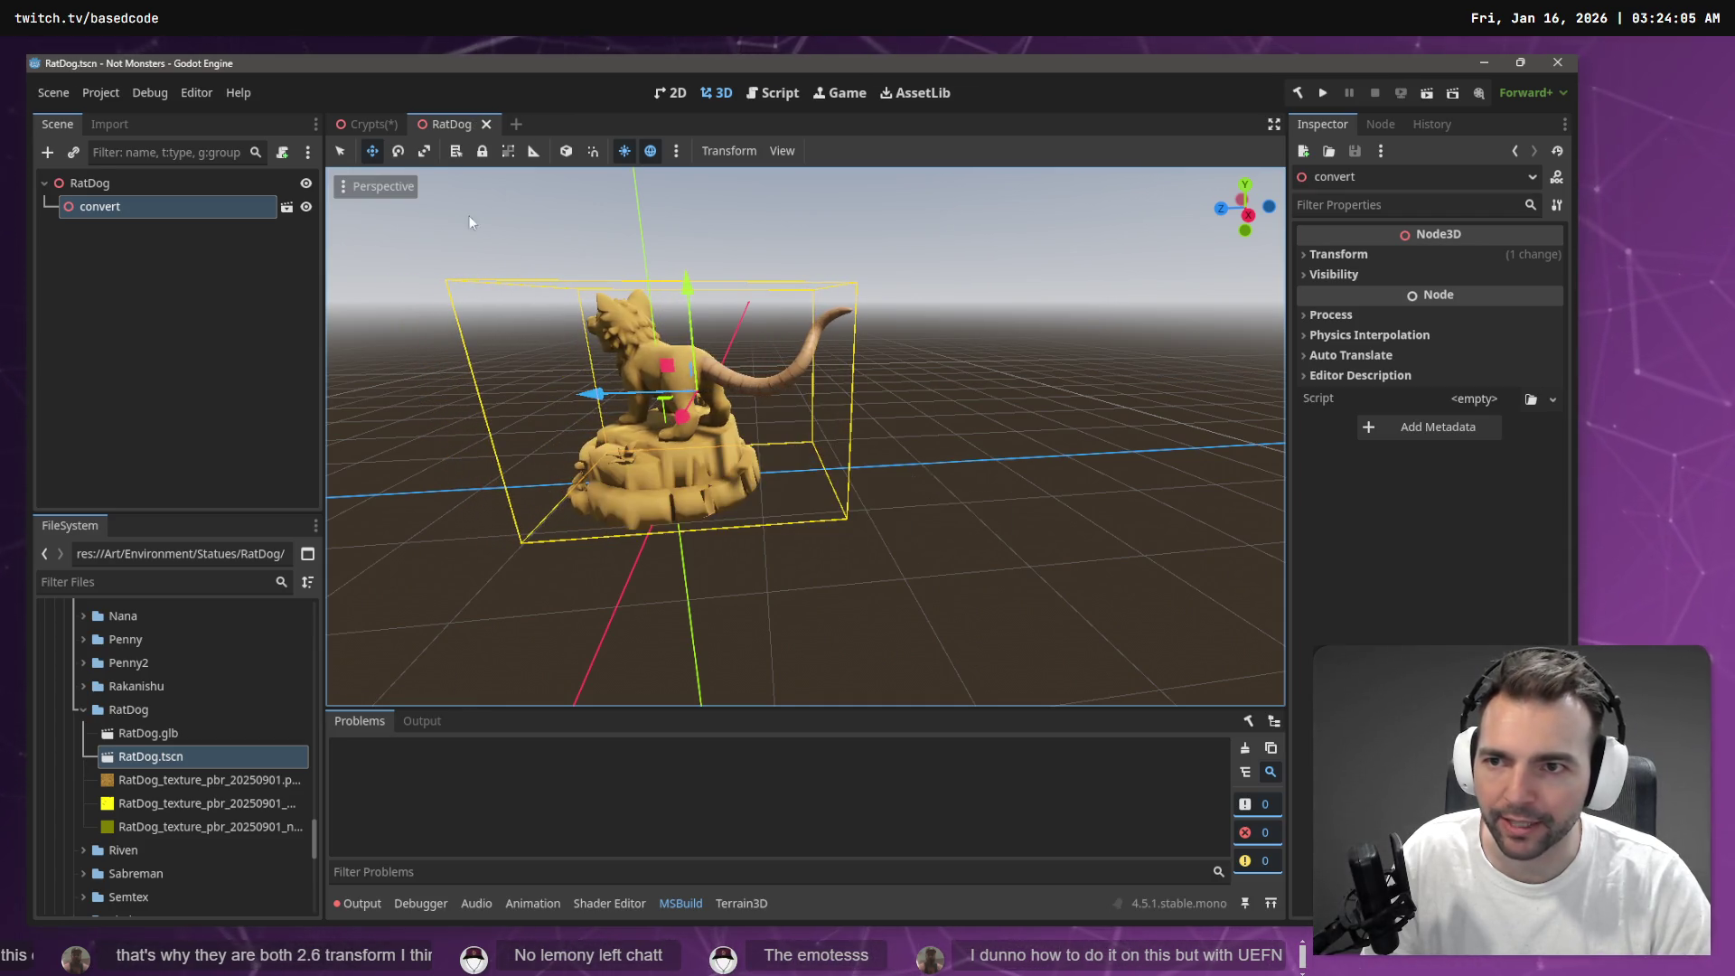
{"action": "left_click", "coordinate": [360, 121]}
{"action": "key", "text": "f"}
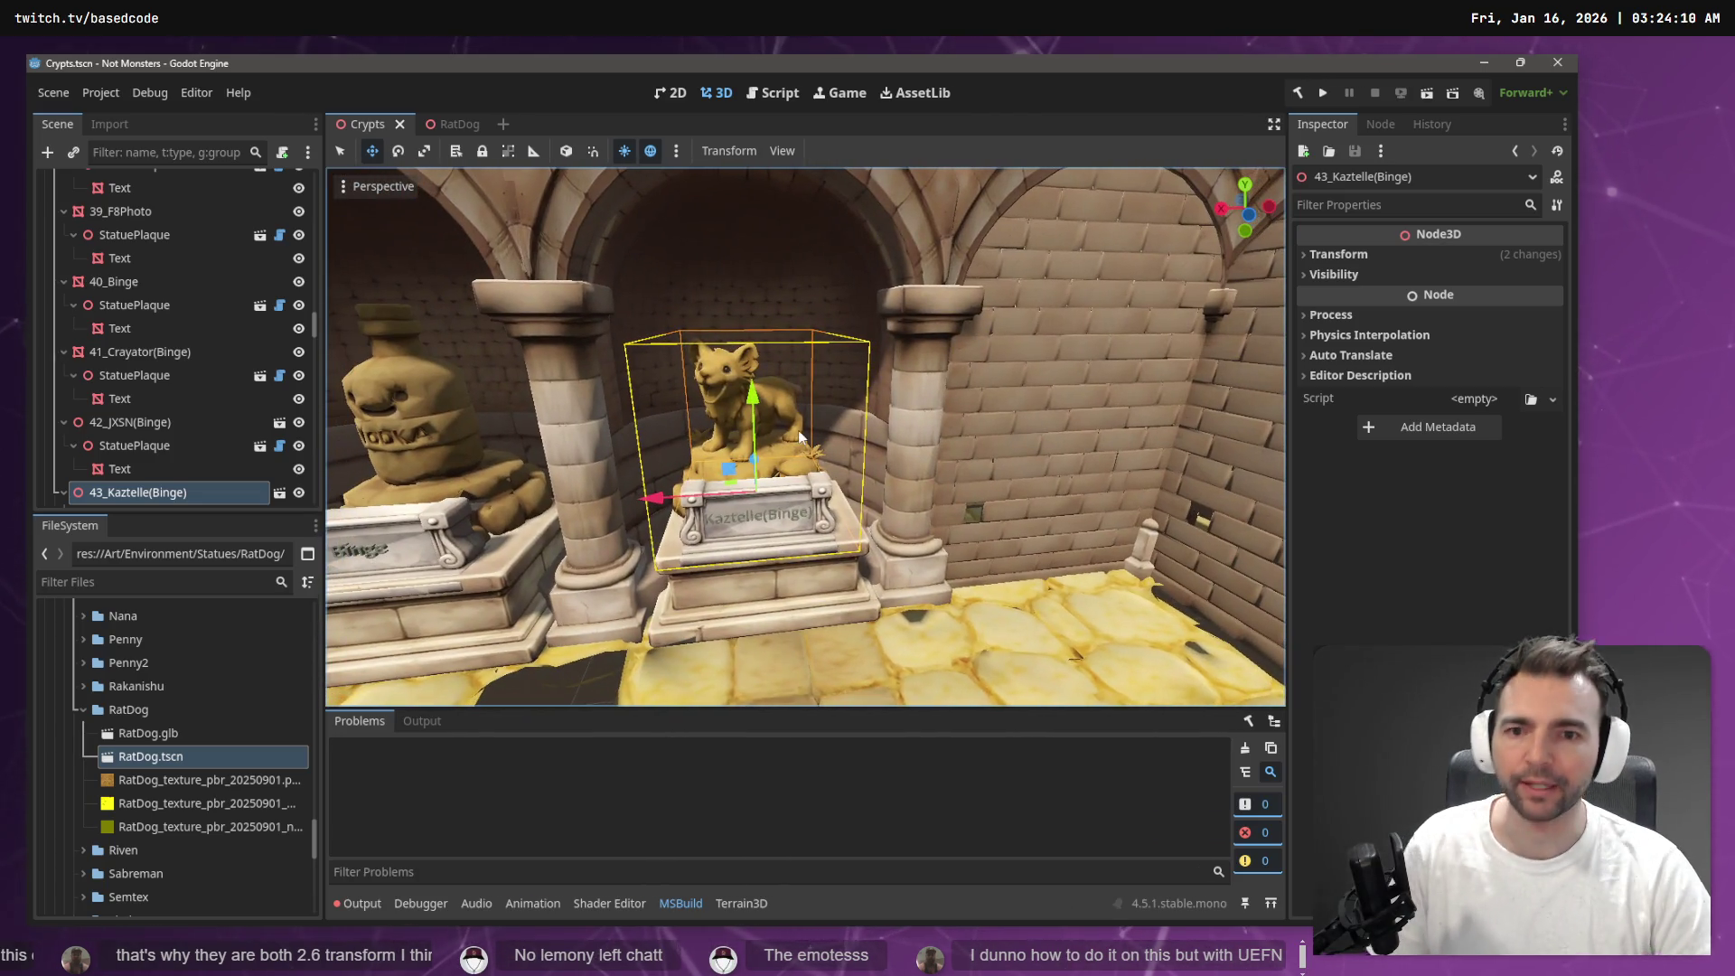
{"action": "right_click", "coordinate": [702, 445]}
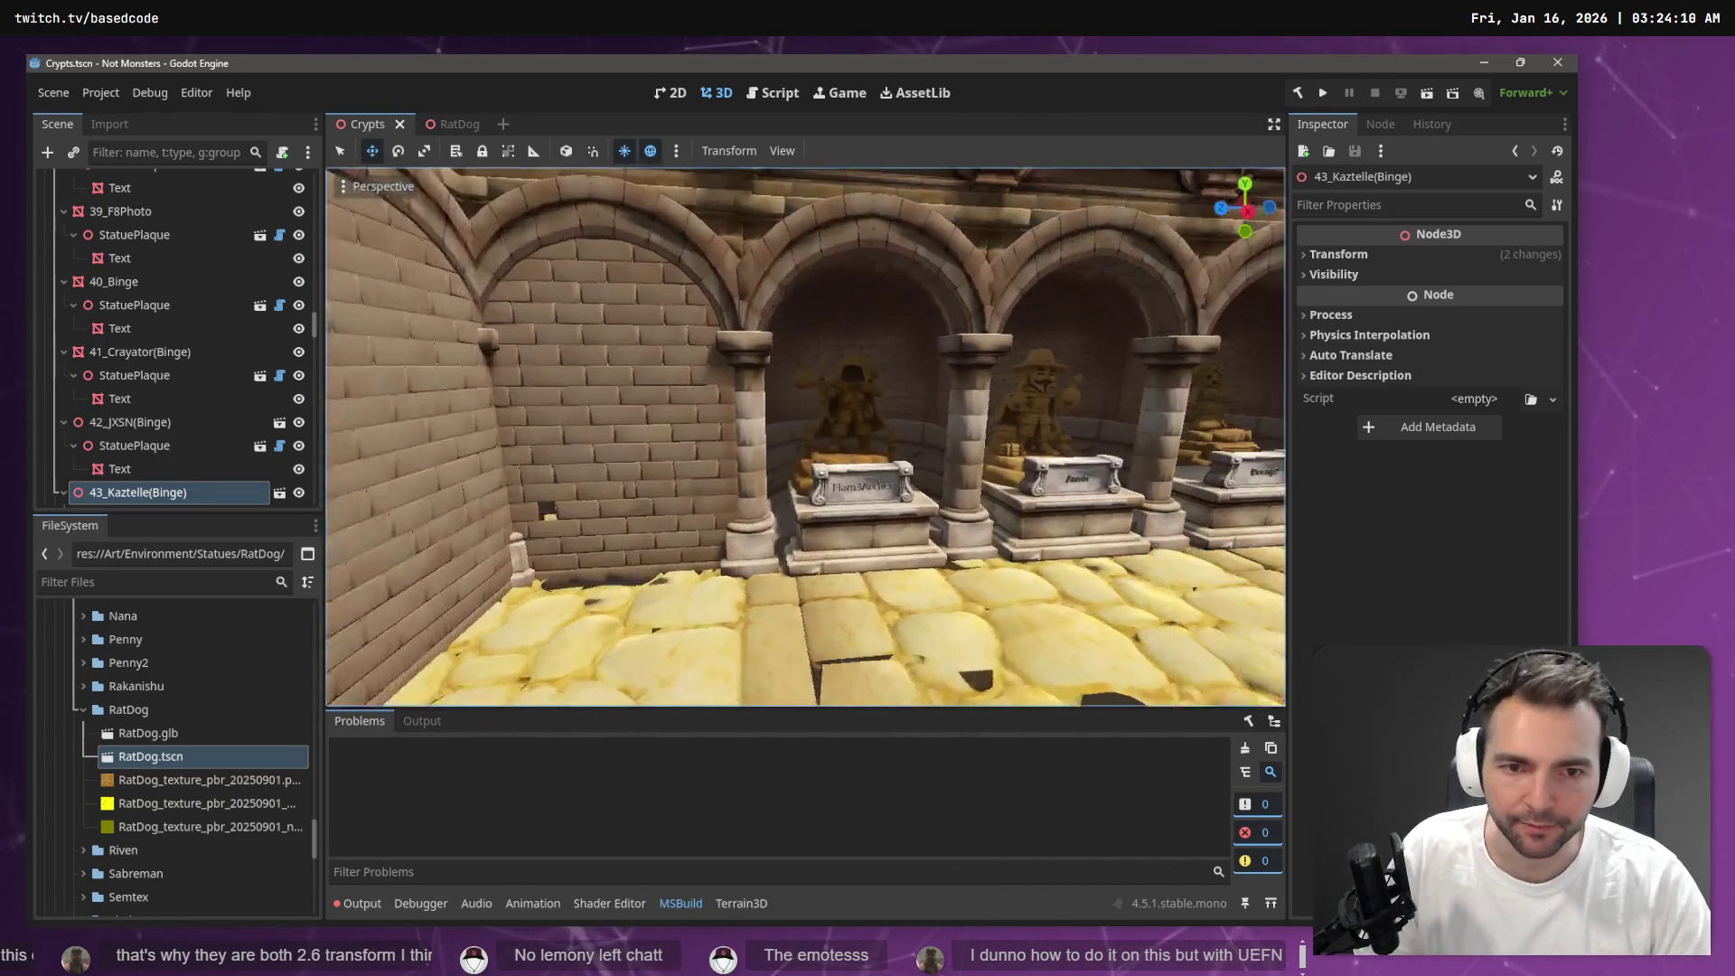
{"action": "key", "text": "s"}
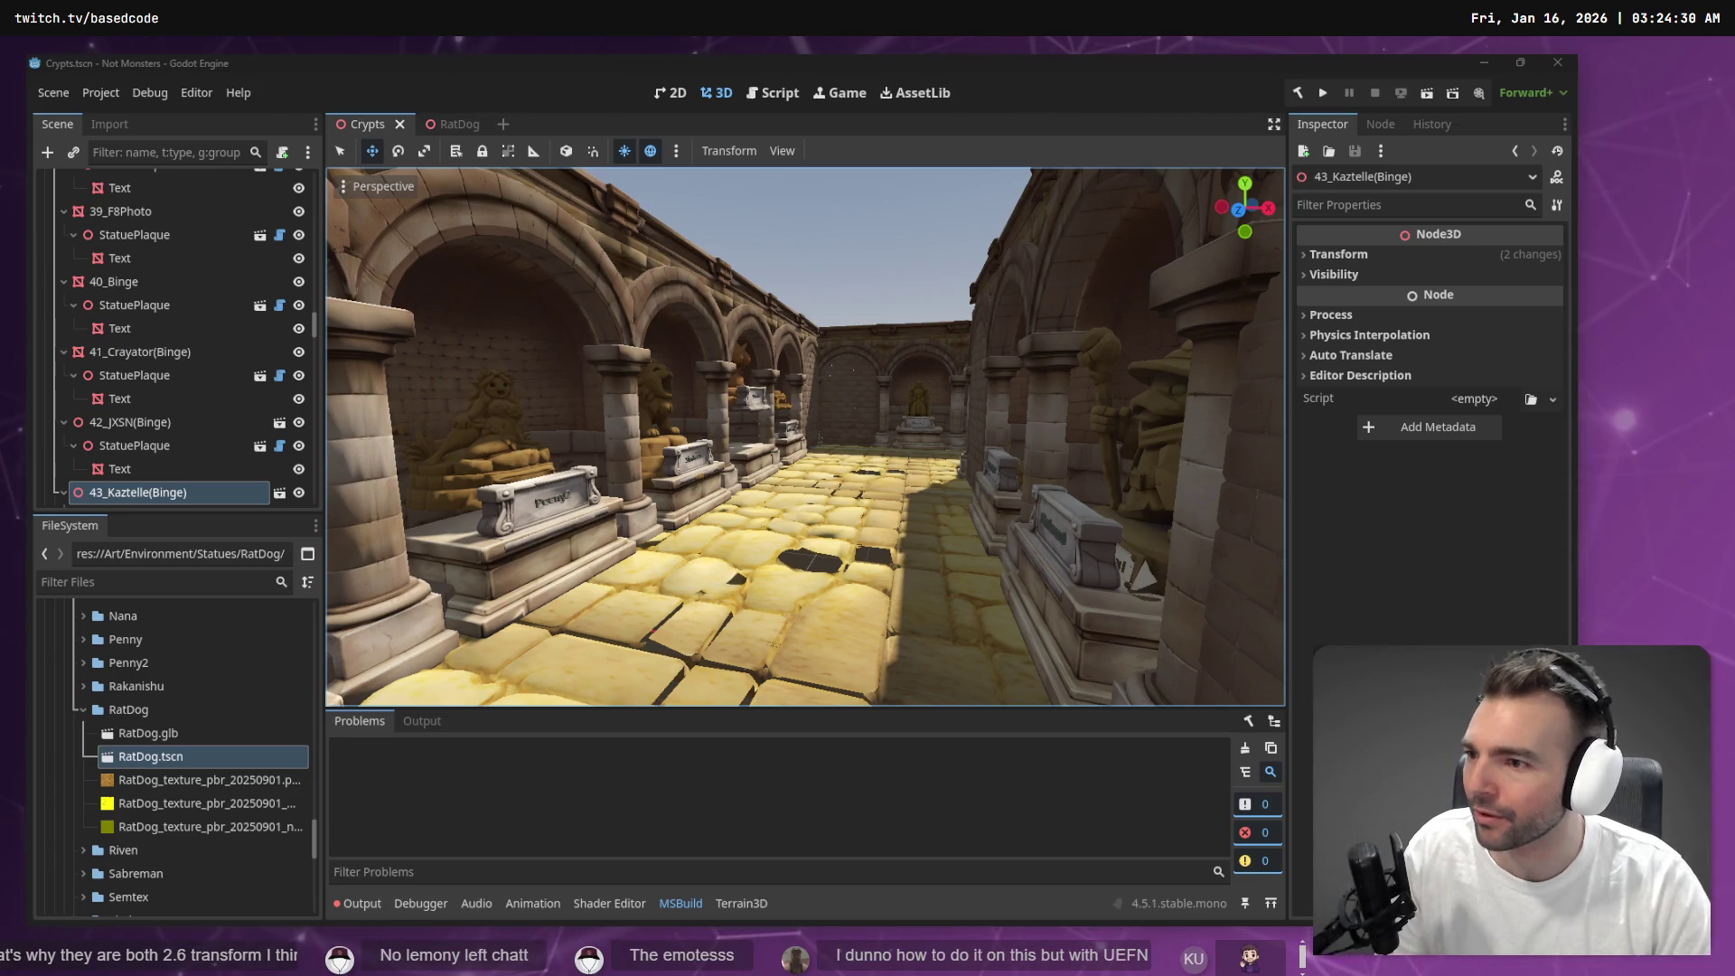
{"action": "key", "text": "f"}
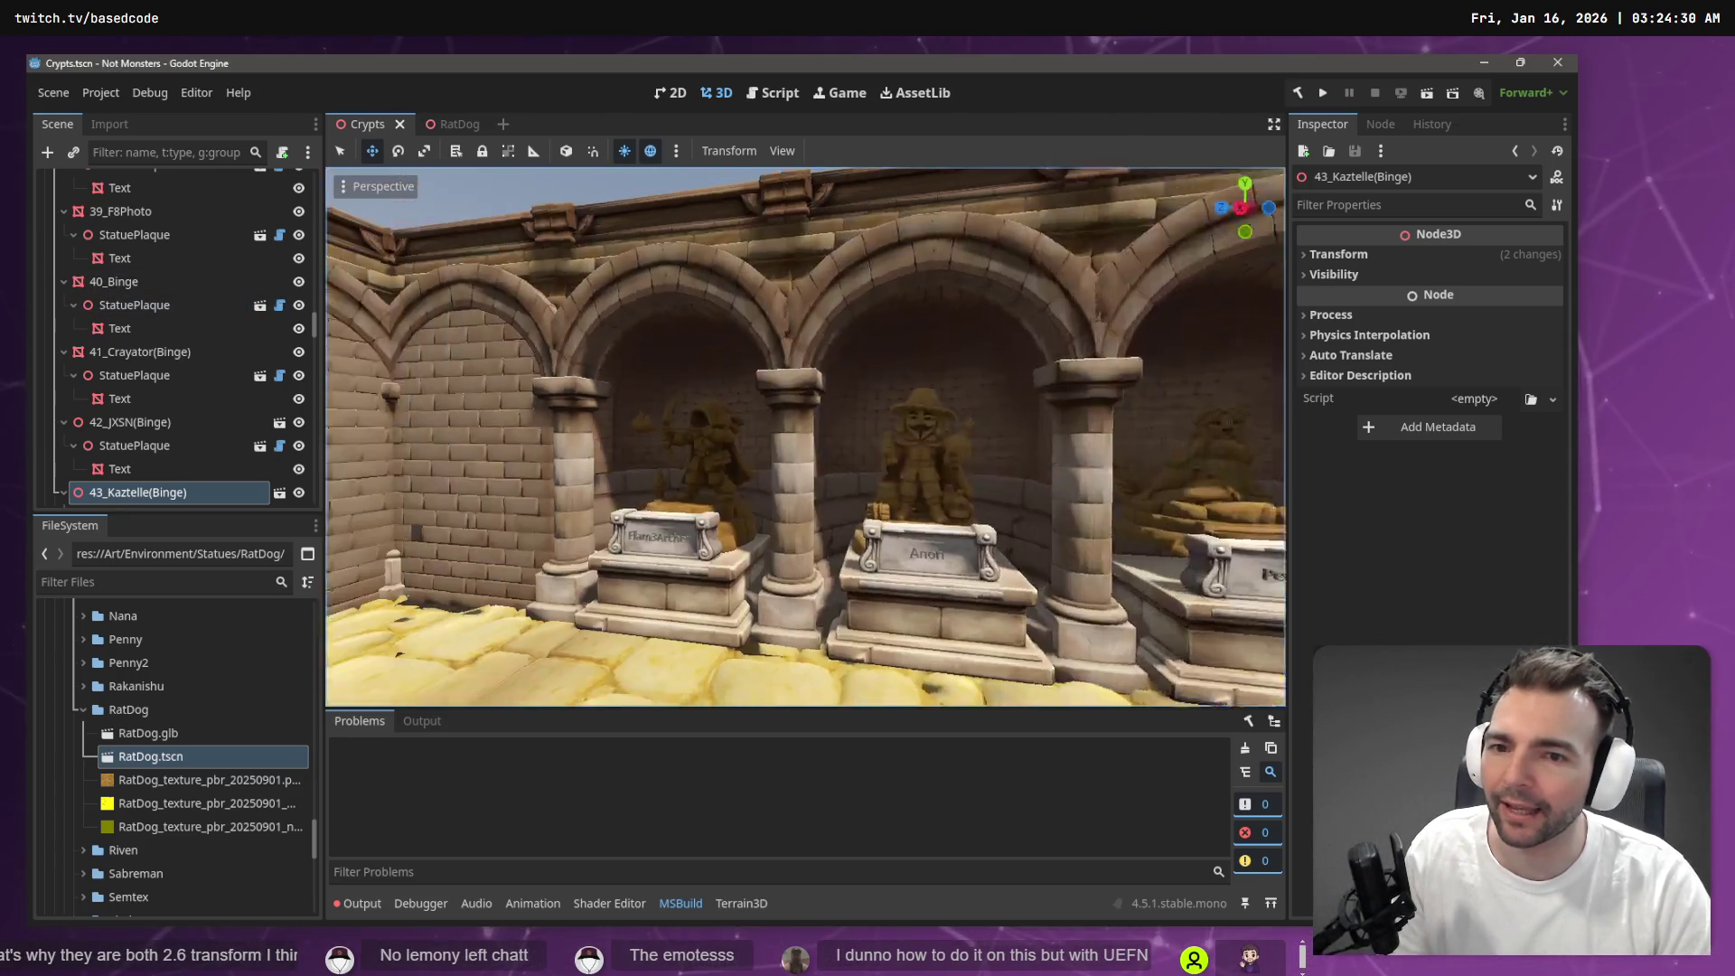
{"action": "key", "text": "f"}
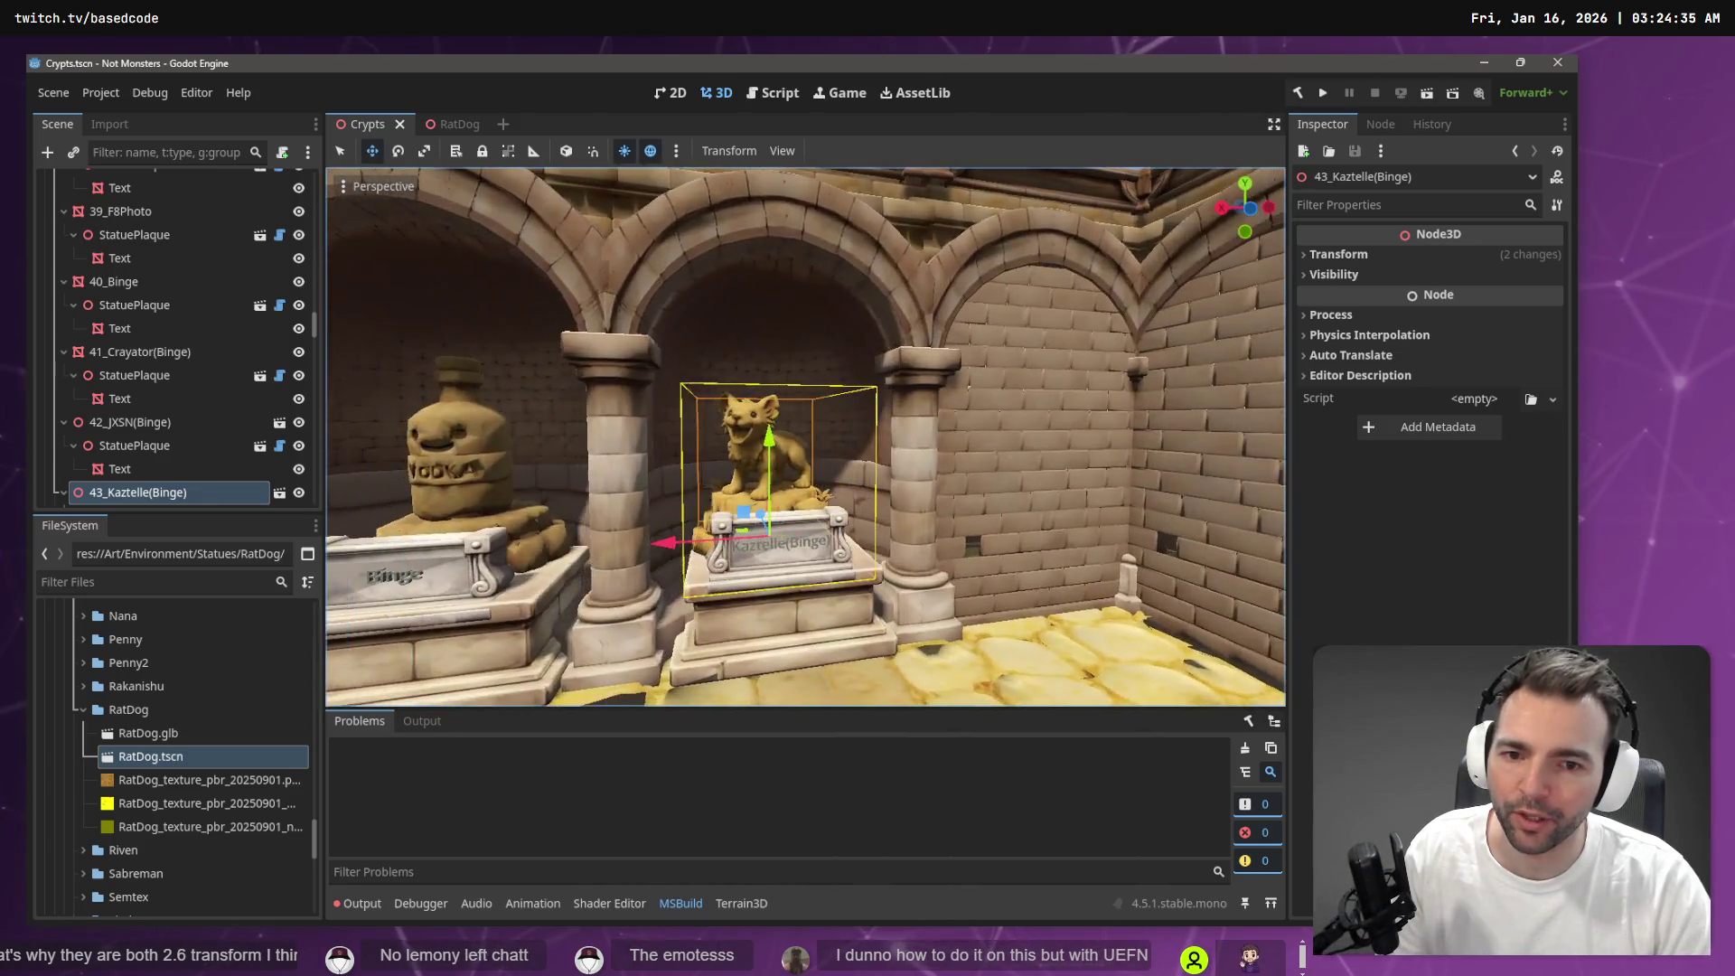
{"action": "scroll", "coordinate": [895, 376], "scroll_direction": "down", "scroll_amount": 5}
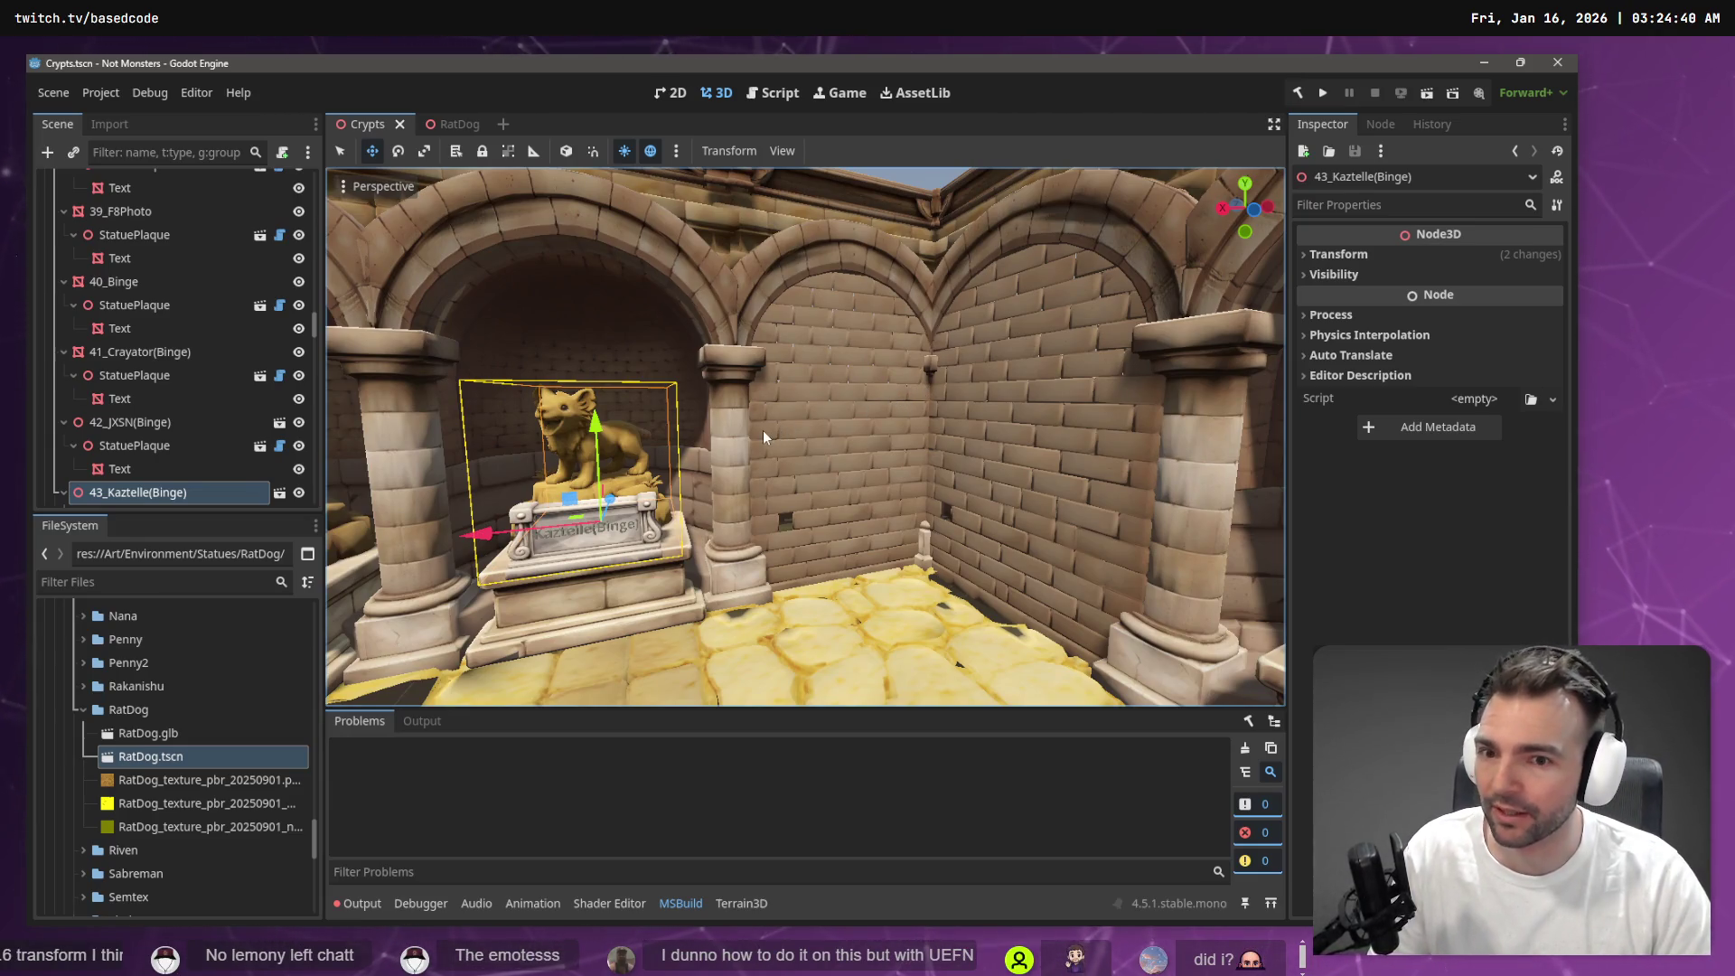
{"action": "mouse_move", "coordinate": [756, 430]}
{"action": "left_mouse_down"}
{"action": "mouse_move", "coordinate": [597, 428]}
{"action": "mouse_move", "coordinate": [730, 426]}
{"action": "left_mouse_up"}
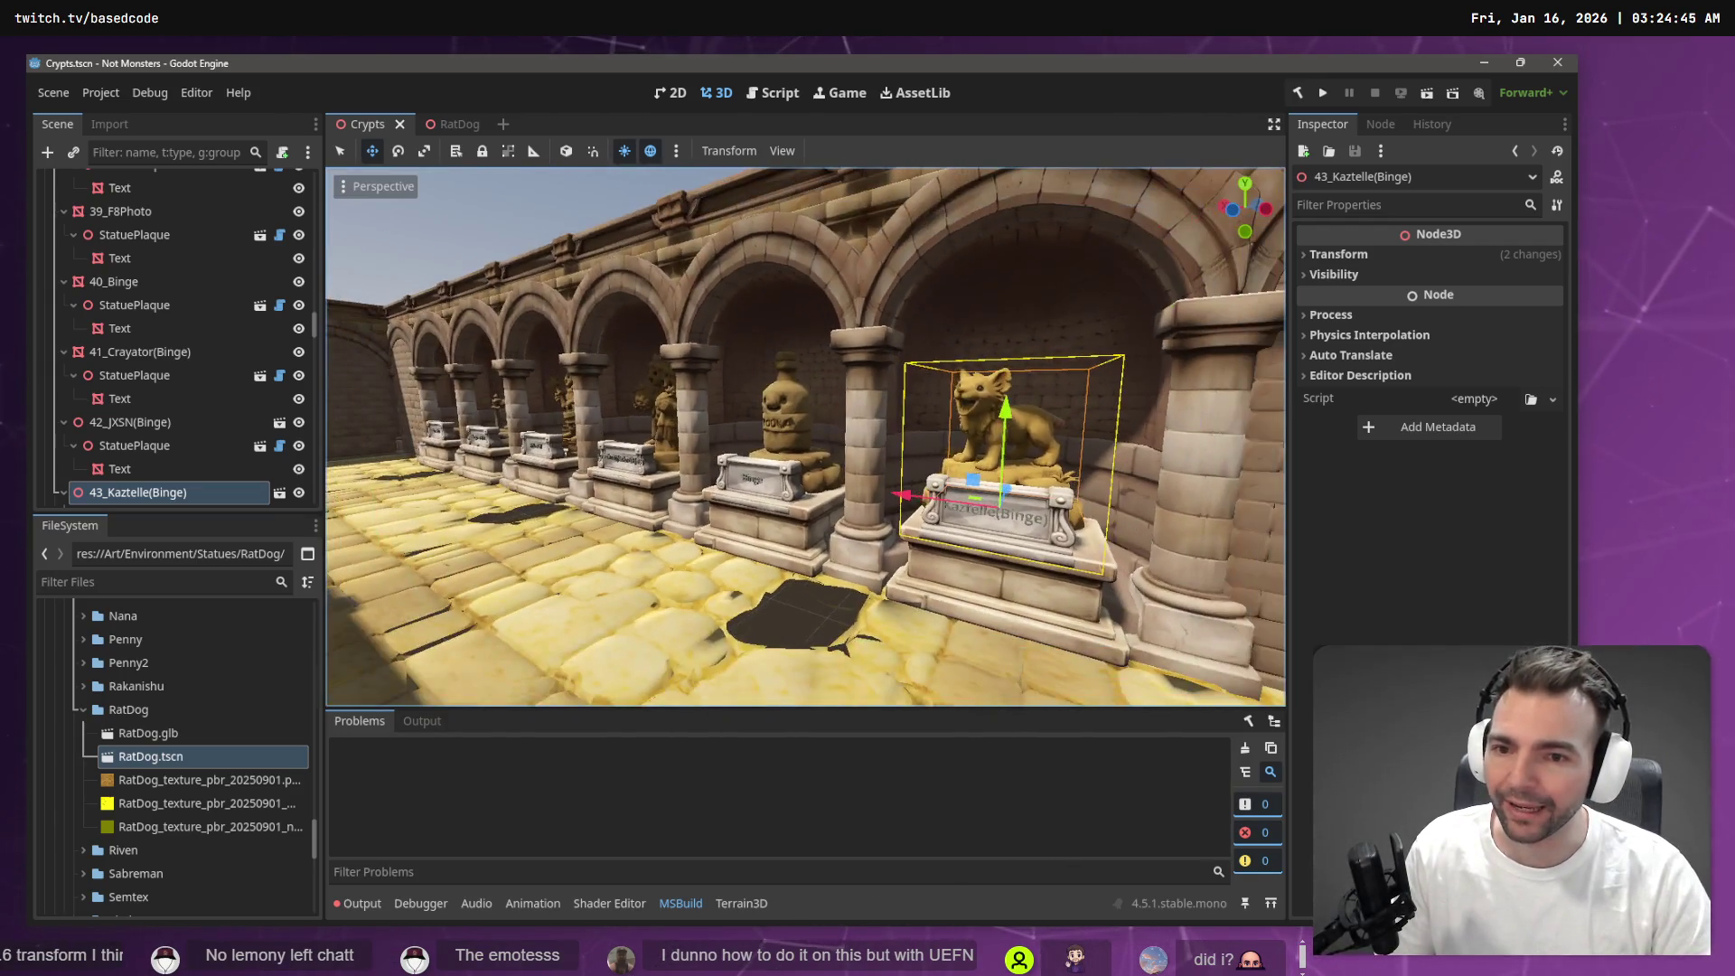
{"action": "left_click_drag", "start_coordinate": [897, 461], "coordinate": [897, 462]}
{"action": "left_click", "coordinate": [781, 420]}
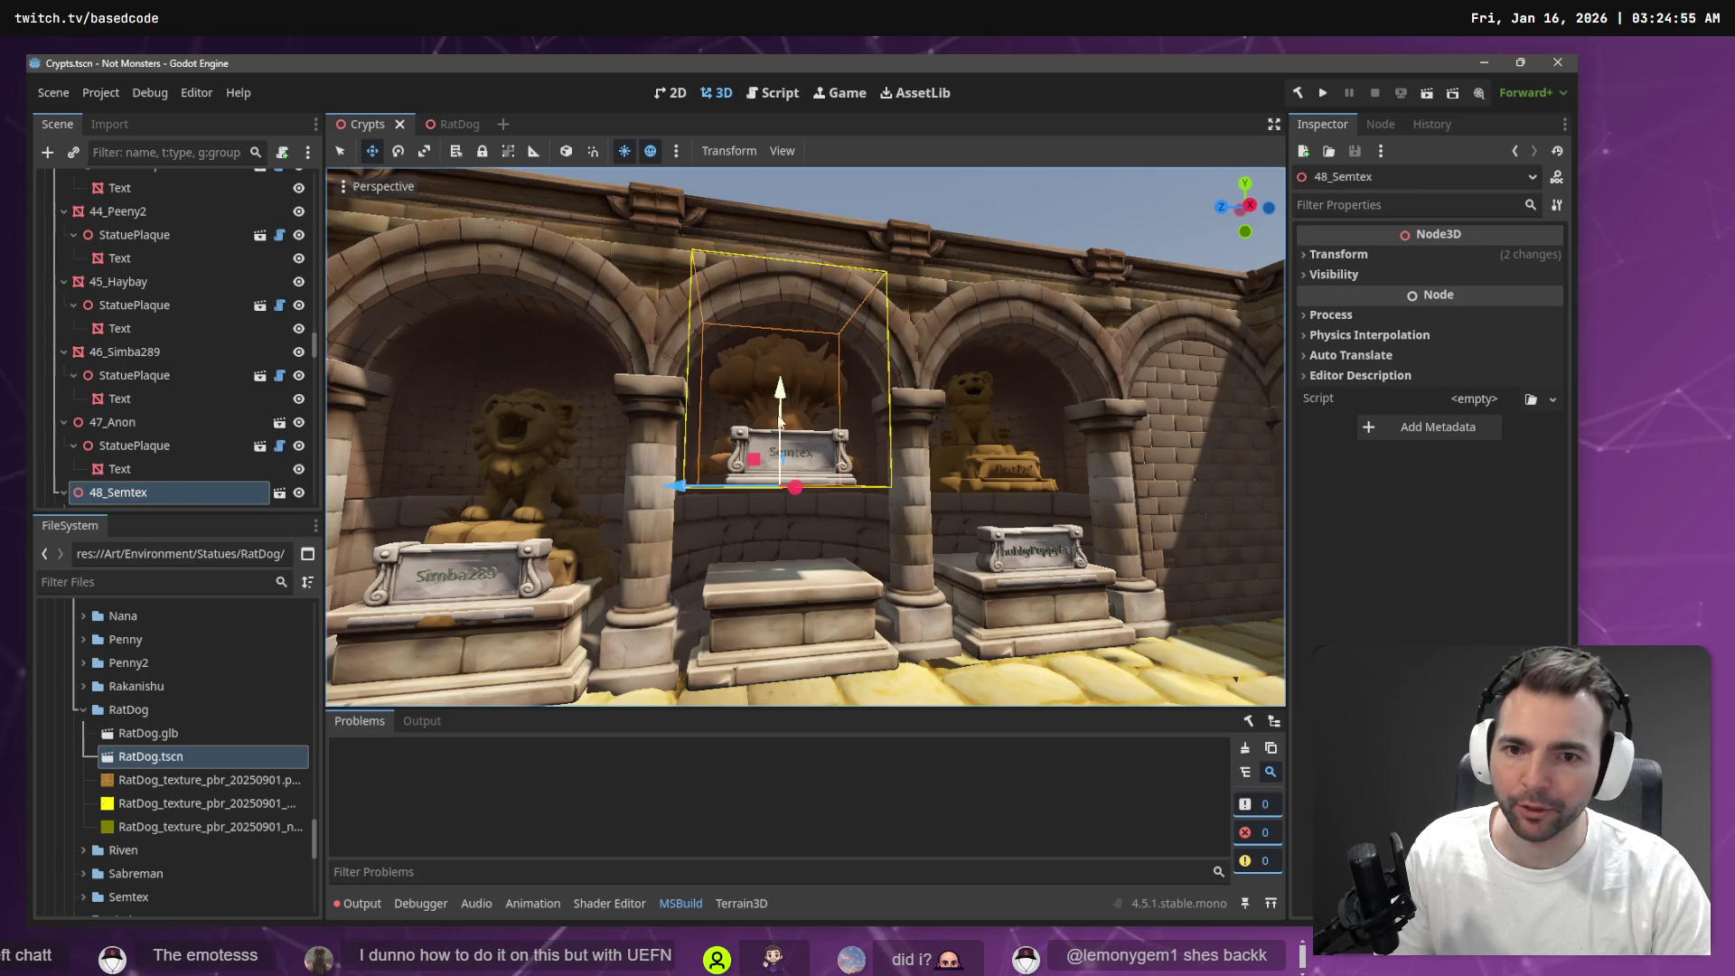
Locate 48_Semtex's scene file and open Semtex.tscn, orbiting to a front view
{"action": "left_click", "coordinate": [64, 492]}
{"action": "scroll", "coordinate": [72, 470], "scroll_direction": "down", "scroll_amount": 2}
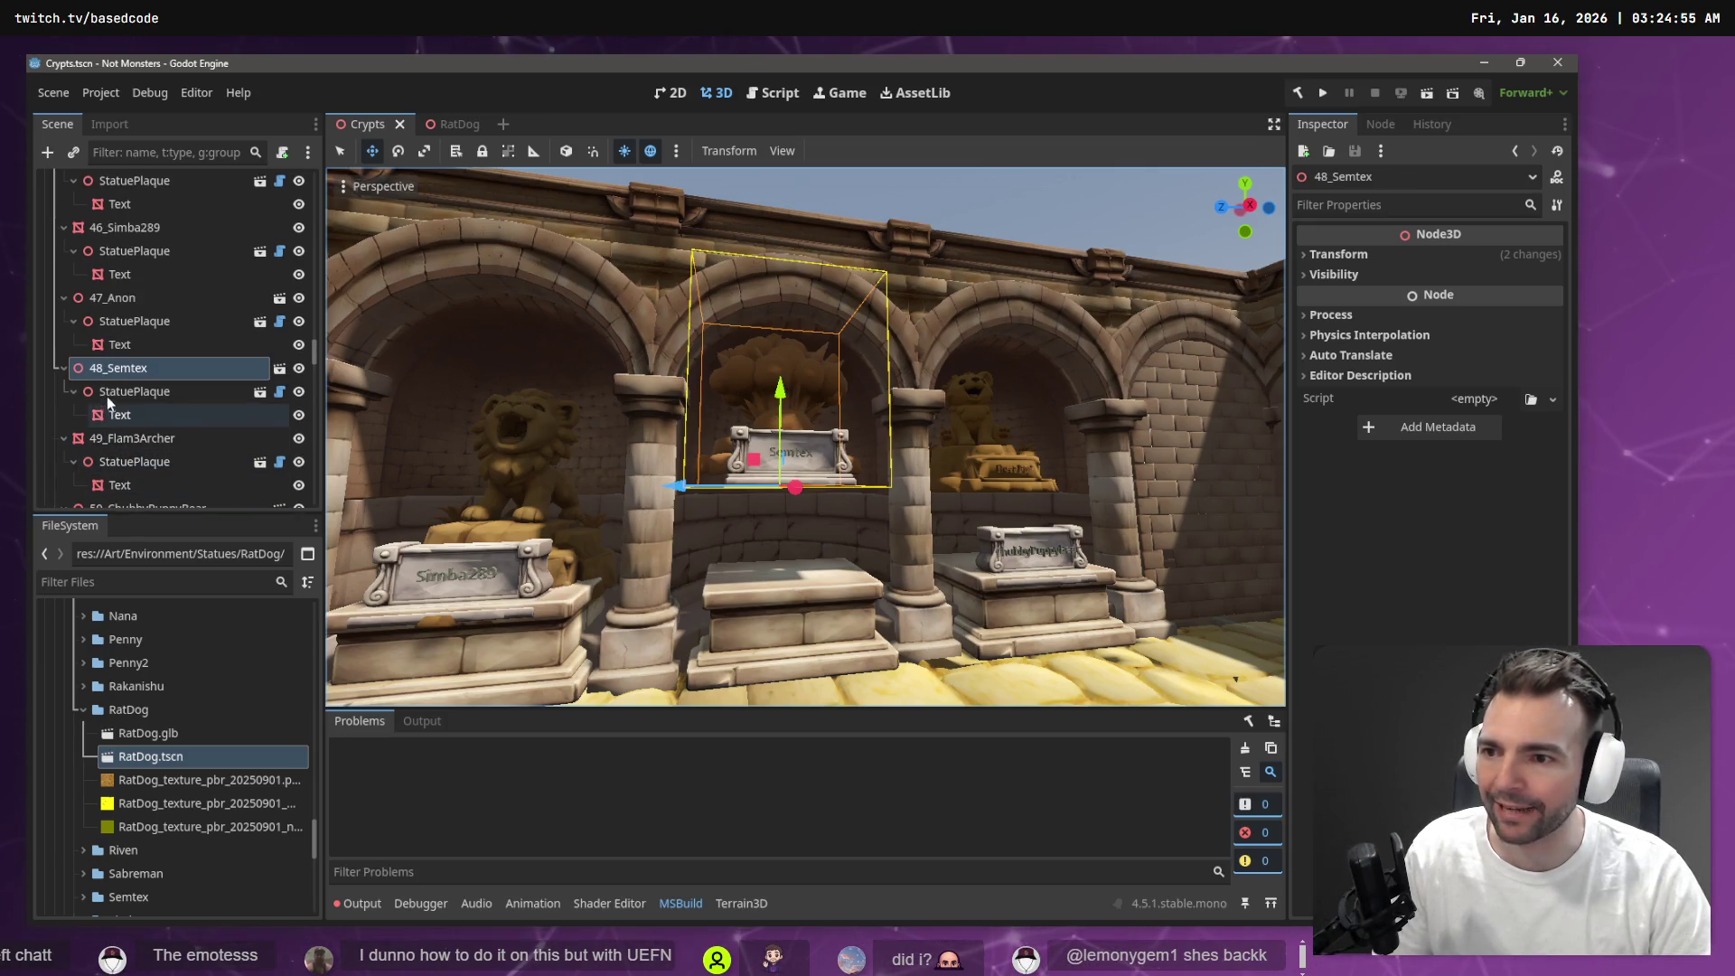
{"action": "right_click", "coordinate": [178, 374]}
{"action": "left_click", "coordinate": [311, 866]}
{"action": "scroll", "coordinate": [246, 810], "scroll_direction": "down", "scroll_amount": 3}
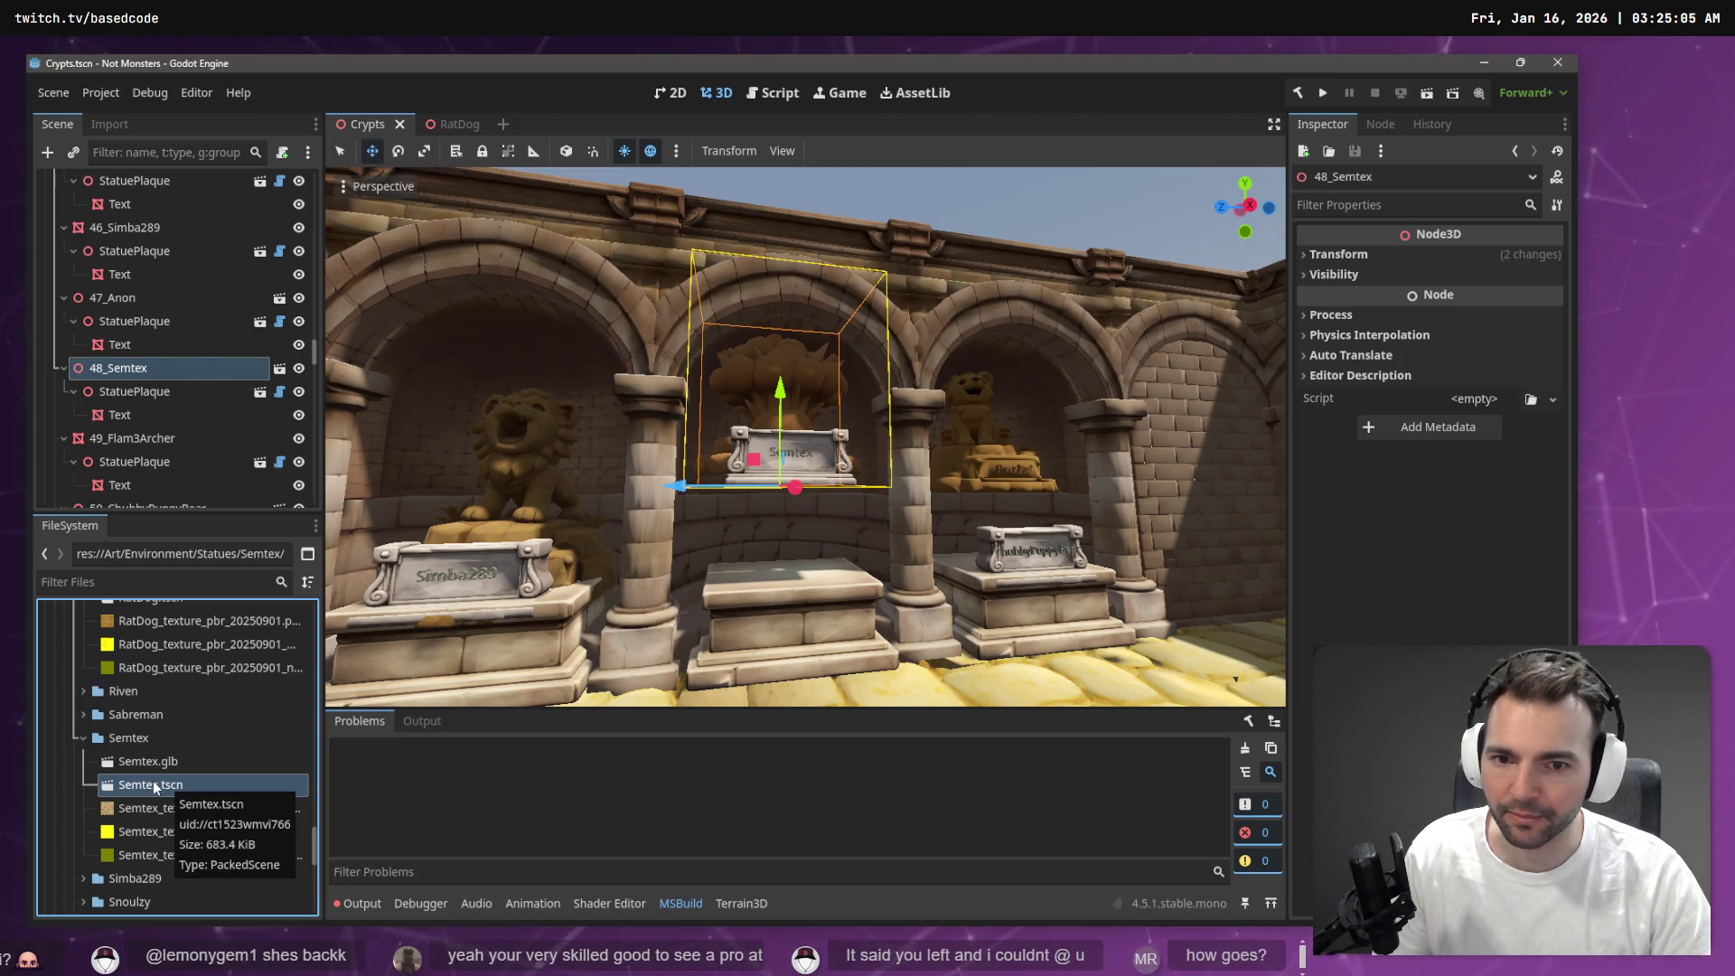
{"action": "double_click", "coordinate": [153, 785]}
{"action": "mouse_move", "coordinate": [895, 449]}
{"action": "left_mouse_down"}
{"action": "mouse_move", "coordinate": [795, 456]}
{"action": "mouse_move", "coordinate": [483, 165]}
{"action": "left_mouse_up"}
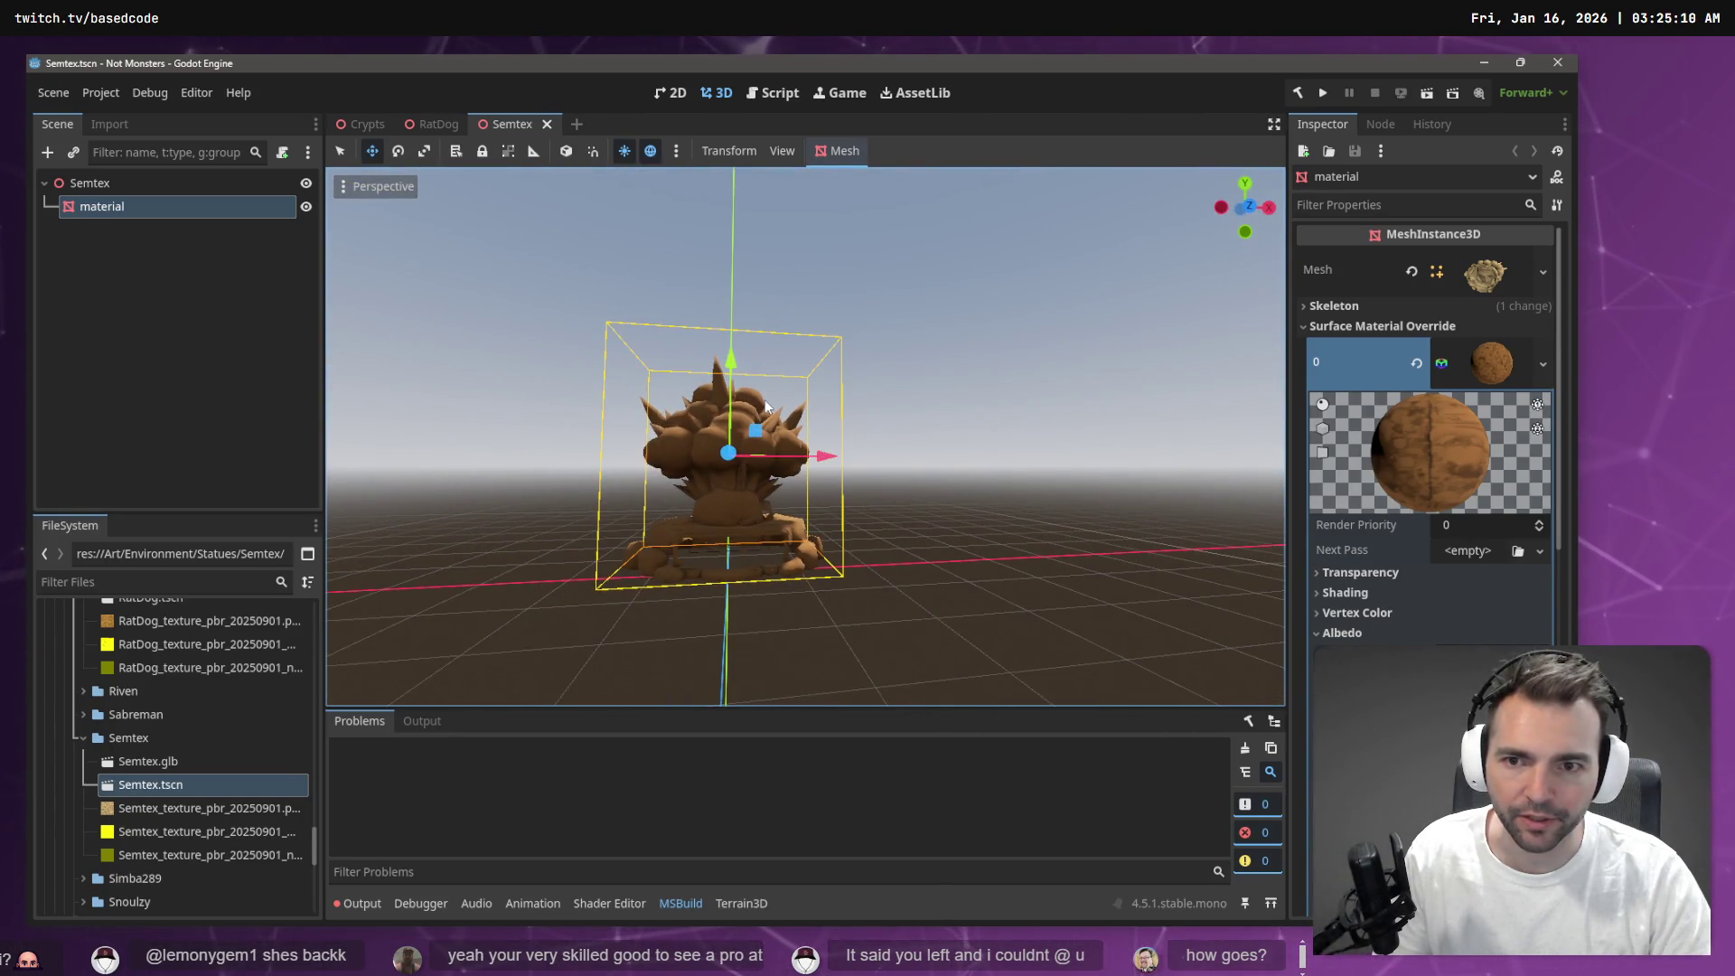
Return to the Crypts hall and select the Crypts root node
{"action": "left_click", "coordinate": [360, 124]}
{"action": "left_click_drag", "start_coordinate": [802, 500], "coordinate": [393, 418]}
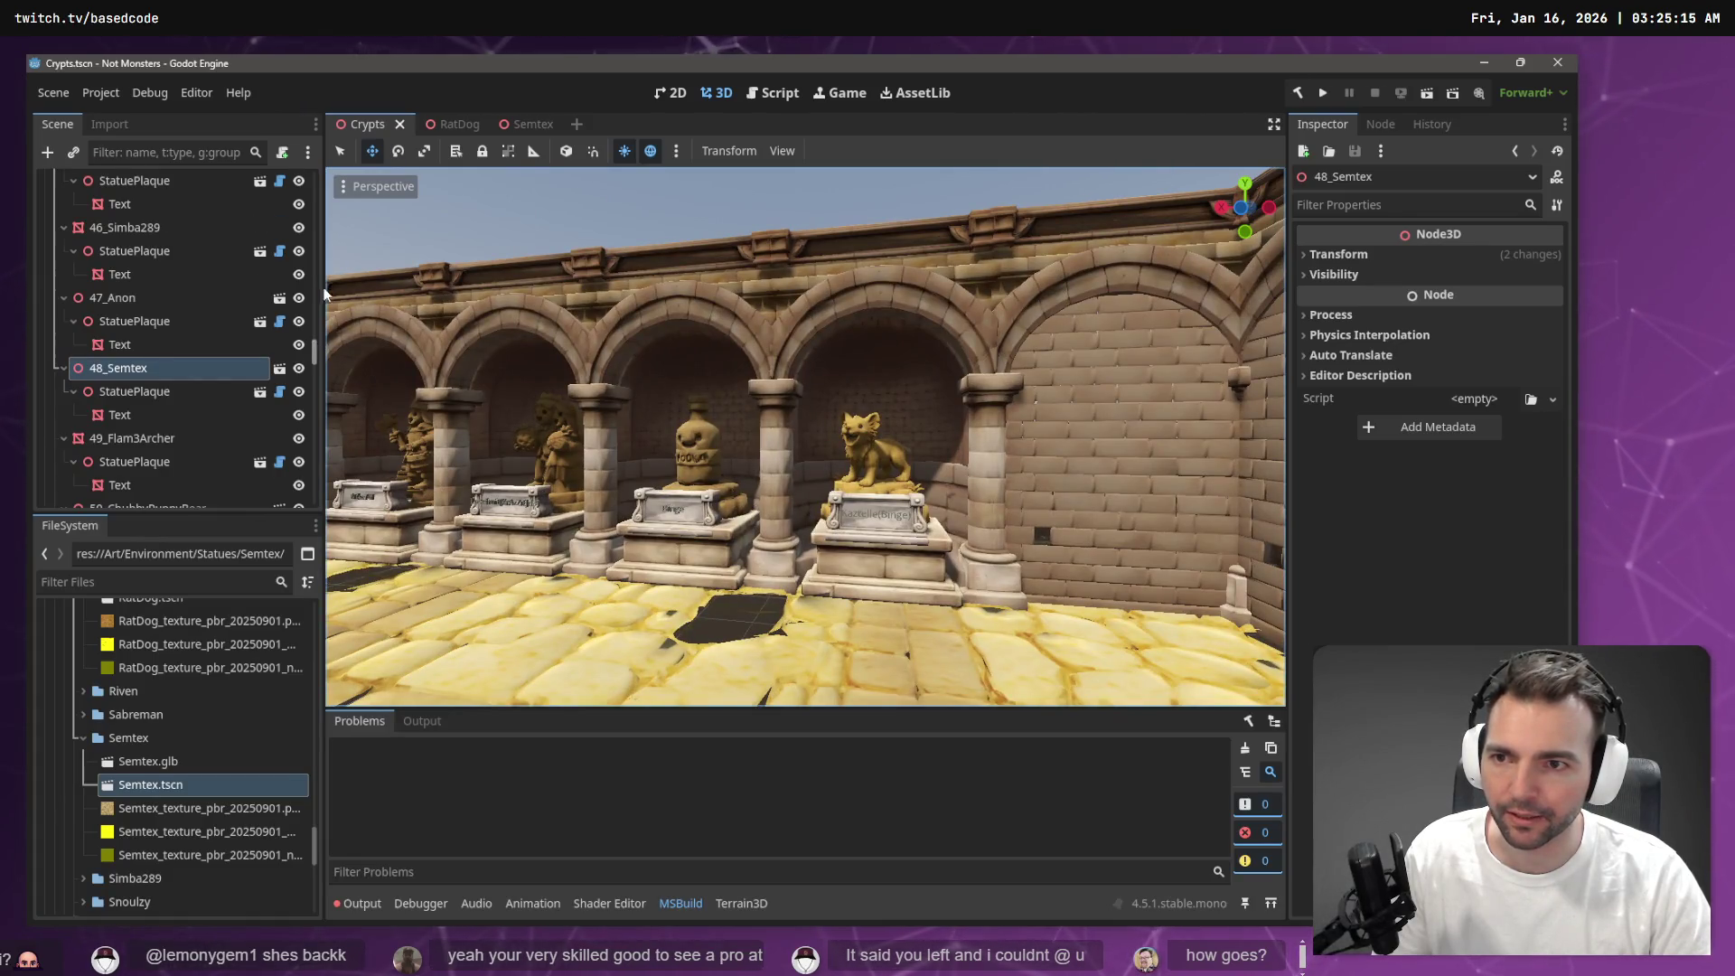
{"action": "scroll", "coordinate": [307, 226], "scroll_direction": "up", "scroll_amount": 15}
{"action": "left_click", "coordinate": [136, 183]}
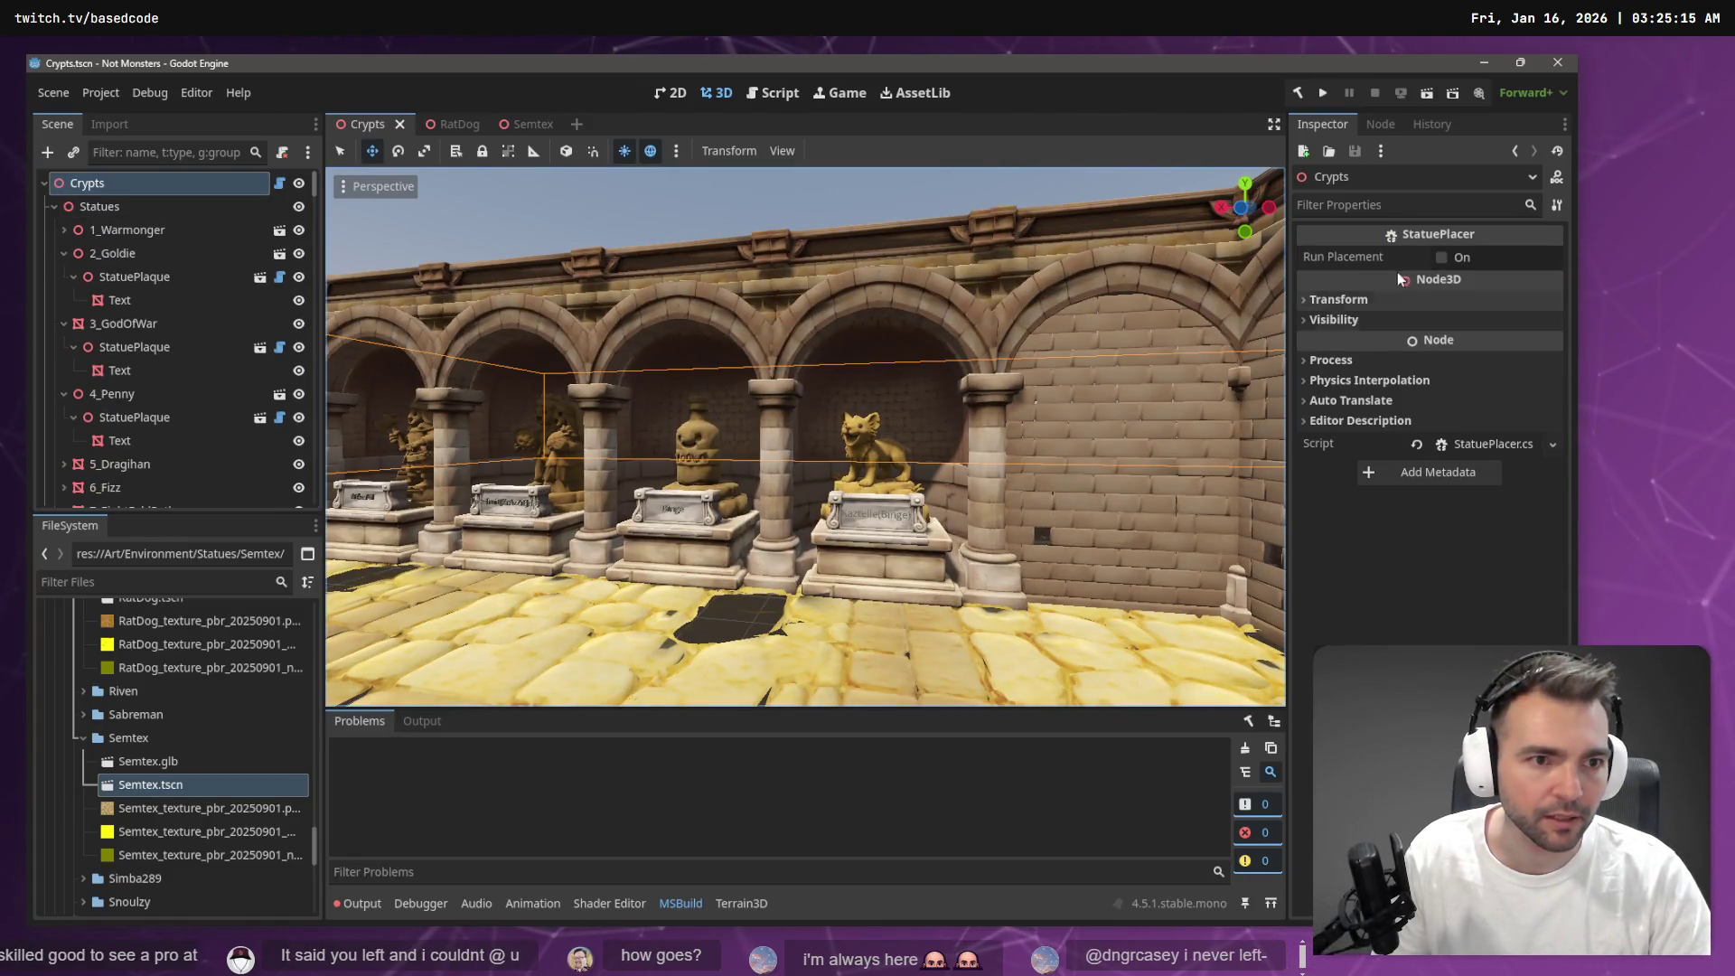
Rerun the statue placement and move the RatDog model along Y in its scene
{"action": "left_click", "coordinate": [1443, 259]}
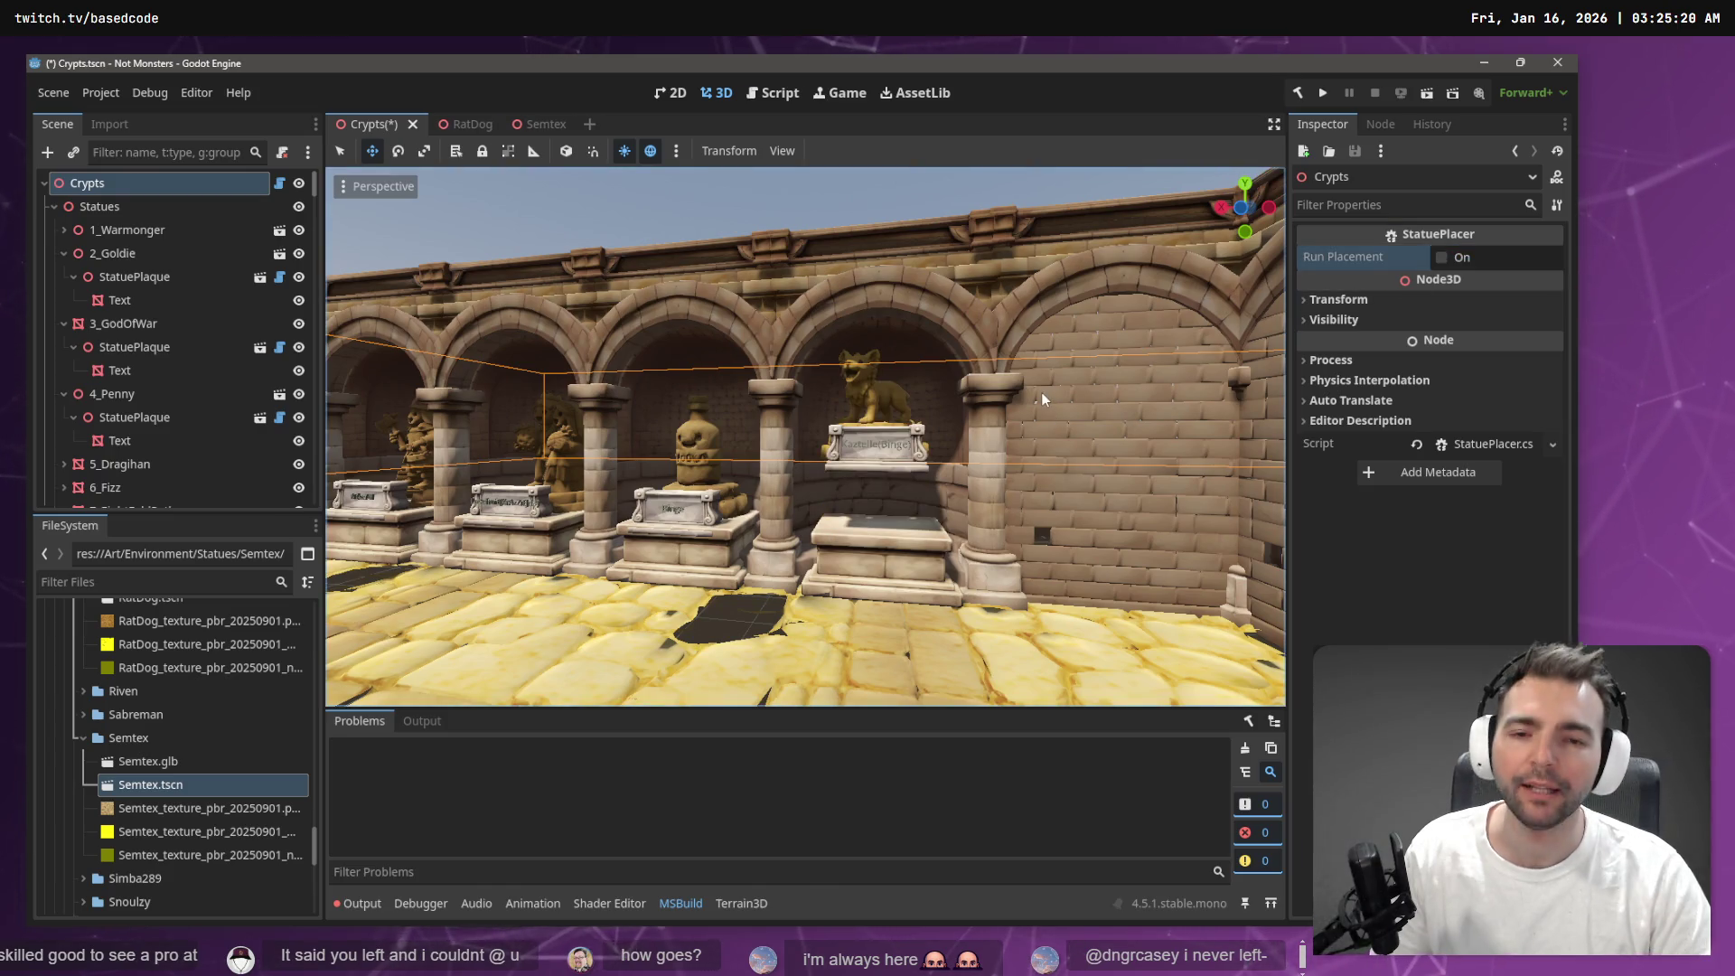
{"action": "left_click", "coordinate": [899, 442]}
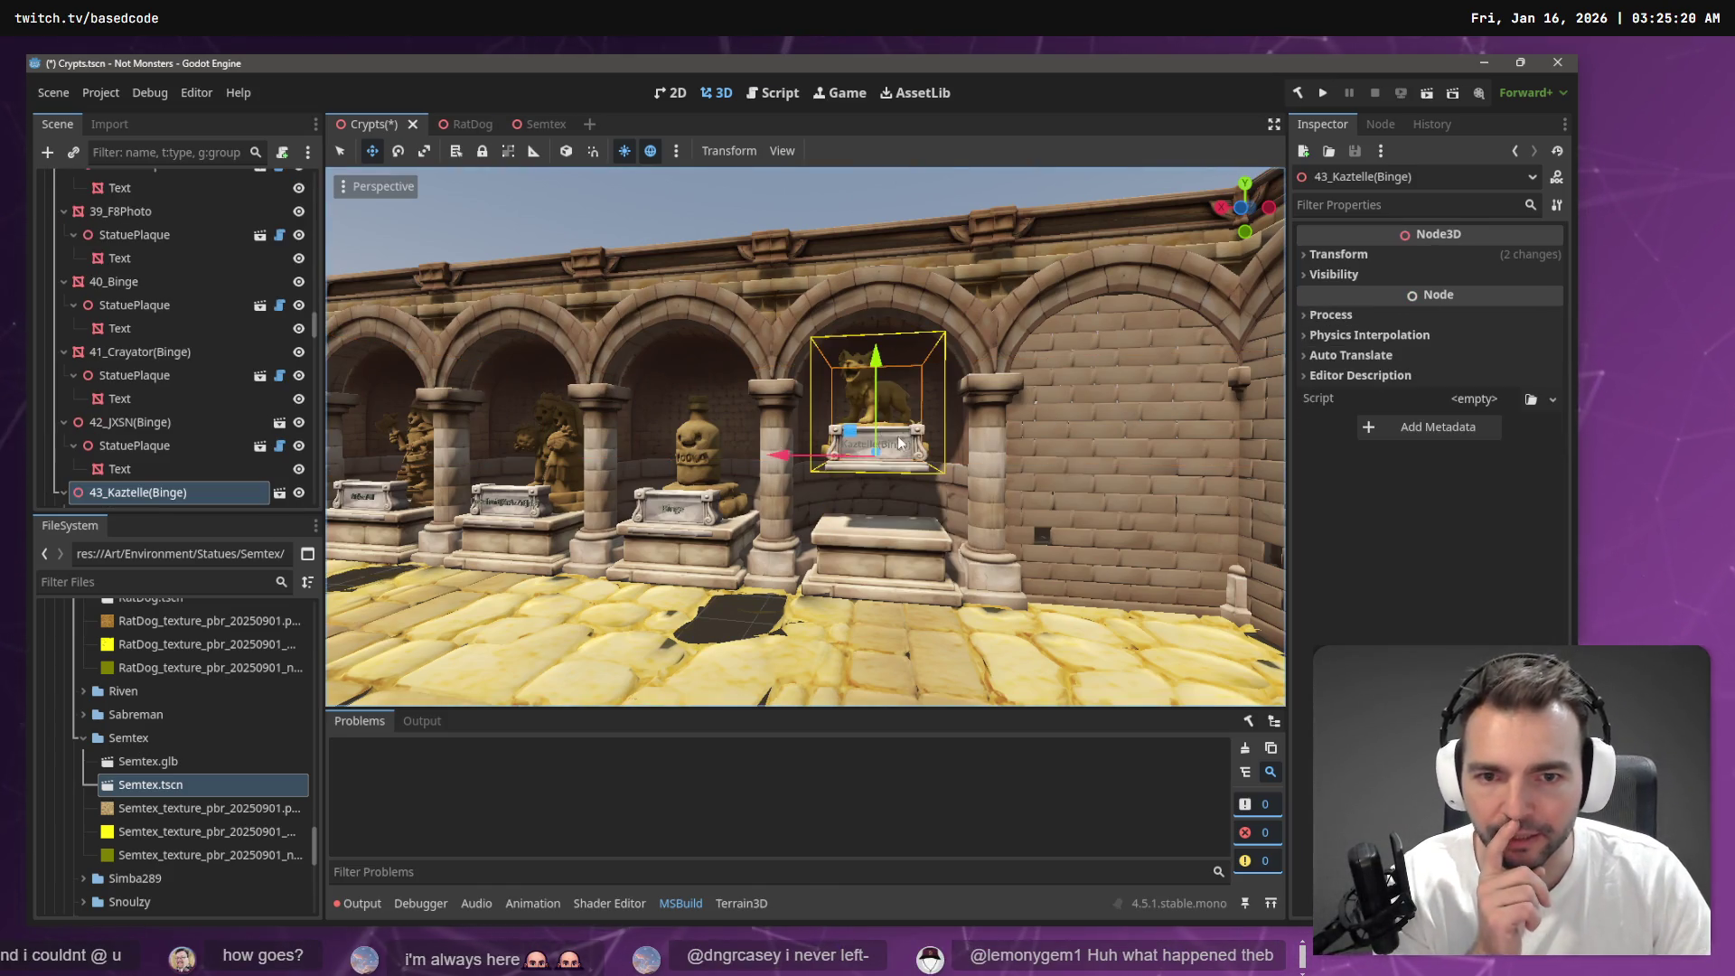
{"action": "left_click", "coordinate": [461, 124]}
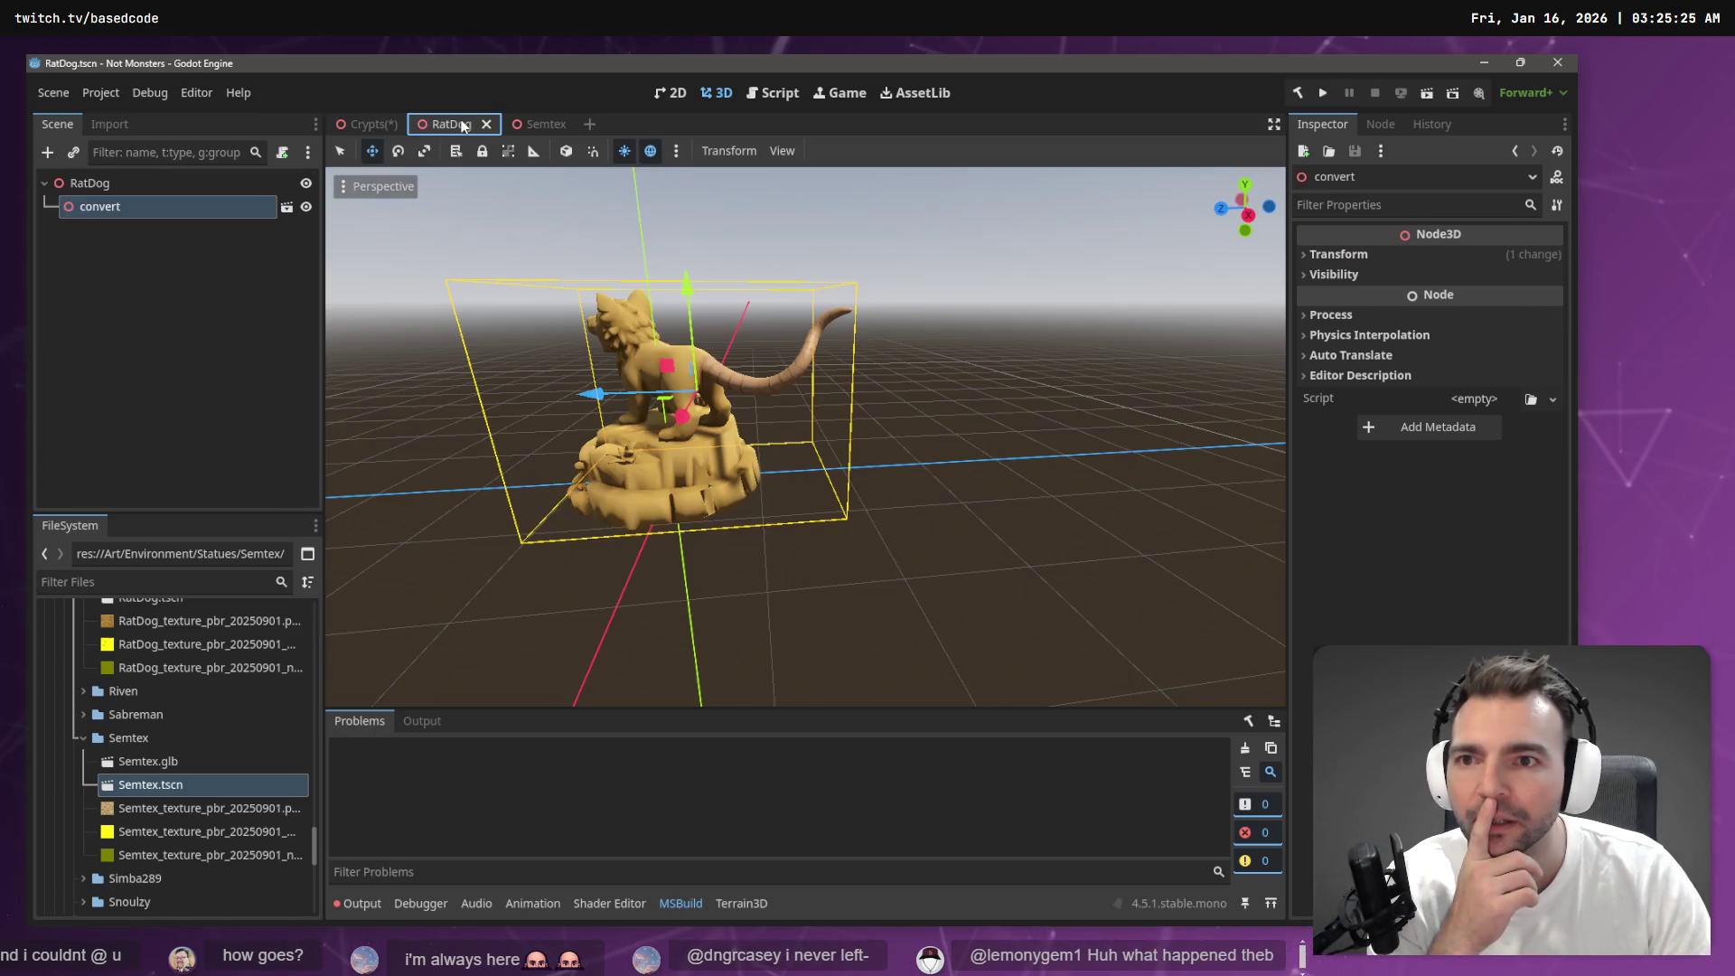
{"action": "left_click_drag", "start_coordinate": [676, 273], "coordinate": [712, 459]}
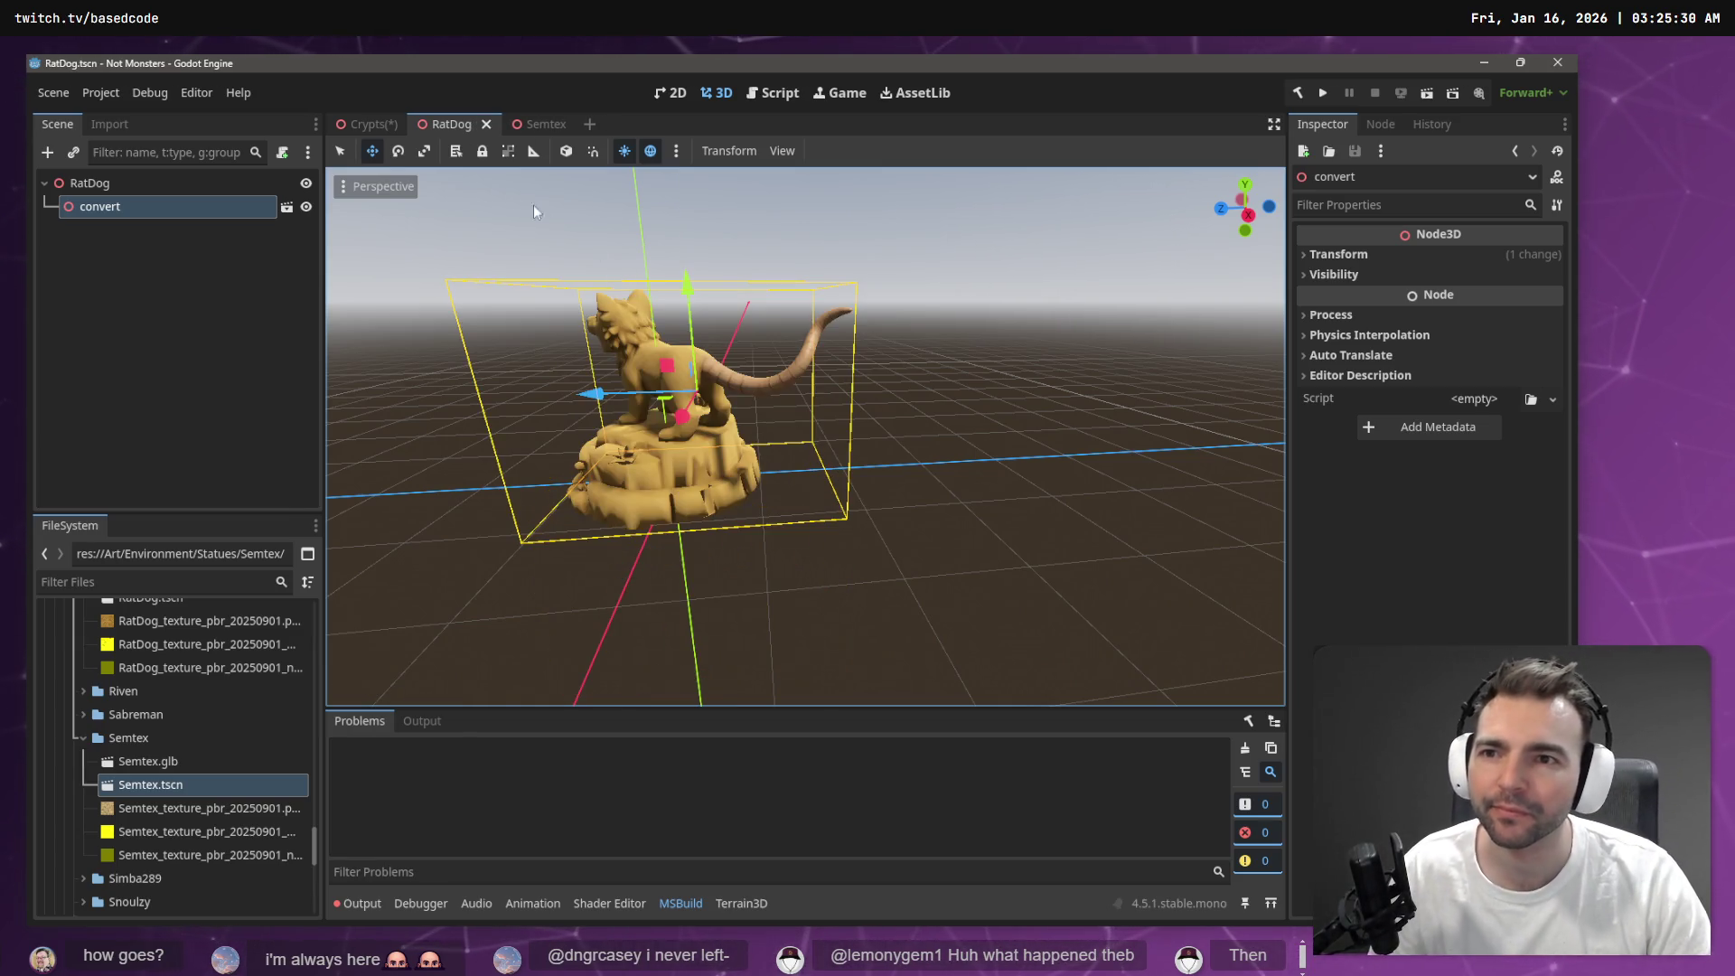
{"action": "left_click", "coordinate": [369, 127]}
{"action": "left_click", "coordinate": [468, 127]}
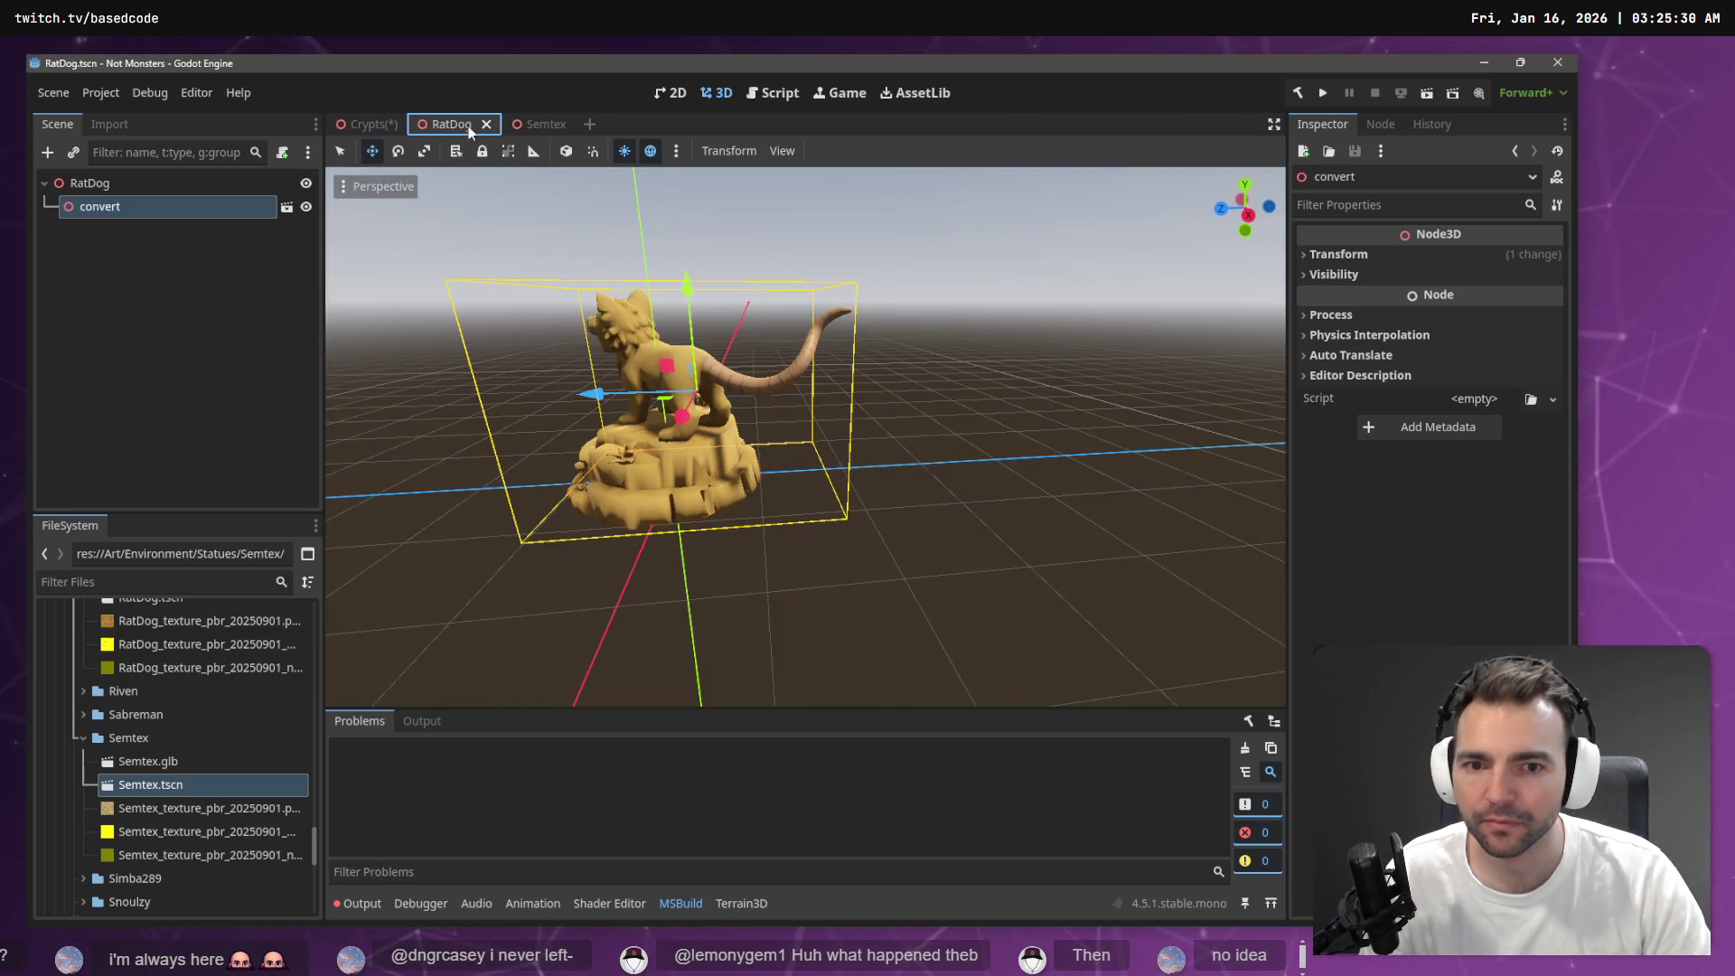
{"action": "left_click", "coordinate": [369, 124]}
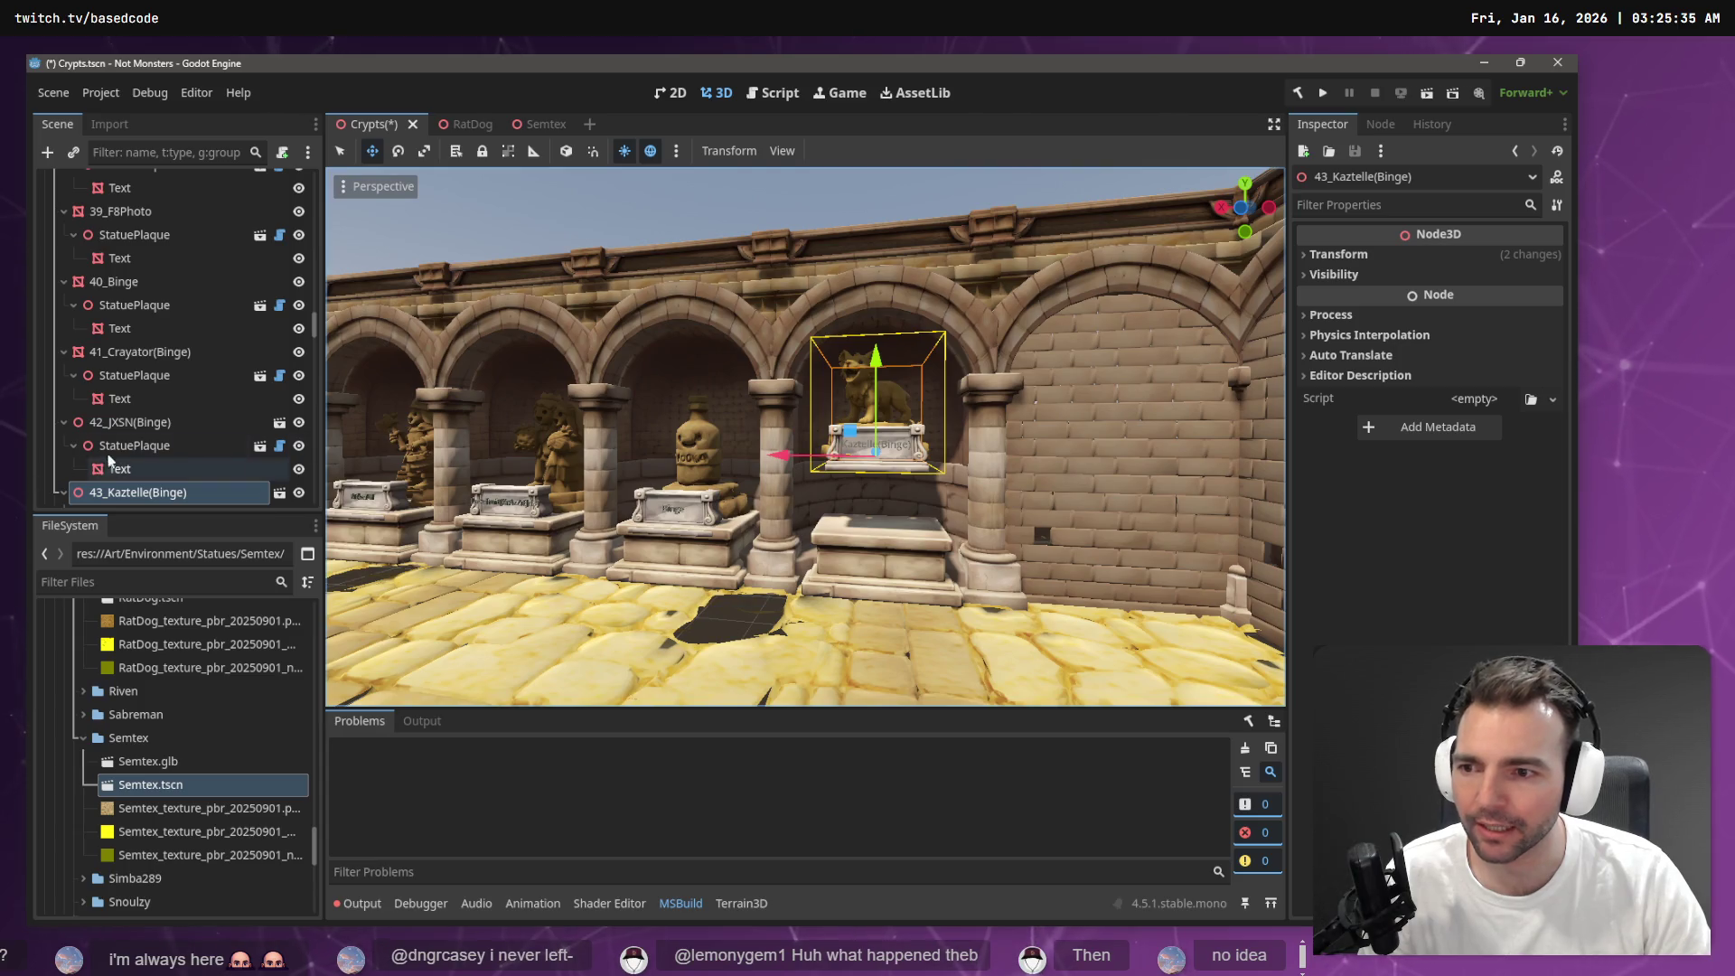
Compare statue 43's position, rotation and scale with the neighbouring statue
{"action": "left_click", "coordinate": [135, 493]}
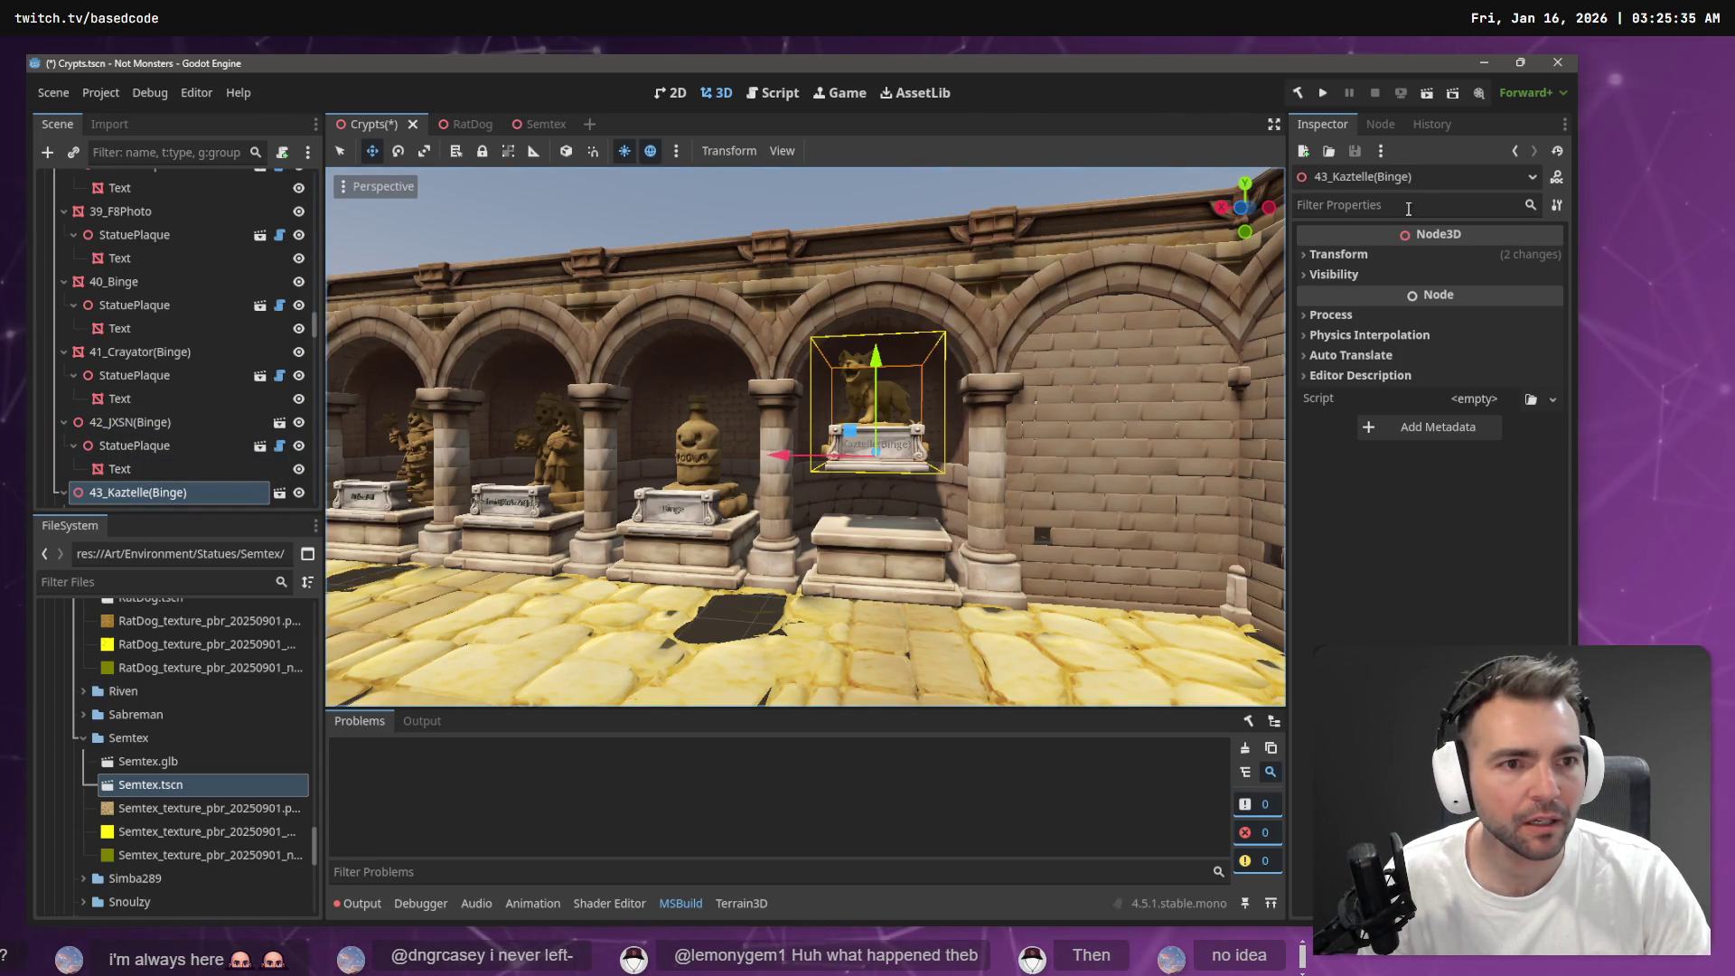
{"action": "left_click", "coordinate": [1347, 255]}
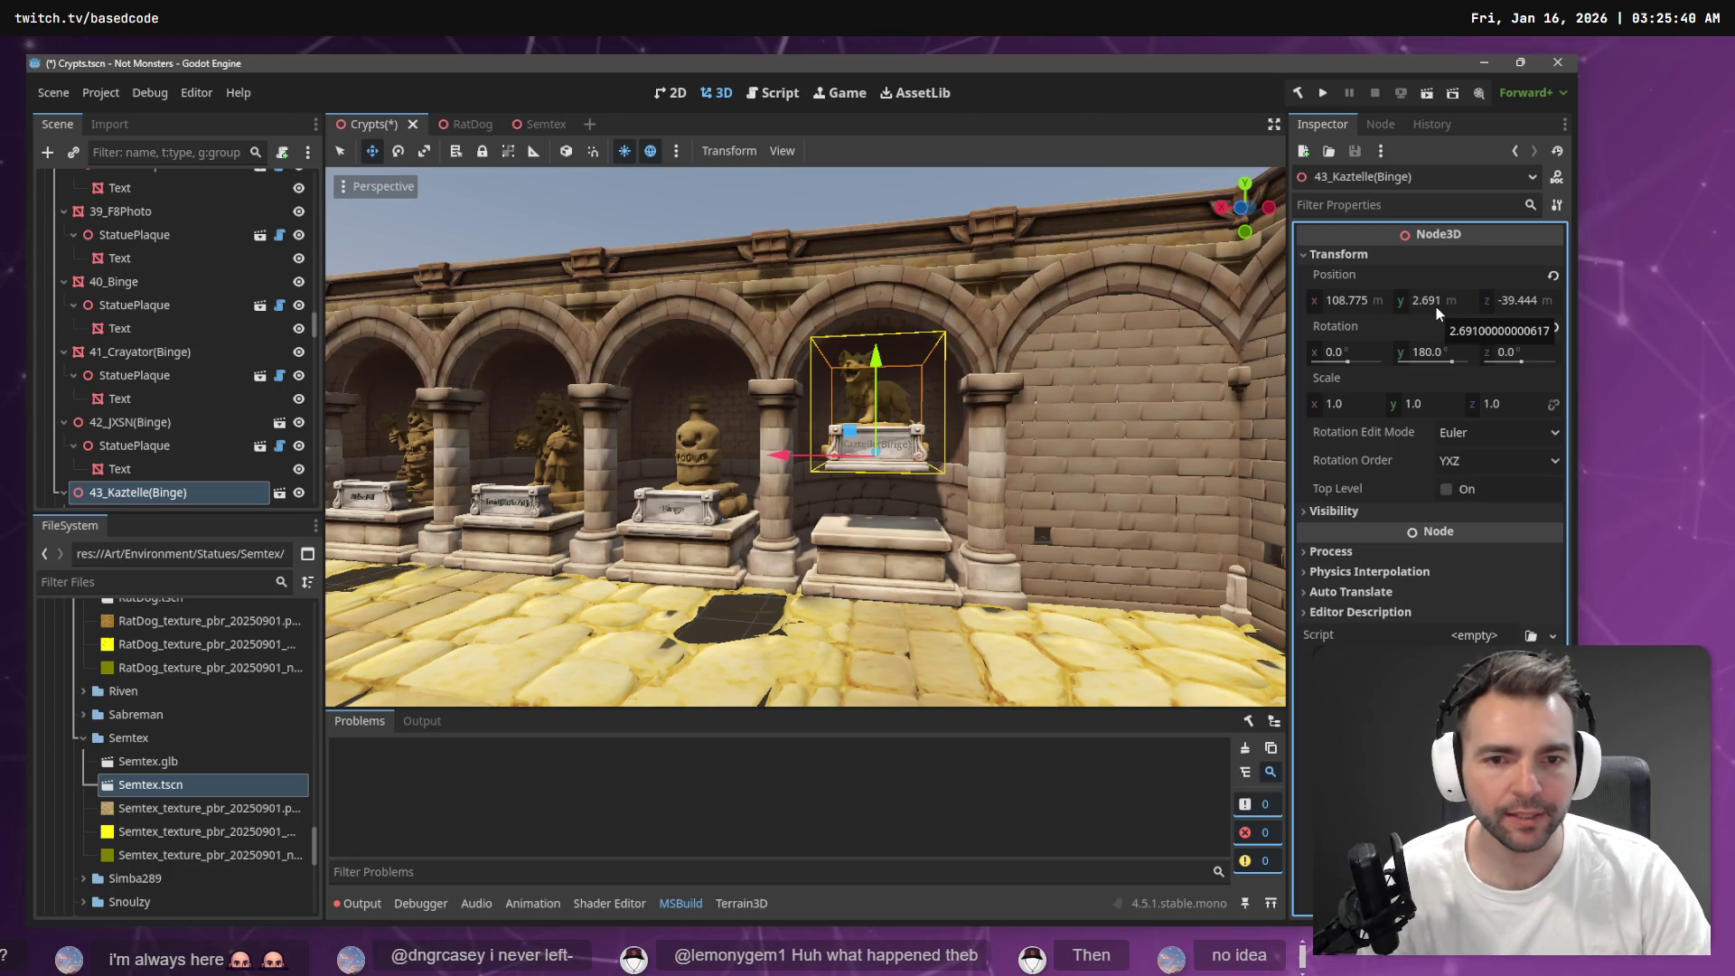
{"action": "left_click", "coordinate": [707, 479]}
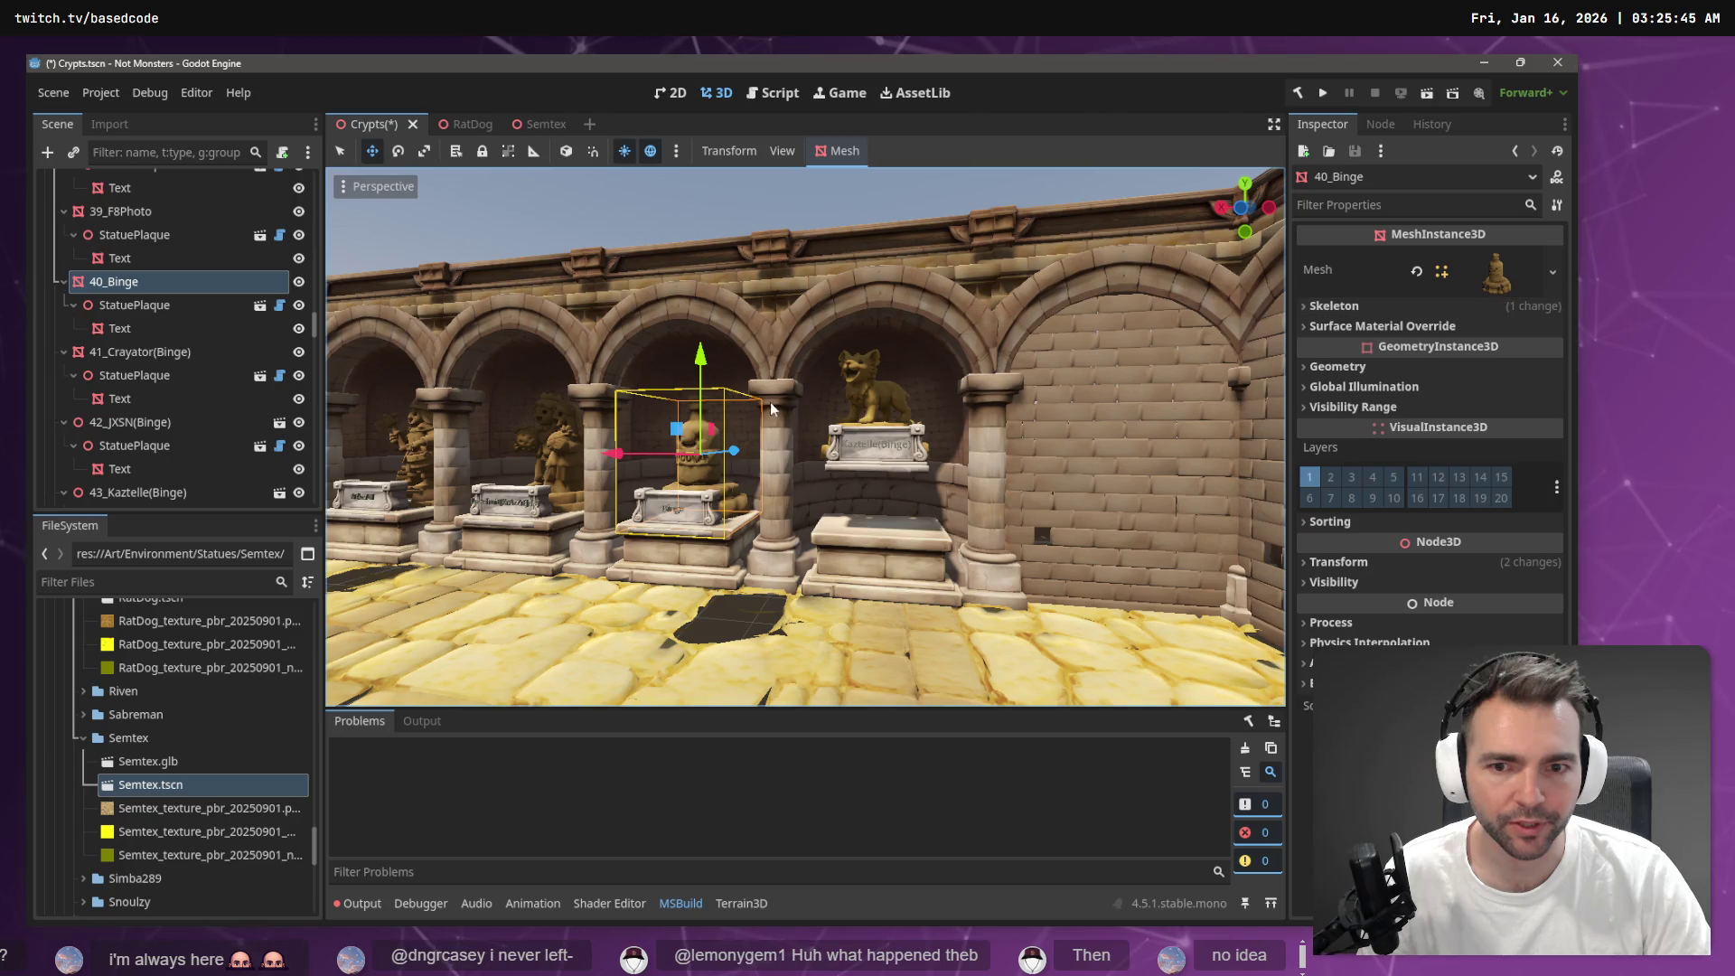
{"action": "left_click", "coordinate": [869, 401]}
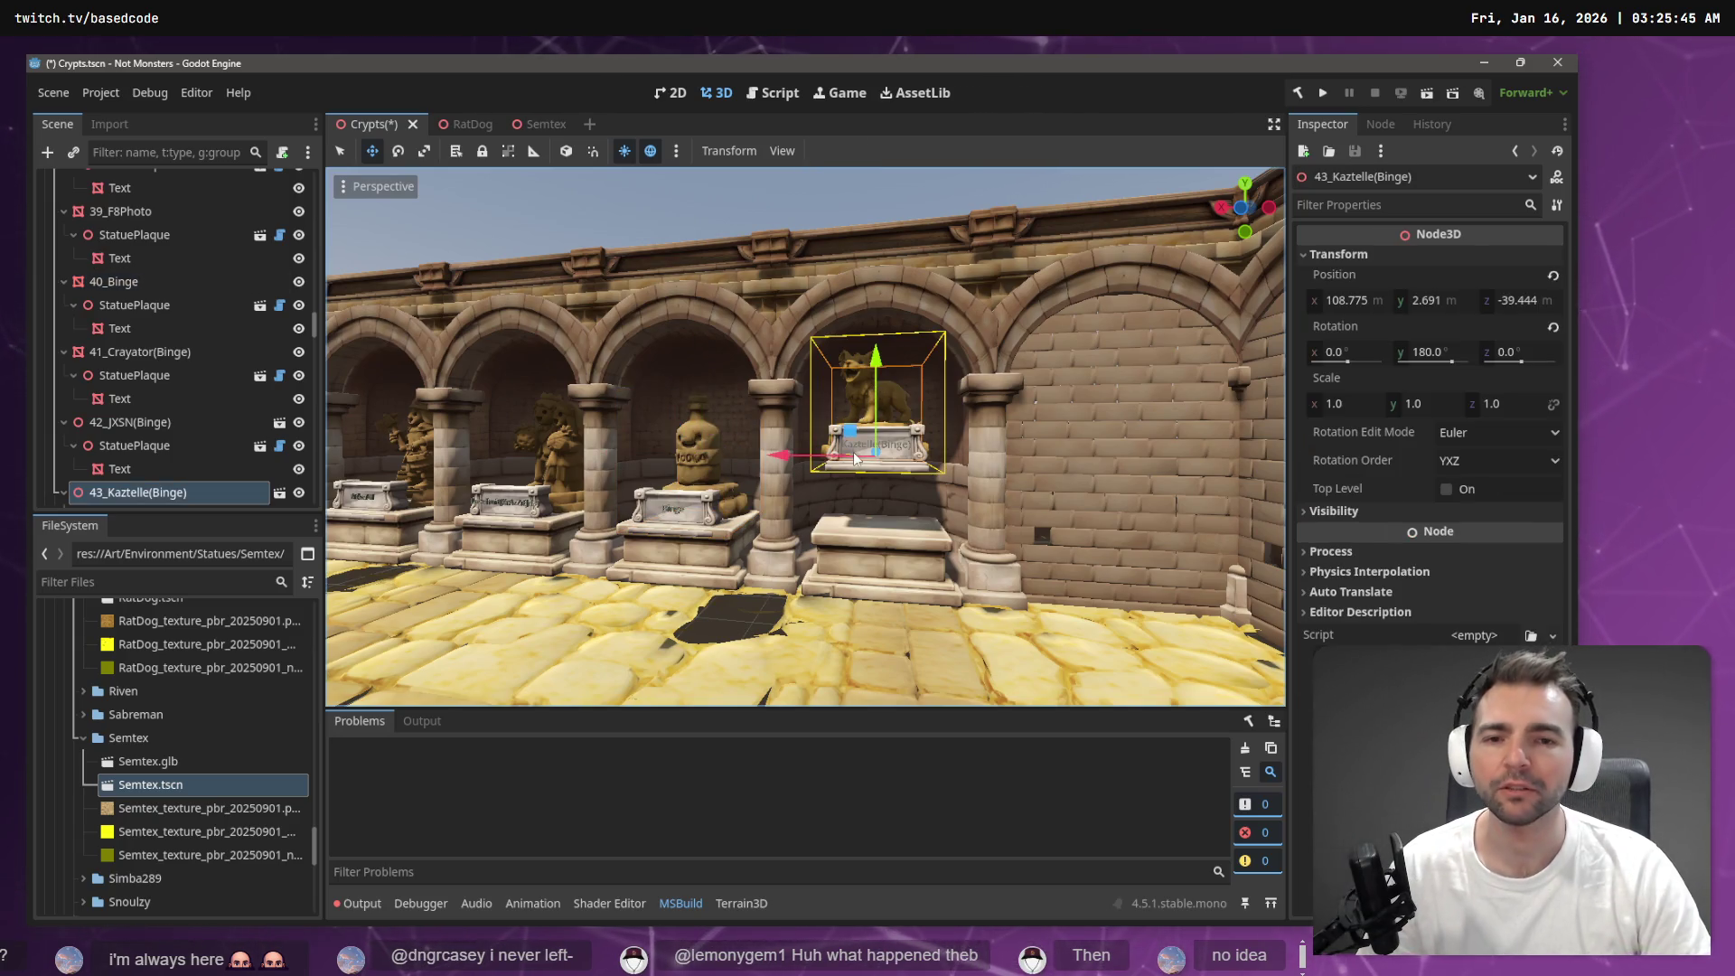
Lower the RatDog statue inside its scene, save it, and rerun the Crypts statue placement
{"action": "left_click", "coordinate": [526, 124]}
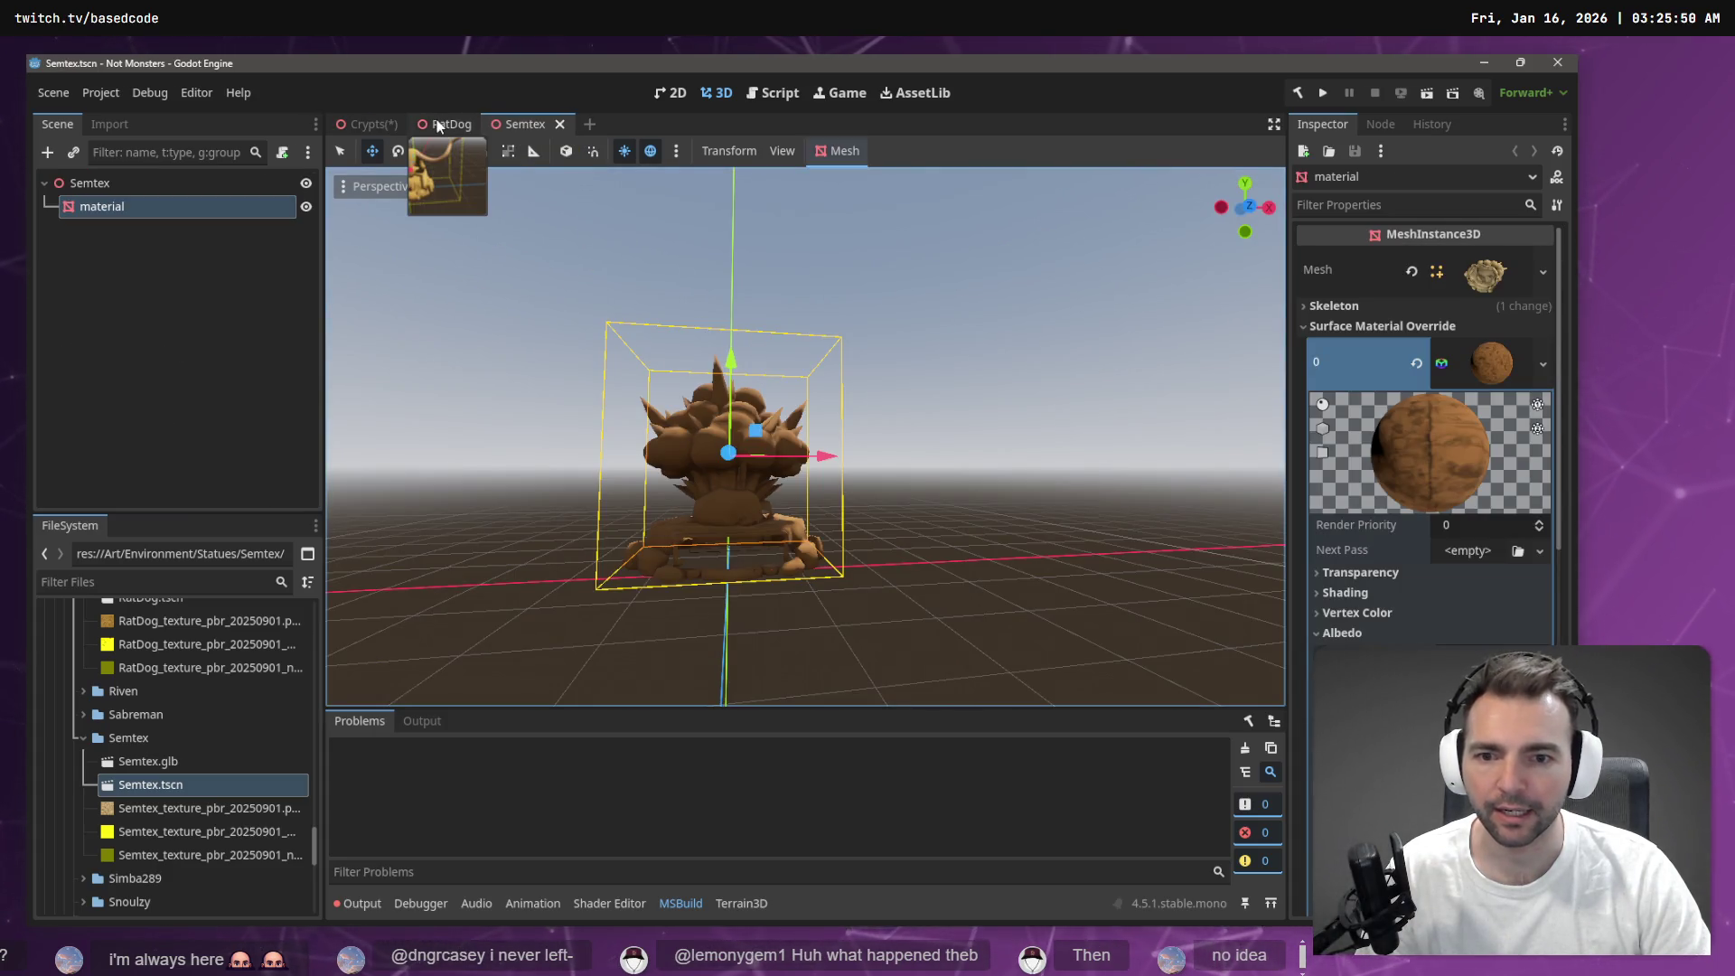
{"action": "left_click", "coordinate": [449, 122]}
{"action": "left_click_drag", "start_coordinate": [686, 296], "coordinate": [700, 381]}
{"action": "key", "text": "ctrl+s"}
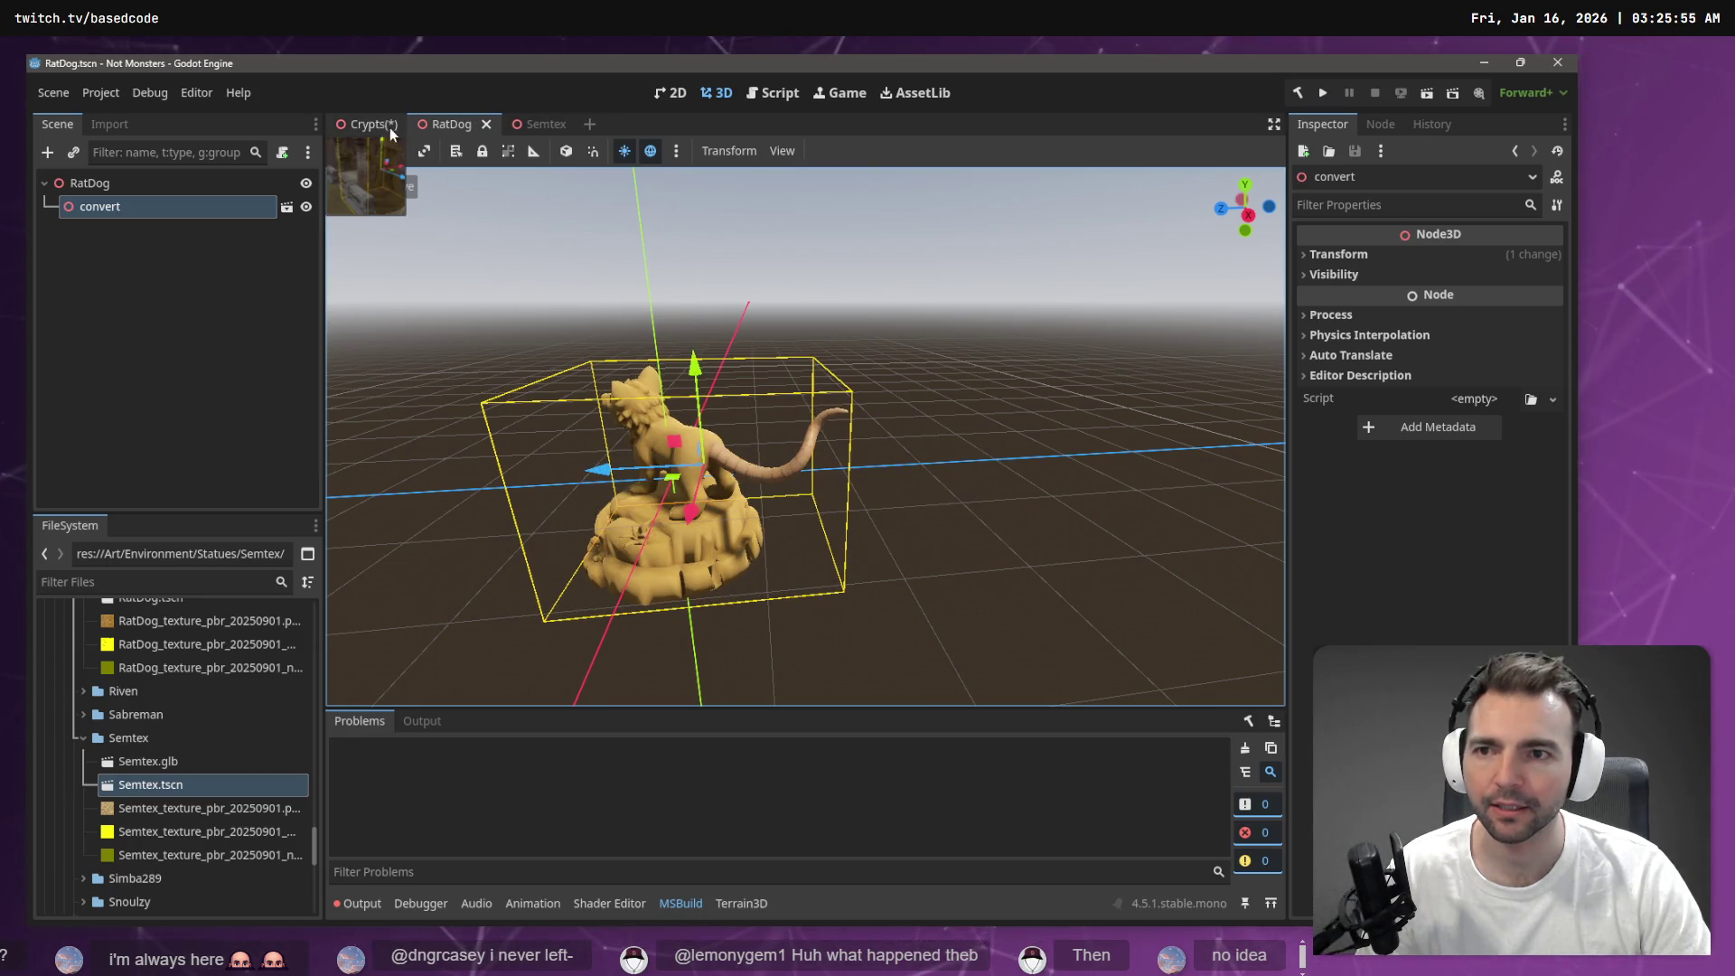
{"action": "left_click", "coordinate": [371, 122]}
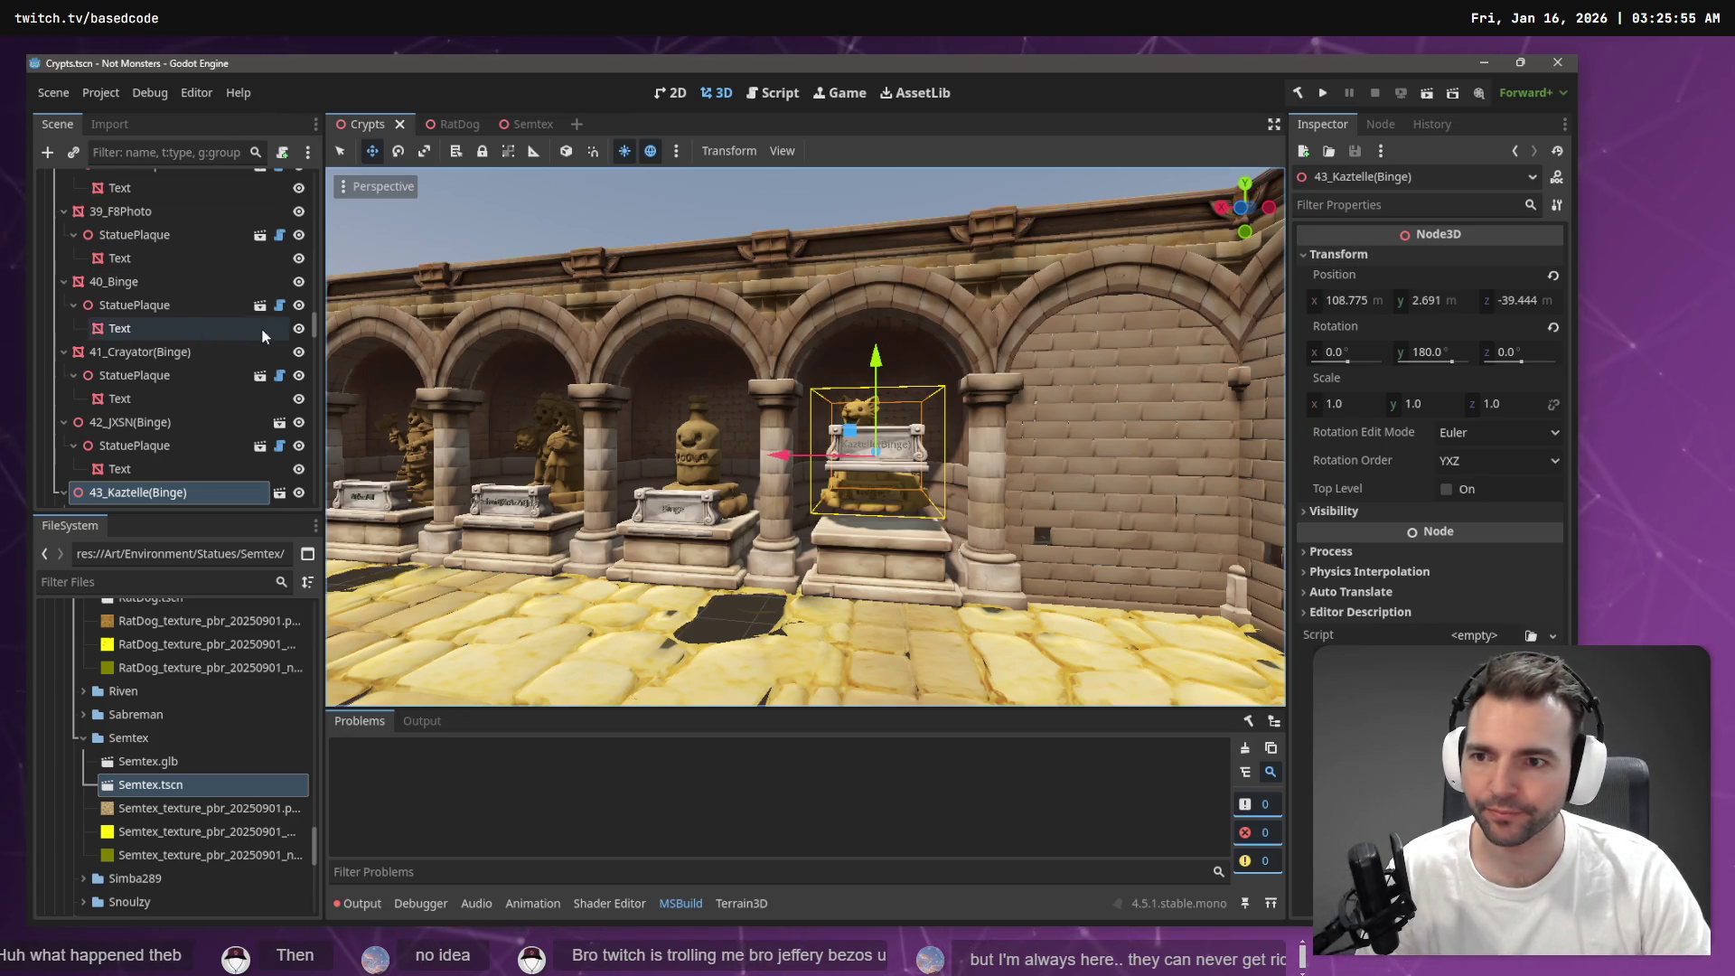
{"action": "scroll", "coordinate": [262, 327], "scroll_direction": "up", "scroll_amount": 20}
{"action": "left_click", "coordinate": [163, 182]}
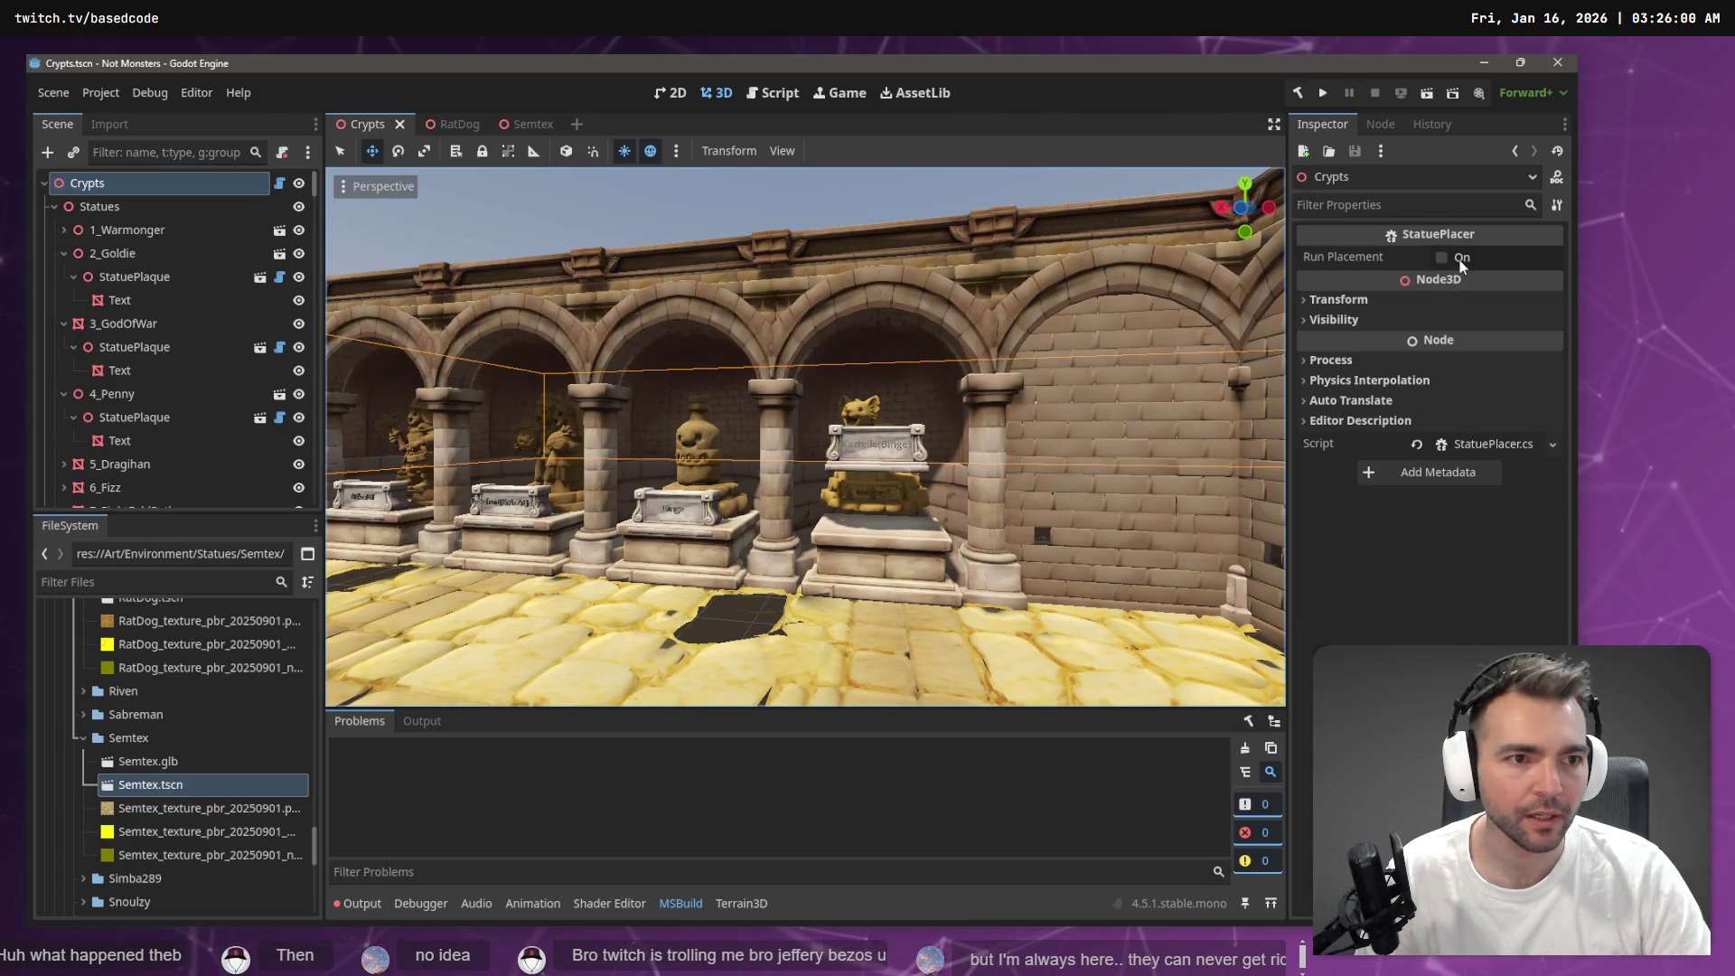
{"action": "left_click", "coordinate": [1450, 258]}
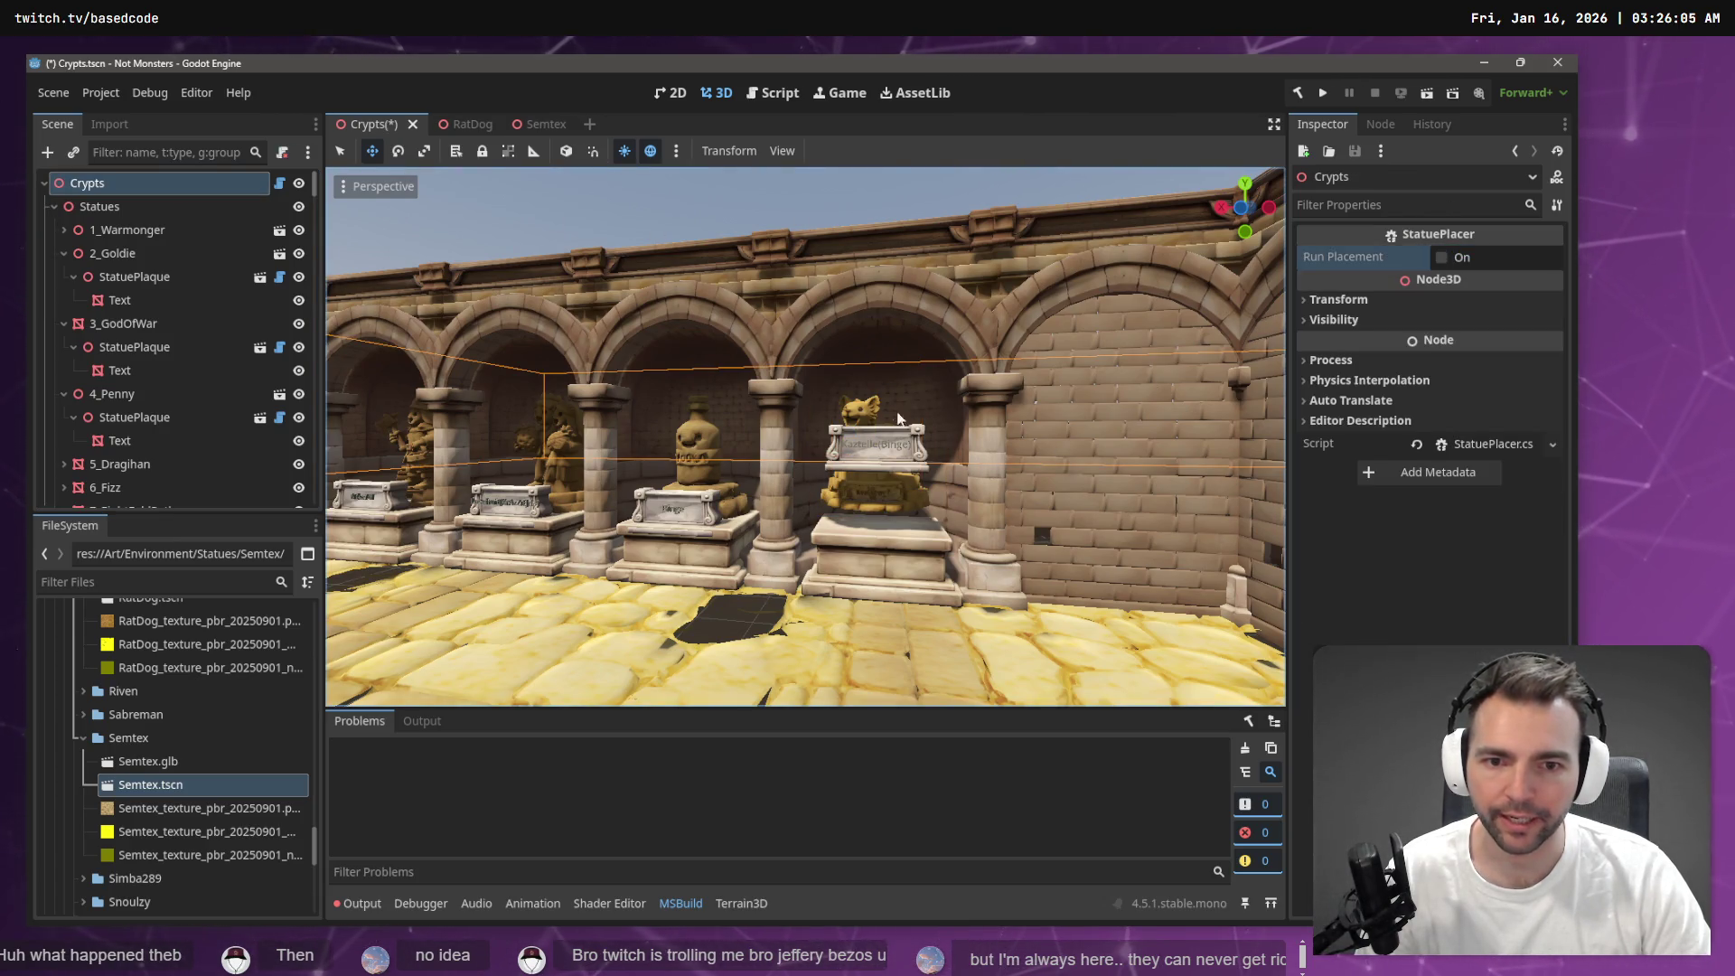
Lower statue 43's plaque onto its pedestal and save the Crypts scene
{"action": "left_click", "coordinate": [456, 124]}
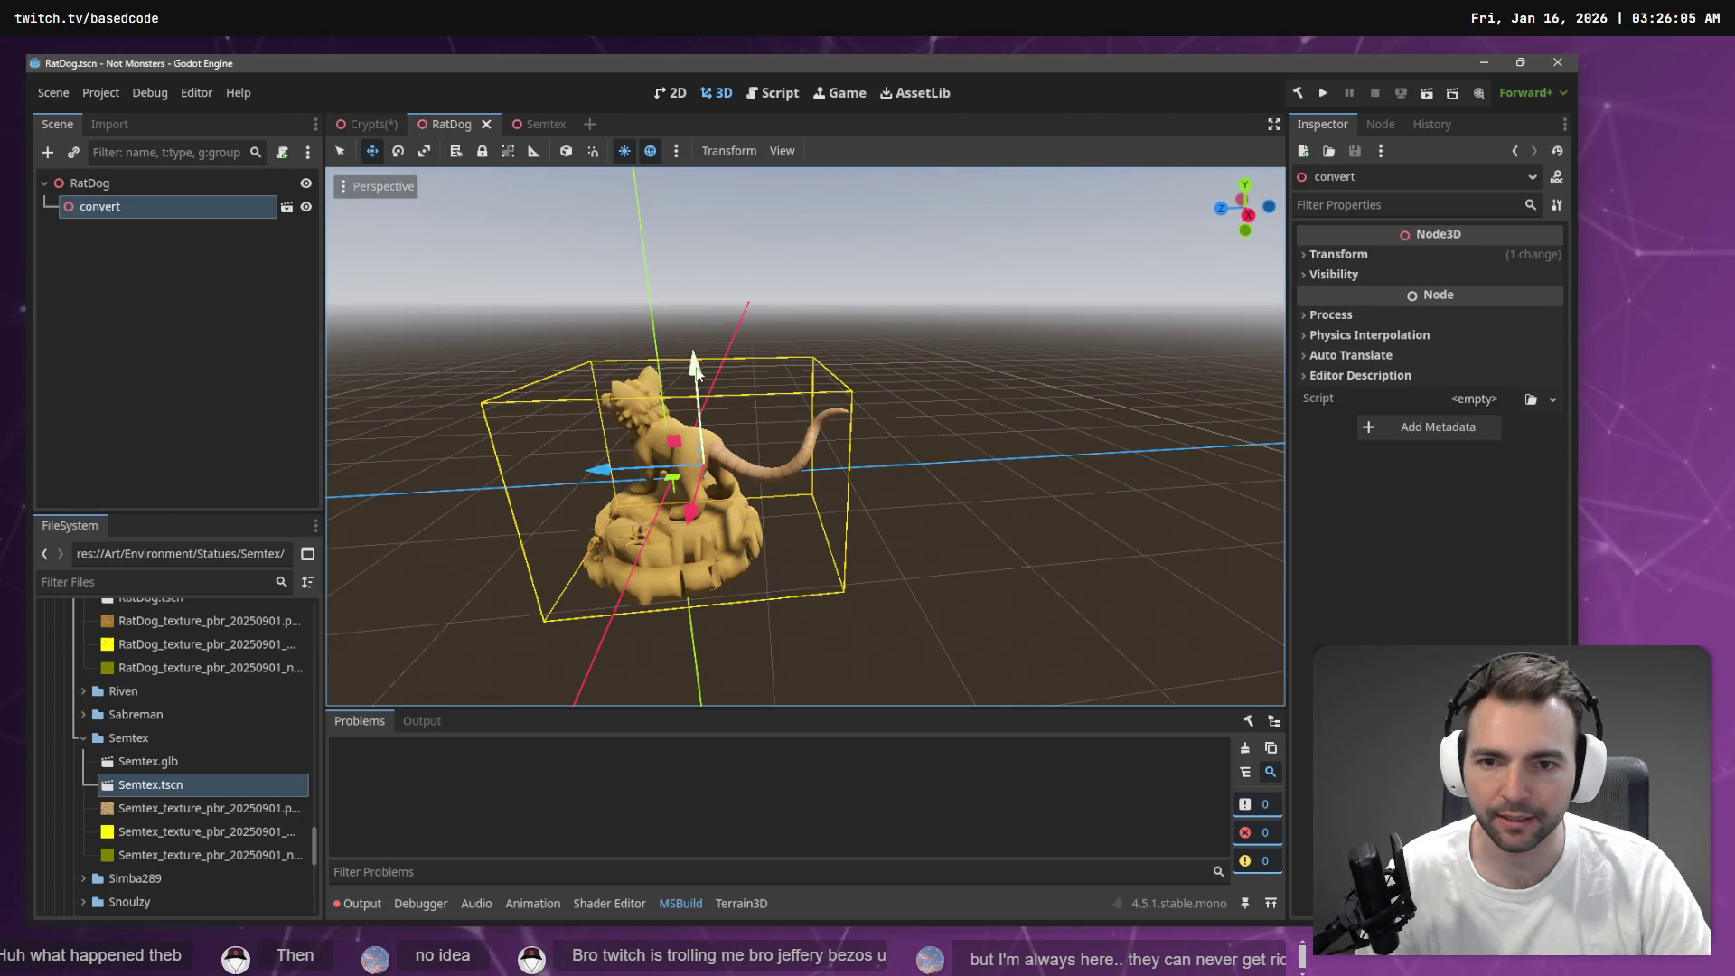
{"action": "left_click", "coordinate": [366, 124]}
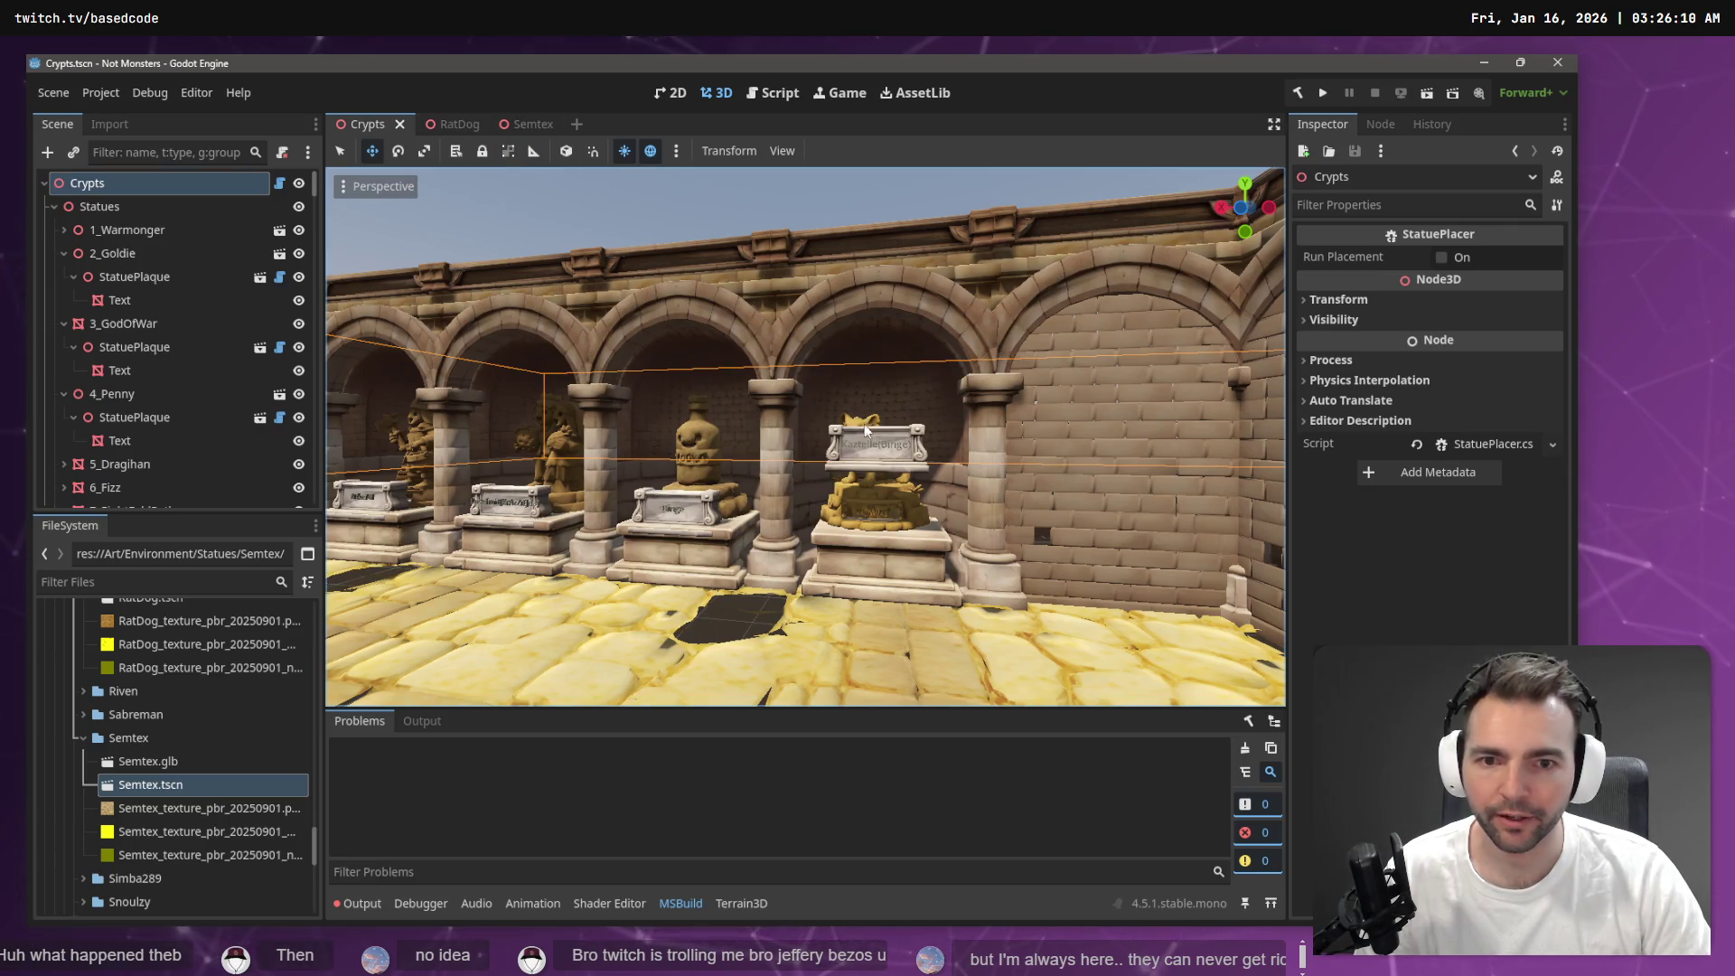
{"action": "left_click", "coordinate": [898, 445]}
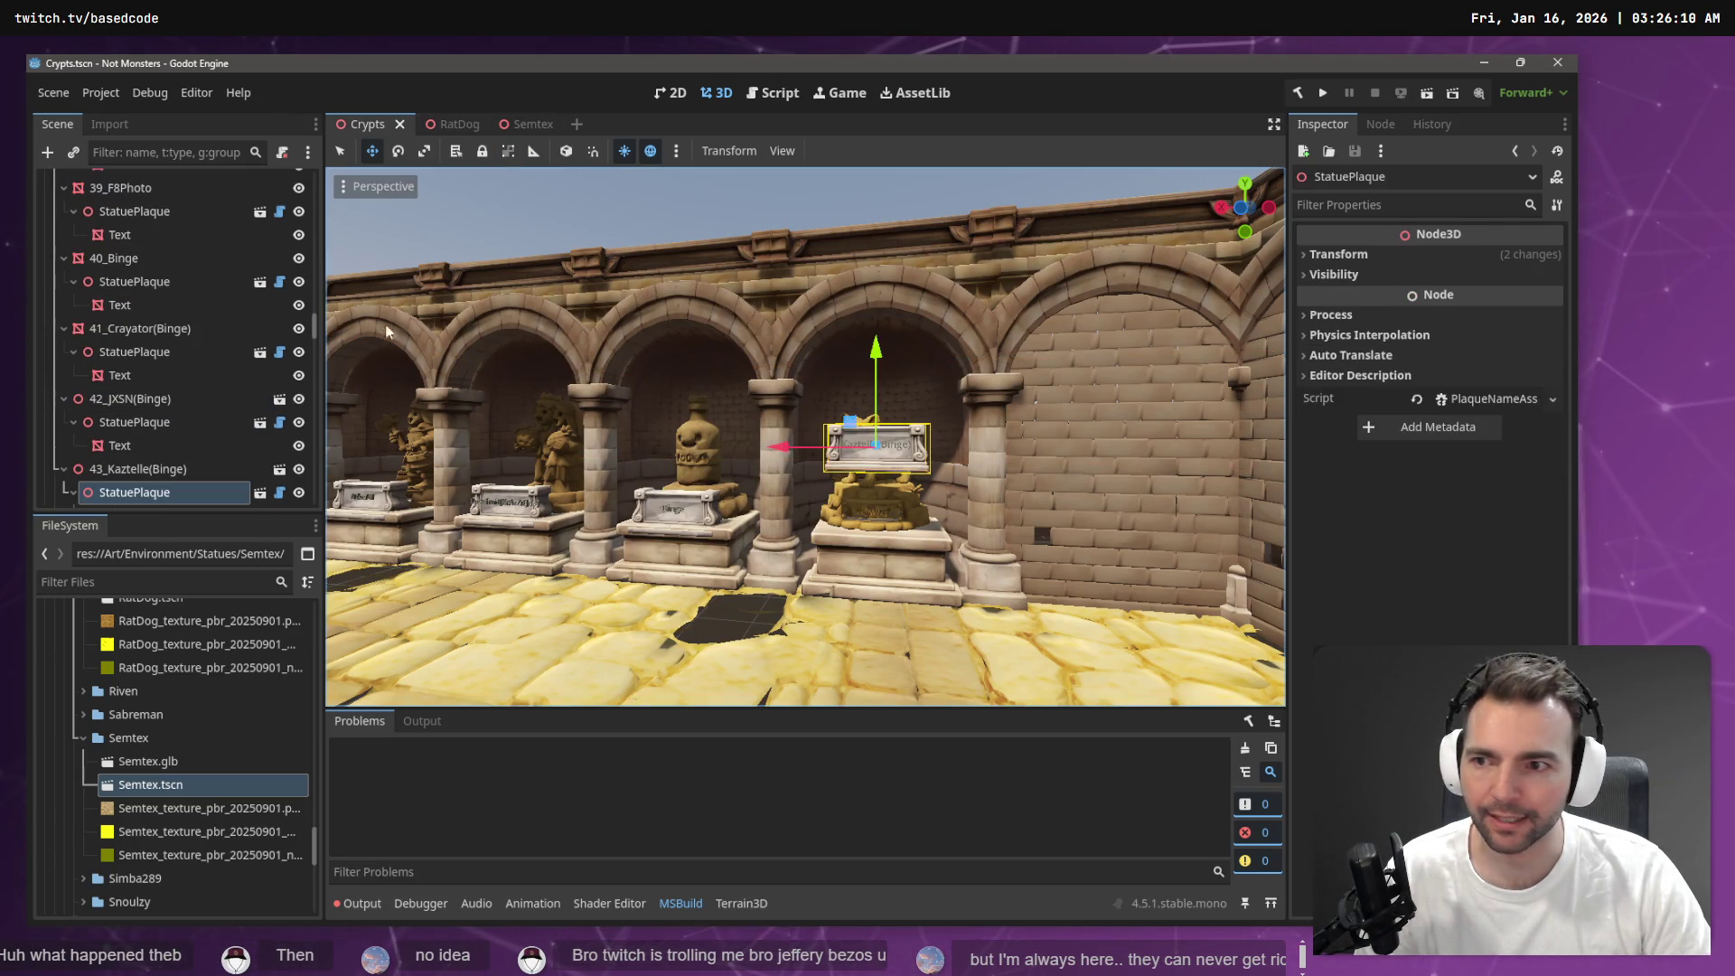
{"action": "left_click_drag", "start_coordinate": [881, 352], "coordinate": [885, 416]}
{"action": "key", "text": "ctrl+s"}
{"action": "key", "text": "w"}
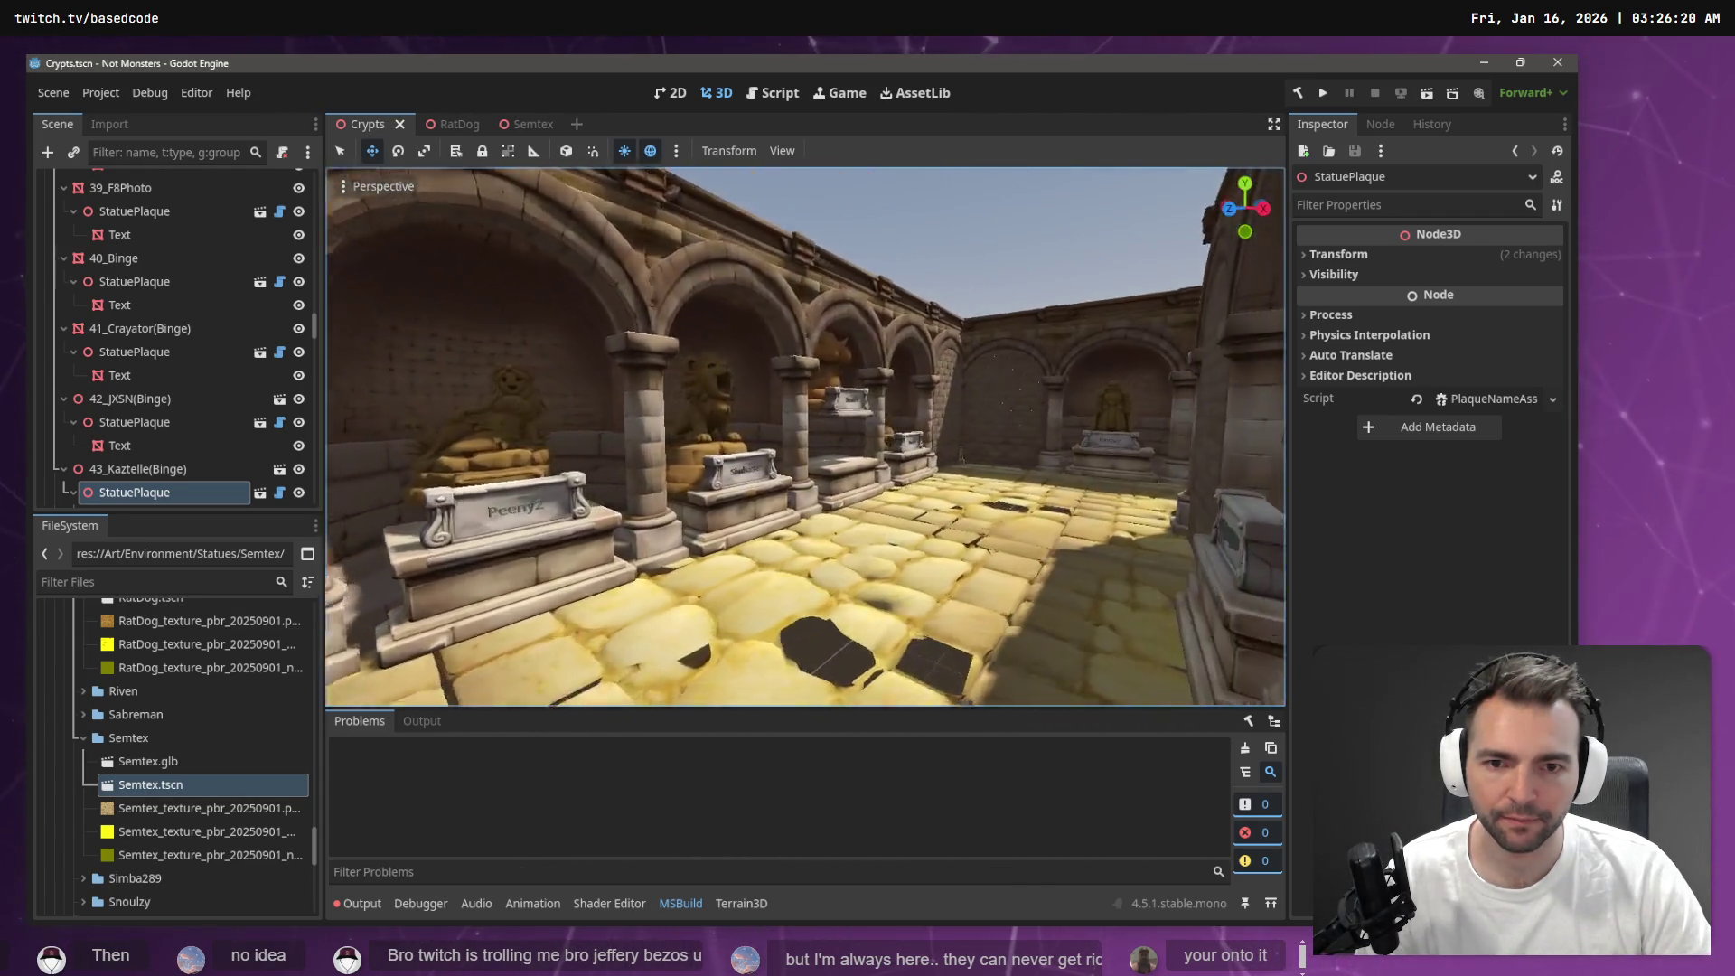
{"action": "left_click", "coordinate": [822, 377]}
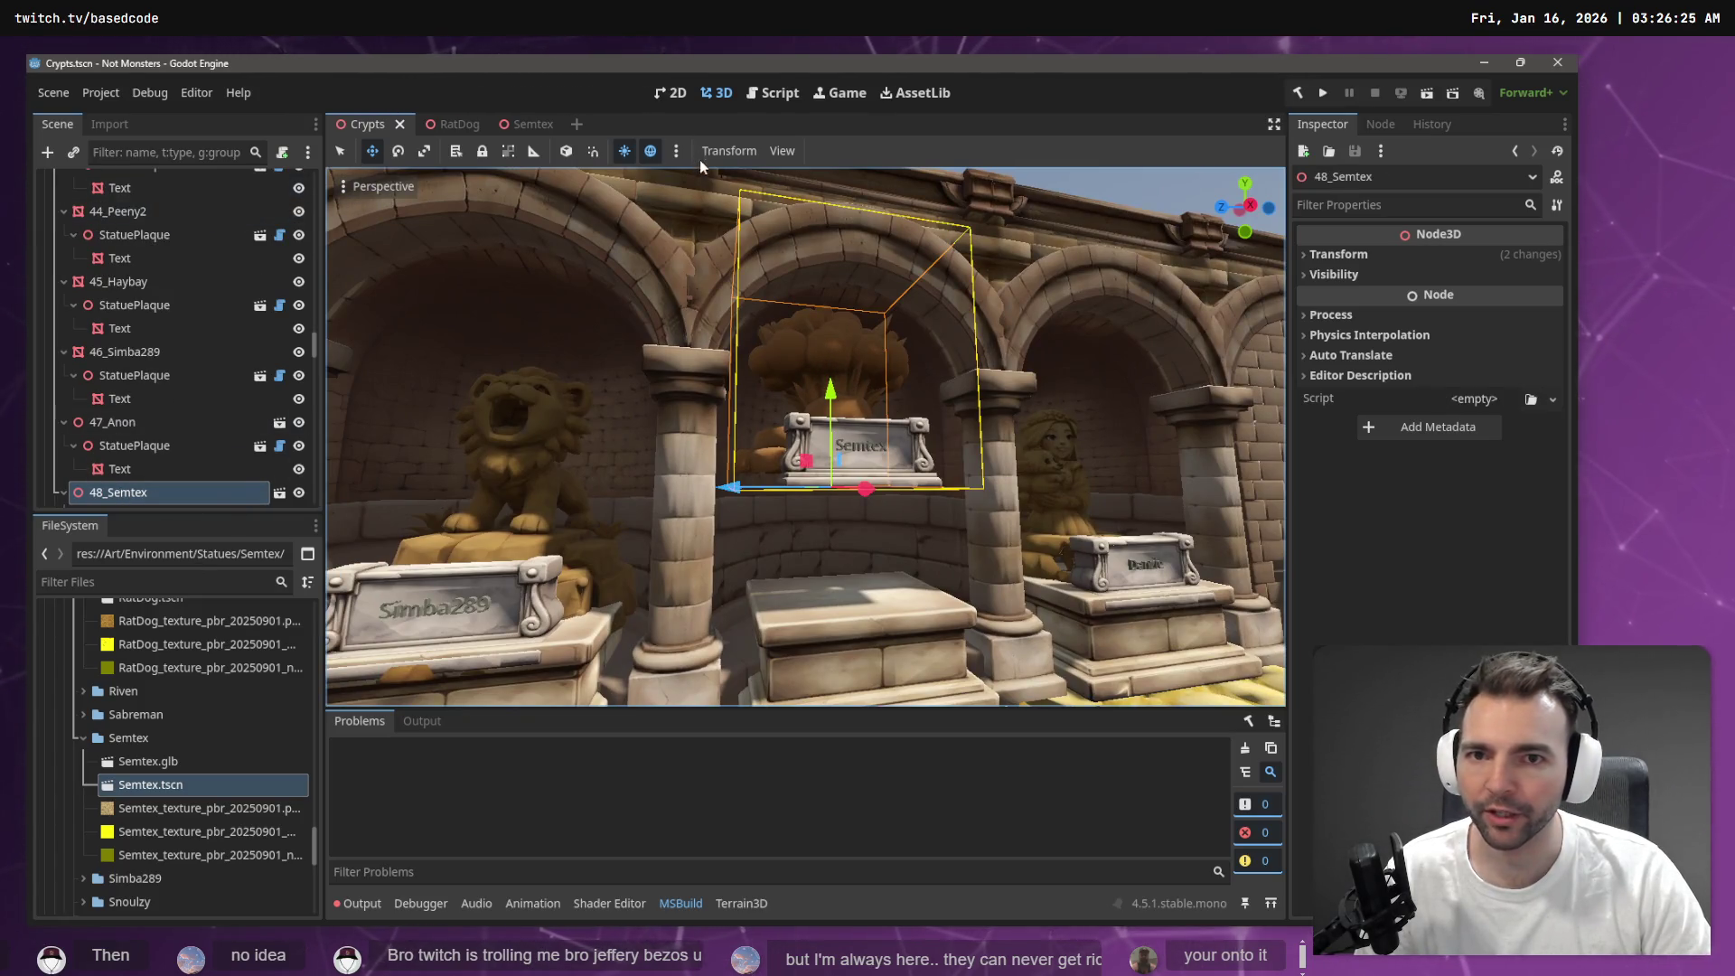
Lower the Semtex statue within Semtex.tscn in several nudges, checking its height in the crypt
{"action": "scroll", "coordinate": [182, 470], "scroll_direction": "down", "scroll_amount": 1}
{"action": "left_click", "coordinate": [279, 450]}
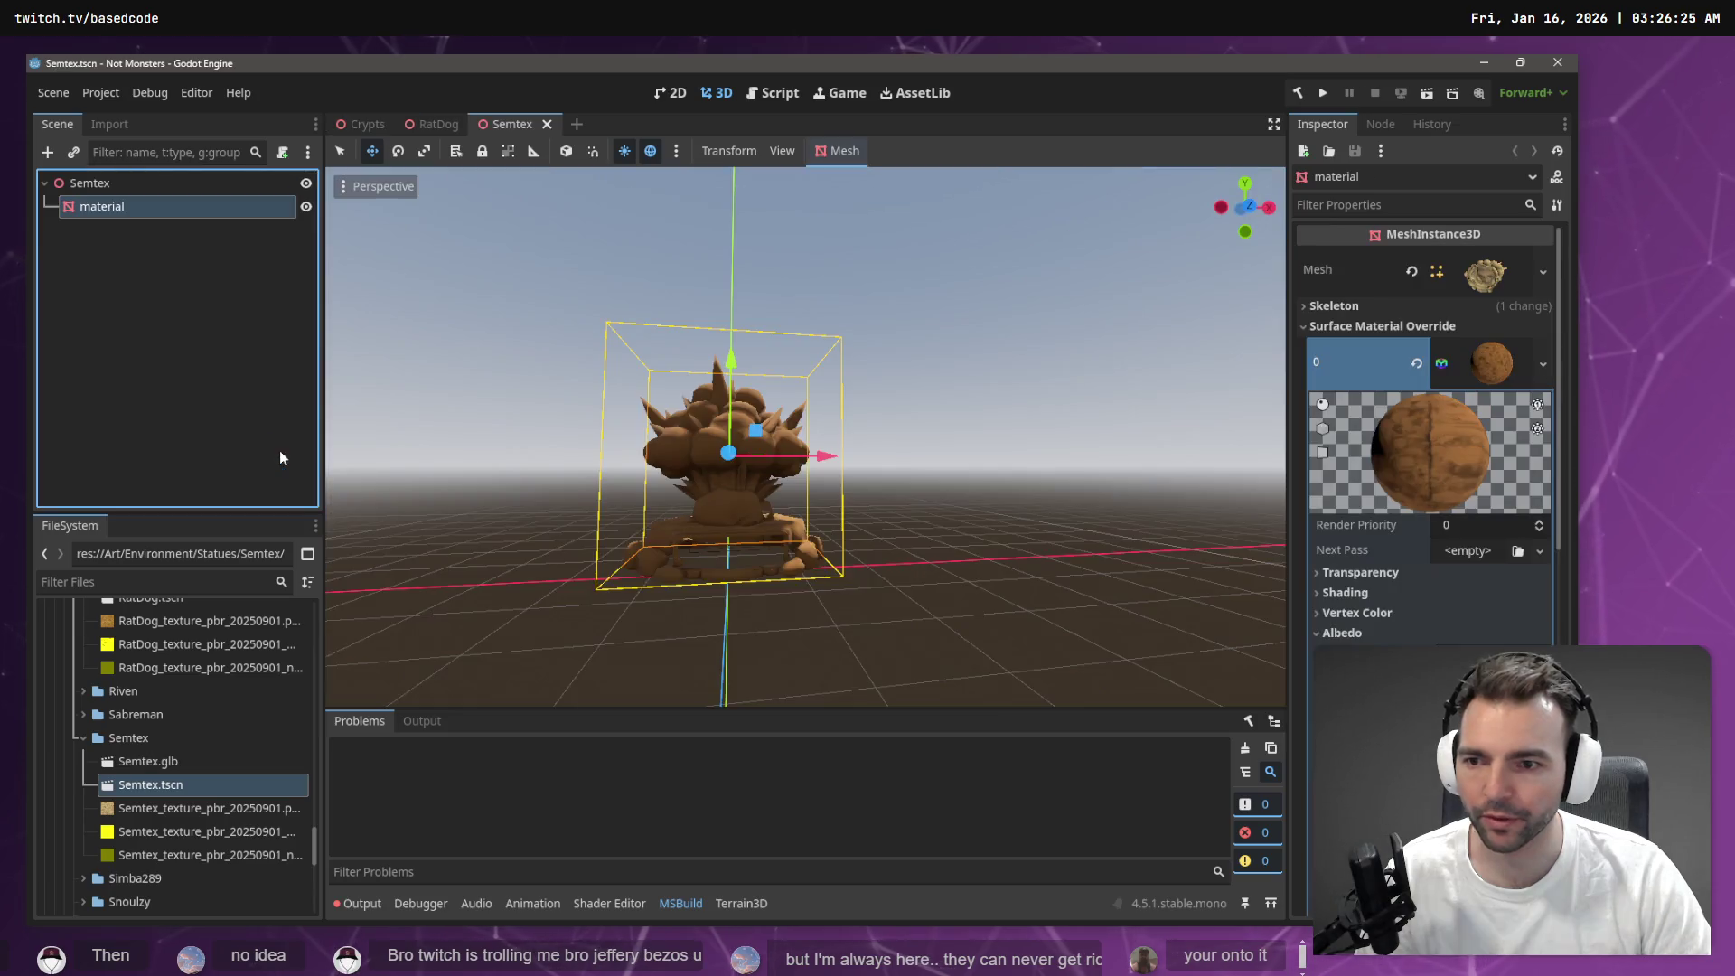
{"action": "left_click_drag", "start_coordinate": [730, 360], "coordinate": [740, 435]}
{"action": "left_click", "coordinate": [363, 124]}
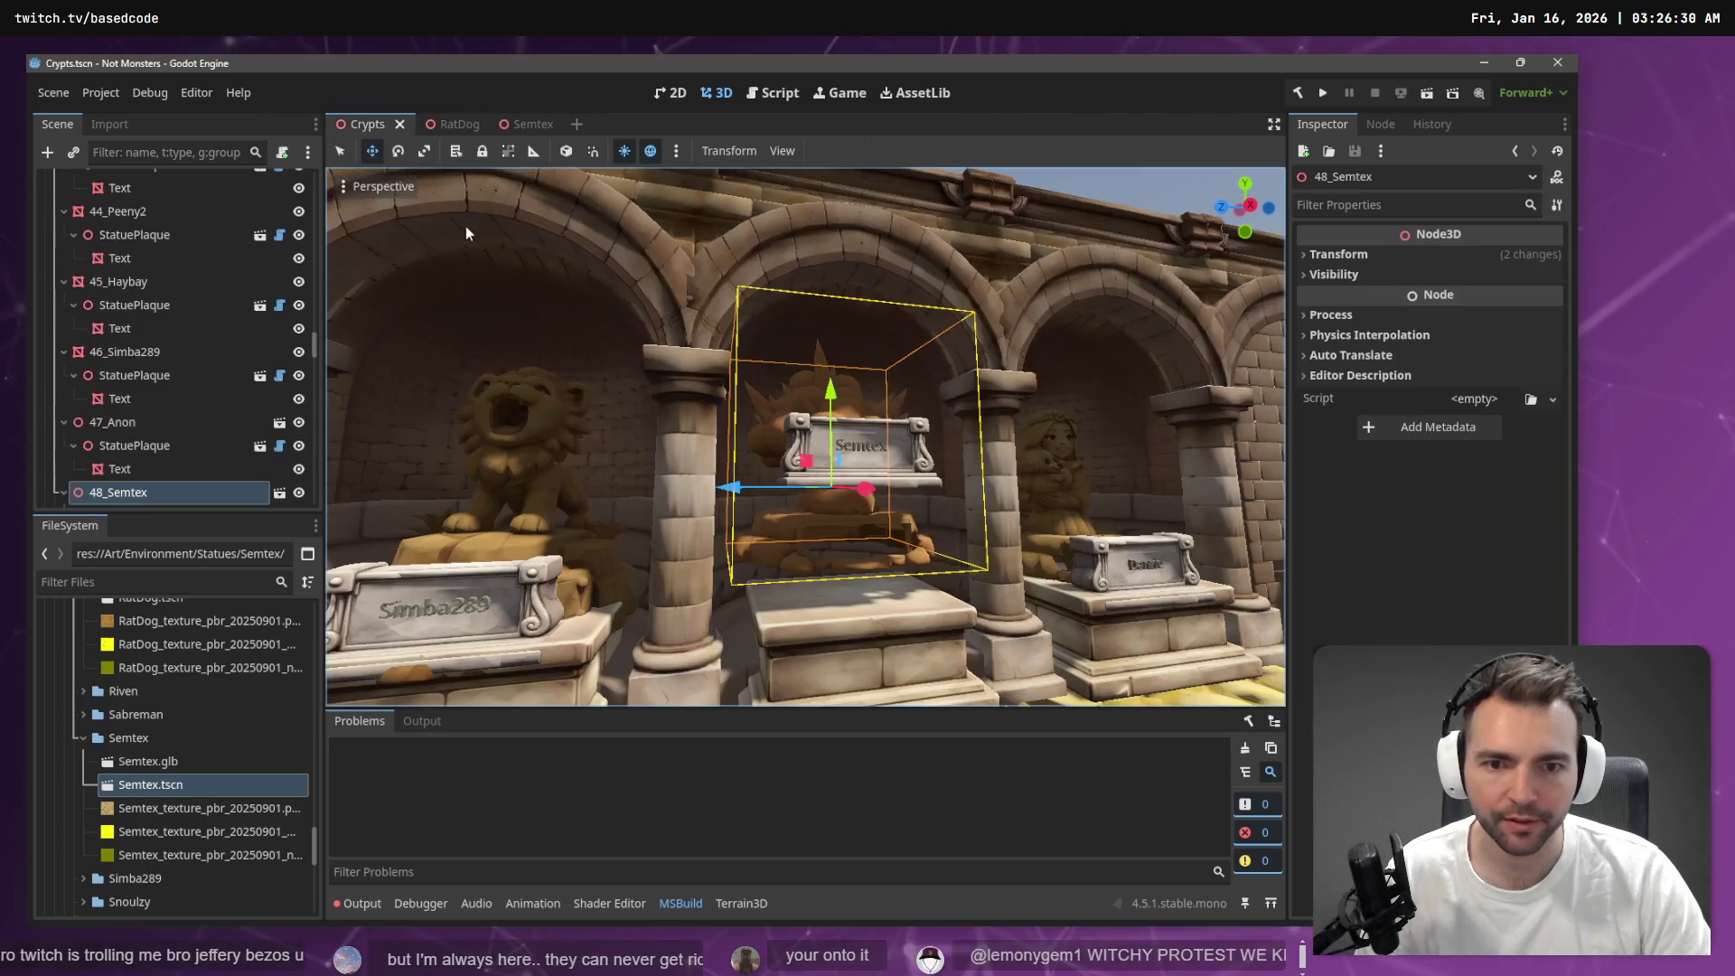
{"action": "left_click", "coordinate": [525, 123]}
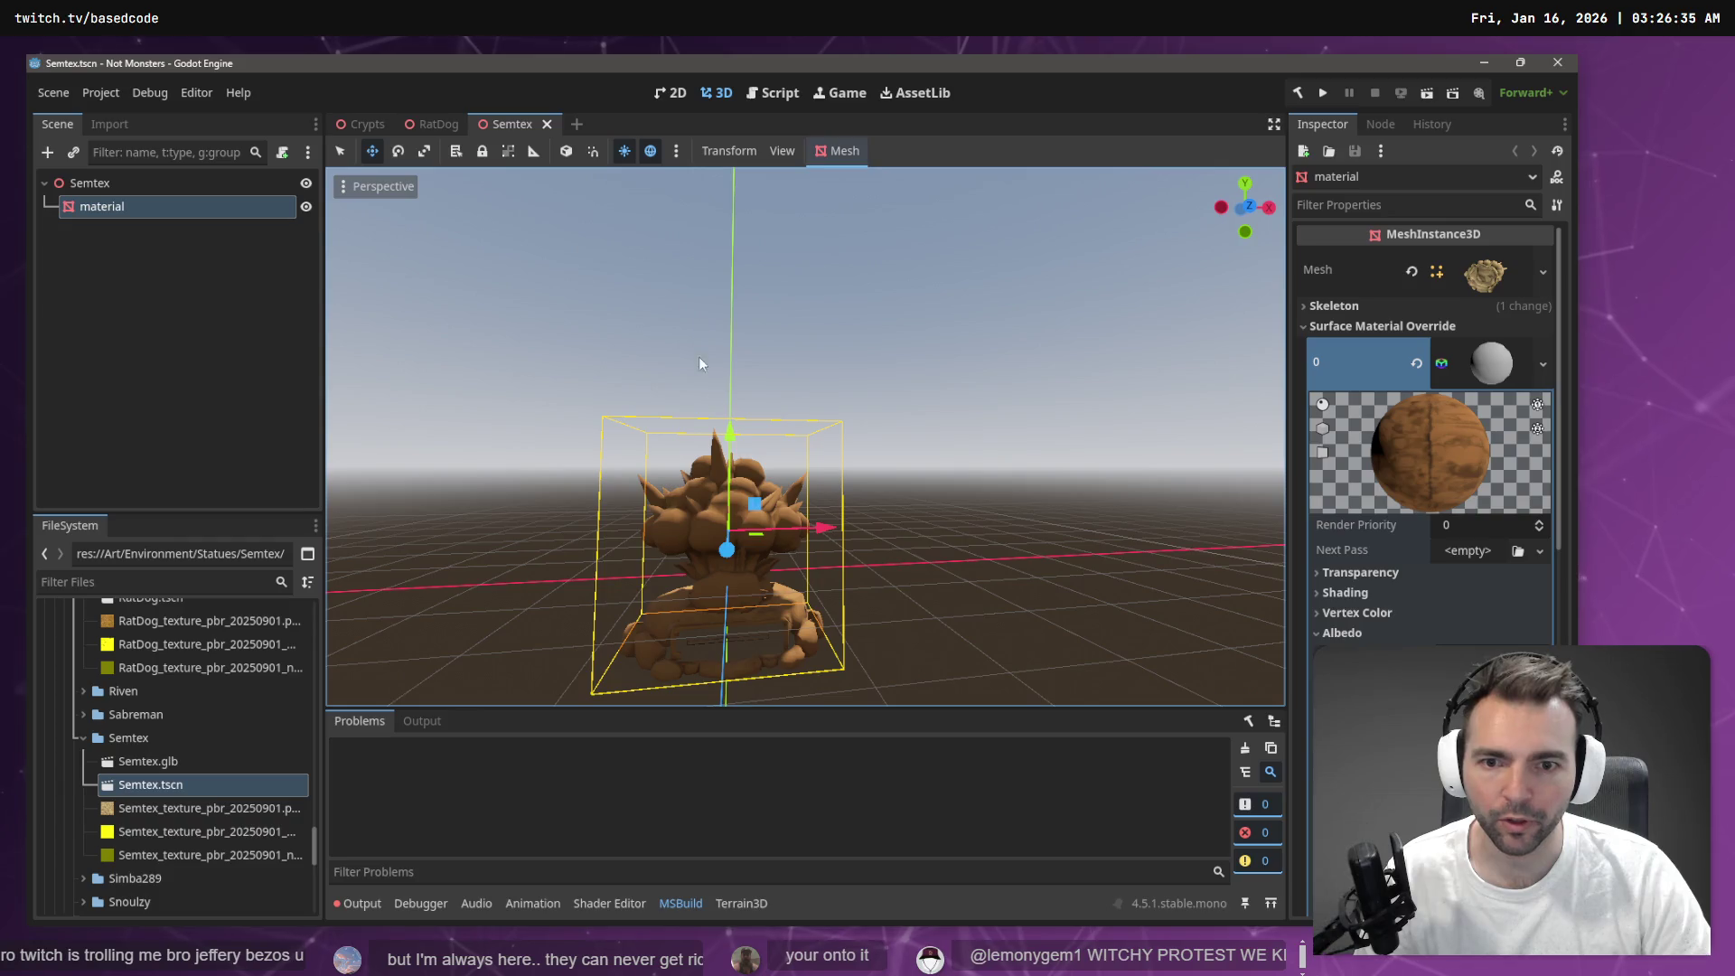
{"action": "left_click_drag", "start_coordinate": [730, 445], "coordinate": [732, 454]}
{"action": "left_click", "coordinate": [361, 124]}
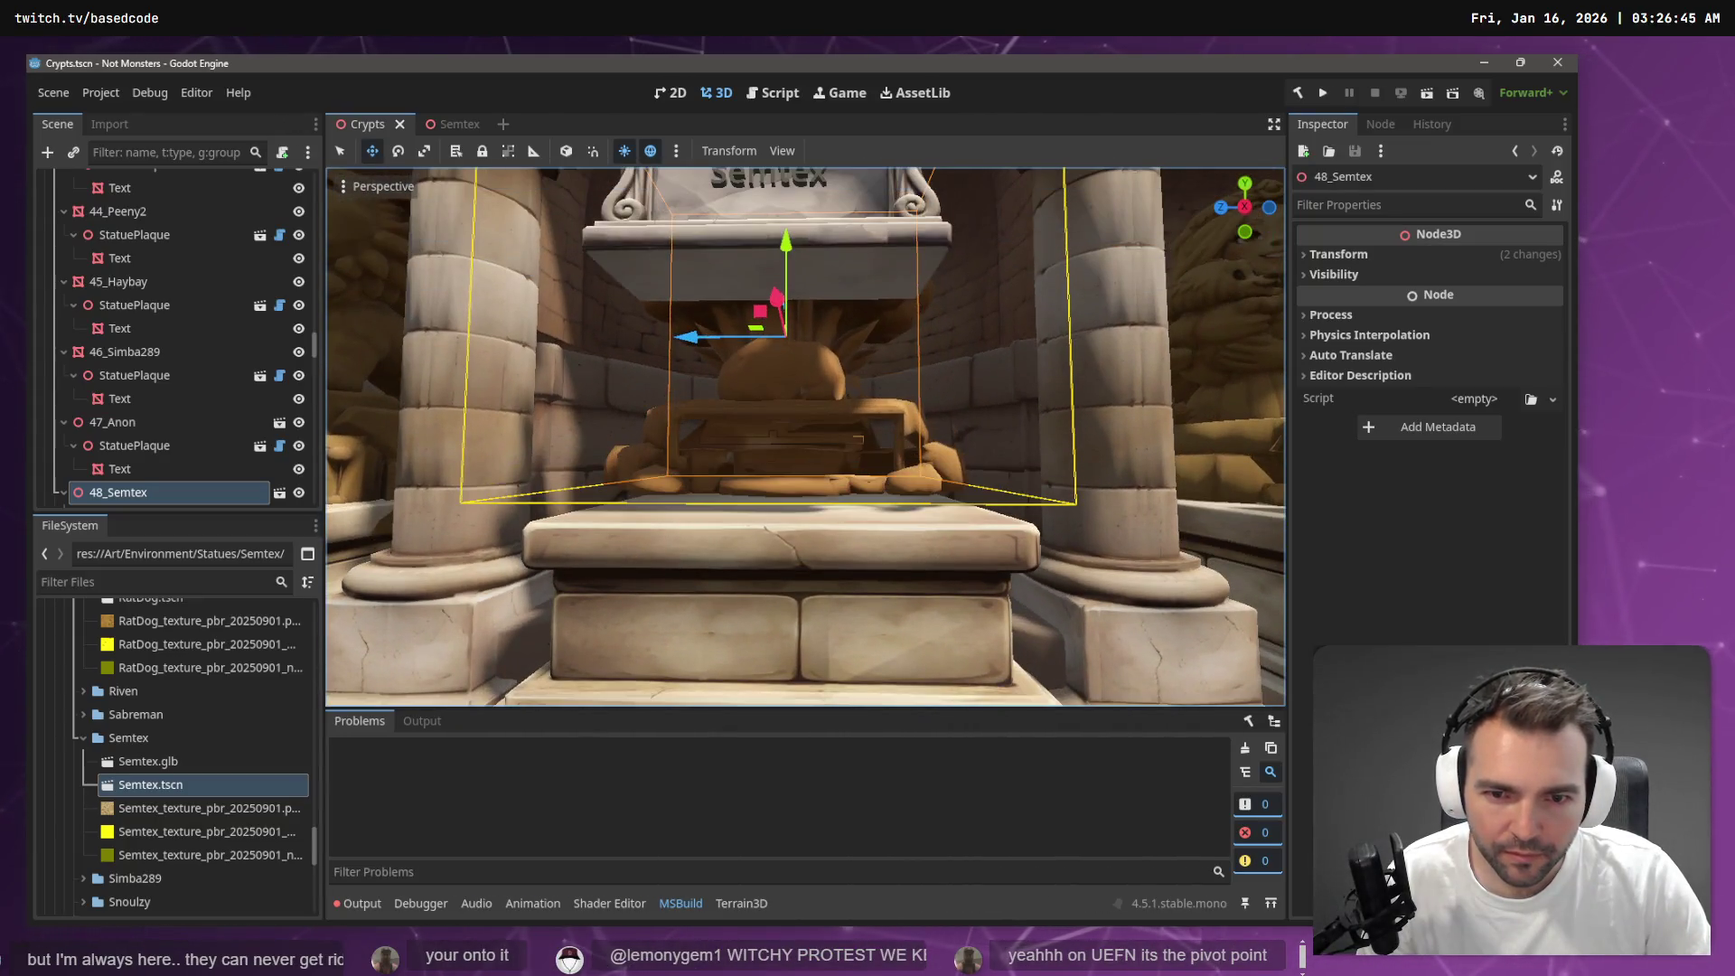
{"action": "key", "text": "ctrl+Tab"}
{"action": "left_click_drag", "start_coordinate": [738, 456], "coordinate": [731, 459]}
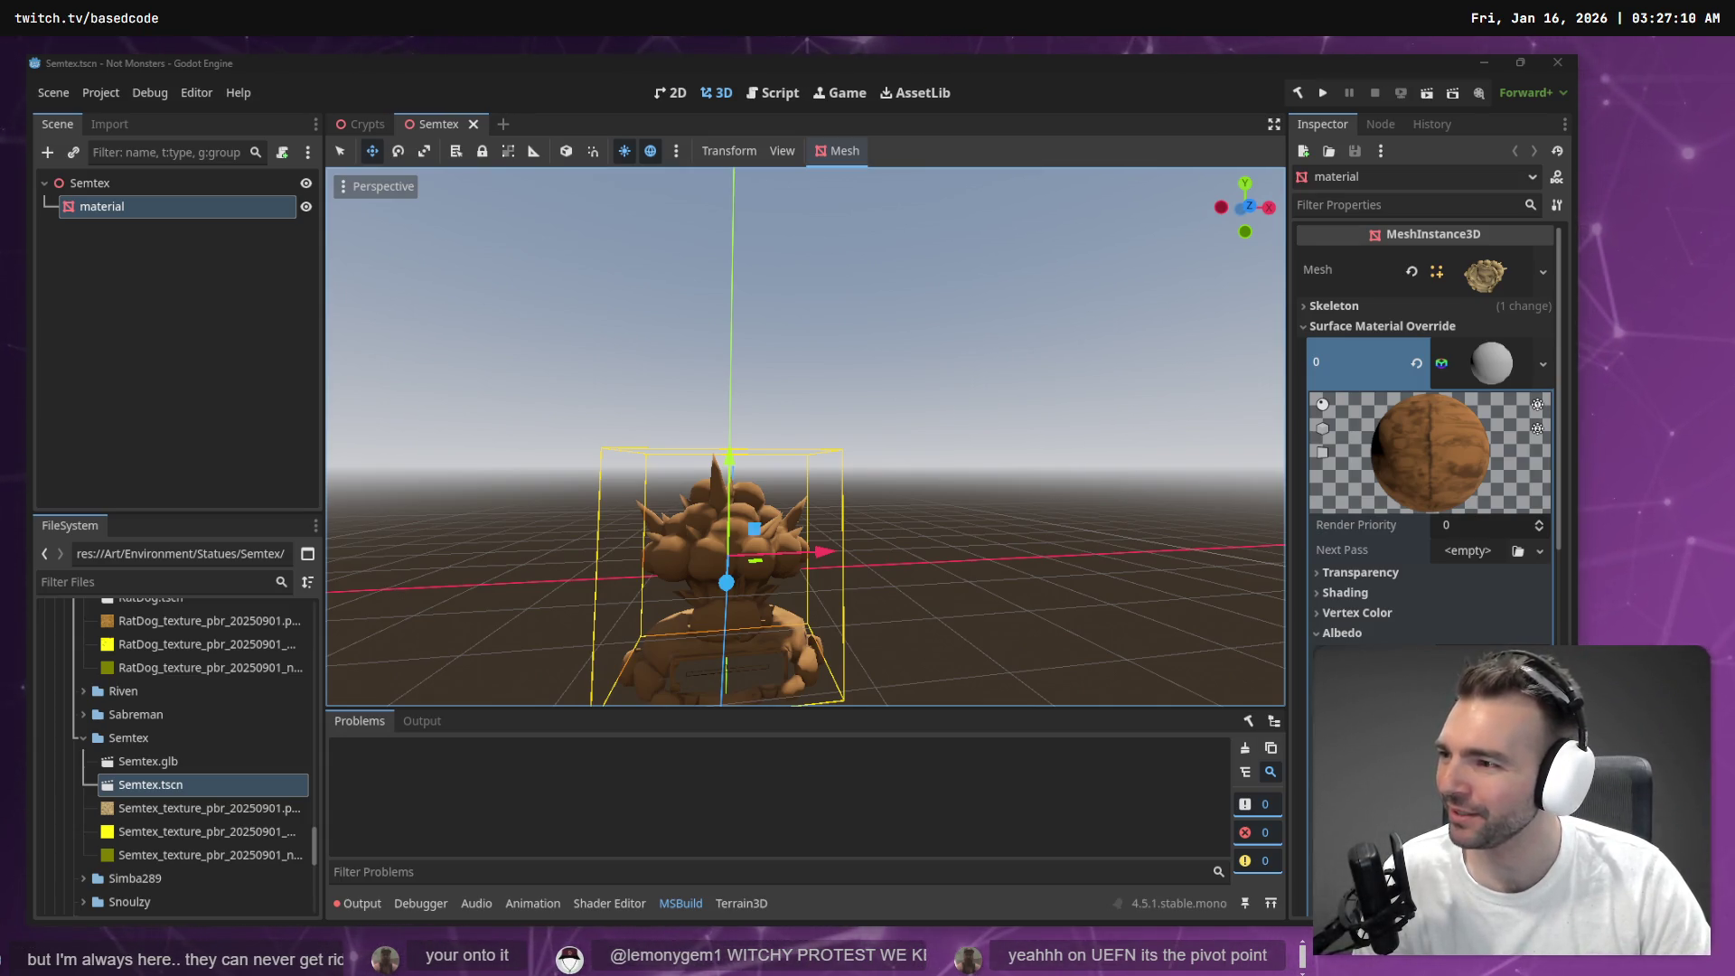
Lower the 48_Semtex StatuePlaque onto its pedestal in the Crypts hall
{"action": "left_click", "coordinate": [360, 125]}
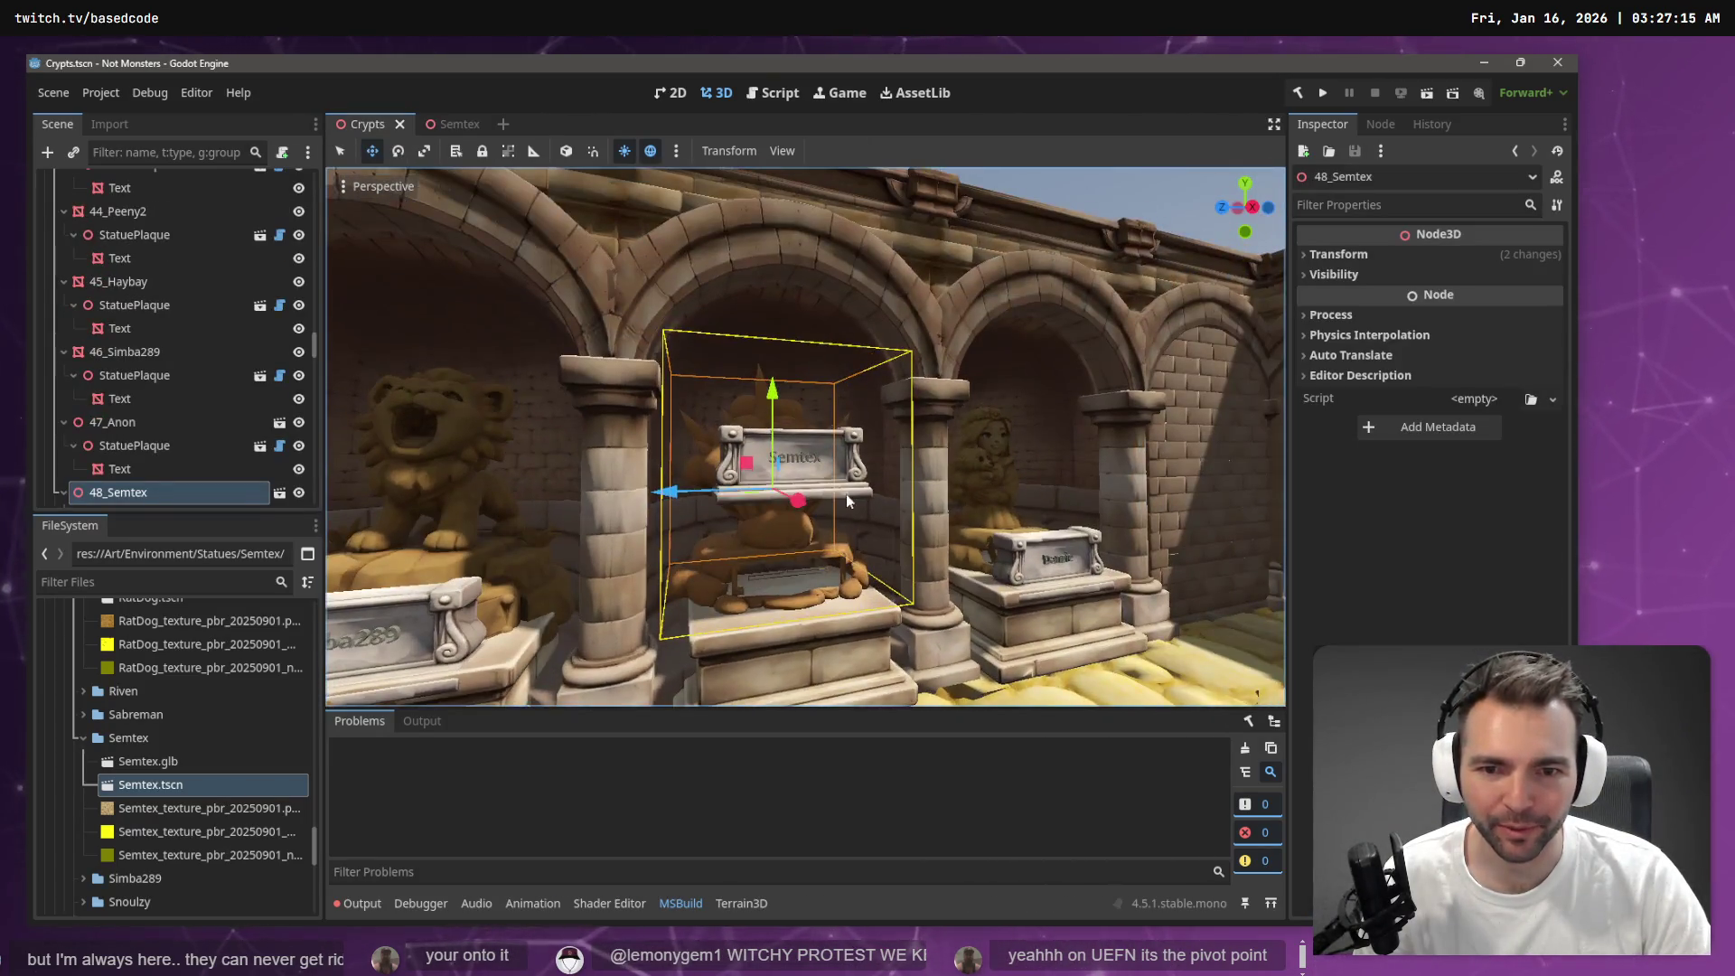
{"action": "left_click", "coordinate": [846, 493]}
{"action": "left_click_drag", "start_coordinate": [802, 372], "coordinate": [795, 500]}
{"action": "key", "text": "d"}
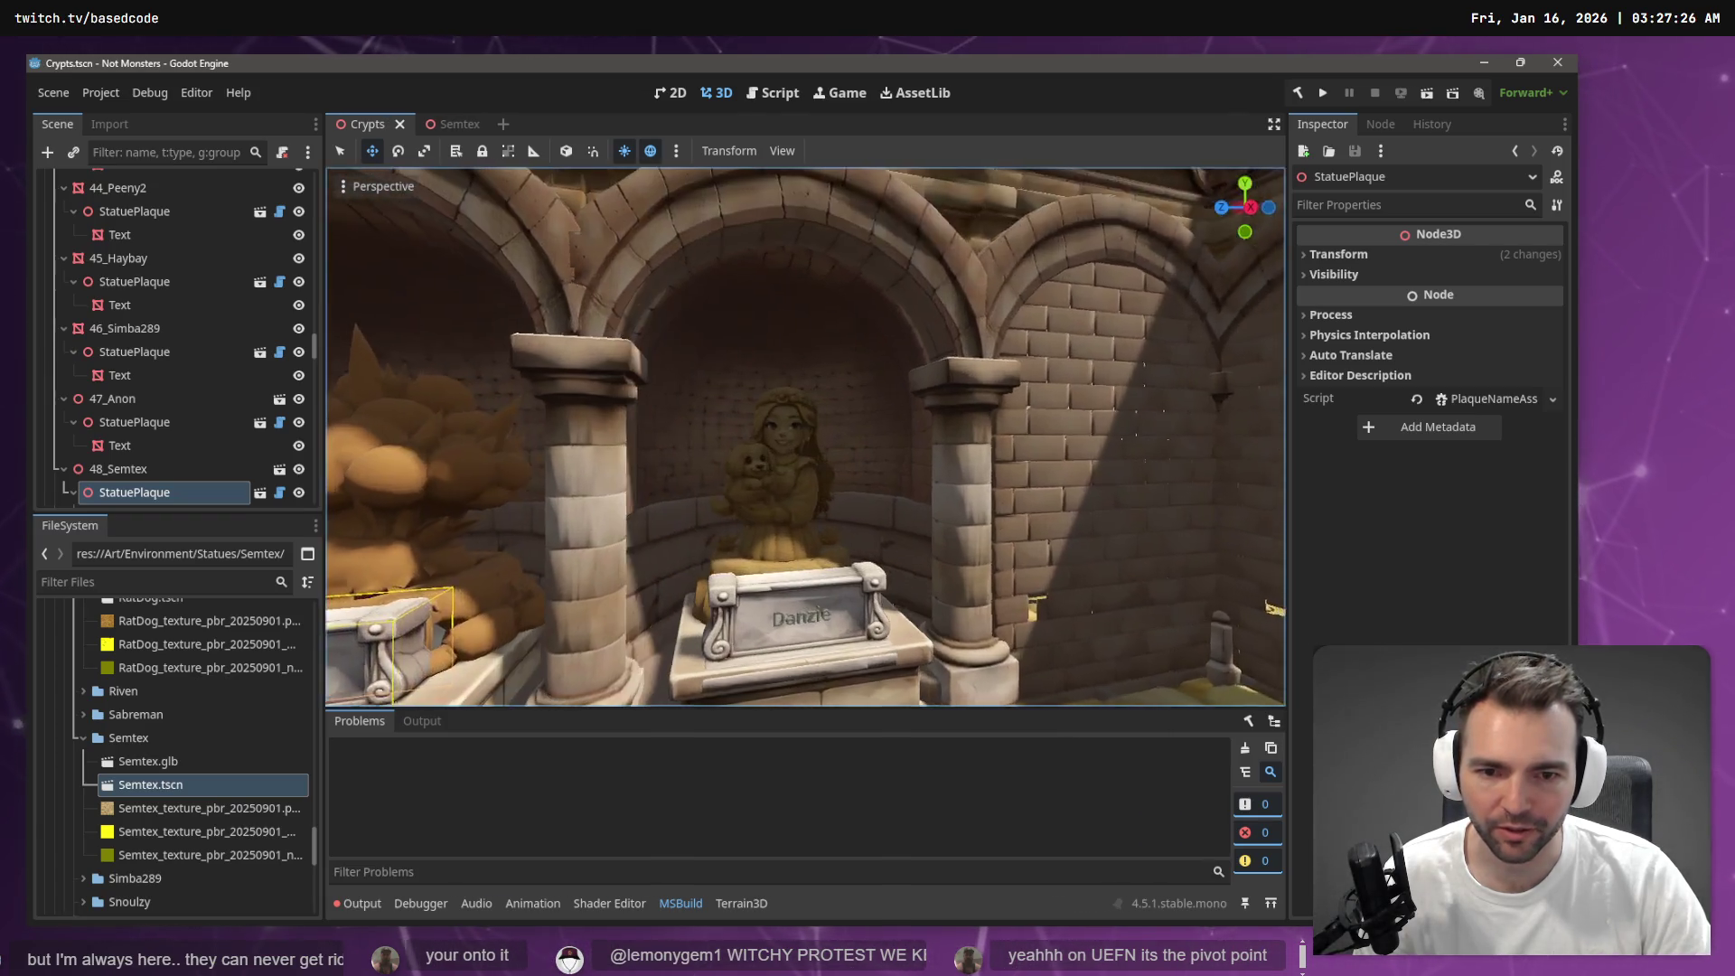
{"action": "key", "text": "w"}
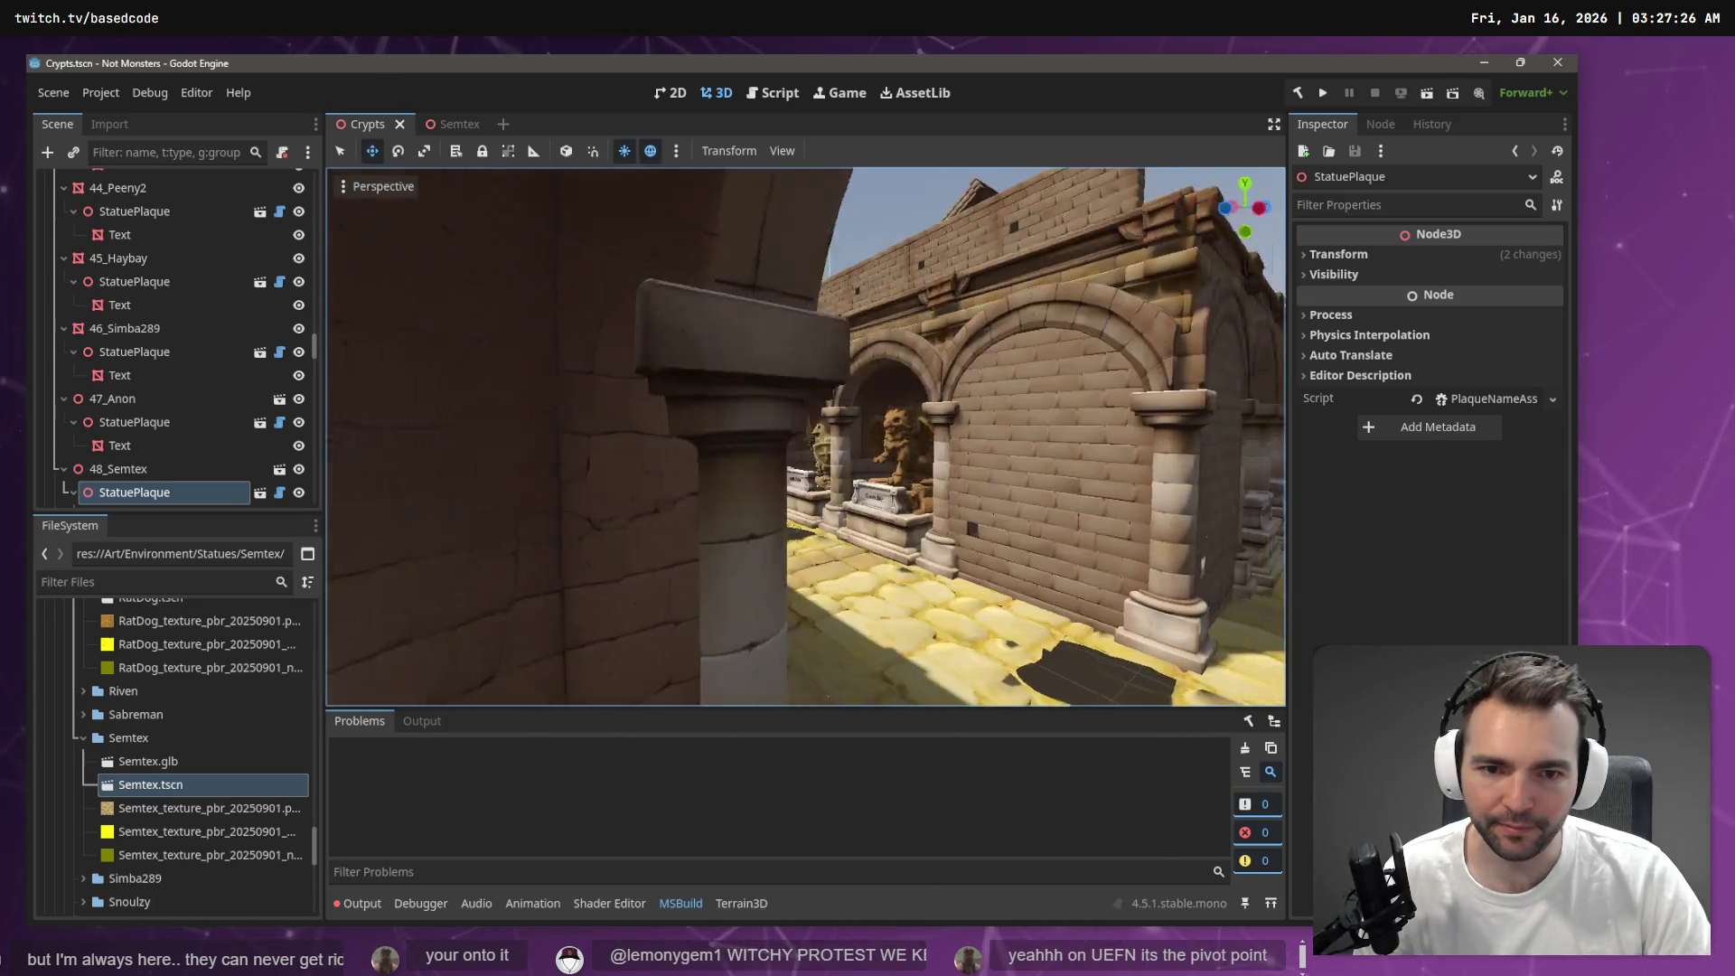
{"action": "key", "text": "a"}
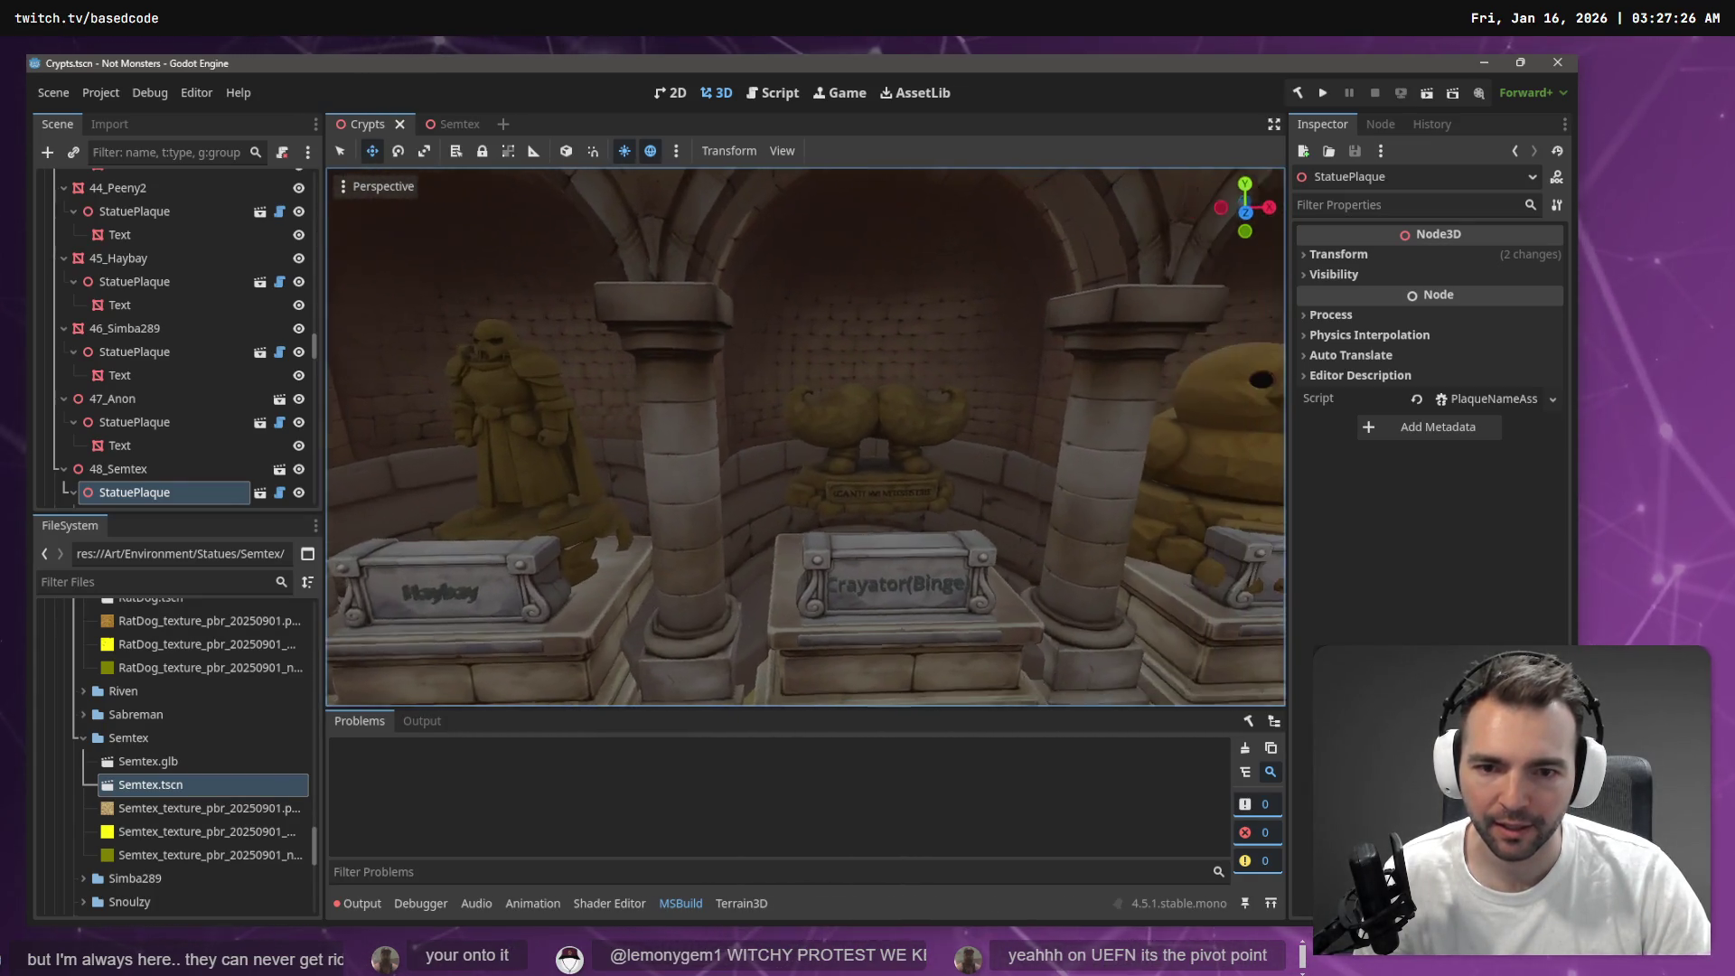
{"action": "left_click", "coordinate": [845, 448]}
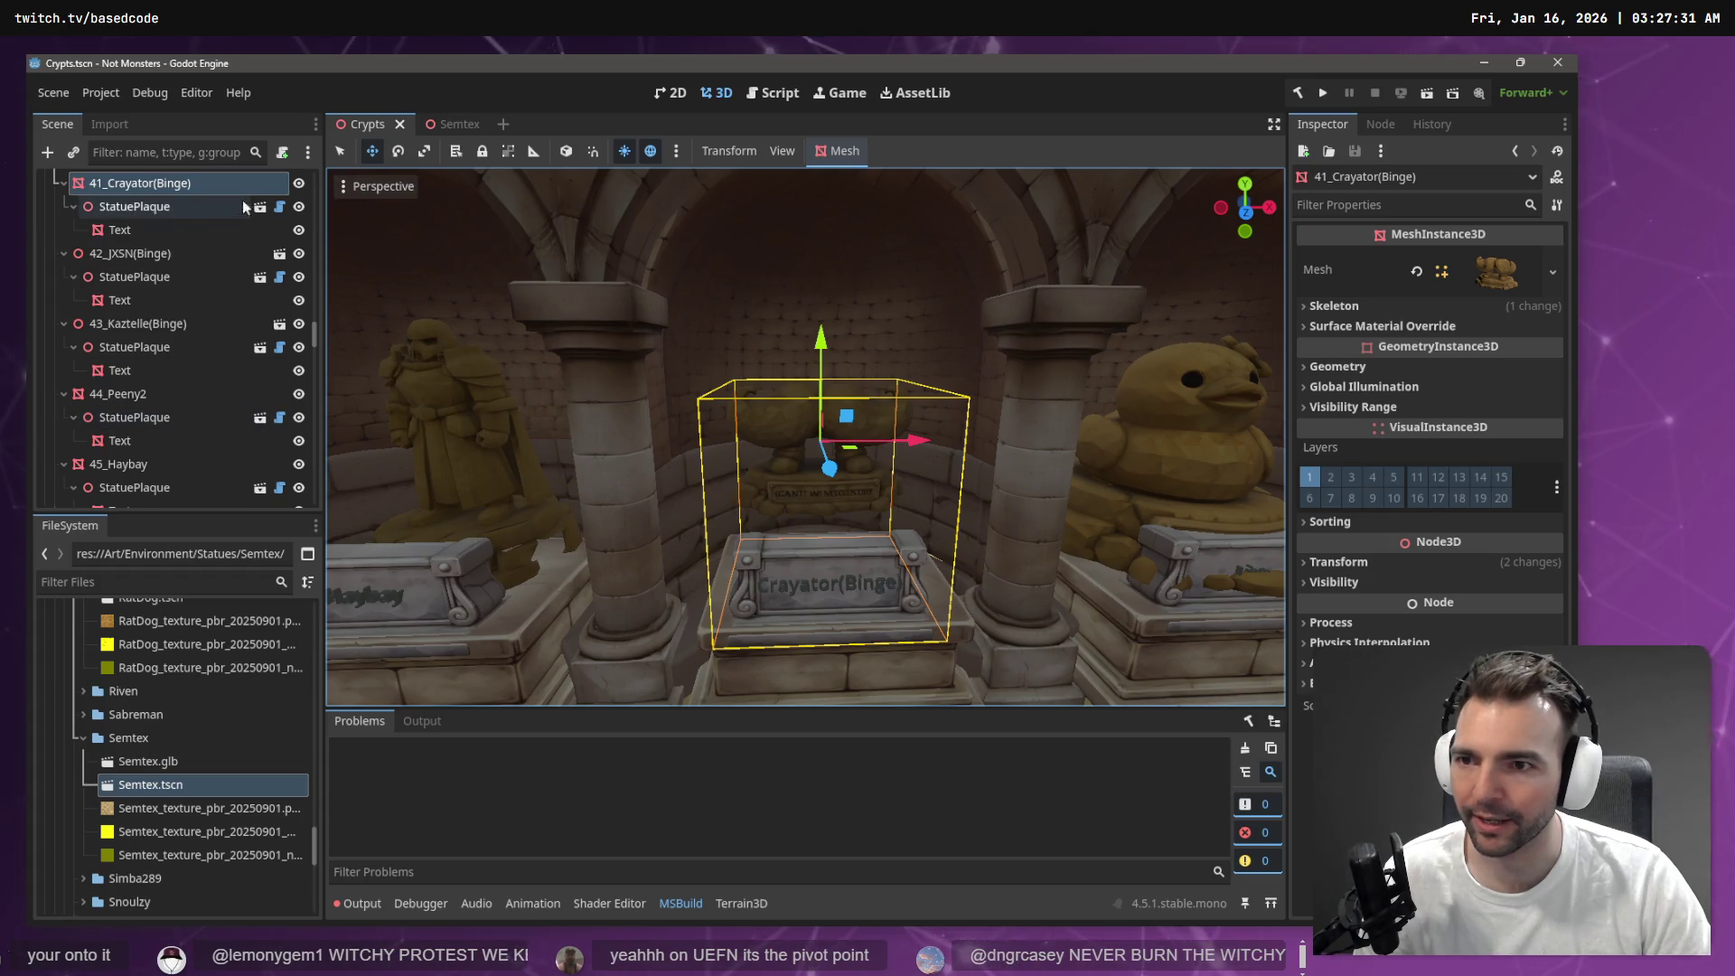
Select a statue and its plaque in the viewport, and lower that plaque slightly
{"action": "scroll", "coordinate": [271, 217], "scroll_direction": "up", "scroll_amount": 1}
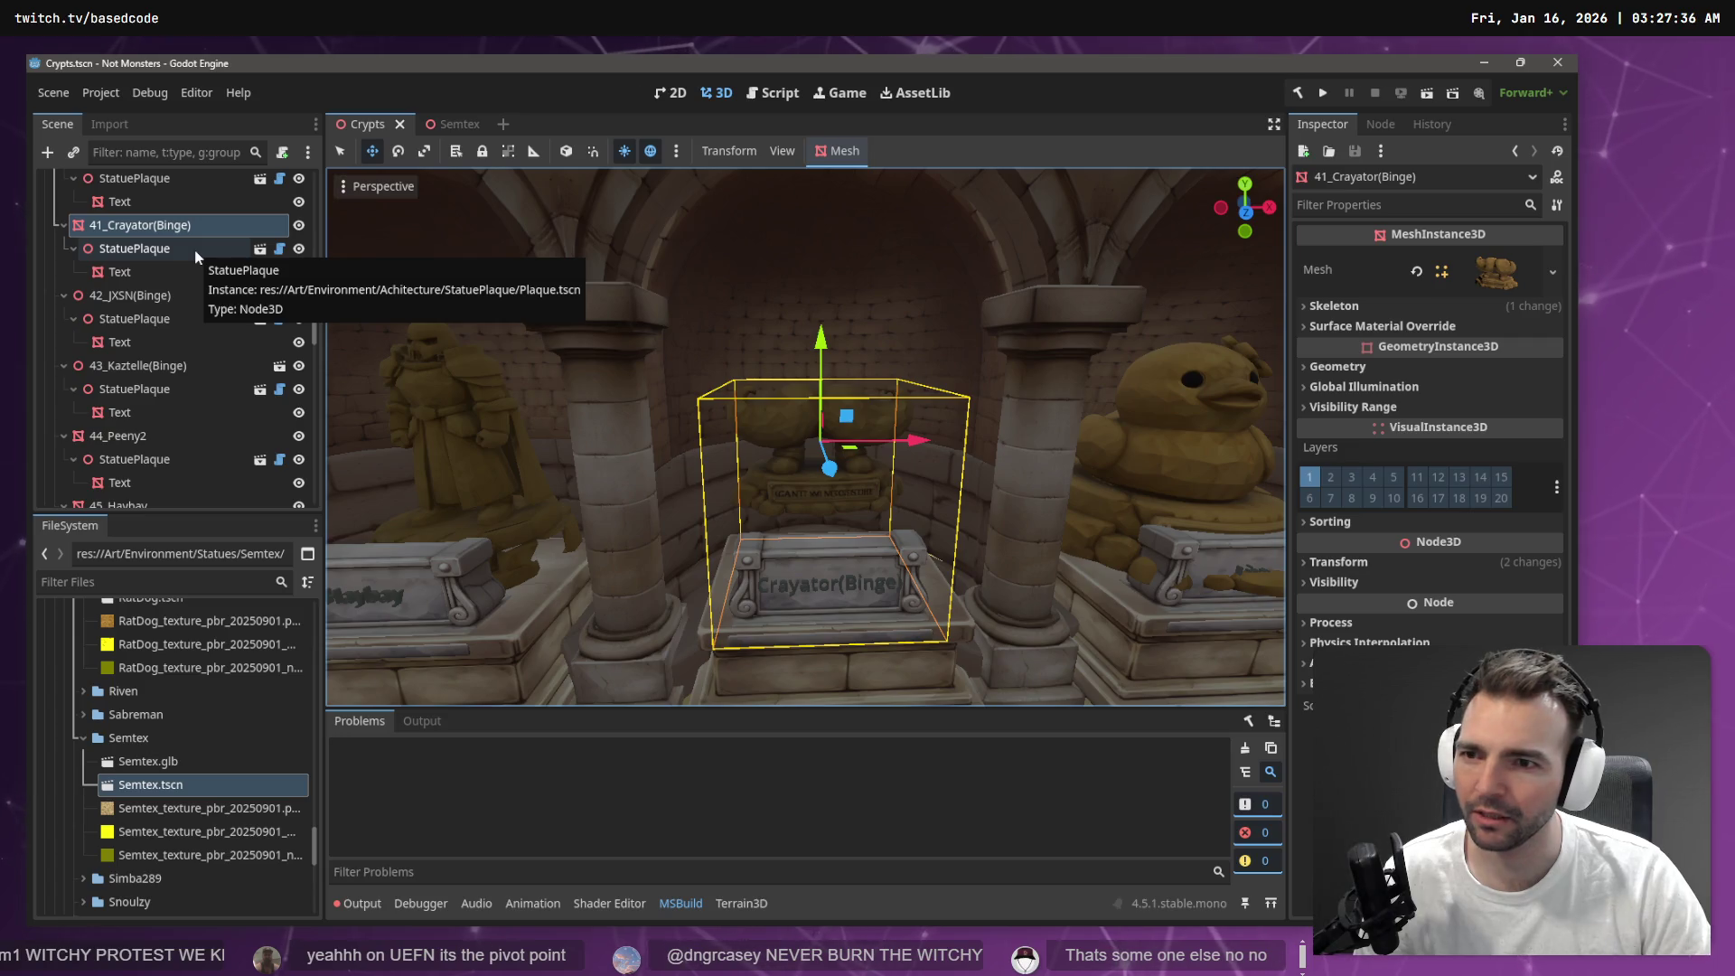
{"action": "left_click", "coordinate": [165, 250]}
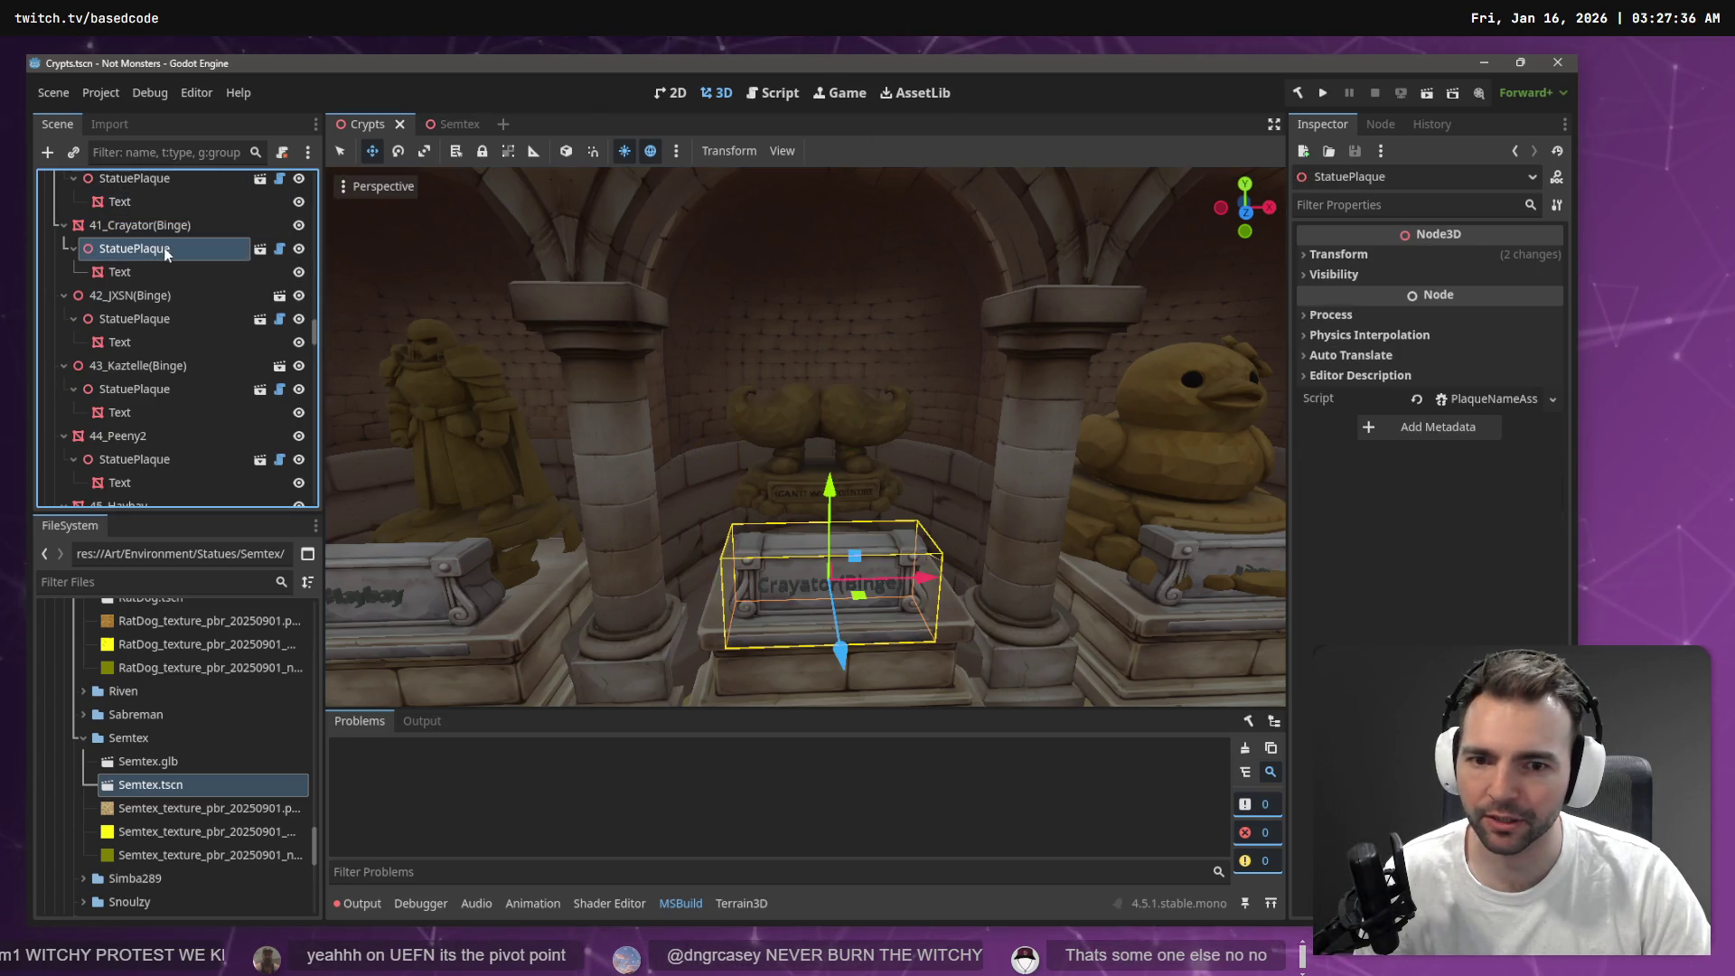
{"action": "left_click", "coordinate": [144, 225]}
{"action": "mouse_move", "coordinate": [648, 346]}
{"action": "left_mouse_down"}
{"action": "mouse_move", "coordinate": [578, 357]}
{"action": "mouse_move", "coordinate": [750, 440]}
{"action": "left_mouse_up"}
{"action": "left_click", "coordinate": [751, 439]}
{"action": "left_click_drag", "start_coordinate": [761, 352], "coordinate": [766, 394]}
Freelook along the statue corridor to the dino skull and select 14_Gamersaurous
{"action": "key", "text": "d"}
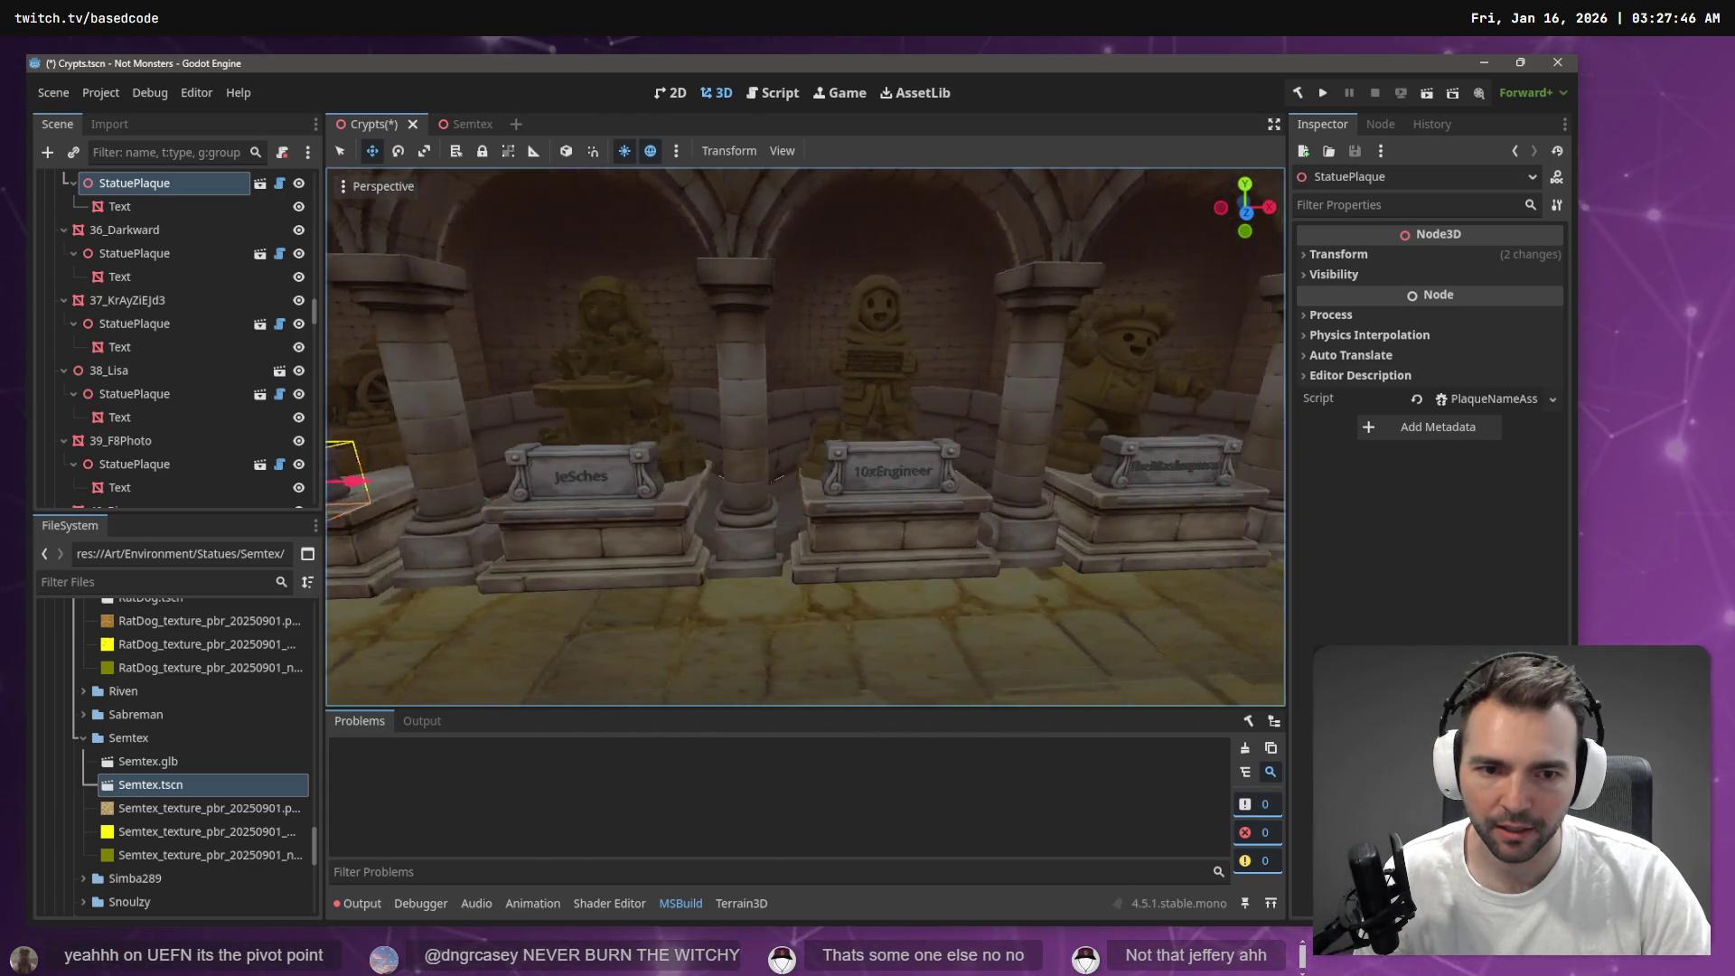
{"action": "key", "text": "a"}
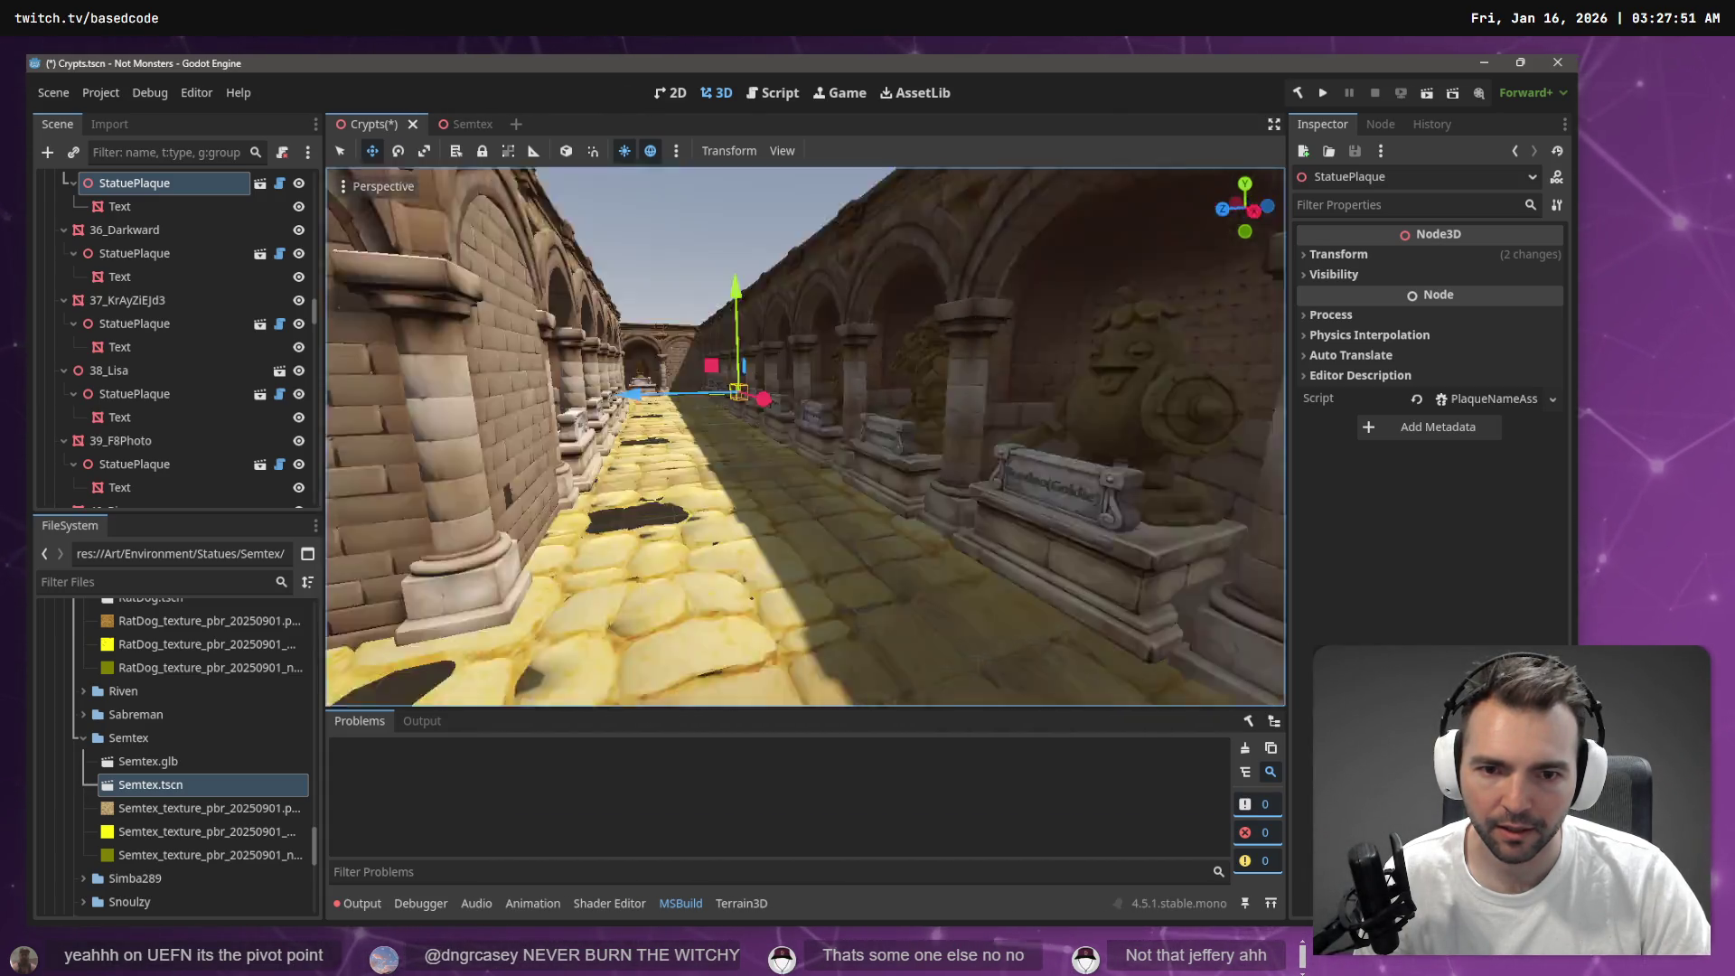
{"action": "key", "text": "d"}
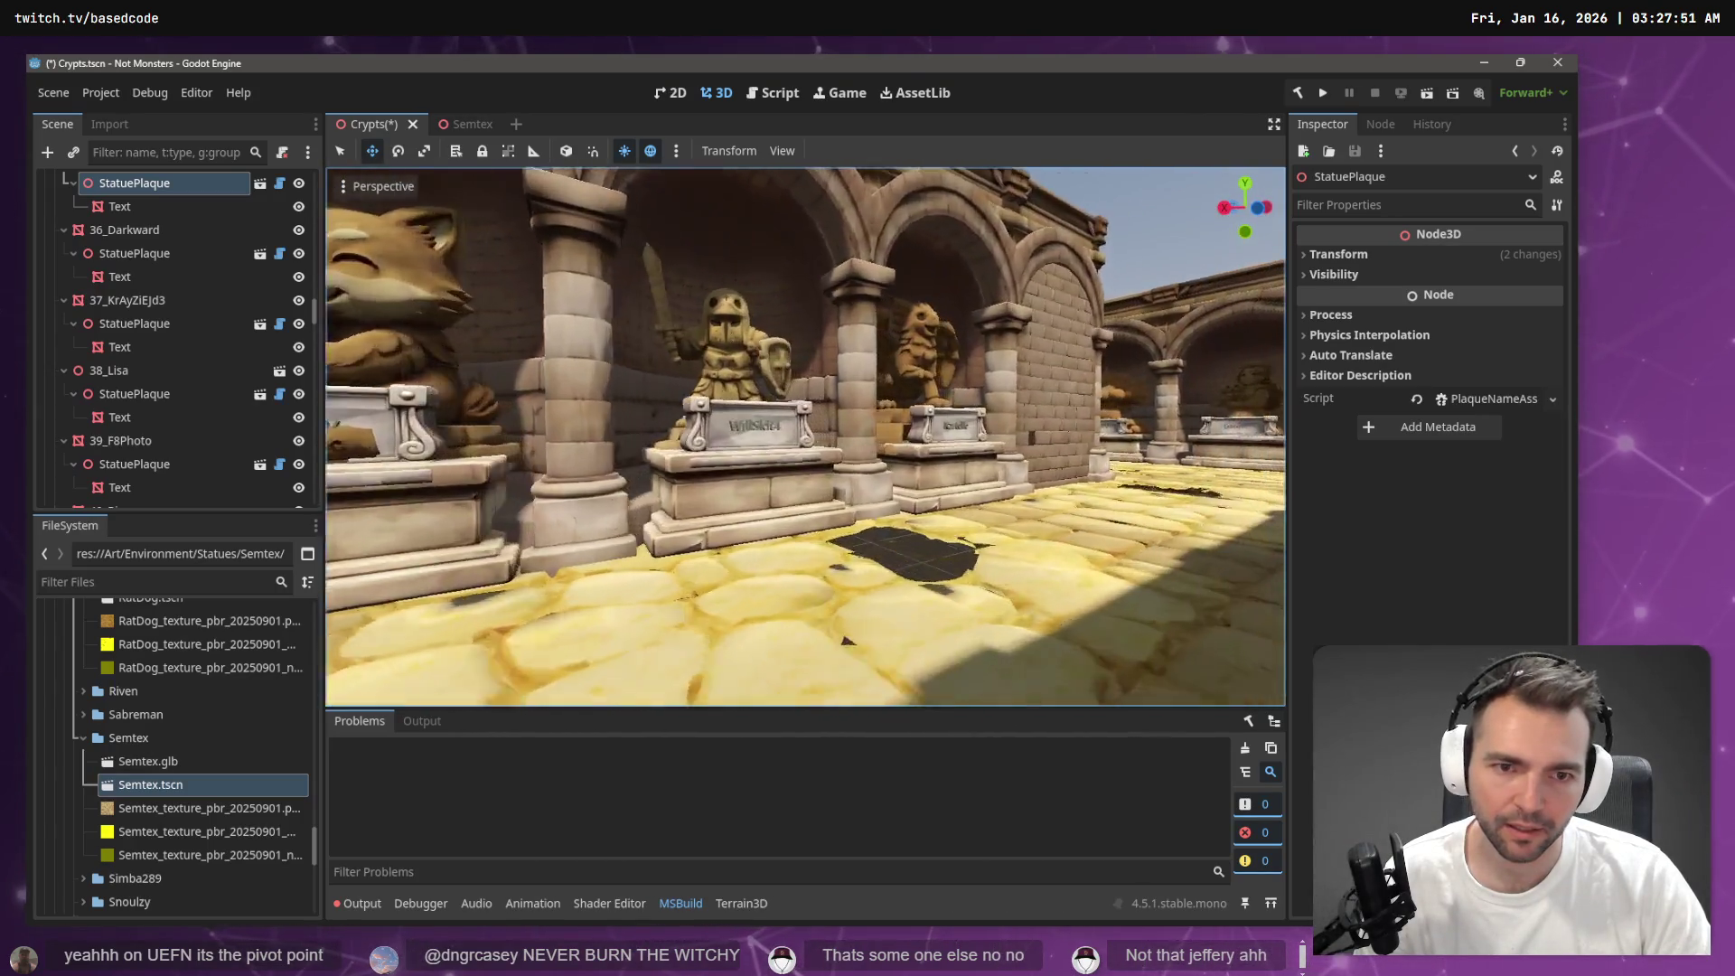
{"action": "key", "text": "w"}
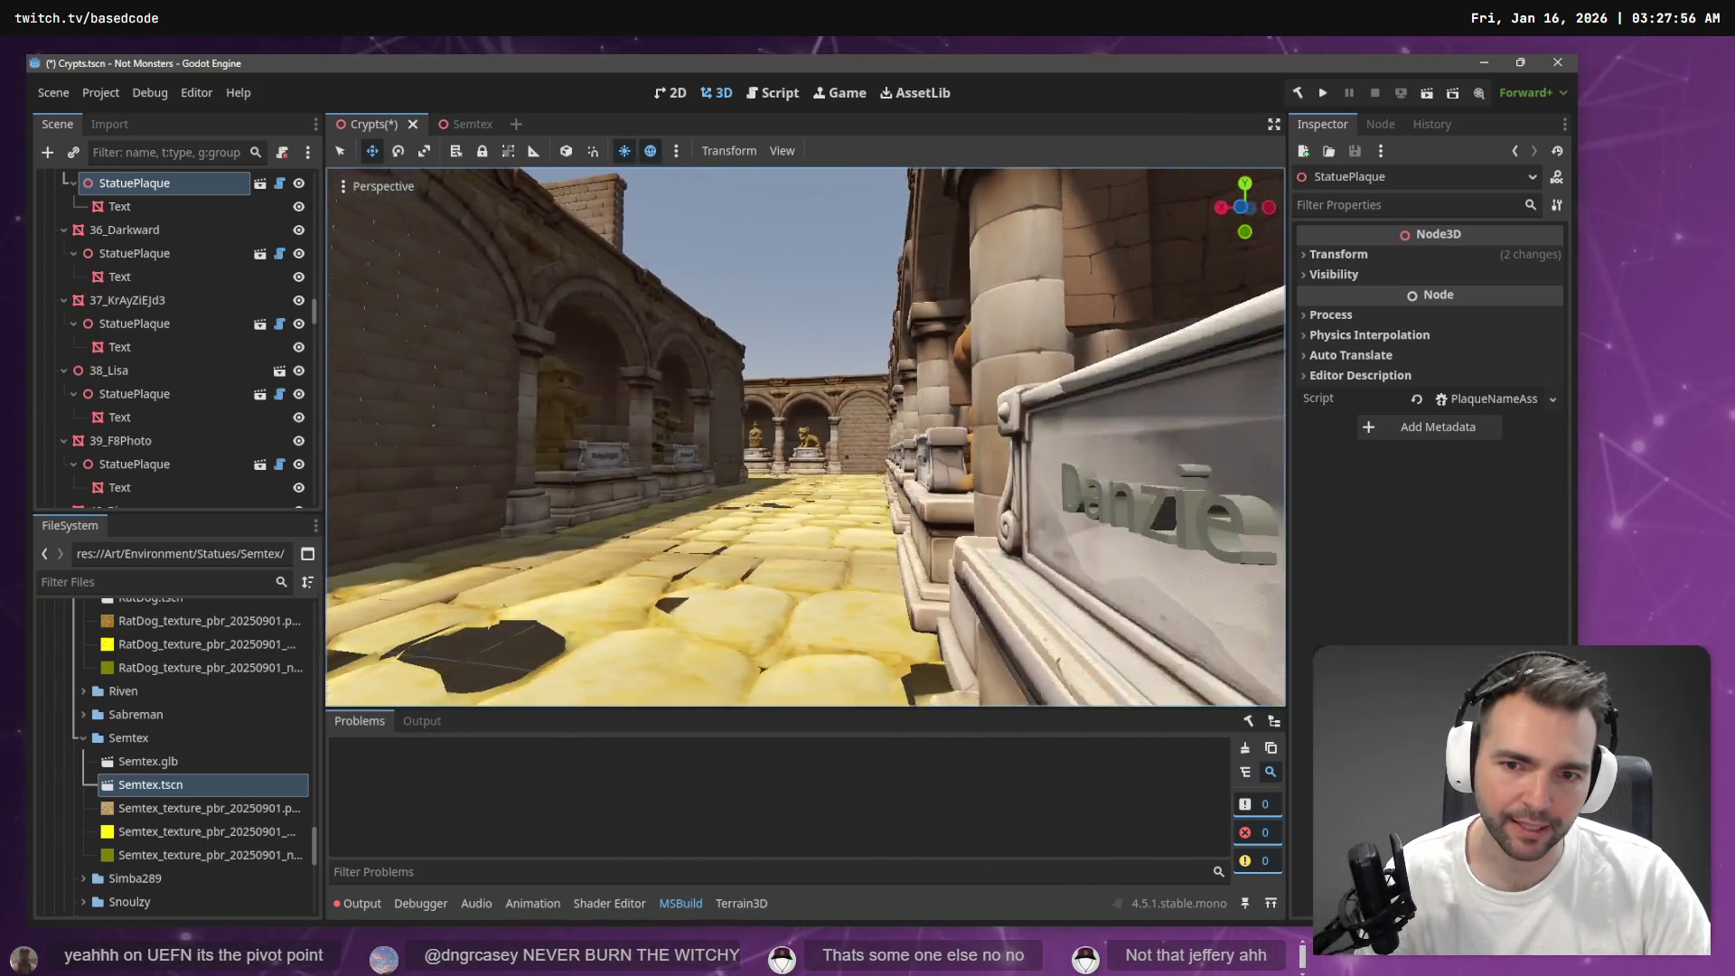
{"action": "key", "text": "s"}
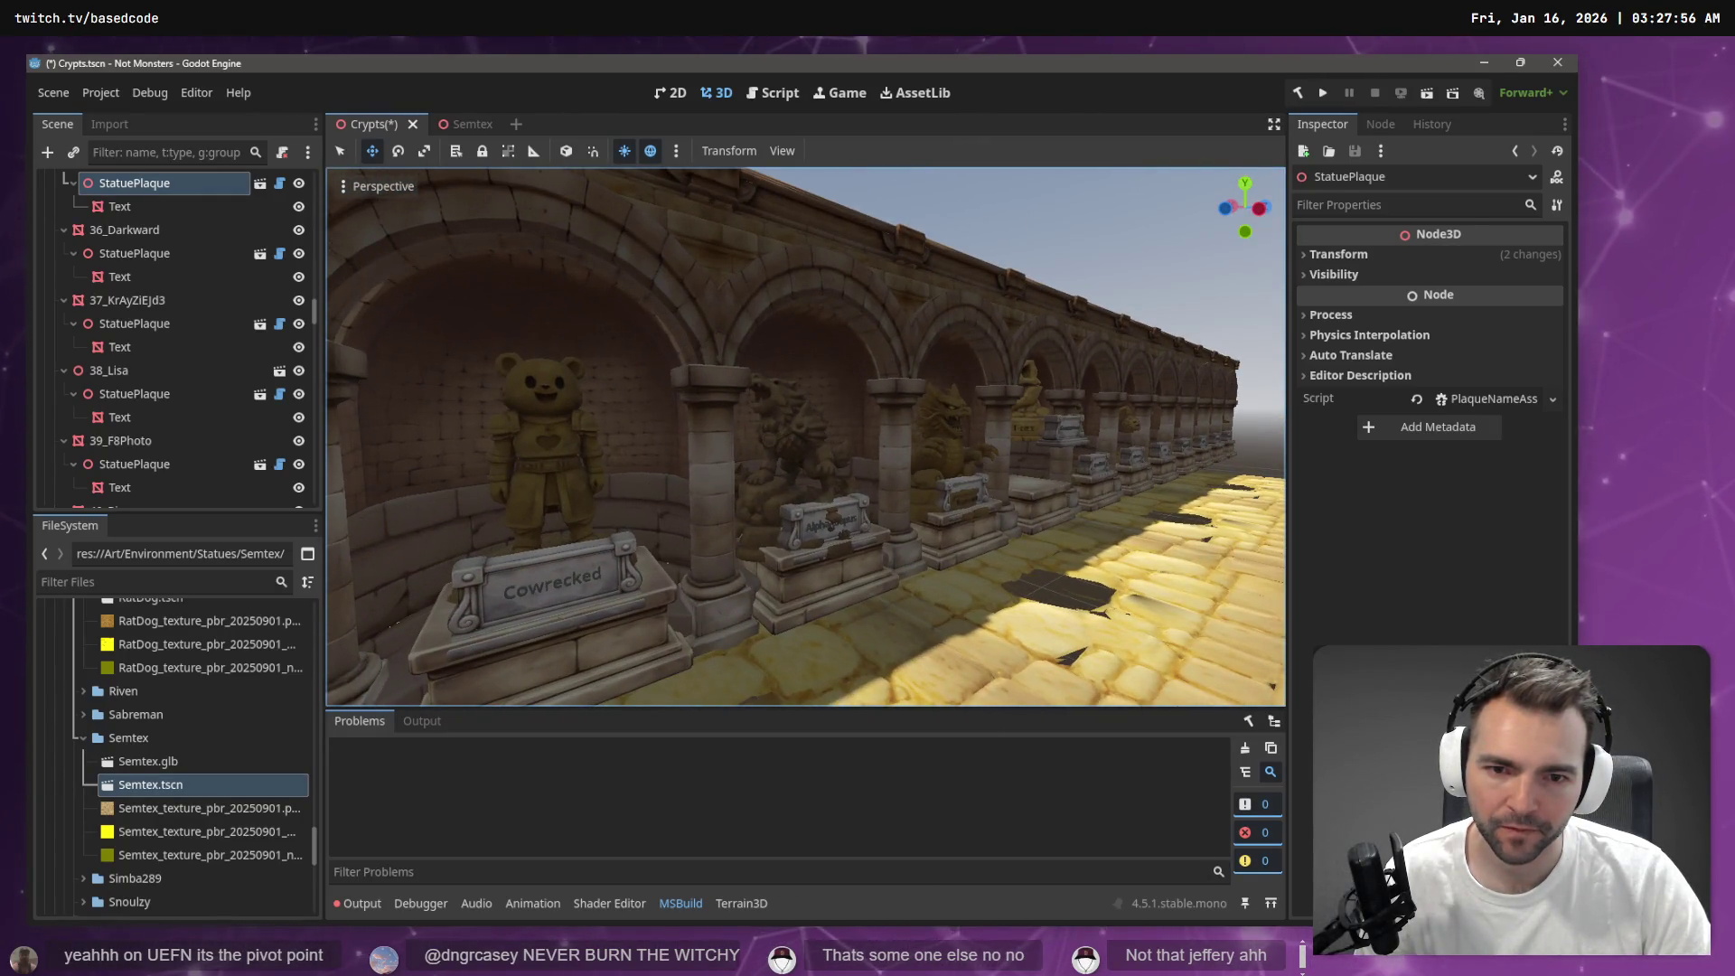
{"action": "key", "text": "w"}
{"action": "left_click", "coordinate": [817, 334]}
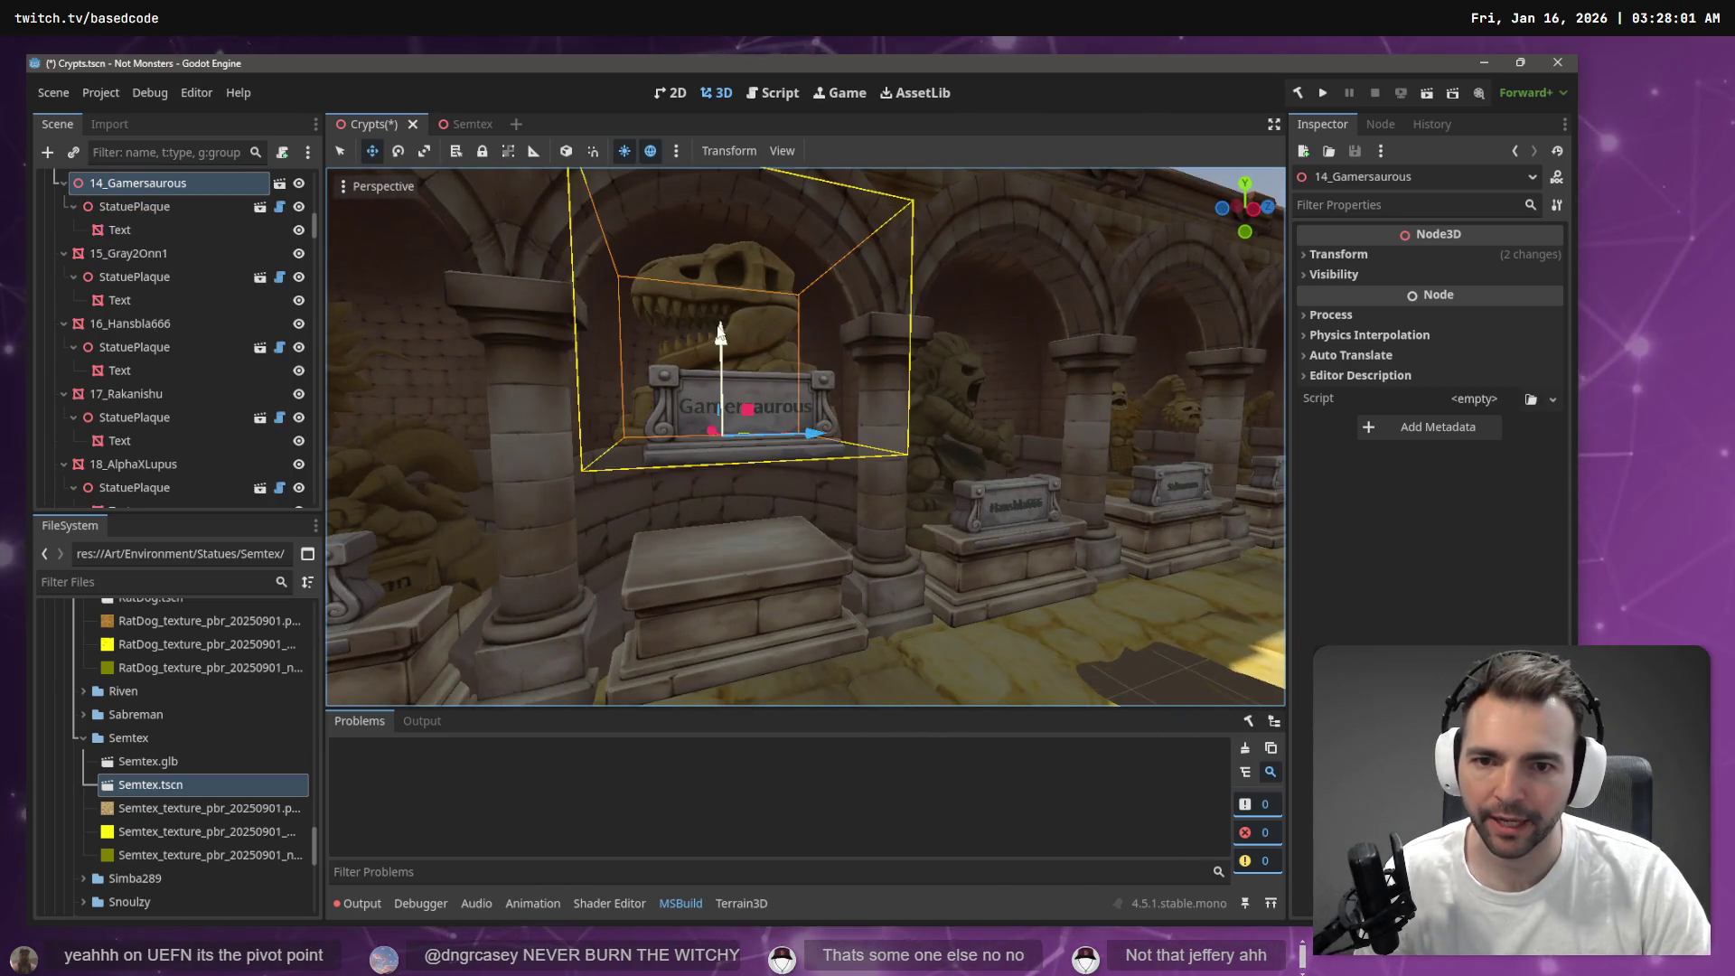
Locate the 14_Gamersaurous statue's model file in the FileSystem dock
{"action": "double_click", "coordinate": [700, 355]}
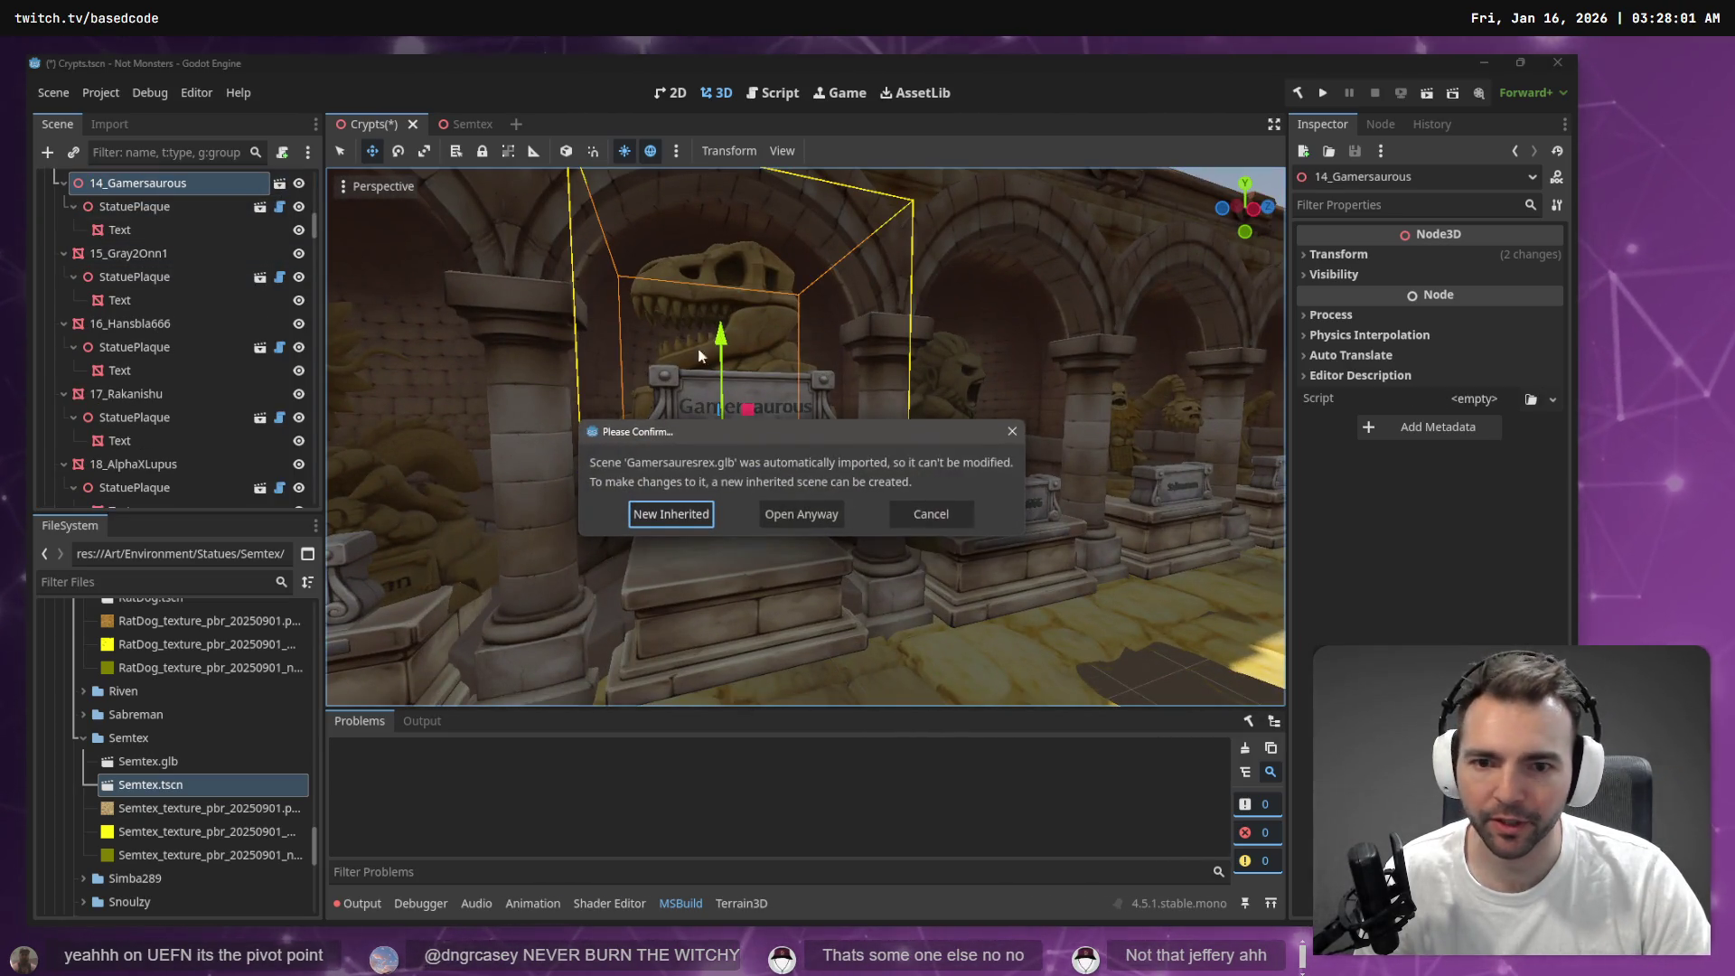
{"action": "left_click", "coordinate": [931, 513]}
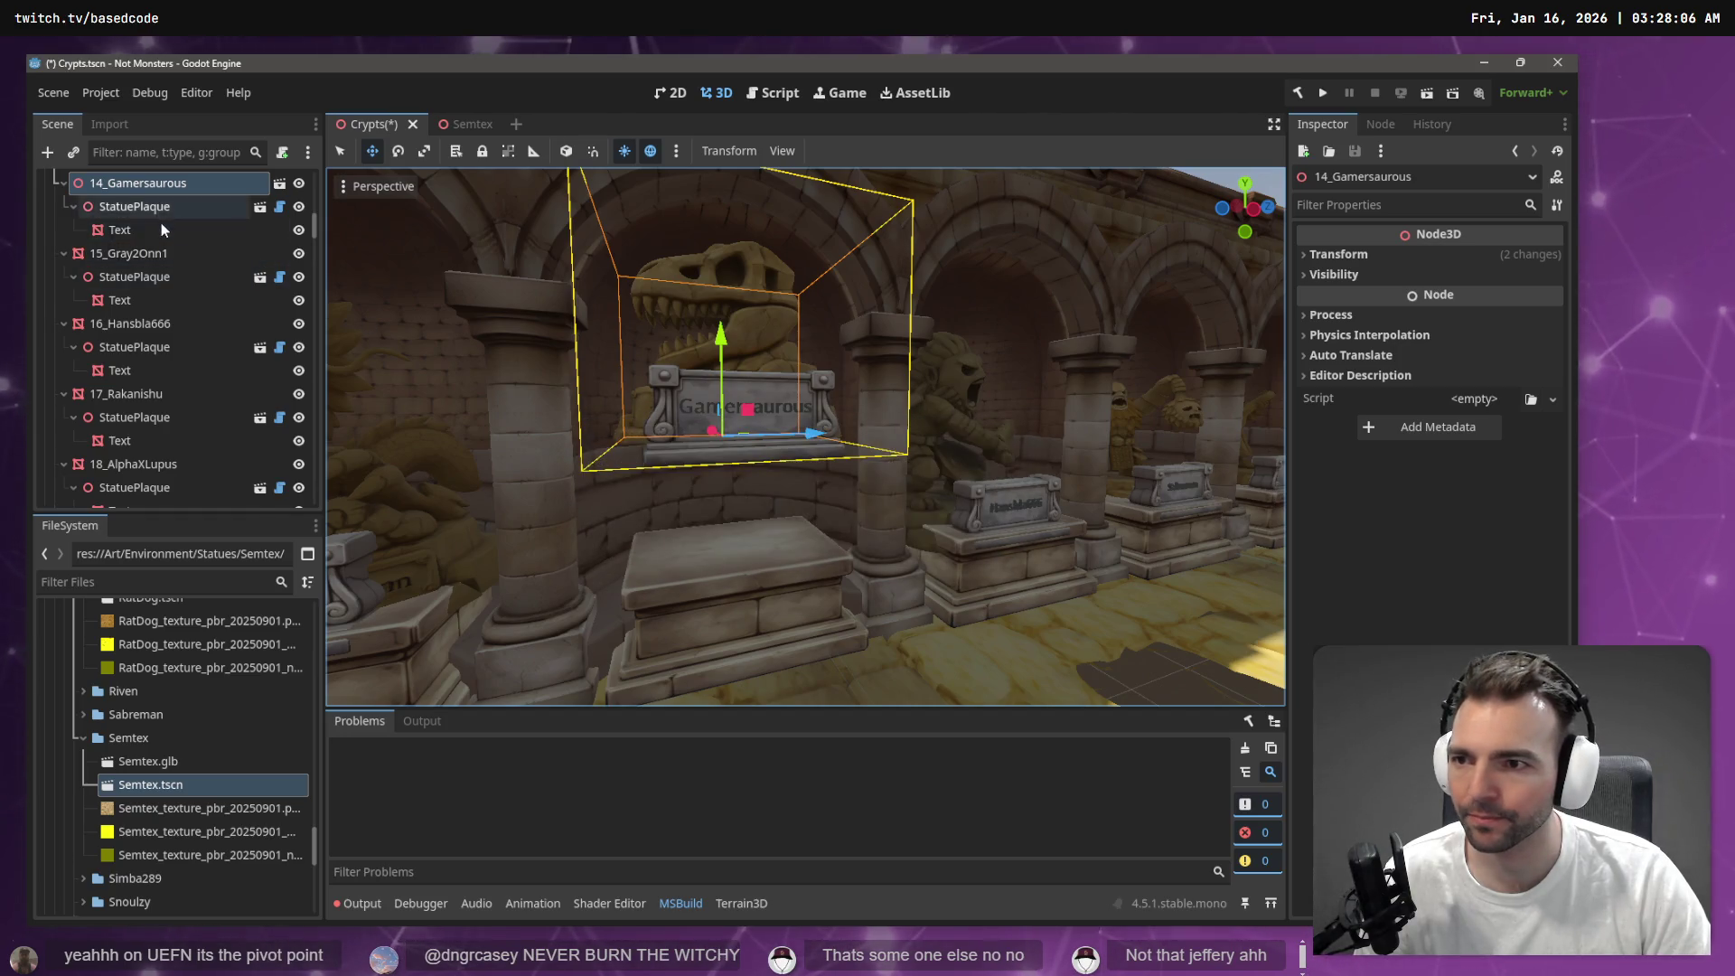
{"action": "scroll", "coordinate": [161, 226], "scroll_direction": "up", "scroll_amount": 2}
{"action": "right_click", "coordinate": [140, 267]}
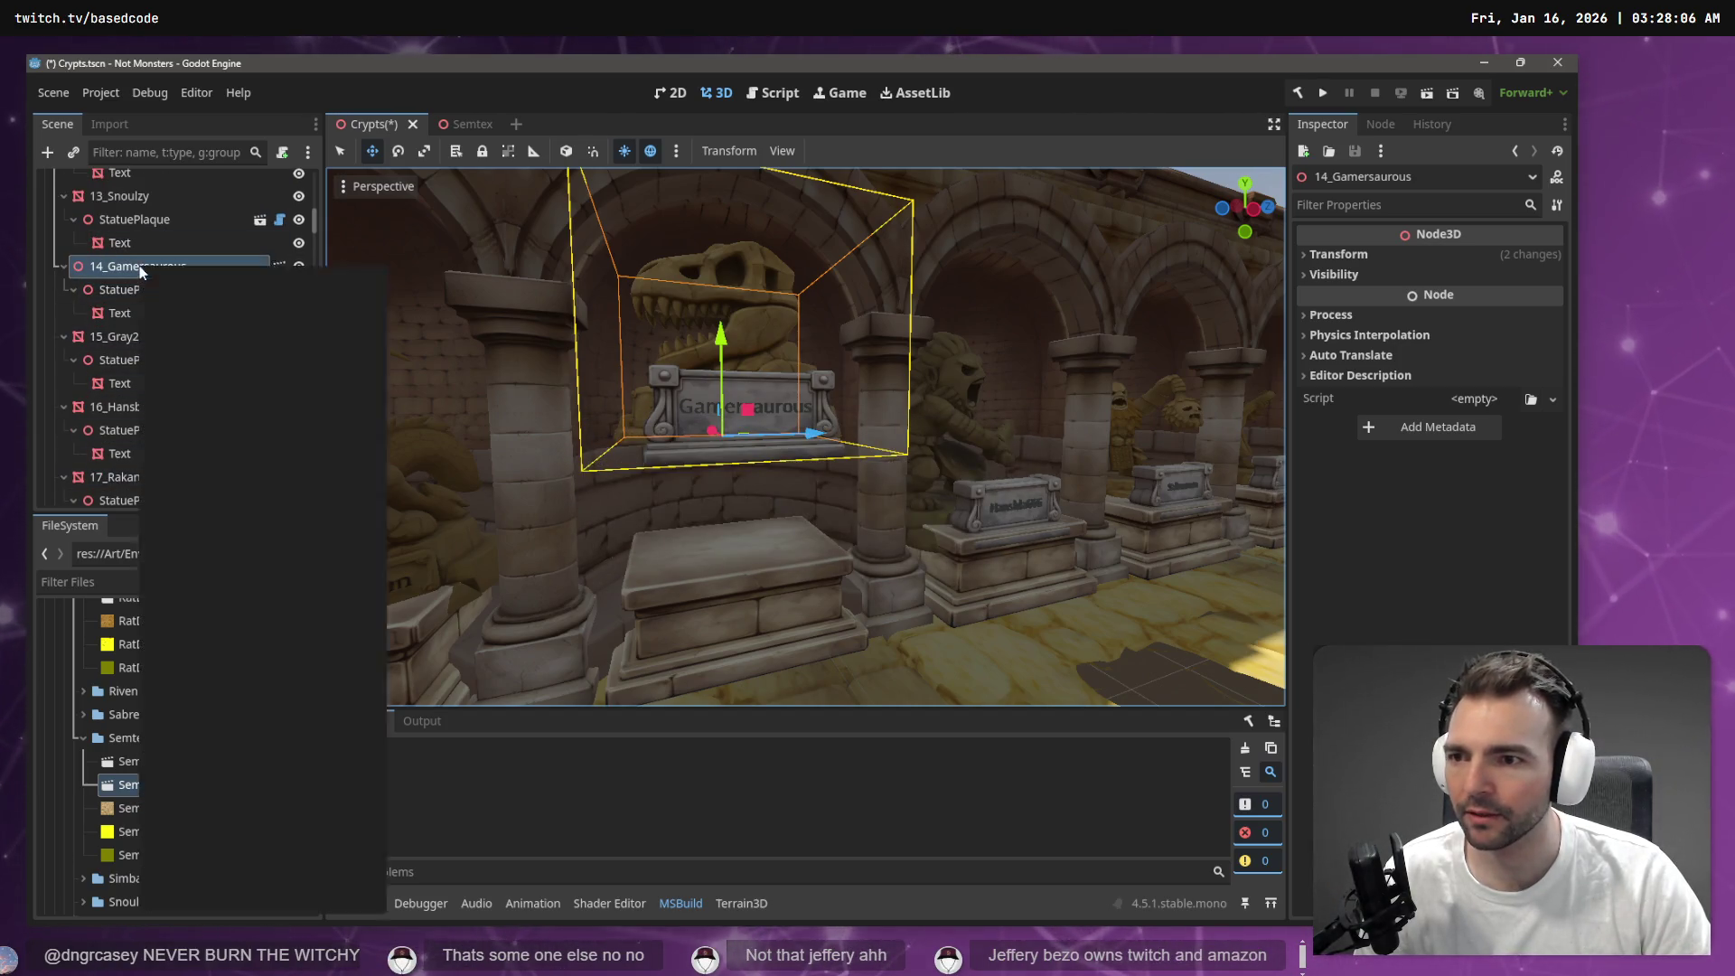
{"action": "left_click", "coordinate": [239, 854]}
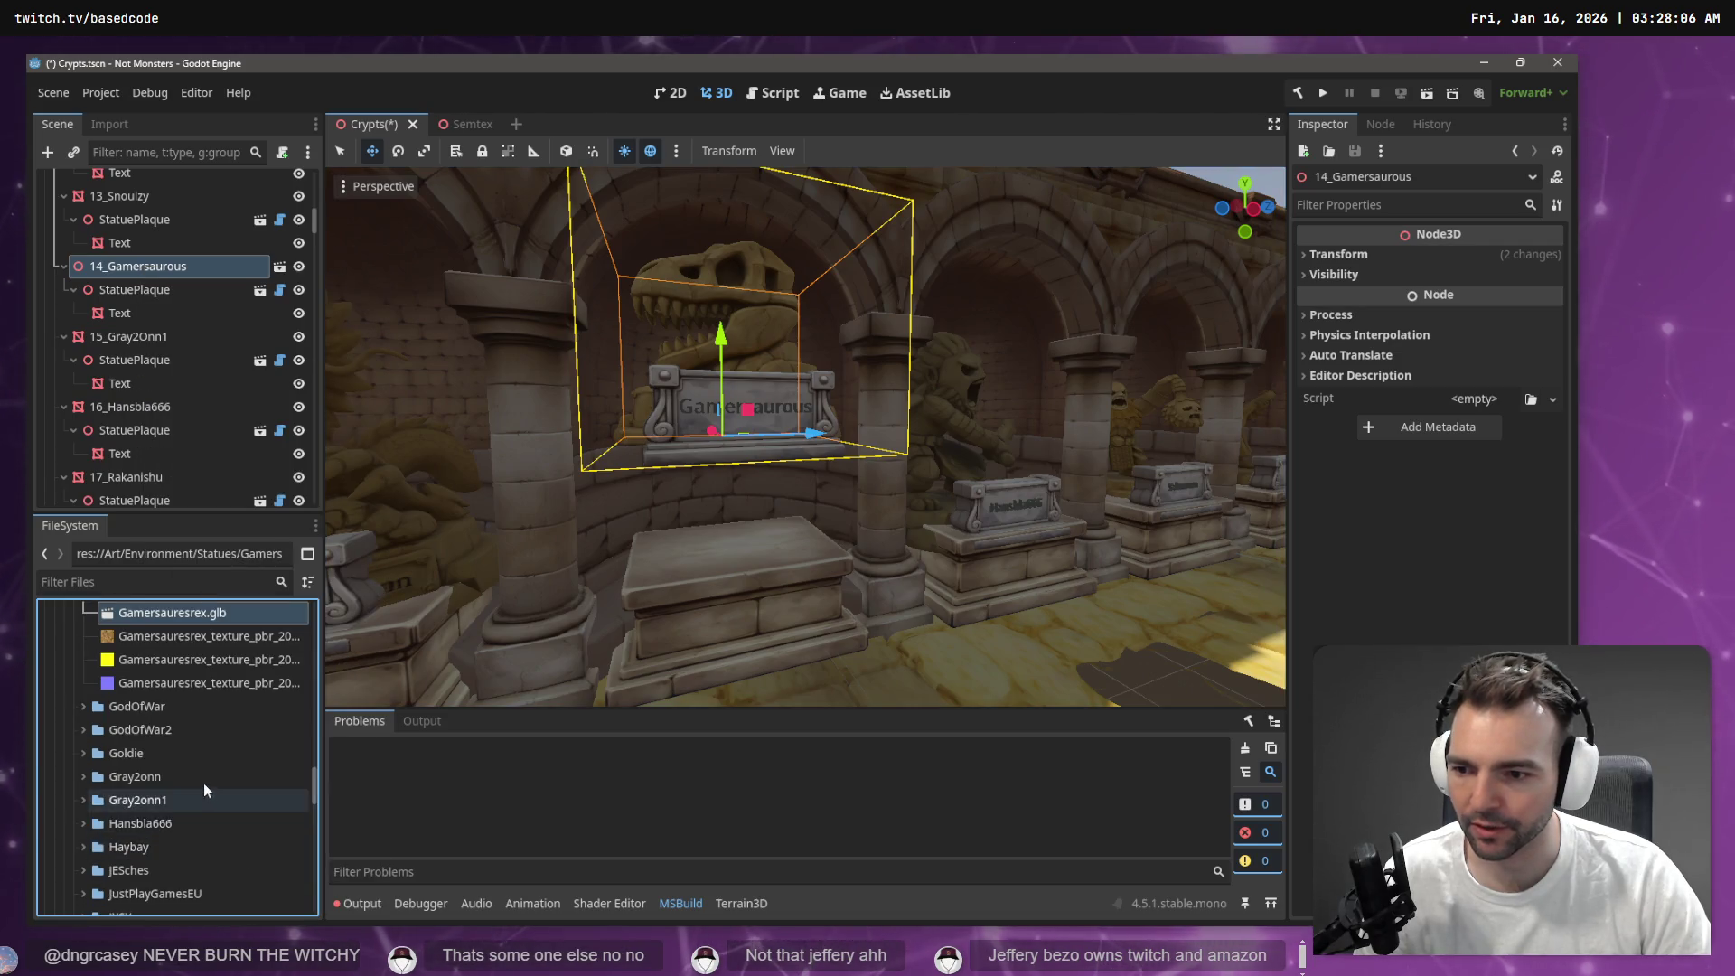
{"action": "scroll", "coordinate": [203, 783], "scroll_direction": "up", "scroll_amount": 2}
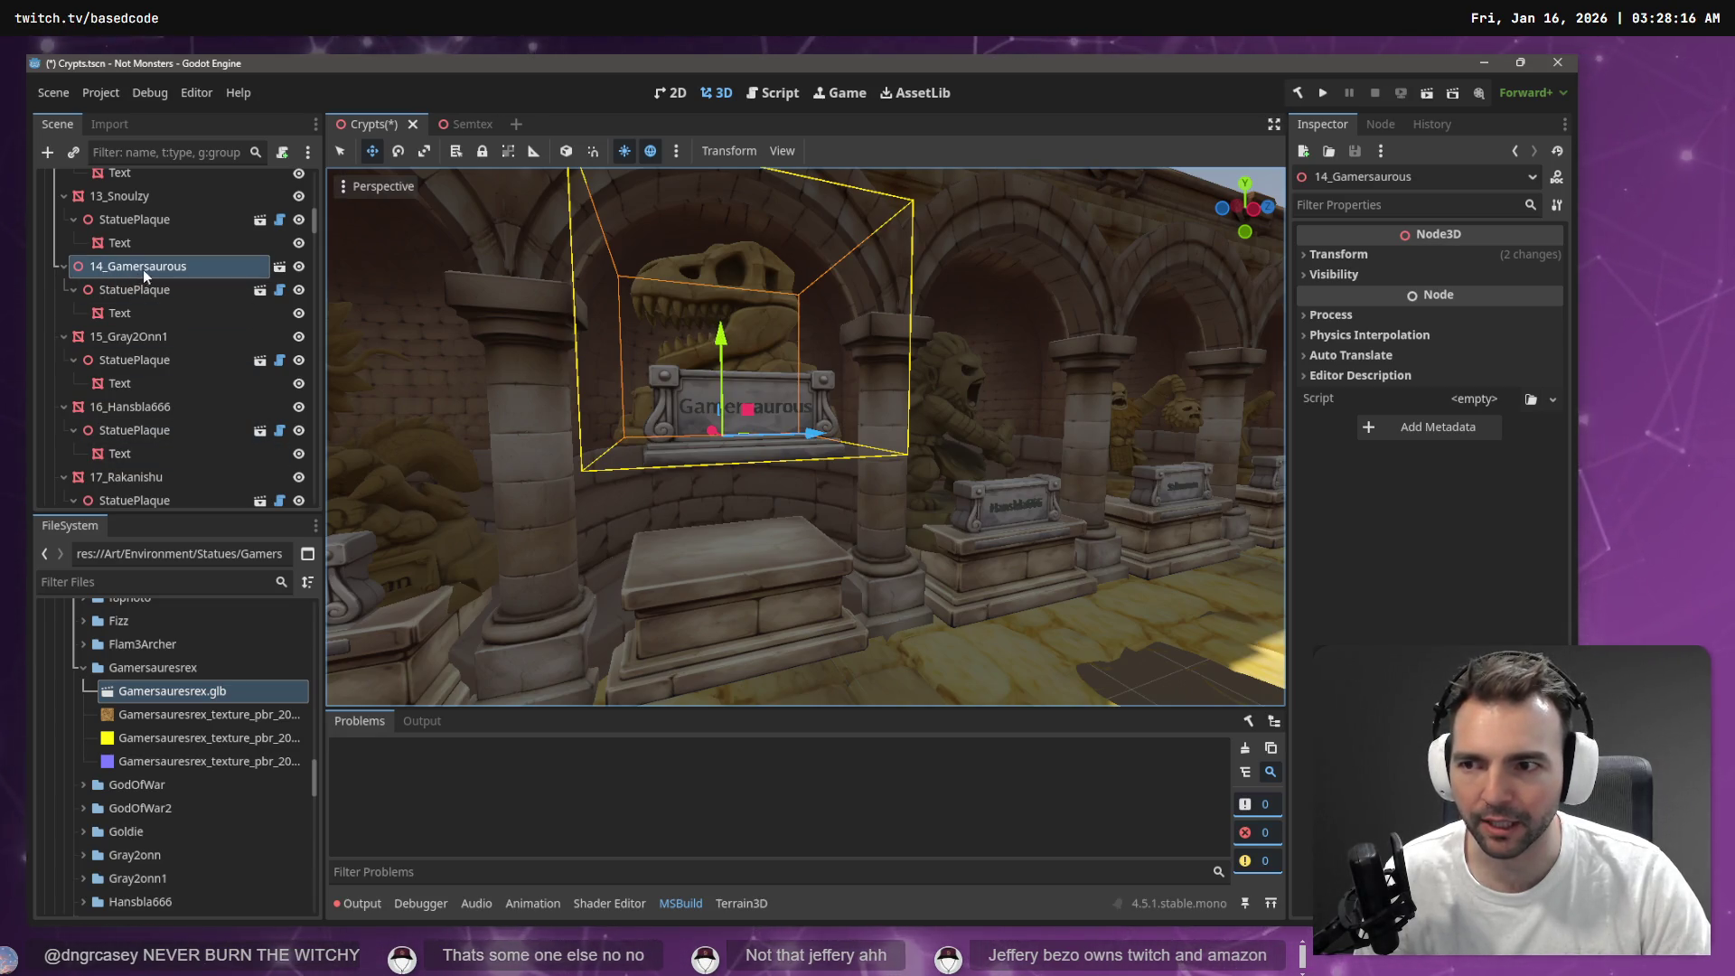
Create a new scene named Gamersauresrex inside the Gamersauresrex folder
{"action": "right_click", "coordinate": [178, 669]}
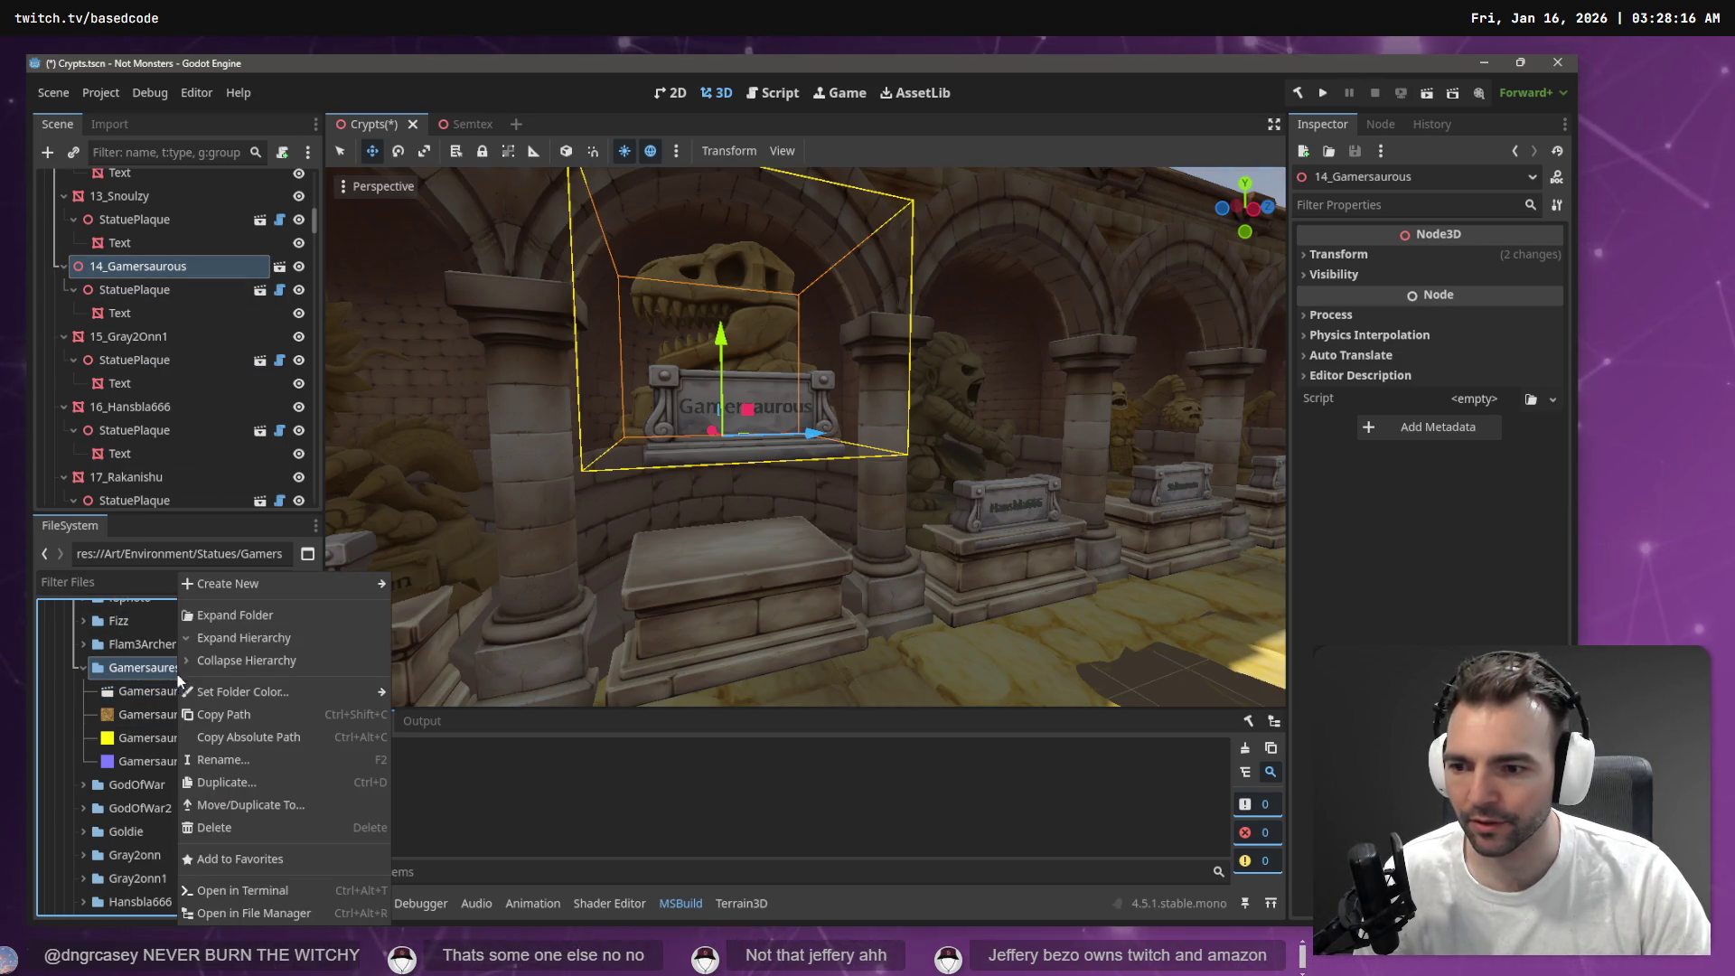
{"action": "mouse_move", "coordinate": [219, 585]}
{"action": "left_click", "coordinate": [450, 604]}
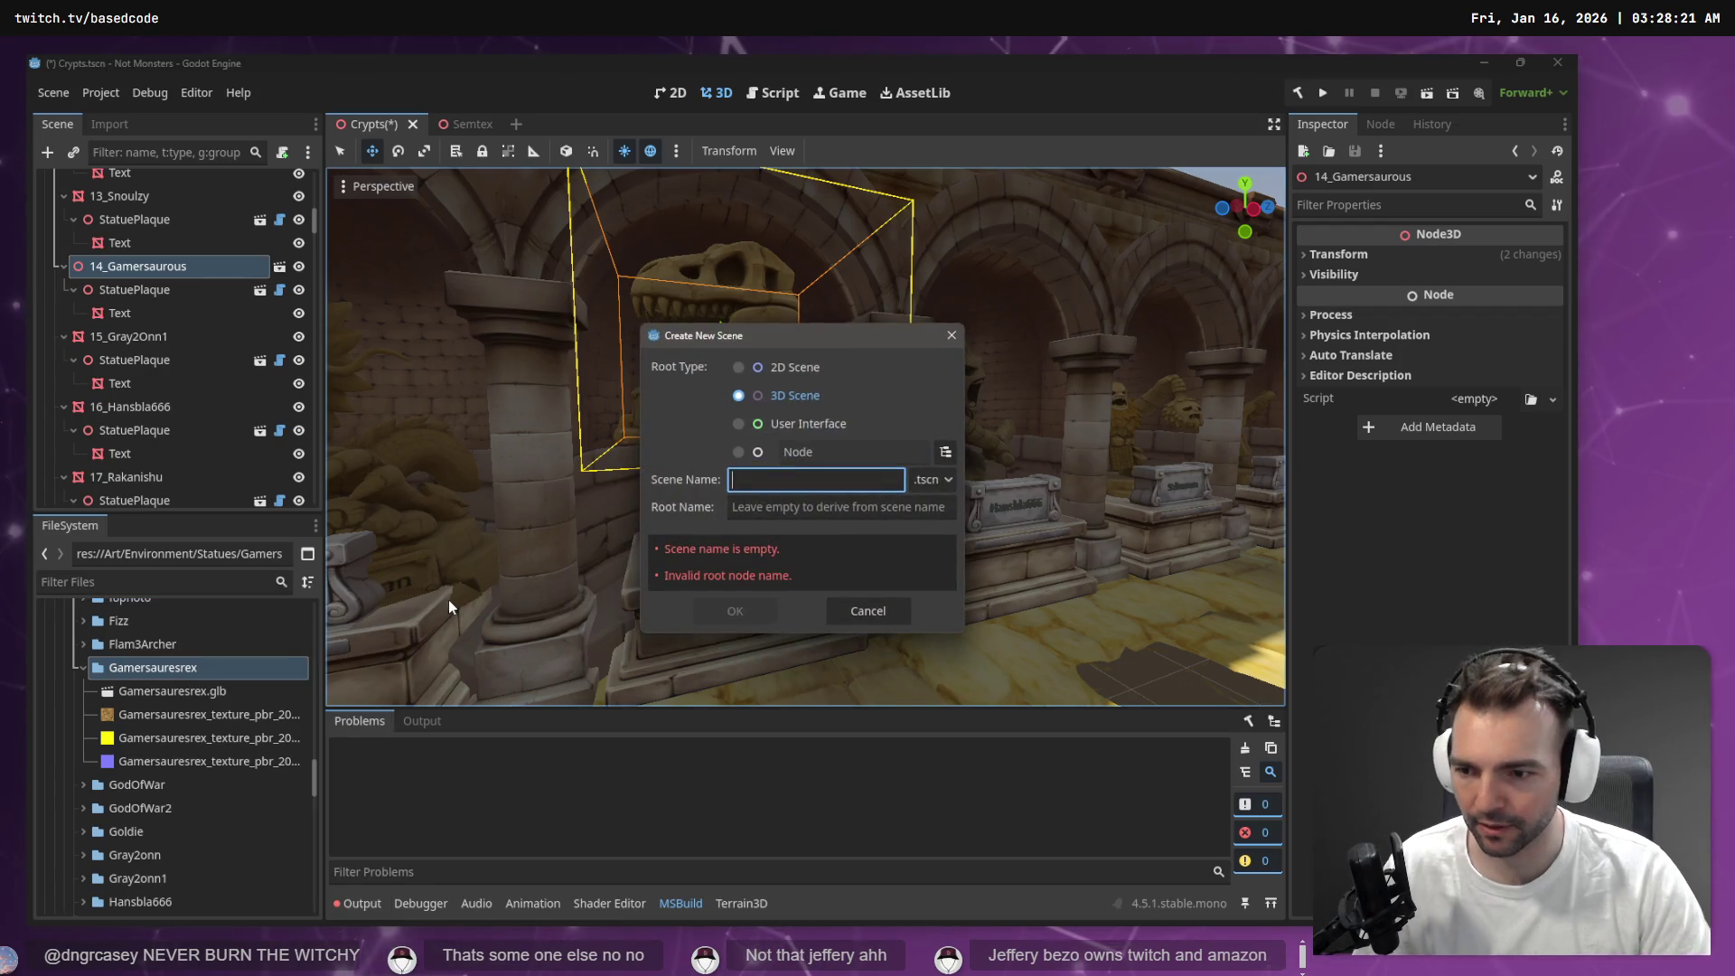
{"action": "type", "text": "Gamersauresrex"}
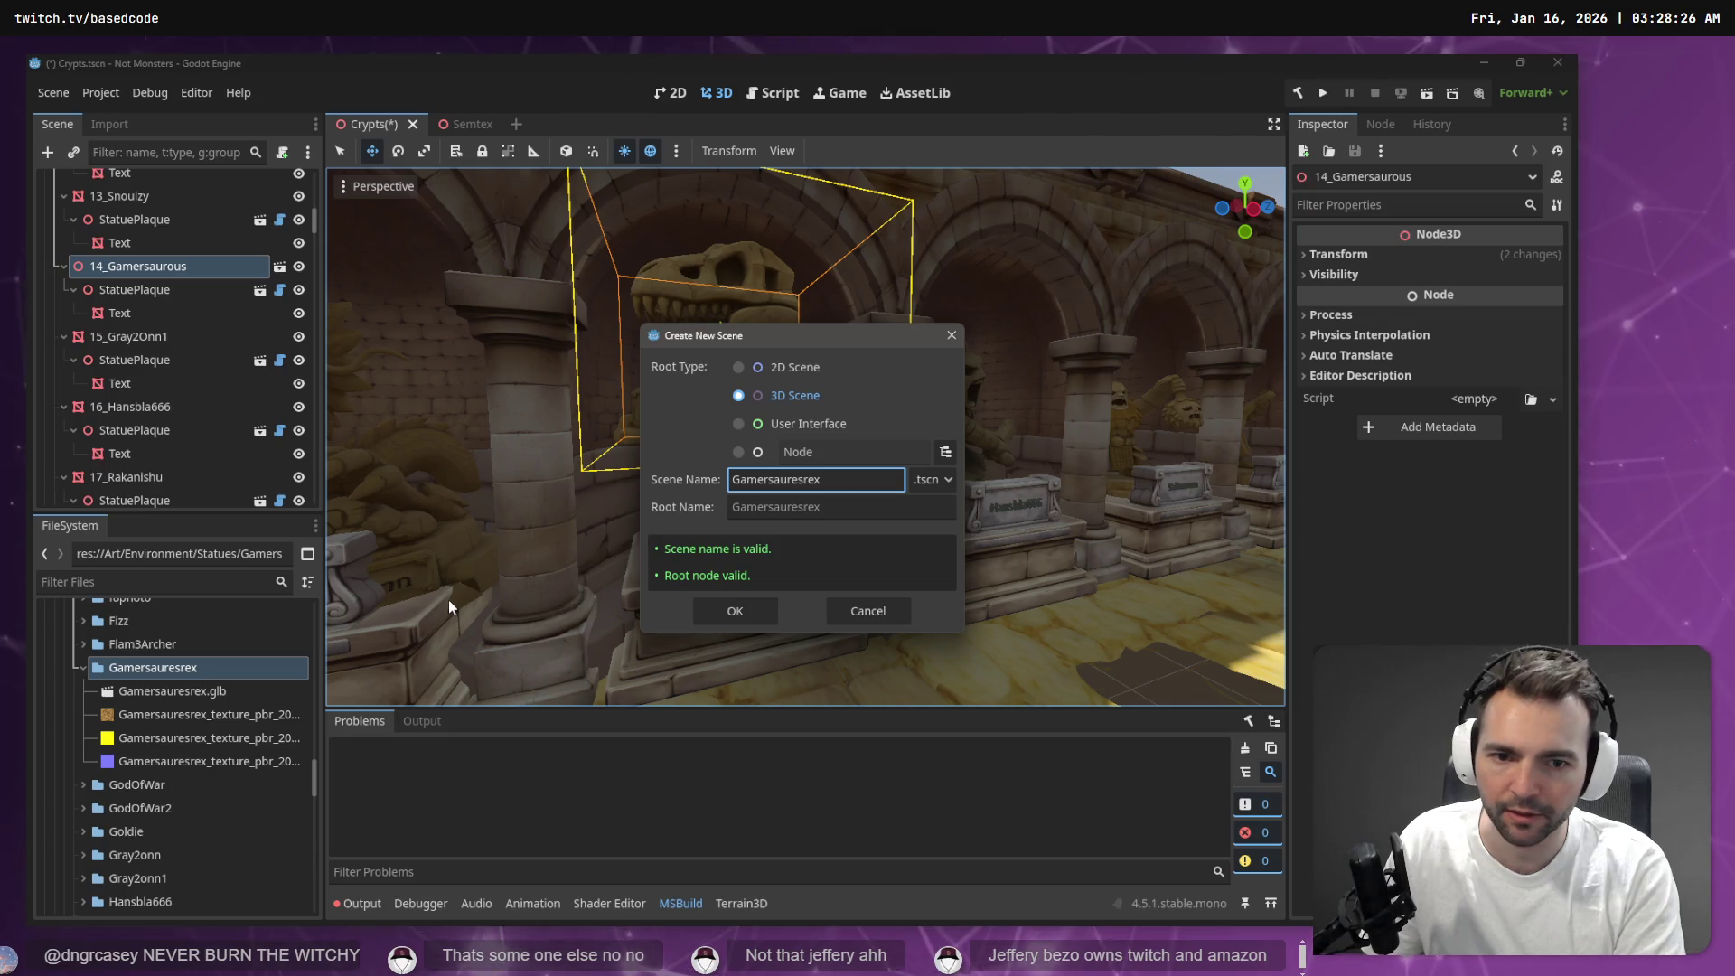
{"action": "key", "text": "Return"}
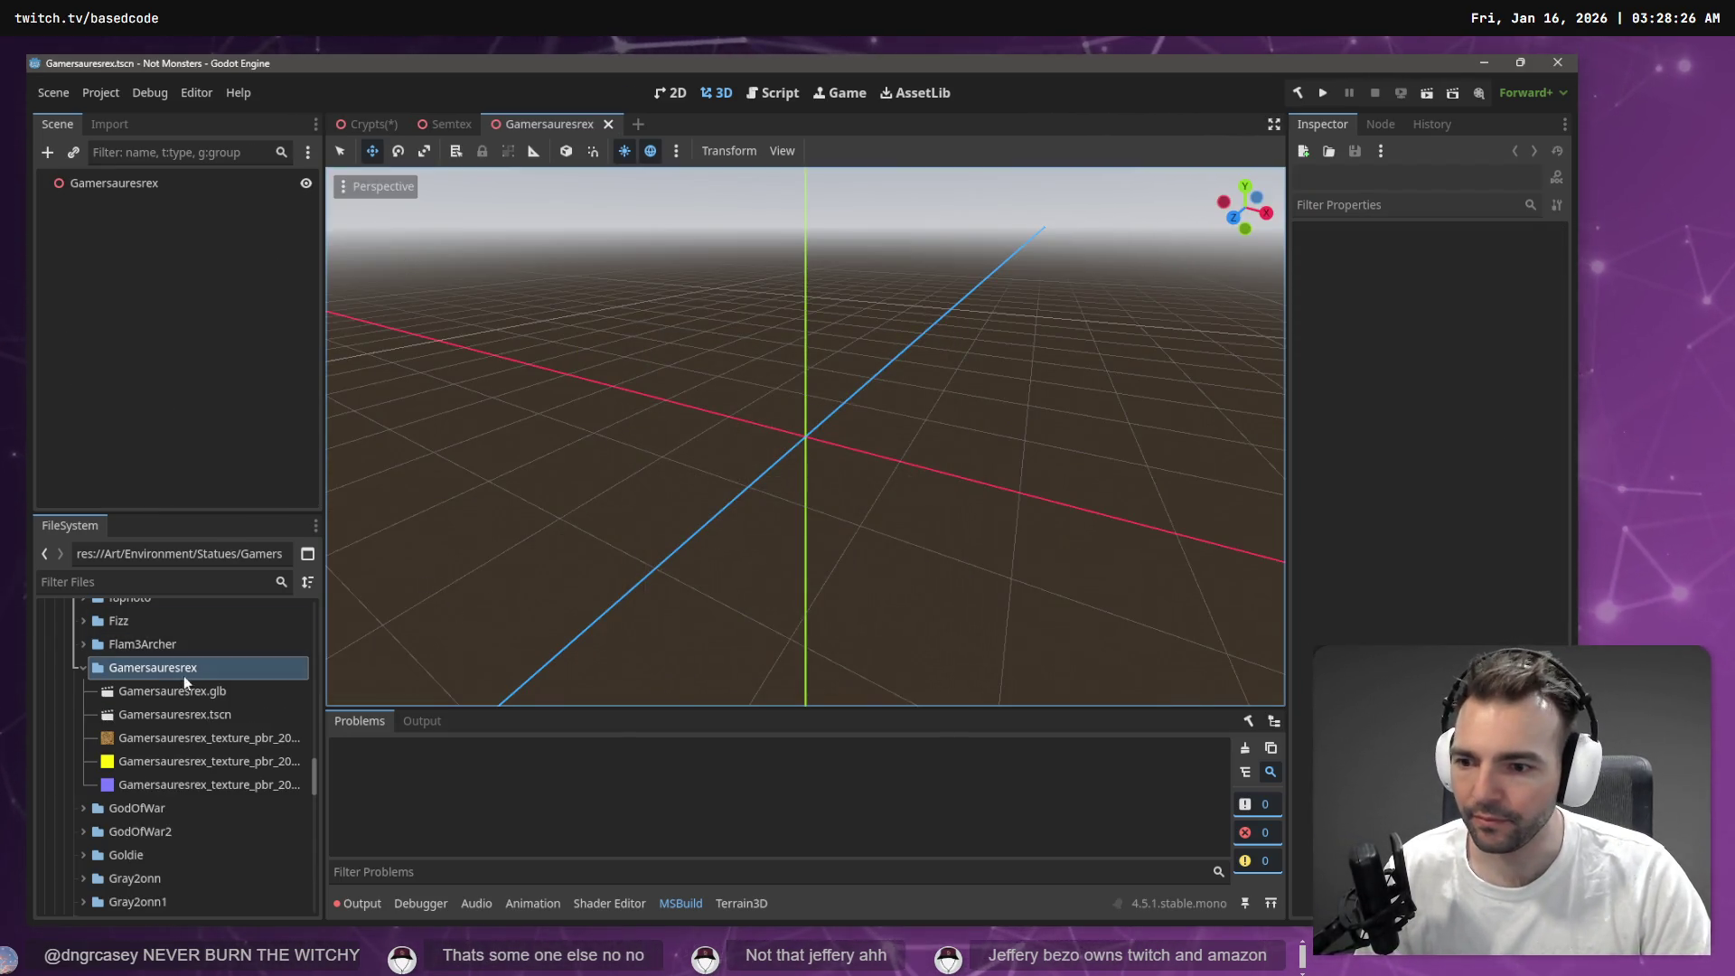
Add Gamersauresrex.glb to the new scene, lower it along Y, and go back to Crypts
{"action": "mouse_move", "coordinate": [176, 692]}
{"action": "left_mouse_down"}
{"action": "mouse_move", "coordinate": [193, 651]}
{"action": "mouse_move", "coordinate": [162, 191]}
{"action": "left_mouse_up"}
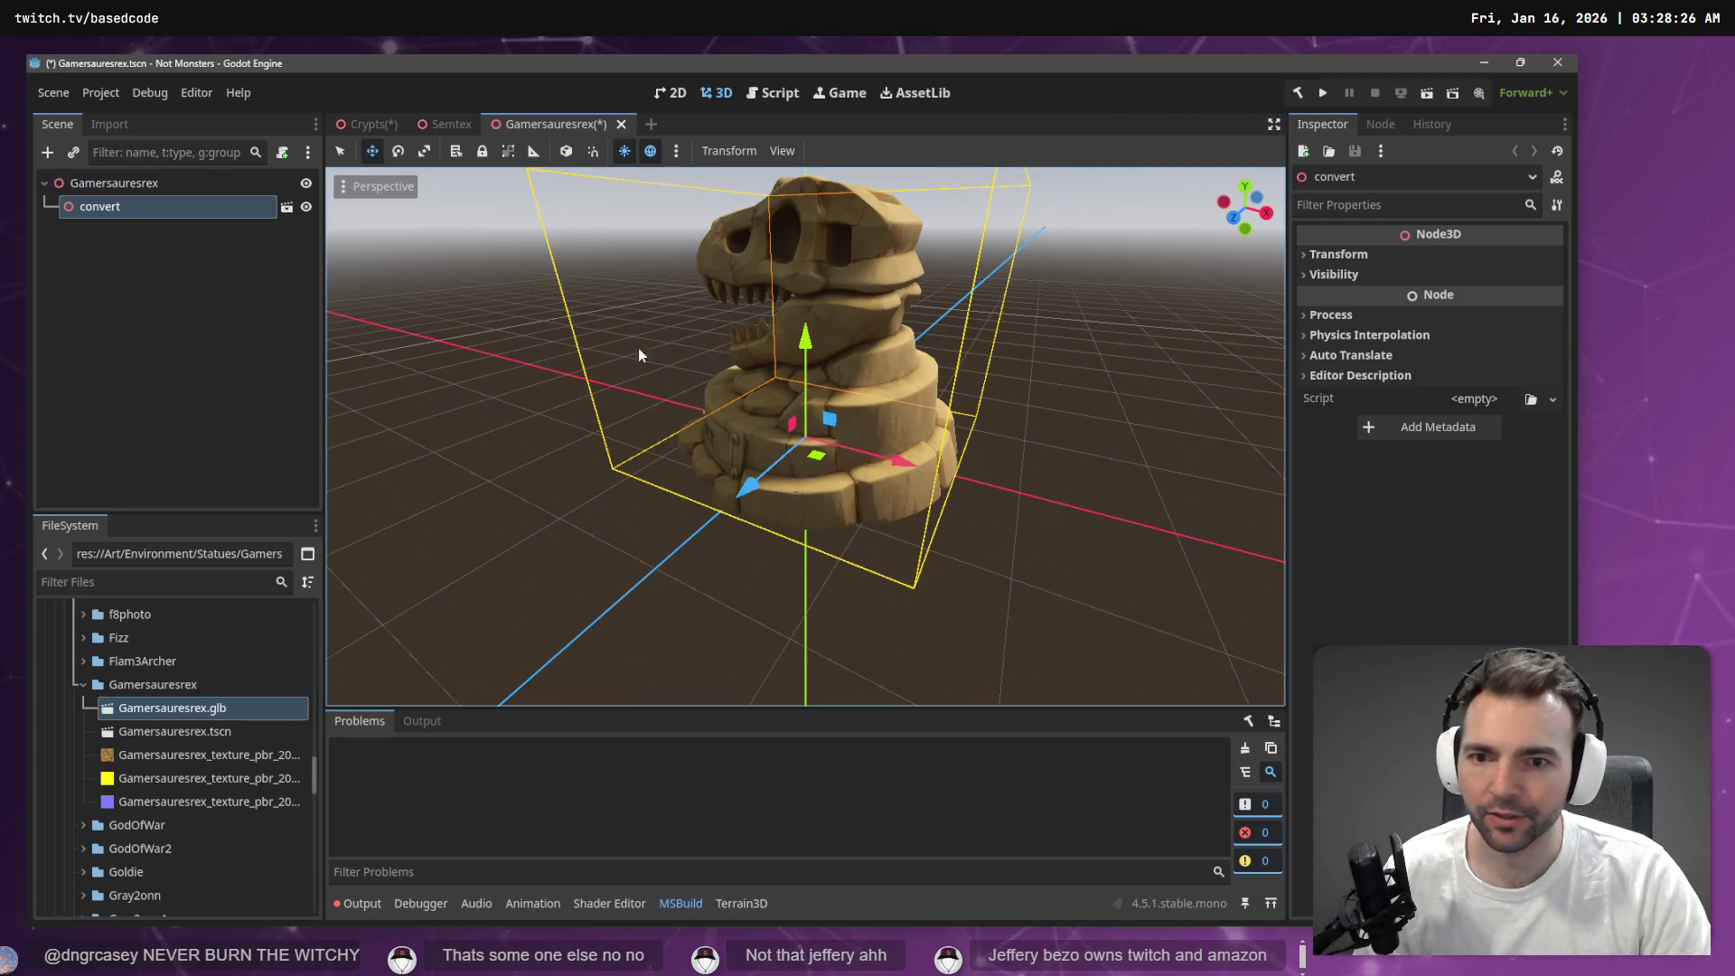
{"action": "left_click_drag", "start_coordinate": [805, 339], "coordinate": [822, 448]}
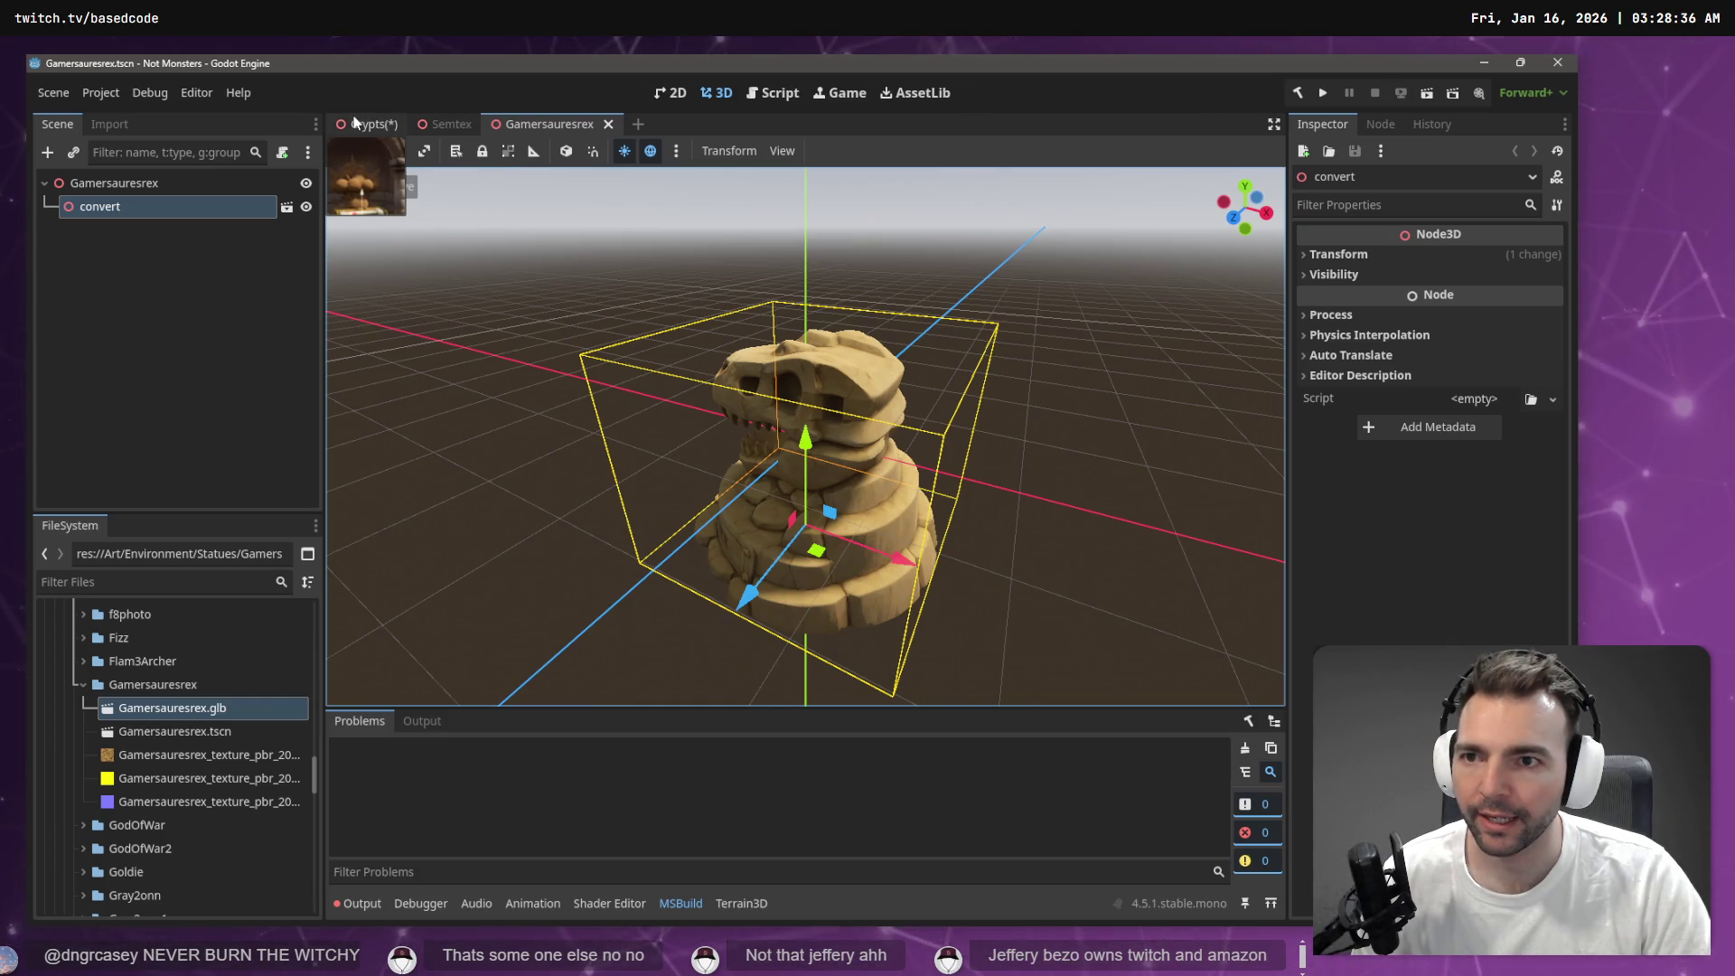
{"action": "left_click", "coordinate": [367, 124]}
{"action": "left_click", "coordinate": [150, 713]}
{"action": "scroll", "coordinate": [150, 650], "scroll_direction": "up", "scroll_amount": 3}
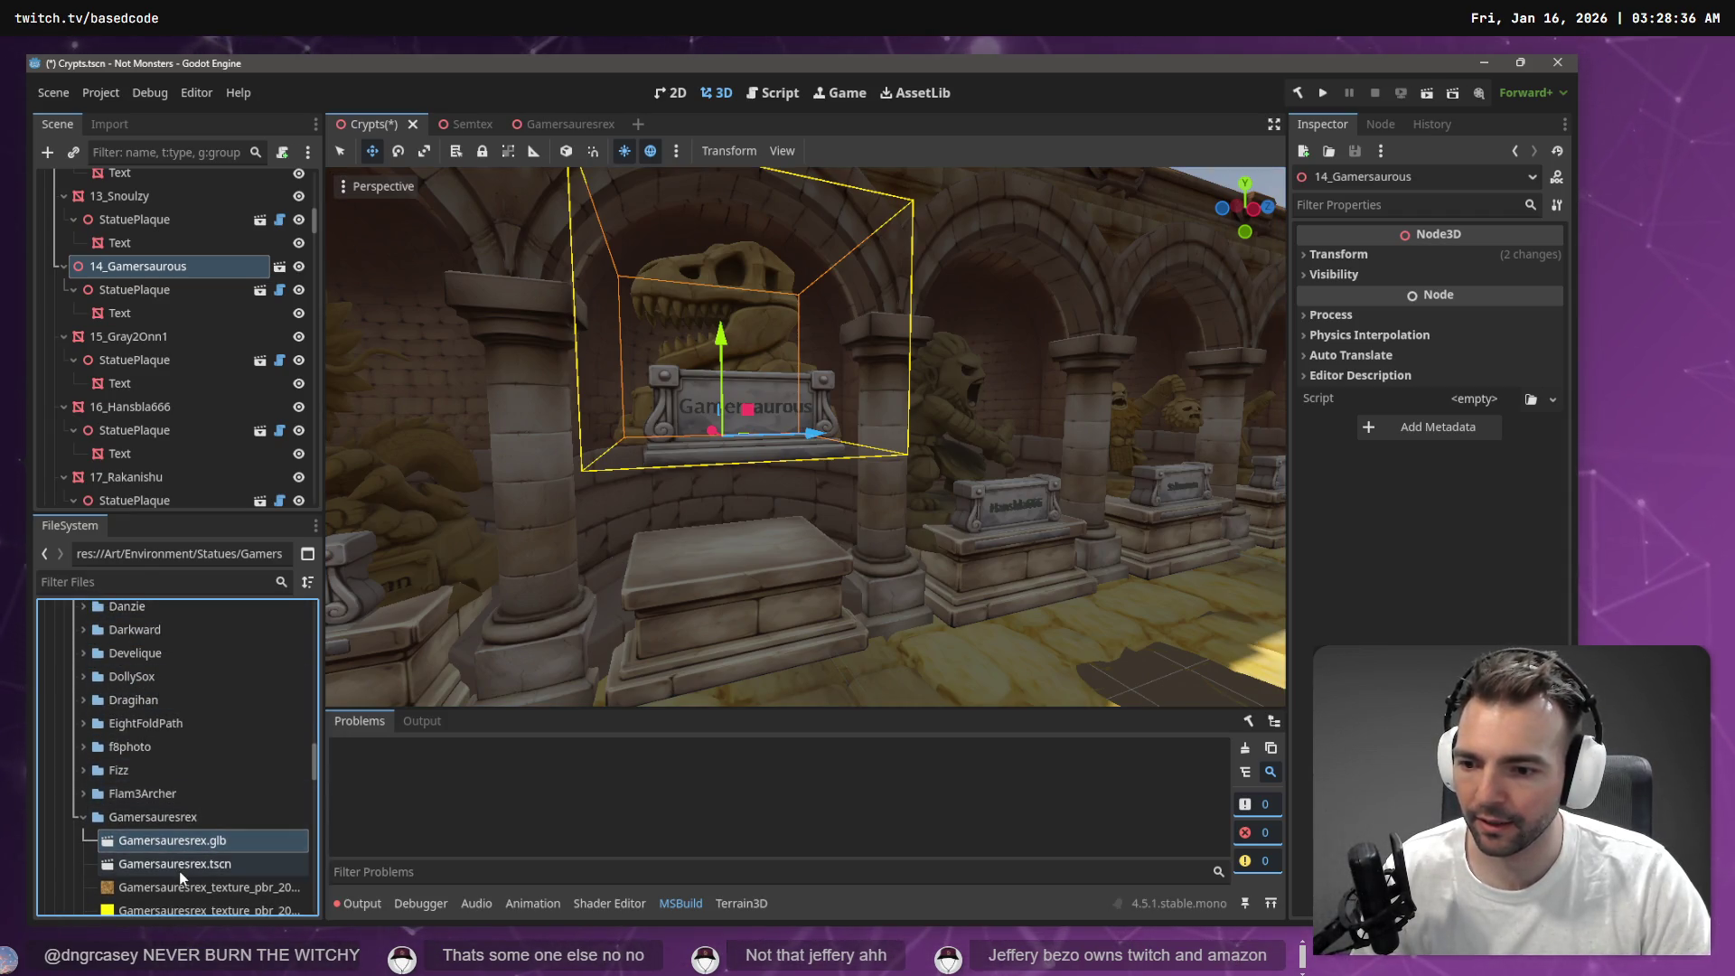
Instance Gamersauresrex.tscn as 14_Gamersaurous2 and delete the old 14_Gamersaurous node
{"action": "mouse_move", "coordinate": [150, 533]}
{"action": "left_mouse_down"}
{"action": "mouse_move", "coordinate": [122, 249]}
{"action": "mouse_move", "coordinate": [146, 261]}
{"action": "left_mouse_up"}
{"action": "left_click", "coordinate": [142, 258]}
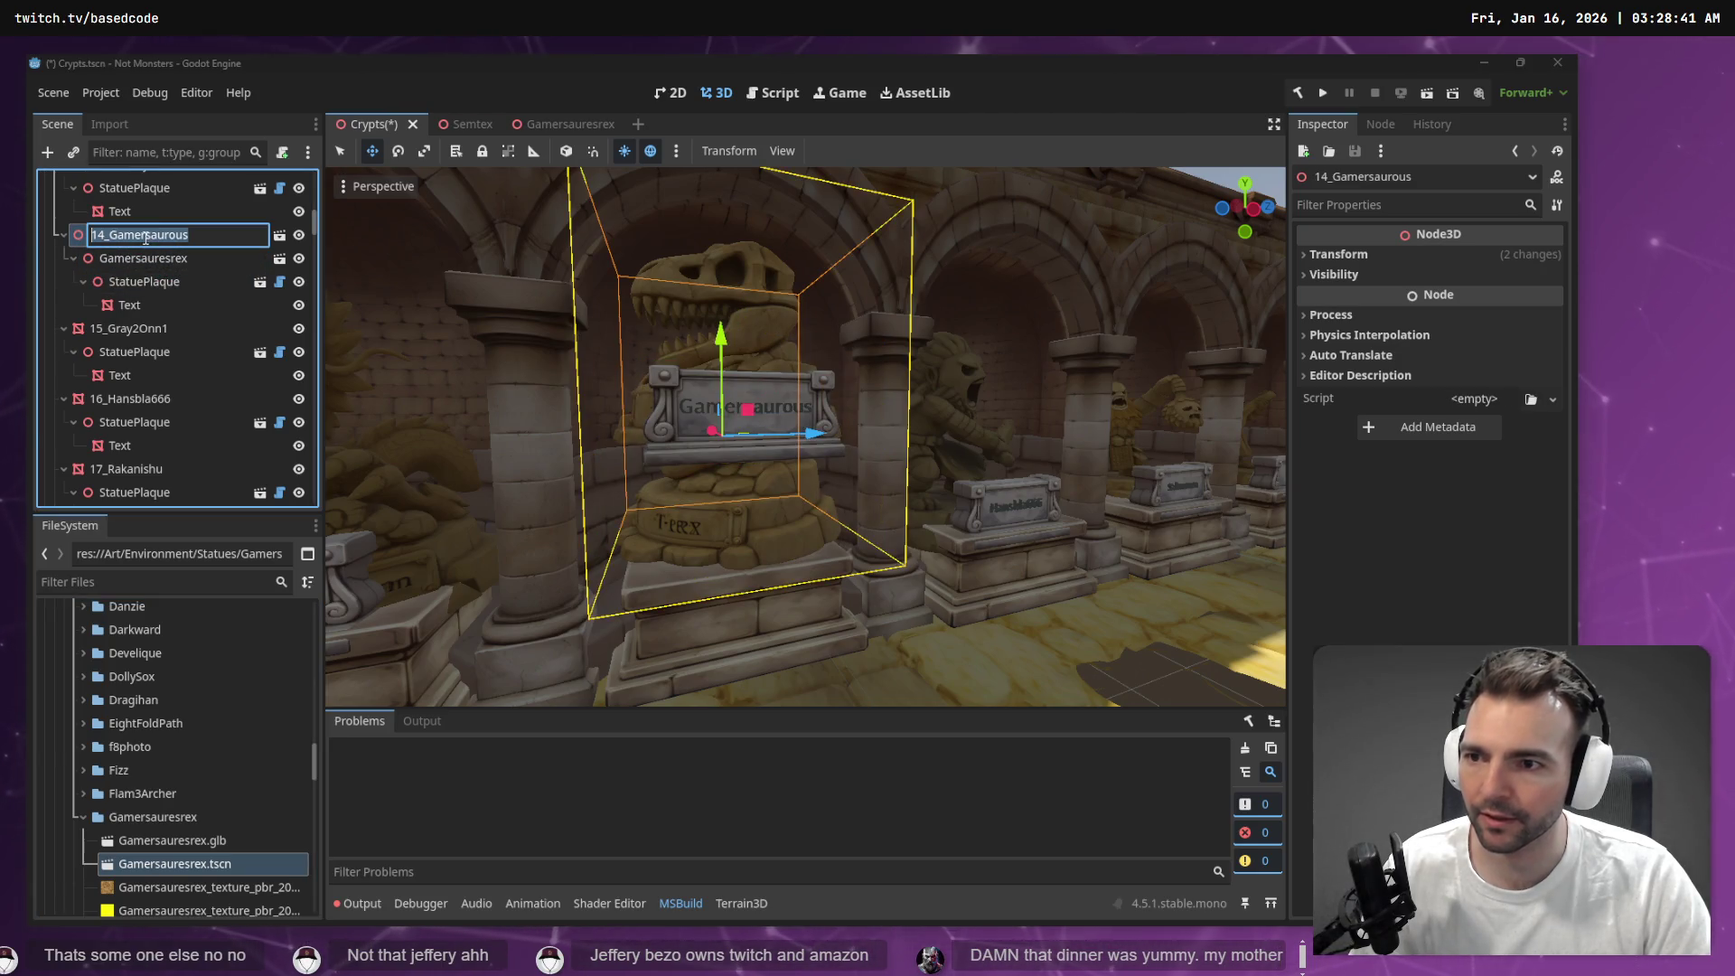
{"action": "left_click", "coordinate": [142, 258]}
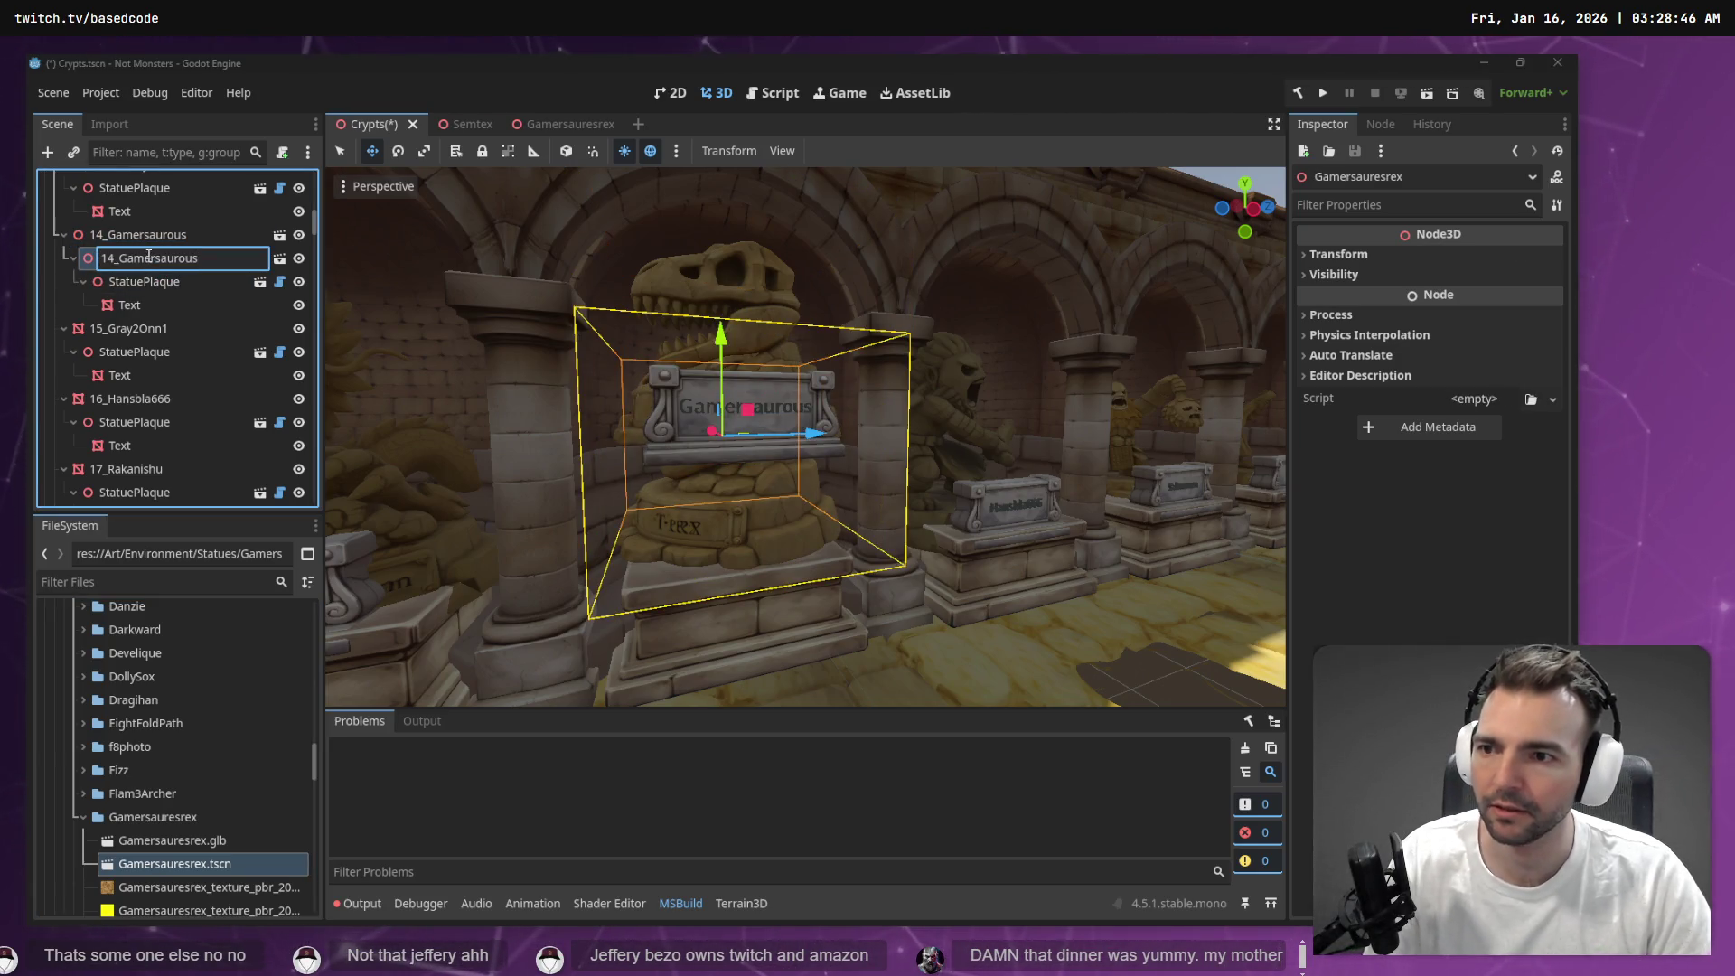
{"action": "key", "text": "Return"}
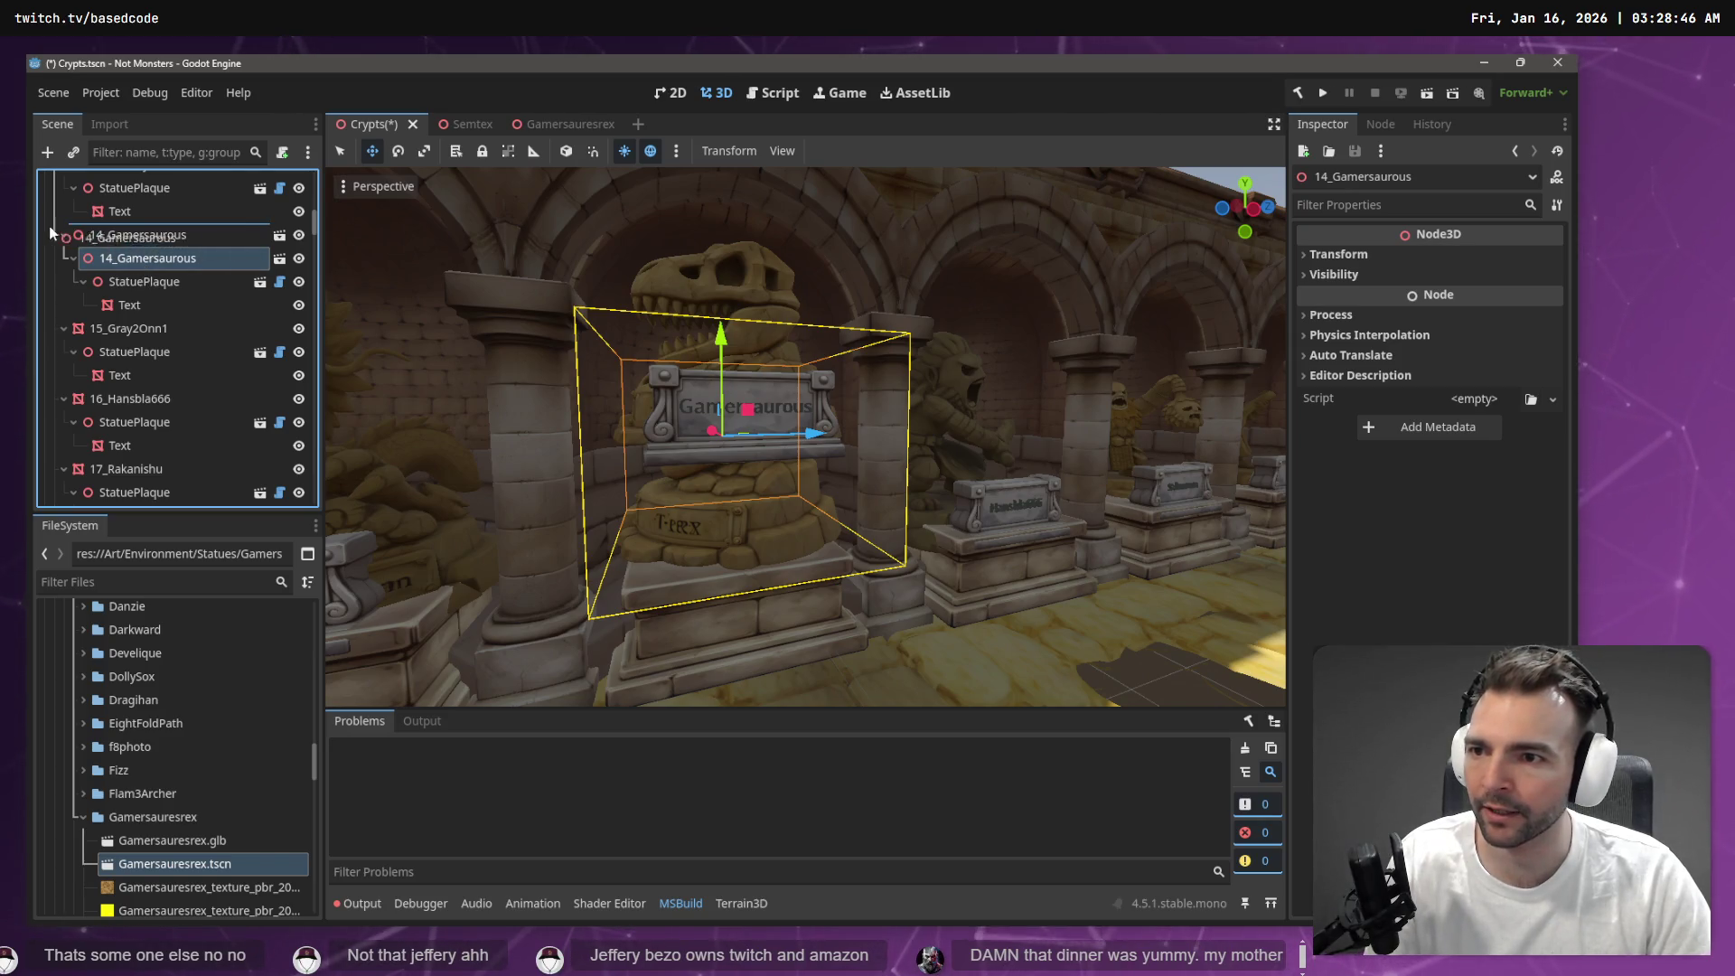
{"action": "left_click_drag", "start_coordinate": [47, 233], "coordinate": [54, 237]}
{"action": "left_click", "coordinate": [154, 305]}
{"action": "key", "text": "Delete"}
{"action": "key", "text": "Return"}
Drag the new statue's StatuePlaque down onto the pedestal in front of the skull
{"action": "left_click", "coordinate": [149, 235]}
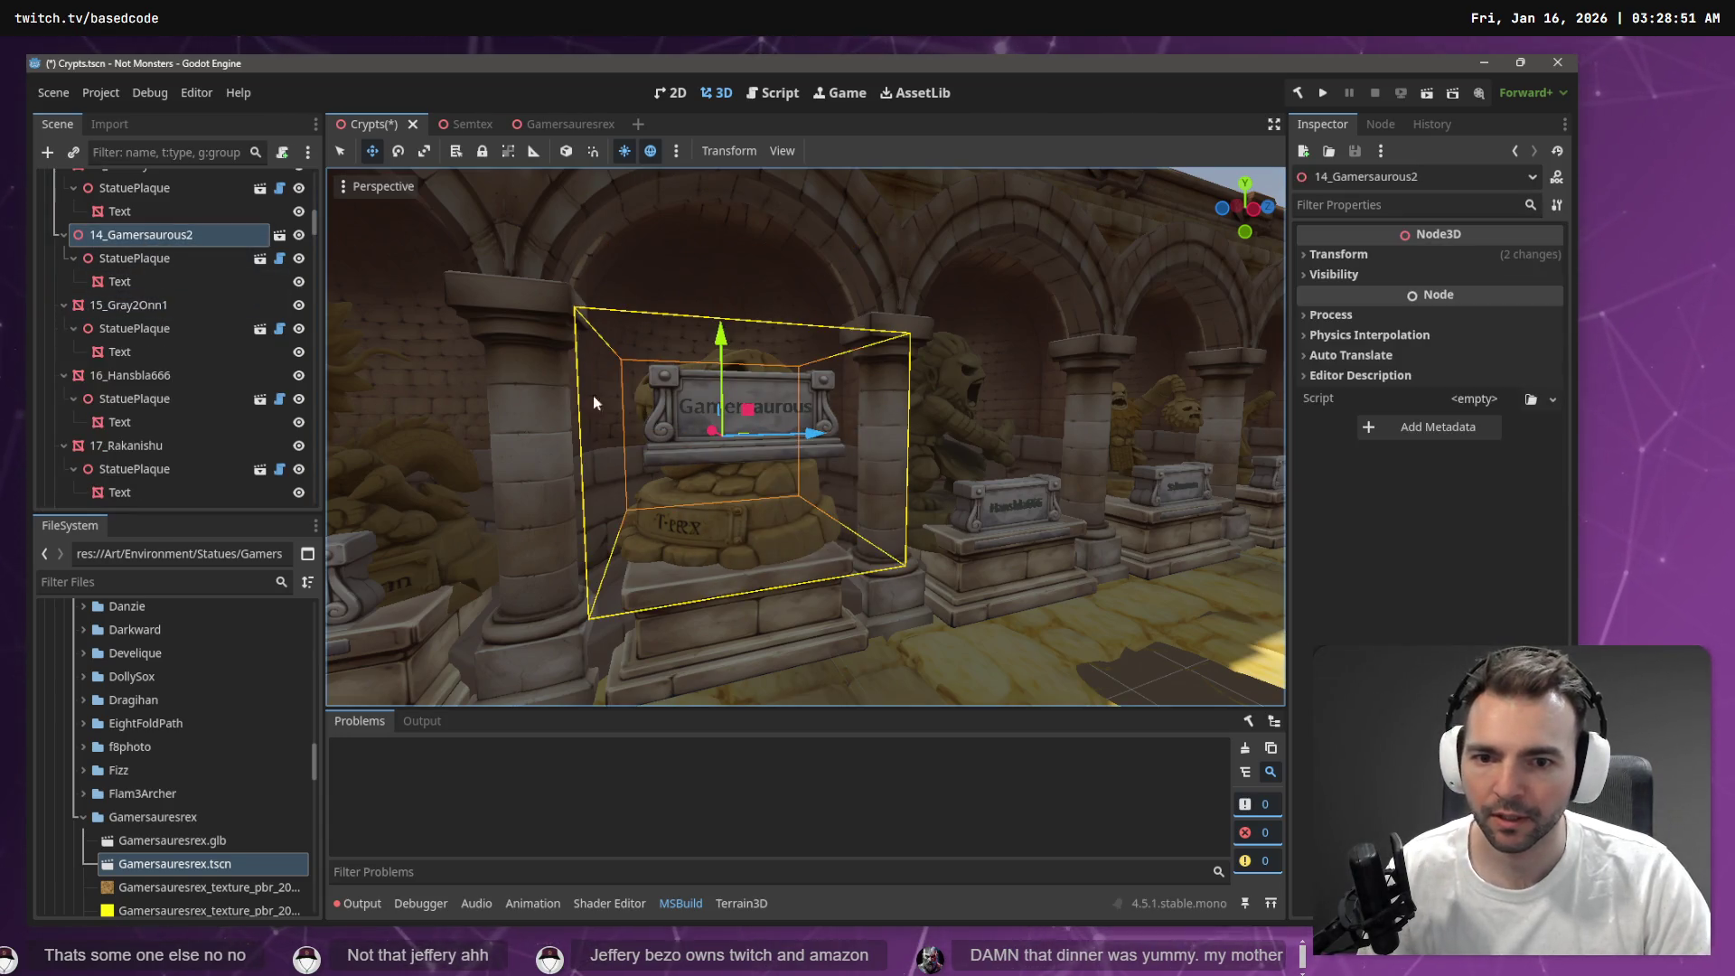
{"action": "left_click", "coordinate": [118, 281]}
{"action": "left_click", "coordinate": [134, 258]}
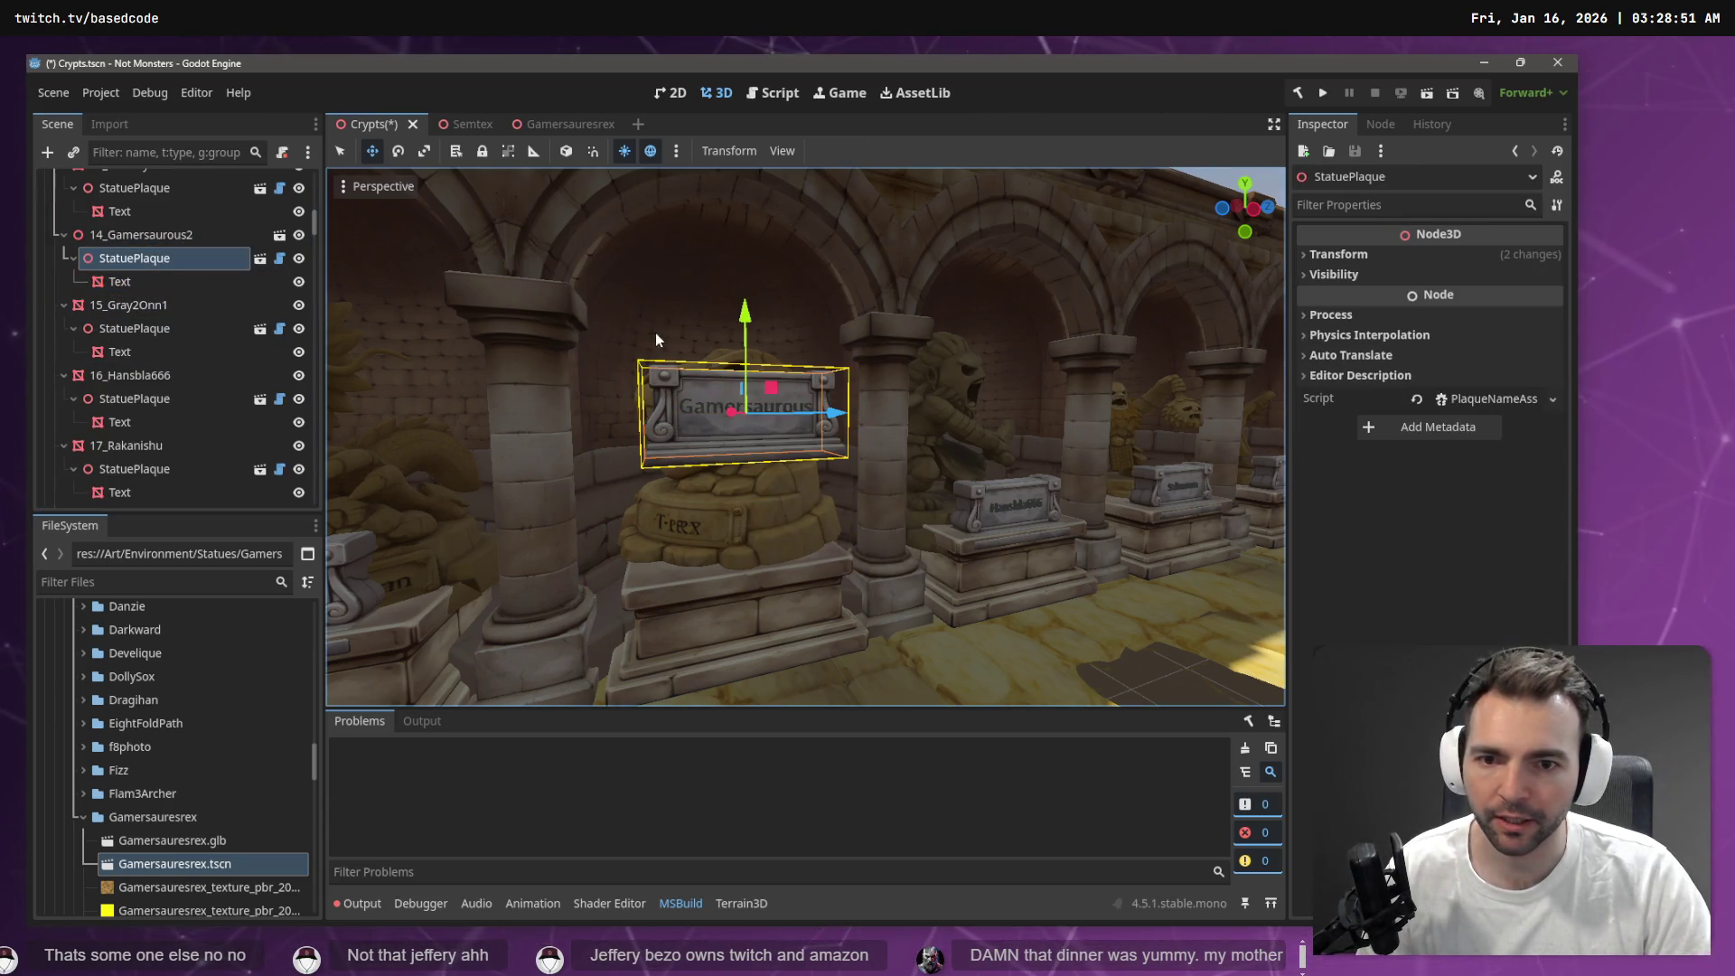
{"action": "mouse_move", "coordinate": [747, 314]}
{"action": "left_mouse_down"}
{"action": "mouse_move", "coordinate": [756, 456]}
{"action": "mouse_move", "coordinate": [757, 441]}
{"action": "mouse_move", "coordinate": [826, 440]}
{"action": "mouse_move", "coordinate": [811, 451]}
{"action": "mouse_move", "coordinate": [850, 447]}
{"action": "mouse_move", "coordinate": [941, 497]}
{"action": "left_mouse_up"}
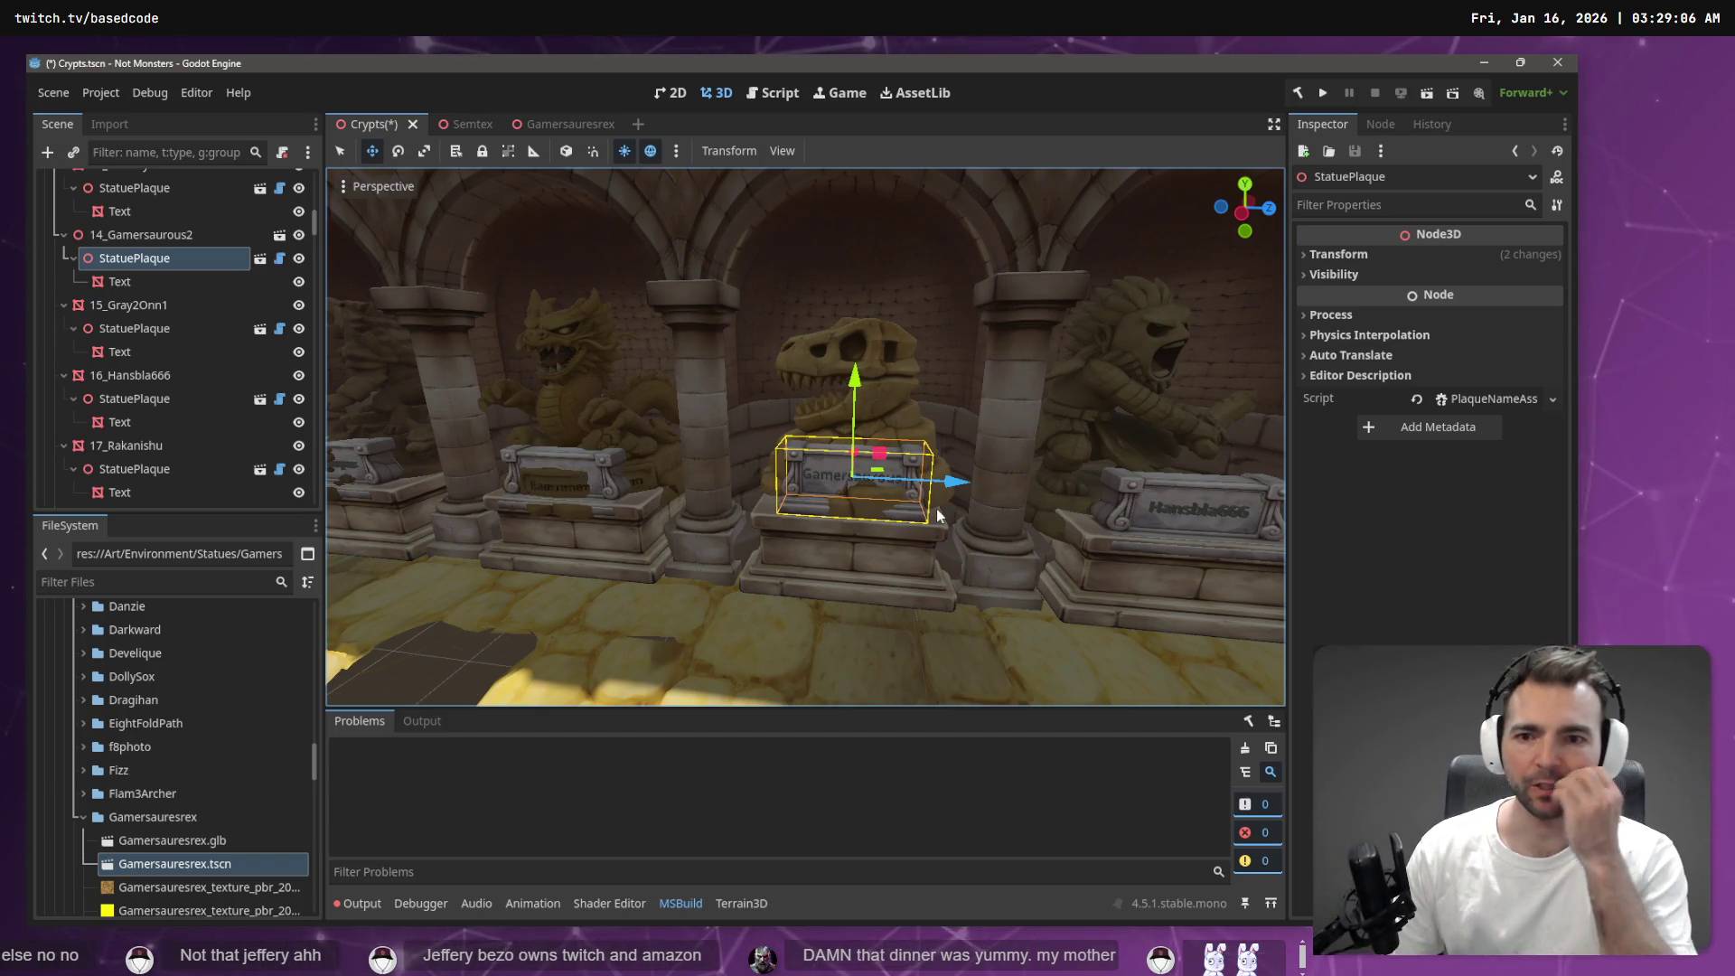
{"action": "left_click_drag", "start_coordinate": [649, 431], "coordinate": [571, 376]}
{"action": "left_click", "coordinate": [654, 418]}
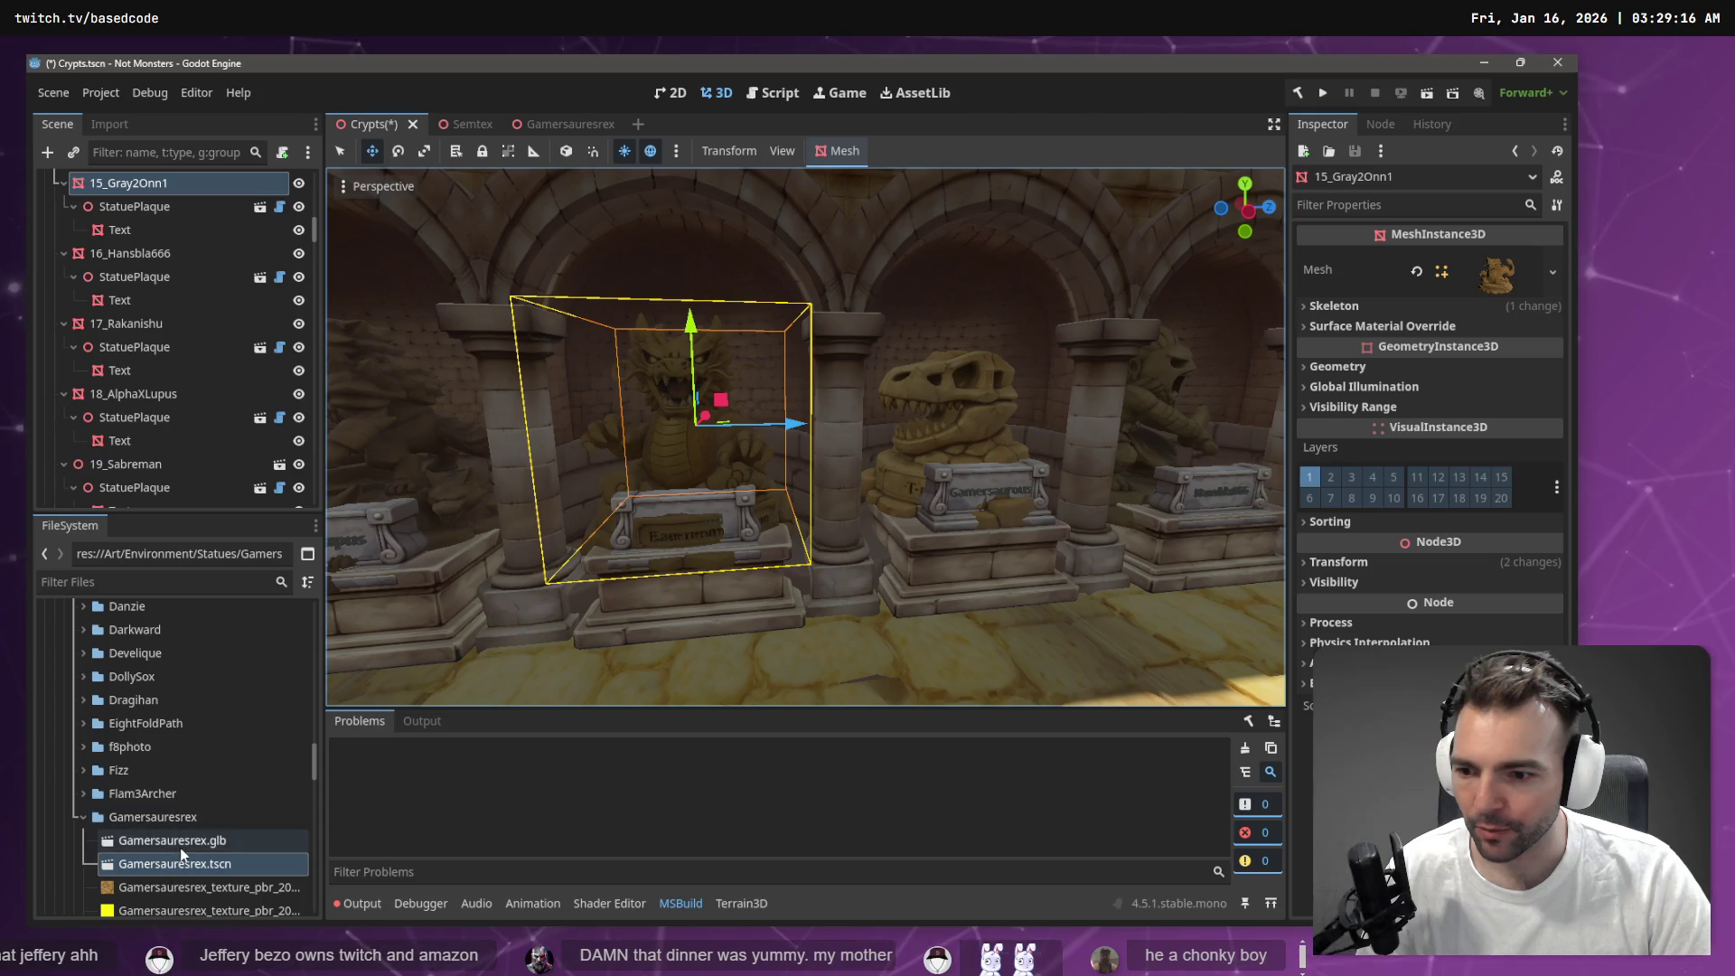
Reimport Gray2onn1.obj with its mesh X scale set to 4
{"action": "scroll", "coordinate": [139, 214], "scroll_direction": "up", "scroll_amount": 1}
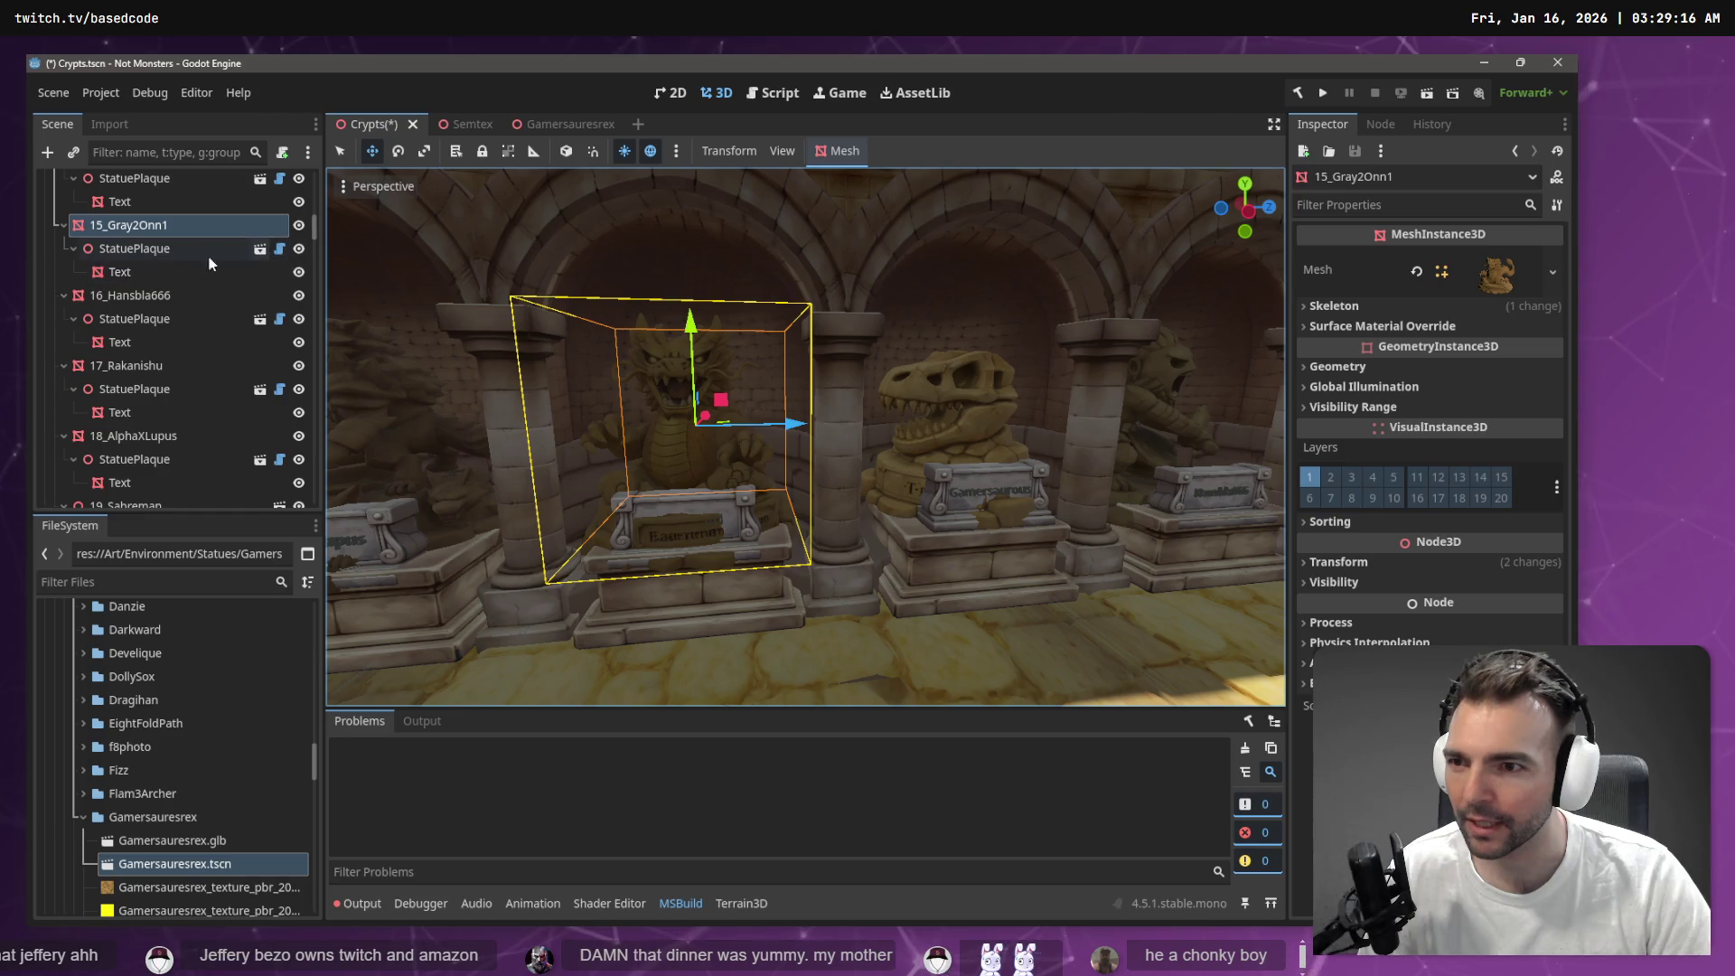
{"action": "left_click", "coordinate": [113, 227]}
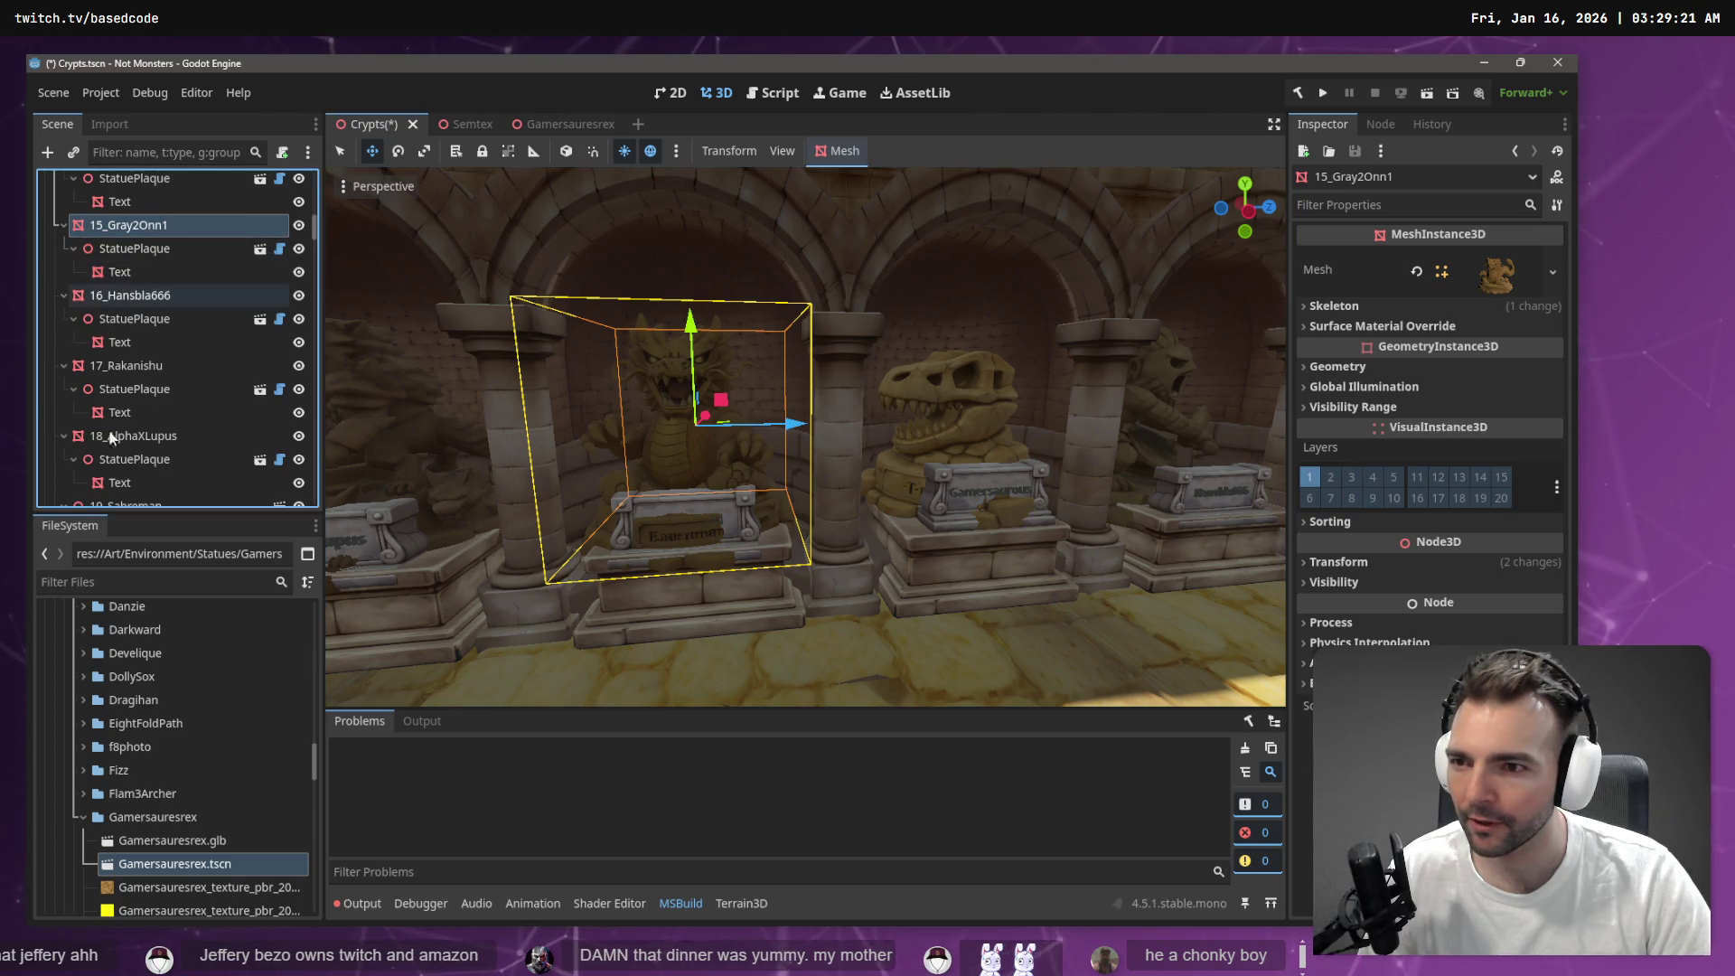
{"action": "right_click", "coordinate": [113, 227]}
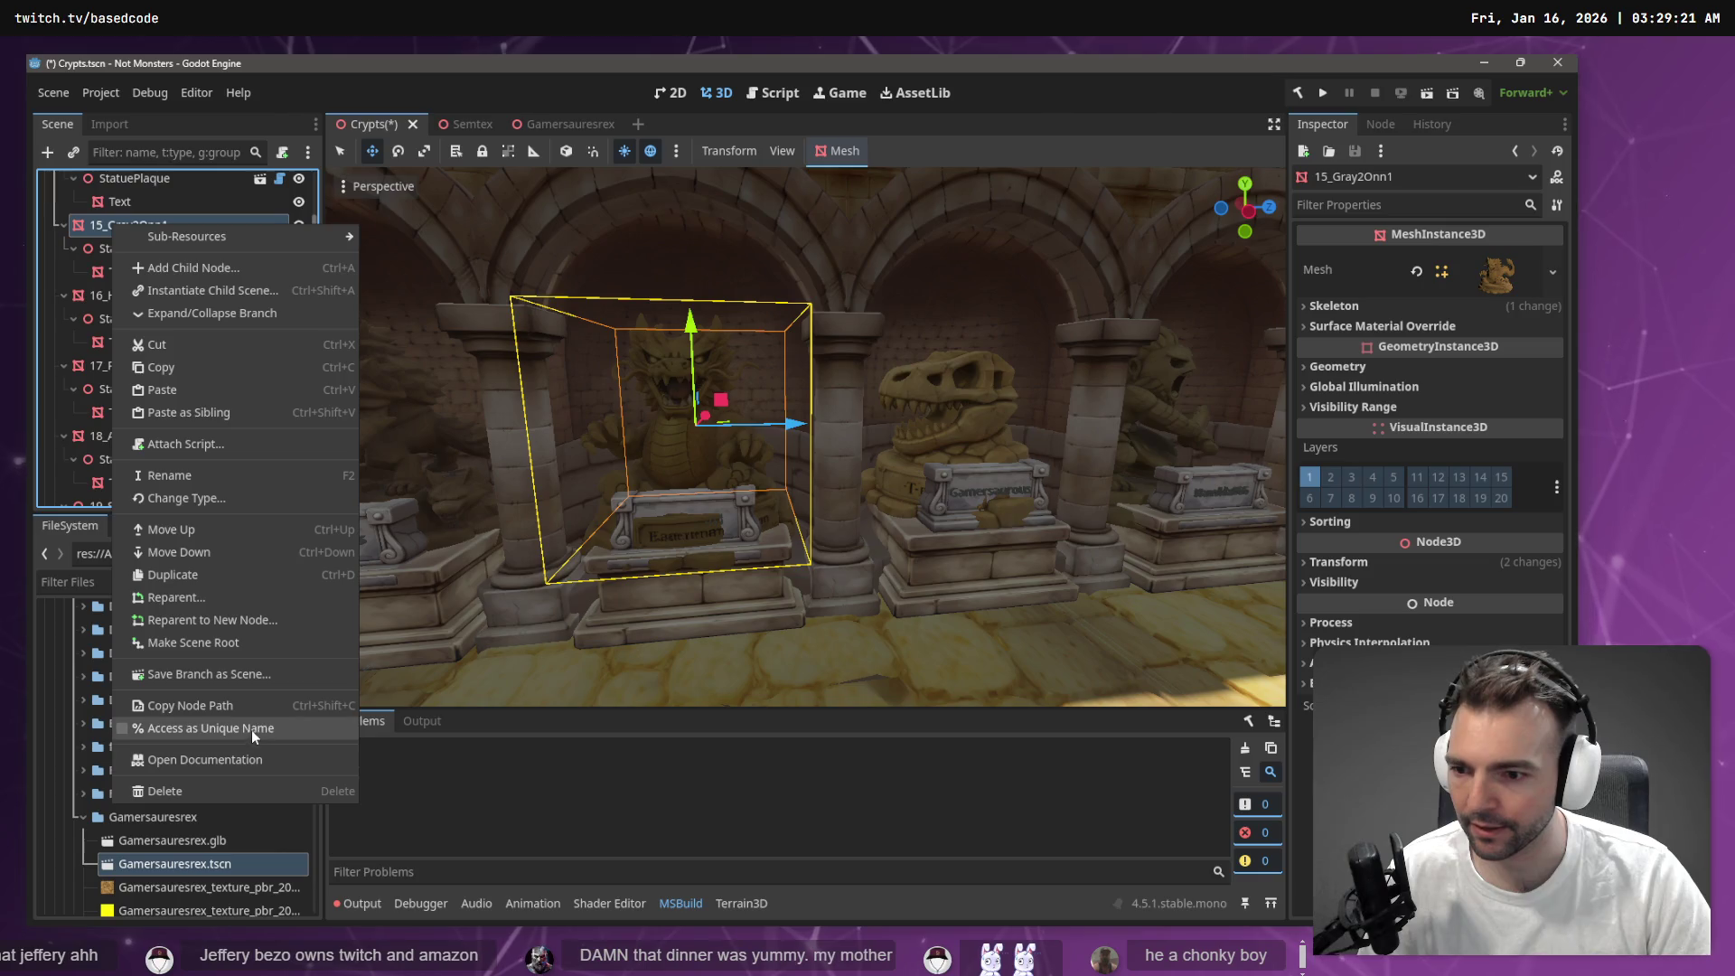
{"action": "left_click", "coordinate": [159, 865]}
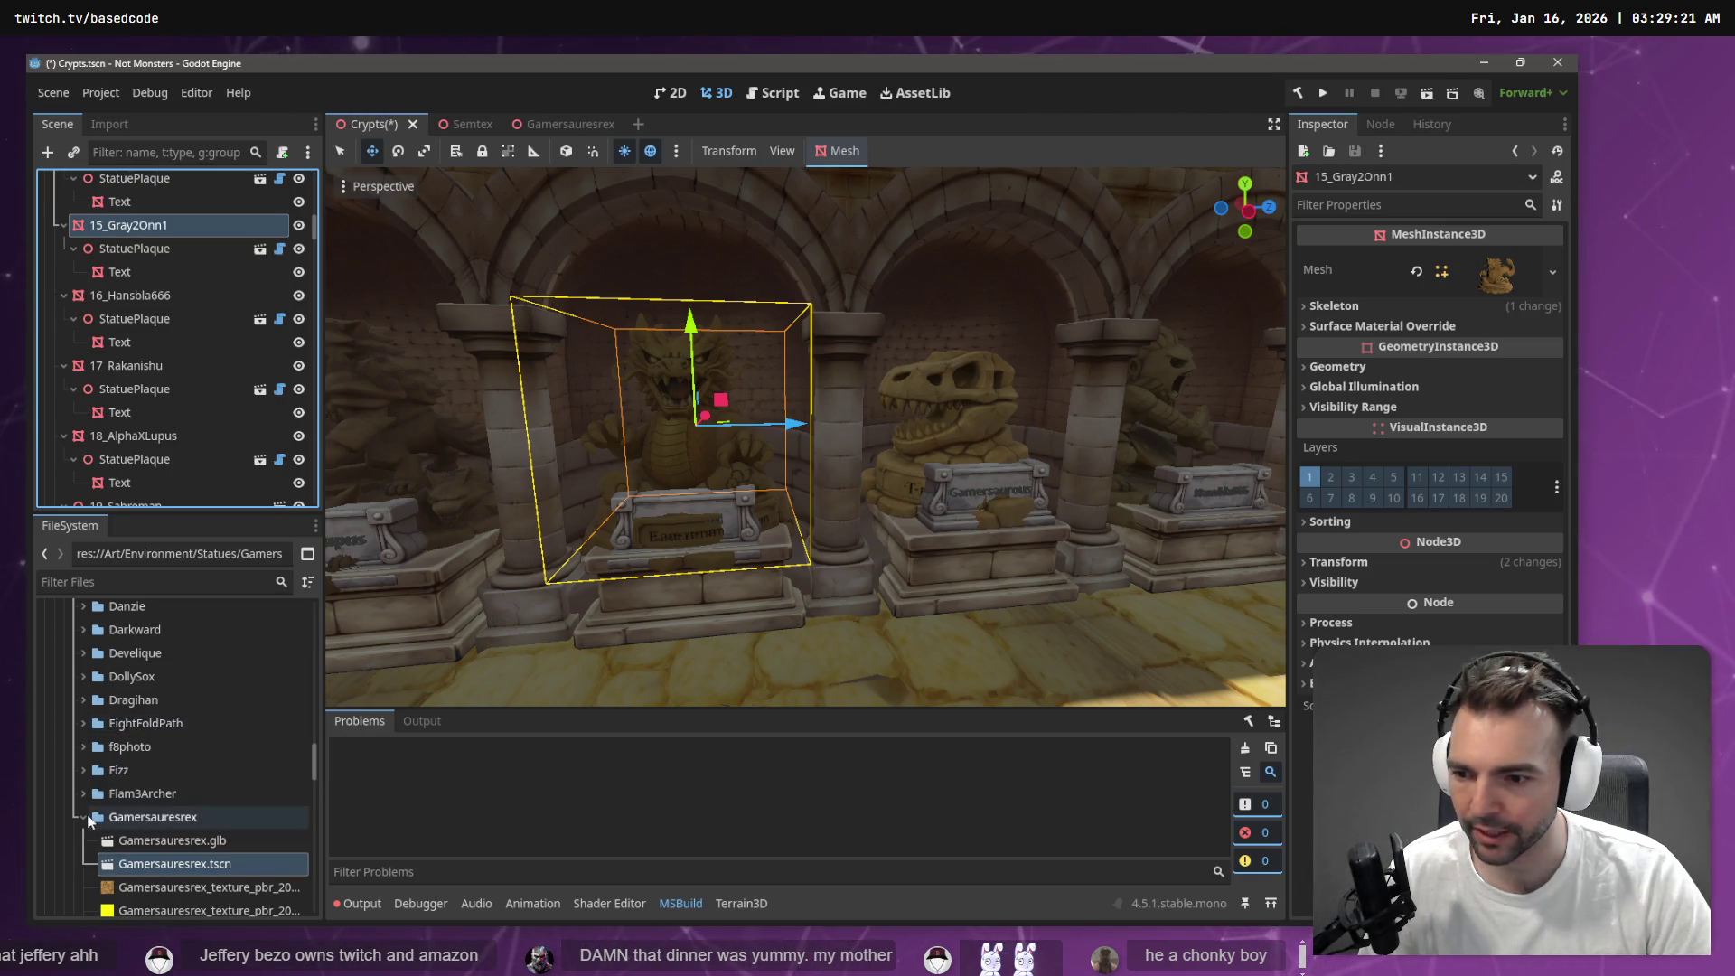
{"action": "left_click", "coordinate": [84, 816]}
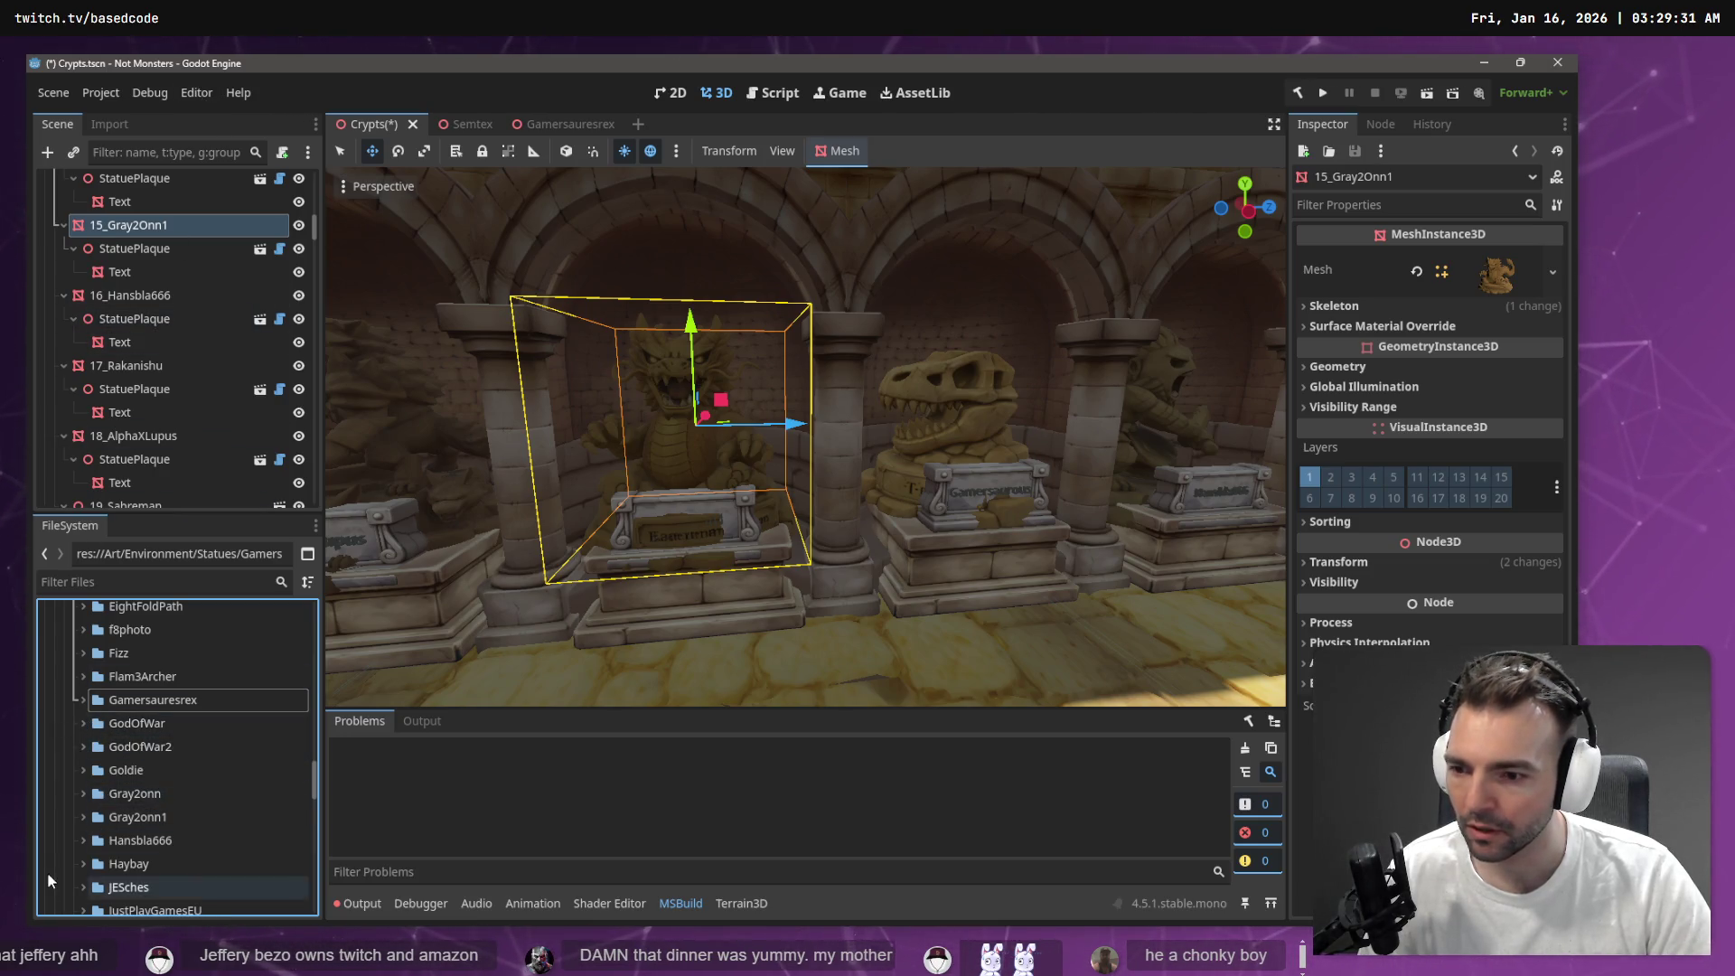
{"action": "left_click", "coordinate": [82, 816]}
{"action": "left_click", "coordinate": [149, 840]}
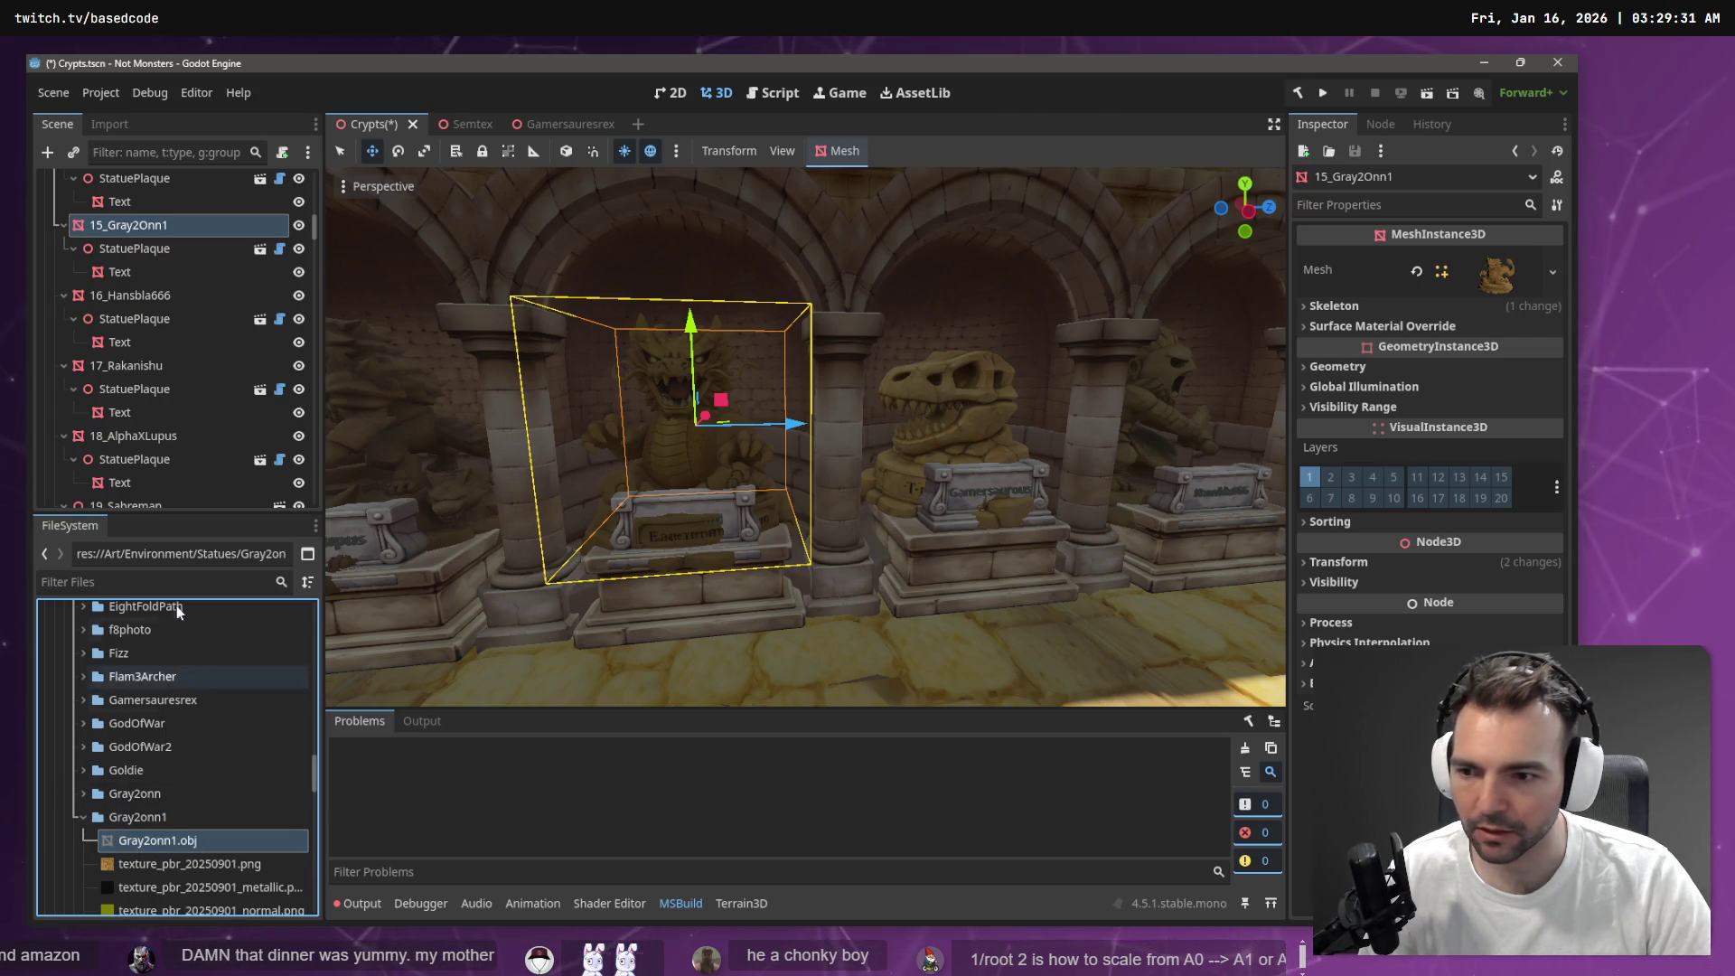
{"action": "left_click", "coordinate": [108, 126]}
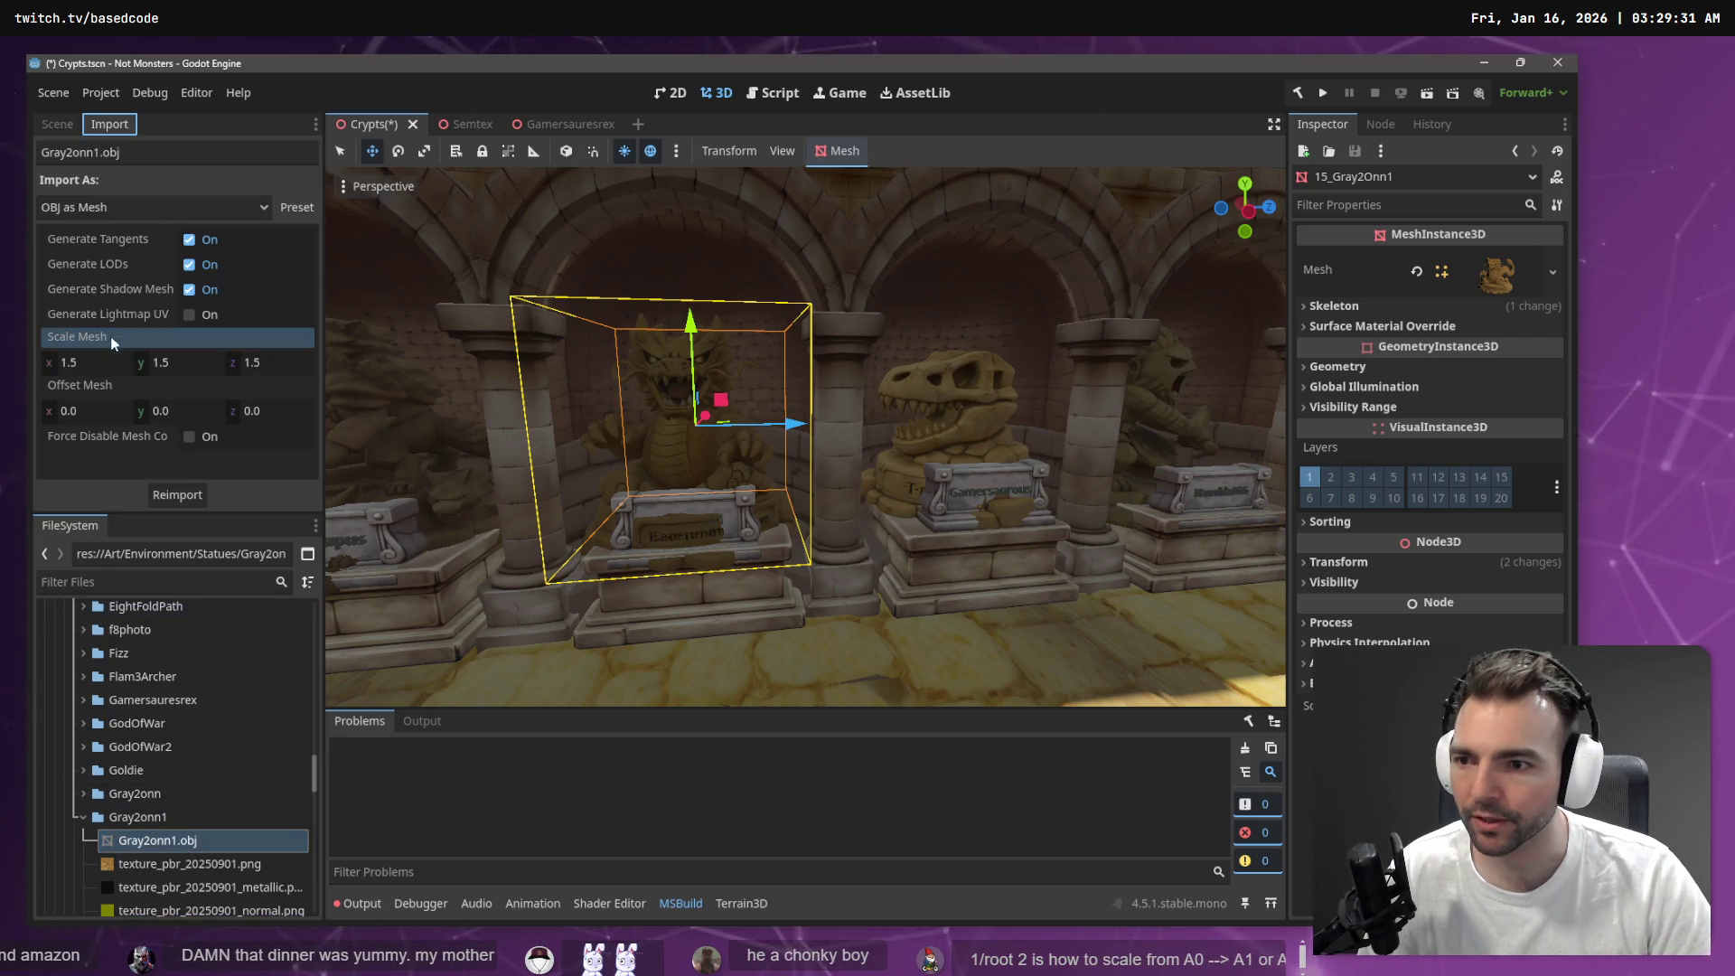
{"action": "left_click", "coordinate": [91, 366]}
{"action": "type", "text": "4"}
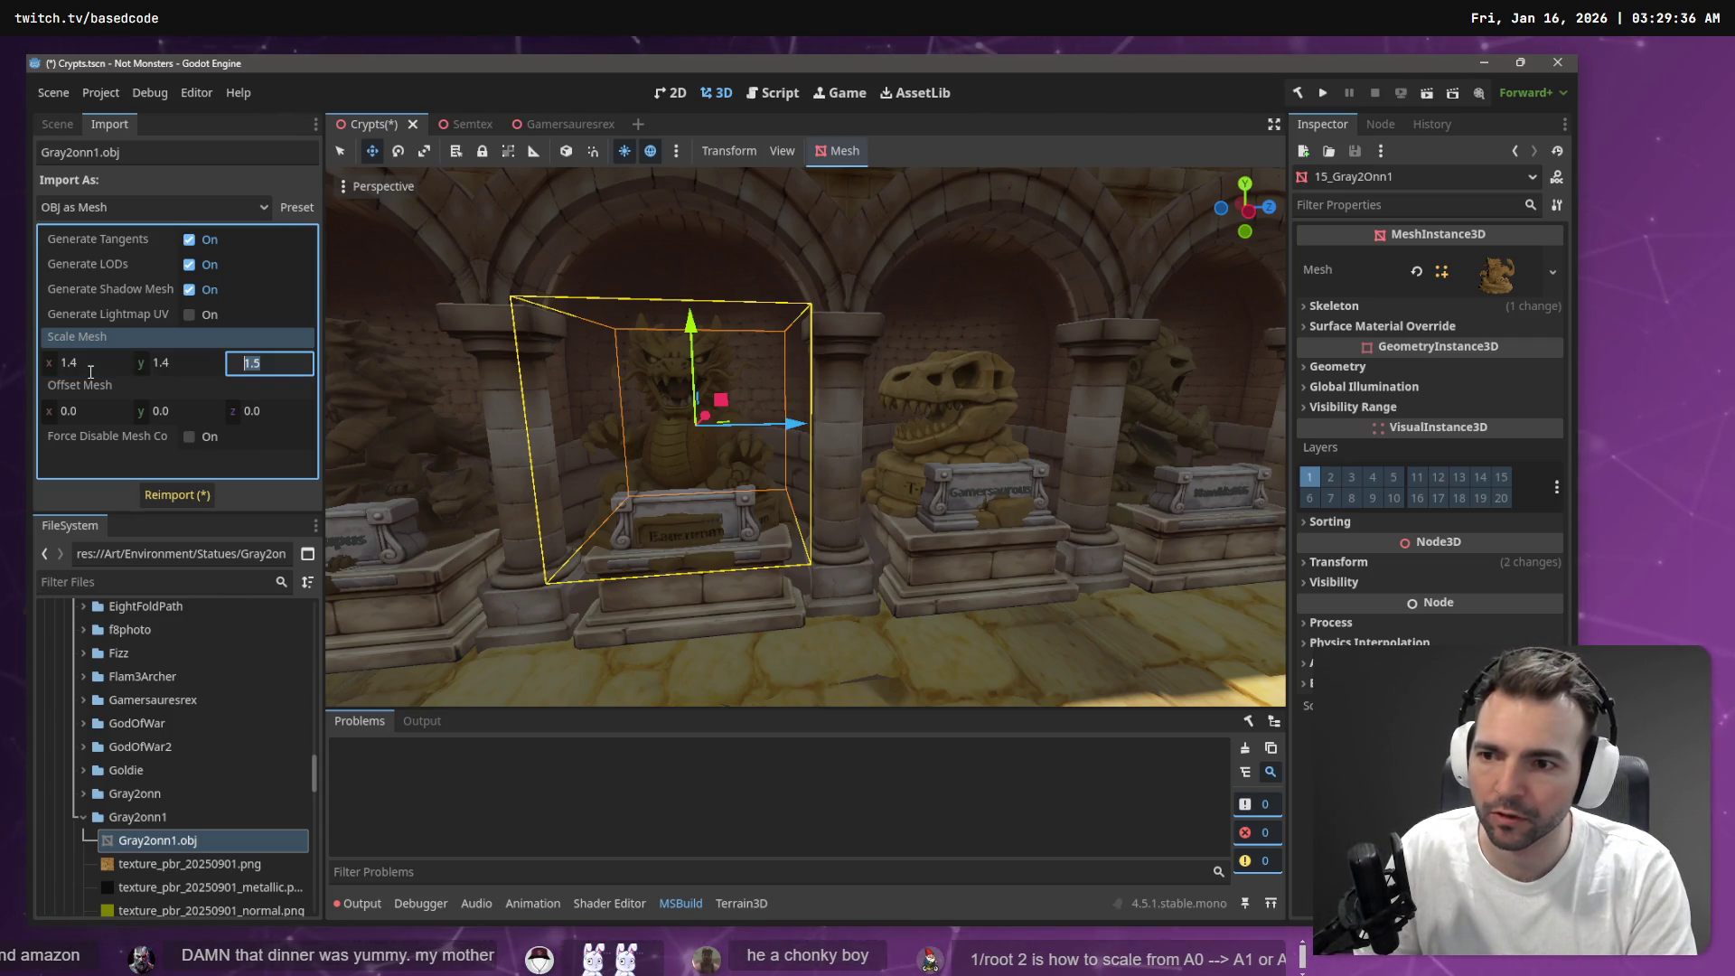
{"action": "left_click", "coordinate": [171, 493]}
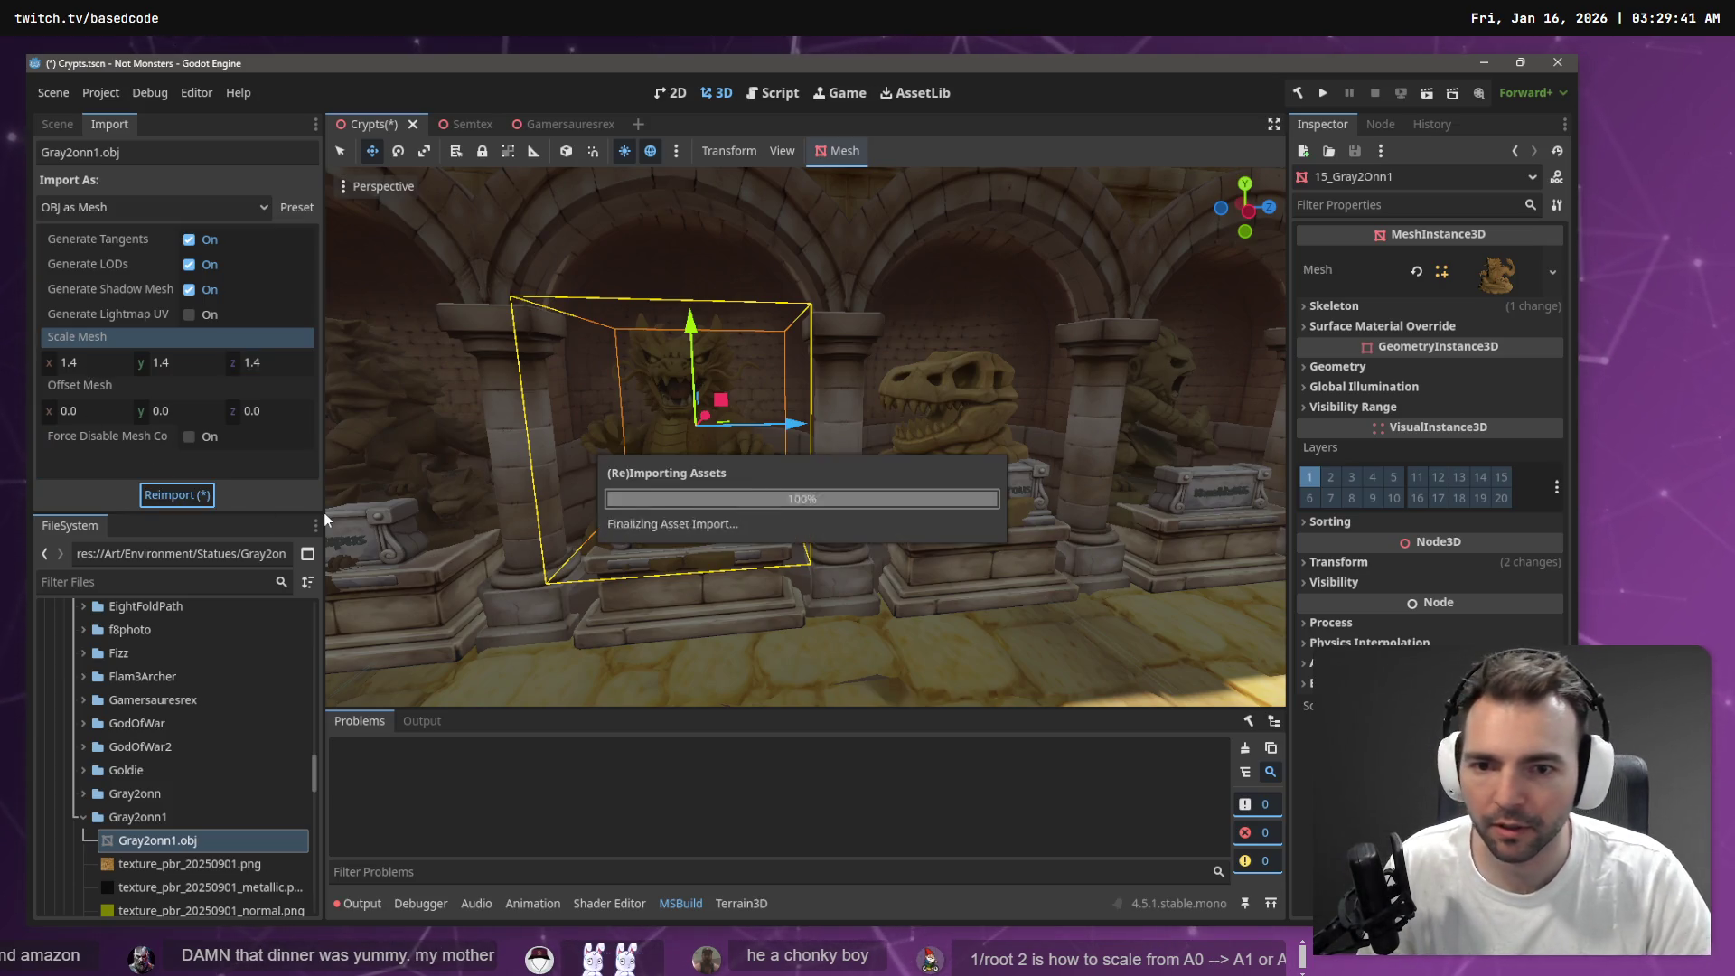
Find the ChubbyPuppyBear statue and plaque, then select 50_ChubbyPuppyBear in the Scene tree
{"action": "key", "text": "d"}
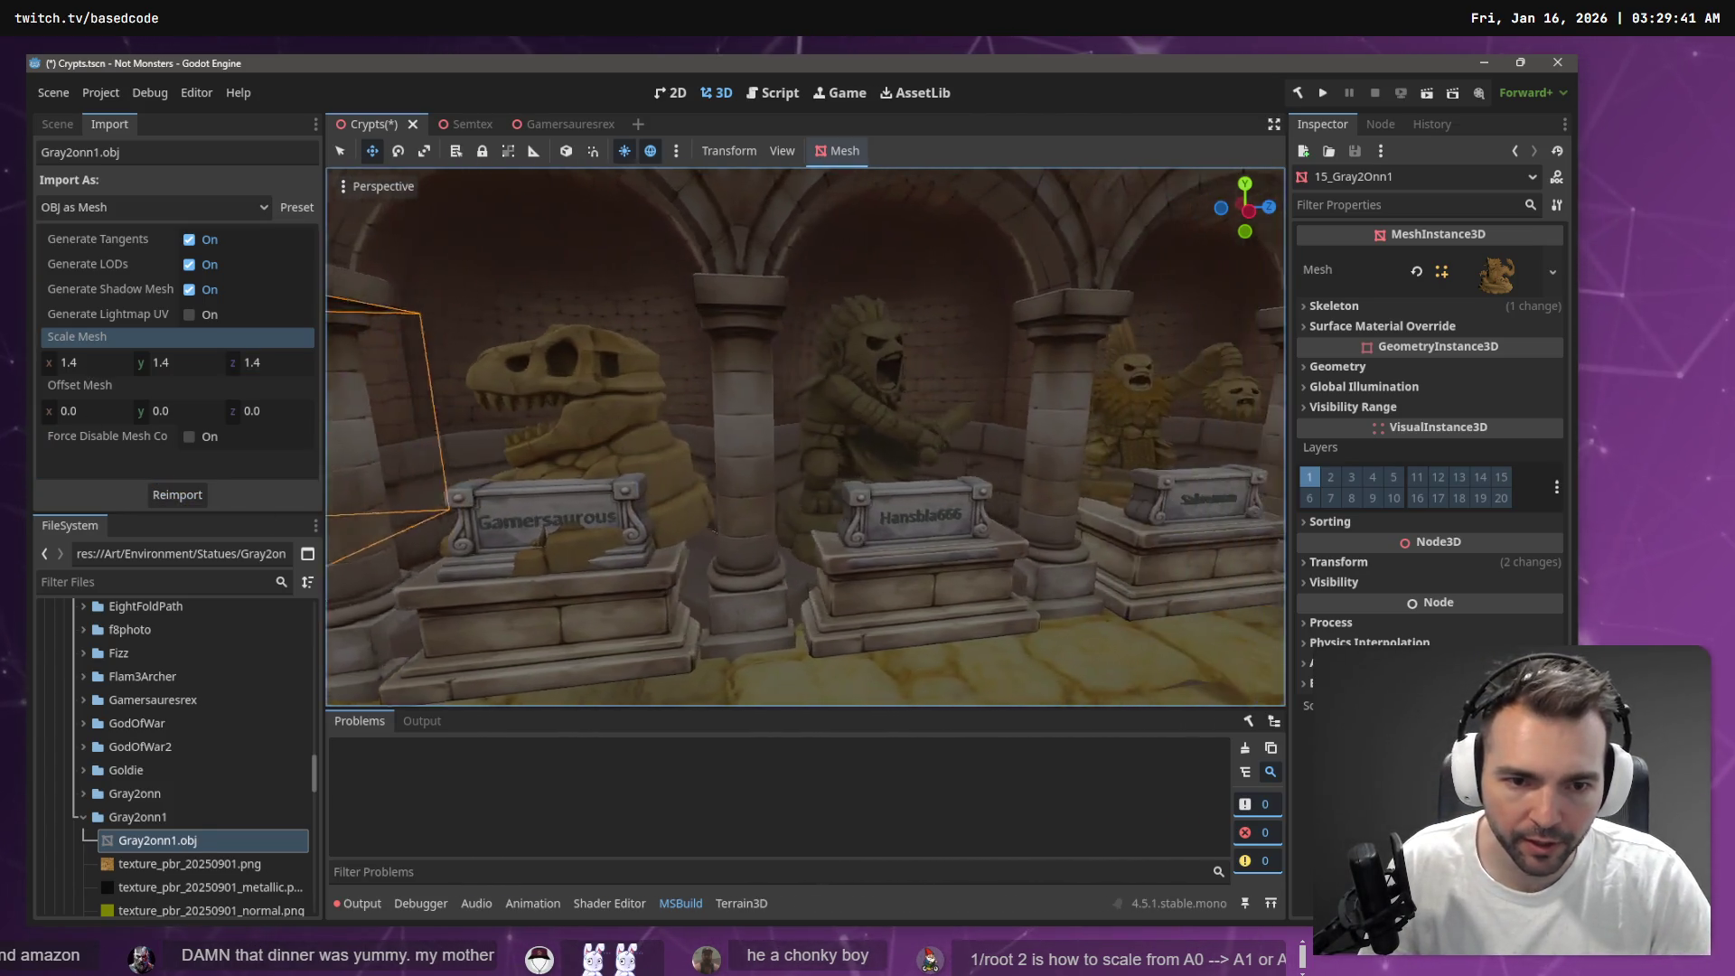
{"action": "key", "text": "s"}
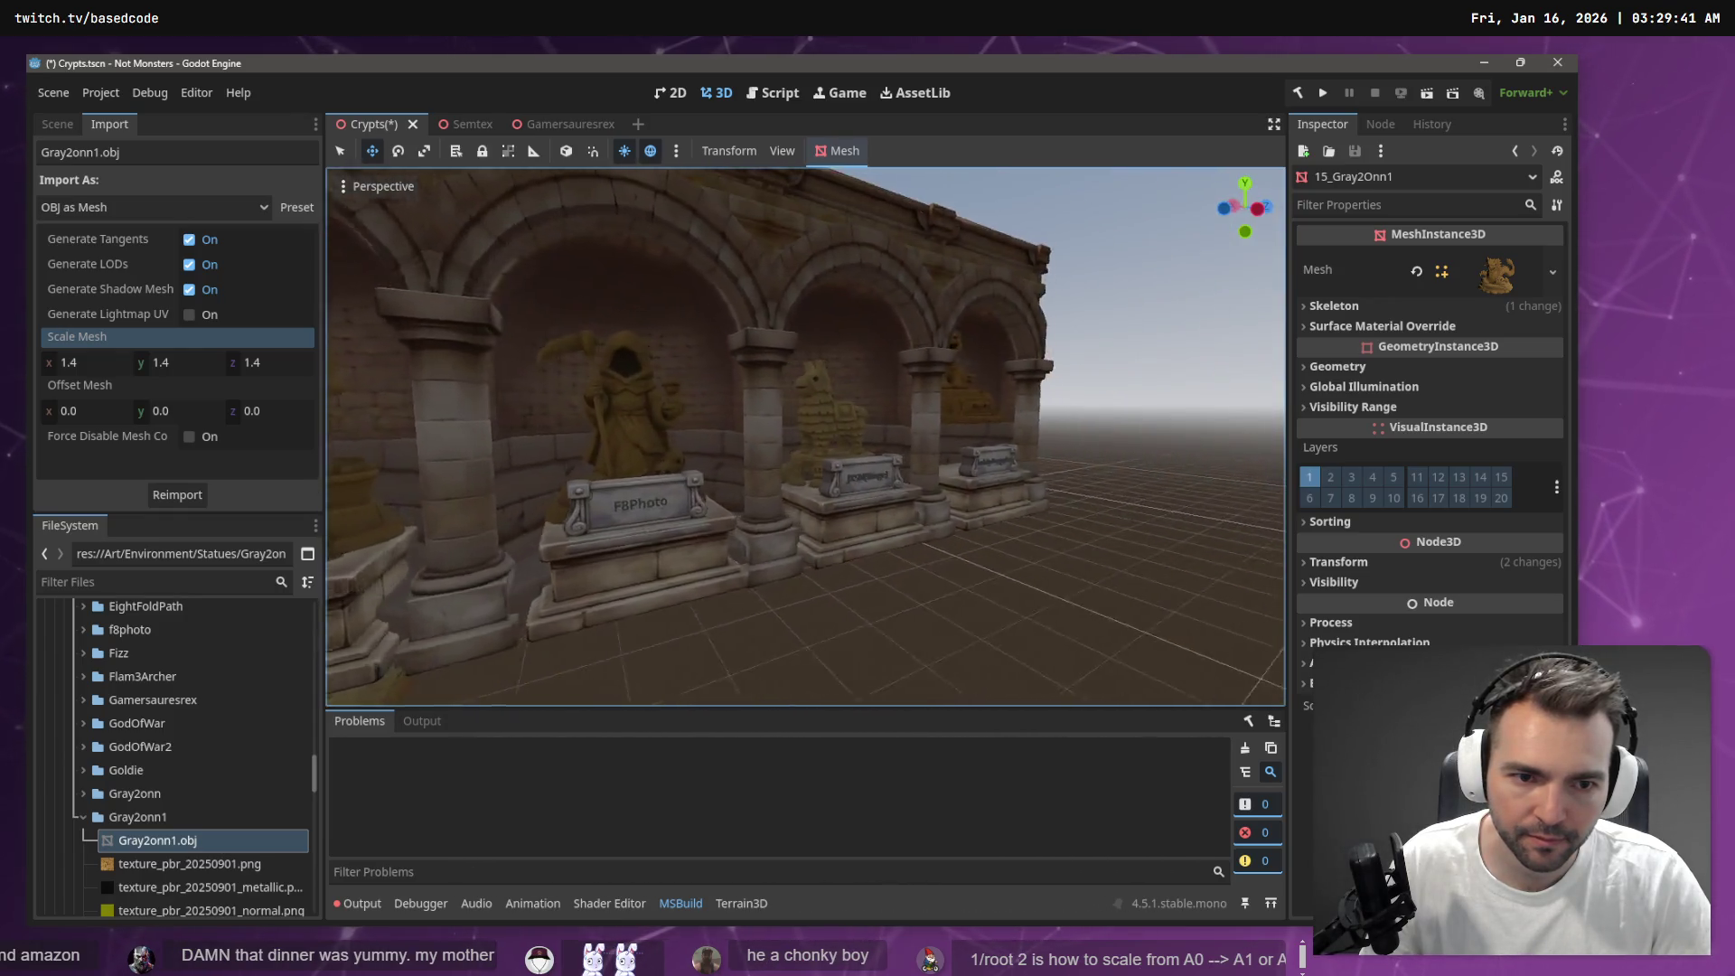
{"action": "left_click", "coordinate": [777, 488]}
{"action": "key", "text": "f"}
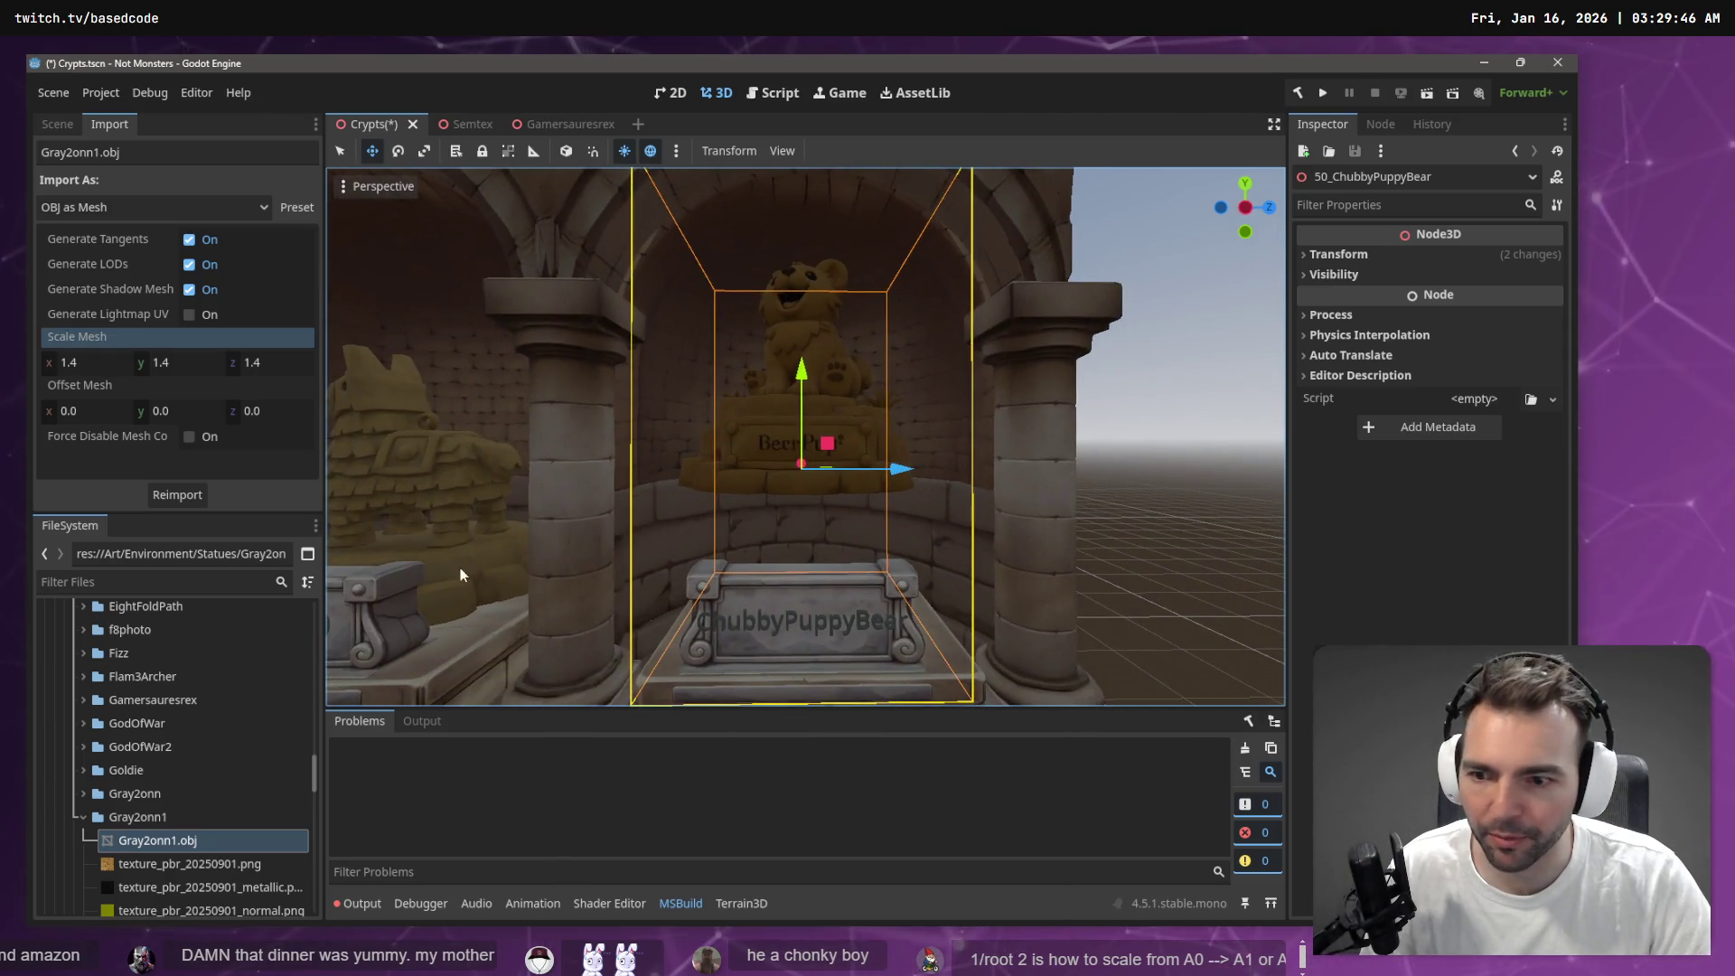
{"action": "left_click", "coordinate": [774, 643]}
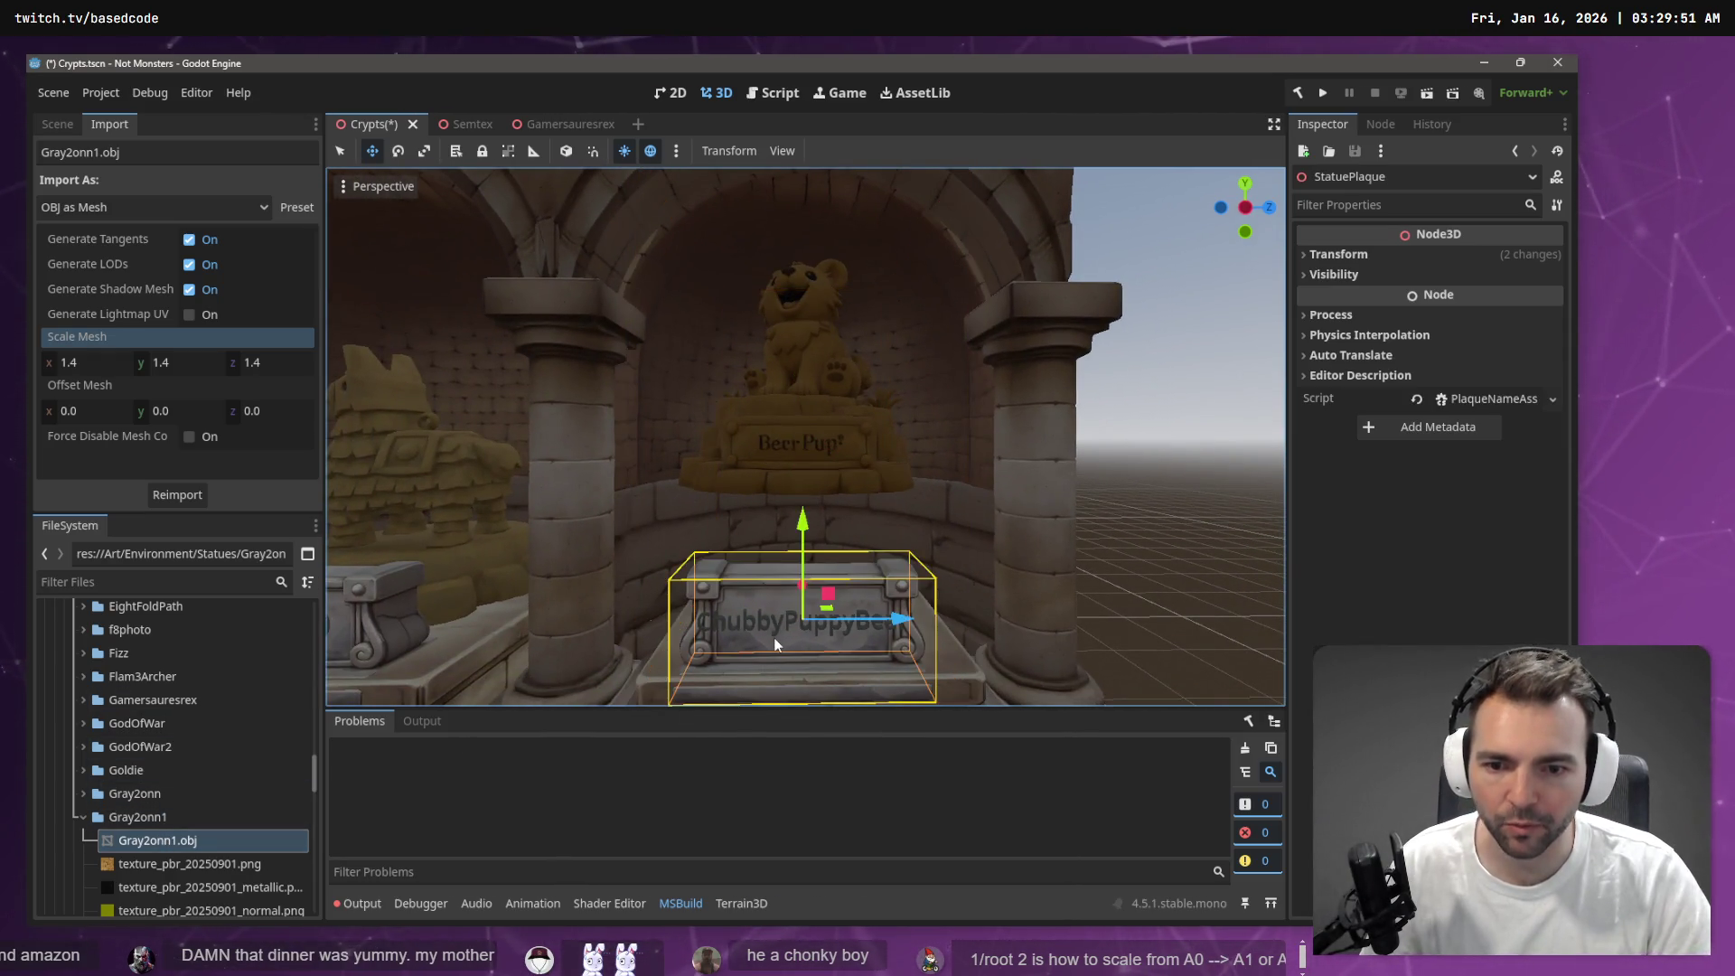
{"action": "left_click", "coordinate": [85, 817]}
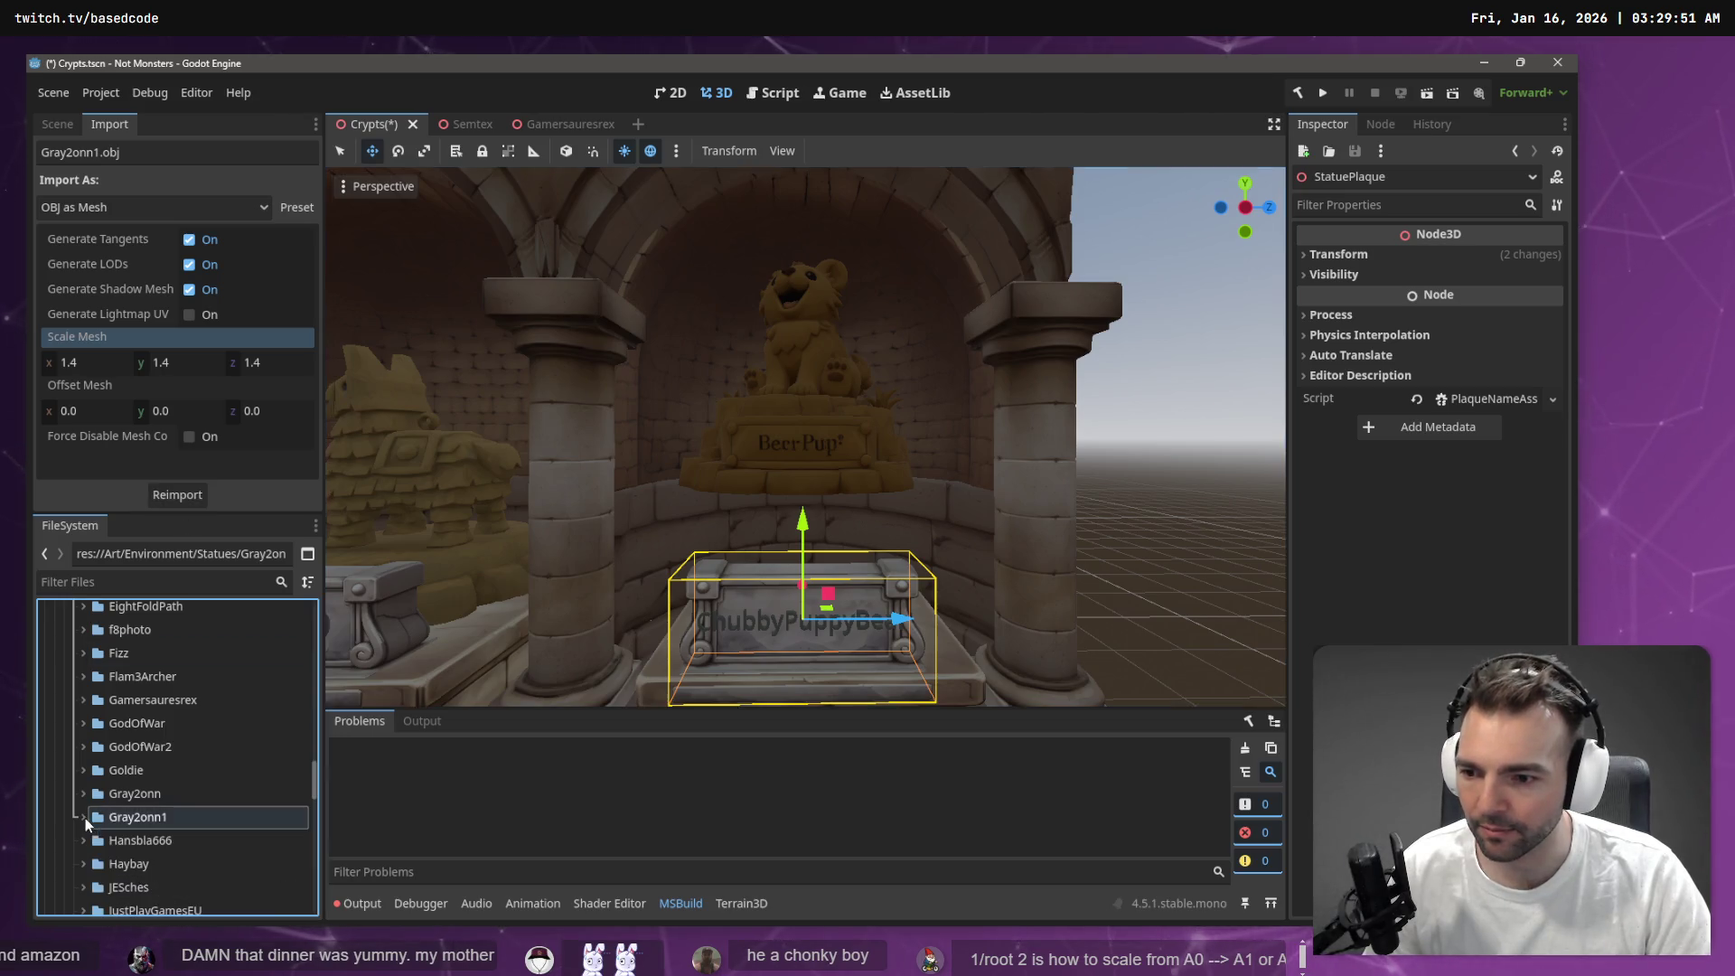
{"action": "scroll", "coordinate": [105, 848], "scroll_direction": "down", "scroll_amount": 5}
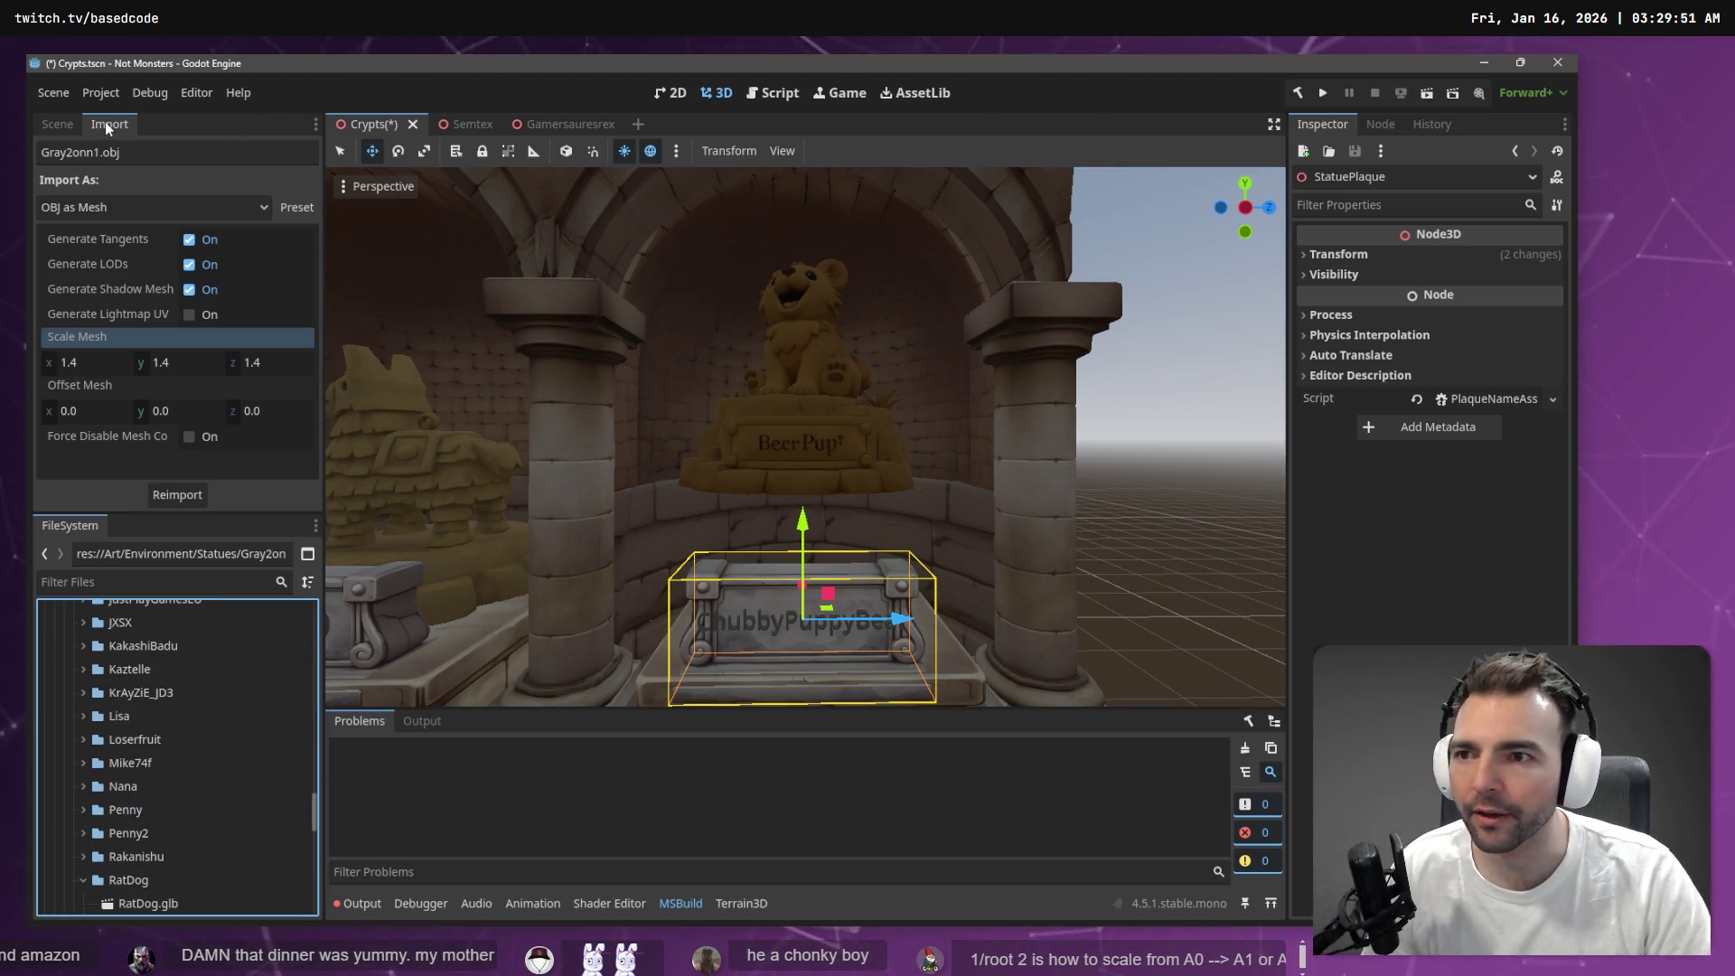
{"action": "left_click", "coordinate": [57, 123]}
{"action": "left_click", "coordinate": [144, 315]}
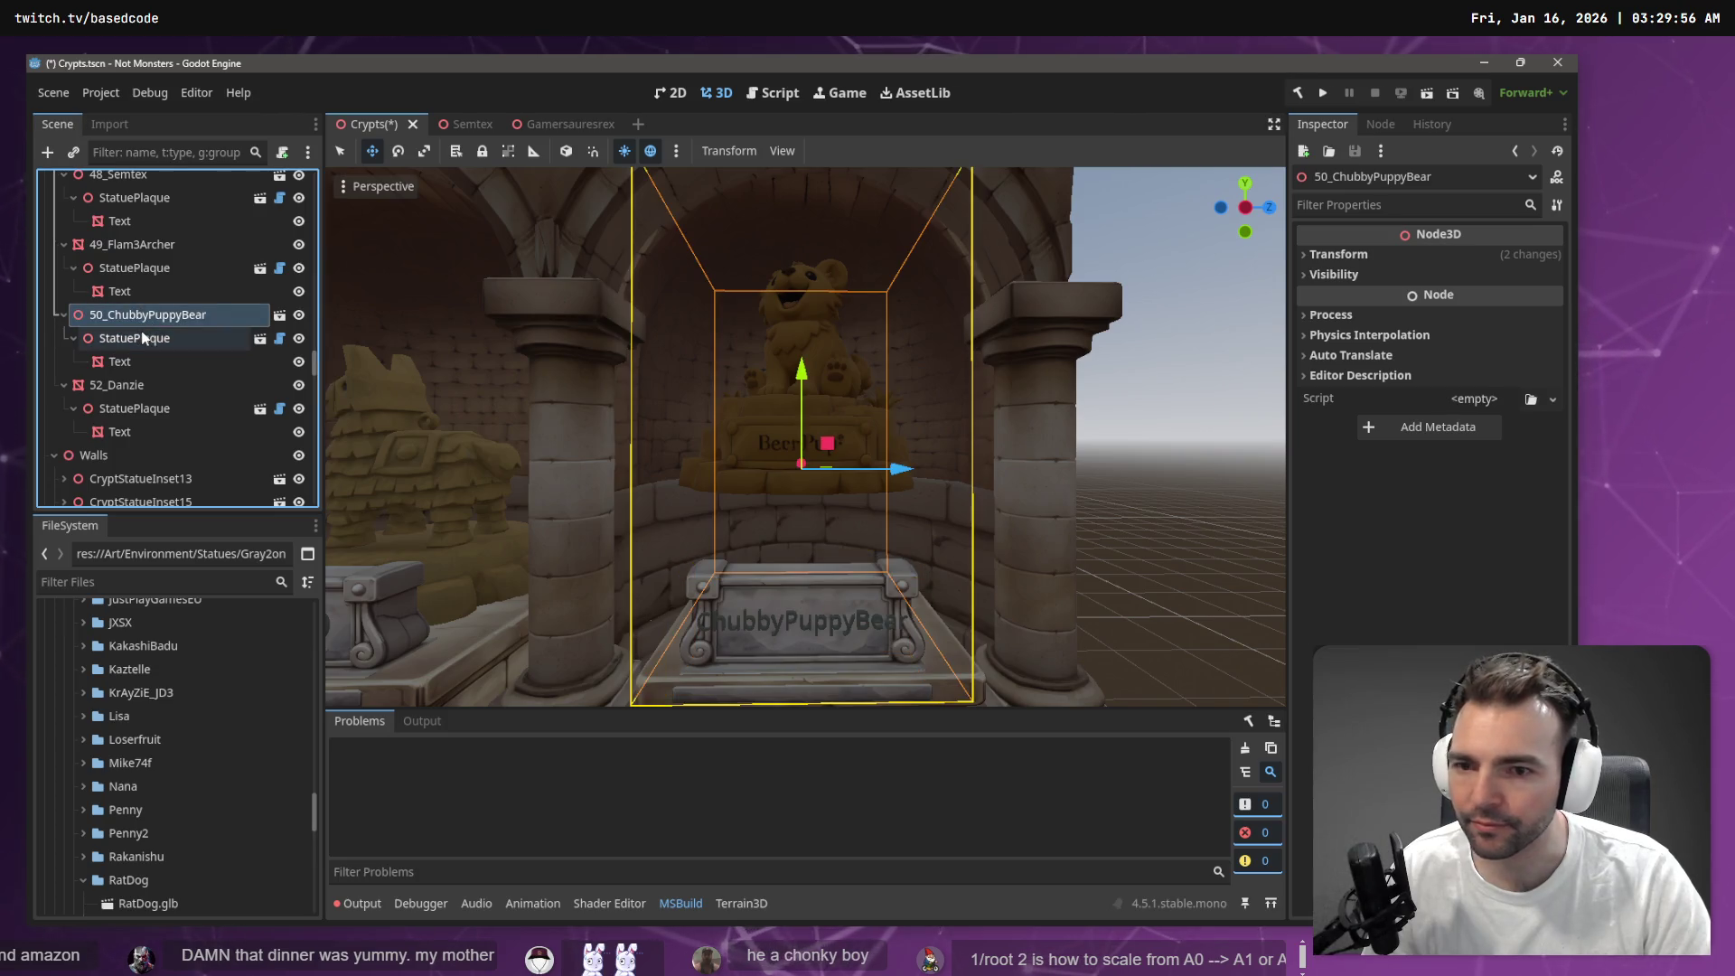
In the ChubbyPuppyBear scene, nudge the bear mesh down on Y and check it in Crypts
{"action": "left_click", "coordinate": [279, 315]}
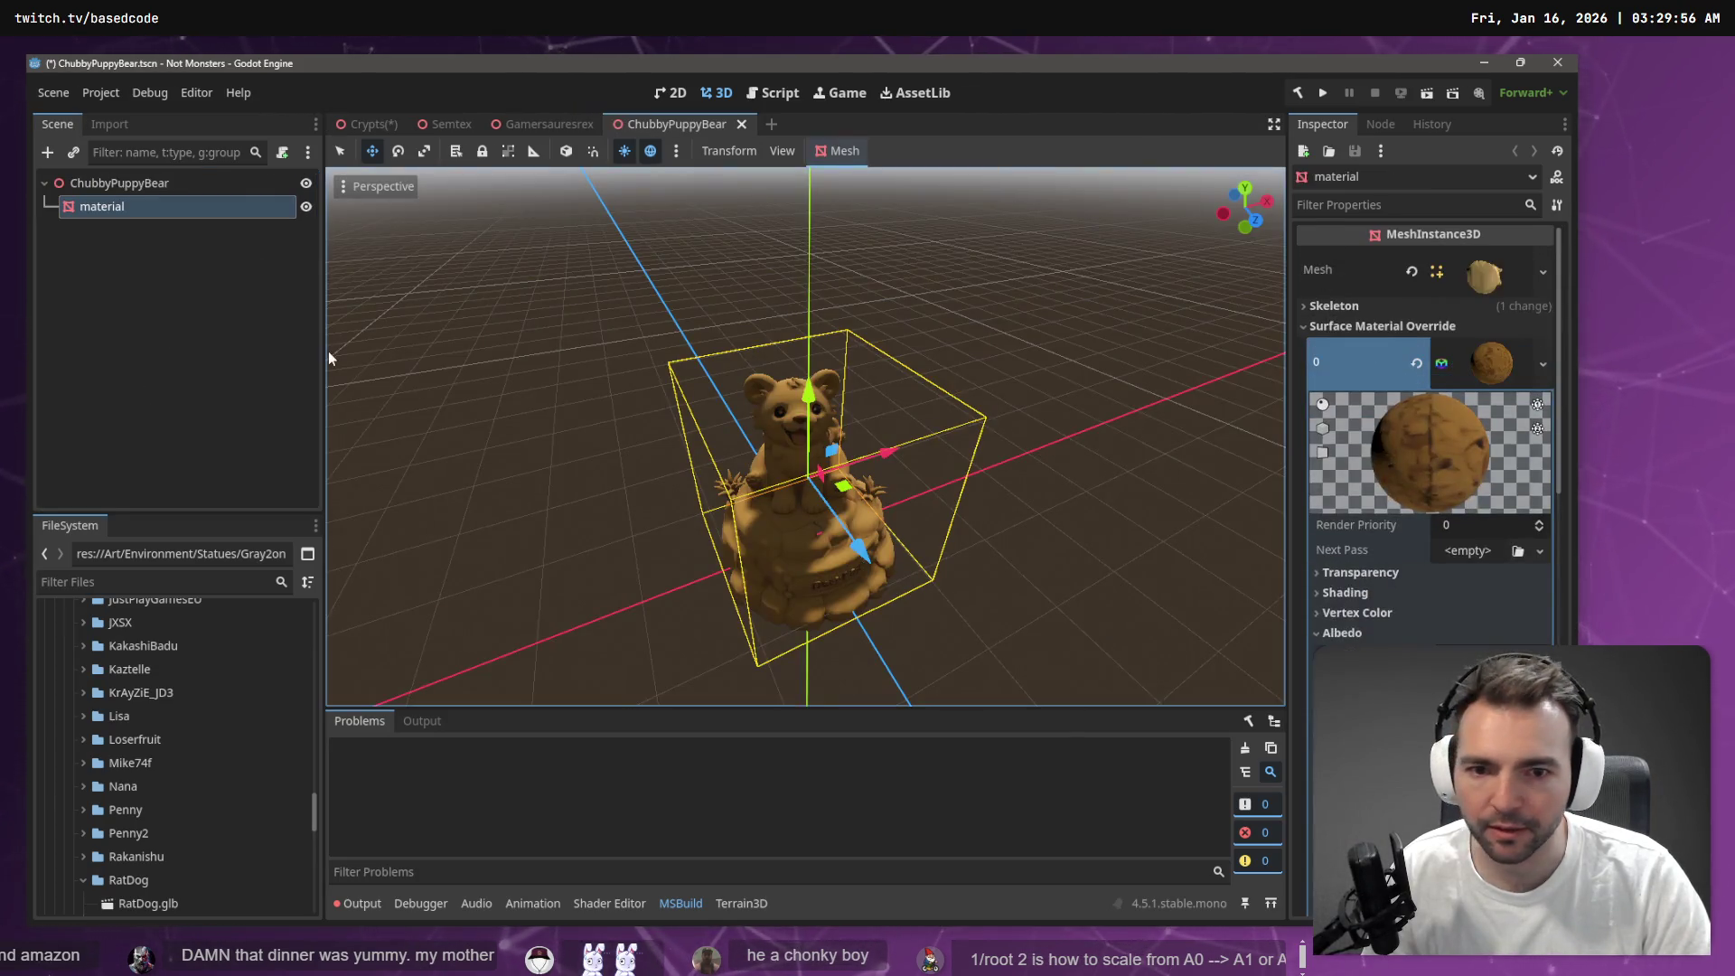
{"action": "key", "text": "f"}
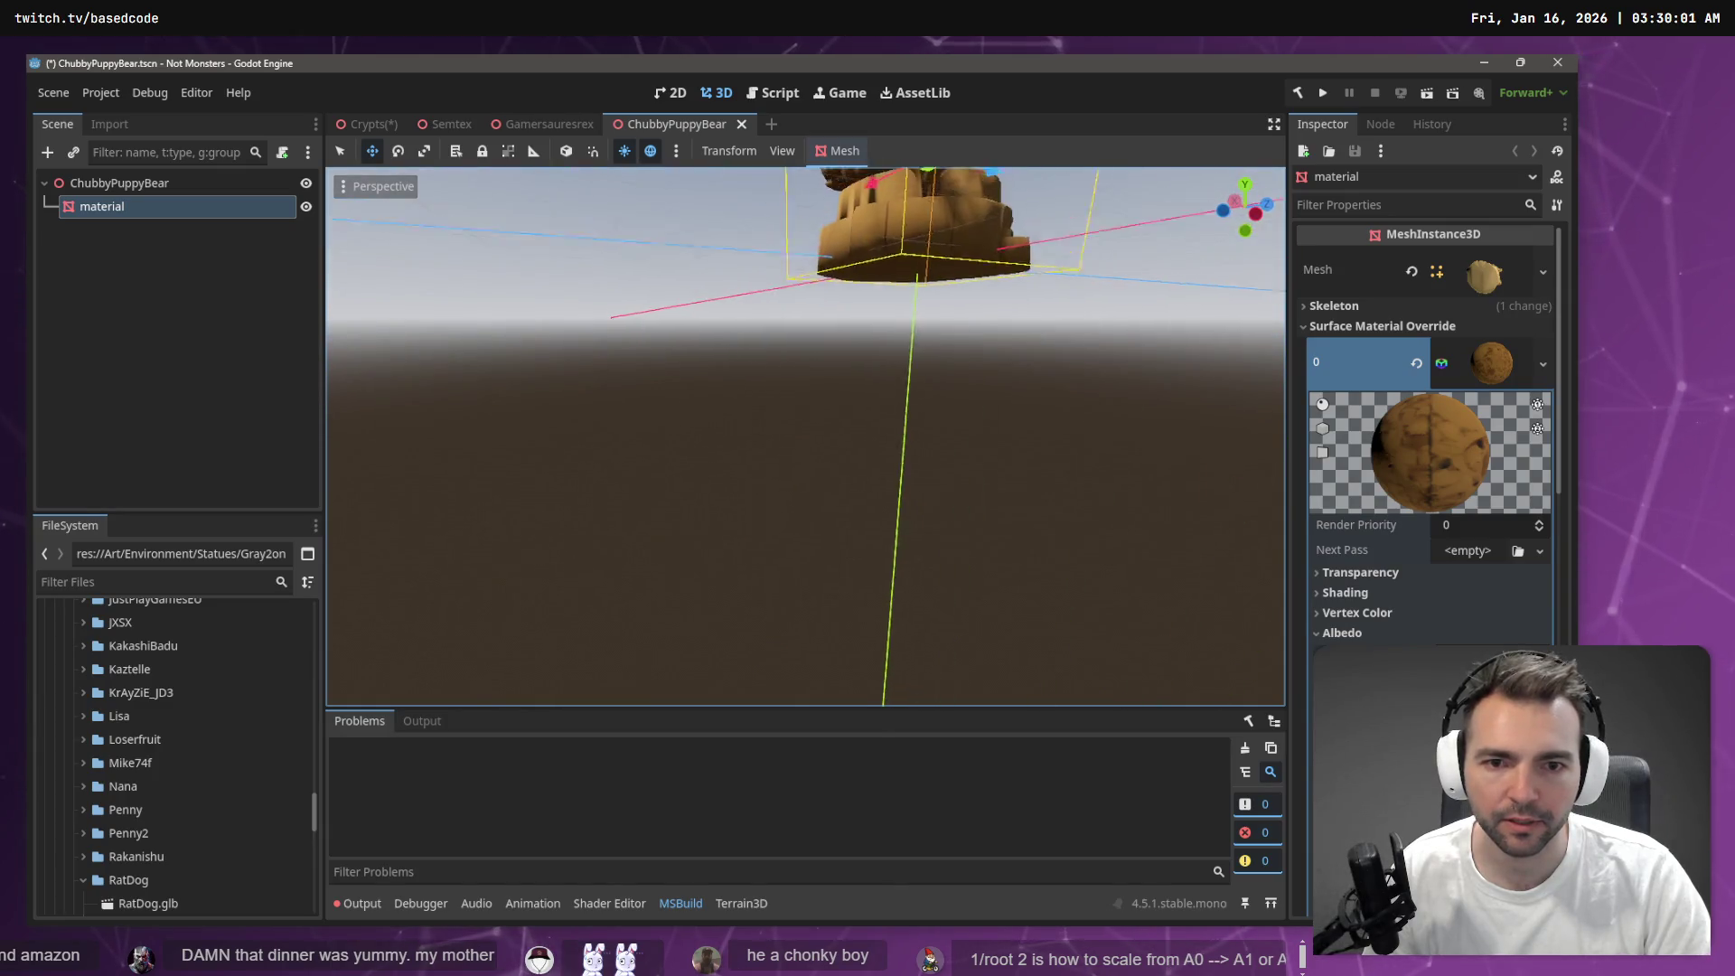
{"action": "key", "text": "ctrl+z"}
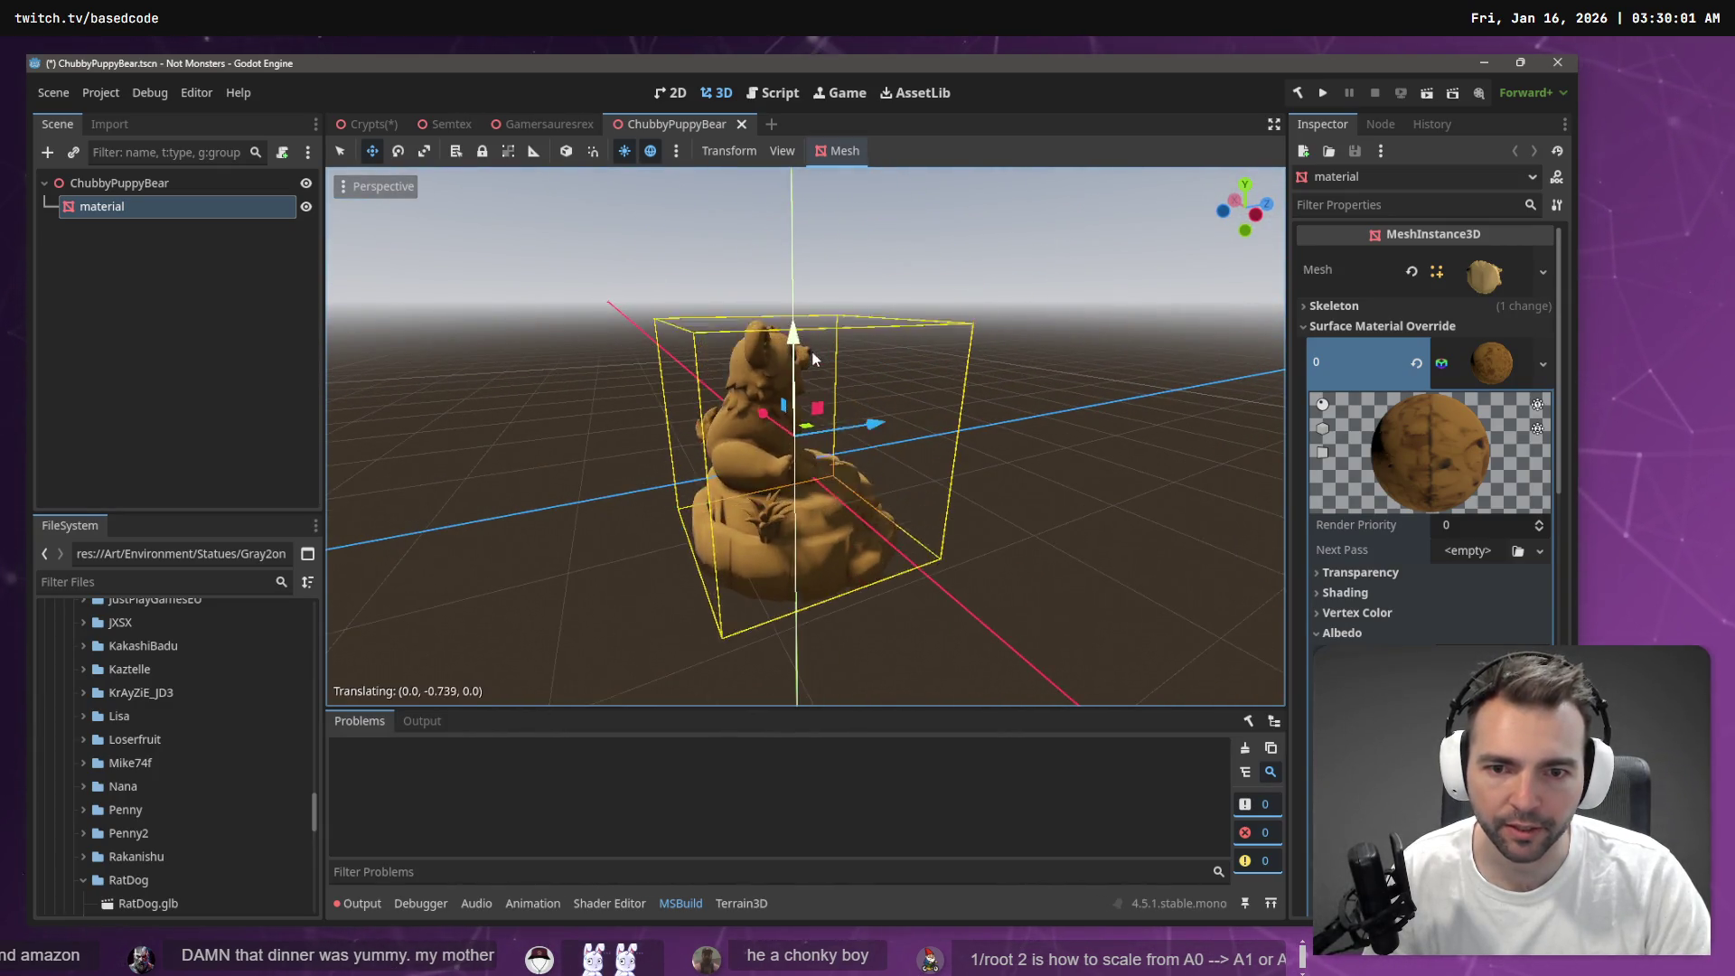
{"action": "left_click", "coordinate": [366, 123]}
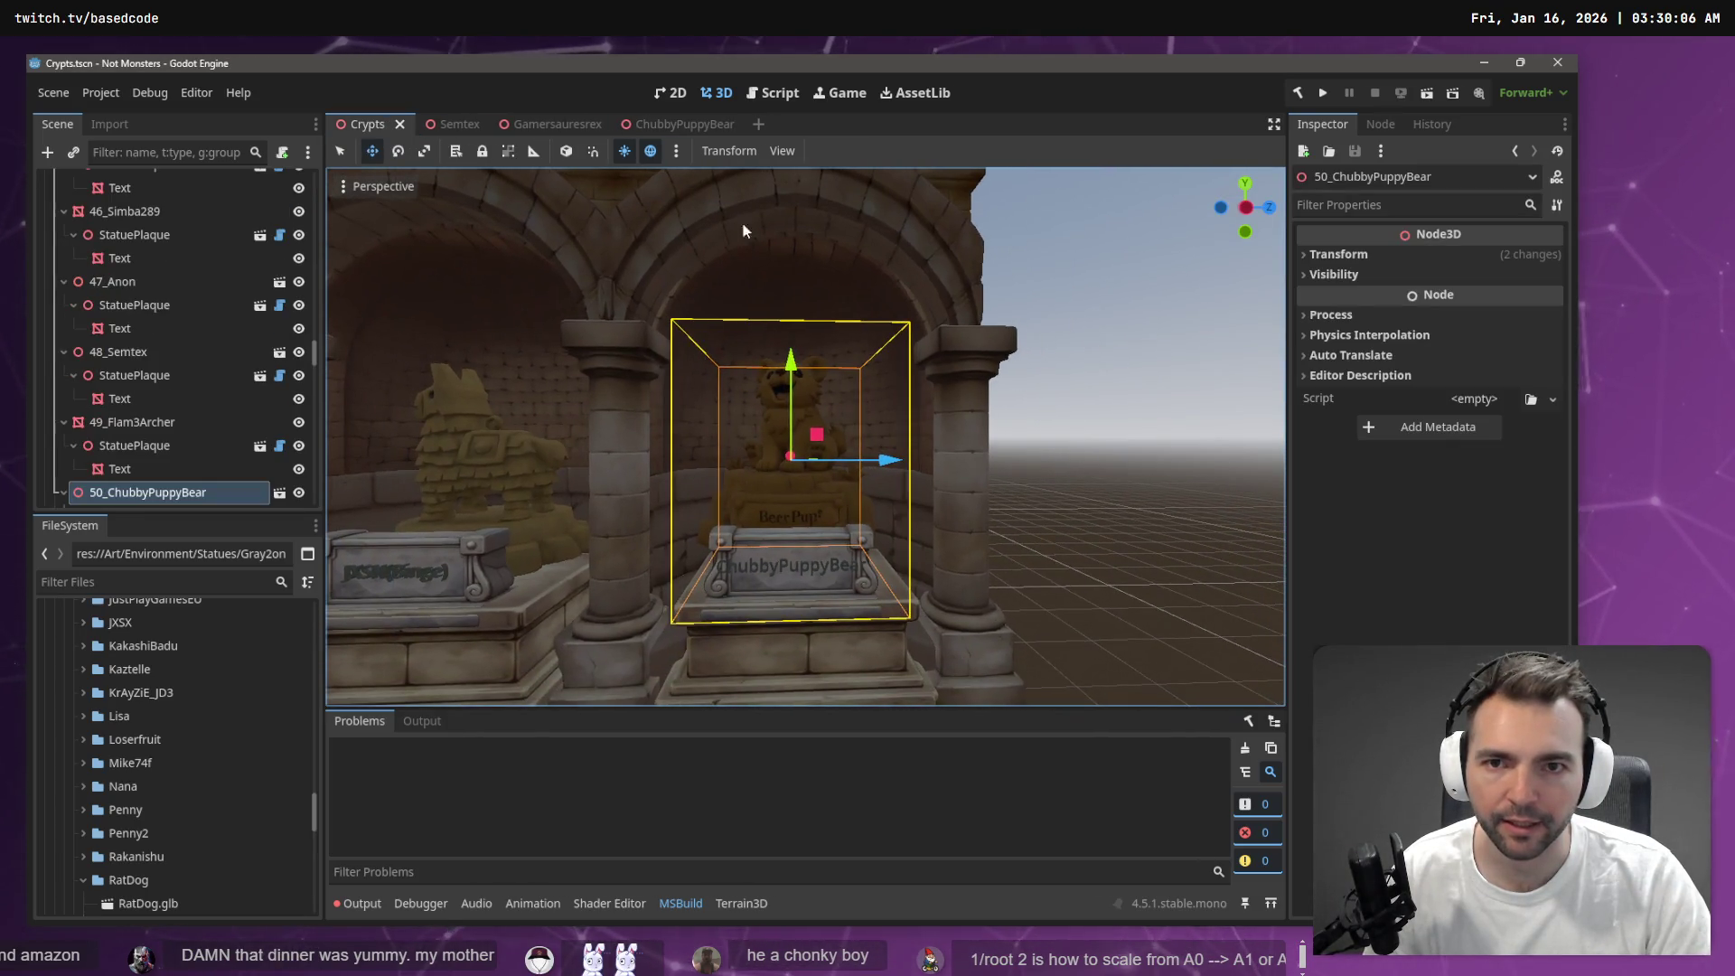
{"action": "left_click", "coordinate": [664, 124]}
{"action": "left_click_drag", "start_coordinate": [792, 345], "coordinate": [785, 360]}
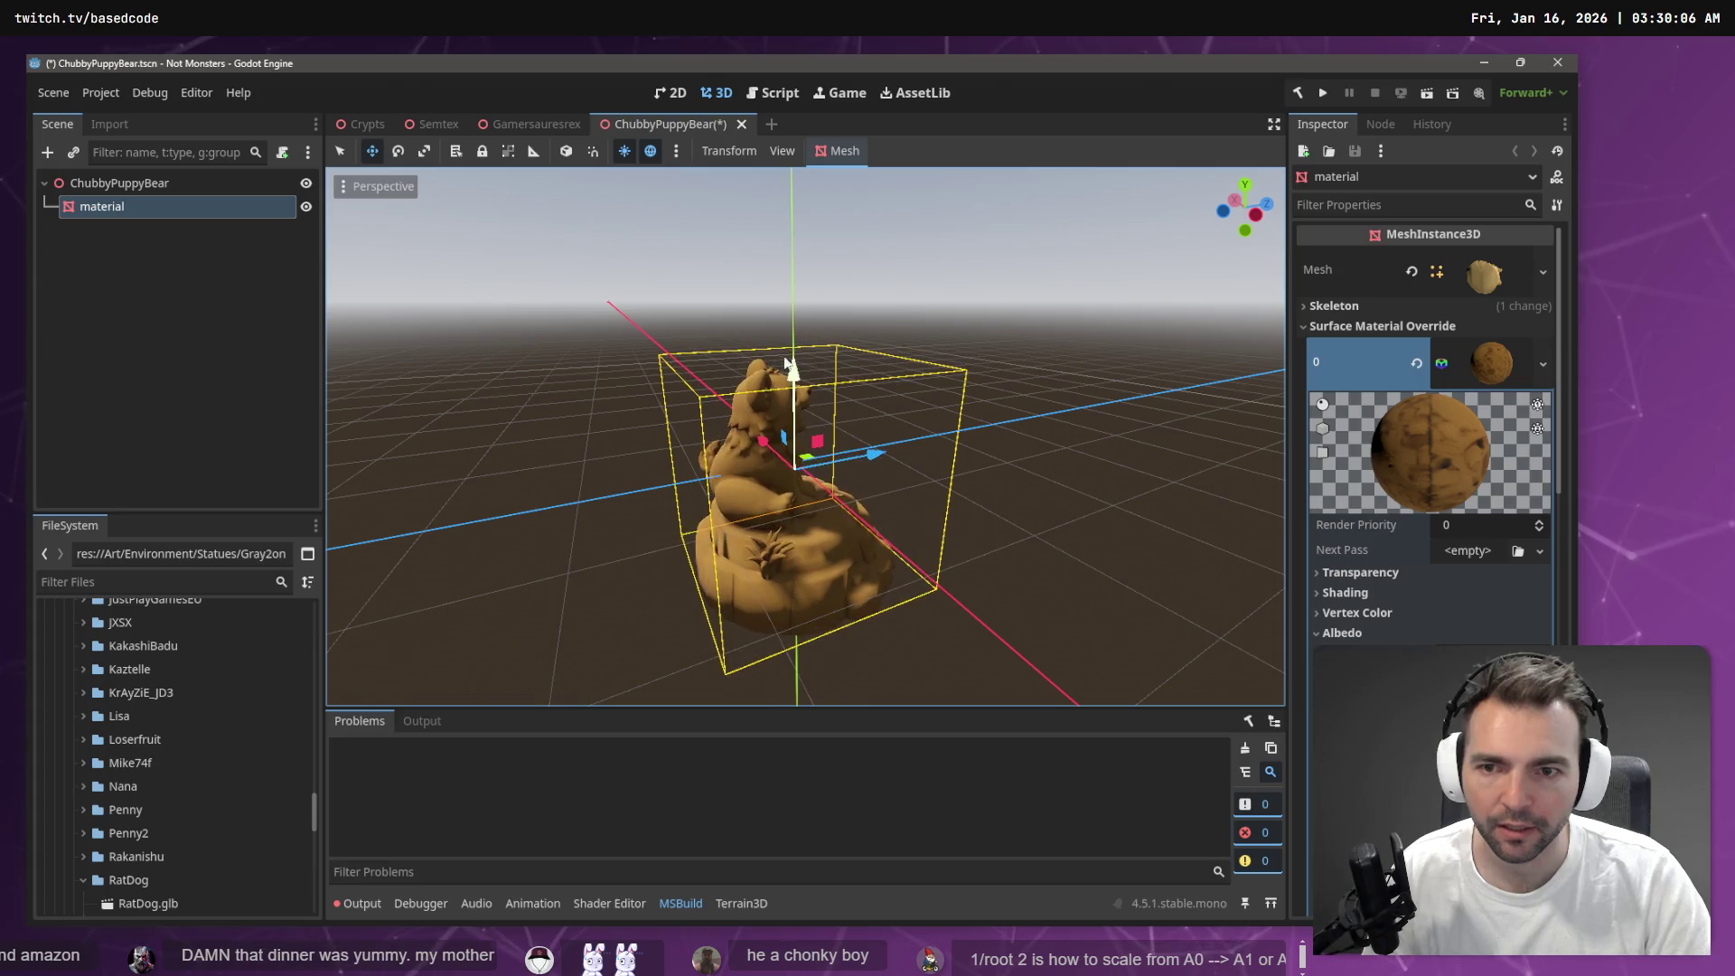
{"action": "left_click", "coordinate": [347, 123]}
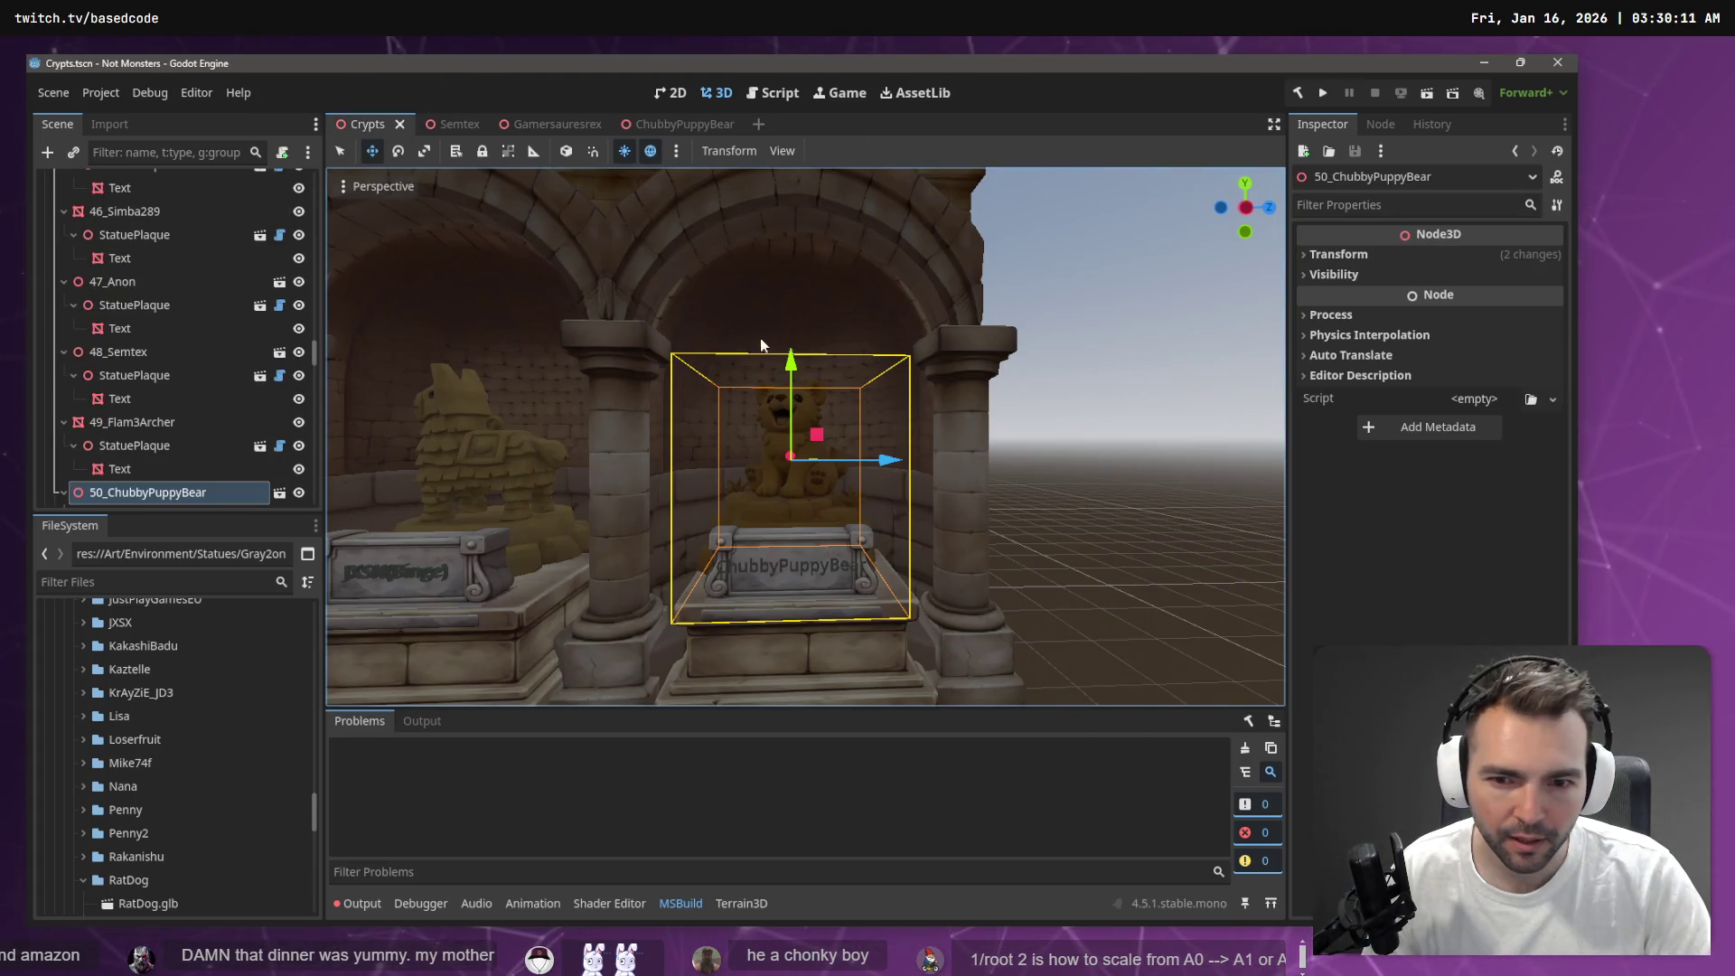
{"action": "left_click", "coordinate": [673, 124]}
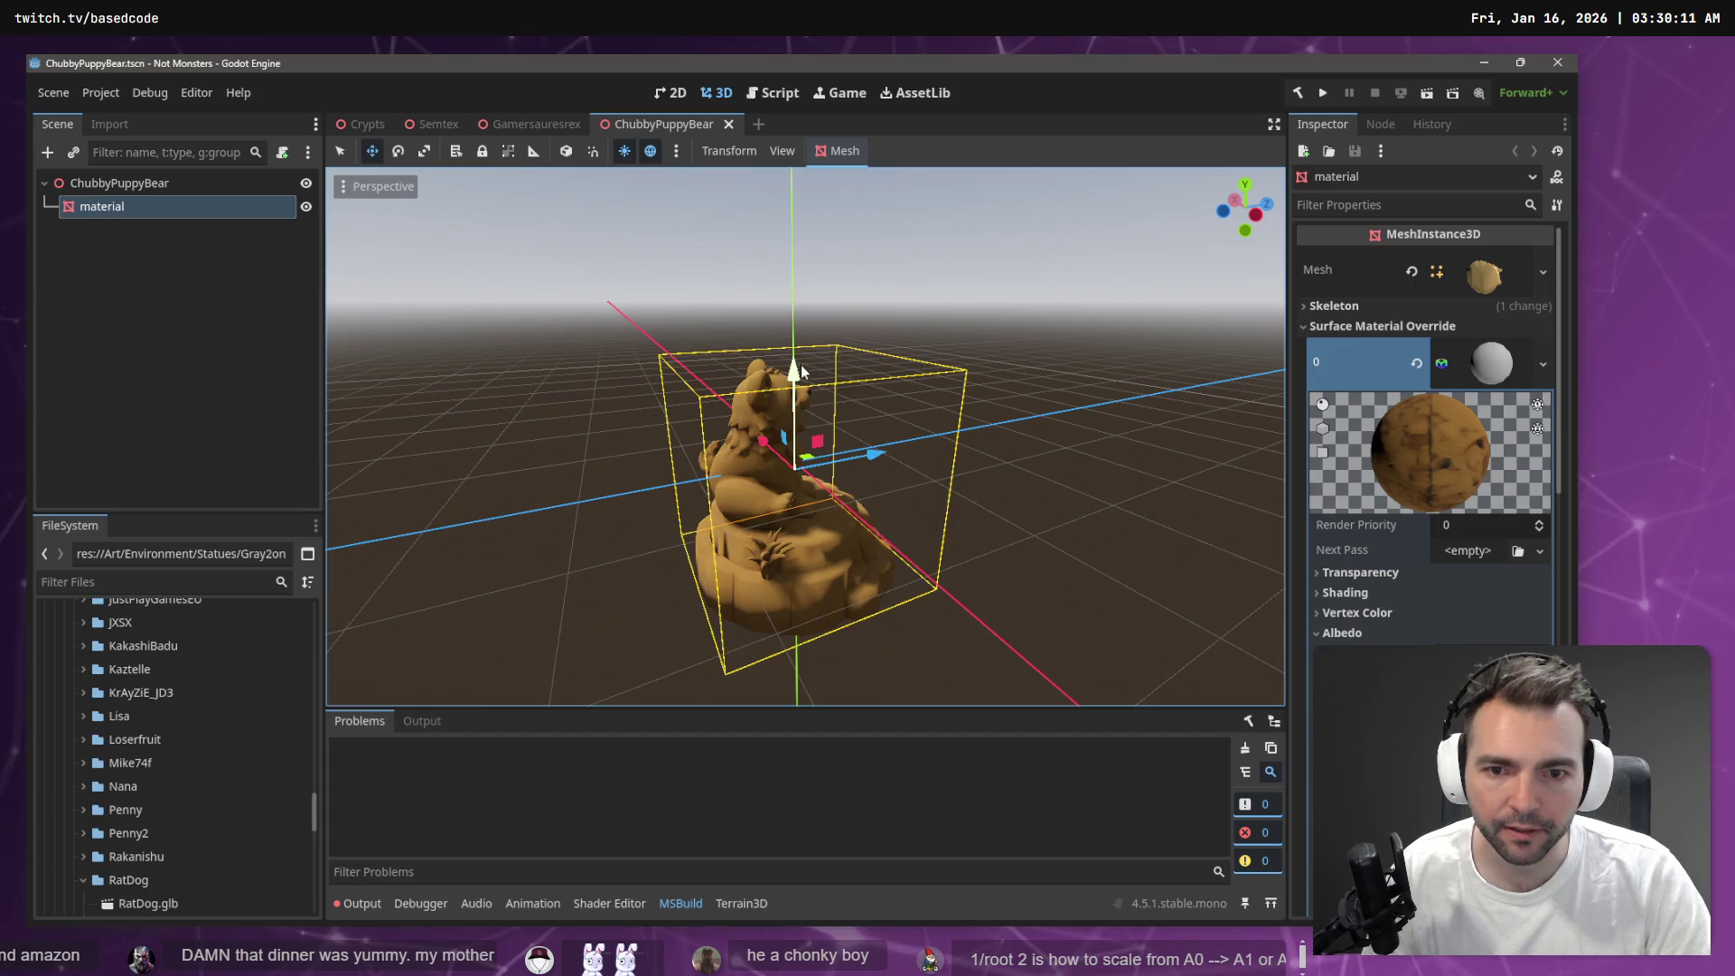
{"action": "left_click", "coordinate": [347, 123]}
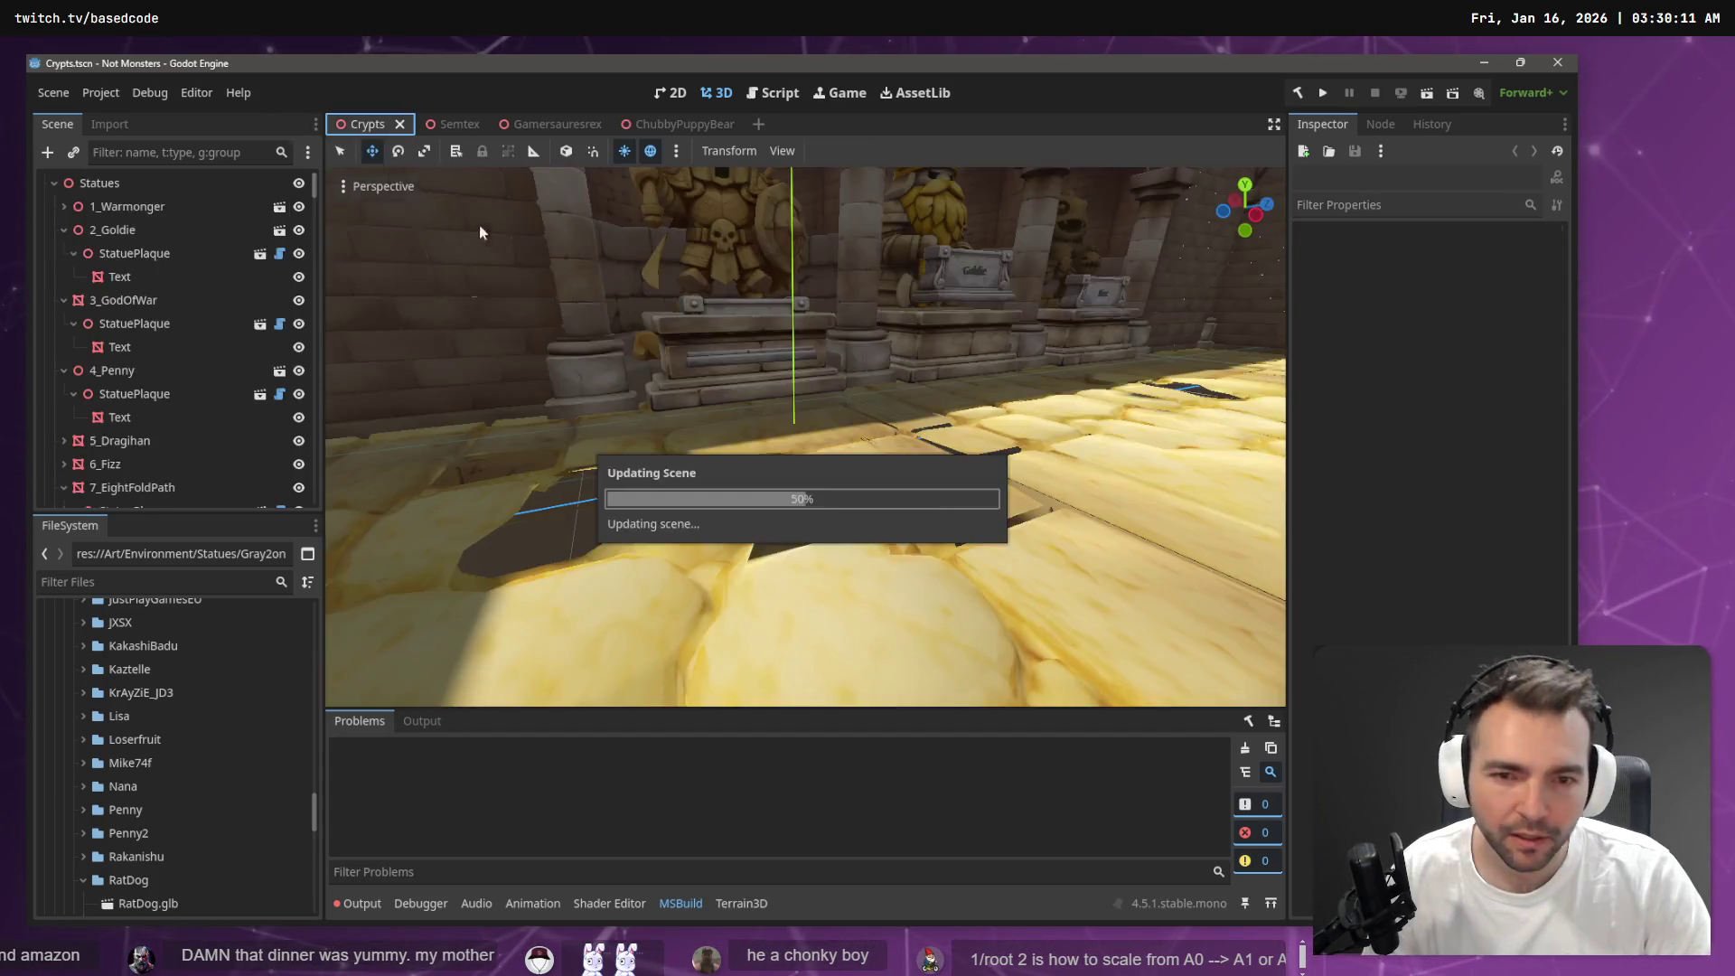
{"action": "key", "text": "w"}
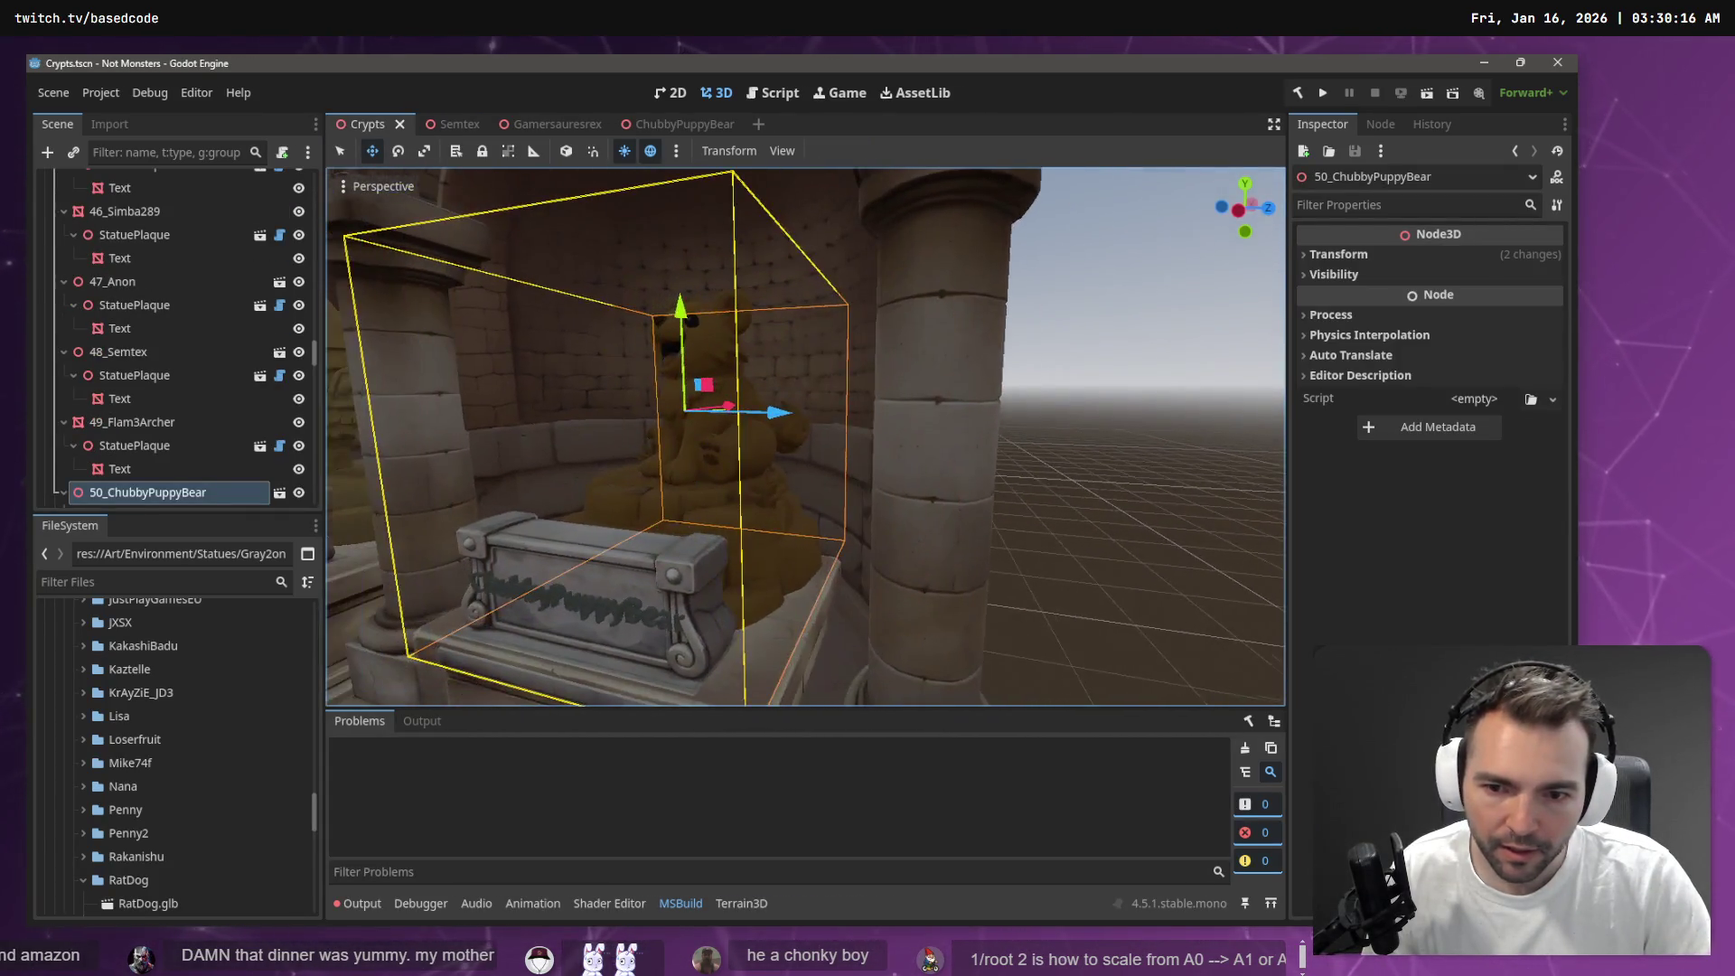
{"action": "key", "text": "s"}
{"action": "key", "text": "s"}
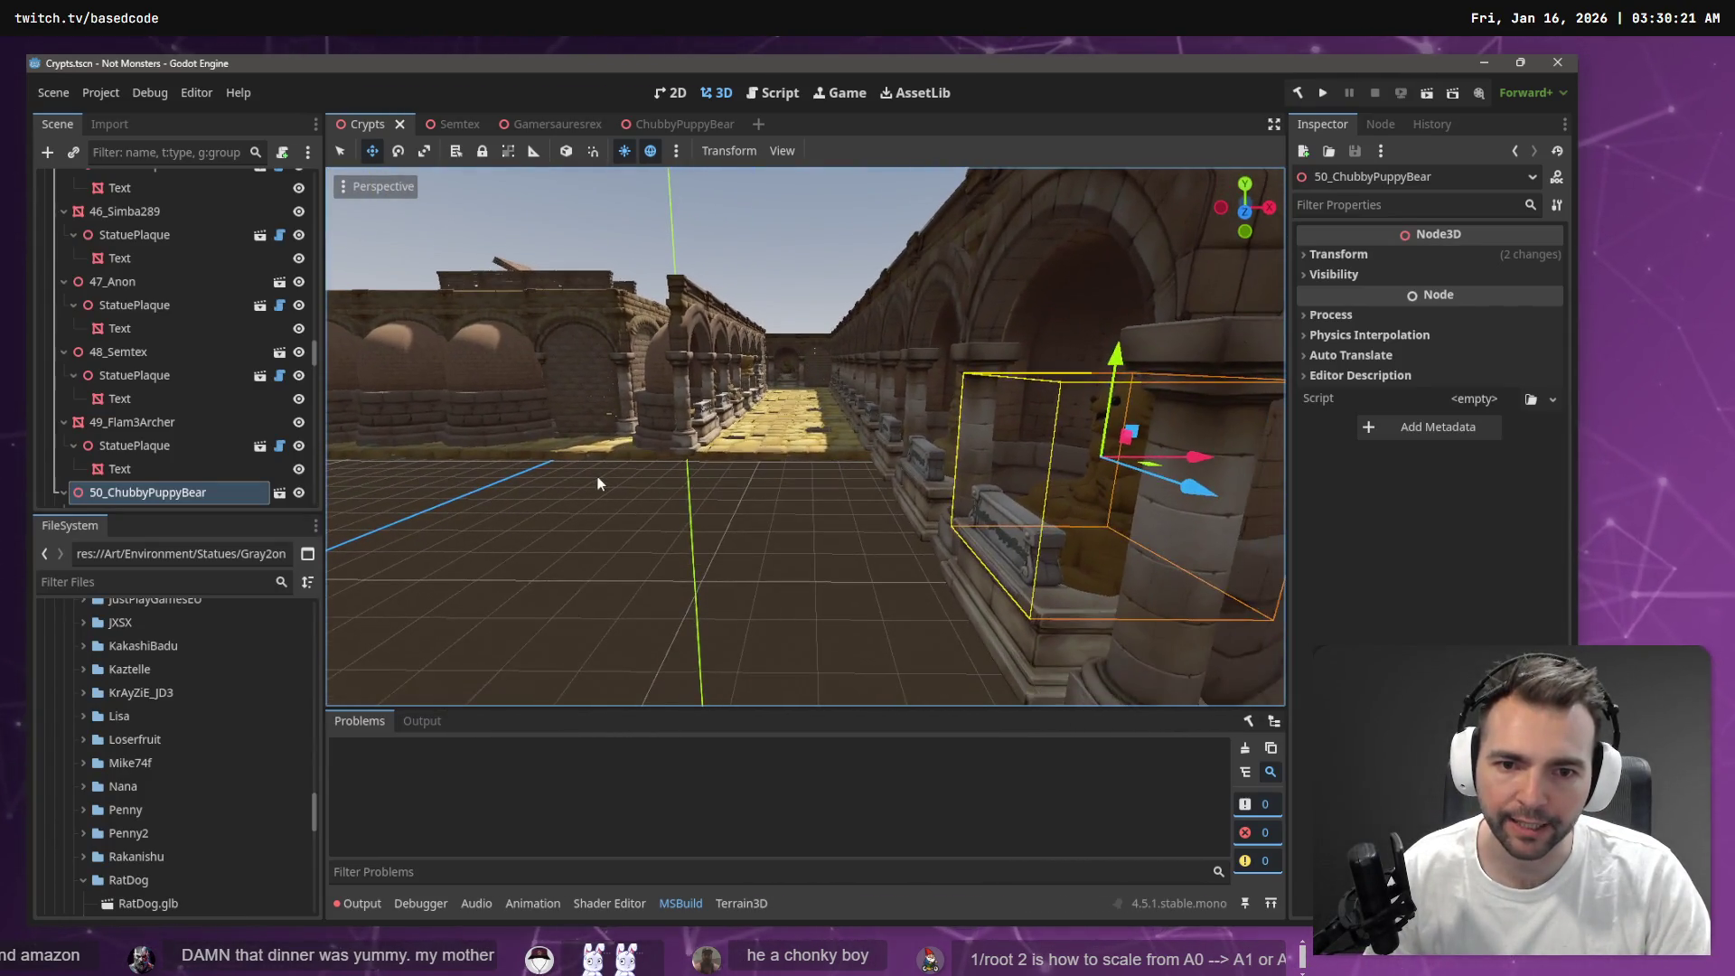
Collapse Statues and Walls, unhide the Ceiling, save Crypts, and run the game with F5
{"action": "left_click", "coordinate": [598, 476]}
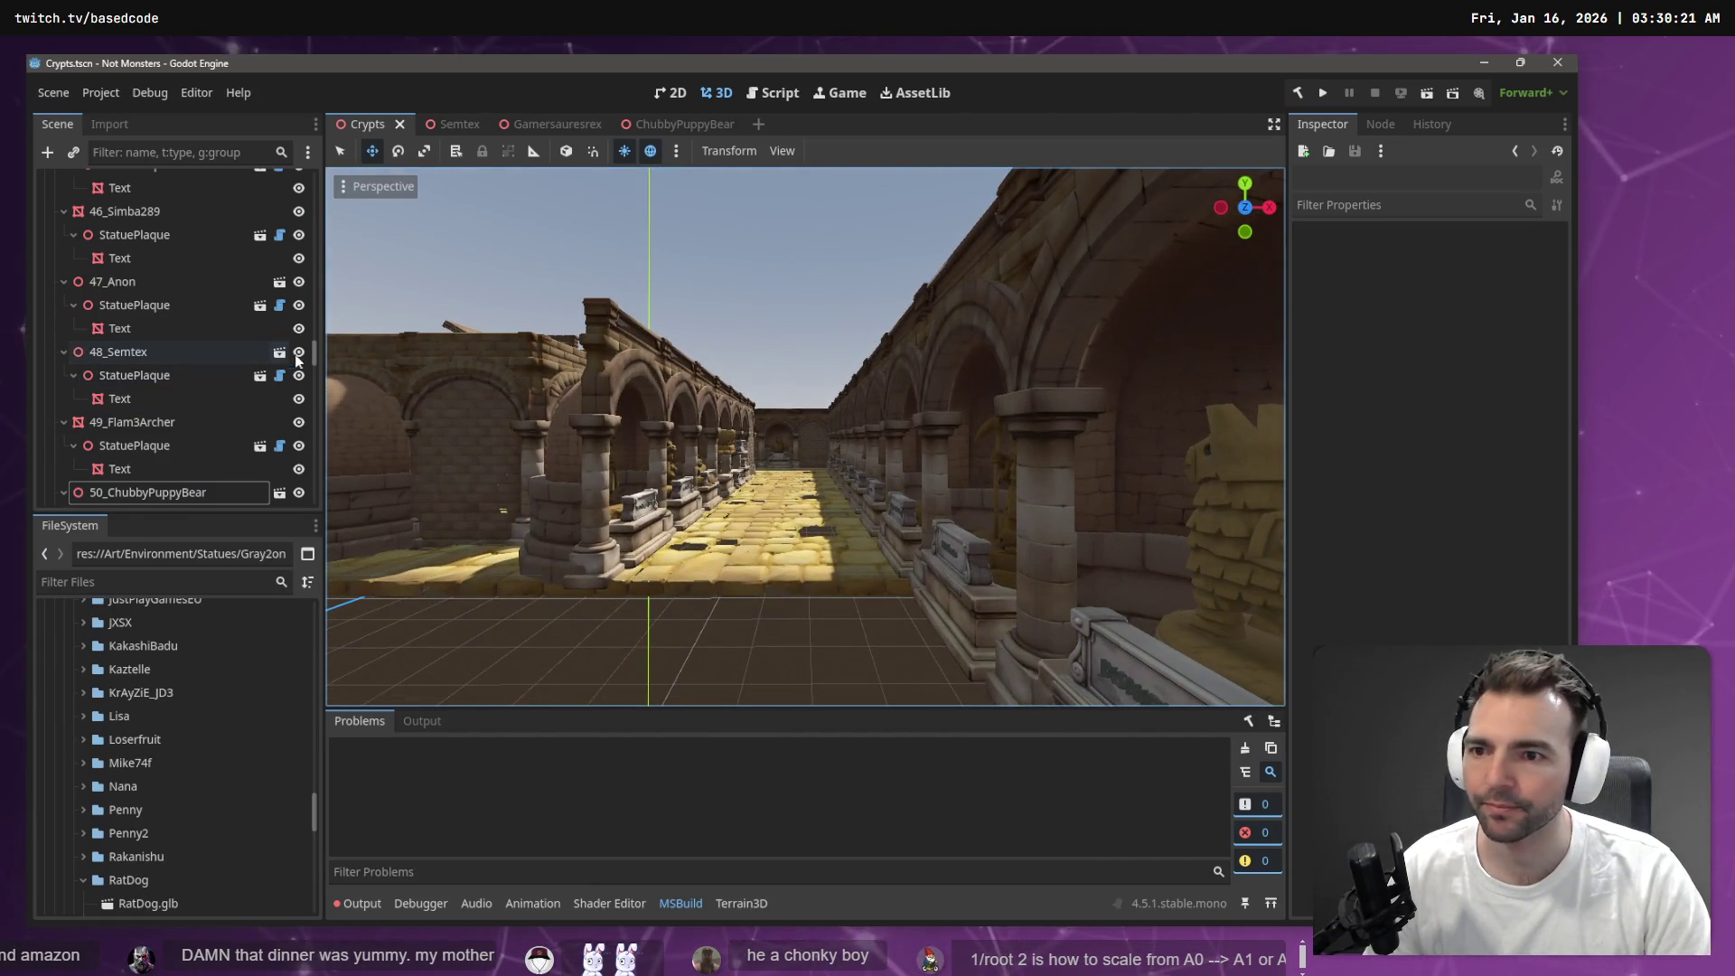
{"action": "left_click_drag", "start_coordinate": [314, 353], "coordinate": [303, 159]}
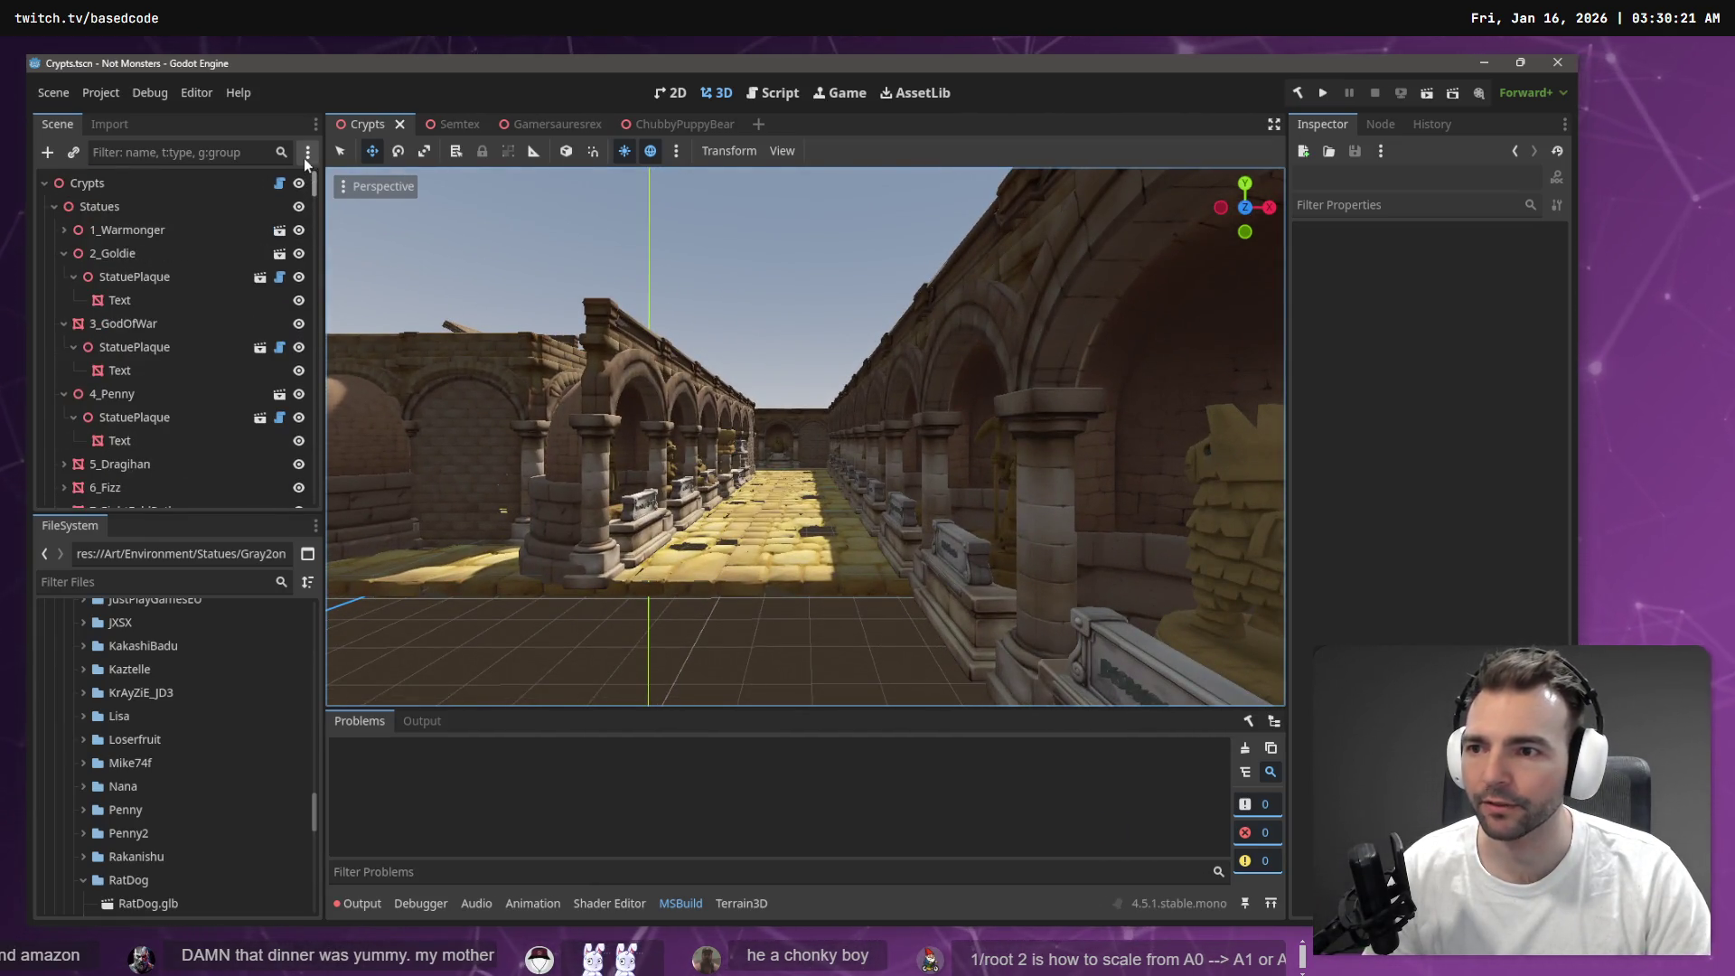
{"action": "left_click", "coordinate": [56, 206]}
{"action": "left_click", "coordinate": [122, 229]}
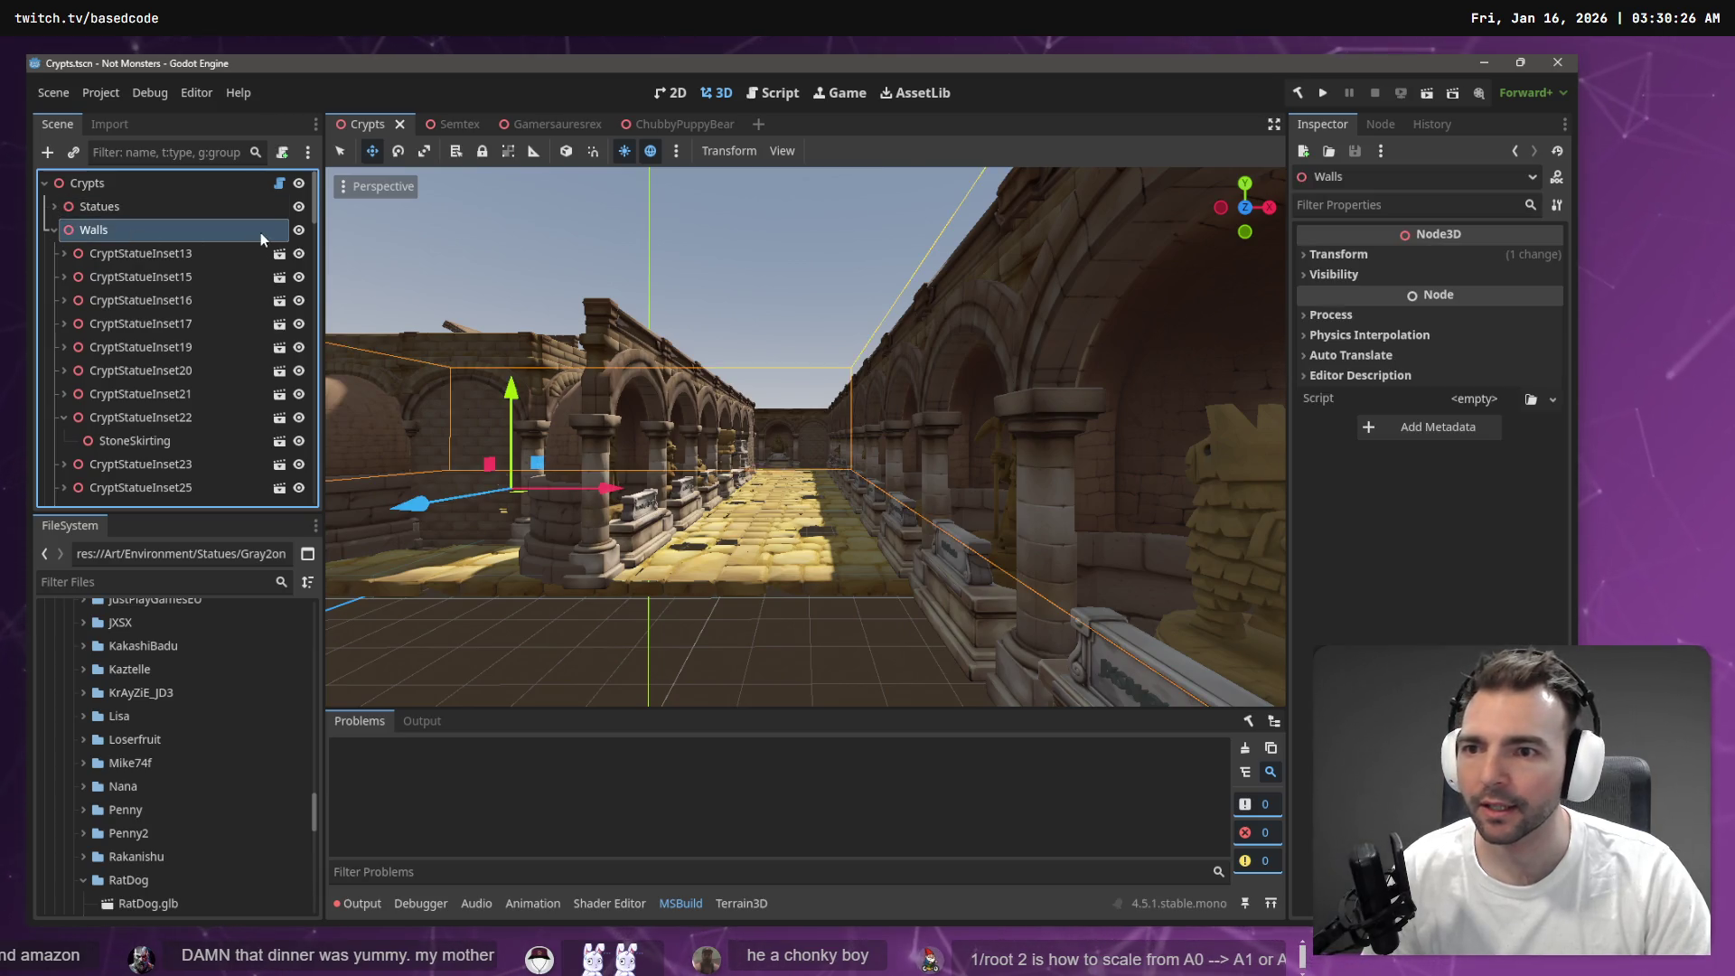
{"action": "left_click", "coordinate": [53, 230]}
{"action": "left_click", "coordinate": [306, 323]}
{"action": "key", "text": "ctrl+s"}
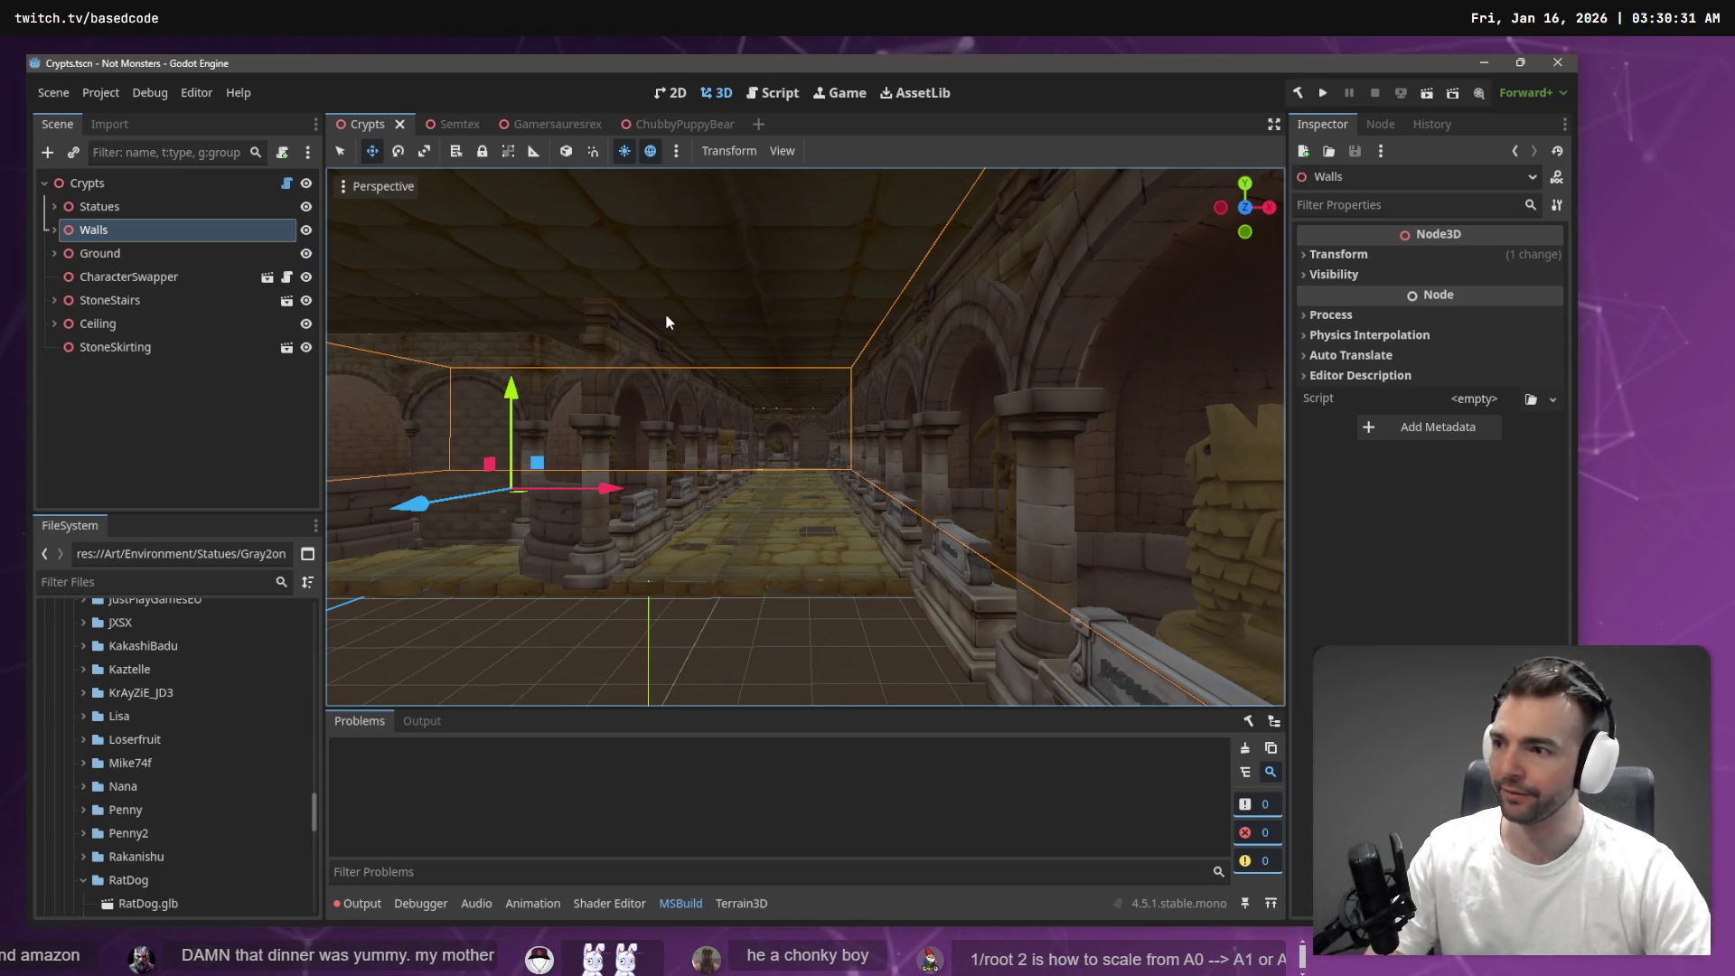
{"action": "key", "text": "F5"}
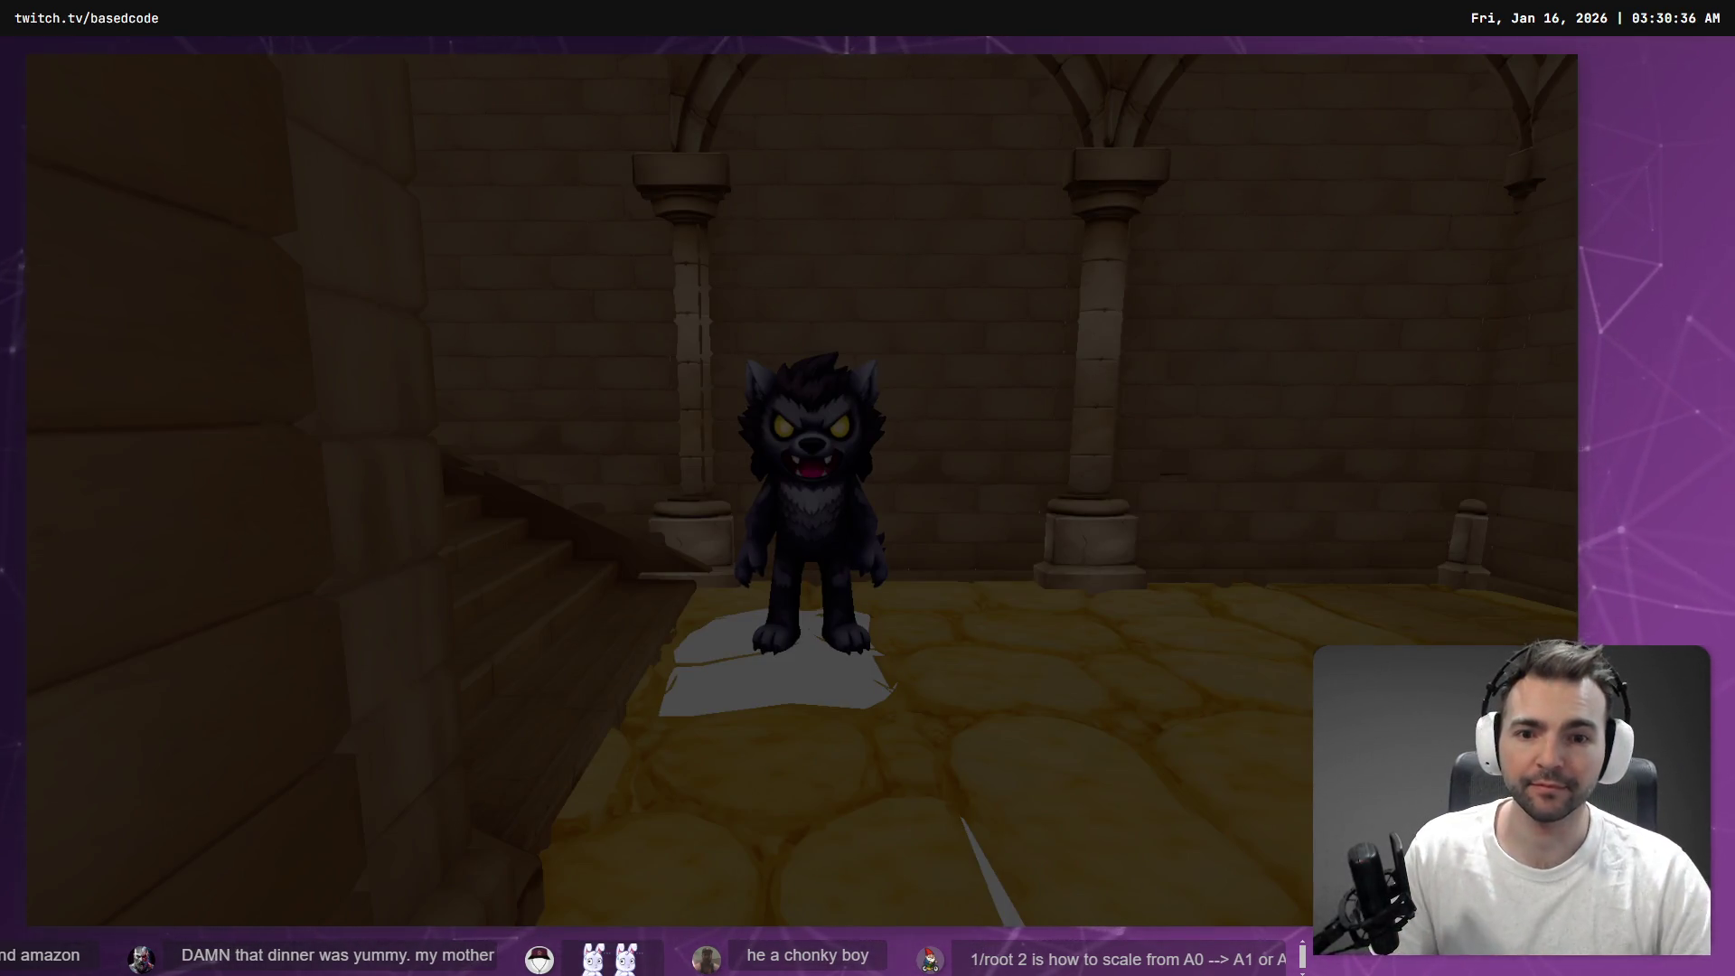
Walk the werewolf forward into the arched hall of plaqued statues
{"action": "key", "text": "w"}
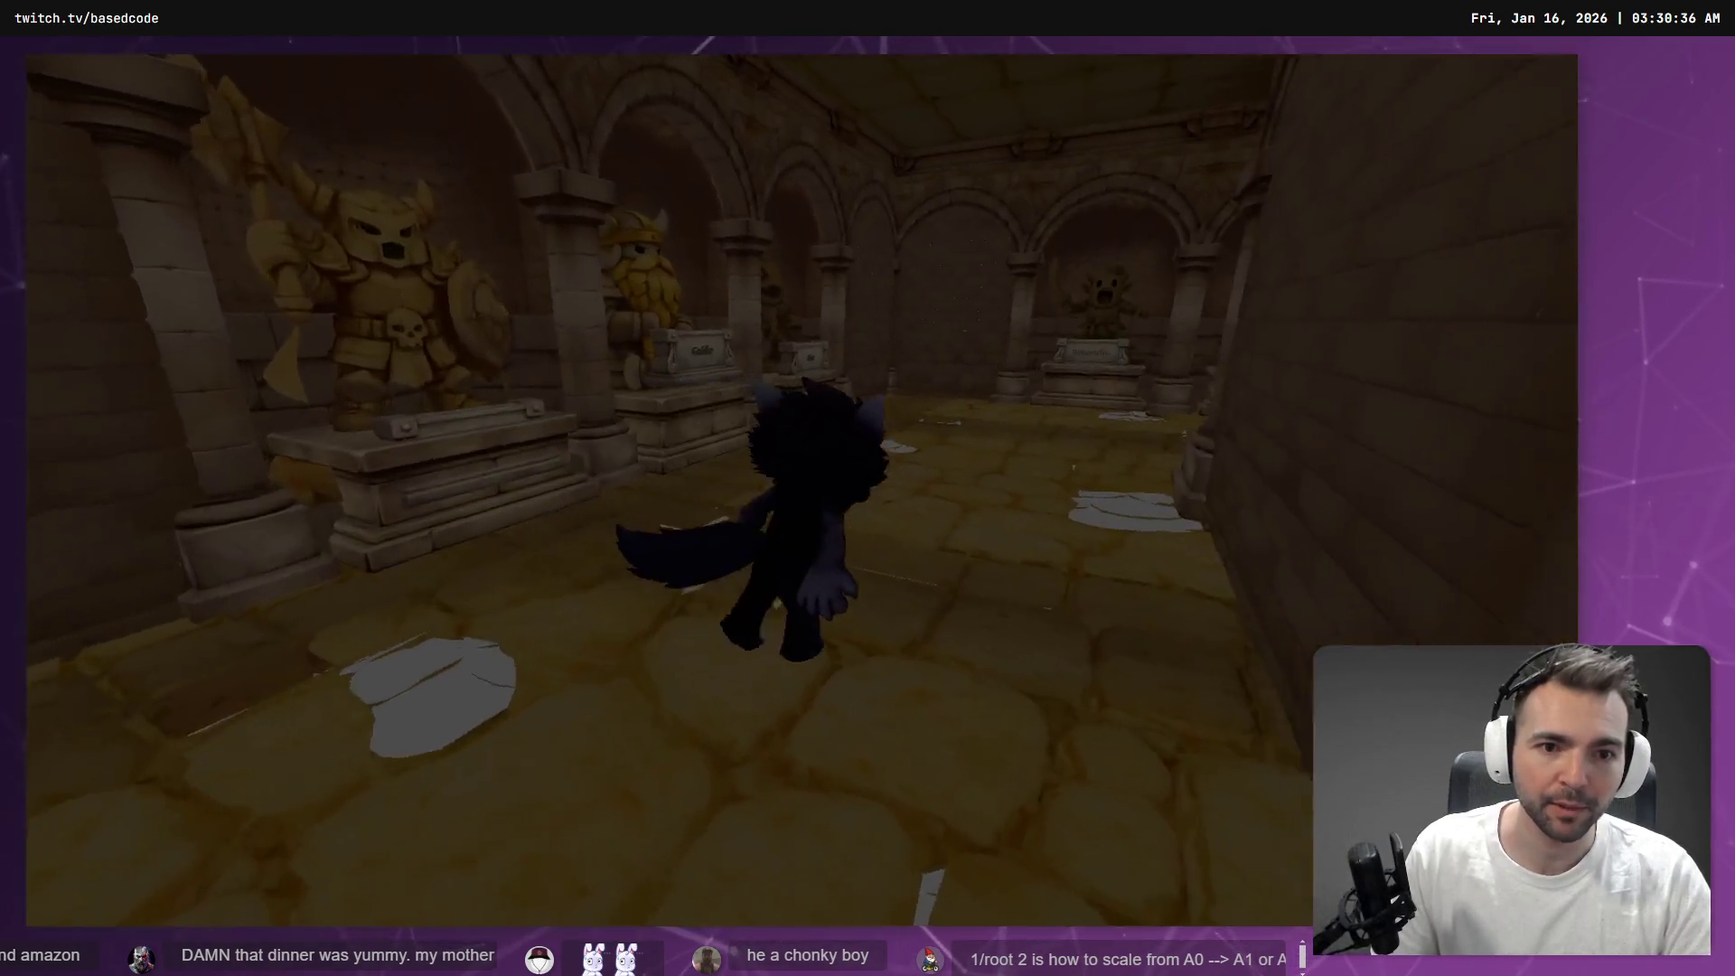
{"action": "key", "text": "w"}
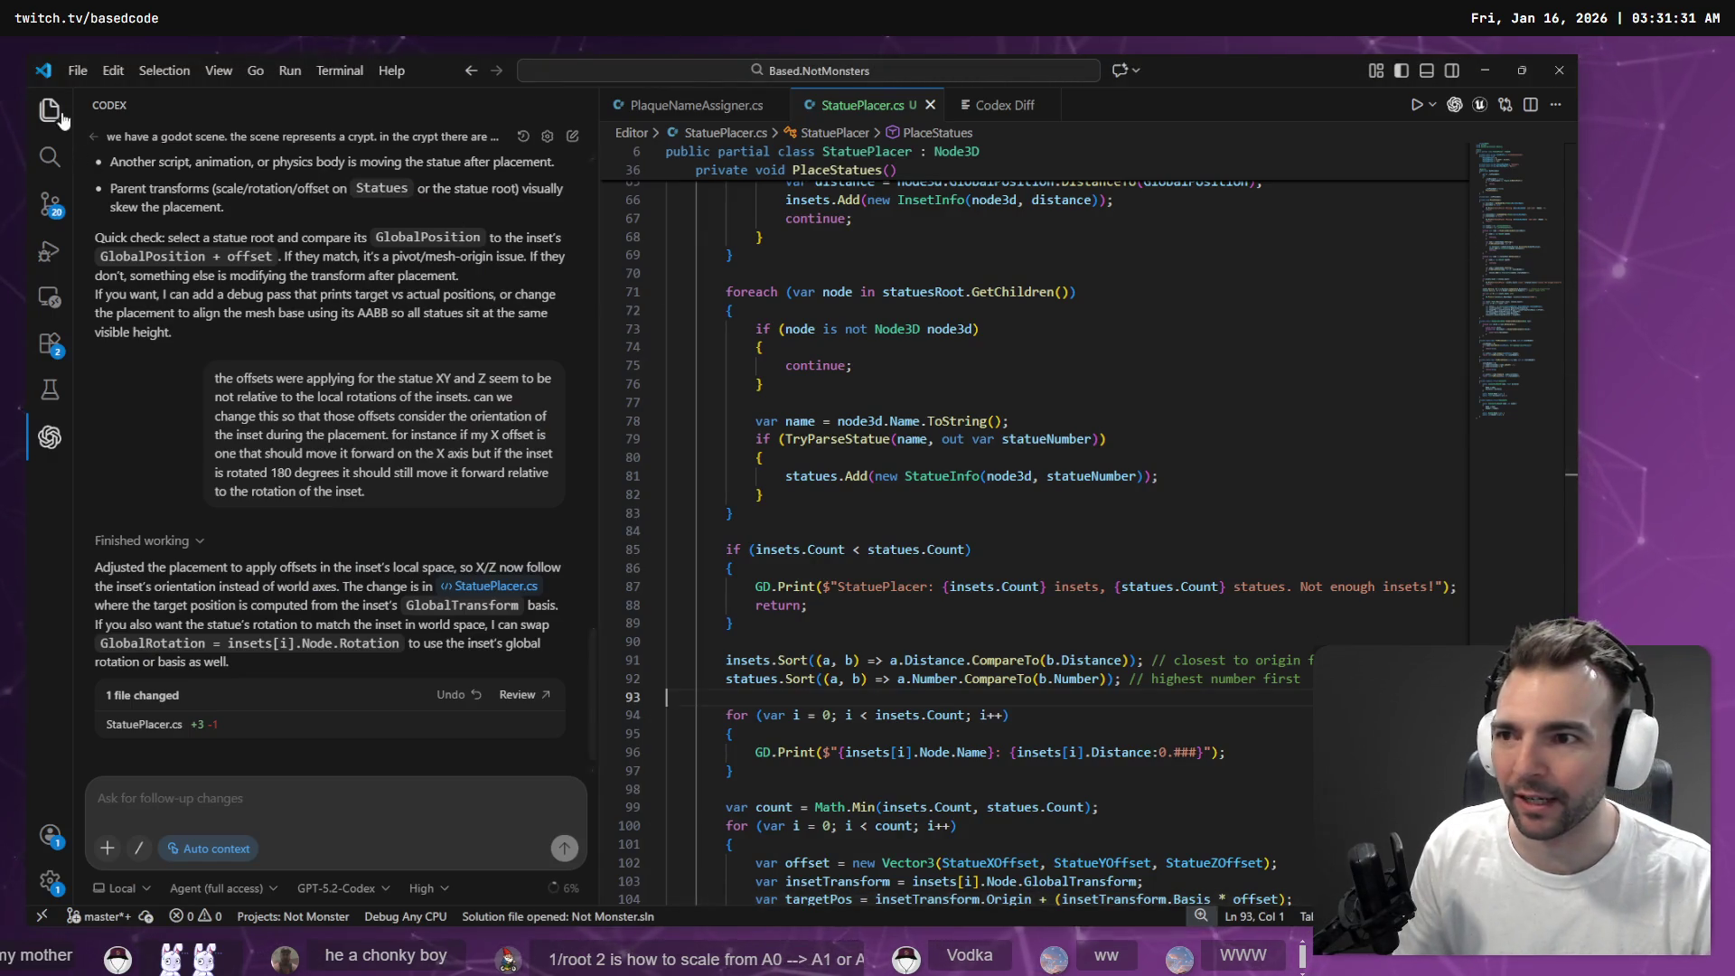
Open CharacterRootLocomotion.cs from the Characters folder in the Explorer
{"action": "left_click", "coordinate": [56, 113]}
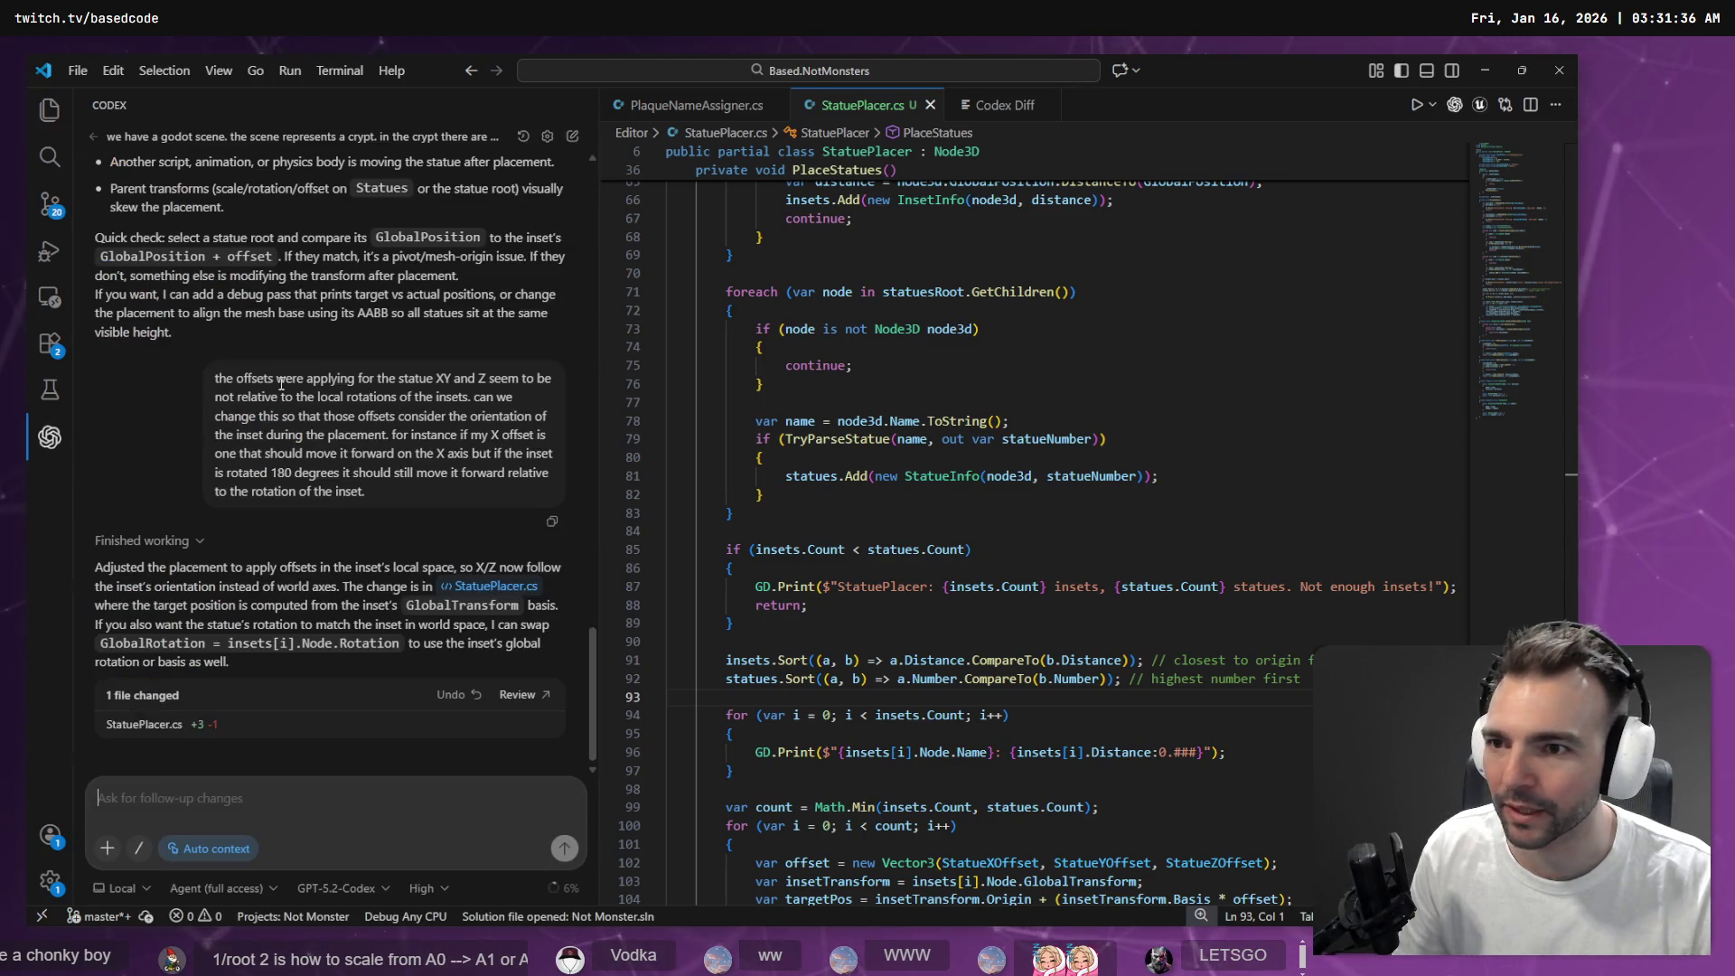
{"action": "left_click", "coordinate": [51, 116]}
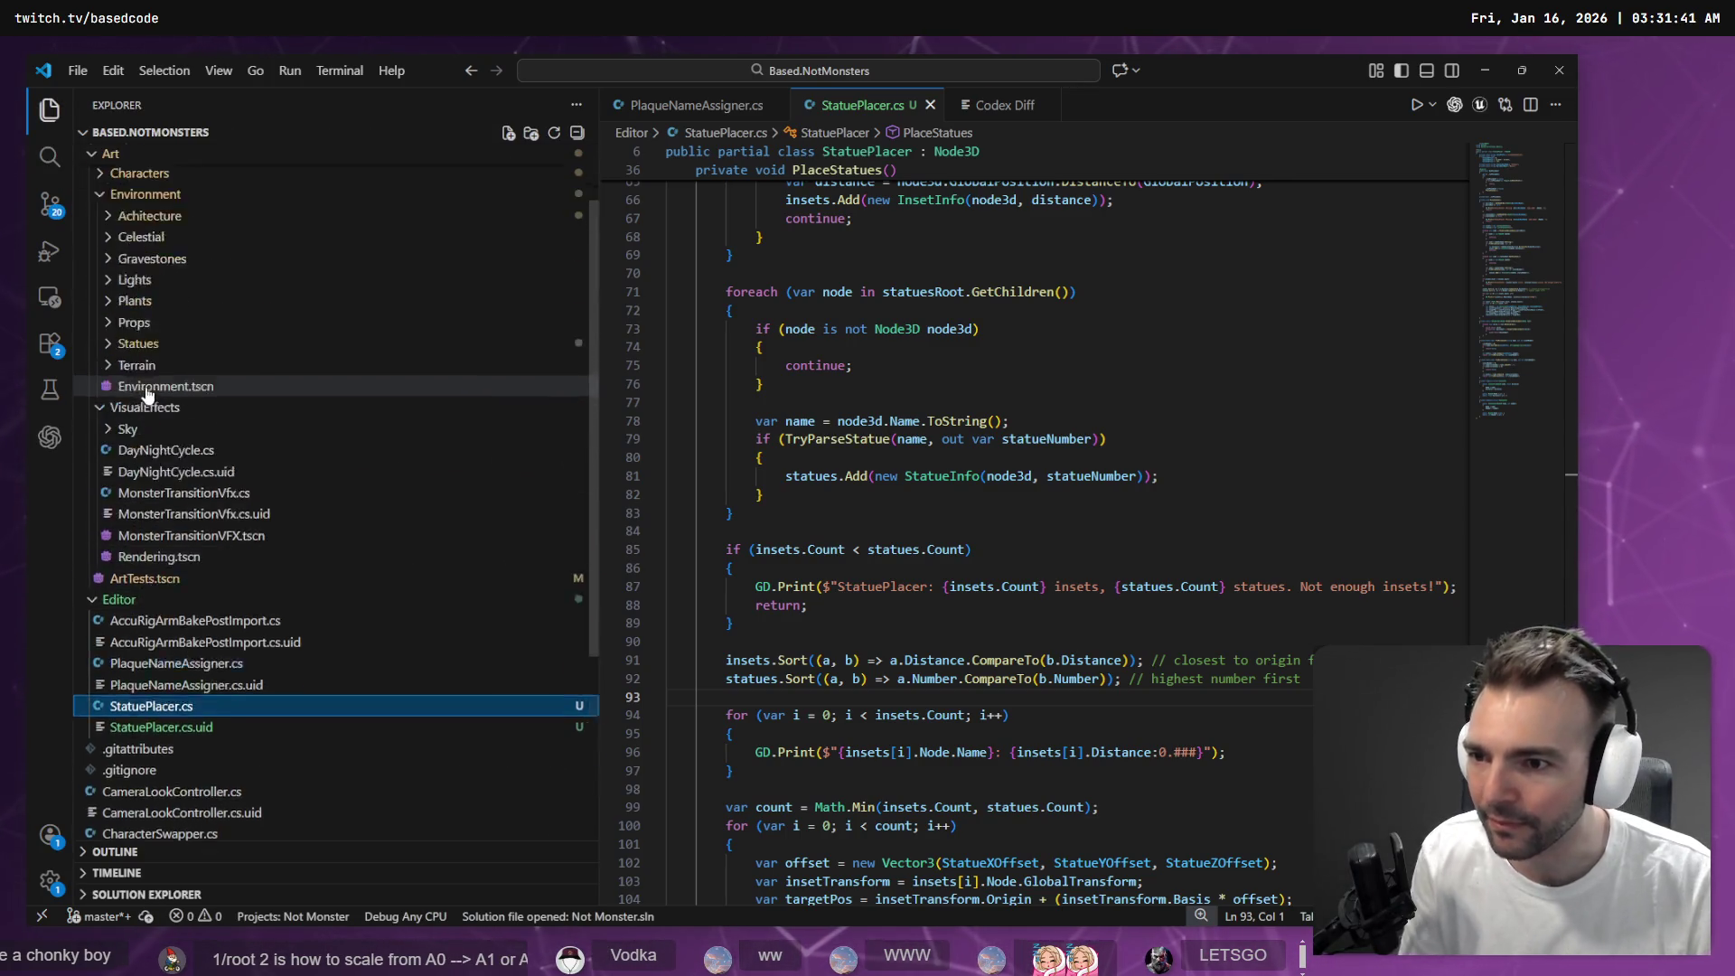
{"action": "left_click", "coordinate": [102, 274]}
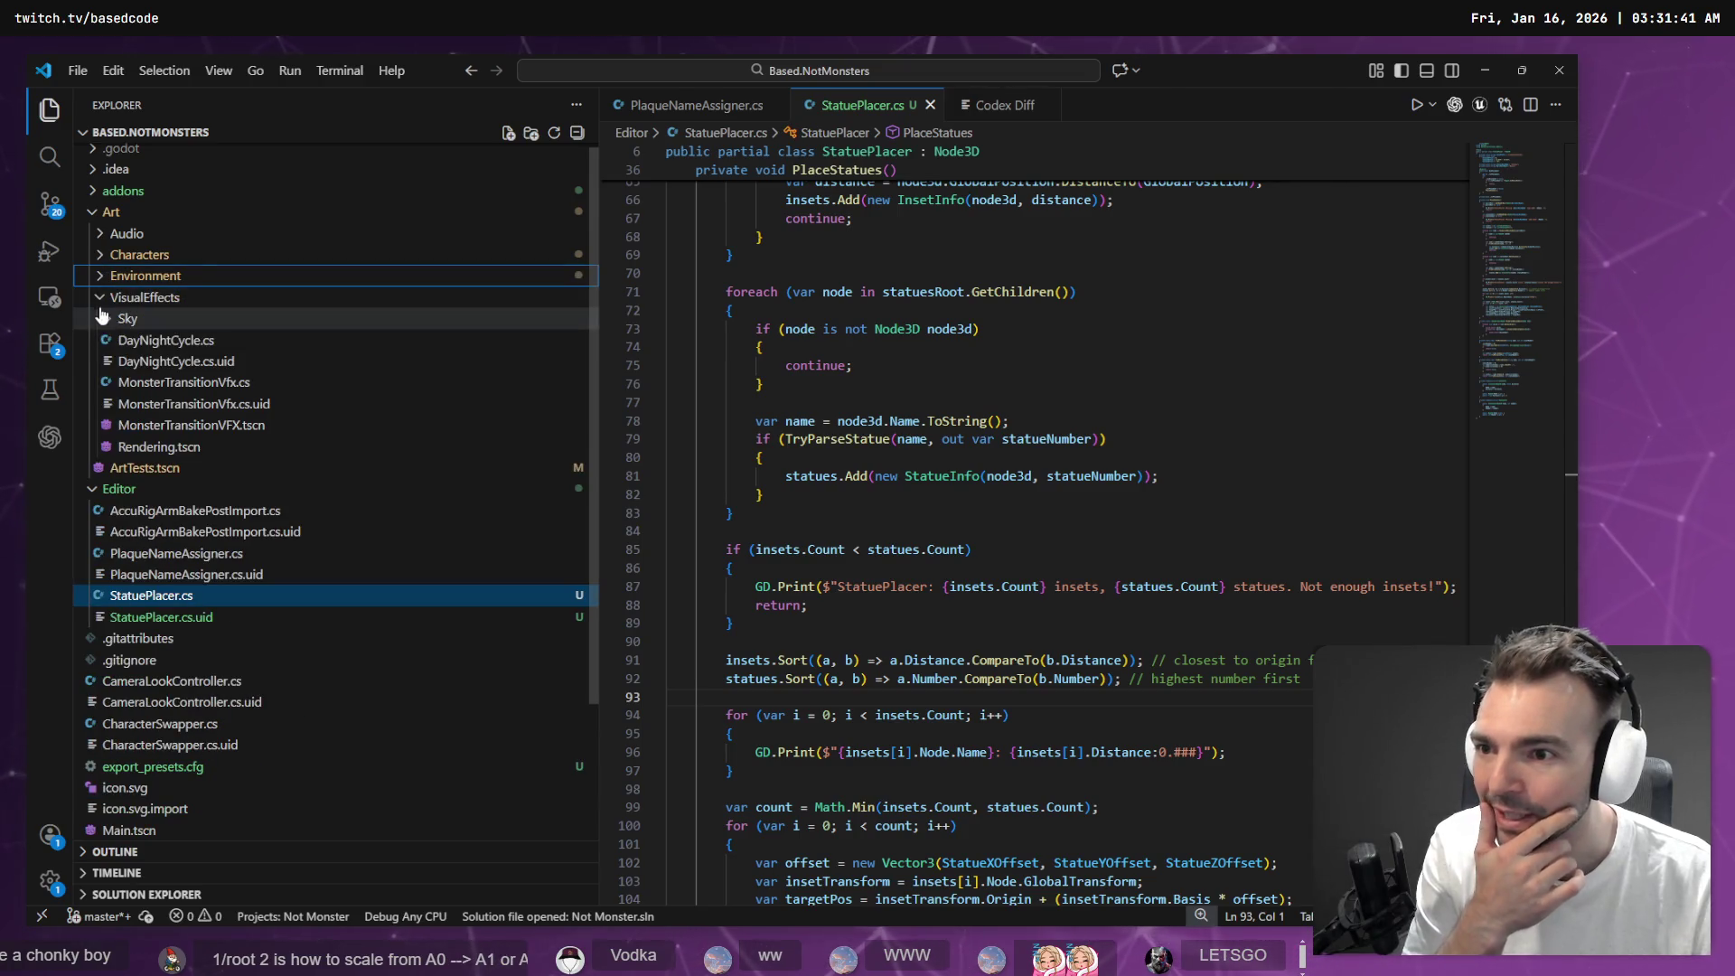
{"action": "left_click", "coordinate": [101, 291]}
{"action": "left_click", "coordinate": [102, 269]}
{"action": "left_click", "coordinate": [102, 274]}
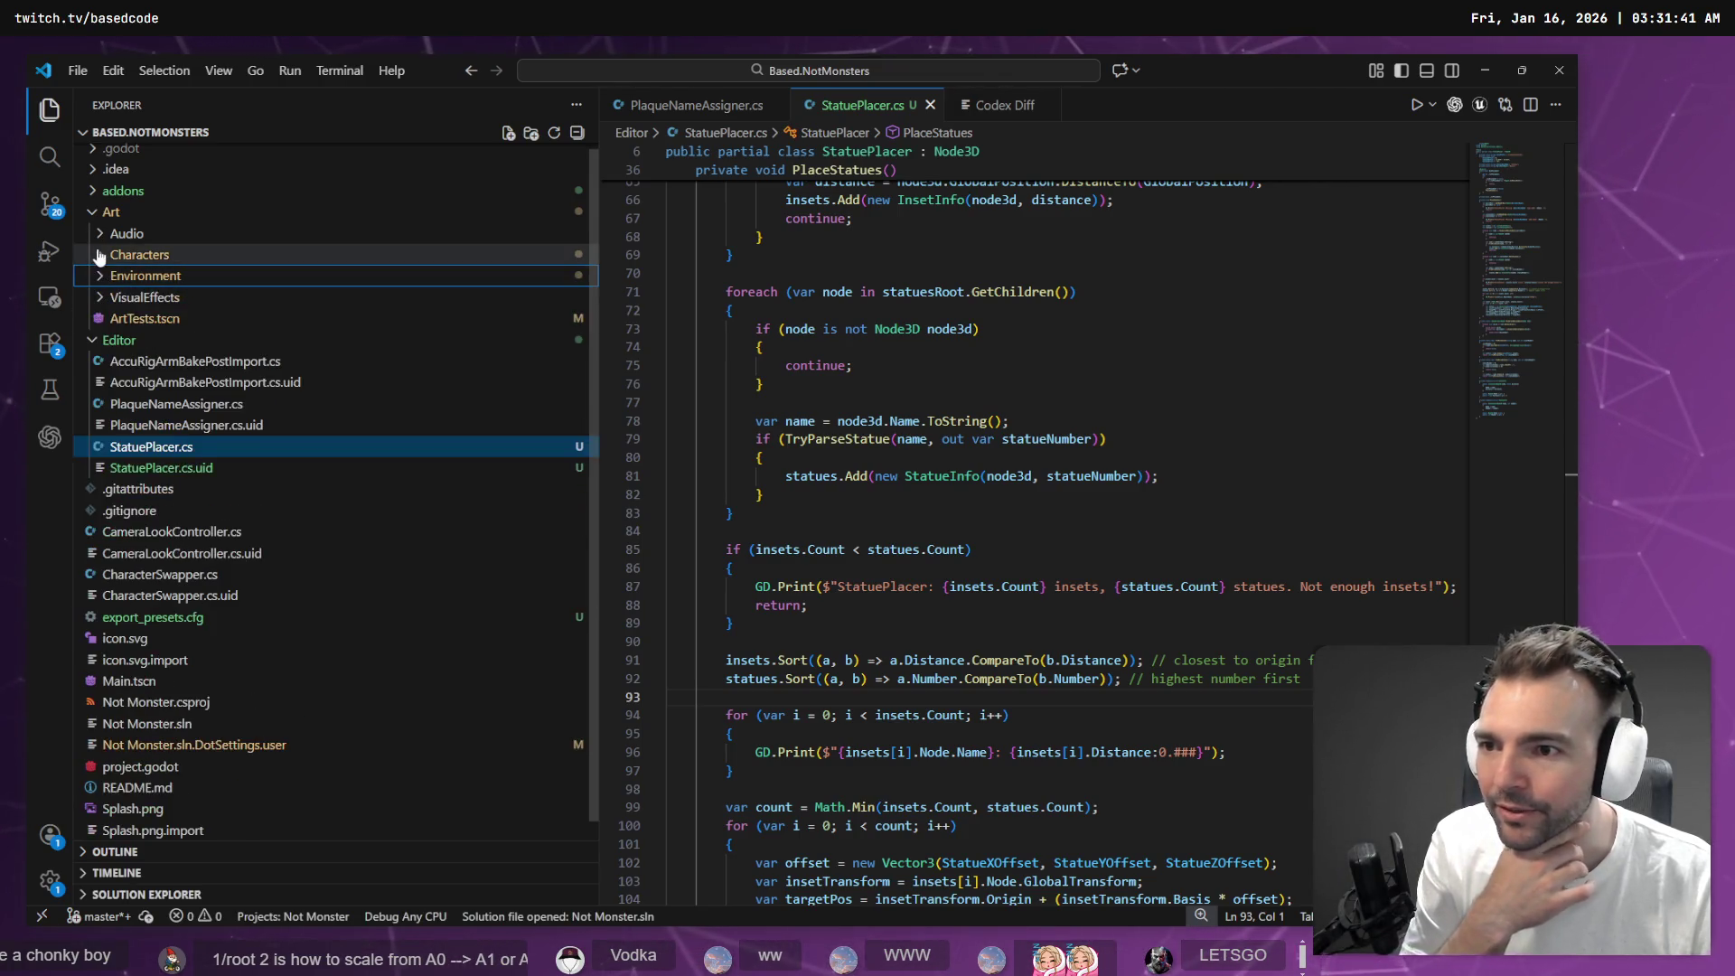
{"action": "left_click", "coordinate": [102, 254]}
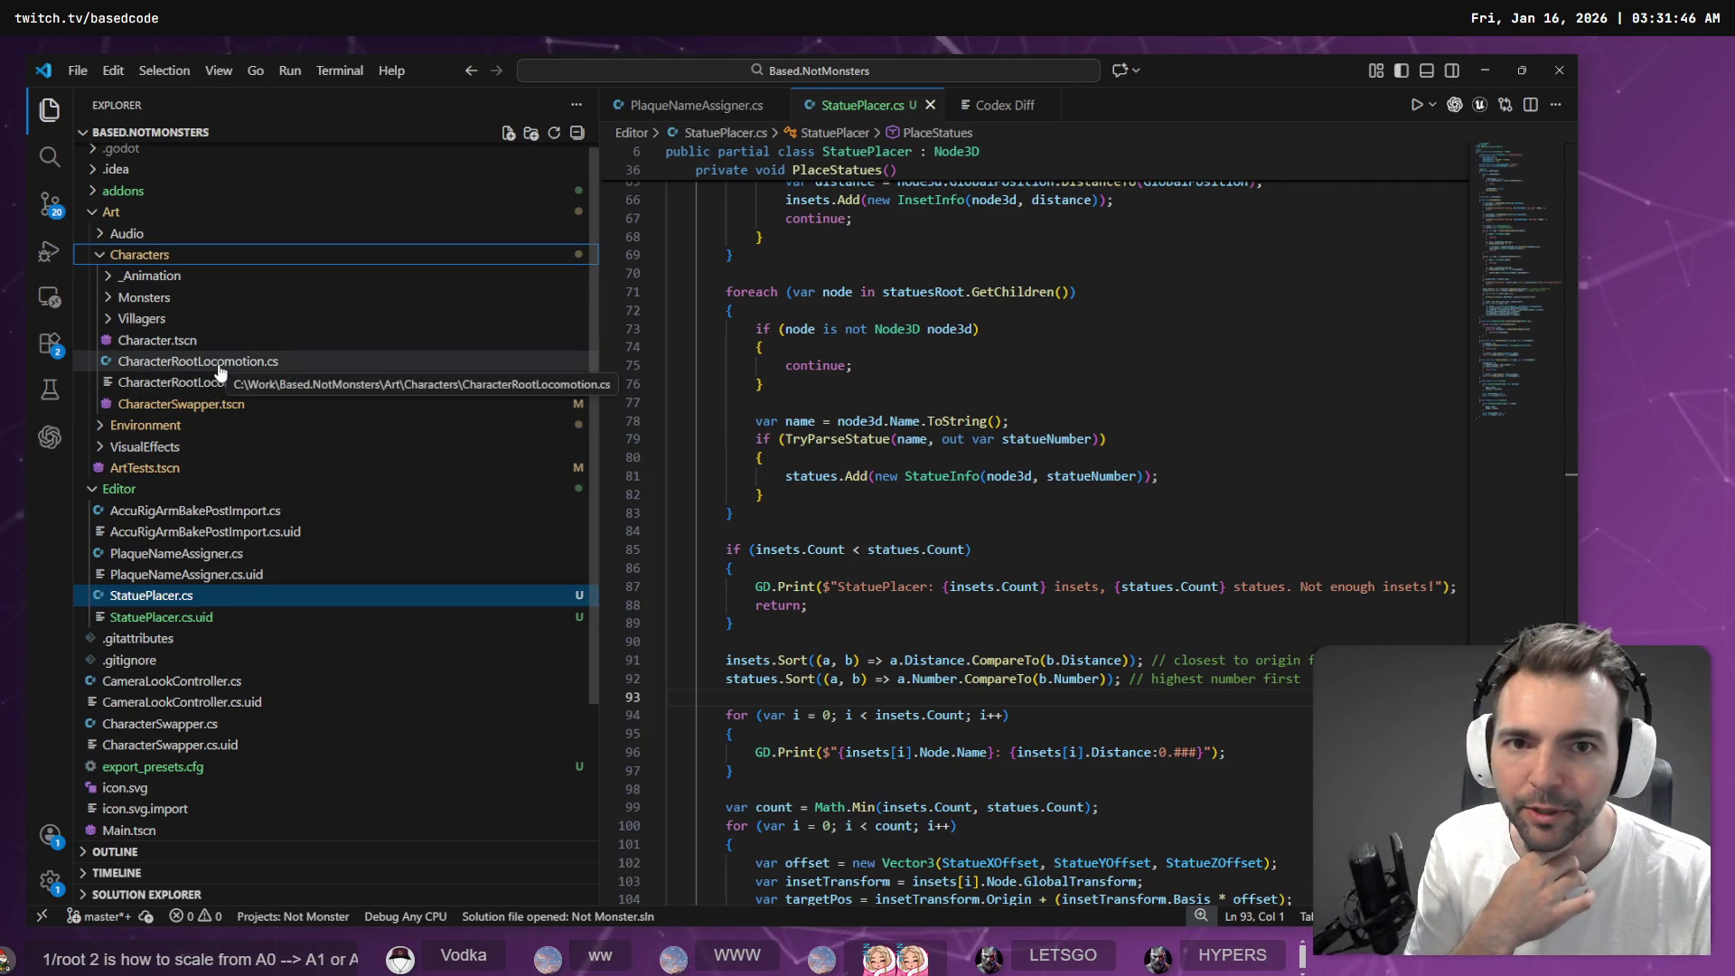
{"action": "left_click", "coordinate": [220, 362]}
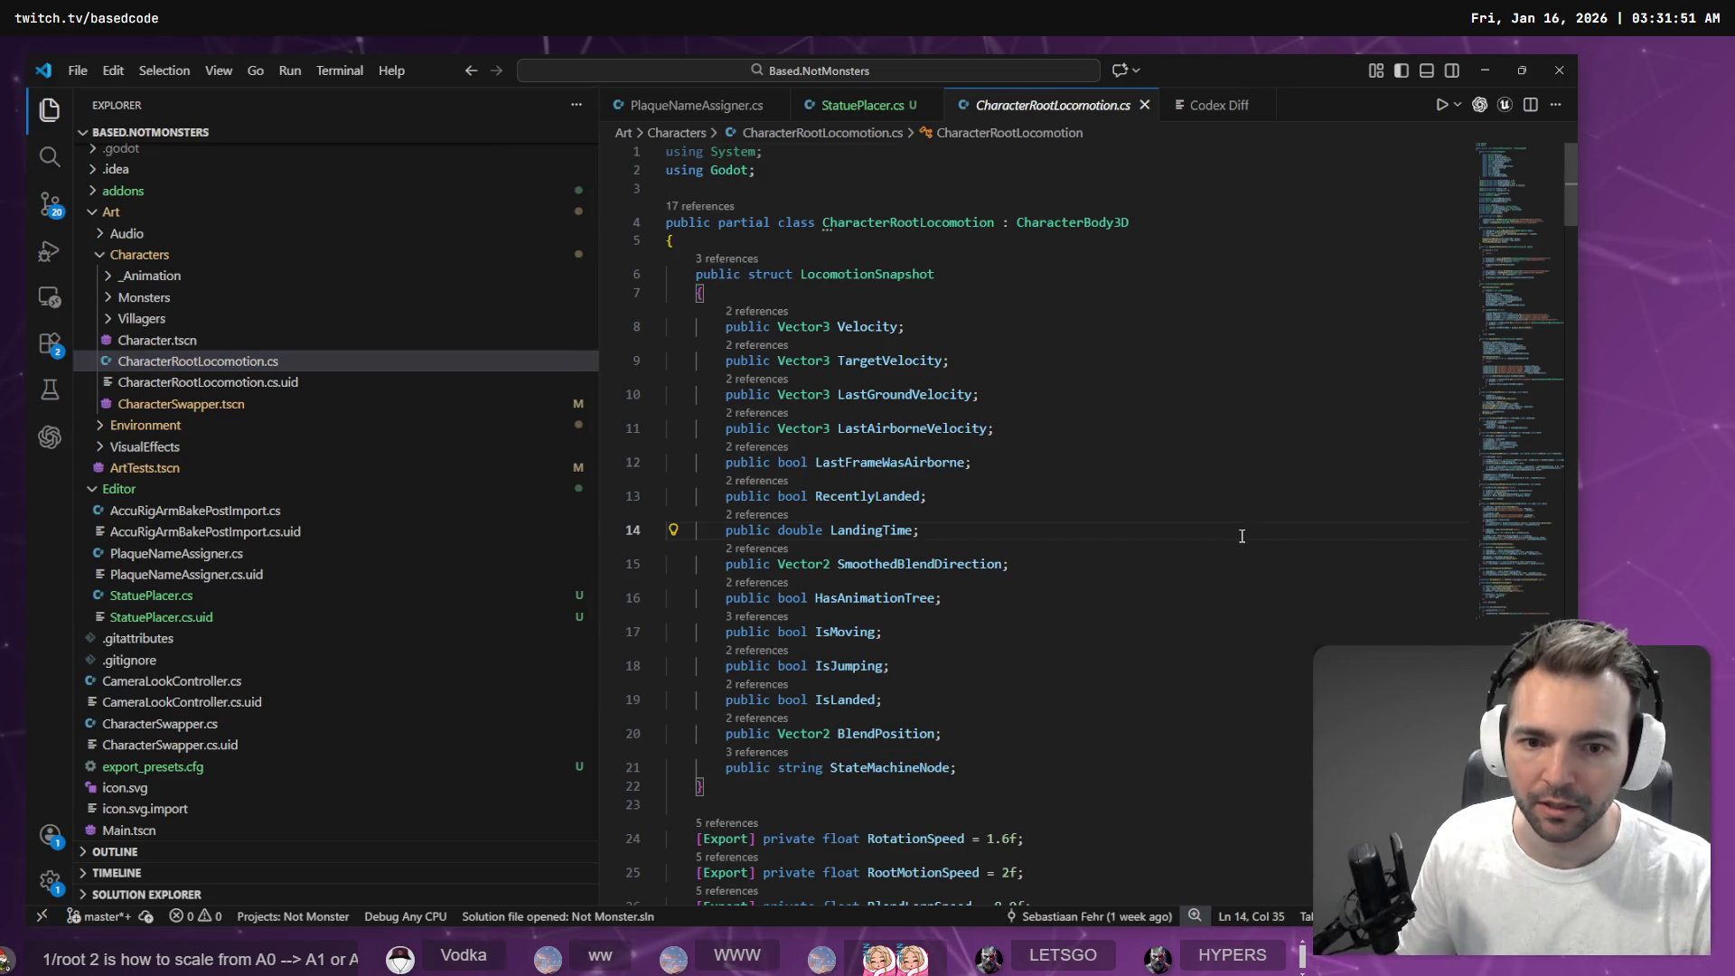
Add the whole locomotion script to the Codex chat and start Win+H voice dictation
{"action": "key", "text": "ctrl+a"}
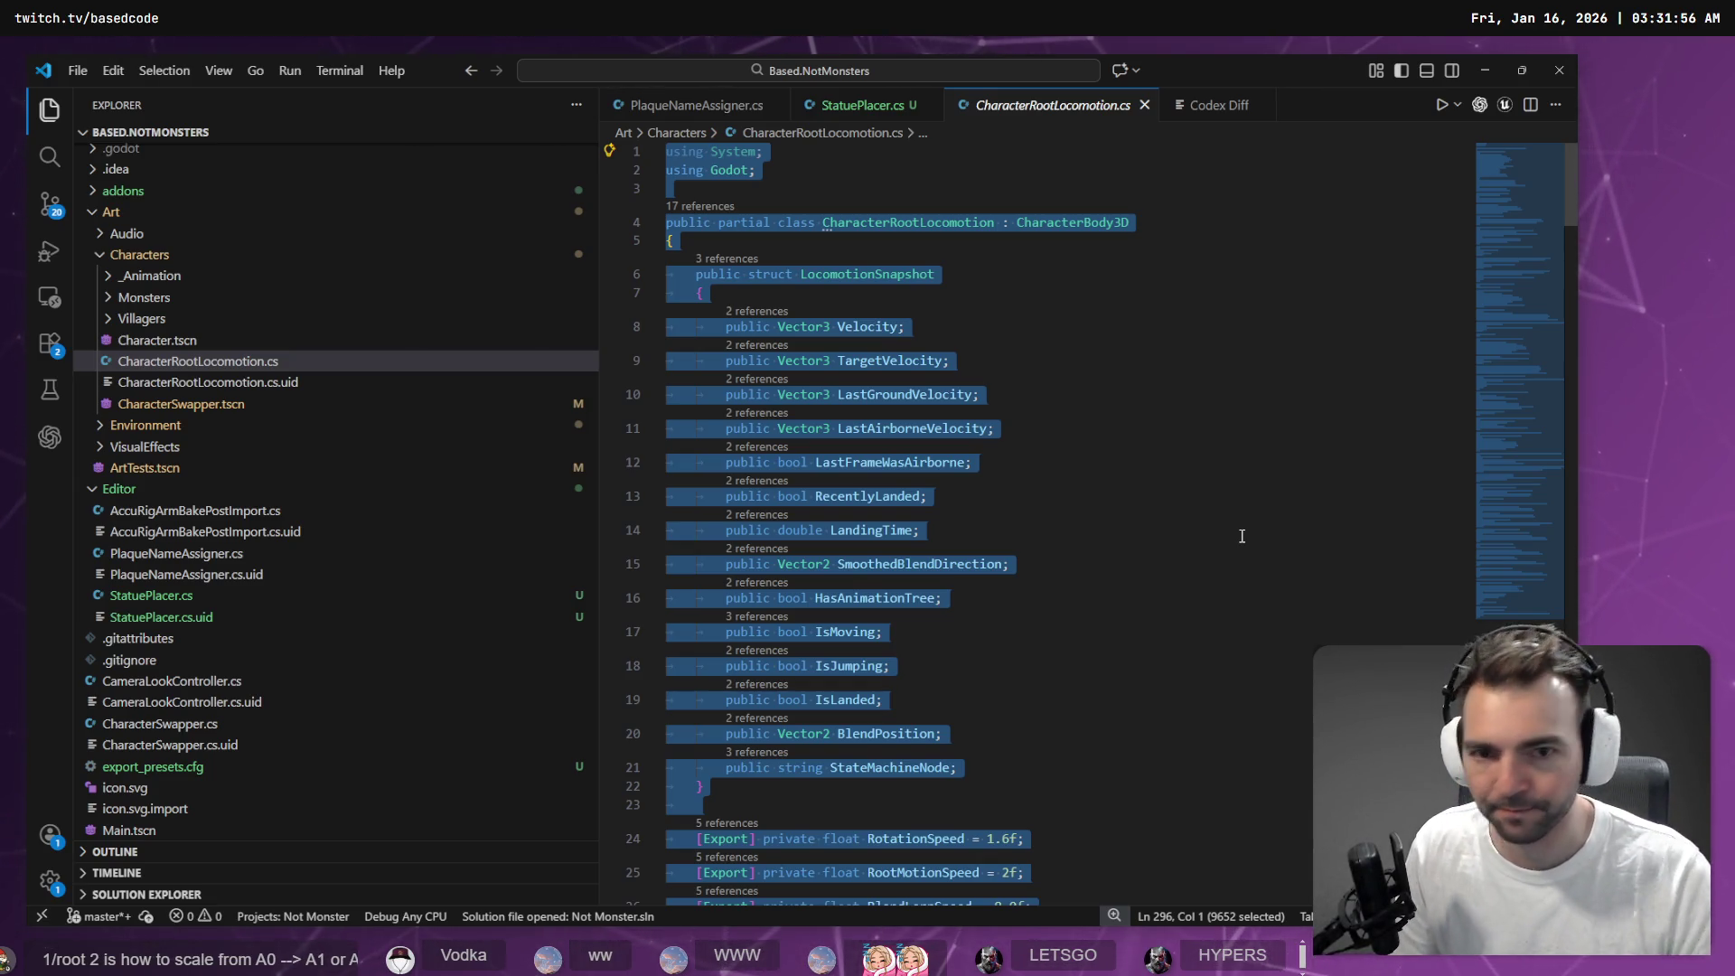
{"action": "right_click", "coordinate": [1242, 537]}
{"action": "left_click", "coordinate": [1283, 873]}
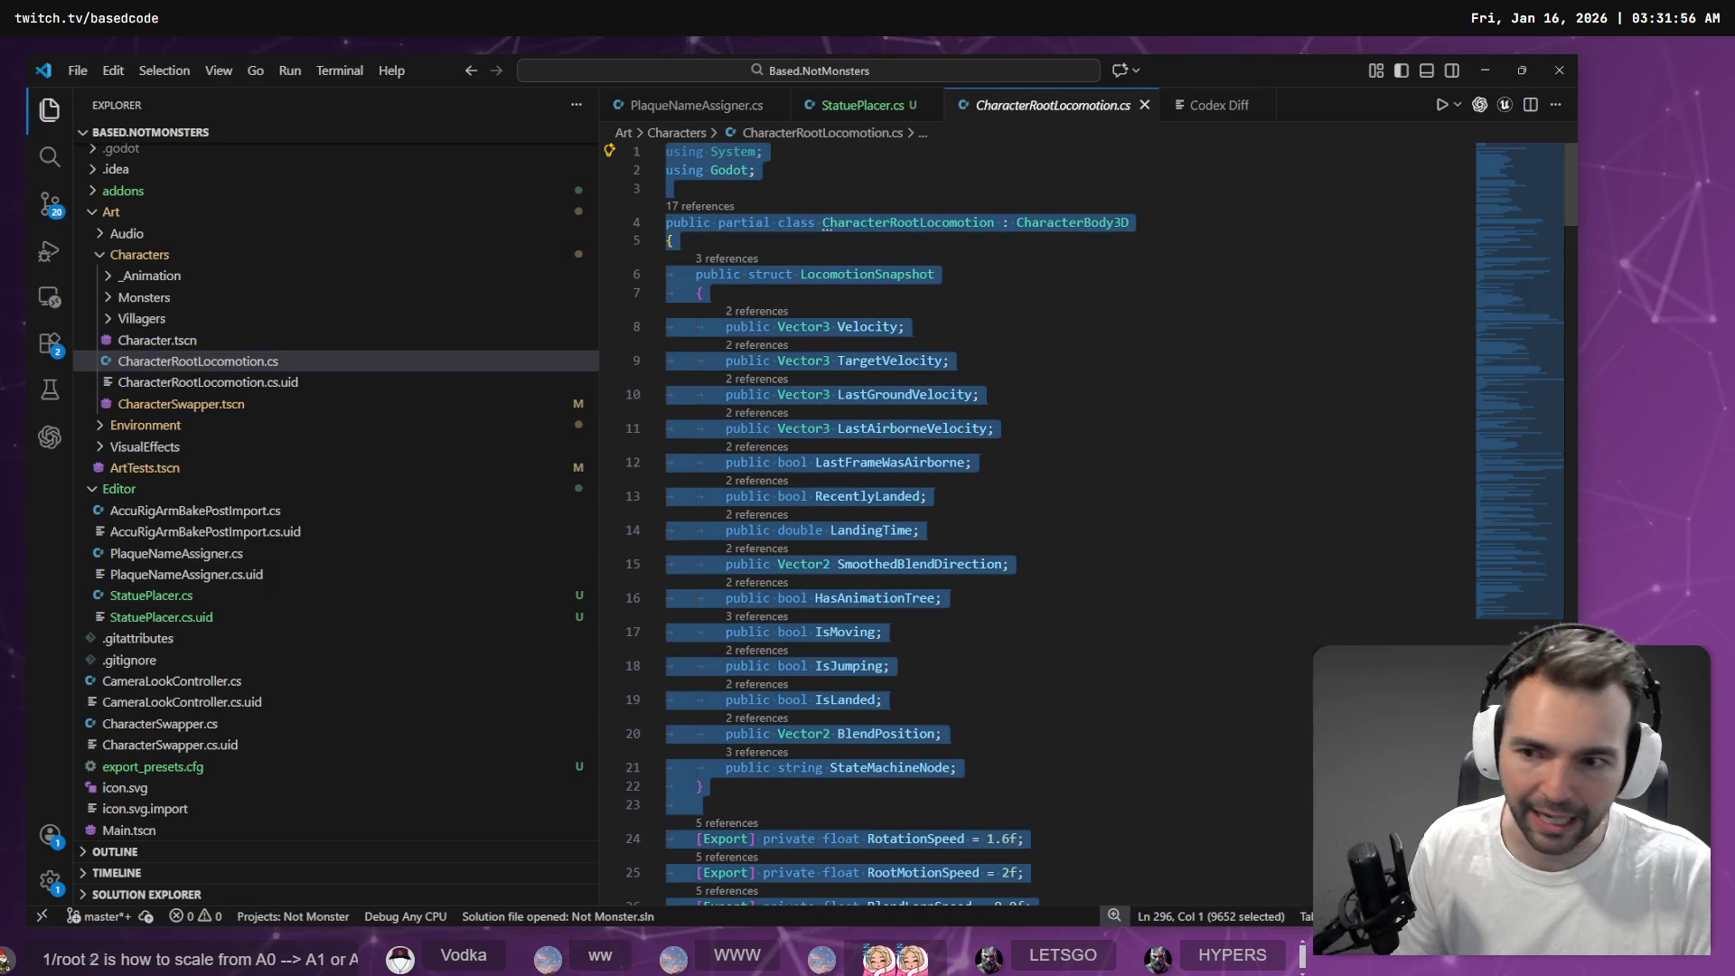
{"action": "left_click", "coordinate": [50, 437]}
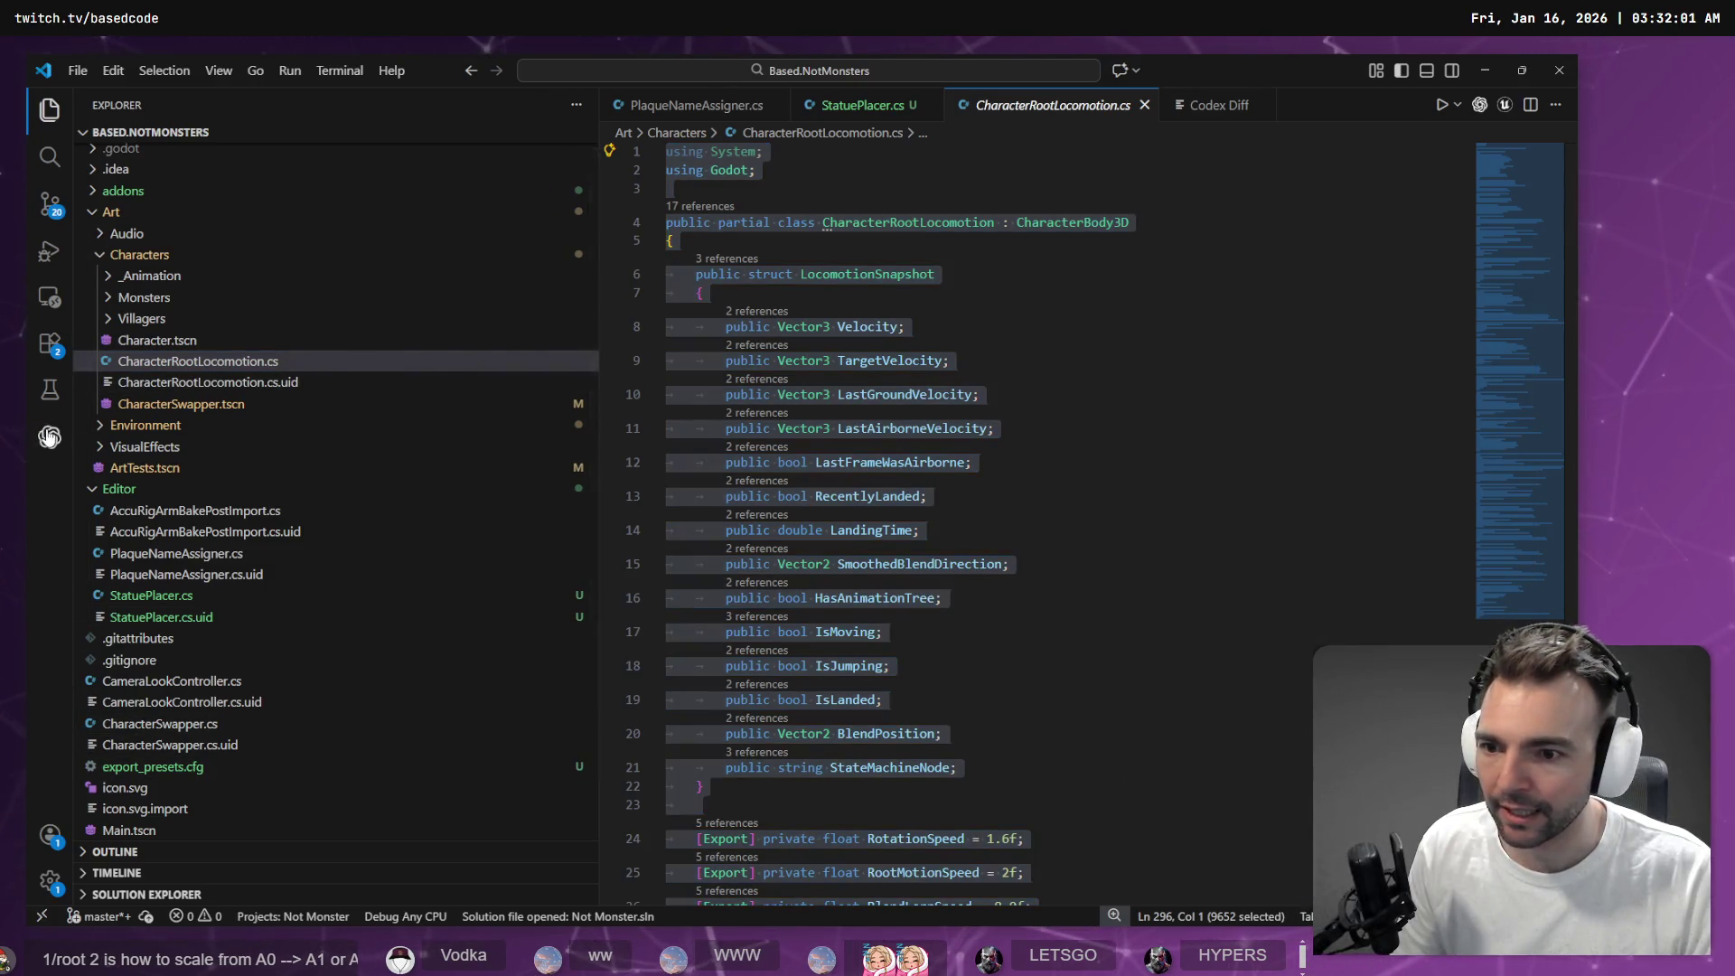
{"action": "key", "text": "super+h"}
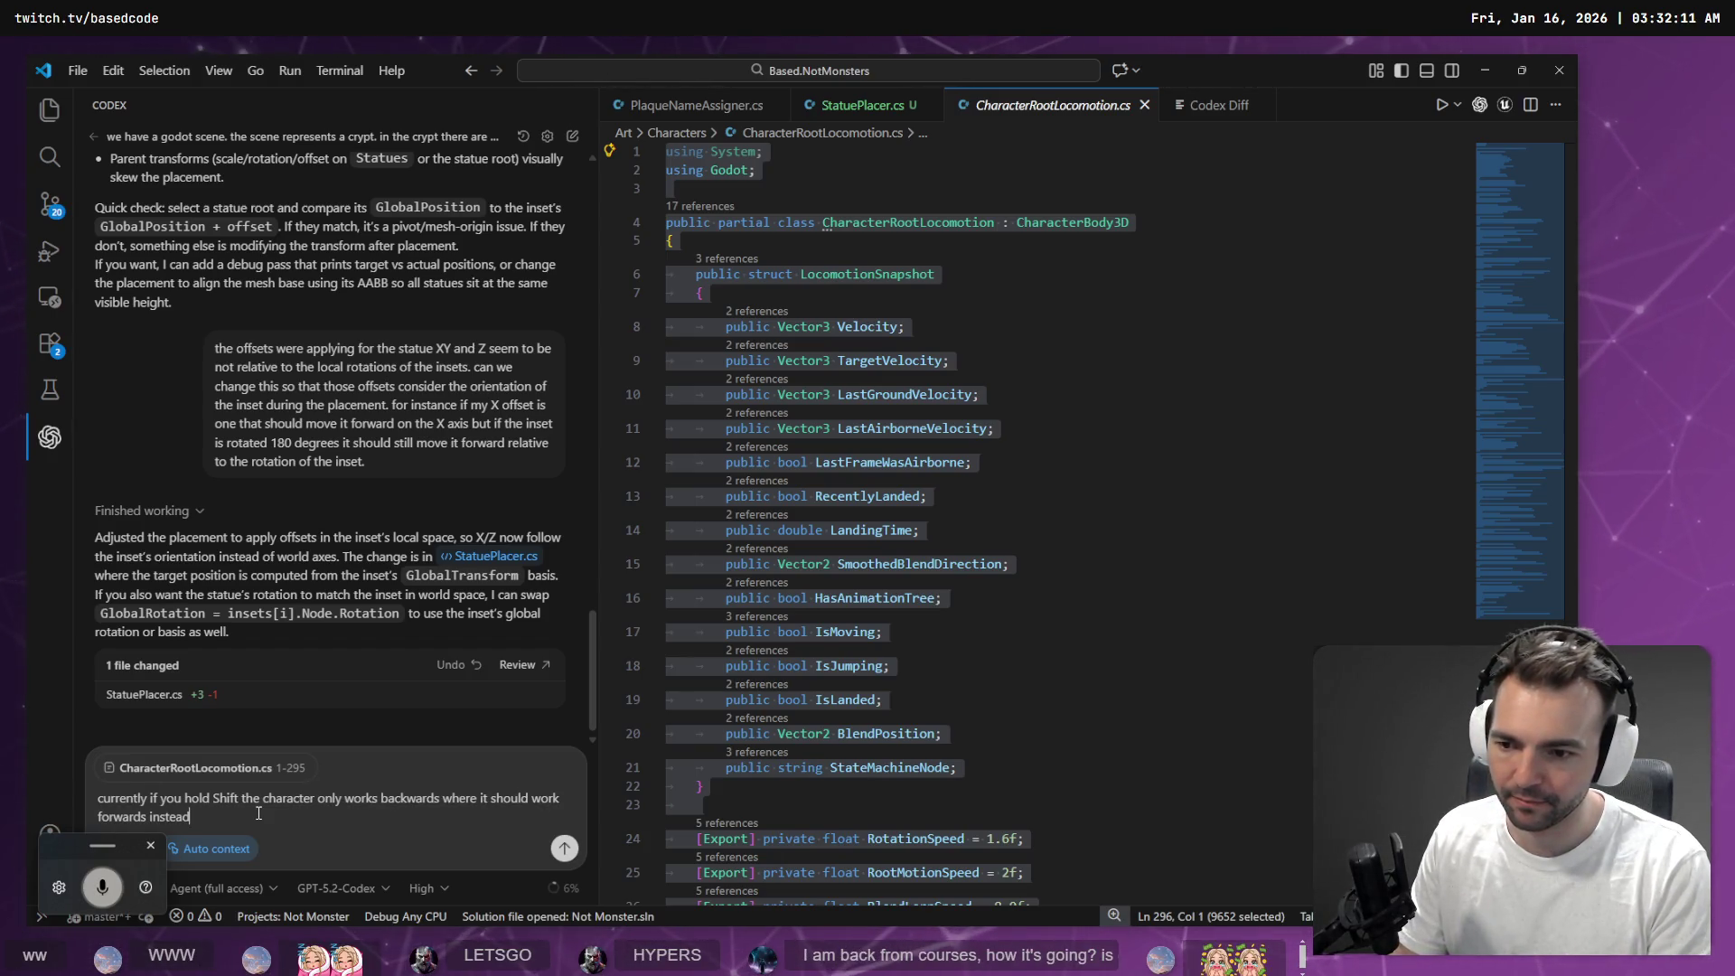
Clear the previously dictated draft request
{"action": "key", "text": "ctrl+BackSpace"}
{"action": "key", "text": "ctrl+BackSpace"}
{"action": "key", "text": "ctrl+BackSpace"}
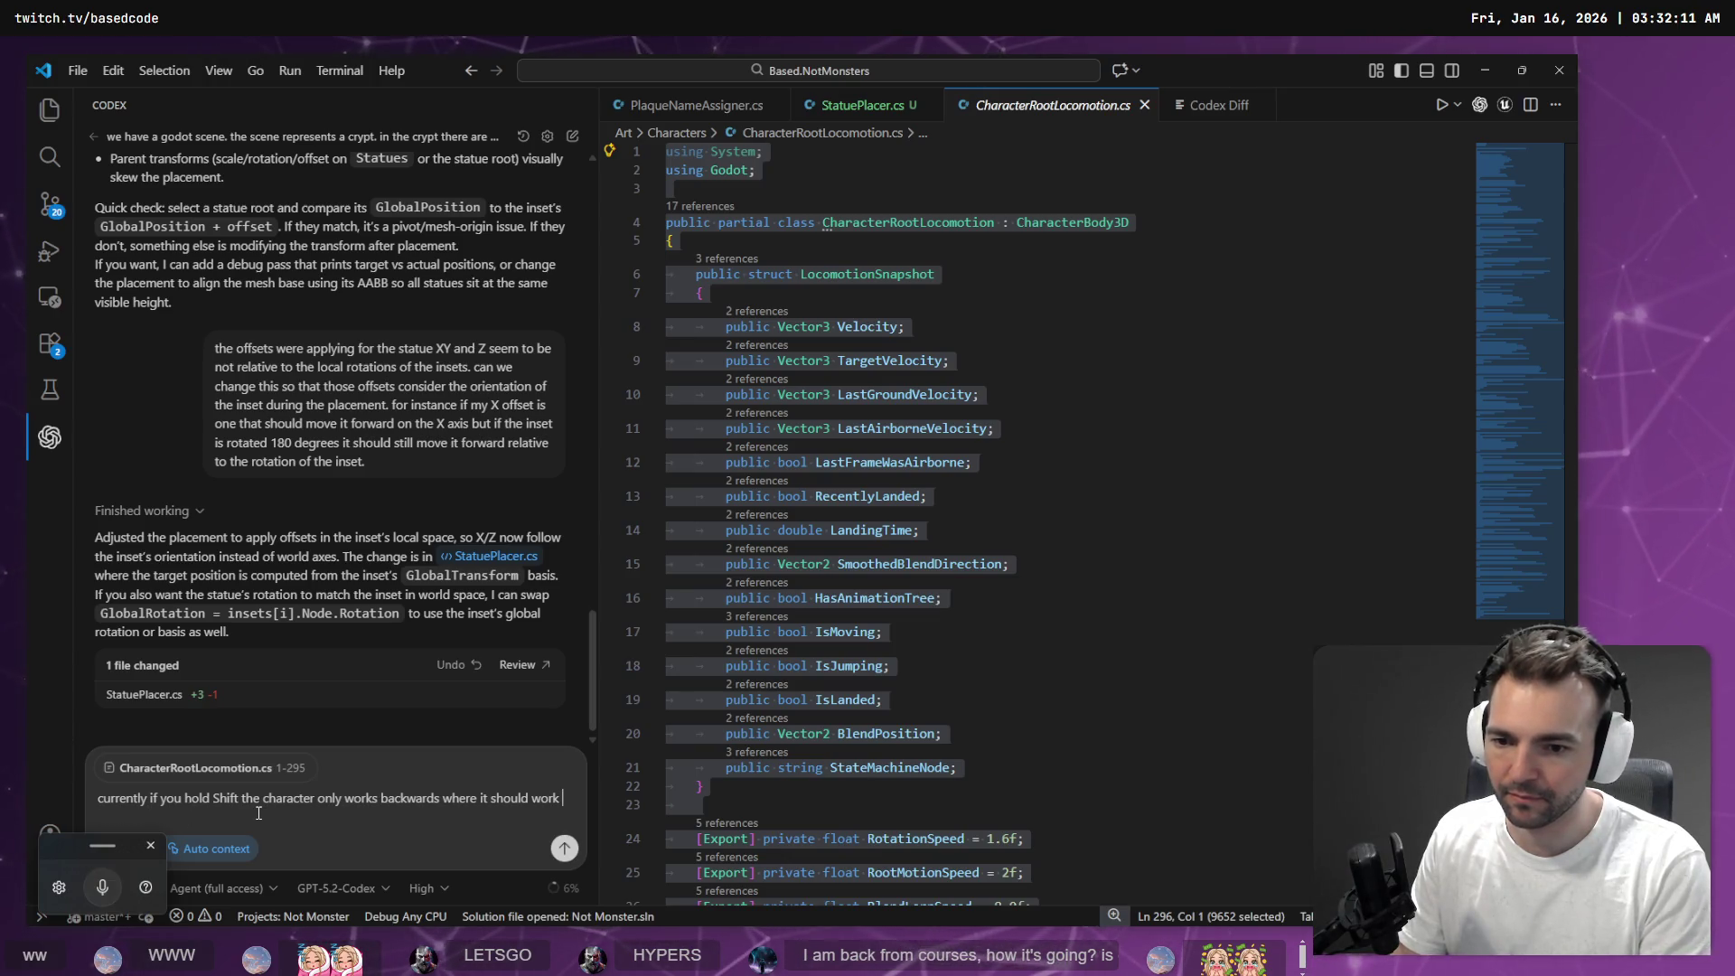
{"action": "key", "text": "super+h"}
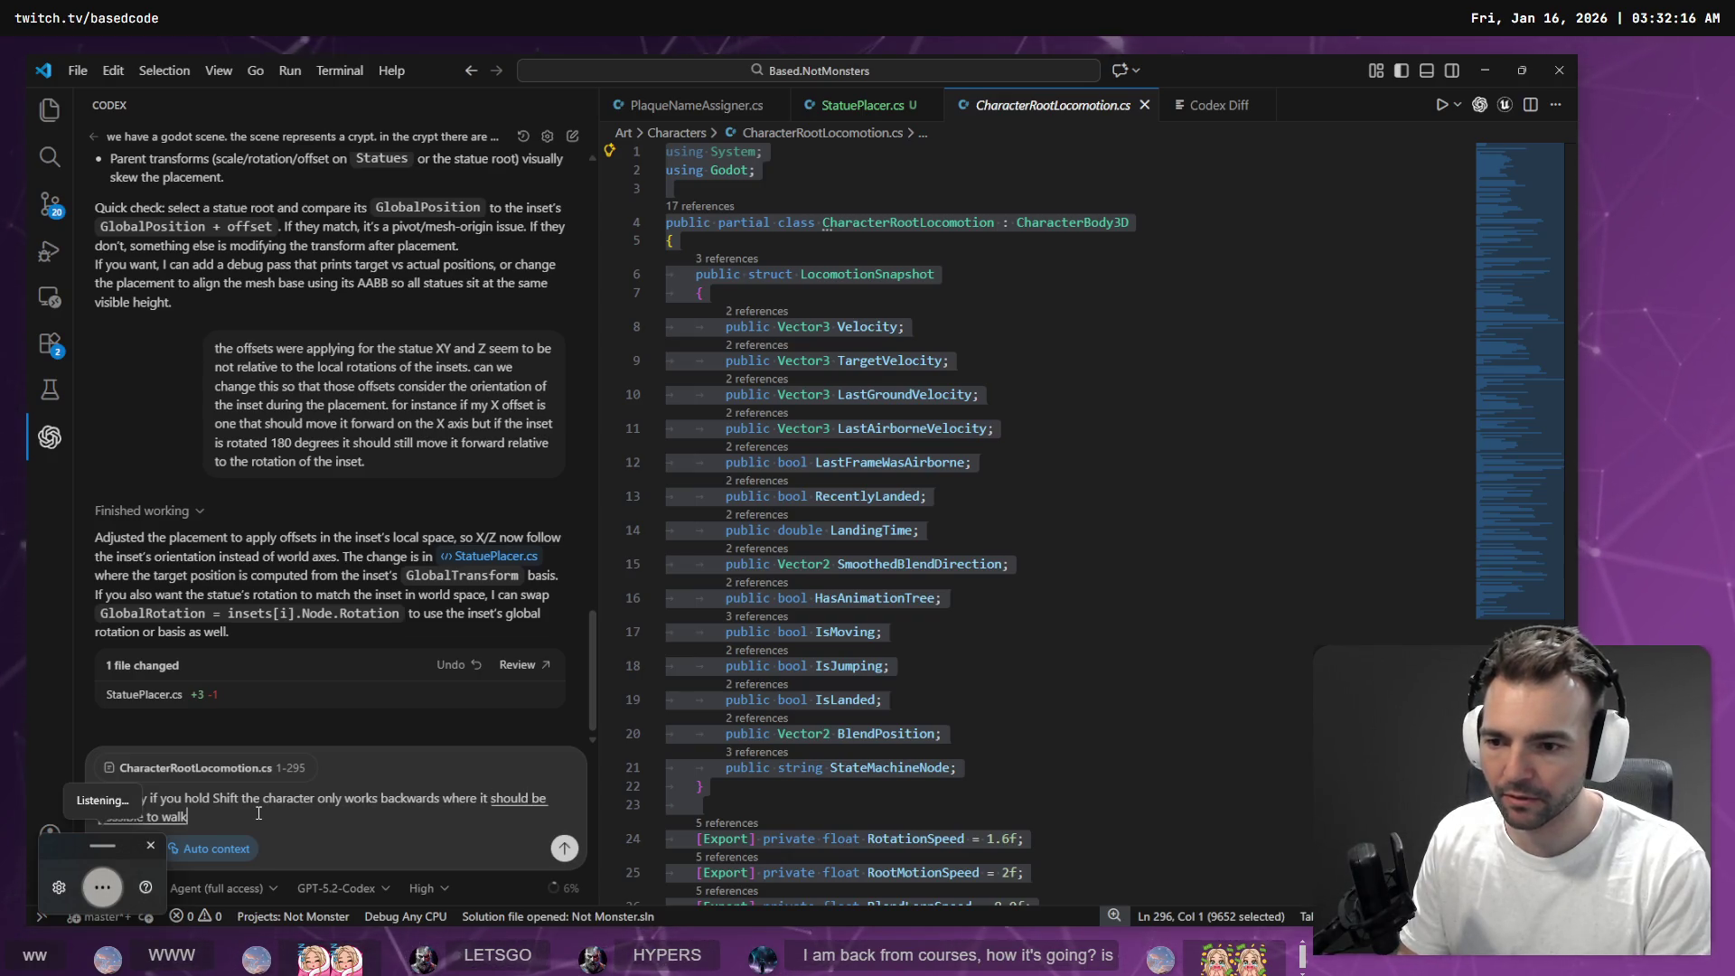
{"action": "key", "text": "Return"}
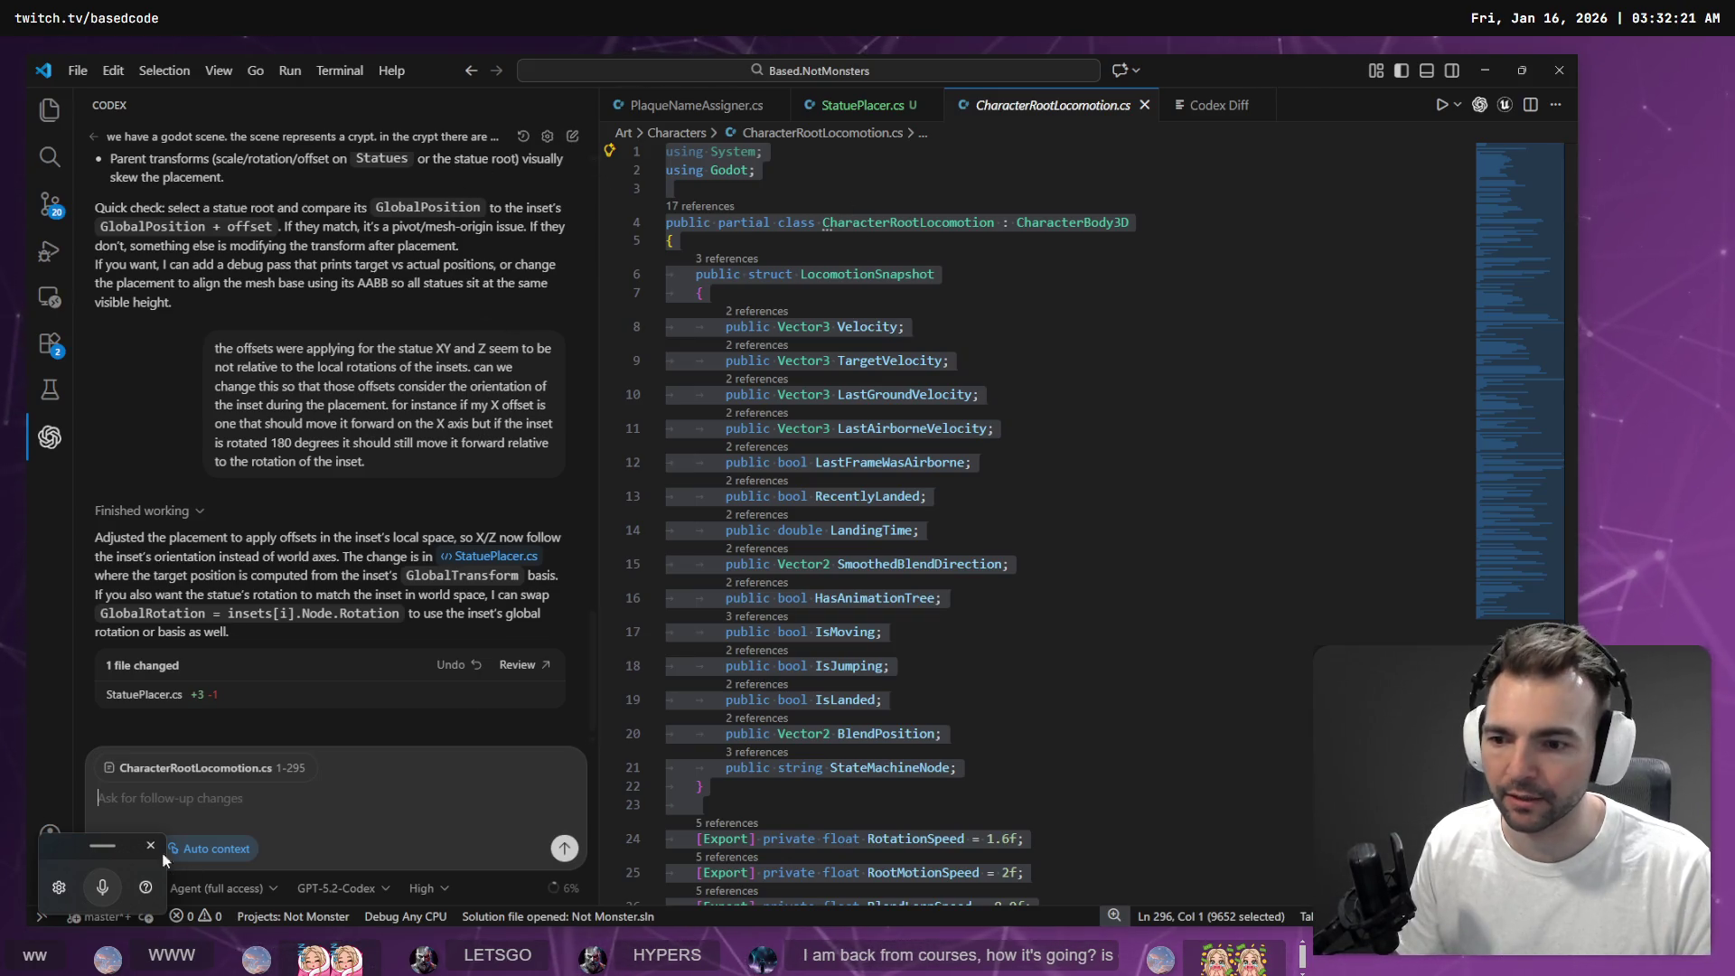
Start a new Codex task with the locomotion code attached and type the Shift-walks-backwards complaint
{"action": "left_click", "coordinate": [299, 768]}
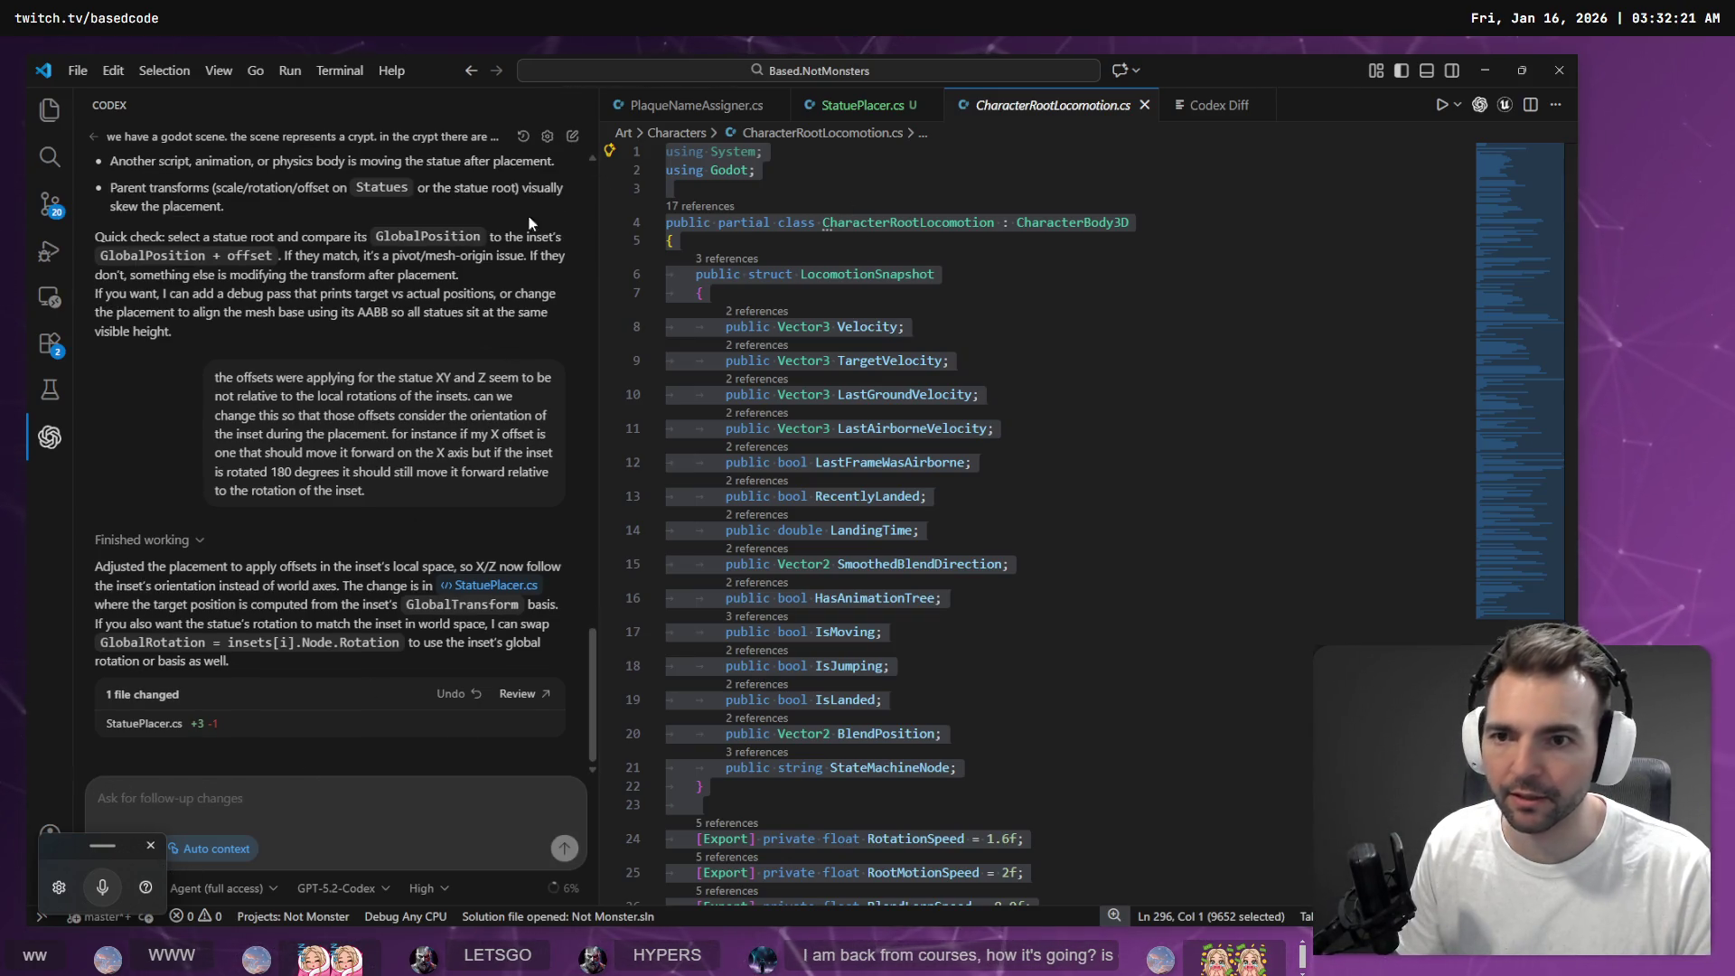
{"action": "left_click", "coordinate": [573, 137]}
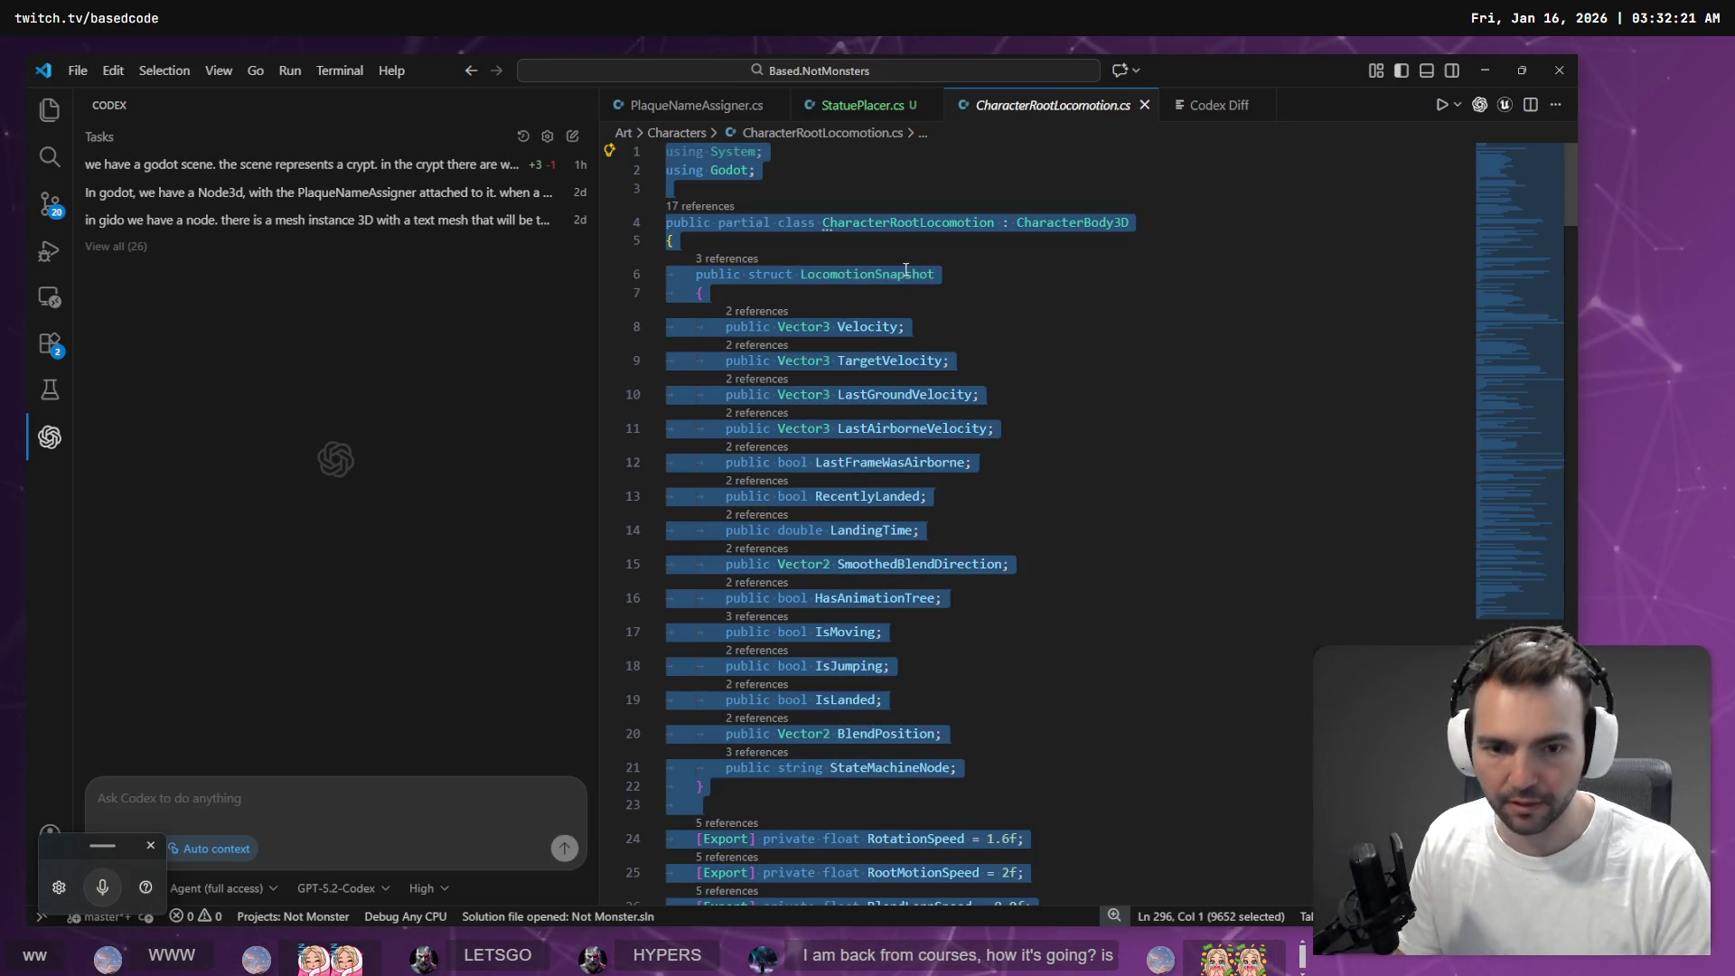
{"action": "right_click", "coordinate": [905, 272]}
{"action": "left_click", "coordinate": [993, 867]}
{"action": "type", "text": "currently if you hold Shift the character only works backwards where it should be possible to walk forwards."}
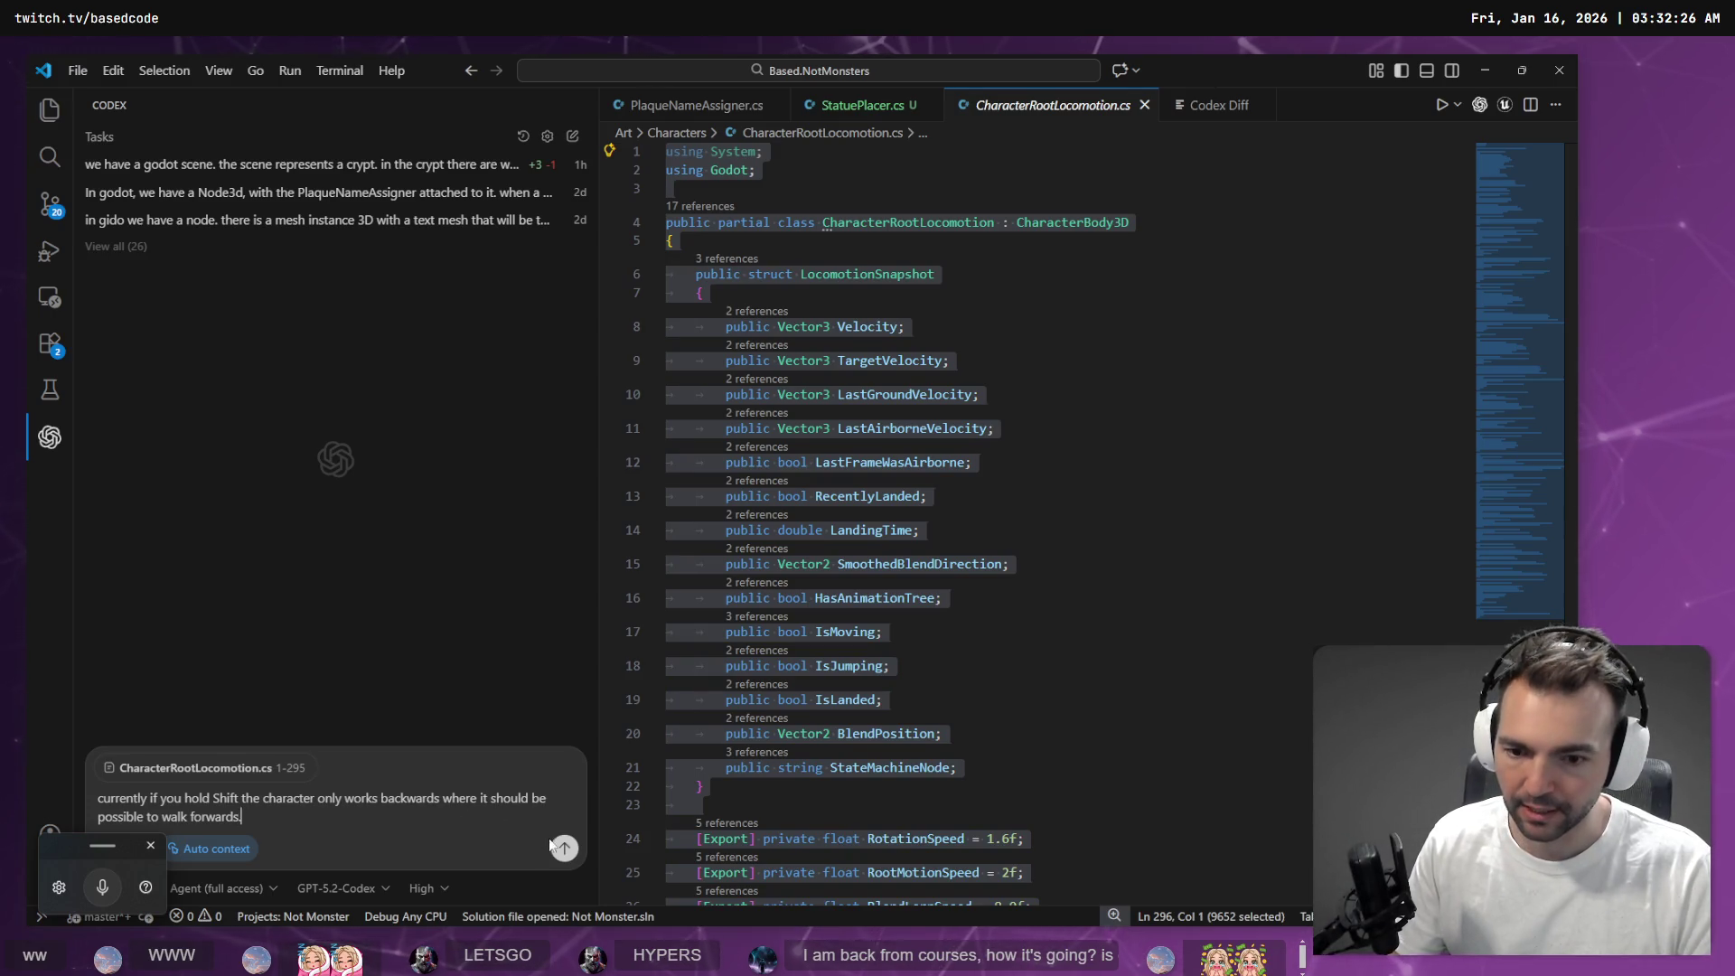
Minimize VS Code and walk the character around the crypt in the running game
{"action": "left_click", "coordinate": [1495, 73]}
{"action": "key", "text": "w"}
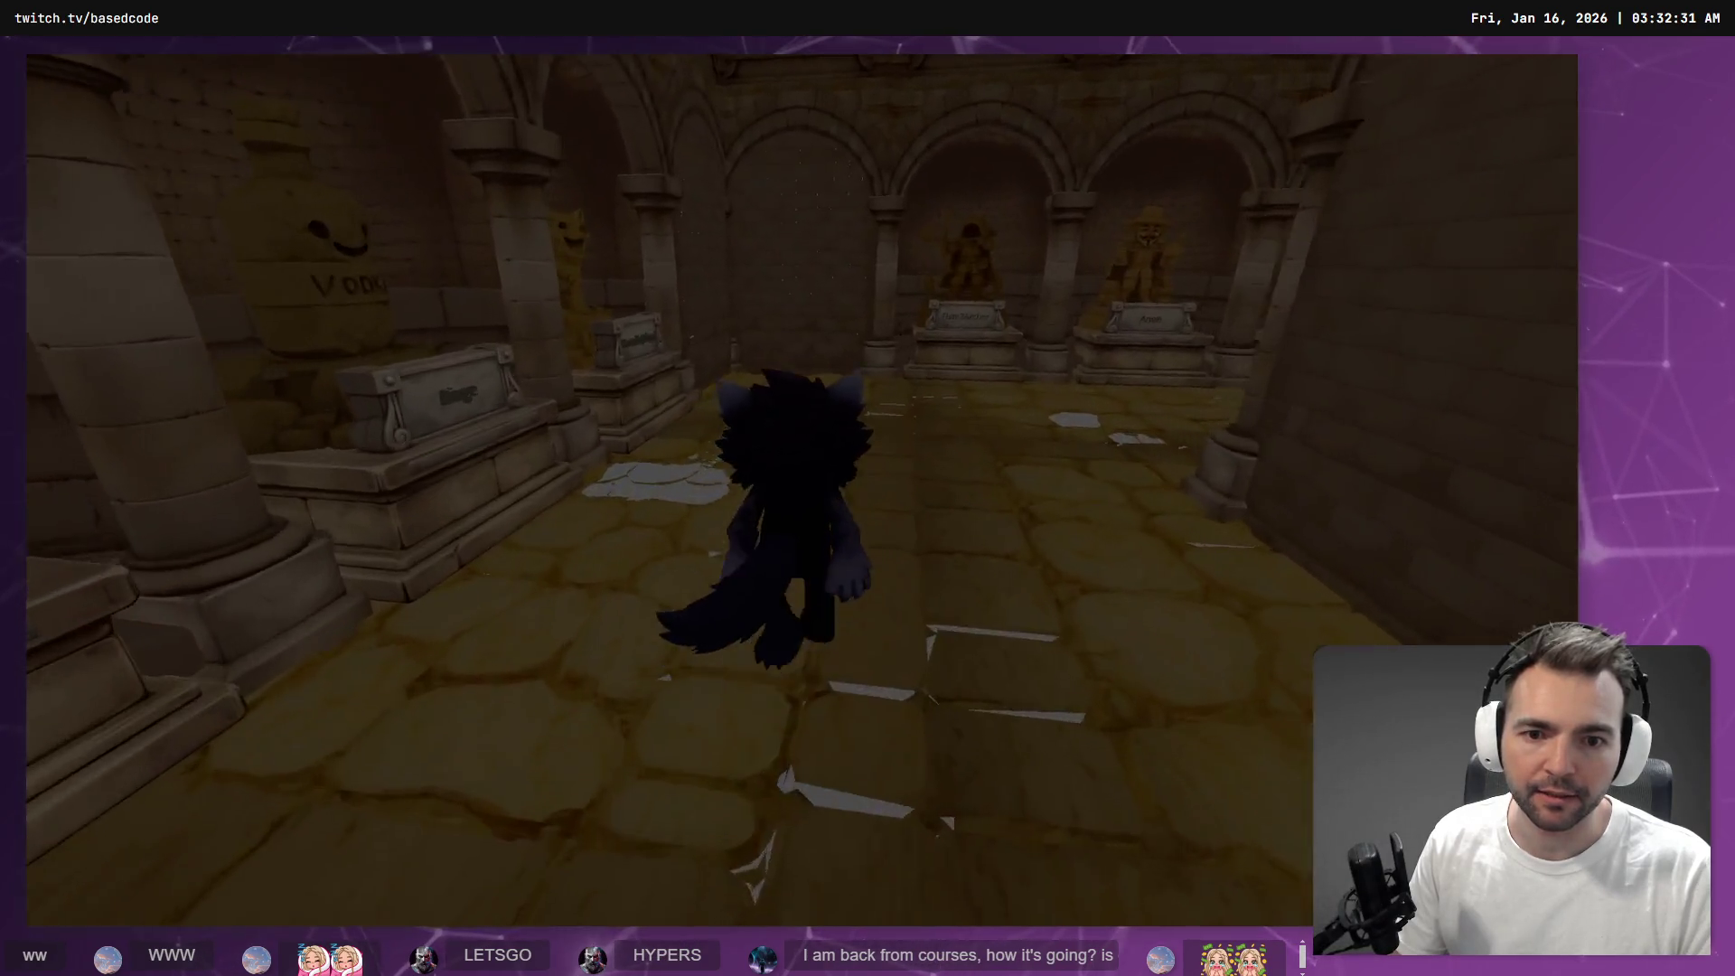
{"action": "key", "text": "s"}
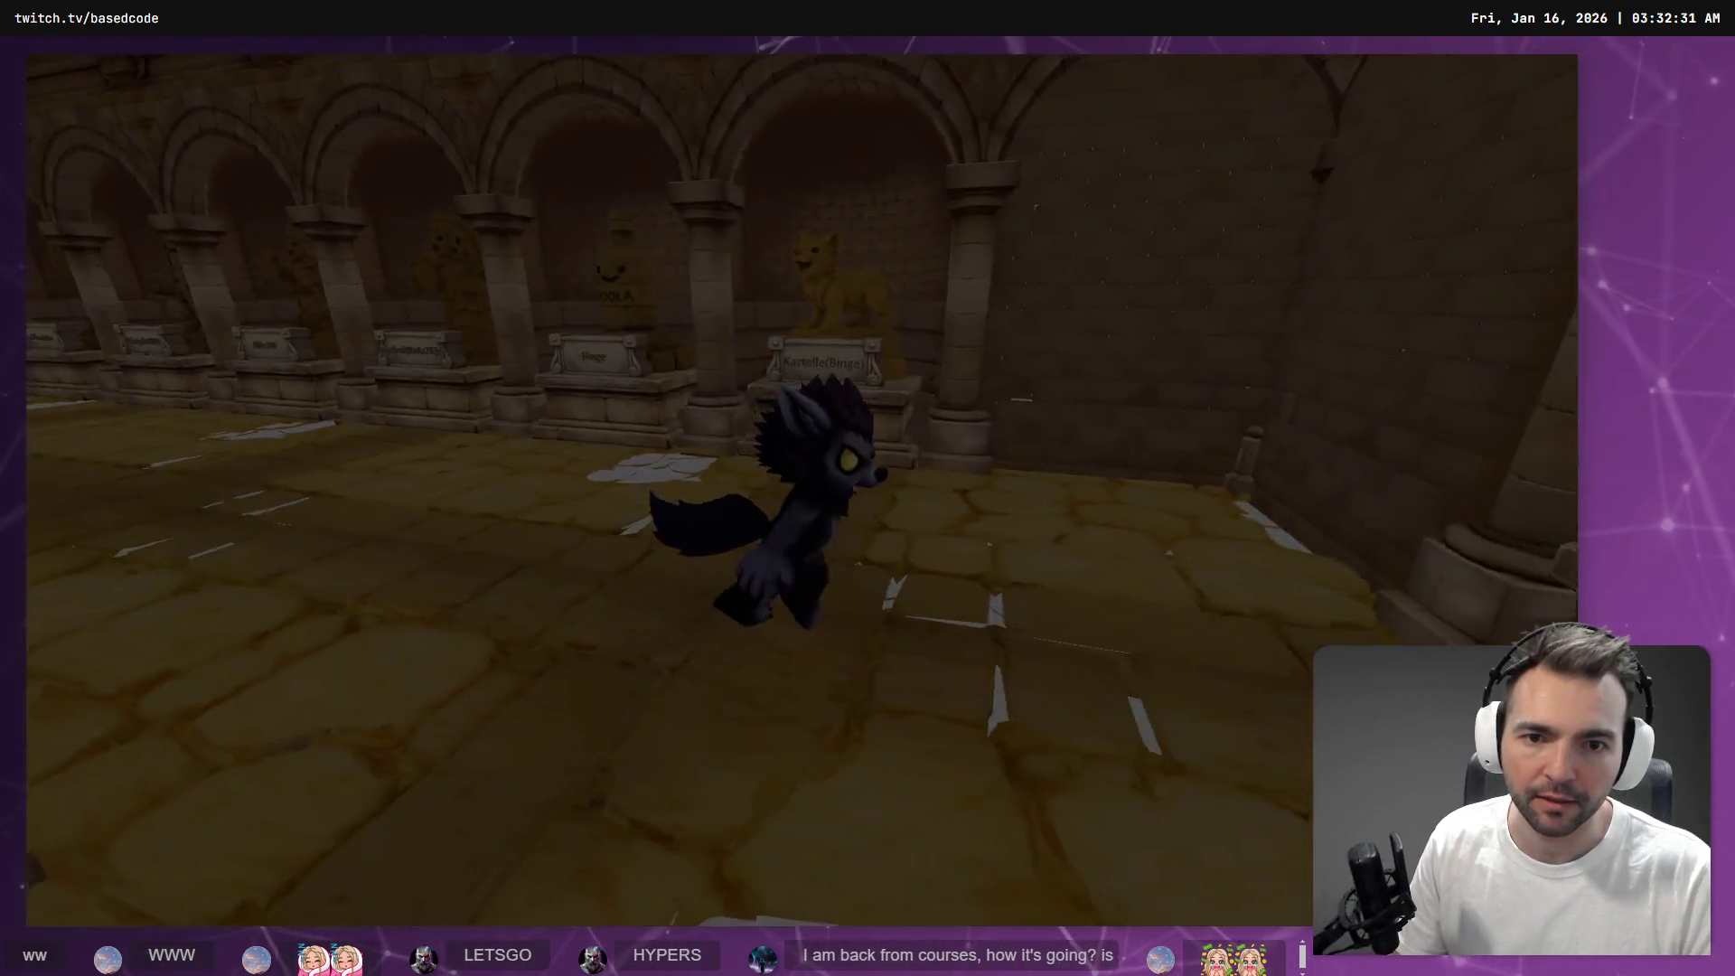
{"action": "key", "text": "w"}
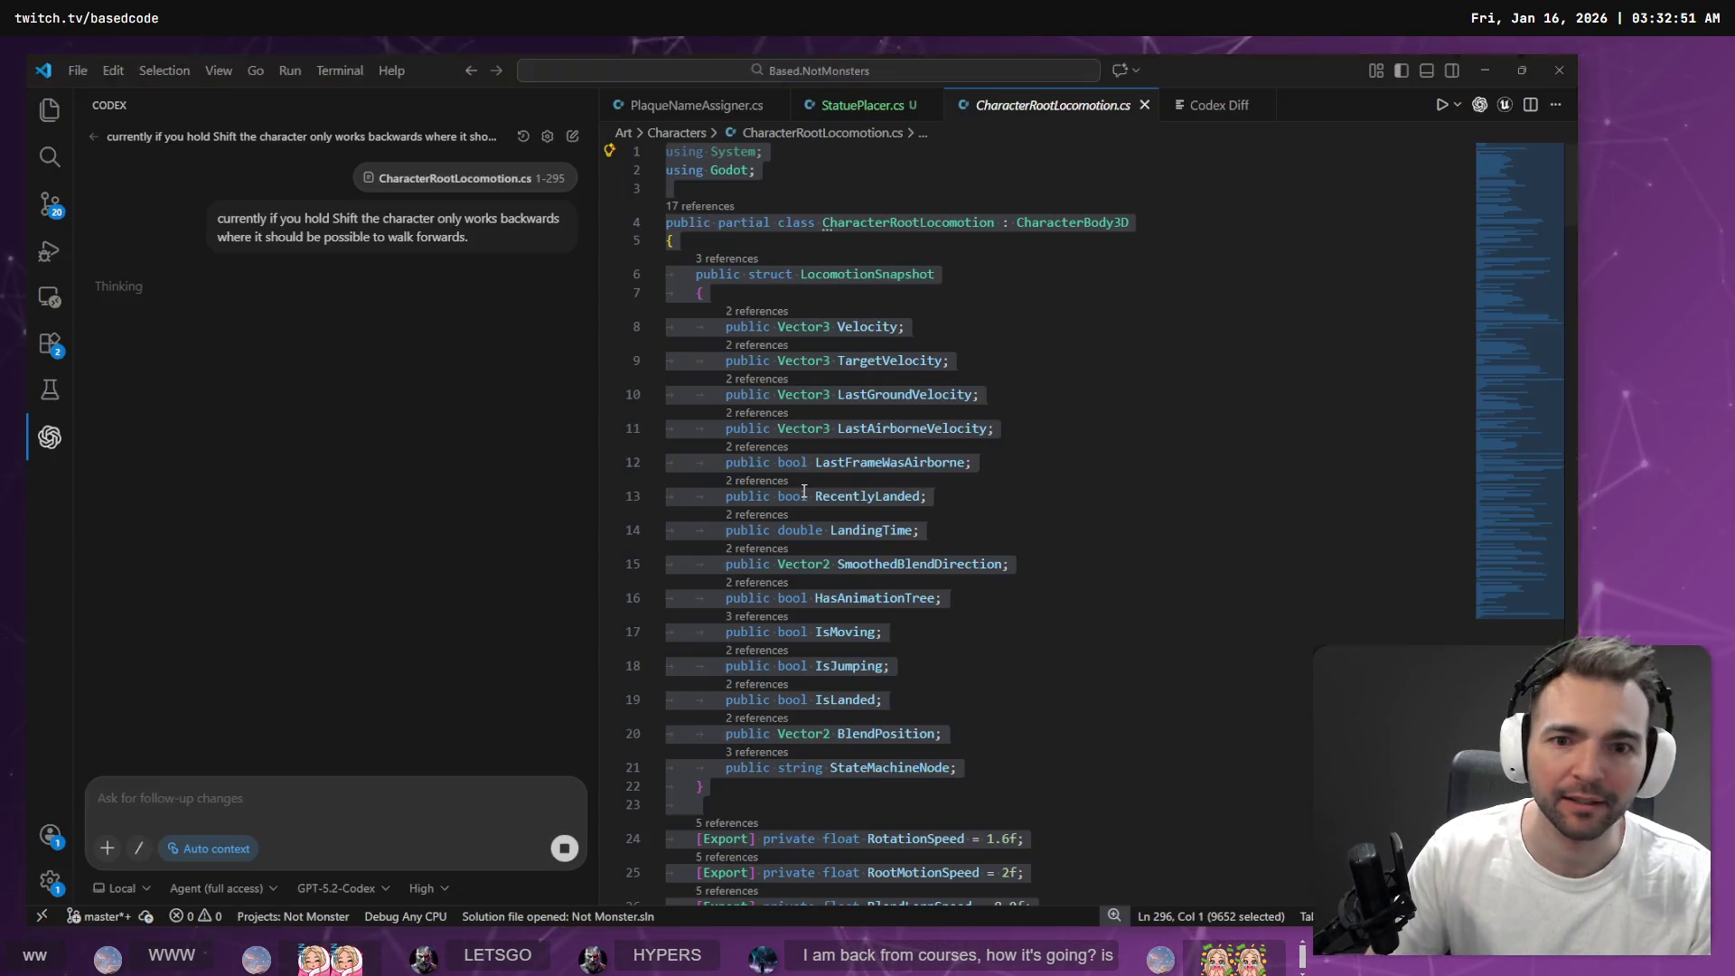
Return to the Godot editor and fly the viewport camera up to the Penny statue alcove
{"action": "key", "text": "alt+Tab"}
{"action": "left_click_drag", "start_coordinate": [876, 416], "coordinate": [875, 416]}
{"action": "left_click_drag", "start_coordinate": [788, 341], "coordinate": [788, 342]}
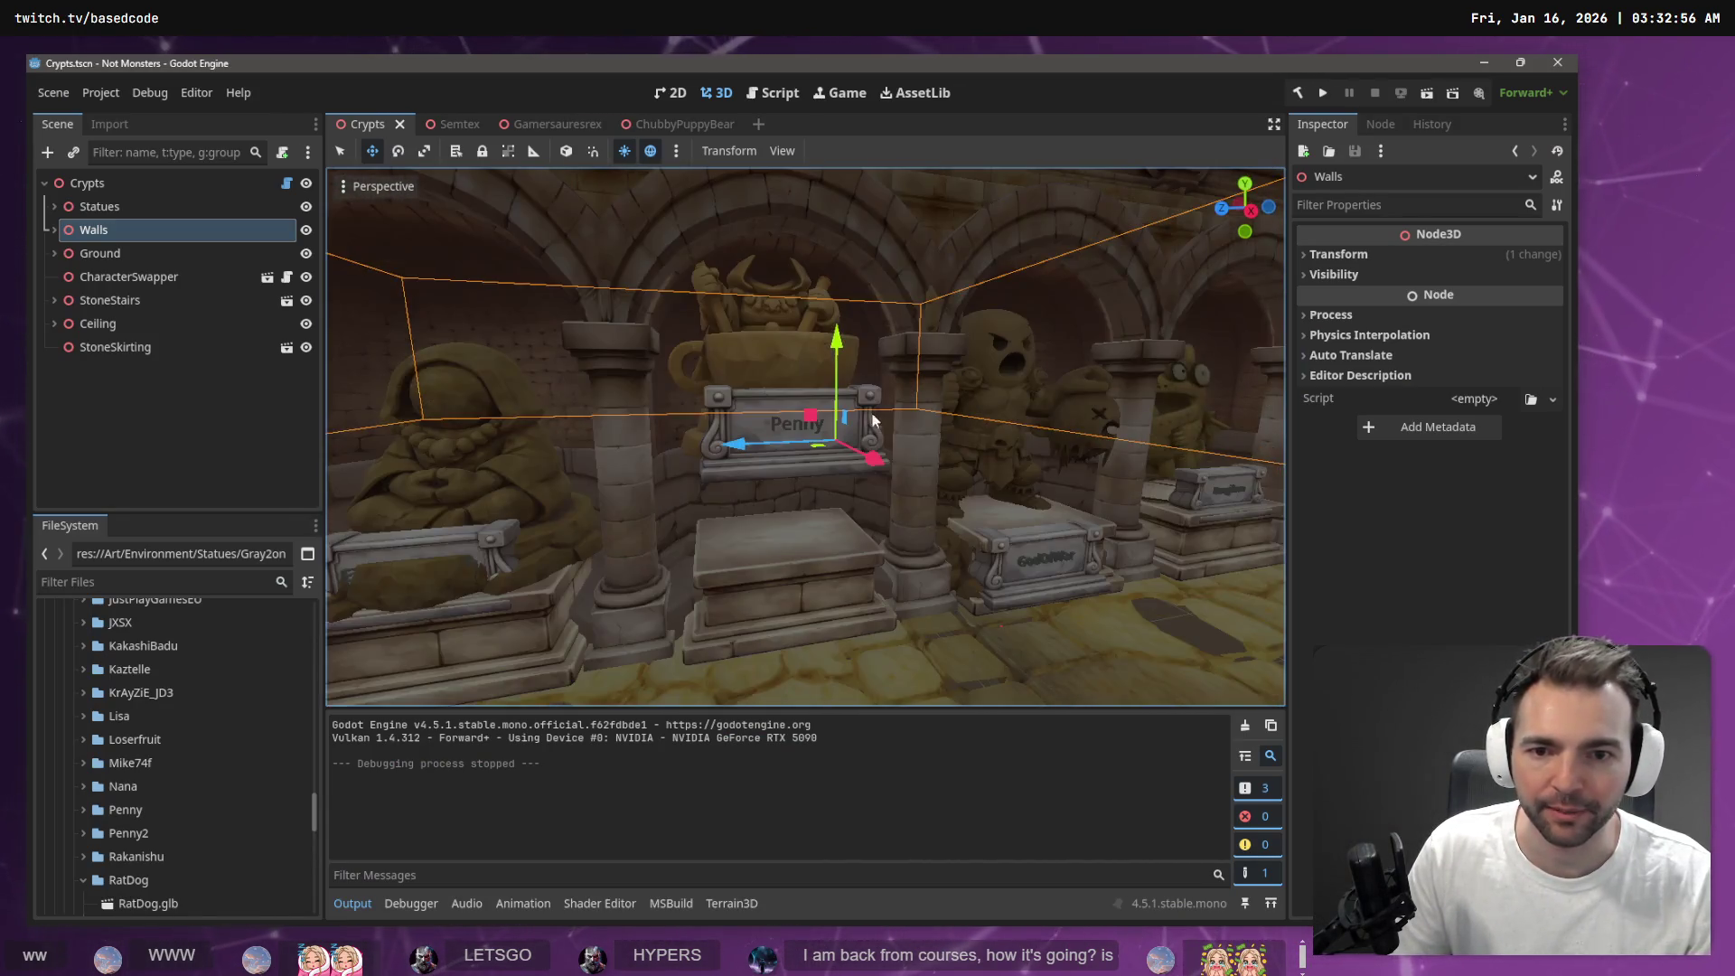
Find the Penny model file in FileSystem from the crypt's 4_Penny statue
{"action": "left_click", "coordinate": [788, 341]}
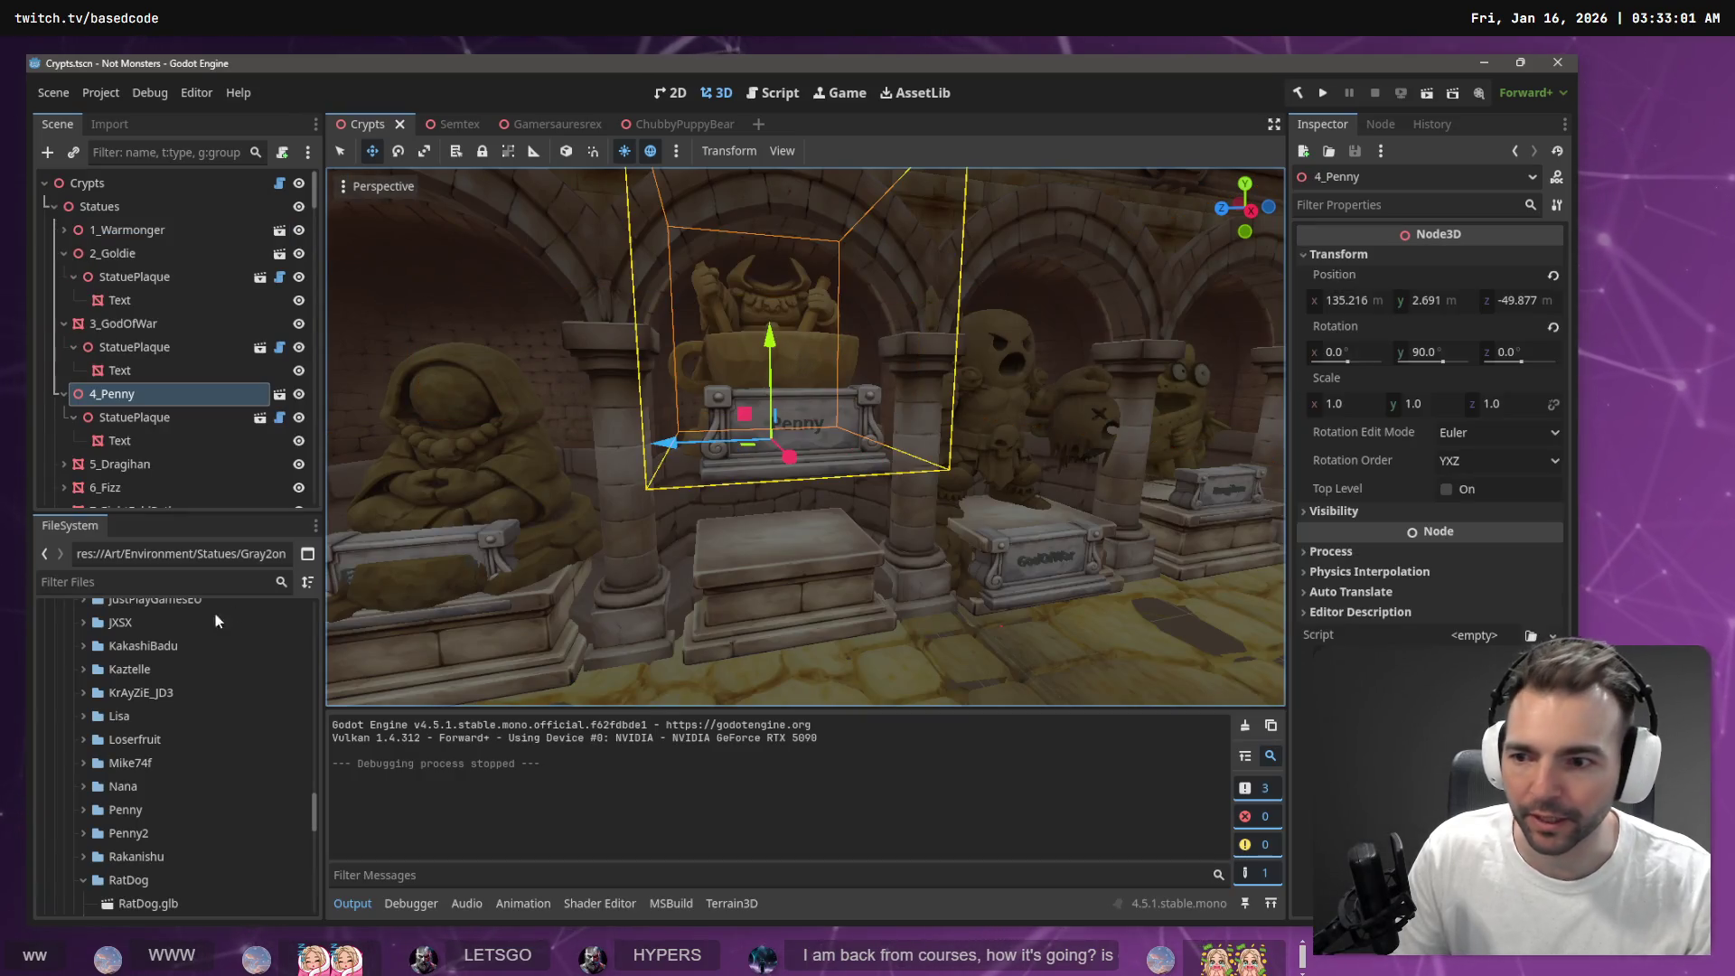
{"action": "left_click", "coordinate": [285, 401]}
{"action": "key", "text": "Escape"}
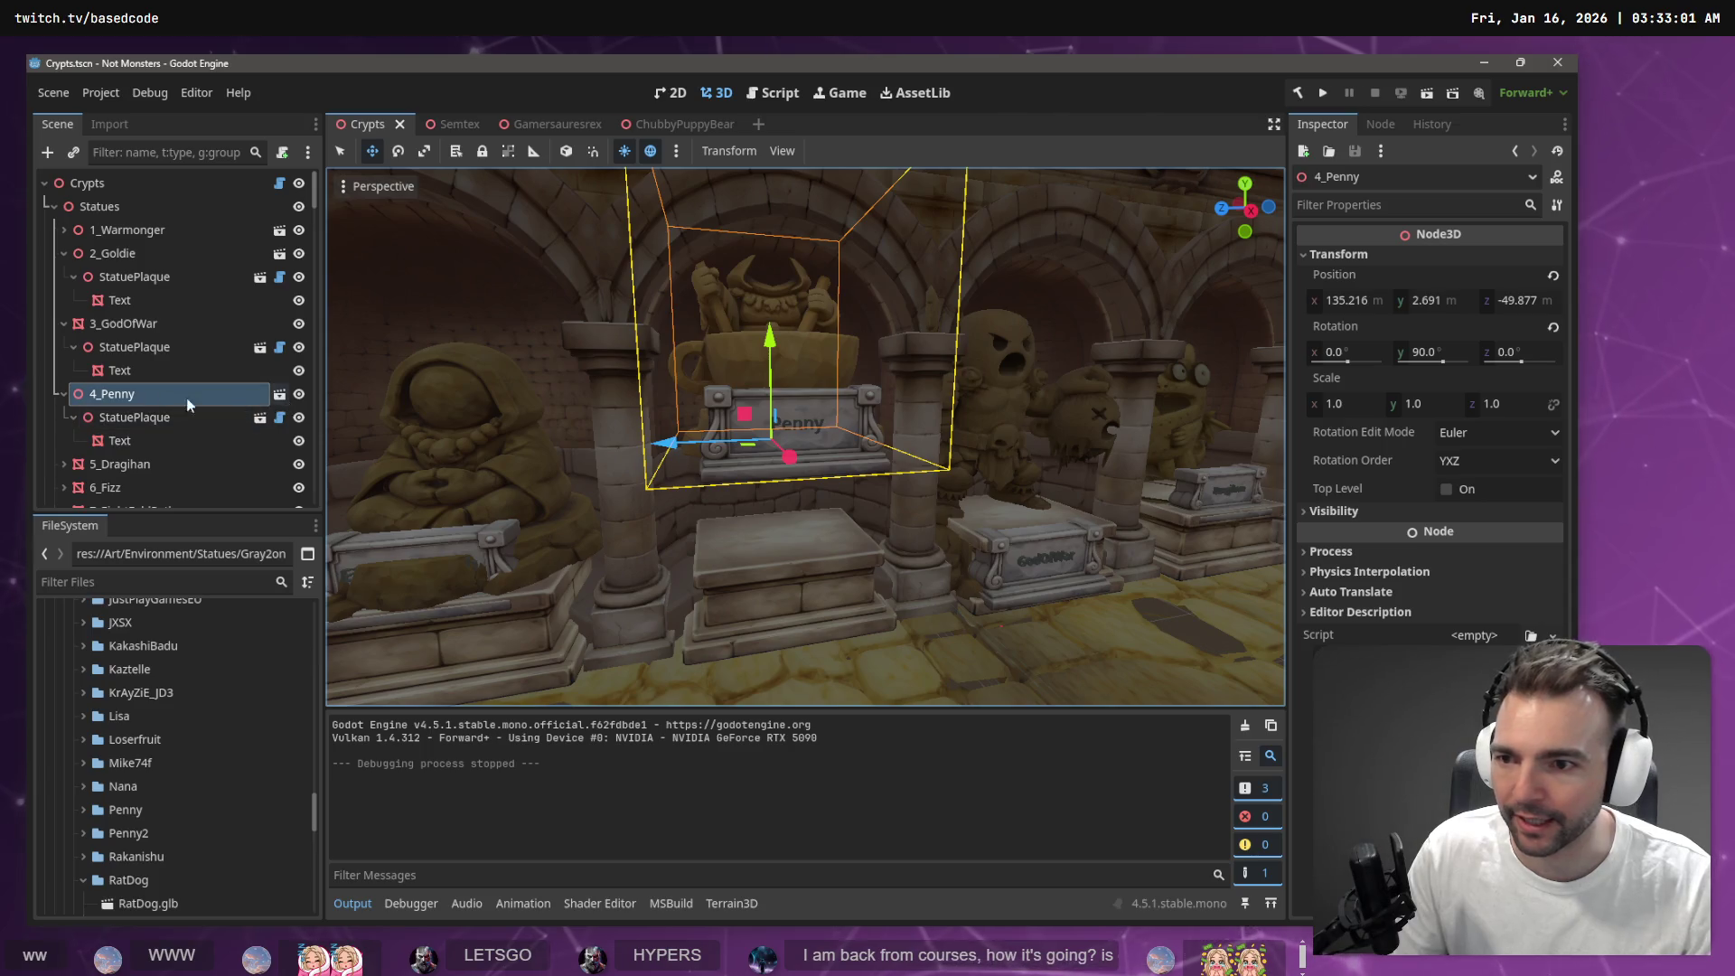
{"action": "right_click", "coordinate": [146, 395]}
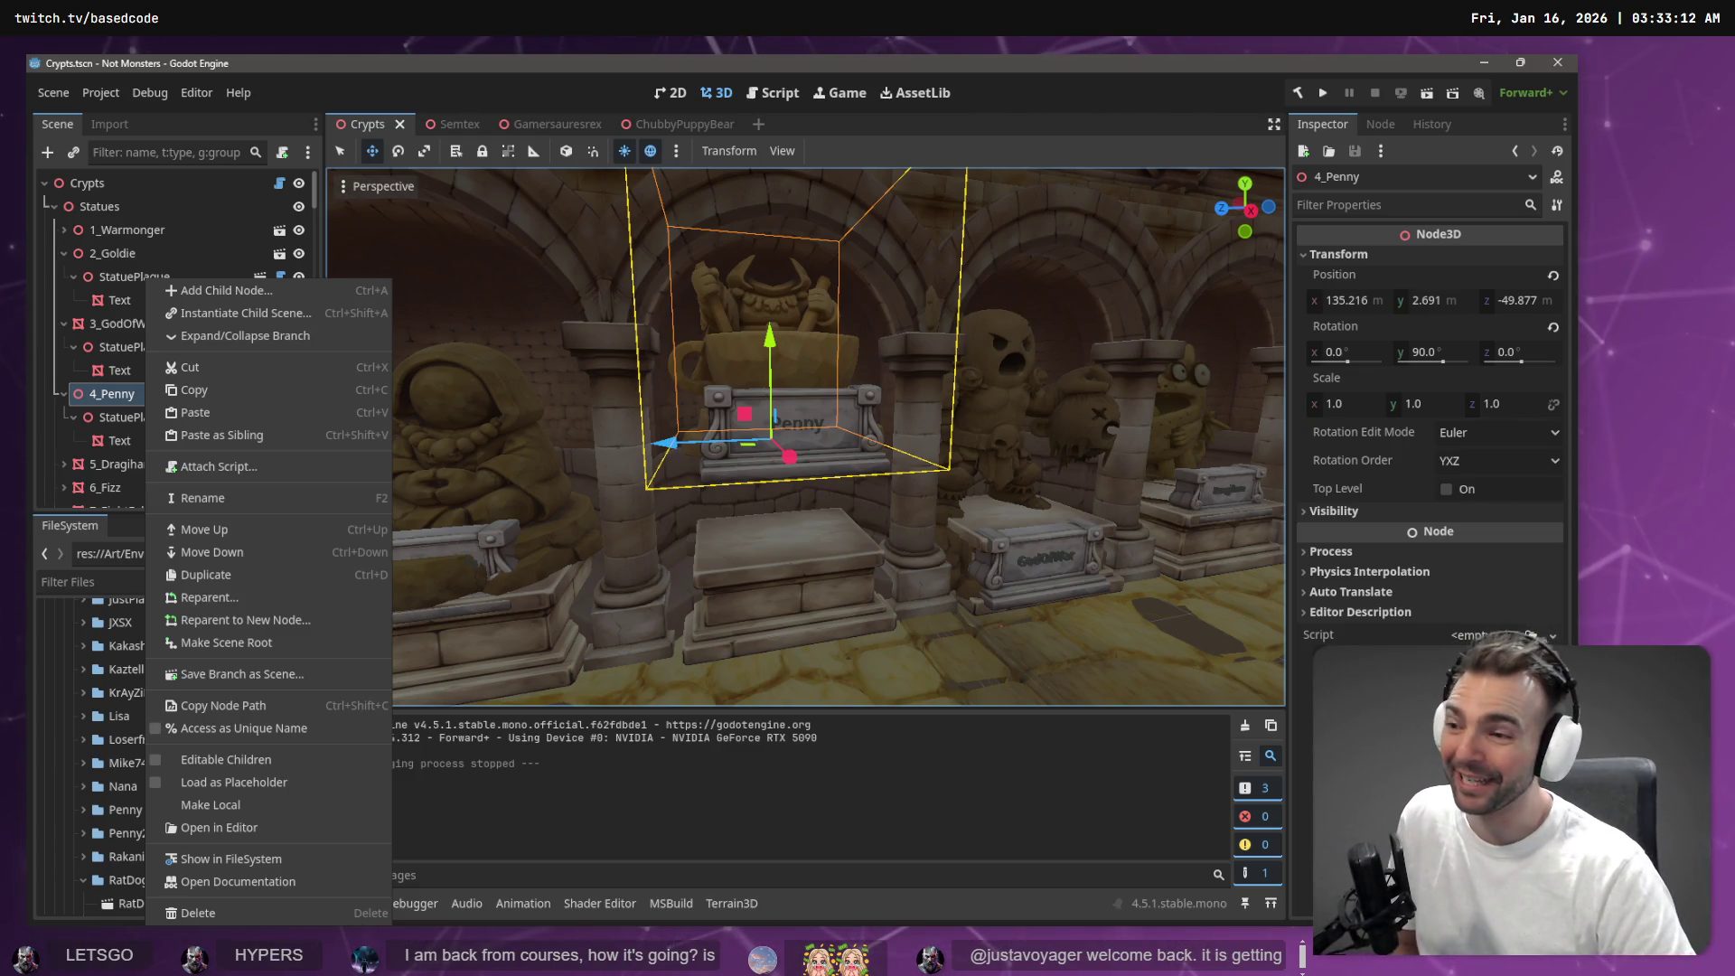
{"action": "left_click", "coordinate": [227, 859]}
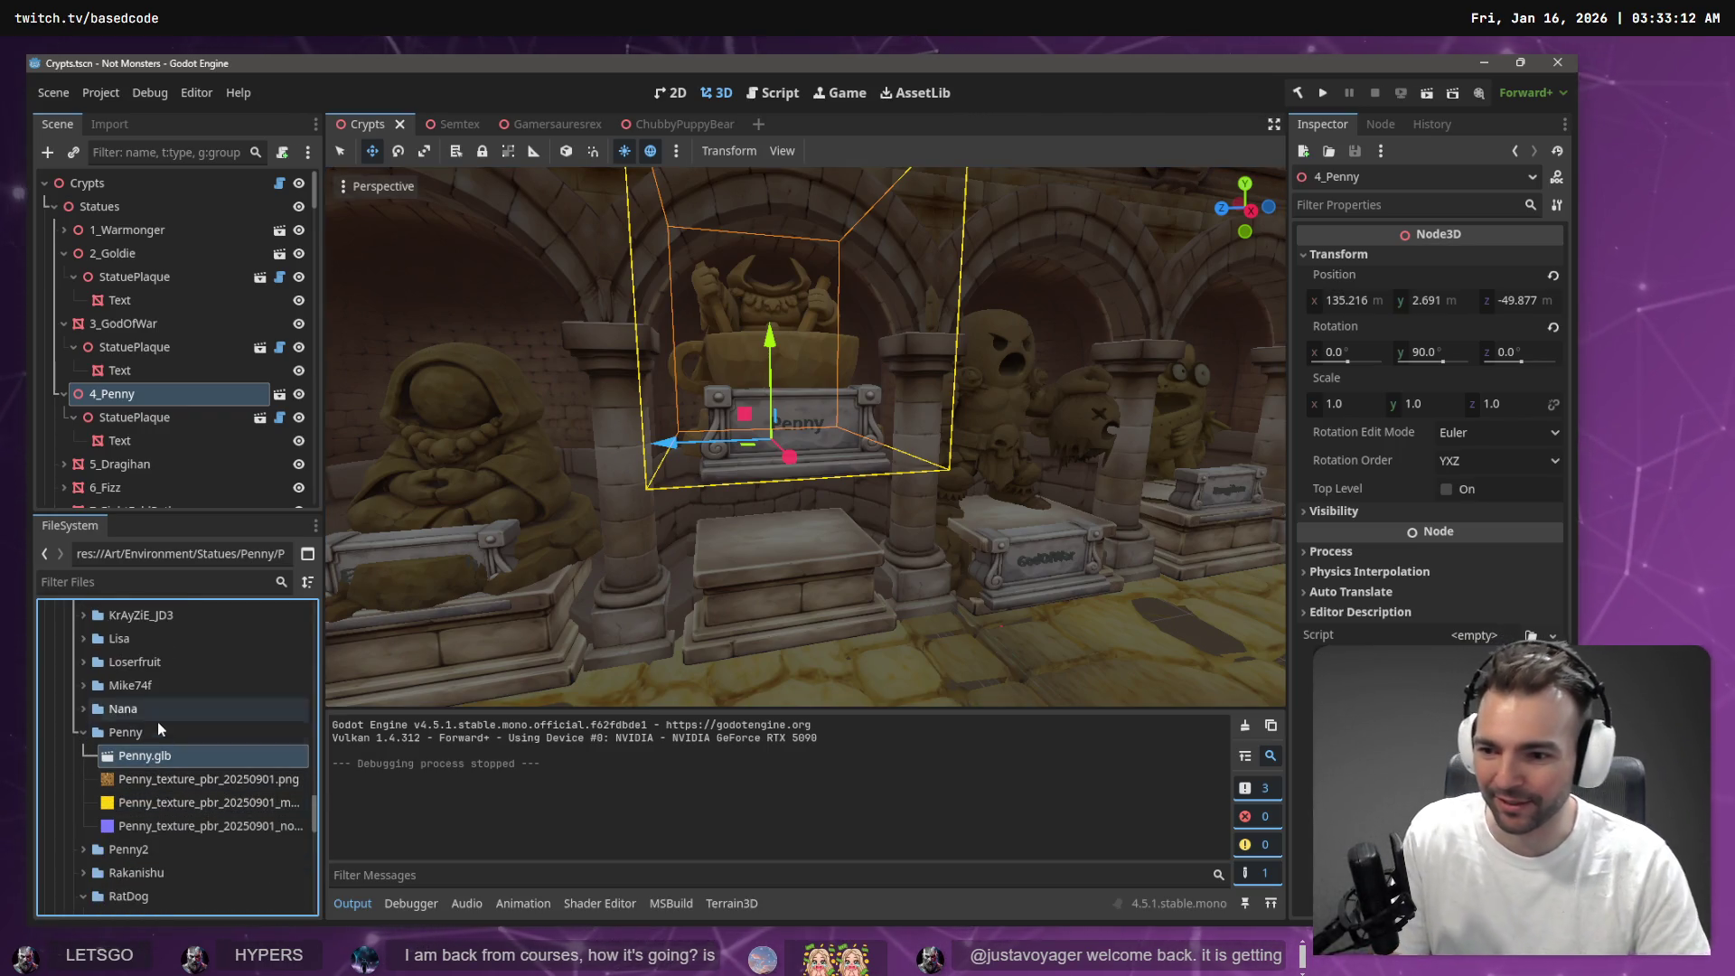
Create a new 3D scene named Penny inside the Penny statue folder
{"action": "right_click", "coordinate": [154, 736]}
{"action": "mouse_move", "coordinate": [324, 598]}
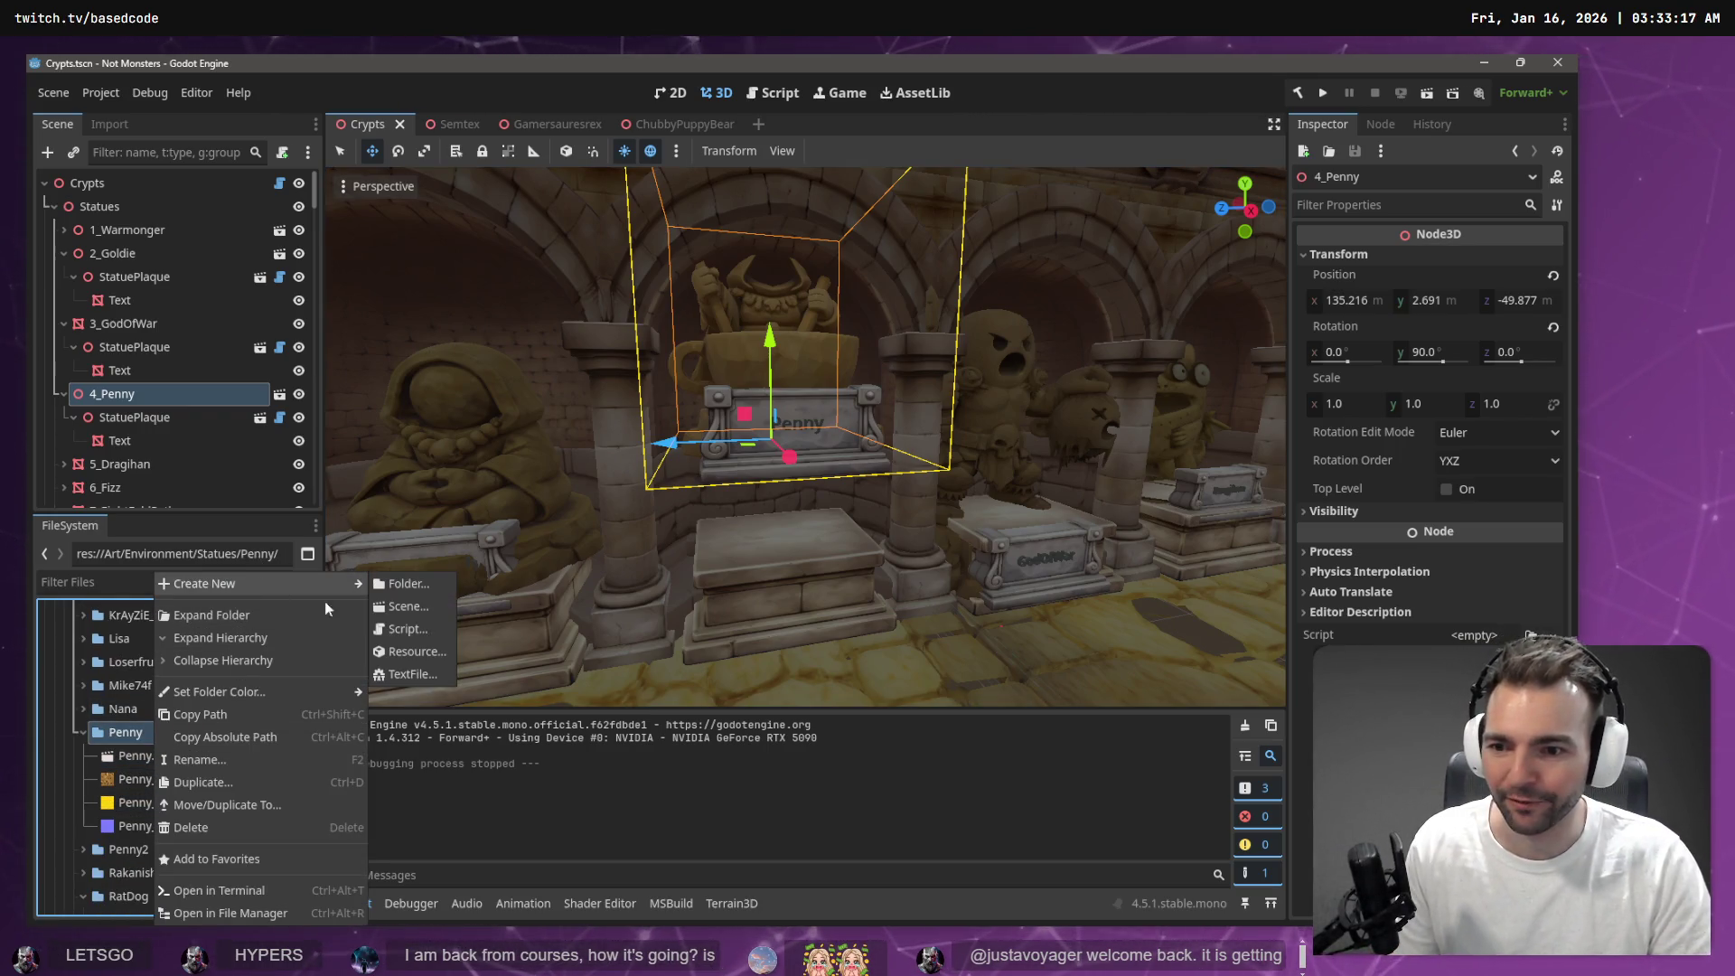
{"action": "left_click", "coordinate": [424, 606]}
{"action": "type", "text": "Penny"}
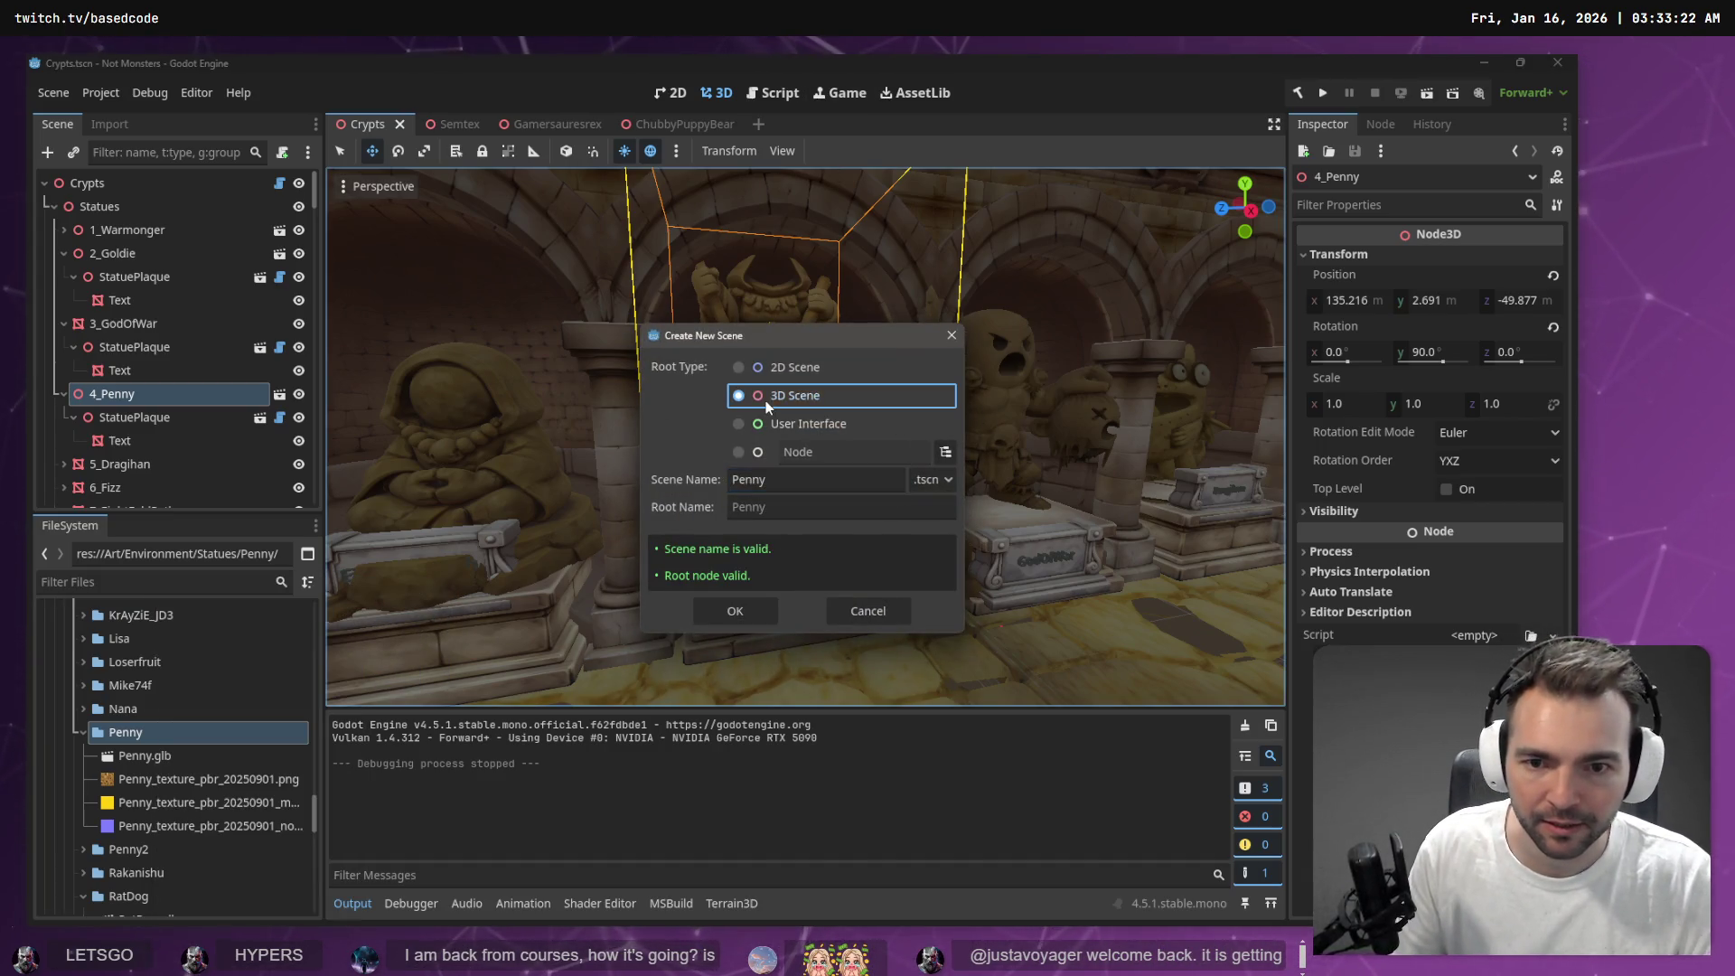
{"action": "left_click", "coordinate": [736, 611]}
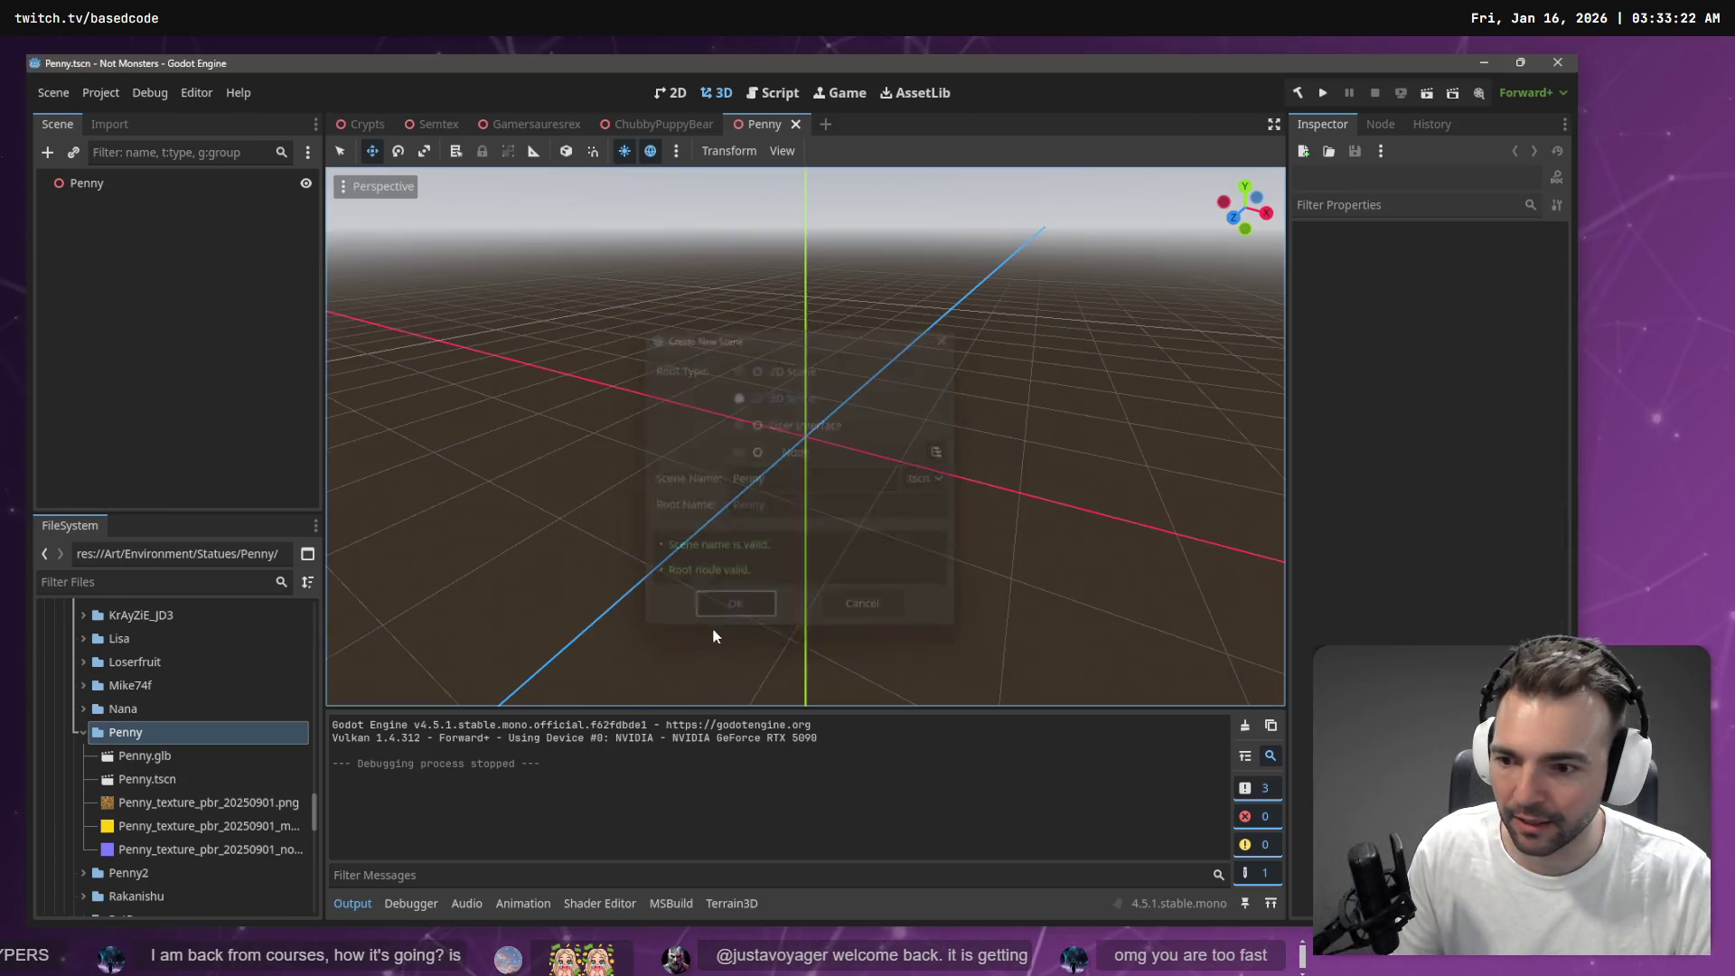
Add Penny.glb to the Penny scene, lower it onto the origin, and save
{"action": "mouse_move", "coordinate": [154, 759]}
{"action": "left_mouse_down"}
{"action": "mouse_move", "coordinate": [213, 762]}
{"action": "mouse_move", "coordinate": [599, 404]}
{"action": "mouse_move", "coordinate": [213, 253]}
{"action": "mouse_move", "coordinate": [111, 190]}
{"action": "left_mouse_up"}
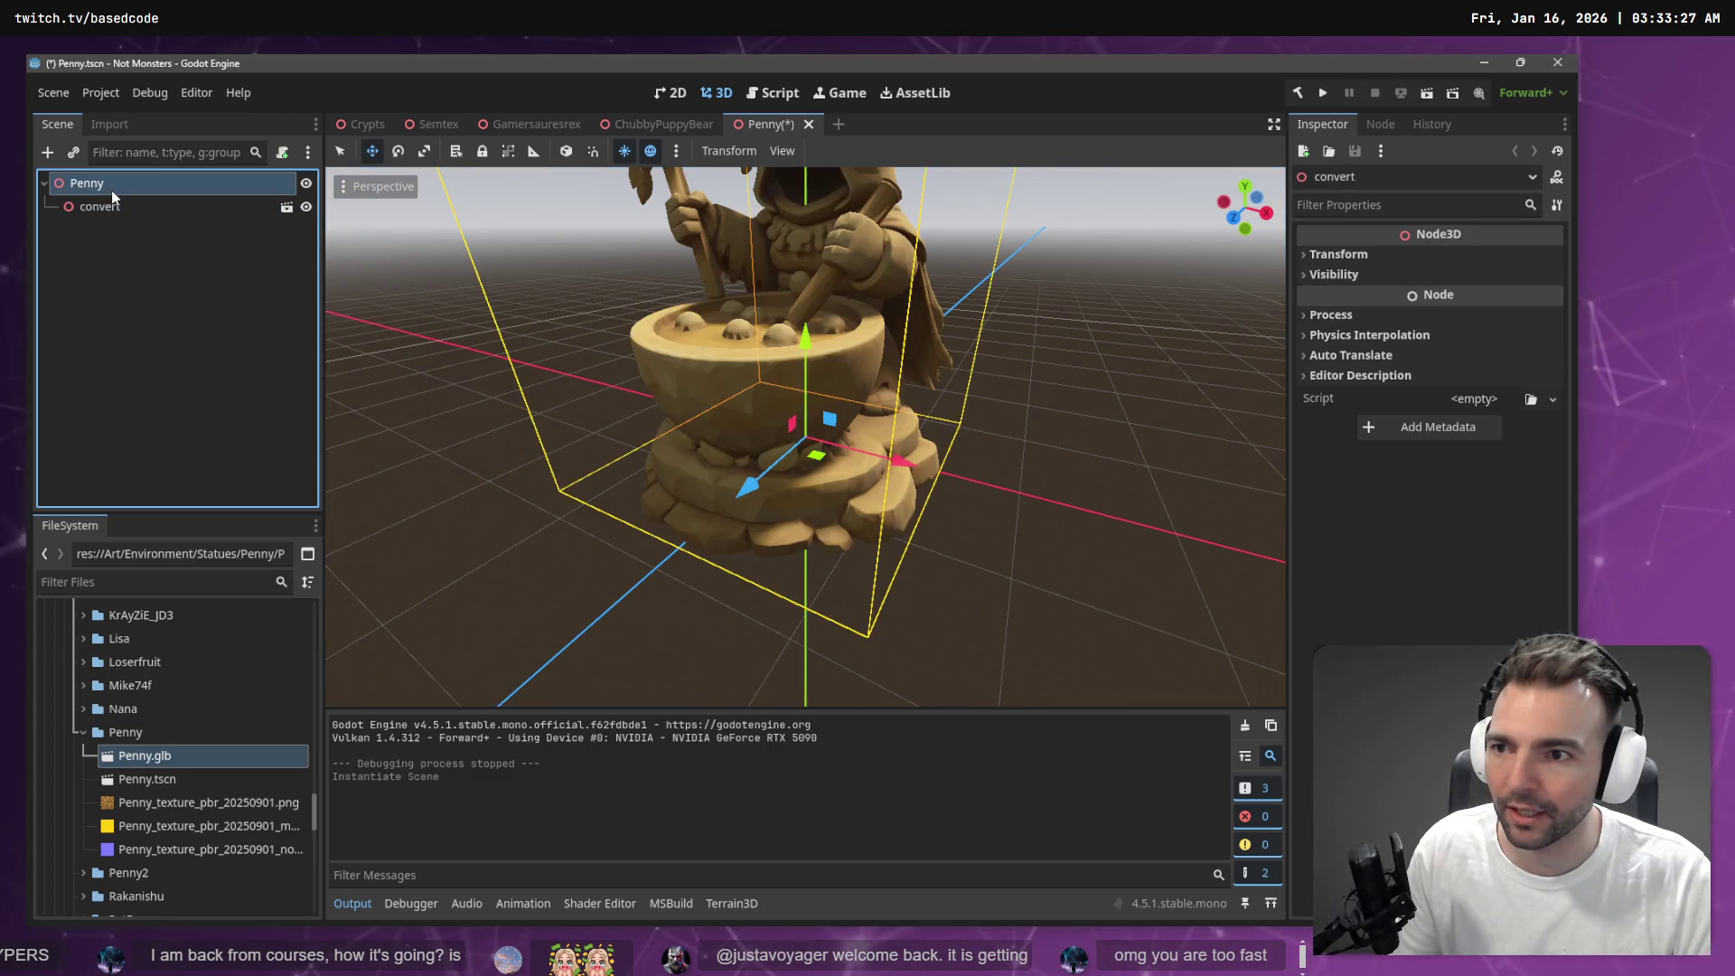
{"action": "left_click_drag", "start_coordinate": [805, 336], "coordinate": [833, 441]}
{"action": "key", "text": "ctrl+s"}
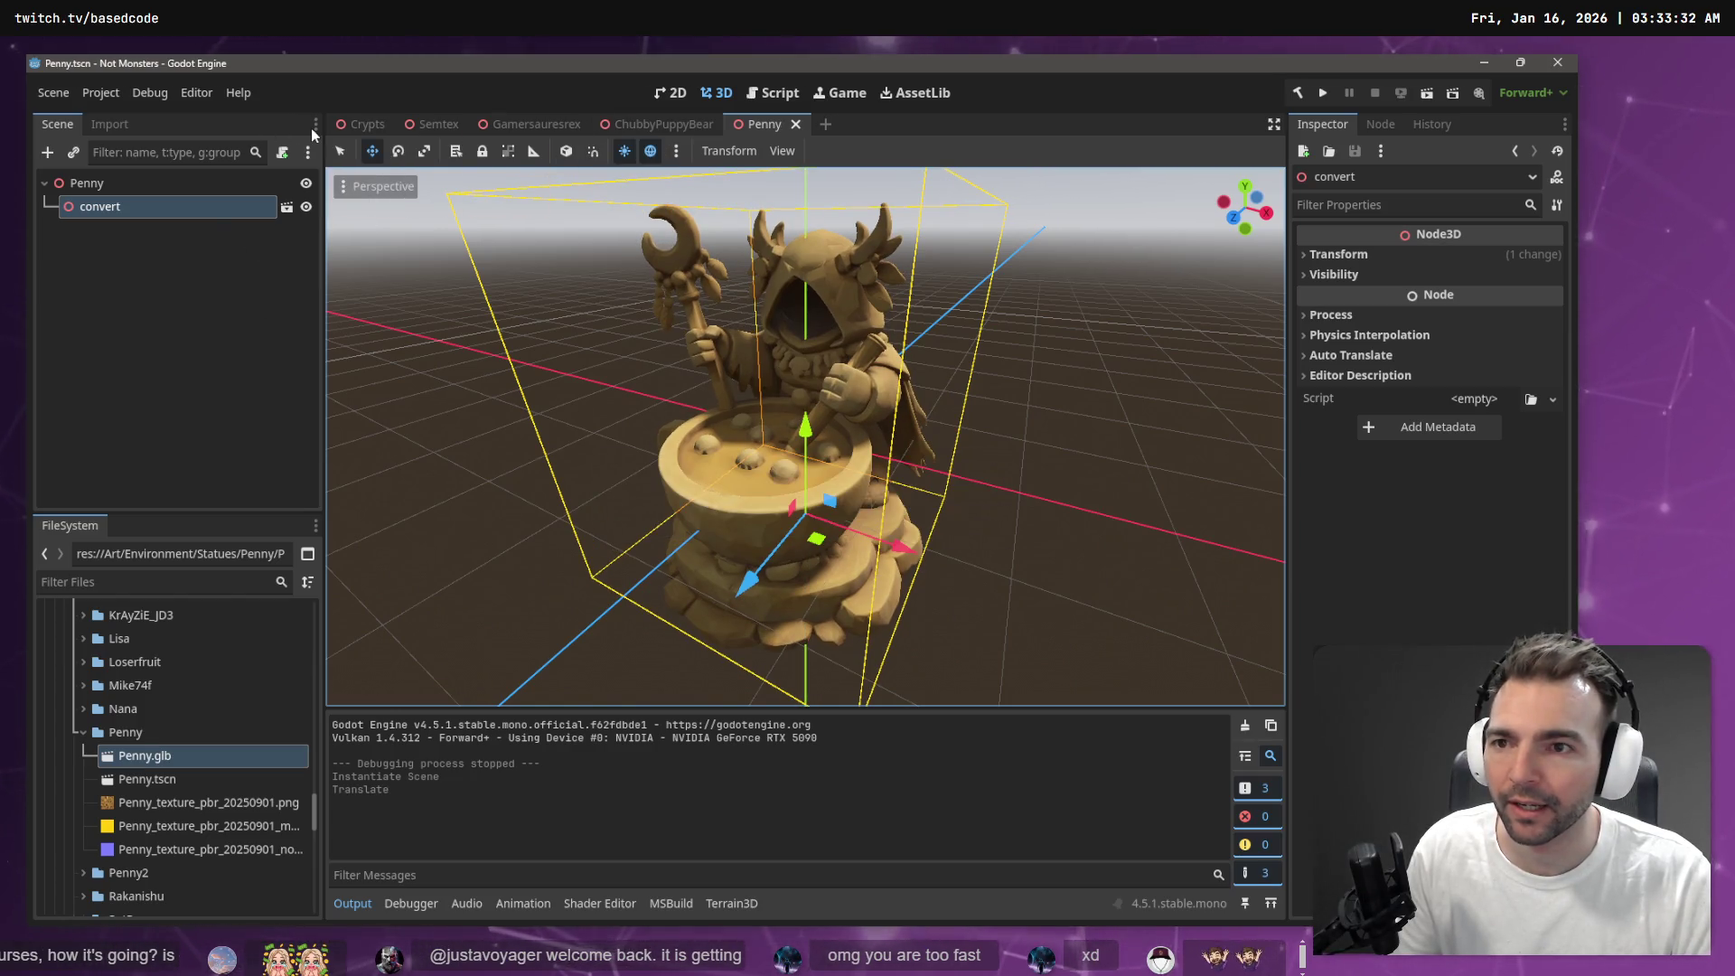
{"action": "left_click", "coordinate": [358, 127]}
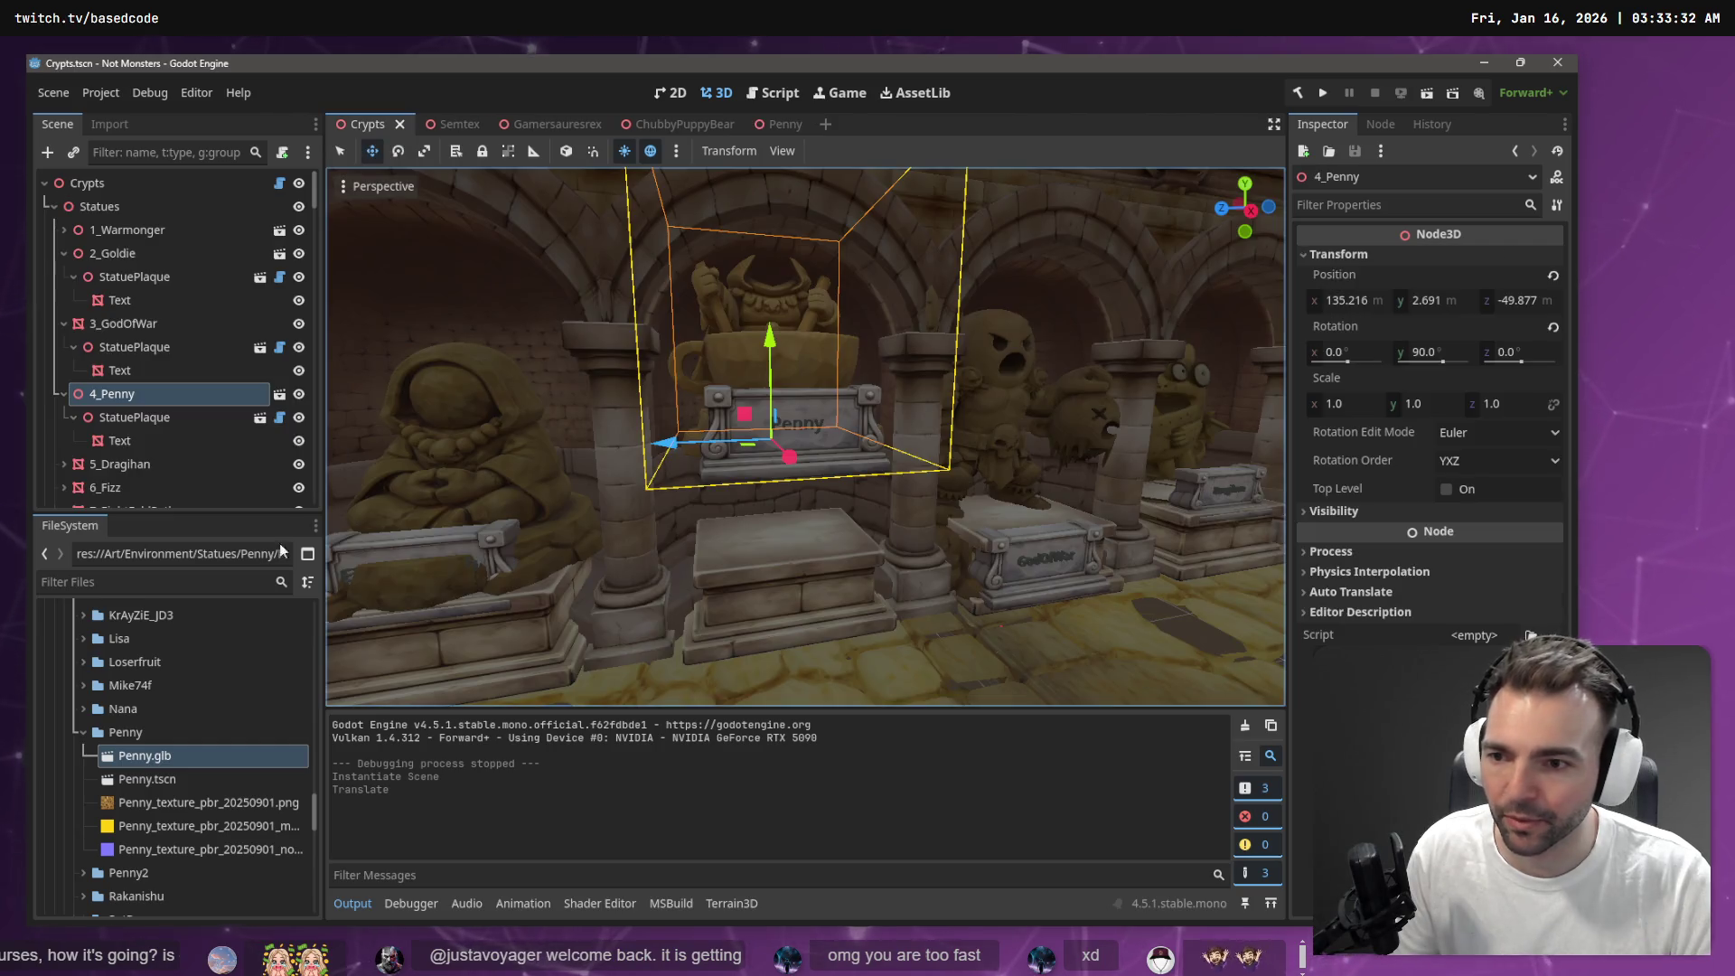
Rename 4_Penny to 4_Penny_, instance Penny.tscn as 4_Penny, and move StatuePlaque under it
{"action": "double_click", "coordinate": [136, 401]}
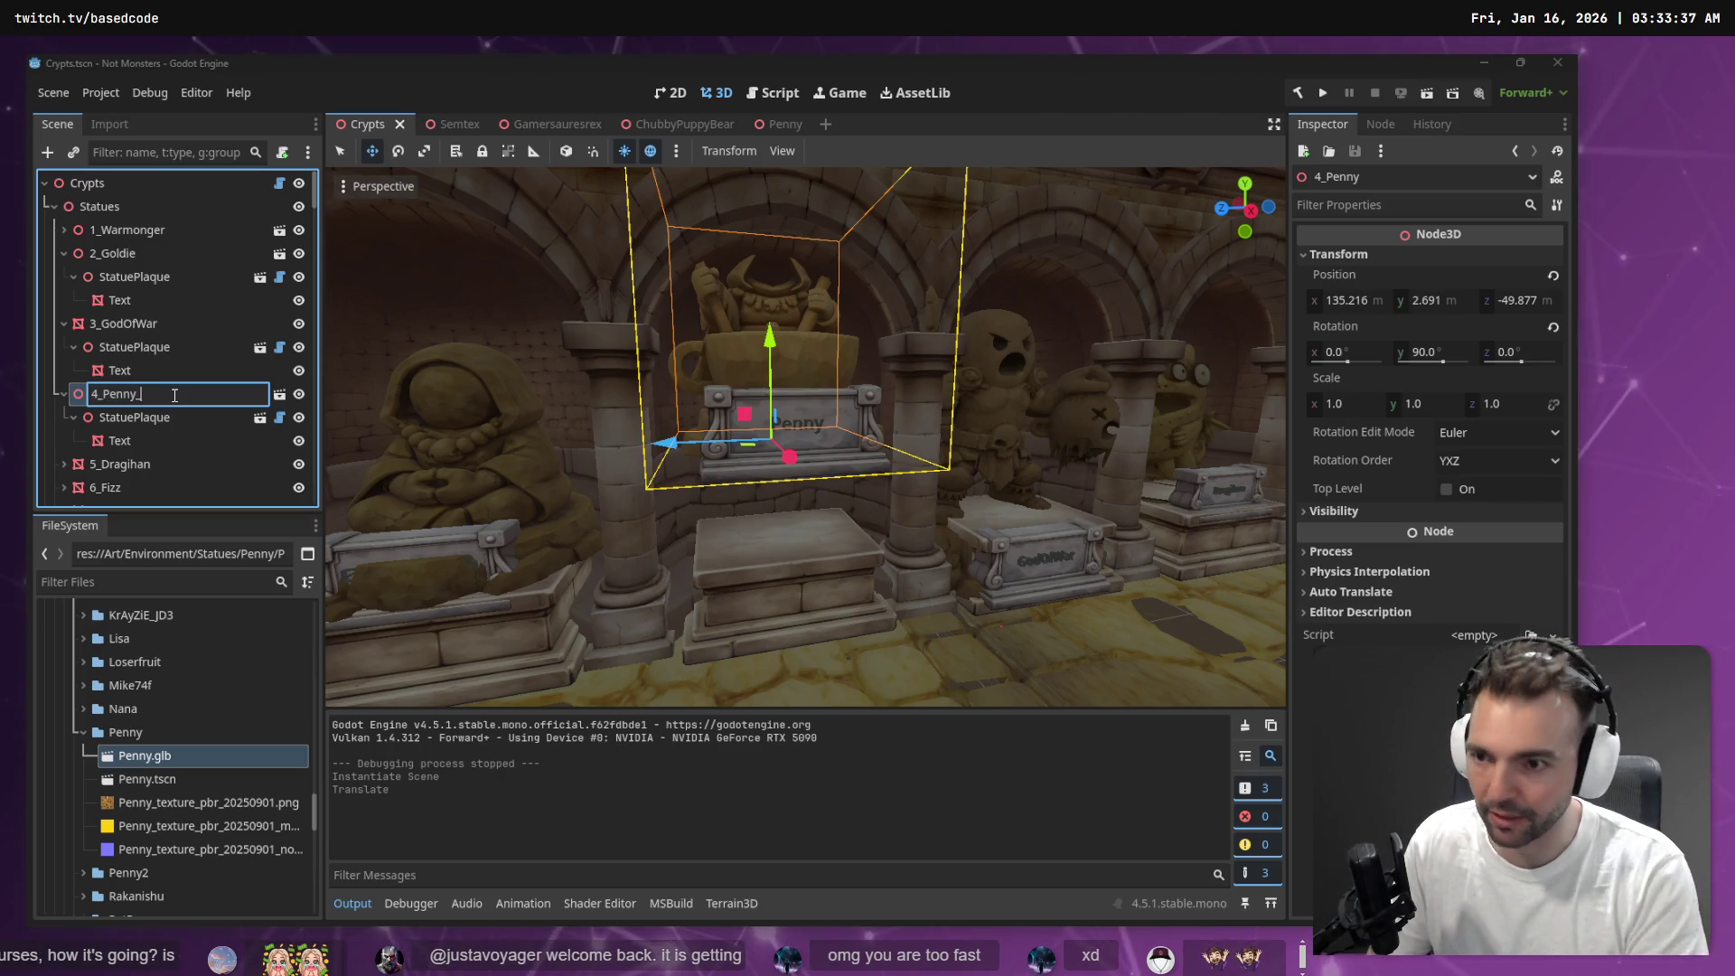
{"action": "key", "text": "Return"}
{"action": "left_click", "coordinate": [162, 779]}
{"action": "left_click_drag", "start_coordinate": [158, 581], "coordinate": [140, 398]}
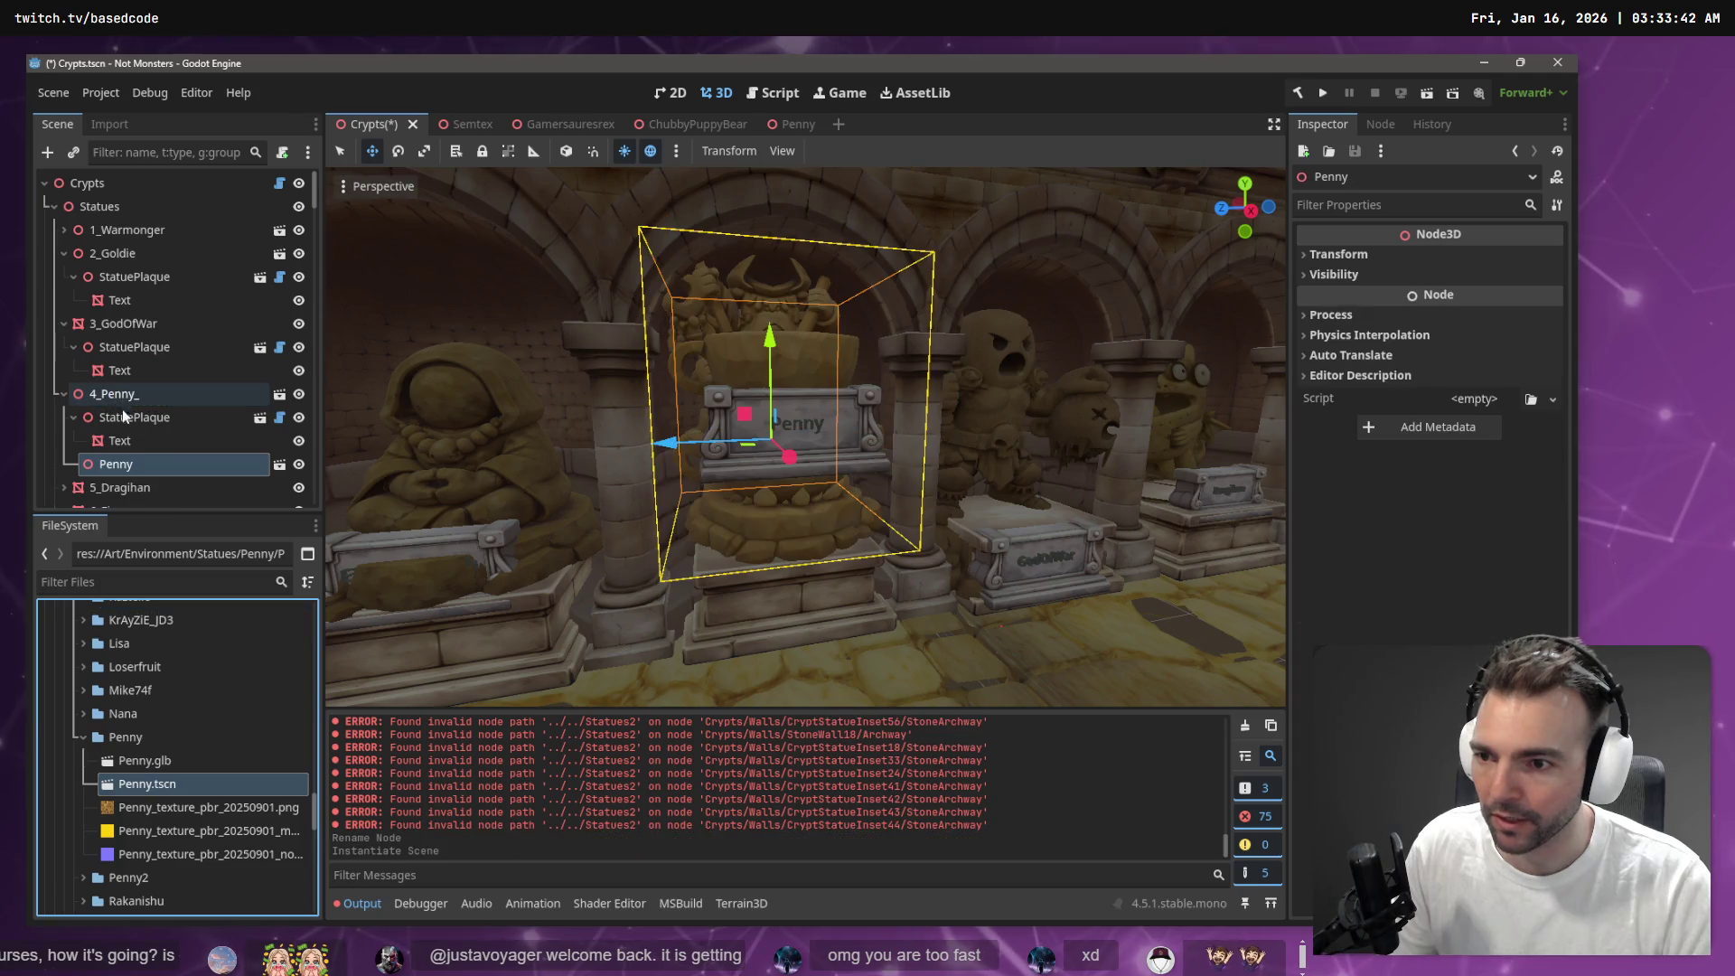
{"action": "left_click", "coordinate": [149, 464]}
{"action": "type", "text": "4_Penny"}
{"action": "mouse_move", "coordinate": [135, 417]}
{"action": "left_mouse_down"}
{"action": "mouse_move", "coordinate": [142, 463]}
{"action": "mouse_move", "coordinate": [55, 385]}
{"action": "left_mouse_up"}
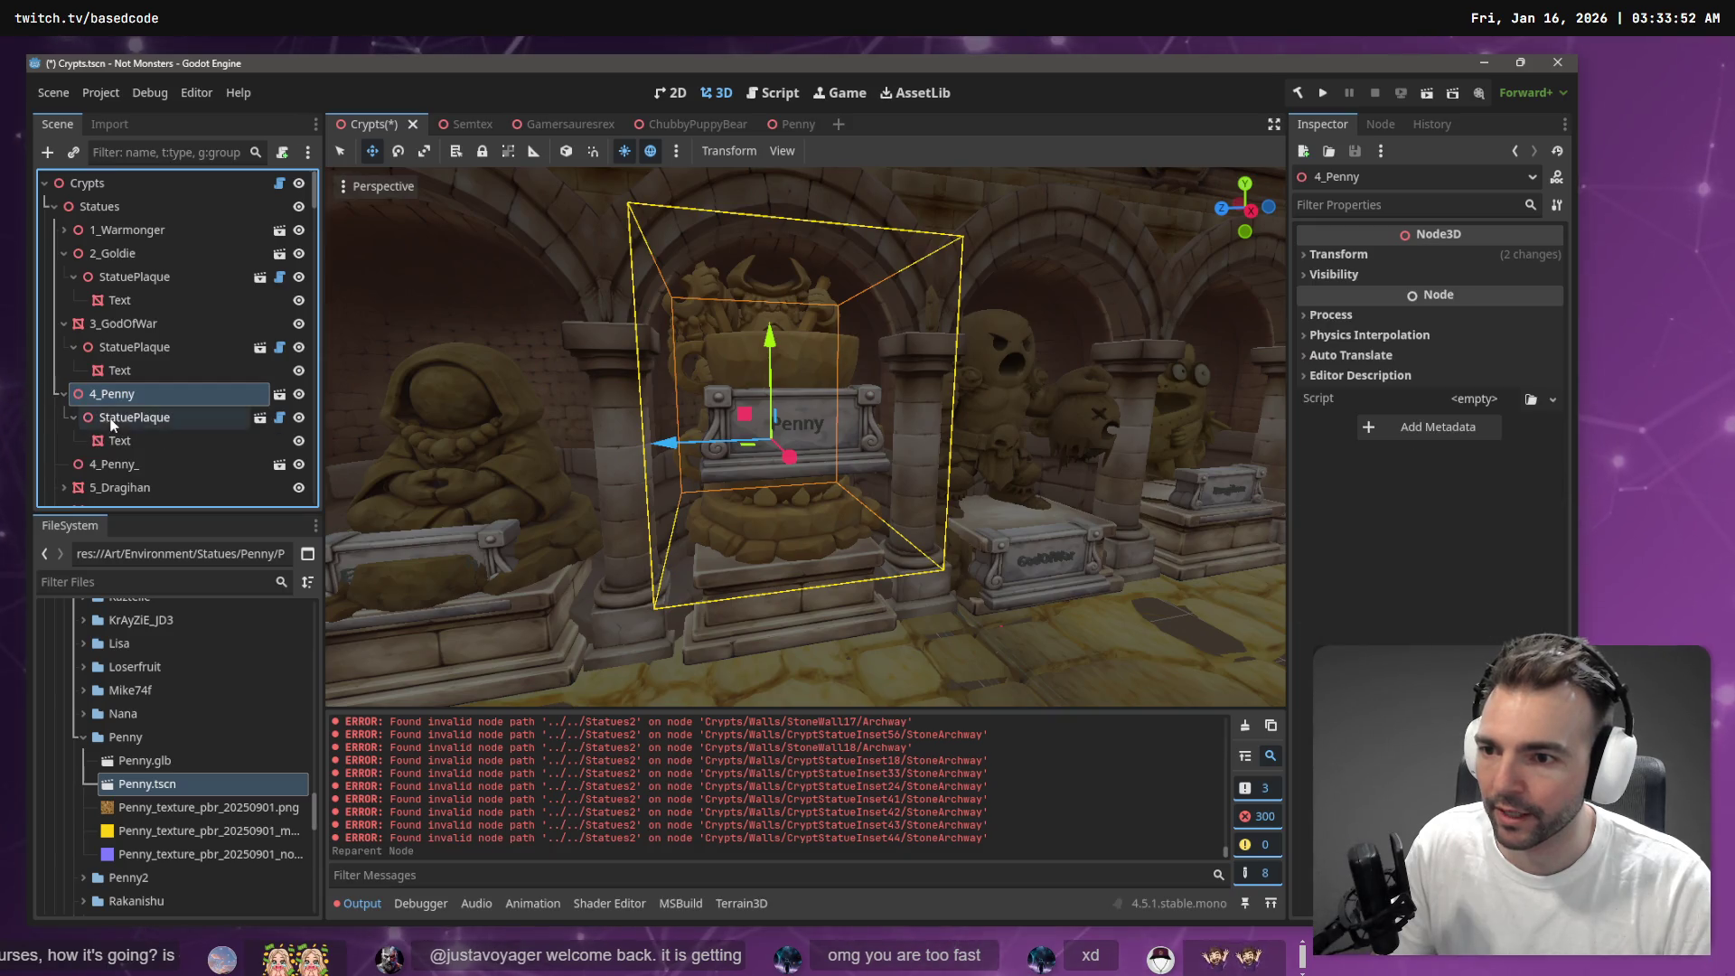
Delete the old 4_Penny_ node and lower the Penny plaque by about 1 unit
{"action": "left_click", "coordinate": [140, 465]}
{"action": "key", "text": "Delete"}
{"action": "key", "text": "Return"}
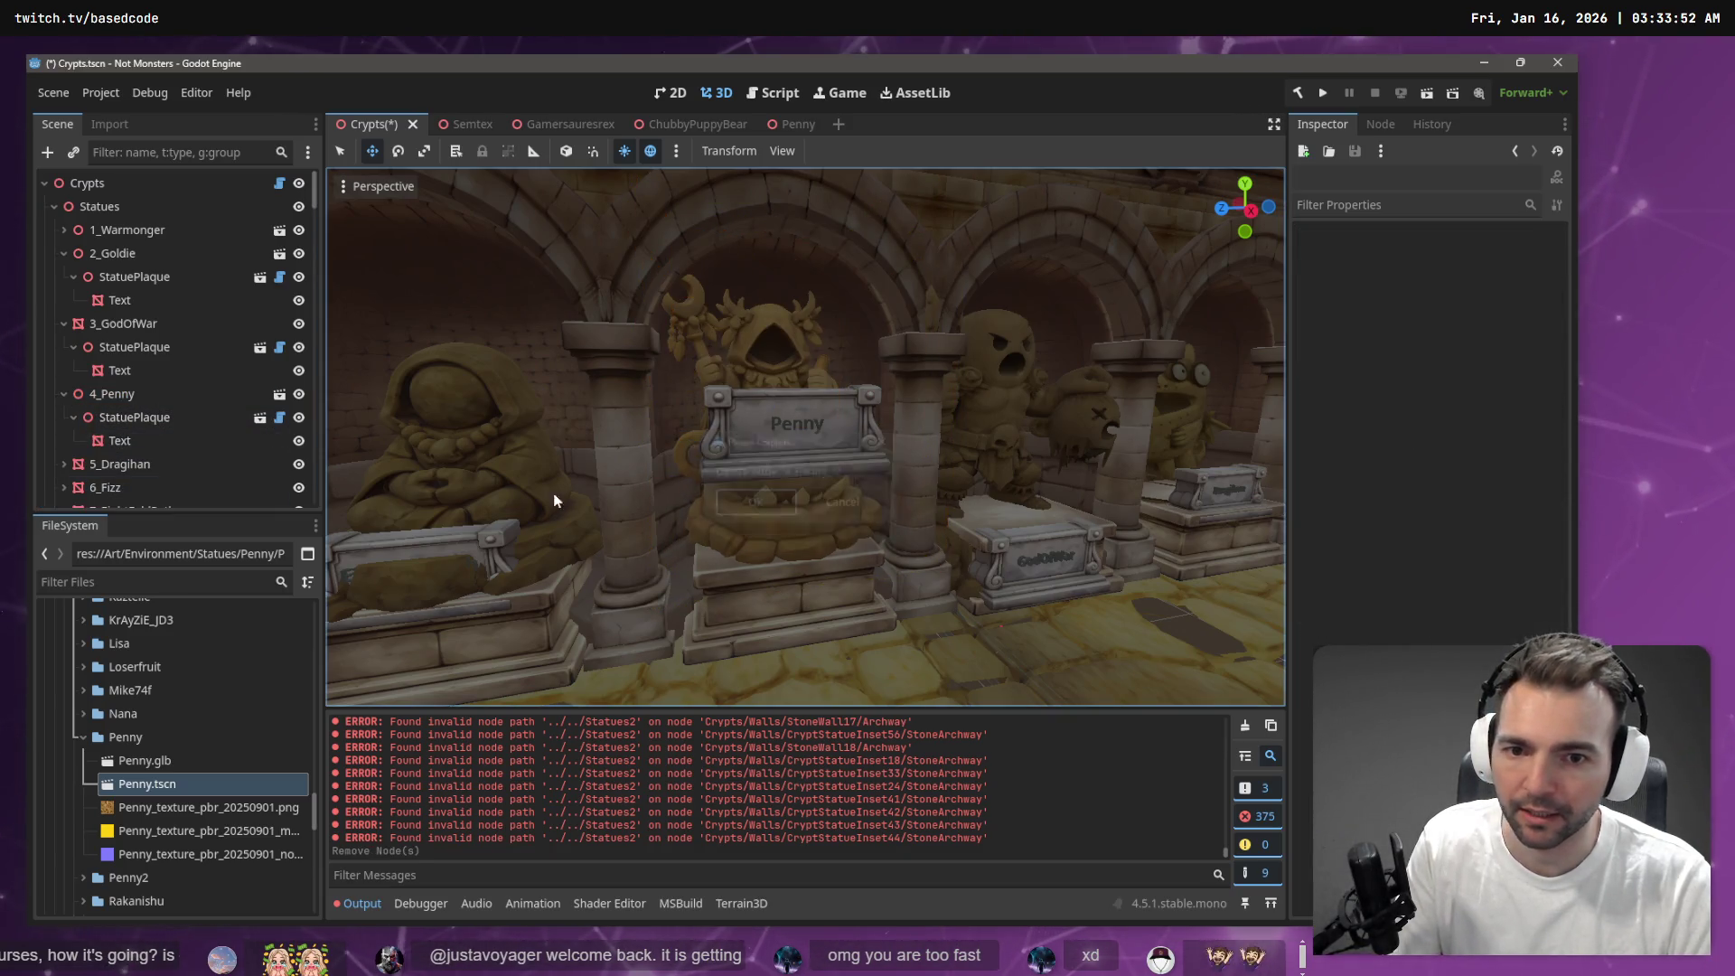
{"action": "left_click", "coordinate": [824, 425]}
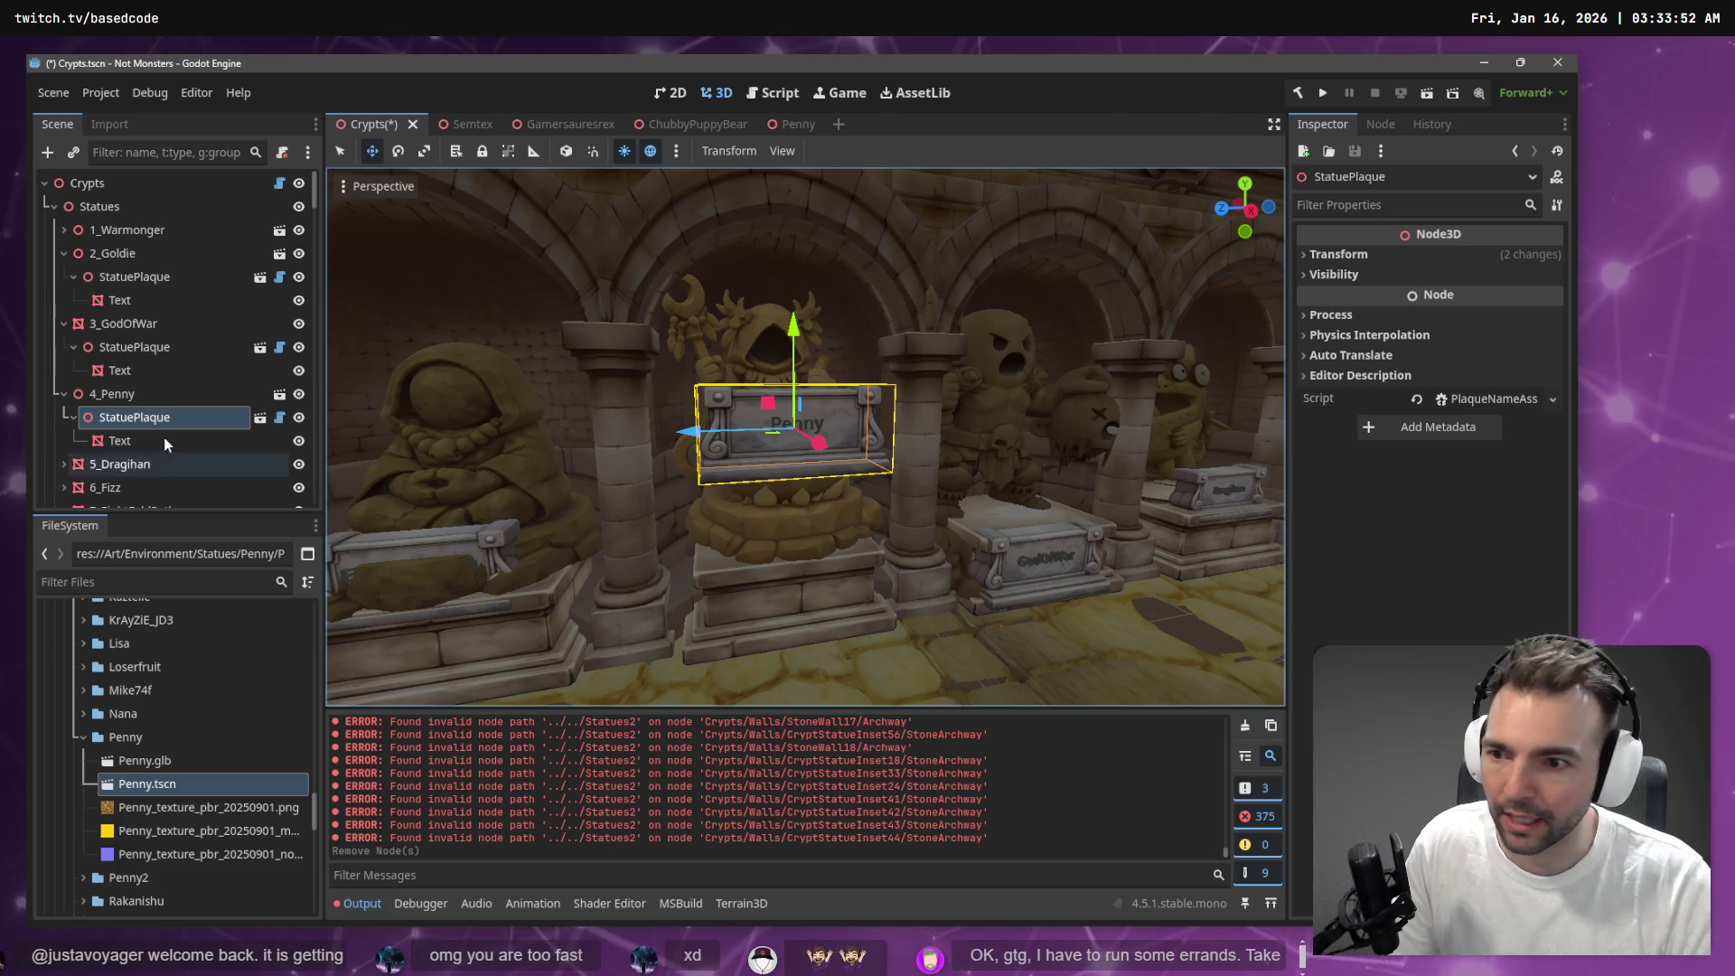
{"action": "mouse_move", "coordinate": [794, 362]}
{"action": "left_mouse_down"}
{"action": "mouse_move", "coordinate": [796, 443]}
{"action": "mouse_move", "coordinate": [956, 514]}
{"action": "mouse_move", "coordinate": [869, 493]}
{"action": "left_mouse_up"}
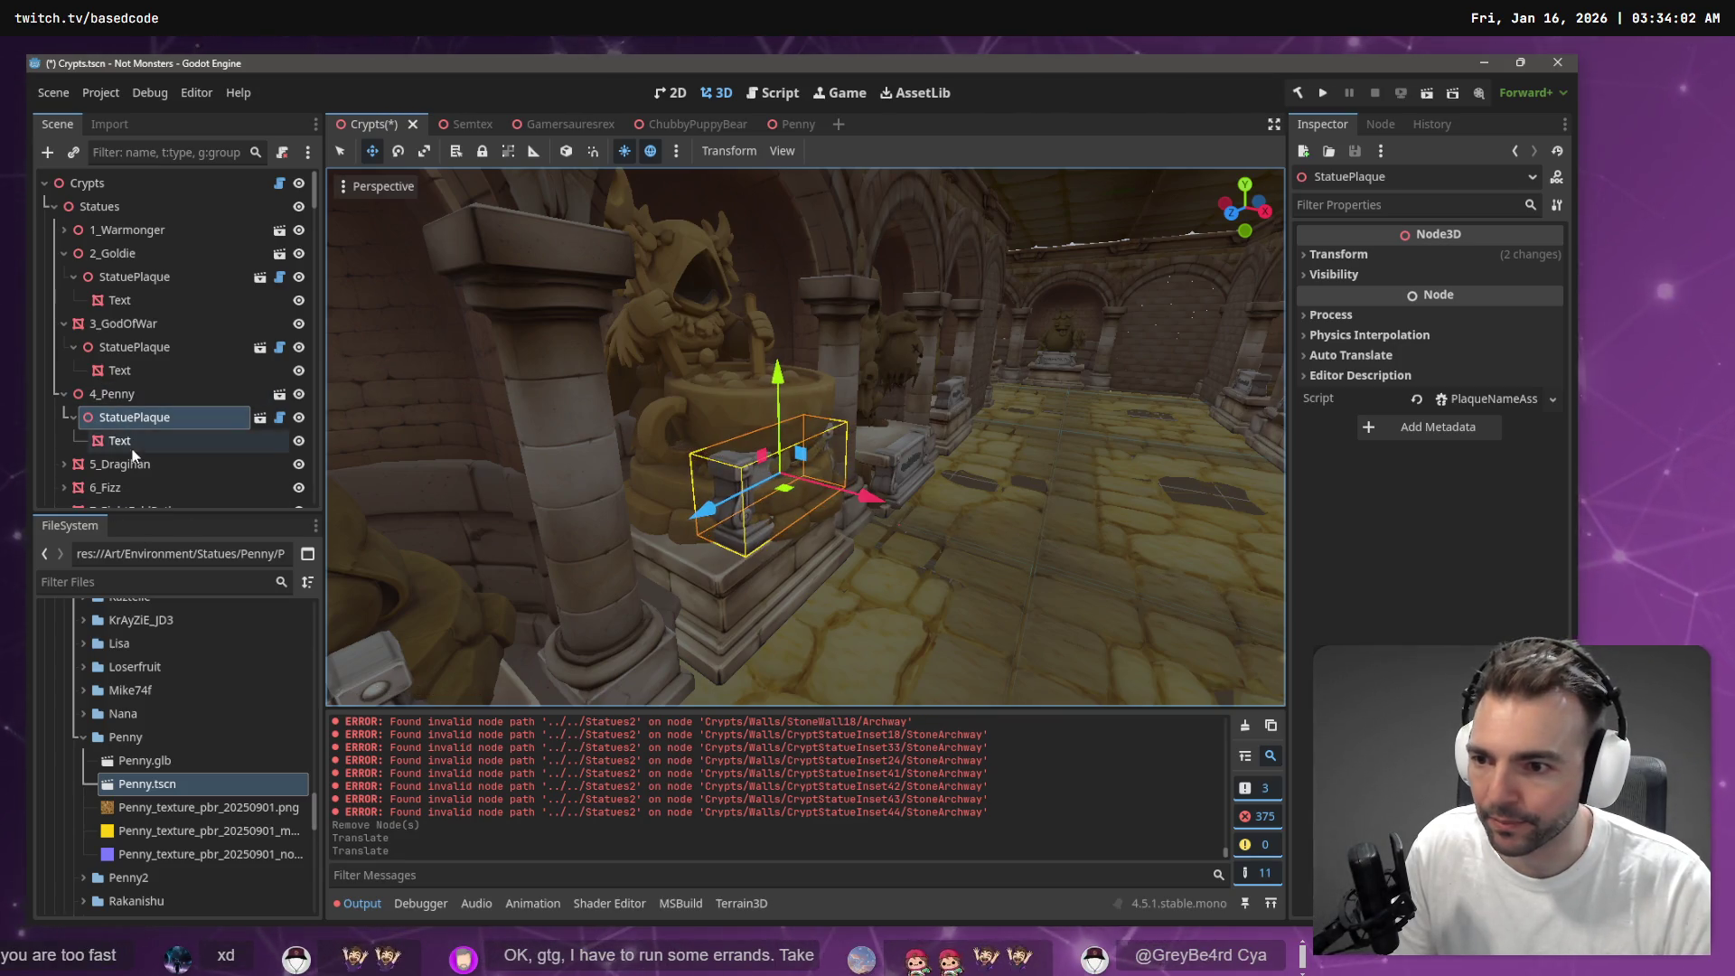
{"action": "left_click", "coordinate": [159, 764]}
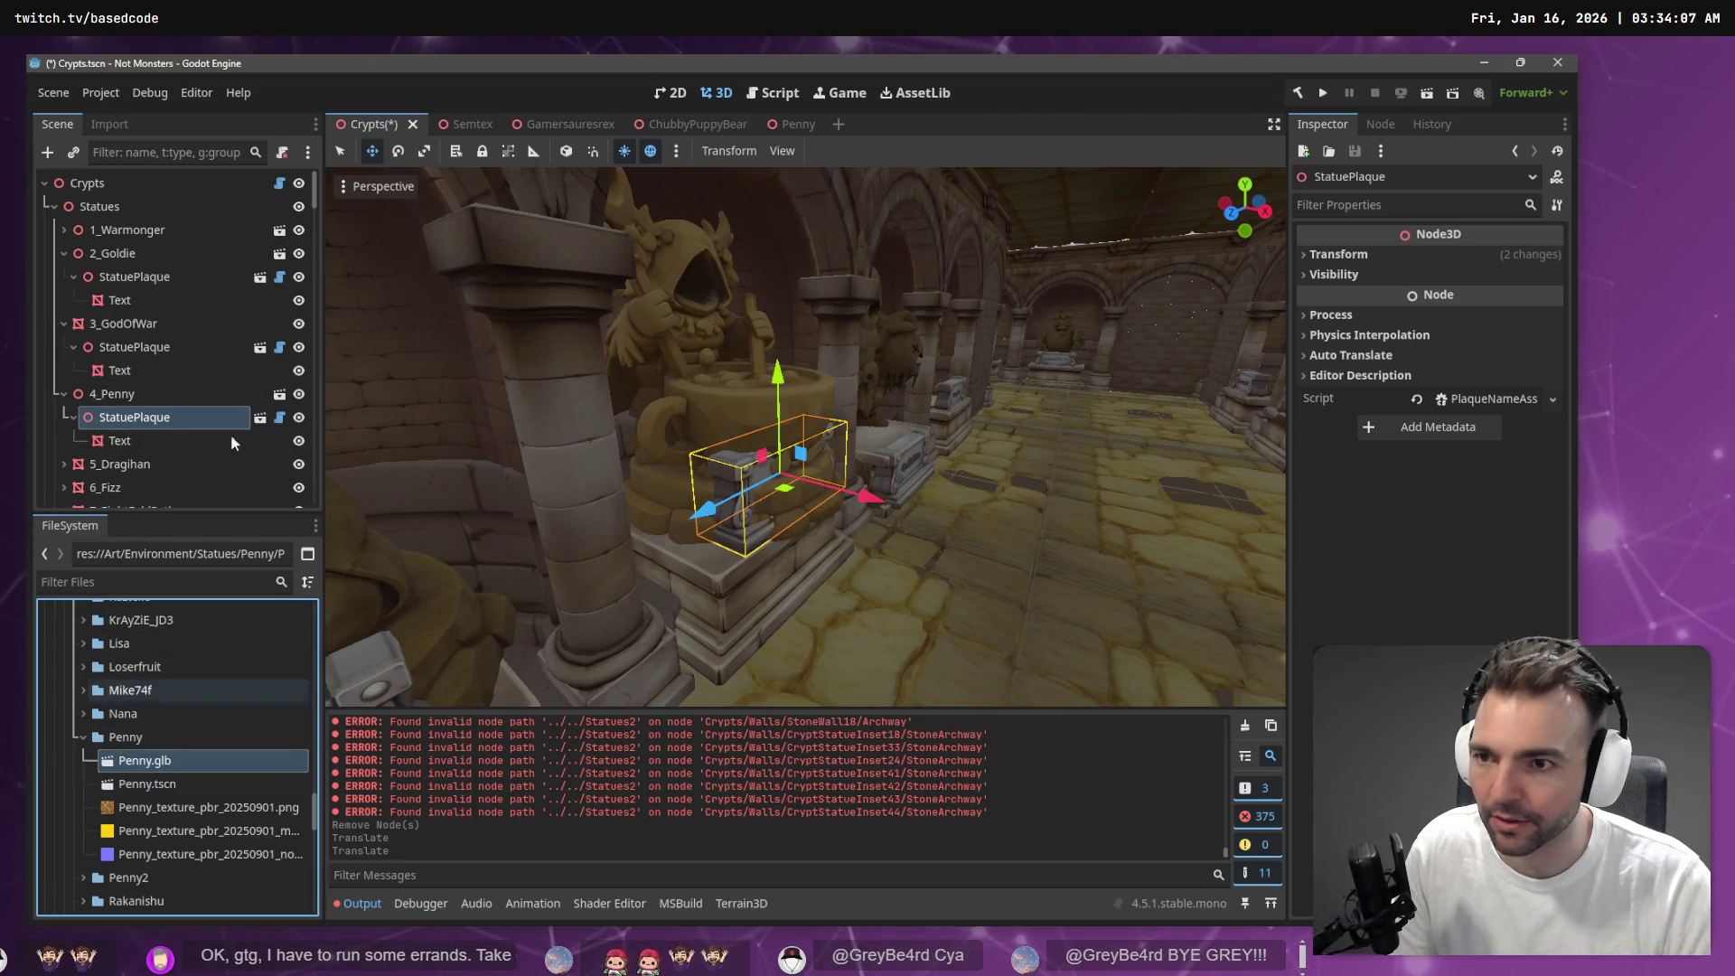
Reimport Penny.glb with Root Scale 3.0, then select the GodOfWar statue in the crypt
{"action": "left_click", "coordinate": [118, 122]}
{"action": "left_click", "coordinate": [213, 373]}
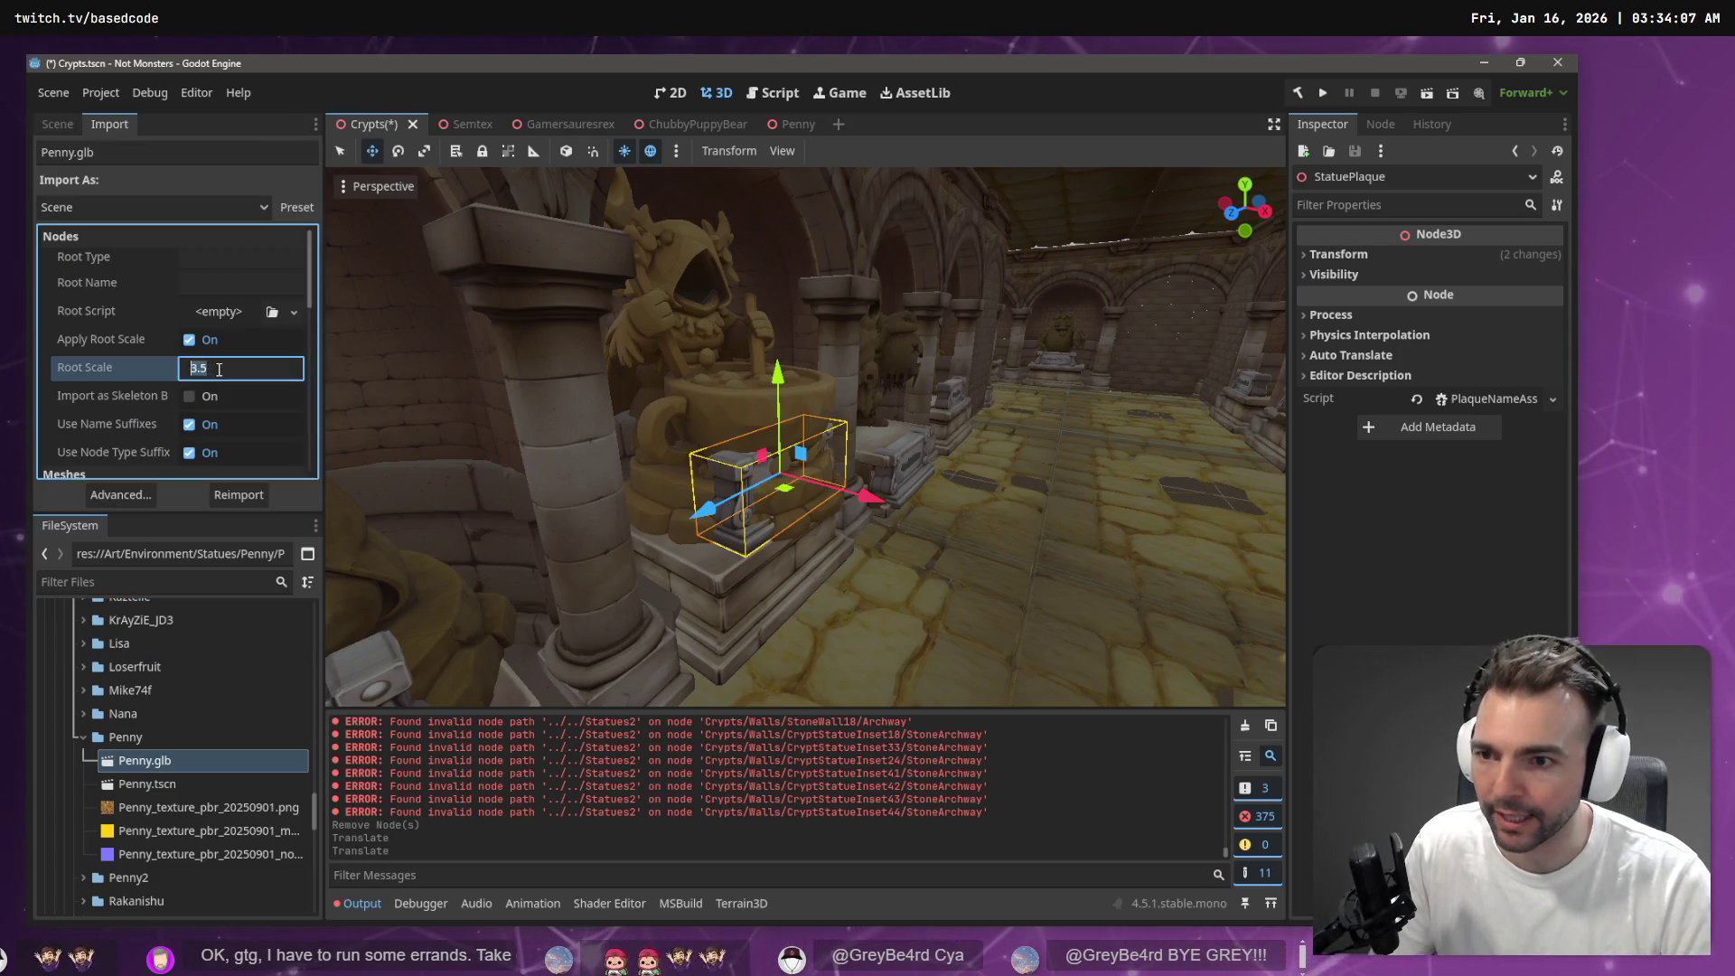
{"action": "type", "text": "2.5"}
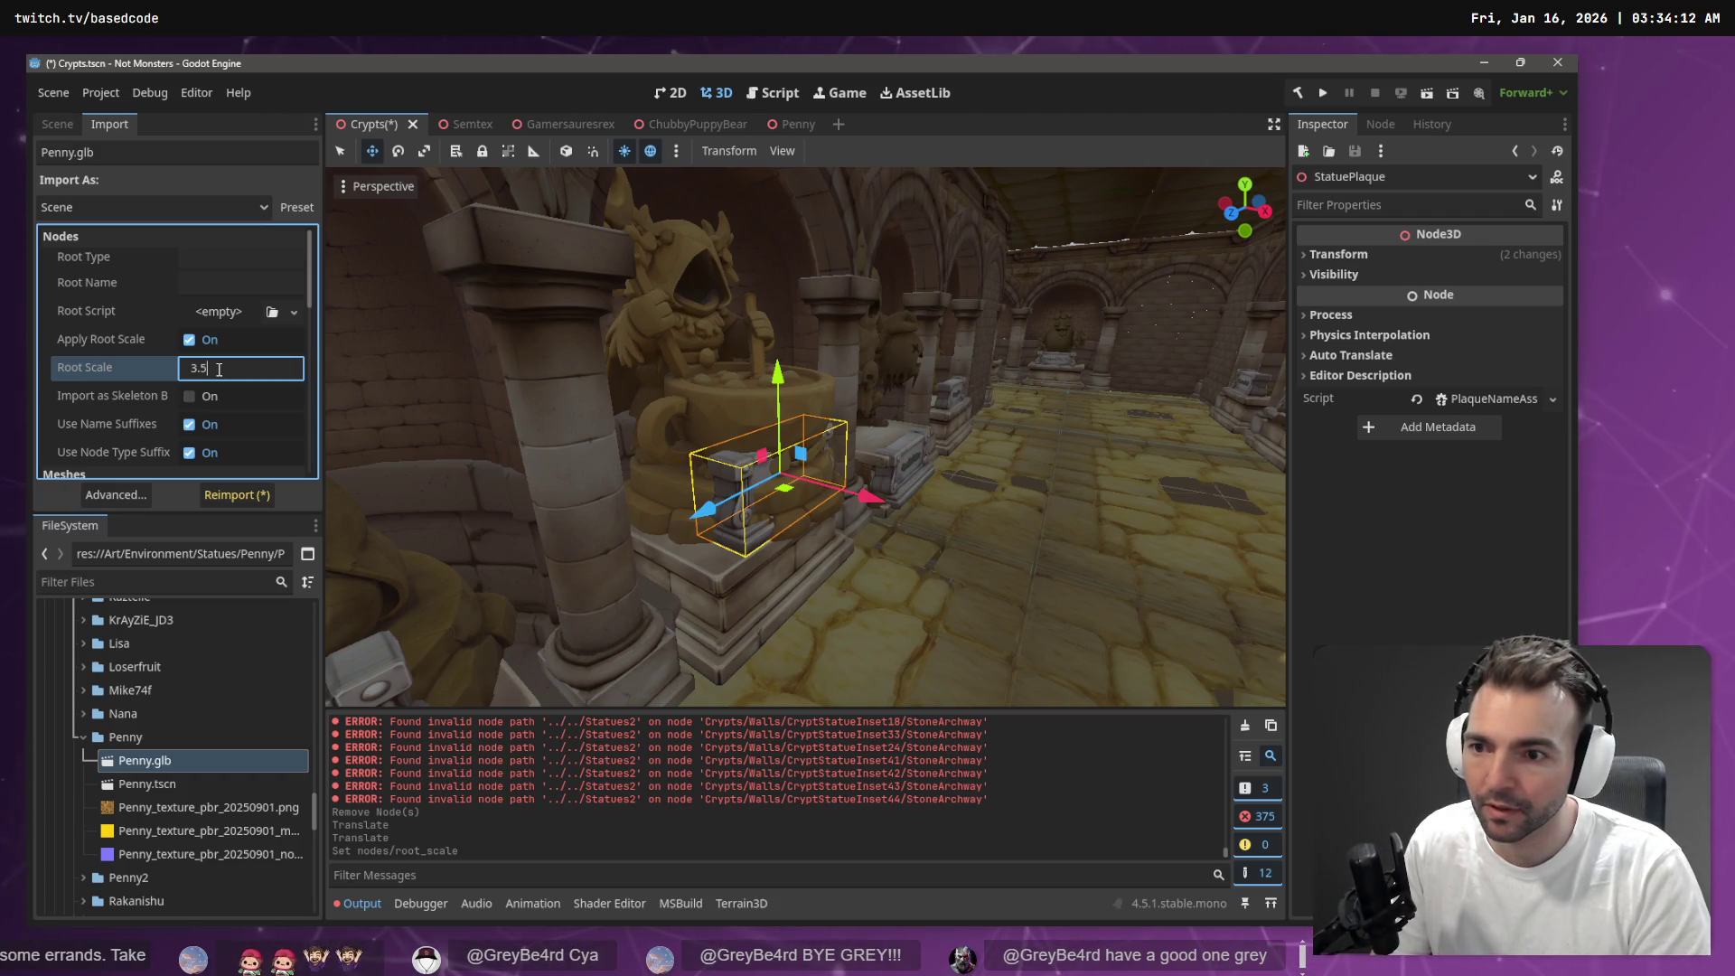
{"action": "key", "text": "Return"}
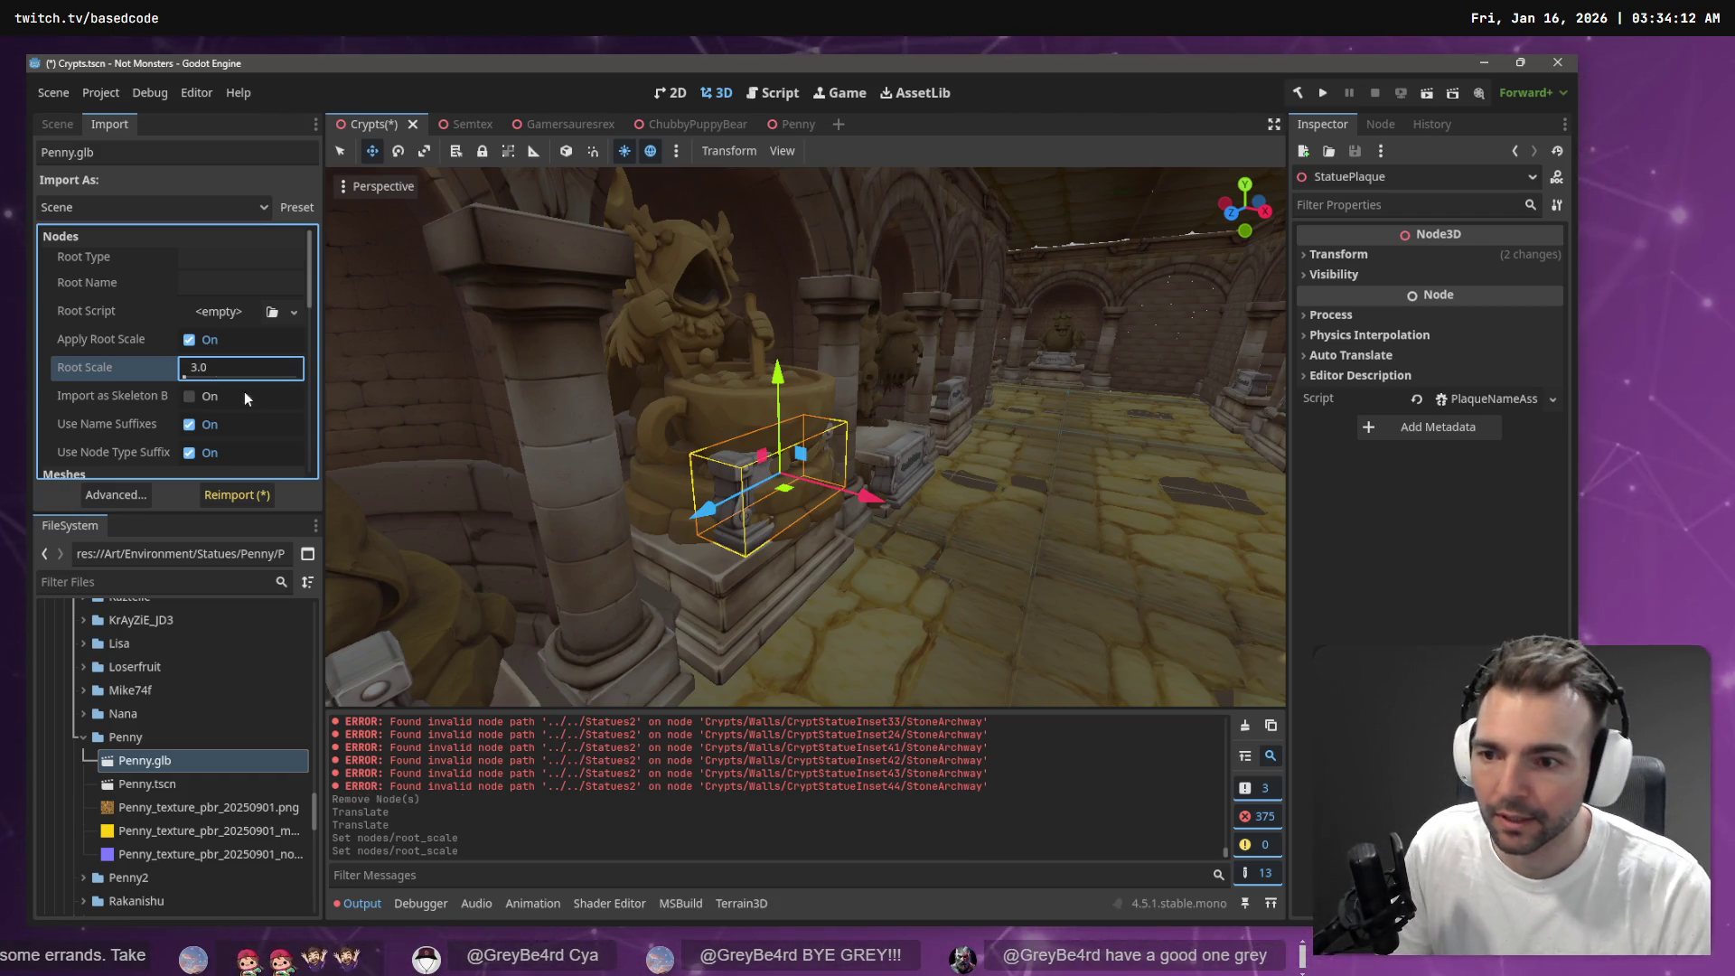
{"action": "left_click", "coordinate": [240, 494]}
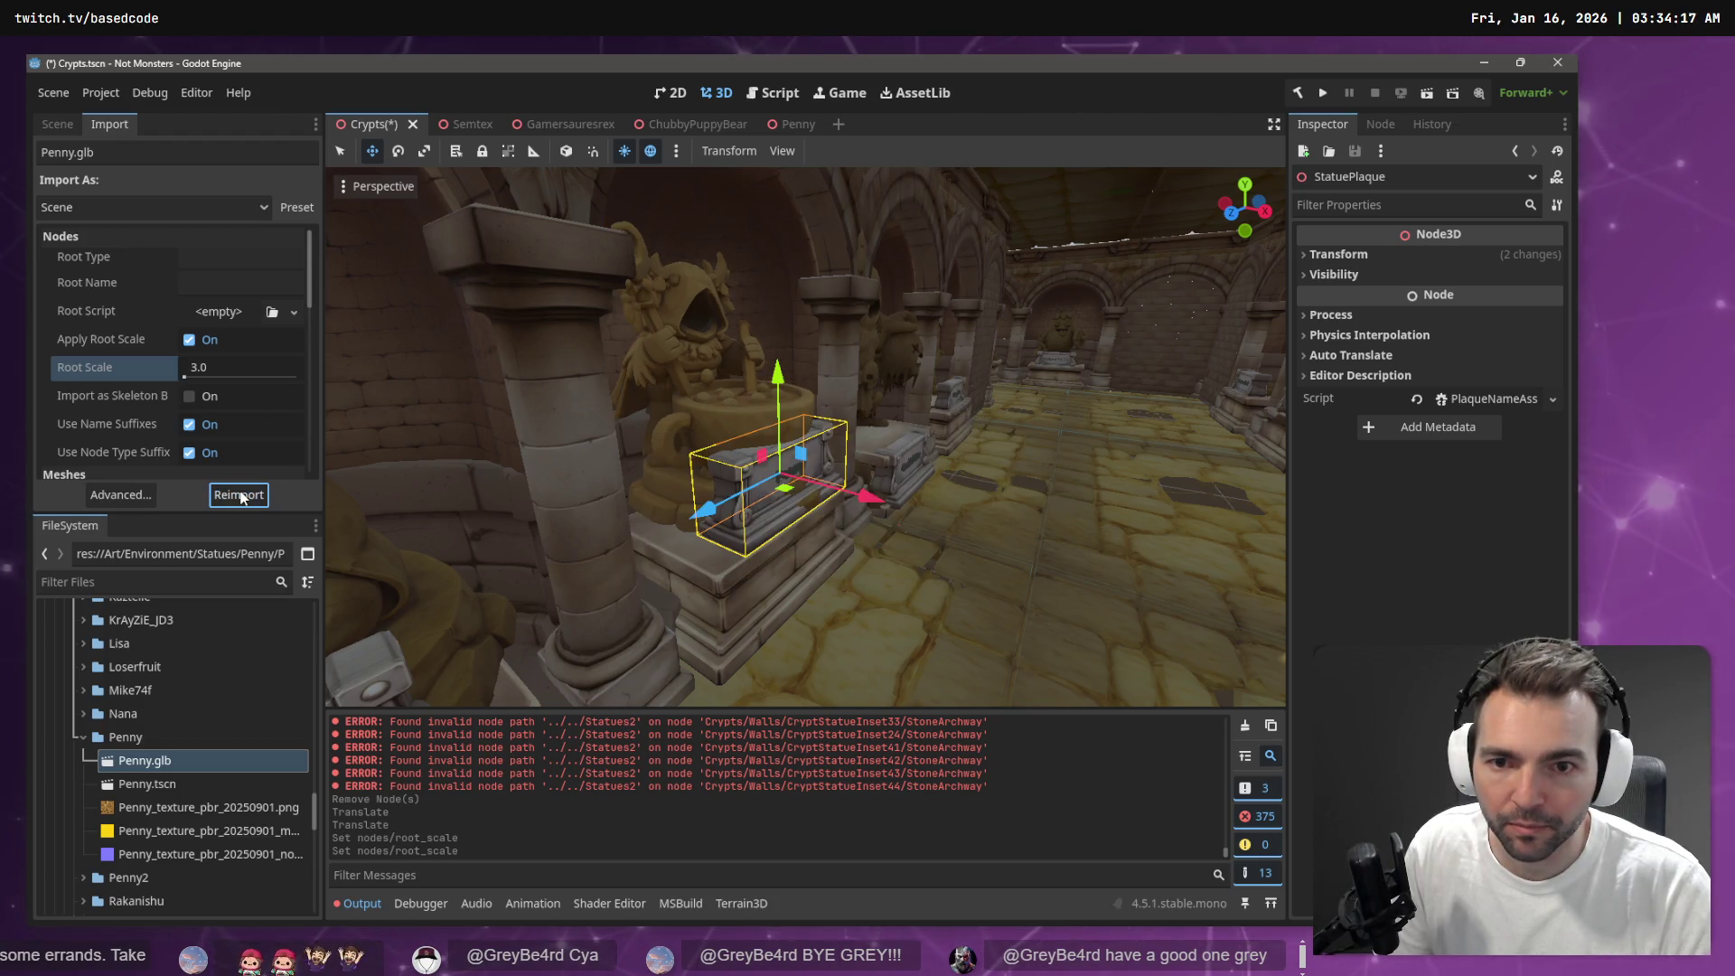
{"action": "mouse_move", "coordinate": [998, 500]}
{"action": "left_mouse_down"}
{"action": "mouse_move", "coordinate": [976, 488]}
{"action": "mouse_move", "coordinate": [998, 500]}
{"action": "left_mouse_up"}
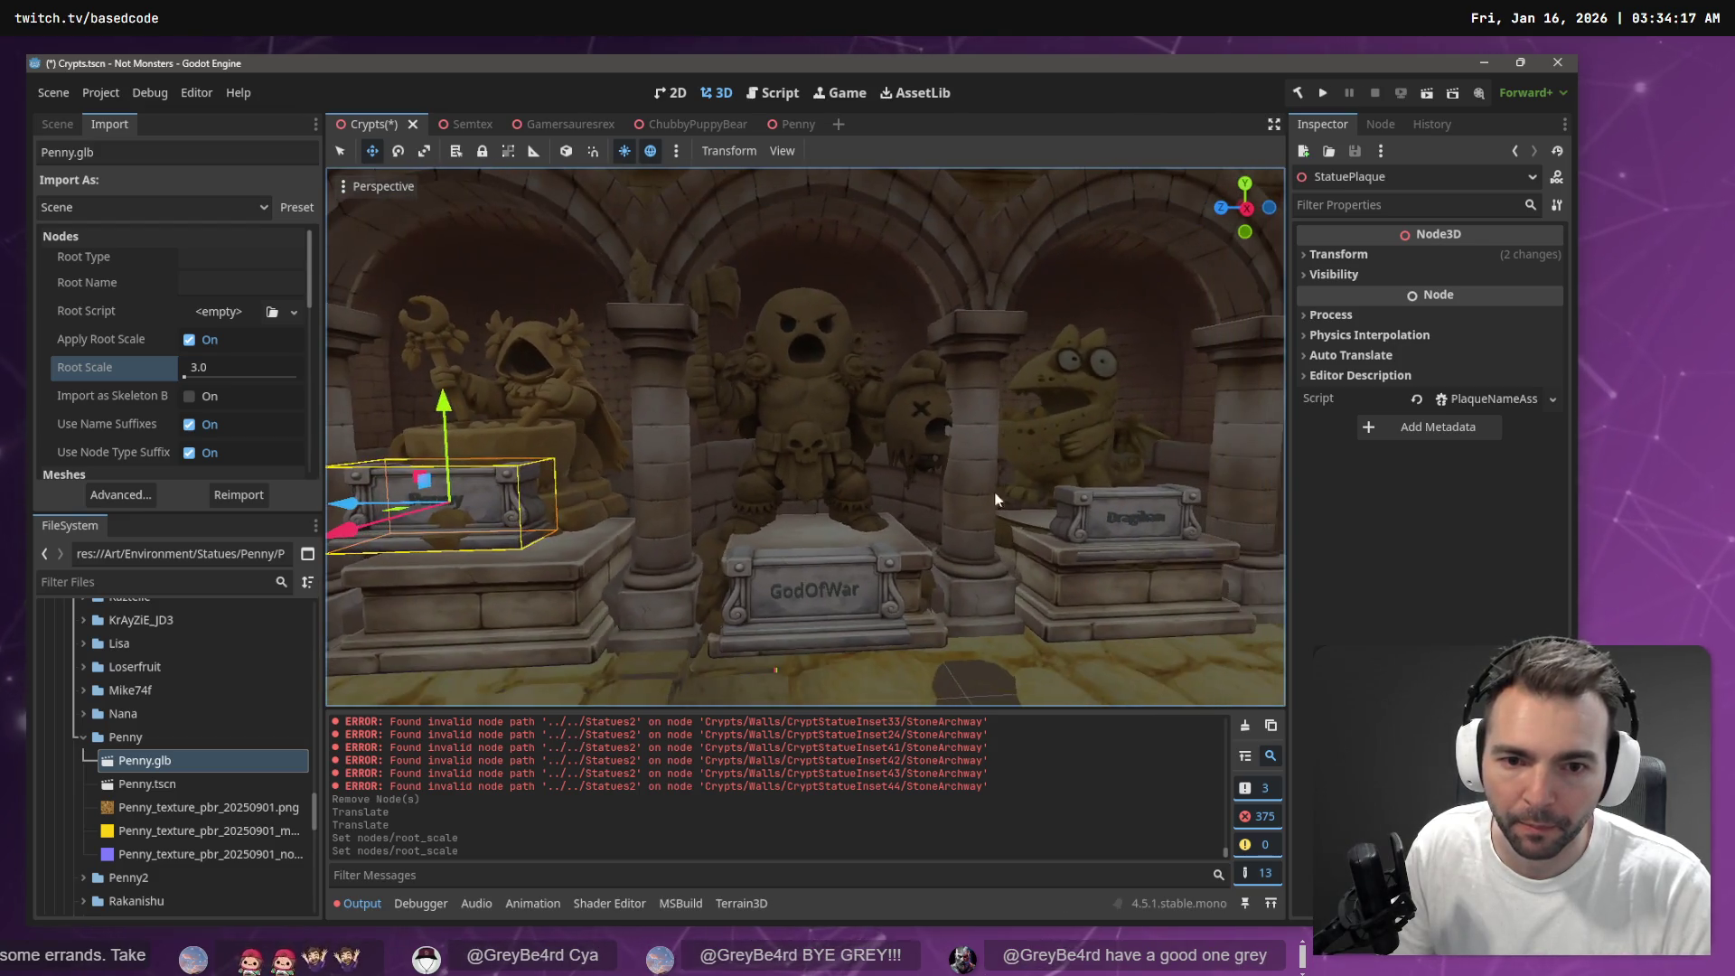
{"action": "left_click", "coordinate": [849, 571]}
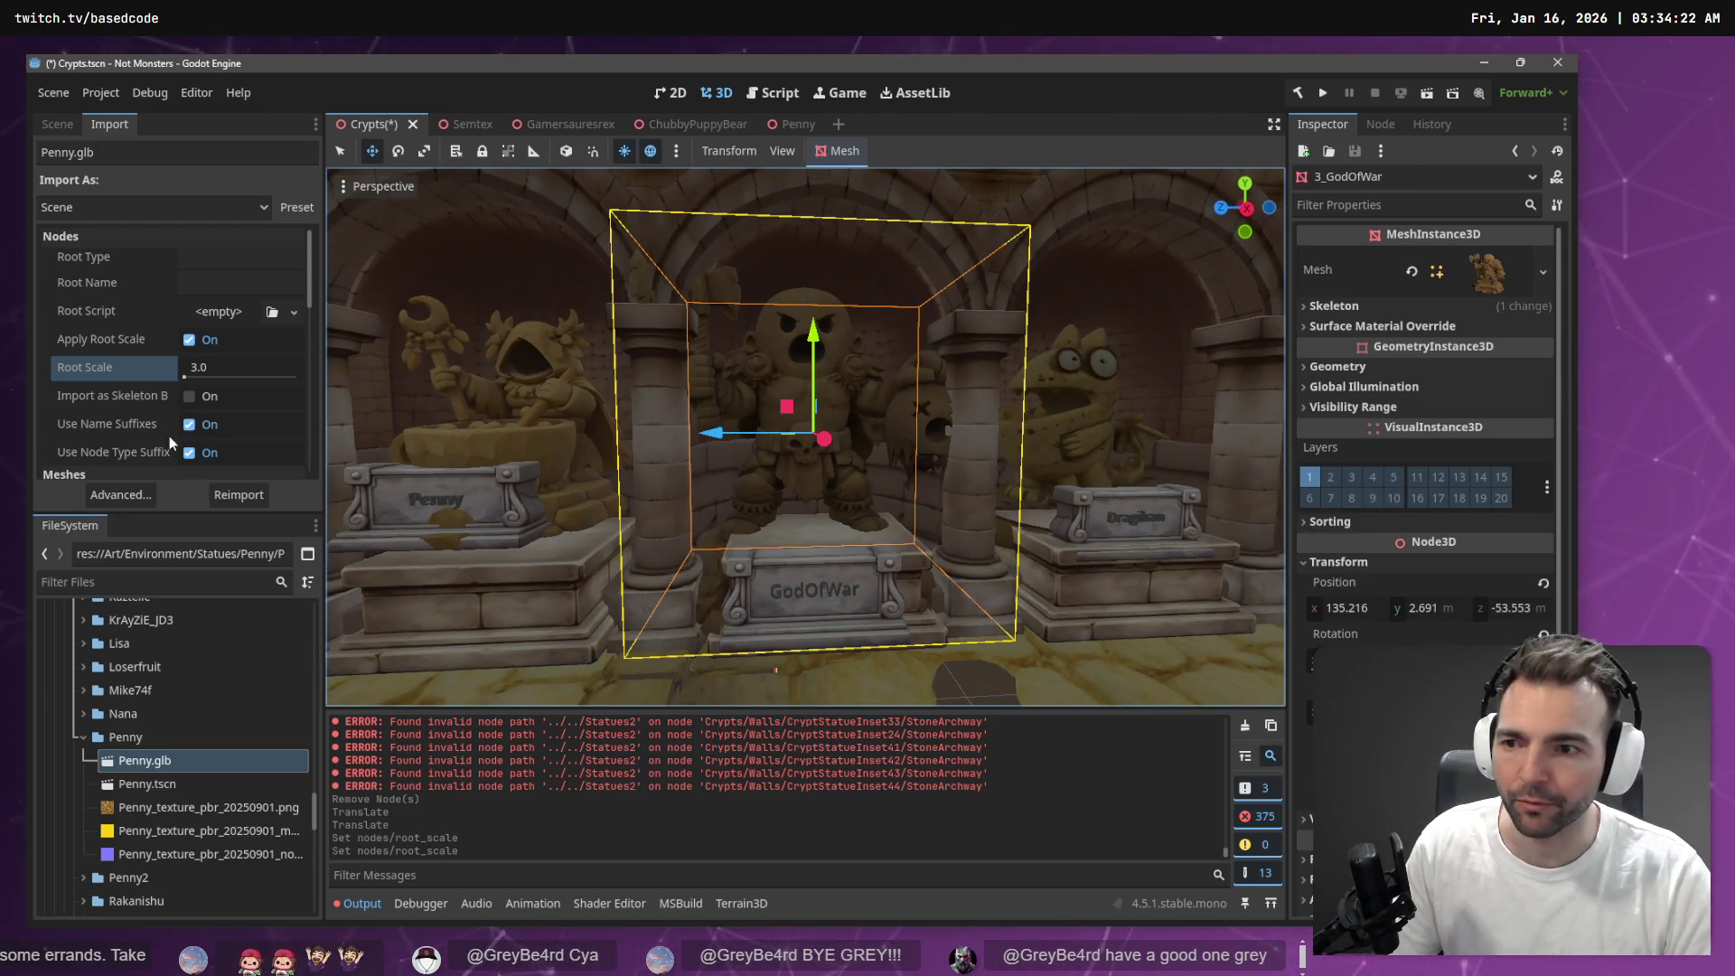
Rename the 3_GodOfWar.tscn file in the GodOfWar folder to GodOfWar.tscn
{"action": "left_click", "coordinate": [80, 738]}
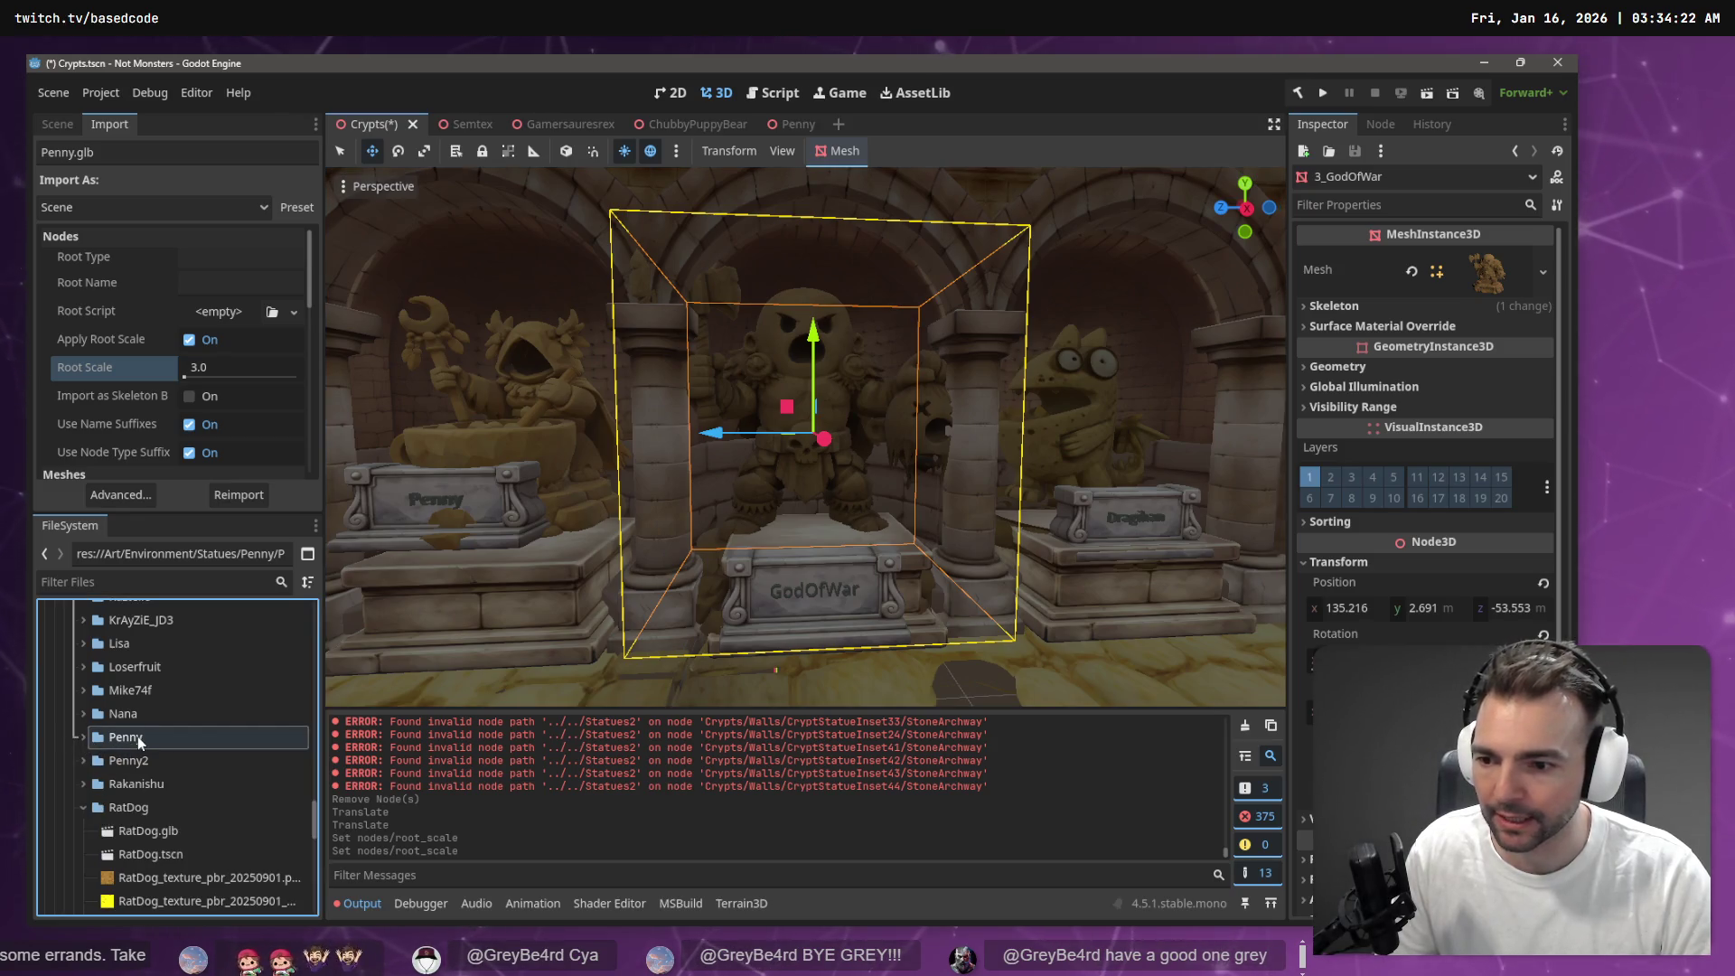
{"action": "scroll", "coordinate": [137, 734], "scroll_direction": "up", "scroll_amount": 4}
{"action": "scroll", "coordinate": [152, 730], "scroll_direction": "up", "scroll_amount": 4}
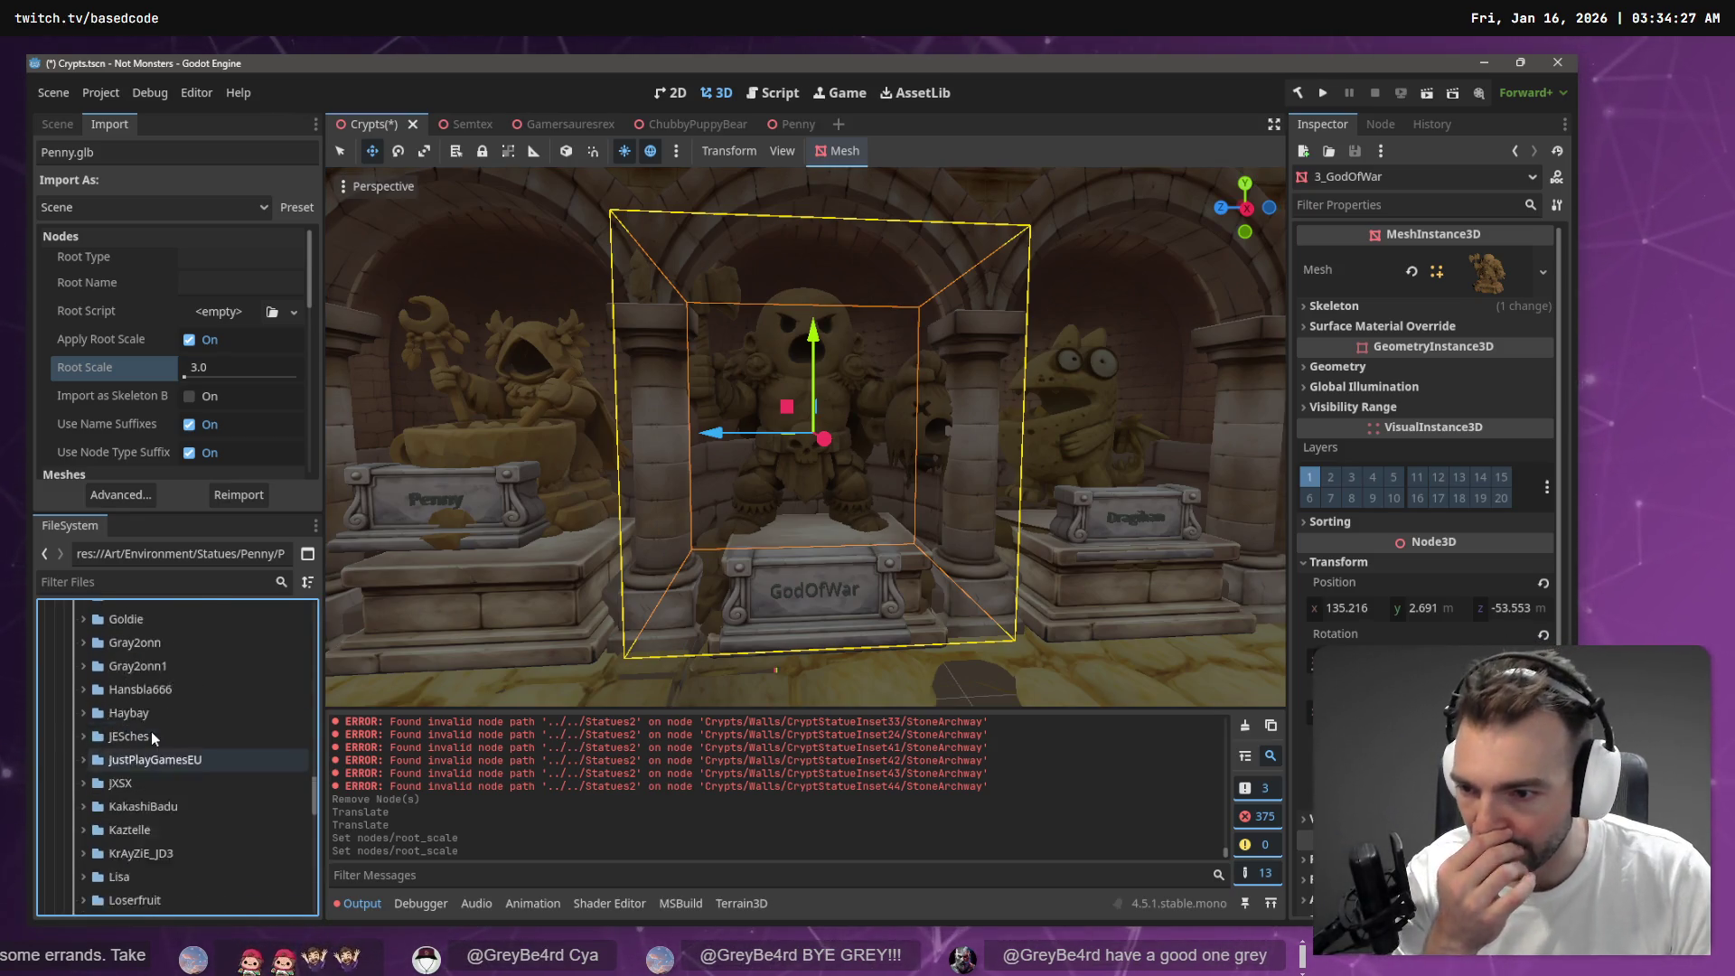
{"action": "left_click", "coordinate": [120, 691]}
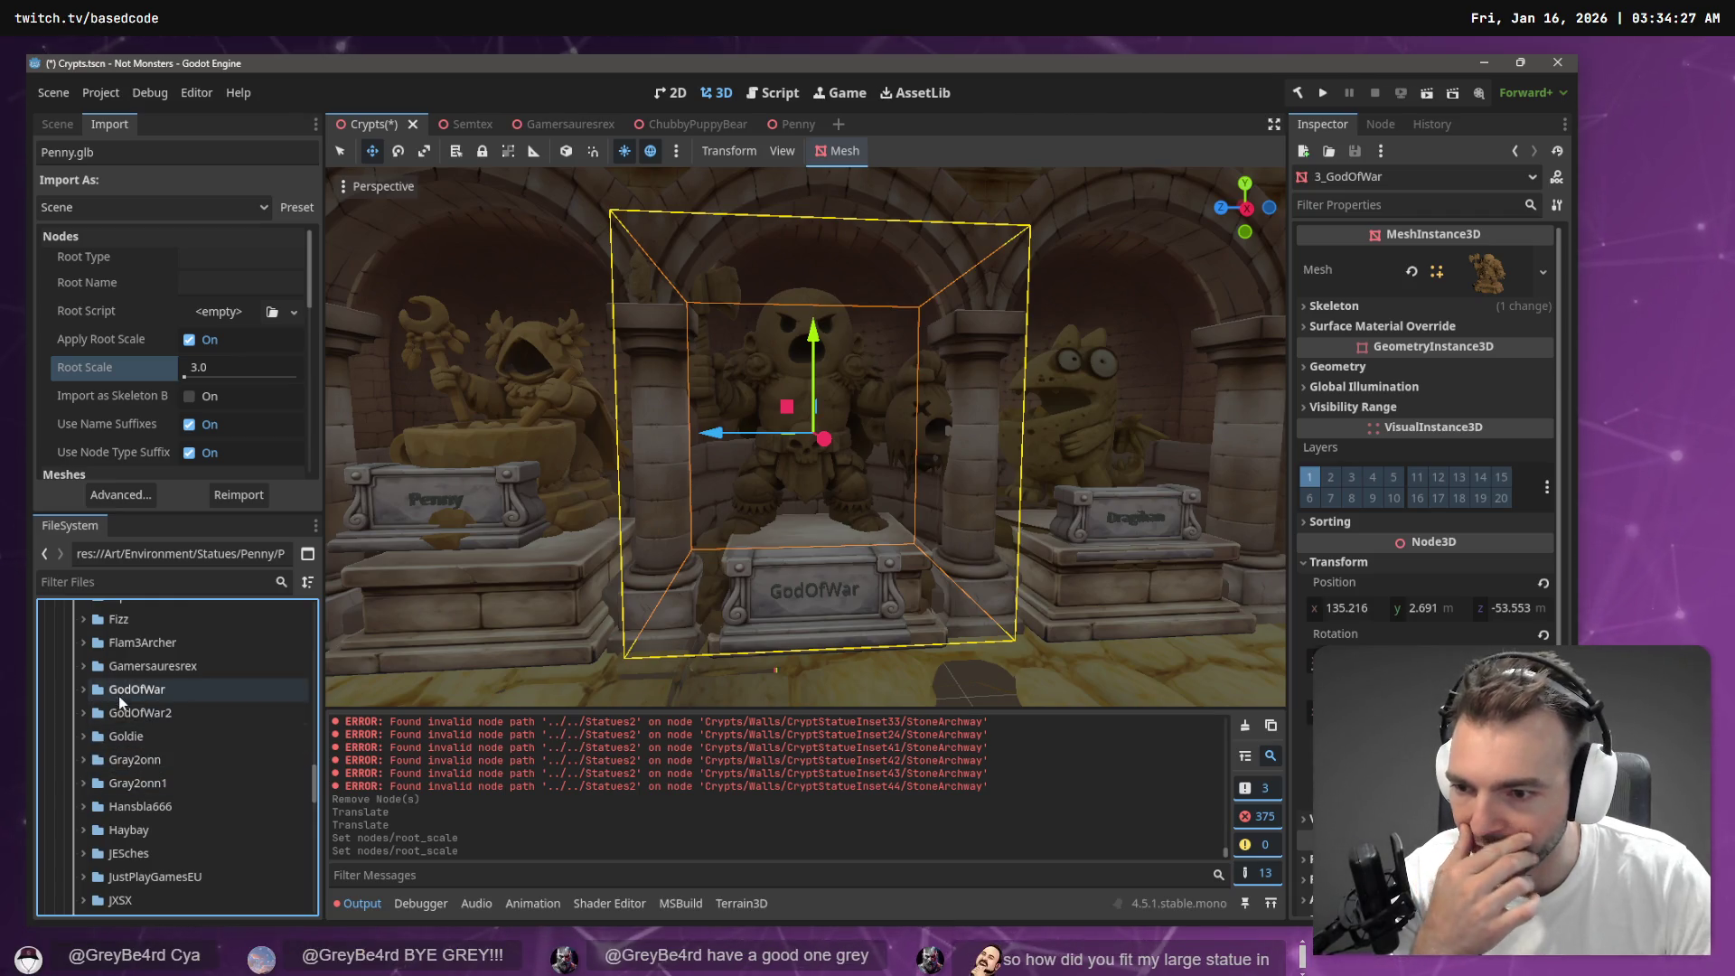
{"action": "left_click", "coordinate": [82, 690]}
{"action": "left_click", "coordinate": [168, 716]}
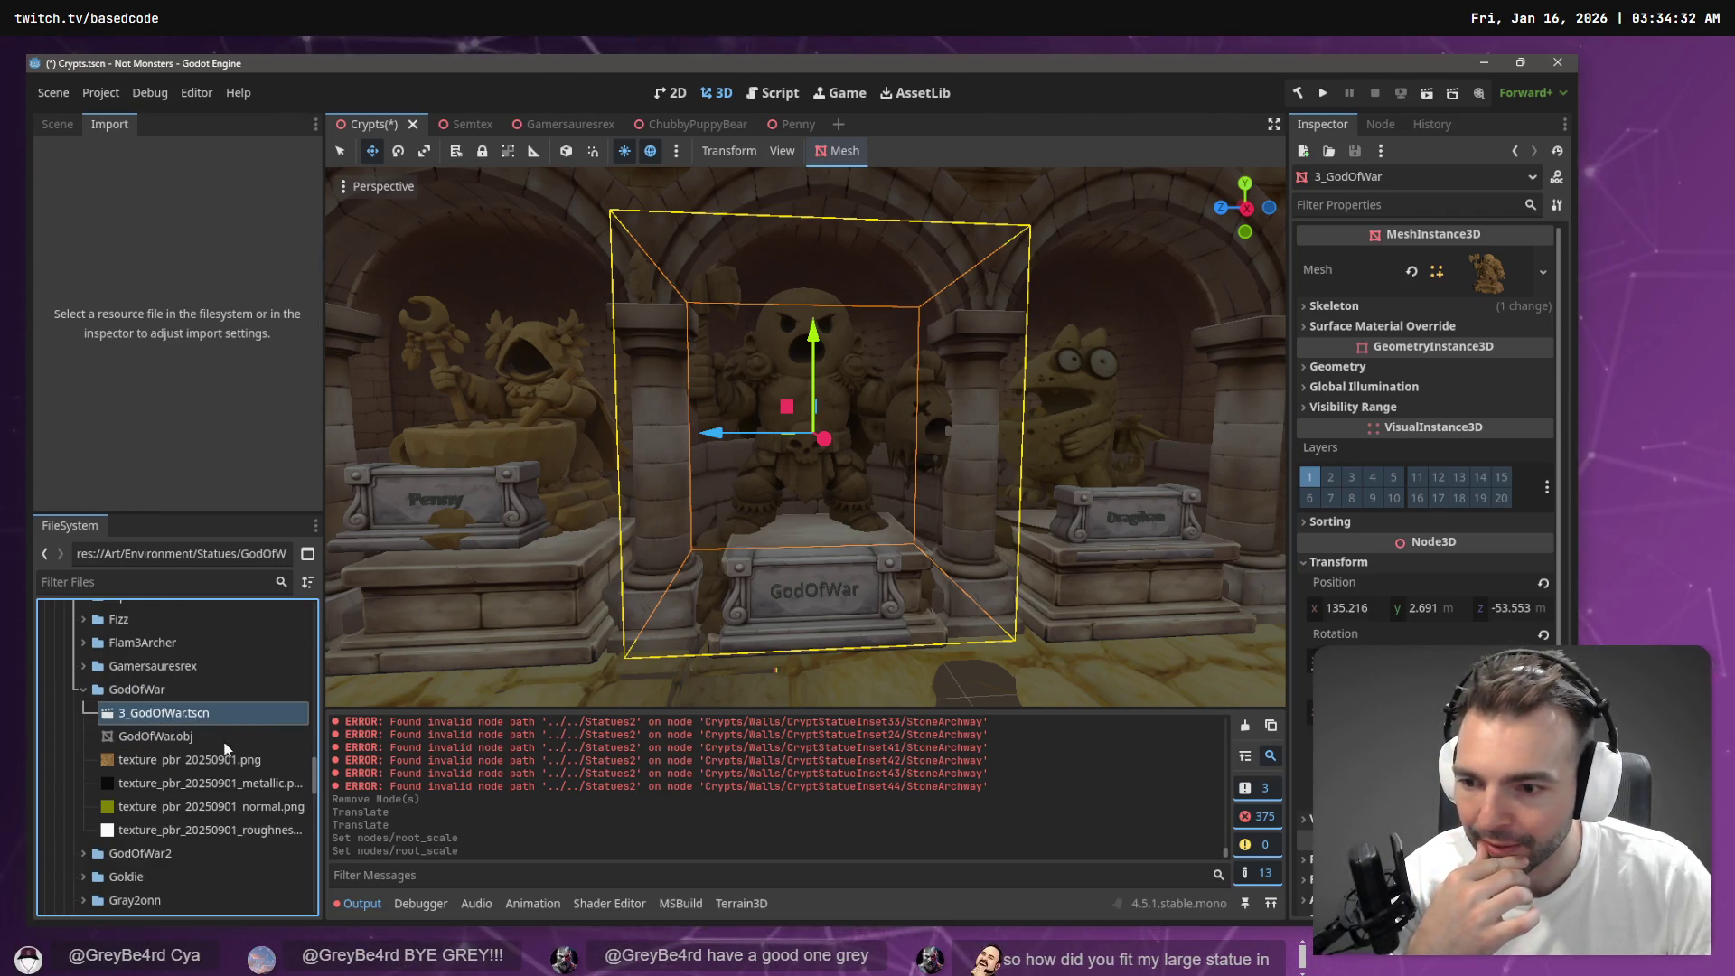
{"action": "left_click", "coordinate": [165, 717]}
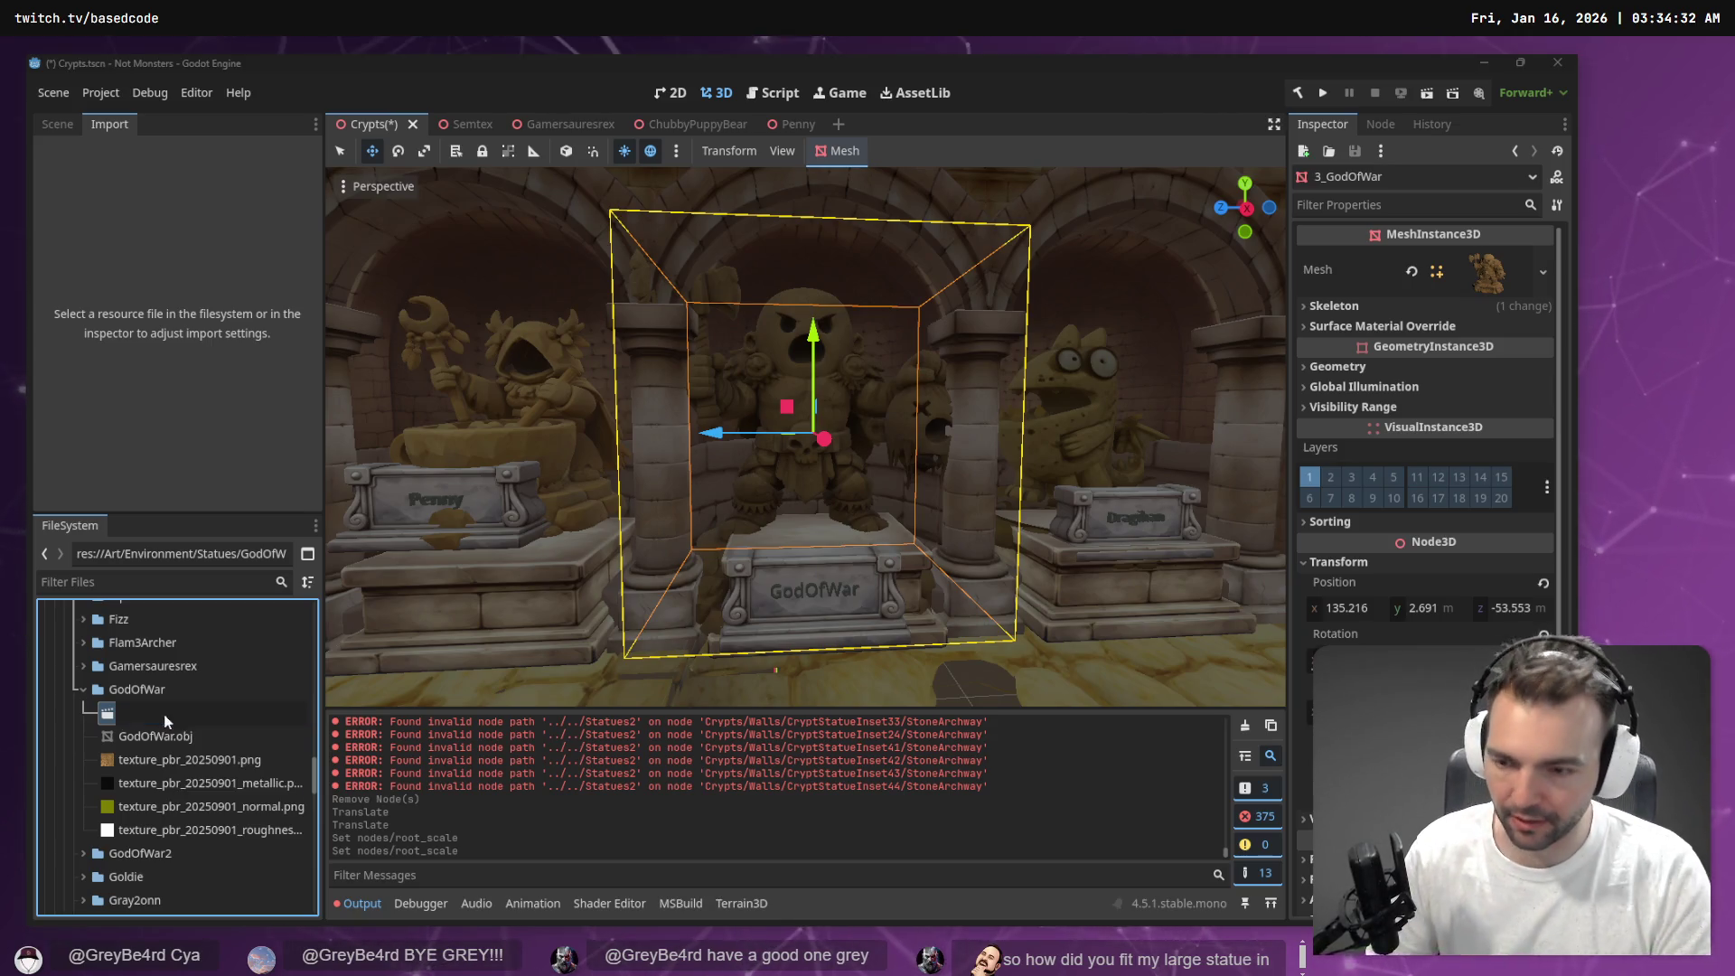
{"action": "type", "text": "GodOfWar.tscn"}
{"action": "key", "text": "Return"}
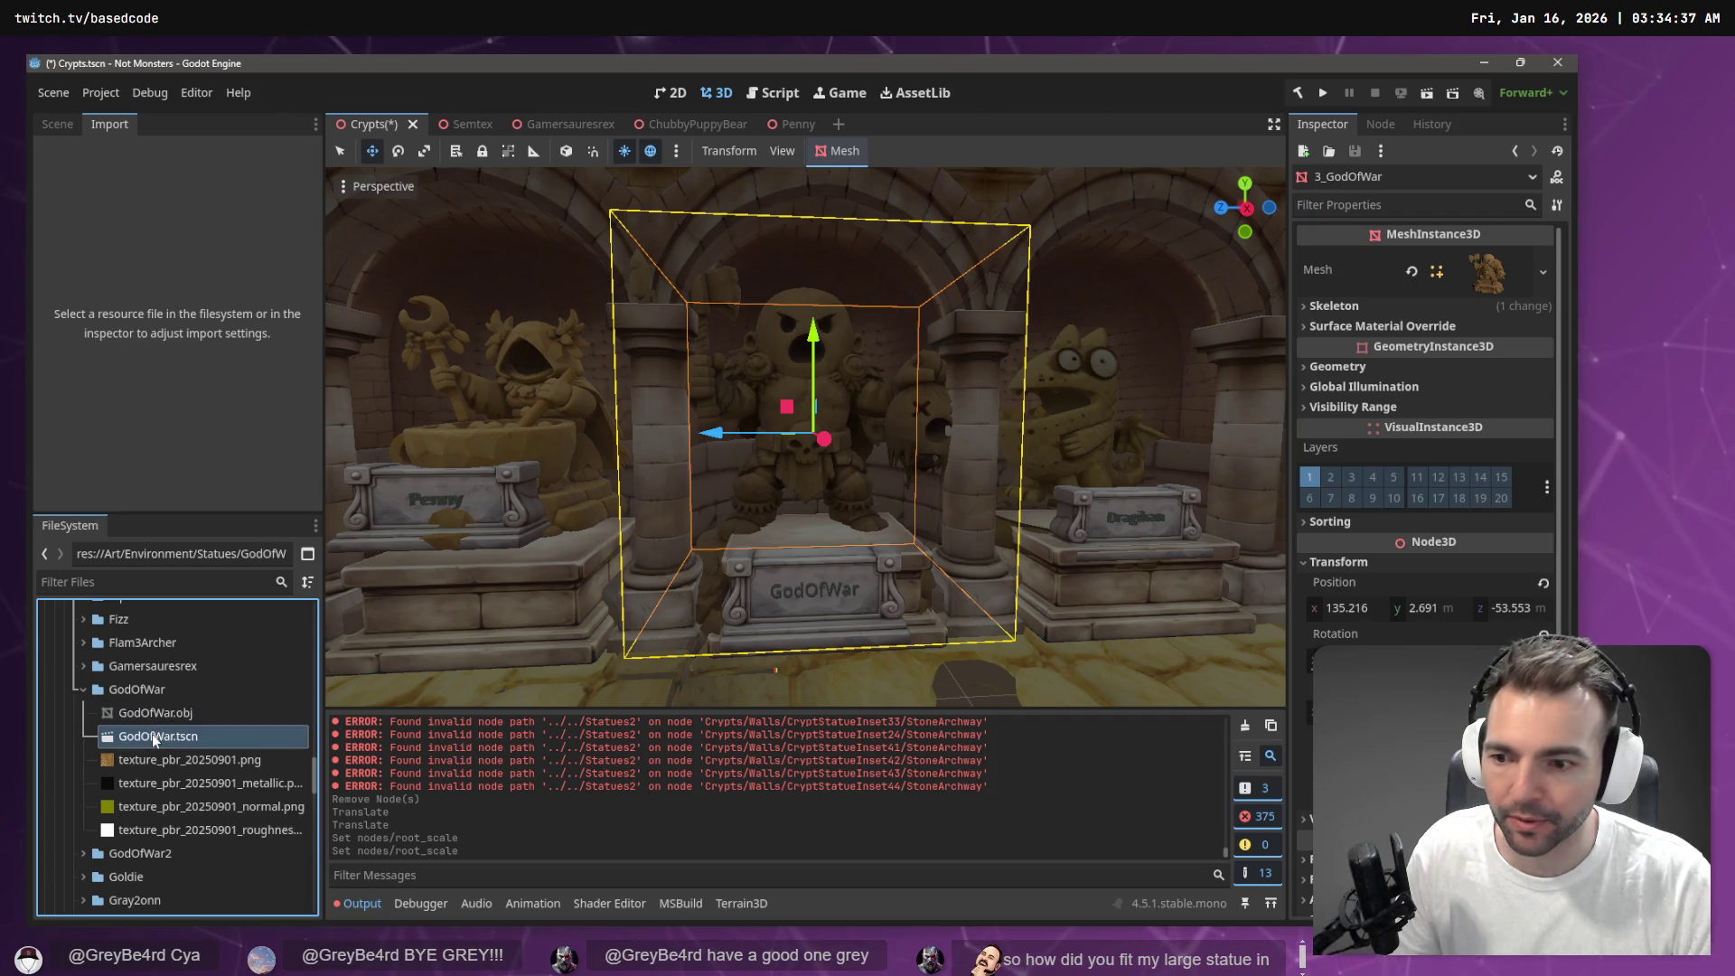
Open GodOfWar.tscn and lower the statue mesh to Y position 0.209
{"action": "double_click", "coordinate": [151, 734]}
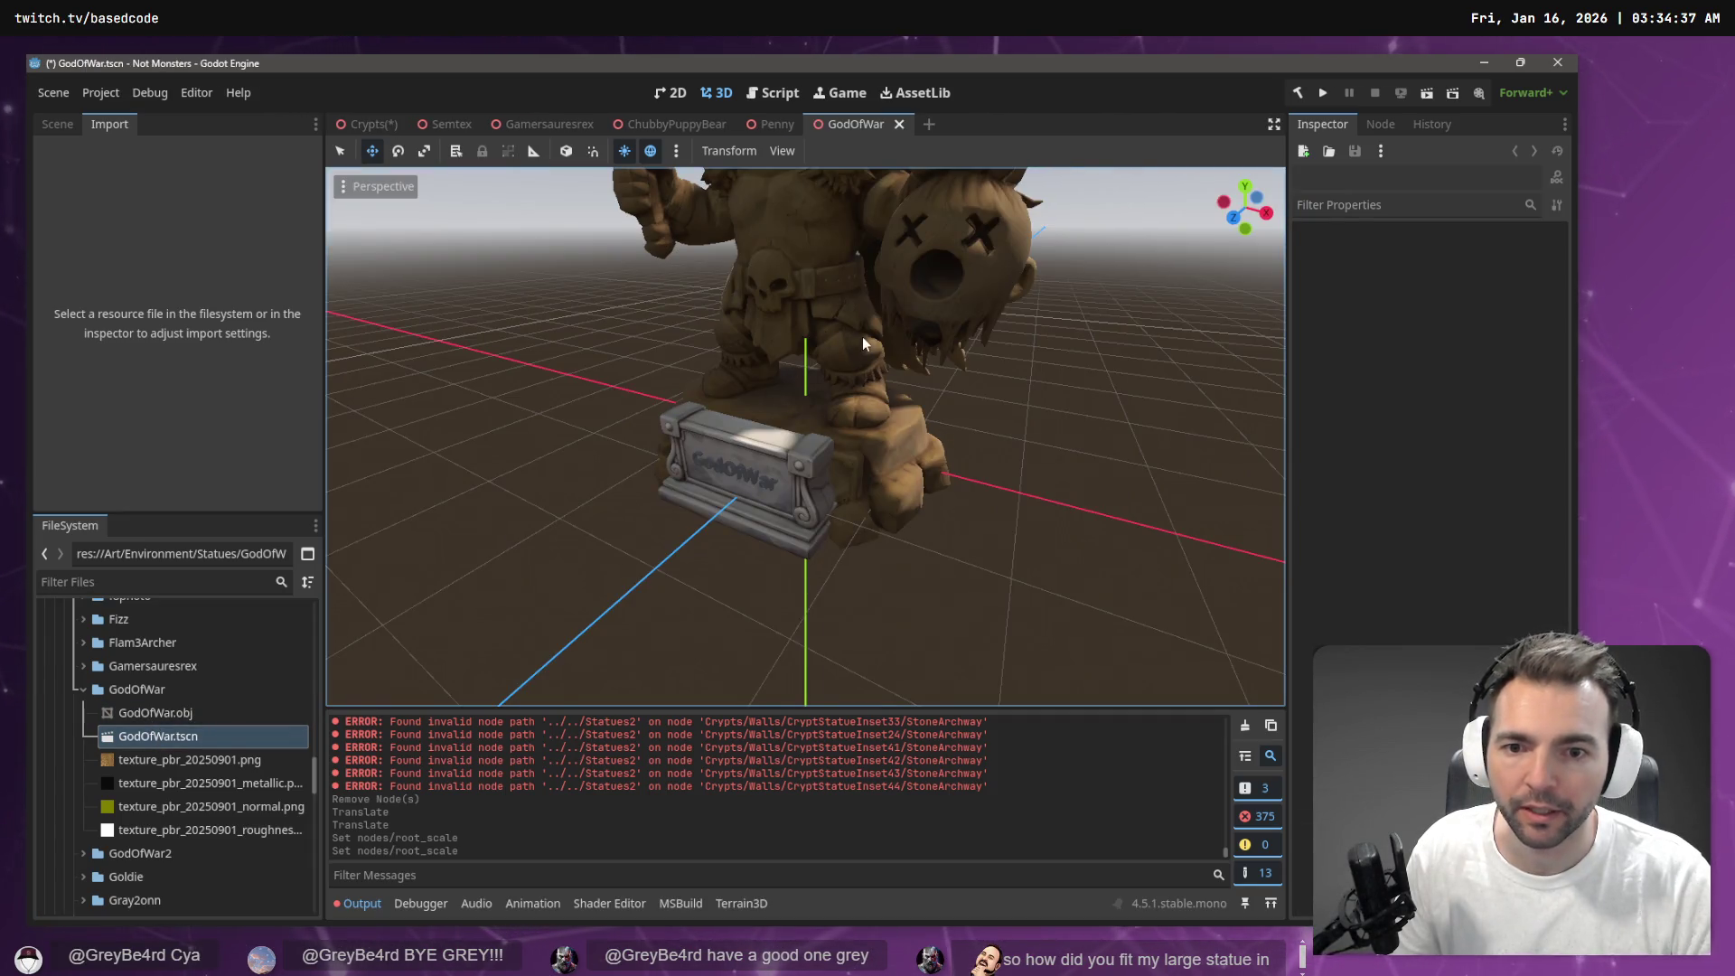
{"action": "left_click", "coordinate": [850, 357]}
{"action": "key", "text": "e"}
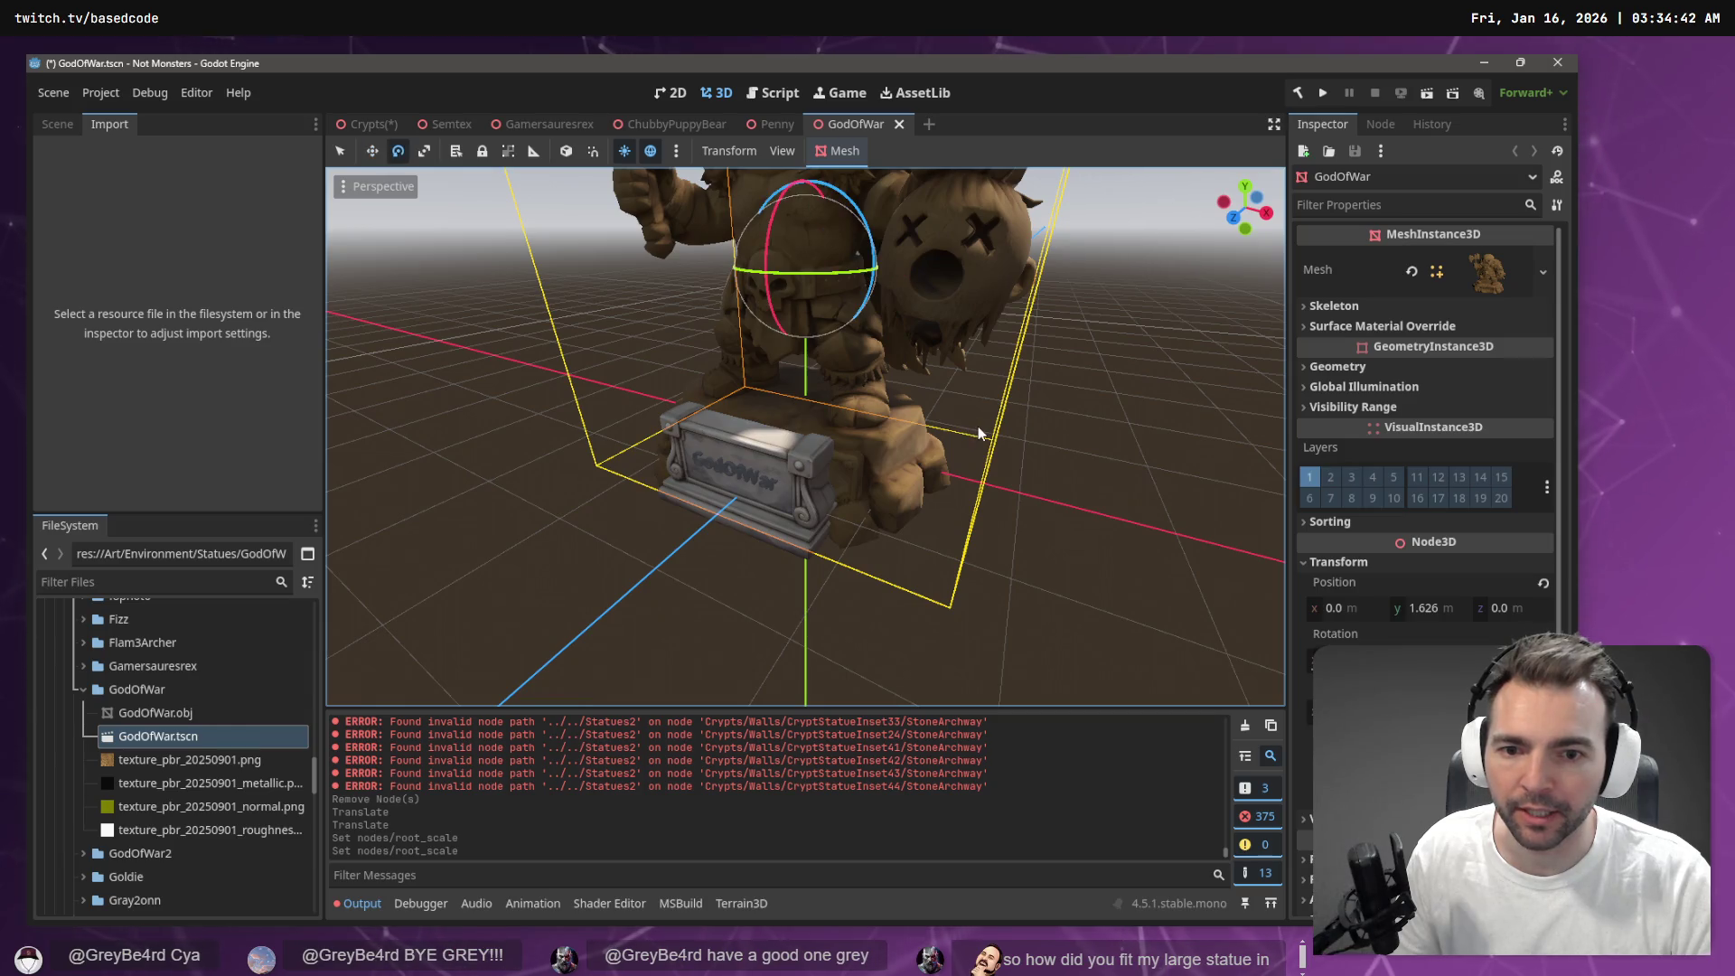
{"action": "scroll", "coordinate": [978, 425], "scroll_direction": "down", "scroll_amount": 8}
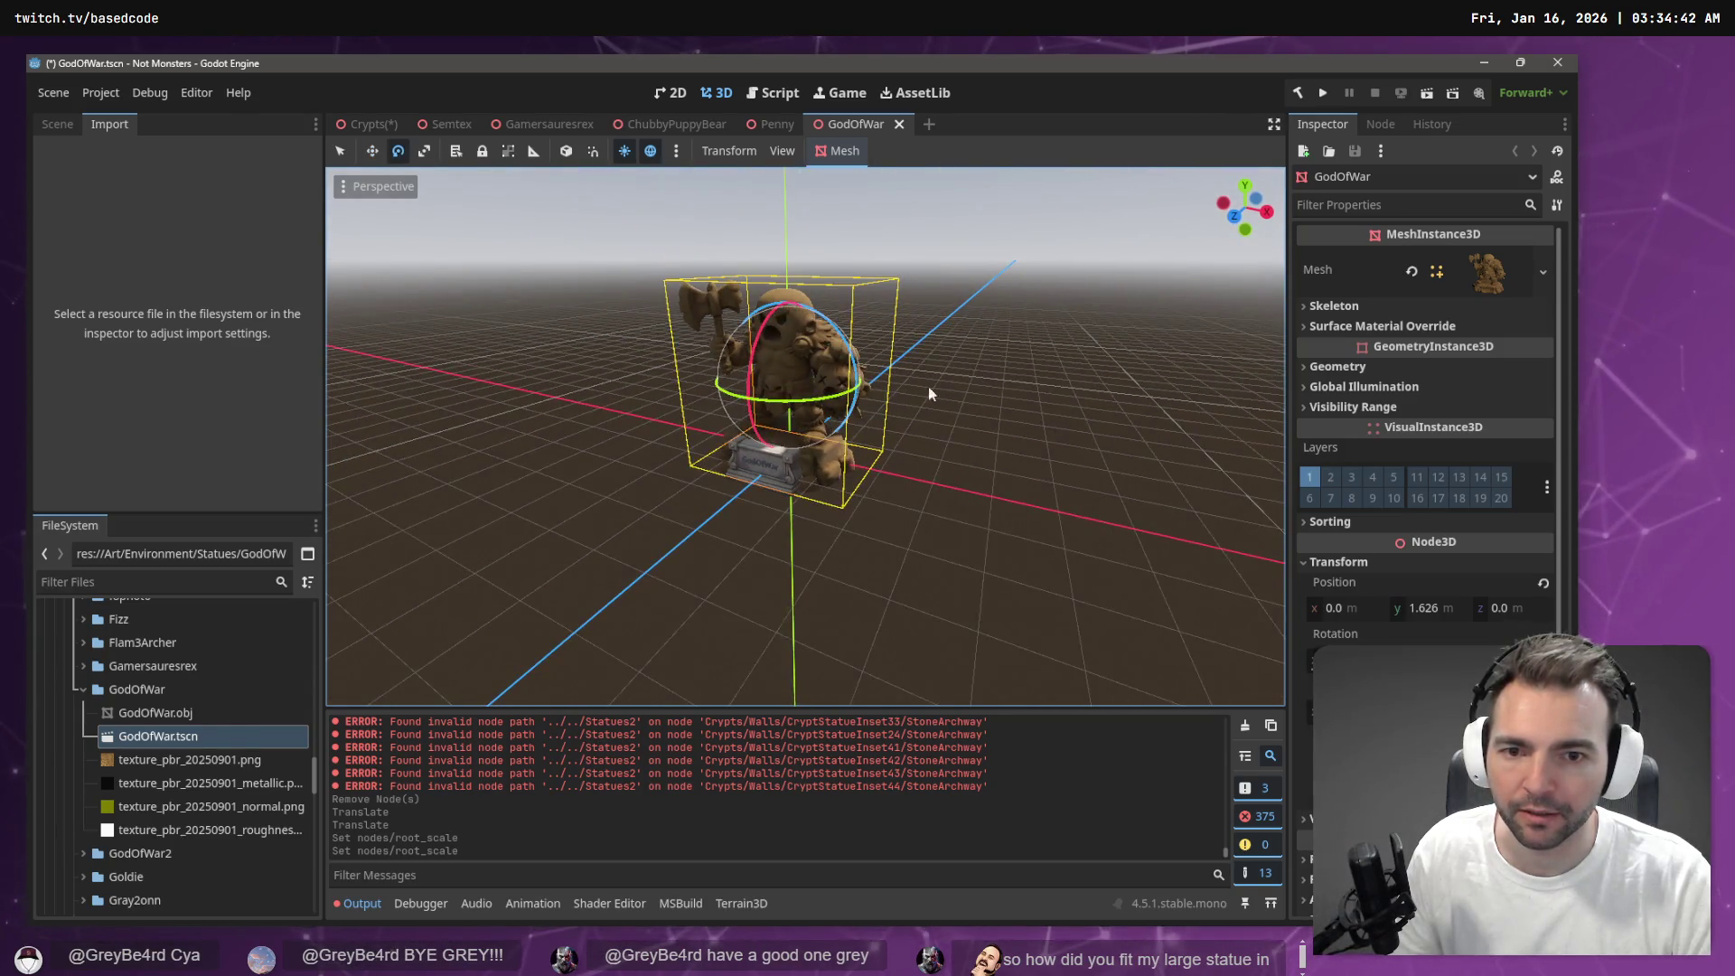
{"action": "key", "text": "w"}
{"action": "left_click_drag", "start_coordinate": [786, 269], "coordinate": [782, 370]}
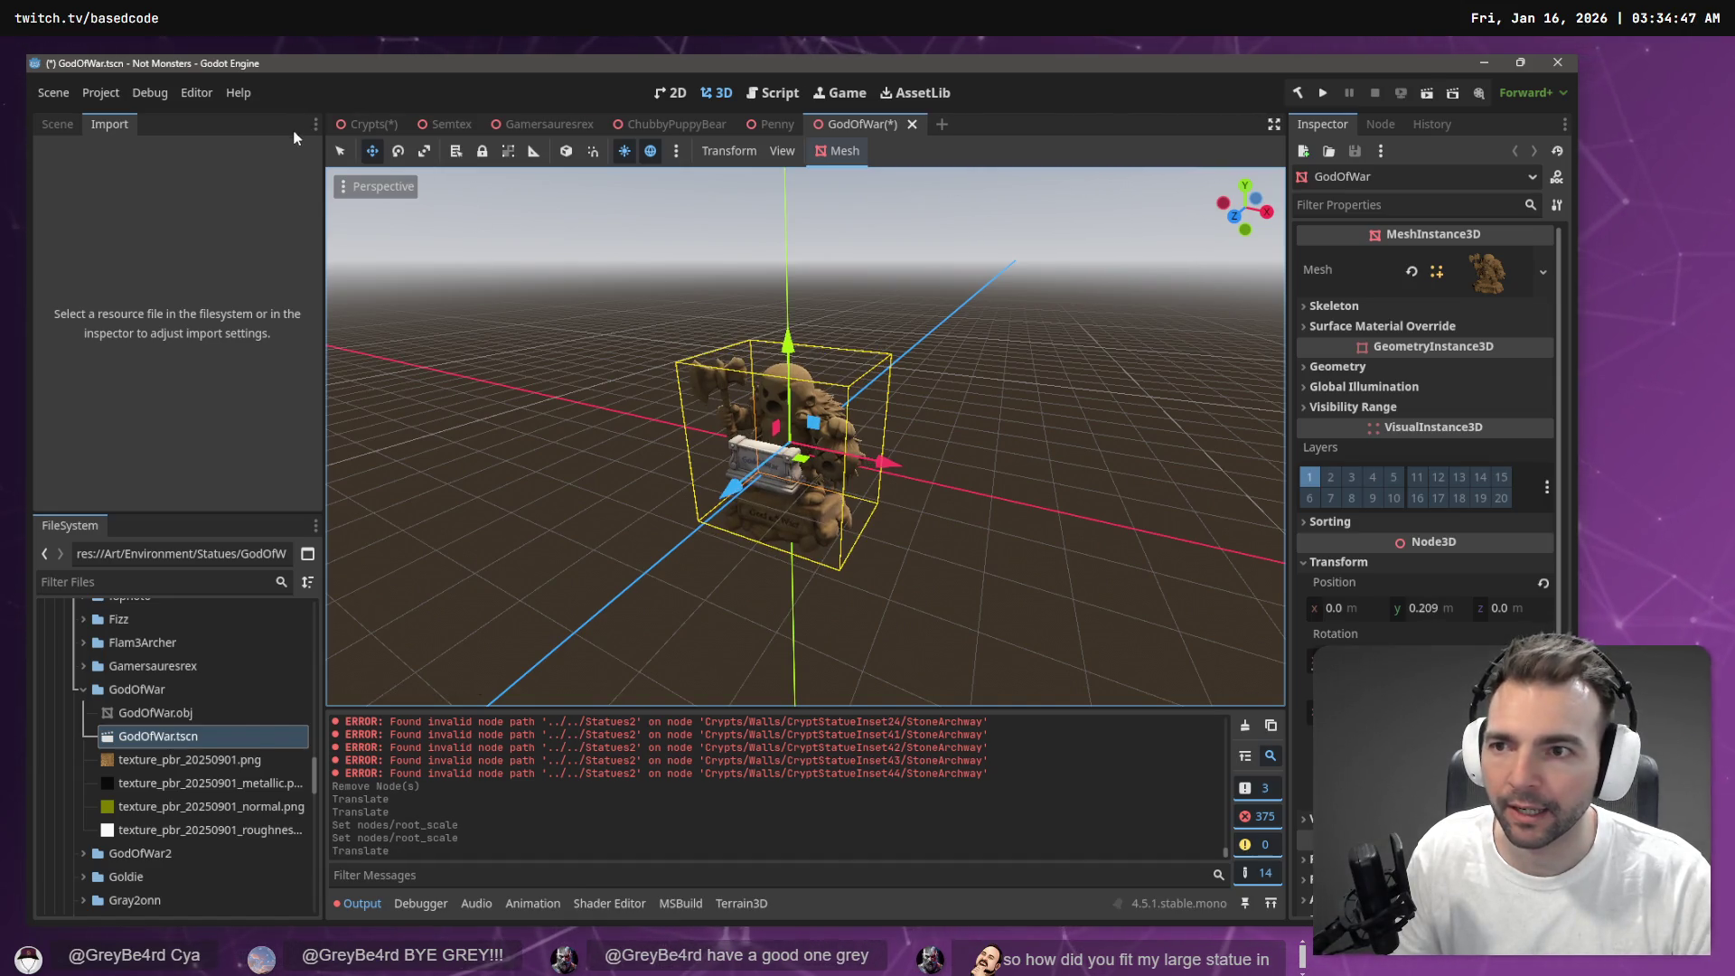
Delete the Text and material nodes from the GodOfWar scene and save it
{"action": "left_click", "coordinate": [56, 122]}
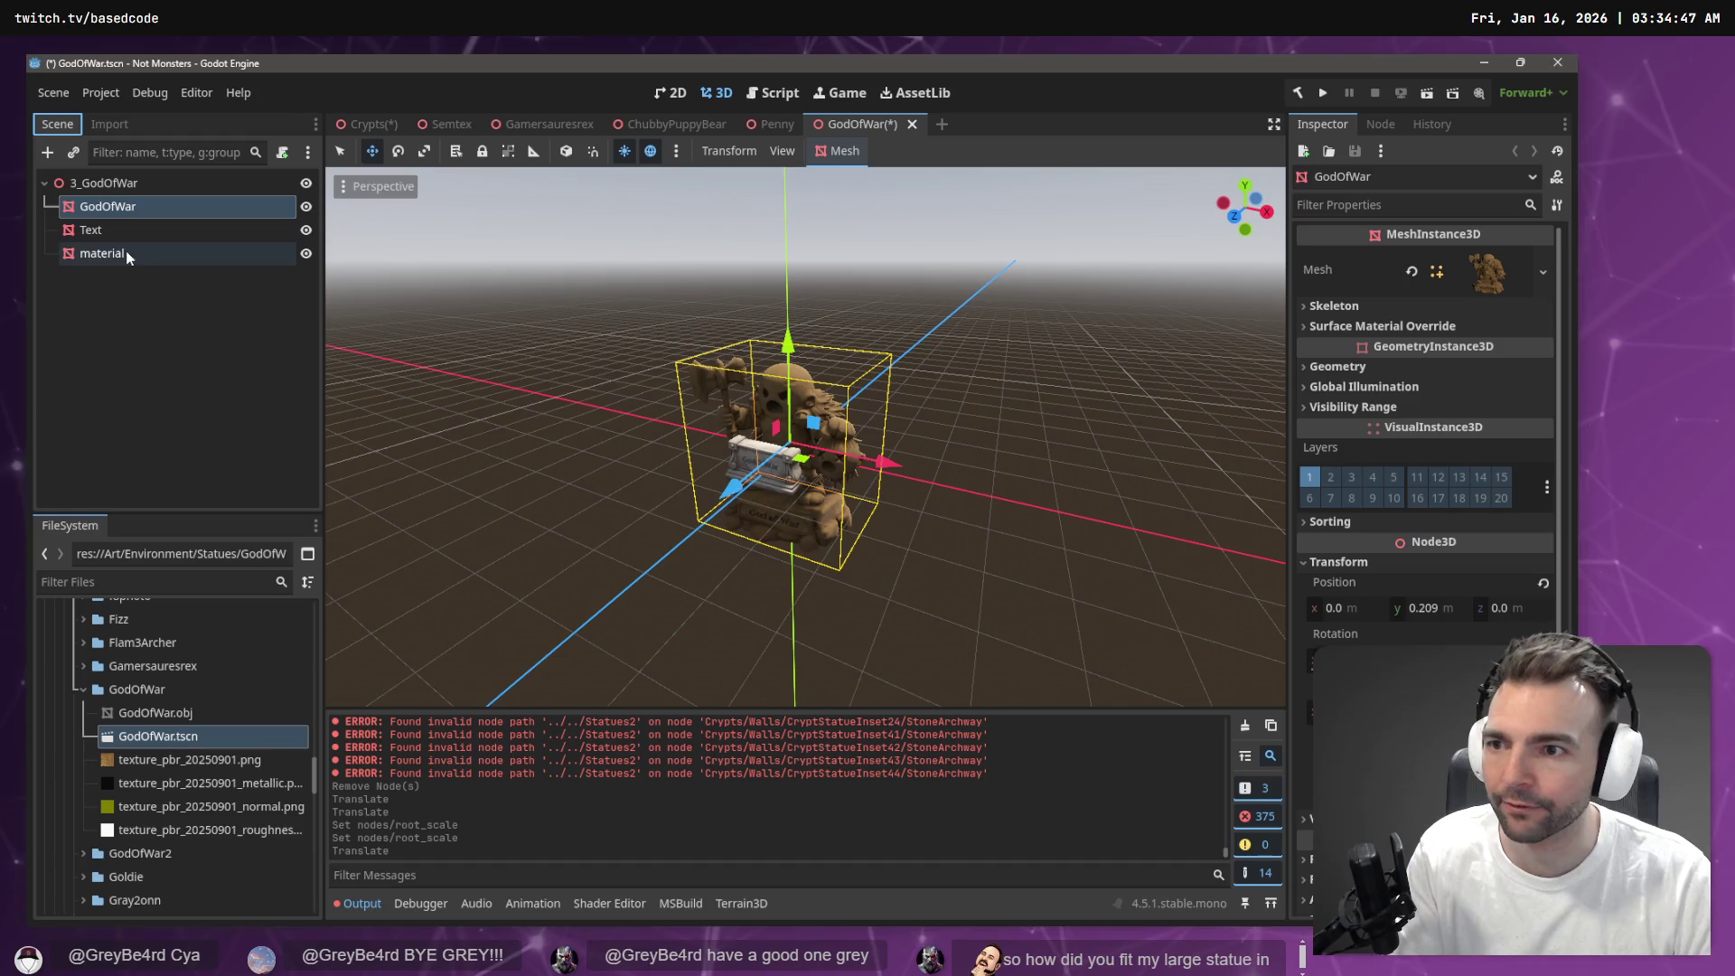
{"action": "left_click", "coordinate": [135, 237]}
{"action": "key", "text": "Delete"}
{"action": "key", "text": "Return"}
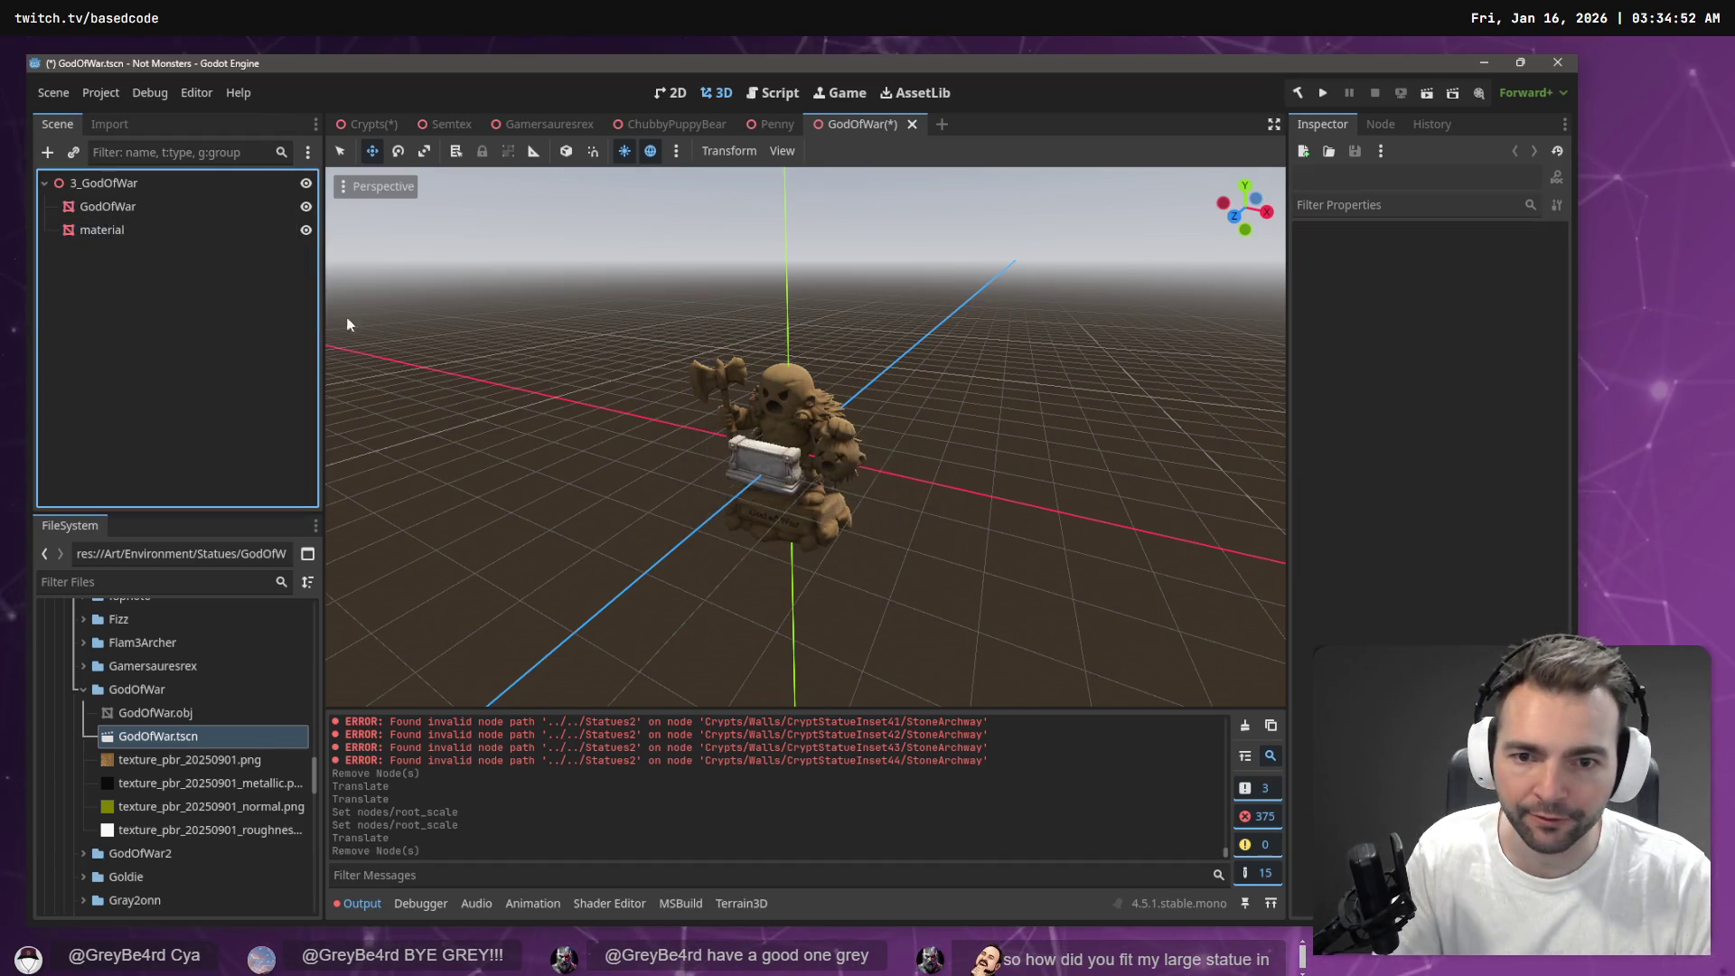
{"action": "left_click", "coordinate": [122, 221]}
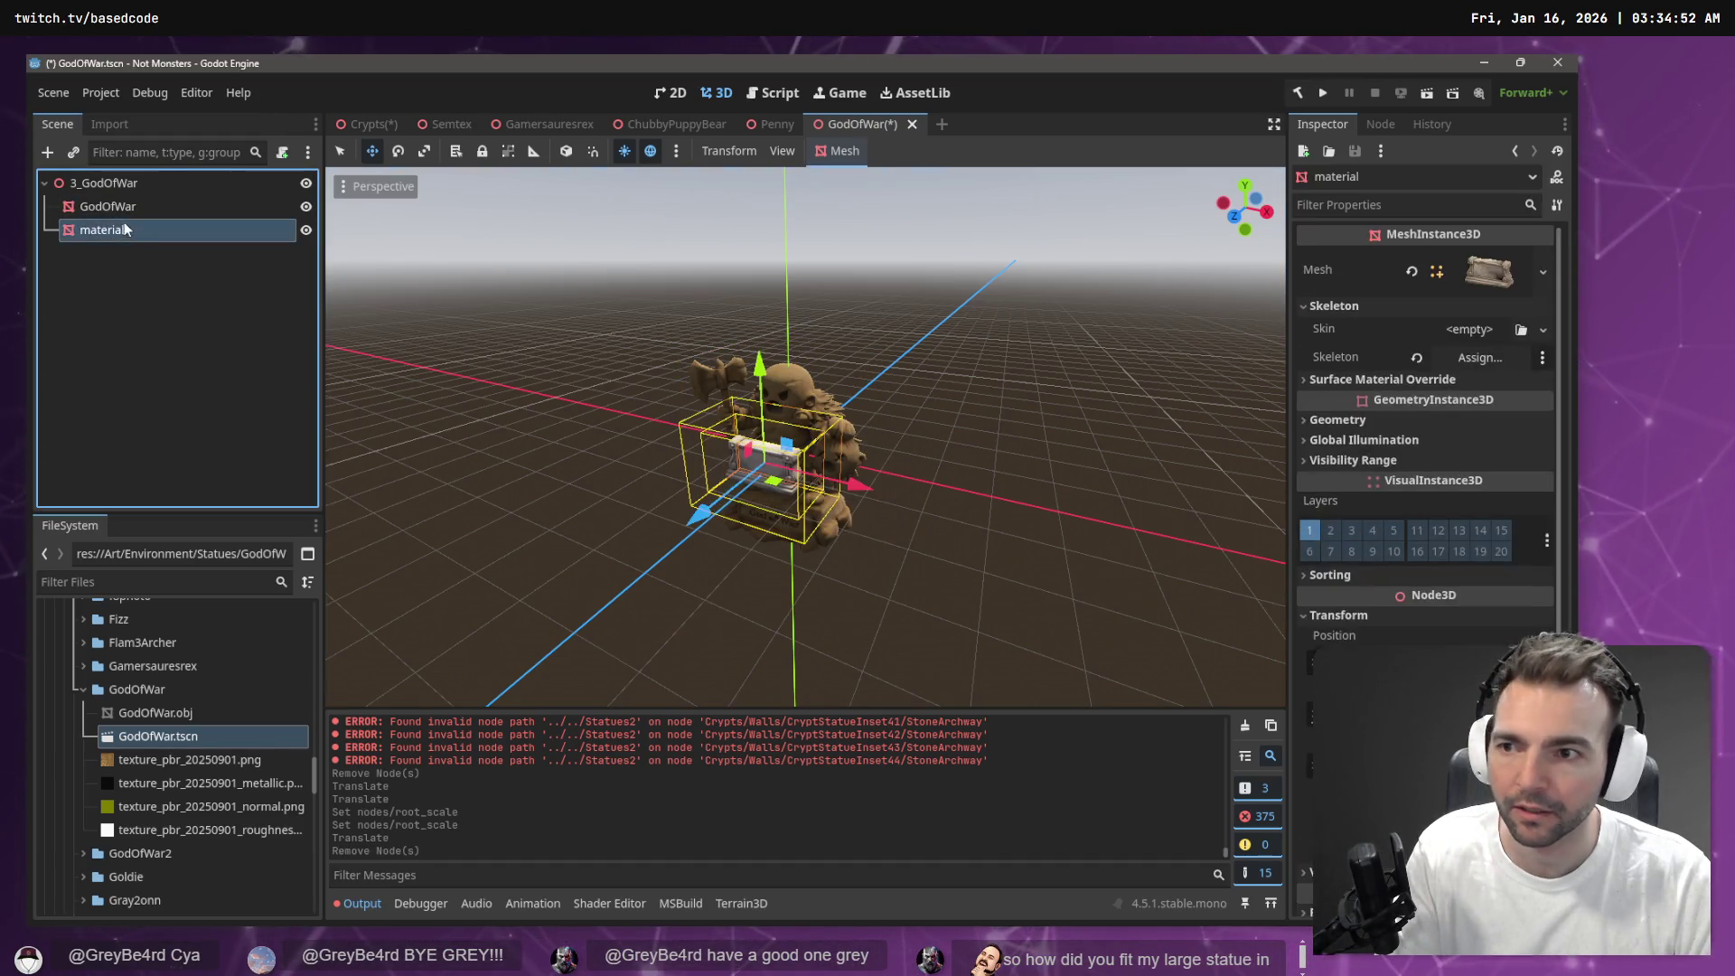
{"action": "left_click", "coordinate": [123, 209]}
{"action": "left_click", "coordinate": [135, 229]}
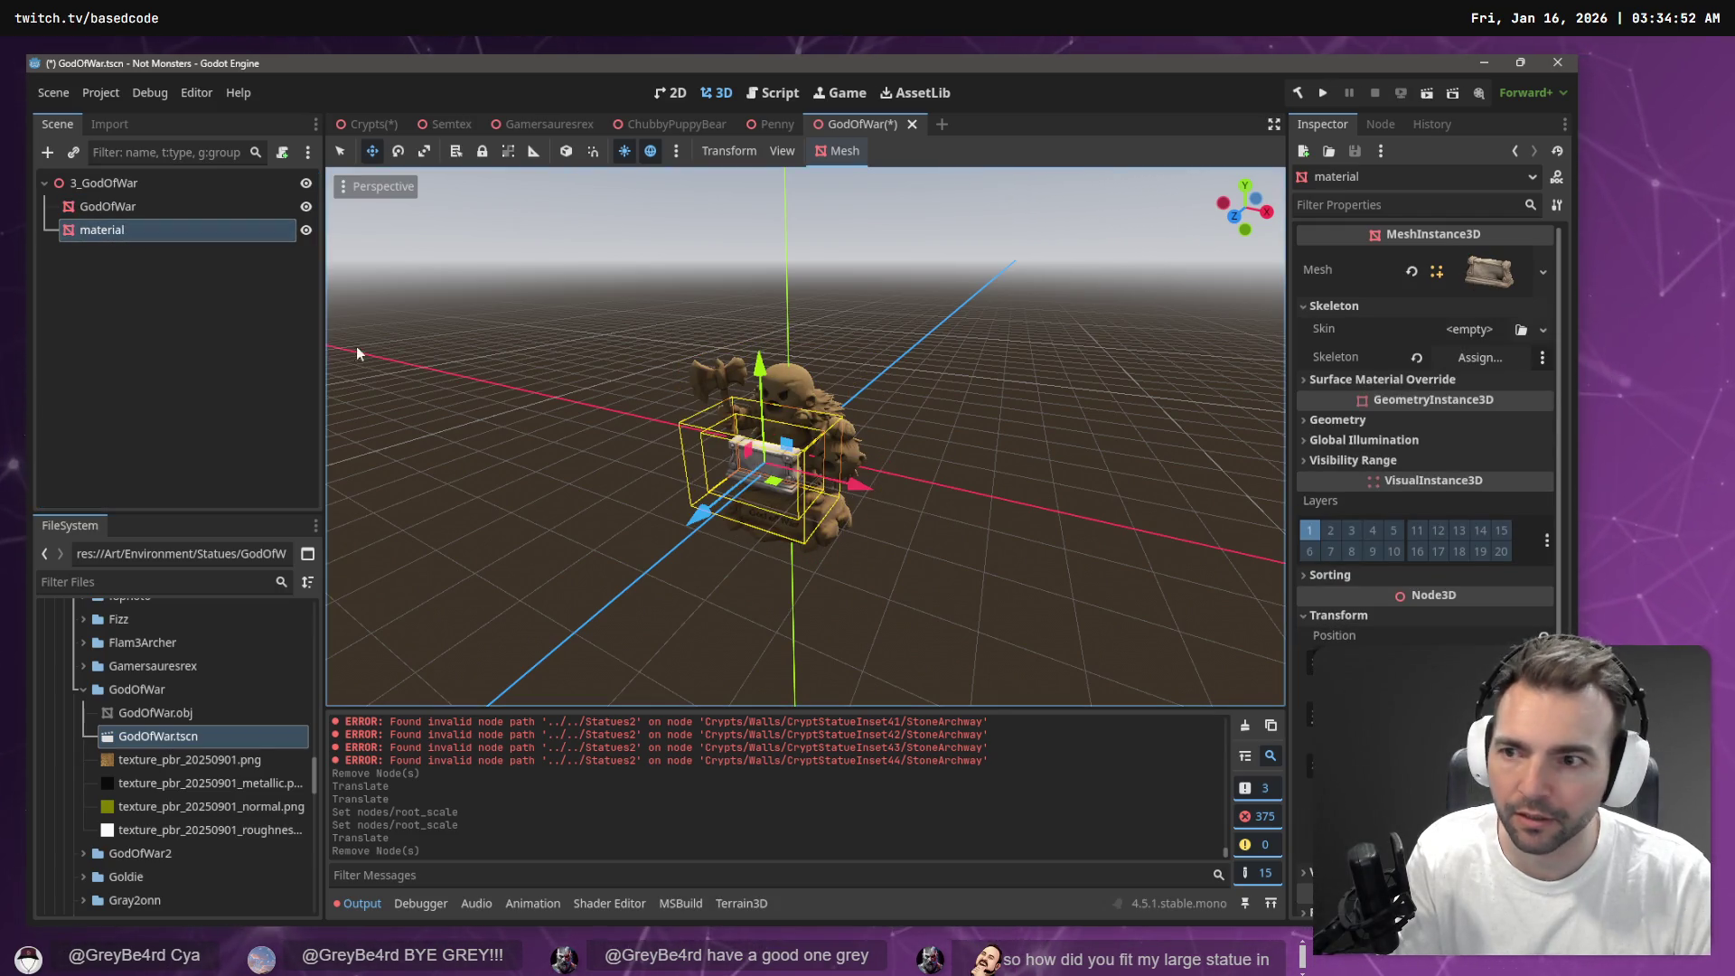
{"action": "key", "text": "Delete"}
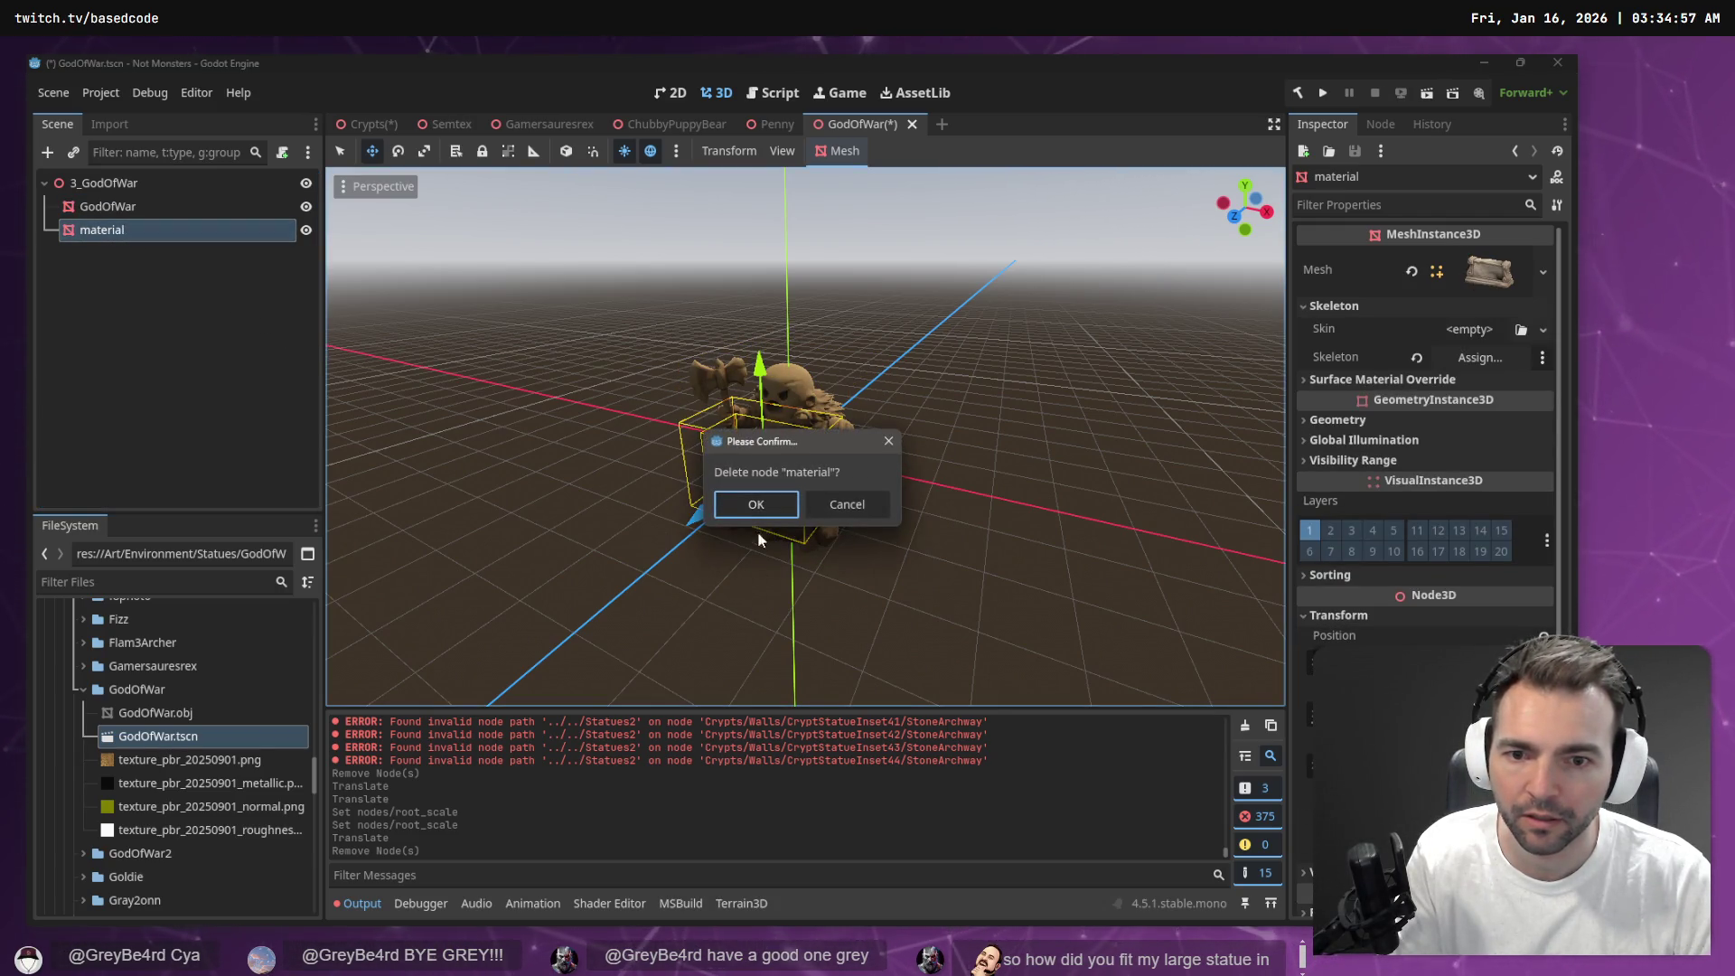
{"action": "key", "text": "Return"}
{"action": "key", "text": "ctrl+s"}
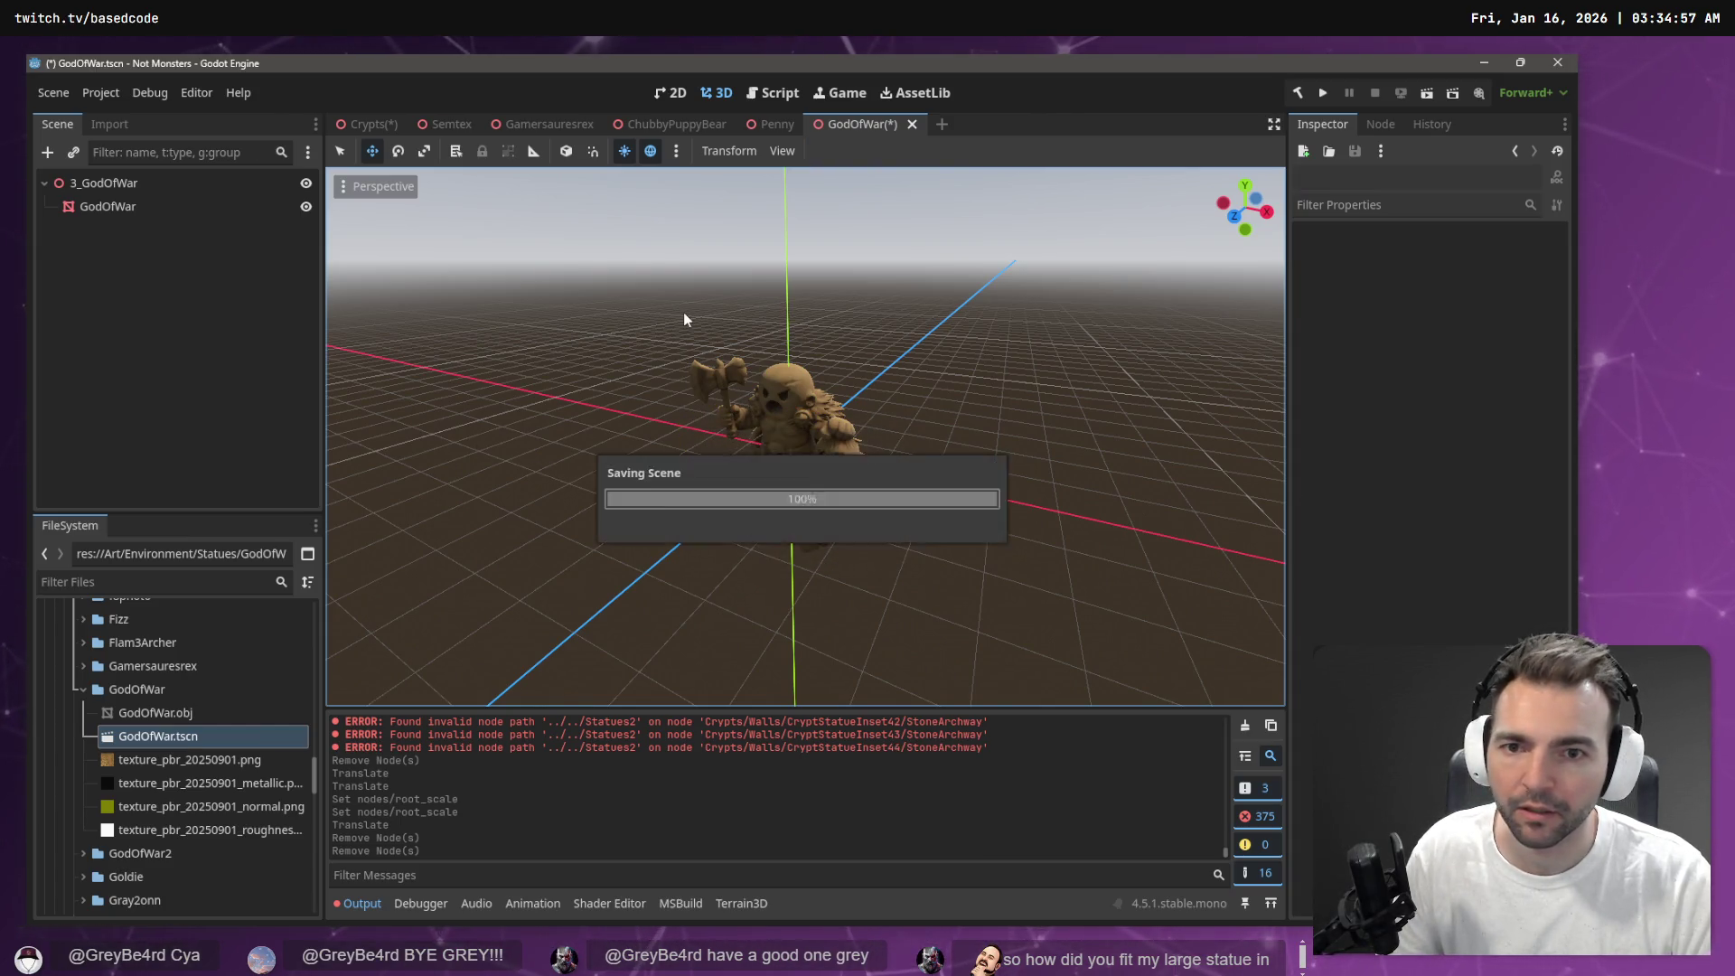
{"action": "left_click", "coordinate": [373, 124]}
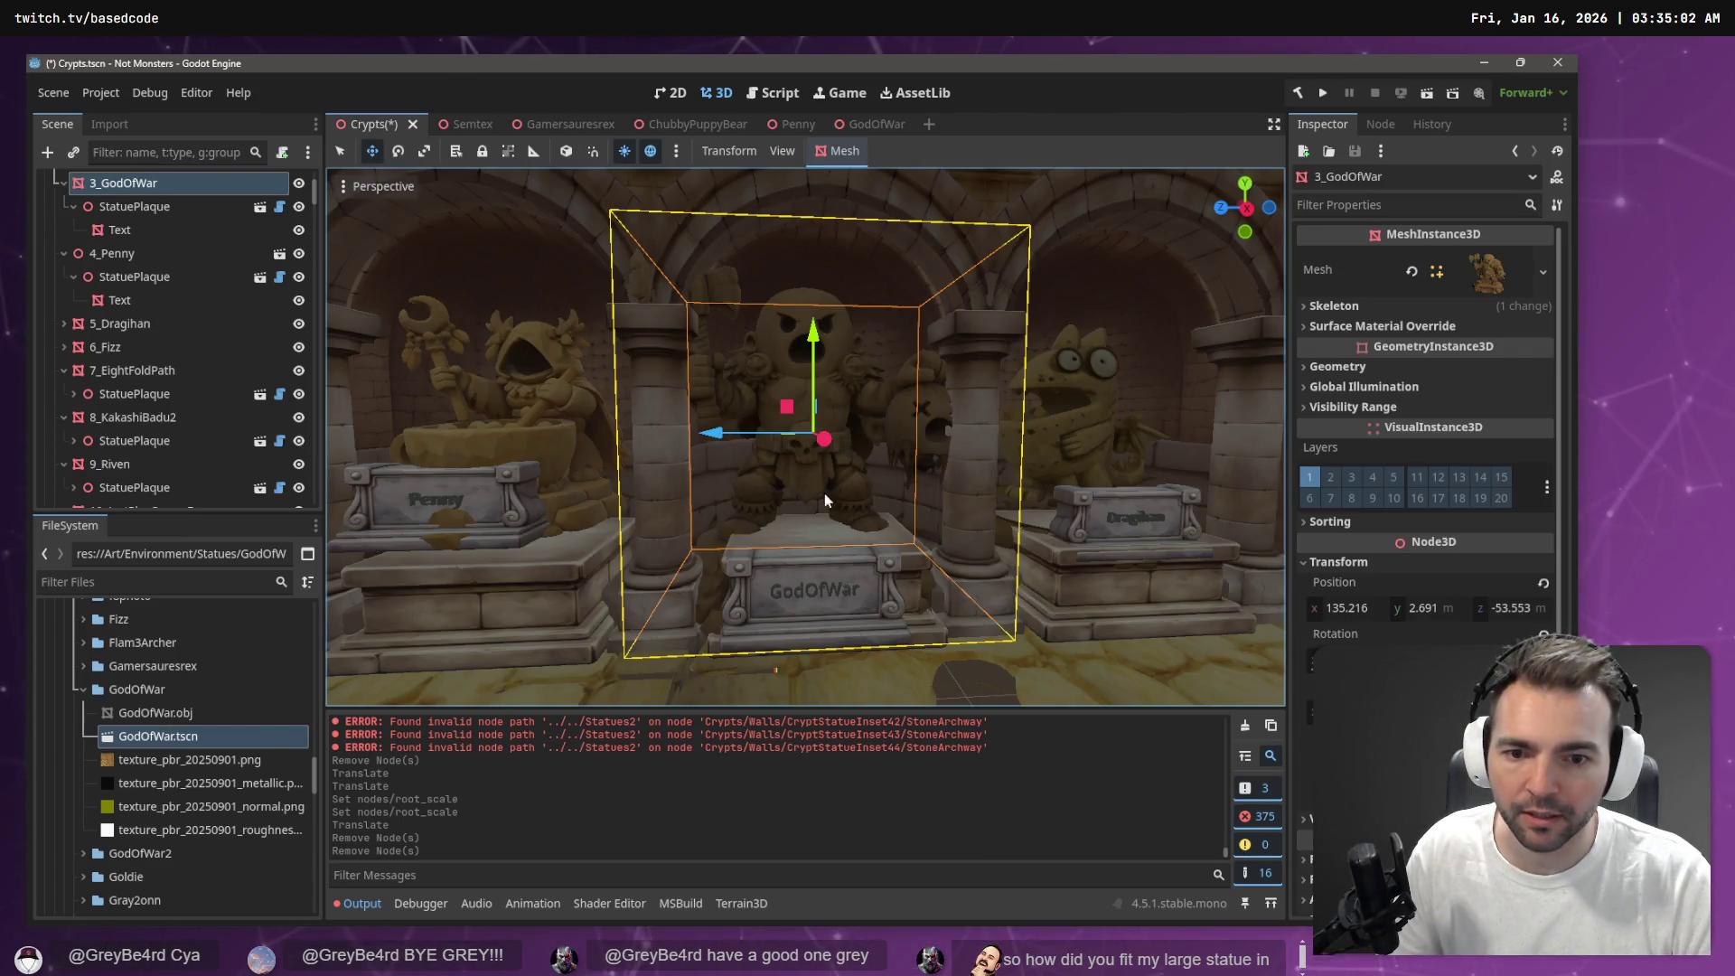
Raise the 3_GodOfWar StatuePlaque about 0.85 units and save the crypt scene
{"action": "left_click", "coordinate": [826, 591]}
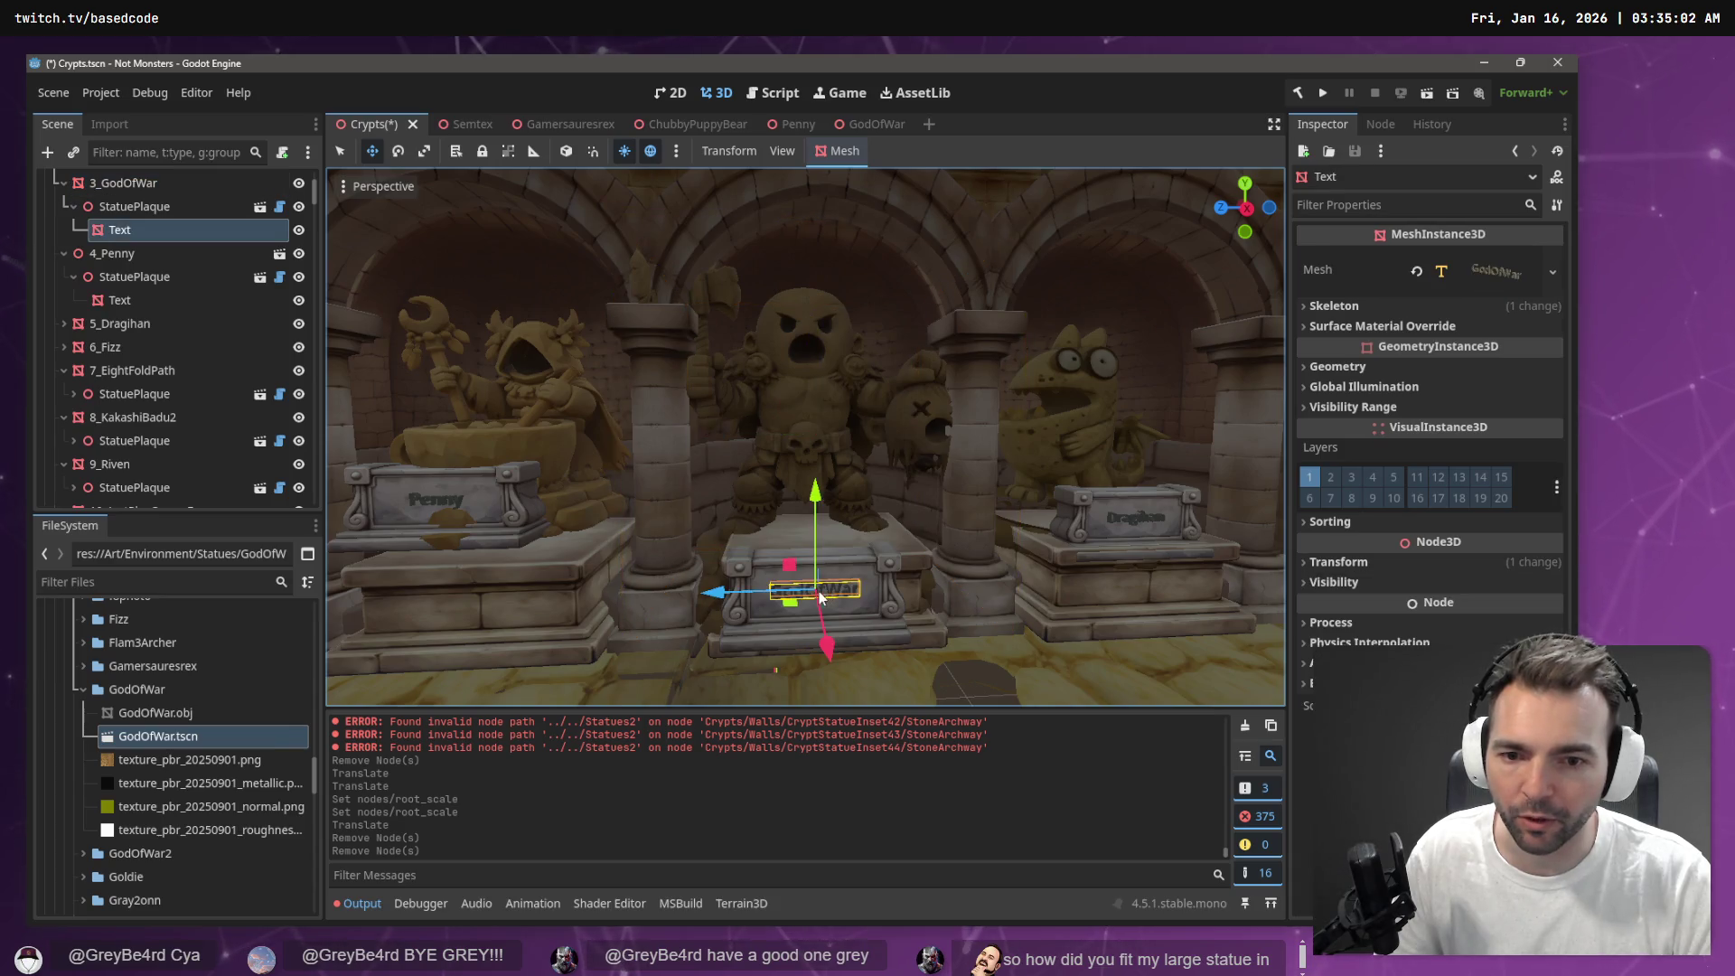
{"action": "left_click", "coordinate": [134, 206]}
{"action": "left_click_drag", "start_coordinate": [813, 492], "coordinate": [816, 408]}
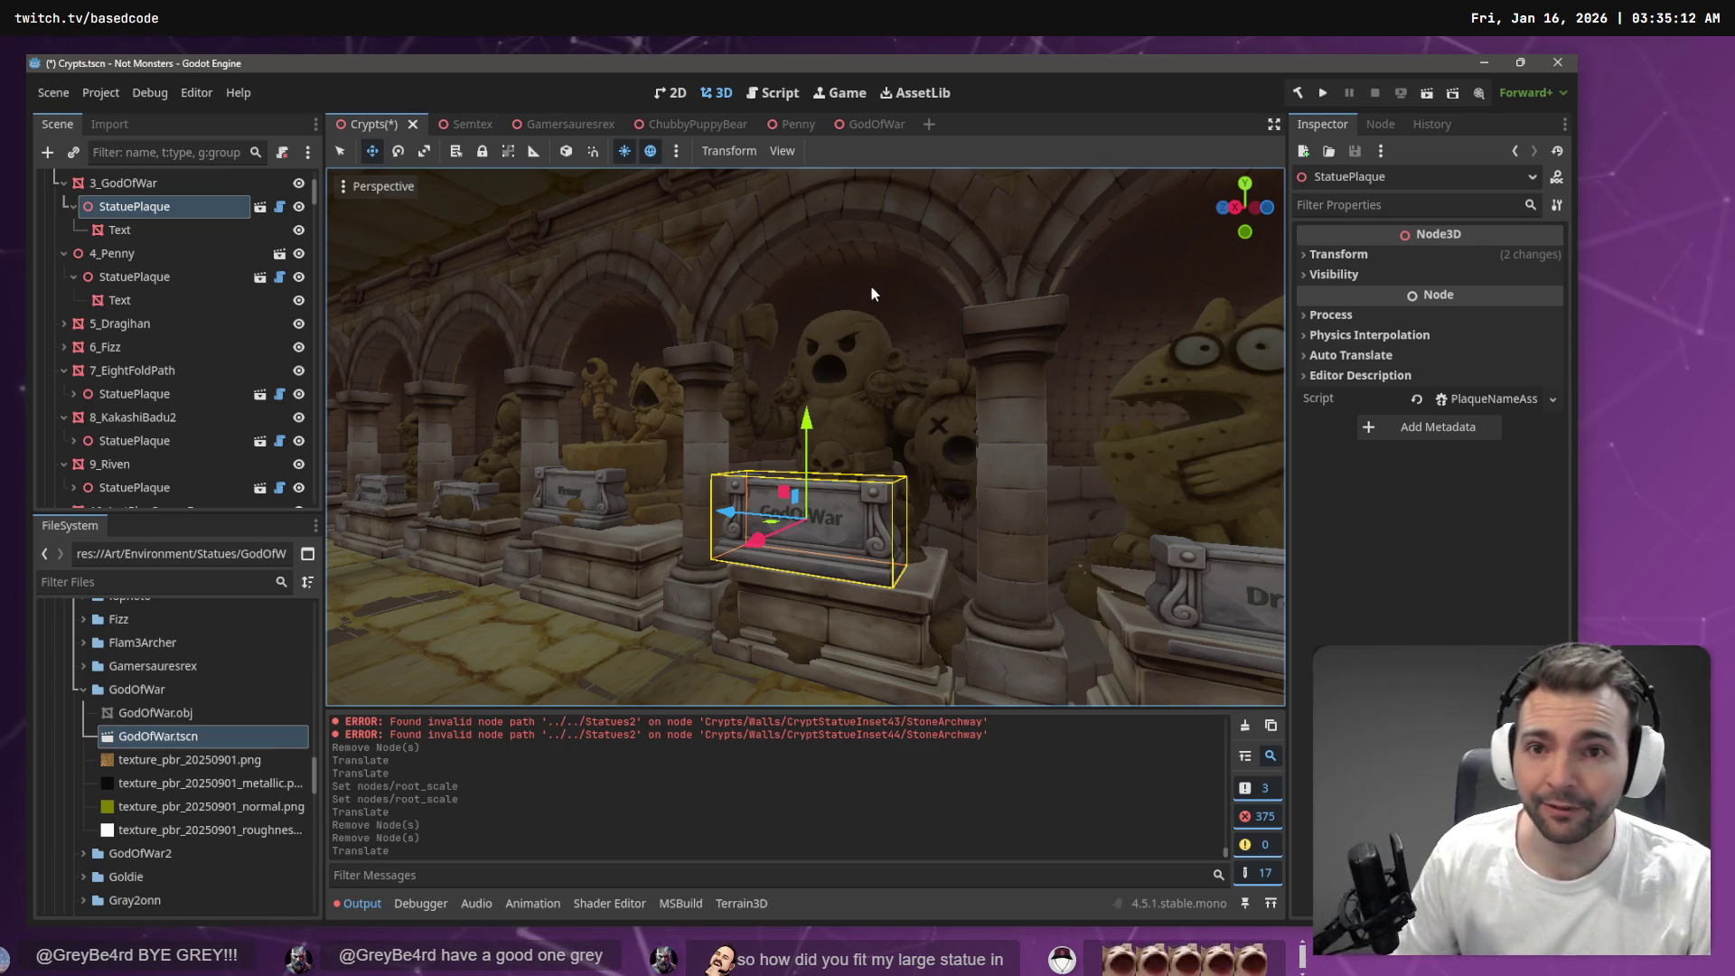
{"action": "key", "text": "ctrl+s"}
In the GodOfWar scene, select the GodOfWar mesh and its GodOfWar.obj file
{"action": "left_click", "coordinate": [877, 124]}
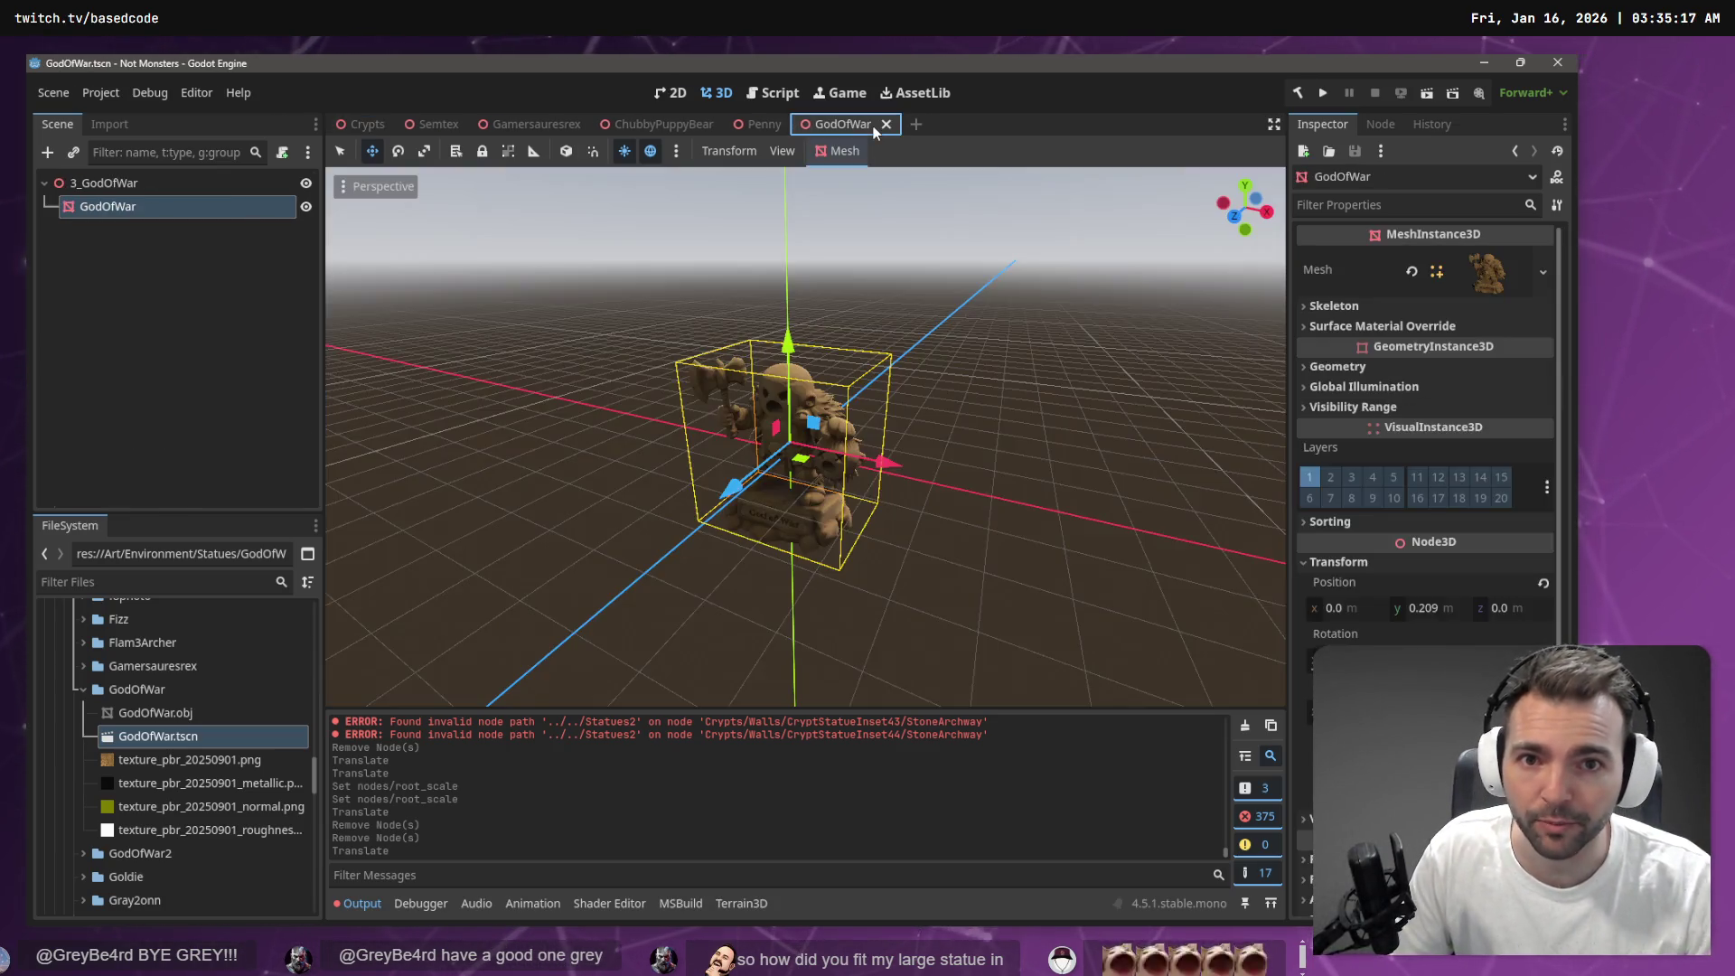
{"action": "left_click", "coordinate": [122, 183]}
{"action": "left_click", "coordinate": [108, 207]}
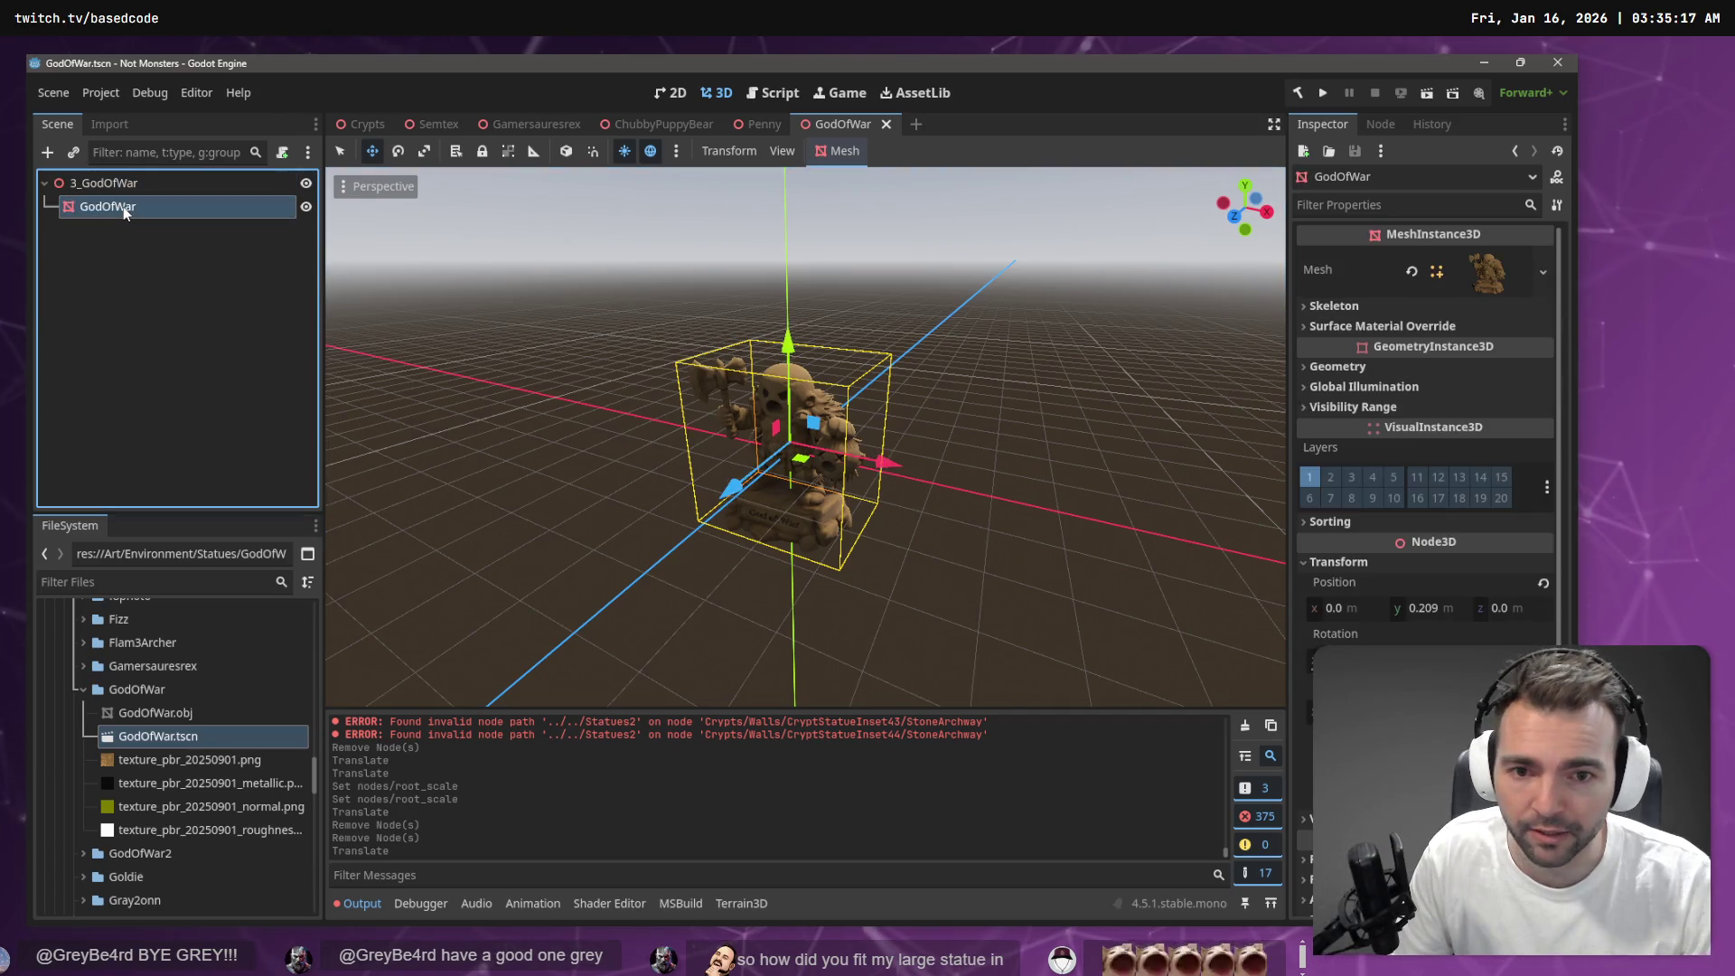
{"action": "left_click", "coordinate": [170, 711]}
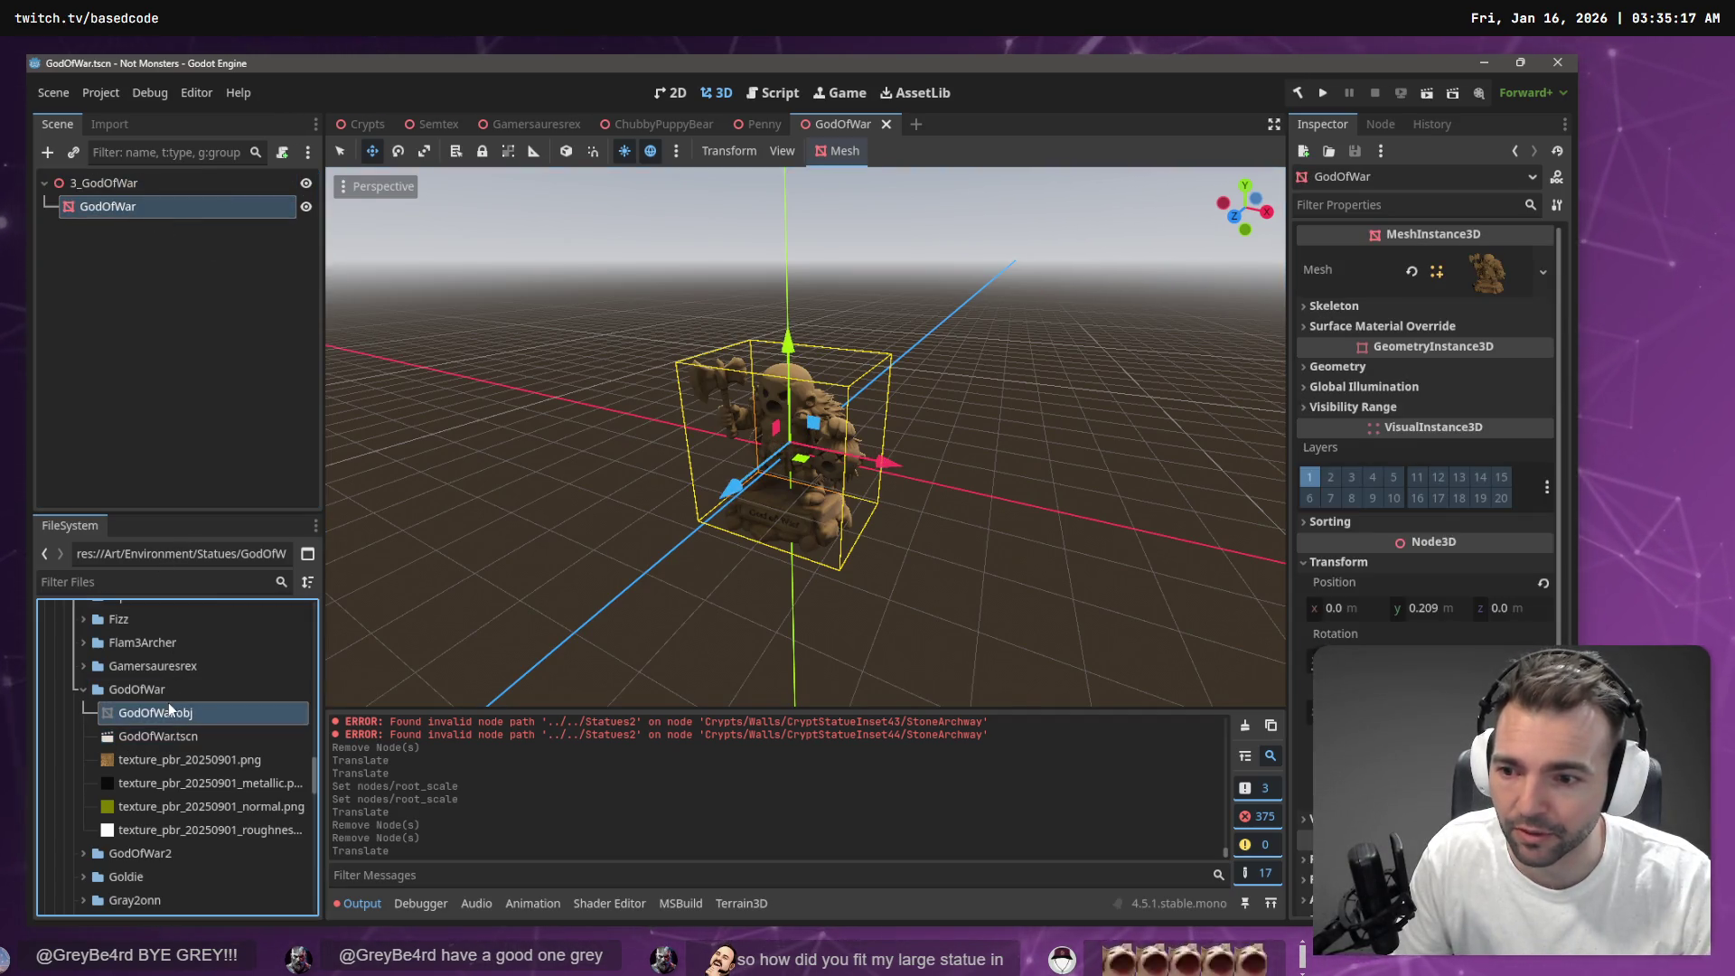
Reimport GodOfWar.obj with its mesh scale set to 1.4
{"action": "left_click", "coordinate": [110, 124]}
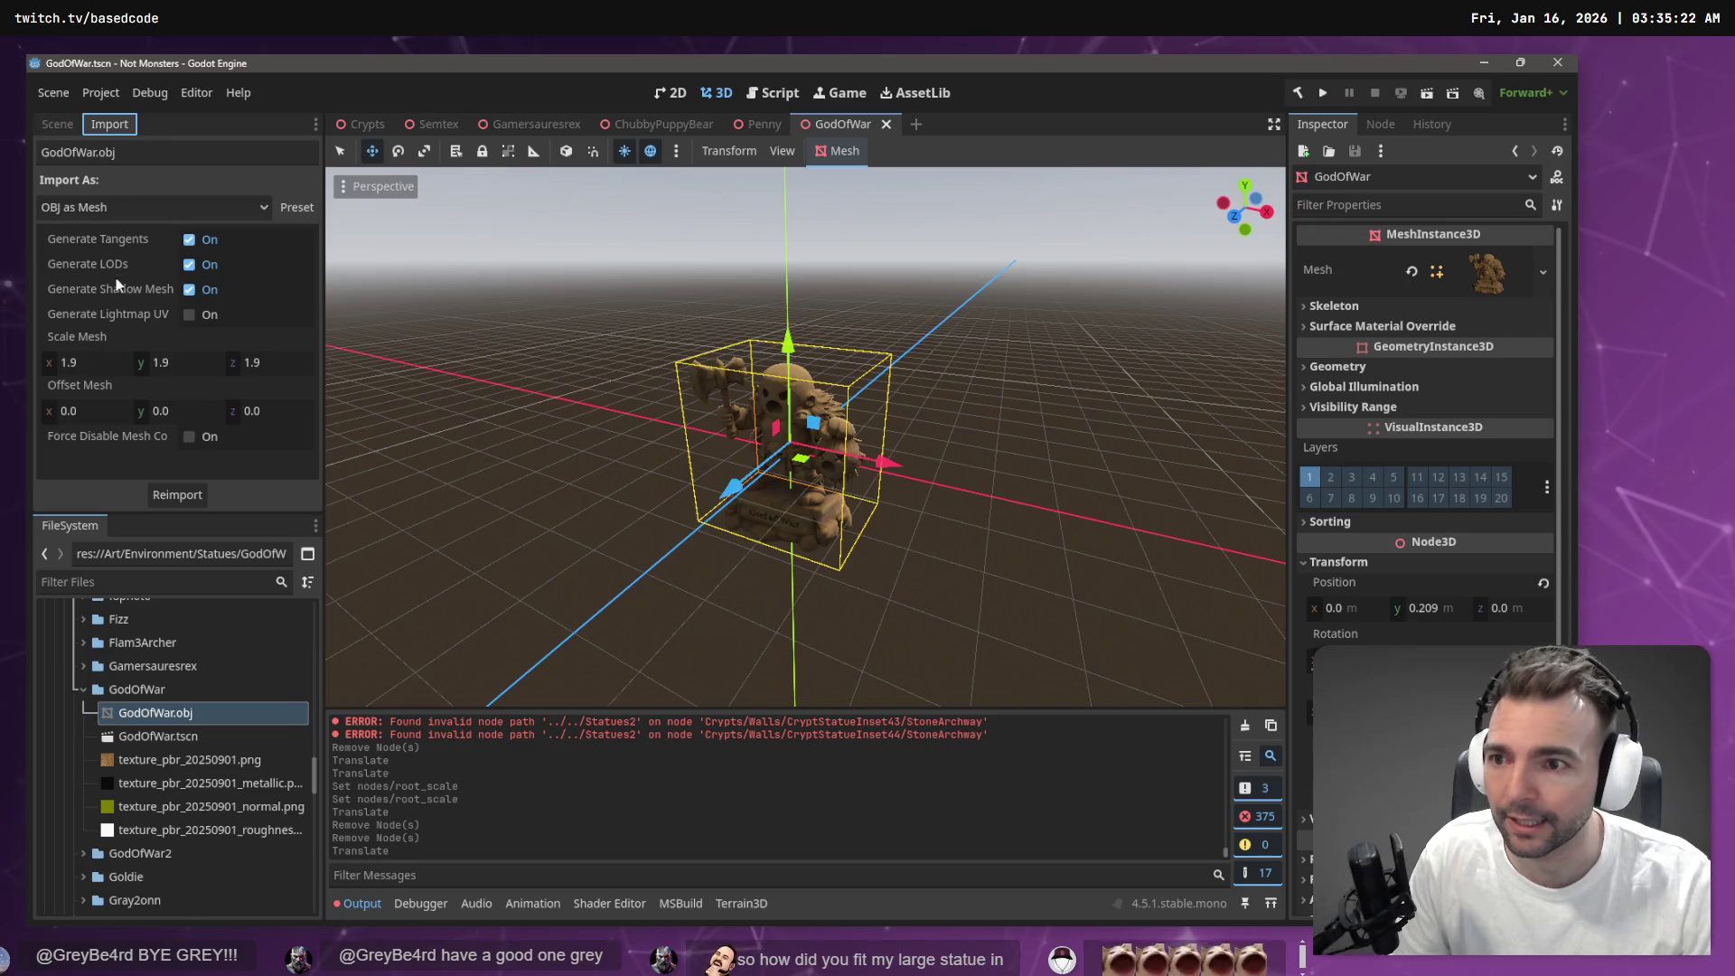
{"action": "left_click", "coordinate": [103, 364]}
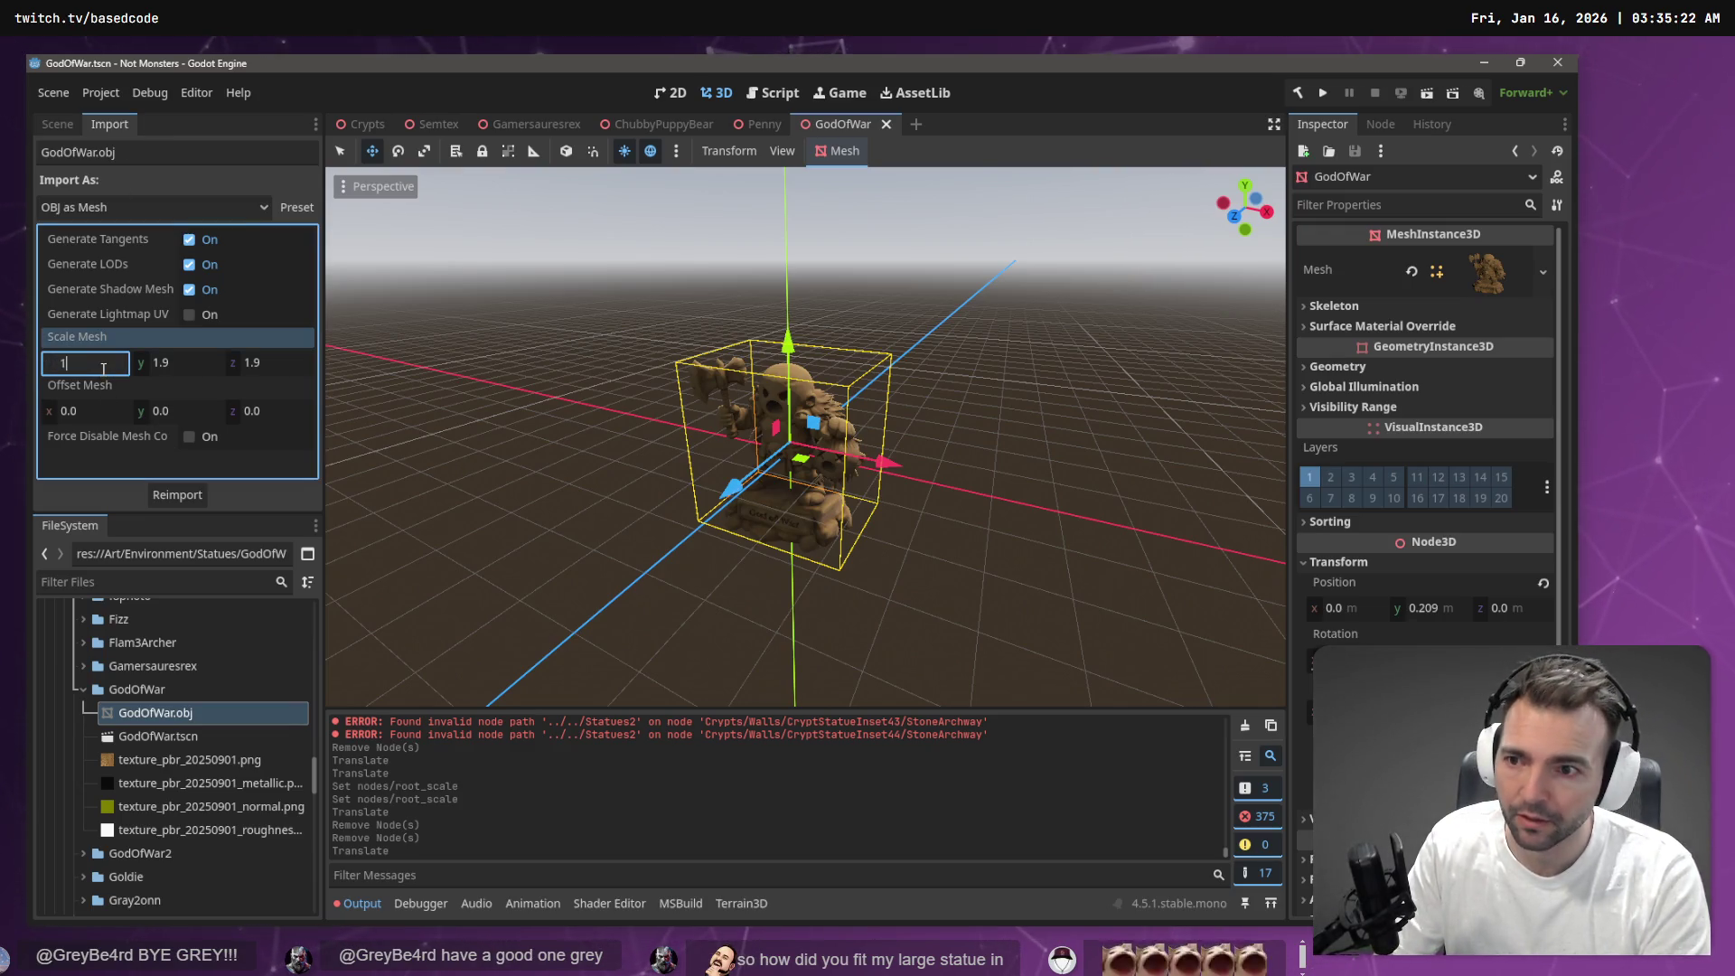
{"action": "type", "text": ".4"}
{"action": "key", "text": "Tab"}
{"action": "type", "text": "1.4"}
{"action": "key", "text": "Tab"}
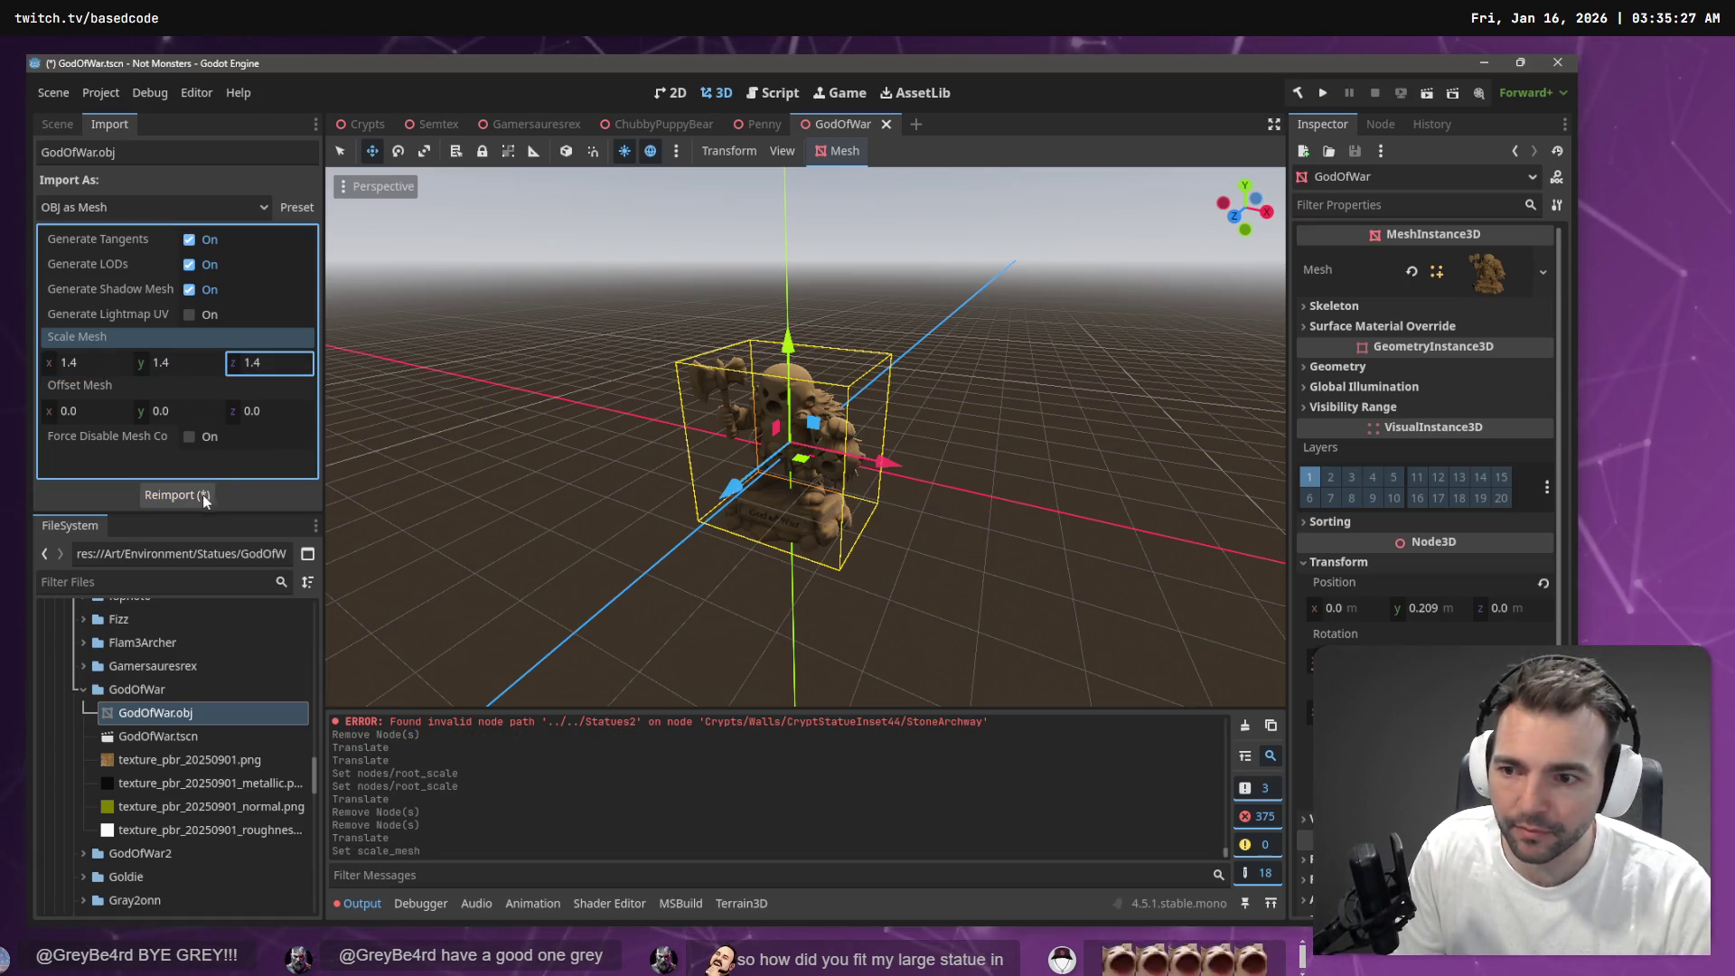
{"action": "left_click", "coordinate": [194, 494]}
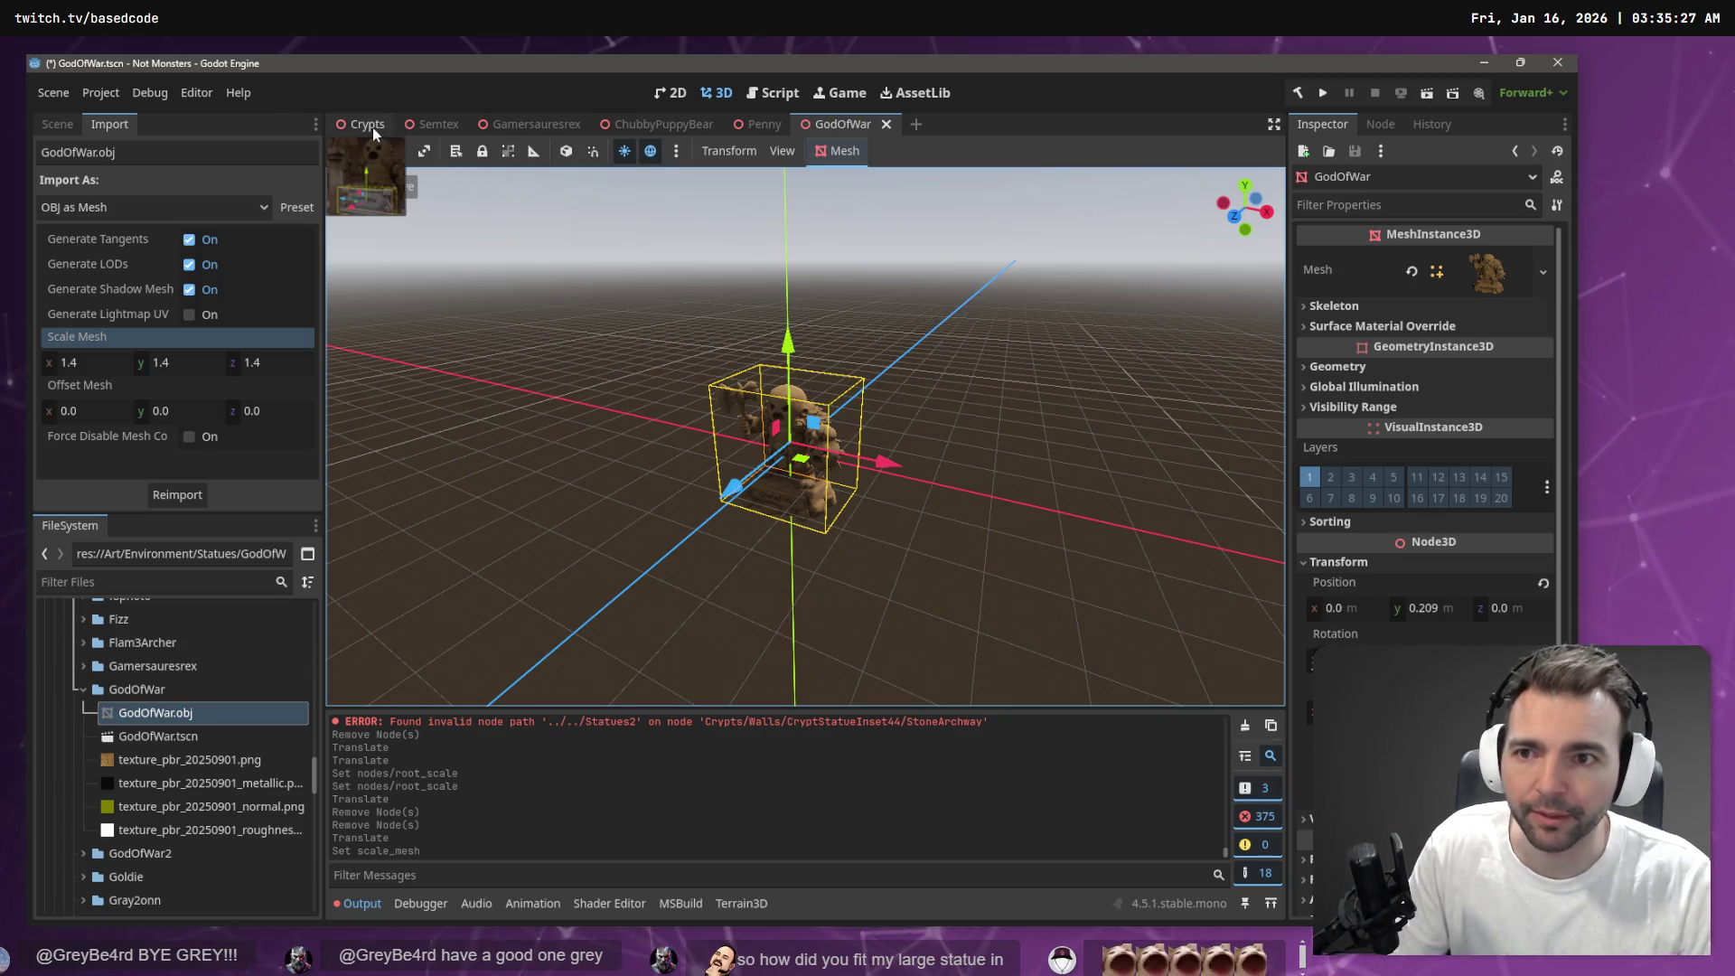
Shift the GodOfWar mesh to X 0.406, save, and check it in the crypt
{"action": "left_click", "coordinate": [361, 124]}
{"action": "left_click_drag", "start_coordinate": [825, 417], "coordinate": [750, 425]}
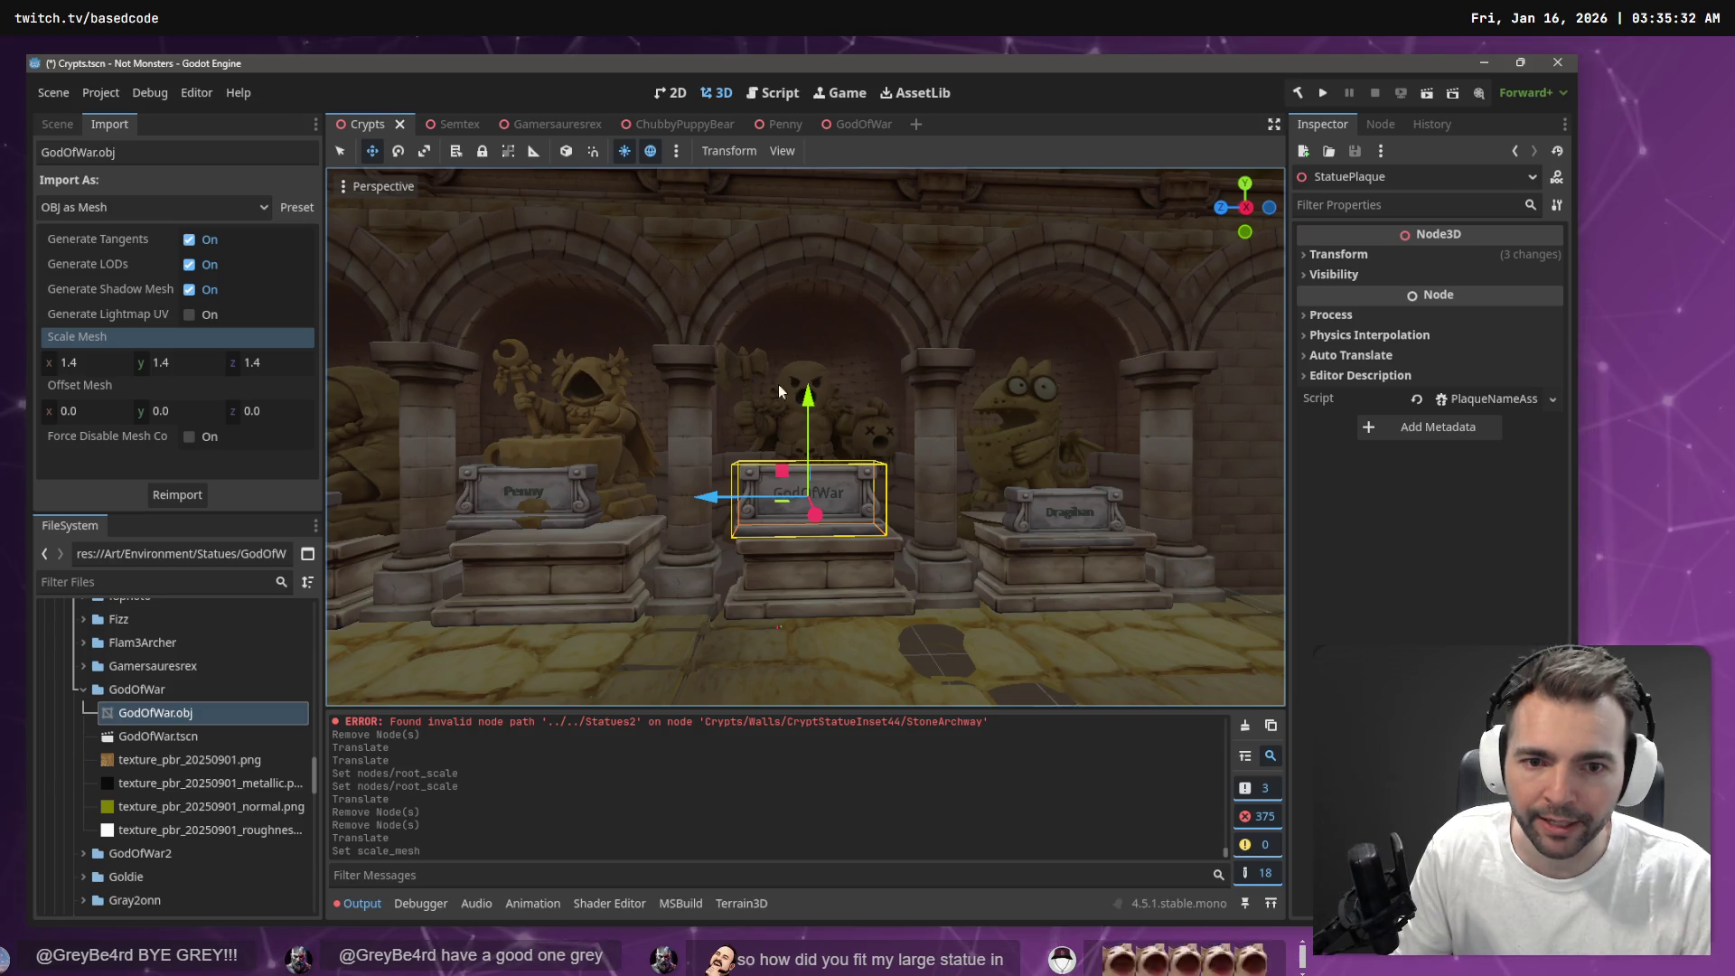
{"action": "left_click", "coordinate": [853, 120]}
{"action": "left_click_drag", "start_coordinate": [887, 463], "coordinate": [898, 465]}
{"action": "key", "text": "ctrl+s"}
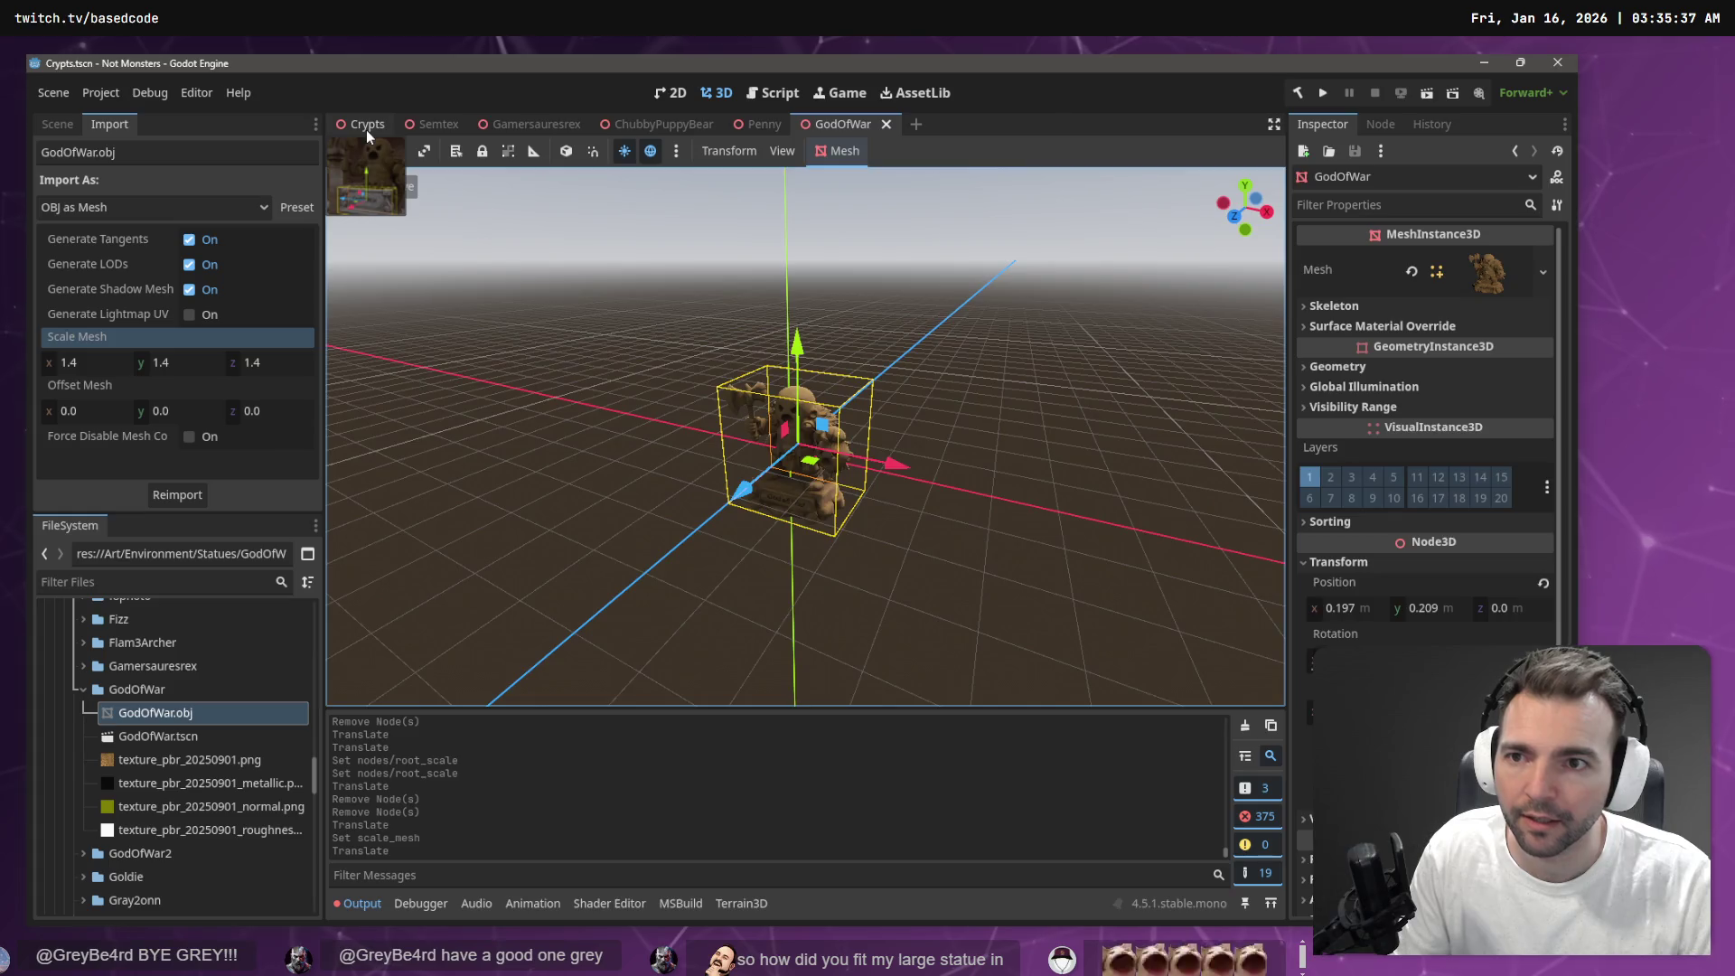
{"action": "left_click", "coordinate": [367, 127]}
{"action": "left_click", "coordinate": [854, 124]}
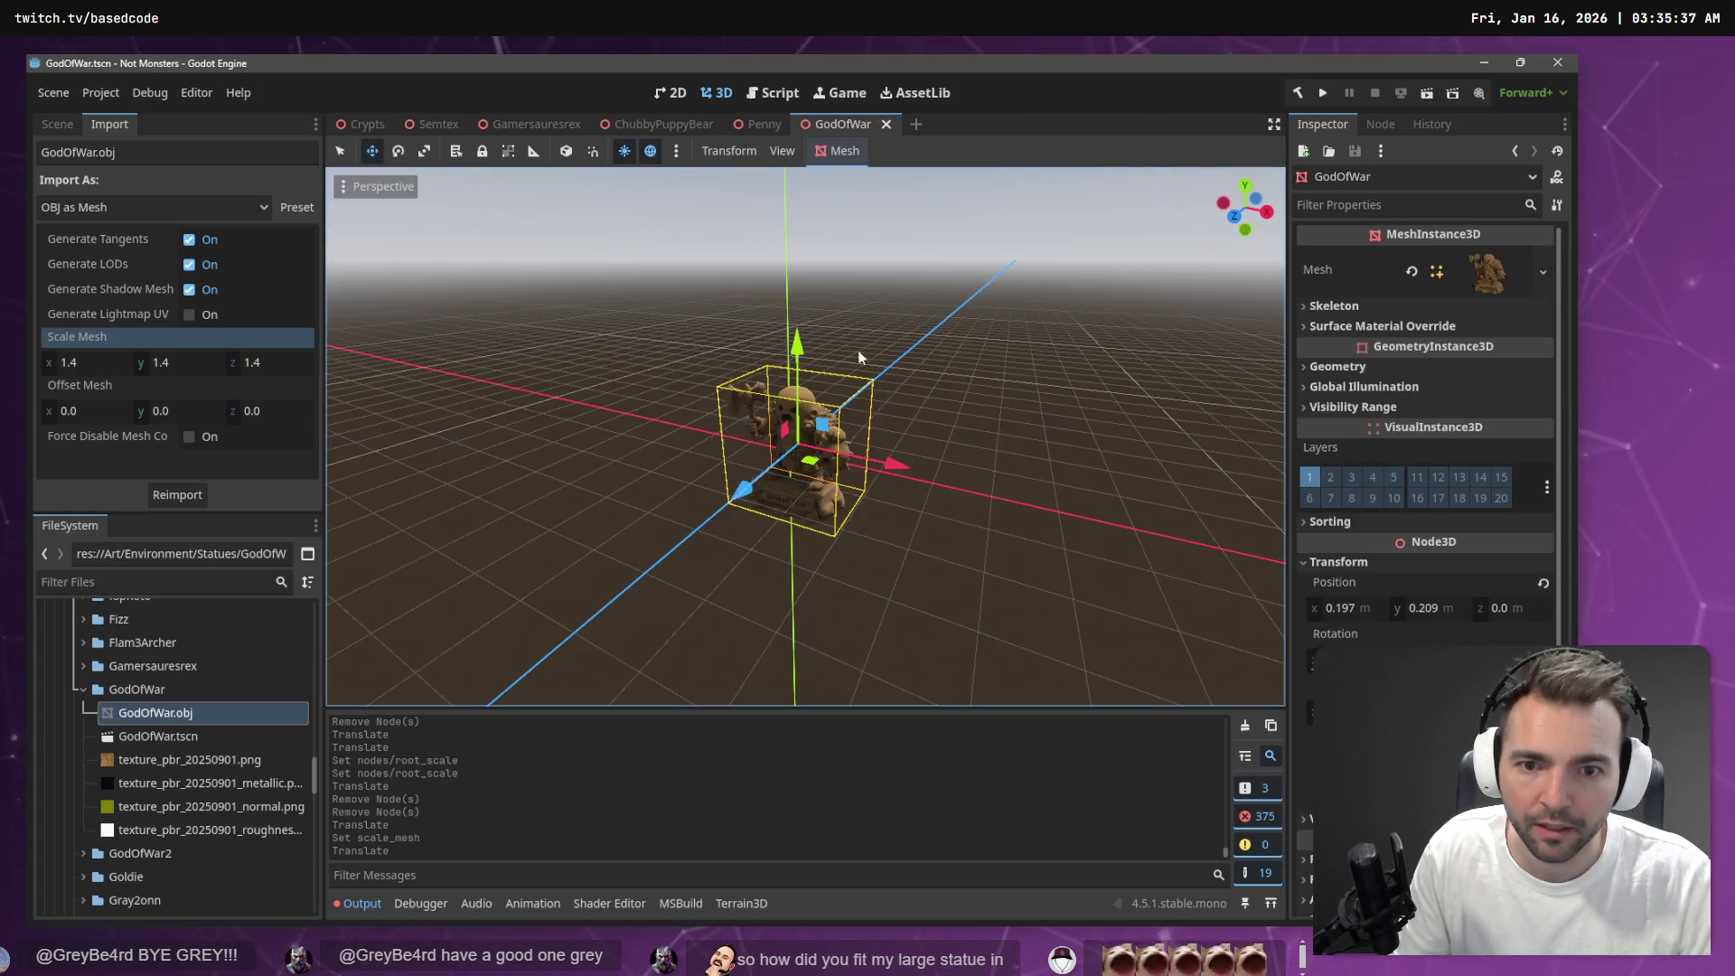
{"action": "left_click", "coordinate": [359, 129]}
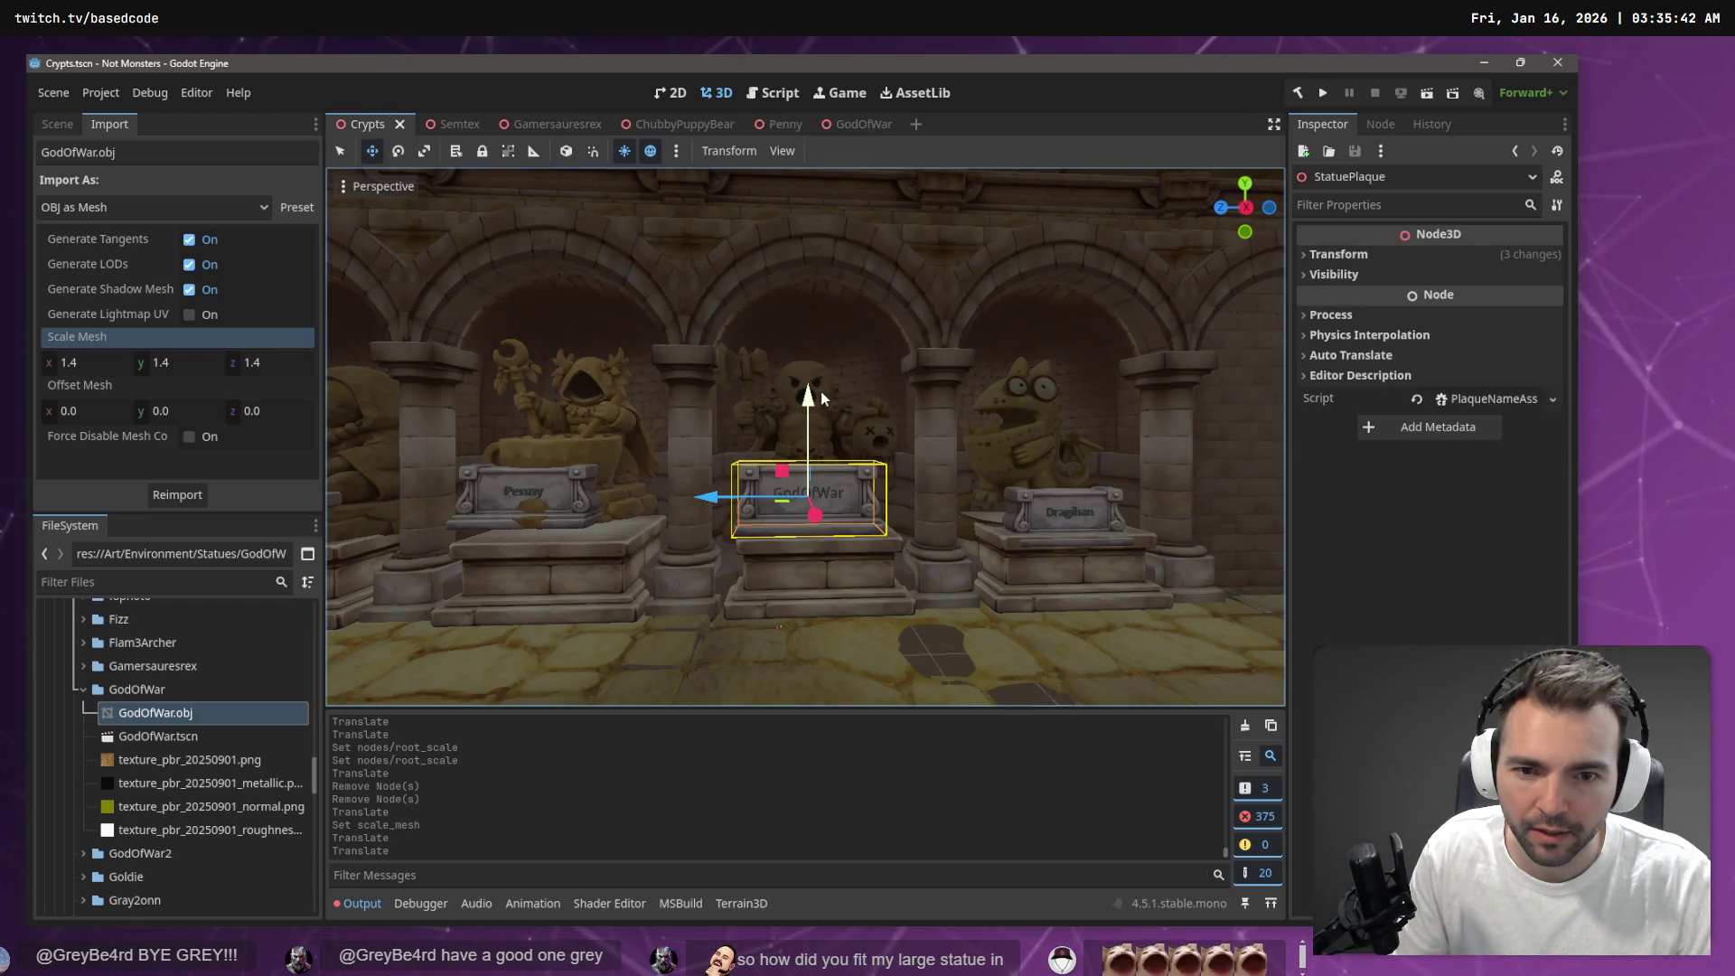
Select the 3_GodOfWar statue and its plaque in the crypt, undoing an accidental move
{"action": "left_click", "coordinate": [66, 123]}
{"action": "left_click", "coordinate": [148, 314]}
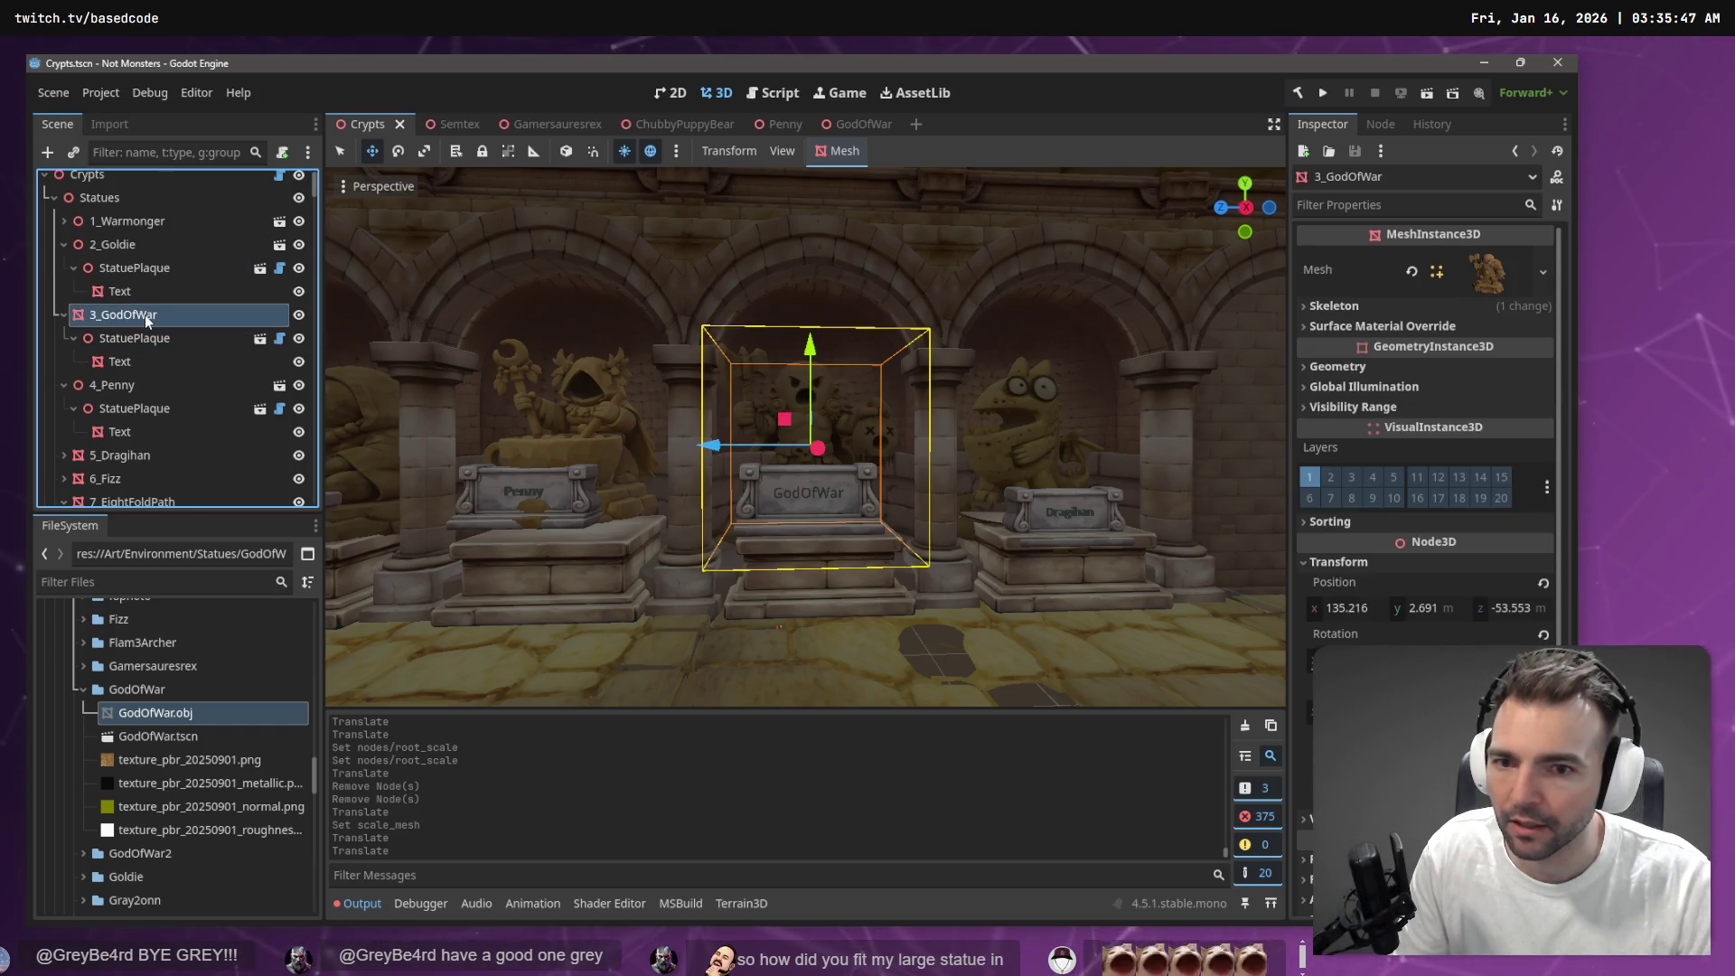
{"action": "left_click_drag", "start_coordinate": [714, 449], "coordinate": [718, 447]}
{"action": "key", "text": "ctrl+z"}
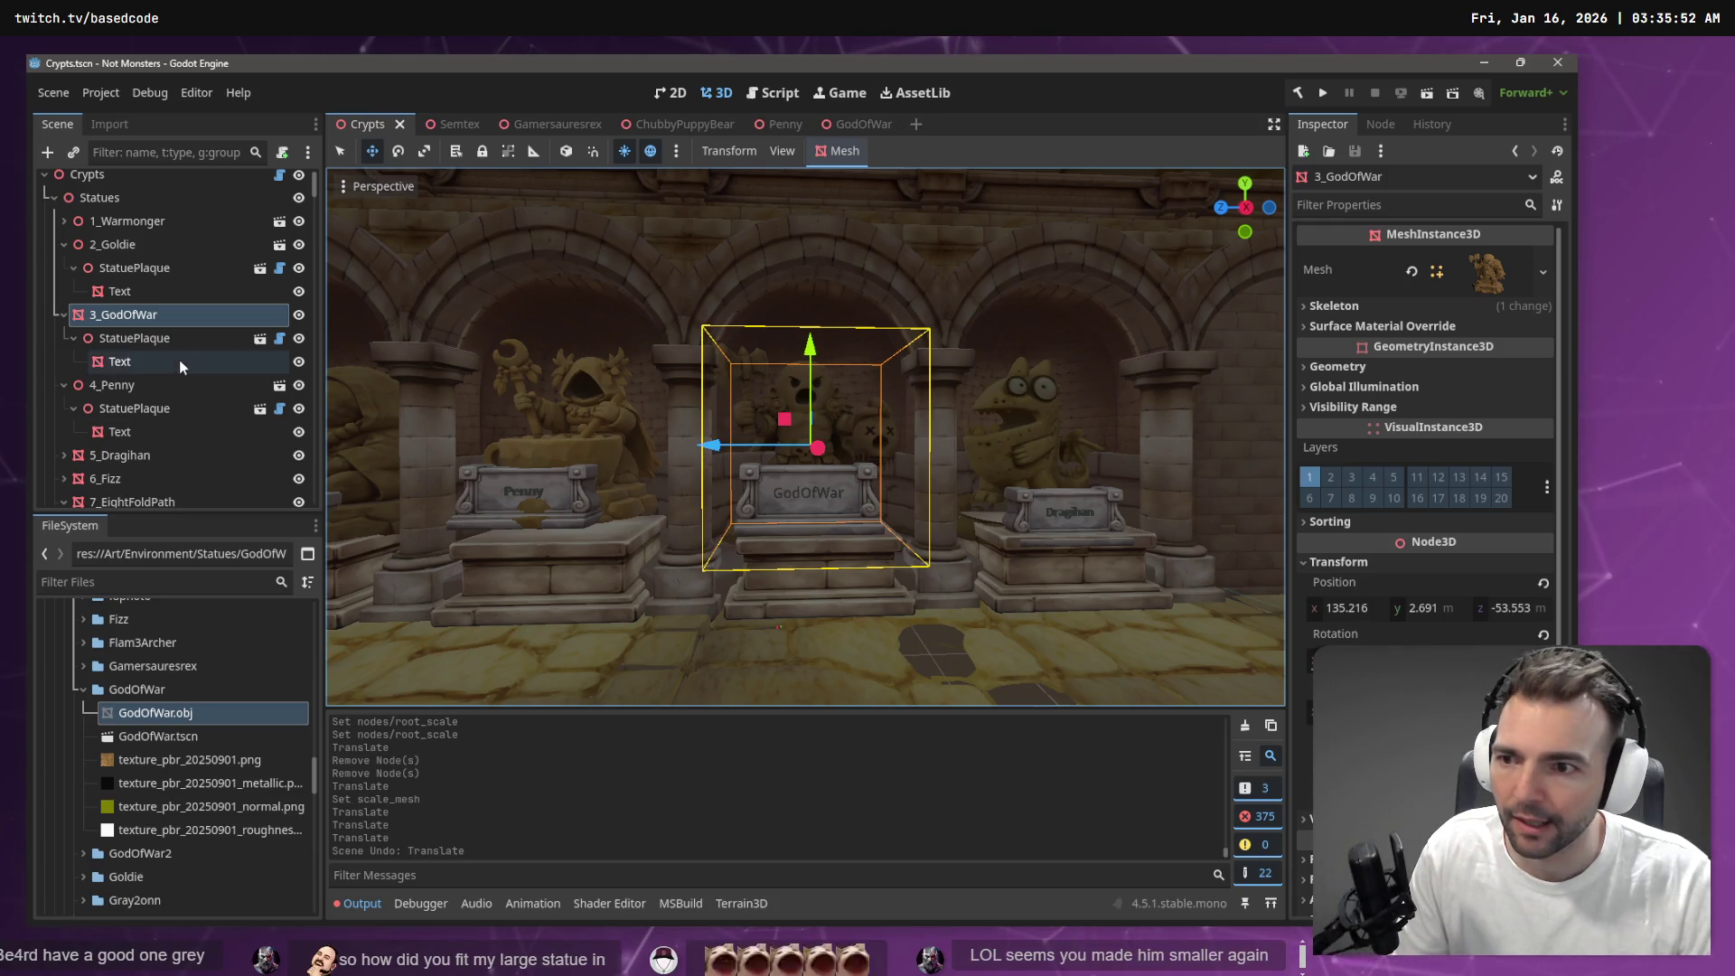
{"action": "left_click", "coordinate": [136, 338]}
{"action": "left_click_drag", "start_coordinate": [711, 496], "coordinate": [722, 496]}
Instance GodOfWar.tscn into Statues as 3_GodOfWar2 and delete the old 3_GodOfWar
{"action": "mouse_move", "coordinate": [158, 735]}
{"action": "left_mouse_down"}
{"action": "mouse_move", "coordinate": [175, 316]}
{"action": "mouse_move", "coordinate": [122, 317]}
{"action": "mouse_move", "coordinate": [136, 365]}
{"action": "mouse_move", "coordinate": [138, 339]}
{"action": "mouse_move", "coordinate": [114, 342]}
{"action": "mouse_move", "coordinate": [94, 312]}
{"action": "left_mouse_up"}
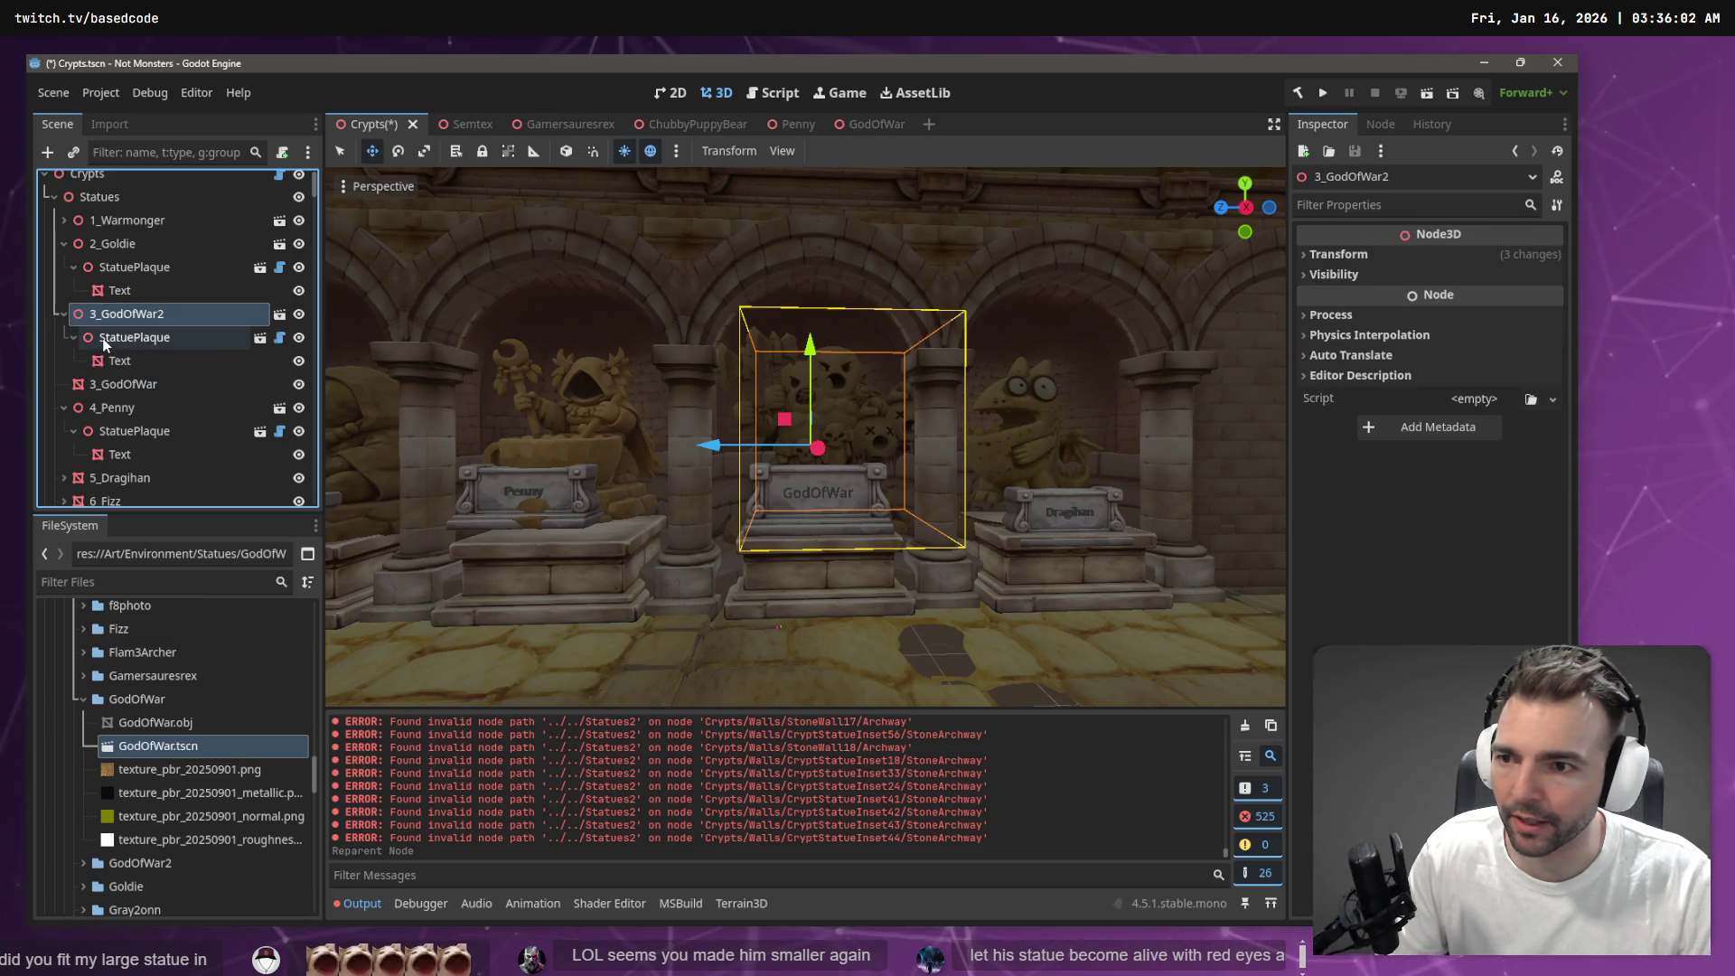
{"action": "left_click", "coordinate": [115, 386]}
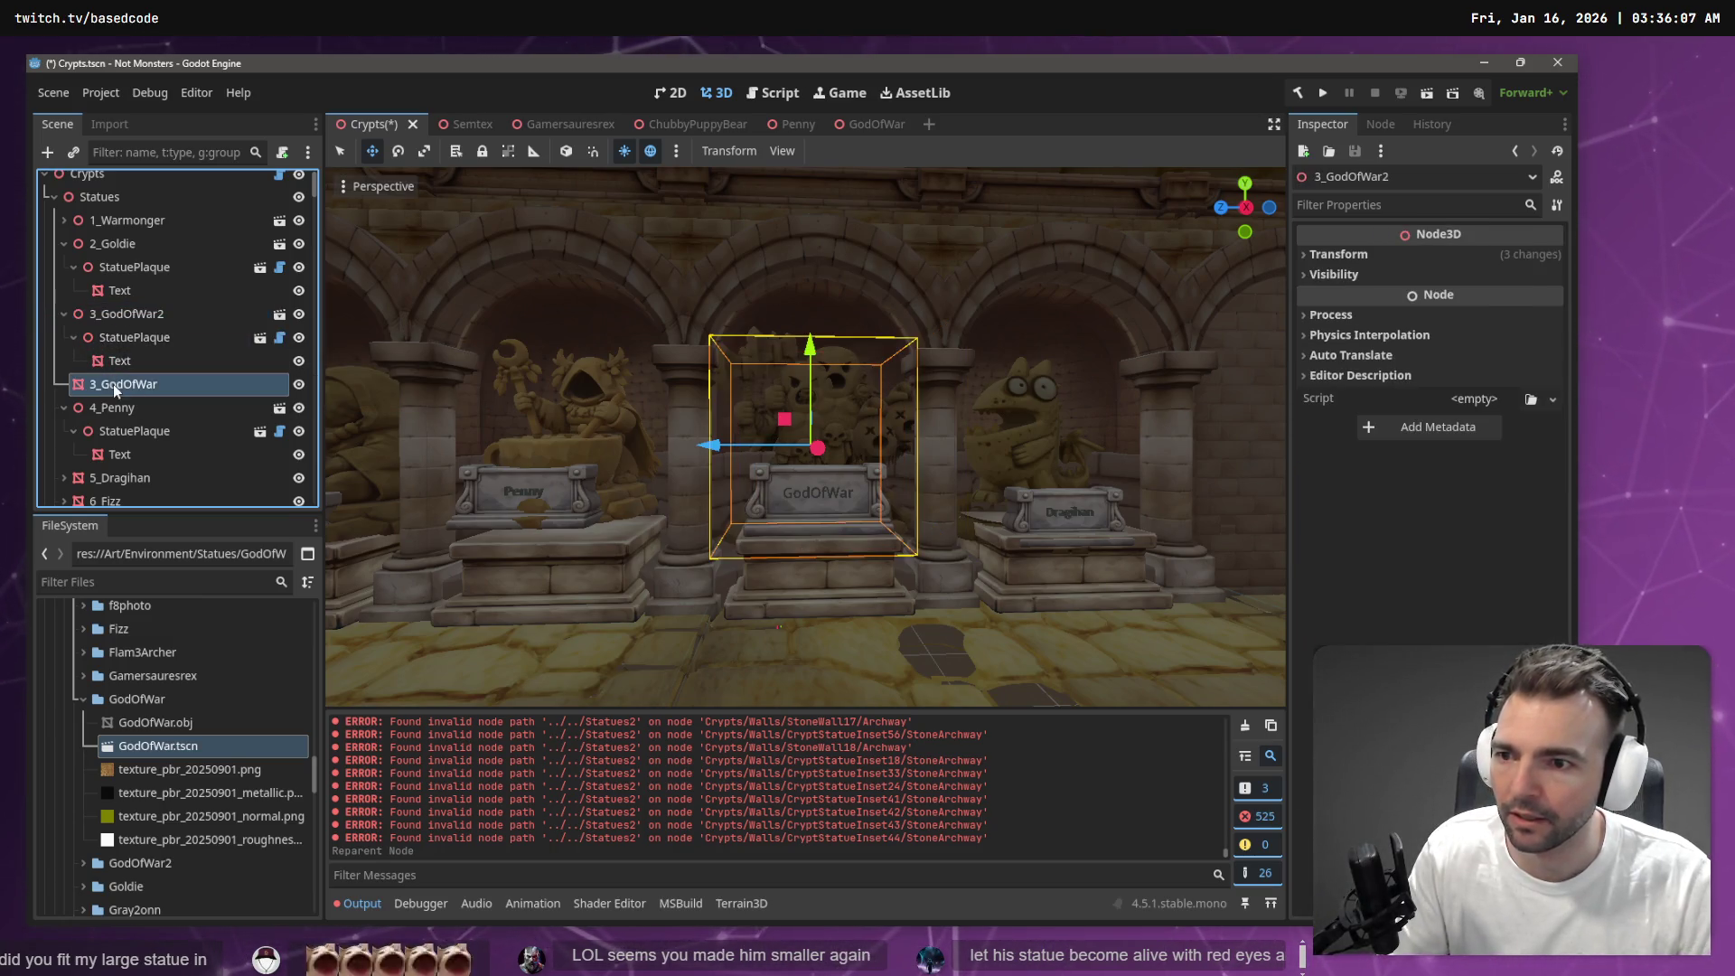
{"action": "key", "text": "Delete"}
{"action": "key", "text": "Return"}
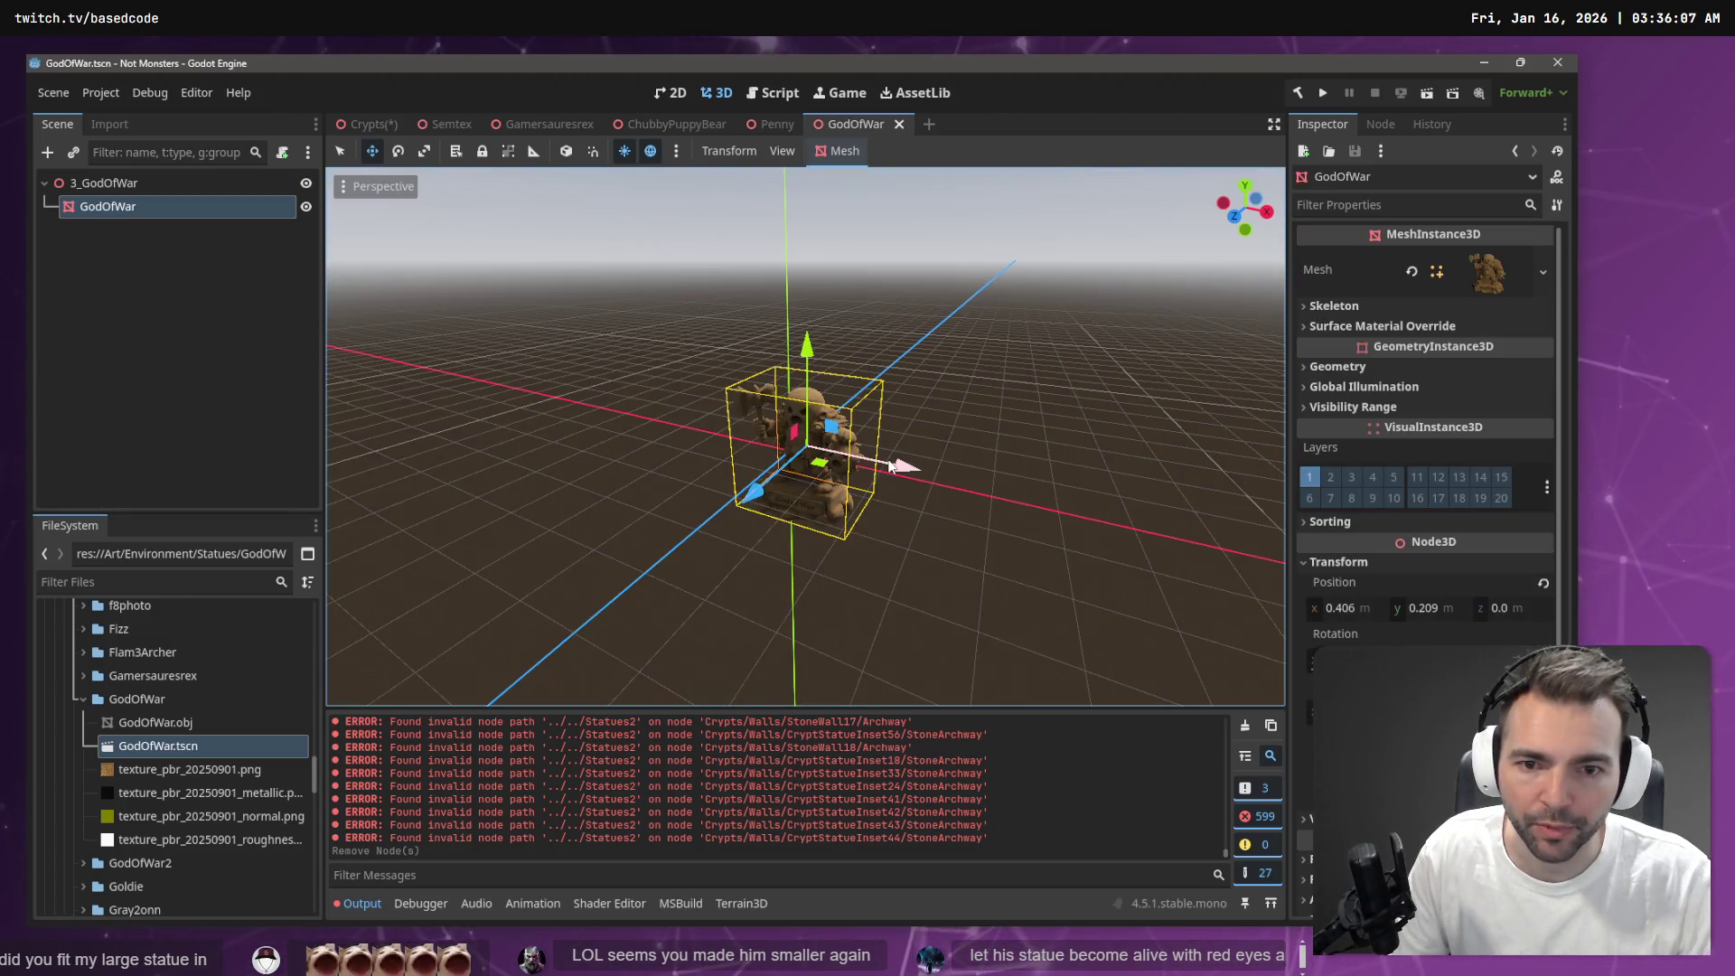
Nudge the GodOfWar mesh slightly along X in its wrapper scene
{"action": "left_click_drag", "start_coordinate": [890, 466], "coordinate": [851, 445]}
{"action": "left_click", "coordinate": [378, 124]}
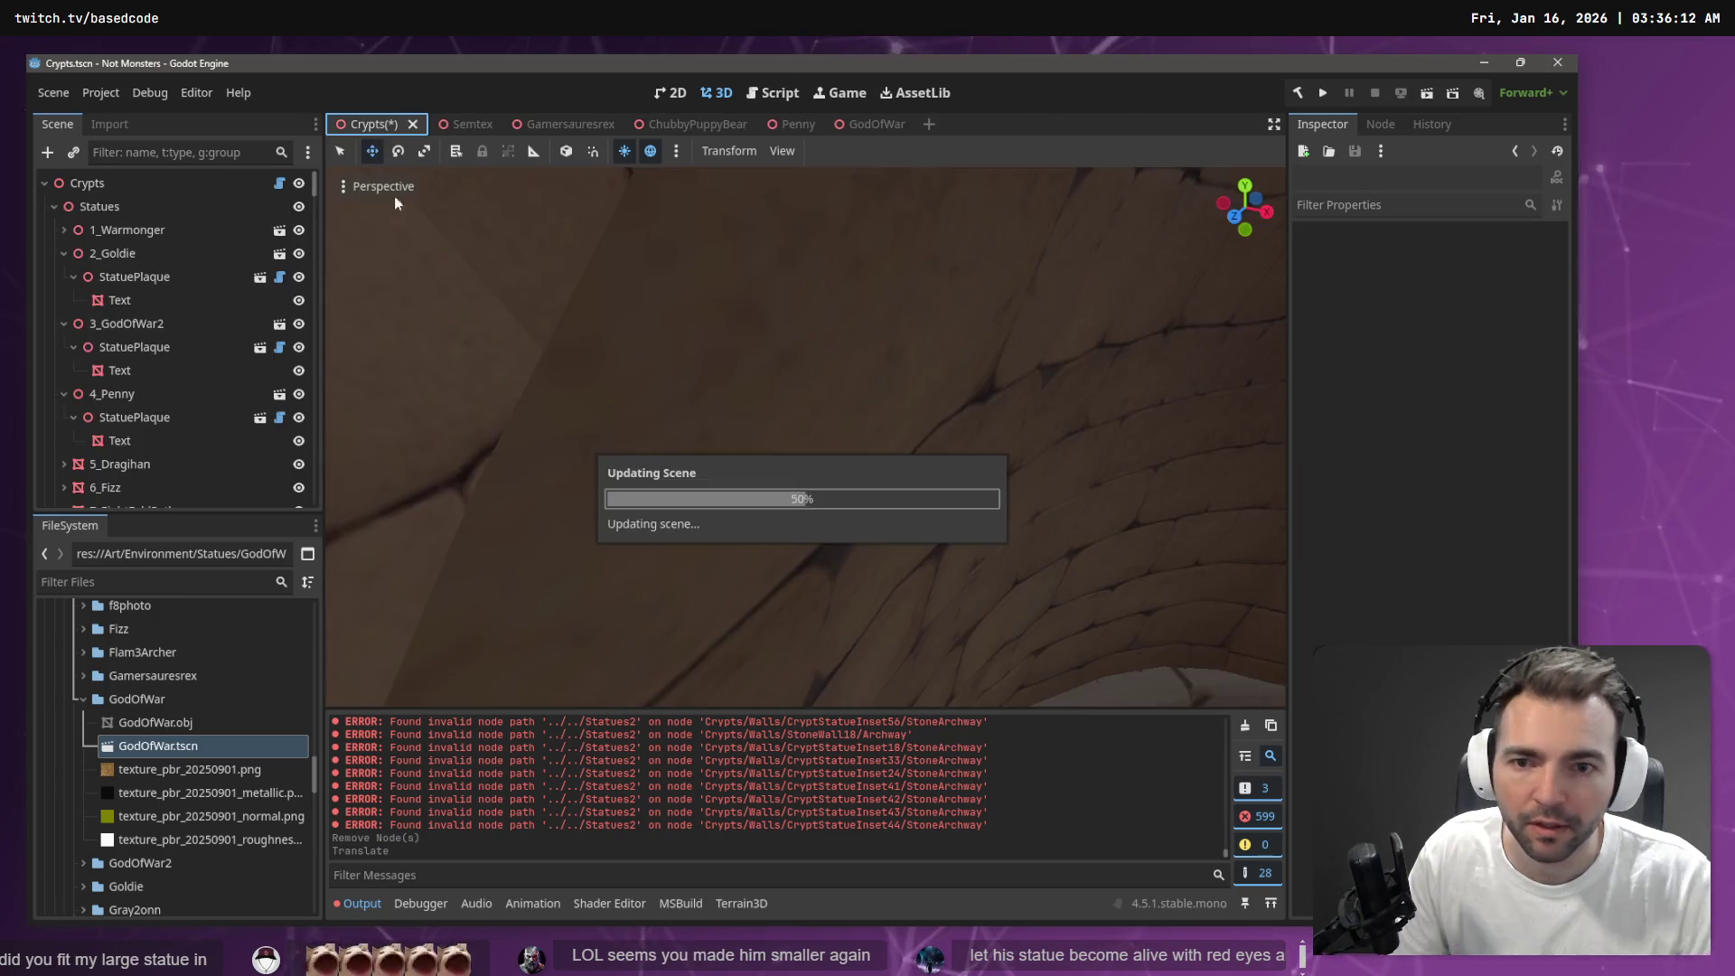
{"action": "left_click", "coordinate": [840, 126]}
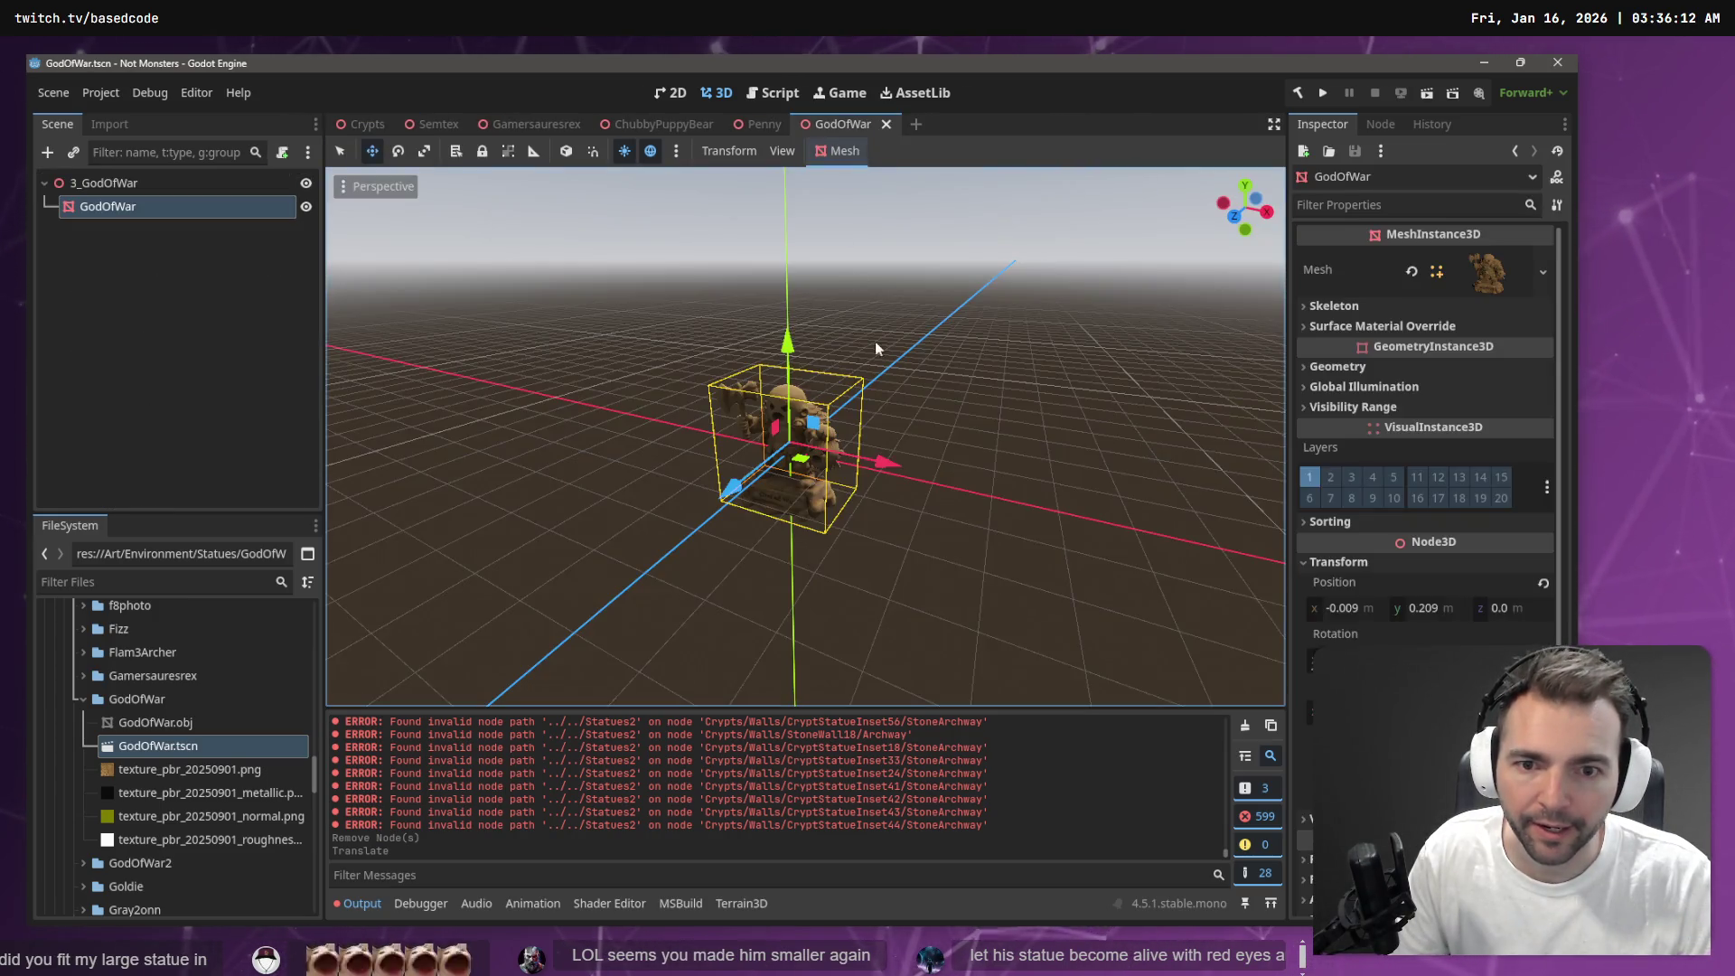
{"action": "left_click_drag", "start_coordinate": [884, 459], "coordinate": [885, 462]}
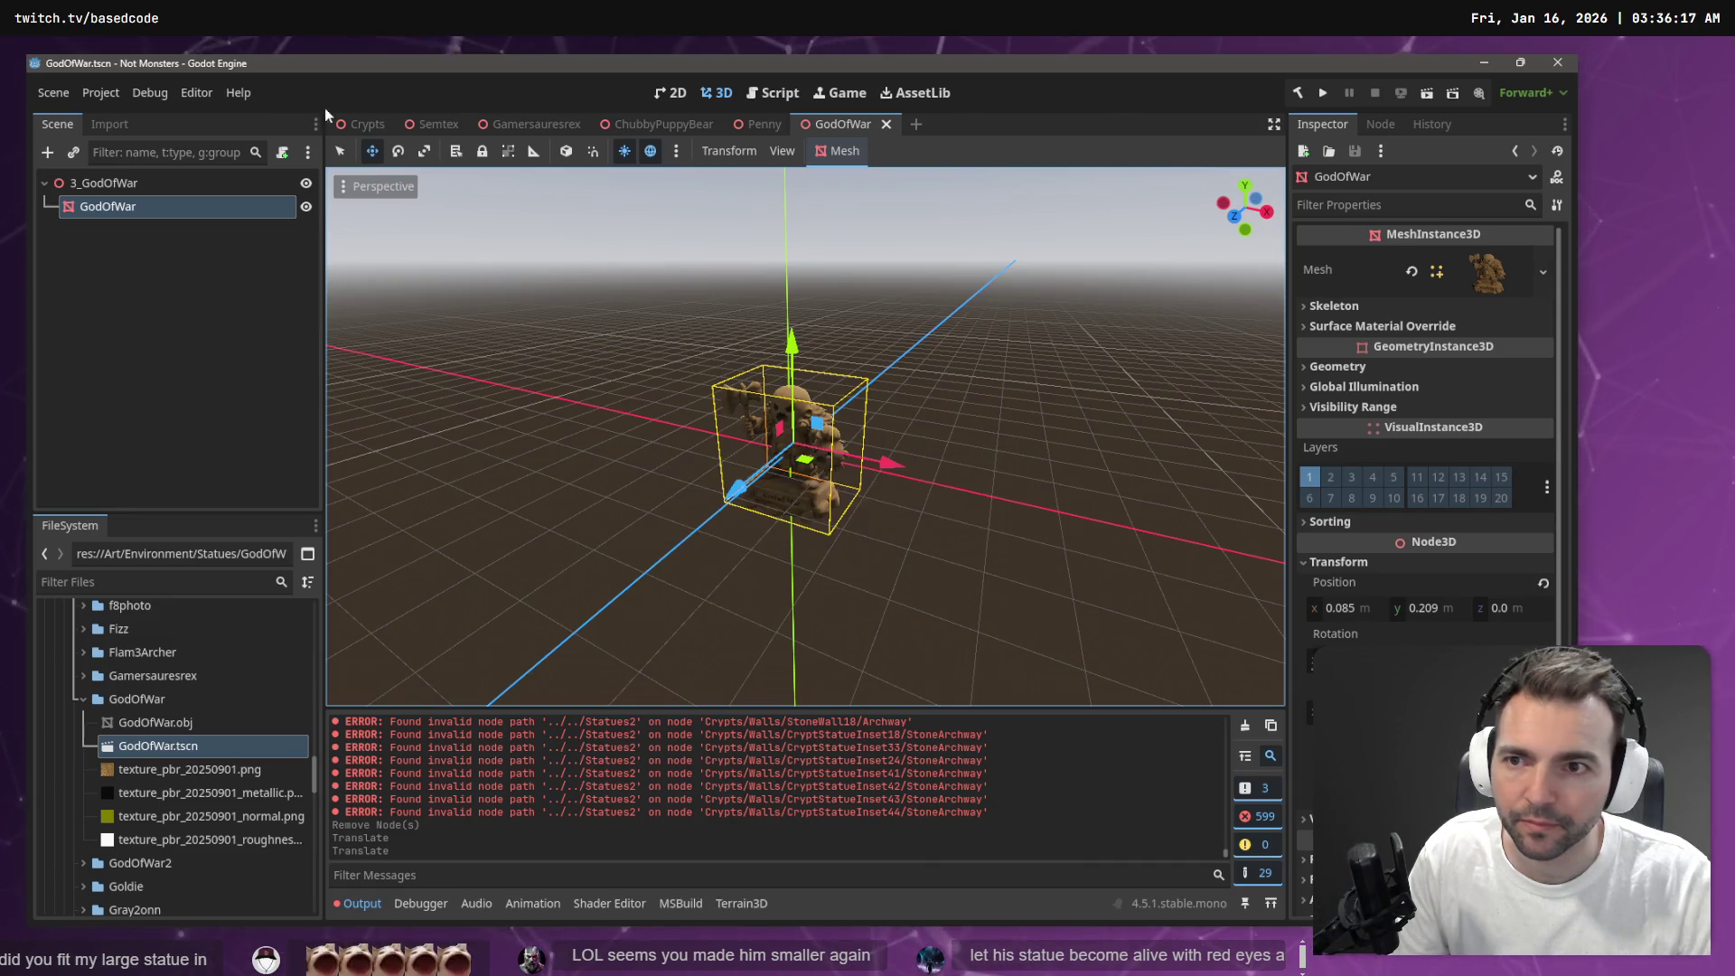
{"action": "left_click", "coordinate": [362, 124]}
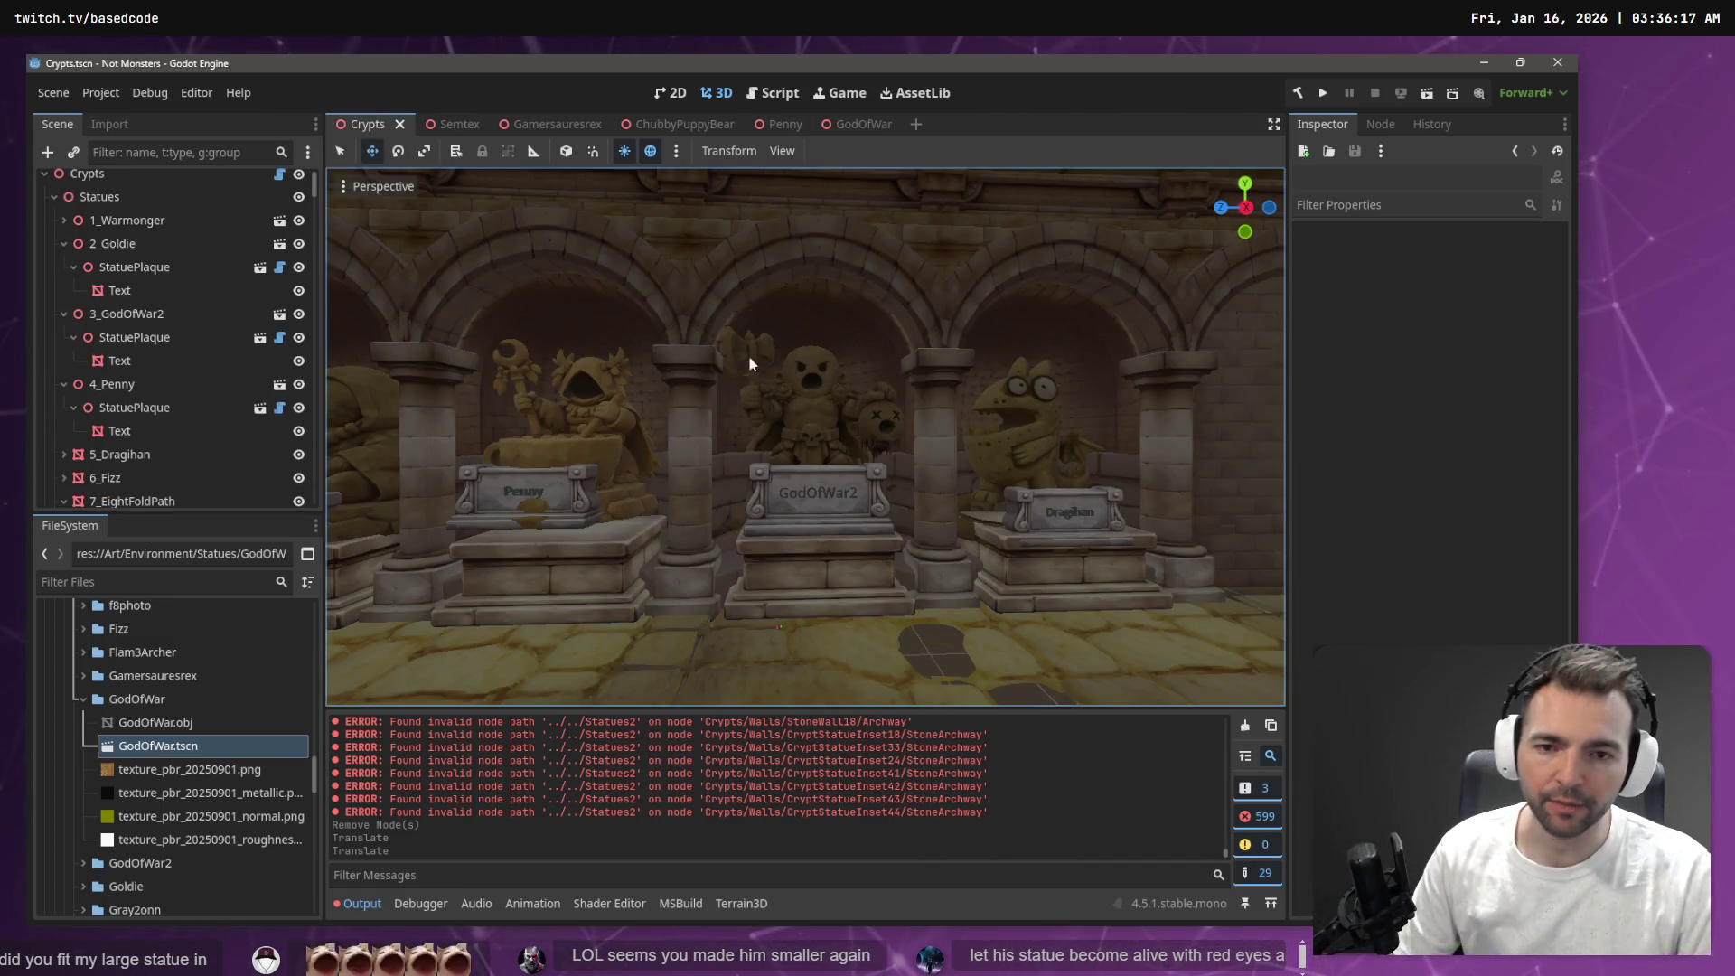
Fly the Crypts camera around to inspect the GodOfWar2 statue between its neighbours
{"action": "key", "text": "w"}
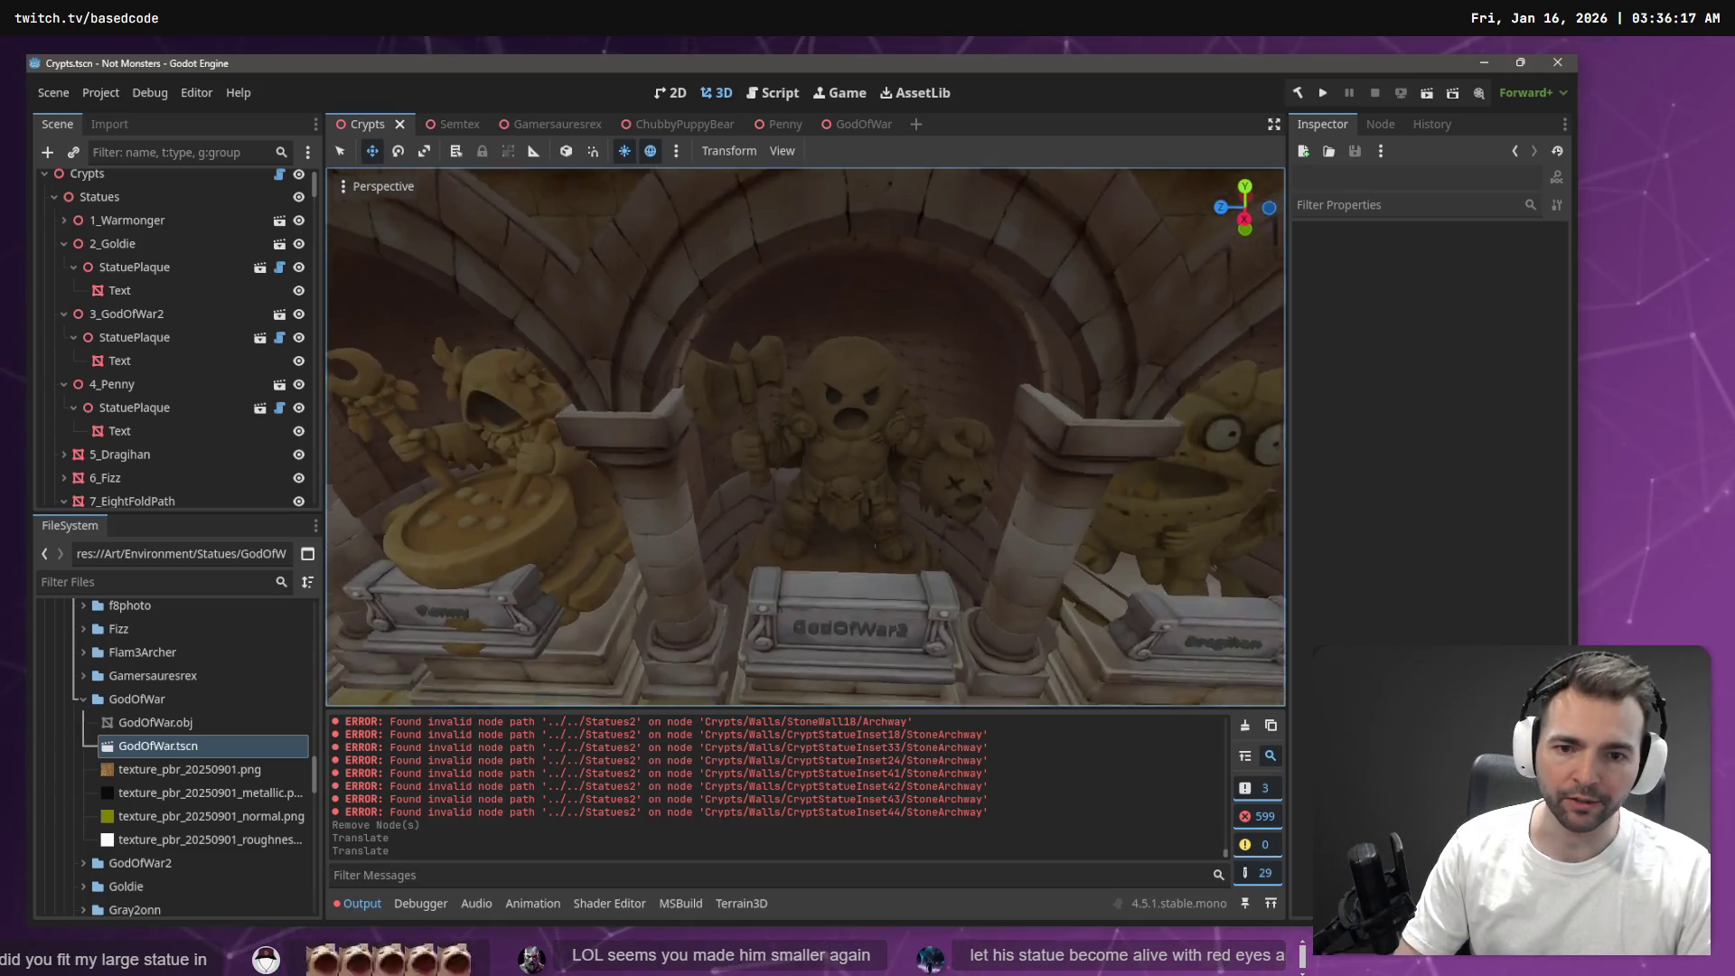
{"action": "key", "text": "w"}
{"action": "key", "text": "s"}
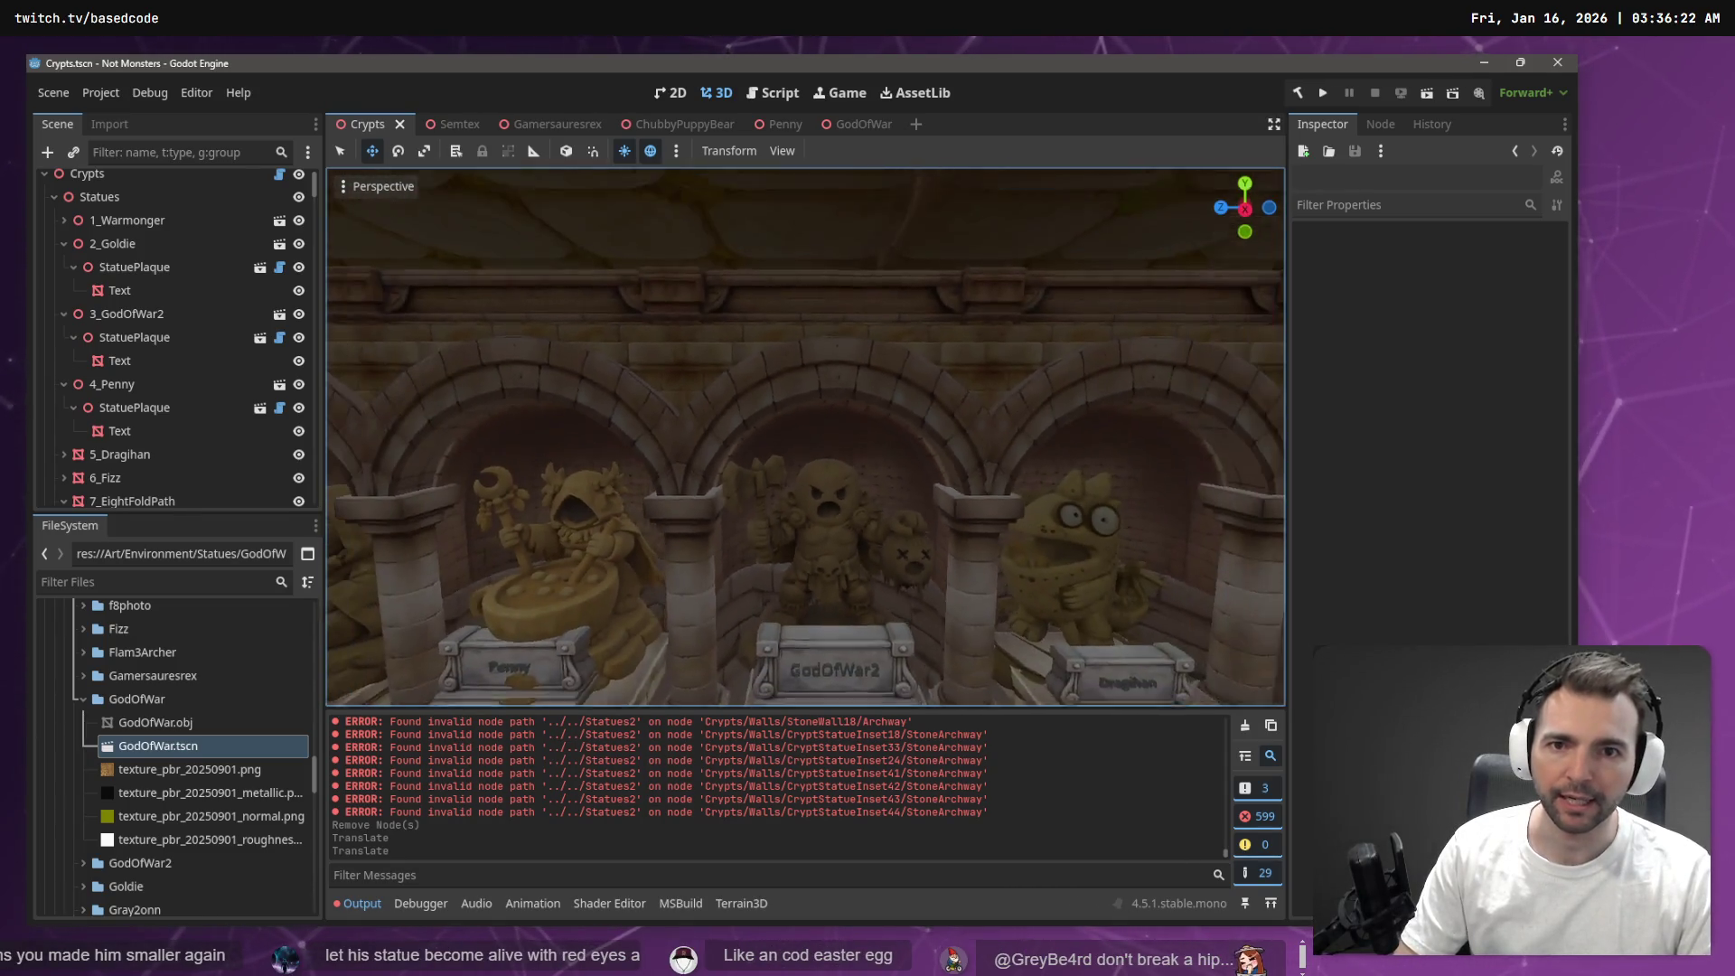
{"action": "left_click", "coordinate": [863, 124]}
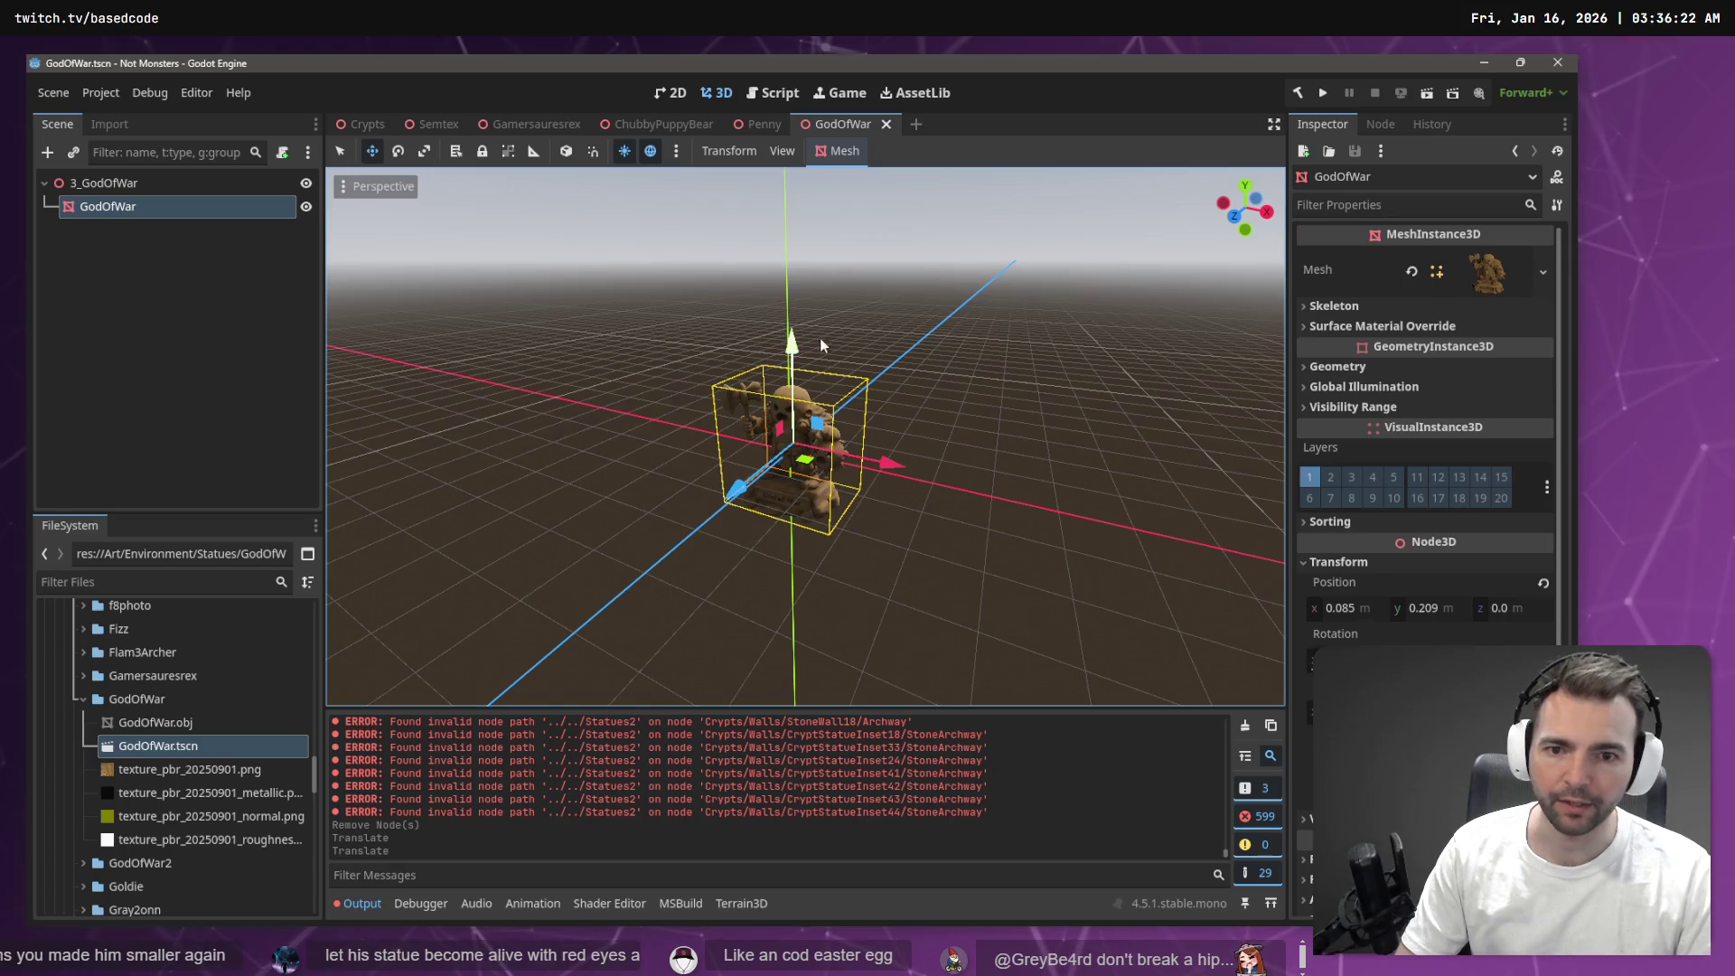
{"action": "left_click", "coordinate": [806, 264]}
{"action": "left_click", "coordinate": [358, 125]}
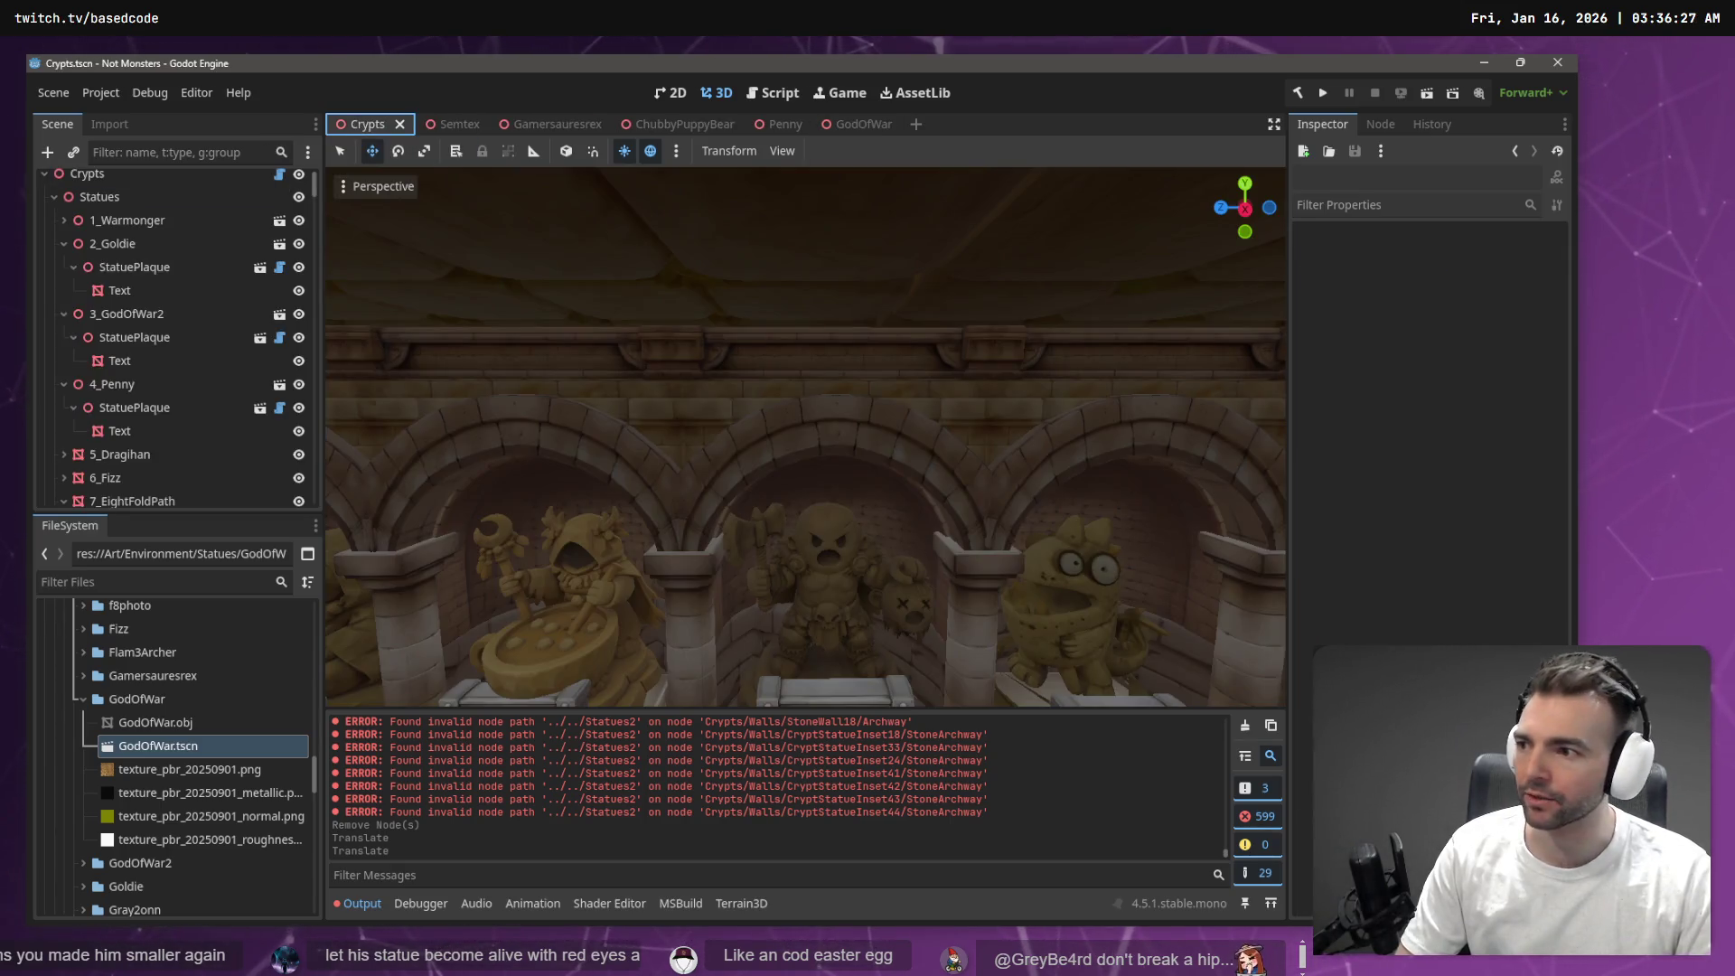
{"action": "key", "text": "s"}
{"action": "left_click_drag", "start_coordinate": [788, 322], "coordinate": [555, 195]}
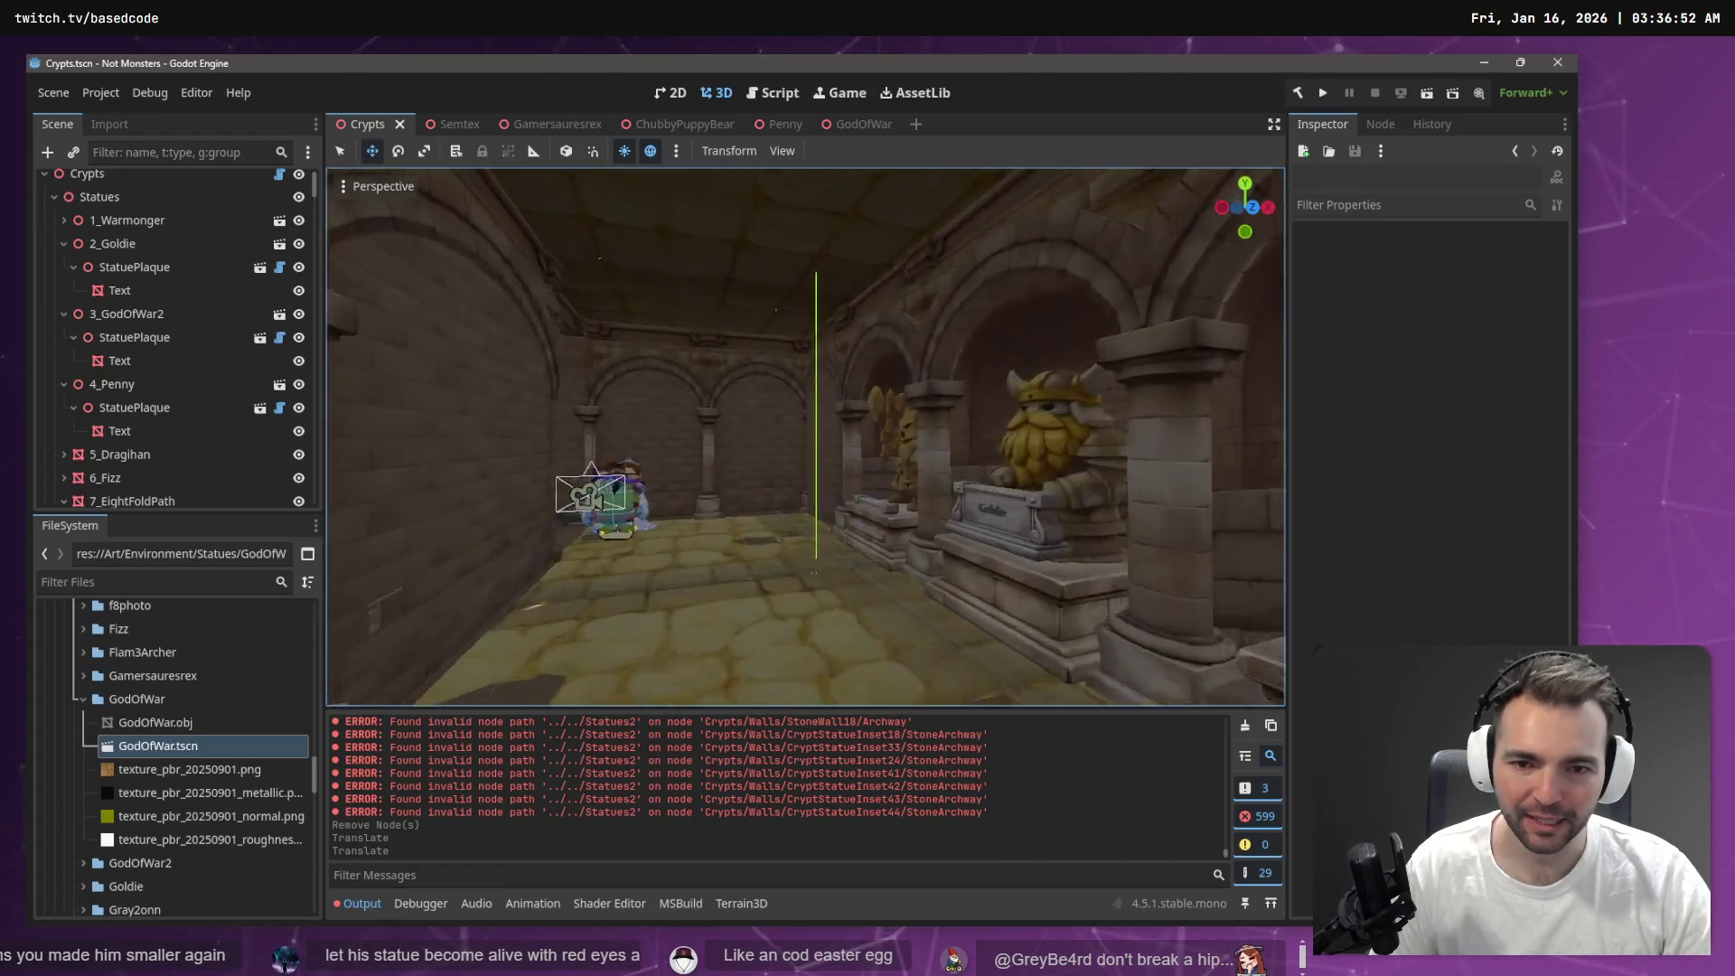
Run Placement on the Crypts root's StatuePlacer, then save and launch the game
{"action": "left_click", "coordinate": [138, 184]}
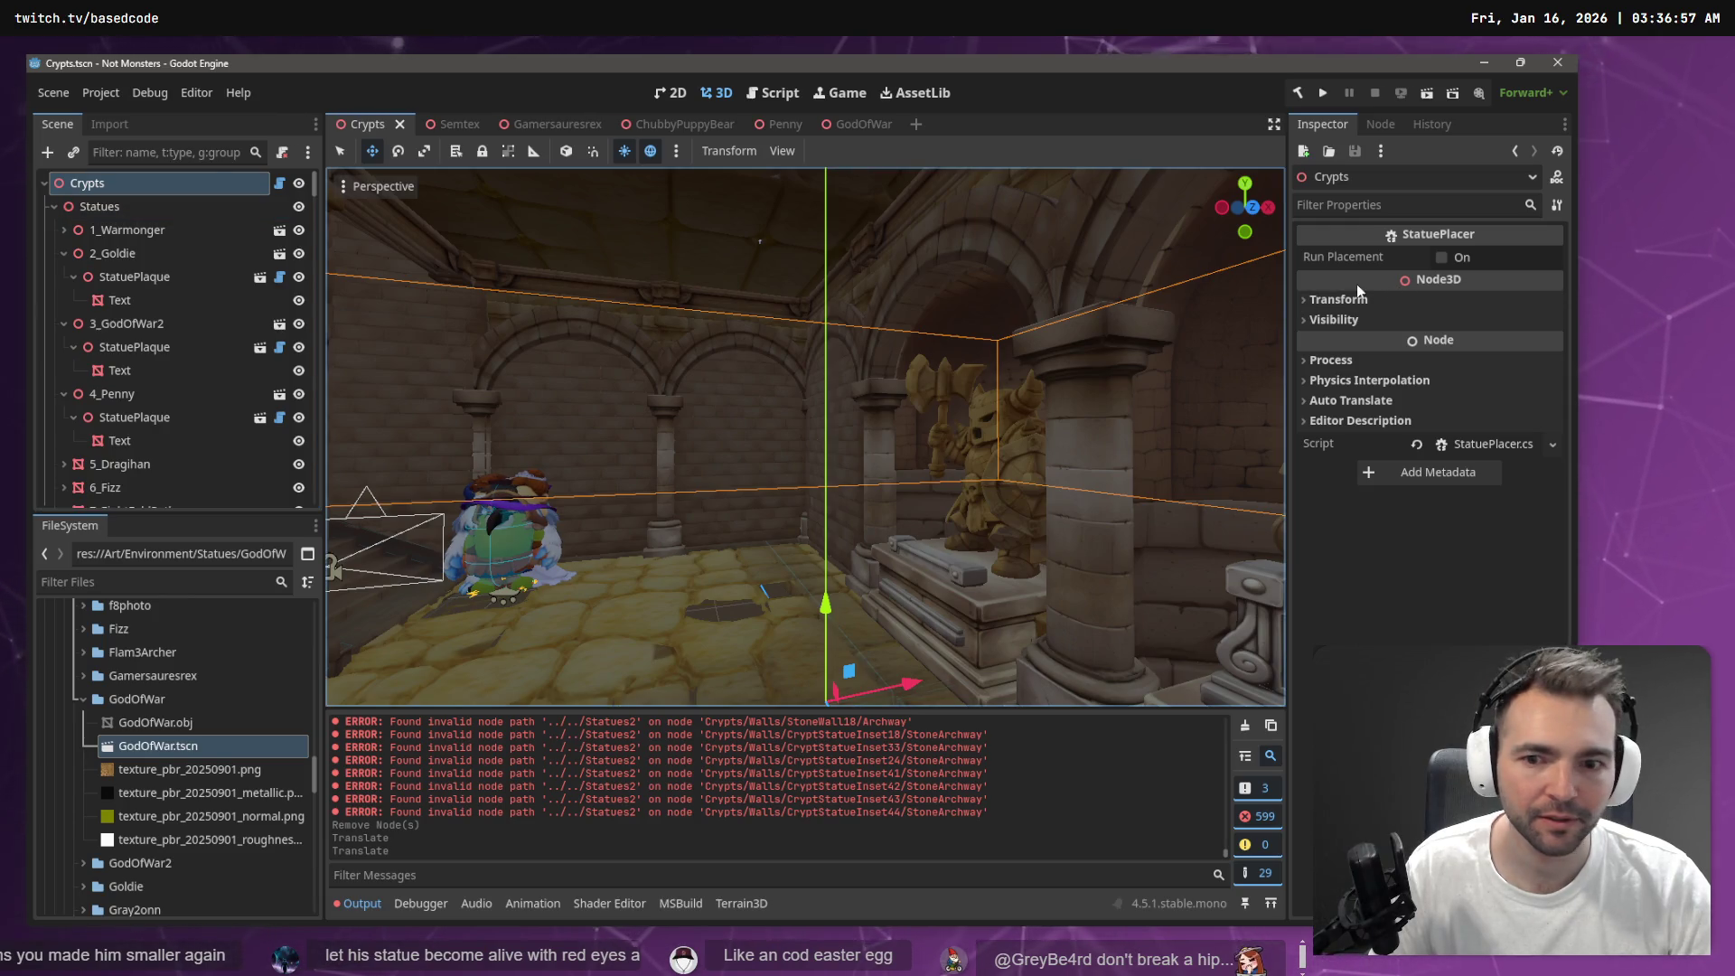
{"action": "left_click", "coordinate": [1444, 259]}
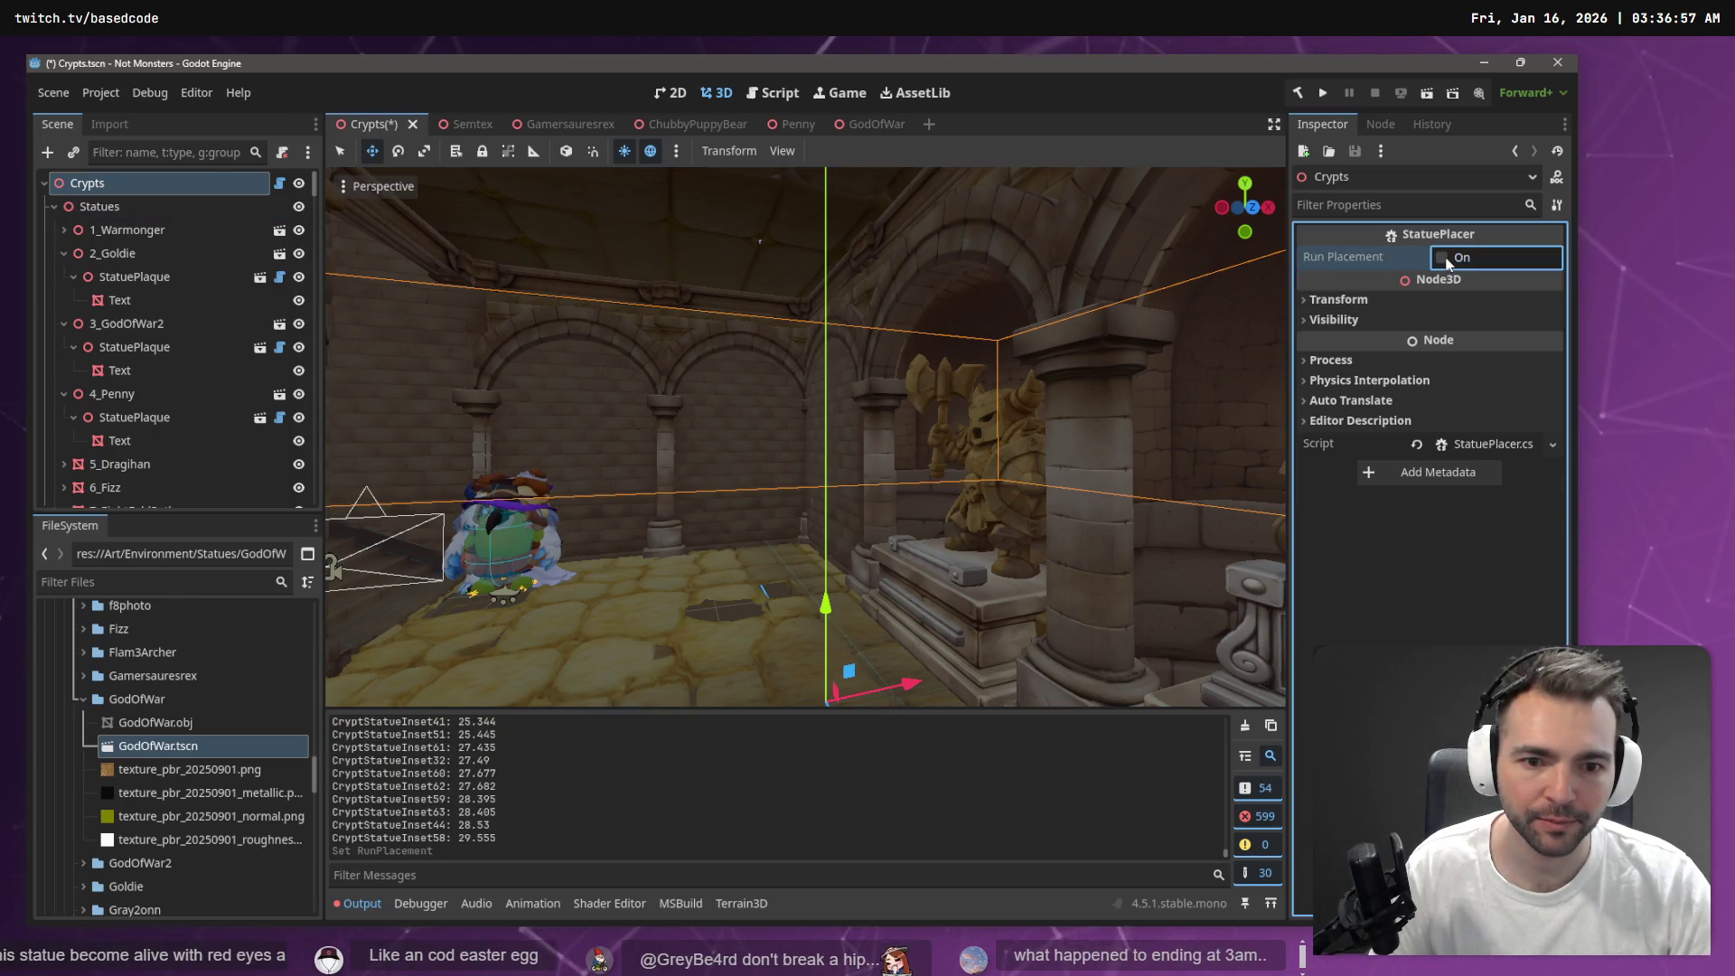
{"action": "left_click_drag", "start_coordinate": [824, 348], "coordinate": [723, 353]}
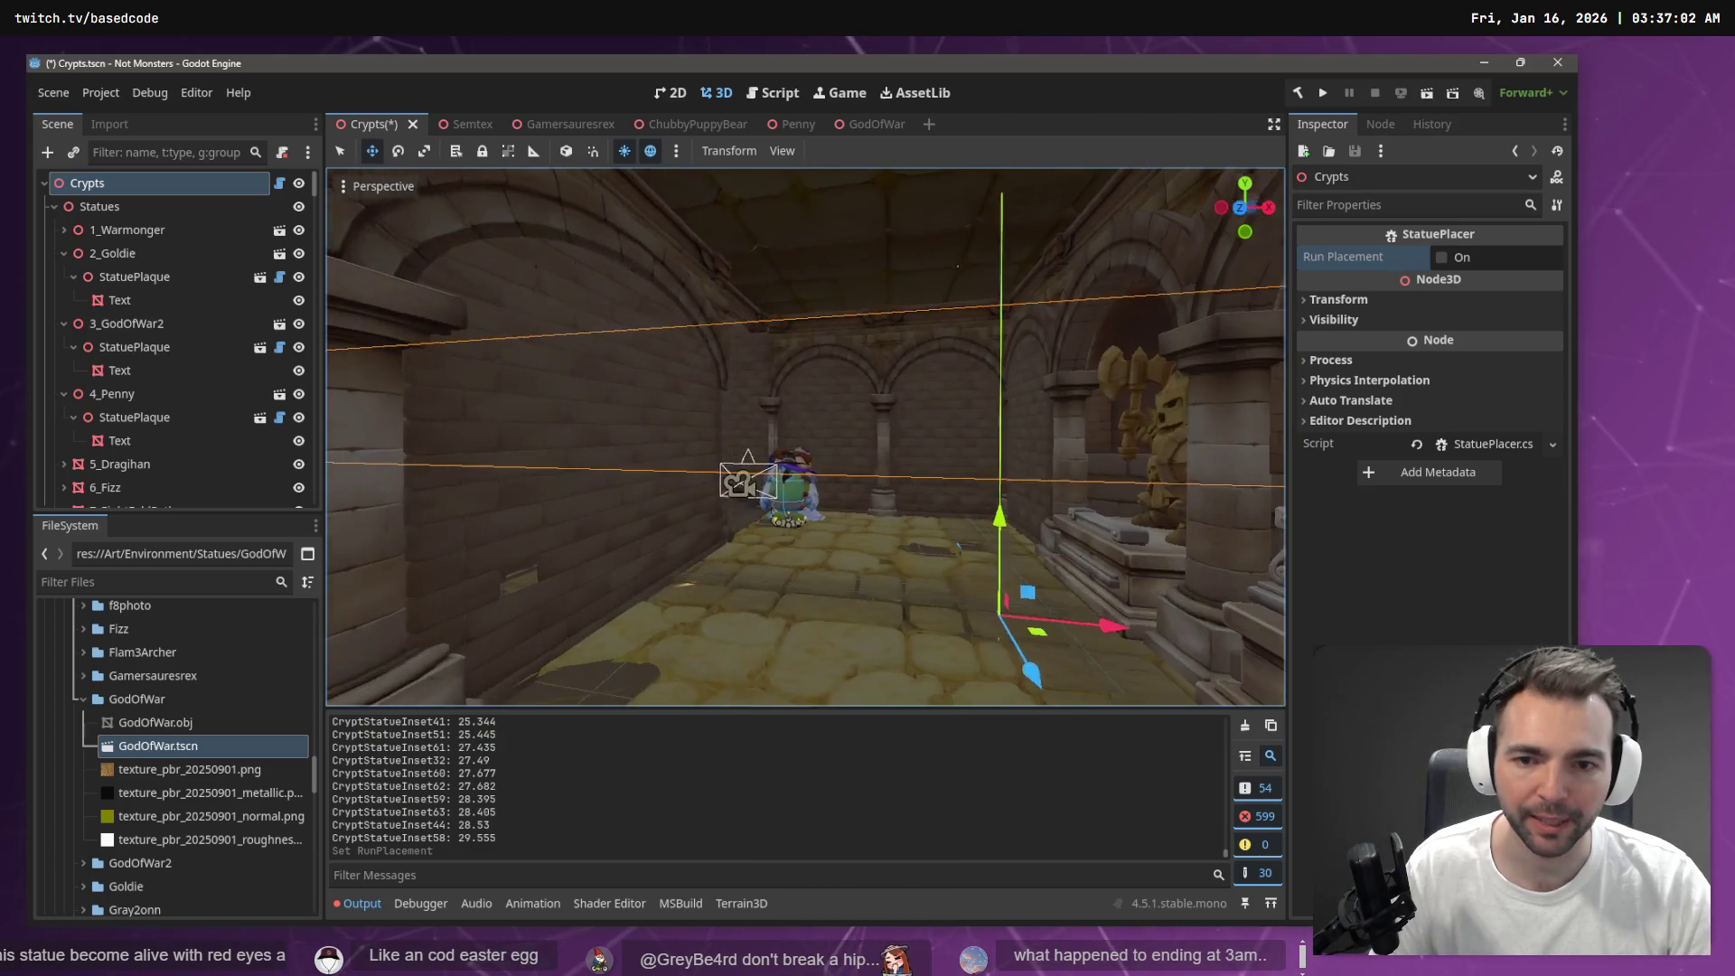
{"action": "key", "text": "F5"}
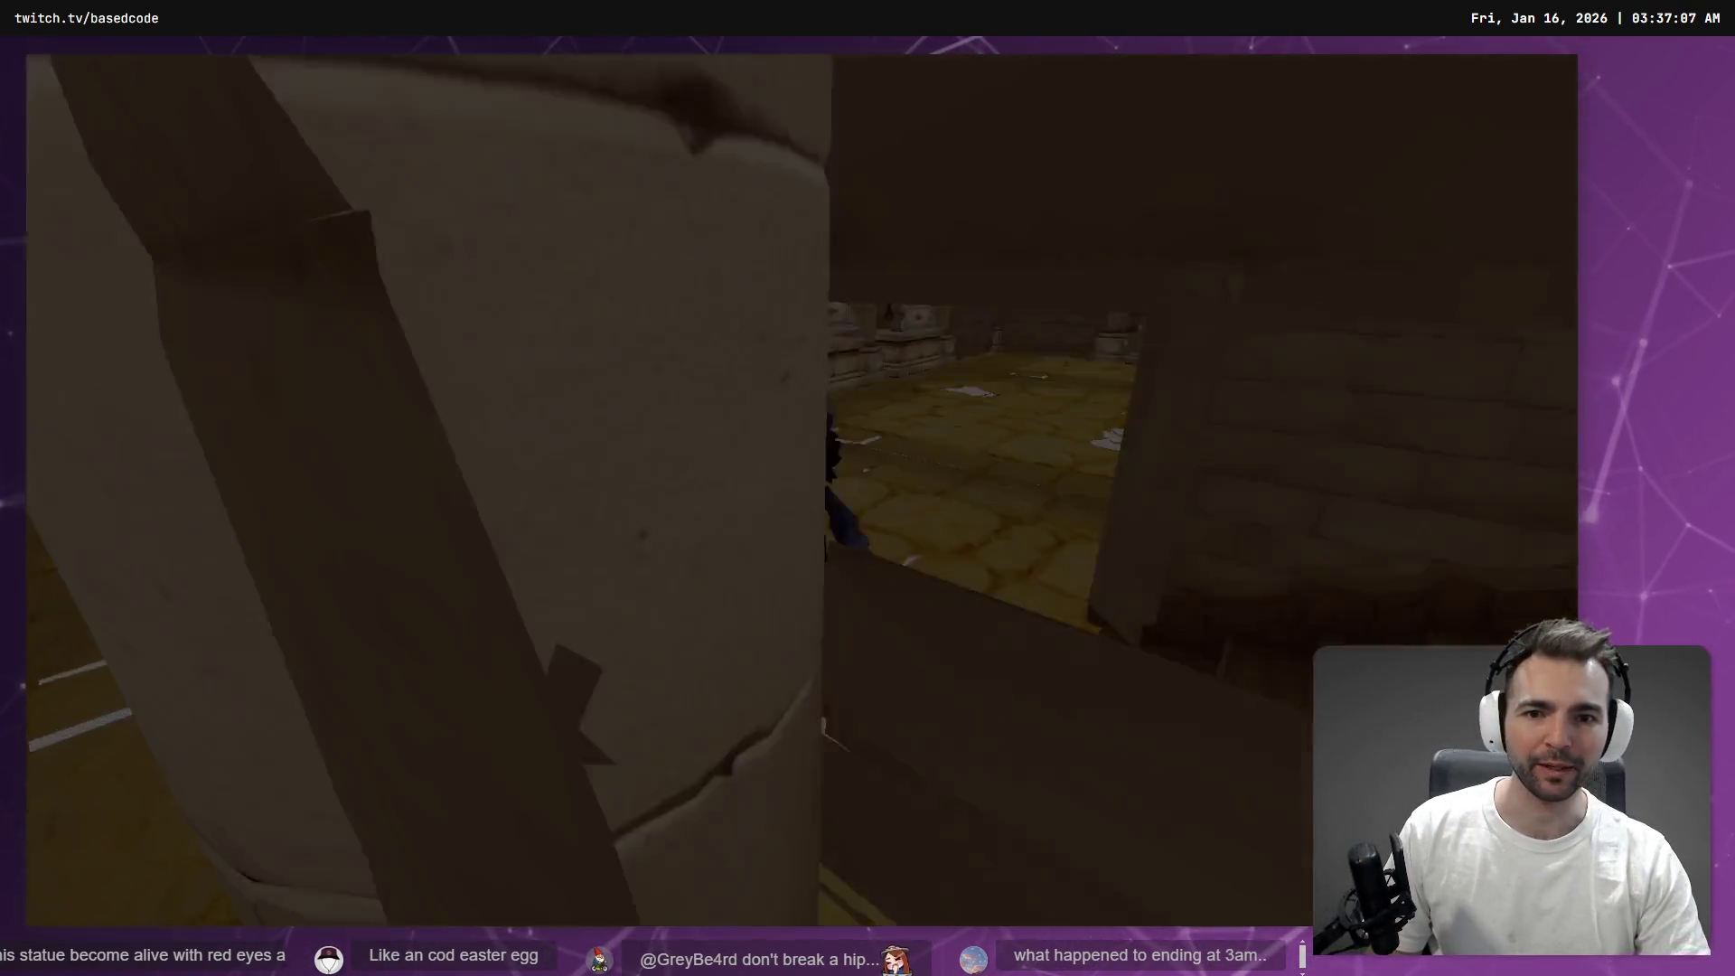
Run the character through the statue crypt, then stop the game
{"action": "key", "text": "w"}
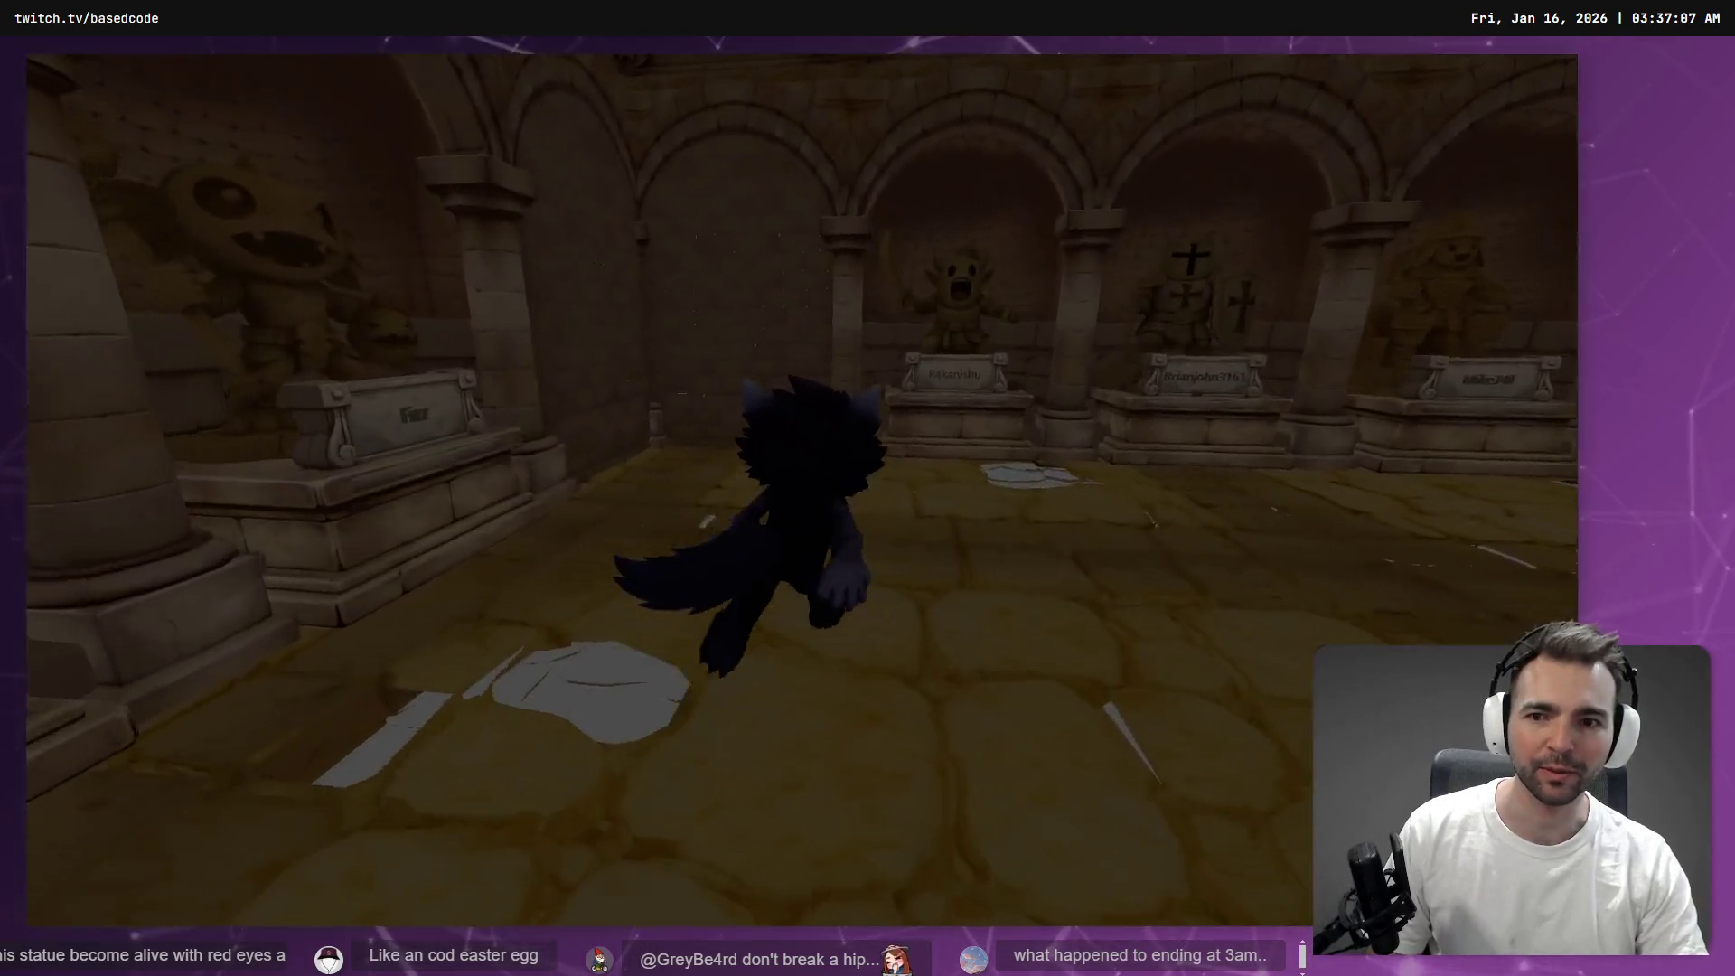
{"action": "key", "text": "a"}
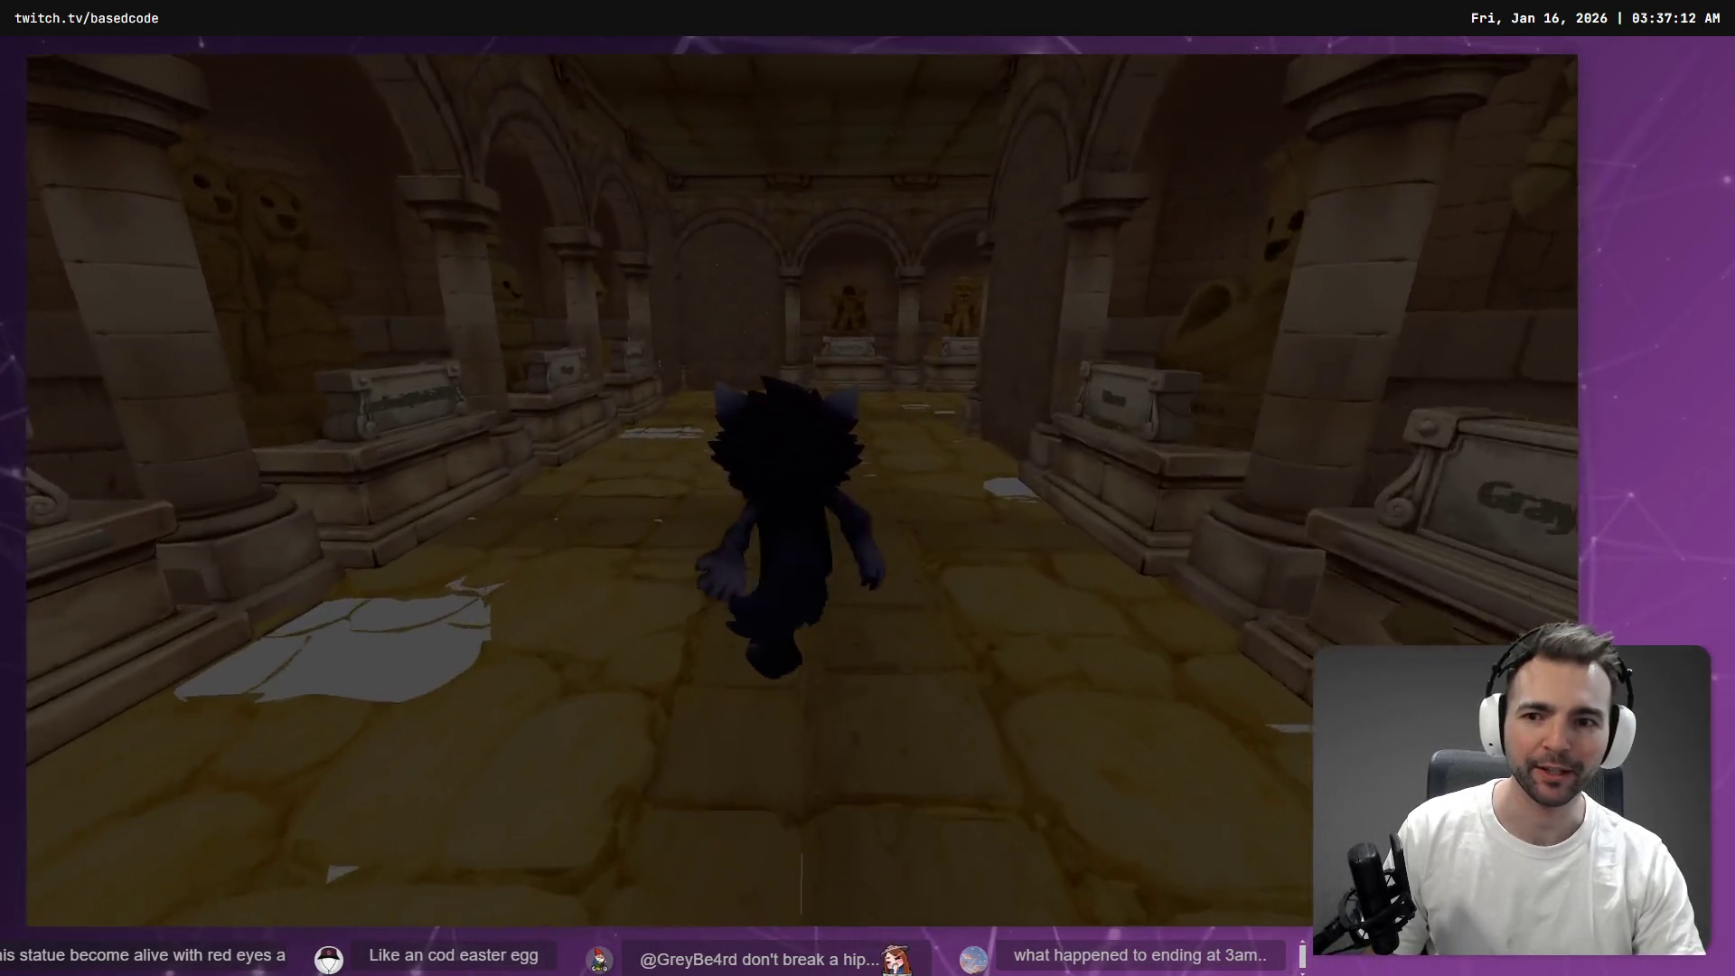
{"action": "key", "text": "w"}
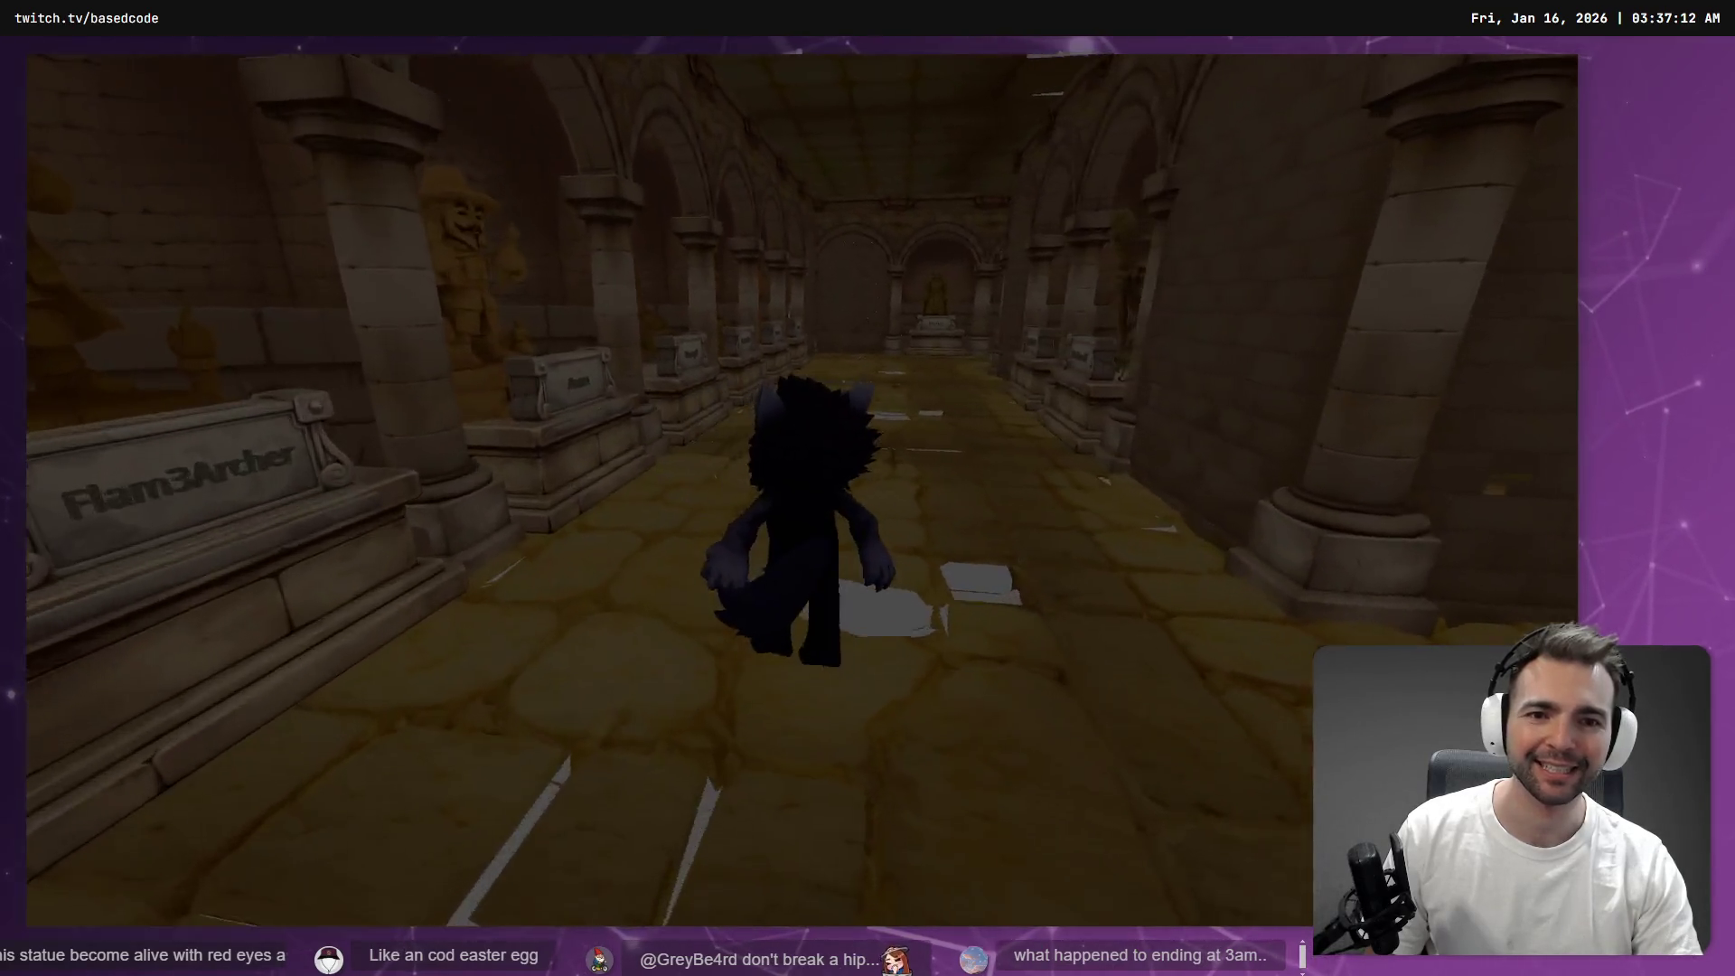
{"action": "key", "text": "w"}
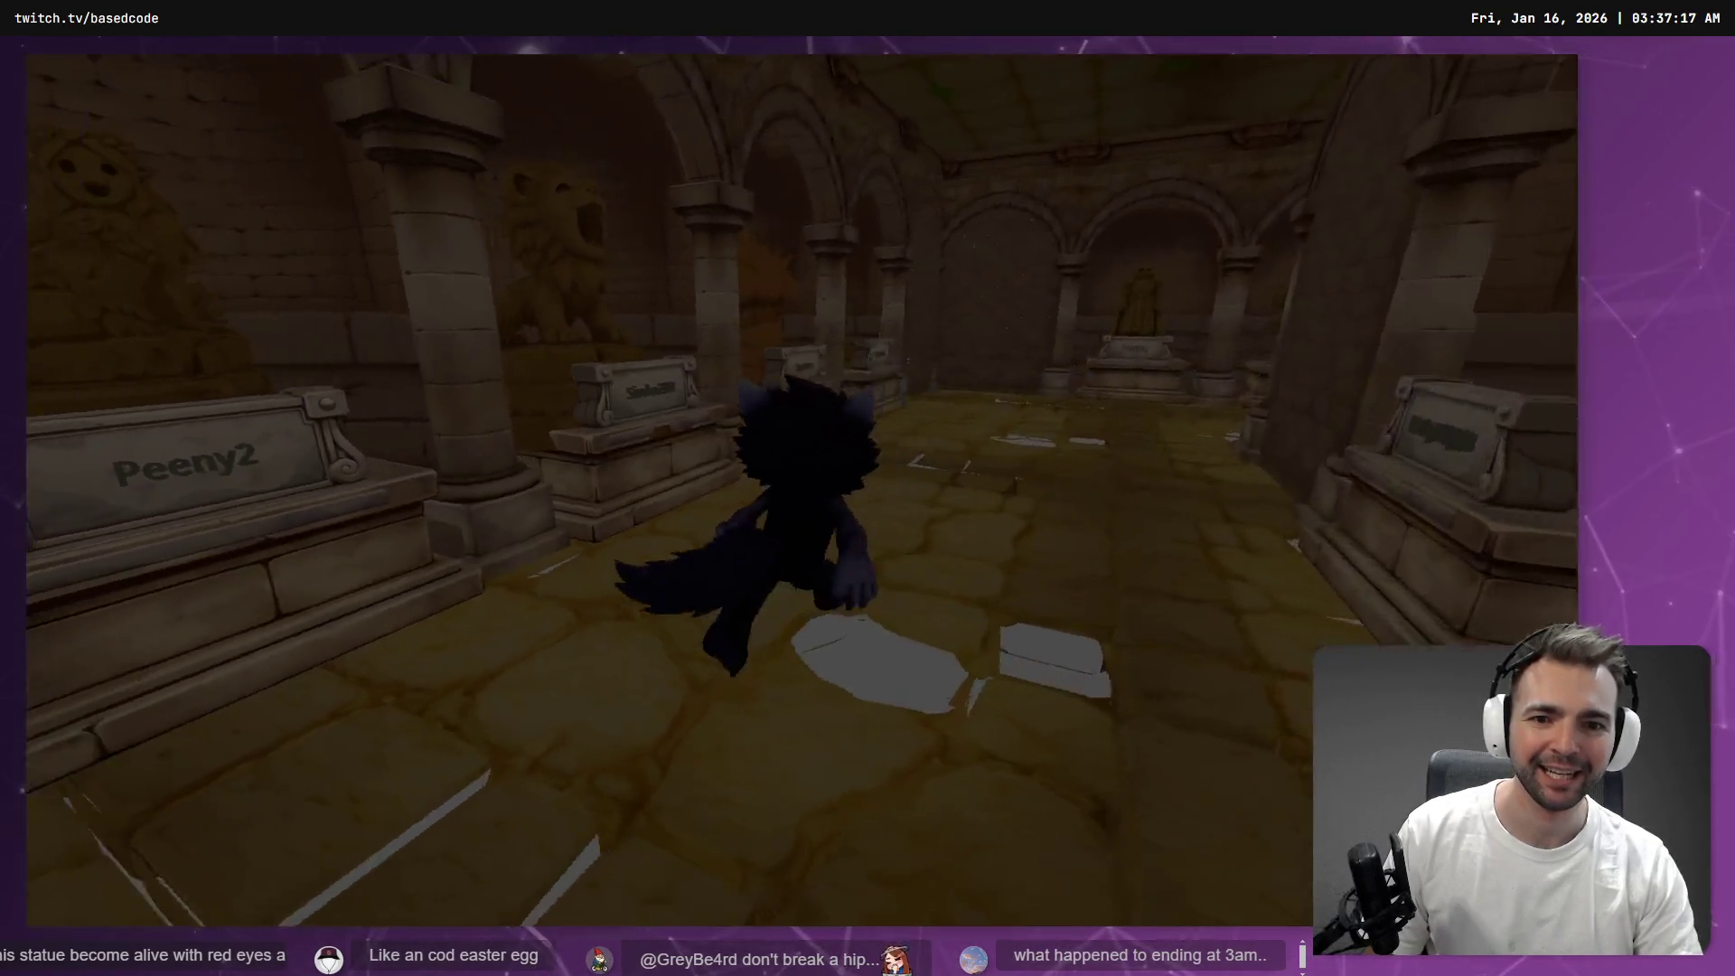
{"action": "key", "text": "F8"}
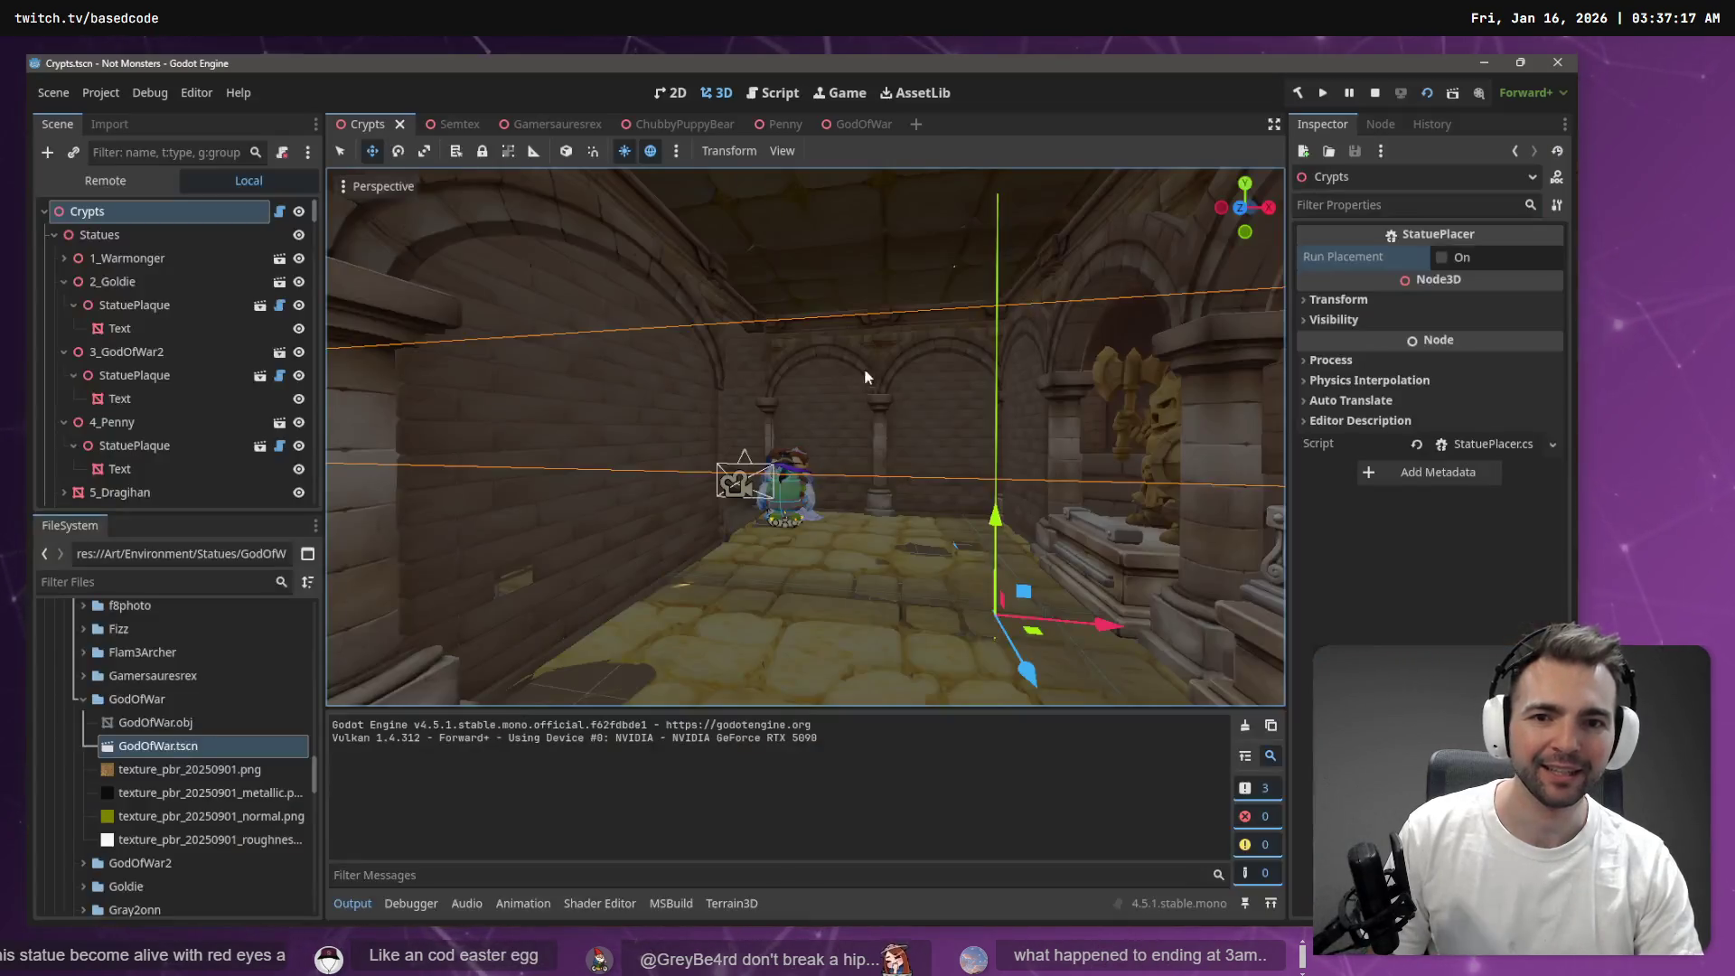
Relaunch the game, run down the long crypt corridor past the tombs, and stop it
{"action": "left_click", "coordinate": [1296, 94]}
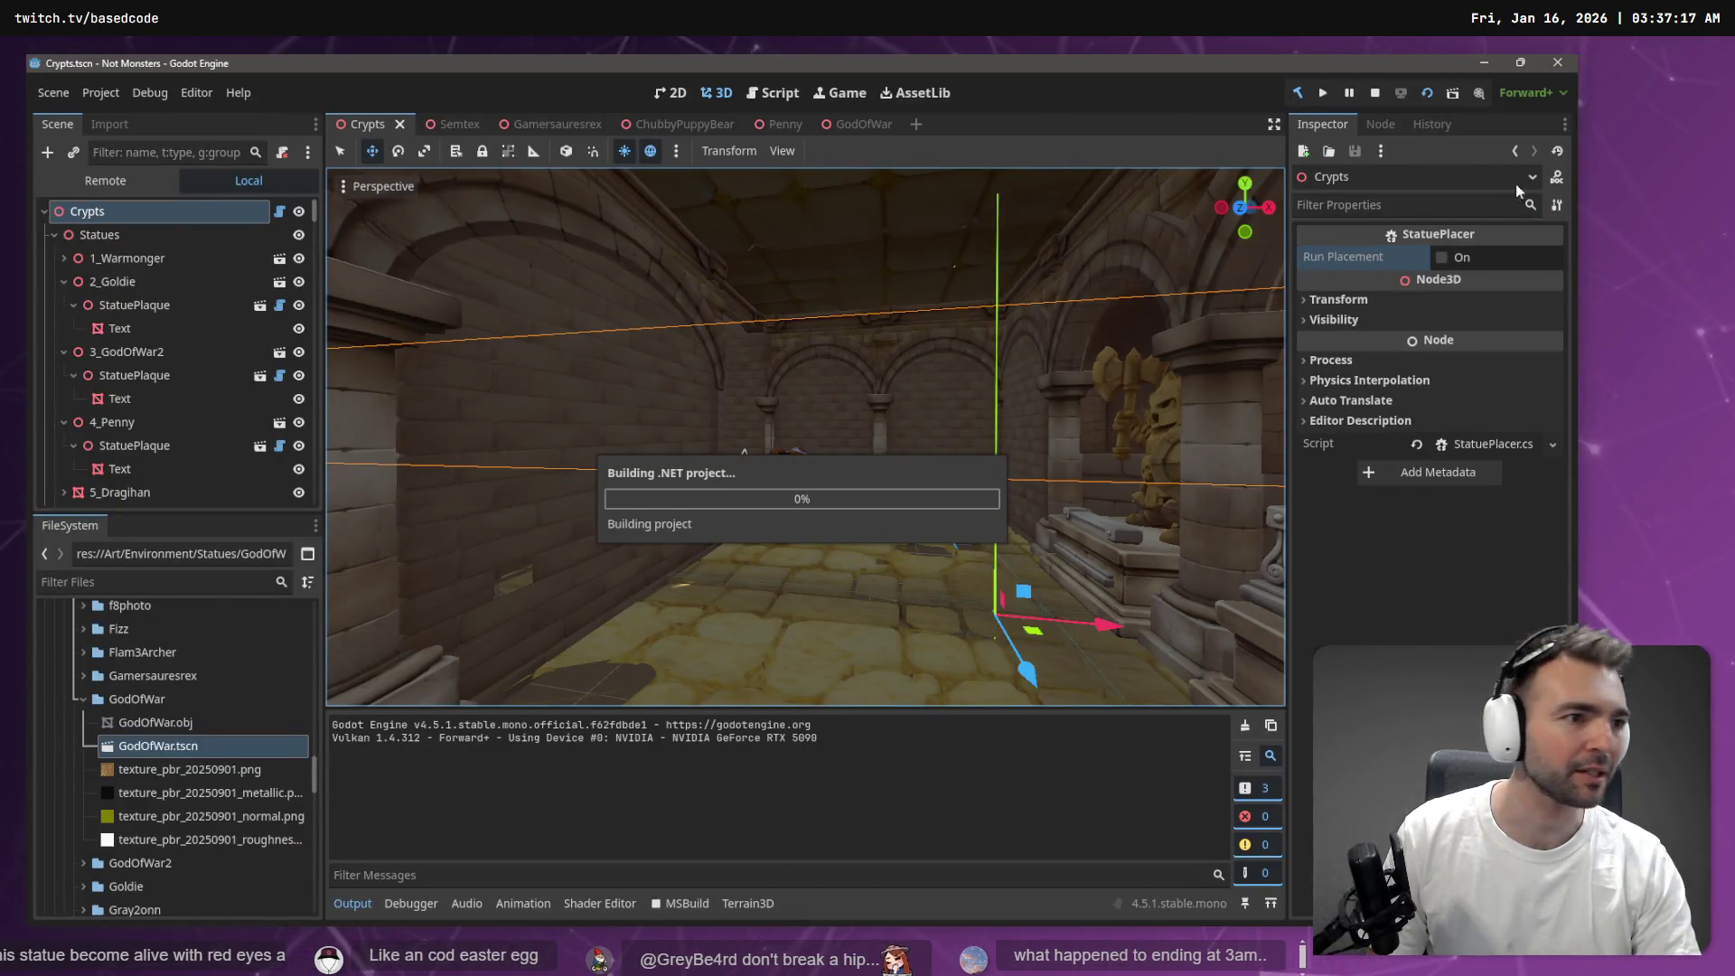
{"action": "key", "text": "alt+Tab"}
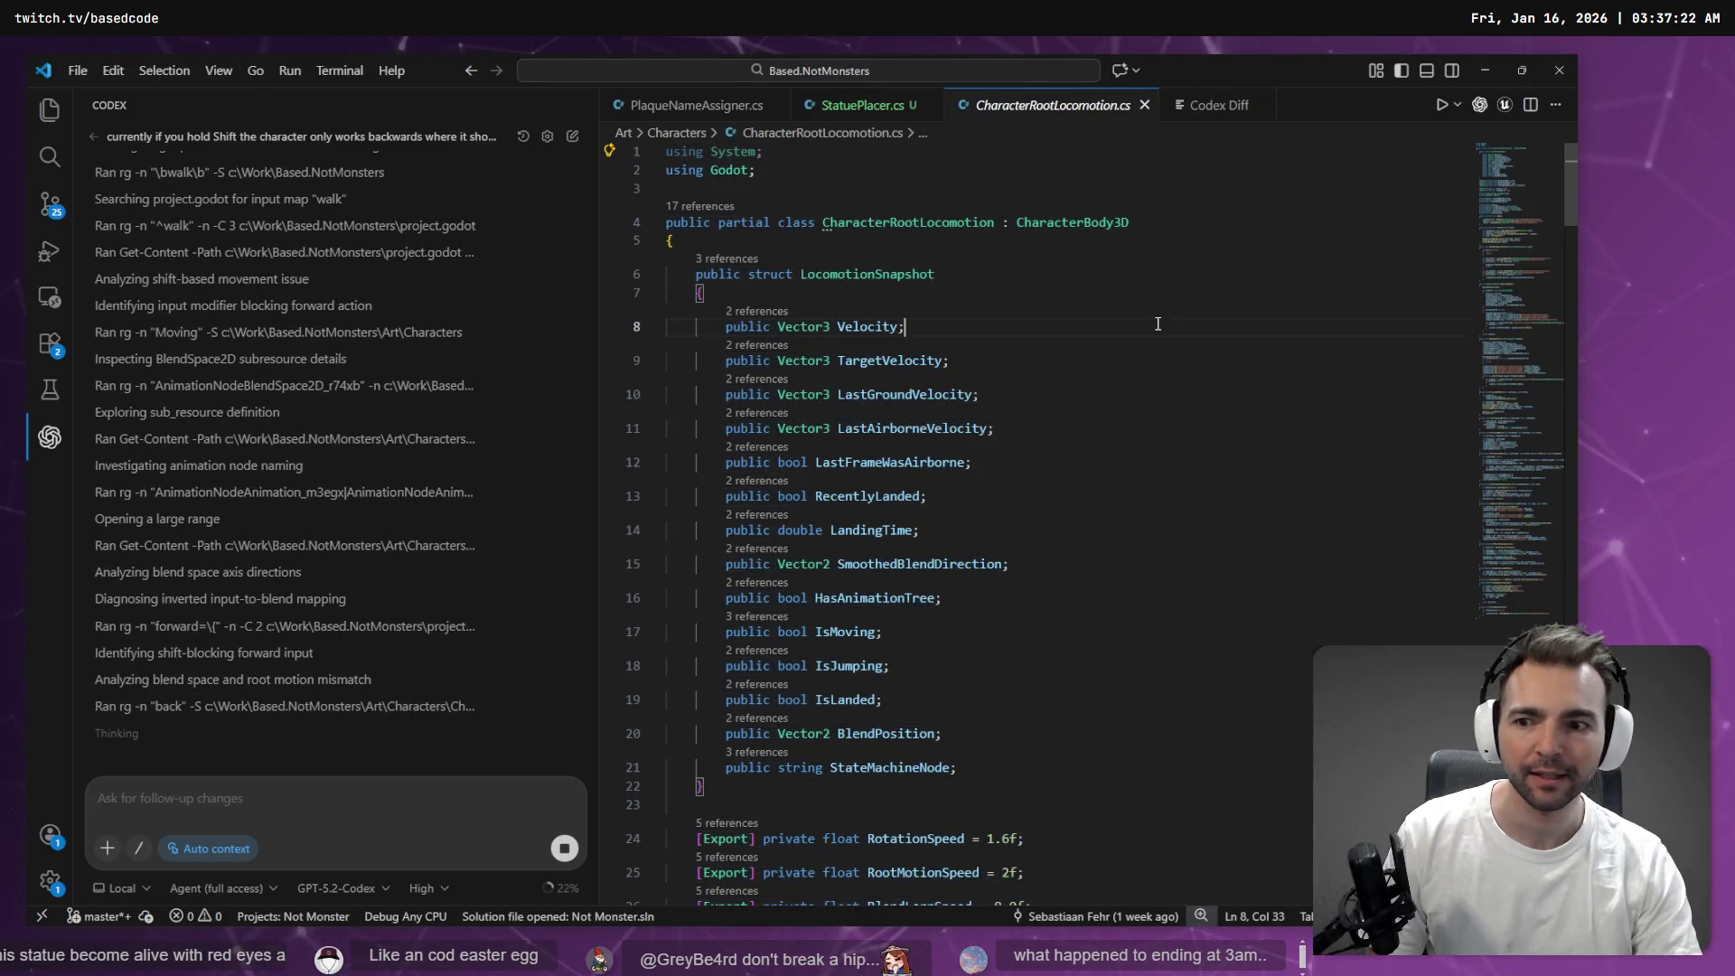
{"action": "key", "text": "alt+Tab"}
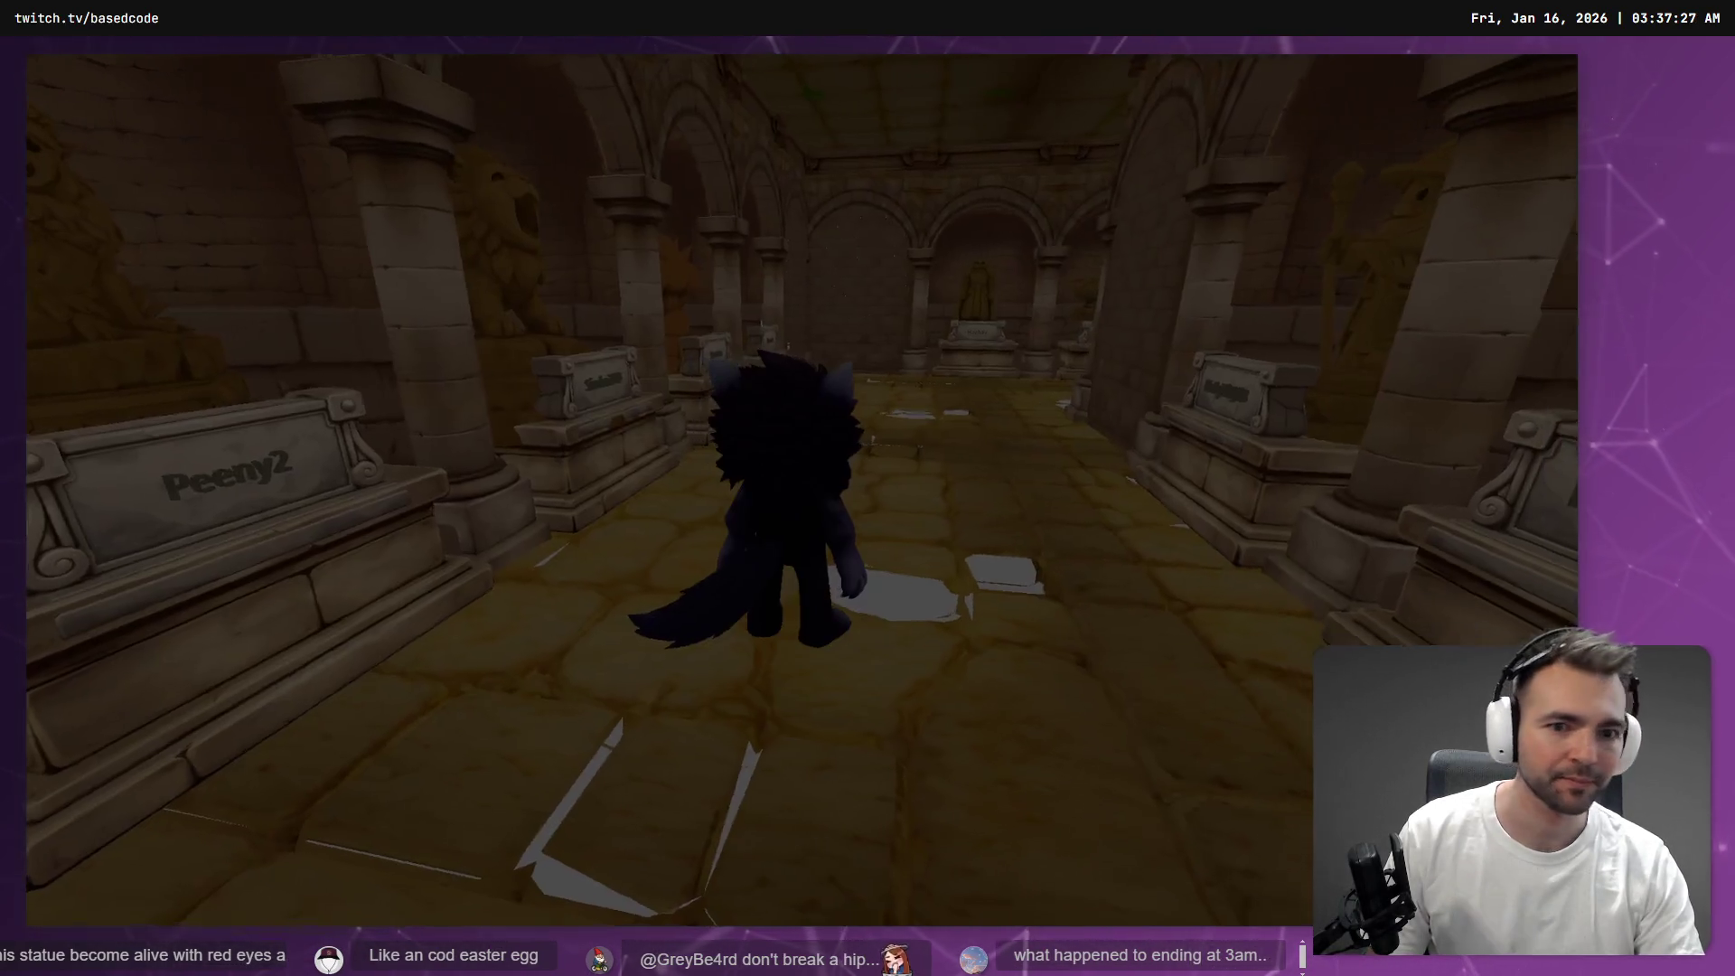
{"action": "key", "text": "w"}
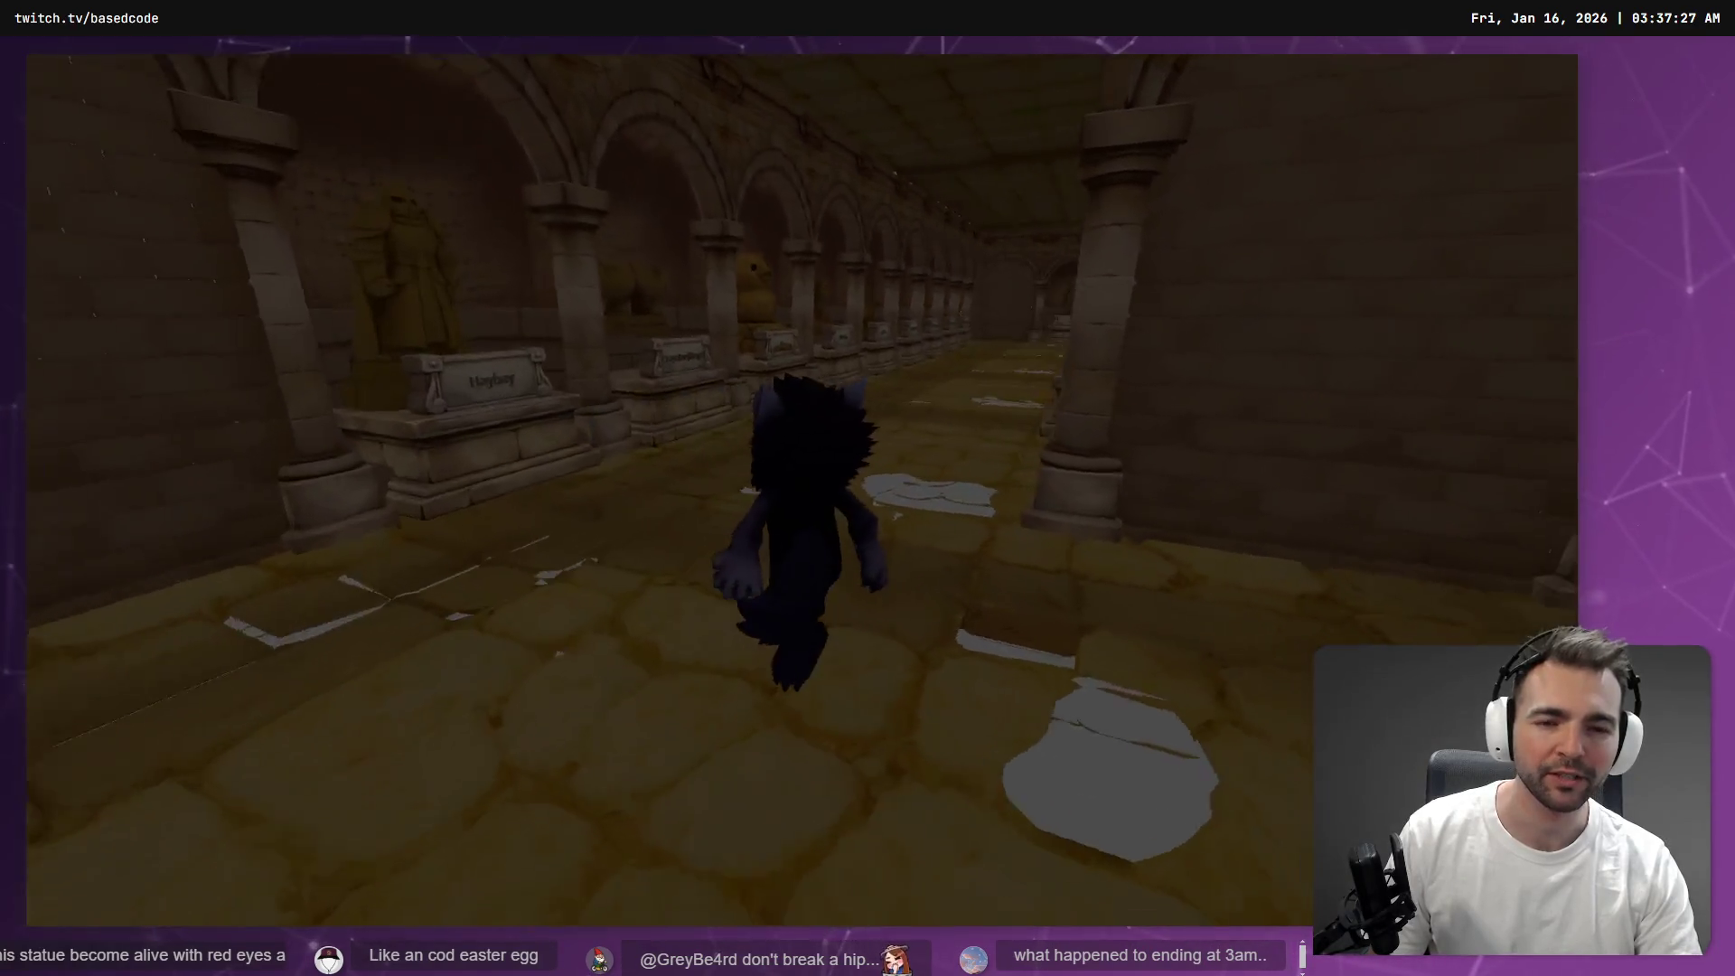
{"action": "key", "text": "w"}
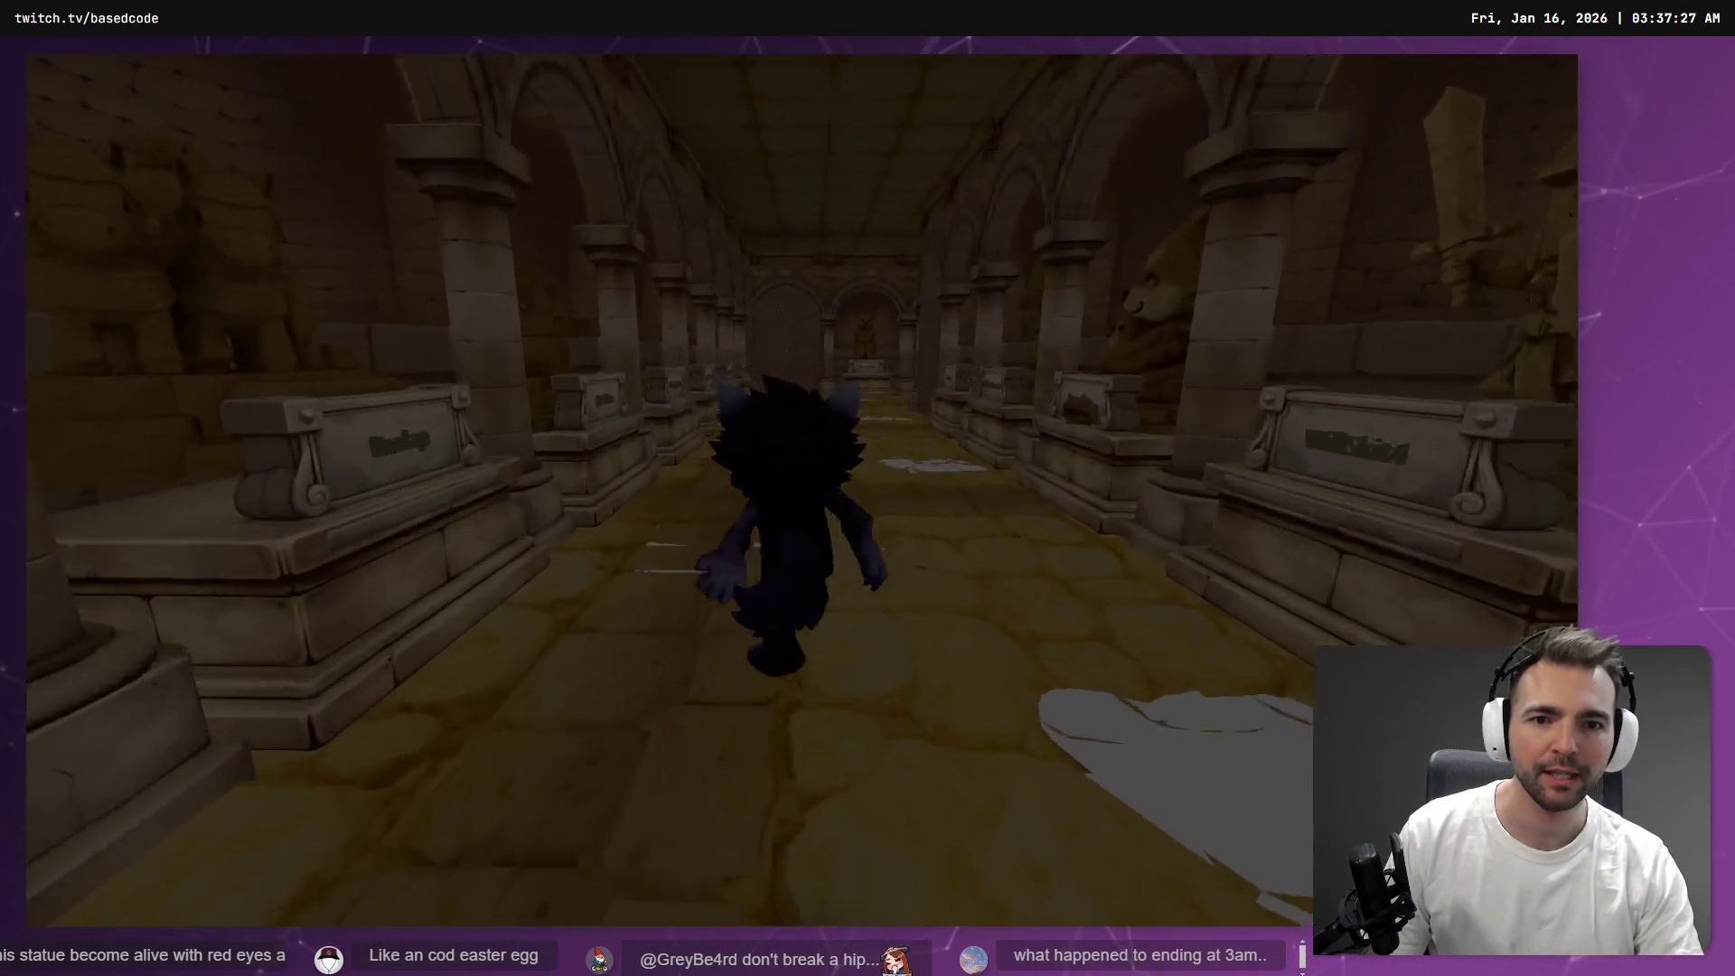
{"action": "key", "text": "w"}
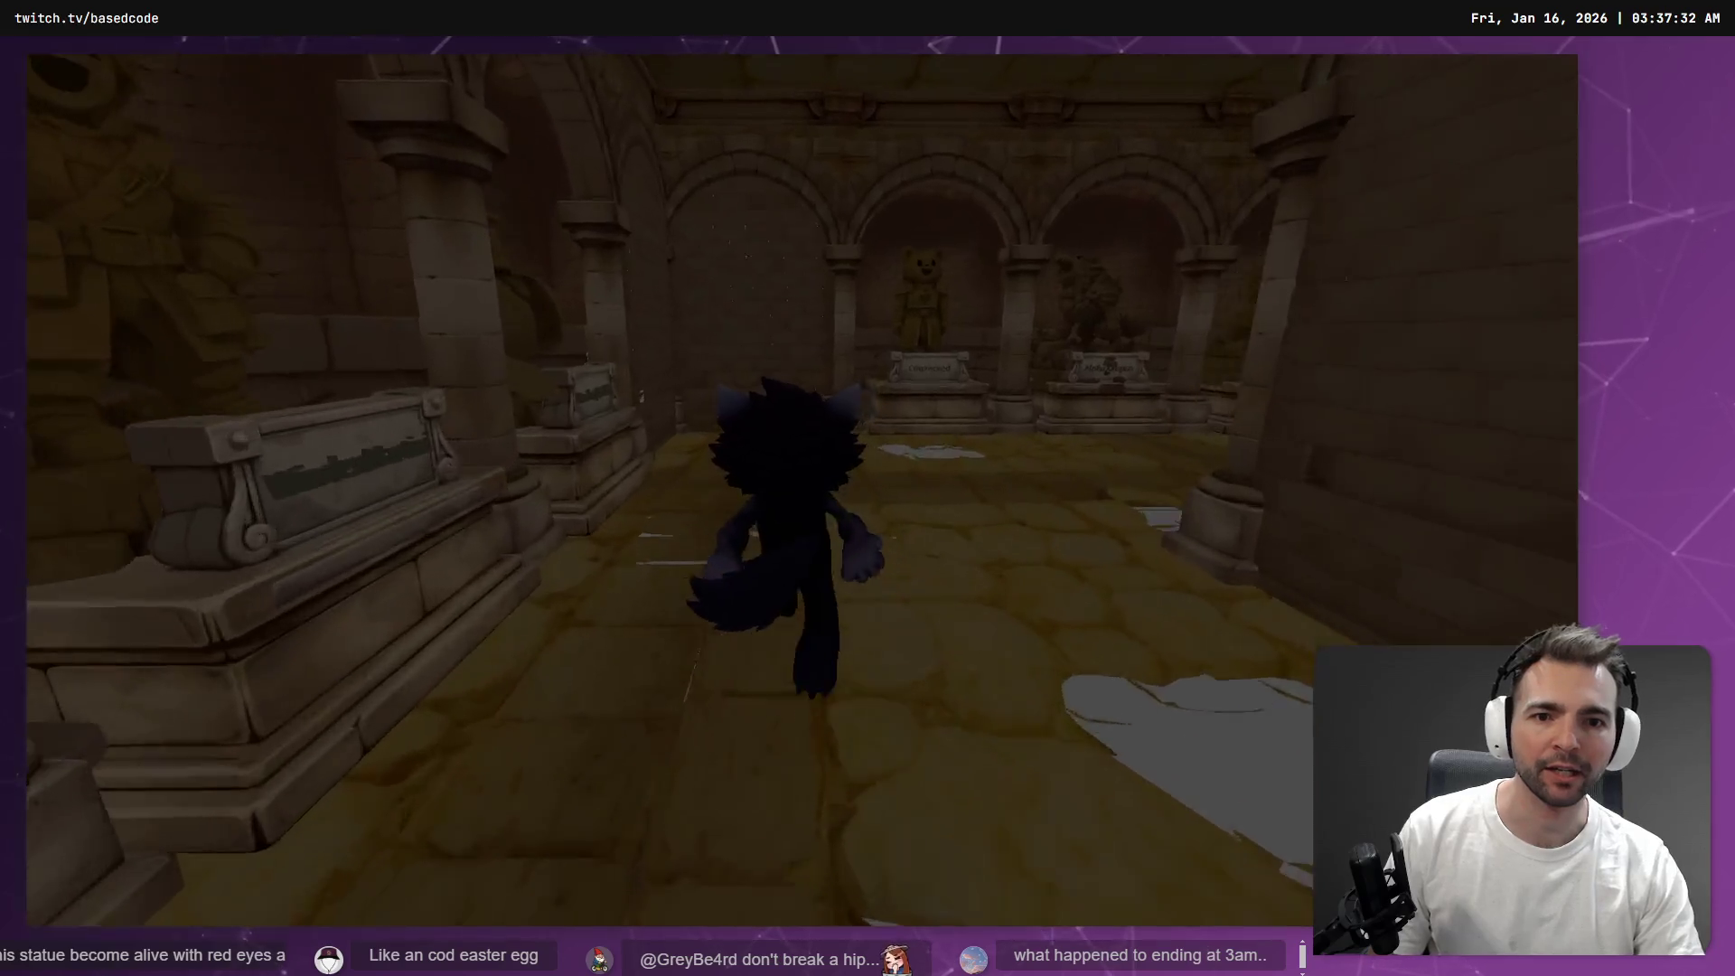
{"action": "key", "text": "w"}
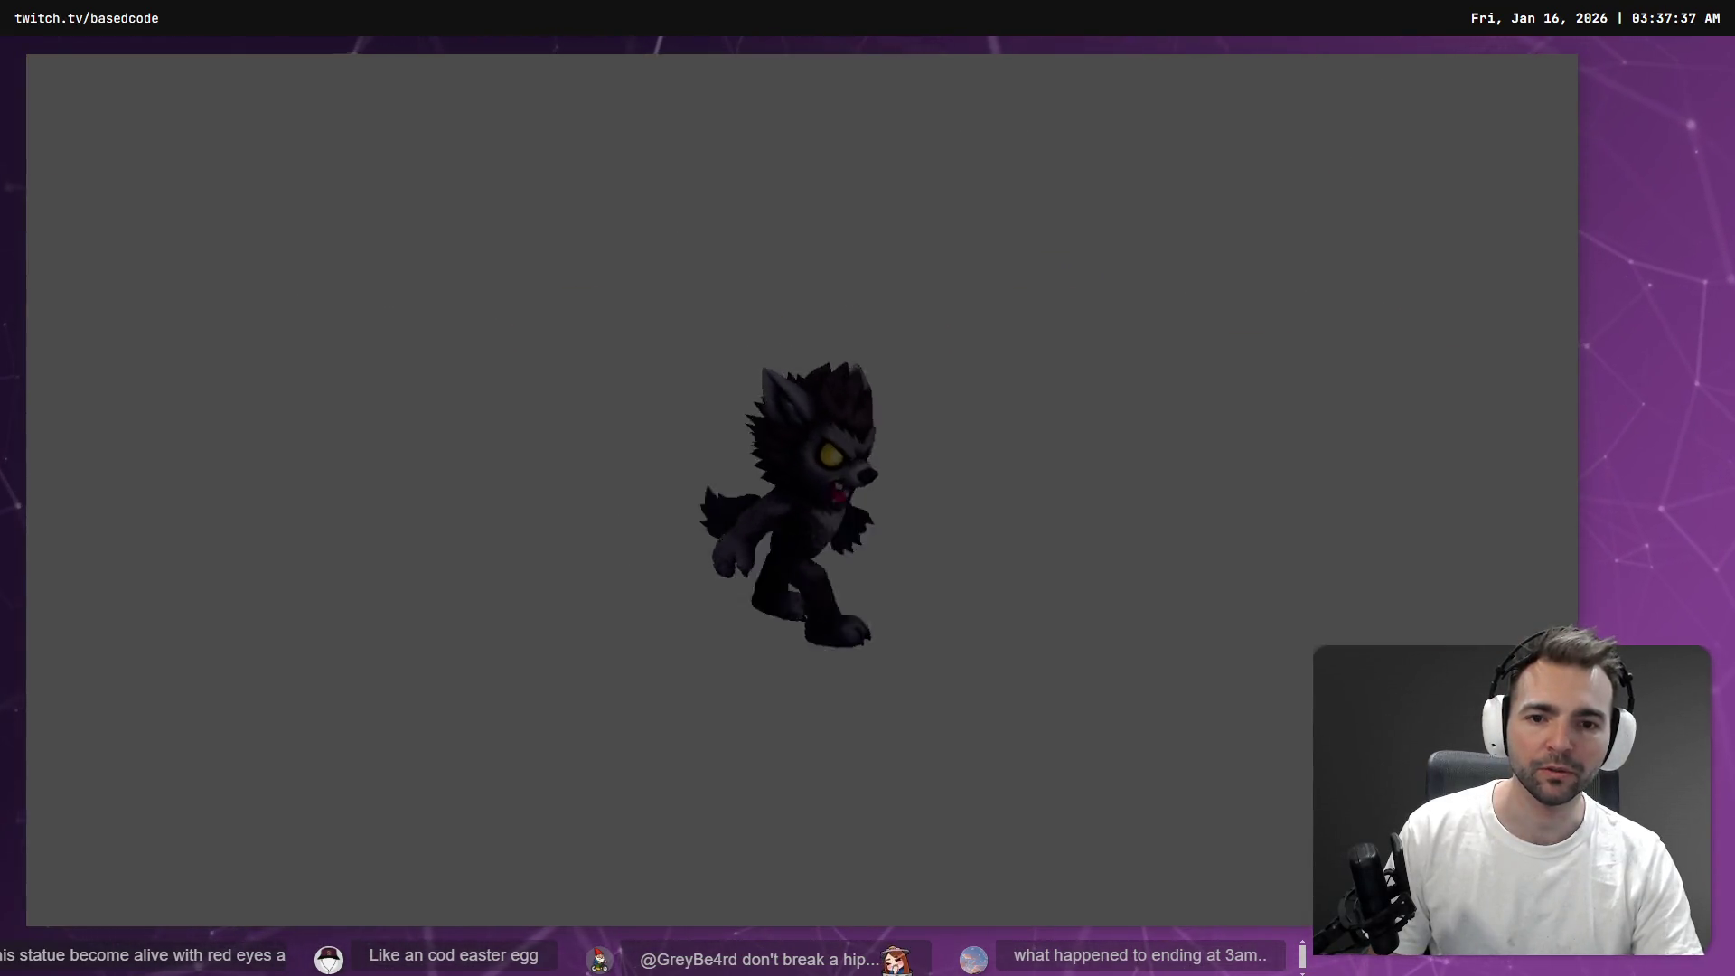
{"action": "key", "text": "F8"}
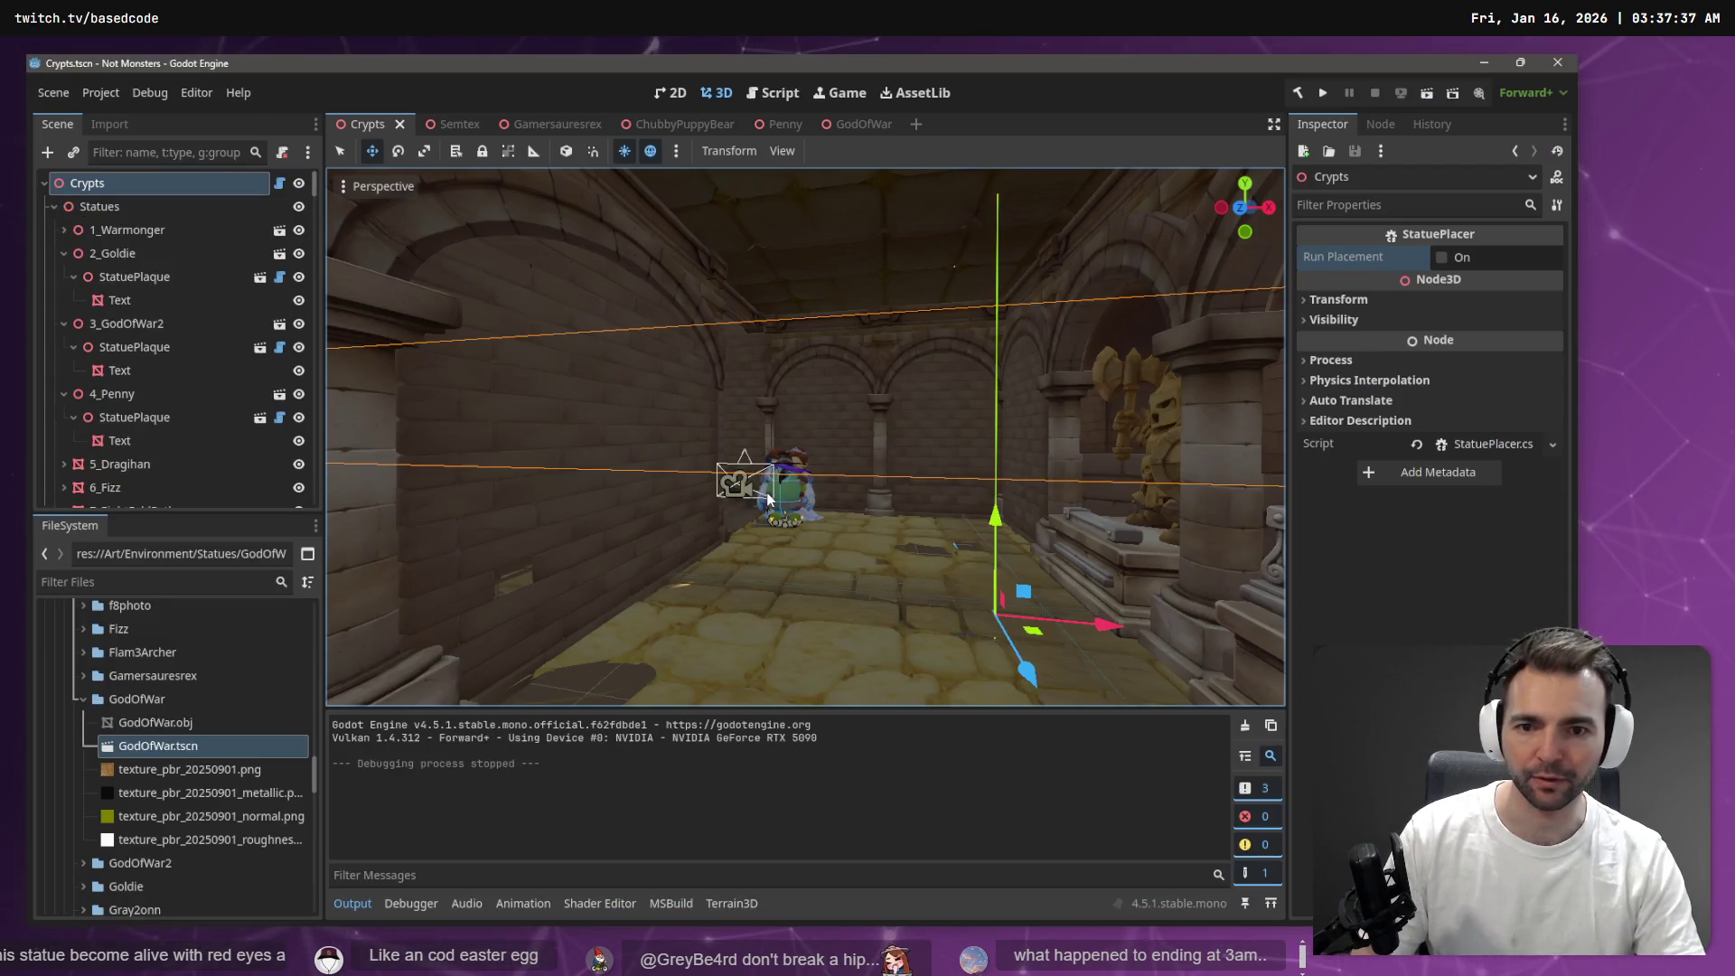
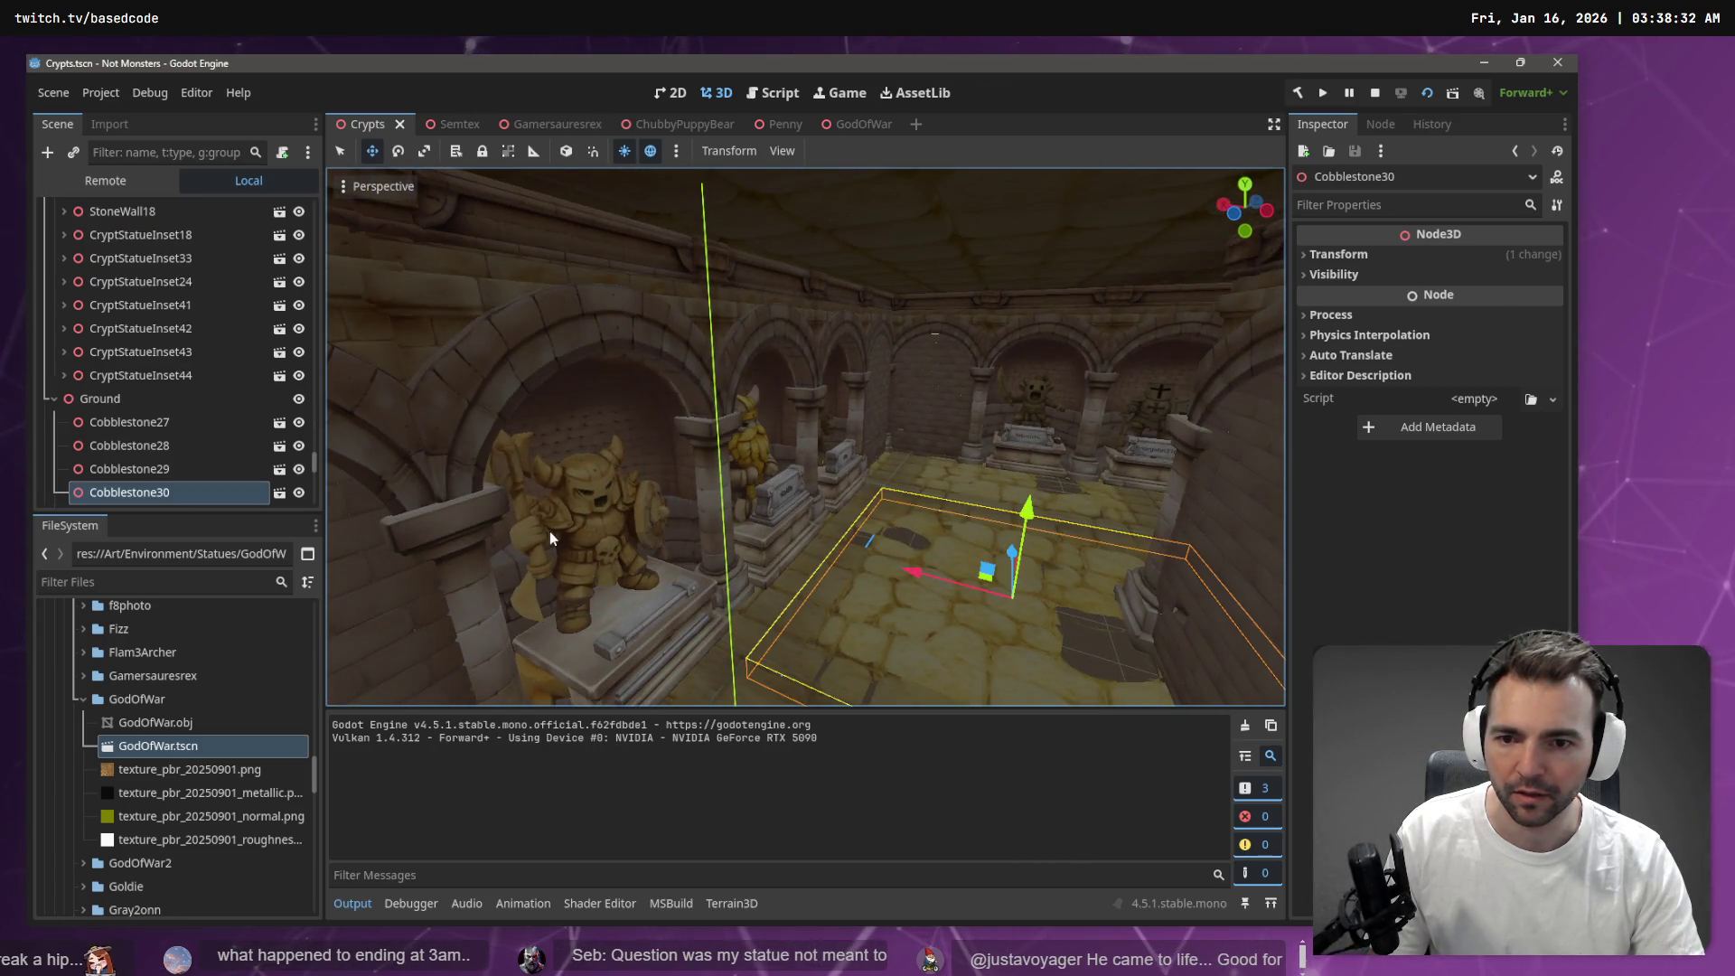
Raise the Warmonger statue's plaque slightly on its pedestal
{"action": "left_click", "coordinate": [579, 522]}
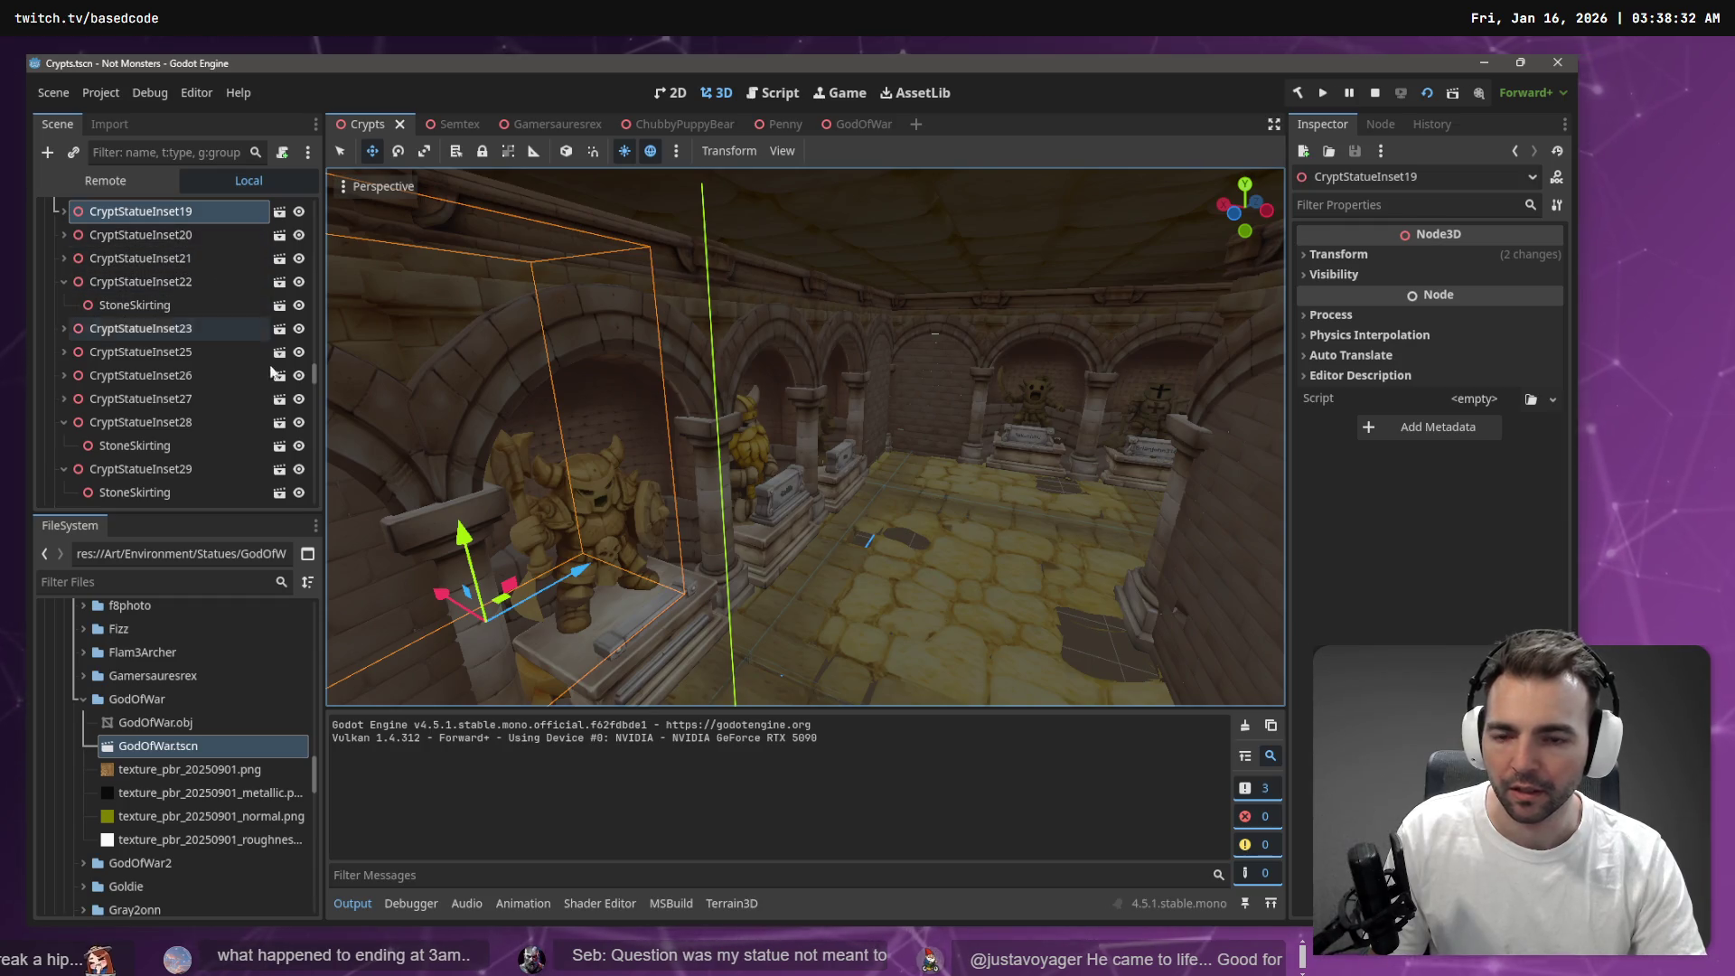
{"action": "left_click", "coordinate": [620, 534]}
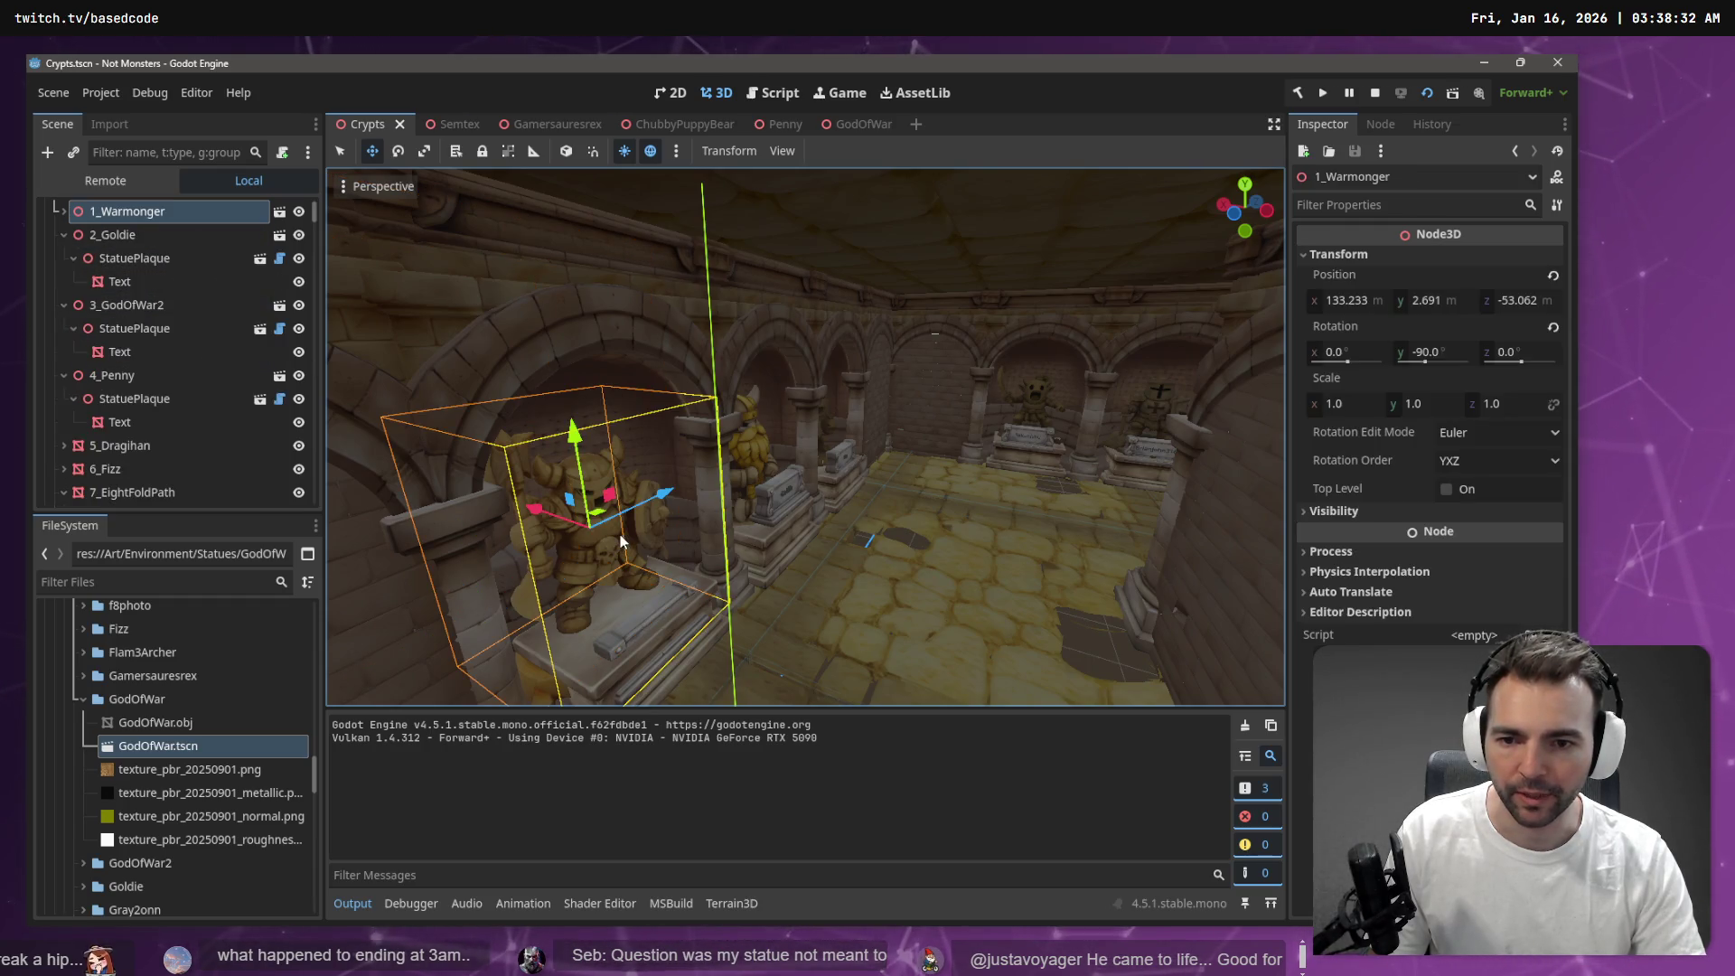
{"action": "left_click", "coordinate": [63, 211]}
{"action": "left_click", "coordinate": [128, 236]}
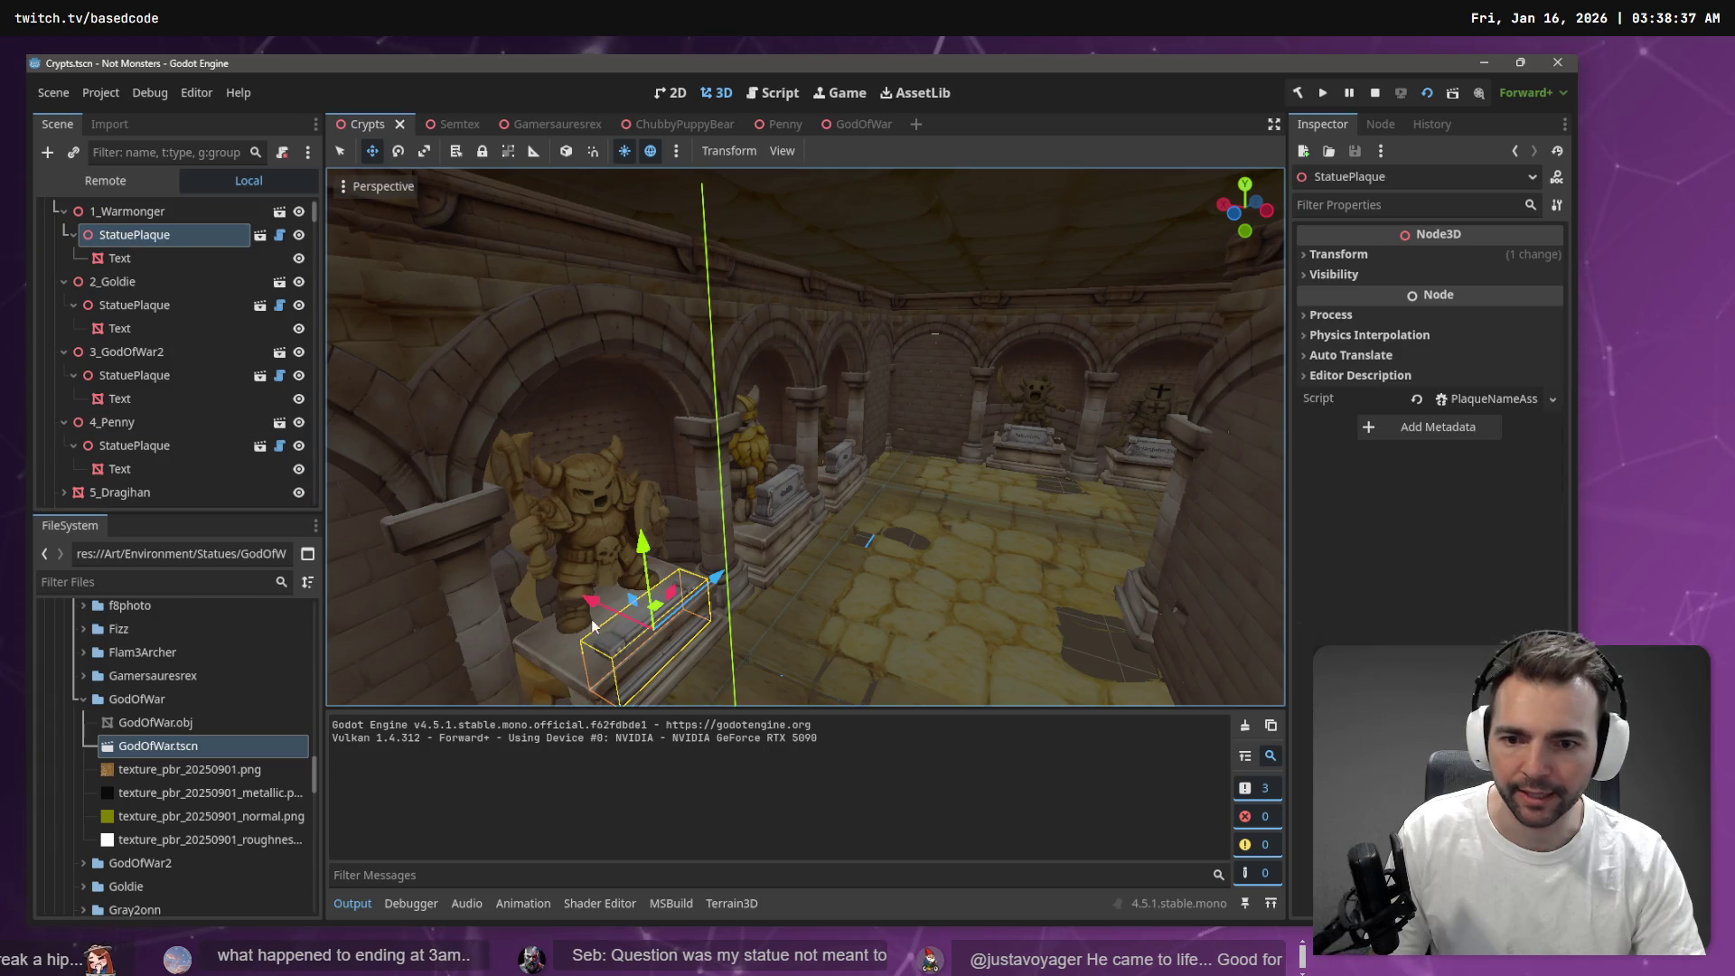
{"action": "left_click_drag", "start_coordinate": [642, 542], "coordinate": [647, 520]}
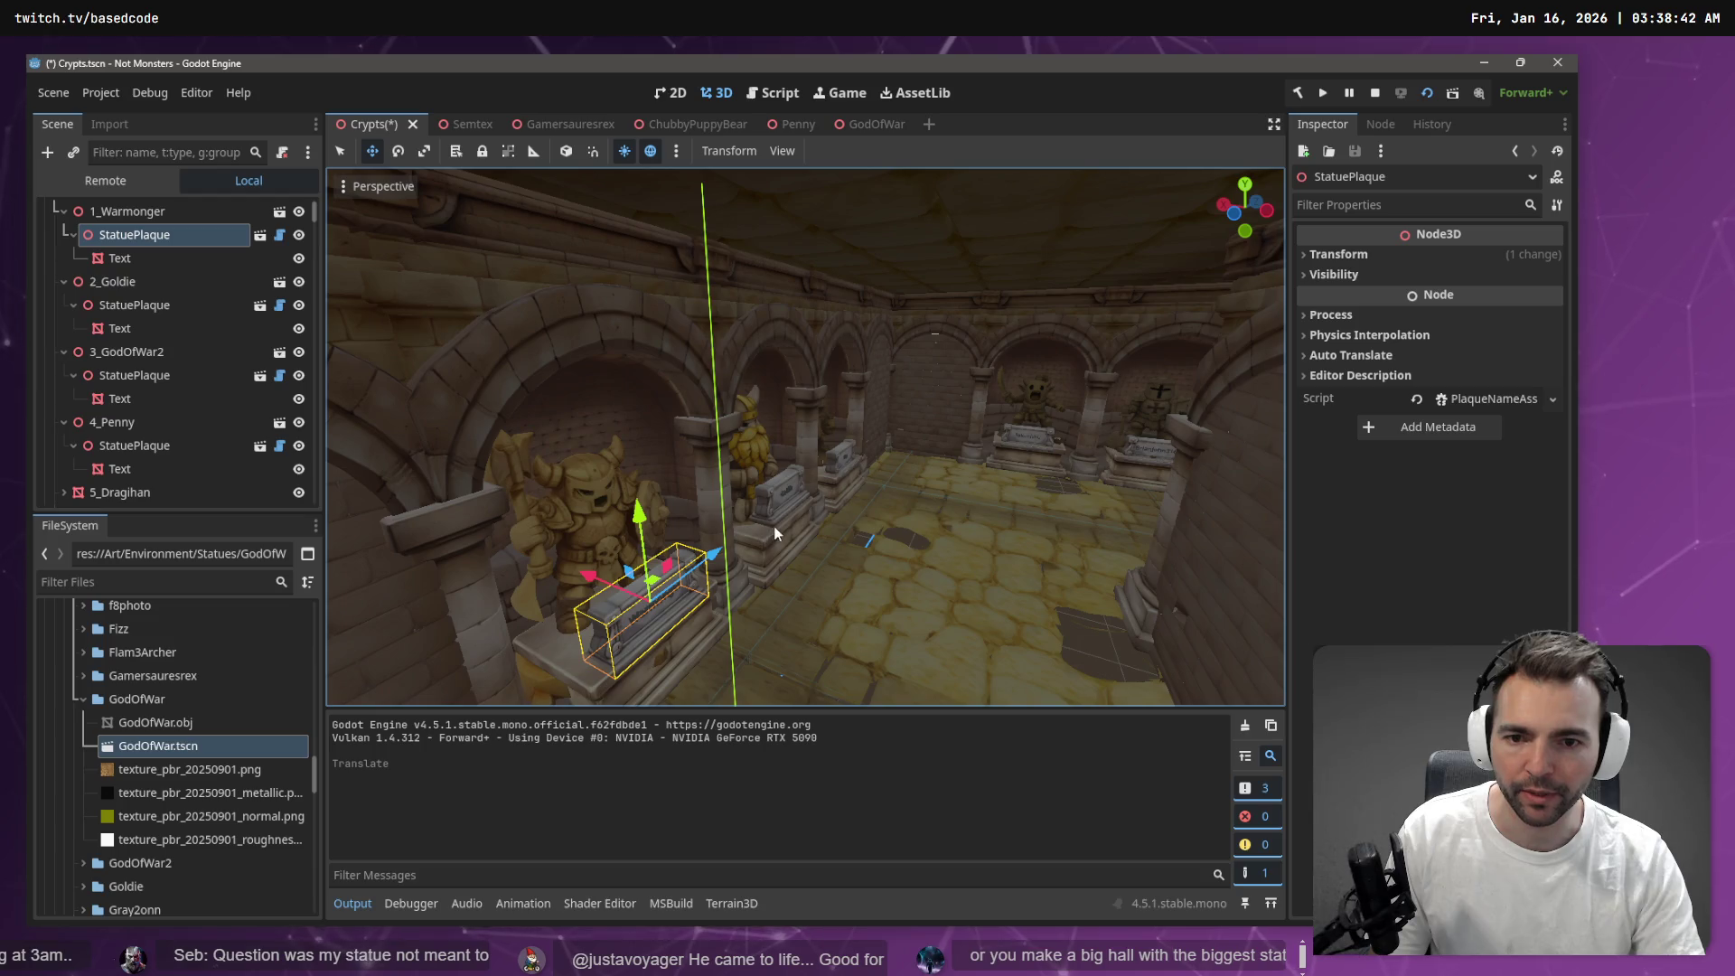
Lower Goldie's statue plaque onto its pedestal
{"action": "left_click", "coordinate": [775, 510]}
{"action": "key", "text": "f"}
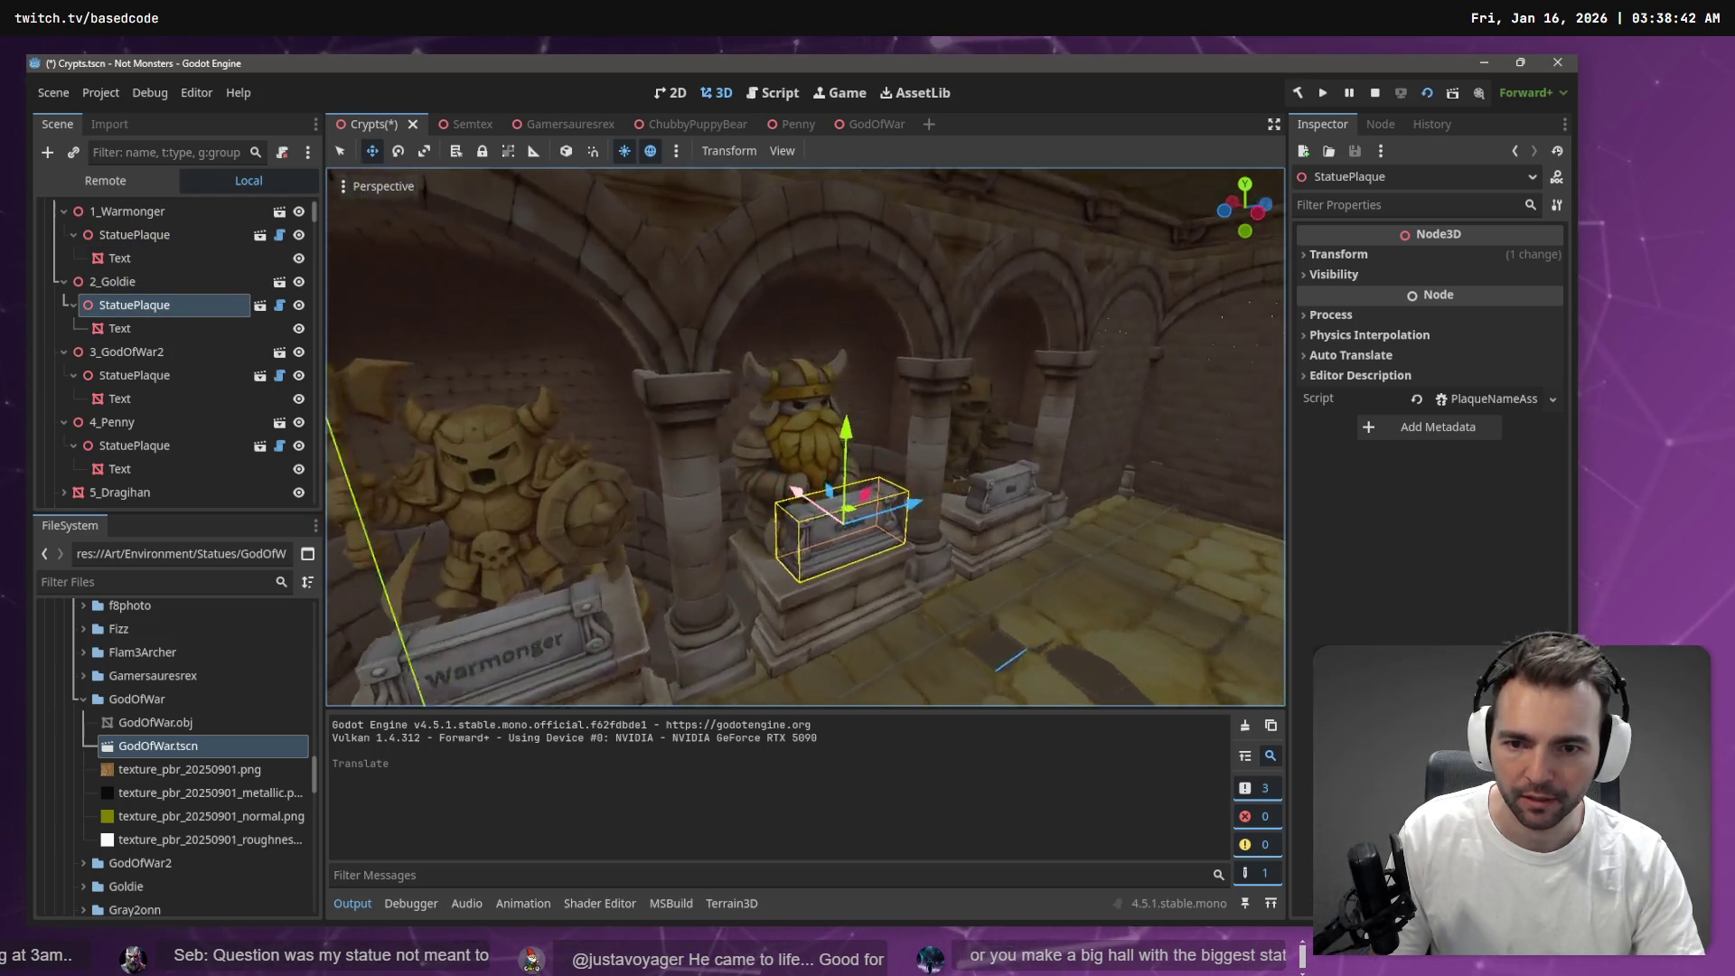
{"action": "mouse_move", "coordinate": [664, 352]}
{"action": "left_mouse_down"}
{"action": "mouse_move", "coordinate": [689, 417]}
{"action": "mouse_move", "coordinate": [673, 418]}
{"action": "left_mouse_up"}
{"action": "key", "text": "f"}
Nudge Warmonger's plaque along the X axis and save the Crypts scene
{"action": "key", "text": "f"}
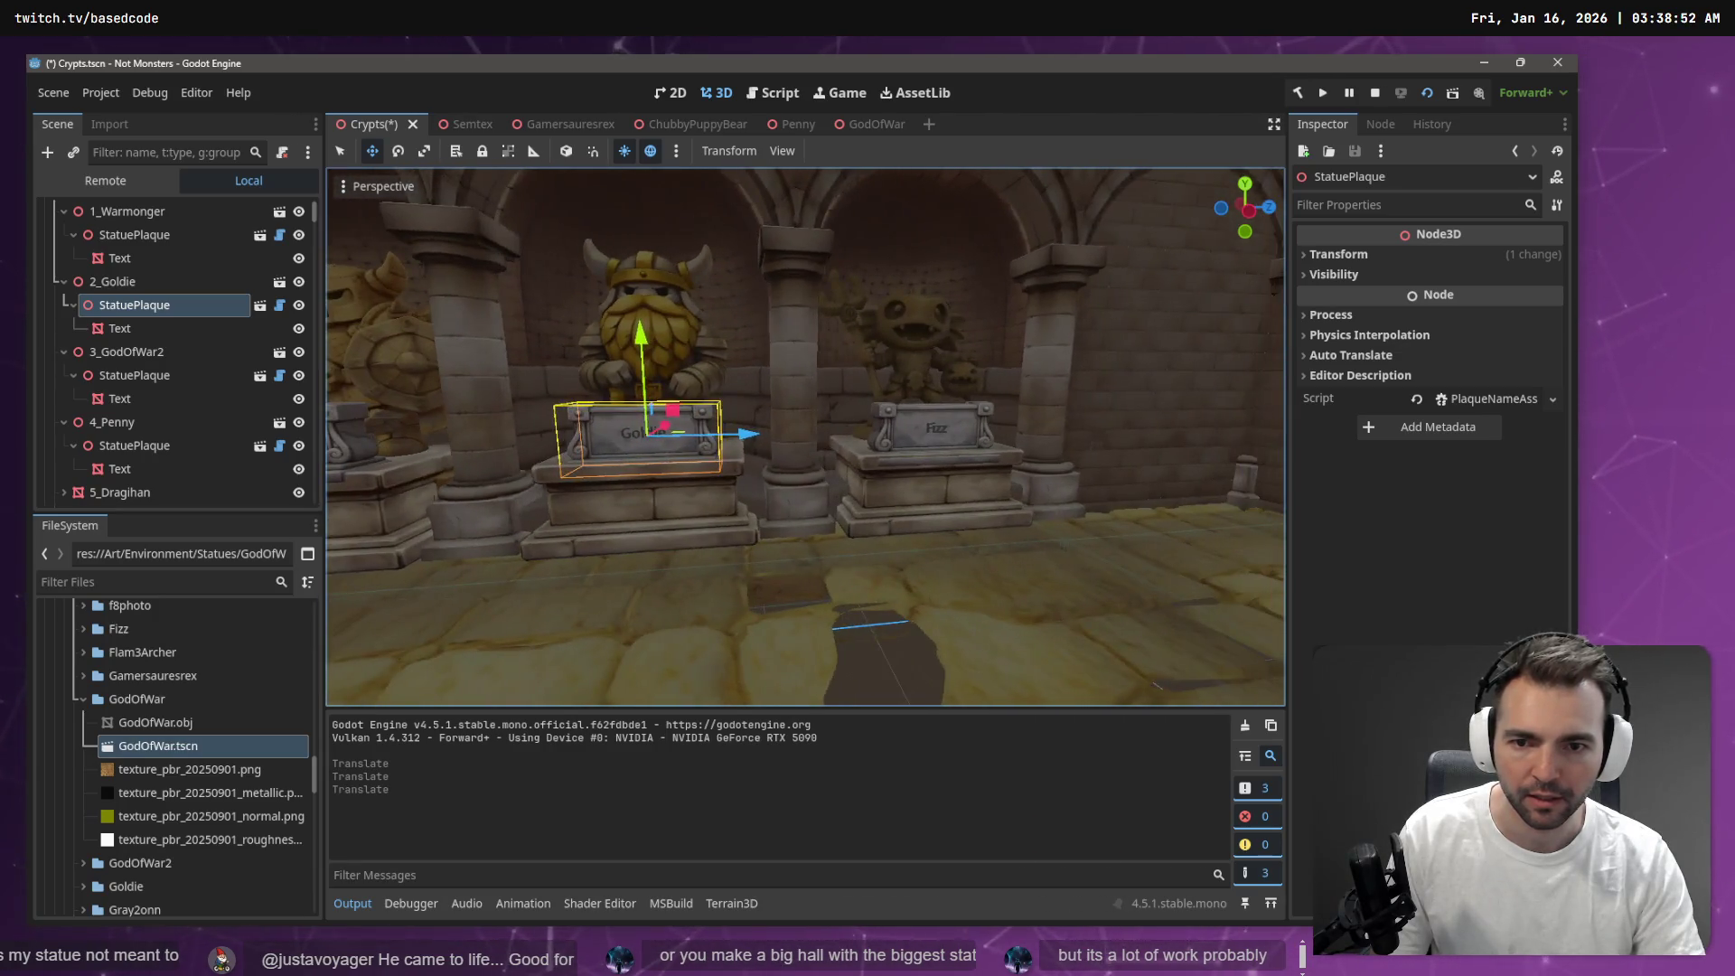
{"action": "left_click", "coordinate": [440, 440]}
{"action": "key", "text": "f"}
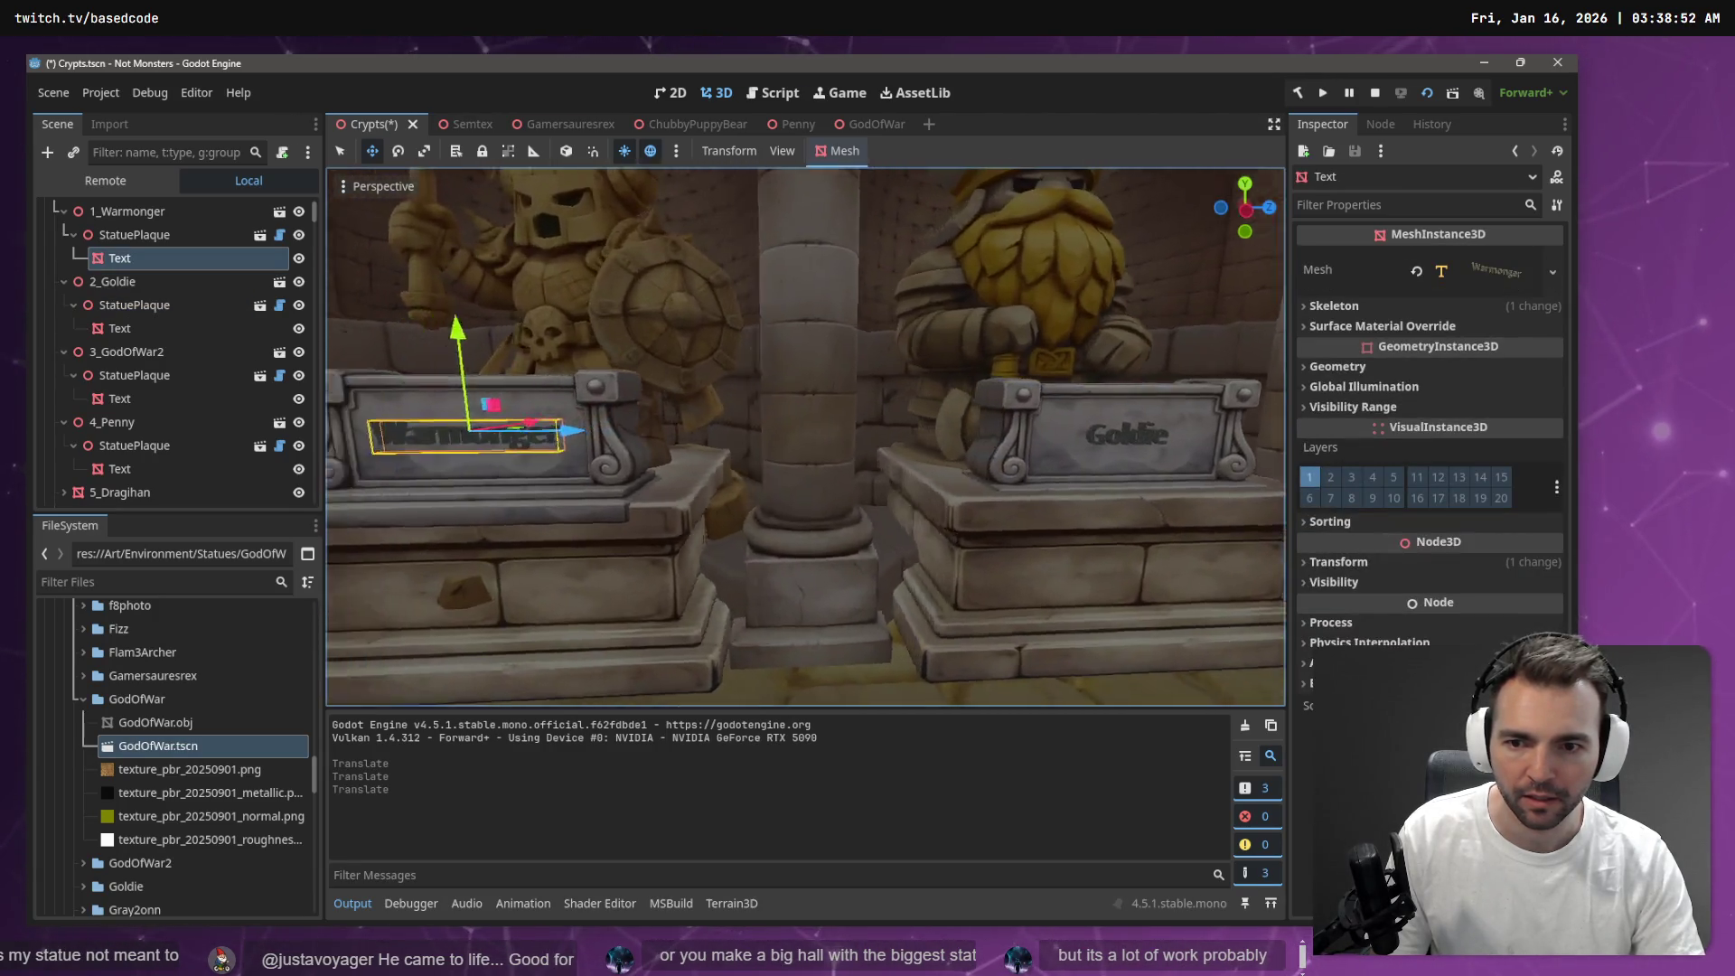
{"action": "left_click", "coordinate": [699, 441]}
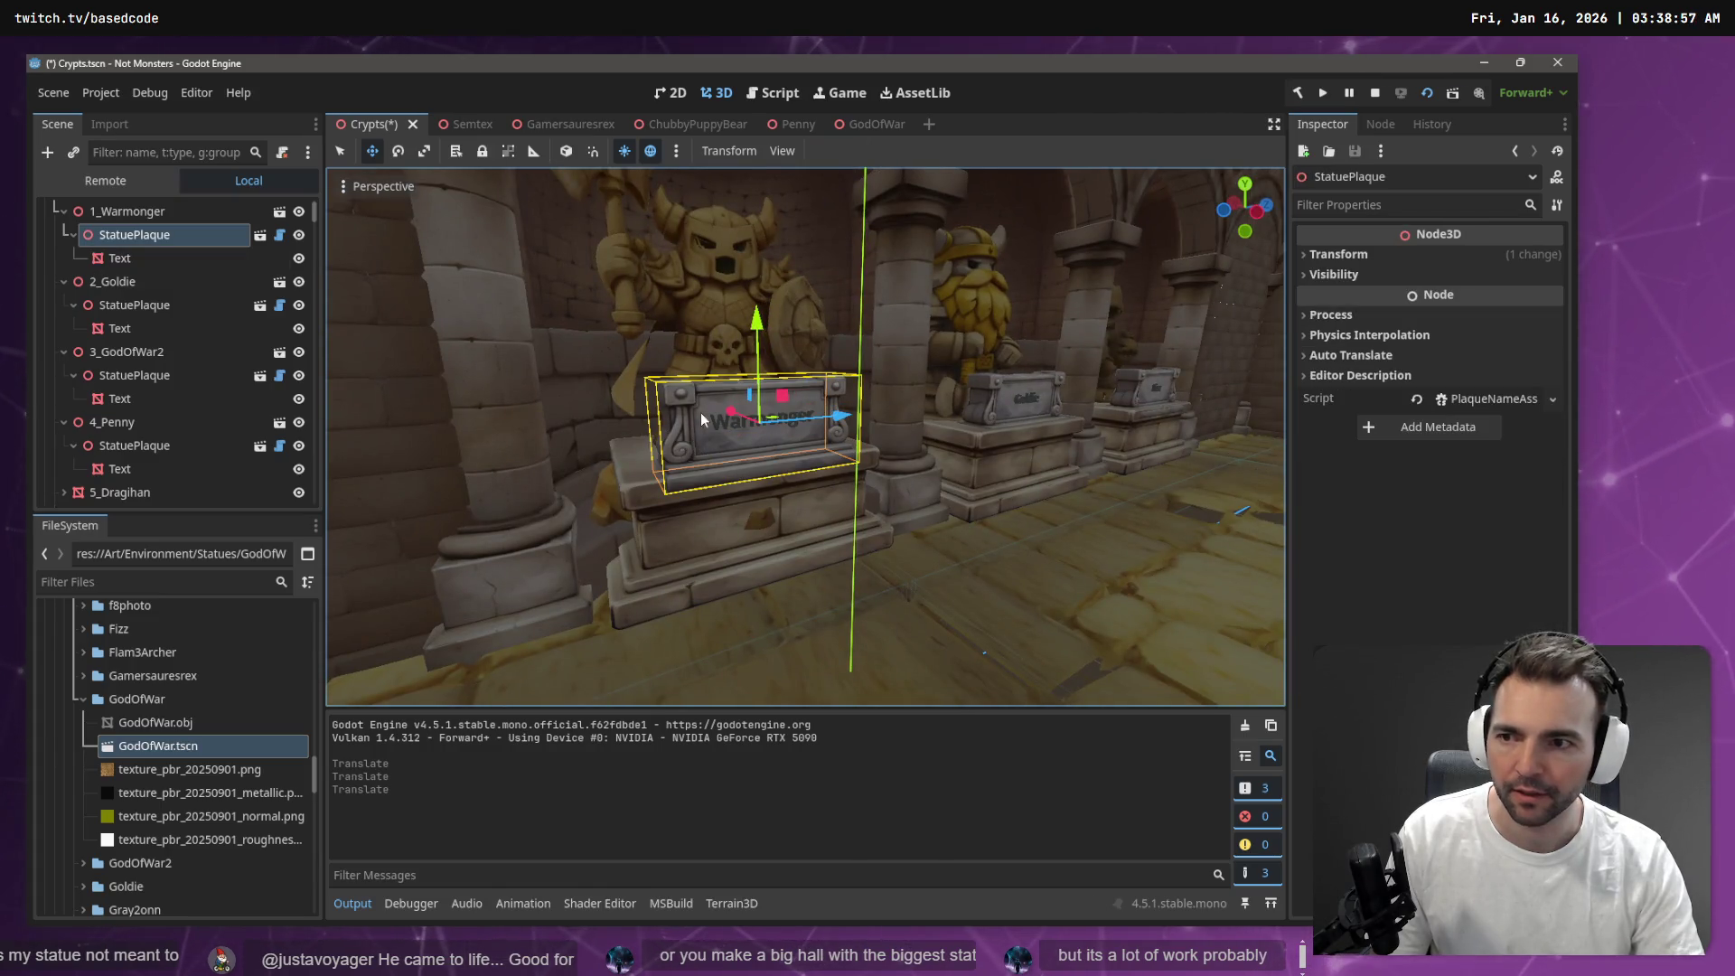
{"action": "left_click_drag", "start_coordinate": [755, 324], "coordinate": [757, 331]}
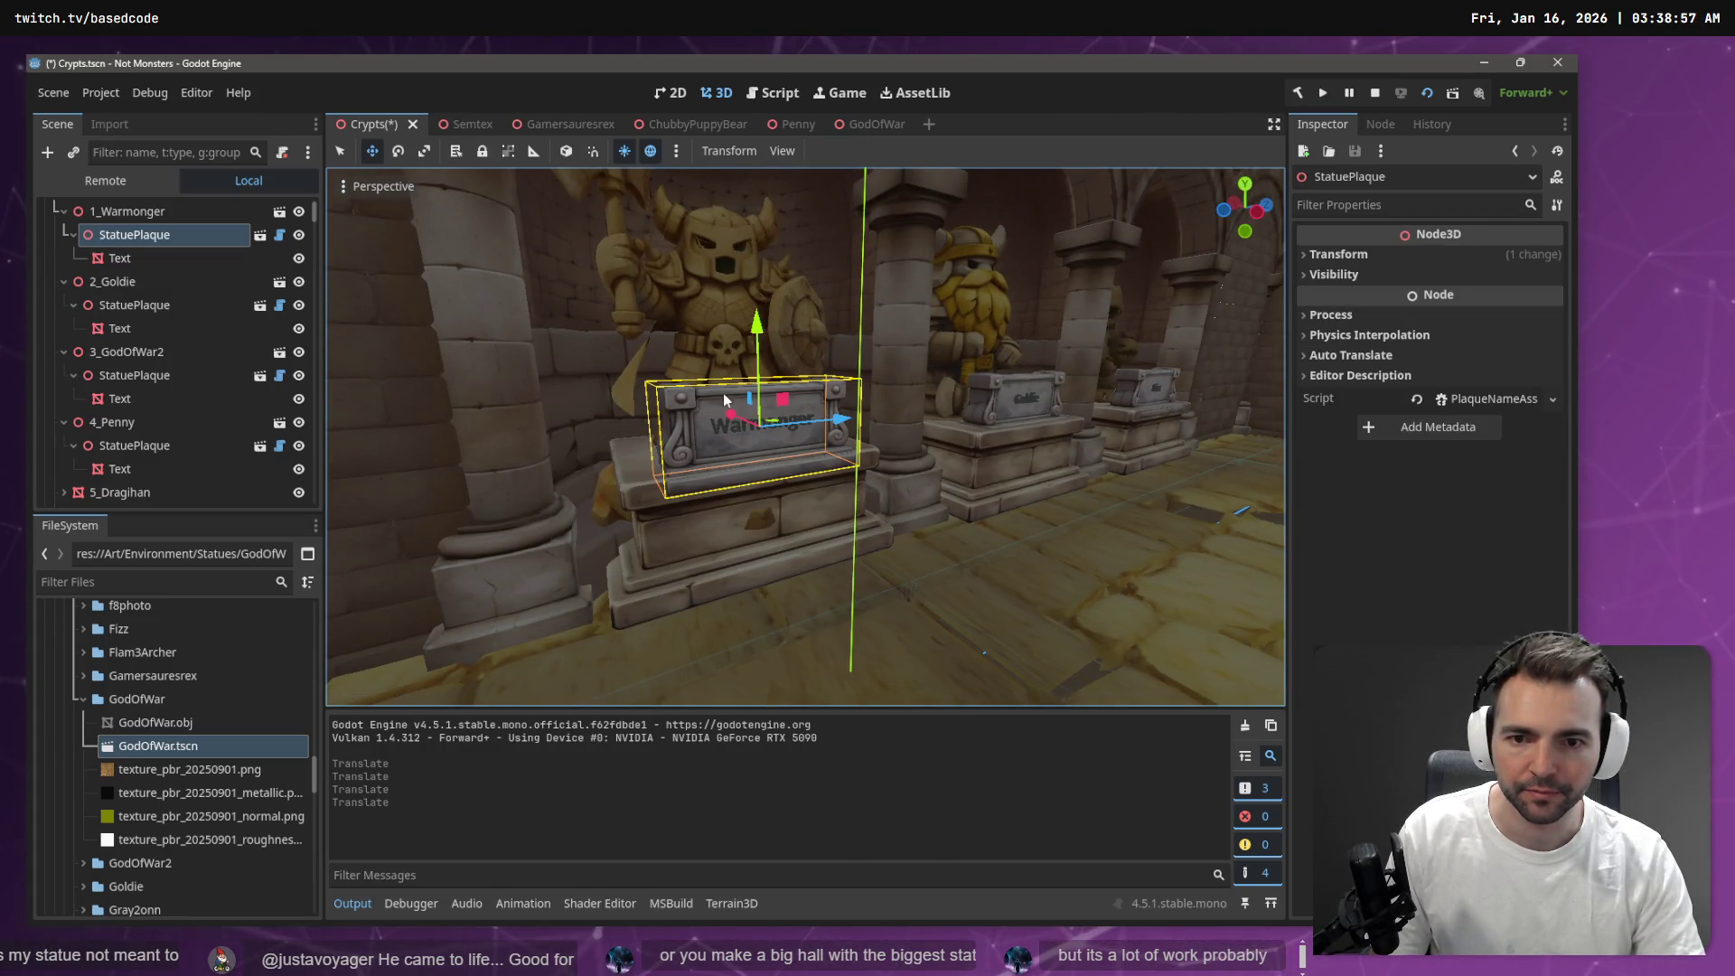
{"action": "key", "text": "x"}
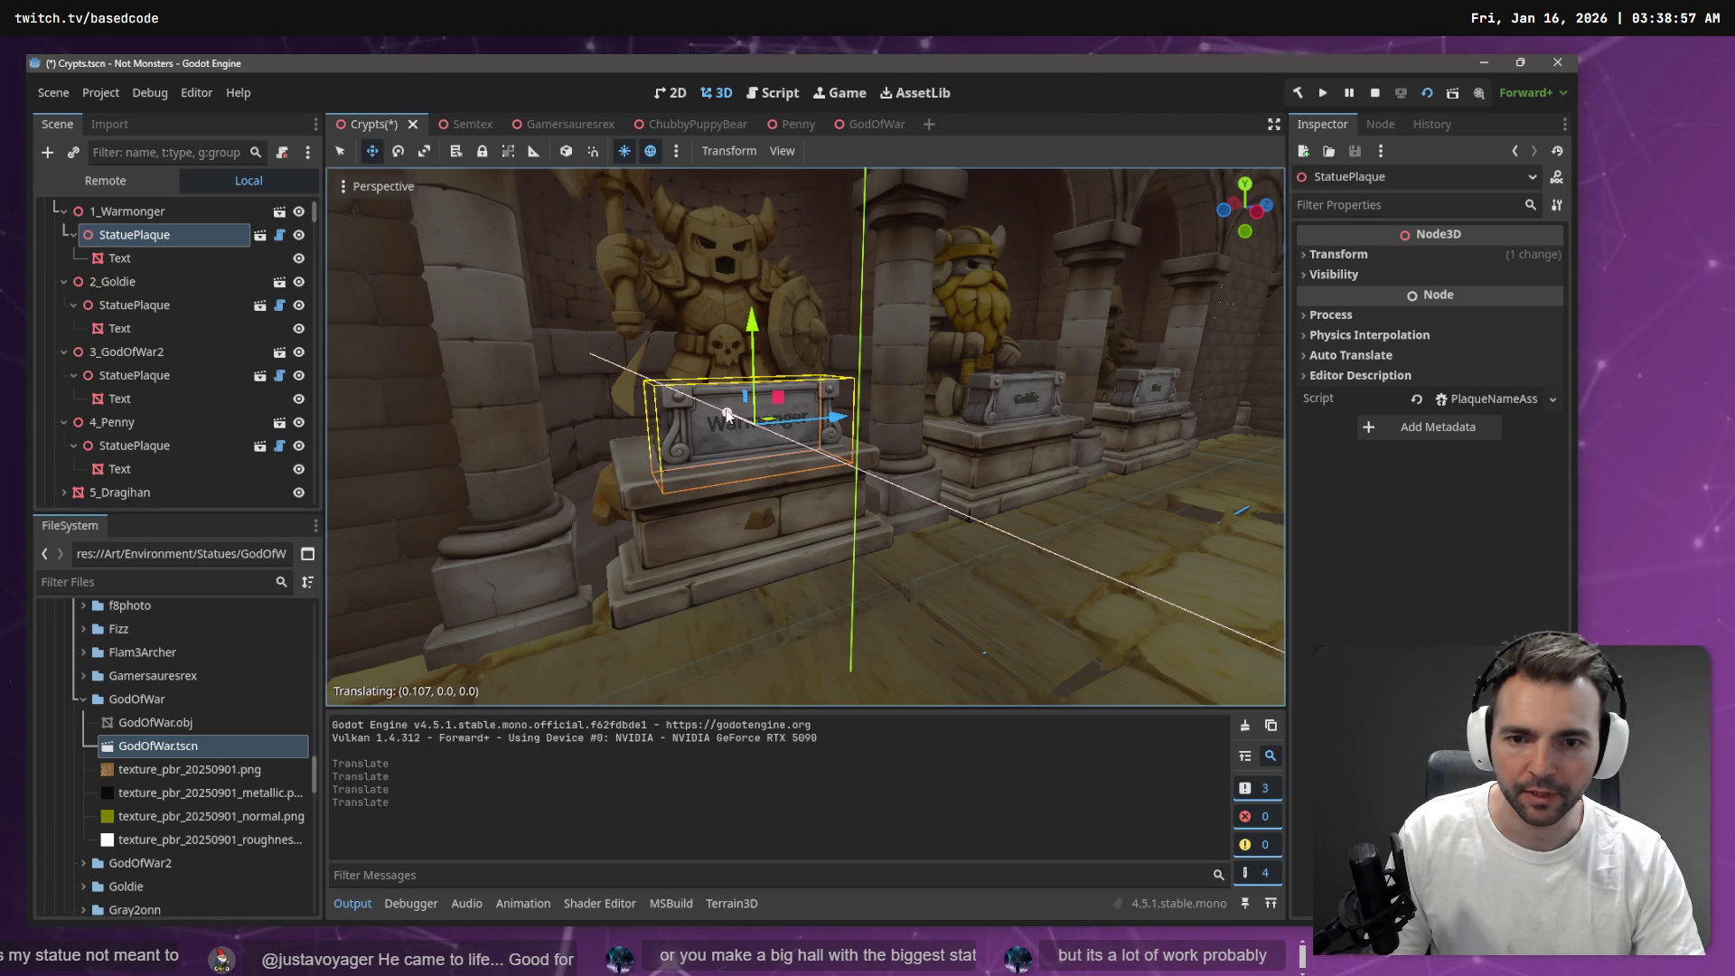
{"action": "key", "text": "ctrl+s"}
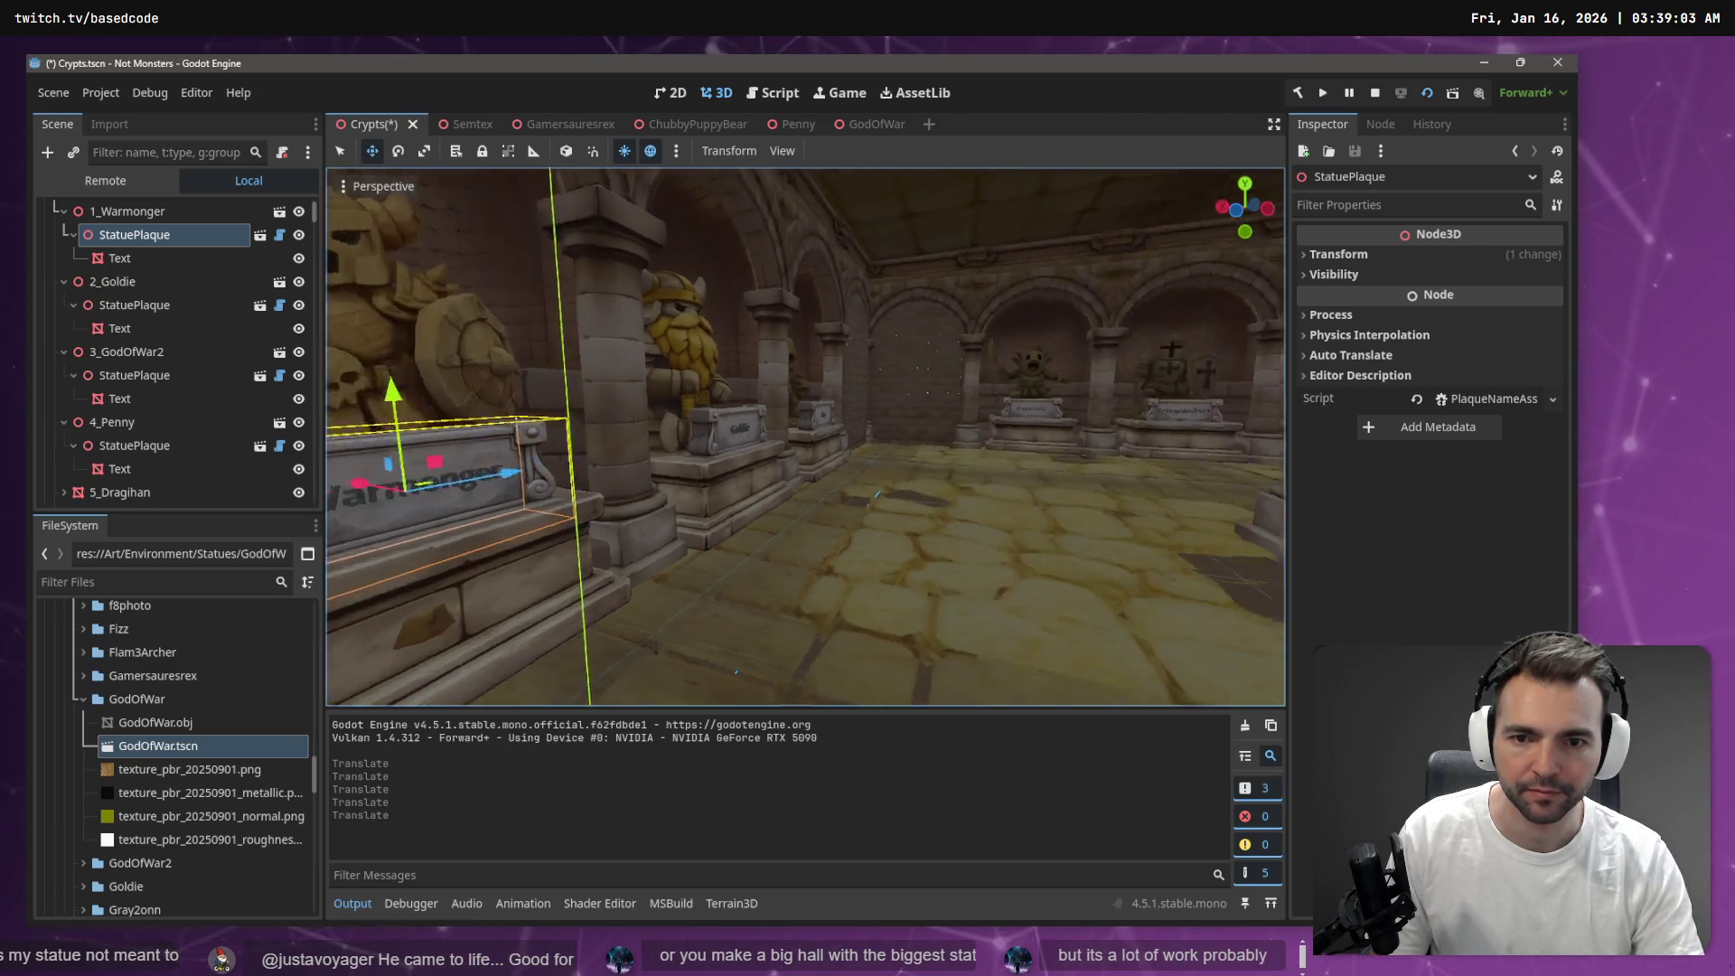
{"action": "key", "text": "w"}
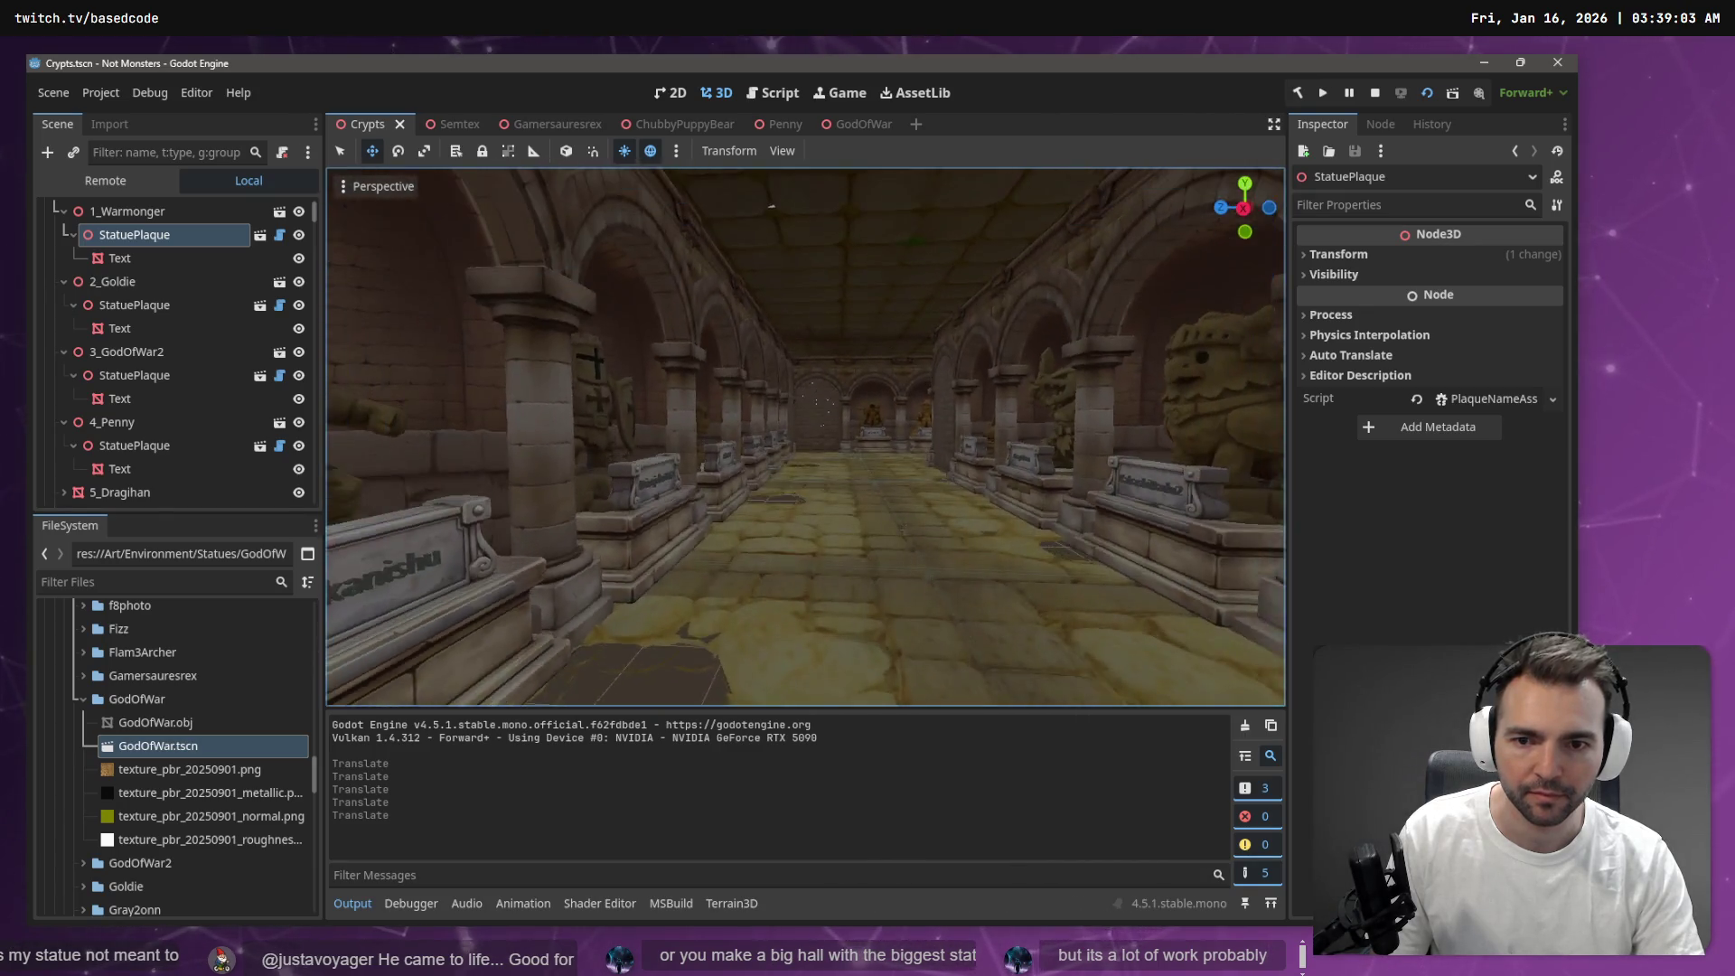
{"action": "key", "text": "w"}
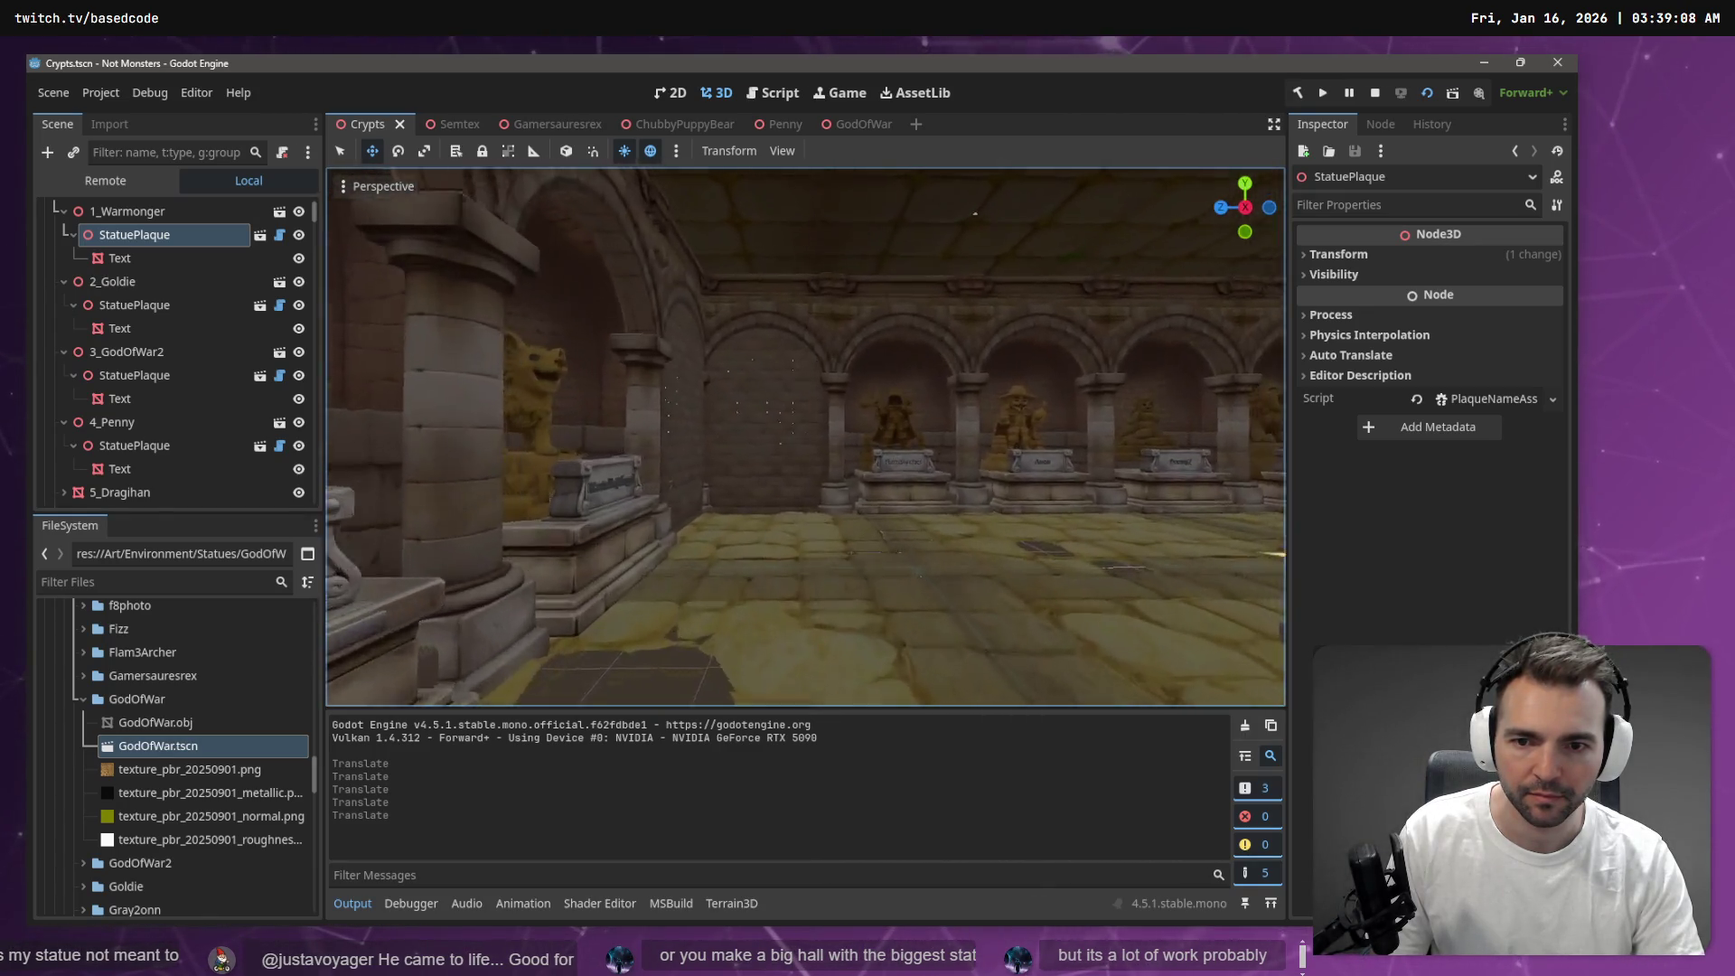
{"action": "key", "text": "w"}
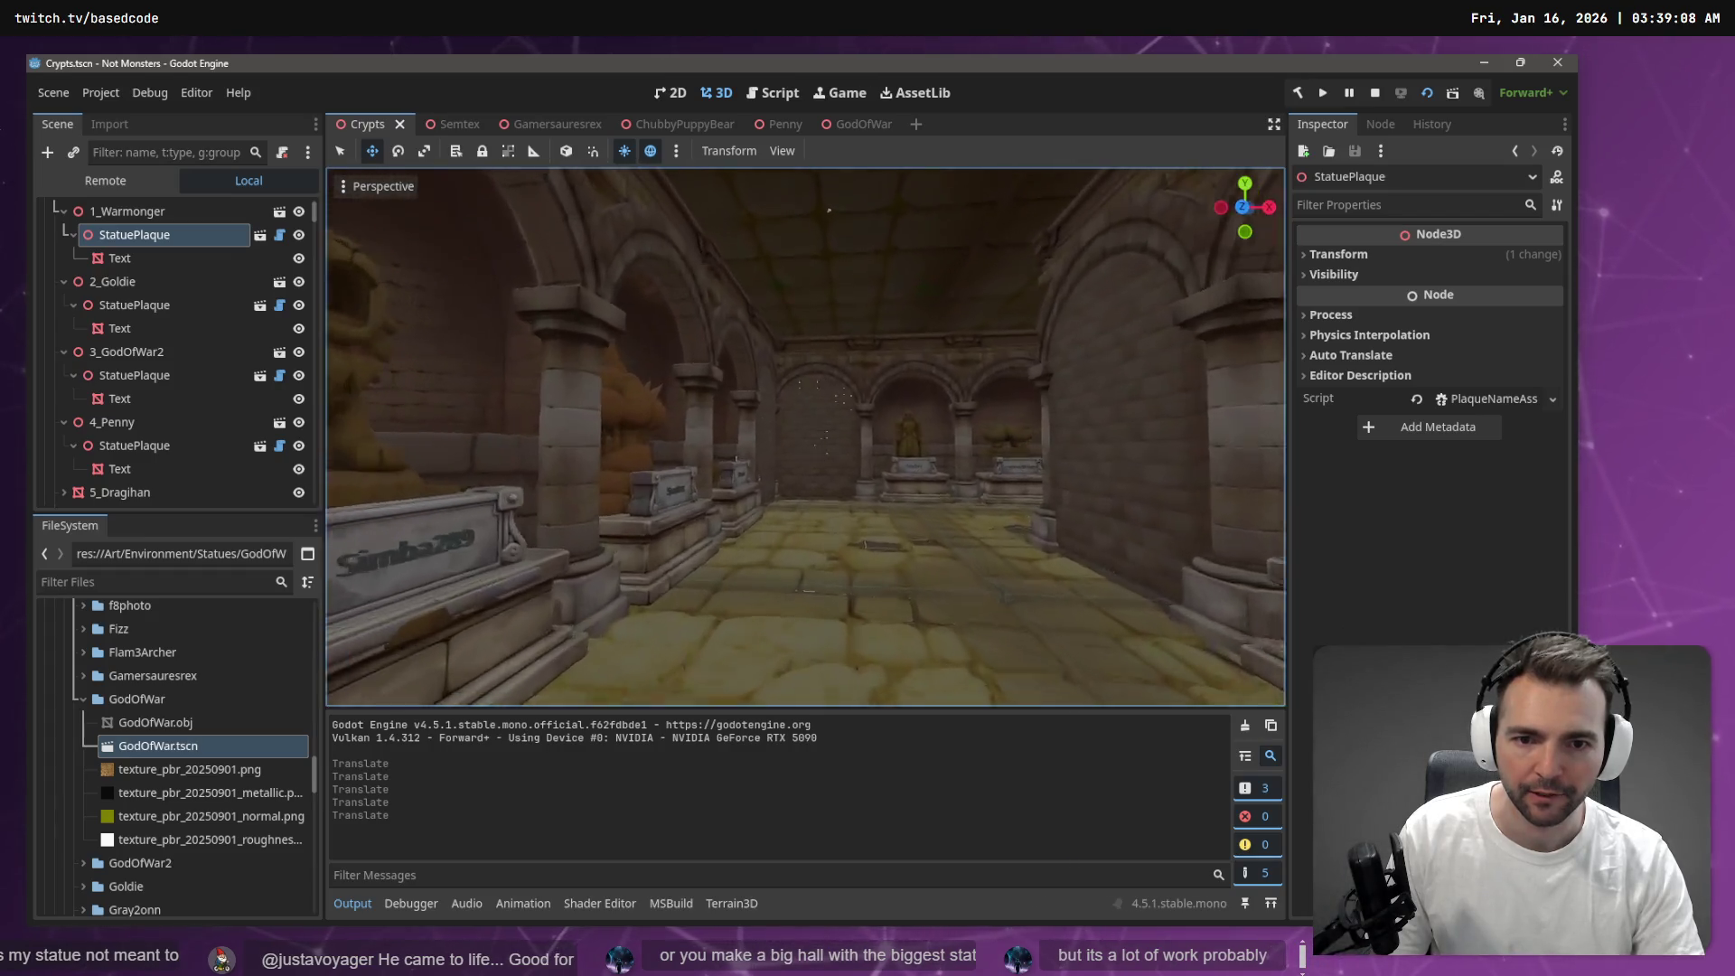
{"action": "key", "text": "w"}
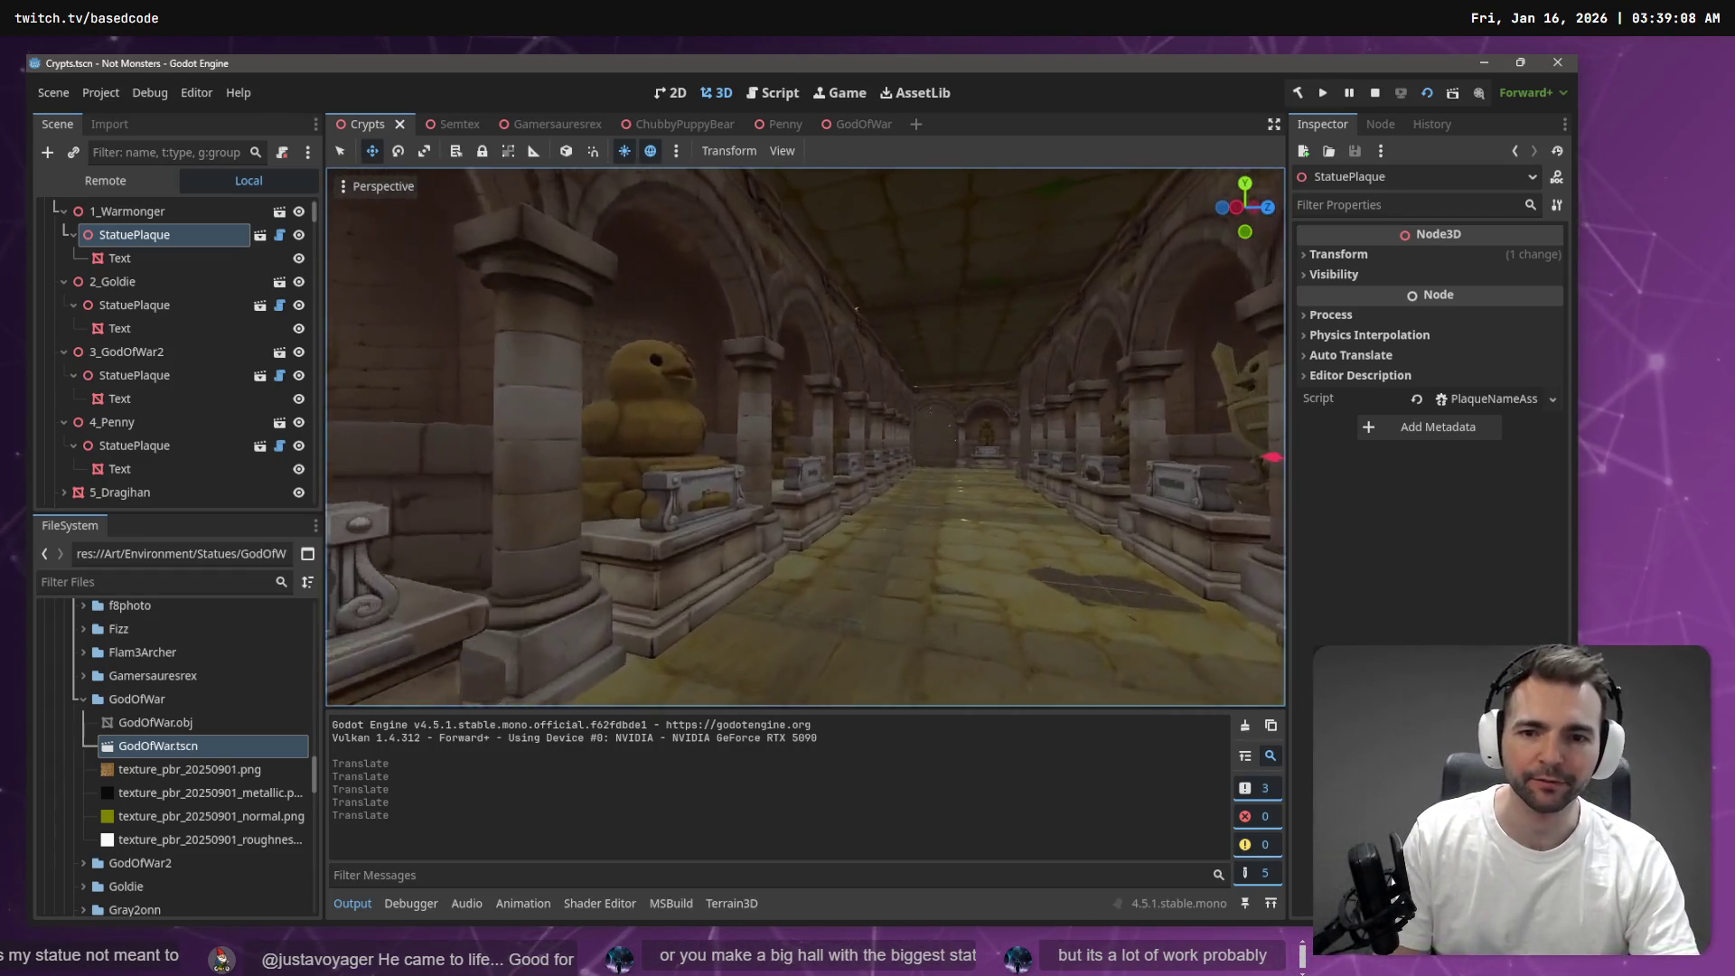
{"action": "key", "text": "w"}
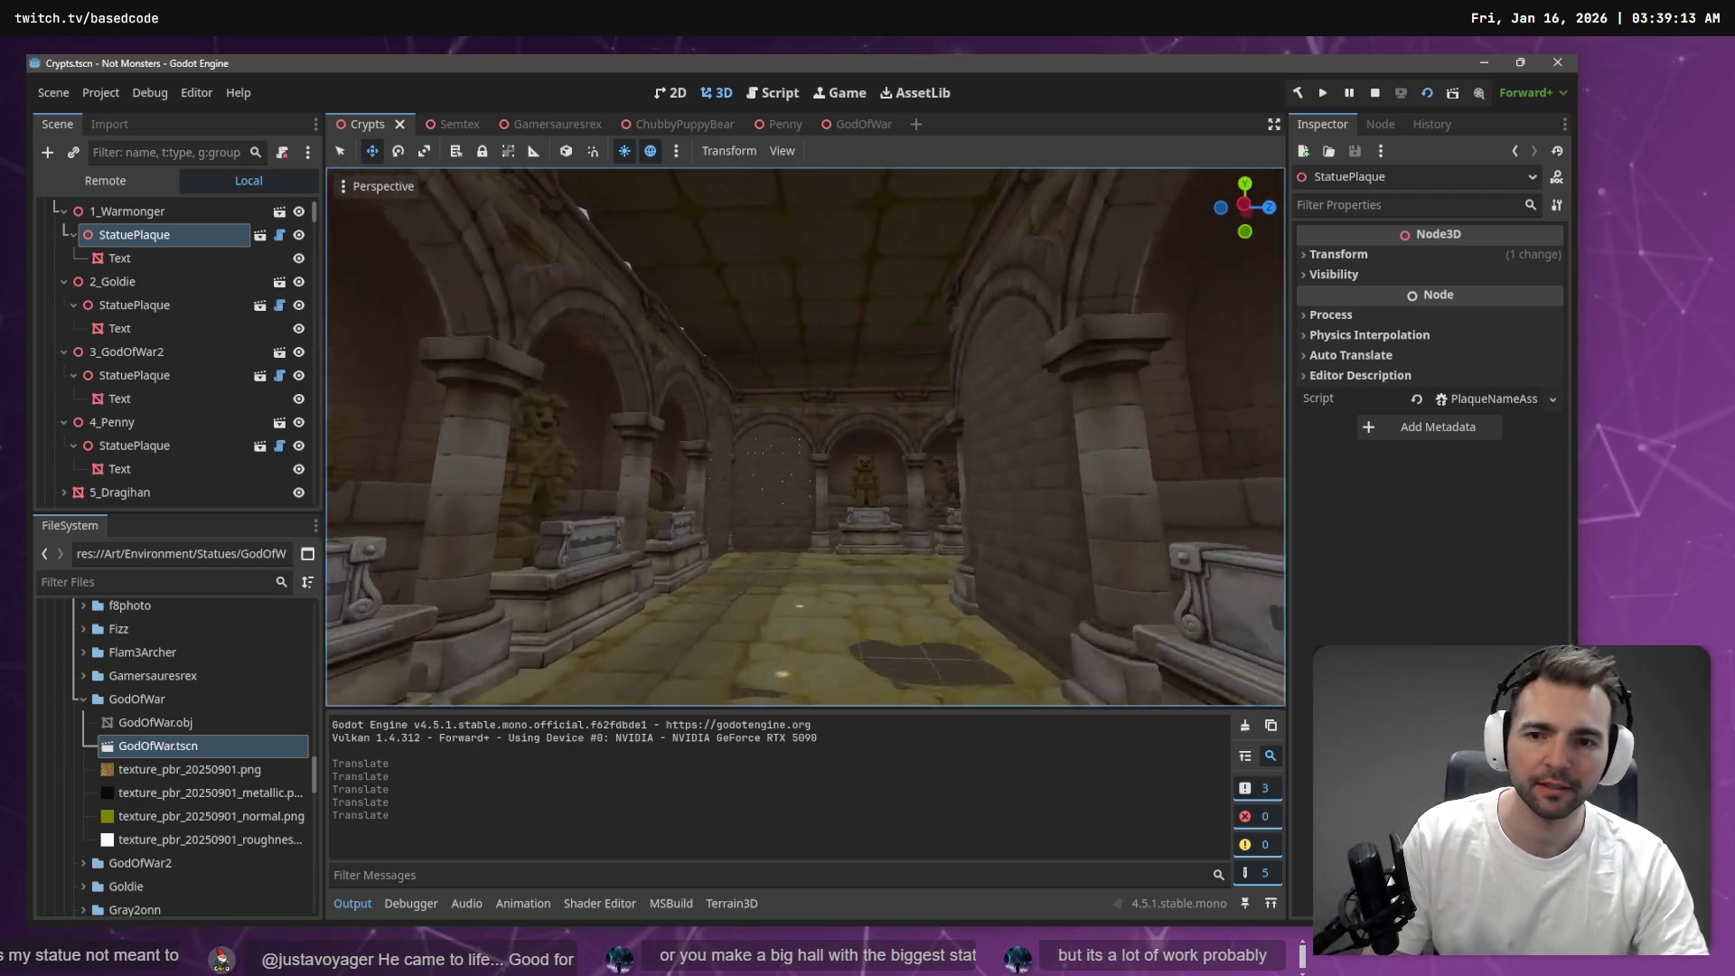
{"action": "key", "text": "w"}
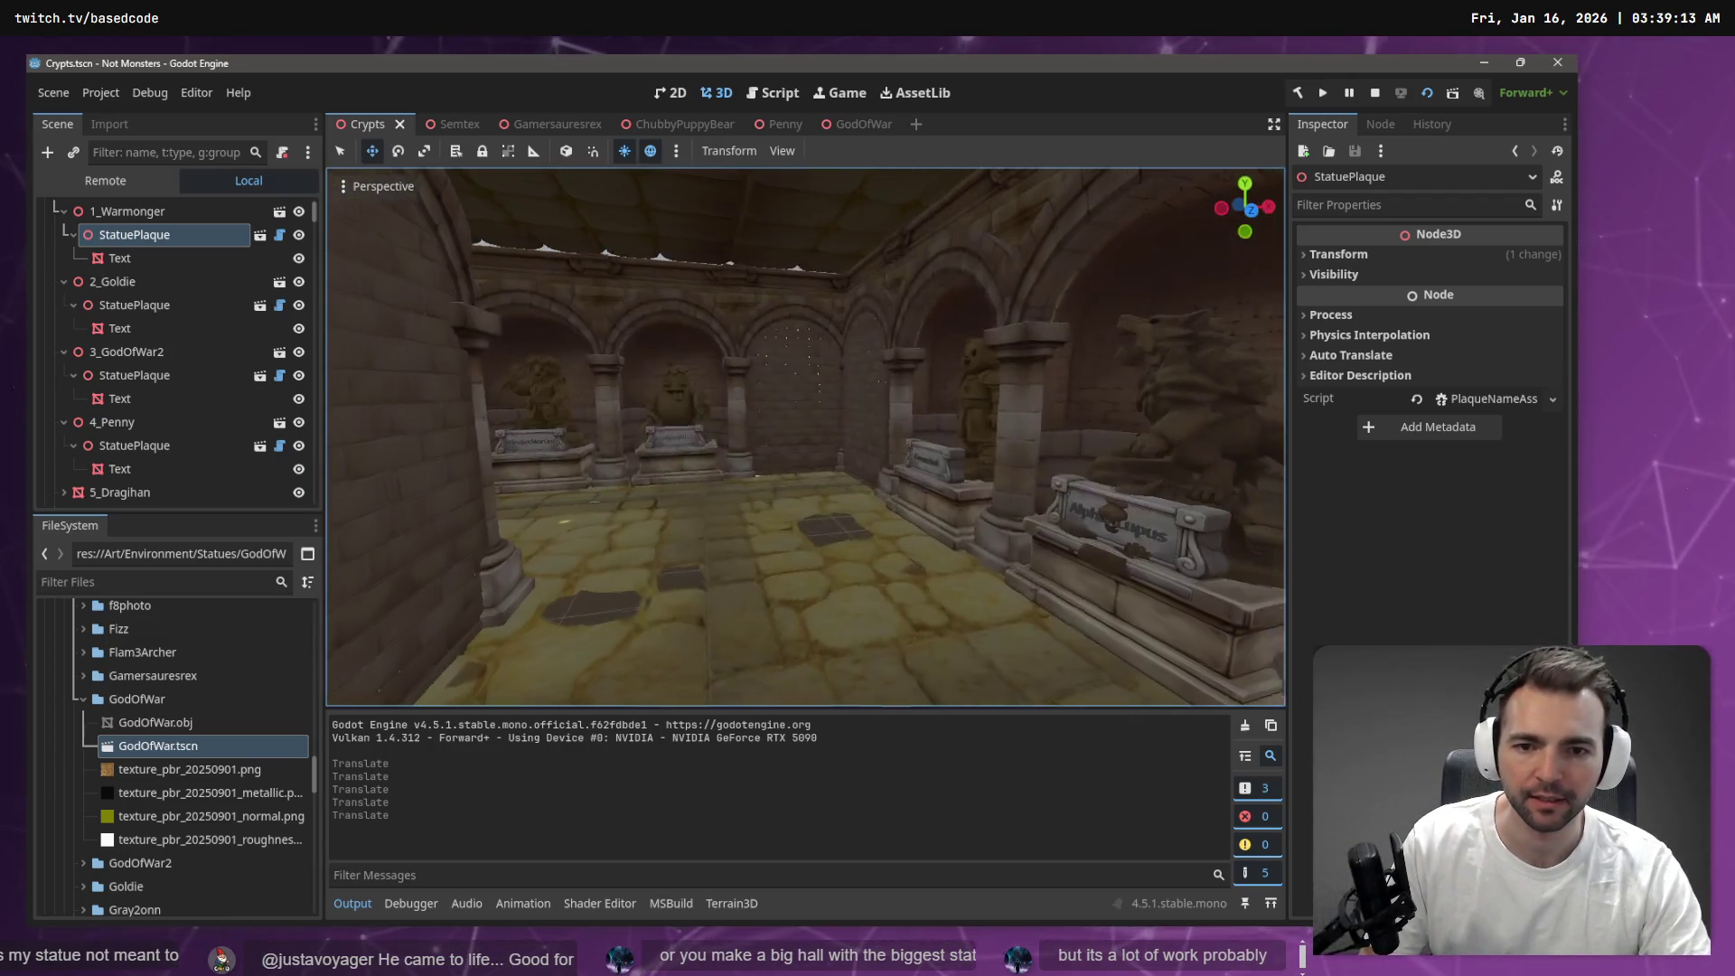
{"action": "key", "text": "w"}
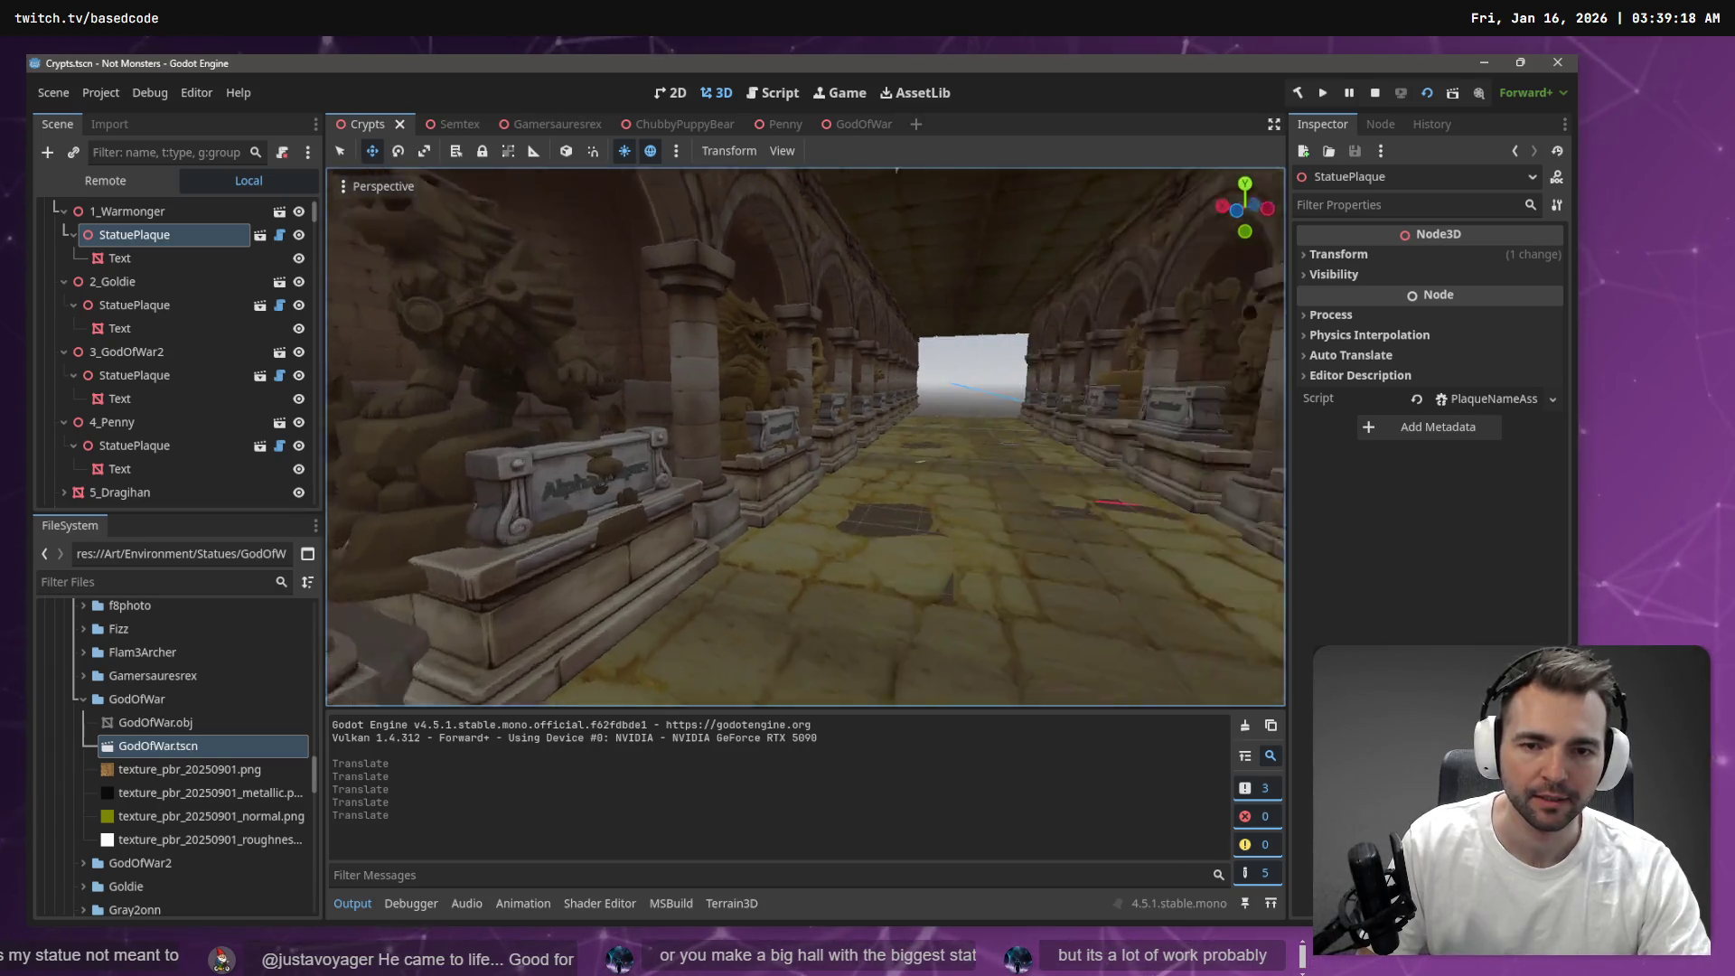
{"action": "key", "text": "w"}
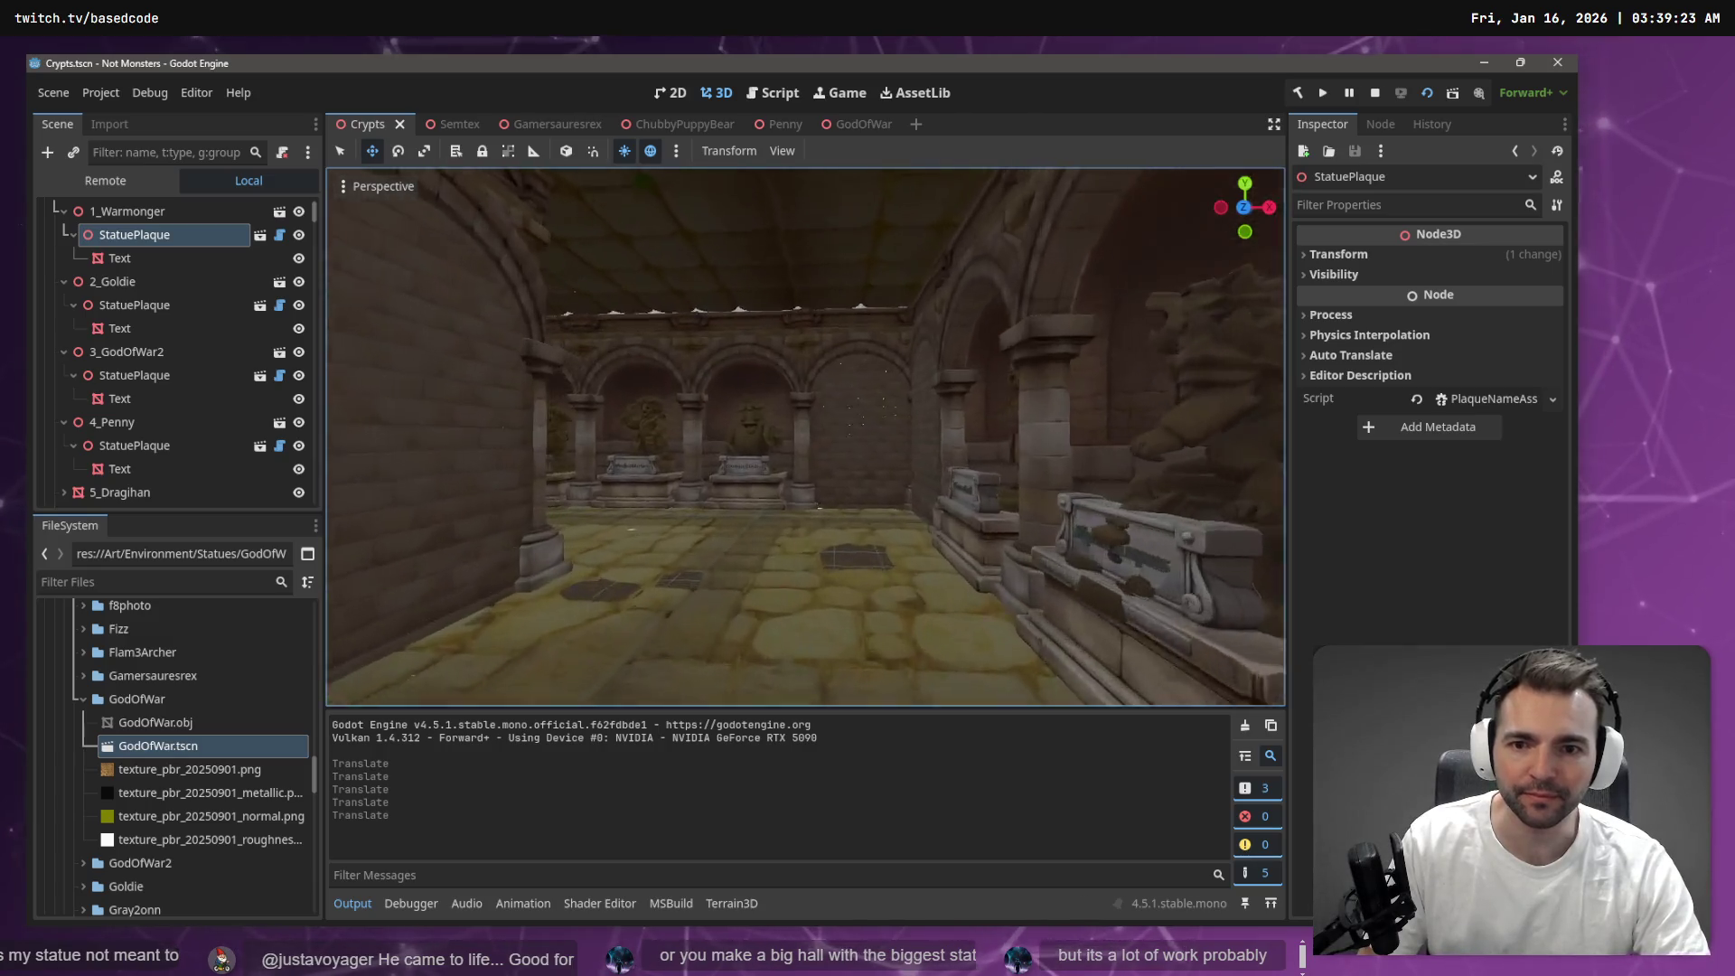
{"action": "key", "text": "w"}
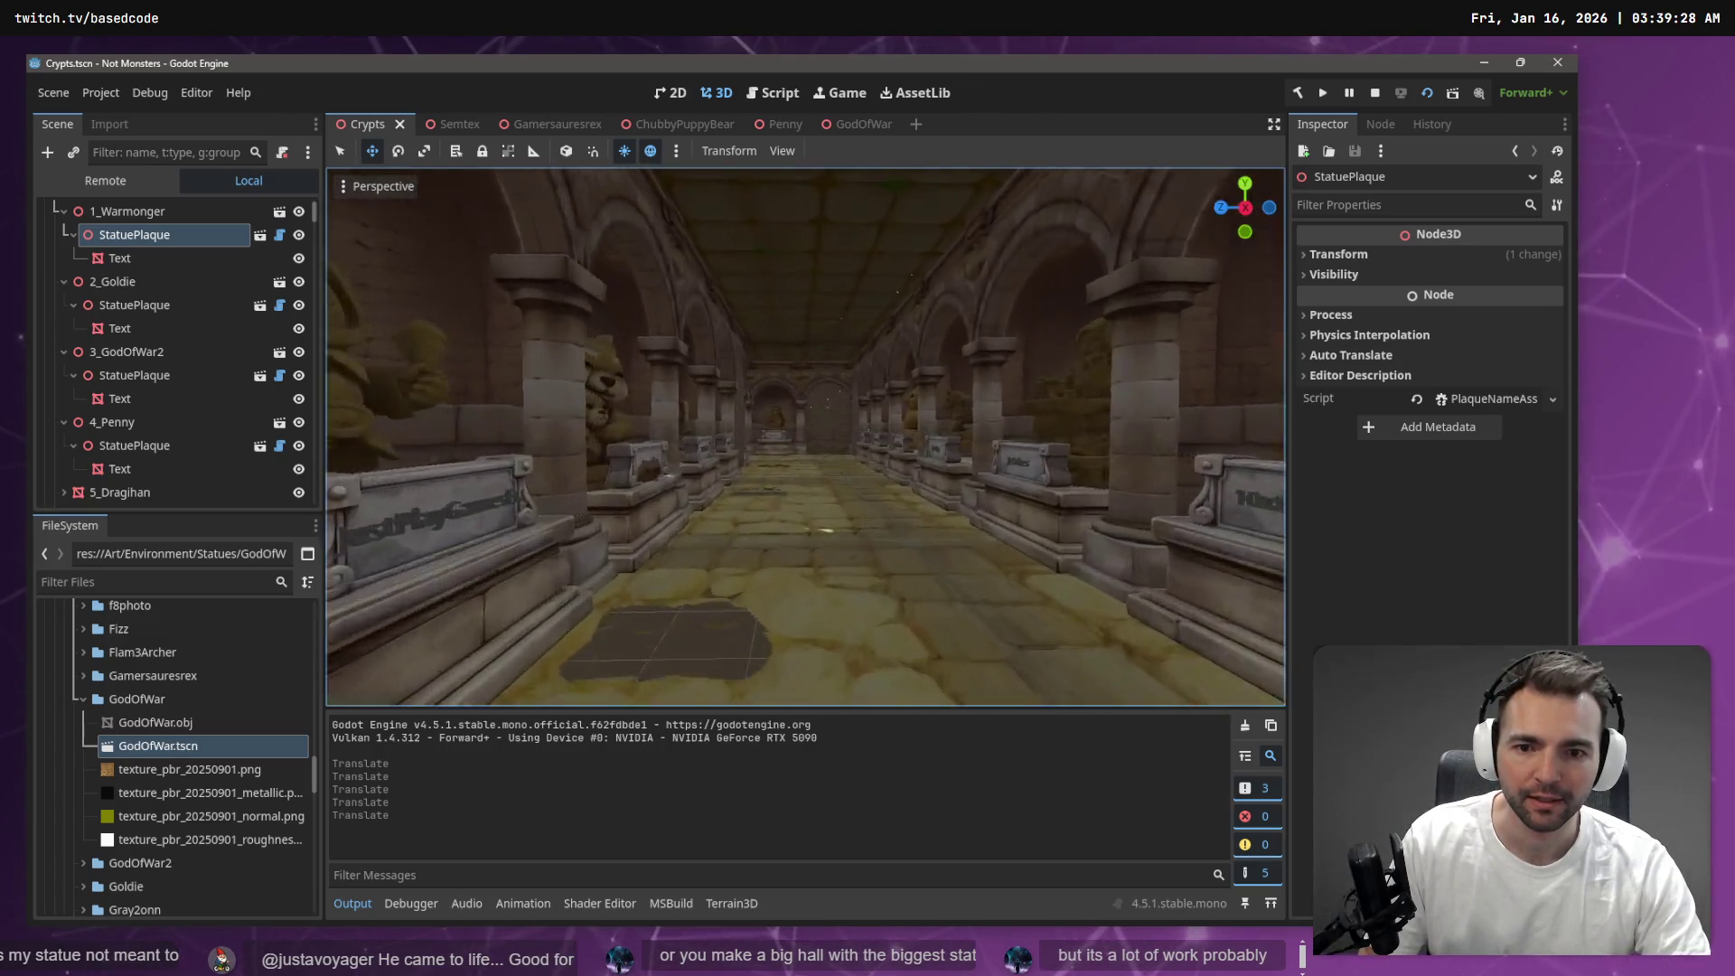
{"action": "key", "text": "a"}
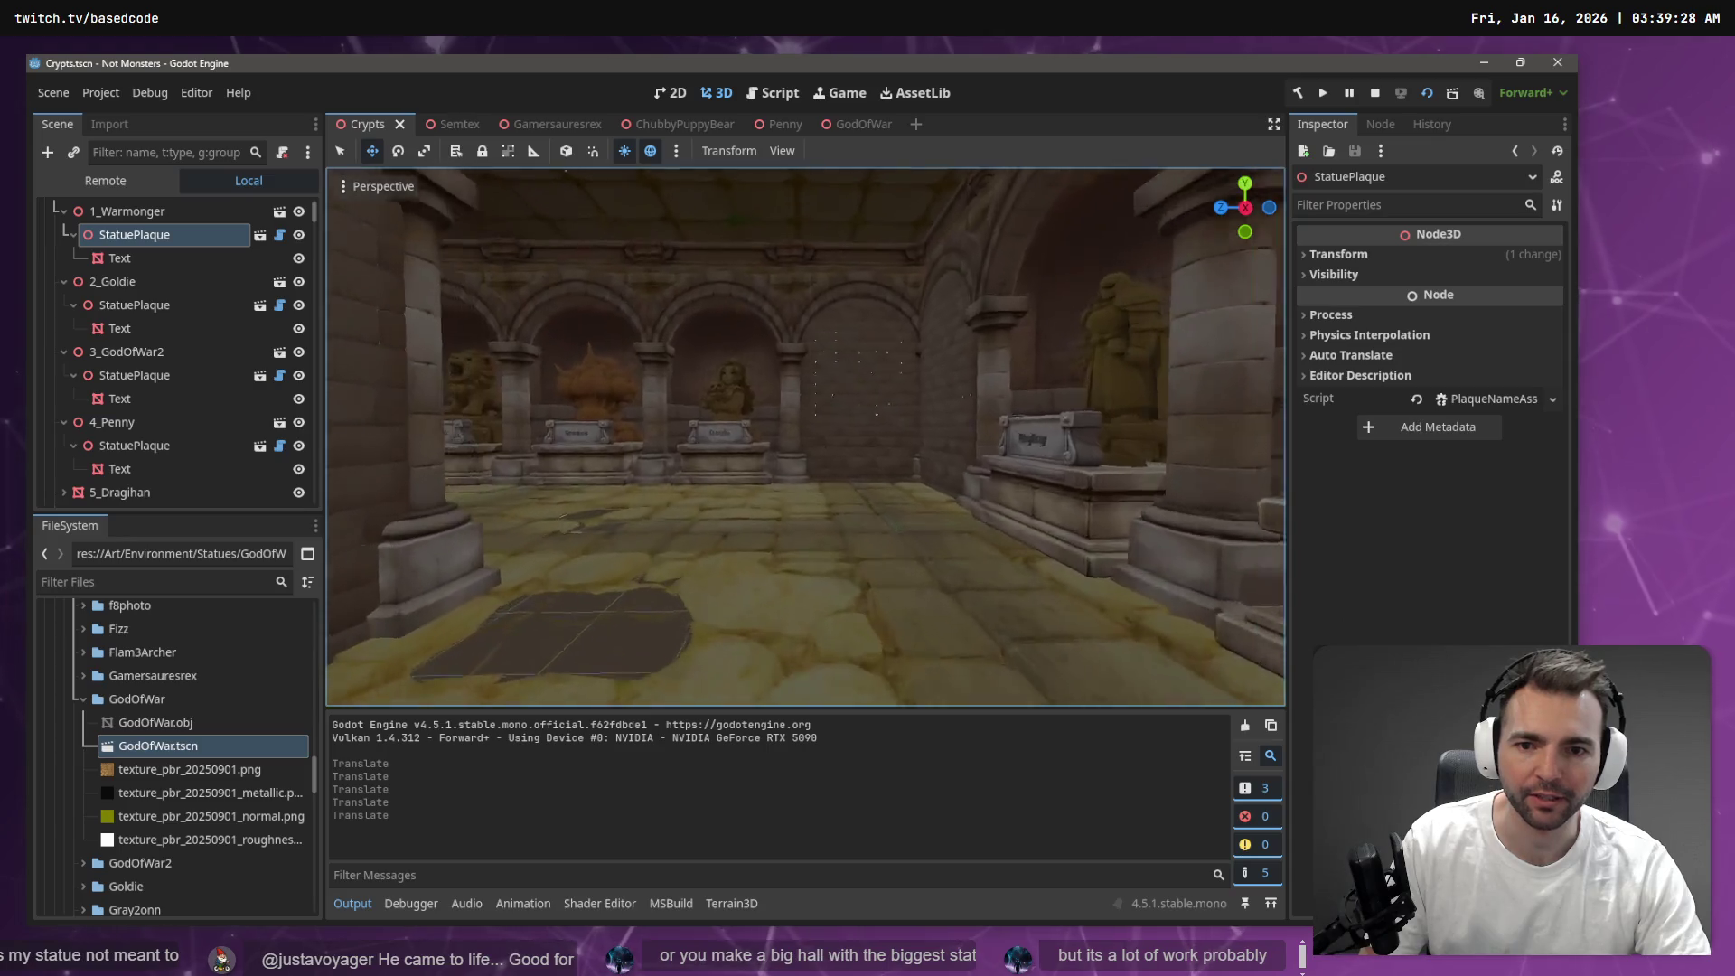
{"action": "key", "text": "w"}
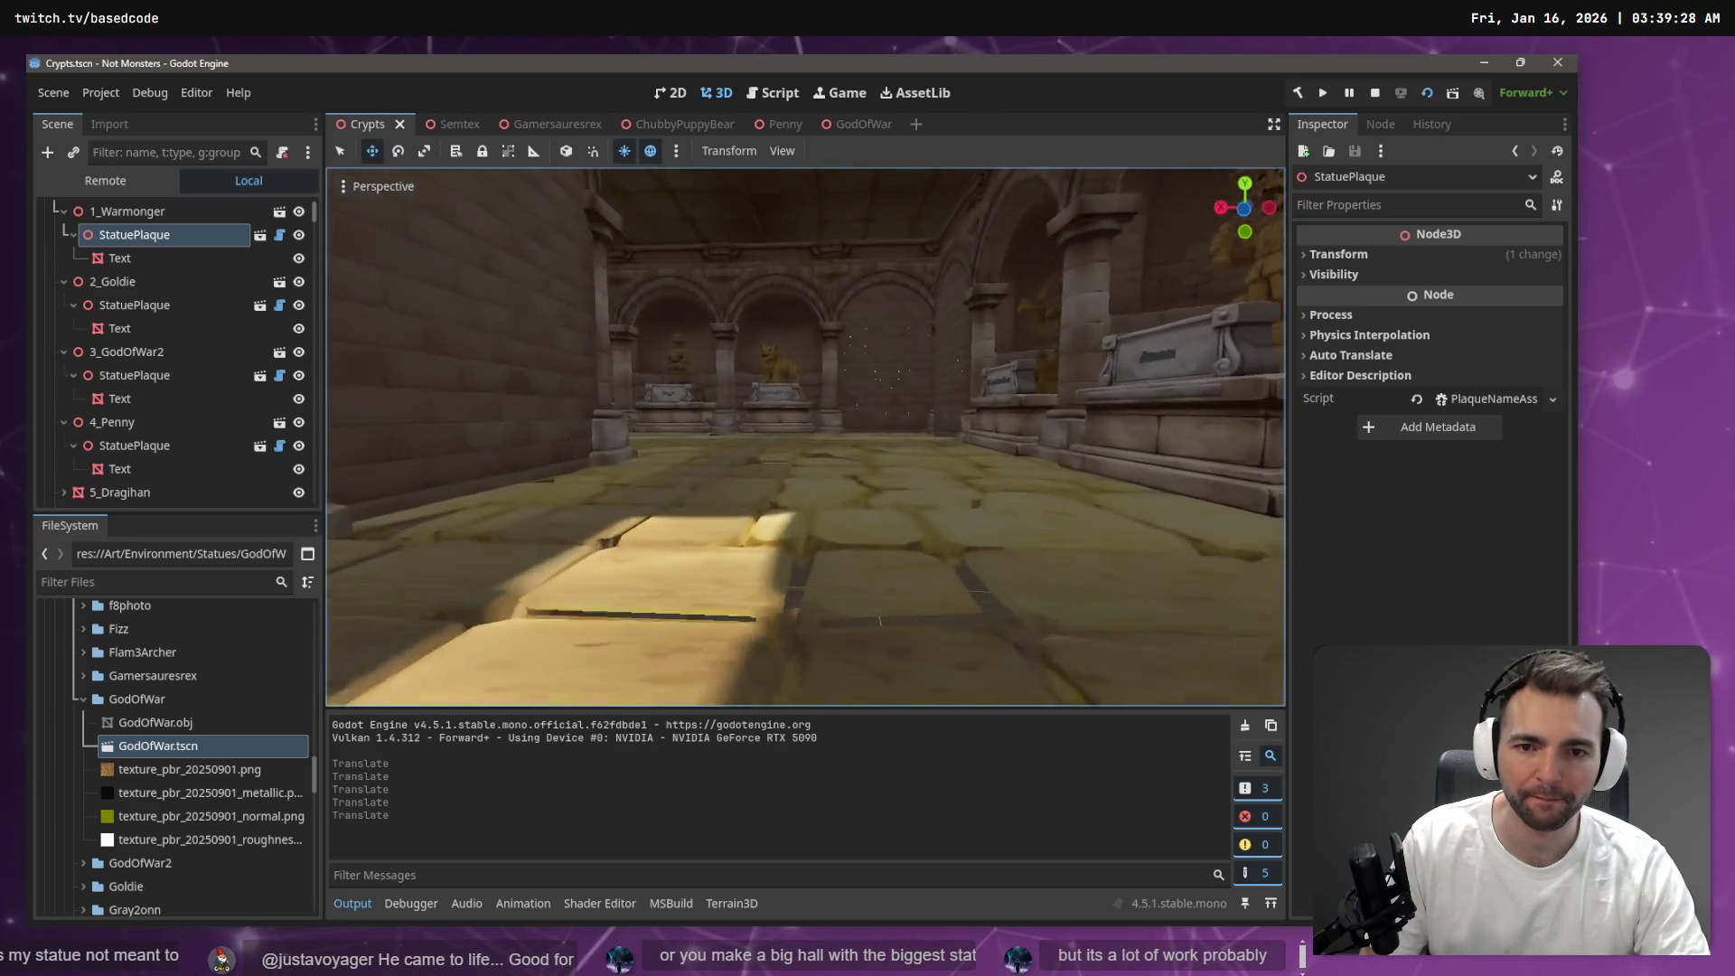
{"action": "key", "text": "s"}
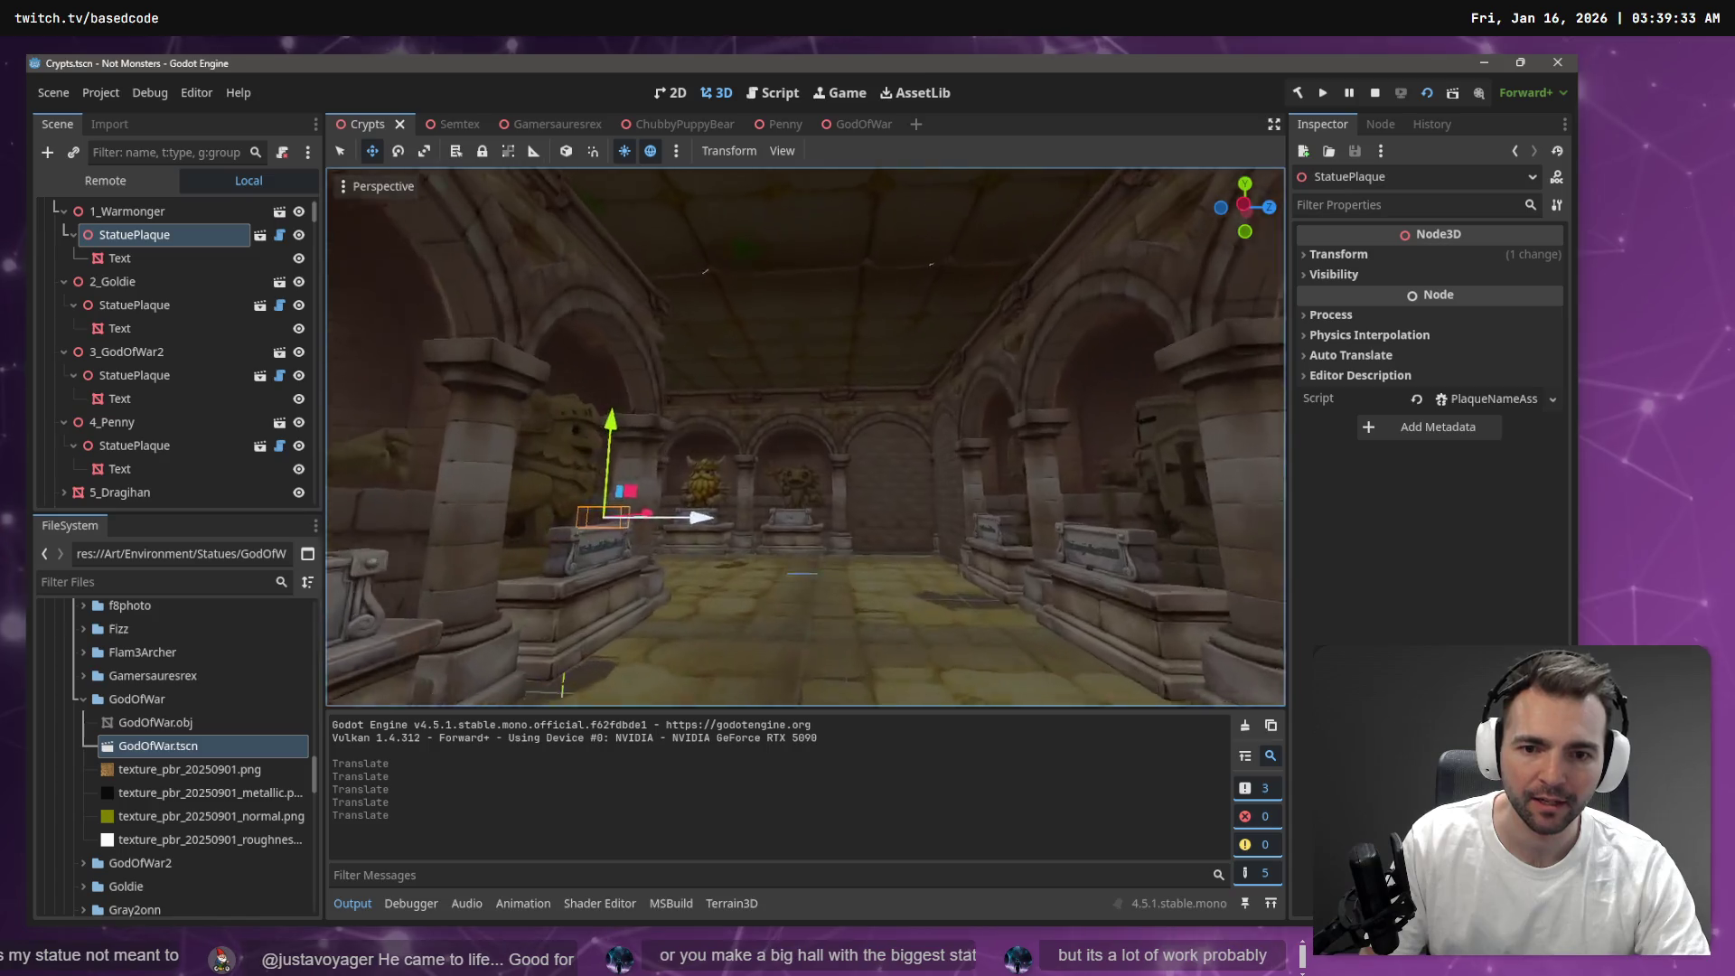
{"action": "key", "text": "w"}
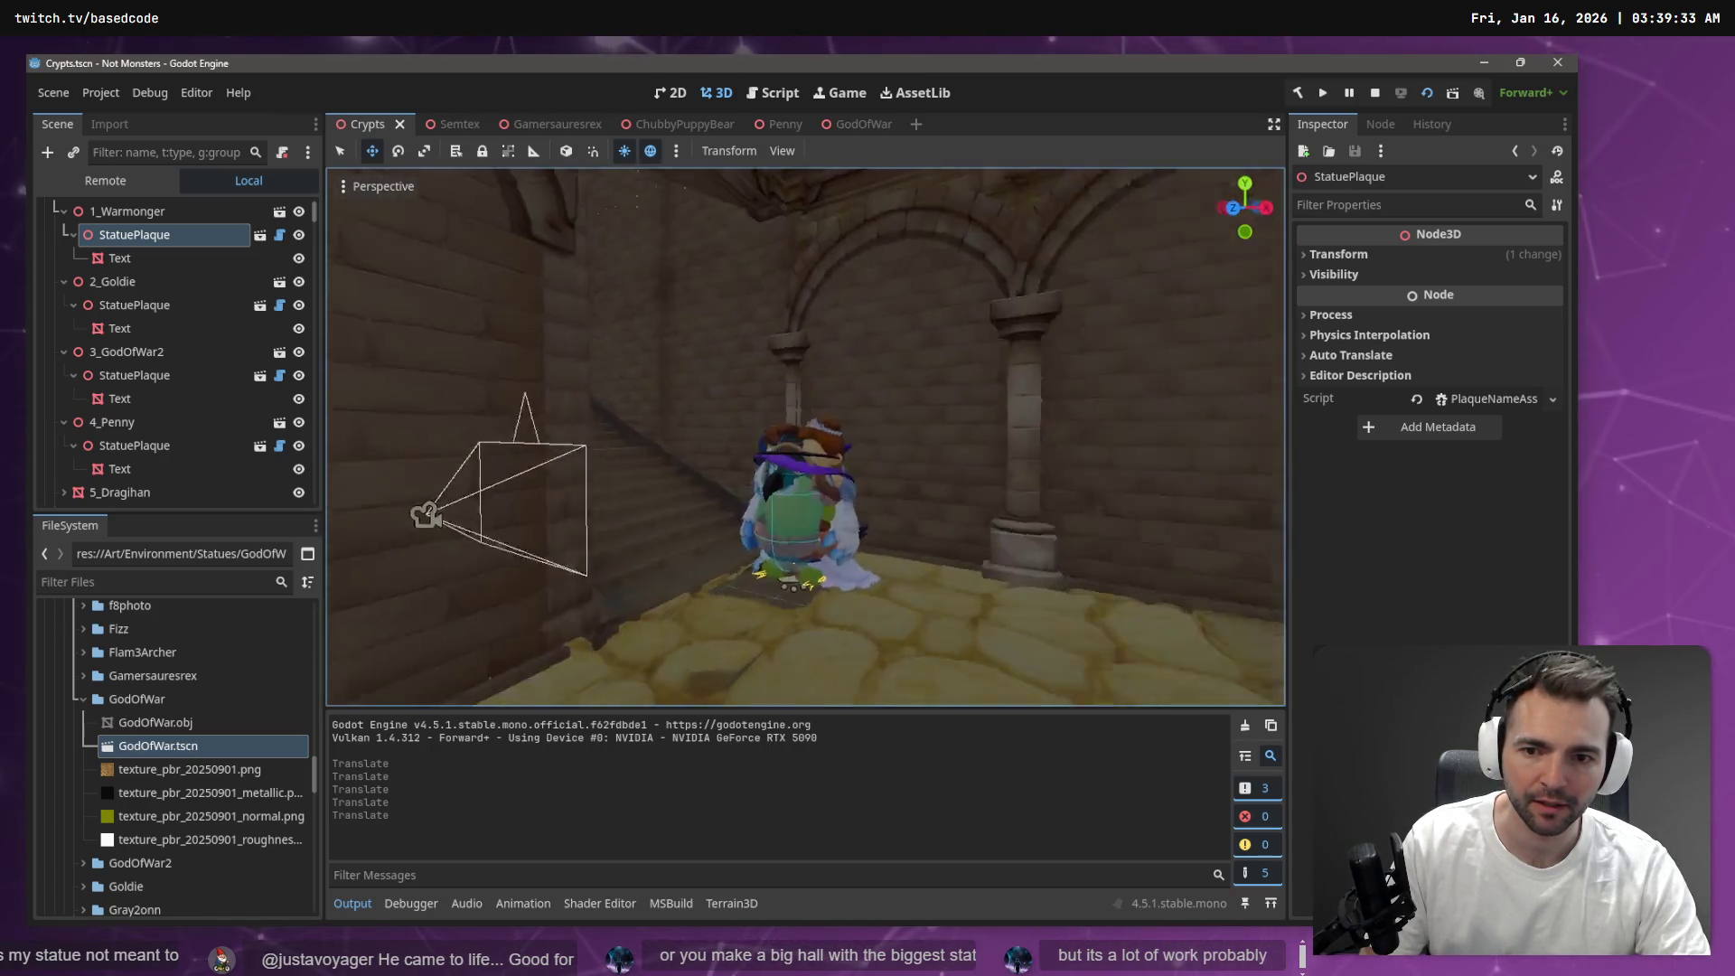
{"action": "key", "text": "w"}
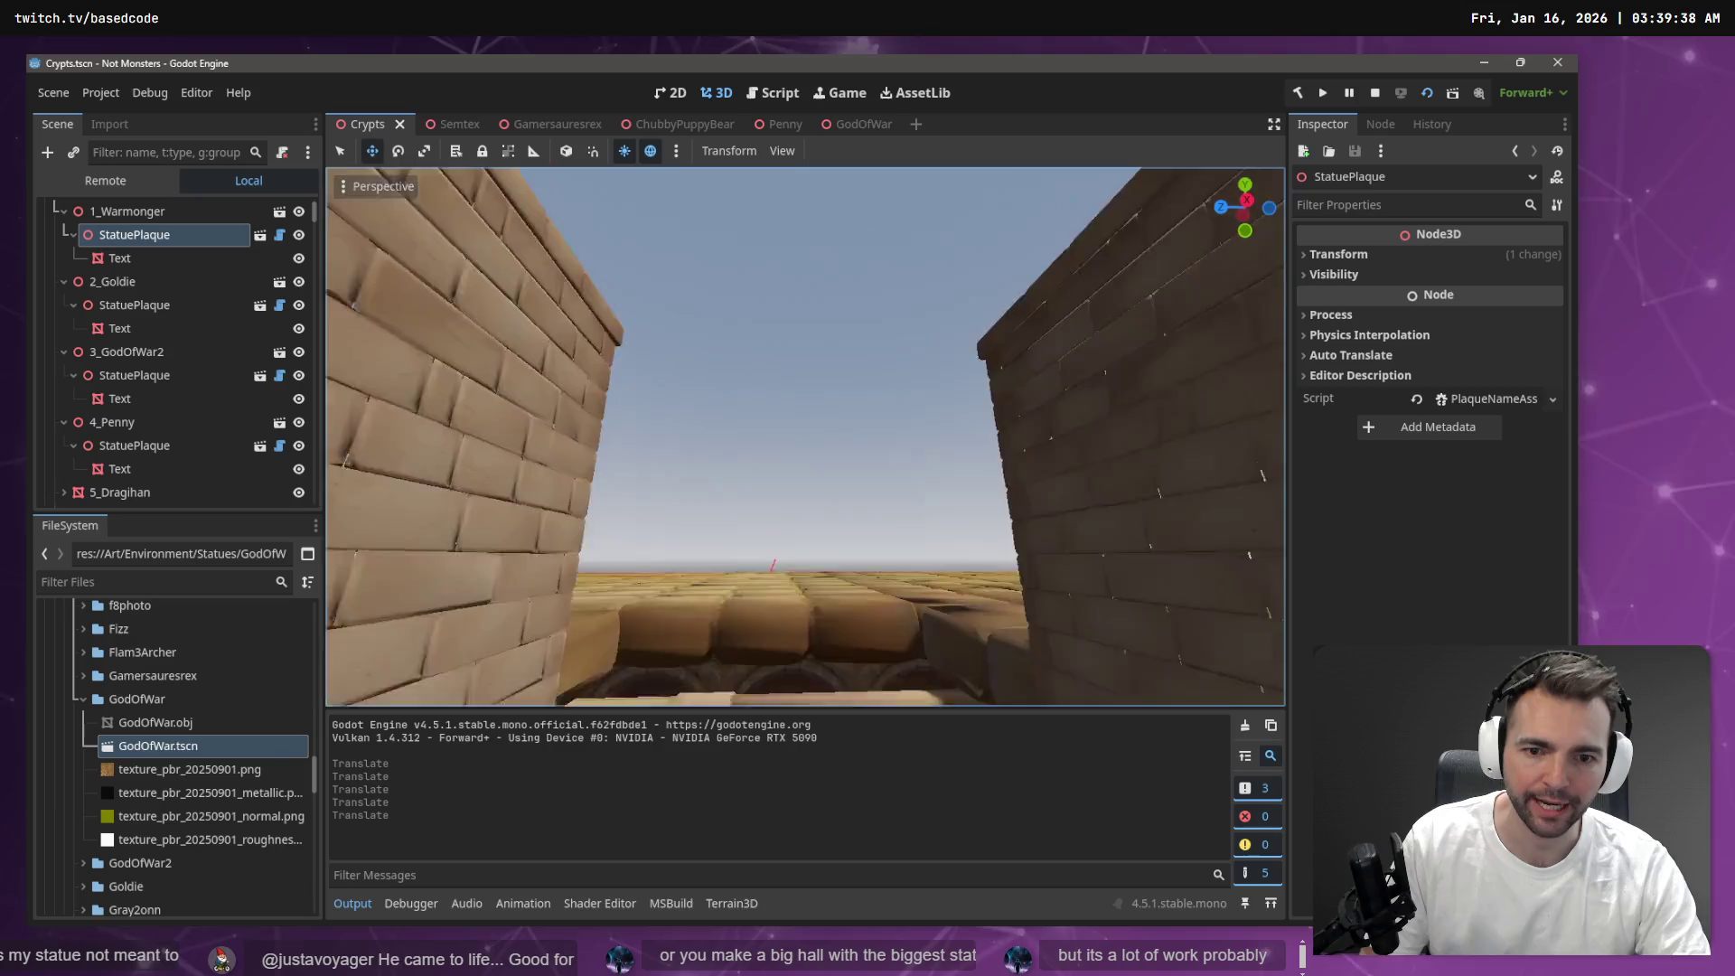
{"action": "key", "text": "f"}
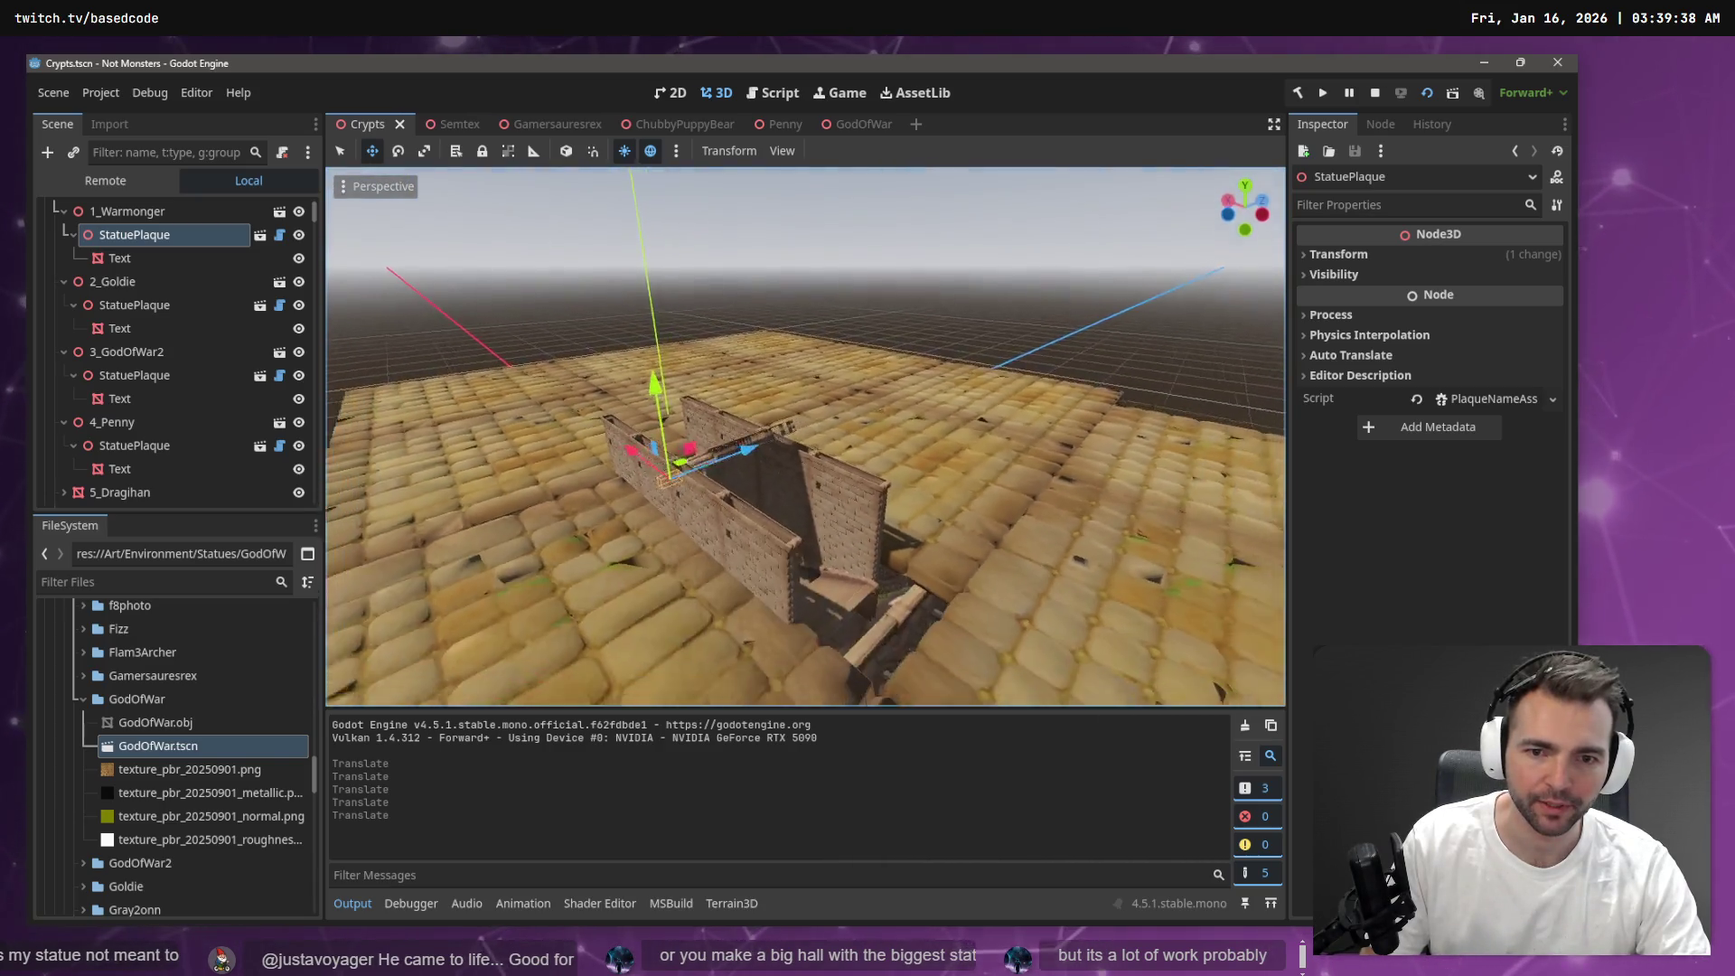
{"action": "left_click_drag", "start_coordinate": [913, 434], "coordinate": [912, 434]}
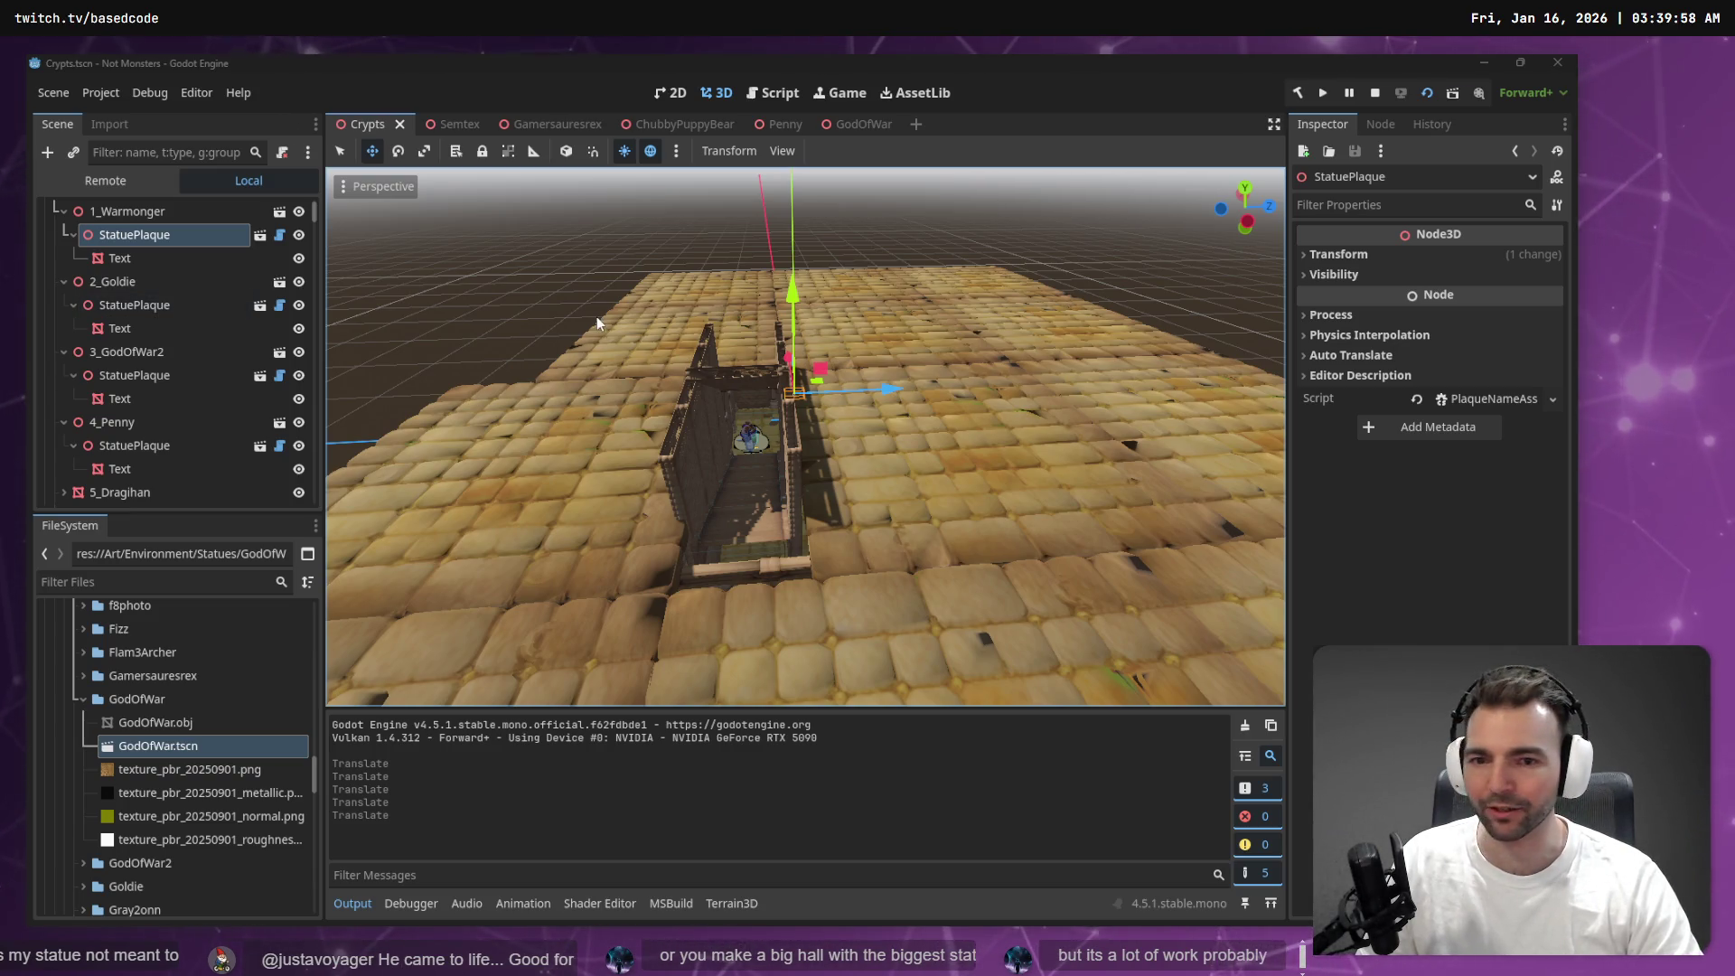
{"action": "key", "text": "w"}
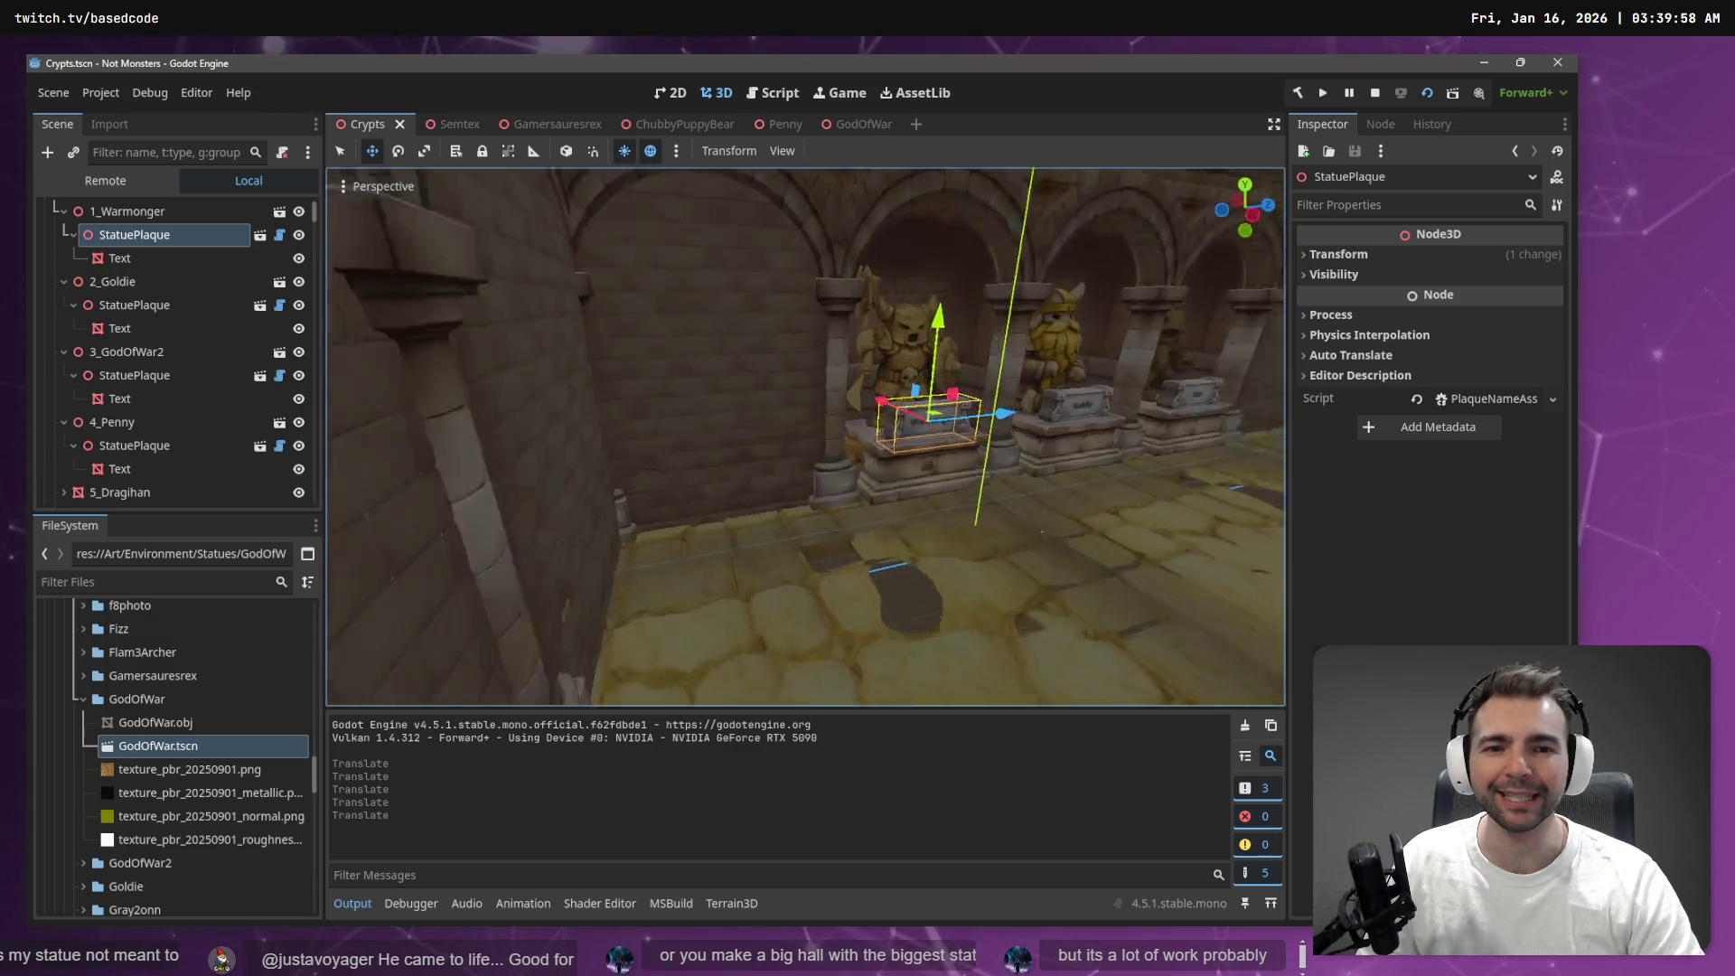
{"action": "key", "text": "w"}
{"action": "key", "text": "w"}
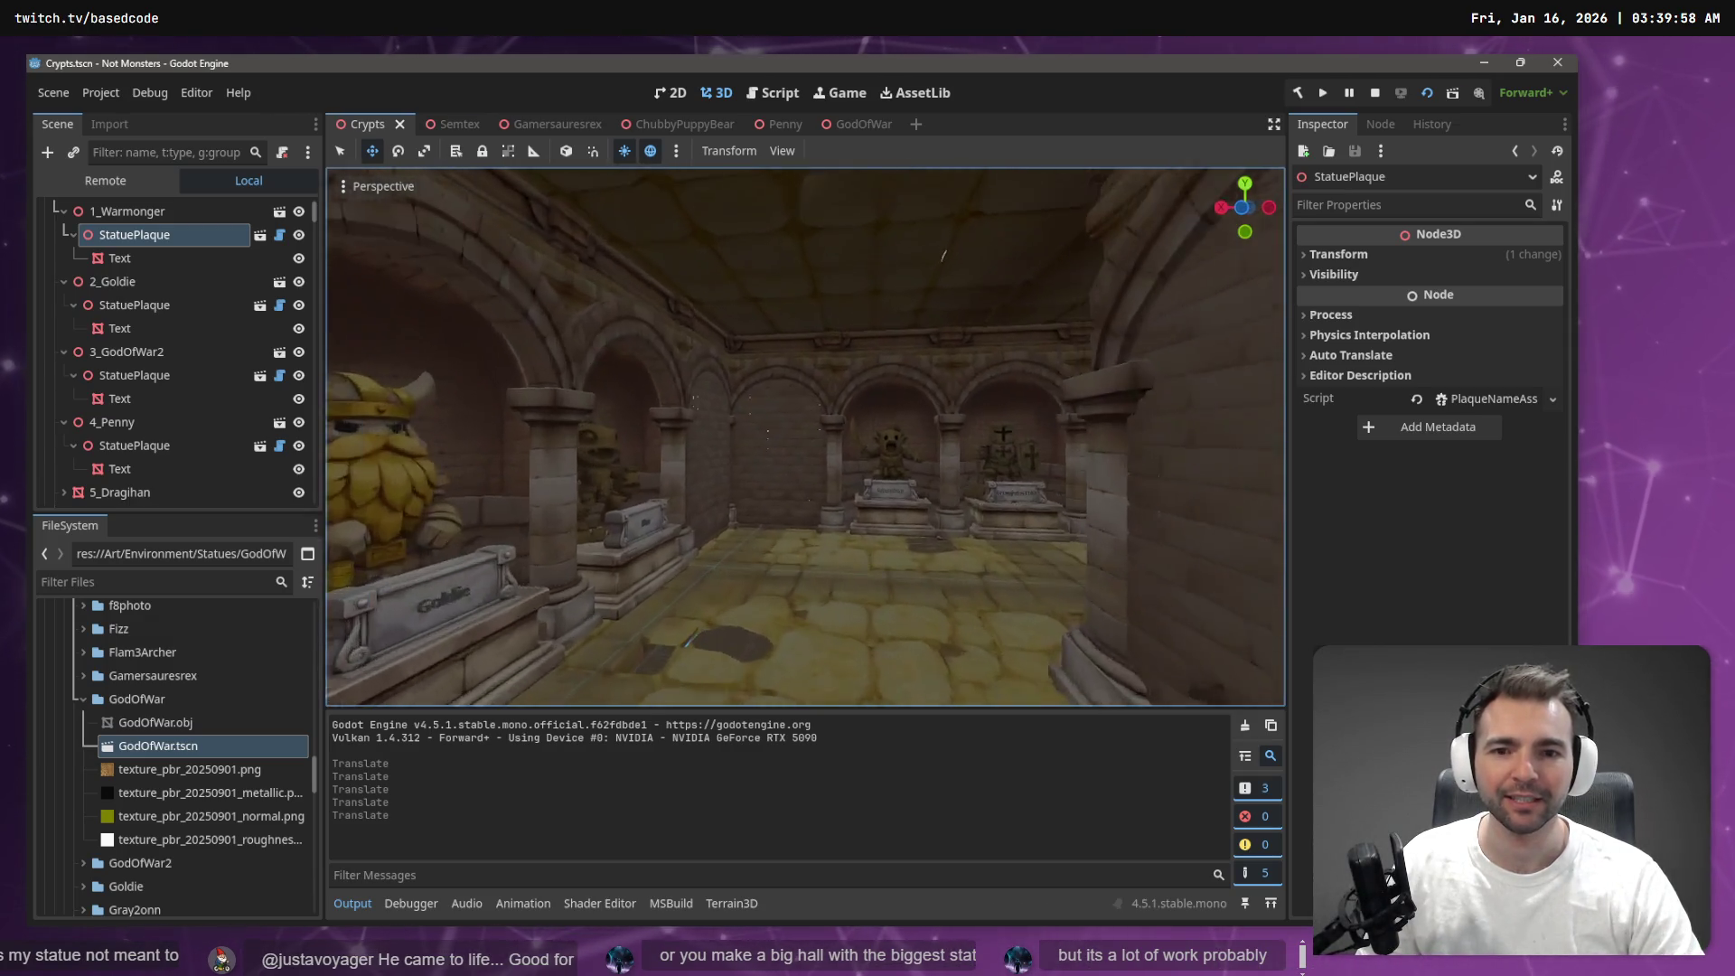
{"action": "key", "text": "w"}
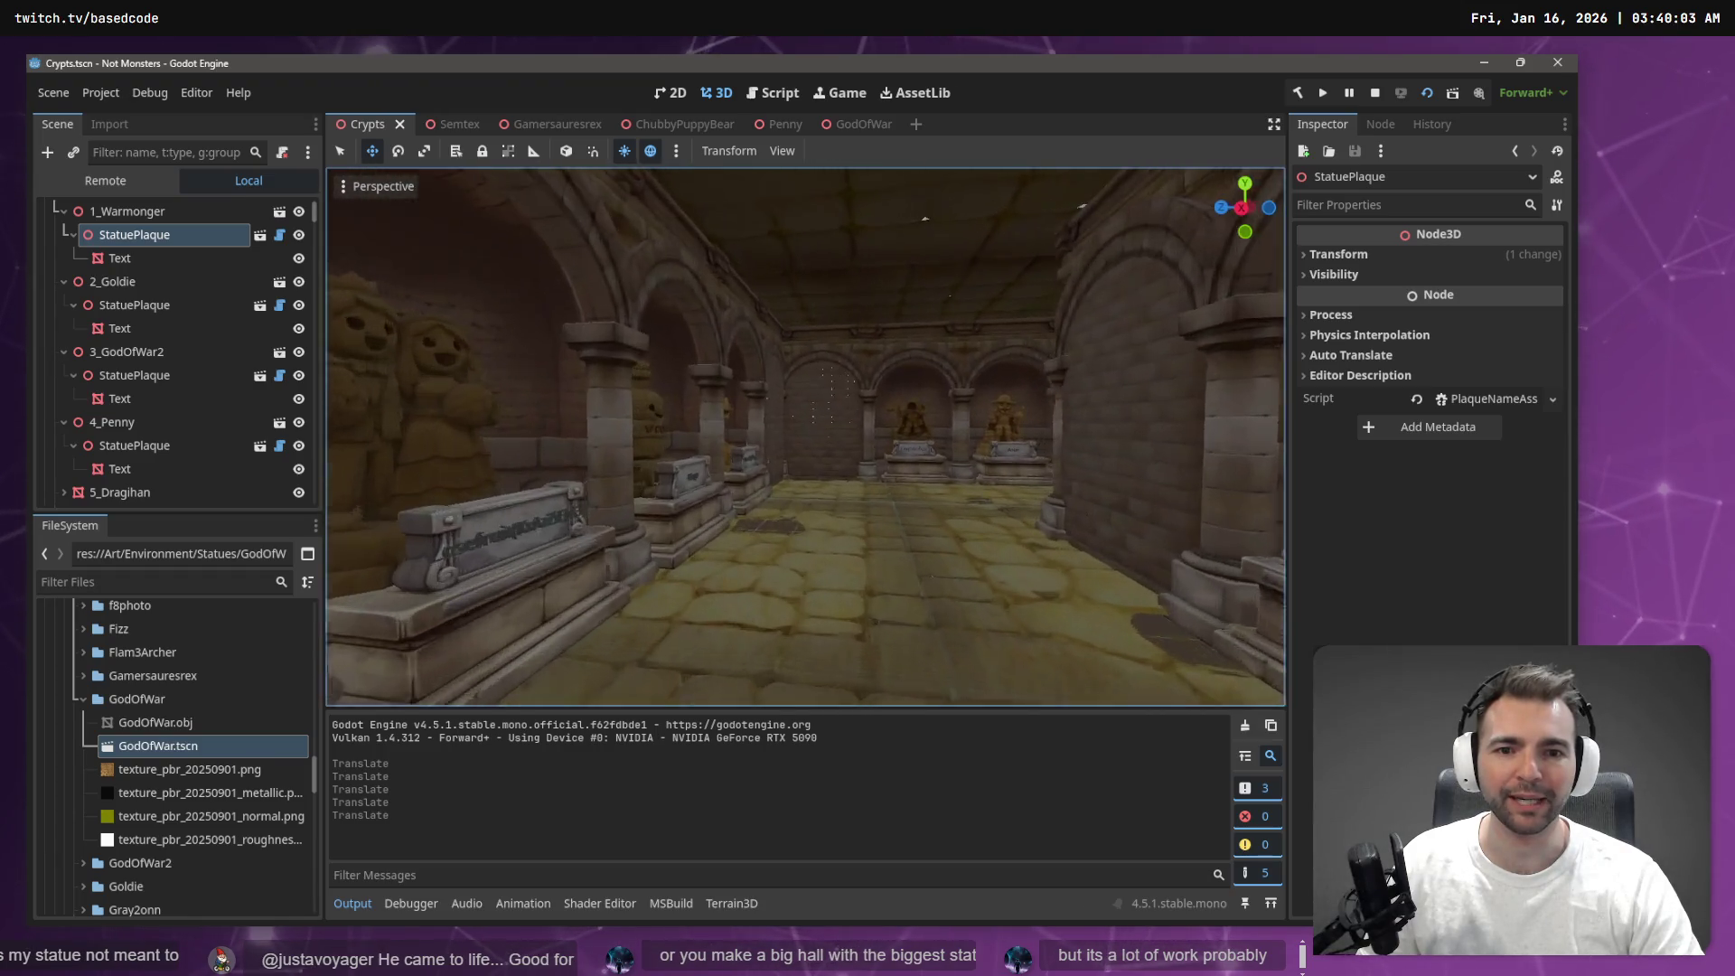
{"action": "key", "text": "w"}
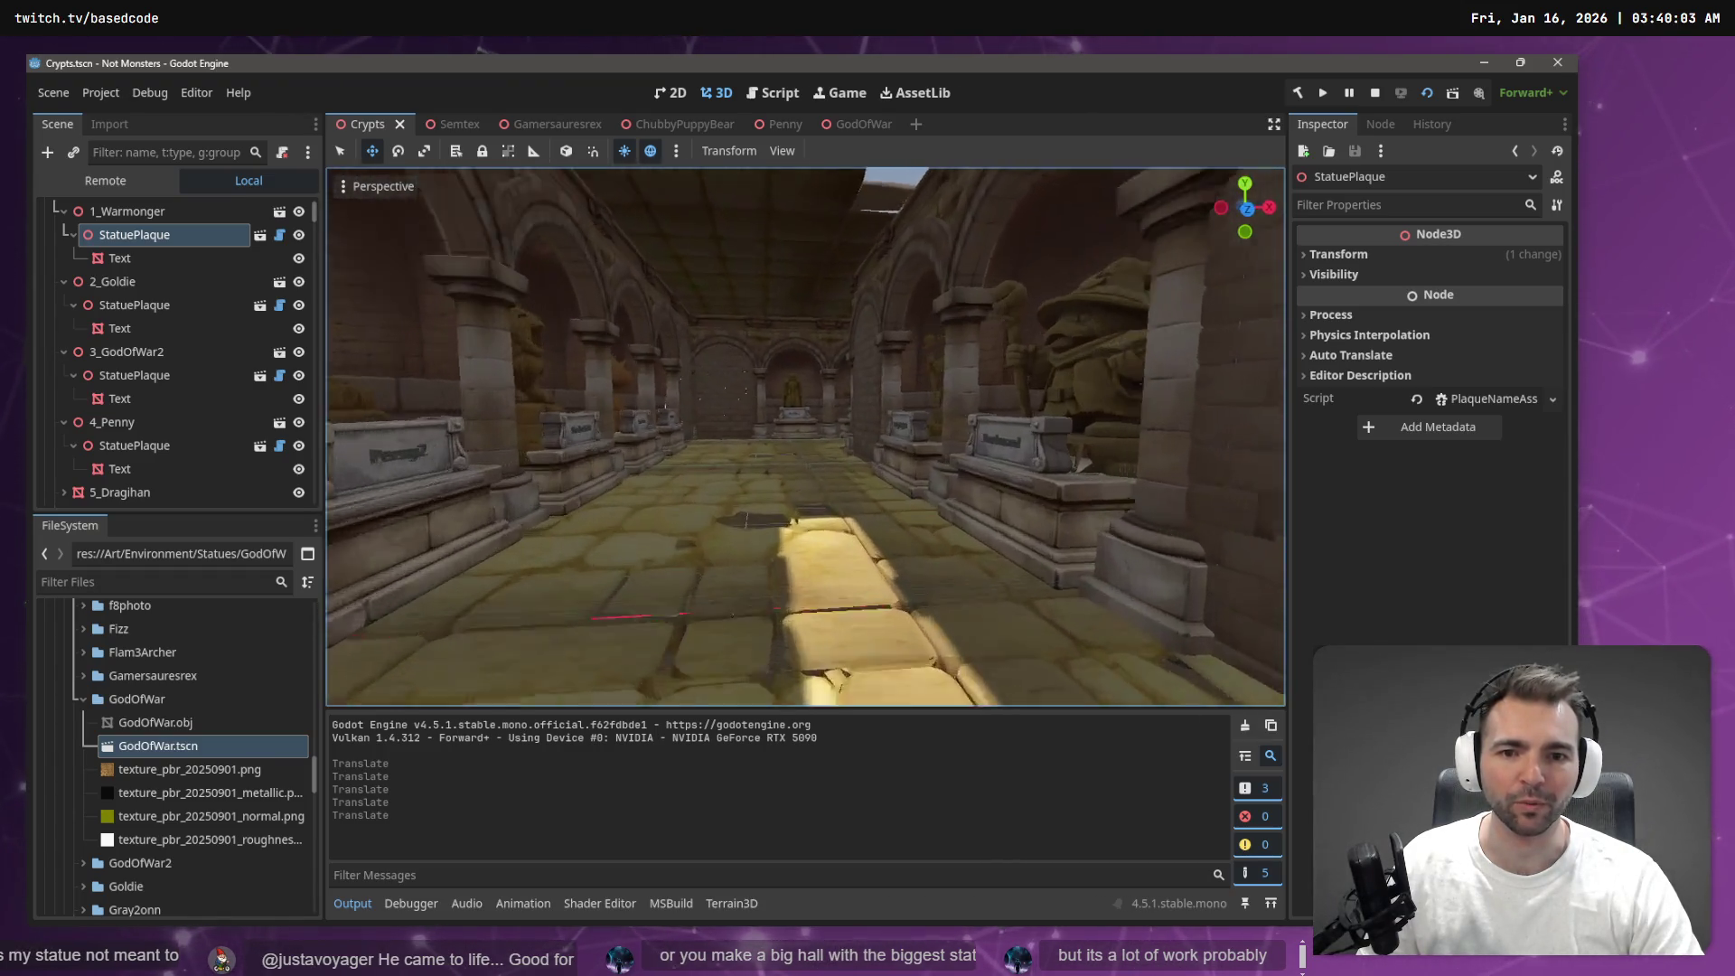
{"action": "key", "text": "w"}
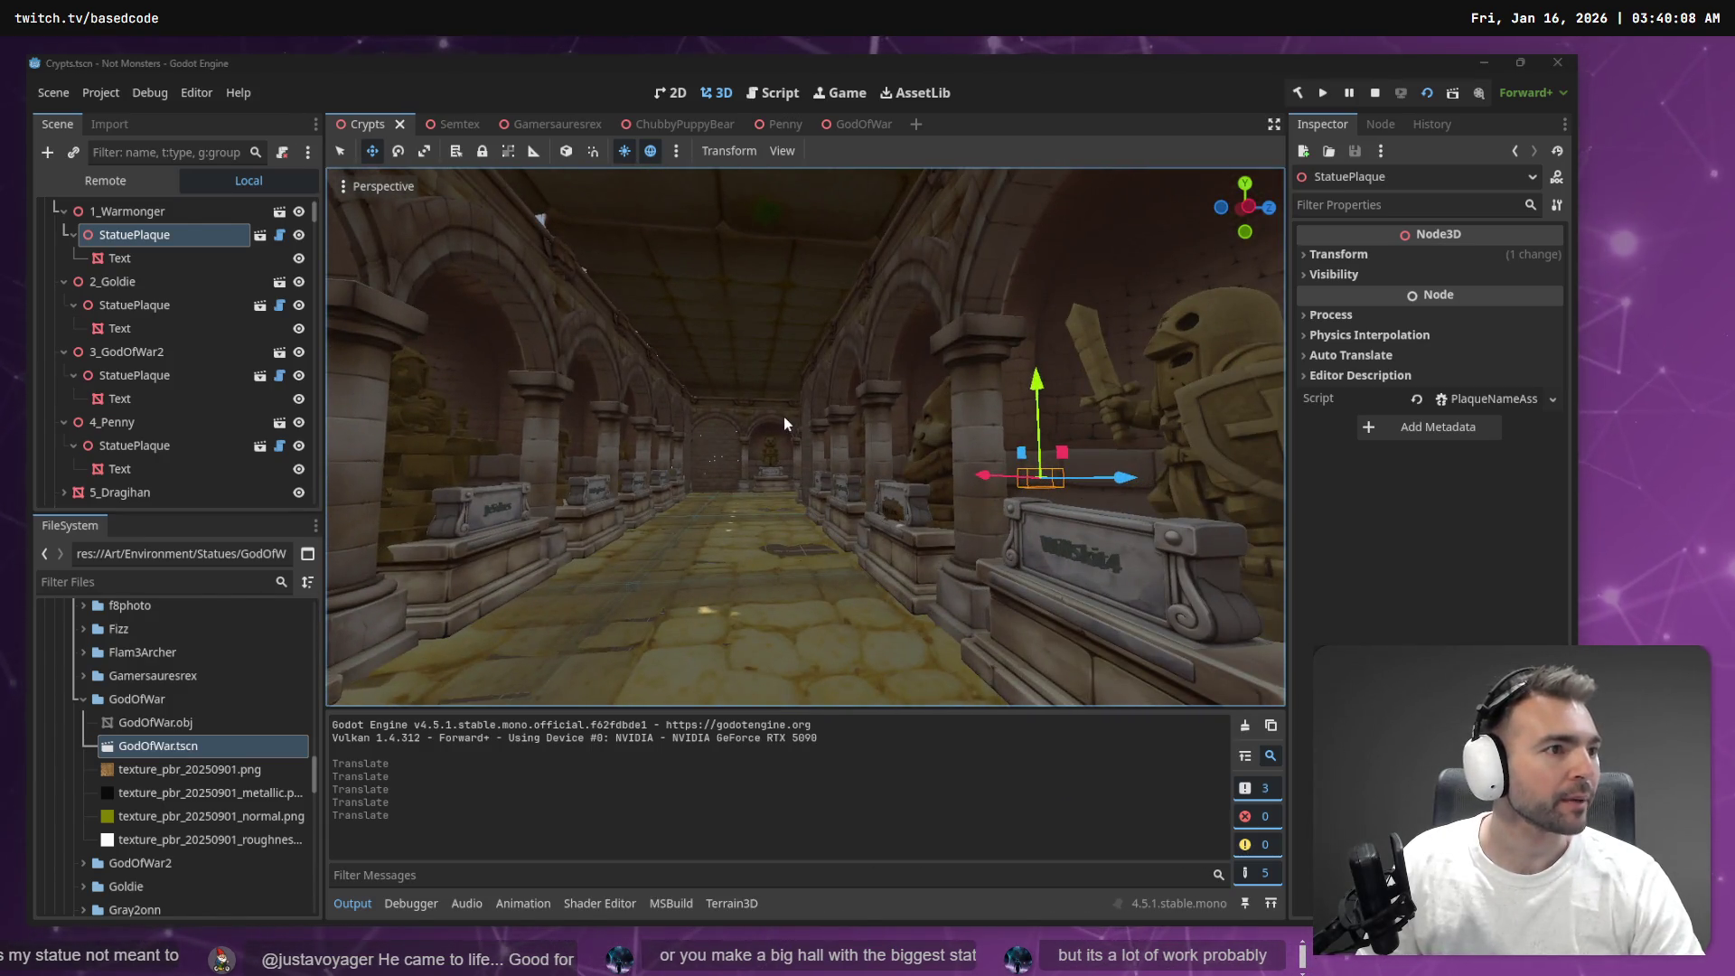
{"action": "key", "text": "alt+Tab"}
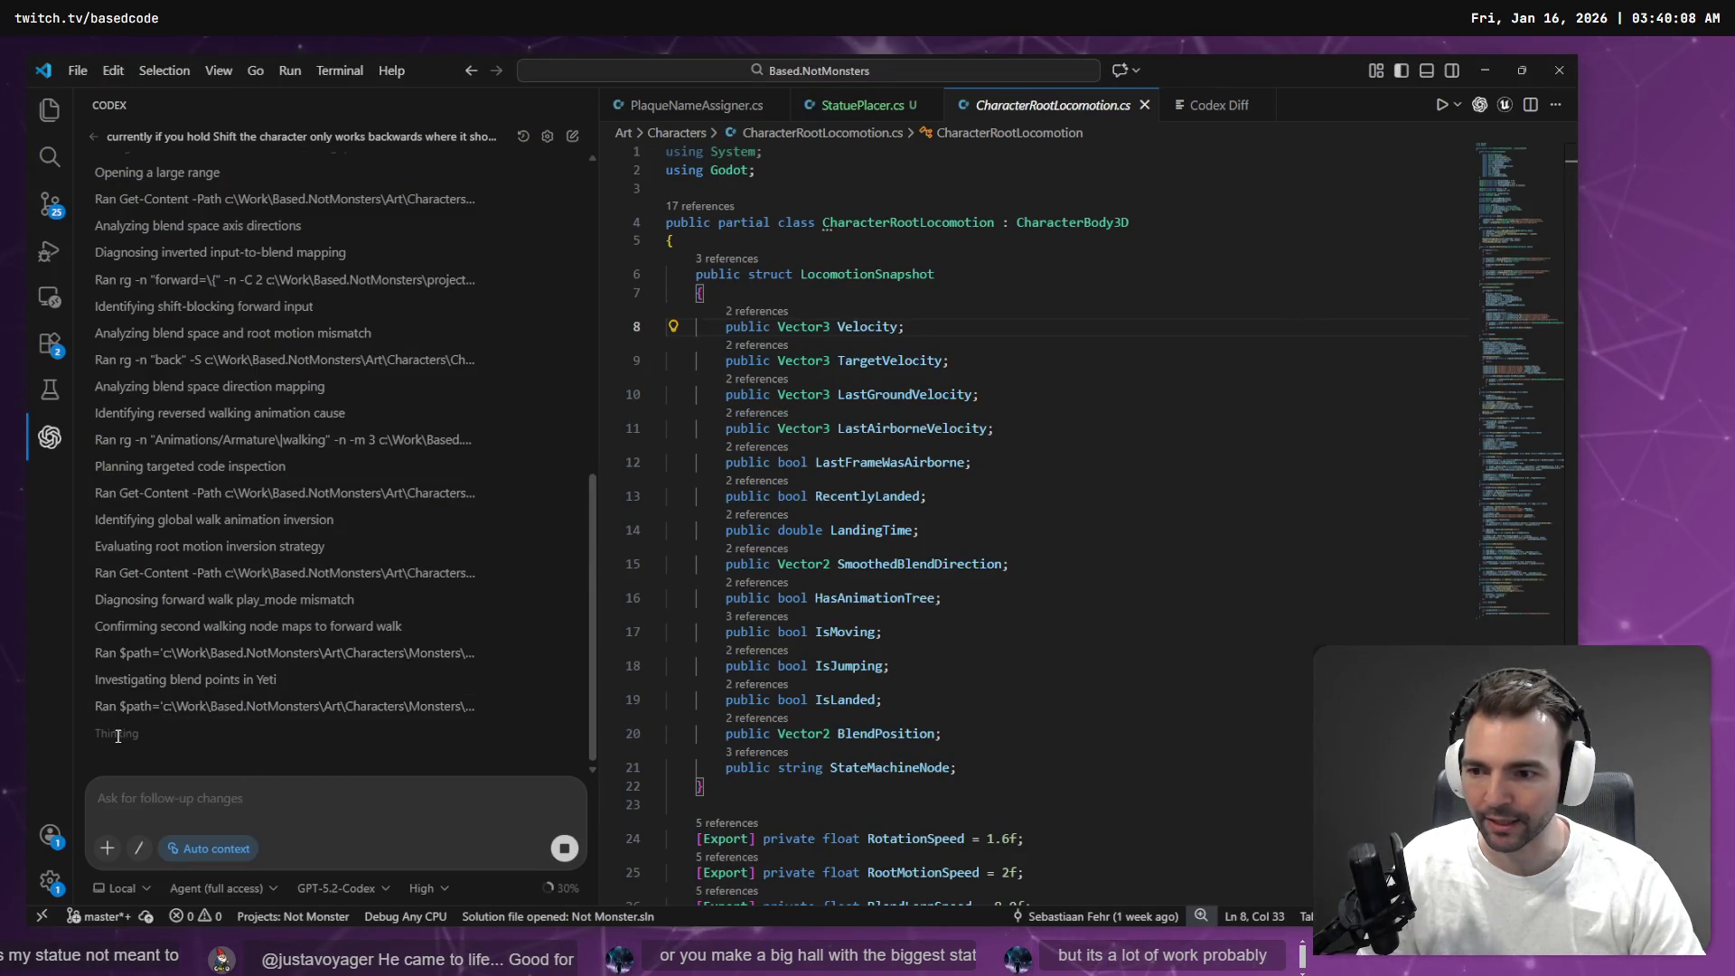
{"action": "key", "text": "alt+Tab"}
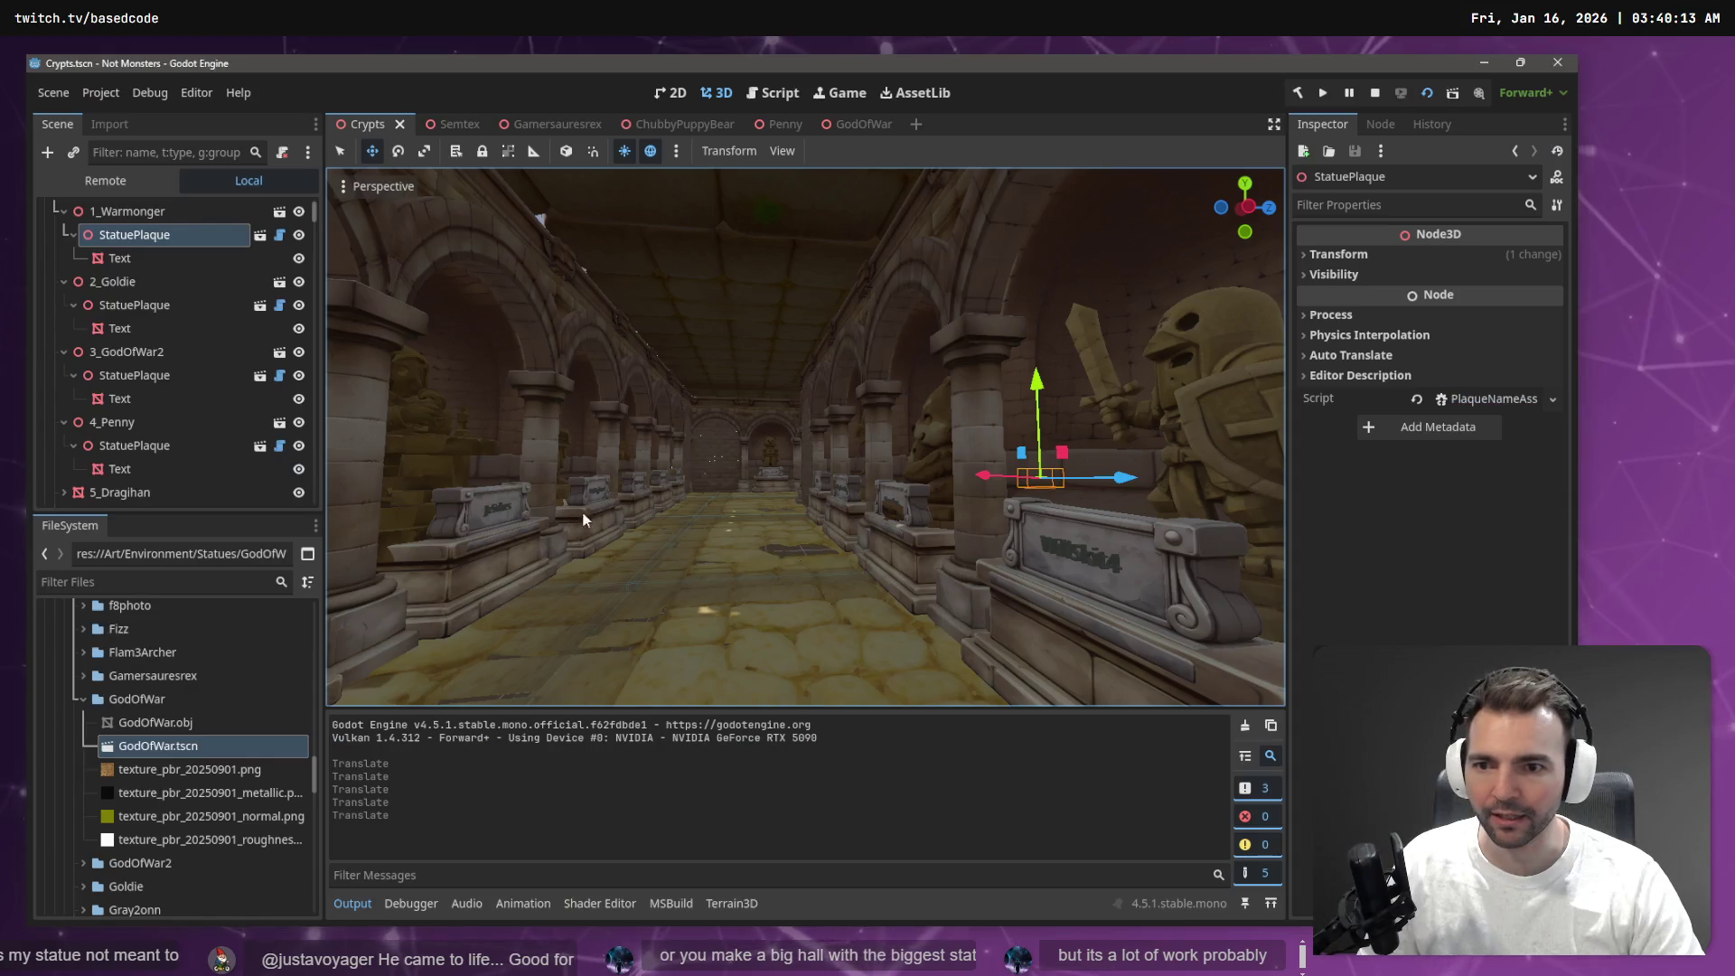
Fly to the crypt's open end and pick out edge floor tiles such as Cobblestone53
{"action": "key", "text": "w"}
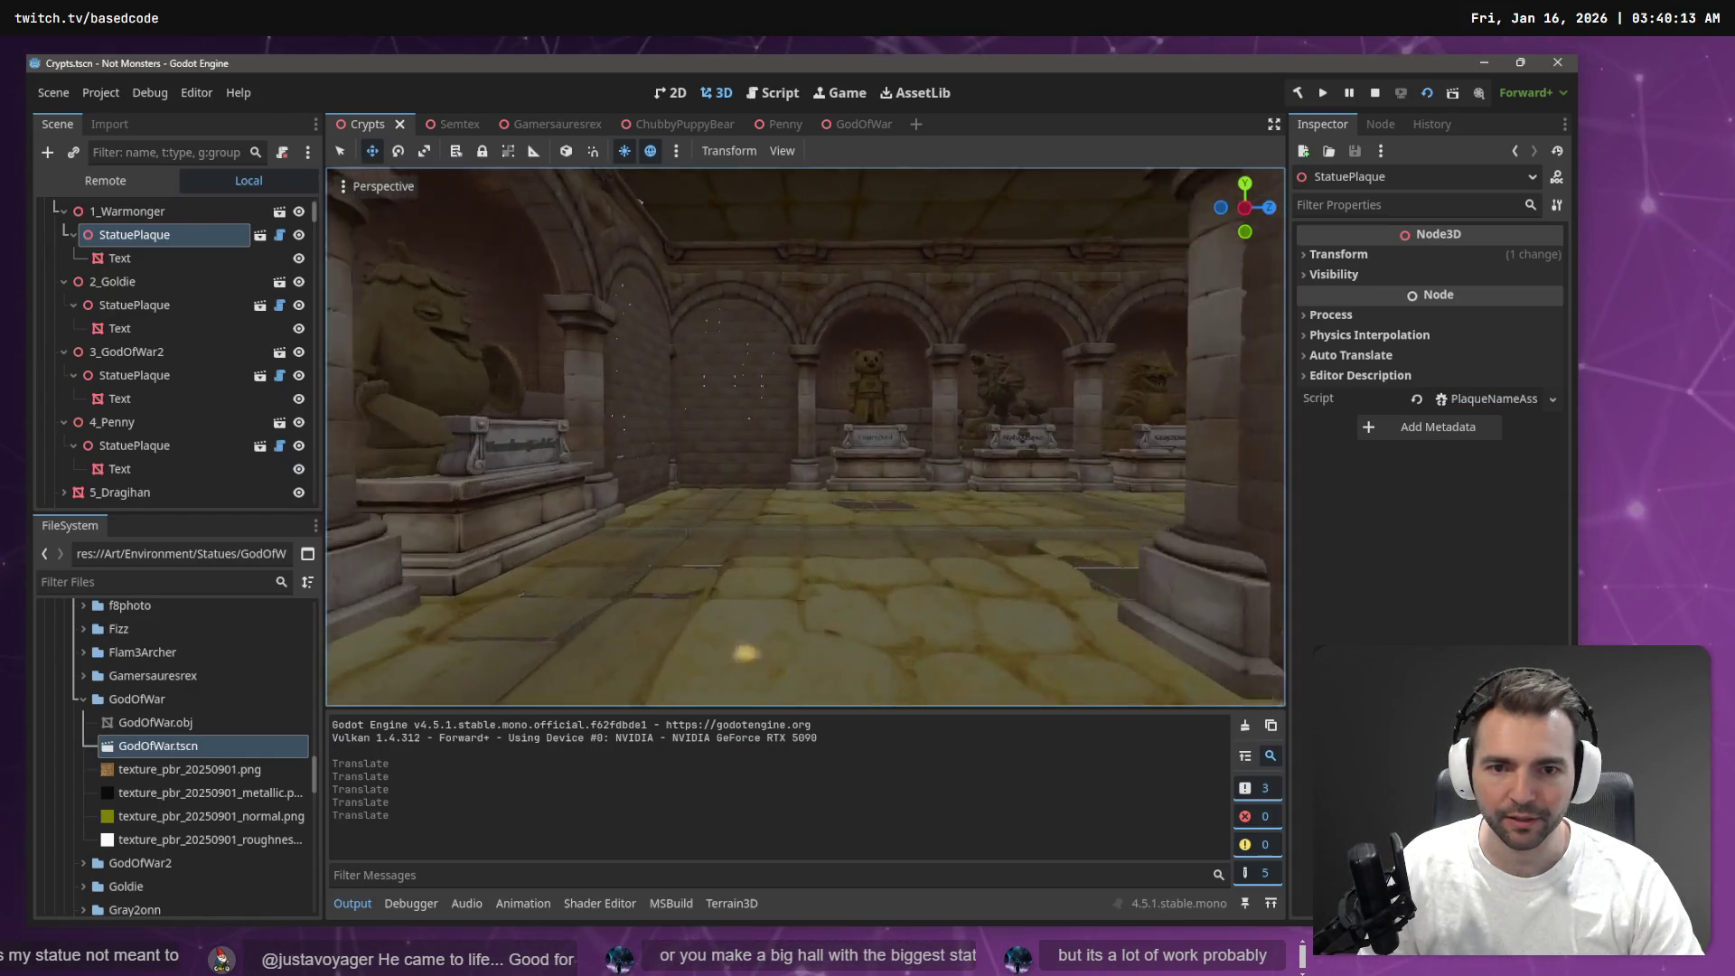
{"action": "scroll", "coordinate": [805, 436], "scroll_direction": "up", "scroll_amount": 2}
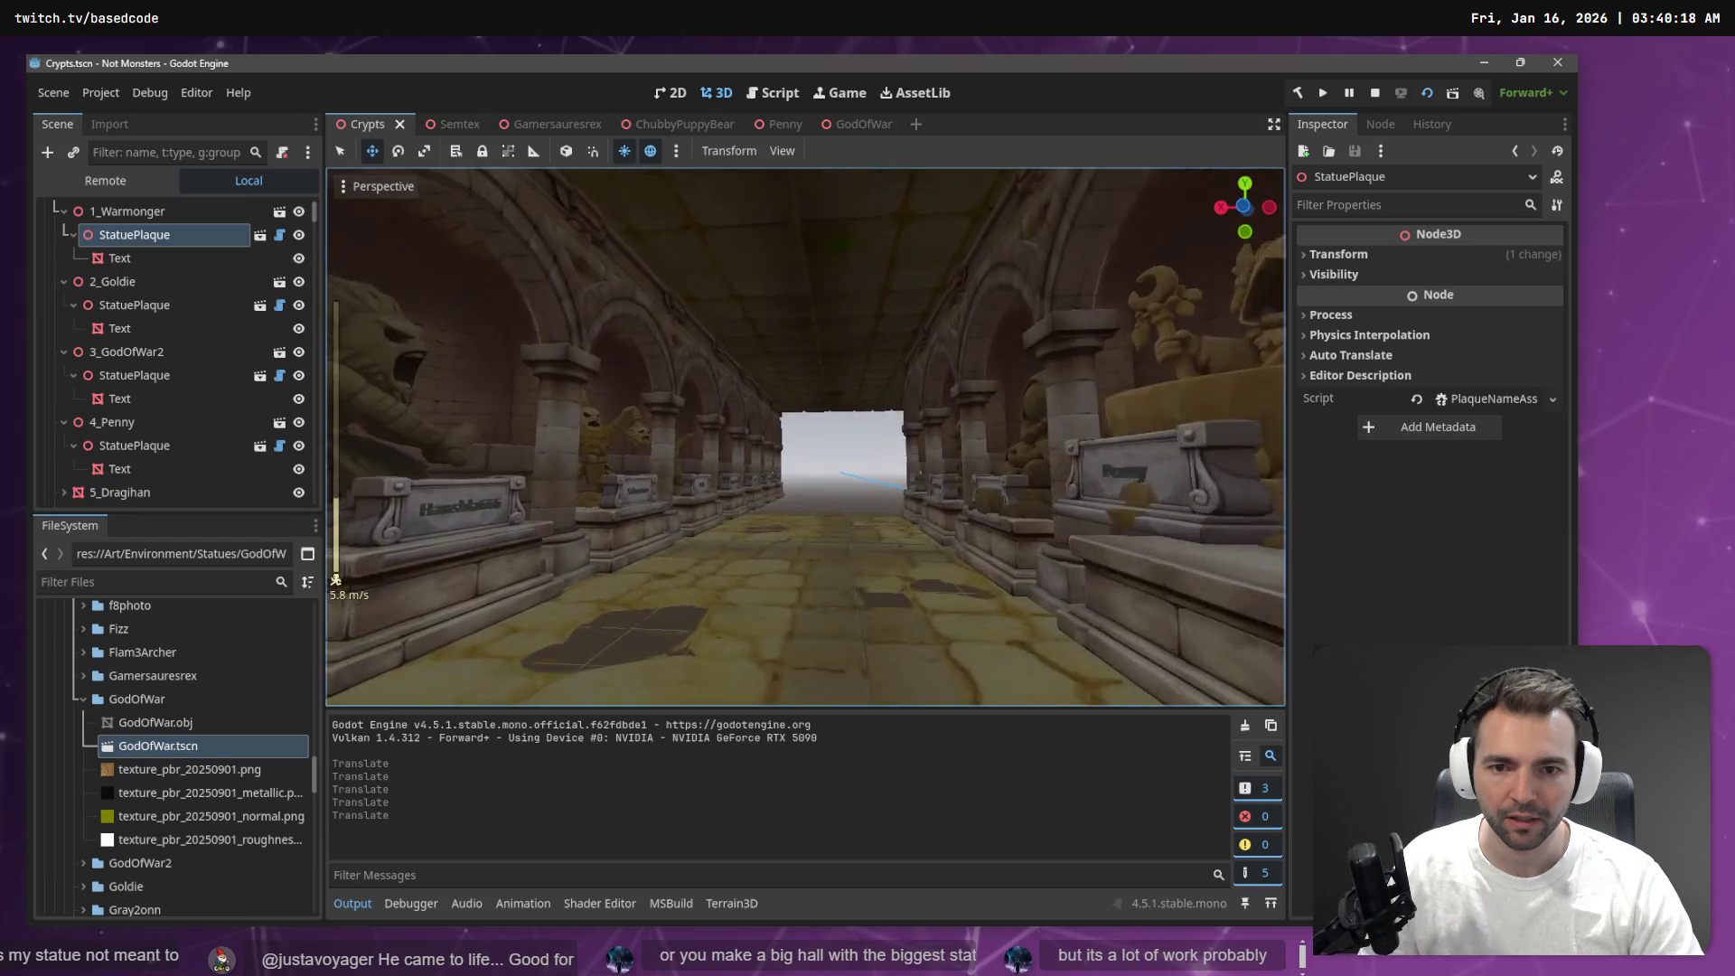
{"action": "scroll", "coordinate": [805, 436], "scroll_direction": "down", "scroll_amount": 2}
{"action": "key", "text": "w"}
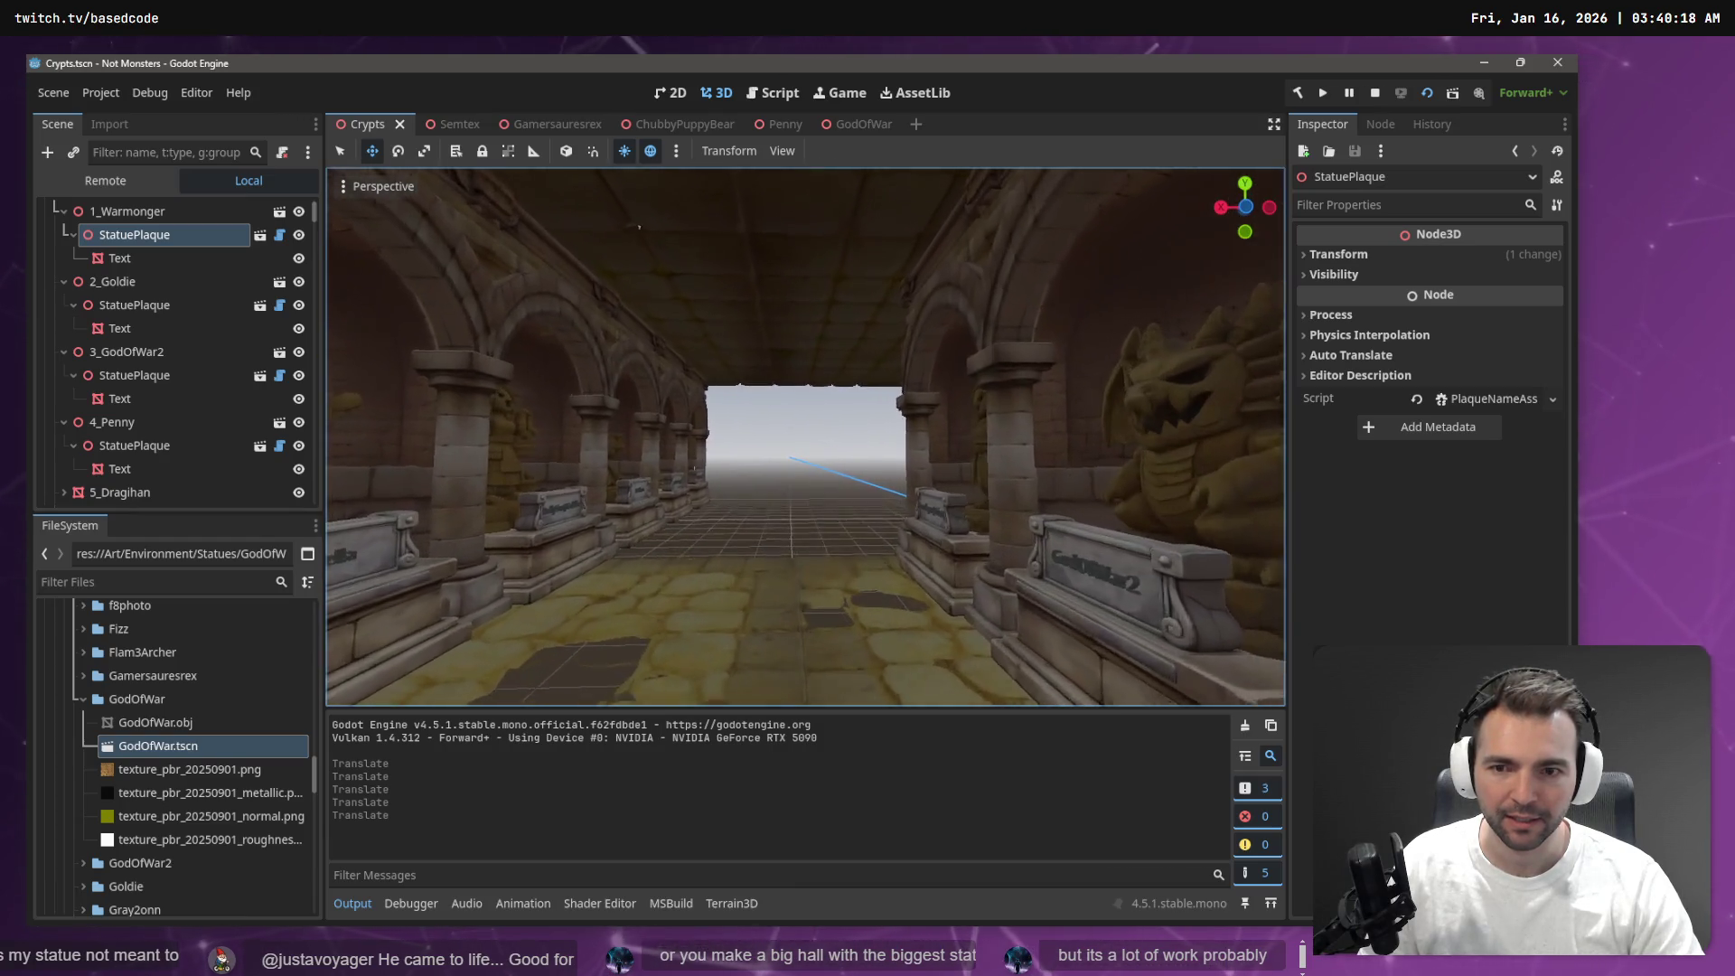
{"action": "key", "text": "a"}
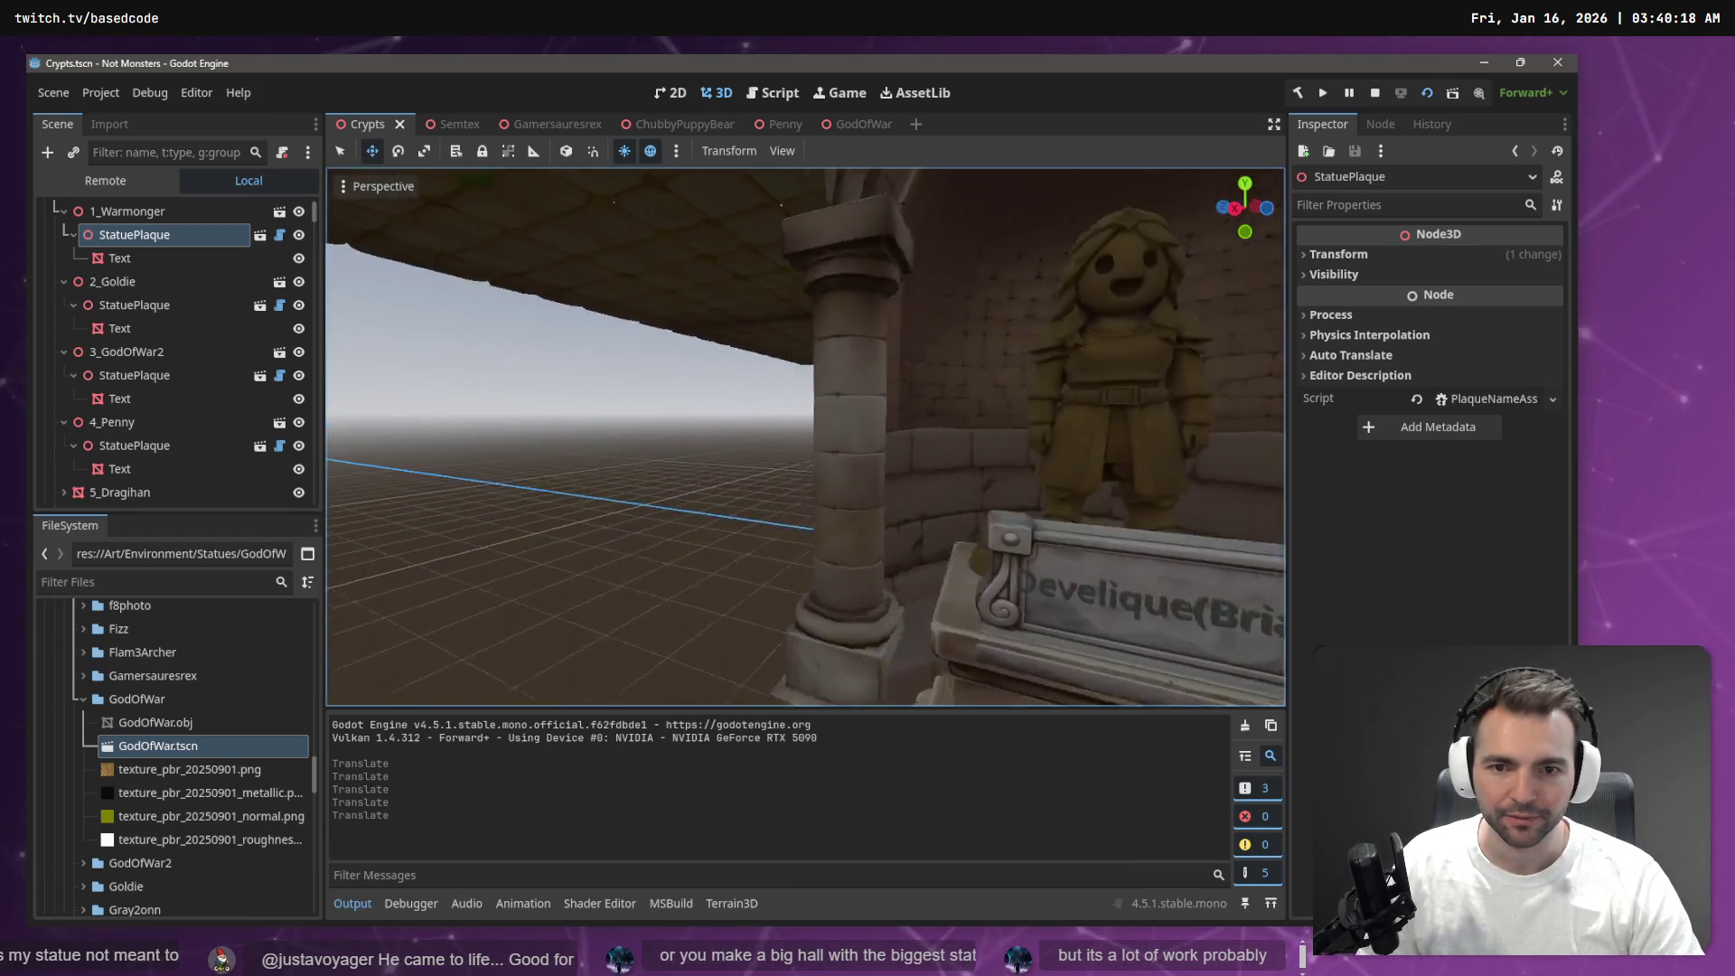
{"action": "key", "text": "f"}
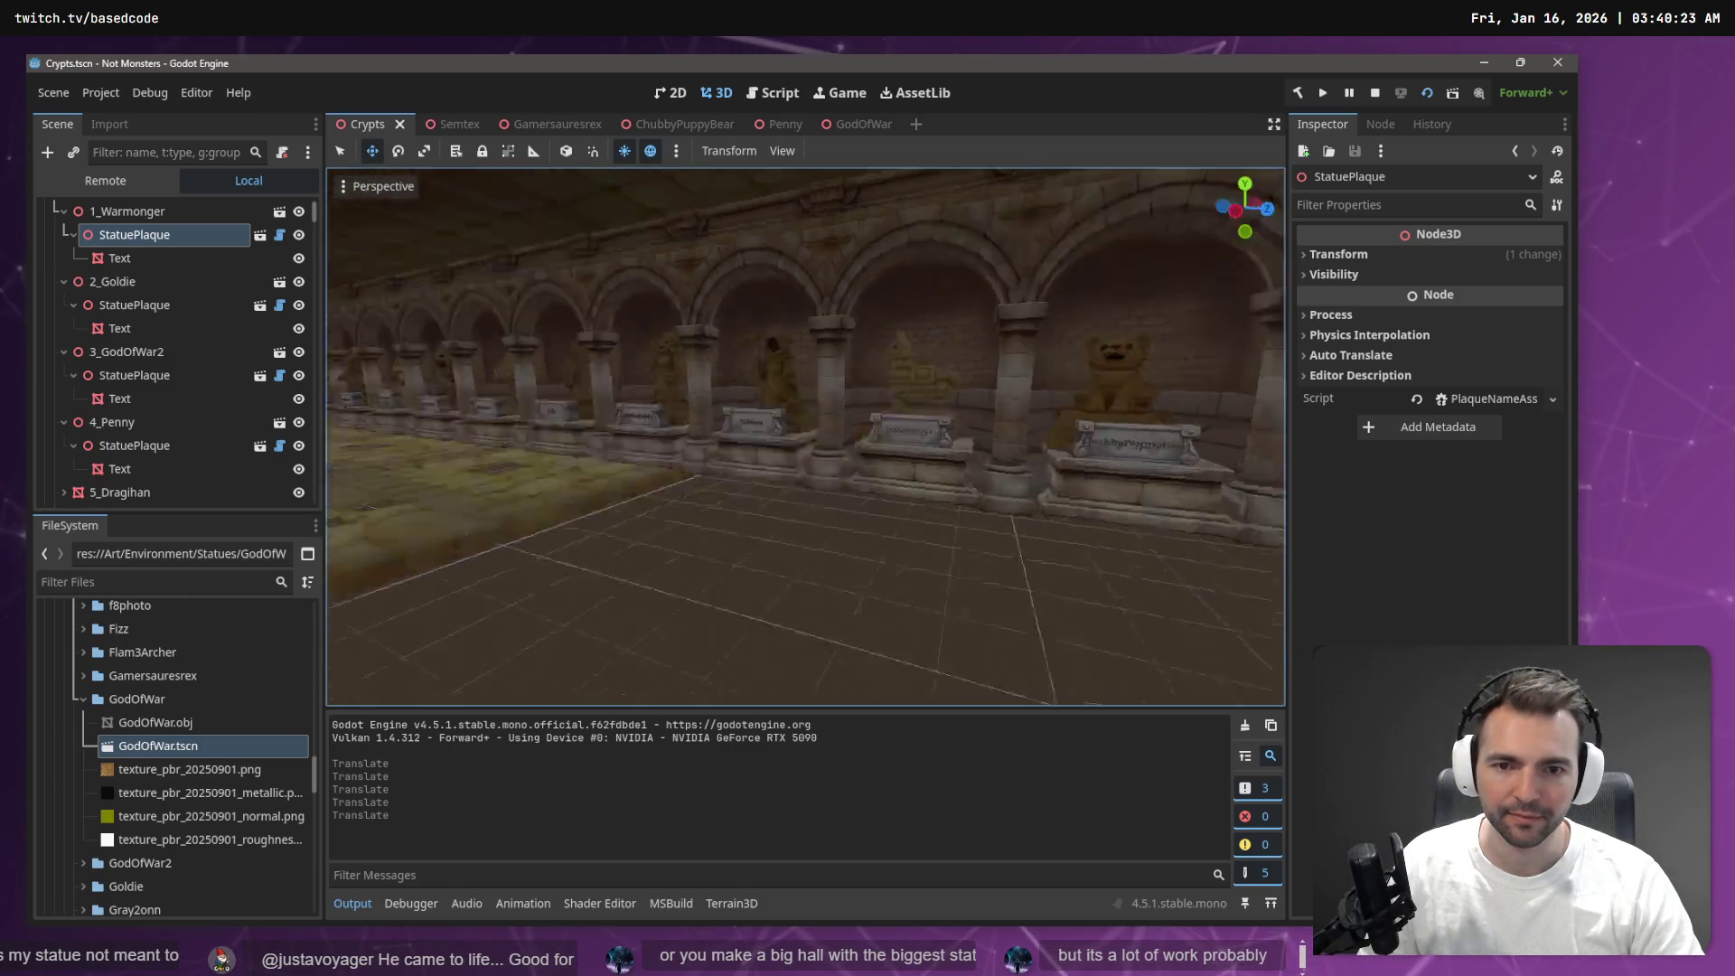
{"action": "key", "text": "s"}
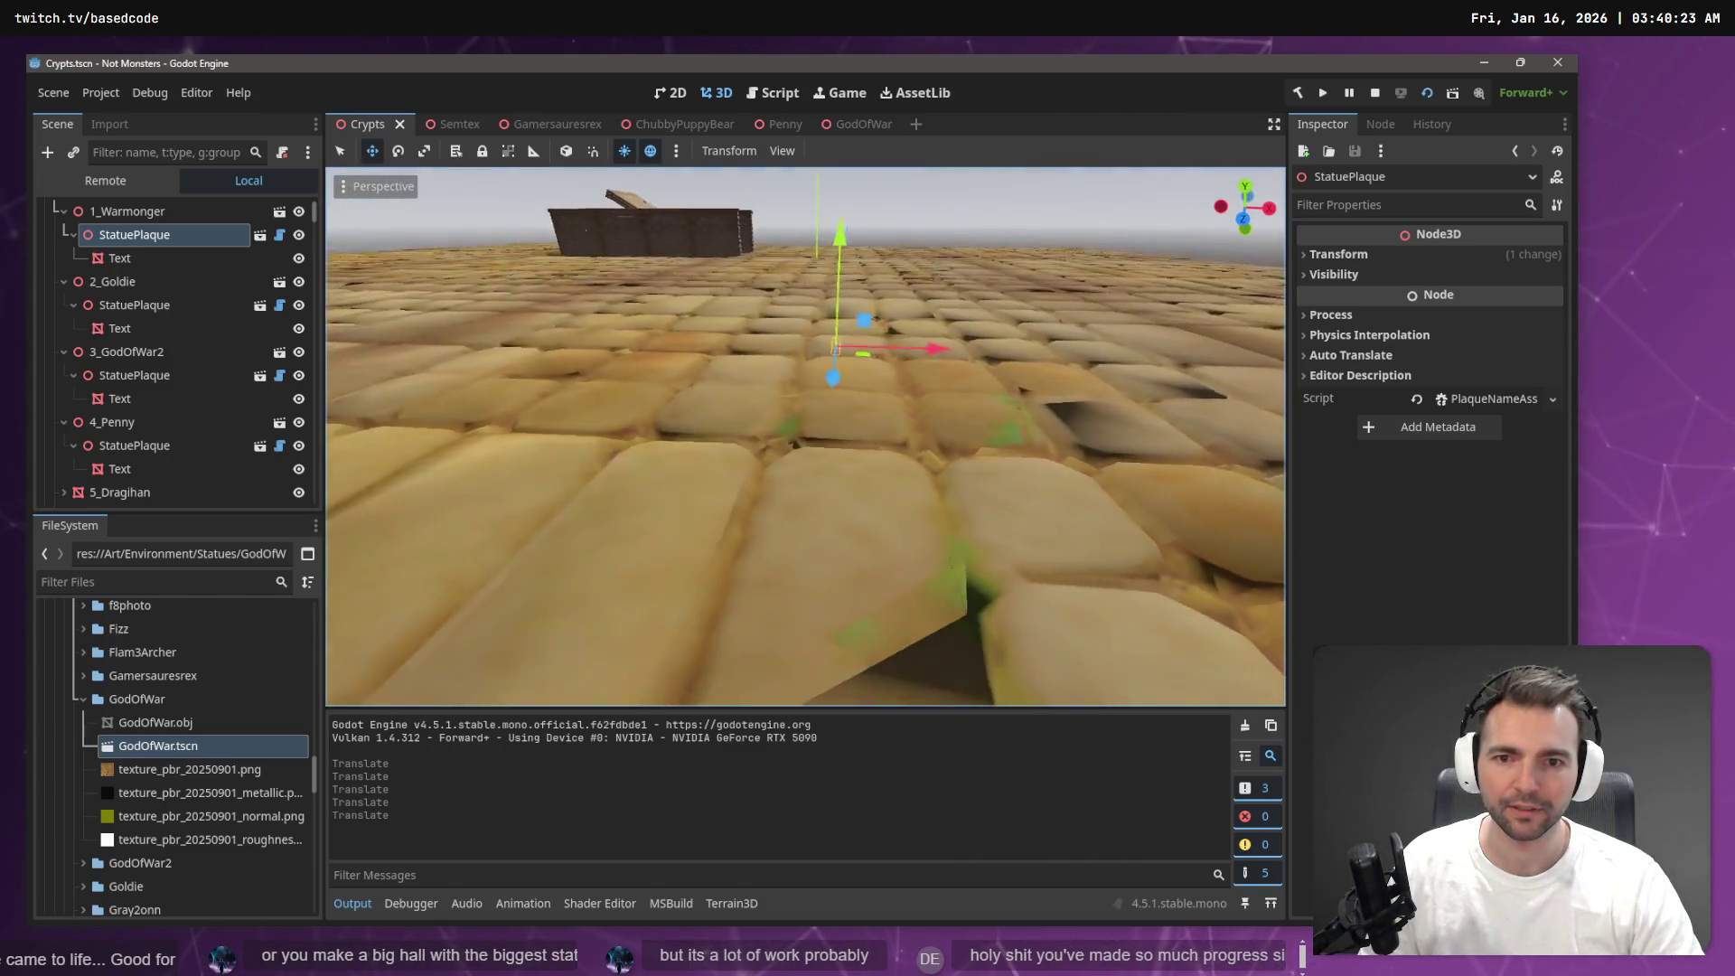
{"action": "key", "text": "s"}
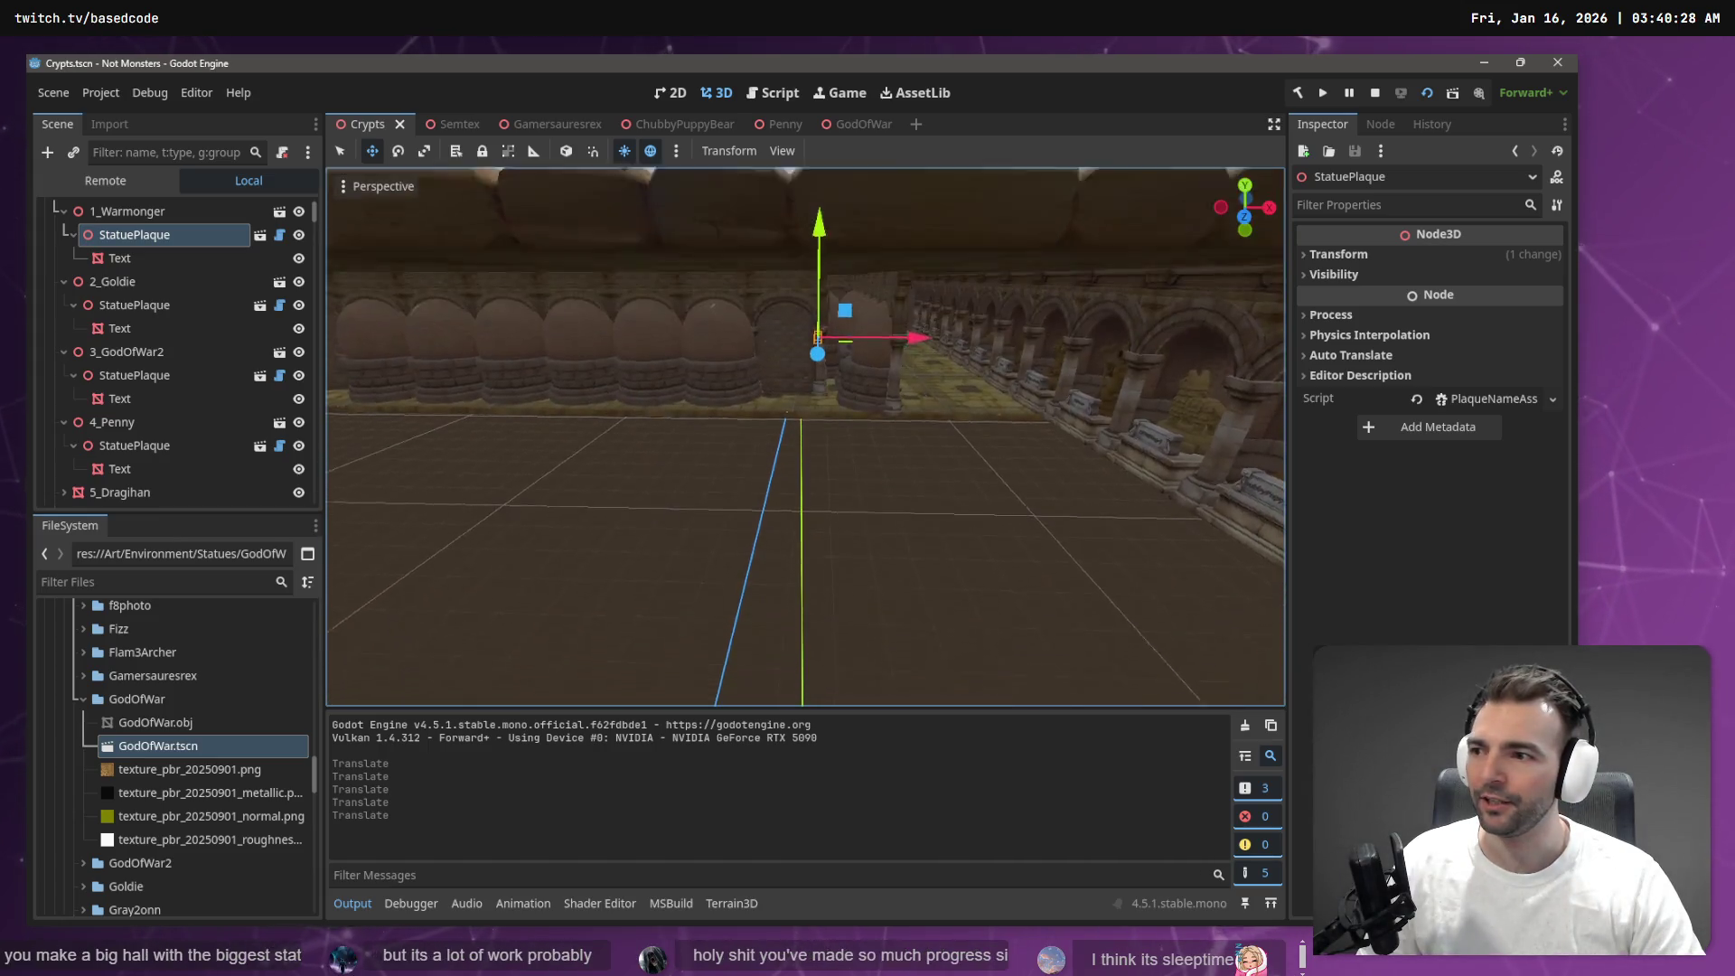
{"action": "left_click", "coordinate": [974, 416]}
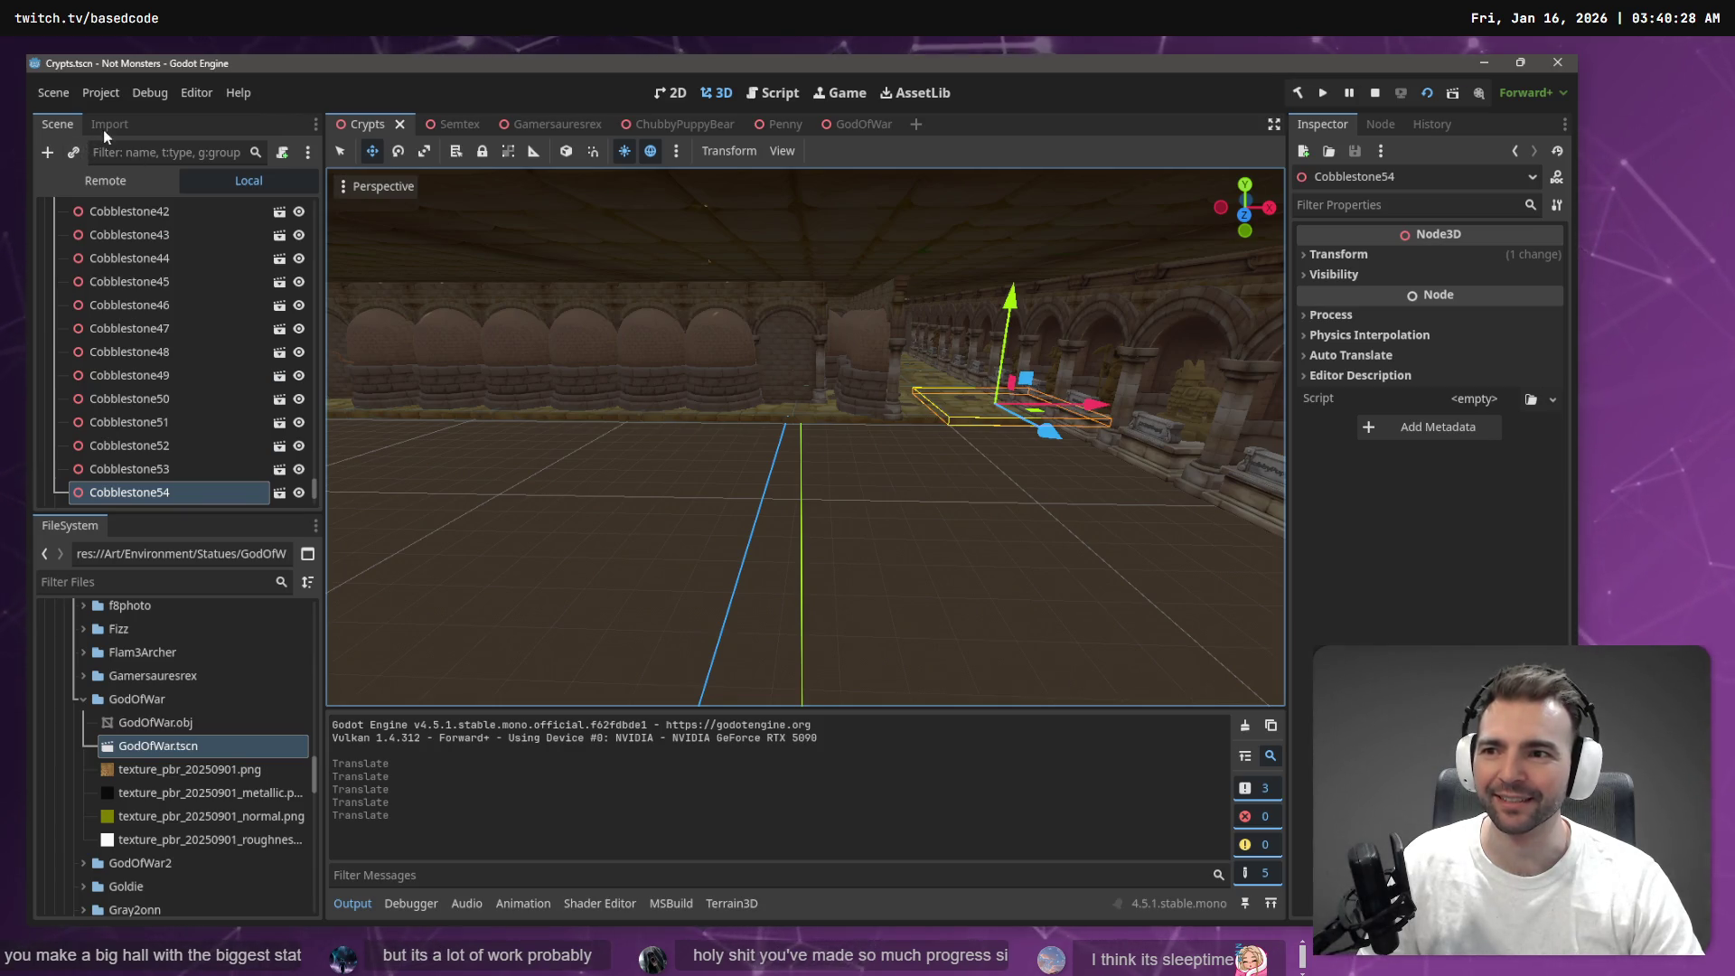
{"action": "left_click", "coordinate": [136, 466]}
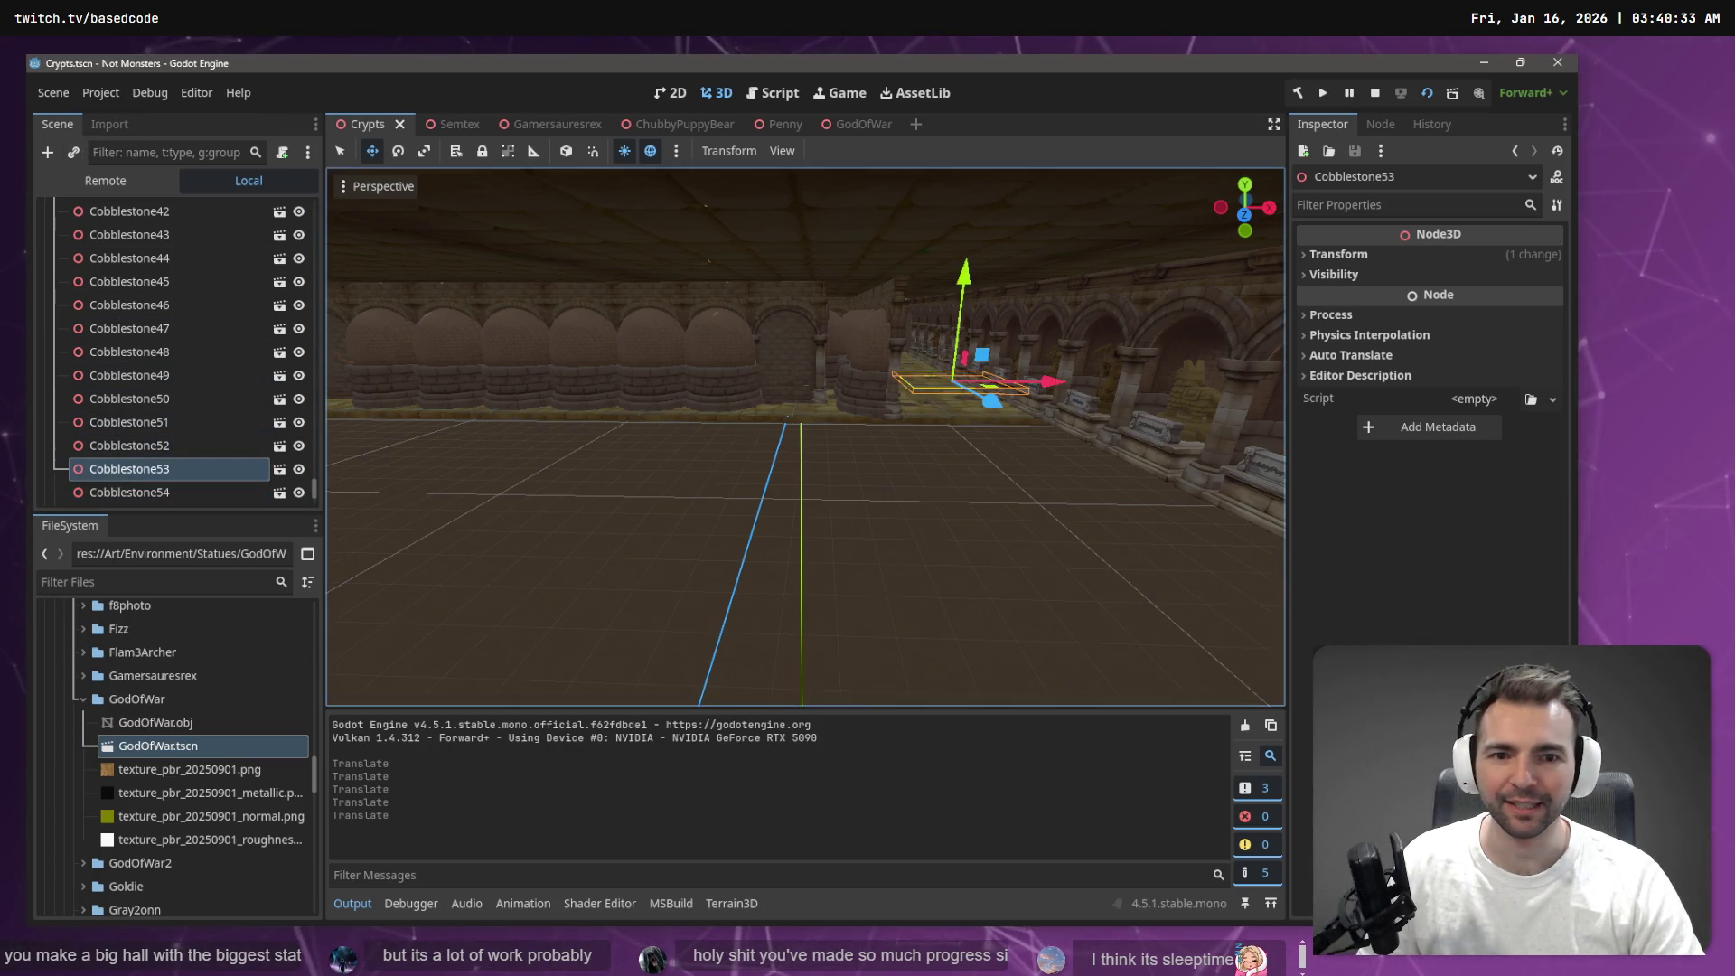
{"action": "key", "text": "e"}
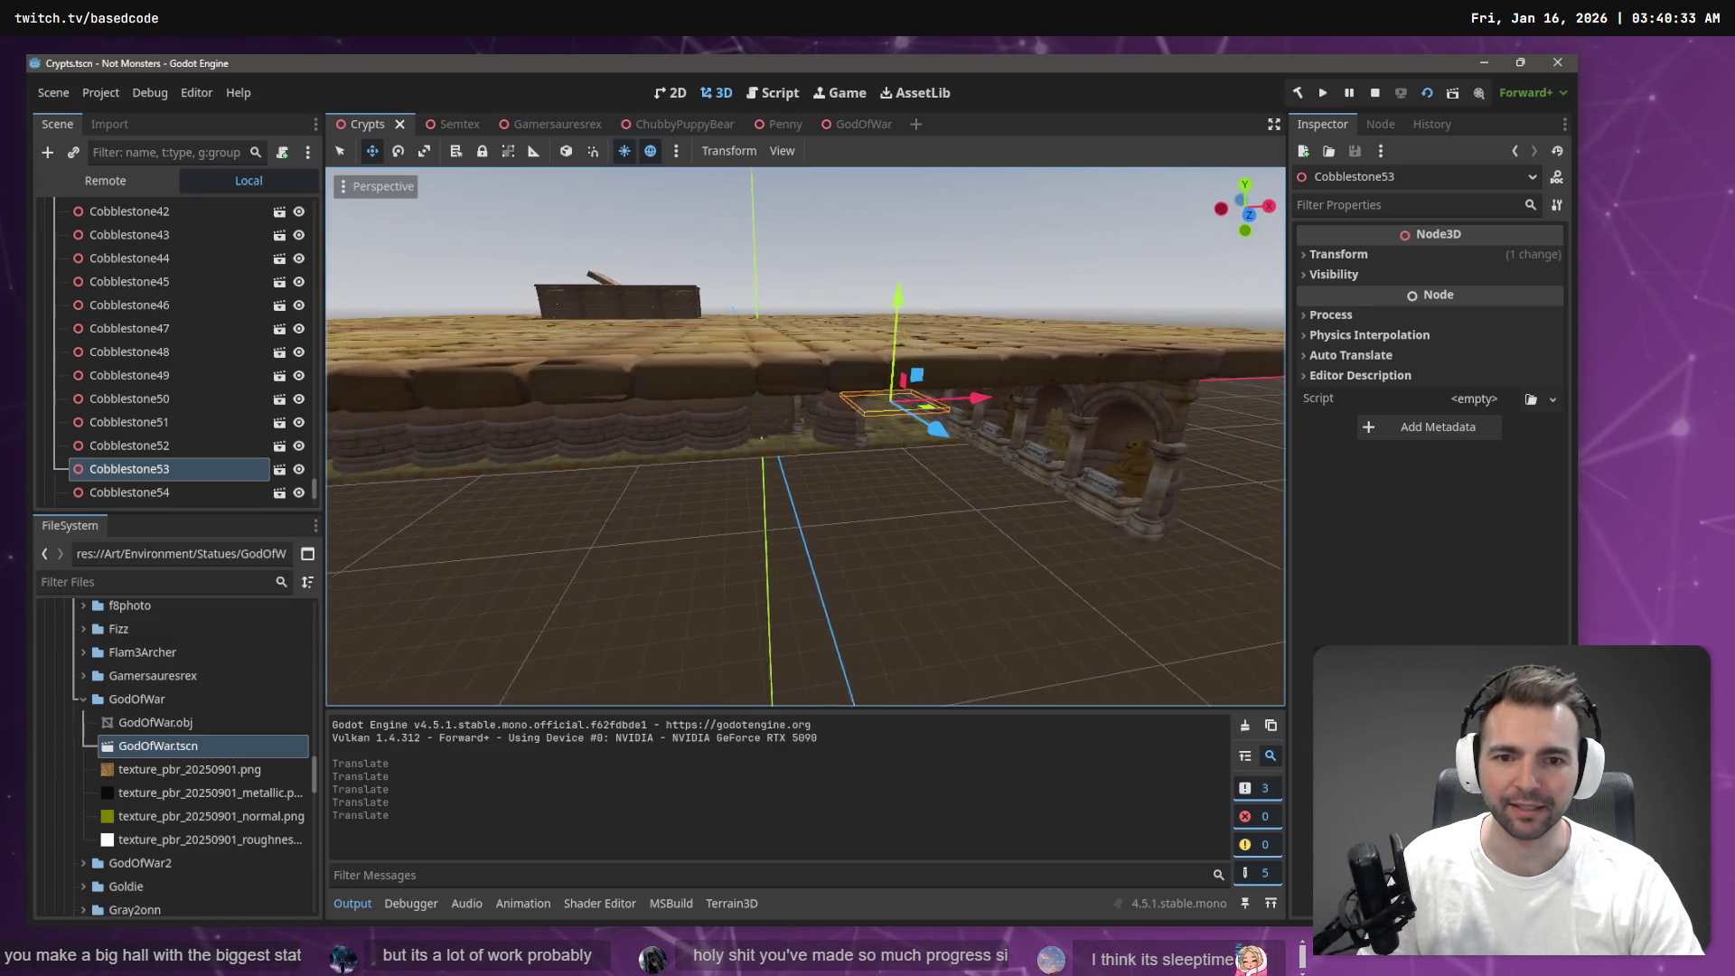
{"action": "key", "text": "s"}
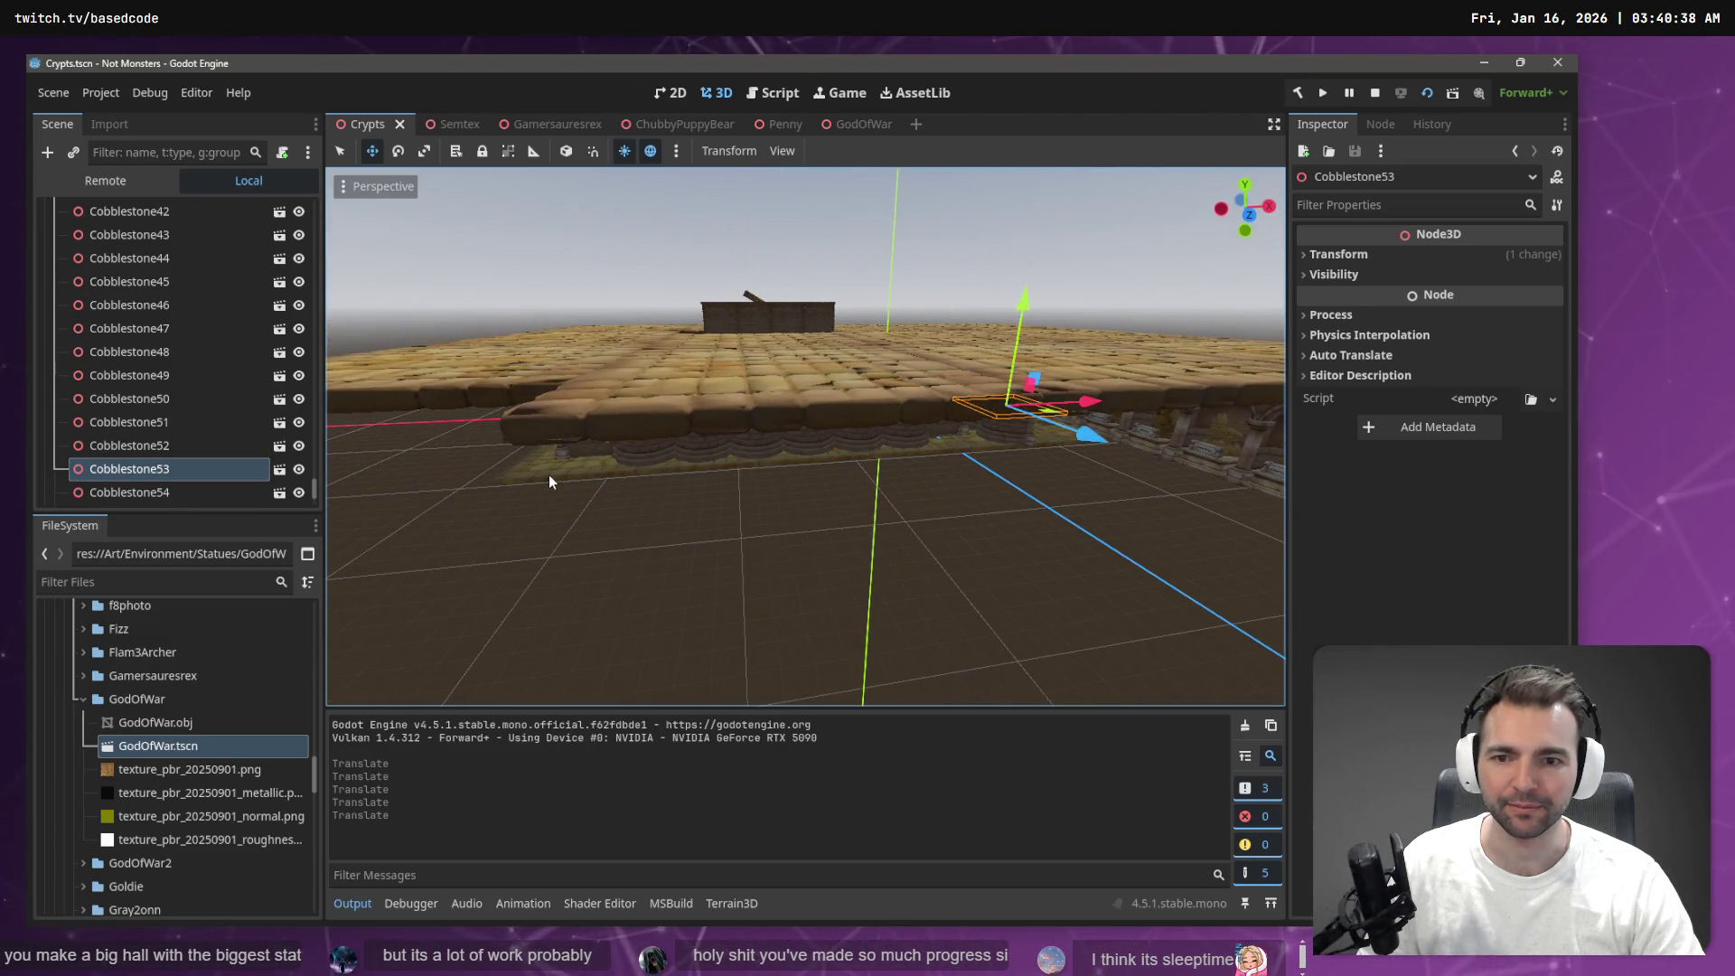
Select six cobblestone tiles along the crypt edge, leaving out the statue box
{"action": "left_click", "coordinate": [549, 474]}
{"action": "left_click", "coordinate": [656, 470], "text": "shift"}
{"action": "left_click", "coordinate": [780, 469], "text": "shift"}
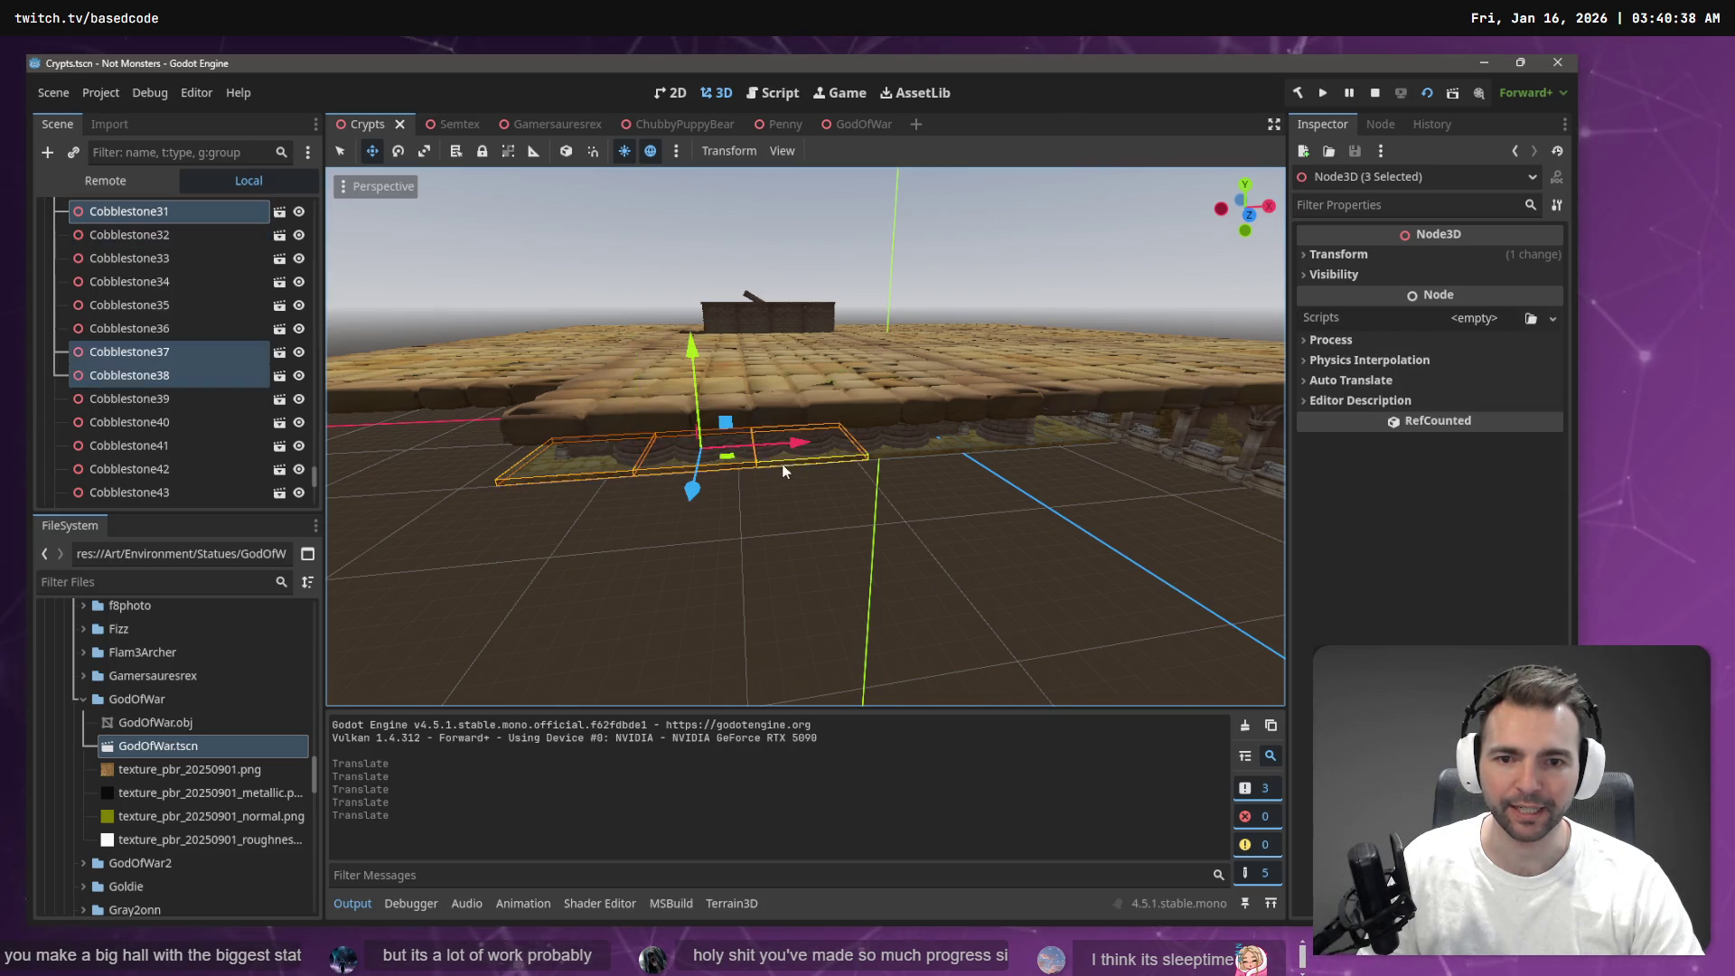
{"action": "left_click", "coordinate": [903, 450], "text": "shift"}
{"action": "left_click", "coordinate": [1067, 446], "text": "shift"}
{"action": "left_click", "coordinate": [1025, 448], "text": "shift"}
{"action": "left_click", "coordinate": [1009, 451], "text": "shift"}
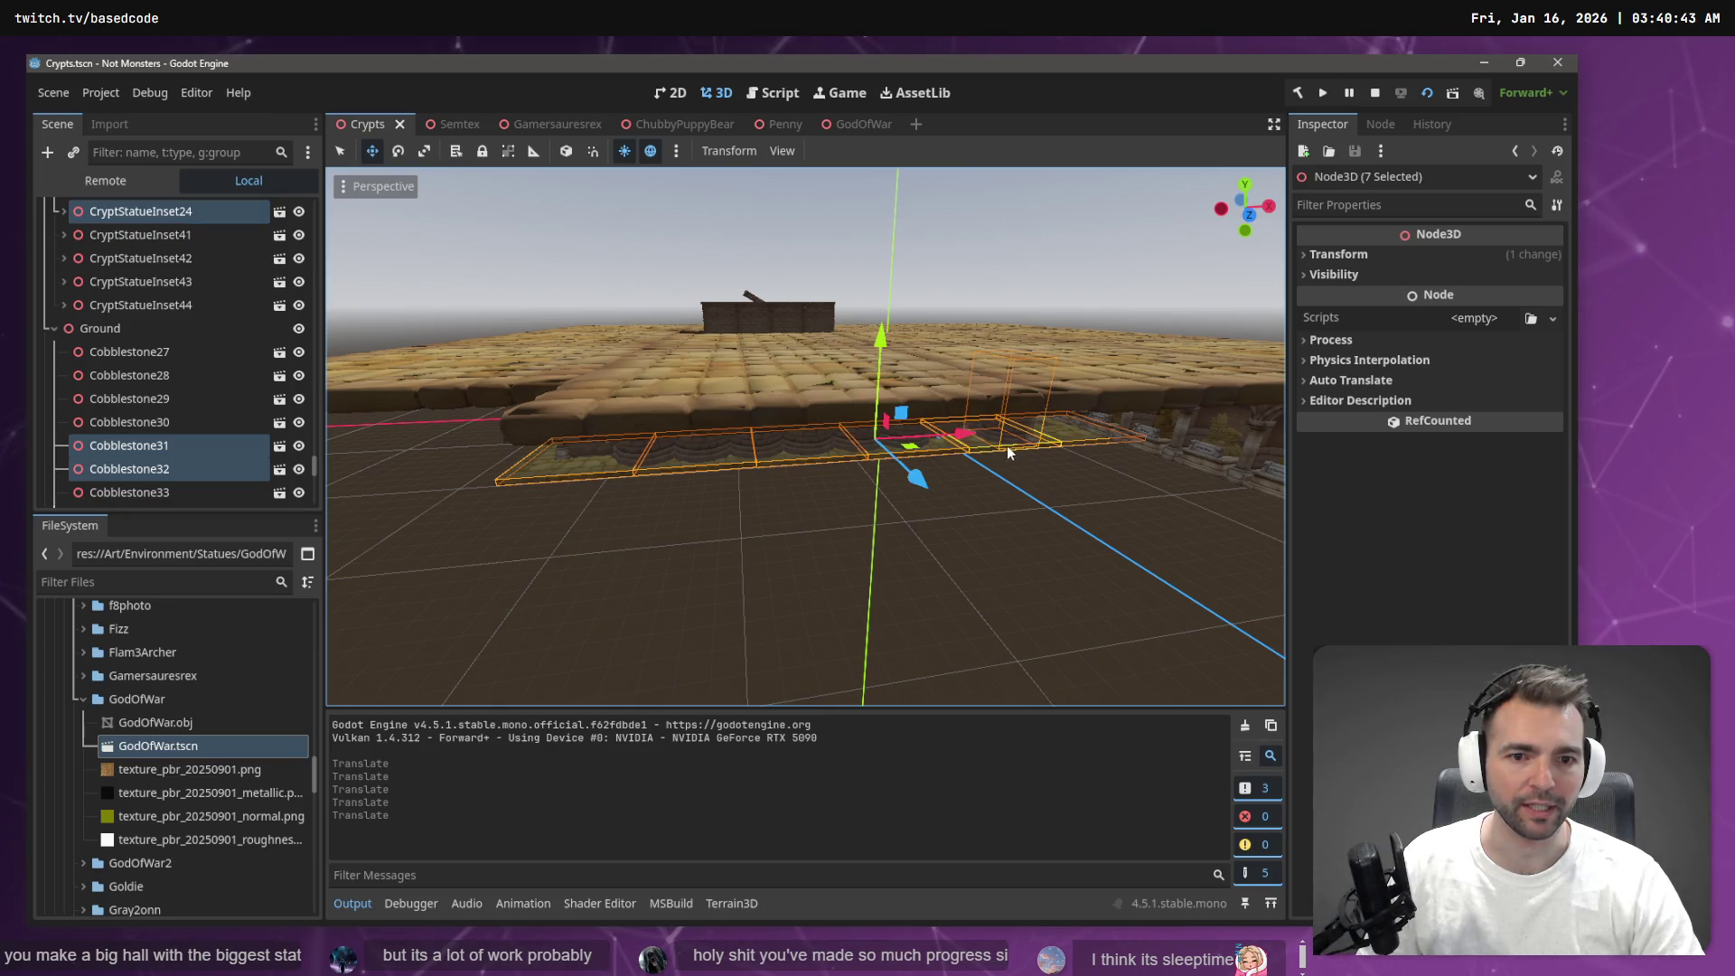
{"action": "mouse_move", "coordinate": [1021, 454]}
{"action": "left_mouse_down"}
{"action": "mouse_move", "coordinate": [723, 524]}
{"action": "mouse_move", "coordinate": [1092, 449]}
{"action": "left_mouse_up"}
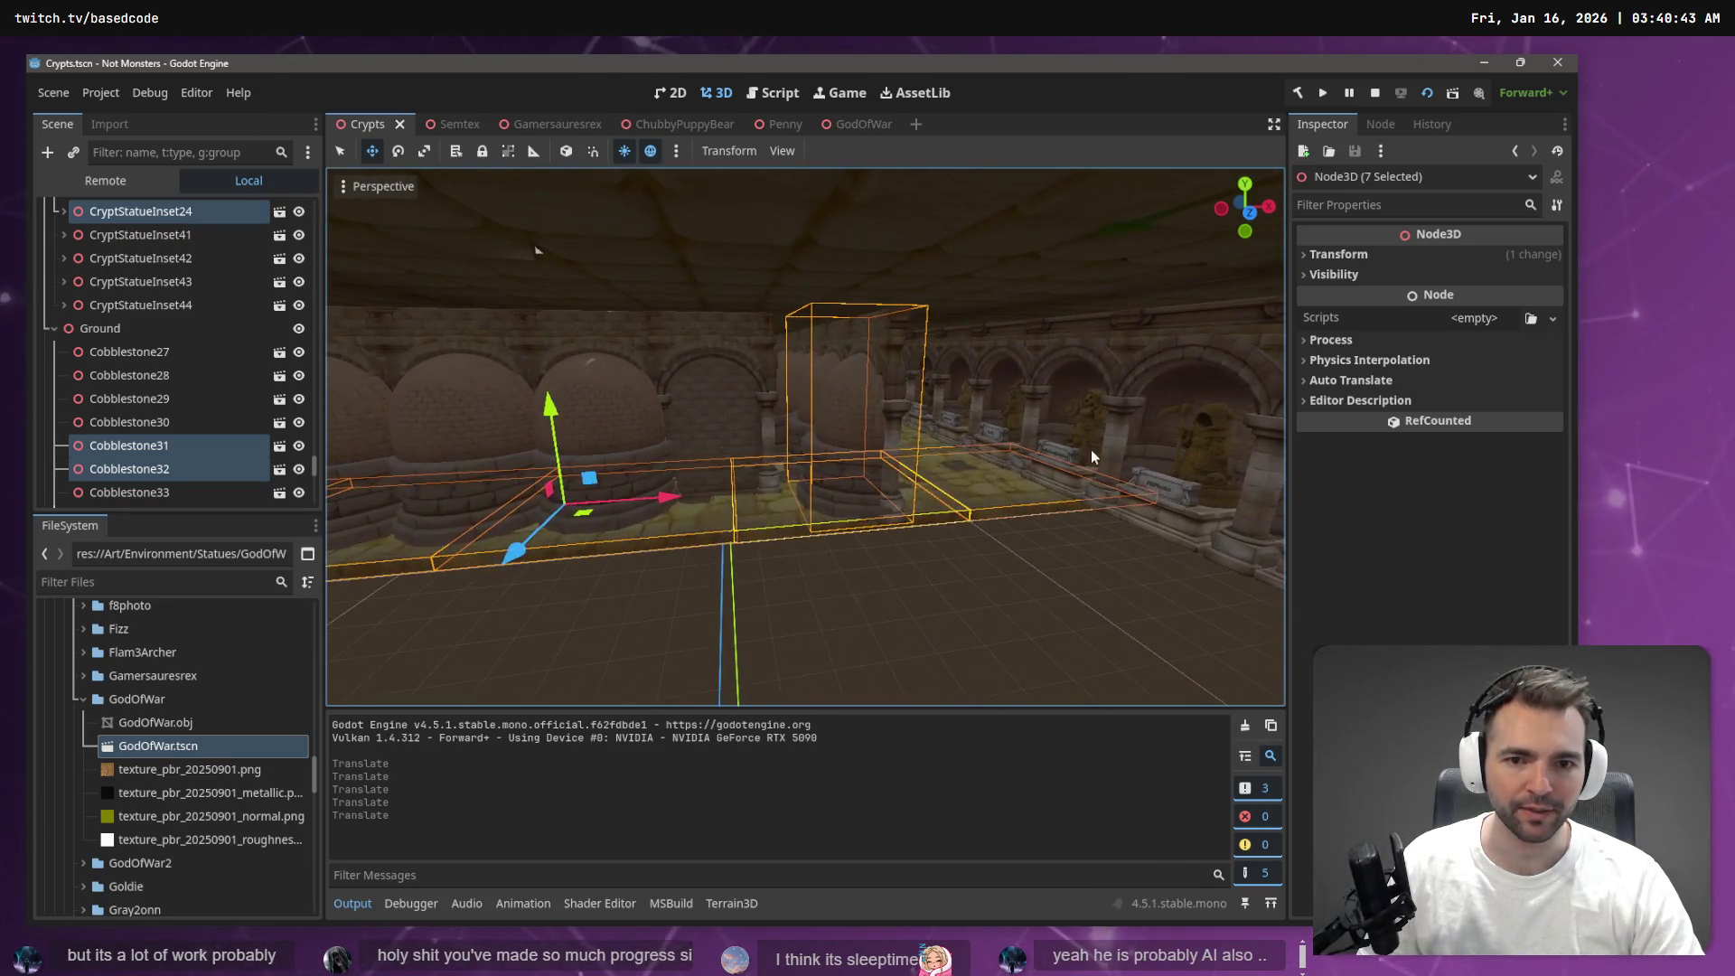
{"action": "left_click", "coordinate": [862, 404], "text": "shift"}
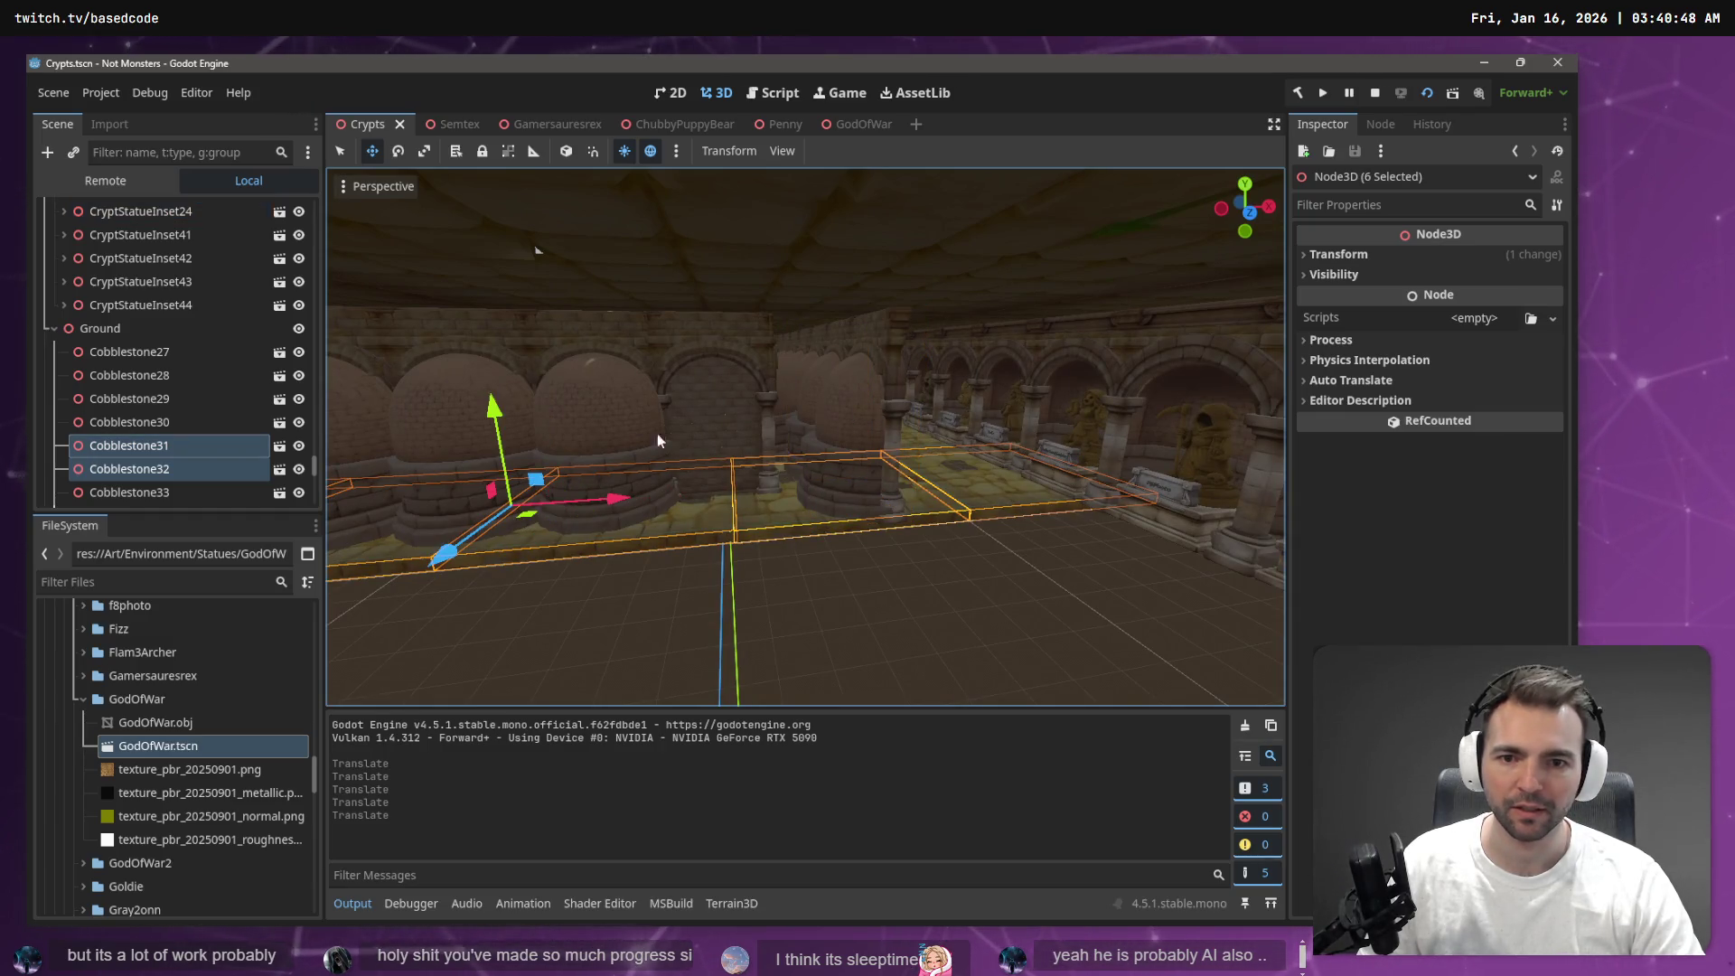
Paste the copied tiles under Ground and move them to extend the floor
{"action": "left_click", "coordinate": [136, 330]}
{"action": "key", "text": "ctrl+v"}
{"action": "mouse_move", "coordinate": [718, 475]}
{"action": "left_mouse_down"}
{"action": "mouse_move", "coordinate": [620, 505]}
{"action": "mouse_move", "coordinate": [686, 452]}
{"action": "mouse_move", "coordinate": [899, 540]}
{"action": "mouse_move", "coordinate": [931, 502]}
{"action": "mouse_move", "coordinate": [983, 503]}
{"action": "left_mouse_up"}
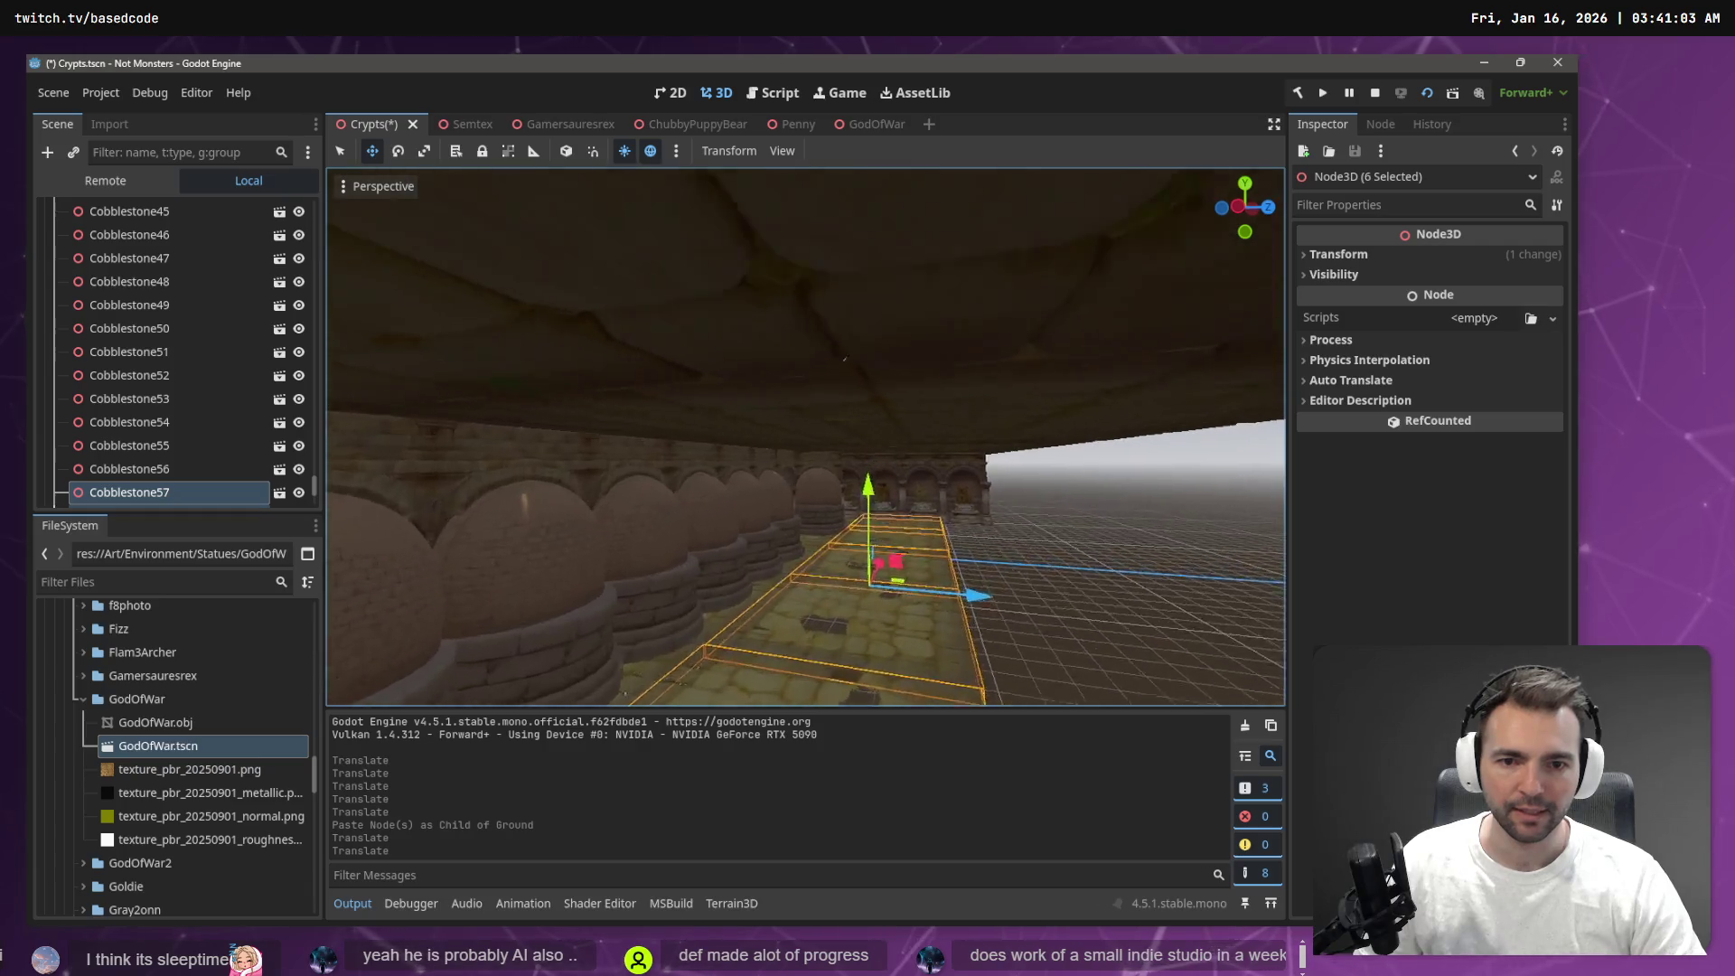
Check the new floor tiles, deselect everything and save the Crypts scene
{"action": "key", "text": "w"}
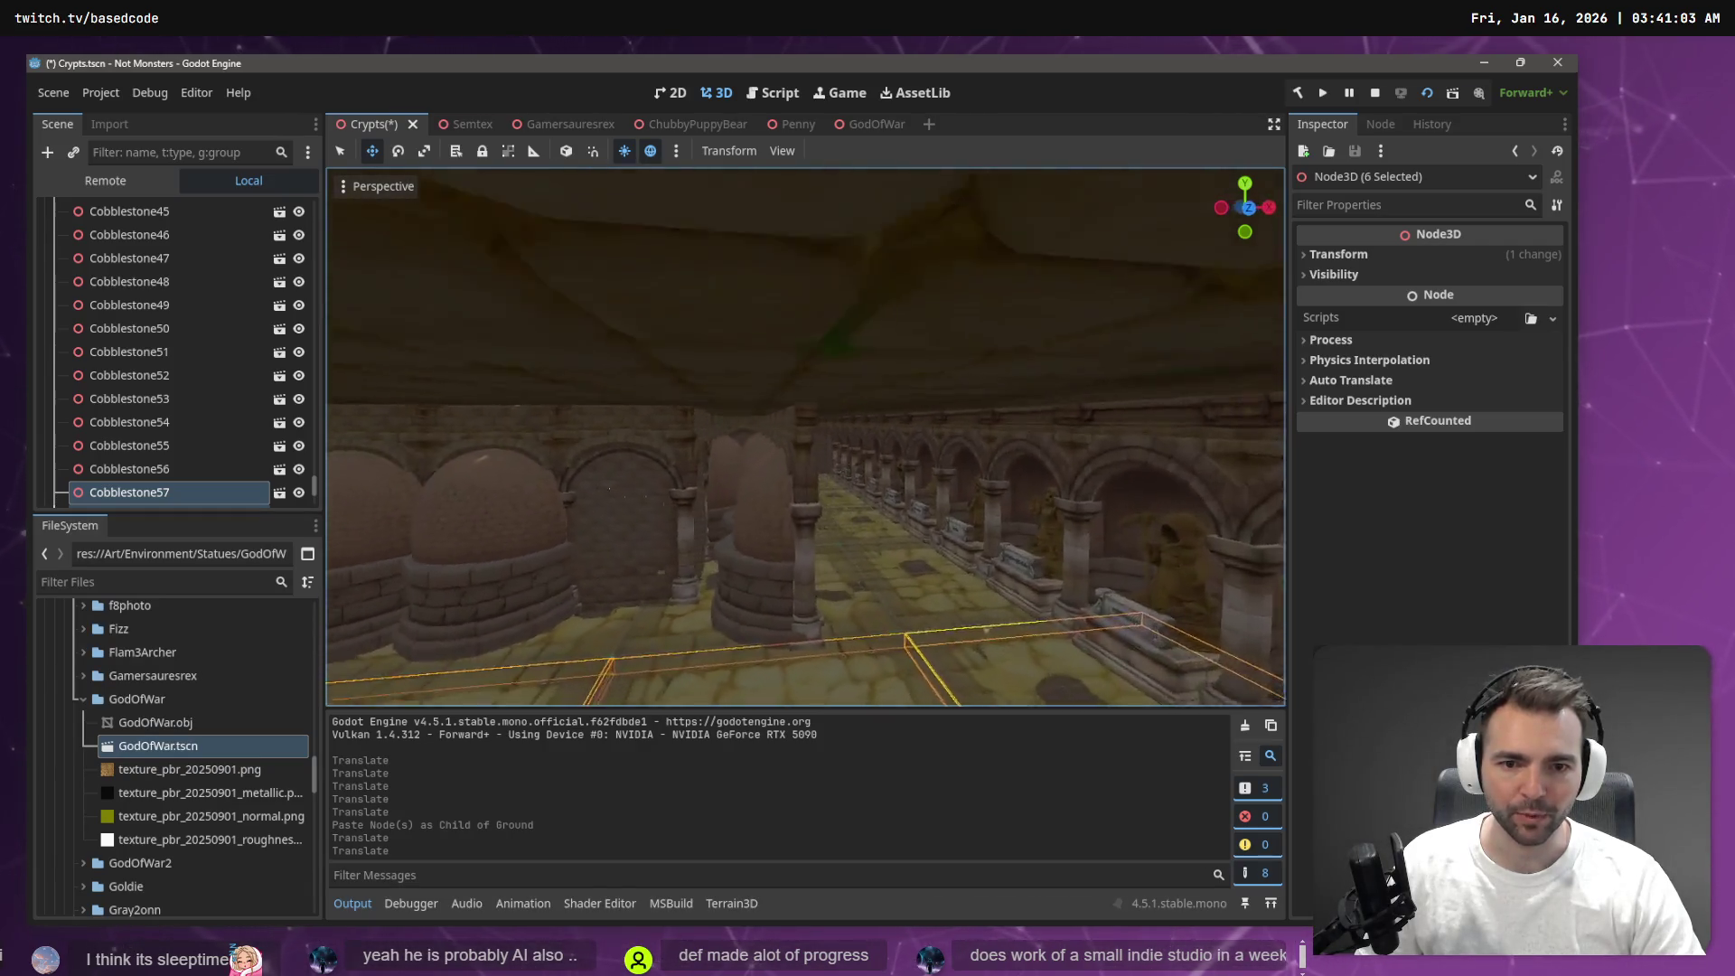
{"action": "key", "text": "s"}
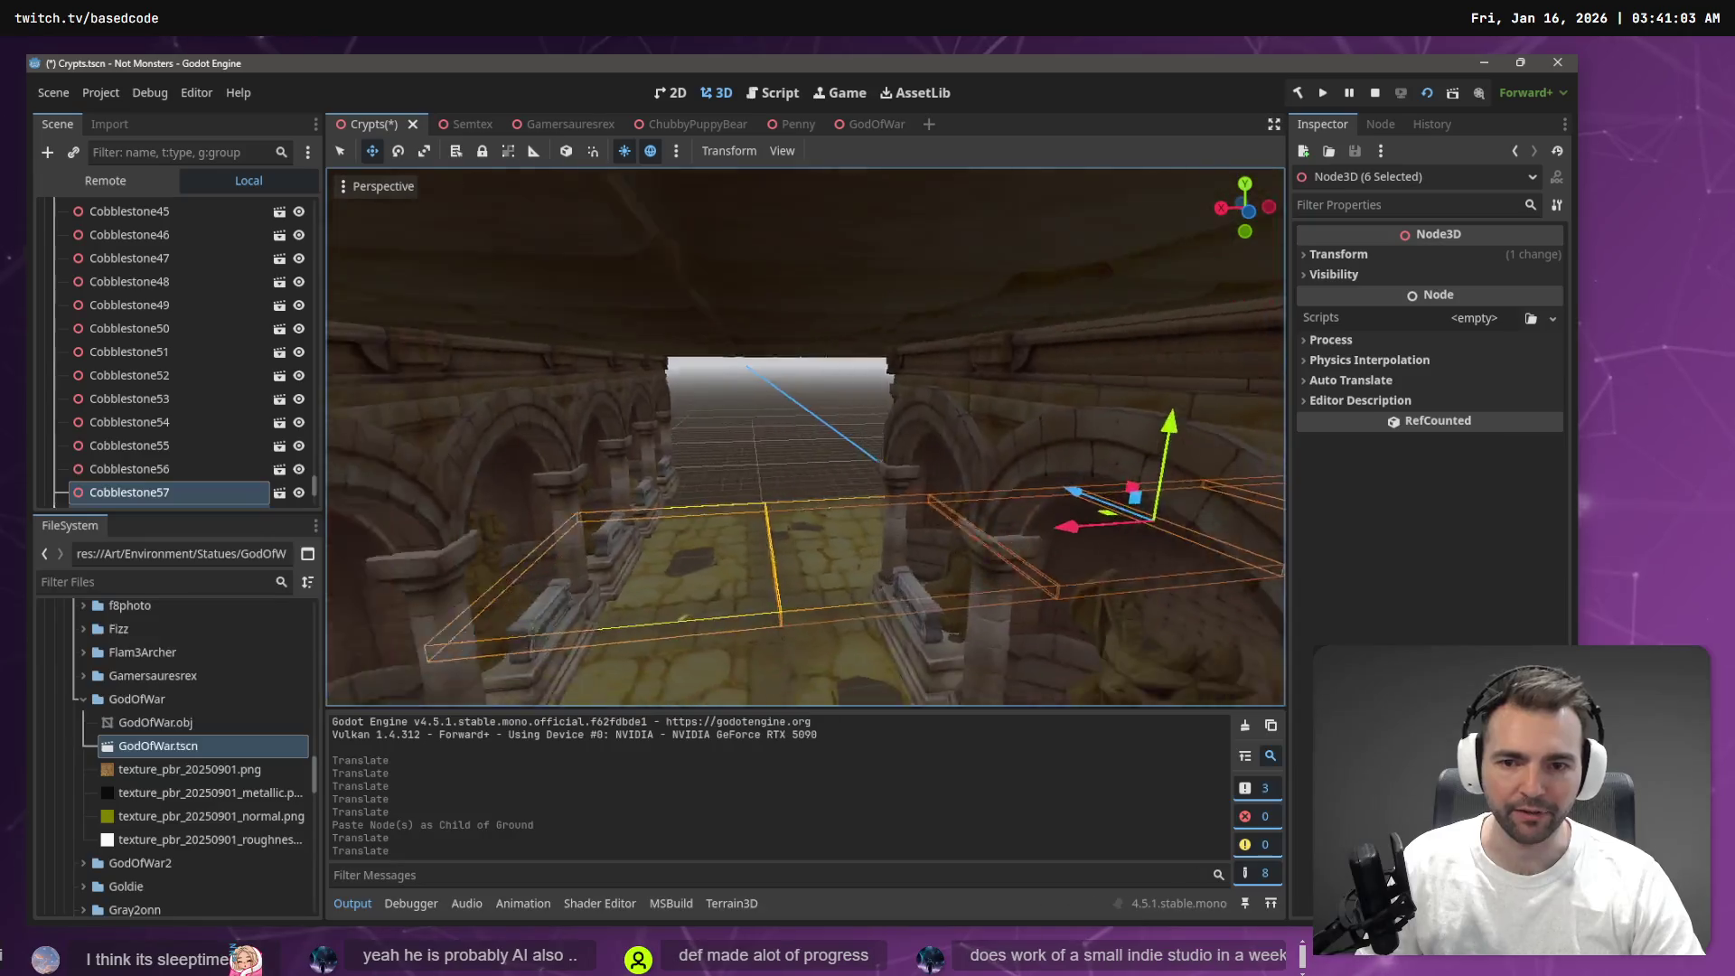
{"action": "key", "text": "q"}
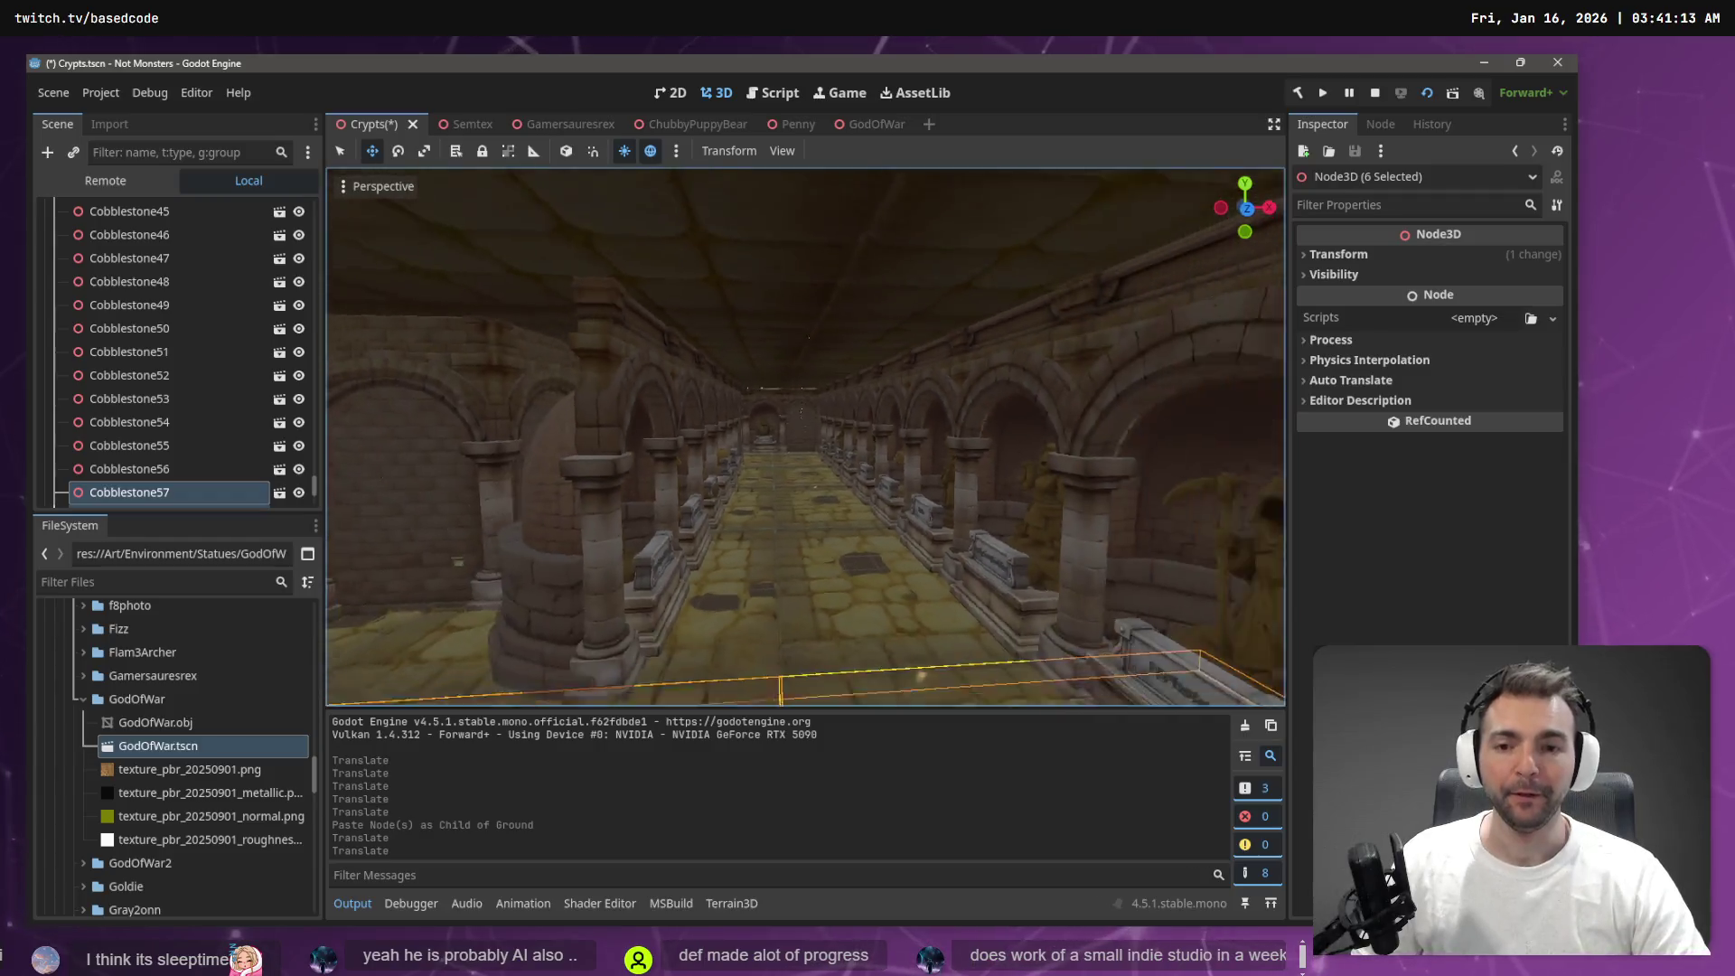
{"action": "key", "text": "s"}
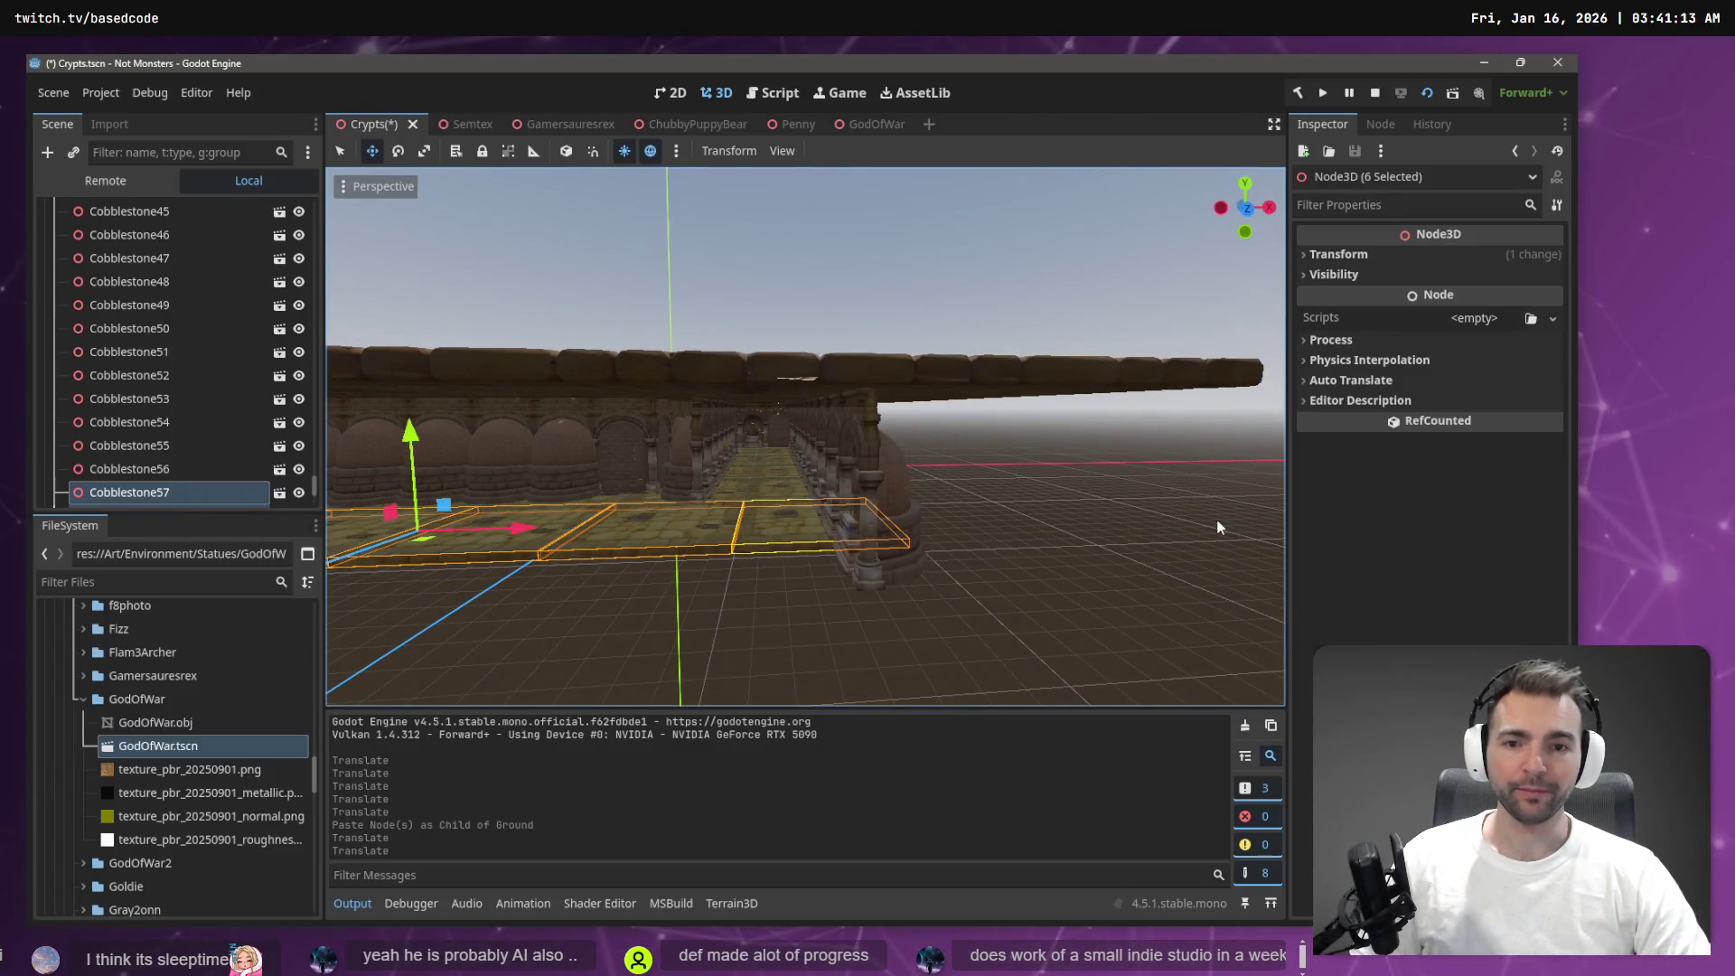
{"action": "left_click", "coordinate": [1216, 519]}
{"action": "key", "text": "ctrl+s"}
Tour the crypt's statue alcoves, including Goldie's, then switch to StatuePlacer.cs in Rider
{"action": "key", "text": "w"}
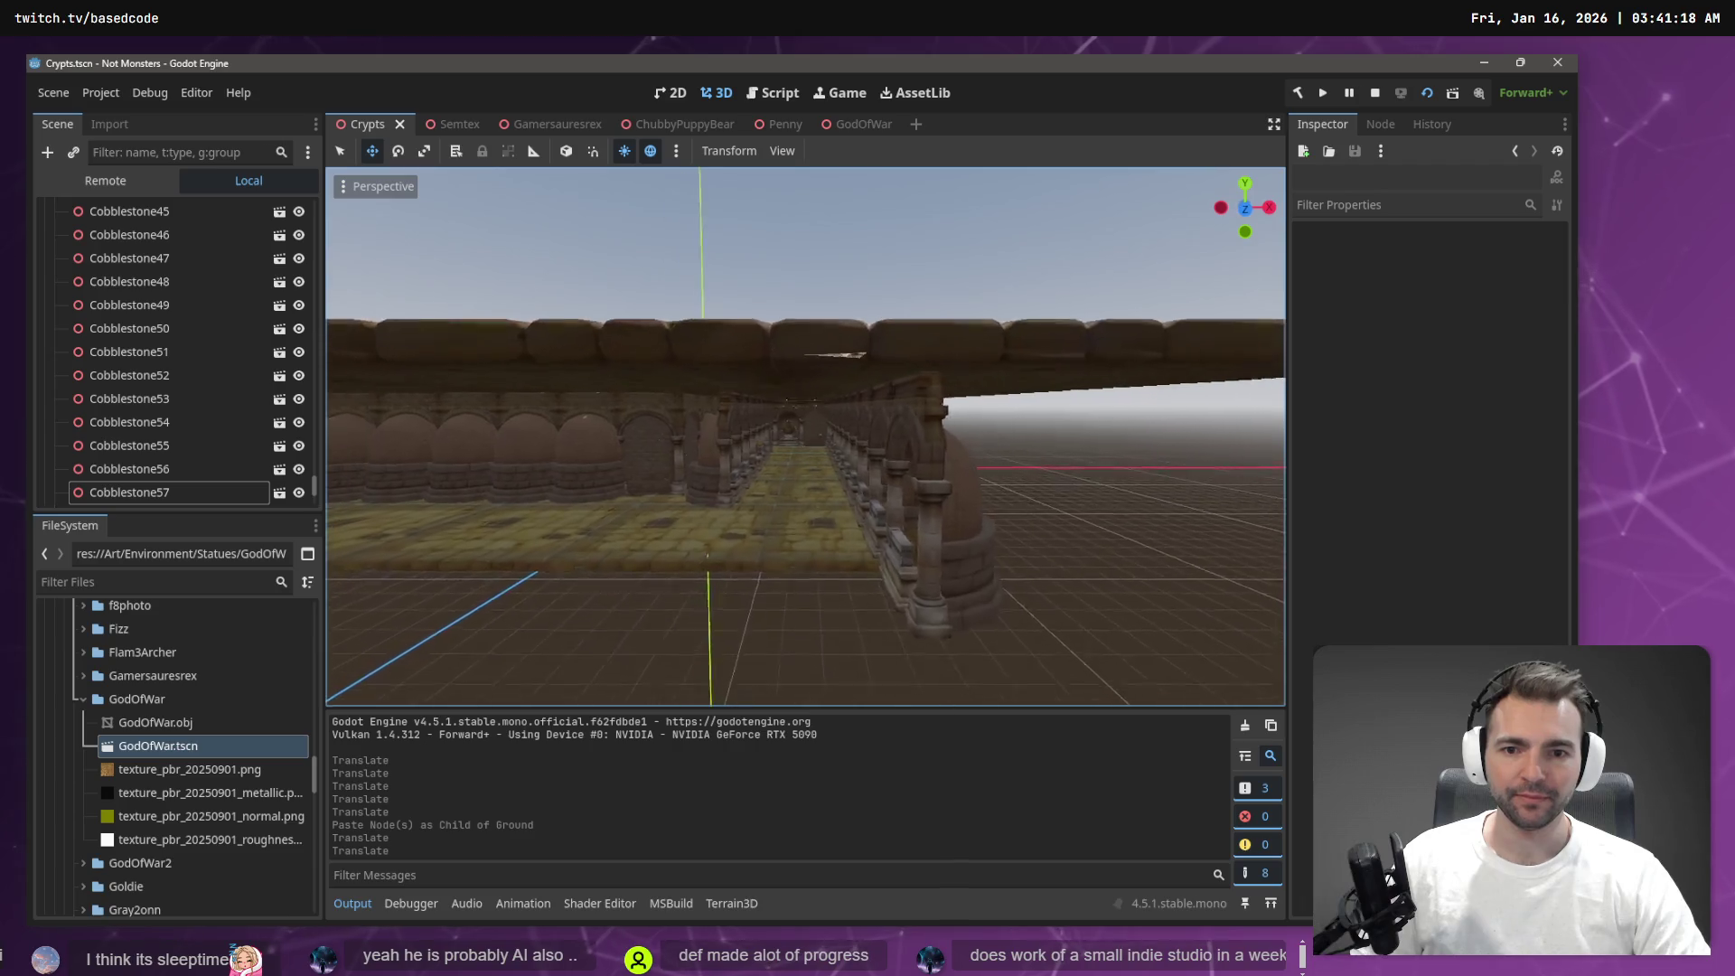
{"action": "key", "text": "w"}
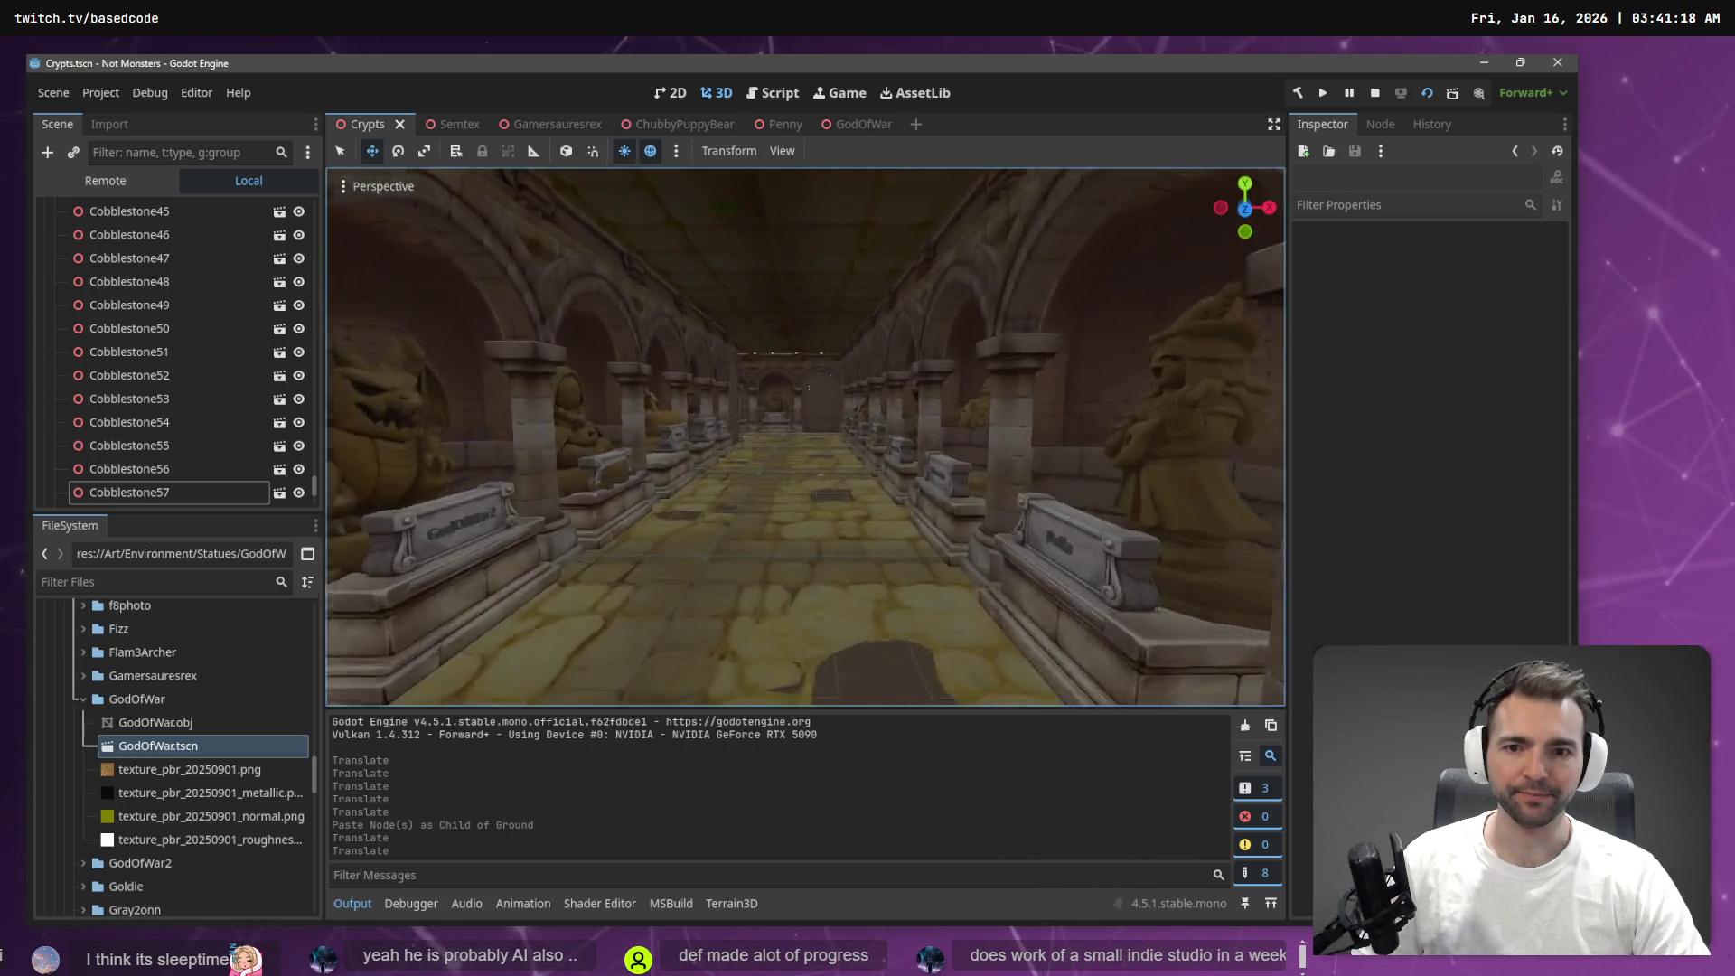
{"action": "key", "text": "w"}
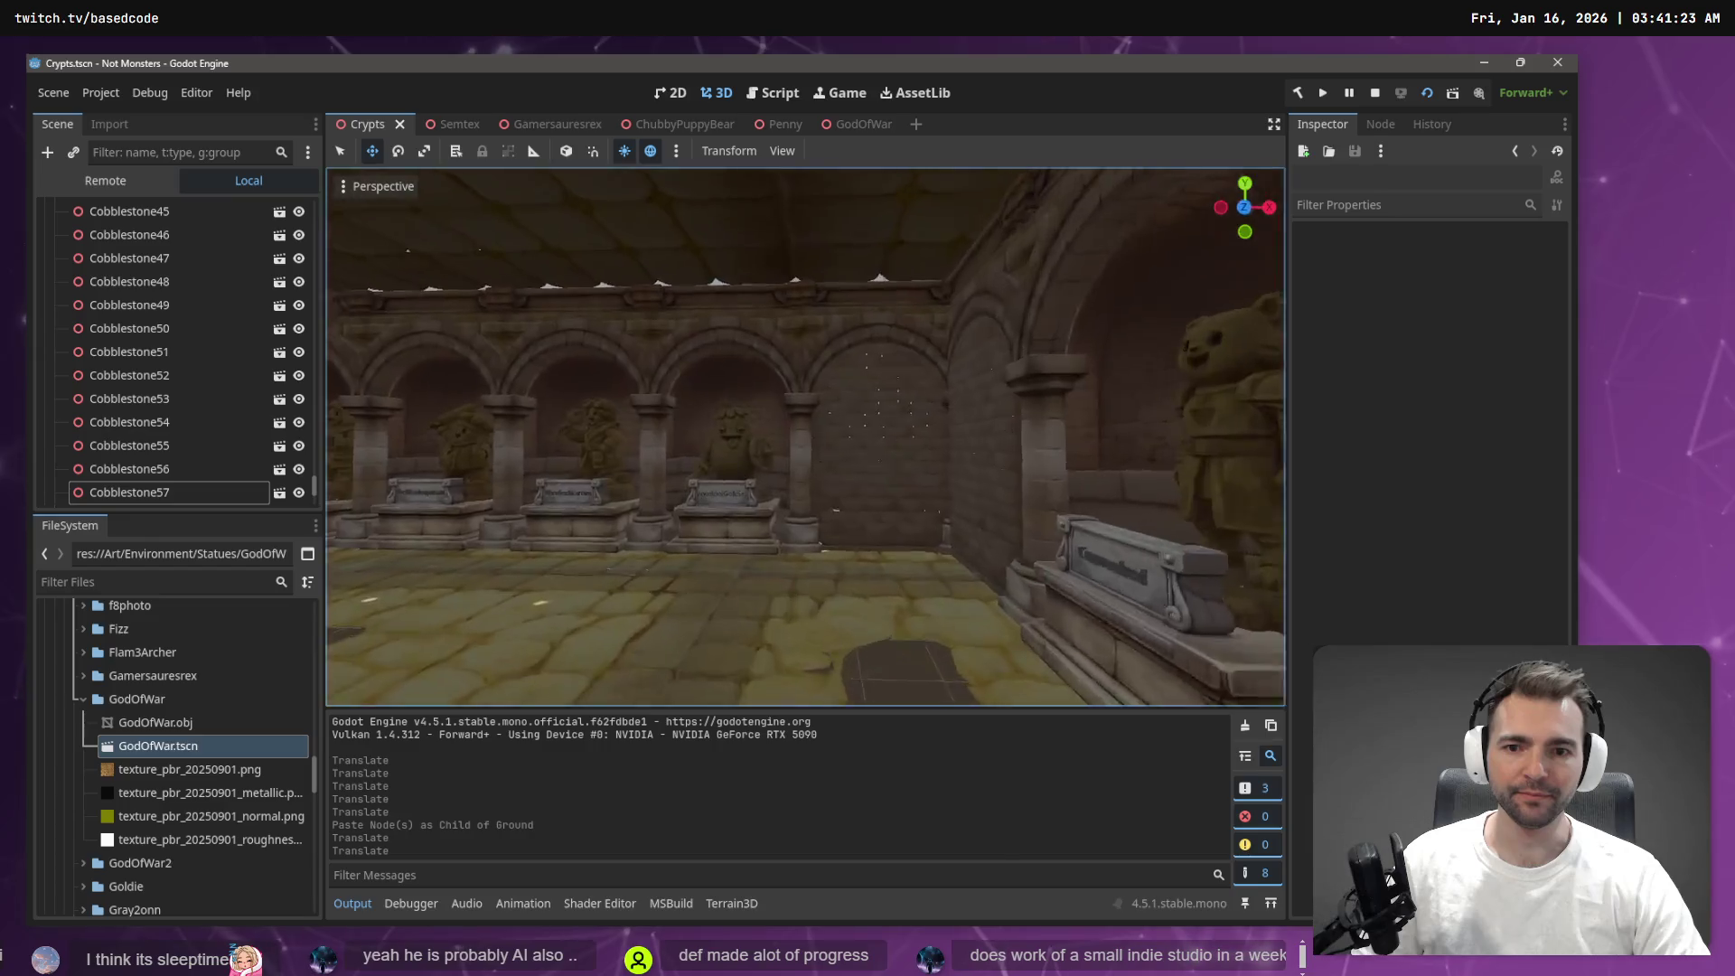
{"action": "key", "text": "w"}
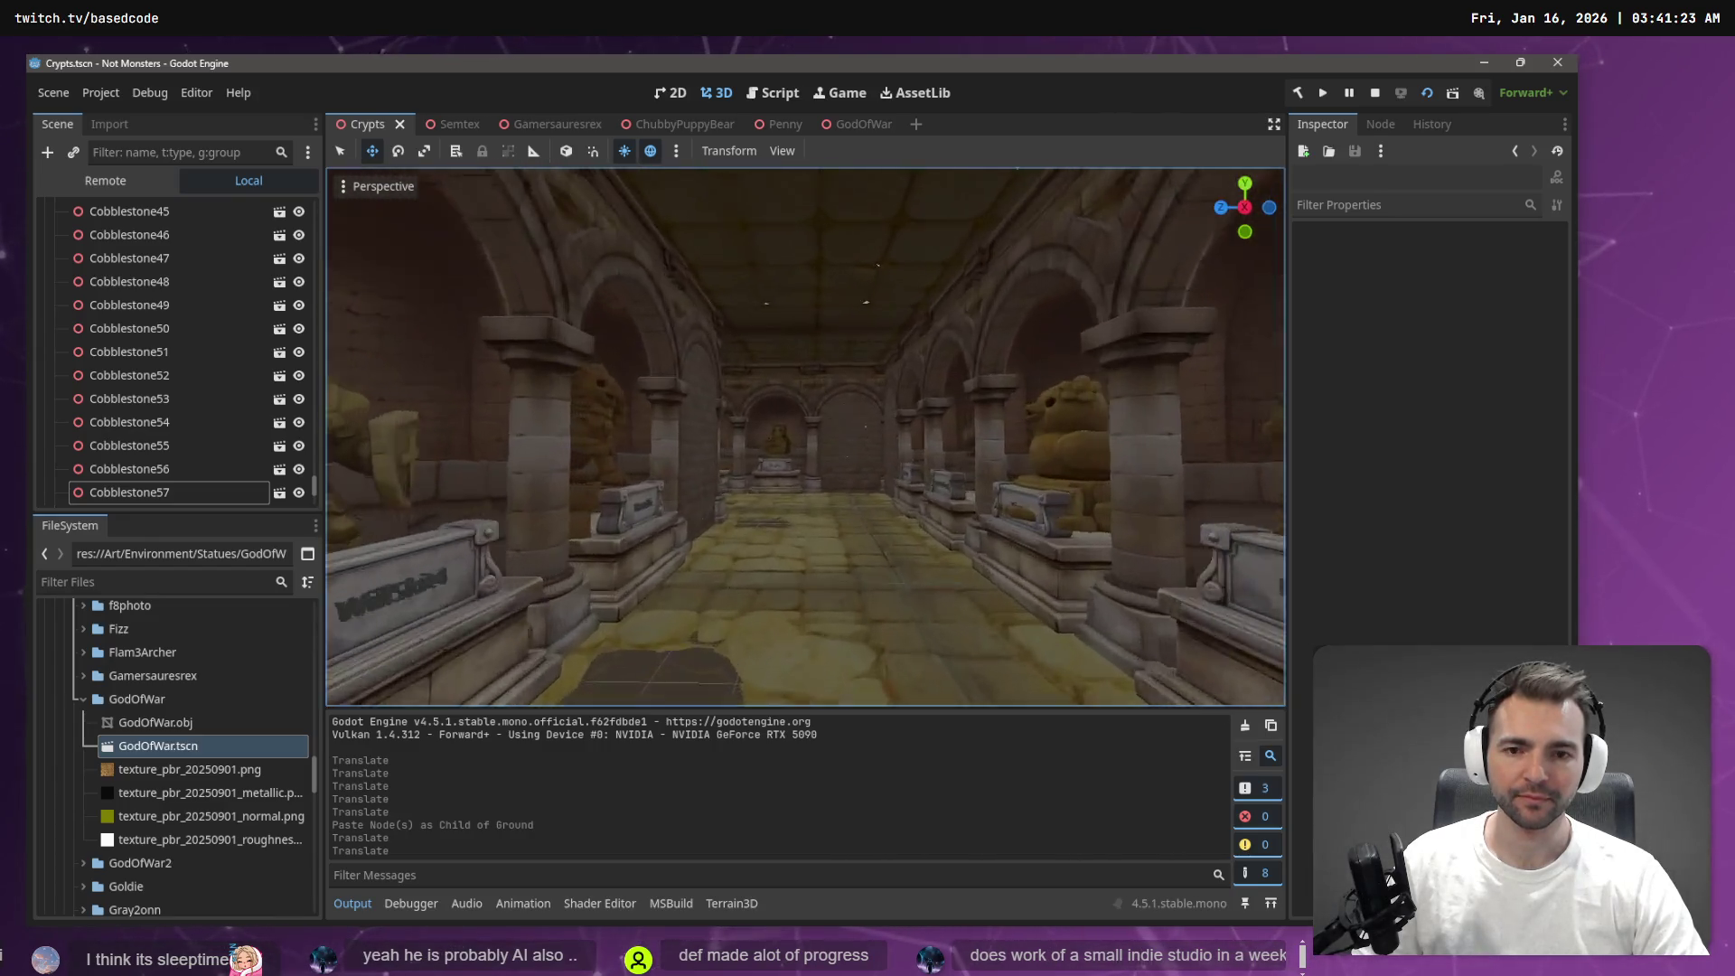
{"action": "key", "text": "w"}
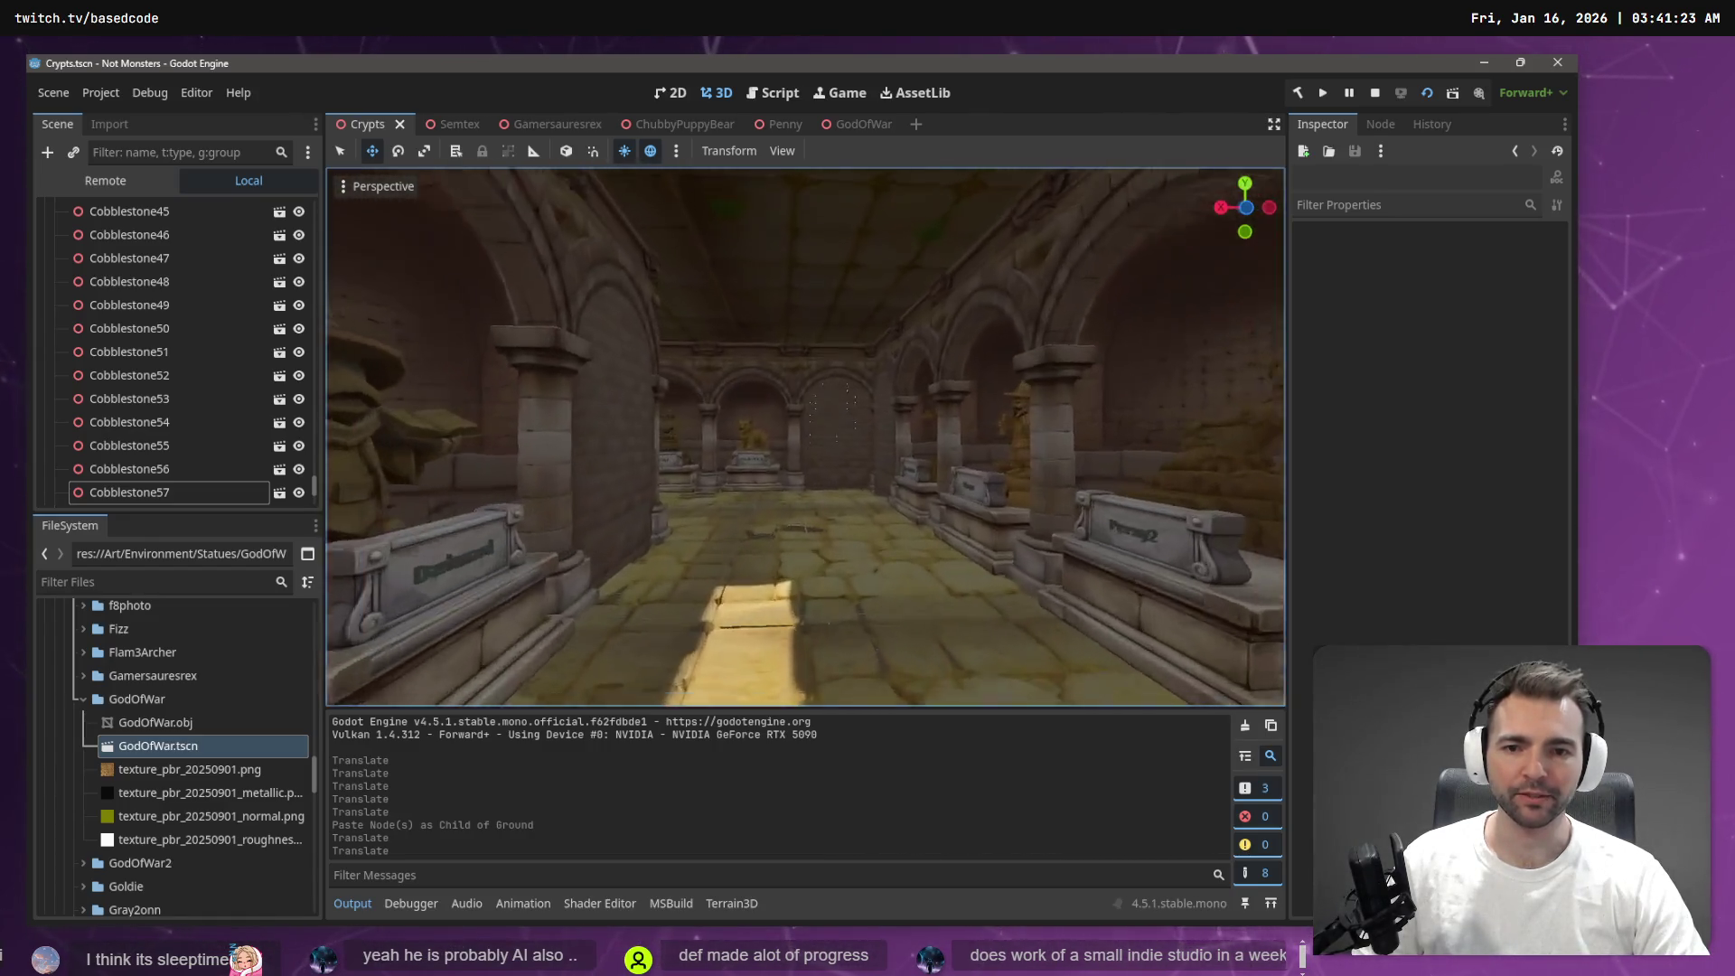
{"action": "key", "text": "w"}
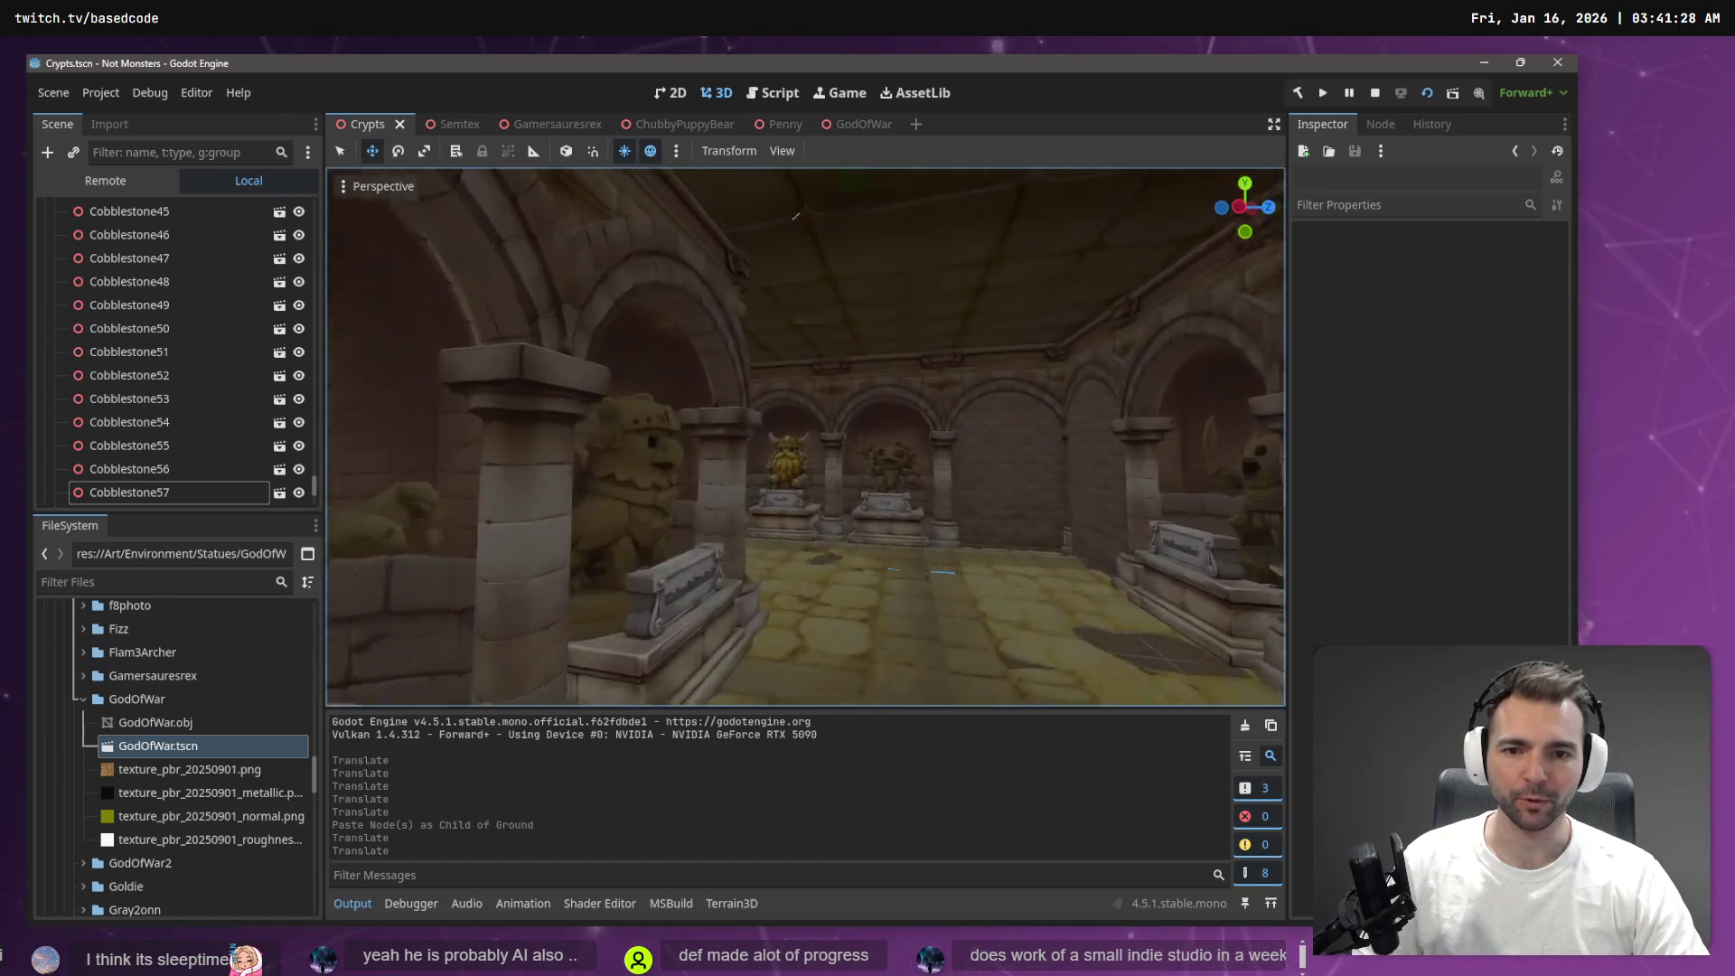
{"action": "key", "text": "w"}
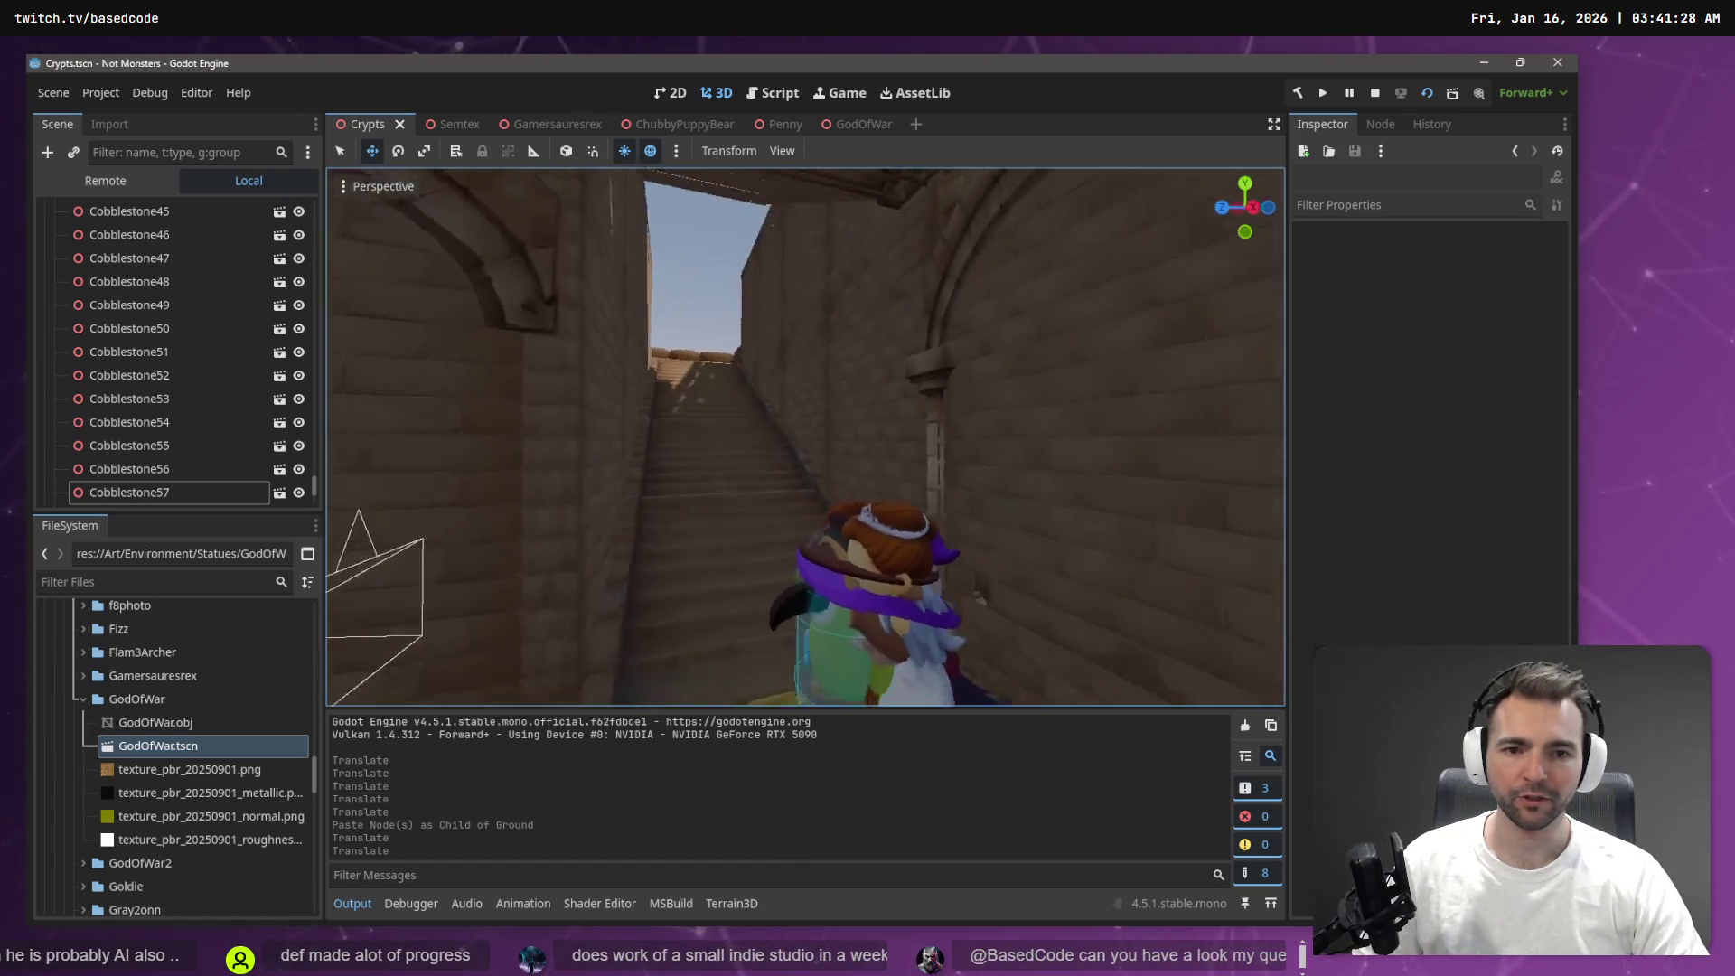
{"action": "key", "text": "w"}
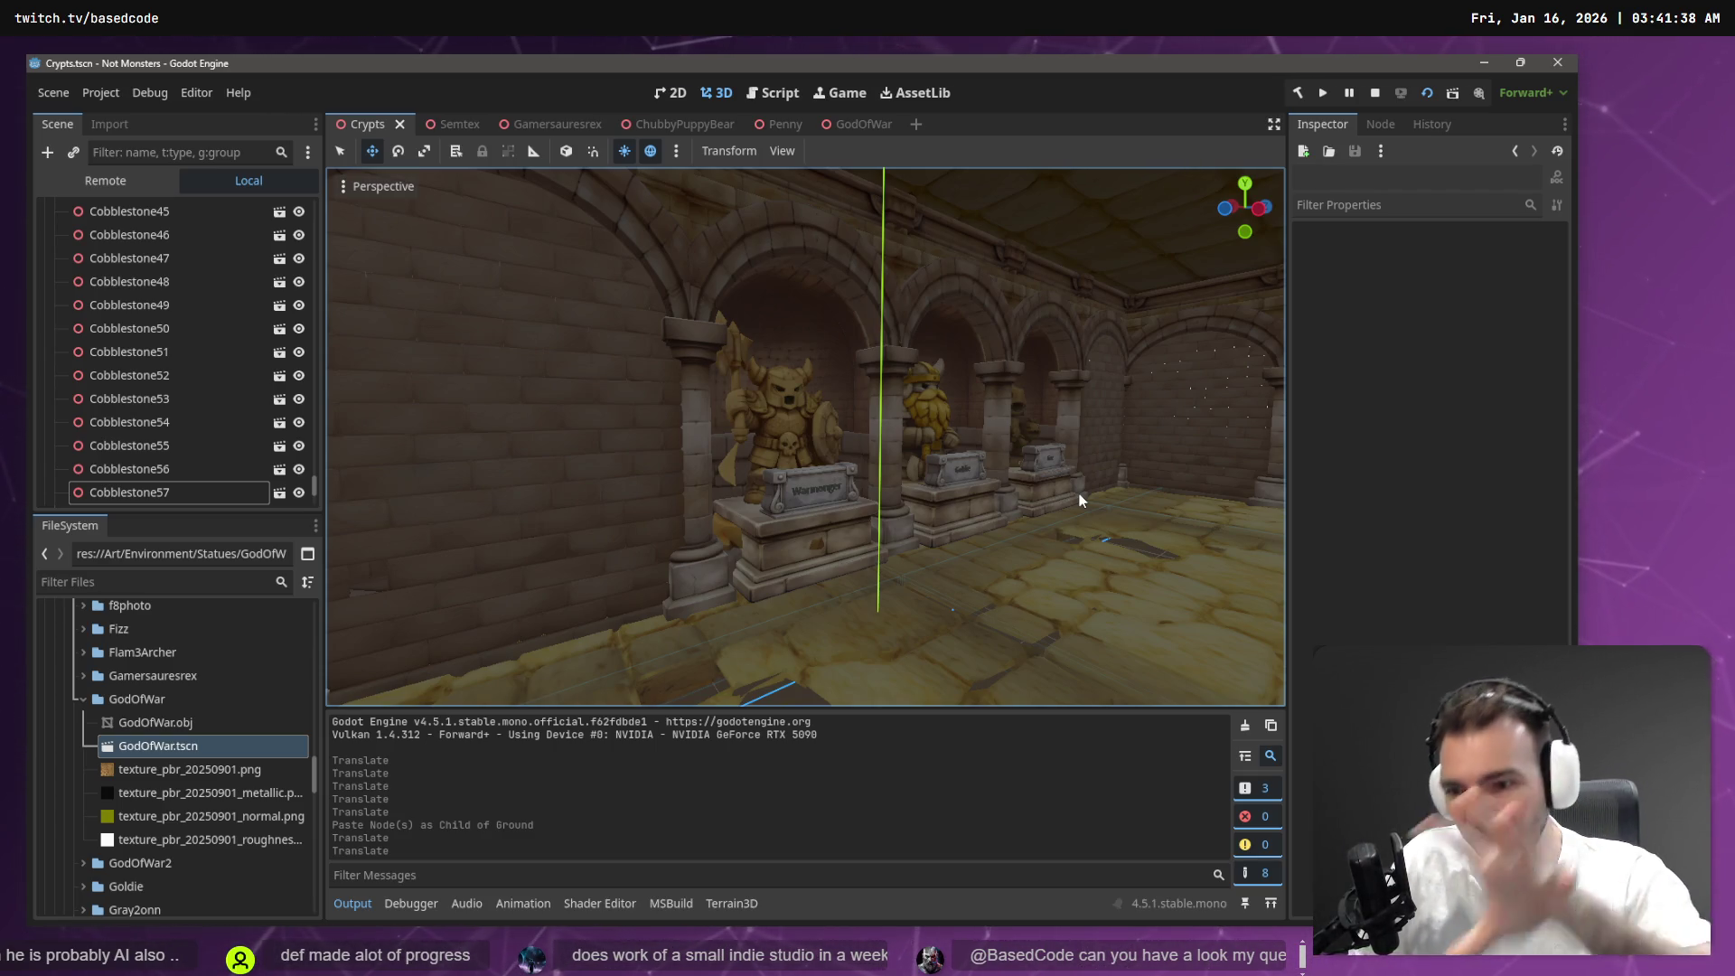
{"action": "left_click_drag", "start_coordinate": [965, 432], "coordinate": [963, 432]}
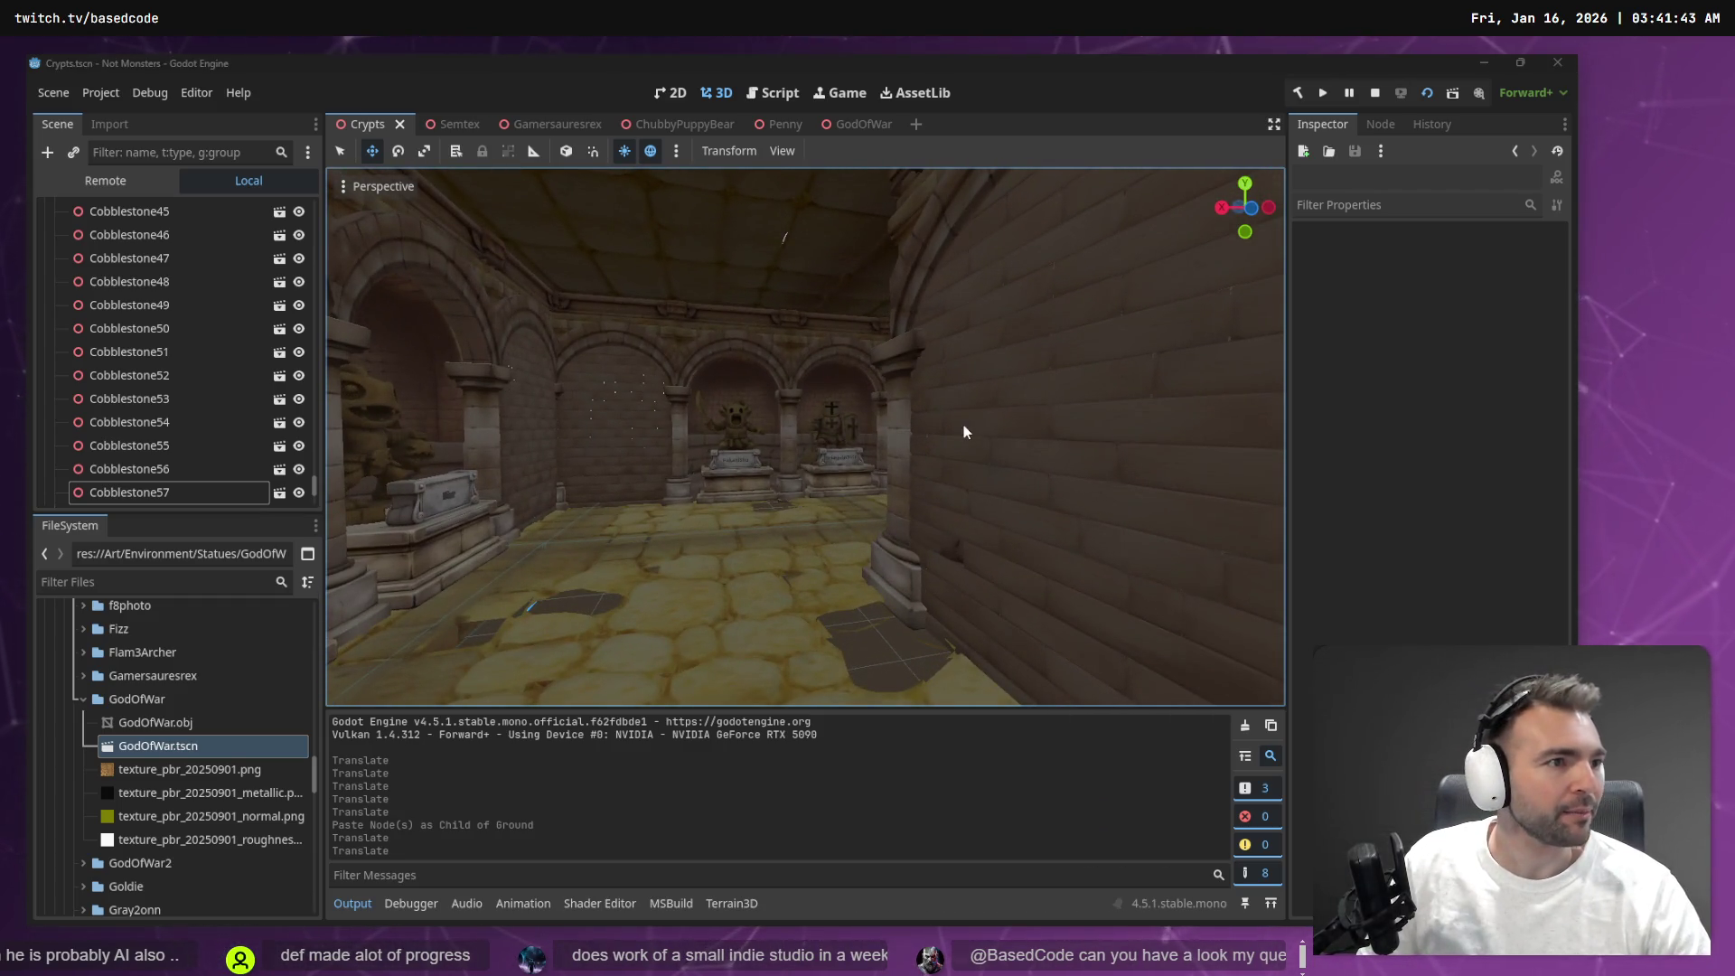
{"action": "key", "text": "alt+Tab"}
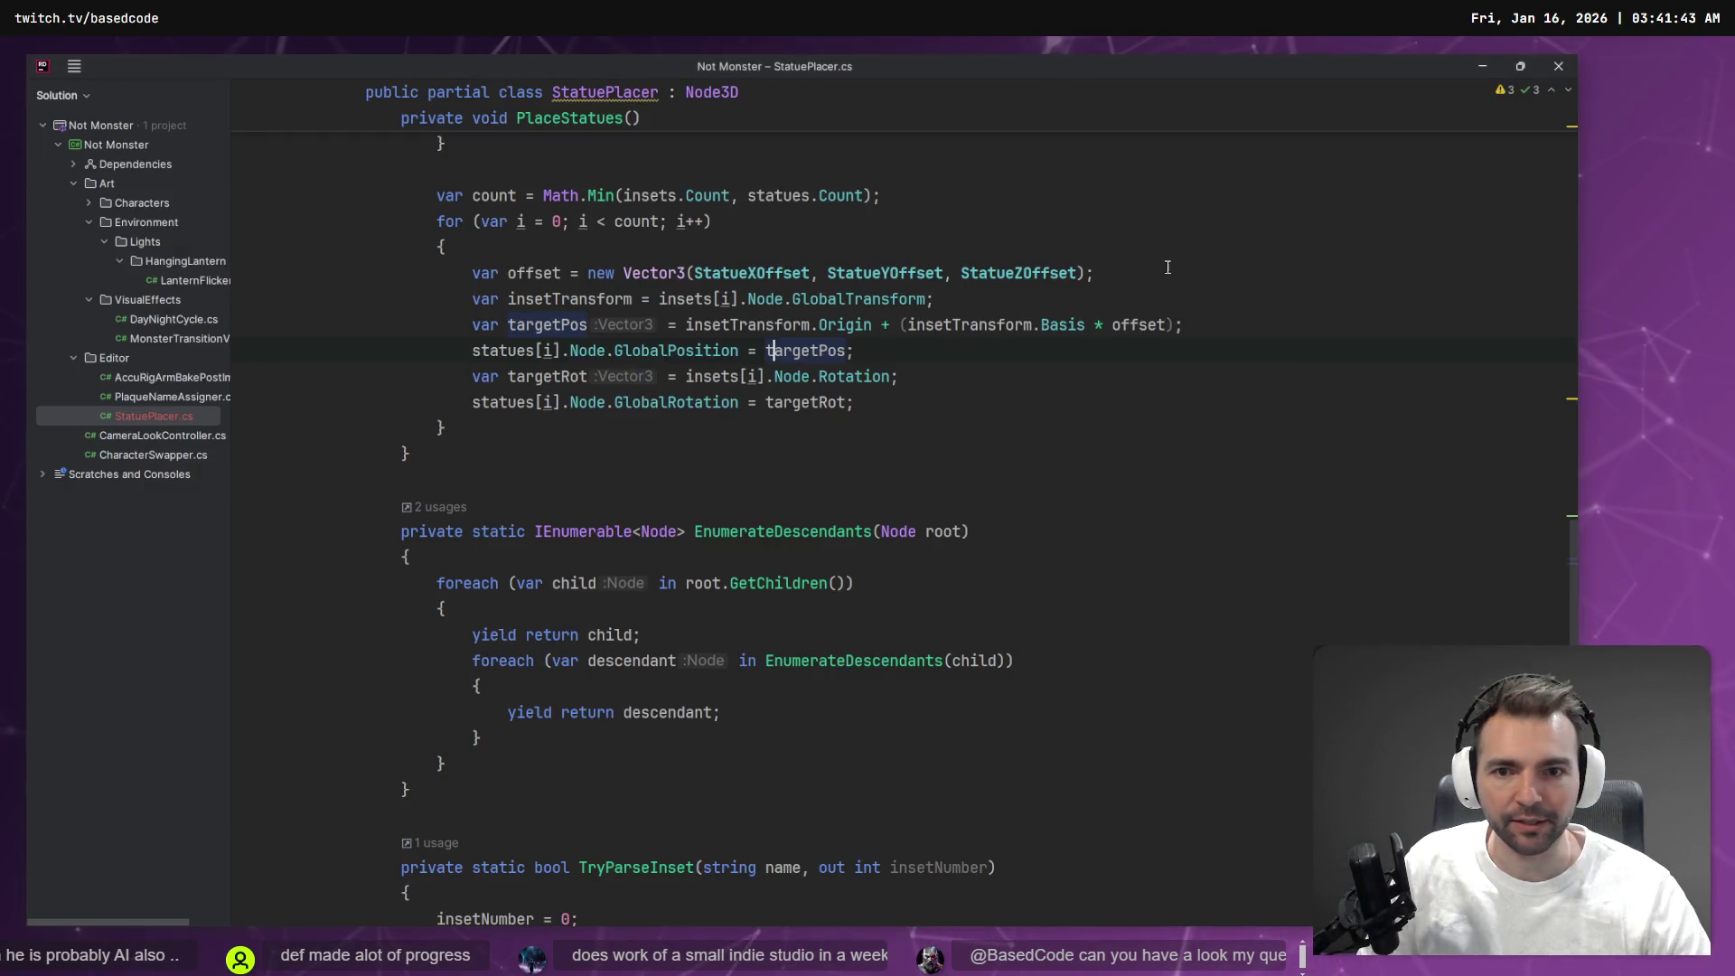
Scroll through StatuePlacer.cs to find the insets sort in the PlaceStatues code
{"action": "scroll", "coordinate": [946, 382], "scroll_direction": "down", "scroll_amount": 9}
{"action": "scroll", "coordinate": [941, 390], "scroll_direction": "up", "scroll_amount": 9}
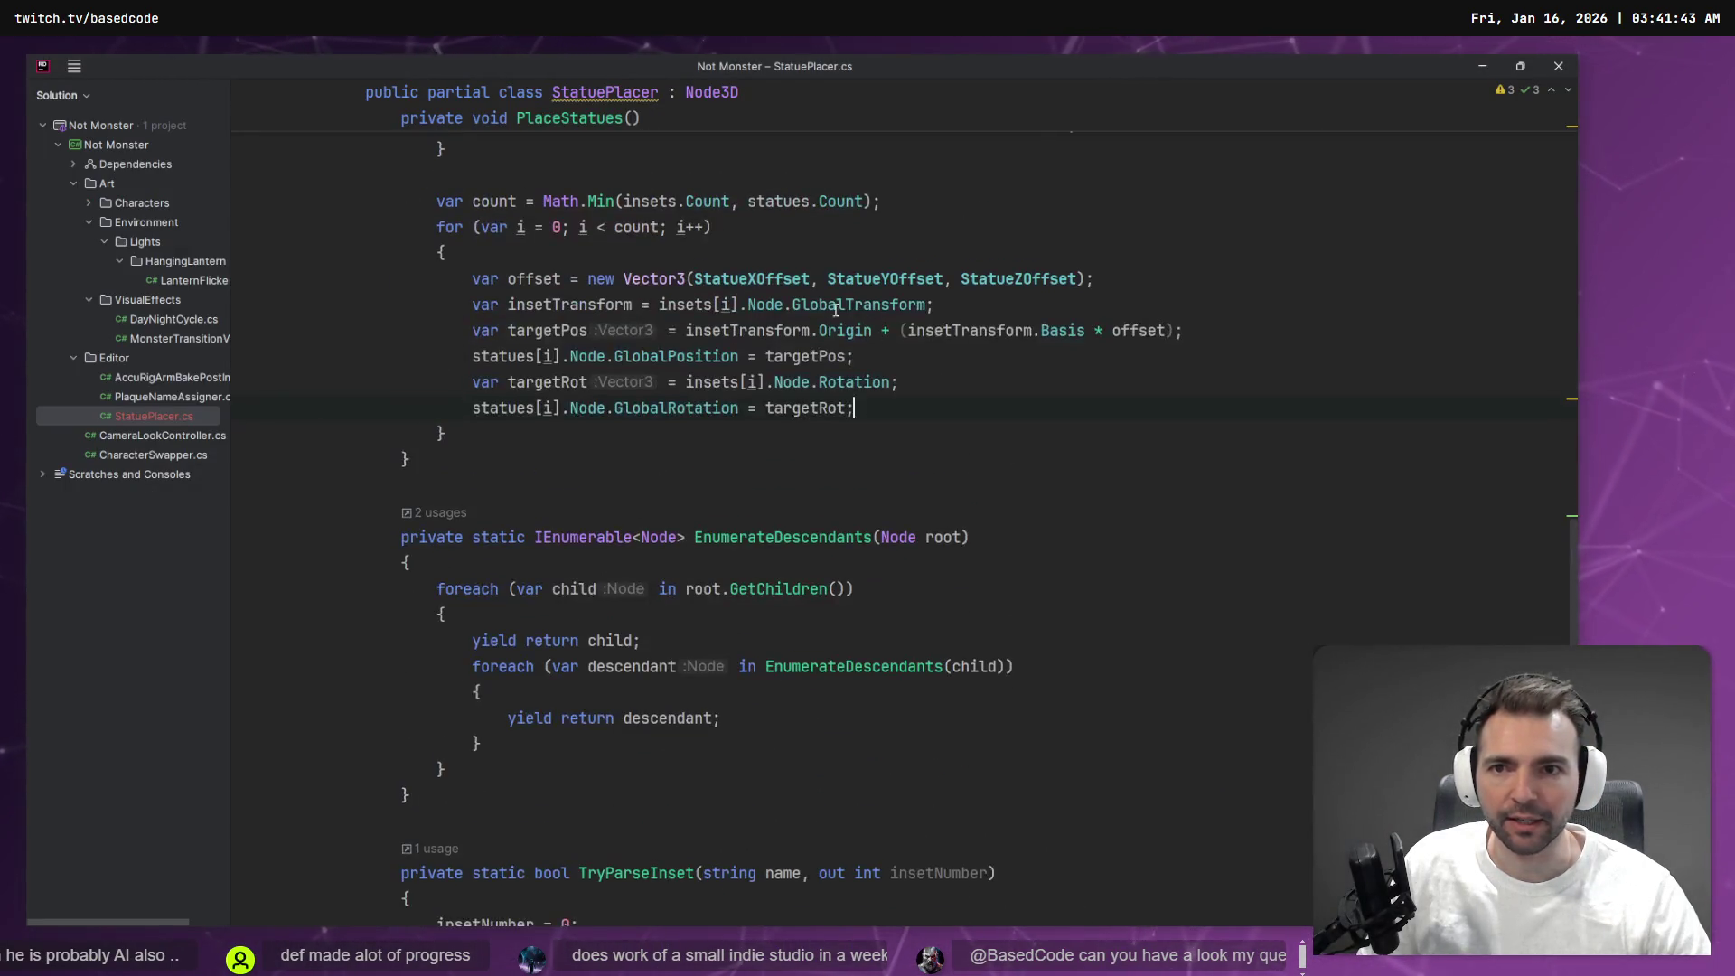
{"action": "scroll", "coordinate": [895, 492], "scroll_direction": "down", "scroll_amount": 15}
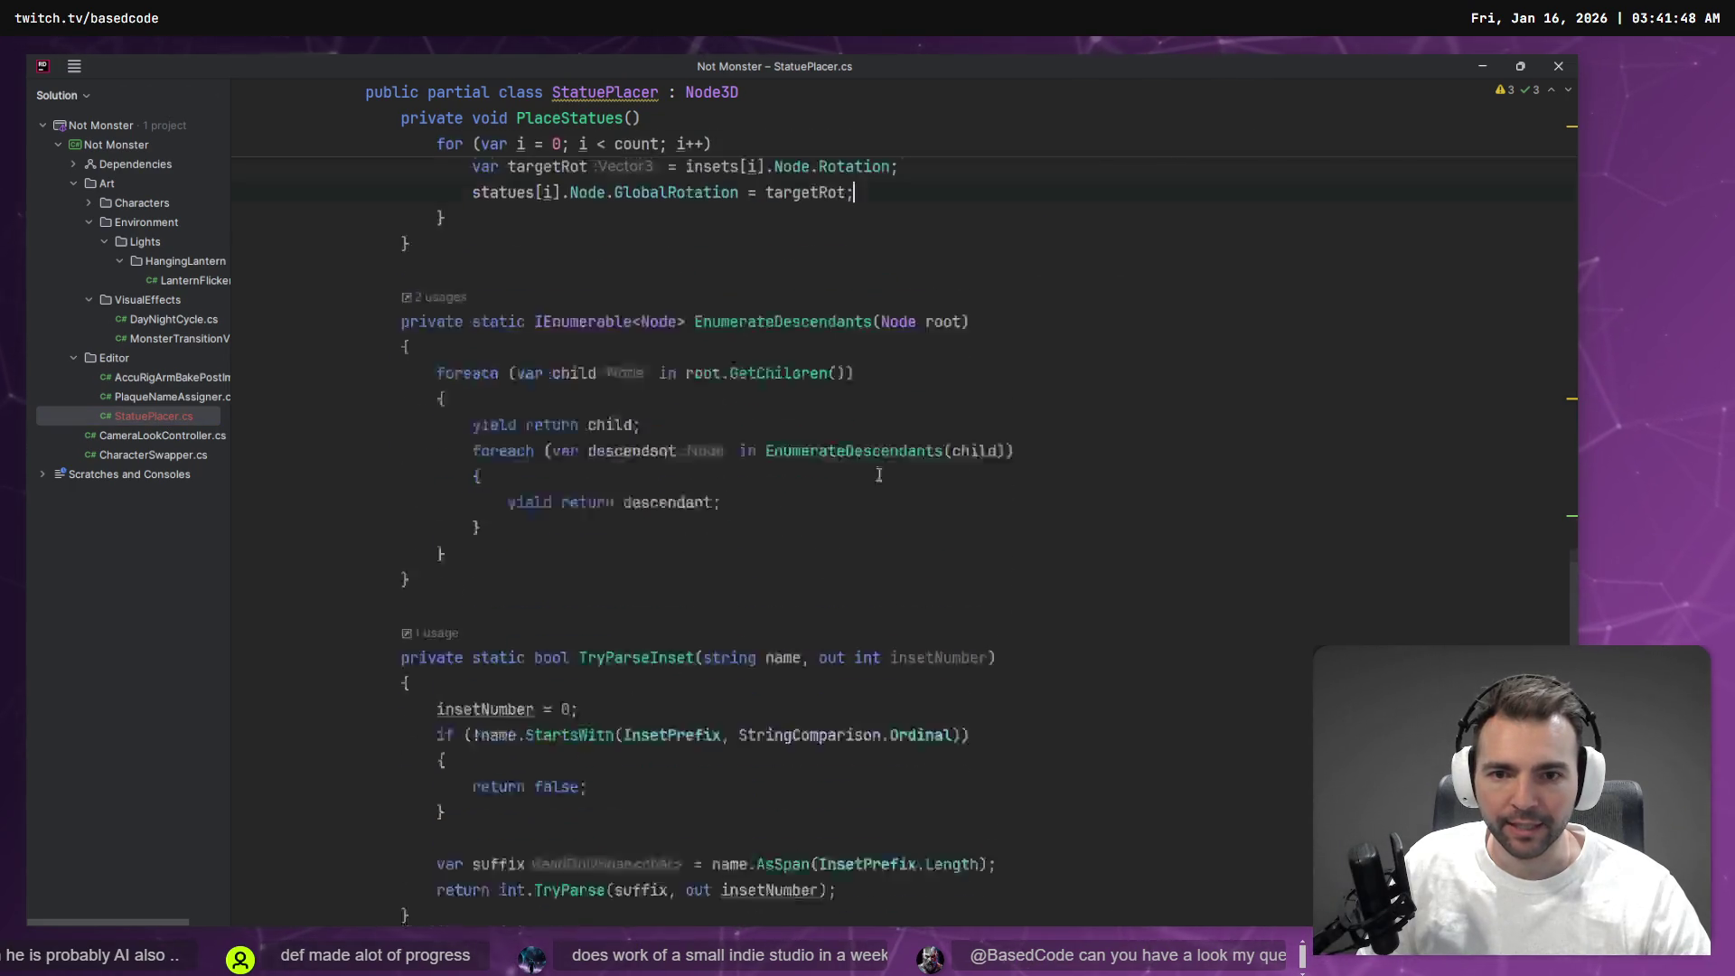
{"action": "scroll", "coordinate": [895, 493], "scroll_direction": "up", "scroll_amount": 15}
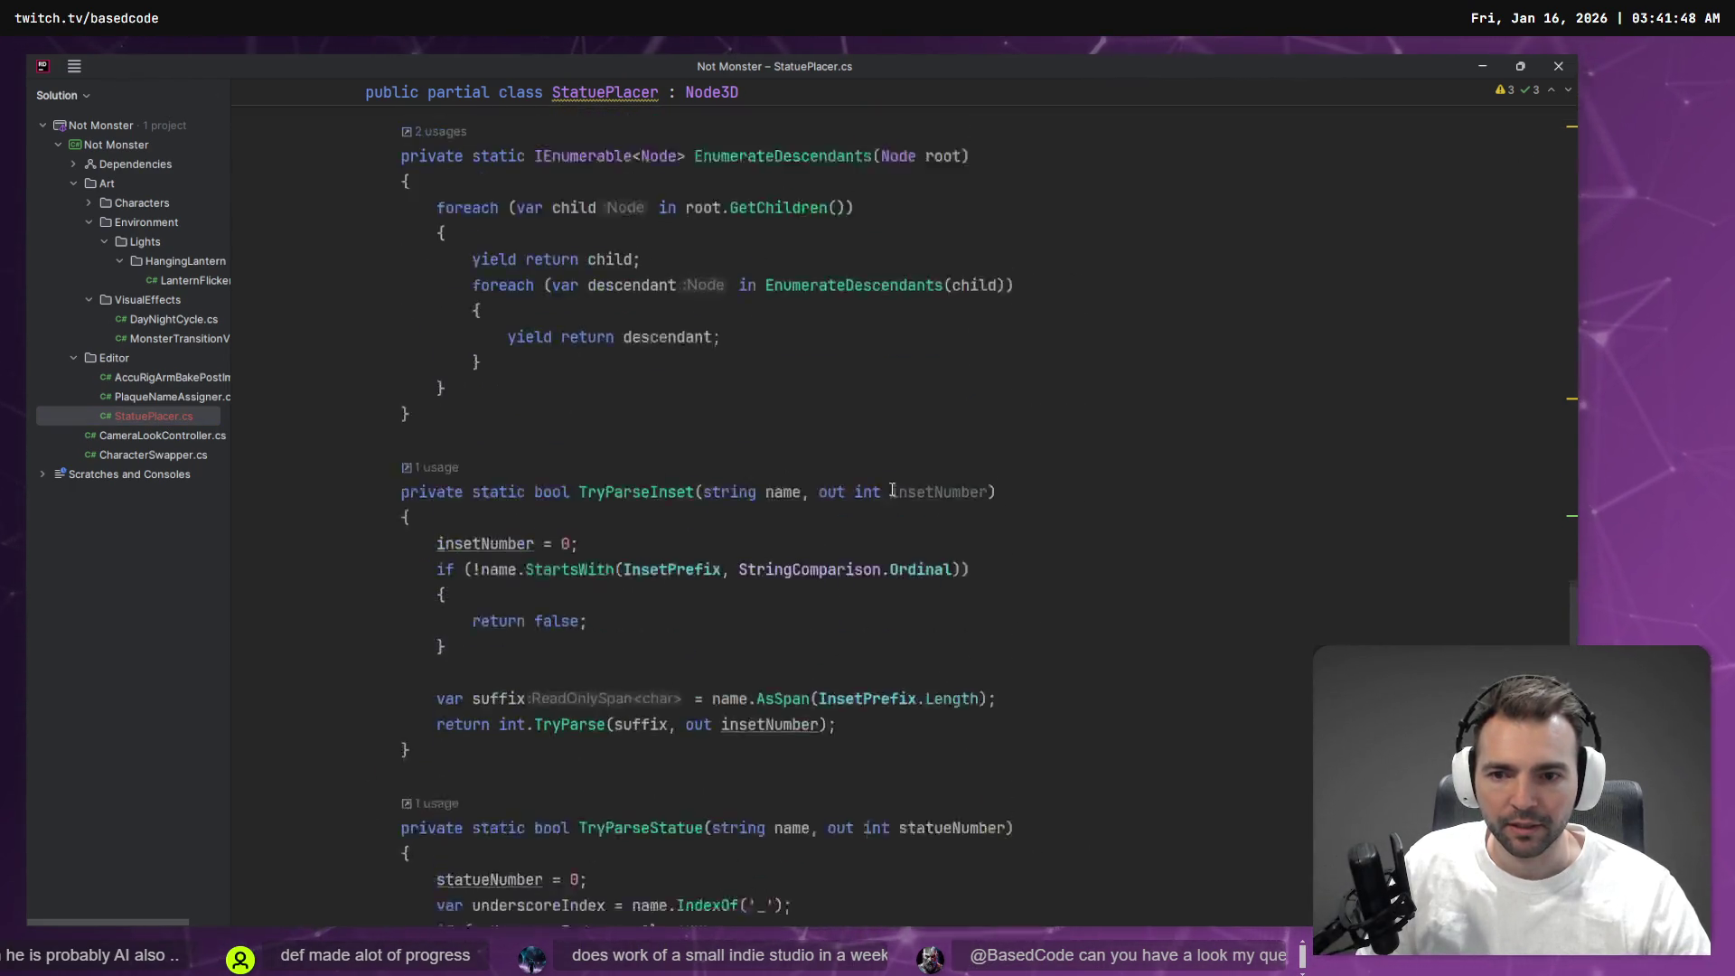
{"action": "scroll", "coordinate": [903, 454], "scroll_direction": "up", "scroll_amount": 15}
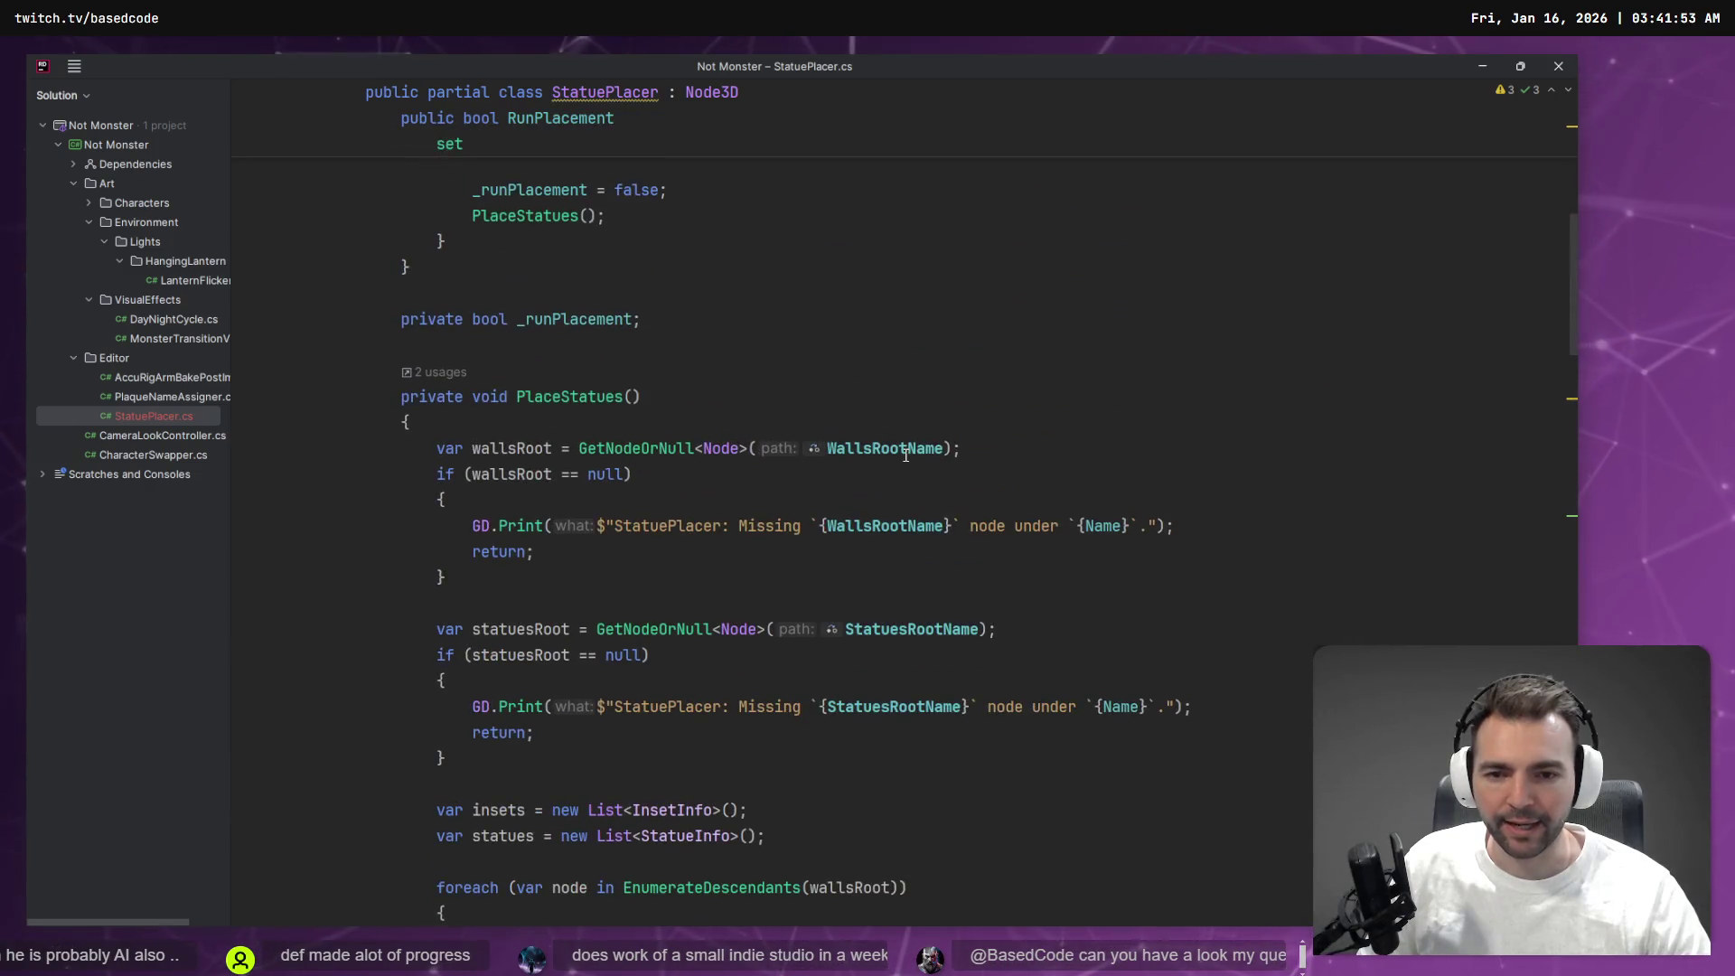
{"action": "scroll", "coordinate": [902, 454], "scroll_direction": "up", "scroll_amount": 2}
{"action": "scroll", "coordinate": [908, 492], "scroll_direction": "down", "scroll_amount": 7}
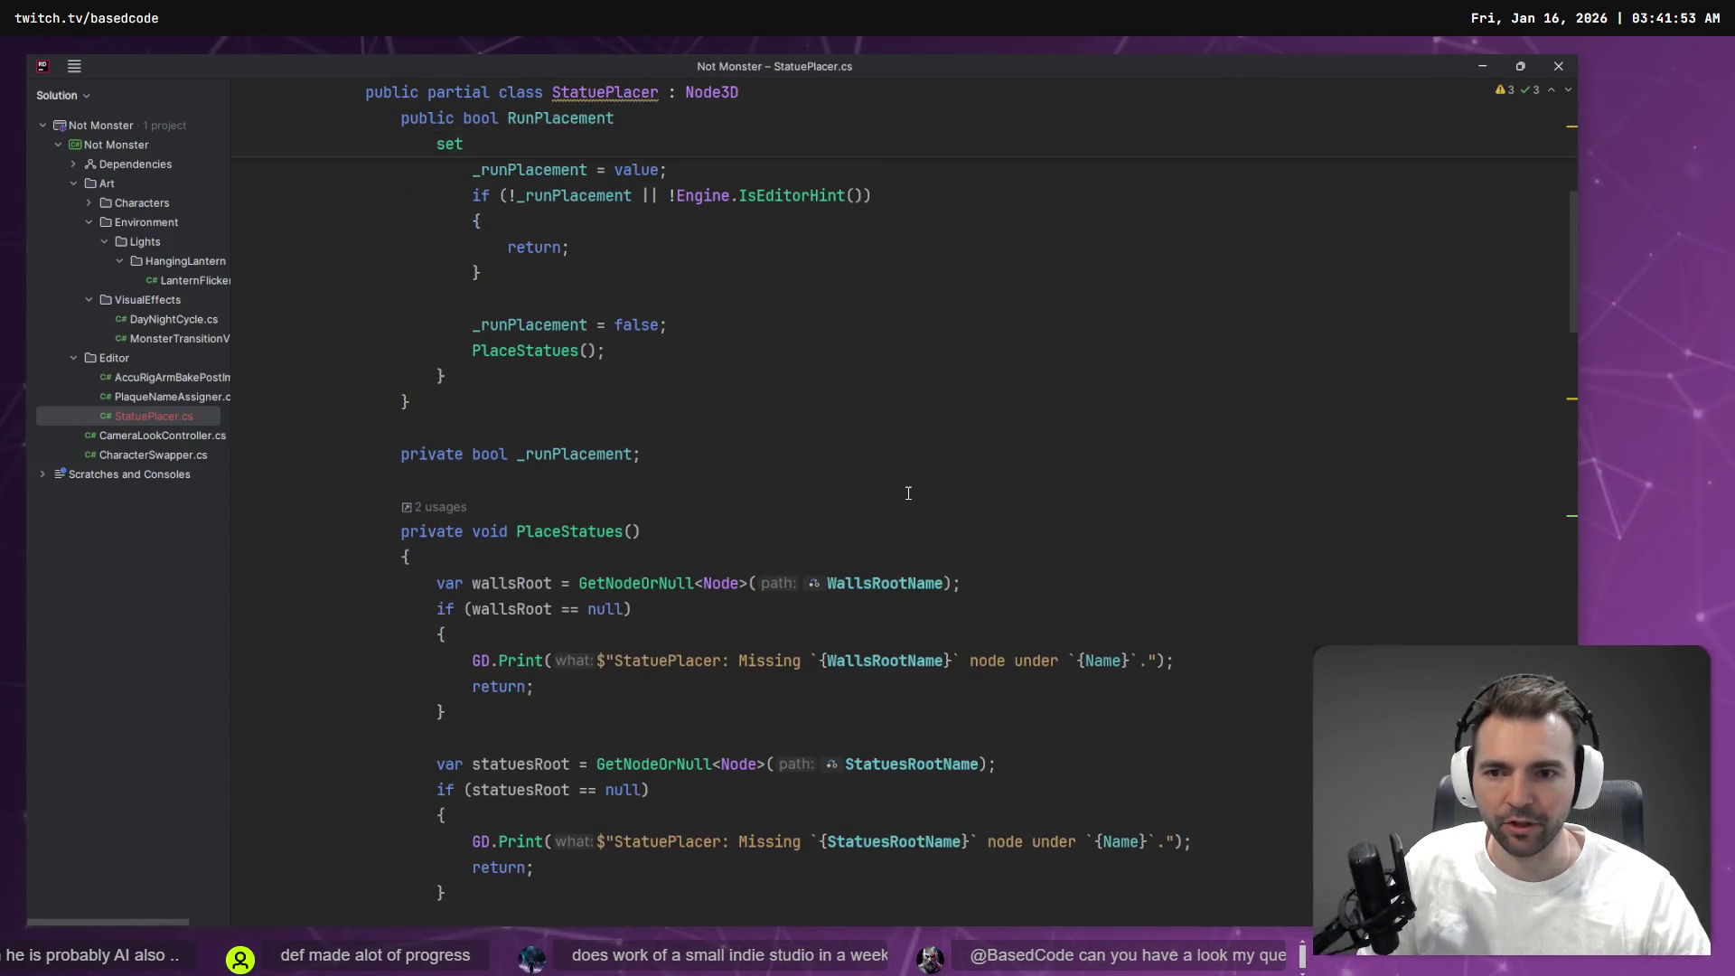
{"action": "scroll", "coordinate": [902, 492], "scroll_direction": "down", "scroll_amount": 7}
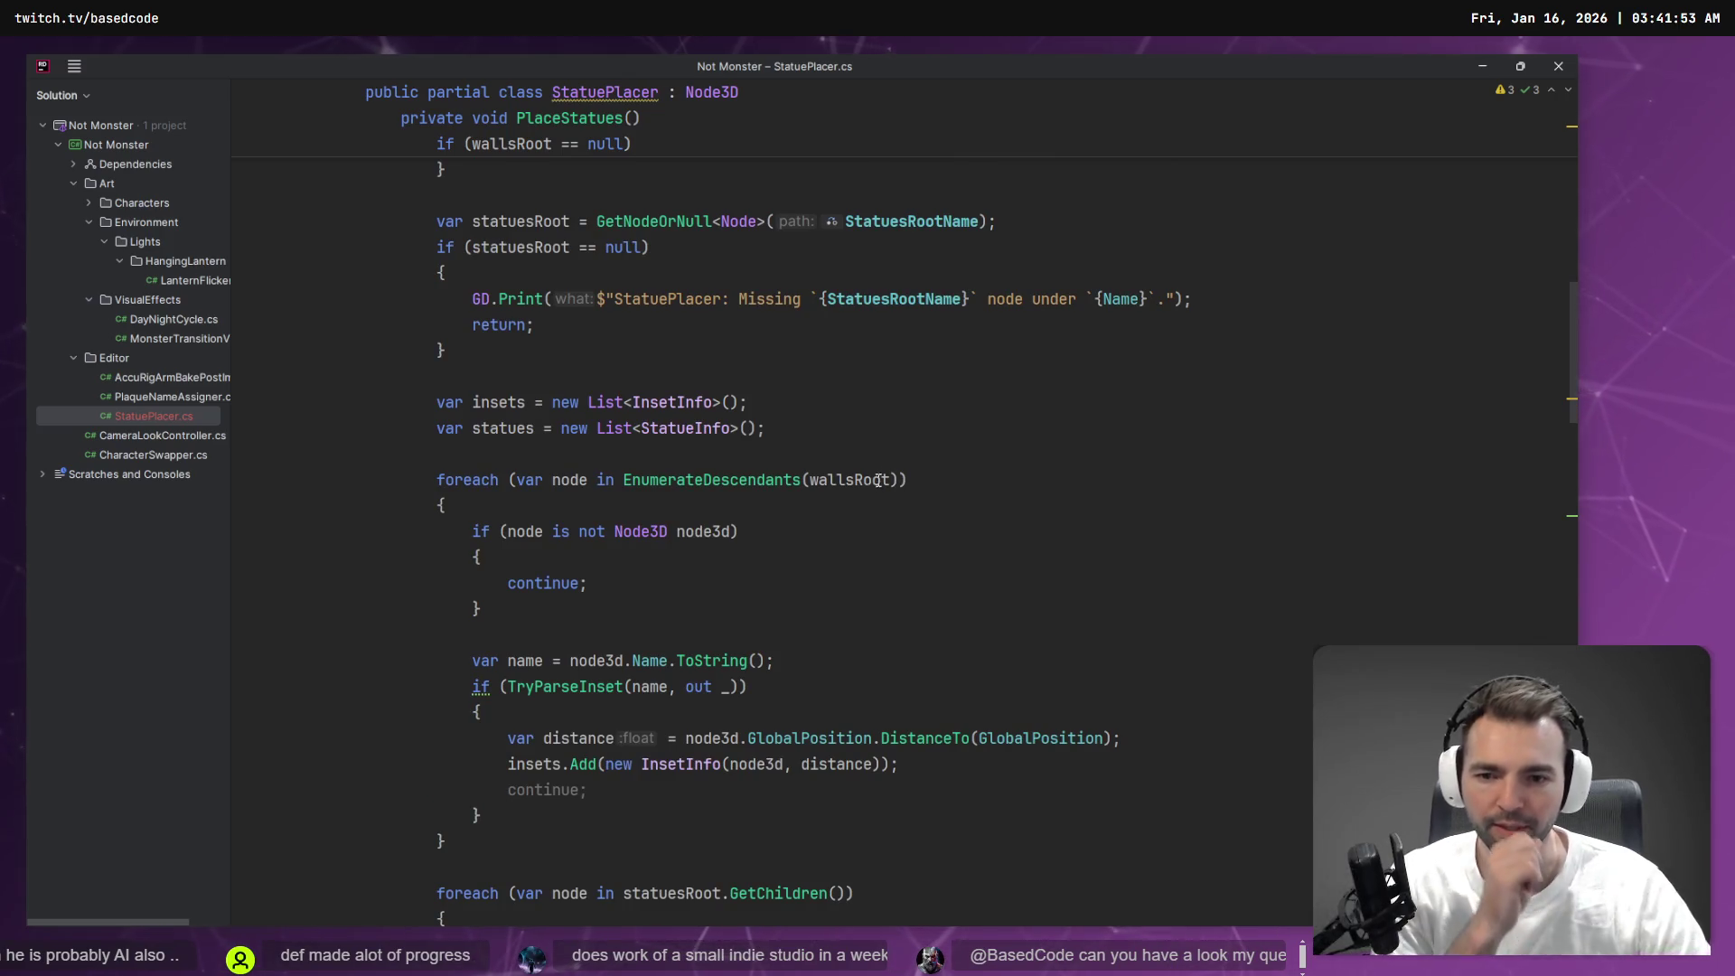
{"action": "scroll", "coordinate": [881, 462], "scroll_direction": "down", "scroll_amount": 2}
{"action": "scroll", "coordinate": [874, 461], "scroll_direction": "down", "scroll_amount": 4}
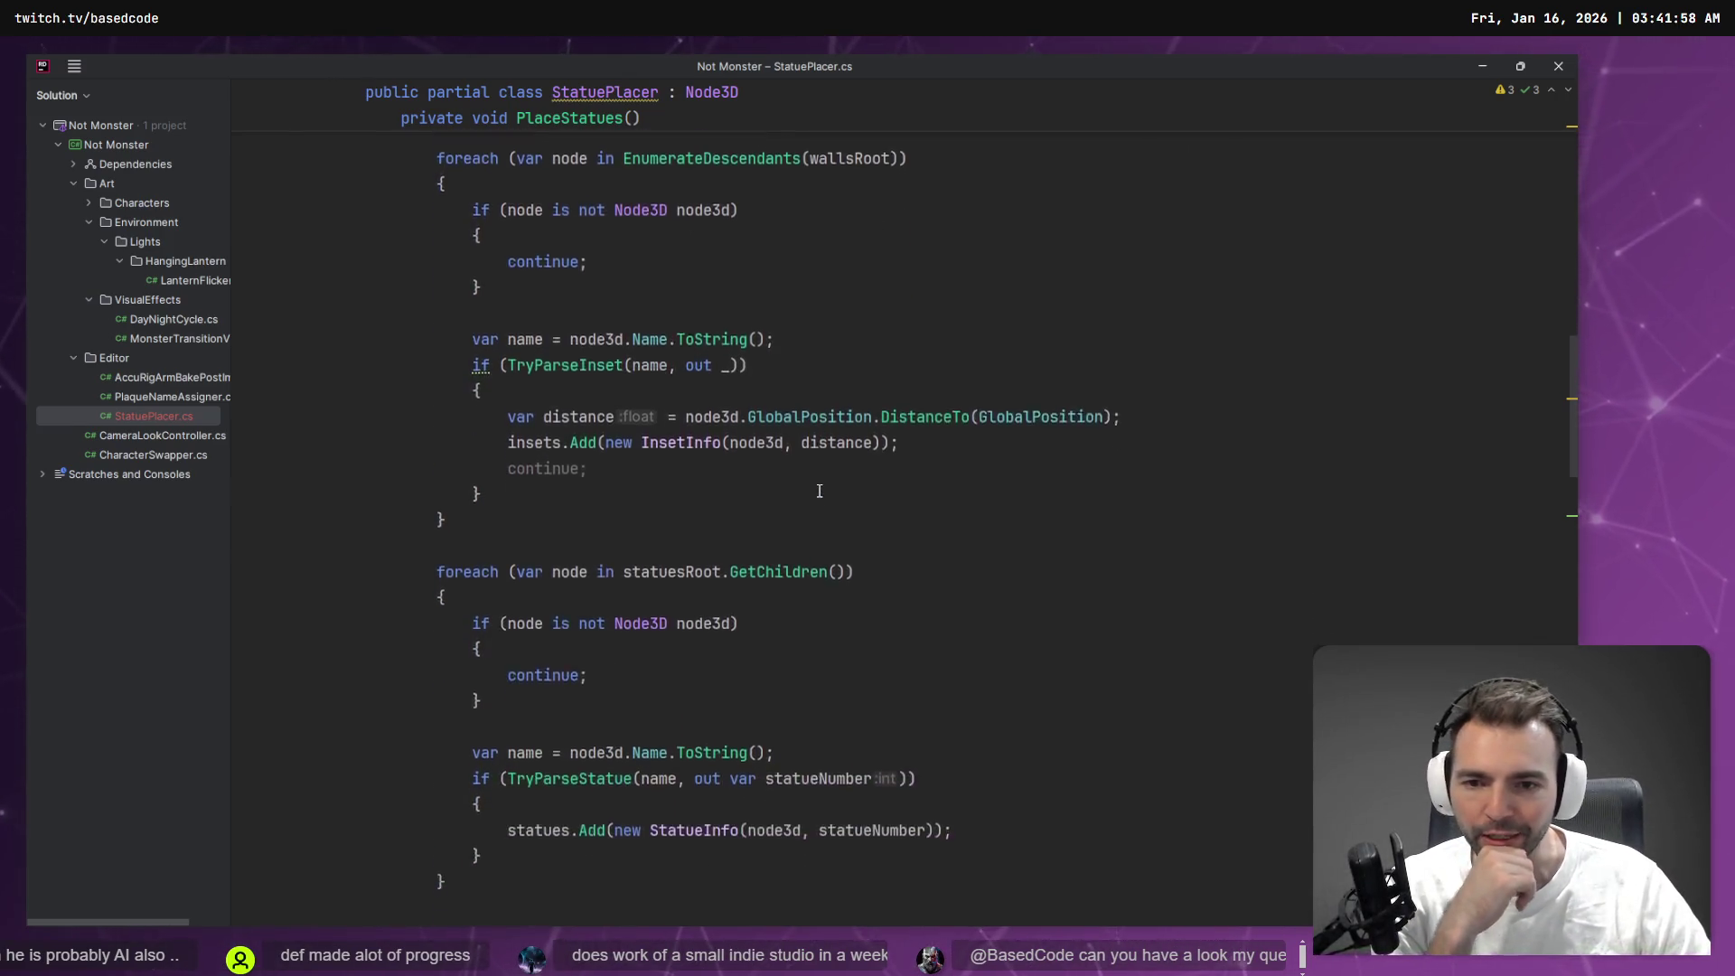
{"action": "scroll", "coordinate": [813, 470], "scroll_direction": "up", "scroll_amount": 20}
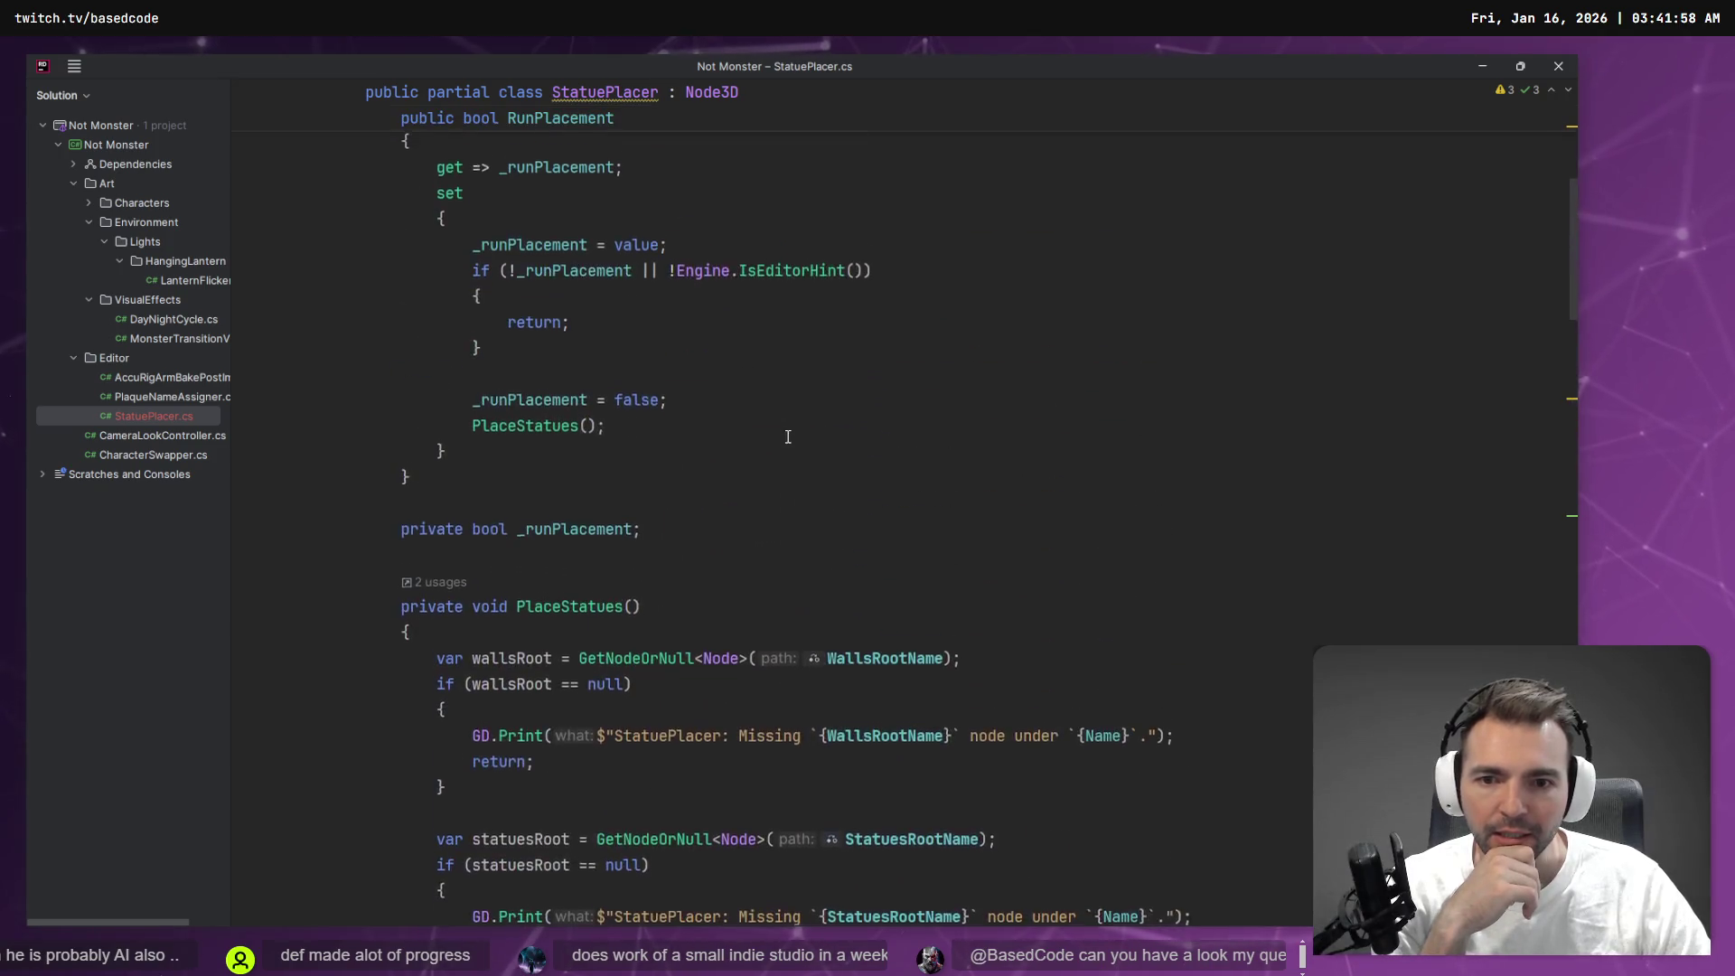
{"action": "scroll", "coordinate": [783, 432], "scroll_direction": "down", "scroll_amount": 15}
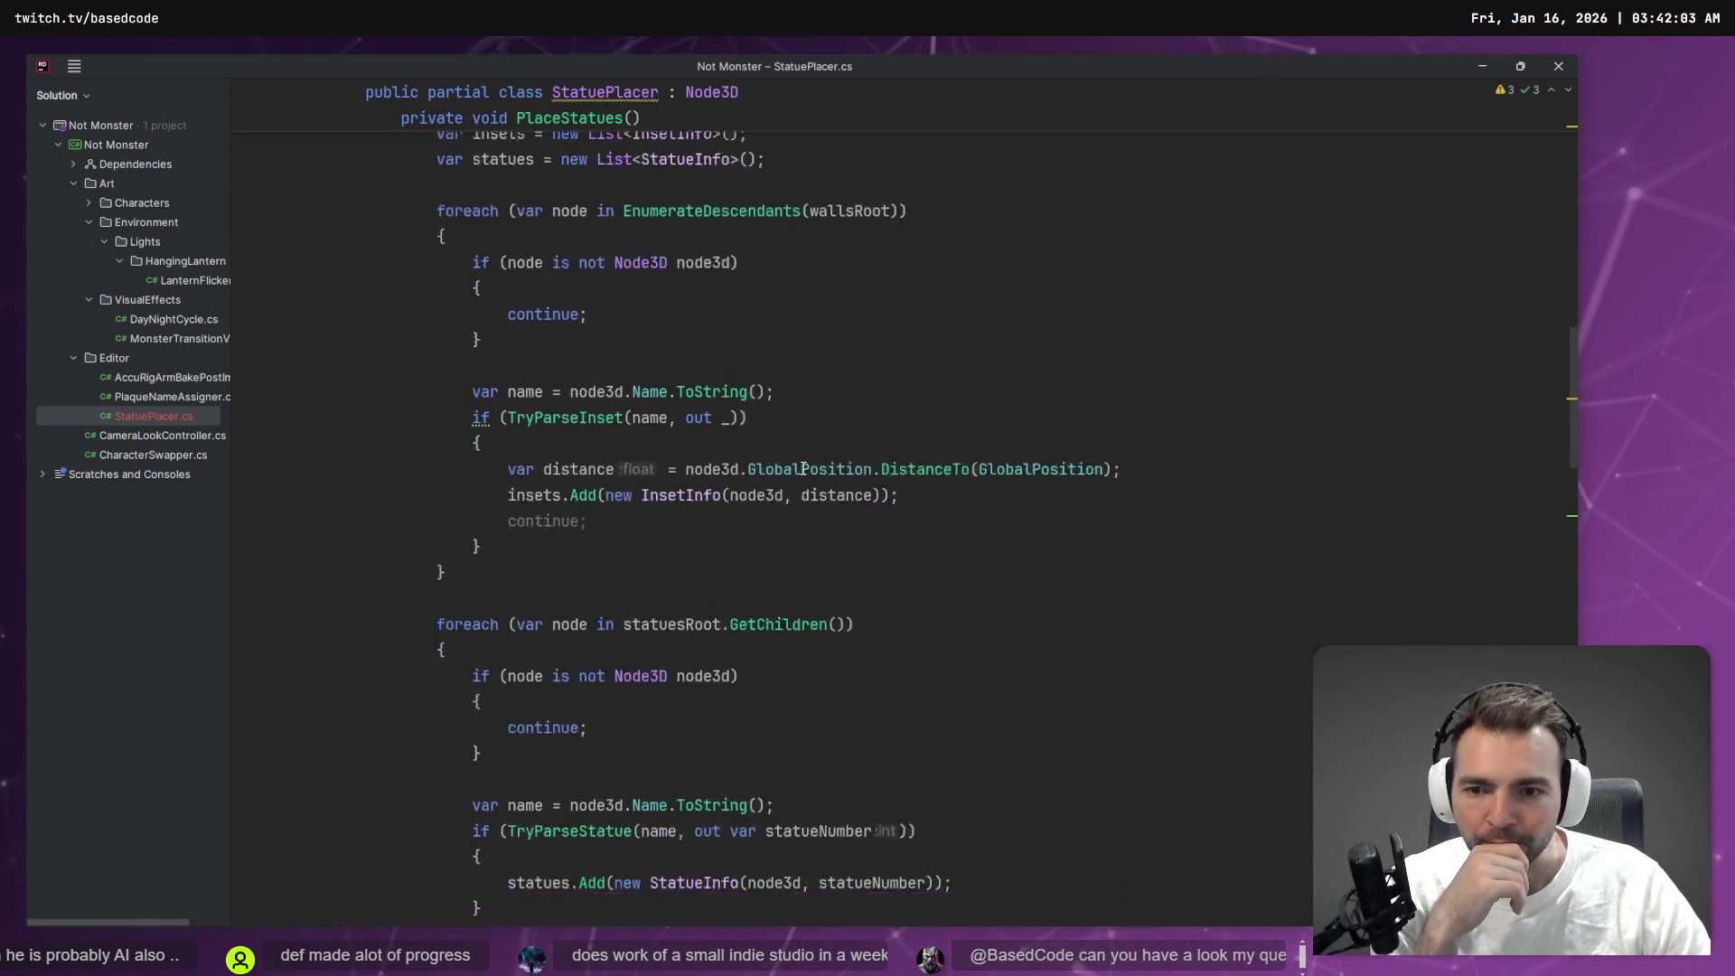
{"action": "scroll", "coordinate": [740, 362], "scroll_direction": "down", "scroll_amount": 7}
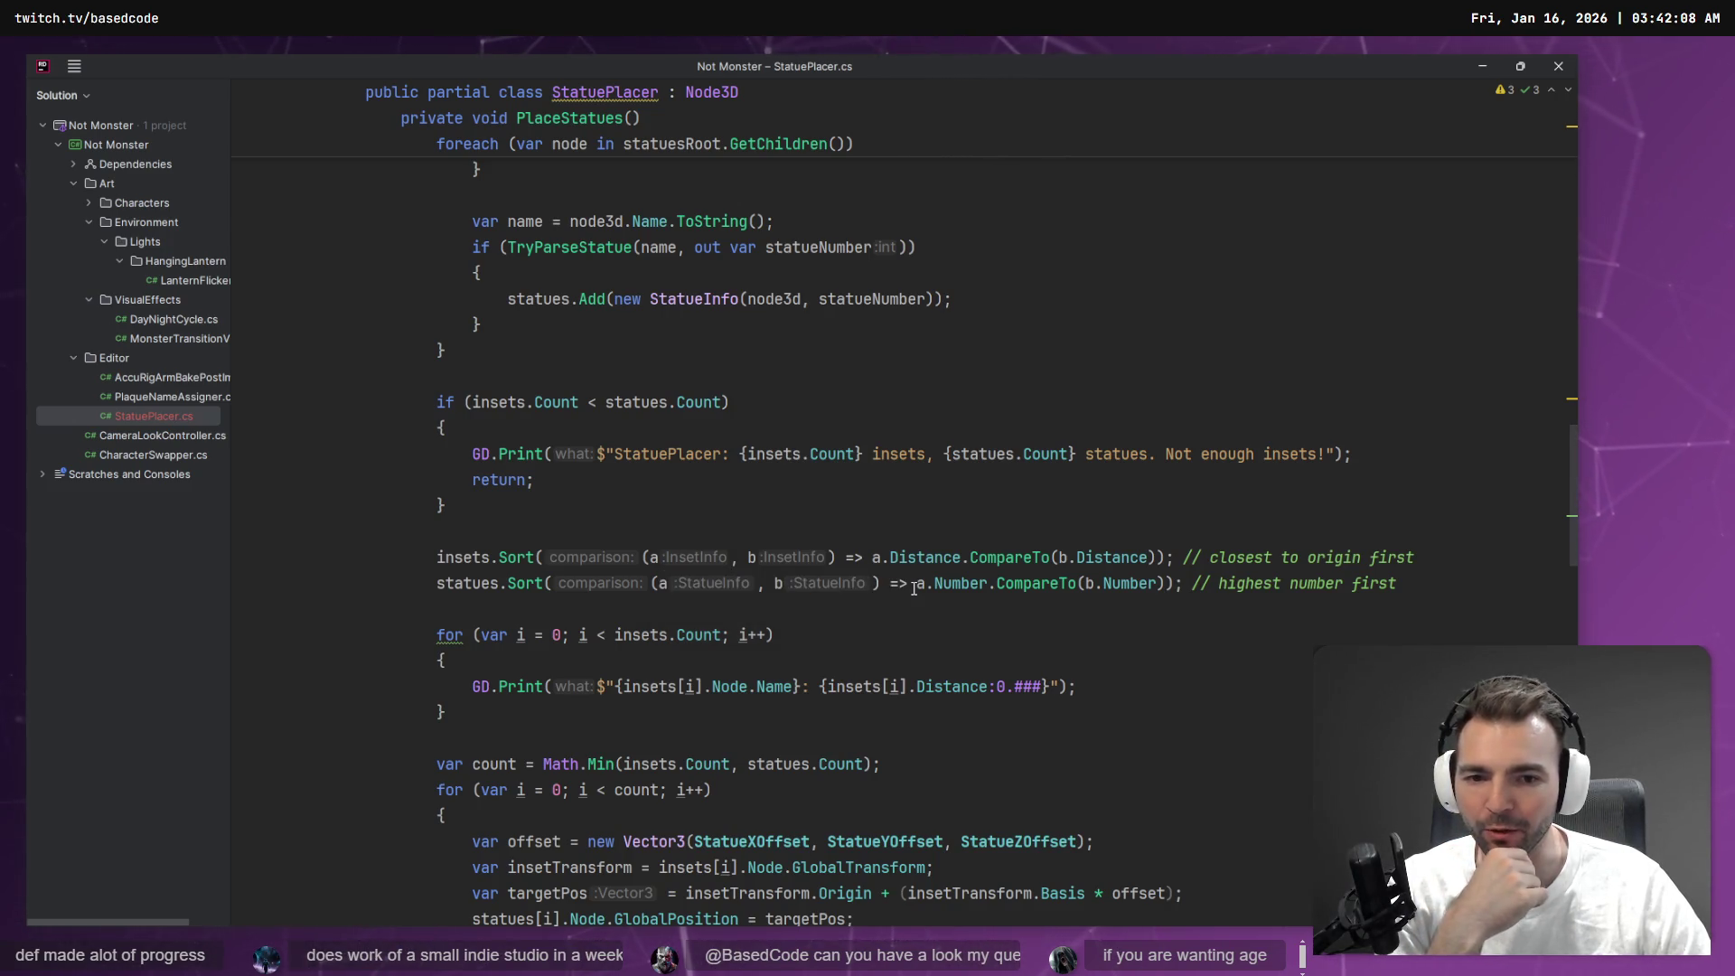
Change the insets sort to b.Distance.CompareTo(a.Distance) and return to Godot
{"action": "left_click", "coordinate": [883, 558]}
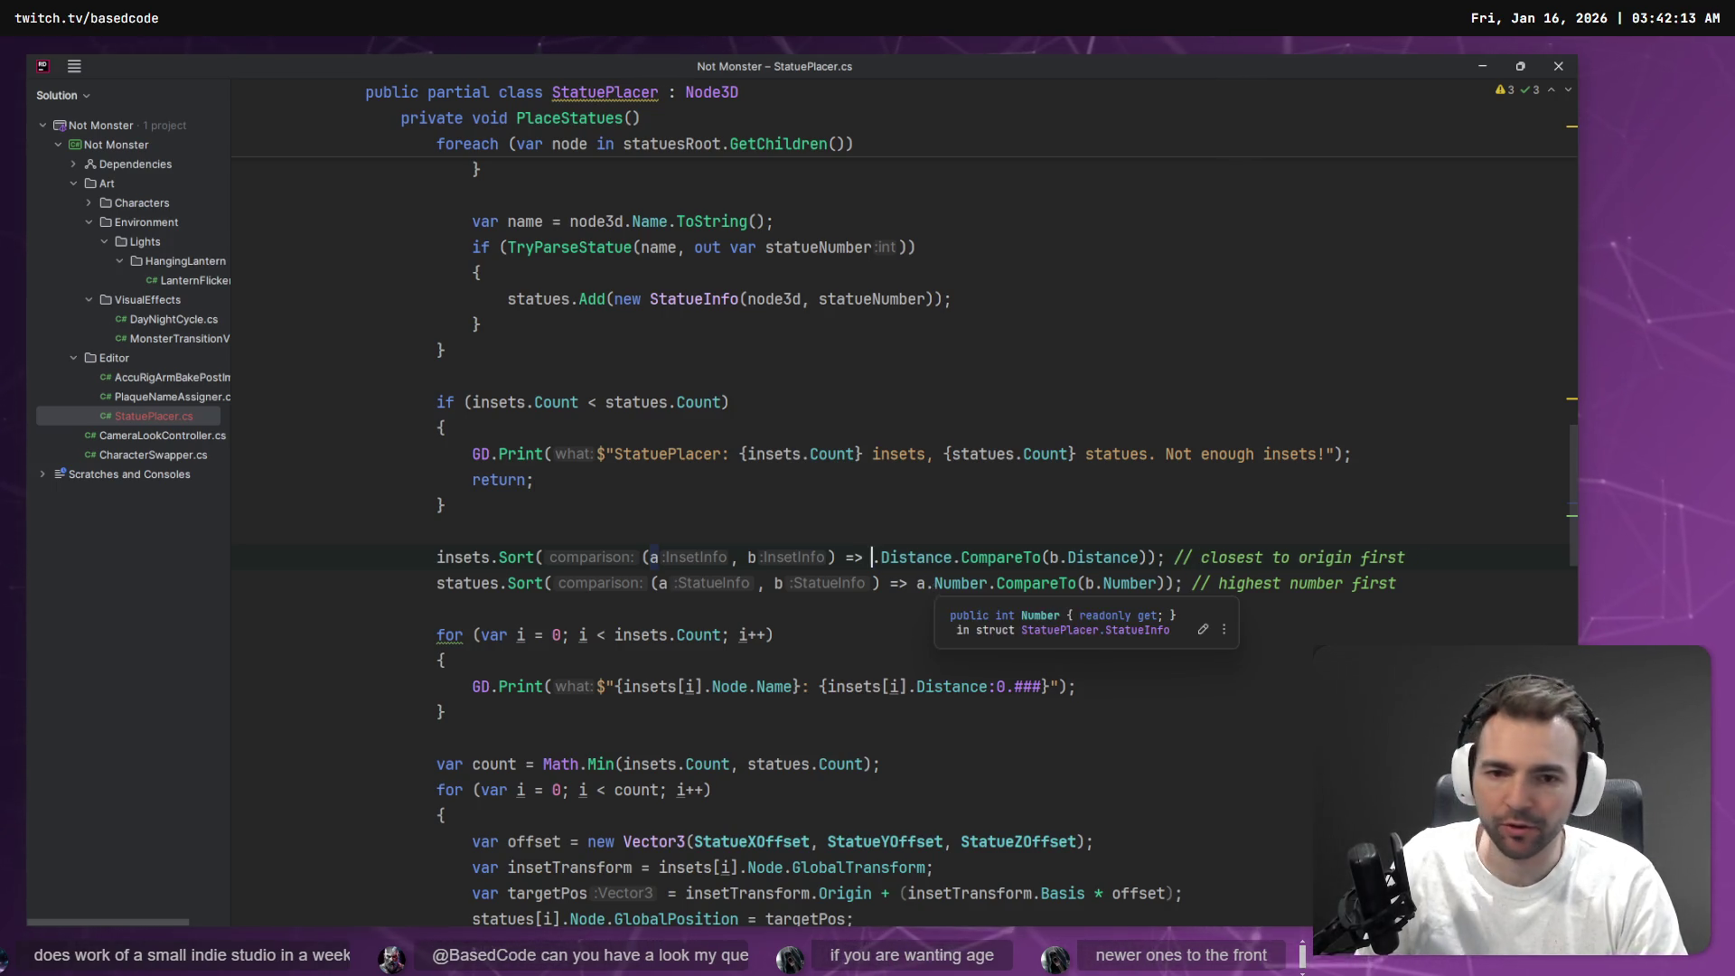
{"action": "key", "text": "BackSpace"}
{"action": "type", "text": "b"}
{"action": "key", "text": "ctrl+Right"}
{"action": "key", "text": "ctrl+Right"}
{"action": "key", "text": "ctrl+Right"}
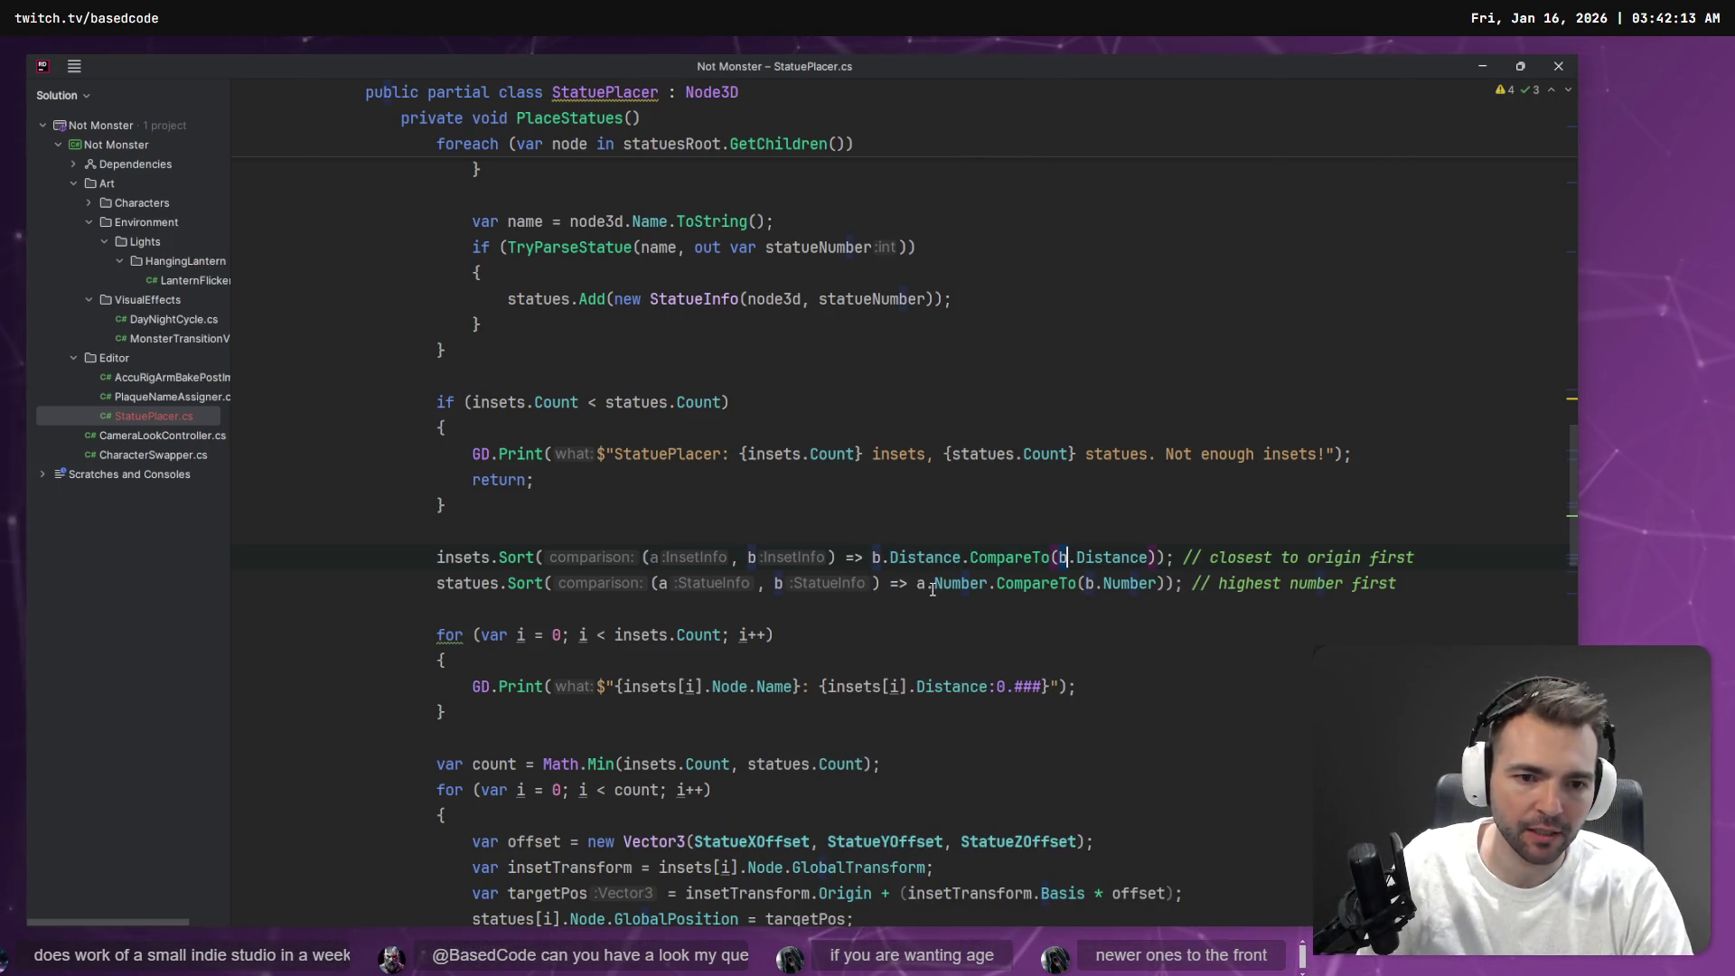
{"action": "type", "text": "a"}
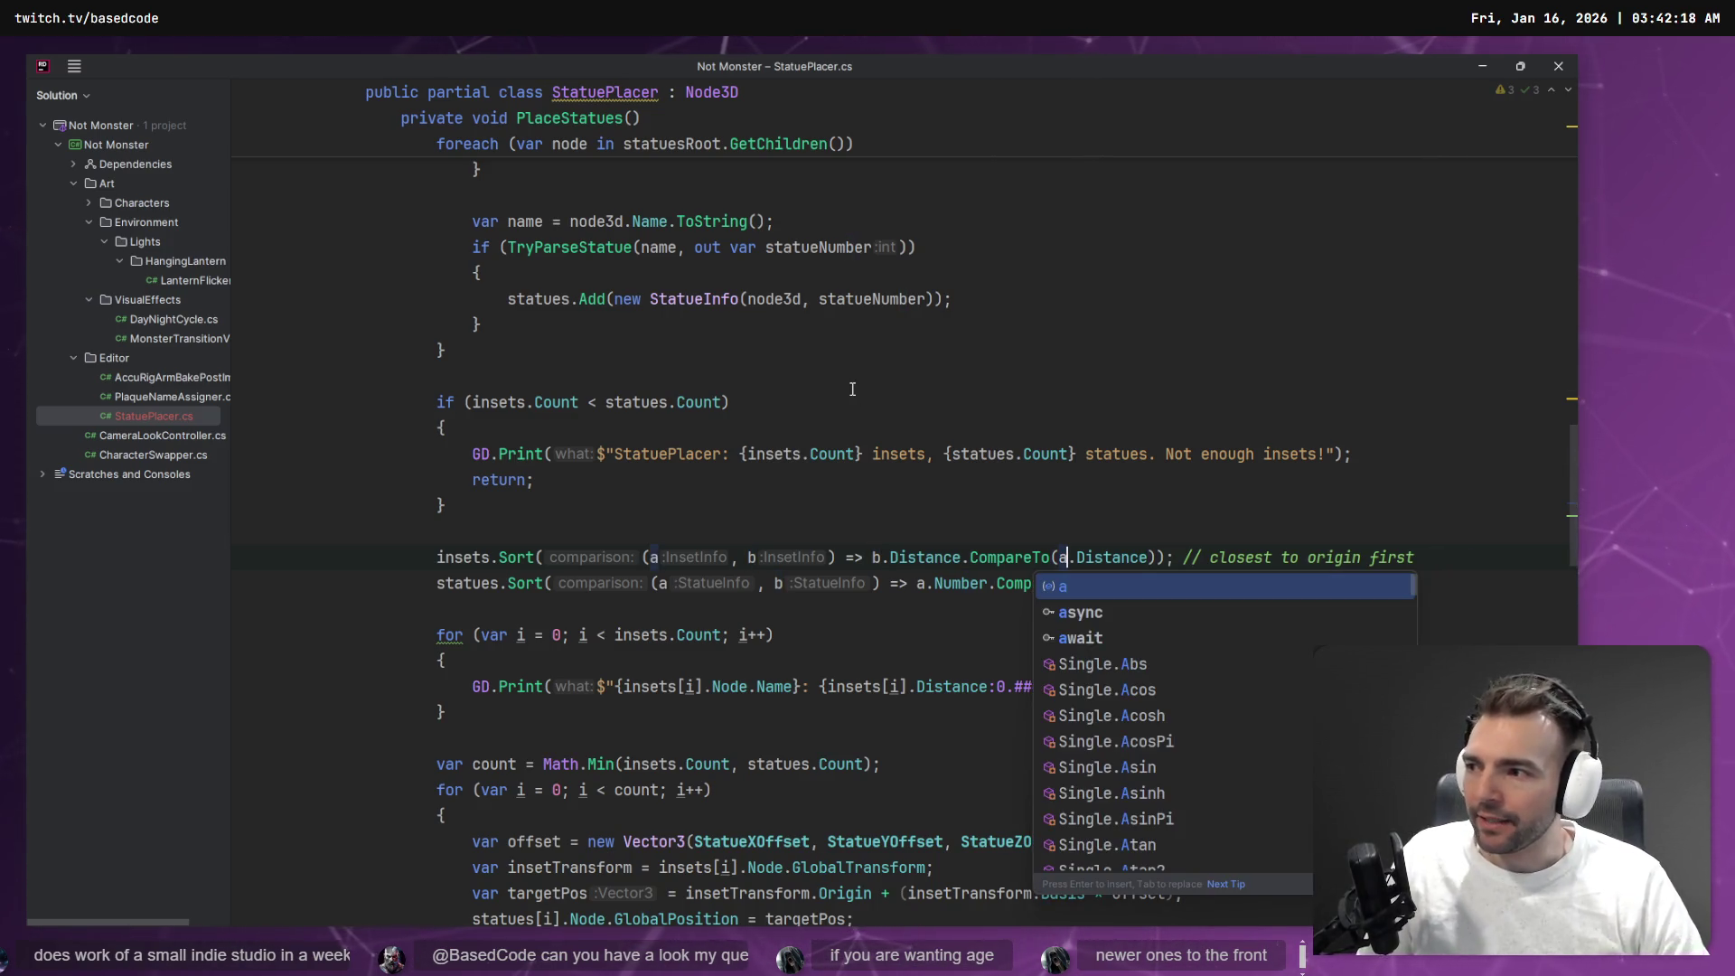
{"action": "left_click", "coordinate": [852, 388]}
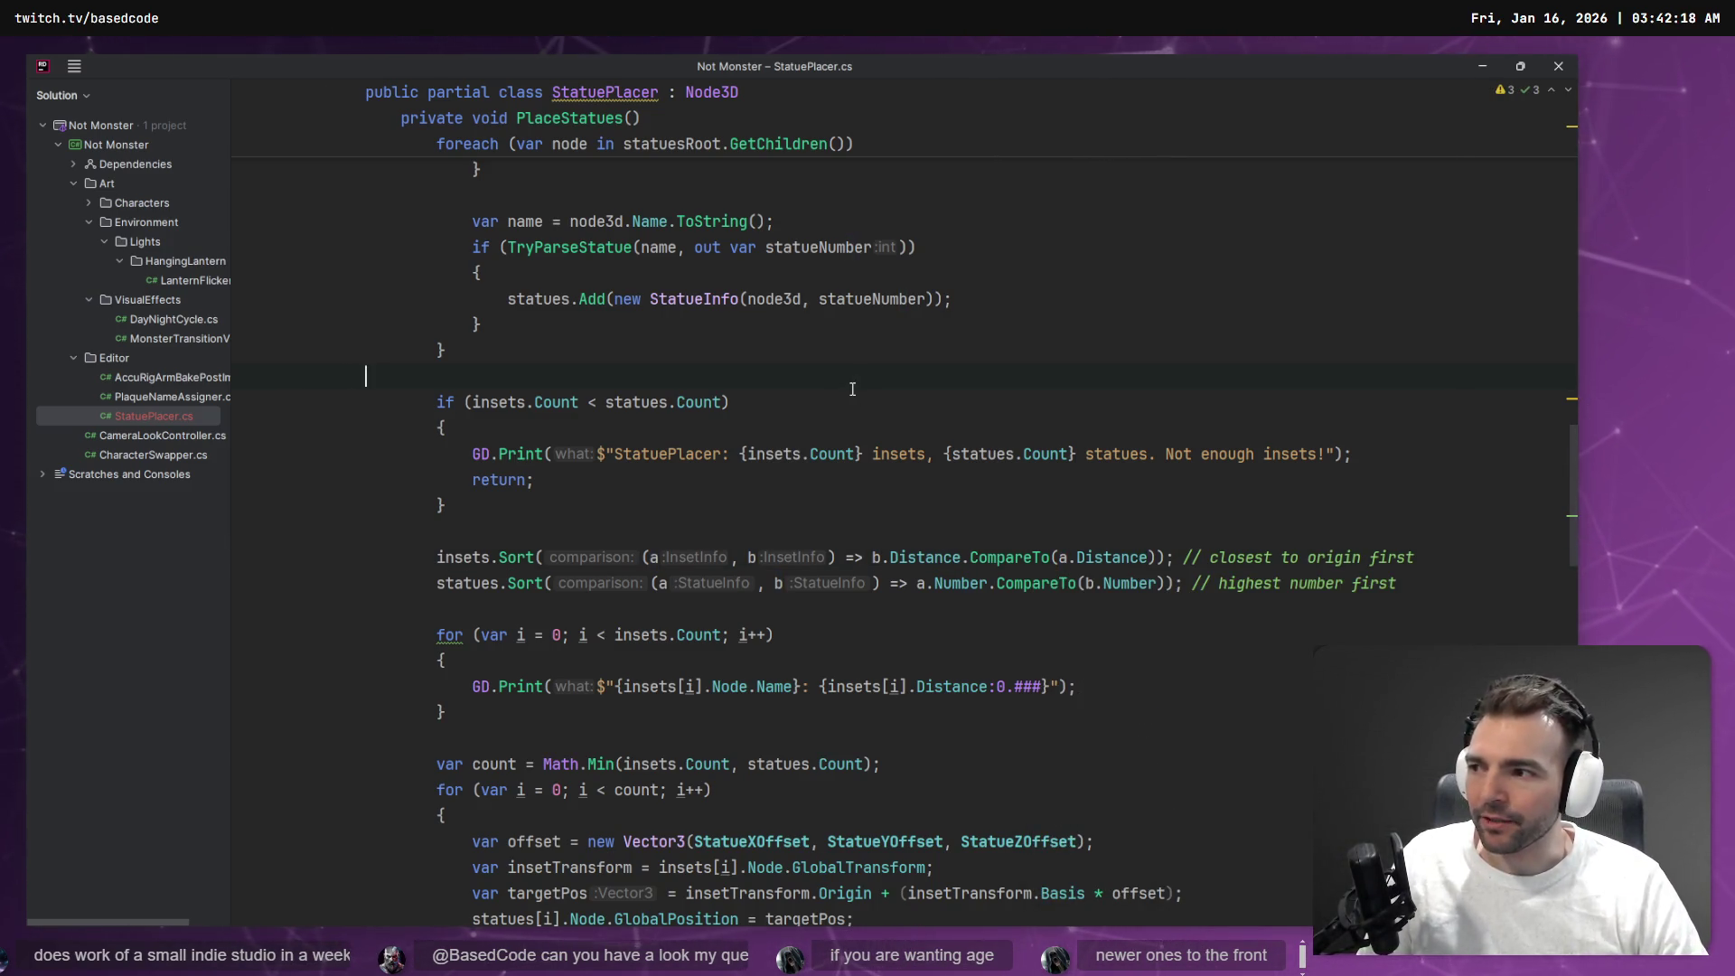
{"action": "key", "text": "alt+Tab"}
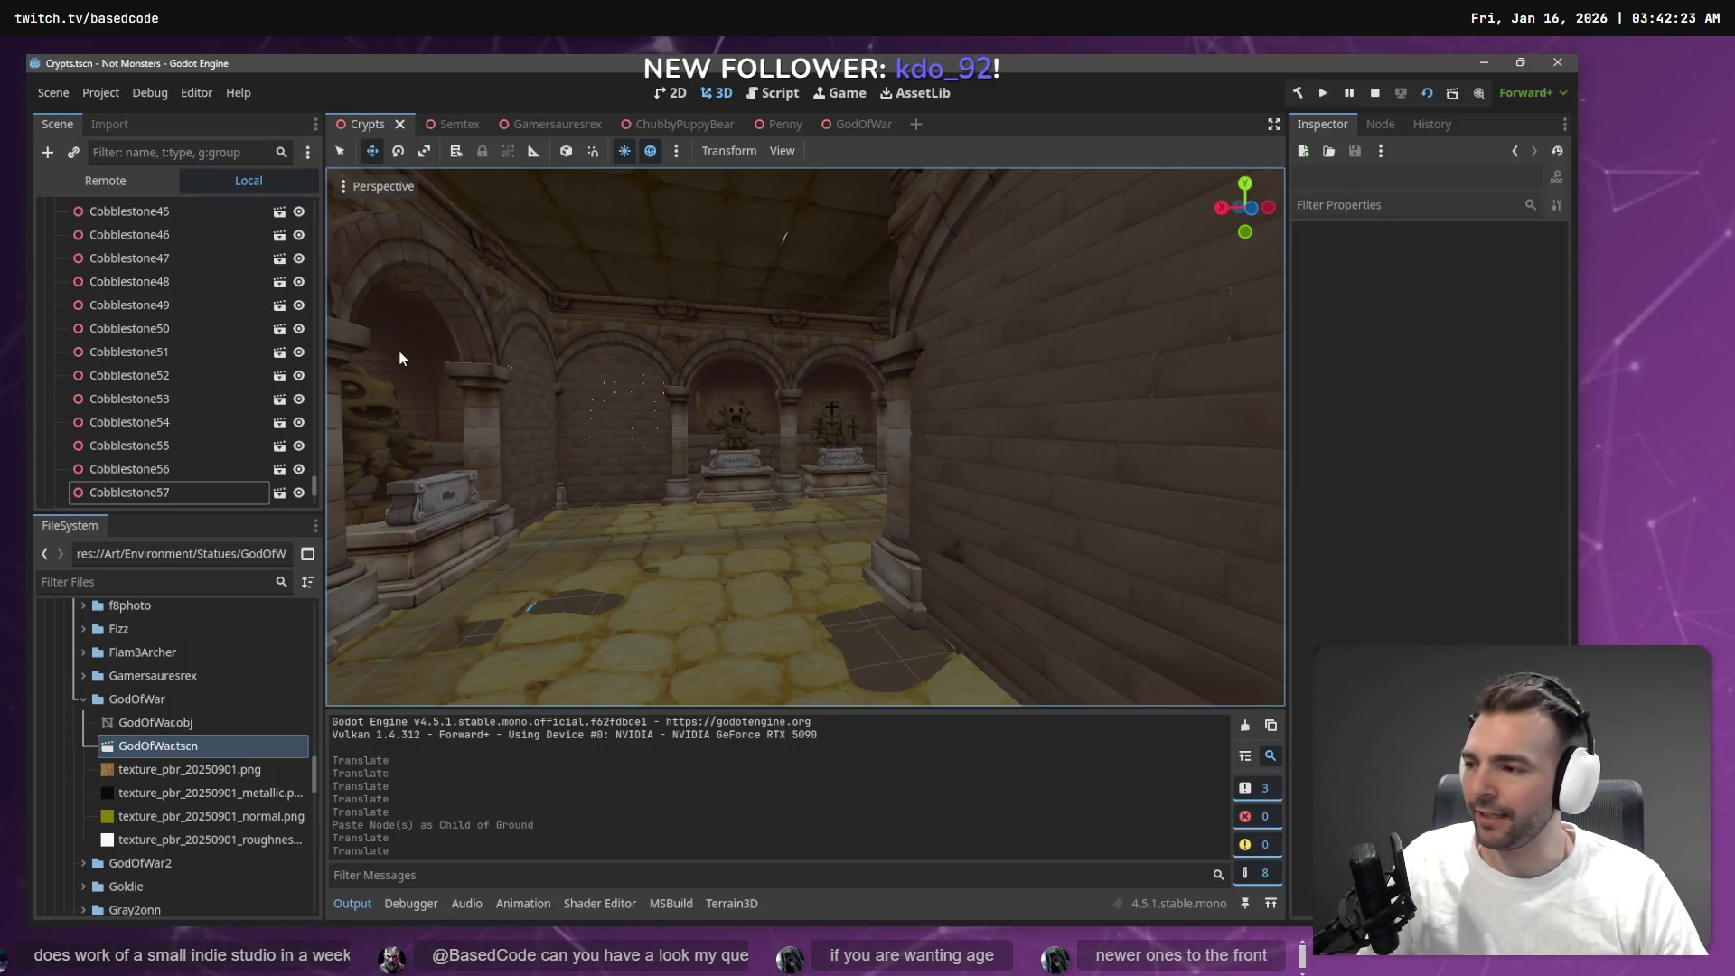
Select the Crypts root node, rebuild the C# project and tick Run Placement
{"action": "left_click_drag", "start_coordinate": [314, 495], "coordinate": [313, 206]}
{"action": "left_click", "coordinate": [115, 215]}
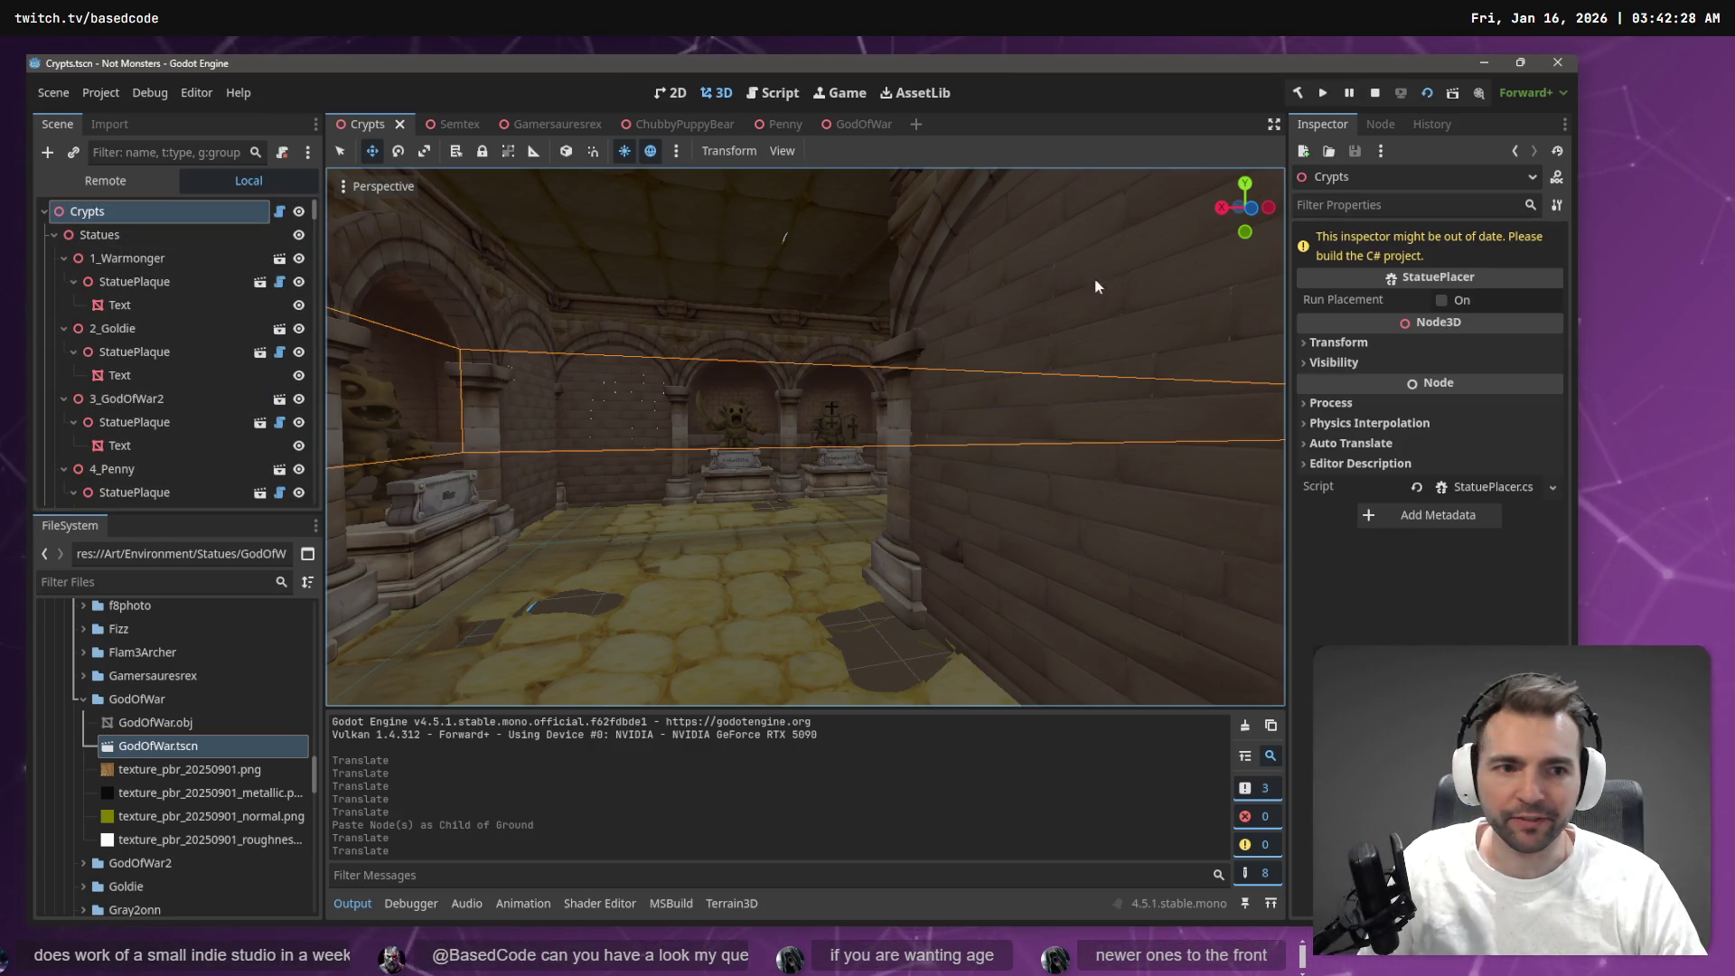
{"action": "left_click", "coordinate": [1298, 93]}
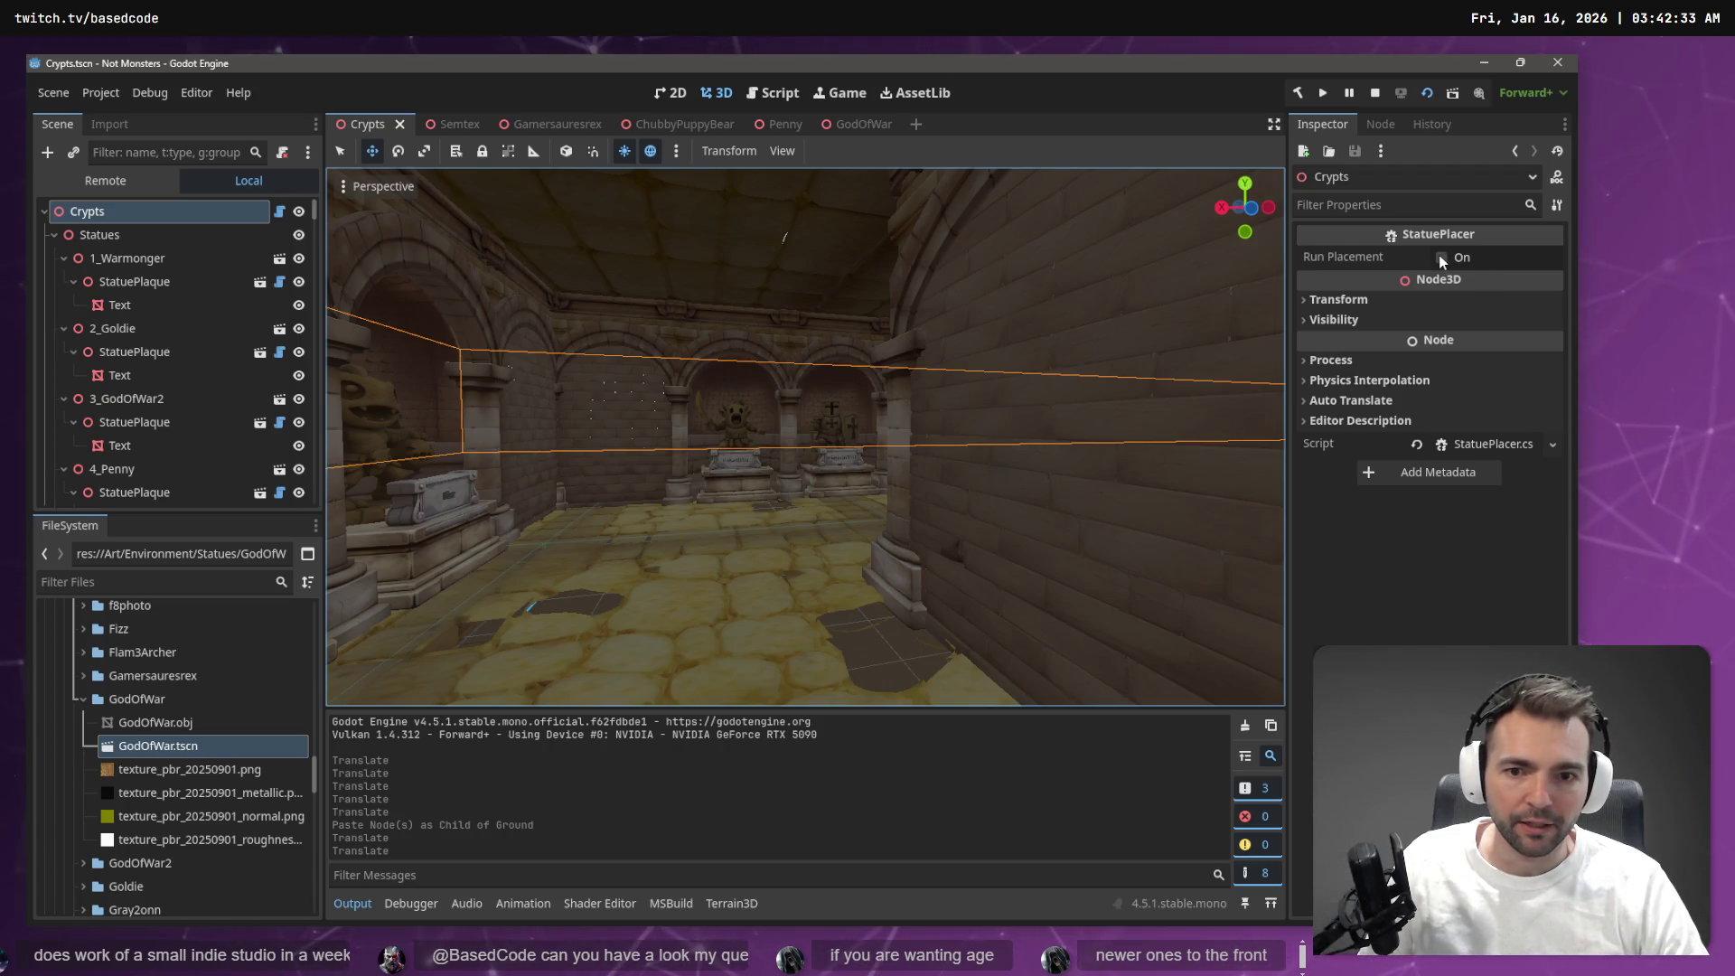
{"action": "left_click", "coordinate": [1442, 257]}
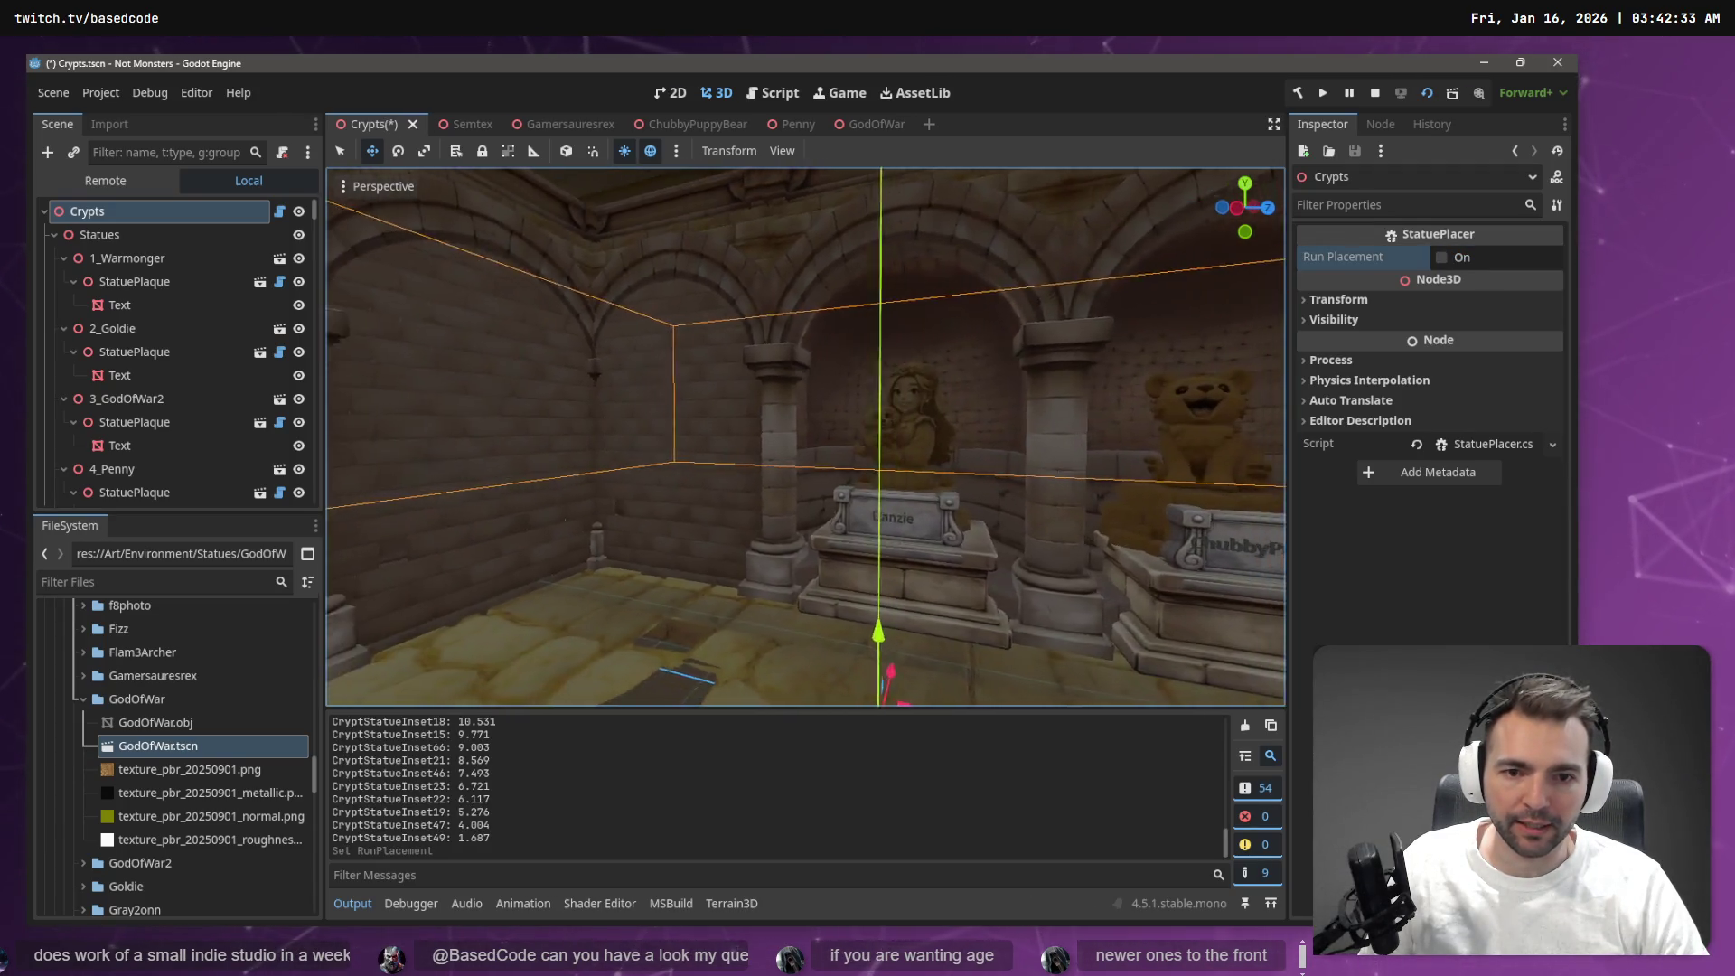
Fly past the reassigned statues, such as ChubbyPuppyBear and Danzie, to check their pedestals
{"action": "key", "text": "d"}
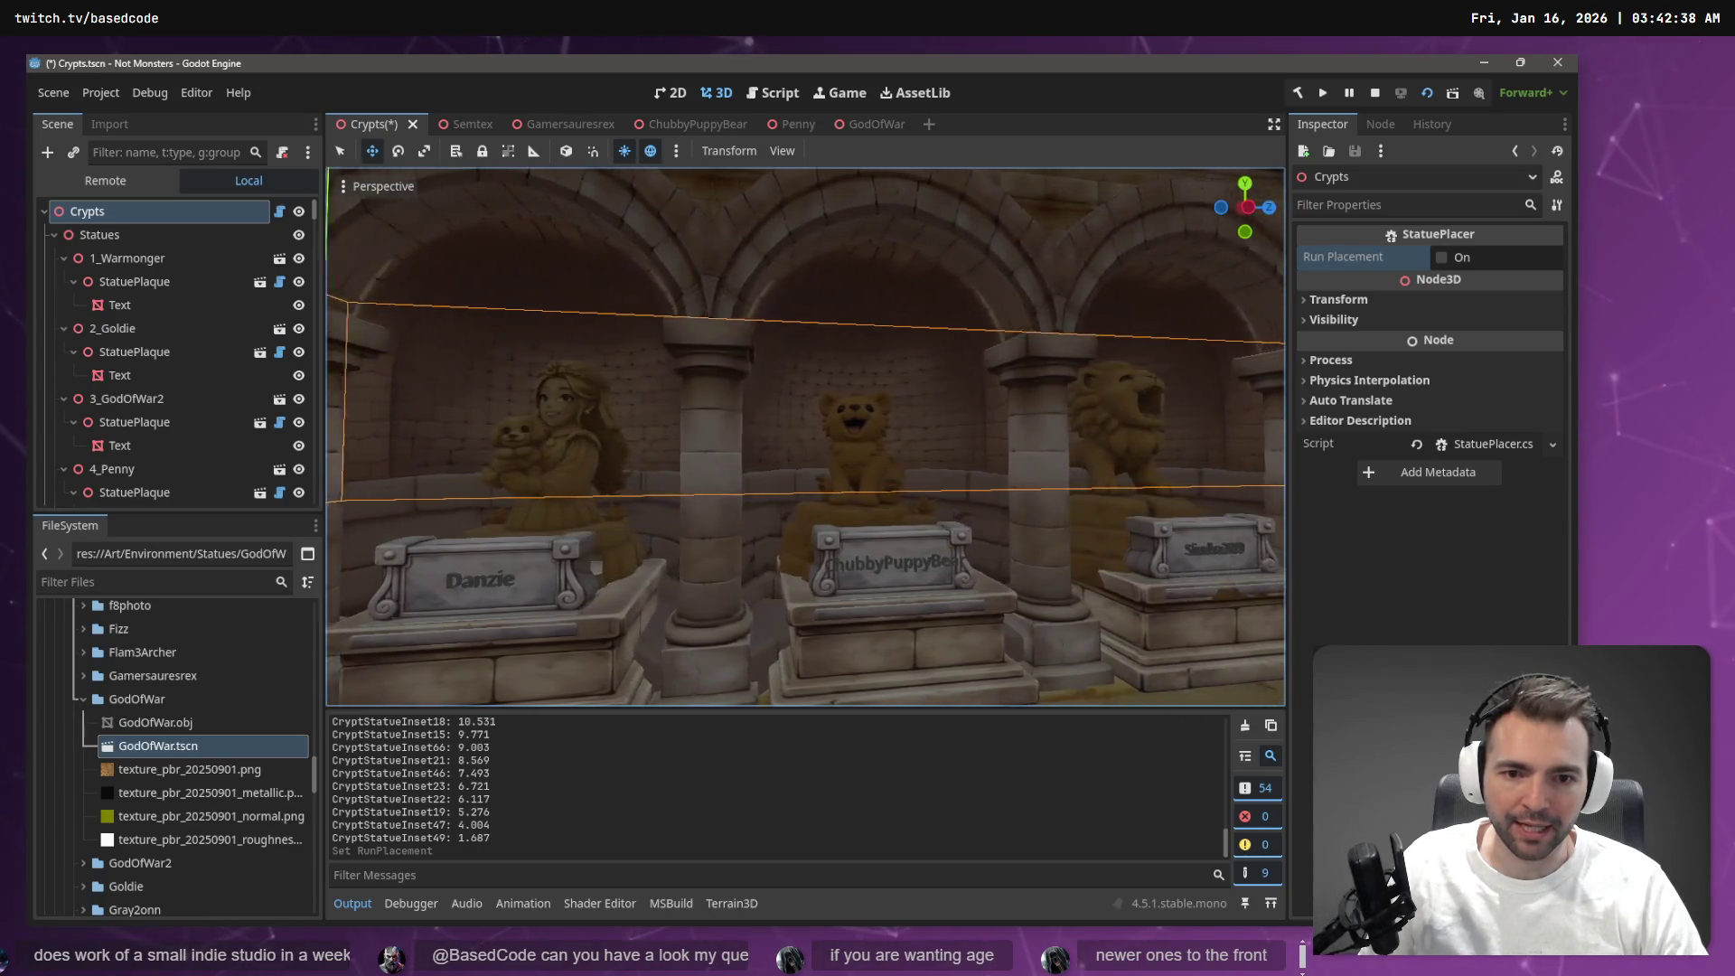
{"action": "key", "text": "d"}
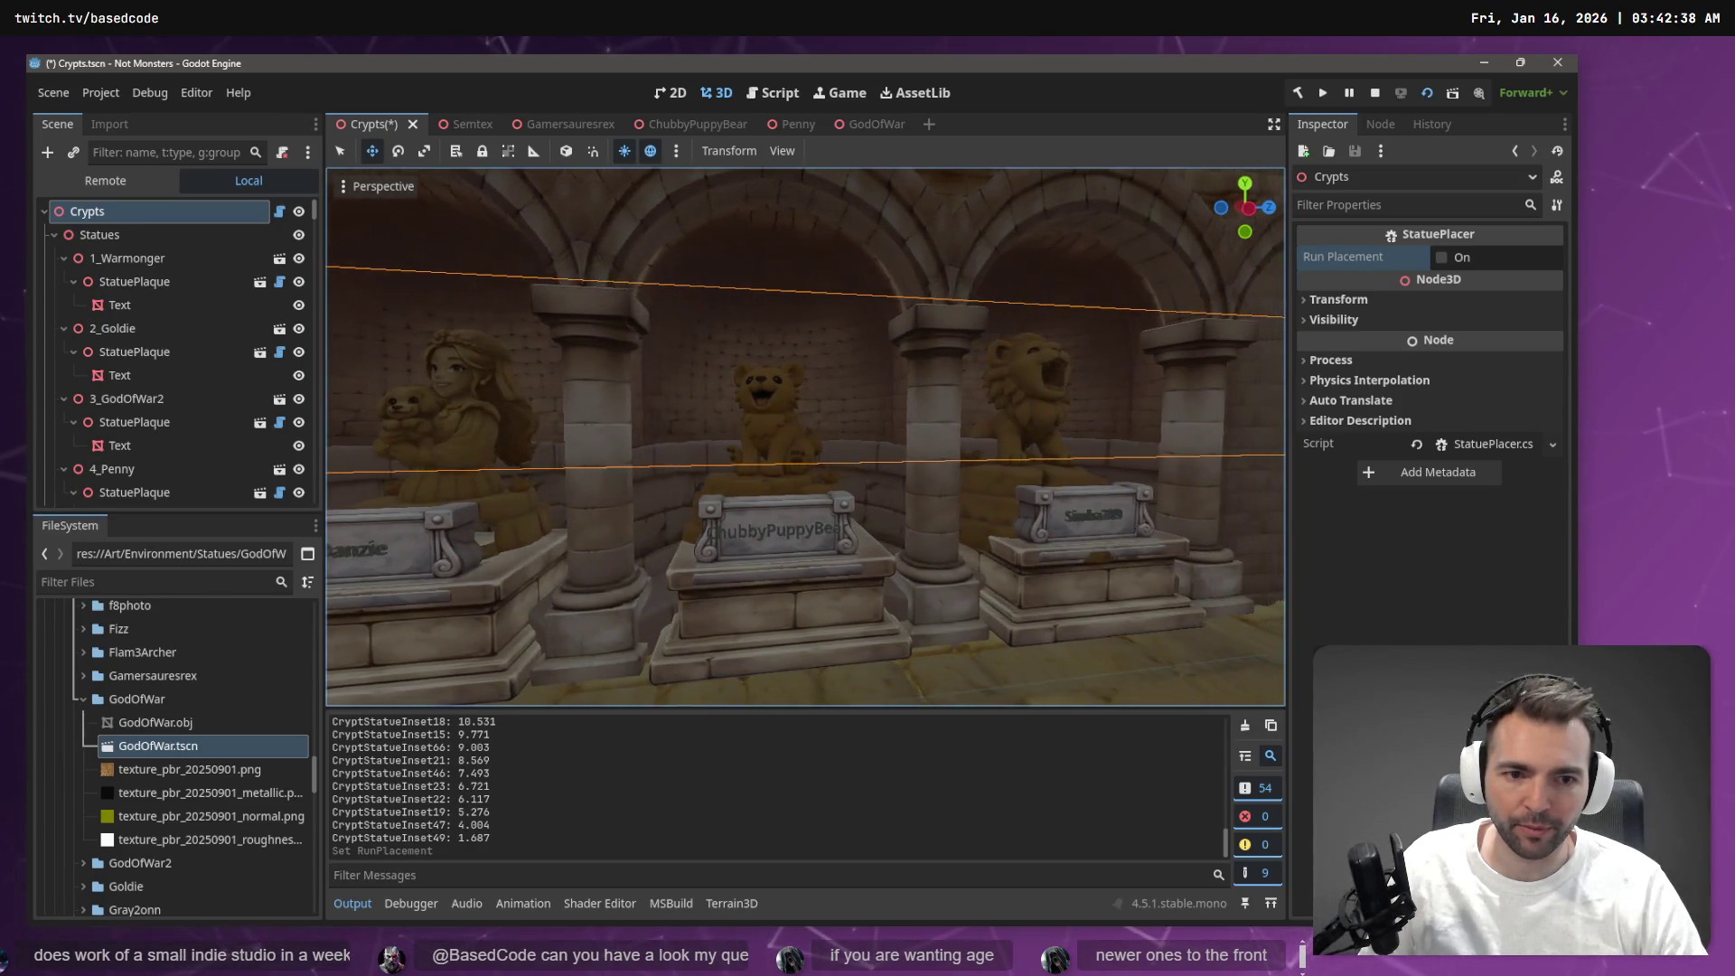
{"action": "key", "text": "w"}
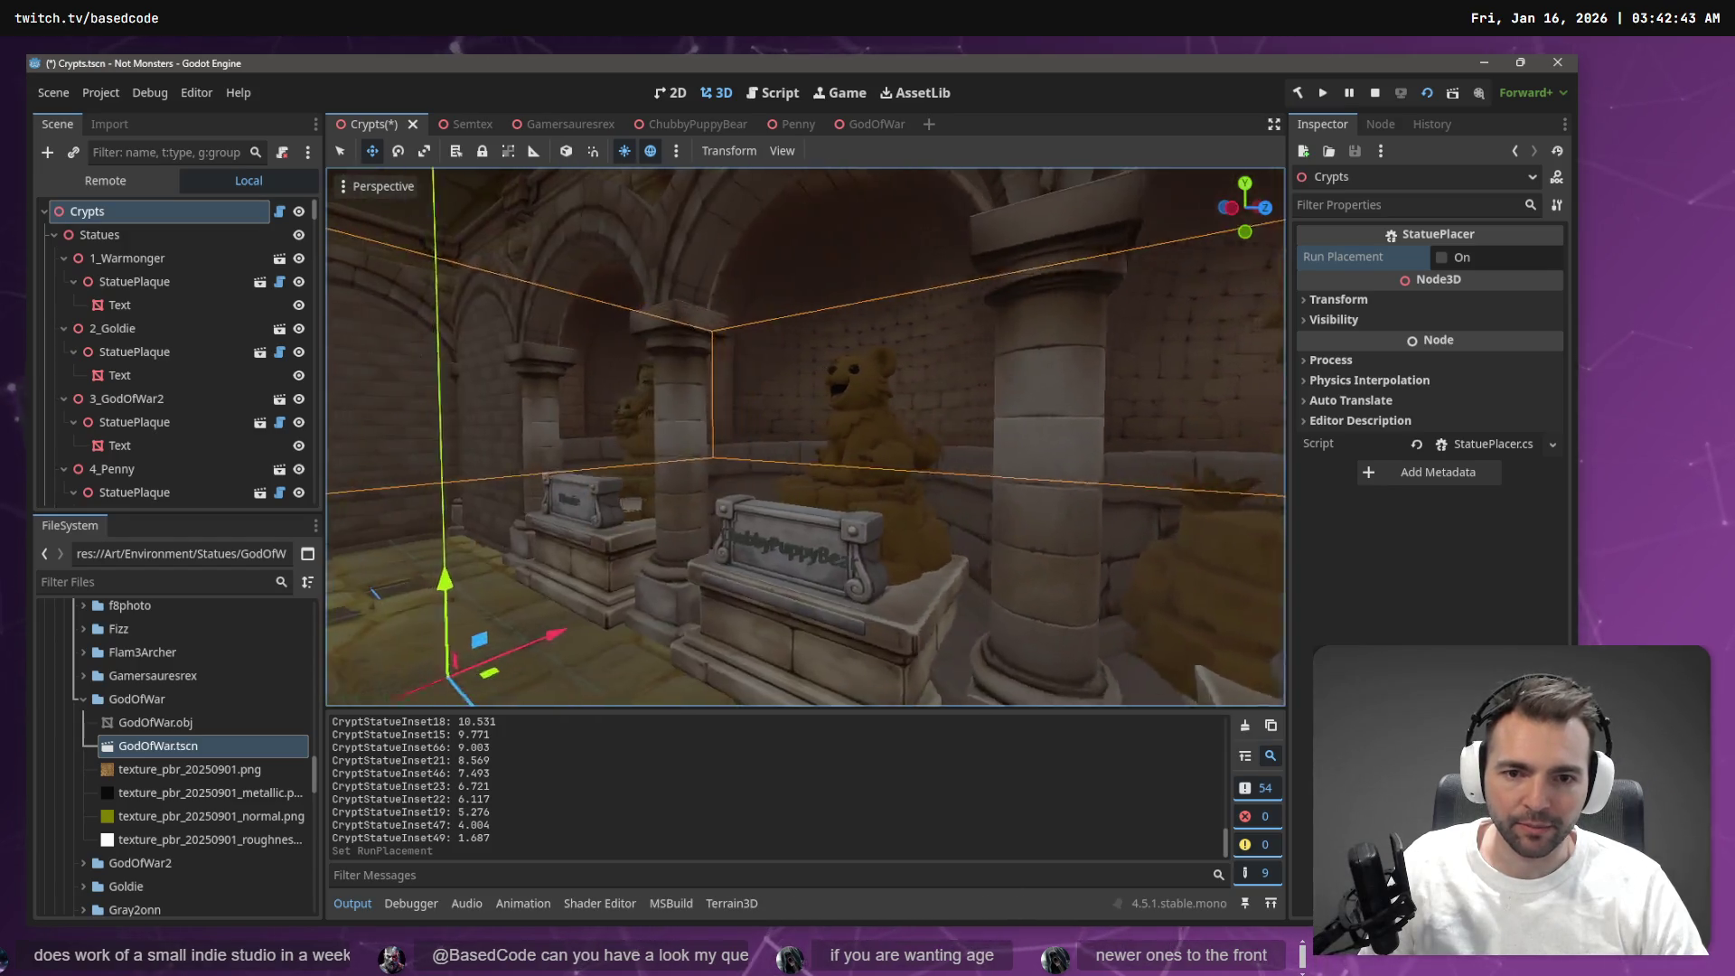
{"action": "key", "text": "a"}
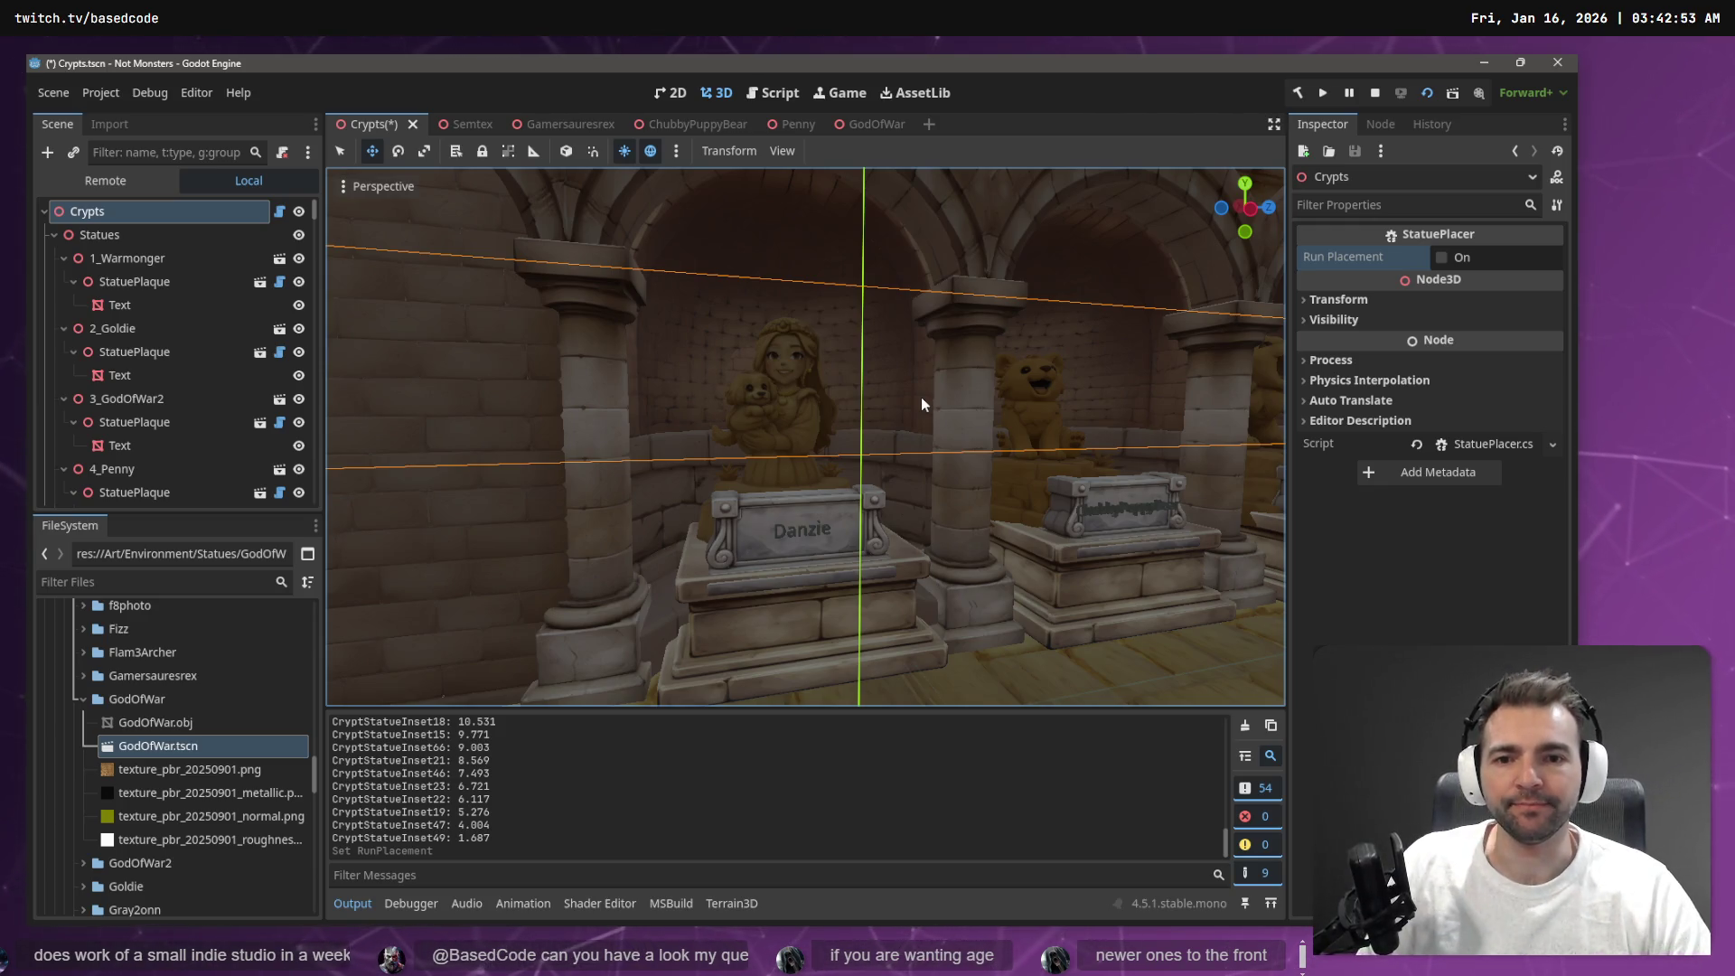
{"action": "key", "text": "w"}
{"action": "key", "text": "w"}
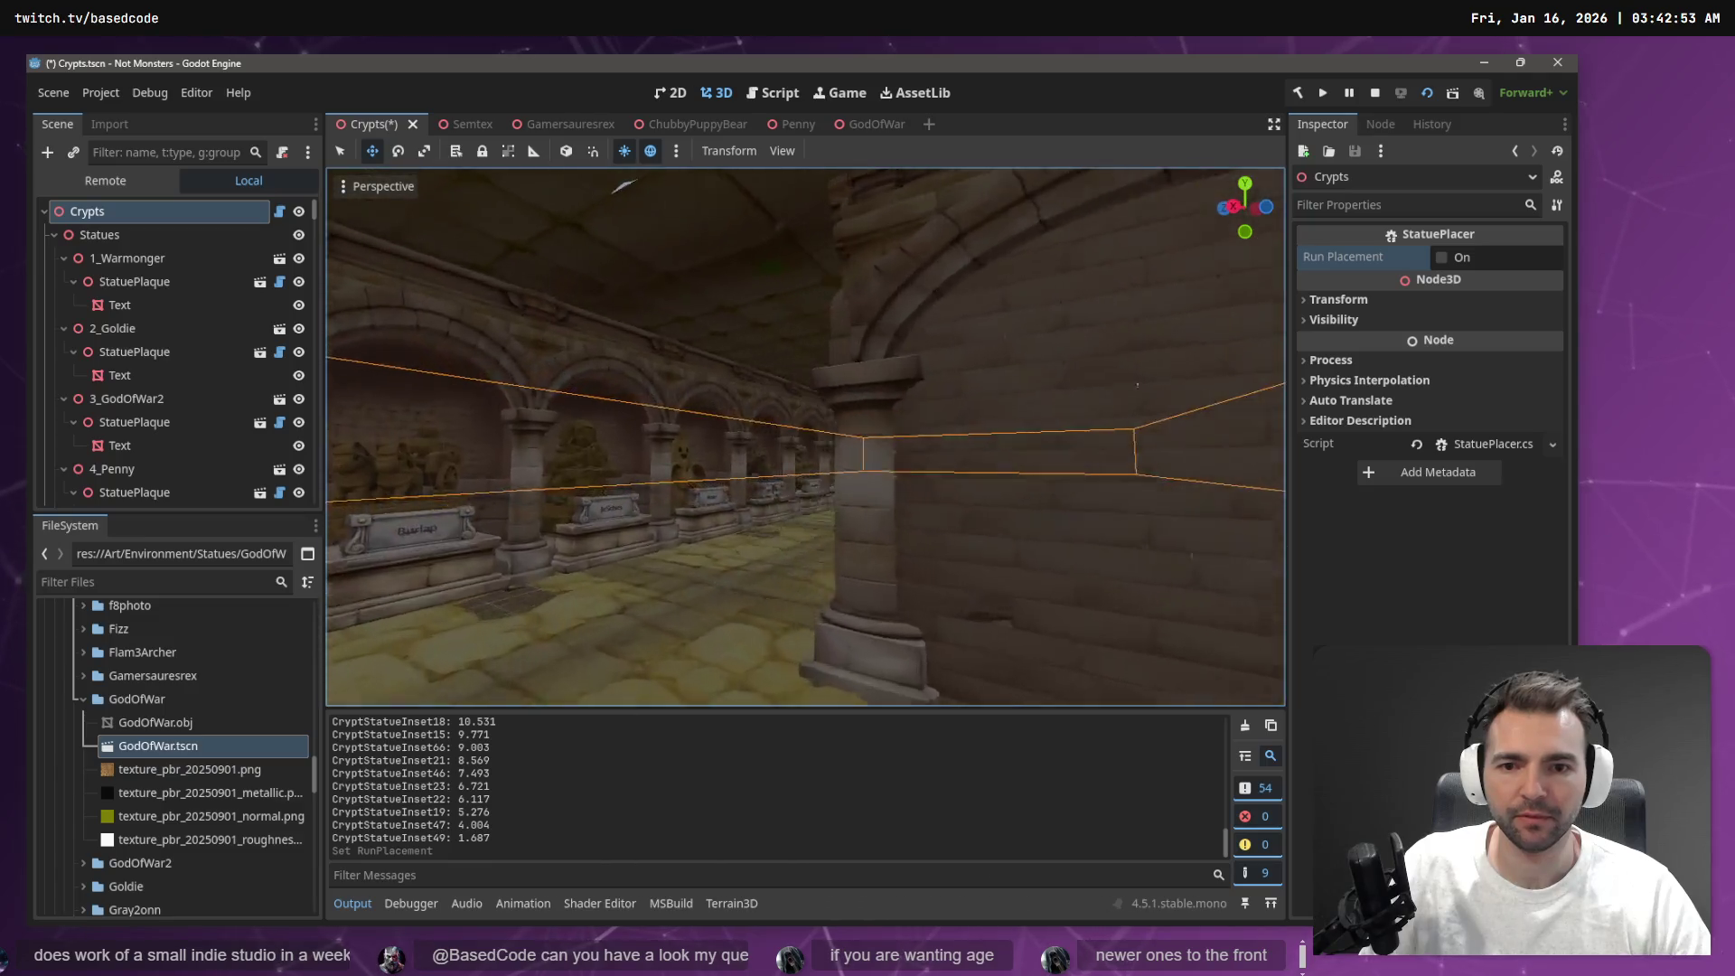
{"action": "key", "text": "w"}
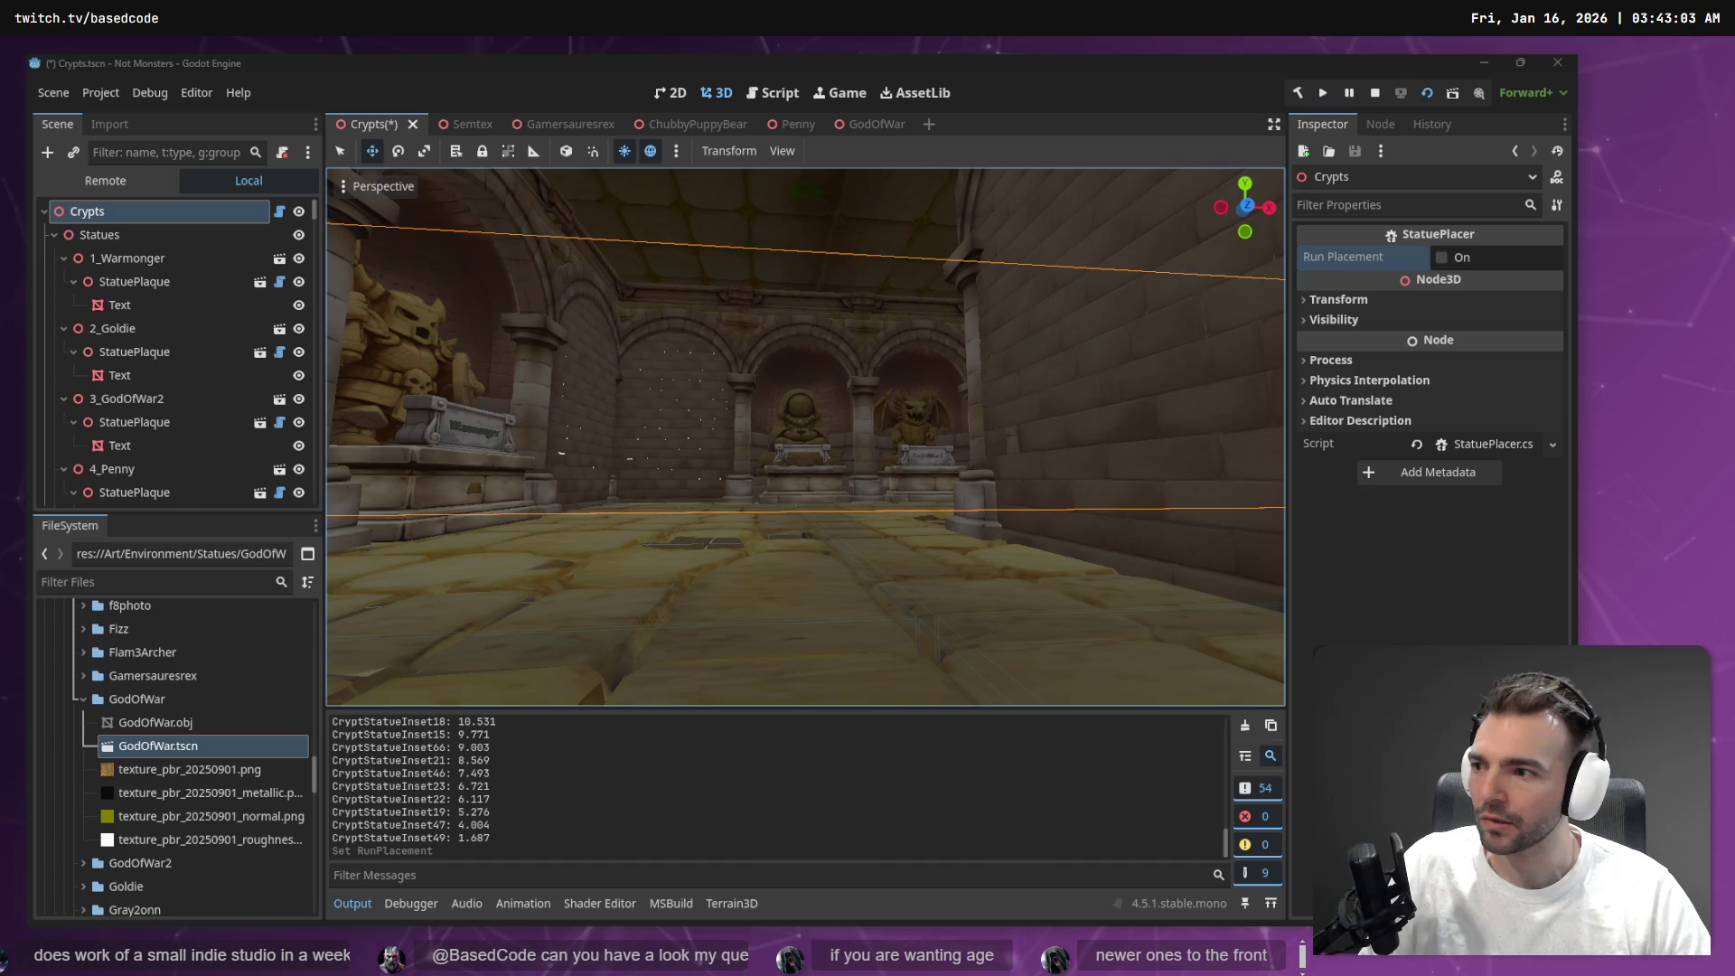
{"action": "right_click", "coordinate": [481, 308]}
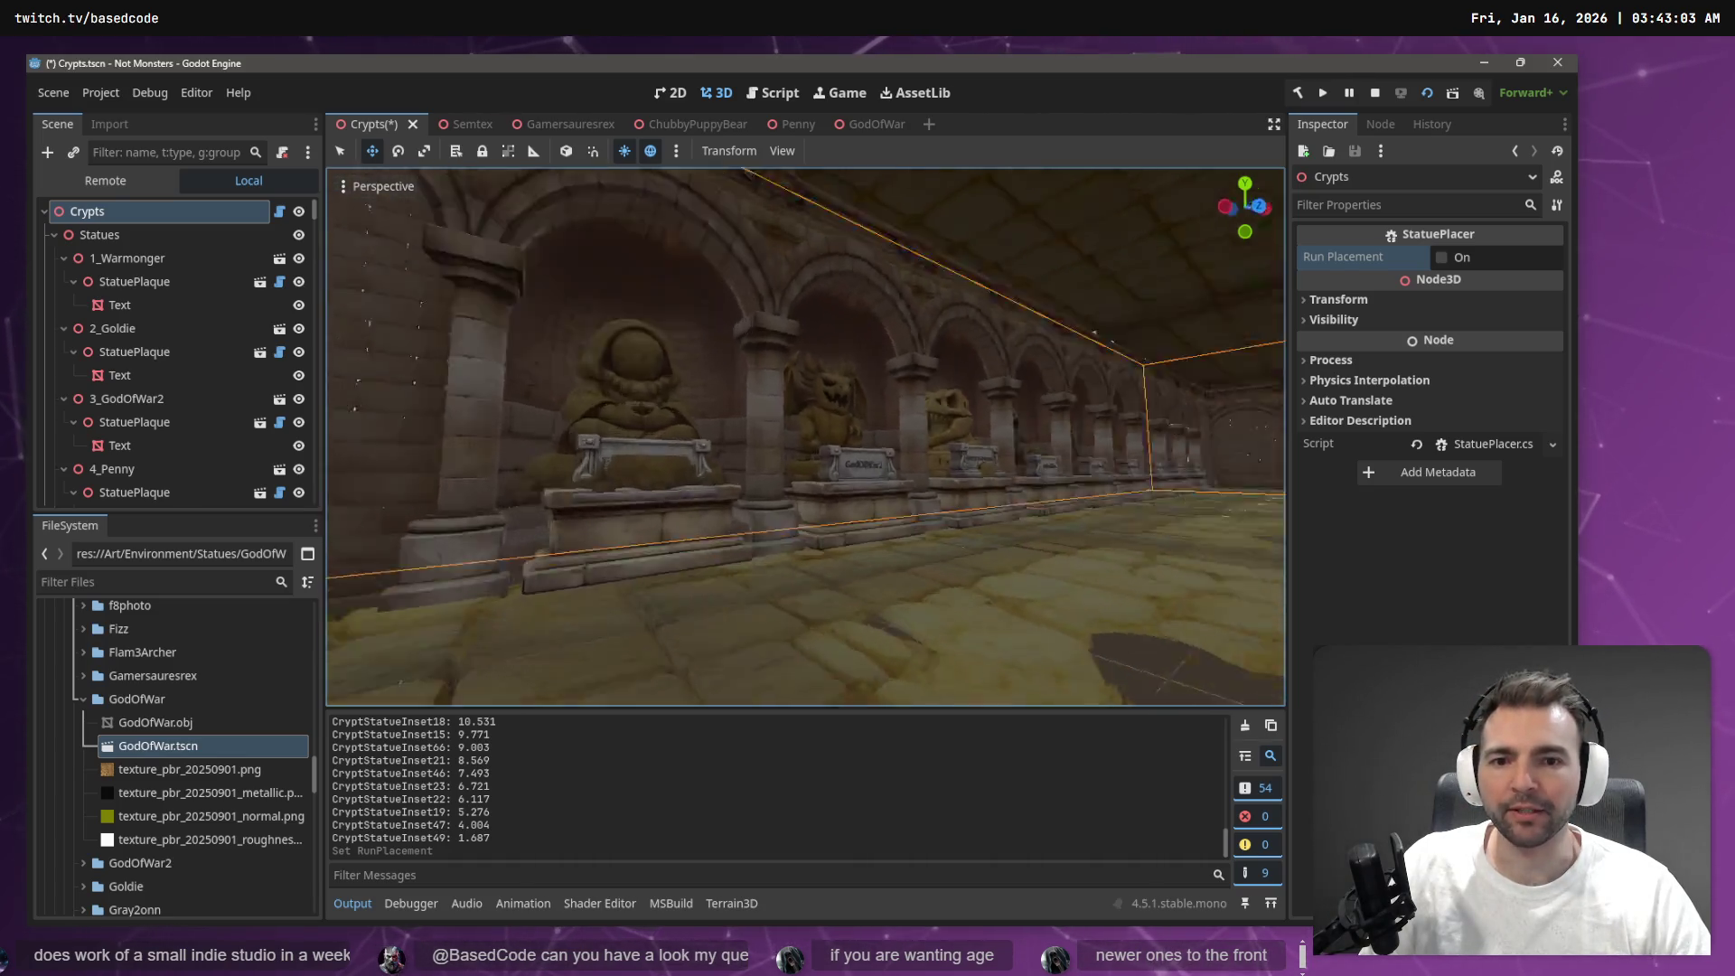
{"action": "key", "text": "w"}
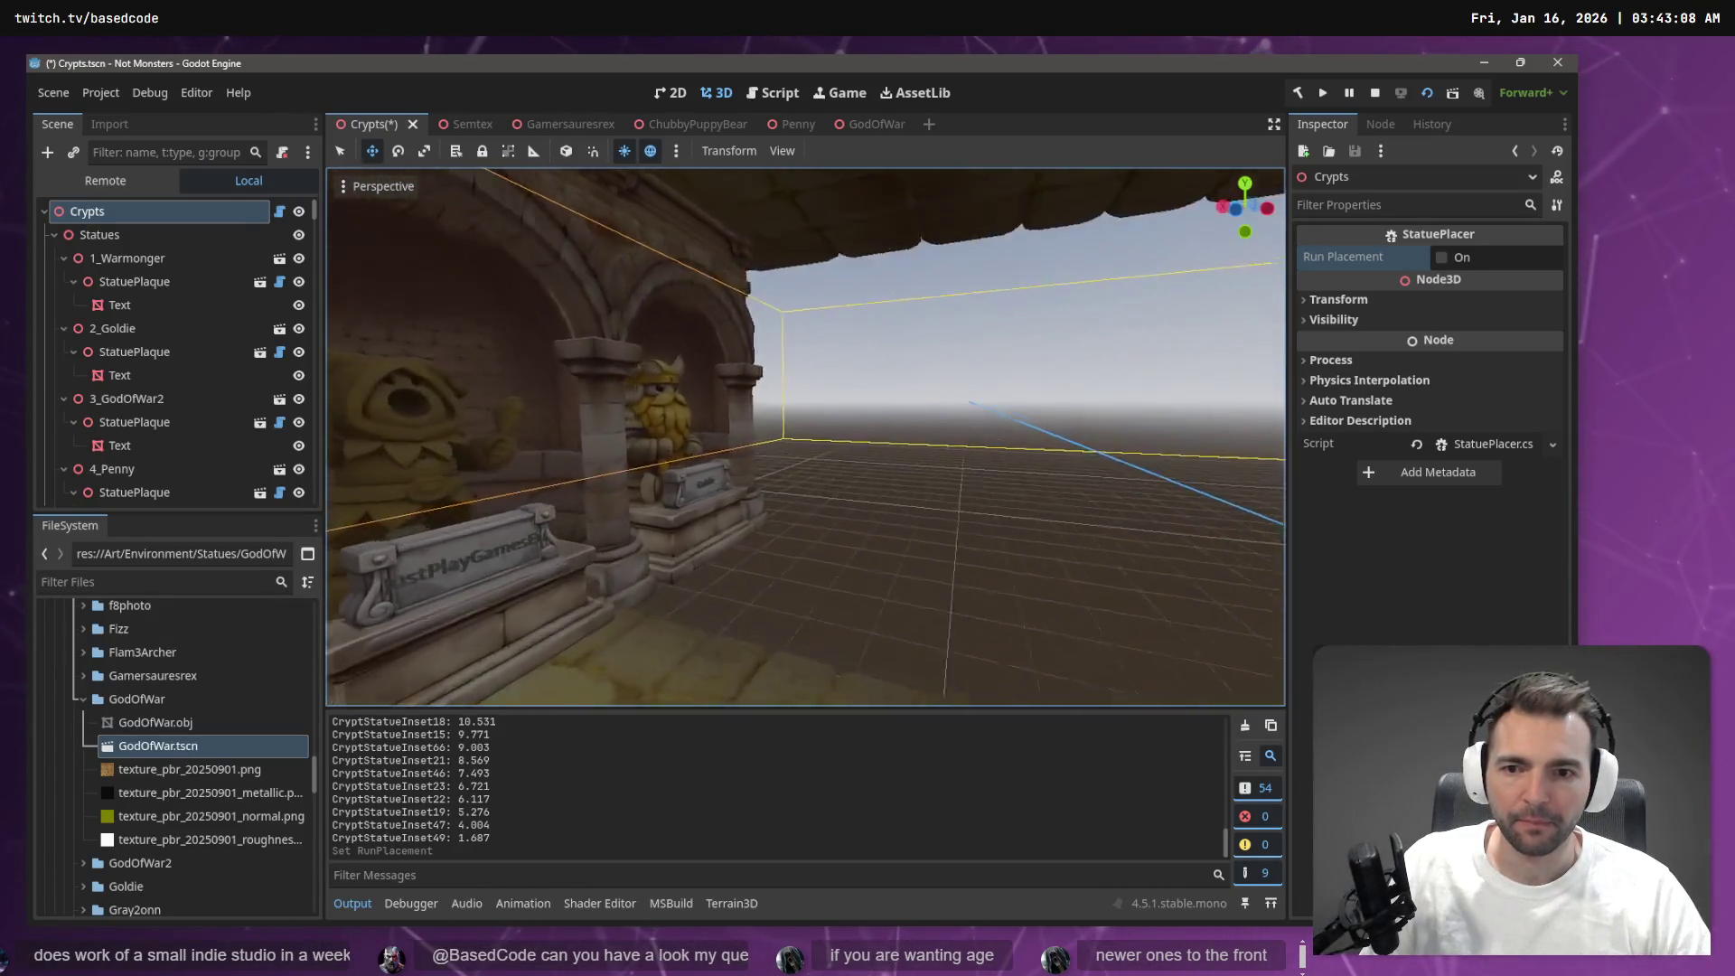
{"action": "key", "text": "w"}
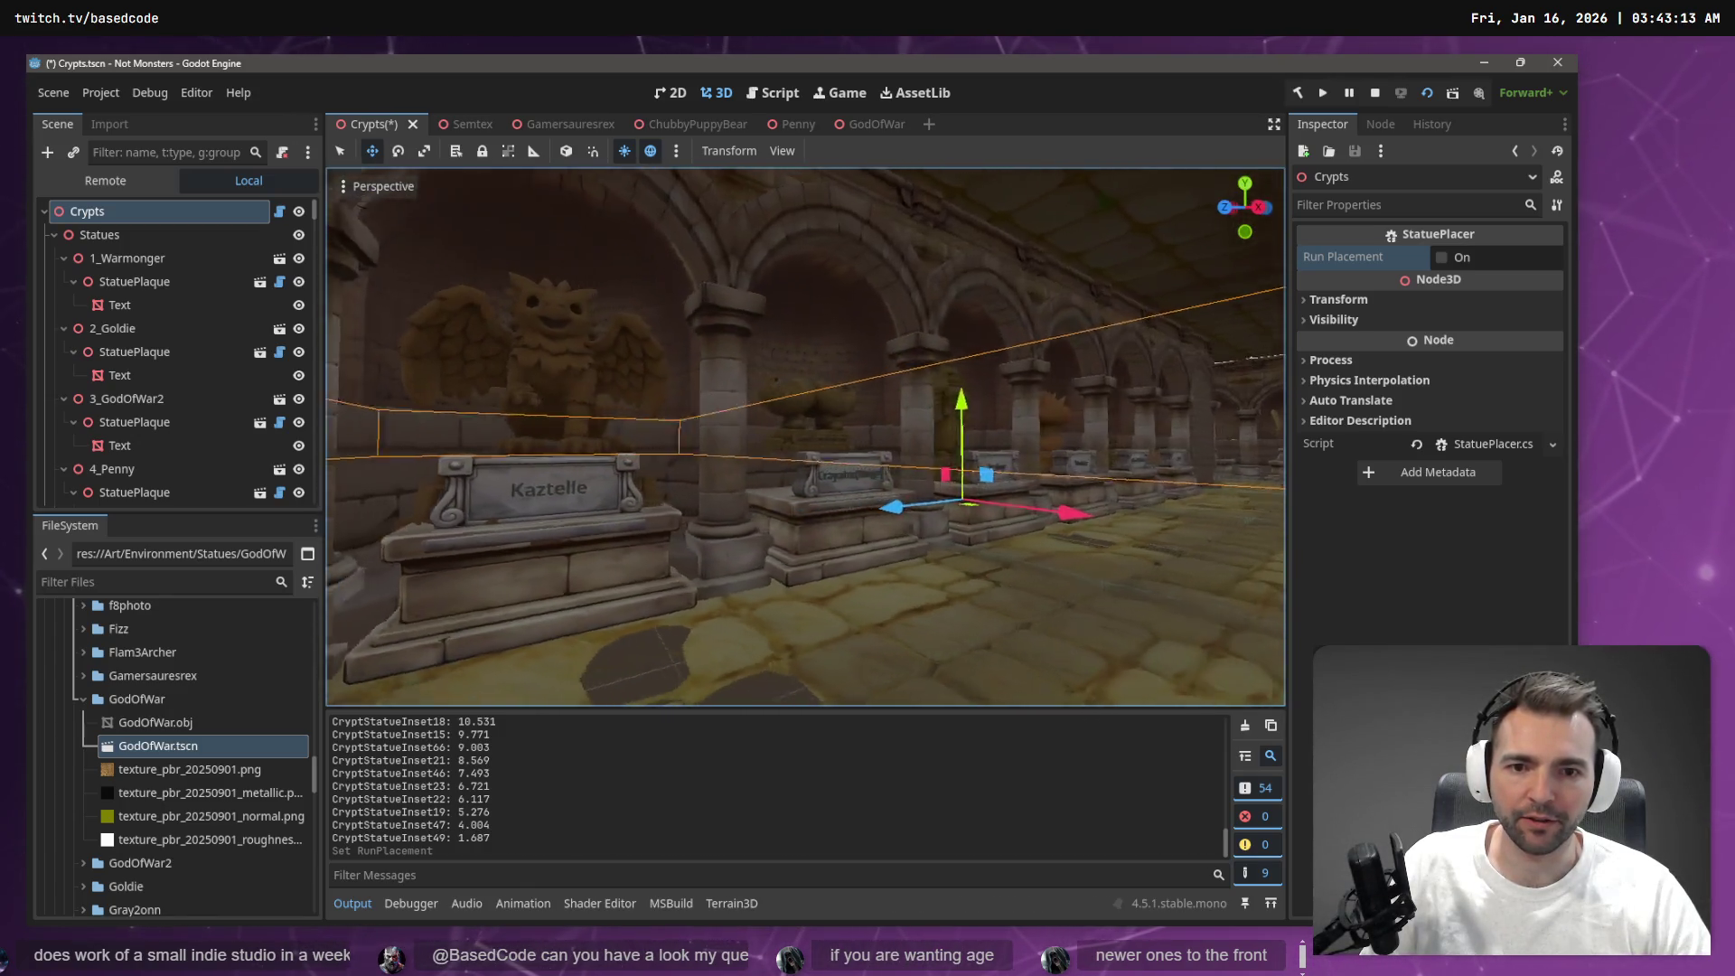
{"action": "key", "text": "w"}
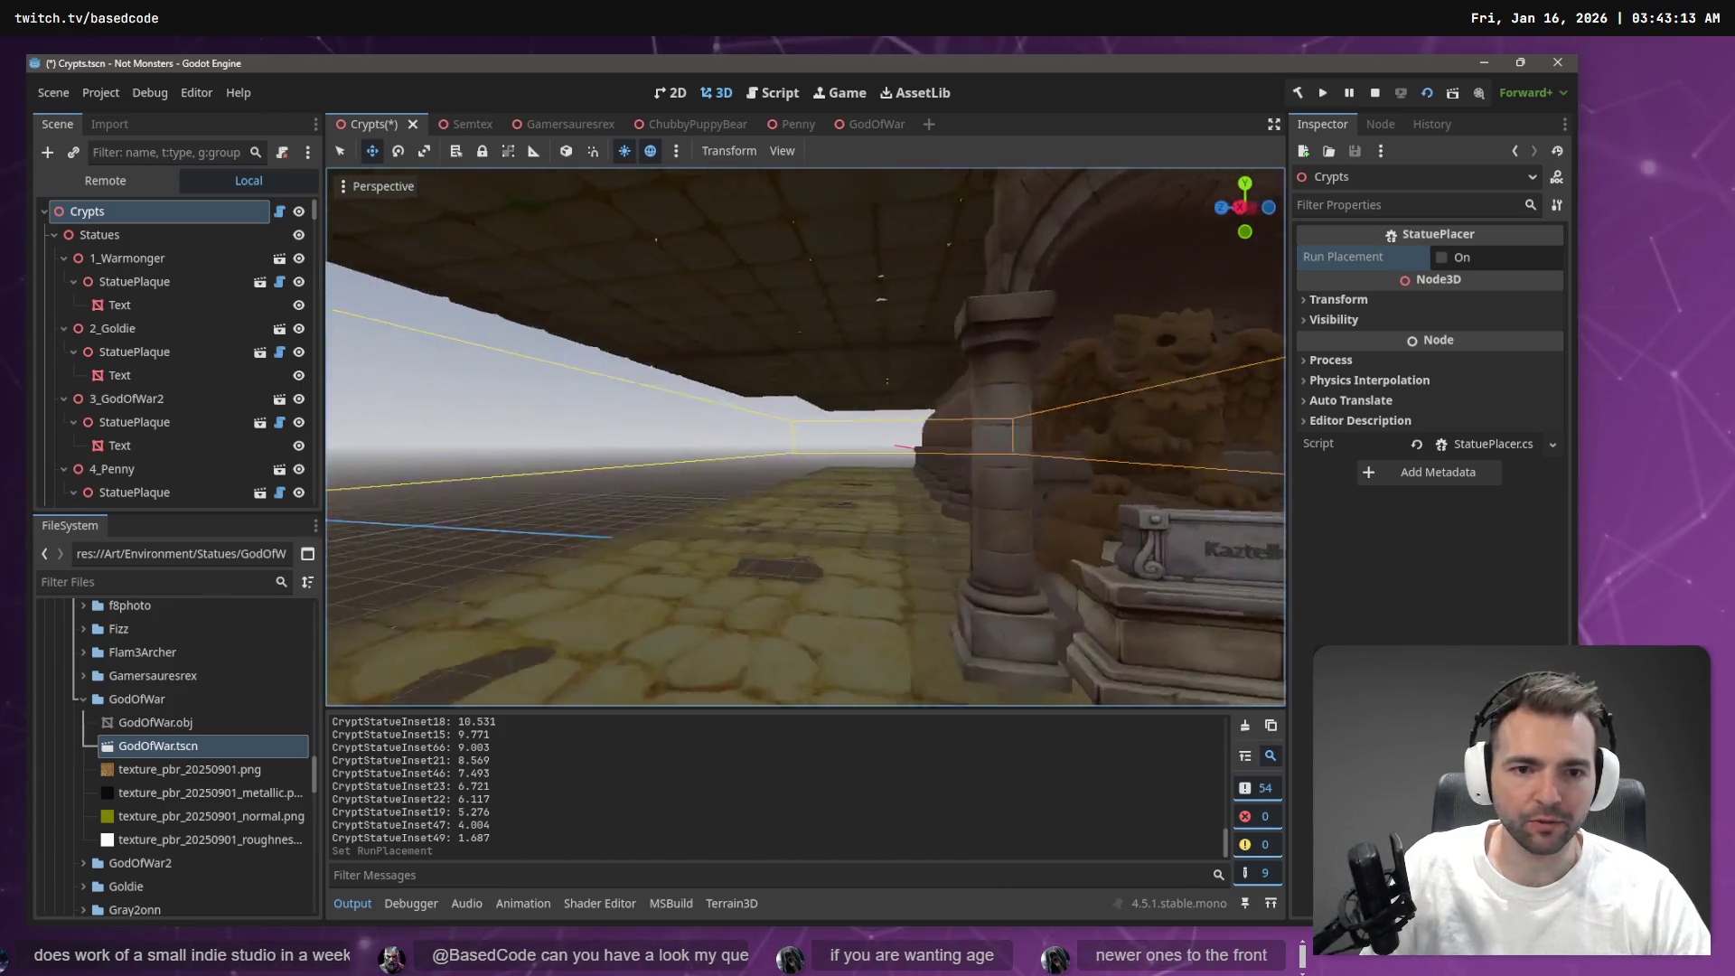
{"action": "key", "text": "w"}
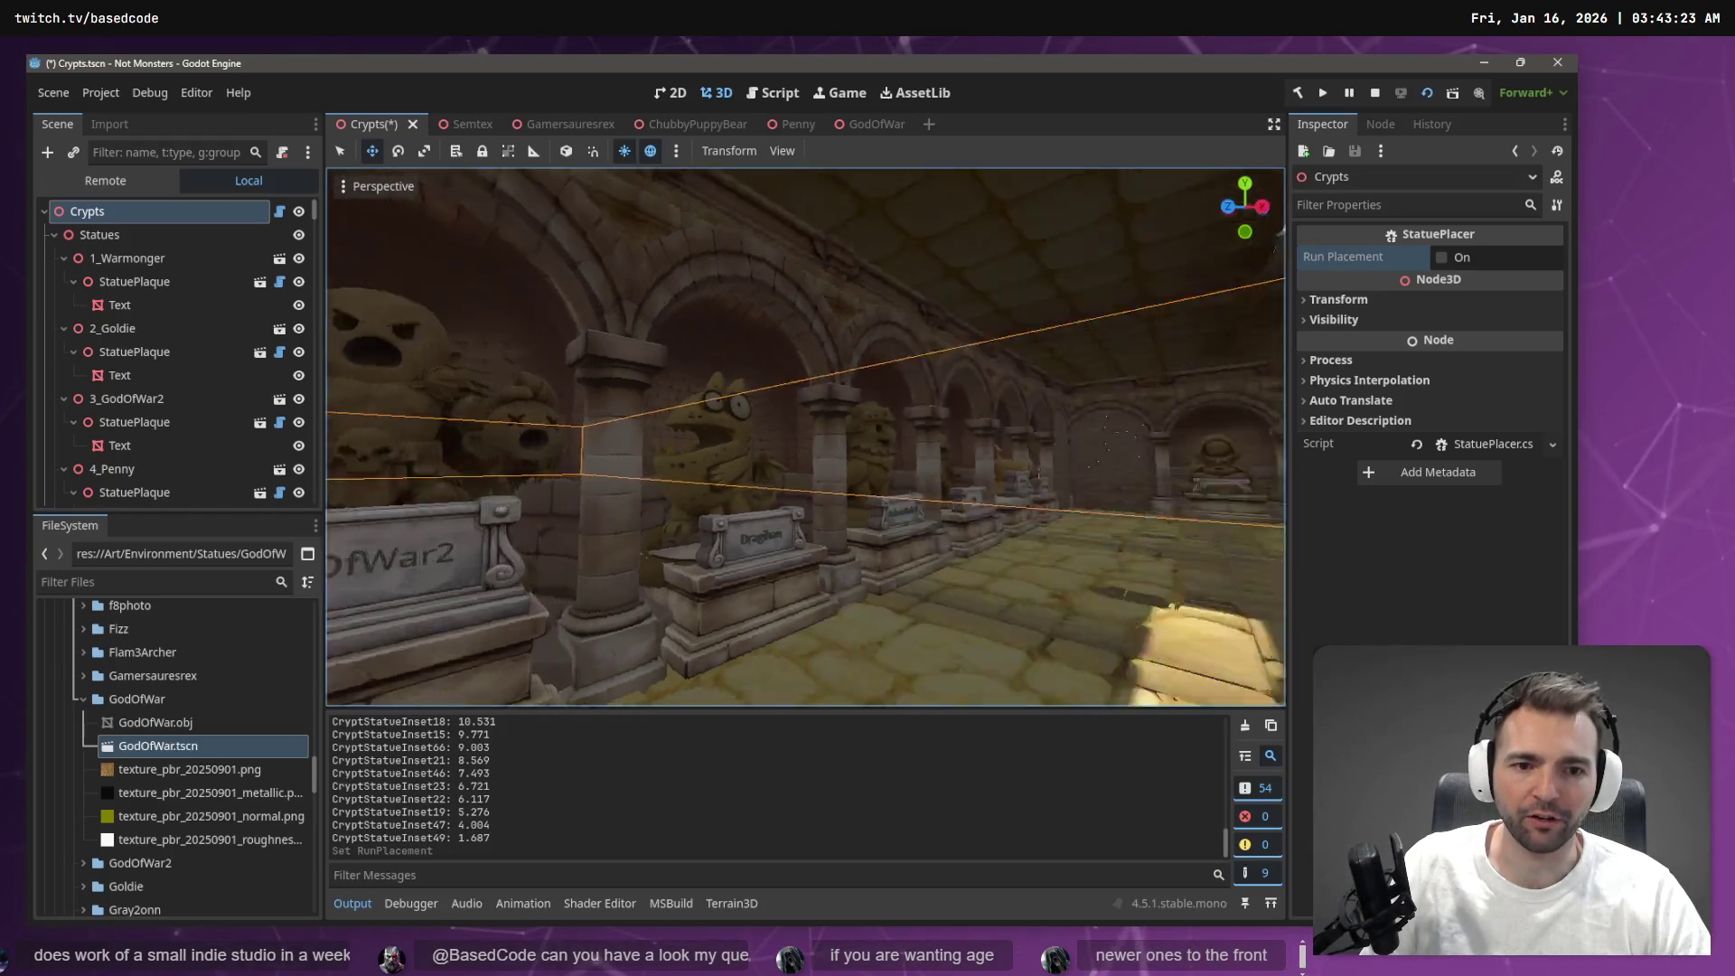
{"action": "key", "text": "w"}
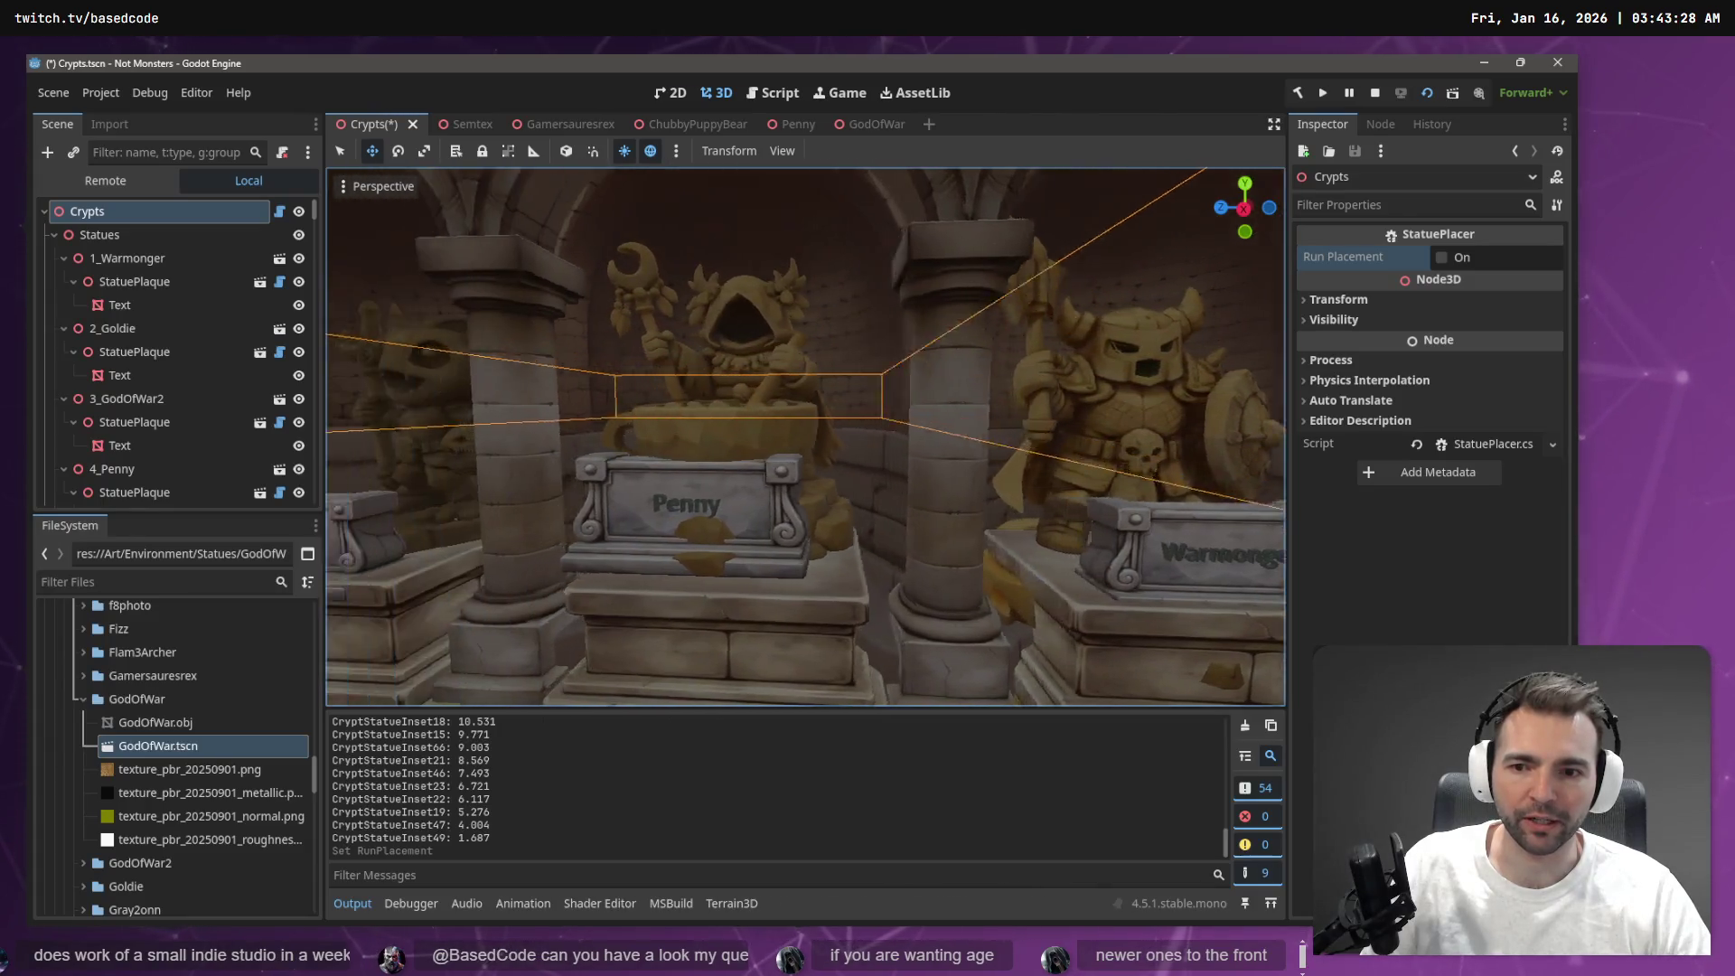
{"action": "key", "text": "w"}
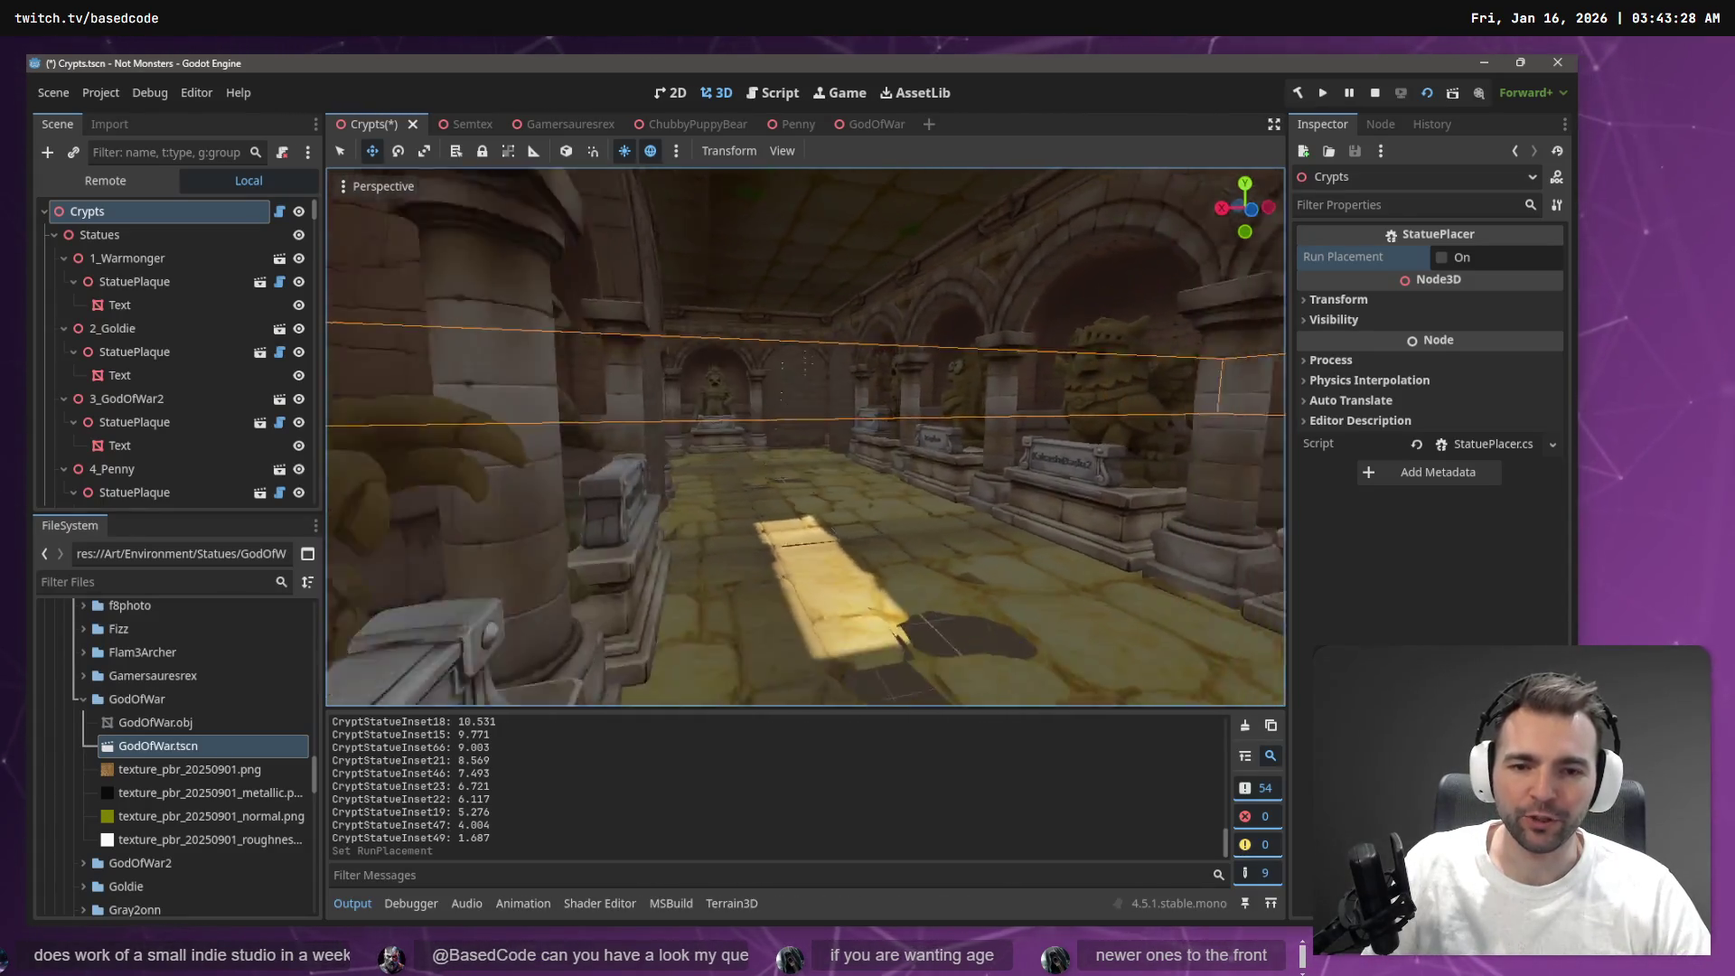
{"action": "key", "text": "s"}
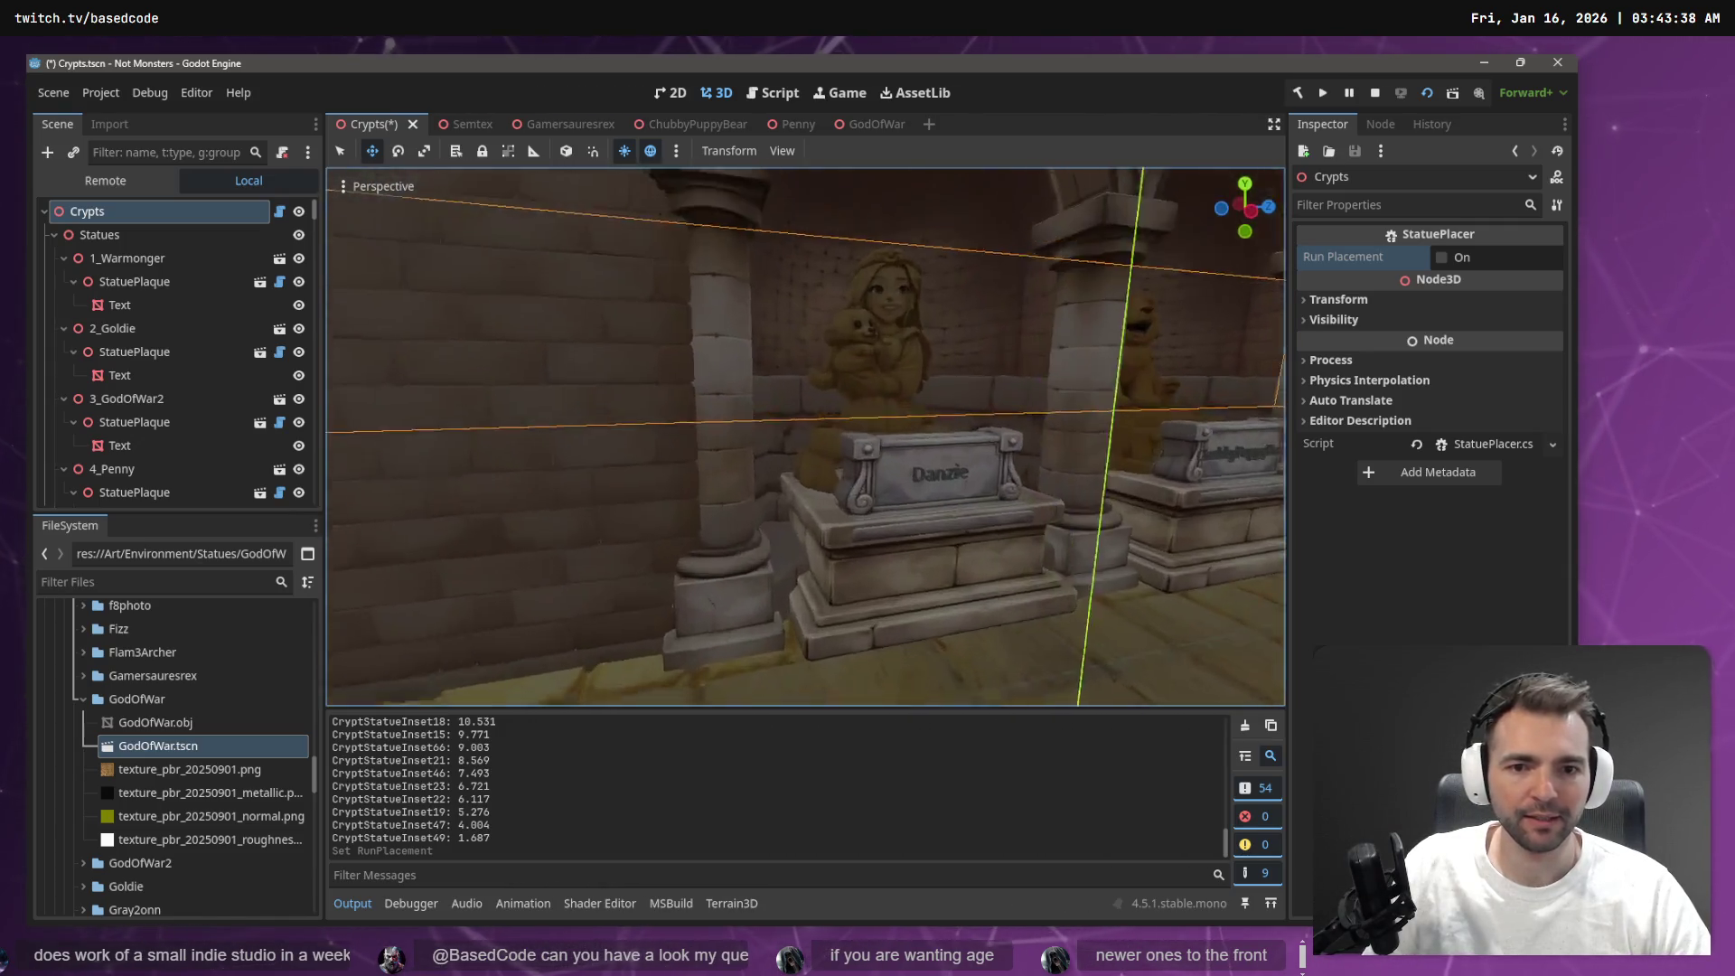
{"action": "key", "text": "s"}
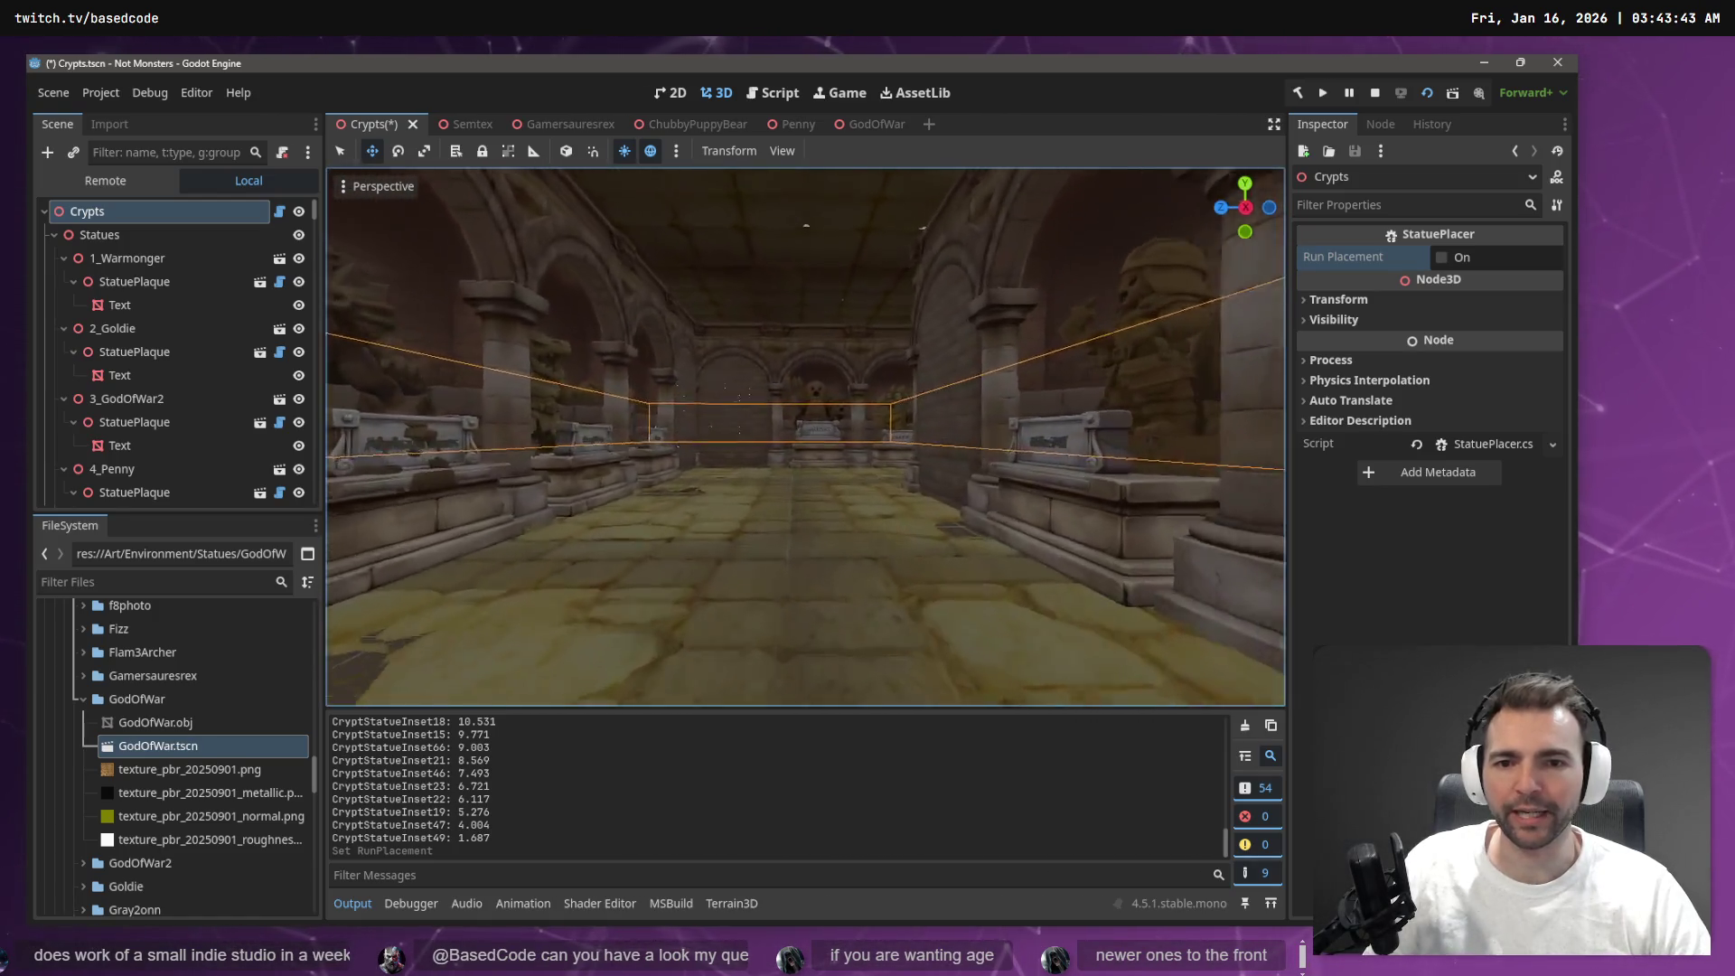
{"action": "key", "text": "s"}
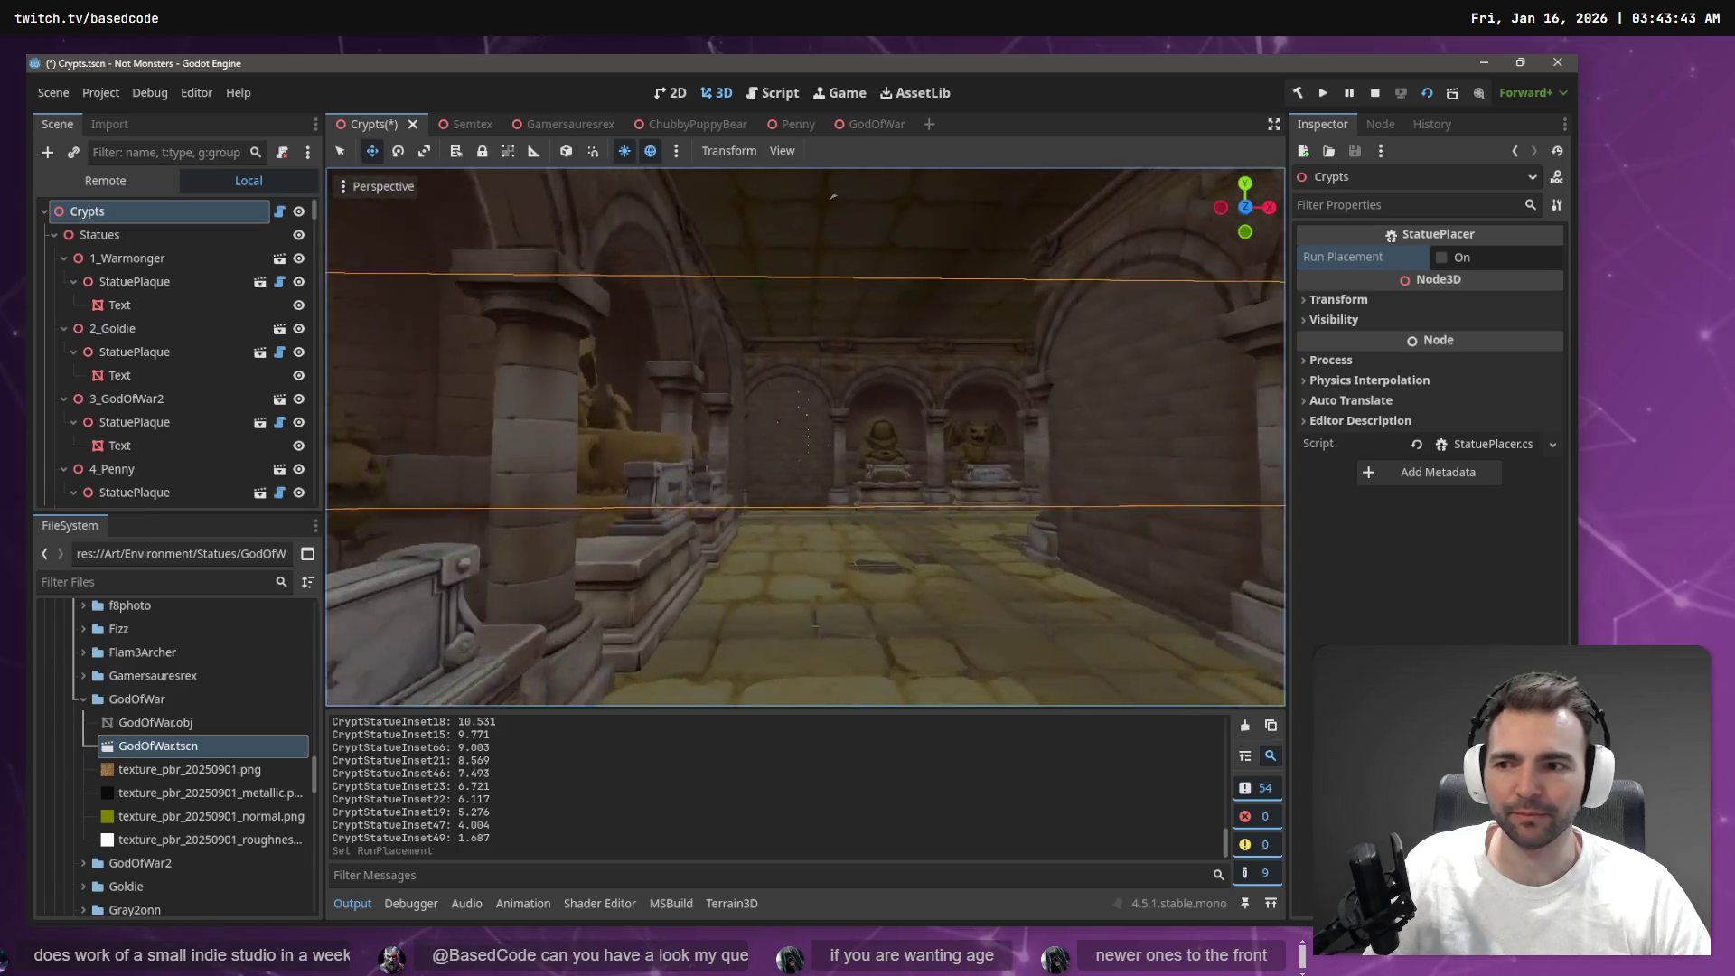
{"action": "key", "text": "w"}
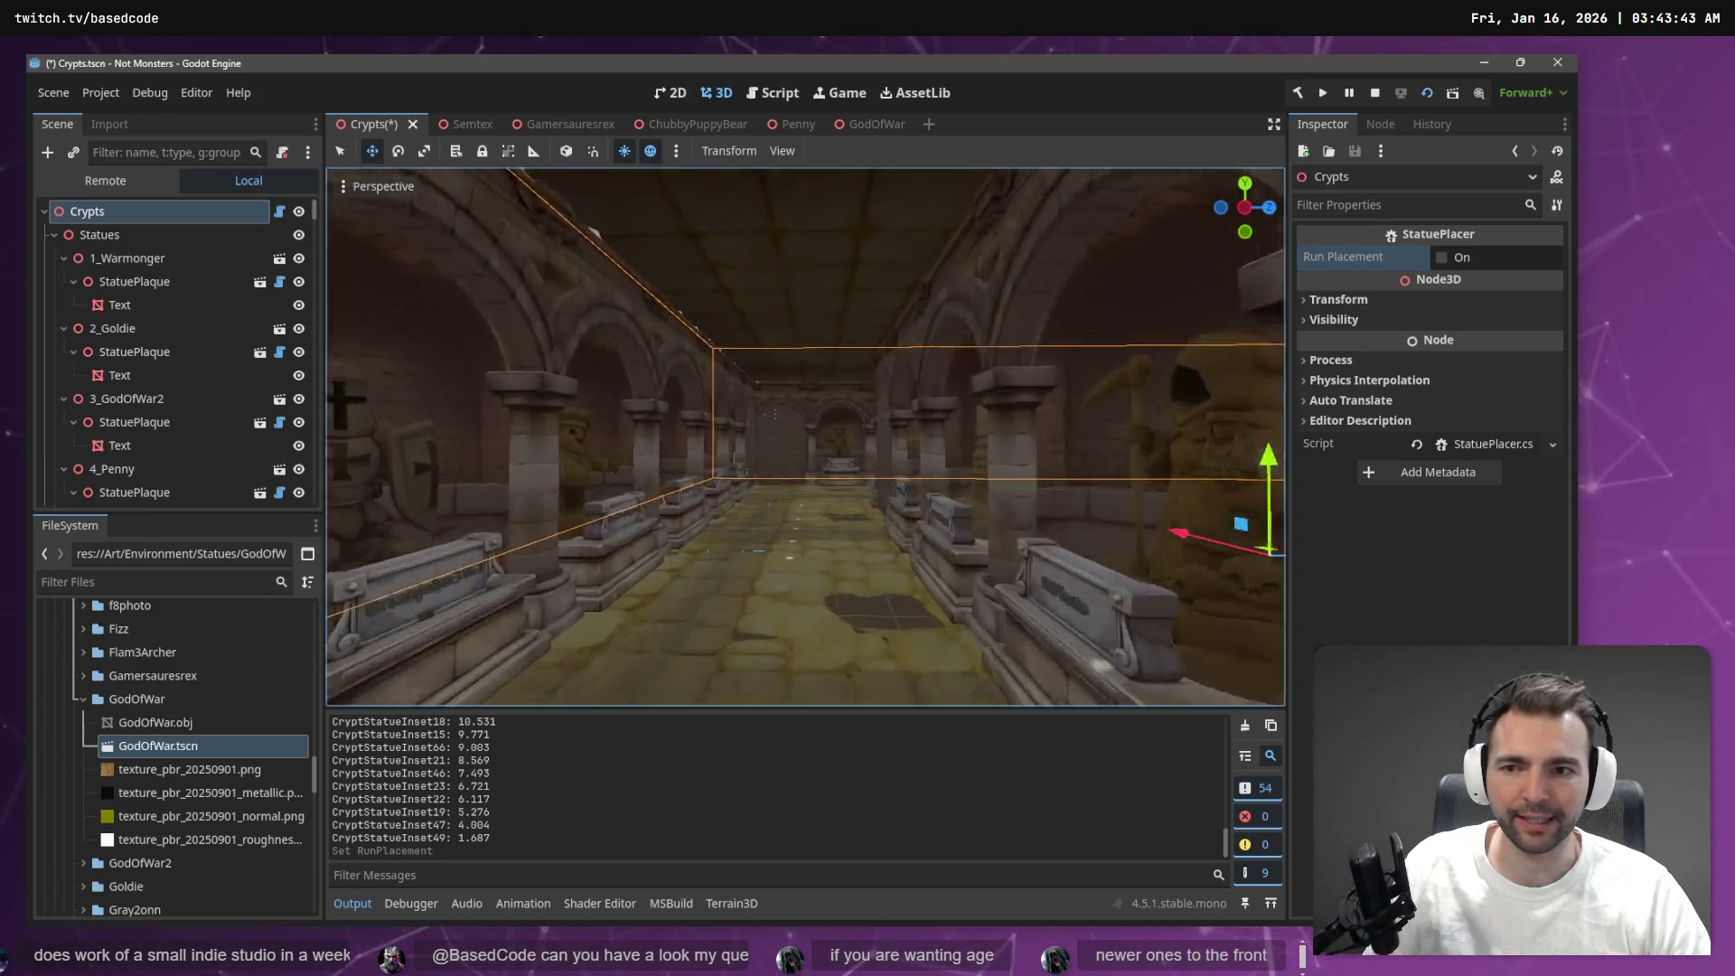
{"action": "key", "text": "w"}
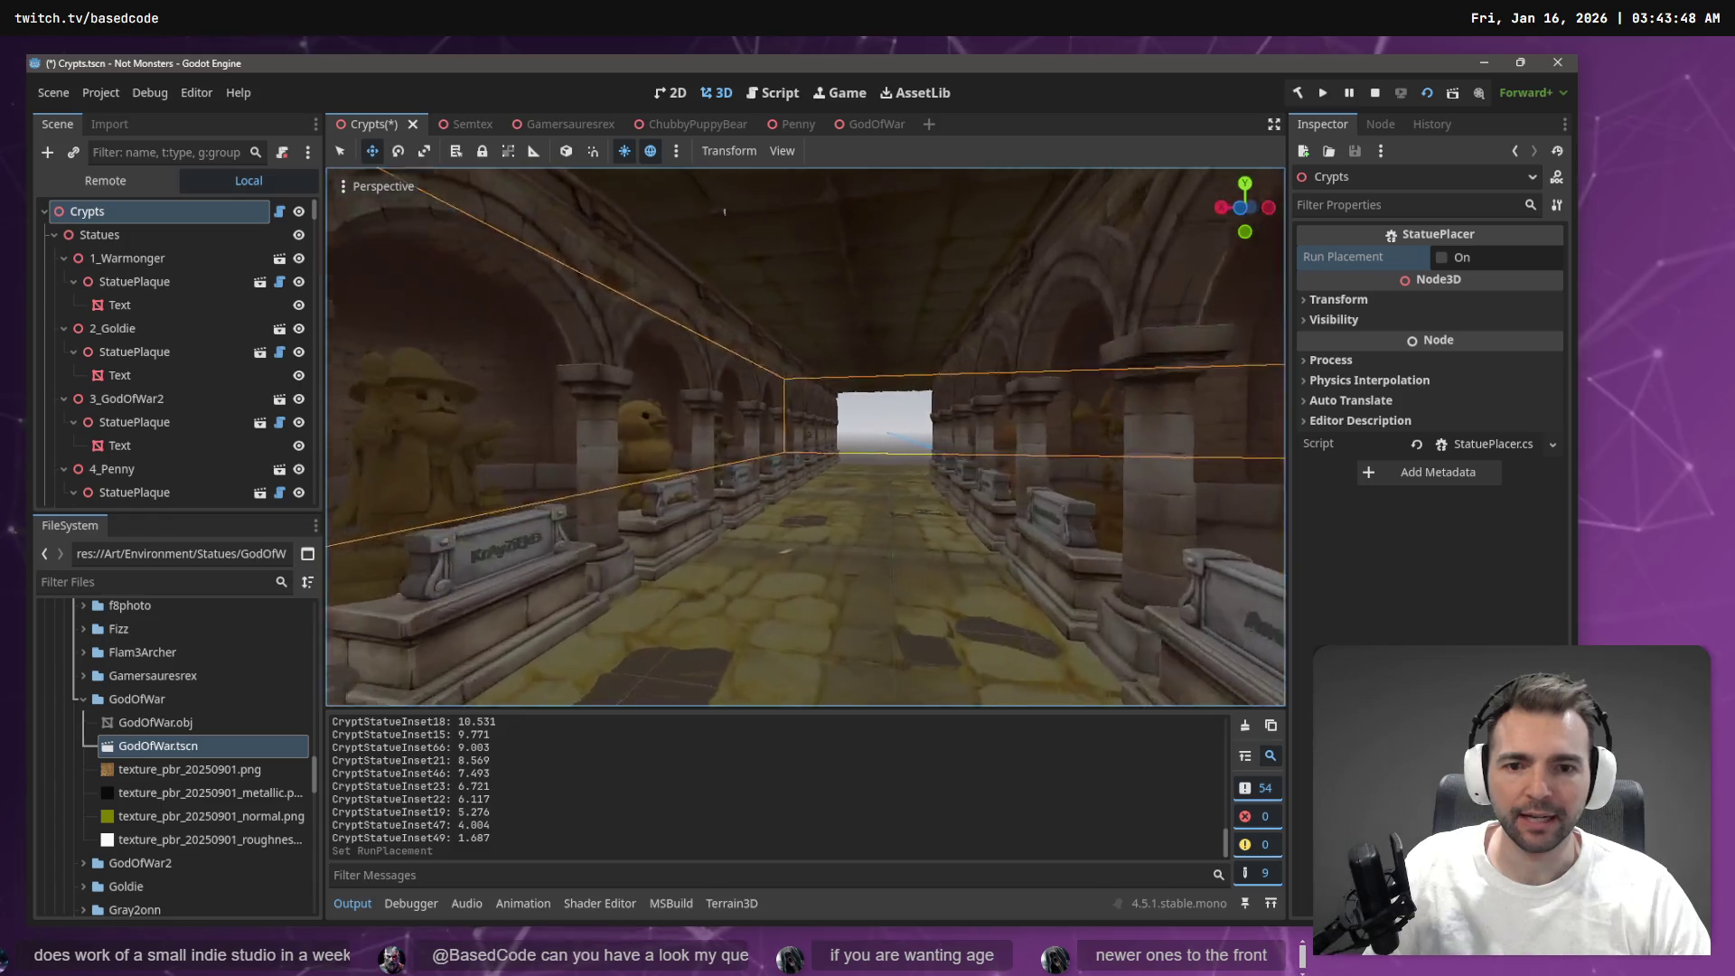
{"action": "key", "text": "s"}
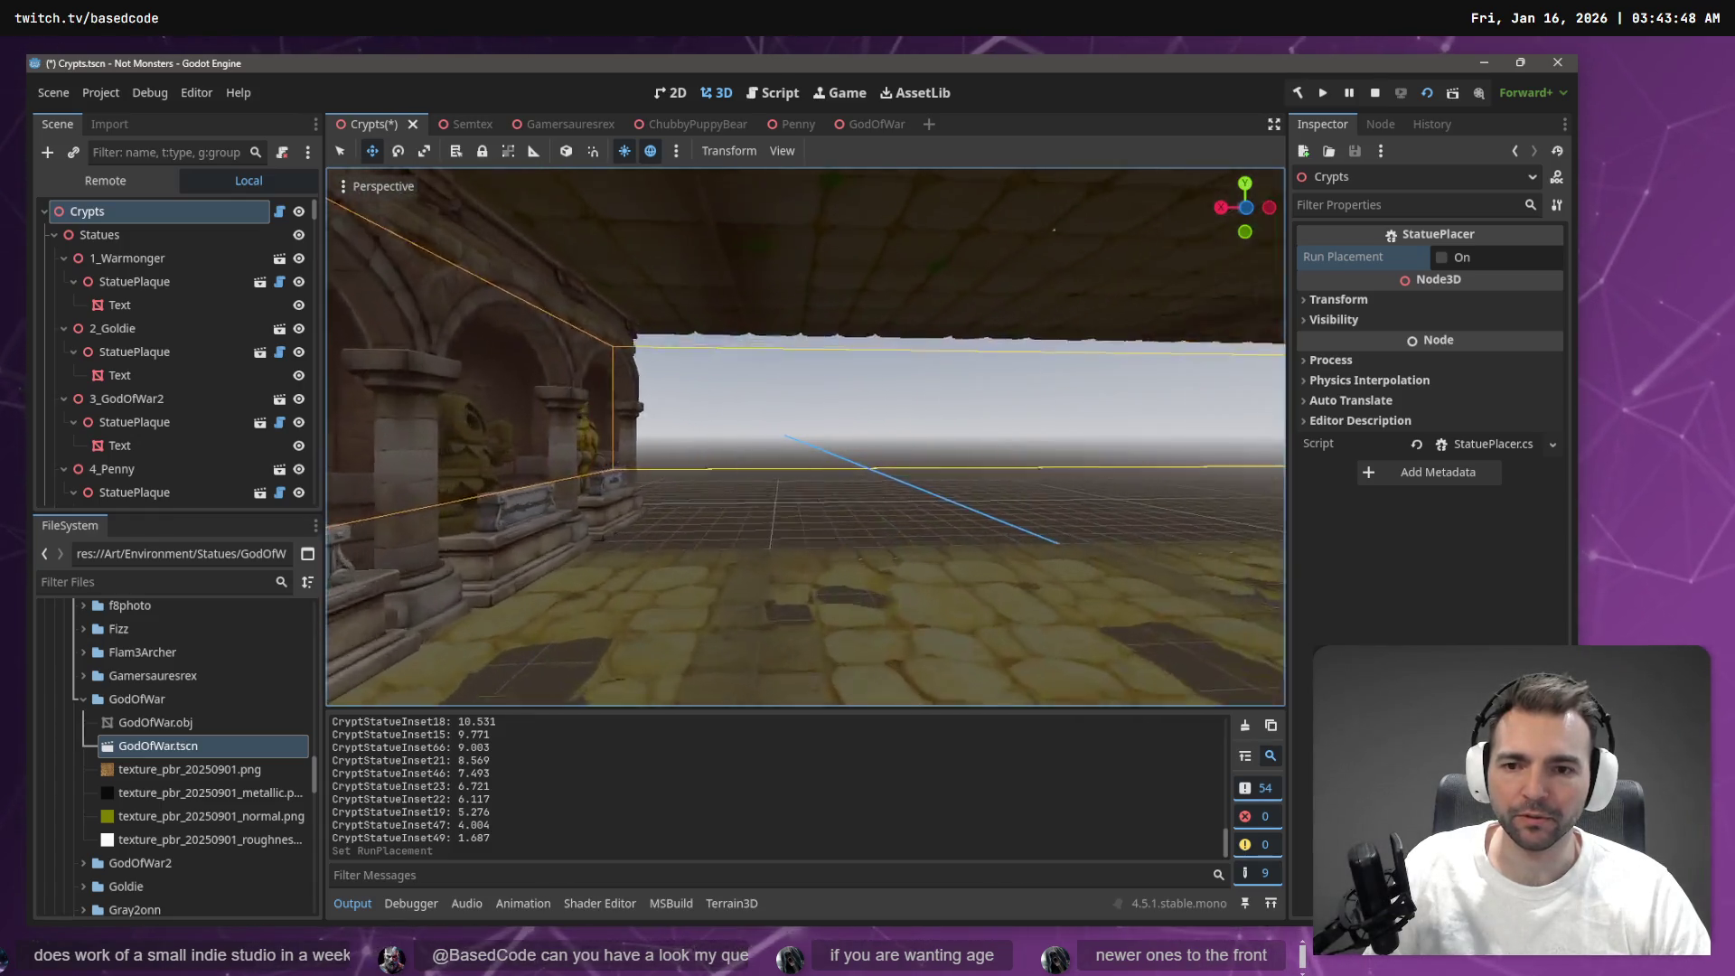
{"action": "key", "text": "s"}
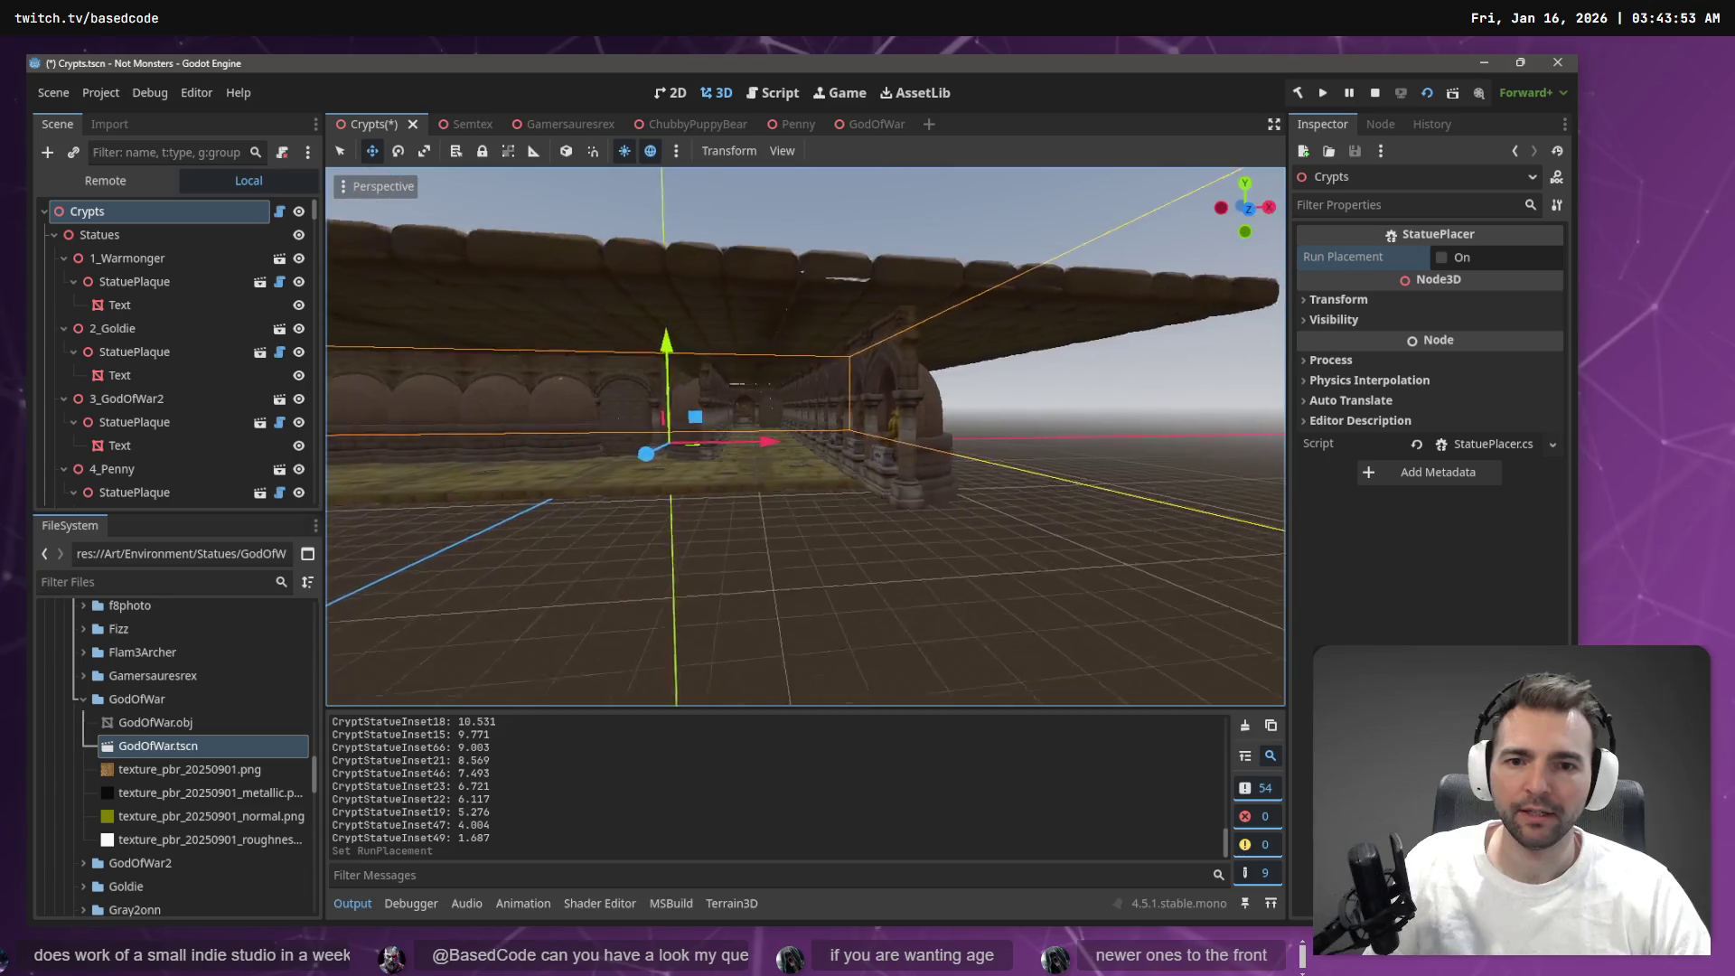
{"action": "left_click", "coordinate": [863, 637]}
{"action": "key", "text": "ctrl+s"}
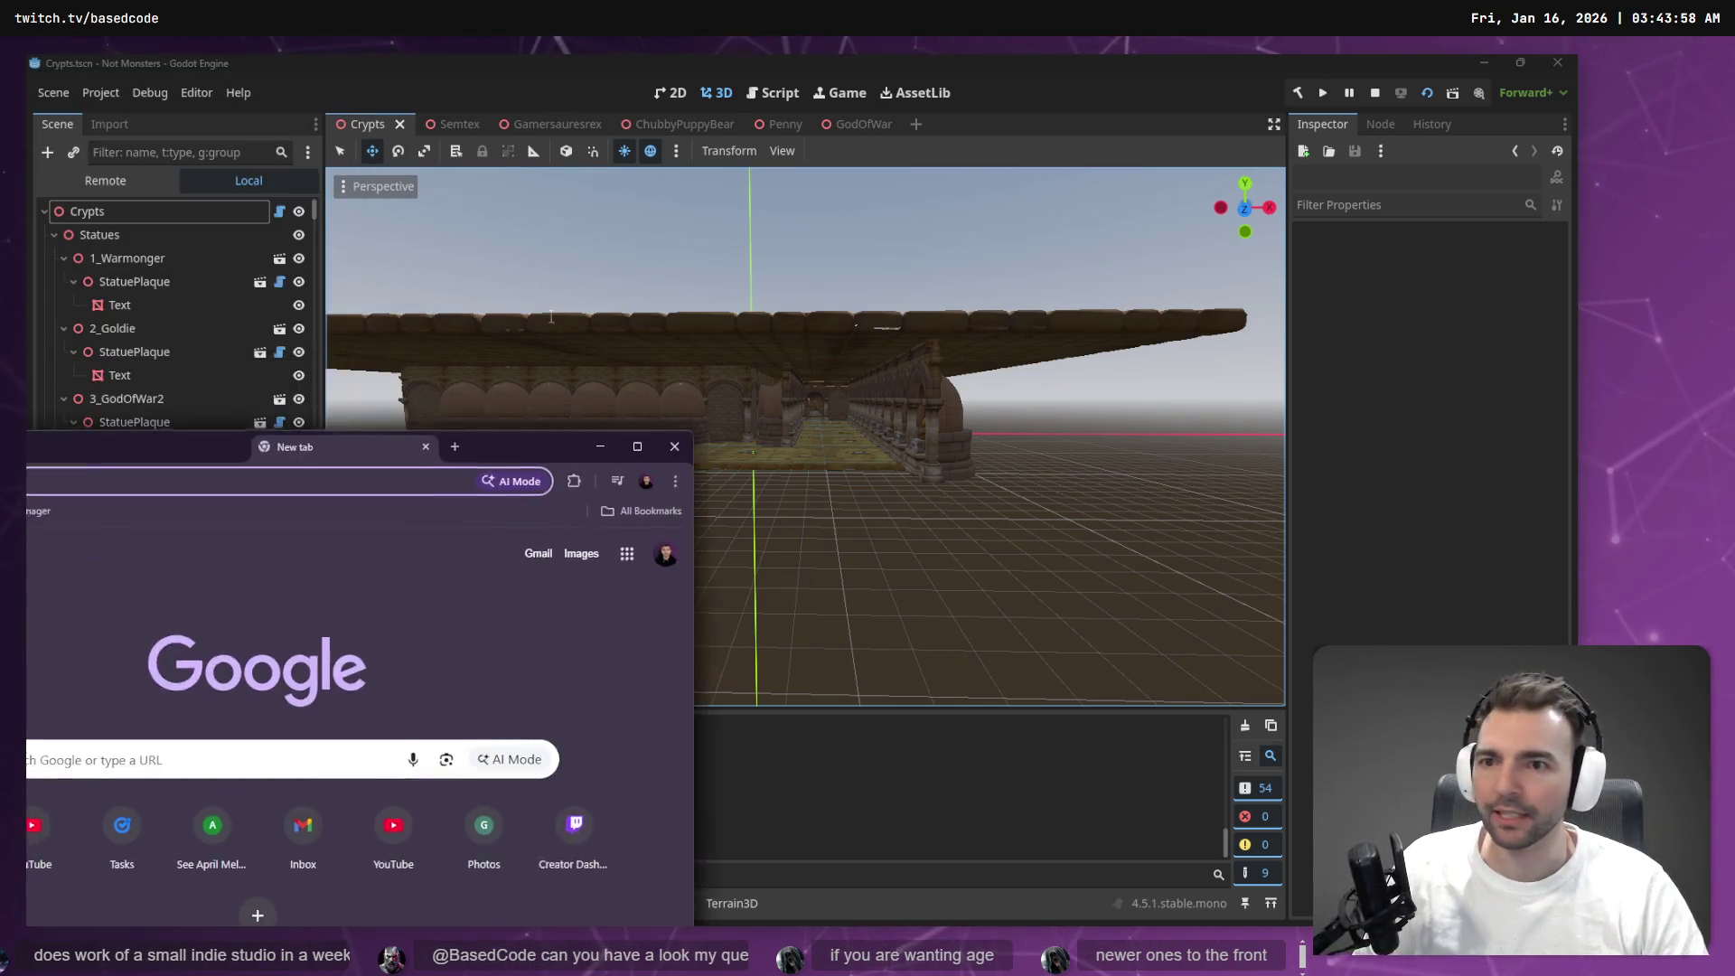
{"action": "double_click", "coordinate": [756, 279]}
{"action": "type", "text": "https://www.twitch.tv/"}
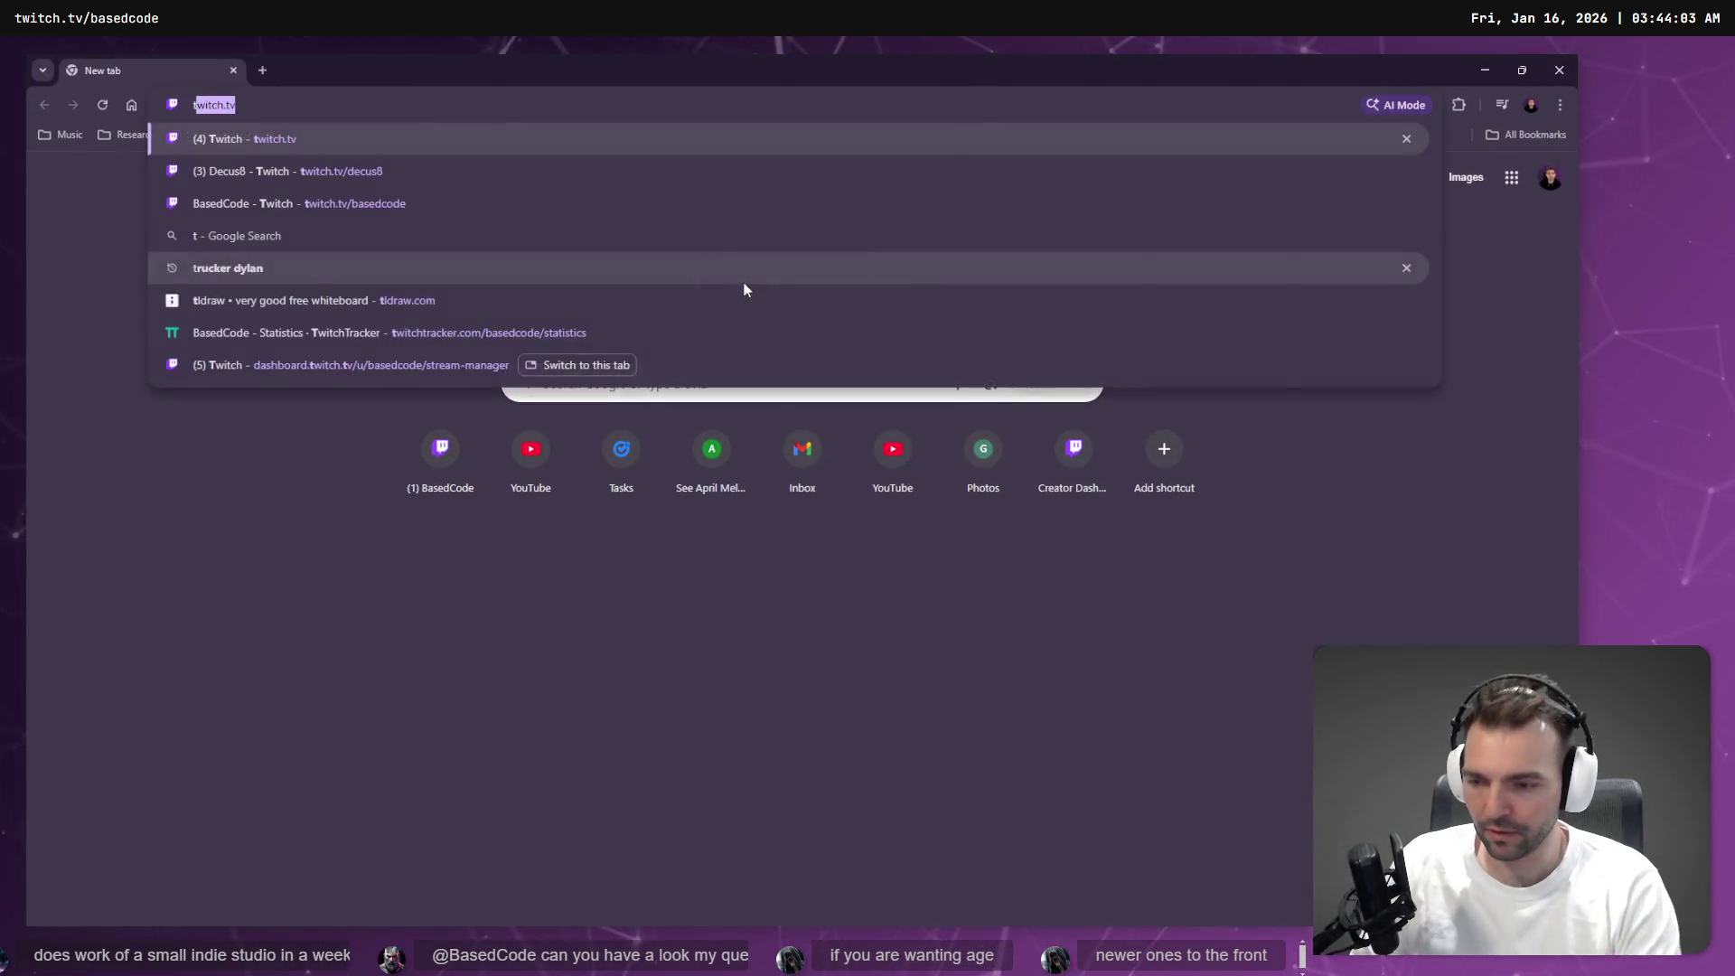
{"action": "key", "text": "Return"}
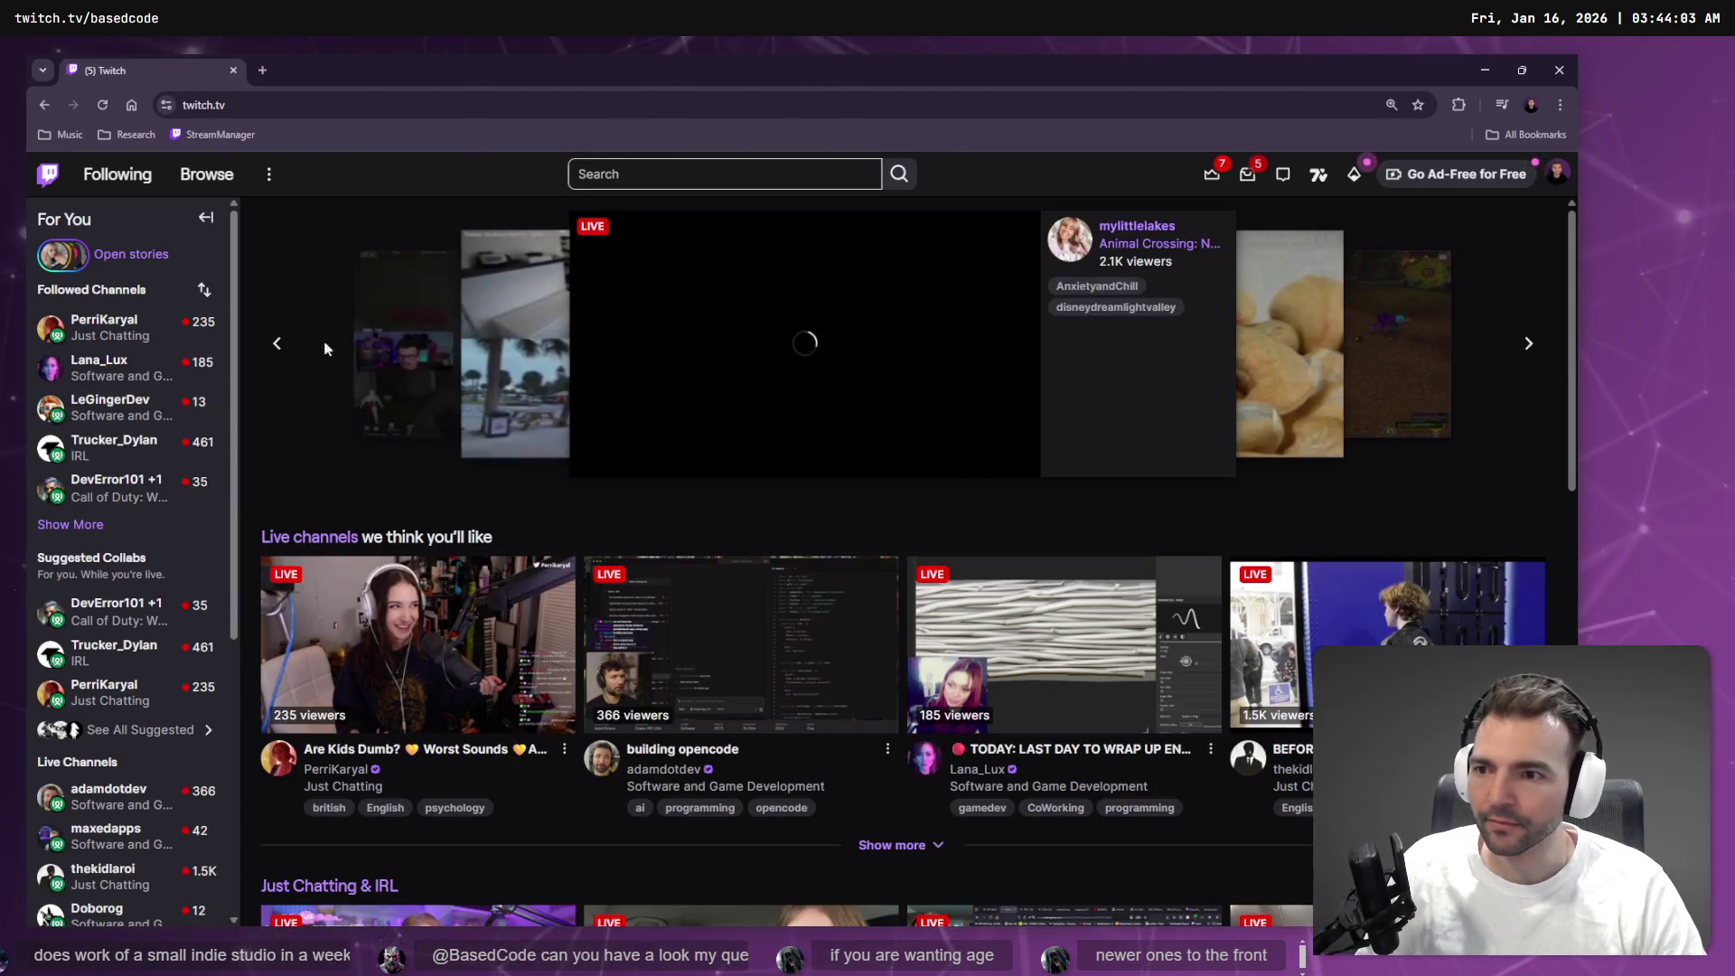
Expand Followed Channels and open a followed channel in a new tab, closing an extra one
{"action": "mouse_move", "coordinate": [104, 327]}
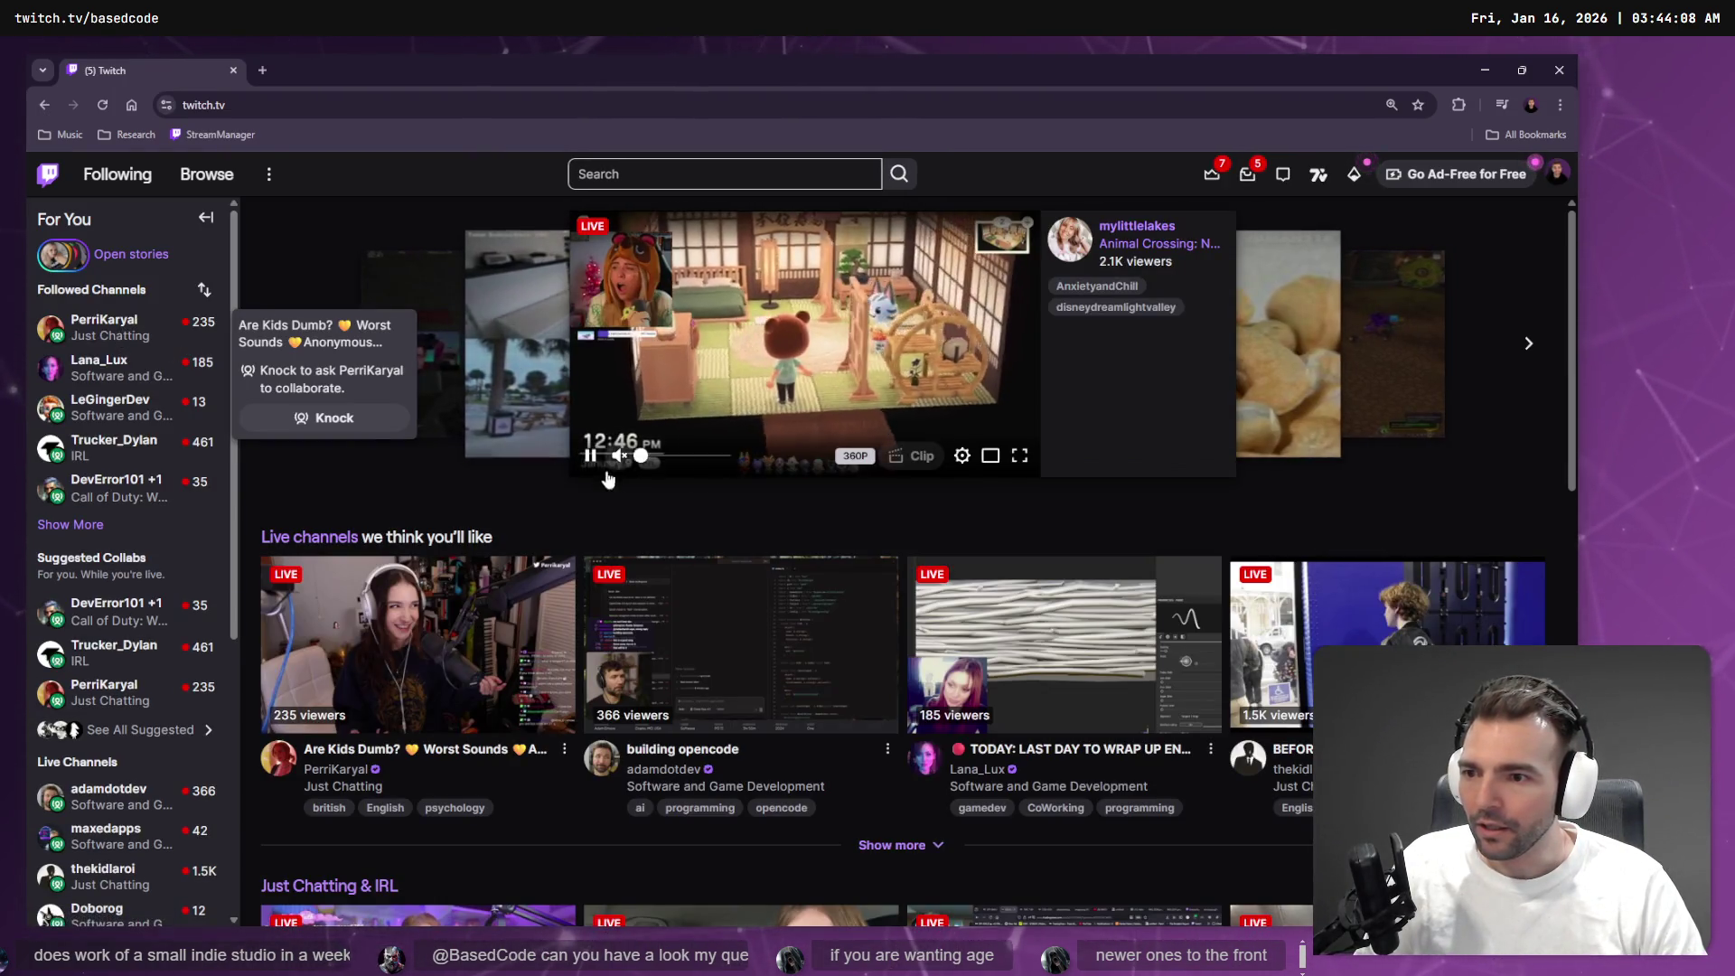
{"action": "left_click", "coordinate": [70, 524]}
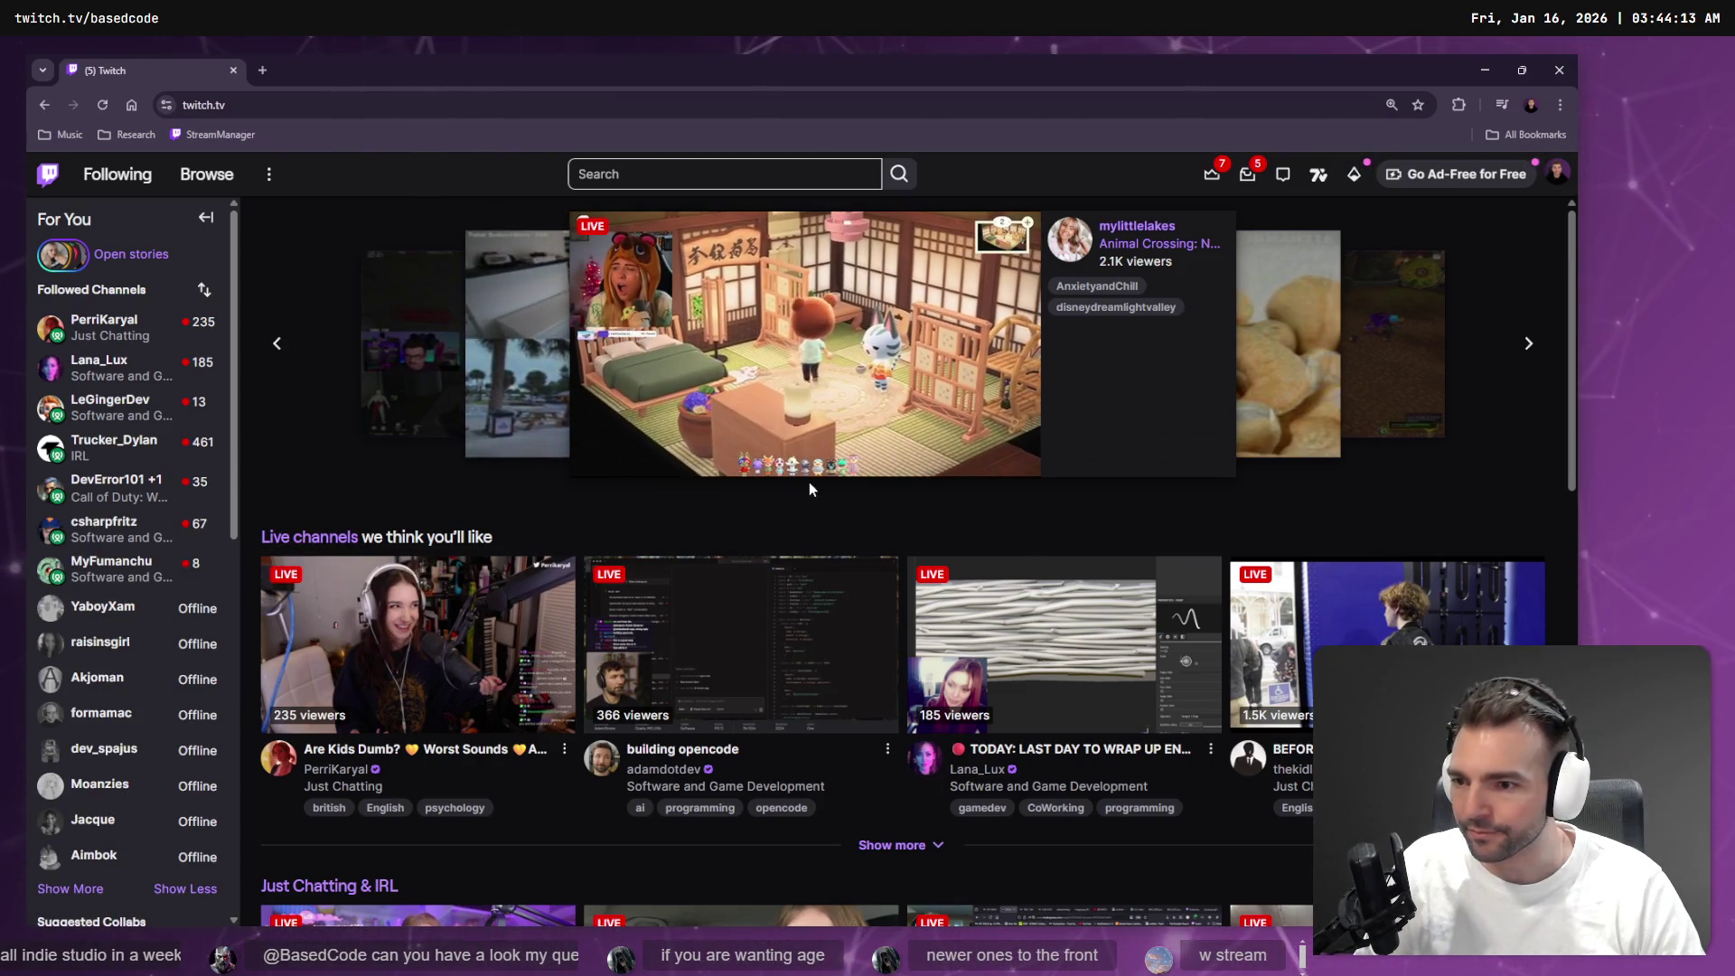
{"action": "middle_click", "coordinate": [106, 579]}
{"action": "left_click", "coordinate": [322, 61]}
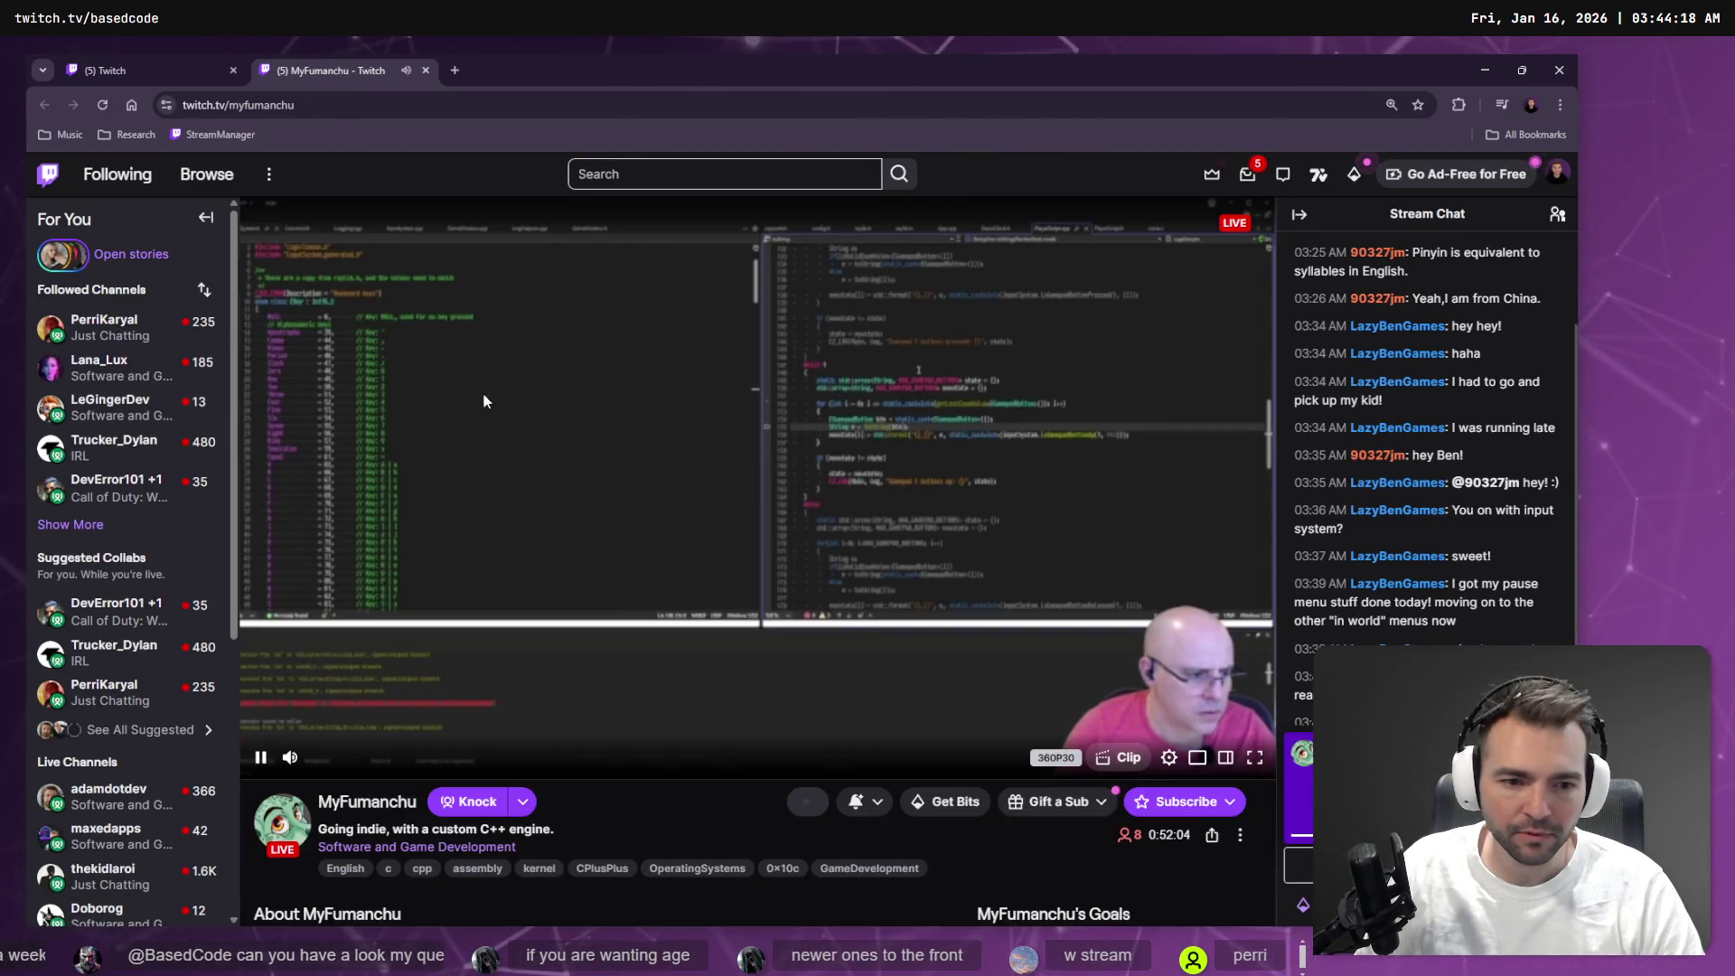
{"action": "middle_click", "coordinate": [372, 70]}
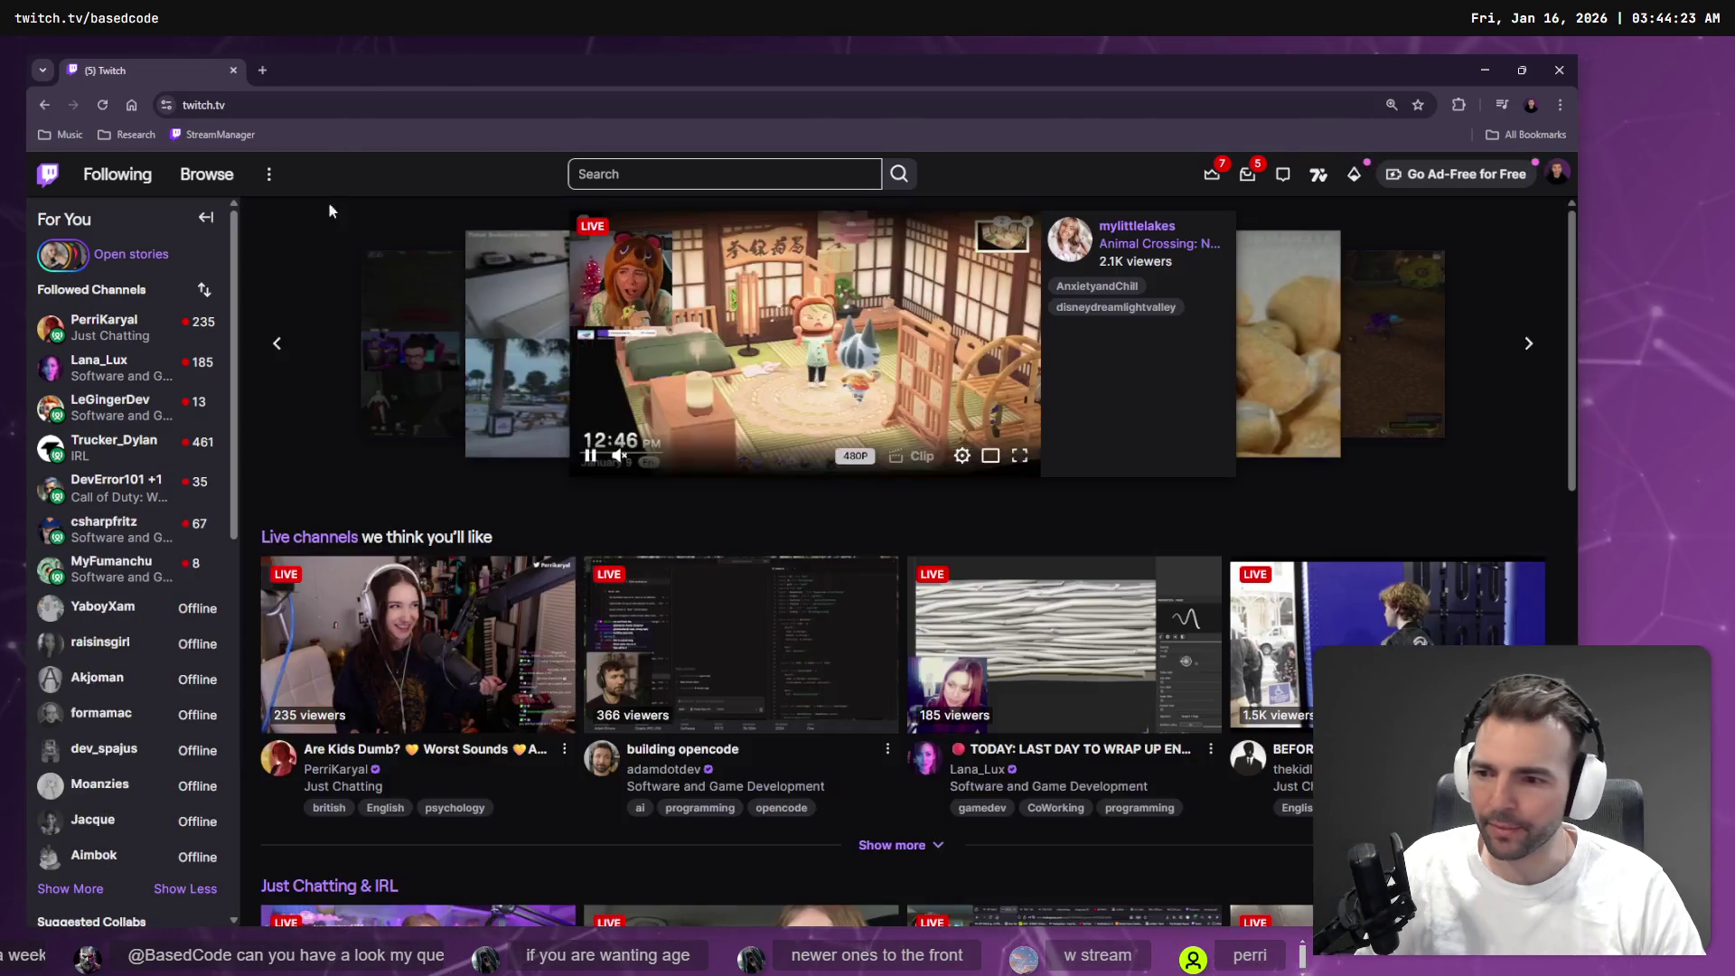
{"action": "mouse_move", "coordinate": [185, 325]}
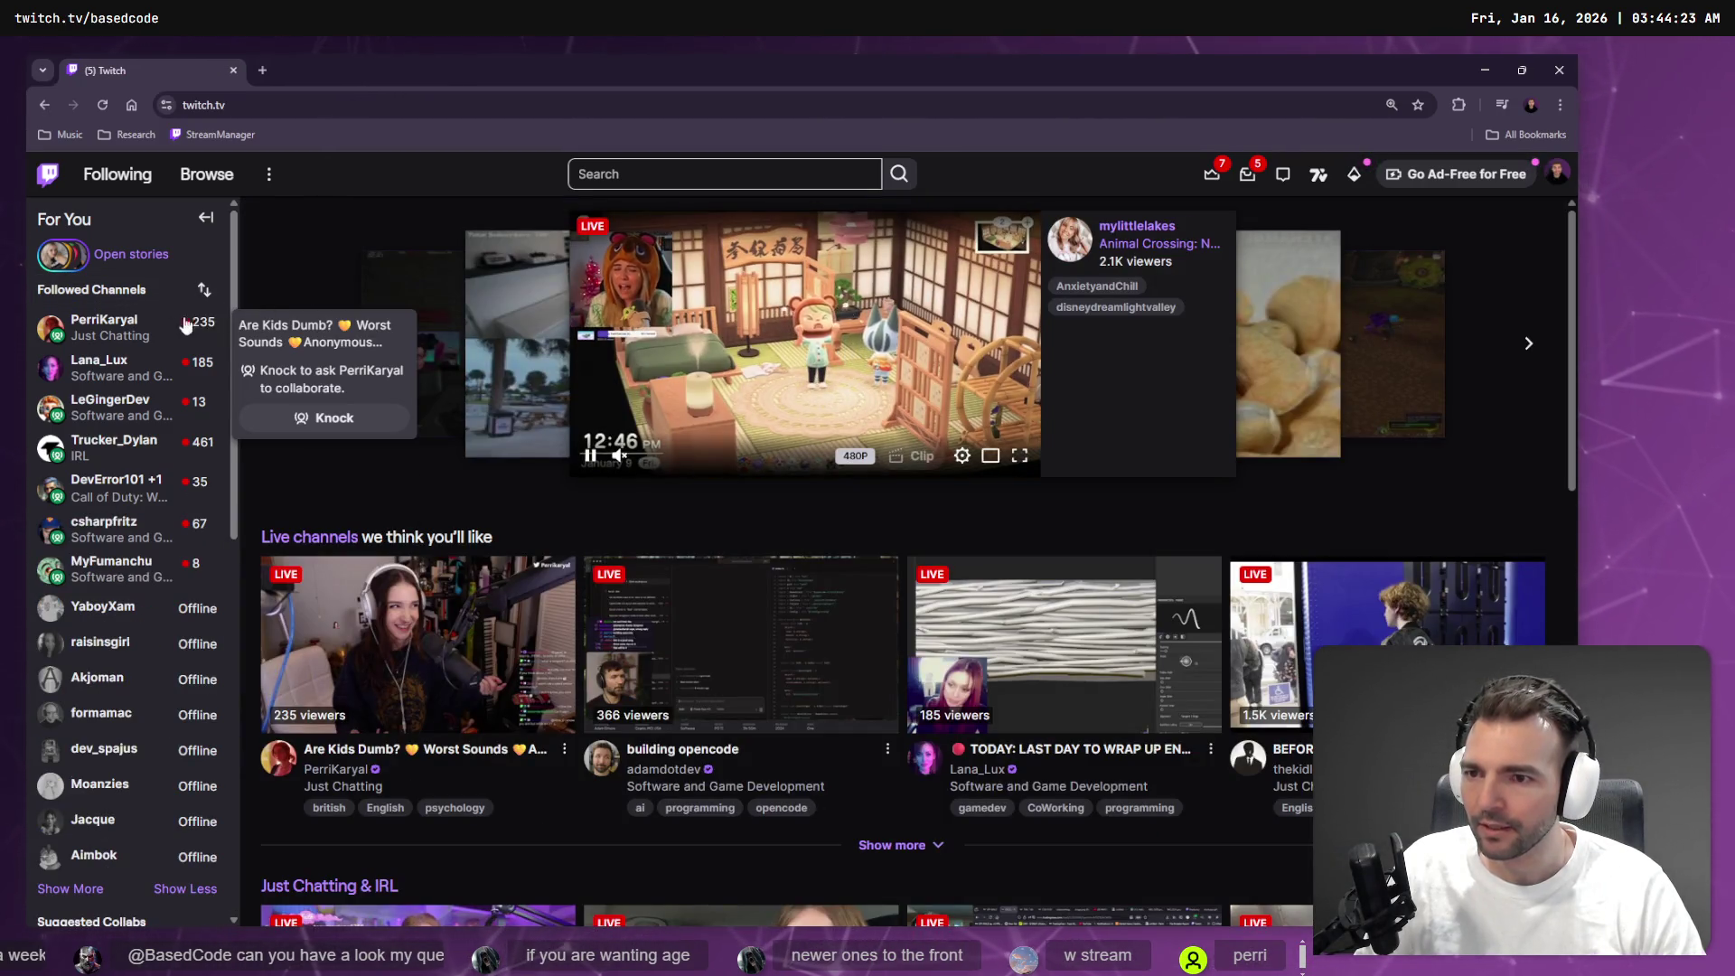
{"action": "mouse_move", "coordinate": [113, 367]}
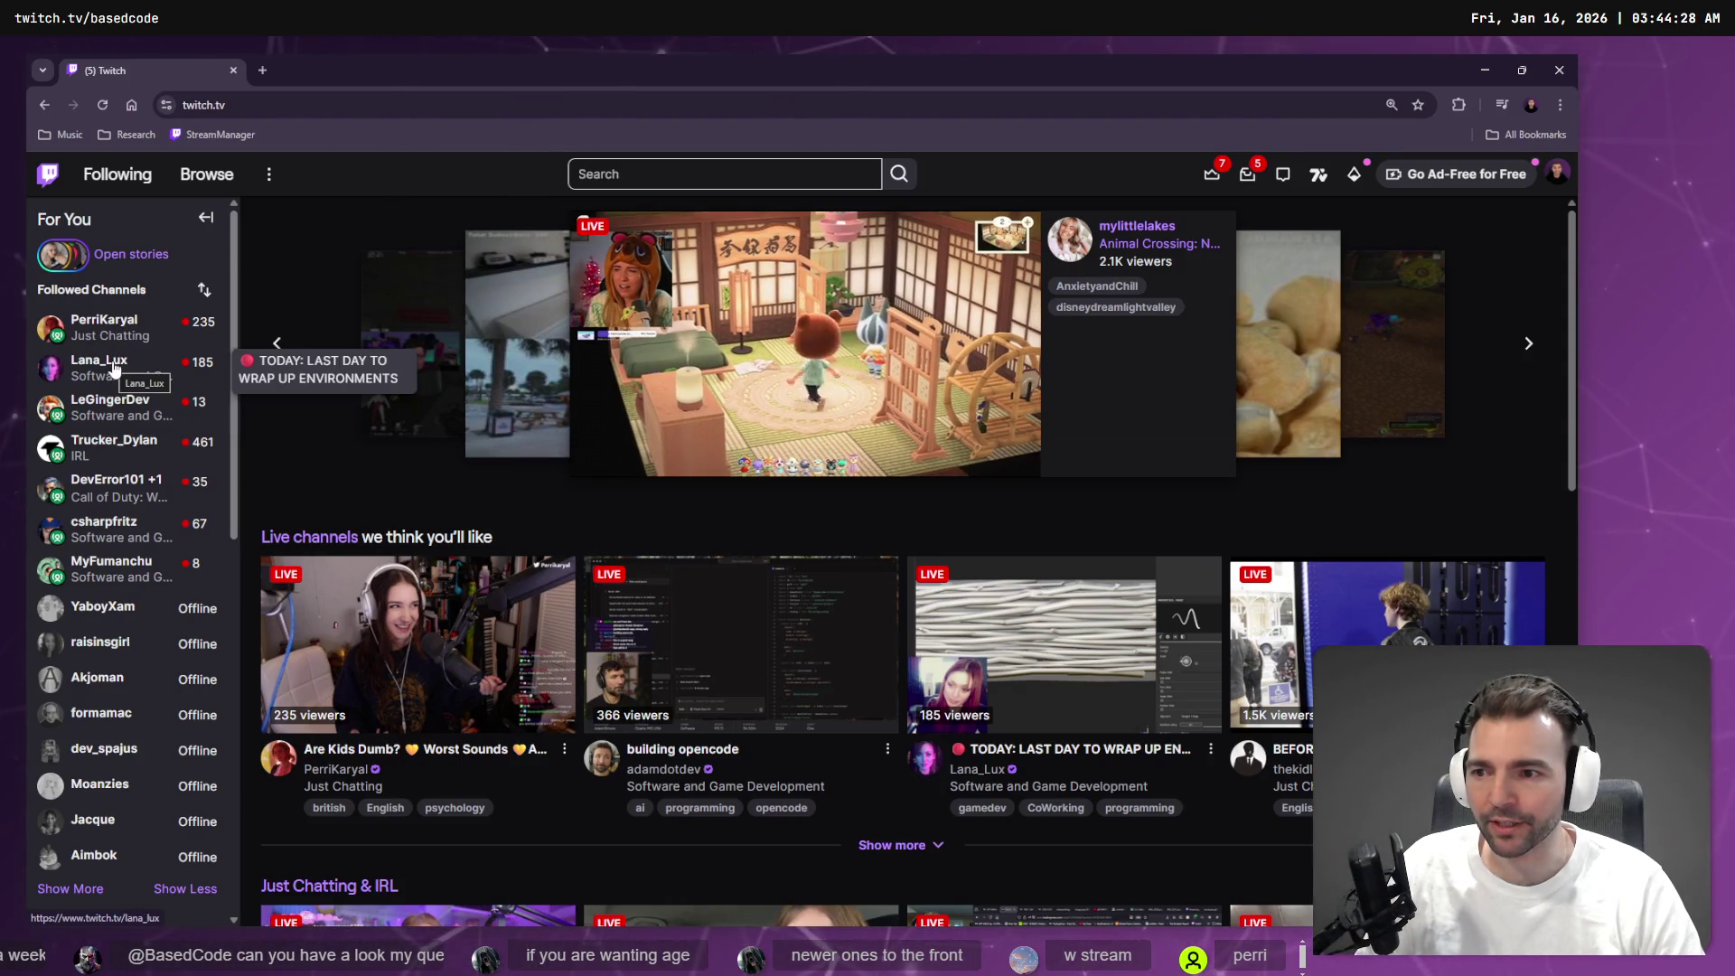
{"action": "middle_click", "coordinate": [108, 407]}
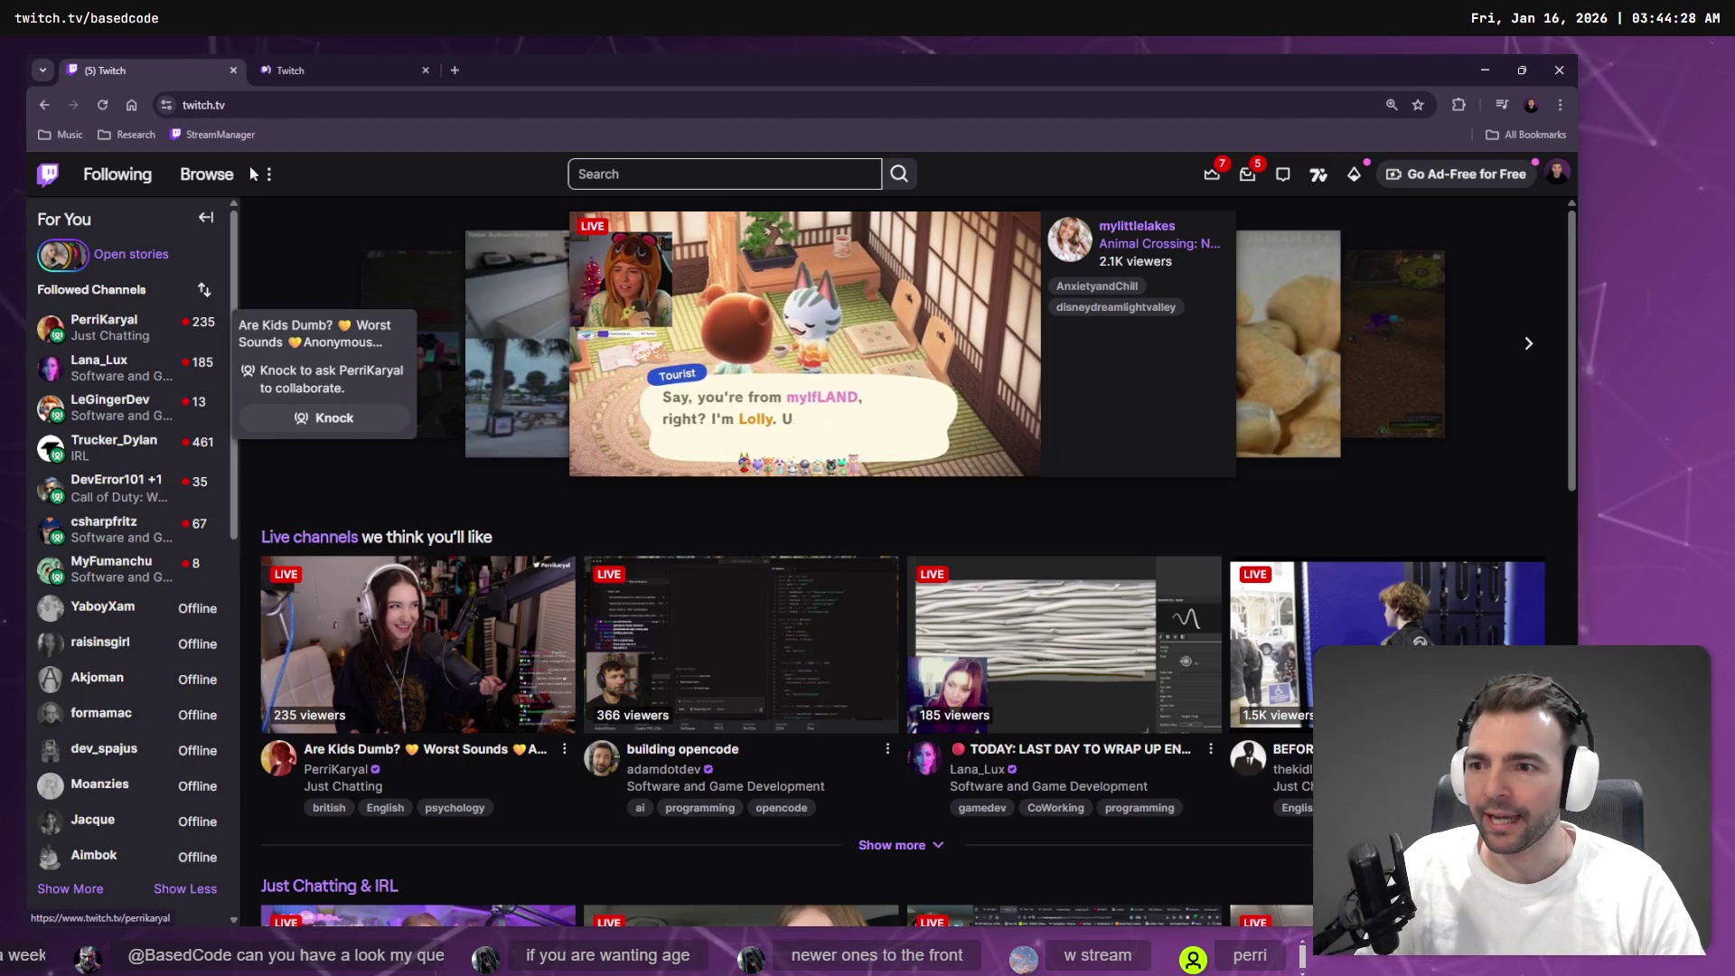
{"action": "left_click", "coordinate": [327, 72]}
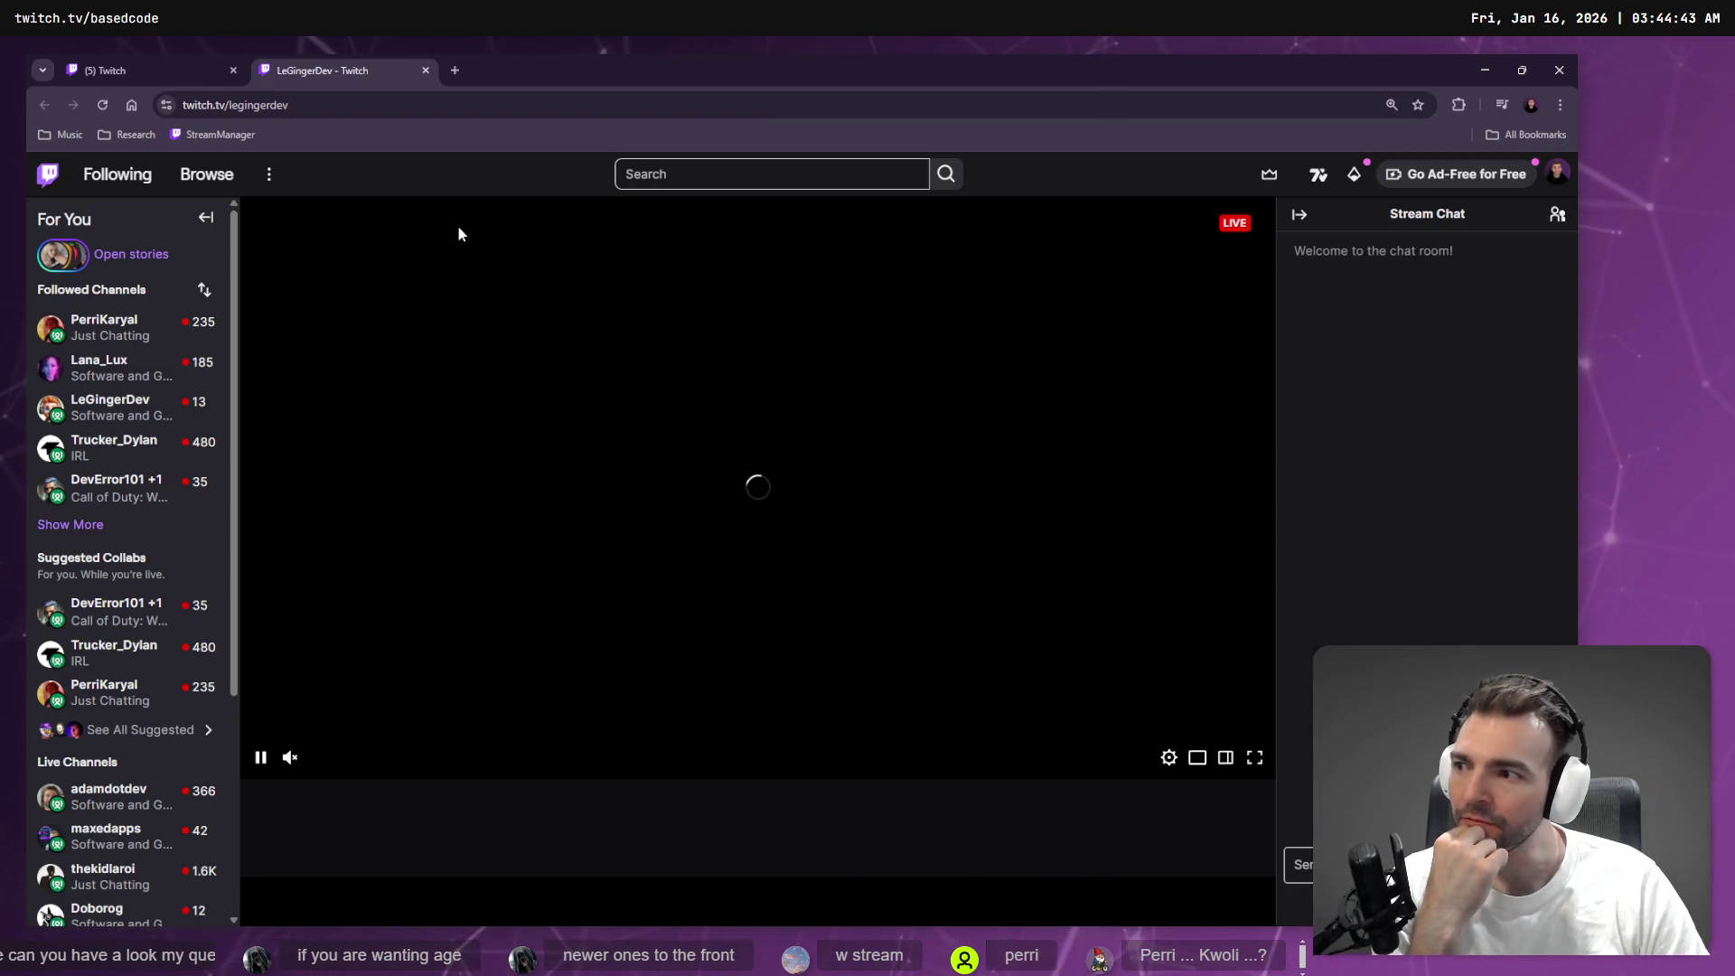
Open a followed Just Chatting stream from the sidebar in this tab
{"action": "mouse_move", "coordinate": [105, 335]}
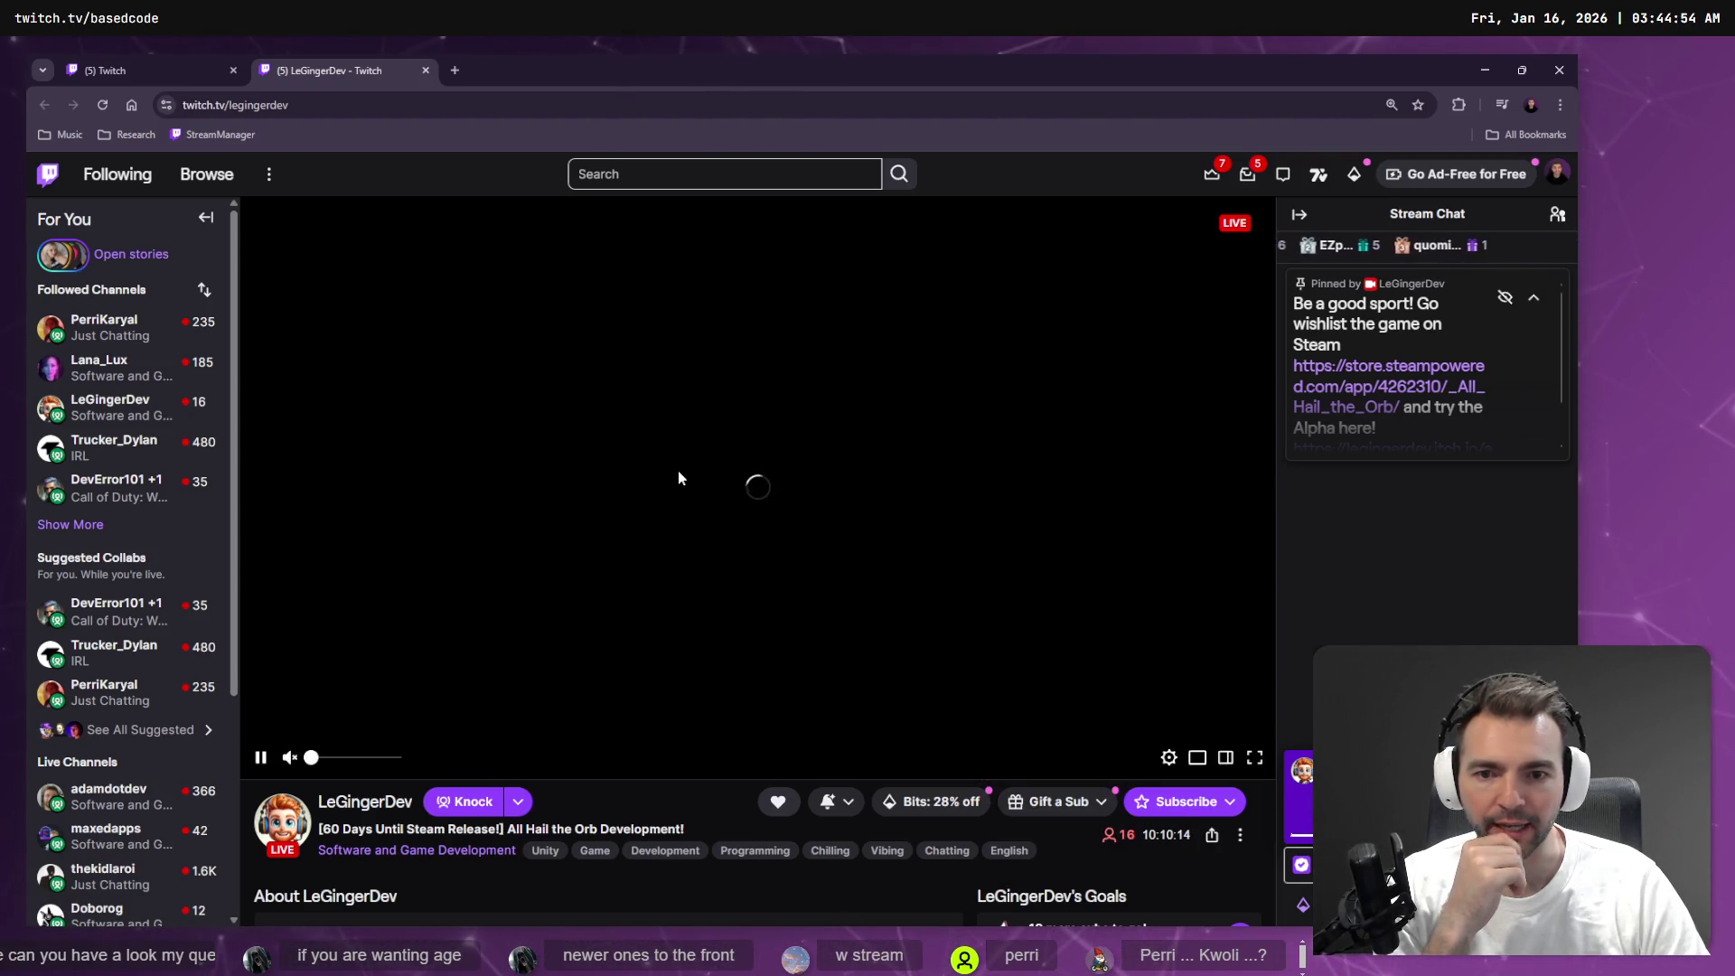
{"action": "left_click", "coordinate": [125, 336]}
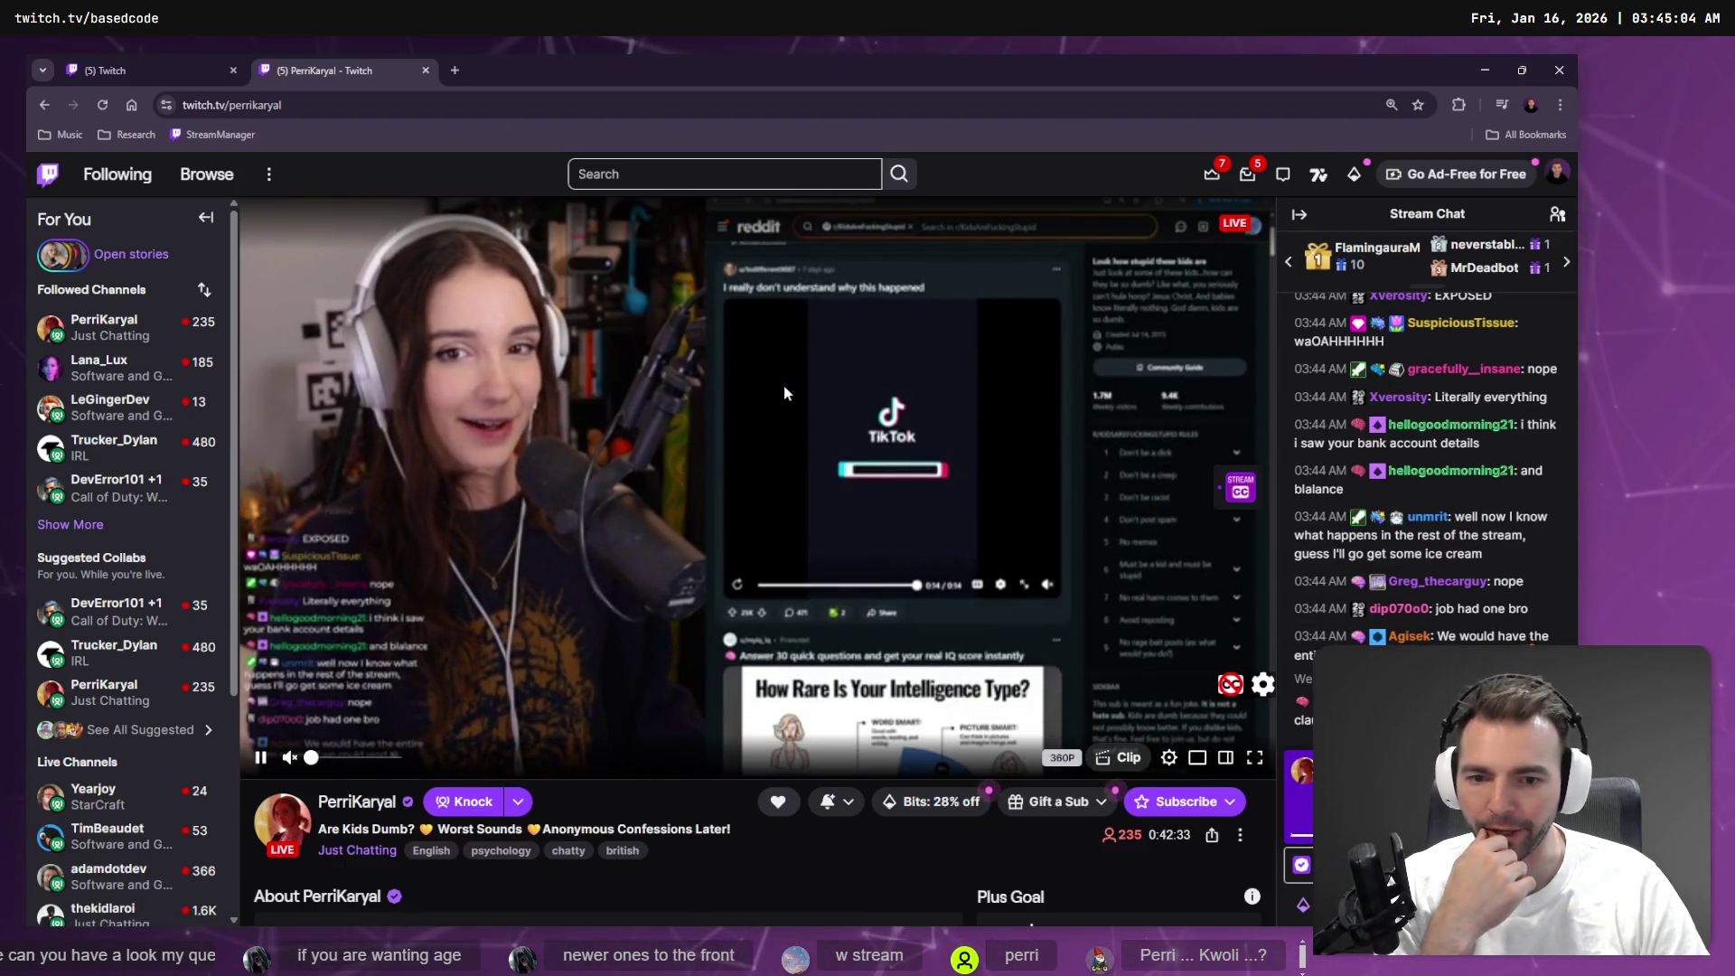
{"action": "mouse_move", "coordinate": [90, 373]}
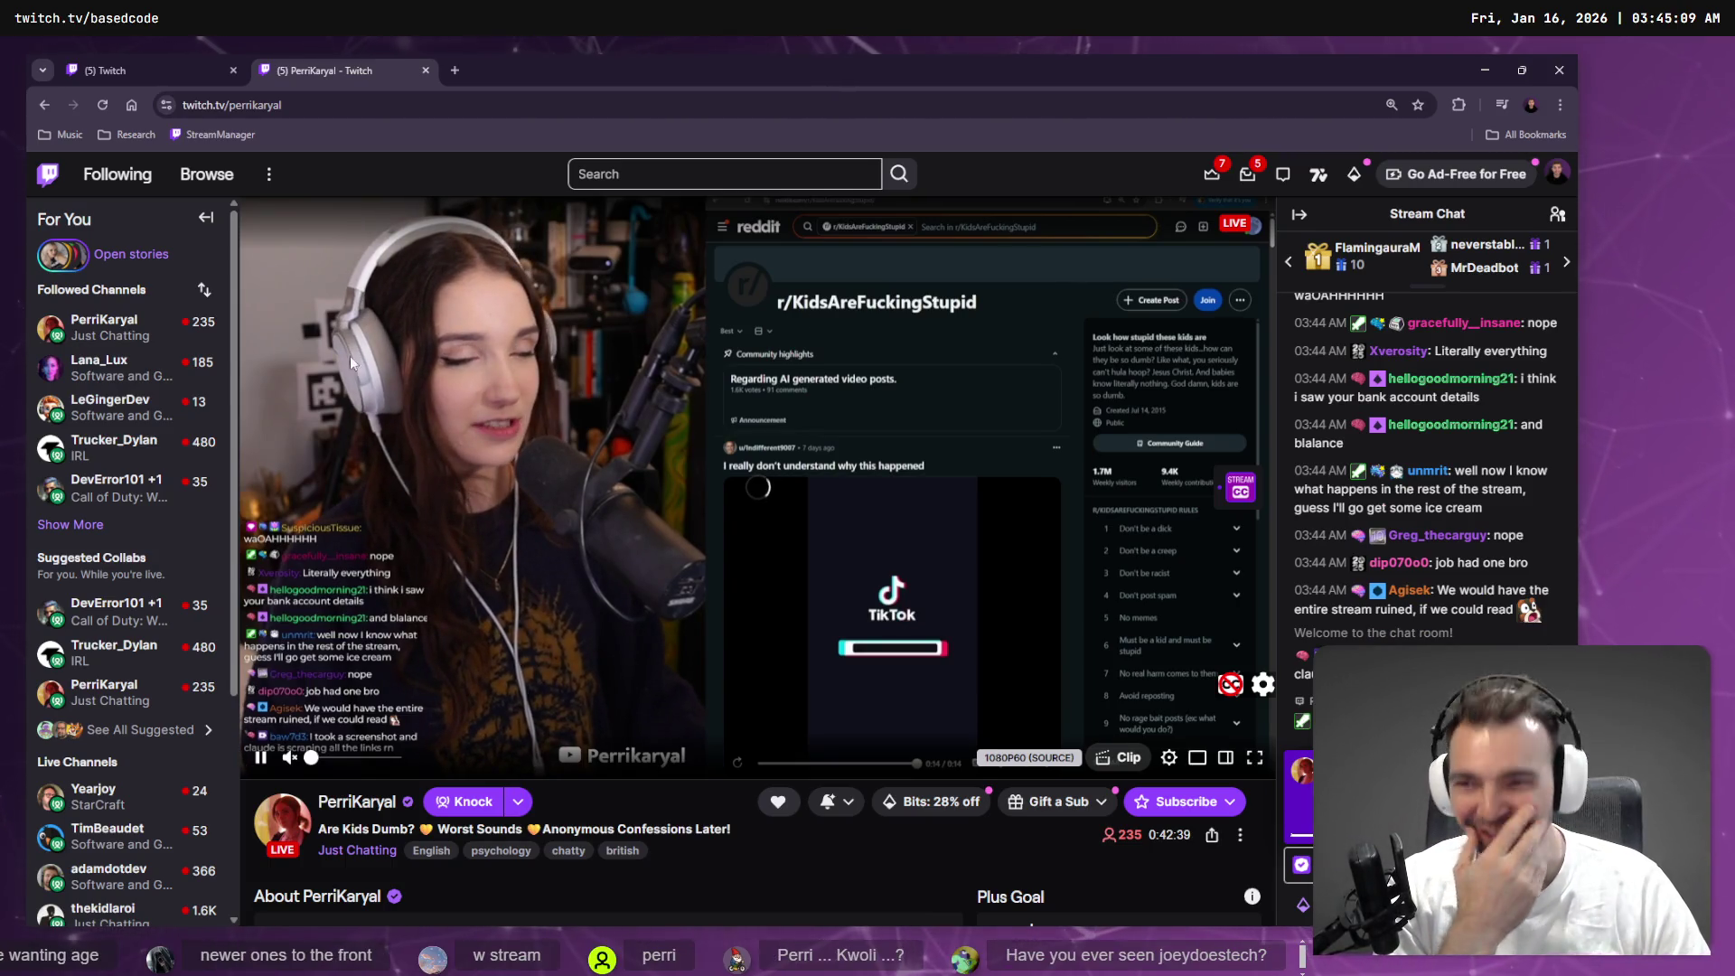
Expand the Followed Channels list with Show More and open another developer's channel
{"action": "left_click", "coordinate": [70, 525]}
{"action": "scroll", "coordinate": [136, 506], "scroll_direction": "down", "scroll_amount": 5}
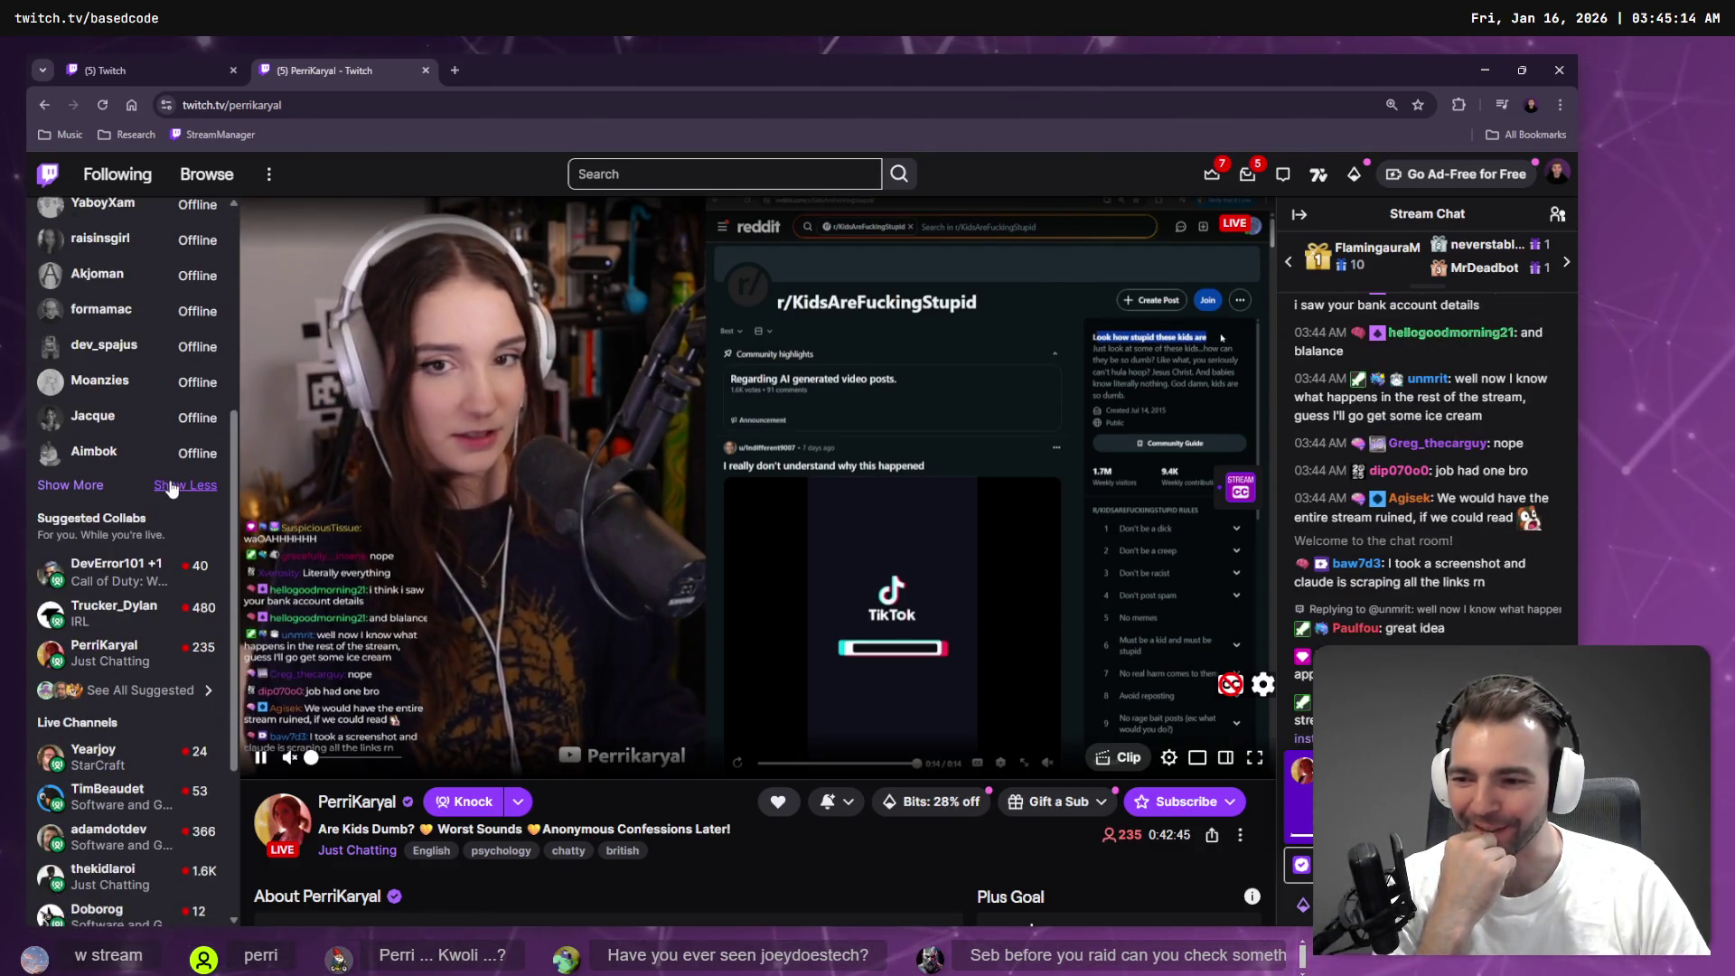
{"action": "mouse_move", "coordinate": [101, 816]}
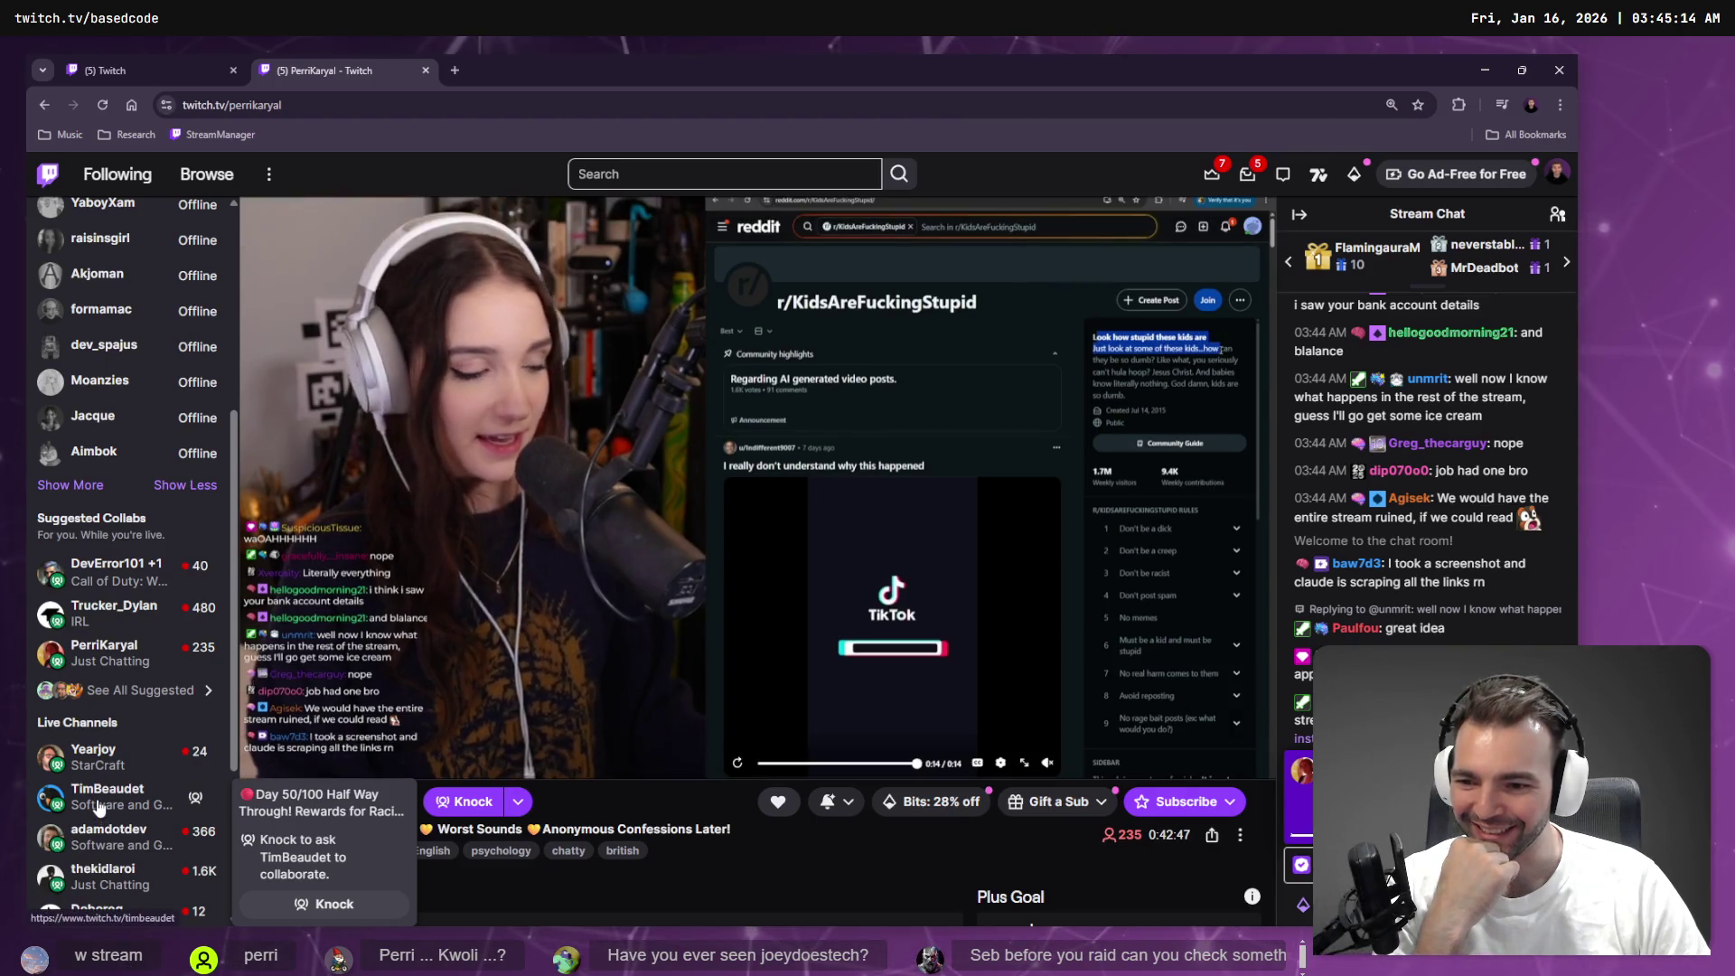
{"action": "scroll", "coordinate": [127, 452], "scroll_direction": "up", "scroll_amount": 5}
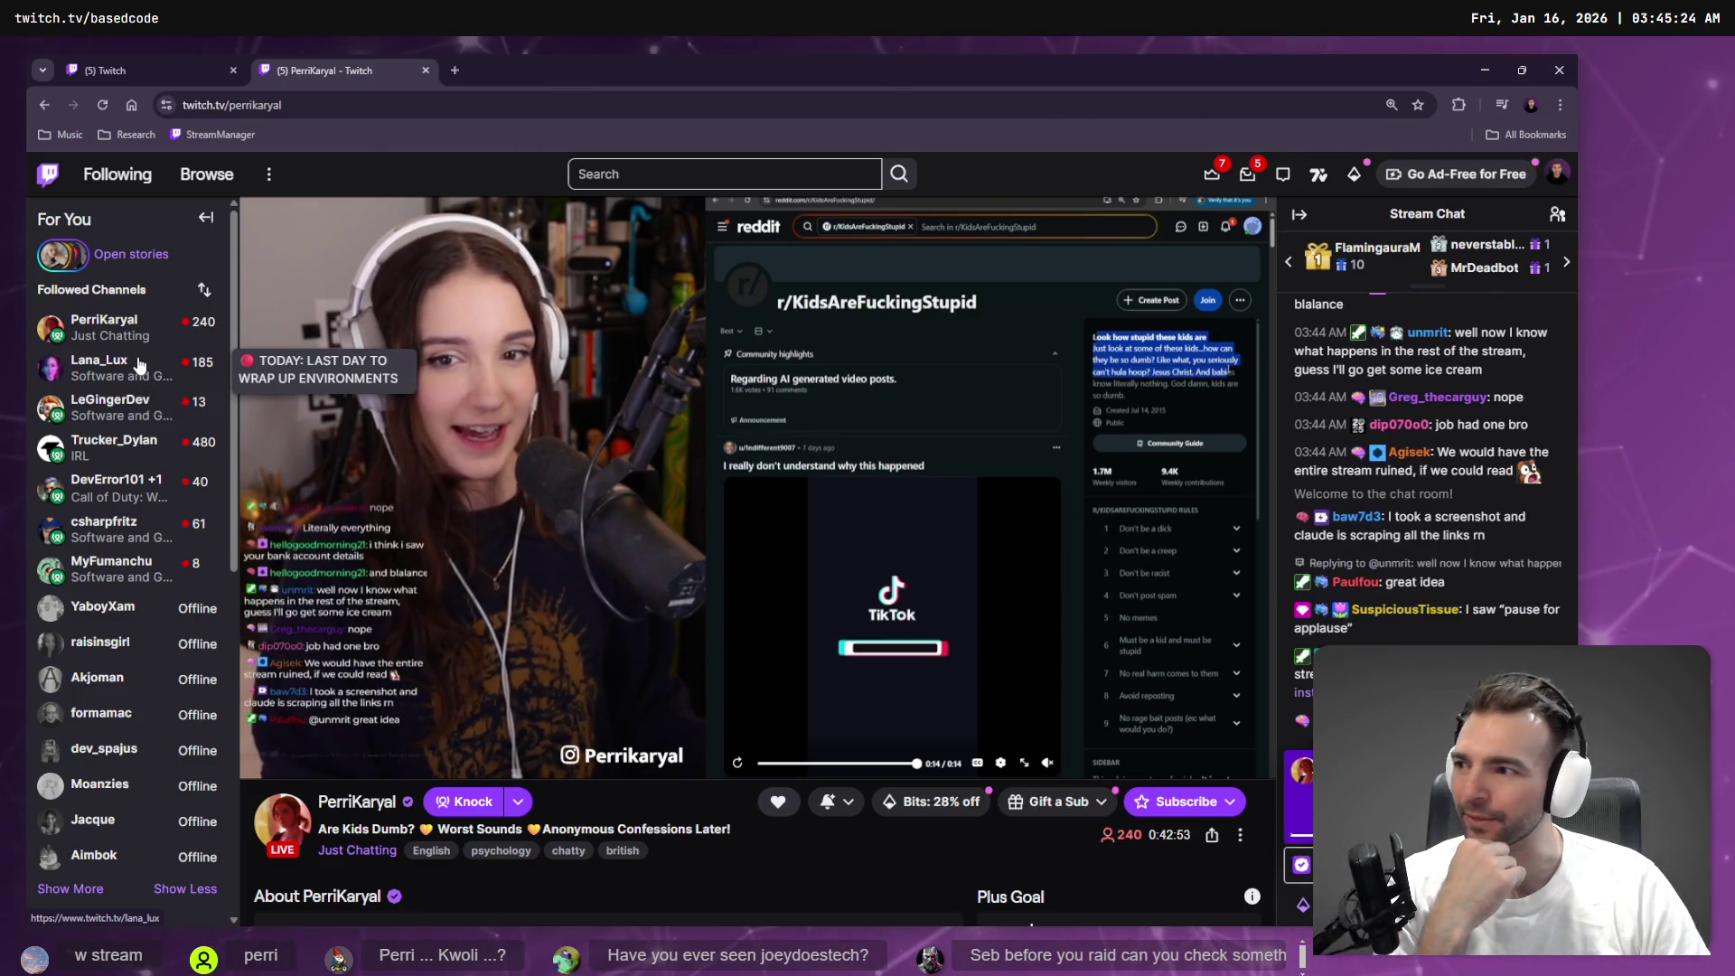
{"action": "left_click", "coordinate": [120, 372]}
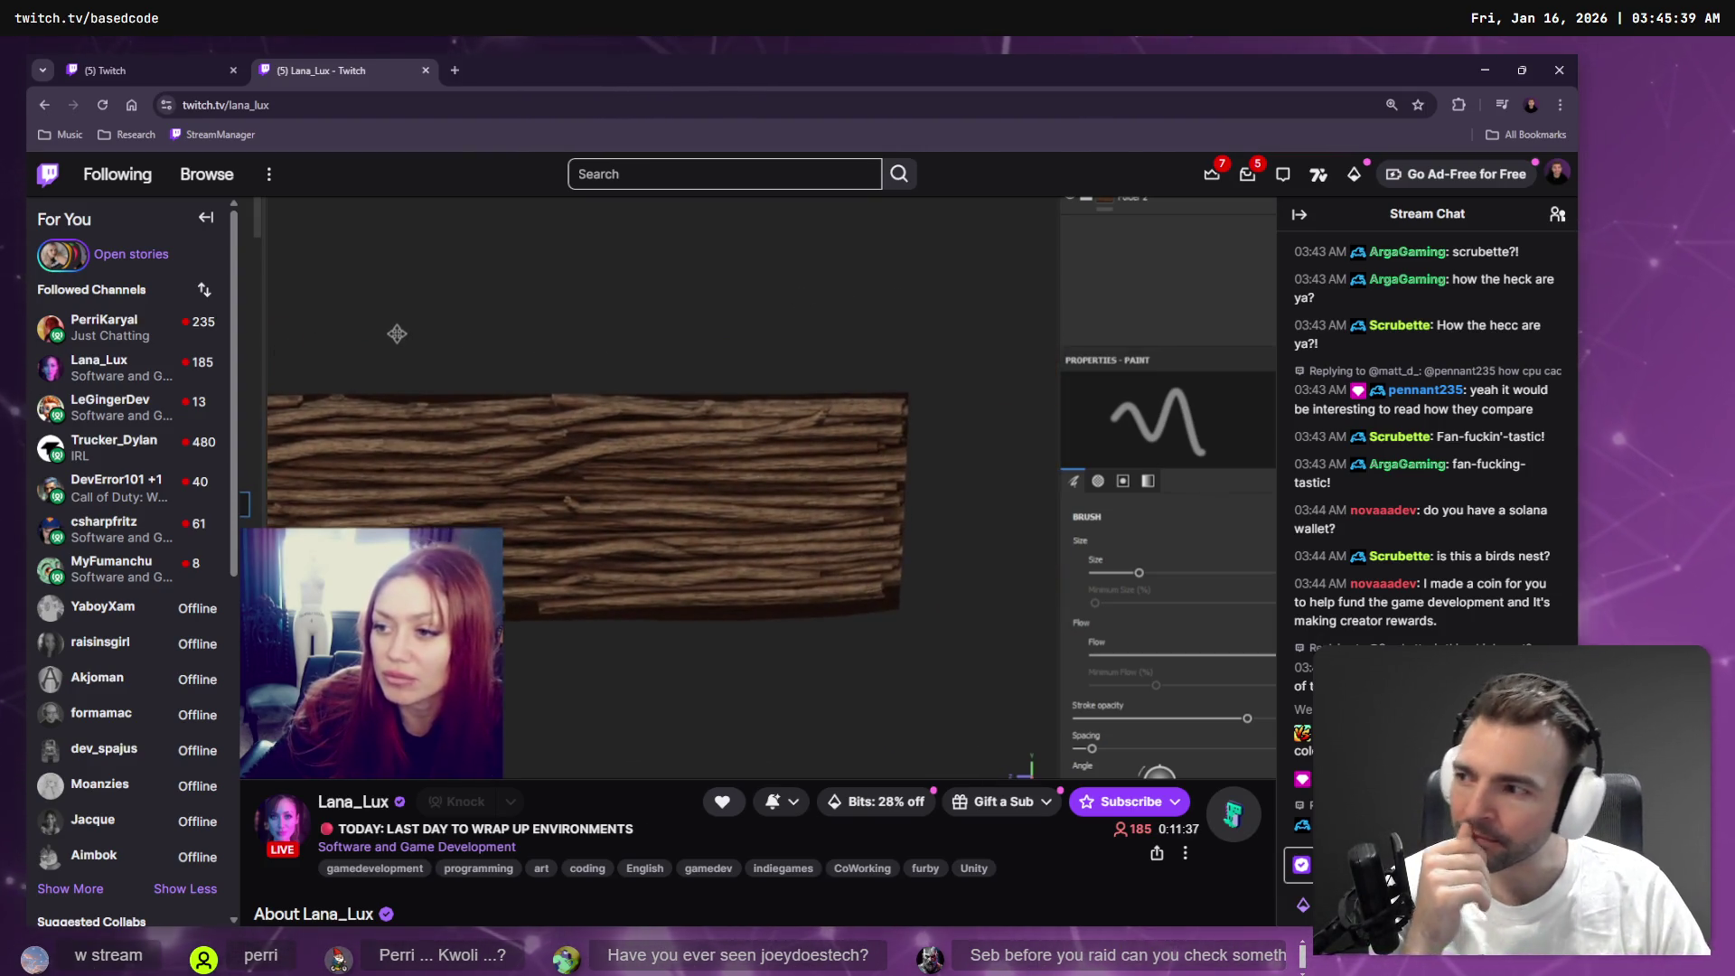
Open a followed channel's live Call of Duty: Warzone stream from the sidebar
{"action": "mouse_move", "coordinate": [129, 488]}
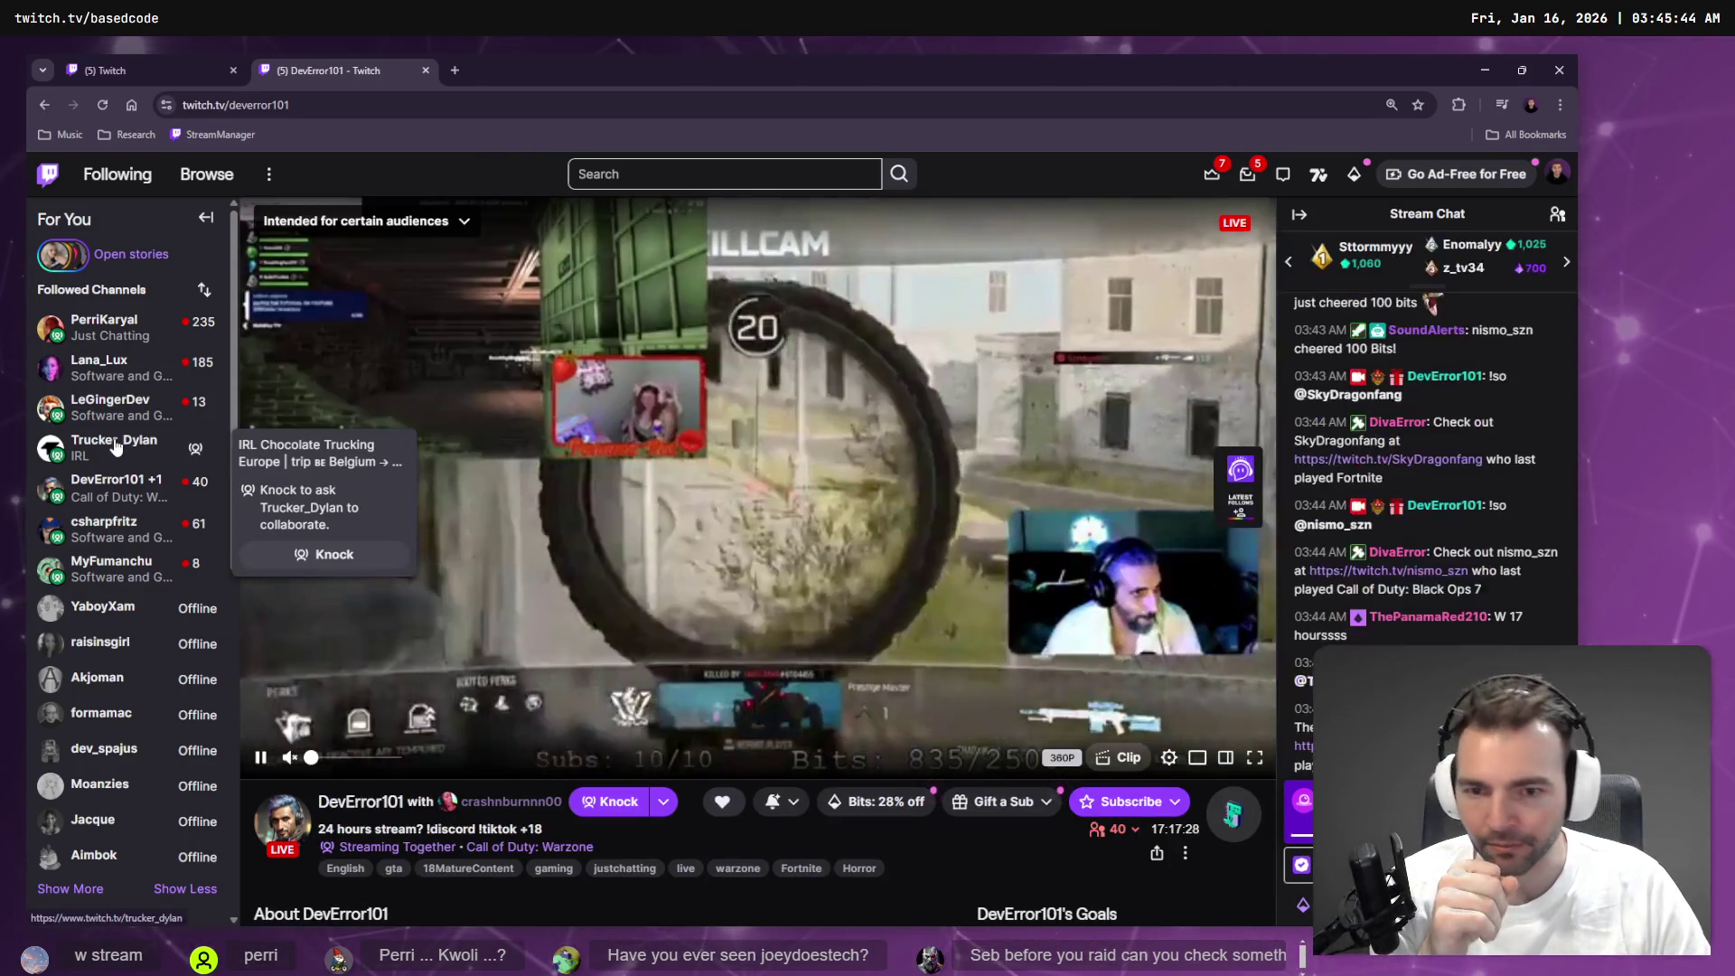
{"action": "left_click", "coordinate": [137, 448]}
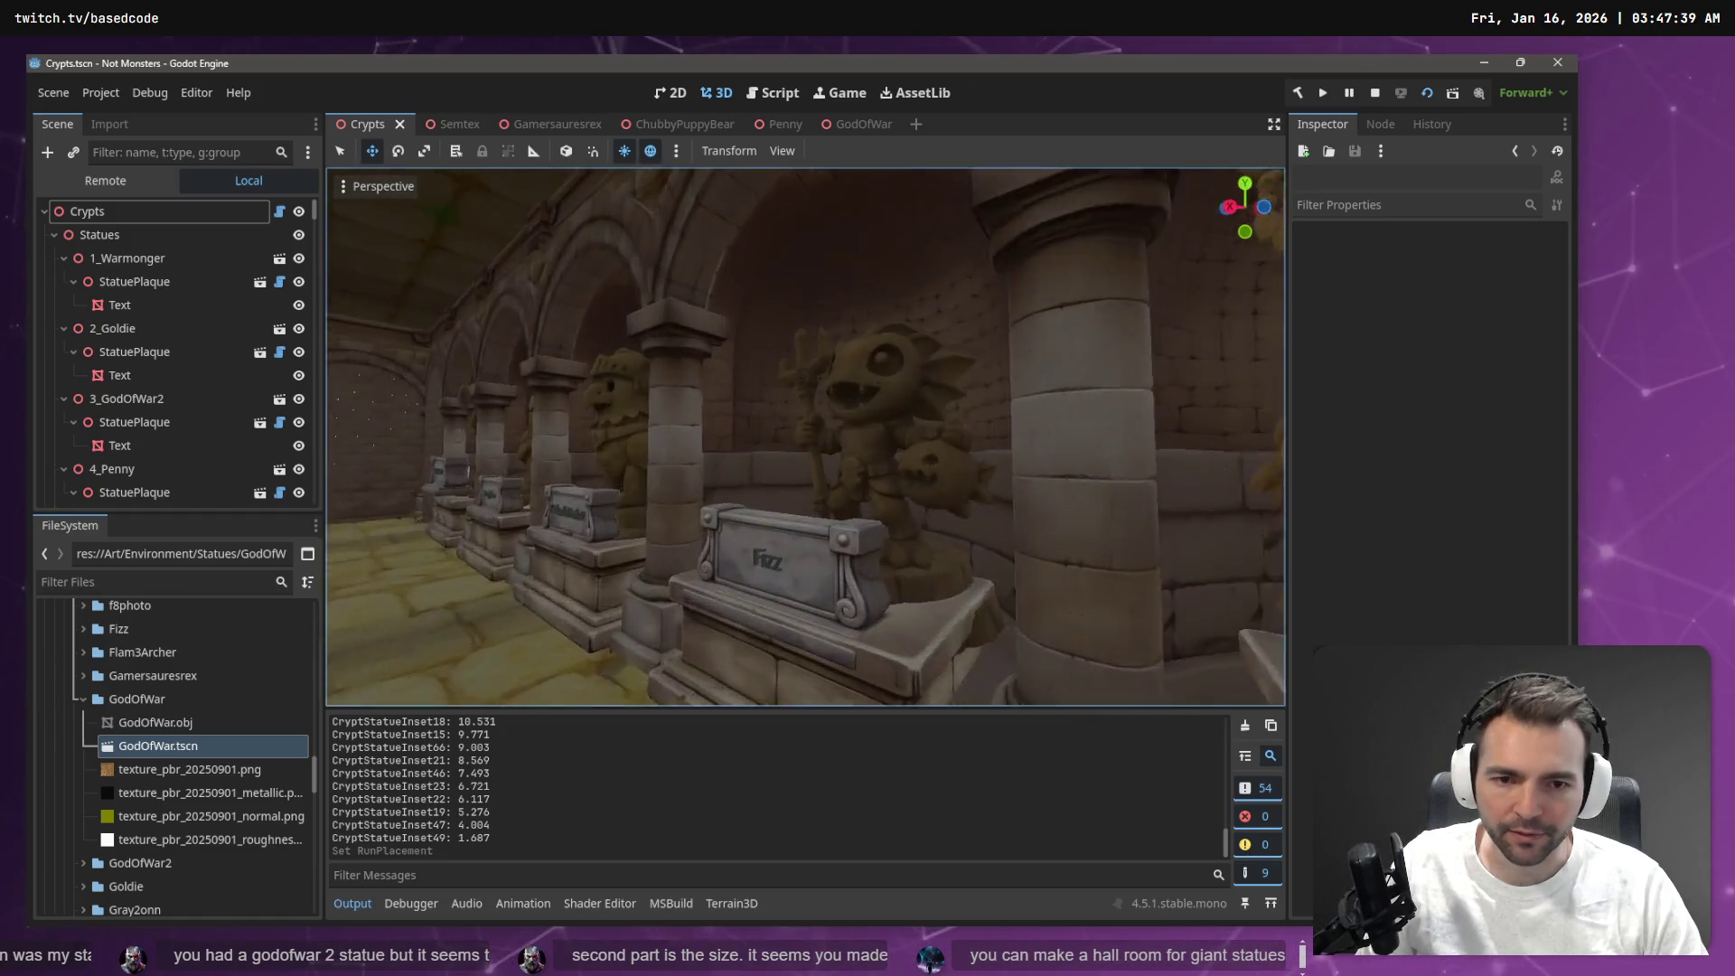
Lower the Penny statue along Y inside its own Penny scene
{"action": "left_click", "coordinate": [754, 411]}
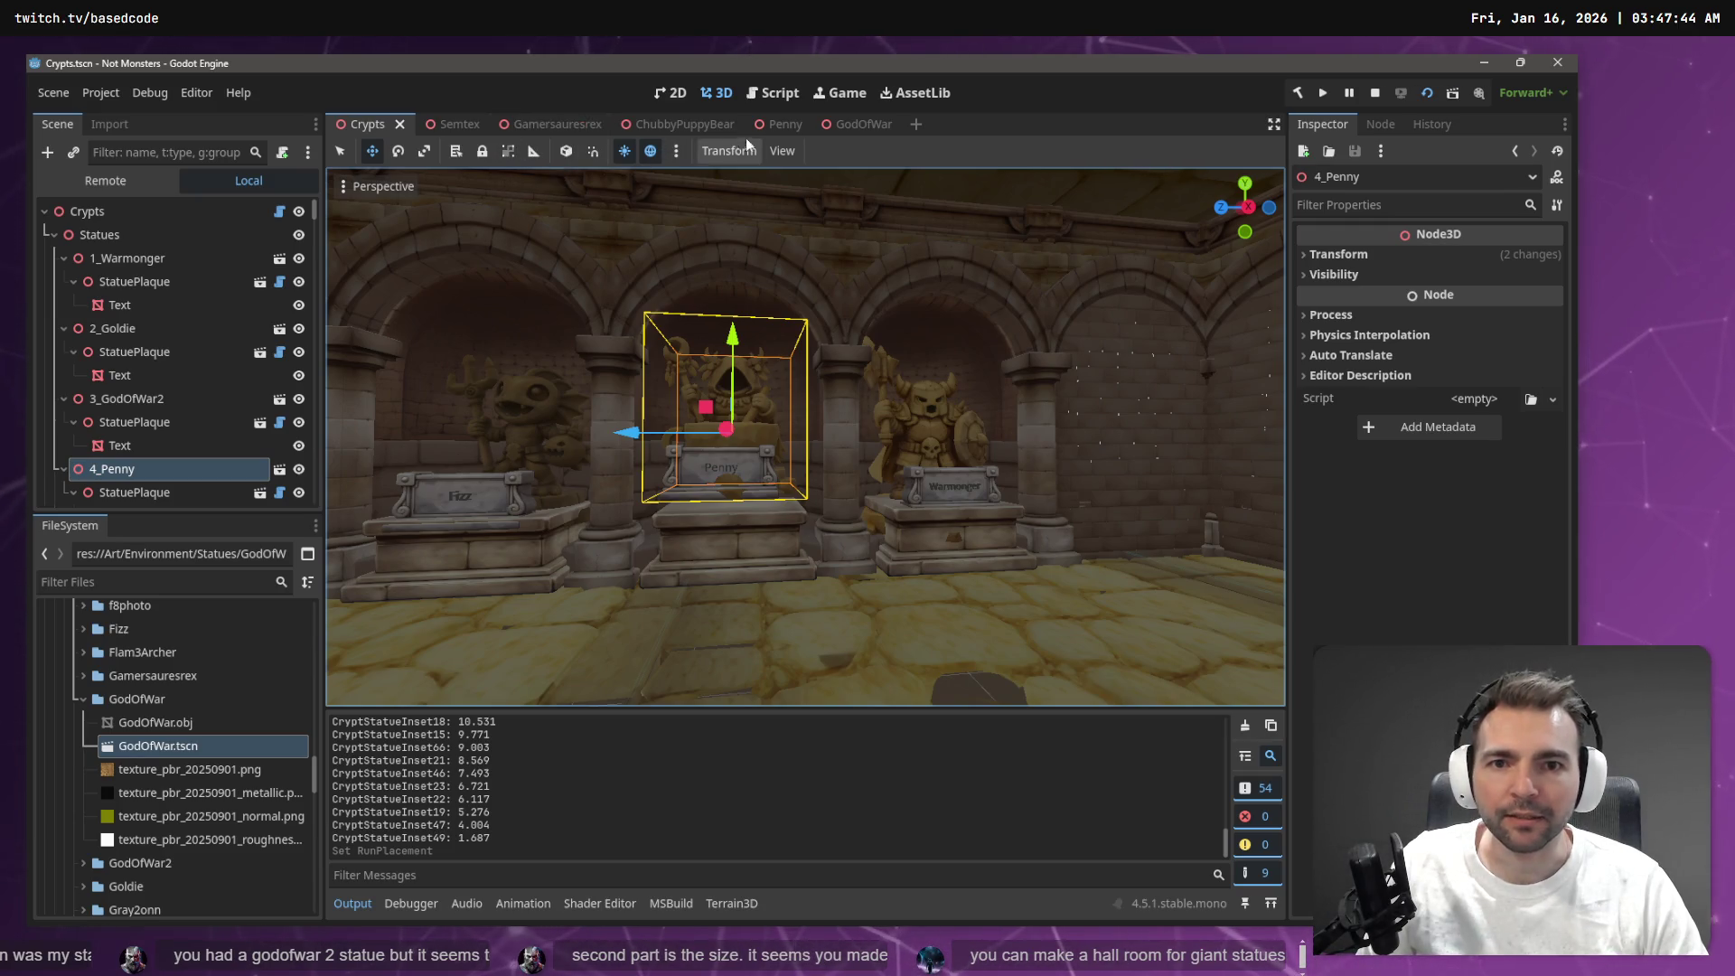
{"action": "left_click", "coordinate": [777, 125]}
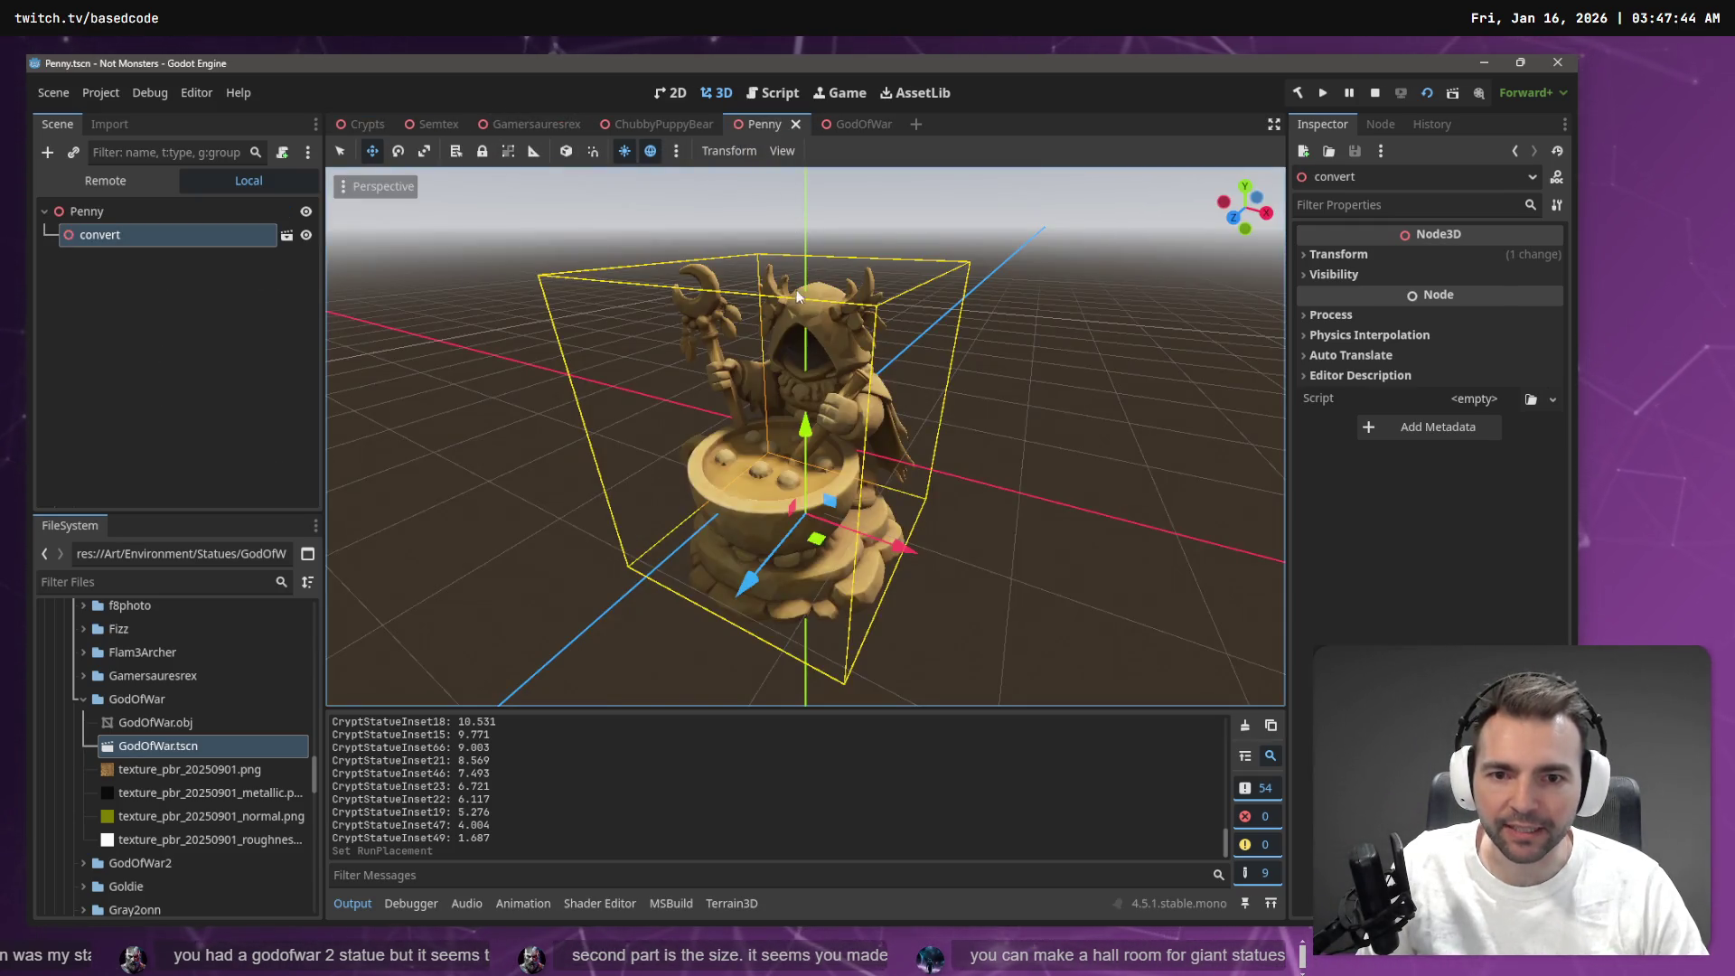
{"action": "left_click_drag", "start_coordinate": [812, 422], "coordinate": [815, 436]}
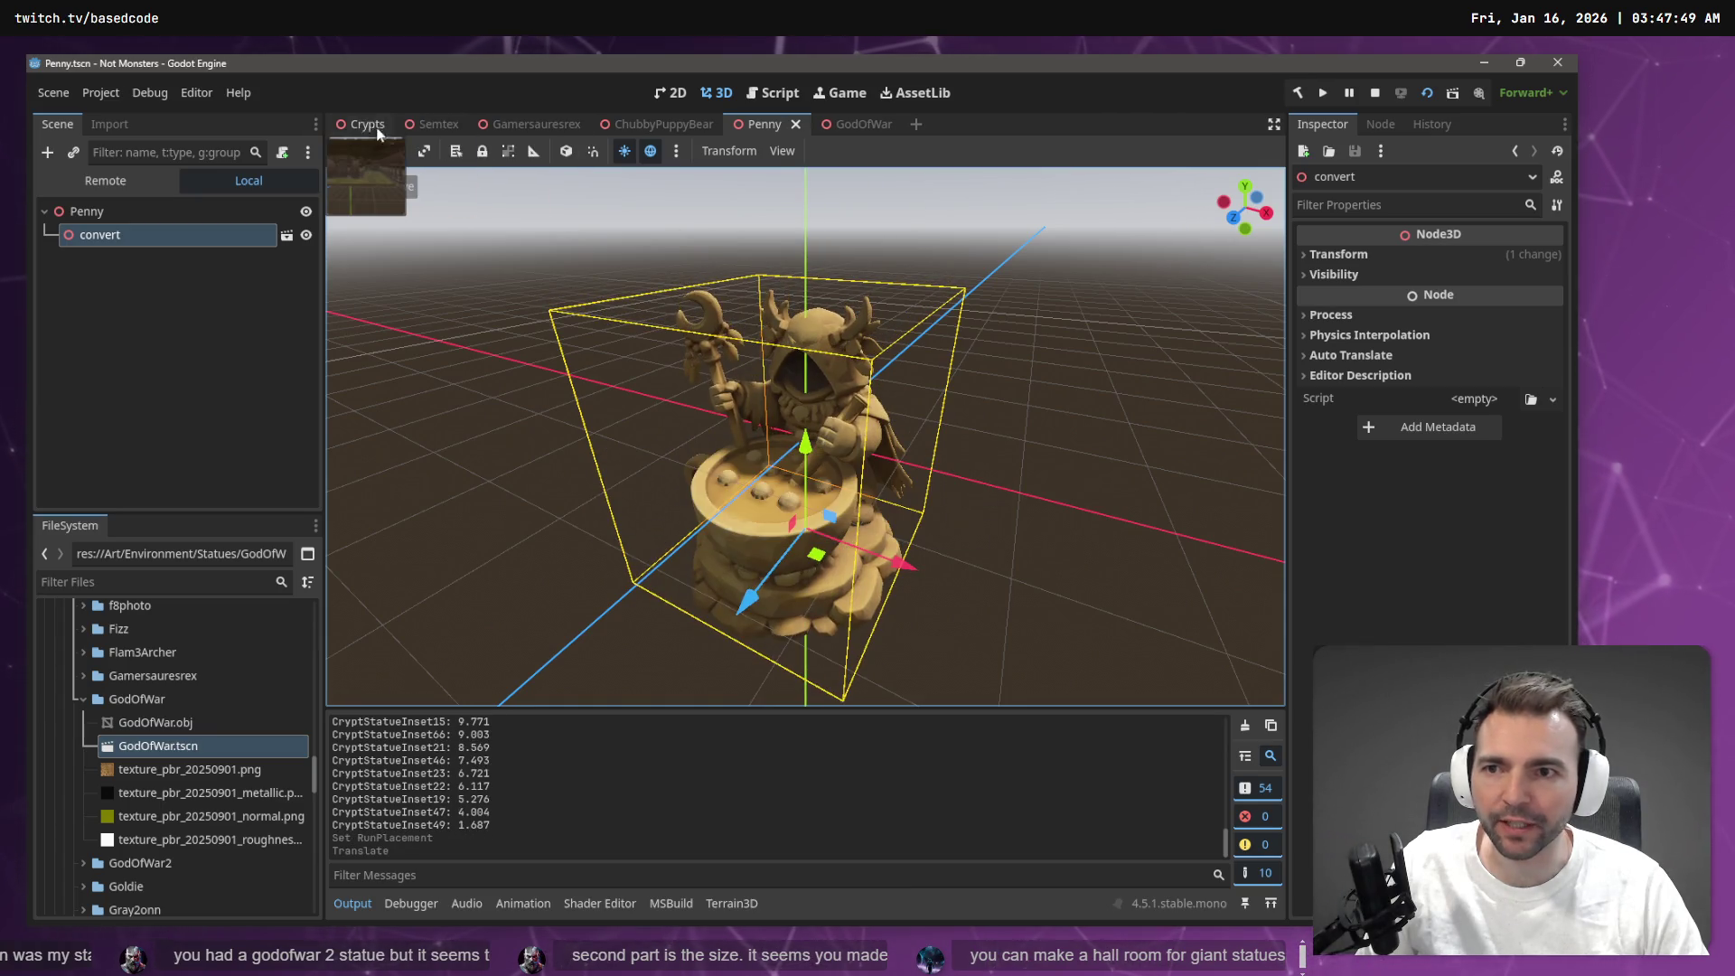
Back in Crypts, lower Penny's plaque 0.335 units and save the scene
{"action": "left_click", "coordinate": [377, 130]}
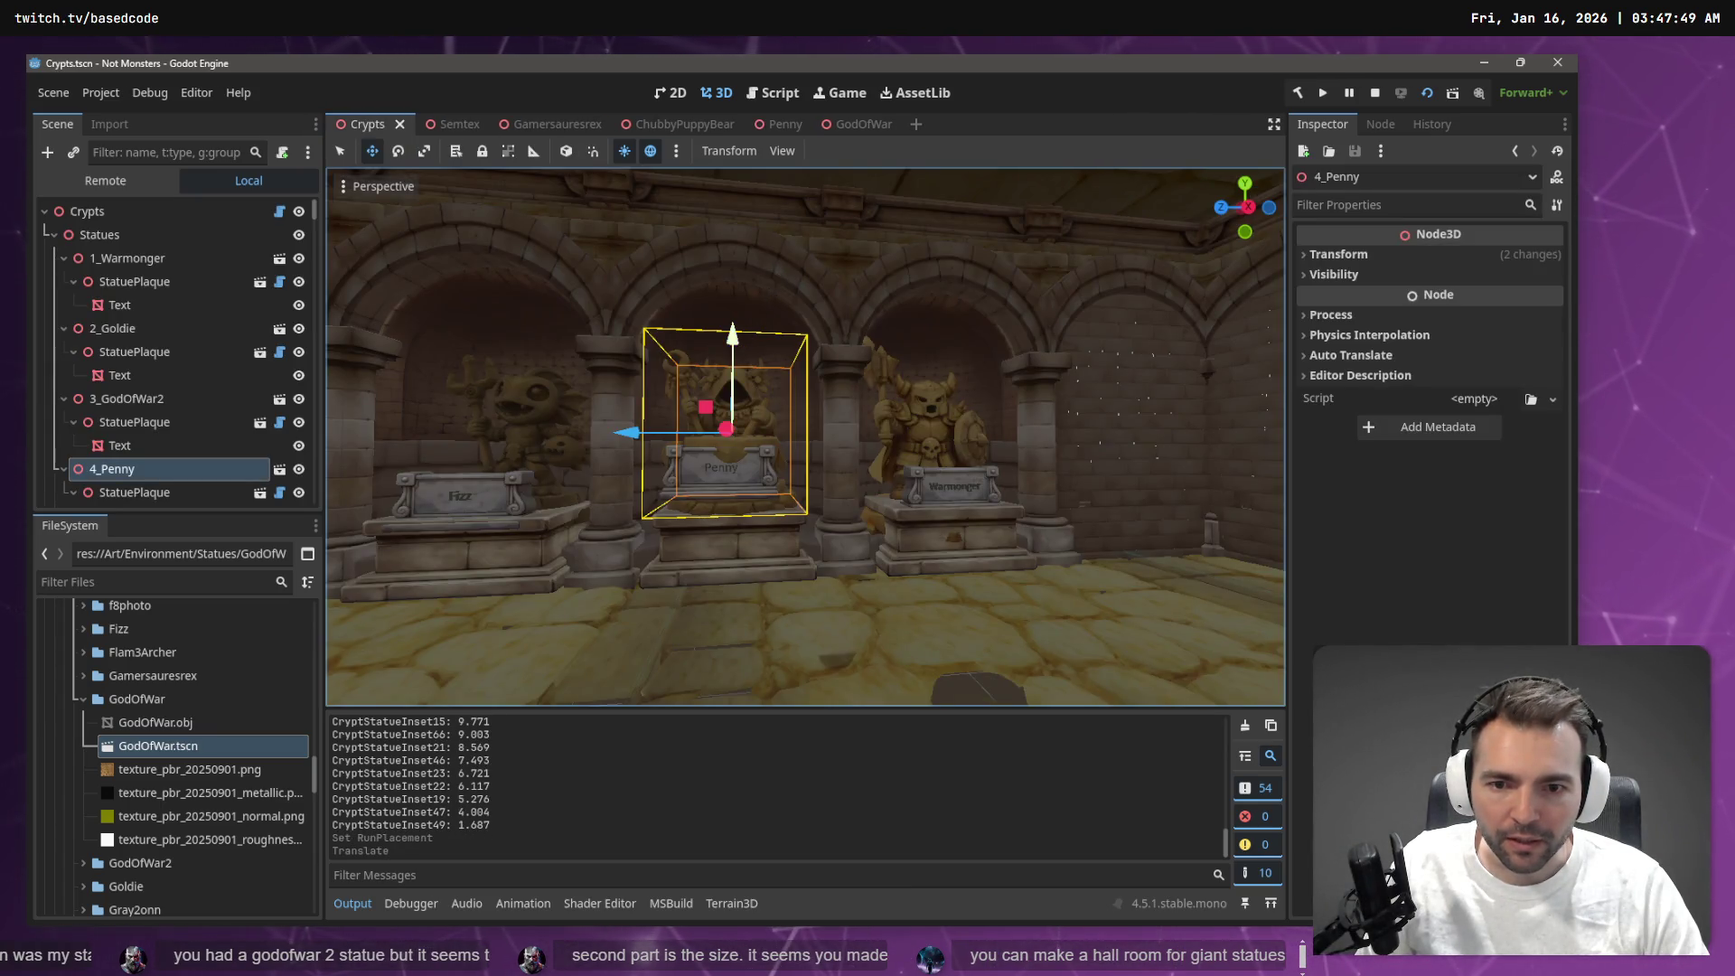
{"action": "scroll", "coordinate": [745, 339], "scroll_direction": "up", "scroll_amount": 2}
{"action": "left_click", "coordinate": [660, 454]}
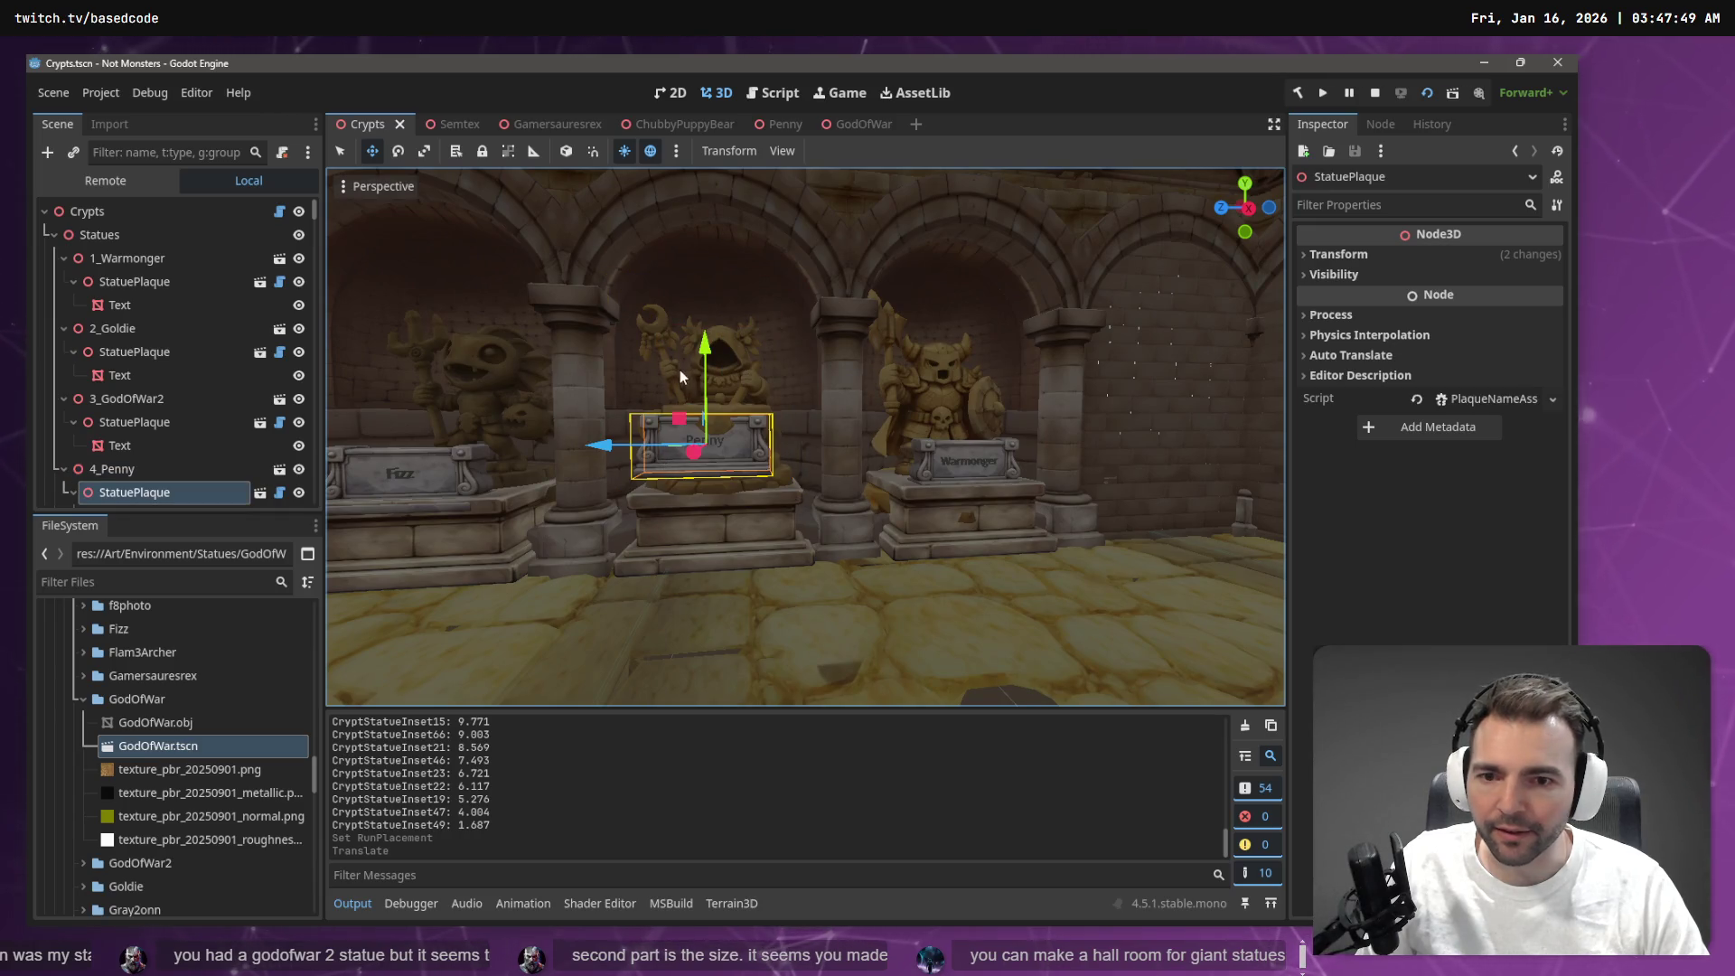
{"action": "left_click_drag", "start_coordinate": [707, 377], "coordinate": [708, 378]}
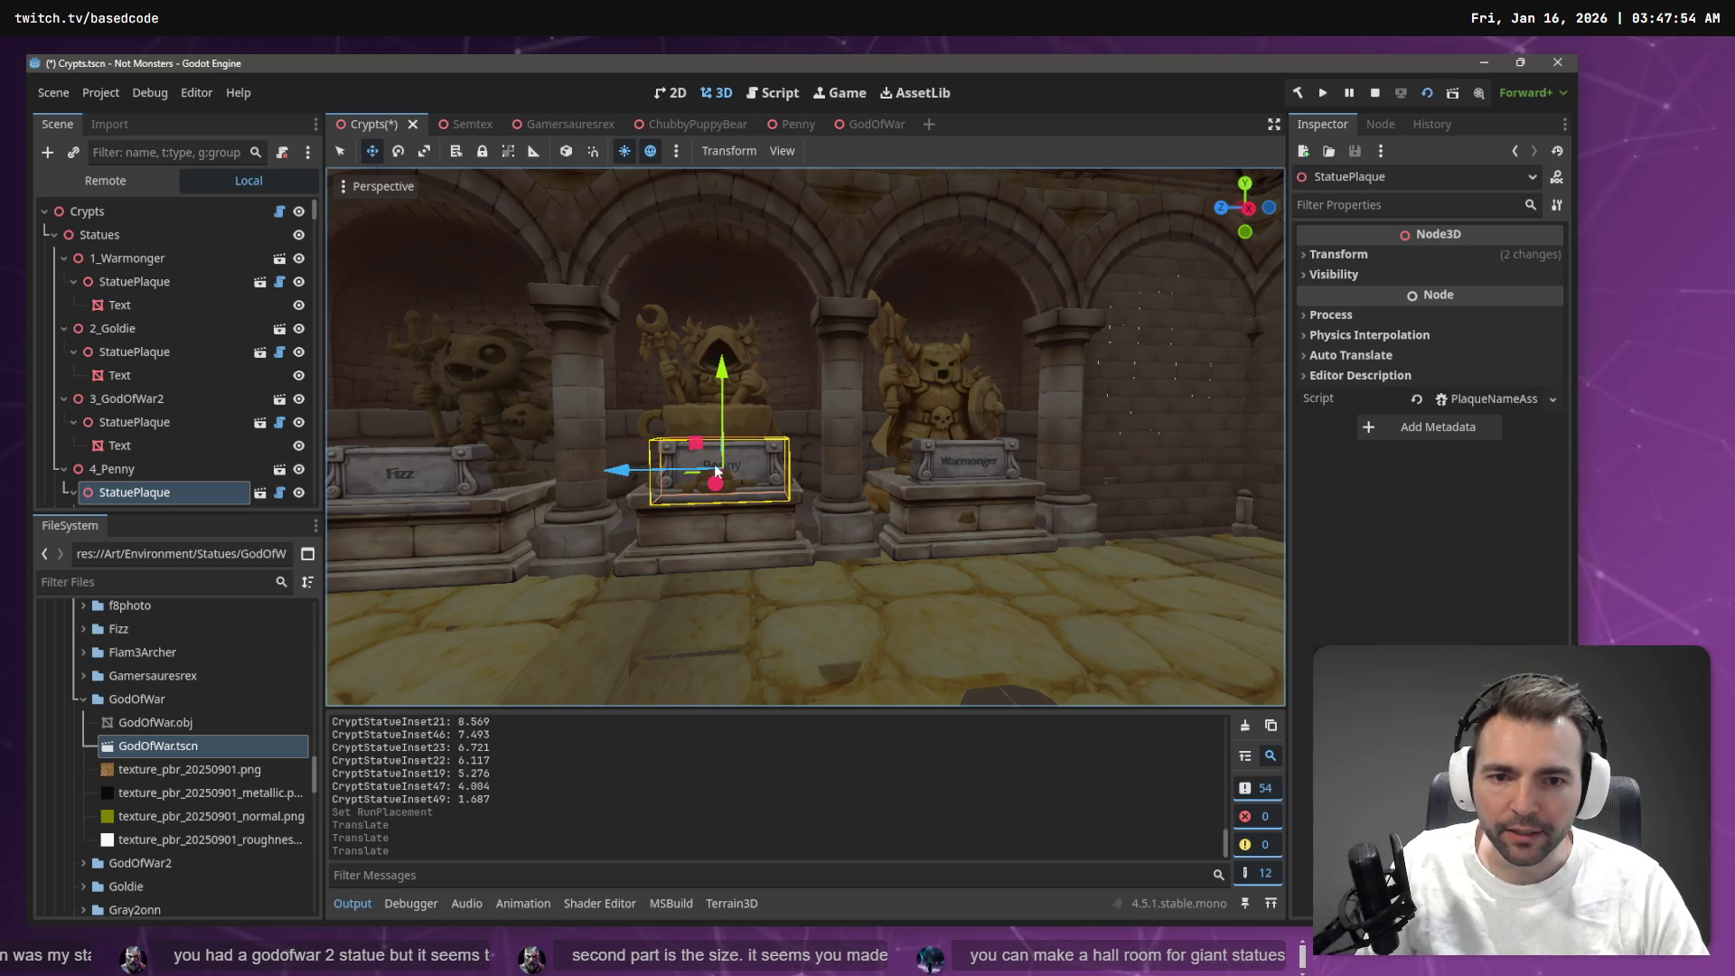
{"action": "key", "text": "ctrl+s"}
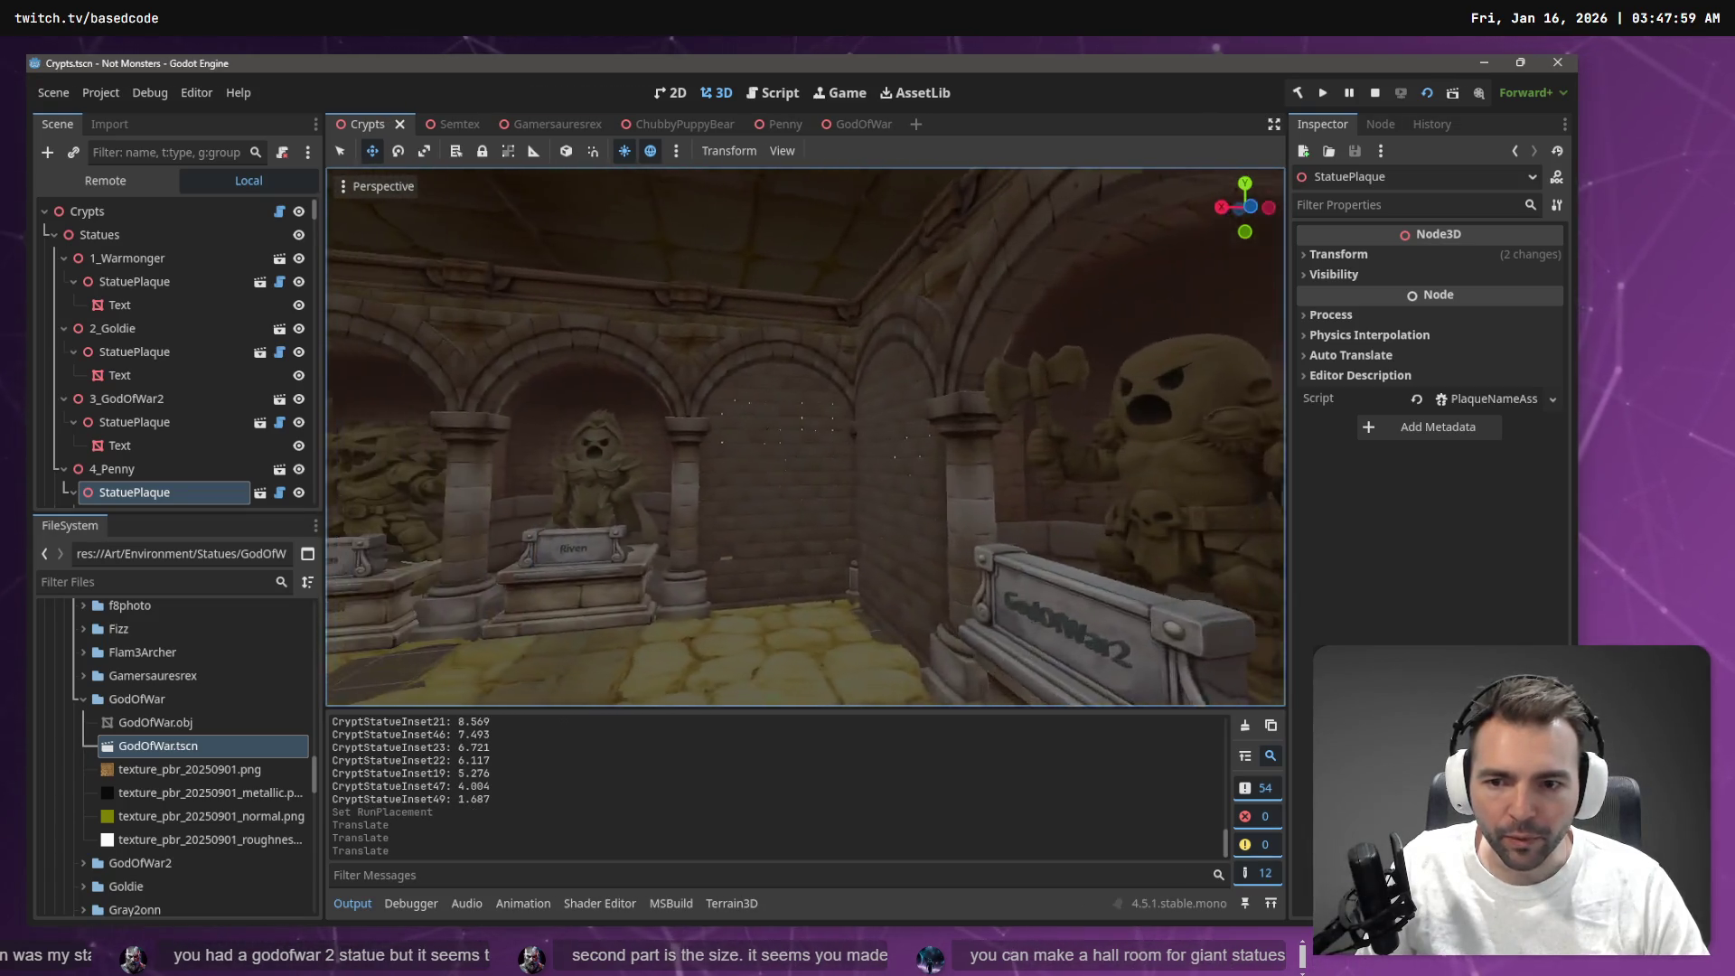
Fly through the statue hall, filter the Scene tree by 'Go' and frame 11_GodOfWar2
{"action": "key", "text": "w"}
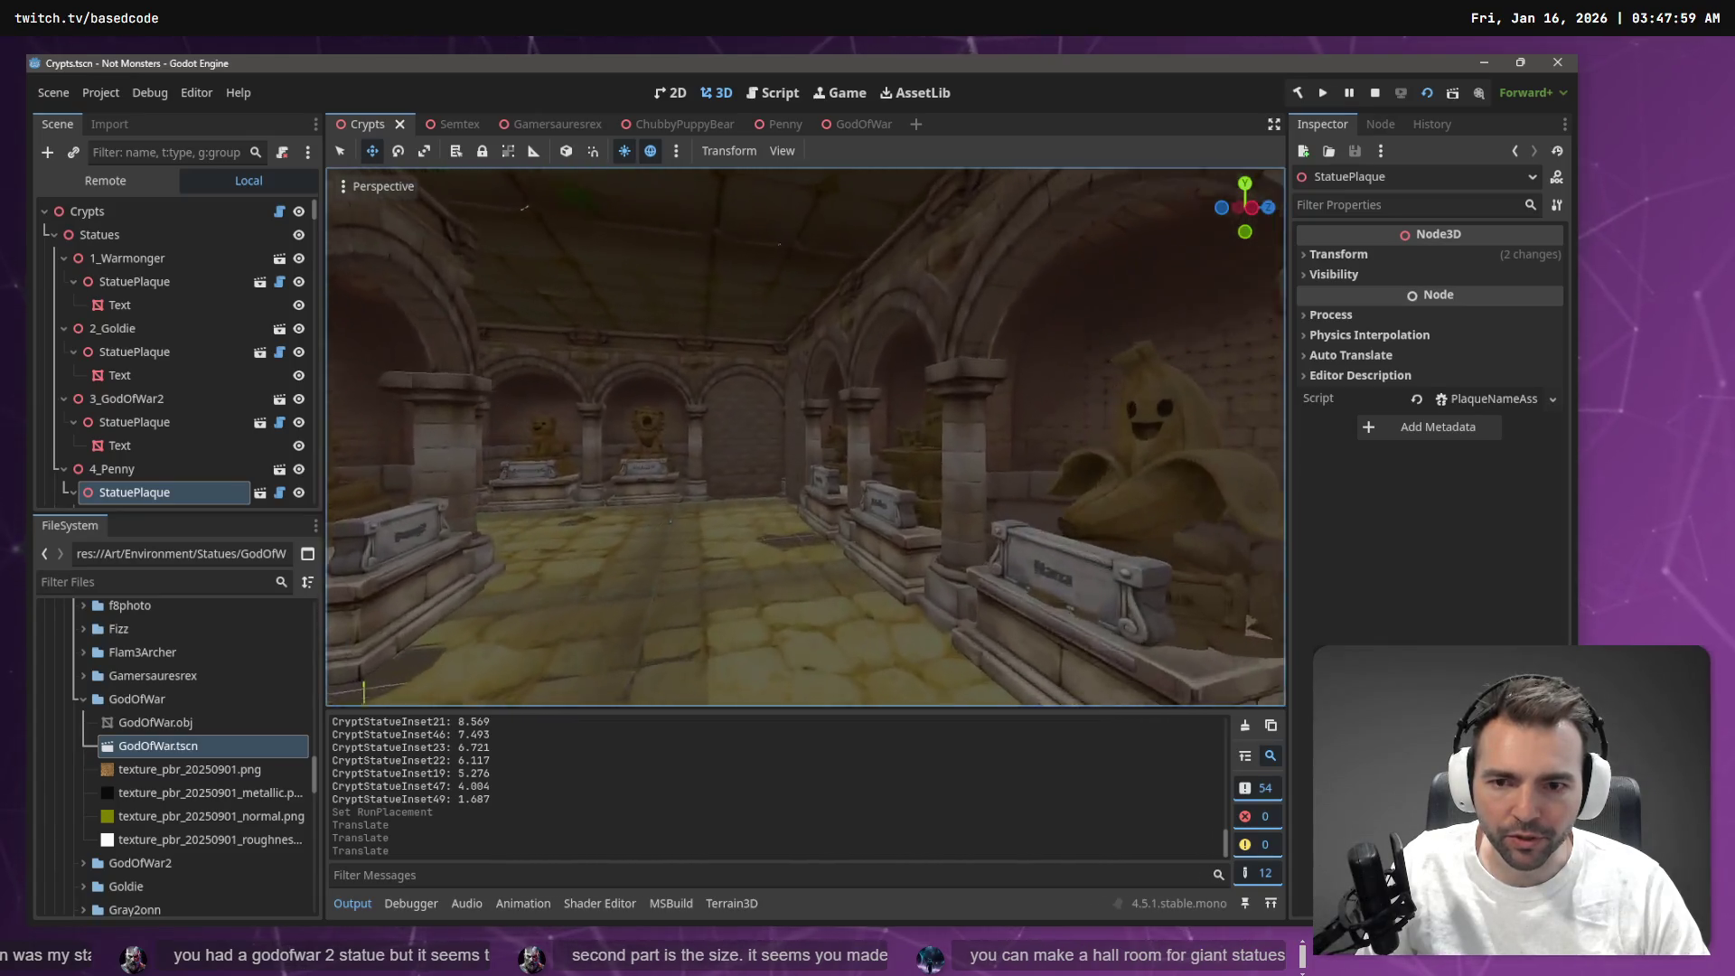
{"action": "key", "text": "w"}
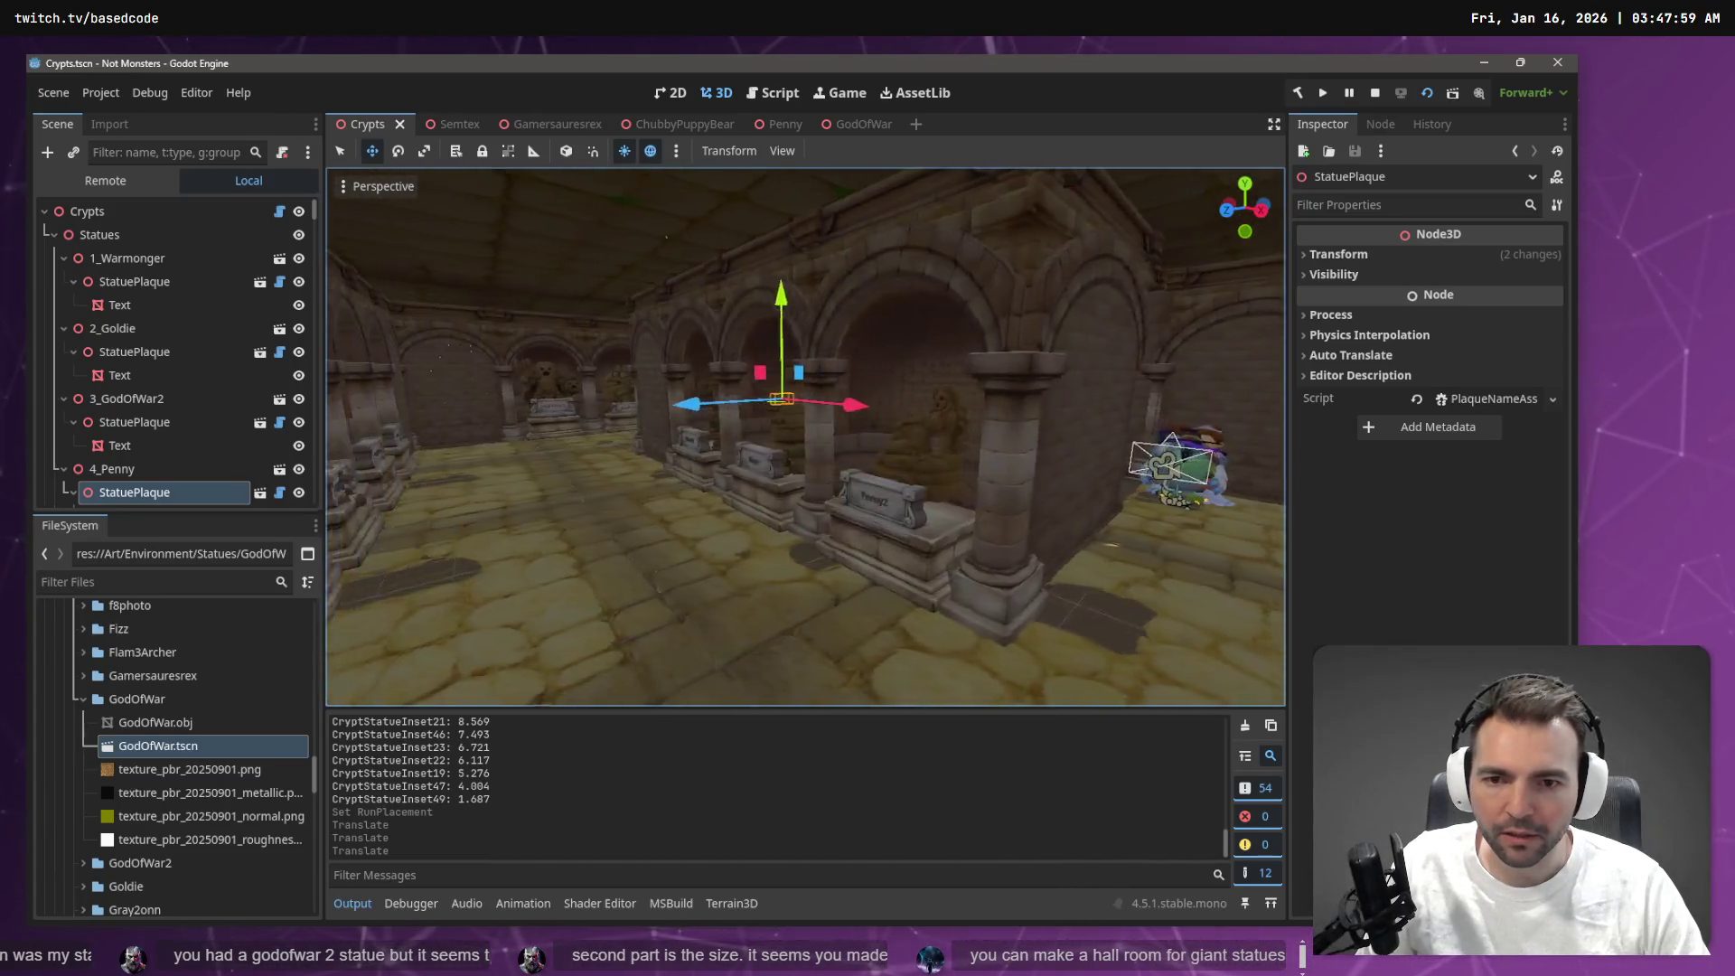
{"action": "key", "text": "w"}
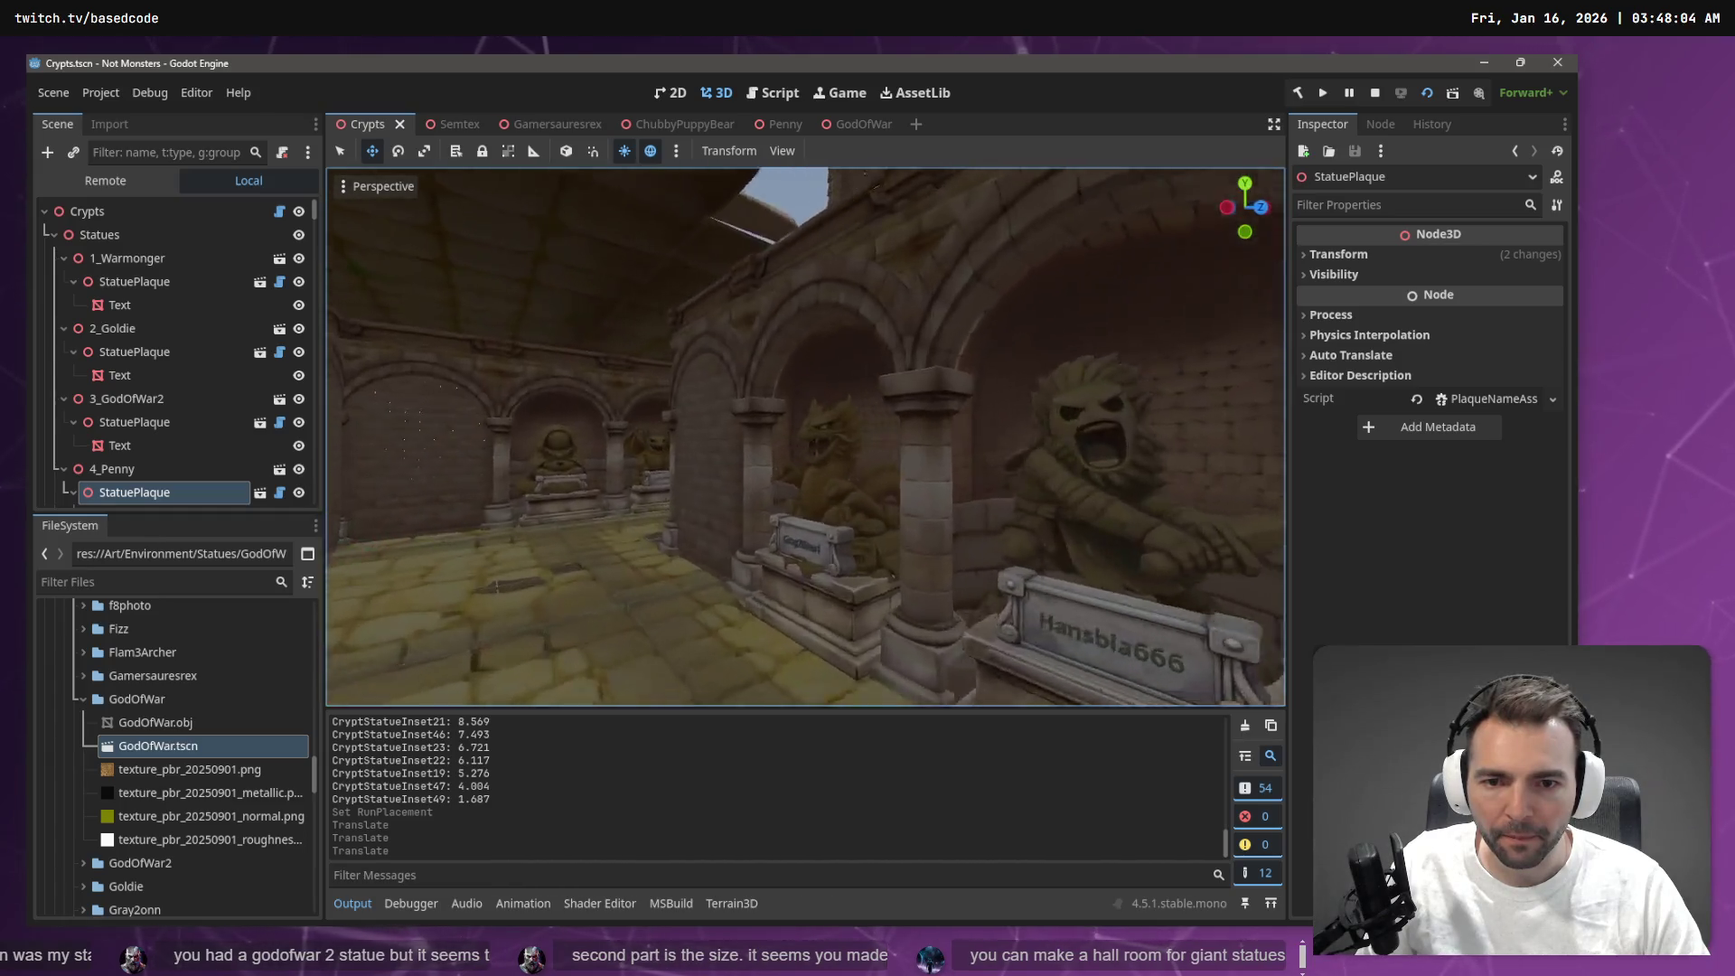
{"action": "key", "text": "w"}
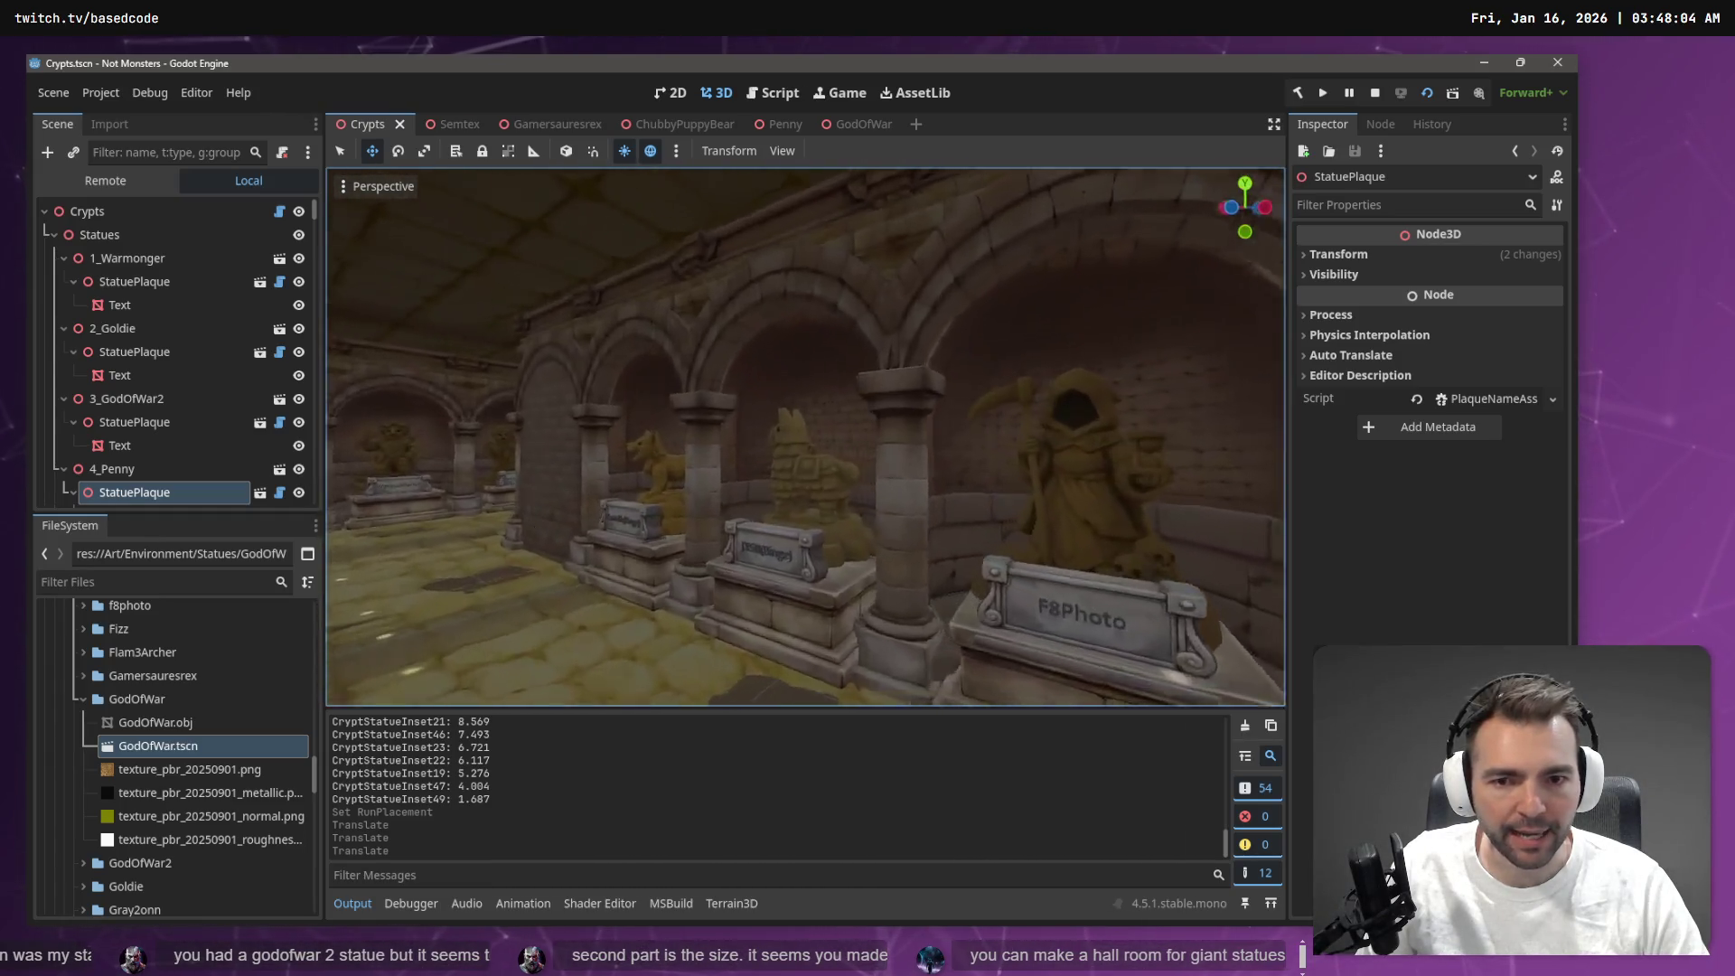
{"action": "key", "text": "w"}
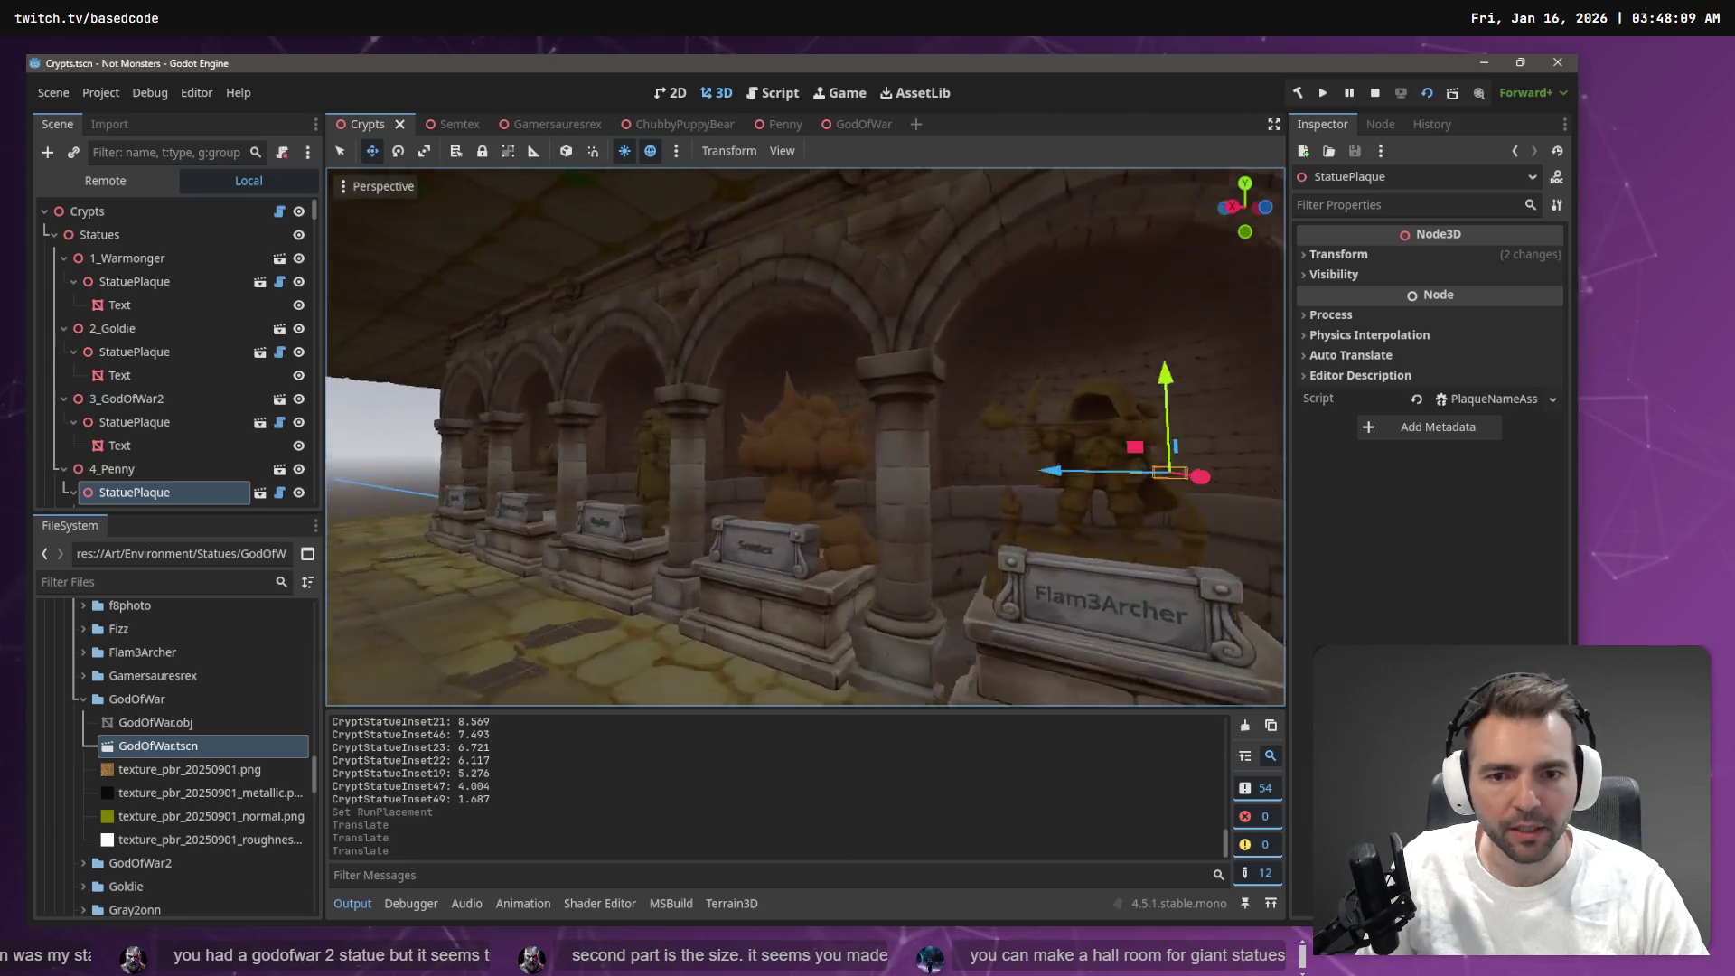
{"action": "key", "text": "w"}
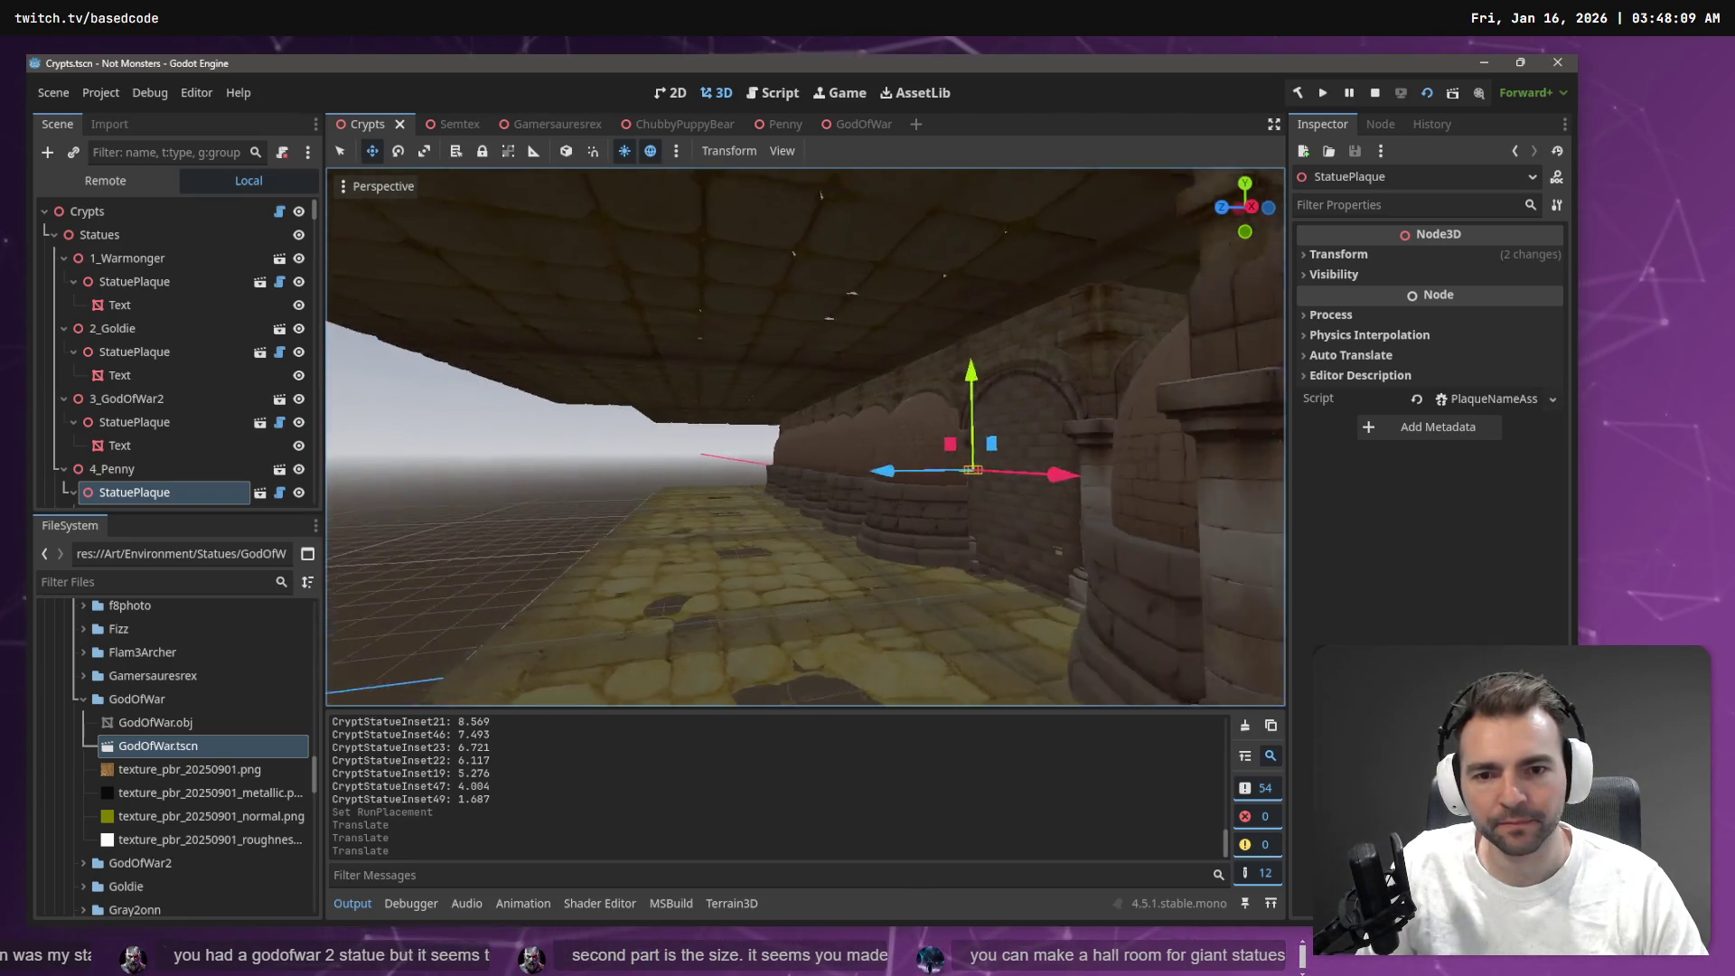
{"action": "key", "text": "w"}
{"action": "left_click", "coordinate": [63, 259]}
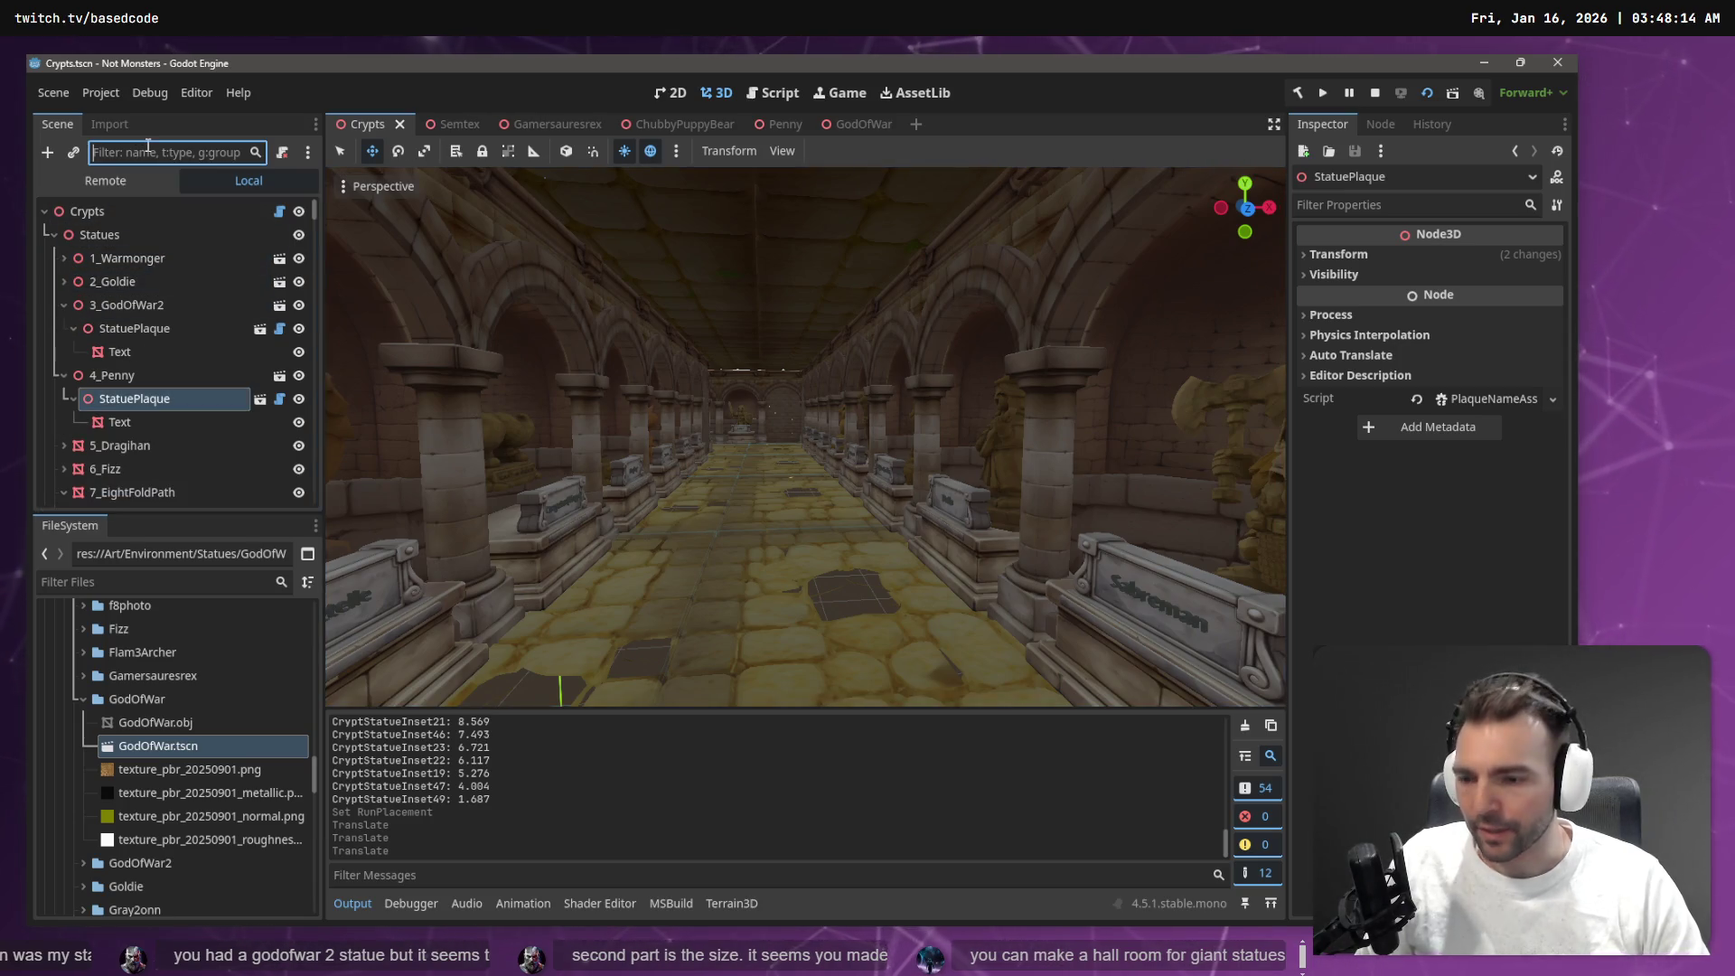
{"action": "type", "text": "Godof"}
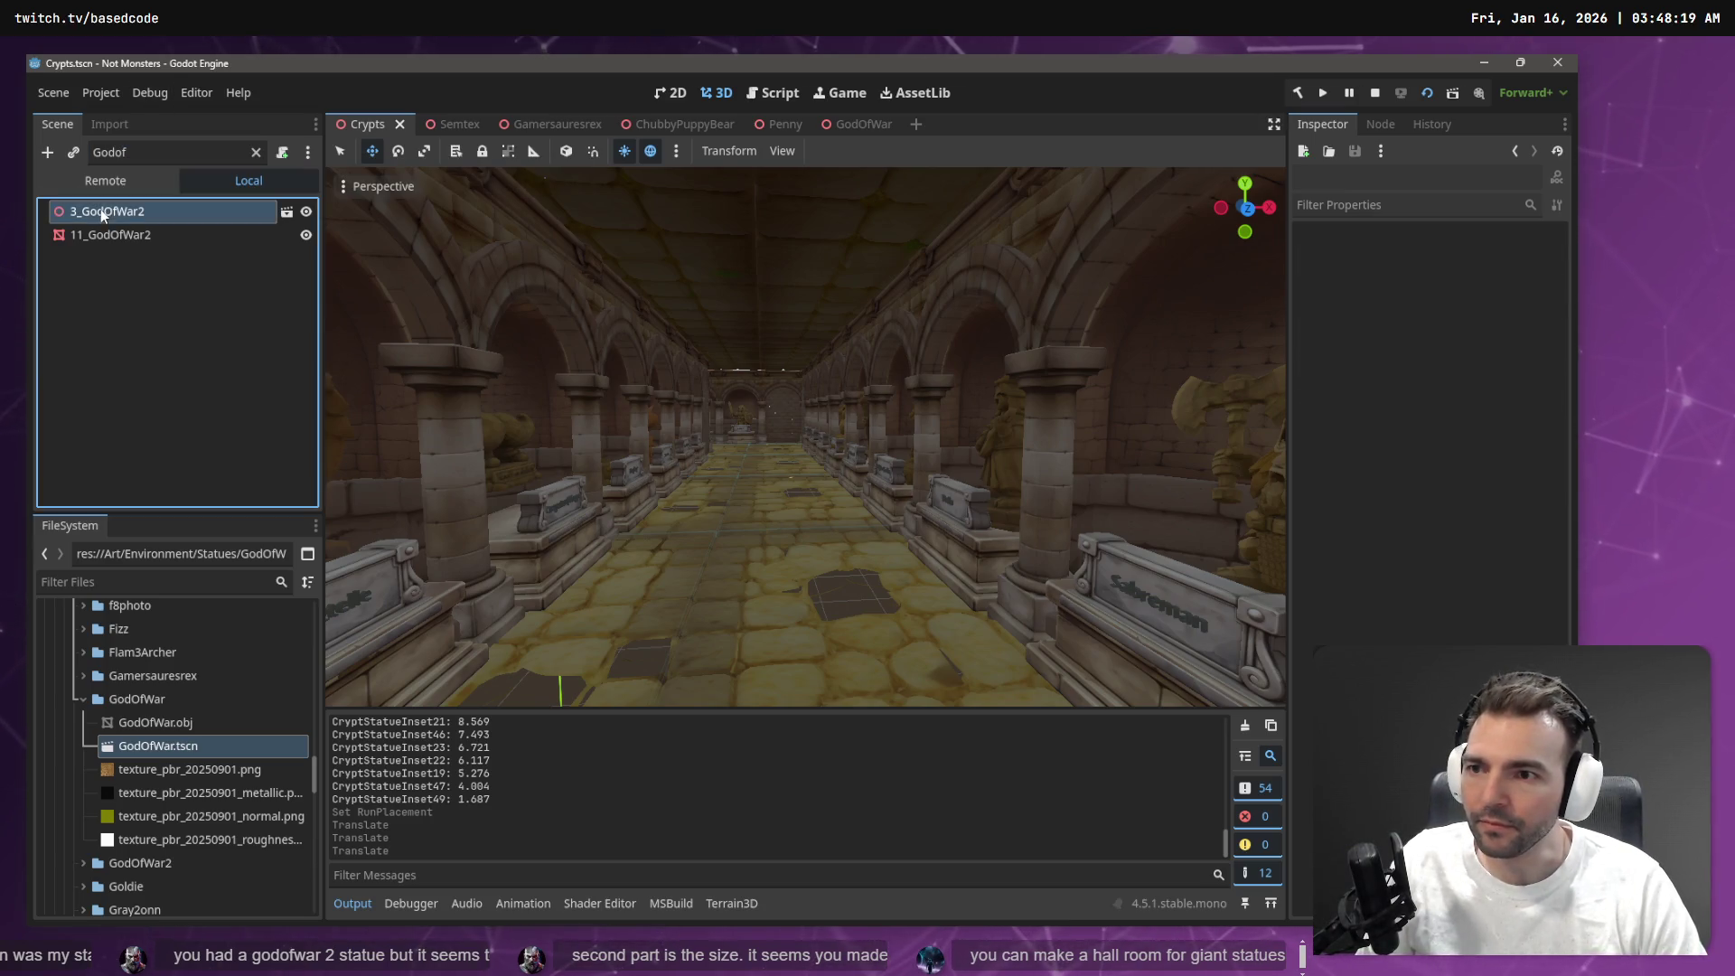
{"action": "left_click", "coordinate": [104, 234]}
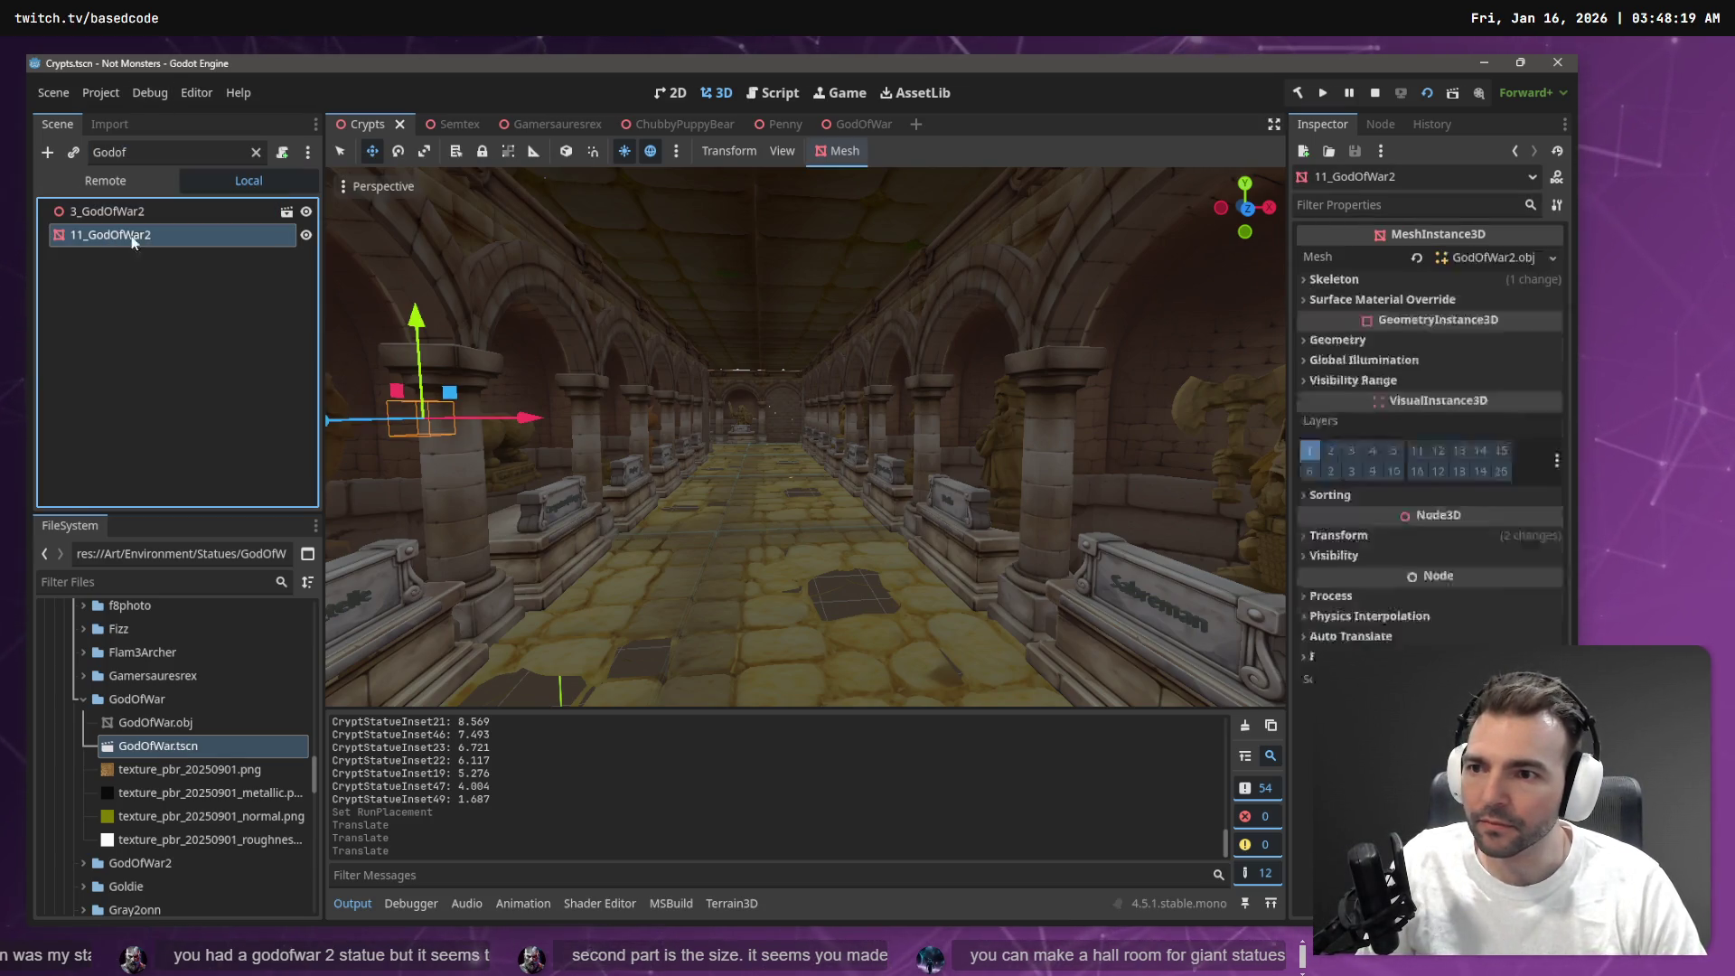
{"action": "key", "text": "f"}
Frame 3_GodOfWar2, select its GodOfWar2 plaque, and start renaming the 3_GodOfWar2 node
{"action": "scroll", "coordinate": [851, 343], "scroll_direction": "down", "scroll_amount": 5}
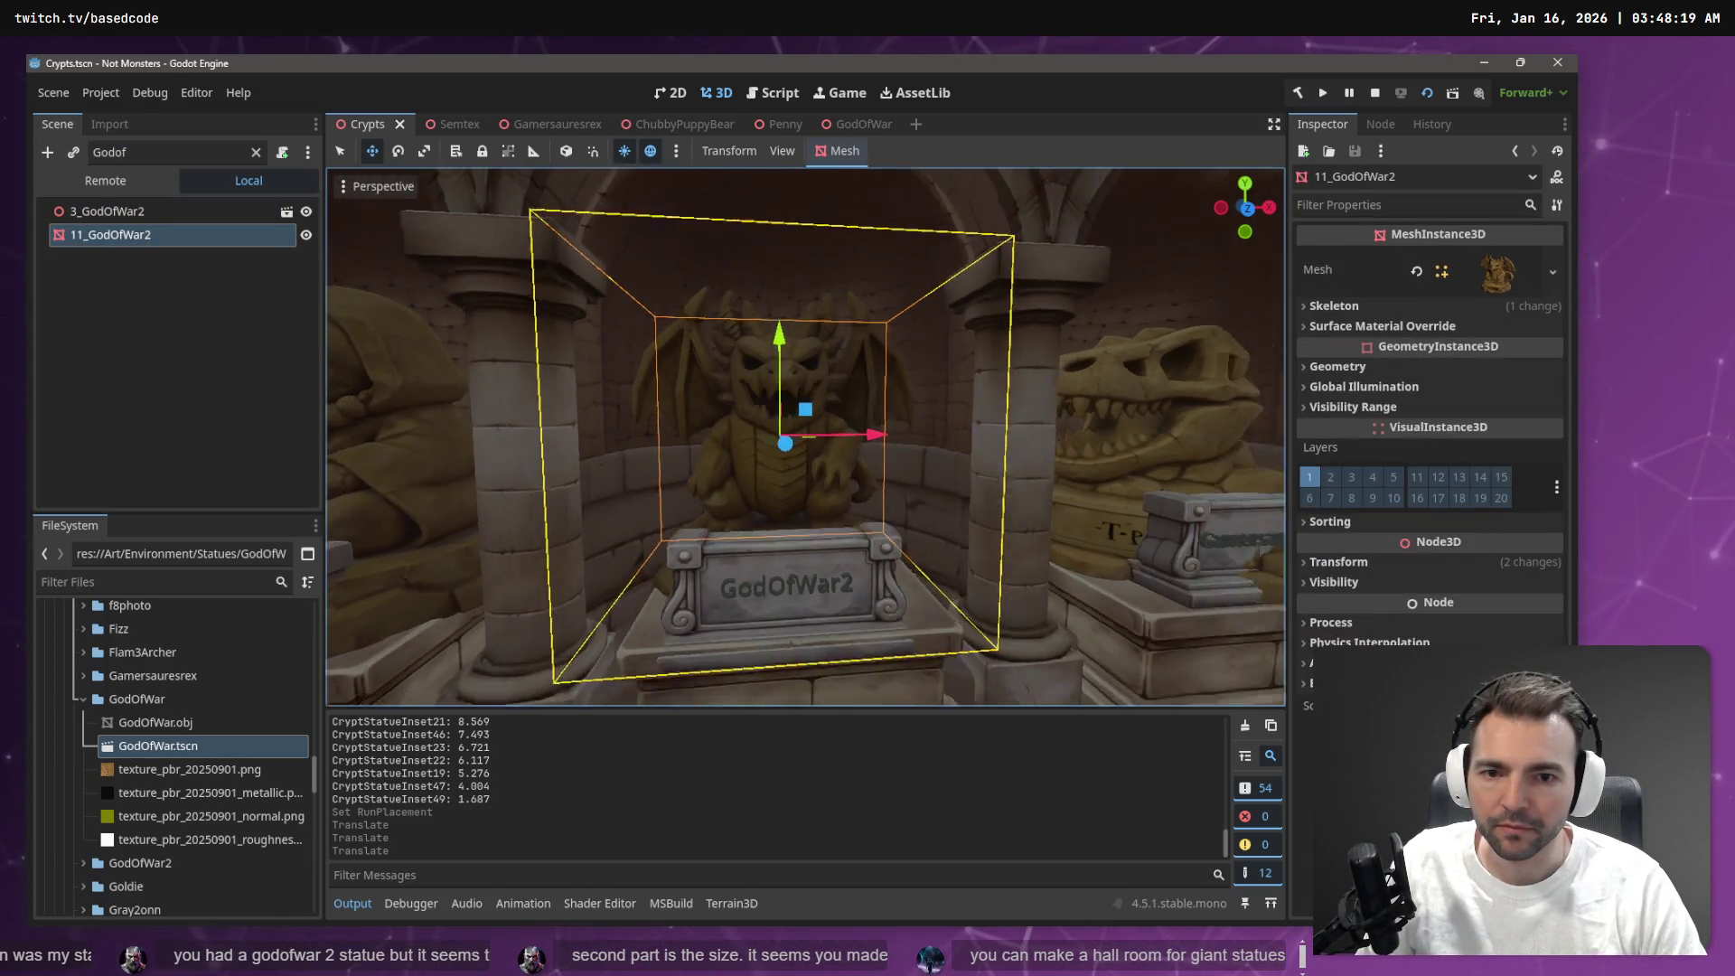
{"action": "left_click", "coordinate": [982, 304]}
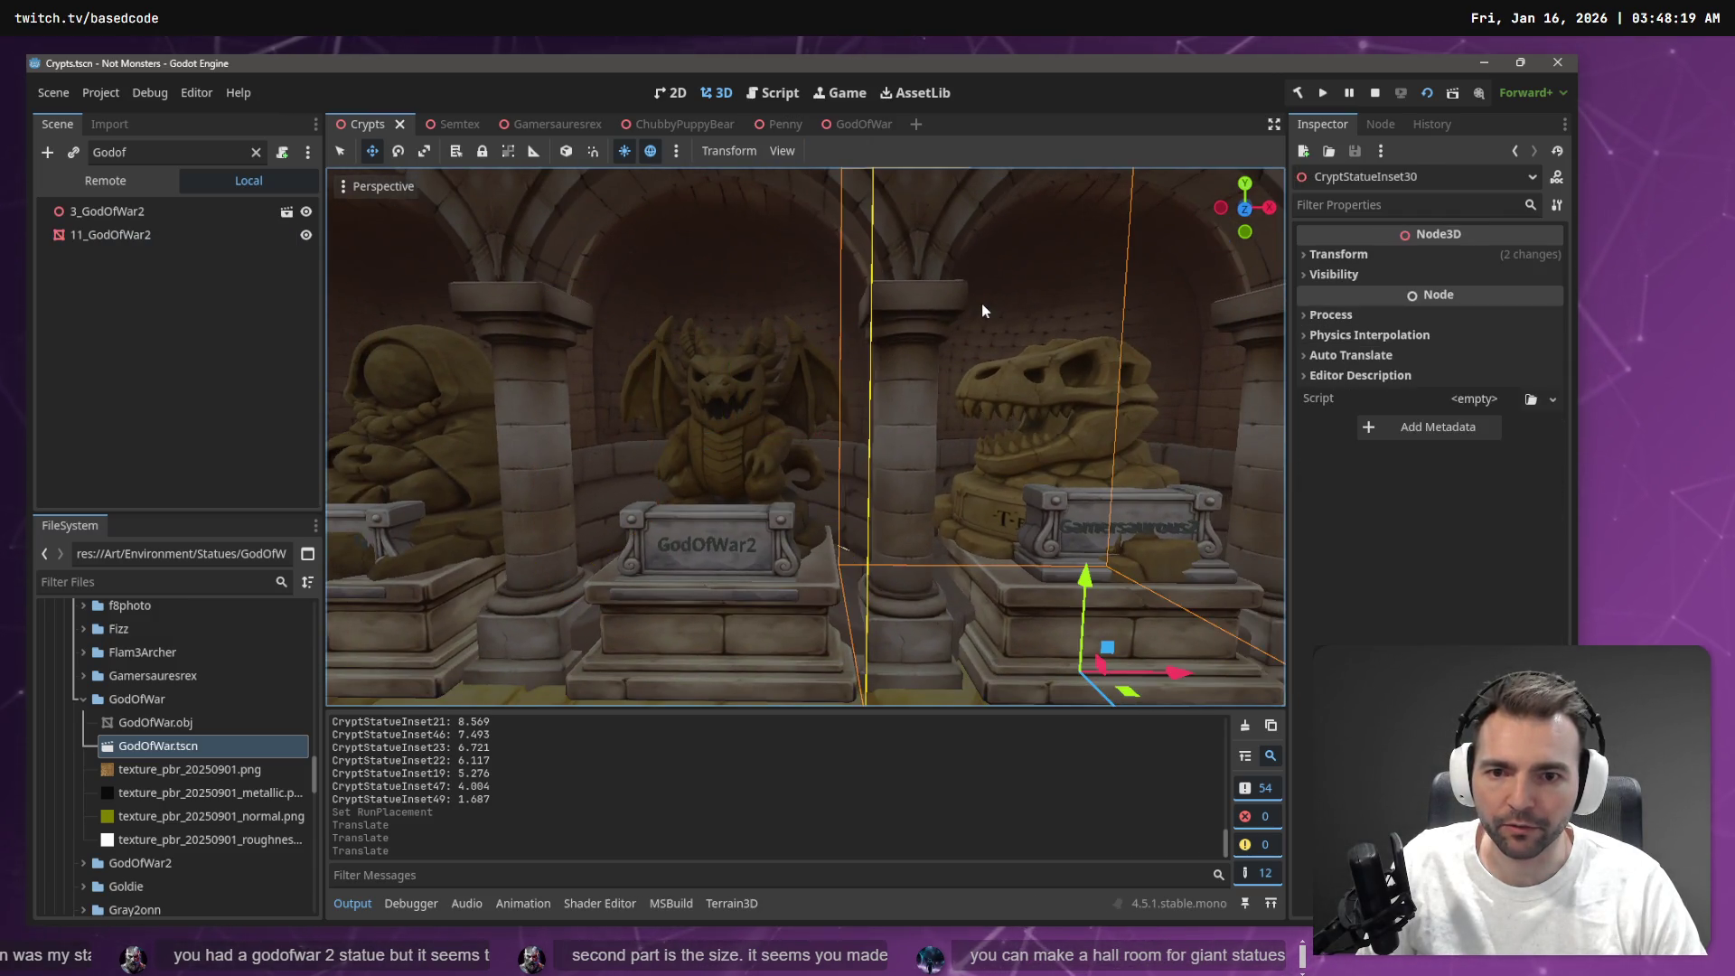
{"action": "key", "text": "d"}
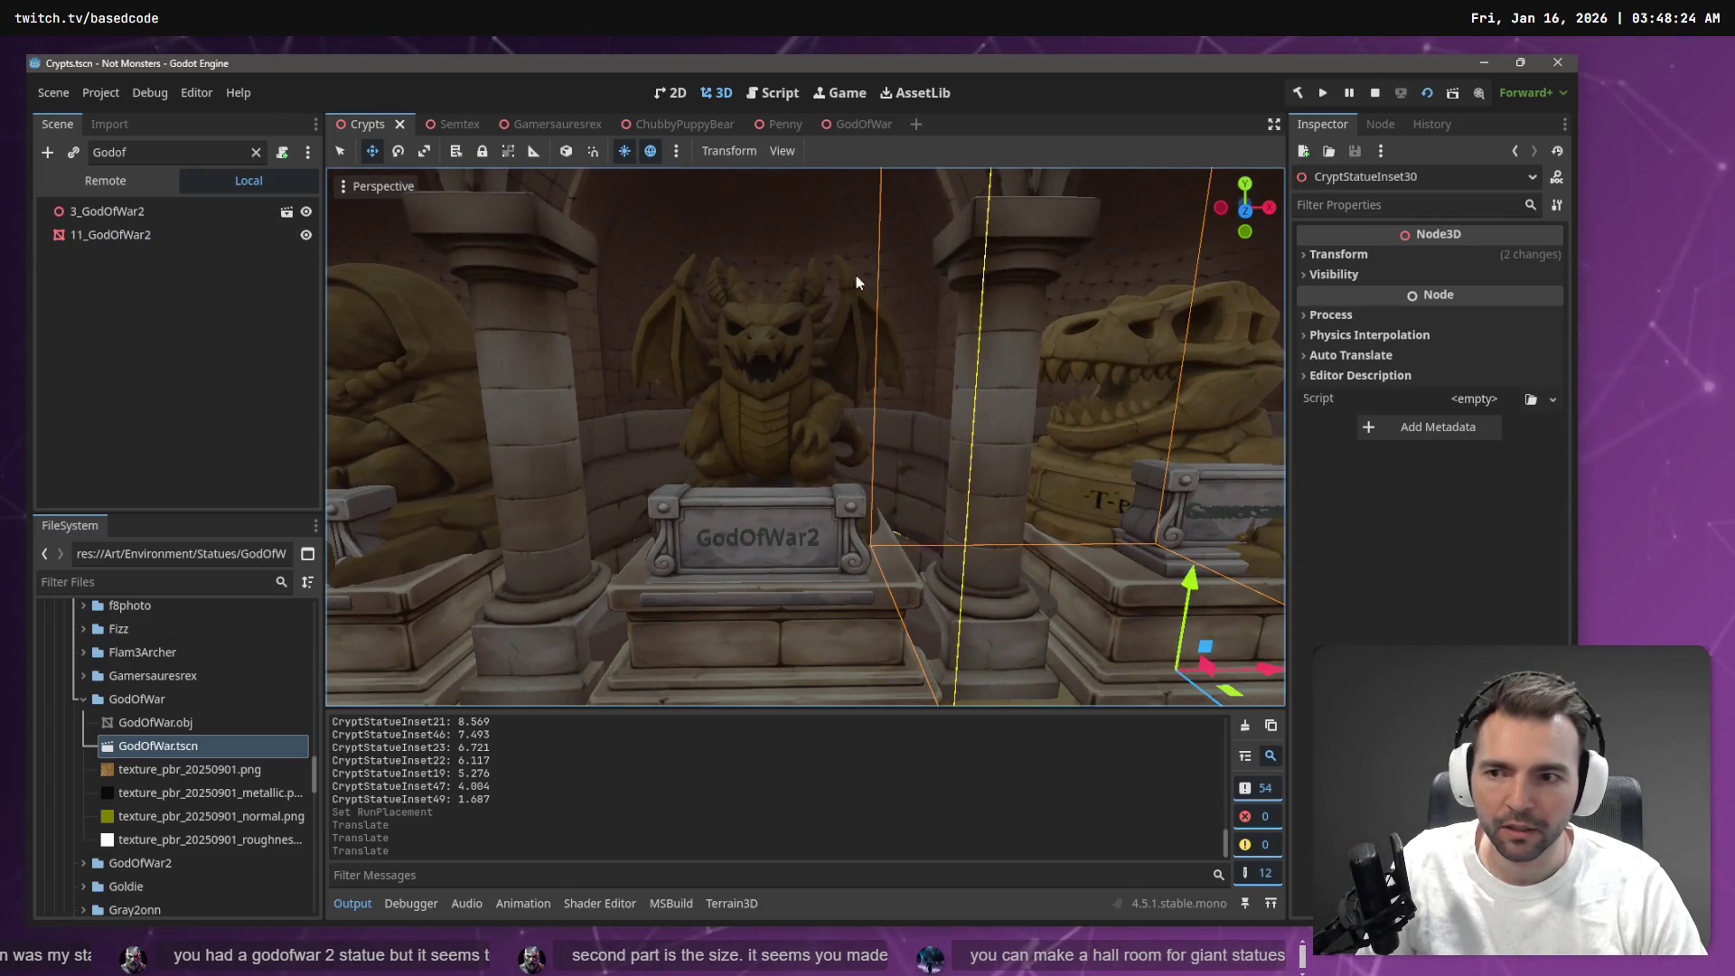
{"action": "left_click", "coordinate": [101, 212]}
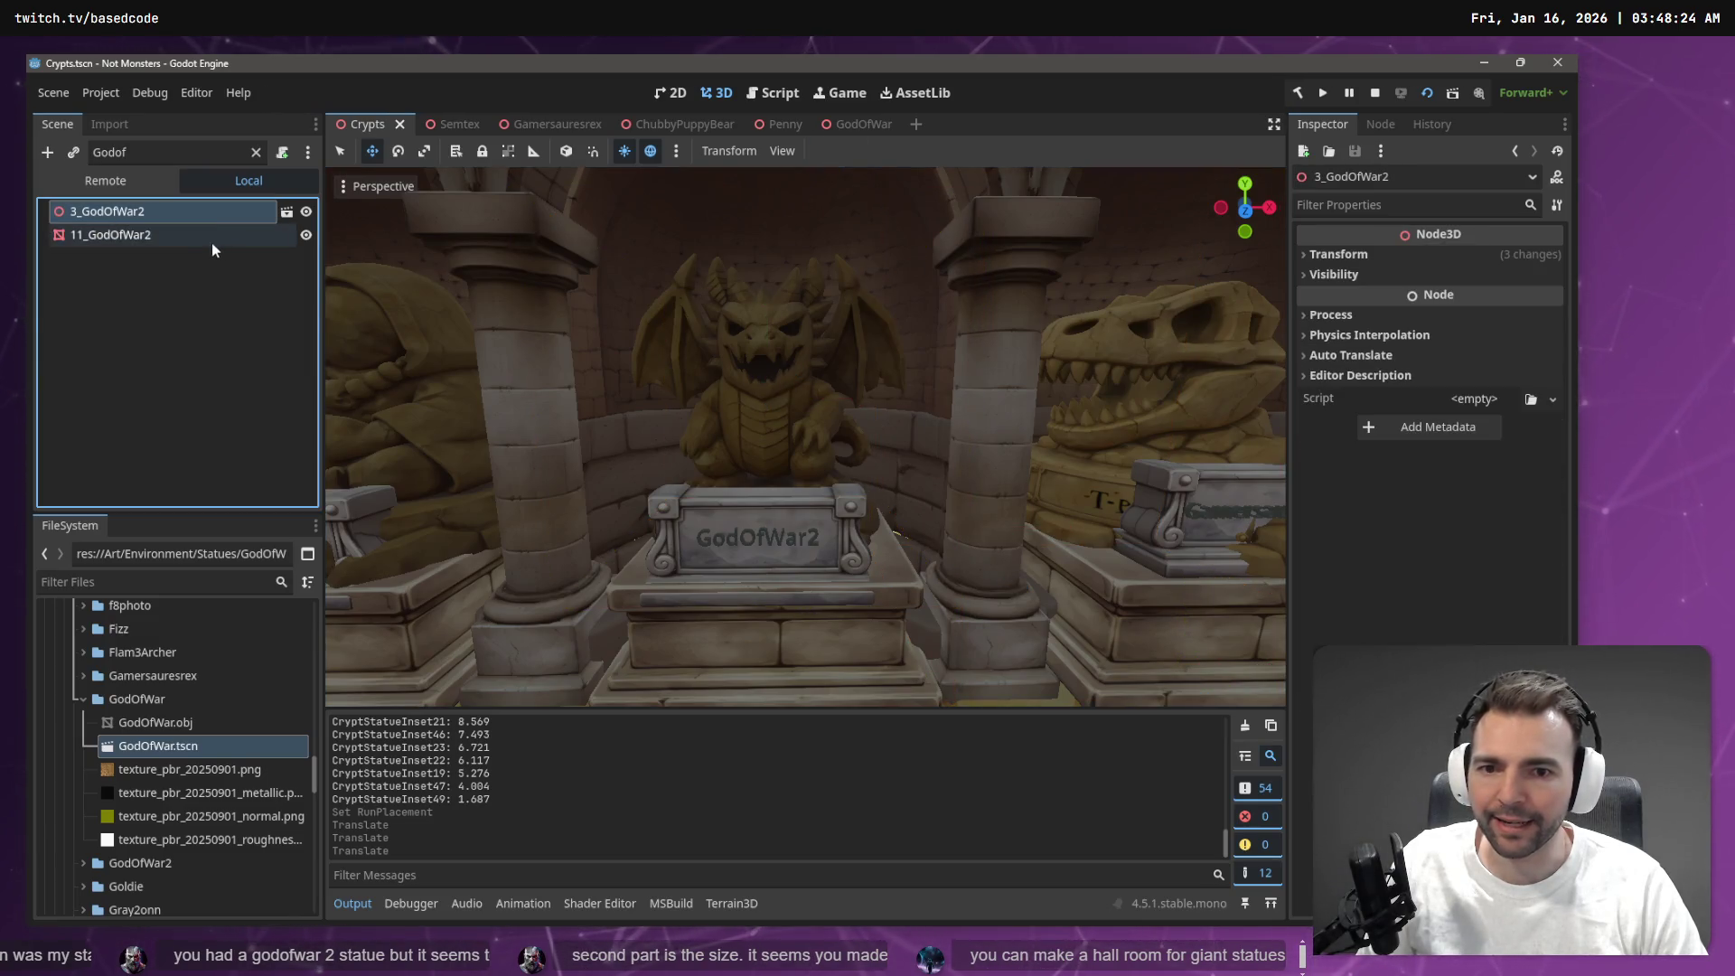
{"action": "left_click", "coordinate": [145, 241]}
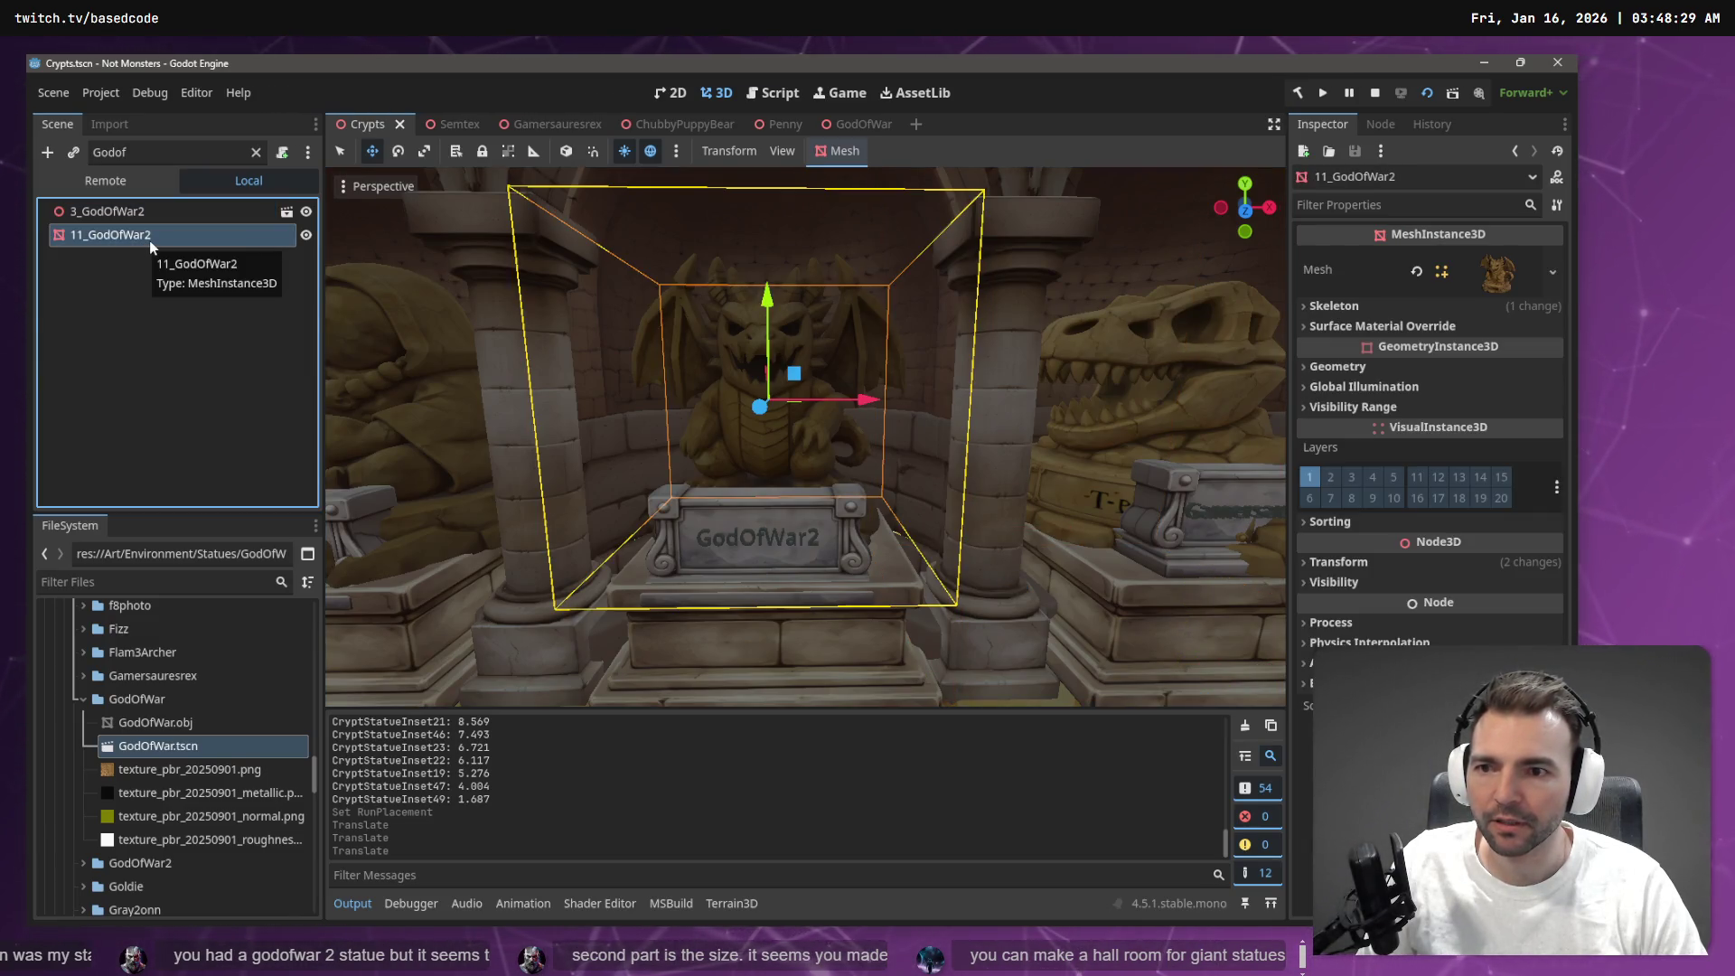
{"action": "left_click", "coordinate": [142, 217]}
{"action": "key", "text": "f"}
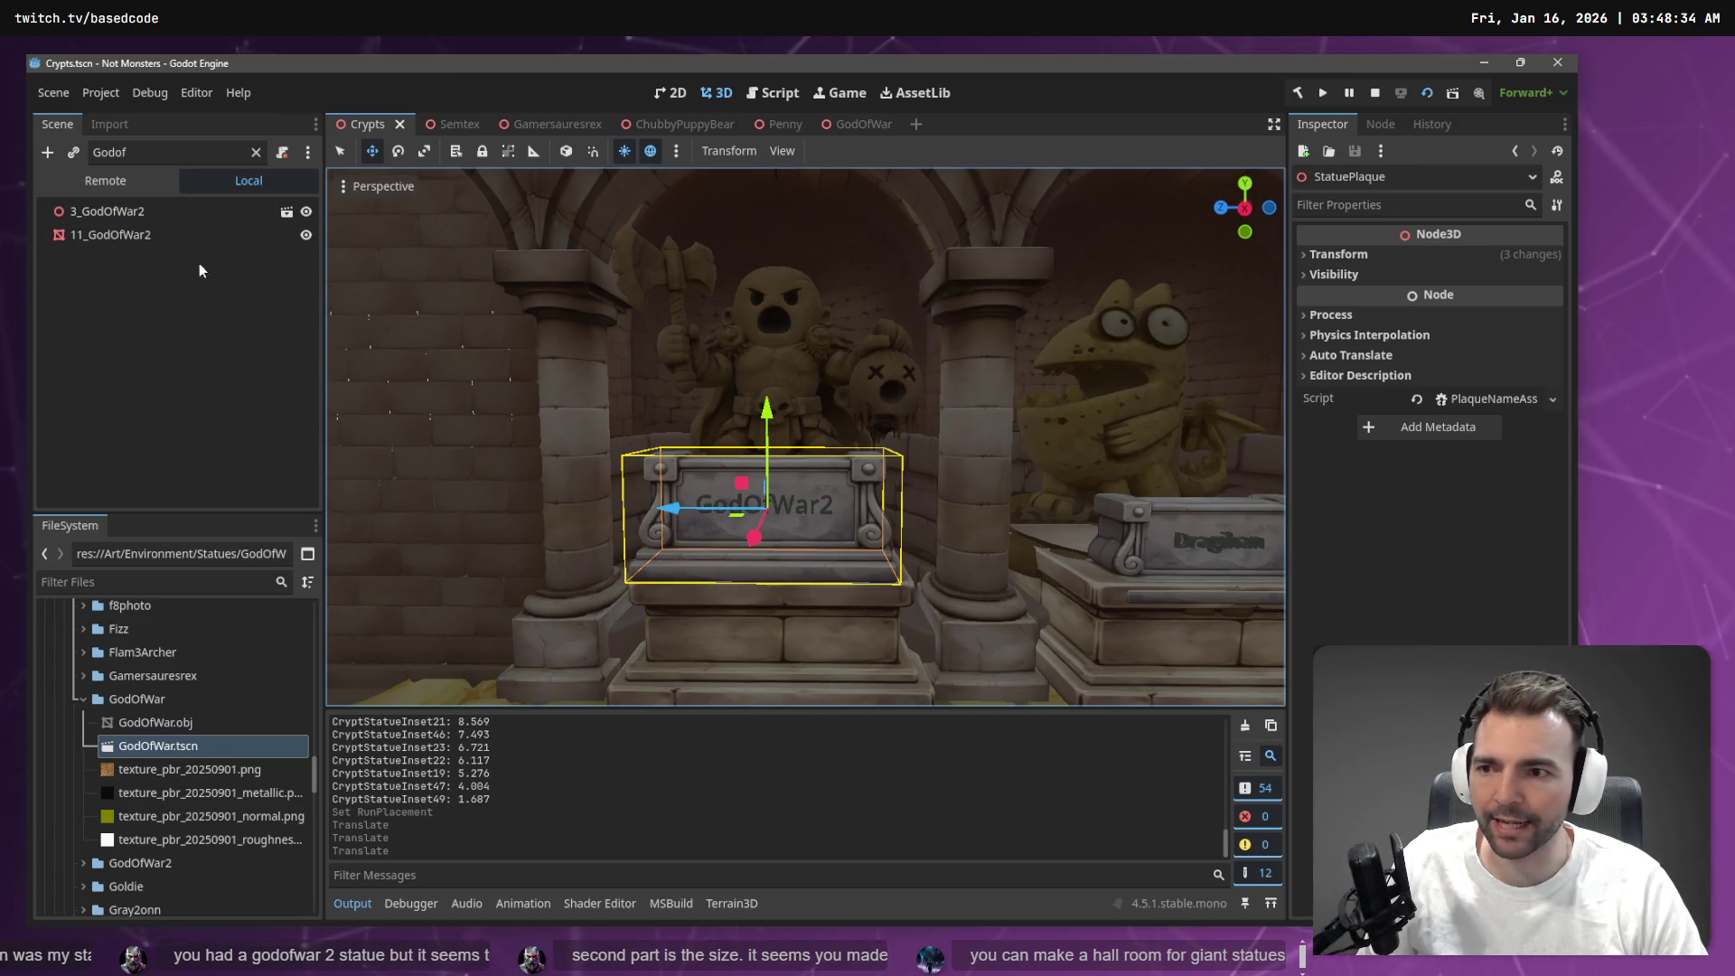
{"action": "left_click", "coordinate": [136, 235]}
{"action": "left_click", "coordinate": [763, 503]}
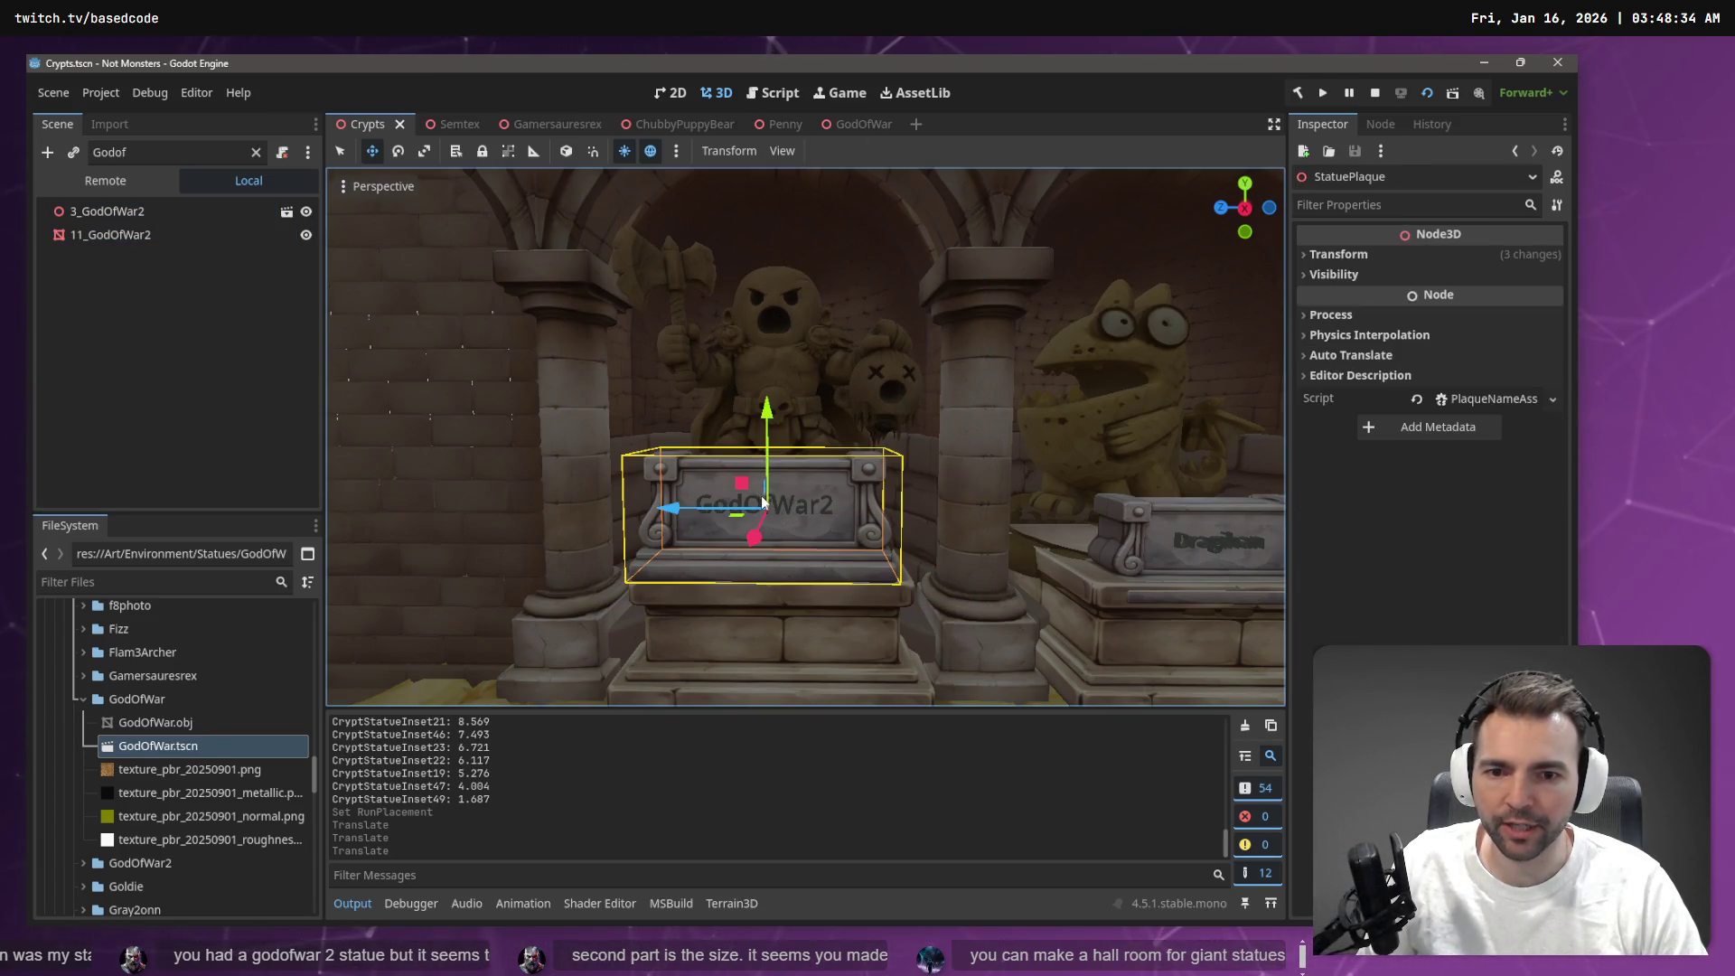
{"action": "double_click", "coordinate": [130, 210]}
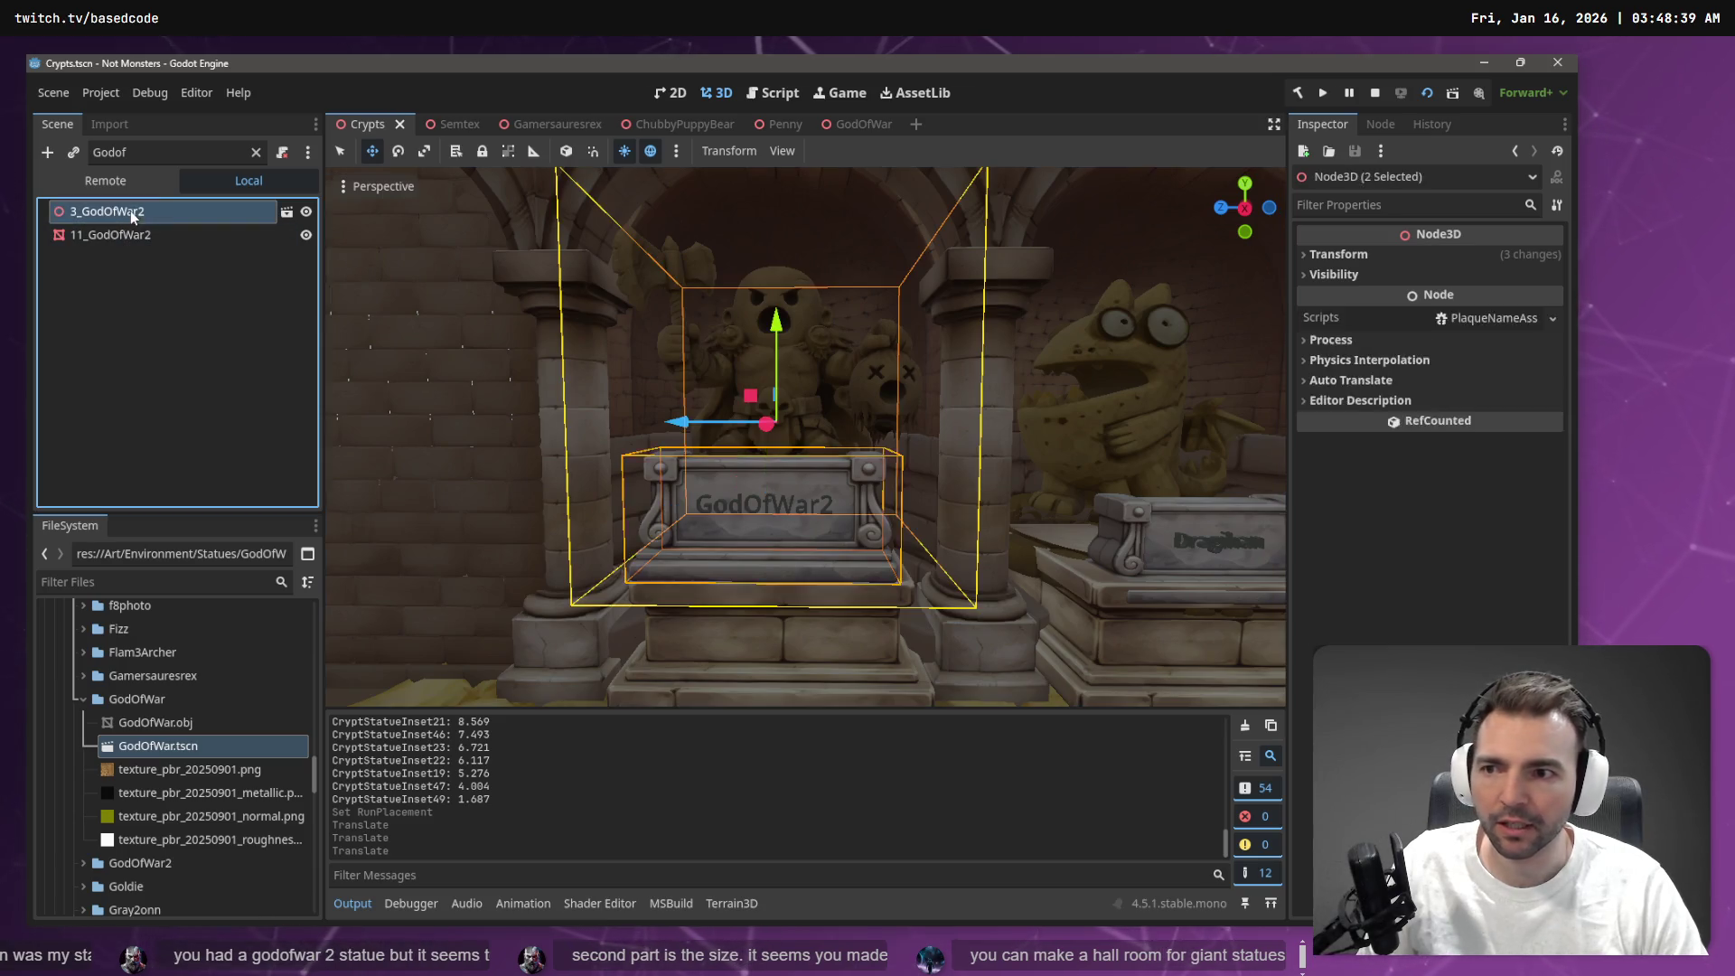
Rename the statue node from 3_GodOfWar2 to 3_GodOfWar and clear the scene filter
{"action": "key", "text": "BackSpace"}
{"action": "key", "text": "Return"}
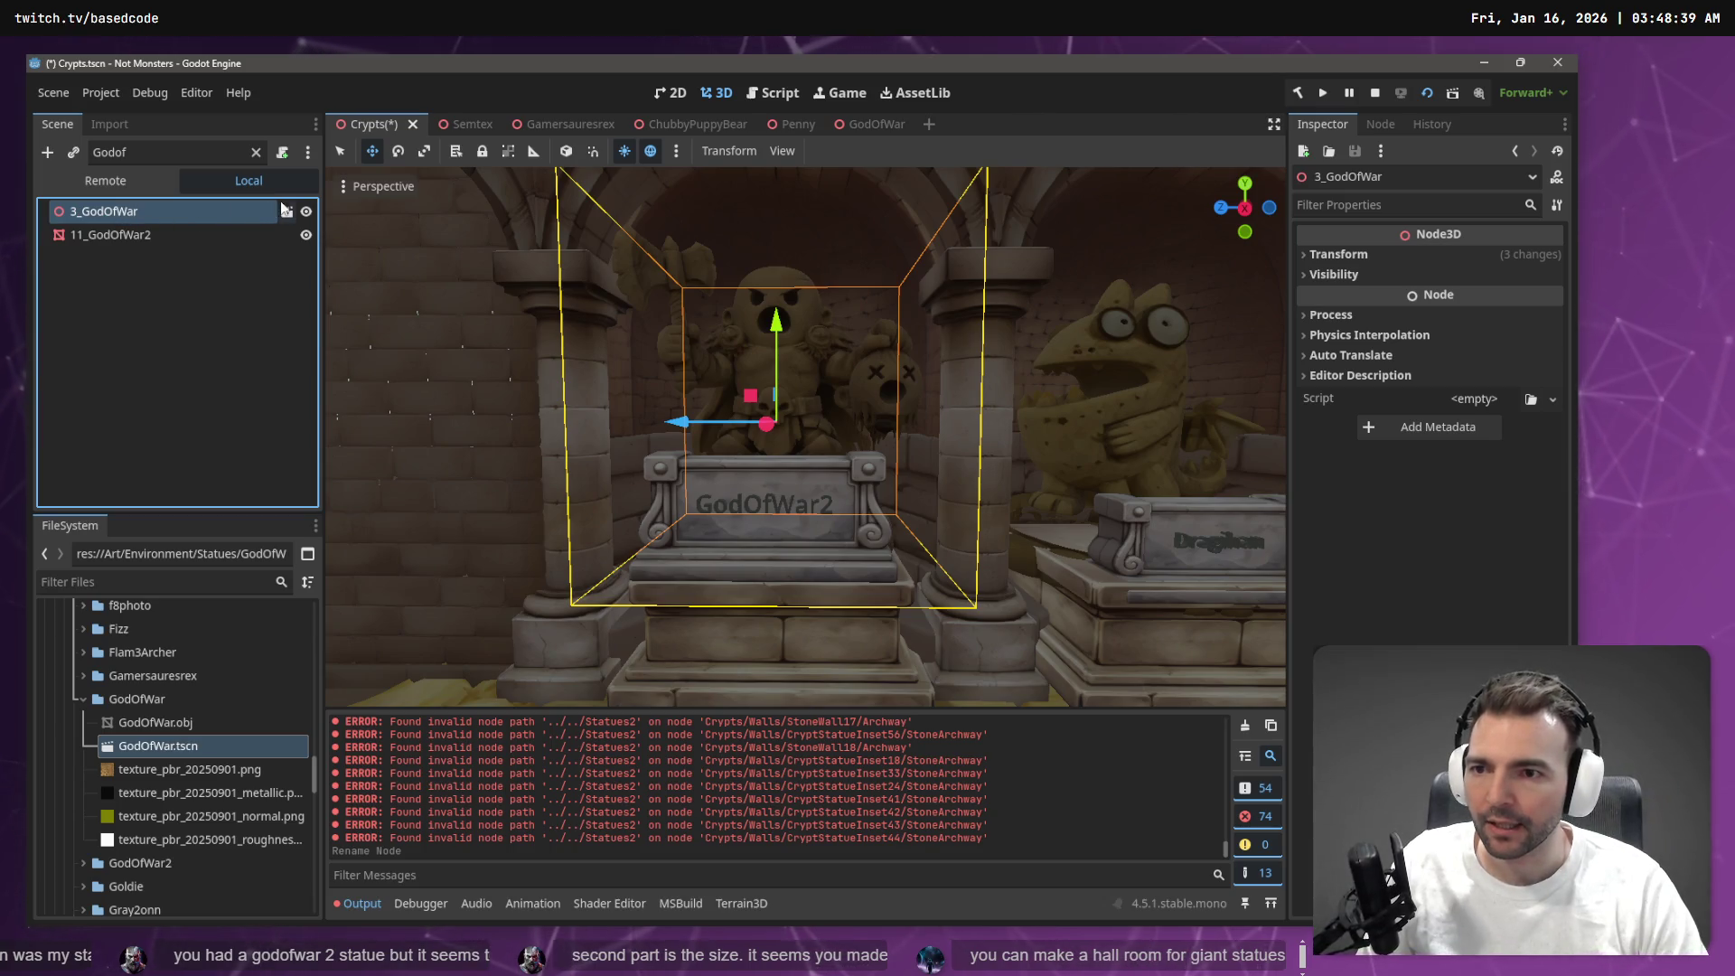
{"action": "left_click", "coordinate": [256, 152]}
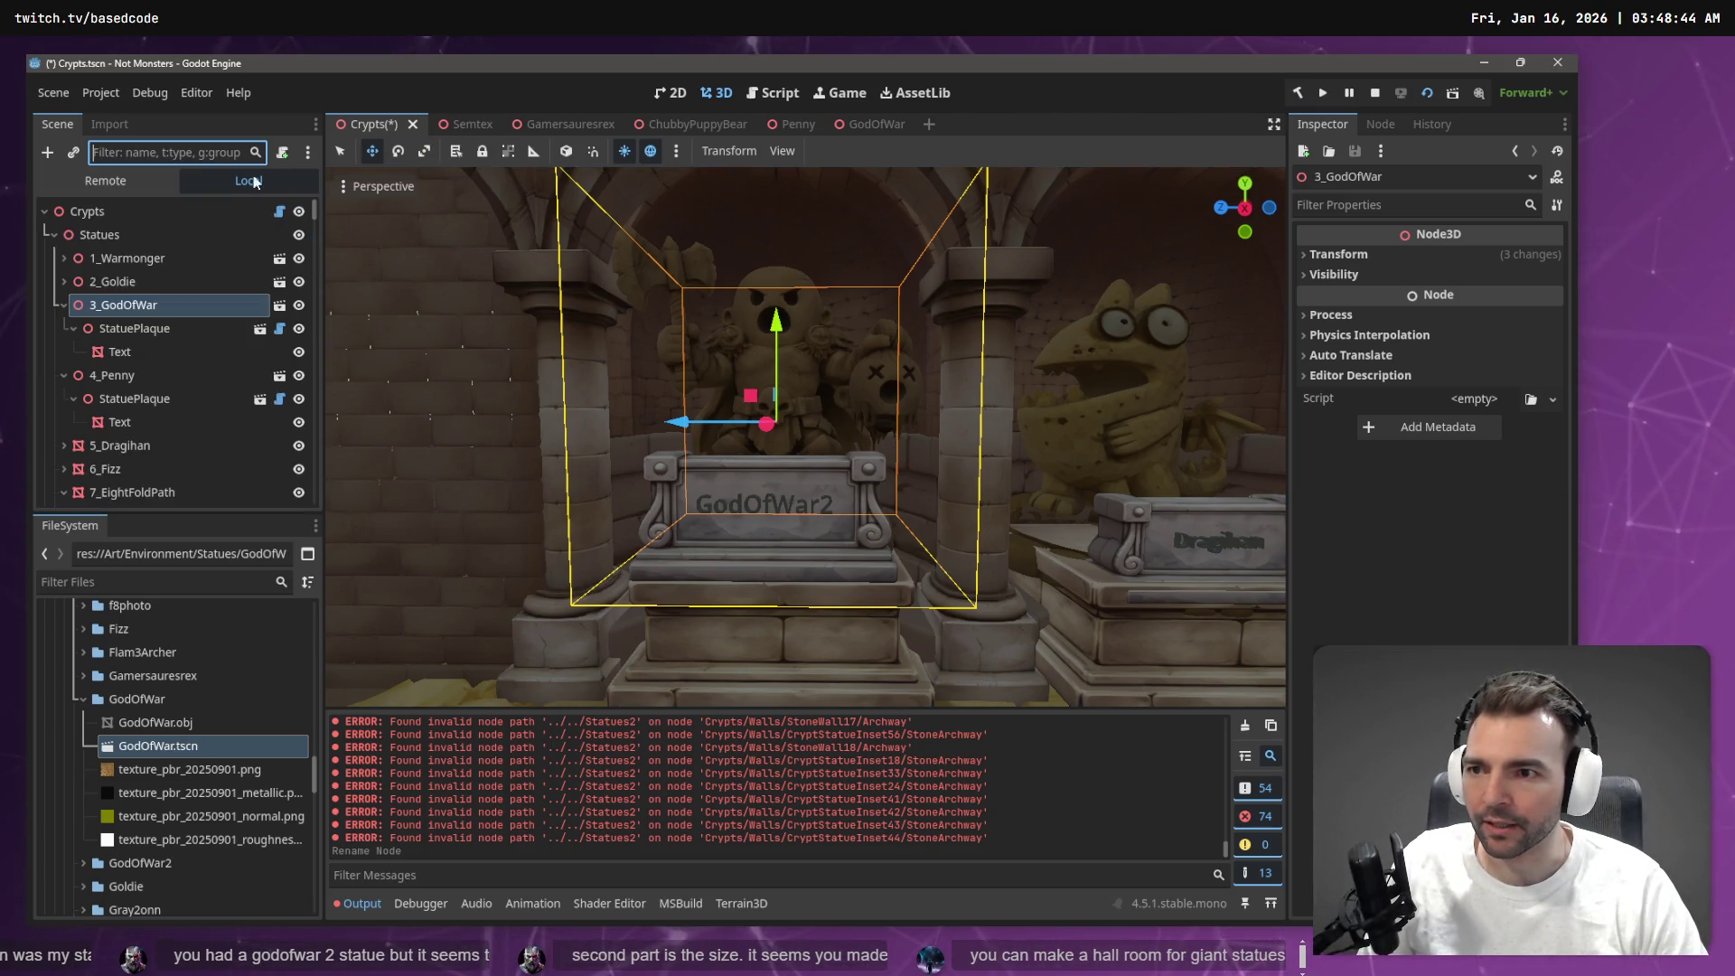
Change the plaque TextMesh text from GodOfWar2 to GodOfWar
{"action": "left_click", "coordinate": [126, 352]}
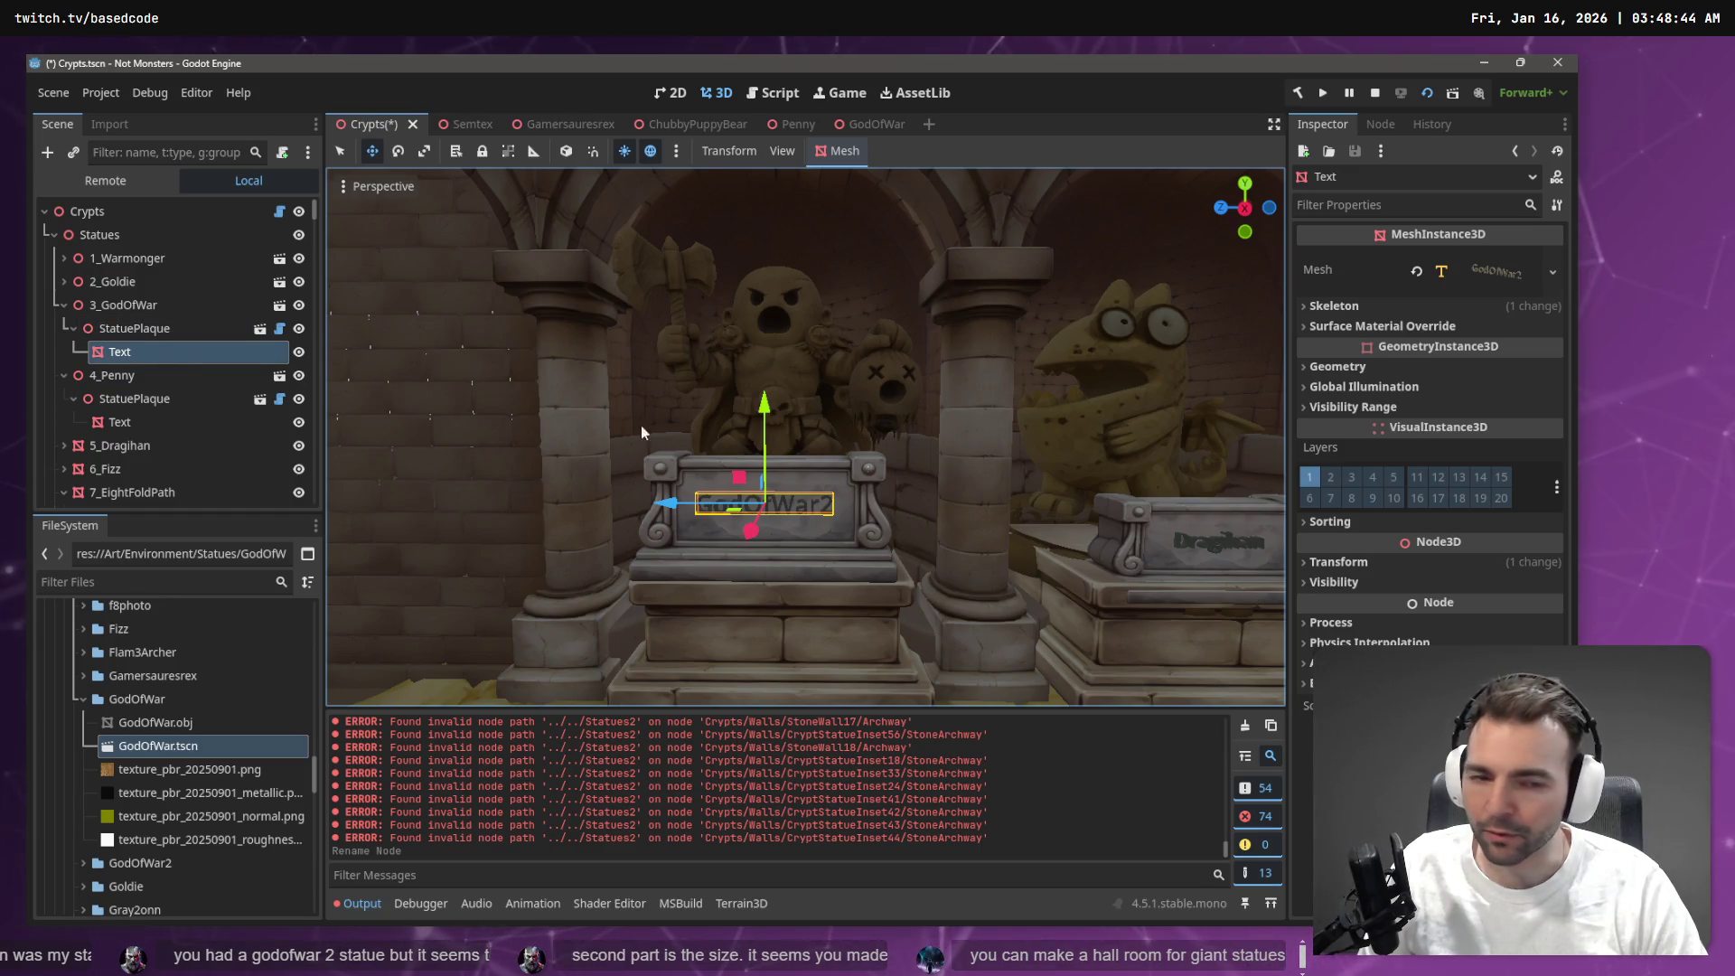
{"action": "left_click", "coordinate": [140, 336]}
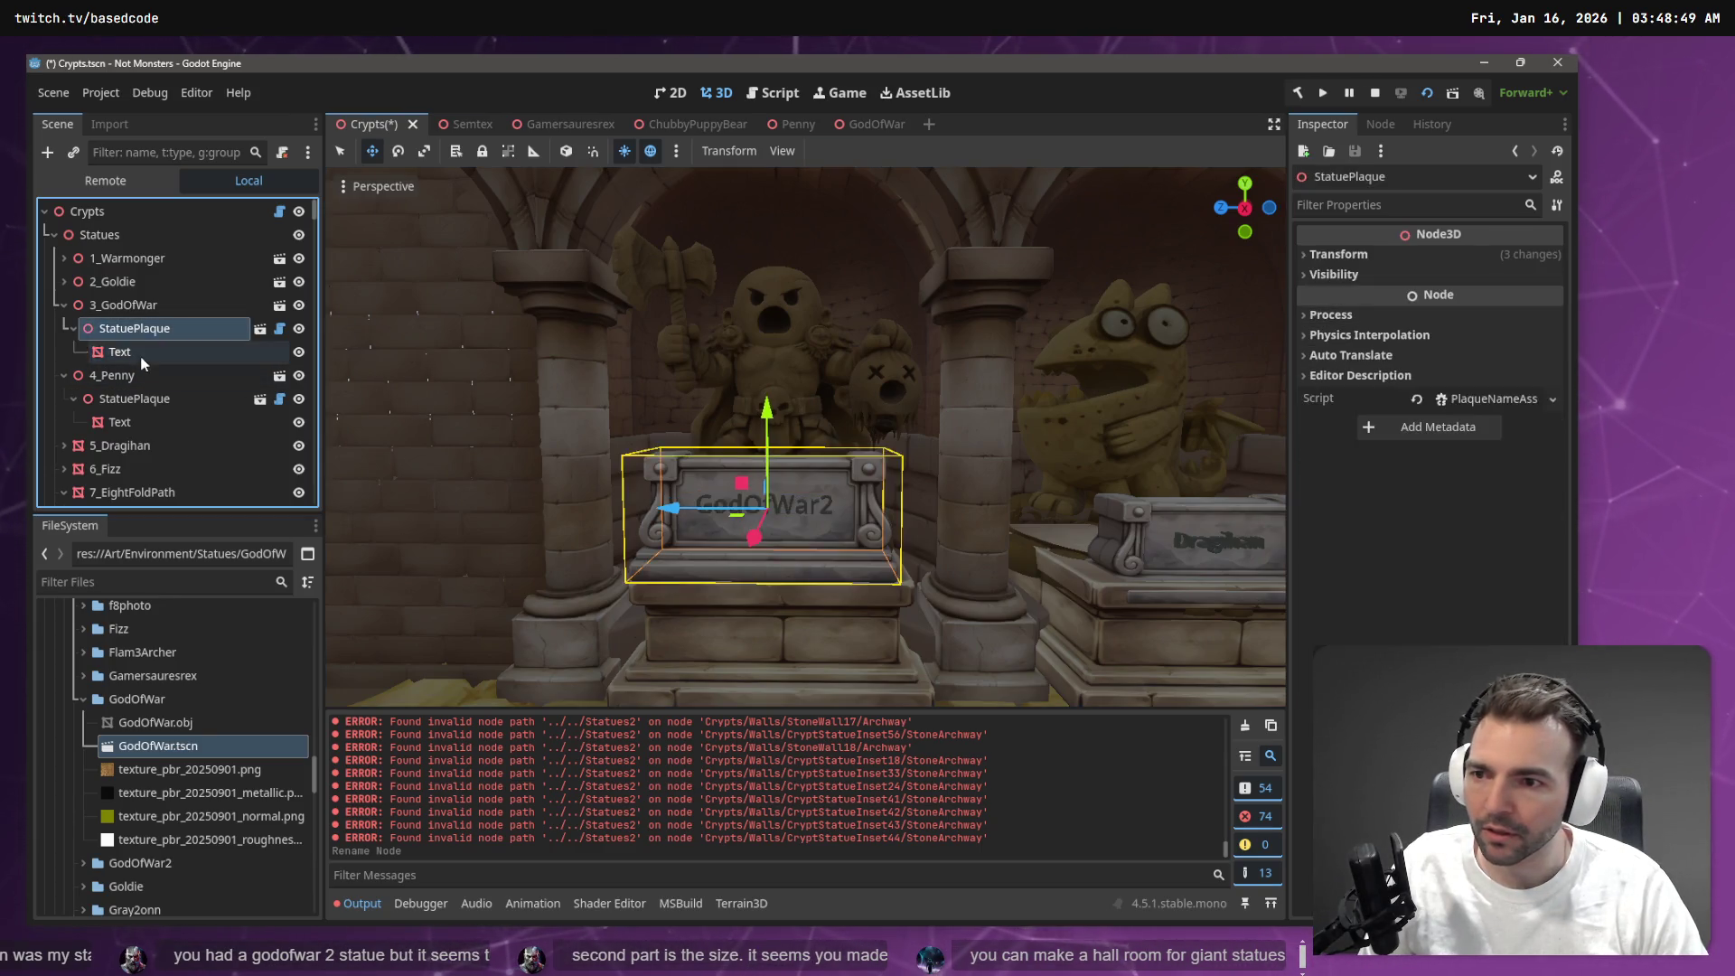
{"action": "left_click", "coordinate": [119, 352]}
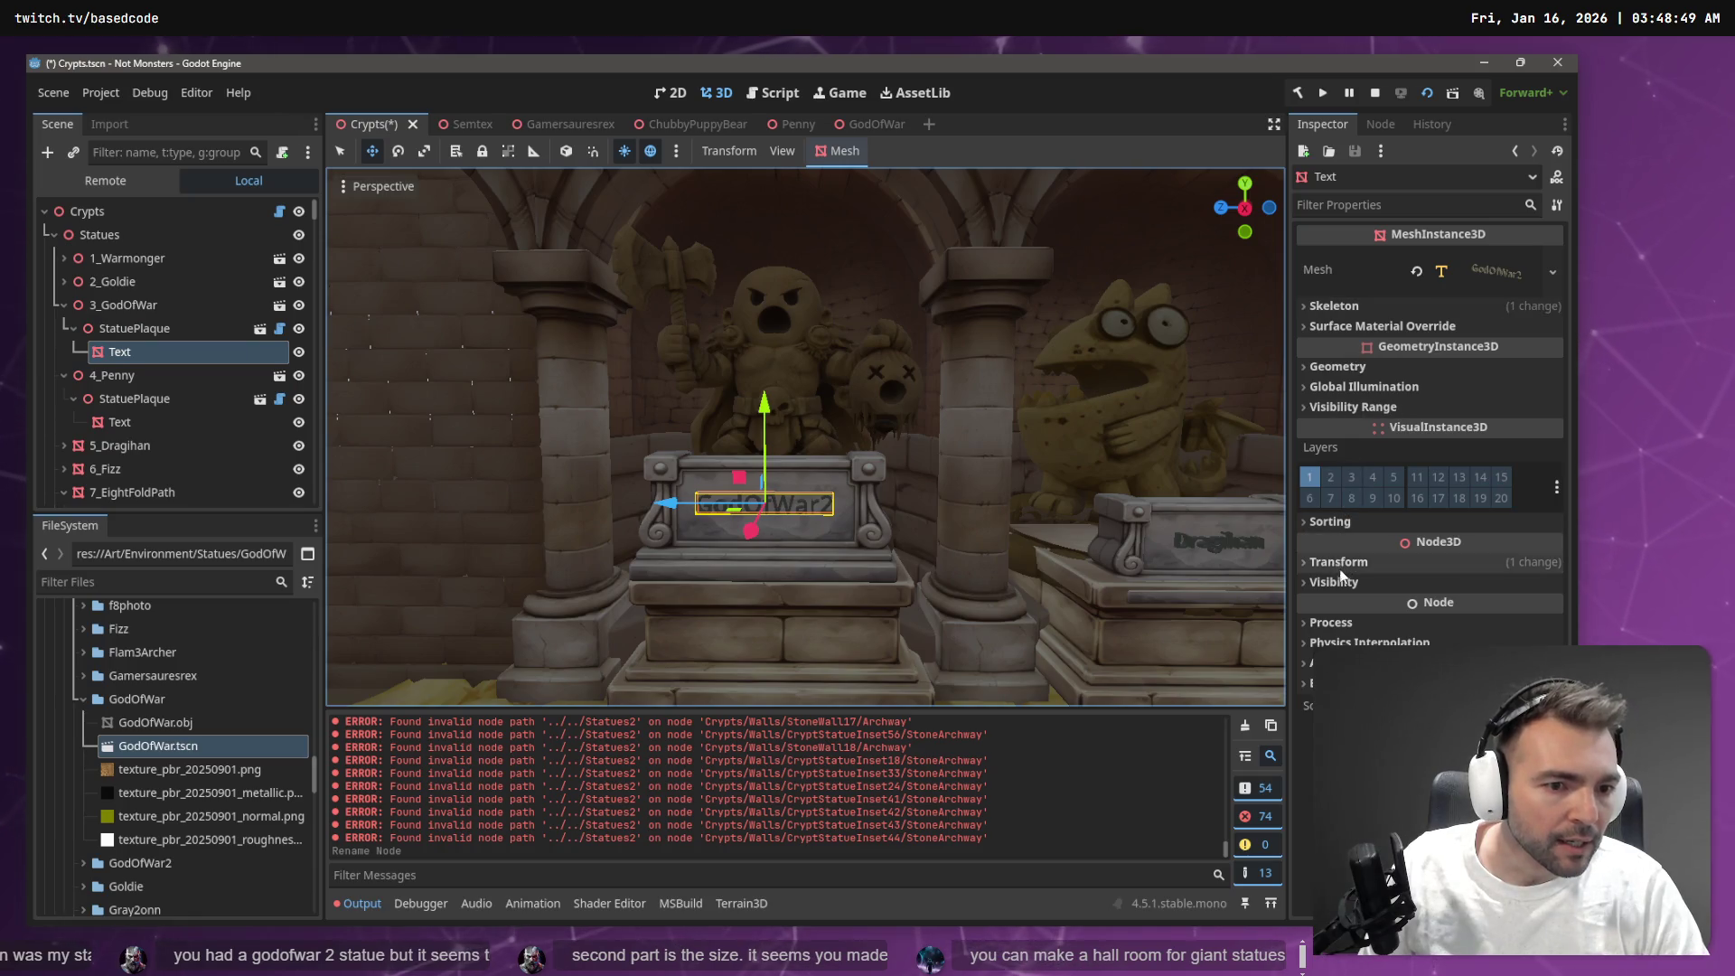
{"action": "left_click", "coordinate": [1485, 264]}
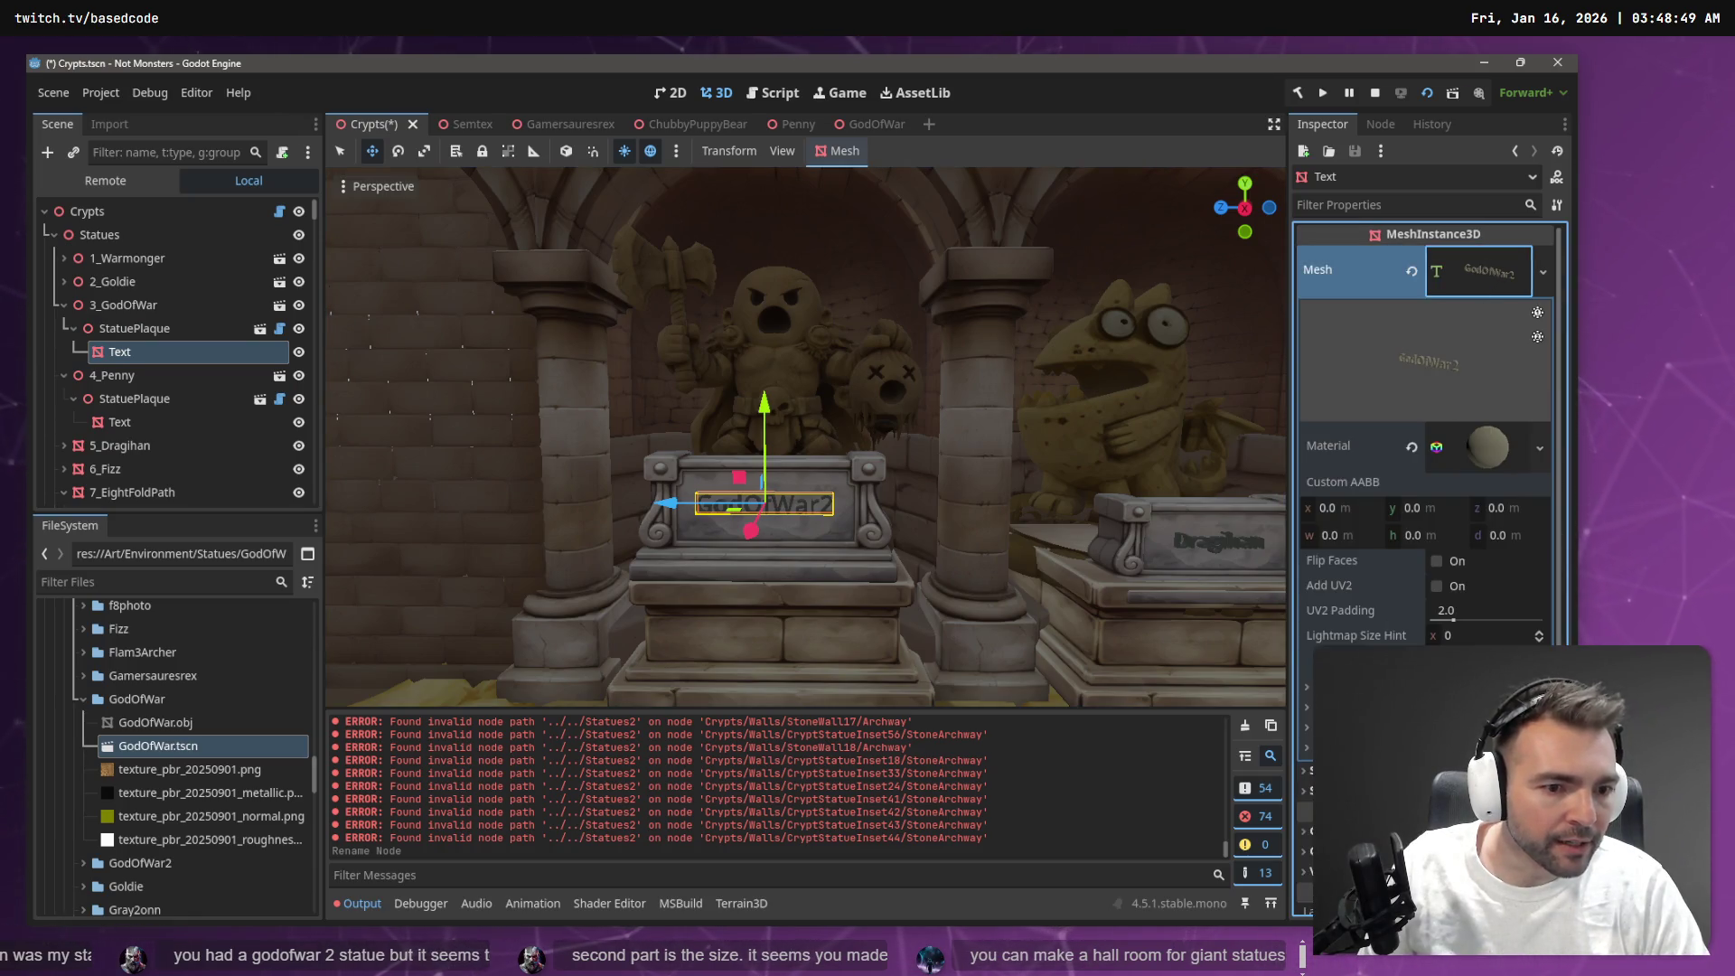
{"action": "key", "text": "BackSpace"}
{"action": "key", "text": "Return"}
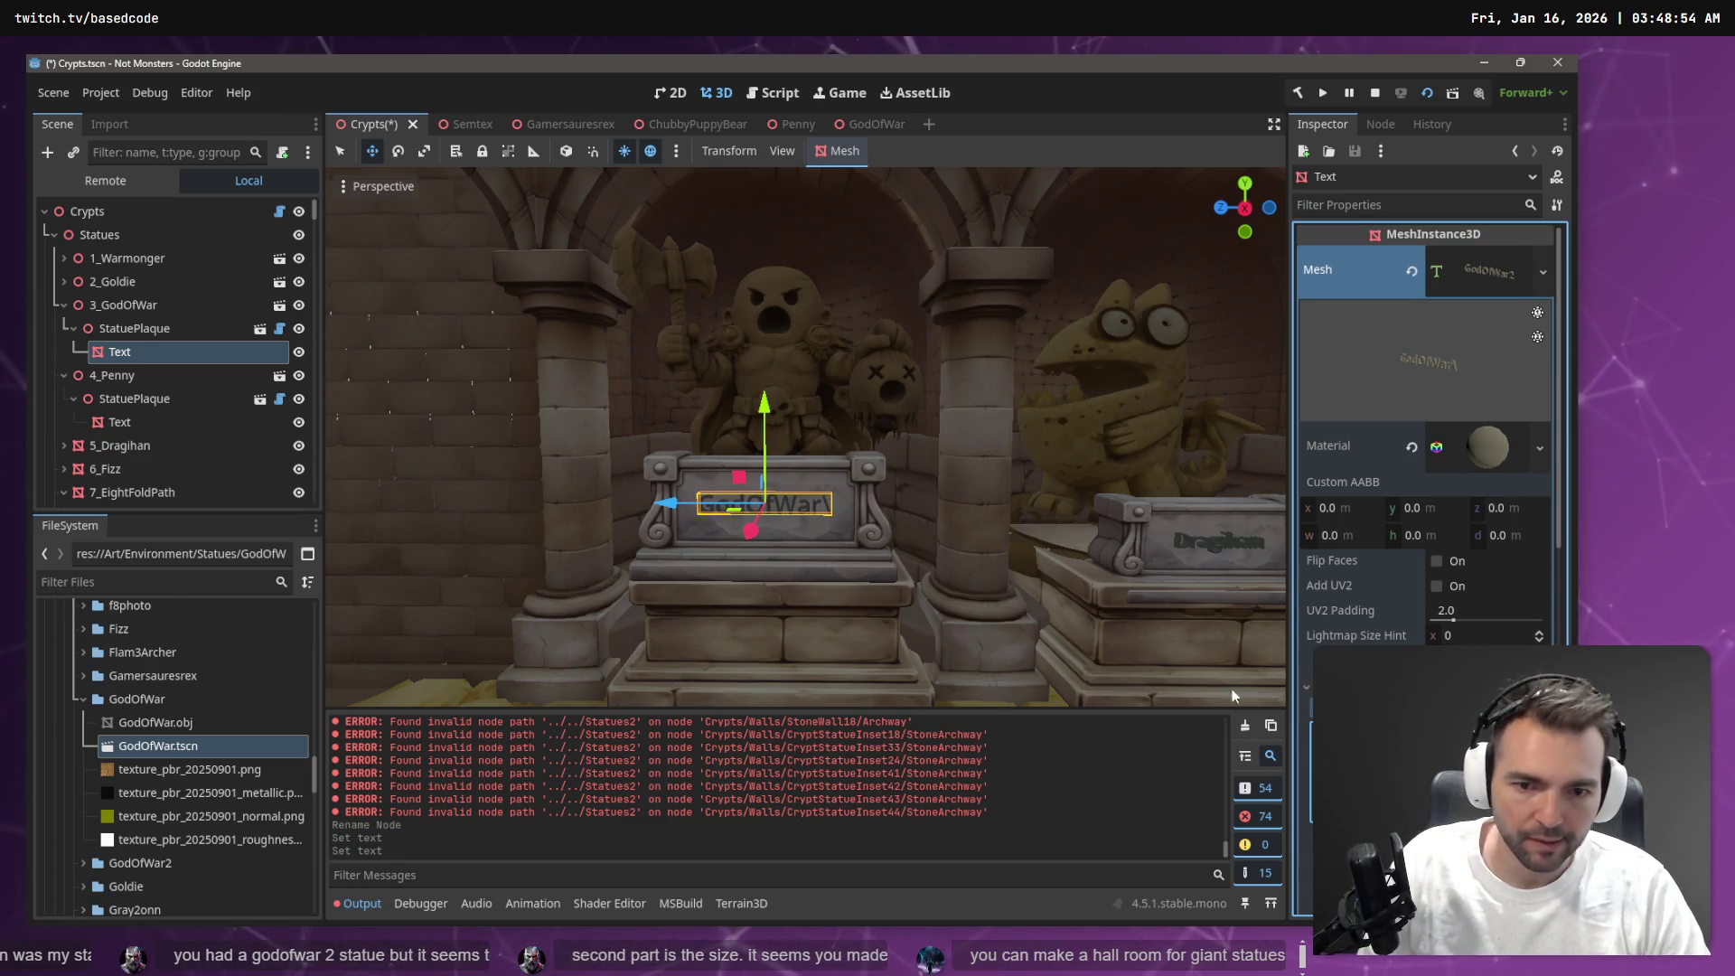
{"action": "key", "text": "BackSpace"}
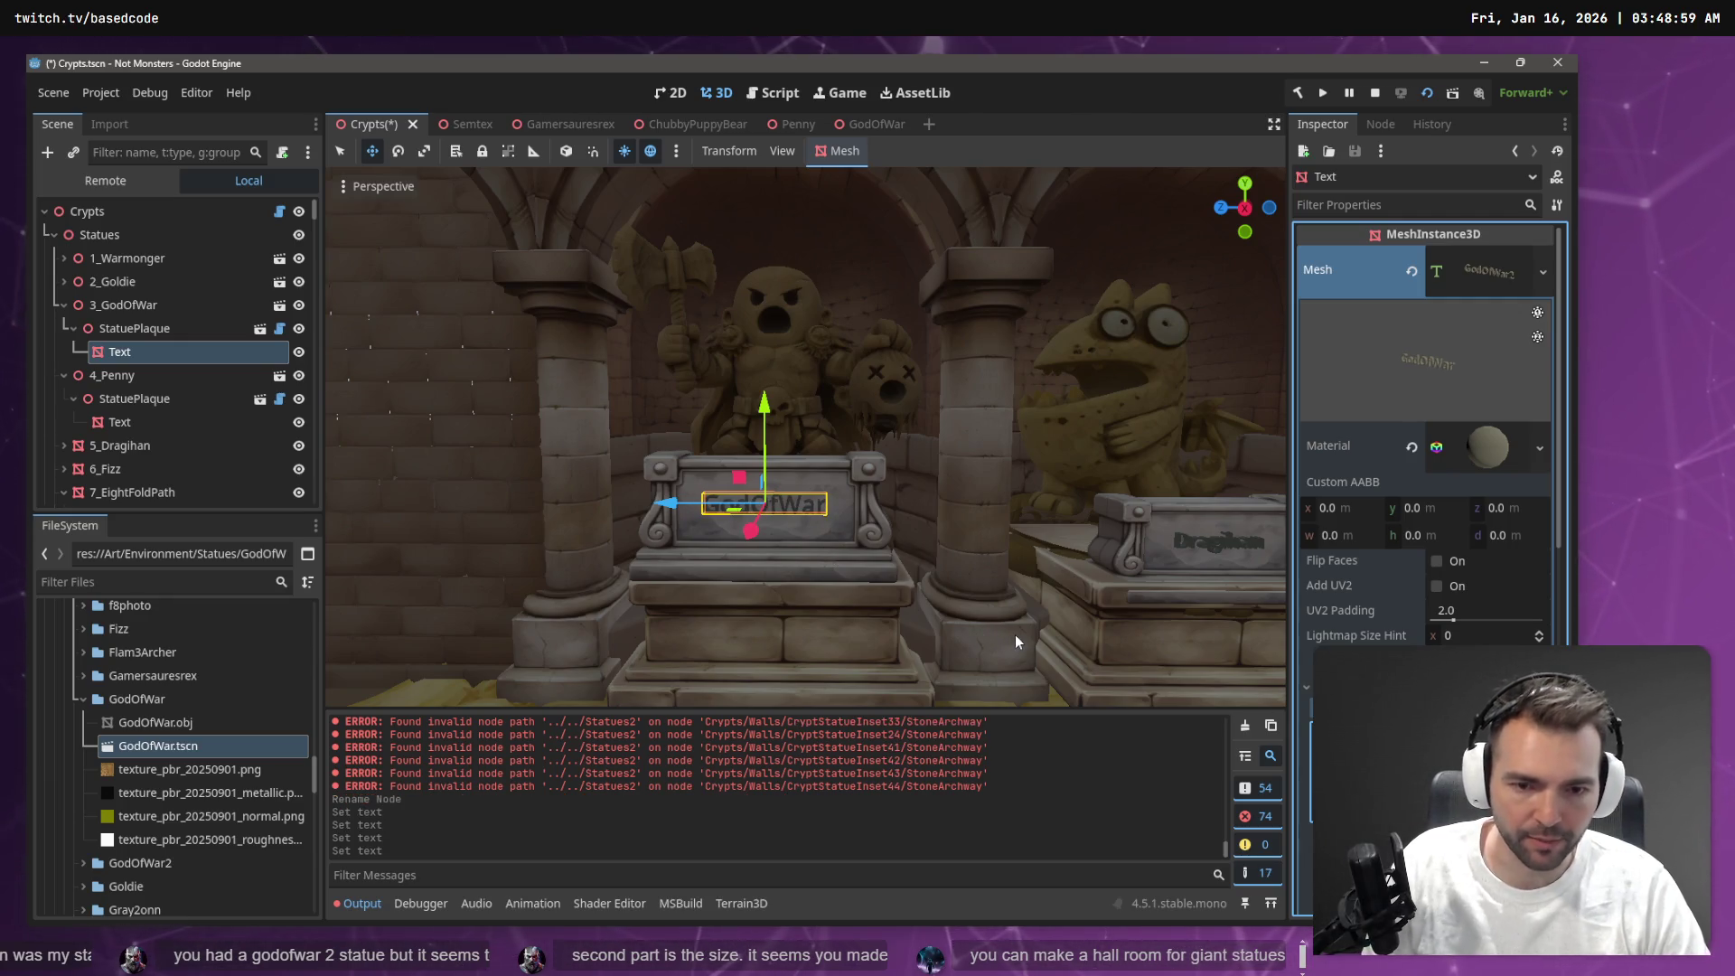
Select the GodOfWar plaque and then the whole 3_GodOfWar statue group in the viewport
{"action": "left_click", "coordinate": [947, 611]}
{"action": "left_click", "coordinate": [745, 525]}
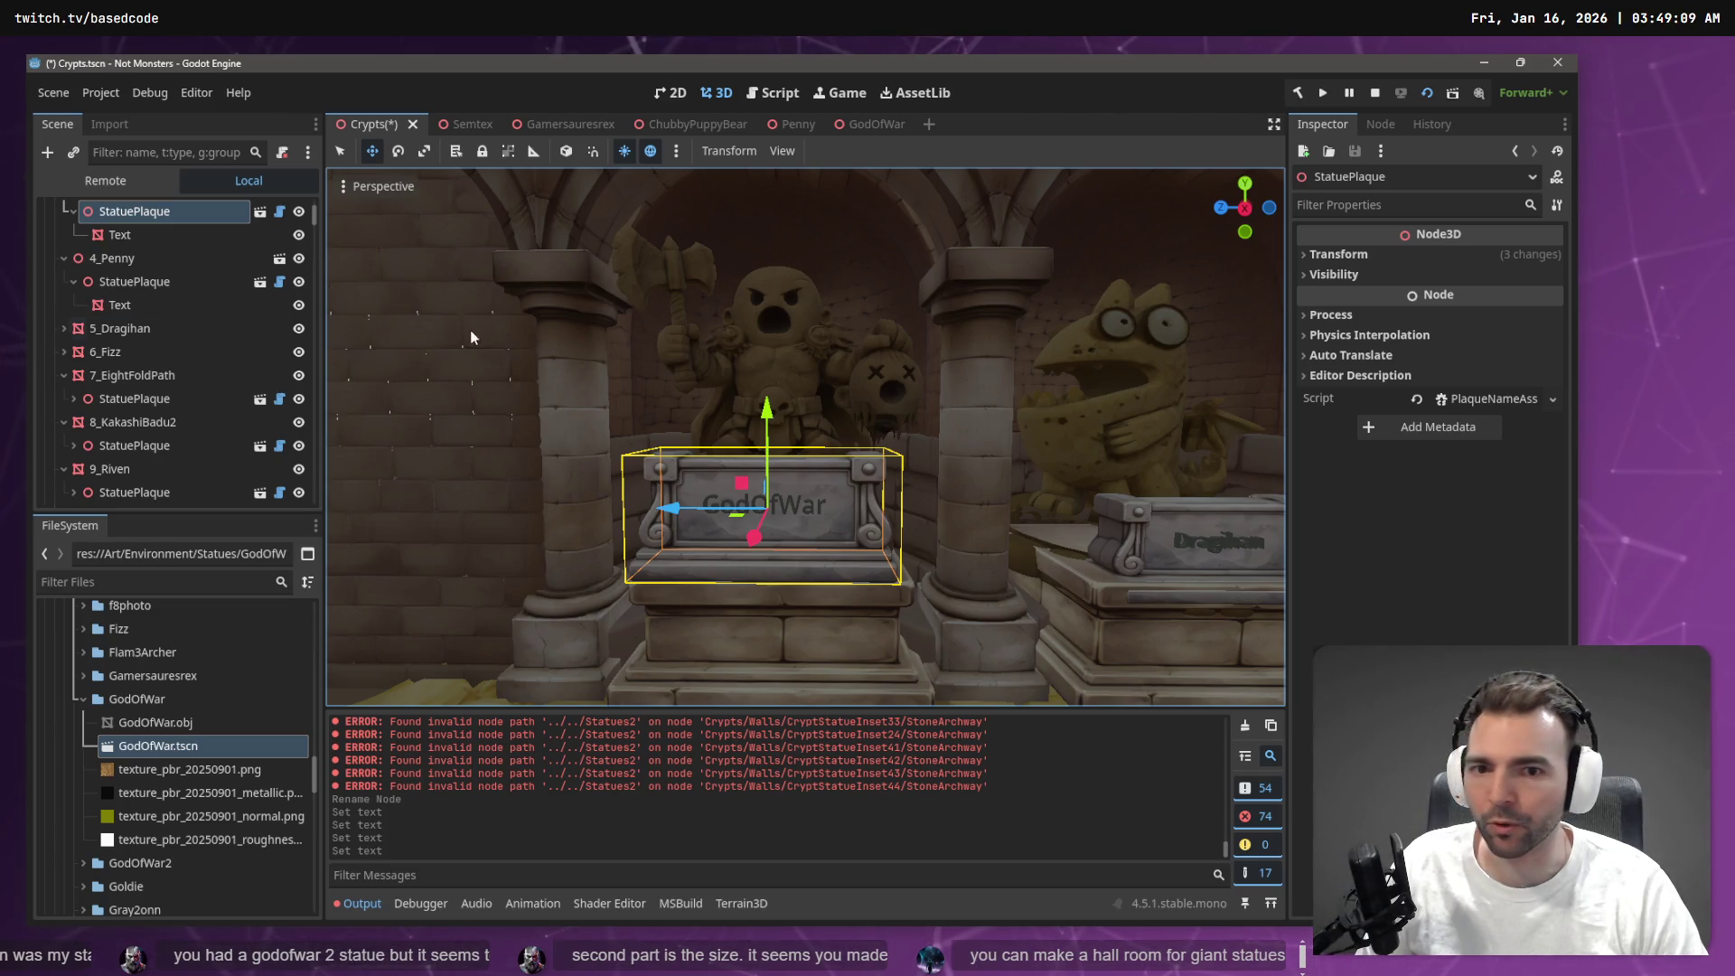
{"action": "left_click", "coordinate": [764, 331]}
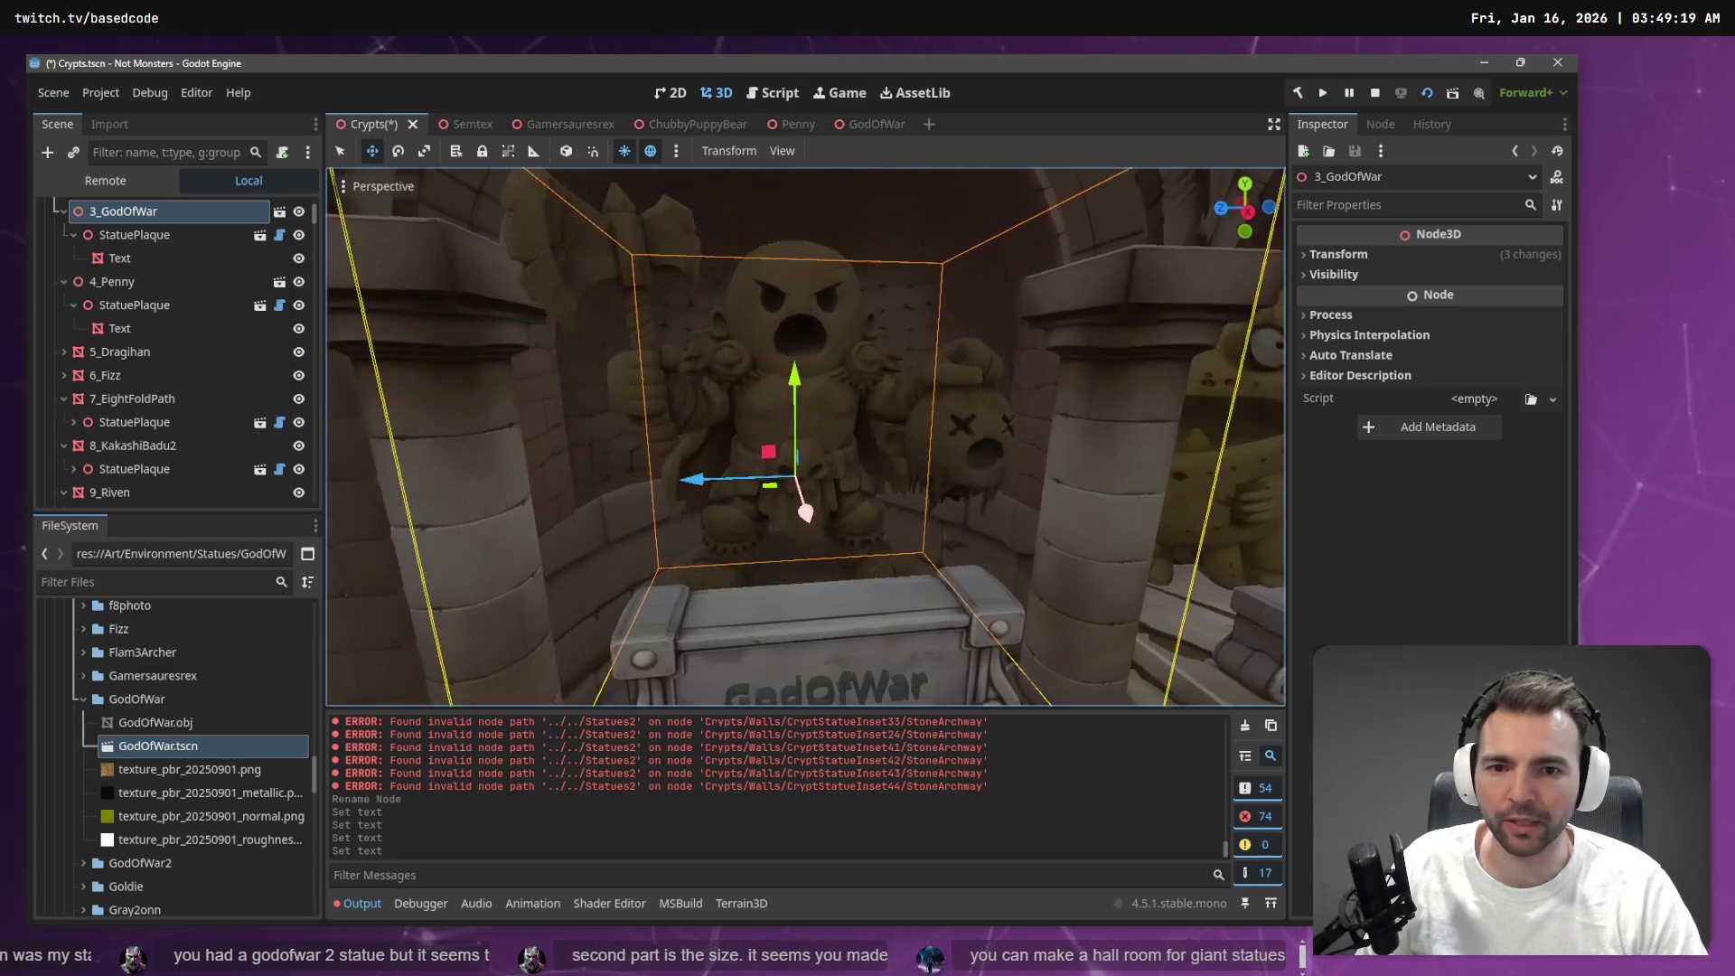
{"action": "scroll", "coordinate": [810, 476], "scroll_direction": "down", "scroll_amount": 3}
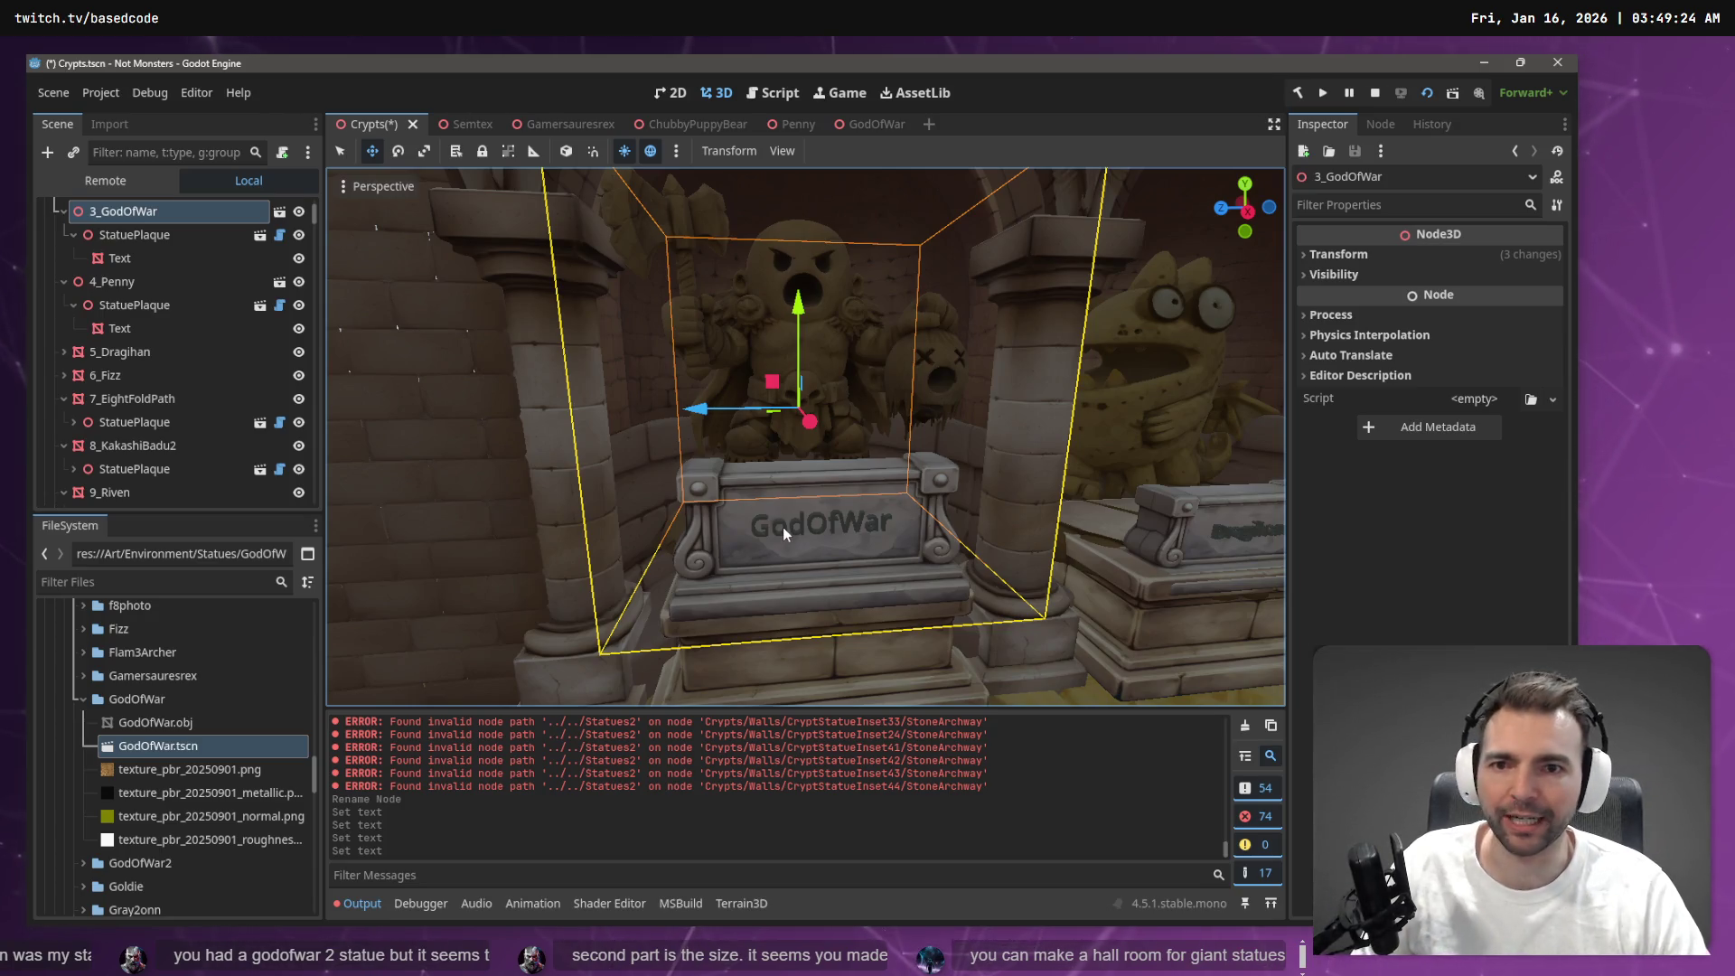
{"action": "scroll", "coordinate": [782, 528], "scroll_direction": "up", "scroll_amount": 5}
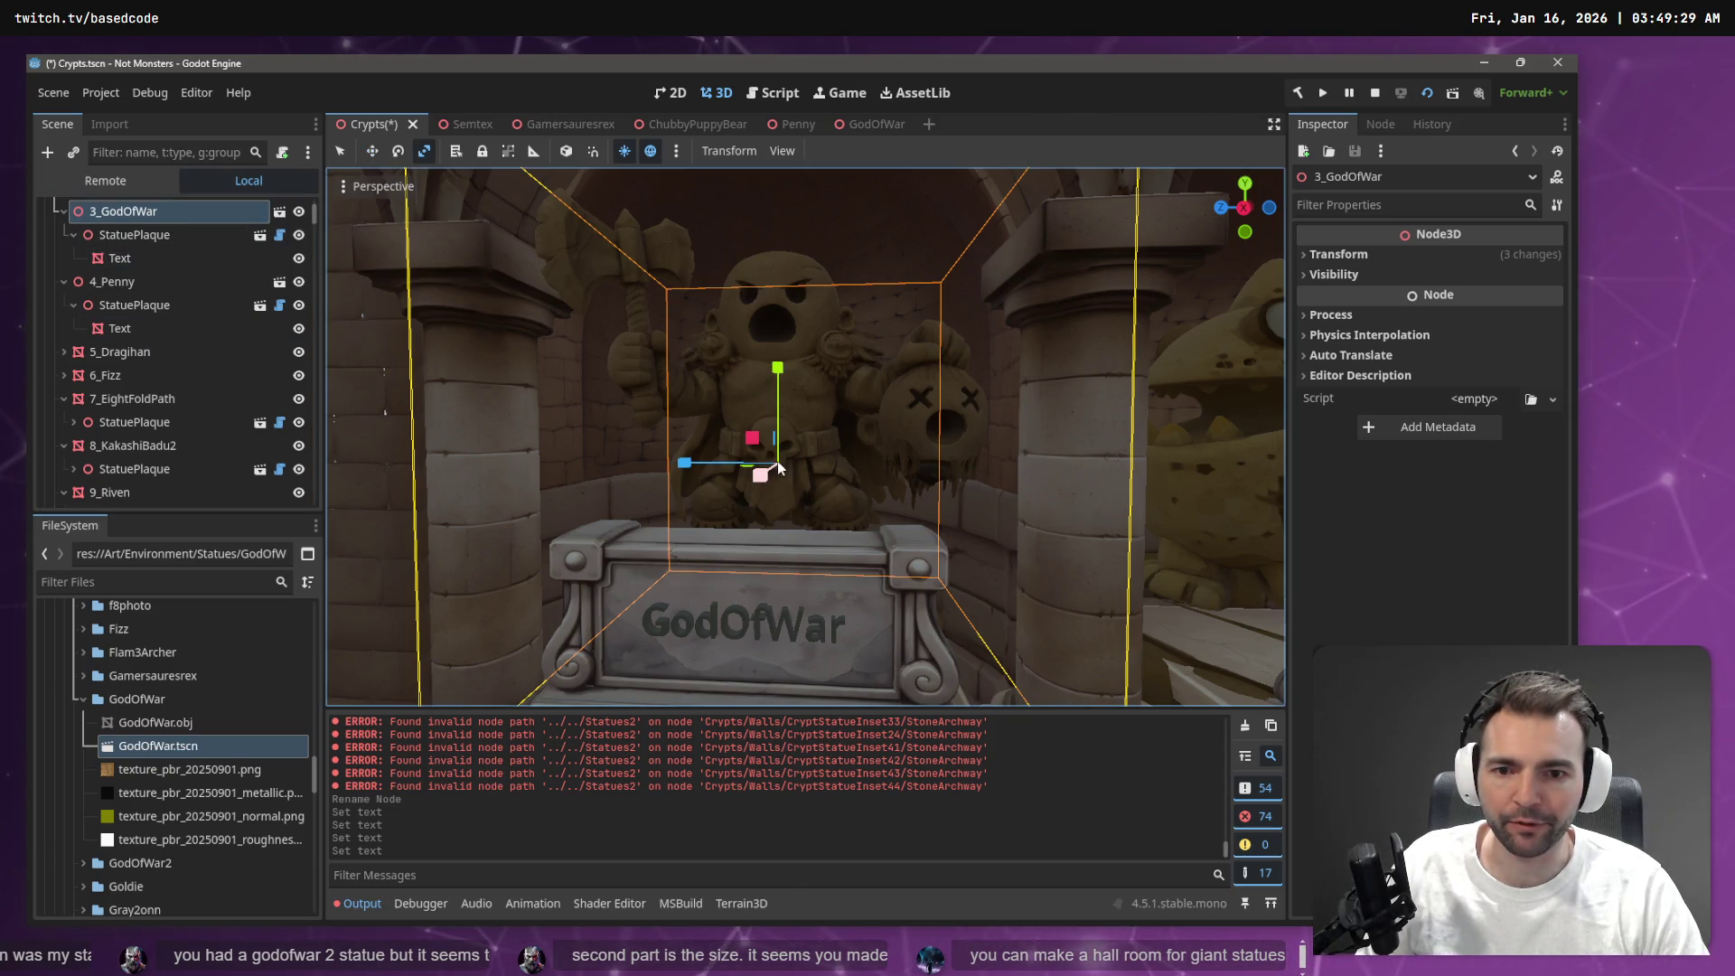
{"action": "left_click_drag", "start_coordinate": [762, 470], "coordinate": [794, 461]}
{"action": "key", "text": "ctrl+z"}
{"action": "scroll", "coordinate": [817, 466], "scroll_direction": "down", "scroll_amount": 5}
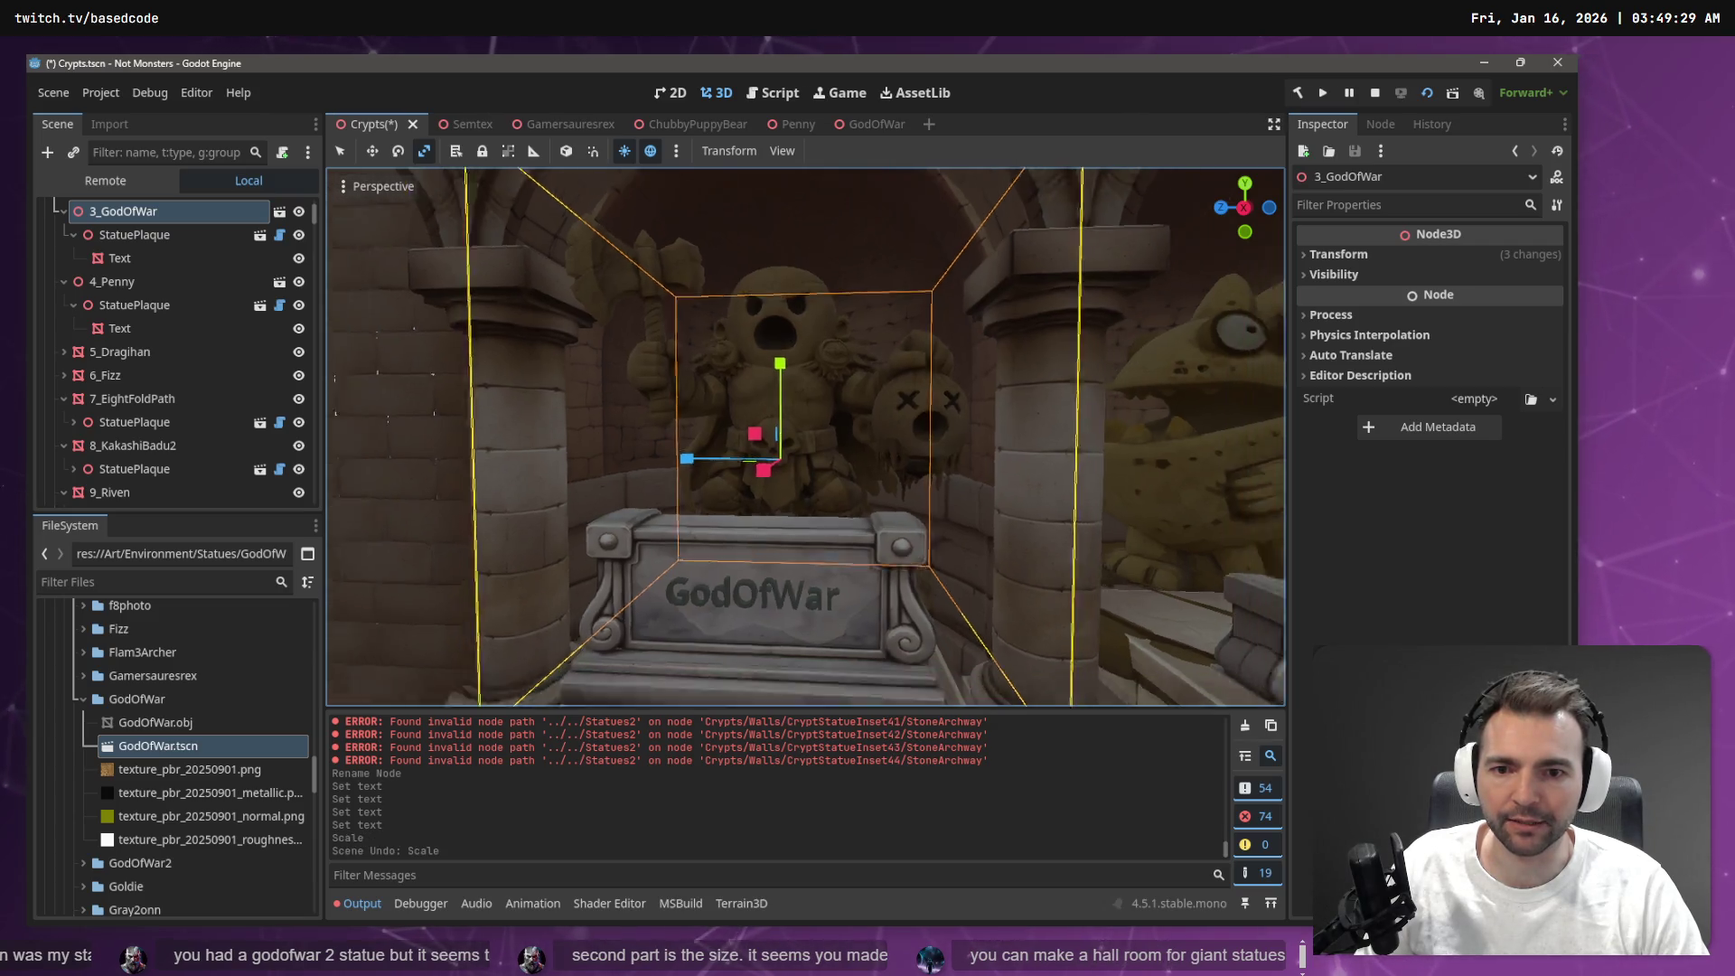
{"action": "left_click_drag", "start_coordinate": [790, 518], "coordinate": [795, 524]}
{"action": "key", "text": "ctrl+z"}
{"action": "scroll", "coordinate": [796, 523], "scroll_direction": "up", "scroll_amount": 5}
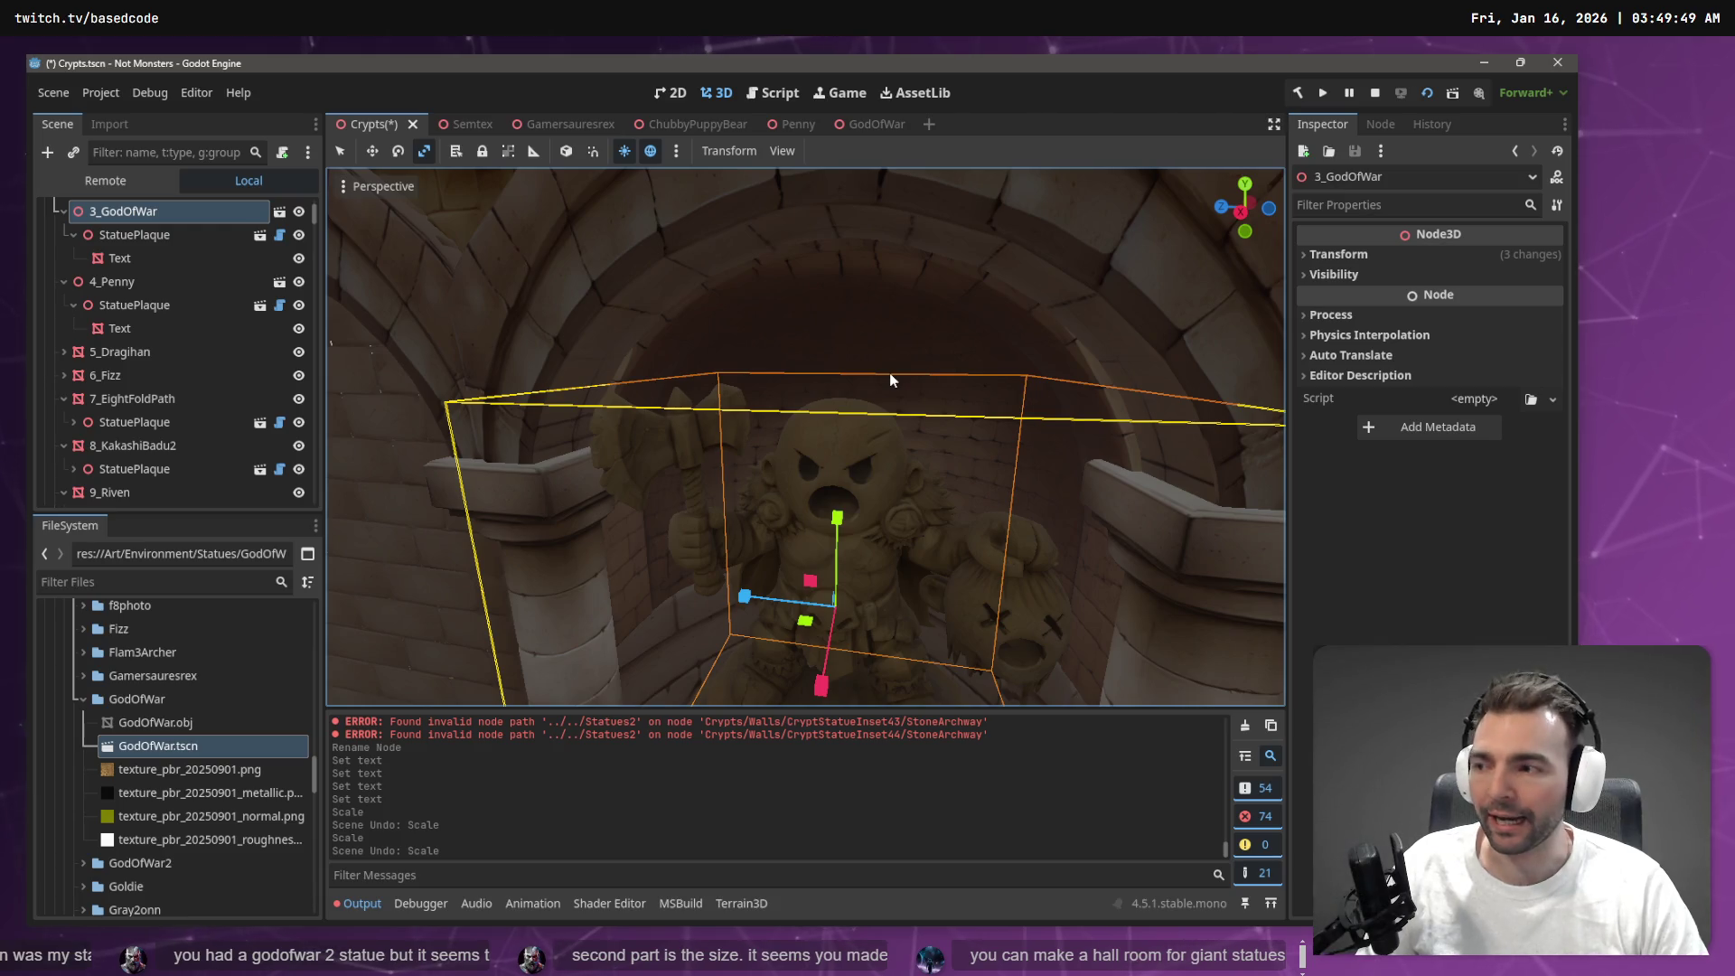
{"action": "left_click_drag", "start_coordinate": [889, 372], "coordinate": [889, 372]}
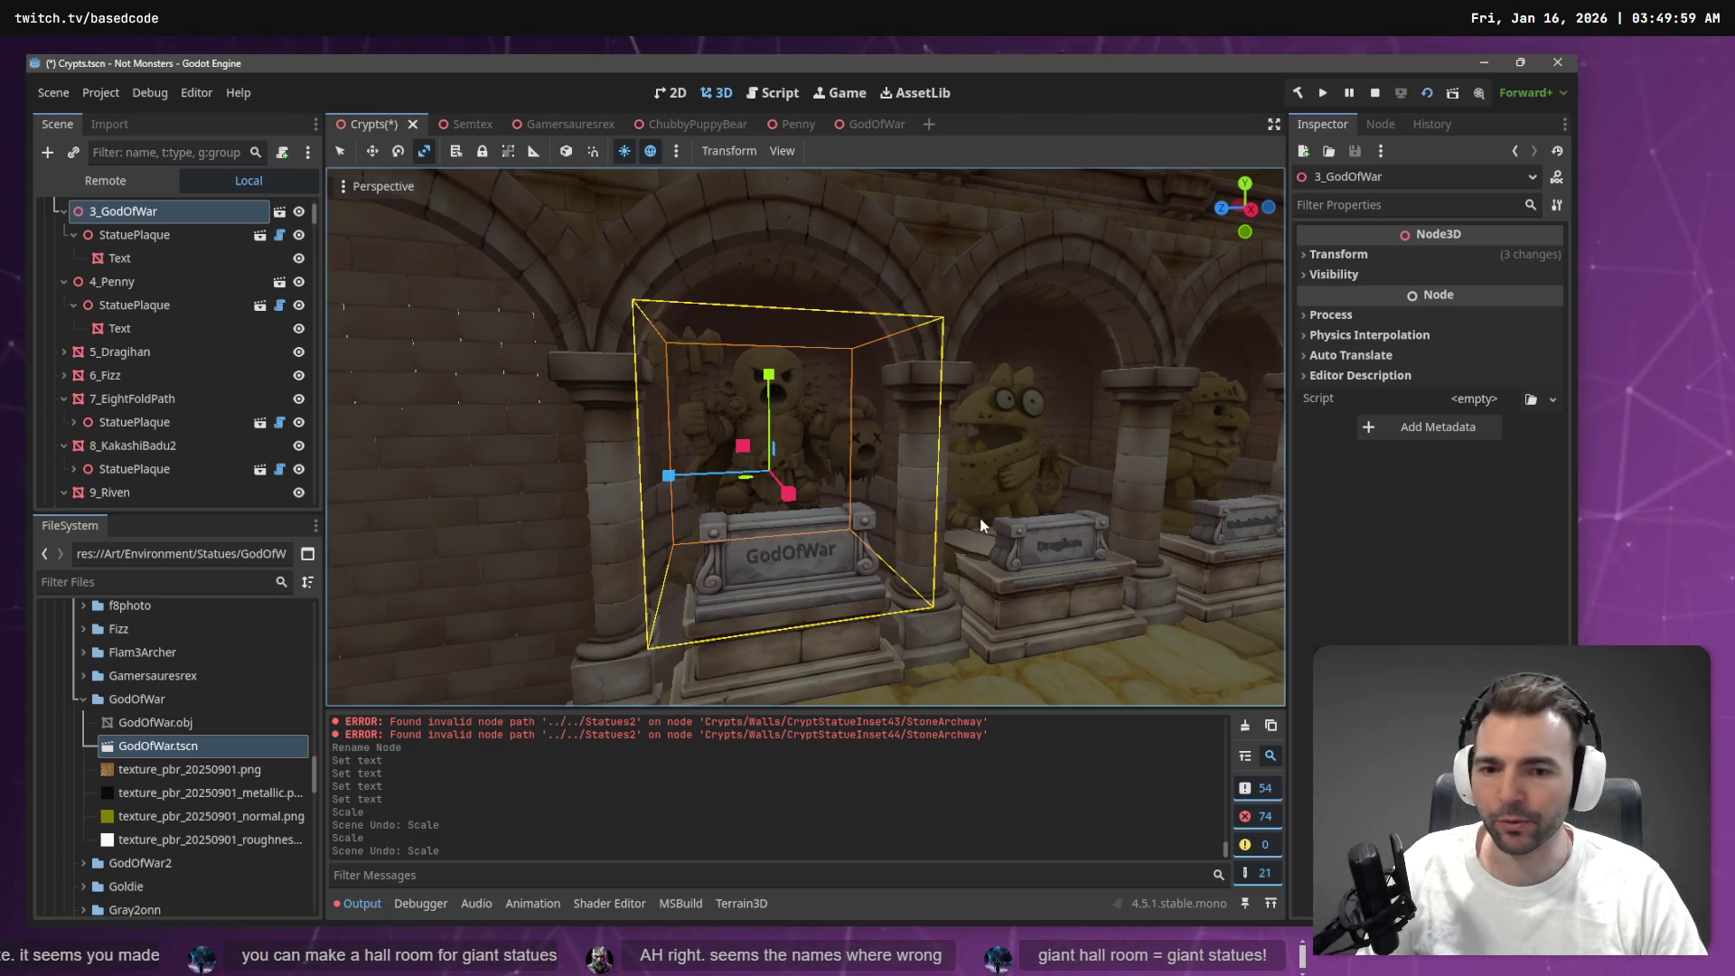
{"action": "left_click", "coordinate": [813, 560]}
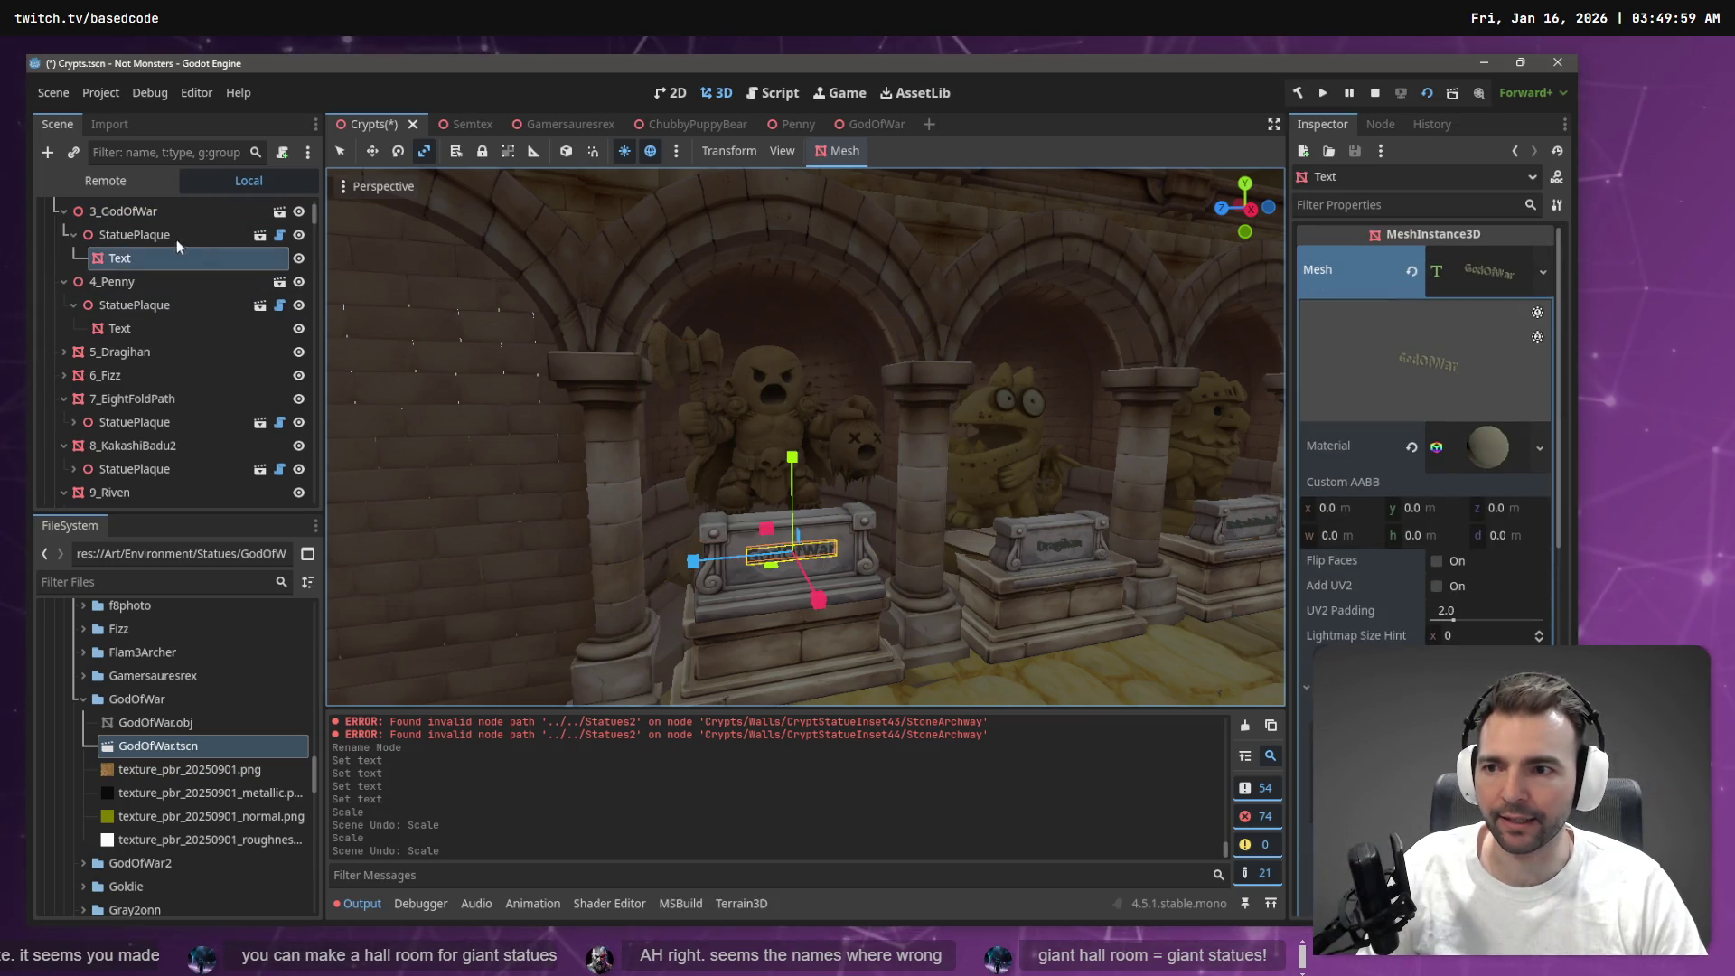
{"action": "left_click", "coordinate": [159, 219]}
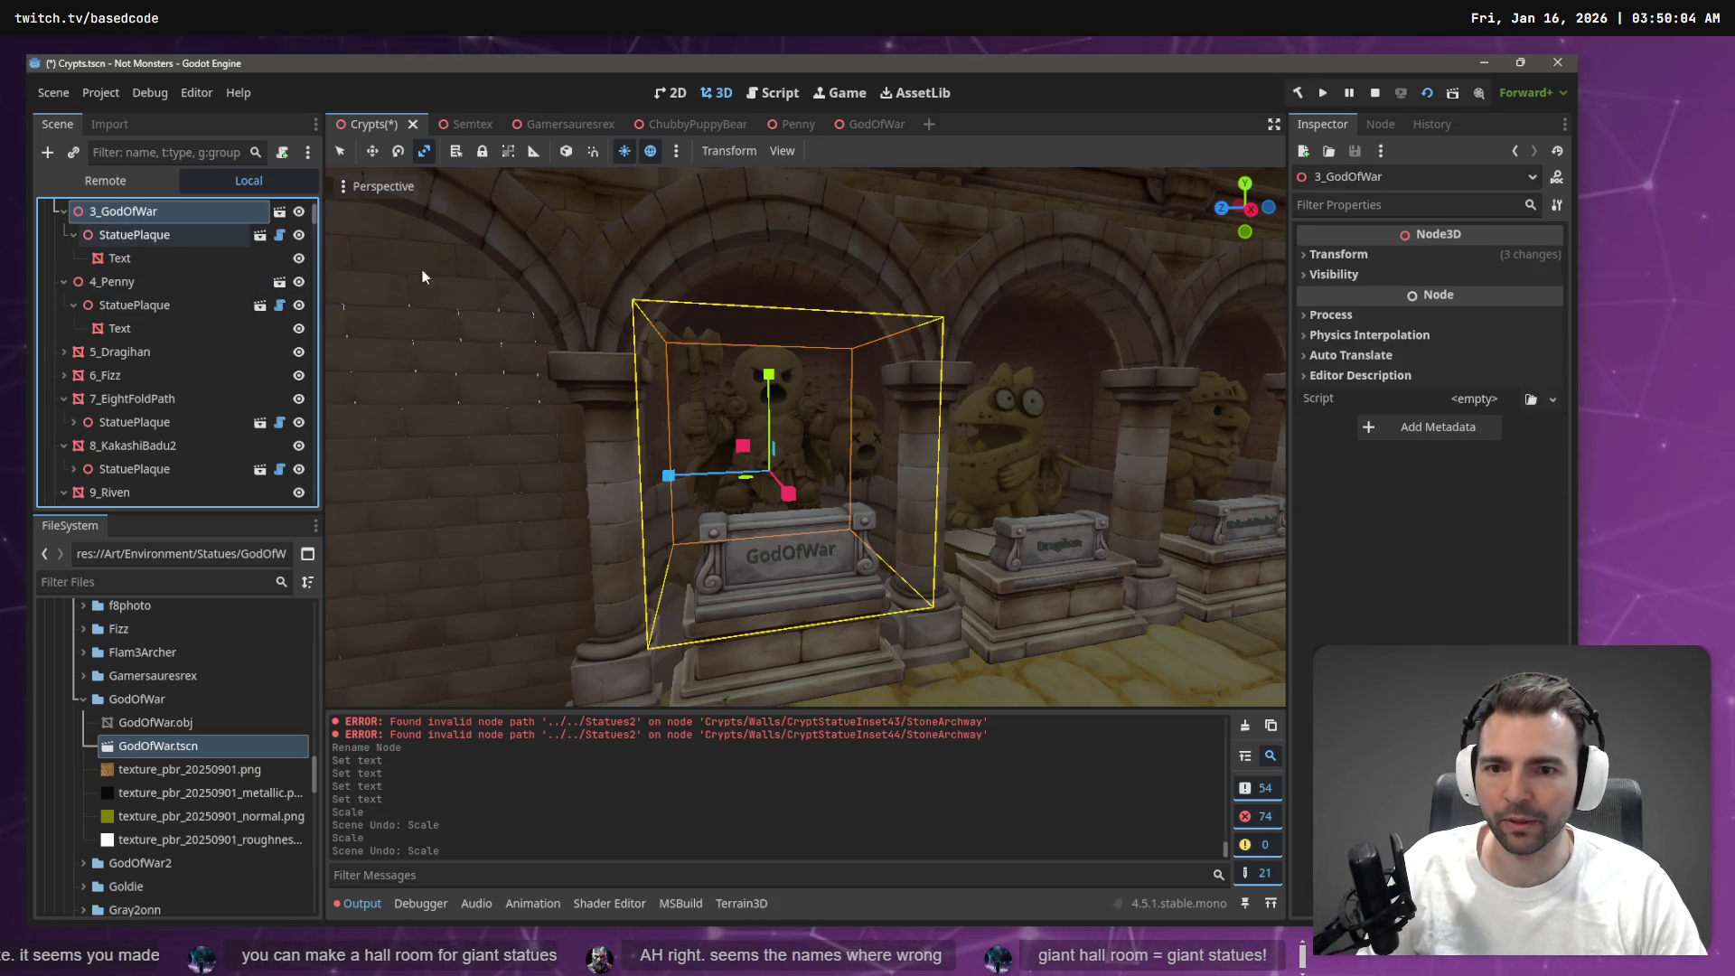
{"action": "left_click", "coordinate": [806, 558]}
{"action": "key", "text": "f"}
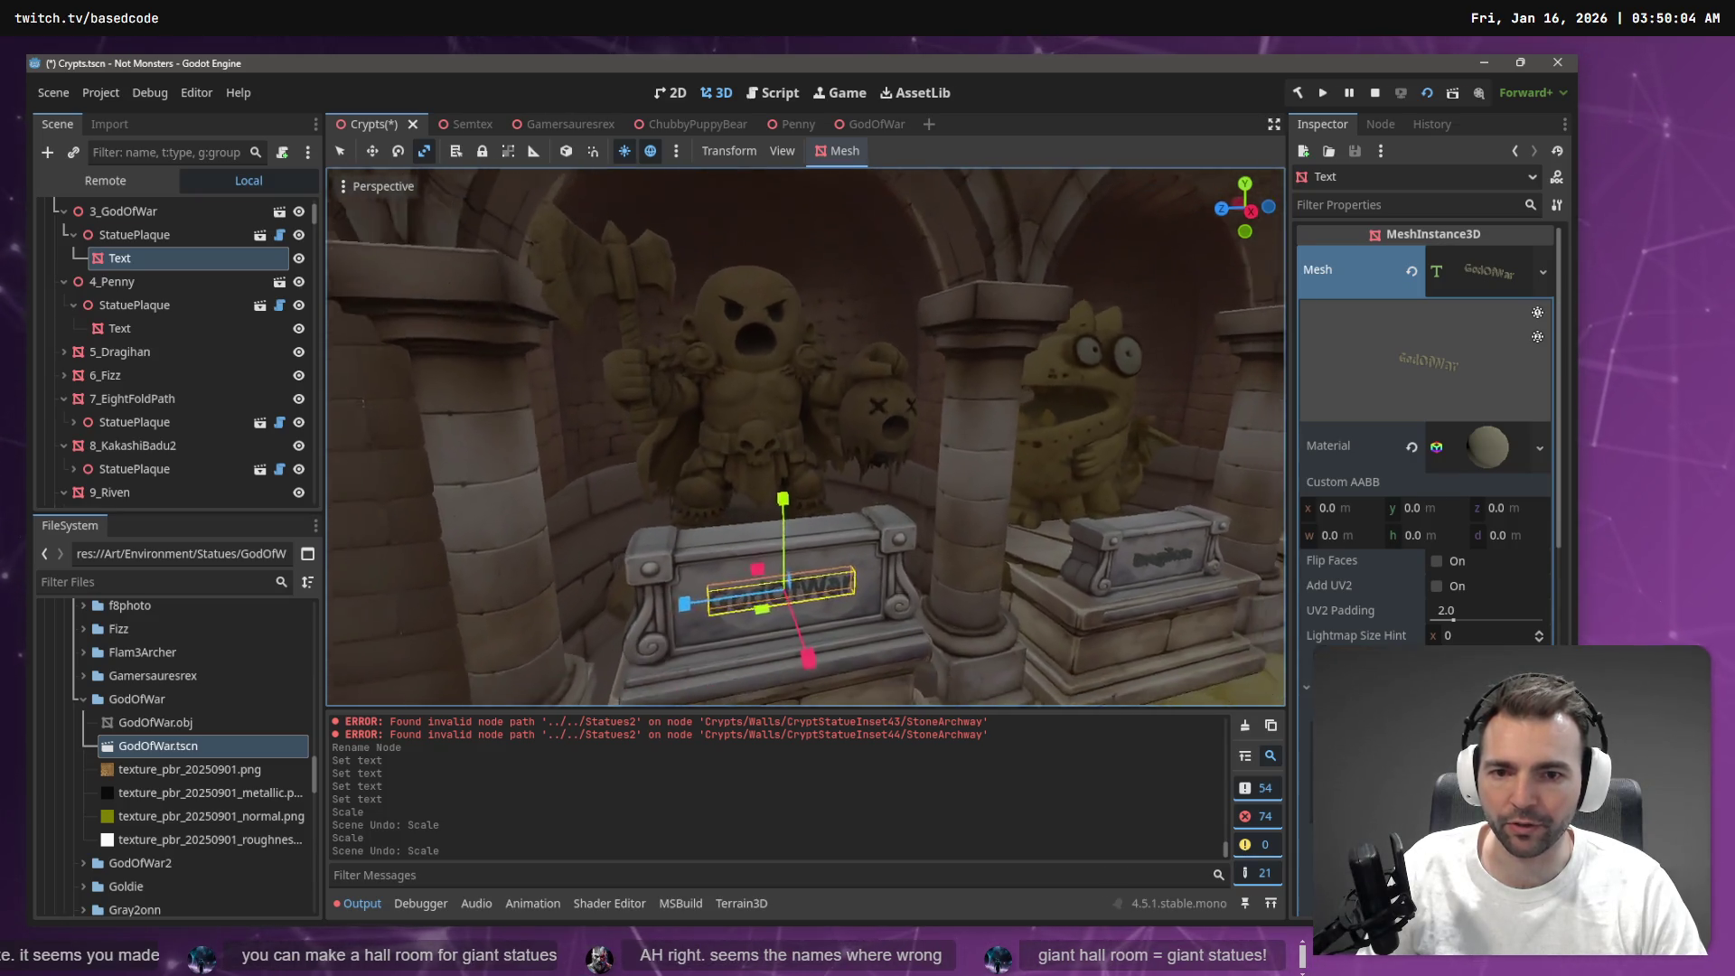
{"action": "right_click", "coordinate": [975, 518]}
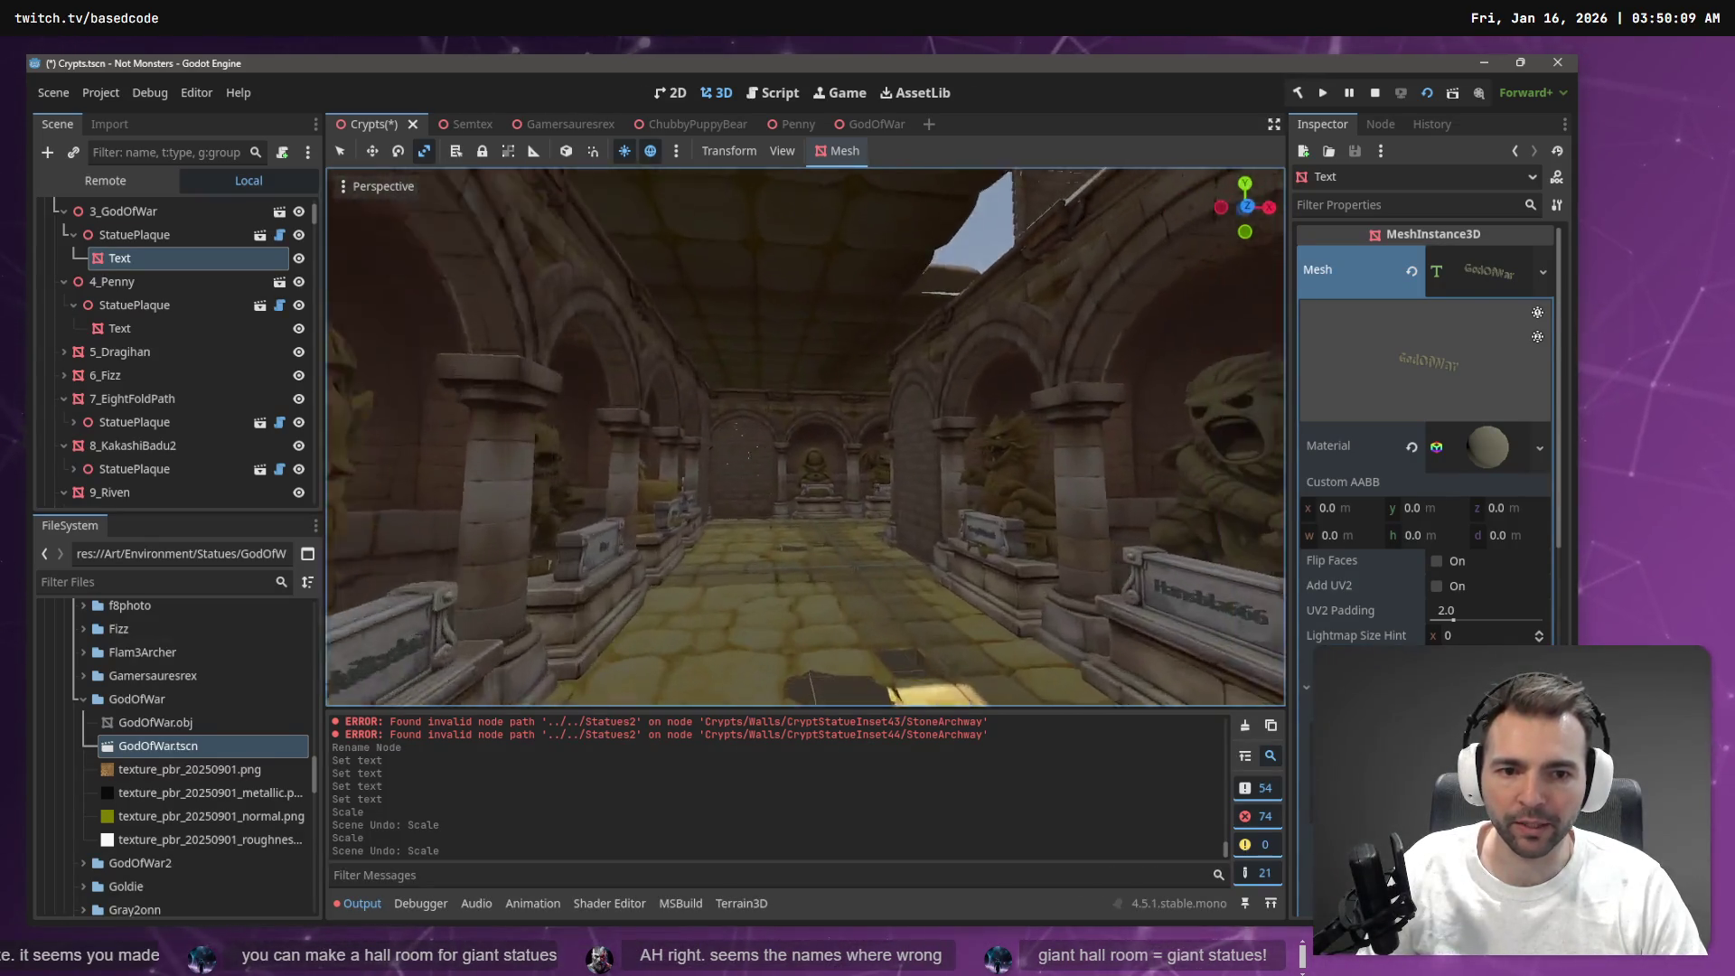
{"action": "key", "text": "w"}
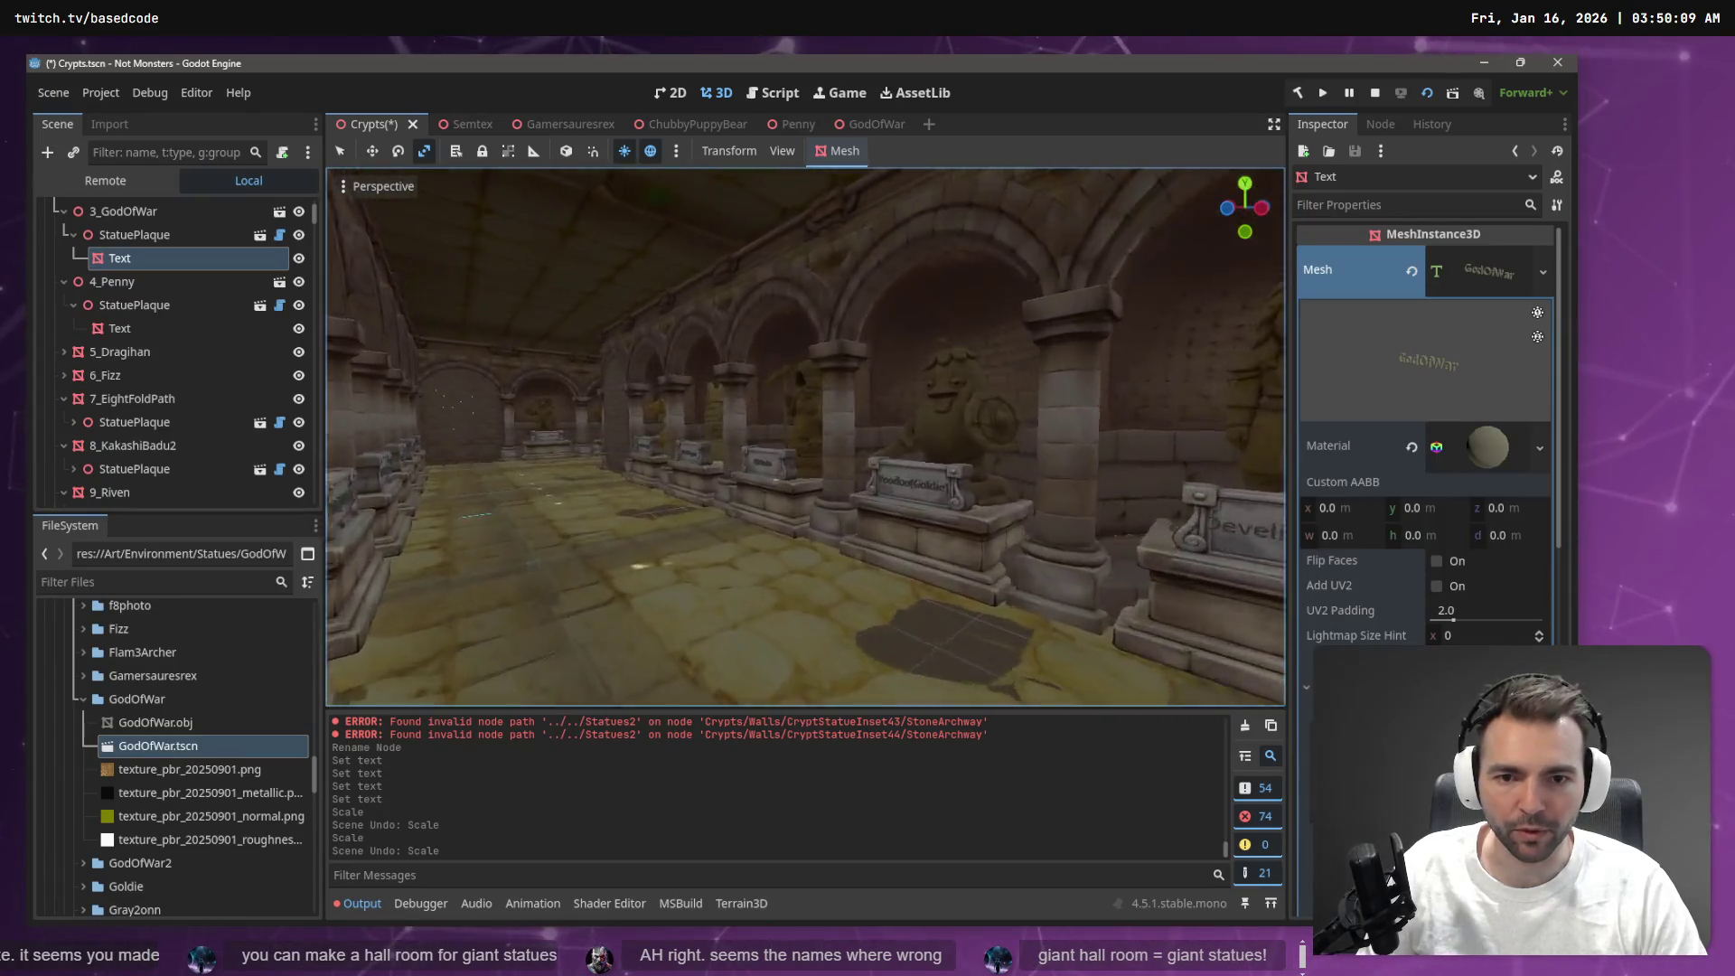
{"action": "key", "text": "w"}
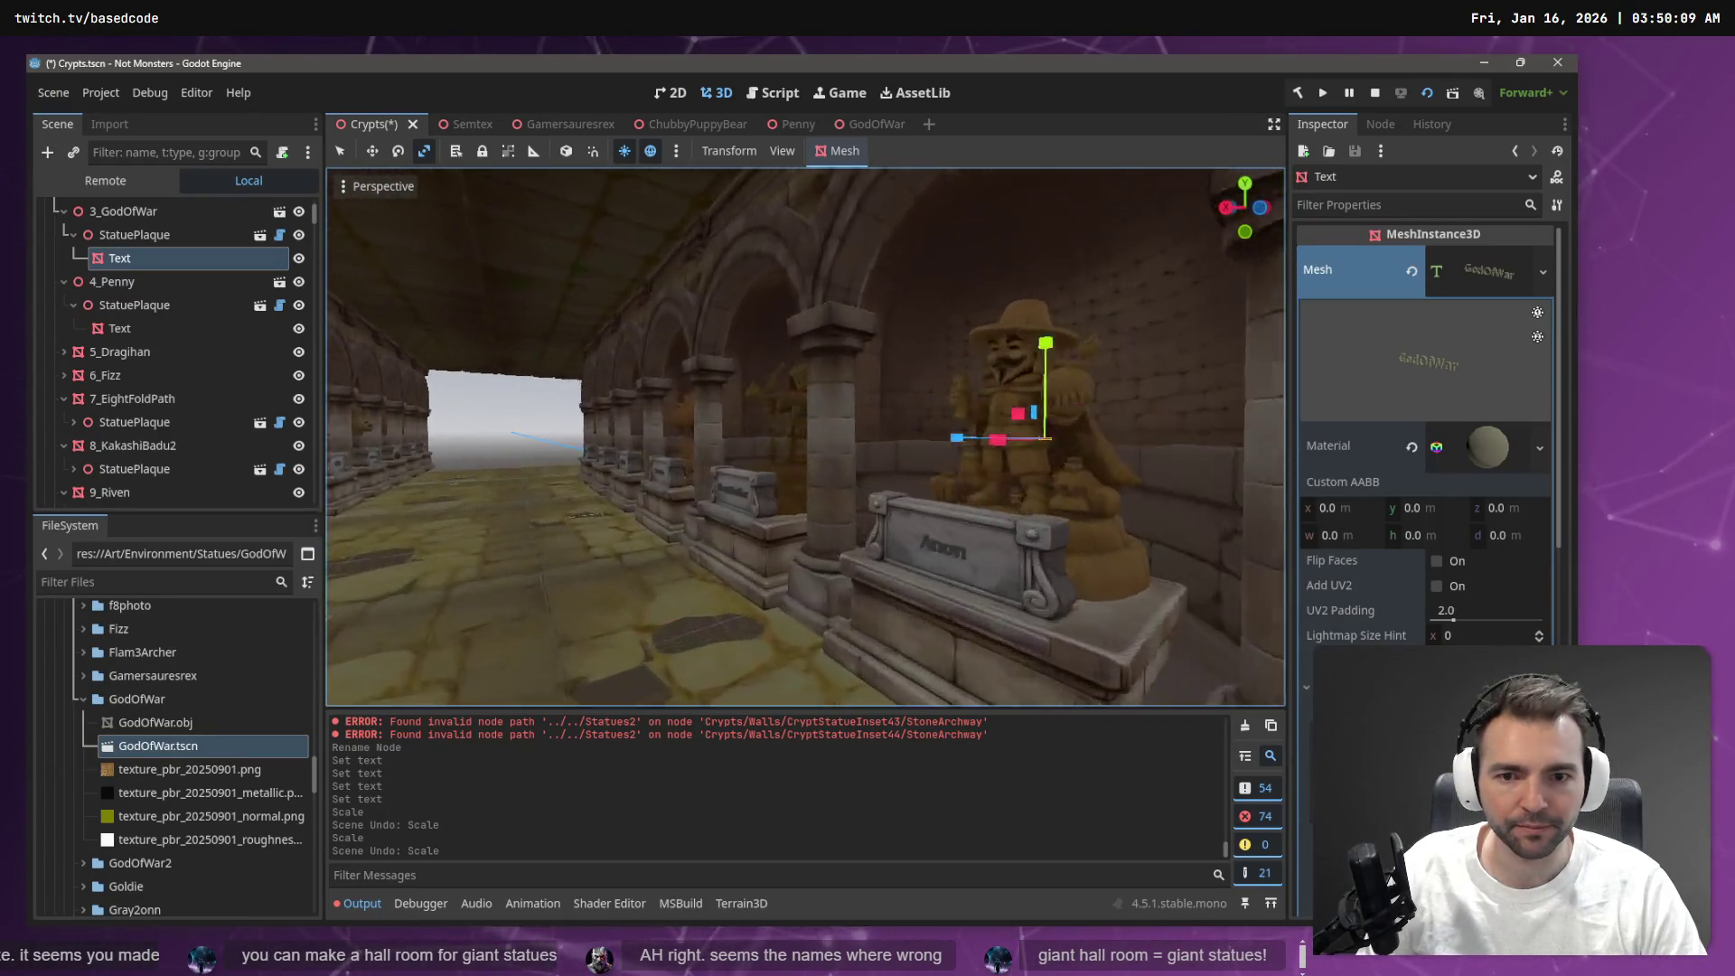
{"action": "key", "text": "w"}
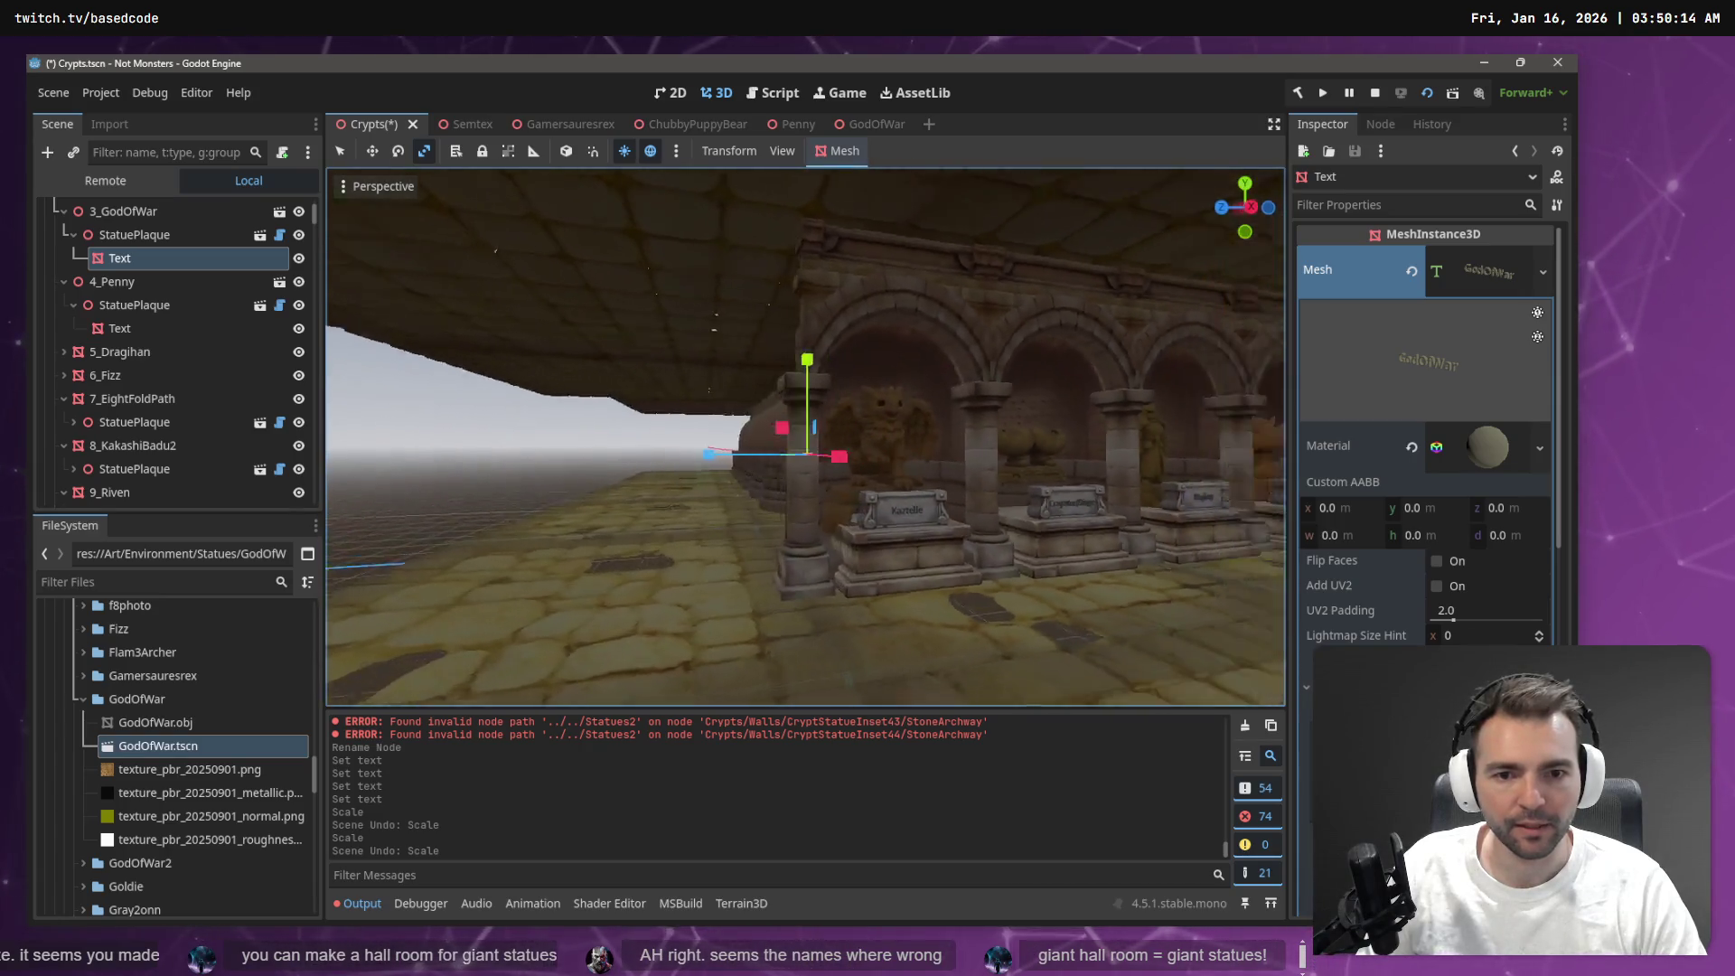
{"action": "key", "text": "w"}
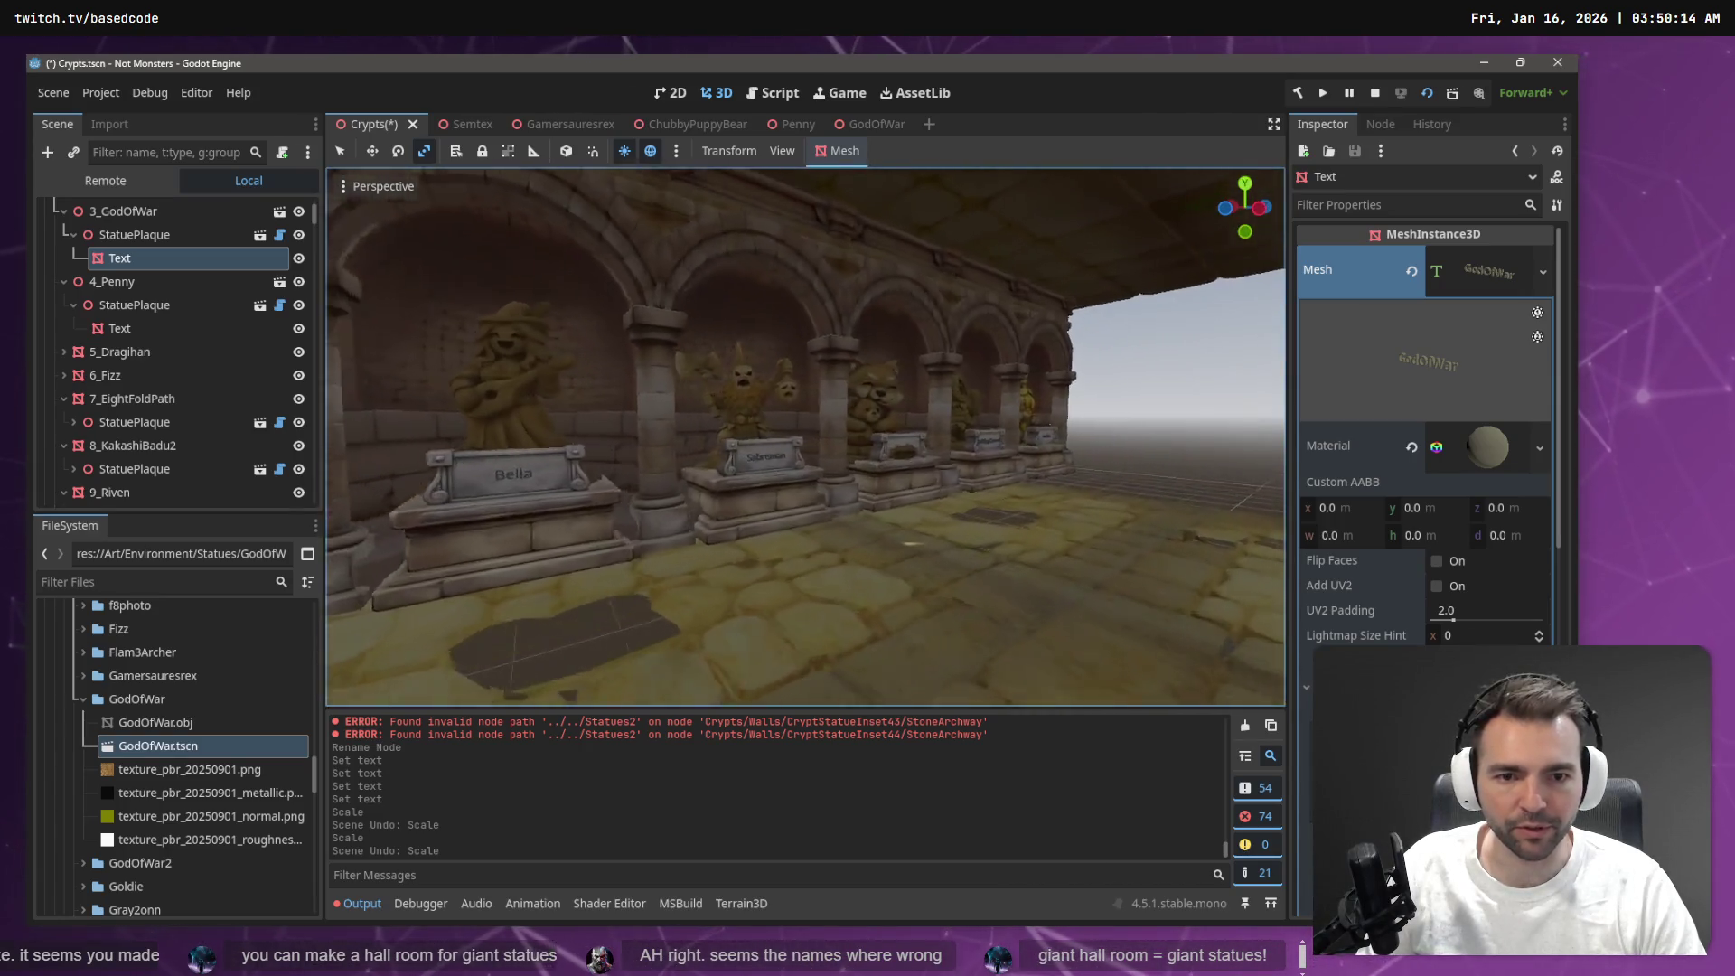
{"action": "key", "text": "w"}
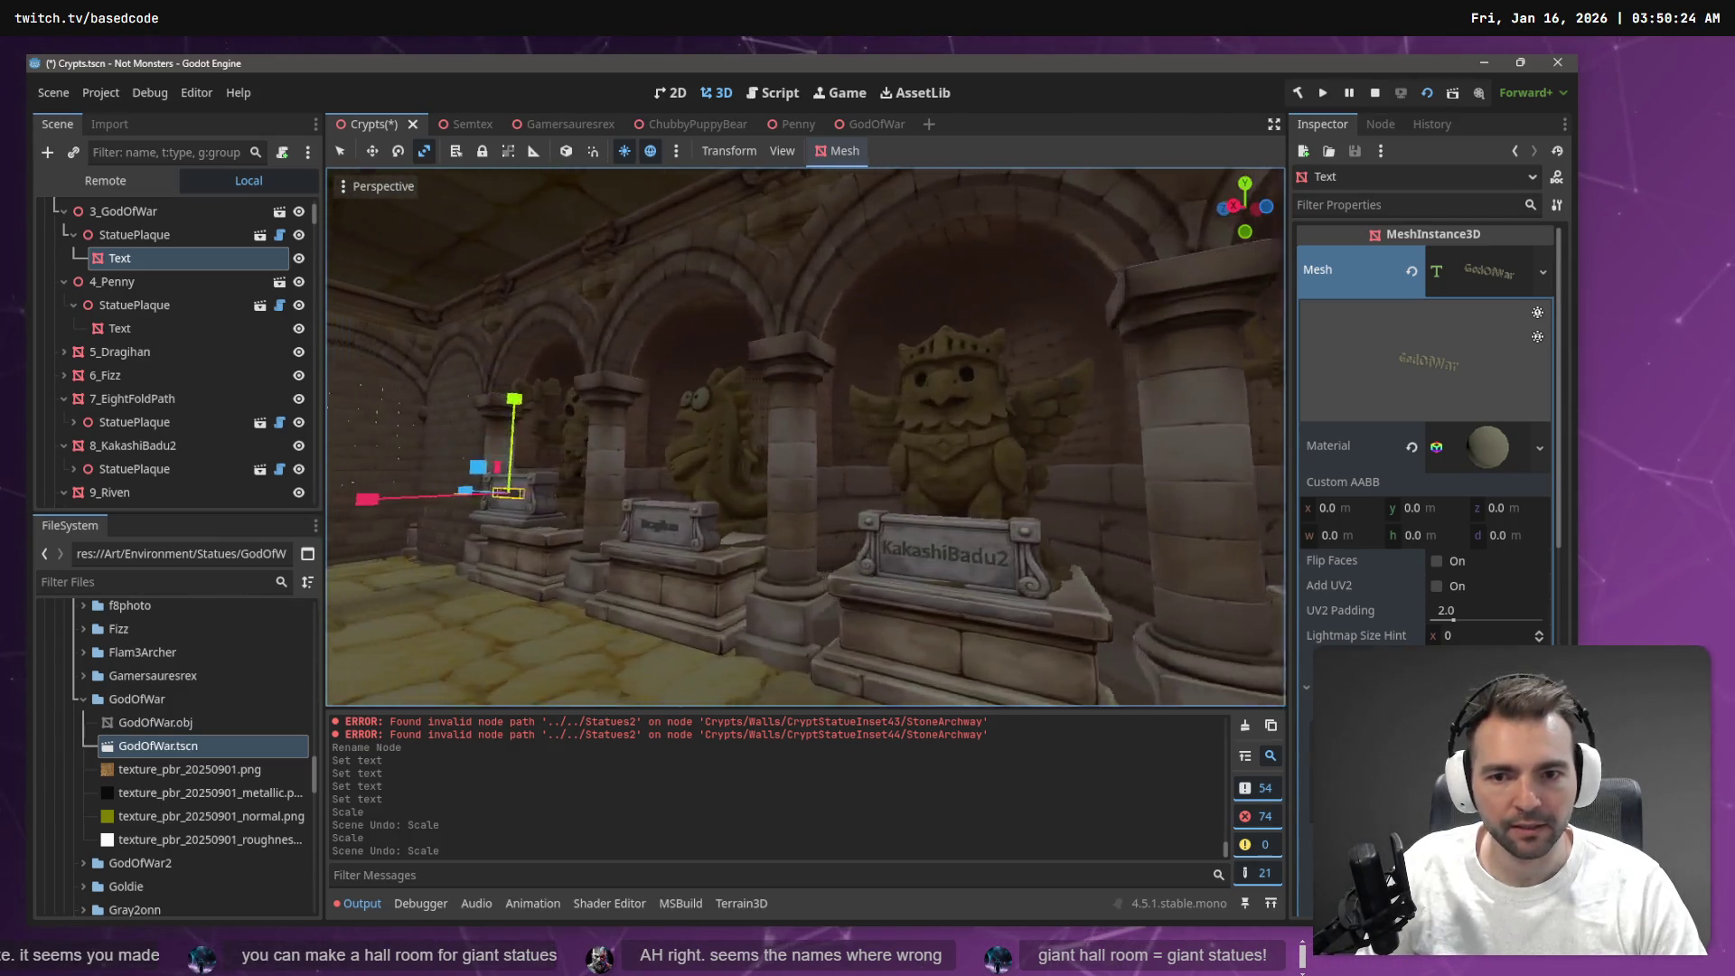
{"action": "key", "text": "s"}
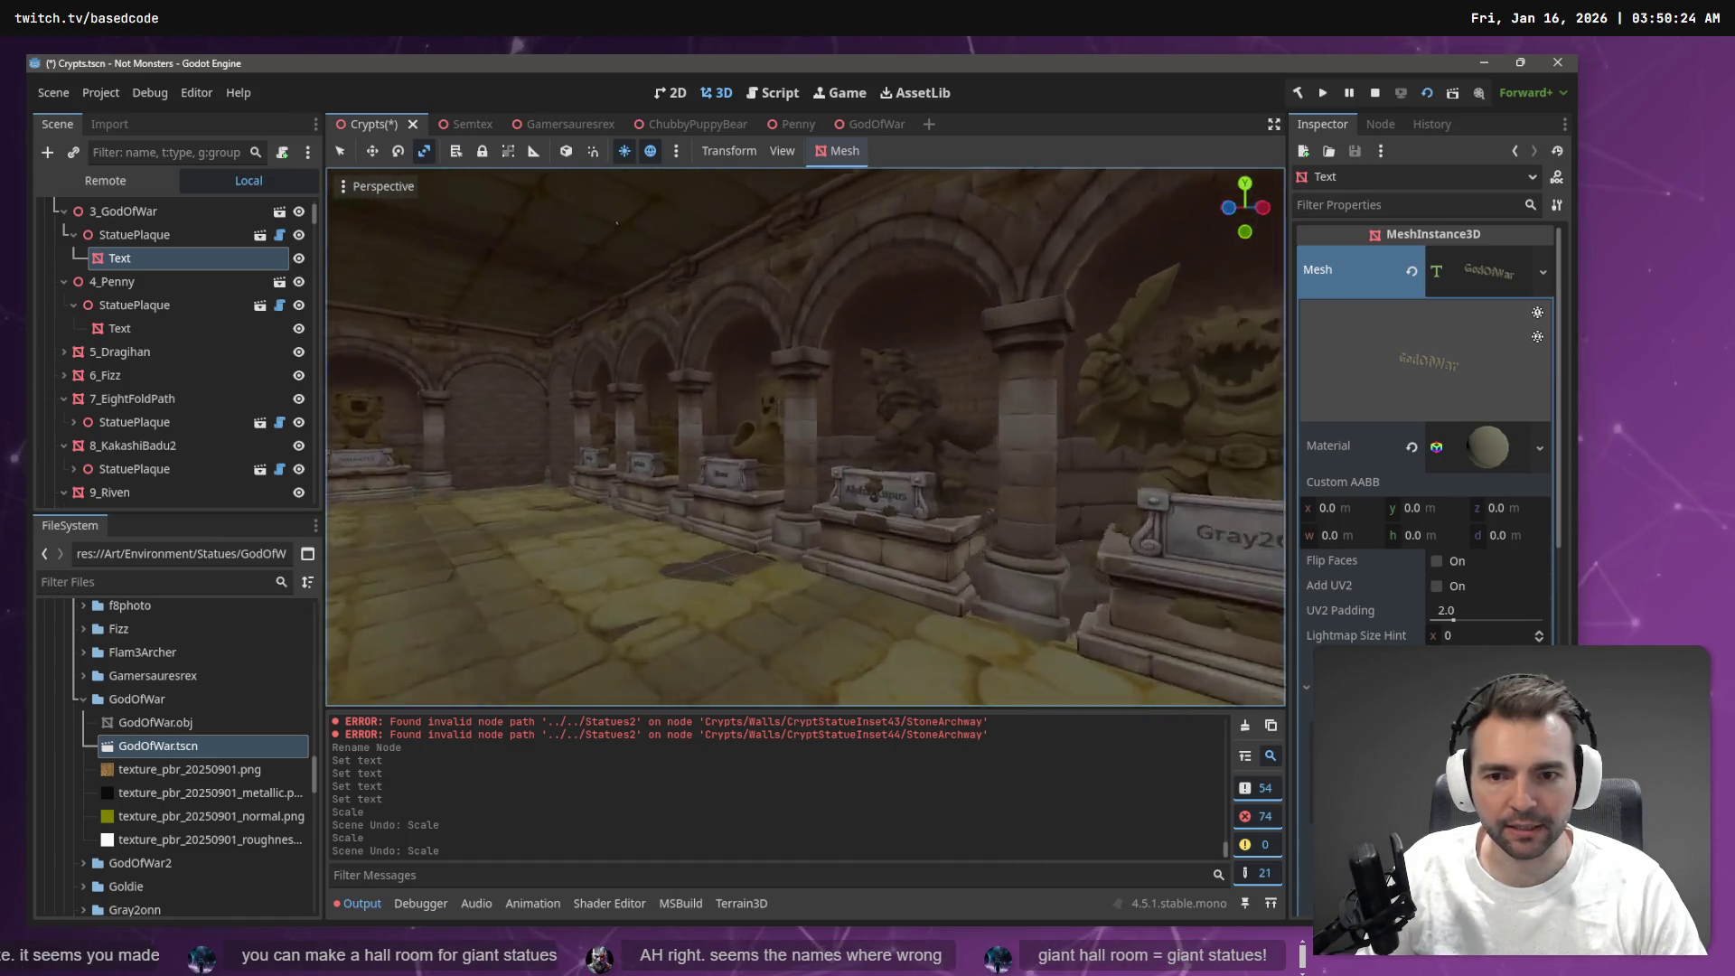
{"action": "key", "text": "w"}
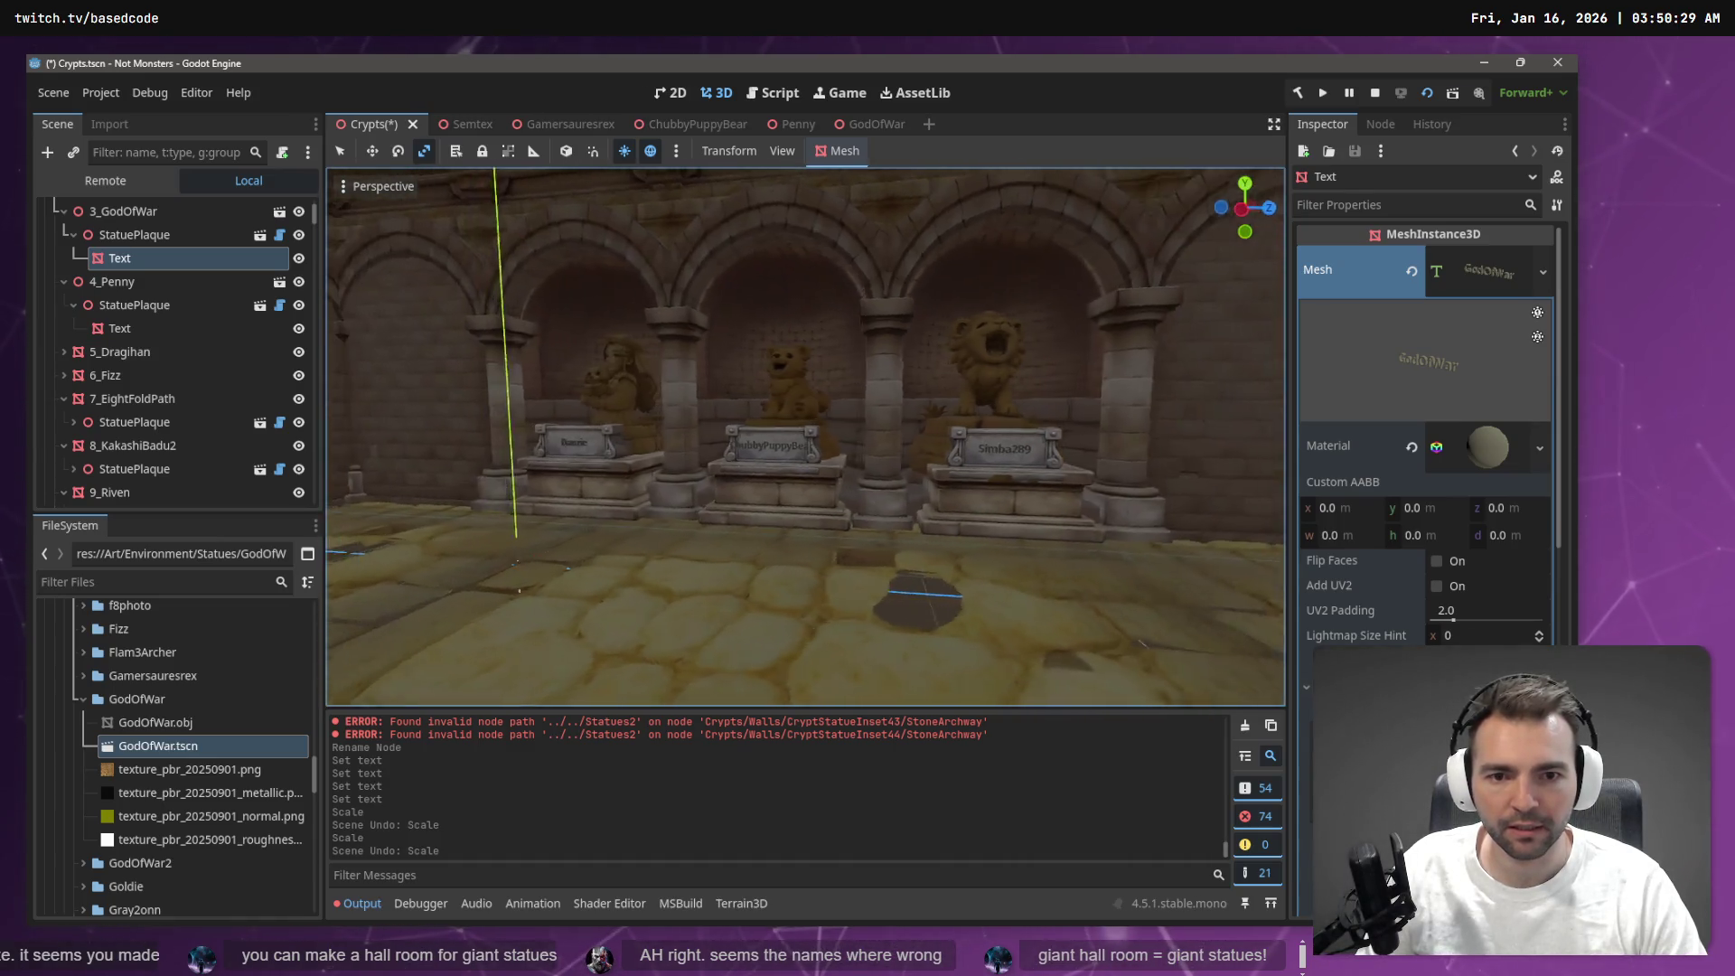
{"action": "key", "text": "a"}
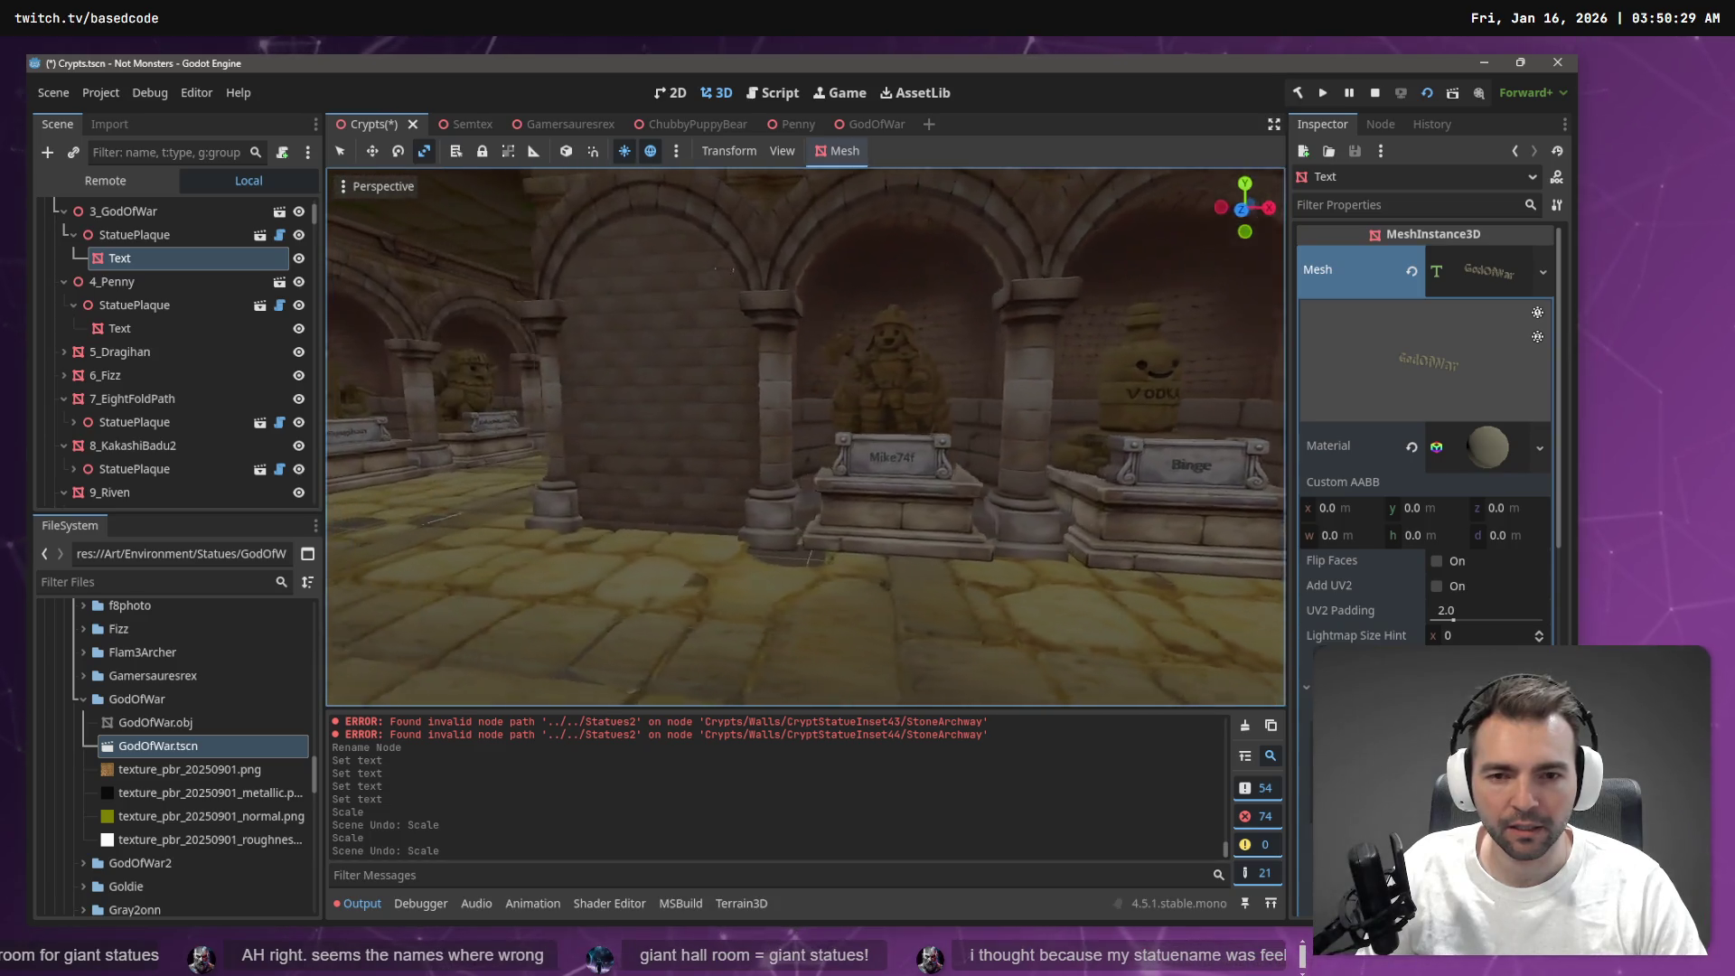
{"action": "key", "text": "d"}
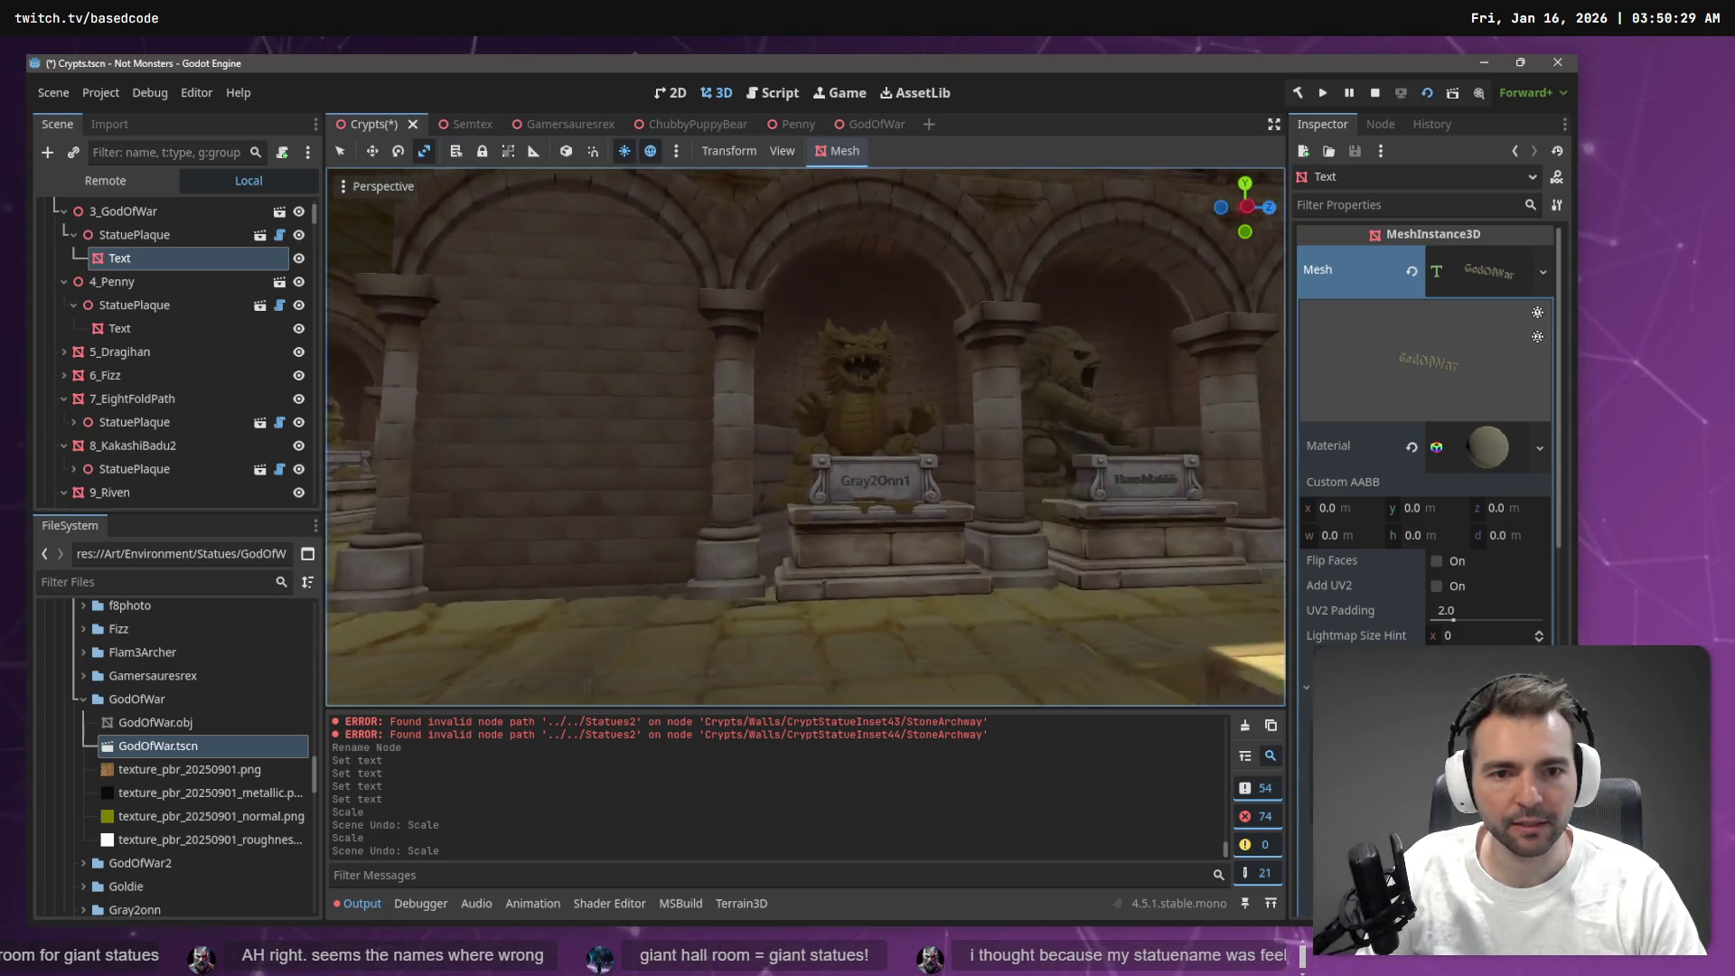
{"action": "key", "text": "w"}
{"action": "key", "text": "s"}
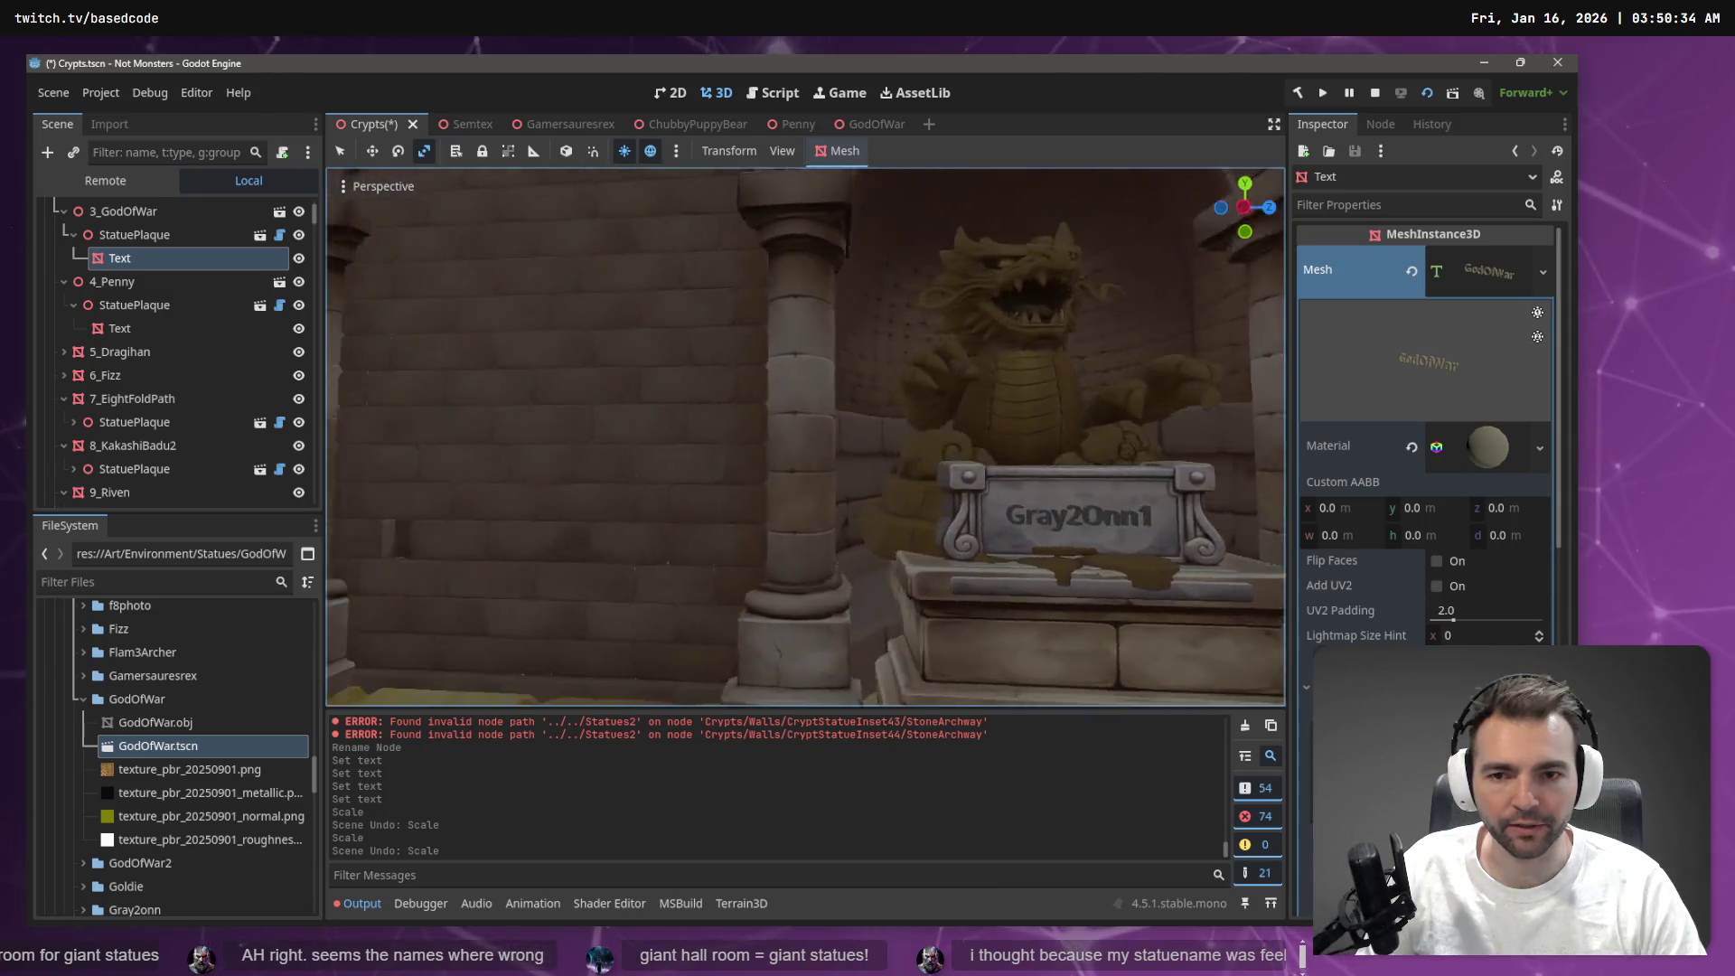
{"action": "key", "text": "w"}
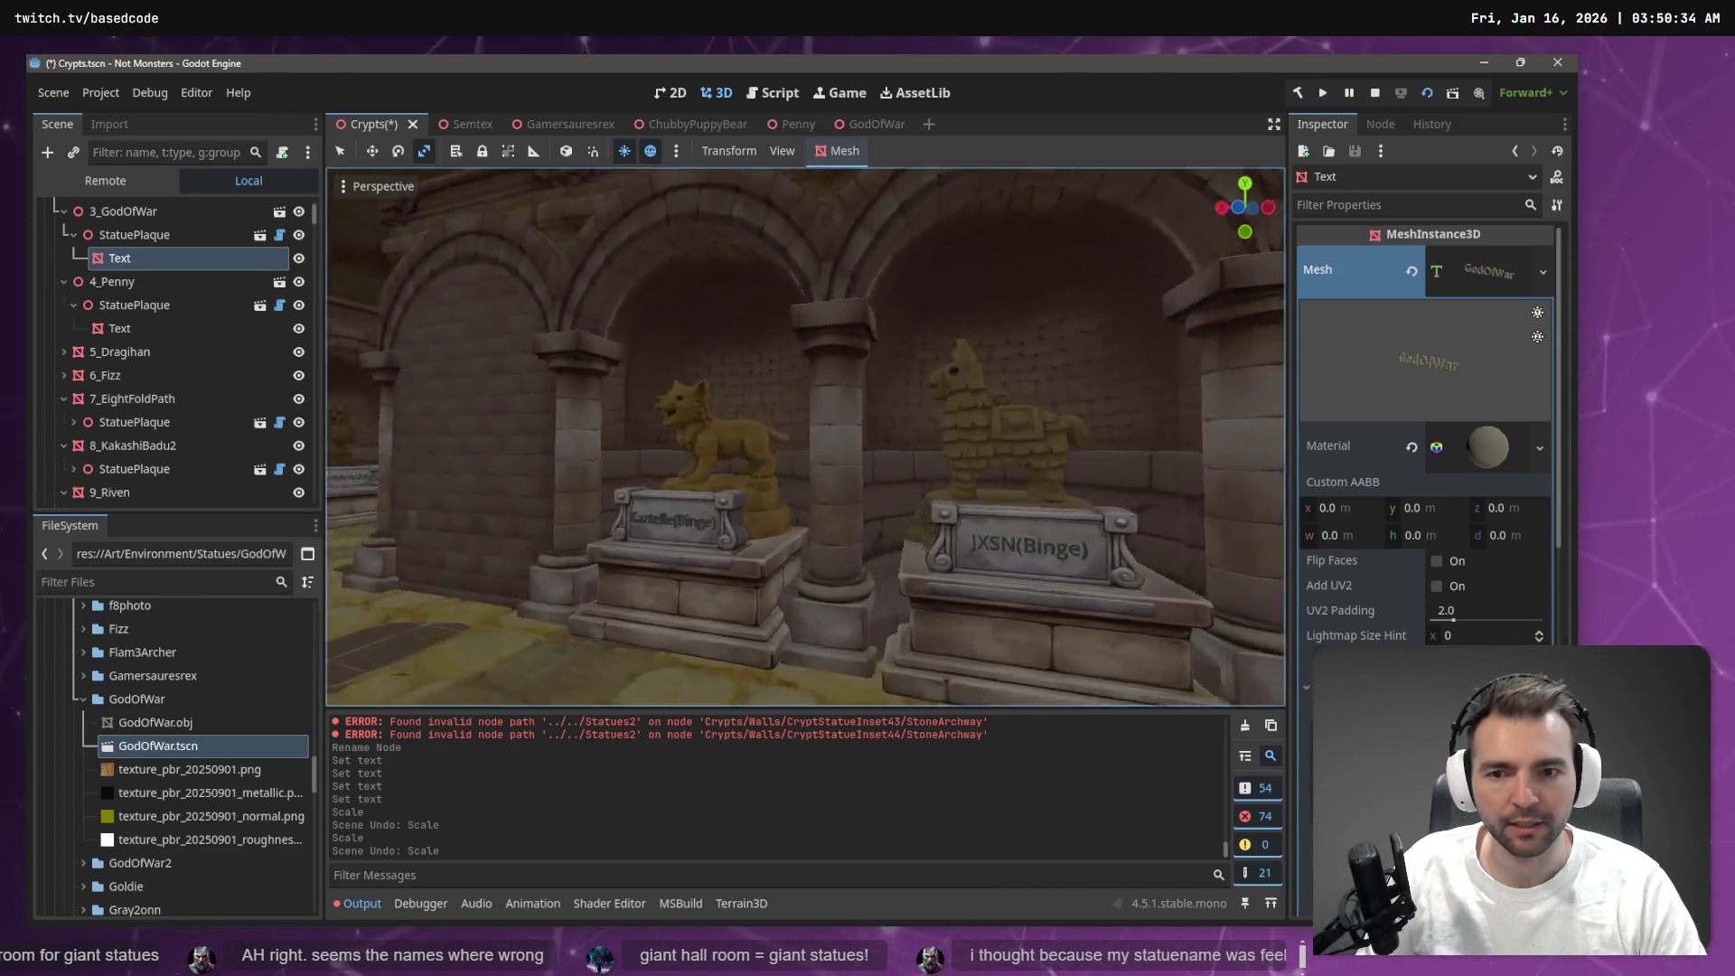
{"action": "key", "text": "w"}
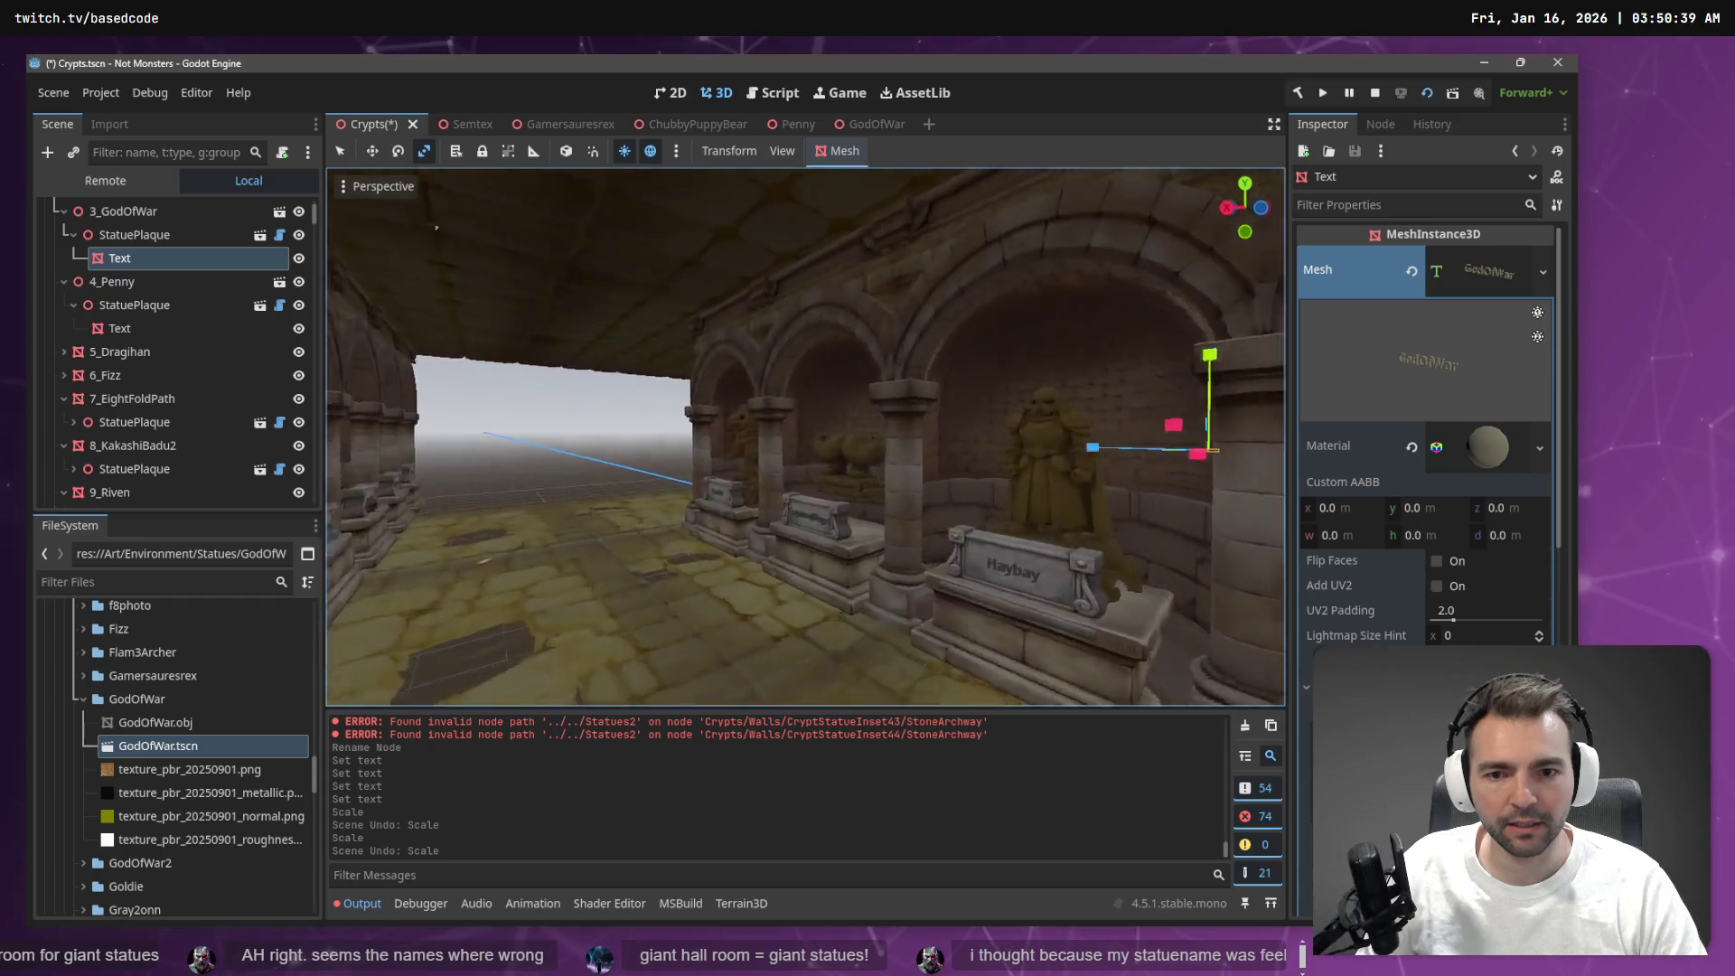
{"action": "key", "text": "s"}
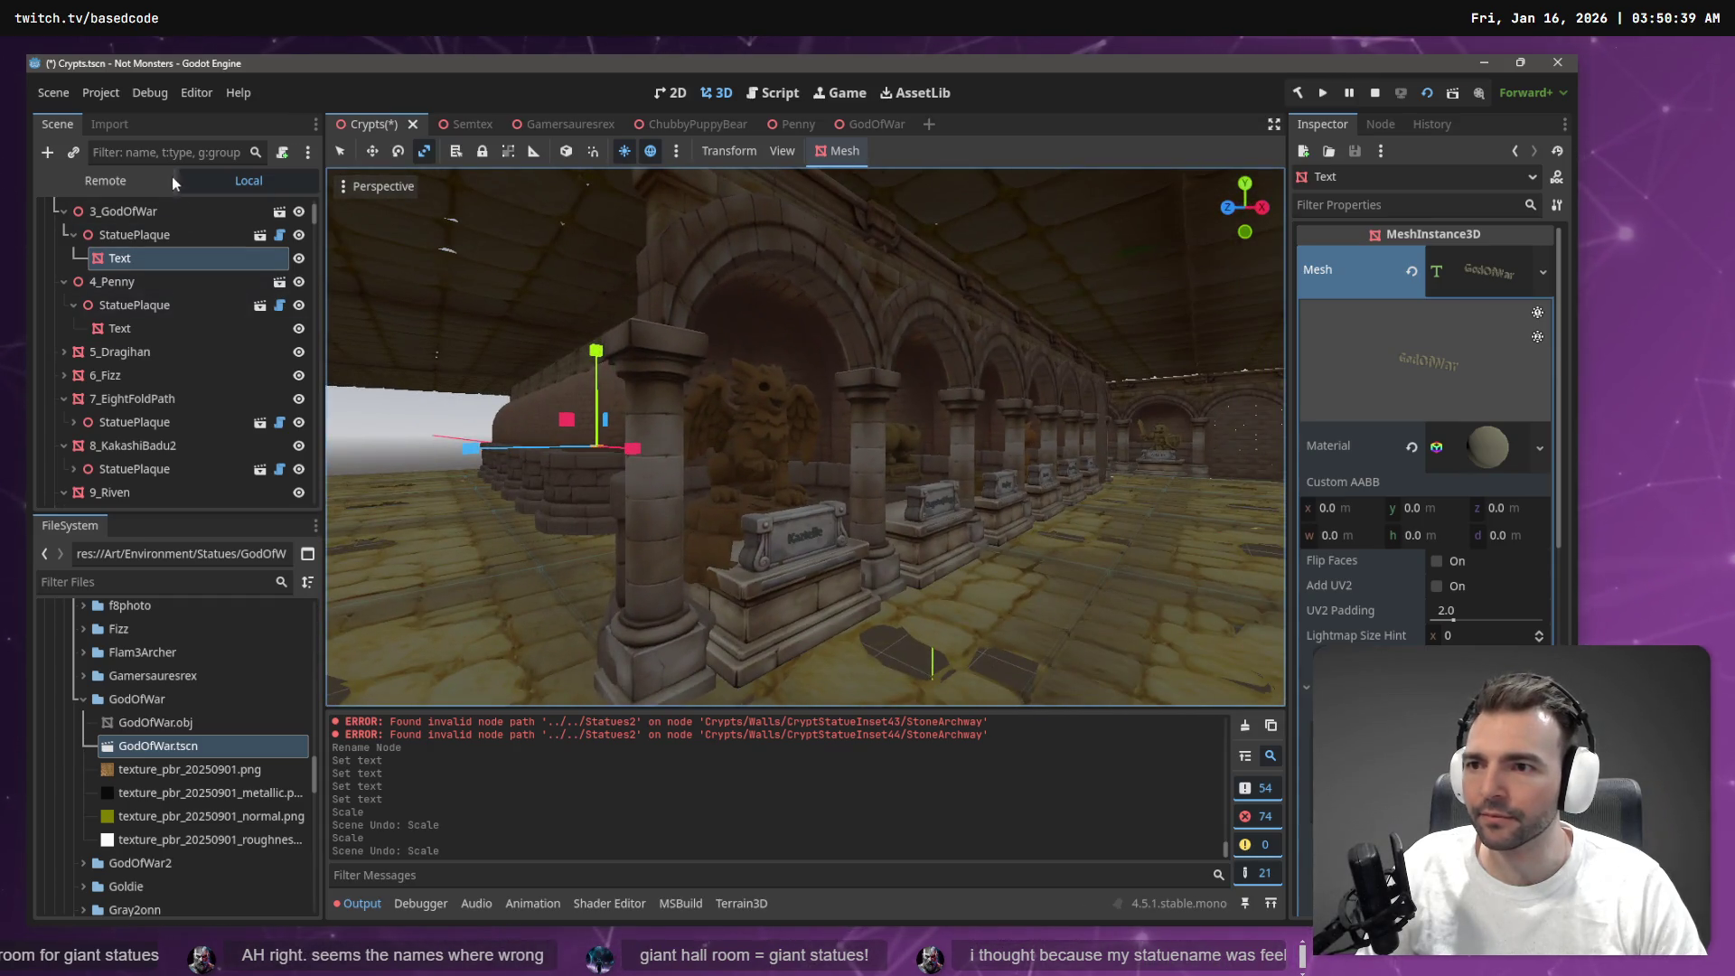
{"action": "type", "text": "GodOf"}
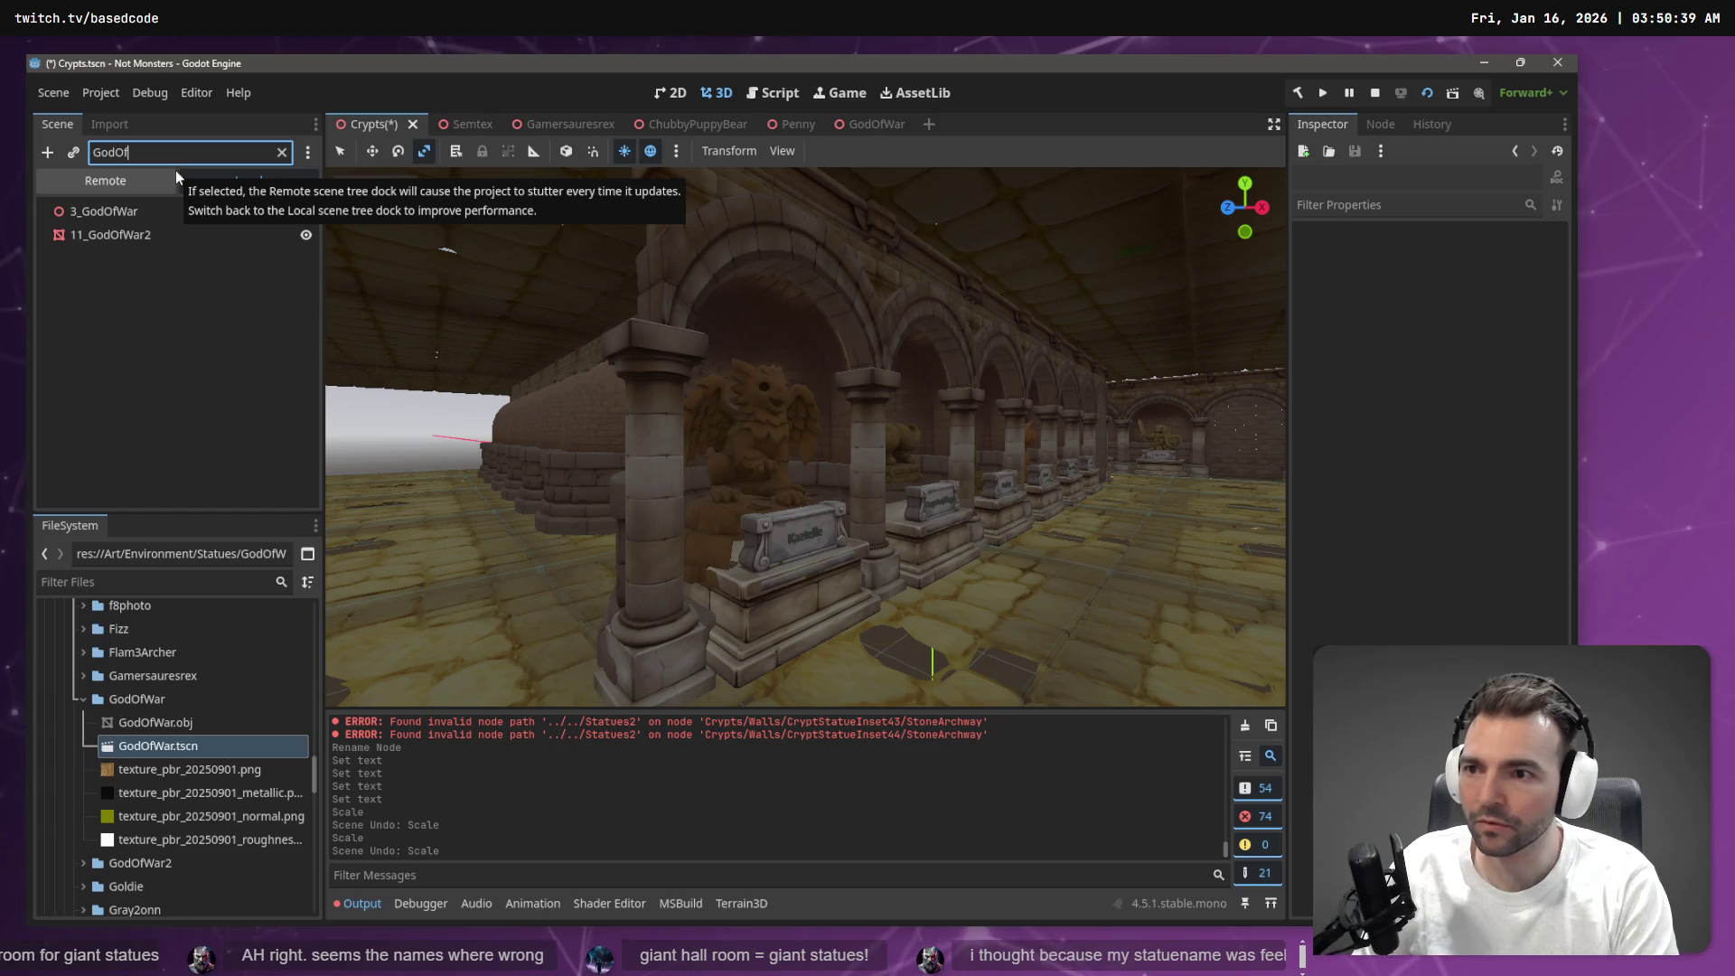
{"action": "left_click", "coordinate": [126, 233]}
{"action": "key", "text": "f"}
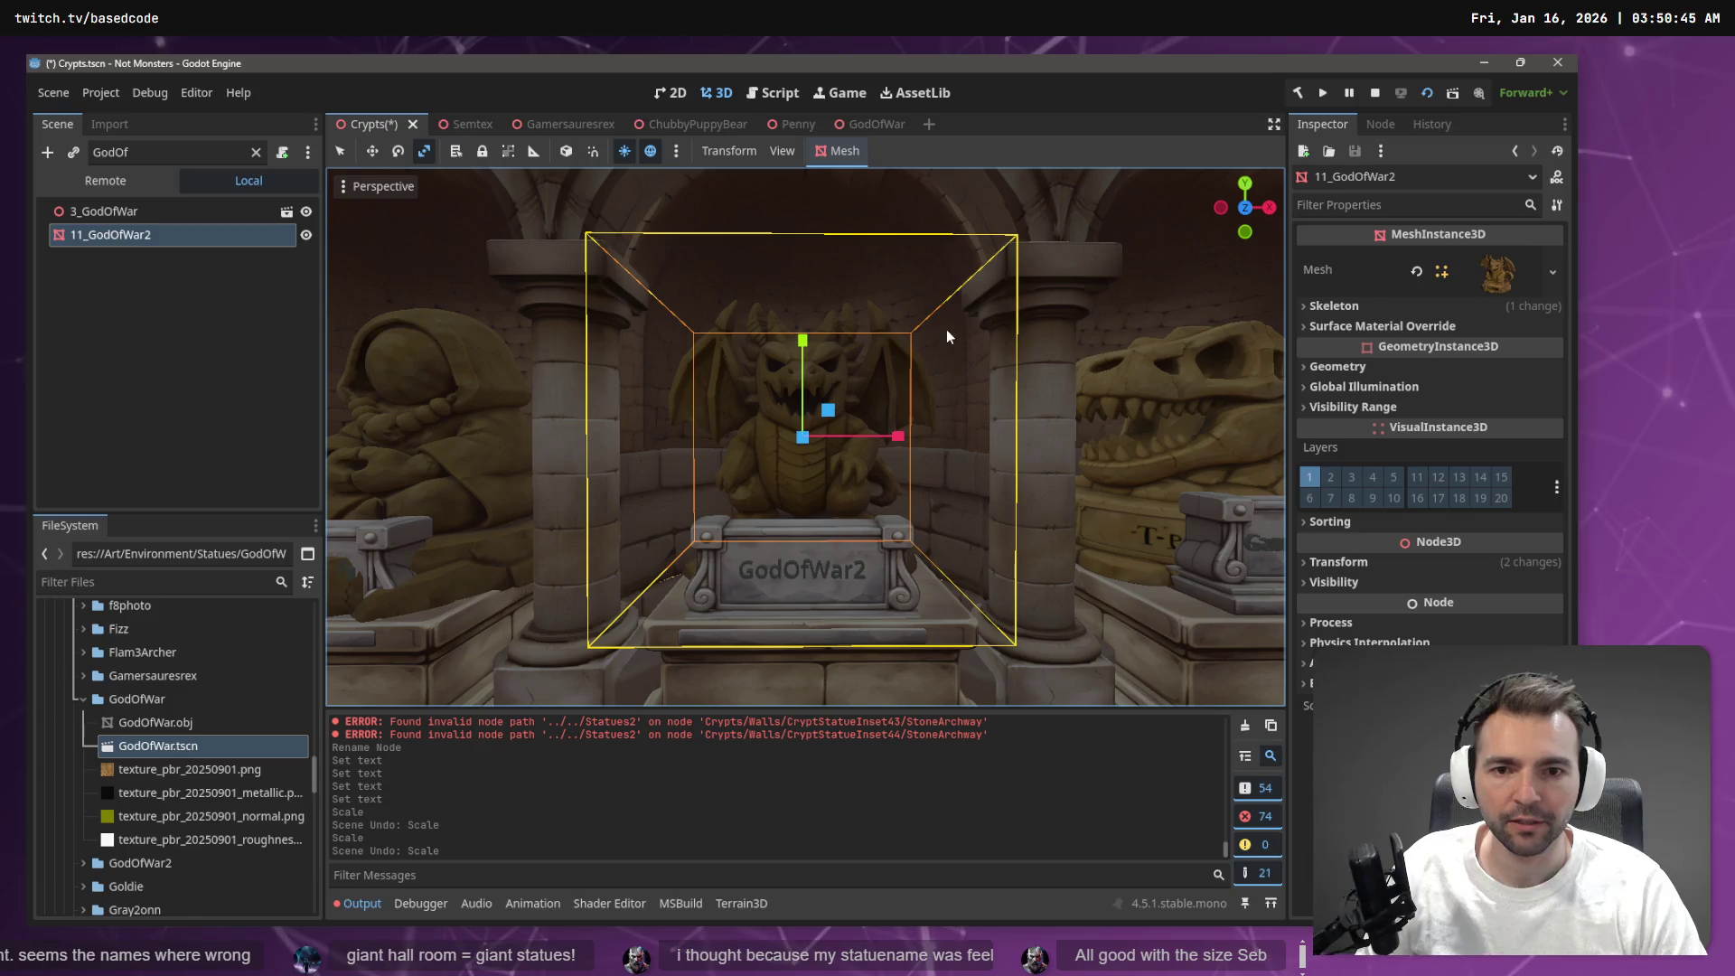
{"action": "left_click", "coordinate": [1012, 345]}
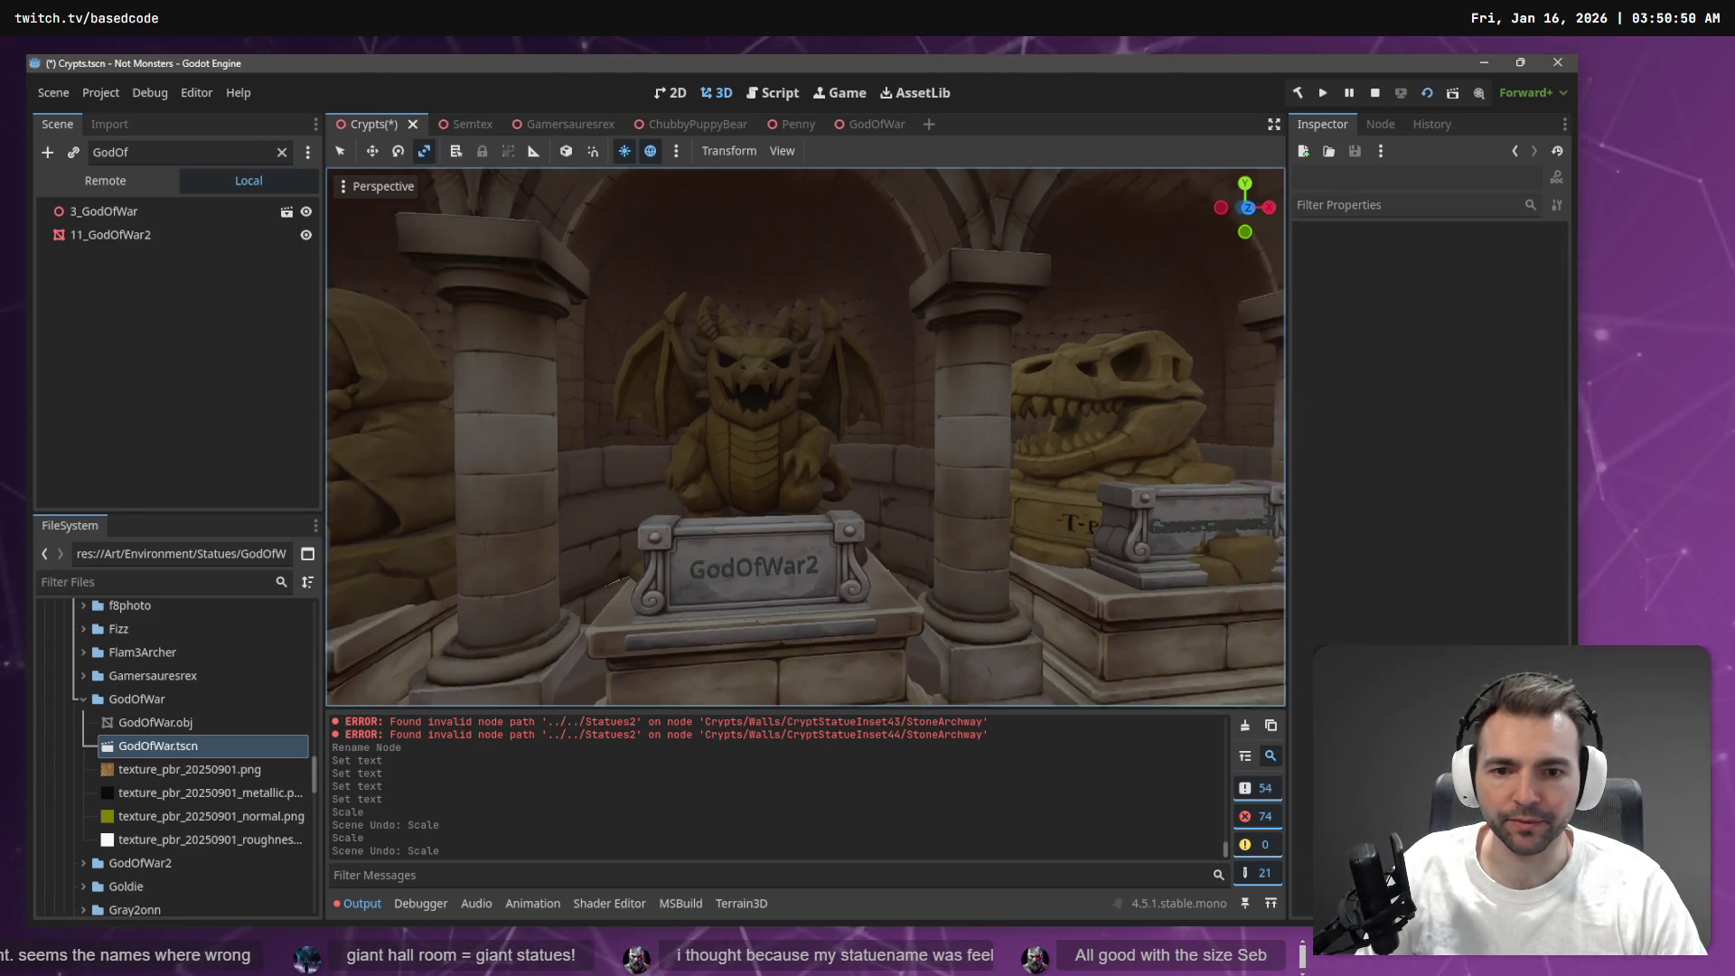
{"action": "mouse_move", "coordinate": [639, 539]}
{"action": "left_mouse_down"}
{"action": "mouse_move", "coordinate": [857, 502]}
{"action": "mouse_move", "coordinate": [1075, 494]}
{"action": "mouse_move", "coordinate": [553, 261]}
{"action": "left_mouse_up"}
{"action": "left_click", "coordinate": [84, 217]}
{"action": "key", "text": "f"}
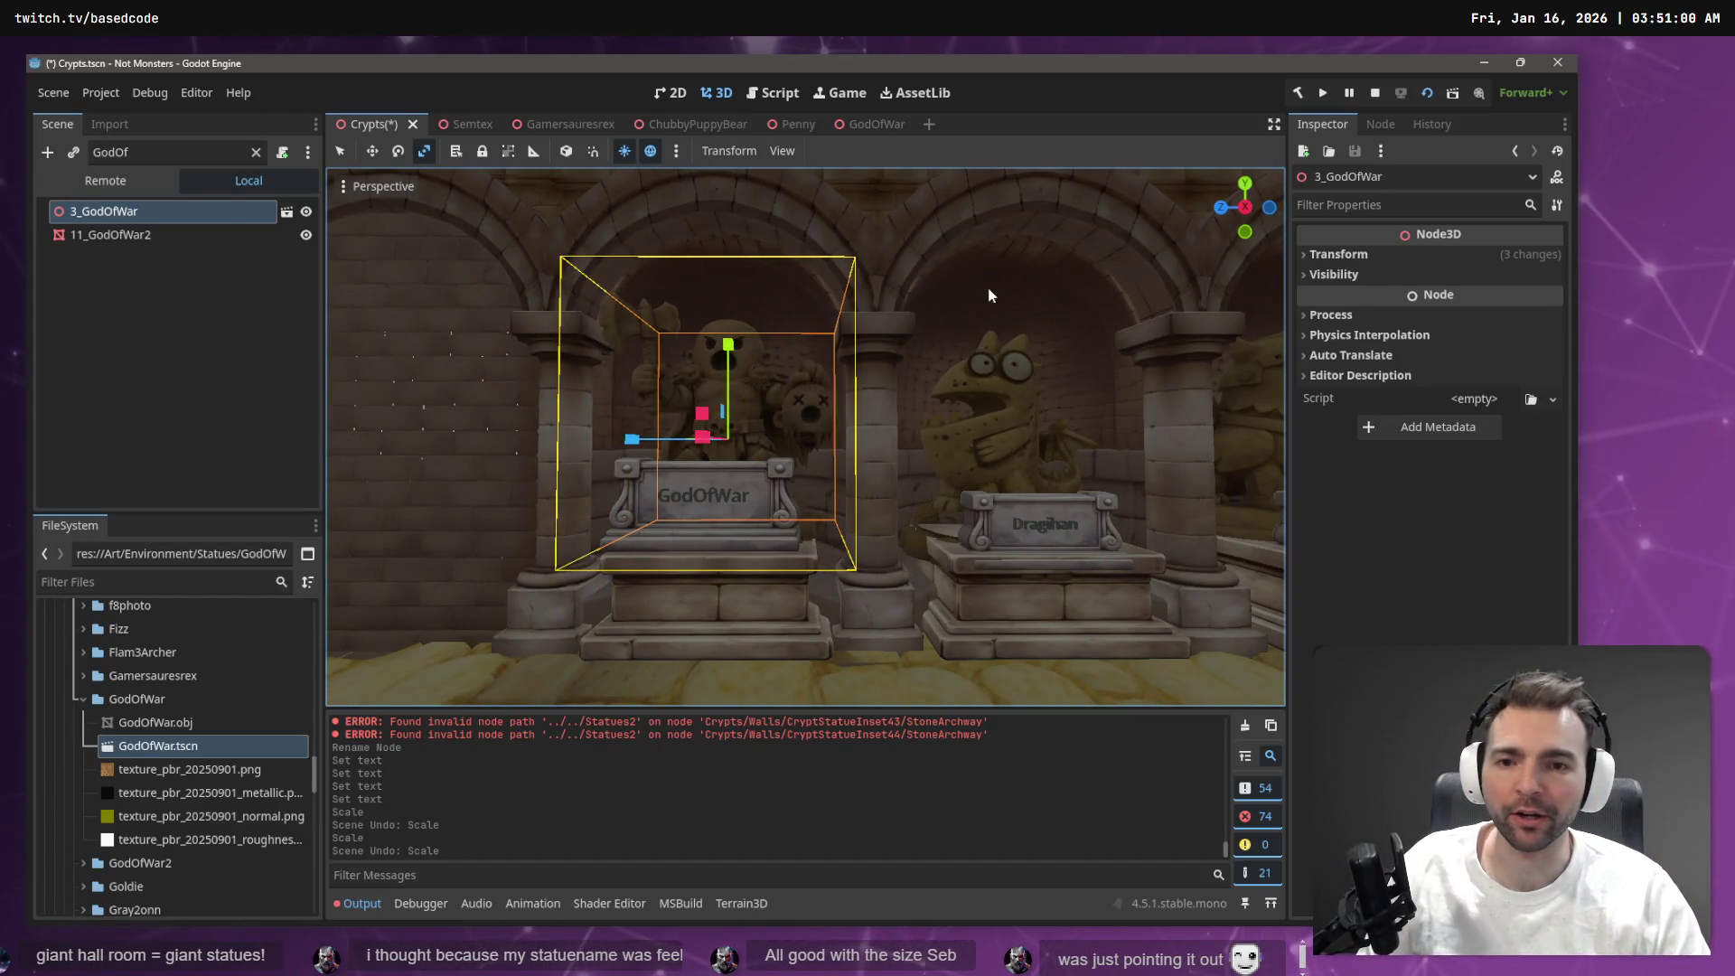
{"action": "left_click", "coordinate": [1012, 327]}
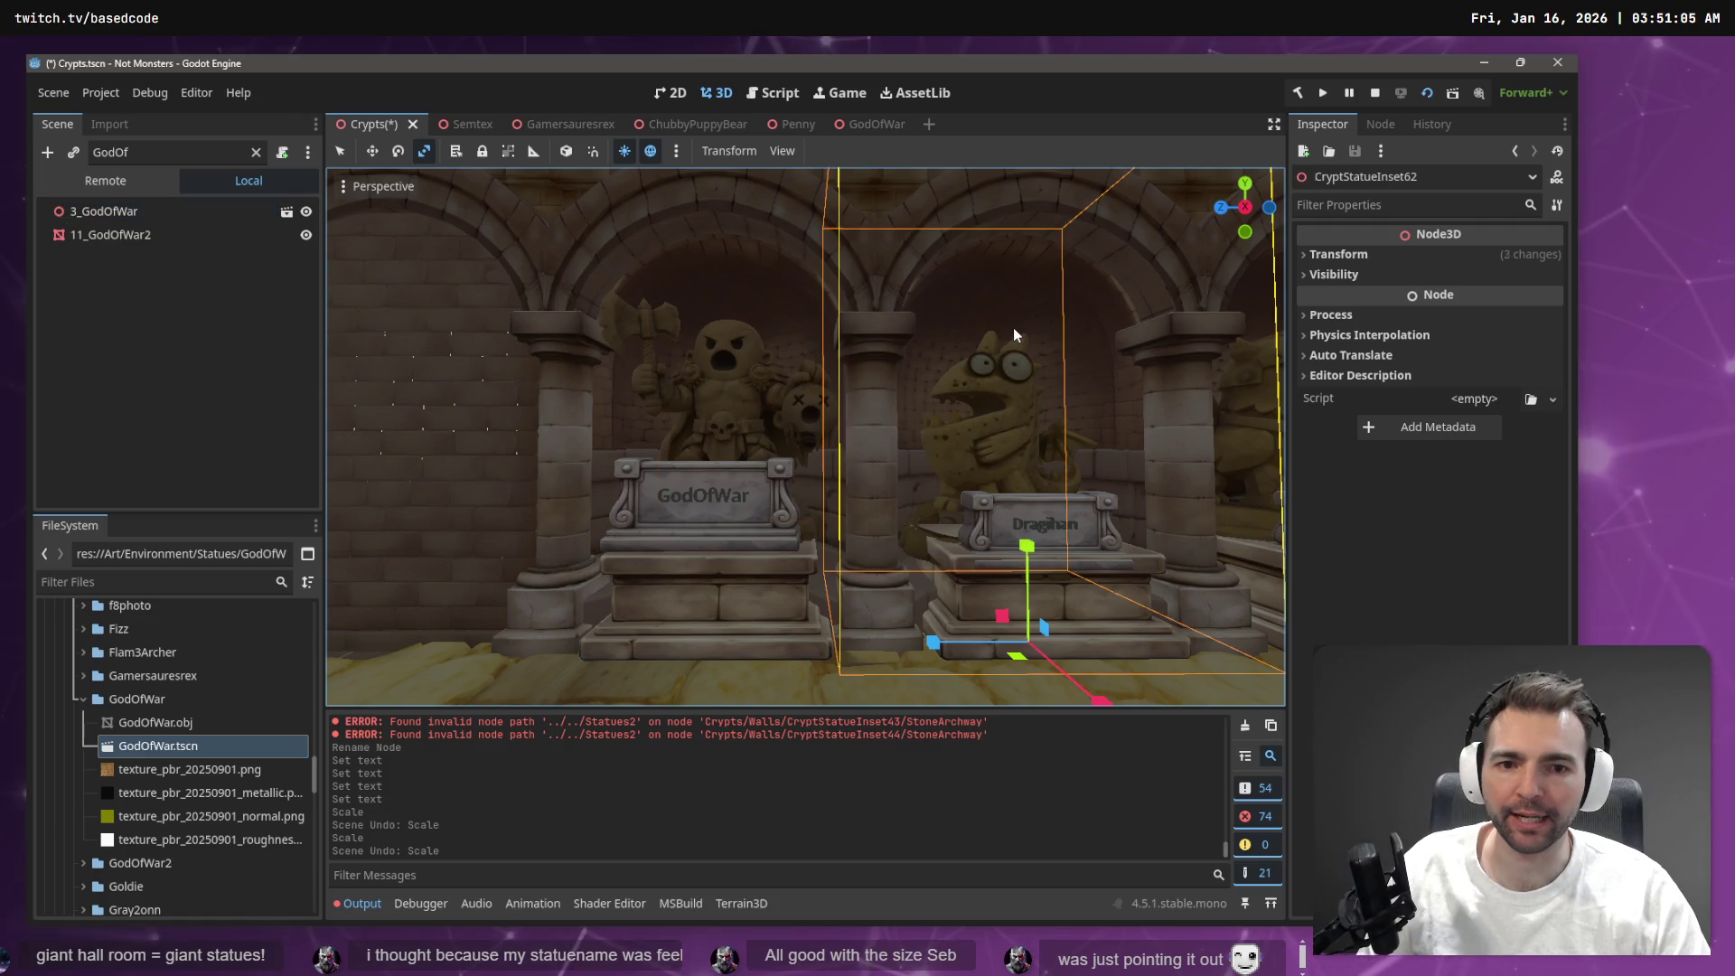
{"action": "left_click", "coordinate": [788, 266]}
{"action": "left_click_drag", "start_coordinate": [832, 431], "coordinate": [834, 362]}
{"action": "left_click", "coordinate": [937, 298]}
{"action": "left_click_drag", "start_coordinate": [917, 290], "coordinate": [894, 307]}
{"action": "key", "text": "w"}
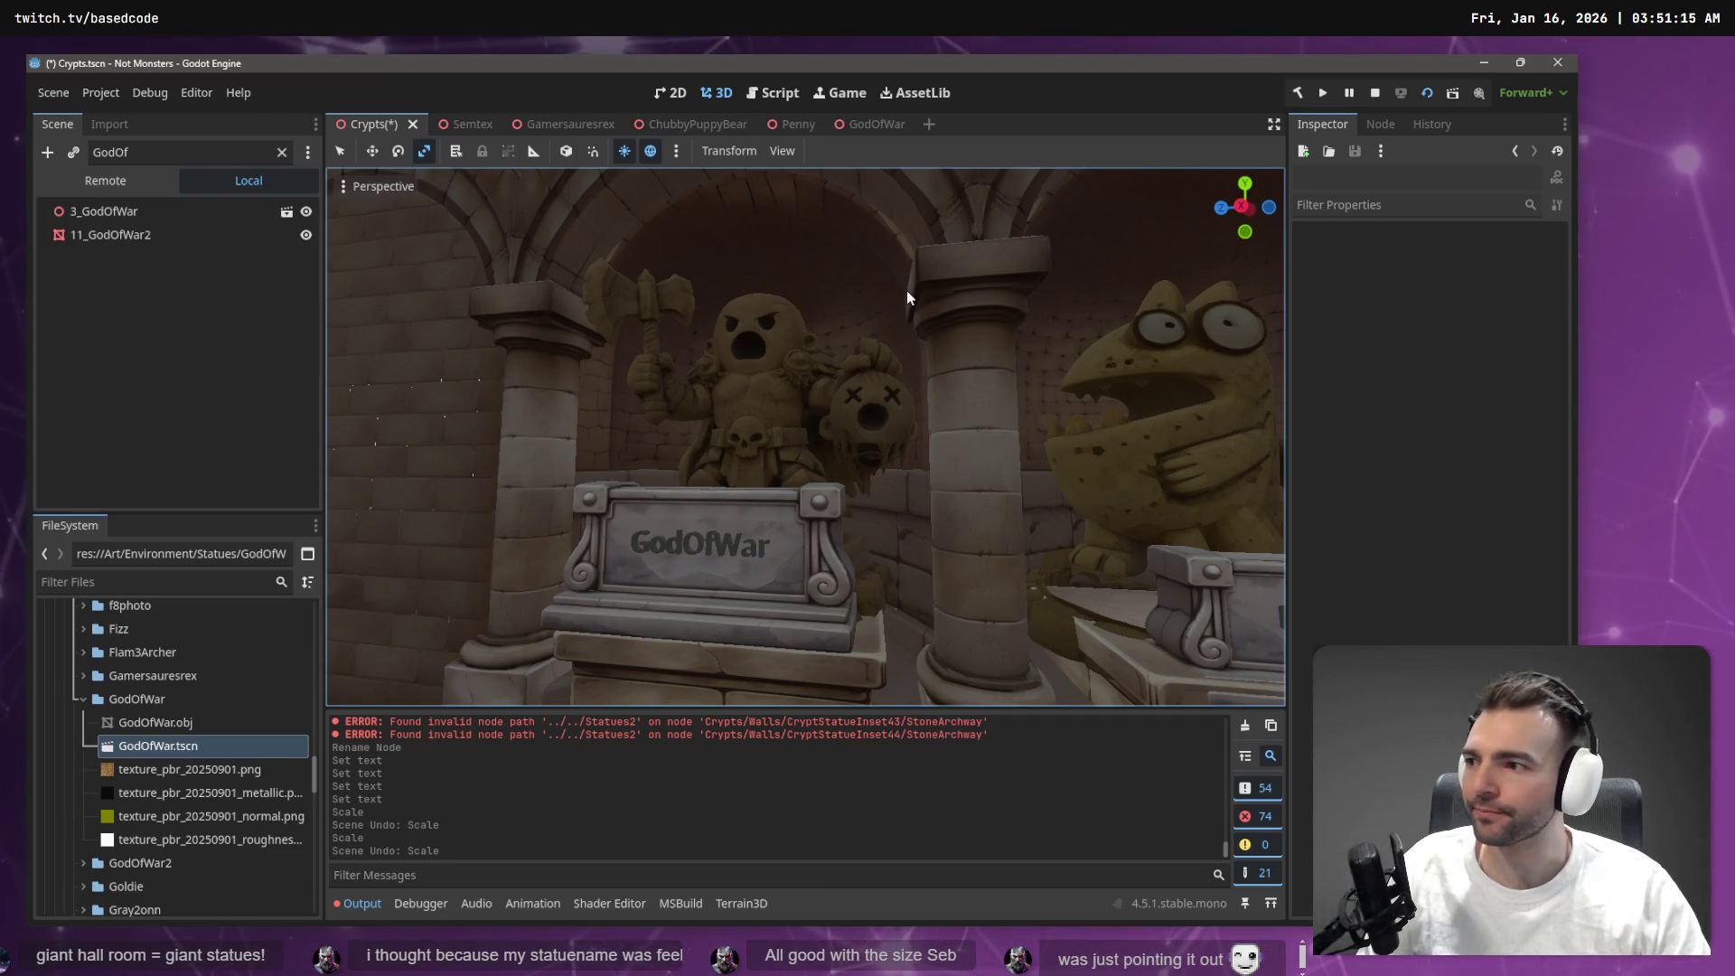
Save Crypts.tscn and fly into the statue hall toward the GodOfWar statue
{"action": "key", "text": "ctrl+s"}
{"action": "key", "text": "s"}
{"action": "key", "text": "s"}
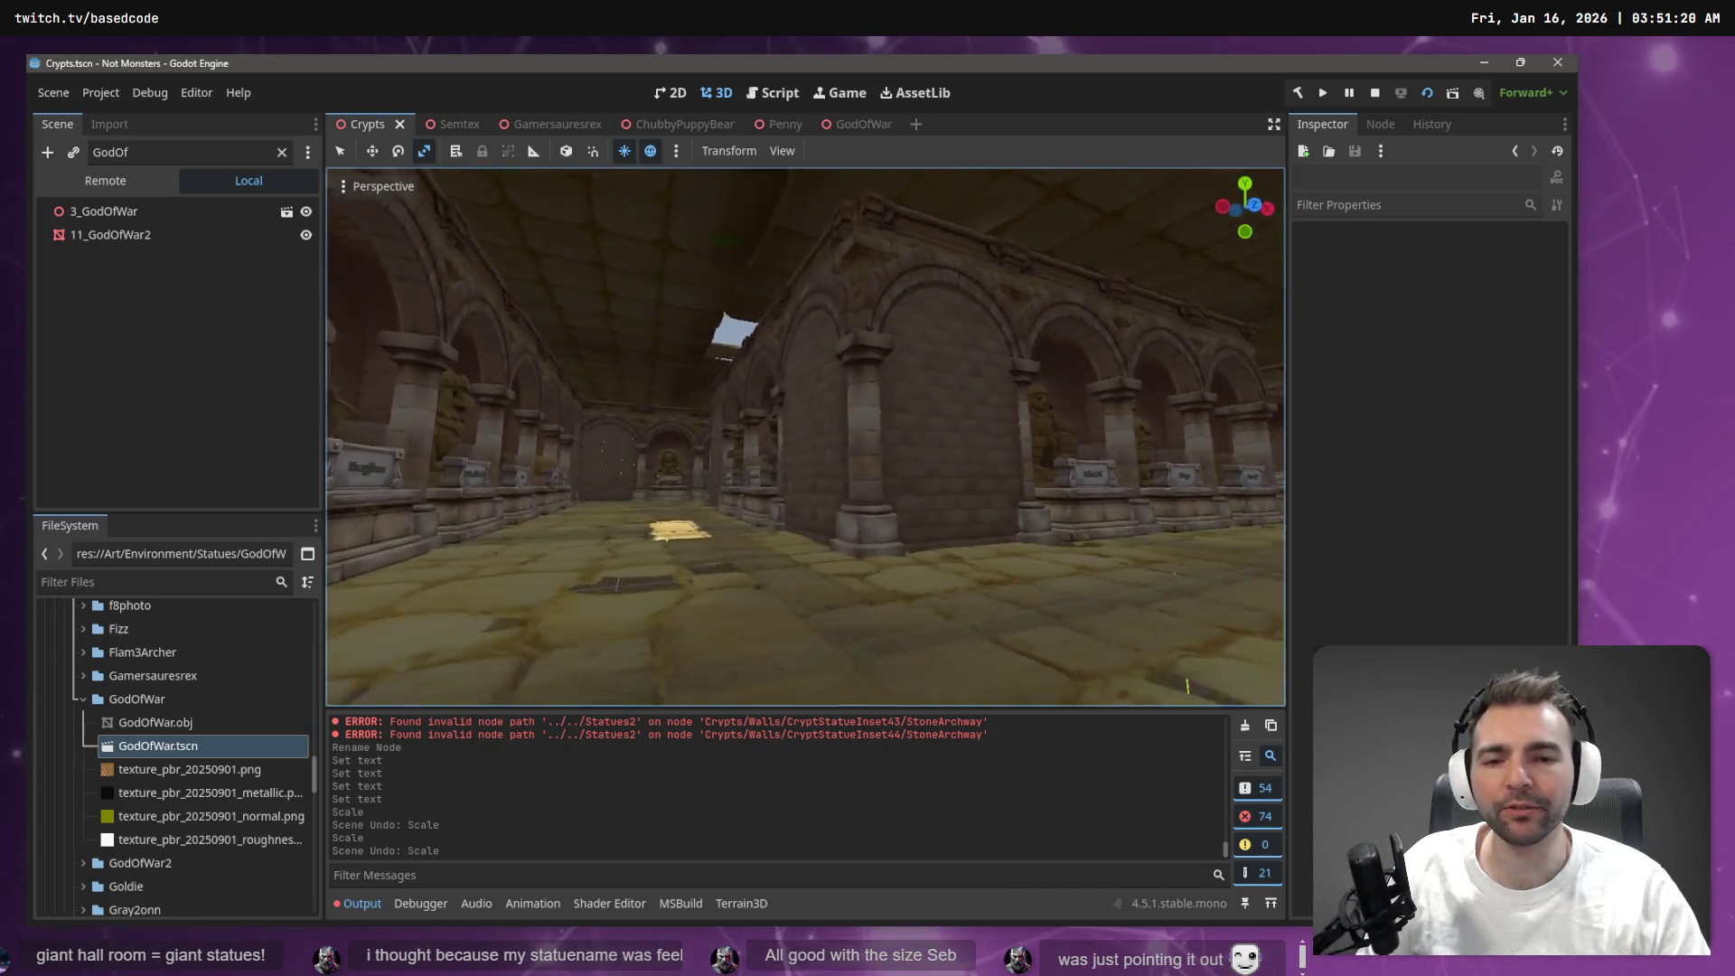
{"action": "key", "text": "w"}
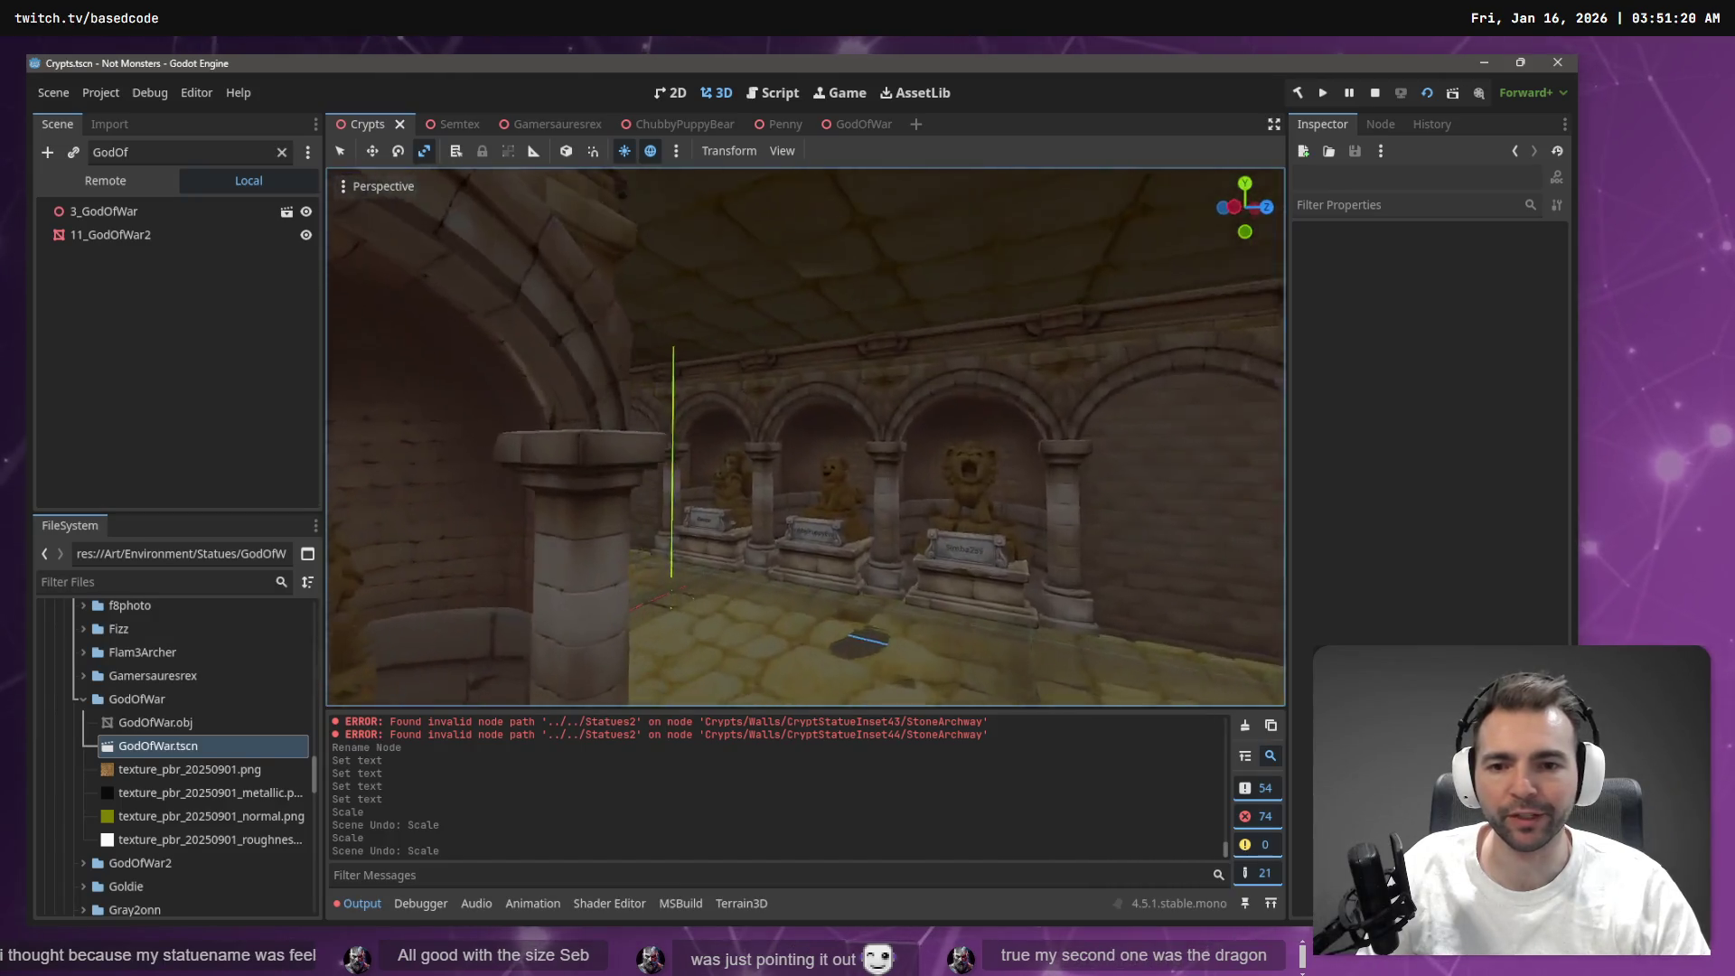
{"action": "key", "text": "e"}
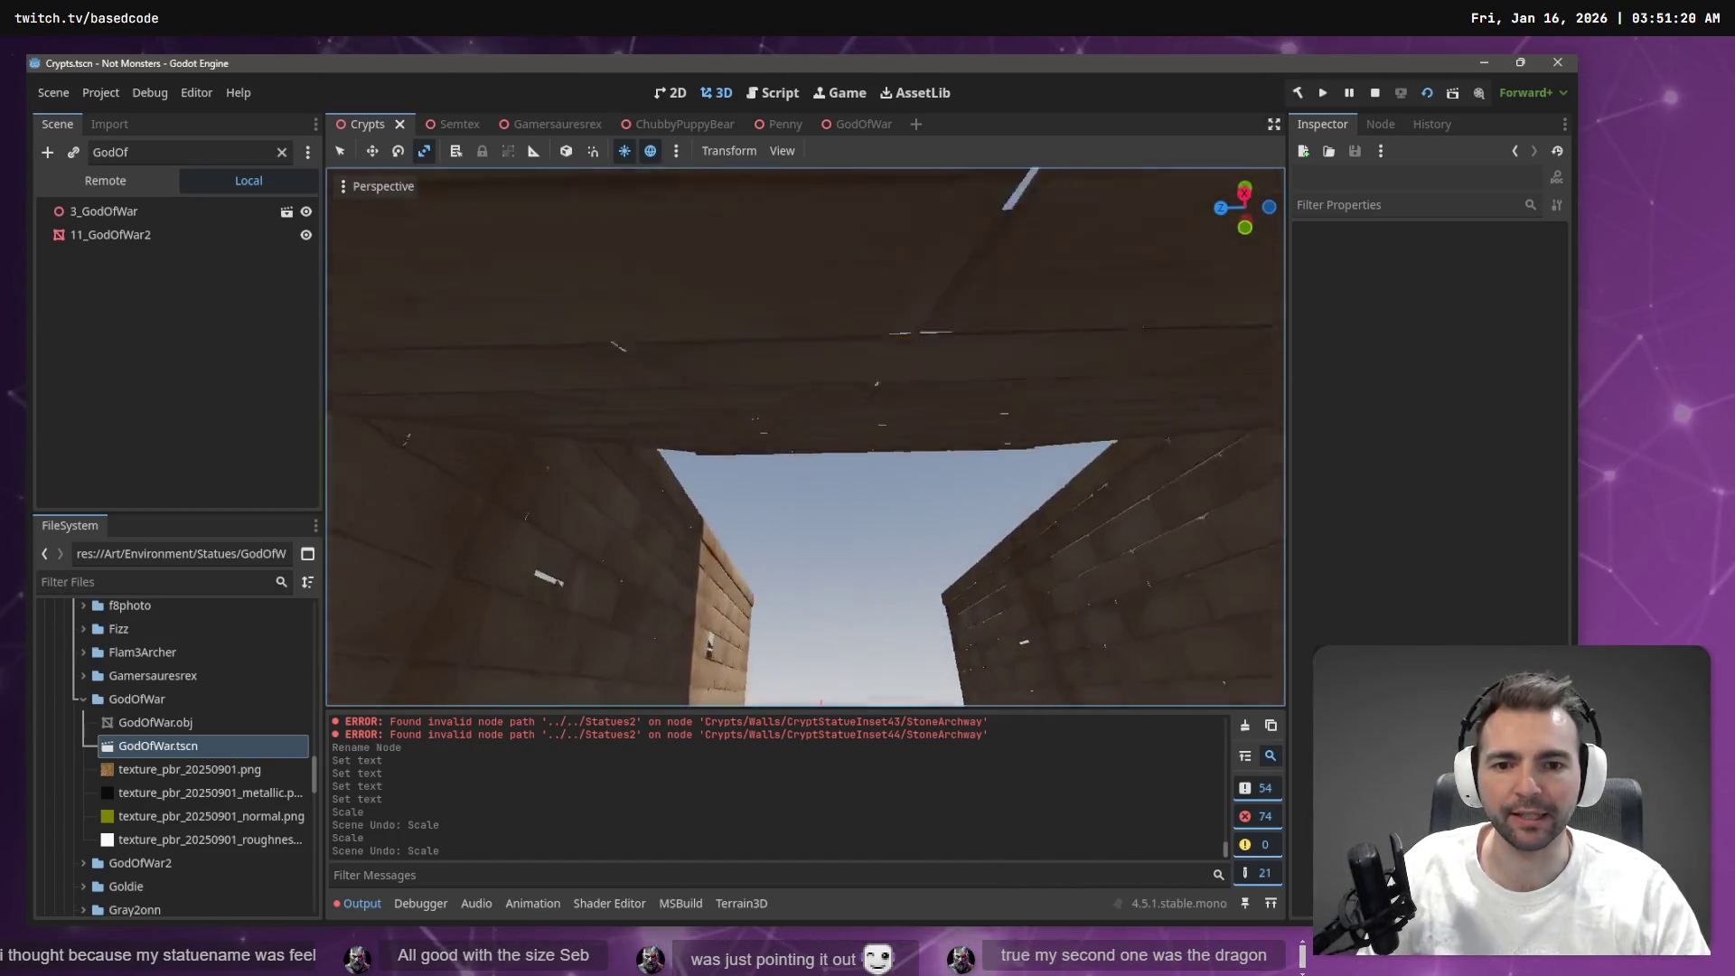
{"action": "key", "text": "q"}
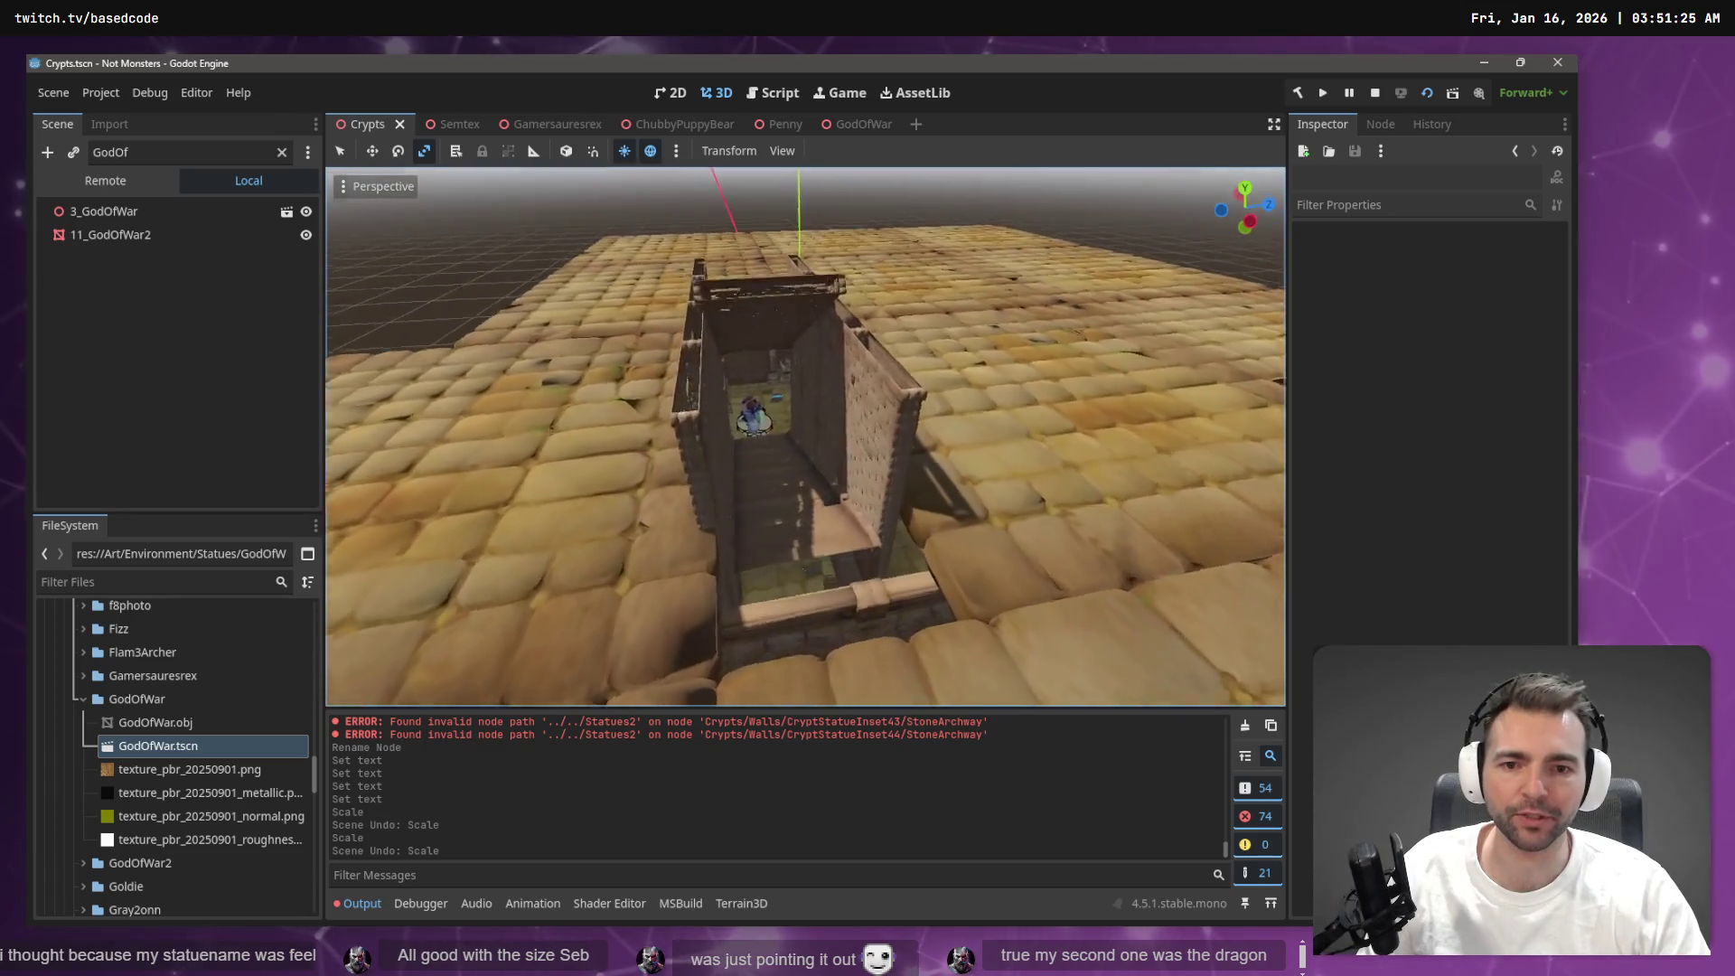
{"action": "key", "text": "w"}
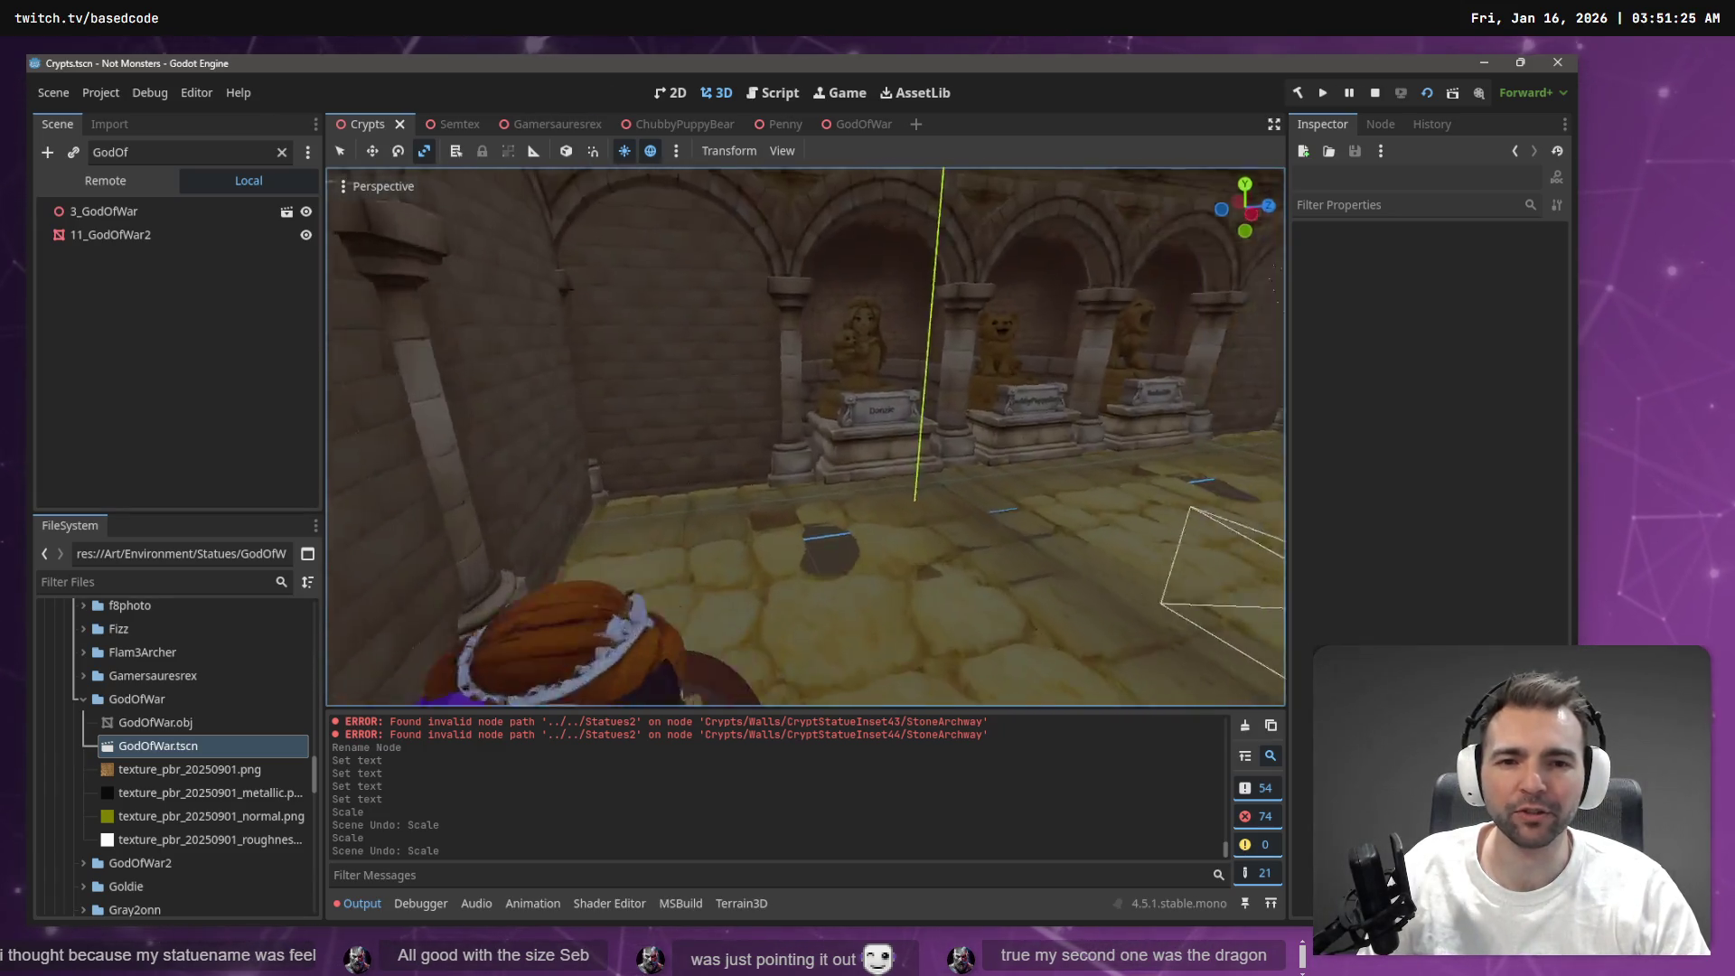
{"action": "key", "text": "w"}
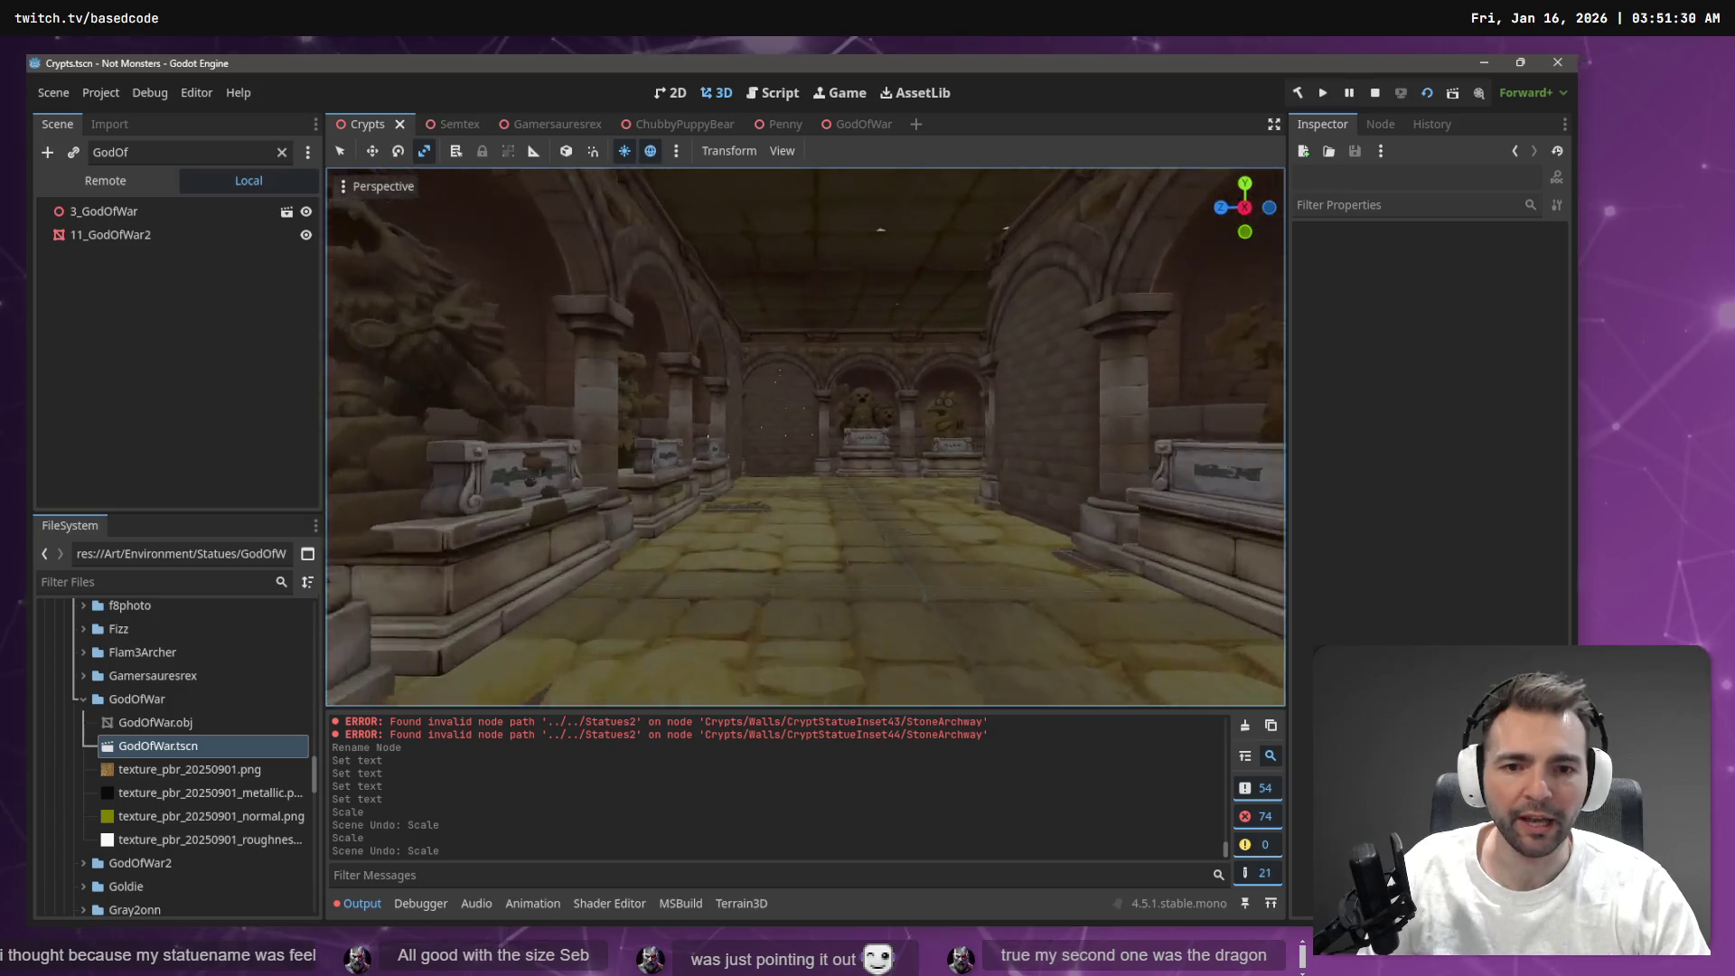
{"action": "key", "text": "w"}
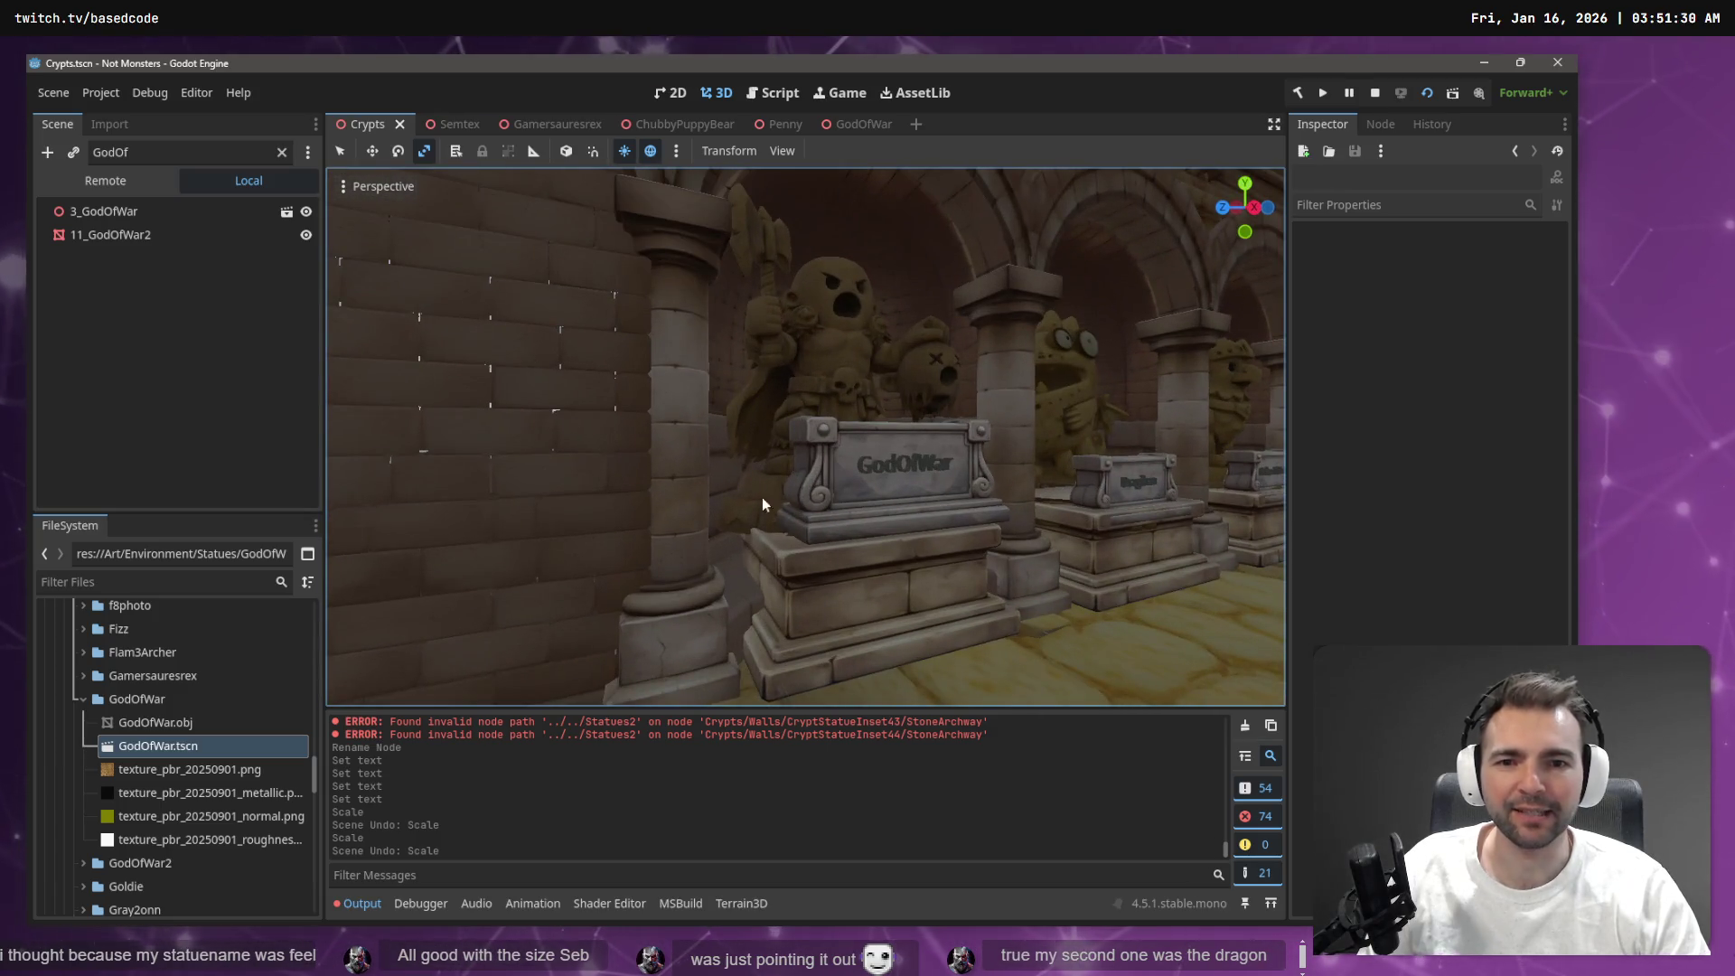
Inspect the GodOfWar and Dragihan statues up close, then select the hooded statue
{"action": "key", "text": "d"}
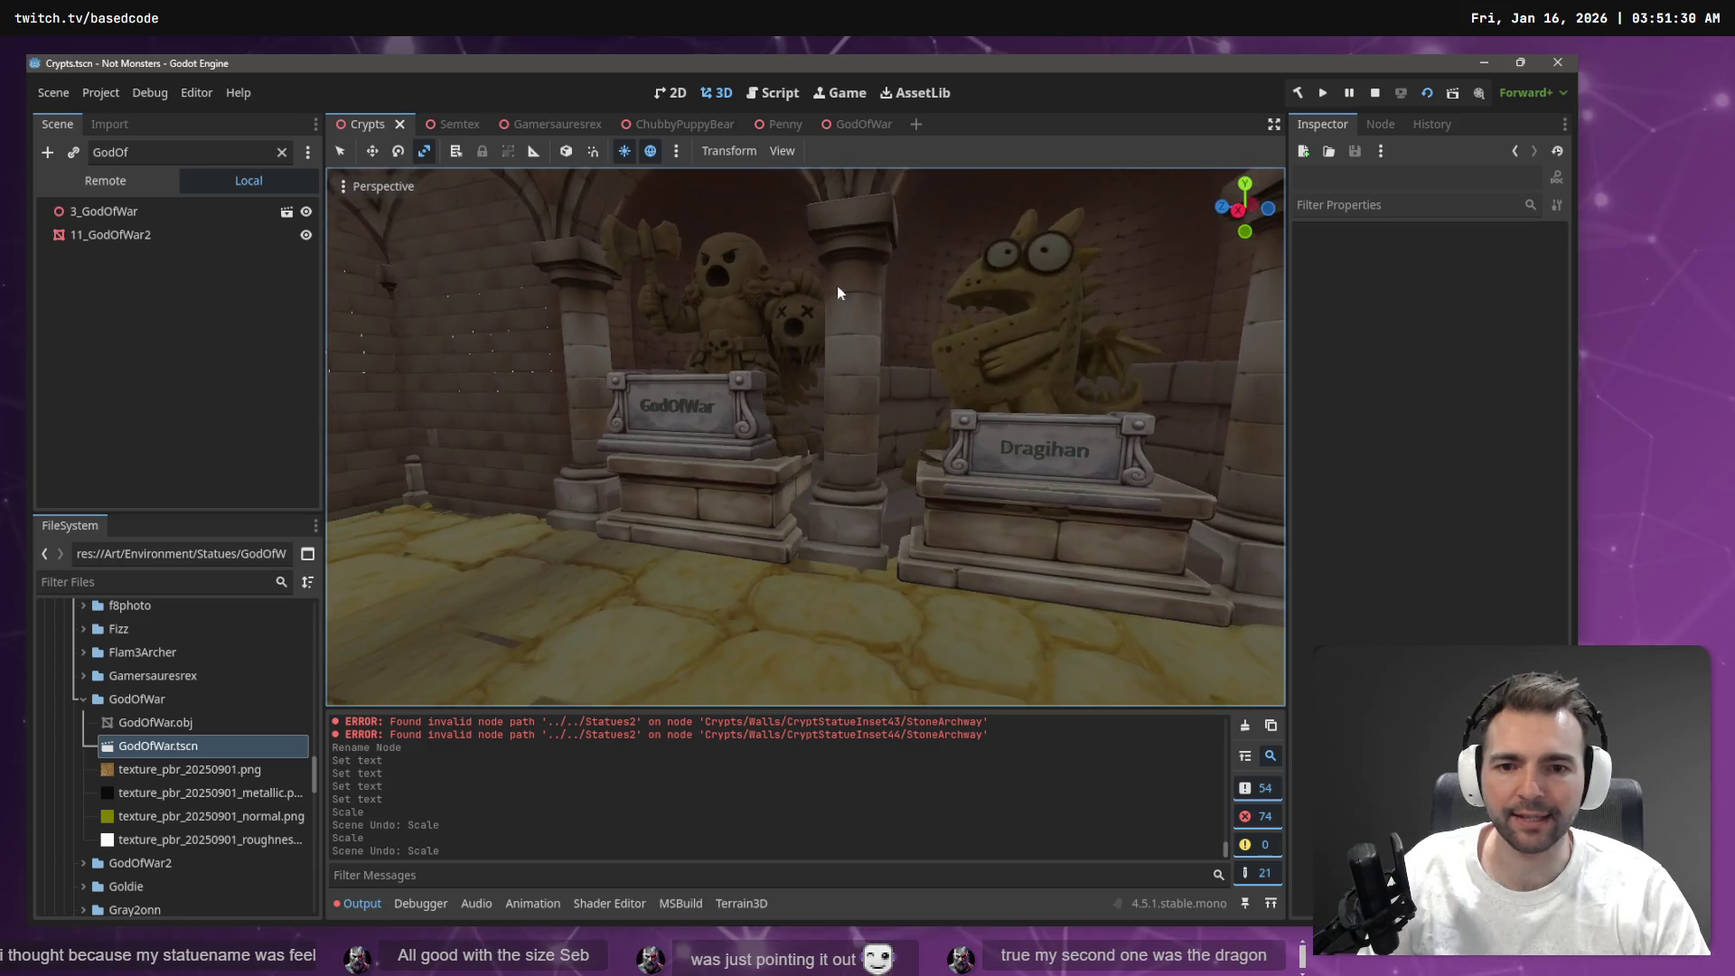
{"action": "key", "text": "a"}
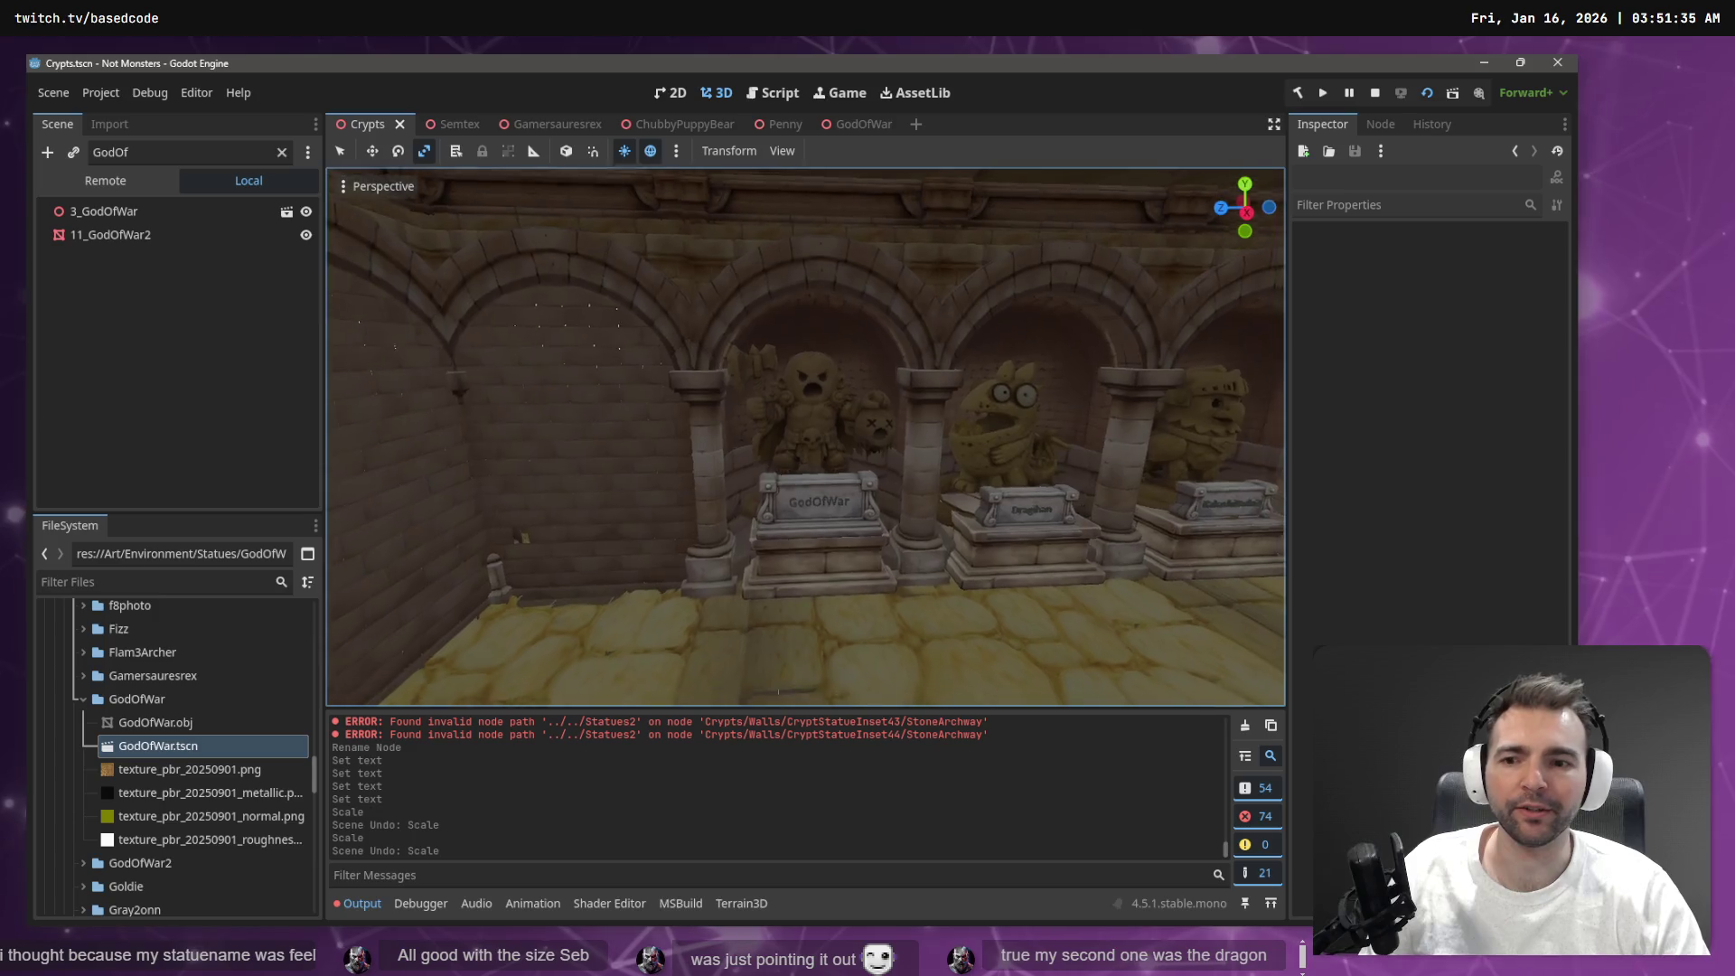
{"action": "key", "text": "w"}
{"action": "key", "text": "s"}
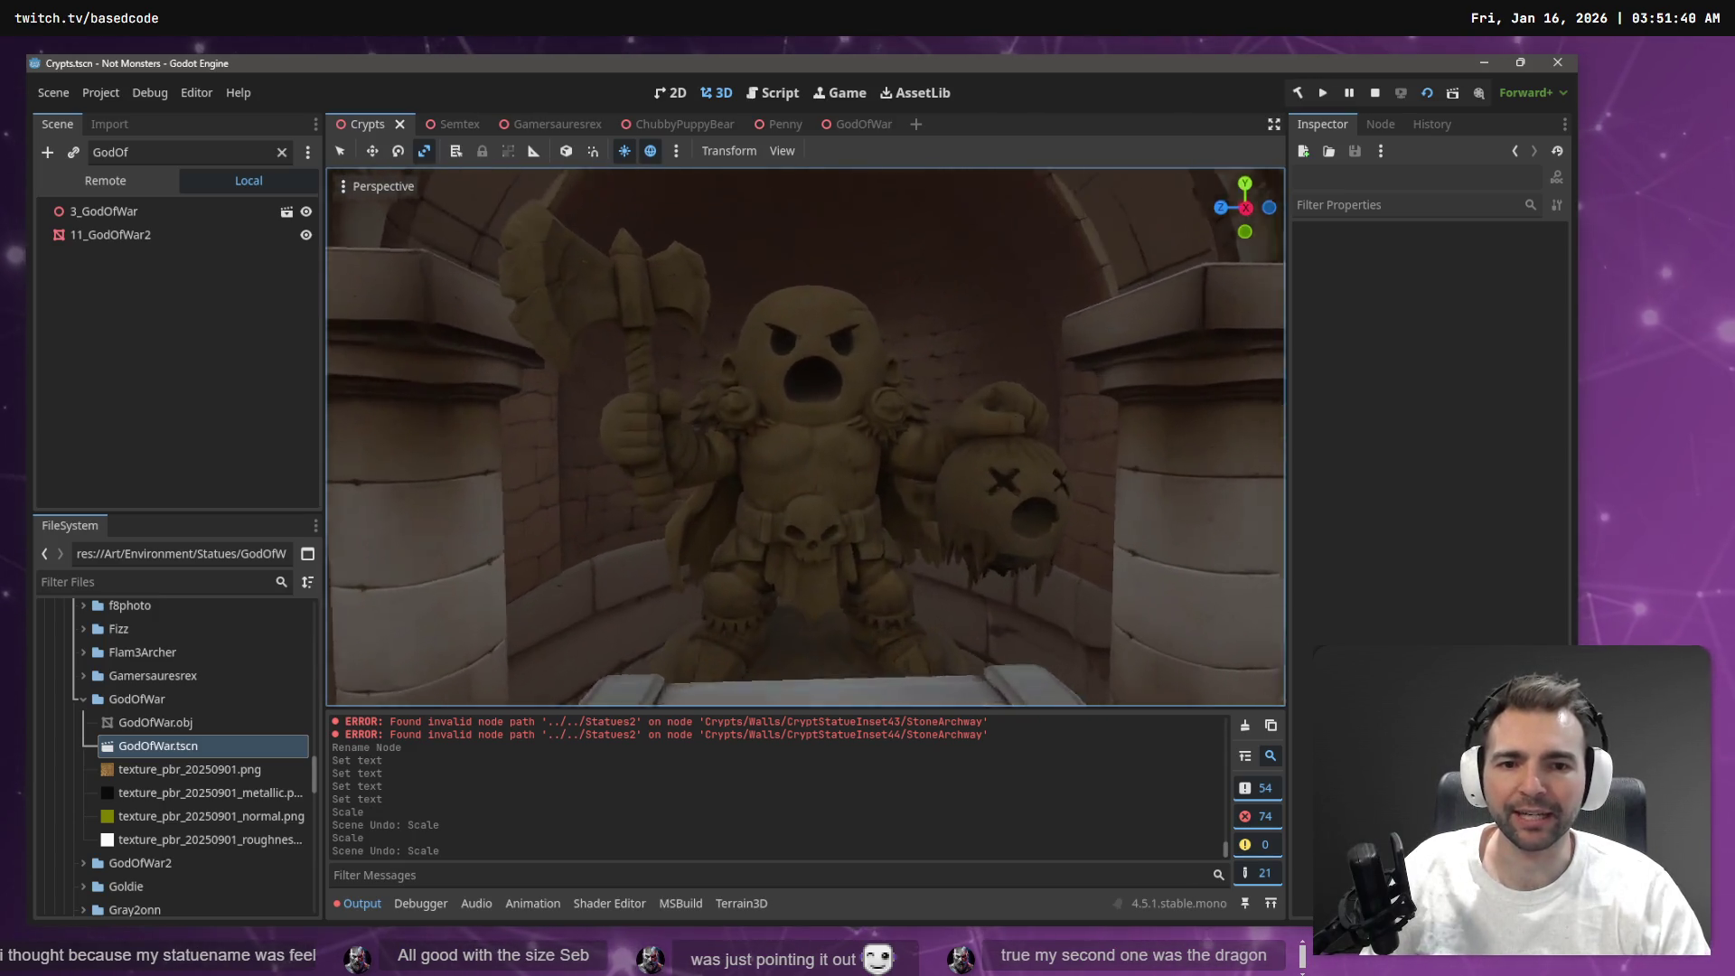
{"action": "key", "text": "w"}
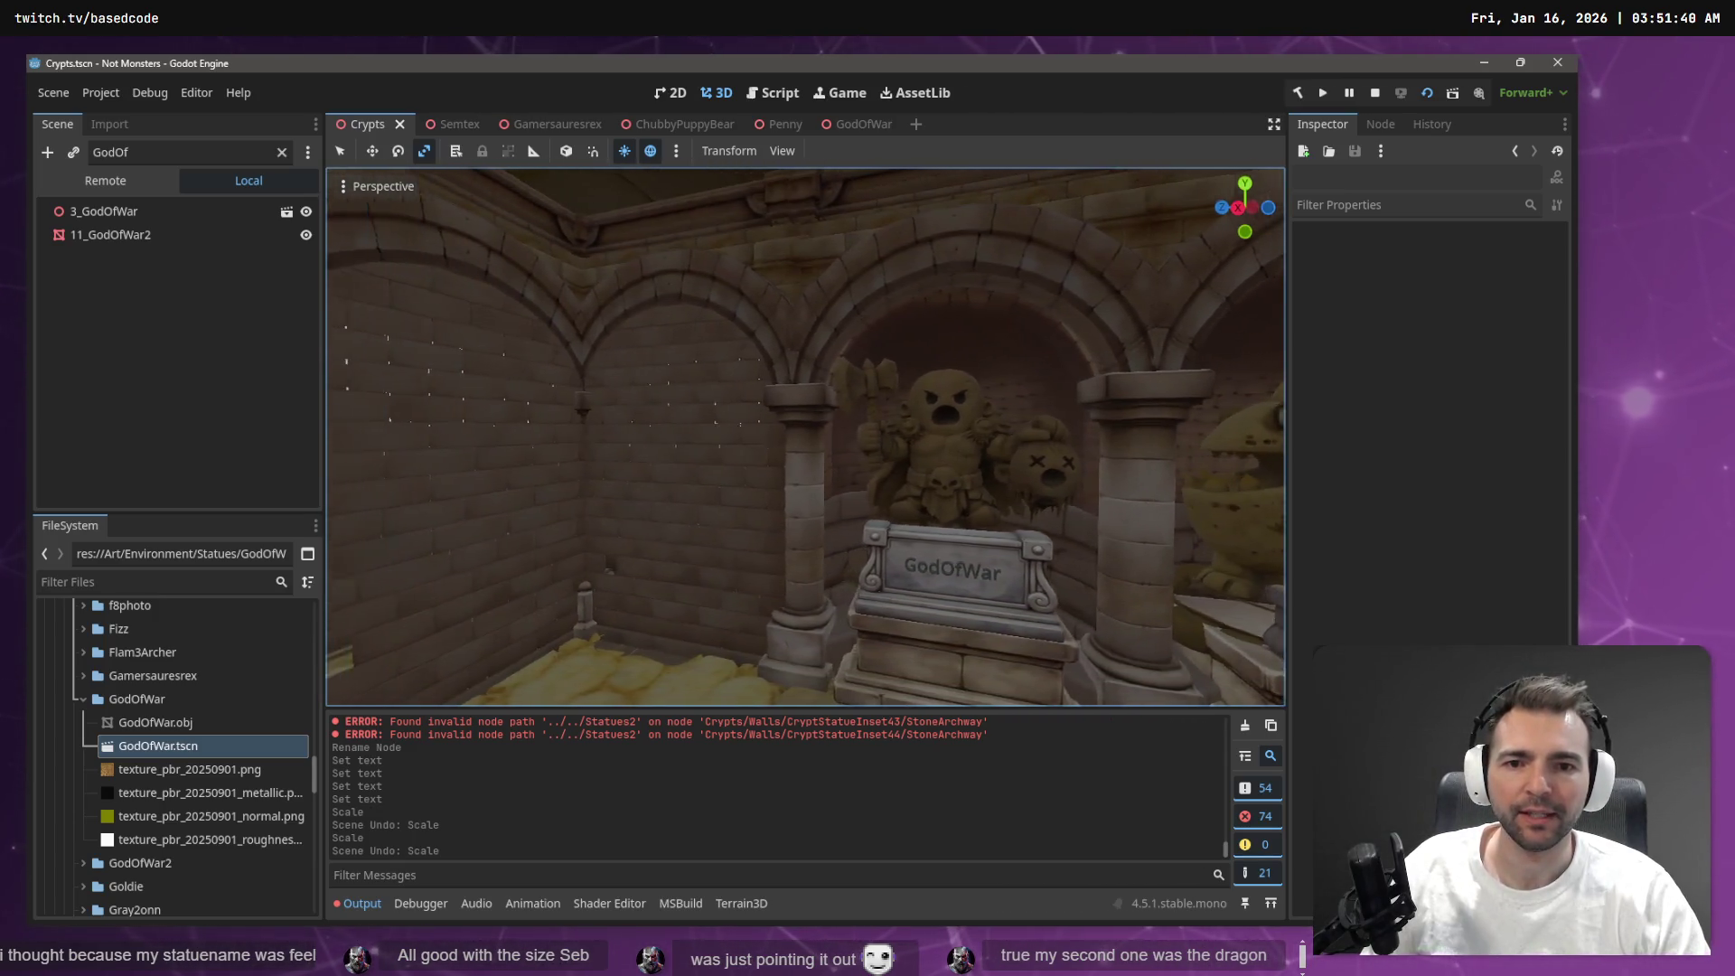
{"action": "key", "text": "s"}
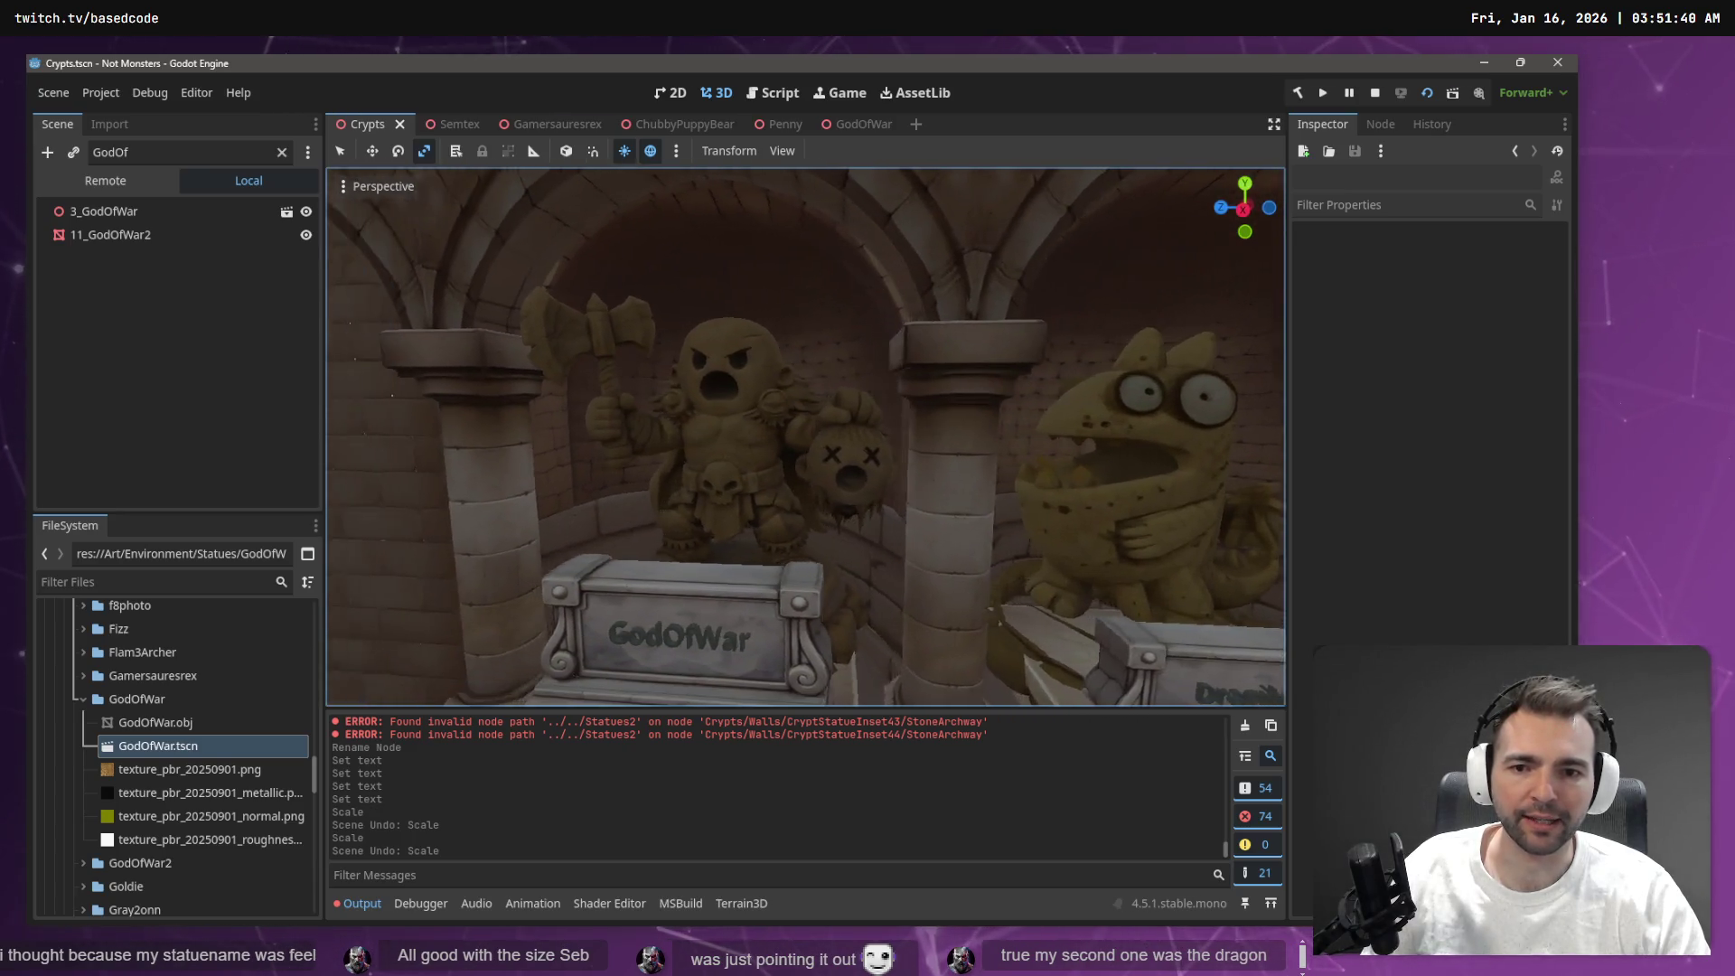
{"action": "key", "text": "w"}
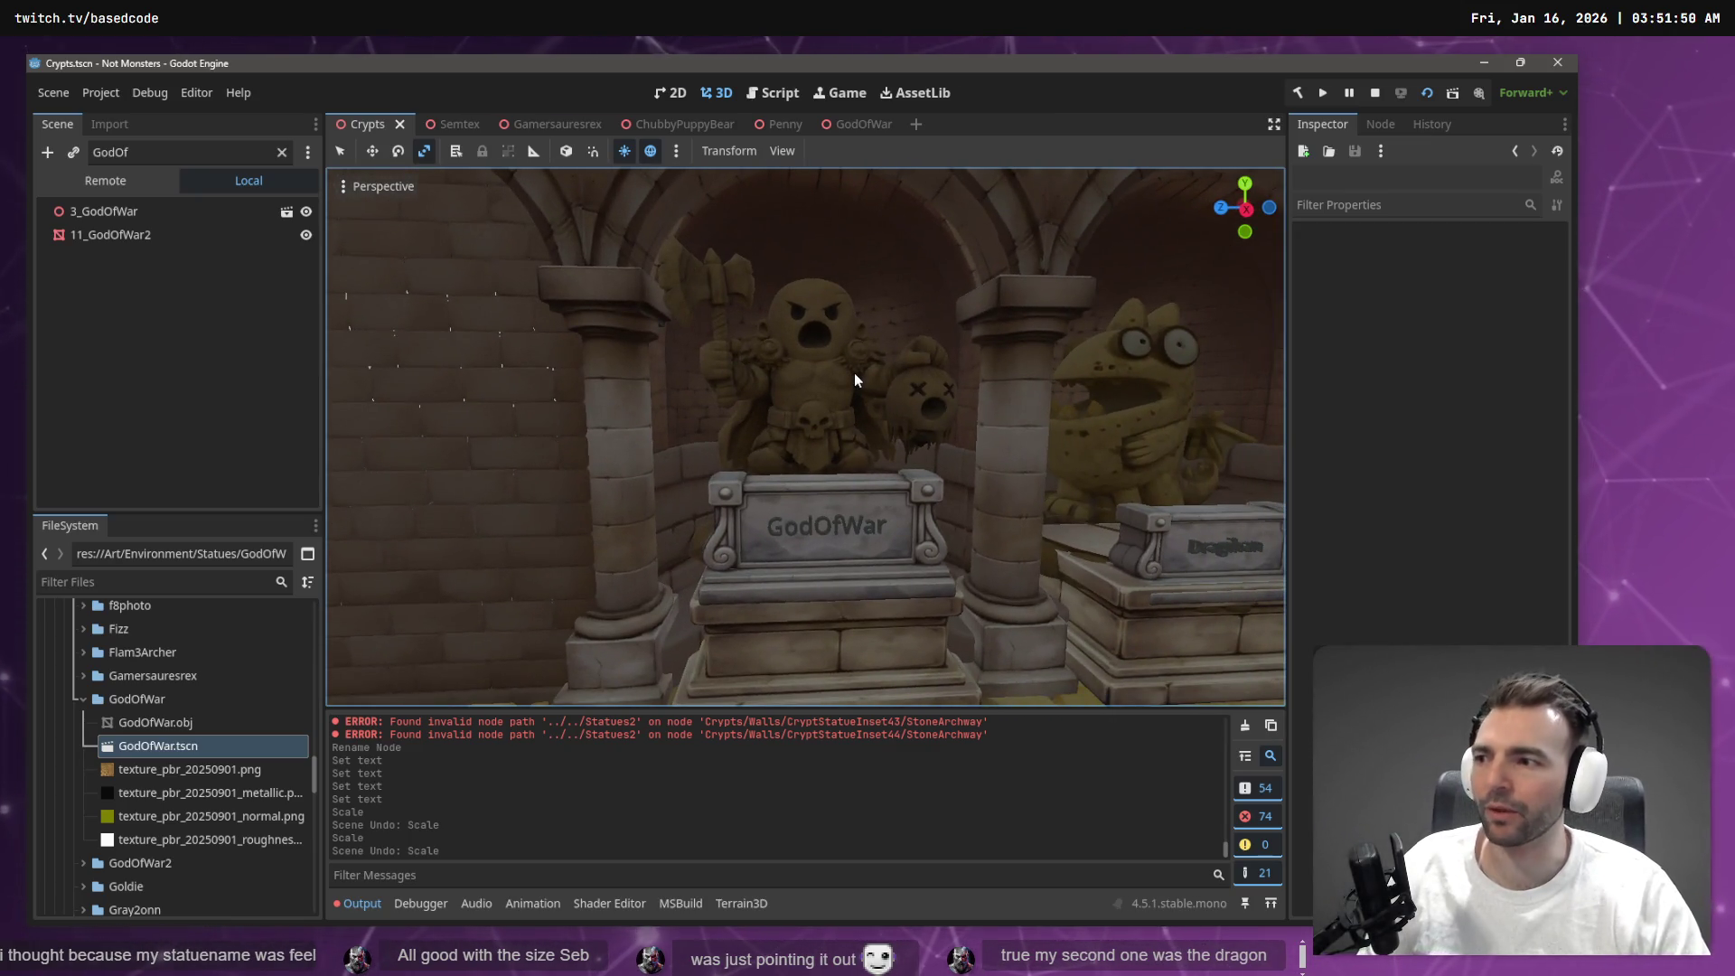
{"action": "key", "text": "s"}
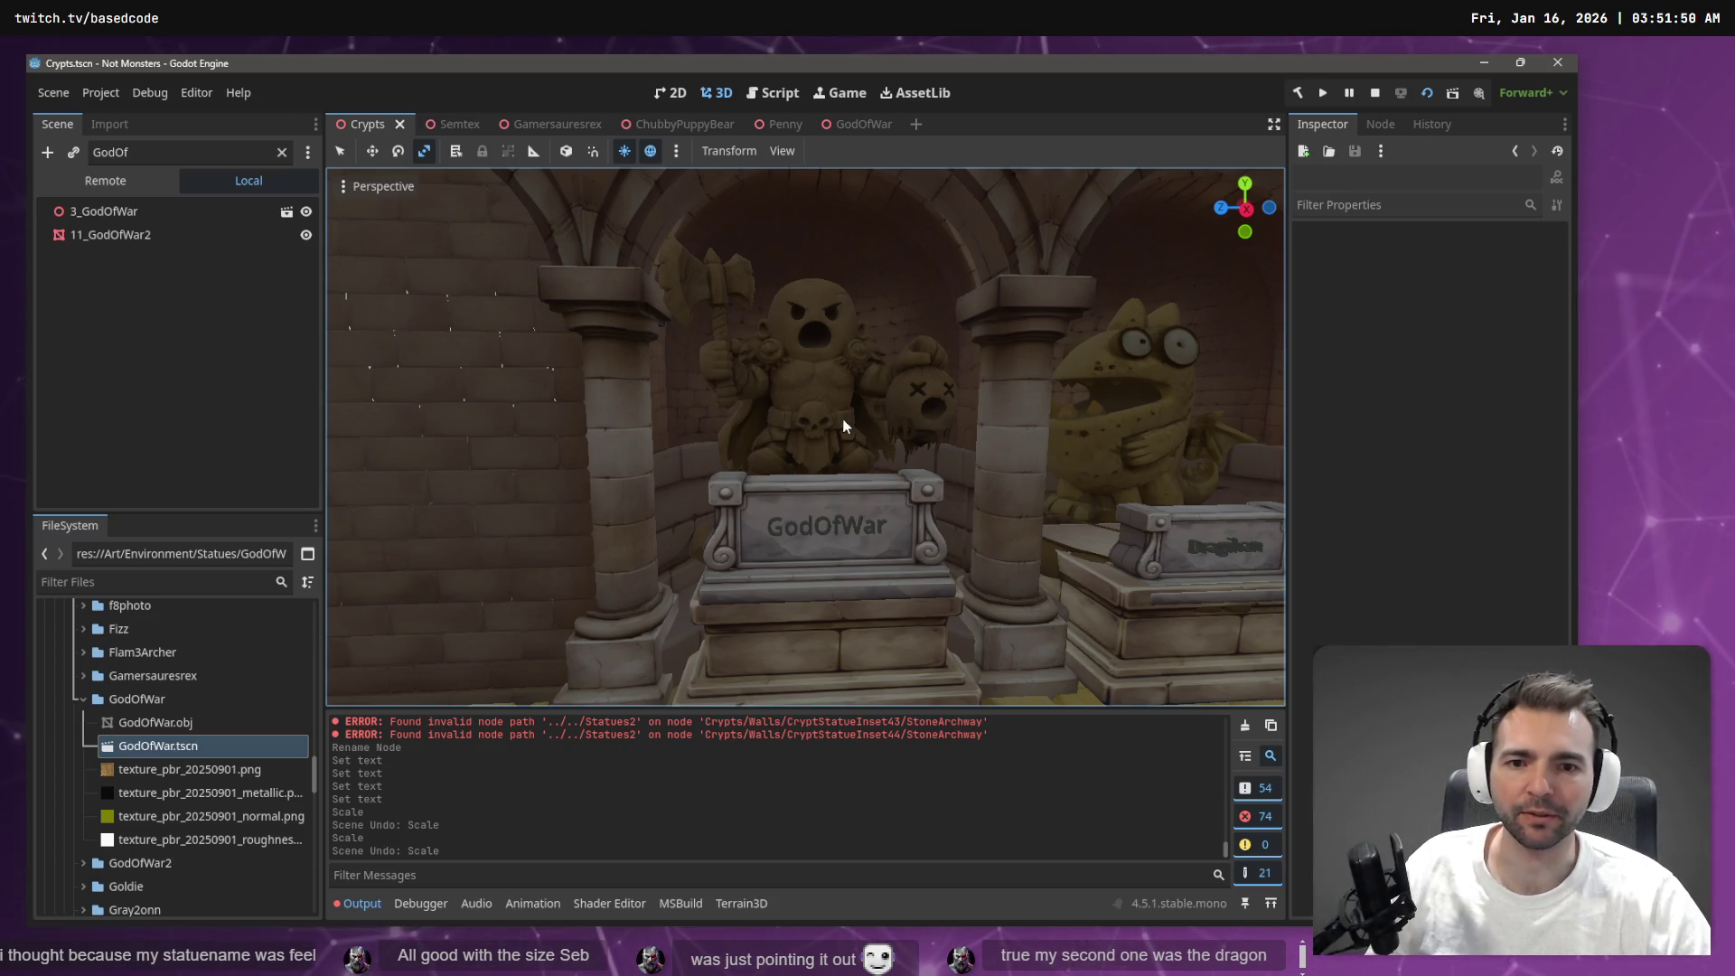
{"action": "key", "text": "w"}
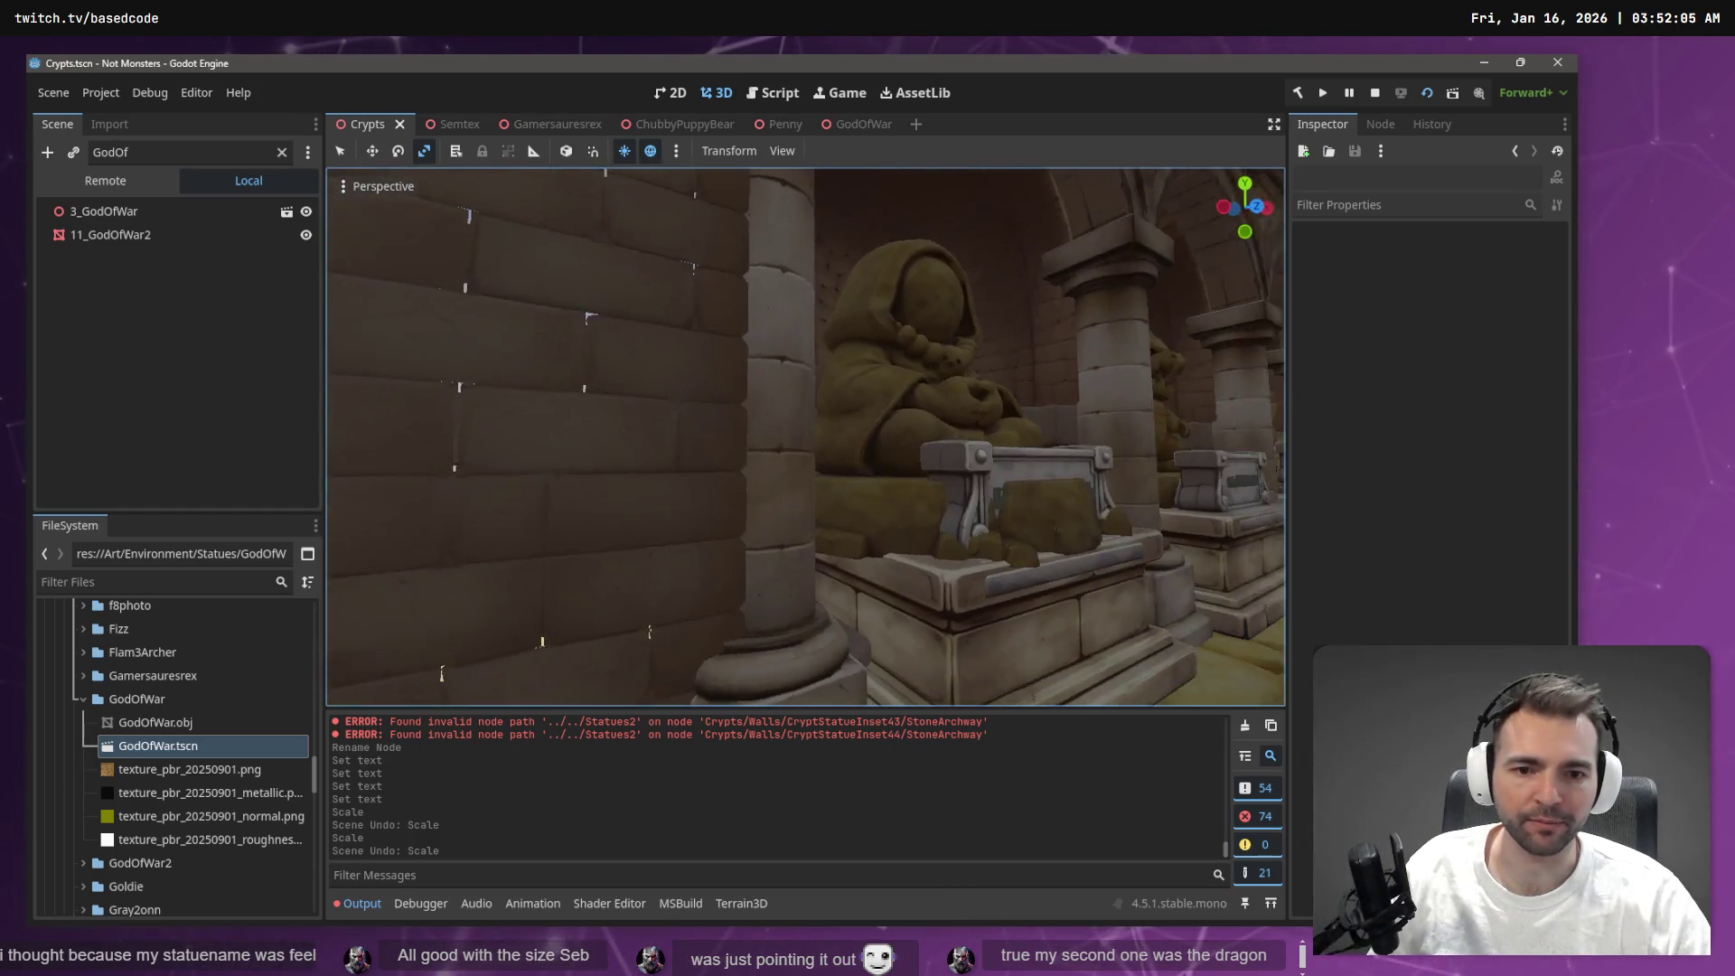
{"action": "left_click", "coordinate": [878, 370]}
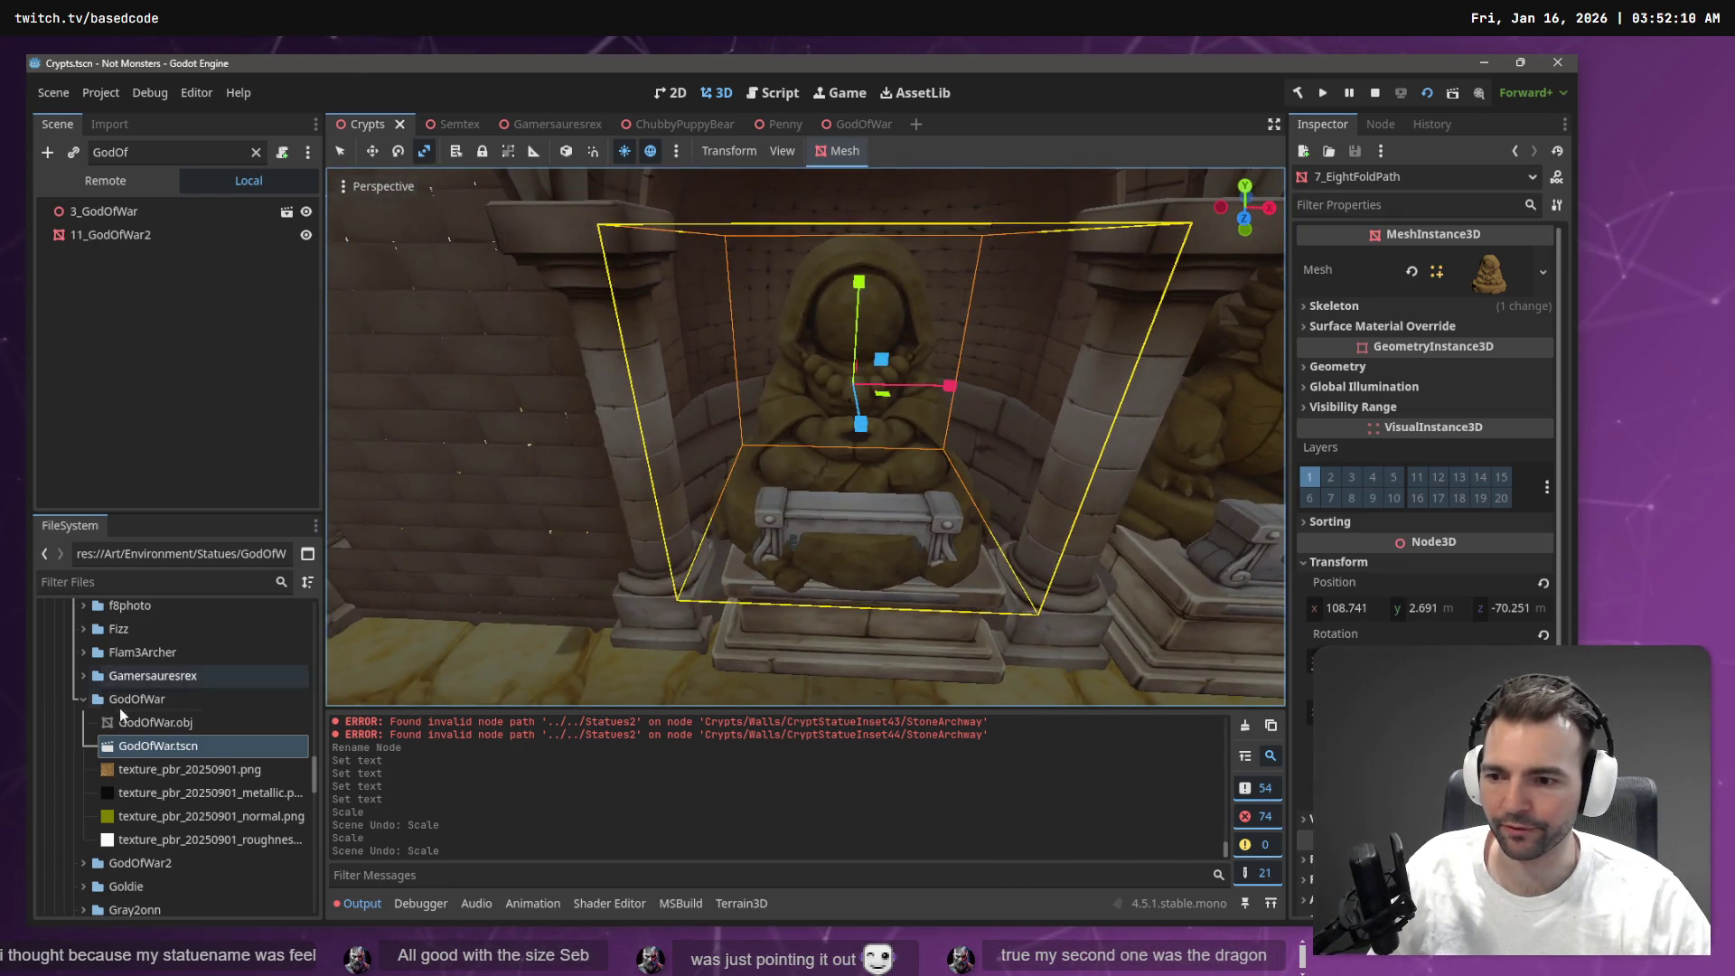
Clear the scene filter and browse the 7_EightFoldPath node and its StatuePlaque in the tree
{"action": "left_click", "coordinate": [256, 152]}
{"action": "right_click", "coordinate": [162, 494]}
{"action": "key", "text": "Escape"}
{"action": "scroll", "coordinate": [115, 476], "scroll_direction": "down", "scroll_amount": 1}
{"action": "right_click", "coordinate": [149, 462]}
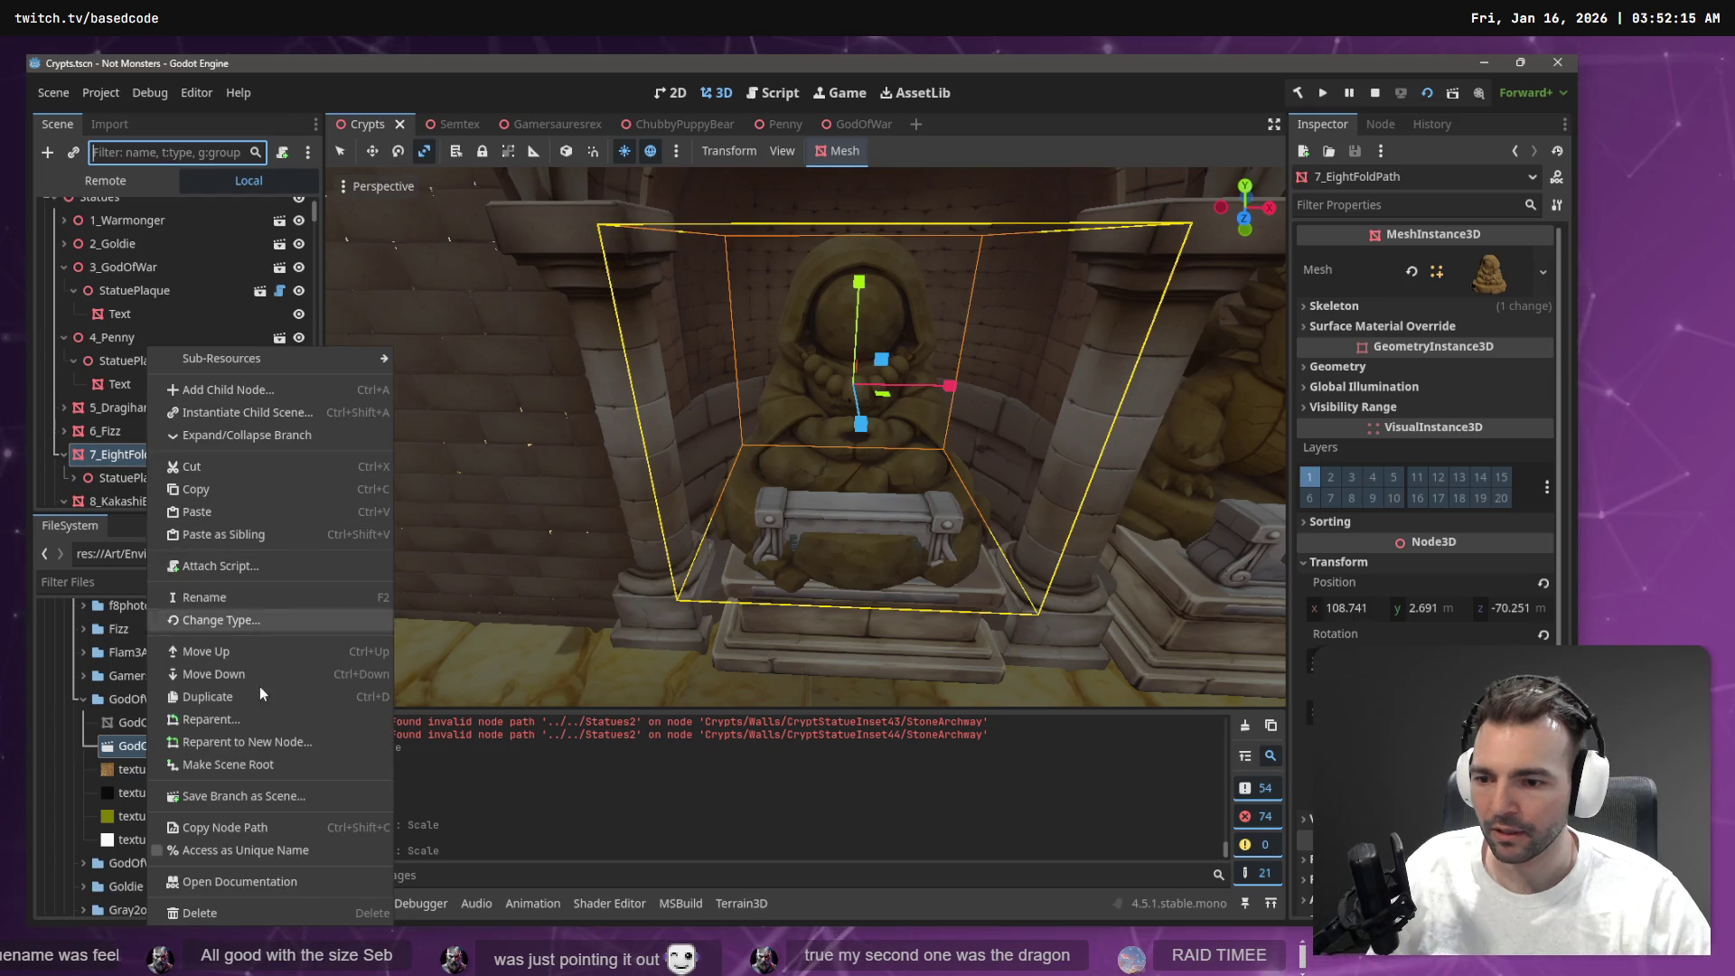
{"action": "left_click", "coordinate": [111, 477]}
{"action": "left_click", "coordinate": [111, 477]}
{"action": "right_click", "coordinate": [127, 462]}
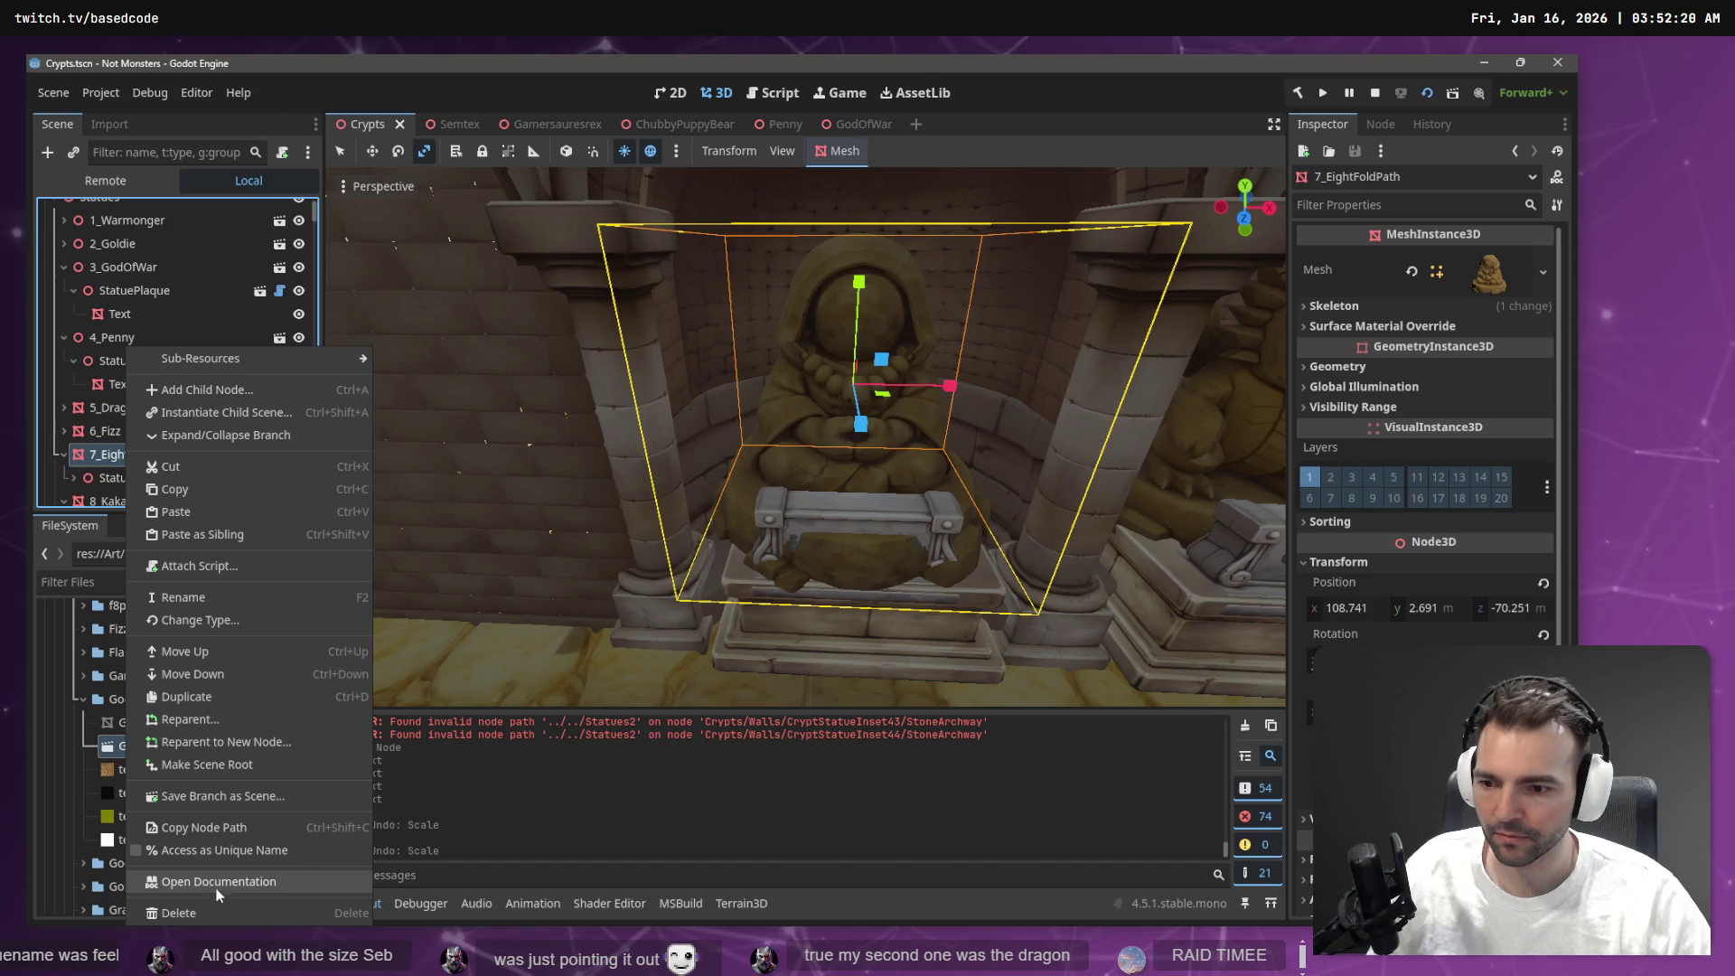
{"action": "left_click", "coordinate": [99, 461]}
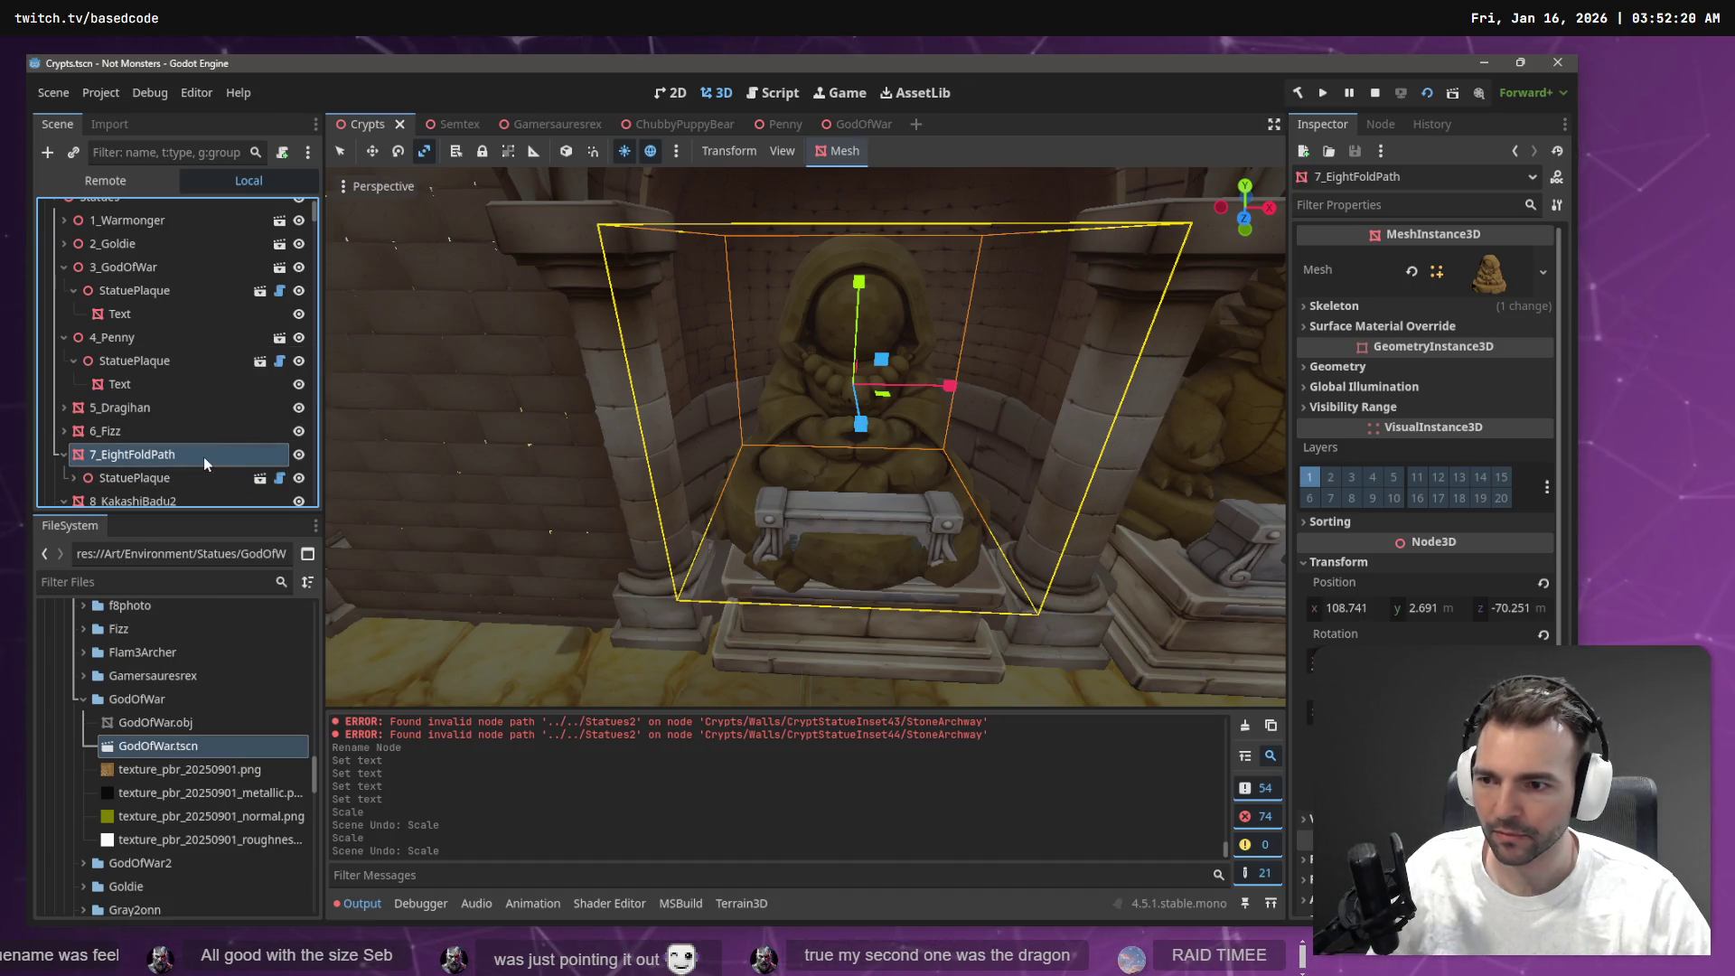
{"action": "right_click", "coordinate": [204, 458]}
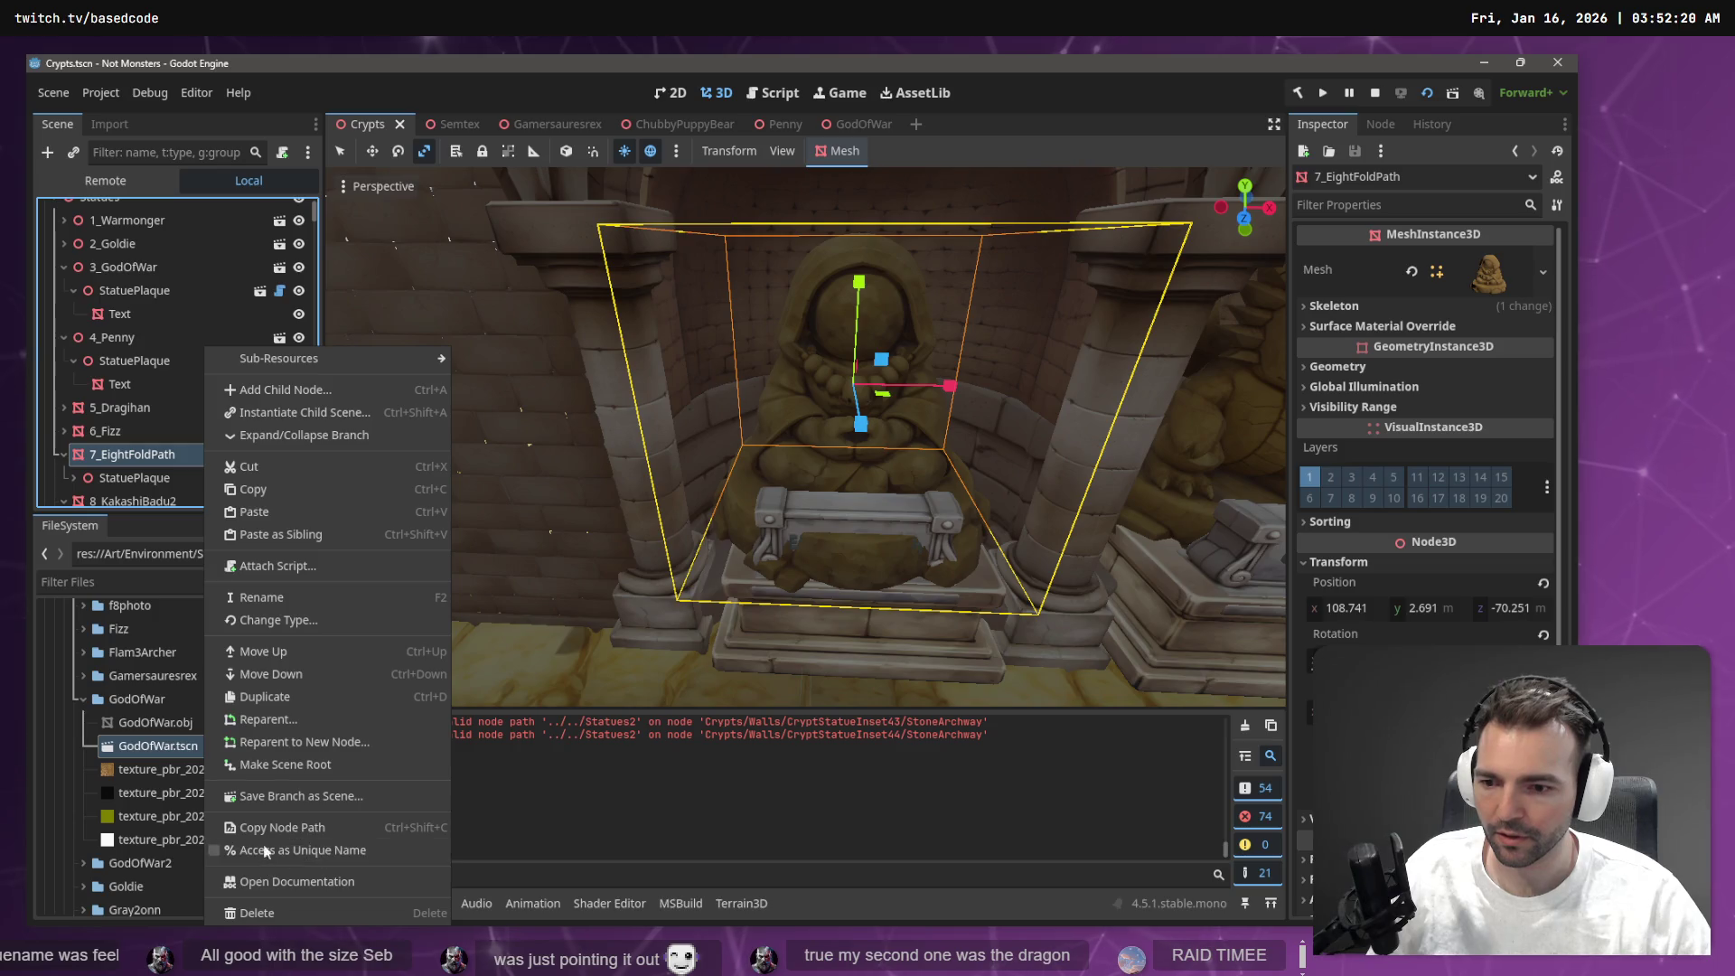
{"action": "left_click", "coordinate": [119, 458]}
{"action": "key", "text": "Up"}
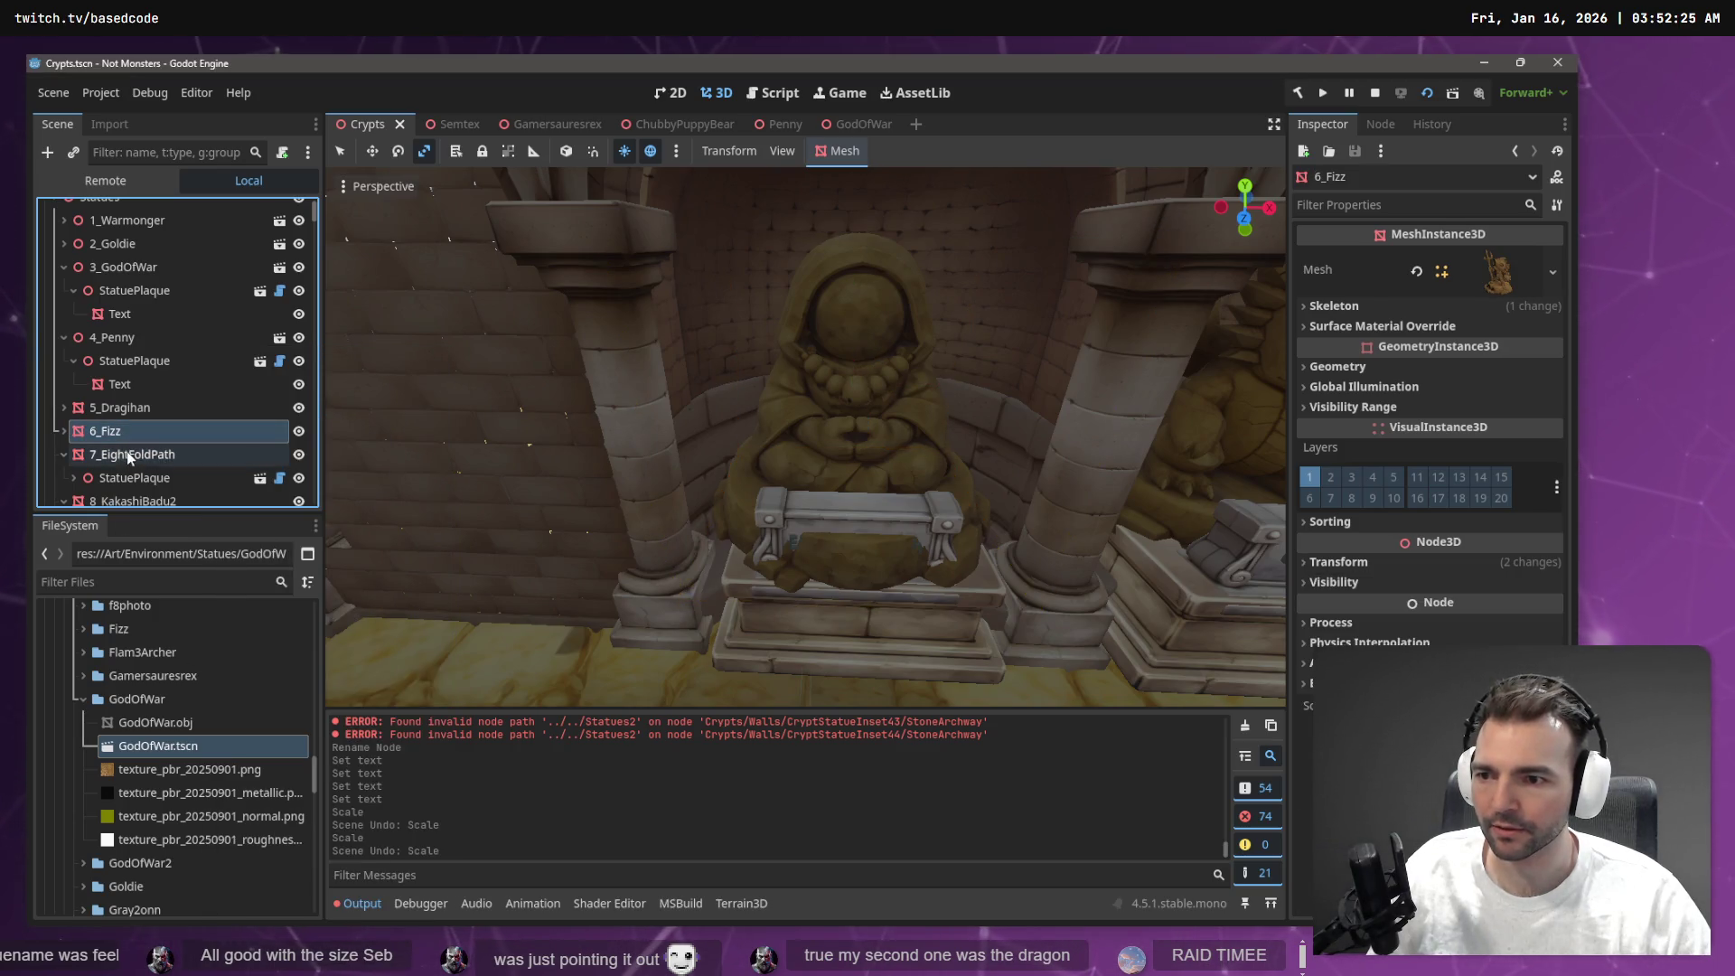
Open the EightFoldPath asset folder and show EightFoldPath.obj's import settings
{"action": "left_click", "coordinate": [83, 698]}
{"action": "scroll", "coordinate": [111, 757], "scroll_direction": "down", "scroll_amount": 2}
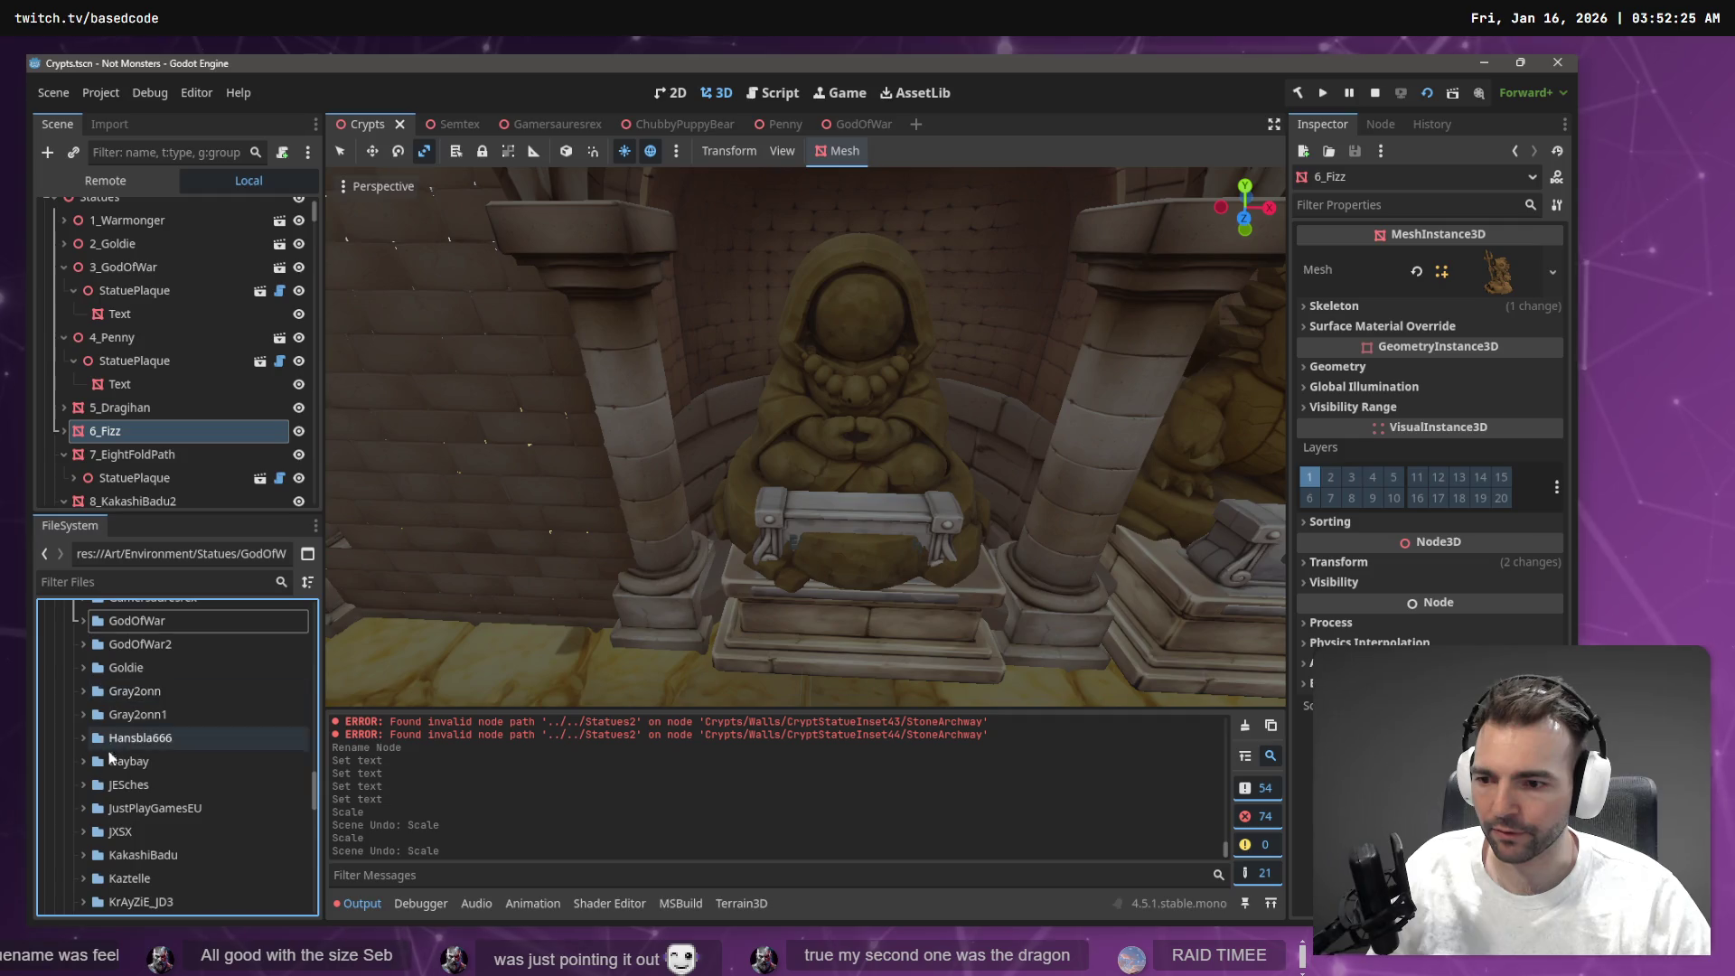
{"action": "scroll", "coordinate": [80, 750], "scroll_direction": "up", "scroll_amount": 5}
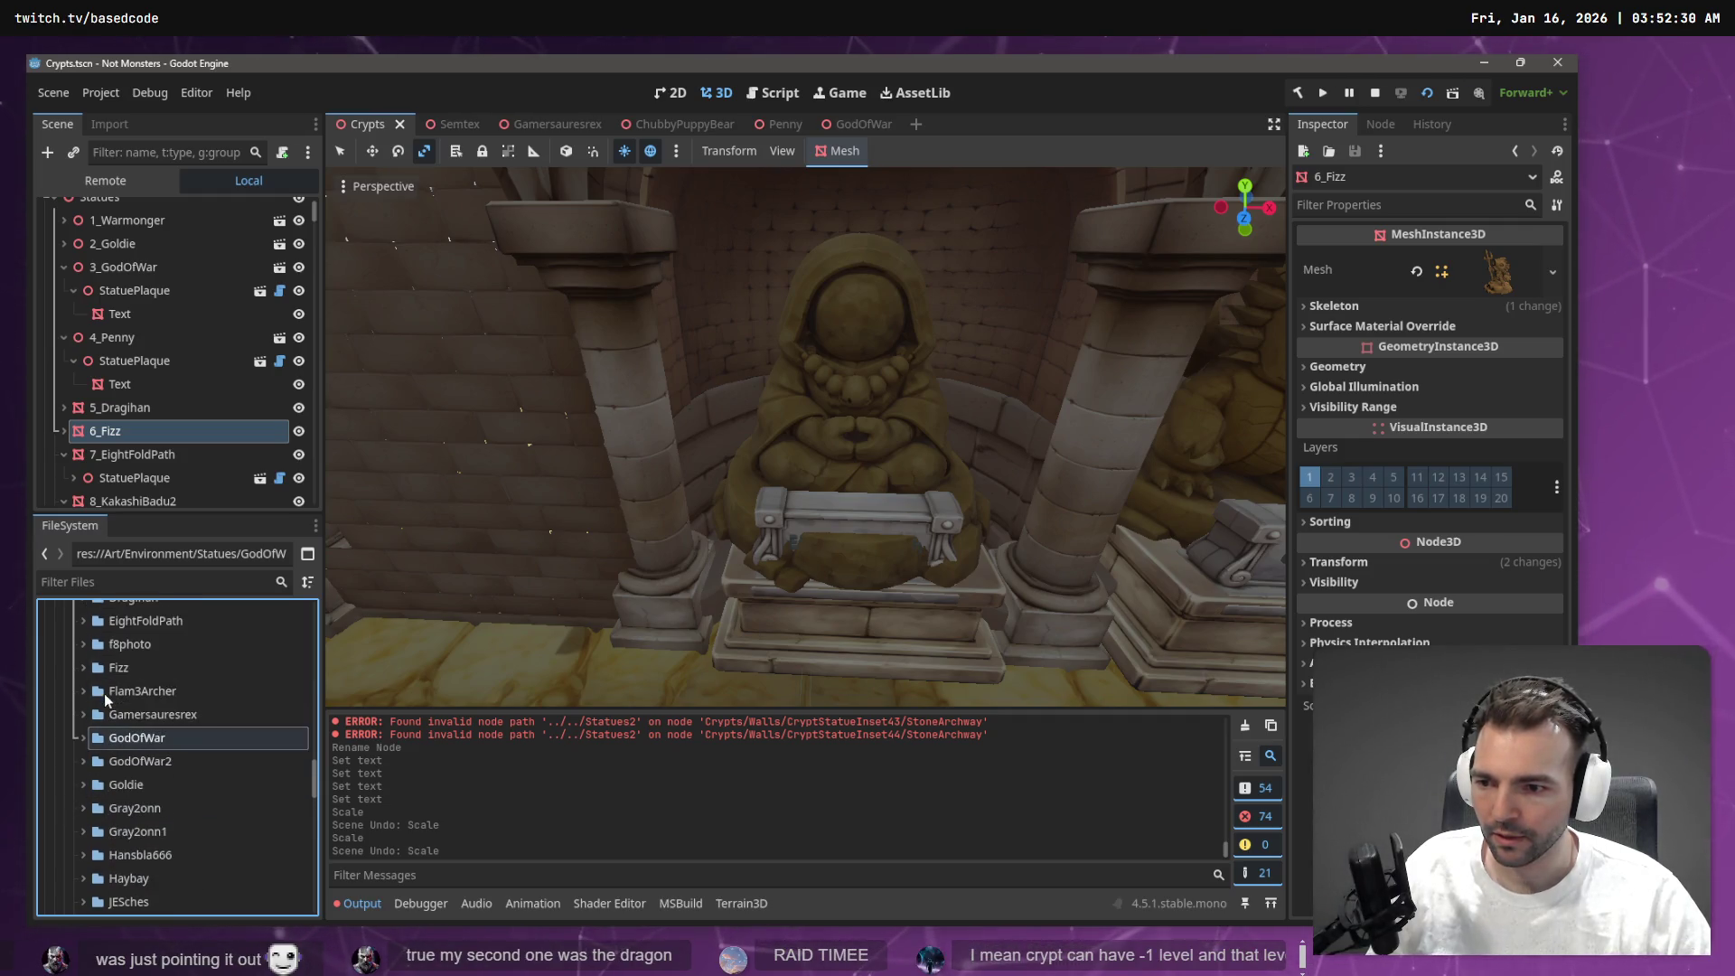
{"action": "left_click", "coordinate": [83, 698]}
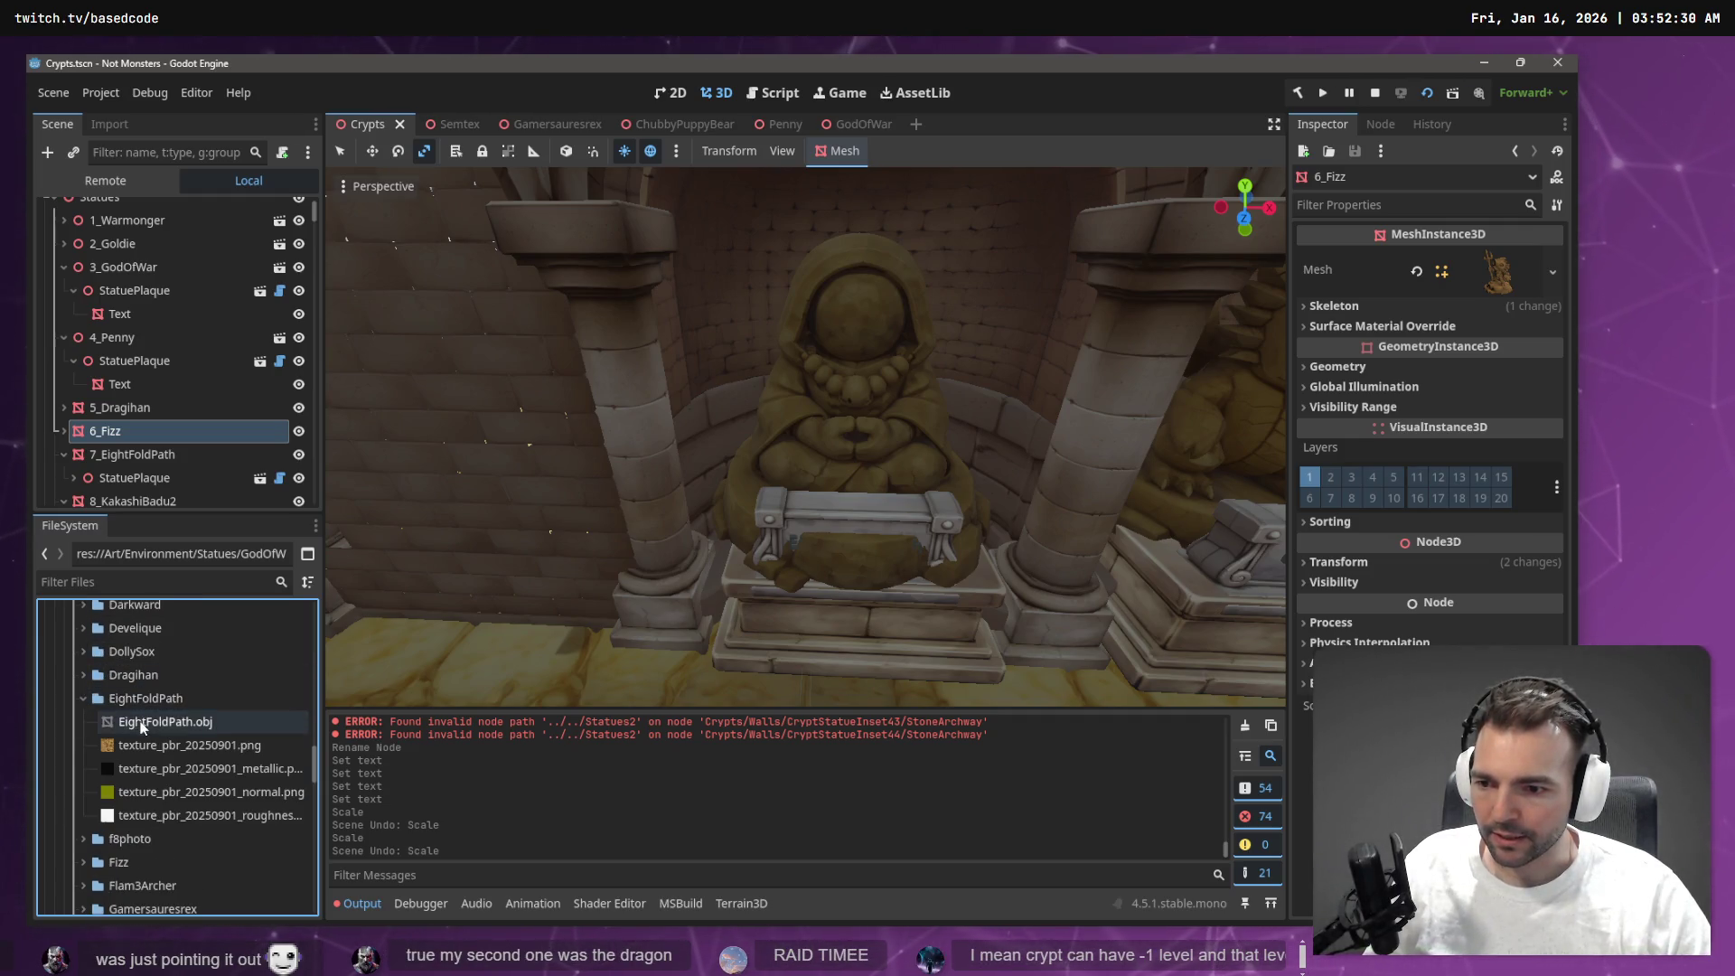
{"action": "left_click", "coordinate": [110, 125]}
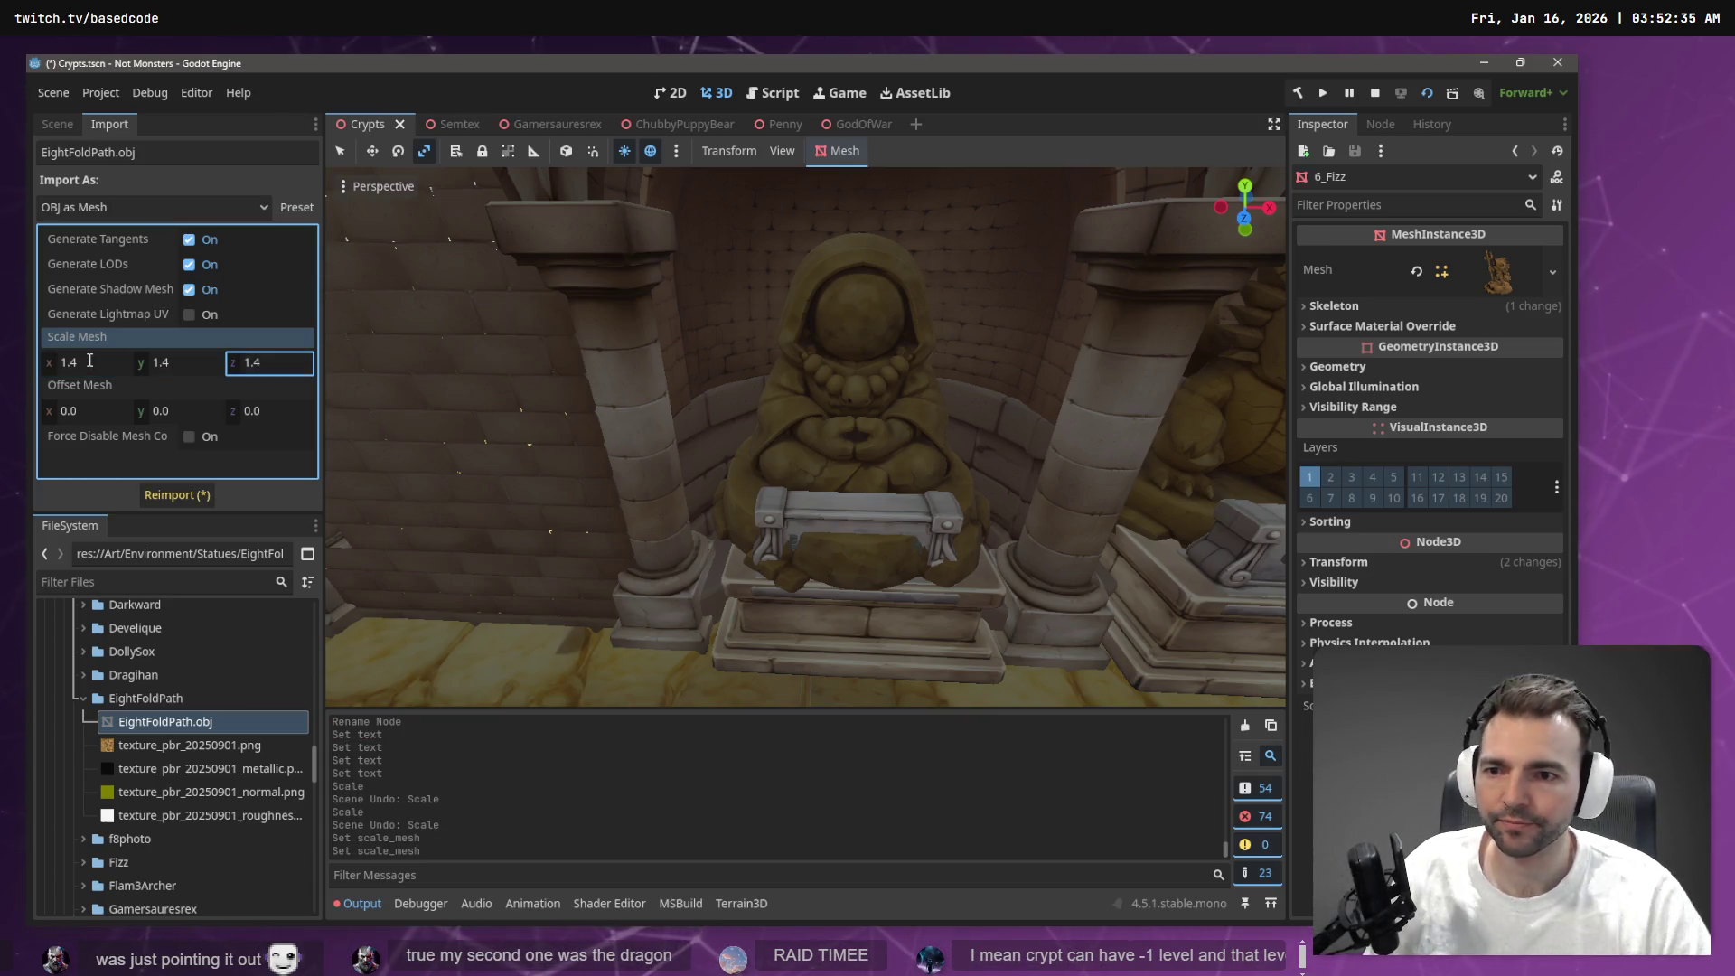
Reimport EightFoldPath.obj at scale 1.4 and select the Gamersaurous2 statue
{"action": "left_click", "coordinate": [187, 499]}
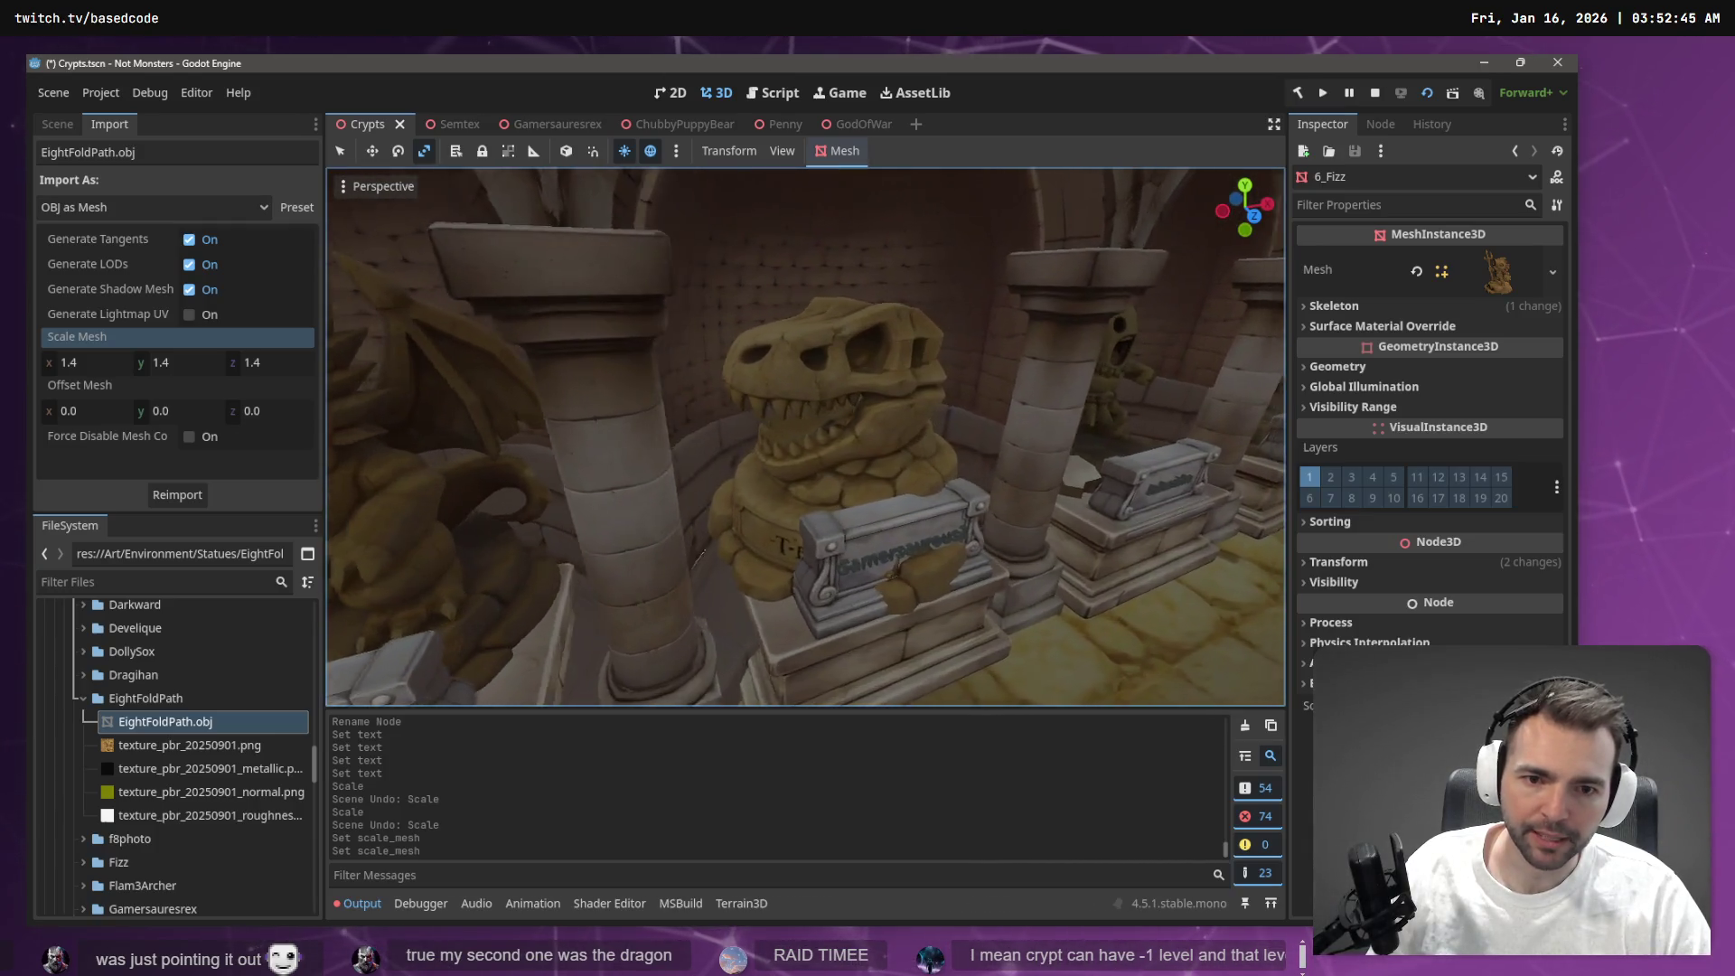
{"action": "left_click", "coordinate": [792, 464]}
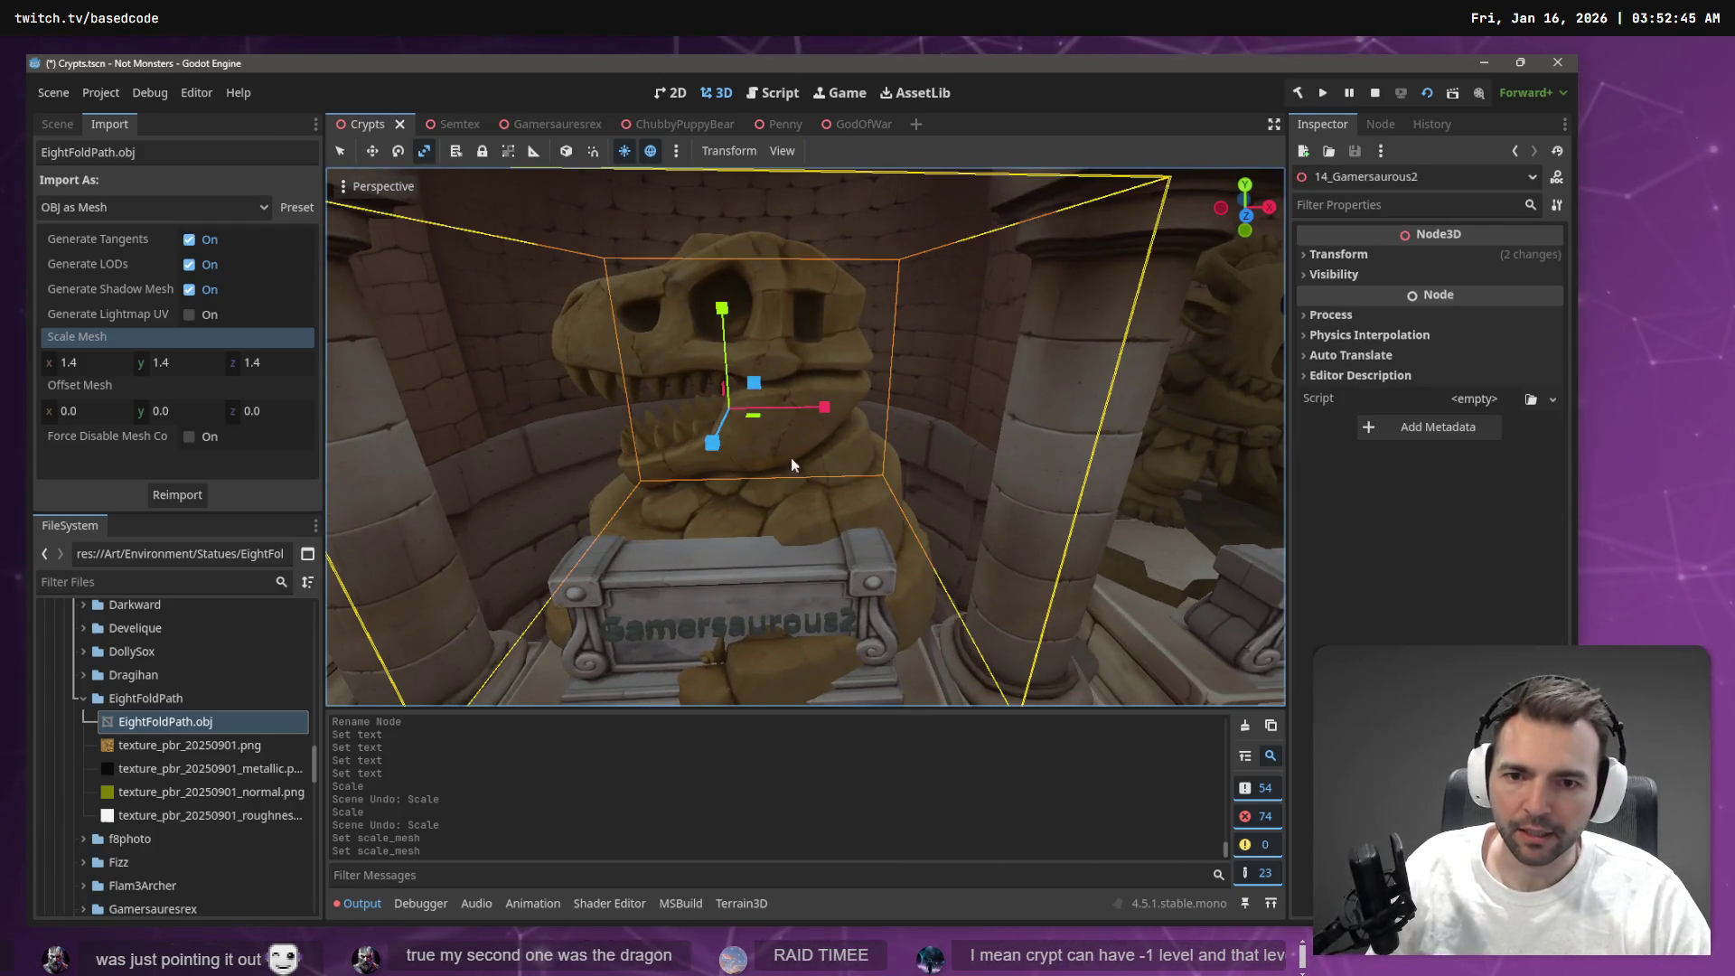
{"action": "left_click", "coordinate": [82, 698]}
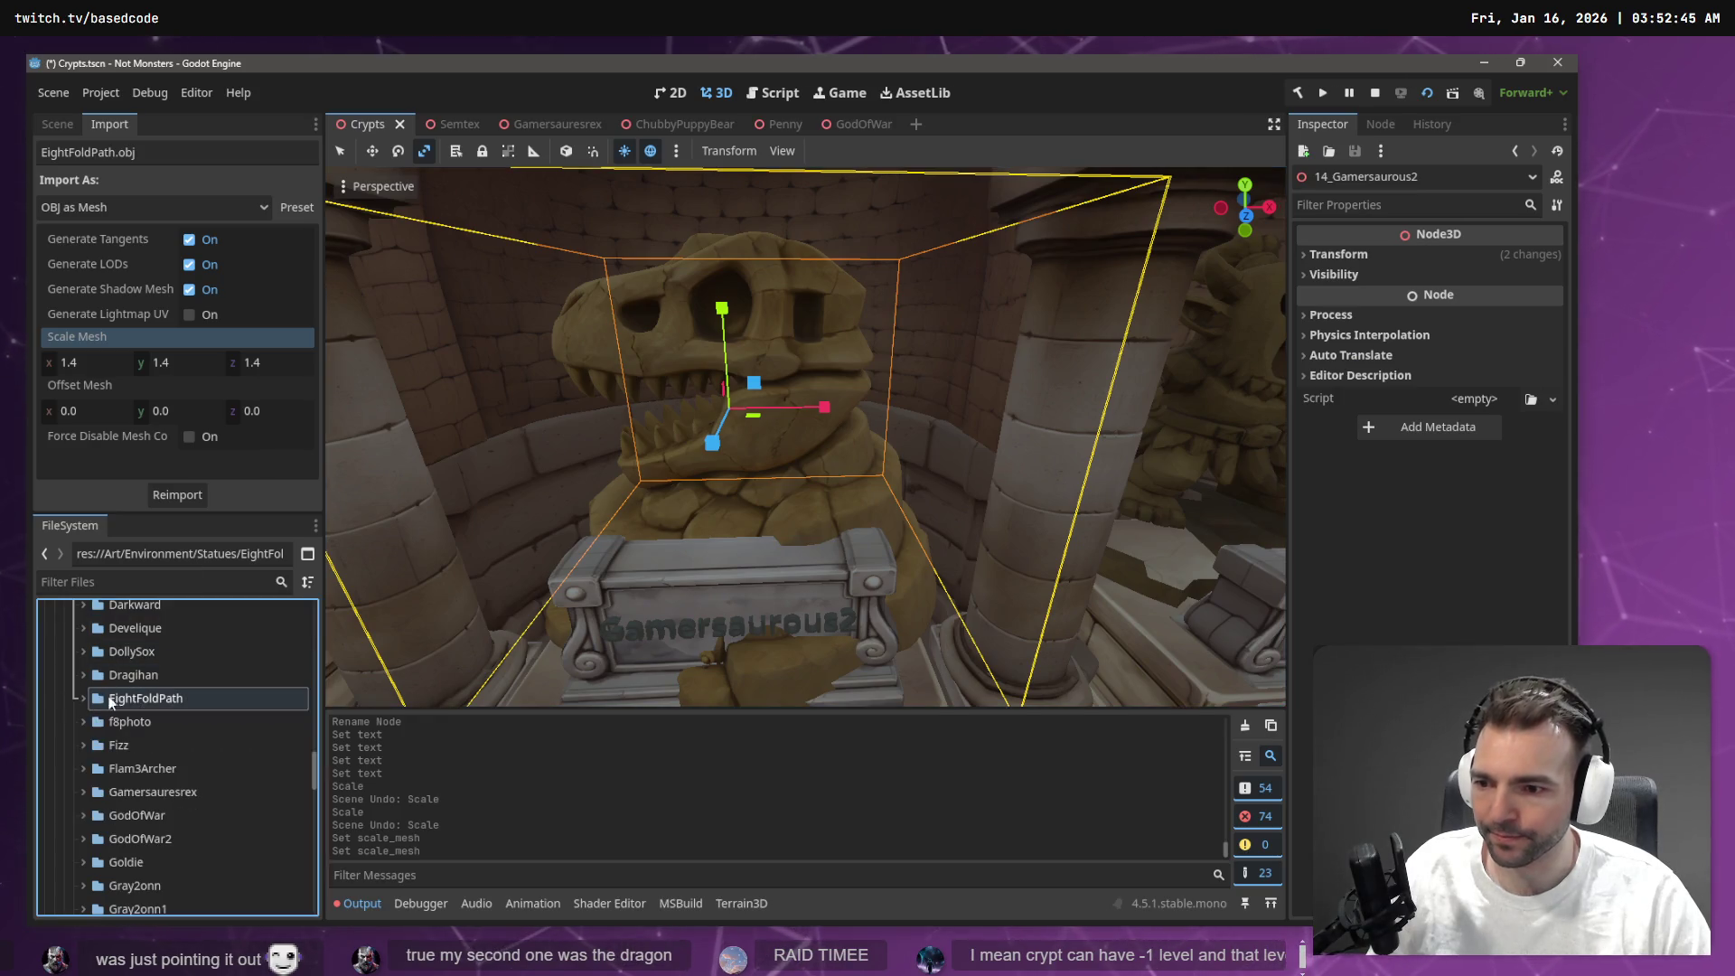
Reimport Gamersauresrex.glb with Root Scale 2.8
{"action": "left_click", "coordinate": [160, 714]}
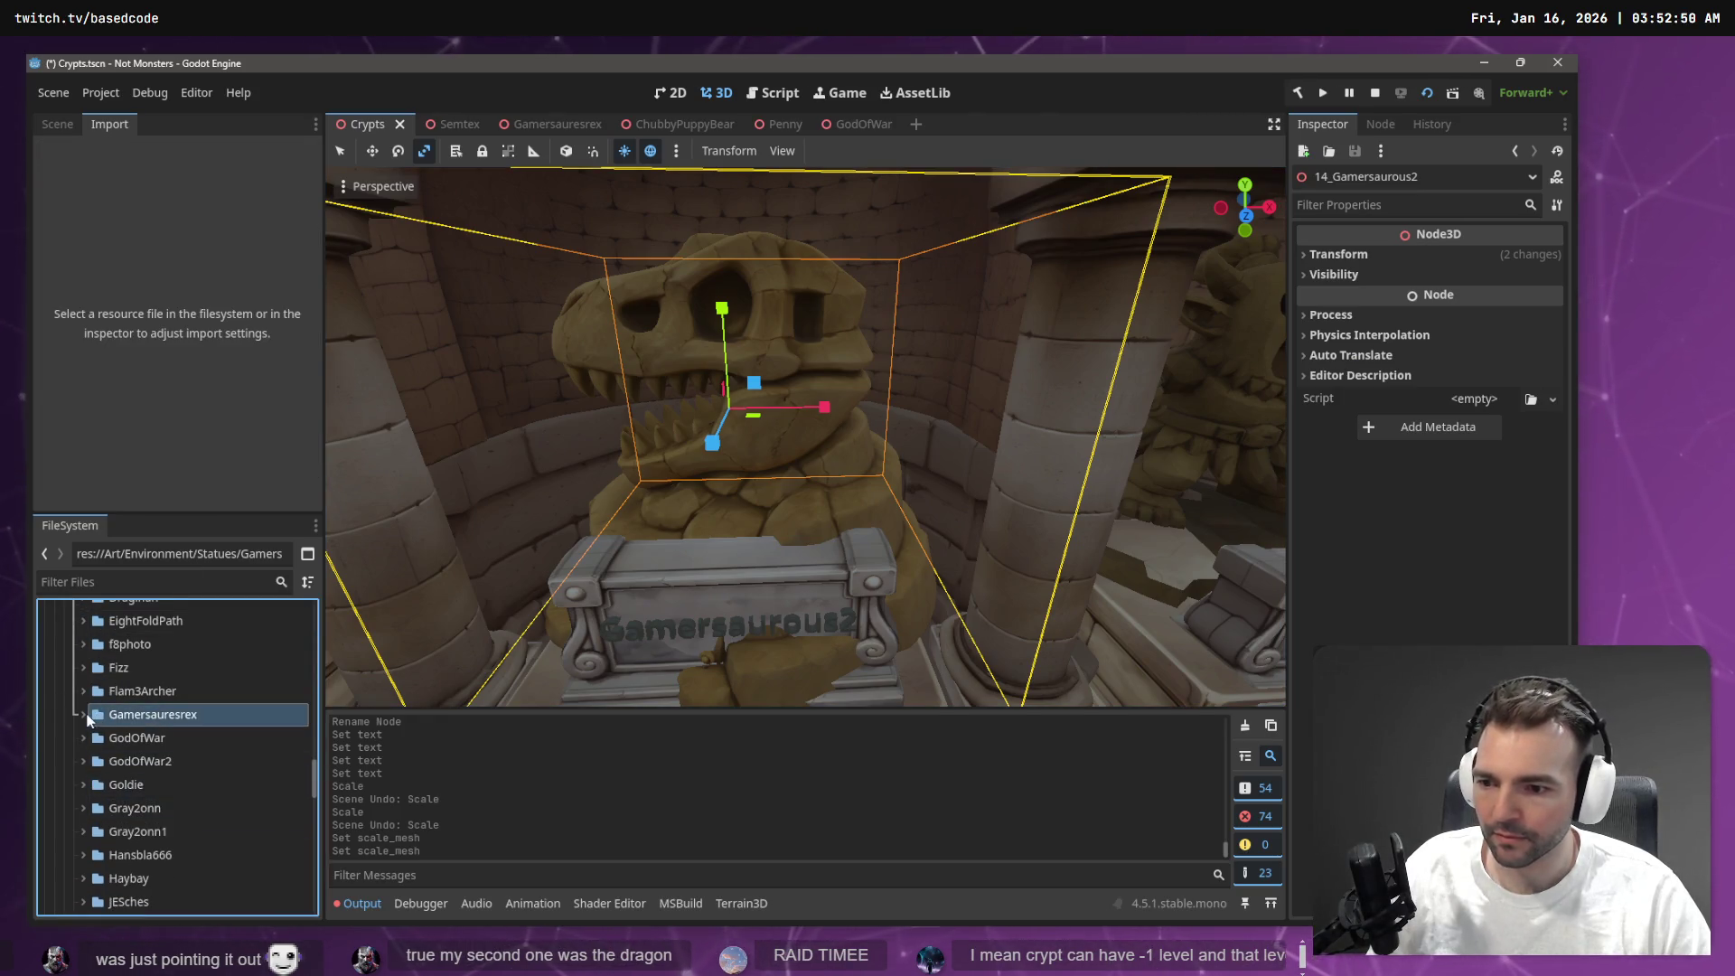
{"action": "left_click", "coordinate": [127, 739]}
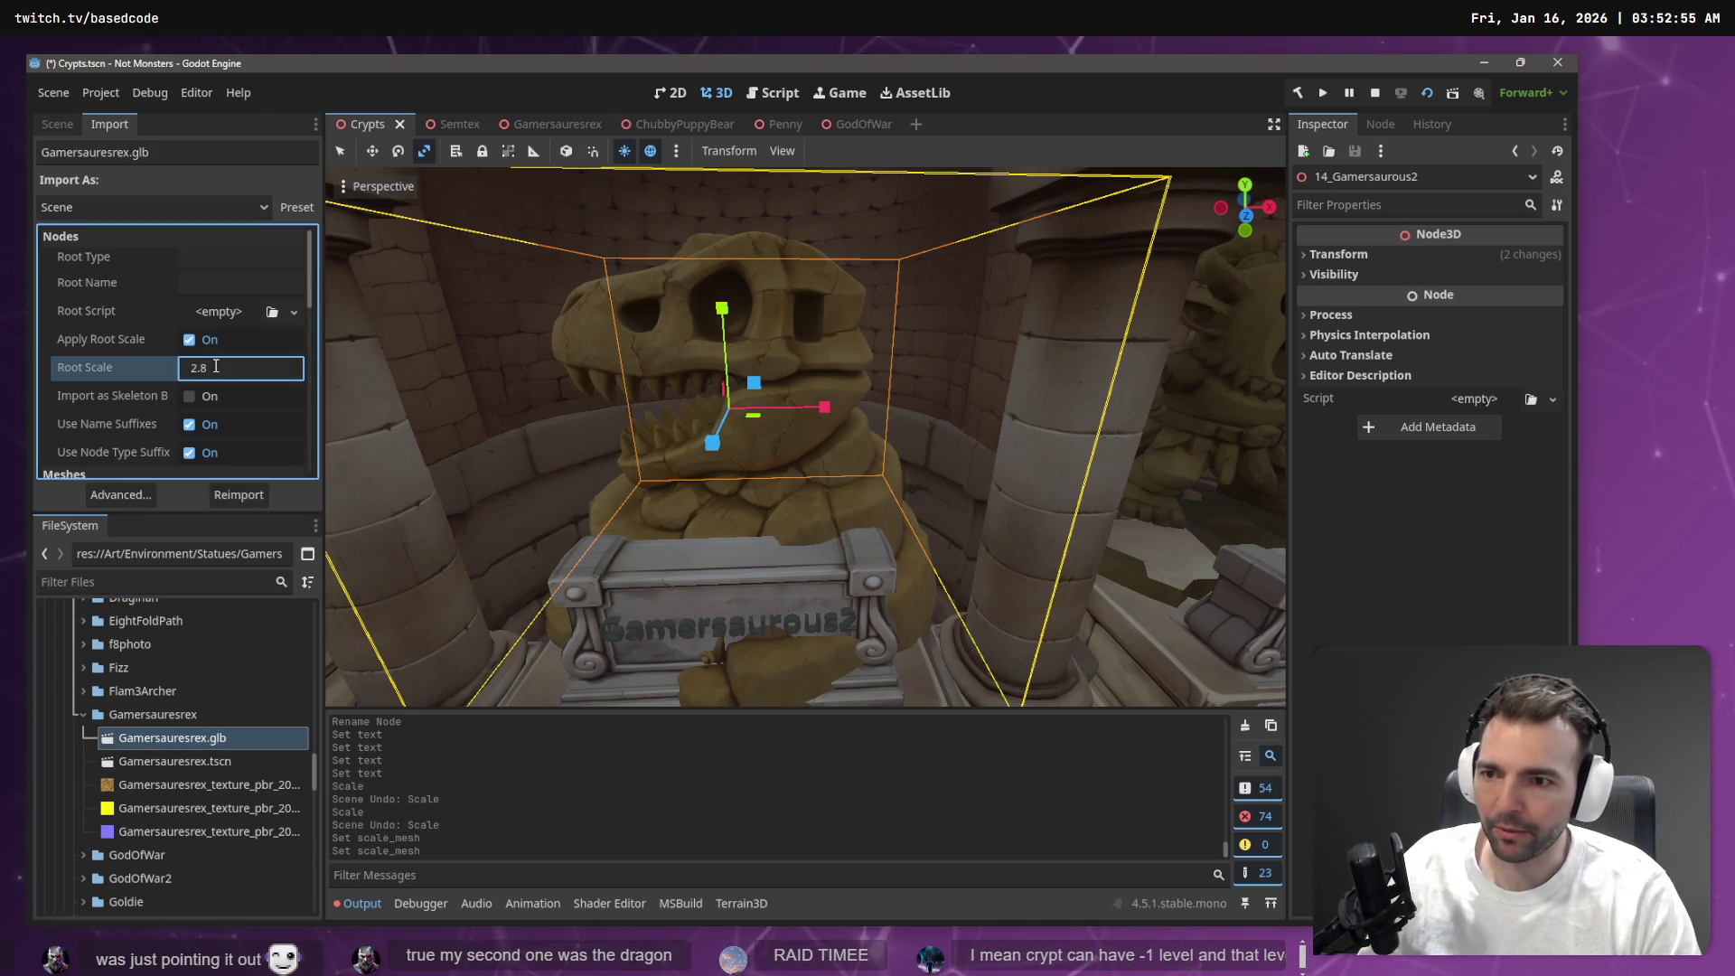
{"action": "left_click", "coordinate": [243, 503]}
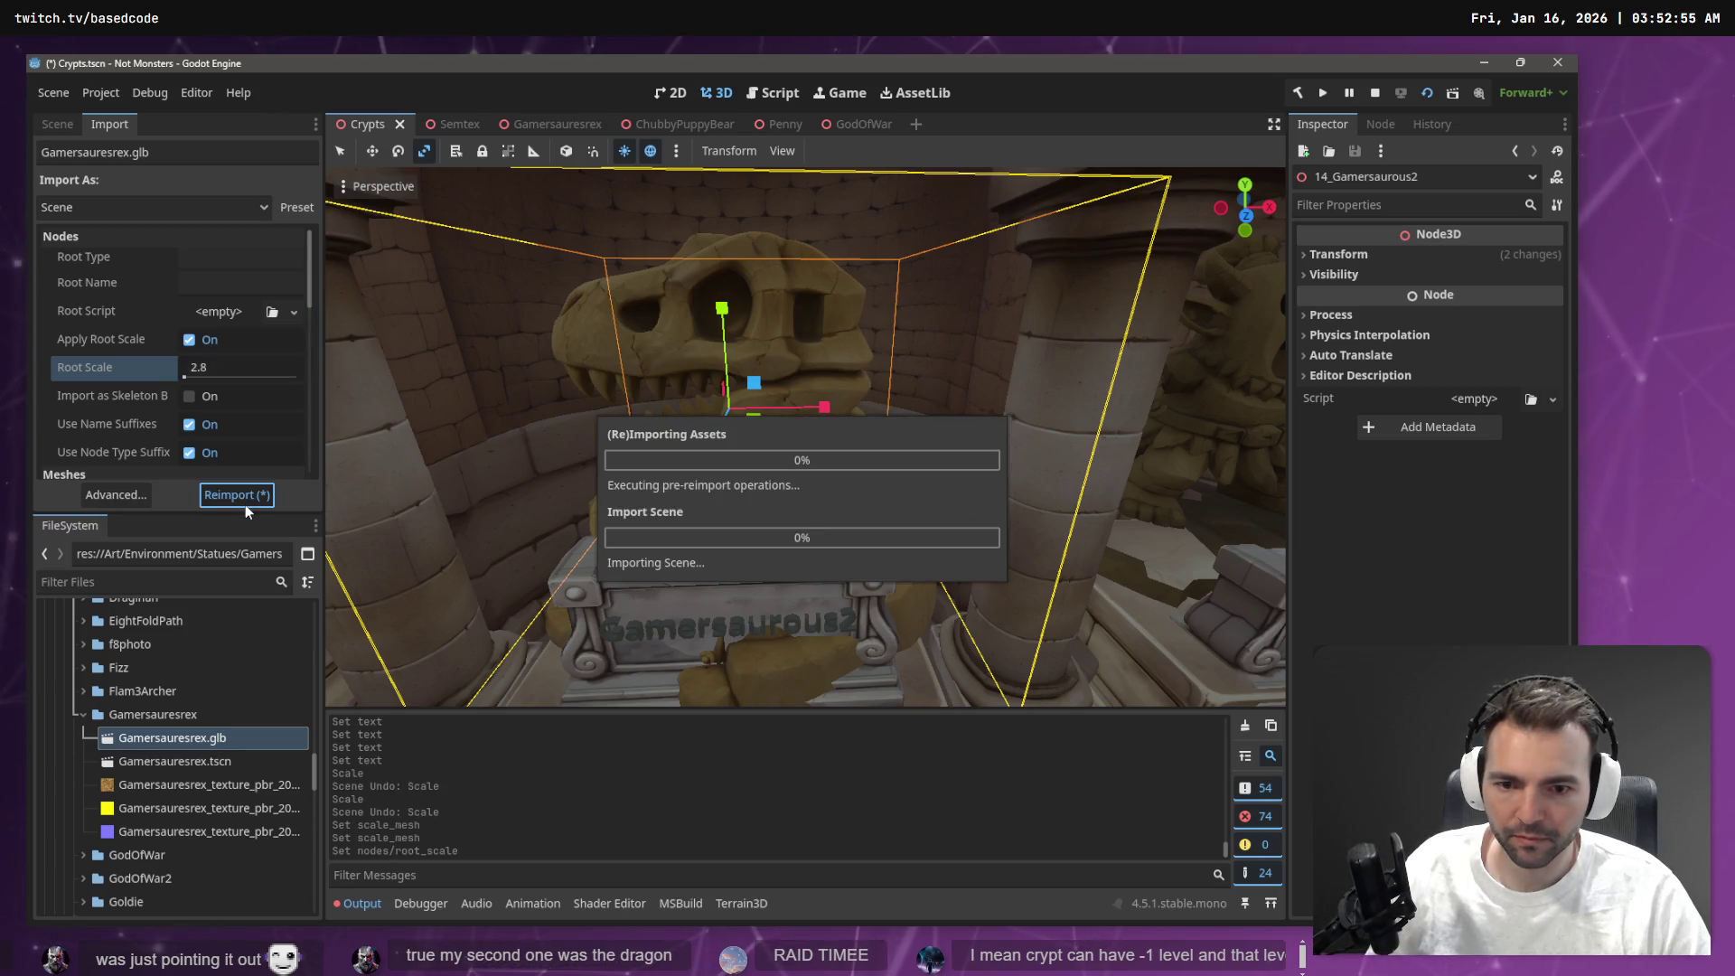
Fly through the crypt past the resized statues and select the yellow duck statue
{"action": "key", "text": "w"}
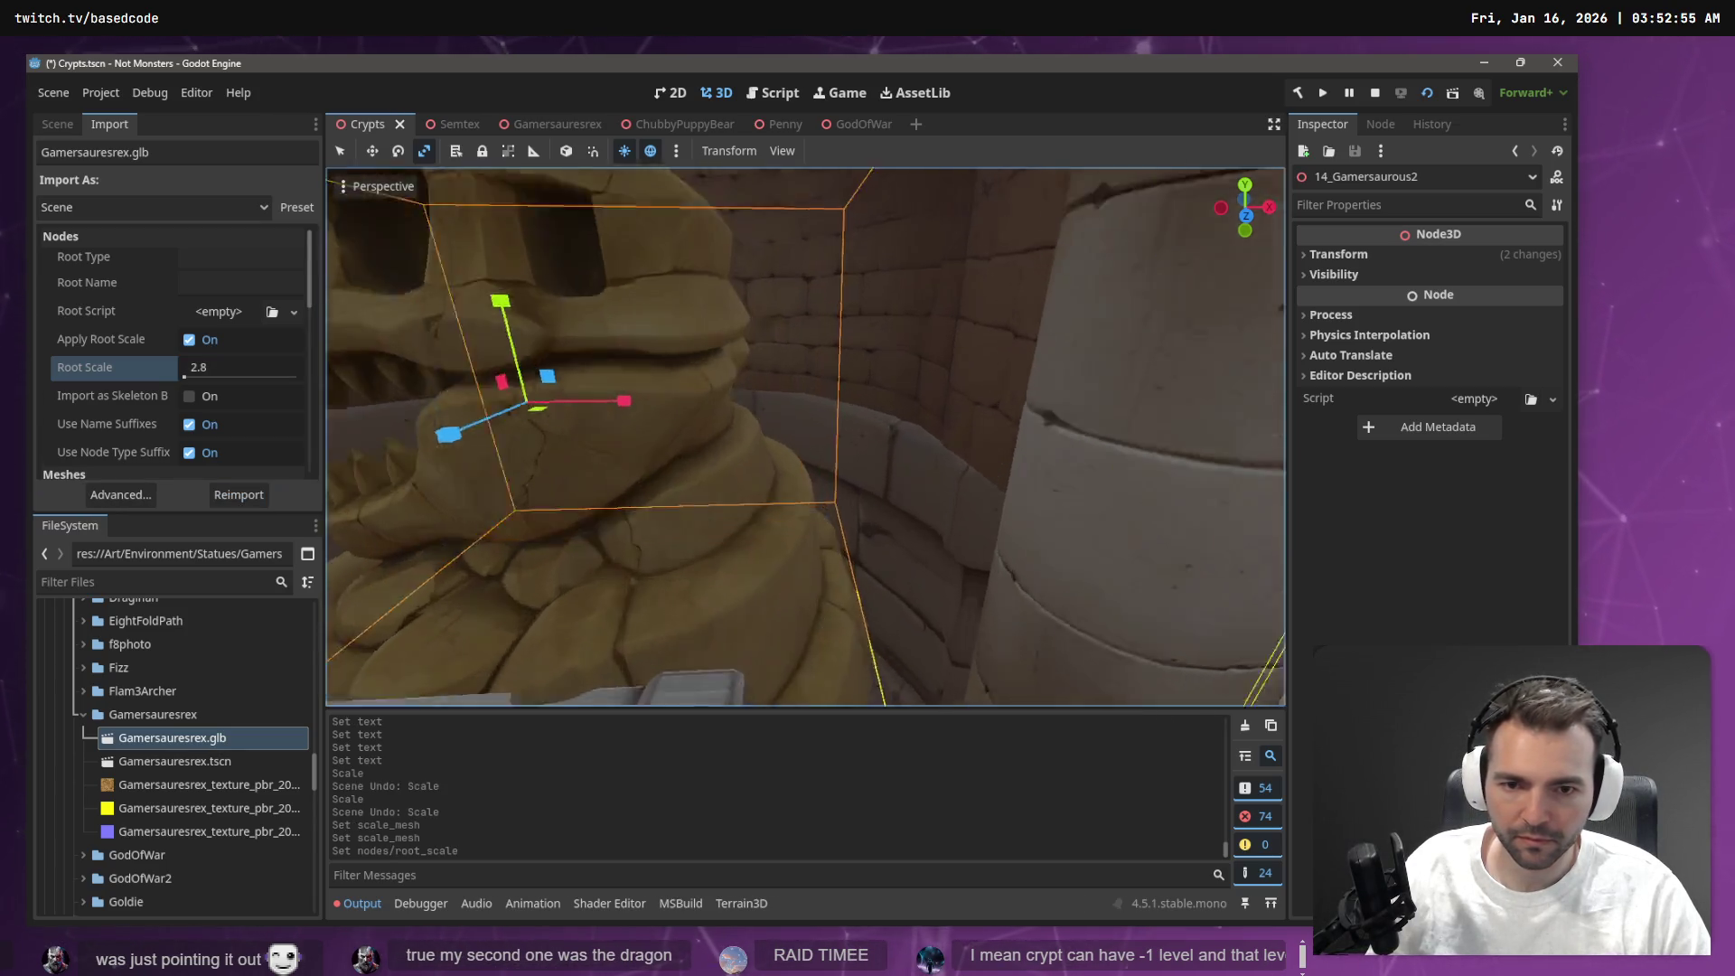
{"action": "key", "text": "s"}
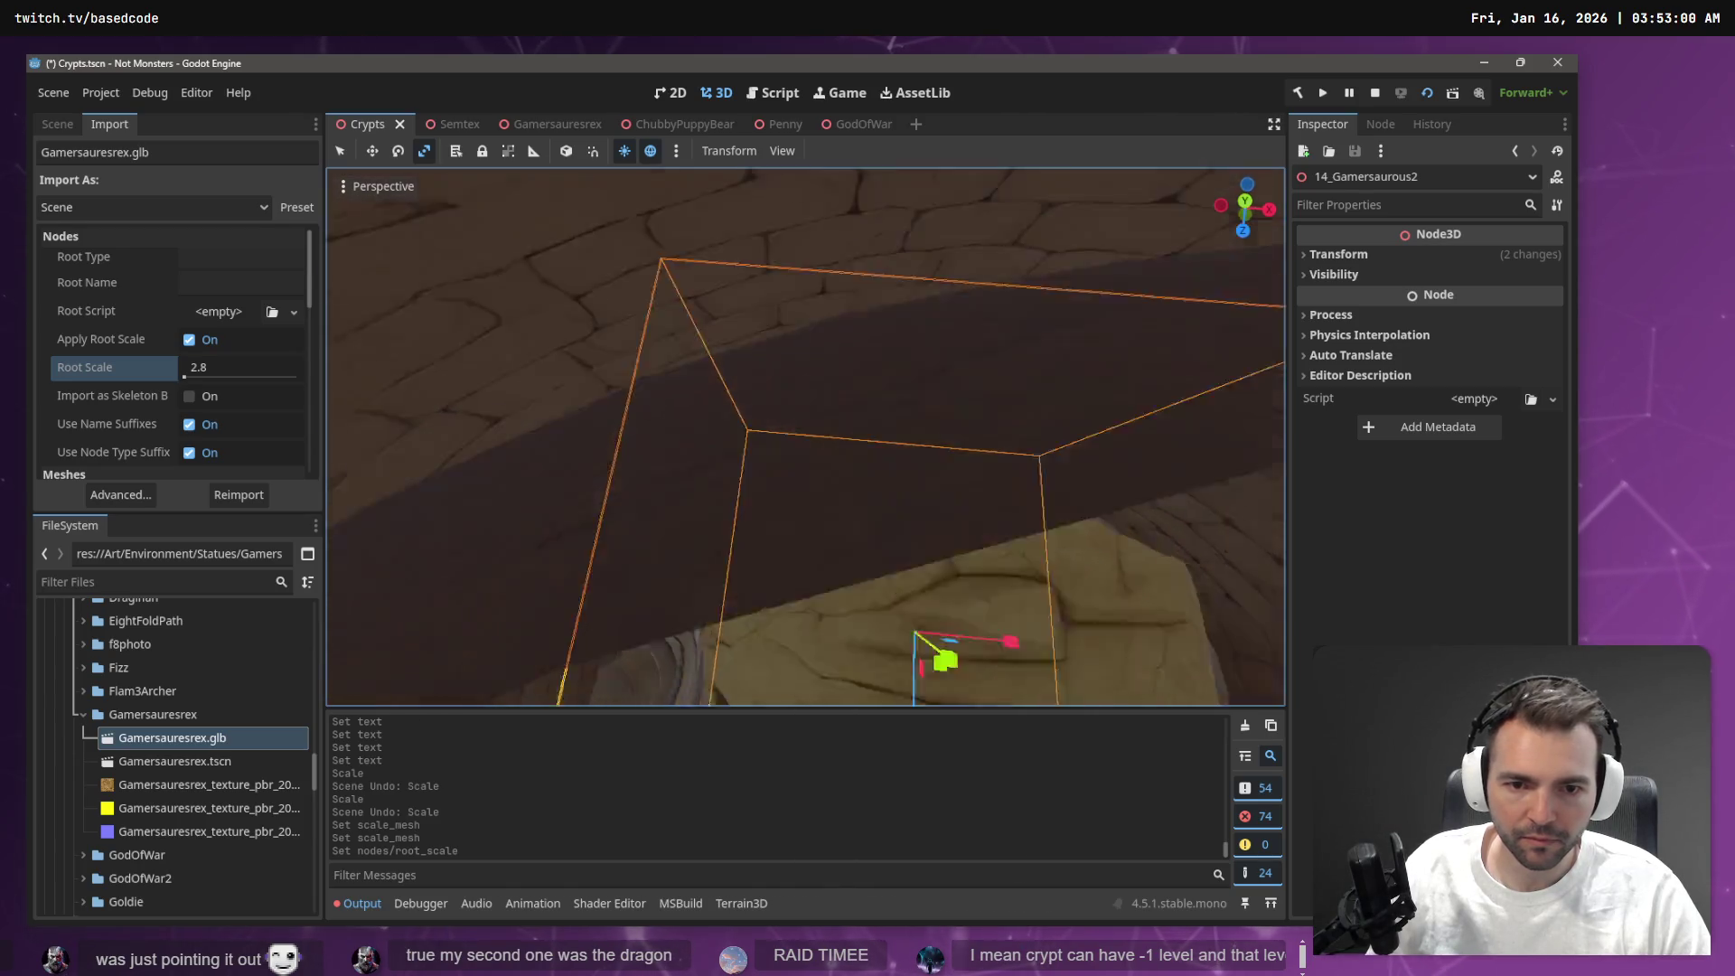
{"action": "key", "text": "w"}
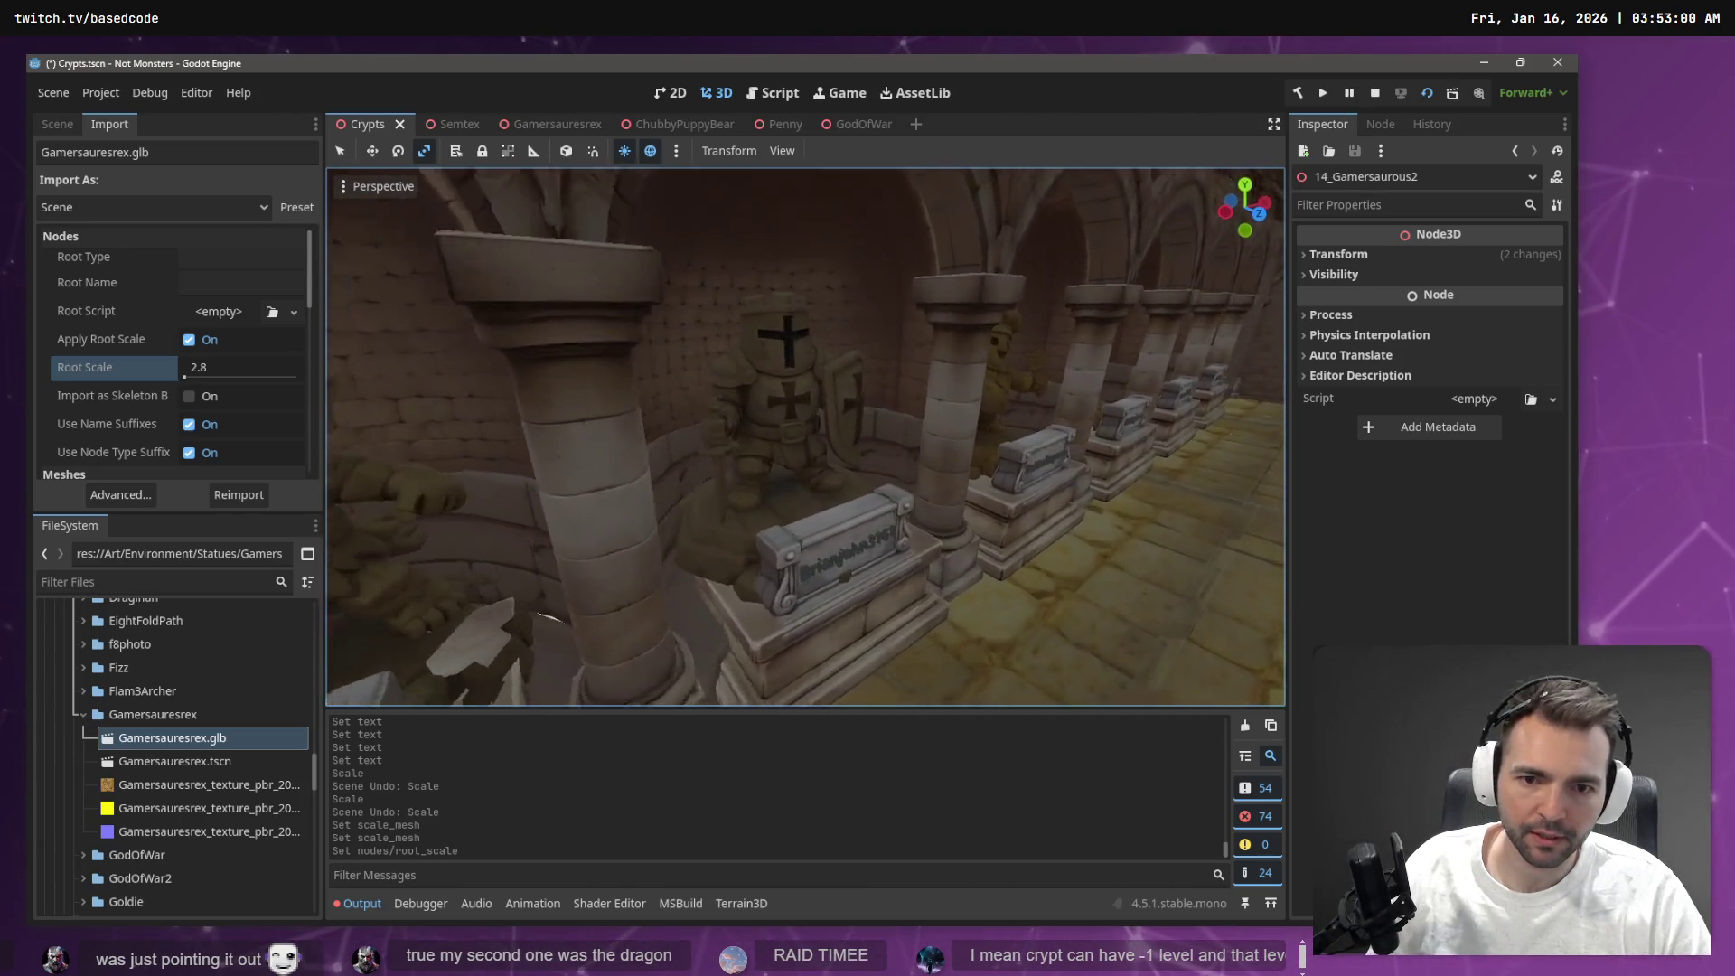
{"action": "key", "text": "a"}
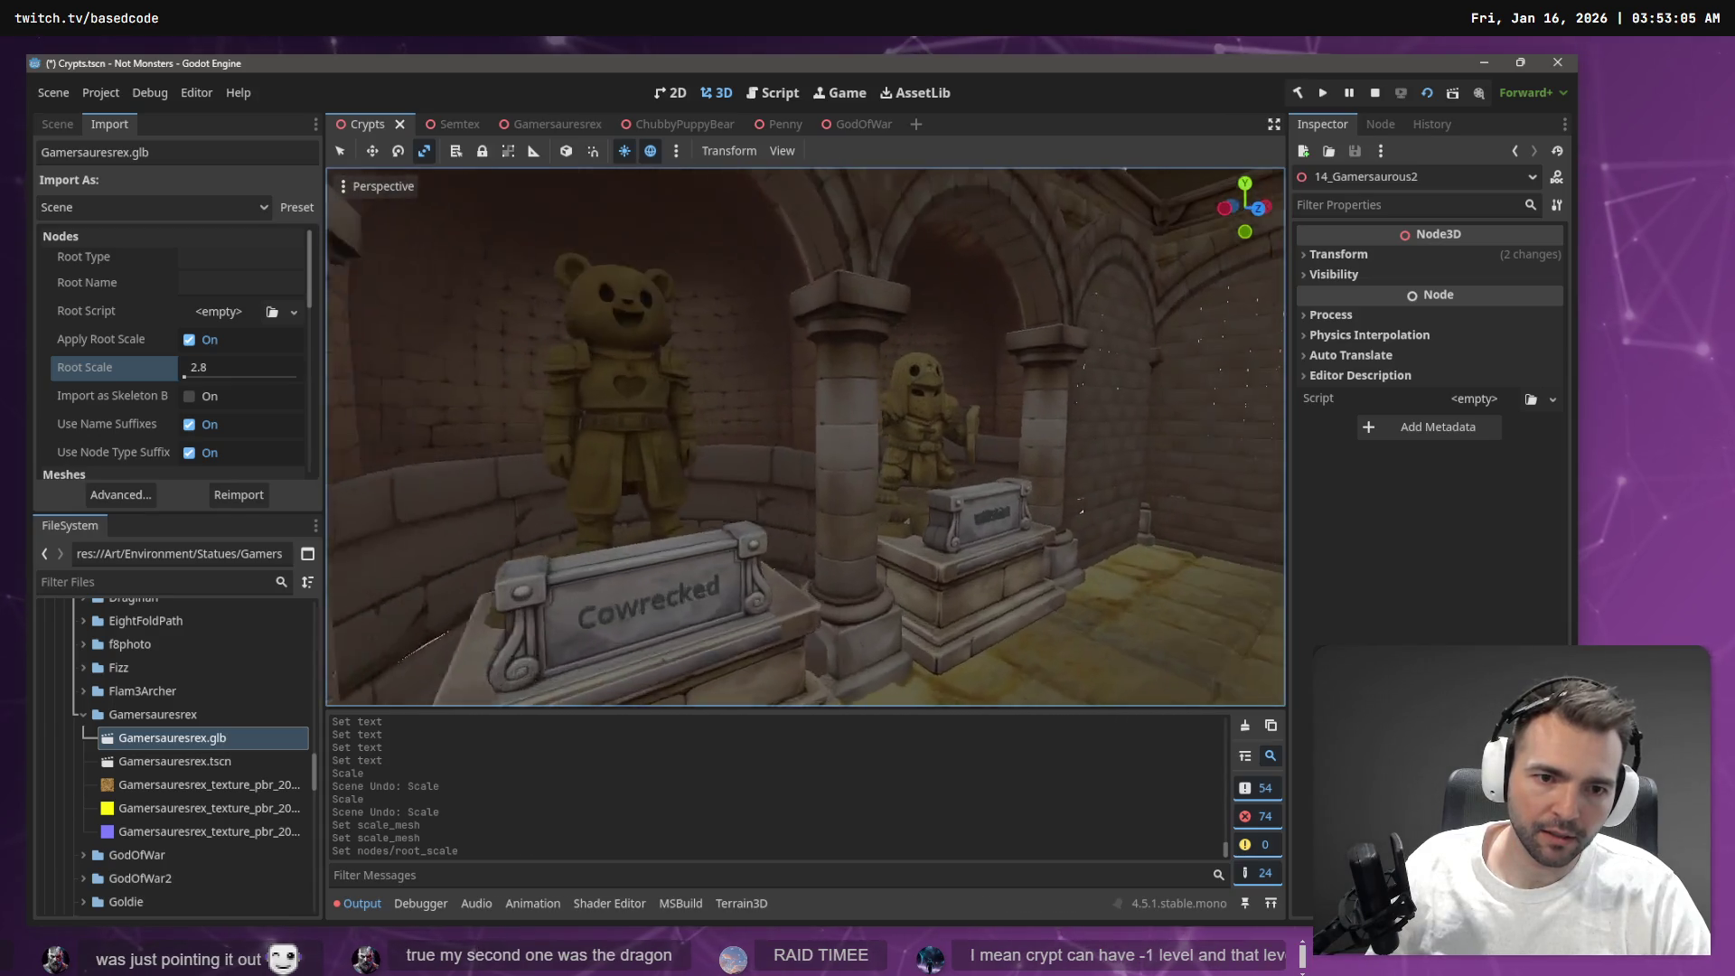
{"action": "key", "text": "w"}
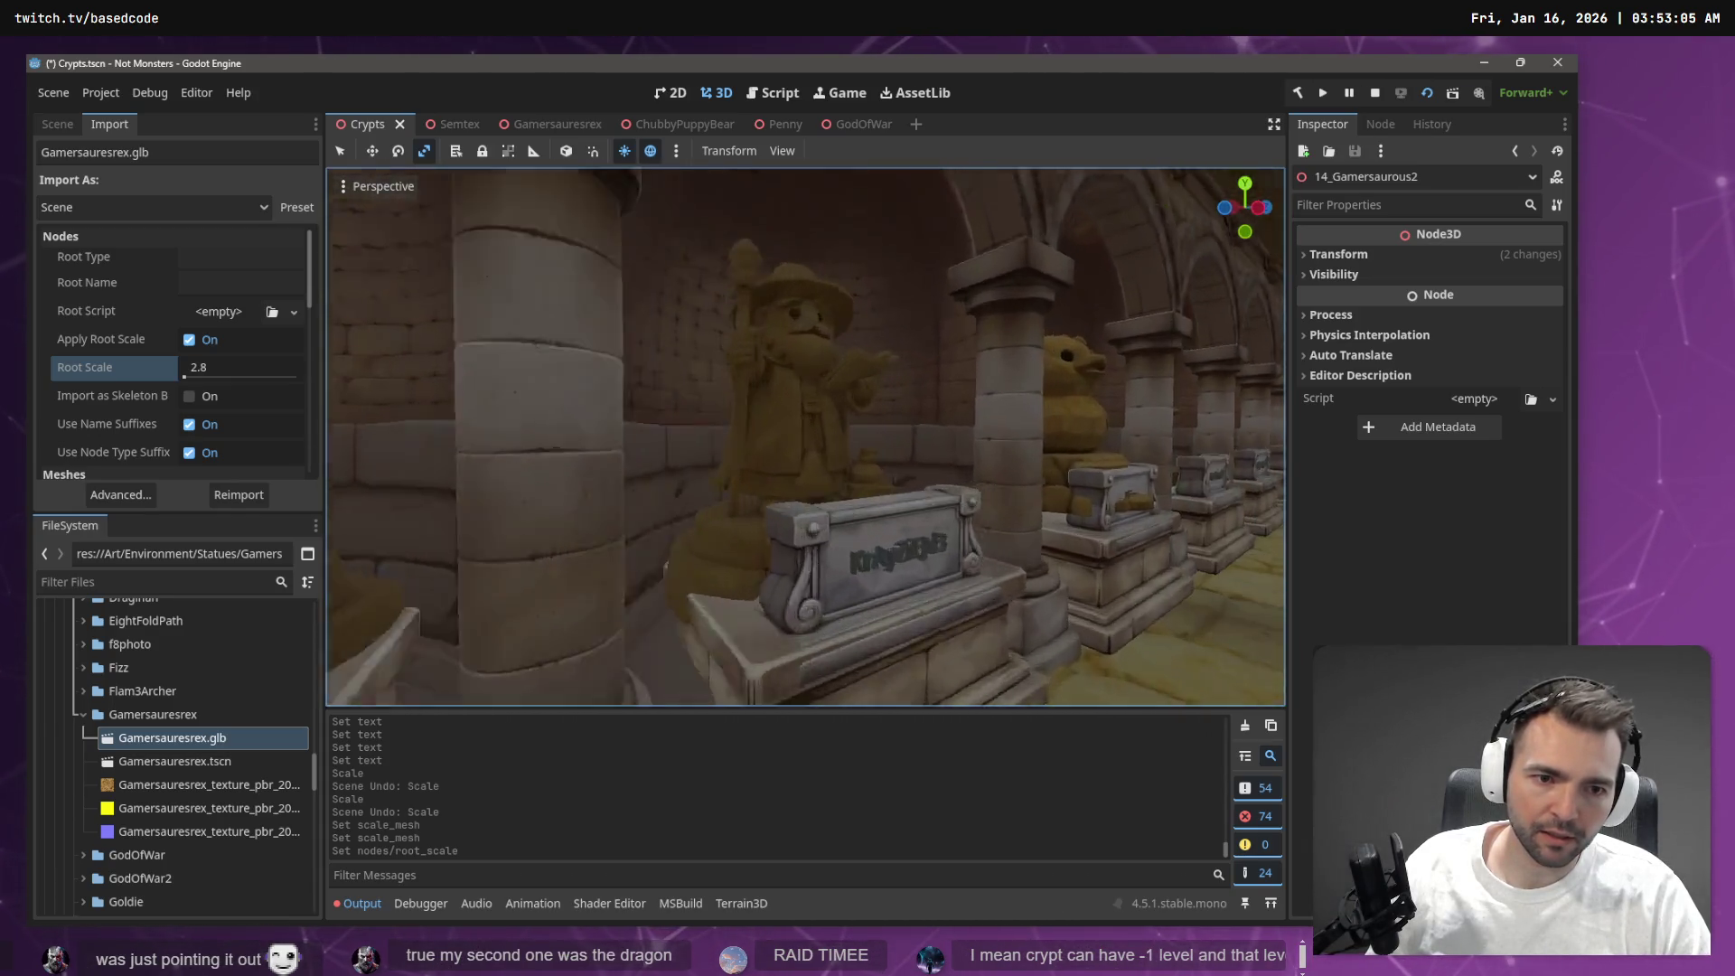
{"action": "key", "text": "w"}
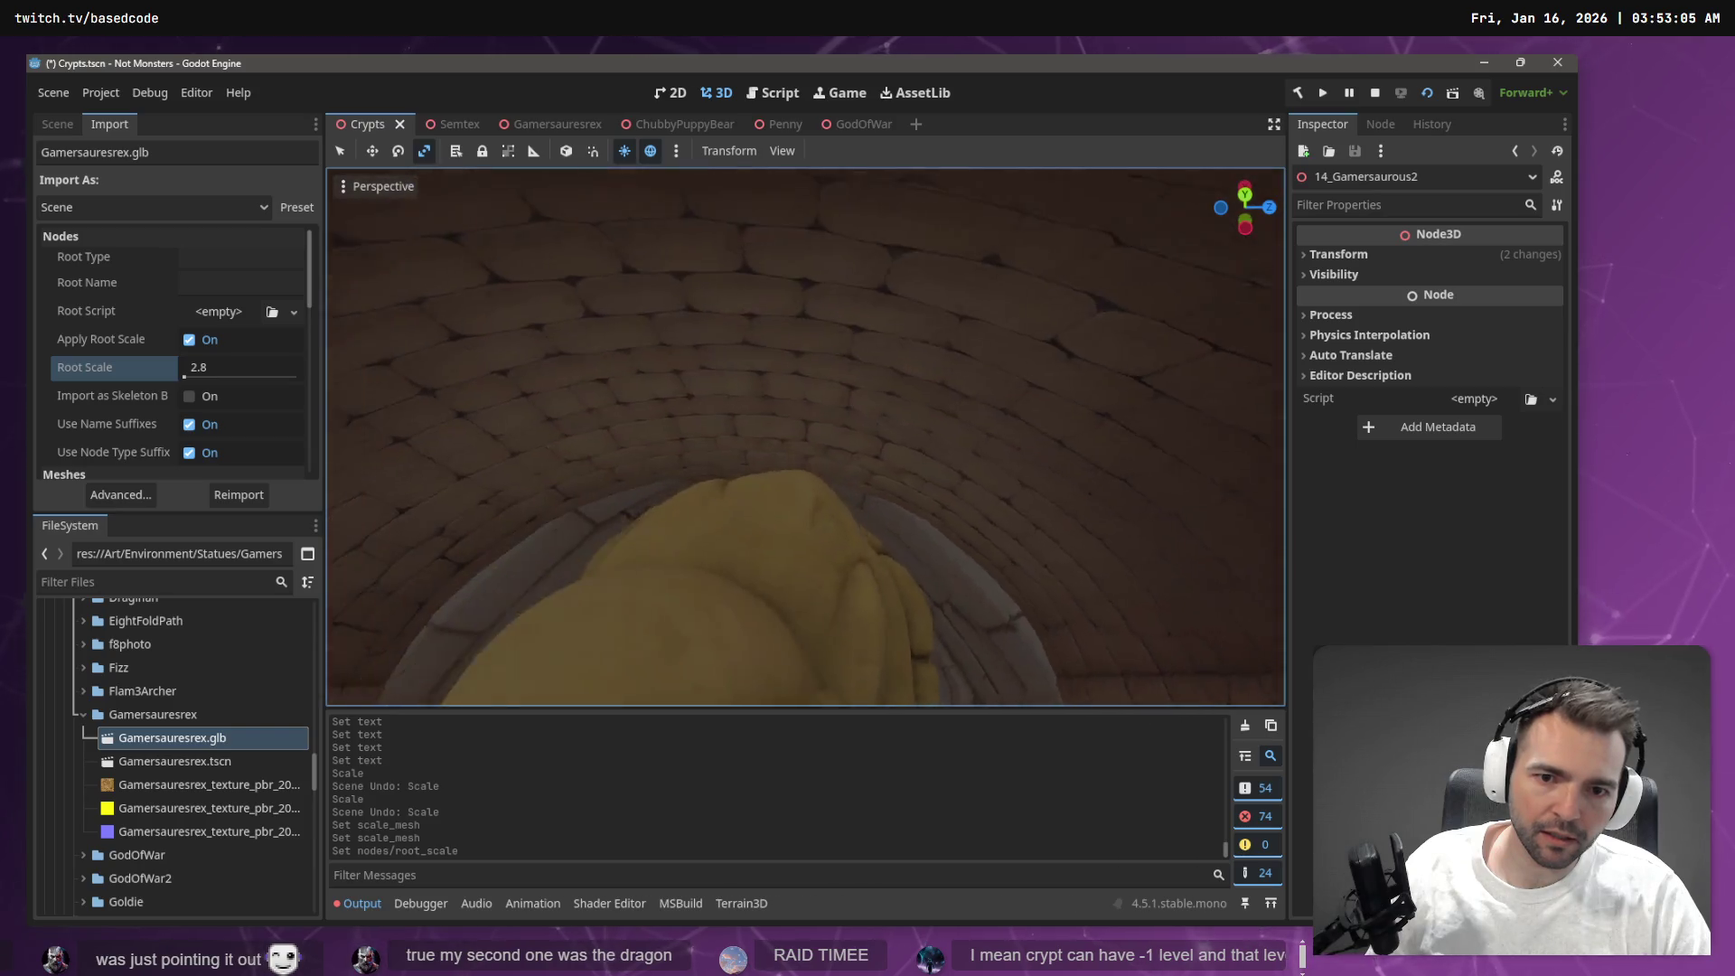
{"action": "key", "text": "s"}
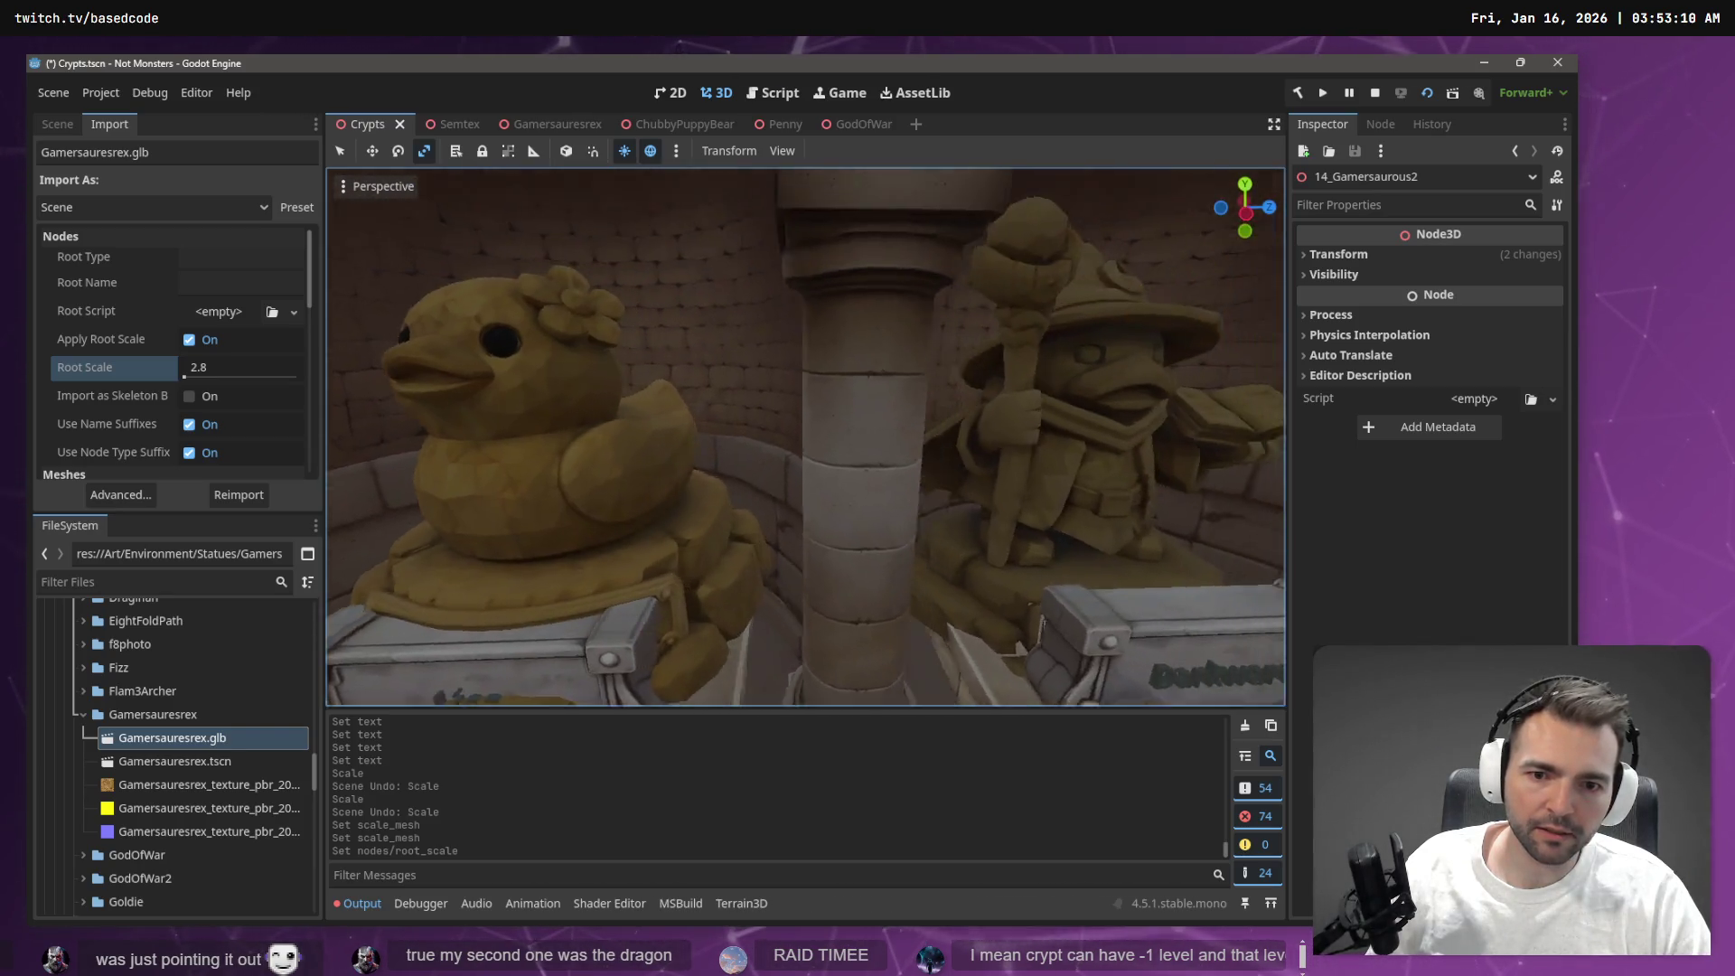
{"action": "left_click", "coordinate": [646, 499]}
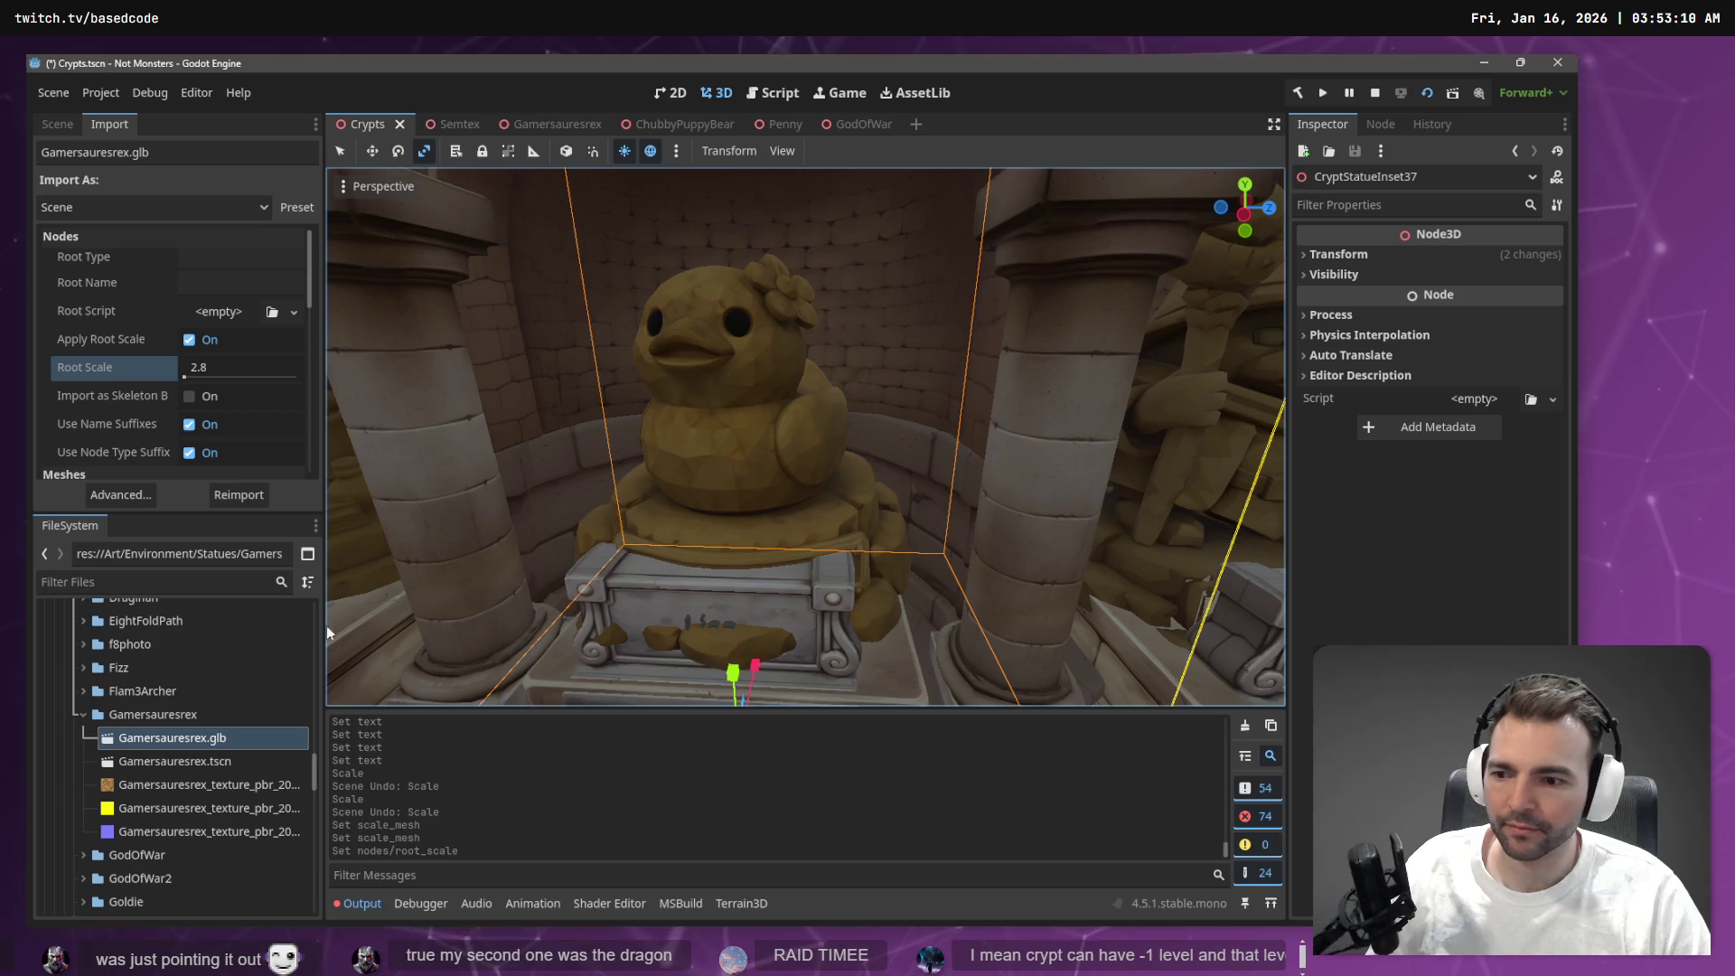
Show the Crypts scene tree and swing the view toward the arched corridor
{"action": "left_click", "coordinate": [58, 125]}
{"action": "scroll", "coordinate": [139, 398], "scroll_direction": "down", "scroll_amount": 15}
{"action": "scroll", "coordinate": [268, 457], "scroll_direction": "down", "scroll_amount": 20}
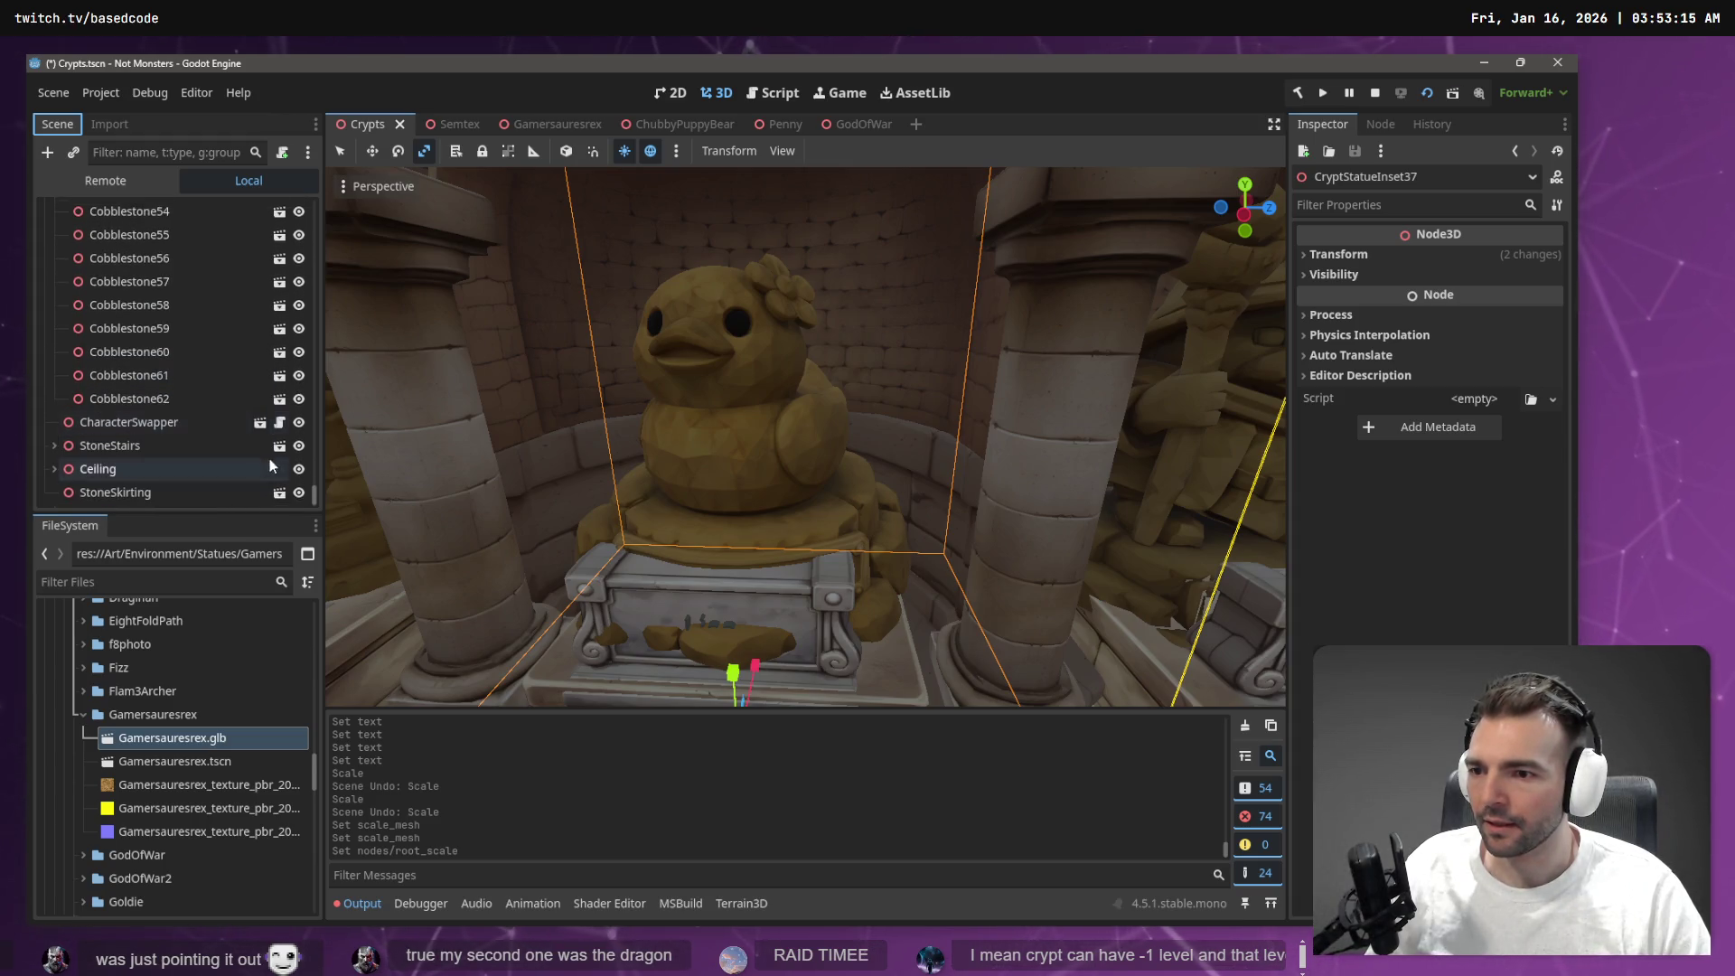
{"action": "left_click_drag", "start_coordinate": [391, 492], "coordinate": [147, 643]}
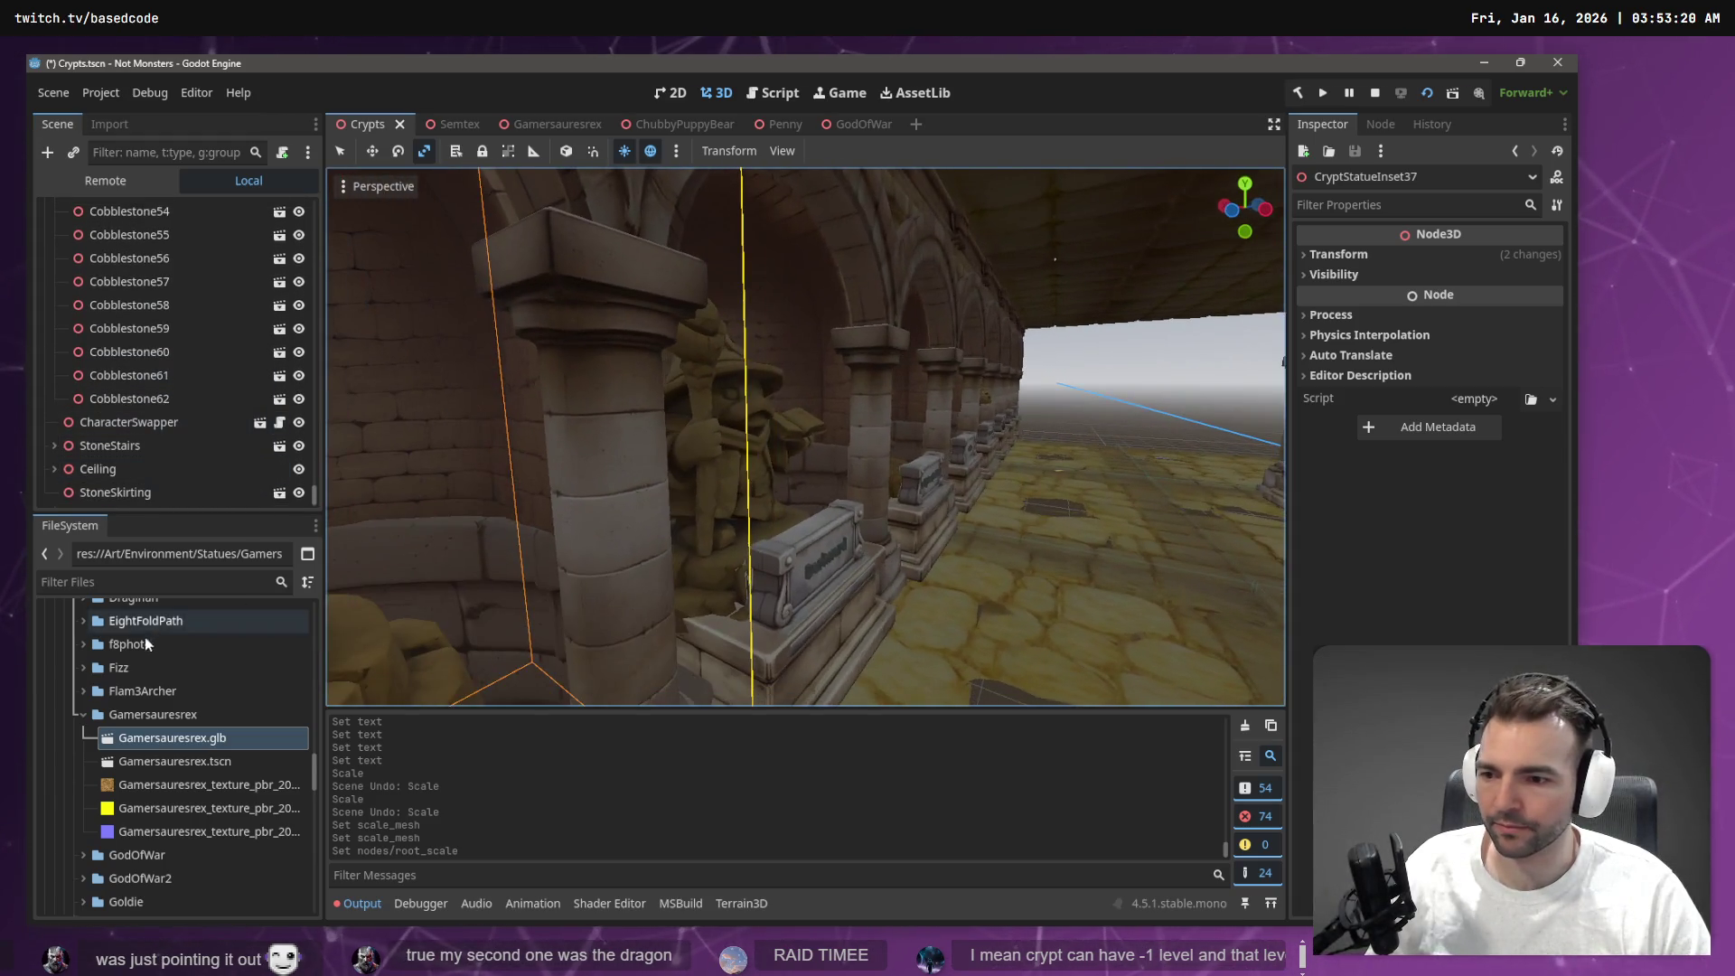
Reimport Lisa .fbx with Root Scale 1.3 and fly in onto the statue
{"action": "left_click", "coordinate": [80, 709]}
{"action": "scroll", "coordinate": [113, 687], "scroll_direction": "up", "scroll_amount": 3}
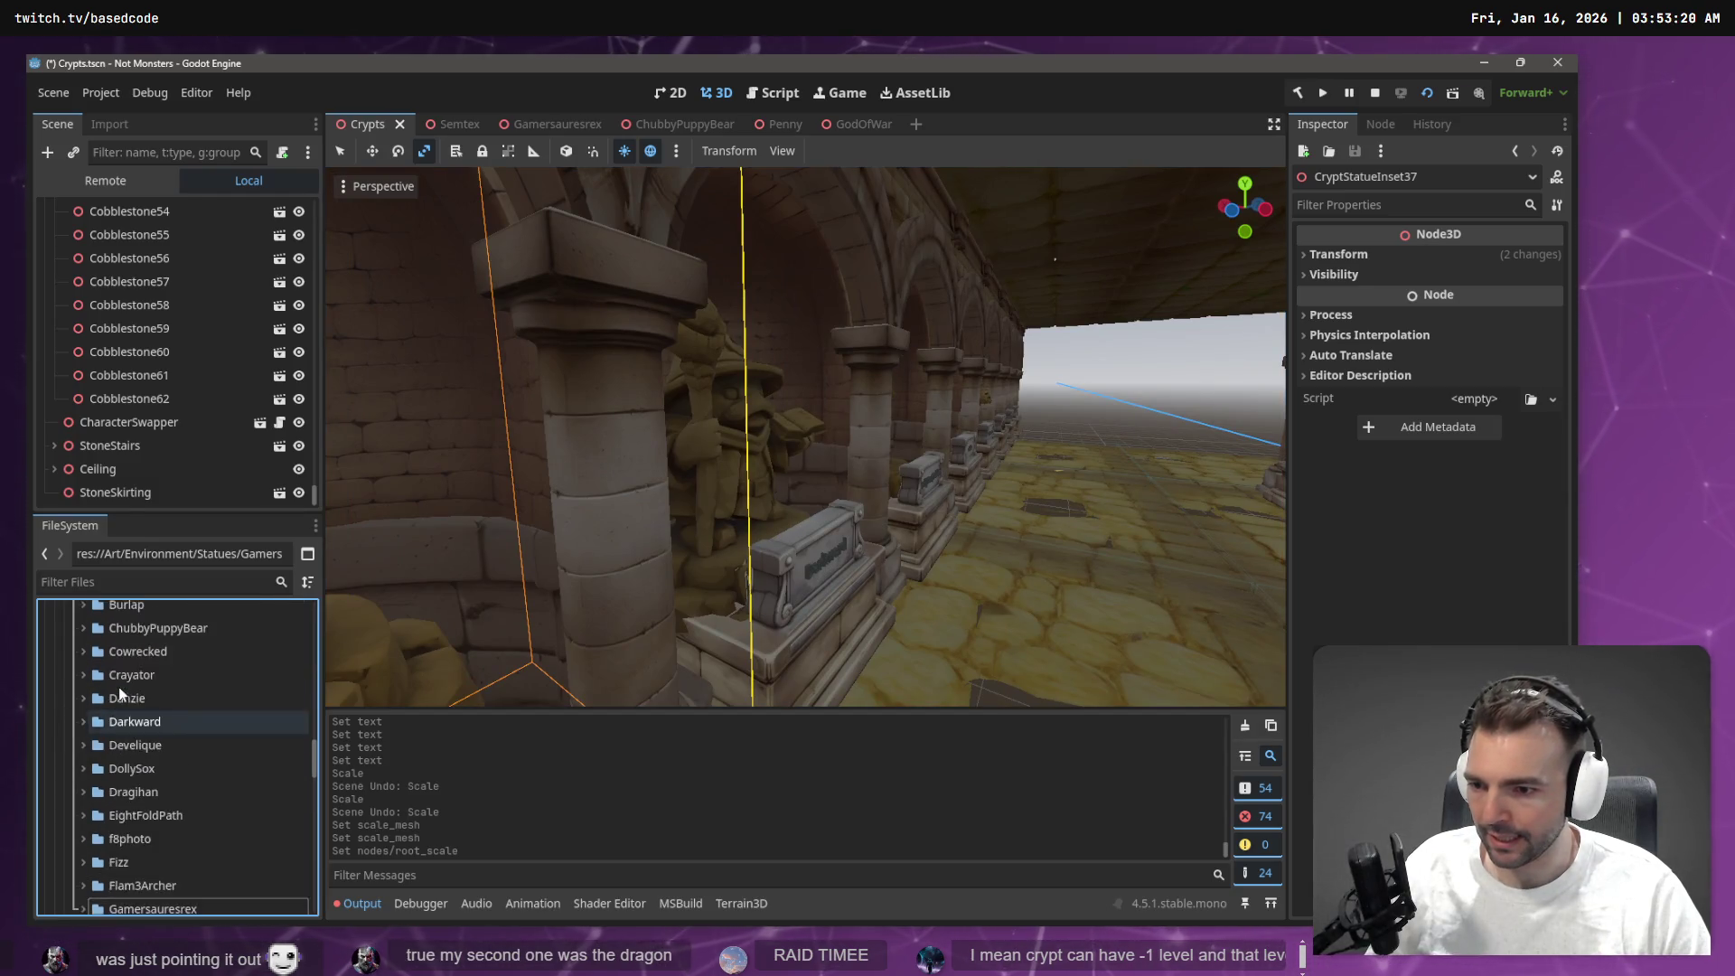
{"action": "scroll", "coordinate": [115, 690], "scroll_direction": "down", "scroll_amount": 4}
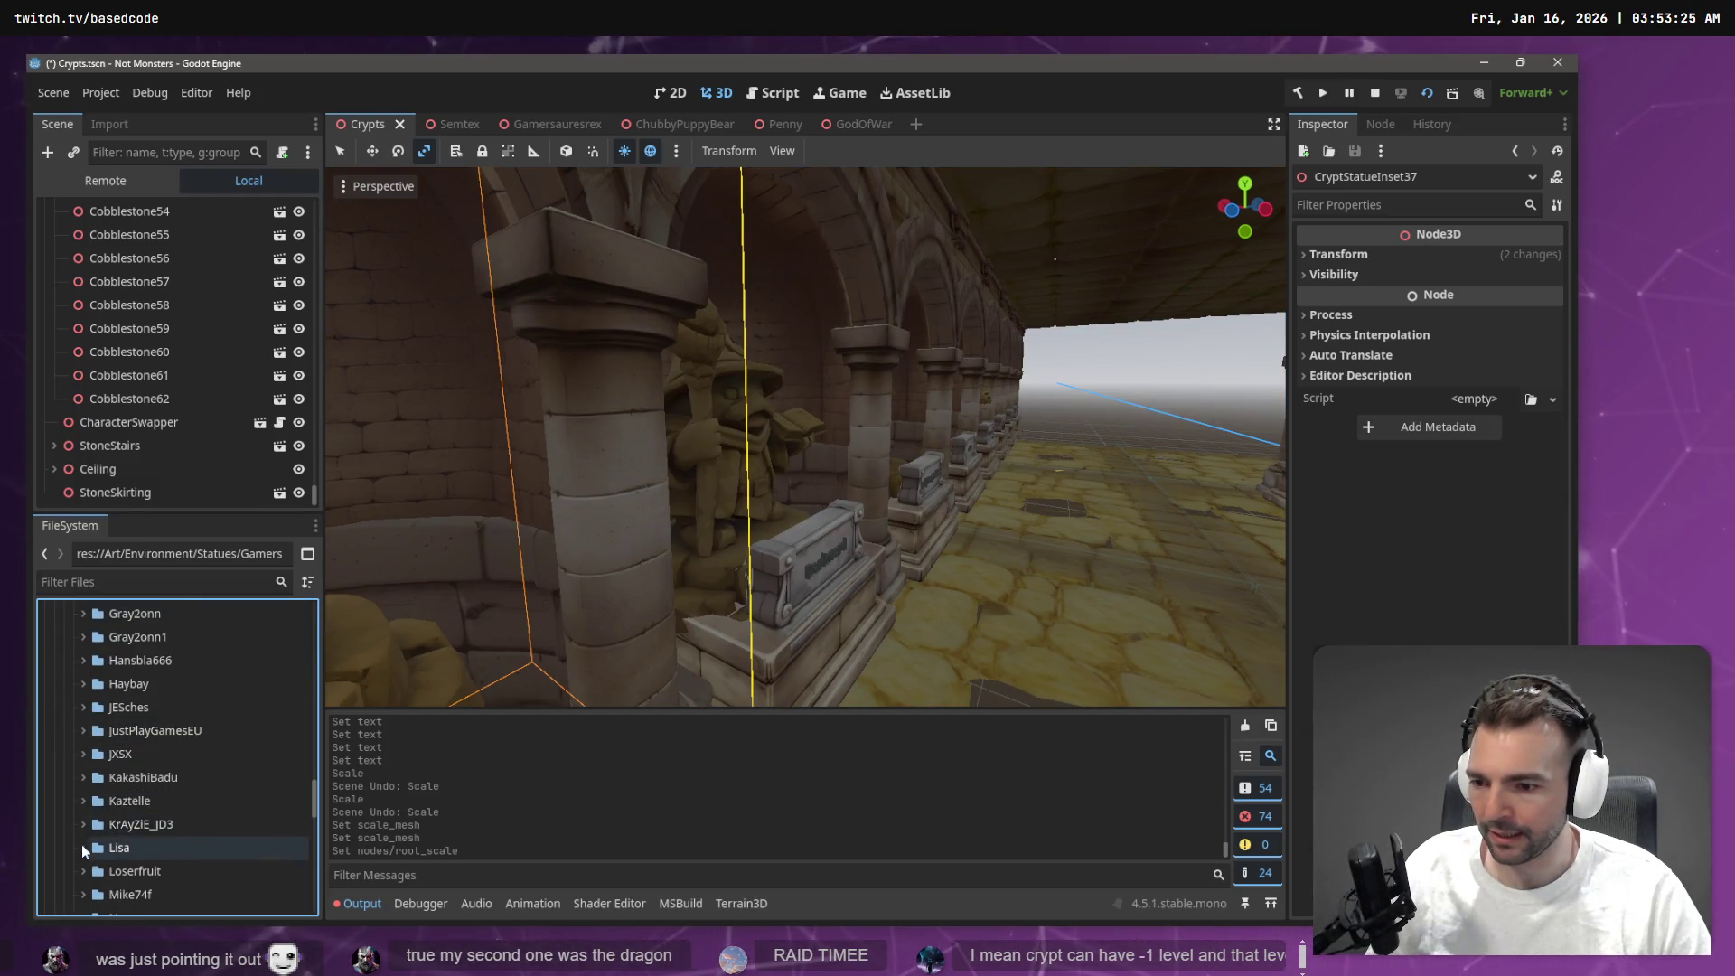
{"action": "left_click", "coordinate": [111, 125]}
{"action": "type", "text": "1.3"}
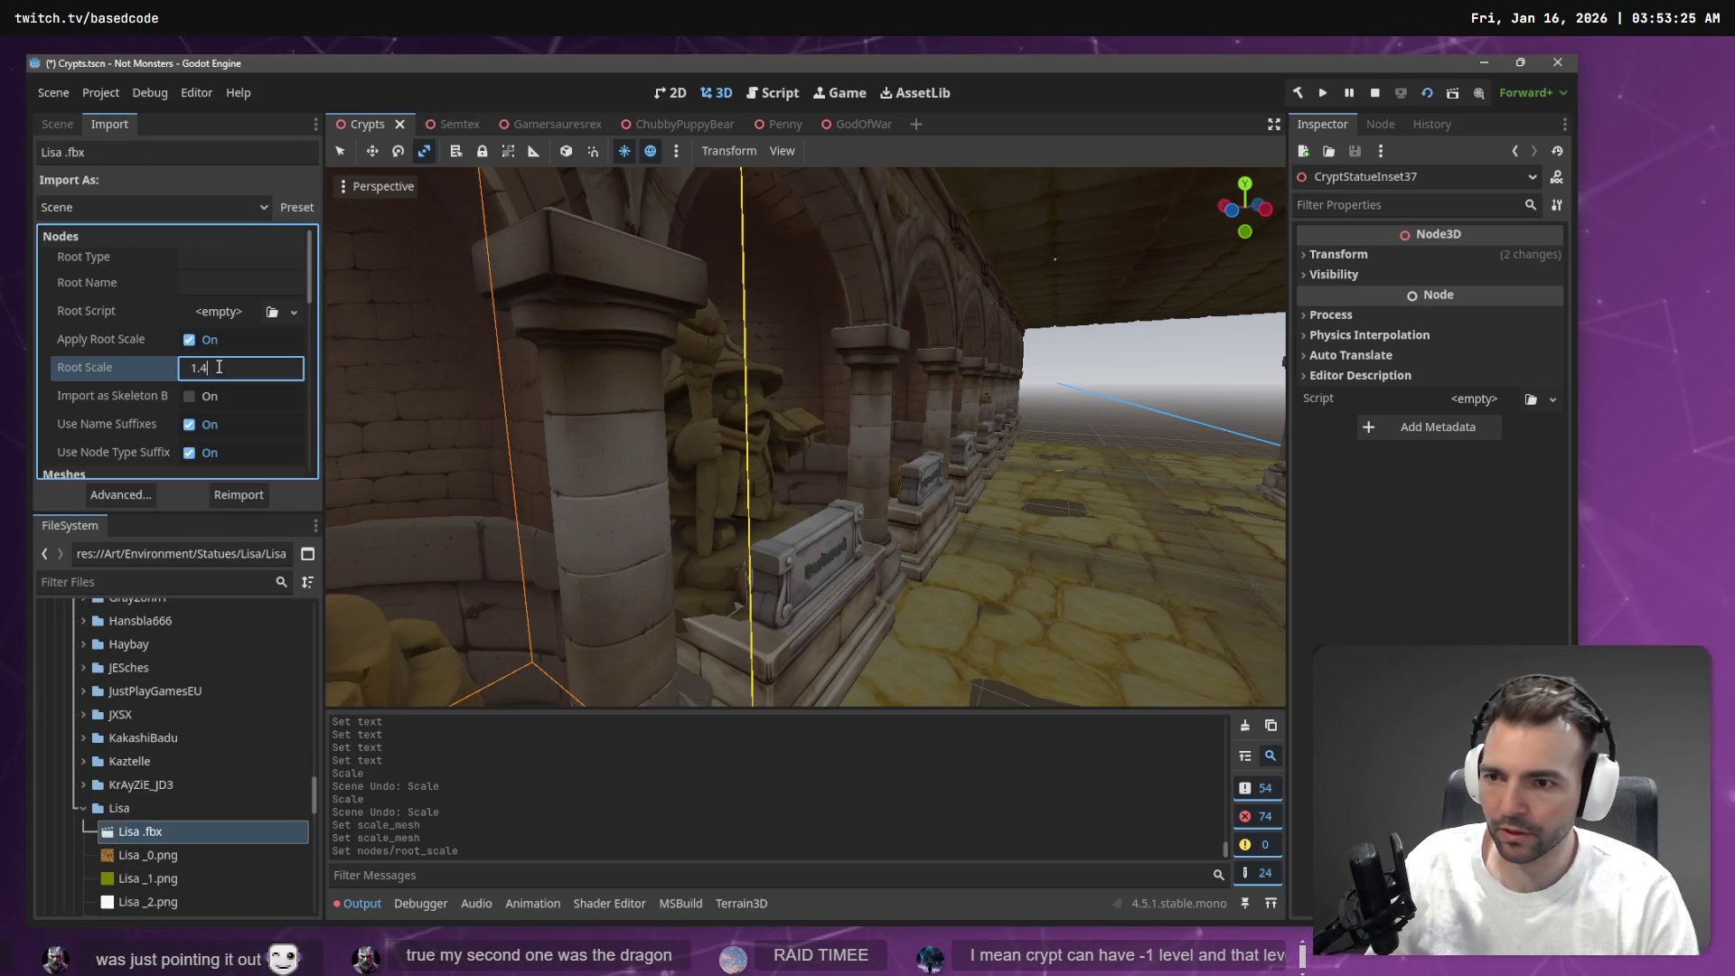
{"action": "left_click", "coordinate": [237, 496]}
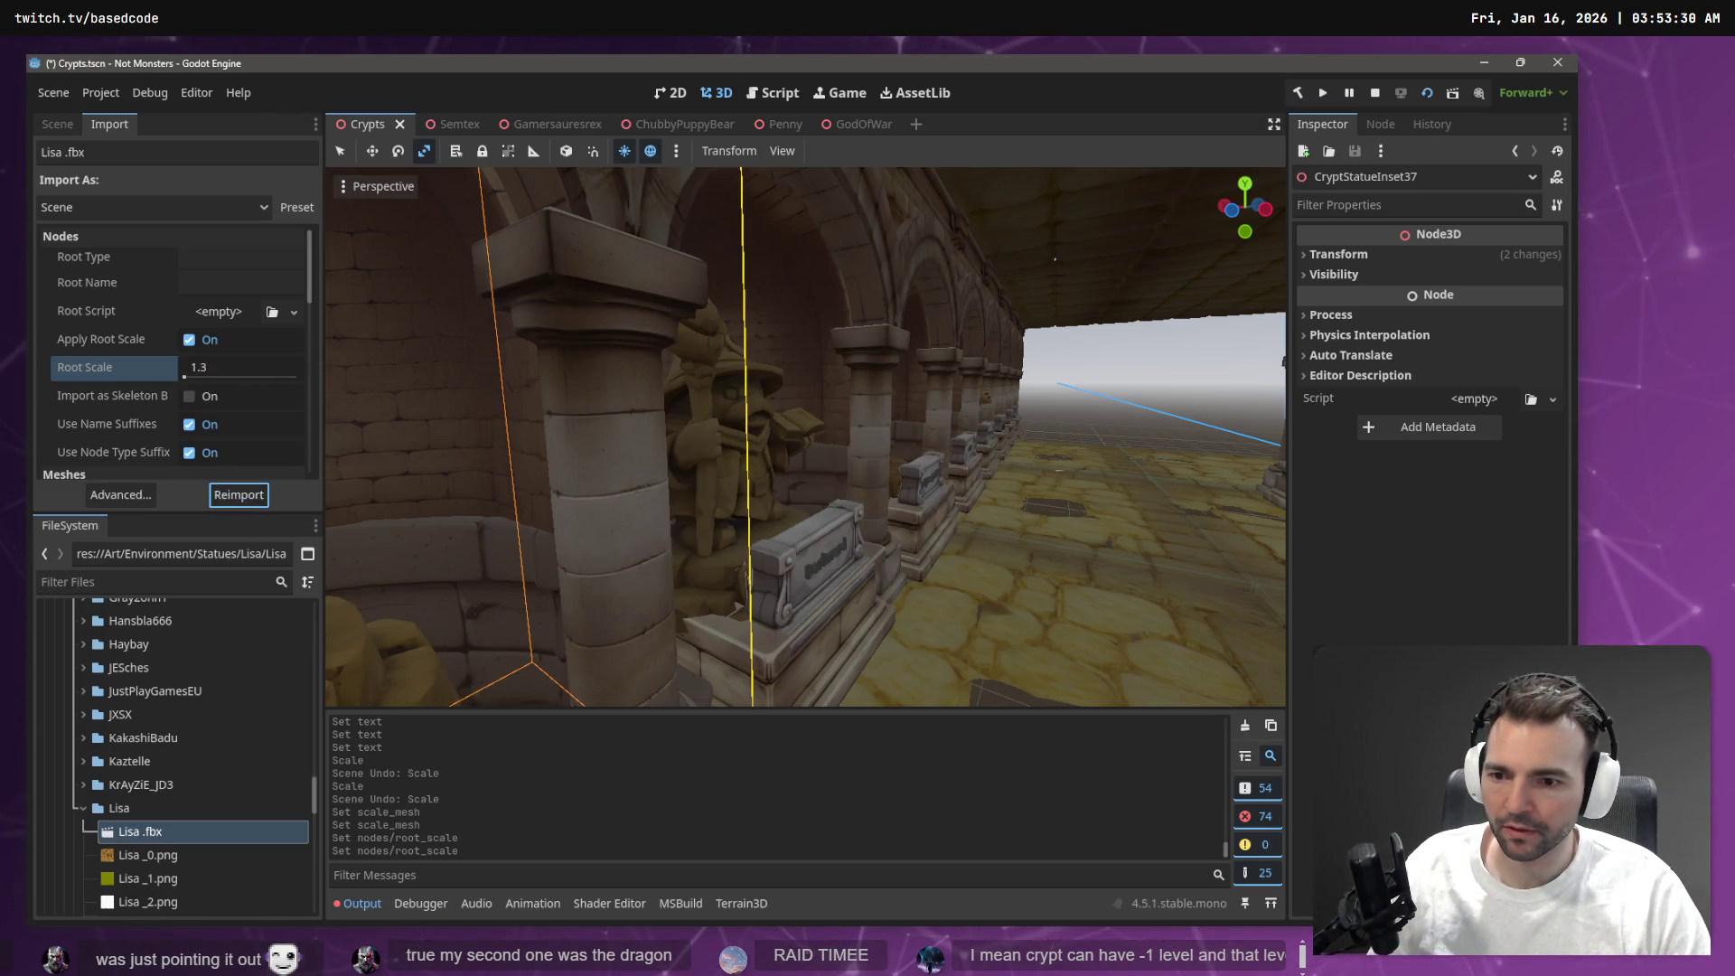
{"action": "key", "text": "w"}
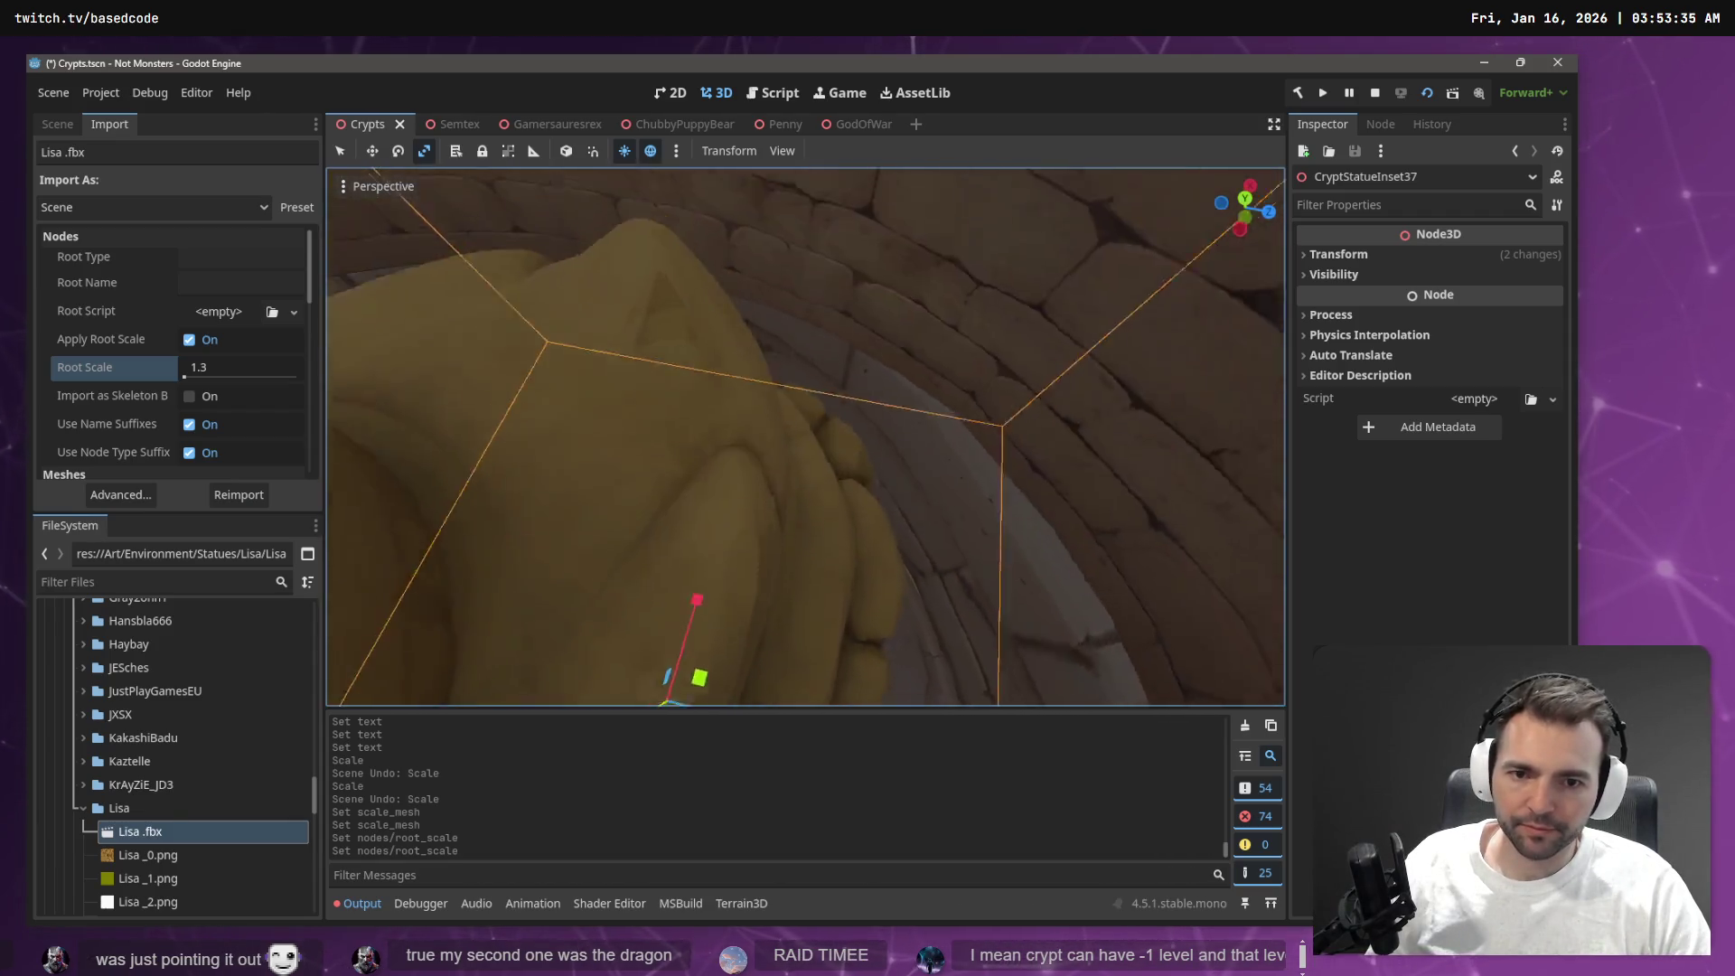
{"action": "key", "text": "s"}
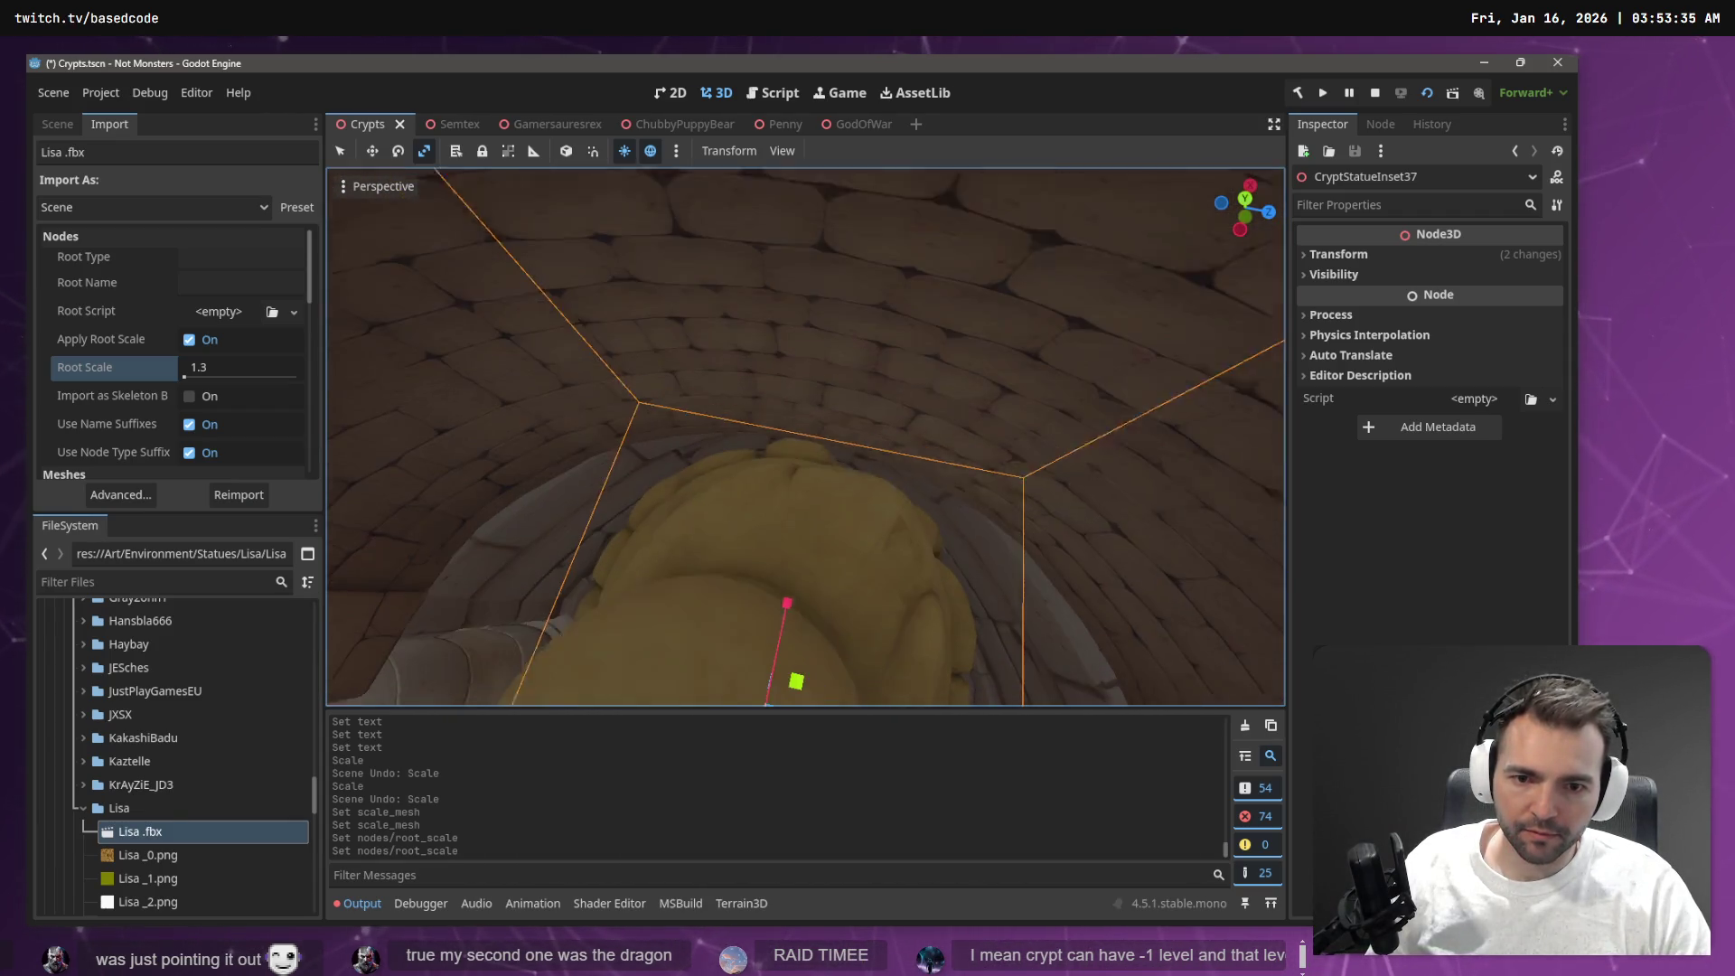
{"action": "key", "text": "s"}
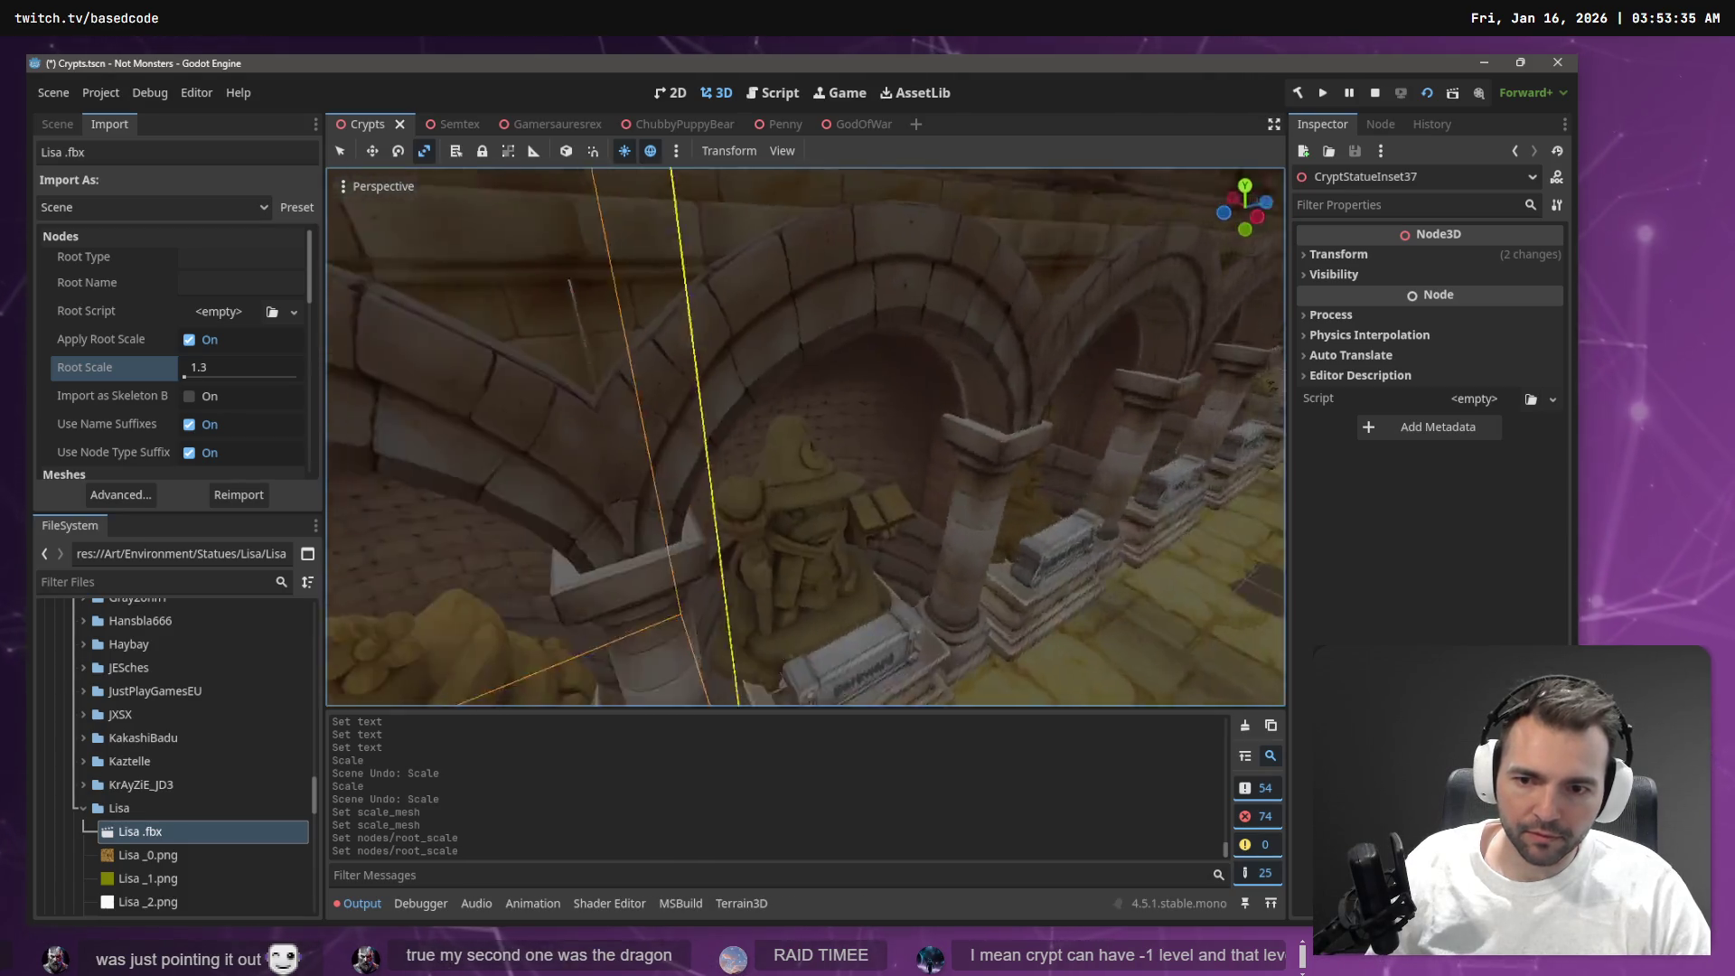
{"action": "key", "text": "s"}
{"action": "key", "text": "d"}
{"action": "key", "text": "d"}
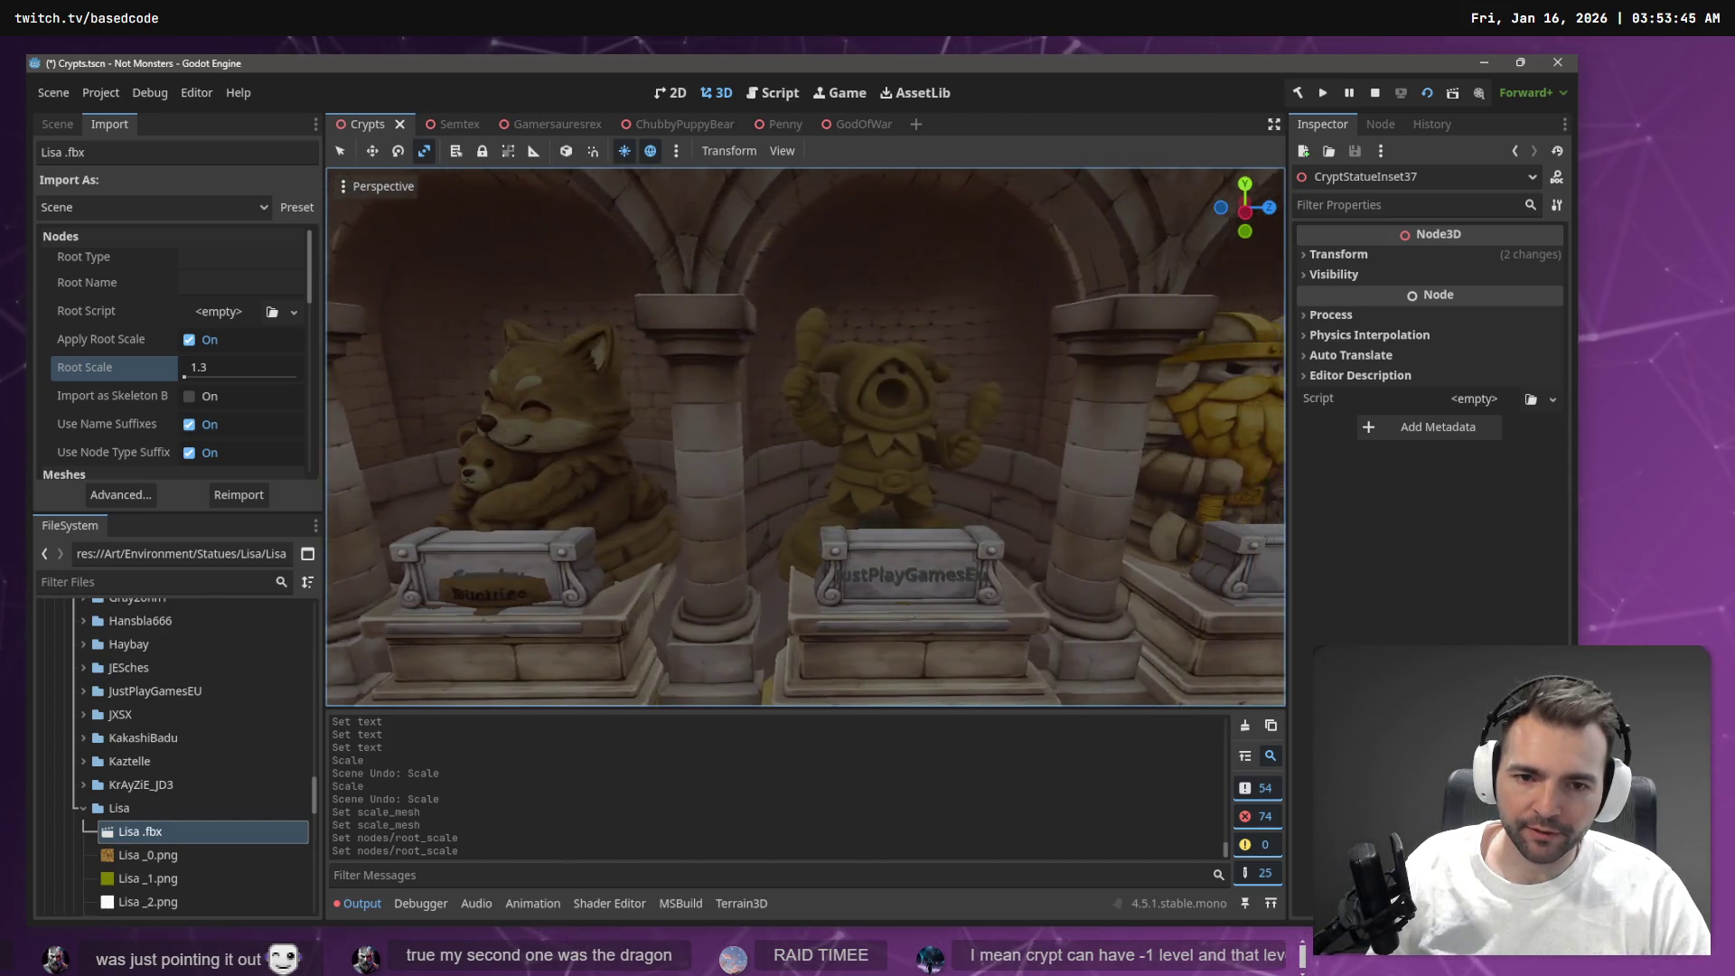
{"action": "key", "text": "d"}
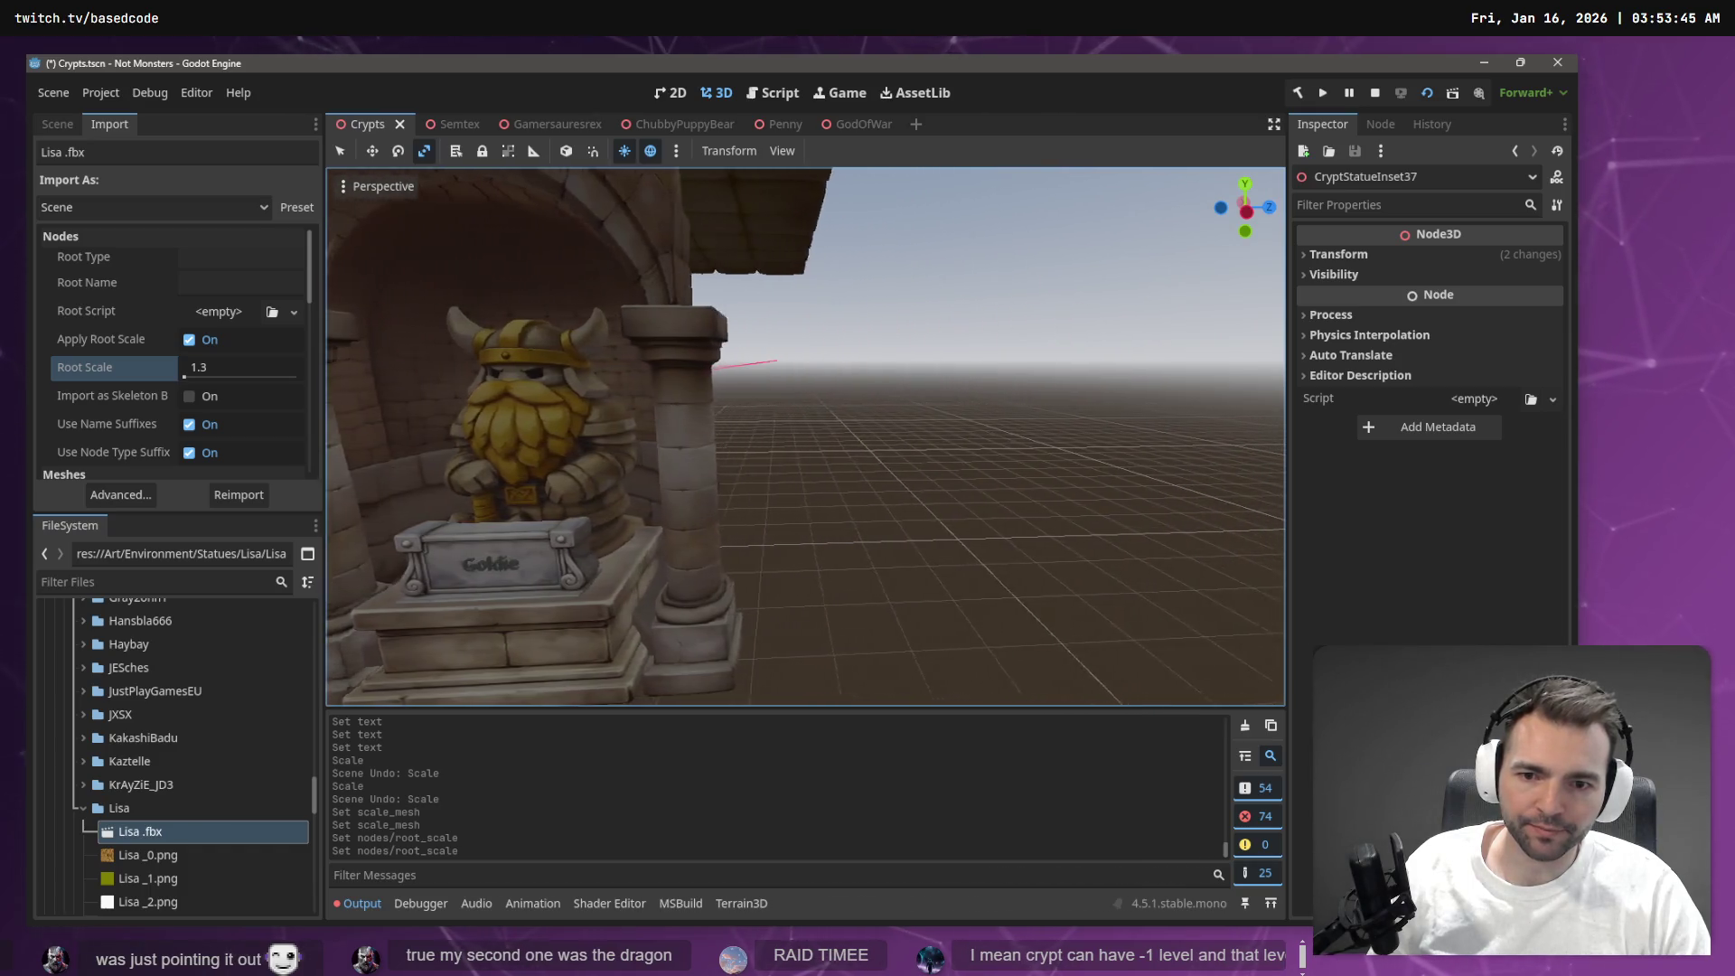
{"action": "key", "text": "w"}
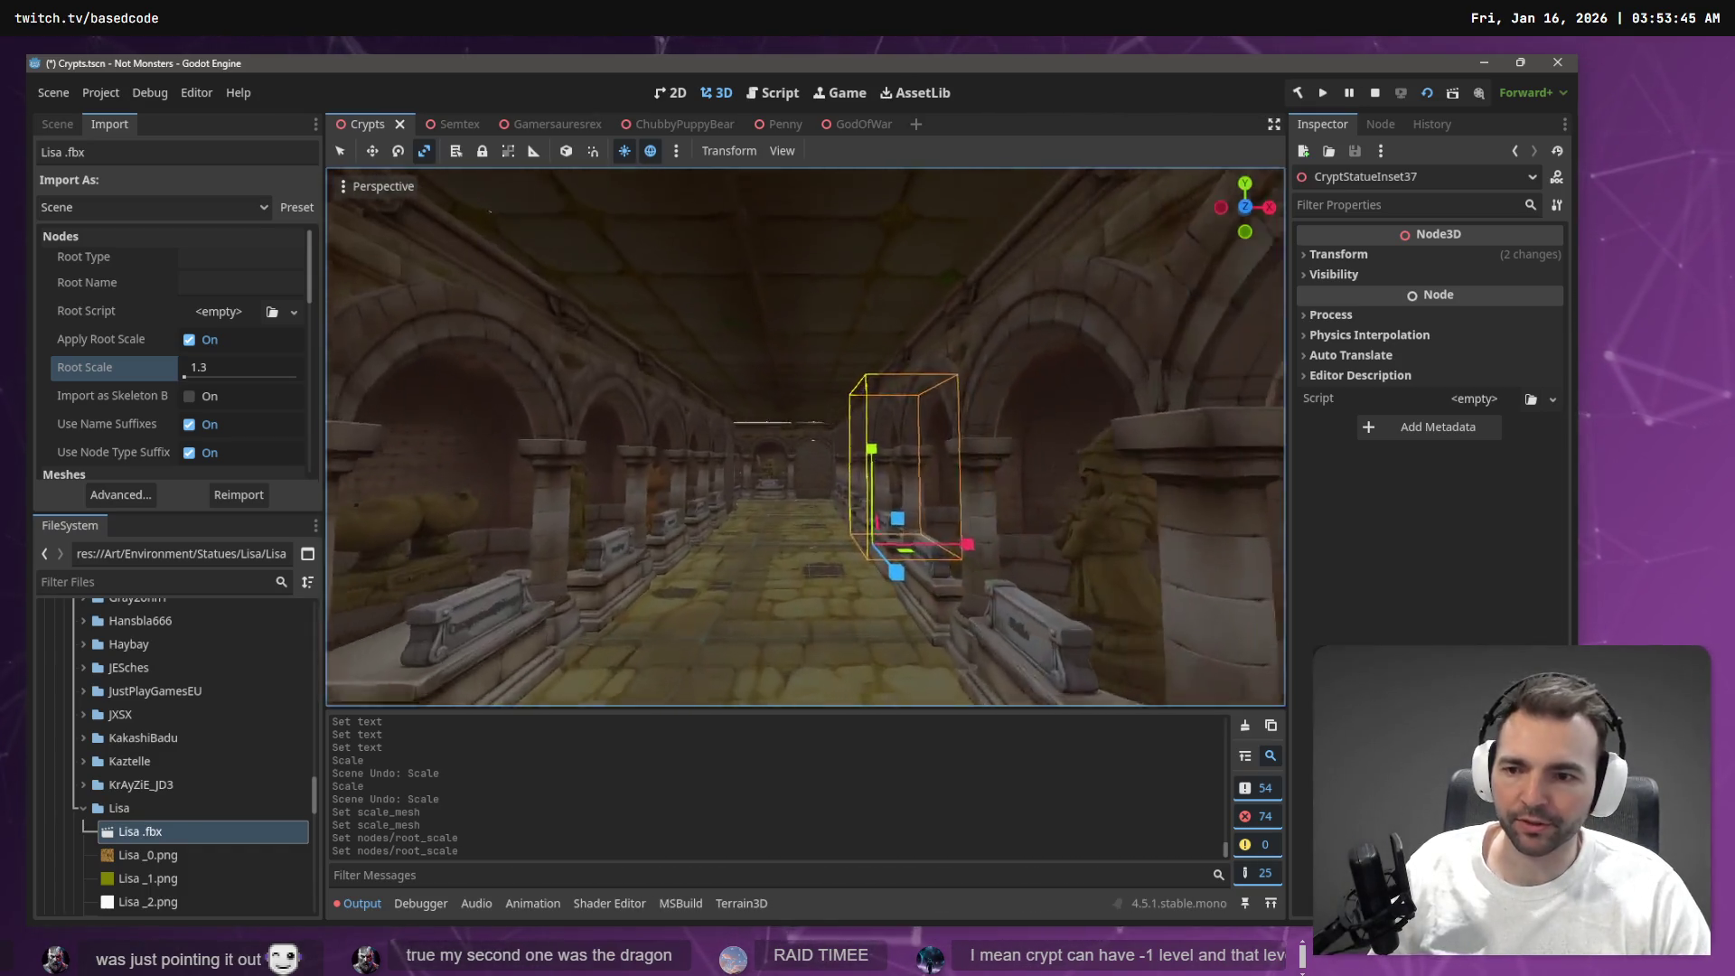
{"action": "key", "text": "w"}
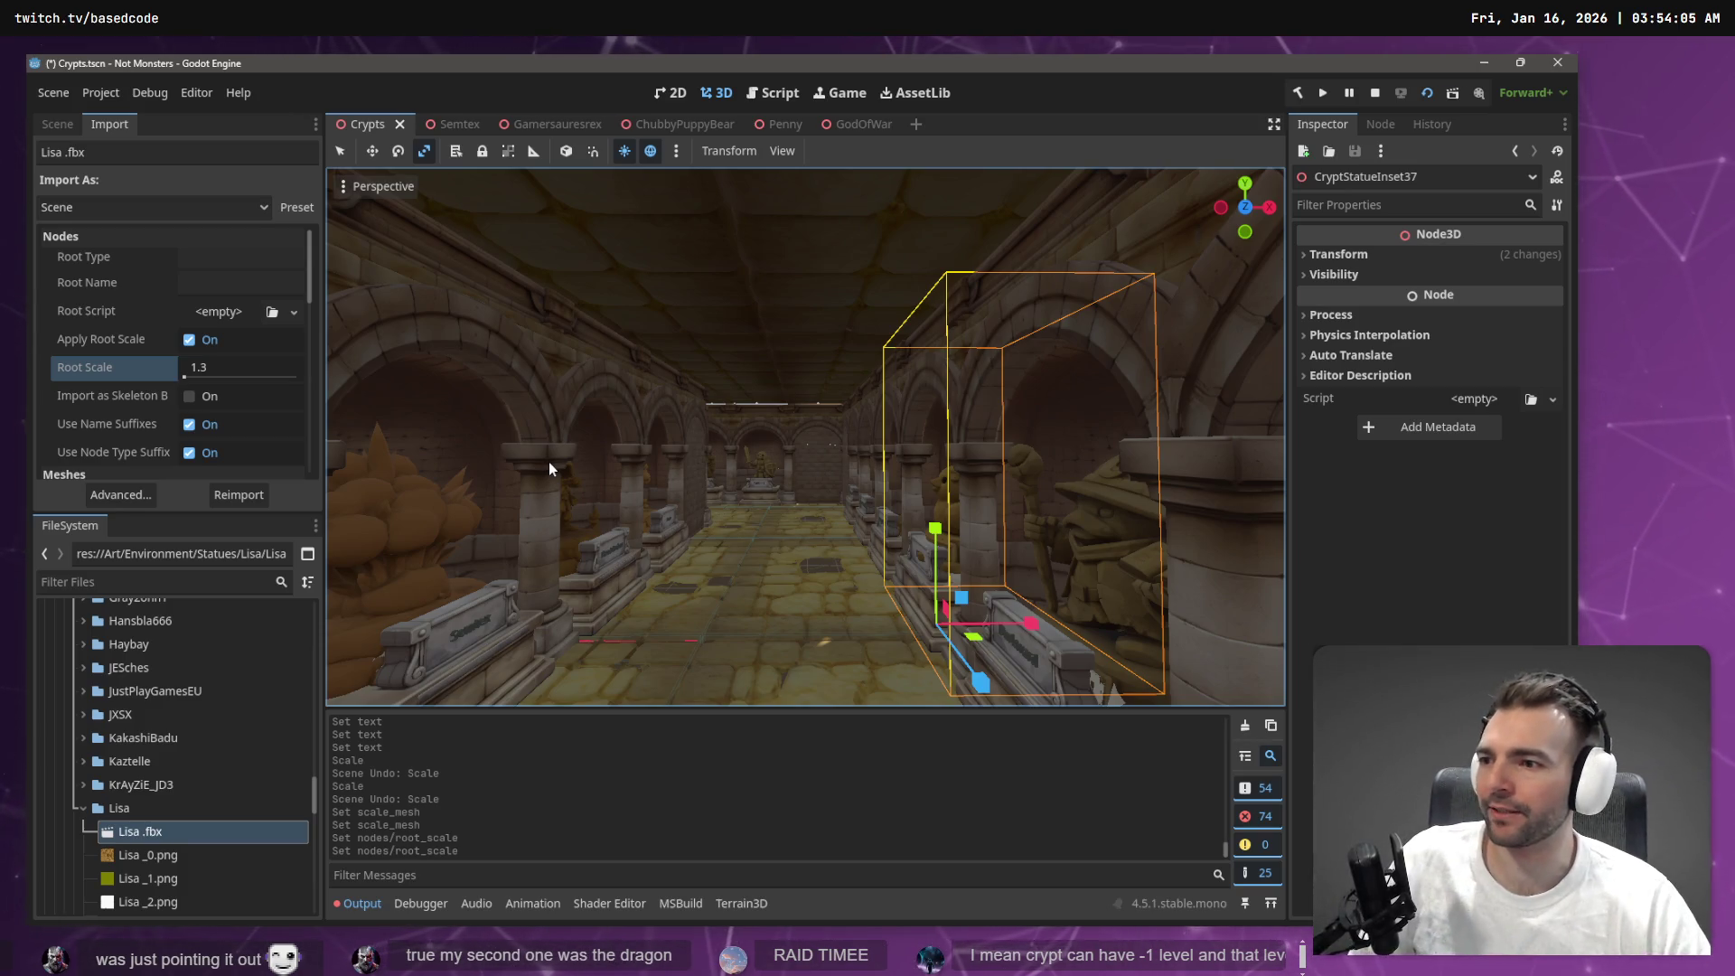
{"action": "mouse_move", "coordinate": [729, 471]}
{"action": "left_mouse_down"}
{"action": "mouse_move", "coordinate": [560, 472]}
{"action": "mouse_move", "coordinate": [768, 472]}
{"action": "mouse_move", "coordinate": [588, 473]}
{"action": "mouse_move", "coordinate": [728, 465]}
{"action": "mouse_move", "coordinate": [632, 438]}
{"action": "mouse_move", "coordinate": [384, 438]}
{"action": "mouse_move", "coordinate": [384, 492]}
{"action": "mouse_move", "coordinate": [330, 497]}
{"action": "mouse_move", "coordinate": [330, 515]}
{"action": "left_mouse_up"}
{"action": "left_click", "coordinate": [770, 437]}
{"action": "key", "text": "w"}
{"action": "key", "text": "ctrl+s"}
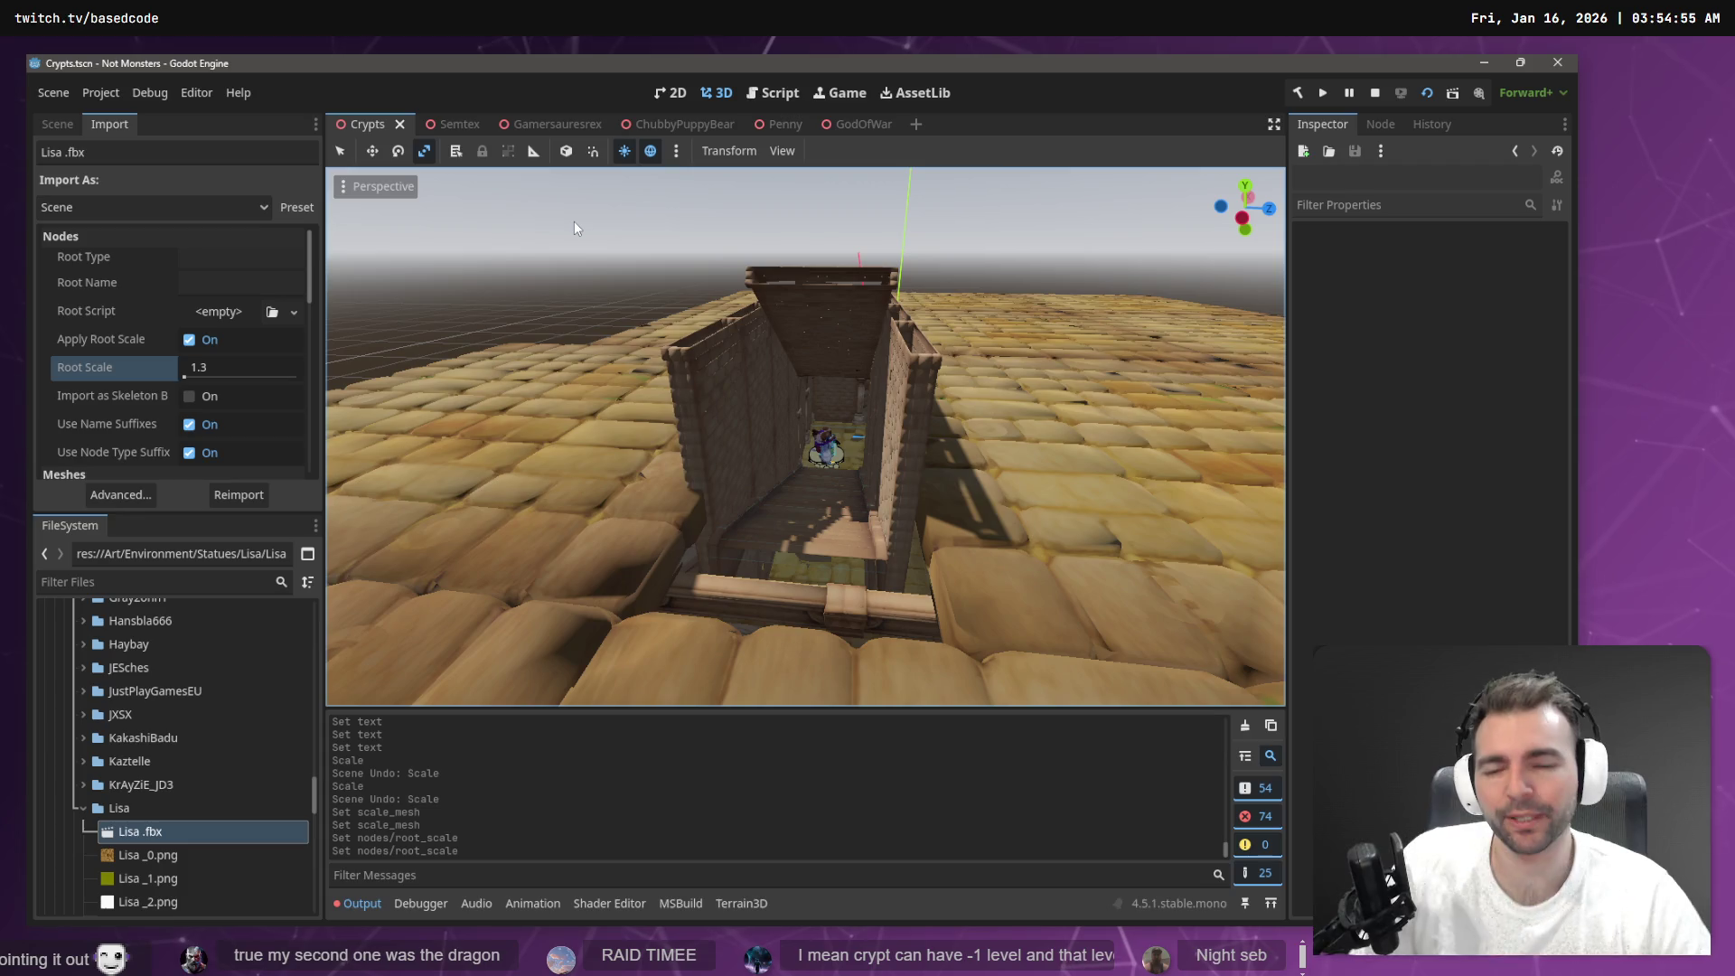
{"action": "right_click", "coordinate": [815, 317]}
{"action": "key", "text": "w"}
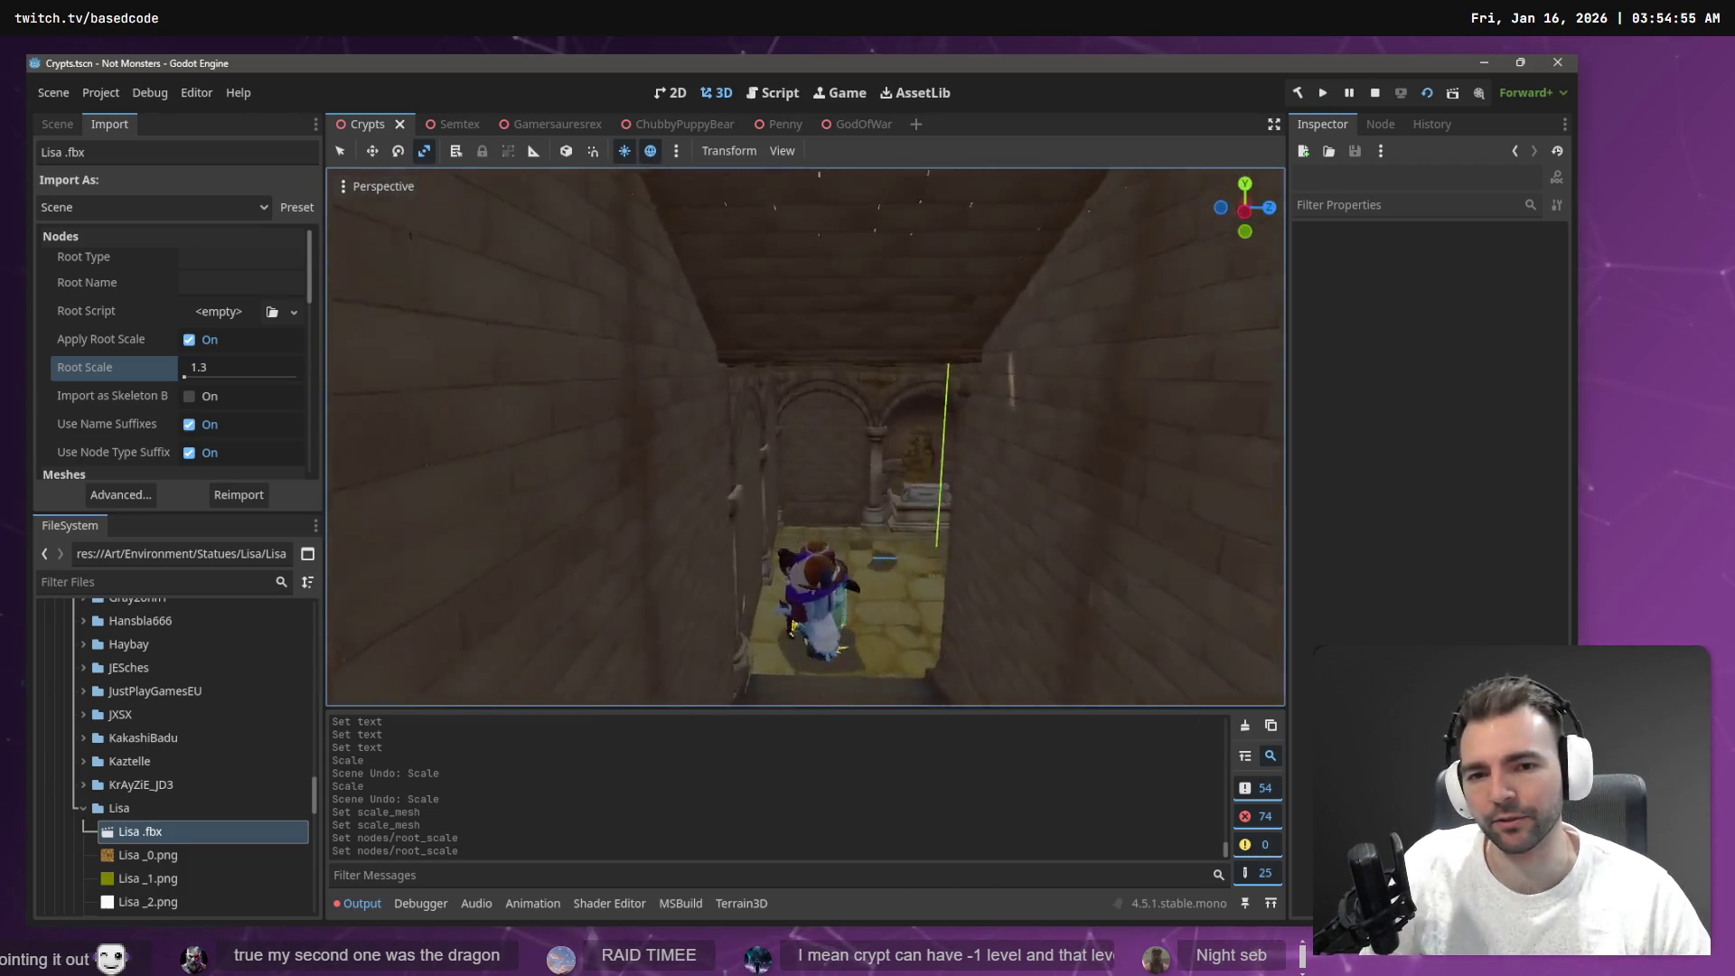
{"action": "key", "text": "w"}
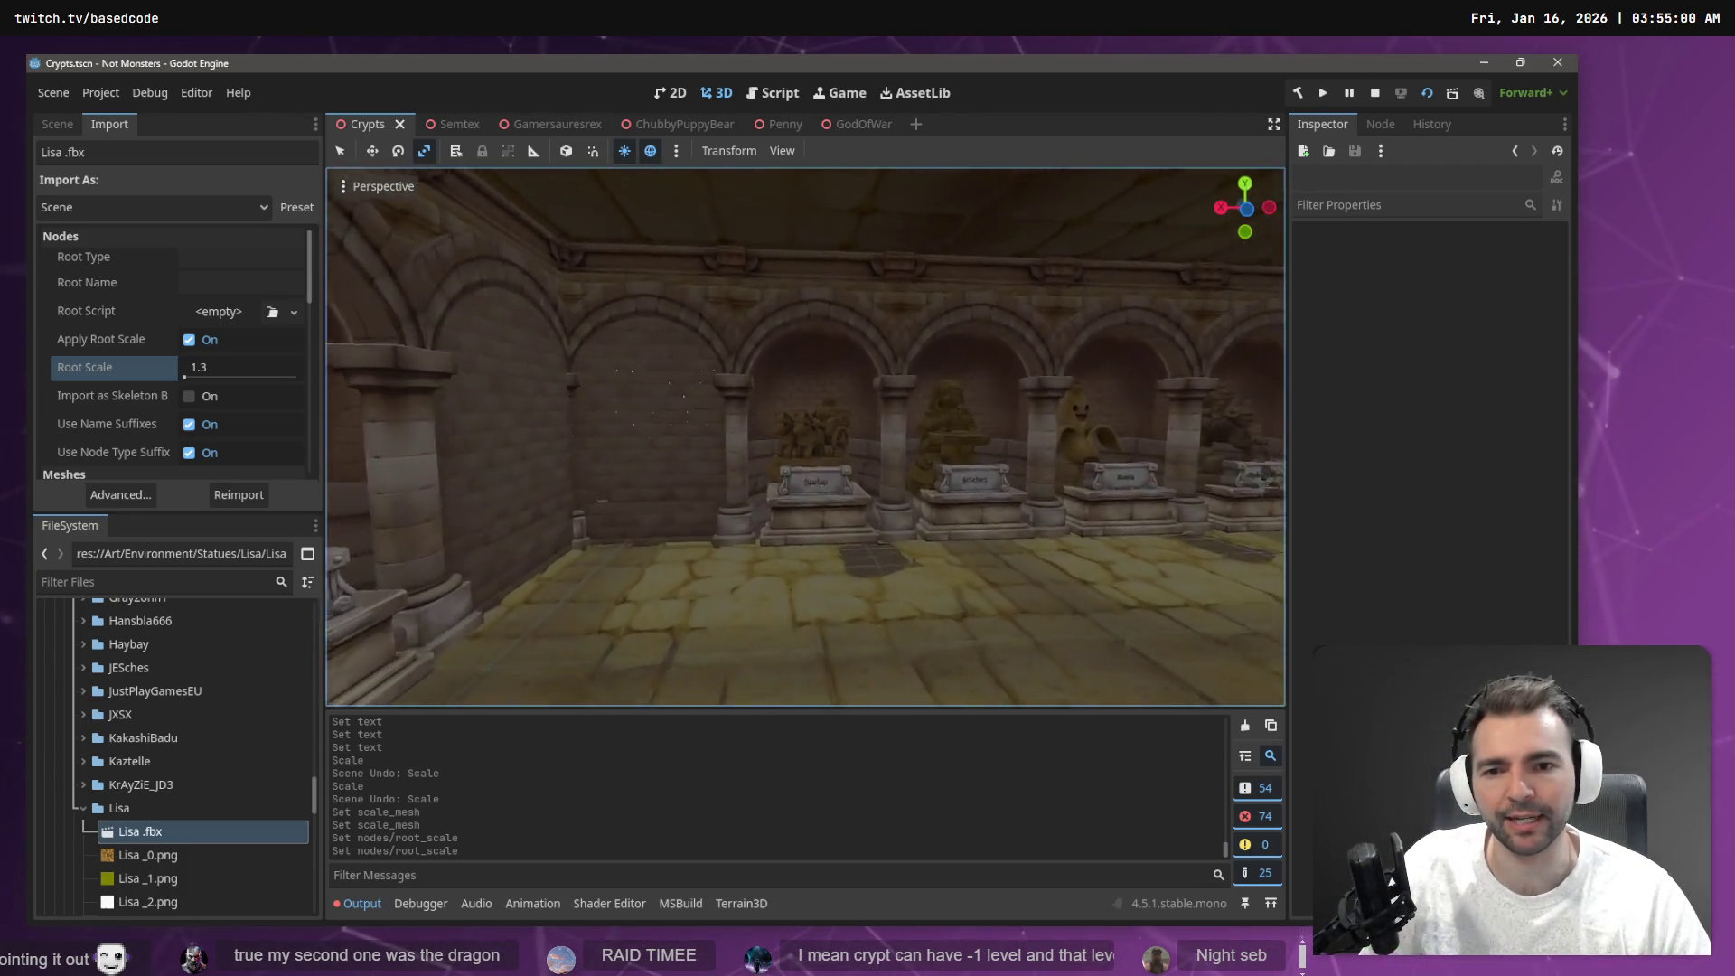
{"action": "key", "text": "w"}
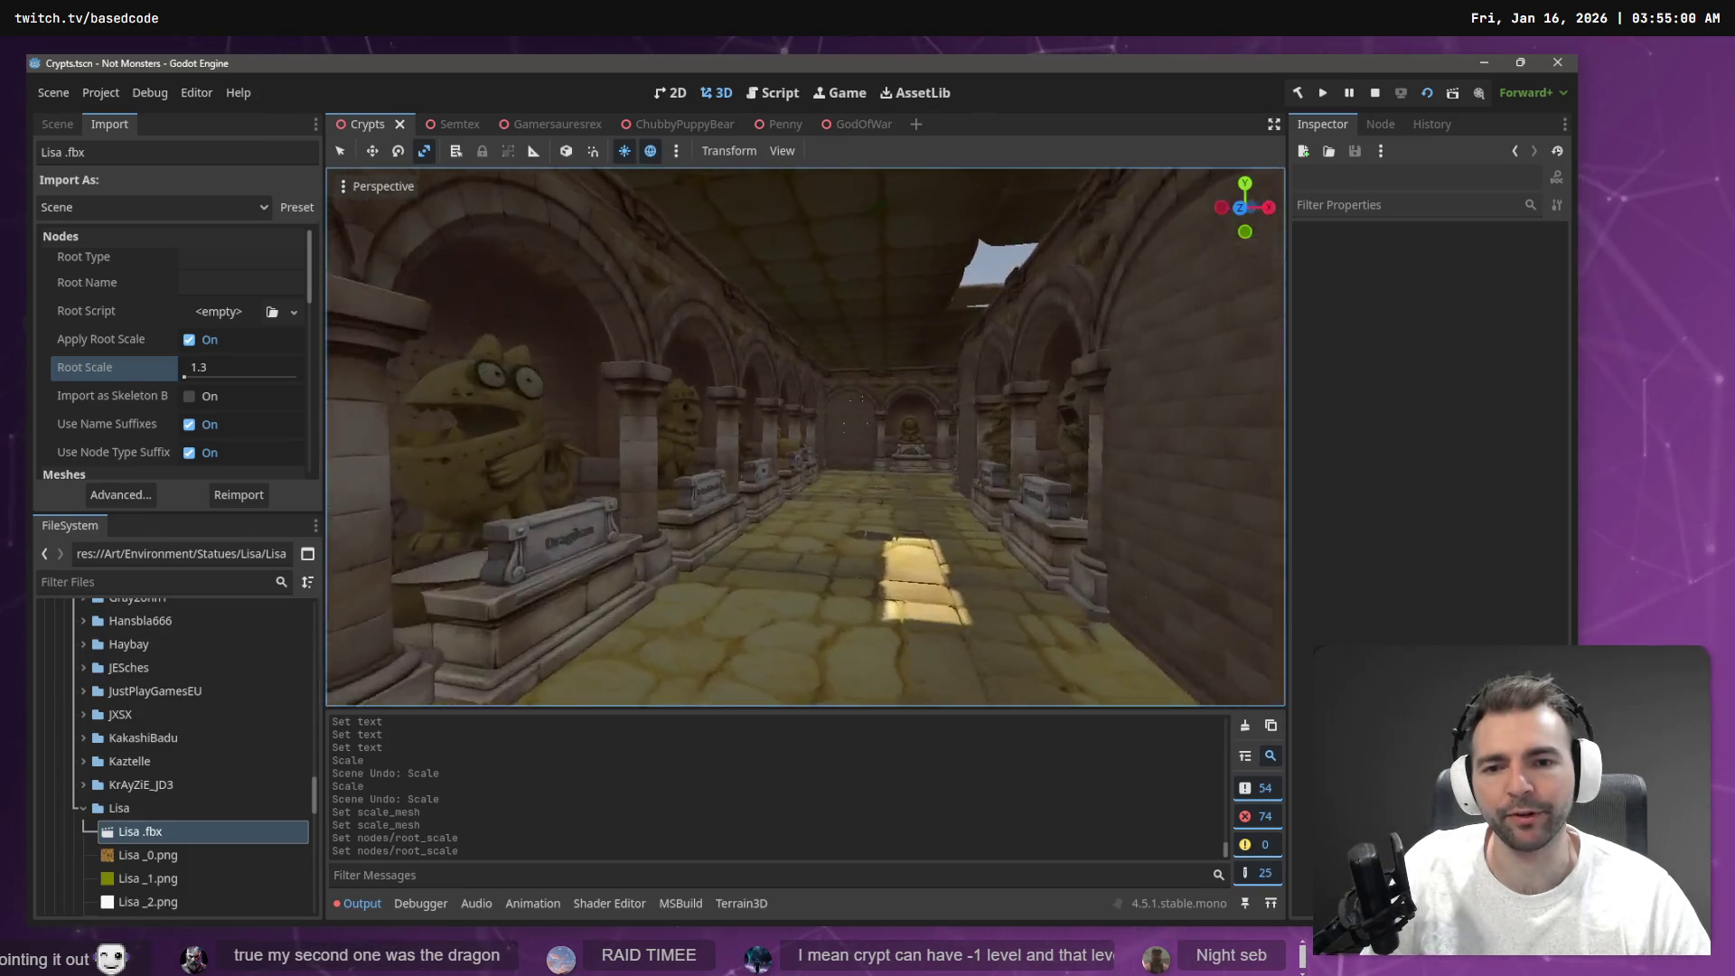
{"action": "key", "text": "w"}
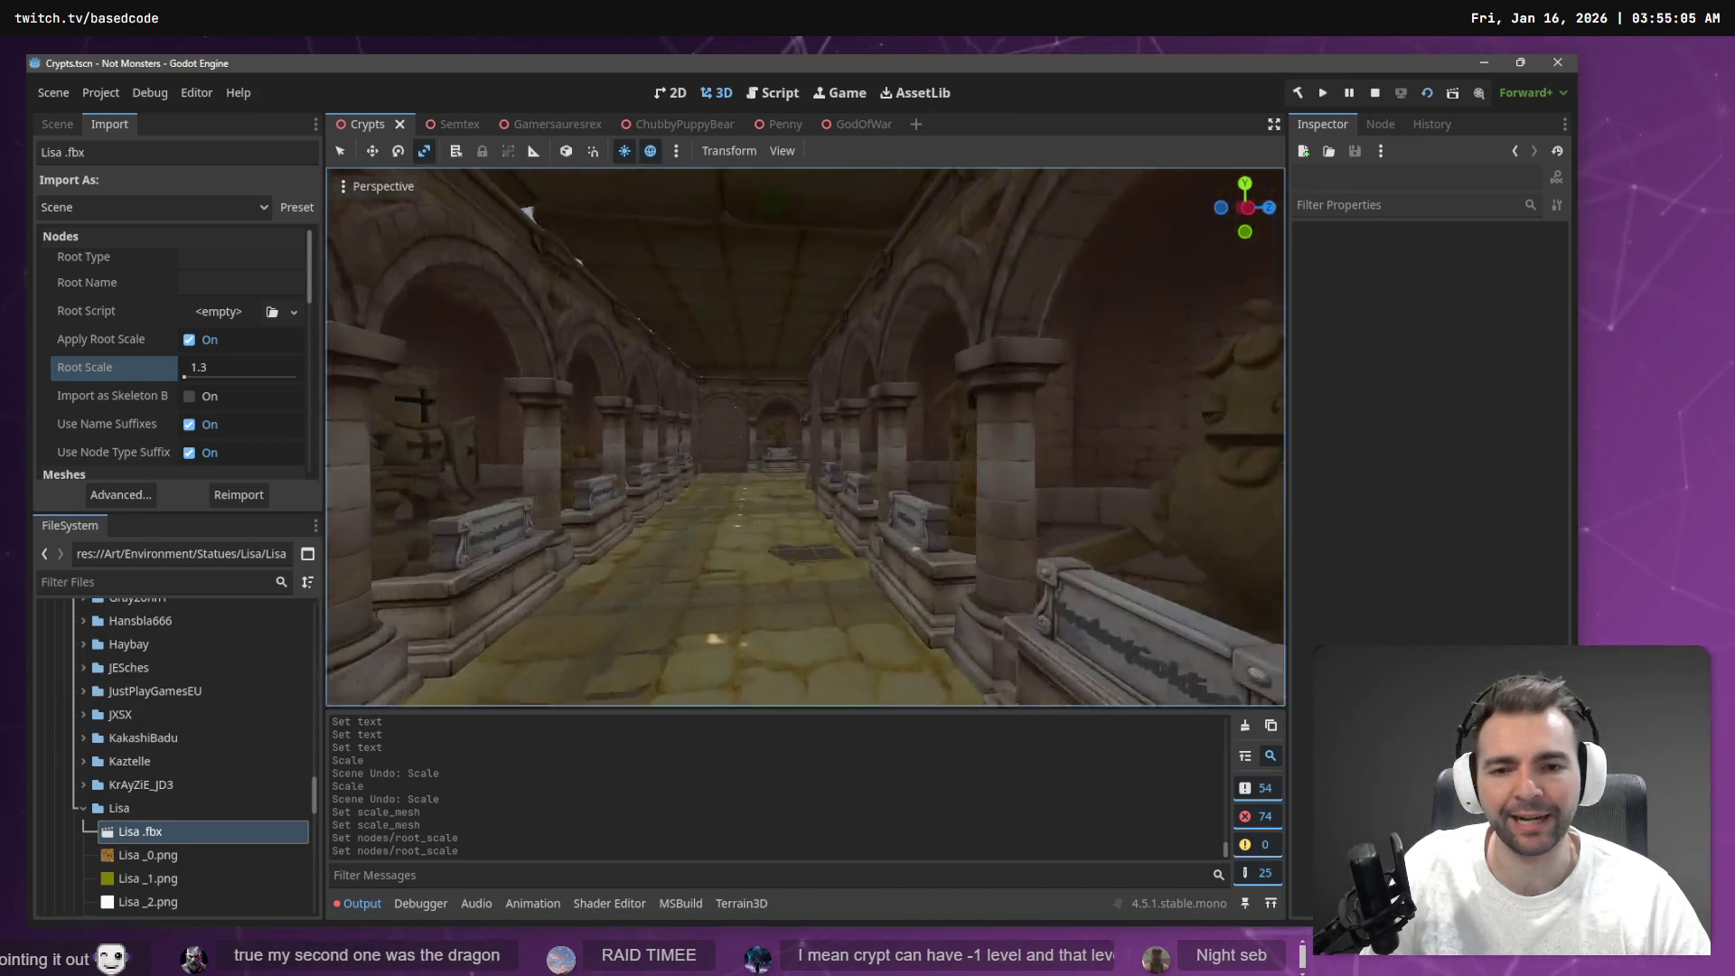
{"action": "key", "text": "s"}
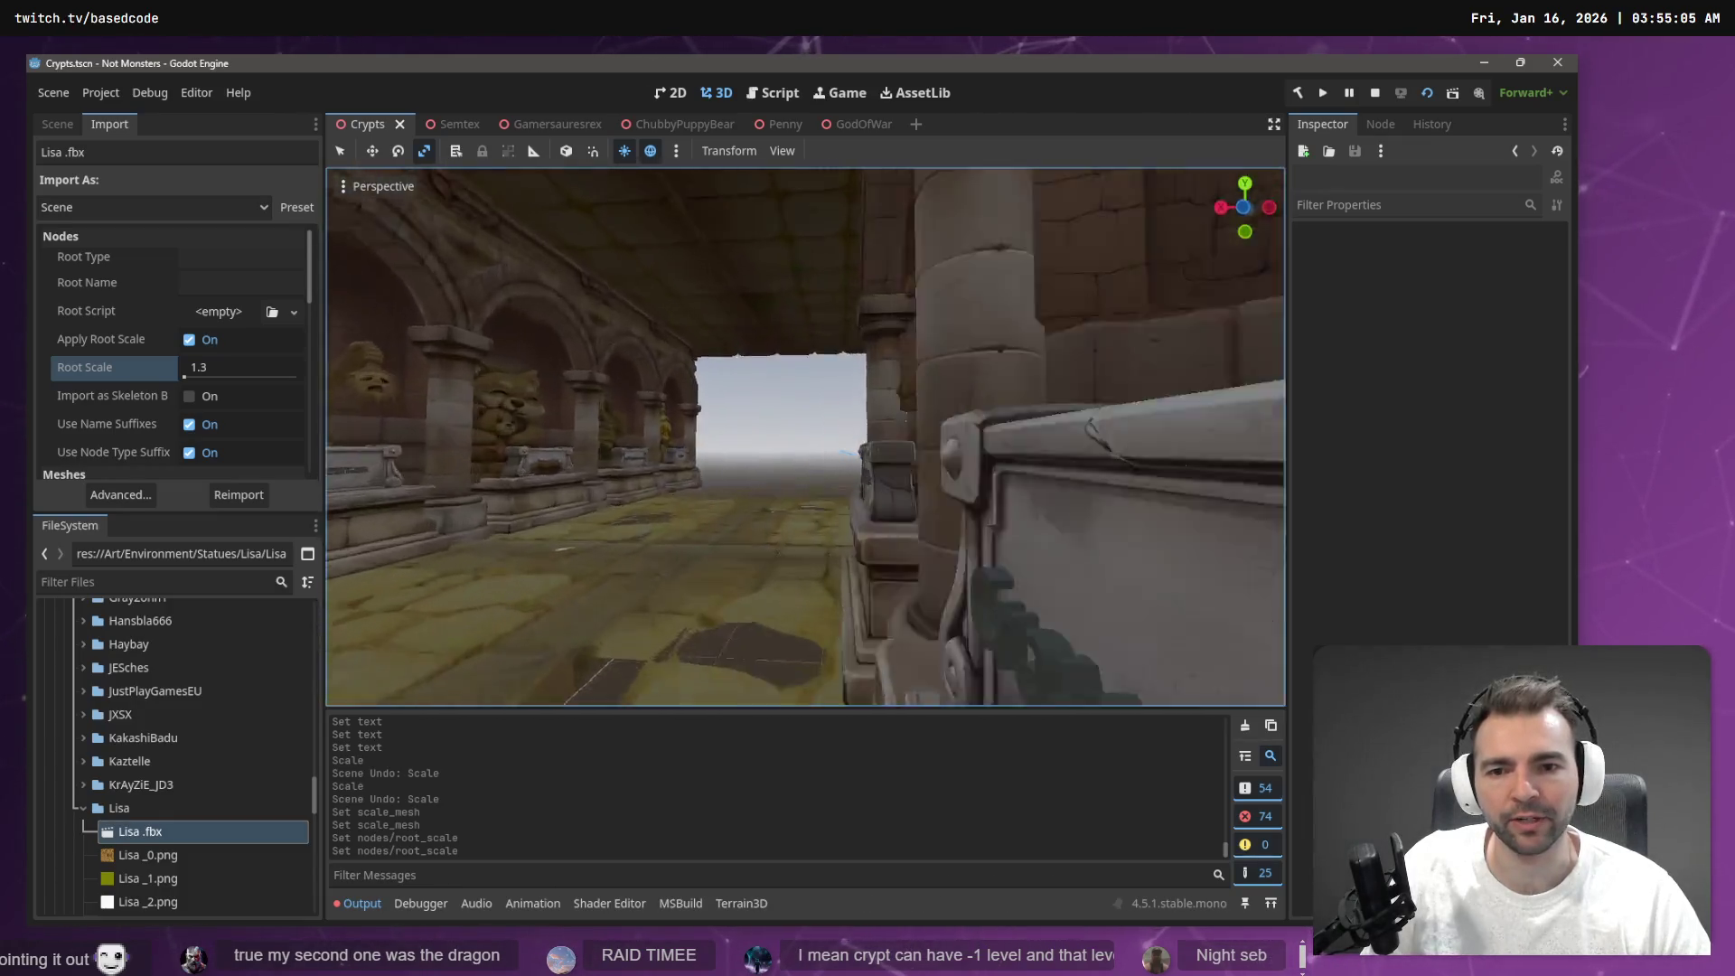
{"action": "key", "text": "w"}
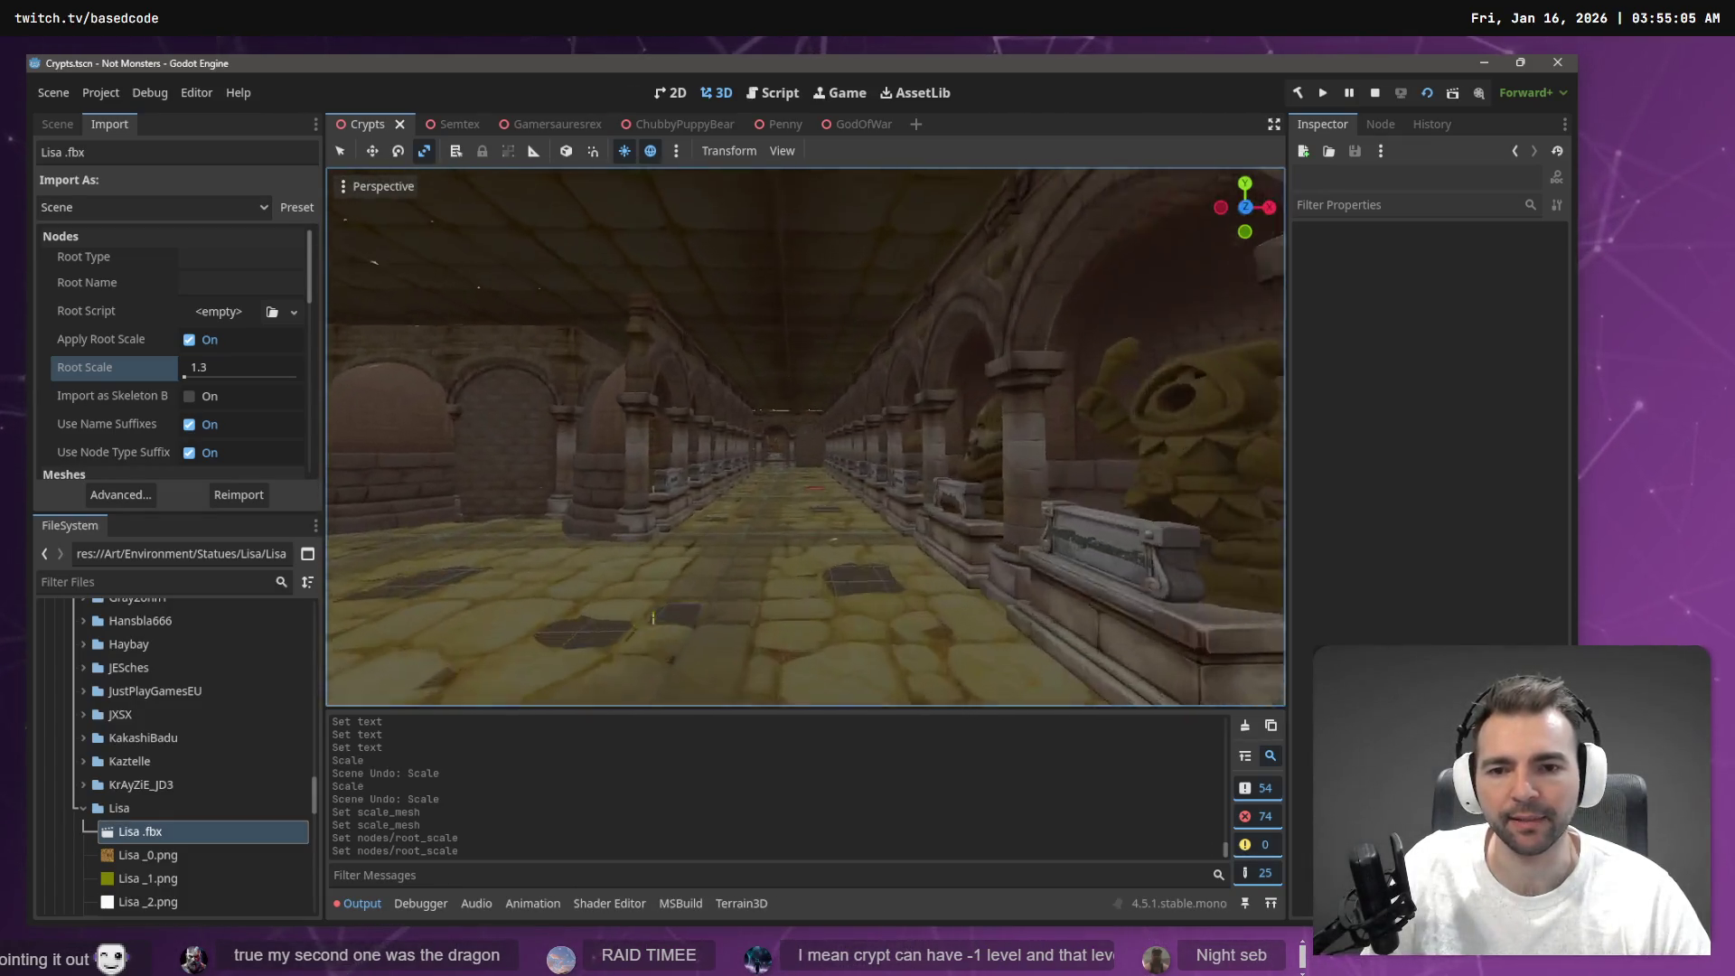
{"action": "key", "text": "w"}
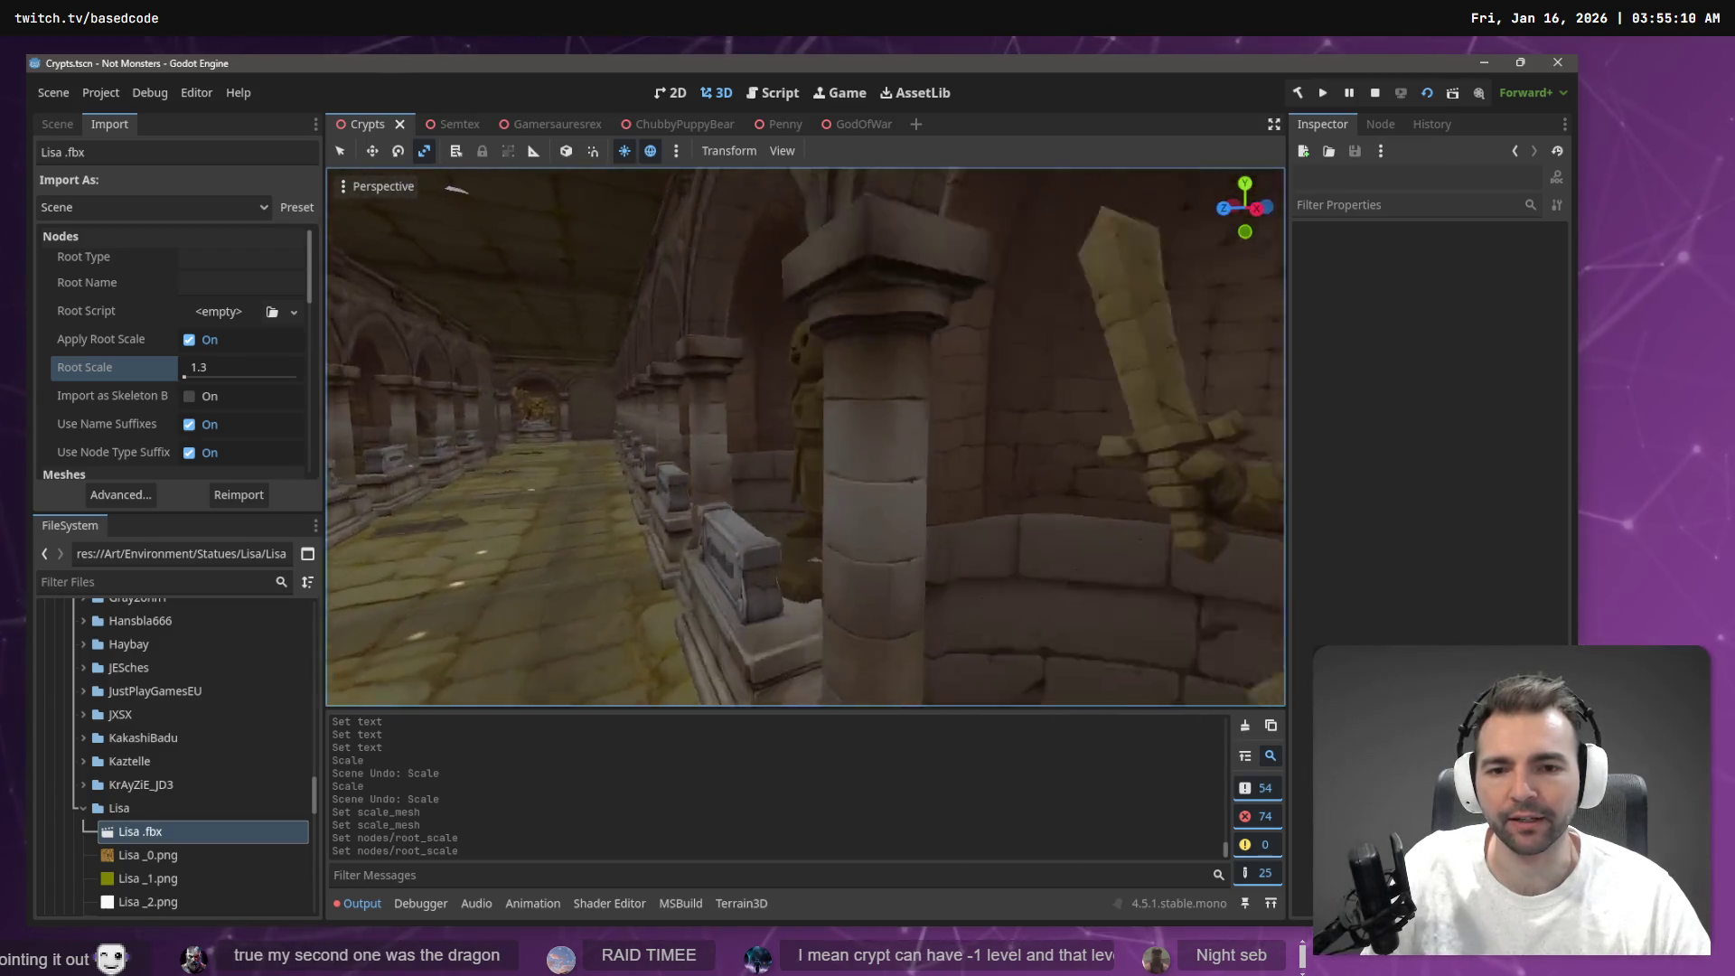
{"action": "key", "text": "s"}
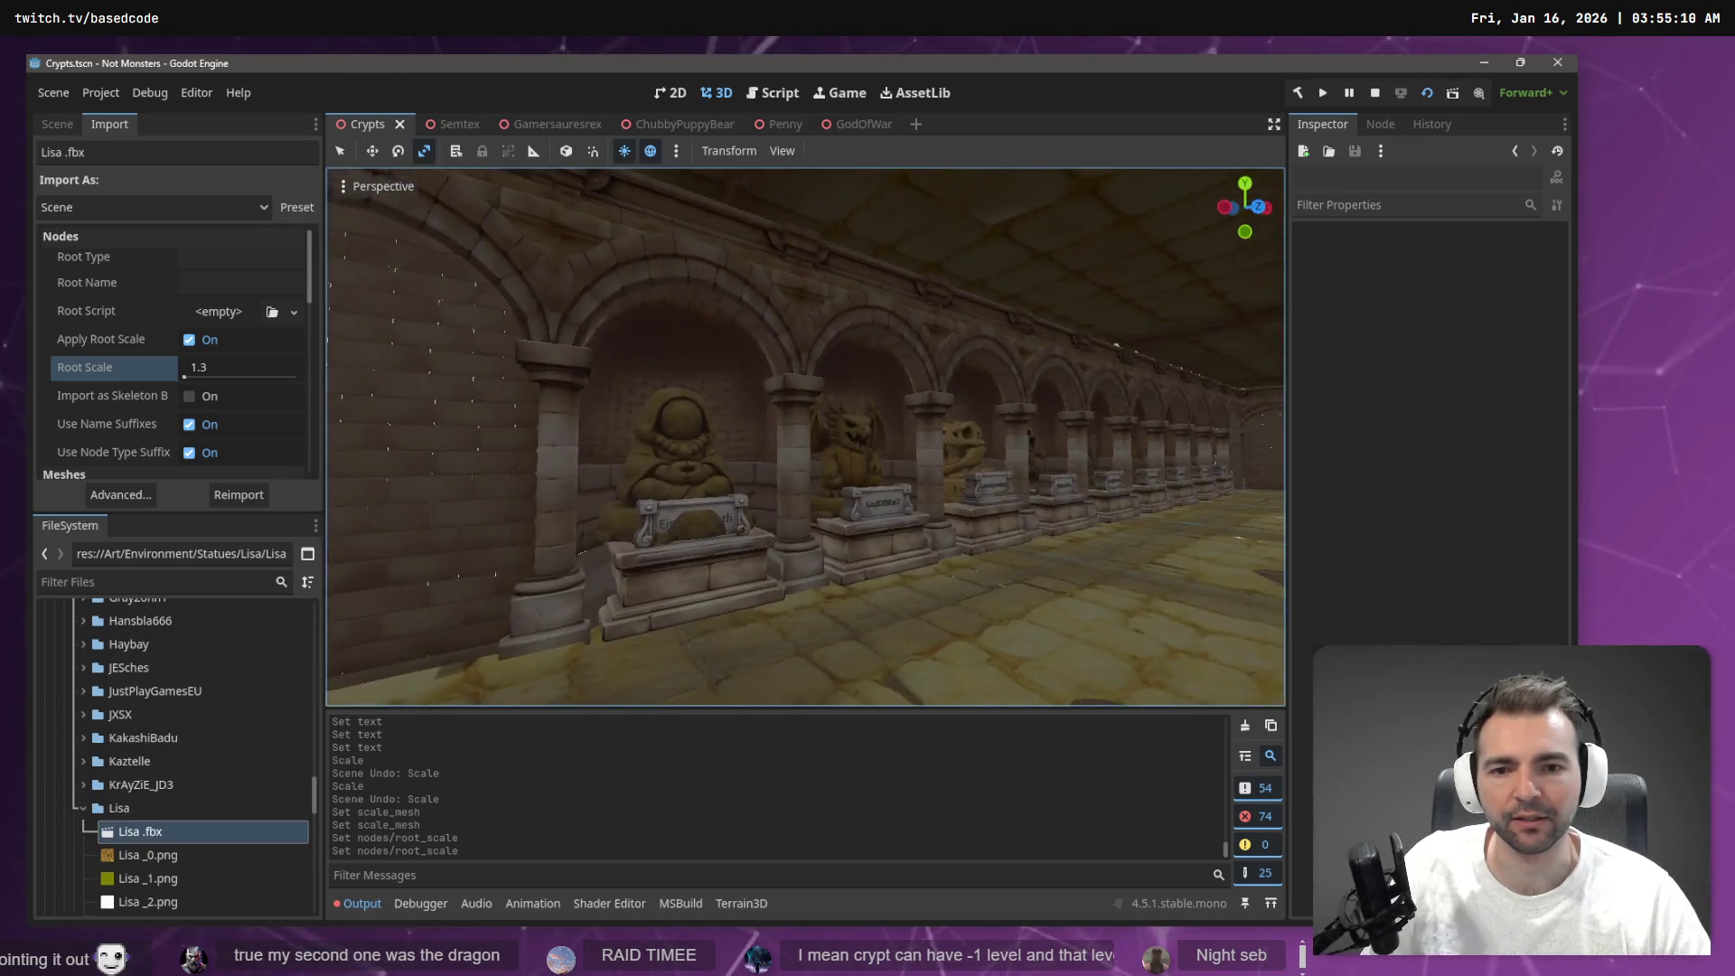
{"action": "key", "text": "w"}
{"action": "mouse_move", "coordinate": [804, 434]}
{"action": "left_mouse_down"}
{"action": "mouse_move", "coordinate": [814, 328]}
{"action": "mouse_move", "coordinate": [804, 434]}
{"action": "mouse_move", "coordinate": [985, 437]}
{"action": "left_mouse_up"}
{"action": "key", "text": "w"}
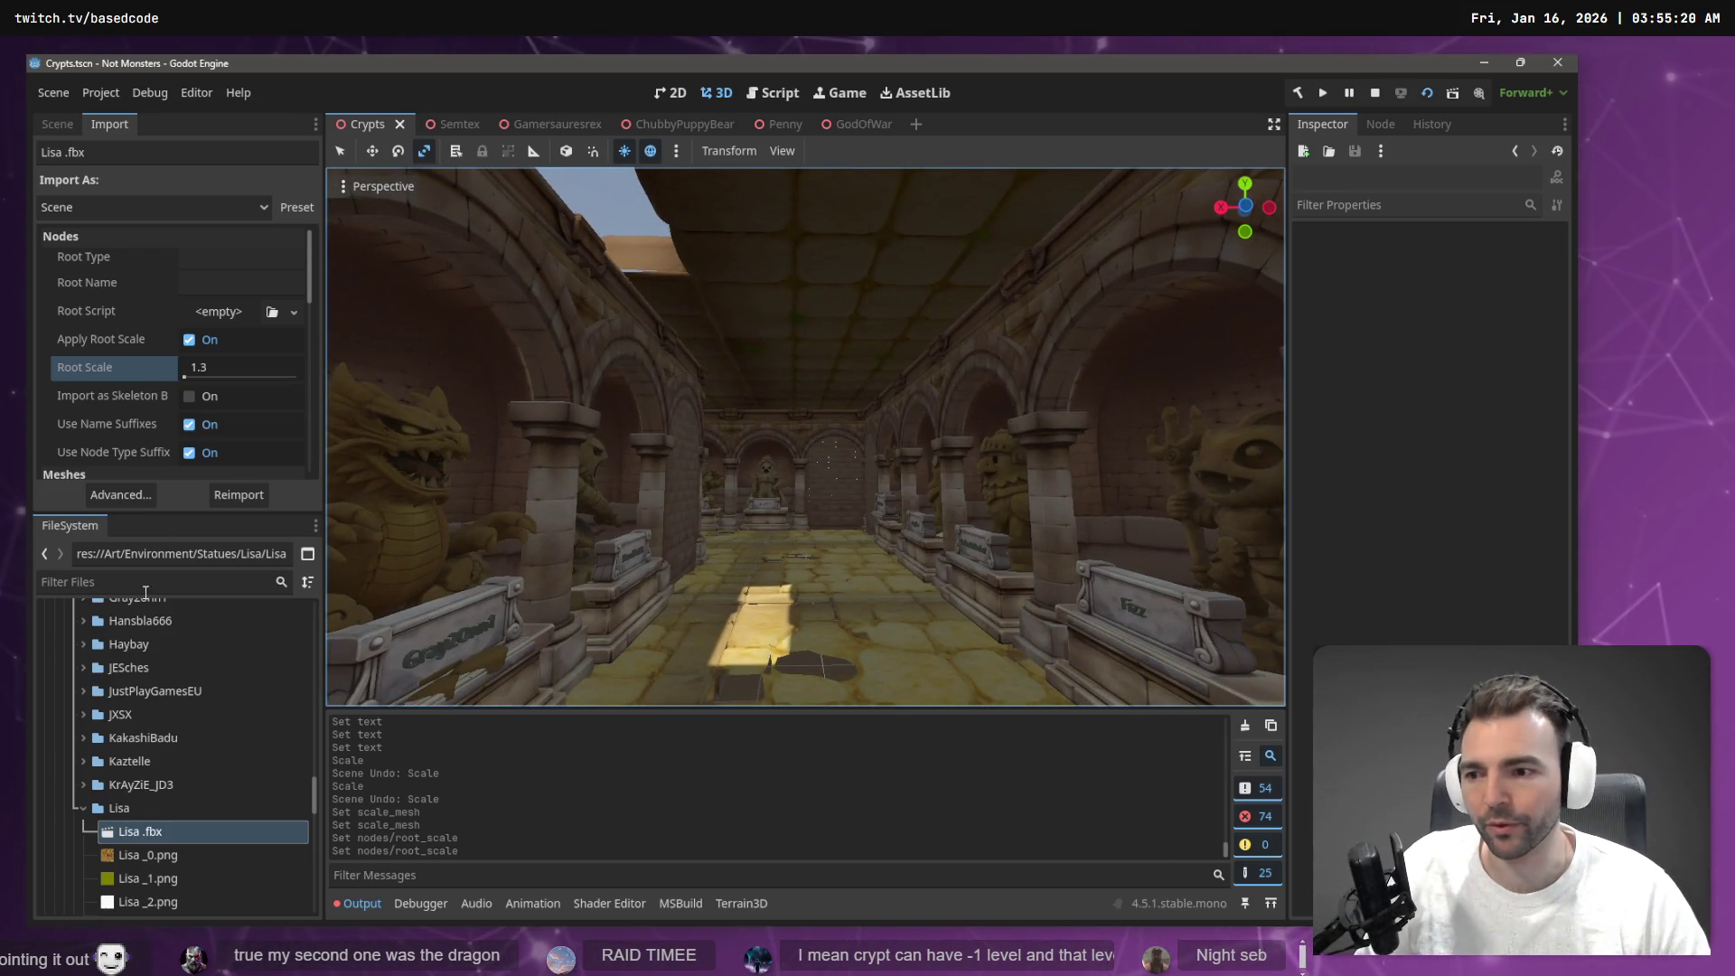
Filter the project files for 'Enviro' and open Environment.tscn
{"action": "left_click", "coordinate": [83, 808]}
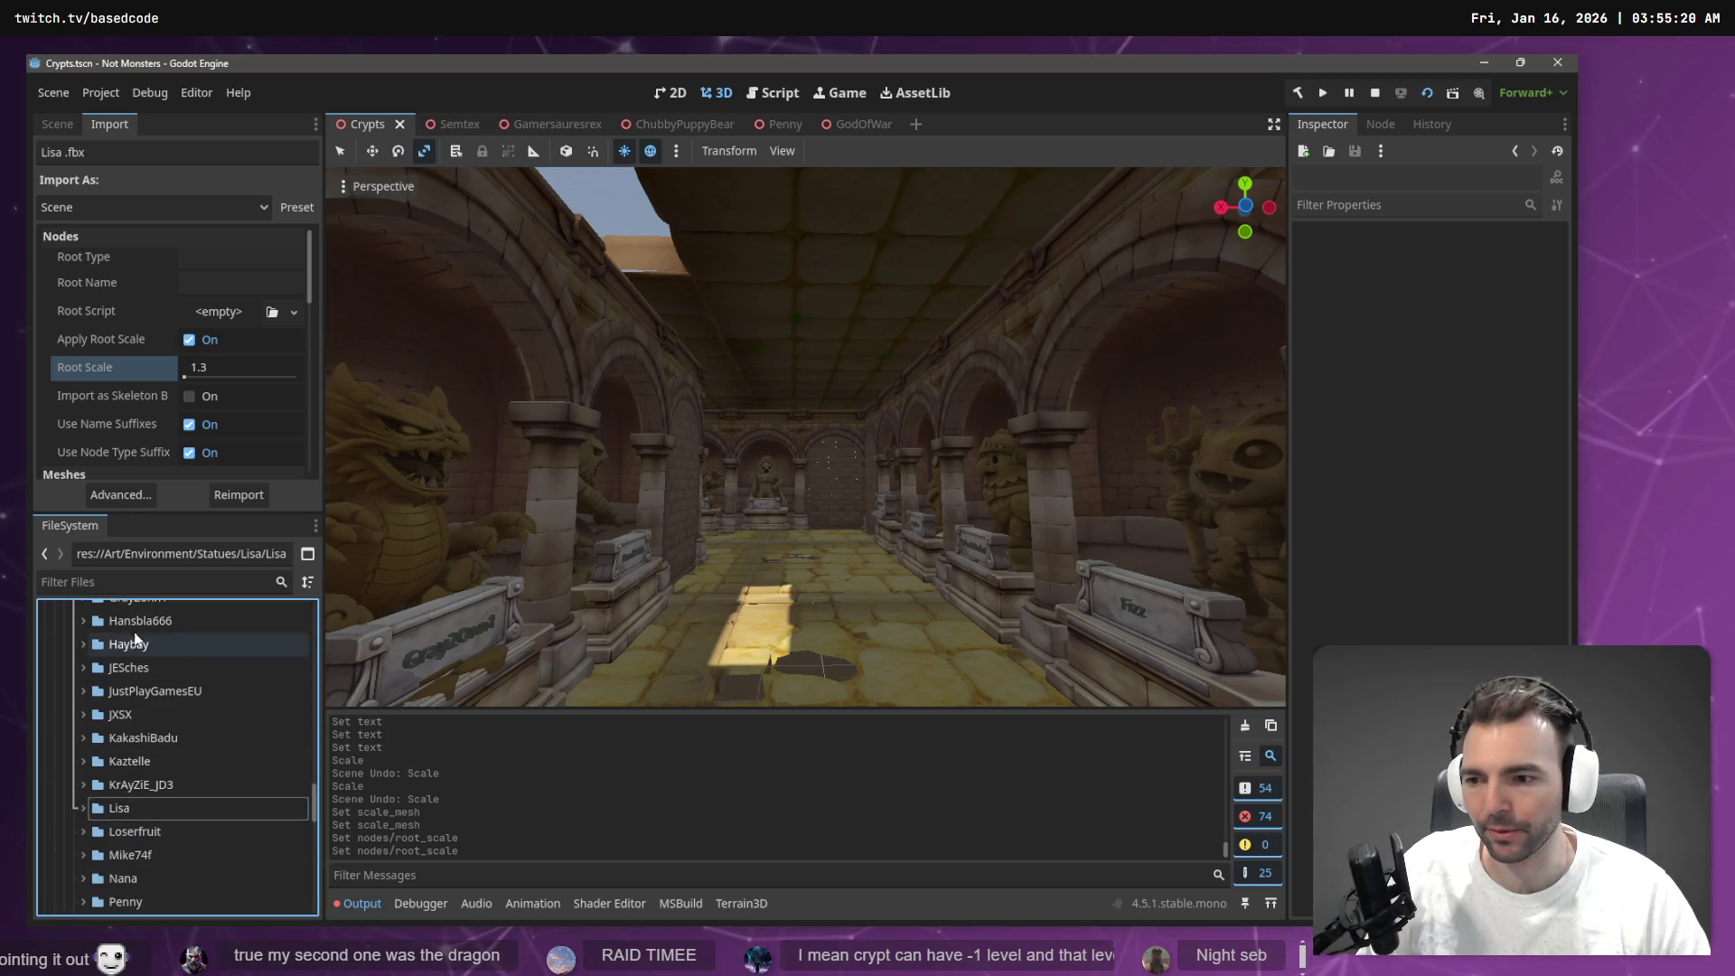
{"action": "left_click", "coordinate": [137, 582]}
{"action": "type", "text": "Enviro"}
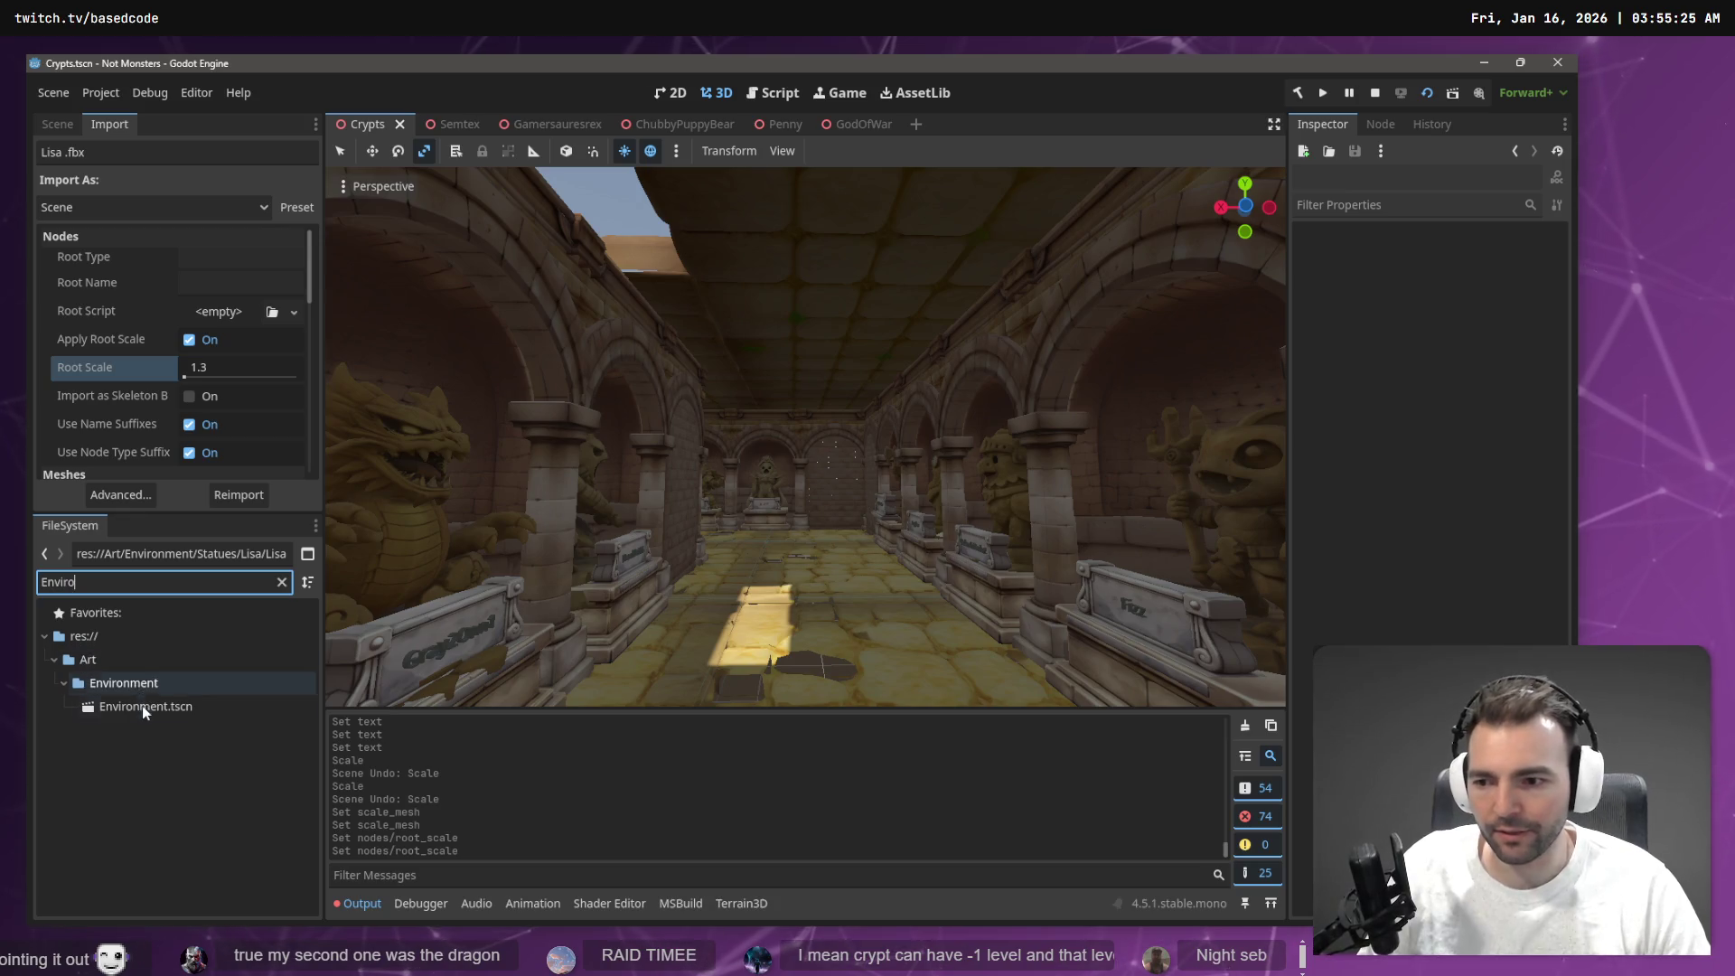
{"action": "left_click", "coordinate": [143, 708]}
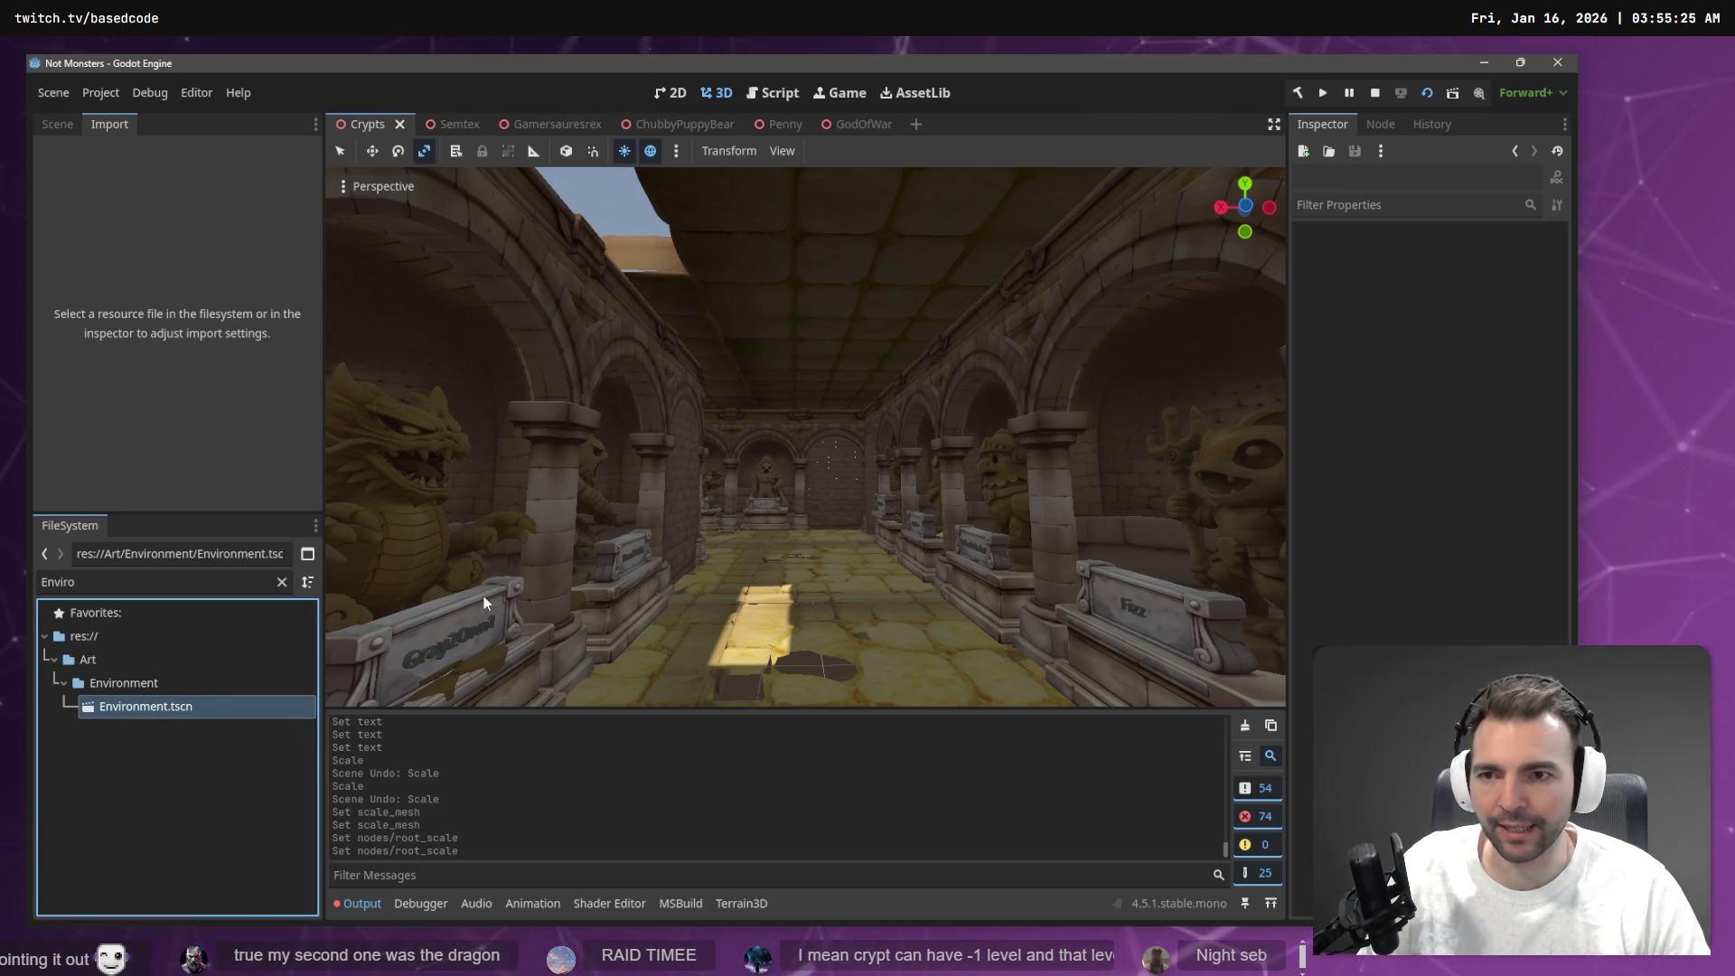
{"action": "double_click", "coordinate": [143, 712]}
Fly over the town toward the tower, house and fence
{"action": "key", "text": "s"}
{"action": "key", "text": "e"}
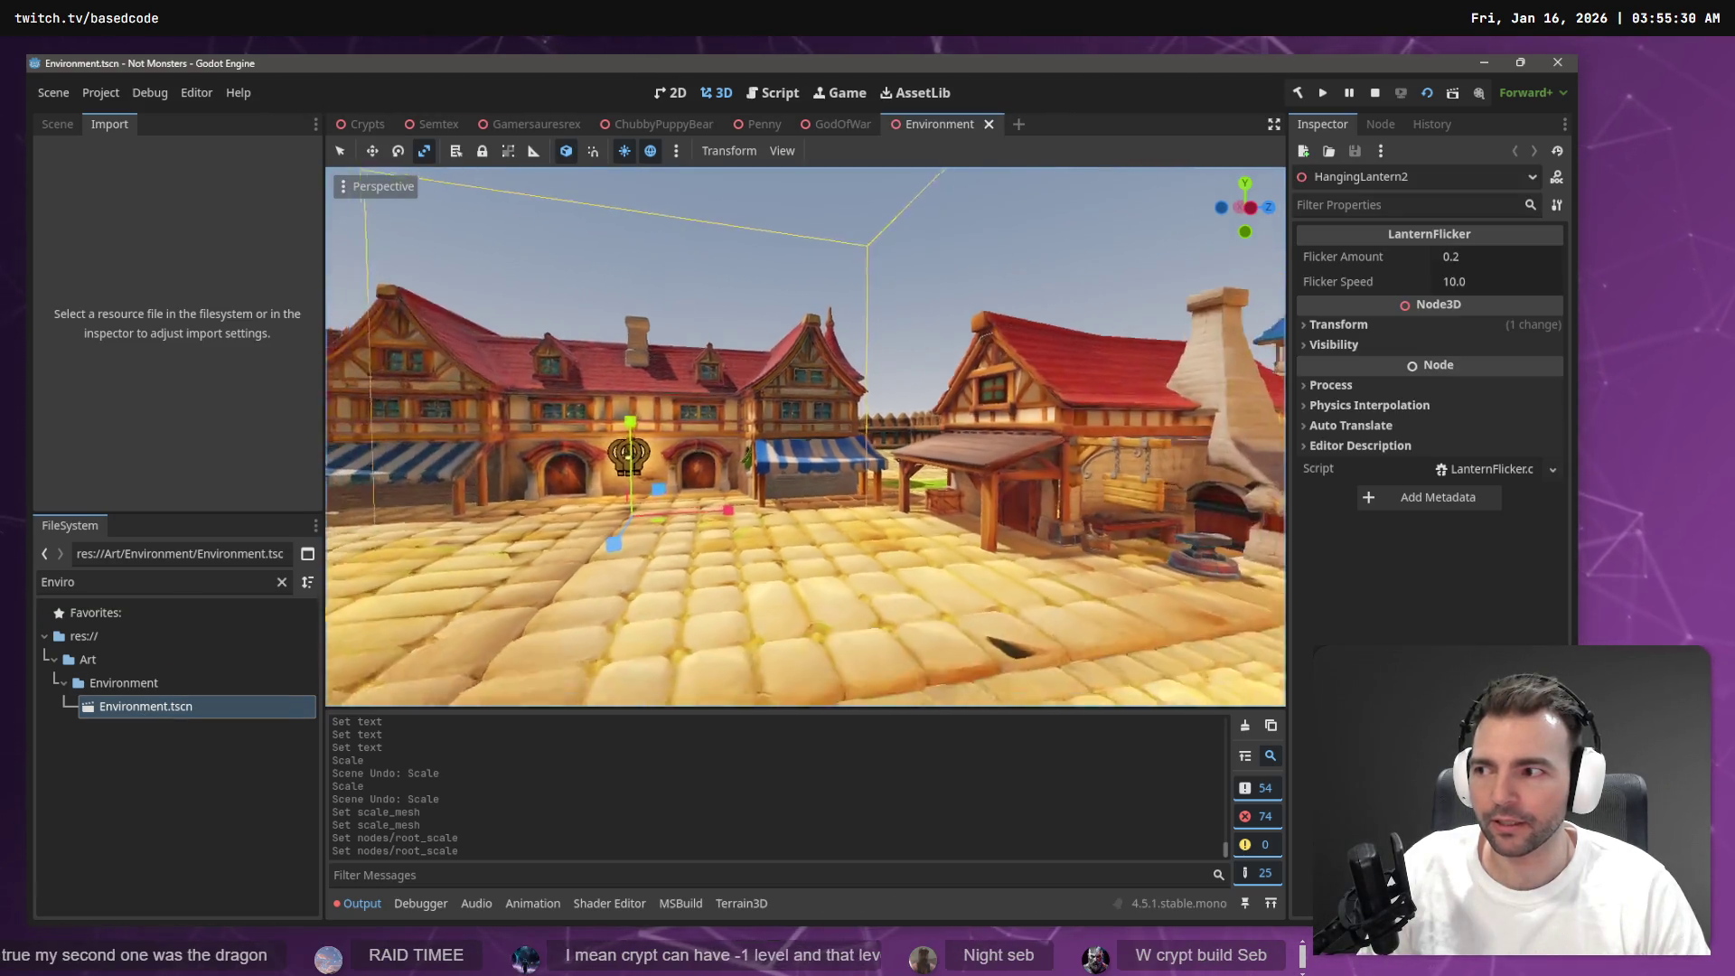
{"action": "key", "text": "w"}
{"action": "key", "text": "q"}
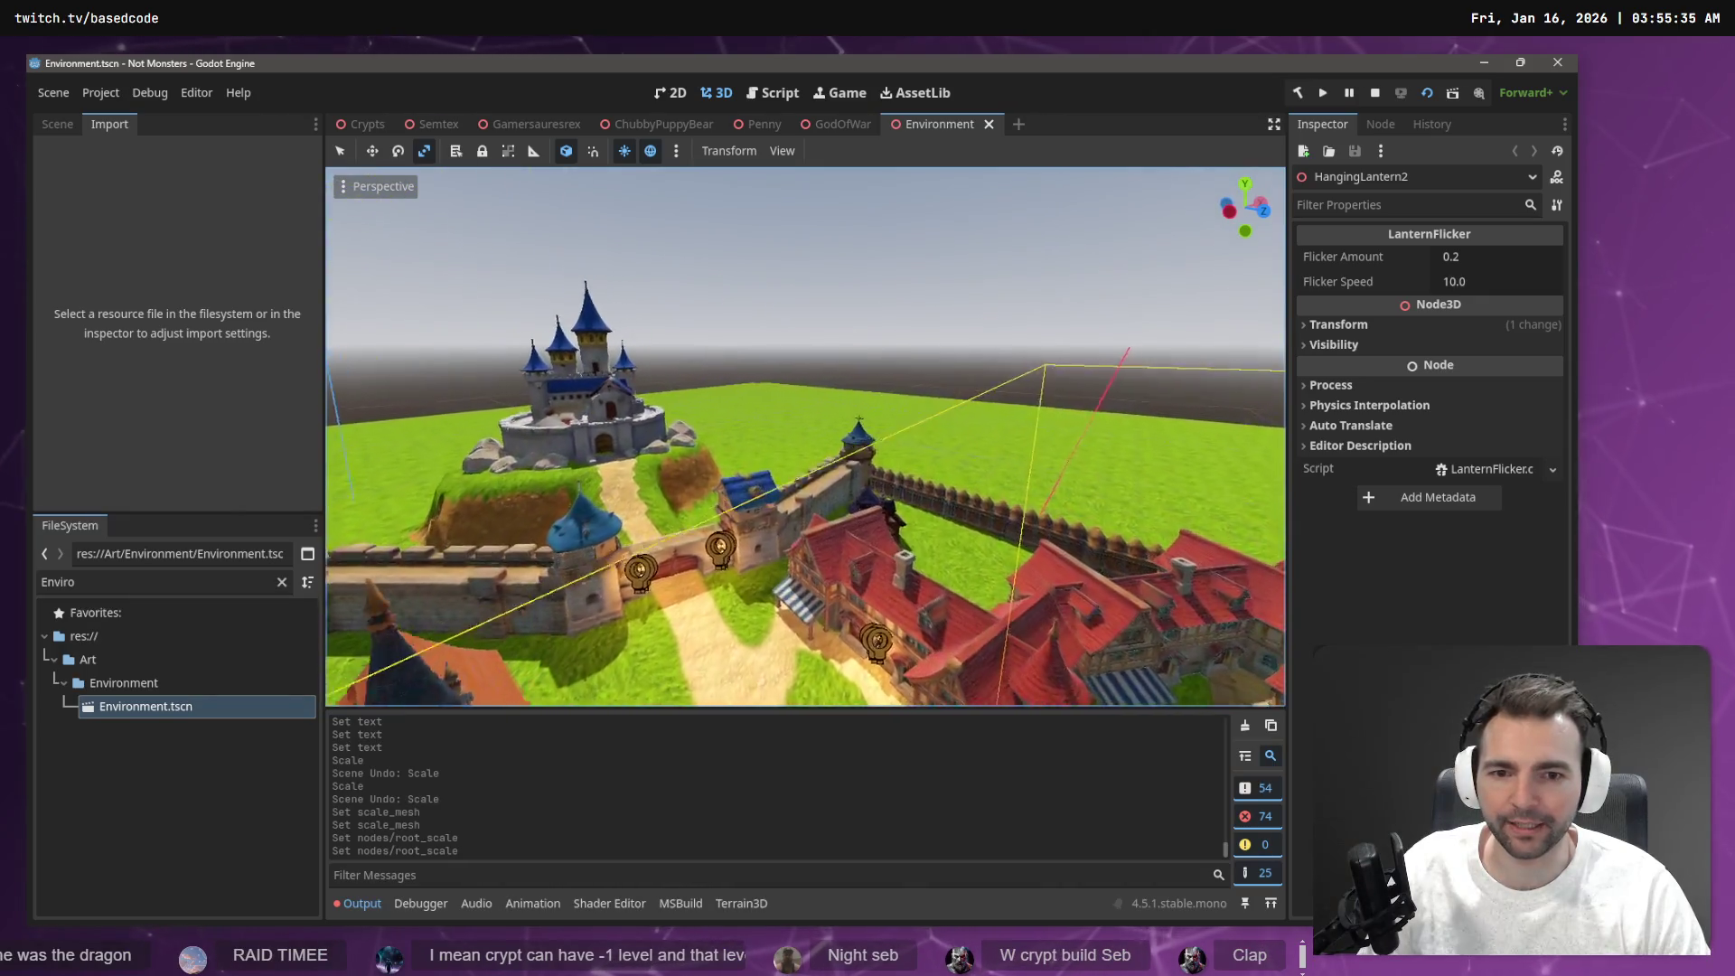
{"action": "key", "text": "w"}
{"action": "key", "text": "q"}
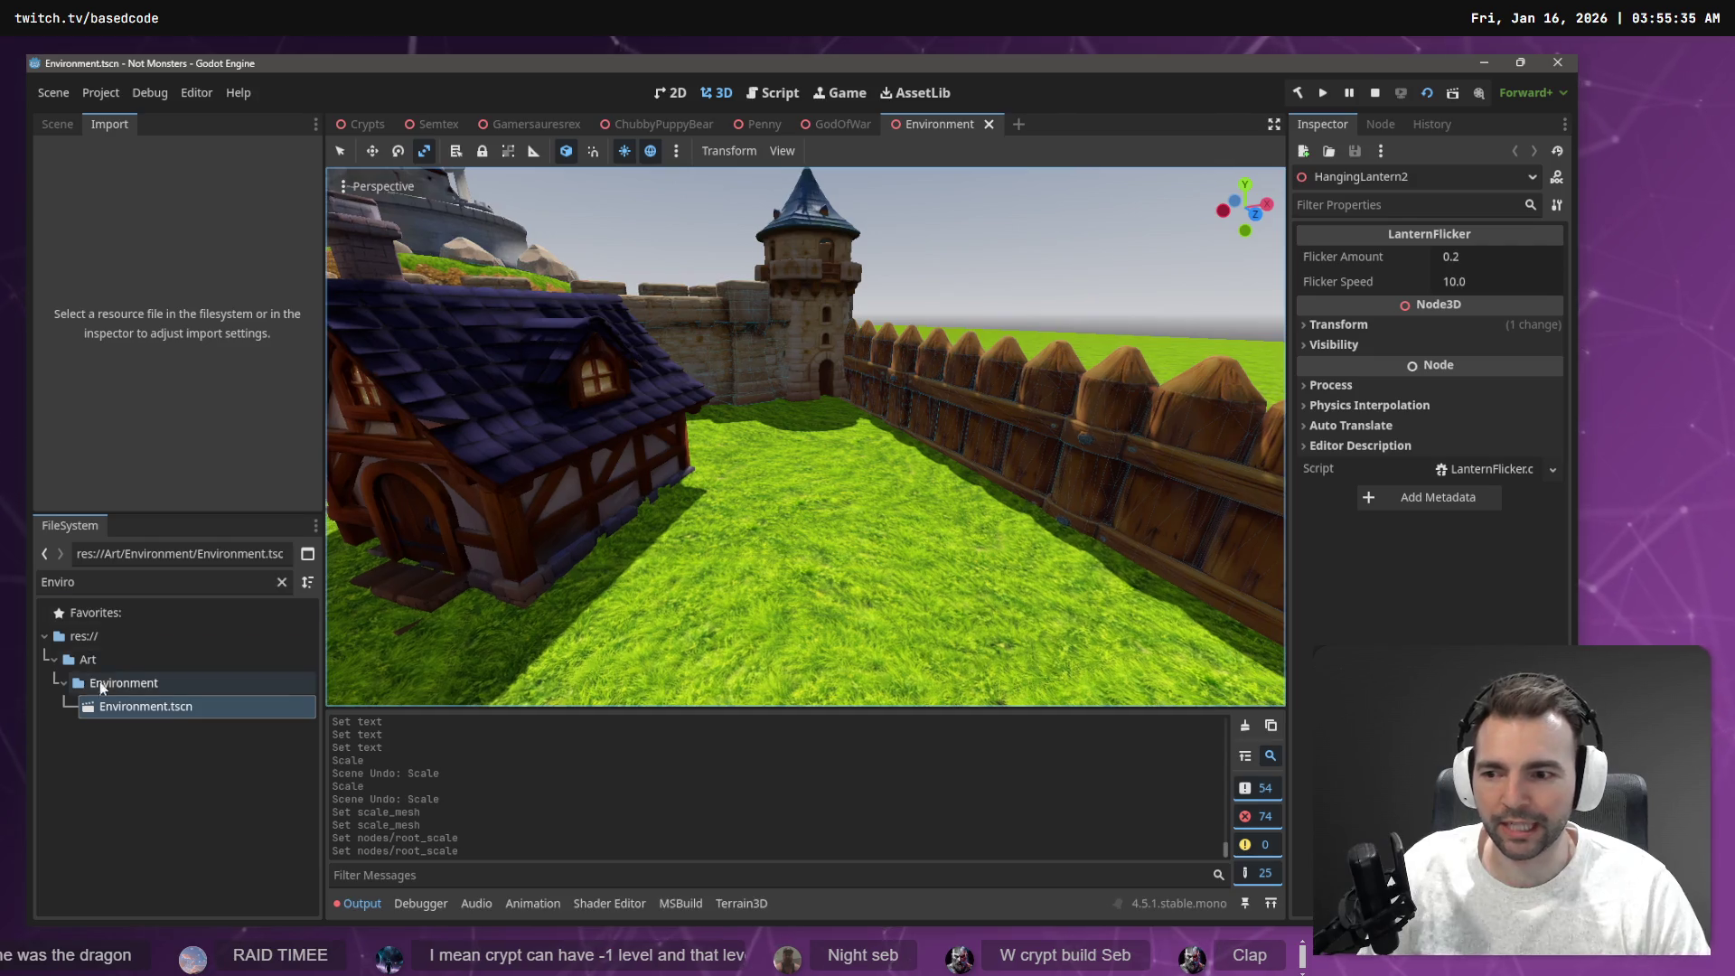
Clear the file filter, collapse the Semtex folder, and filter for 'cry' to find Crypts.tscn
{"action": "left_click", "coordinate": [282, 584]}
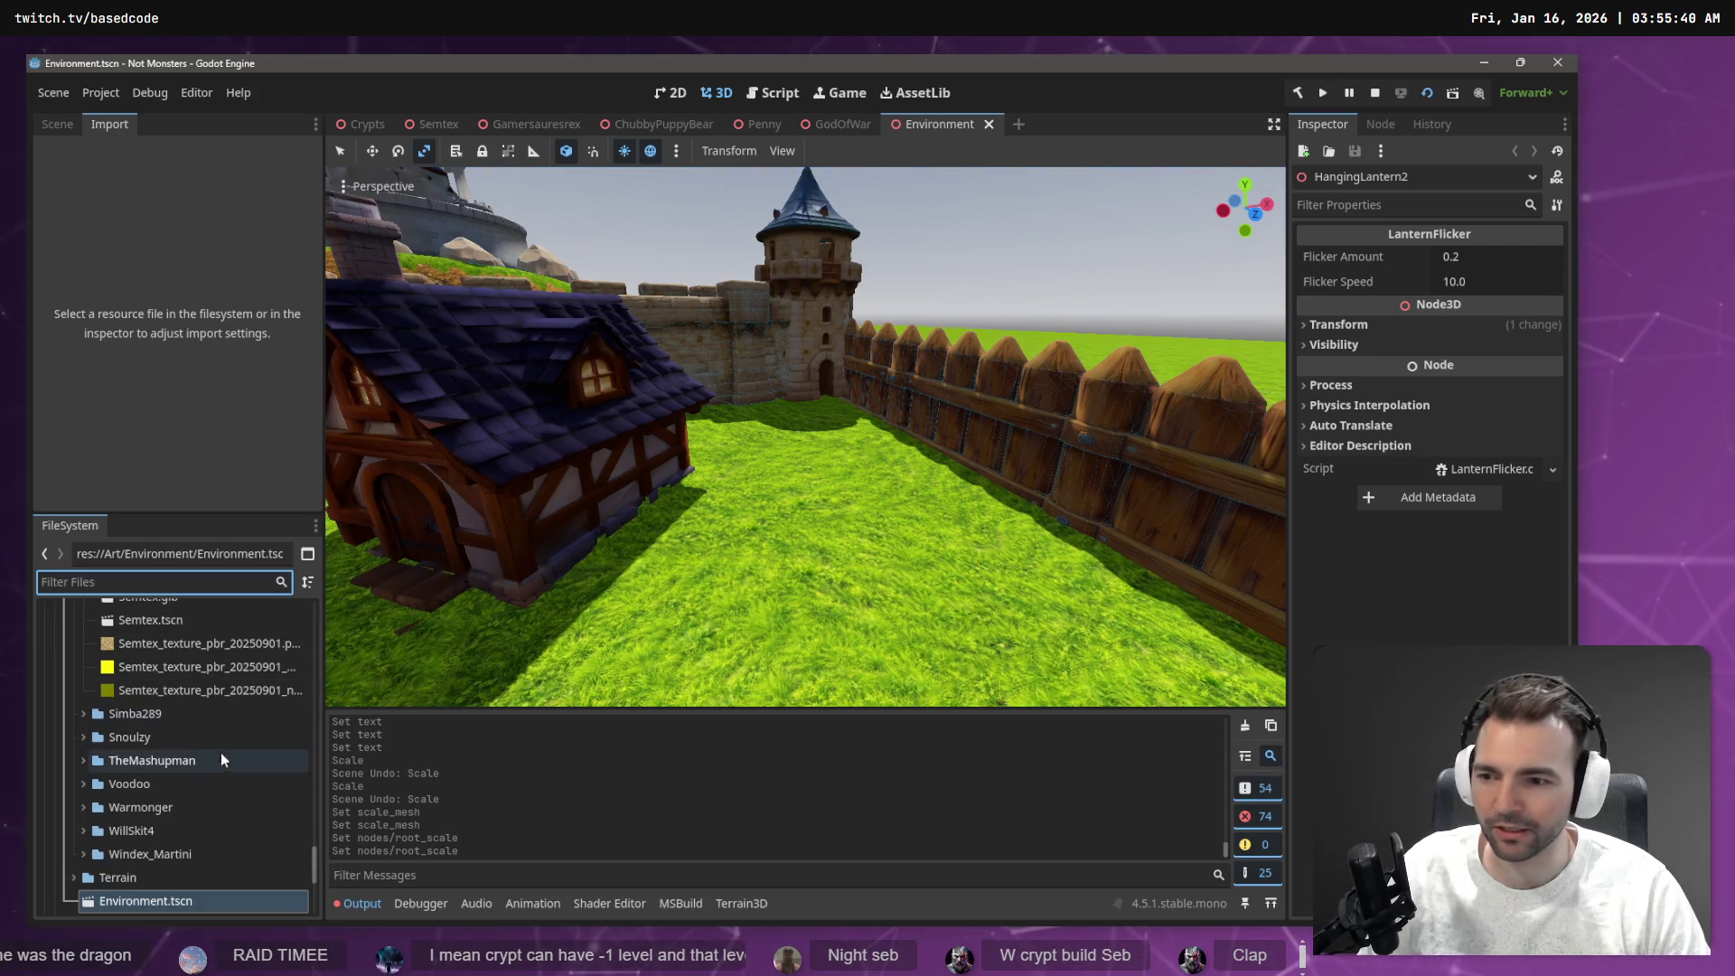
{"action": "scroll", "coordinate": [212, 736], "scroll_direction": "up", "scroll_amount": 4}
{"action": "left_click", "coordinate": [145, 747]}
{"action": "double_click", "coordinate": [147, 768]}
{"action": "scroll", "coordinate": [143, 705], "scroll_direction": "up", "scroll_amount": 2}
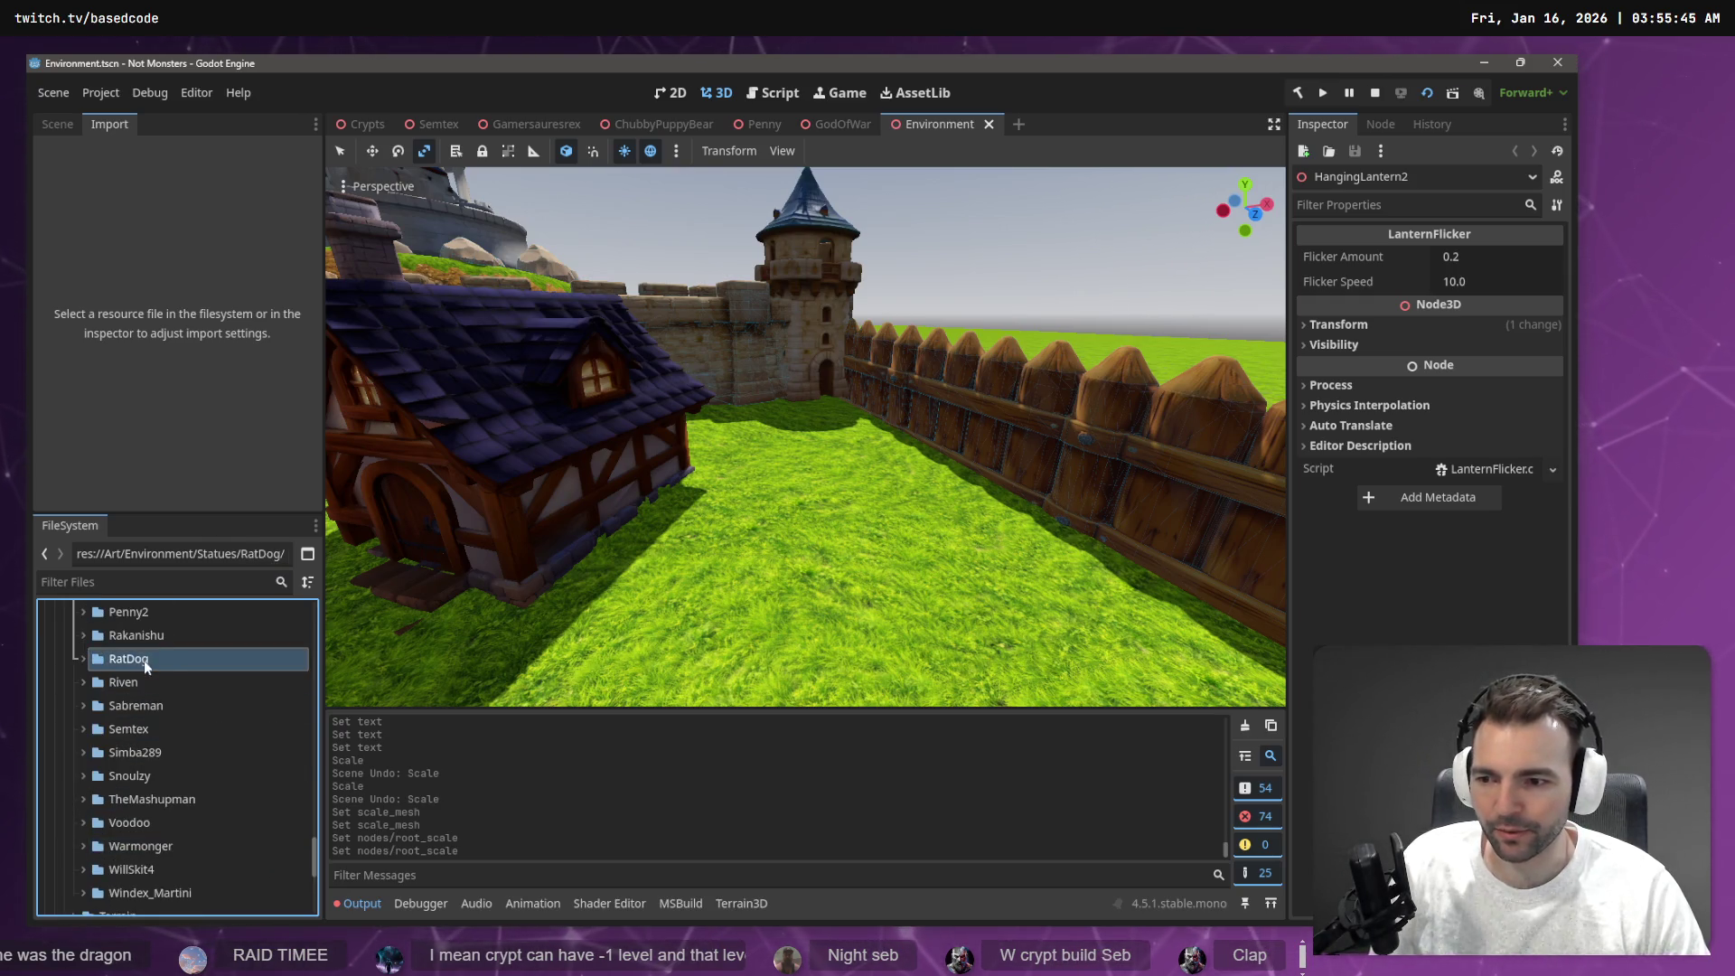
{"action": "type", "text": "c"}
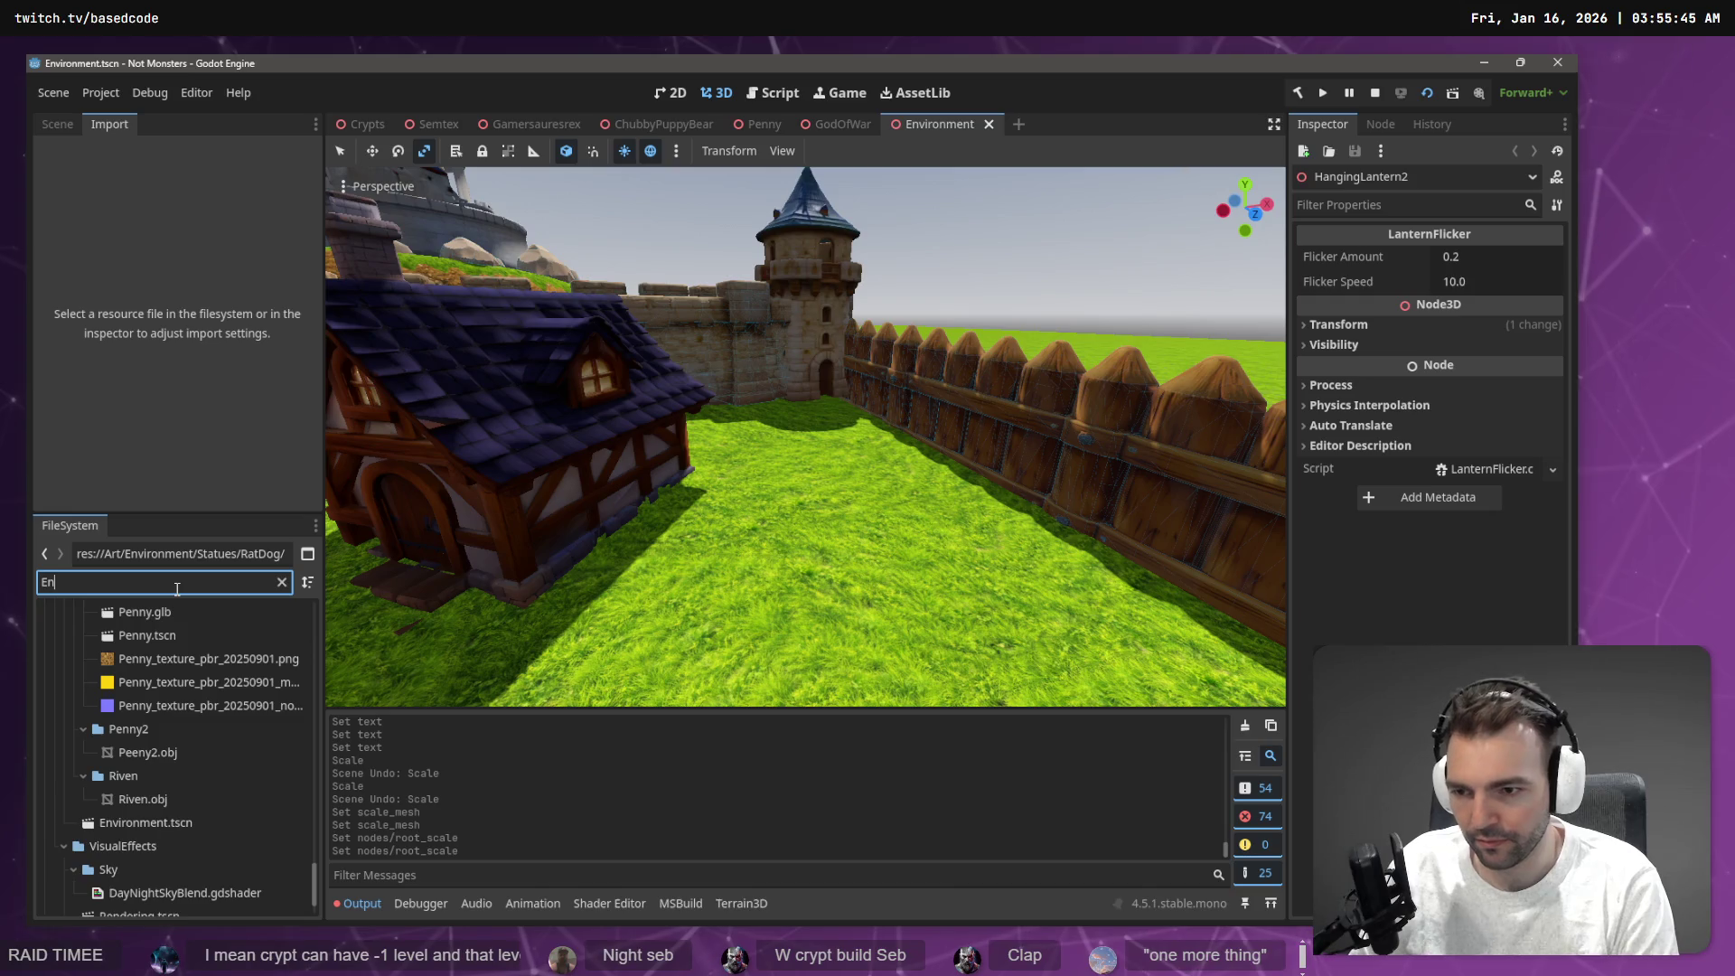
{"action": "type", "text": "ry"}
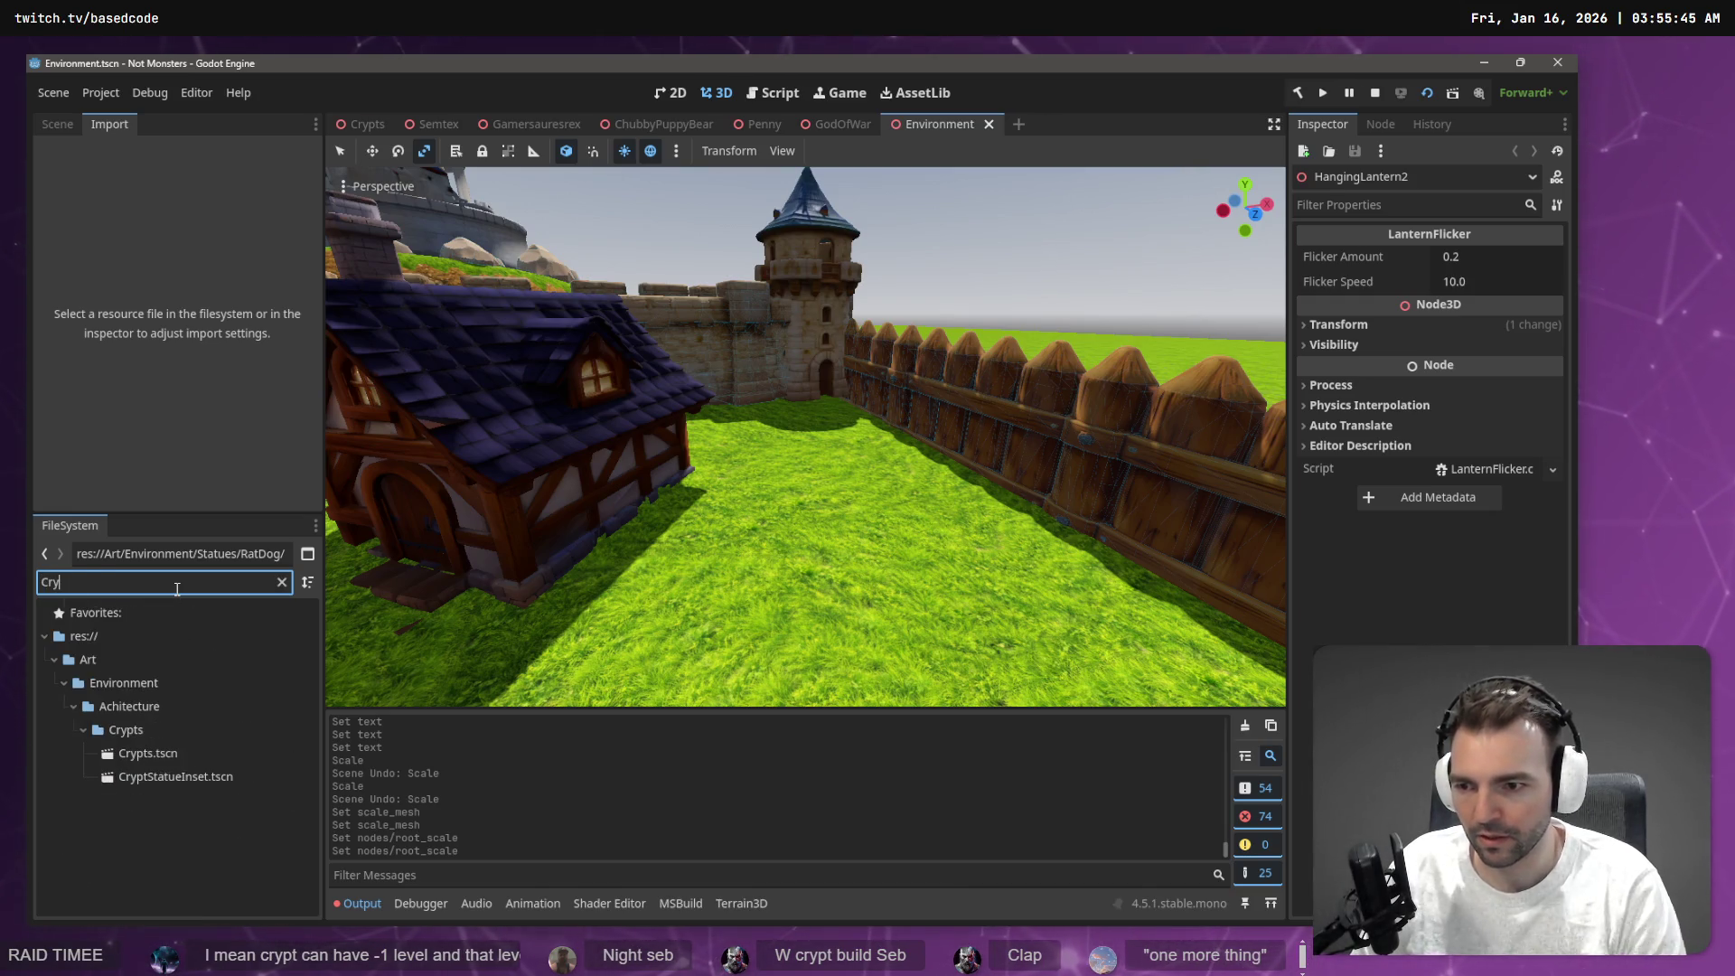
Drop the Crypts scene into the town and lower it about 6 units
{"action": "mouse_move", "coordinate": [168, 754]}
{"action": "left_mouse_down"}
{"action": "mouse_move", "coordinate": [602, 631]}
{"action": "mouse_move", "coordinate": [741, 513]}
{"action": "left_mouse_up"}
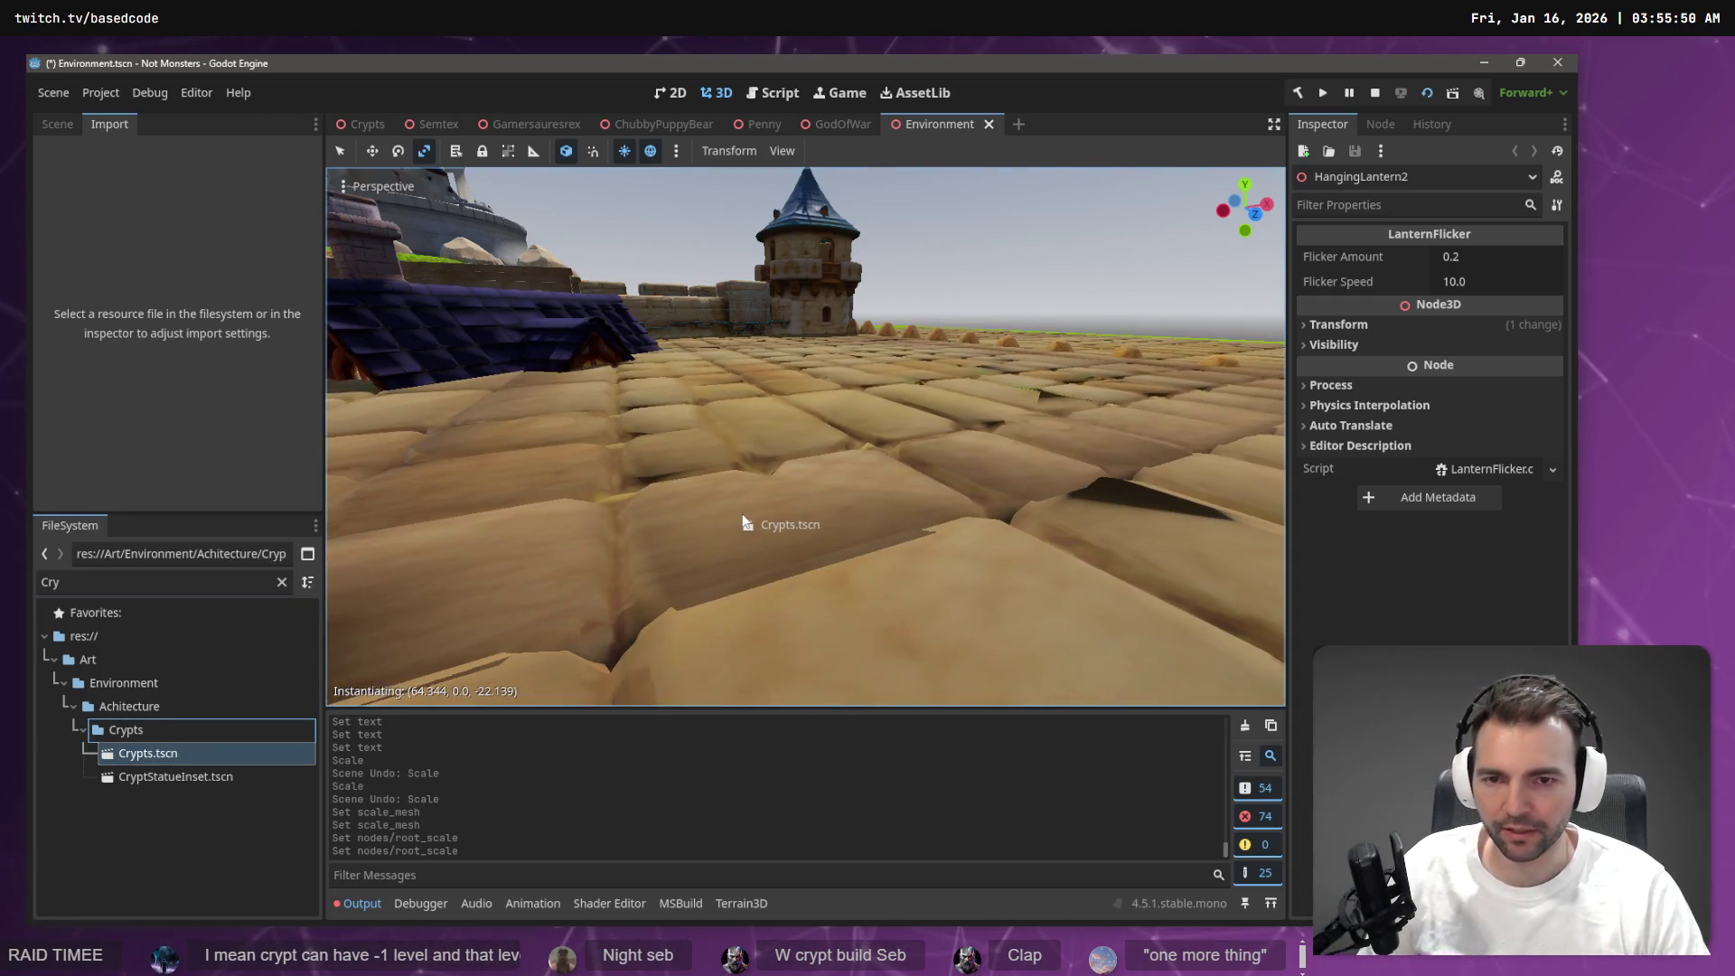
{"action": "key", "text": "s"}
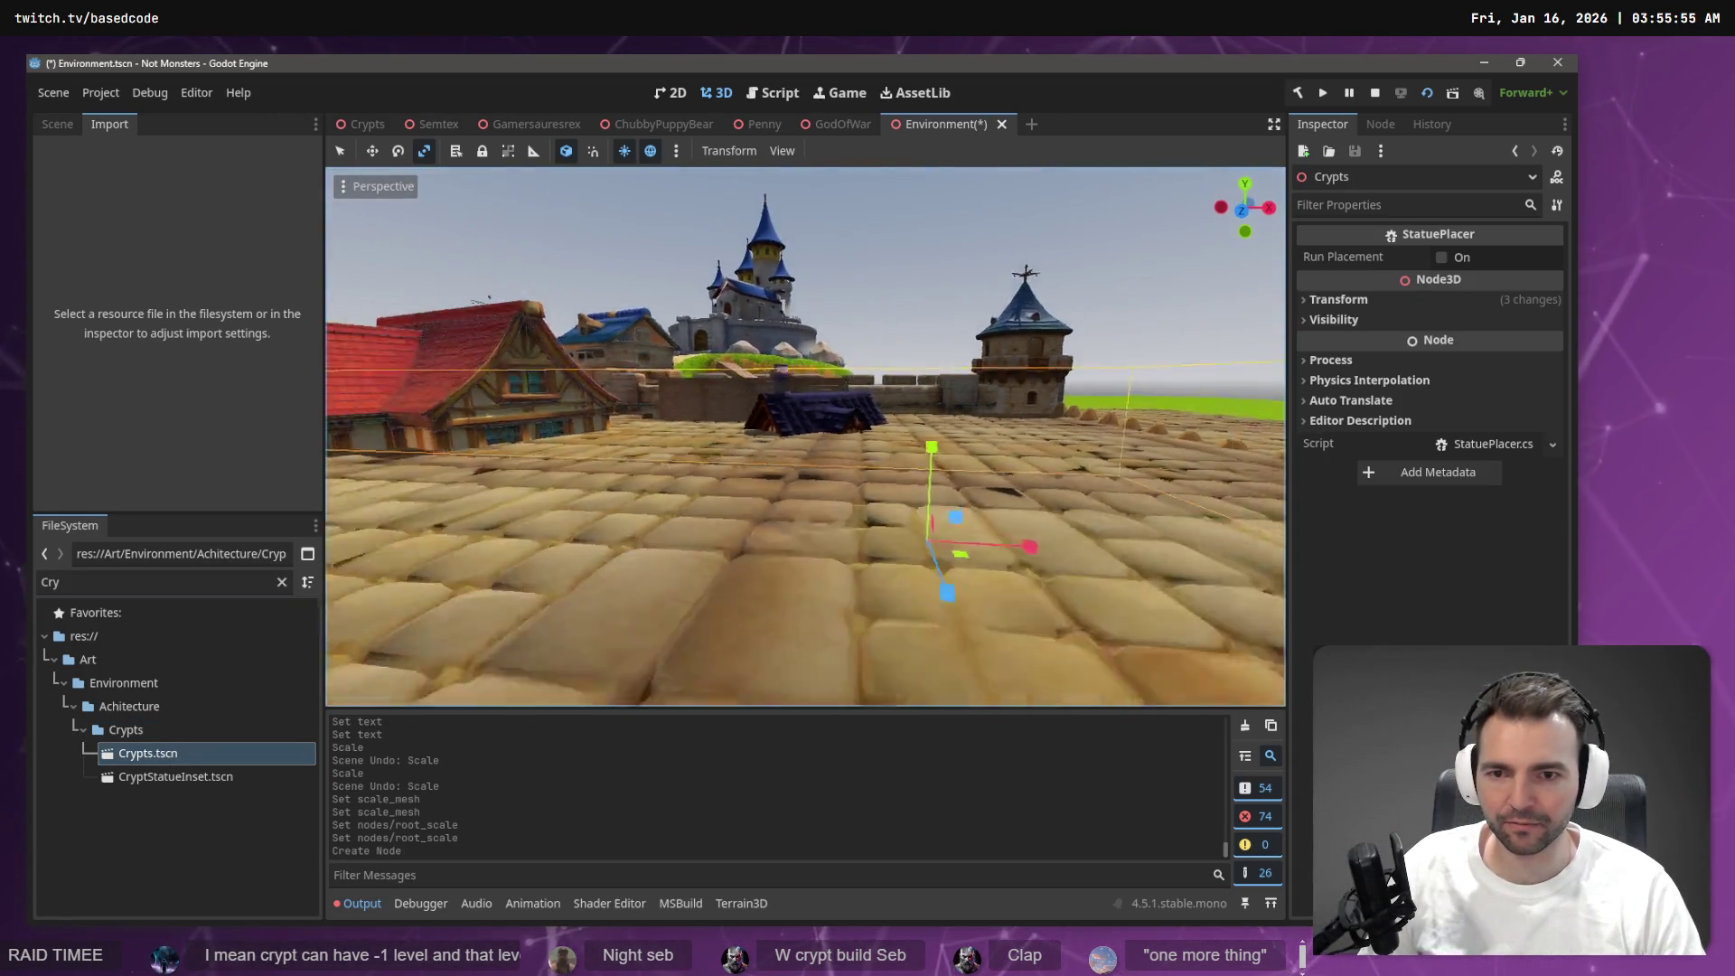
{"action": "key", "text": "w"}
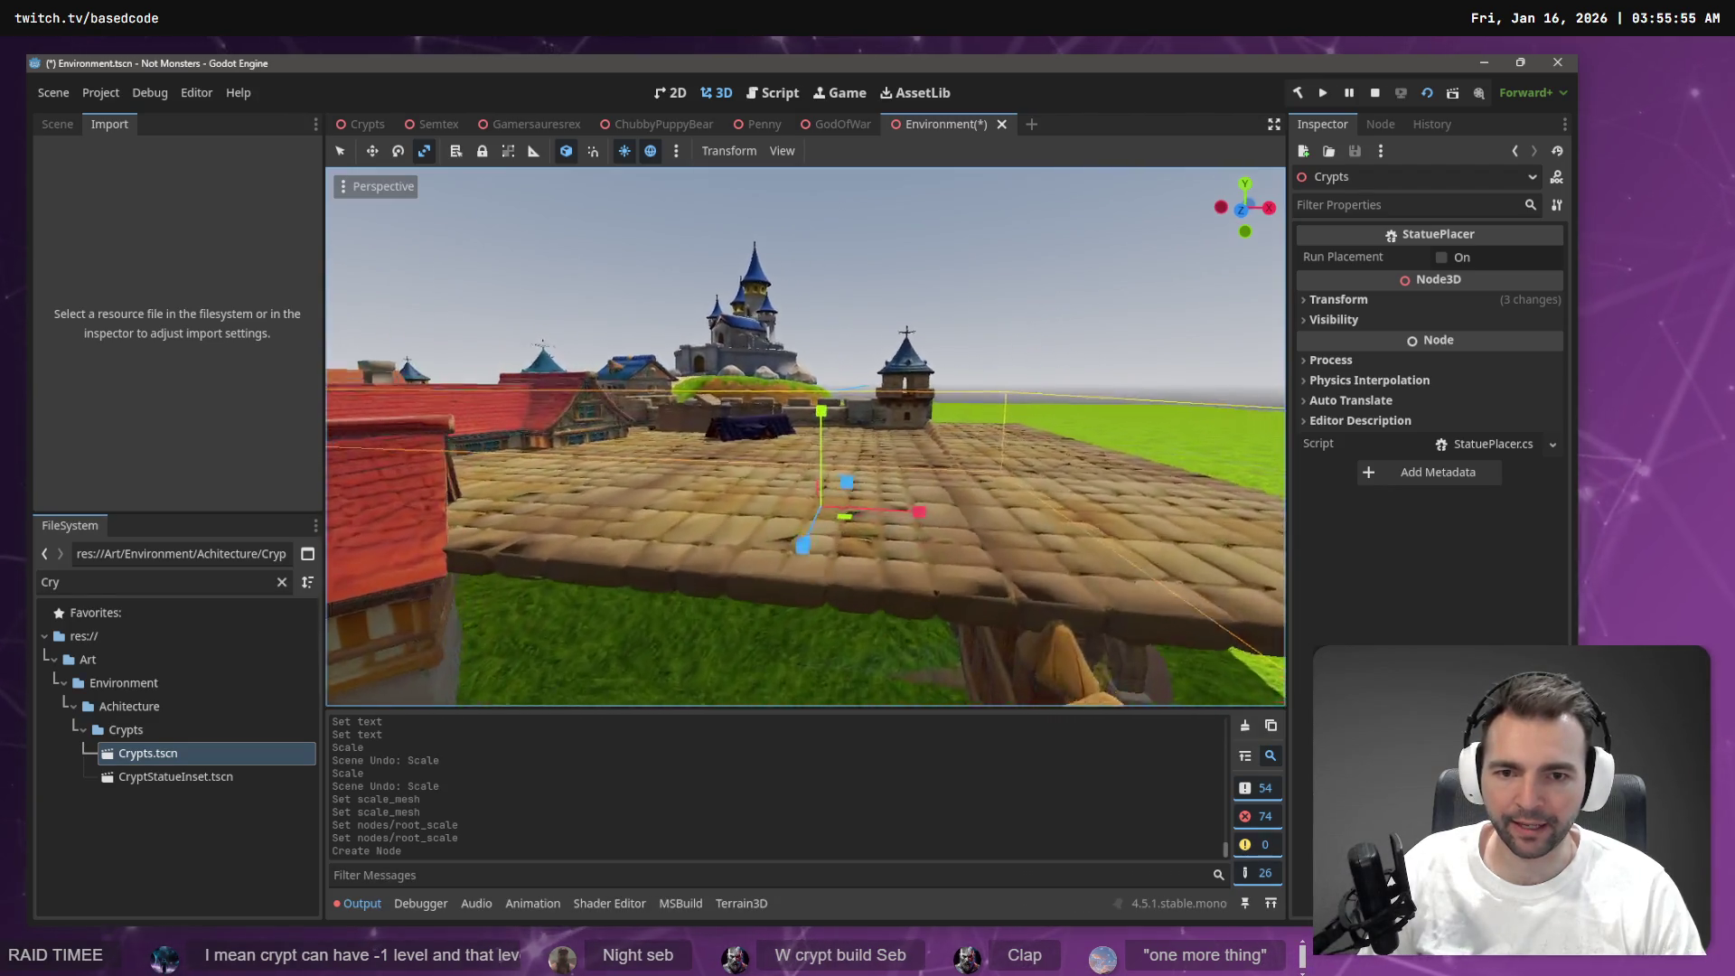
{"action": "key", "text": "d"}
{"action": "left_click_drag", "start_coordinate": [848, 470], "coordinate": [843, 586]}
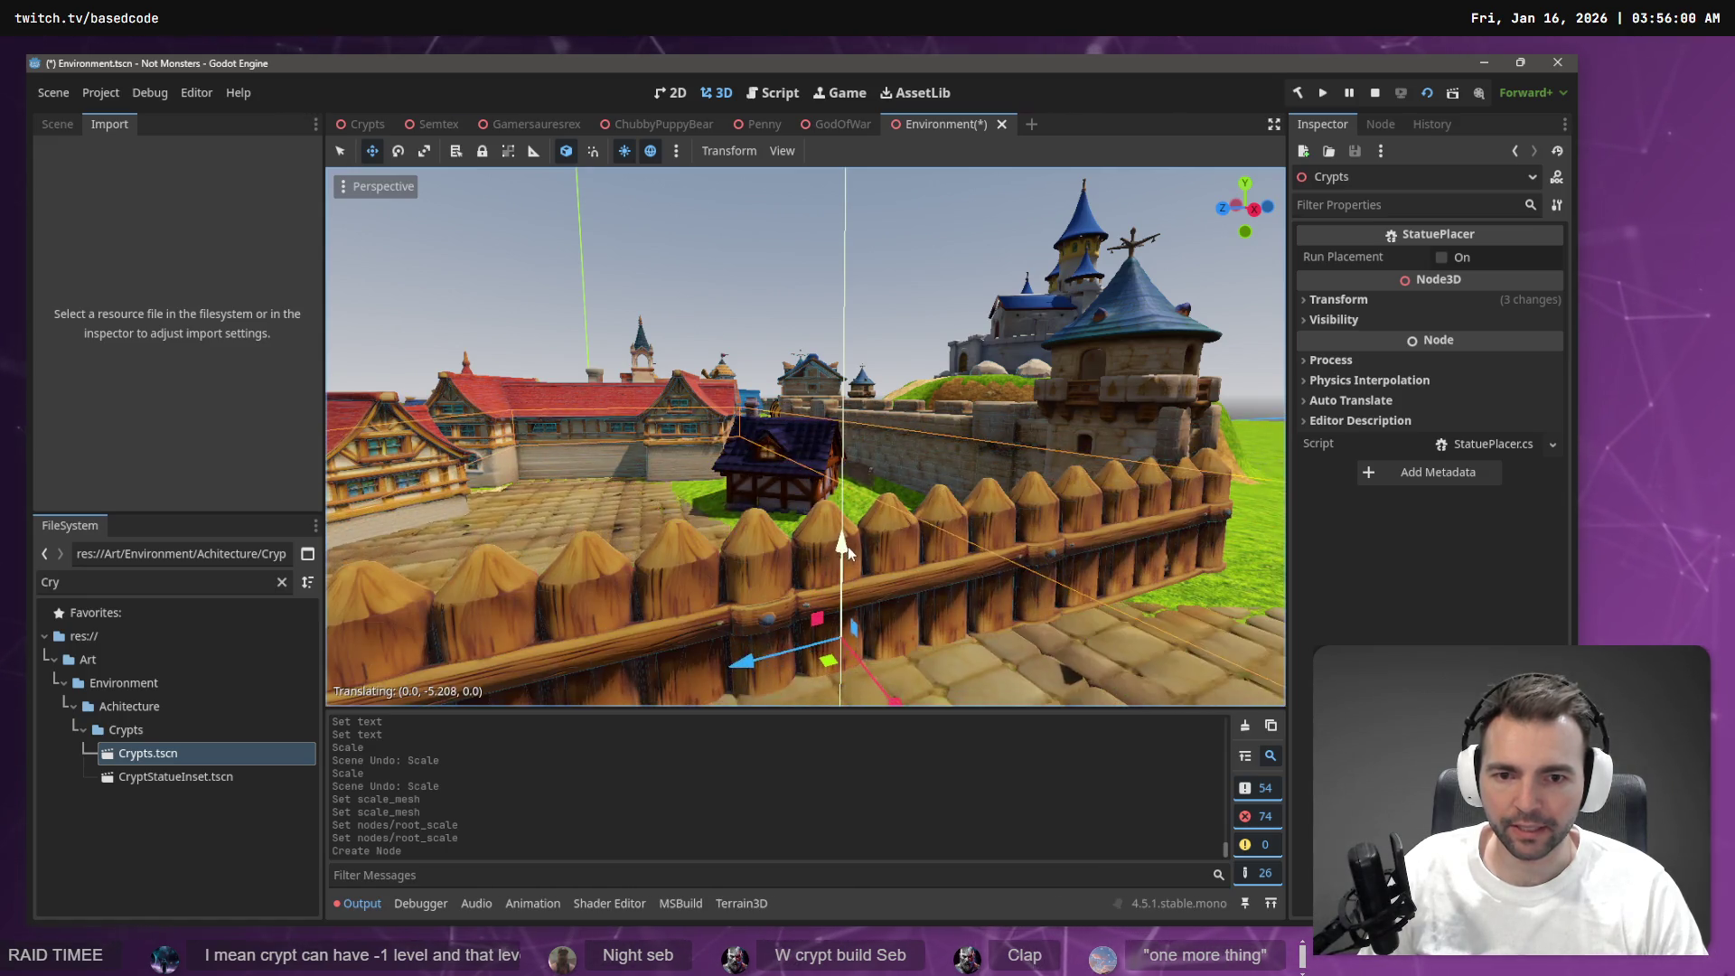
Shift the crypt about 6.7 units in depth, sideways into the courtyard, and 1.61 units lower
{"action": "key", "text": "w"}
{"action": "key", "text": "w"}
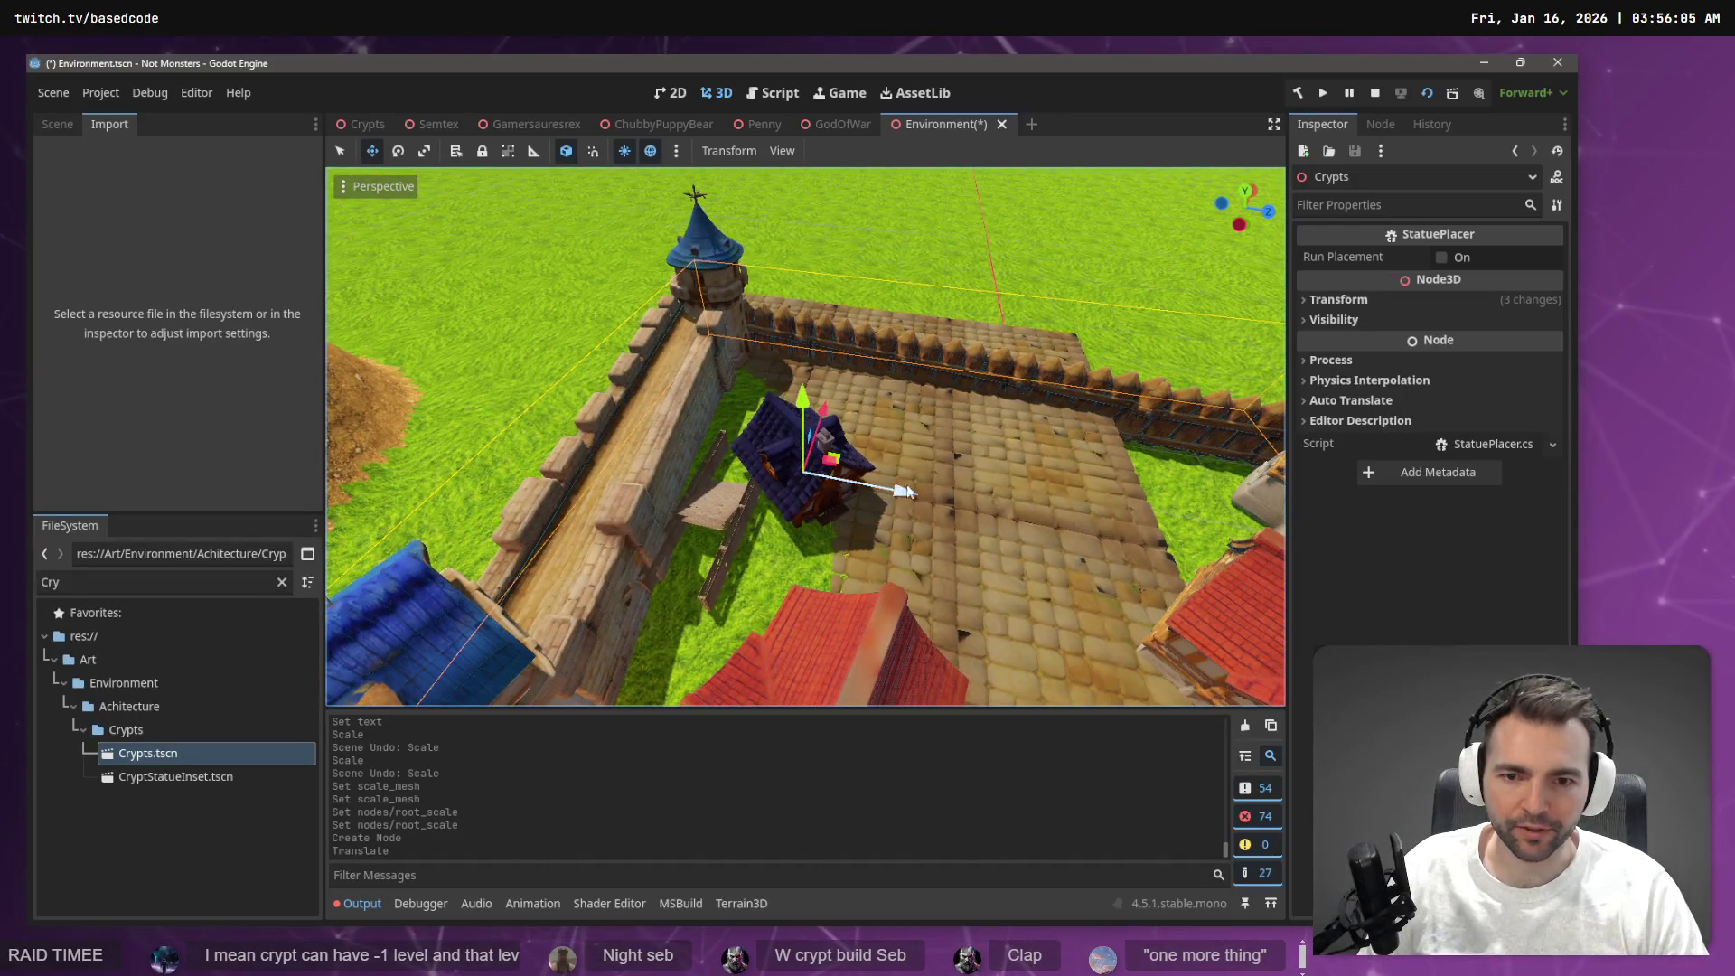
{"action": "left_click_drag", "start_coordinate": [906, 492], "coordinate": [960, 498]}
{"action": "key", "text": "w"}
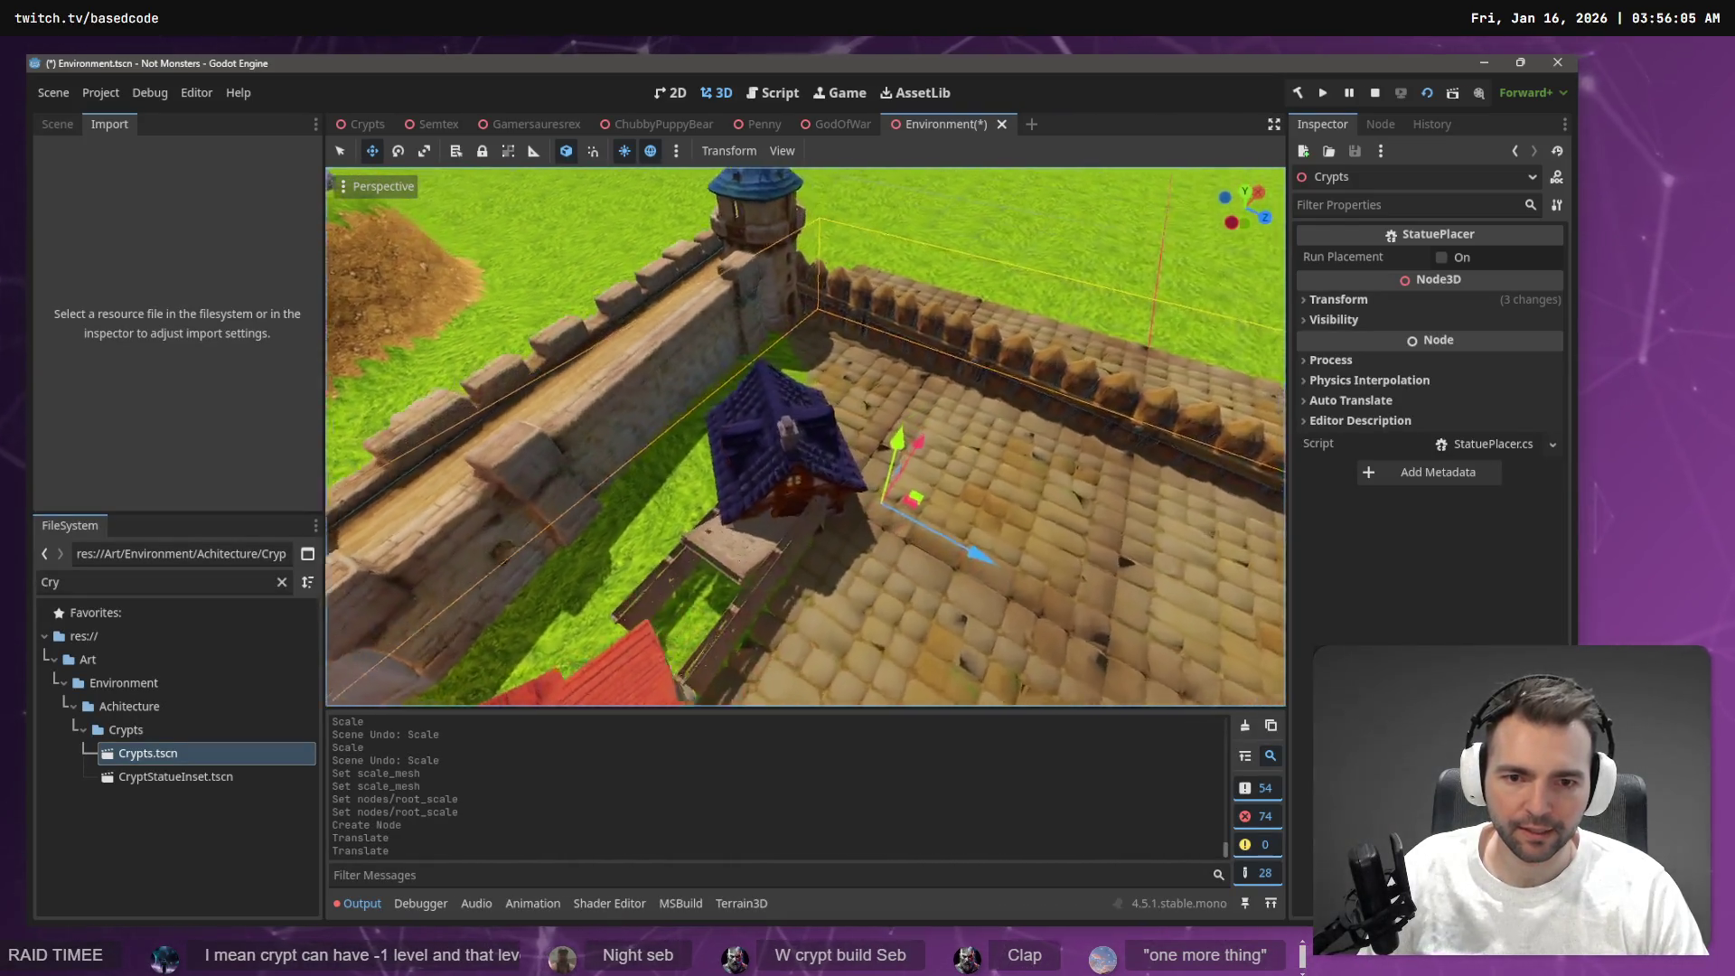
{"action": "left_click_drag", "start_coordinate": [955, 546], "coordinate": [1056, 562]}
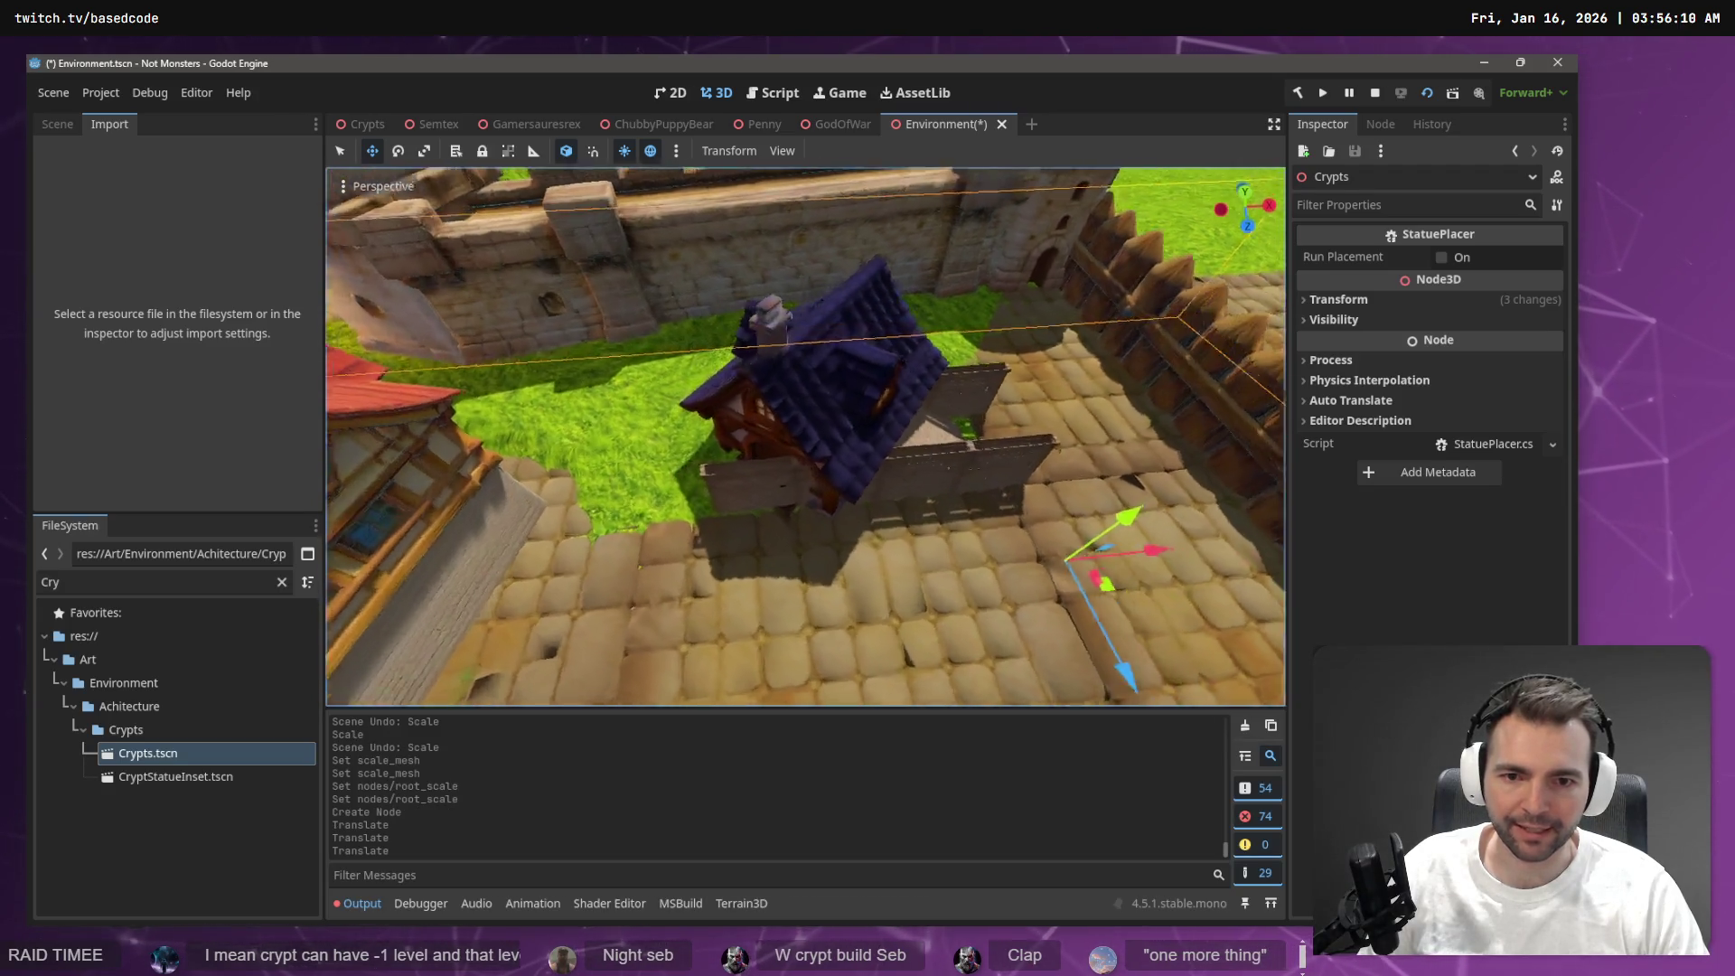
{"action": "key", "text": "w"}
{"action": "left_click_drag", "start_coordinate": [942, 423], "coordinate": [943, 436]}
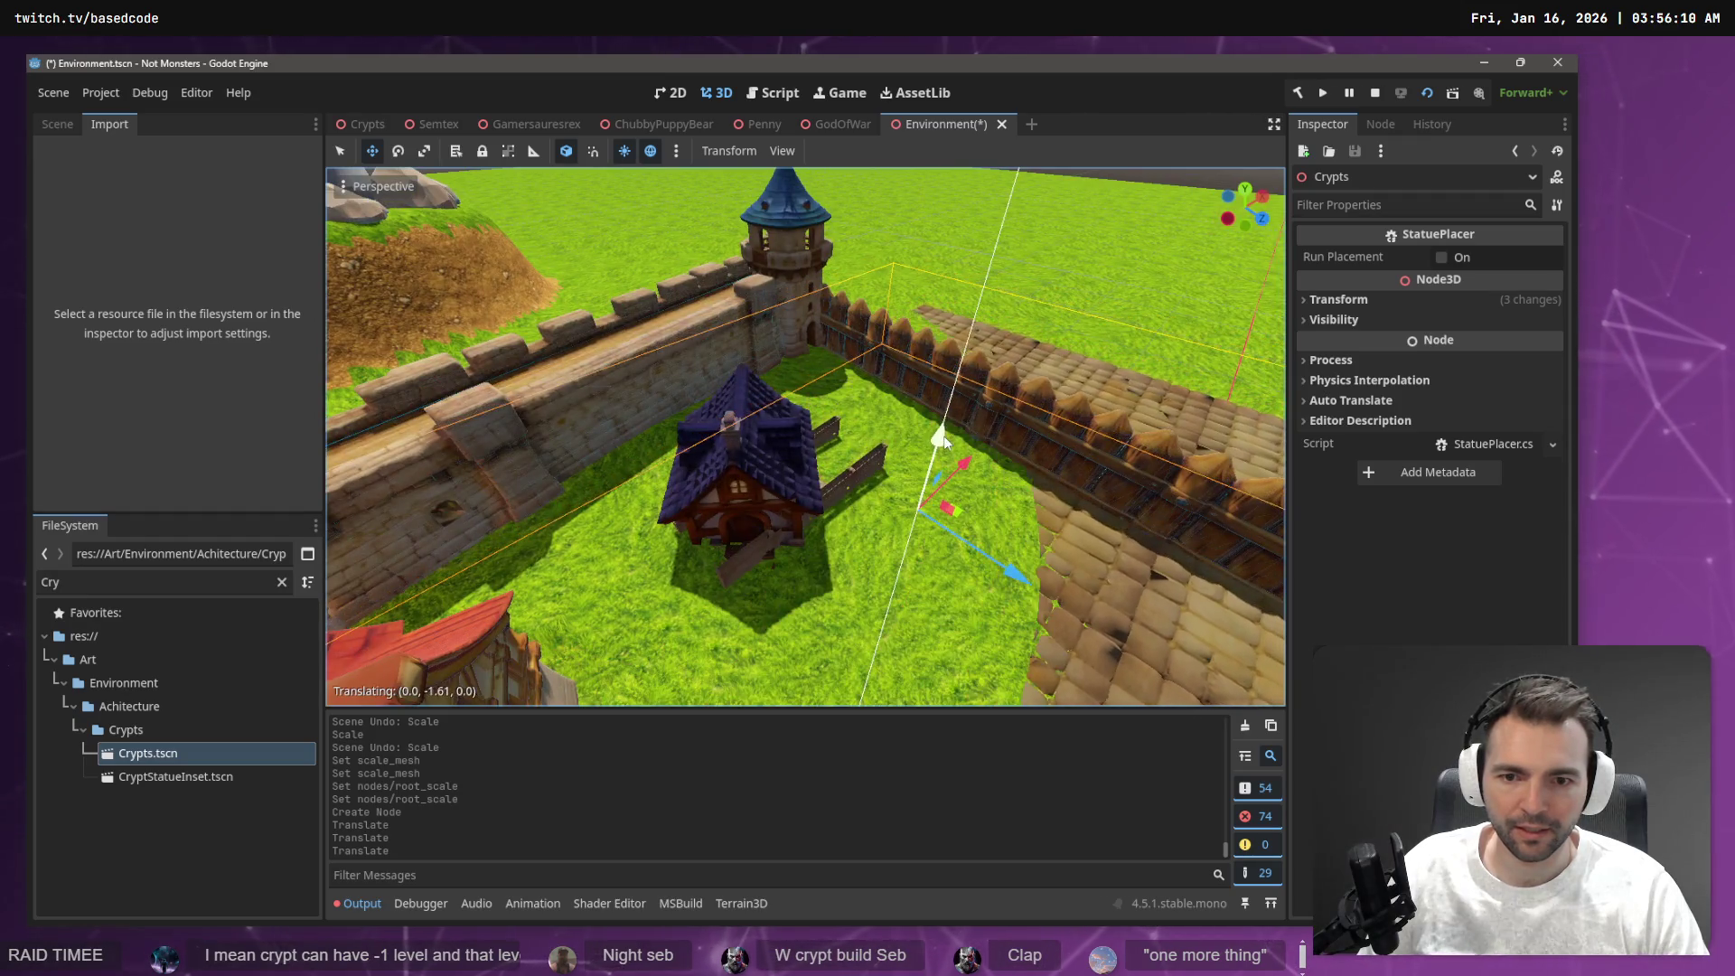